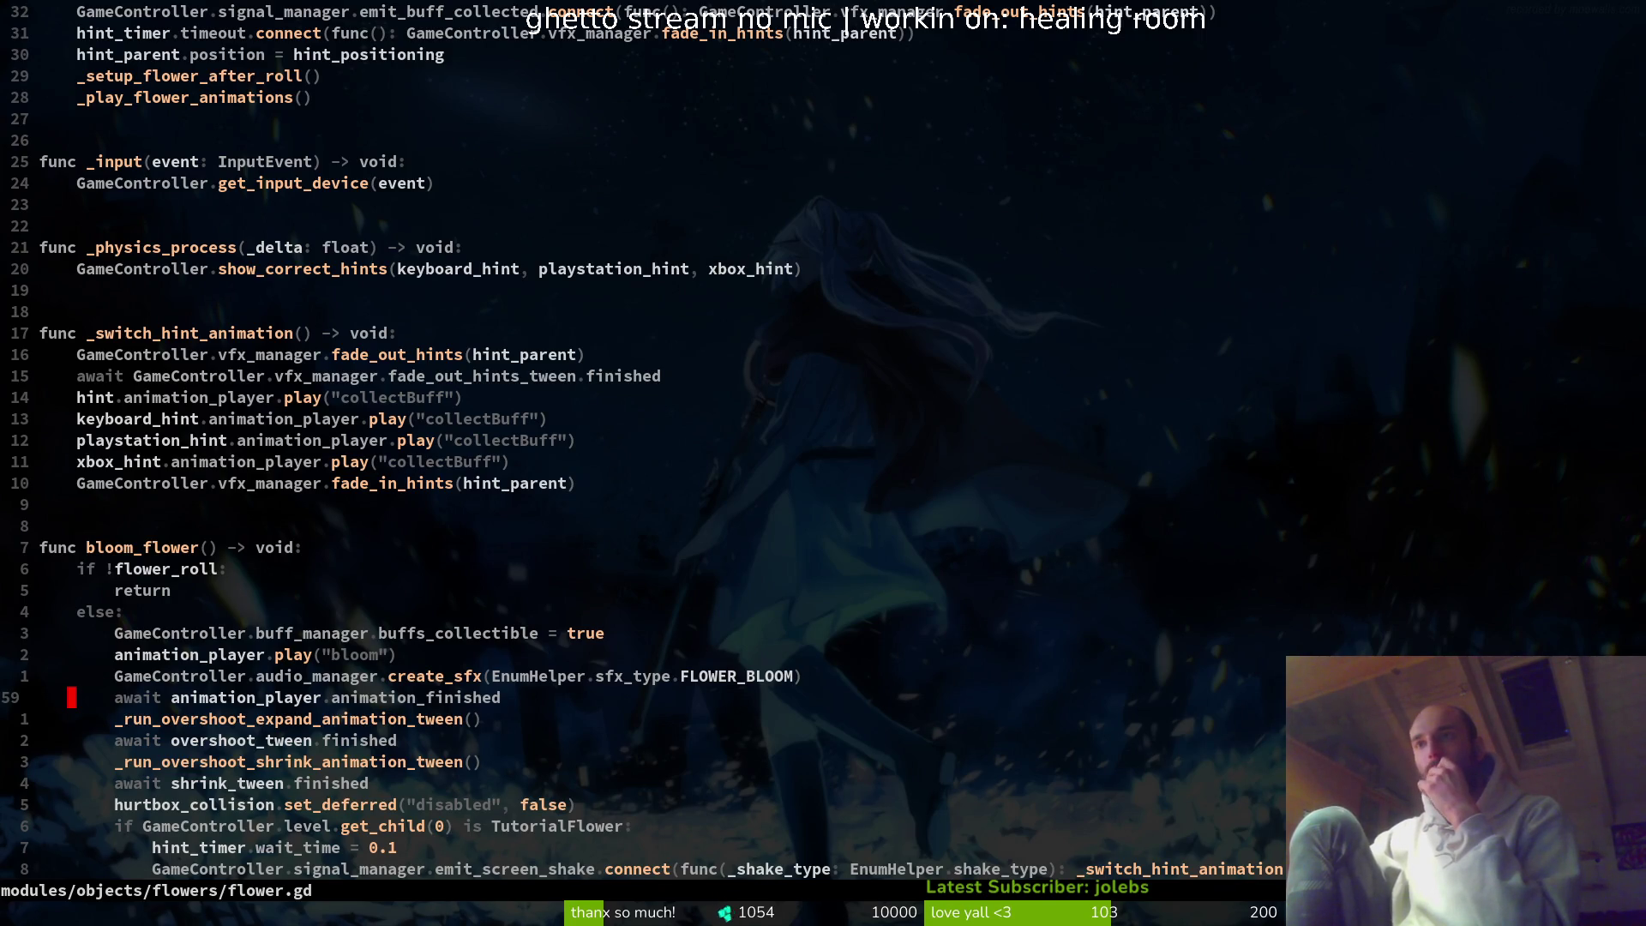
- Read through flower.gd around hint_timer.start() and the timeout connection without editing
{"action": "key", "text": "j"}
{"action": "key", "text": "j"}
{"action": "key", "text": "j"}
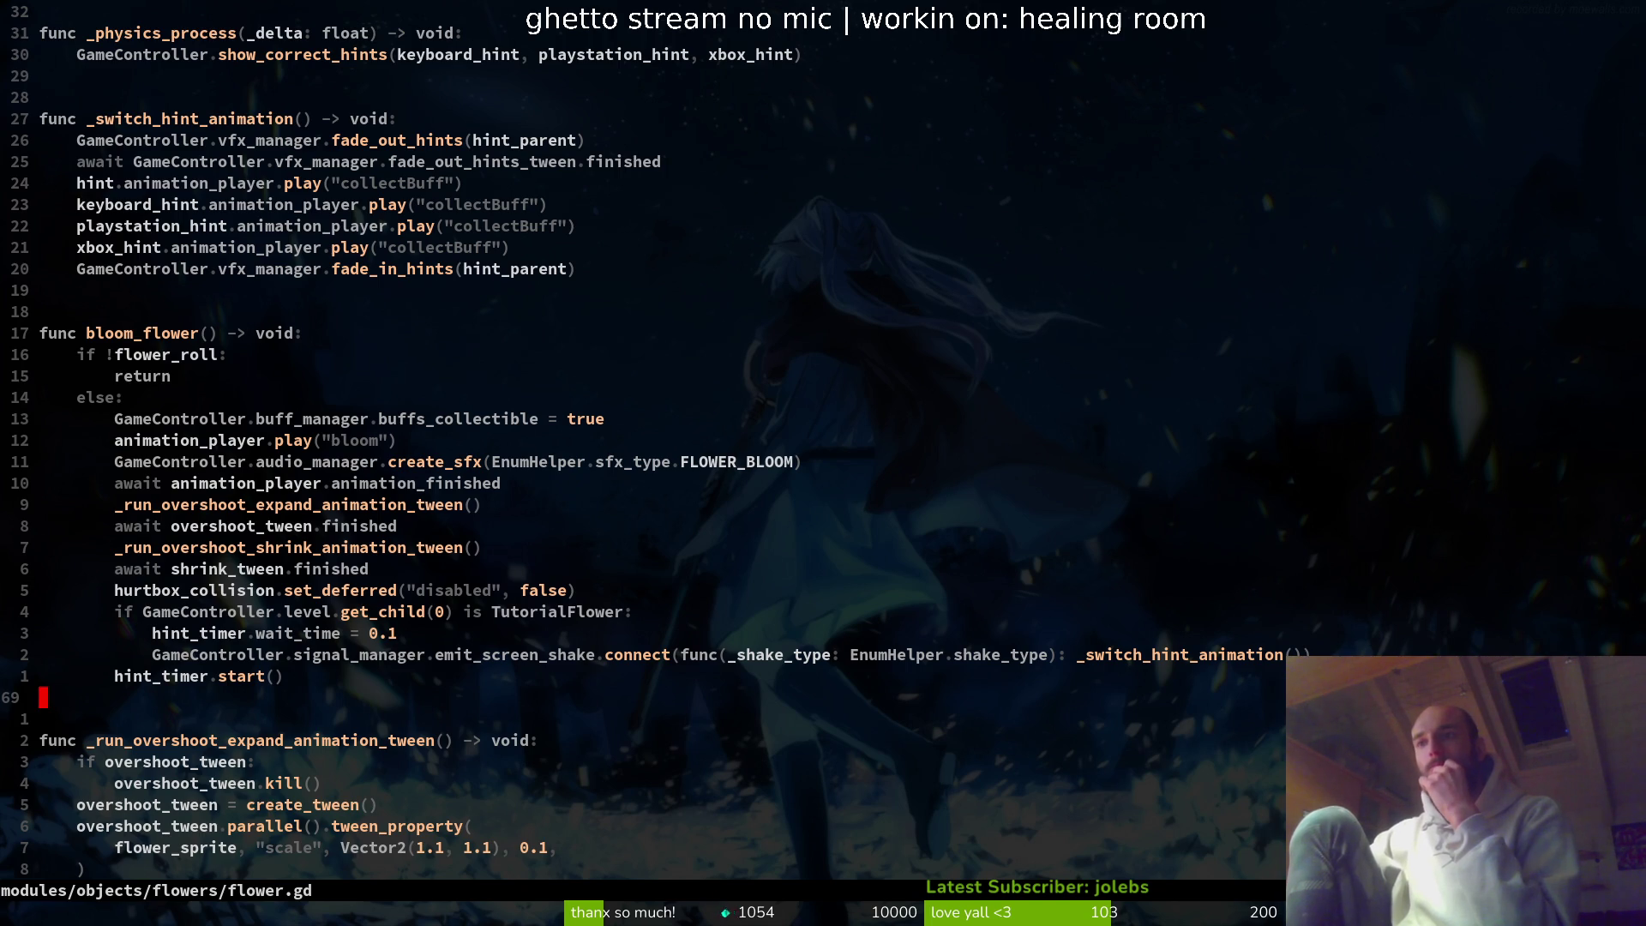
{"action": "key", "text": "k"}
{"action": "key", "text": "k"}
{"action": "key", "text": "k"}
{"action": "key", "text": "k"}
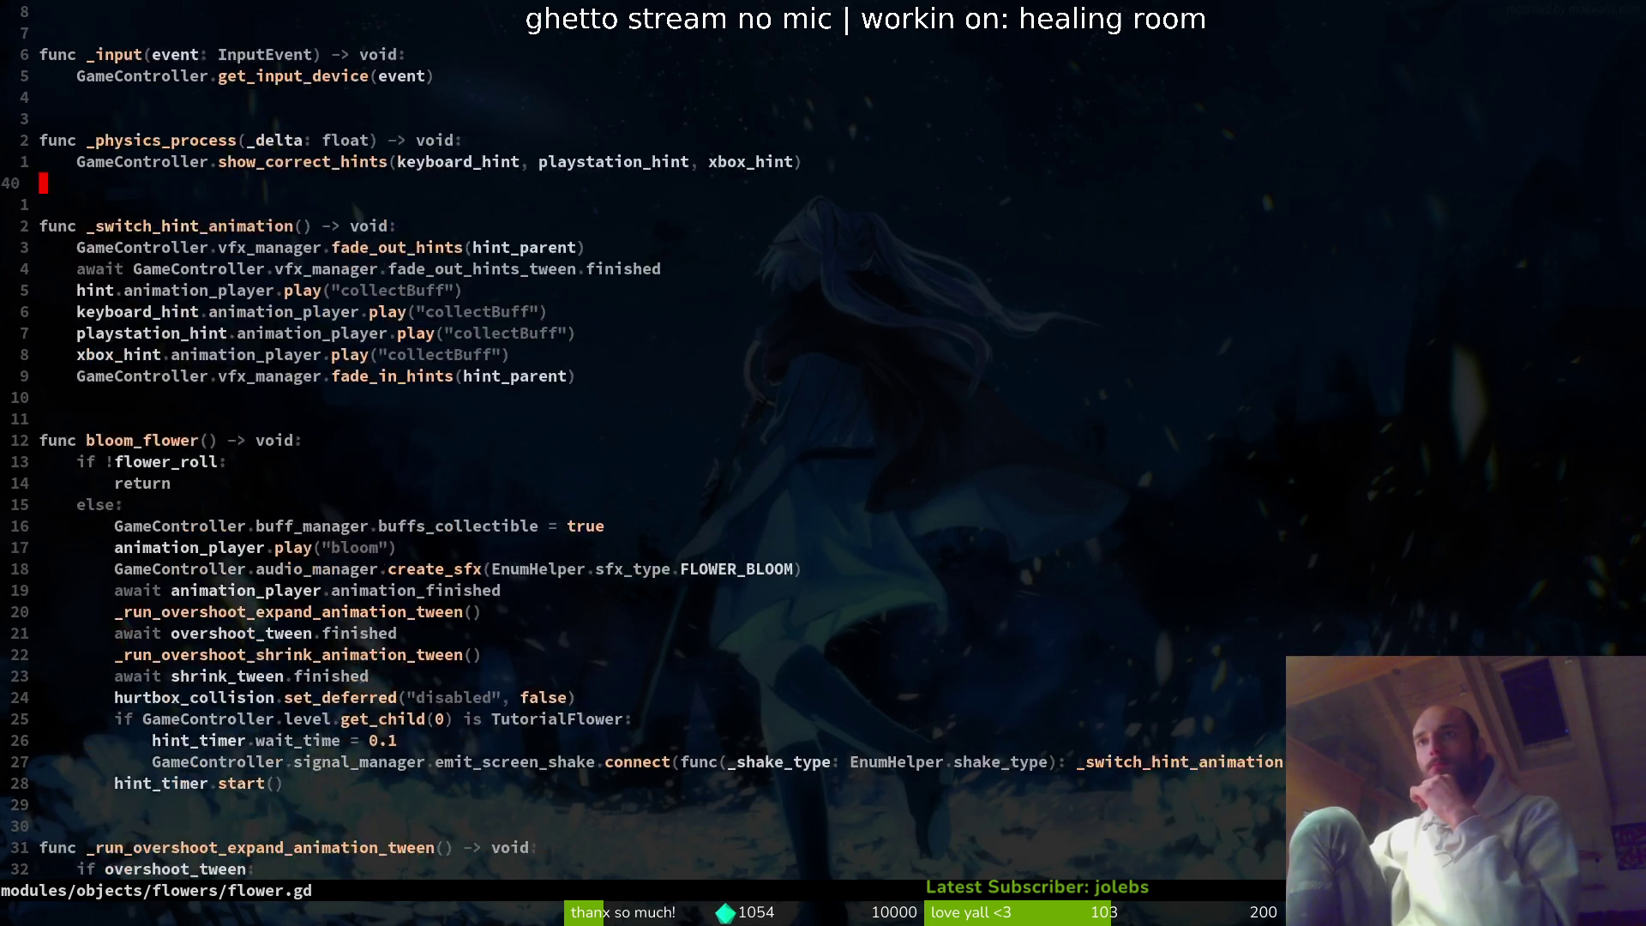
{"action": "key", "text": "k"}
{"action": "key", "text": "k"}
{"action": "key", "text": "k"}
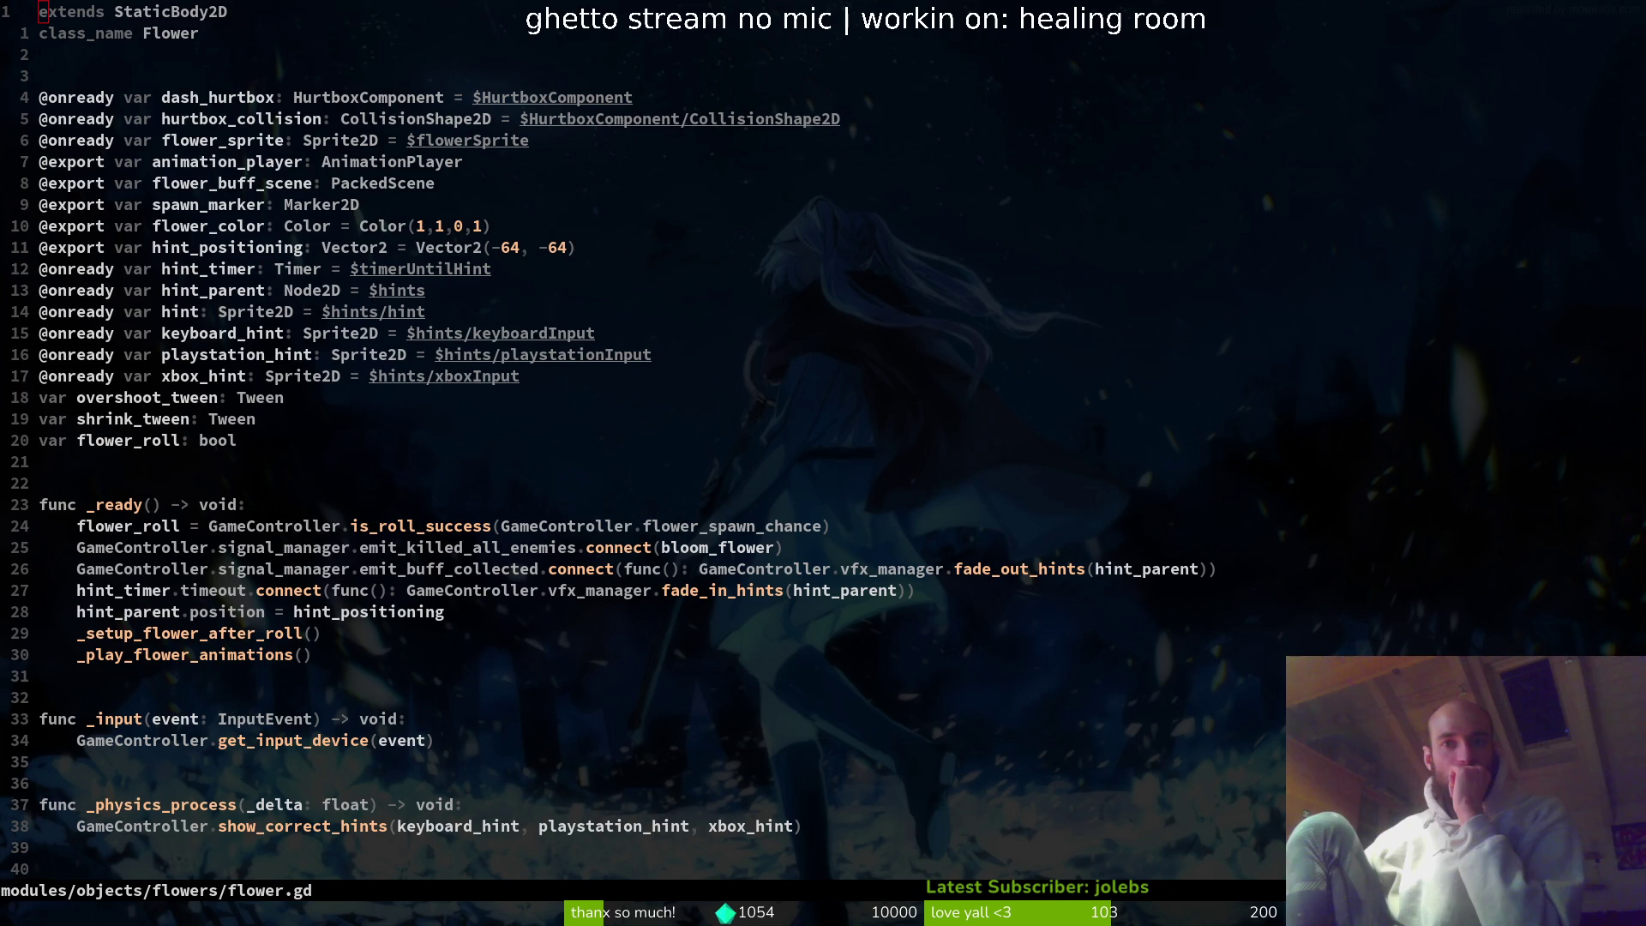
{"action": "left_click", "coordinate": [579, 593]}
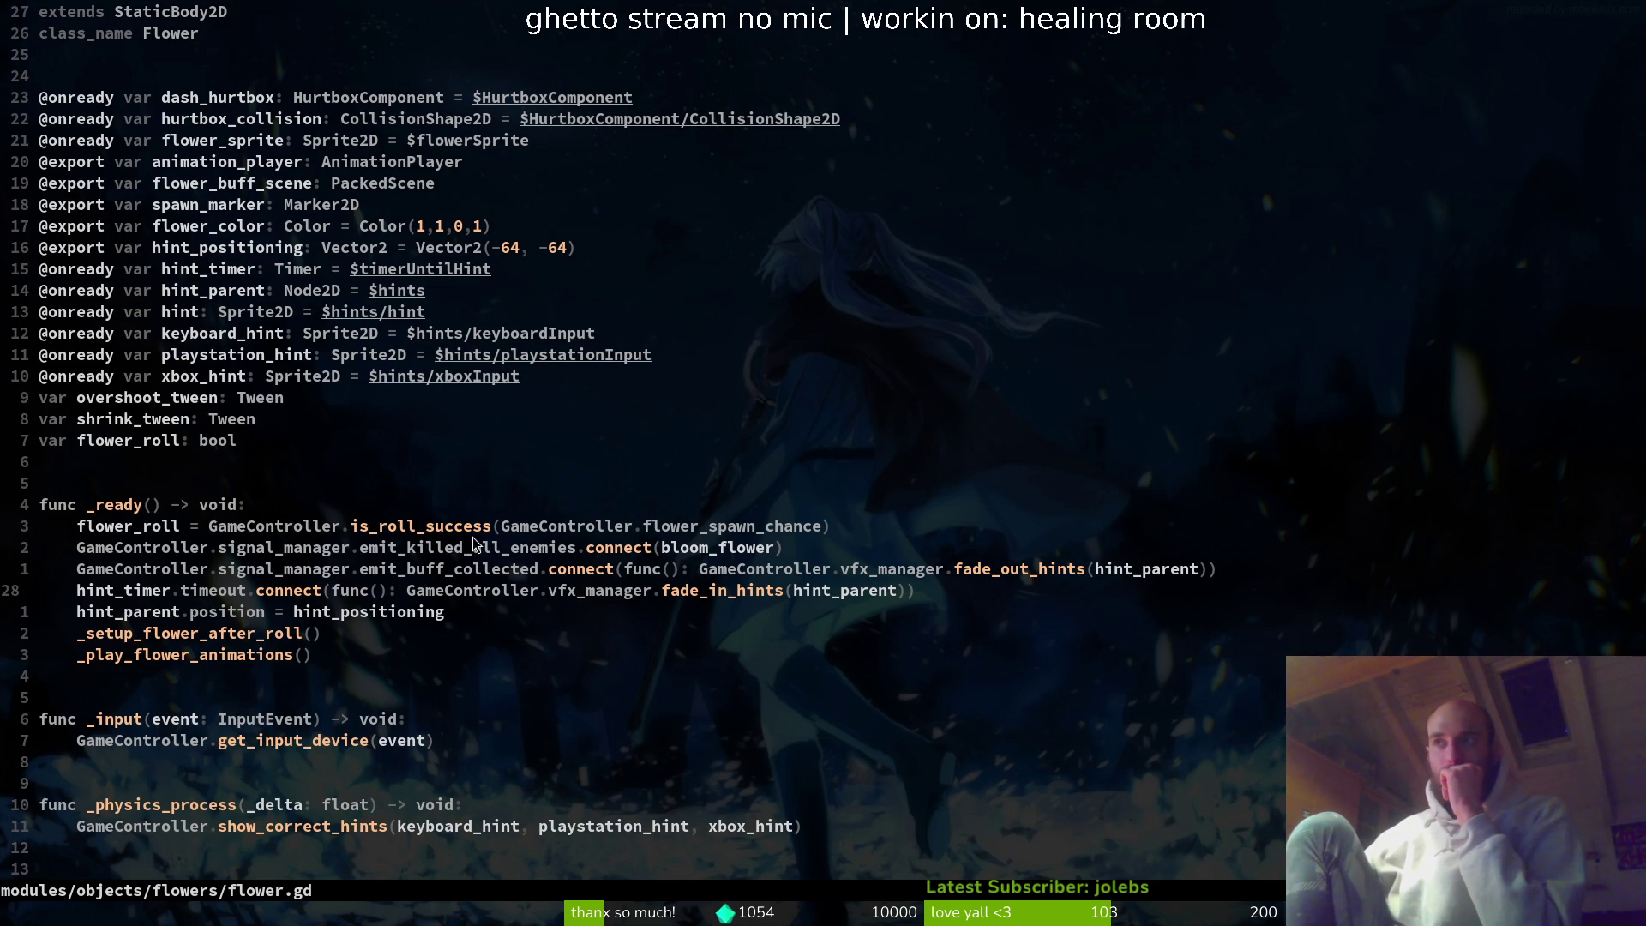
- Visually select emit_killed_all_enemies, then return to the Godot editor
{"action": "left_click", "coordinate": [364, 552]}
{"action": "mouse_move", "coordinate": [364, 552]}
{"action": "left_mouse_down"}
{"action": "mouse_move", "coordinate": [589, 570]}
{"action": "mouse_move", "coordinate": [571, 549]}
{"action": "left_mouse_up"}
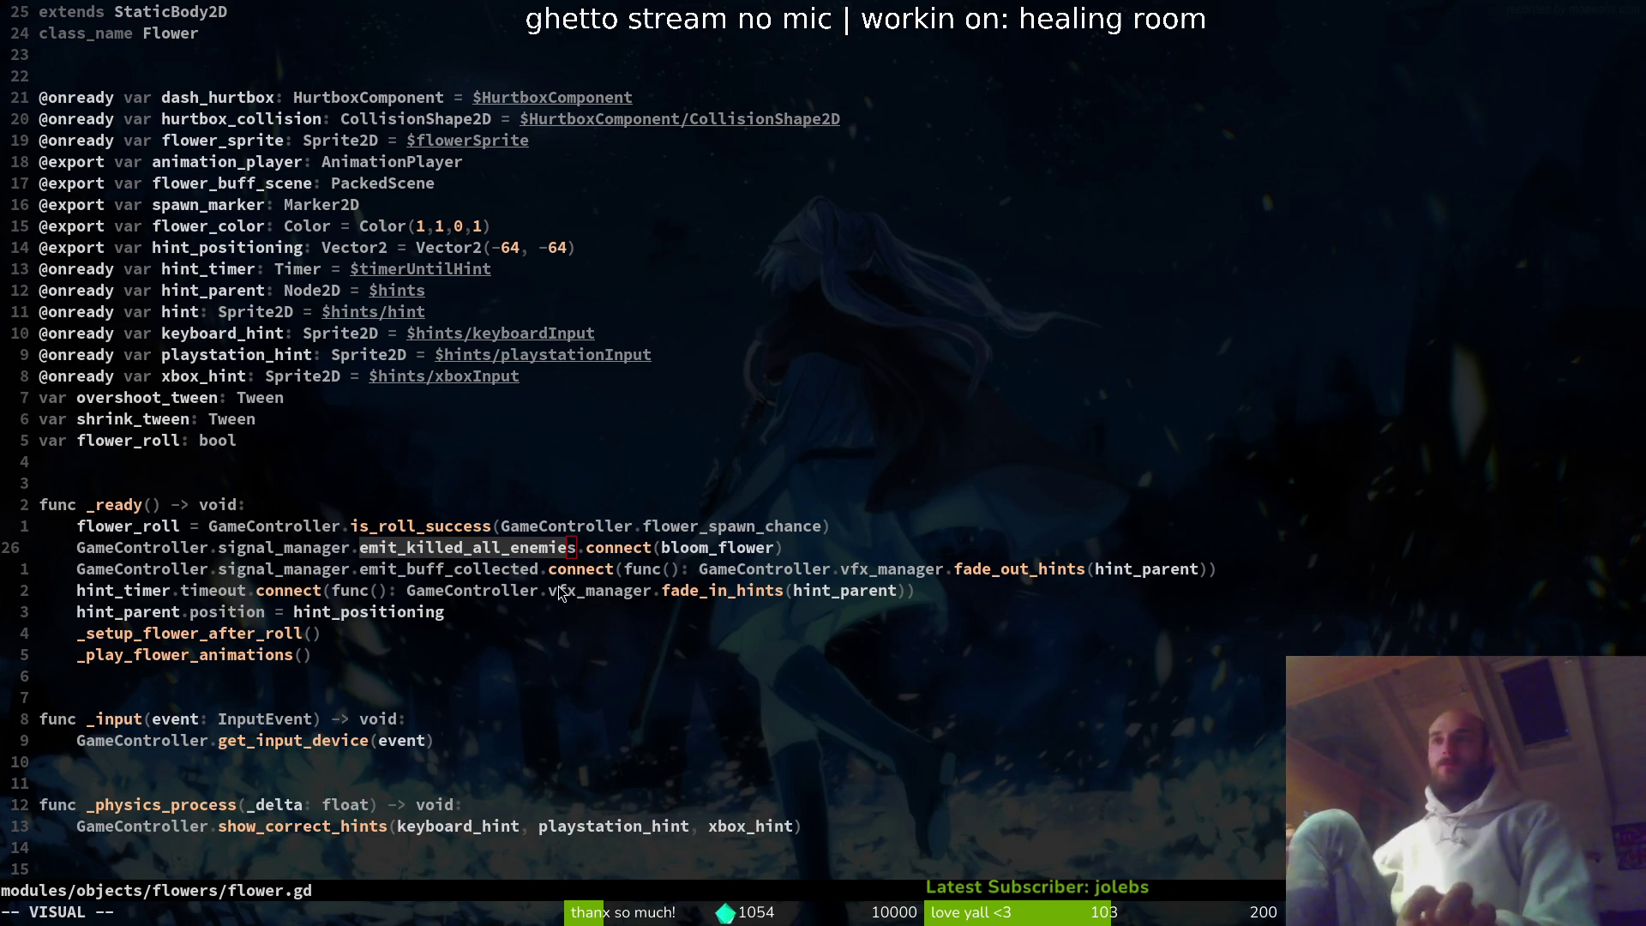
{"action": "key", "text": "alt+Tab"}
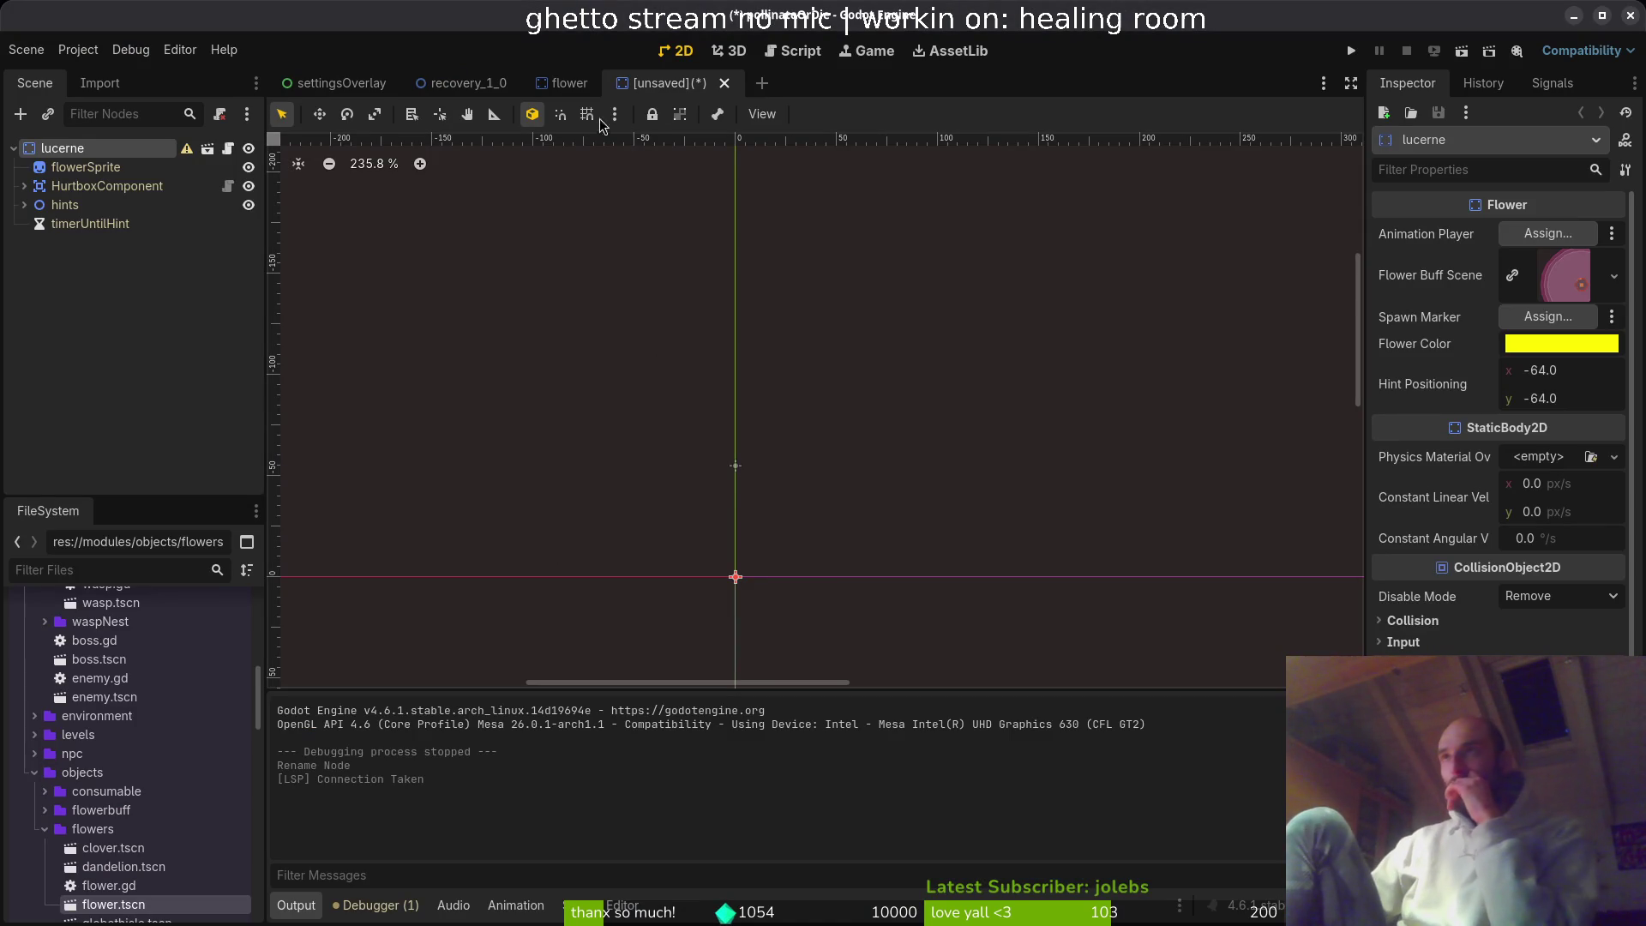
- Open the flower scene, briefly expand and collapse HurtboxComponent, and bring up Quick Open
{"action": "left_click", "coordinate": [589, 86]}
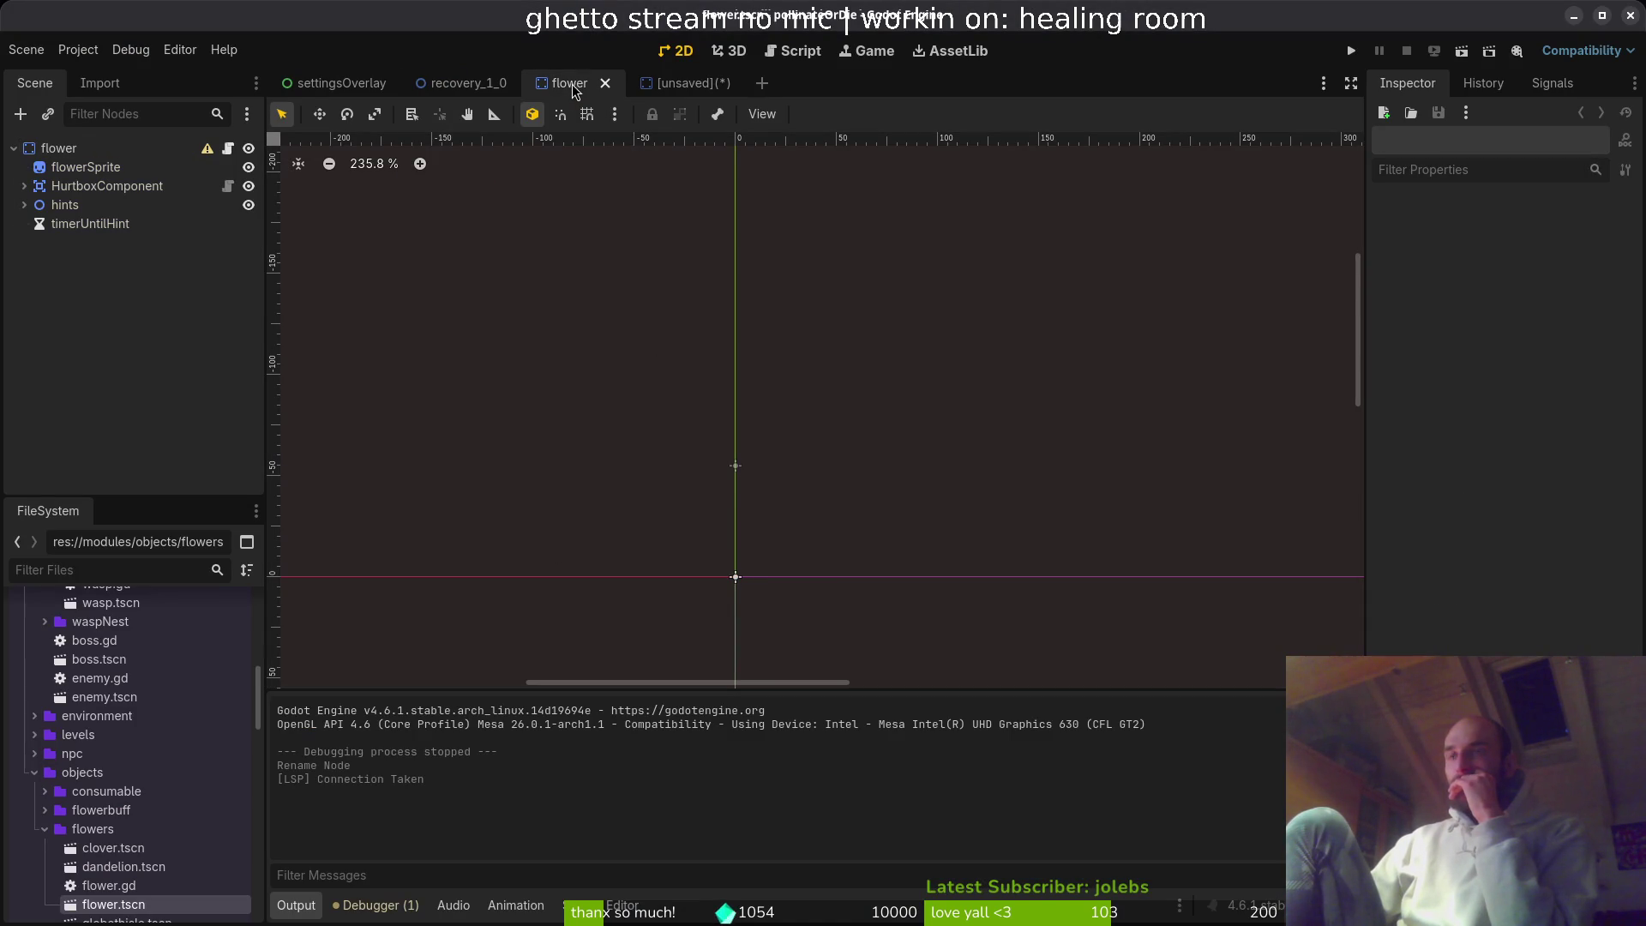
{"action": "left_click", "coordinate": [24, 186]}
{"action": "left_click", "coordinate": [24, 186]}
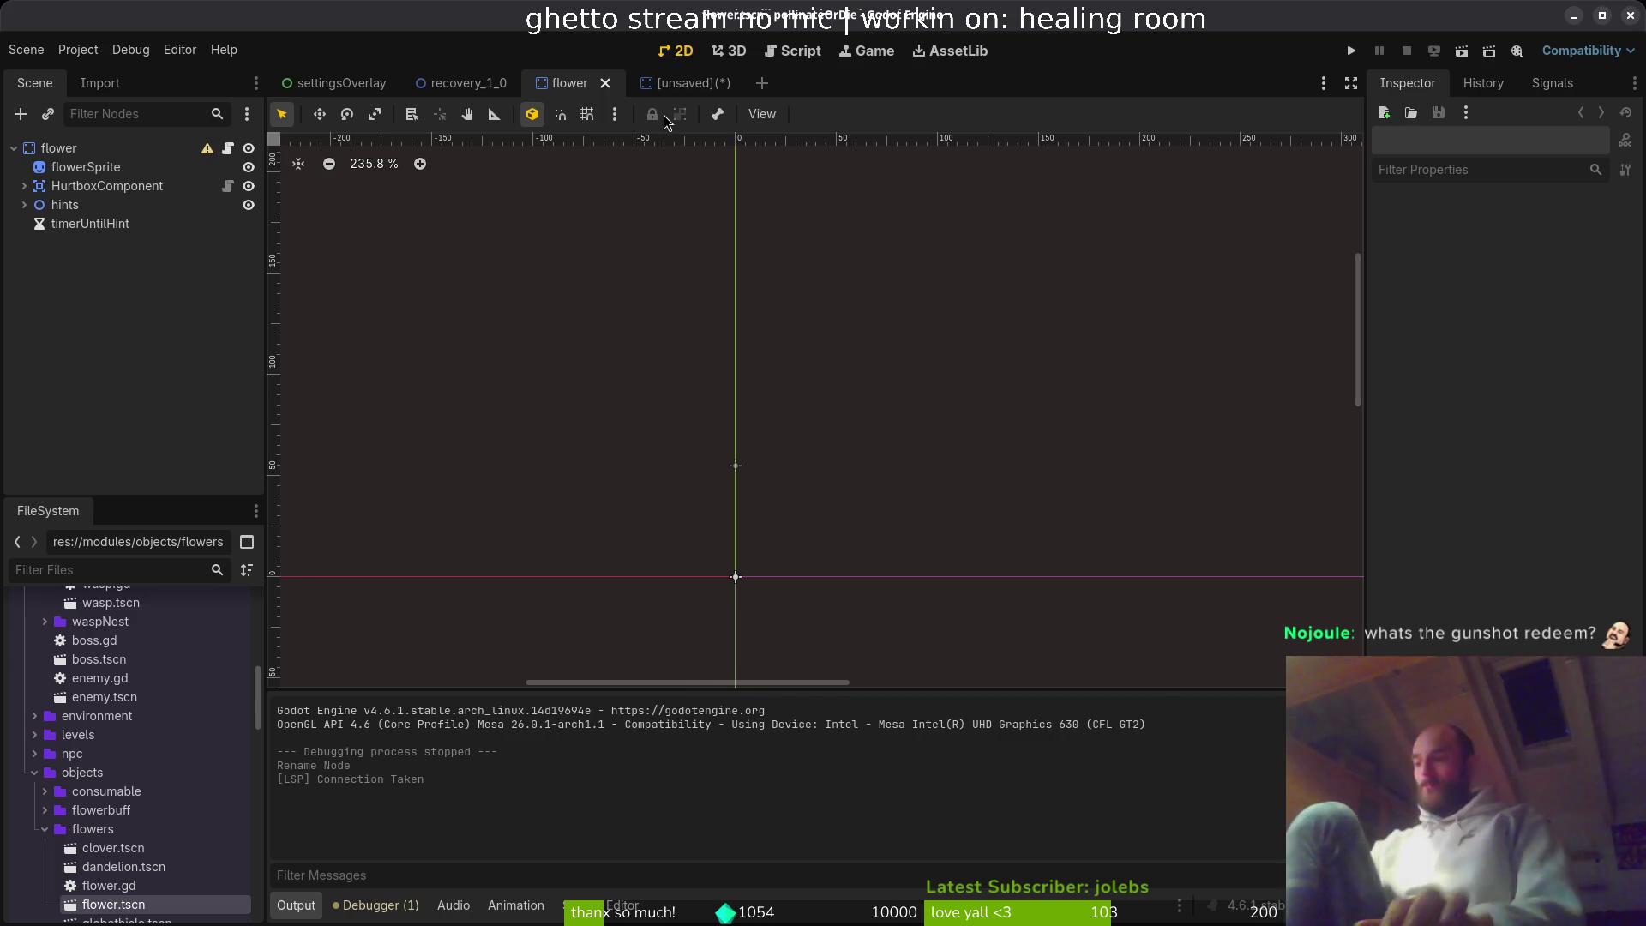
{"action": "key", "text": "alt+shift+o"}
- Open flower_buff.tscn from the 'flowerbuf' resource search, then go back to flower.gd in Neovim
{"action": "type", "text": "flowerbuf"}
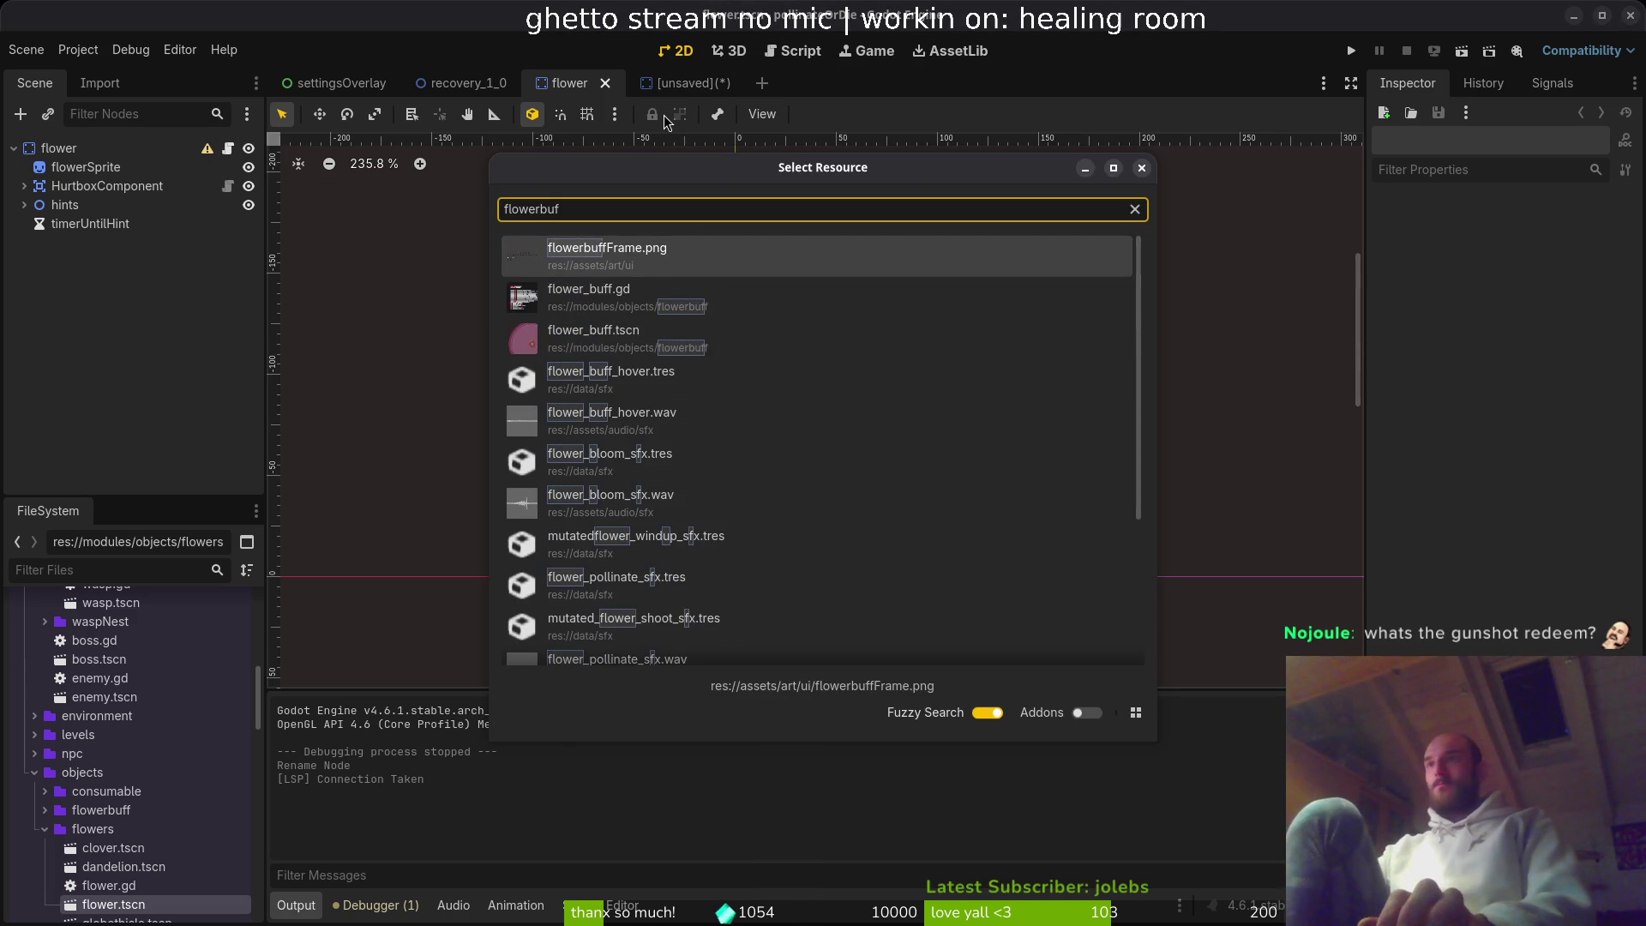
{"action": "key", "text": "Down"}
{"action": "key", "text": "Down"}
{"action": "key", "text": "Return"}
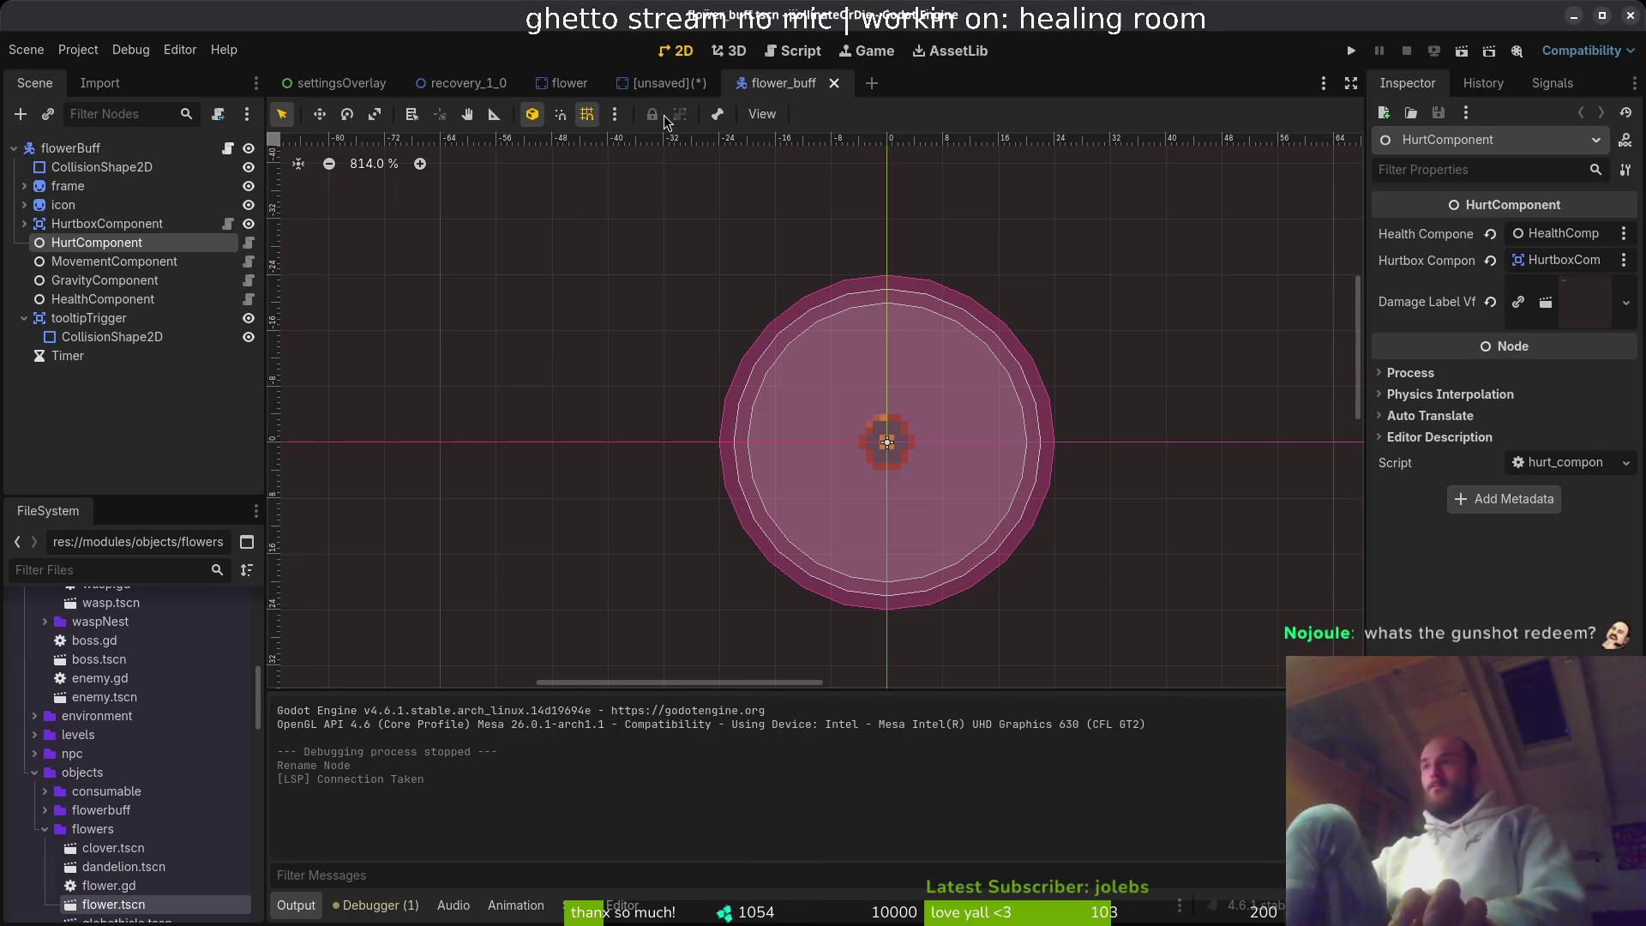
{"action": "key", "text": "alt+Tab"}
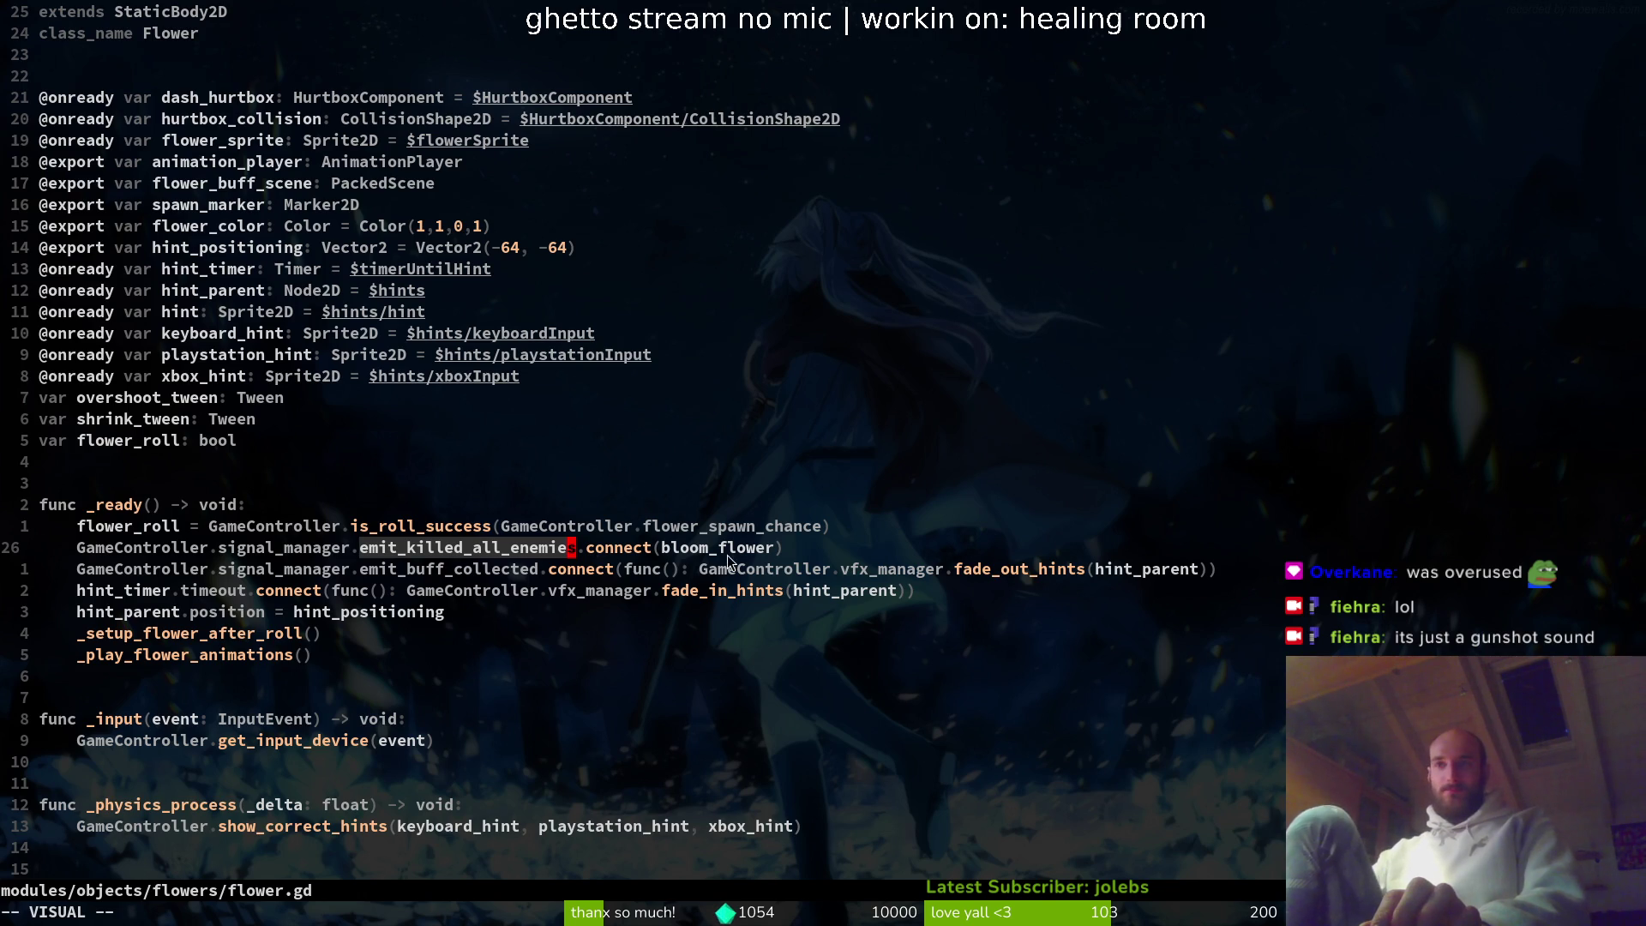
- Insert a blank line above func _switch_hint_animation in flower.gd, then return to Godot
{"action": "scroll", "coordinate": [732, 563], "scroll_direction": "down", "scroll_amount": 4}
{"action": "left_click", "coordinate": [195, 424]}
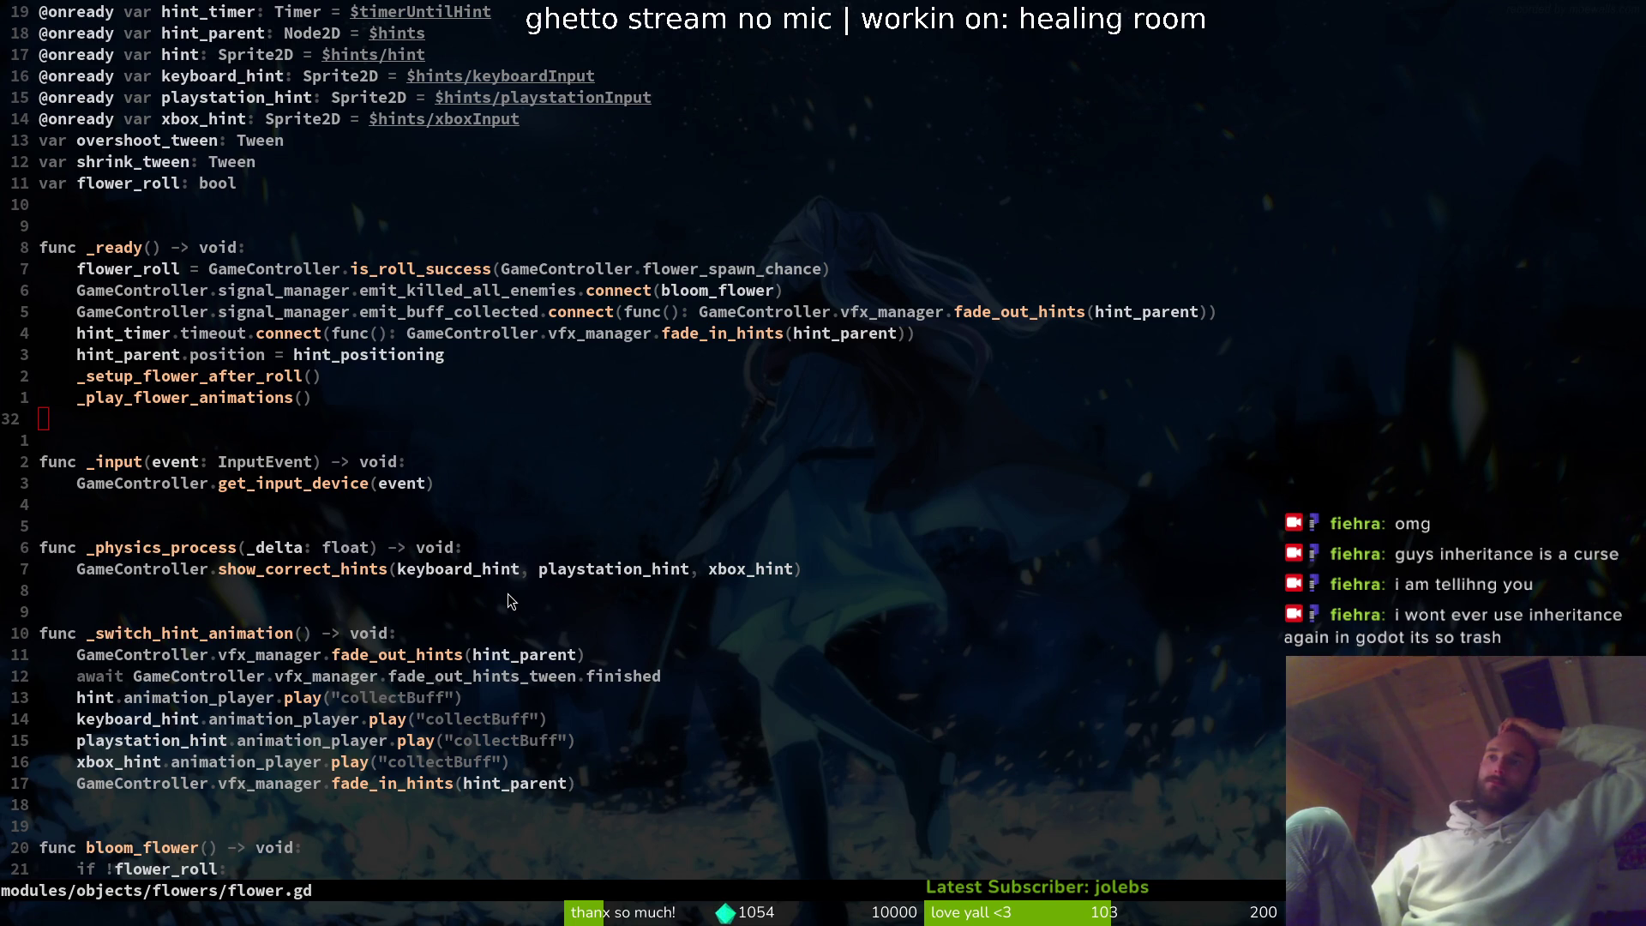
{"action": "scroll", "coordinate": [480, 592], "scroll_direction": "up", "scroll_amount": 2}
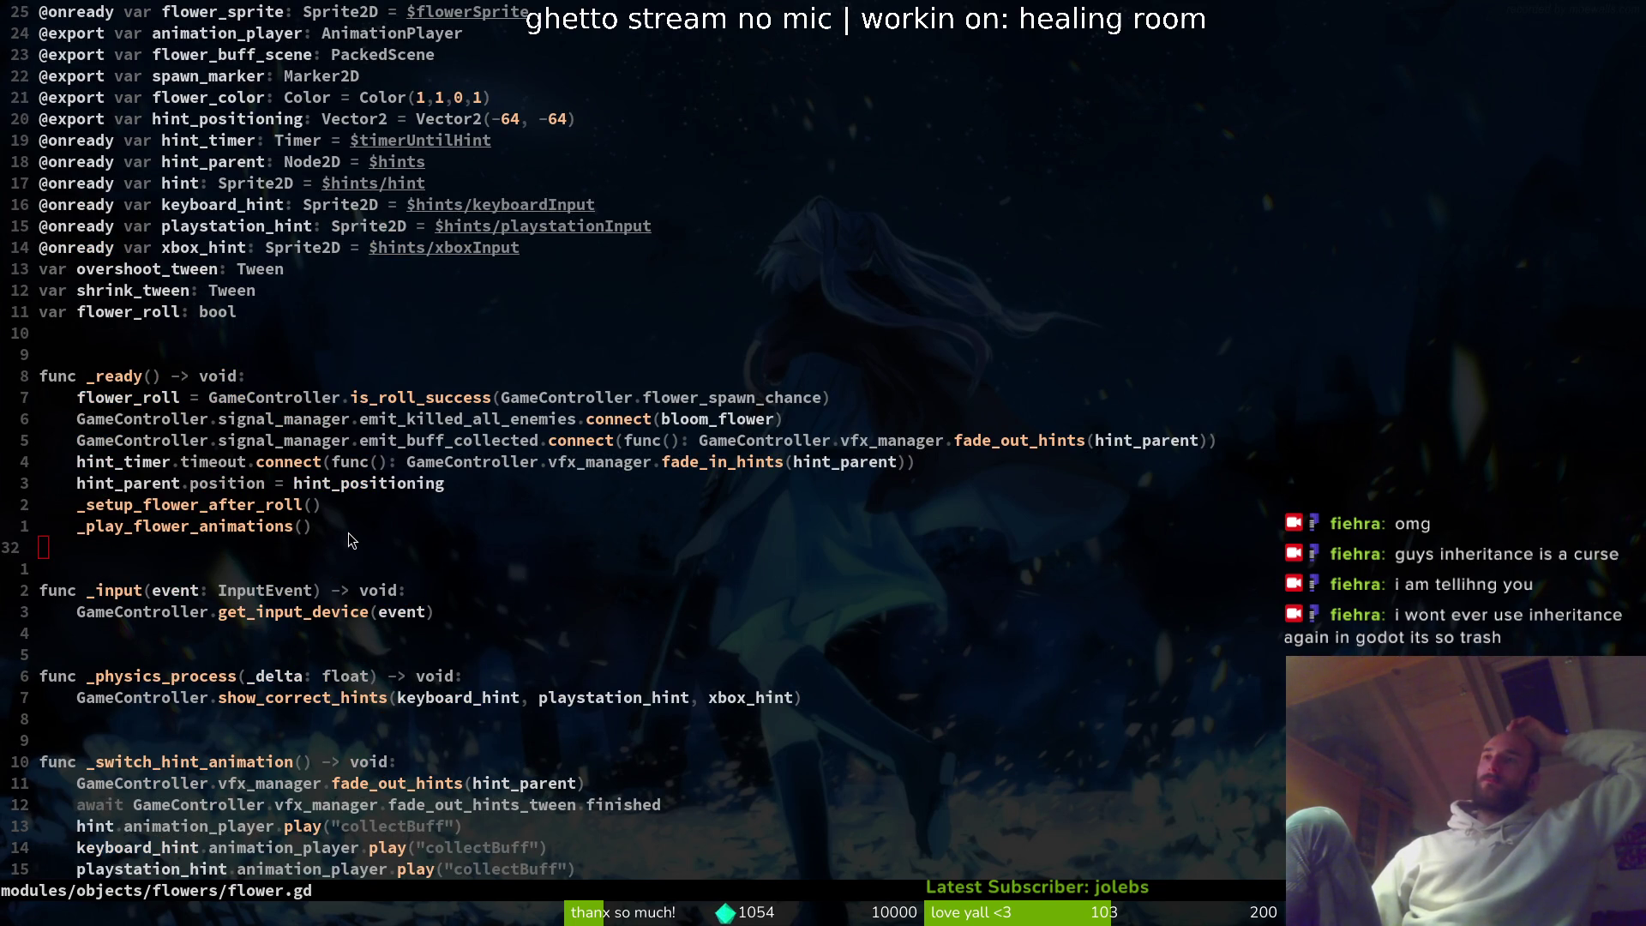
{"action": "scroll", "coordinate": [348, 539], "scroll_direction": "up", "scroll_amount": 1}
{"action": "scroll", "coordinate": [356, 483], "scroll_direction": "down", "scroll_amount": 10}
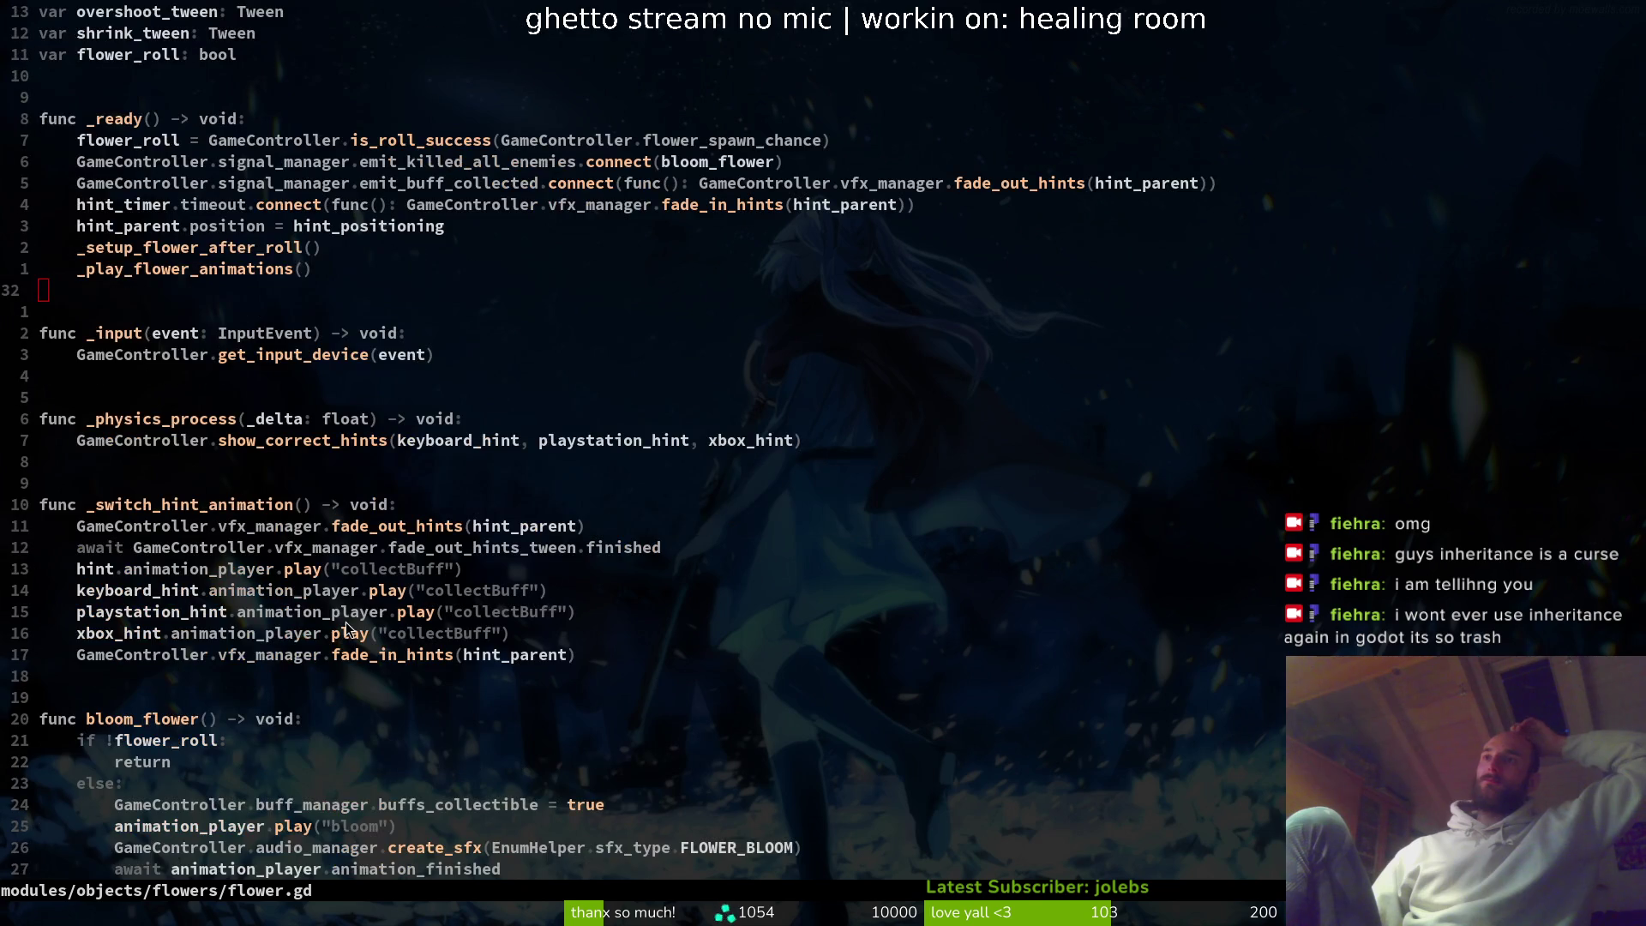
{"action": "scroll", "coordinate": [347, 621], "scroll_direction": "up", "scroll_amount": 6}
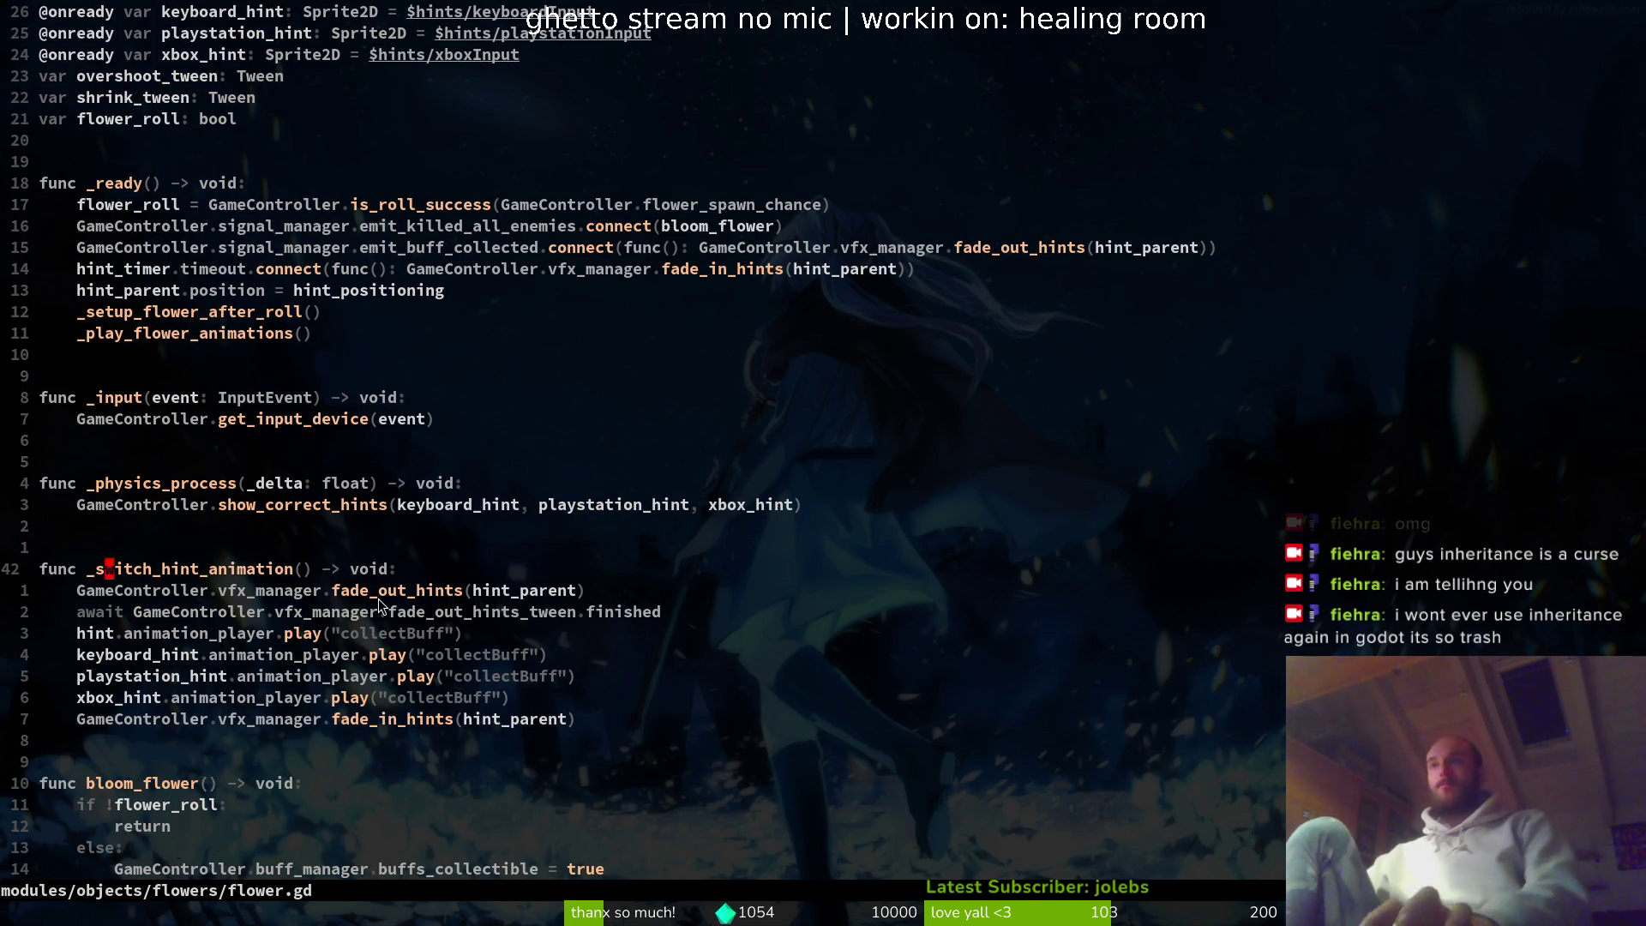
{"action": "key", "text": "O"}
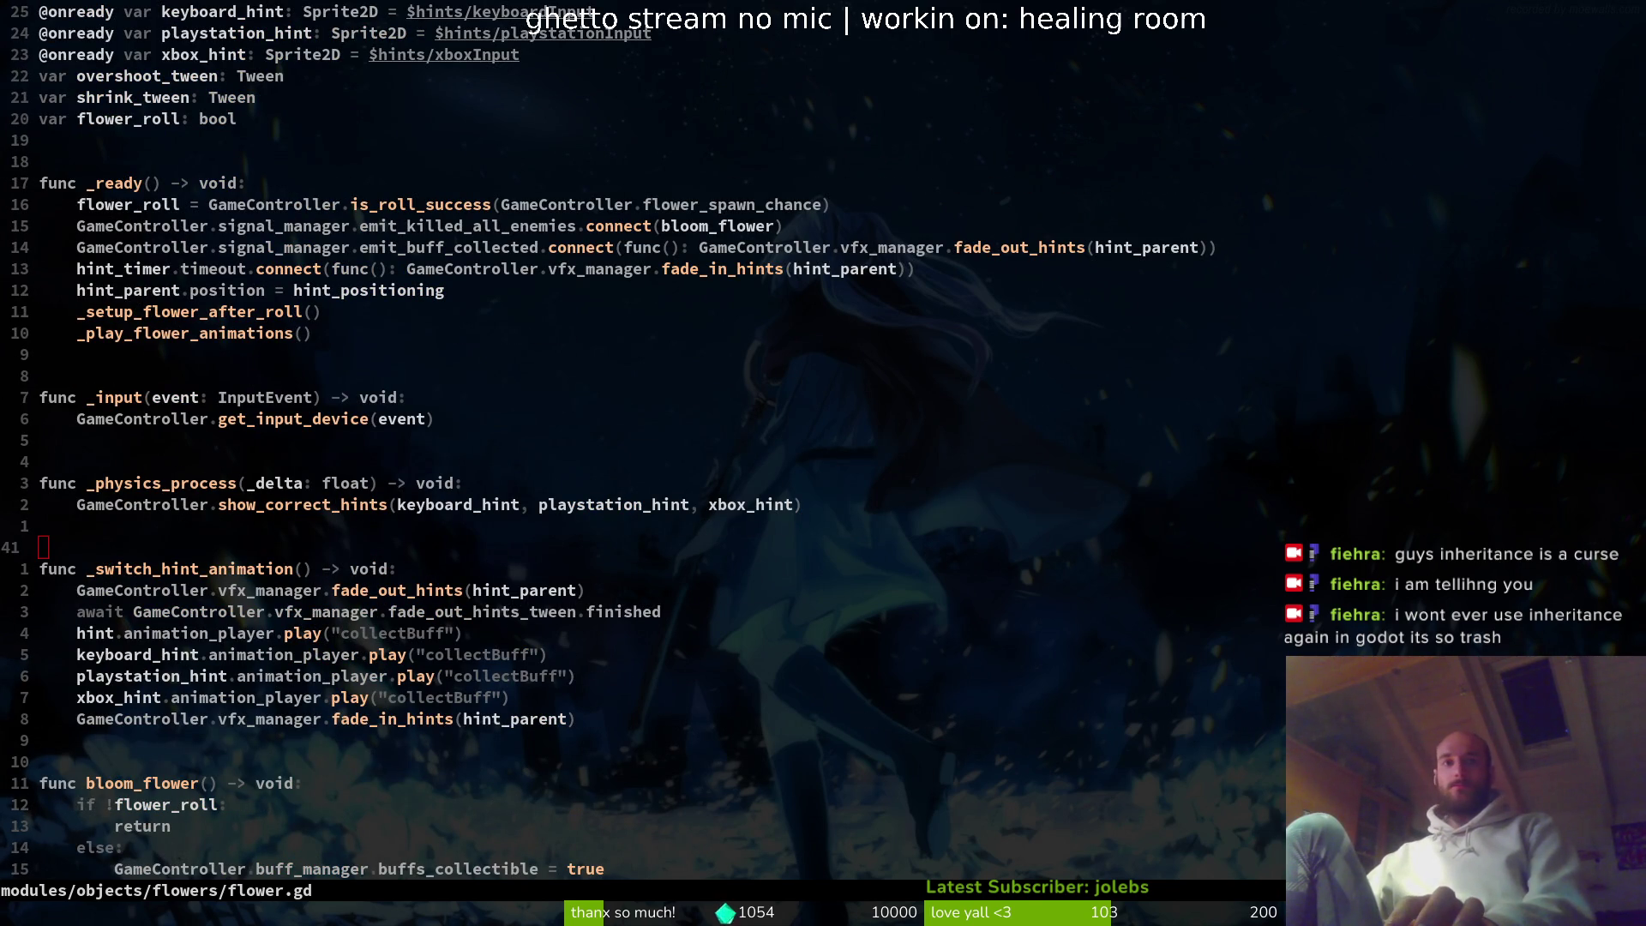
{"action": "key", "text": "alt+Tab"}
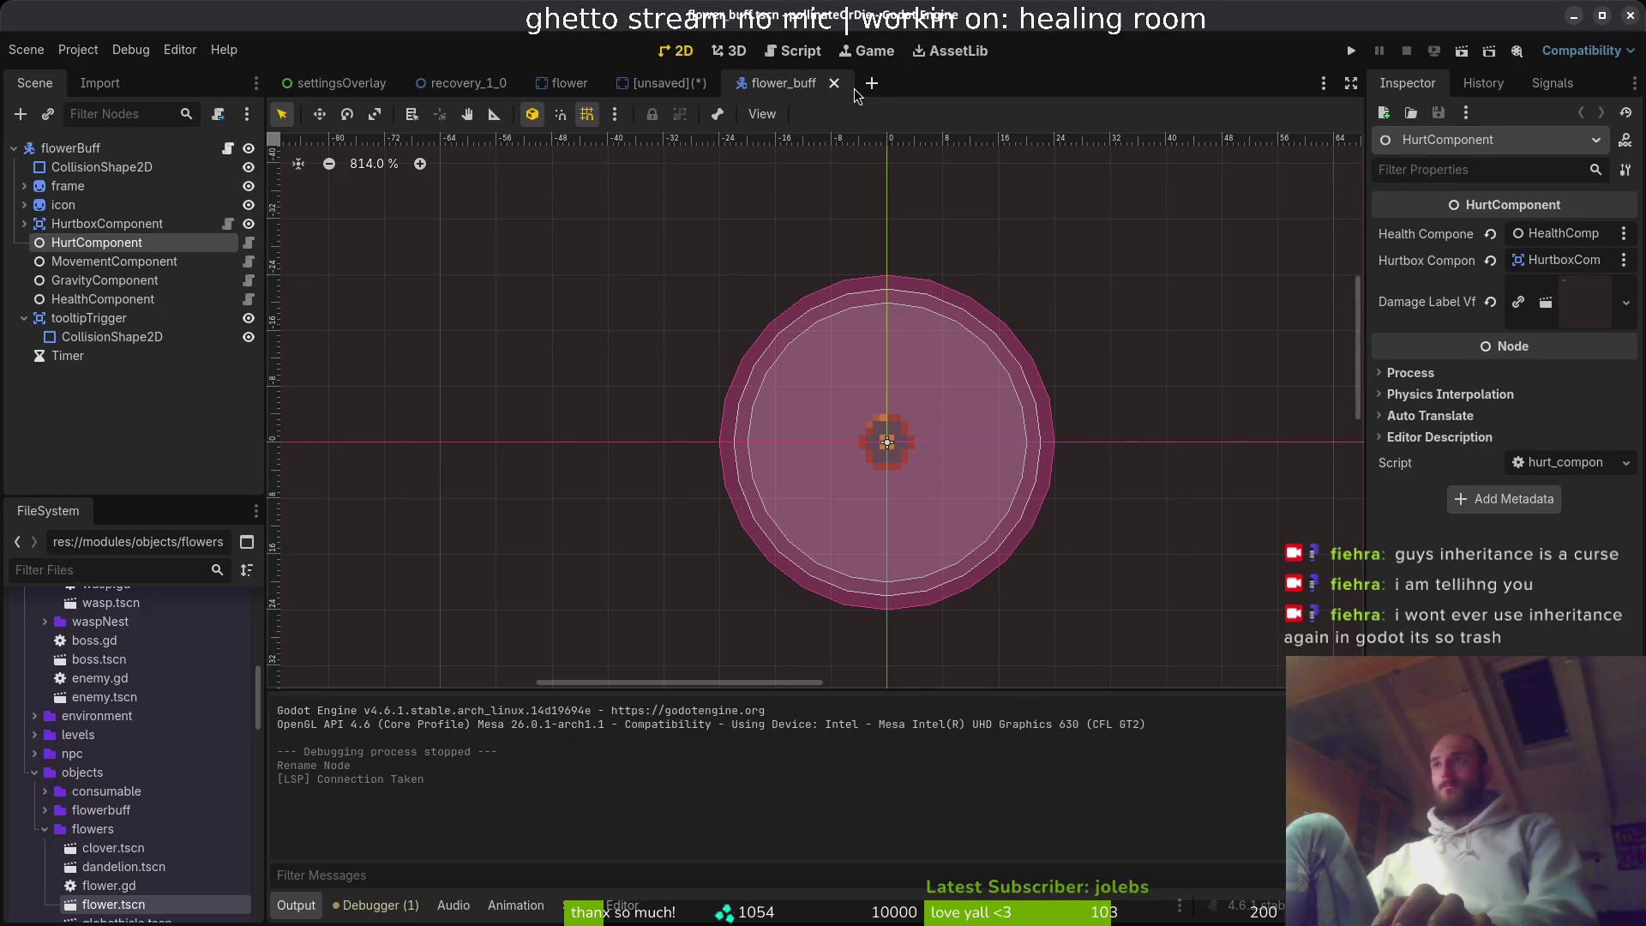
- Close the flower_buff scene and discard the unsaved lucerne scene with Don't Save
{"action": "left_click", "coordinate": [834, 83]}
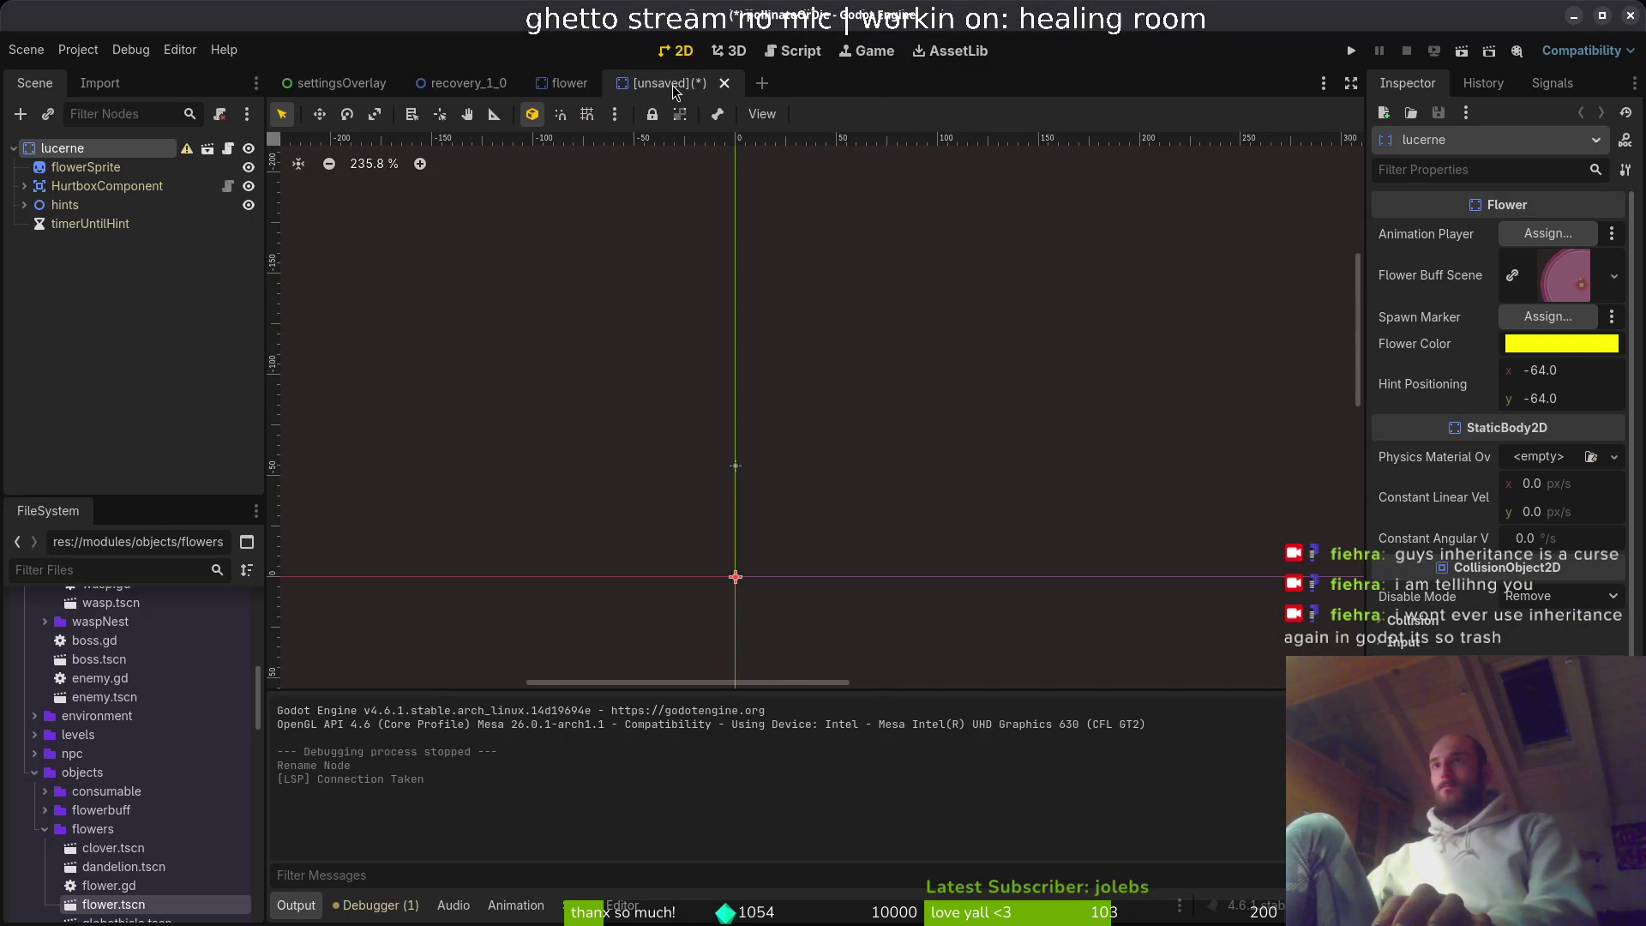
{"action": "left_click", "coordinate": [725, 84]}
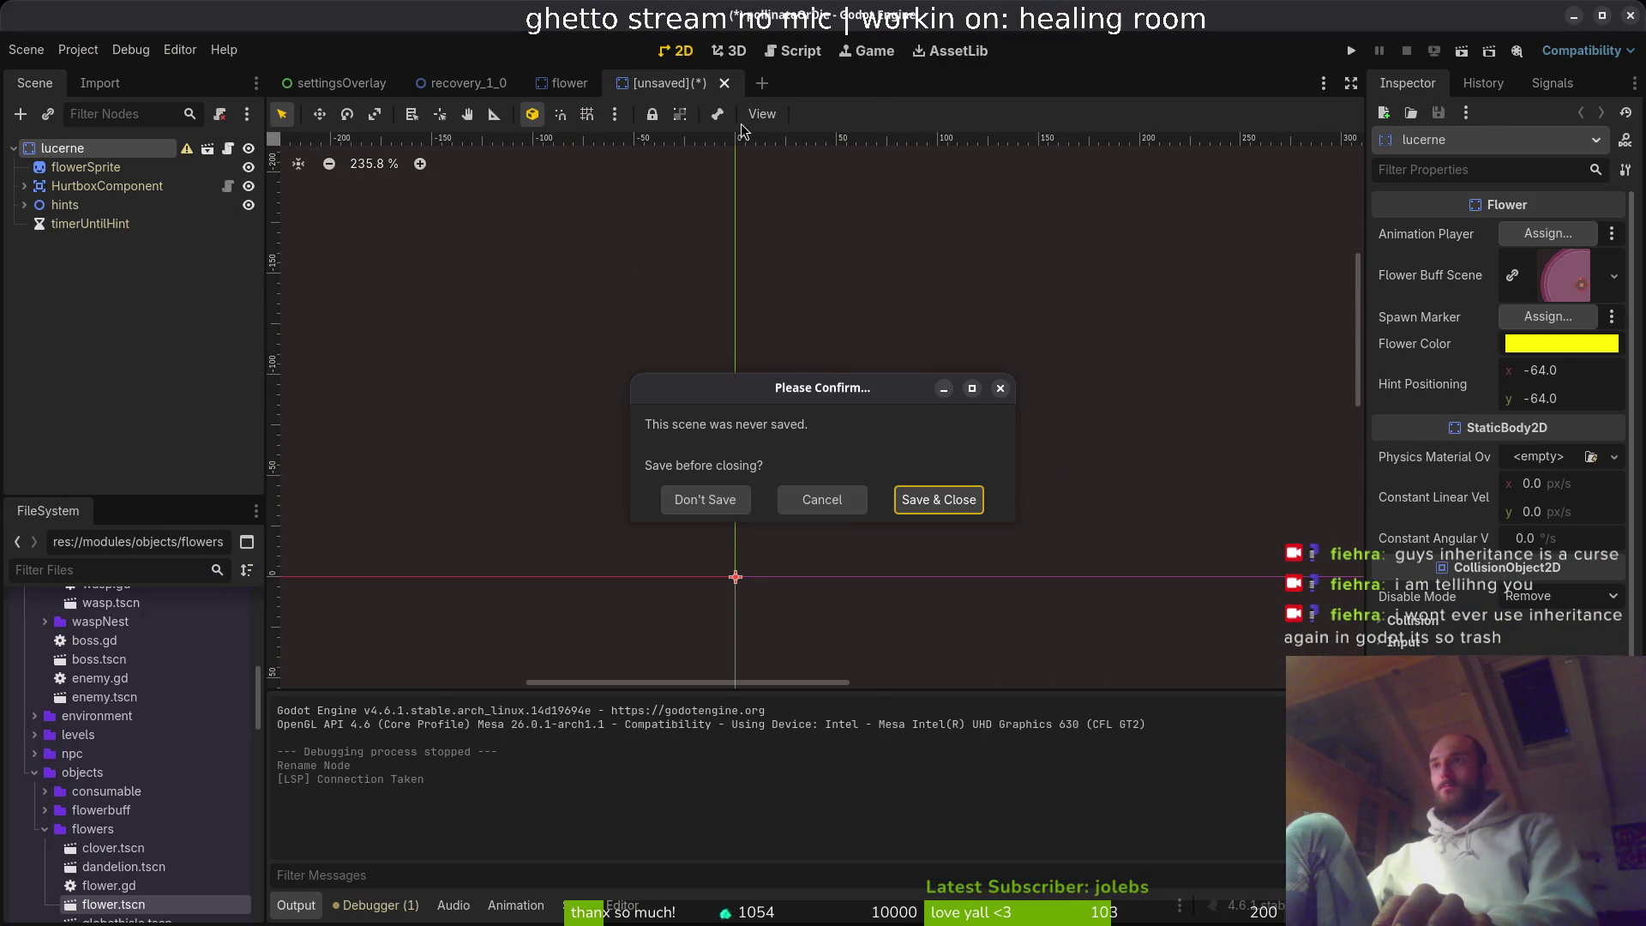
{"action": "left_click", "coordinate": [699, 502]}
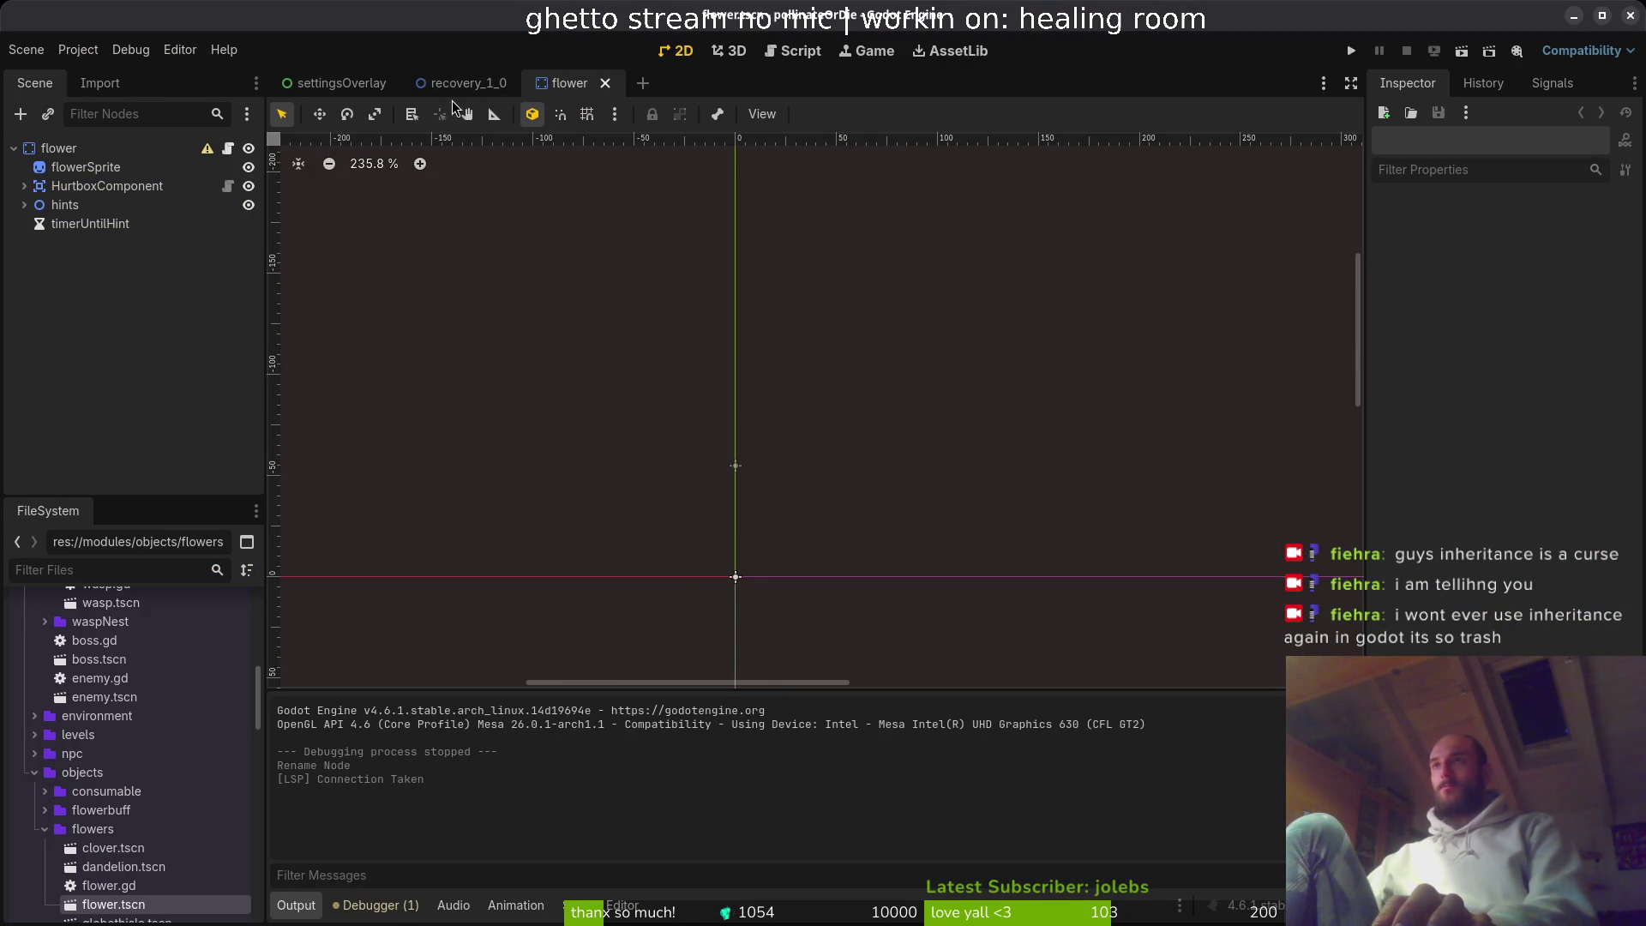
- Create a new 2D scene and change its root node type to StaticBody2D
{"action": "mouse_move", "coordinate": [453, 99]}
{"action": "left_click", "coordinate": [26, 50]}
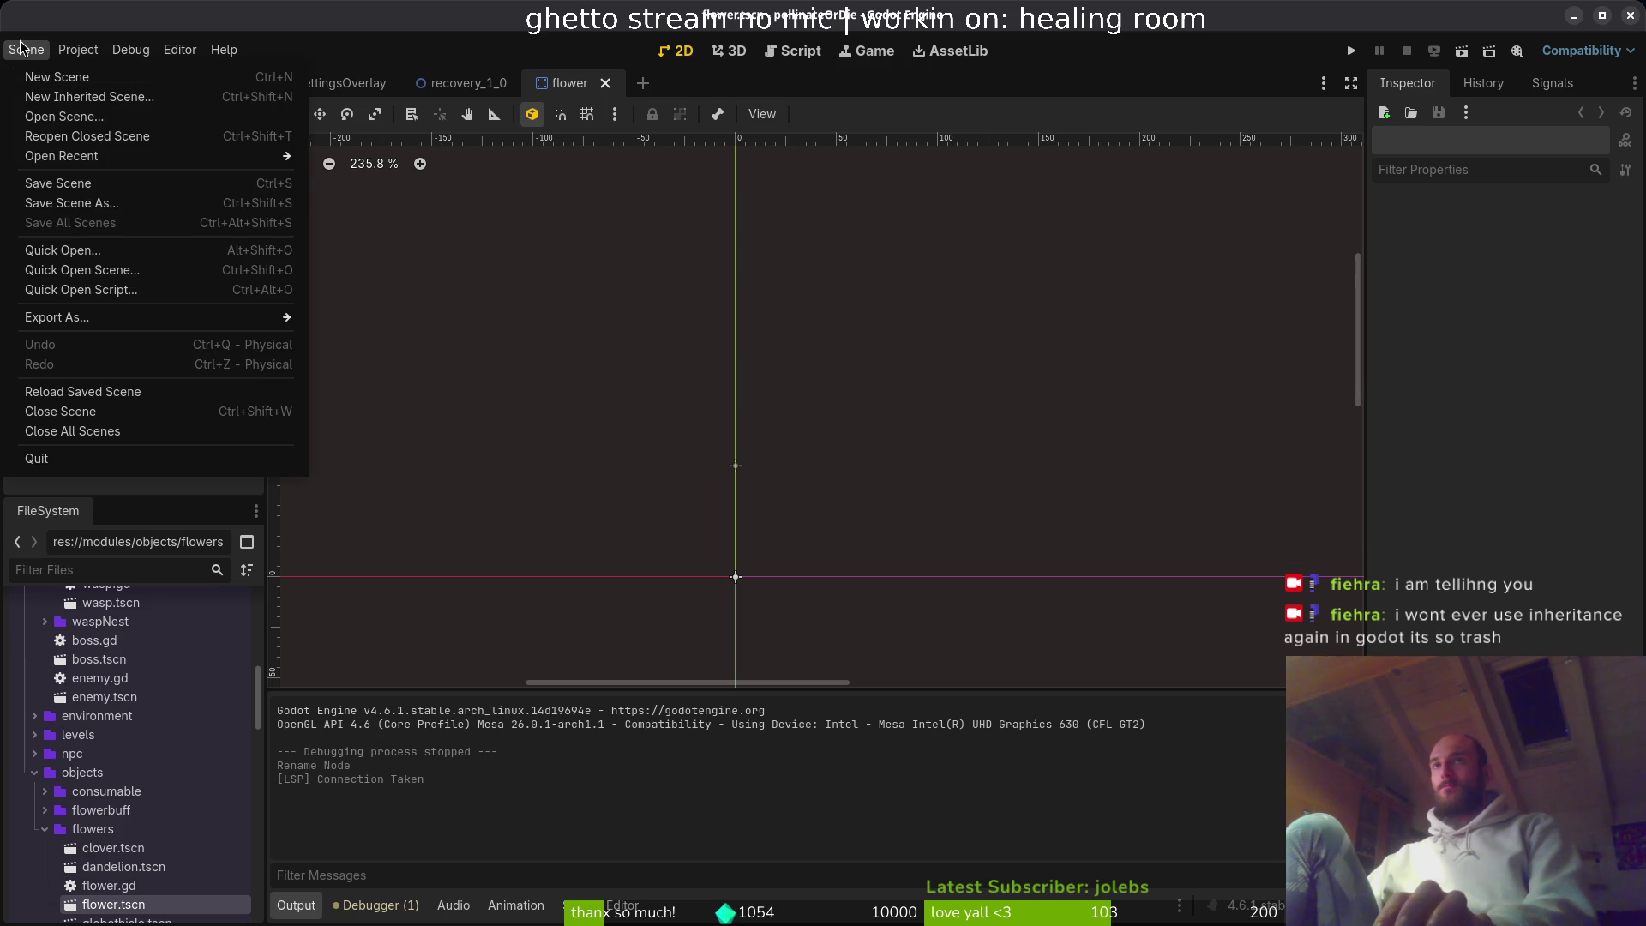
{"action": "left_click", "coordinate": [26, 49]}
{"action": "left_click", "coordinate": [26, 48]}
{"action": "left_click", "coordinate": [47, 78]}
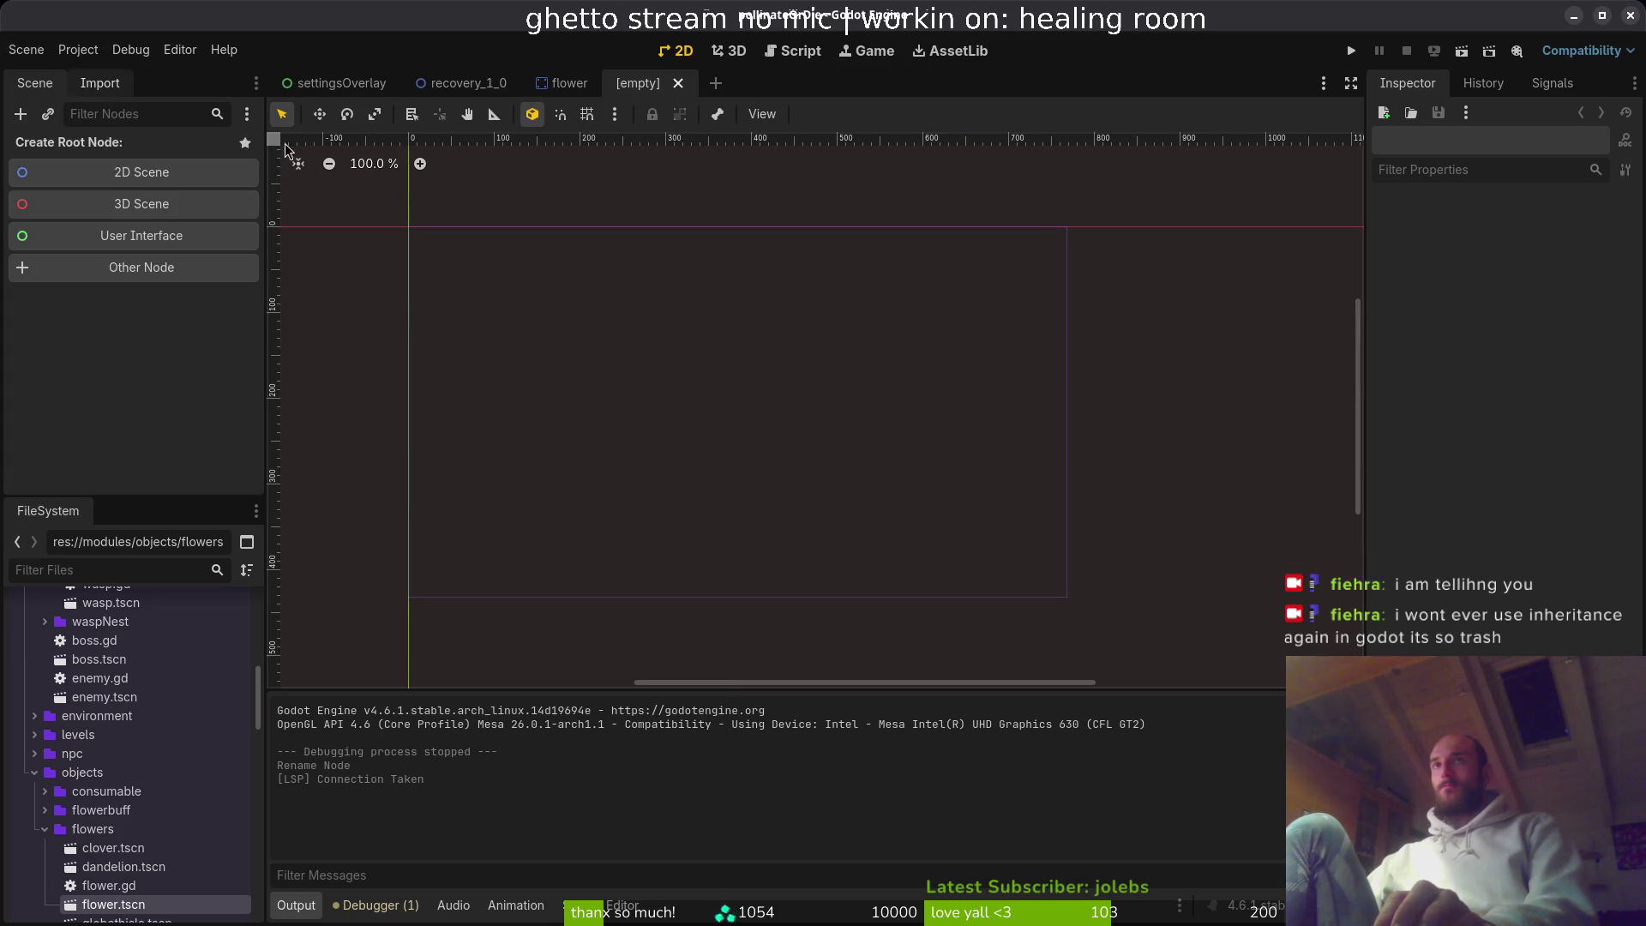
{"action": "left_click", "coordinate": [116, 172]}
{"action": "right_click", "coordinate": [82, 150]}
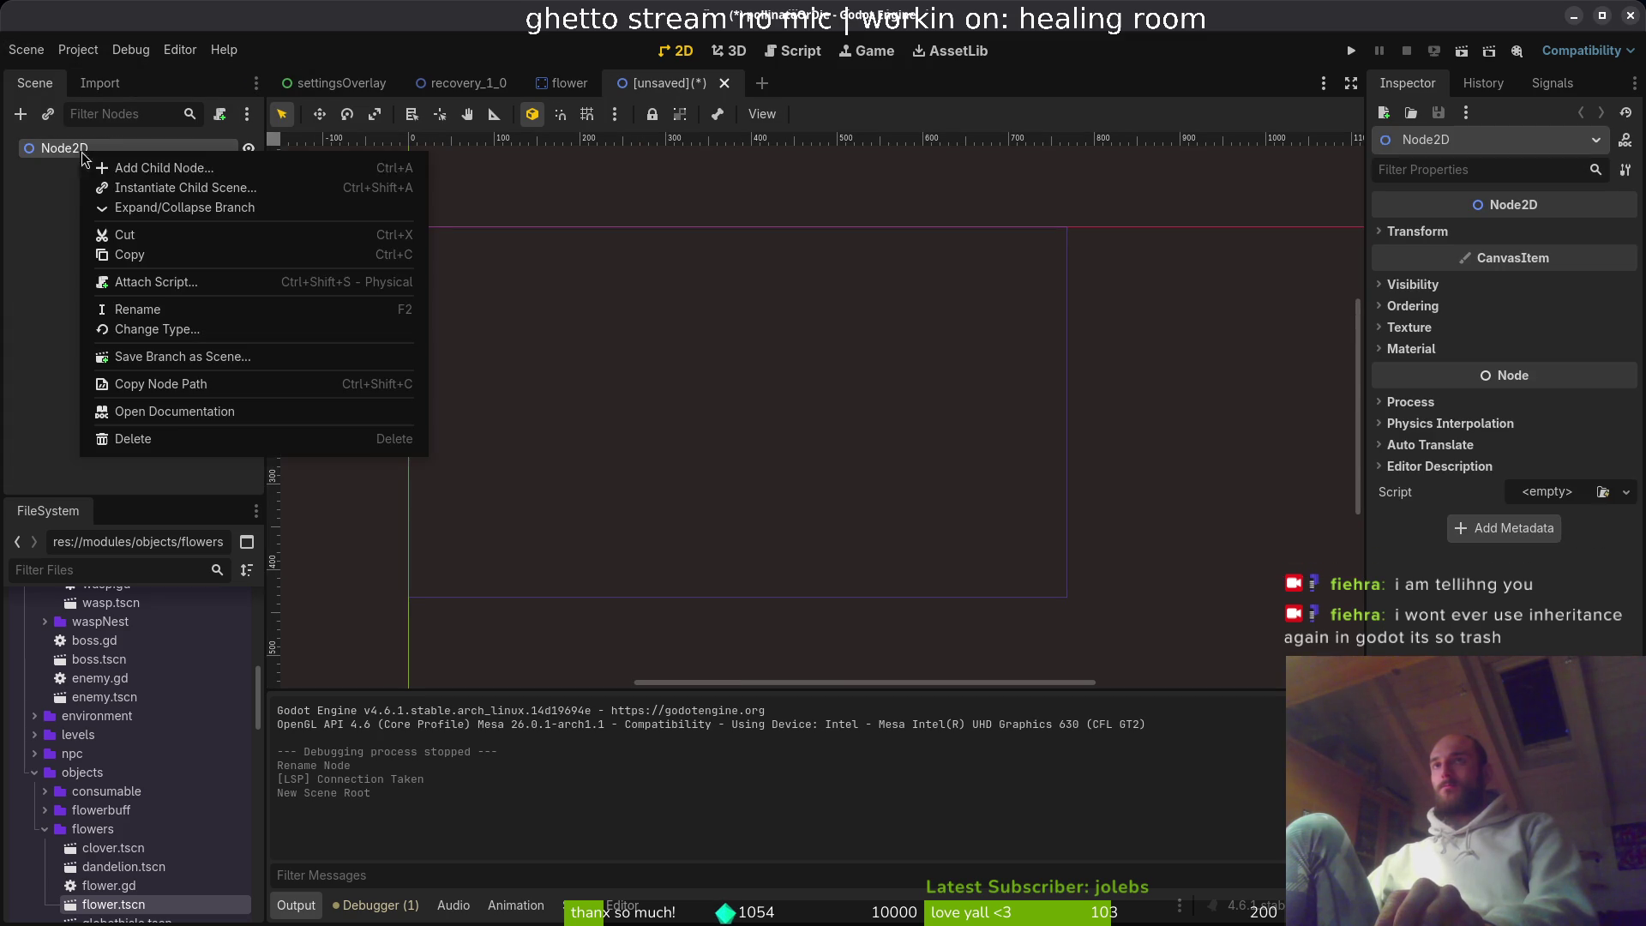
{"action": "left_click", "coordinate": [157, 328]}
{"action": "type", "text": "stat"}
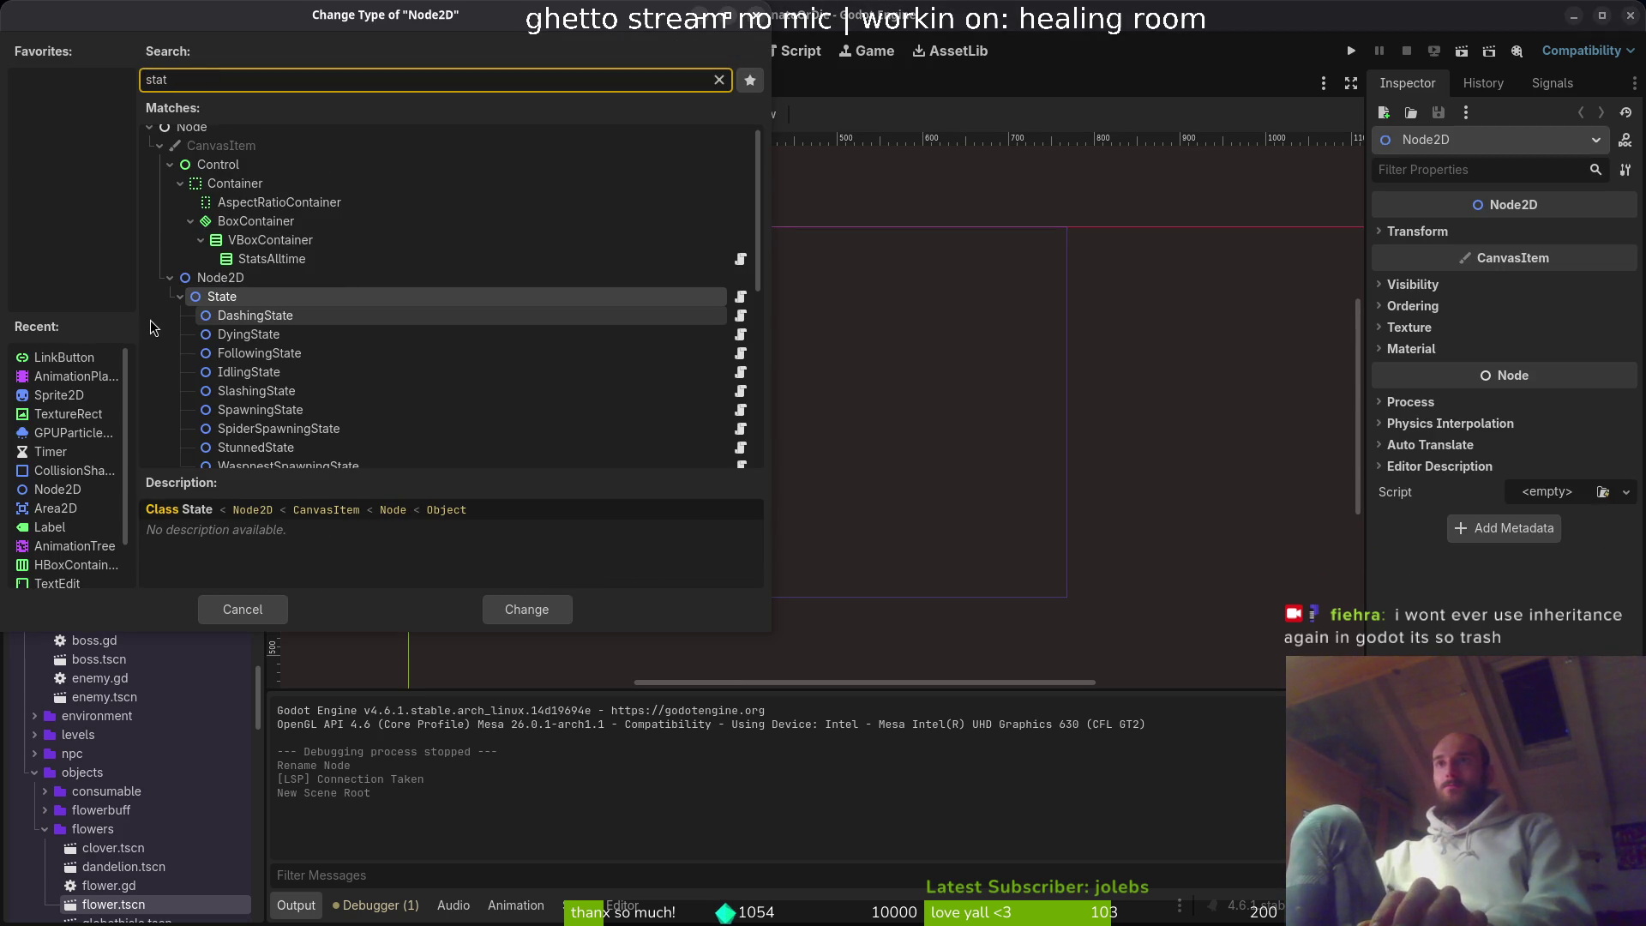
{"action": "type", "text": "ic"}
{"action": "key", "text": "Return"}
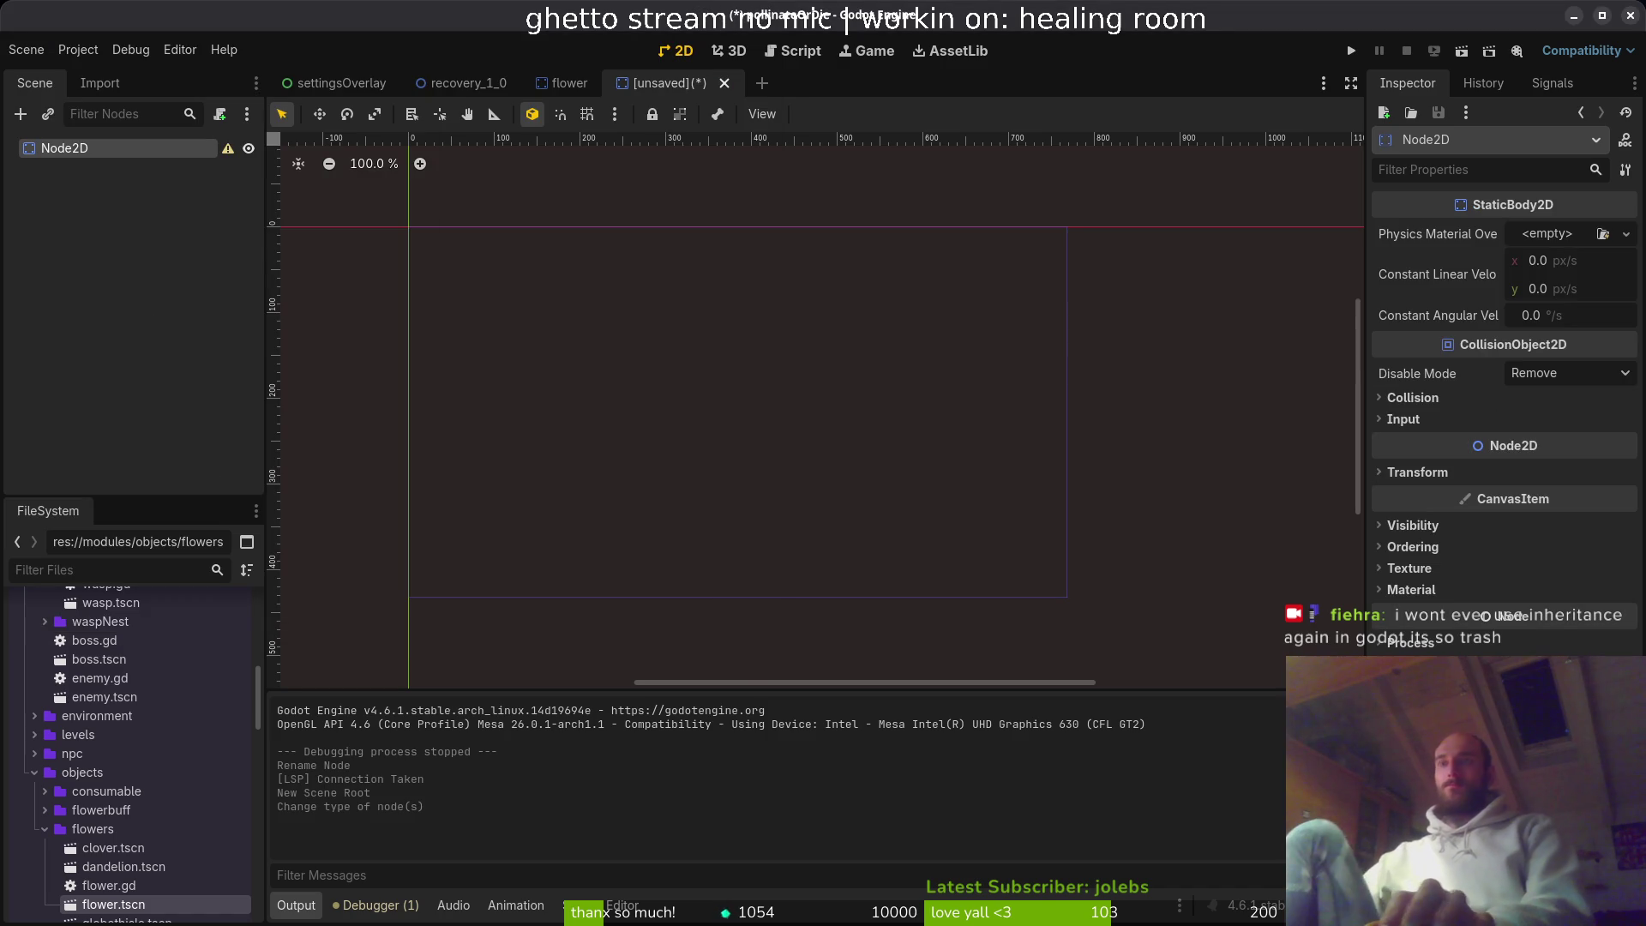
- Rename the root node to lucerne, correcting the 'lucernhe' typo
{"action": "key", "text": "F2"}
{"action": "type", "text": "lucernhe"}
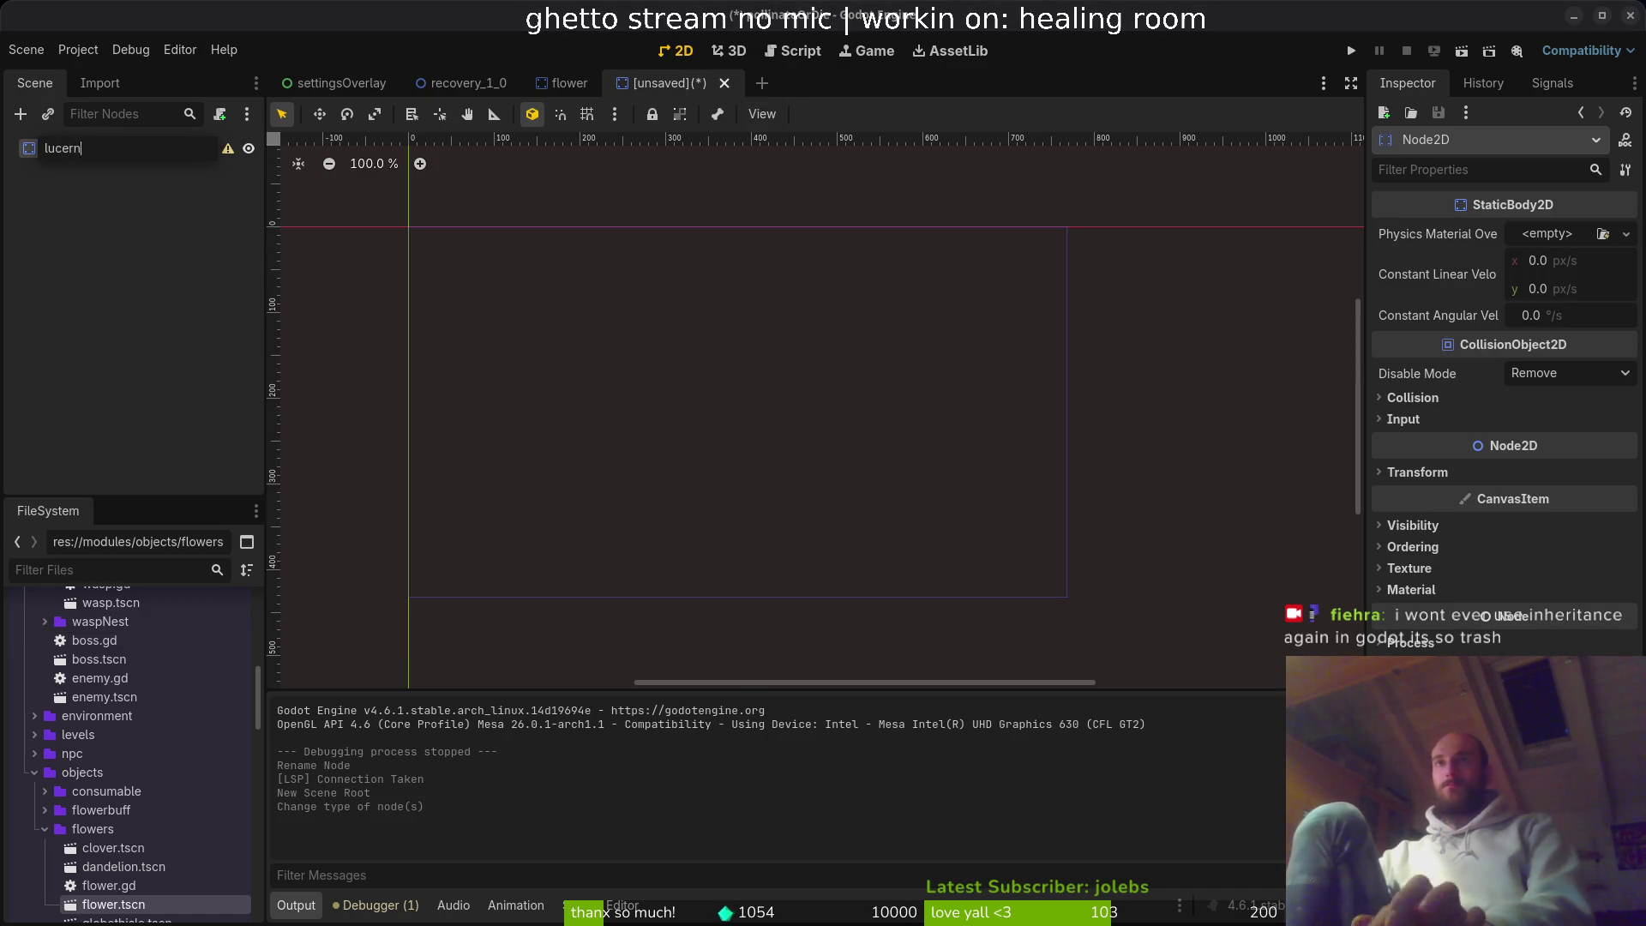
{"action": "key", "text": "Return"}
{"action": "key", "text": "F2"}
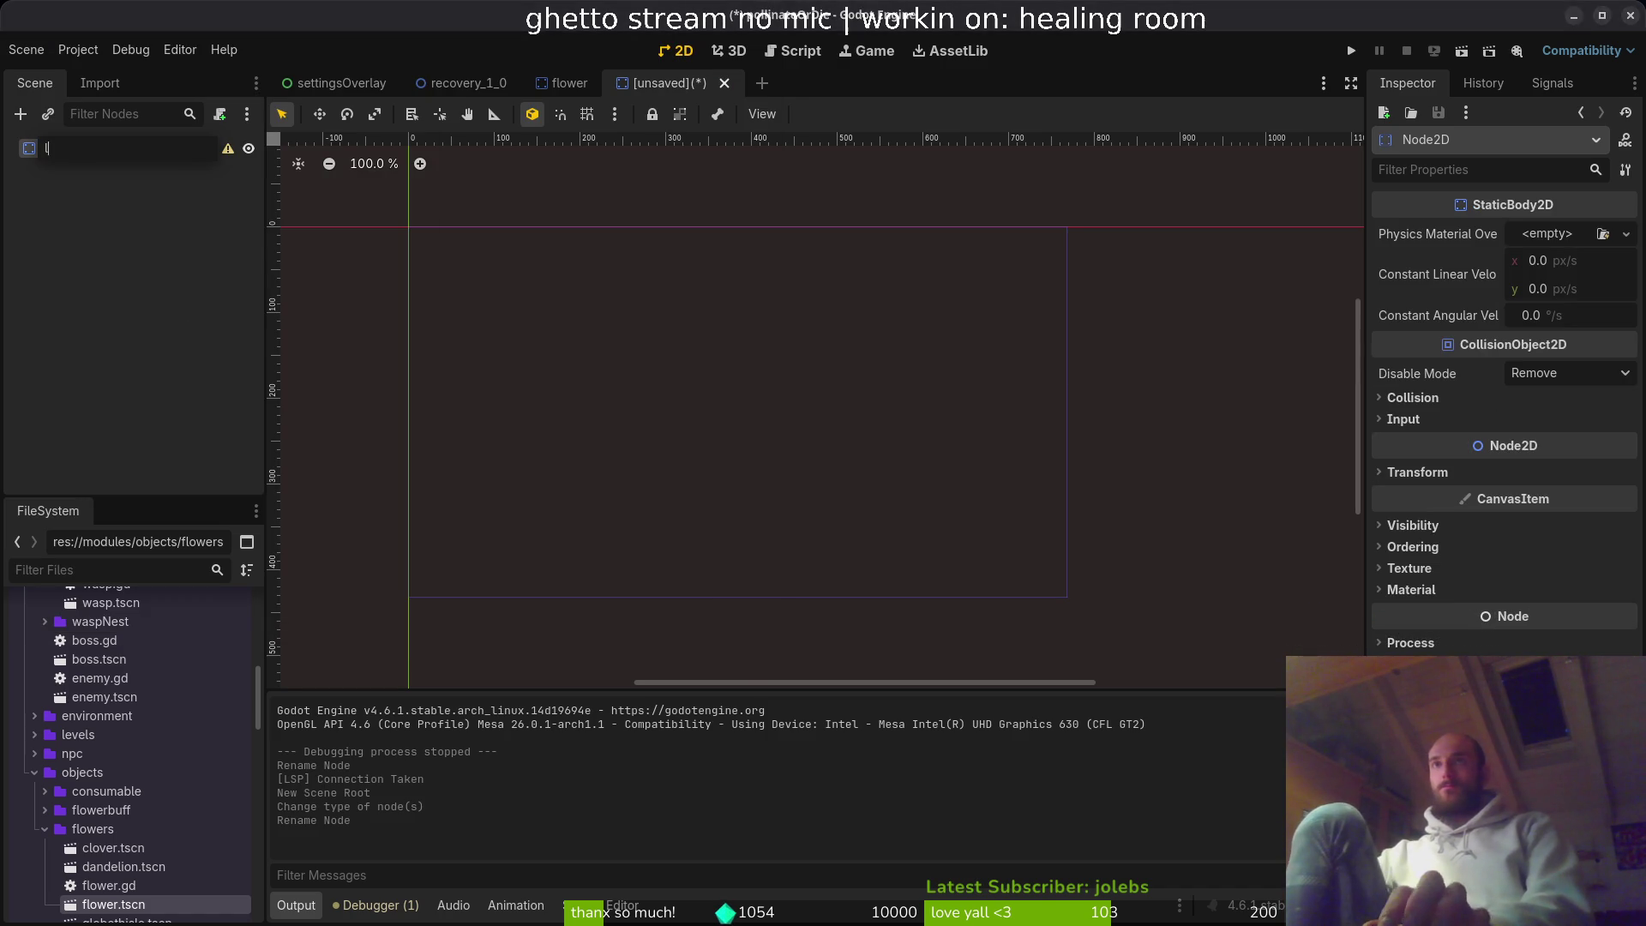
{"action": "type", "text": "lucerne"}
{"action": "key", "text": "Return"}
- In the Save Scene As dialog, browse to res://modules/objects/flowers
{"action": "key", "text": "ctrl+s"}
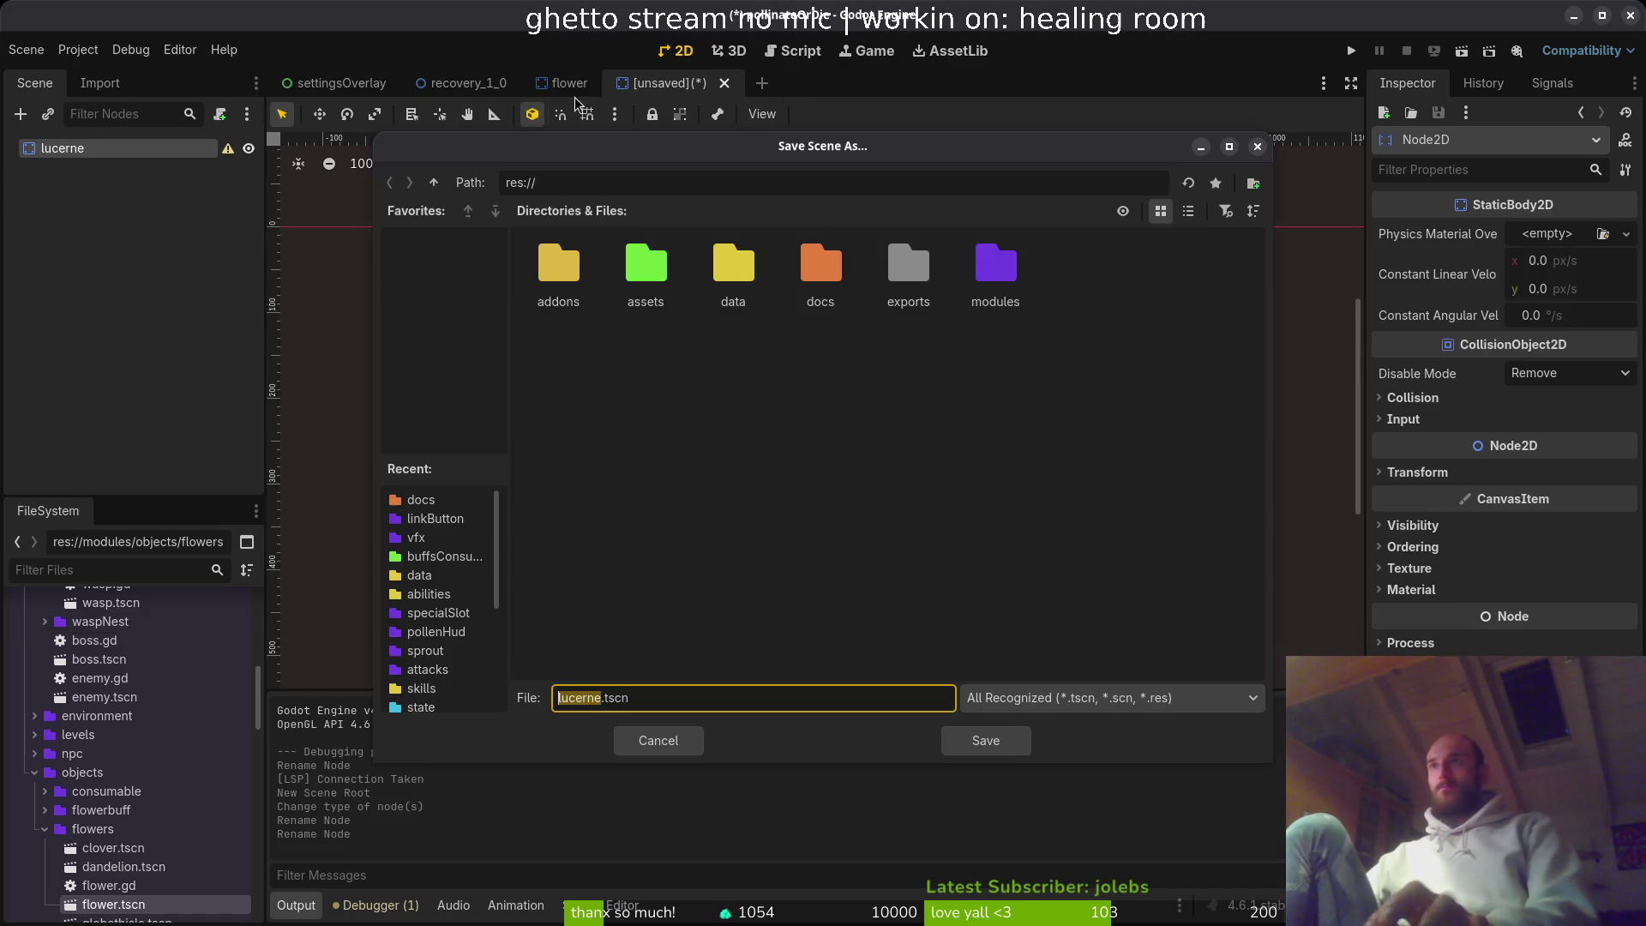
{"action": "type", "text": "s"}
{"action": "double_click", "coordinate": [1025, 276]}
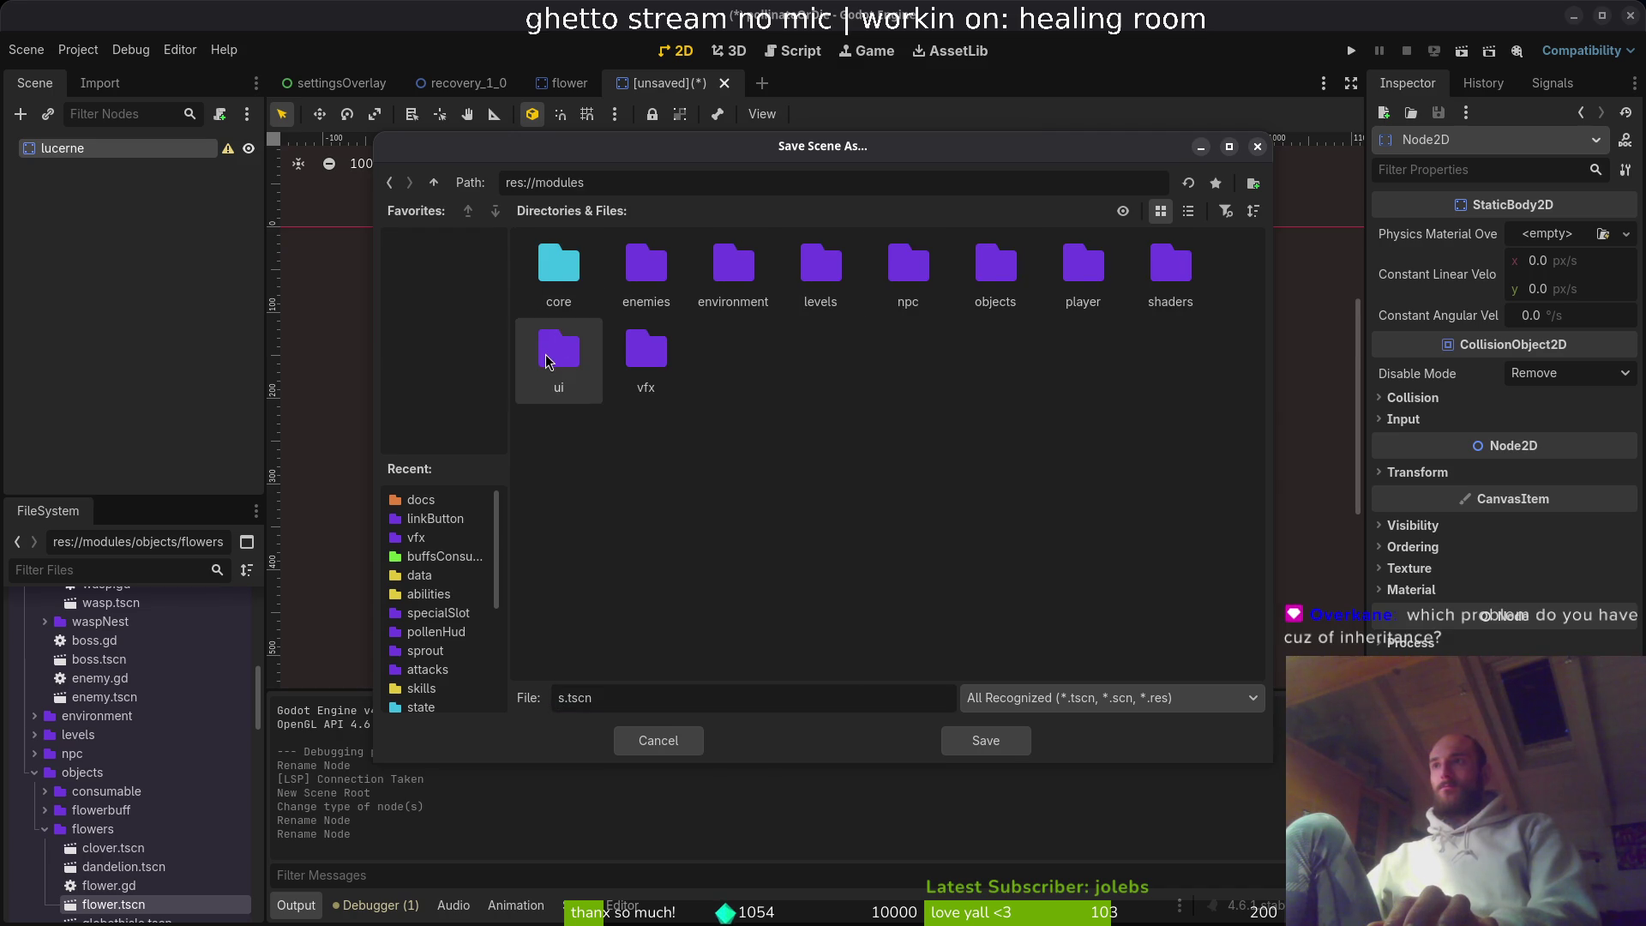
{"action": "double_click", "coordinate": [740, 272]}
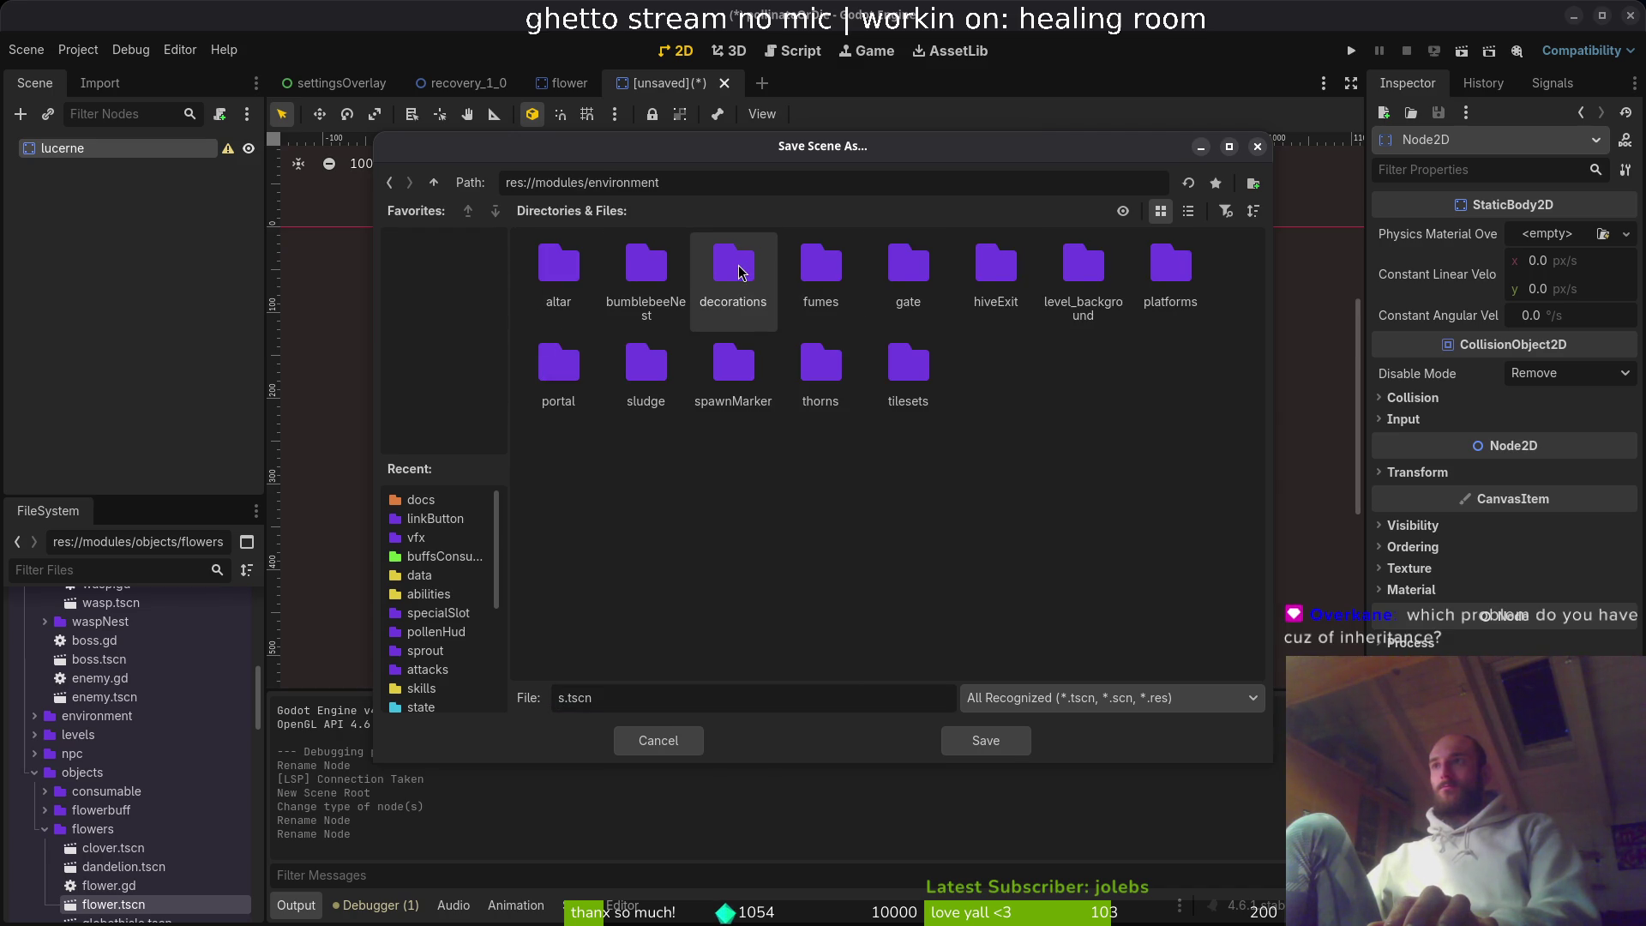
{"action": "left_click", "coordinate": [660, 390]}
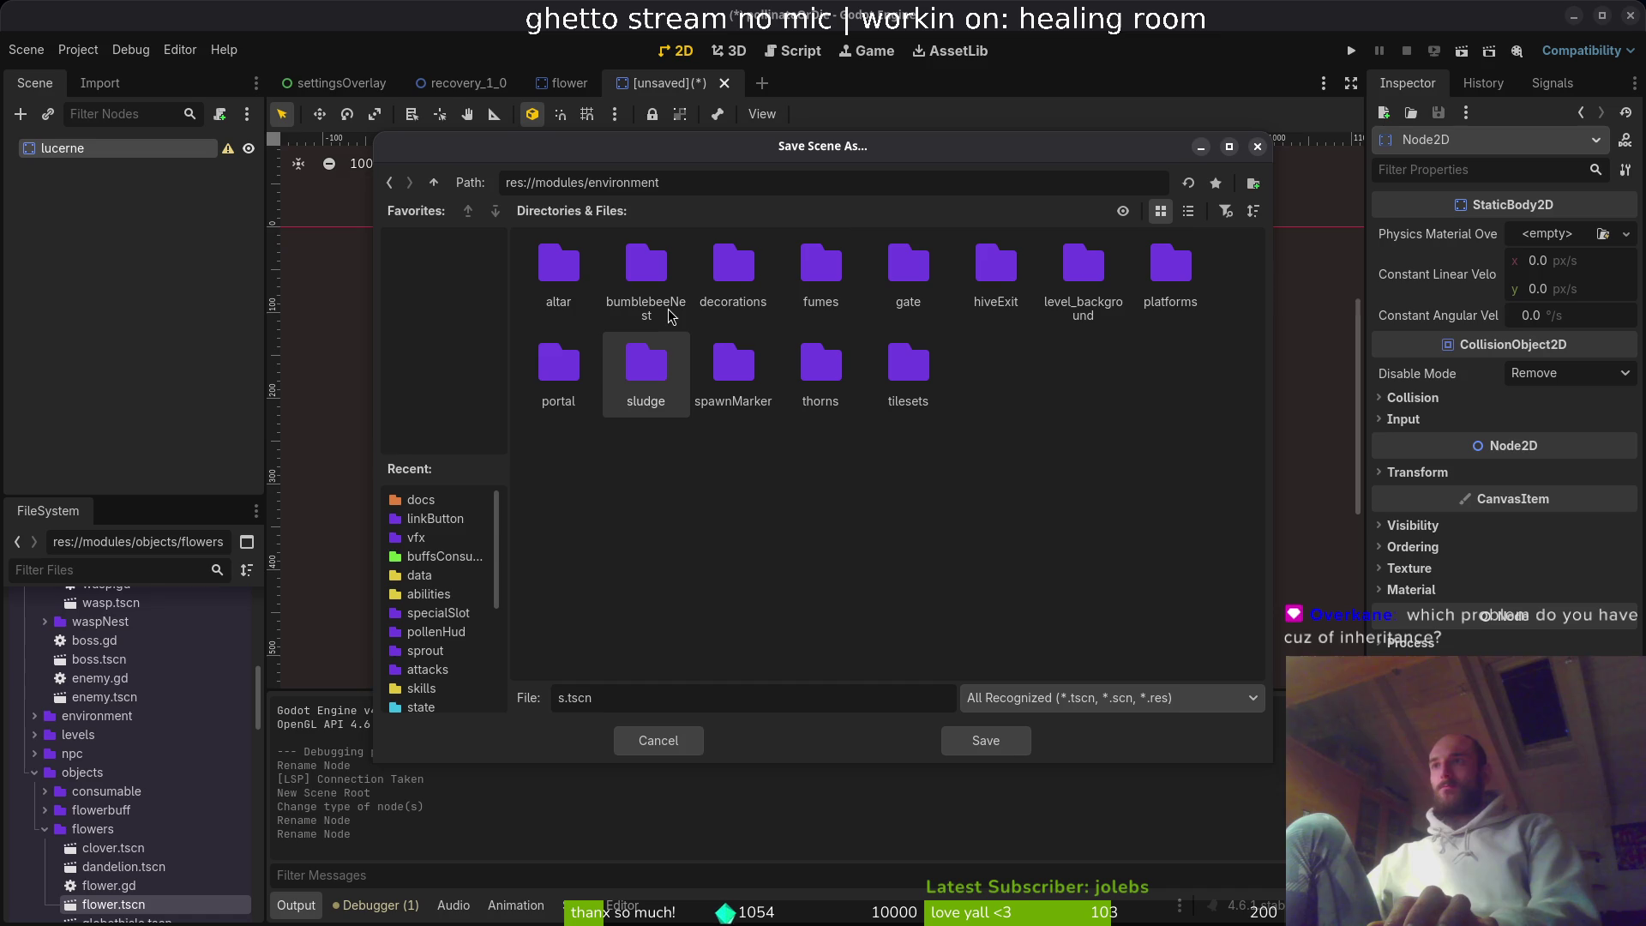
{"action": "left_click", "coordinate": [436, 183]}
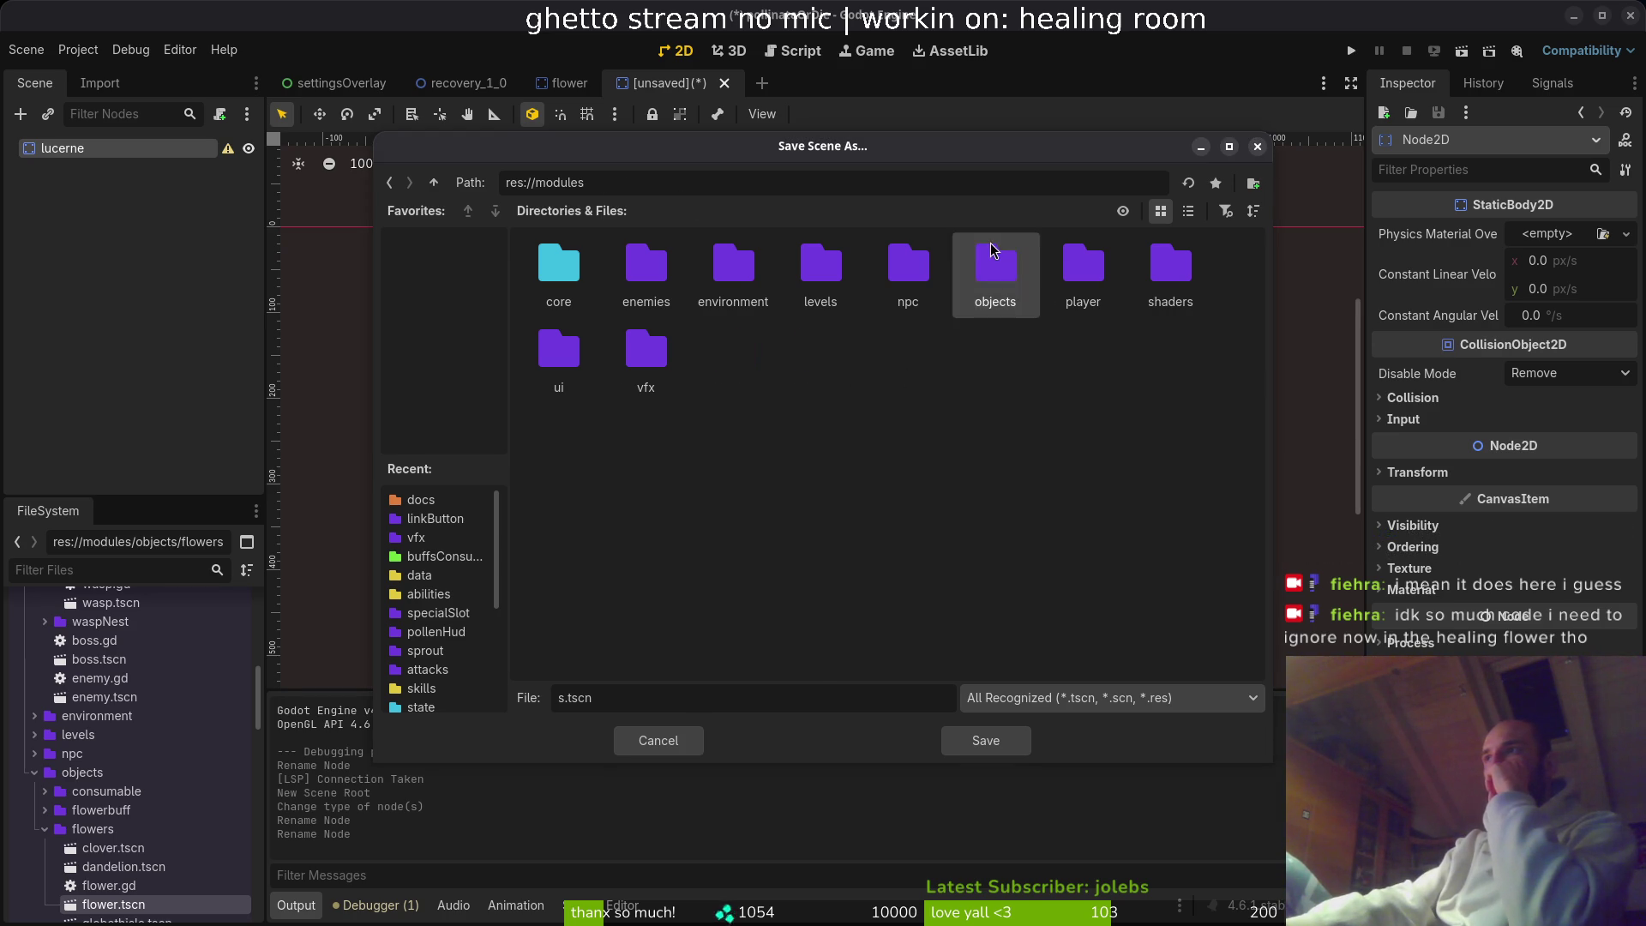
{"action": "double_click", "coordinate": [992, 248]}
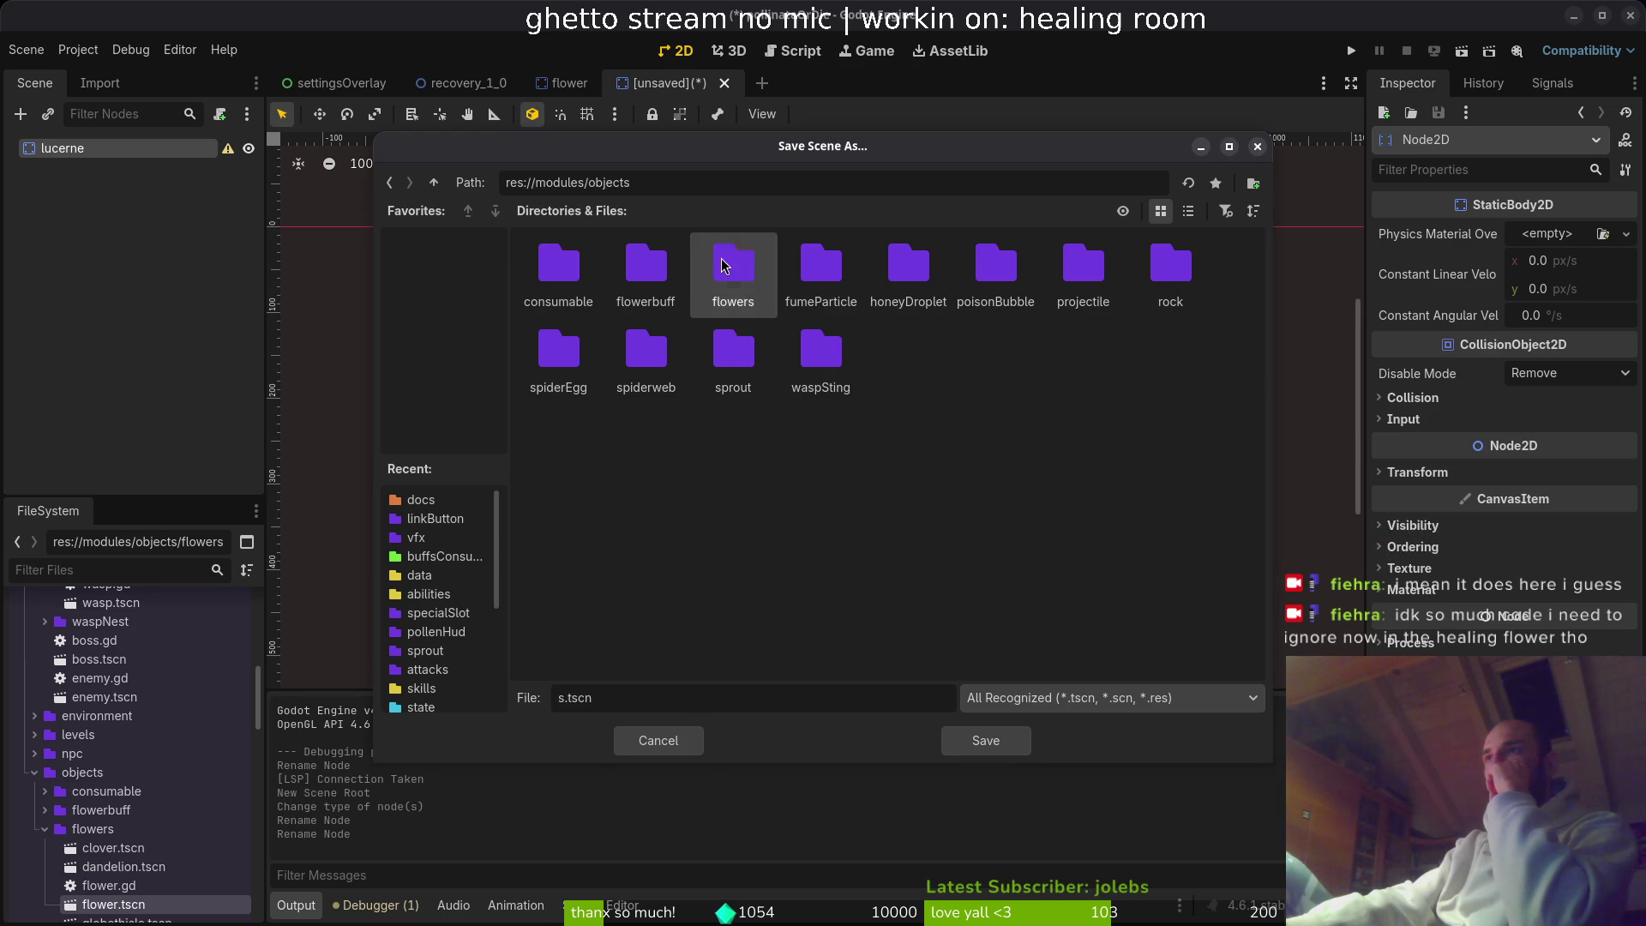
{"action": "double_click", "coordinate": [722, 264]}
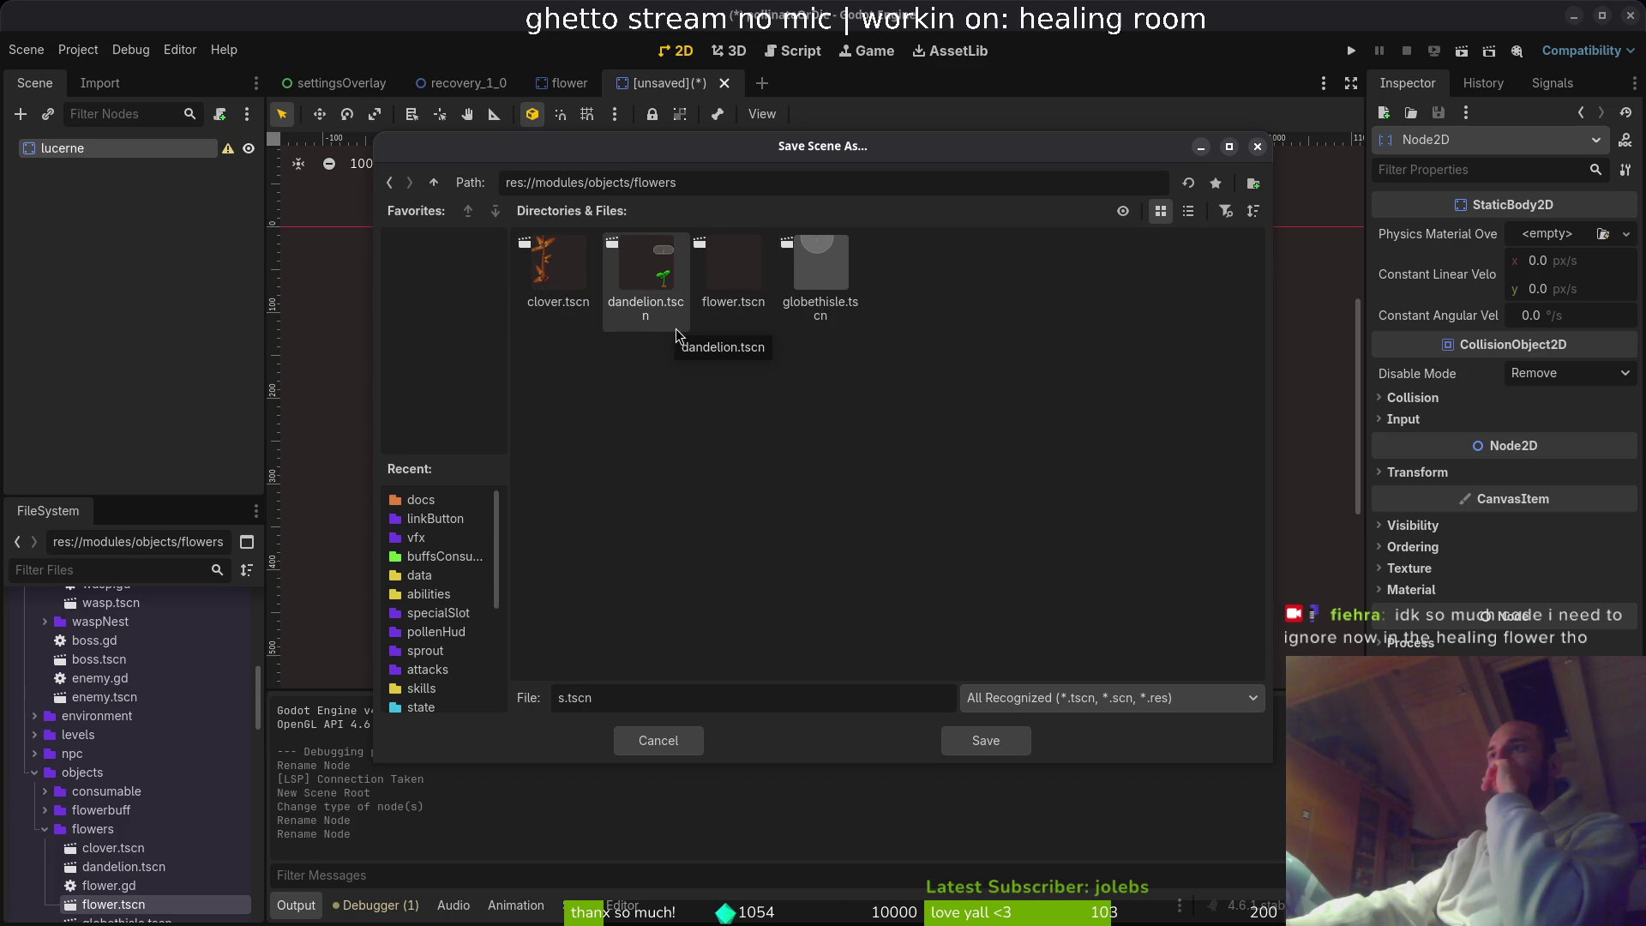
- Save the scene as lucerne.tscn and attach a new lucerne.gd script to the root
{"action": "left_click", "coordinate": [555, 697]}
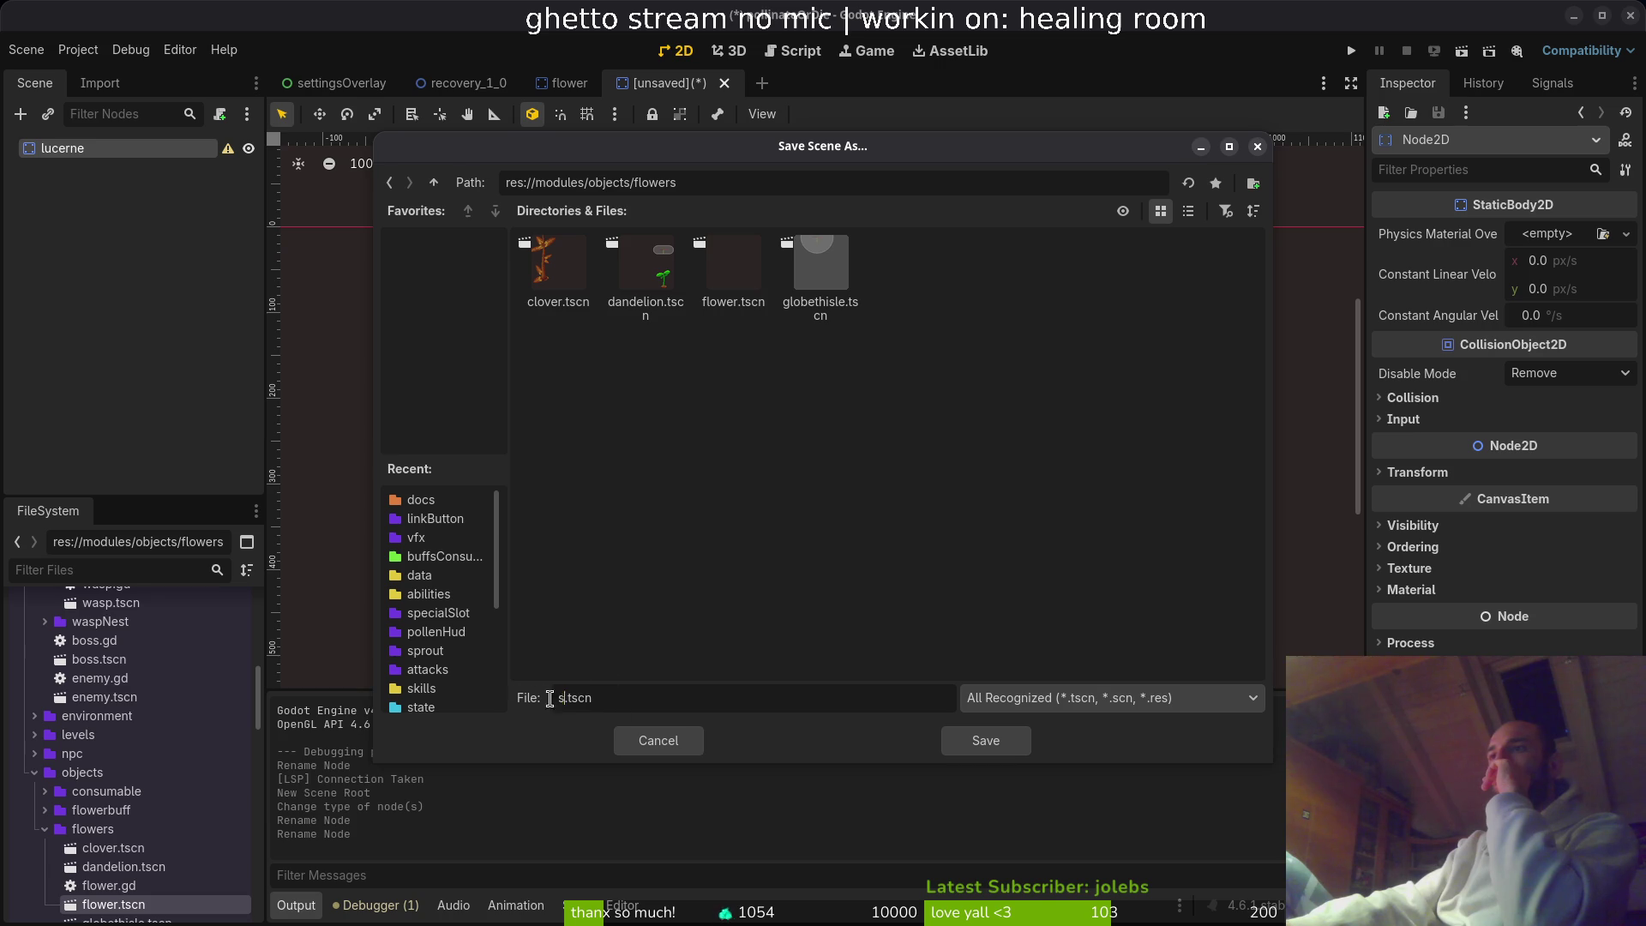
{"action": "type", "text": "lucerne"}
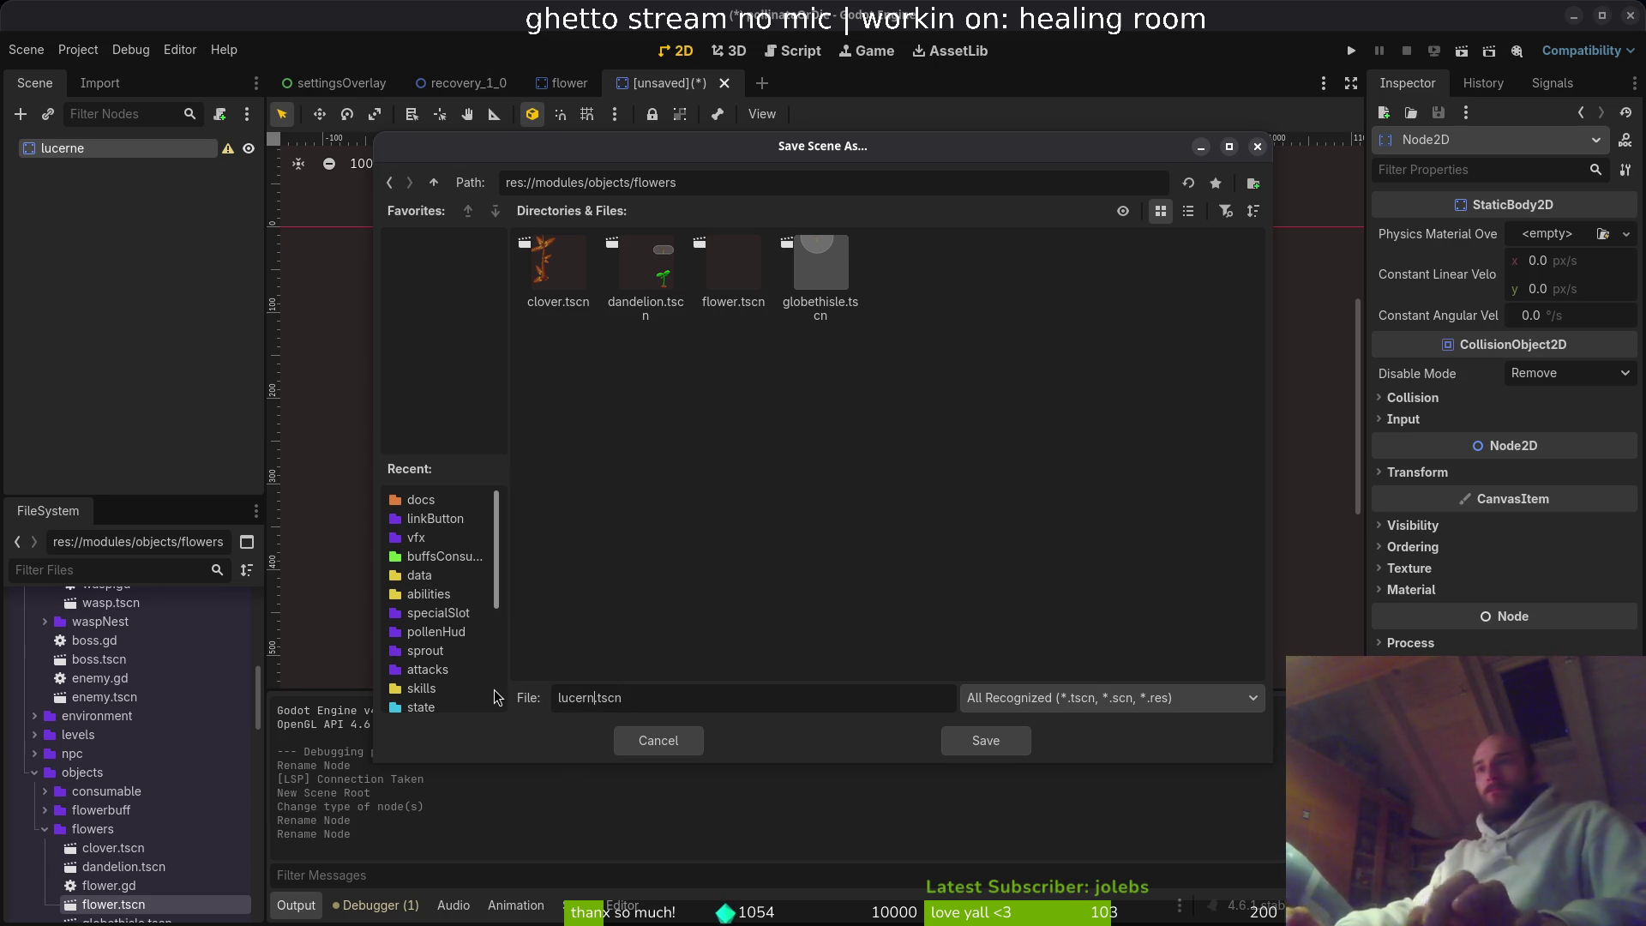
{"action": "key", "text": "Return"}
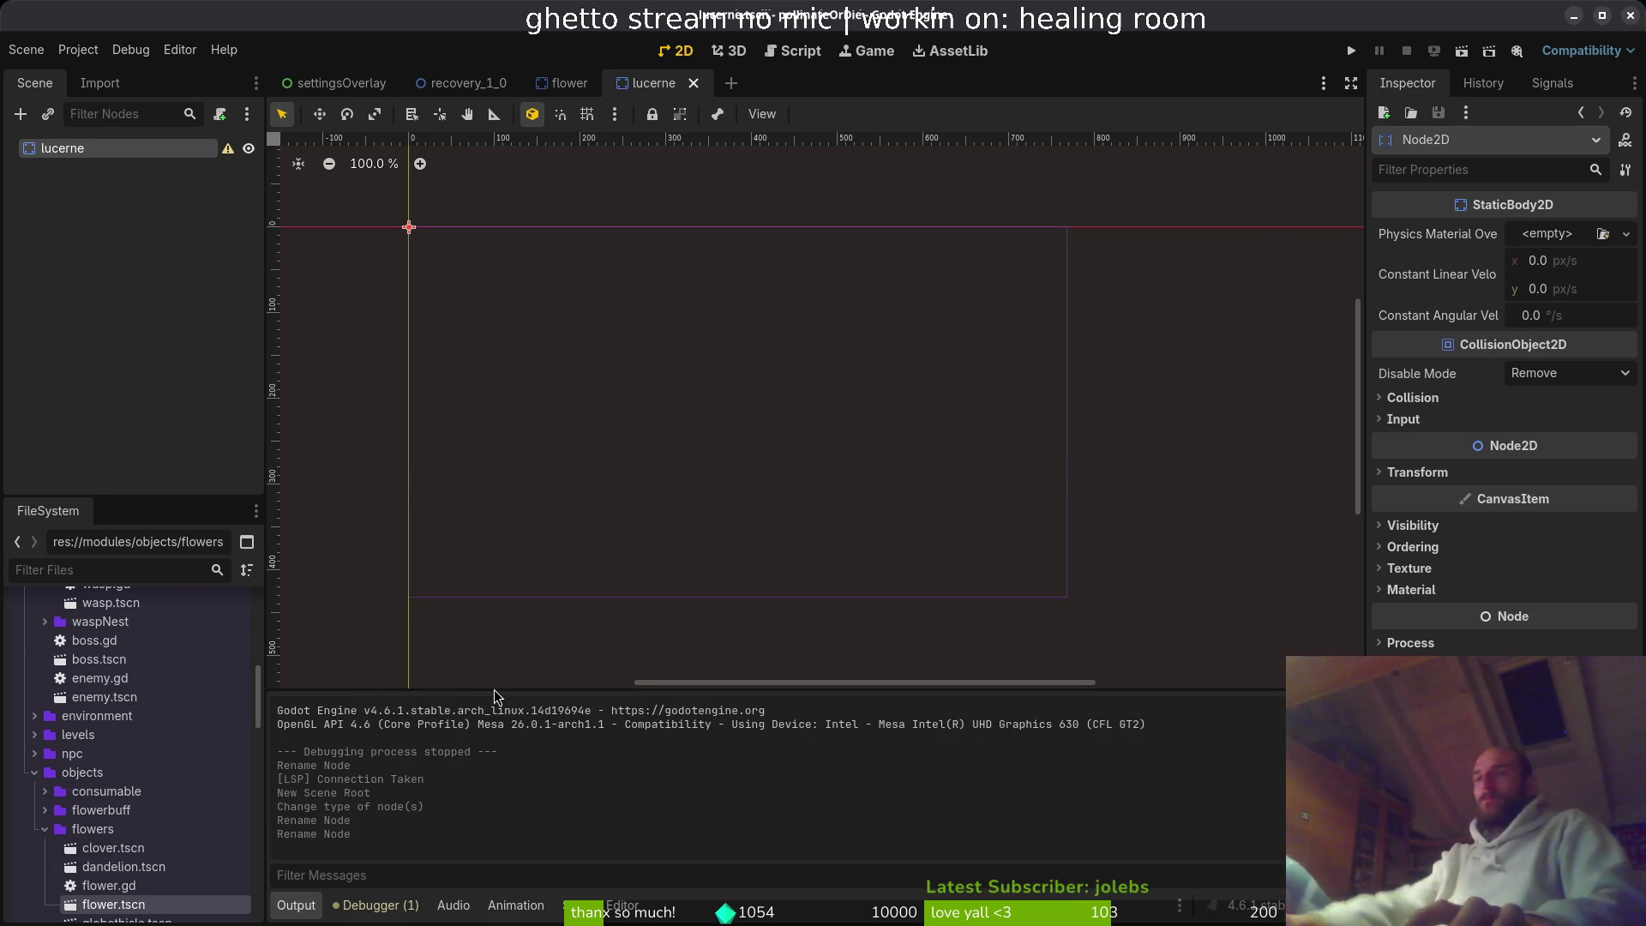
{"action": "left_click", "coordinate": [219, 114]}
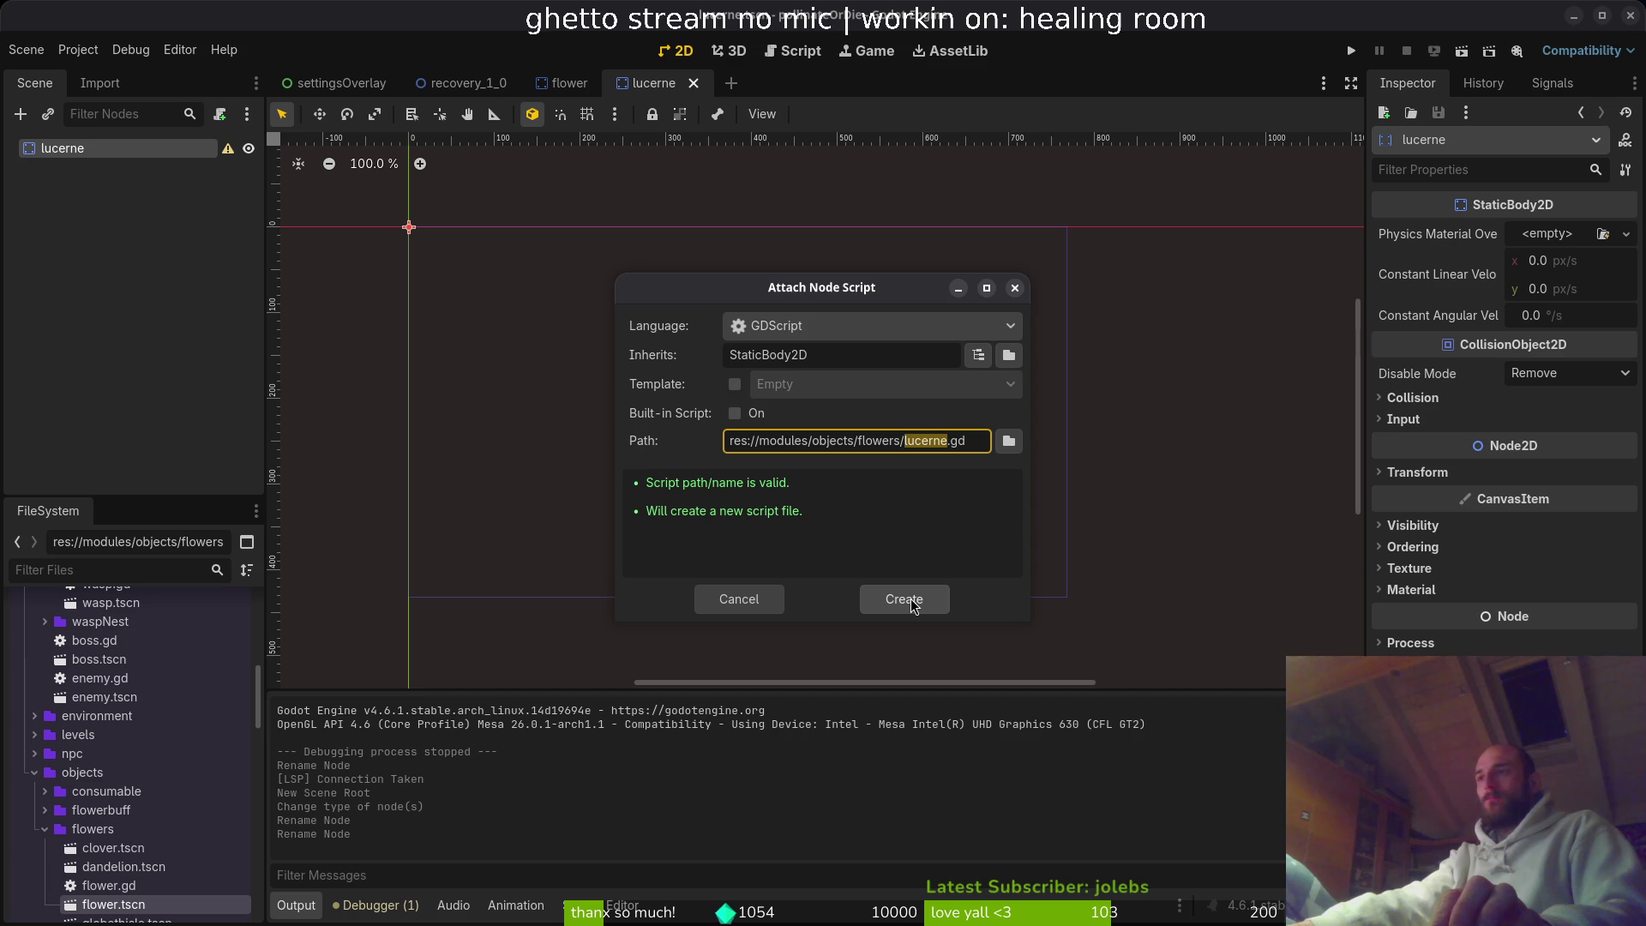
{"action": "left_click", "coordinate": [912, 605]}
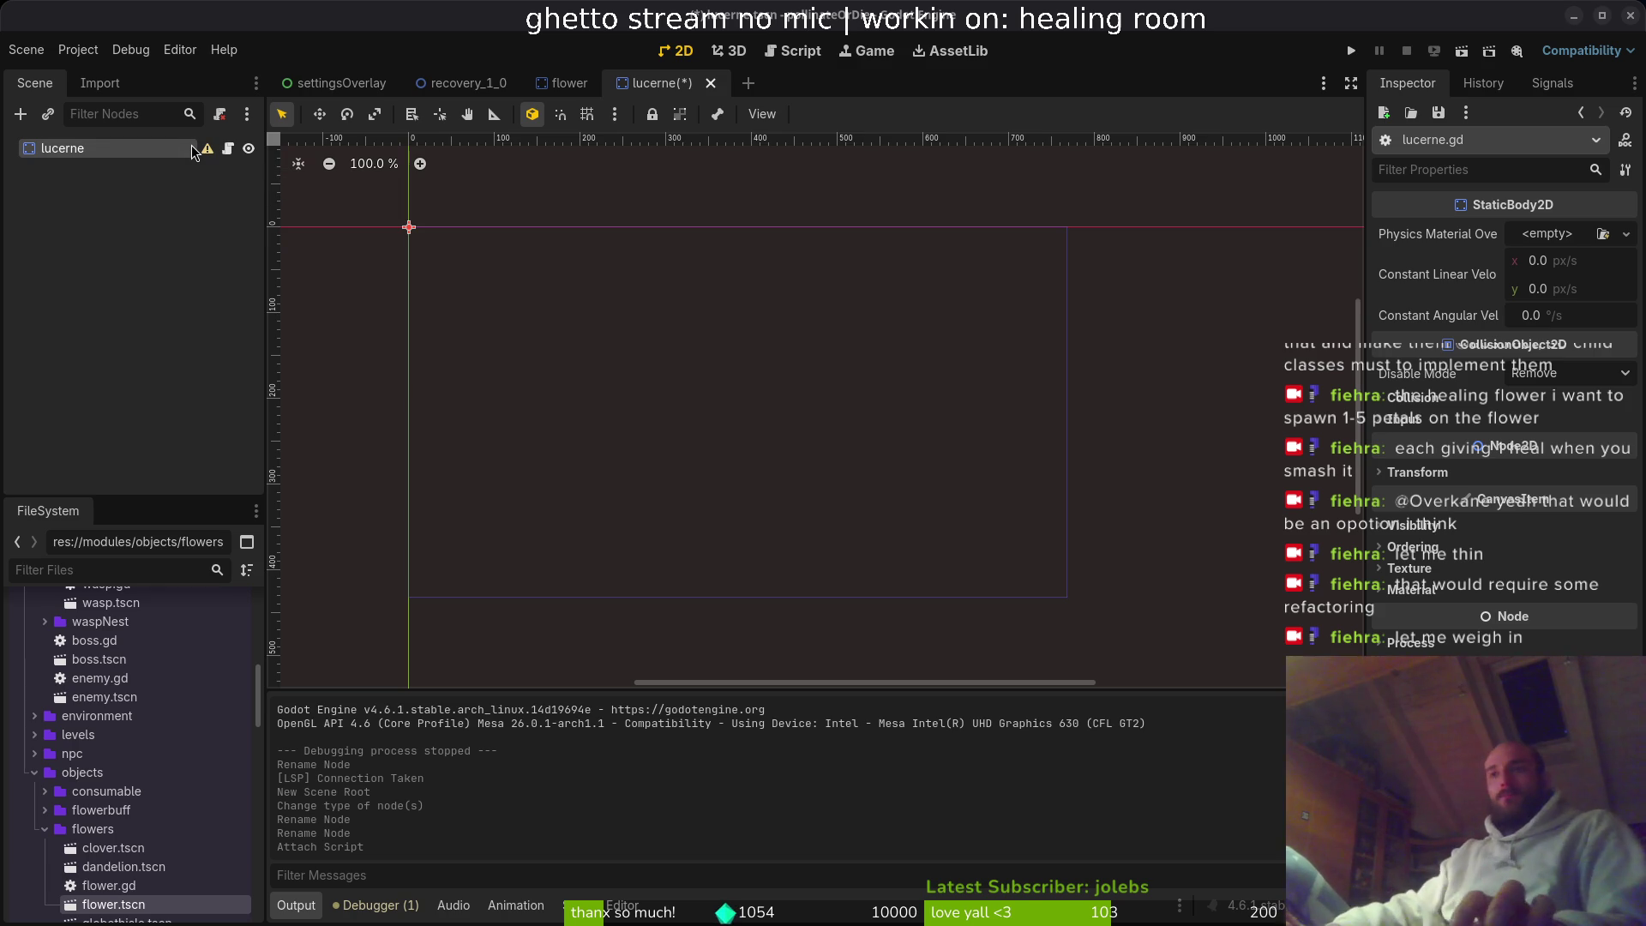
- Switch from Godot to Neovim to edit flower.gd
{"action": "key", "text": "alt+Tab"}
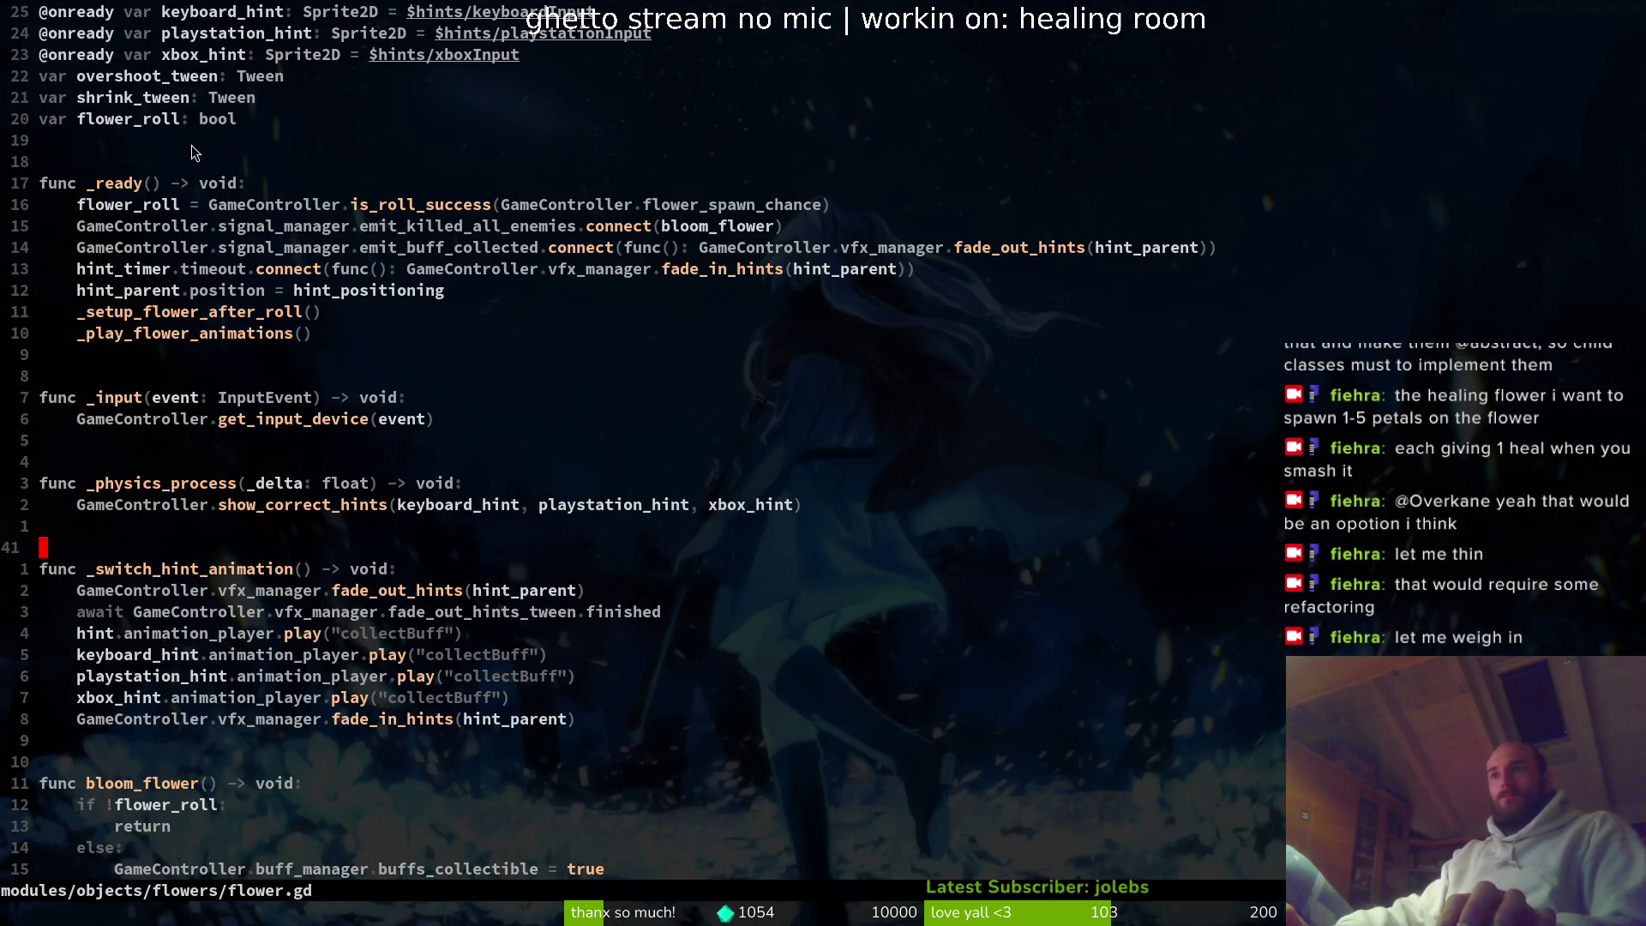
{"action": "scroll", "coordinate": [394, 331], "scroll_direction": "down", "scroll_amount": 3}
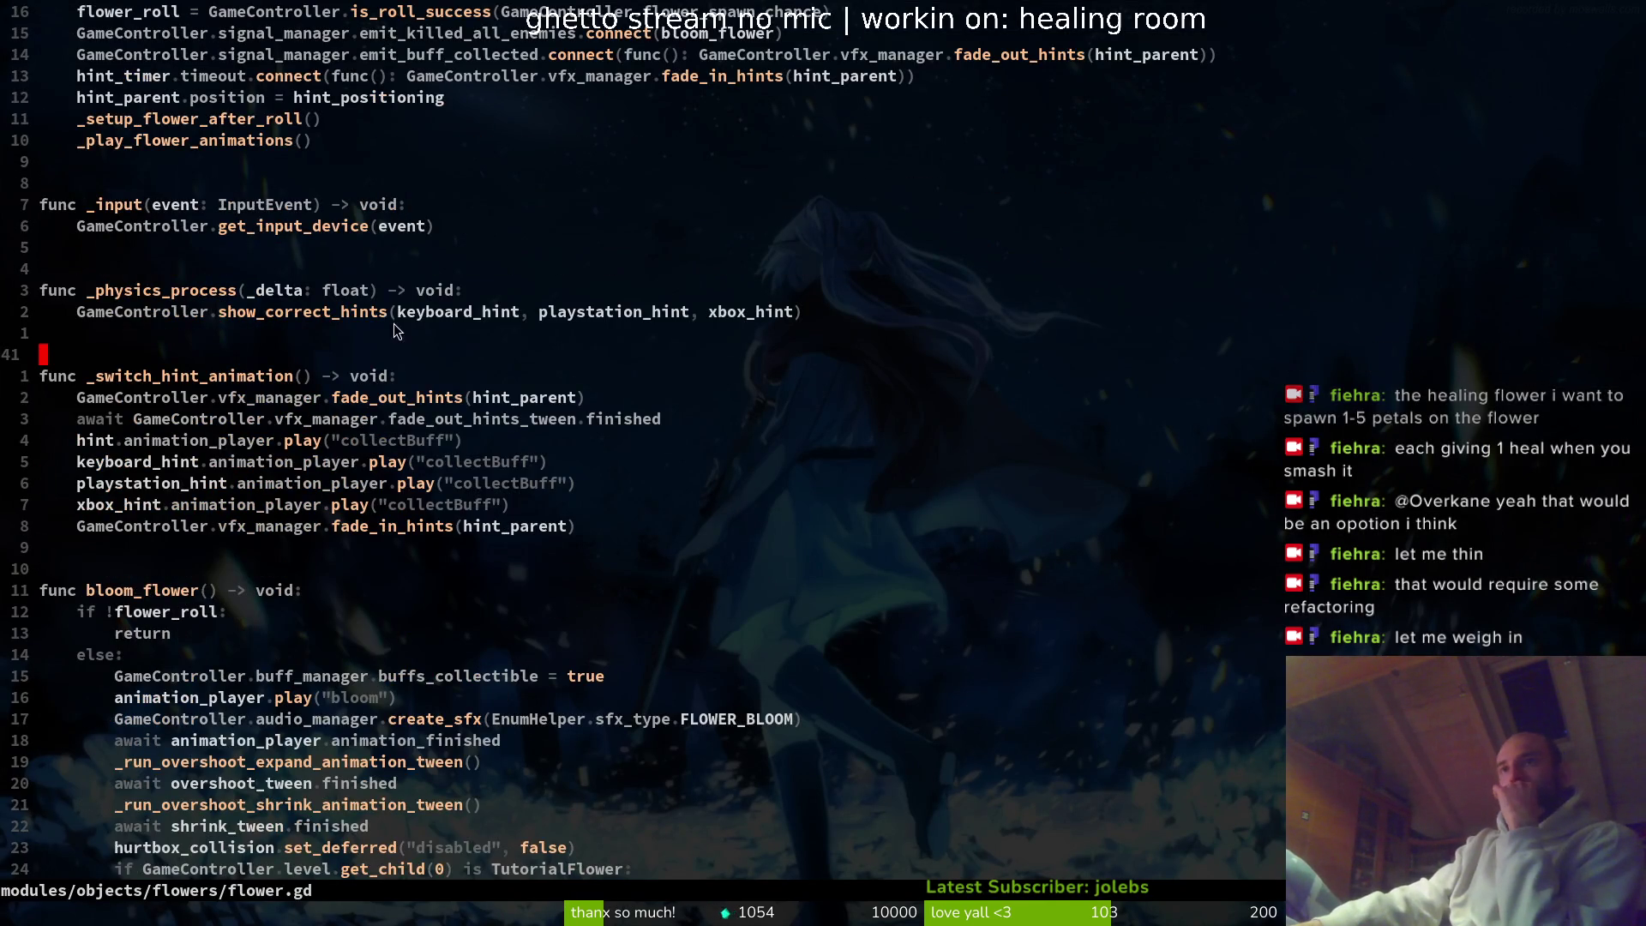
{"action": "scroll", "coordinate": [155, 600], "scroll_direction": "down", "scroll_amount": 3}
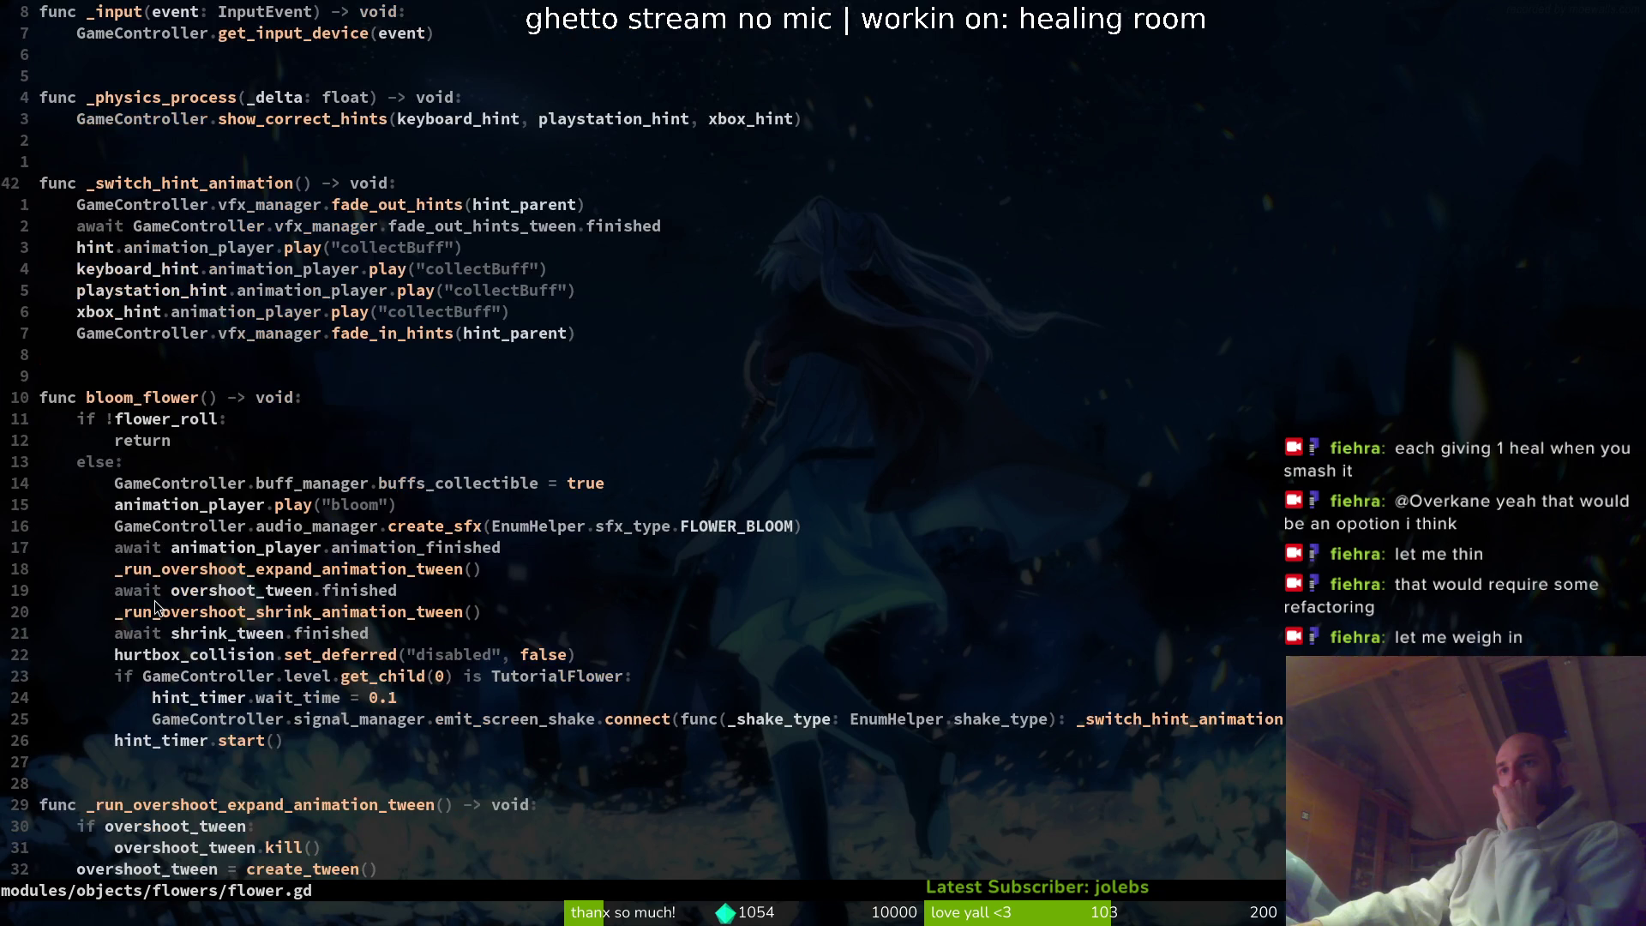
{"action": "mouse_move", "coordinate": [24, 357]}
{"action": "left_mouse_down"}
{"action": "mouse_move", "coordinate": [295, 677]}
{"action": "mouse_move", "coordinate": [332, 771]}
{"action": "left_mouse_up"}
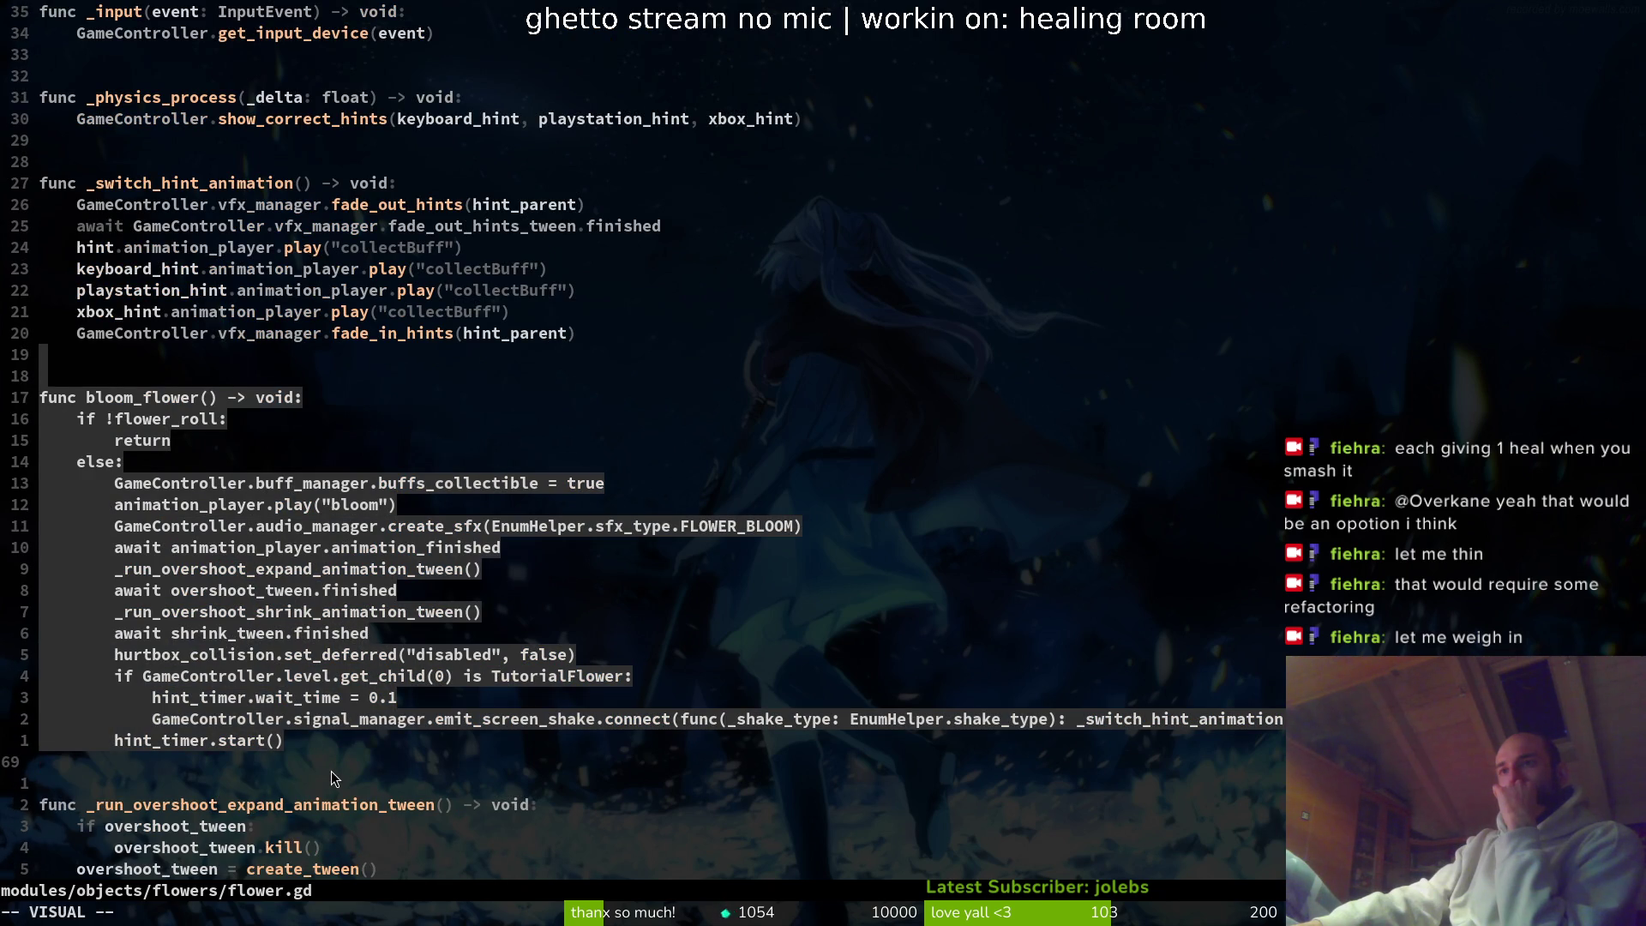
{"action": "scroll", "coordinate": [333, 661], "scroll_direction": "down", "scroll_amount": 5}
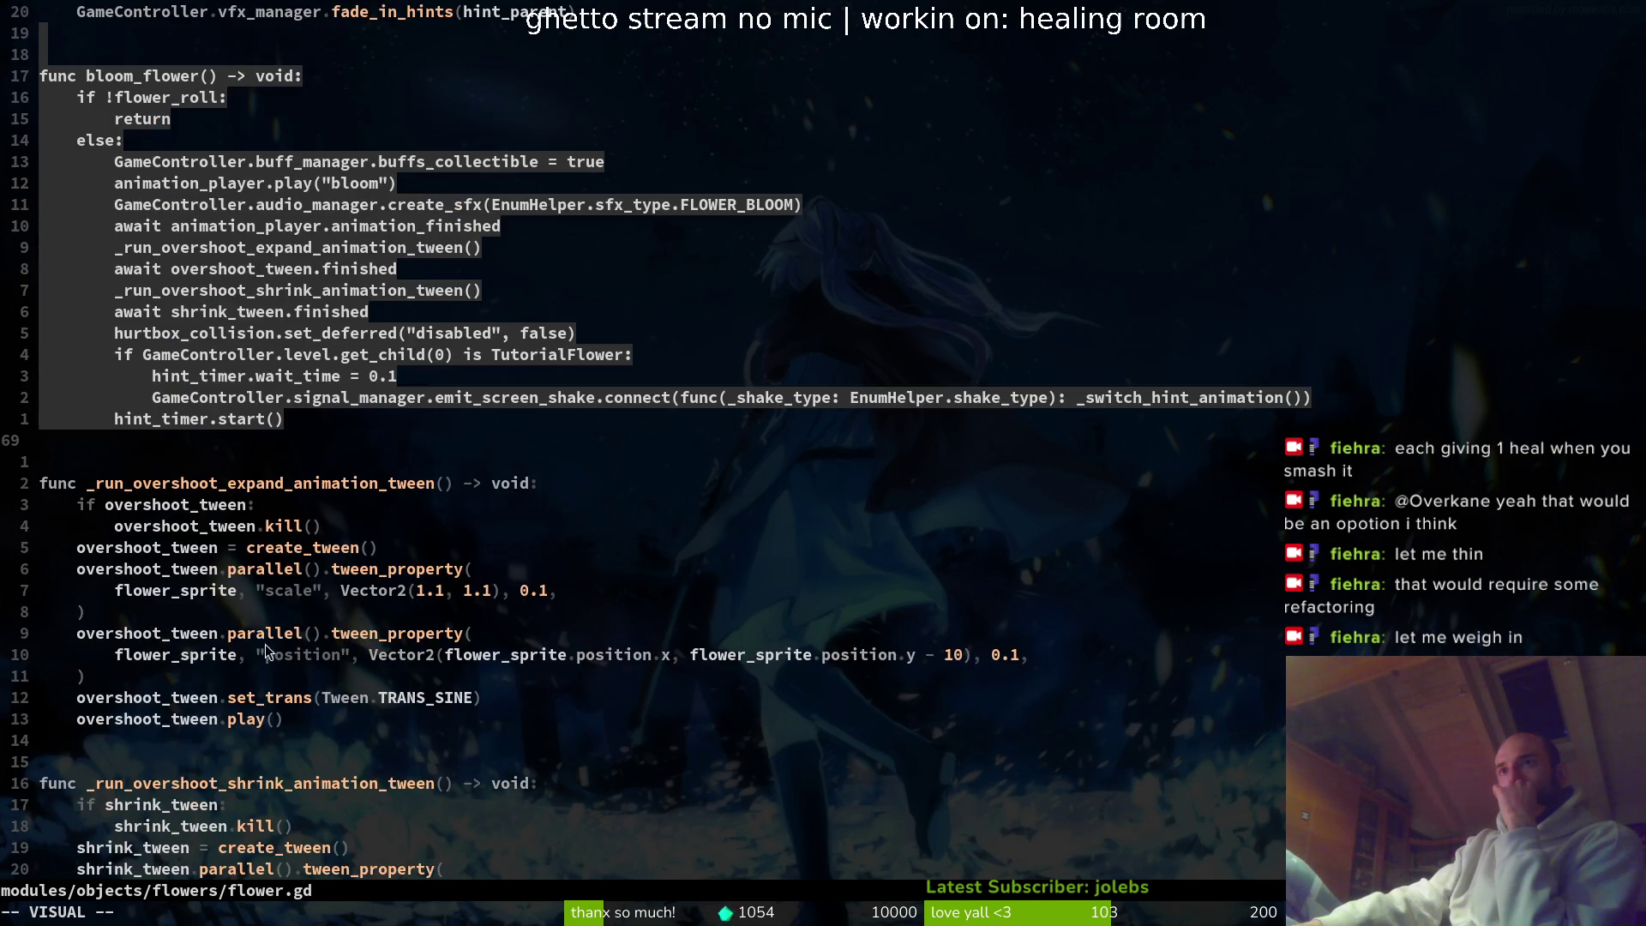
{"action": "scroll", "coordinate": [265, 645], "scroll_direction": "down", "scroll_amount": 8}
{"action": "left_click", "coordinate": [180, 525]}
{"action": "scroll", "coordinate": [180, 525], "scroll_direction": "down", "scroll_amount": 5}
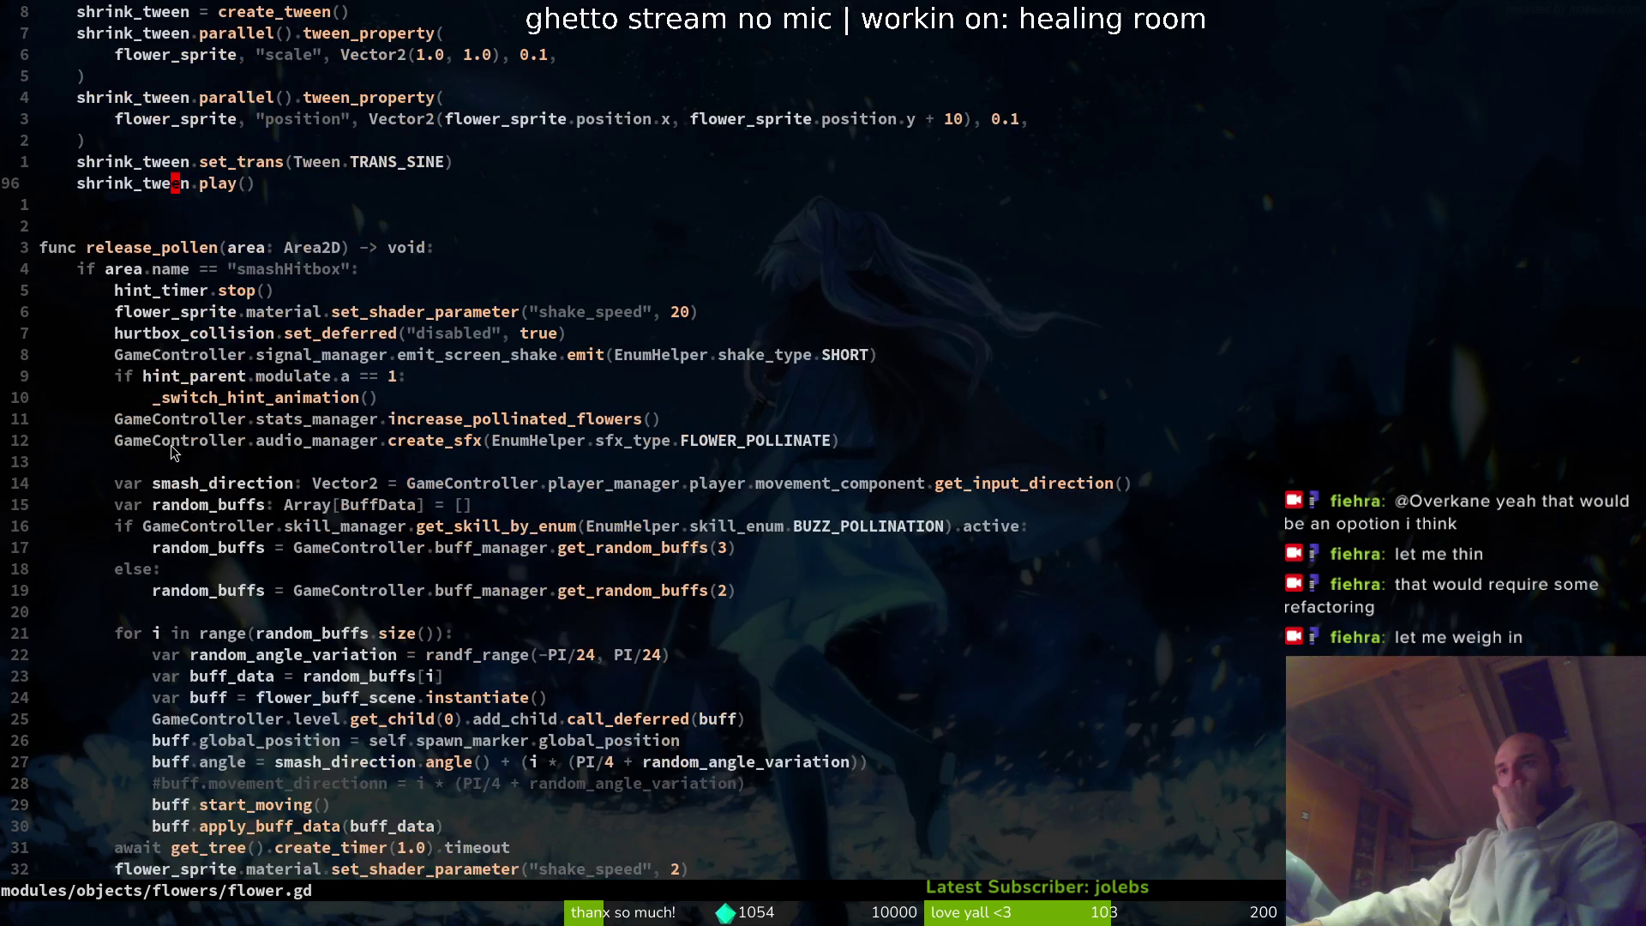
{"action": "scroll", "coordinate": [172, 420], "scroll_direction": "down", "scroll_amount": 2}
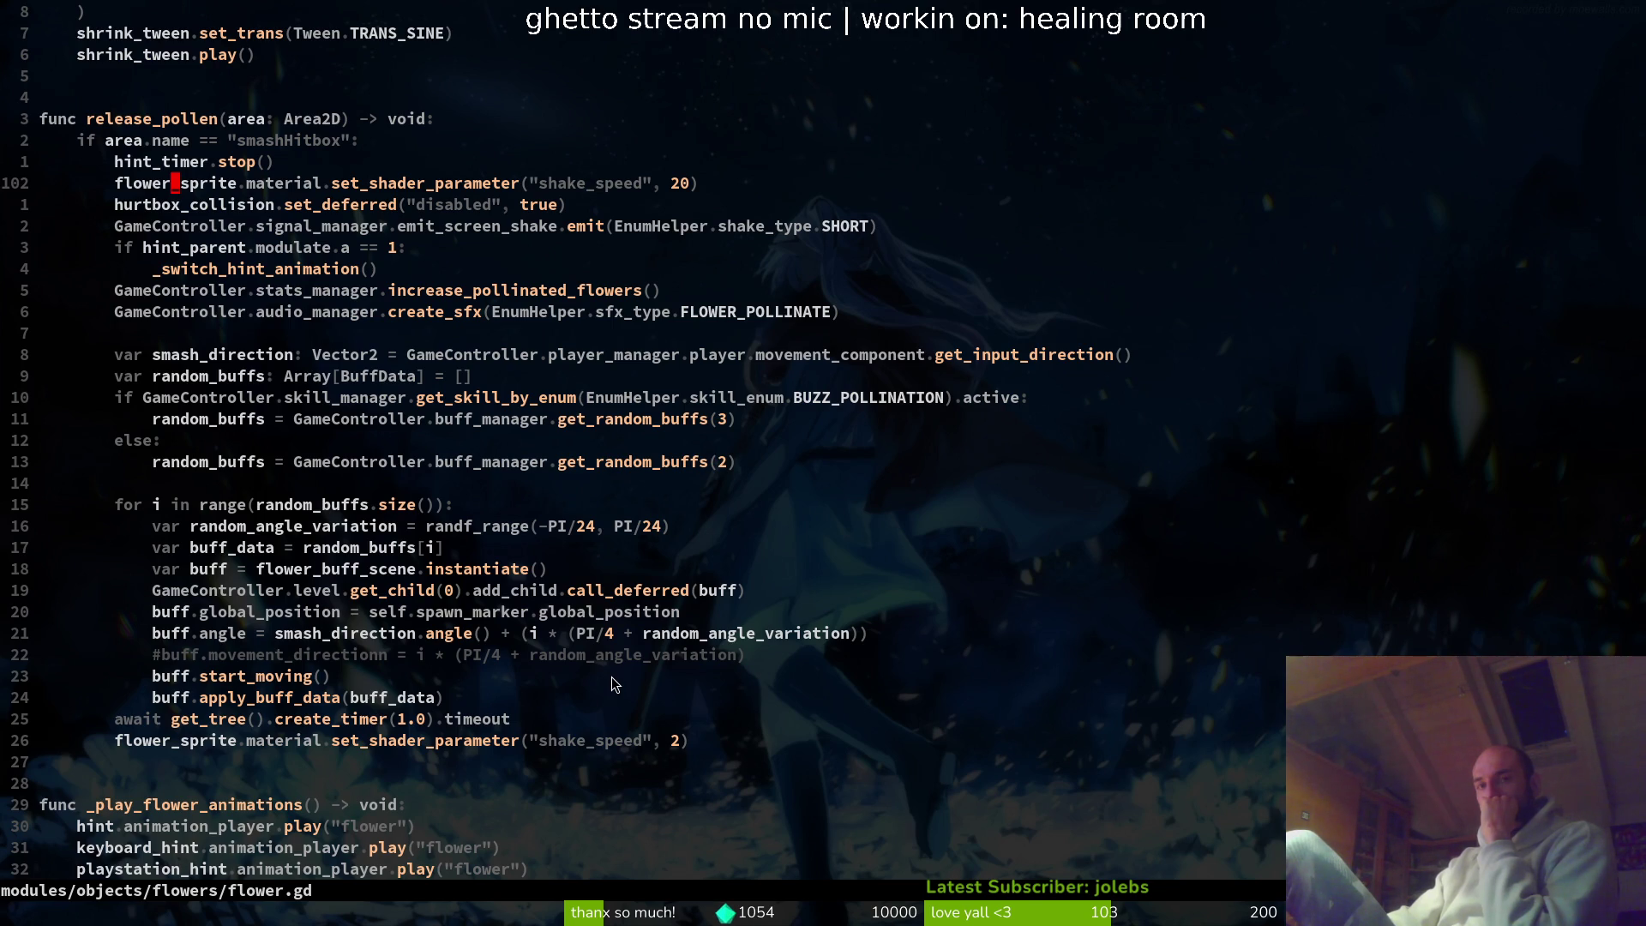
{"action": "scroll", "coordinate": [609, 677], "scroll_direction": "down", "scroll_amount": 1}
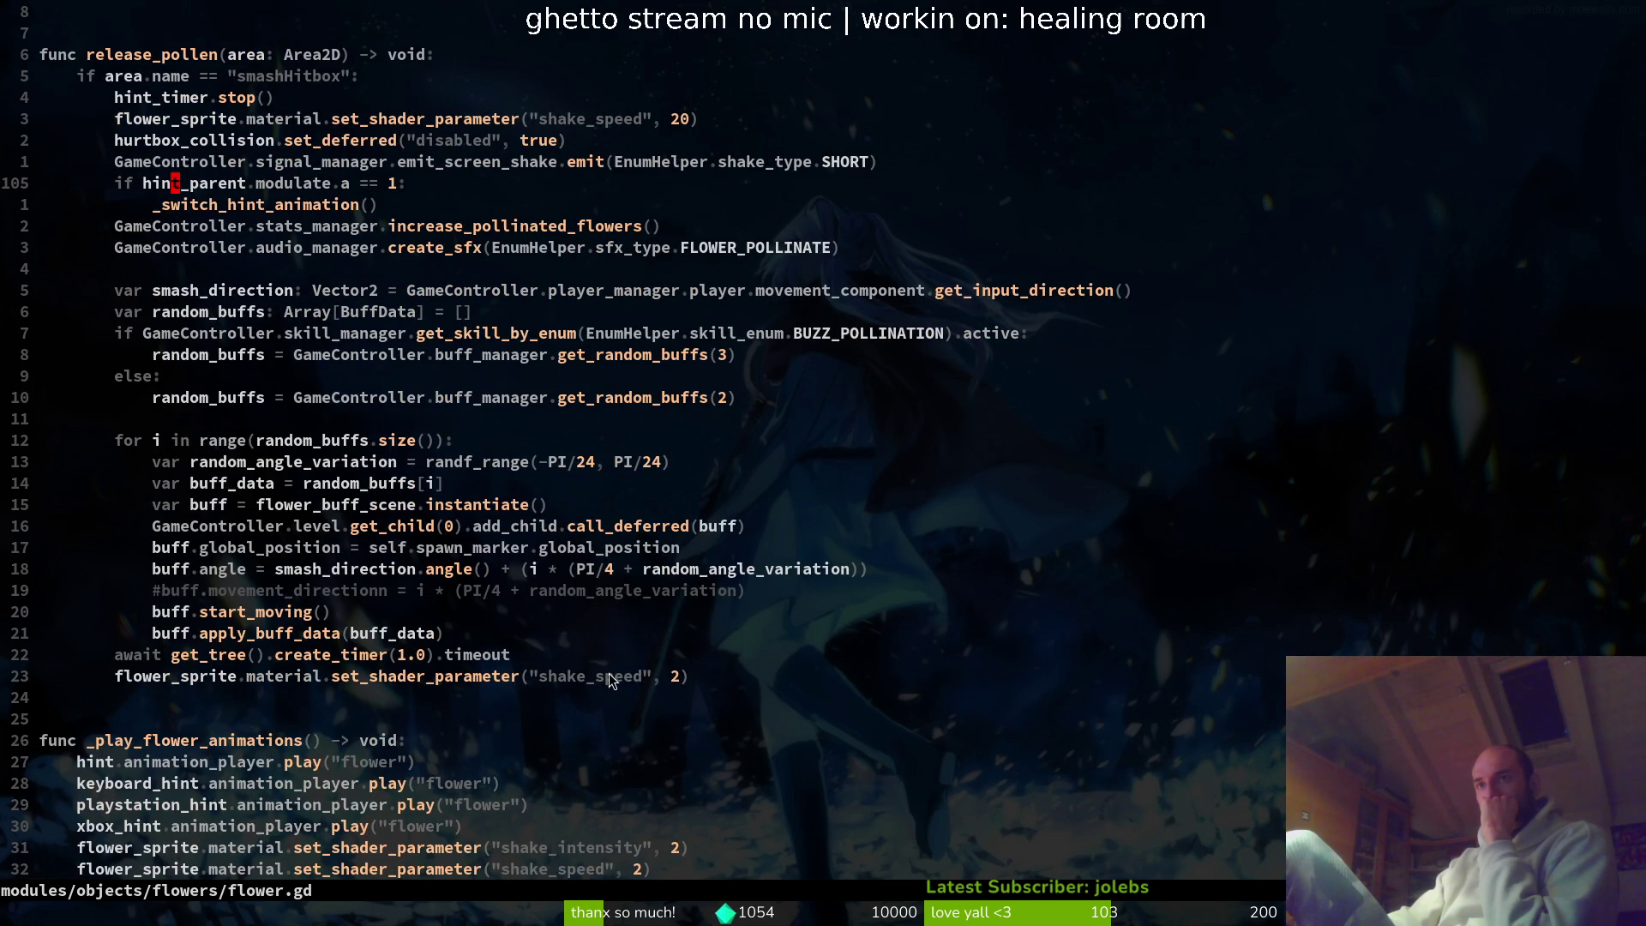
{"action": "scroll", "coordinate": [394, 682], "scroll_direction": "down", "scroll_amount": 6}
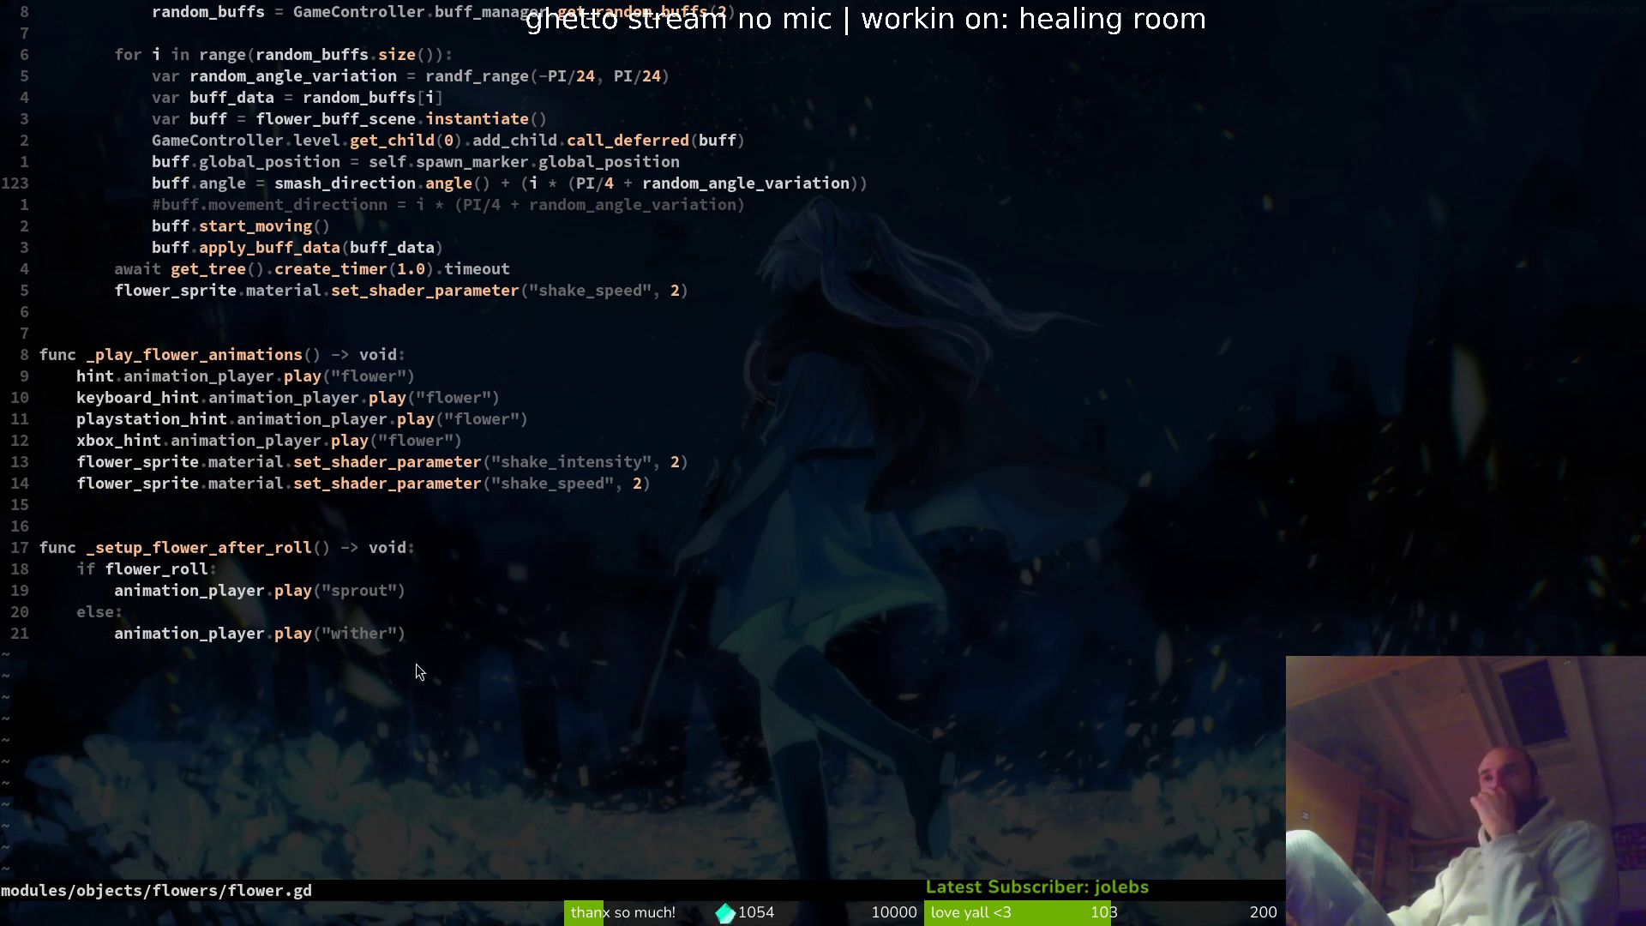
{"action": "scroll", "coordinate": [420, 671], "scroll_direction": "up", "scroll_amount": 14}
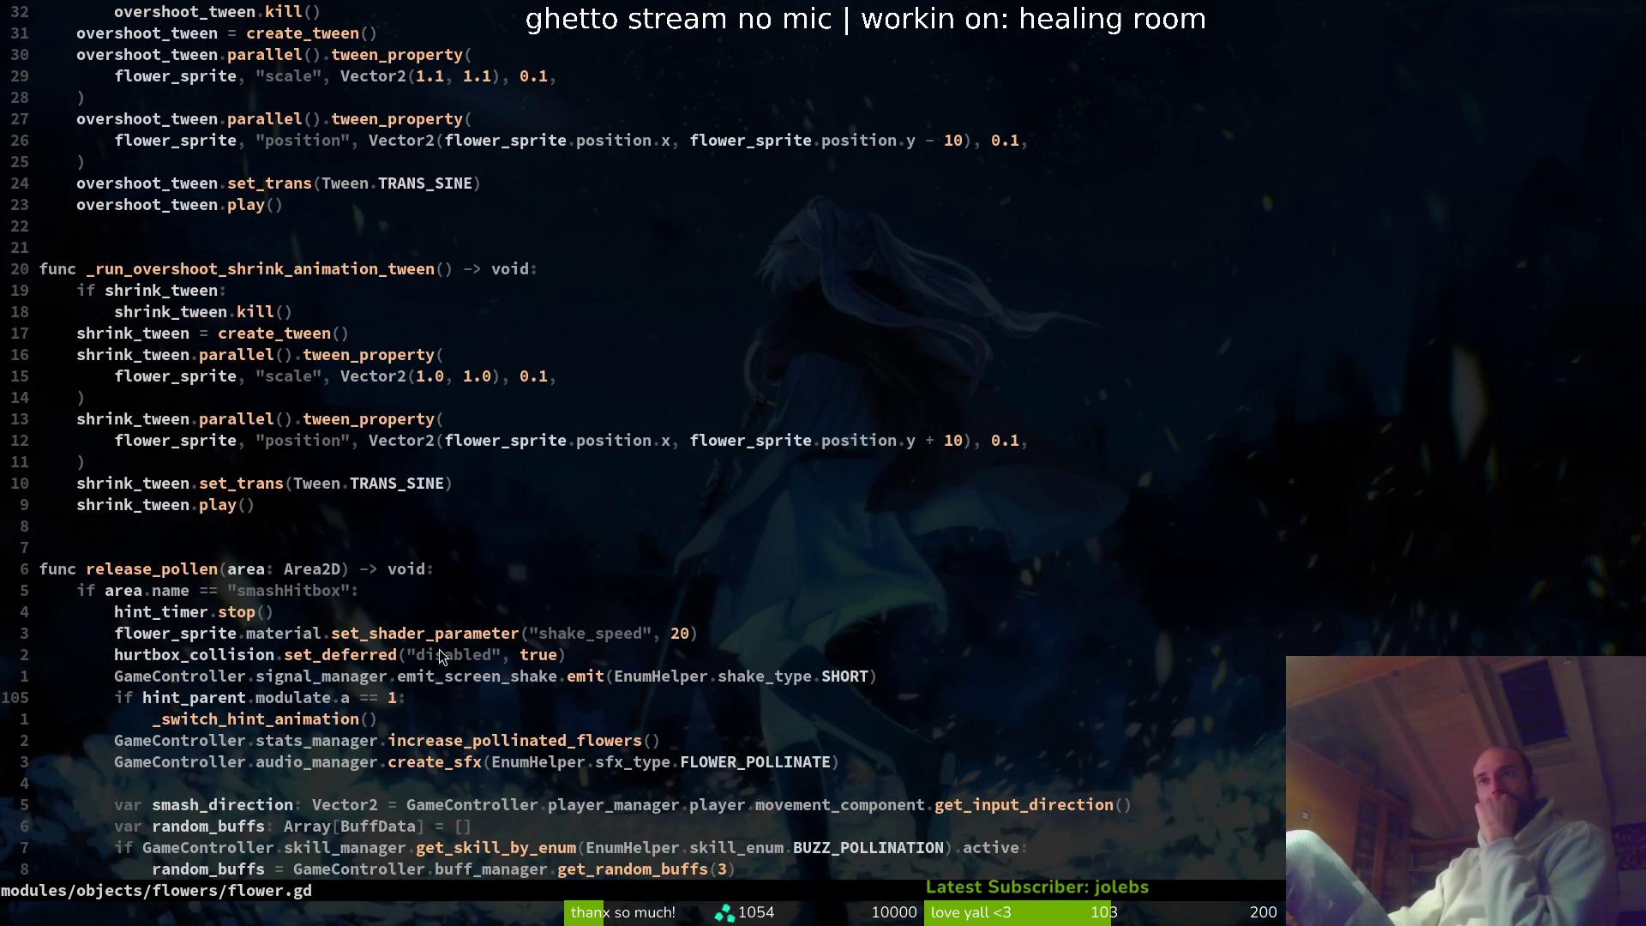
{"action": "scroll", "coordinate": [433, 652], "scroll_direction": "up", "scroll_amount": 14}
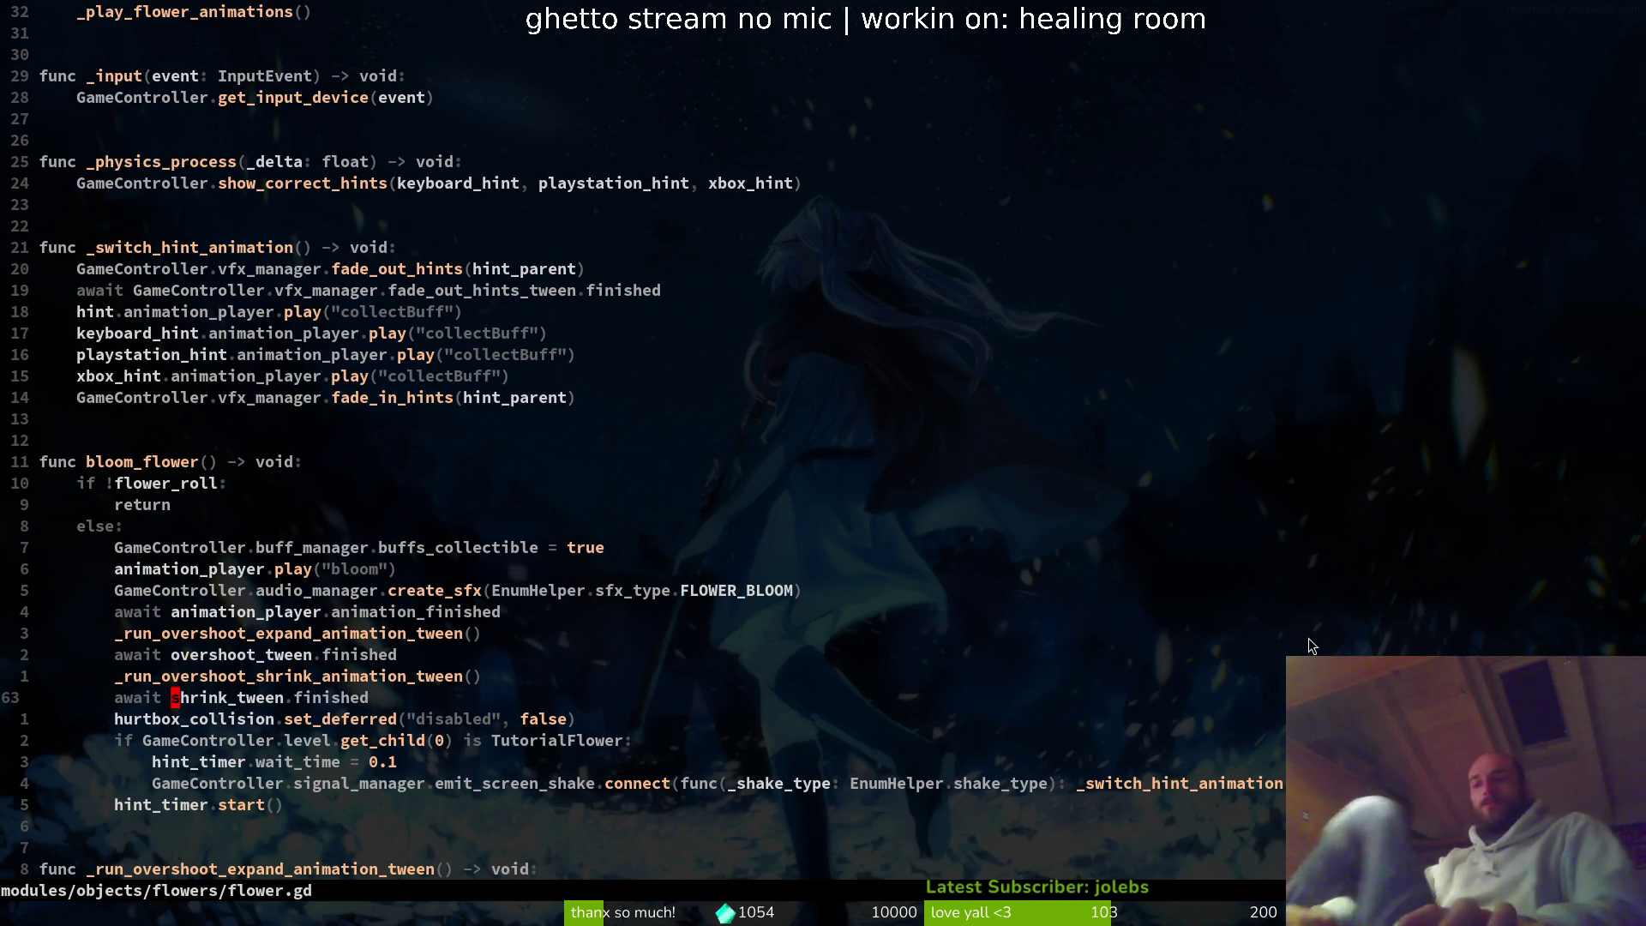
{"action": "key", "text": "4"}
{"action": "key", "text": "0"}
{"action": "key", "text": "k"}
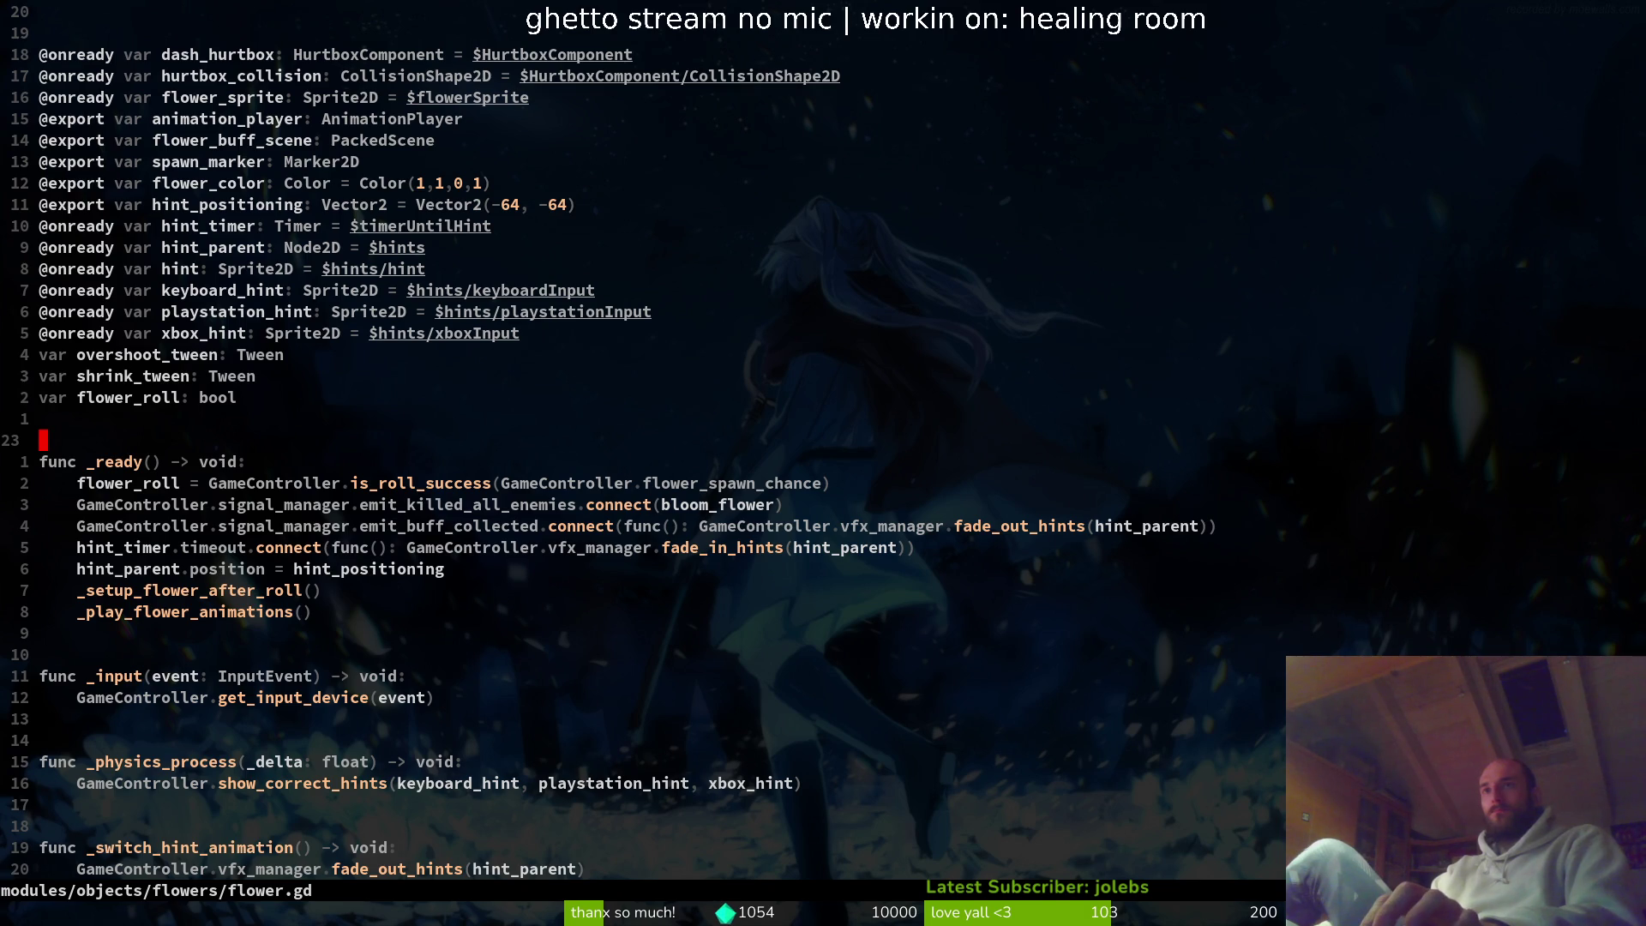
{"action": "key", "text": "braceright"}
{"action": "key", "text": "braceright"}
{"action": "key", "text": "braceright"}
{"action": "key", "text": "space"}
{"action": "key", "text": "f"}
{"action": "key", "text": "f"}
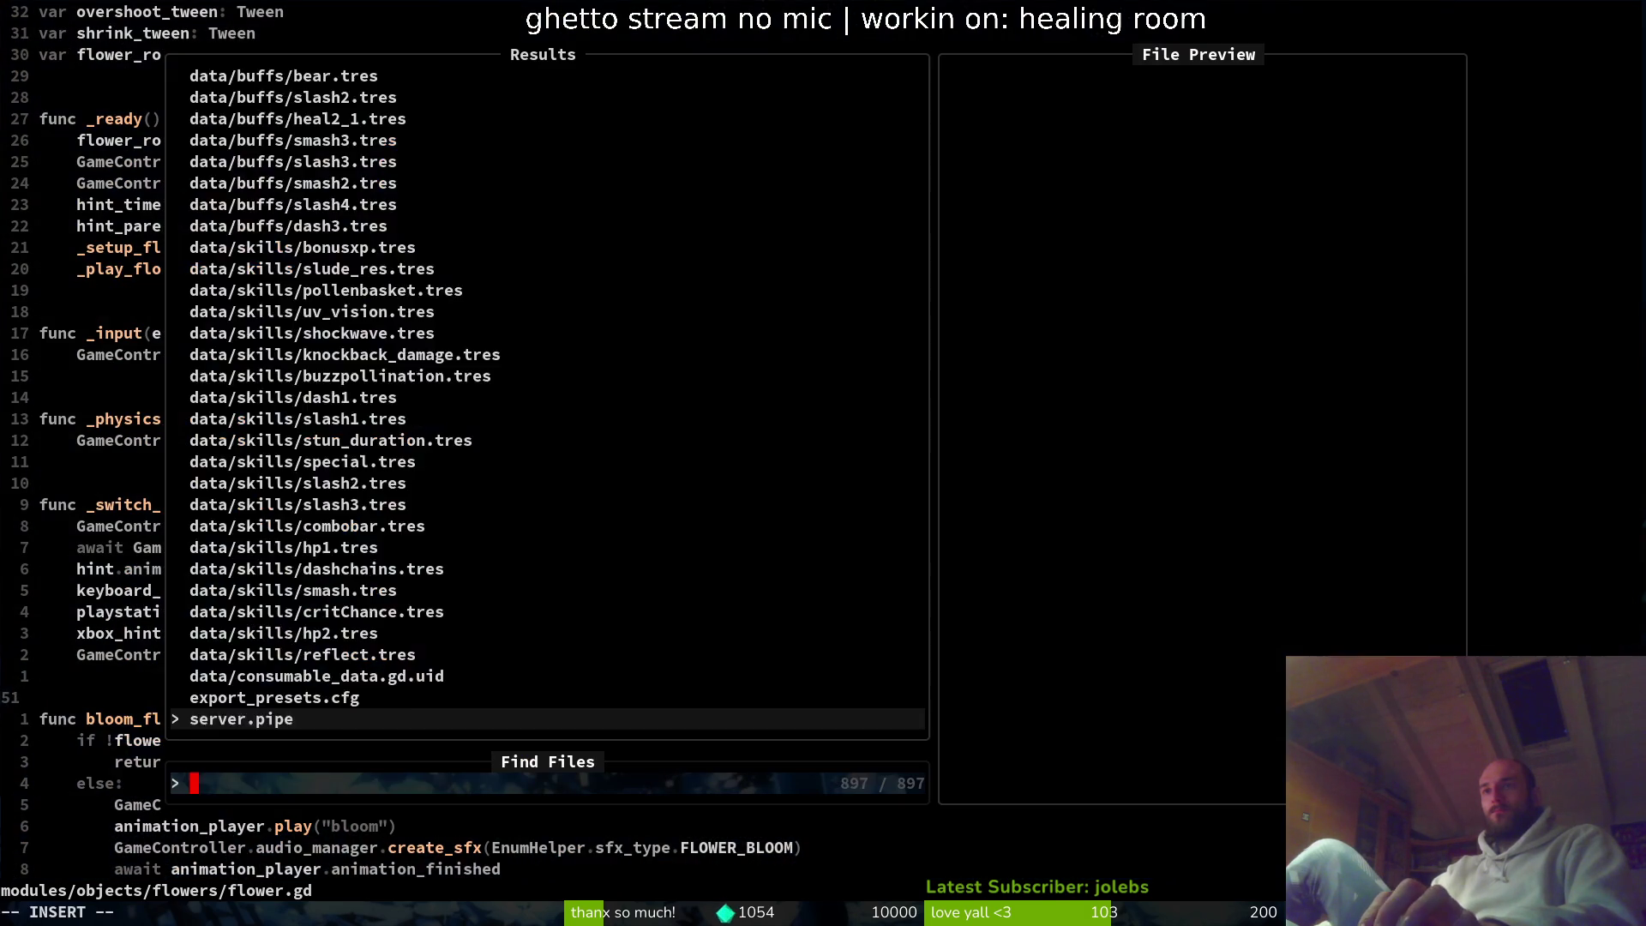
{"action": "type", "text": "luce"}
{"action": "key", "text": "Escape"}
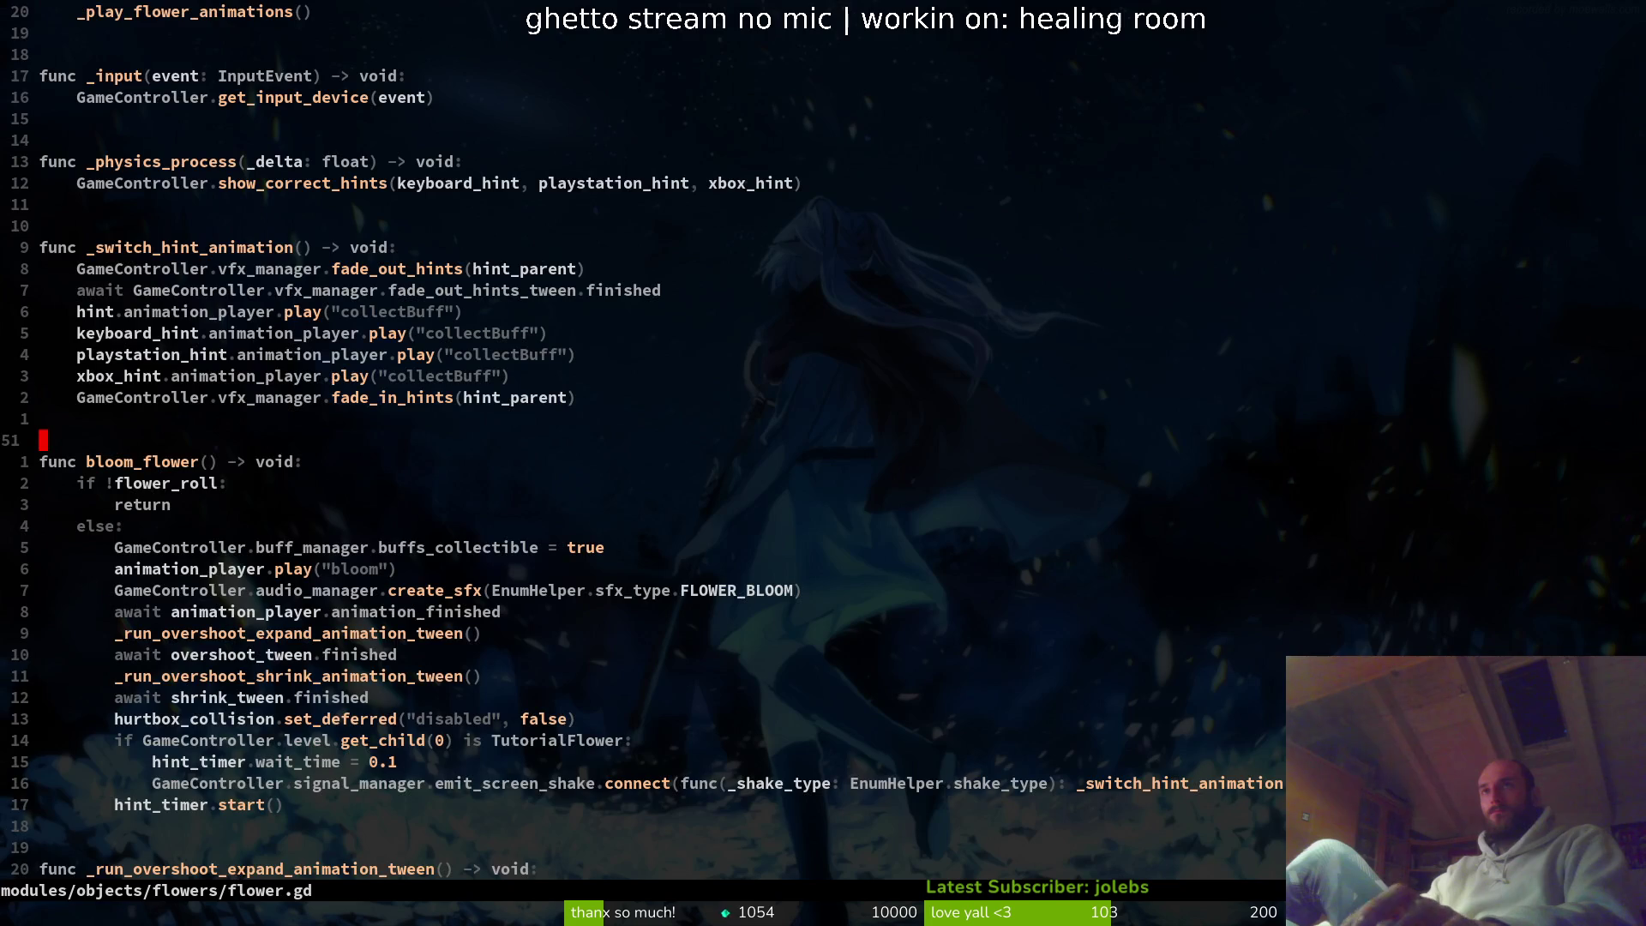
{"action": "key", "text": "g"}
{"action": "key", "text": "g"}
{"action": "key", "text": "j"}
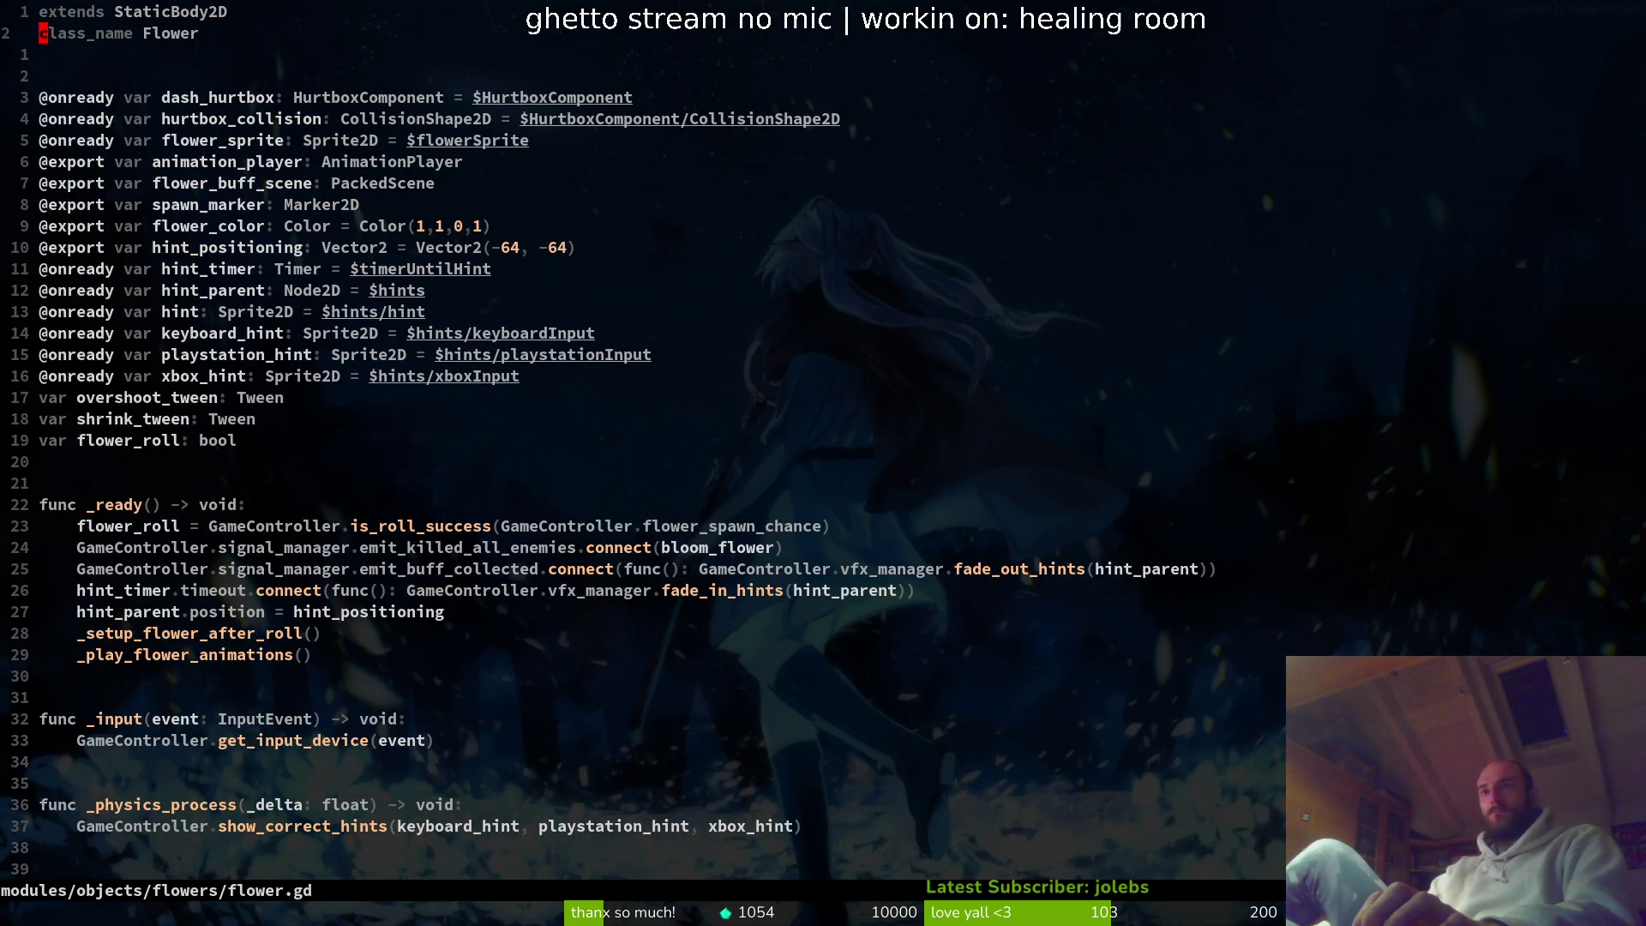
{"action": "key", "text": "j"}
{"action": "key", "text": "j"}
{"action": "key", "text": "j"}
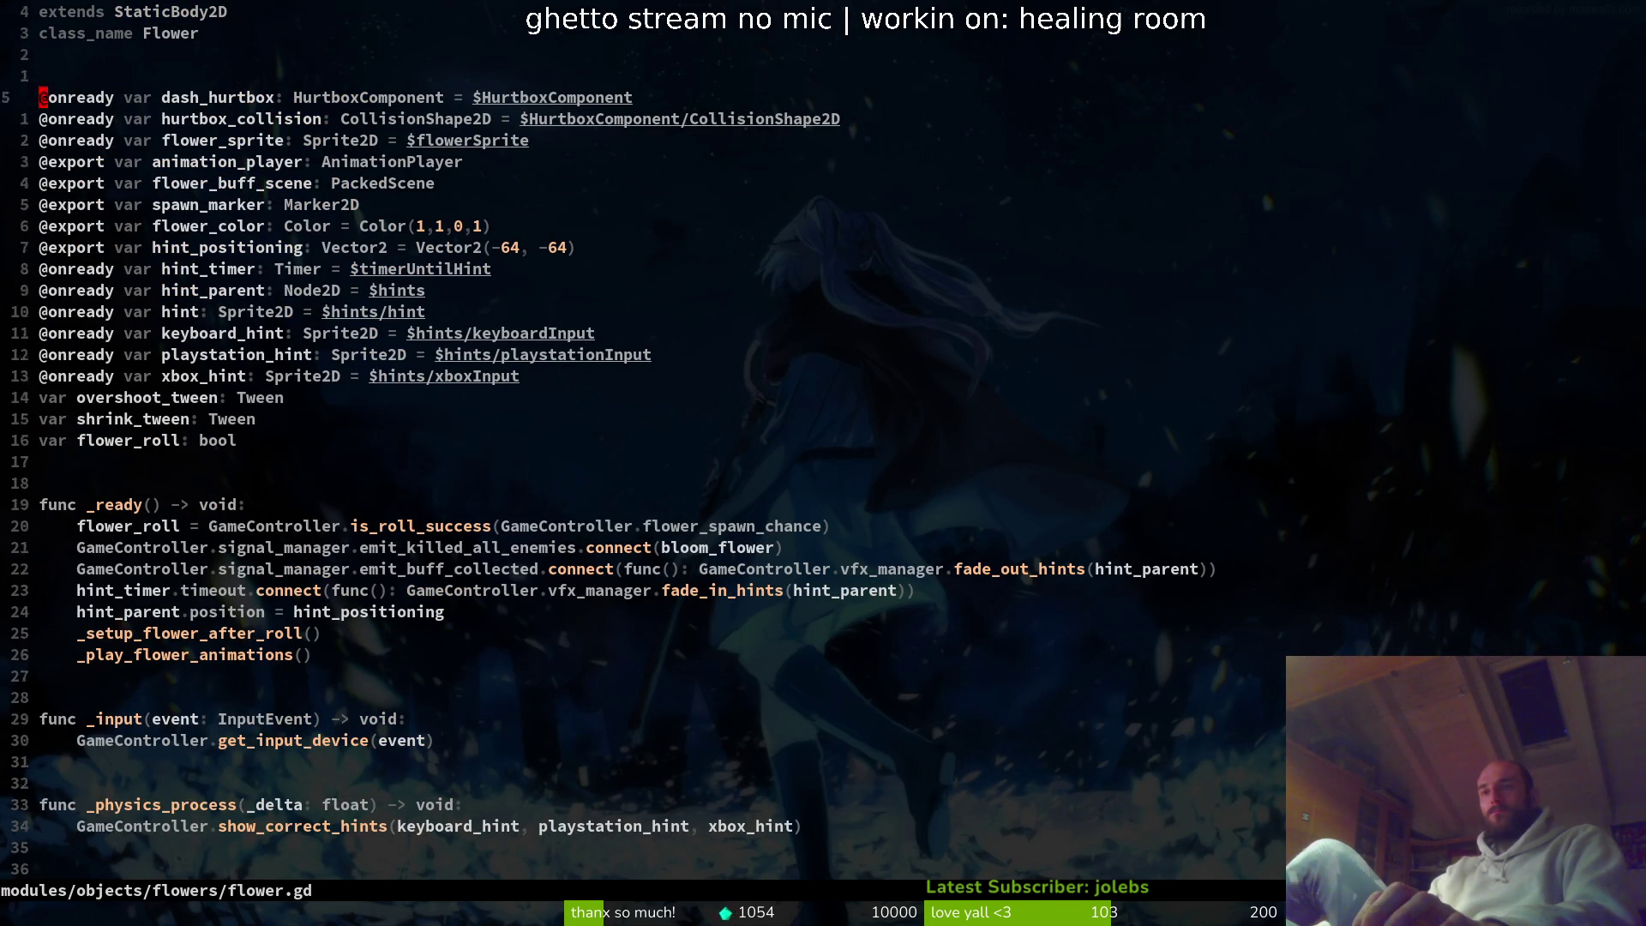
{"action": "key", "text": "j"}
{"action": "key", "text": "j"}
{"action": "key", "text": "j"}
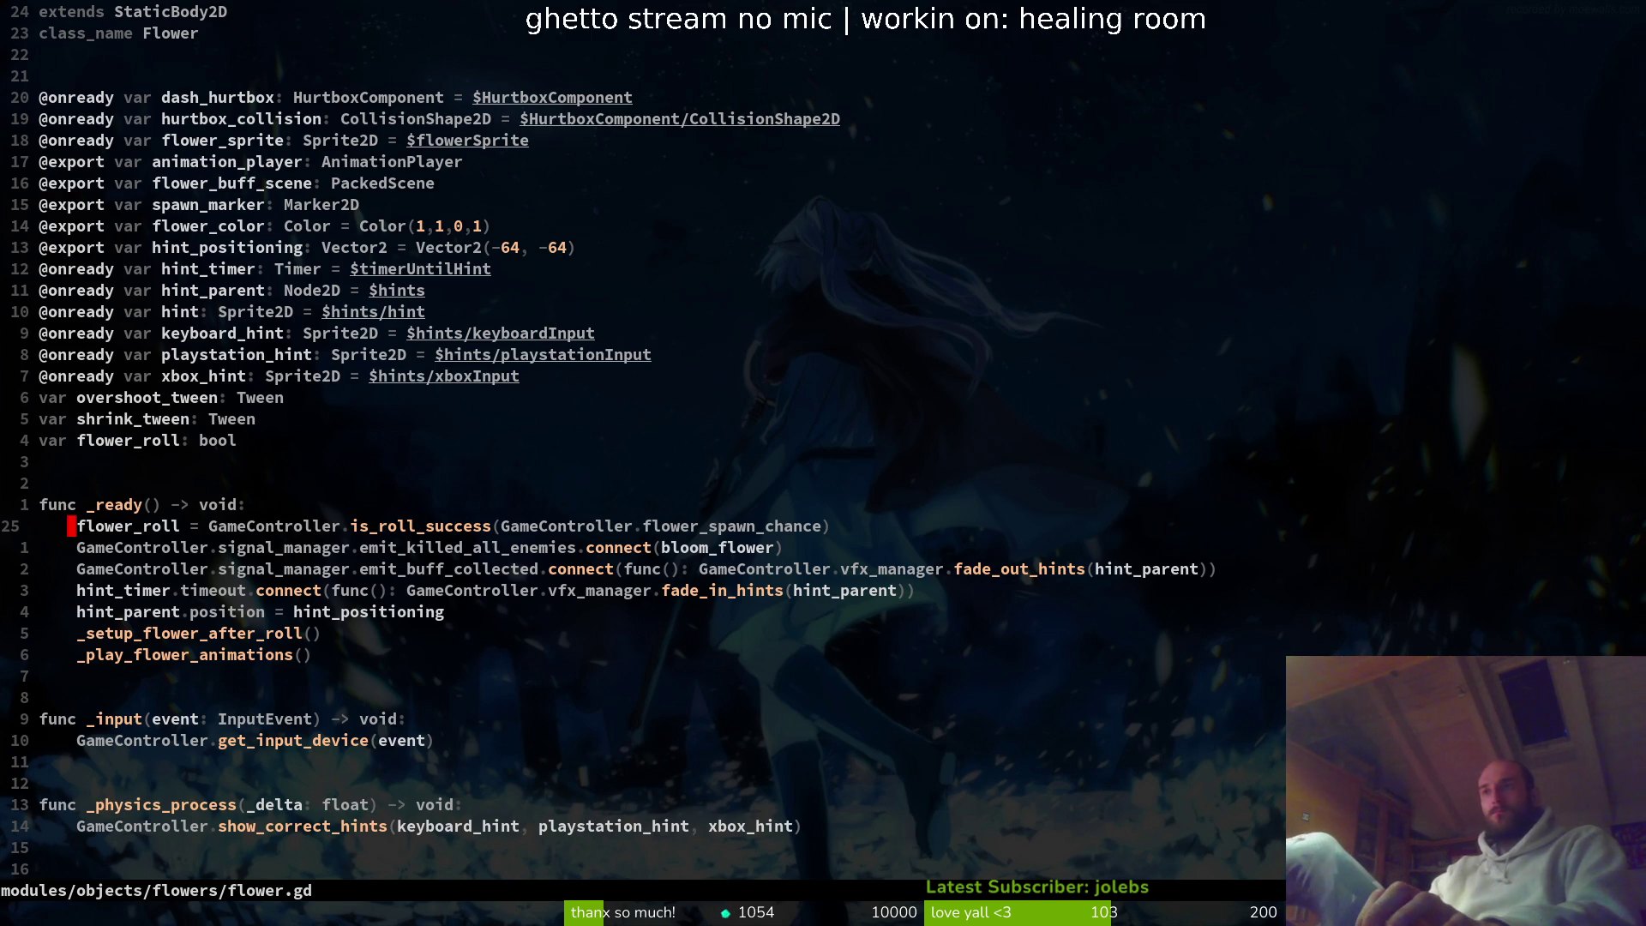
{"action": "key", "text": "V"}
{"action": "key", "text": "Escape"}
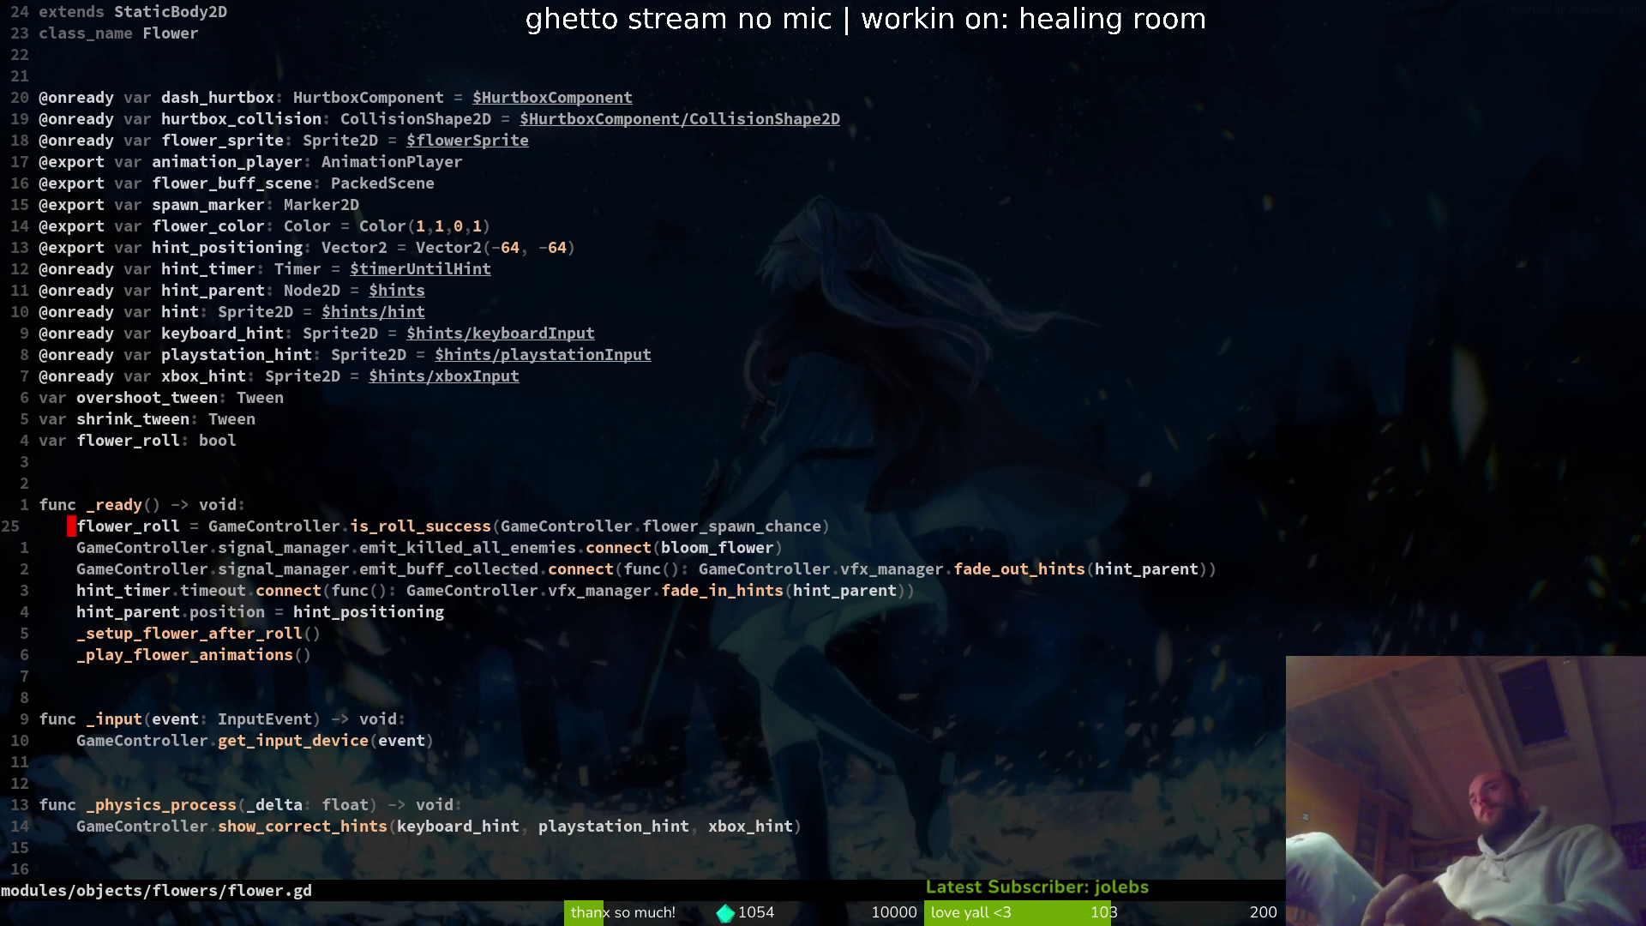
{"action": "key", "text": "y"}
{"action": "key", "text": "y"}
{"action": "key", "text": "y"}
{"action": "key", "text": "y"}
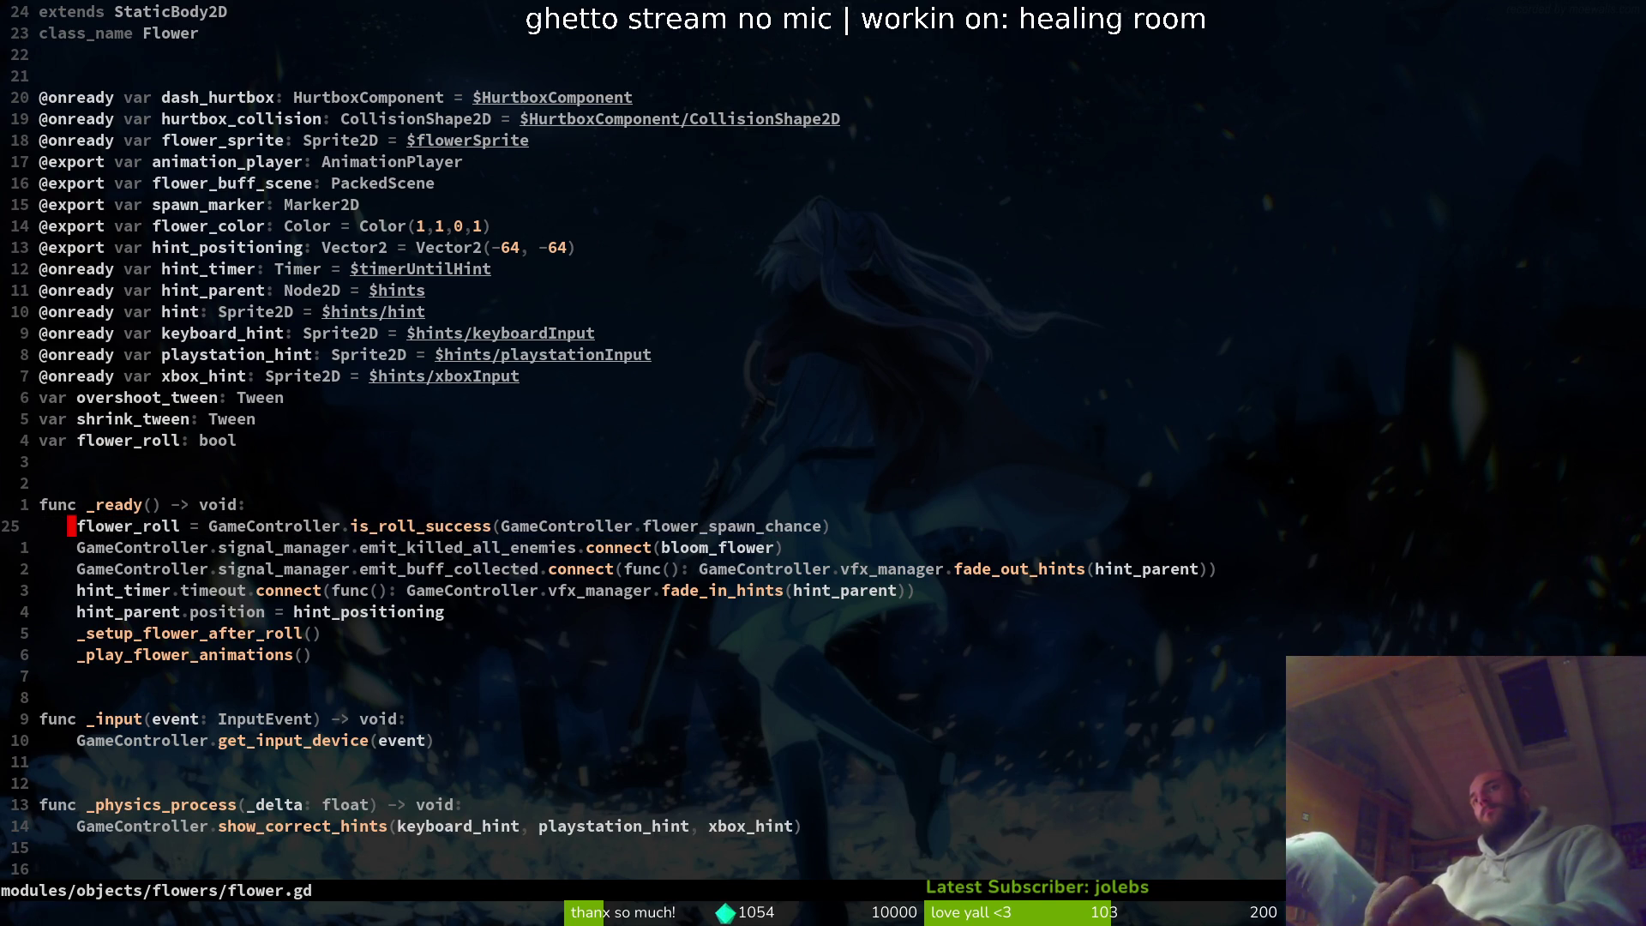
{"action": "key", "text": "V"}
{"action": "key", "text": "Escape"}
{"action": "key", "text": "V"}
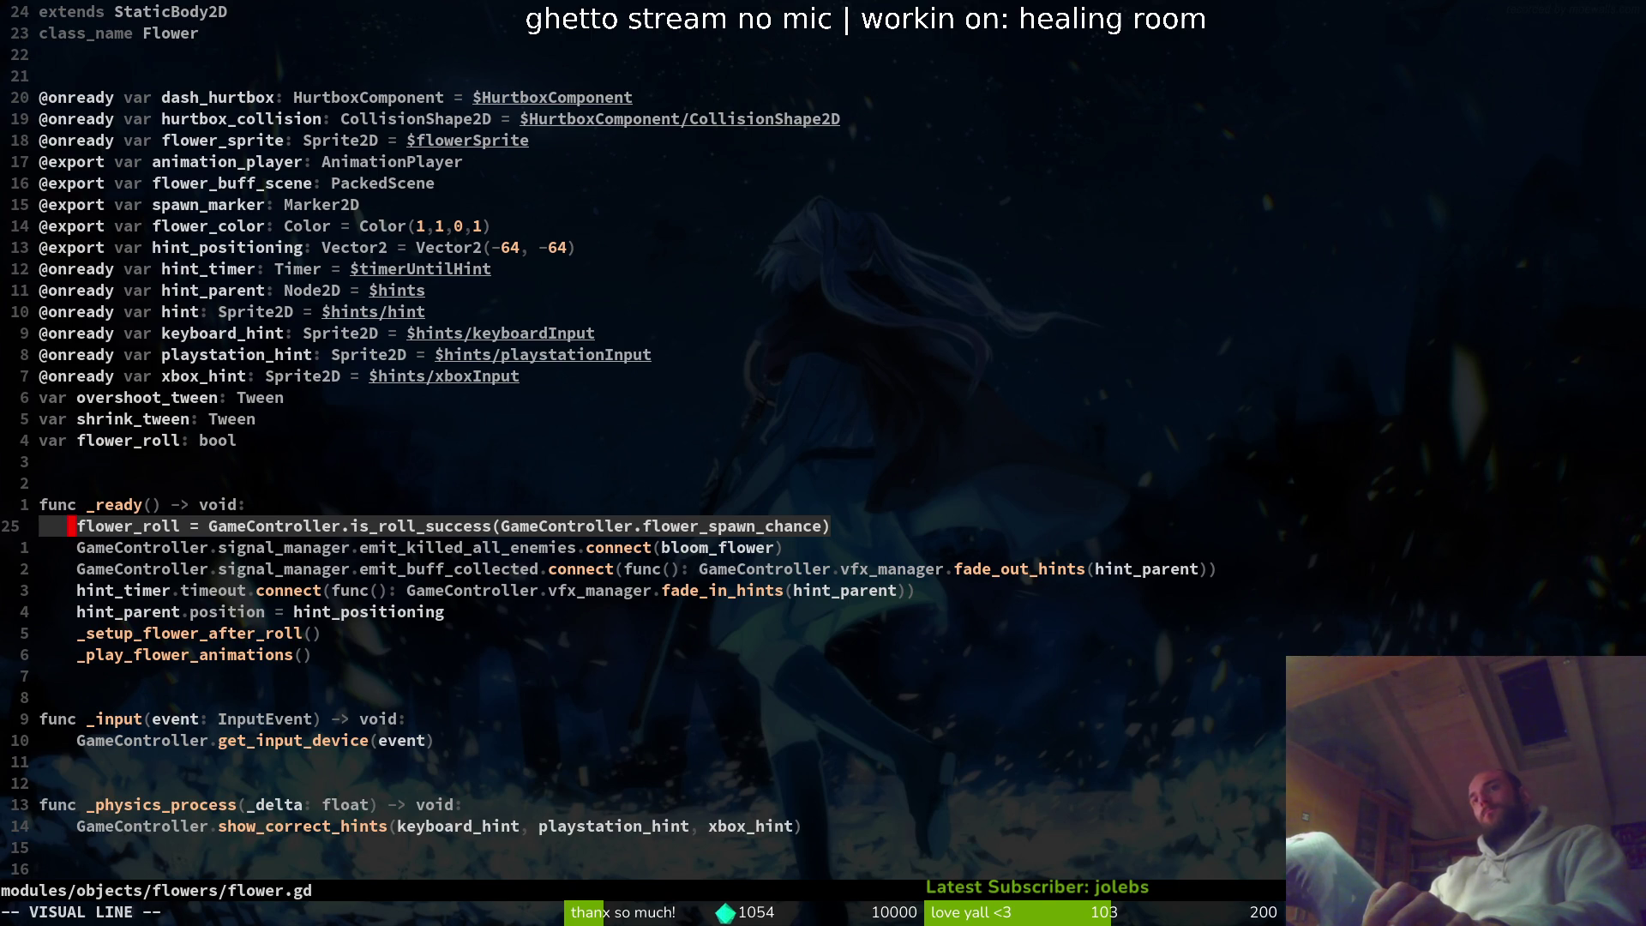
{"action": "key", "text": "Escape"}
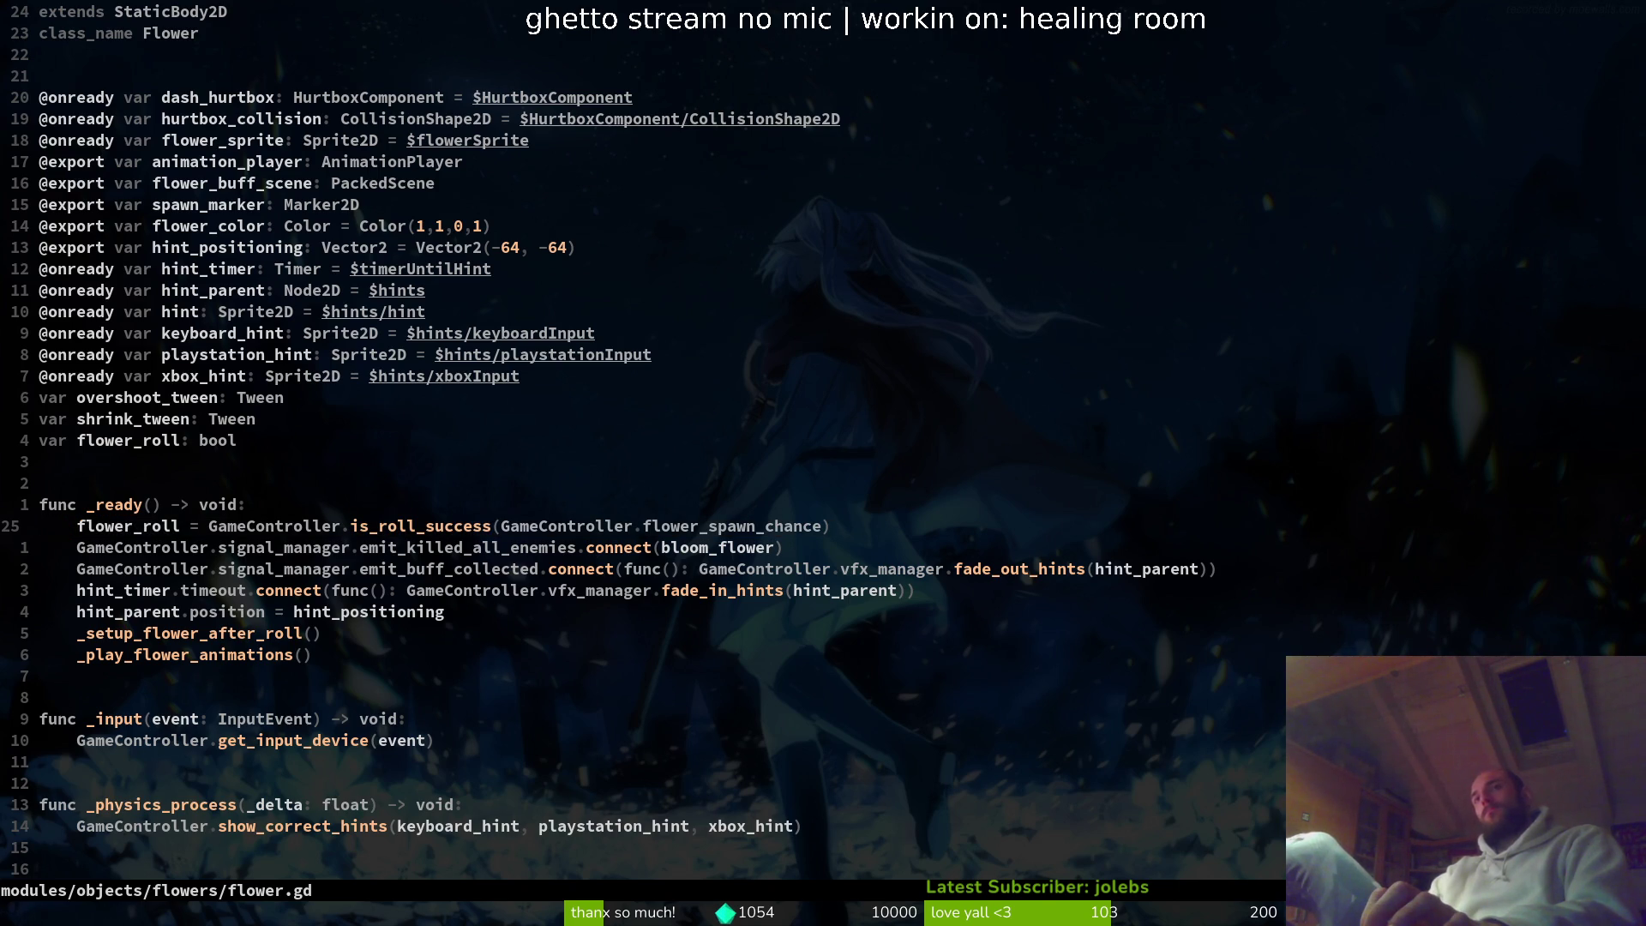
{"action": "key", "text": "k"}
{"action": "key", "text": "k"}
{"action": "key", "text": "k"}
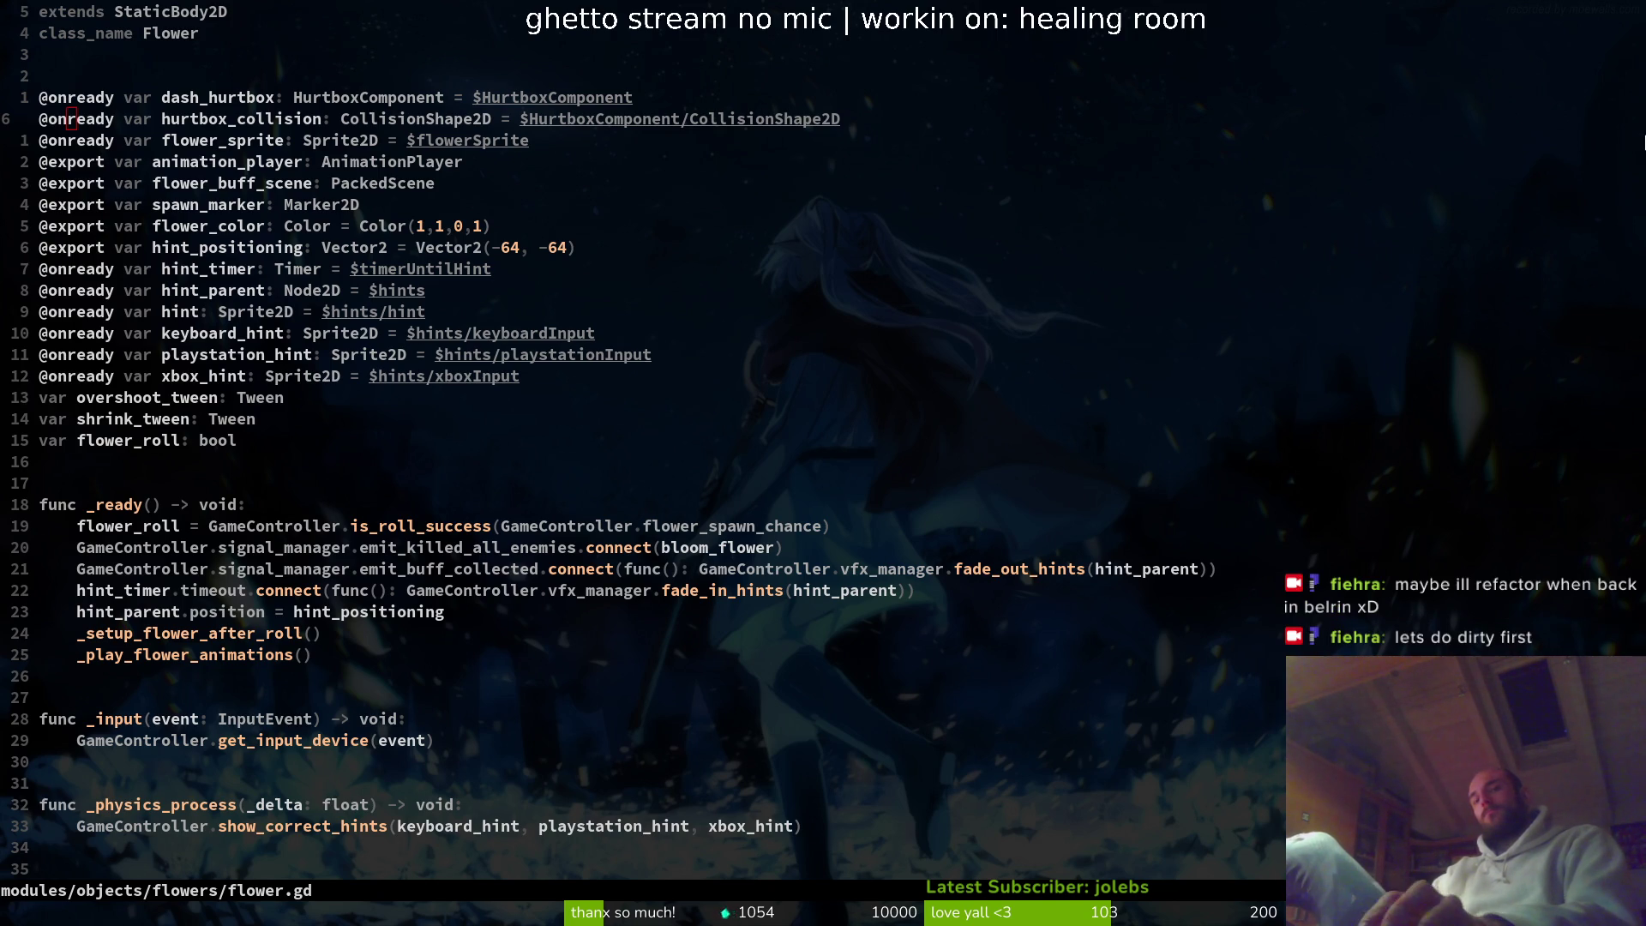
- Copy the class_name line into lucerne.gd, rename it to Lucerne, and save
{"action": "key", "text": "k"}
{"action": "key", "text": "k"}
{"action": "key", "text": "k"}
{"action": "key", "text": "shift+v"}
{"action": "key", "text": "y"}
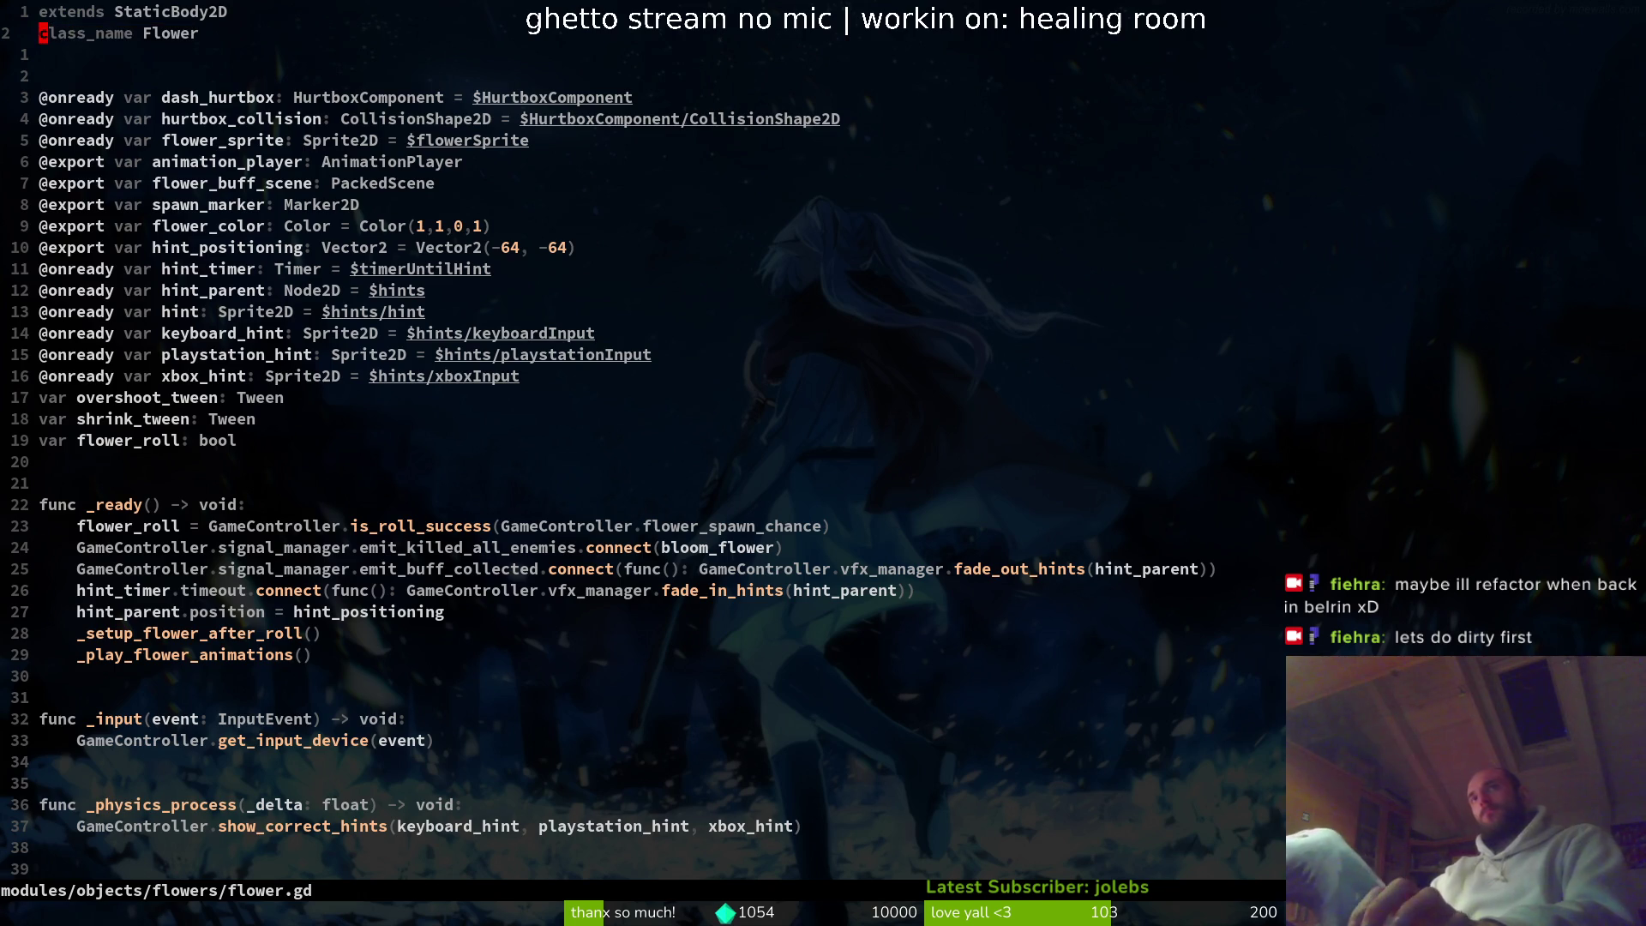
{"action": "key", "text": "ctrl+6"}
{"action": "type", "text": "pcw"}
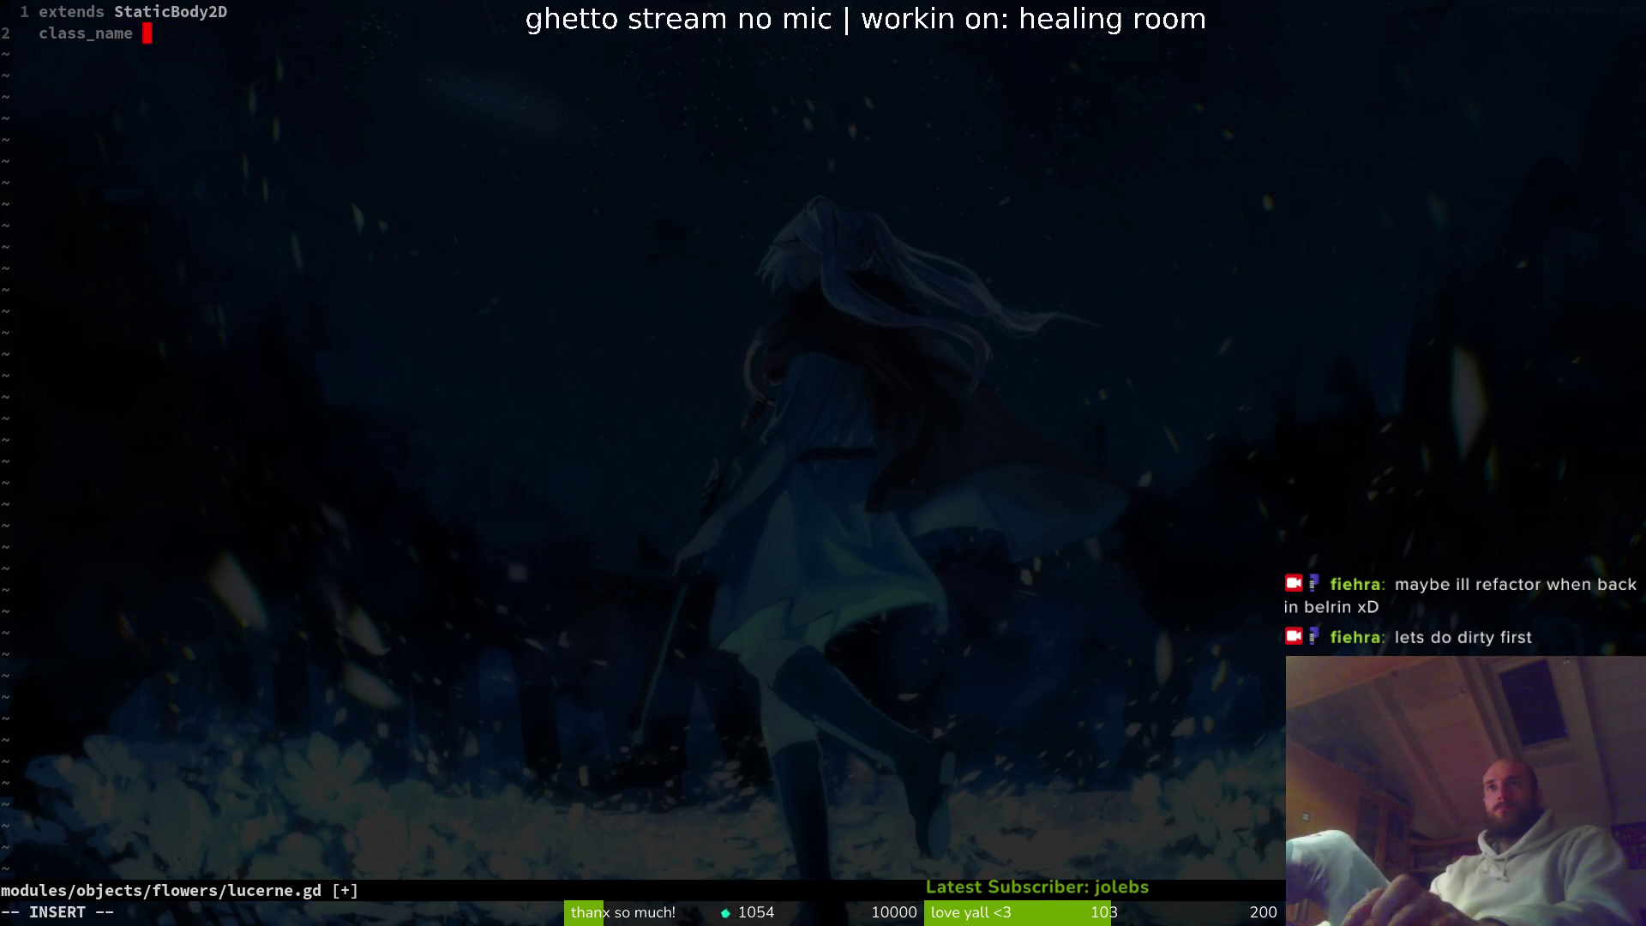
{"action": "type", "text": "Lucerne"}
{"action": "key", "text": "Escape"}
{"action": "type", "text": ":w"}
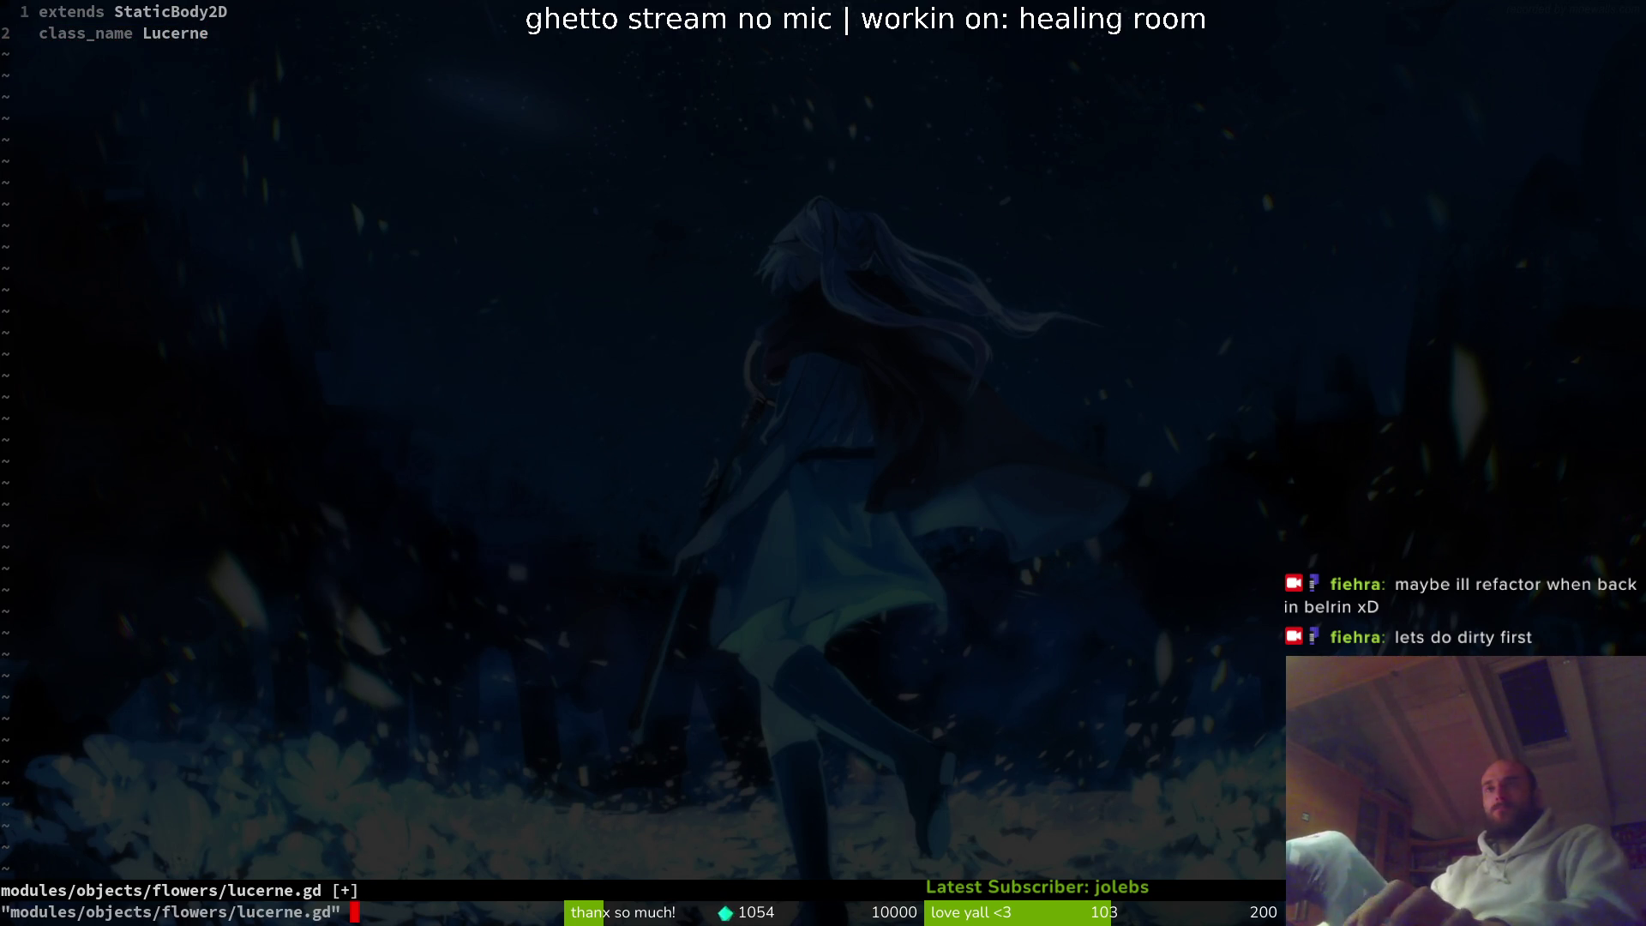
{"action": "key", "text": "Return"}
- Back in flower.gd, delete the dash_hurtbox declaration line
{"action": "key", "text": "ctrl+6"}
{"action": "key", "text": "j"}
{"action": "key", "text": "j"}
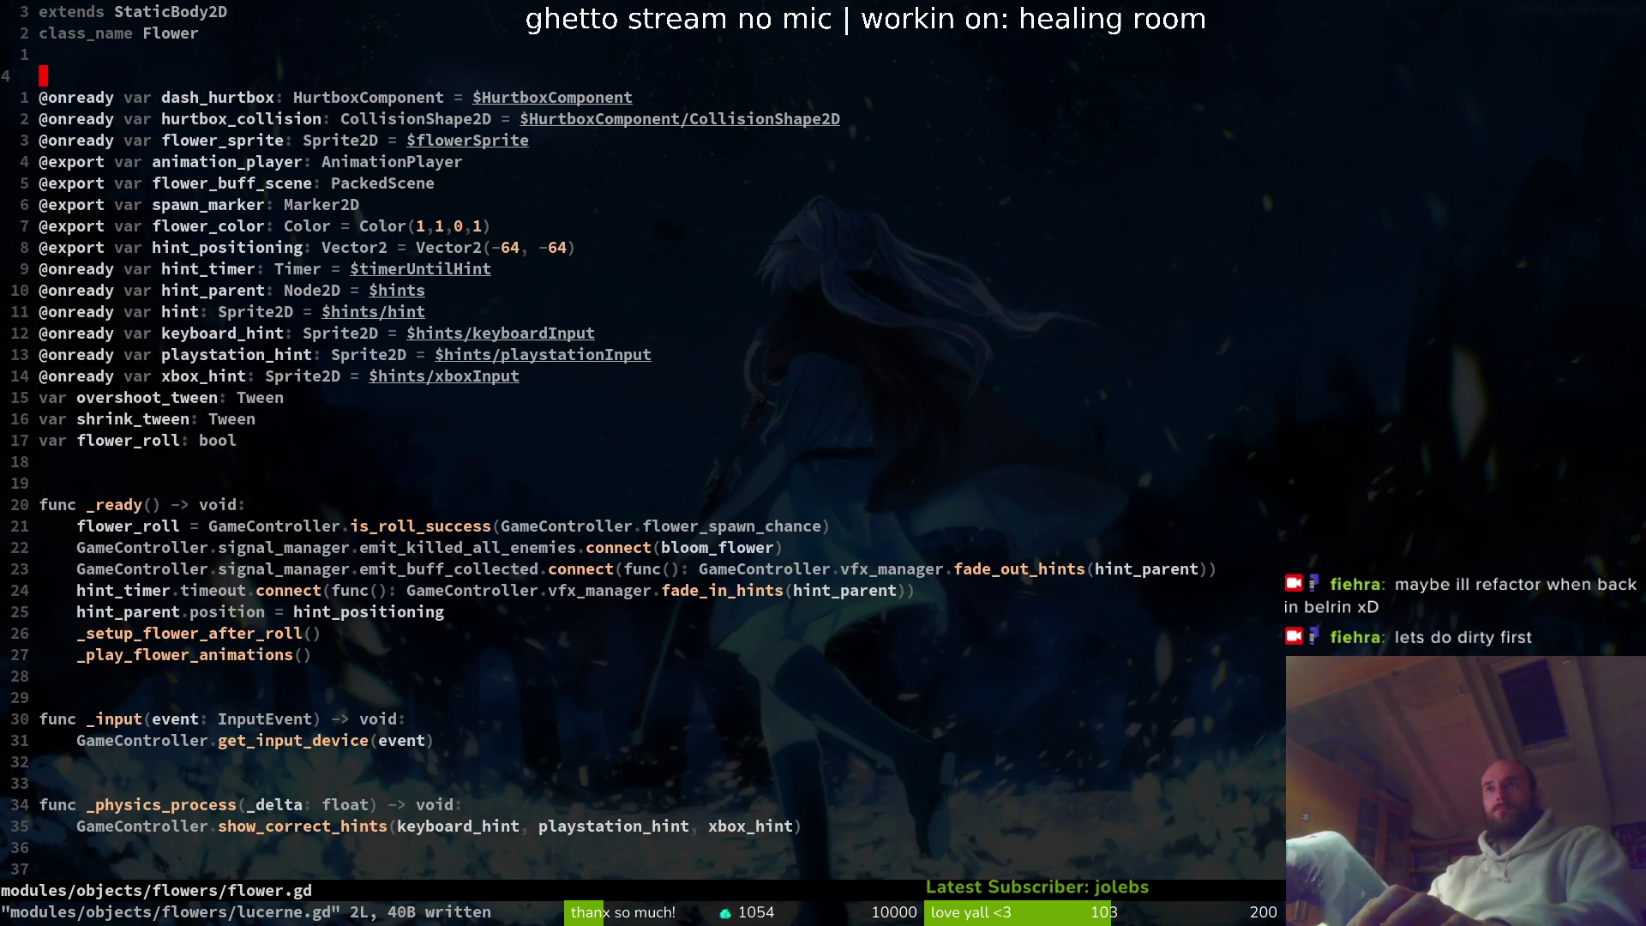
{"action": "key", "text": "j"}
{"action": "key", "text": "W"}
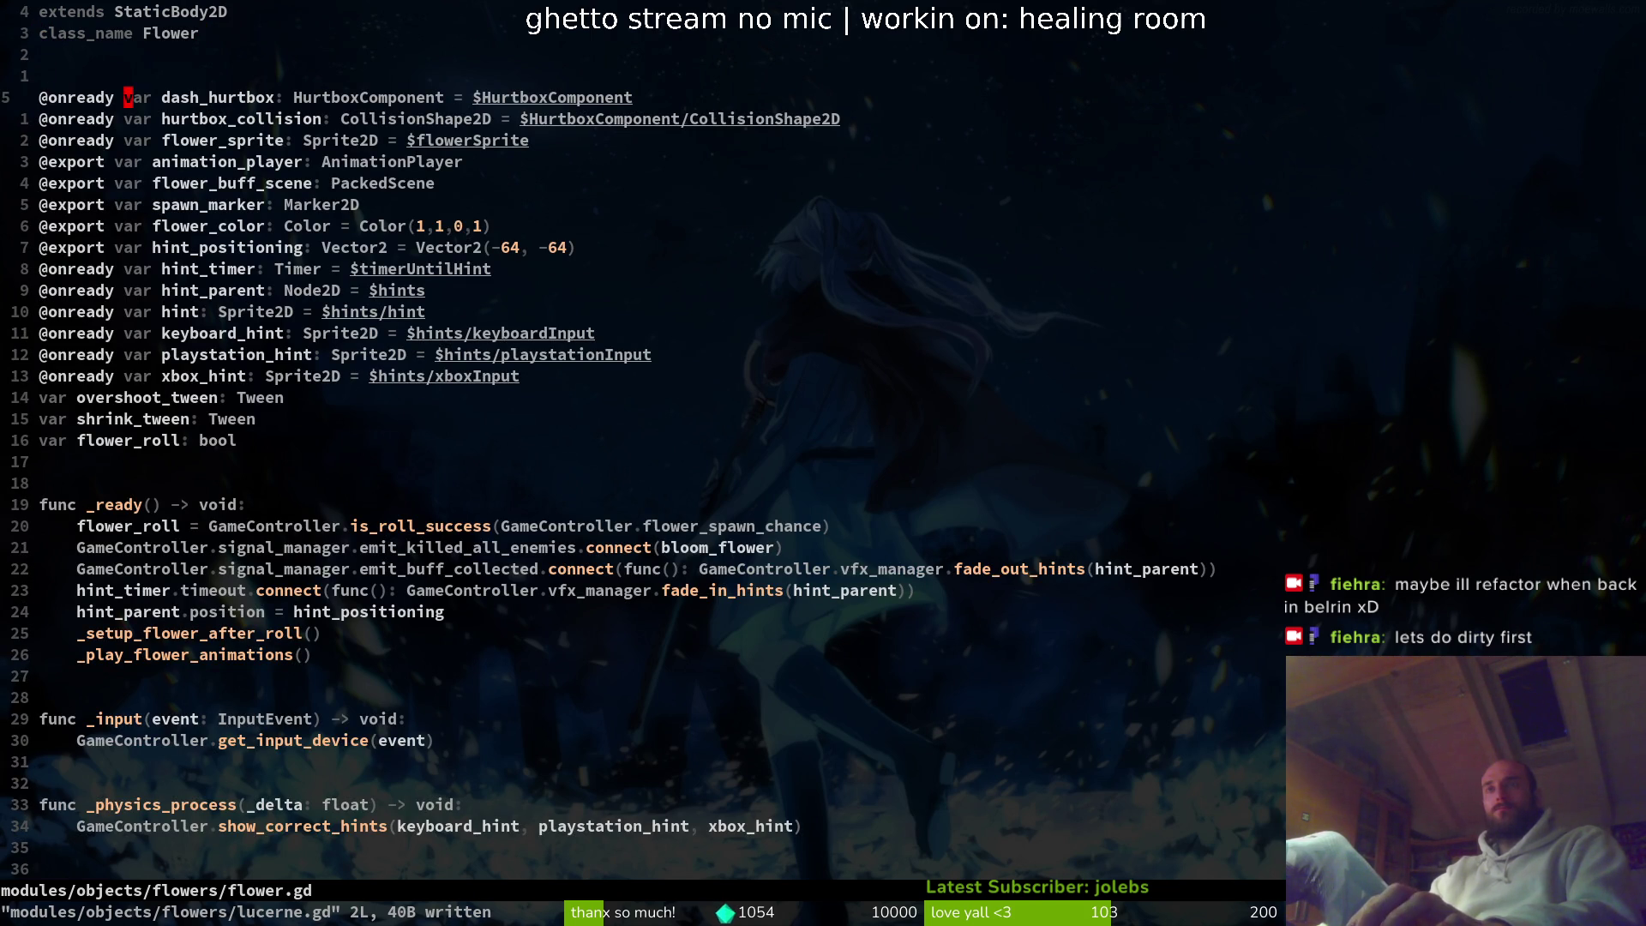
{"action": "key", "text": "w"}
{"action": "key", "text": "d"}
{"action": "key", "text": "d"}
{"action": "key", "text": "ctrl+d"}
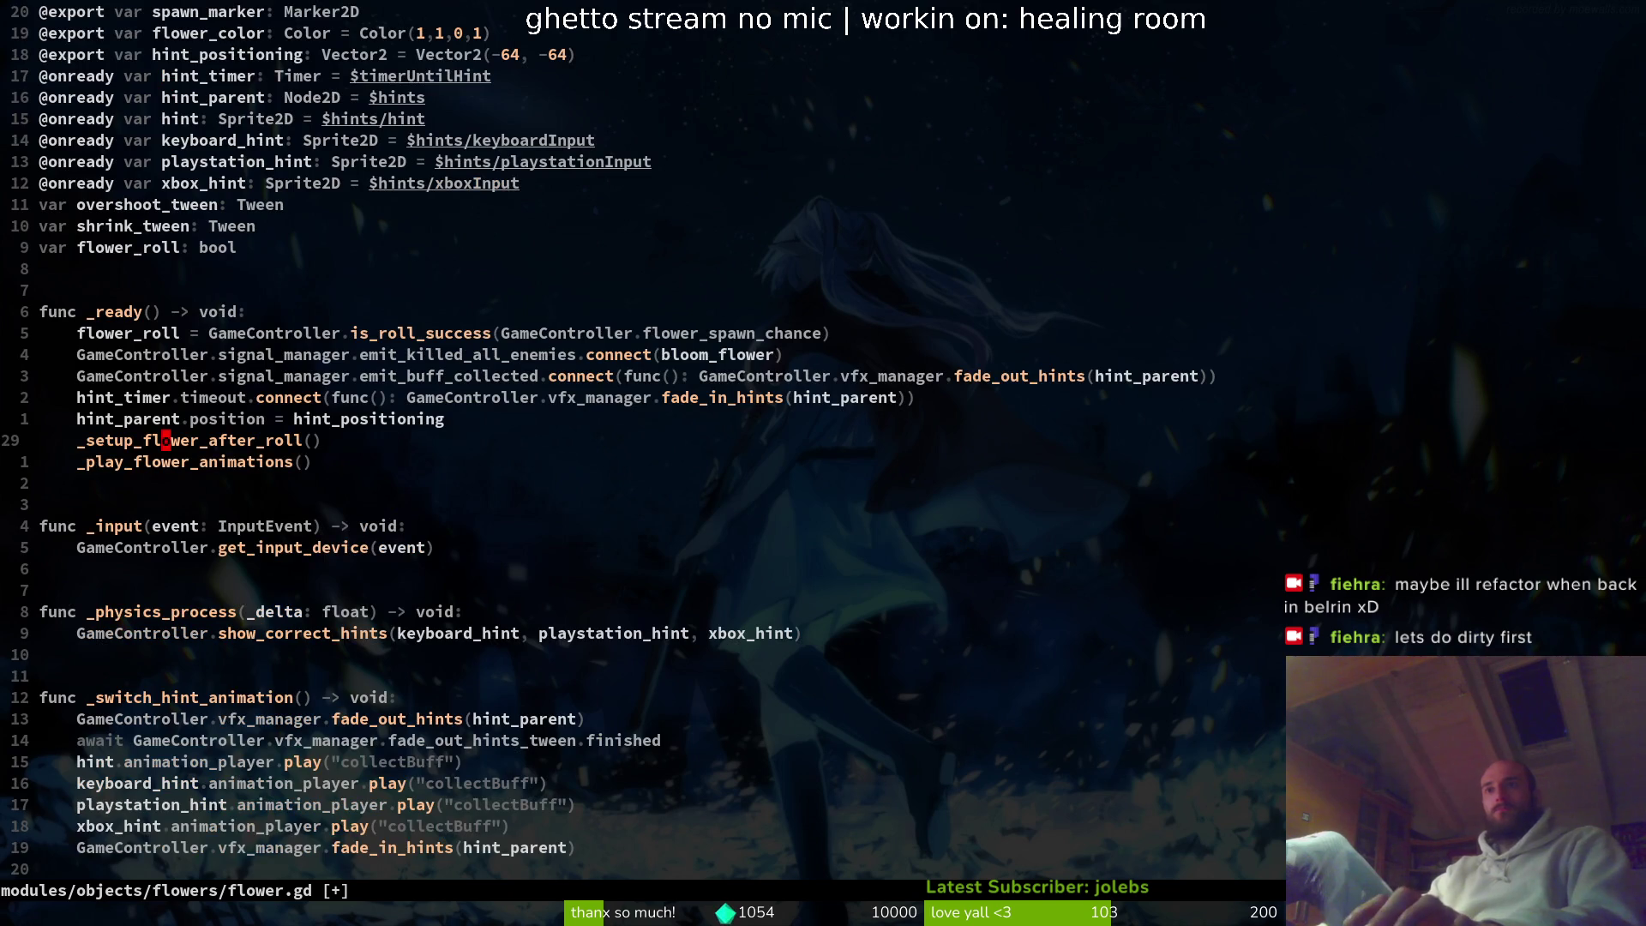
- Grep the project for dash_hurtbox, jump to its only match, and save flower.gd
{"action": "key", "text": "ctrl+d"}
{"action": "key", "text": "ctrl+d"}
{"action": "key", "text": "ctrl+d"}
{"action": "key", "text": "ctrl+u"}
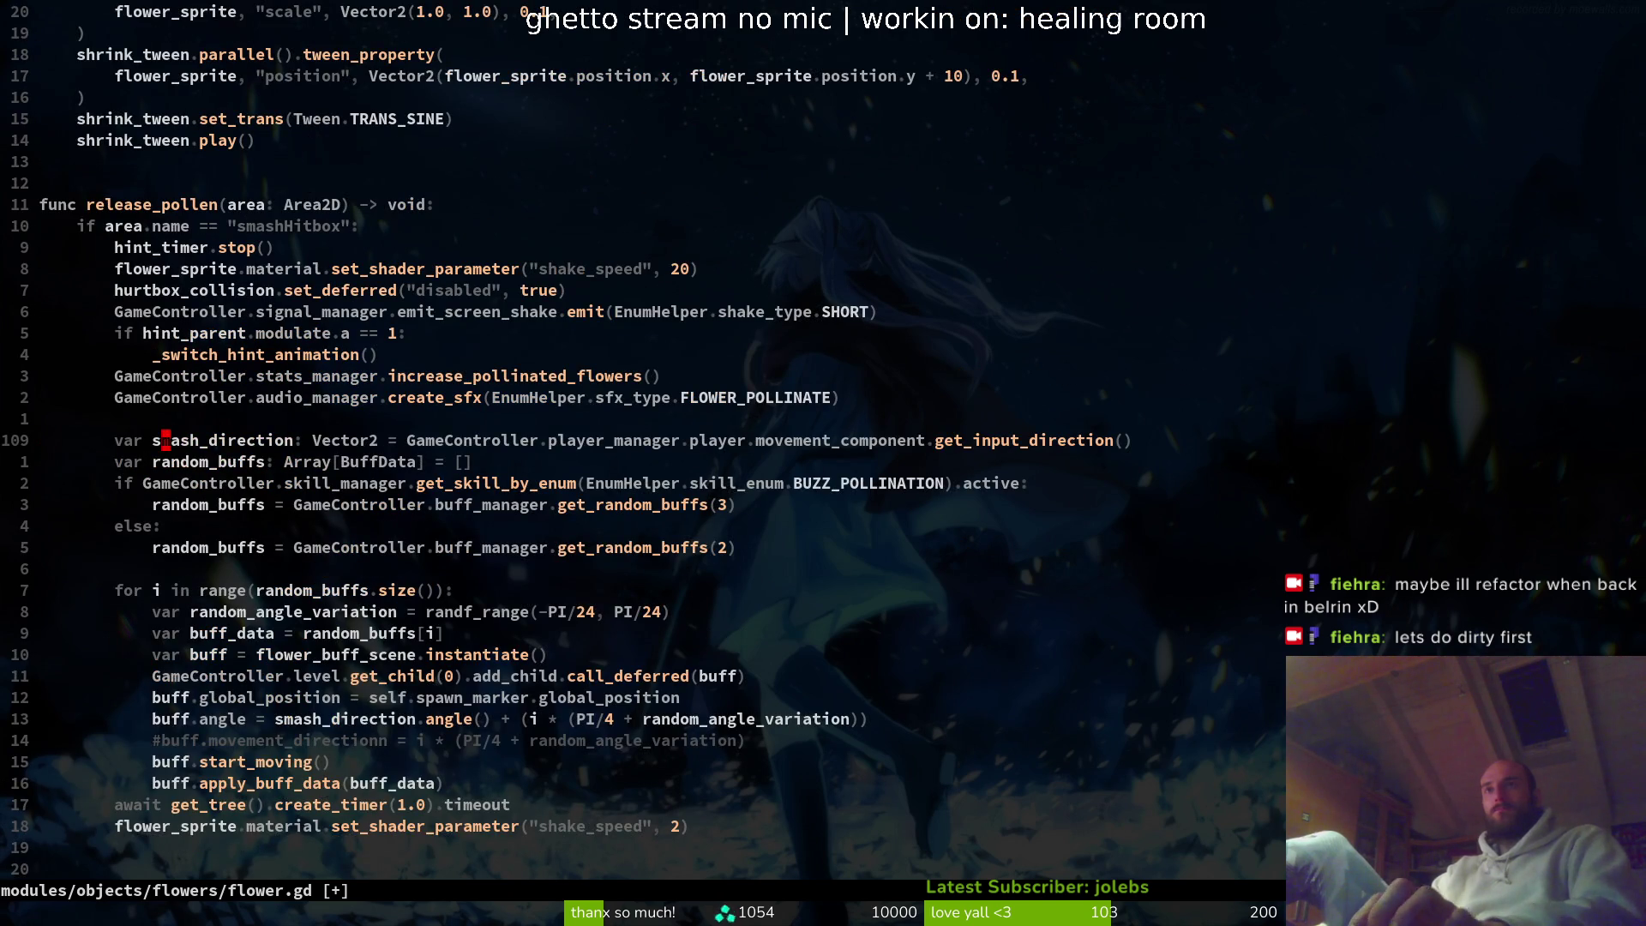
{"action": "key", "text": "ctrl+o"}
{"action": "key", "text": "space"}
{"action": "type", "text": "gdash_hurtbox"}
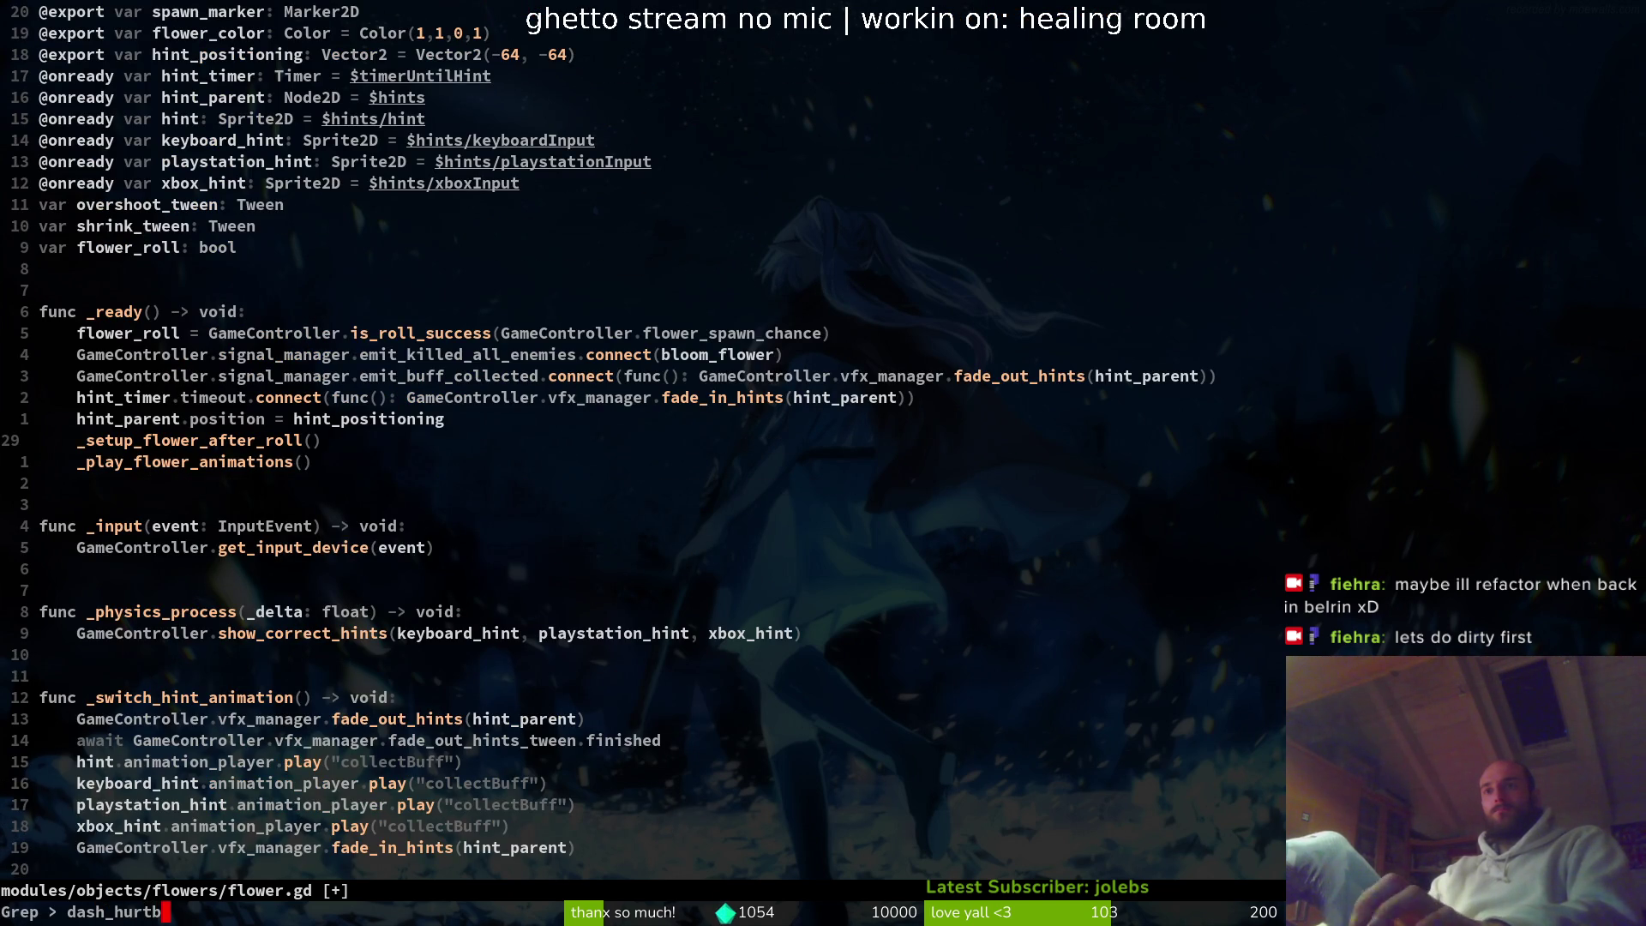
{"action": "key", "text": "Return"}
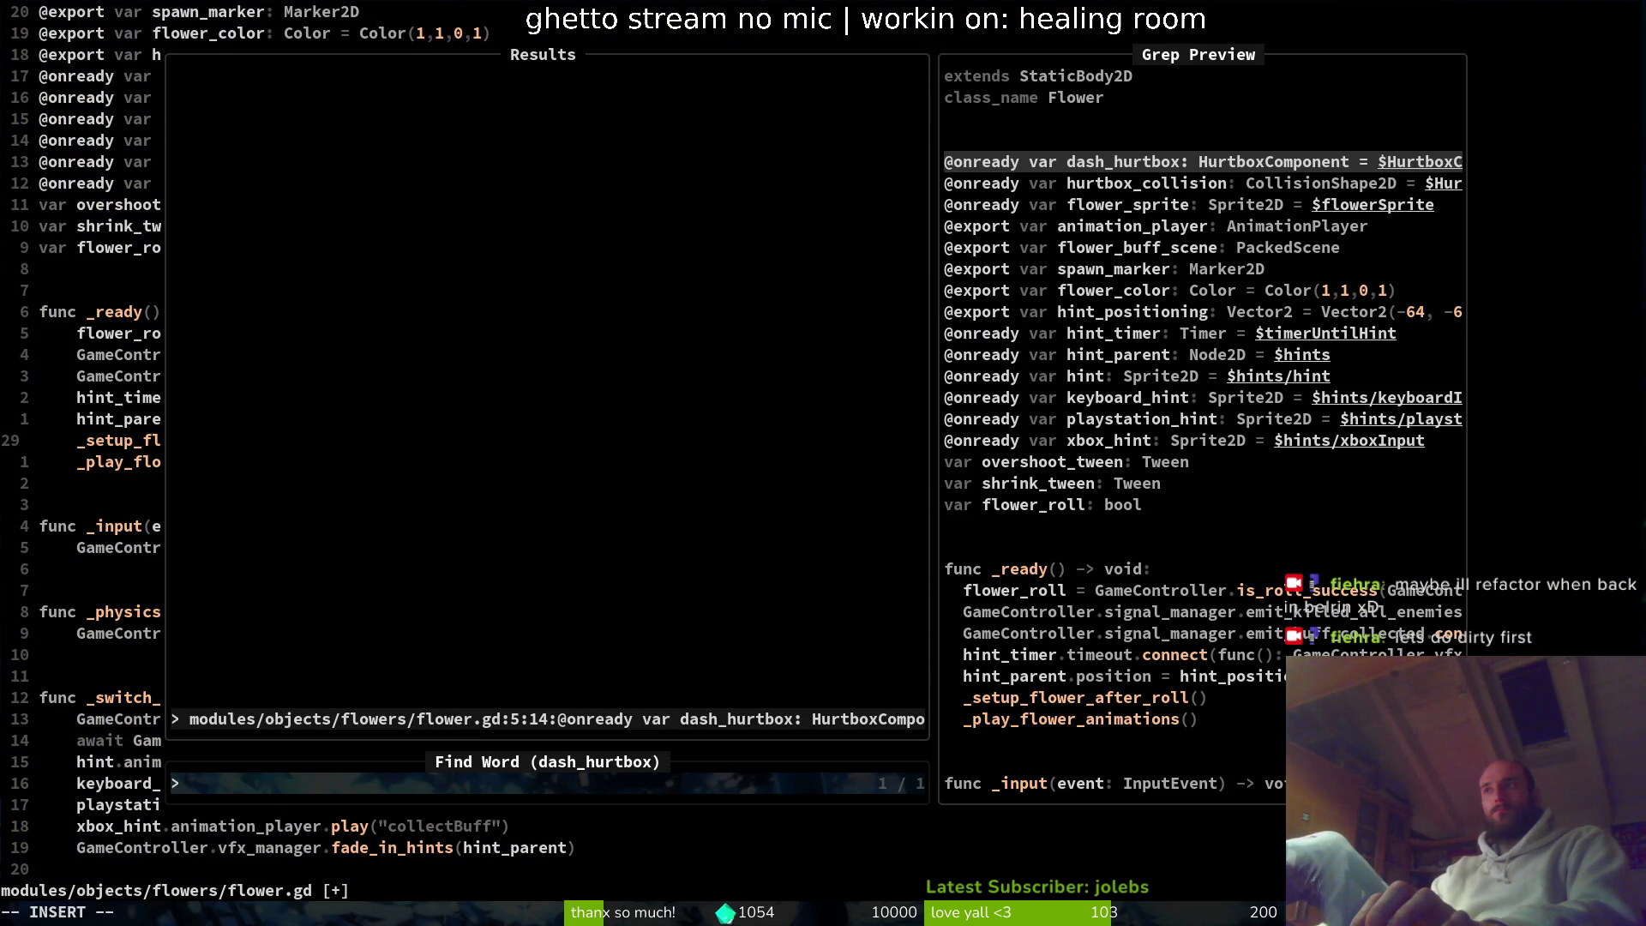
{"action": "key", "text": "Return"}
{"action": "key", "text": "ctrl+s"}
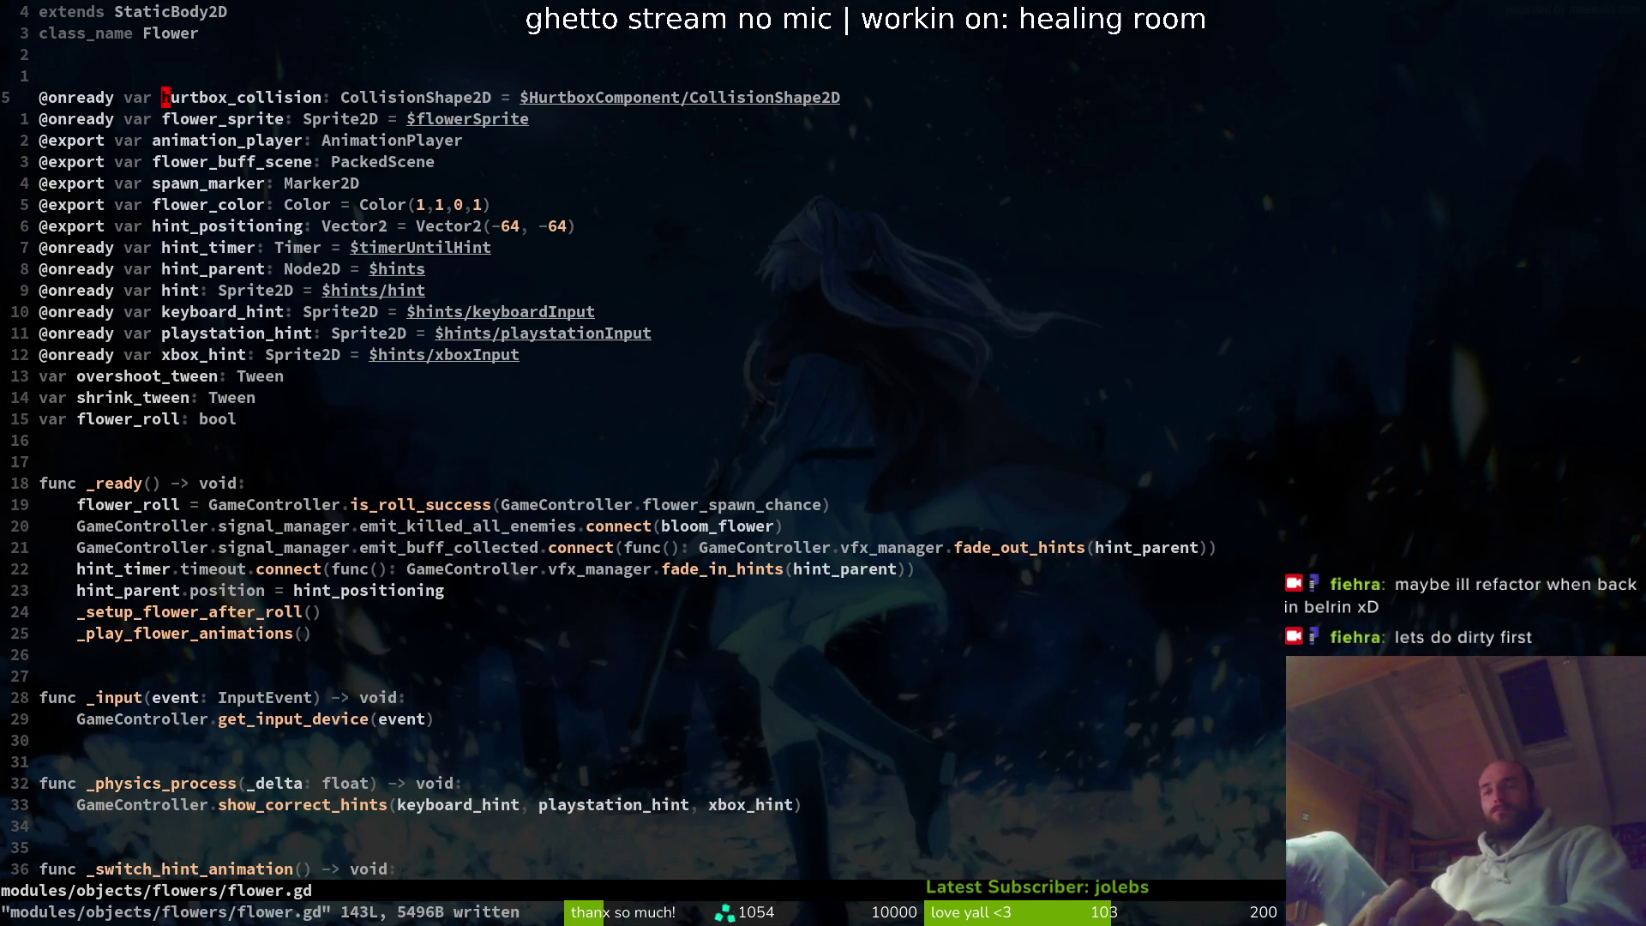
- Re-run the project search for dash_hurtbox to confirm no uses remain
{"action": "key", "text": "space"}
{"action": "type", "text": "gdash_hurtbo"}
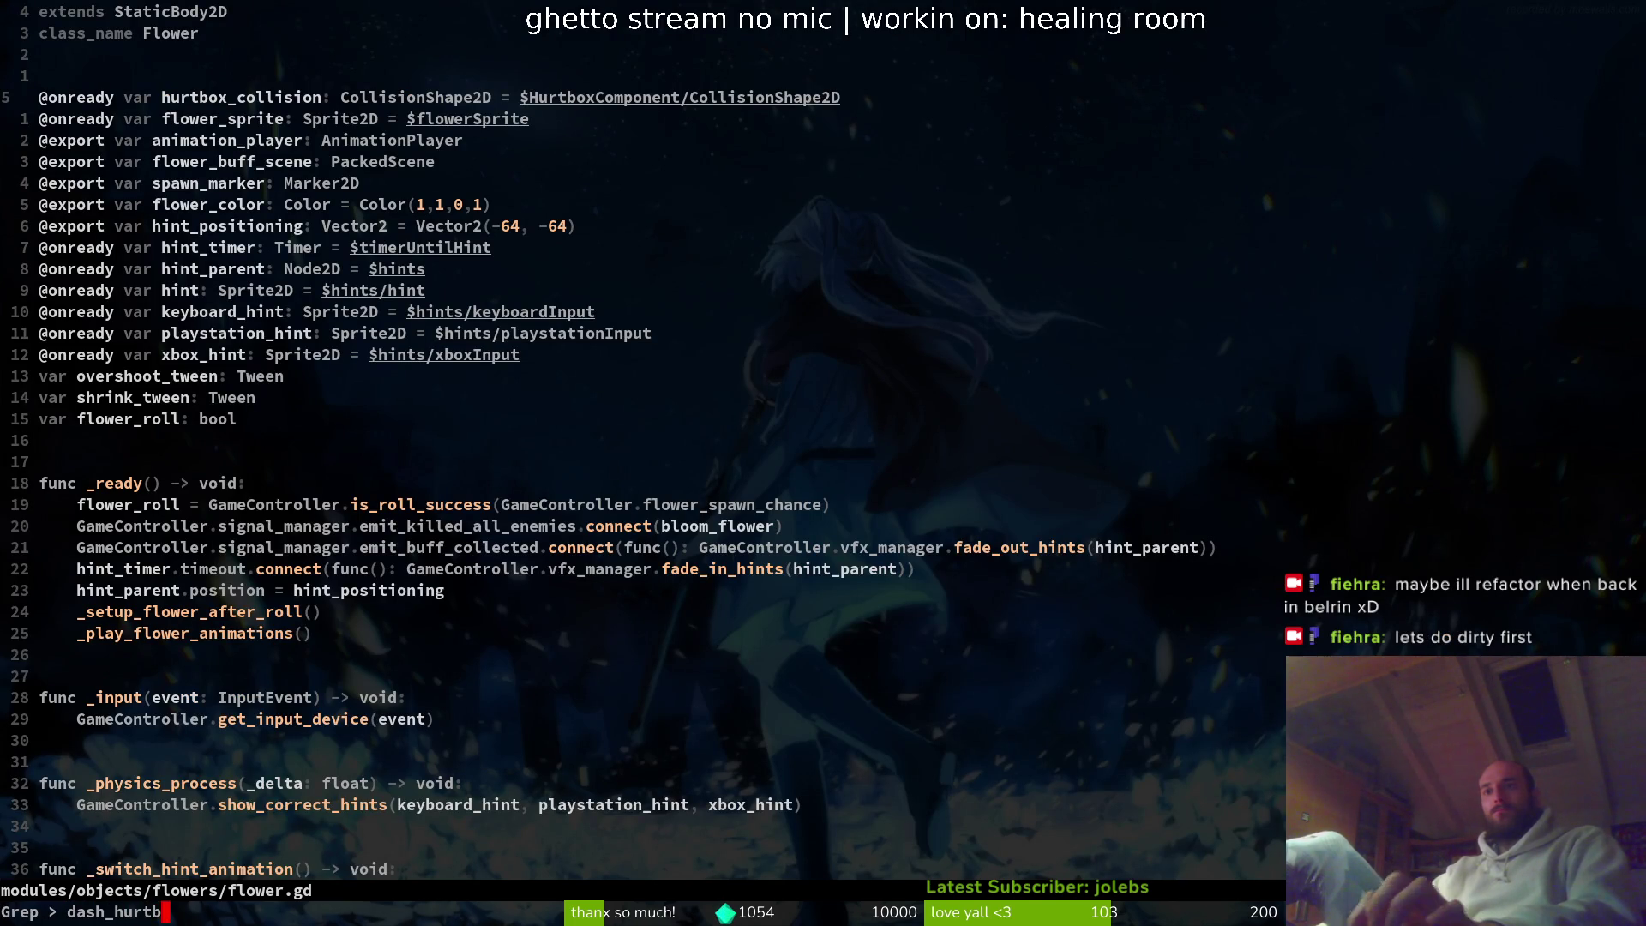
{"action": "key", "text": "Return"}
{"action": "key", "text": "Escape"}
{"action": "key", "text": "Escape"}
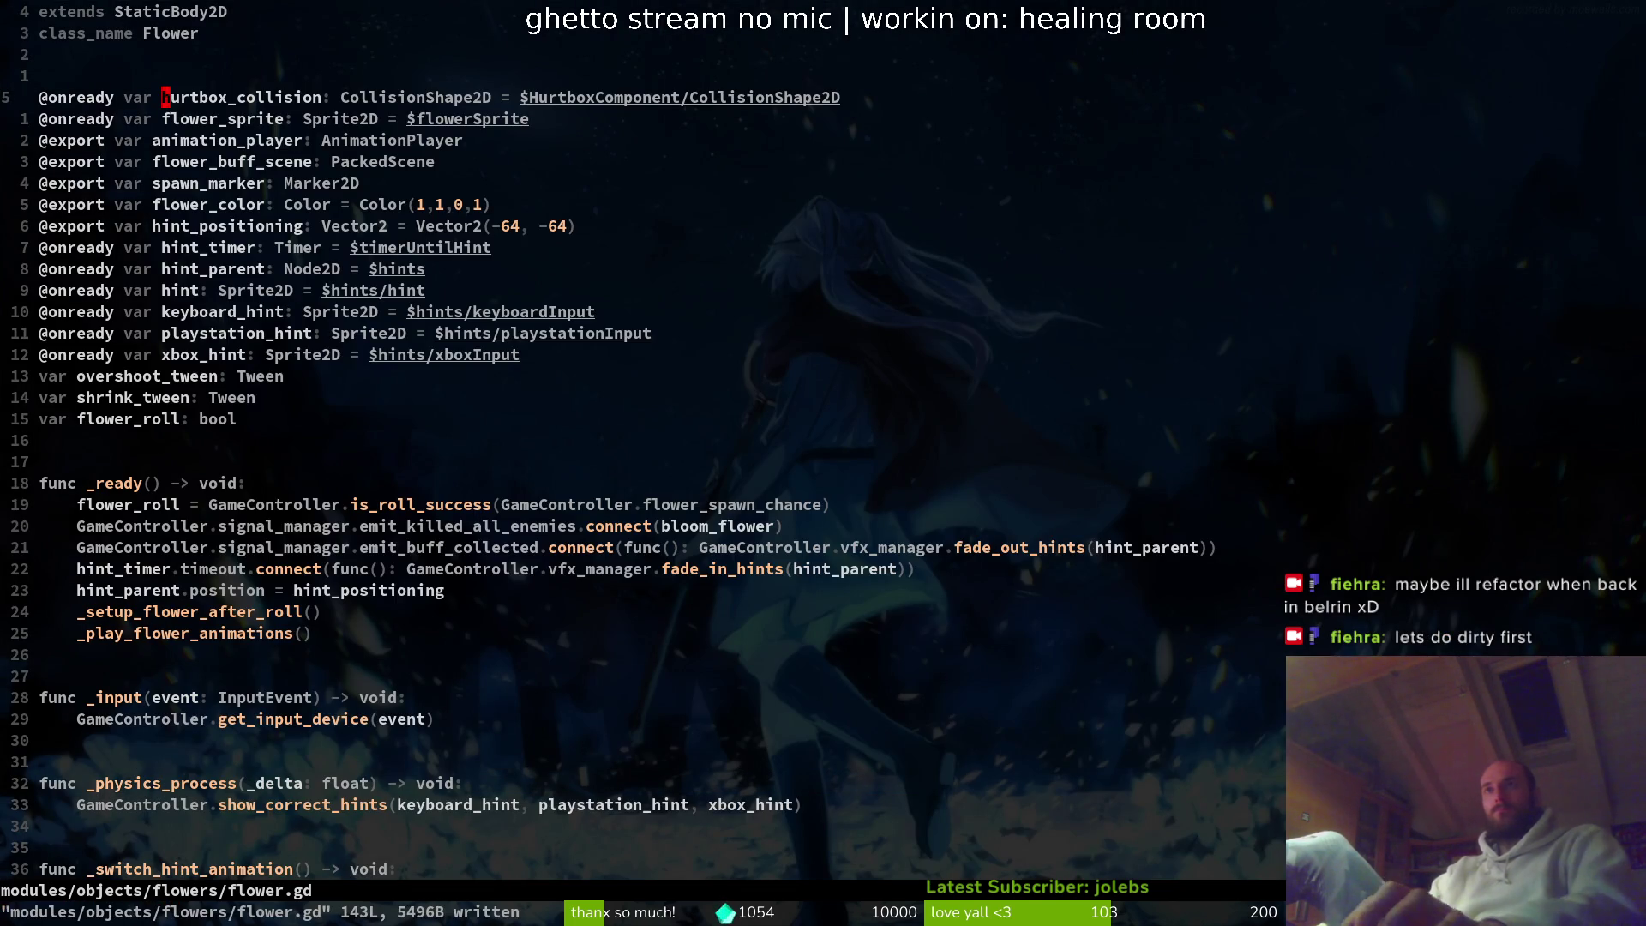
{"action": "key", "text": "v"}
{"action": "key", "text": "Escape"}
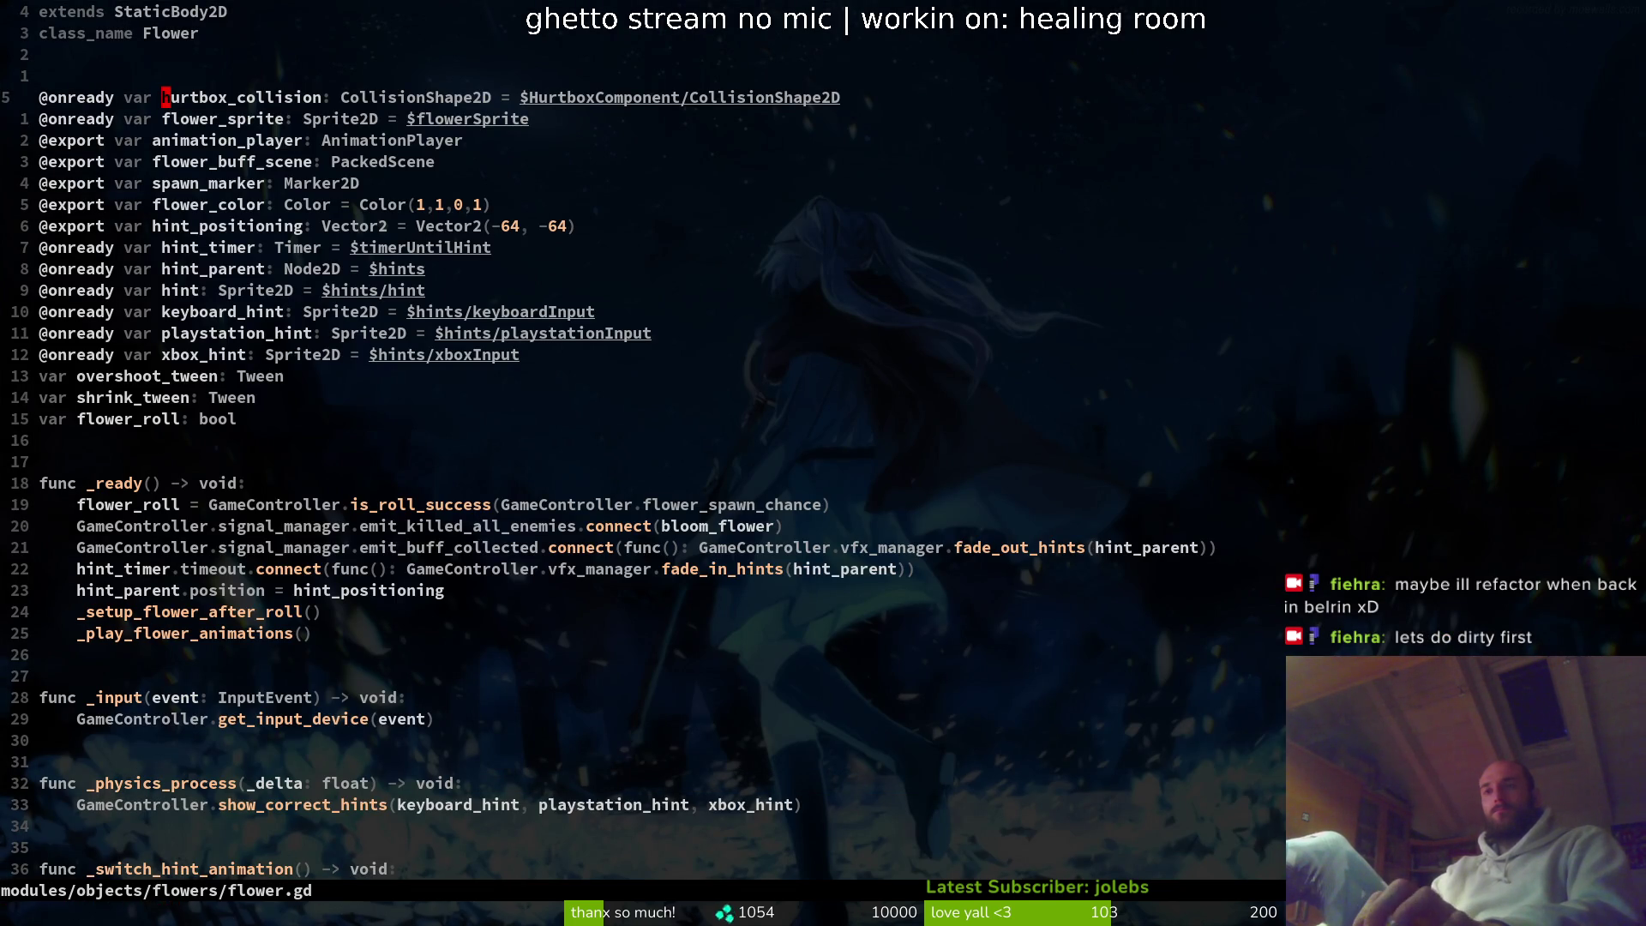
- Search flower.gd for hurtbox_collision and step through the node declarations below it
{"action": "type", "text": "/"}
{"action": "key", "text": "ctrl+r"}
{"action": "key", "text": "0"}
{"action": "key", "text": "Return"}
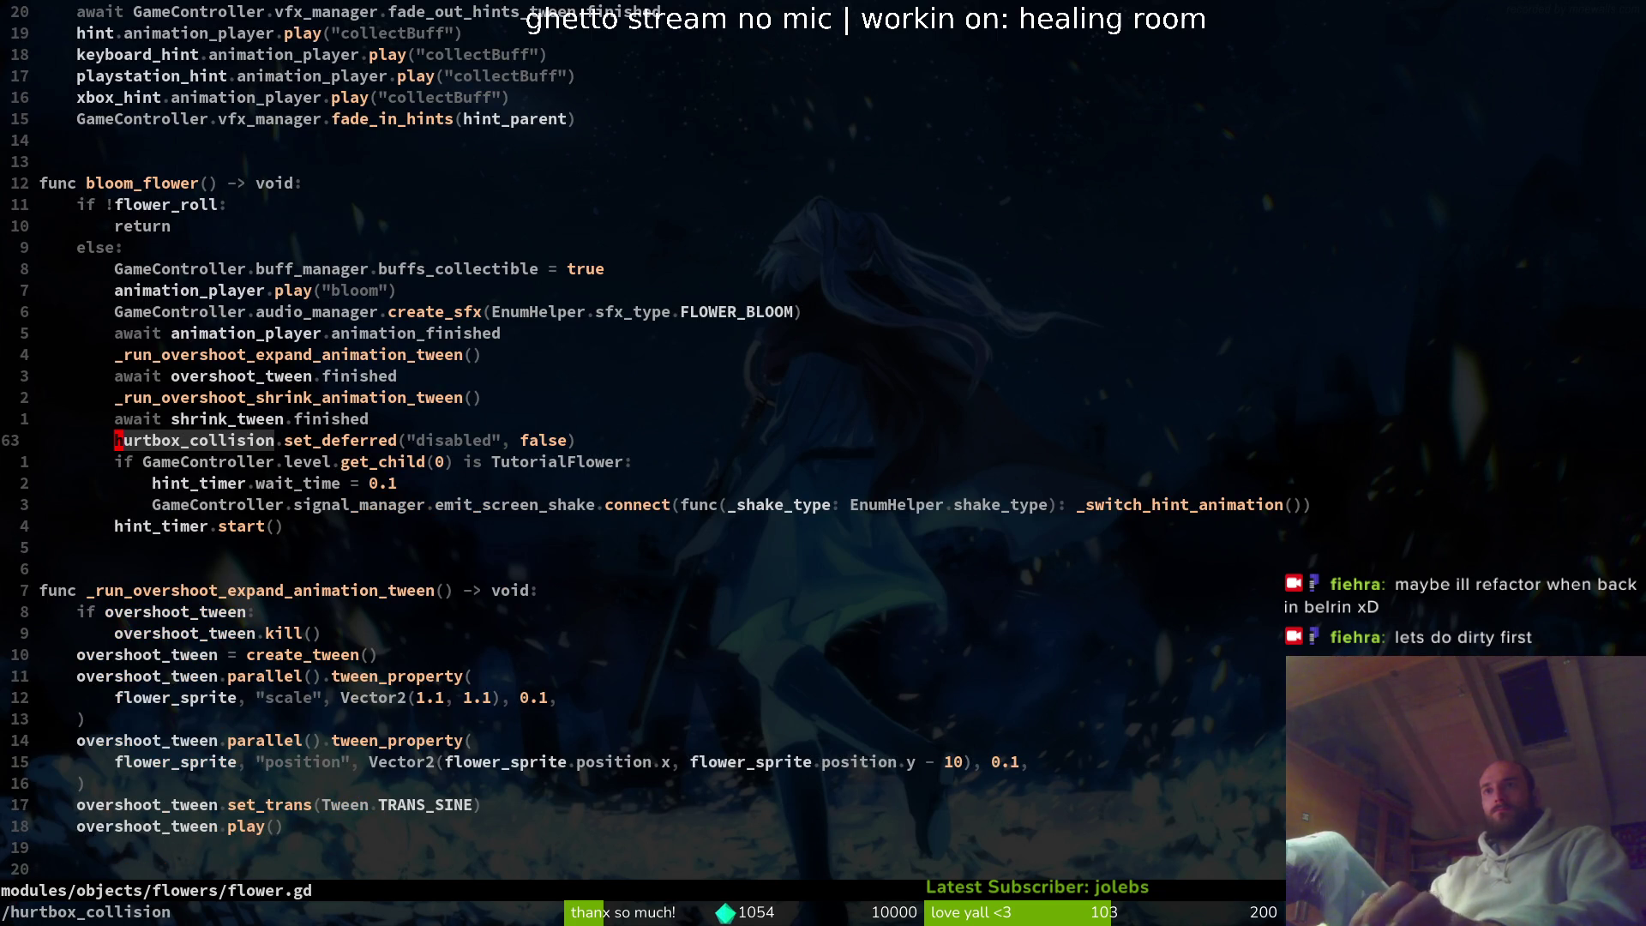
{"action": "key", "text": "n"}
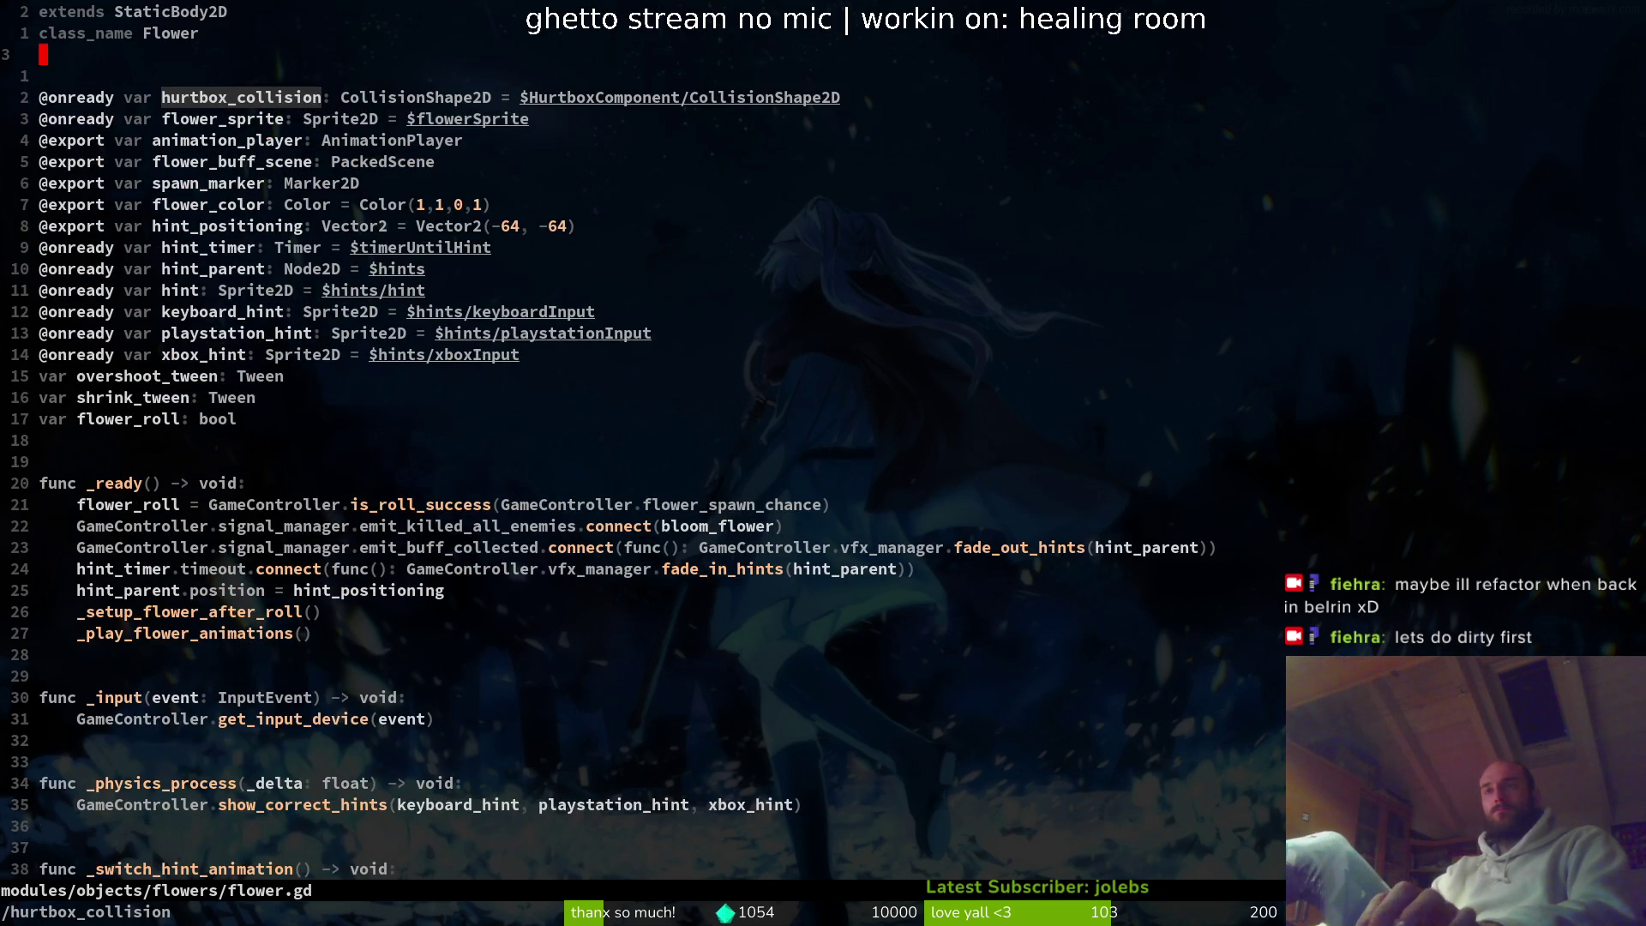
{"action": "key", "text": "Return"}
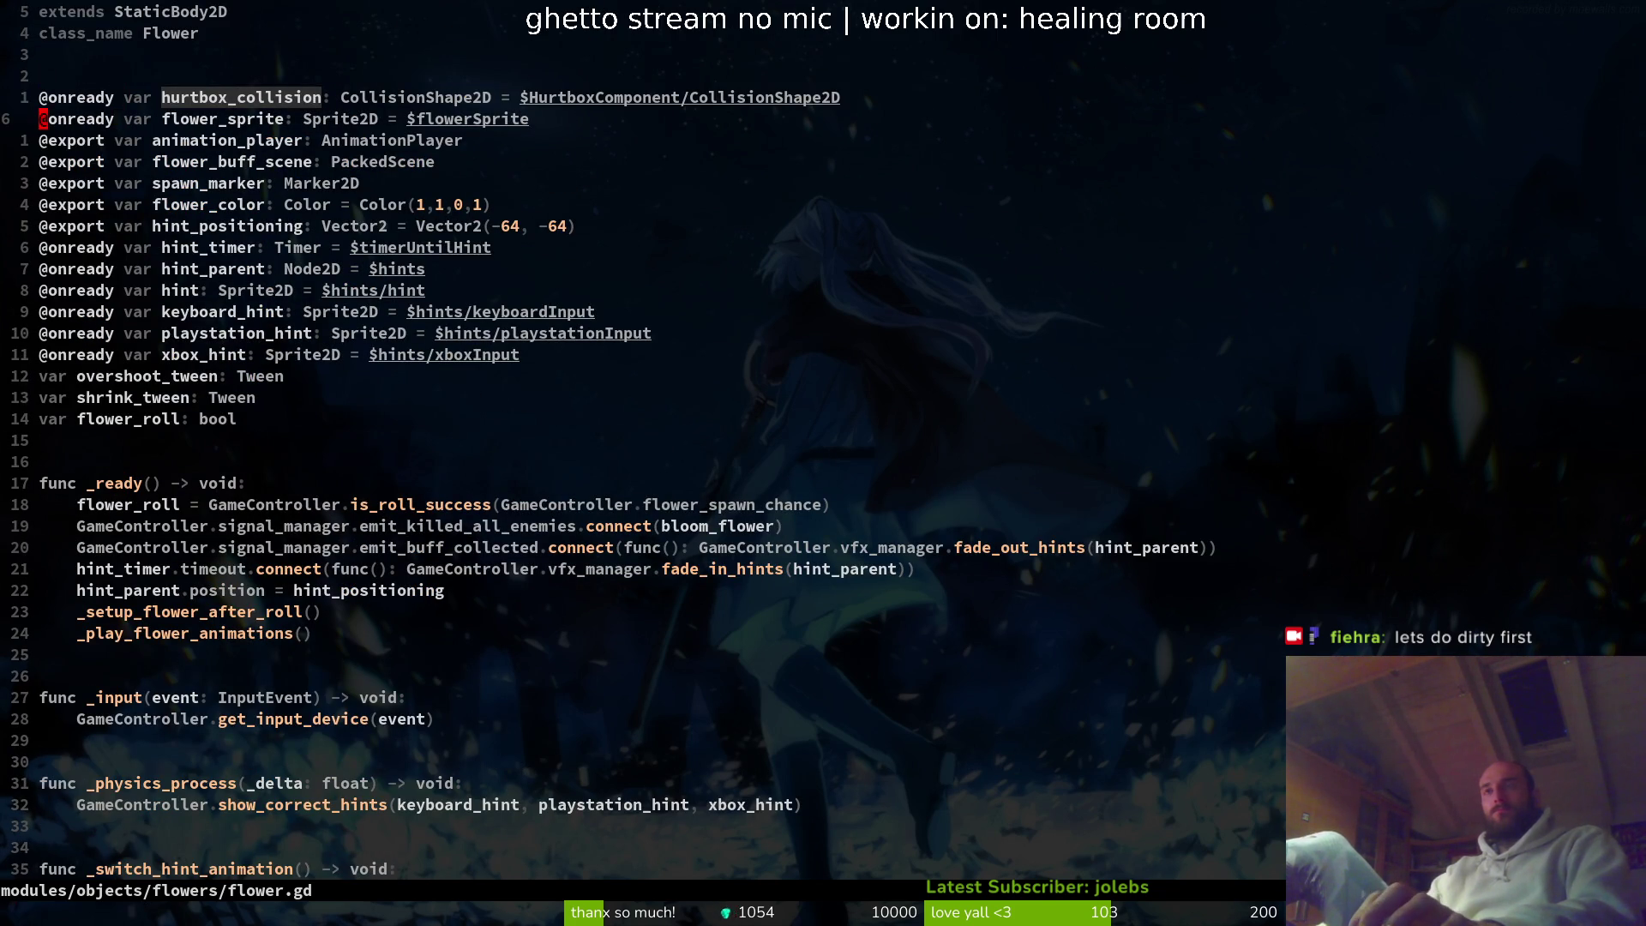
{"action": "key", "text": "j"}
{"action": "key", "text": "j"}
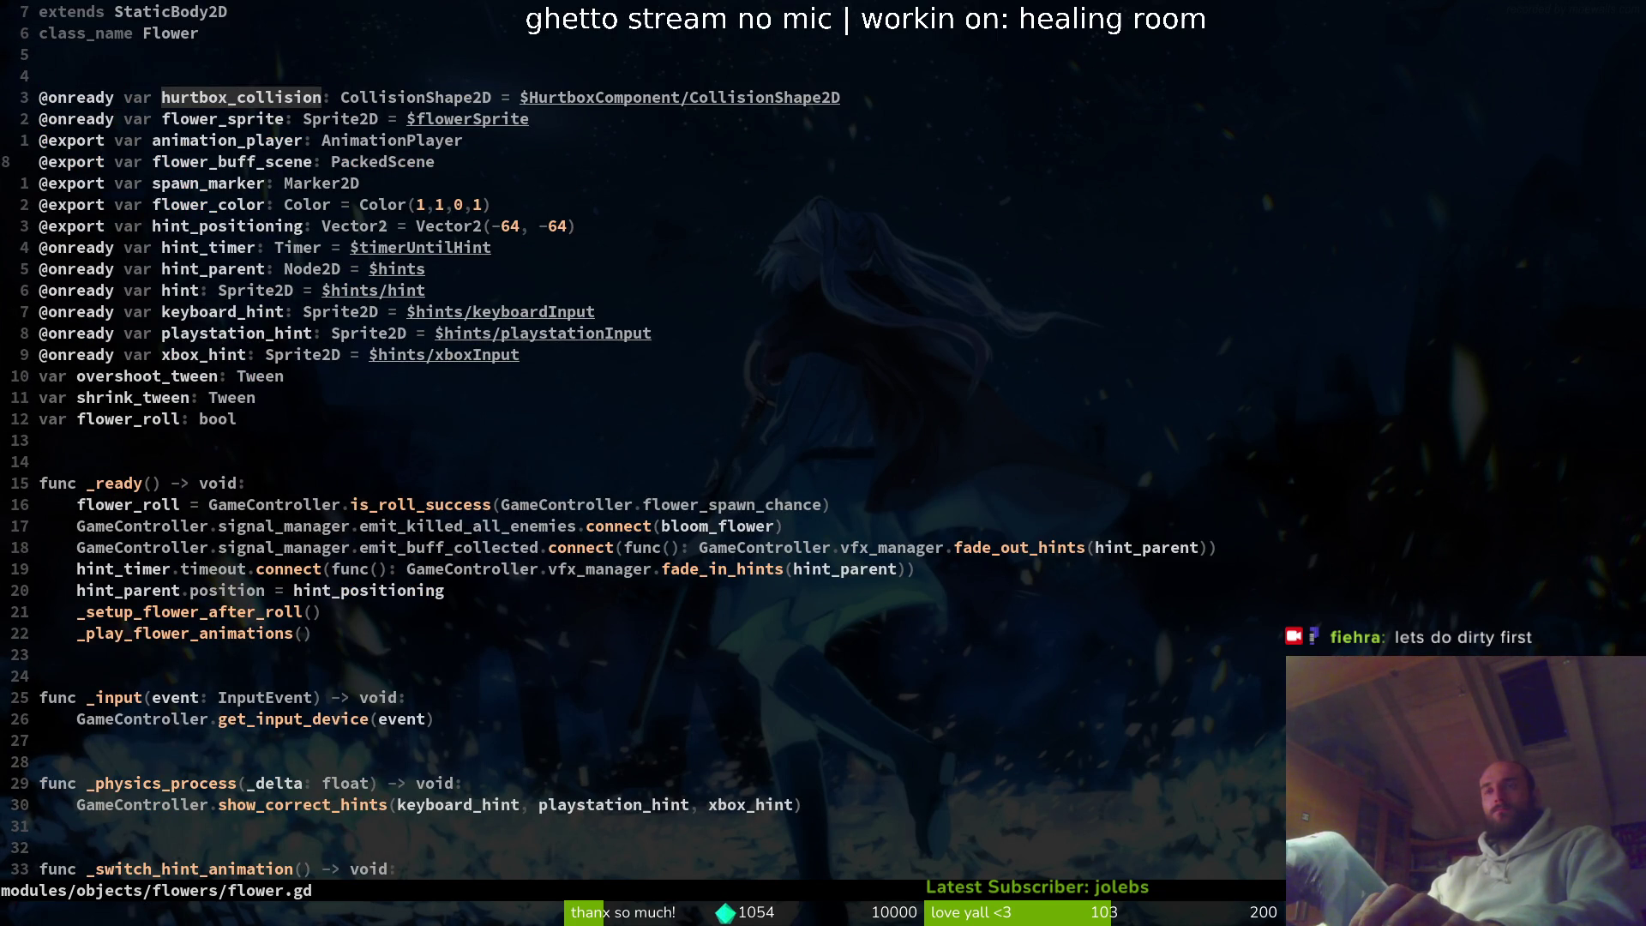
{"action": "key", "text": "shift+v"}
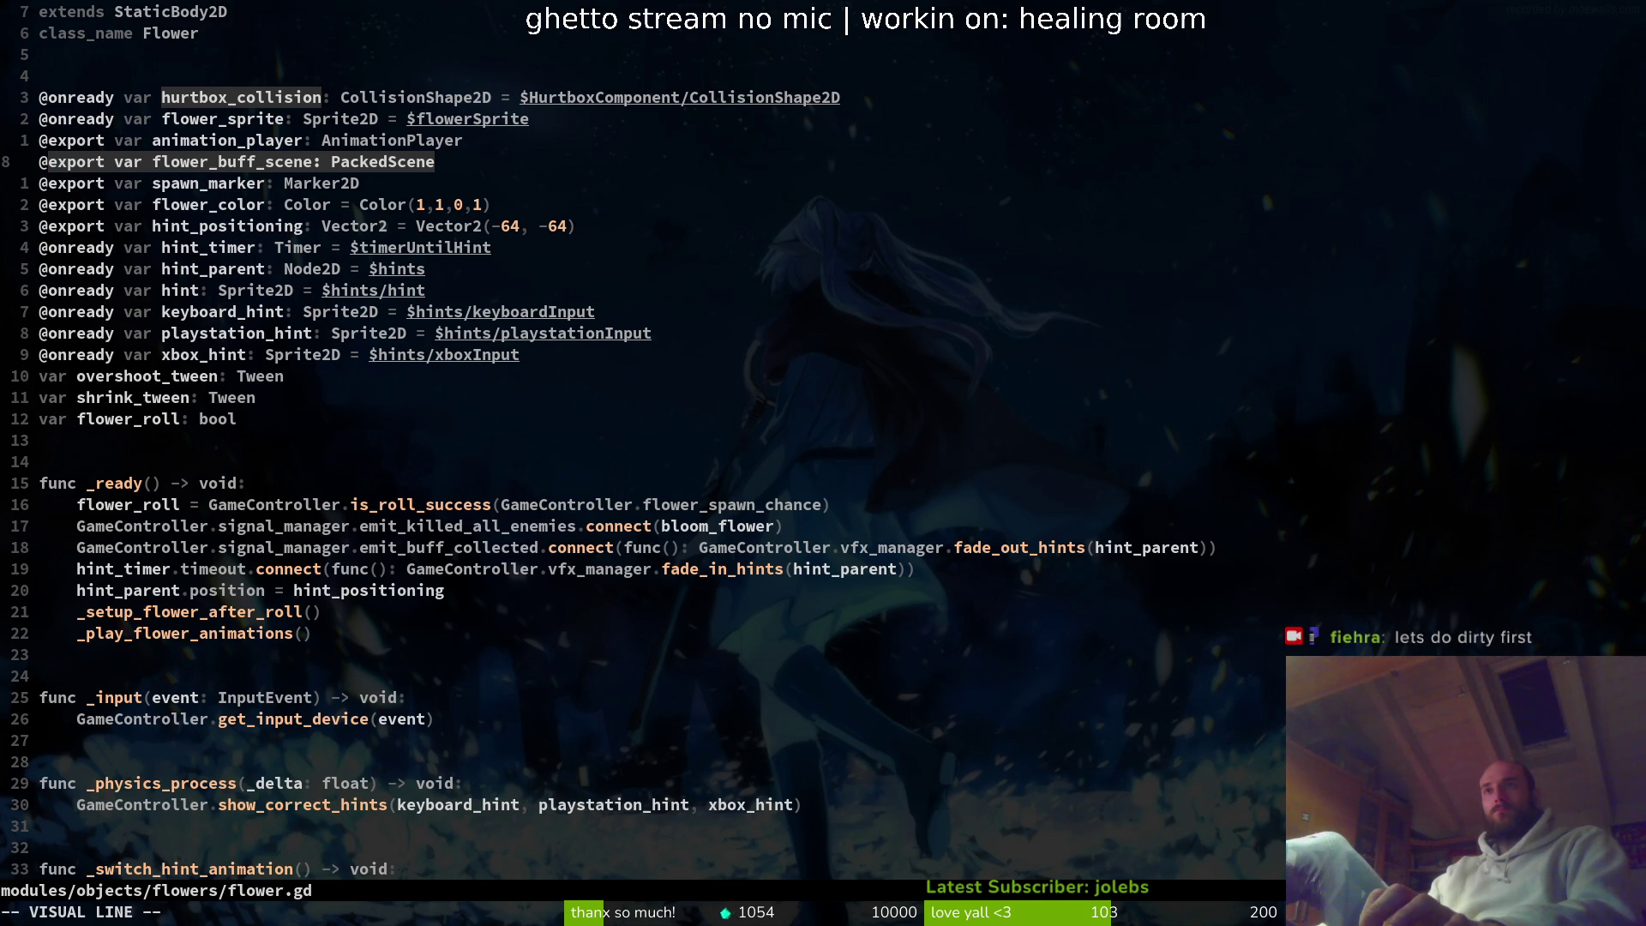
- Select the word spawn_marker and search the whole project for it
{"action": "key", "text": "y"}
{"action": "key", "text": "j"}
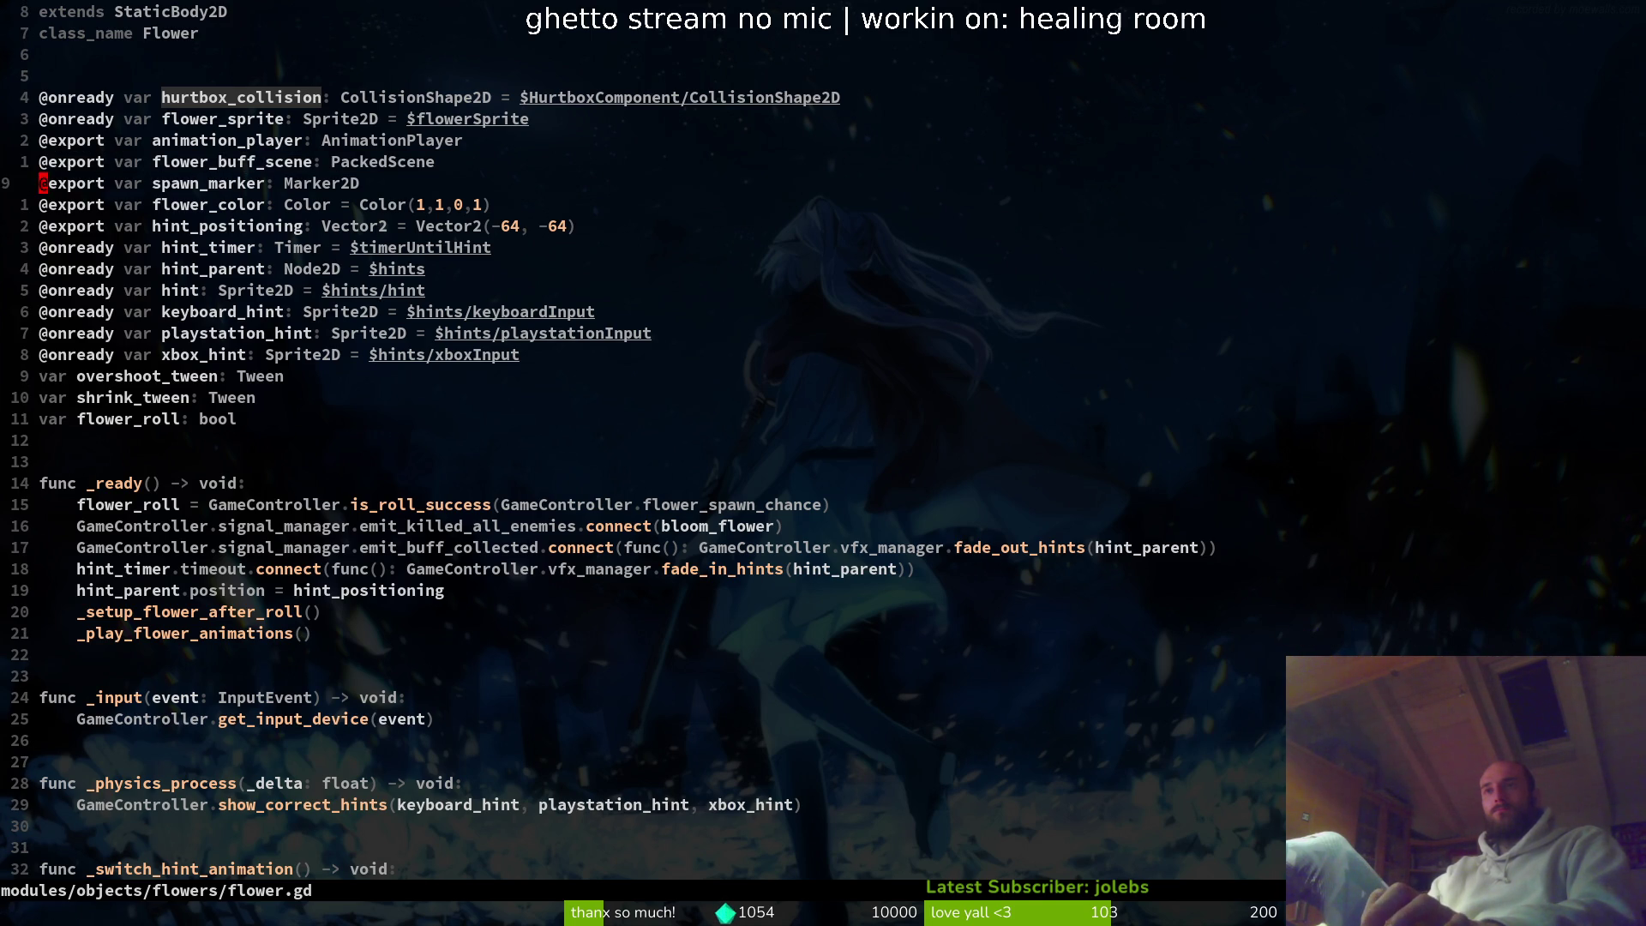
{"action": "key", "text": "w"}
{"action": "key", "text": "w"}
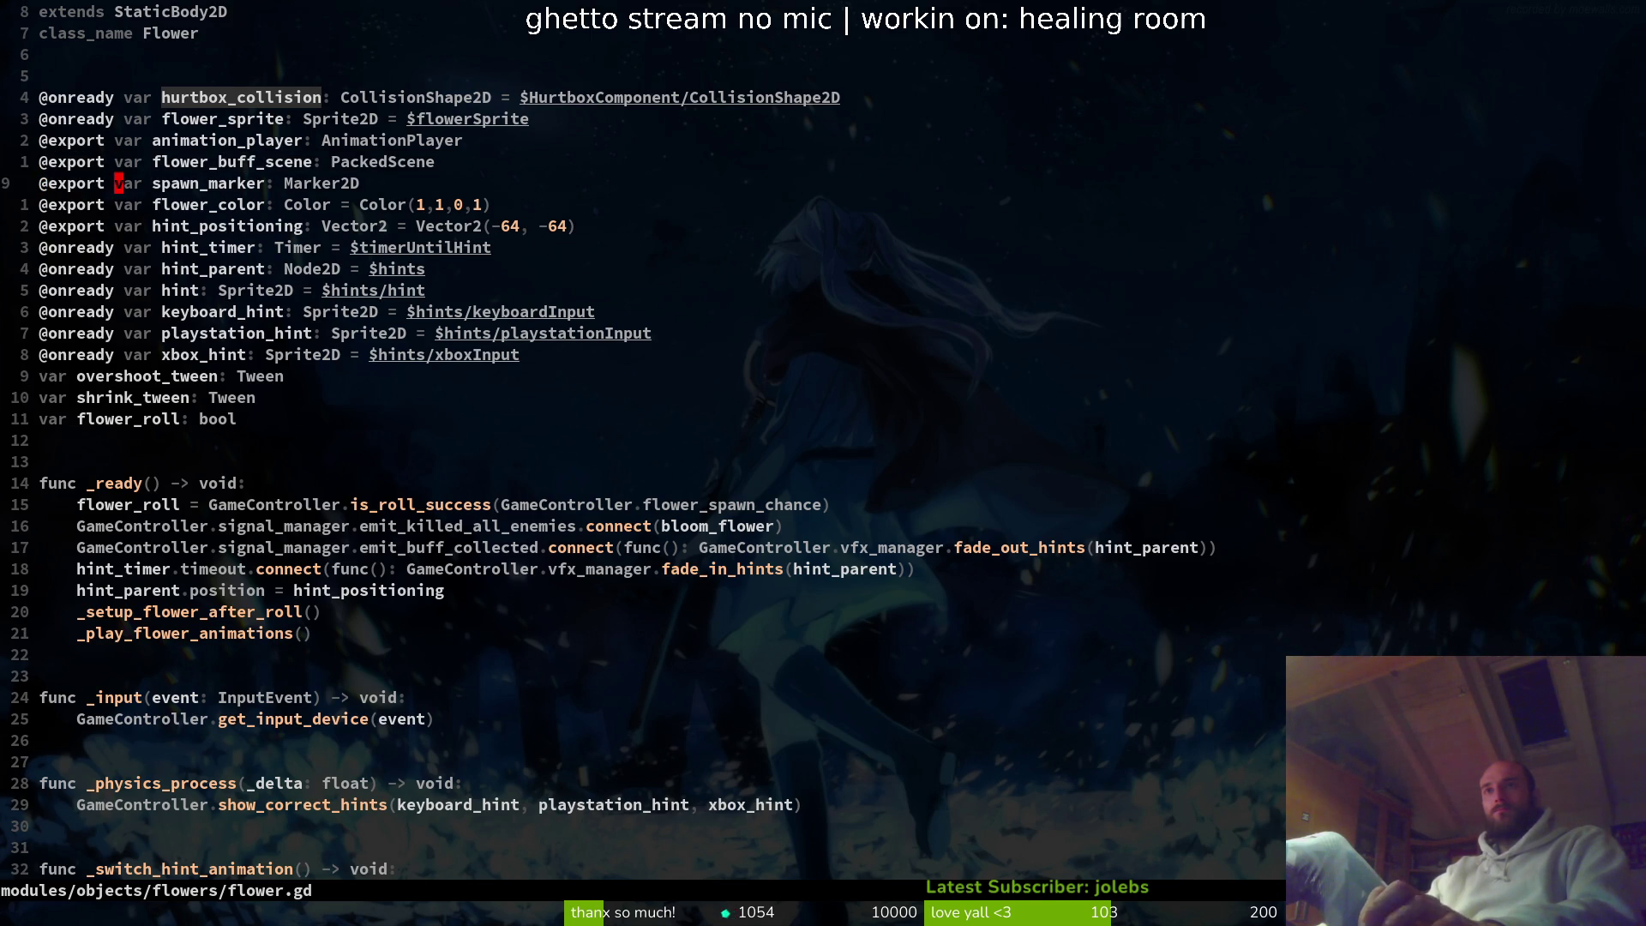
{"action": "key", "text": "w"}
{"action": "key", "text": "v"}
{"action": "key", "text": "e"}
{"action": "key", "text": "space"}
{"action": "key", "text": "f"}
{"action": "key", "text": "w"}
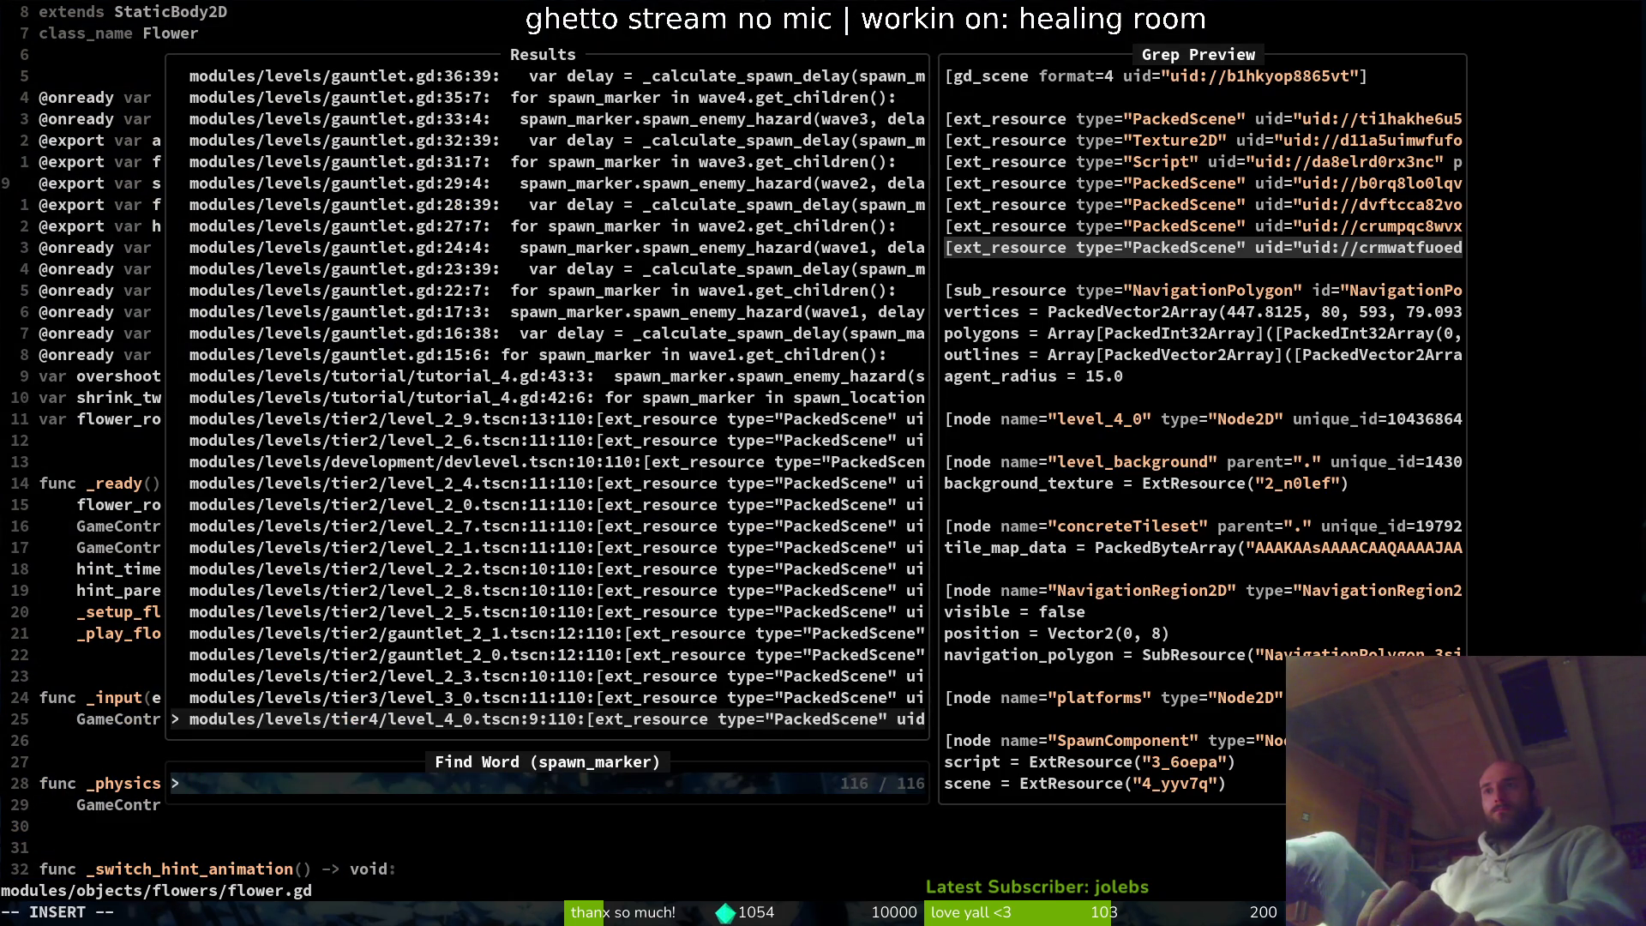
- Find the spawn_marker declaration in flower.gd, then switch to the Godot editor
{"action": "key", "text": "Escape"}
{"action": "type", "text": "/spawn_marker"}
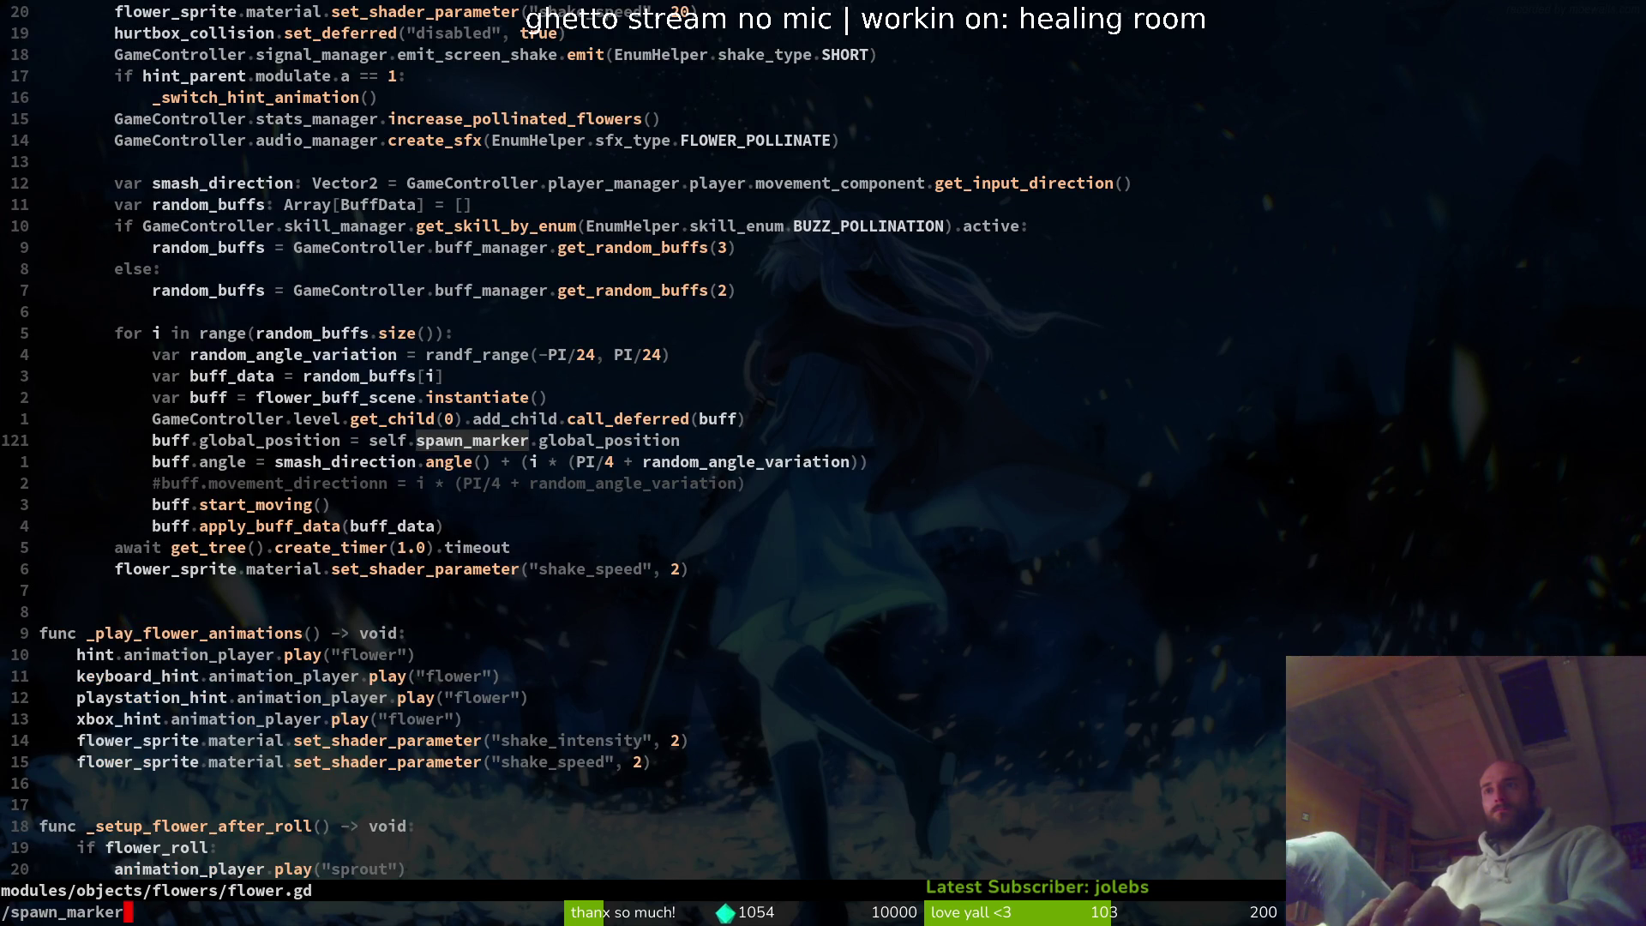
{"action": "key", "text": "ctrl+g"}
{"action": "key", "text": "Return"}
{"action": "key", "text": "j"}
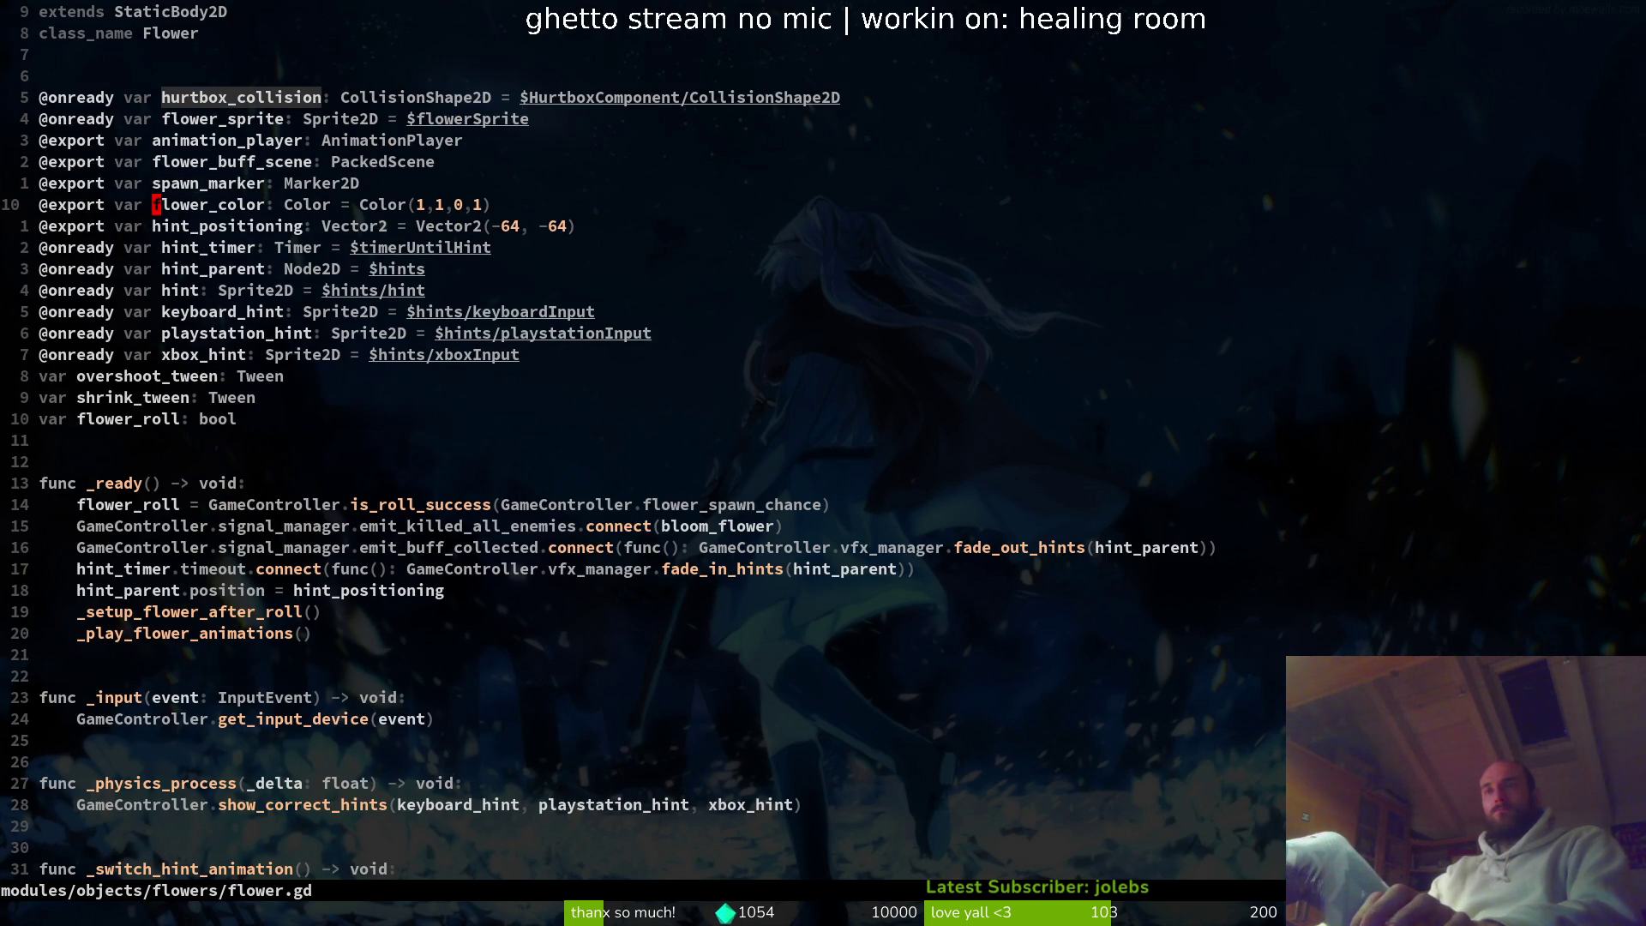
{"action": "key", "text": "alt+Tab"}
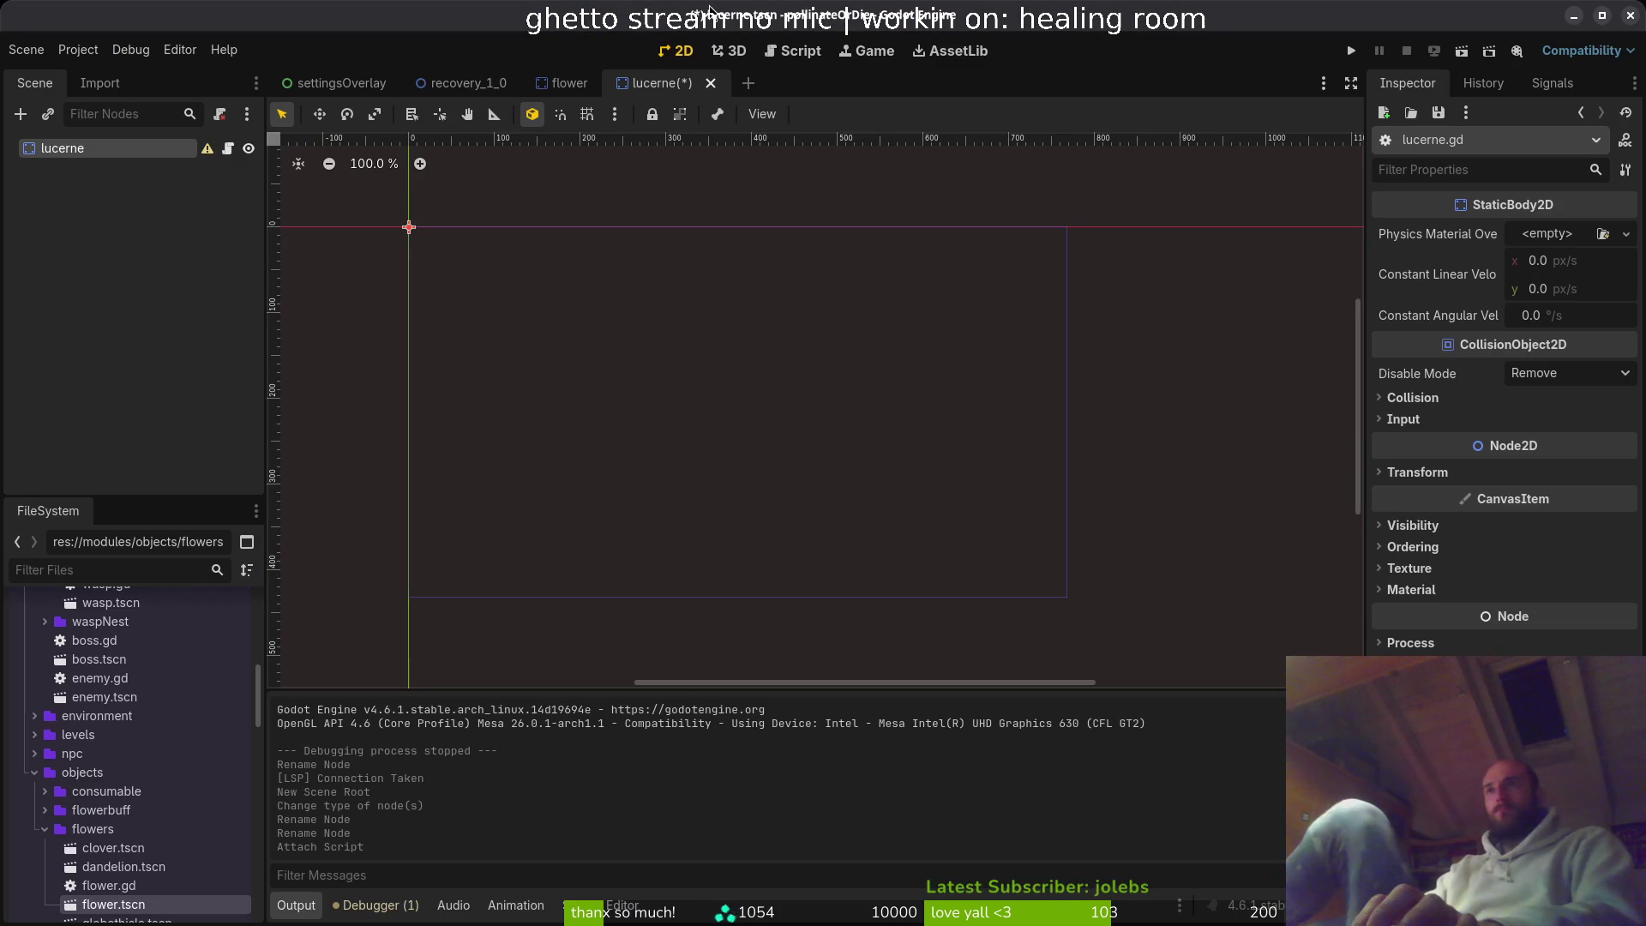
- Open dandelion.tscn through a Quick Open search for 'dandl'
{"action": "left_click", "coordinate": [566, 82]}
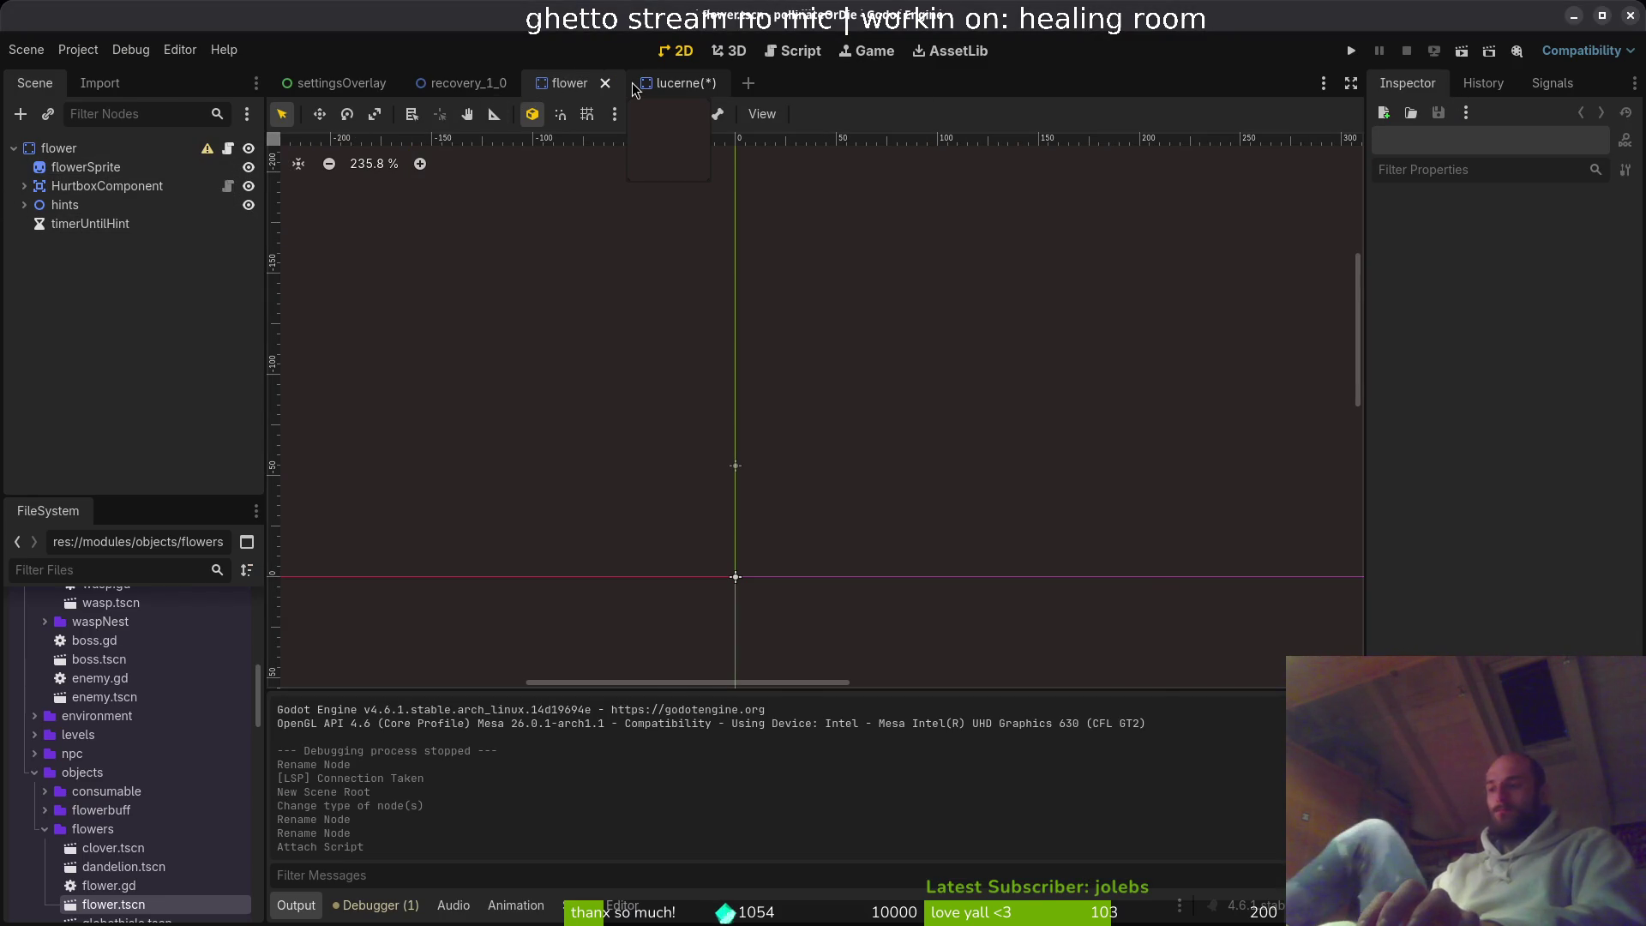
{"action": "key", "text": "shift+alt+o"}
{"action": "type", "text": "dandl"}
{"action": "key", "text": "Down"}
{"action": "key", "text": "Return"}
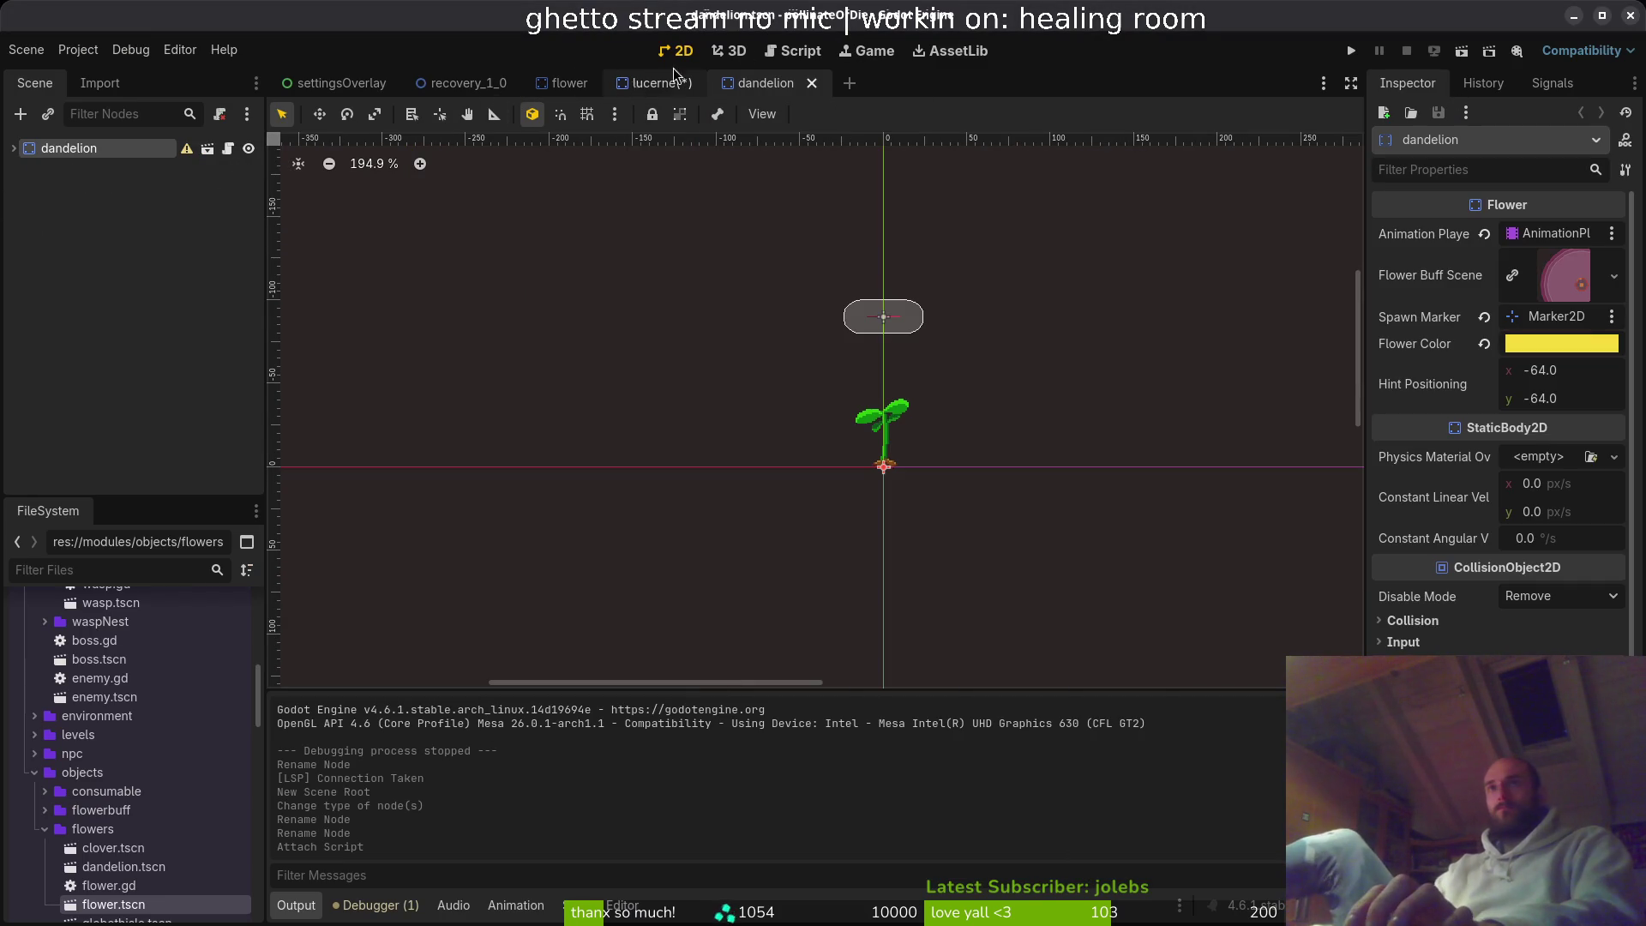
- Expand the dandelion root, inspect Marker2D at position (0, -90), and return to Neovim
{"action": "left_click", "coordinate": [11, 149]}
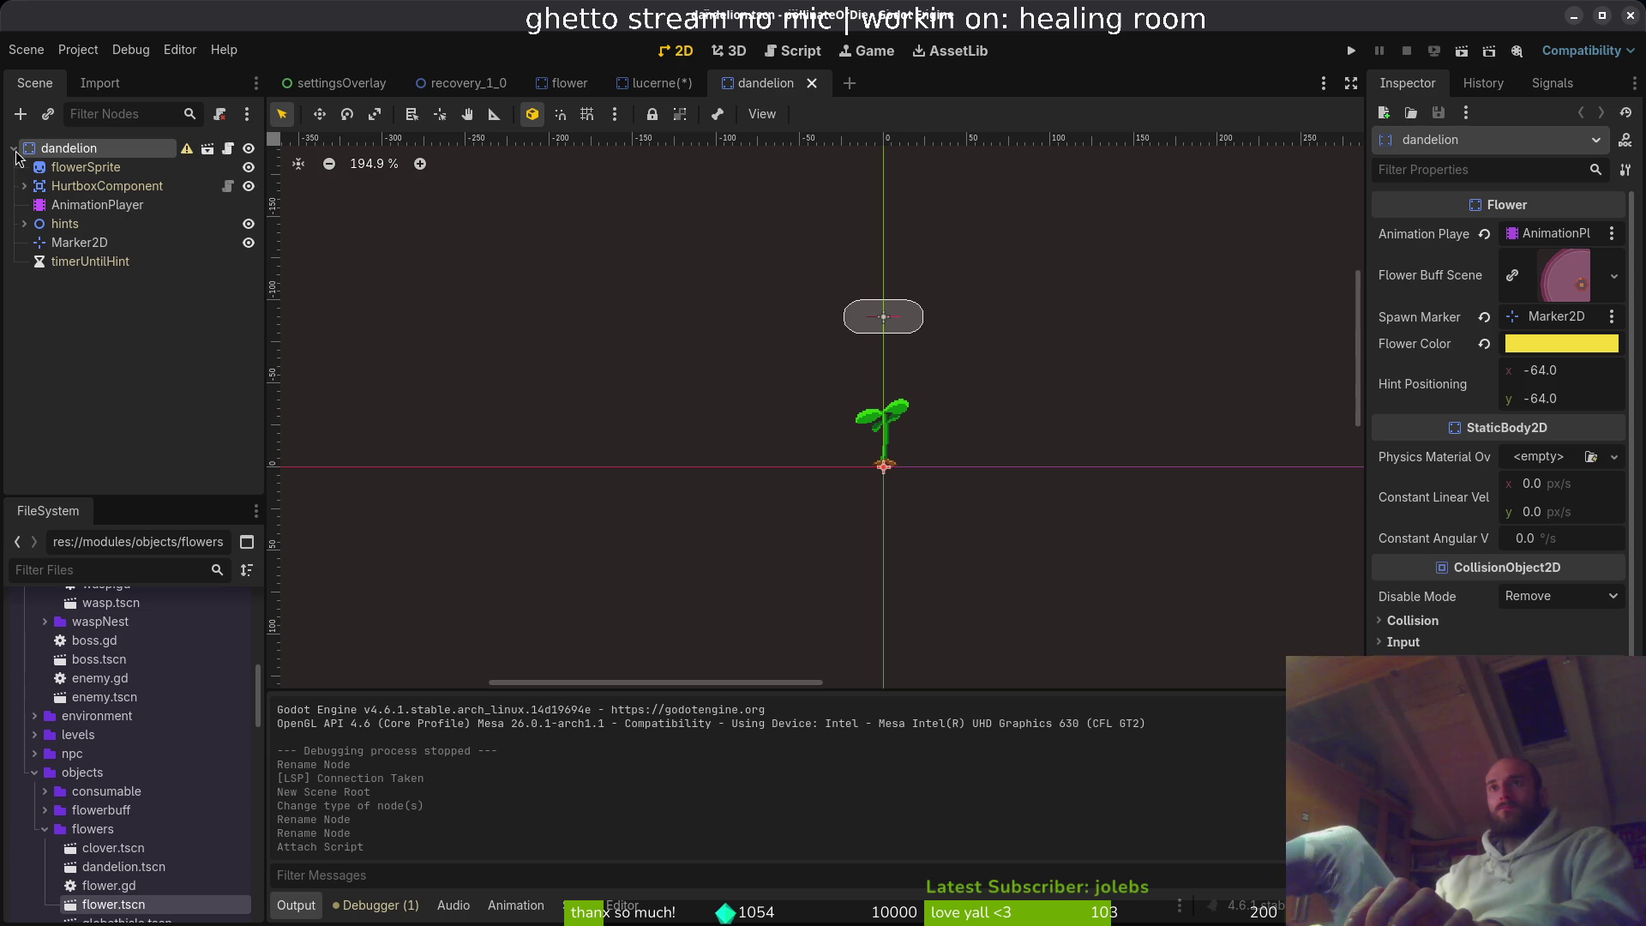
{"action": "left_click", "coordinate": [87, 244]}
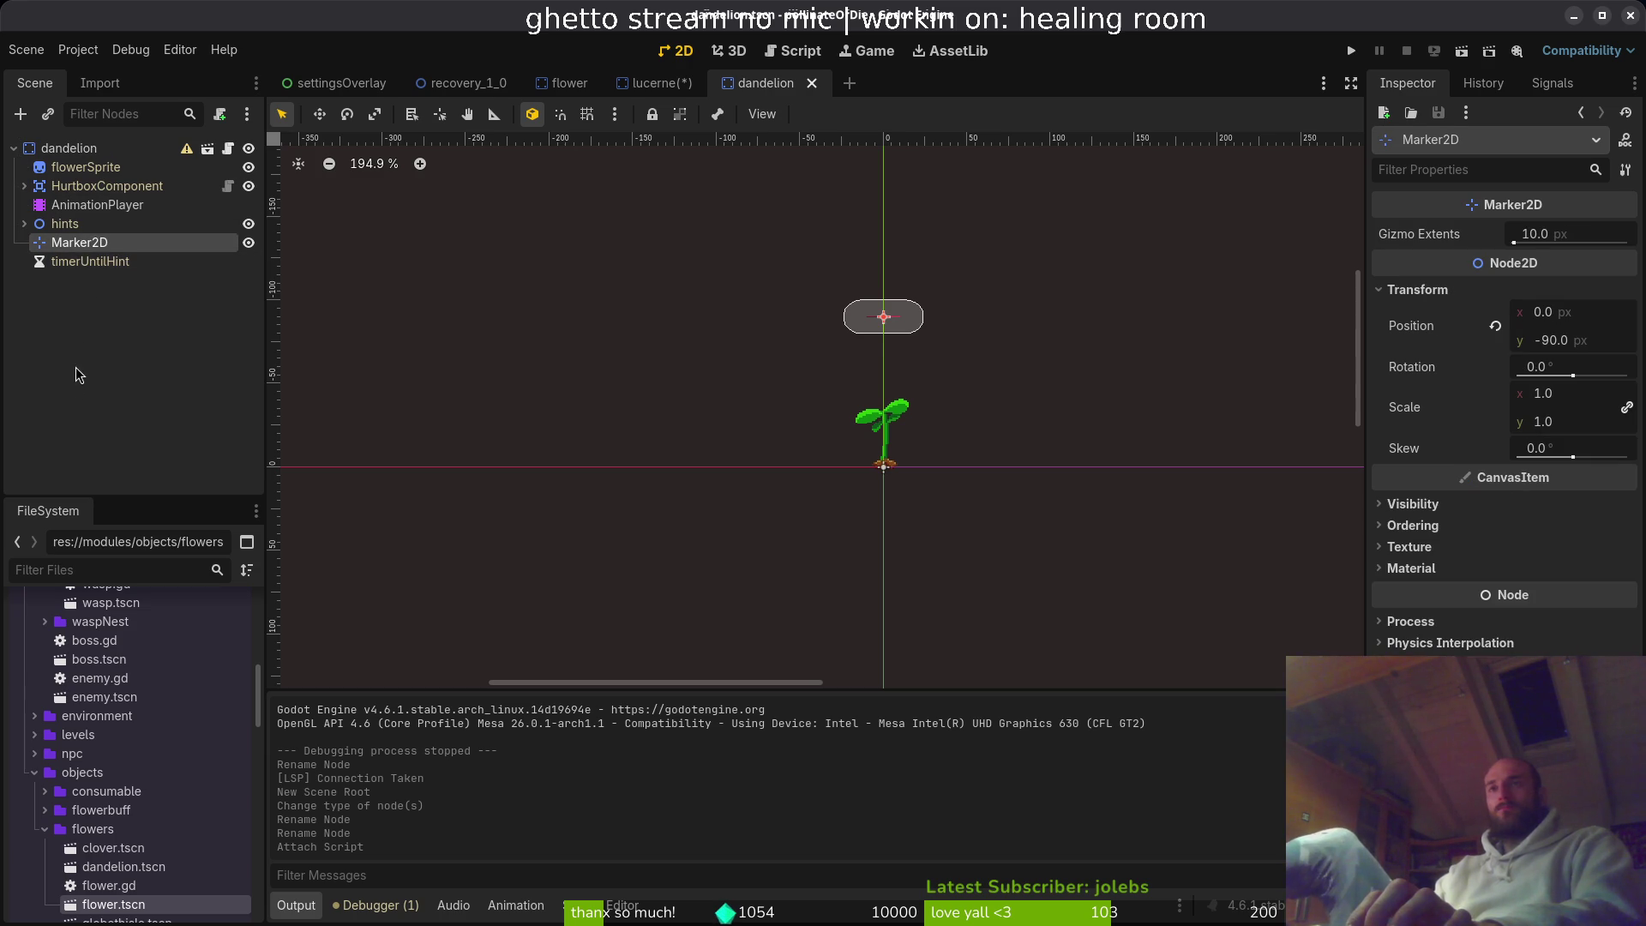
{"action": "key", "text": "alt+Tab"}
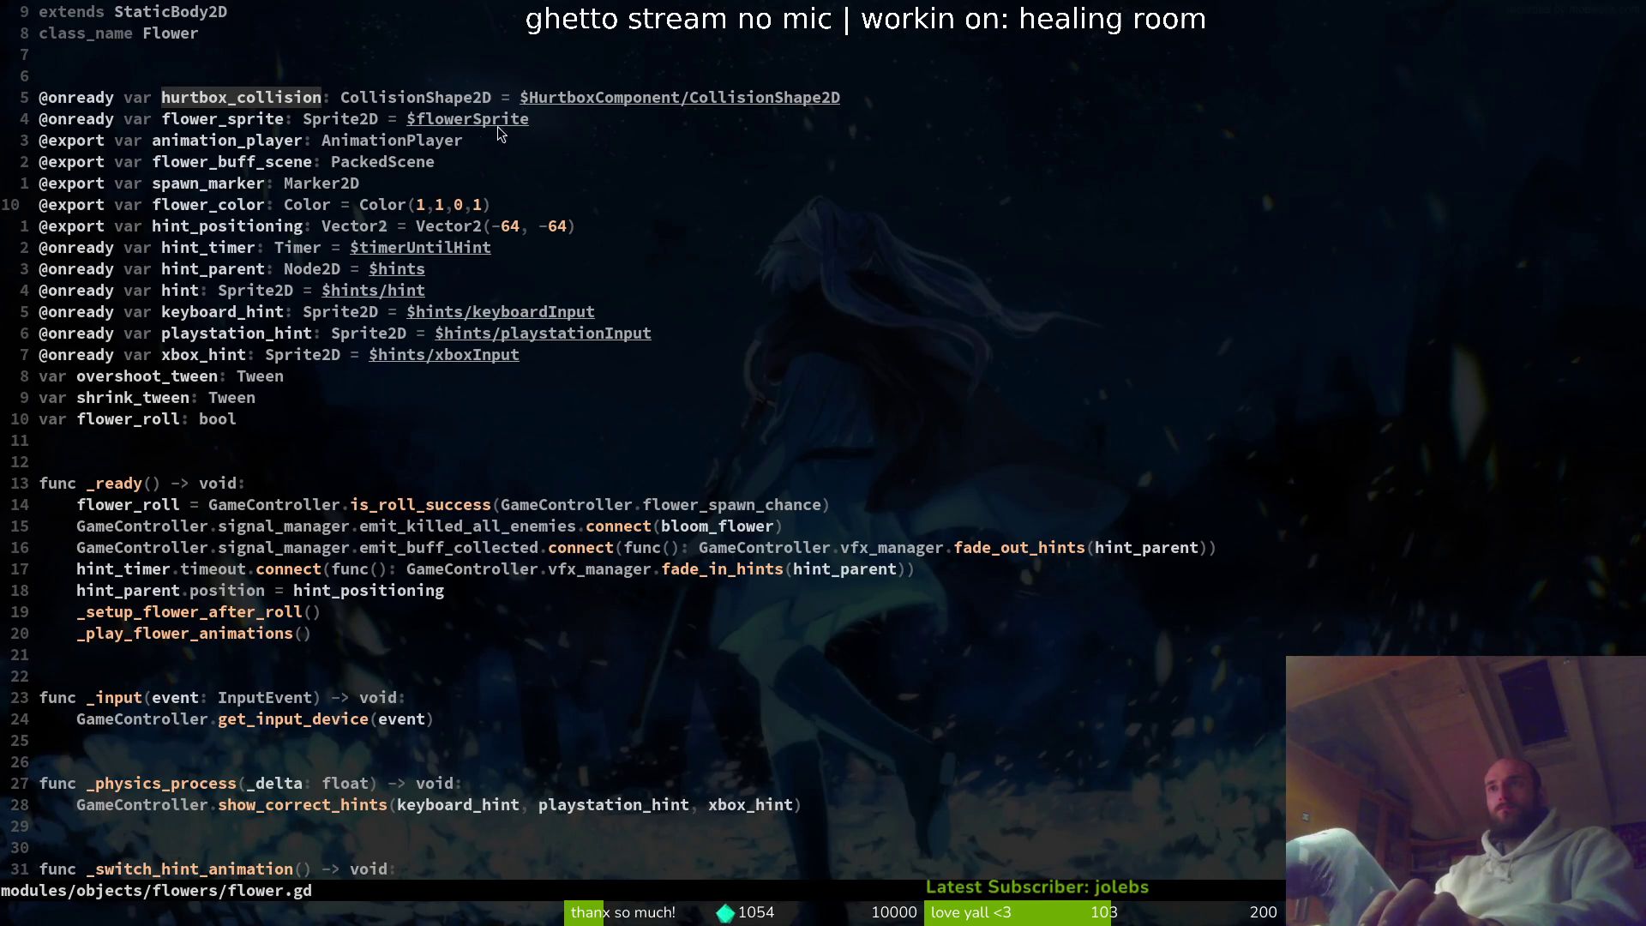
- Move the hurtbox_collision and flower_sprite lines below hint_positioning, with flower_sprite placed first
{"action": "left_click", "coordinate": [206, 185]}
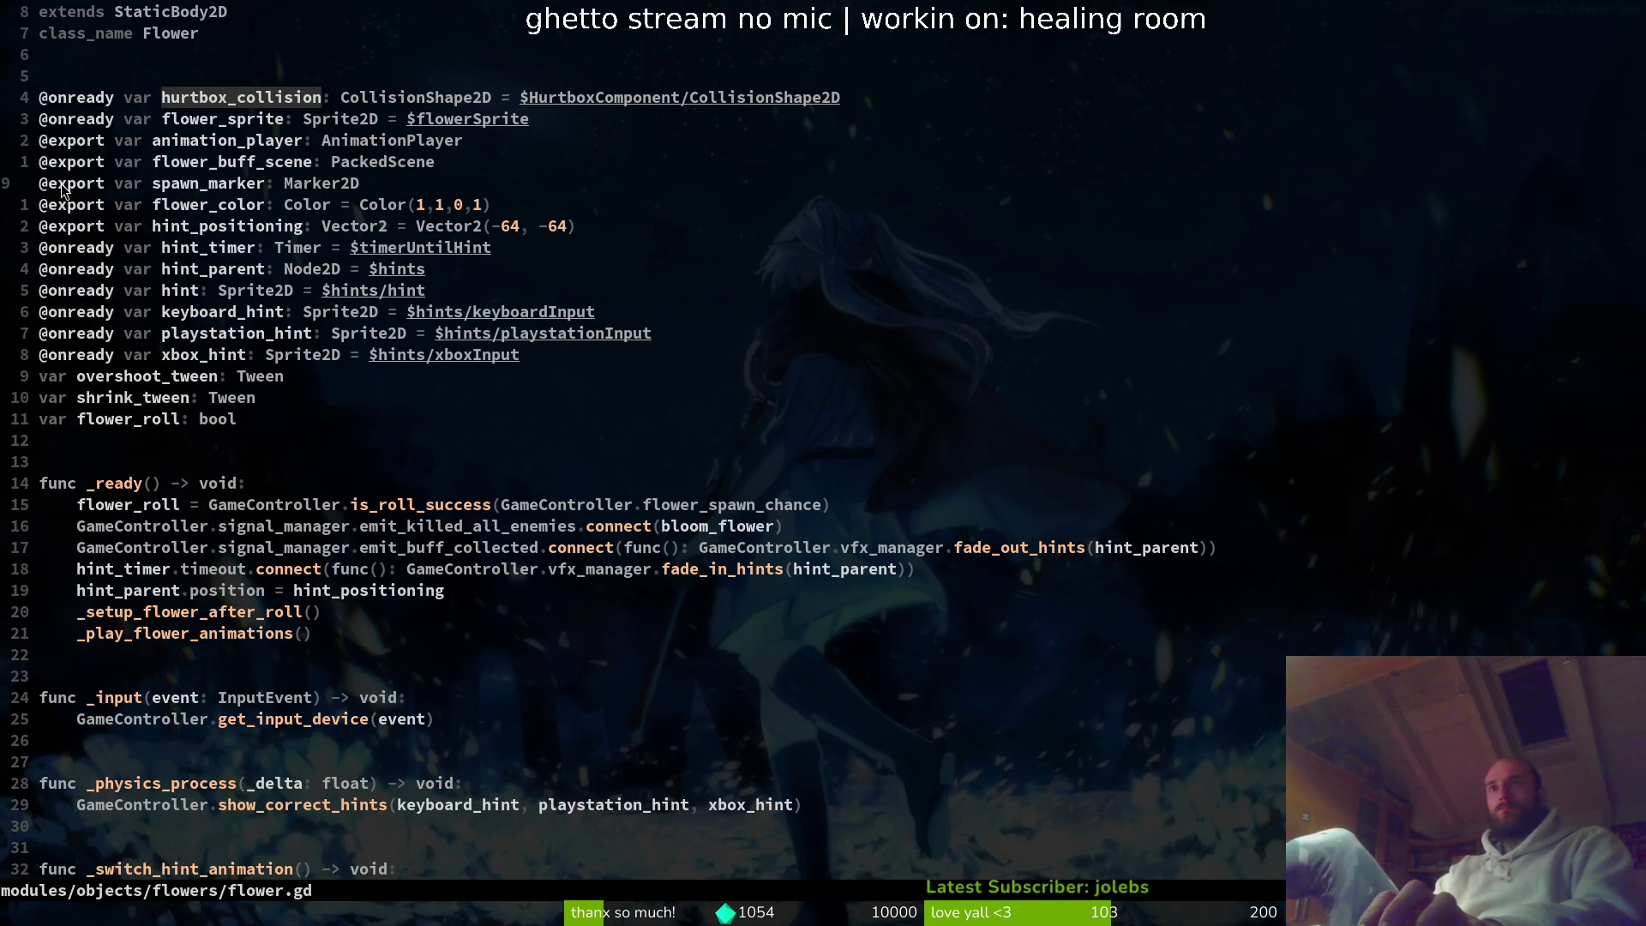
{"action": "left_click", "coordinate": [72, 142]}
{"action": "left_click", "coordinate": [73, 97]}
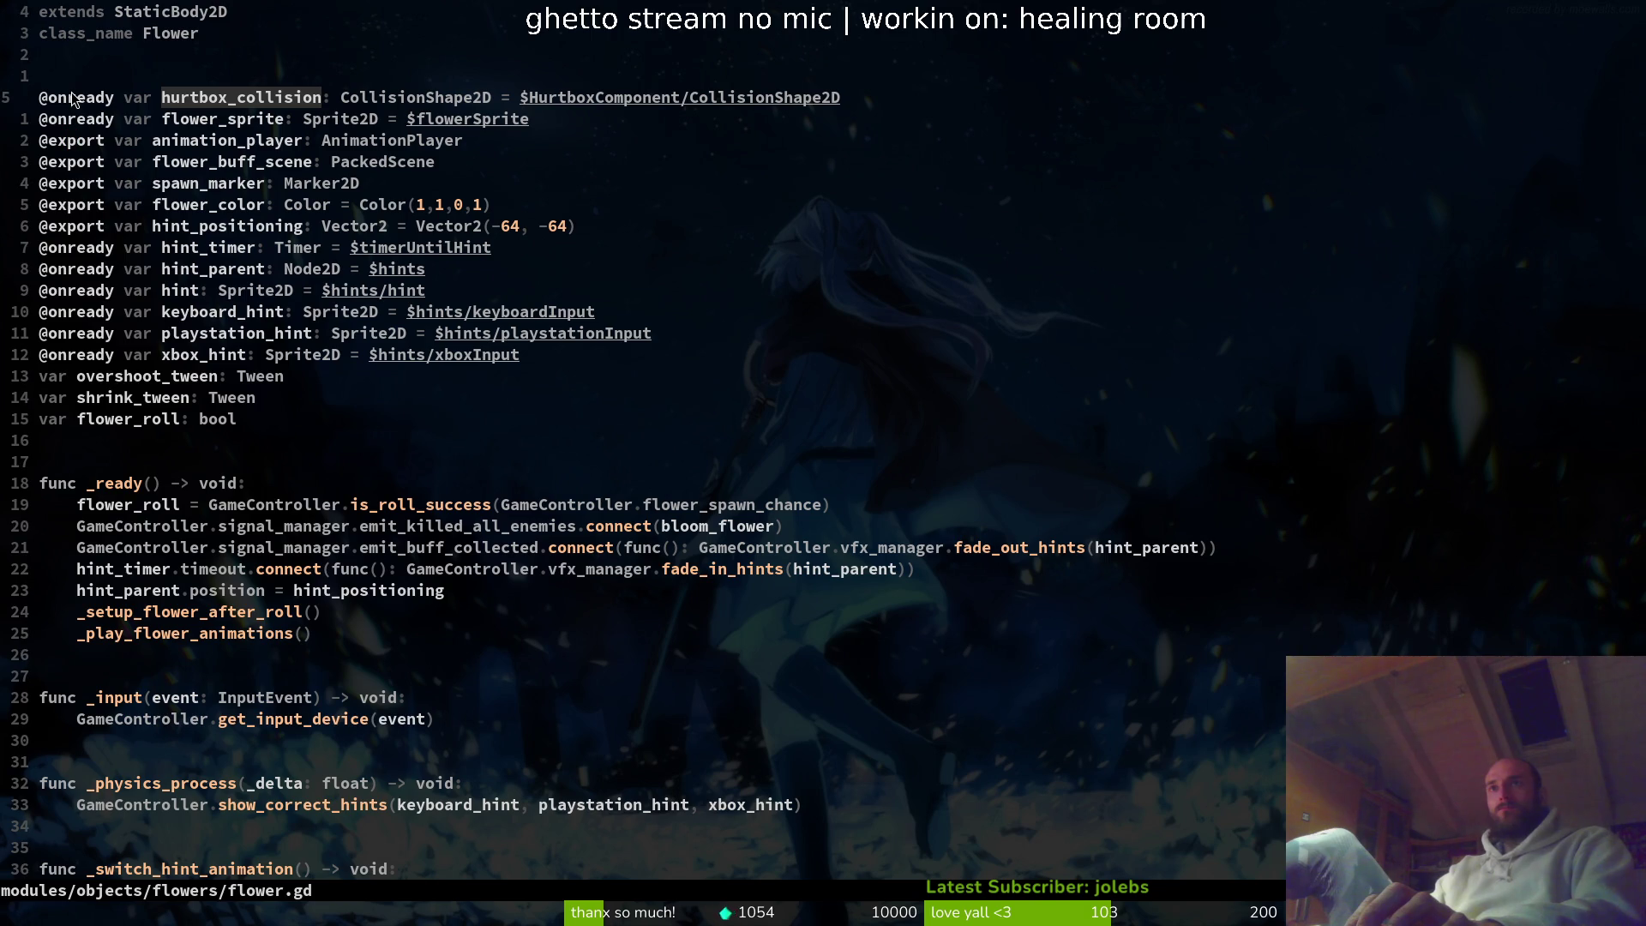
{"action": "key", "text": "shift+v"}
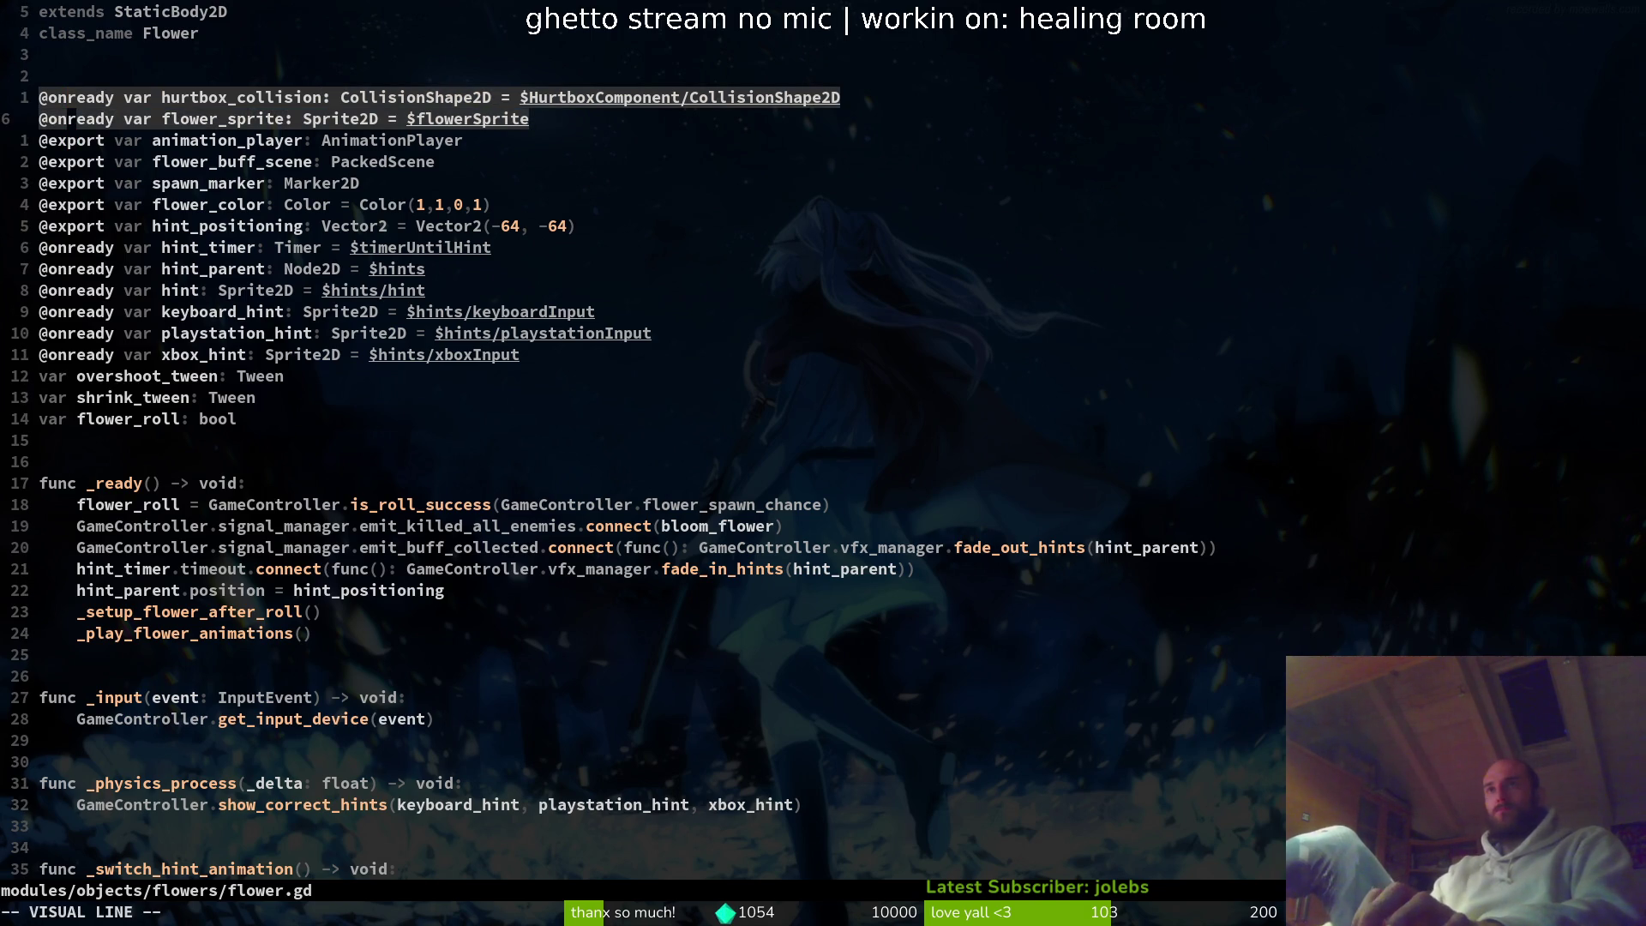
{"action": "key", "text": "j"}
{"action": "key", "text": "shift+j"}
{"action": "key", "text": "shift+j"}
{"action": "key", "text": "shift+j"}
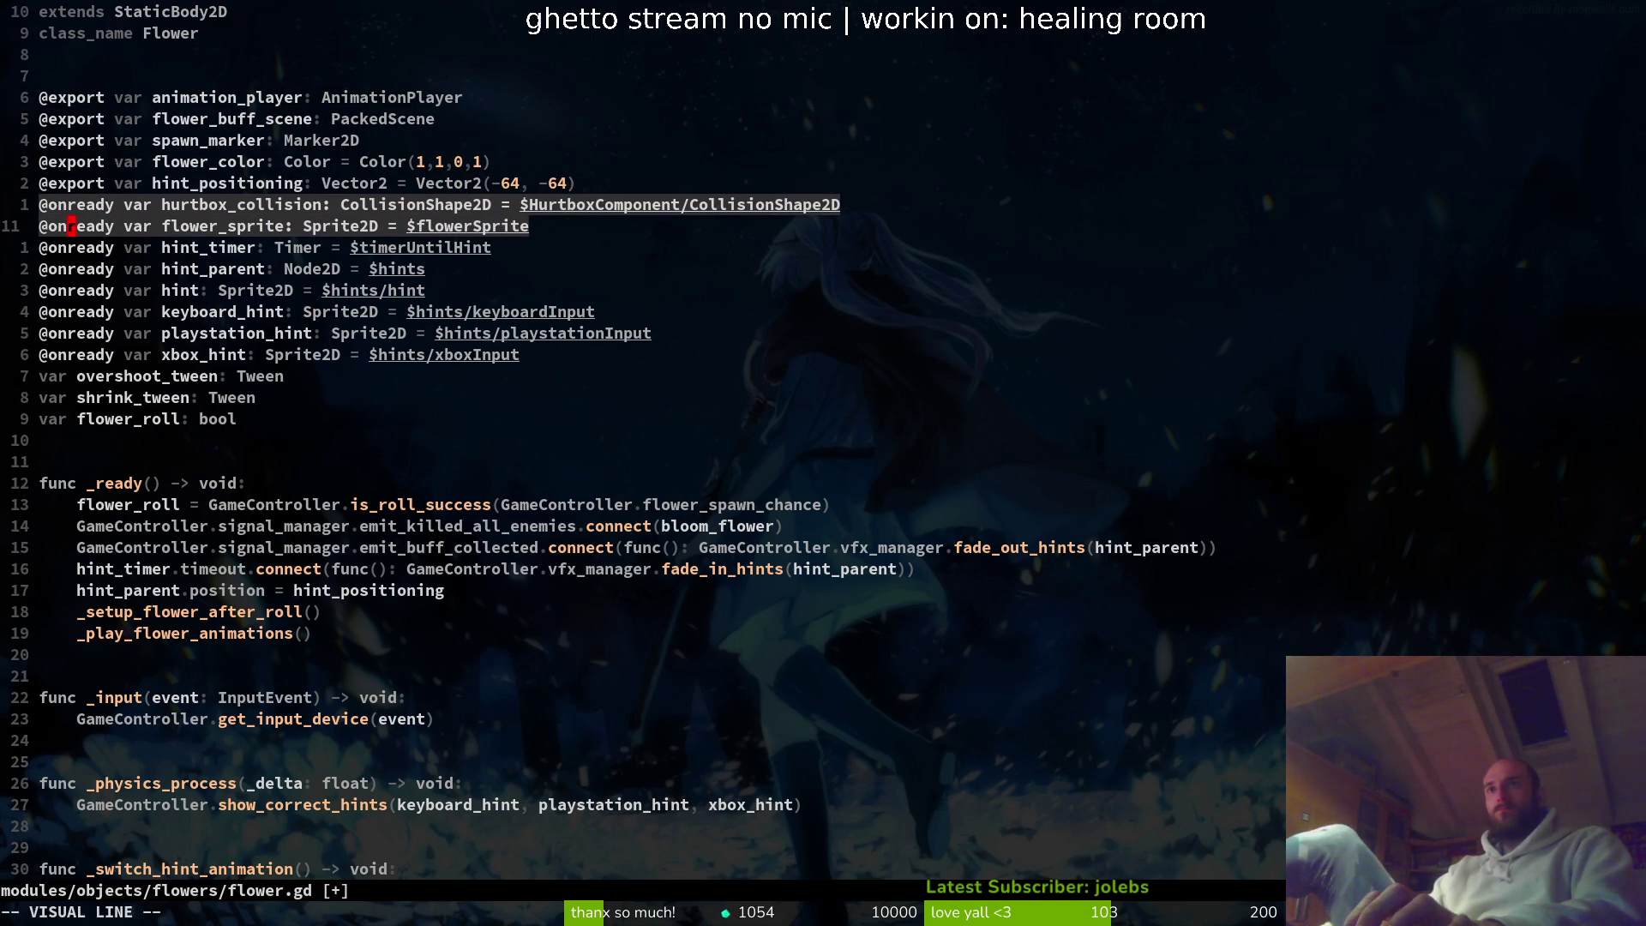
{"action": "key", "text": "Escape"}
{"action": "key", "text": "j"}
{"action": "key", "text": "shift+v"}
{"action": "key", "text": "shift+k"}
- Save flower.gd with :w and switch to the lucerne.gd buffer
{"action": "key", "text": "Escape"}
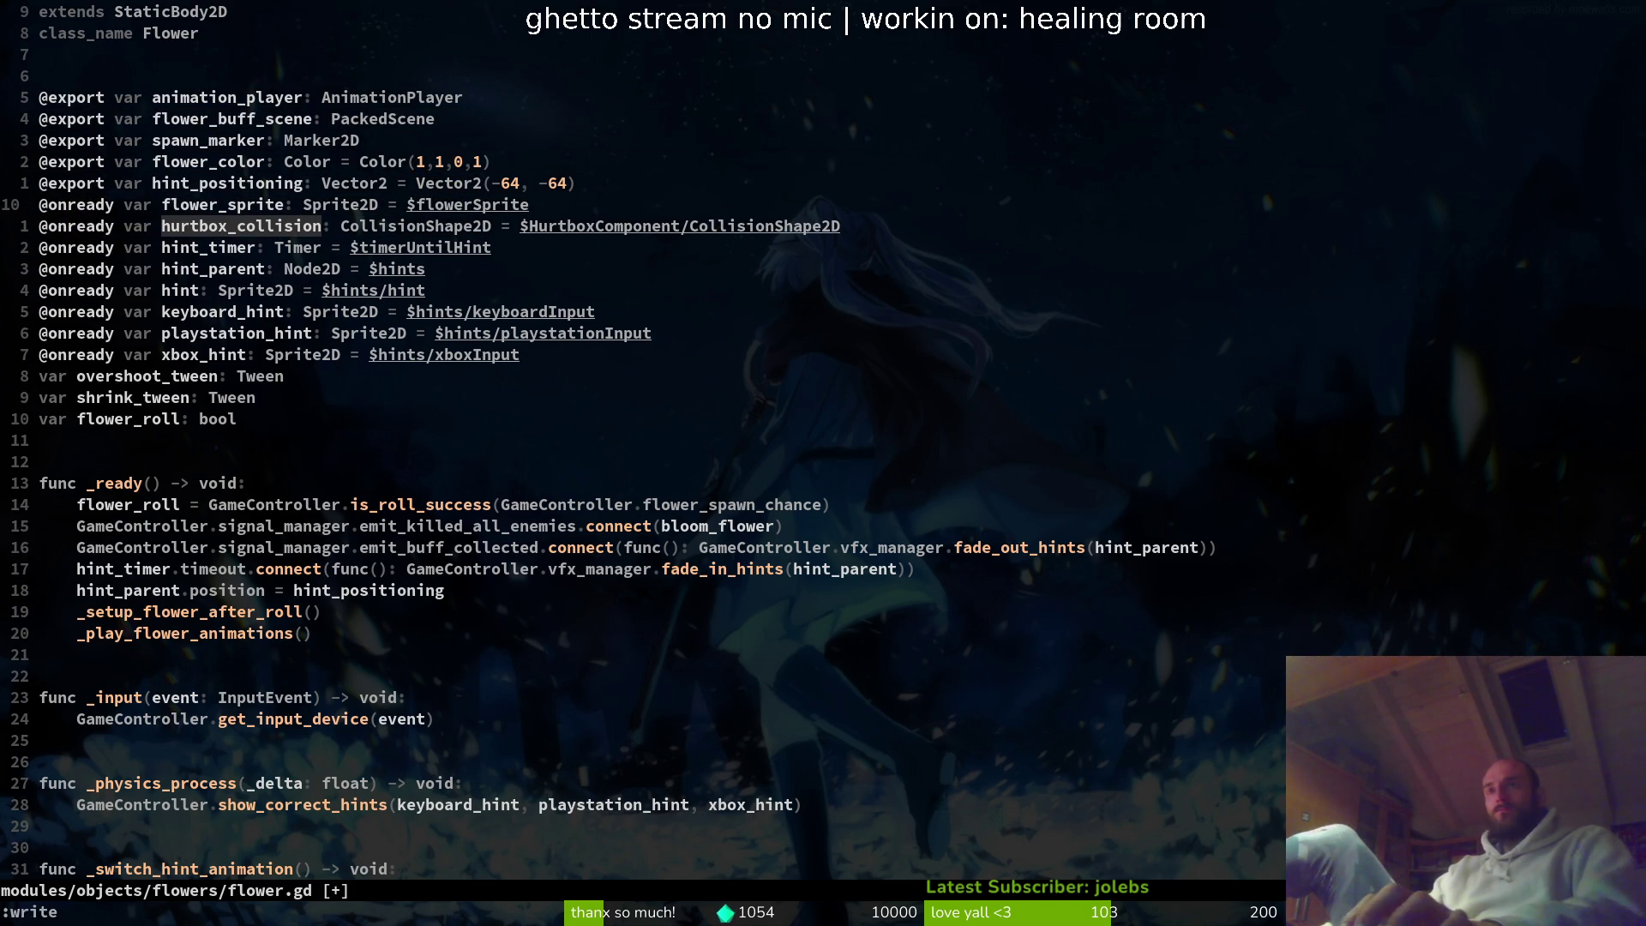
{"action": "type", "text": ":w"}
{"action": "key", "text": "Return"}
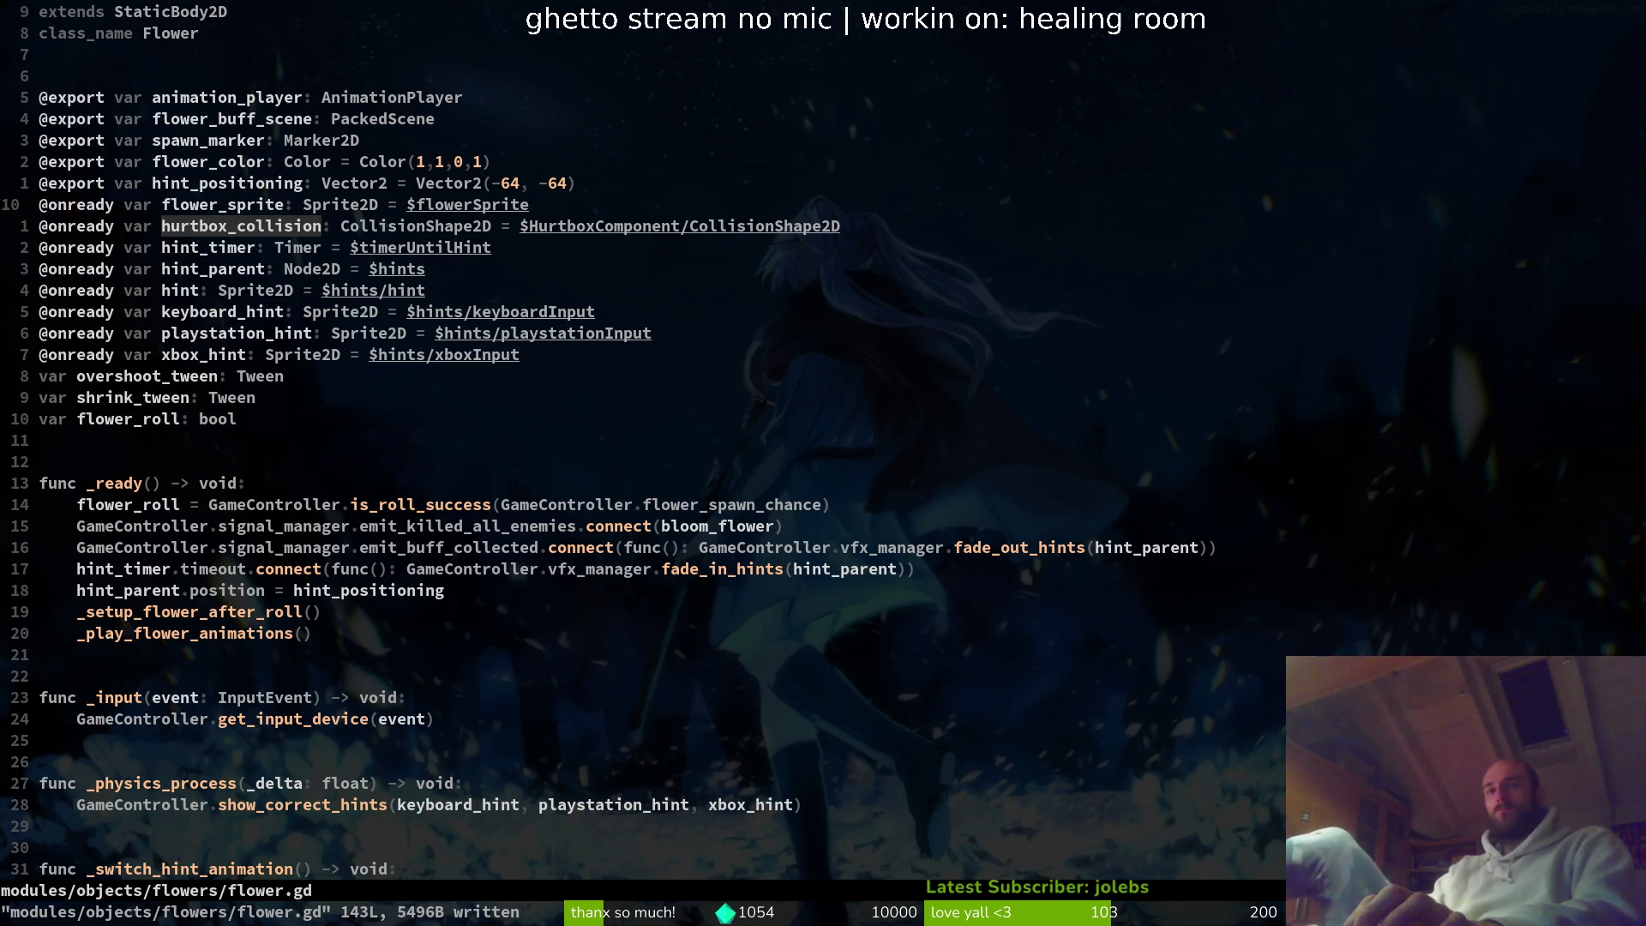
{"action": "key", "text": "ctrl+6"}
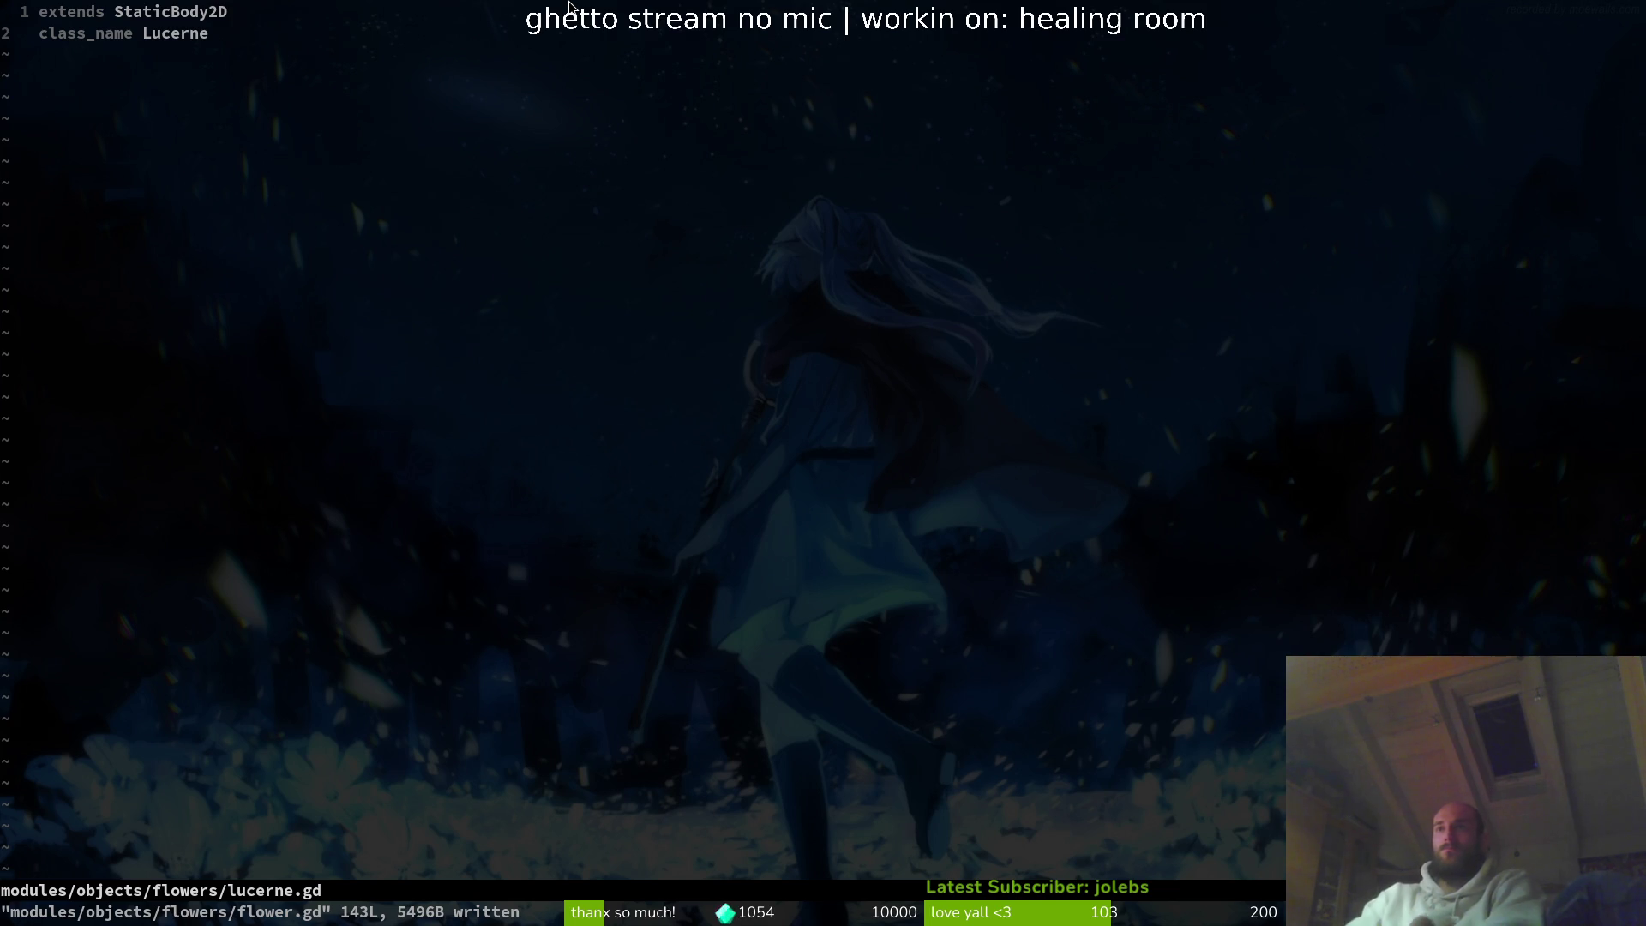
- Copy flower.gd's hurtbox_collision line into lucerne.gd above a blank line, and save
{"action": "left_click", "coordinate": [696, 218]}
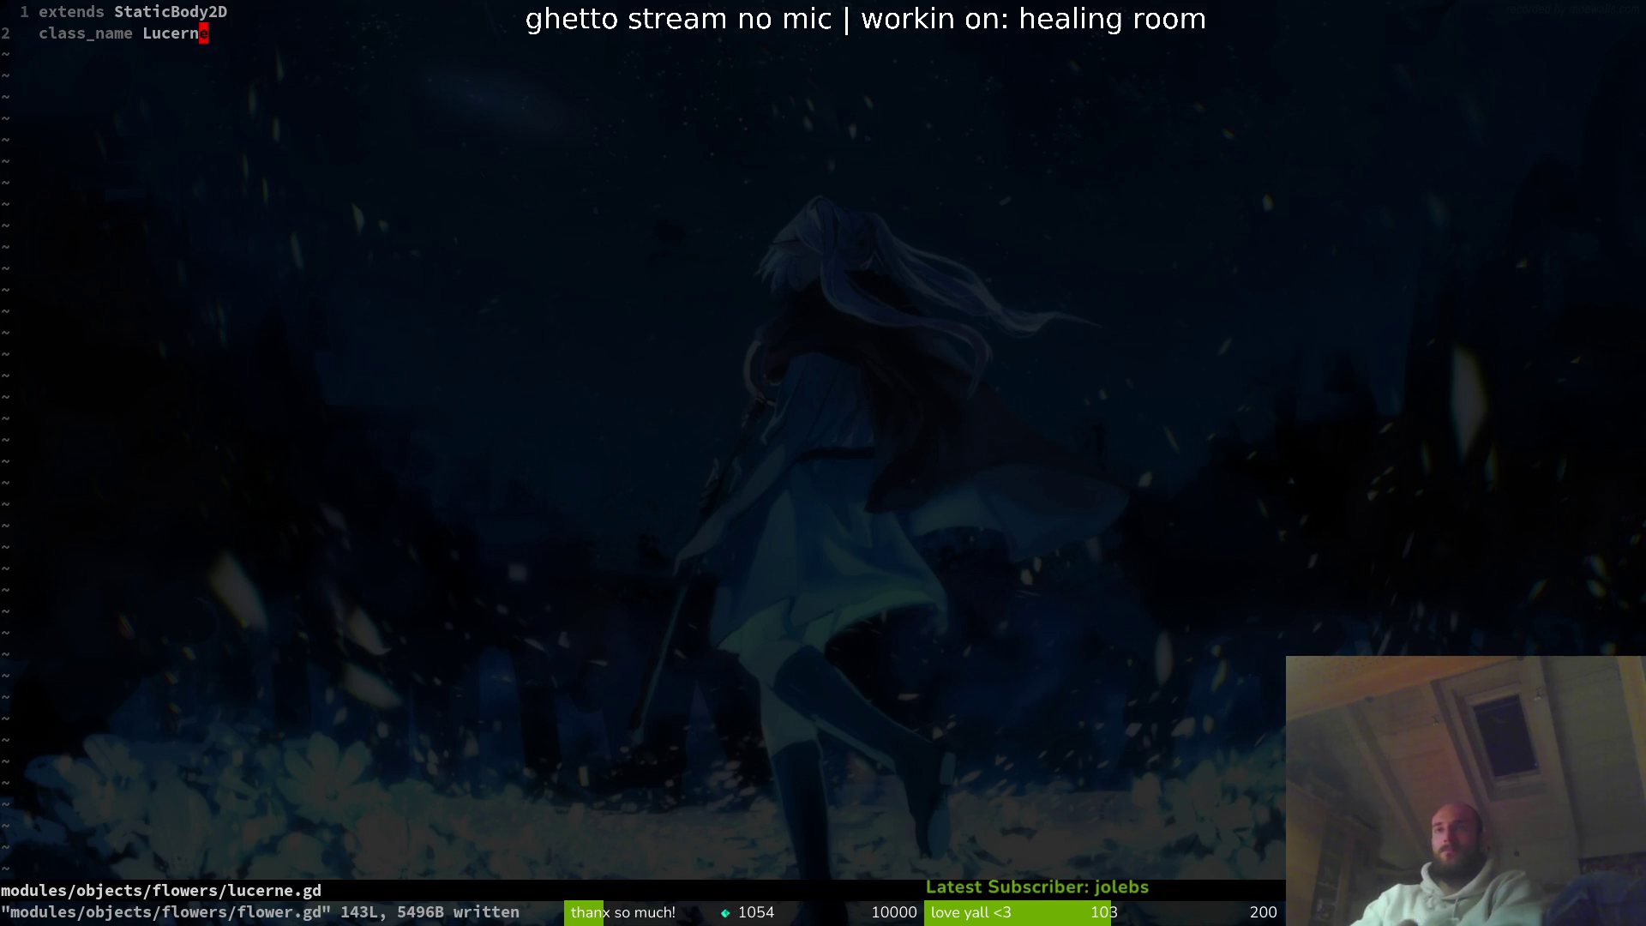
{"action": "key", "text": "ctrl+o"}
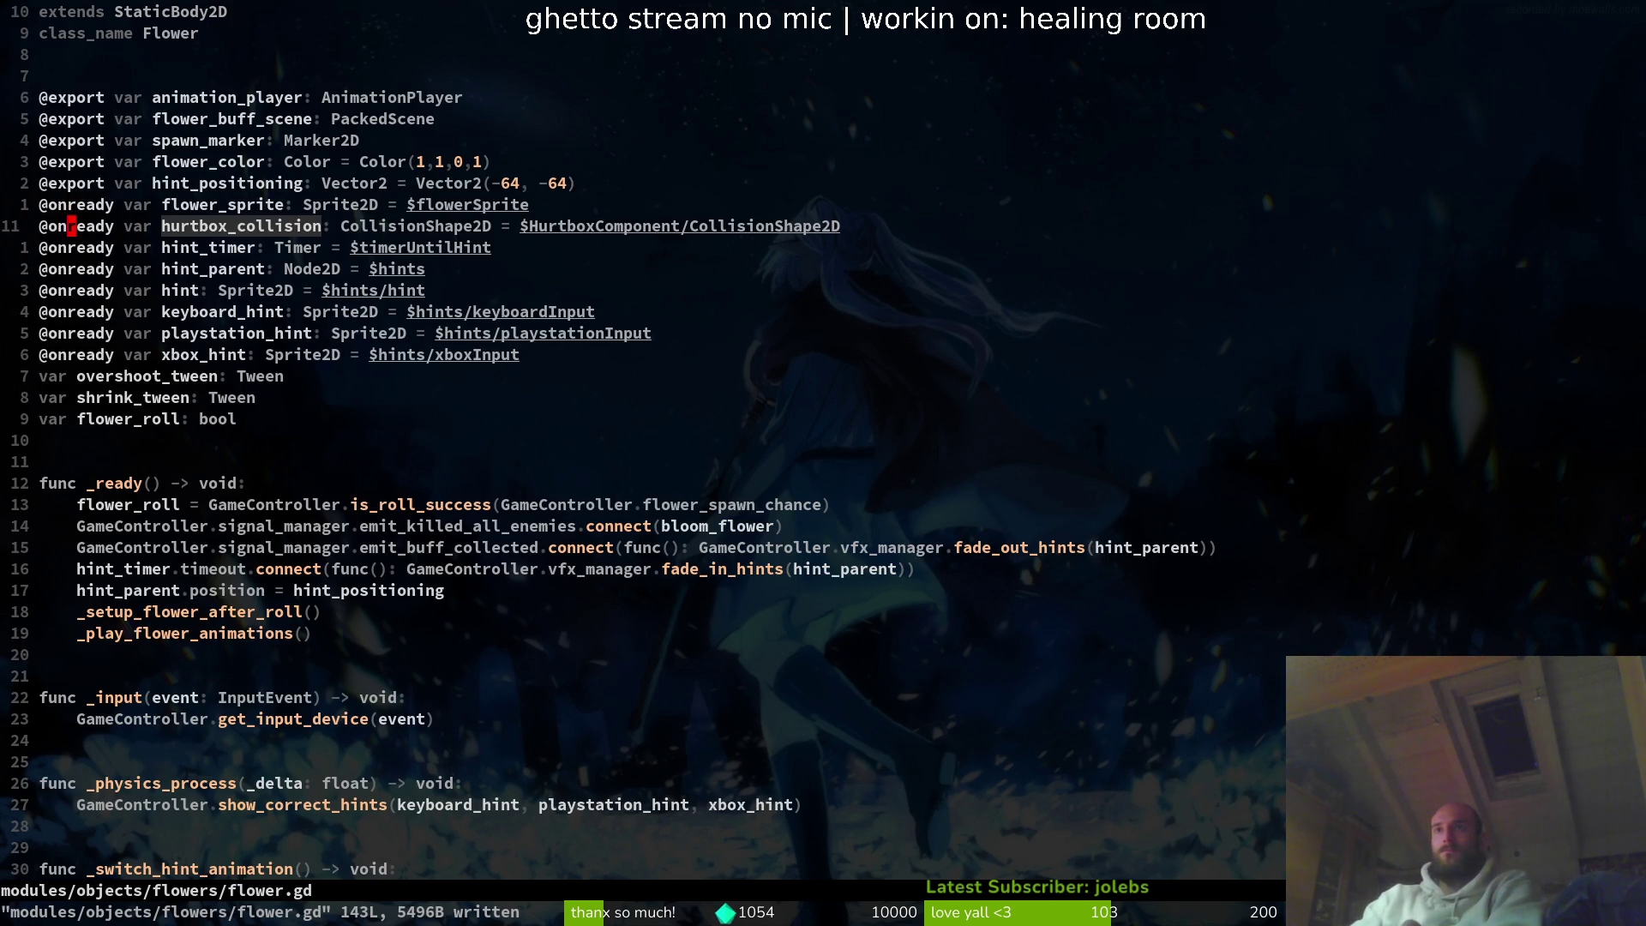
{"action": "key", "text": "y"}
{"action": "key", "text": "y"}
{"action": "key", "text": "ctrl+6"}
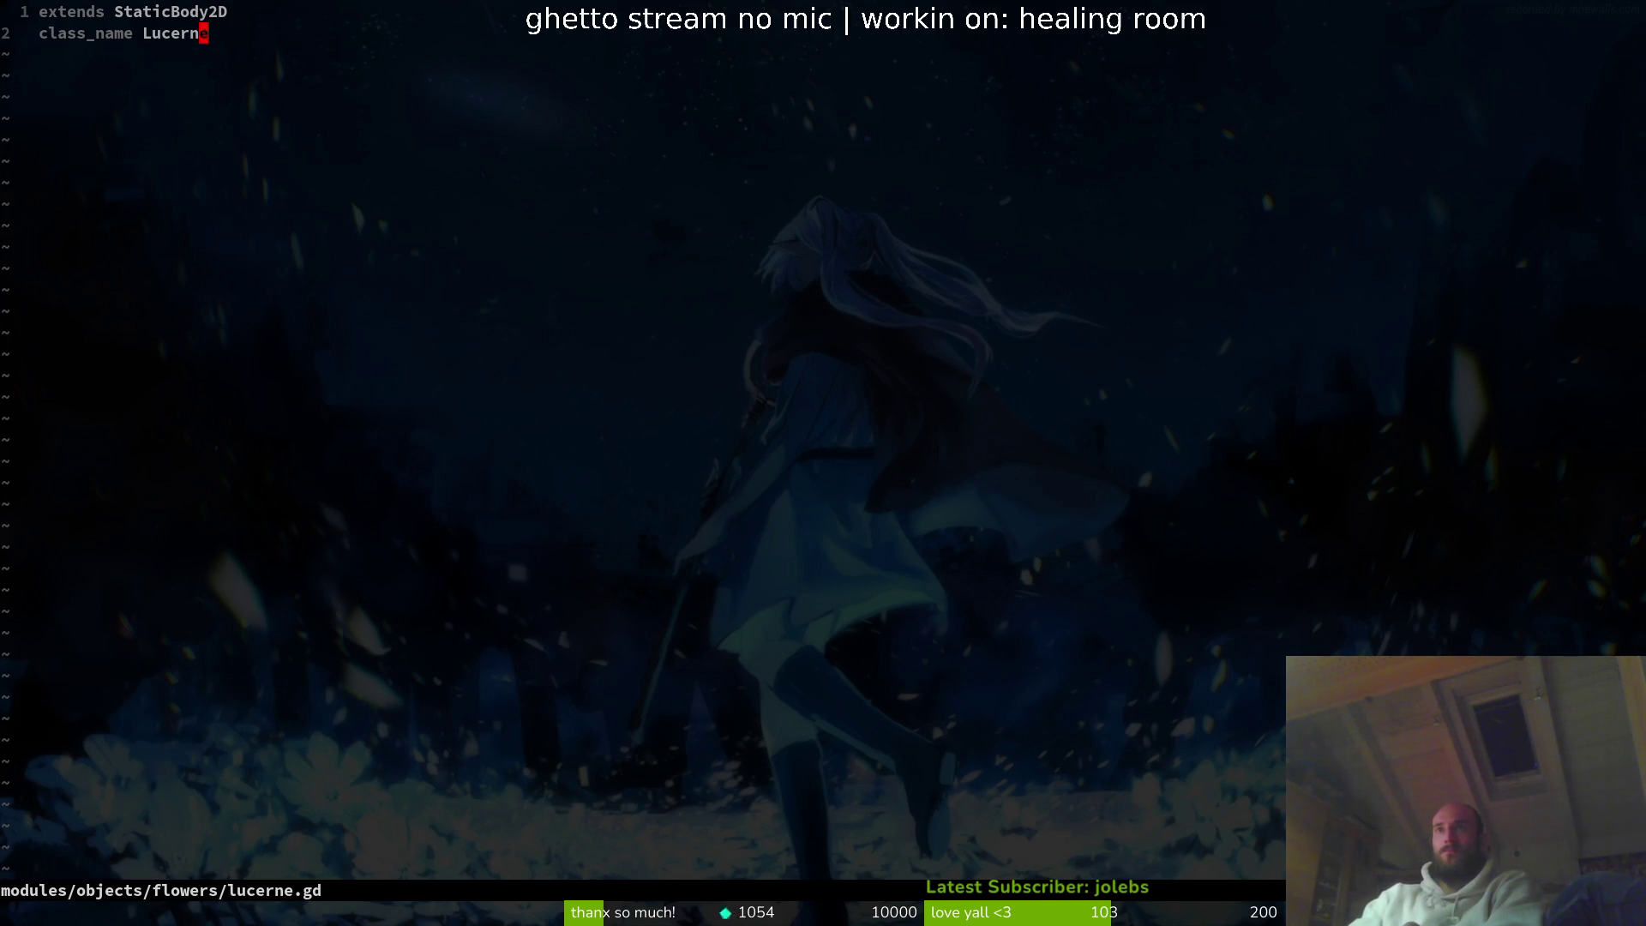
{"action": "key", "text": "p"}
{"action": "key", "text": "shift+o"}
{"action": "key", "text": "Return"}
{"action": "key", "text": "Escape"}
{"action": "type", "text": ":write"}
{"action": "key", "text": "Return"}
- Copy the flower_buff_scene line into lucerne.gd, rename it healing_buff_scene, and save
{"action": "key", "text": "ctrl+6"}
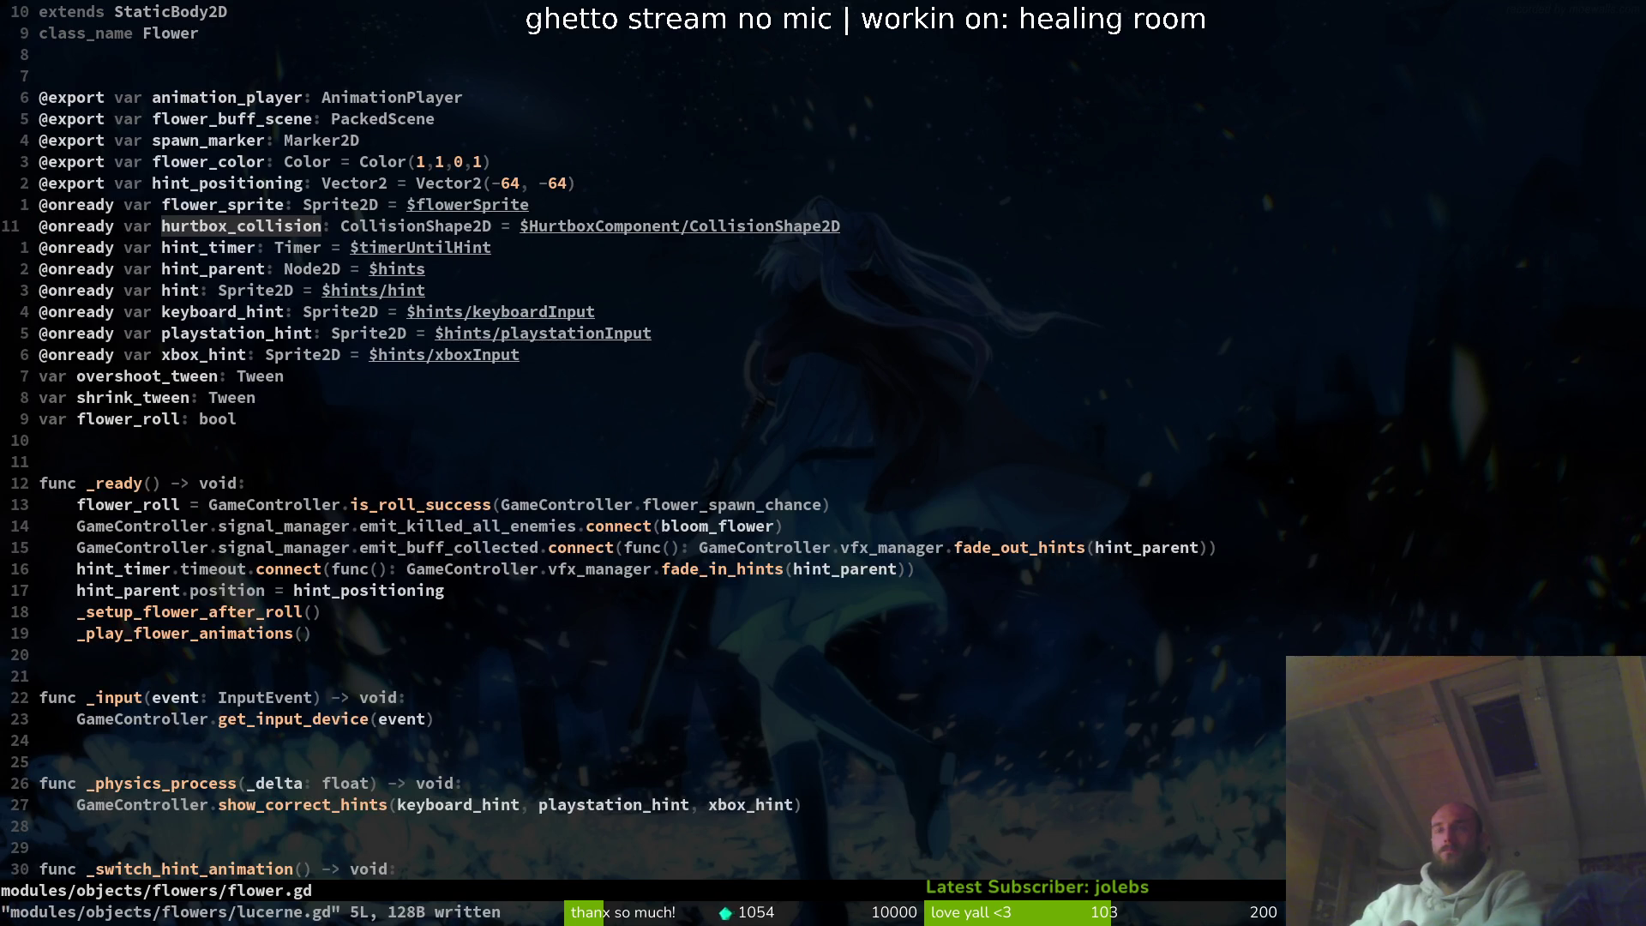
{"action": "key", "text": "k"}
{"action": "key", "text": "k"}
{"action": "key", "text": "k"}
{"action": "key", "text": "shift+v"}
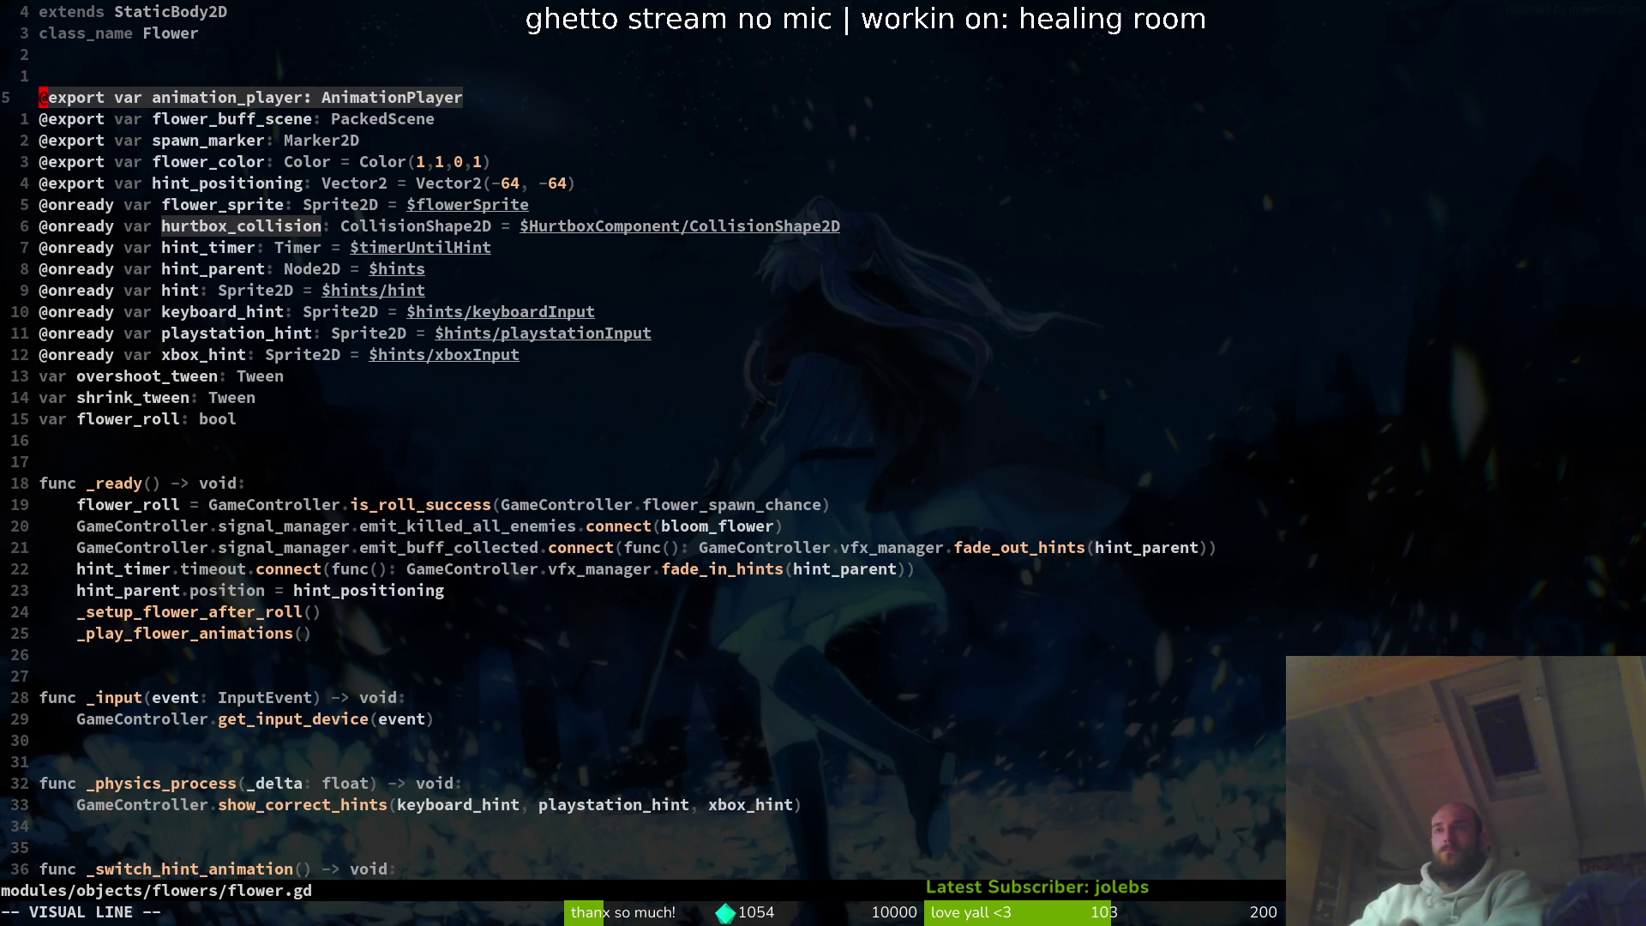
{"action": "key", "text": "Escape"}
{"action": "key", "text": "j"}
{"action": "key", "text": "shift+v"}
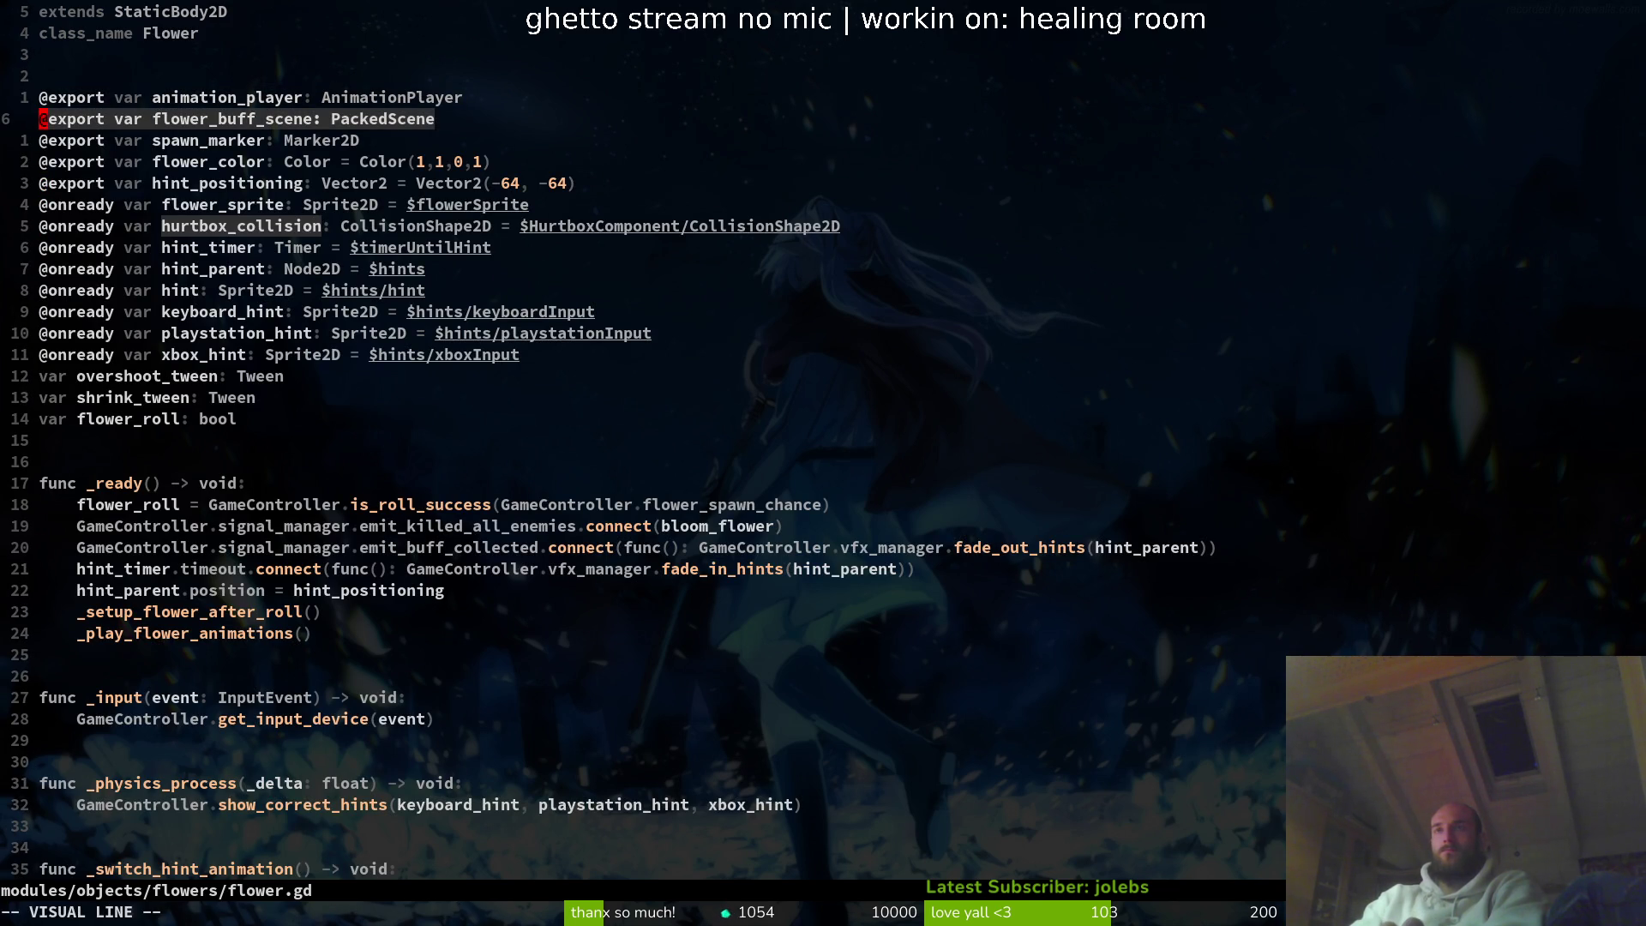
{"action": "key", "text": "y"}
{"action": "key", "text": "ctrl+6"}
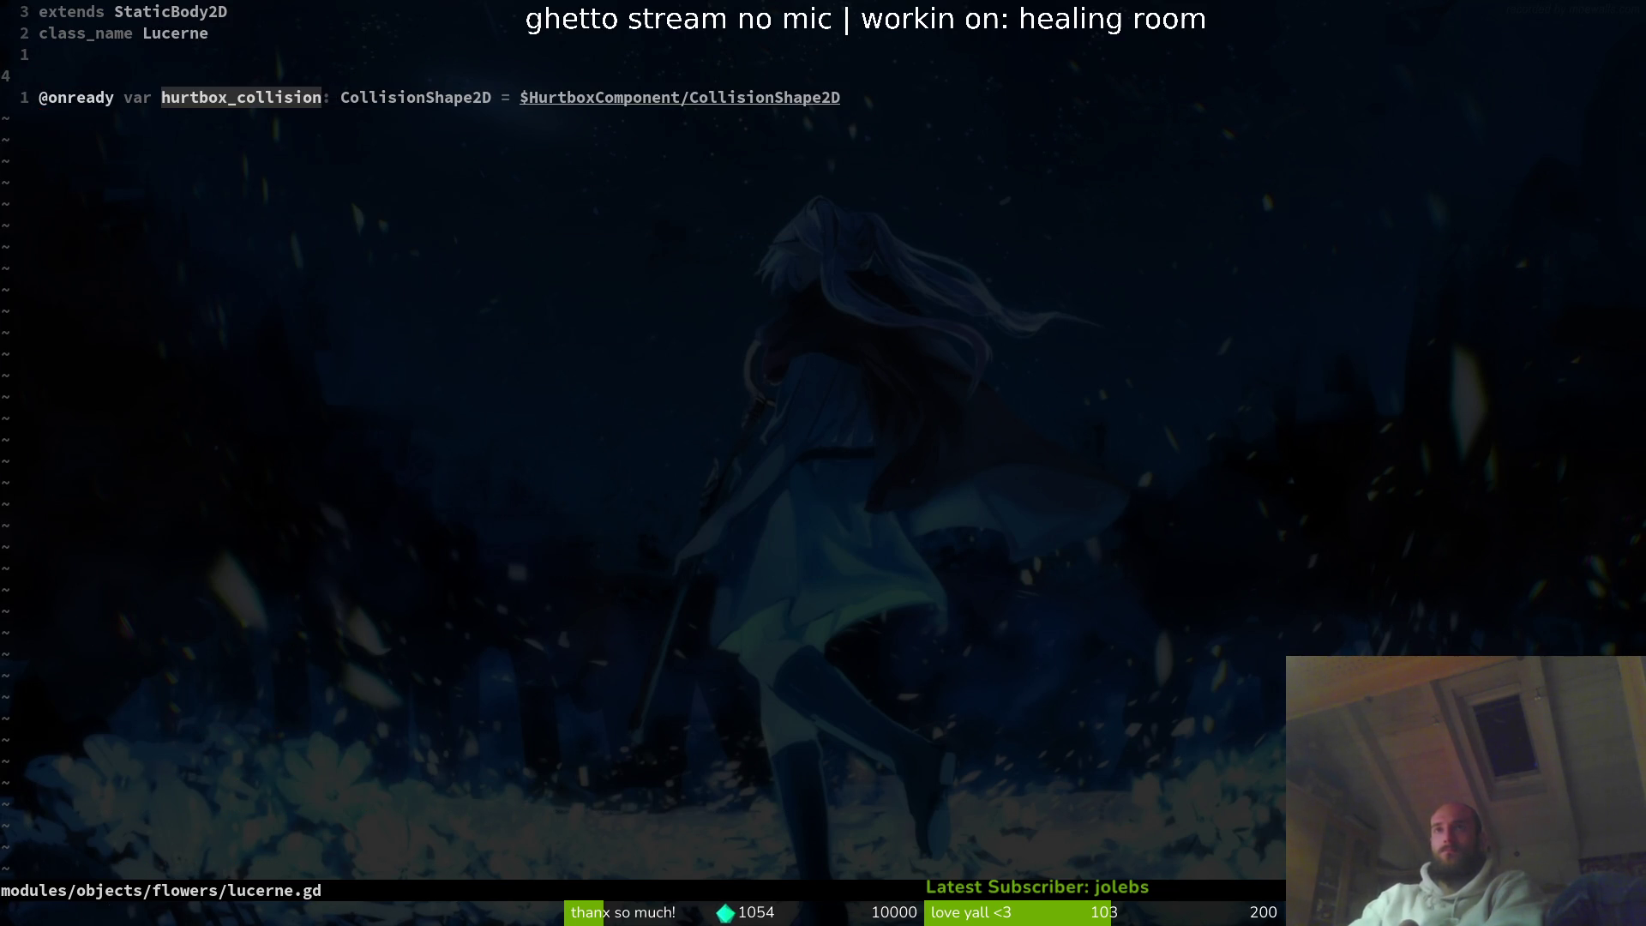
{"action": "type", "text": "pWWcwhealing_"}
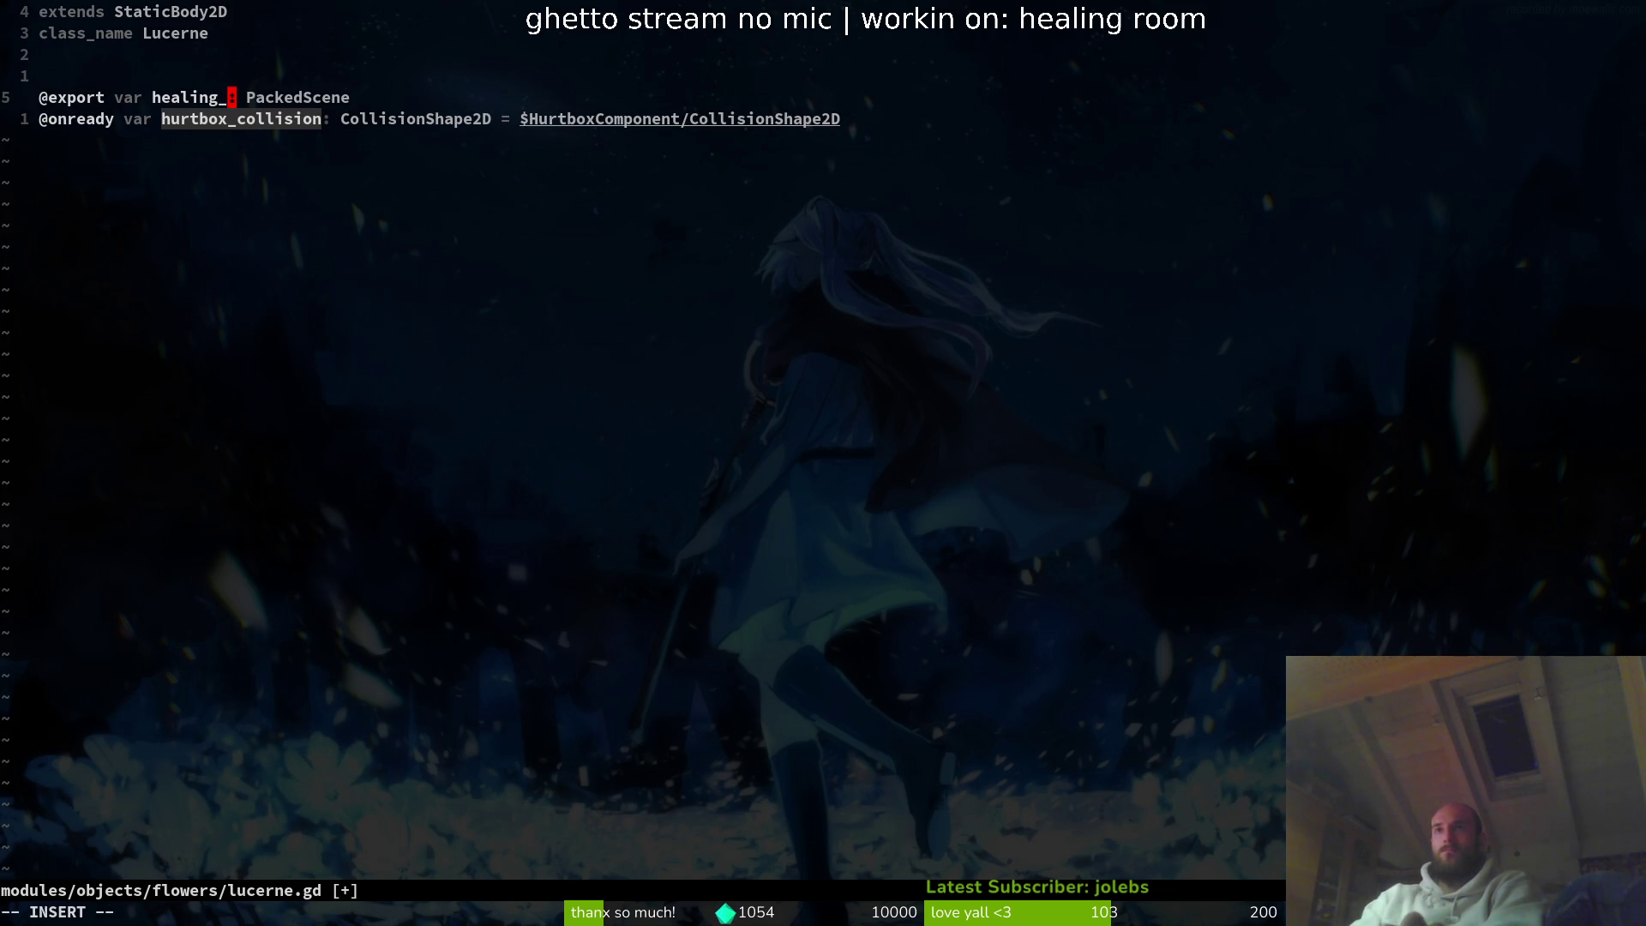
{"action": "type", "text": "buff_sc"}
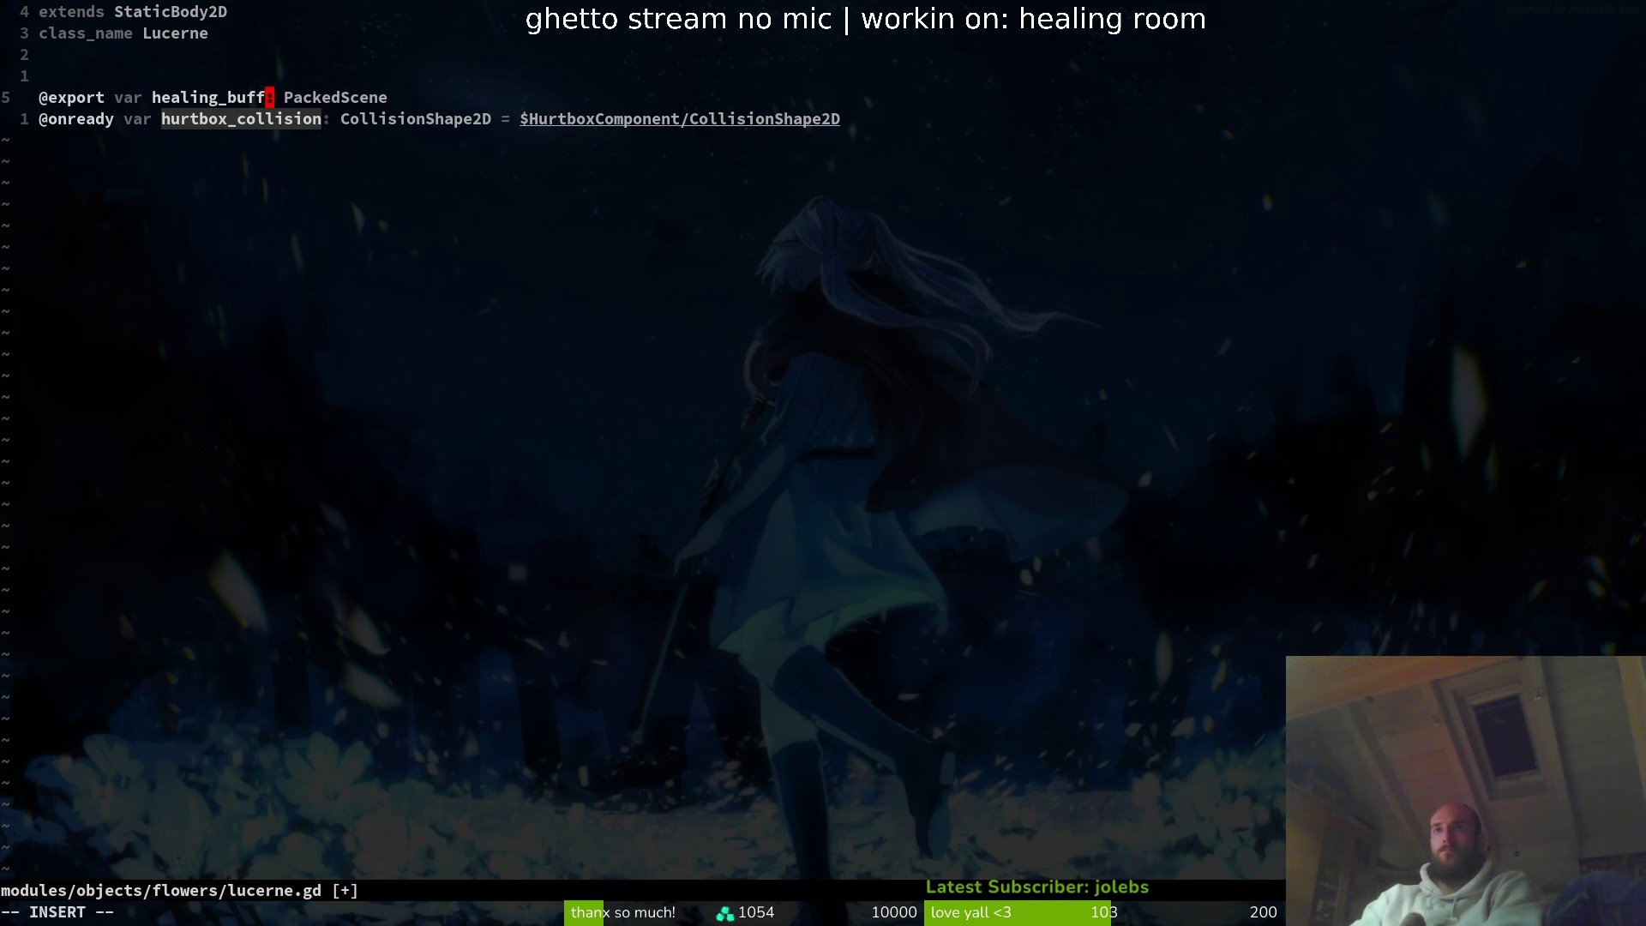
{"action": "type", "text": "ene"}
{"action": "key", "text": "Escape"}
{"action": "type", "text": ":write"}
{"action": "key", "text": "Return"}
- Copy the six hint variable lines into lucerne.gd, delete the stray VK line, and save
{"action": "key", "text": "ctrl+6"}
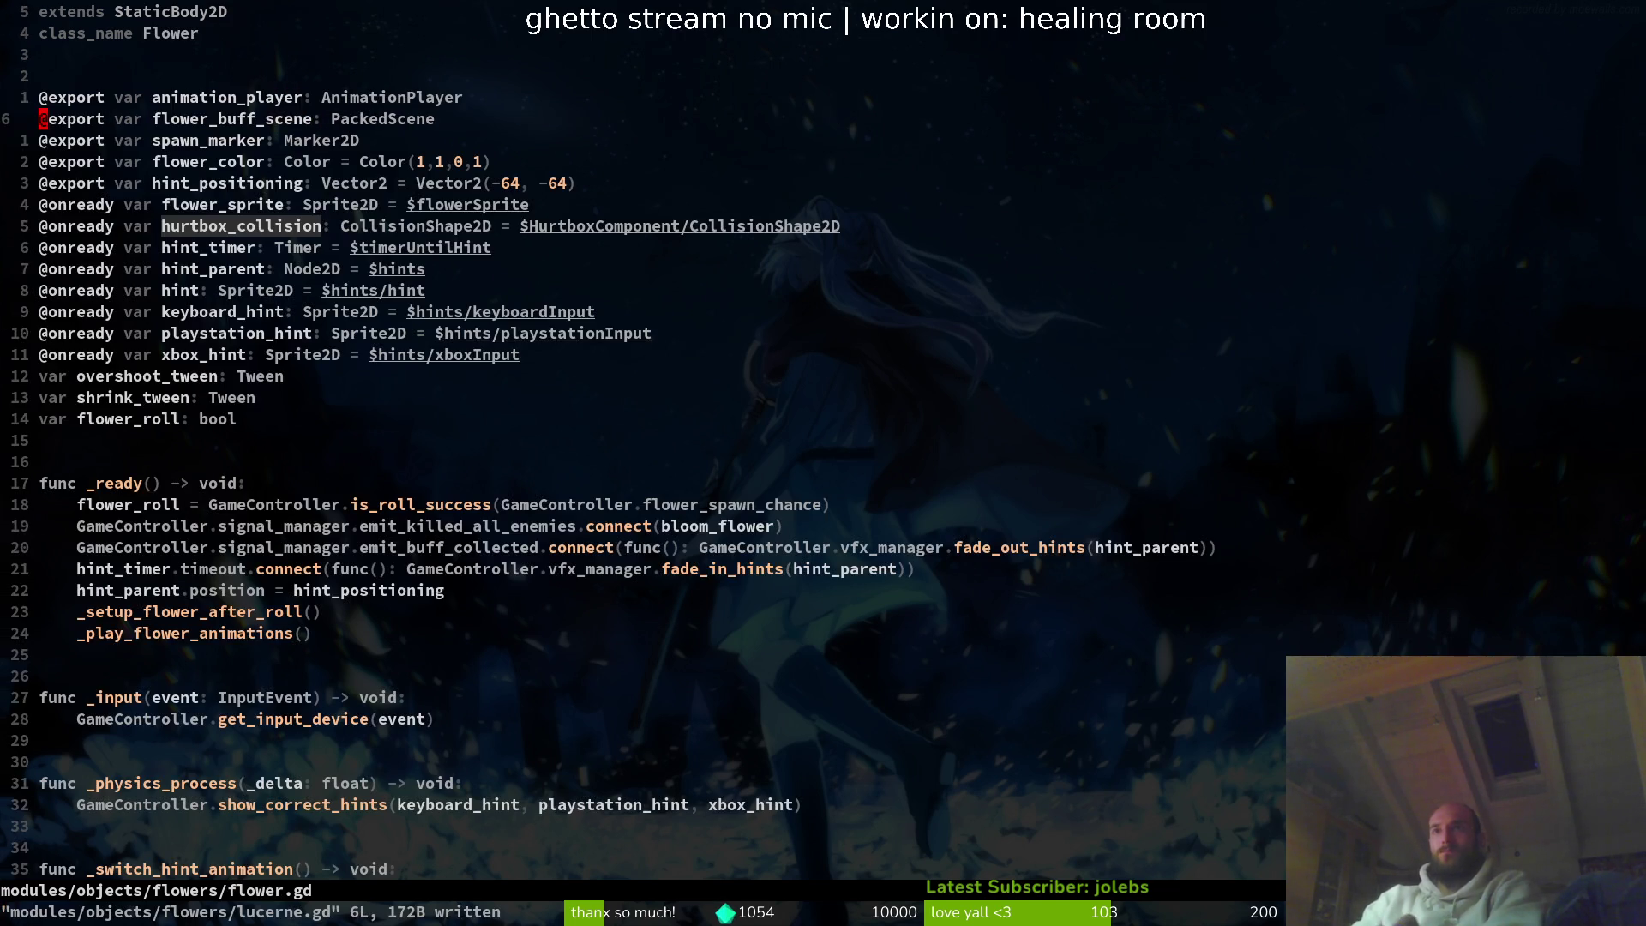
{"action": "key", "text": "j"}
{"action": "key", "text": "j"}
{"action": "key", "text": "j"}
{"action": "key", "text": "shift+v"}
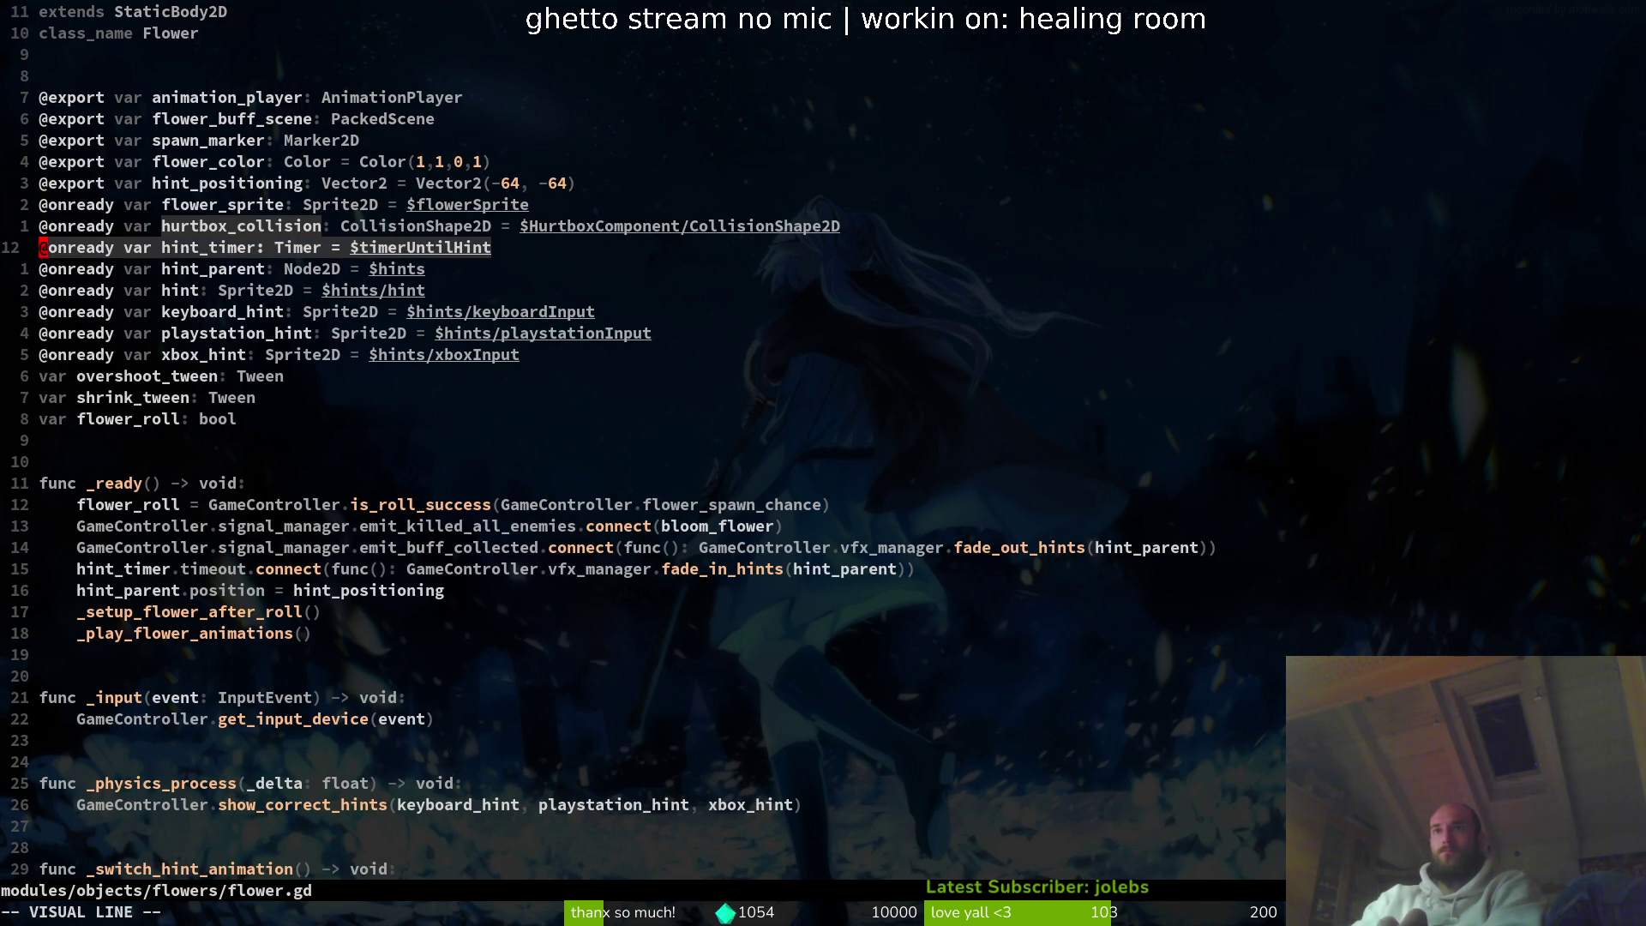
{"action": "key", "text": "j"}
{"action": "key", "text": "j"}
{"action": "key", "text": "j"}
{"action": "key", "text": "j"}
{"action": "key", "text": "j"}
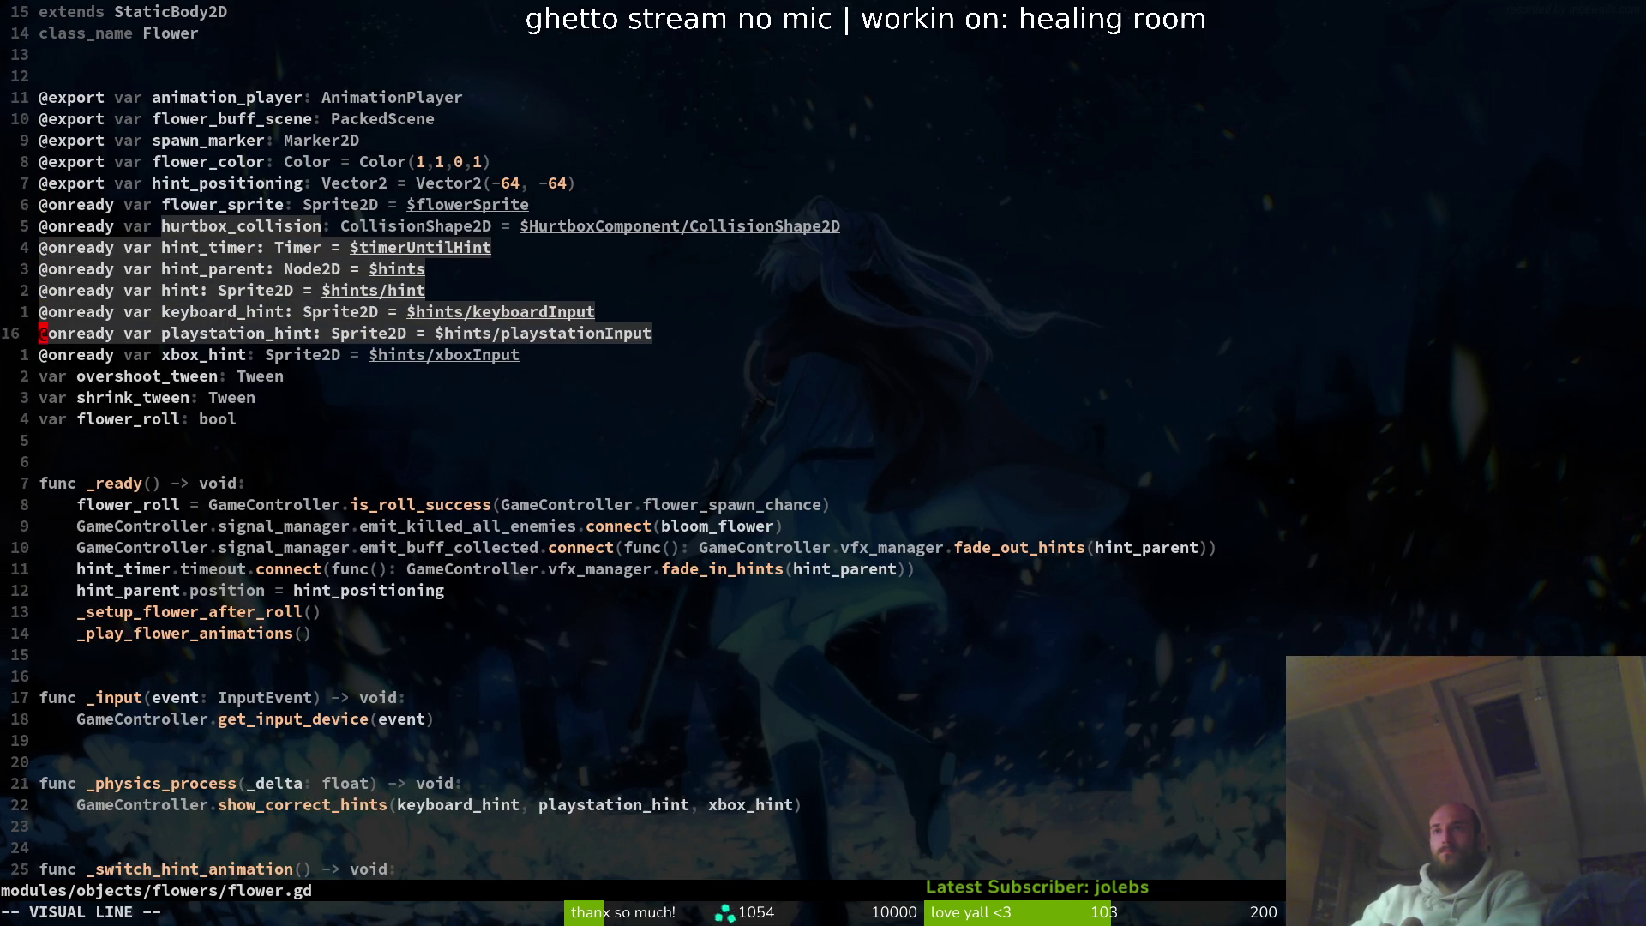
{"action": "key", "text": "y"}
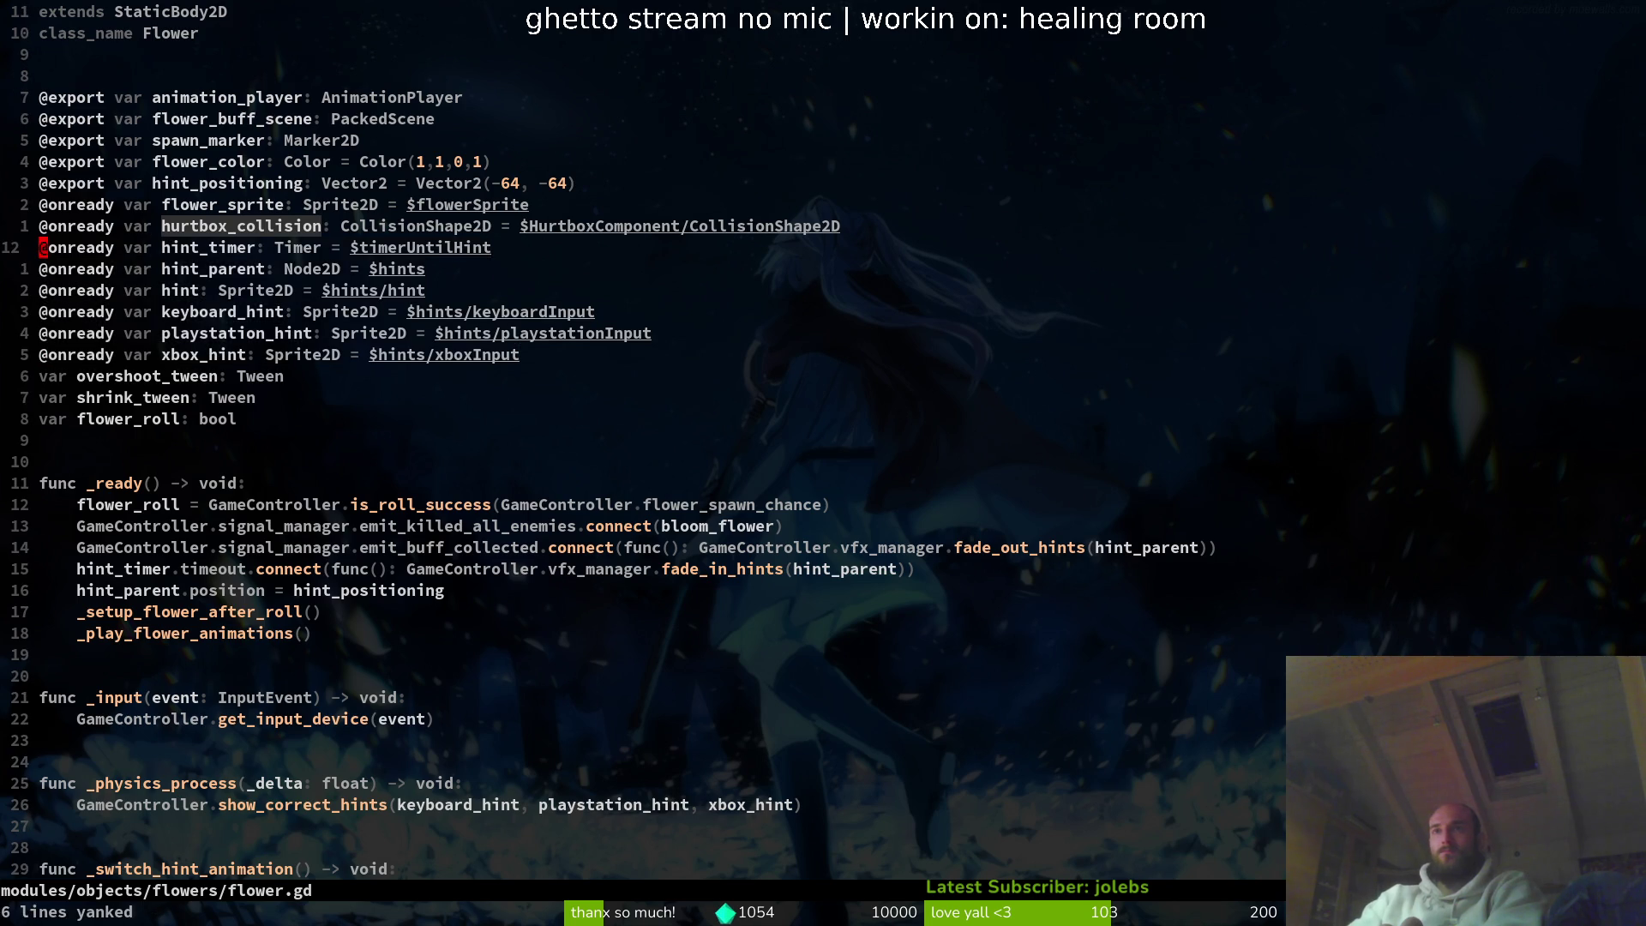
{"action": "key", "text": "ctrl+6"}
{"action": "key", "text": "p"}
{"action": "key", "text": "shift+o"}
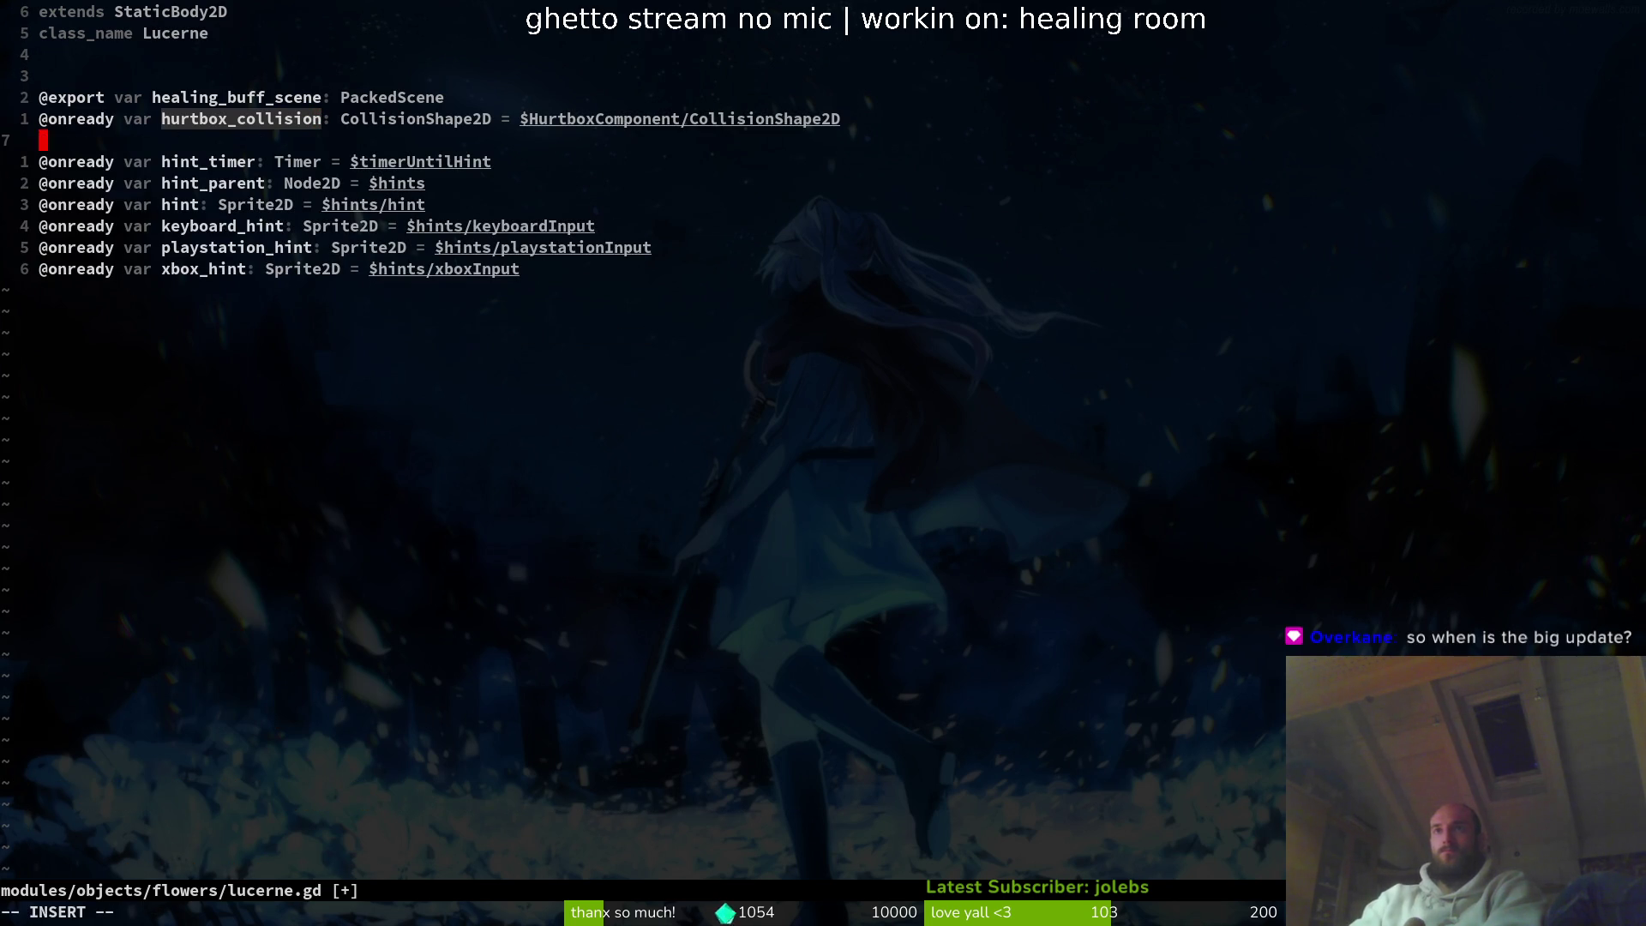
{"action": "type", "text": "VK"}
{"action": "key", "text": "Escape"}
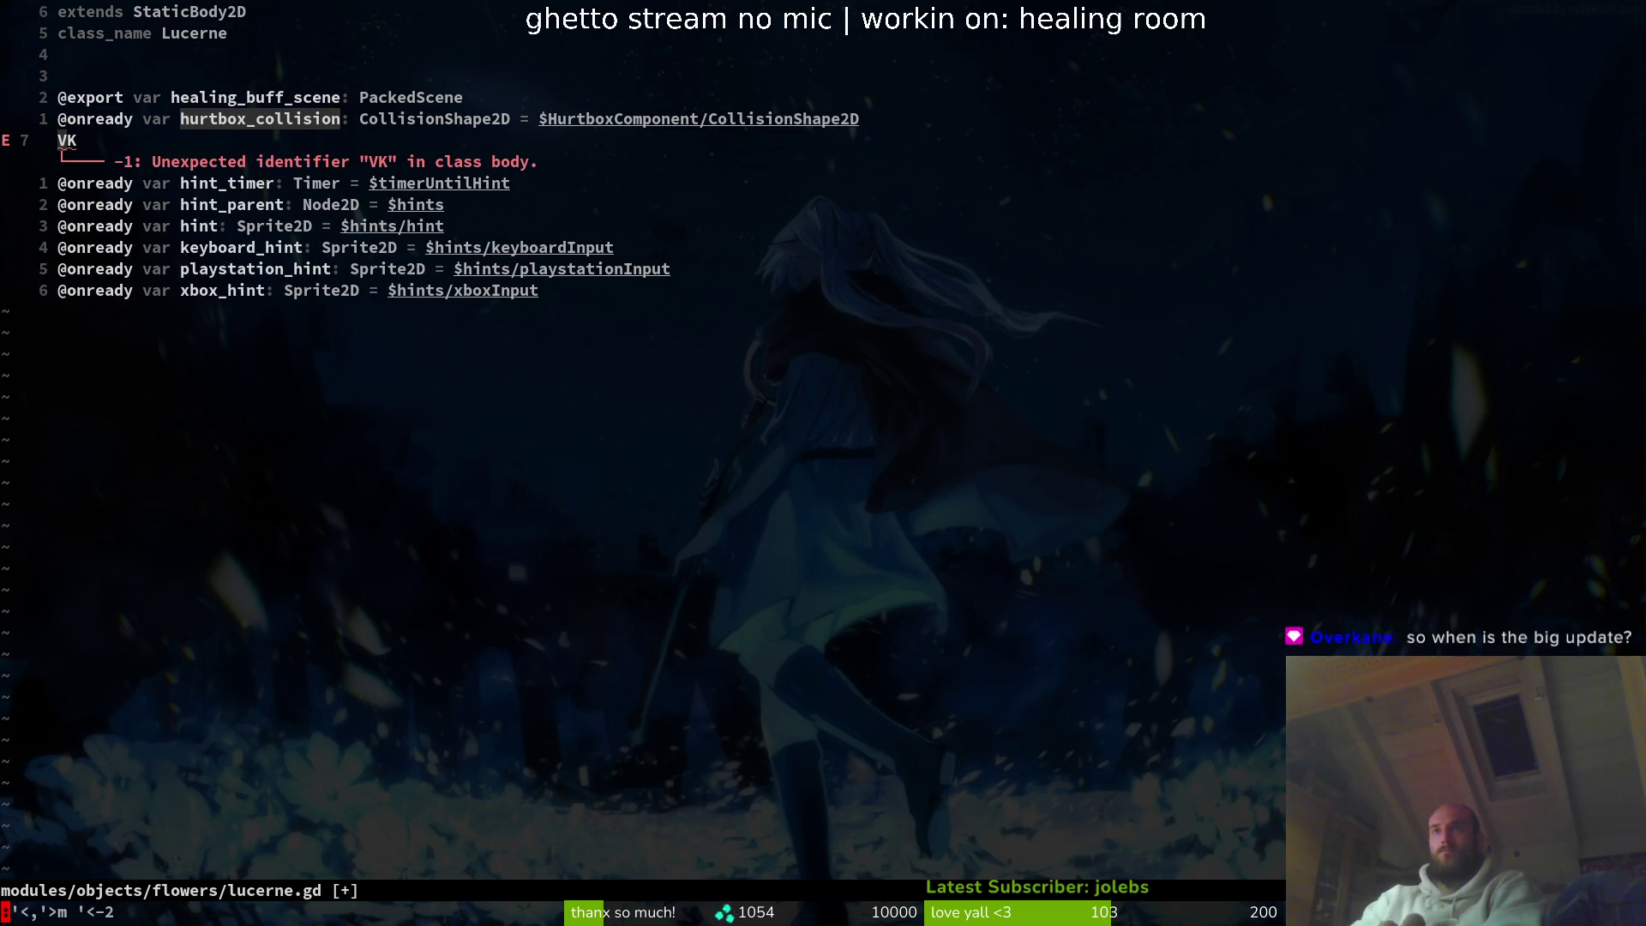
{"action": "key", "text": "d"}
{"action": "key", "text": "d"}
{"action": "key", "text": "k"}
{"action": "key", "text": "k"}
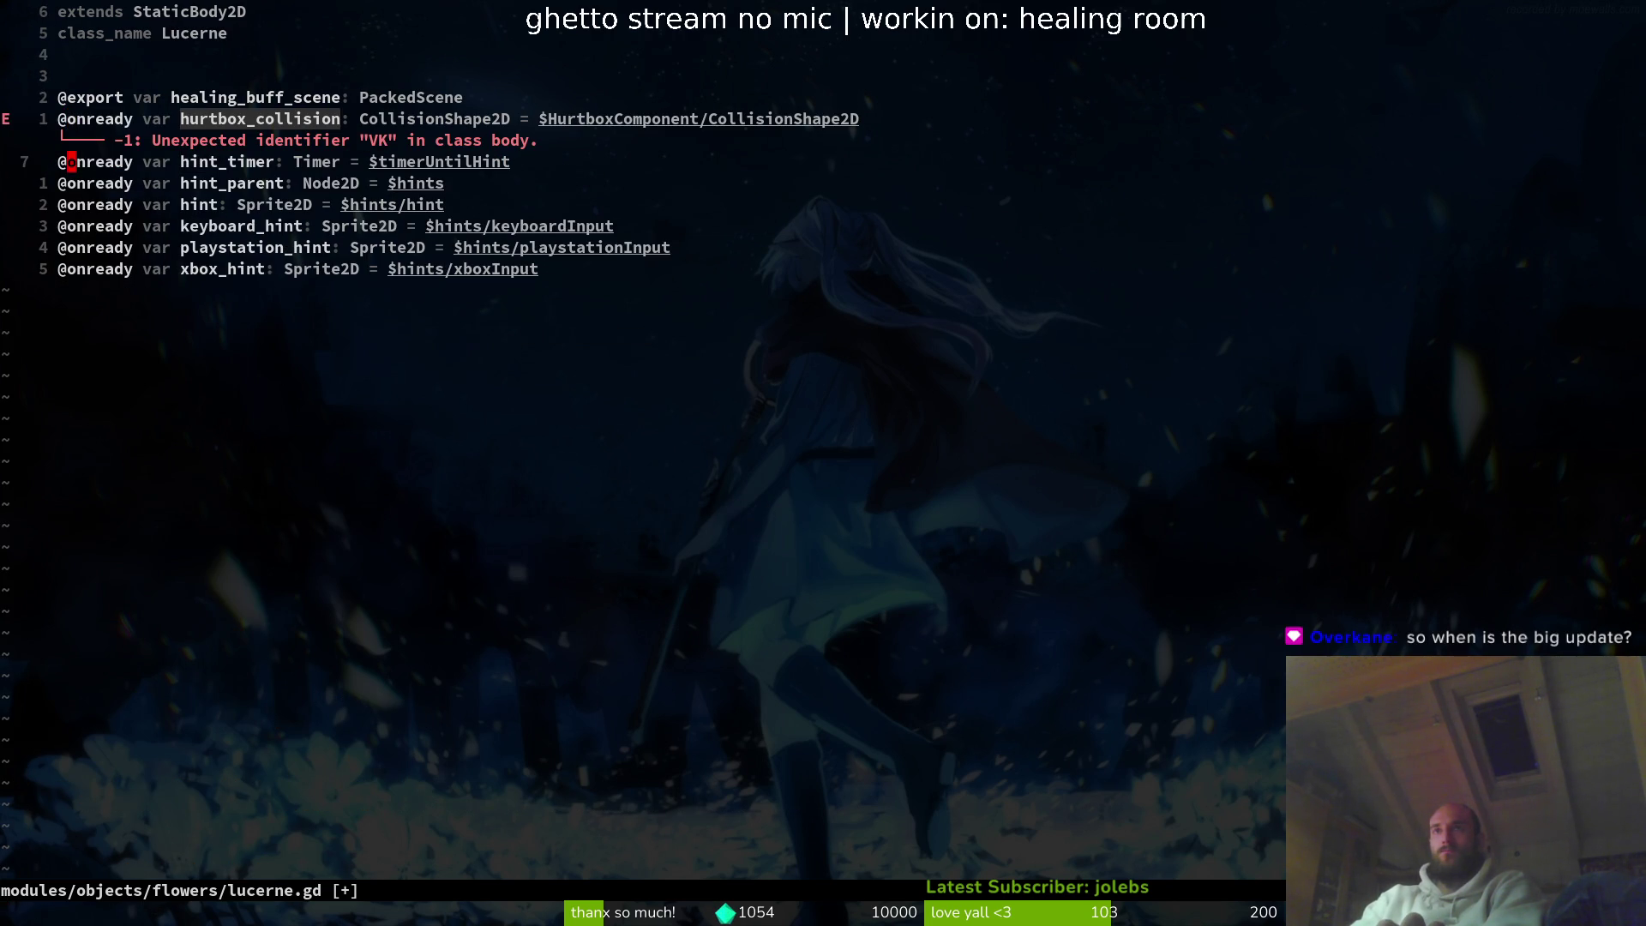
{"action": "type", "text": ":w"}
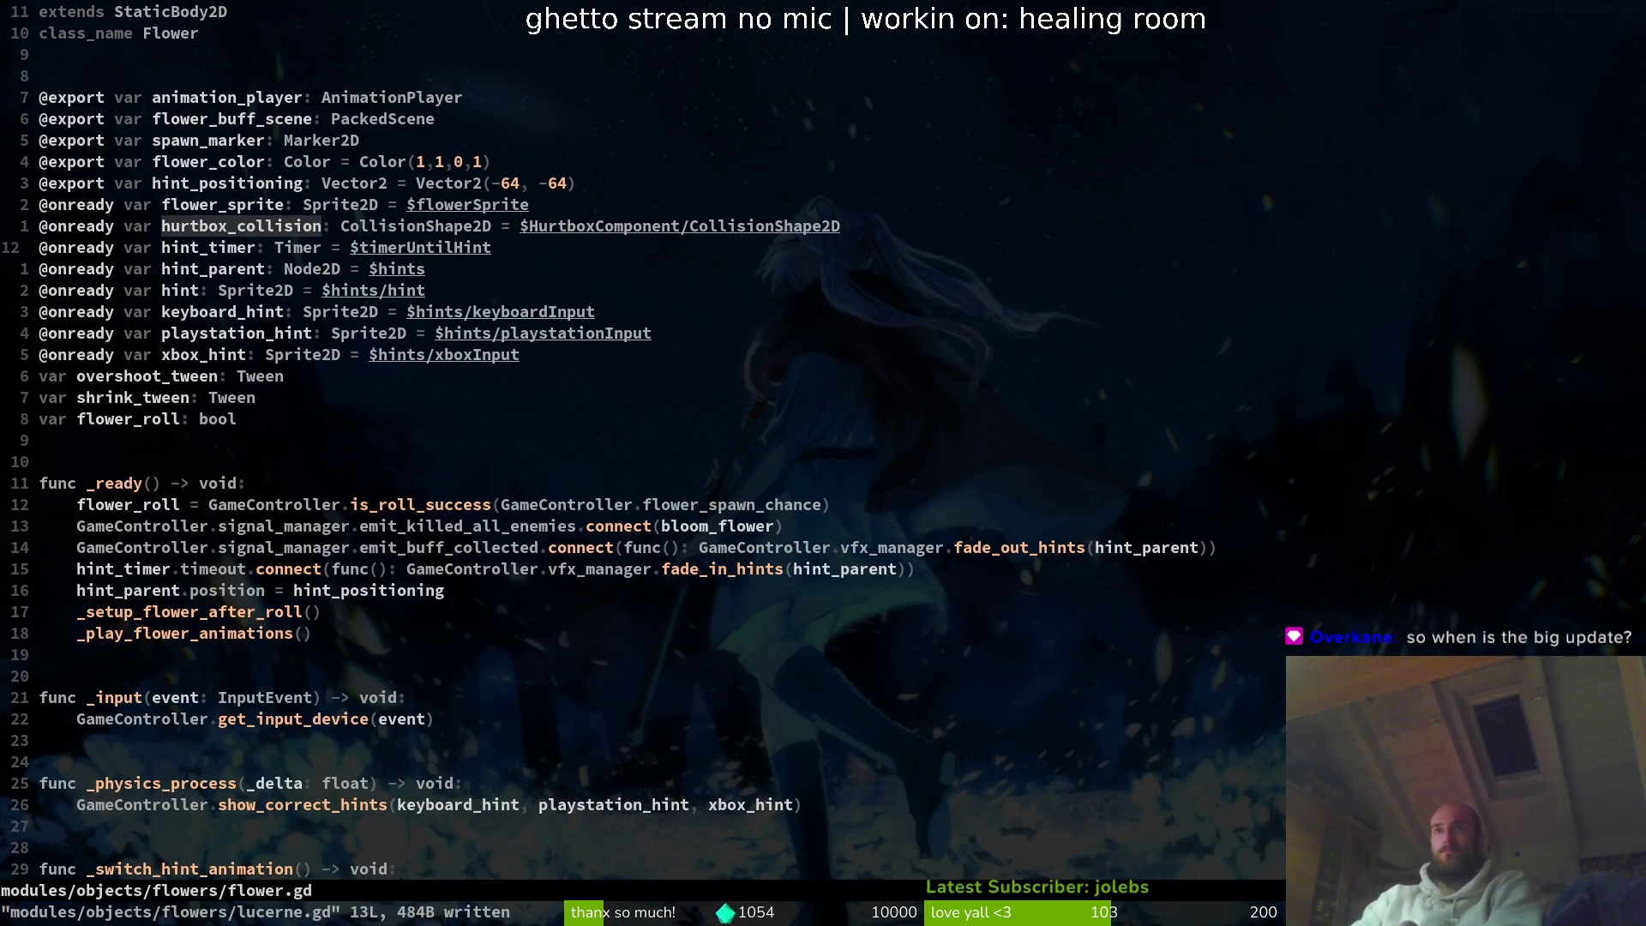
{"action": "key", "text": "Return"}
- Search hint_positioning in flower.gd, then across the project with Telescope Find Word
{"action": "key", "text": "ctrl+6"}
{"action": "key", "text": "k"}
{"action": "key", "text": "k"}
{"action": "key", "text": "k"}
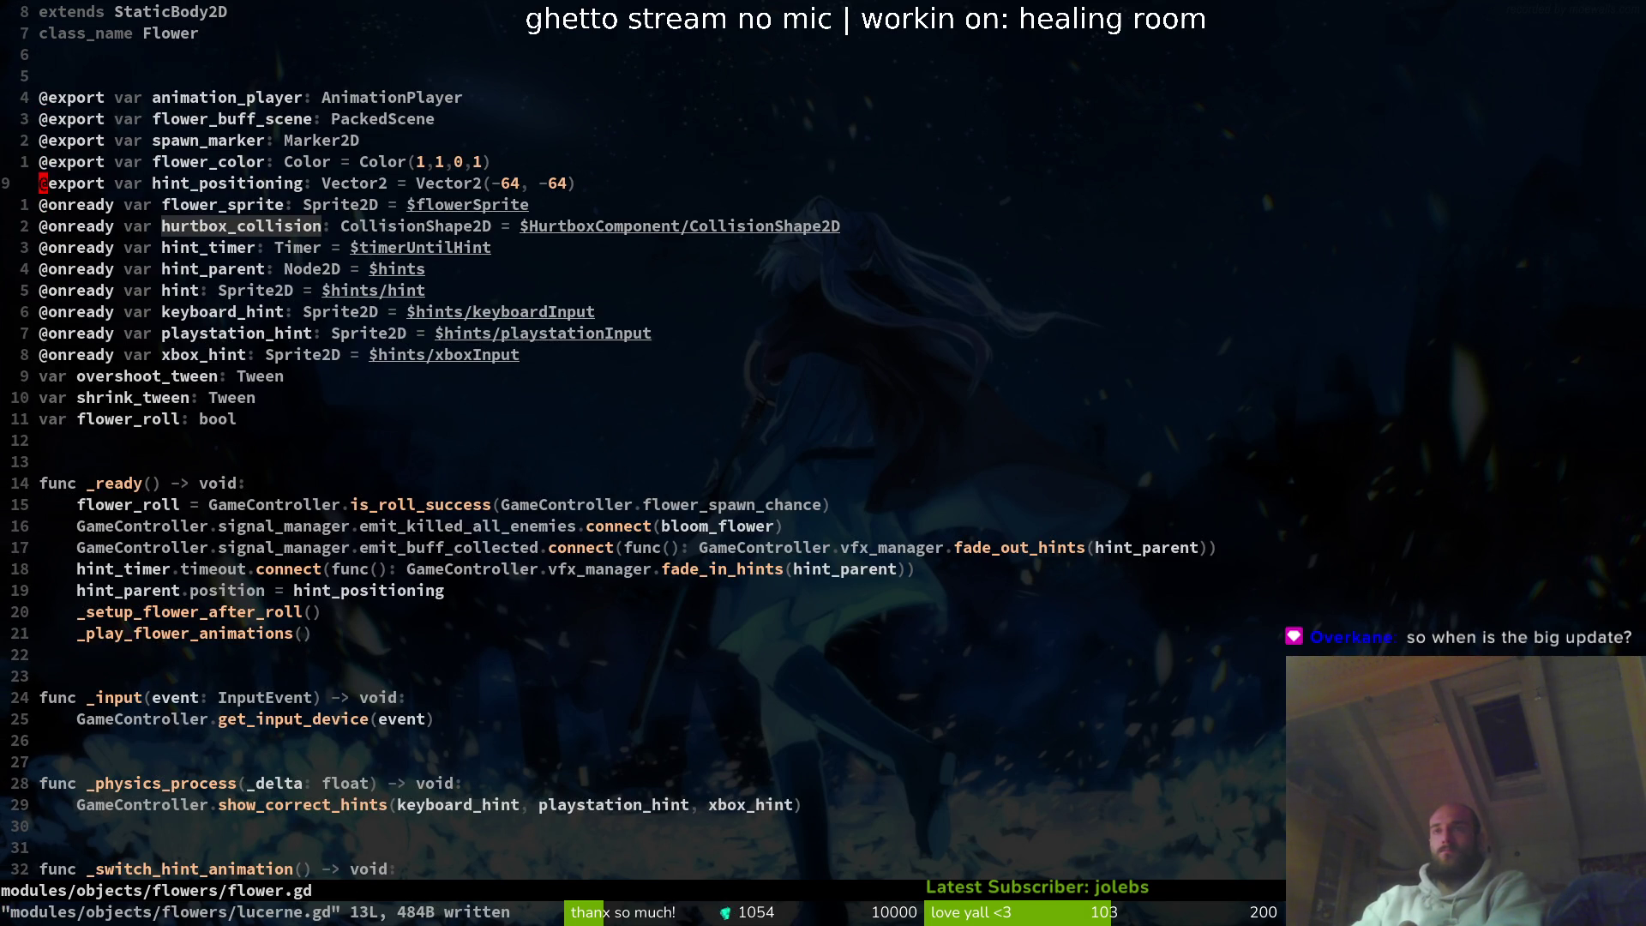
{"action": "key", "text": "shift+v"}
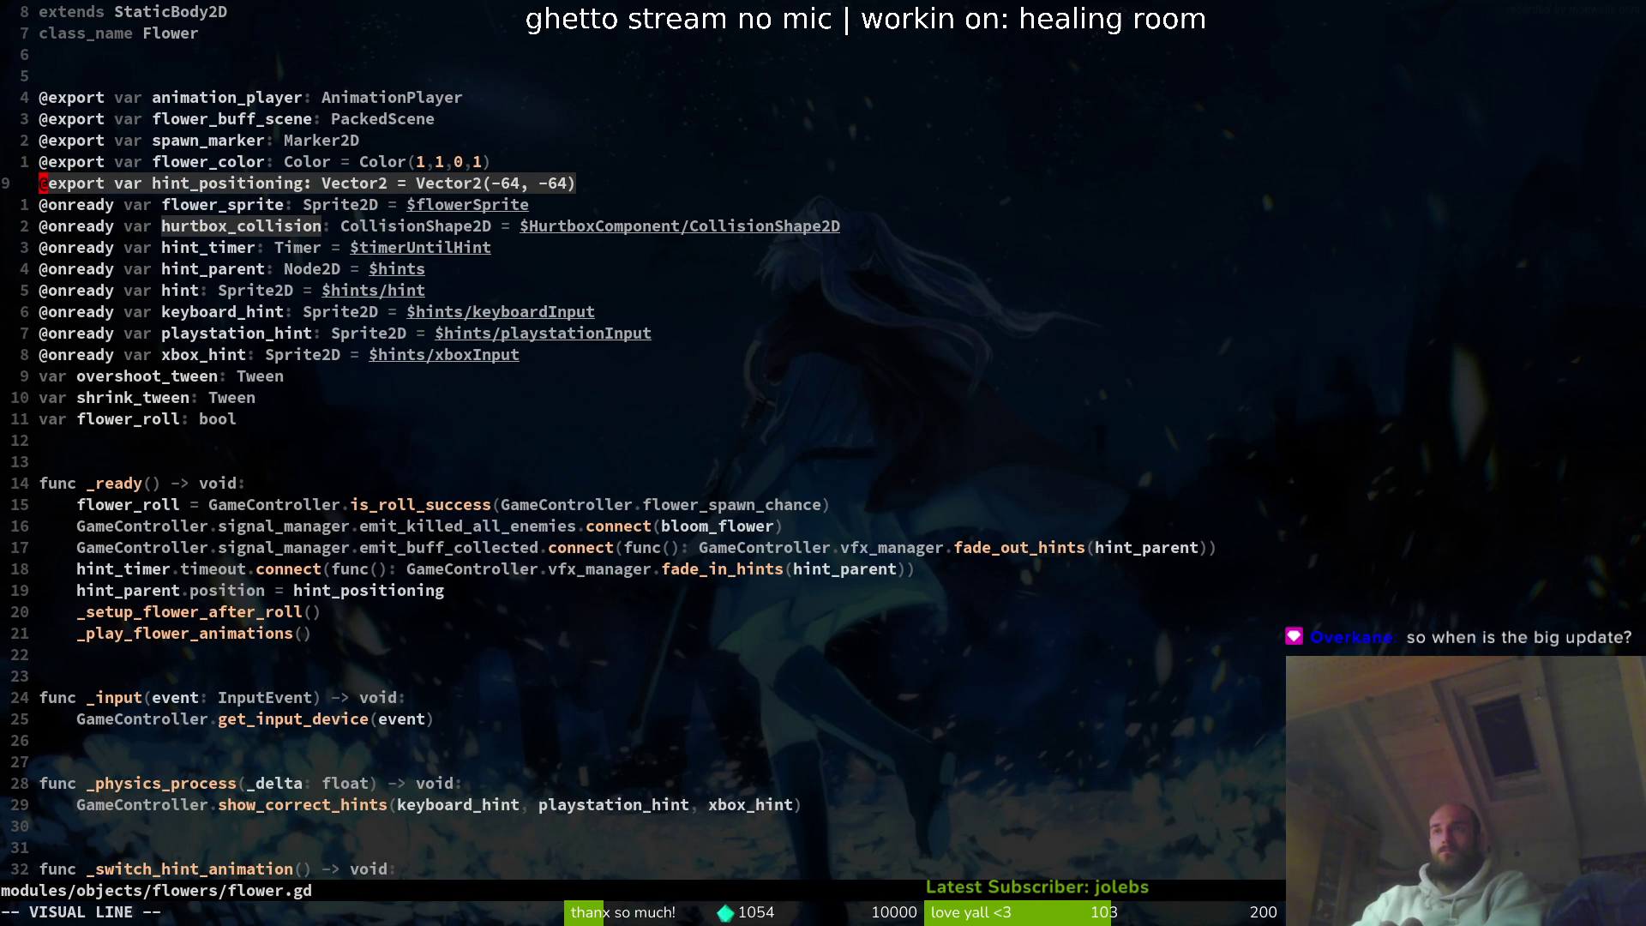
{"action": "key", "text": "w"}
{"action": "key", "text": "Escape"}
{"action": "key", "text": "w"}
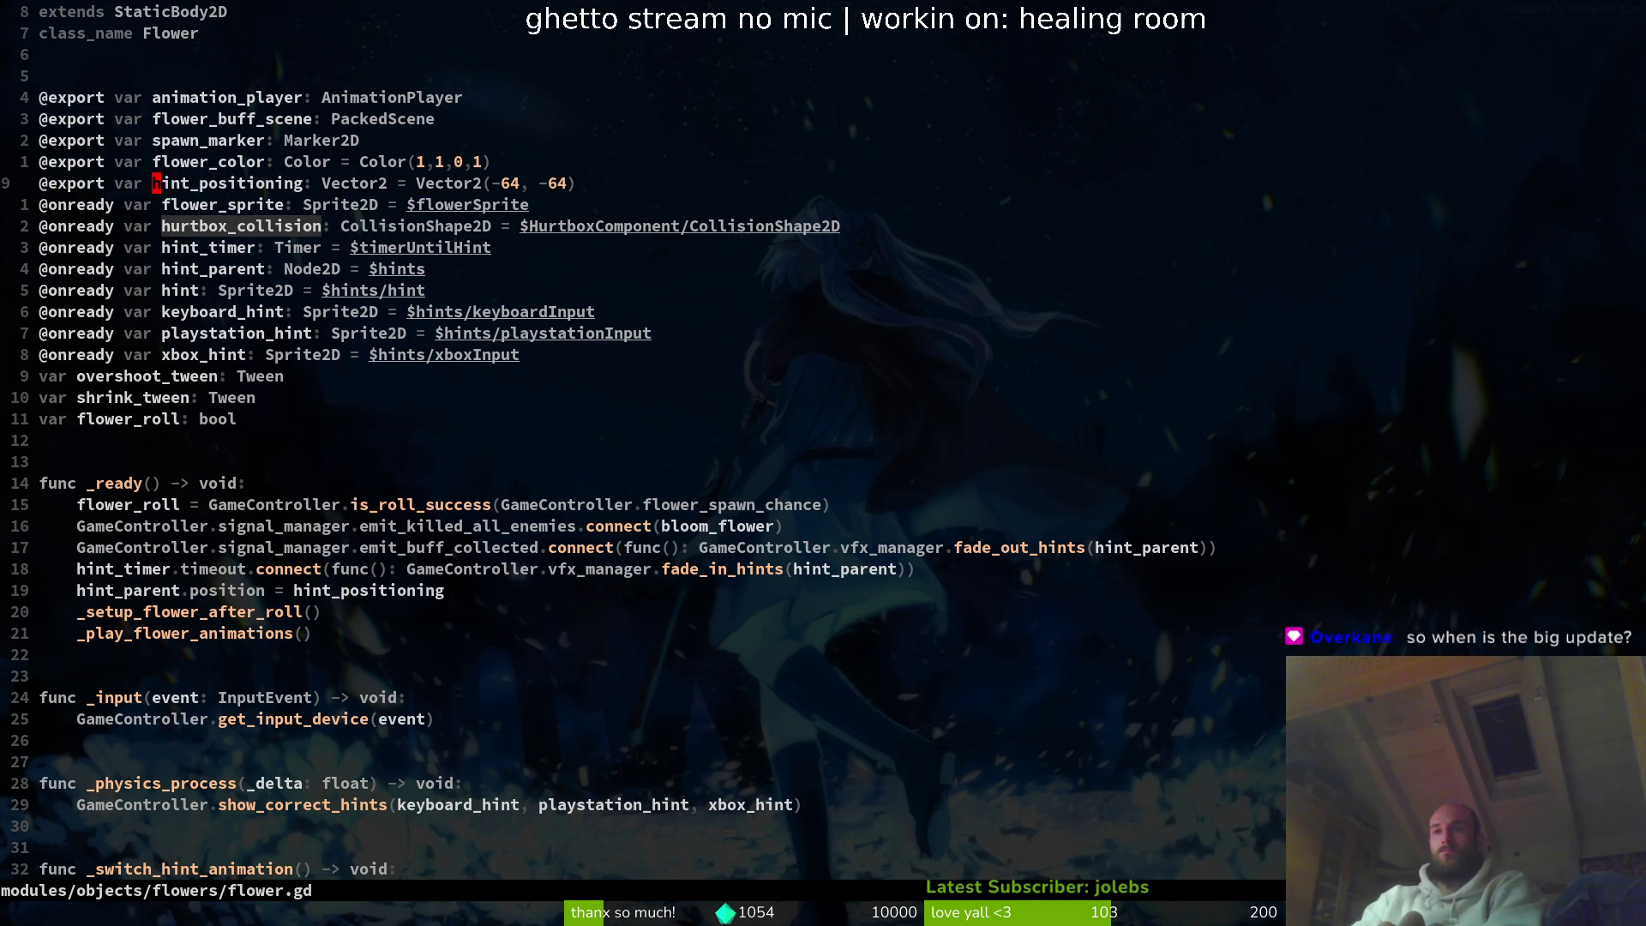
{"action": "type", "text": "/hint_positioning"}
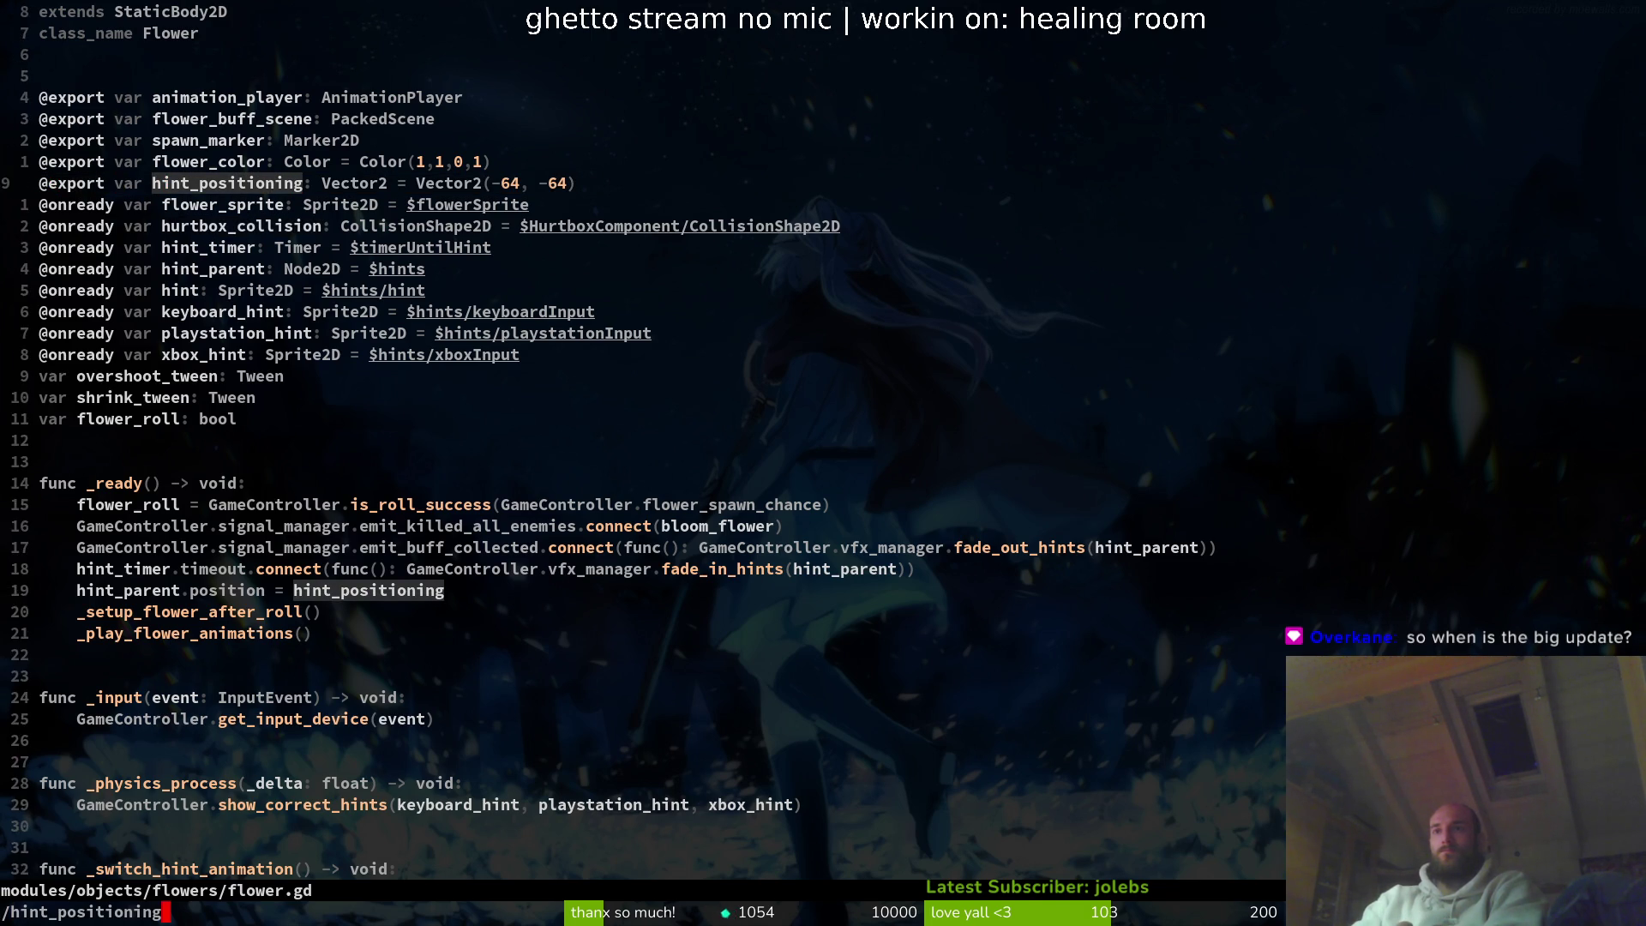
{"action": "key", "text": "Return"}
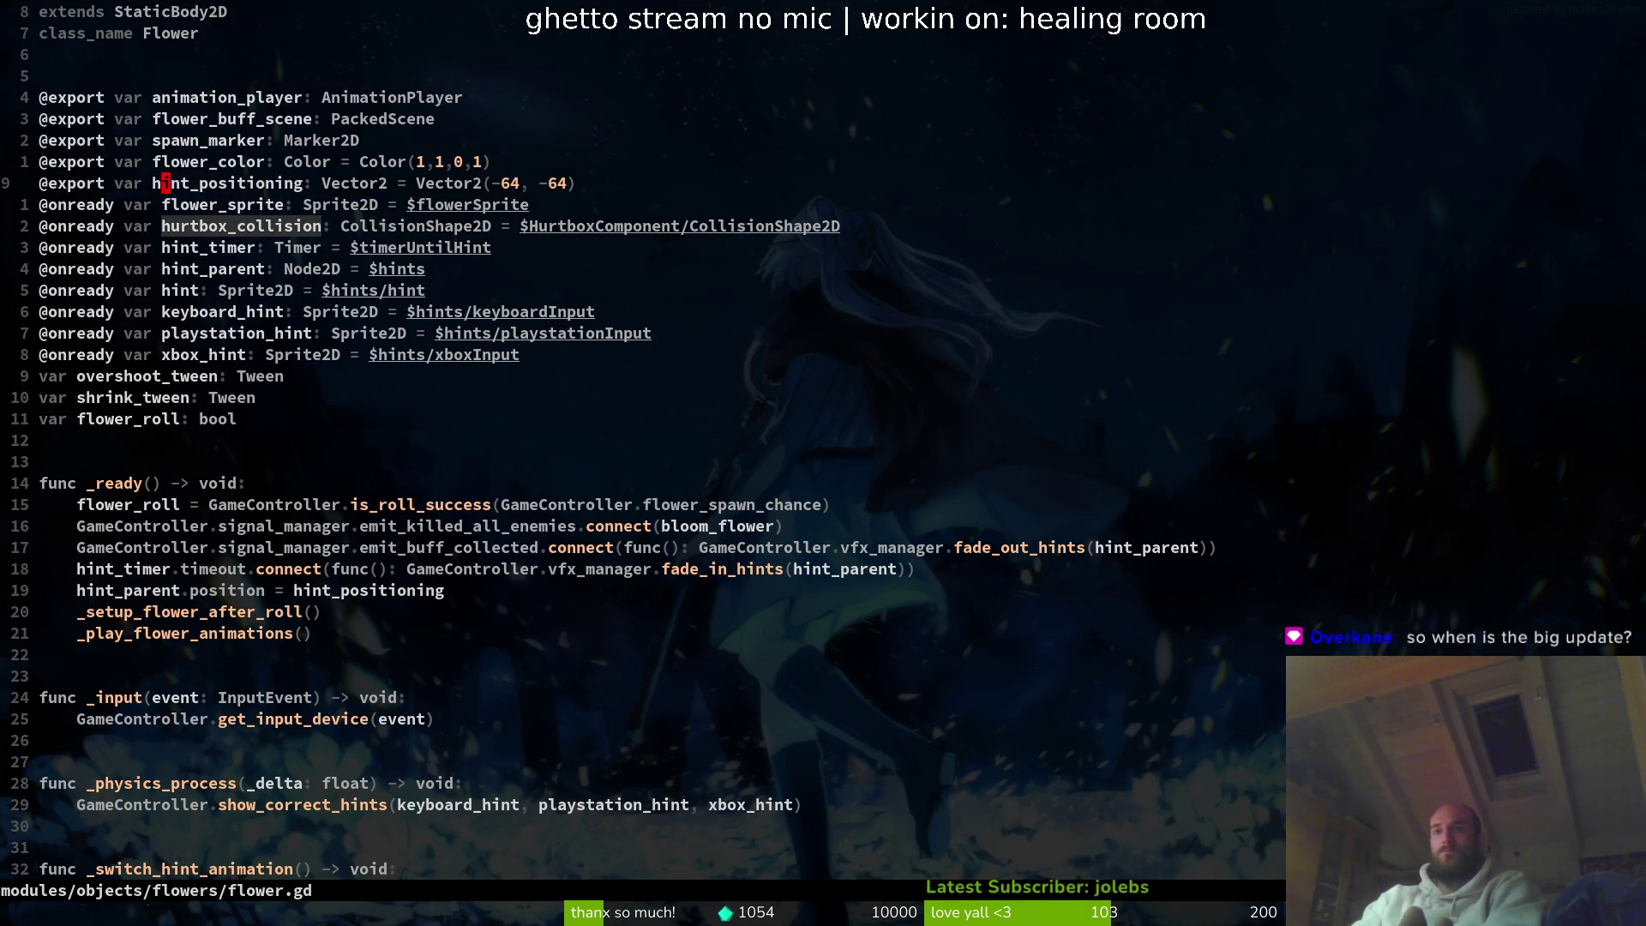
{"action": "key", "text": "space"}
{"action": "key", "text": "f"}
{"action": "key", "text": "w"}
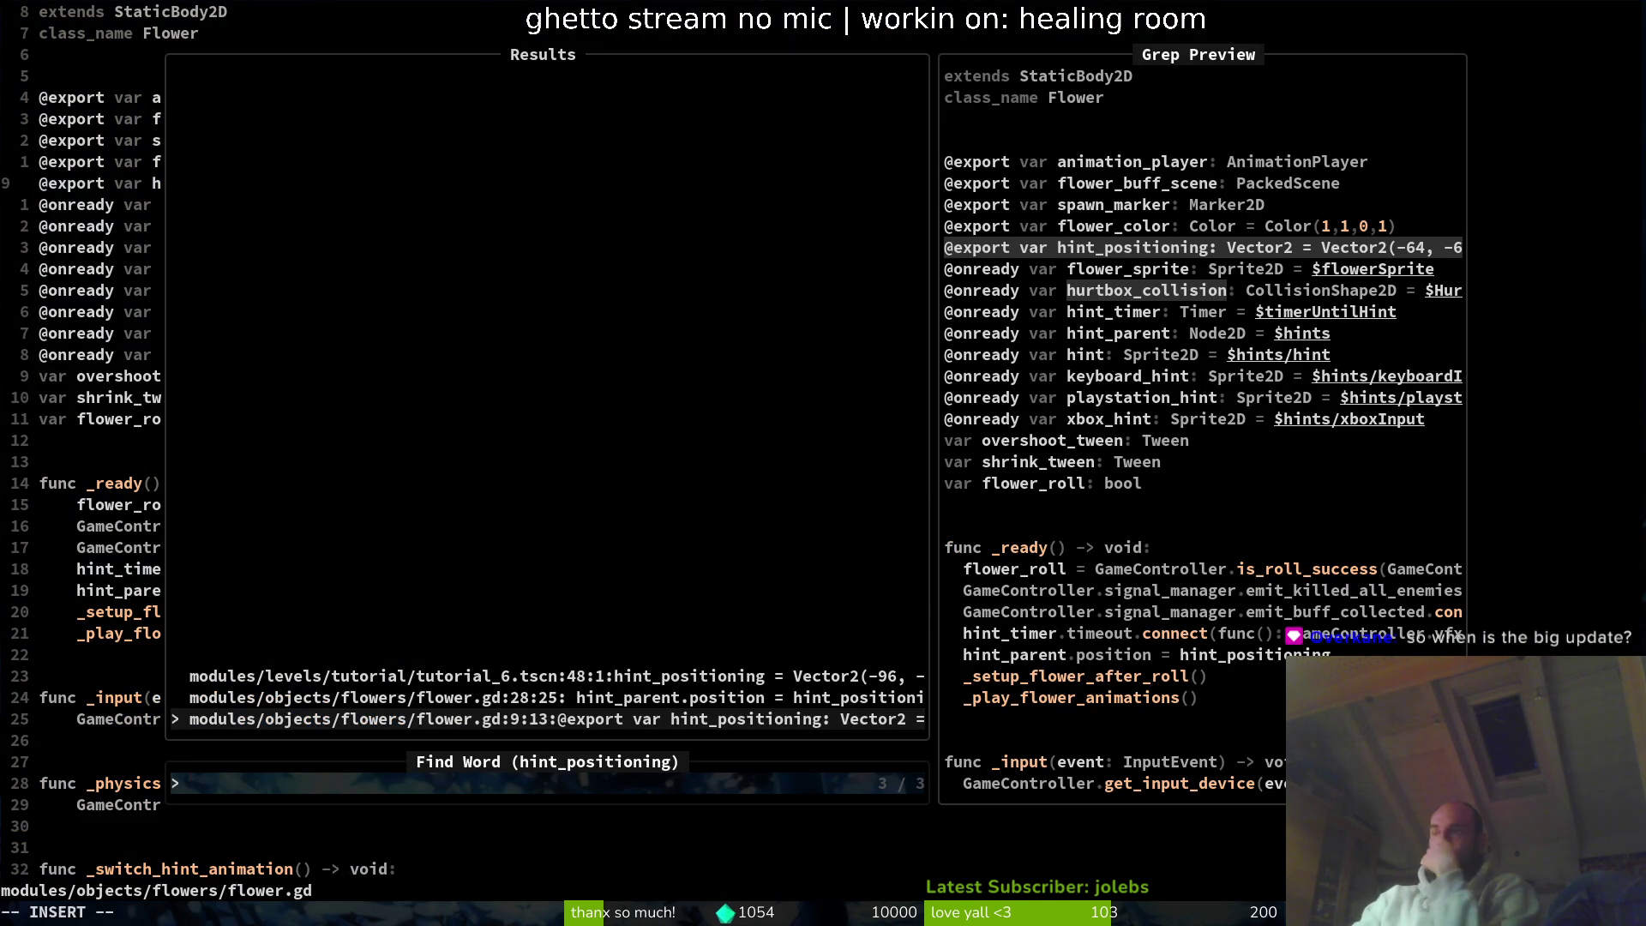
{"action": "key", "text": "ctrl+p"}
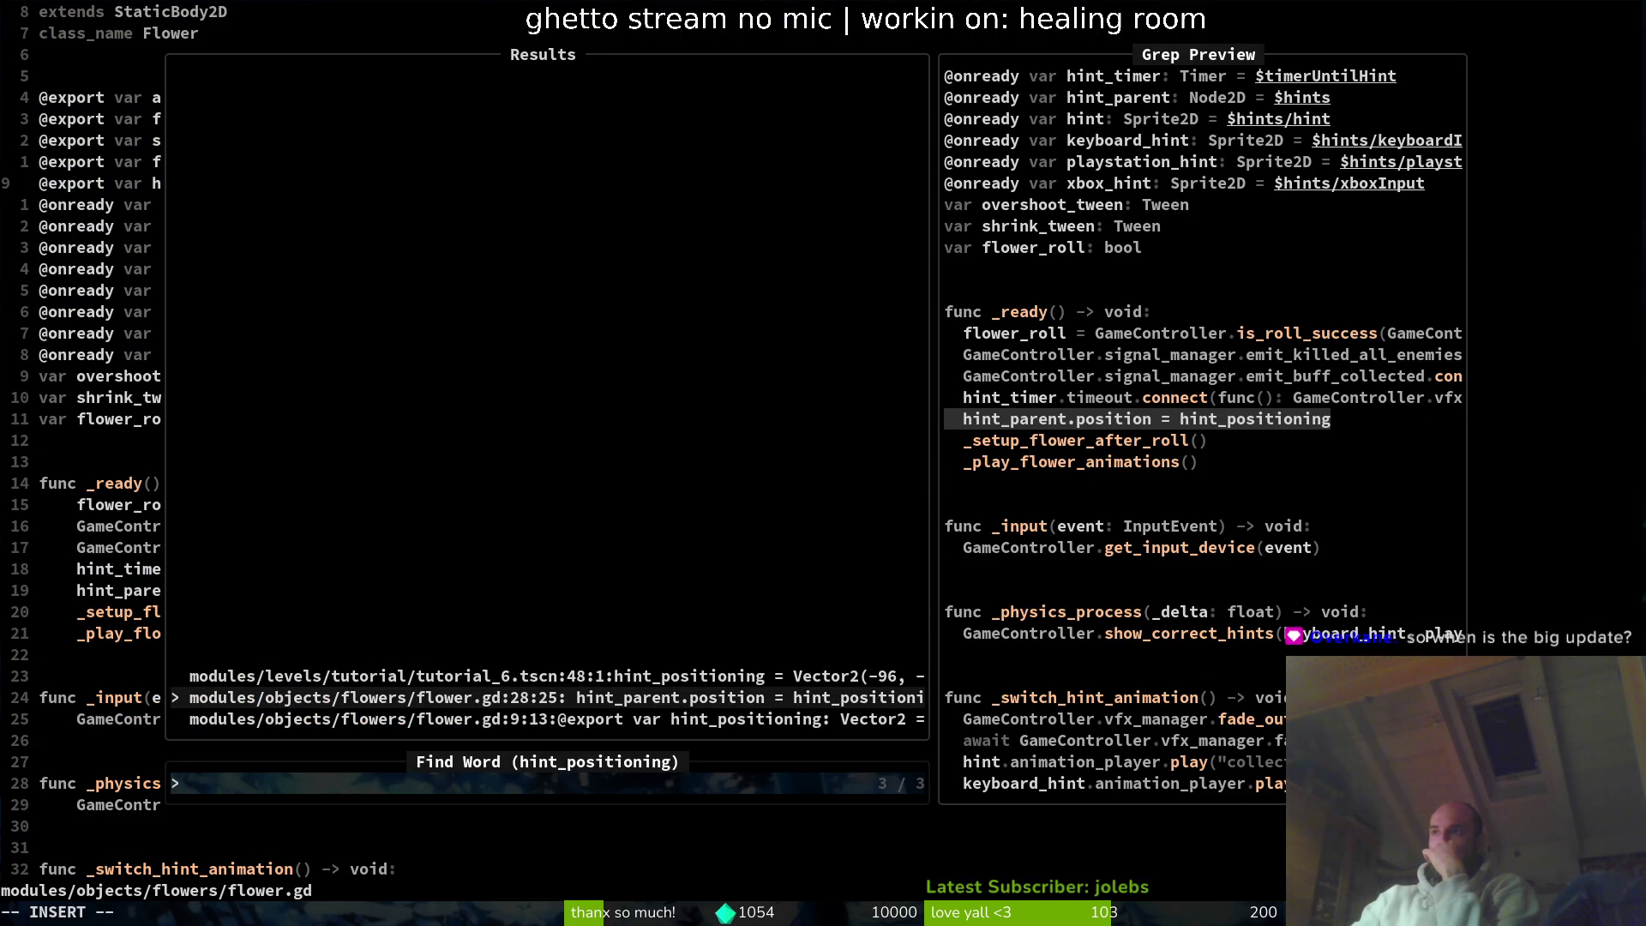
{"action": "key", "text": "ctrl+p"}
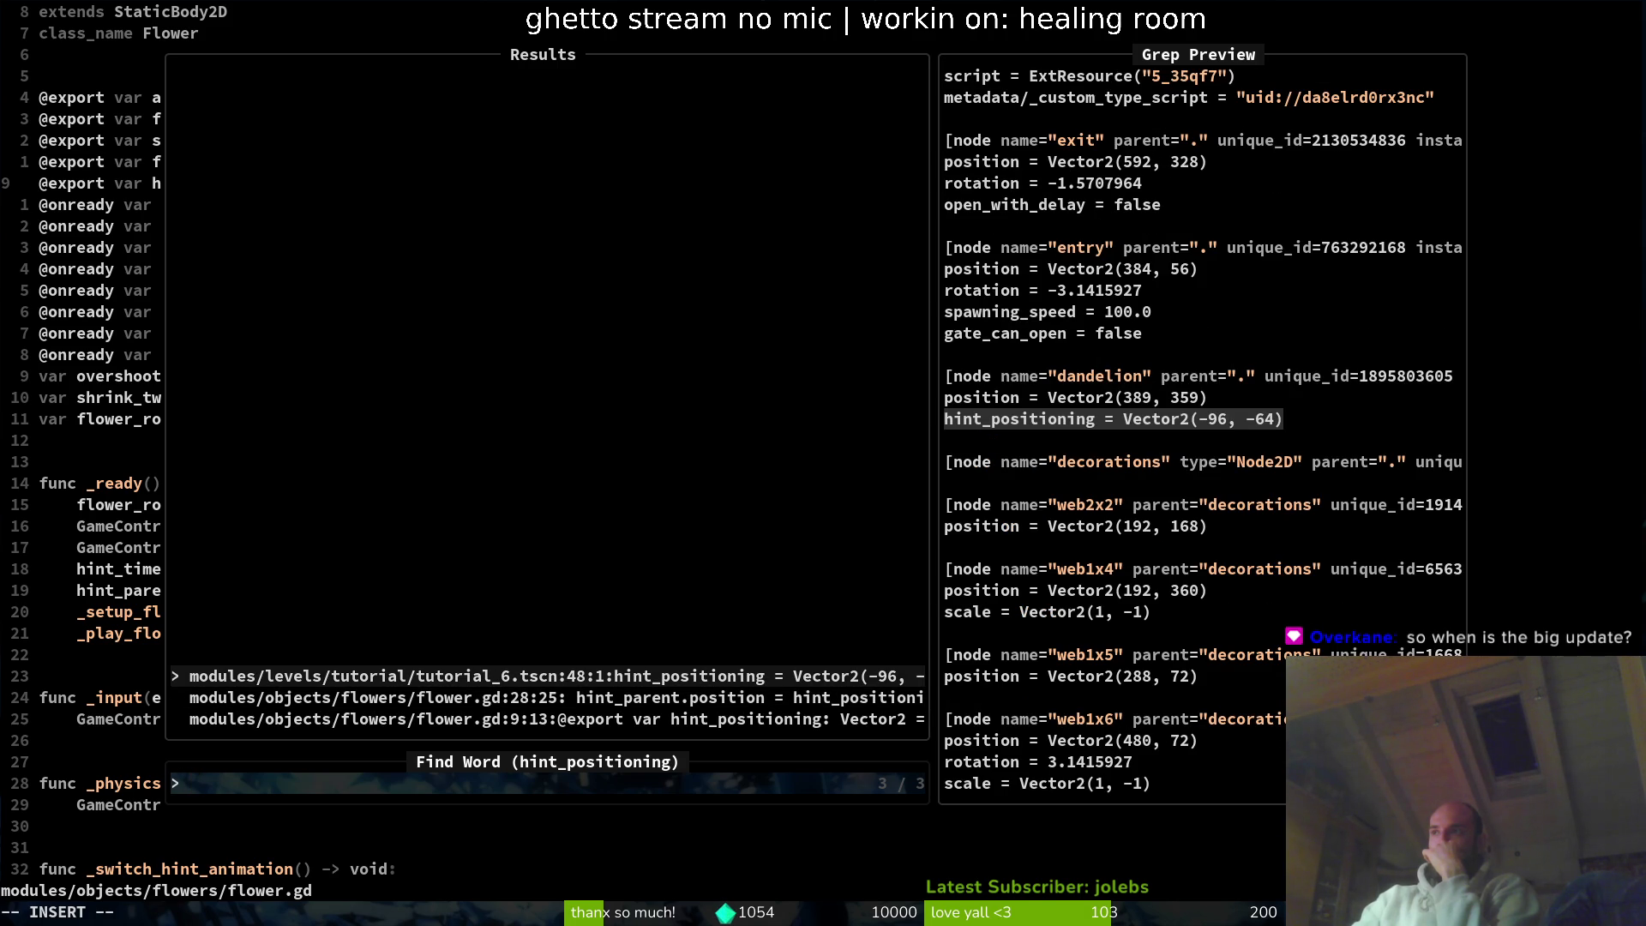
{"action": "key", "text": "ctrl+n"}
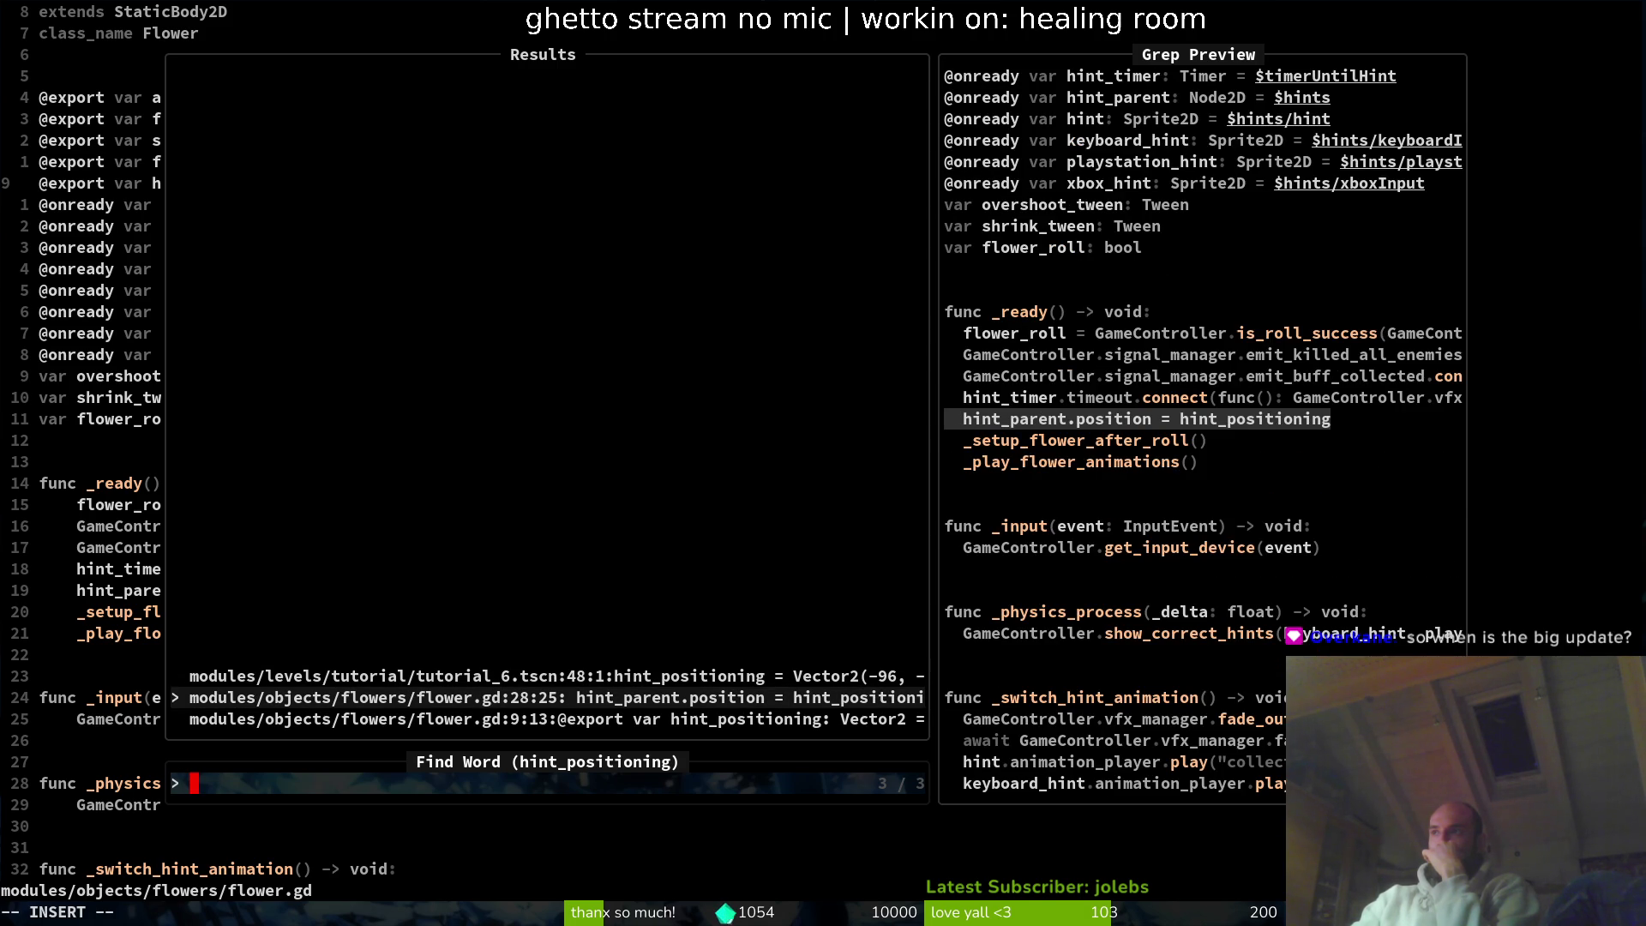
{"action": "key", "text": "ctrl+n"}
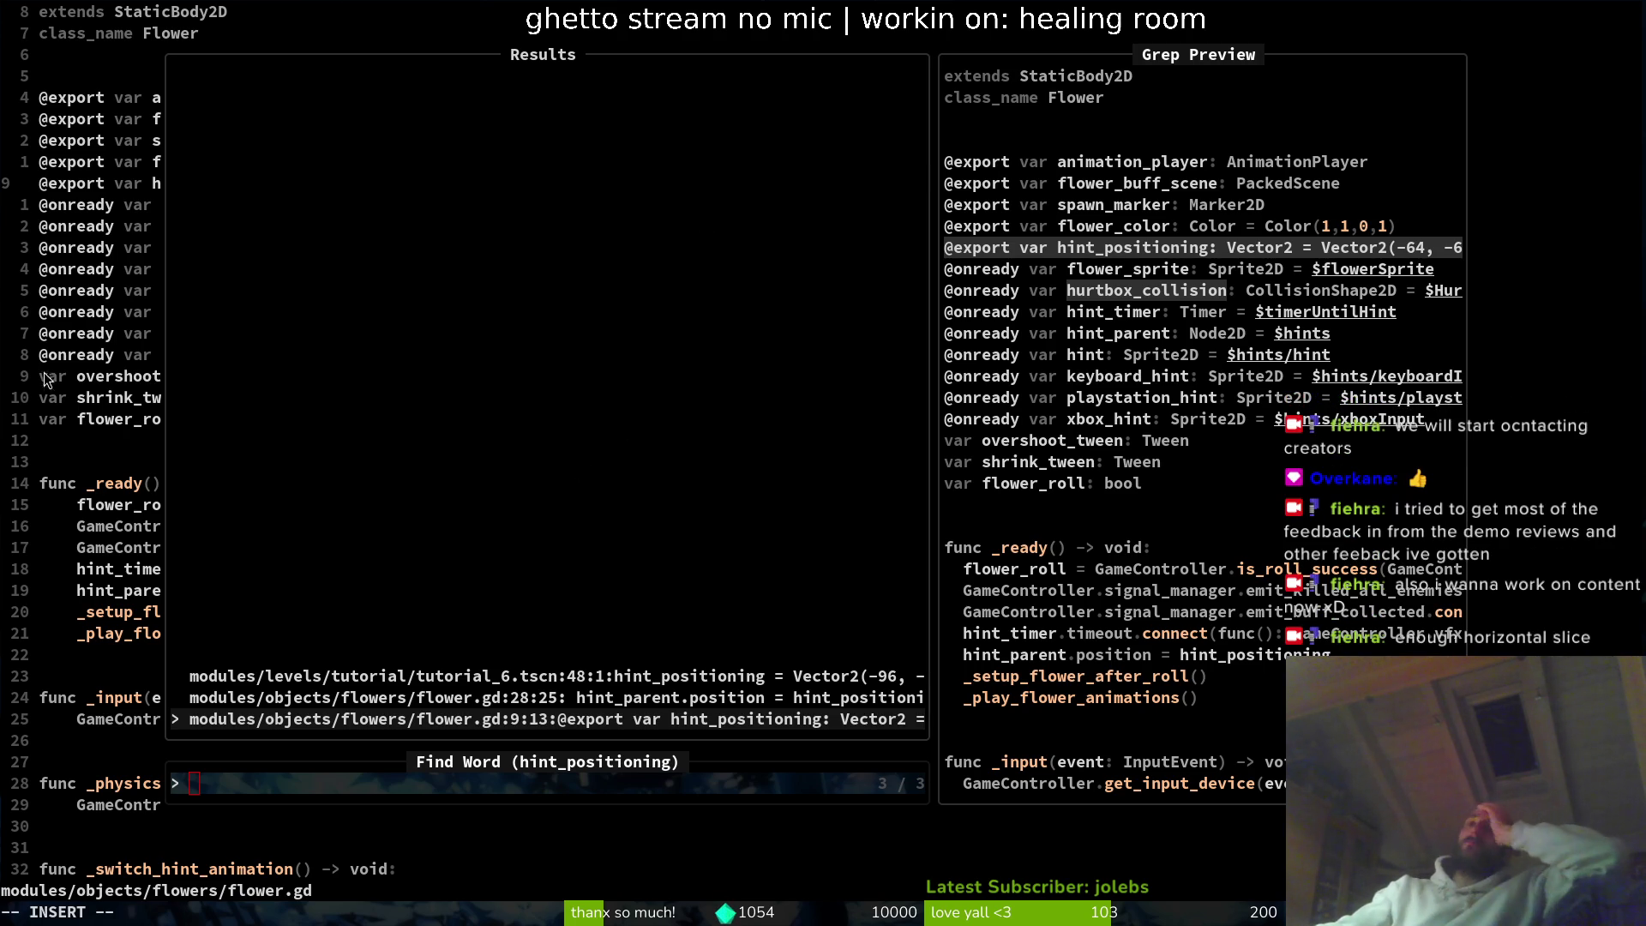
- Close the Telescope results and save flower.gd with :w
{"action": "key", "text": "Escape"}
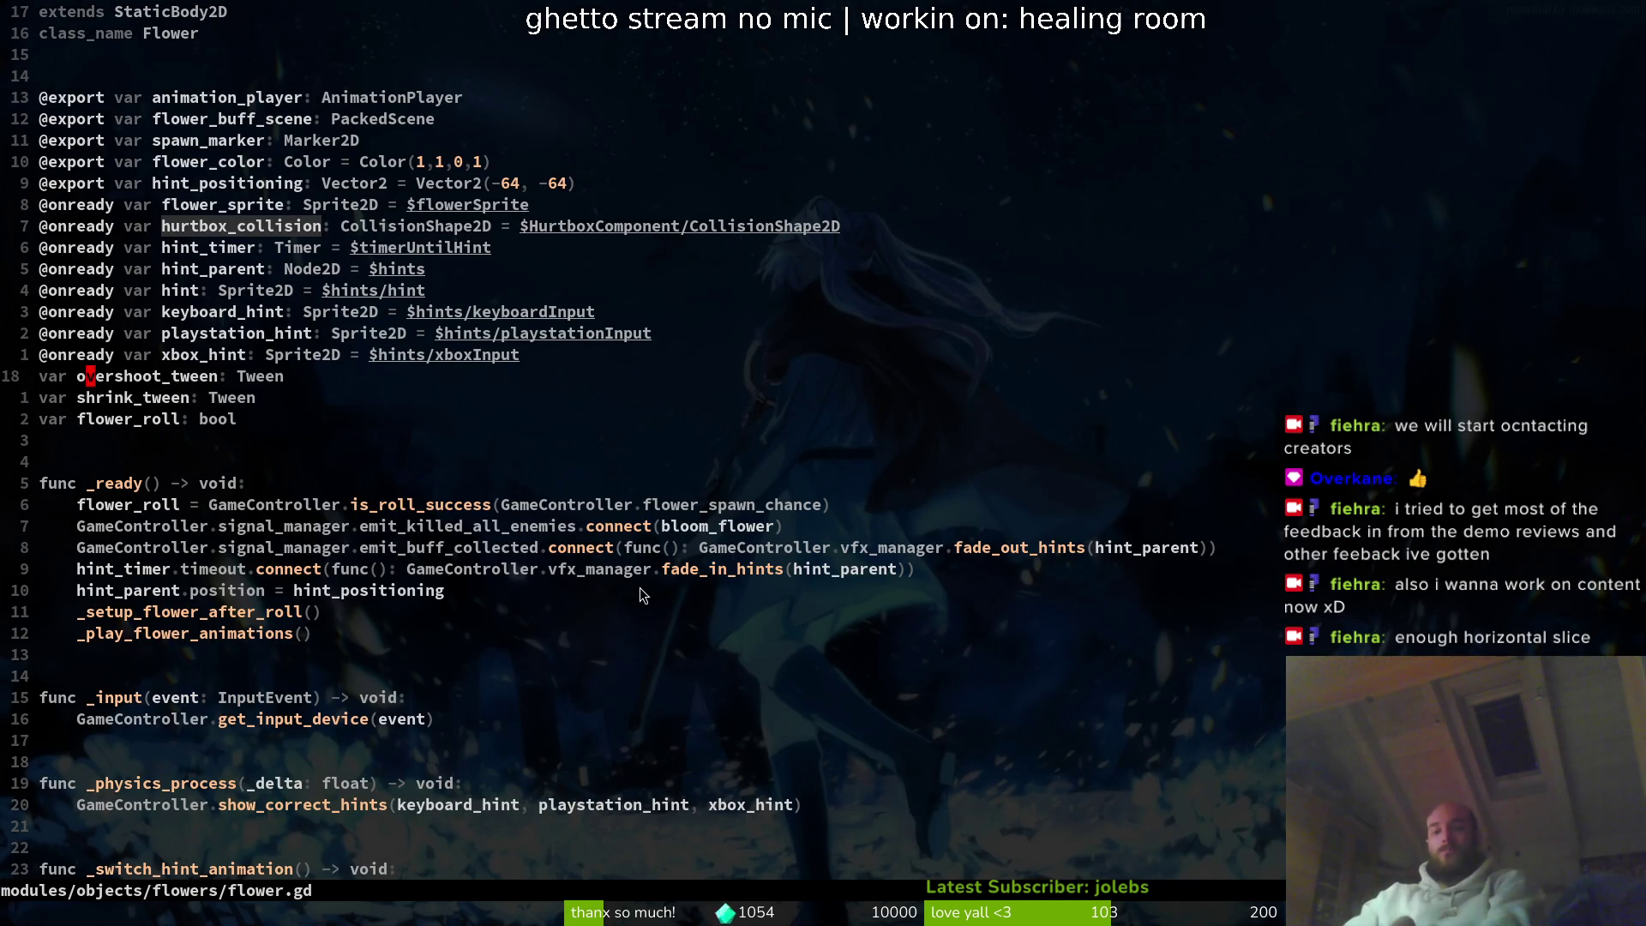
{"action": "type", "text": ":w"}
{"action": "key", "text": "Return"}
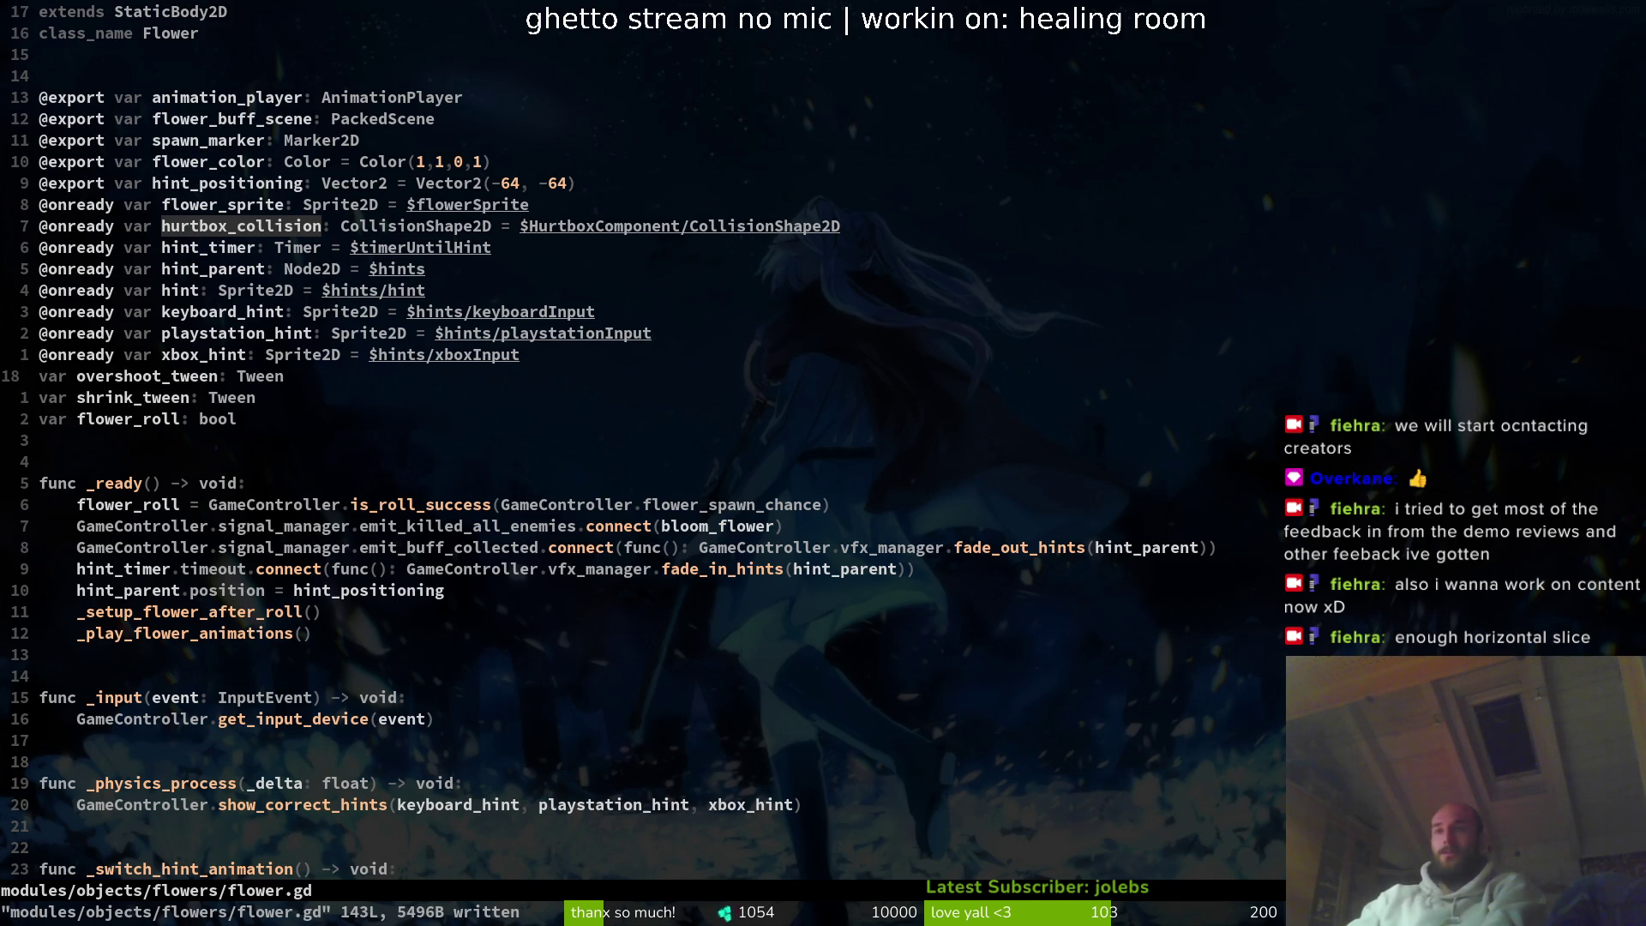
{"action": "scroll", "coordinate": [295, 478], "scroll_direction": "down", "scroll_amount": 4}
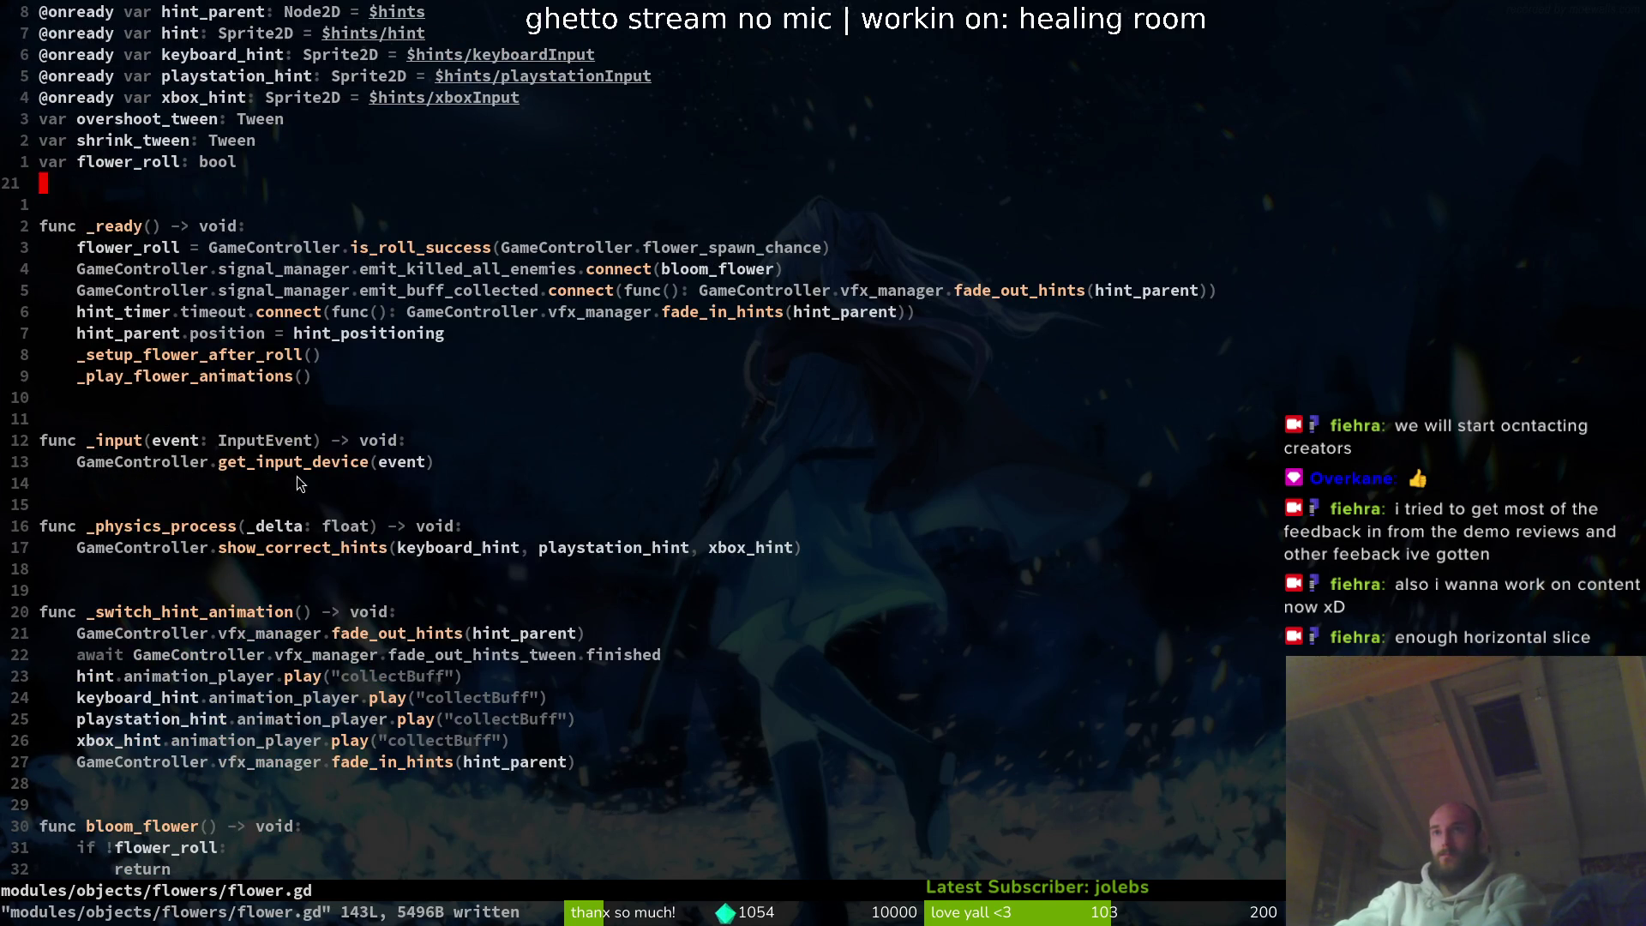
{"action": "left_click", "coordinate": [250, 410]}
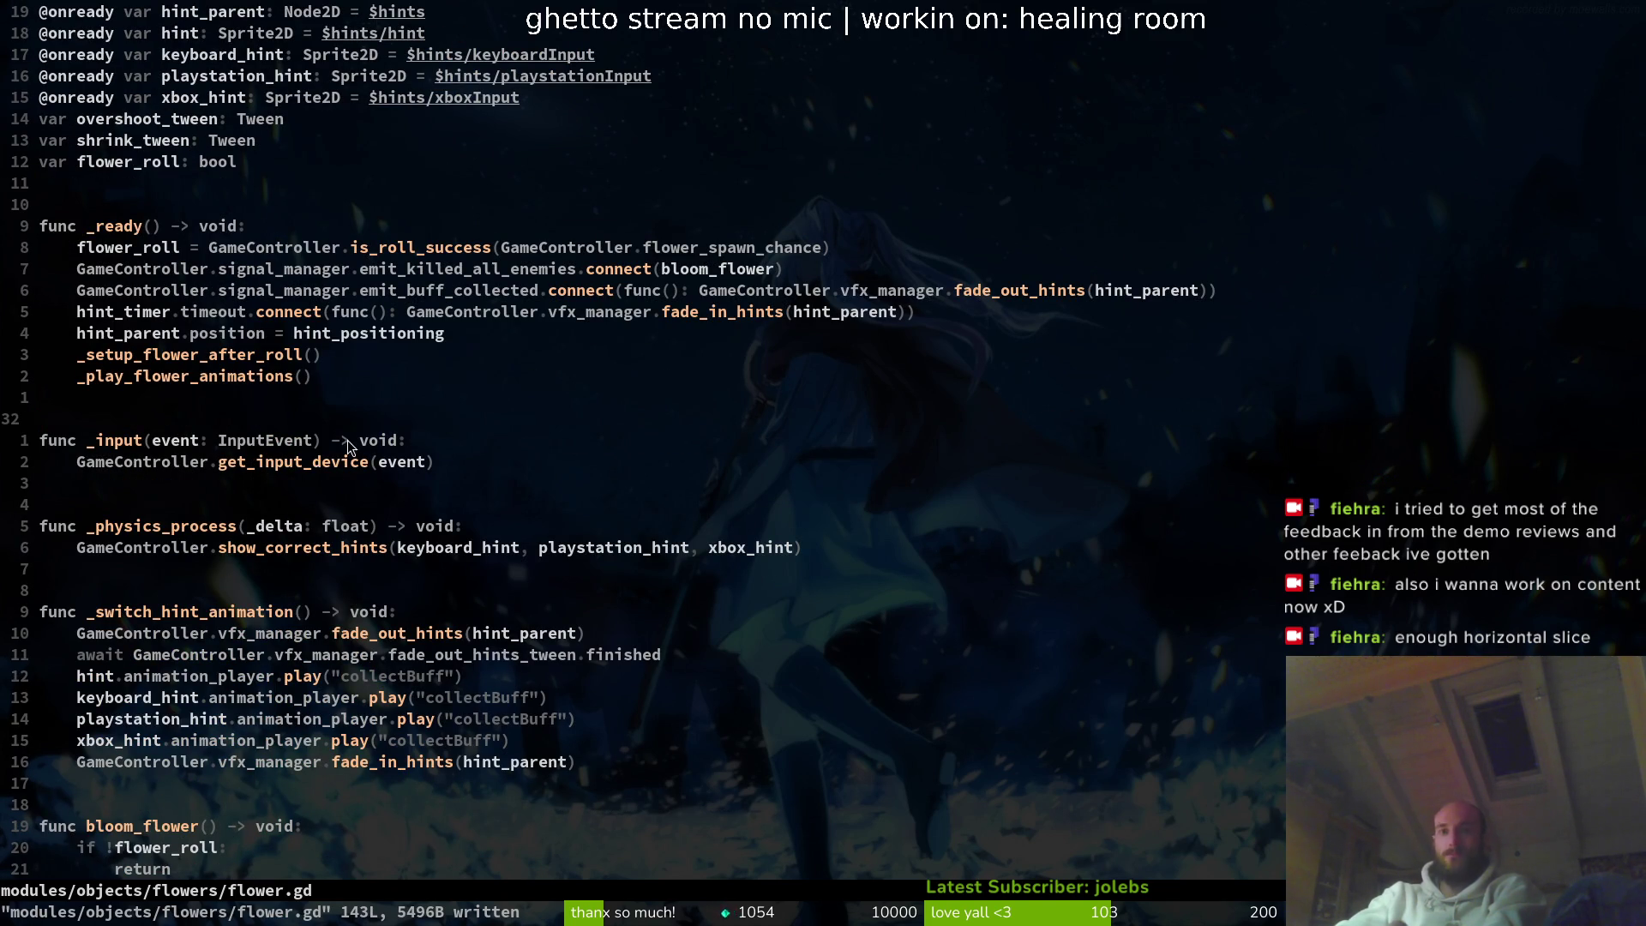
- Copy flower.gd's nine-line _ready function into lucerne.gd with a blank spacing line
{"action": "key", "text": "ctrl+6"}
{"action": "key", "text": "ctrl+6"}
{"action": "scroll", "coordinate": [117, 292], "scroll_direction": "up", "scroll_amount": 2}
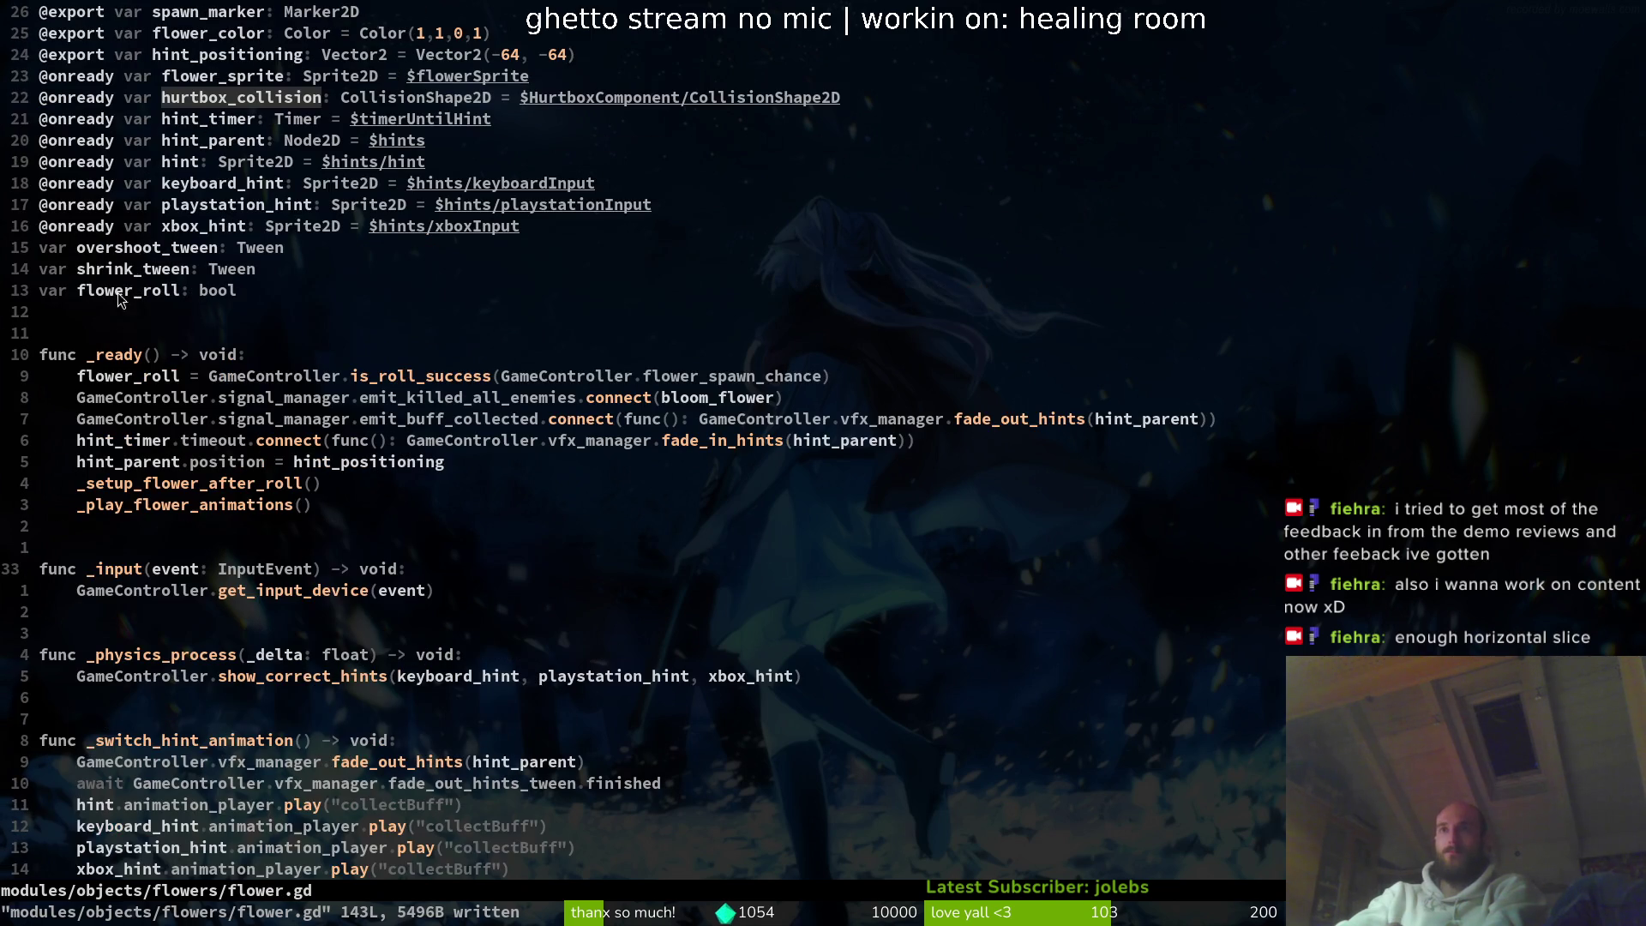
{"action": "key", "text": "shift+v"}
{"action": "key", "text": "j"}
{"action": "key", "text": "j"}
{"action": "key", "text": "j"}
{"action": "key", "text": "j"}
{"action": "key", "text": "y"}
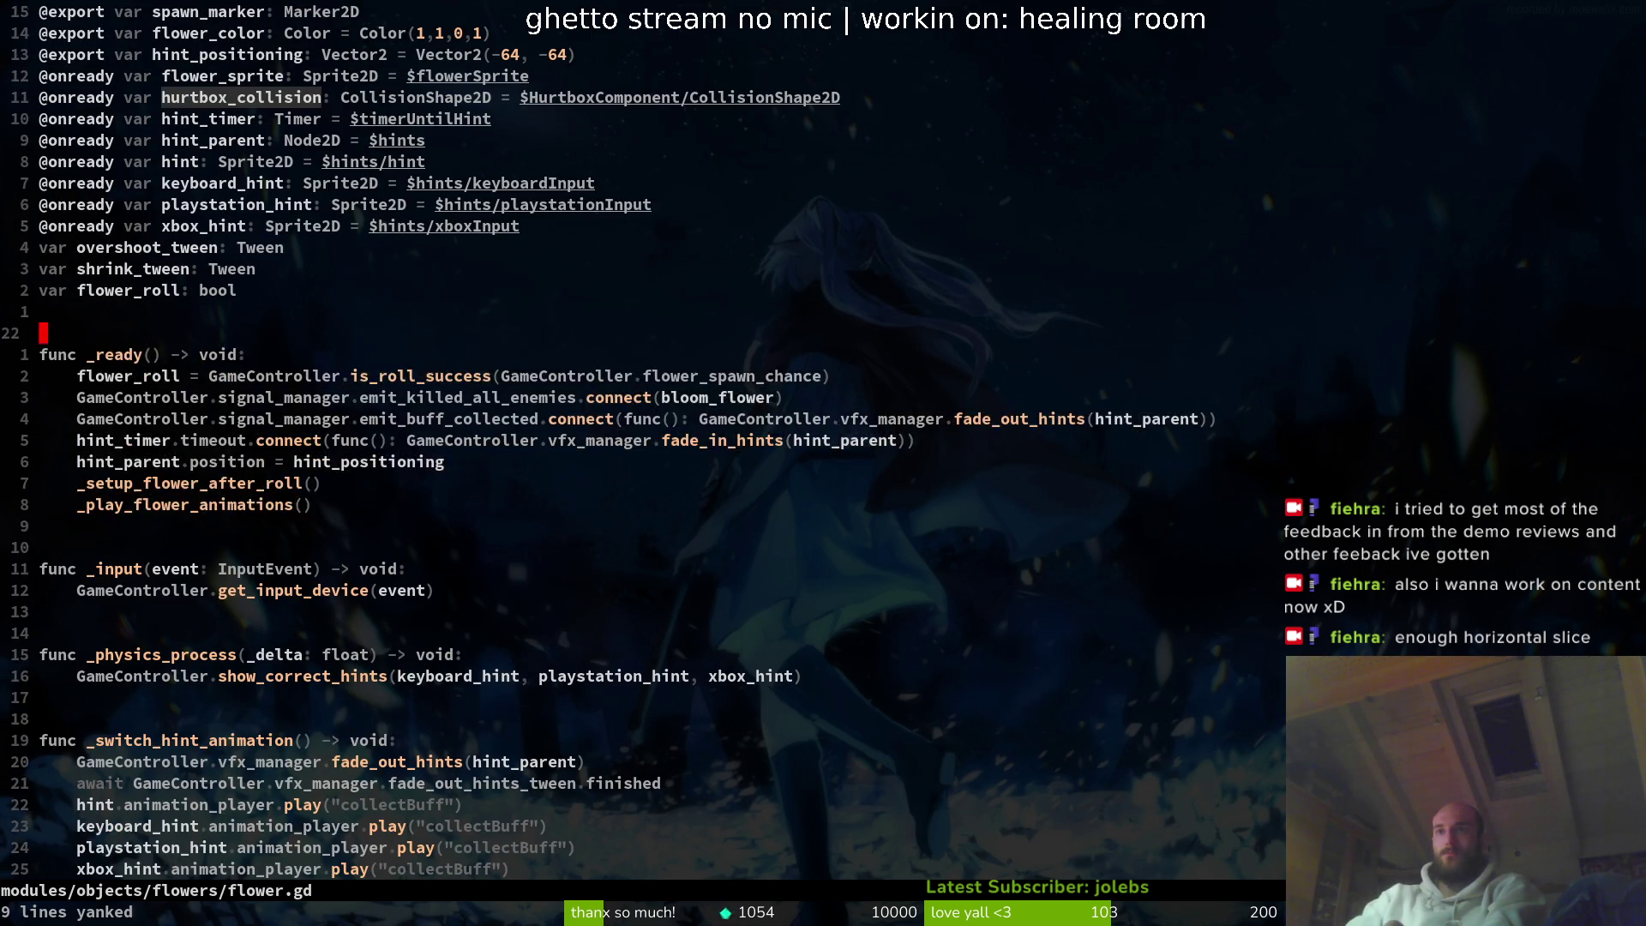
{"action": "key", "text": "ctrl+6"}
- Delete the flower-only lines from lucerne.gd's _ready: flower_roll, bloom_flower, buff-collected, hint_timer, hint_parent
{"action": "key", "text": "j"}
{"action": "key", "text": "j"}
{"action": "key", "text": "j"}
{"action": "key", "text": "p"}
{"action": "key", "text": "shift+o"}
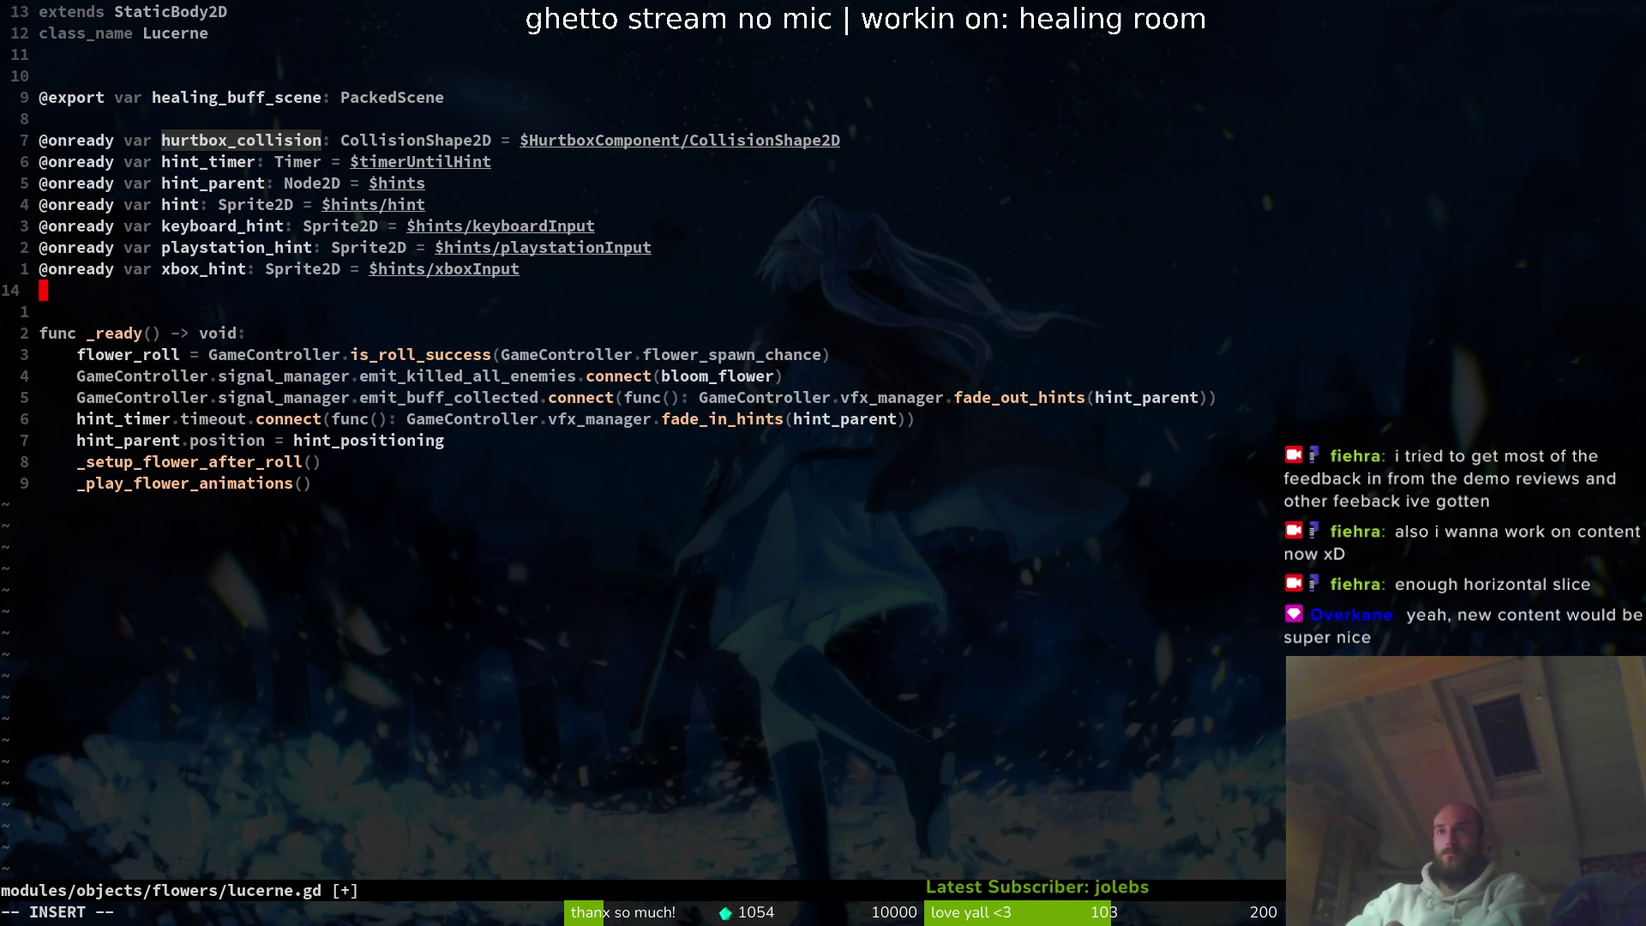
{"action": "key", "text": "Return"}
{"action": "key", "text": "Escape"}
{"action": "key", "text": "j"}
{"action": "key", "text": "j"}
{"action": "key", "text": "j"}
{"action": "key", "text": "d"}
{"action": "key", "text": "d"}
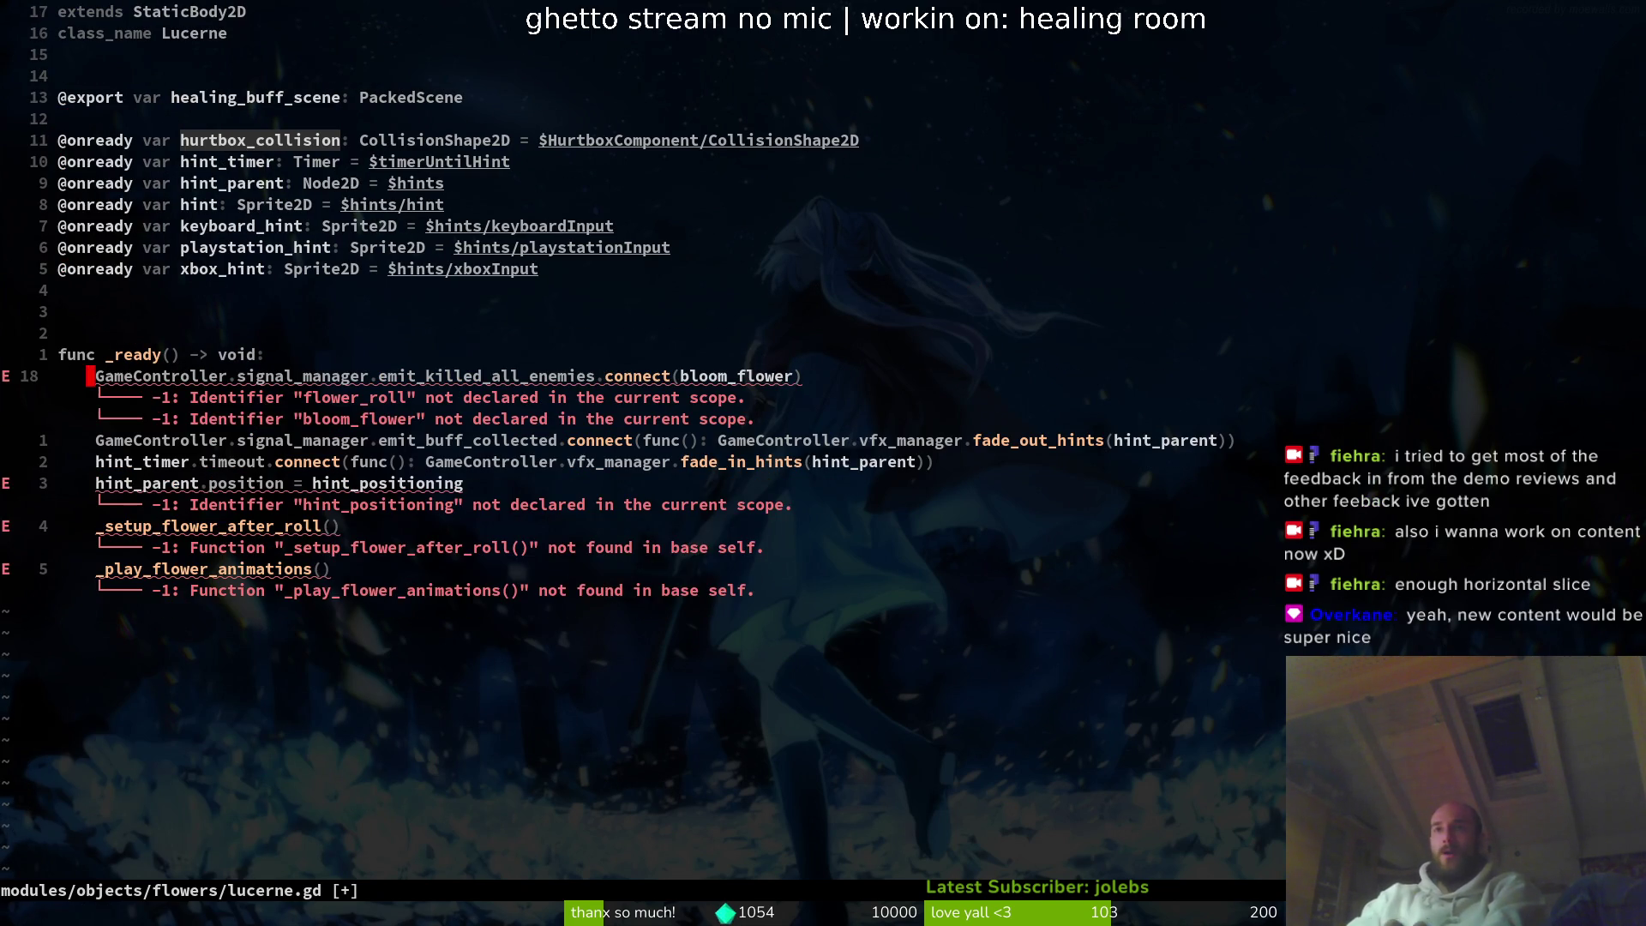
{"action": "key", "text": "d"}
{"action": "key", "text": "d"}
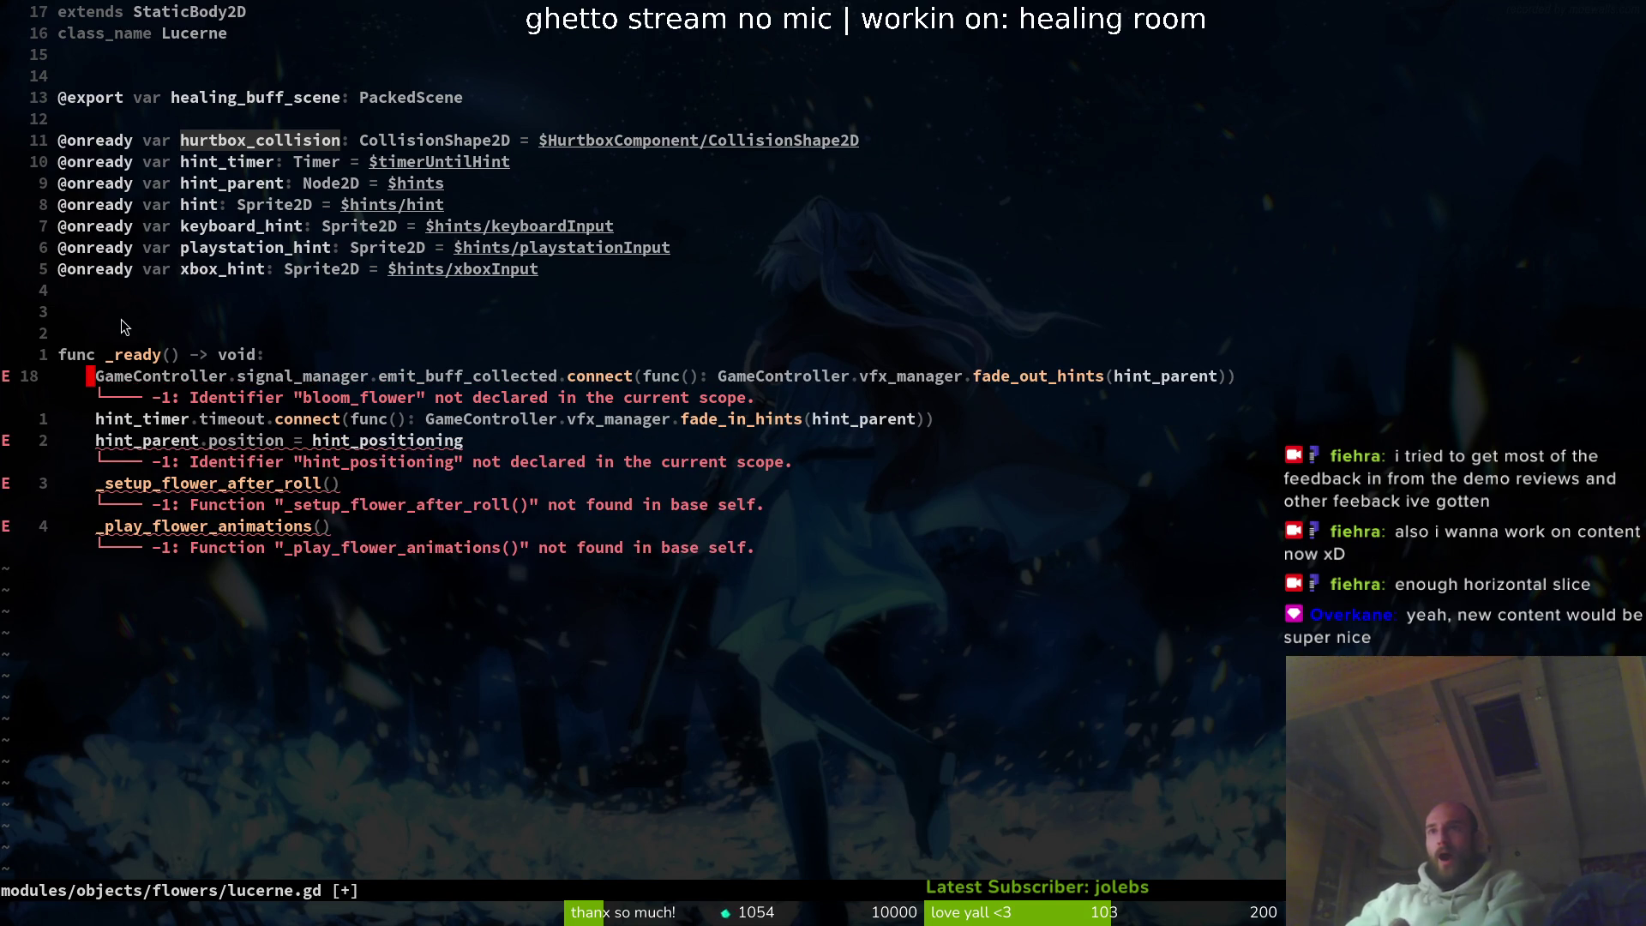
{"action": "key", "text": "shift+v"}
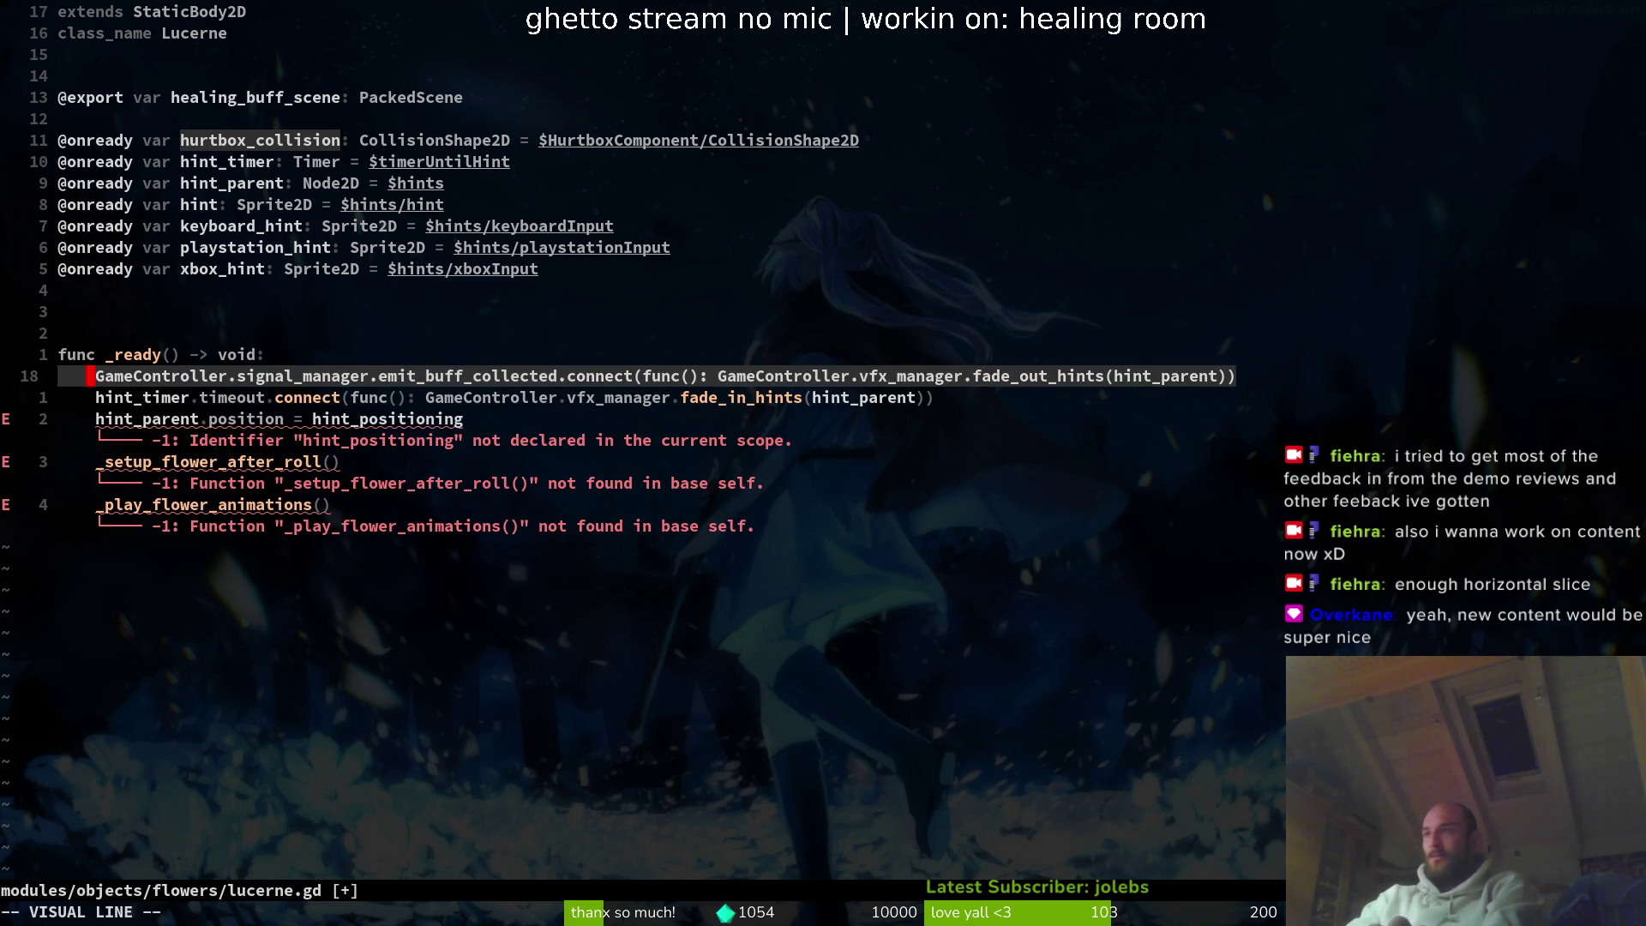
{"action": "key", "text": "Escape"}
{"action": "key", "text": "j"}
{"action": "key", "text": "shift+v"}
{"action": "key", "text": "Escape"}
{"action": "key", "text": "j"}
{"action": "key", "text": "shift+v"}
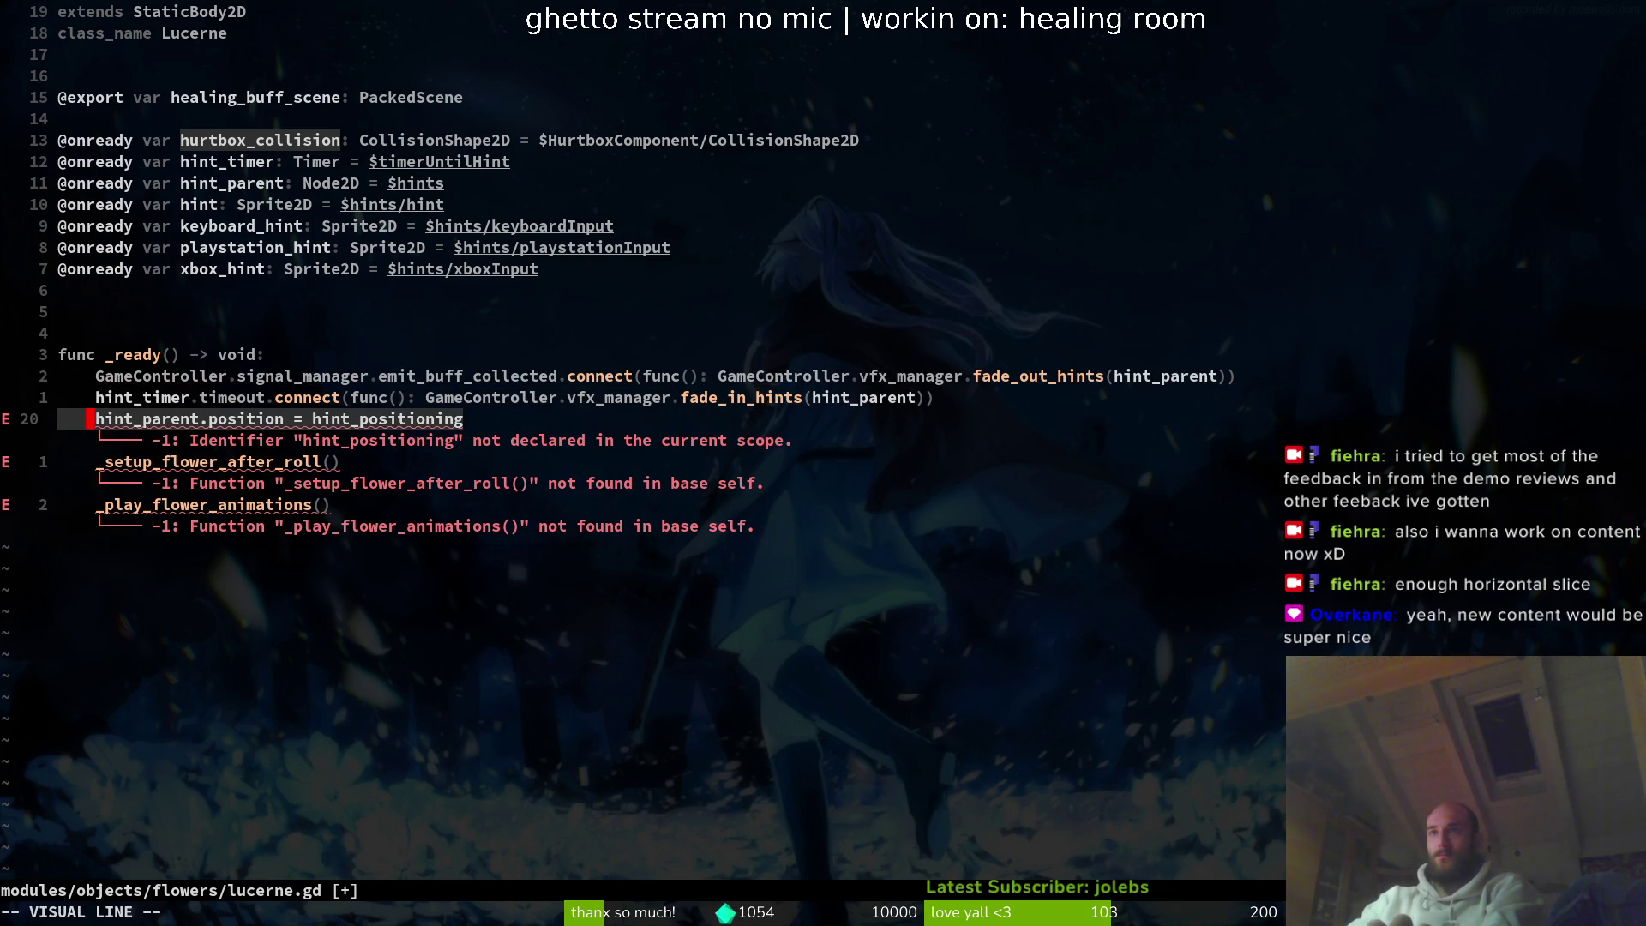
- Paste the hint_positioning export into lucerne.gd and delete its _setup_flower_after_roll call
{"action": "key", "text": "Escape"}
{"action": "key", "text": "ctrl+6"}
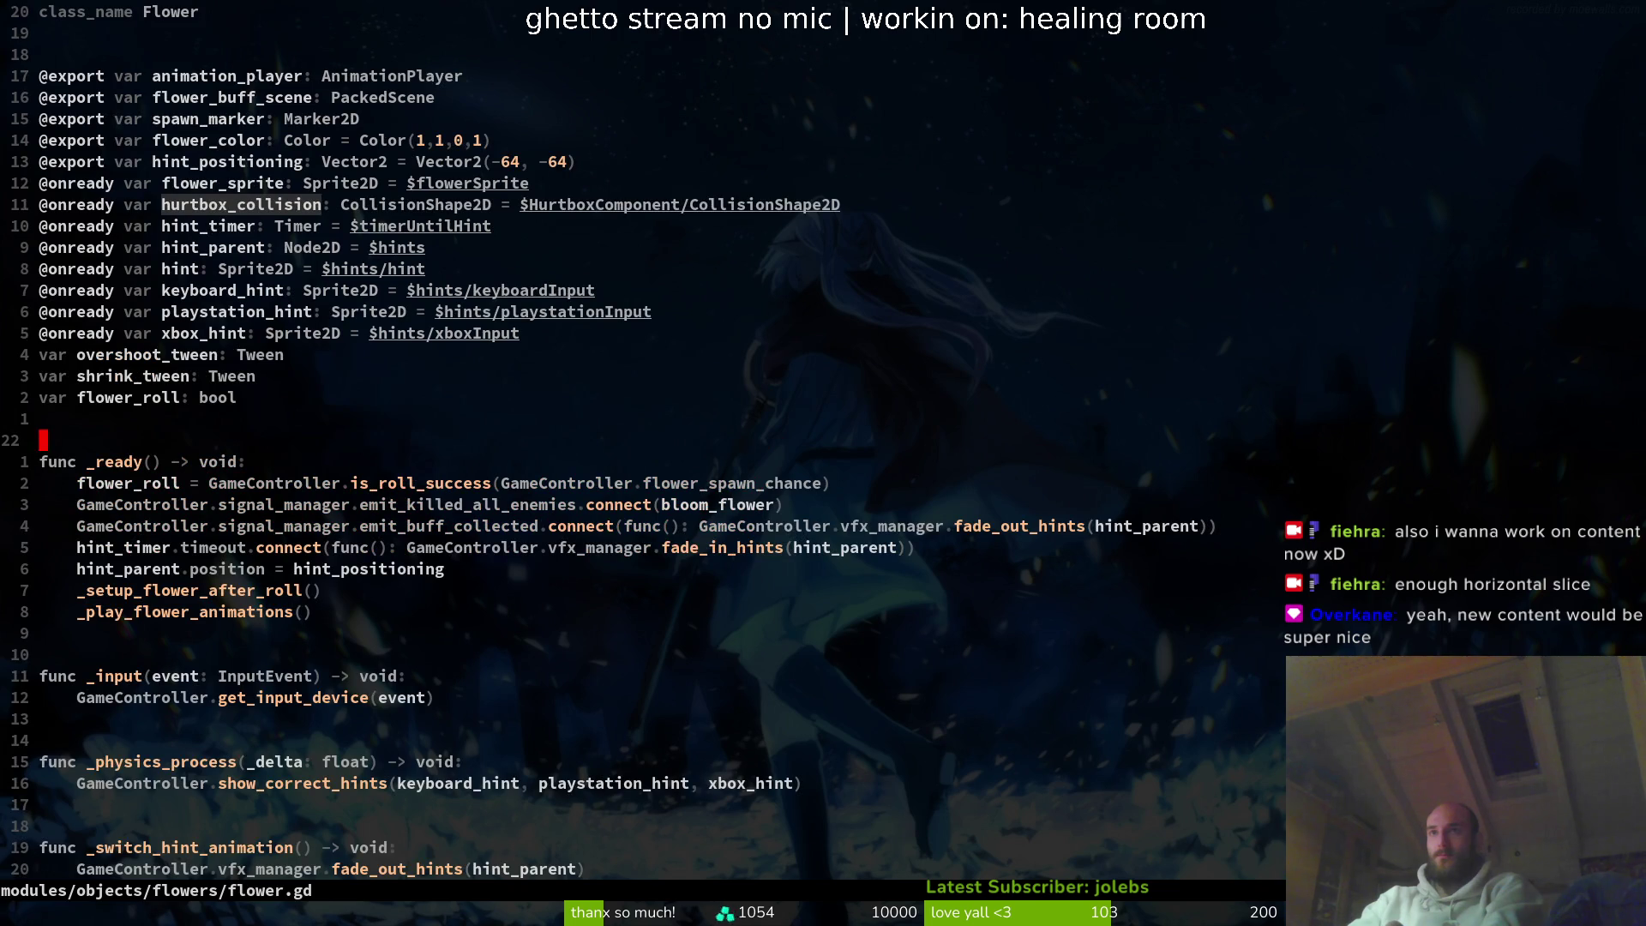
{"action": "key", "text": "ctrl+6"}
{"action": "key", "text": "ctrl+6"}
{"action": "key", "text": "1"}
{"action": "key", "text": "3"}
{"action": "key", "text": "k"}
{"action": "key", "text": "y"}
{"action": "key", "text": "y"}
{"action": "key", "text": "ctrl+6"}
{"action": "key", "text": "p"}
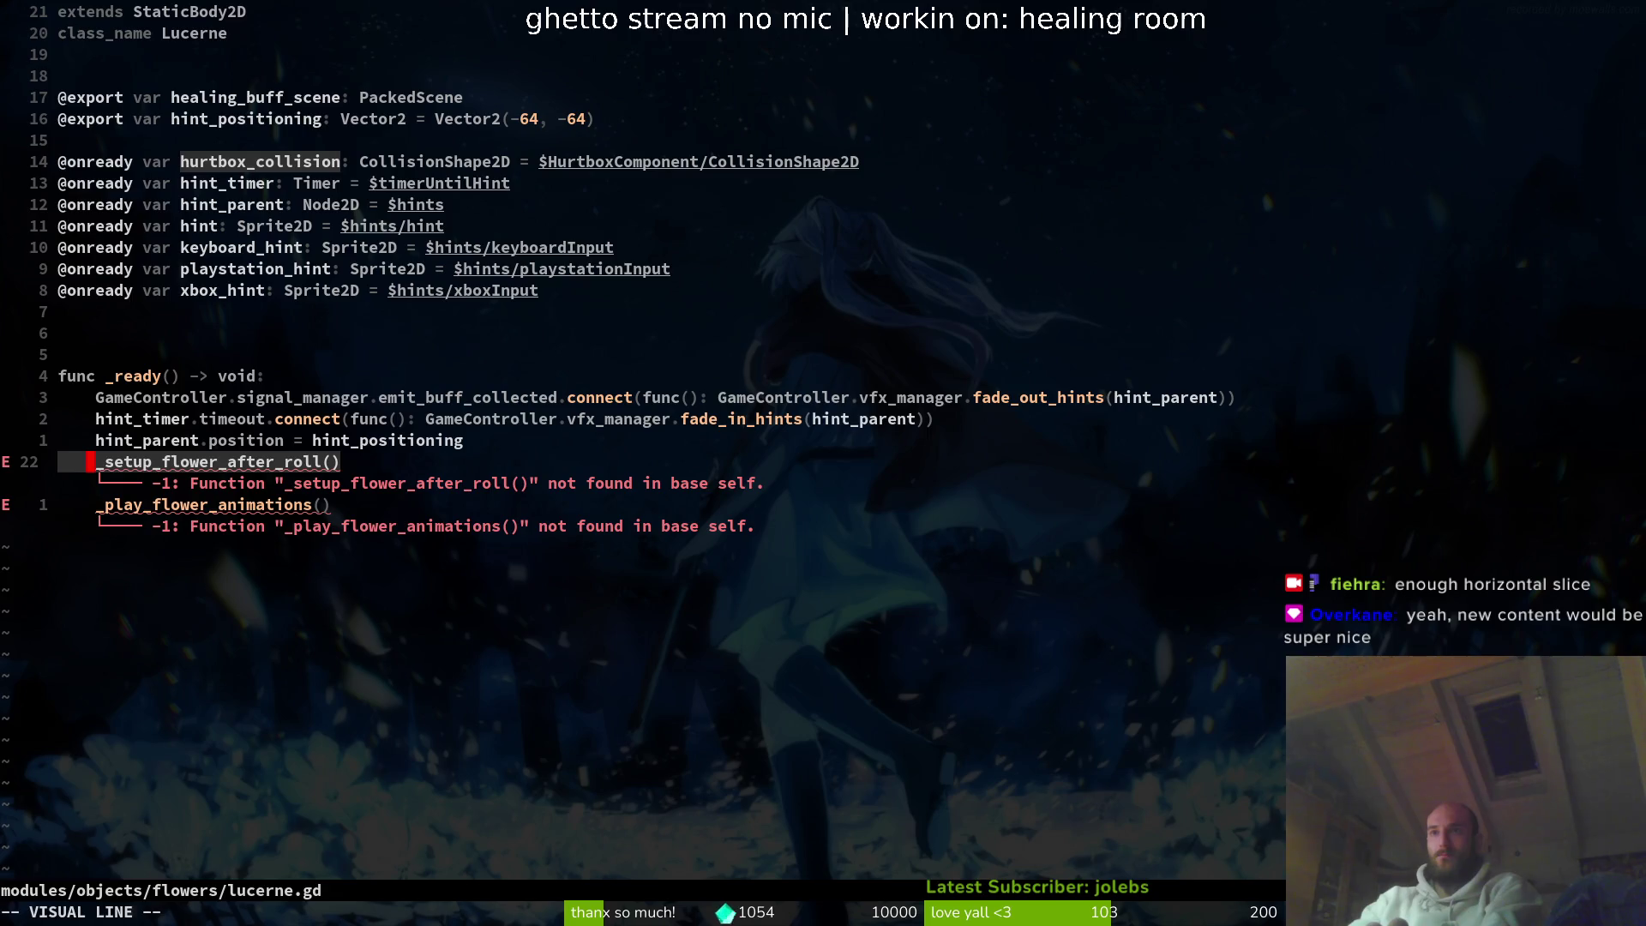
{"action": "key", "text": "d"}
{"action": "key", "text": "d"}
{"action": "key", "text": "V"}
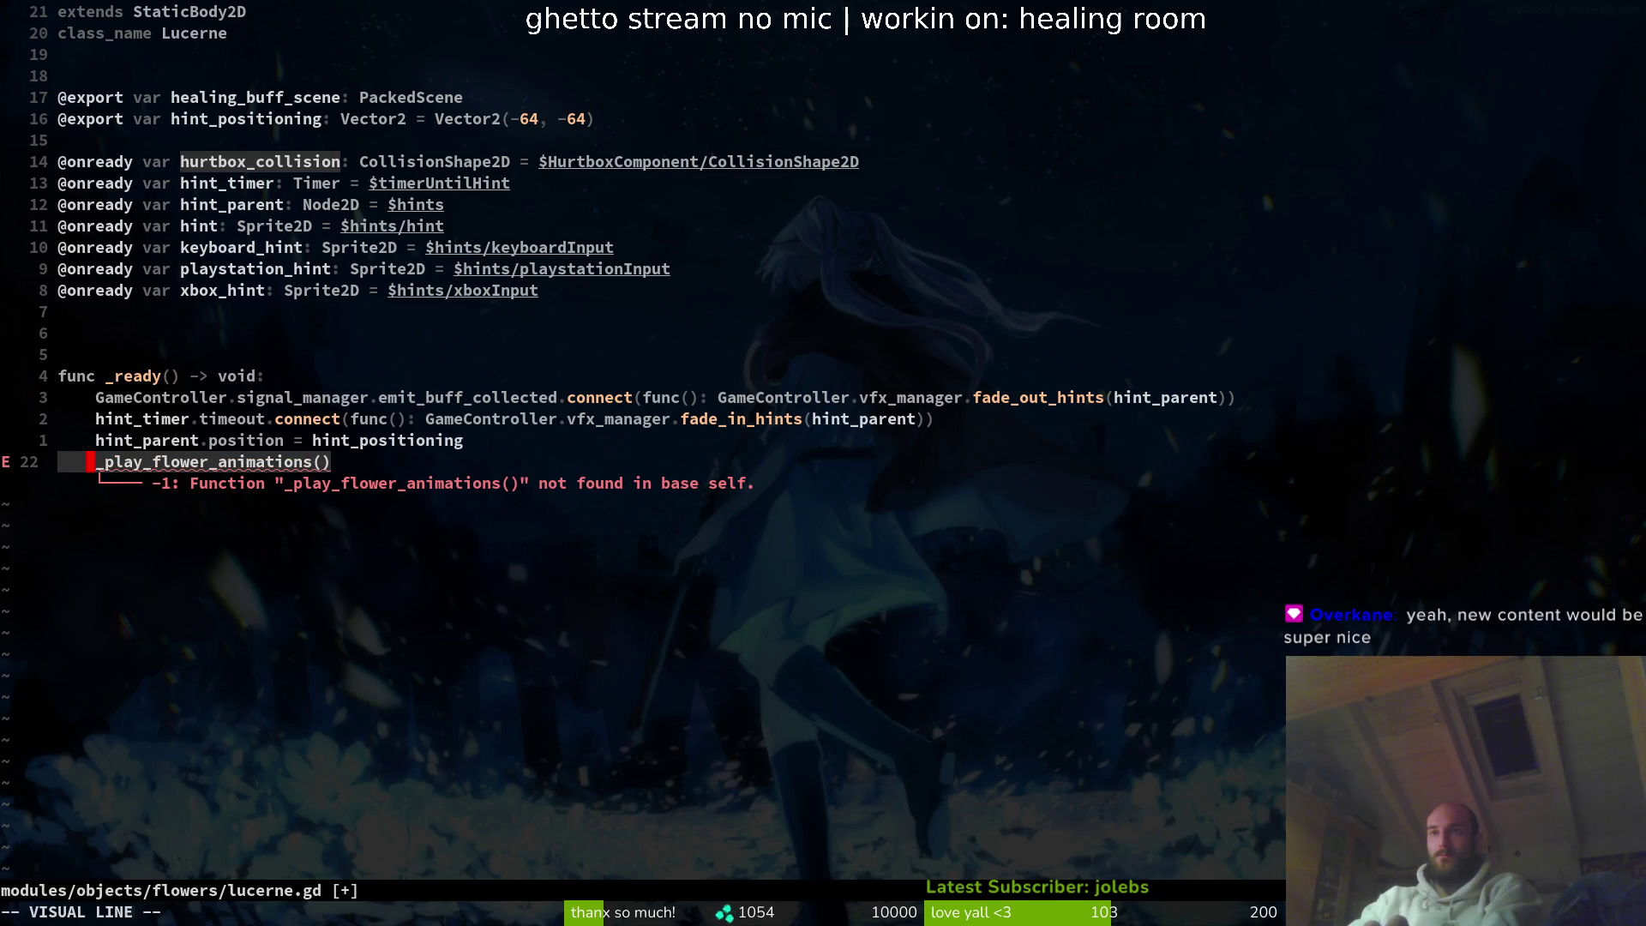
{"action": "key", "text": "ctrl+6"}
- Copy the _play_flower_animations function from the end of flower.gd
{"action": "key", "text": "ctrl+d"}
{"action": "key", "text": "ctrl+d"}
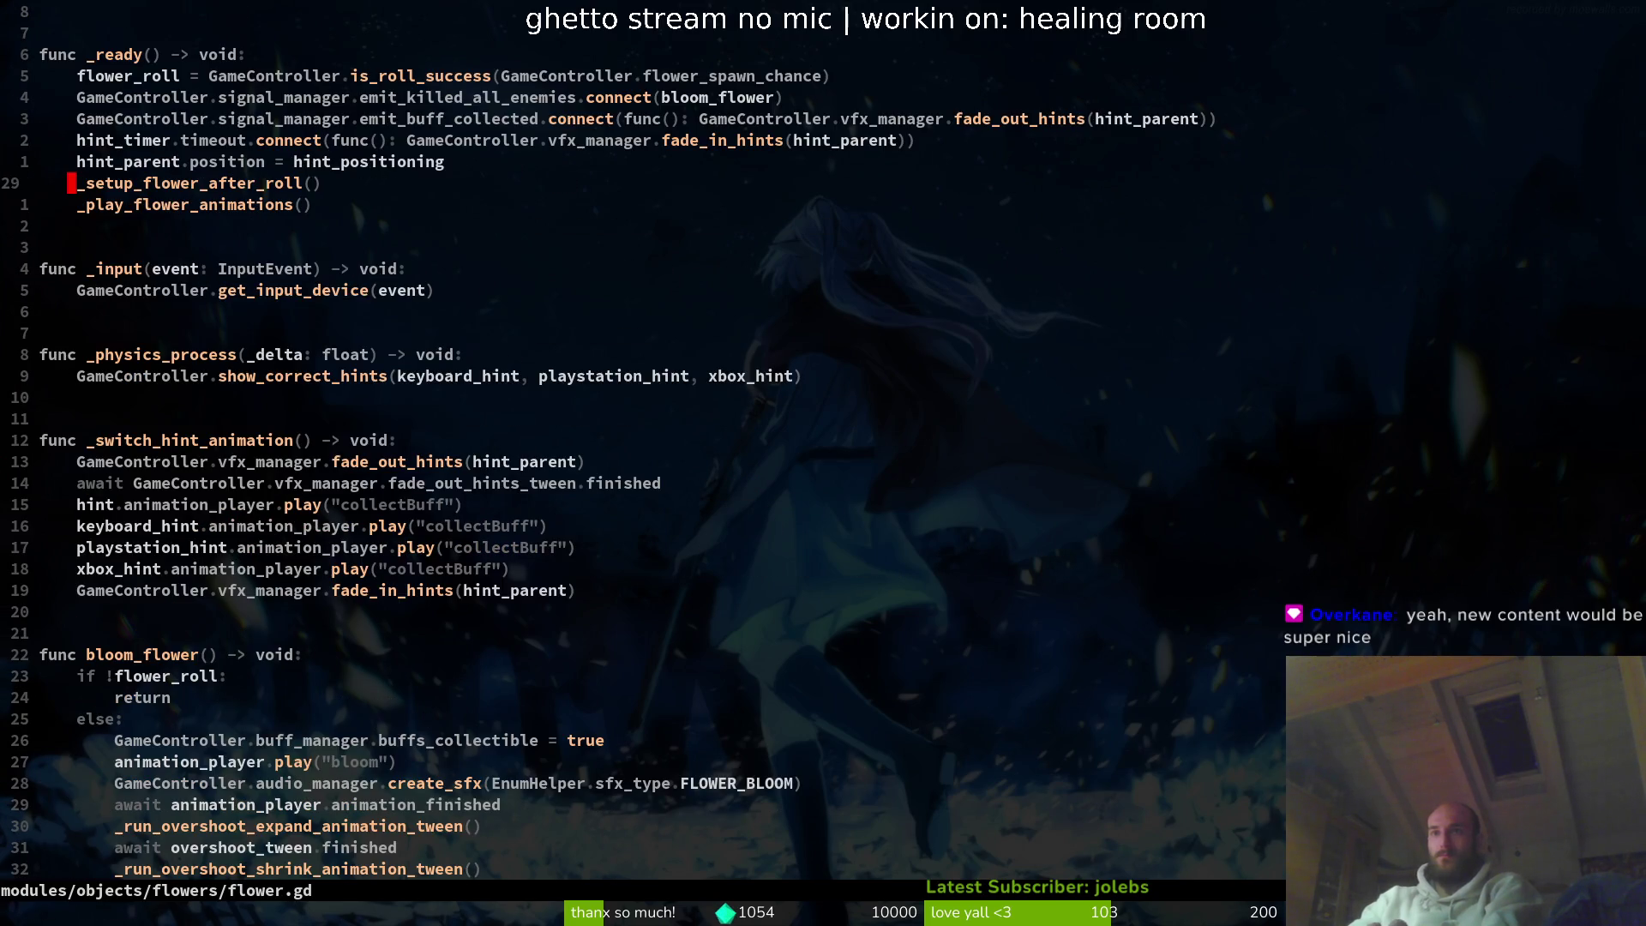
{"action": "key", "text": "ctrl+d"}
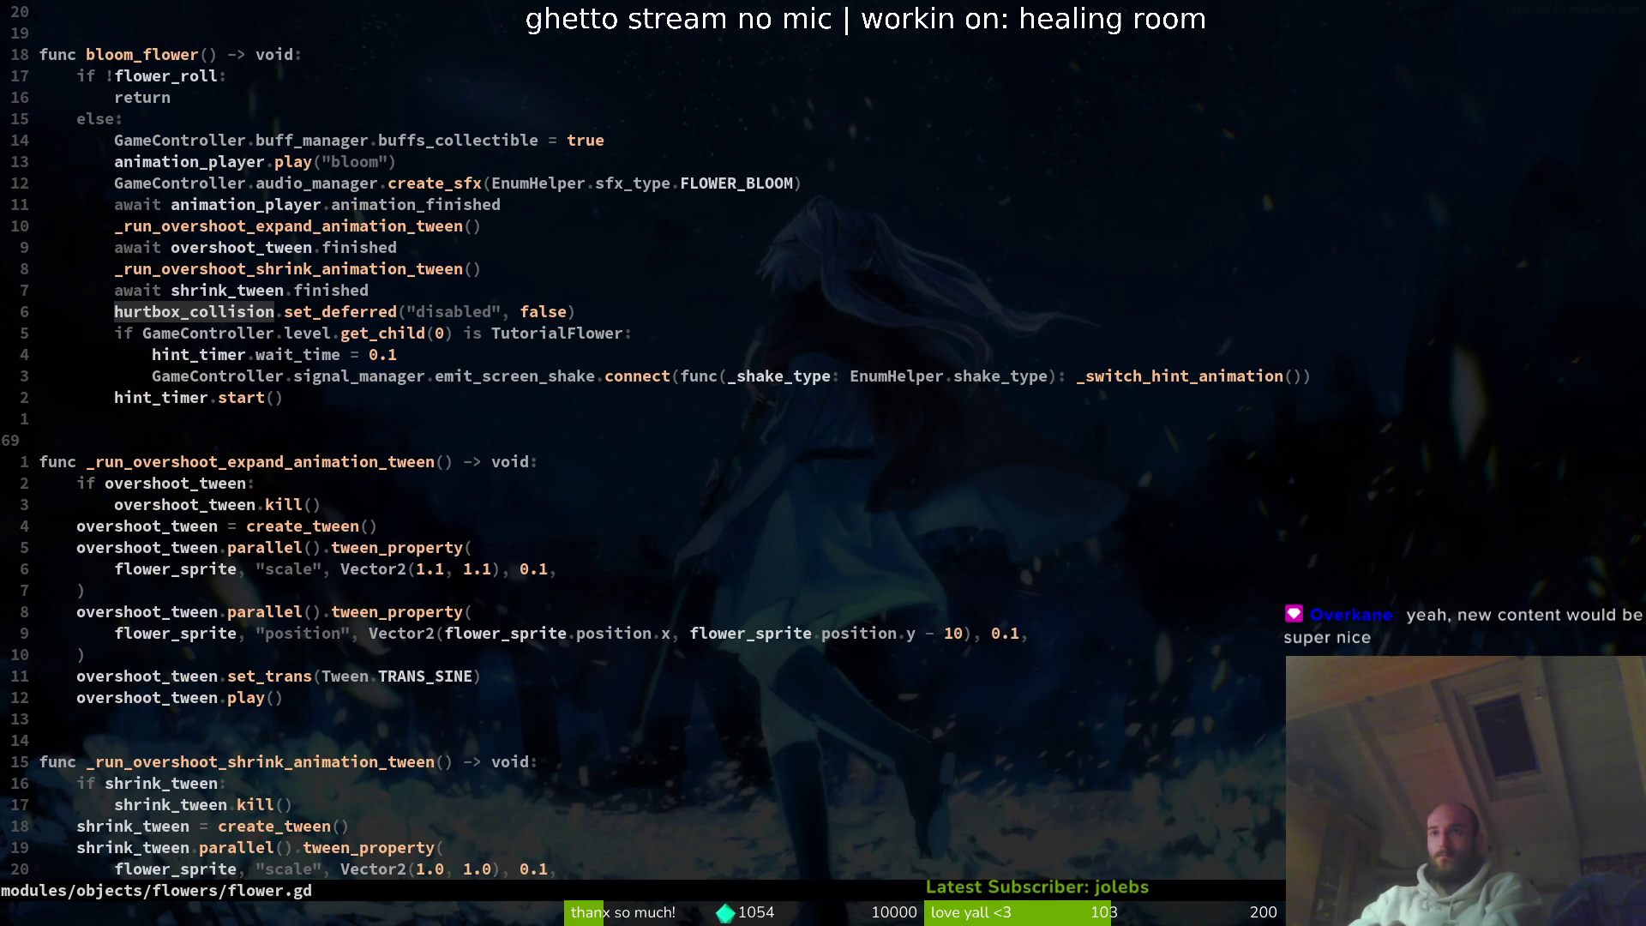
{"action": "key", "text": "ctrl+d"}
{"action": "key", "text": "ctrl+d"}
{"action": "key", "text": "j"}
{"action": "key", "text": "j"}
{"action": "key", "text": "V"}
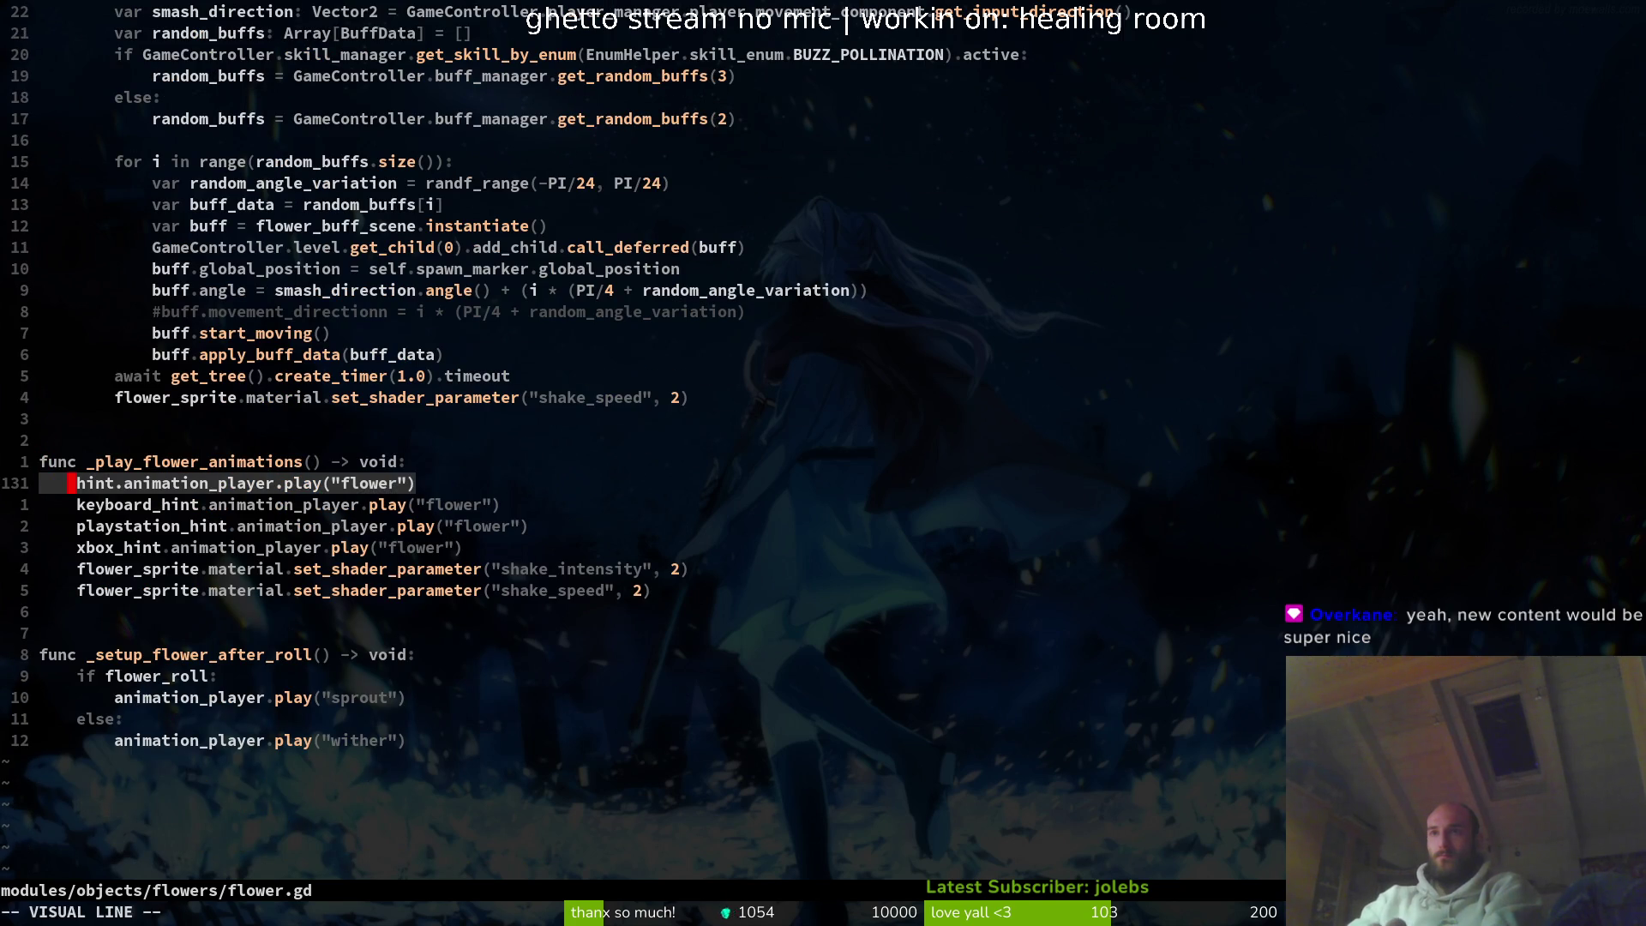
{"action": "key", "text": "y"}
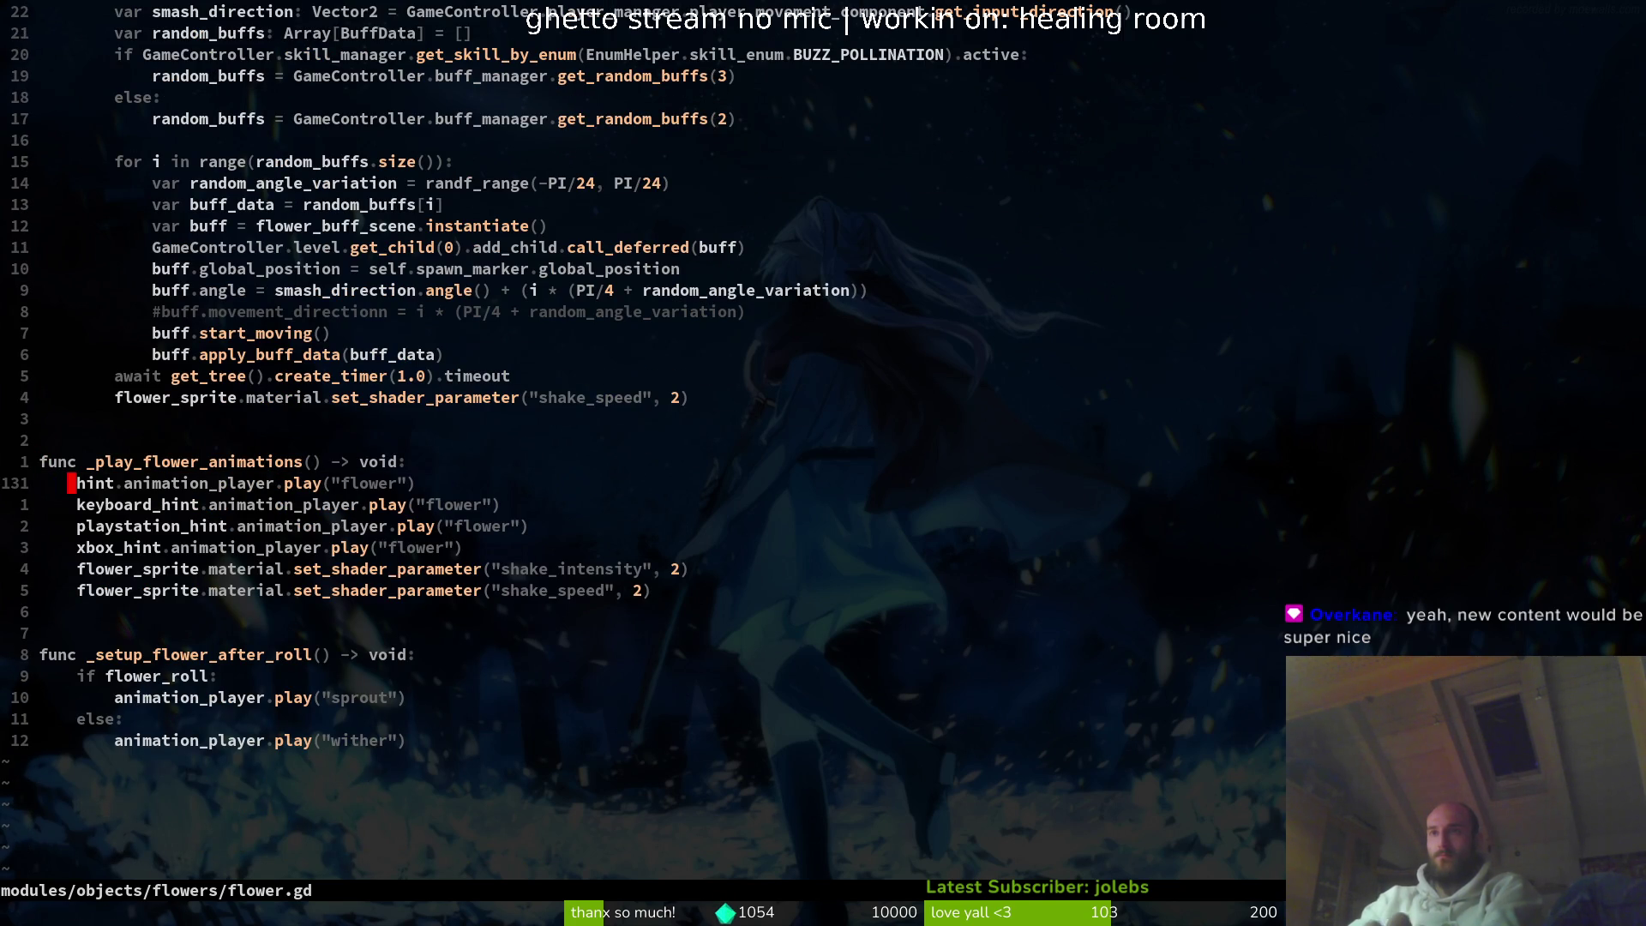
{"action": "key", "text": "j"}
{"action": "key", "text": "j"}
{"action": "key", "text": "j"}
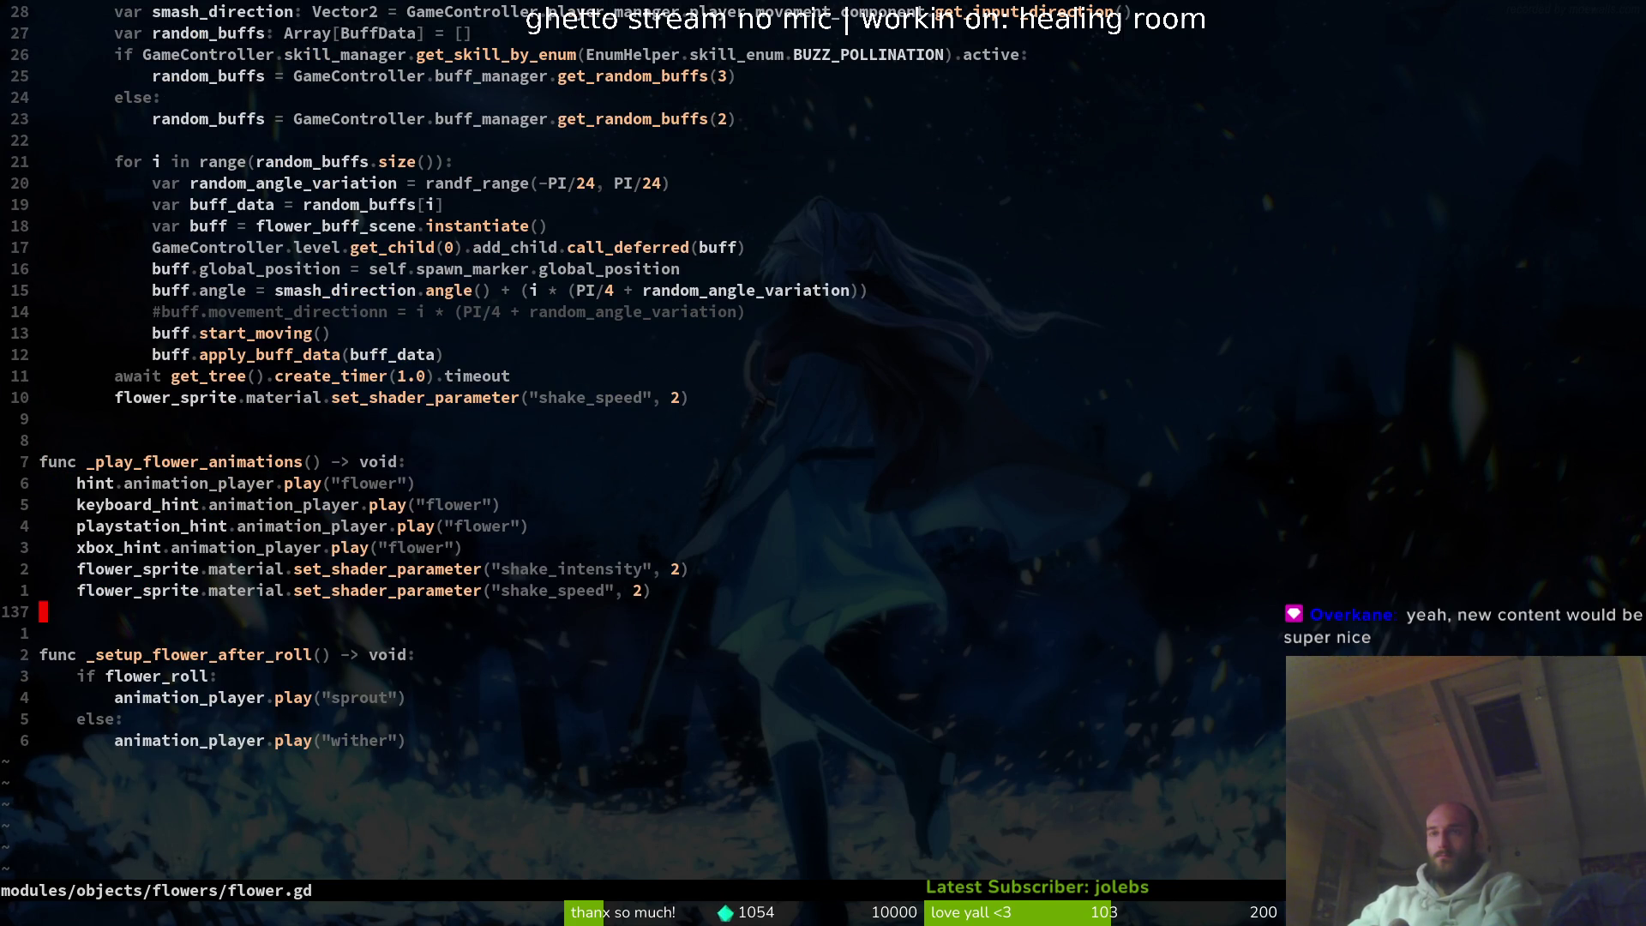
{"action": "key", "text": "V"}
{"action": "key", "text": "k"}
{"action": "key", "text": "k"}
{"action": "key", "text": "k"}
{"action": "key", "text": "y"}
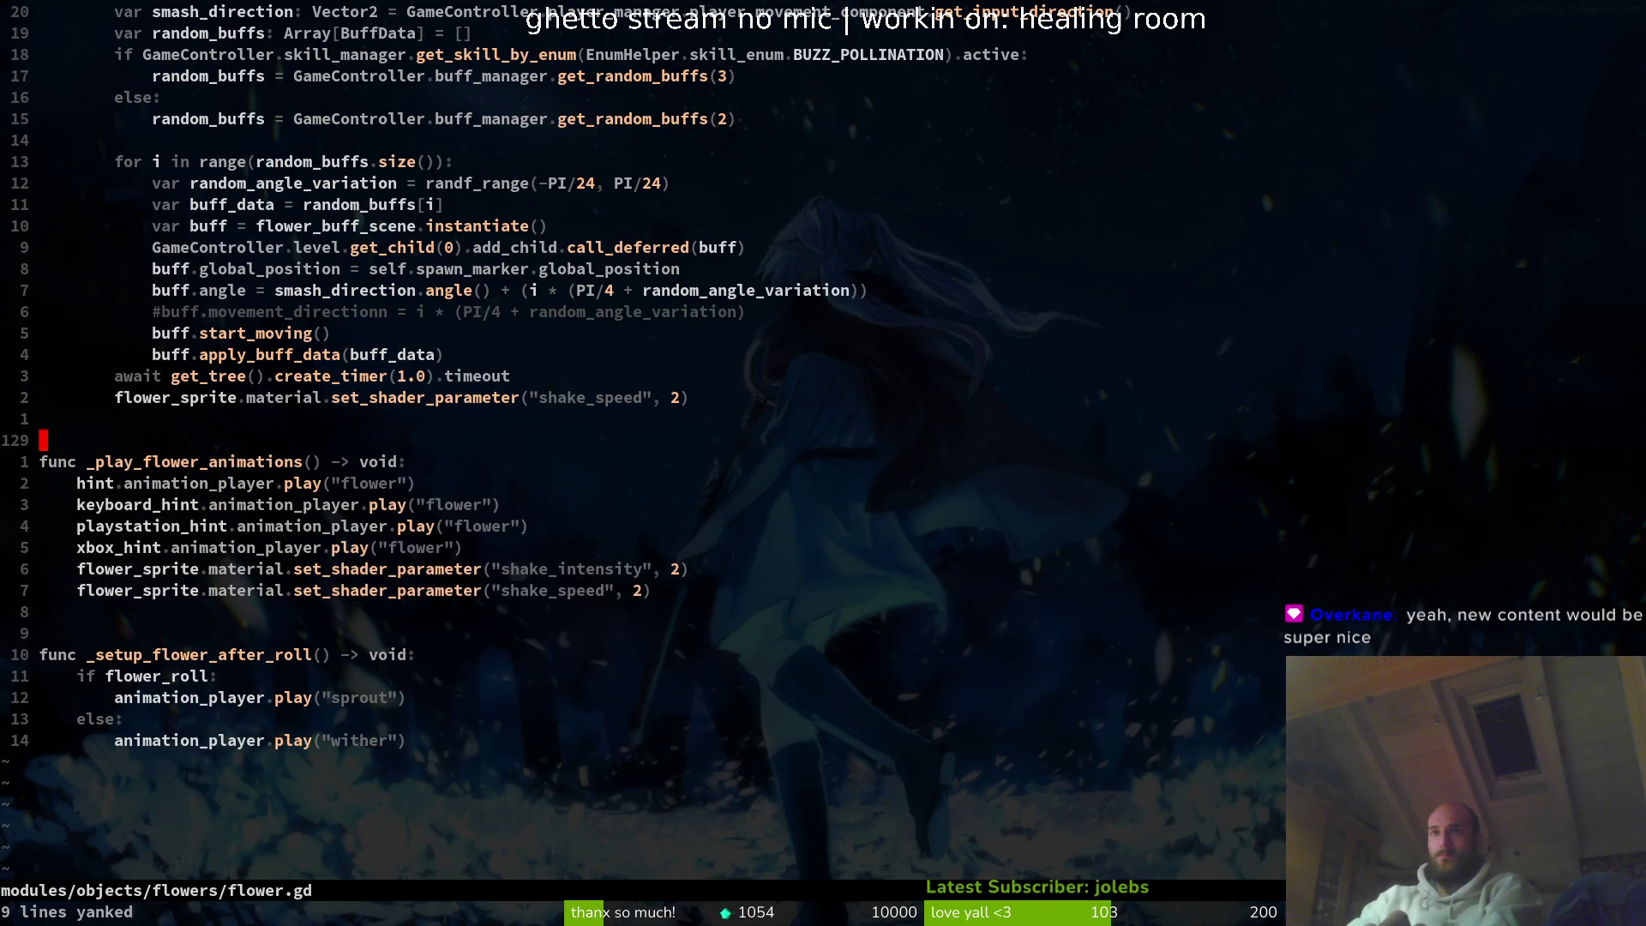
- Paste _play_flower_animations into lucerne.gd below the _ready call, undoing a misplaced paste first
{"action": "key", "text": "ctrl+6"}
{"action": "key", "text": "P"}
{"action": "key", "text": "O"}
{"action": "key", "text": "Return"}
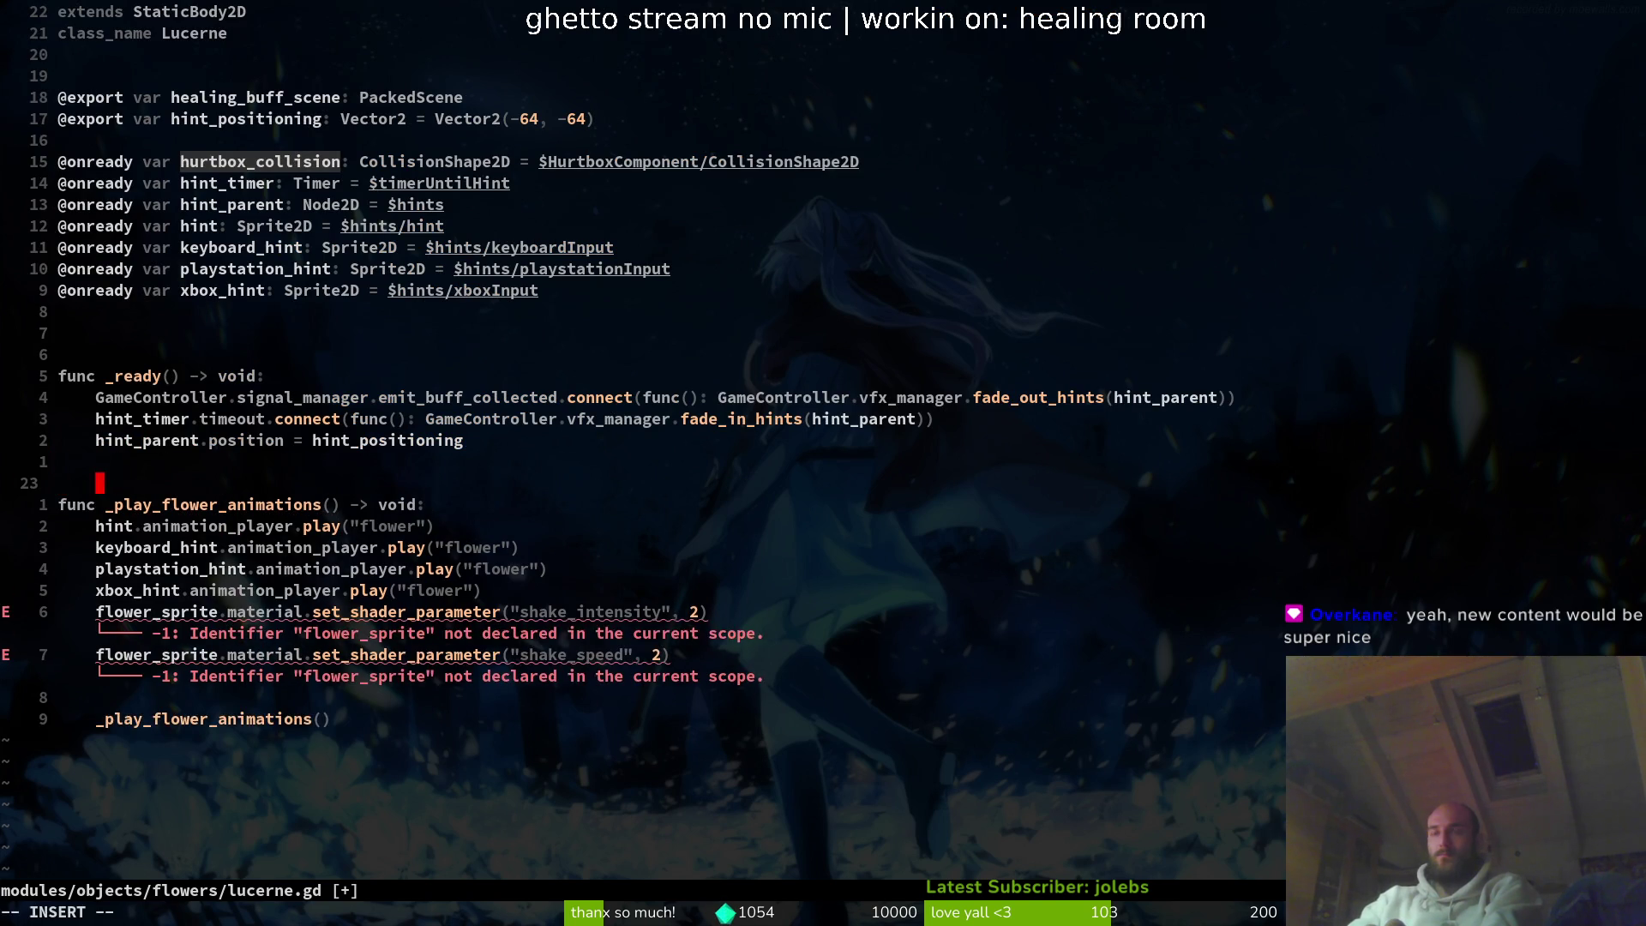
{"action": "type", "text": "u"}
{"action": "key", "text": "Escape"}
{"action": "key", "text": "u"}
{"action": "key", "text": "u"}
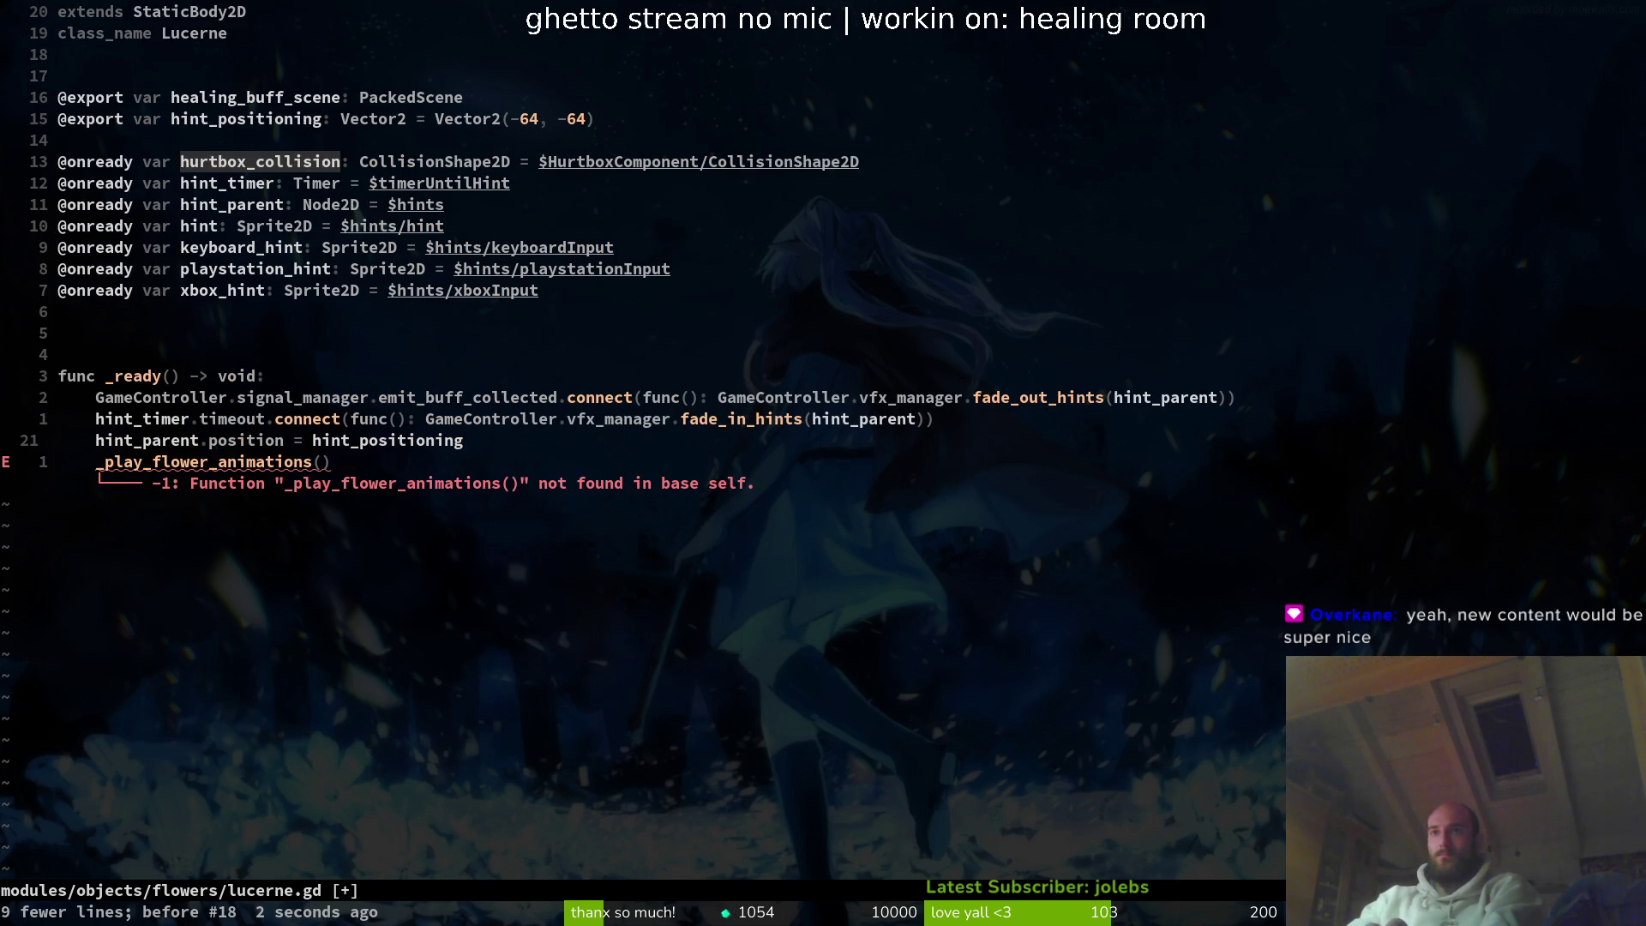
{"action": "key", "text": "j"}
{"action": "key", "text": "A"}
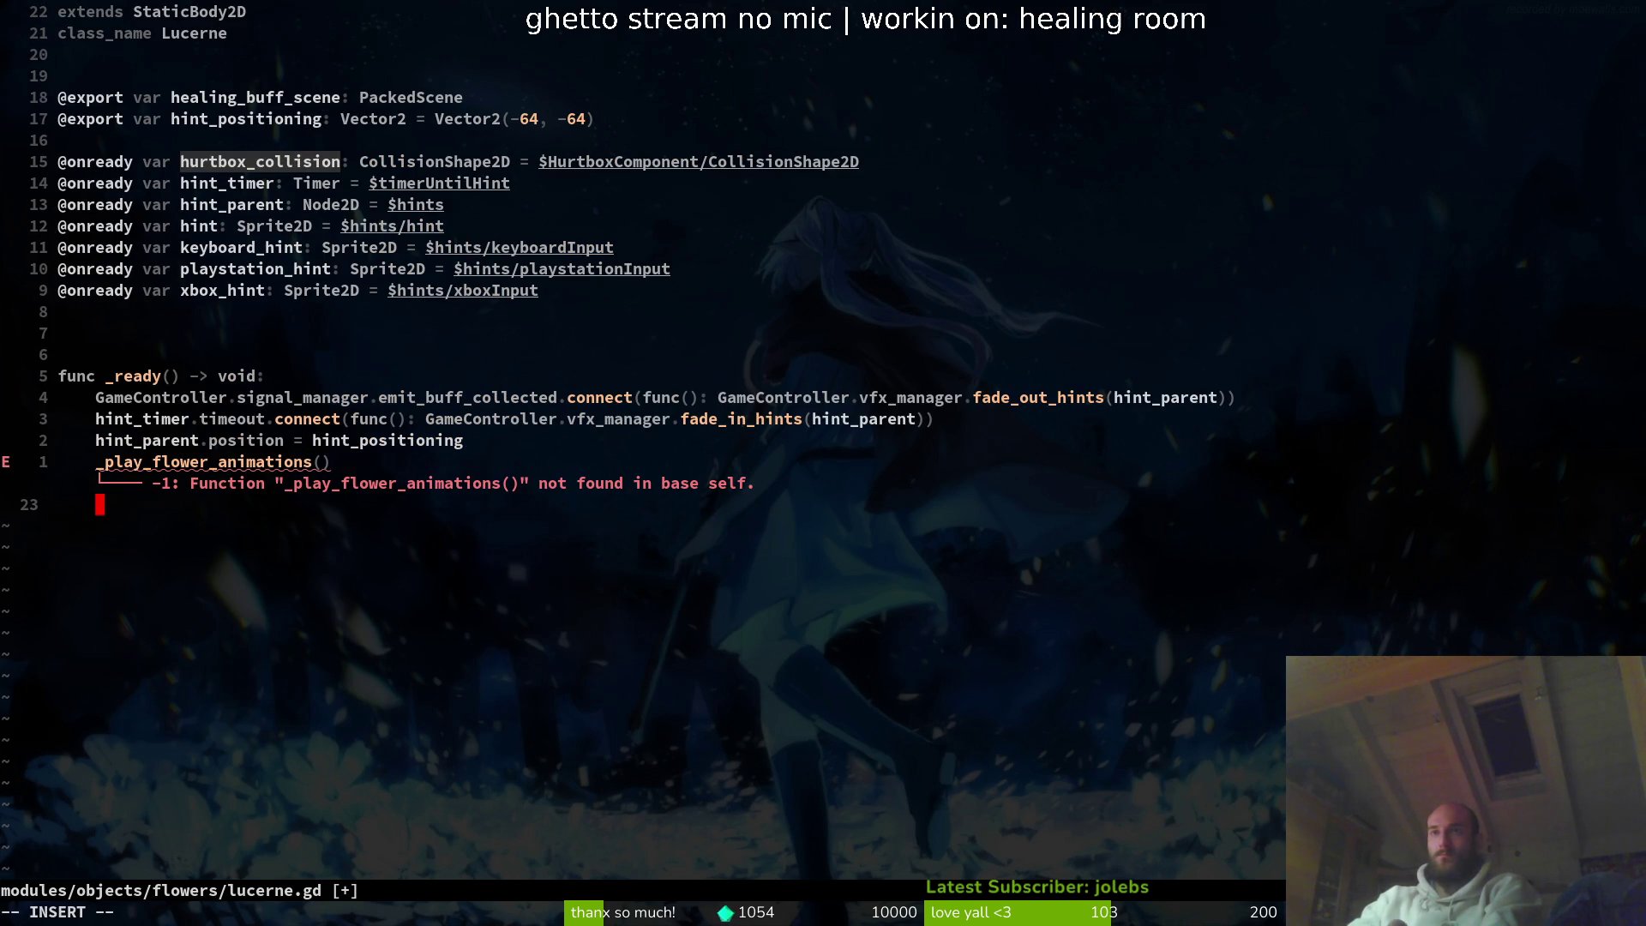
{"action": "key", "text": "Return"}
{"action": "key", "text": "Return"}
{"action": "key", "text": "Return"}
{"action": "key", "text": "Escape"}
{"action": "key", "text": "p"}
- Remove an extra blank line, save lucerne.gd, and return to flower.gd
{"action": "key", "text": "k"}
{"action": "key", "text": "k"}
{"action": "key", "text": "k"}
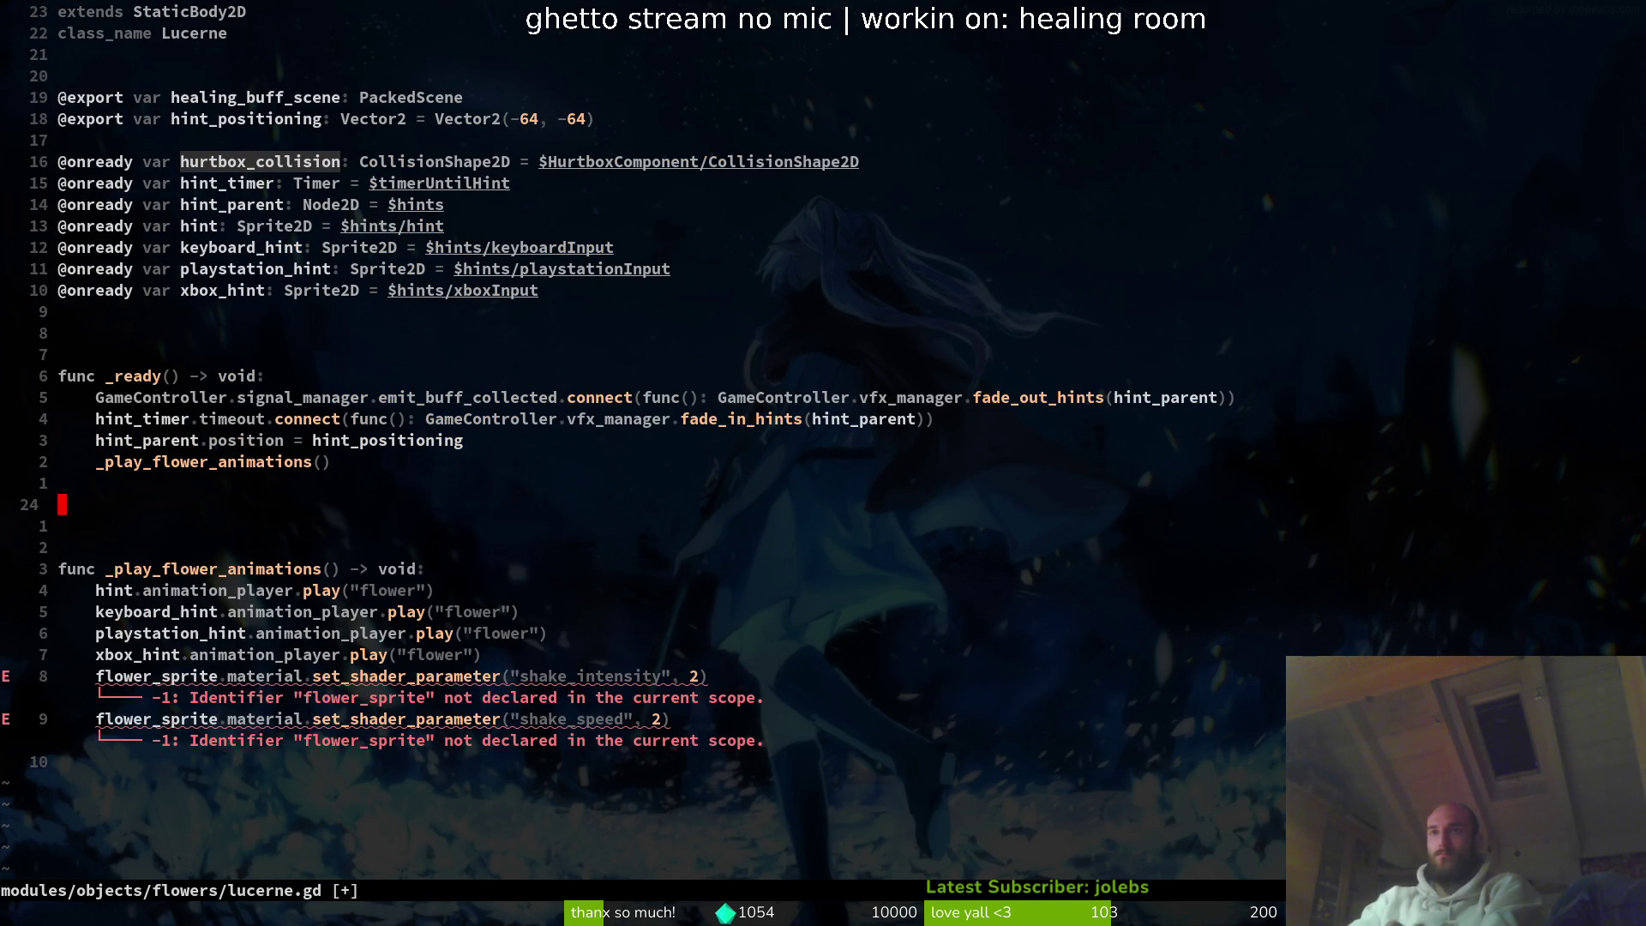
{"action": "key", "text": "d"}
{"action": "key", "text": "d"}
{"action": "key", "text": "j"}
{"action": "key", "text": "j"}
{"action": "key", "text": "j"}
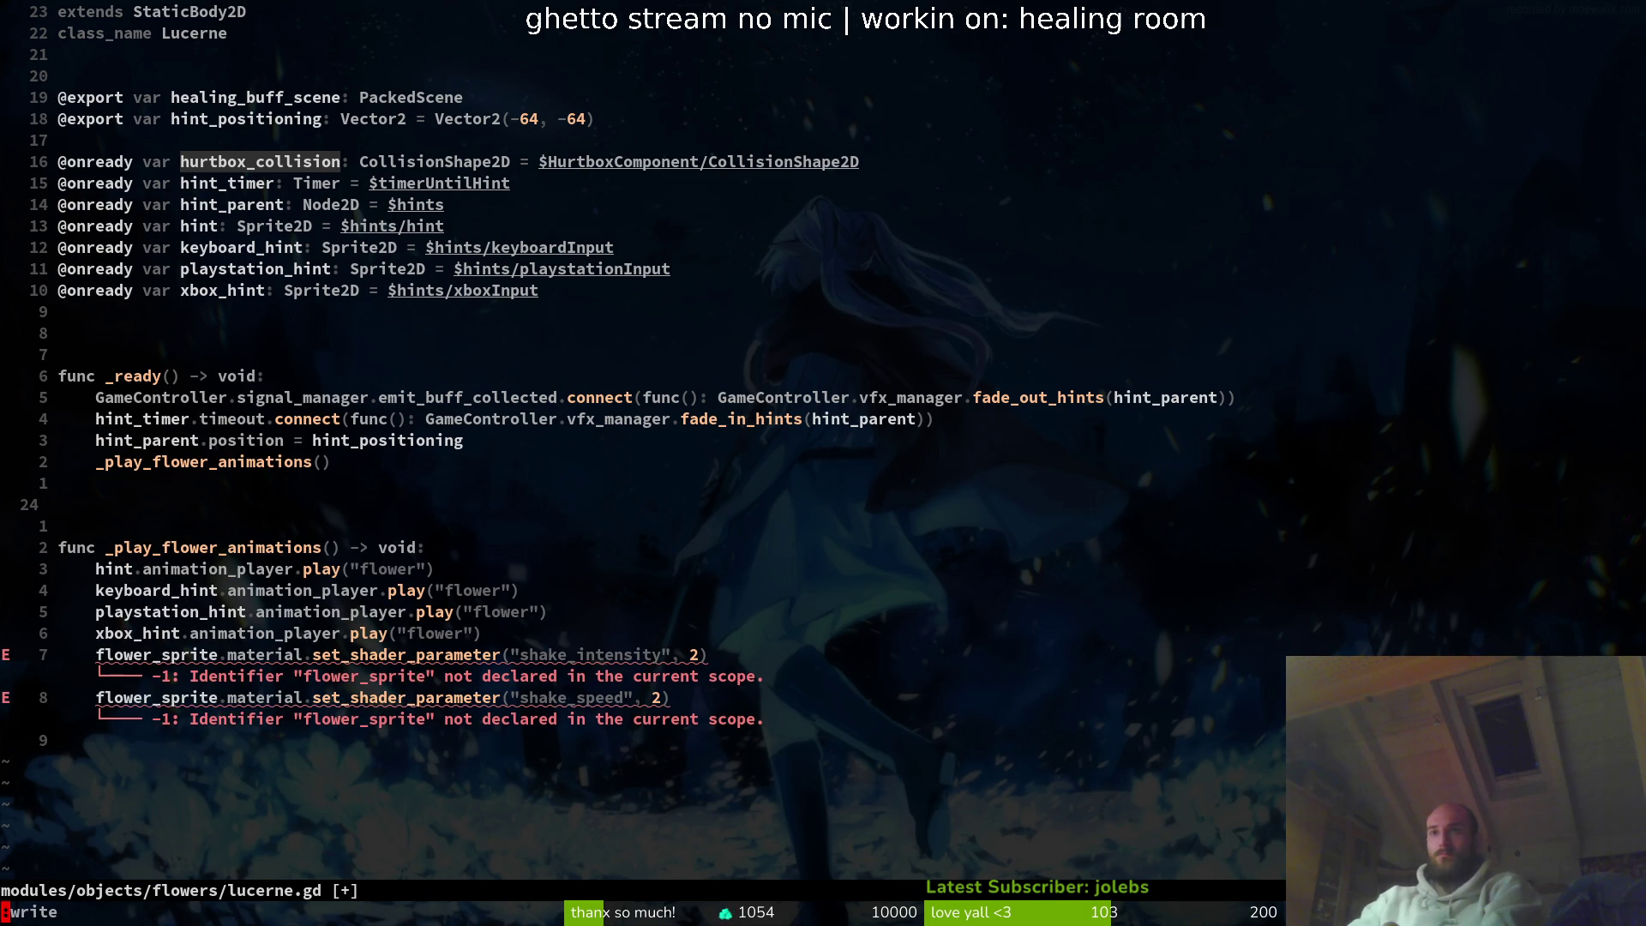
{"action": "type", "text": ":w"}
{"action": "key", "text": "Return"}
{"action": "key", "text": "j"}
{"action": "key", "text": "j"}
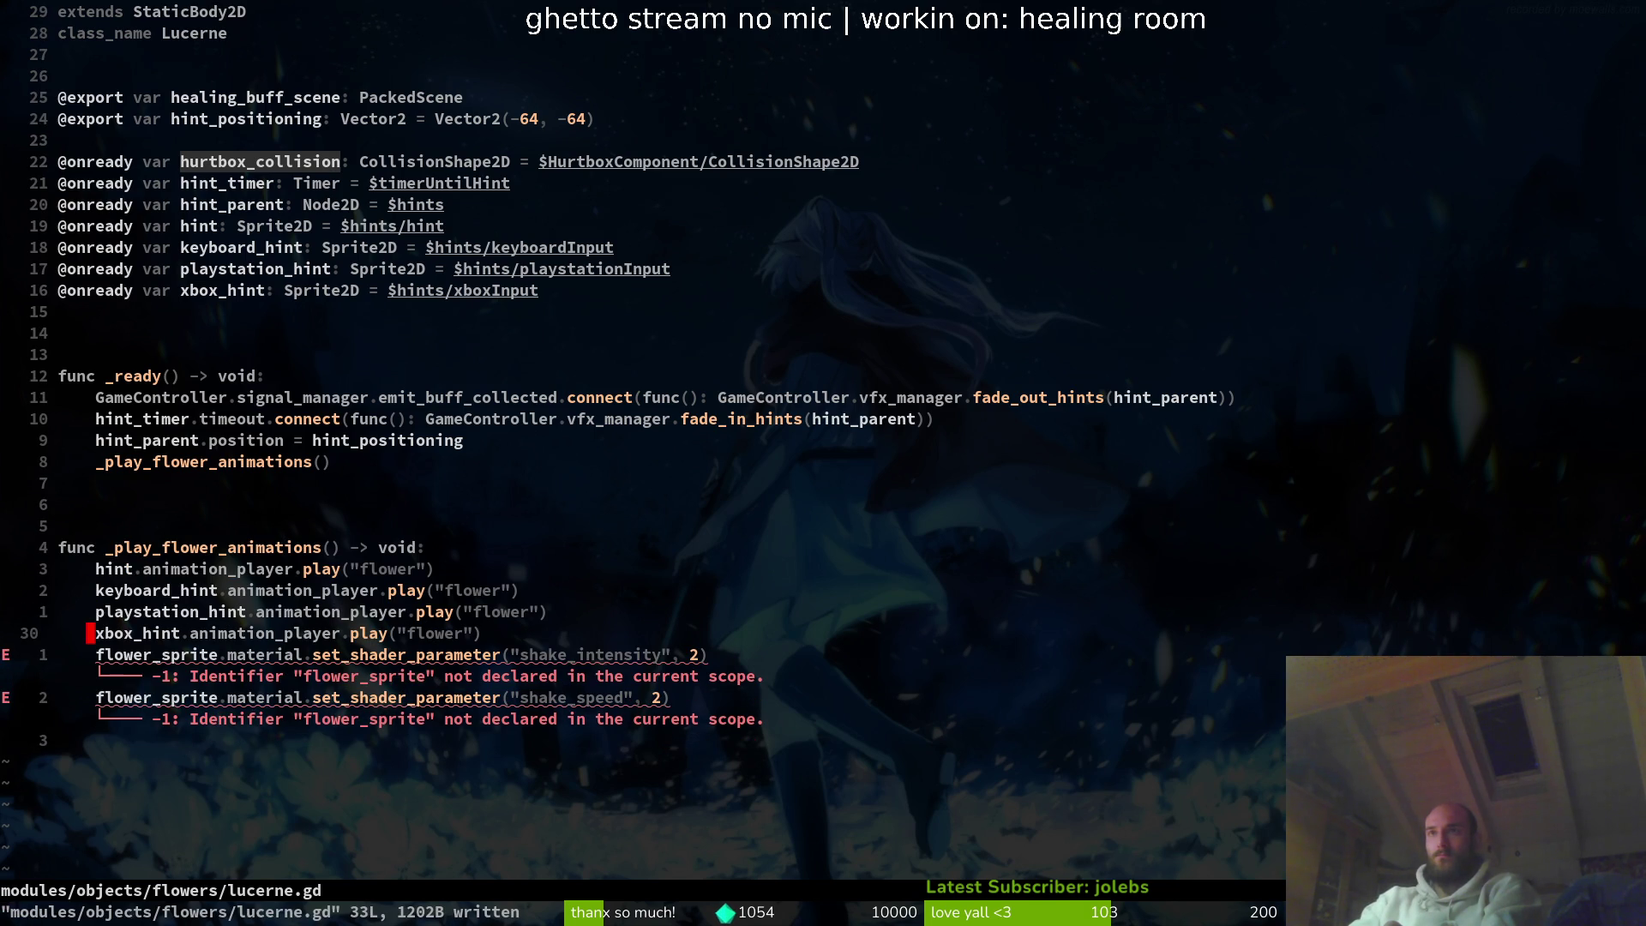
{"action": "key", "text": "ctrl+^"}
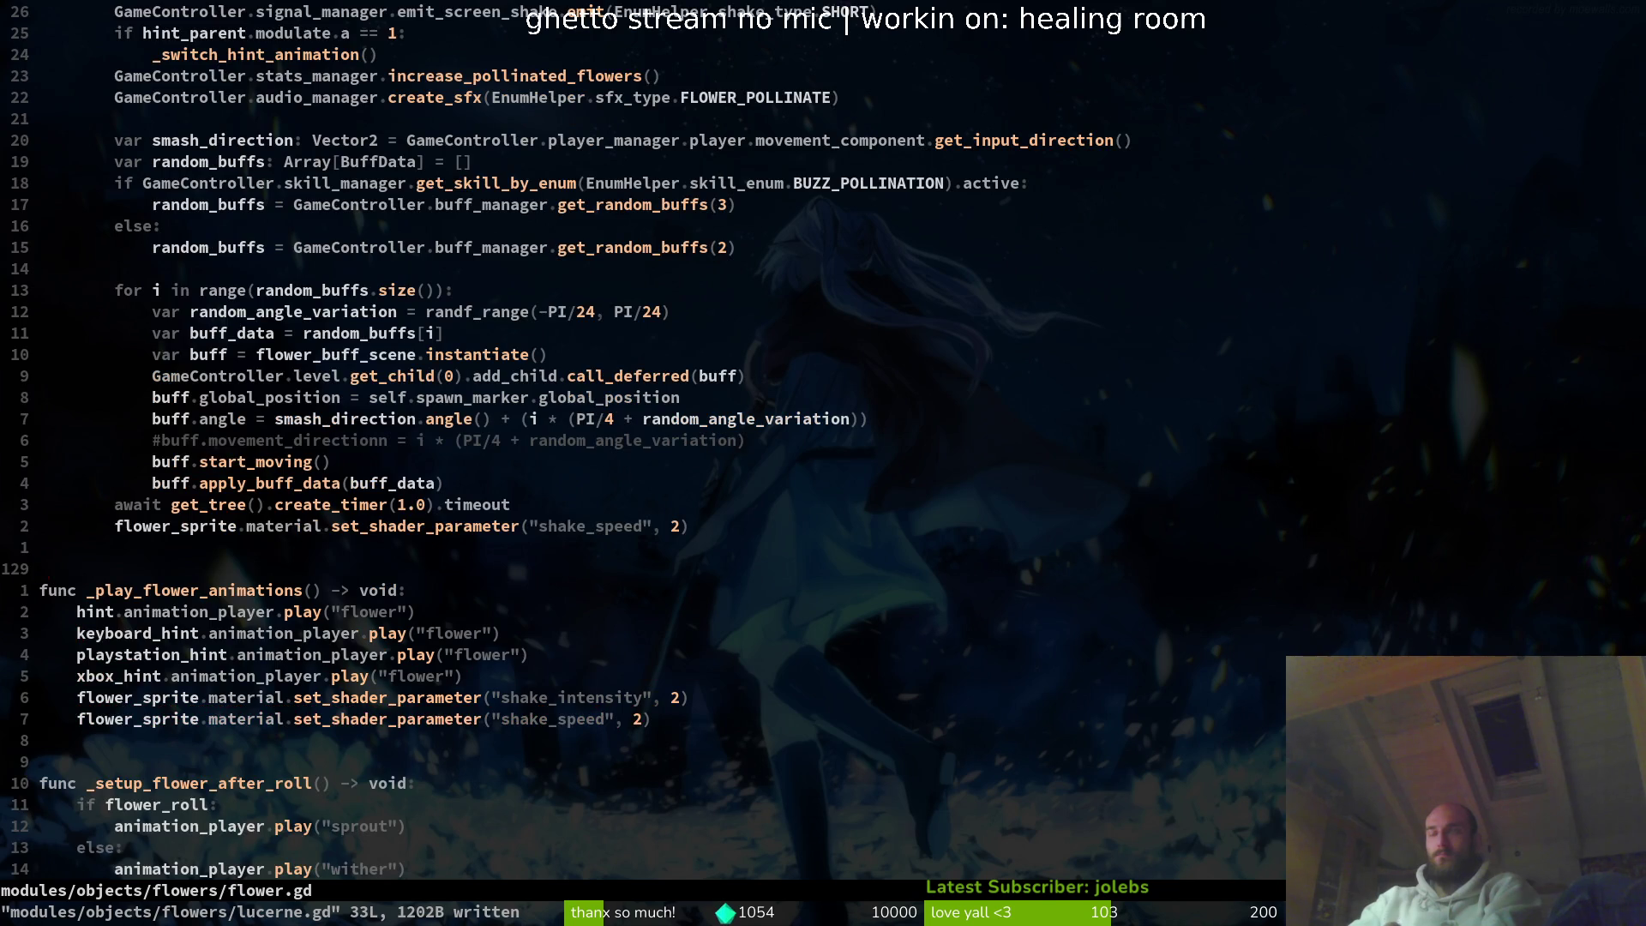
{"action": "key", "text": "ctrl+u"}
{"action": "key", "text": "ctrl+u"}
{"action": "key", "text": "g"}
{"action": "key", "text": "g"}
{"action": "key", "text": "j"}
{"action": "key", "text": "j"}
{"action": "key", "text": "j"}
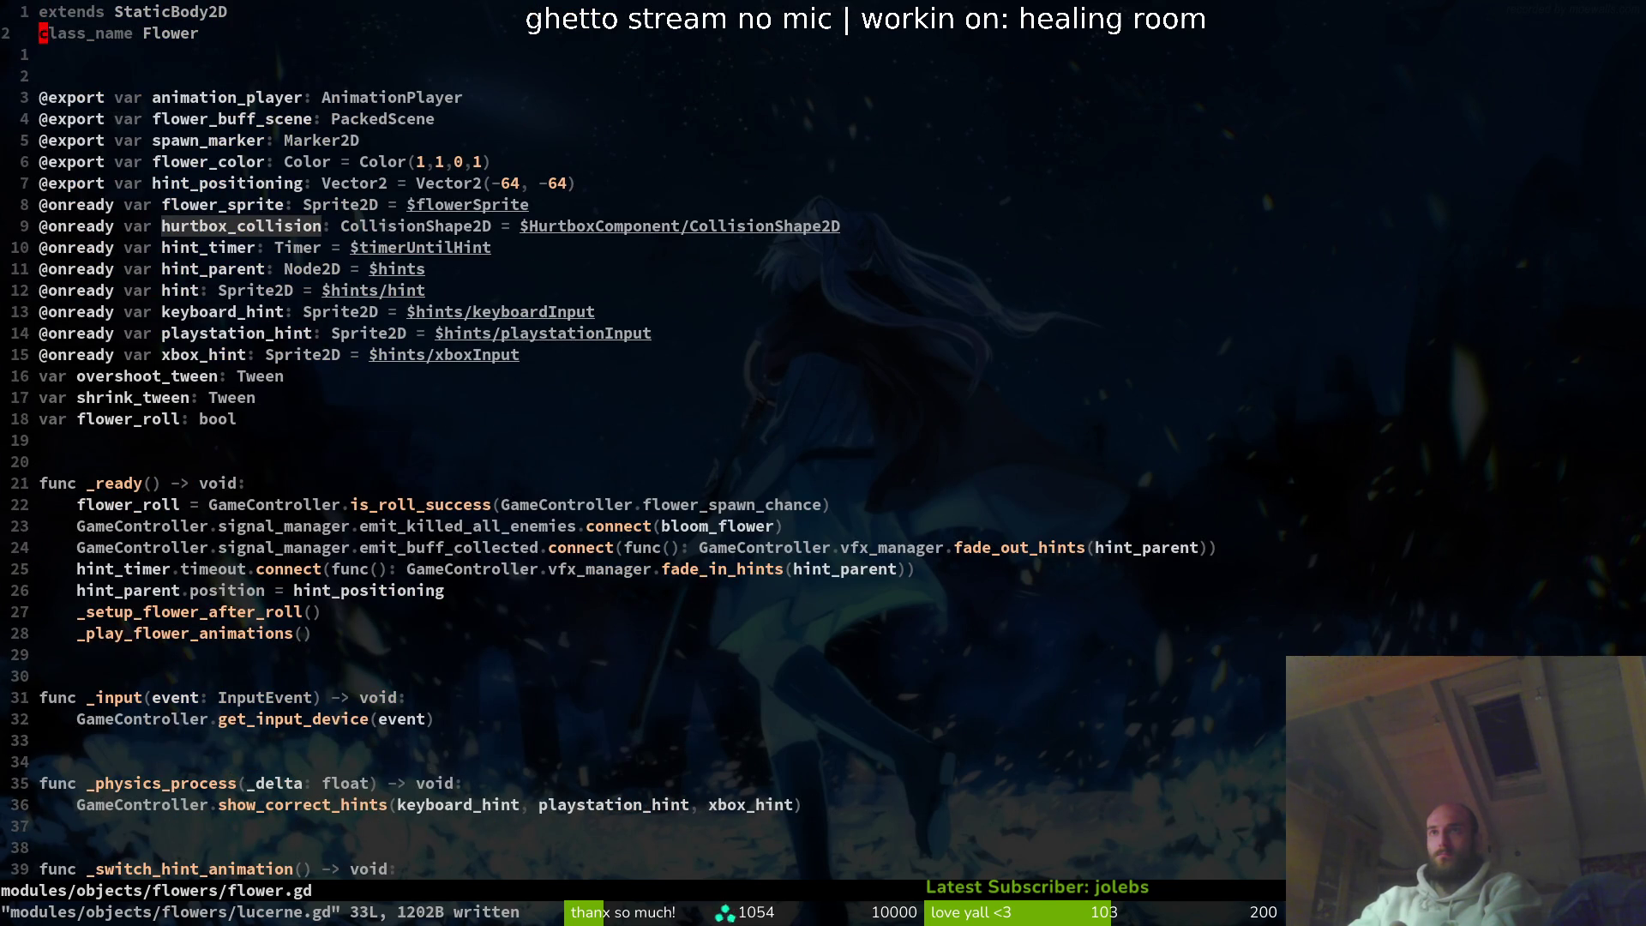
{"action": "key", "text": "j"}
{"action": "key", "text": "j"}
{"action": "key", "text": "j"}
{"action": "key", "text": "y"}
{"action": "key", "text": "7"}
{"action": "key", "text": "j"}
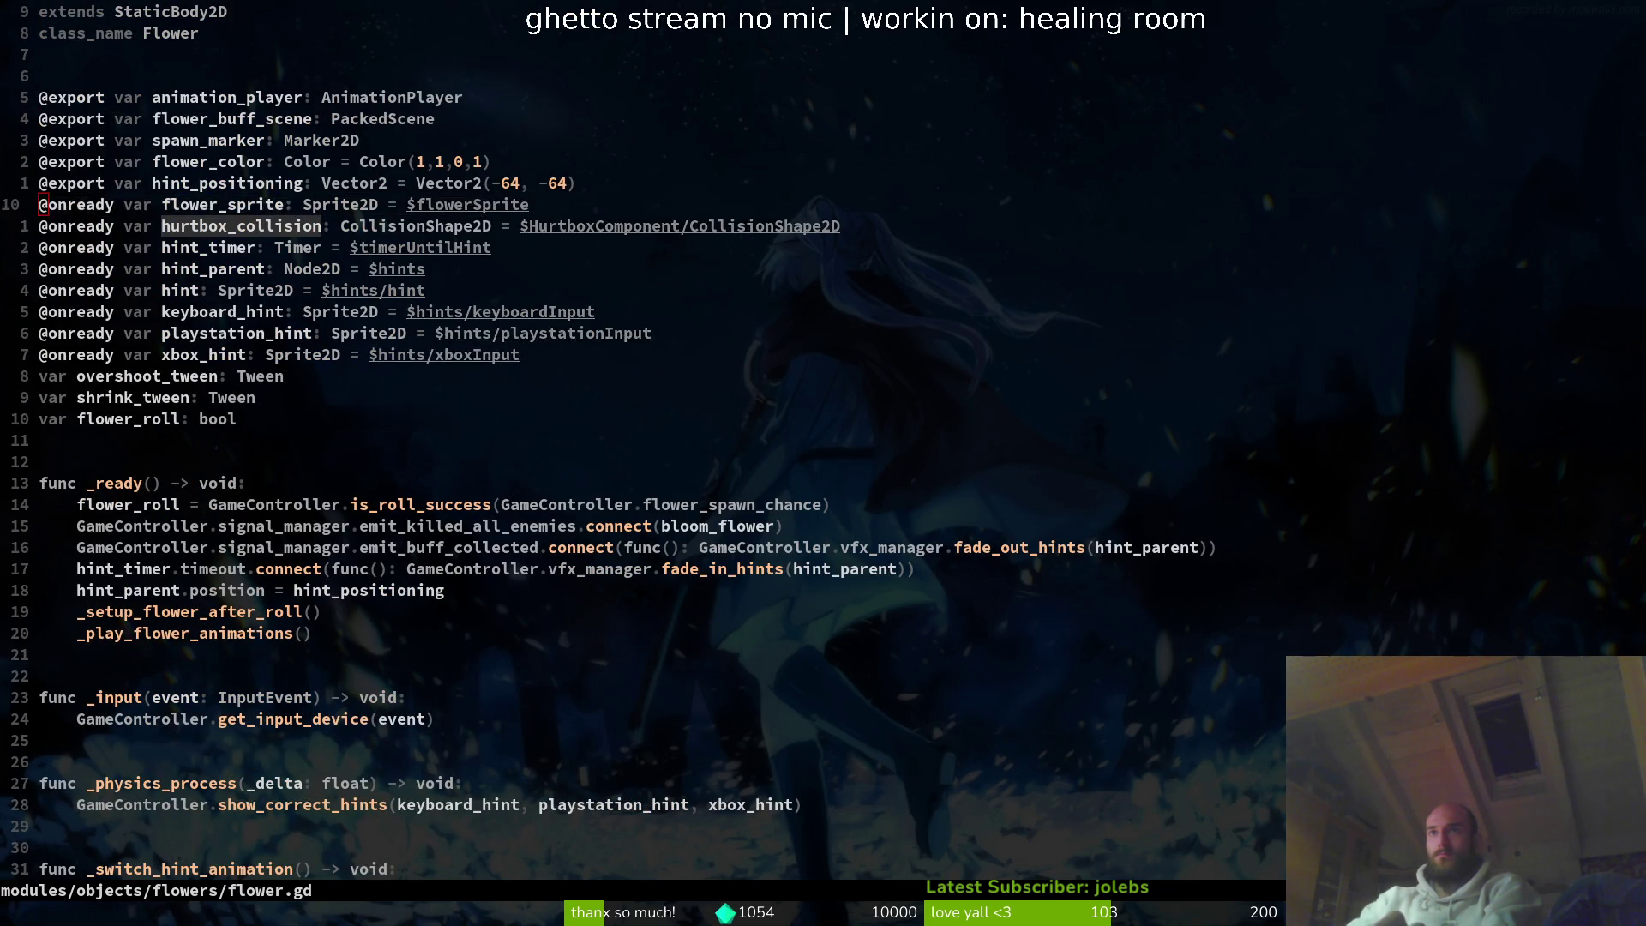
- Paste the flower_sprite declaration into lucerne.gd above hurtbox_collision and save it
{"action": "key", "text": "ctrl+^"}
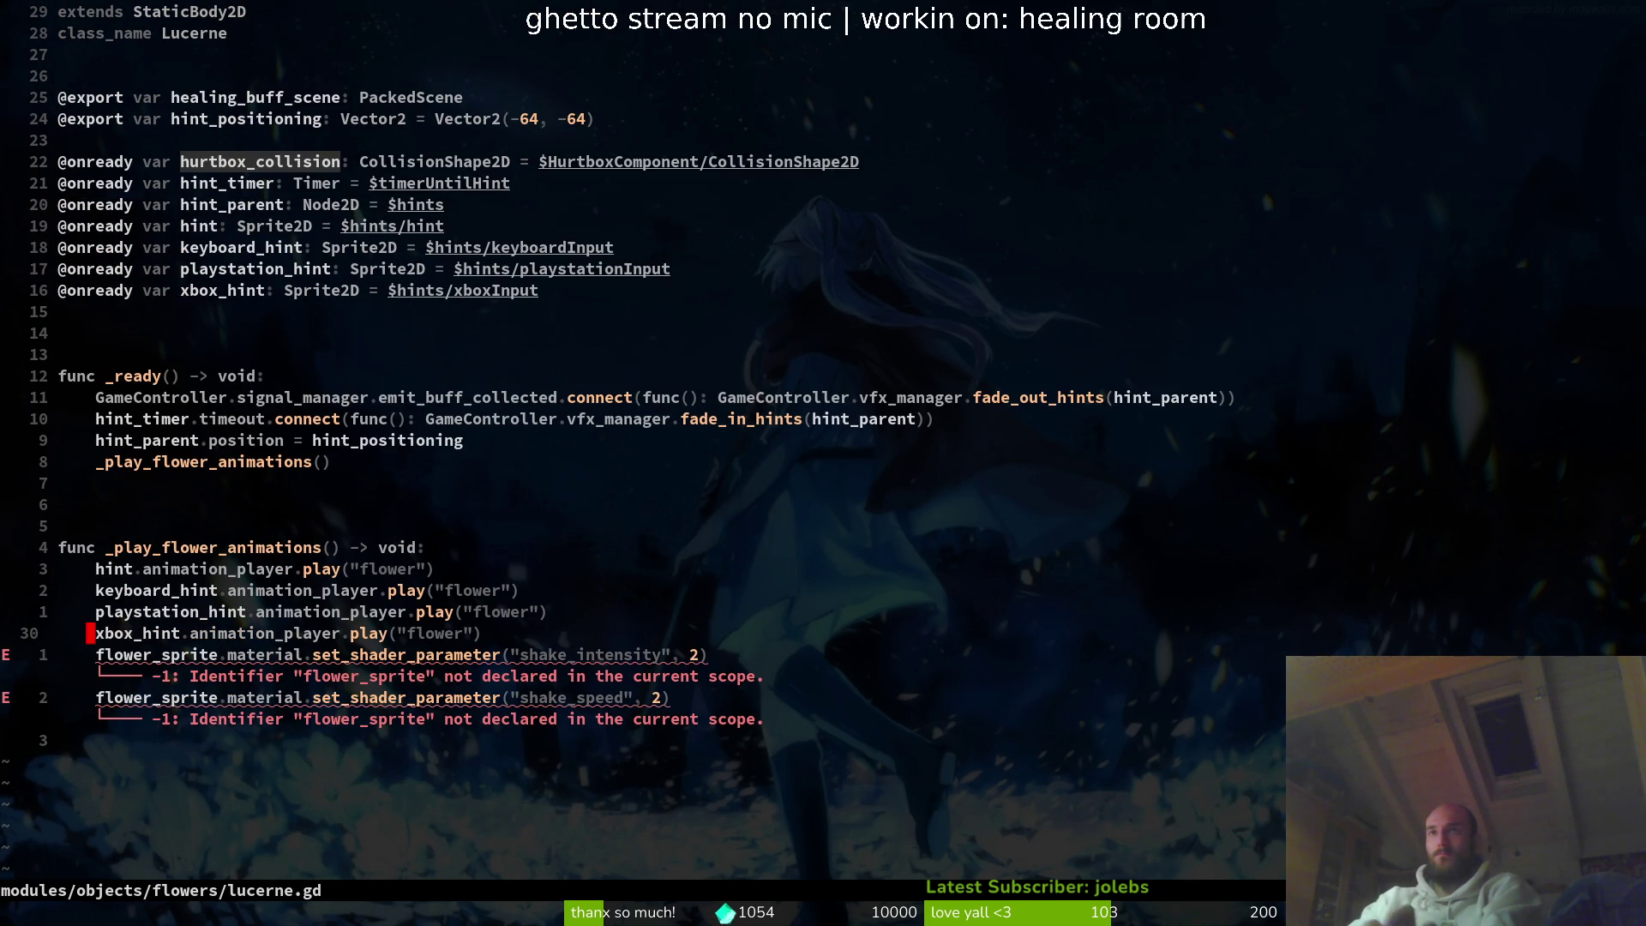
{"action": "key", "text": "8"}
{"action": "key", "text": "G"}
{"action": "key", "text": "p"}
{"action": "key", "text": "d"}
{"action": "key", "text": "d"}
{"action": "type", "text": "kP"}
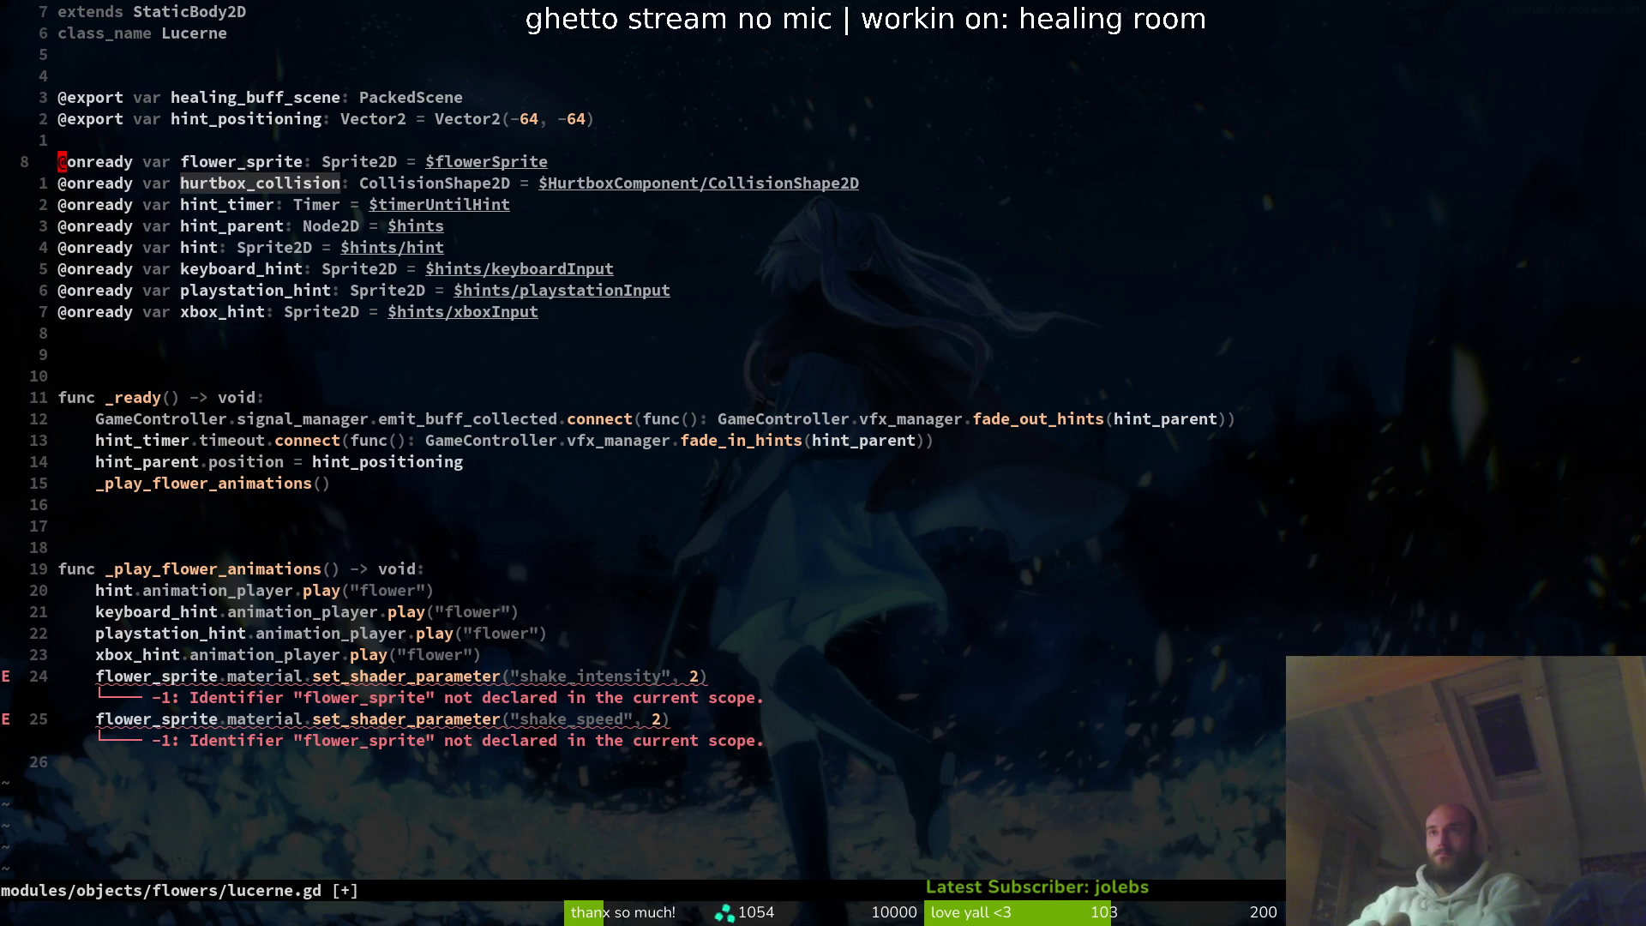
{"action": "type", "text": ":w"}
{"action": "key", "text": "Return"}
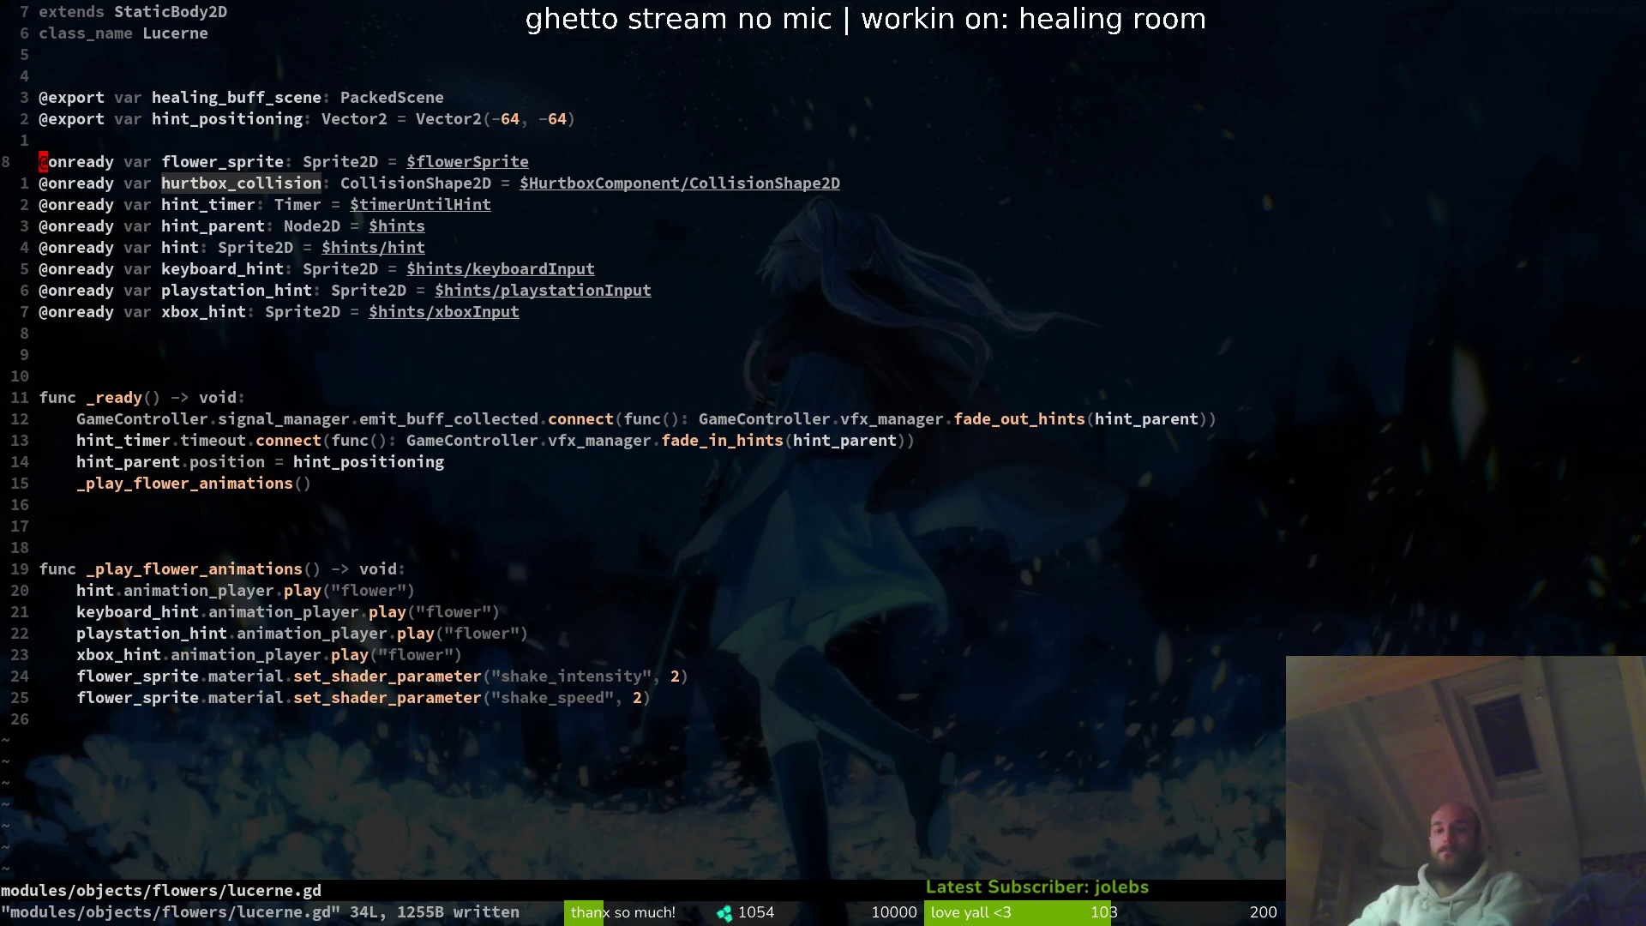
- Delete the _play_flower_animations() call from _ready and save lucerne.gd
{"action": "key", "text": "1"}
{"action": "key", "text": "5"}
{"action": "key", "text": "j"}
{"action": "key", "text": "d"}
{"action": "key", "text": "d"}
{"action": "type", "text": ":write"}
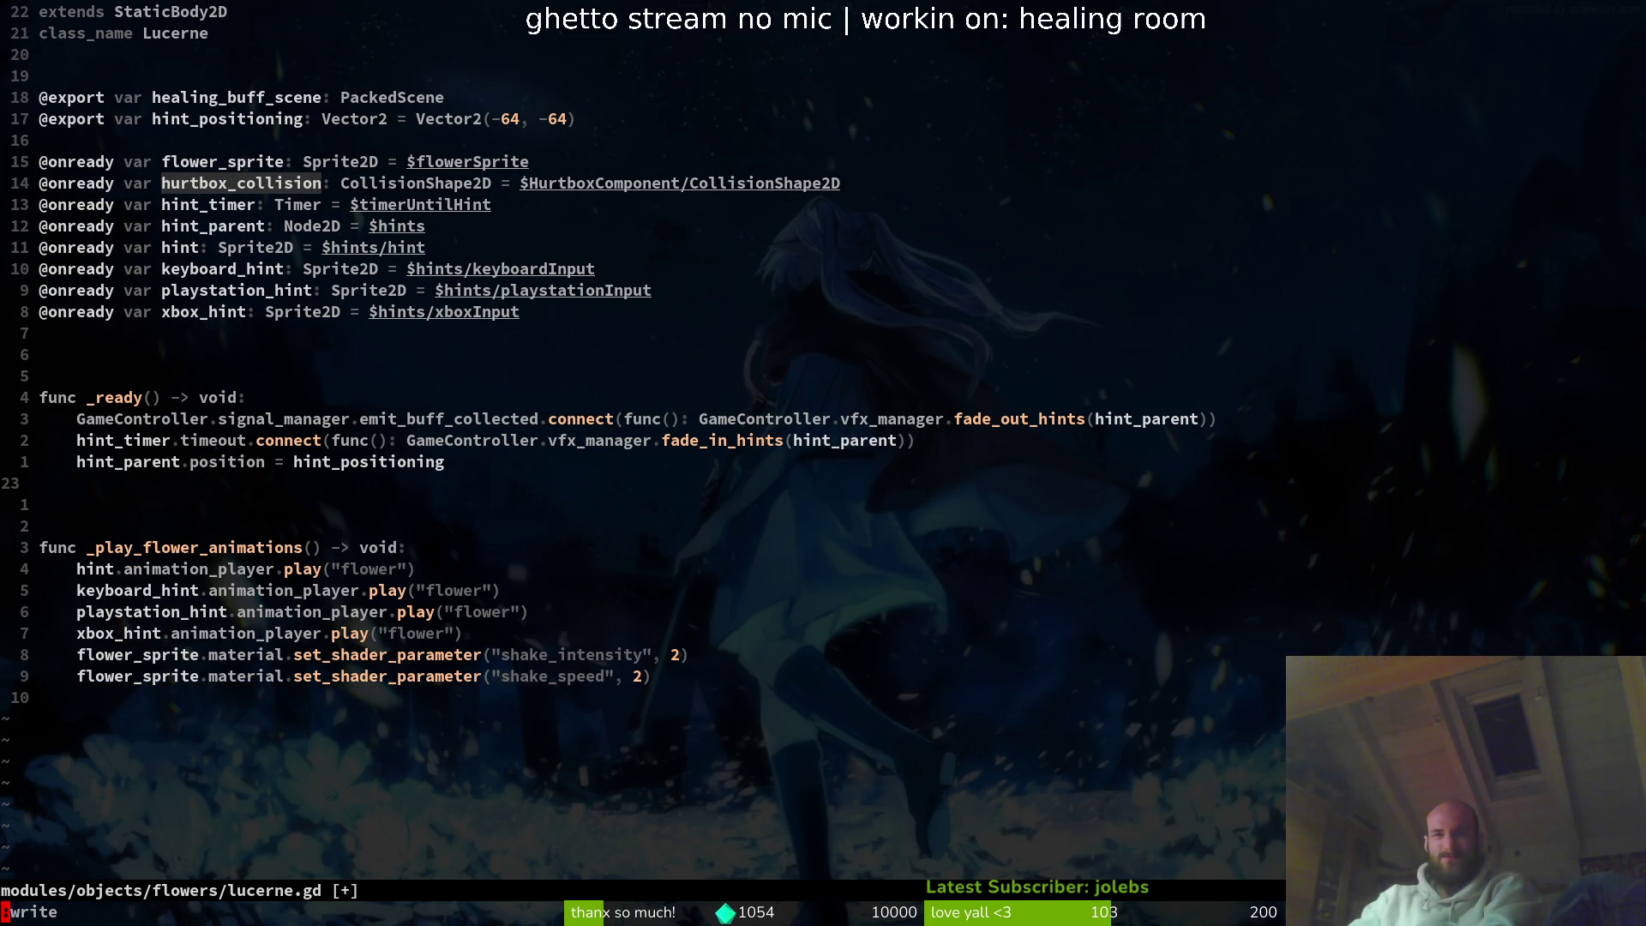
{"action": "key", "text": "Return"}
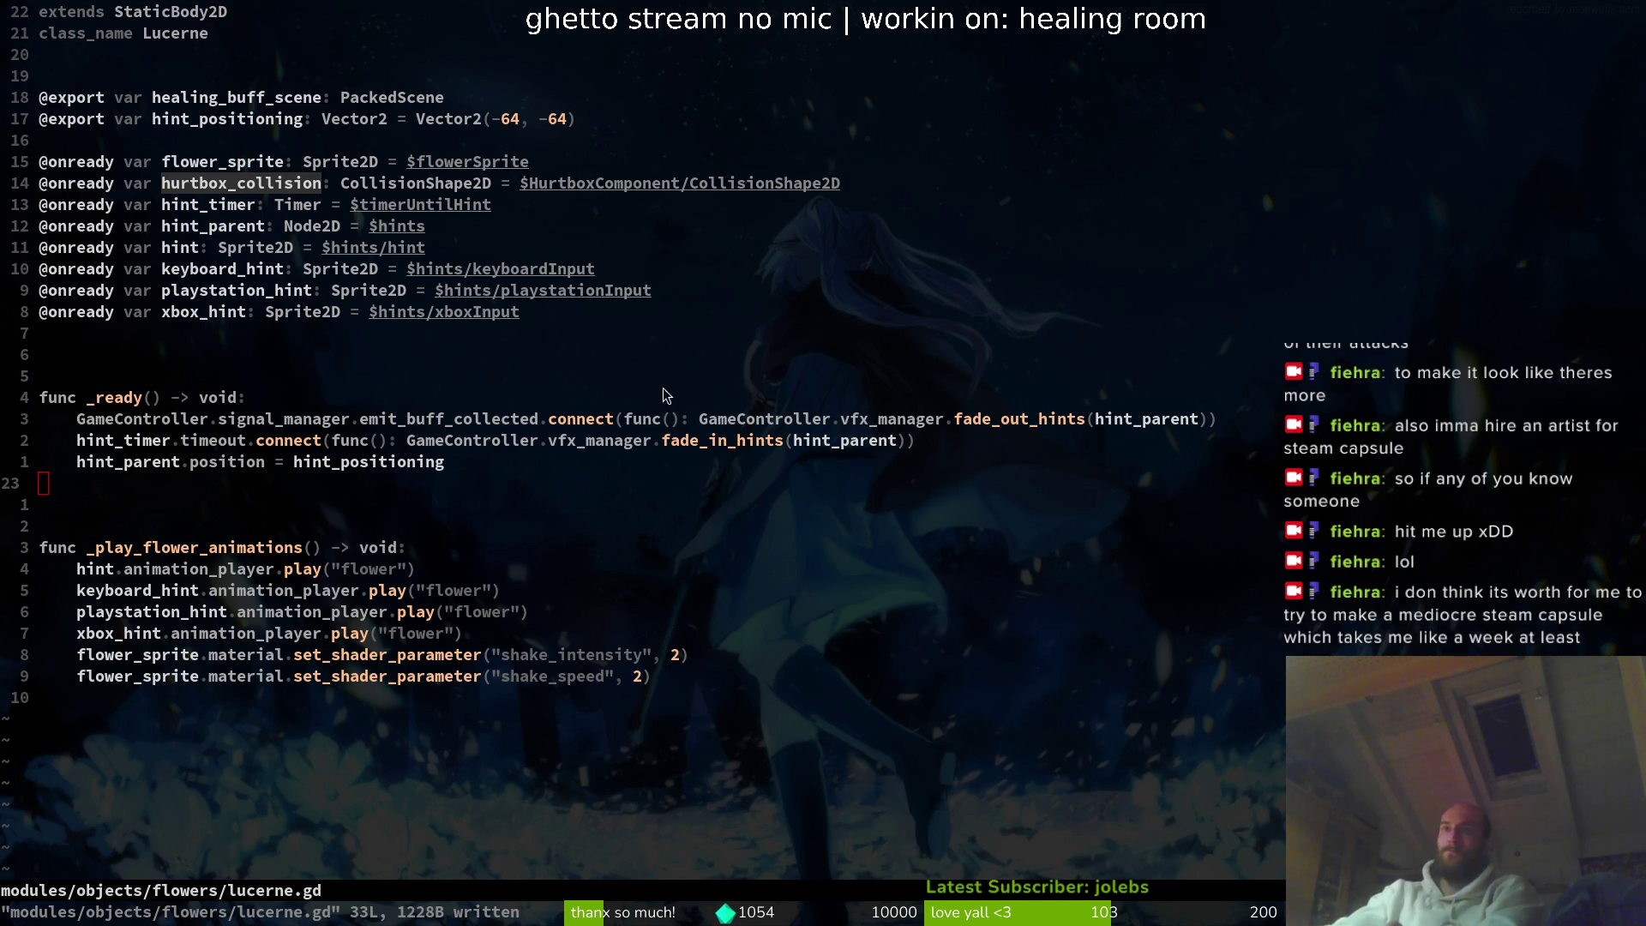
- Delete the extra blank line after _ready and save lucerne.gd
{"action": "key", "text": "d"}
{"action": "key", "text": "d"}
{"action": "type", "text": ":write"}
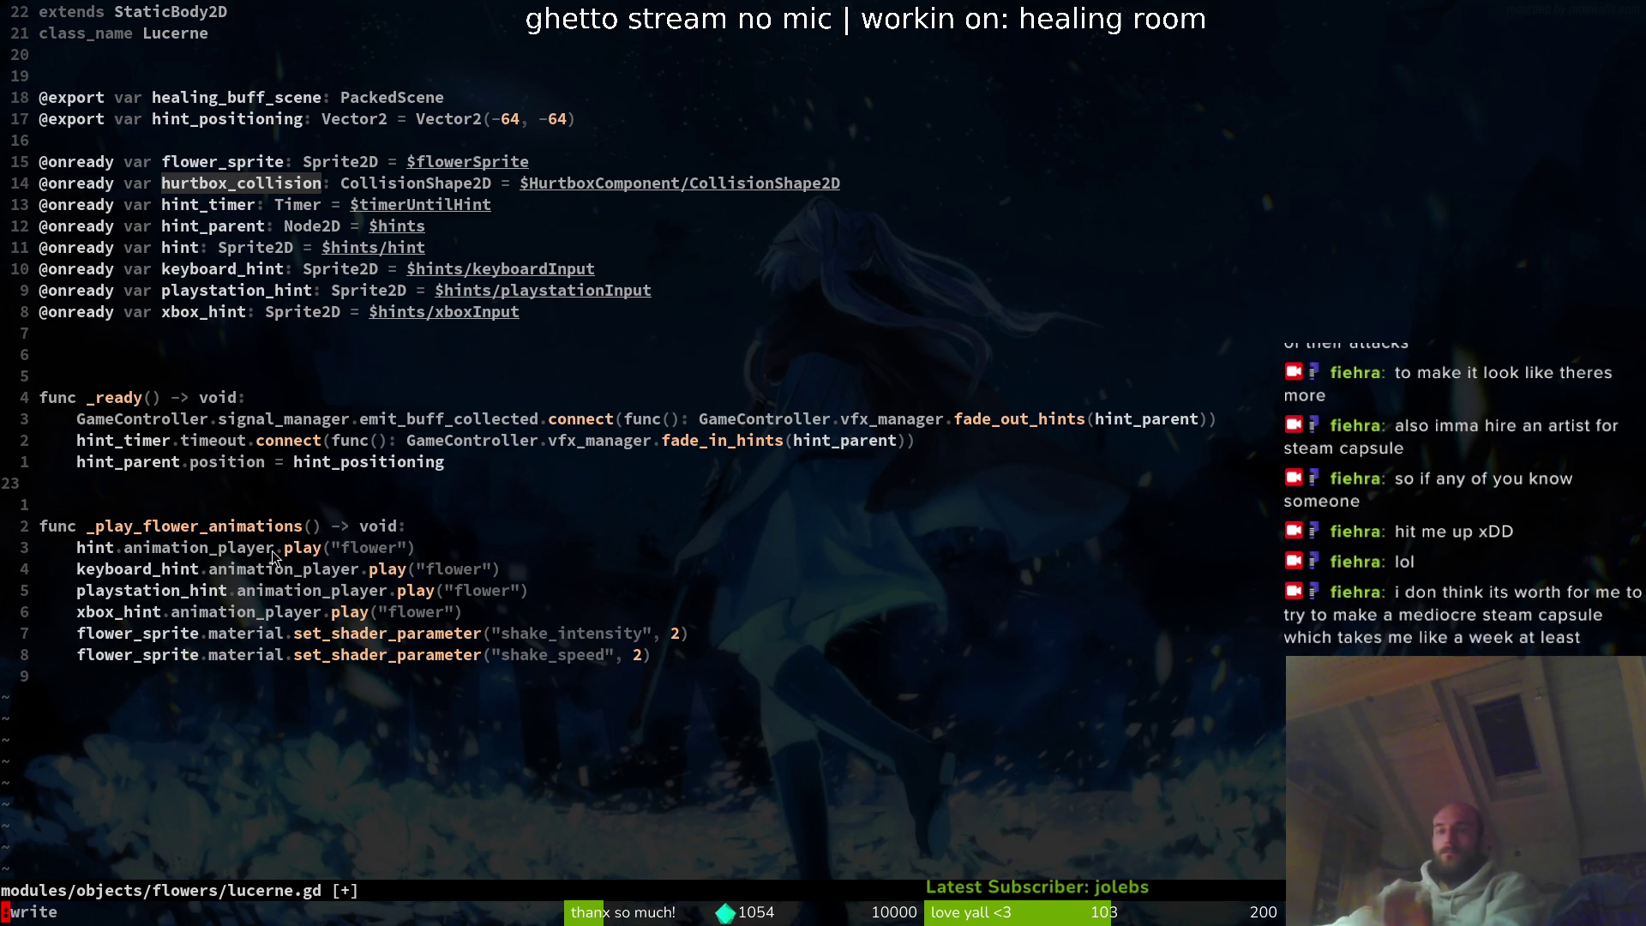
{"action": "key", "text": "Return"}
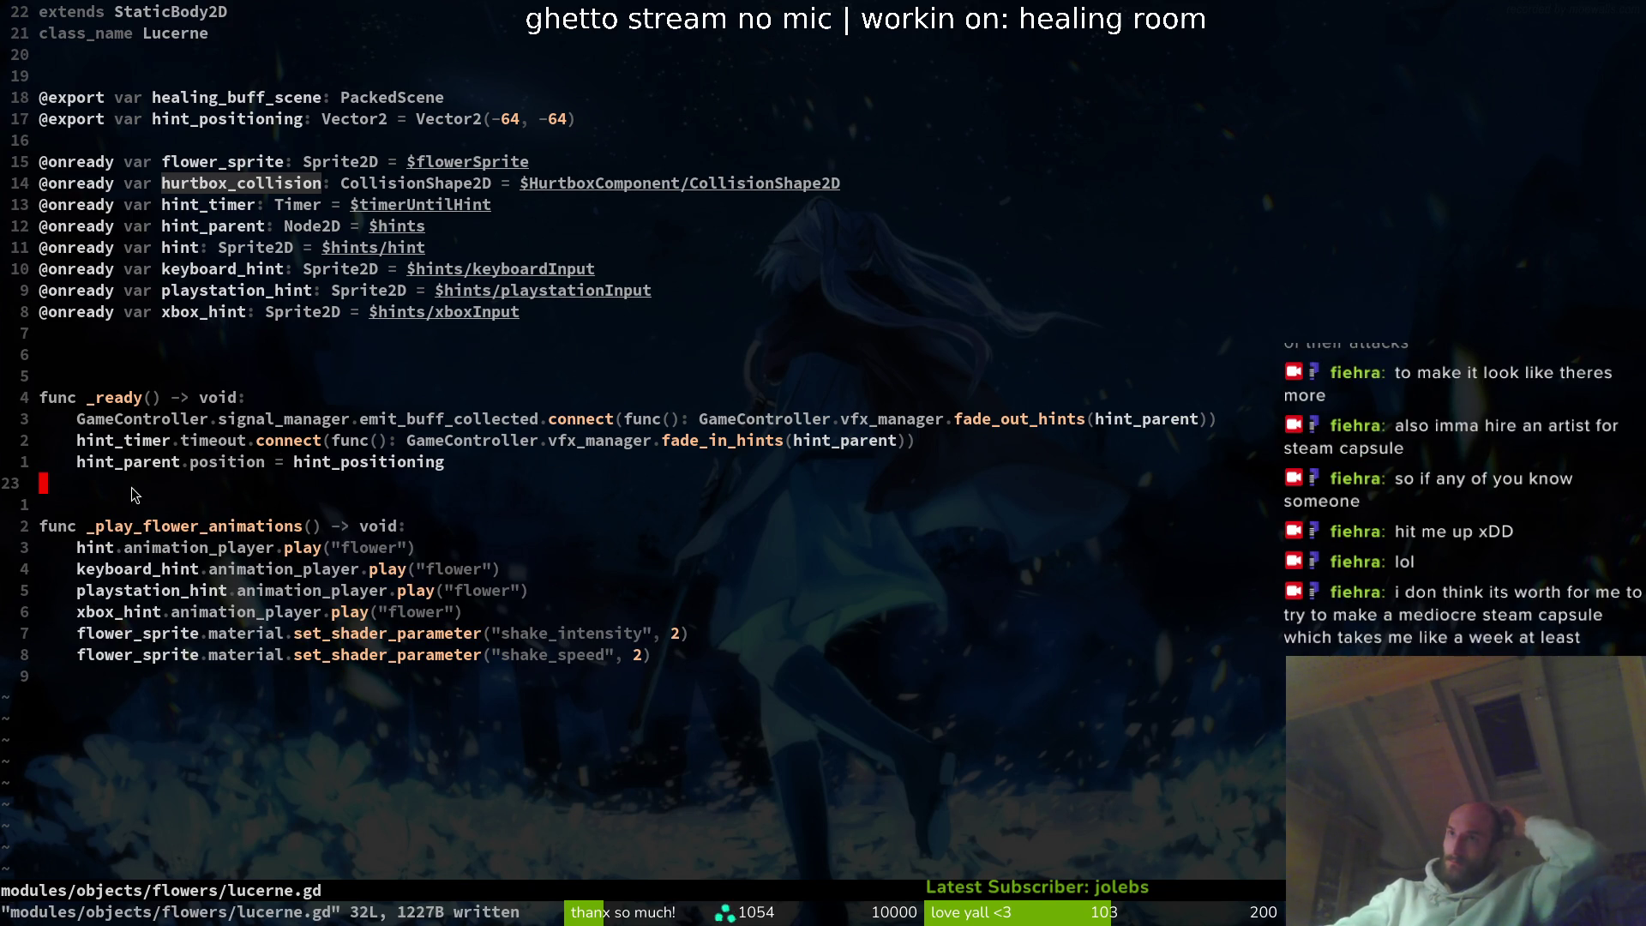
- Save lucerne.gd again at 32 lines and switch to the Godot editor
{"action": "left_click", "coordinate": [211, 183]}
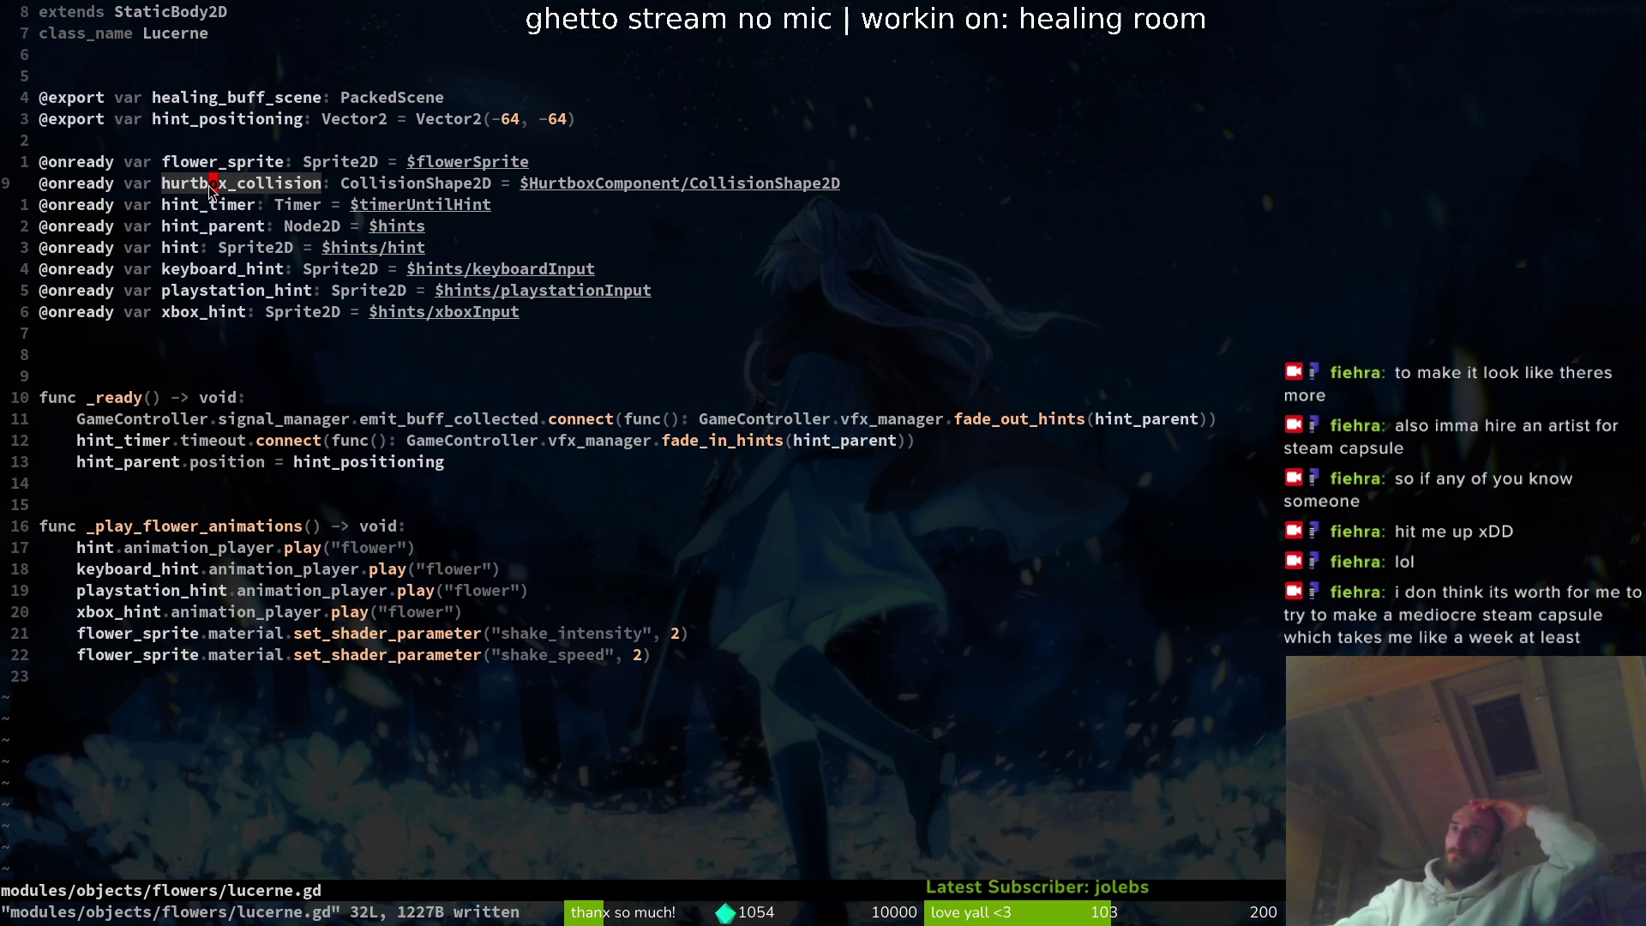
{"action": "type", "text": ":write"}
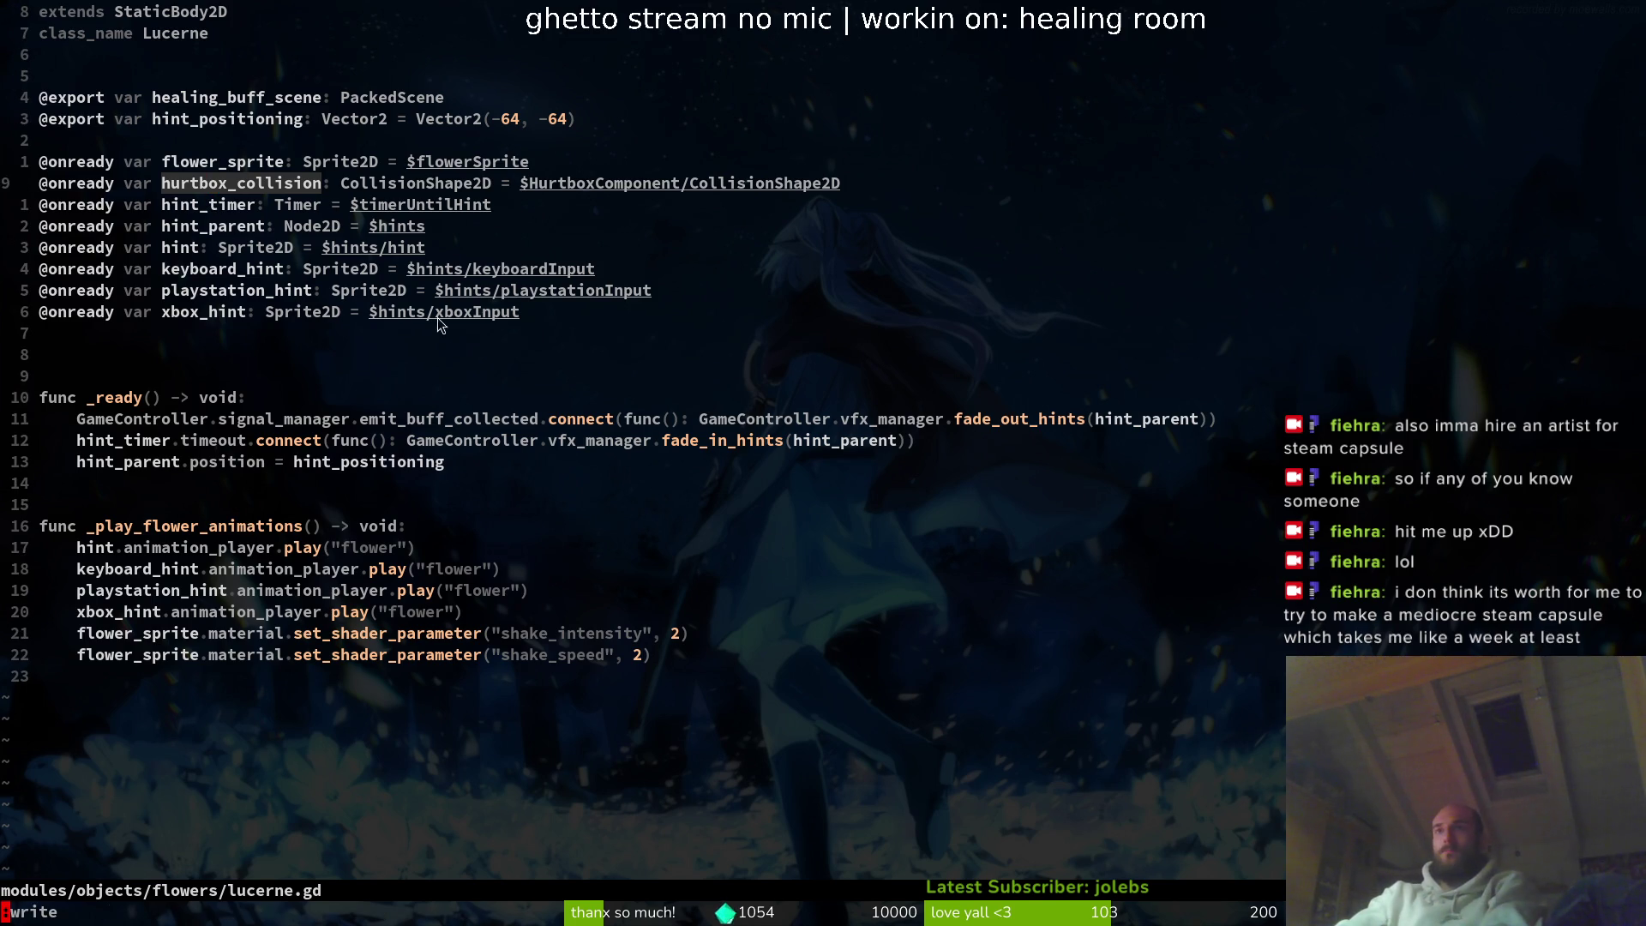
{"action": "key", "text": "Return"}
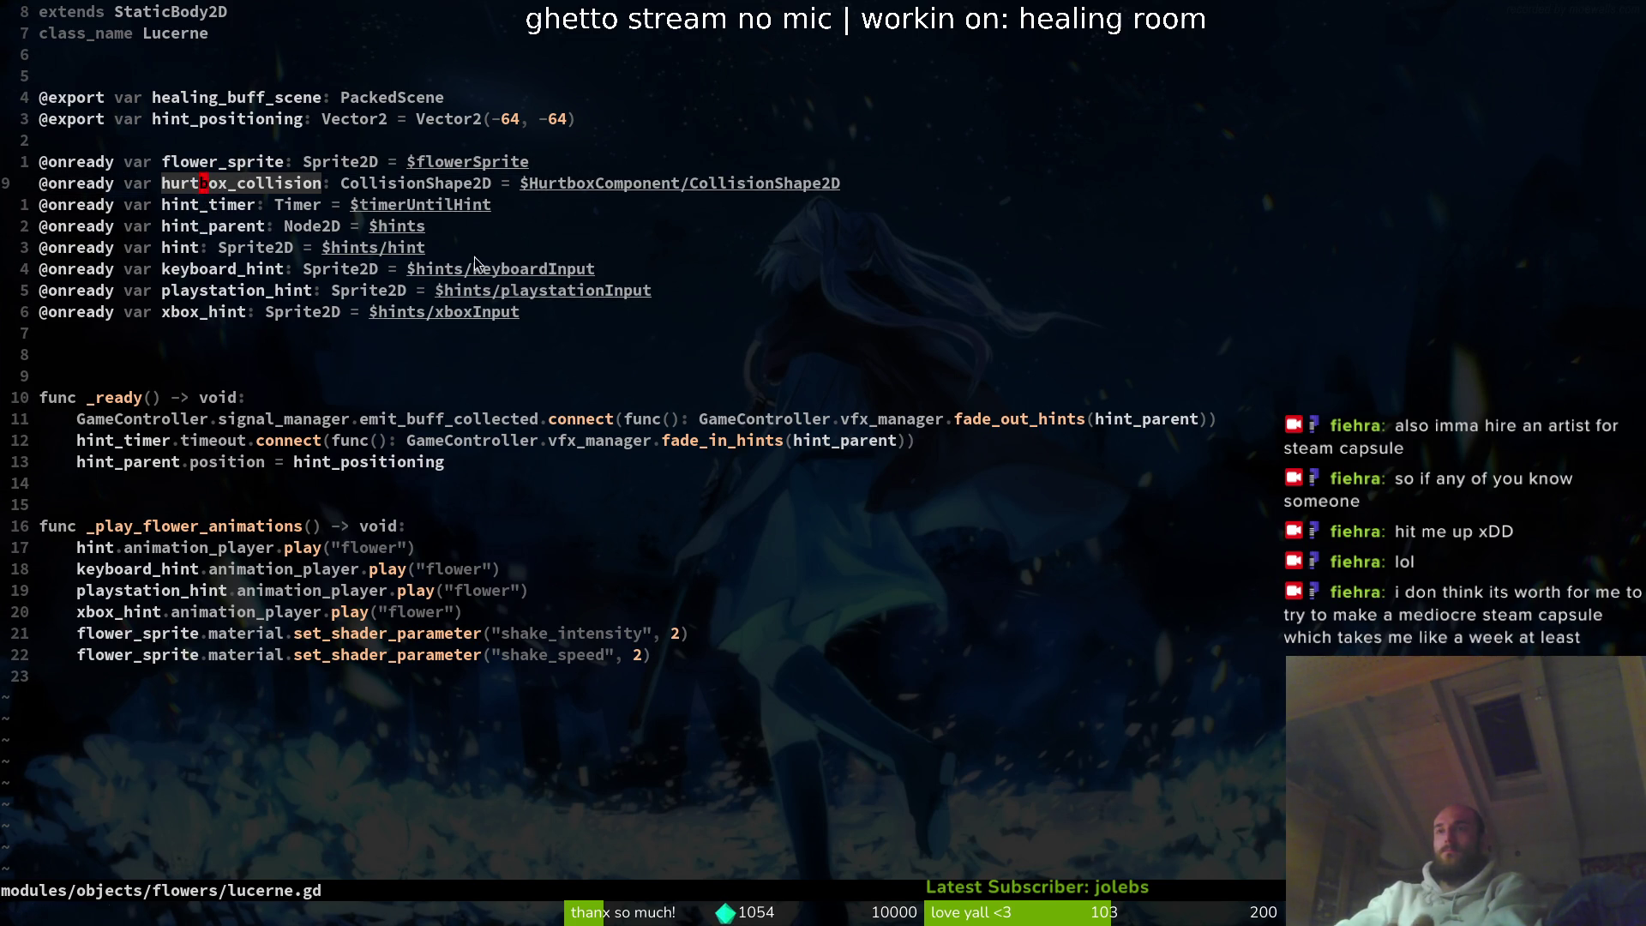
{"action": "key", "text": "alt+Tab"}
- Save the lucerne scene in Godot and return to its tab
{"action": "key", "text": "ctrl+shift+Tab"}
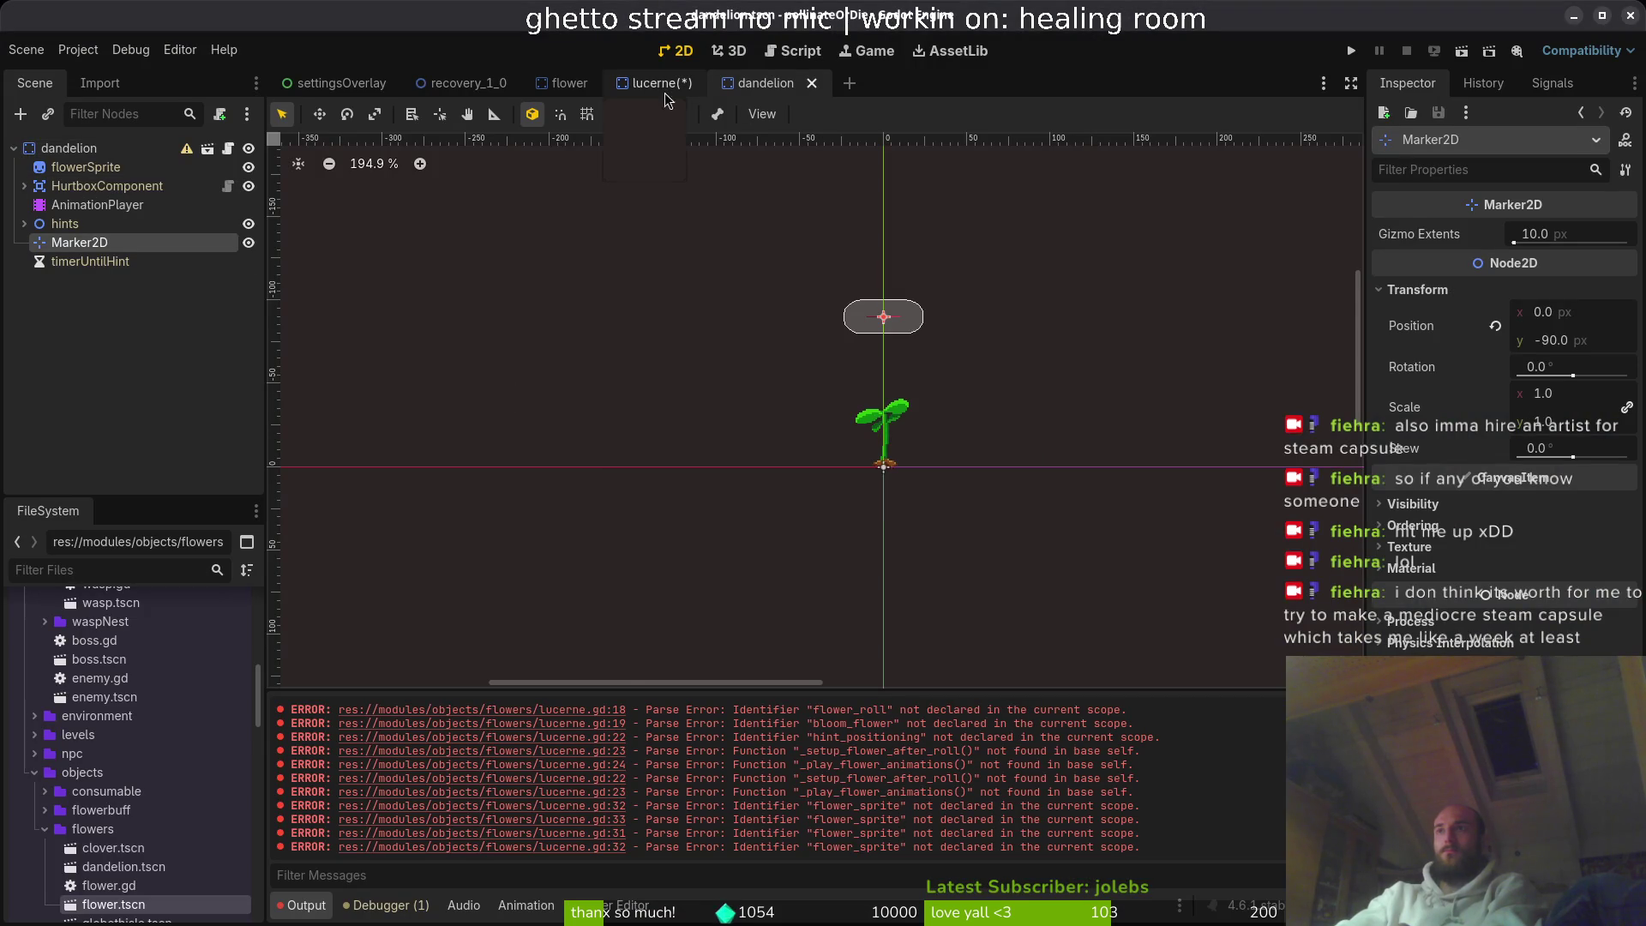
{"action": "key", "text": "ctrl+s"}
{"action": "key", "text": "ctrl+Tab"}
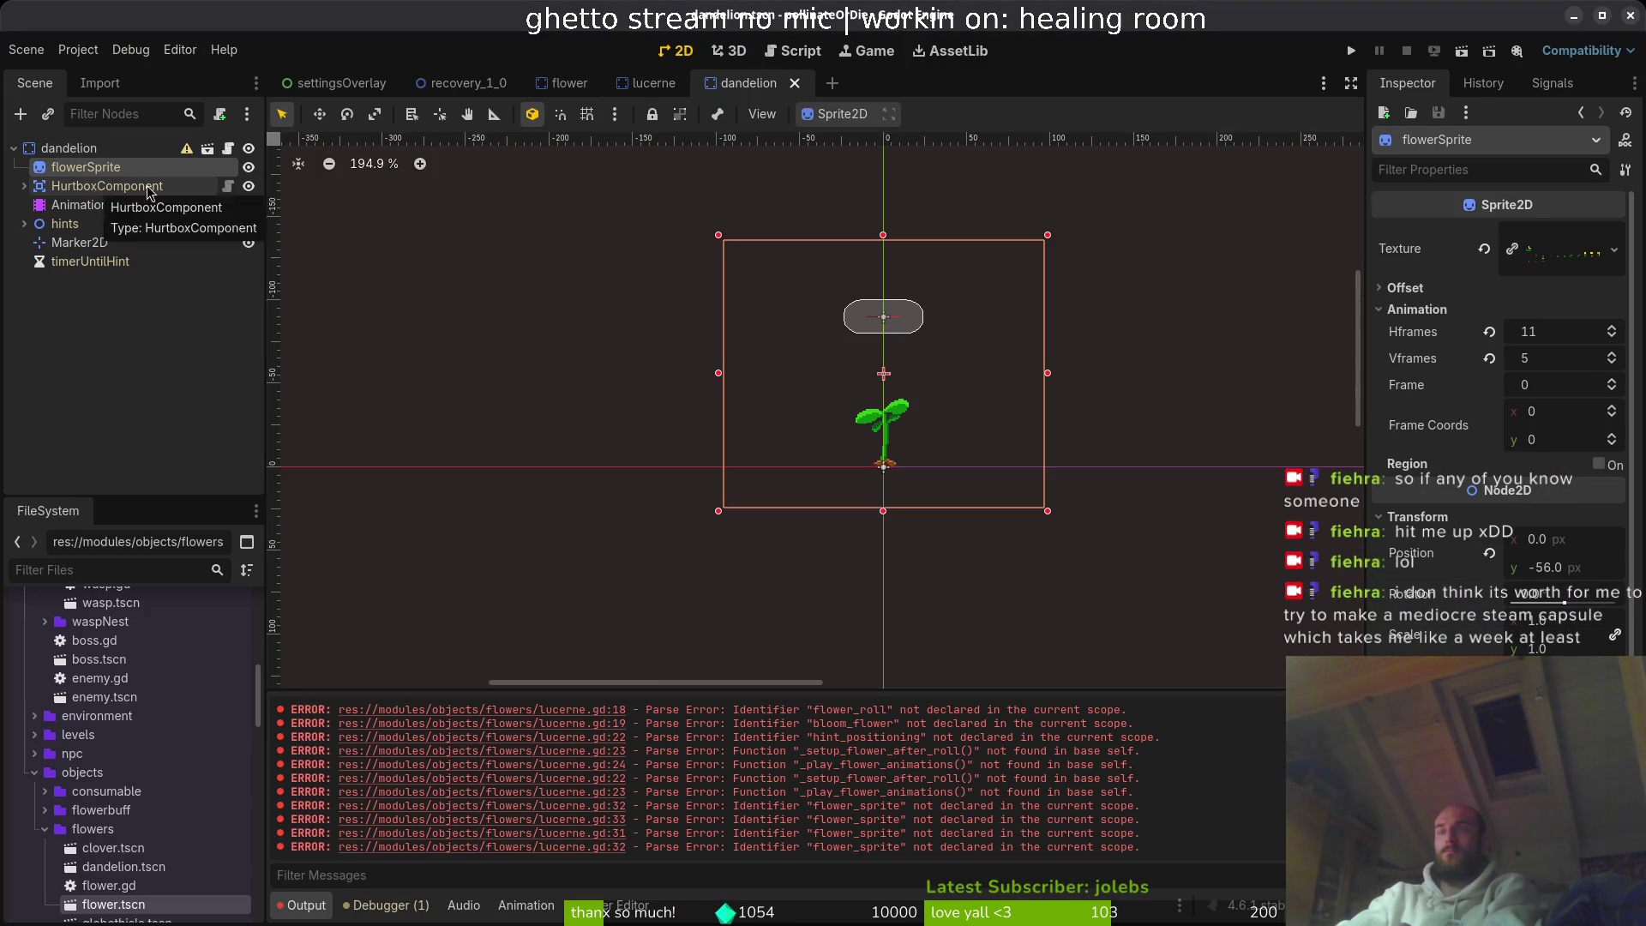
{"action": "key", "text": "ctrl+shift+Tab"}
{"action": "key", "text": "ctrl+a"}
{"action": "key", "text": "Escape"}
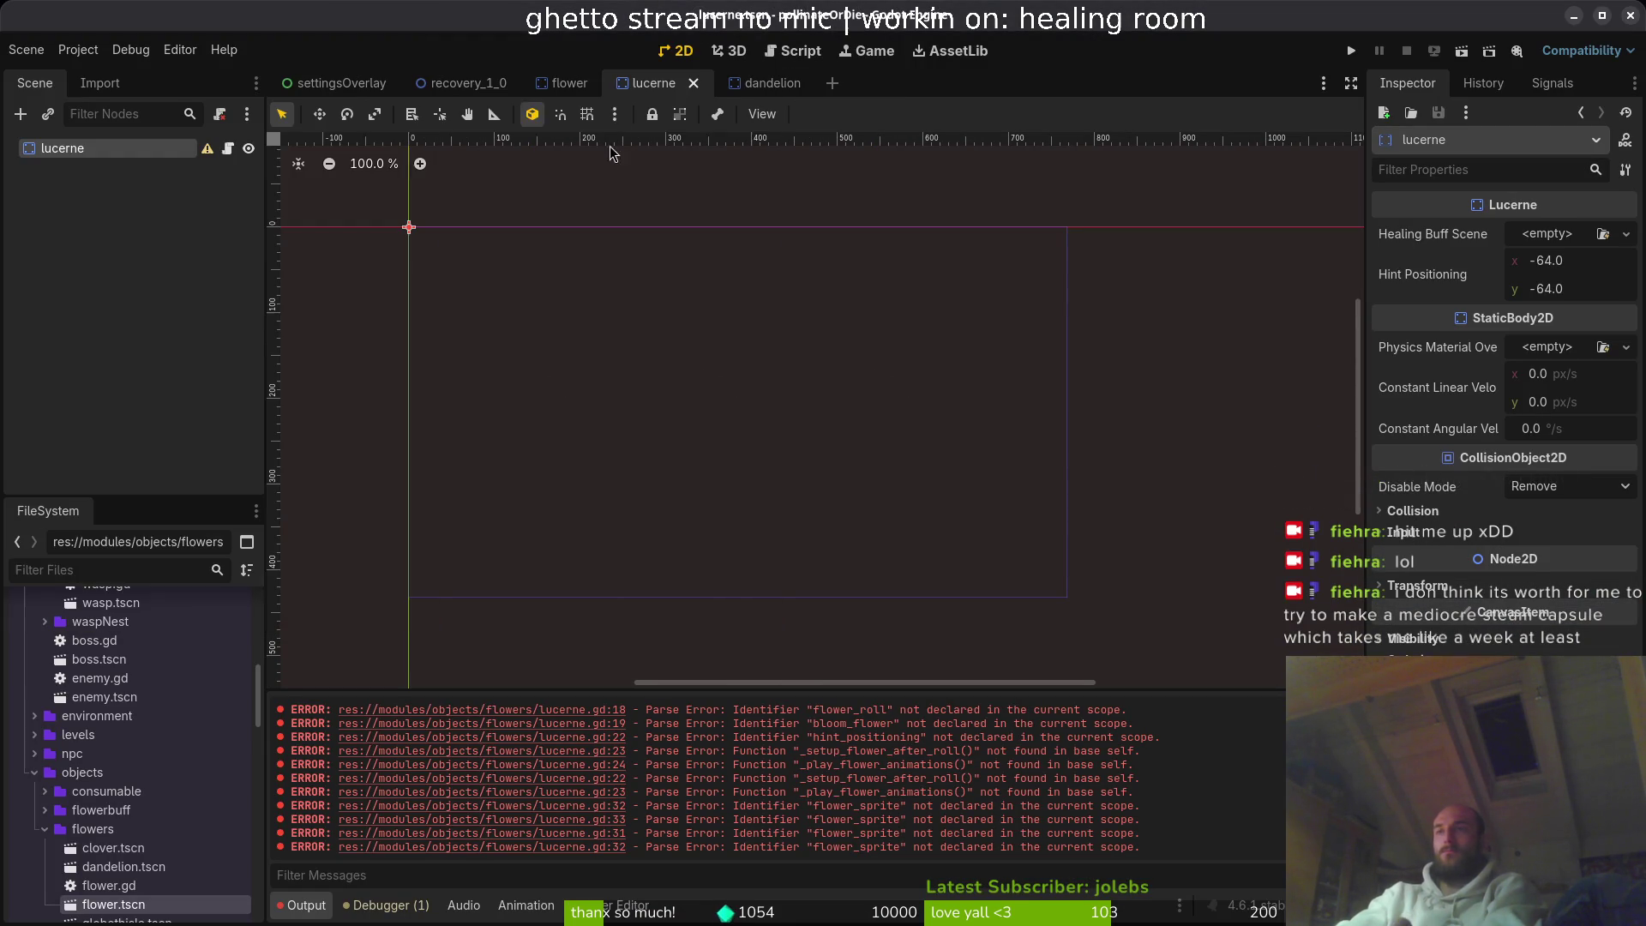
- Copy flowerSprite, HurtboxComponent, hints and timerUntilHint from the flower scene into lucerne, collapsing them
{"action": "left_click", "coordinate": [566, 82]}
{"action": "left_click", "coordinate": [90, 224], "text": "shift"}
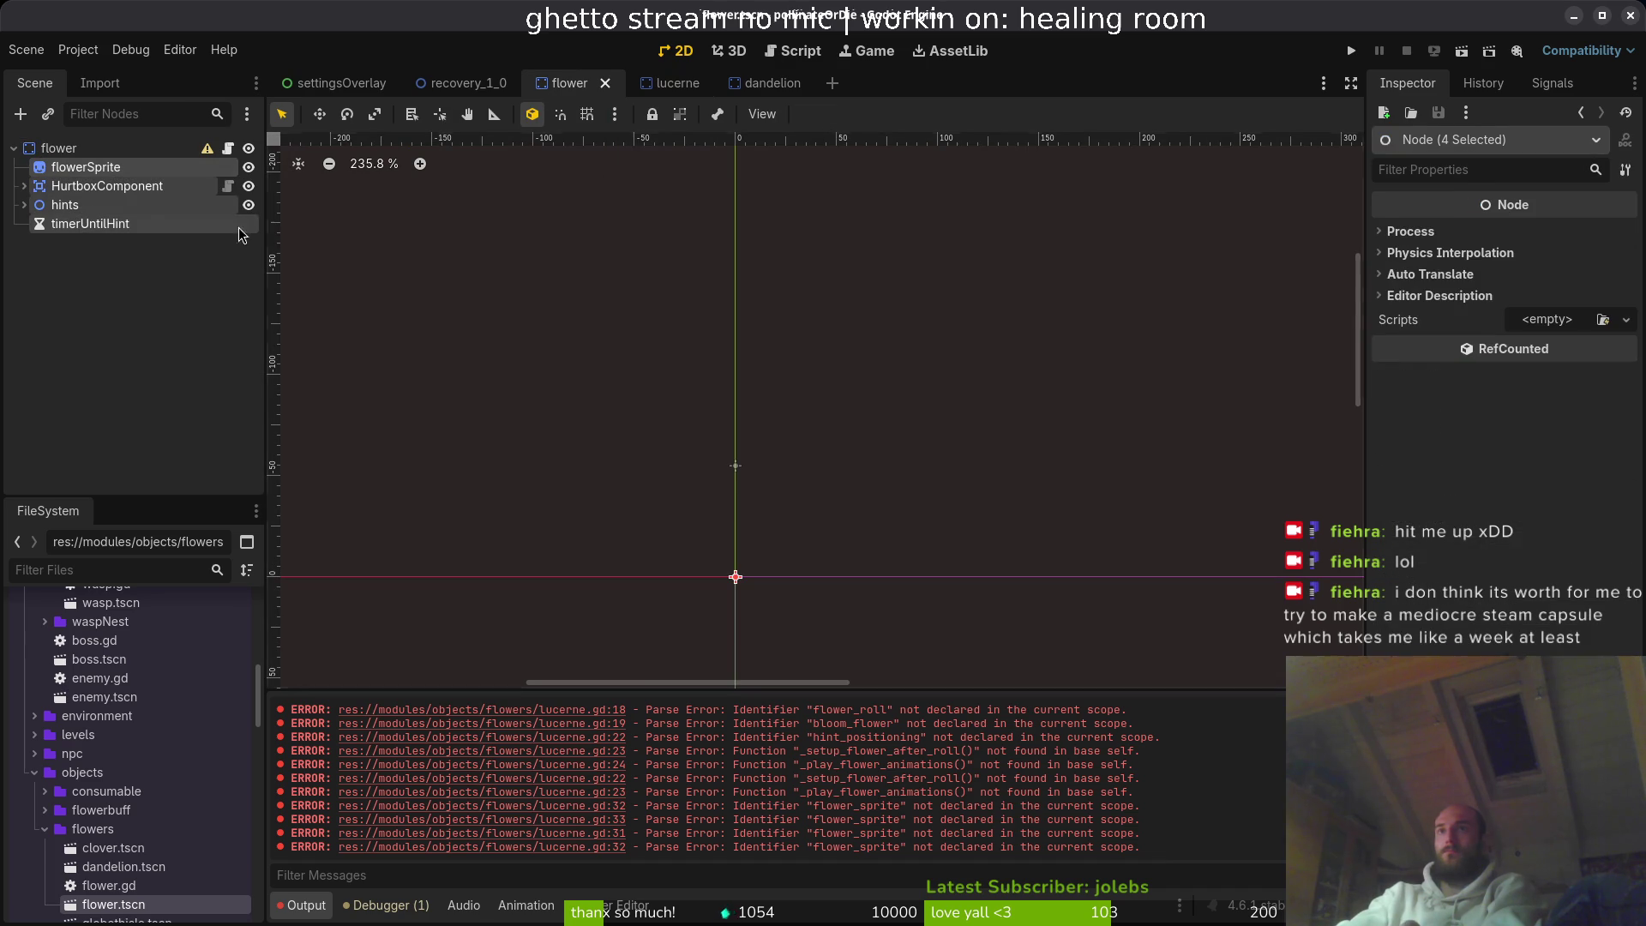
{"action": "key", "text": "ctrl+c"}
{"action": "key", "text": "ctrl+Tab"}
{"action": "key", "text": "ctrl+v"}
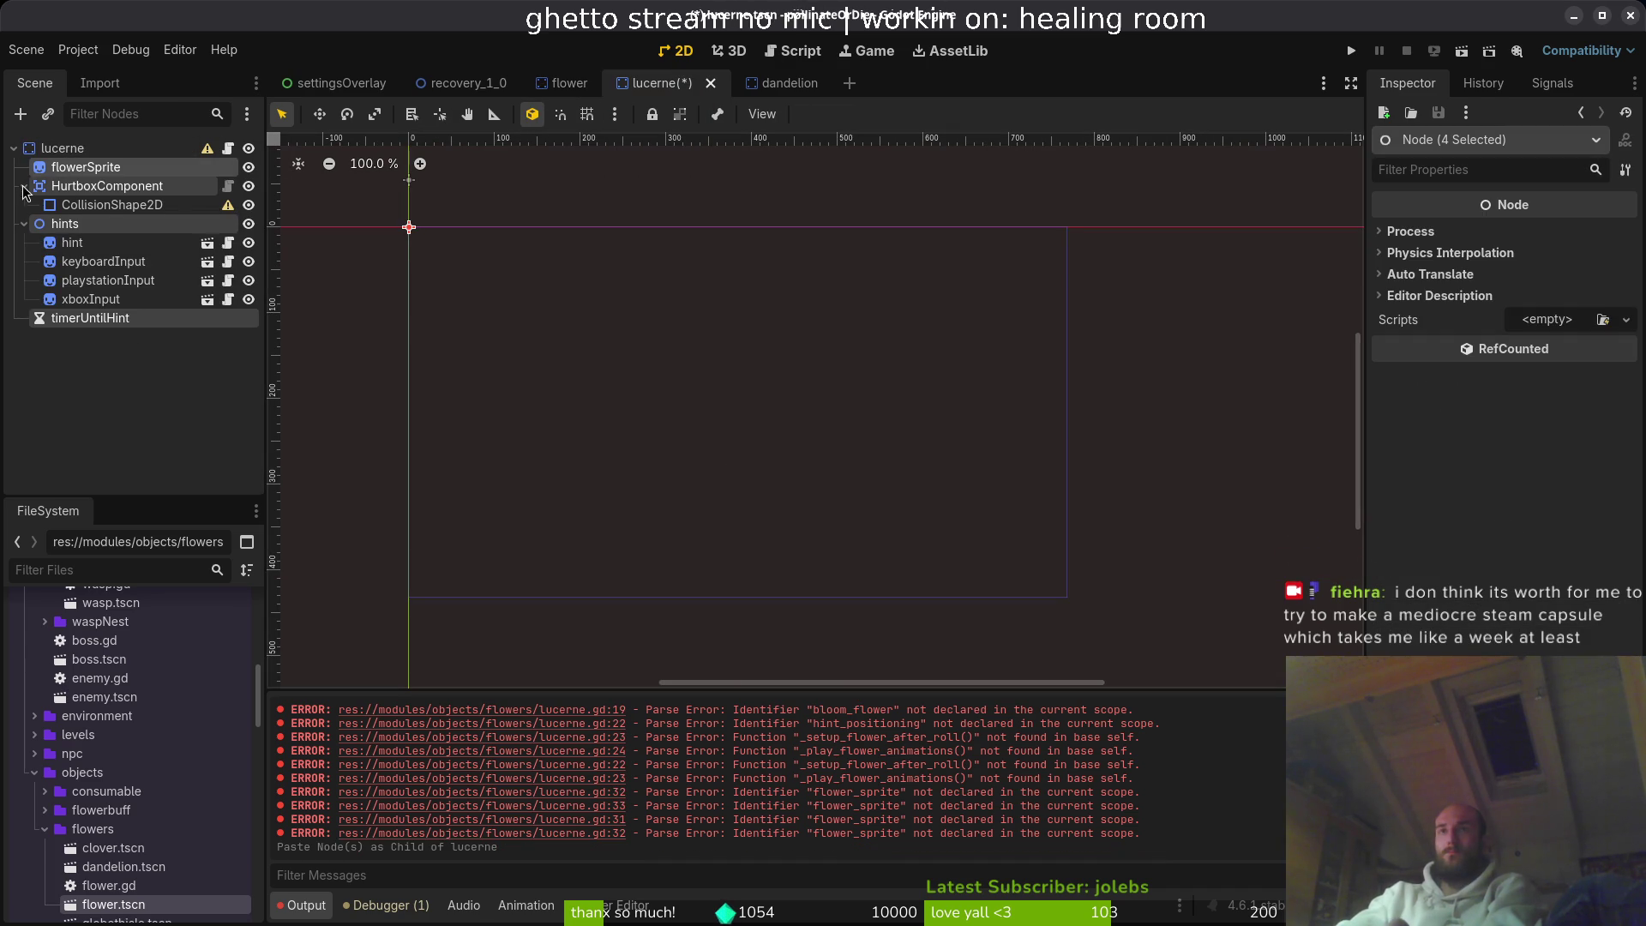
{"action": "left_click", "coordinate": [24, 186]}
{"action": "left_click", "coordinate": [24, 205]}
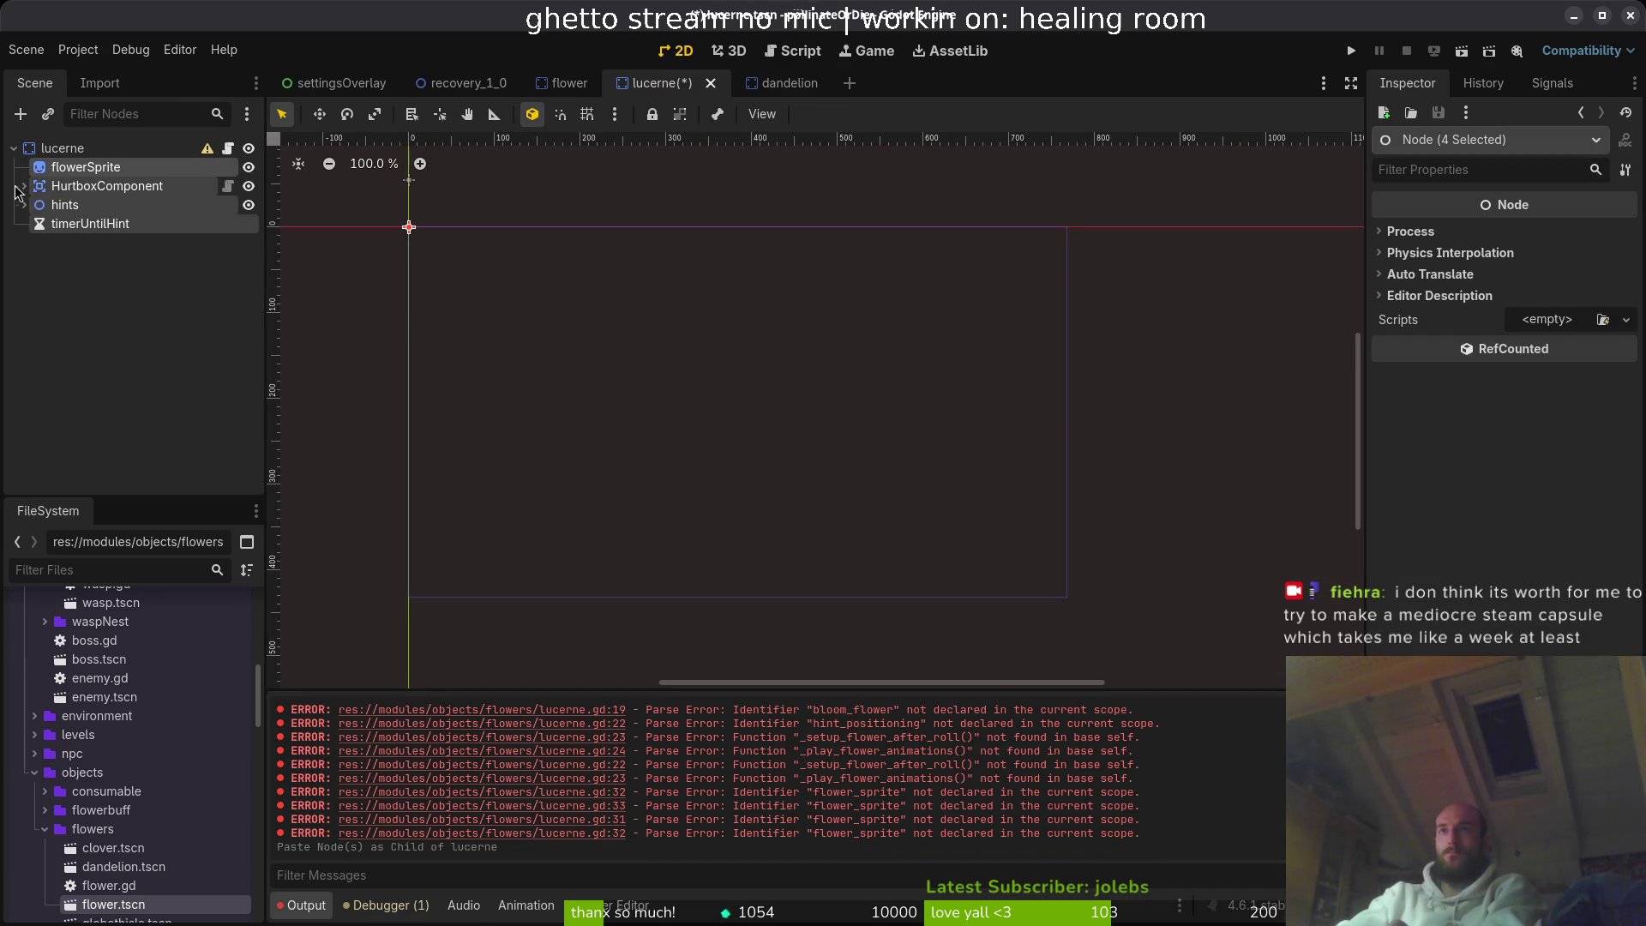
{"action": "left_click", "coordinate": [81, 167]}
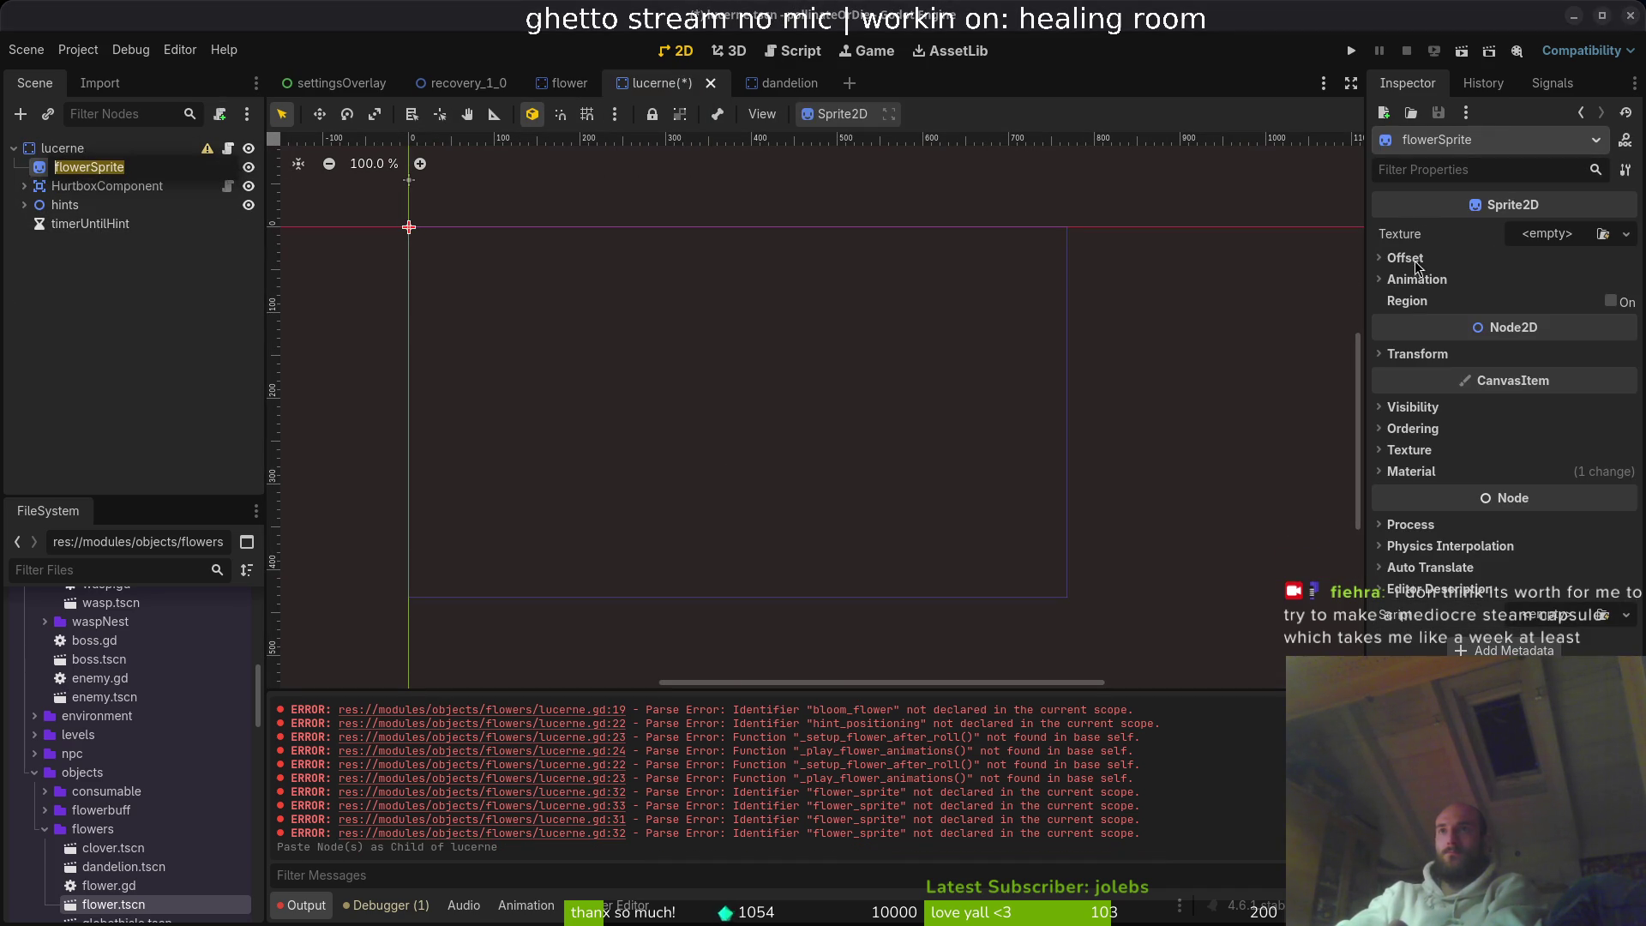
- Hide the ref layer's black background and cut the loose leaves across the top
{"action": "key", "text": "alt+Tab"}
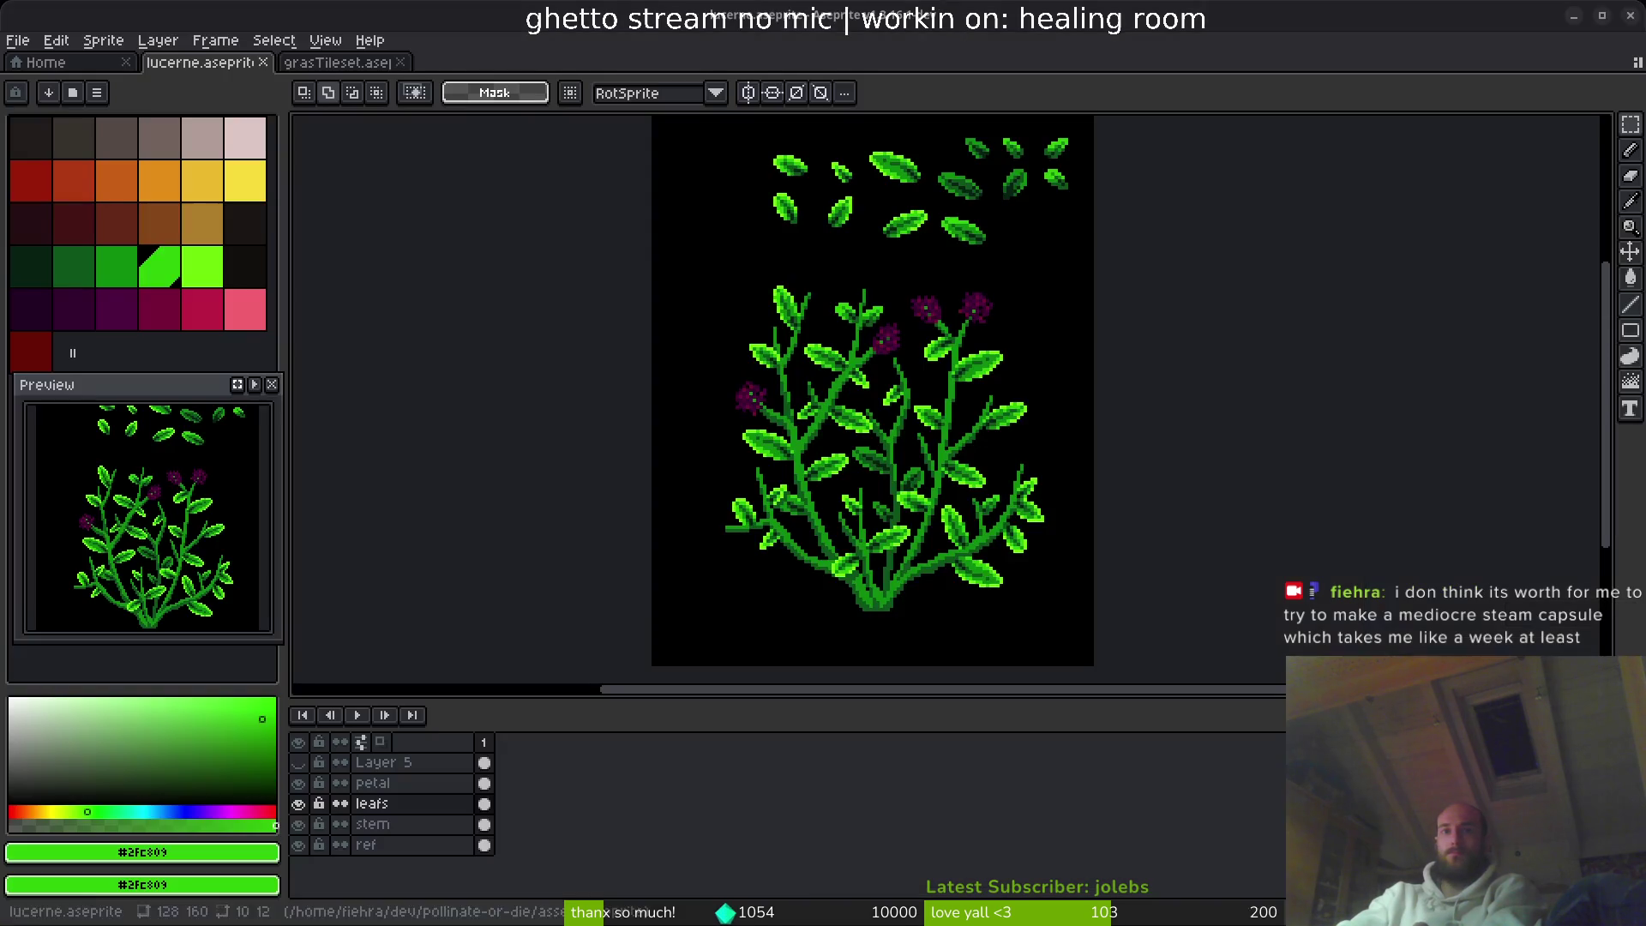
{"action": "left_click_drag", "start_coordinate": [946, 391], "coordinate": [769, 347]}
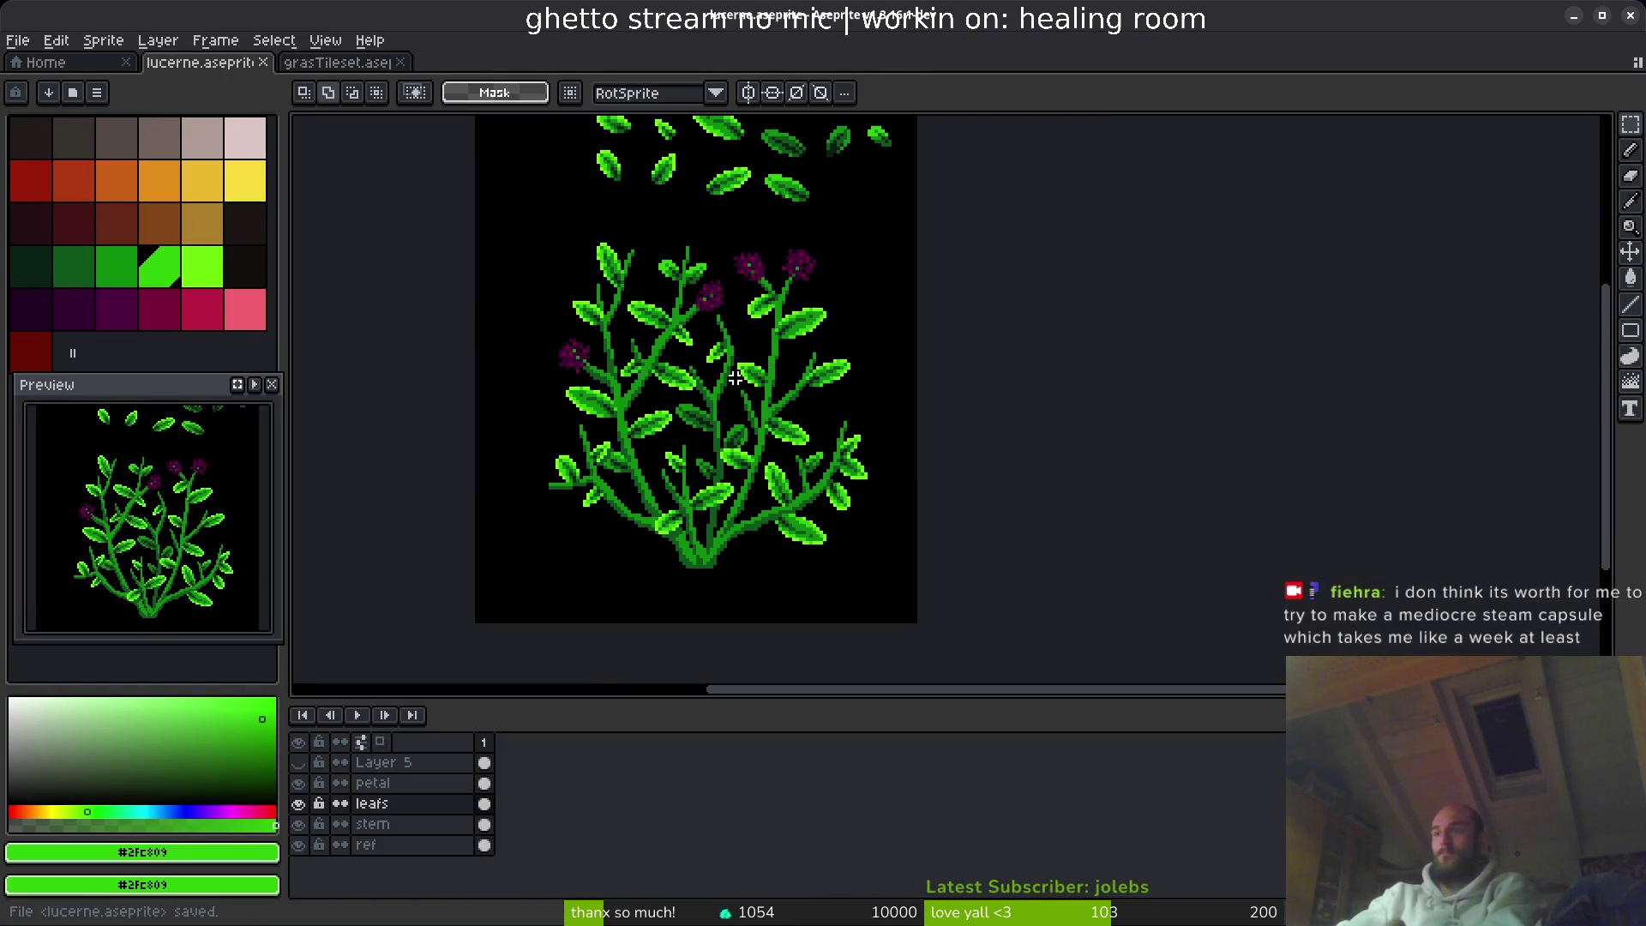
{"action": "left_click", "coordinate": [299, 845]}
{"action": "scroll", "coordinate": [537, 570], "scroll_direction": "up", "scroll_amount": 3}
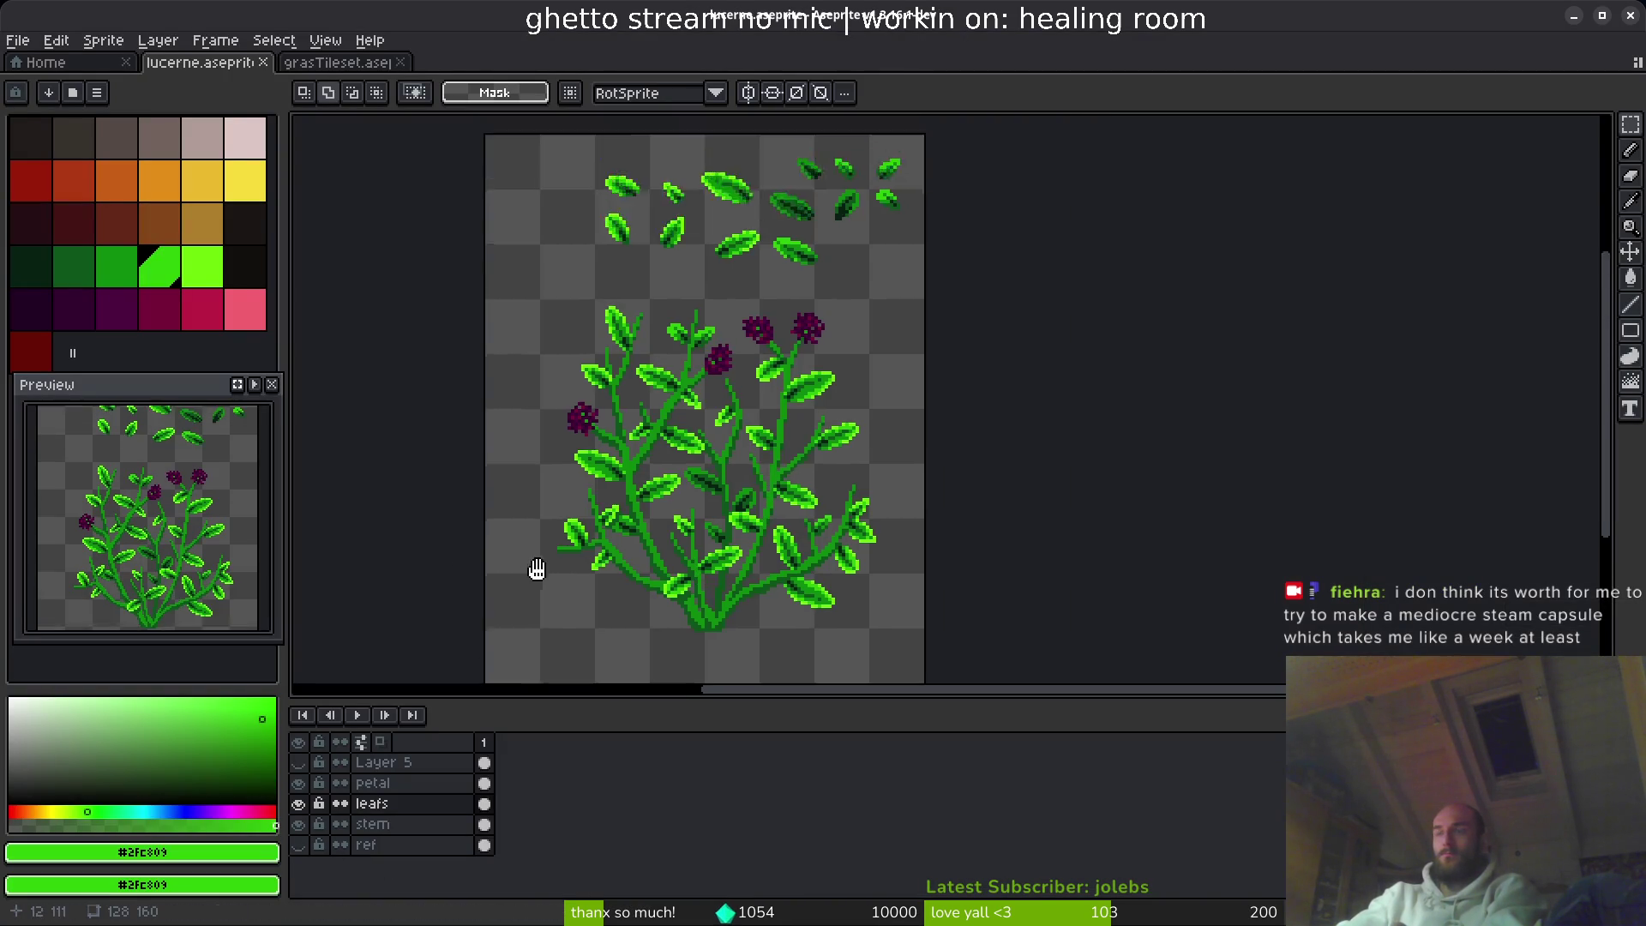
{"action": "left_click_drag", "start_coordinate": [669, 259], "coordinate": [1030, 368]}
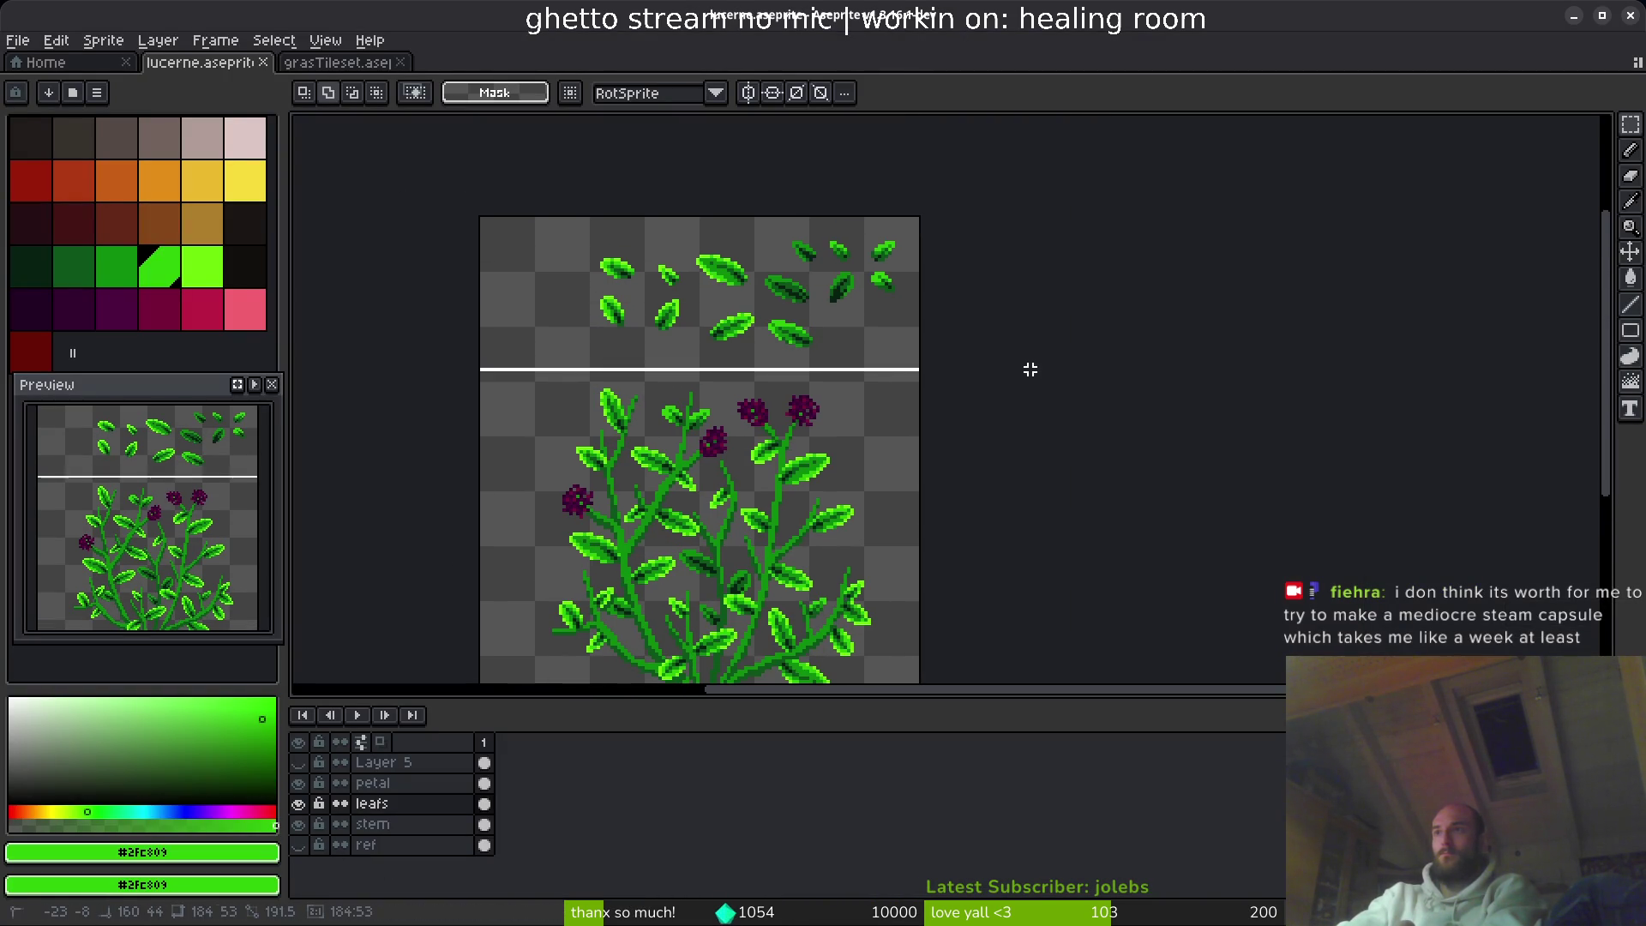
{"action": "key", "text": "ctrl+x"}
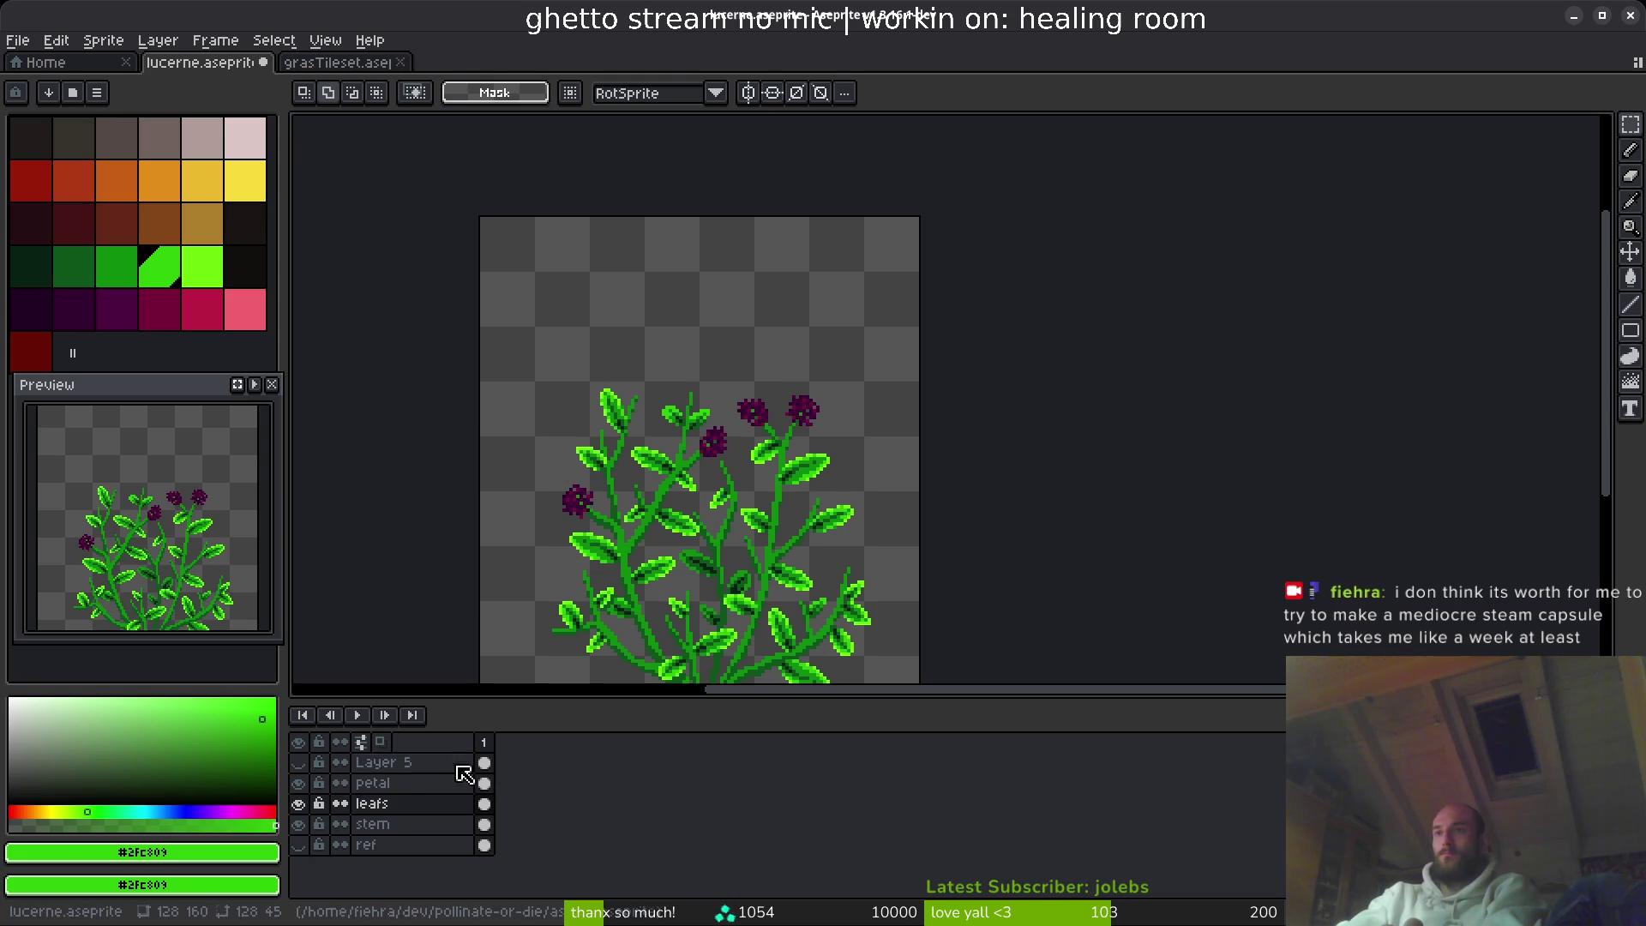
- Paste the leaf strip onto Layer 5, shift it down, hide Layer 5 and save
{"action": "left_click", "coordinate": [298, 762]}
{"action": "scroll", "coordinate": [415, 617], "scroll_direction": "down", "scroll_amount": 2}
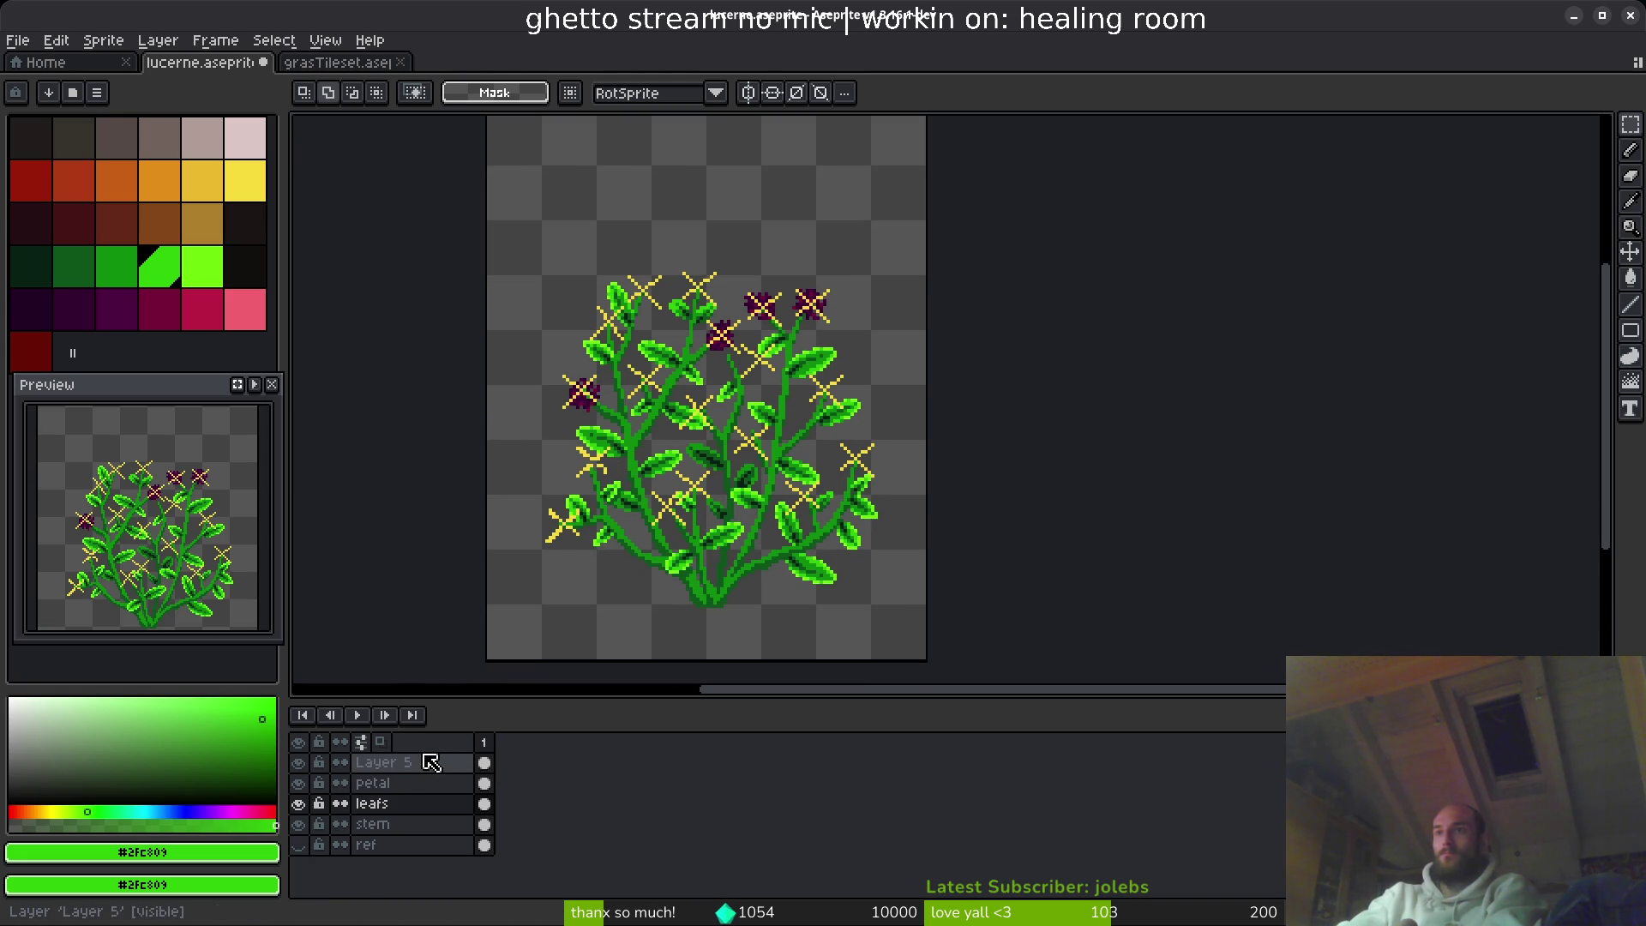
{"action": "left_click", "coordinate": [432, 763]}
{"action": "scroll", "coordinate": [632, 378], "scroll_direction": "down", "scroll_amount": 3}
{"action": "key", "text": "ctrl+v"}
{"action": "mouse_move", "coordinate": [723, 430]}
{"action": "left_mouse_down"}
{"action": "mouse_move", "coordinate": [677, 466]}
{"action": "mouse_move", "coordinate": [718, 456]}
{"action": "left_mouse_up"}
{"action": "key", "text": "ctrl+s"}
{"action": "left_click", "coordinate": [298, 762]}
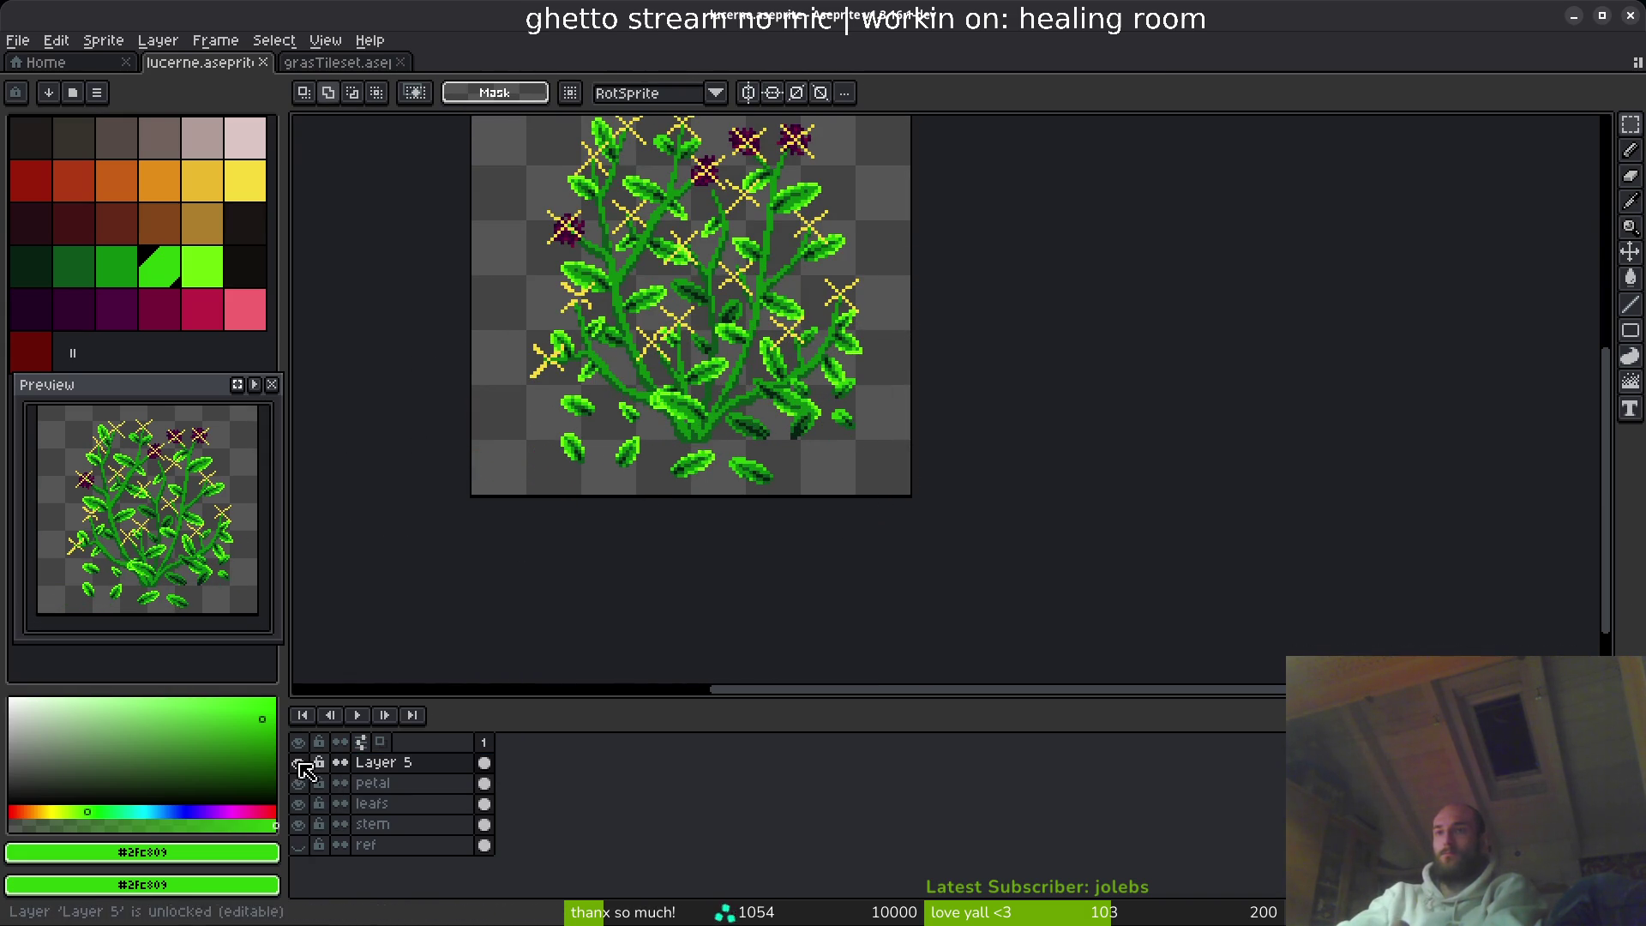
{"action": "scroll", "coordinate": [610, 441], "scroll_direction": "up", "scroll_amount": 3}
{"action": "key", "text": "ctrl+s"}
- Resize the canvas to 128×128 anchored bottom centre and save lucerne.aseprite
{"action": "key", "text": "ctrl+alt+c"}
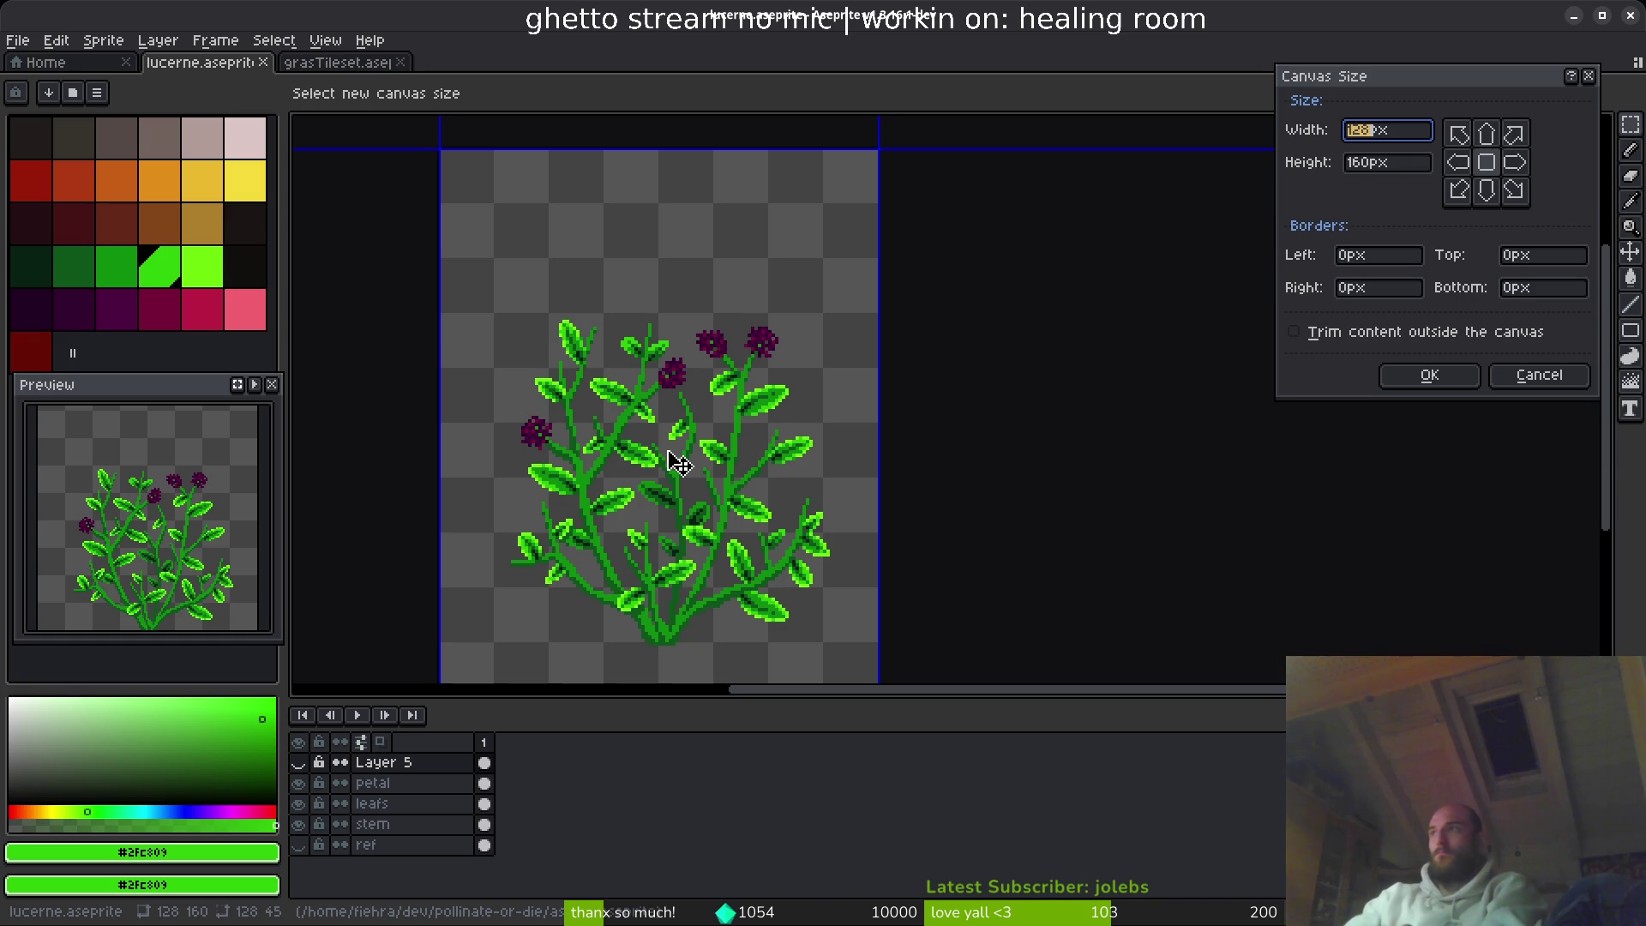
{"action": "type", "text": "128"}
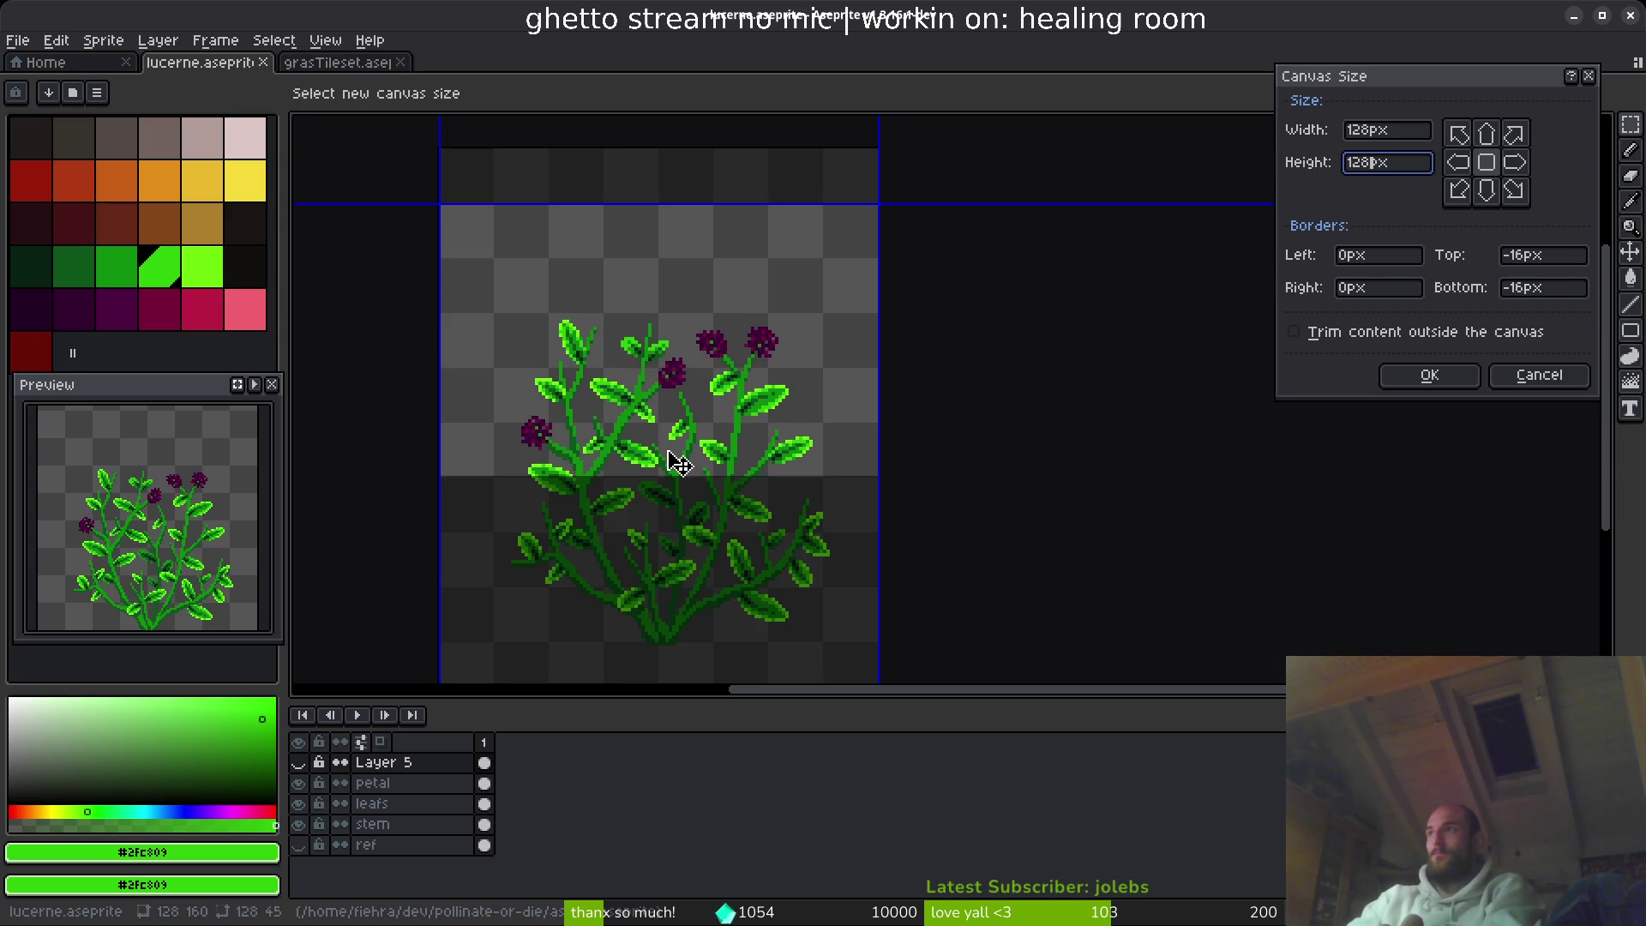
{"action": "left_click", "coordinate": [1487, 191]}
{"action": "left_click", "coordinate": [1427, 373]}
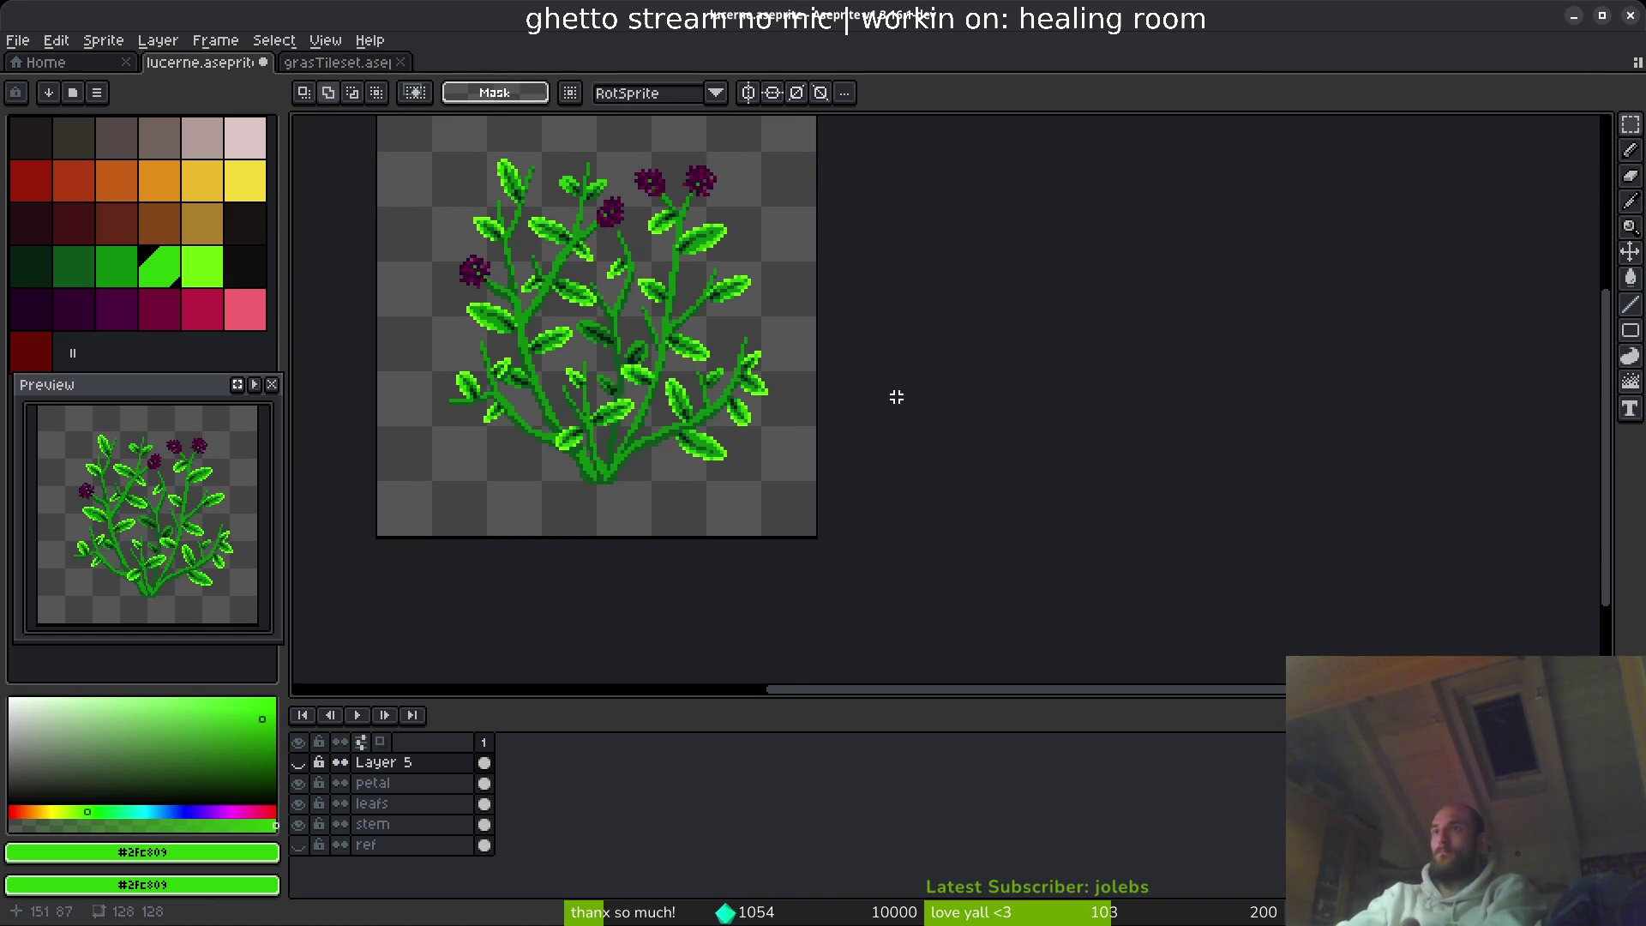
{"action": "key", "text": "ctrl+s"}
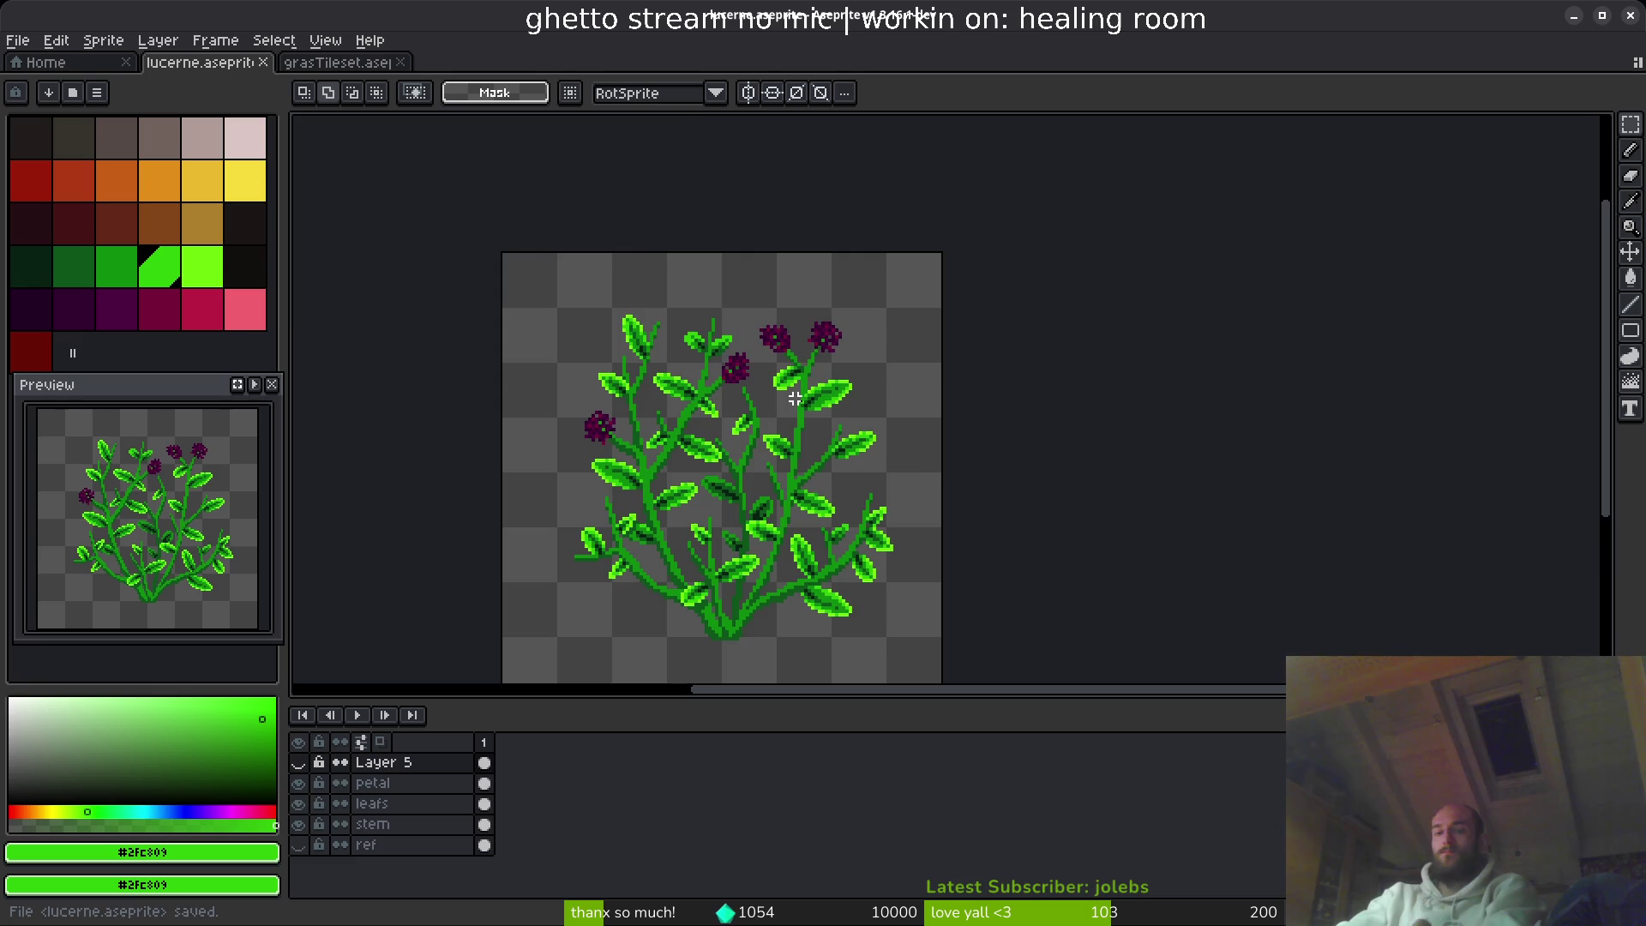
- On the petal layer, move a flower head to the upper-left stem tip
{"action": "key", "text": "ctrl+e"}
{"action": "key", "text": "Escape"}
{"action": "scroll", "coordinate": [874, 357], "scroll_direction": "up", "scroll_amount": 4}
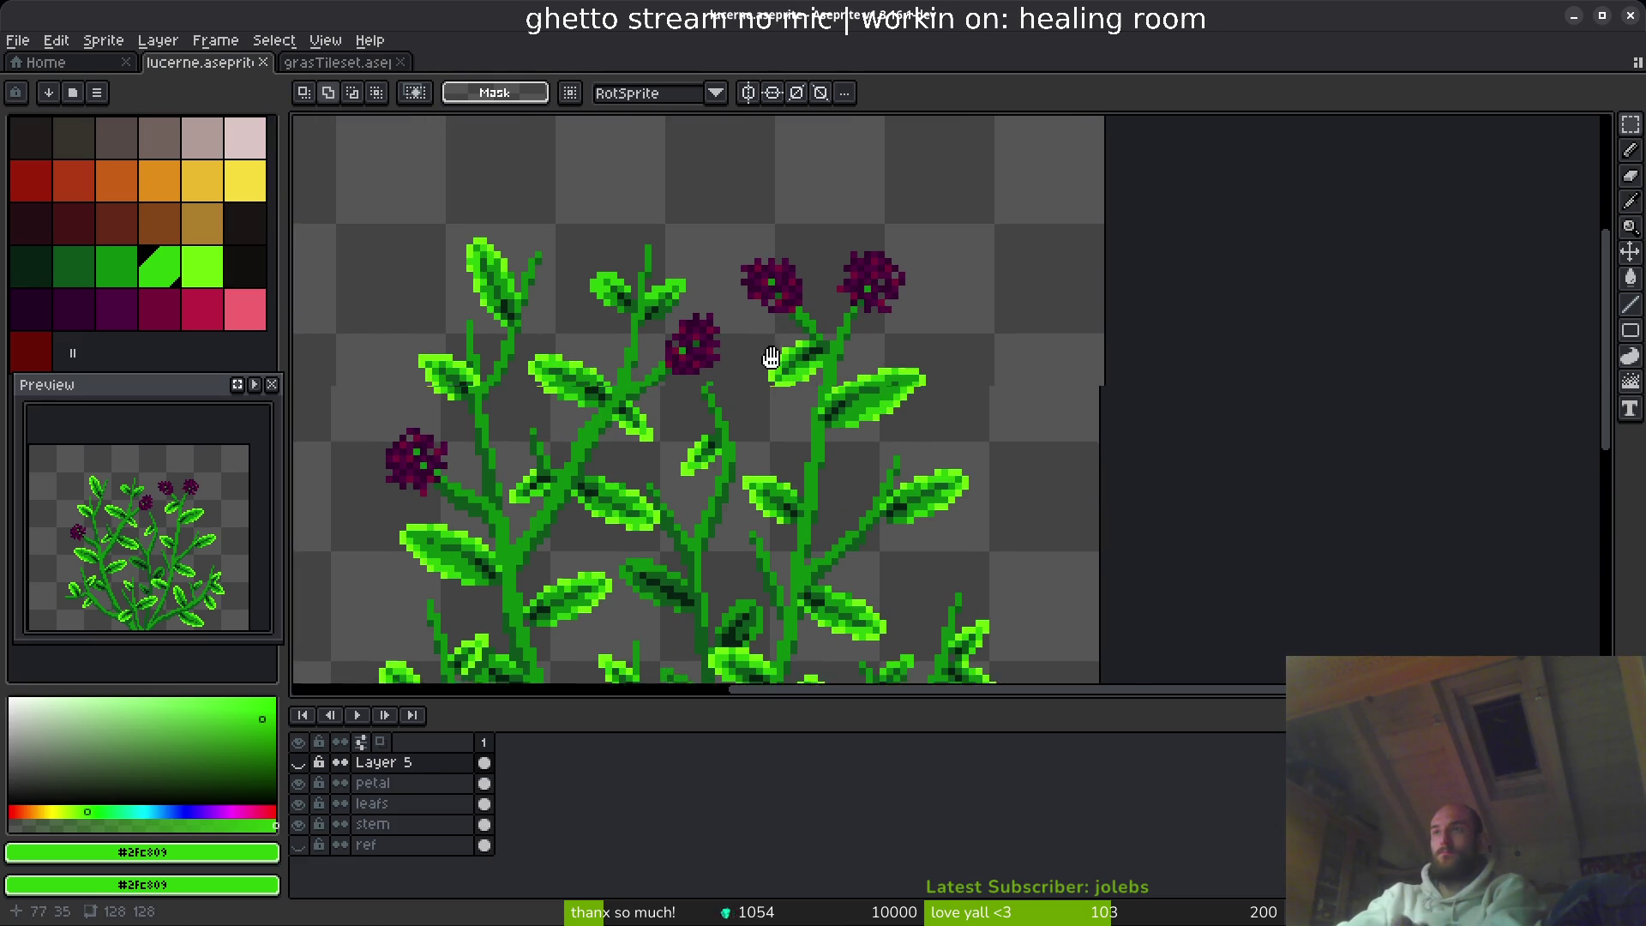
{"action": "left_click_drag", "start_coordinate": [657, 315], "coordinate": [772, 403]}
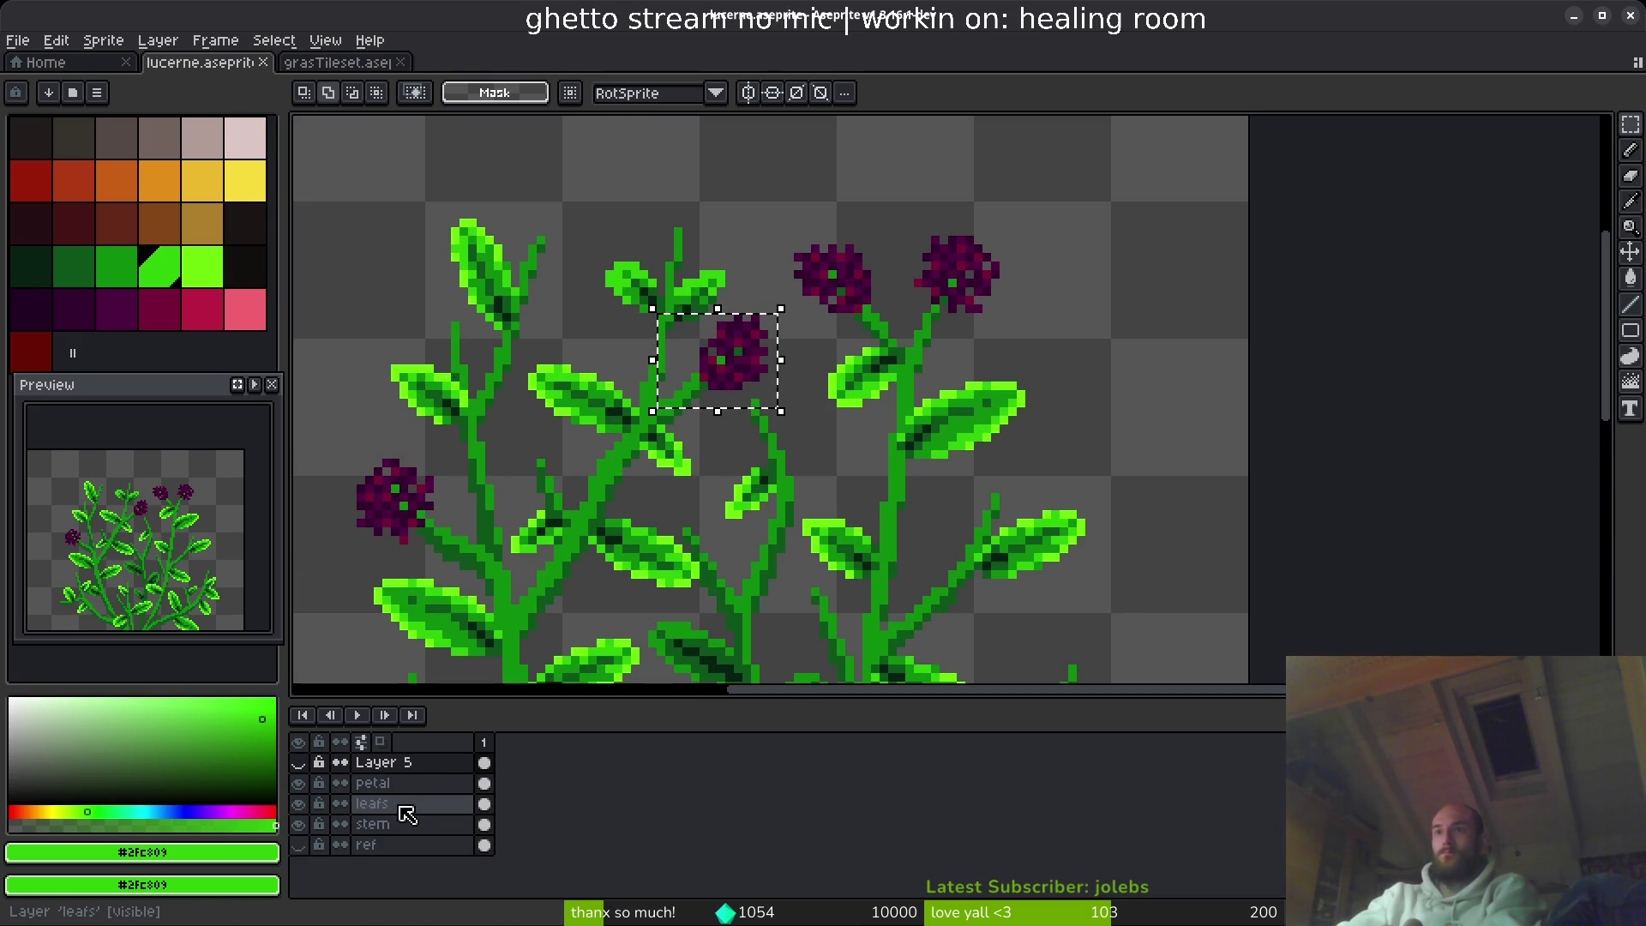
{"action": "left_click", "coordinate": [382, 783]}
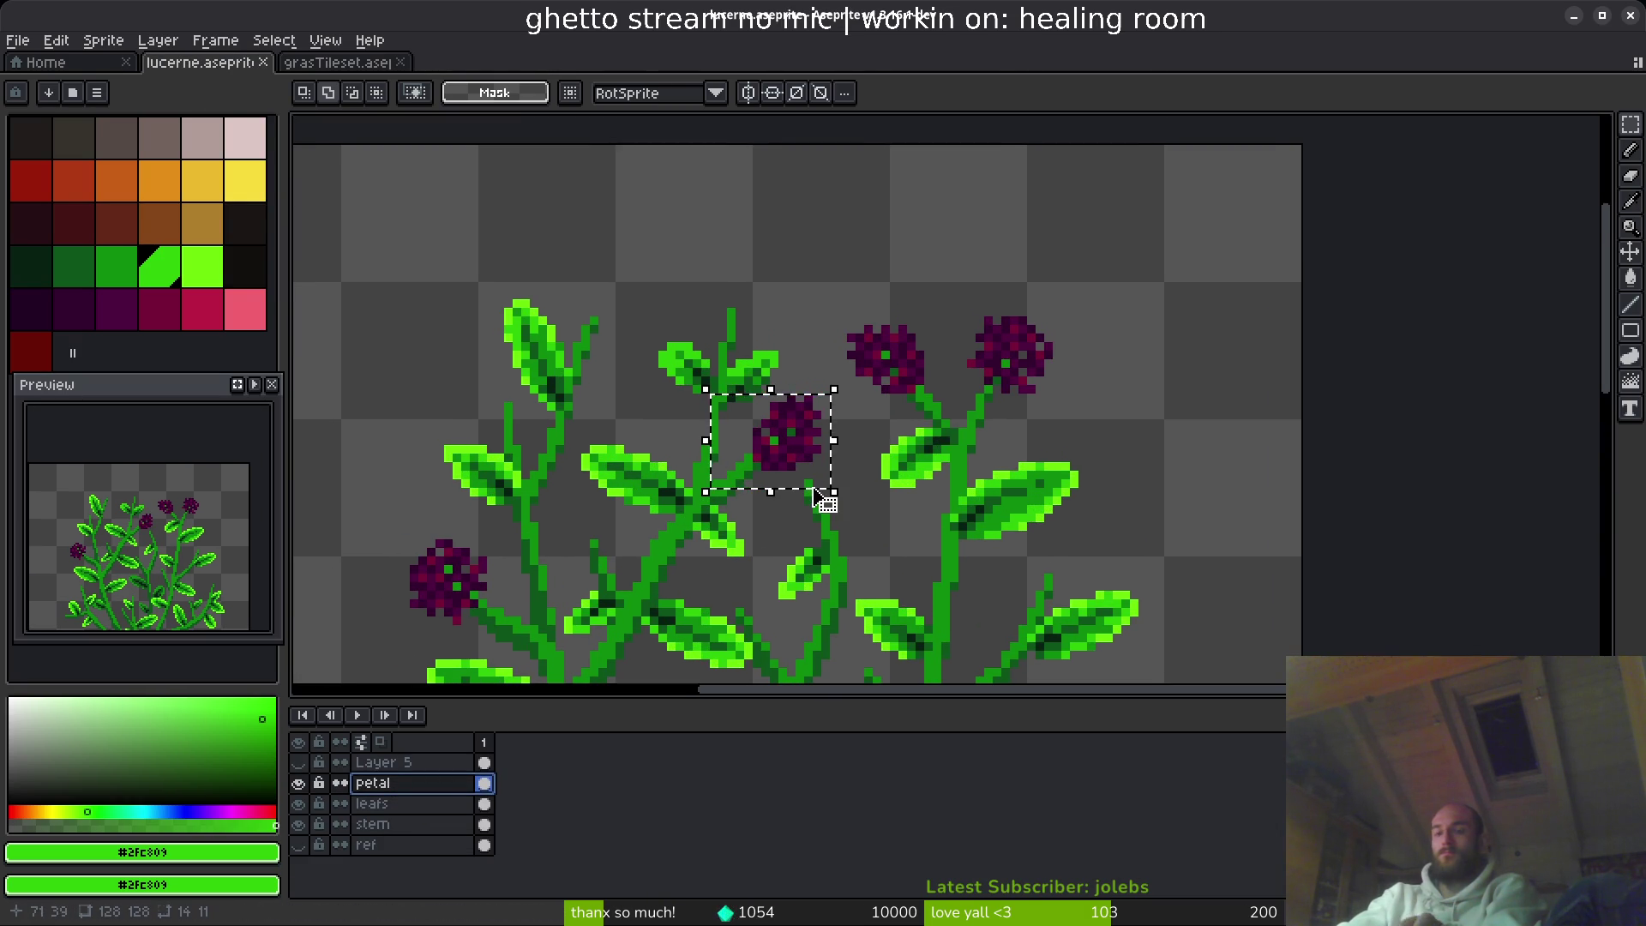
{"action": "left_click", "coordinate": [832, 493]}
{"action": "left_click_drag", "start_coordinate": [948, 266], "coordinate": [1103, 434]}
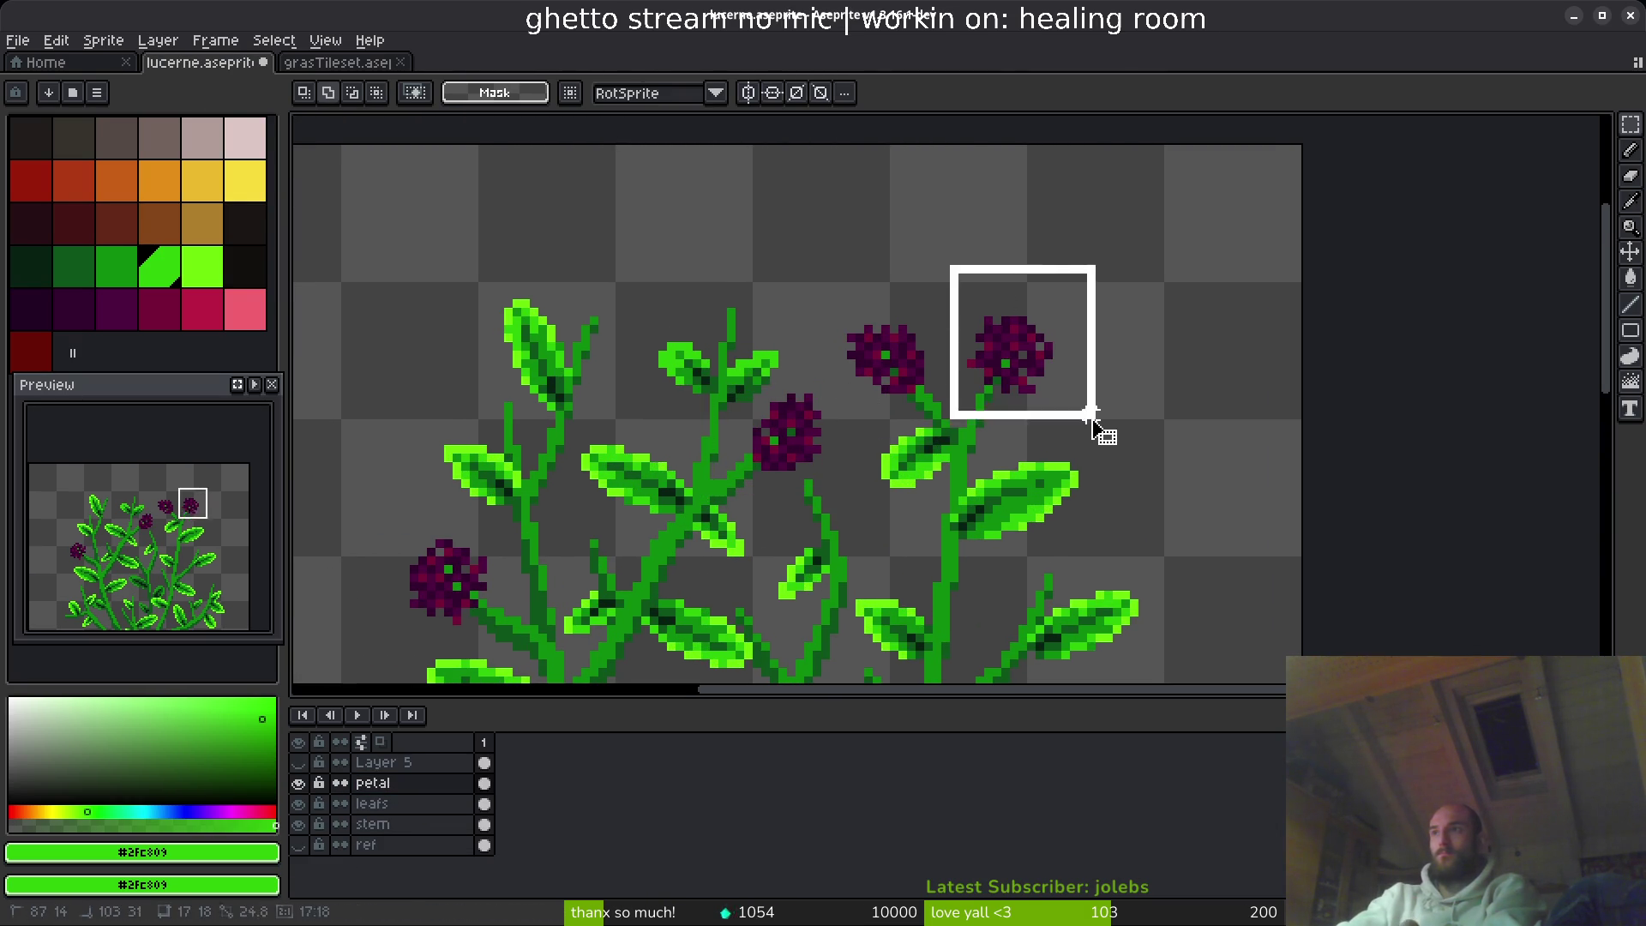
{"action": "left_click_drag", "start_coordinate": [981, 363], "coordinate": [731, 307]}
{"action": "key", "text": "Left"}
{"action": "key", "text": "Left"}
{"action": "key", "text": "Left"}
{"action": "key", "text": "Down"}
{"action": "key", "text": "Down"}
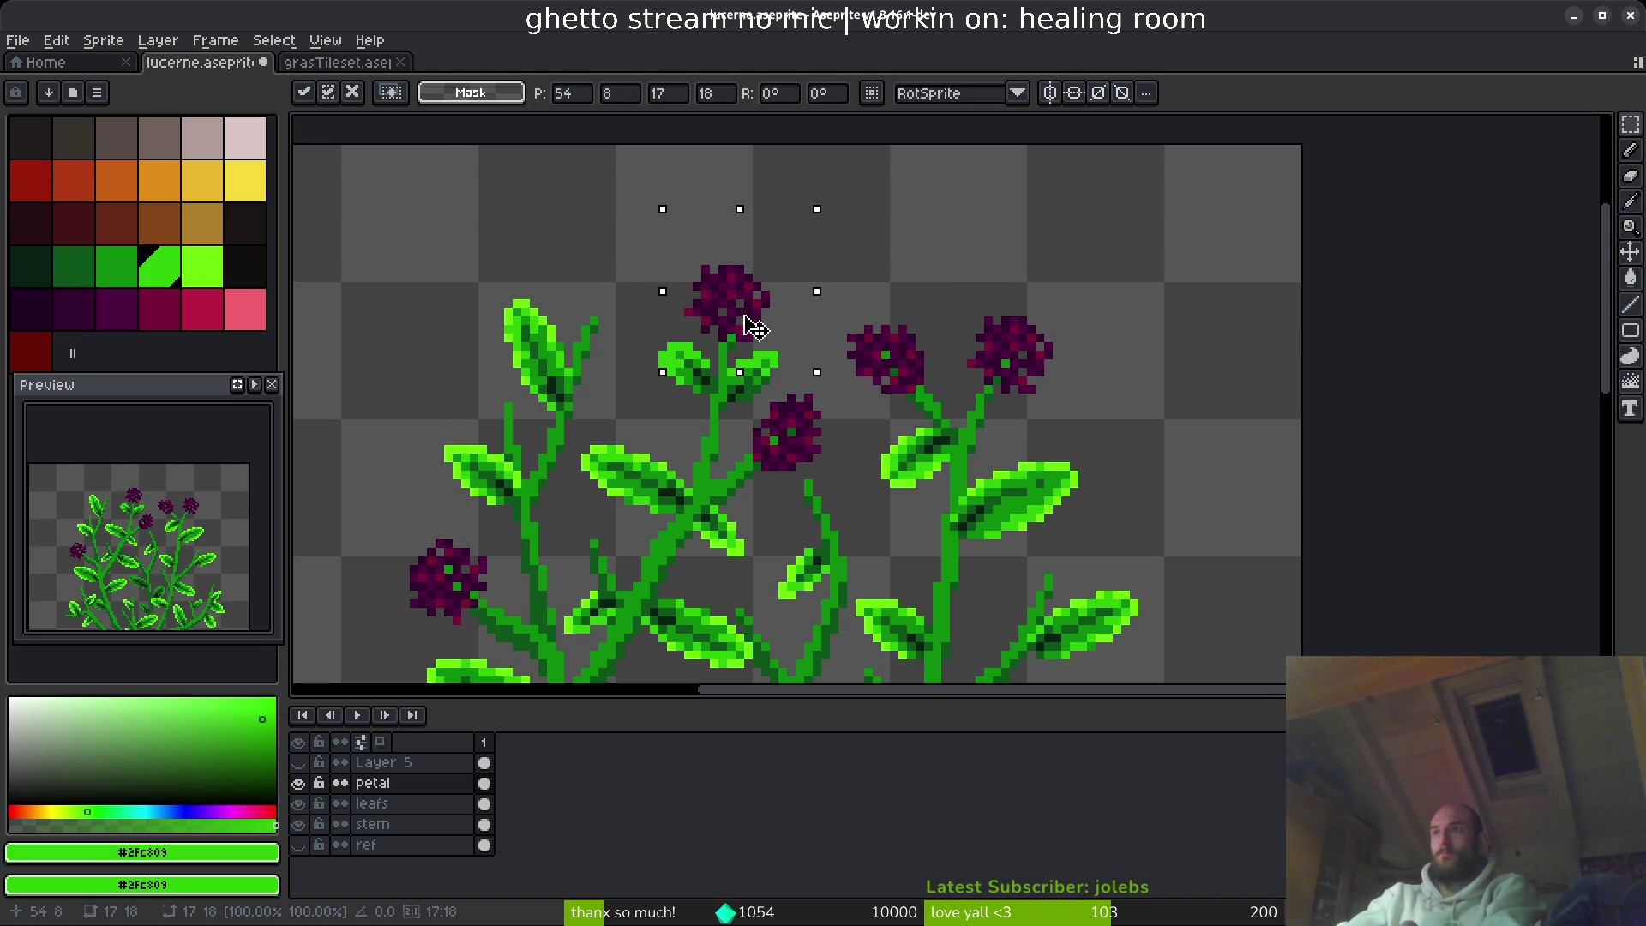
{"action": "key", "text": "Right"}
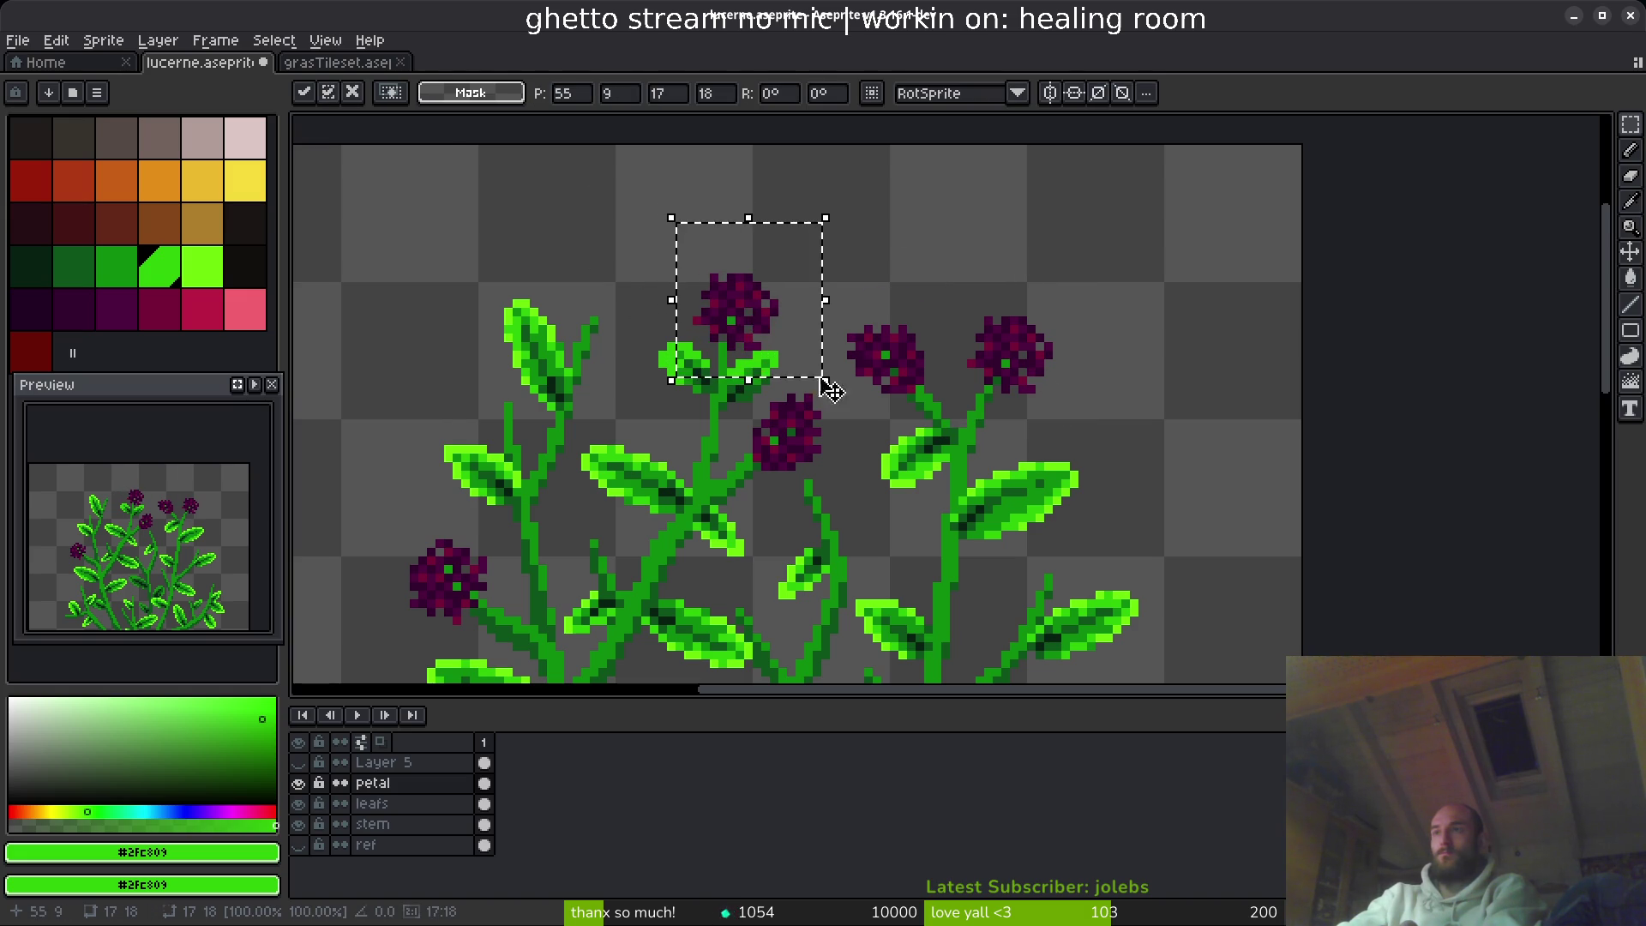
{"action": "scroll", "coordinate": [746, 412], "scroll_direction": "left", "scroll_amount": 3}
{"action": "key", "text": "ctrl+z"}
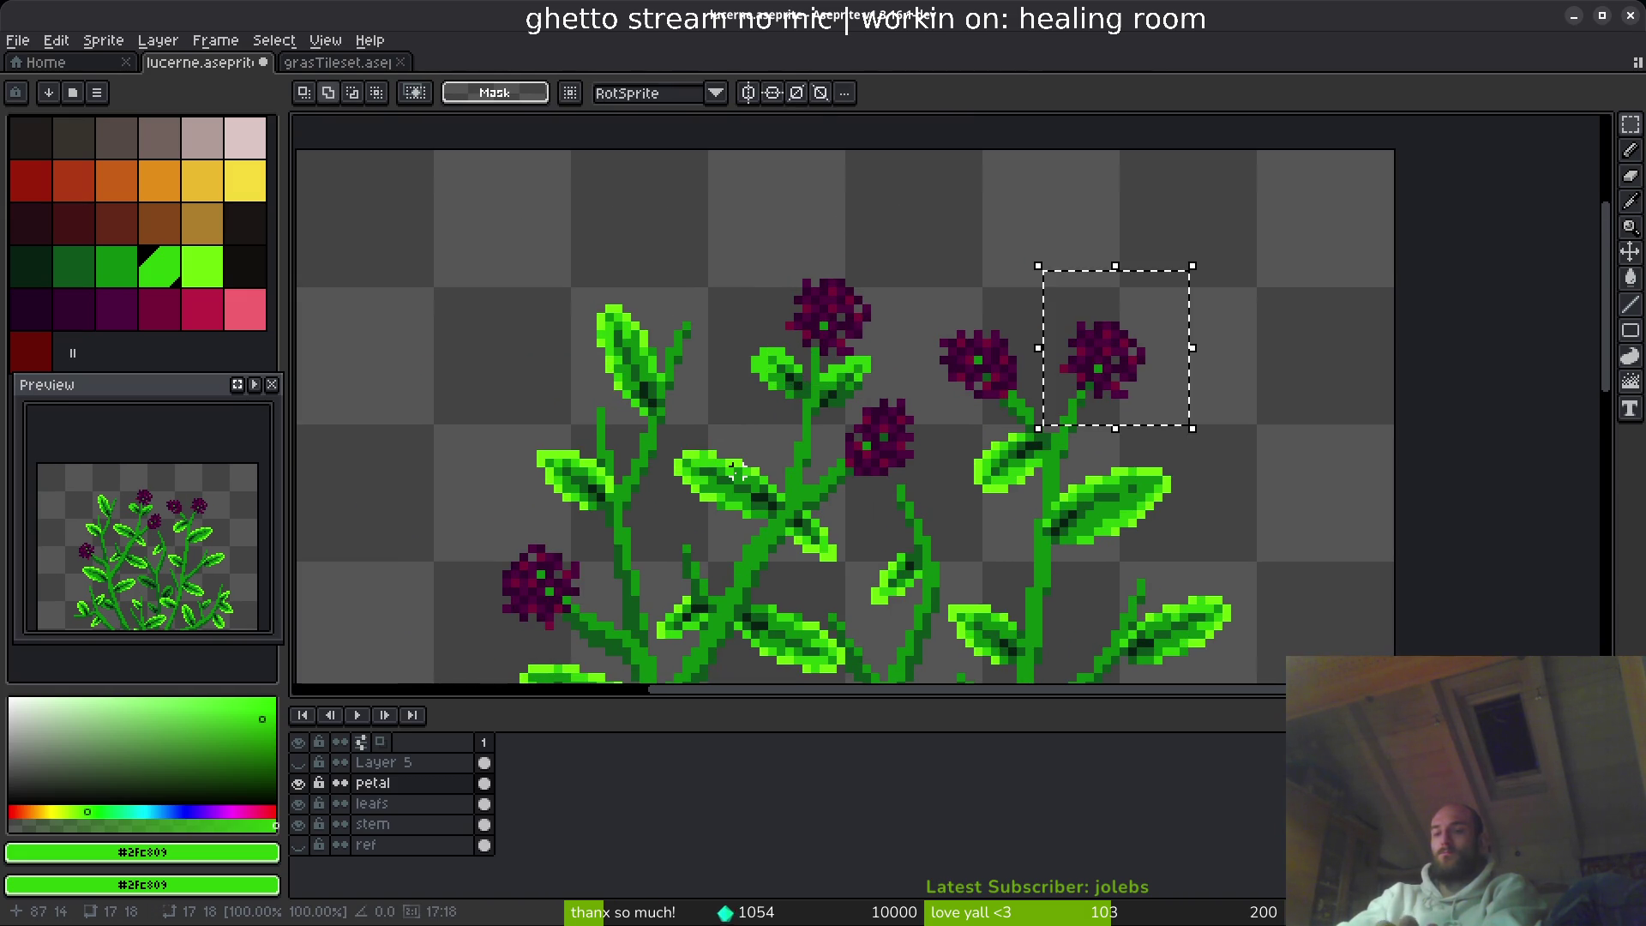
{"action": "mouse_move", "coordinate": [1136, 373]}
{"action": "left_mouse_down"}
{"action": "mouse_move", "coordinate": [615, 420]}
{"action": "mouse_move", "coordinate": [684, 316]}
{"action": "mouse_move", "coordinate": [691, 331]}
{"action": "left_mouse_up"}
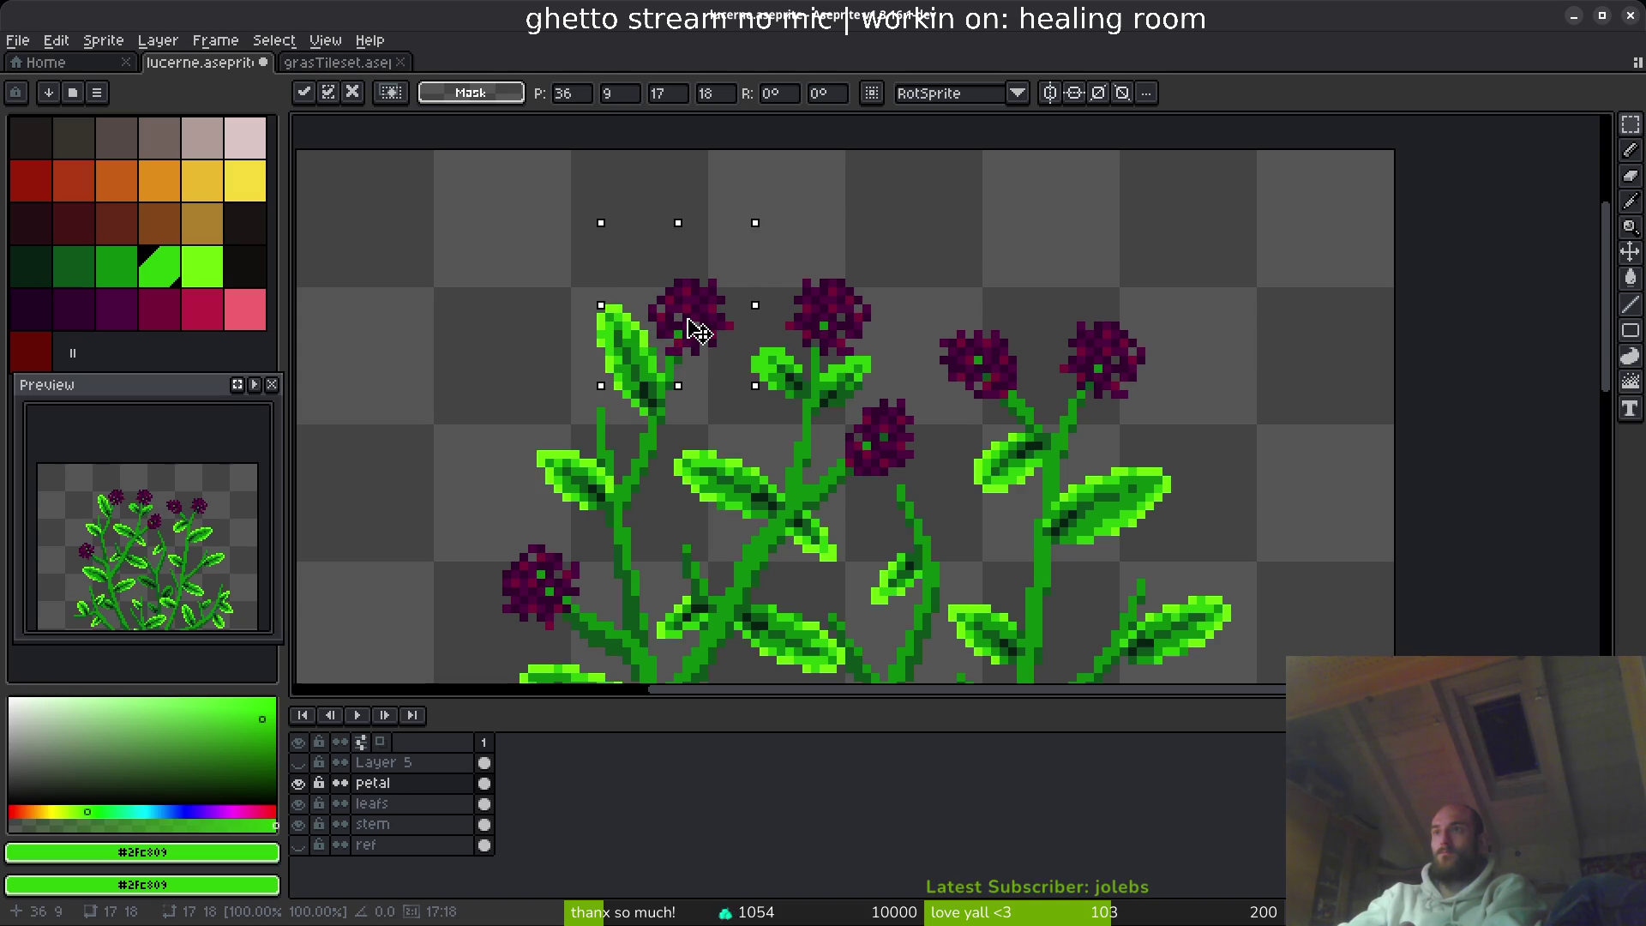
{"action": "key", "text": "Return"}
- Place a copy of the upper-right flower head lower left in the foliage
{"action": "scroll", "coordinate": [873, 324], "scroll_direction": "down", "scroll_amount": 3}
{"action": "mouse_move", "coordinate": [826, 139]}
{"action": "left_mouse_down"}
{"action": "mouse_move", "coordinate": [893, 239]}
{"action": "mouse_move", "coordinate": [933, 265]}
{"action": "left_mouse_up"}
{"action": "scroll", "coordinate": [658, 438], "scroll_direction": "down", "scroll_amount": 1}
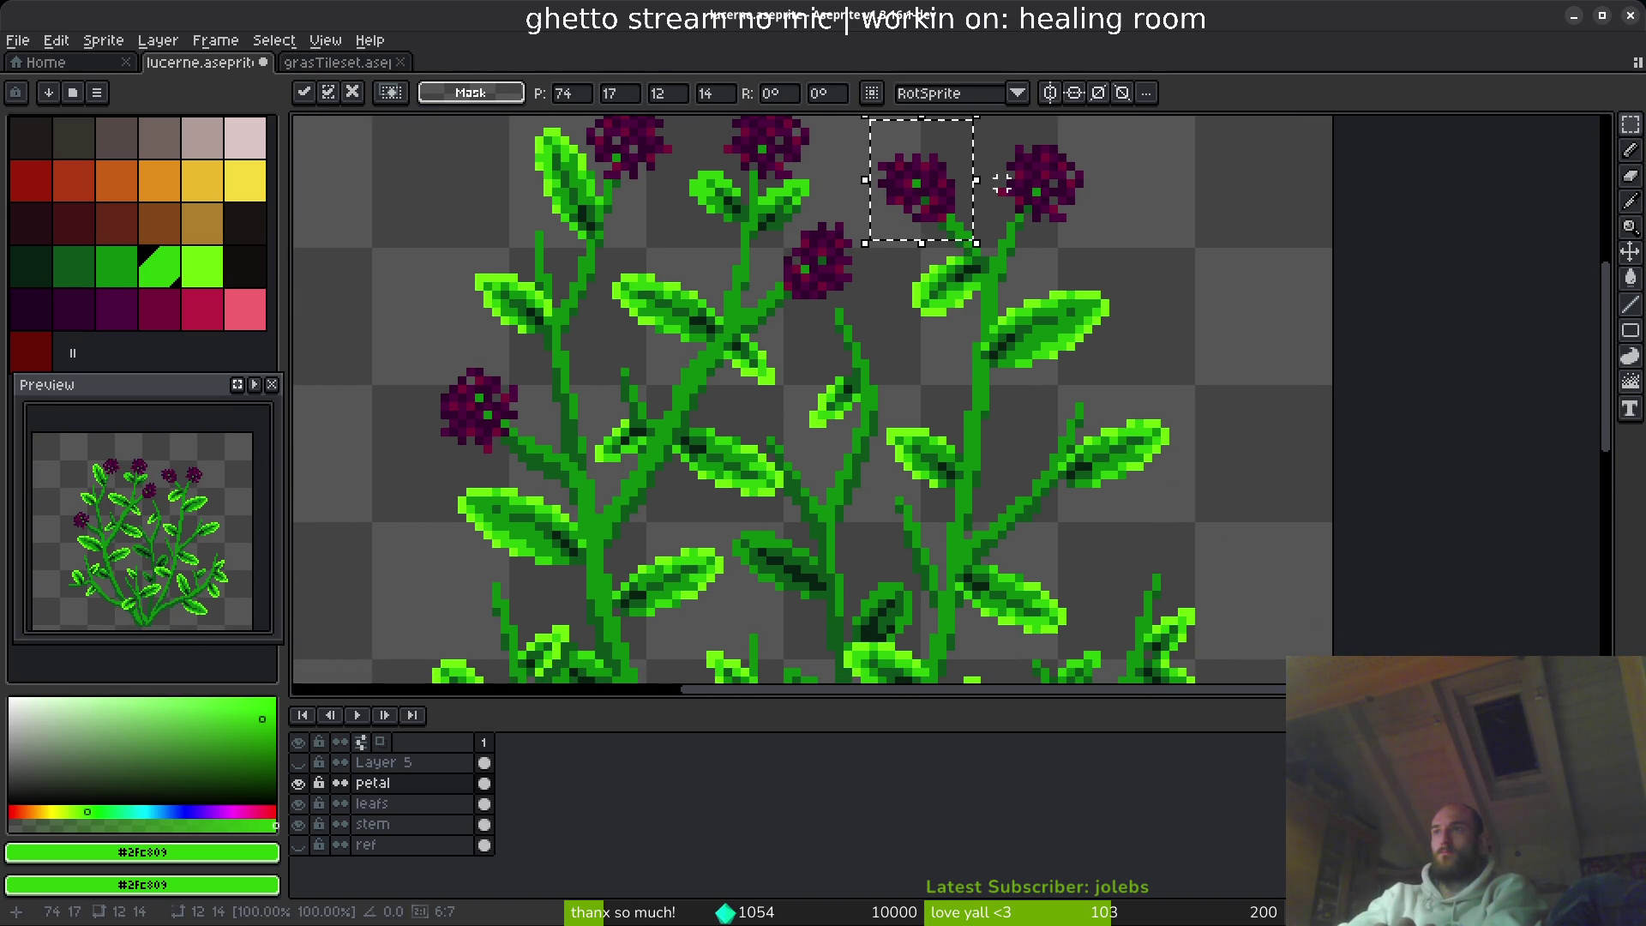
{"action": "mouse_move", "coordinate": [937, 209]}
{"action": "left_mouse_down"}
{"action": "mouse_move", "coordinate": [521, 228]}
{"action": "mouse_move", "coordinate": [549, 253]}
{"action": "mouse_move", "coordinate": [523, 605]}
{"action": "mouse_move", "coordinate": [1123, 466]}
{"action": "mouse_move", "coordinate": [1175, 487]}
{"action": "left_mouse_up"}
{"action": "scroll", "coordinate": [1175, 487], "scroll_direction": "down", "scroll_amount": 2}
{"action": "mouse_move", "coordinate": [926, 340]}
{"action": "left_mouse_down"}
{"action": "mouse_move", "coordinate": [919, 452]}
{"action": "mouse_move", "coordinate": [606, 460]}
{"action": "left_mouse_up"}
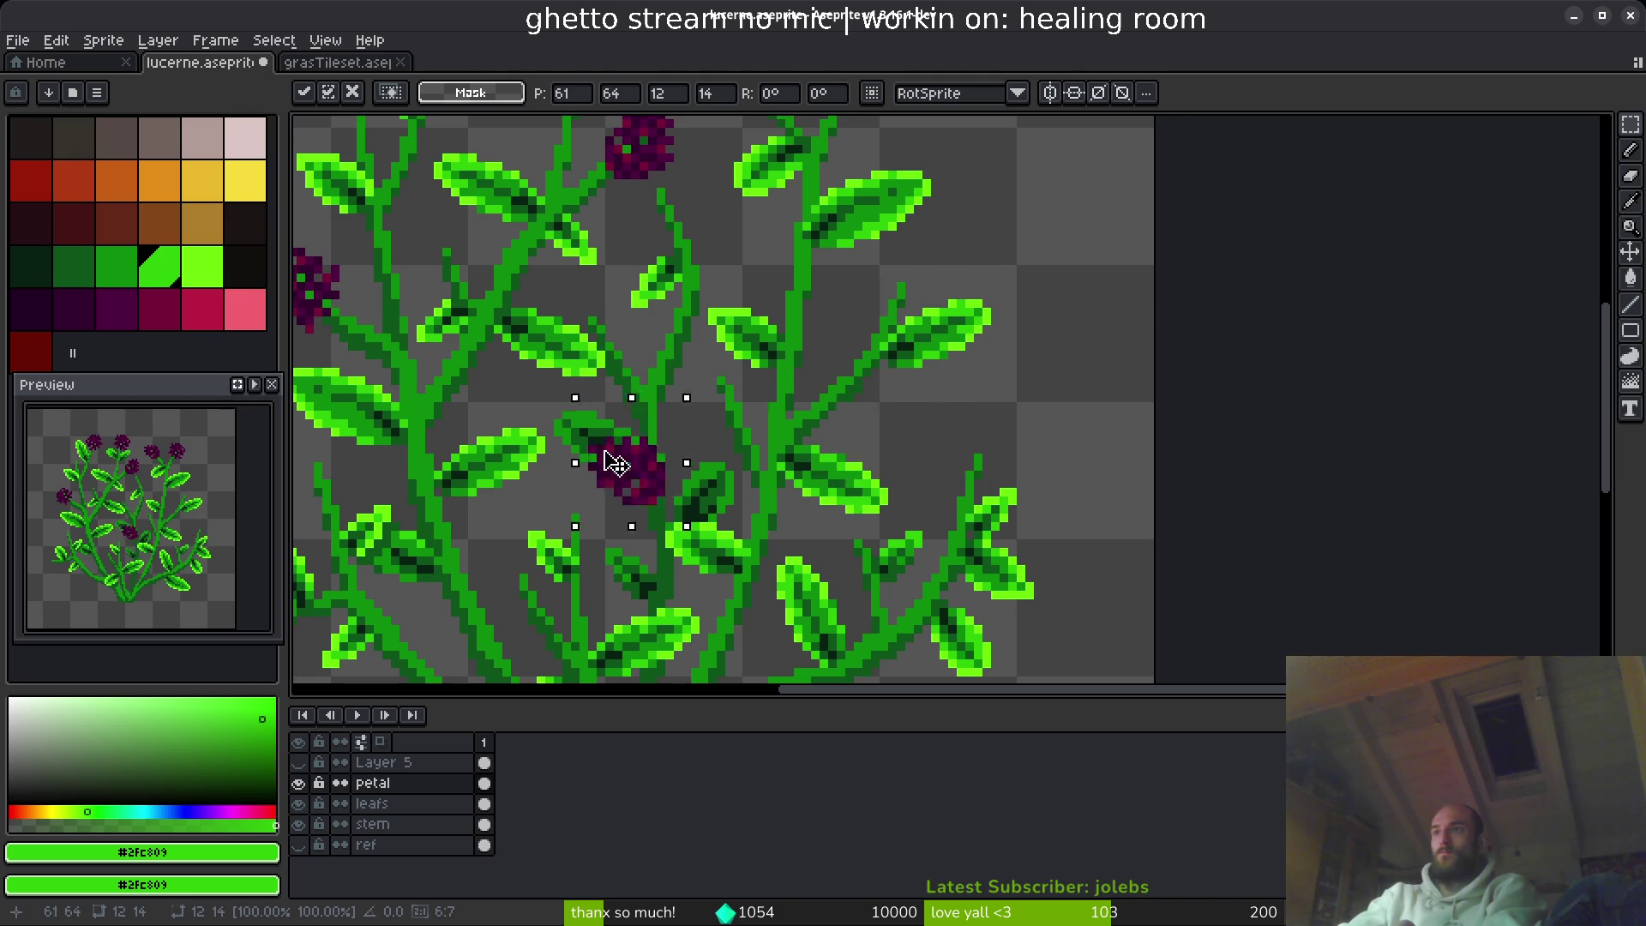
{"action": "scroll", "coordinate": [686, 386], "scroll_direction": "down", "scroll_amount": 2}
{"action": "mouse_move", "coordinate": [834, 289]}
{"action": "left_mouse_down"}
{"action": "mouse_move", "coordinate": [420, 394]}
{"action": "mouse_move", "coordinate": [557, 273]}
{"action": "mouse_move", "coordinate": [531, 281]}
{"action": "mouse_move", "coordinate": [562, 399]}
{"action": "mouse_move", "coordinate": [1149, 364]}
{"action": "mouse_move", "coordinate": [1212, 294]}
{"action": "left_mouse_up"}
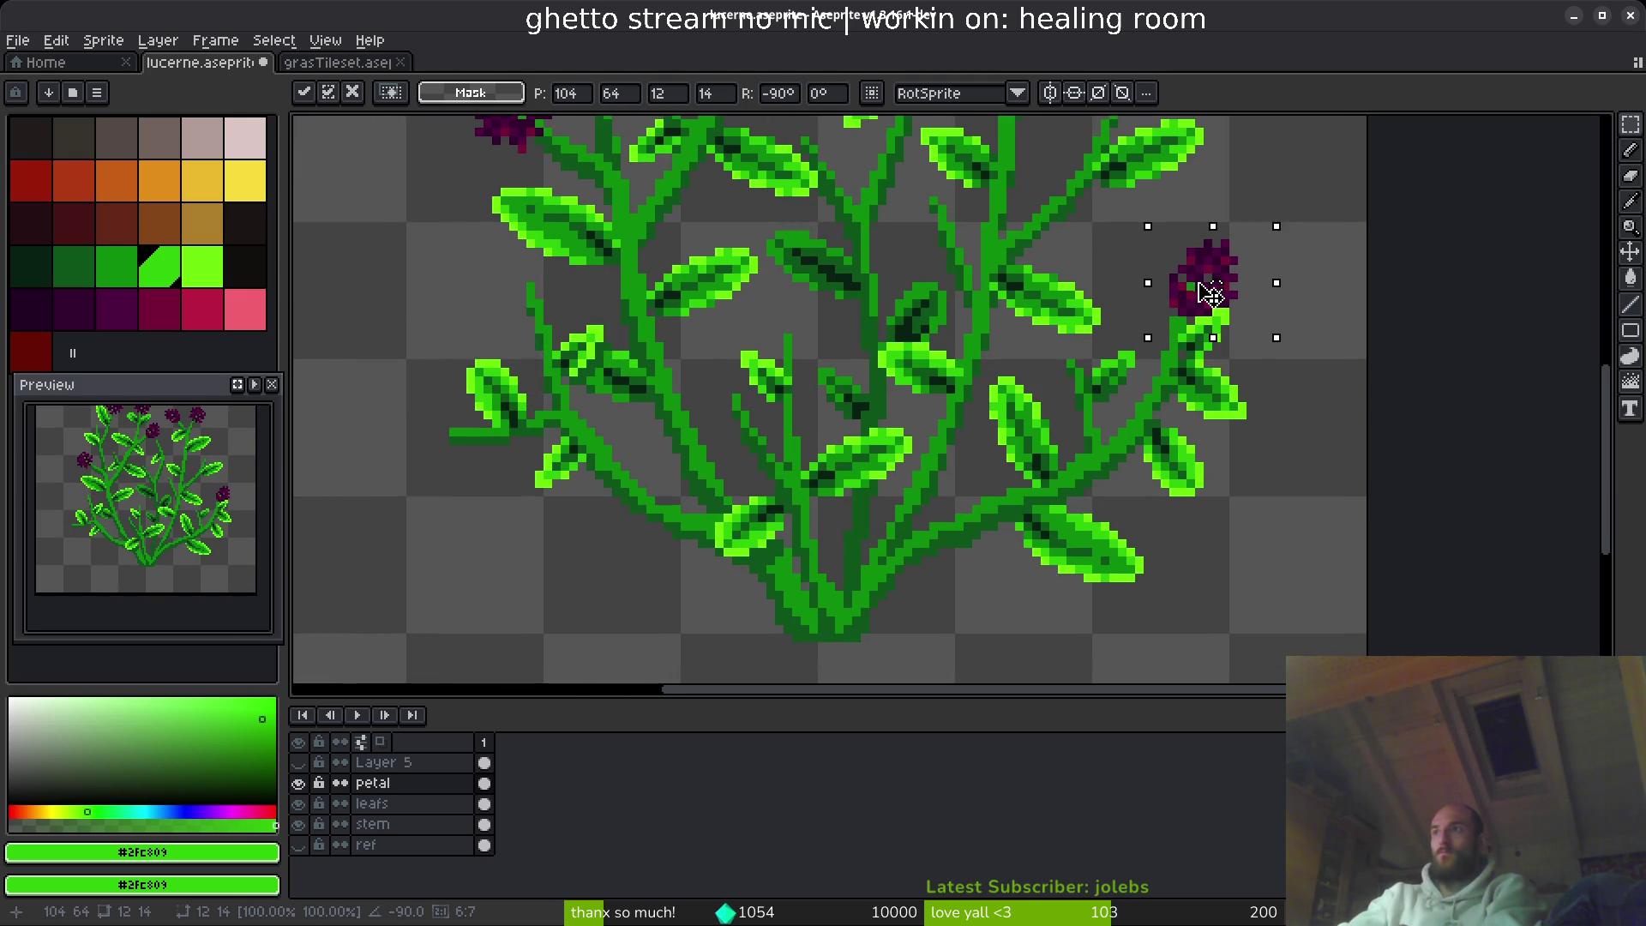
{"action": "key", "text": "Return"}
- Move a flower down onto the lower-right stem and rotate it to fit
{"action": "scroll", "coordinate": [828, 397], "scroll_direction": "up", "scroll_amount": 5}
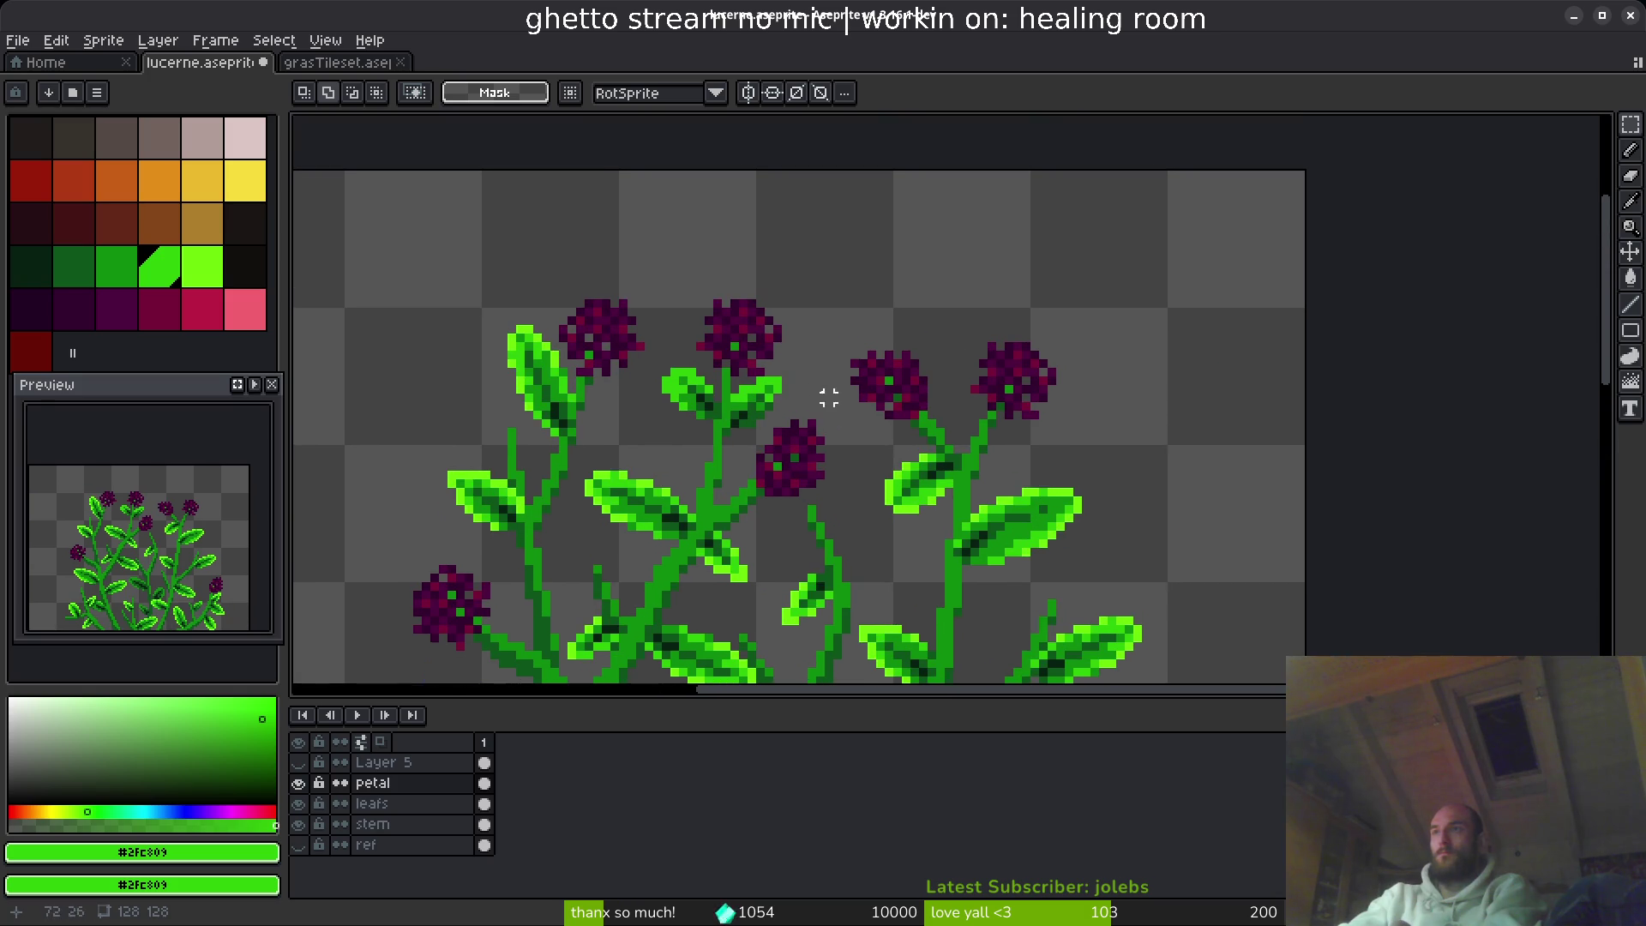
{"action": "mouse_move", "coordinate": [969, 304]}
{"action": "left_mouse_down"}
{"action": "mouse_move", "coordinate": [1058, 415]}
{"action": "mouse_move", "coordinate": [1103, 434]}
{"action": "left_mouse_up"}
{"action": "scroll", "coordinate": [981, 654], "scroll_direction": "down", "scroll_amount": 3}
{"action": "left_click", "coordinate": [933, 148]}
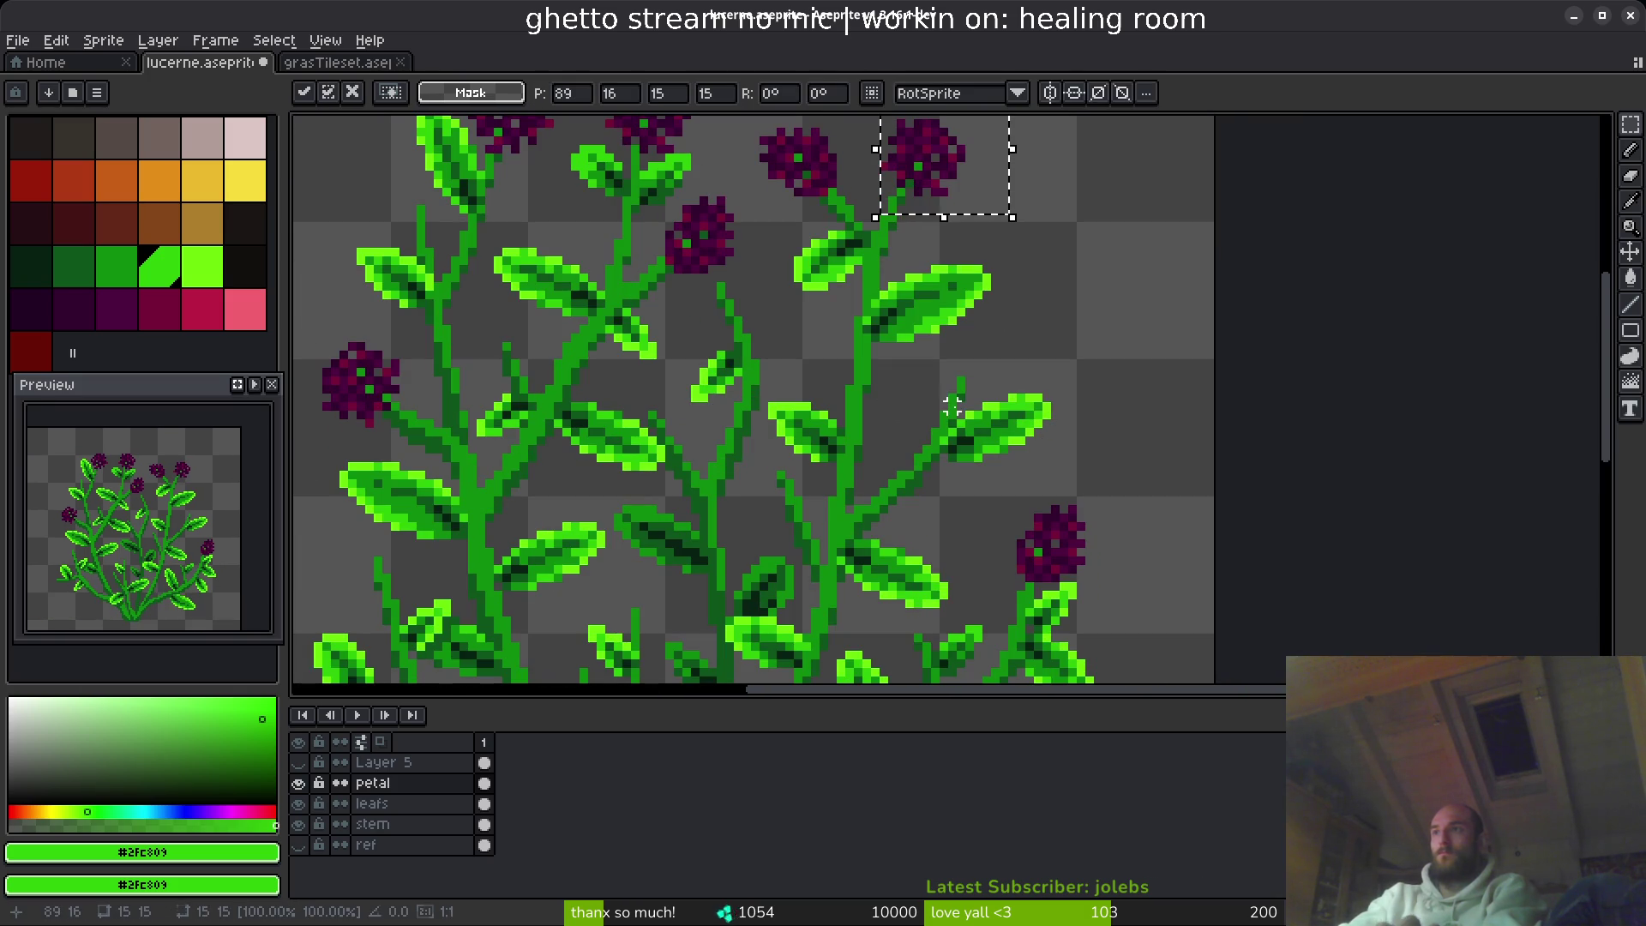
{"action": "mouse_move", "coordinate": [933, 147]}
{"action": "left_mouse_down"}
{"action": "mouse_move", "coordinate": [963, 375]}
{"action": "mouse_move", "coordinate": [976, 369]}
{"action": "left_mouse_up"}
{"action": "left_click_drag", "start_coordinate": [1235, 360], "coordinate": [1124, 379]}
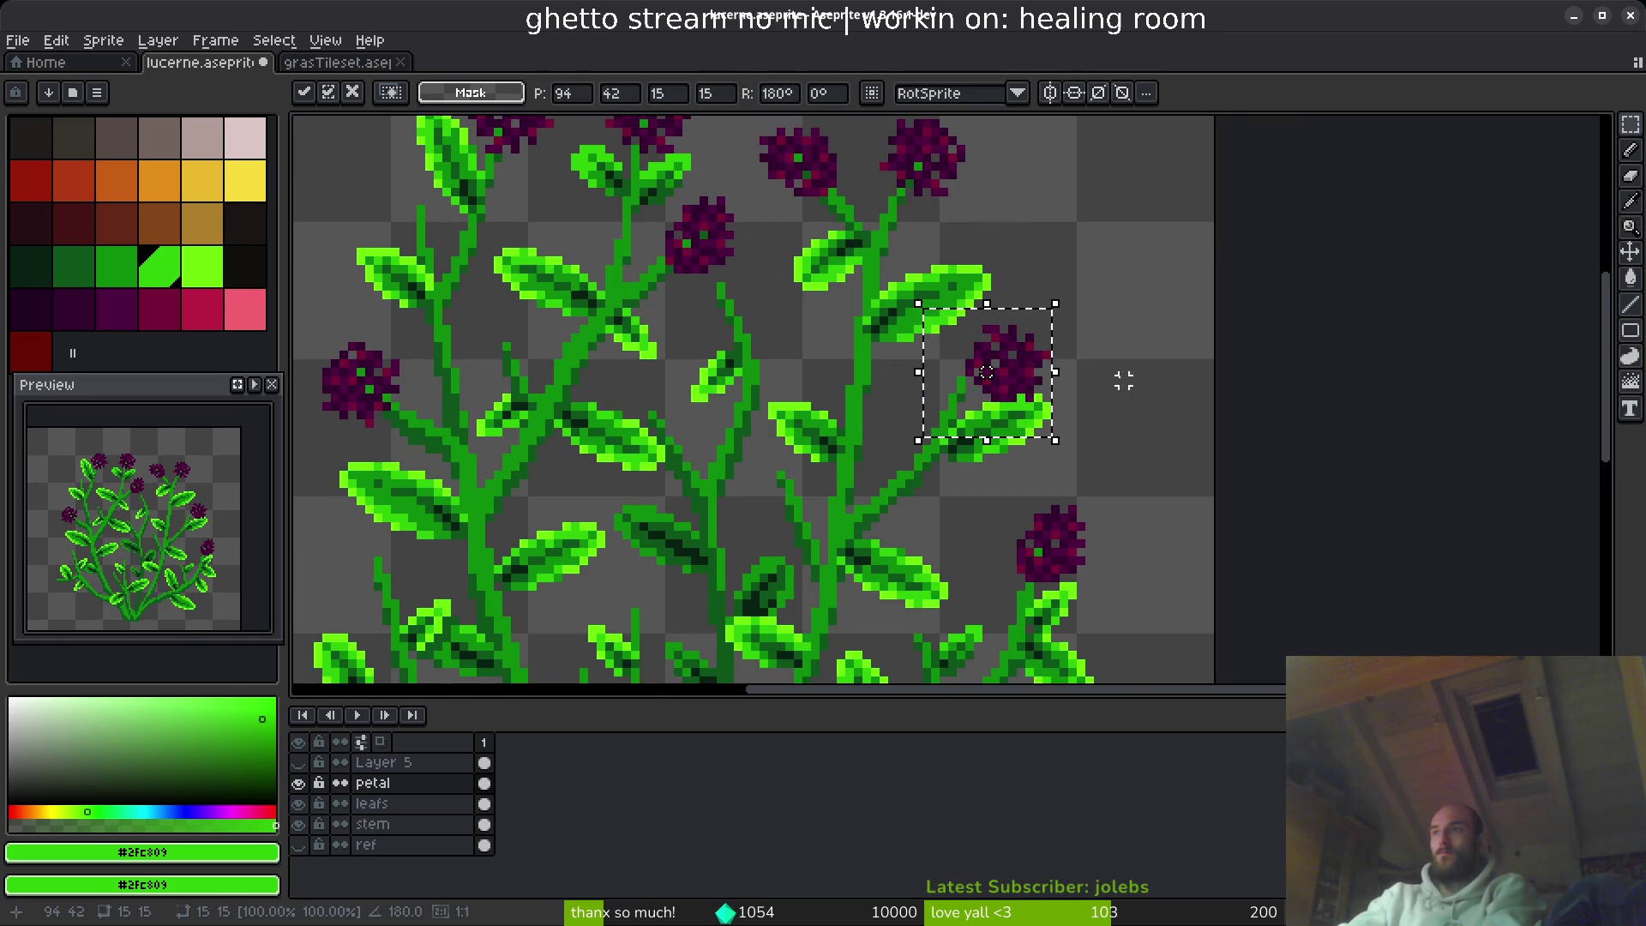
{"action": "mouse_move", "coordinate": [996, 405]}
{"action": "left_mouse_down"}
{"action": "mouse_move", "coordinate": [962, 387]}
{"action": "mouse_move", "coordinate": [1021, 331]}
{"action": "mouse_move", "coordinate": [1021, 357]}
{"action": "mouse_move", "coordinate": [796, 499]}
{"action": "mouse_move", "coordinate": [838, 532]}
{"action": "mouse_move", "coordinate": [698, 478]}
{"action": "mouse_move", "coordinate": [782, 493]}
{"action": "left_mouse_up"}
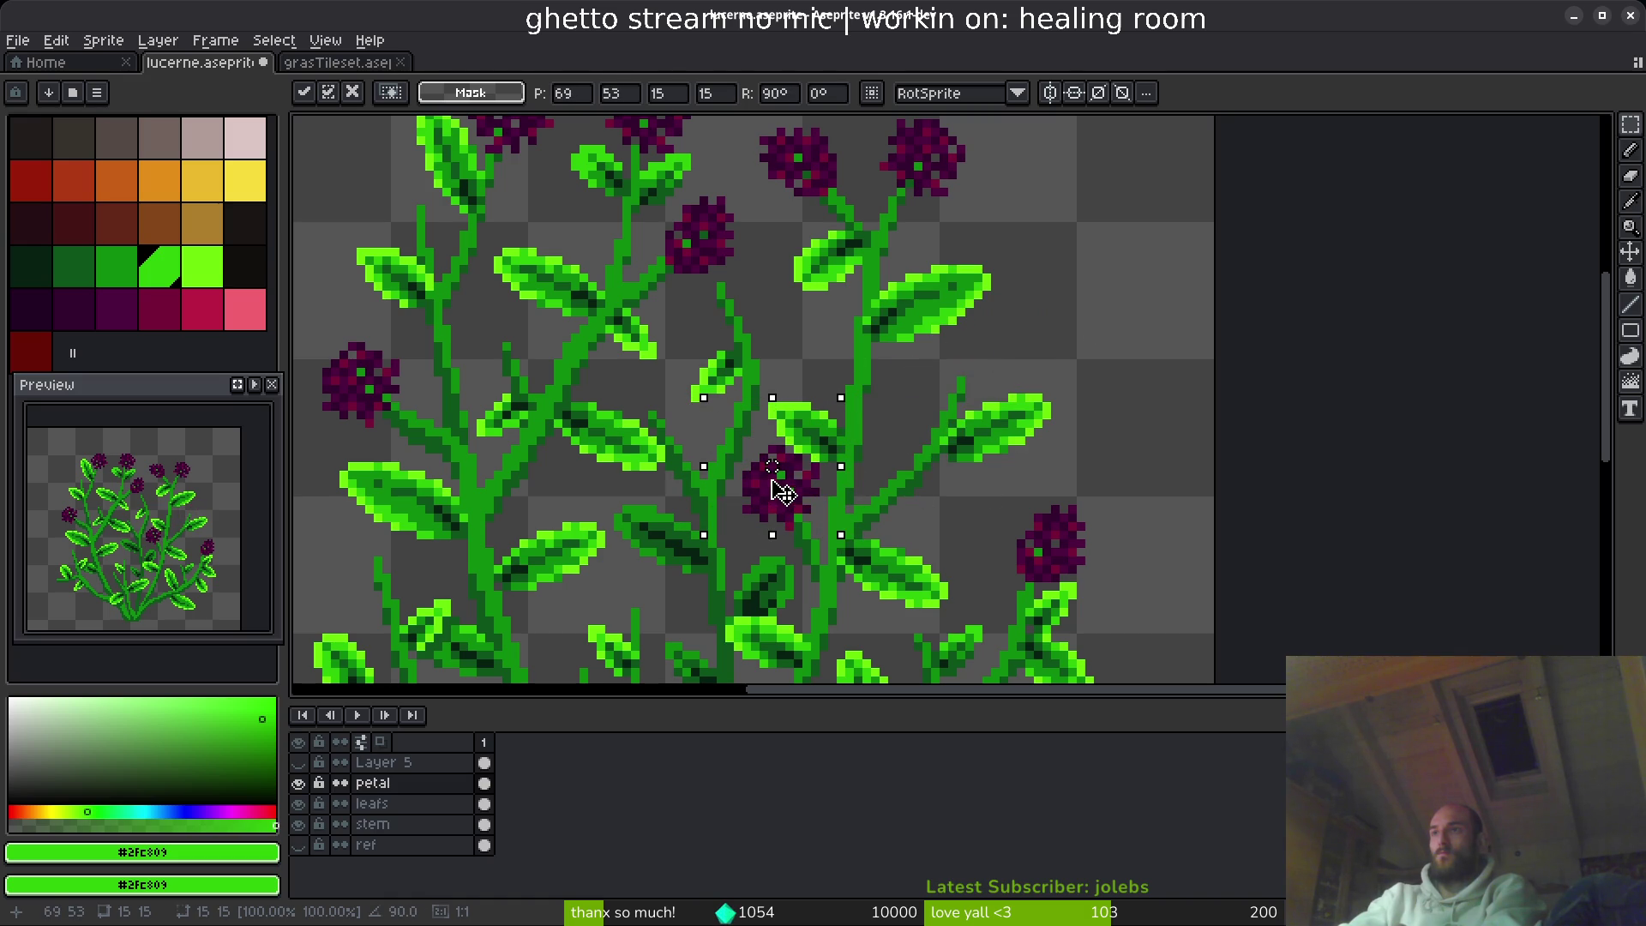
{"action": "key", "text": "Return"}
{"action": "key", "text": "ctrl+d"}
- Nudge a flower one pixel up-left and deselect
{"action": "scroll", "coordinate": [800, 368], "scroll_direction": "down", "scroll_amount": 2}
{"action": "left_click_drag", "start_coordinate": [829, 361], "coordinate": [840, 395]}
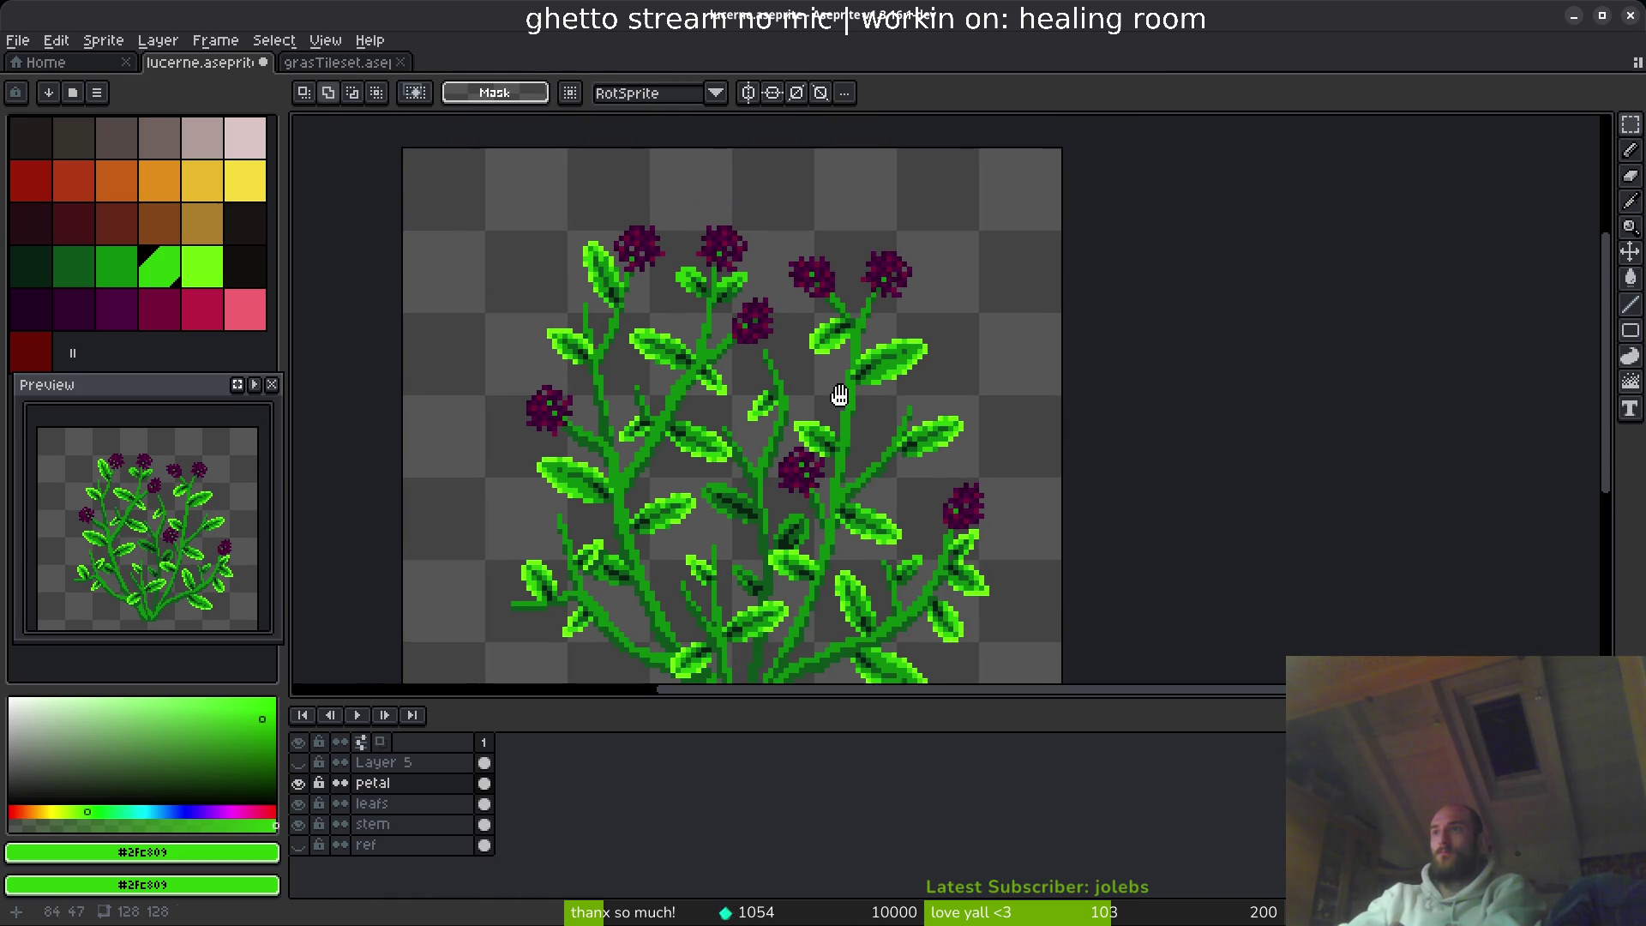
{"action": "scroll", "coordinate": [841, 446], "scroll_direction": "up", "scroll_amount": 2}
{"action": "mouse_move", "coordinate": [681, 399]}
{"action": "left_mouse_down"}
{"action": "mouse_move", "coordinate": [801, 515]}
{"action": "mouse_move", "coordinate": [792, 497]}
{"action": "left_mouse_up"}
{"action": "key", "text": "ctrl+d"}
- Paste a copy of the top-right flower head up-left among the stems
{"action": "scroll", "coordinate": [800, 385], "scroll_direction": "down", "scroll_amount": 1}
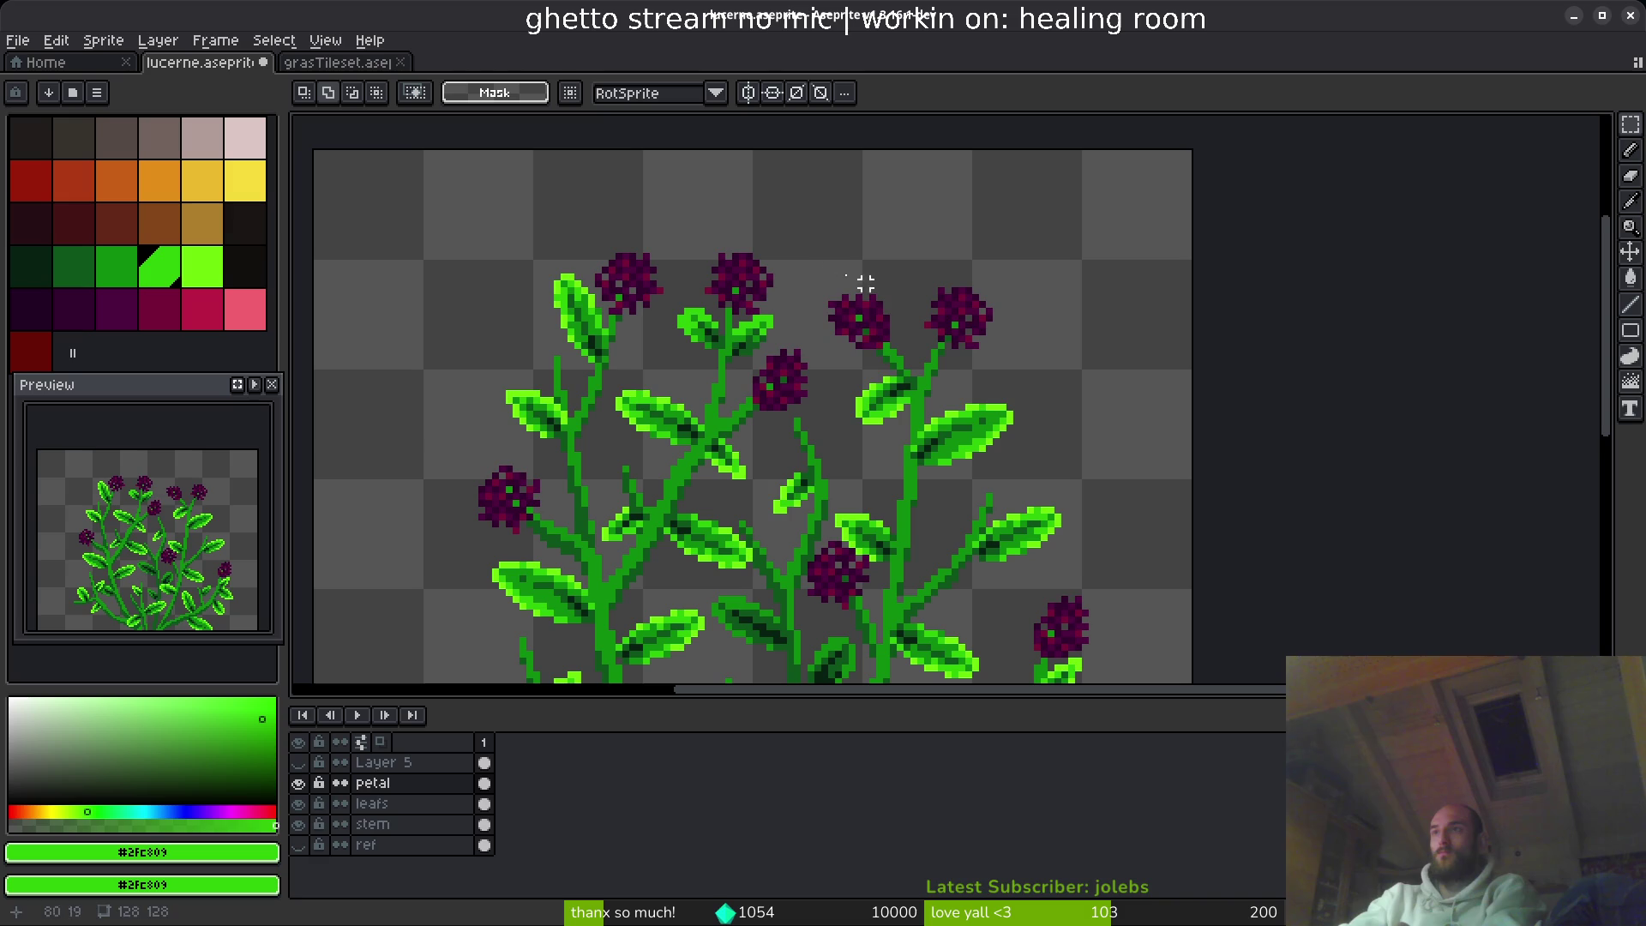
{"action": "mouse_move", "coordinate": [797, 244]}
{"action": "left_mouse_down"}
{"action": "mouse_move", "coordinate": [883, 367]}
{"action": "mouse_move", "coordinate": [905, 372]}
{"action": "left_mouse_up"}
{"action": "scroll", "coordinate": [892, 378], "scroll_direction": "up", "scroll_amount": 1}
{"action": "left_click_drag", "start_coordinate": [809, 276], "coordinate": [967, 441]}
{"action": "scroll", "coordinate": [691, 421], "scroll_direction": "up", "scroll_amount": 2}
{"action": "left_click_drag", "start_coordinate": [691, 420], "coordinate": [880, 366]}
{"action": "key", "text": "ctrl+v"}
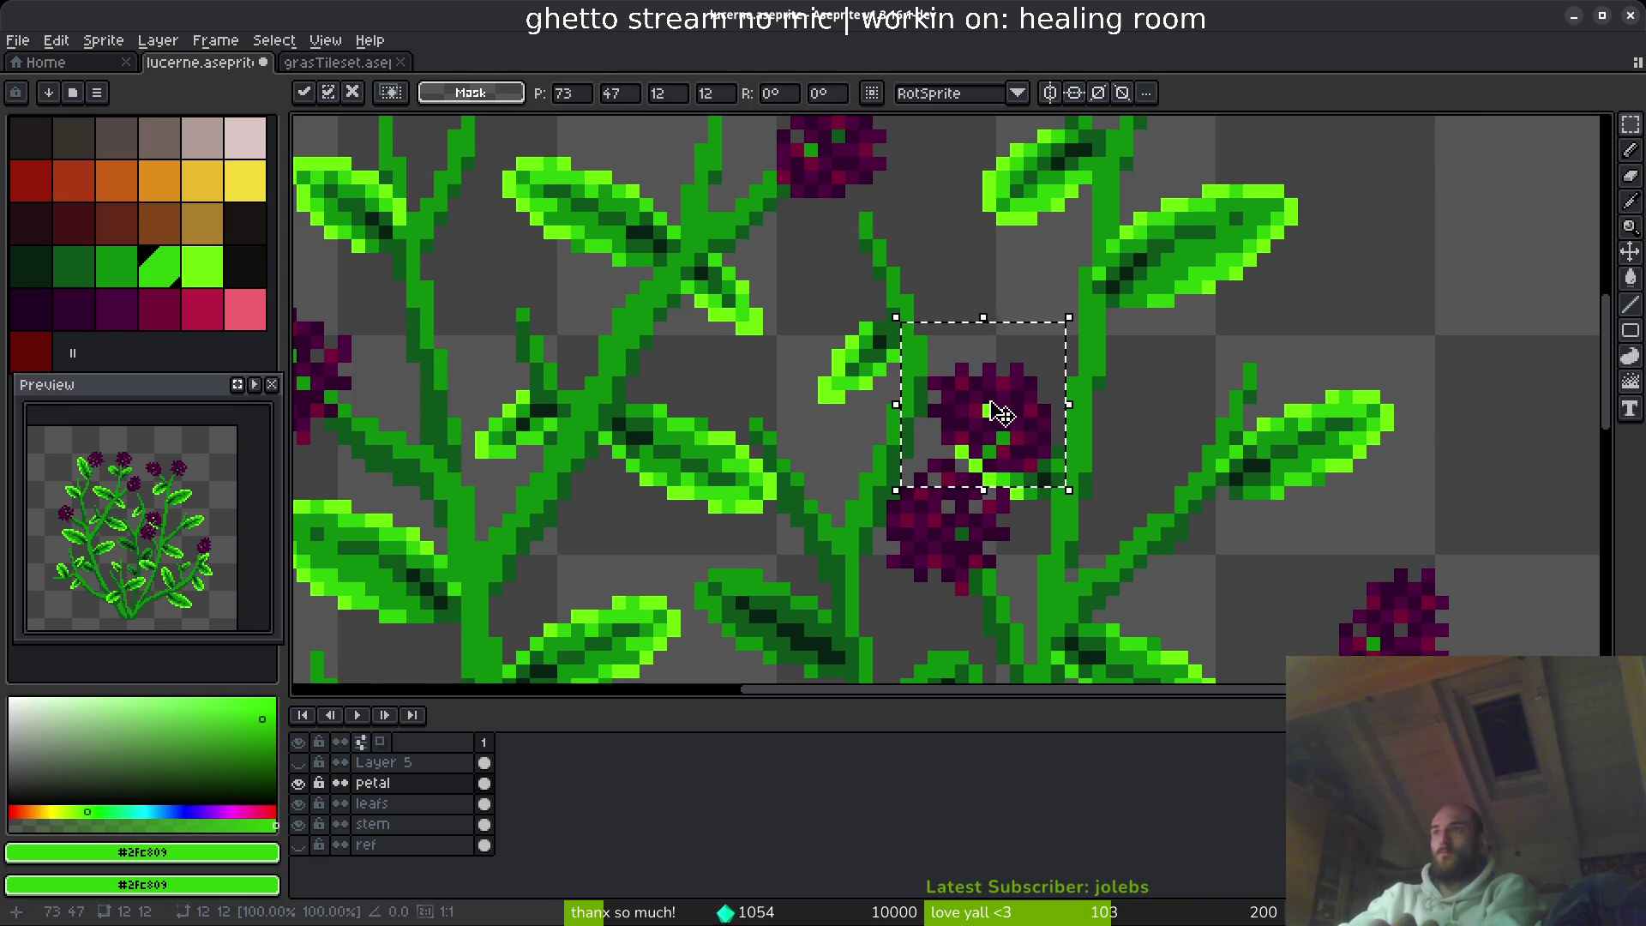
{"action": "left_click_drag", "start_coordinate": [1000, 412], "coordinate": [522, 306]}
{"action": "key", "text": "Return"}
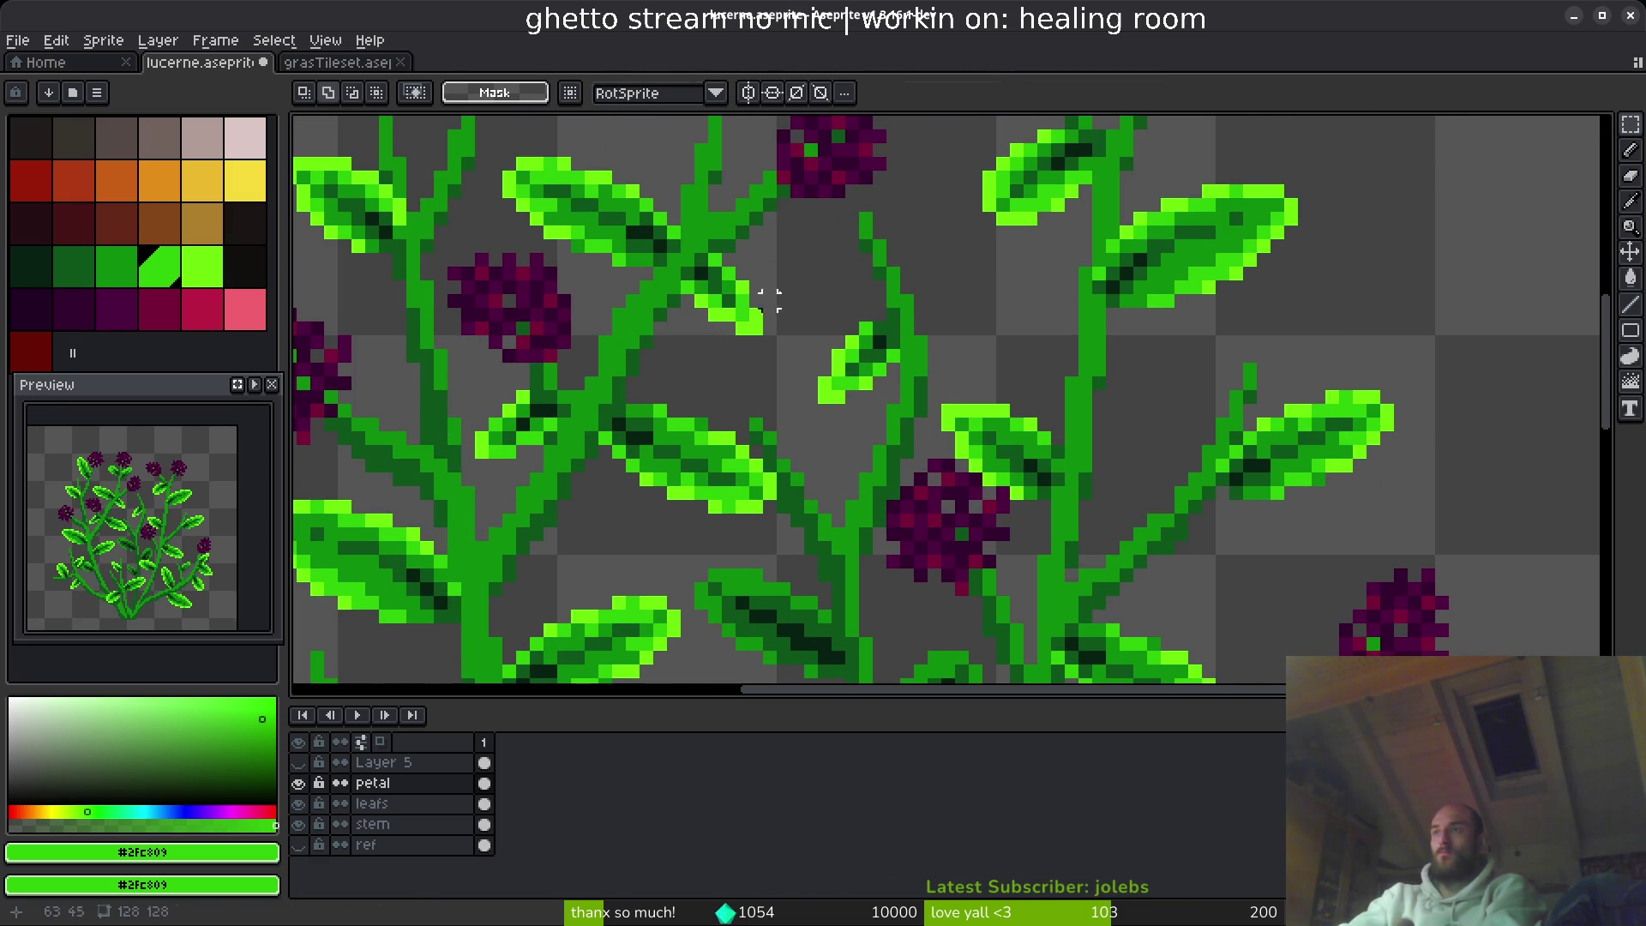
- Move the top-left flower head down-left to the left side
{"action": "scroll", "coordinate": [856, 394], "scroll_direction": "up", "scroll_amount": 3}
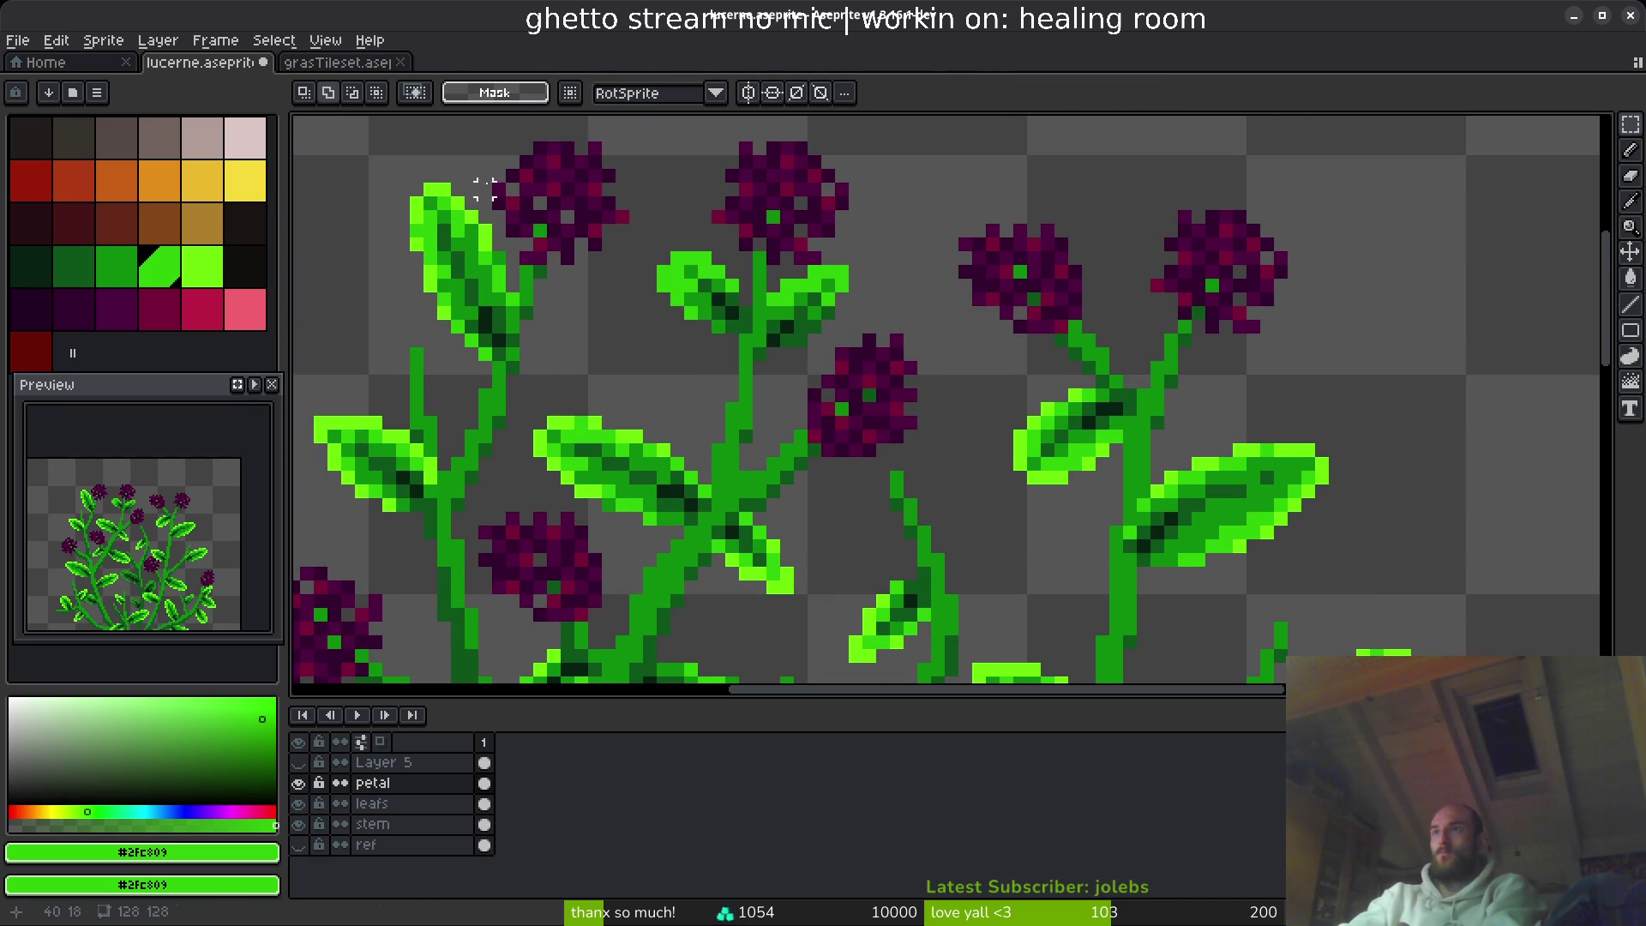
{"action": "left_click_drag", "start_coordinate": [451, 141], "coordinate": [658, 313]}
{"action": "left_click_drag", "start_coordinate": [577, 386], "coordinate": [693, 493]}
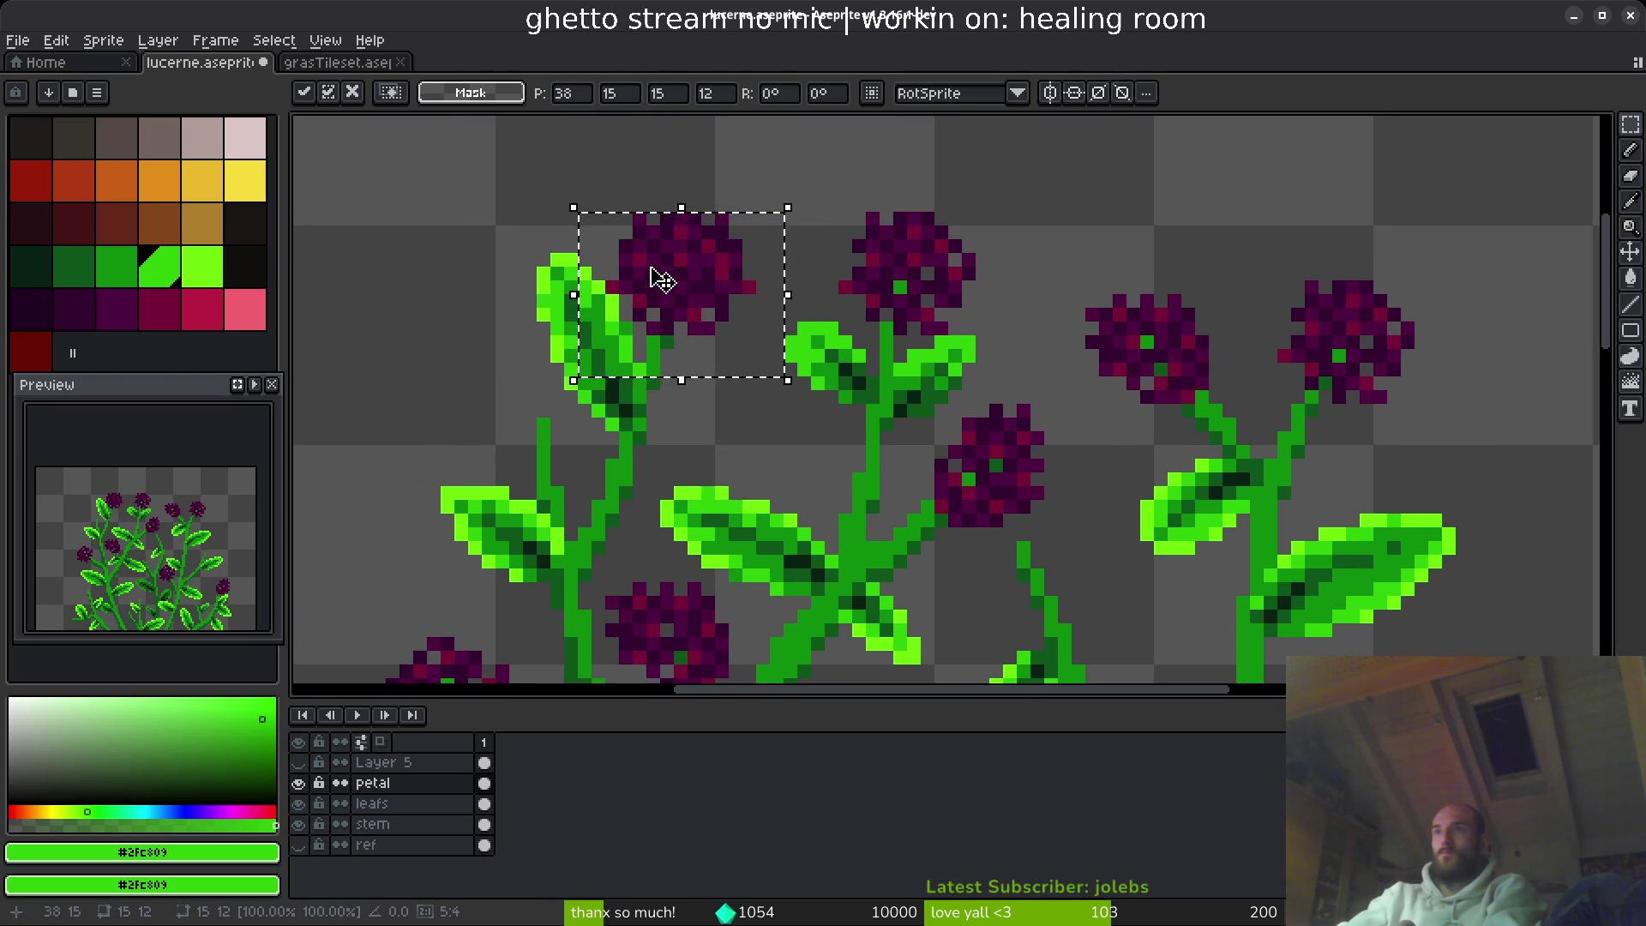
{"action": "left_click_drag", "start_coordinate": [664, 275], "coordinate": [479, 403]}
{"action": "key", "text": "Return"}
- Move another flower head slightly up-left
{"action": "scroll", "coordinate": [625, 490], "scroll_direction": "down", "scroll_amount": 3}
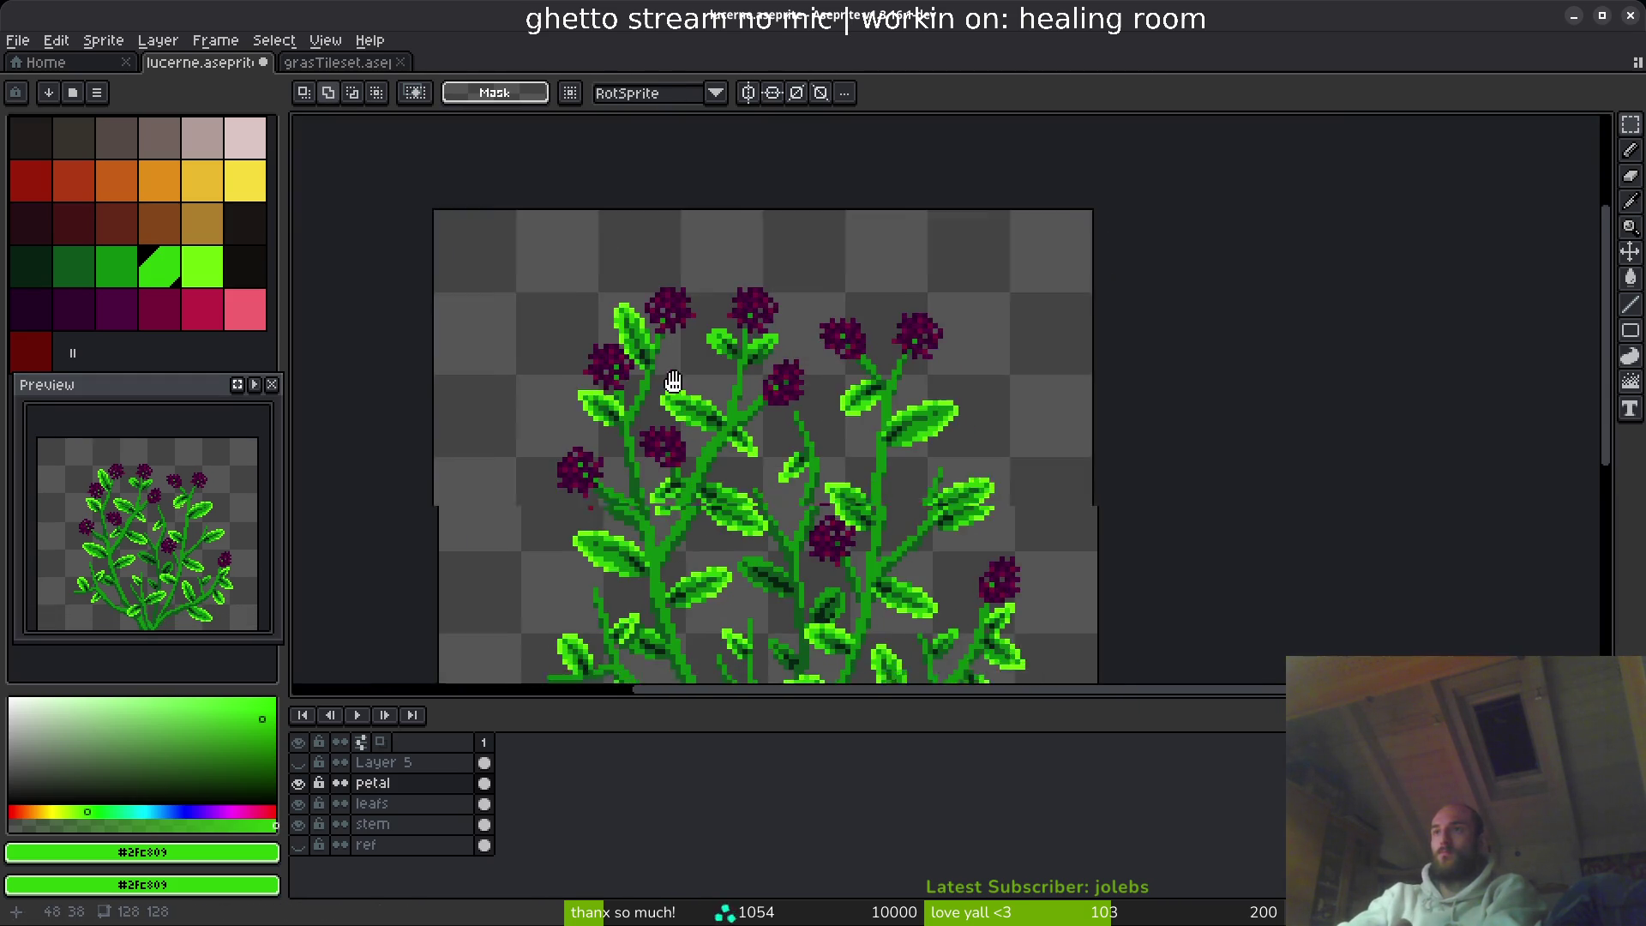
{"action": "scroll", "coordinate": [624, 490], "scroll_direction": "up", "scroll_amount": 2}
{"action": "scroll", "coordinate": [624, 490], "scroll_direction": "down", "scroll_amount": 2}
{"action": "mouse_move", "coordinate": [699, 334]}
{"action": "left_mouse_down"}
{"action": "mouse_move", "coordinate": [789, 422]}
{"action": "mouse_move", "coordinate": [647, 322]}
{"action": "left_mouse_up"}
{"action": "scroll", "coordinate": [656, 335], "scroll_direction": "up", "scroll_amount": 6}
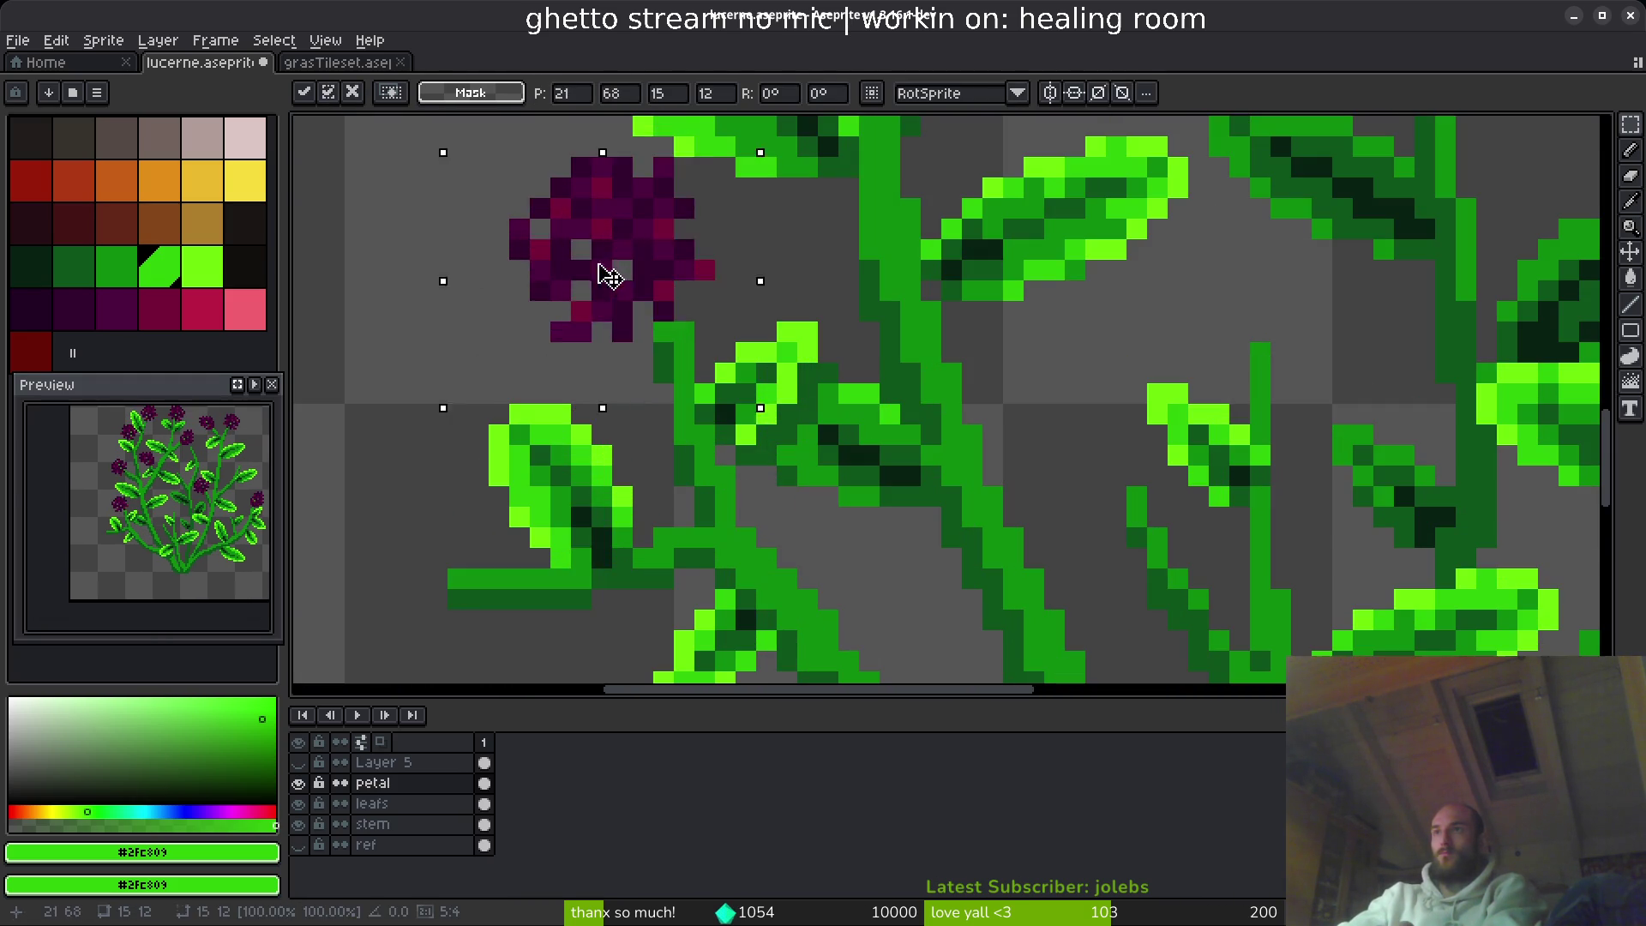
{"action": "mouse_move", "coordinate": [611, 268]}
{"action": "left_mouse_down"}
{"action": "mouse_move", "coordinate": [667, 279]}
{"action": "mouse_move", "coordinate": [649, 273]}
{"action": "left_mouse_up"}
{"action": "key", "text": "ctrl+d"}
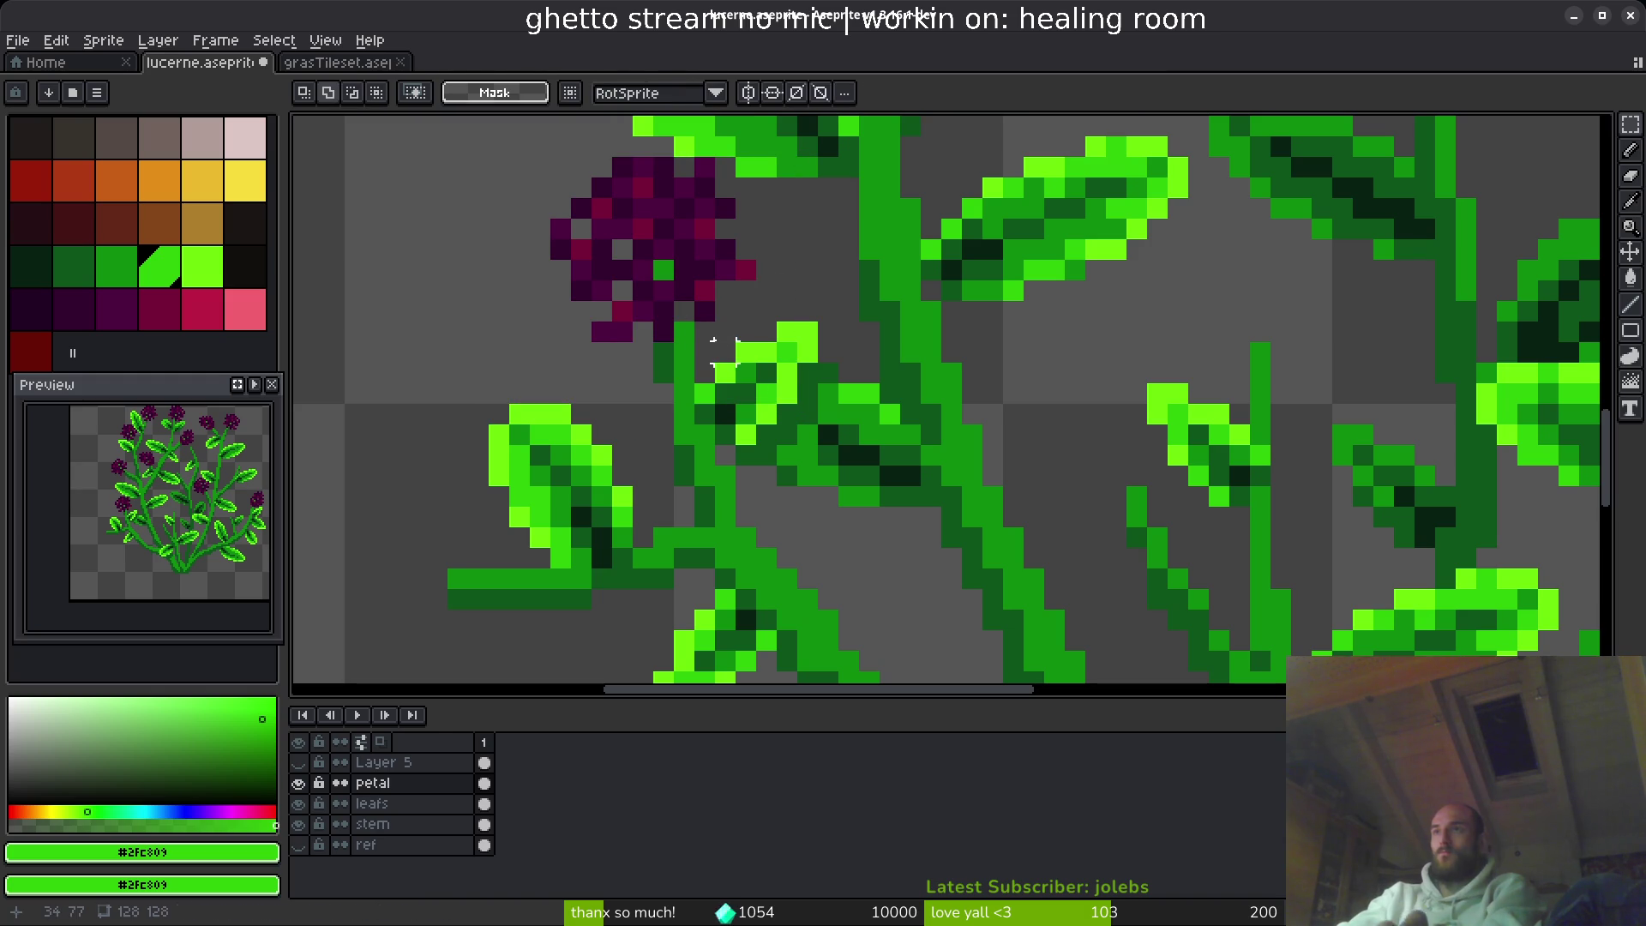
- Move a flower in the middle foliage rightward along its stem
{"action": "scroll", "coordinate": [684, 330], "scroll_direction": "down", "scroll_amount": 2}
{"action": "left_click_drag", "start_coordinate": [478, 309], "coordinate": [697, 477]}
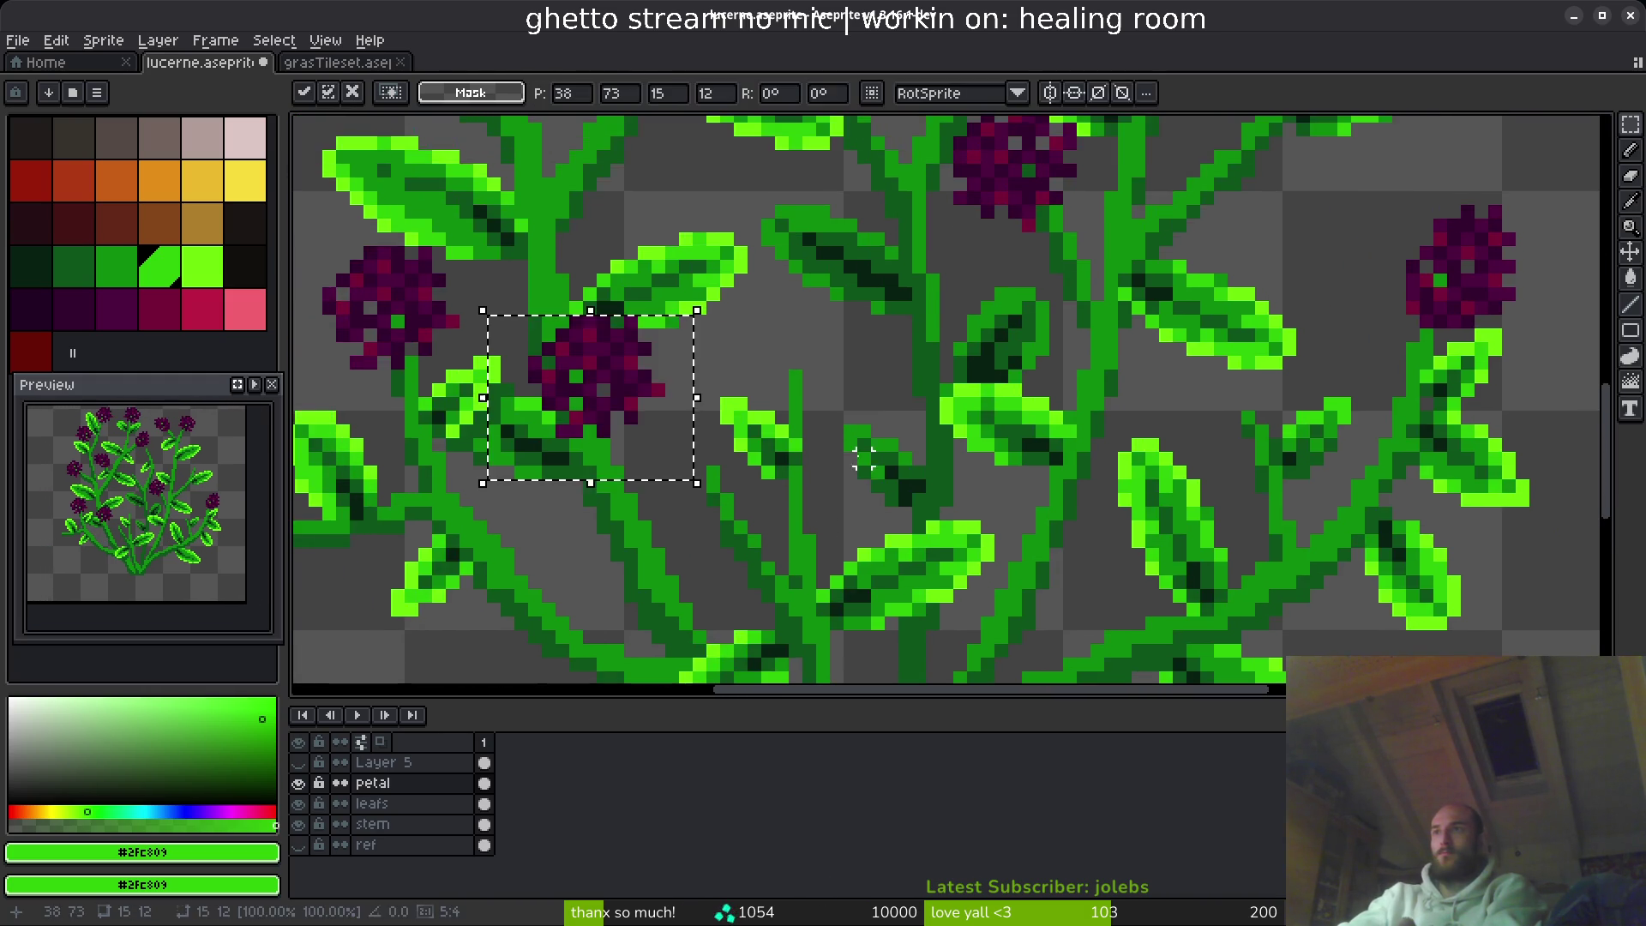
{"action": "scroll", "coordinate": [691, 408], "scroll_direction": "up", "scroll_amount": 3}
{"action": "left_click_drag", "start_coordinate": [531, 376], "coordinate": [980, 378]}
{"action": "key", "text": "ctrl+d"}
- Move the right-side flower head down onto its stem and shrink it to 15×15
{"action": "scroll", "coordinate": [1008, 500], "scroll_direction": "down", "scroll_amount": 3}
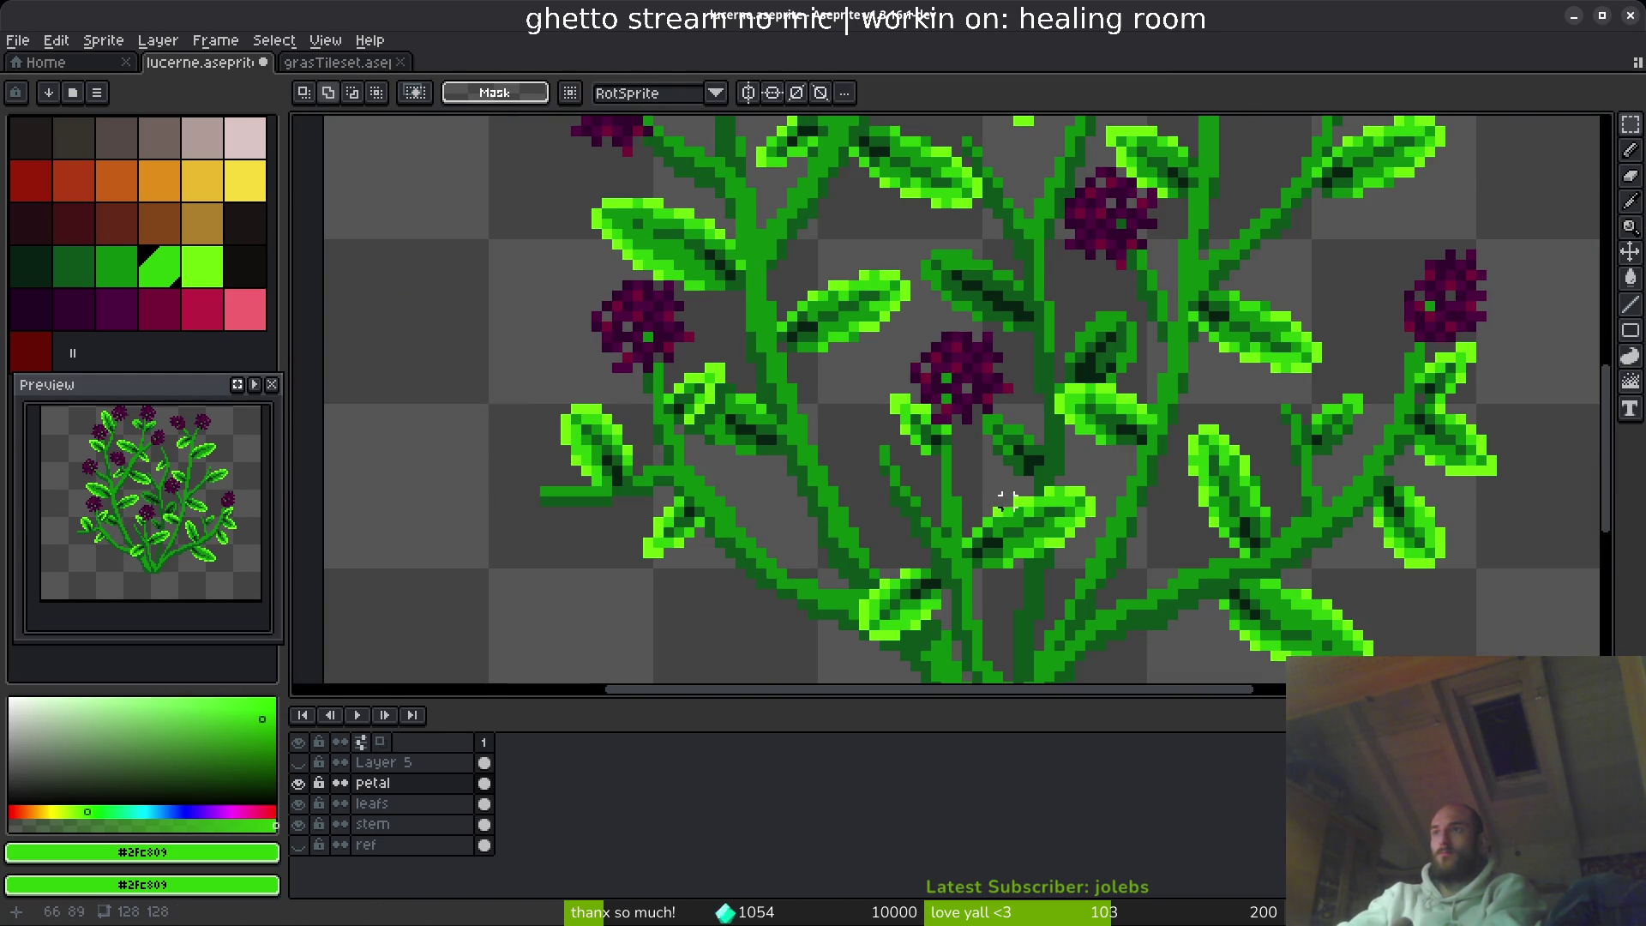
{"action": "scroll", "coordinate": [977, 502], "scroll_direction": "down", "scroll_amount": 2}
{"action": "left_click_drag", "start_coordinate": [1200, 158], "coordinate": [1389, 368]}
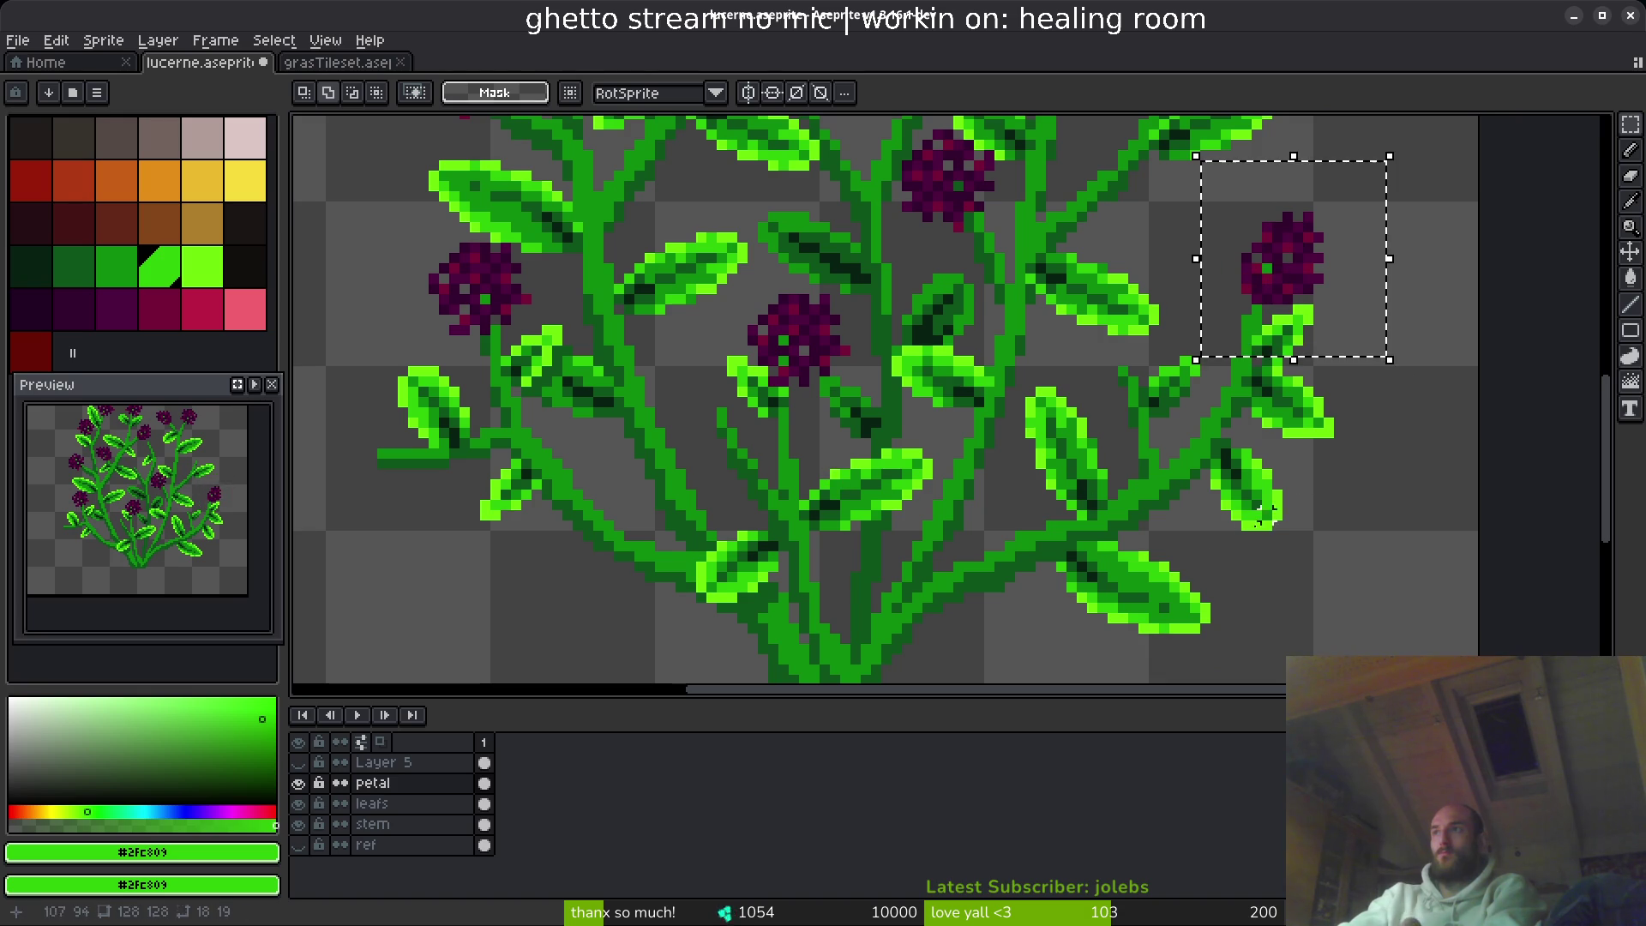
{"action": "scroll", "coordinate": [1051, 491], "scroll_direction": "up", "scroll_amount": 2}
{"action": "key", "text": "ctrl+t"}
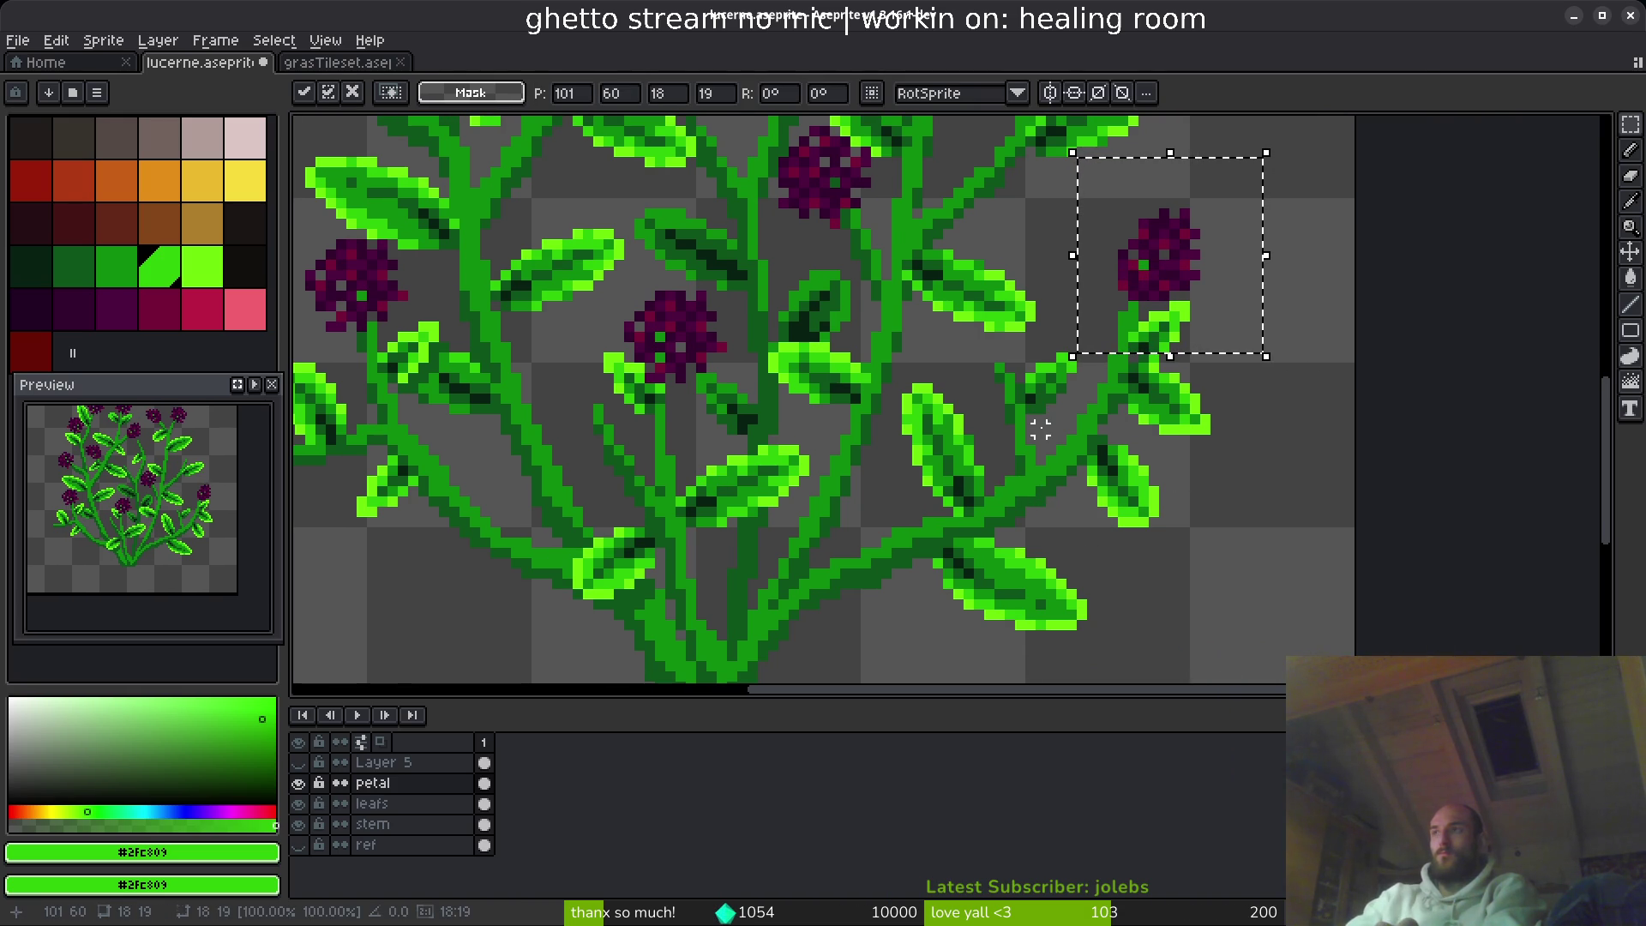
{"action": "mouse_move", "coordinate": [1192, 256]}
{"action": "left_mouse_down"}
{"action": "mouse_move", "coordinate": [1001, 360]}
{"action": "mouse_move", "coordinate": [1047, 386]}
{"action": "left_mouse_up"}
{"action": "scroll", "coordinate": [1001, 360], "scroll_direction": "up", "scroll_amount": 3}
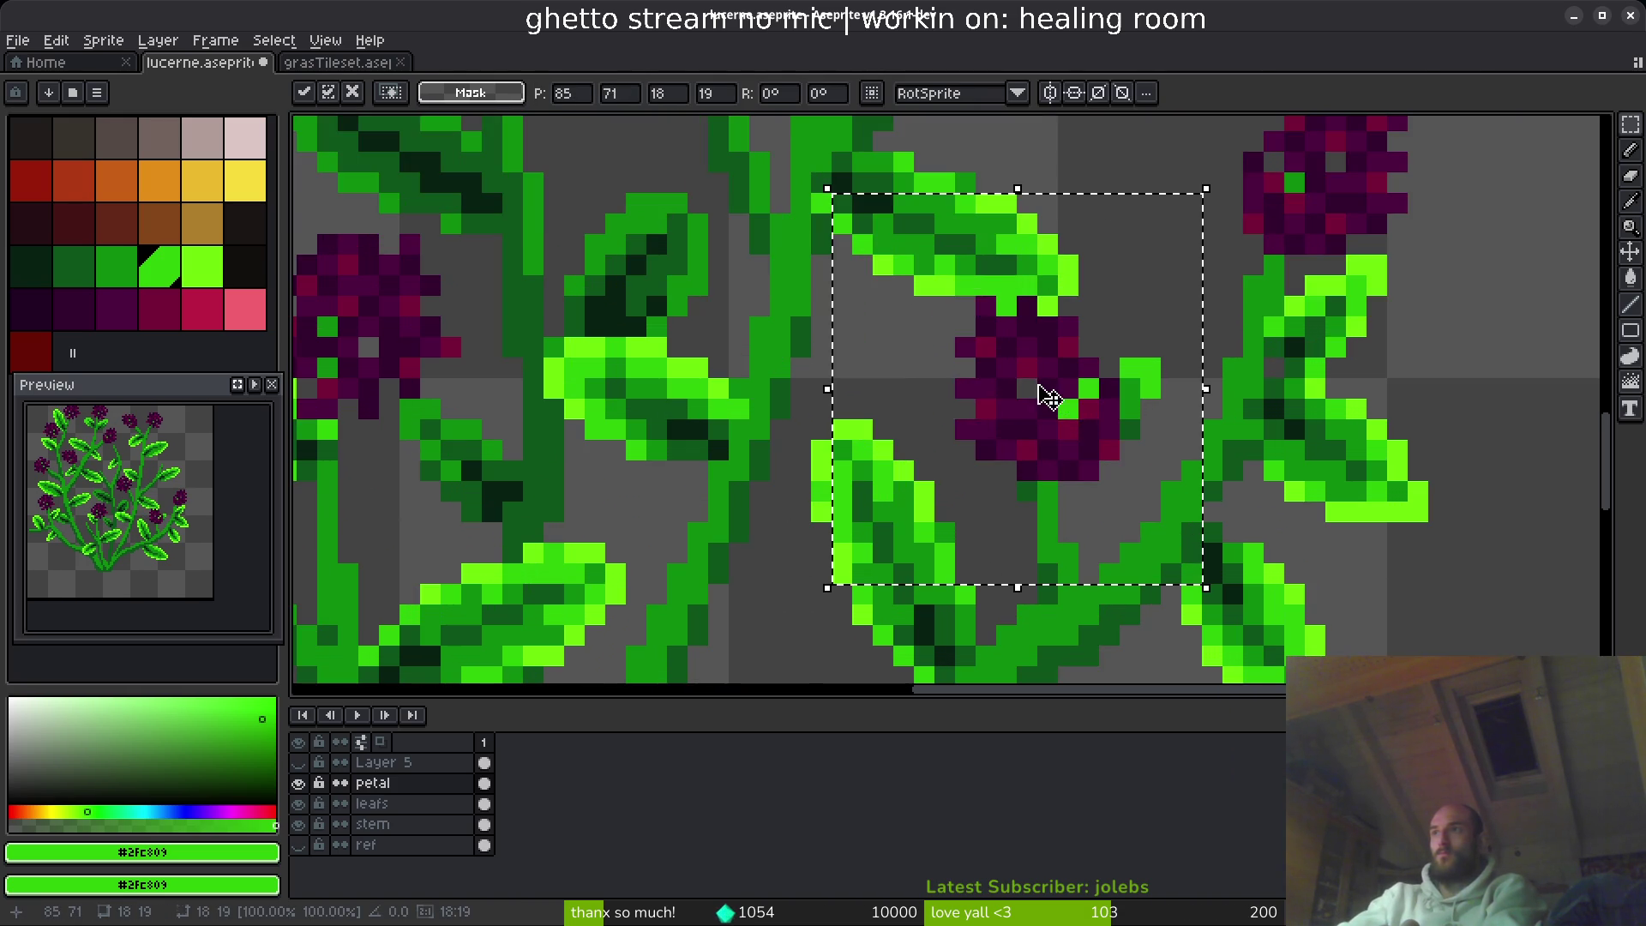
{"action": "scroll", "coordinate": [882, 213], "scroll_direction": "up", "scroll_amount": 2}
{"action": "left_click_drag", "start_coordinate": [790, 167], "coordinate": [864, 257]}
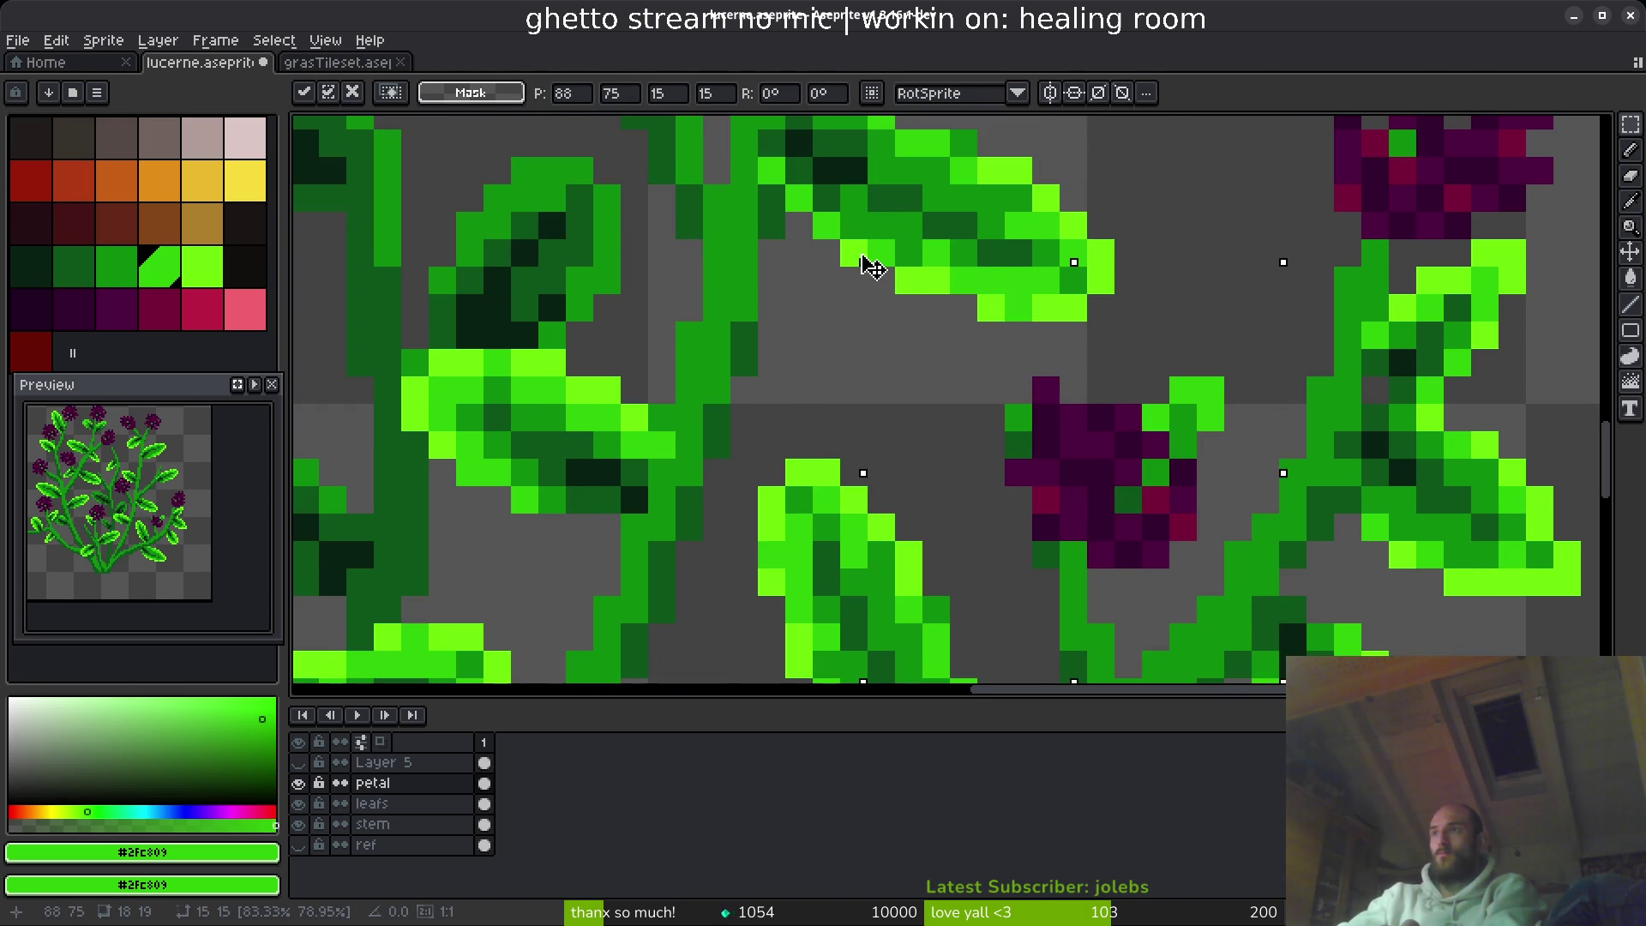
{"action": "mouse_move", "coordinate": [1011, 386]}
{"action": "left_mouse_down"}
{"action": "mouse_move", "coordinate": [1047, 423]}
{"action": "mouse_move", "coordinate": [1011, 423]}
{"action": "mouse_move", "coordinate": [1053, 454]}
{"action": "left_mouse_up"}
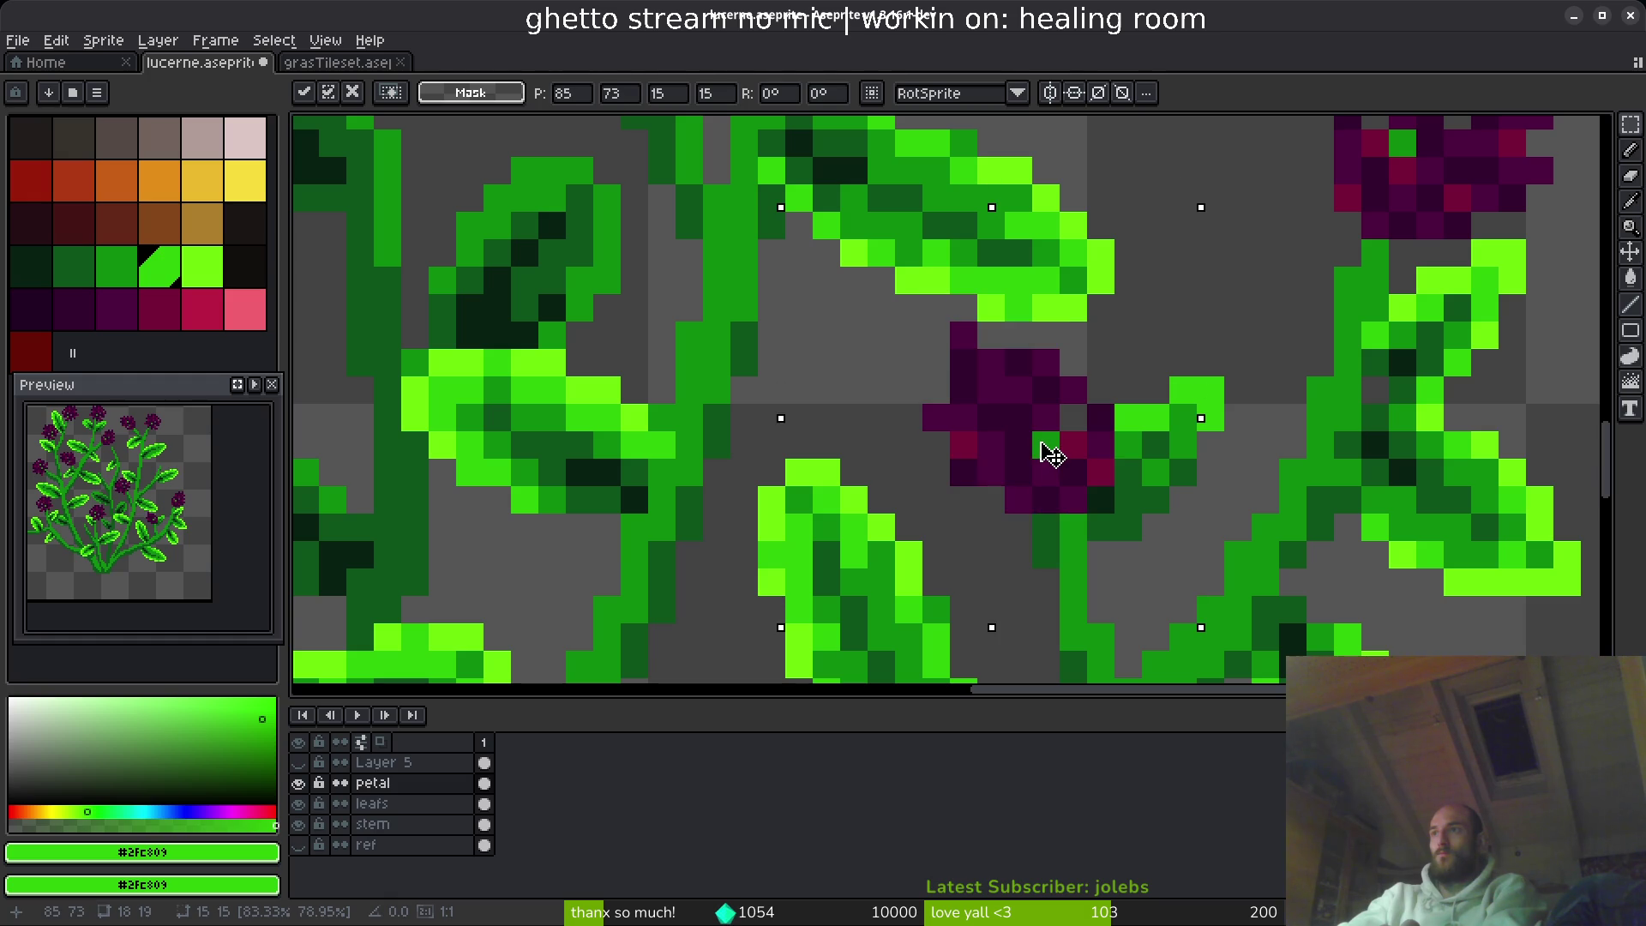
{"action": "key", "text": "e"}
{"action": "scroll", "coordinate": [1047, 452], "scroll_direction": "up", "scroll_amount": 2}
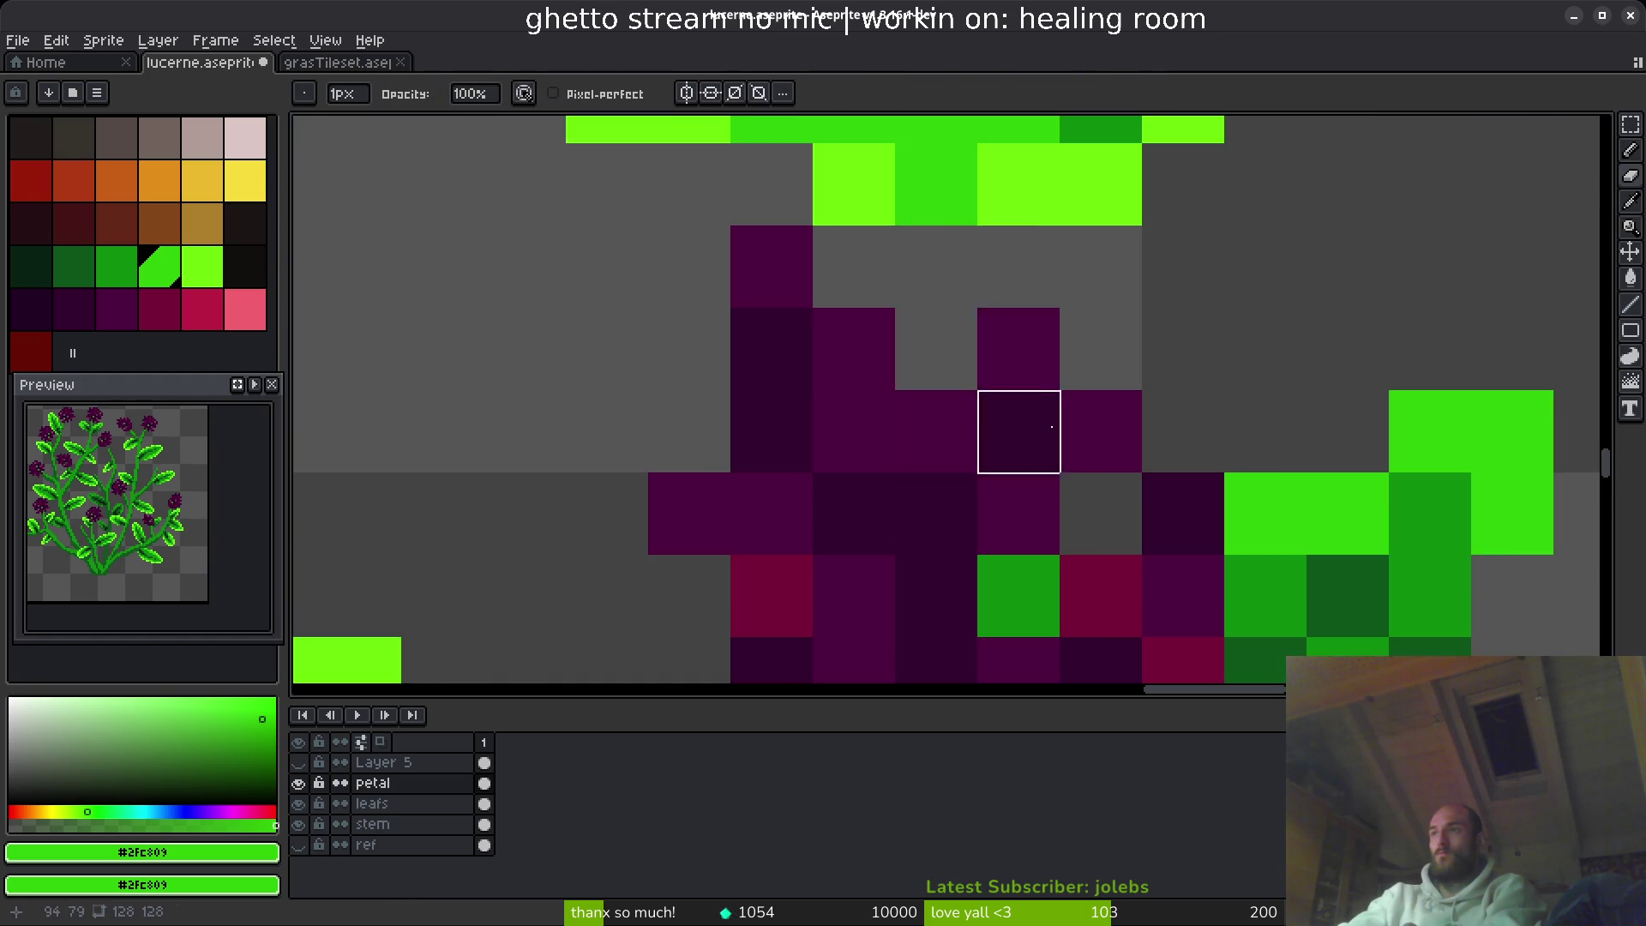
- Sample the flower's crimson shade and recolour one flower pixel crimson
{"action": "scroll", "coordinate": [1012, 428], "scroll_direction": "down", "scroll_amount": 3}
{"action": "scroll", "coordinate": [1021, 411], "scroll_direction": "up", "scroll_amount": 2}
{"action": "left_click", "coordinate": [926, 442], "text": "alt"}
{"action": "left_click", "coordinate": [977, 353]}
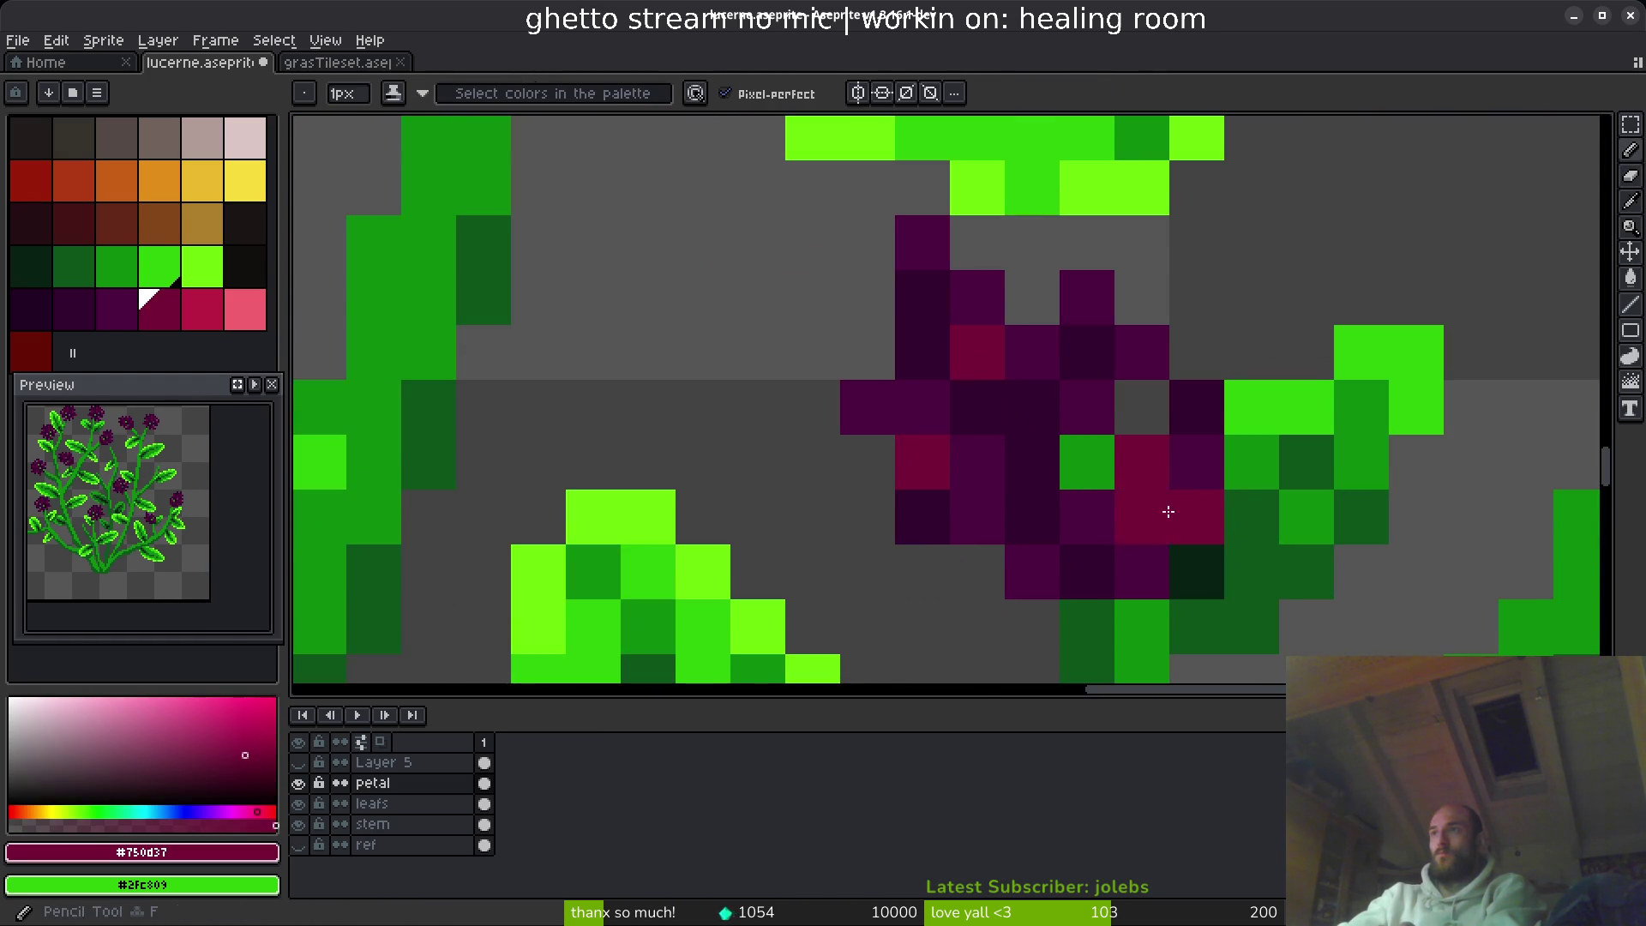
{"action": "scroll", "coordinate": [1169, 566], "scroll_direction": "down", "scroll_amount": 1}
- Sample the darker purple shades and repaint one flower pixel green
{"action": "left_click", "coordinate": [973, 412], "text": "alt"}
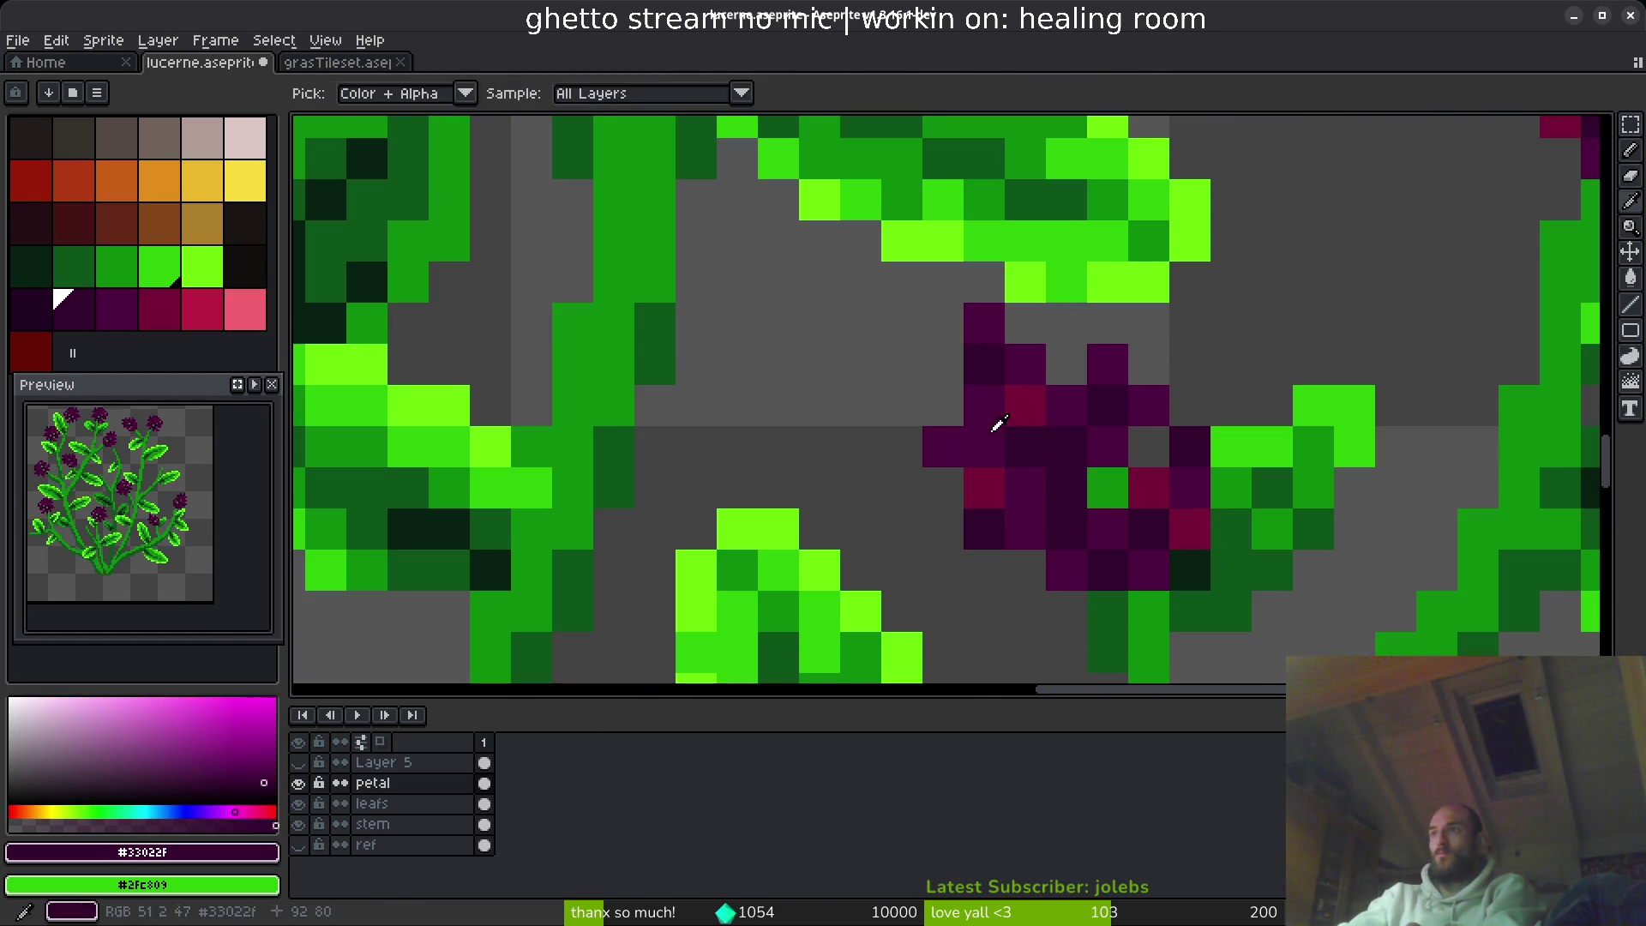
{"action": "left_click", "coordinate": [979, 408], "text": "alt"}
{"action": "left_click", "coordinate": [1031, 445], "text": "alt"}
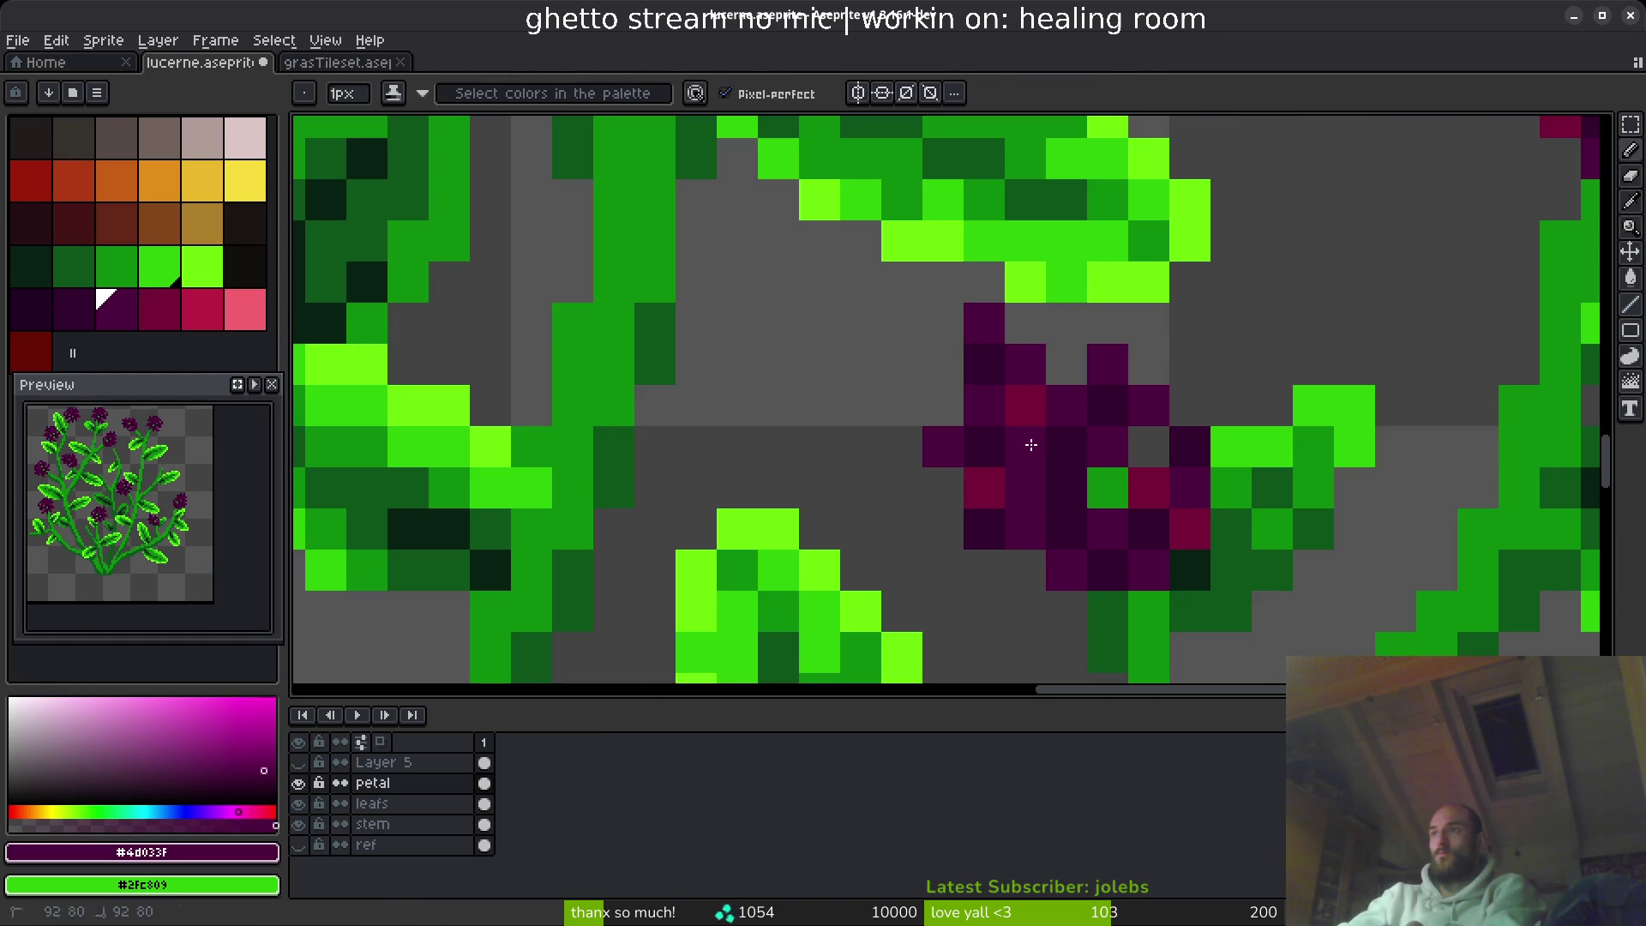
{"action": "right_click", "coordinate": [1066, 487]}
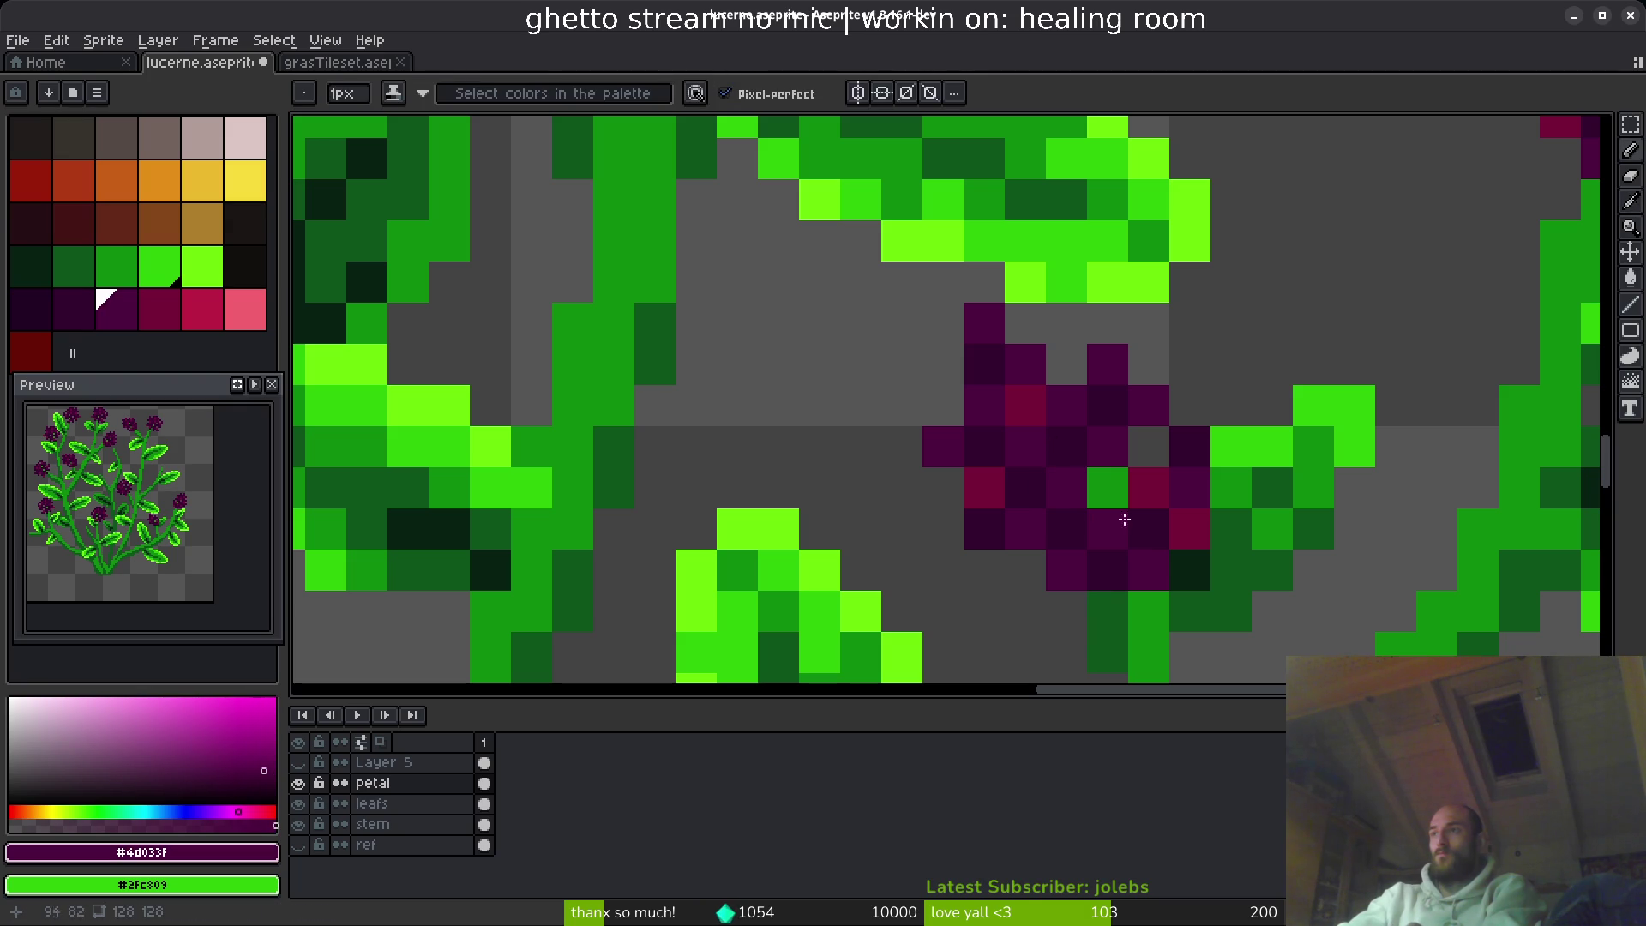
{"action": "scroll", "coordinate": [1164, 439], "scroll_direction": "down", "scroll_amount": 6}
{"action": "scroll", "coordinate": [1059, 506], "scroll_direction": "up", "scroll_amount": 8}
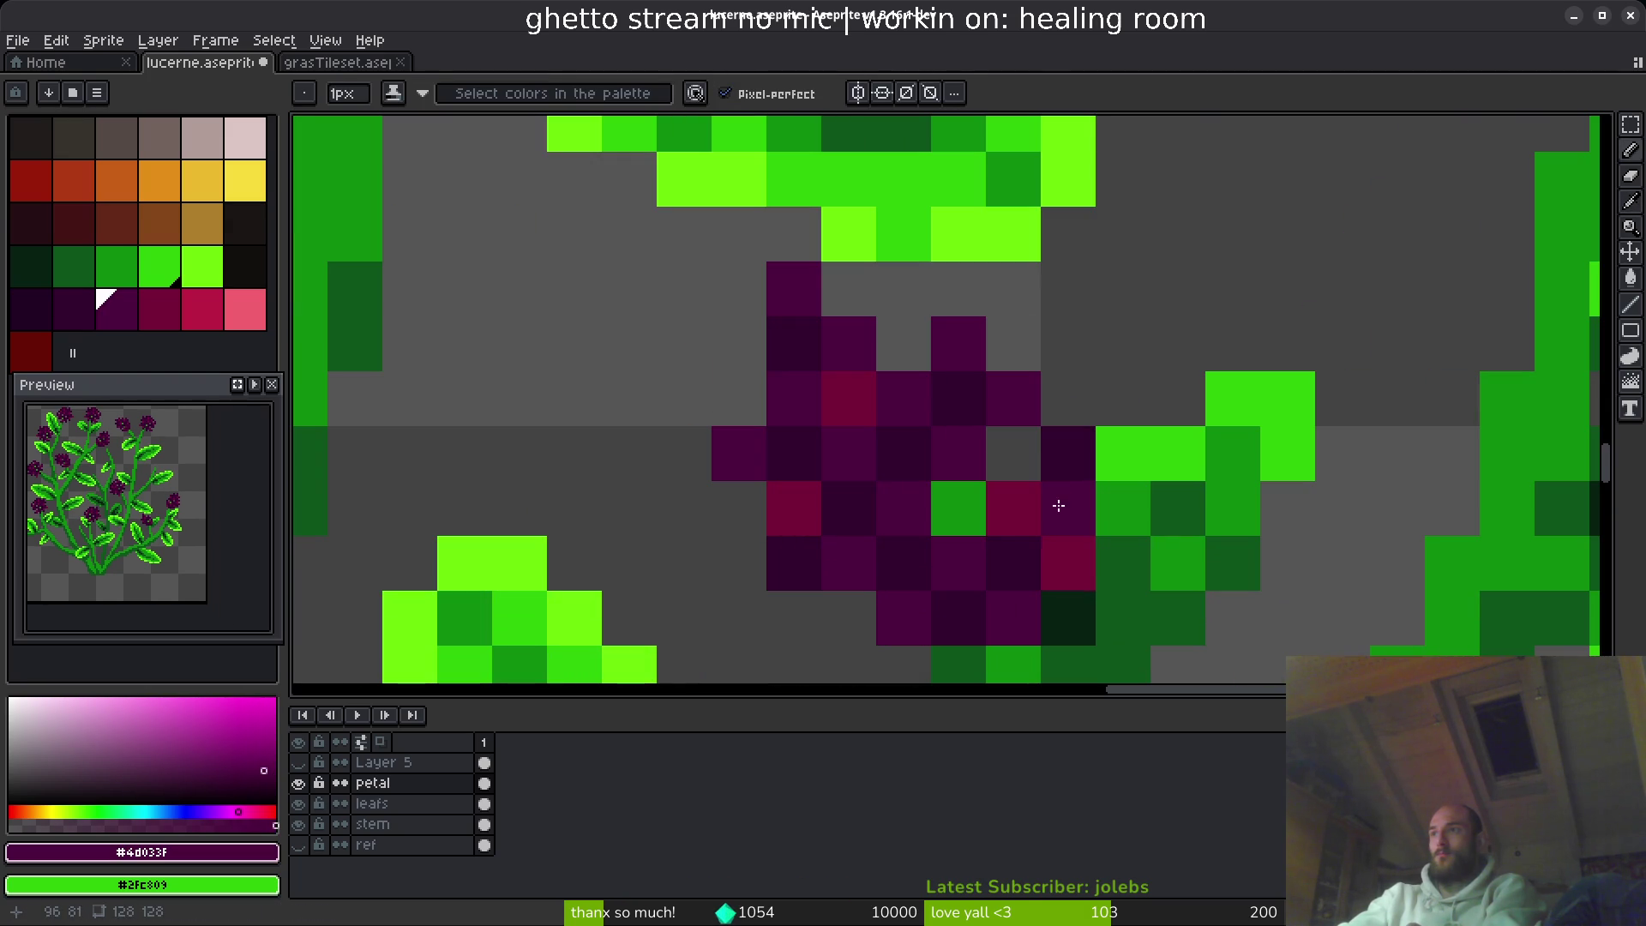
{"action": "left_click", "coordinate": [1074, 449], "text": "alt"}
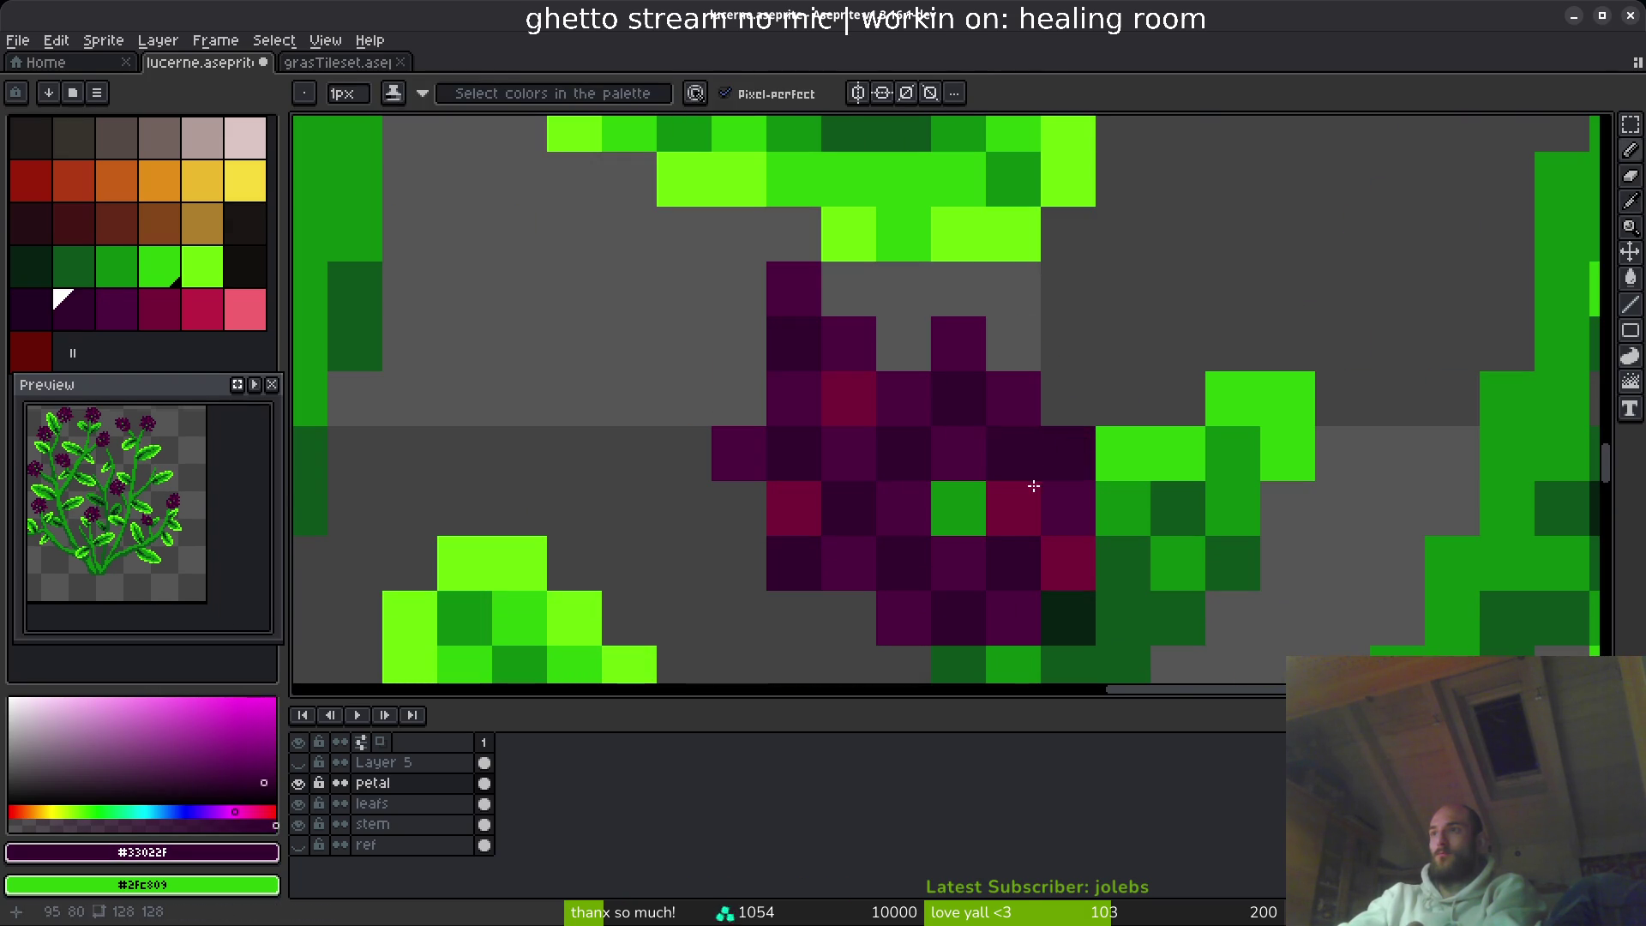
{"action": "scroll", "coordinate": [1083, 608], "scroll_direction": "down", "scroll_amount": 7}
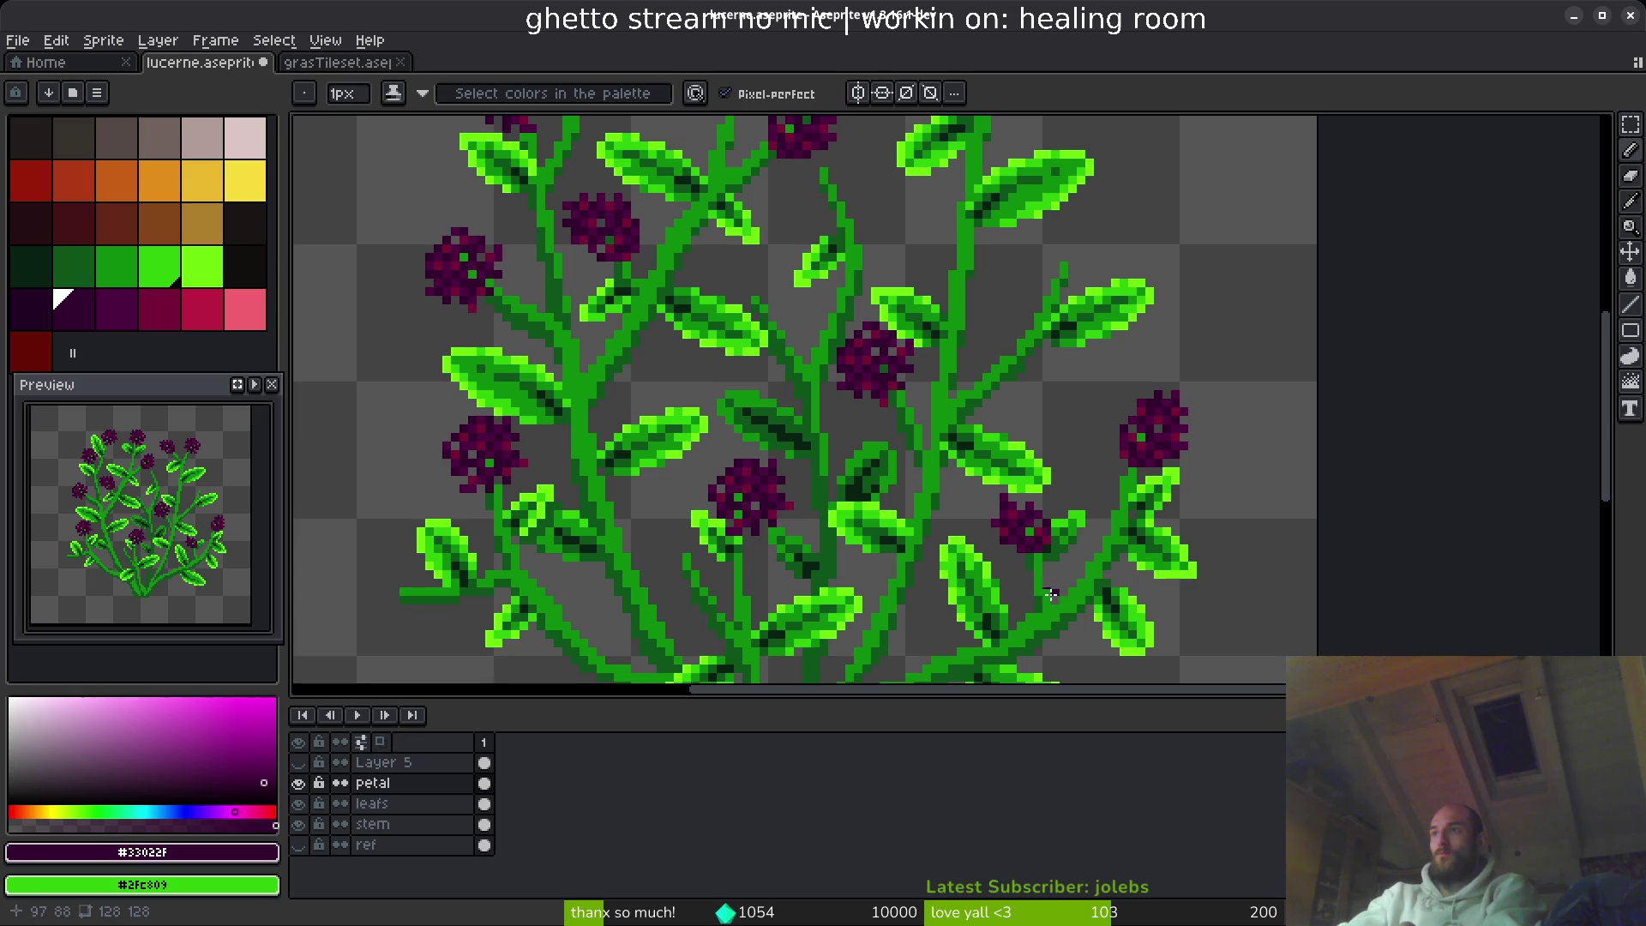
- Move one flower head to the centre-left of the bush
{"action": "scroll", "coordinate": [1037, 589], "scroll_direction": "down", "scroll_amount": 7}
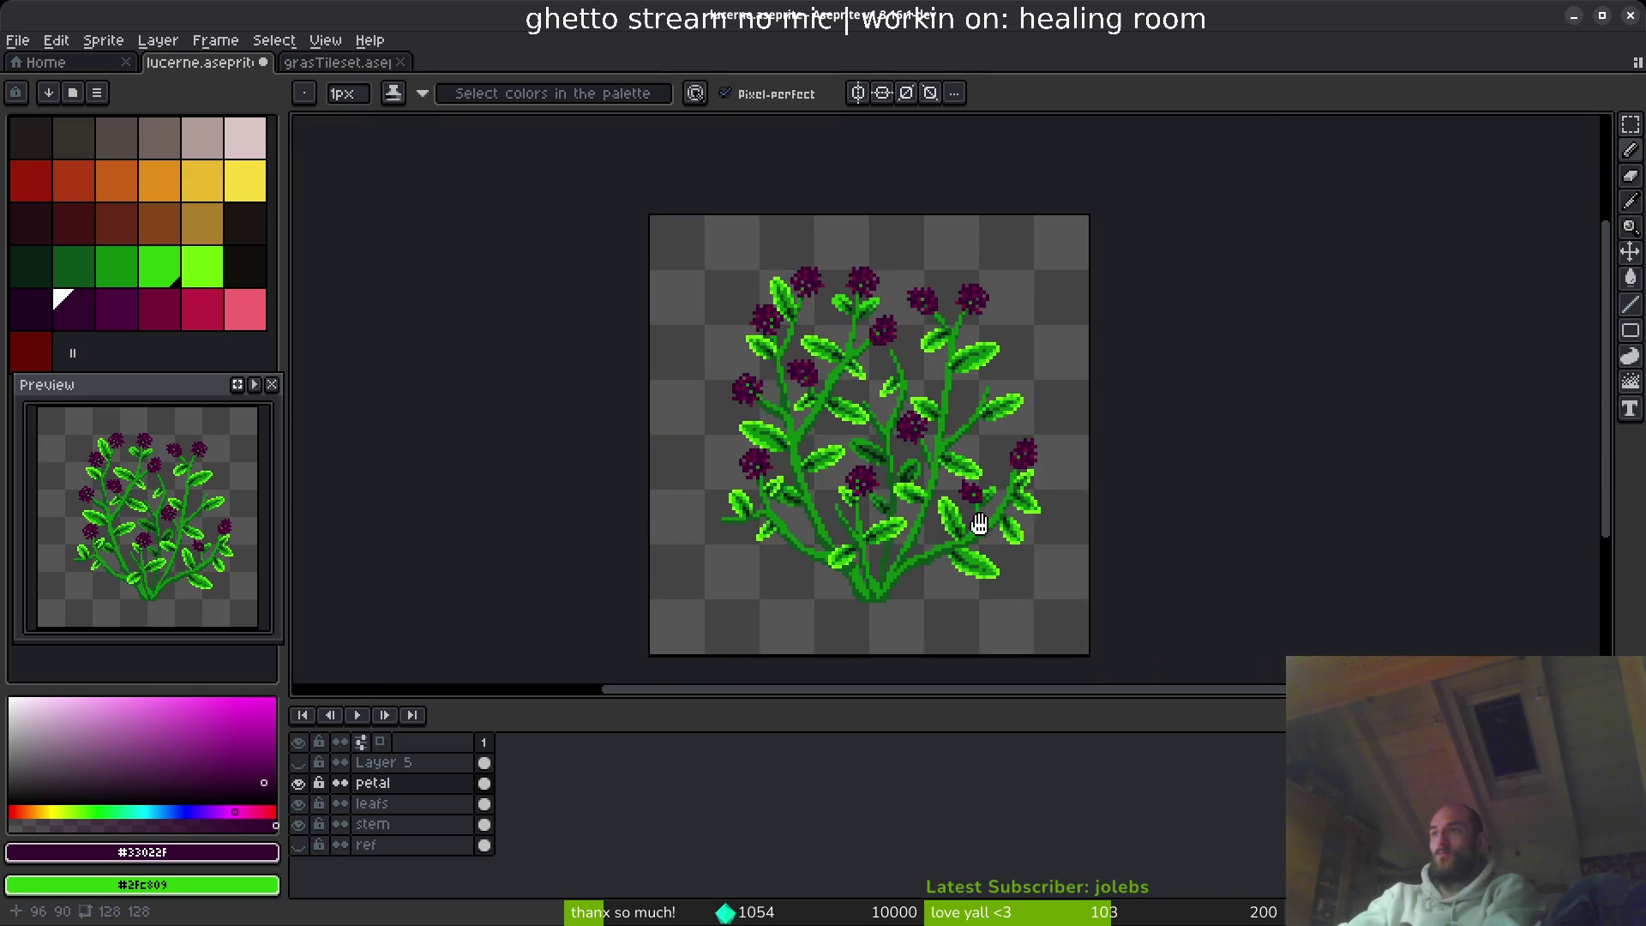
{"action": "scroll", "coordinate": [909, 527], "scroll_direction": "up", "scroll_amount": 5}
{"action": "key", "text": "m"}
{"action": "scroll", "coordinate": [1037, 443], "scroll_direction": "up", "scroll_amount": 3}
{"action": "left_click_drag", "start_coordinate": [902, 306], "coordinate": [1173, 514]}
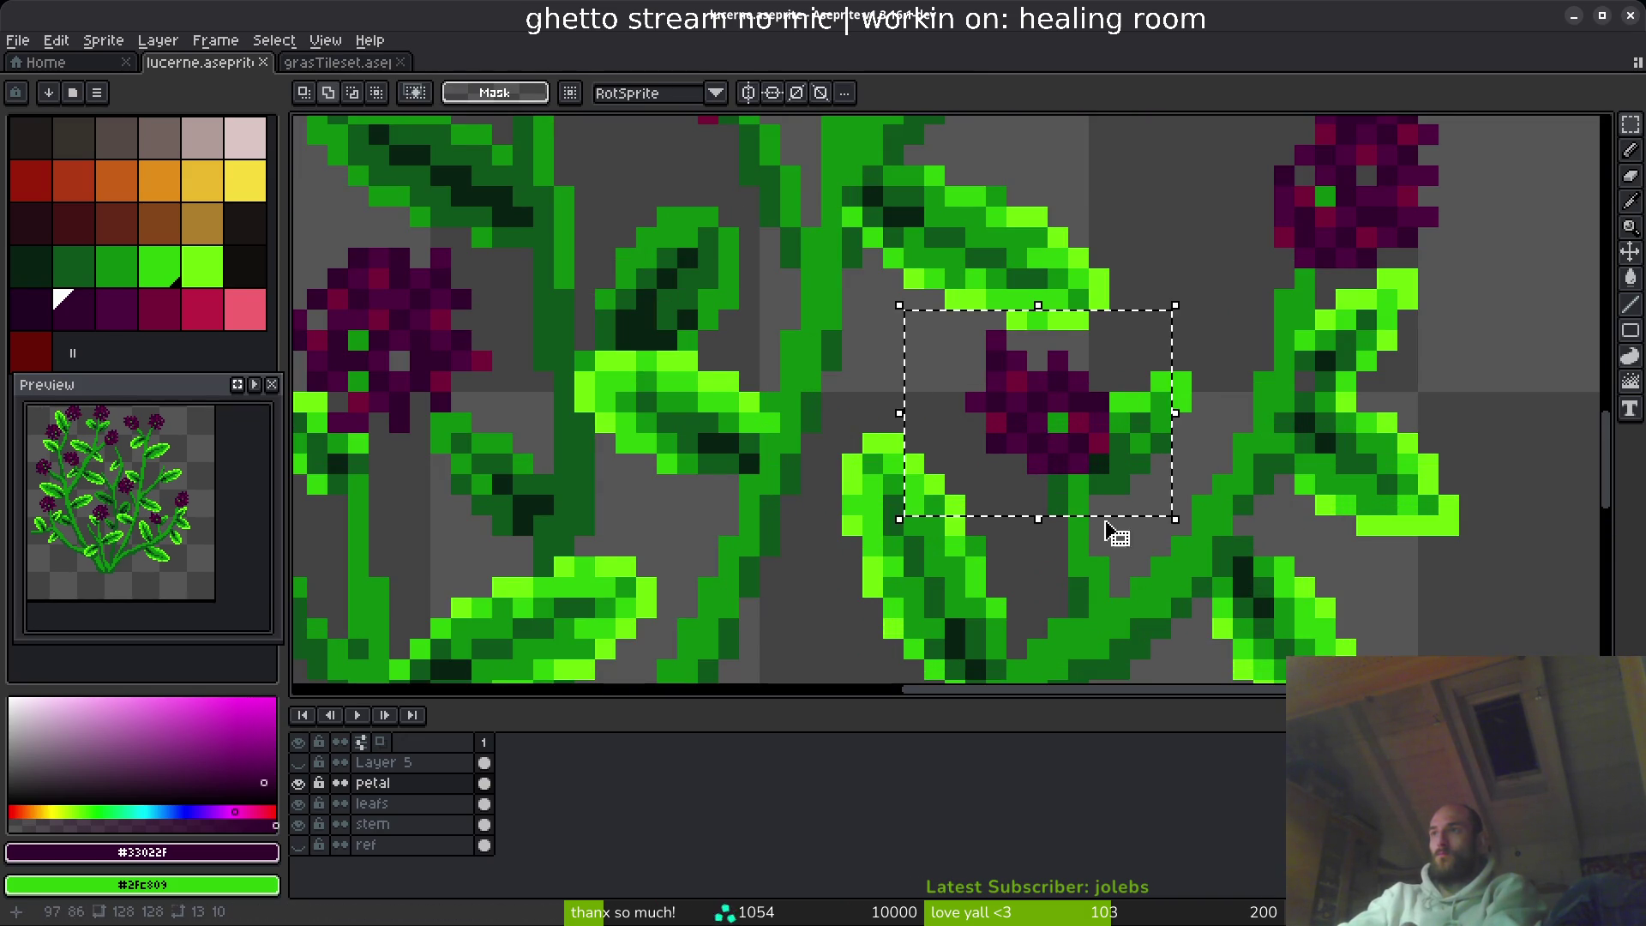
{"action": "scroll", "coordinate": [960, 502], "scroll_direction": "left", "scroll_amount": 5}
{"action": "key", "text": "ctrl+t"}
{"action": "mouse_move", "coordinate": [1595, 403]}
{"action": "left_mouse_down"}
{"action": "mouse_move", "coordinate": [746, 449]}
{"action": "mouse_move", "coordinate": [768, 474]}
{"action": "mouse_move", "coordinate": [754, 478]}
{"action": "left_mouse_up"}
{"action": "key", "text": "ctrl+d"}
{"action": "key", "text": "e"}
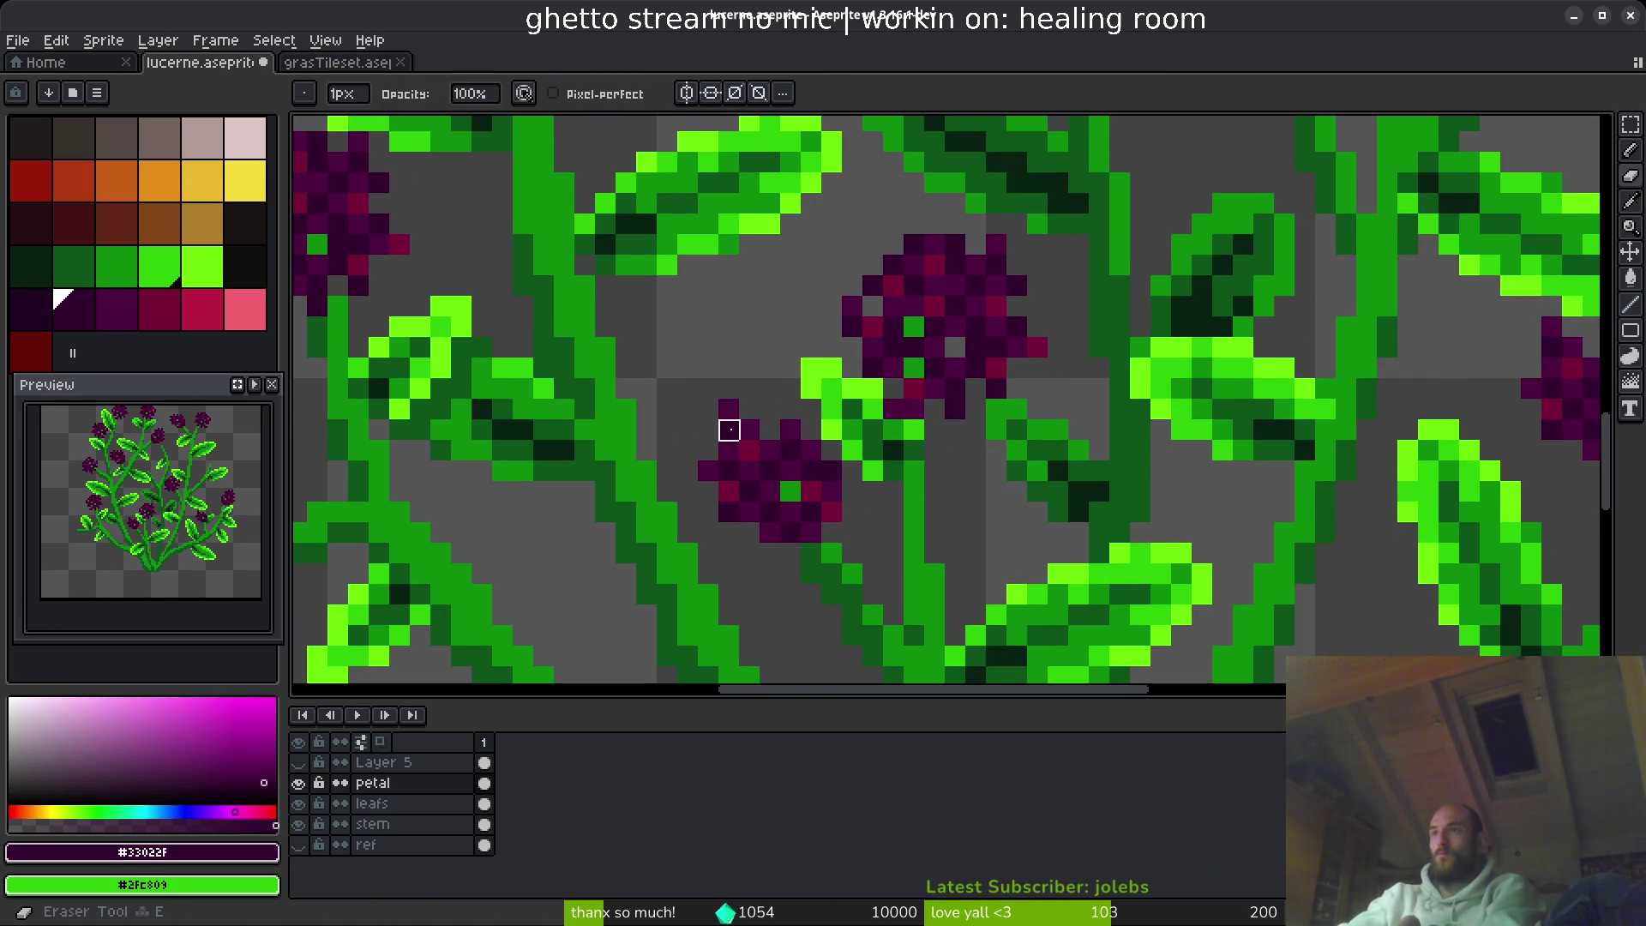
- Save lucerne.aseprite
{"action": "key", "text": "ctrl+s"}
{"action": "scroll", "coordinate": [870, 562], "scroll_direction": "down", "scroll_amount": 5}
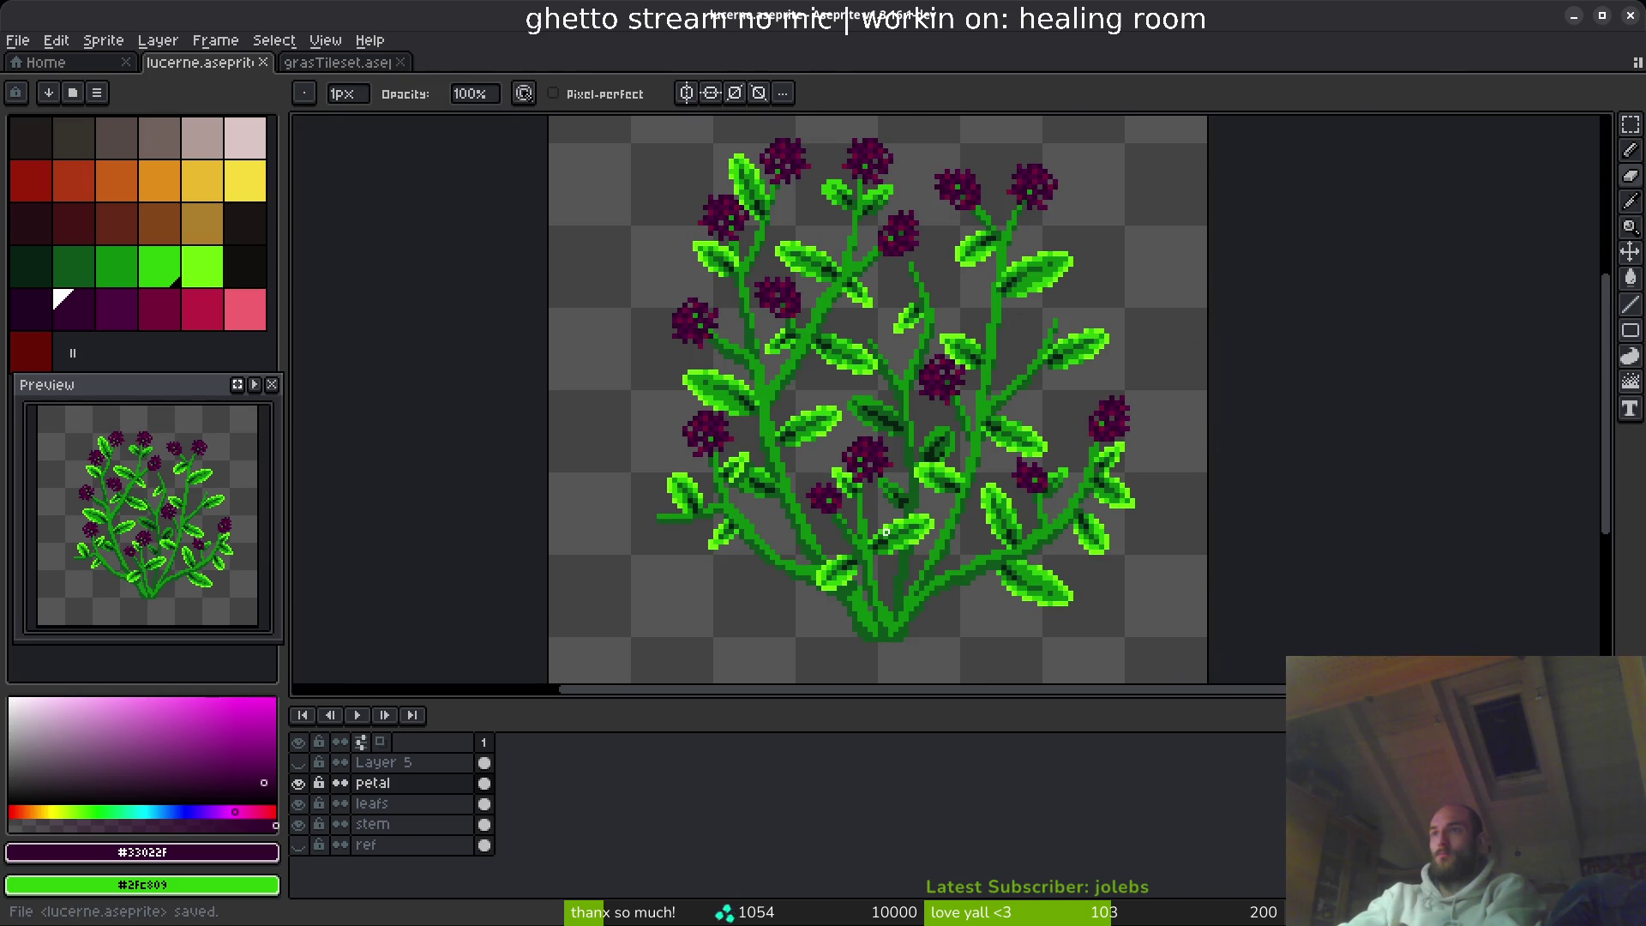
{"action": "scroll", "coordinate": [943, 507], "scroll_direction": "up", "scroll_amount": 2}
- Paste a copy of a flower head, rotate it 90°, and place it at the bush's lower left
{"action": "key", "text": "m"}
{"action": "left_click_drag", "start_coordinate": [934, 308], "coordinate": [1175, 485]}
{"action": "scroll", "coordinate": [1176, 485], "scroll_direction": "up", "scroll_amount": 2}
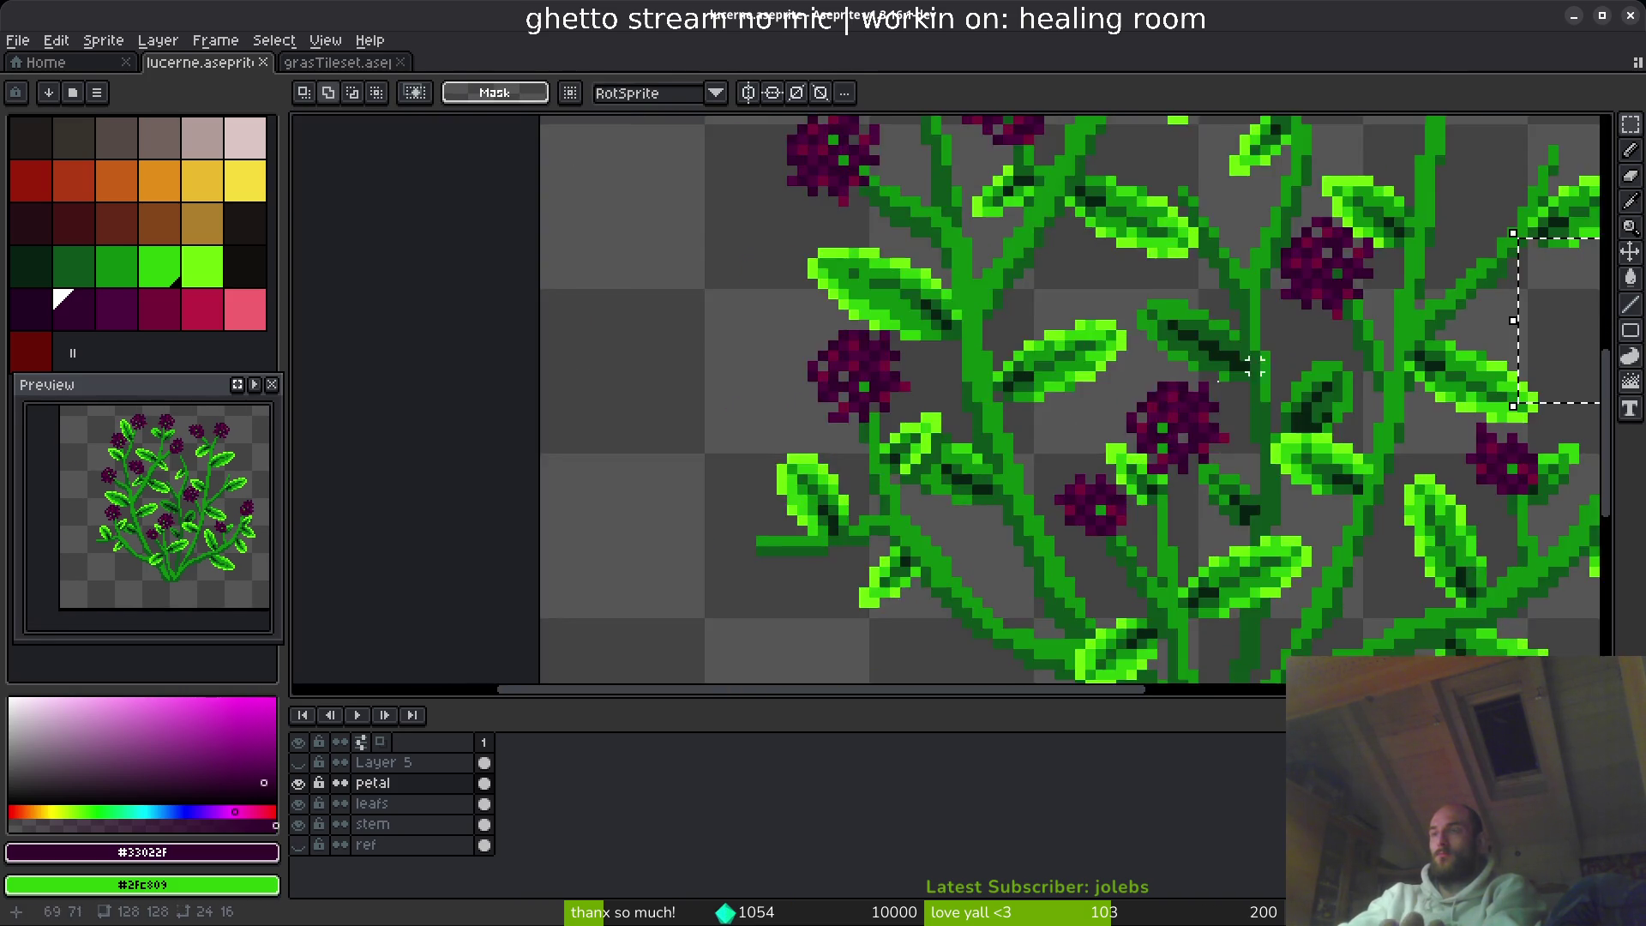
{"action": "left_click_drag", "start_coordinate": [888, 494], "coordinate": [823, 397]}
{"action": "key", "text": "ctrl+v"}
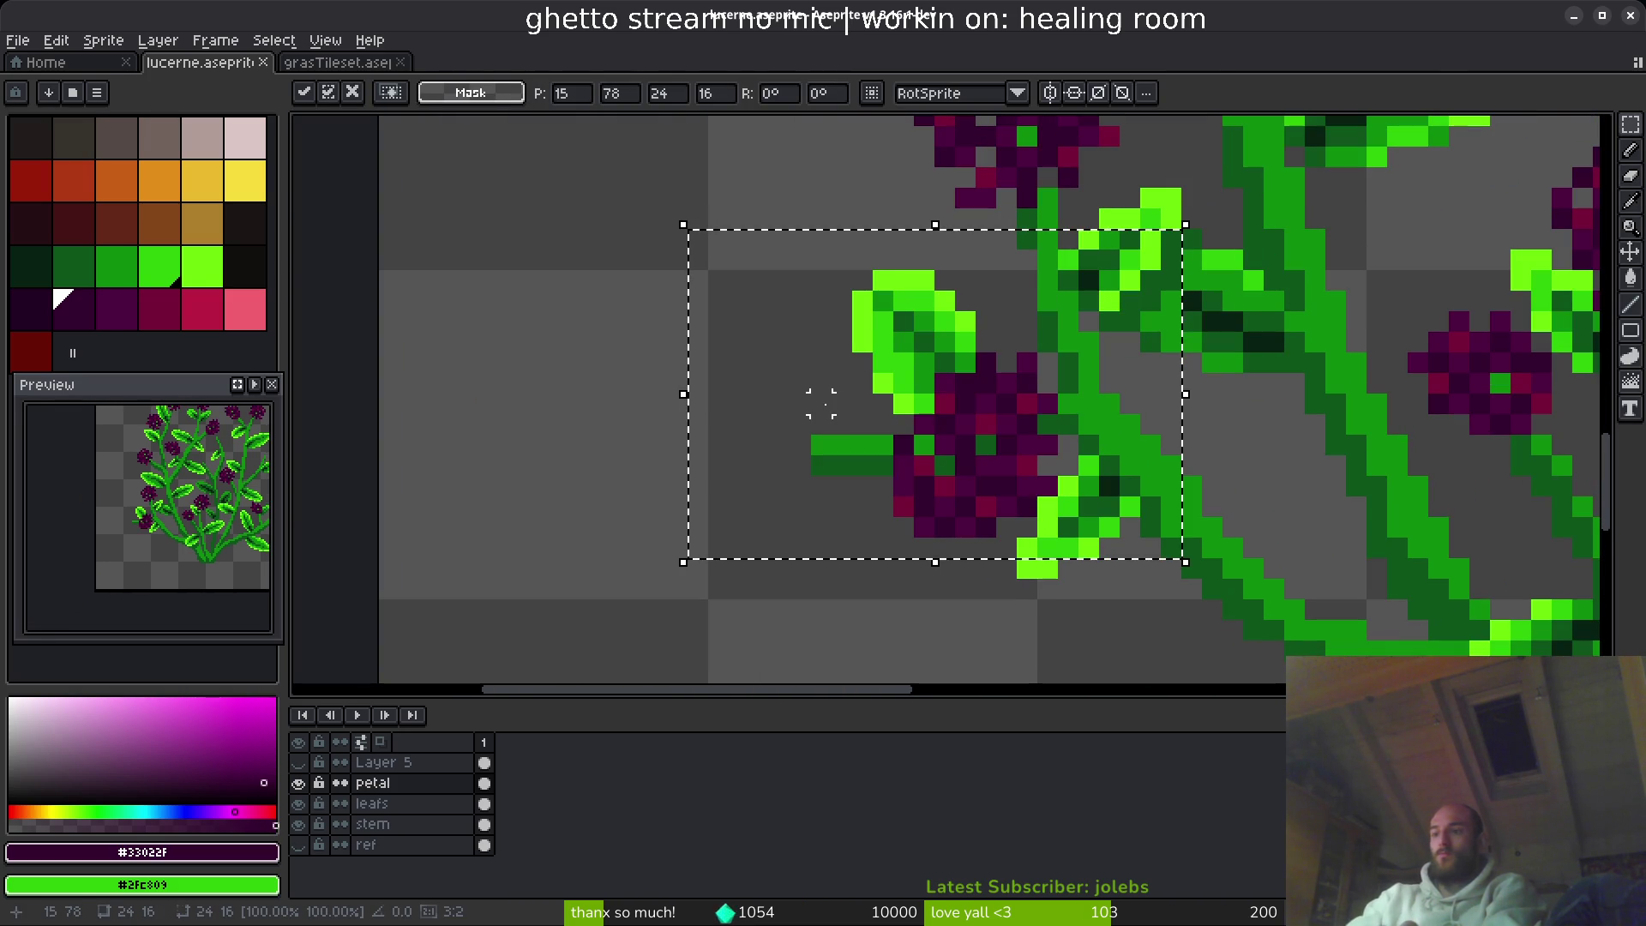
{"action": "key", "text": "ctrl+r"}
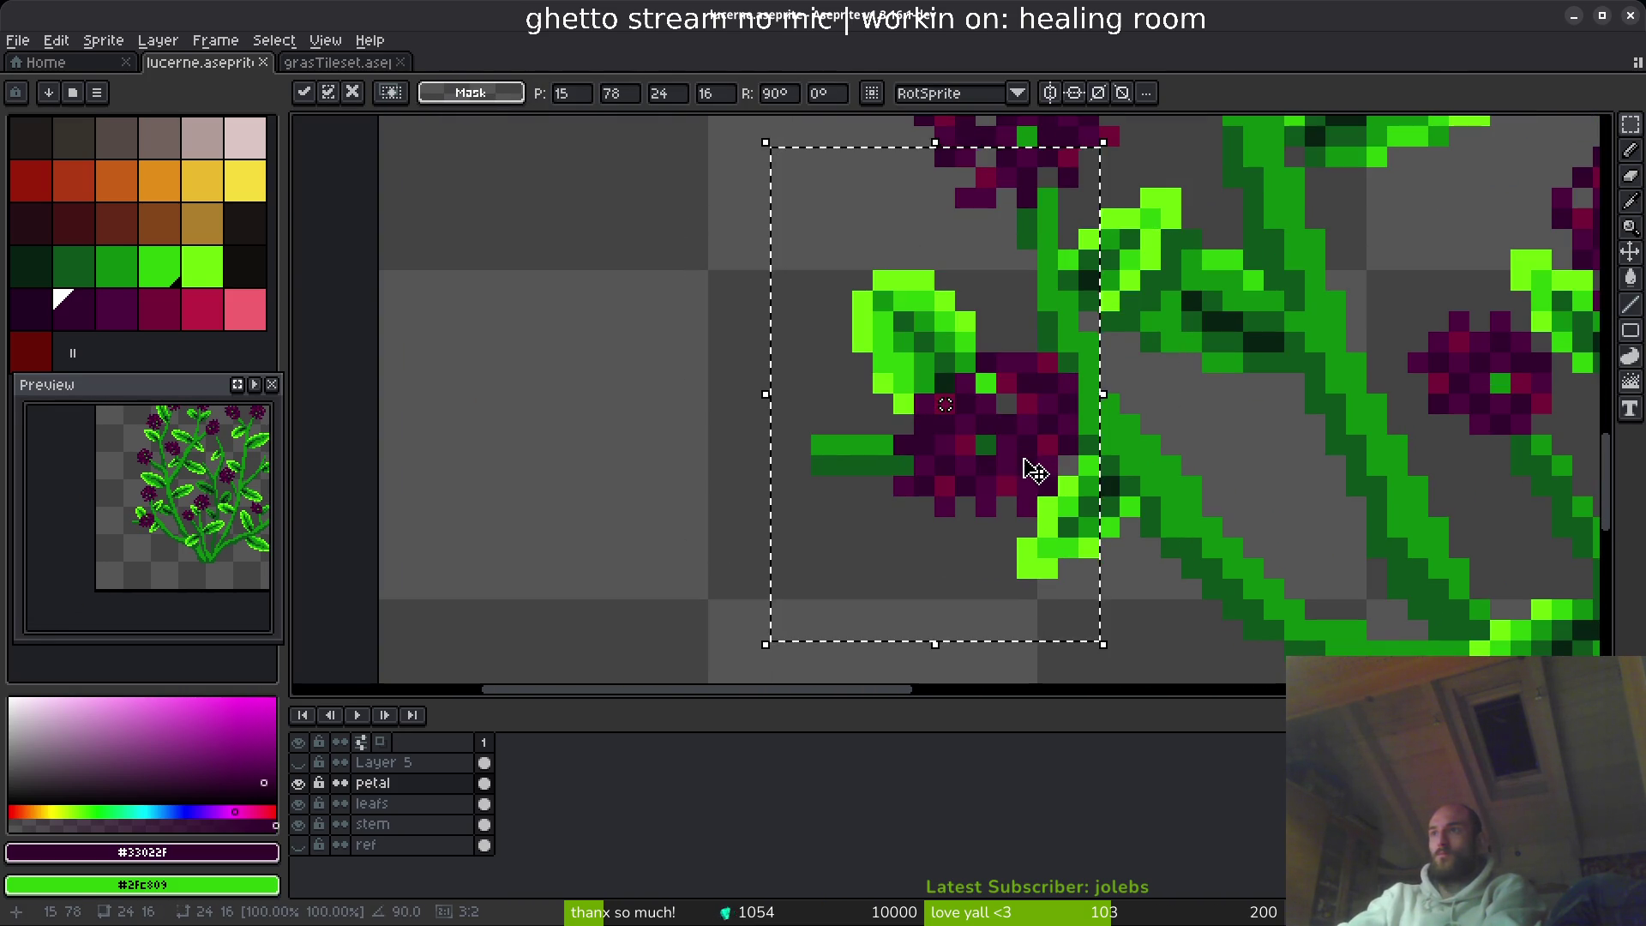
{"action": "mouse_move", "coordinate": [1032, 471]}
{"action": "left_mouse_down"}
{"action": "mouse_move", "coordinate": [763, 508]}
{"action": "mouse_move", "coordinate": [875, 515]}
{"action": "mouse_move", "coordinate": [874, 496]}
{"action": "mouse_move", "coordinate": [904, 512]}
{"action": "mouse_move", "coordinate": [864, 507]}
{"action": "mouse_move", "coordinate": [888, 513]}
{"action": "left_mouse_up"}
{"action": "key", "text": "Return"}
{"action": "scroll", "coordinate": [888, 513], "scroll_direction": "down", "scroll_amount": 6}
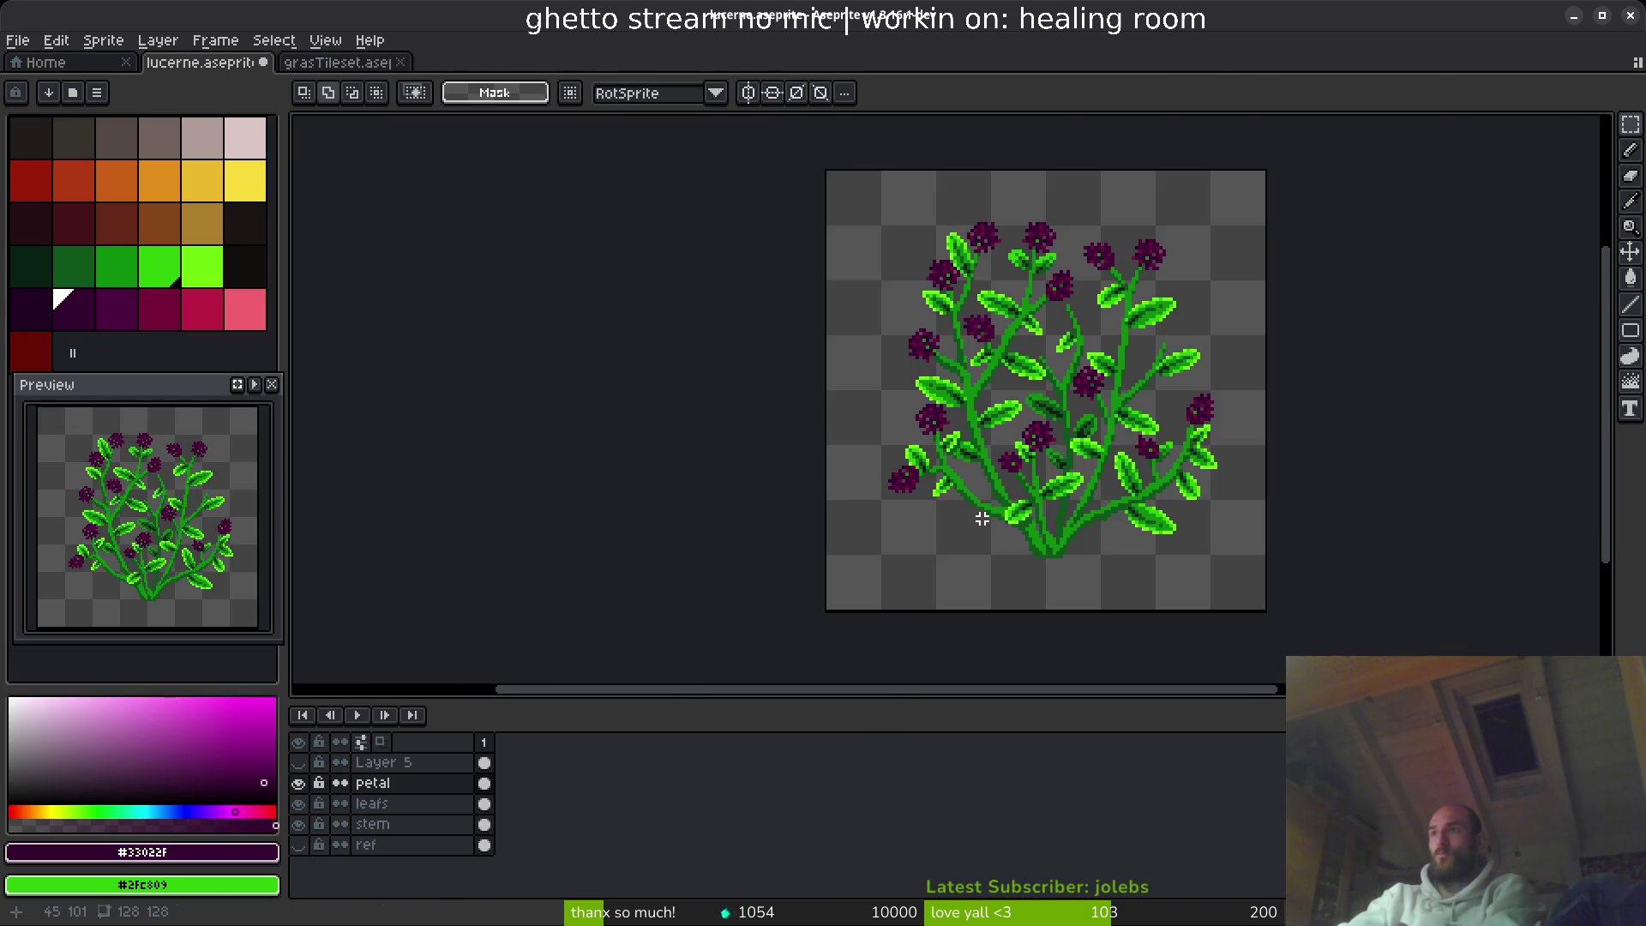
- Paste another flower copy and place it higher up among the stems
{"action": "scroll", "coordinate": [980, 515], "scroll_direction": "up", "scroll_amount": 4}
{"action": "scroll", "coordinate": [910, 350], "scroll_direction": "right", "scroll_amount": 3}
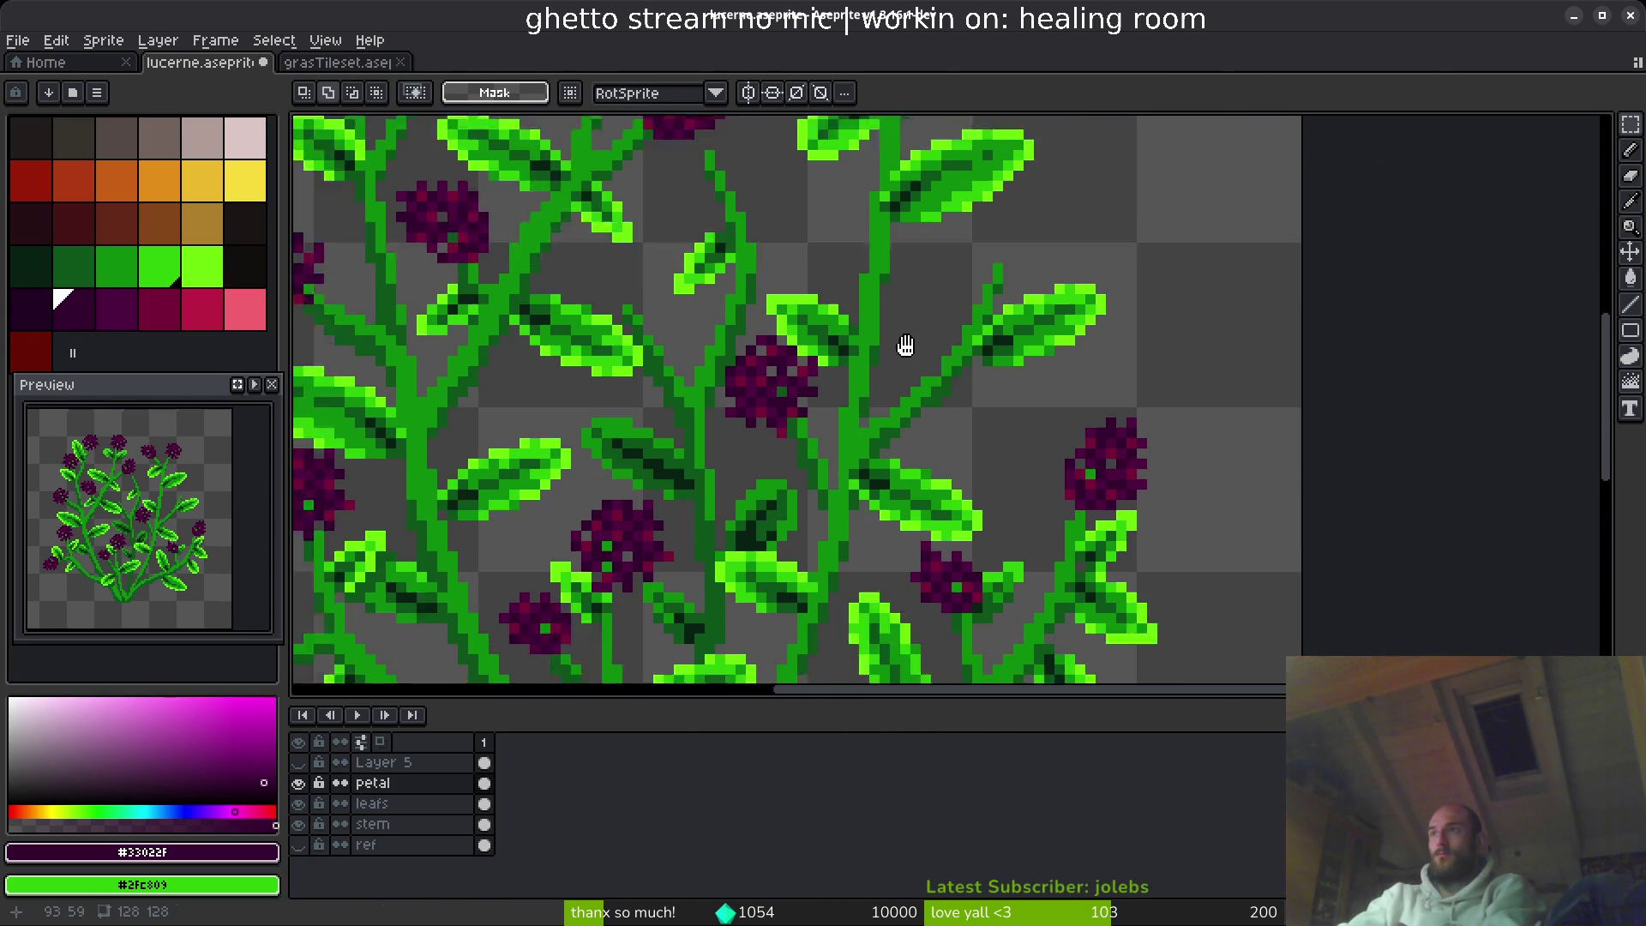
{"action": "key", "text": "ctrl+v"}
{"action": "scroll", "coordinate": [945, 508], "scroll_direction": "up", "scroll_amount": 2}
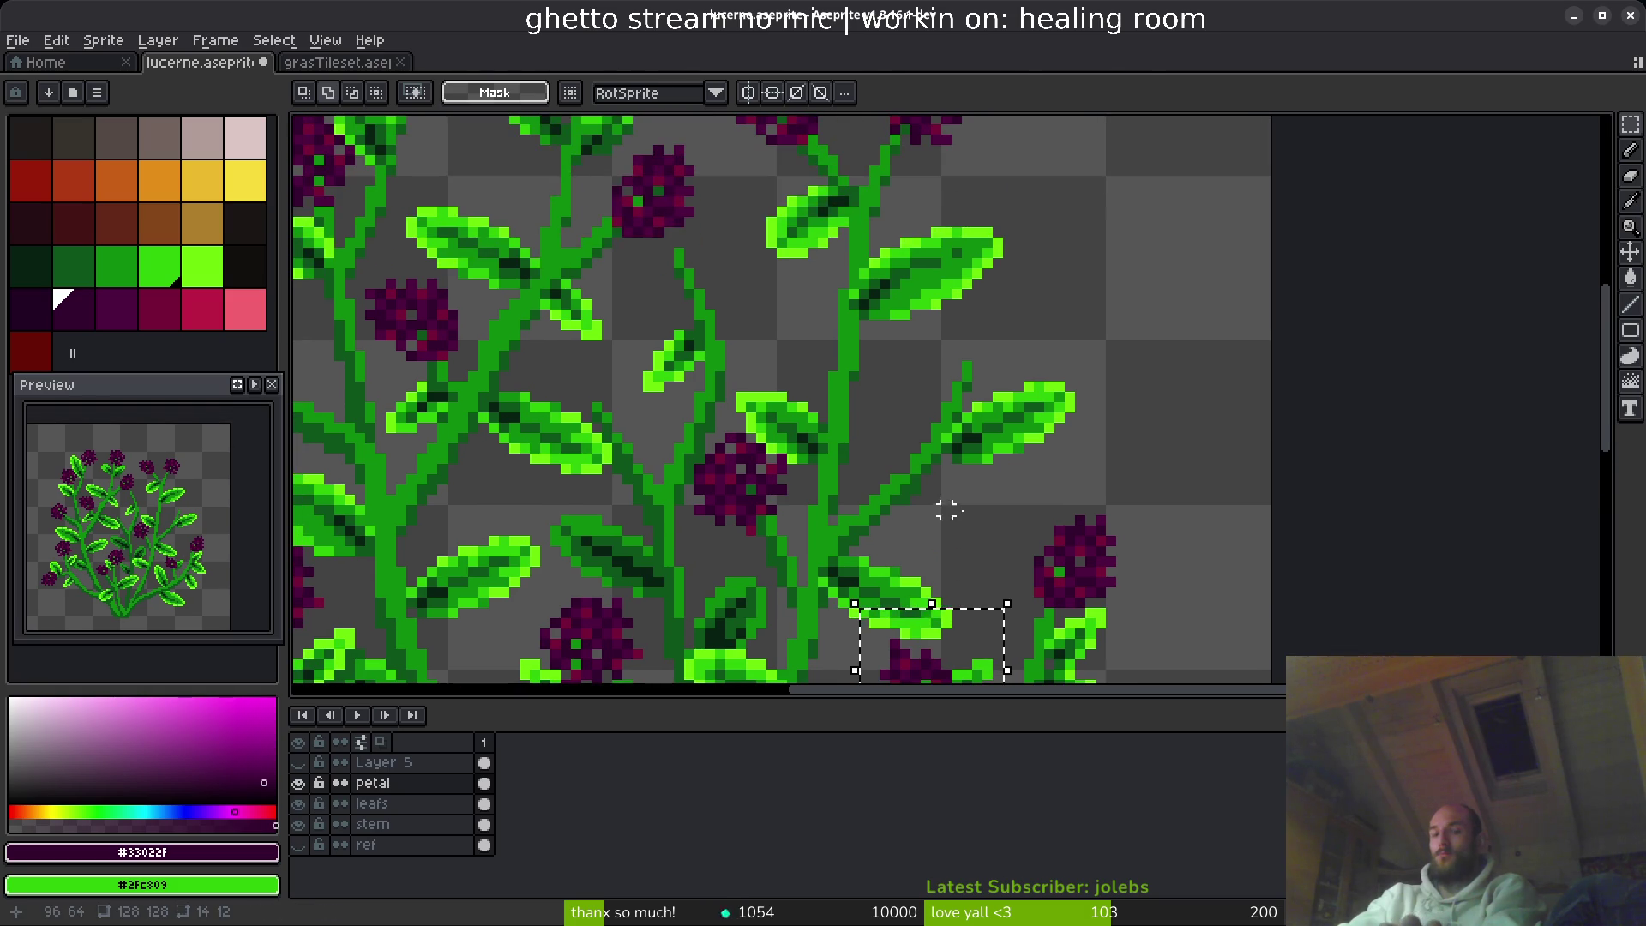
{"action": "mouse_move", "coordinate": [938, 686]}
{"action": "left_mouse_down"}
{"action": "mouse_move", "coordinate": [992, 381]}
{"action": "mouse_move", "coordinate": [984, 412]}
{"action": "left_mouse_up"}
{"action": "key", "text": "Return"}
{"action": "scroll", "coordinate": [864, 427], "scroll_direction": "left", "scroll_amount": 3}
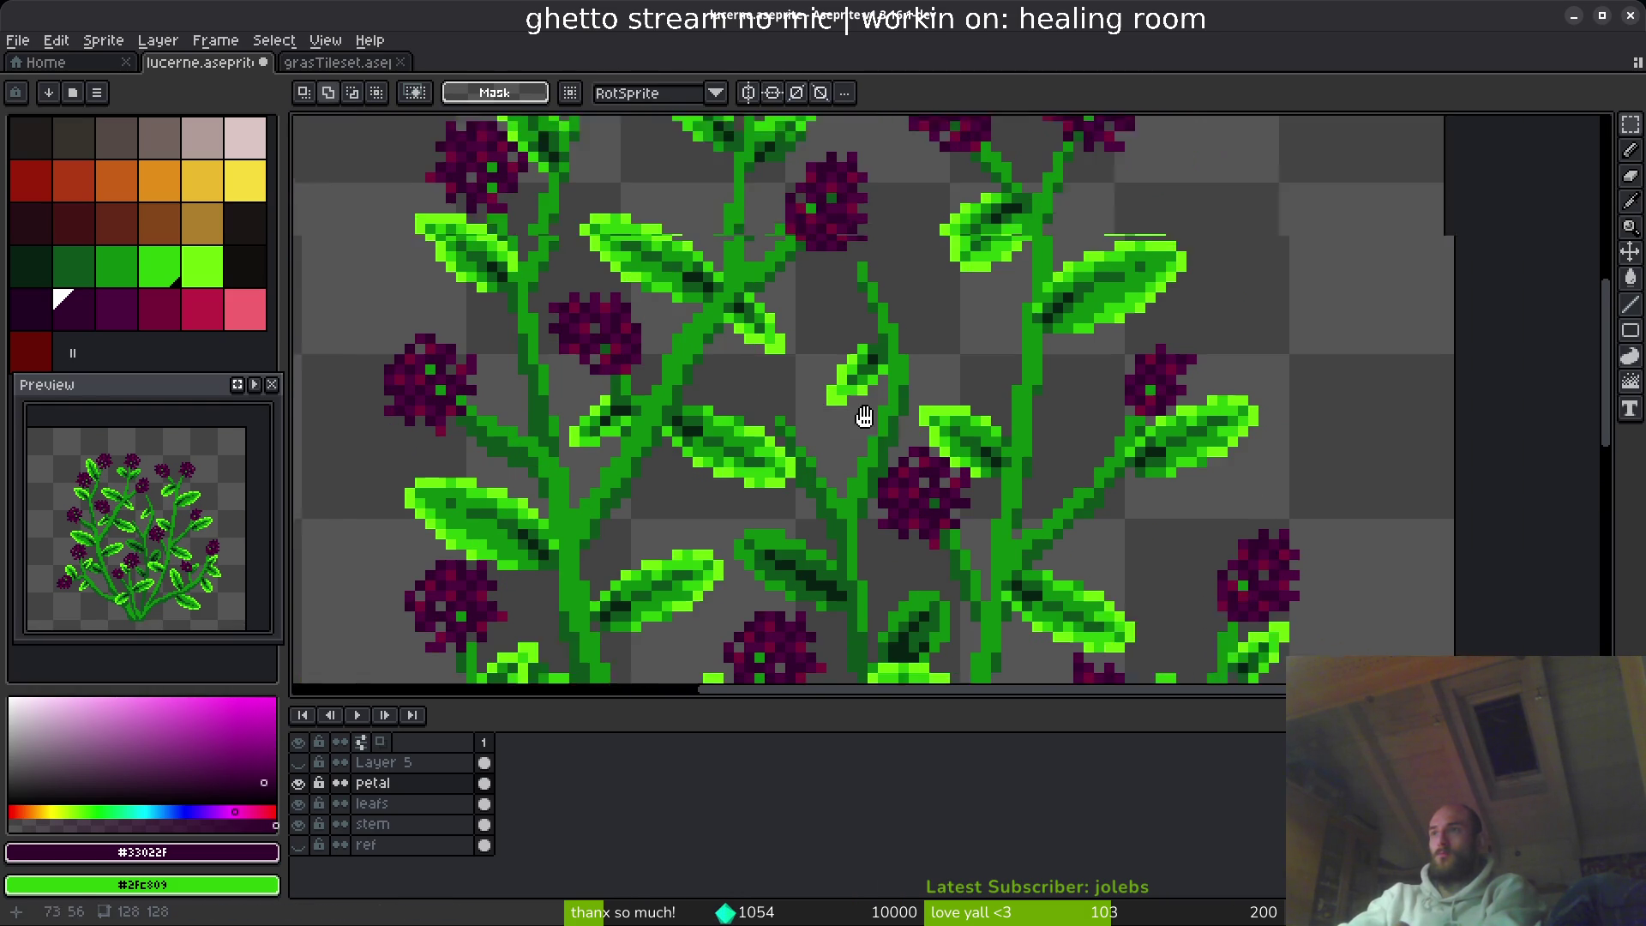
- Move the right-hand flower head toward the centre-left and rotate it 180°
{"action": "left_click_drag", "start_coordinate": [1178, 397], "coordinate": [995, 264]}
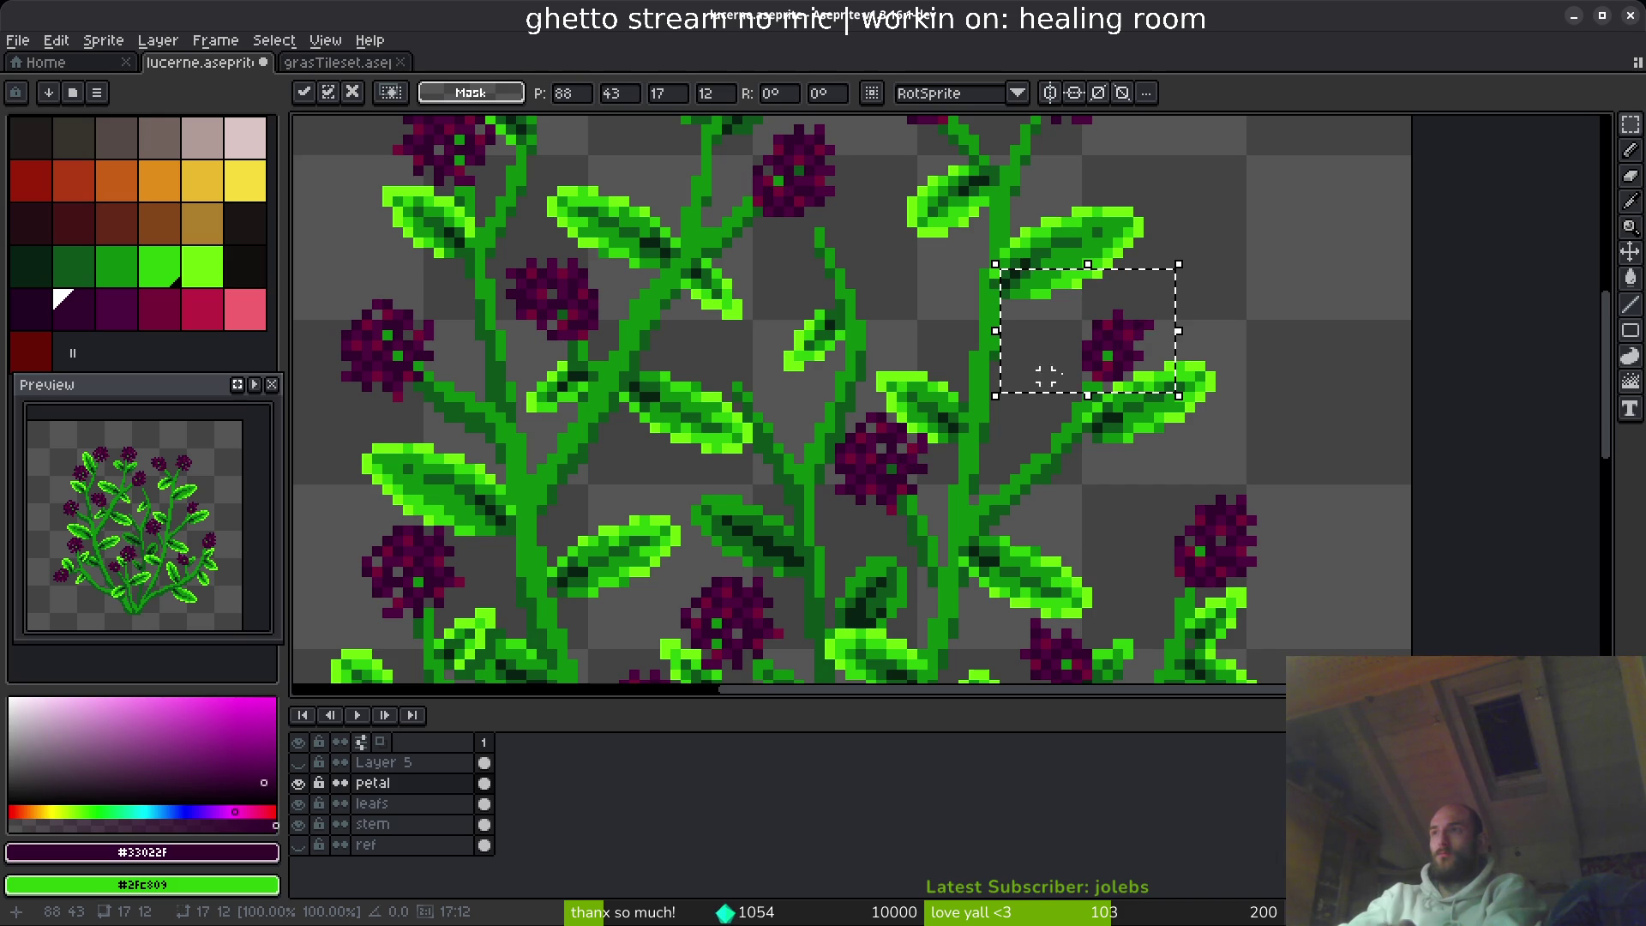
{"action": "mouse_move", "coordinate": [1154, 352]}
{"action": "left_mouse_down"}
{"action": "mouse_move", "coordinate": [828, 358]}
{"action": "mouse_move", "coordinate": [793, 403]}
{"action": "left_mouse_up"}
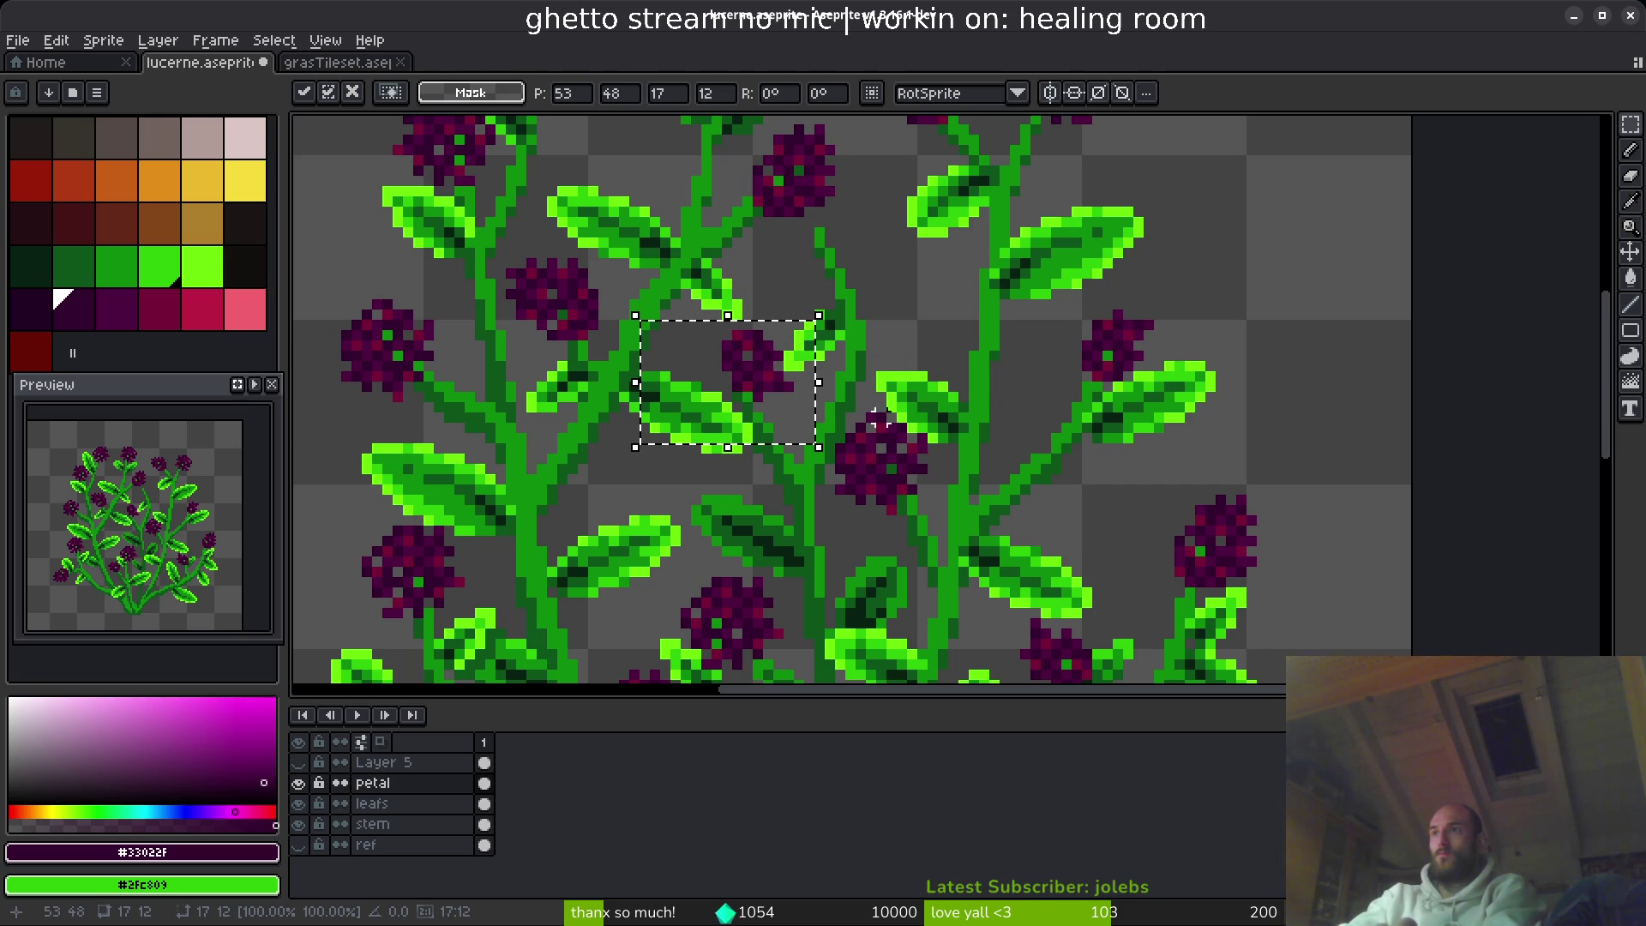
{"action": "left_click_drag", "start_coordinate": [943, 450], "coordinate": [849, 447]}
{"action": "mouse_move", "coordinate": [701, 397]}
{"action": "left_mouse_down"}
{"action": "mouse_move", "coordinate": [797, 356]}
{"action": "mouse_move", "coordinate": [754, 378]}
{"action": "mouse_move", "coordinate": [741, 364]}
{"action": "left_mouse_up"}
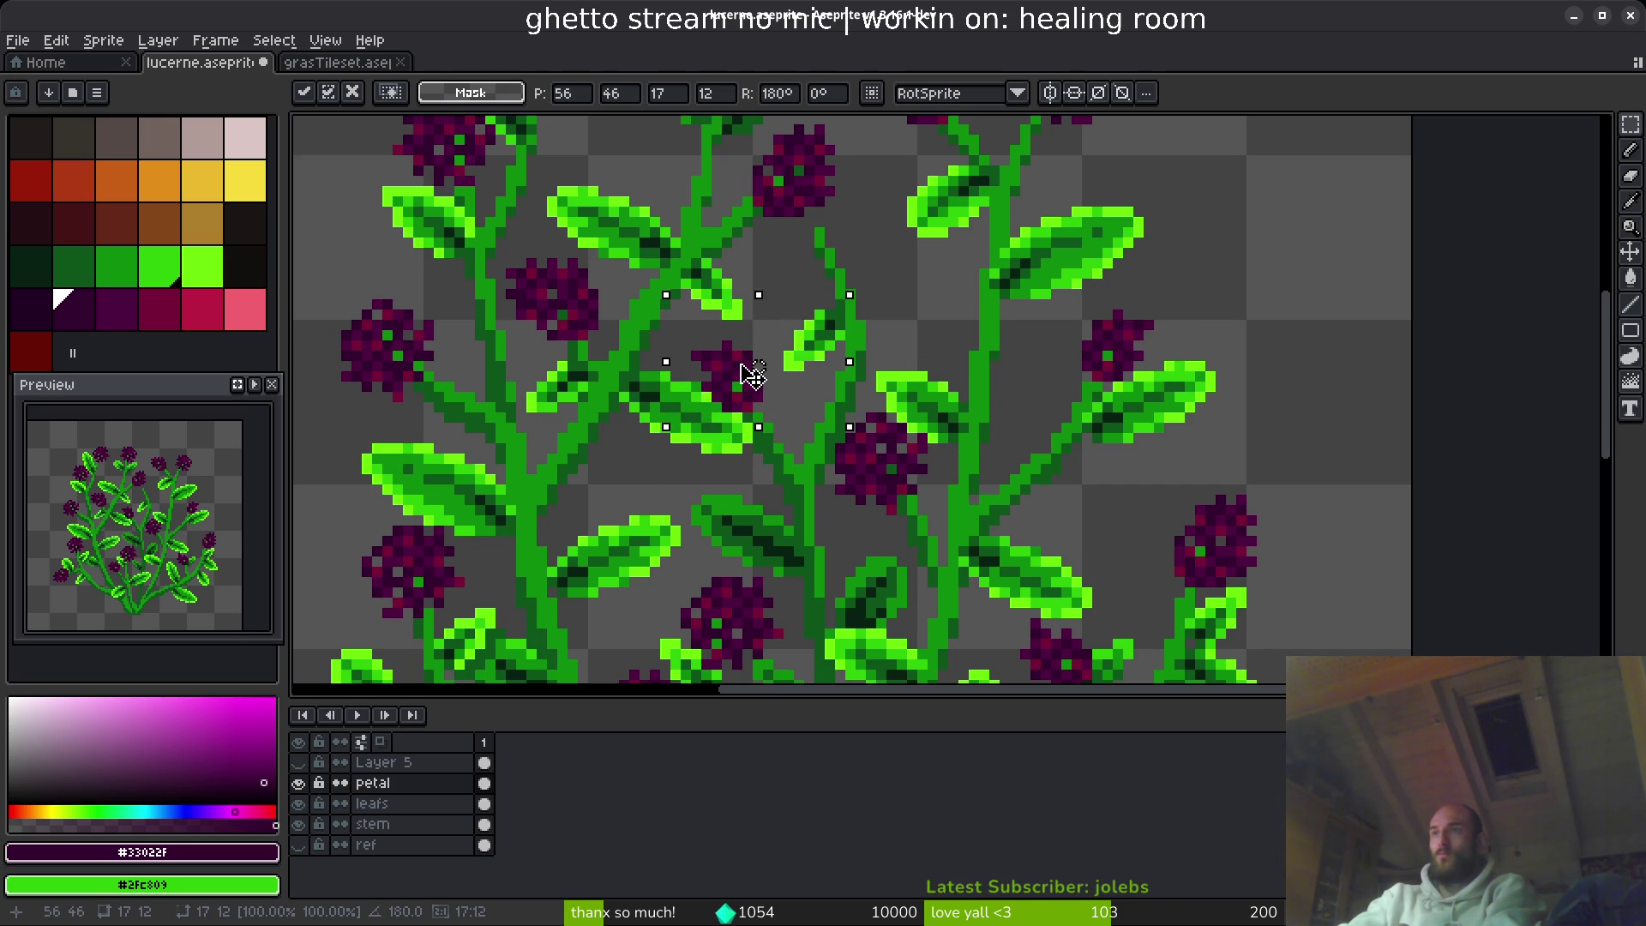
{"action": "scroll", "coordinate": [752, 376], "scroll_direction": "up", "scroll_amount": 7}
{"action": "key", "text": "e"}
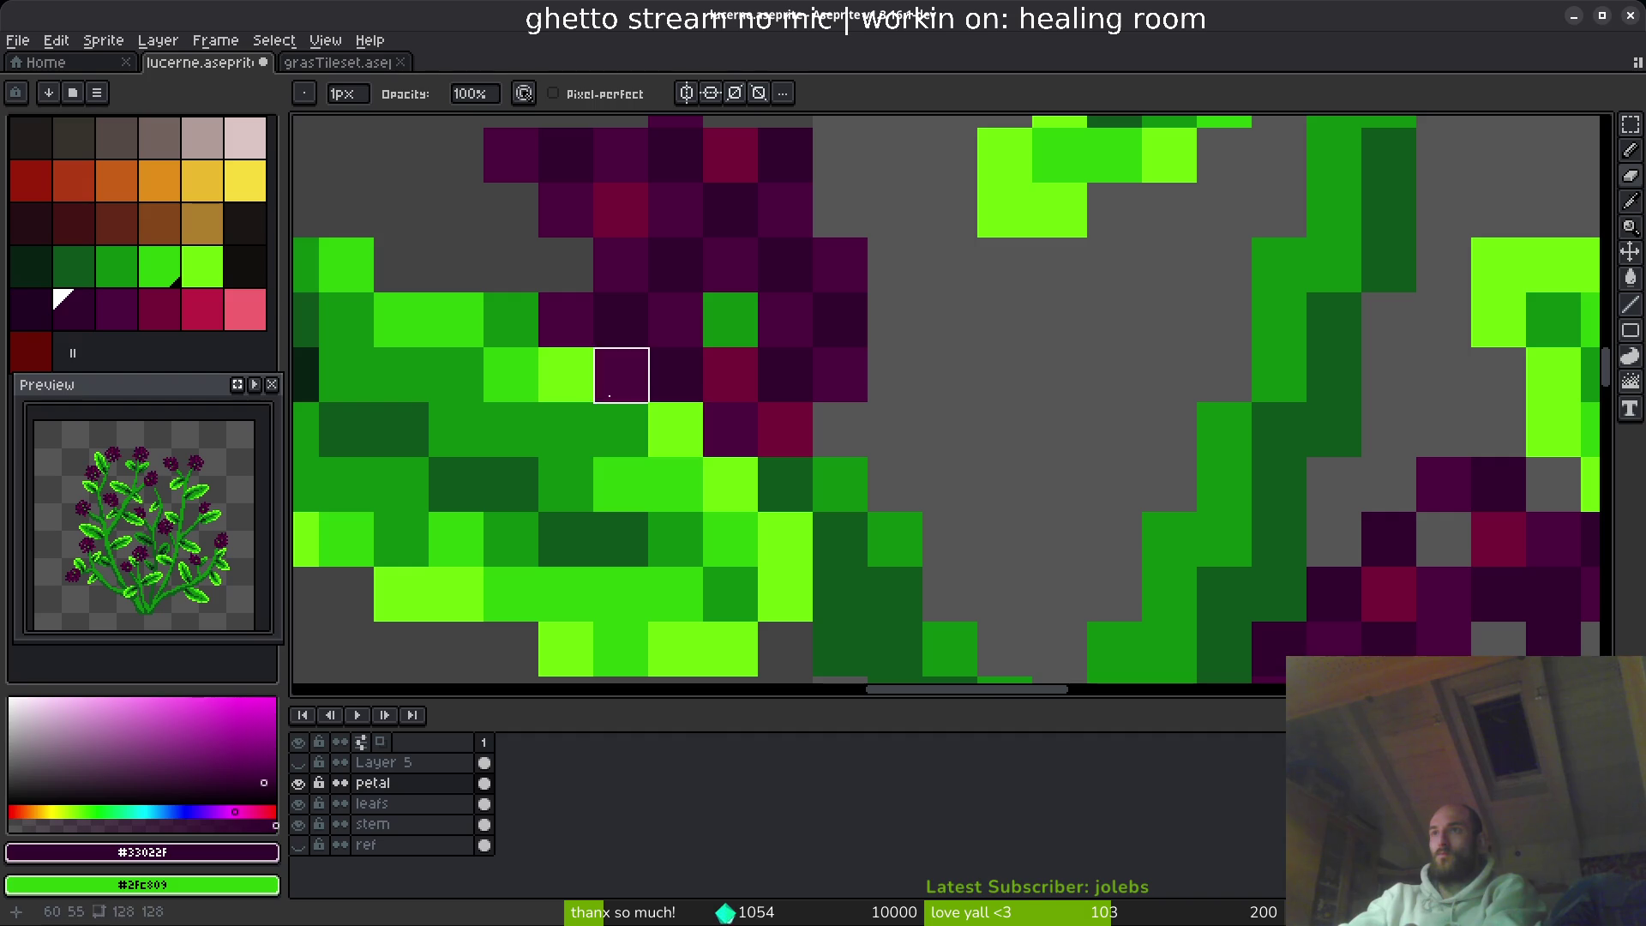
{"action": "scroll", "coordinate": [735, 498], "scroll_direction": "down", "scroll_amount": 8}
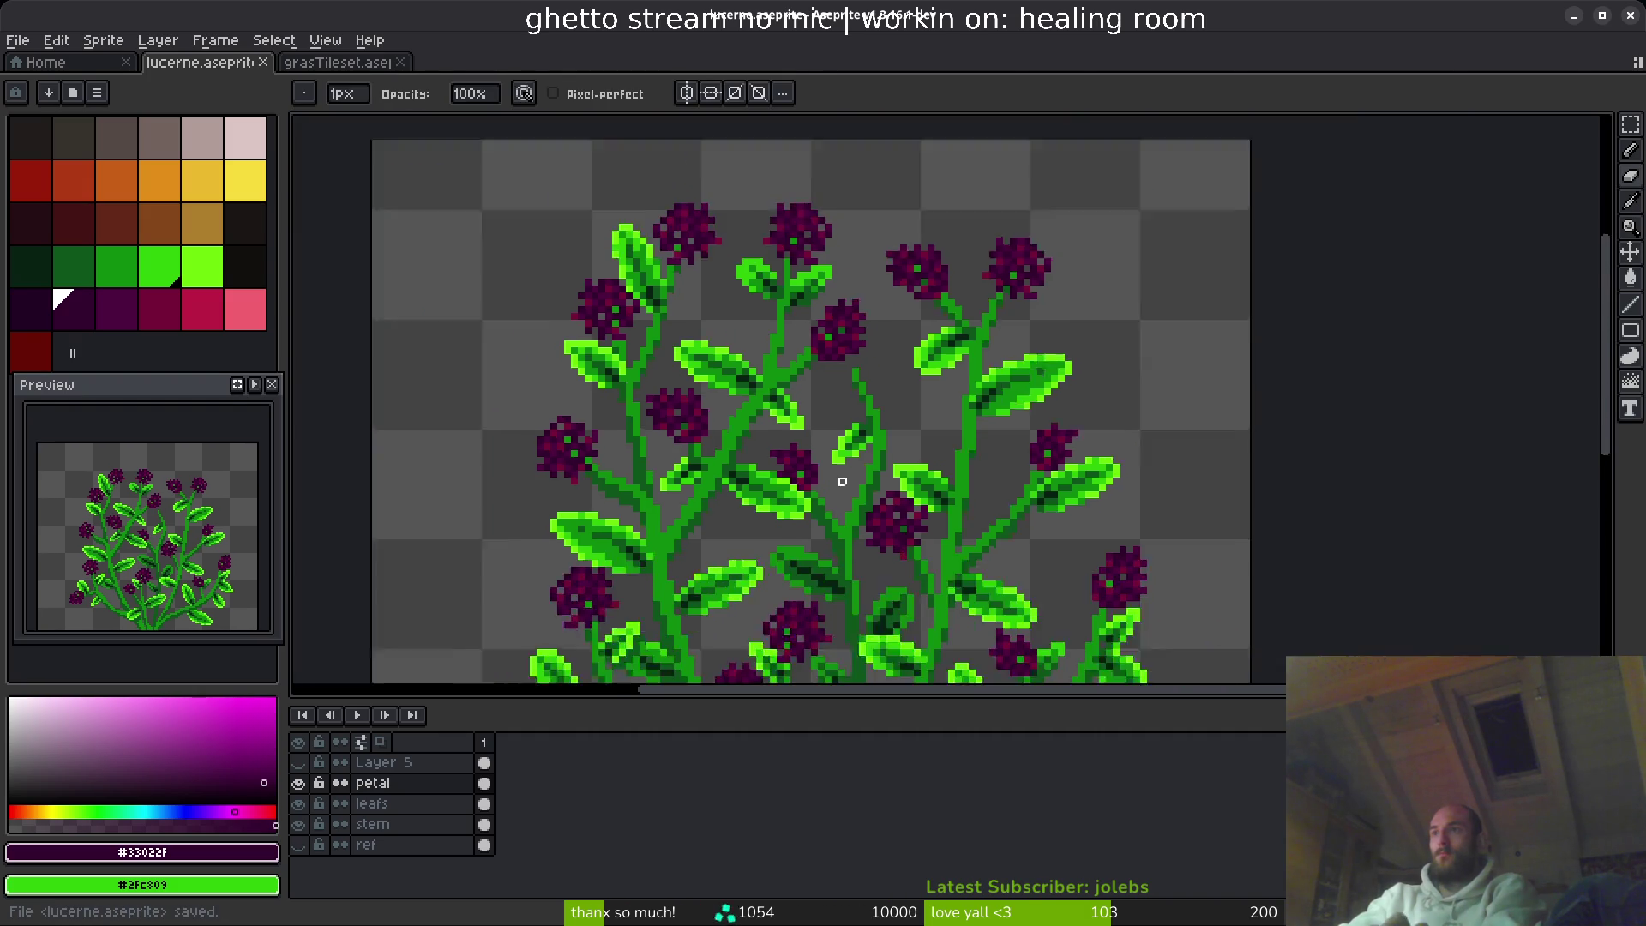
- Save lucerne.aseprite again
{"action": "key", "text": "ctrl+s"}
{"action": "scroll", "coordinate": [848, 363], "scroll_direction": "down", "scroll_amount": 2}
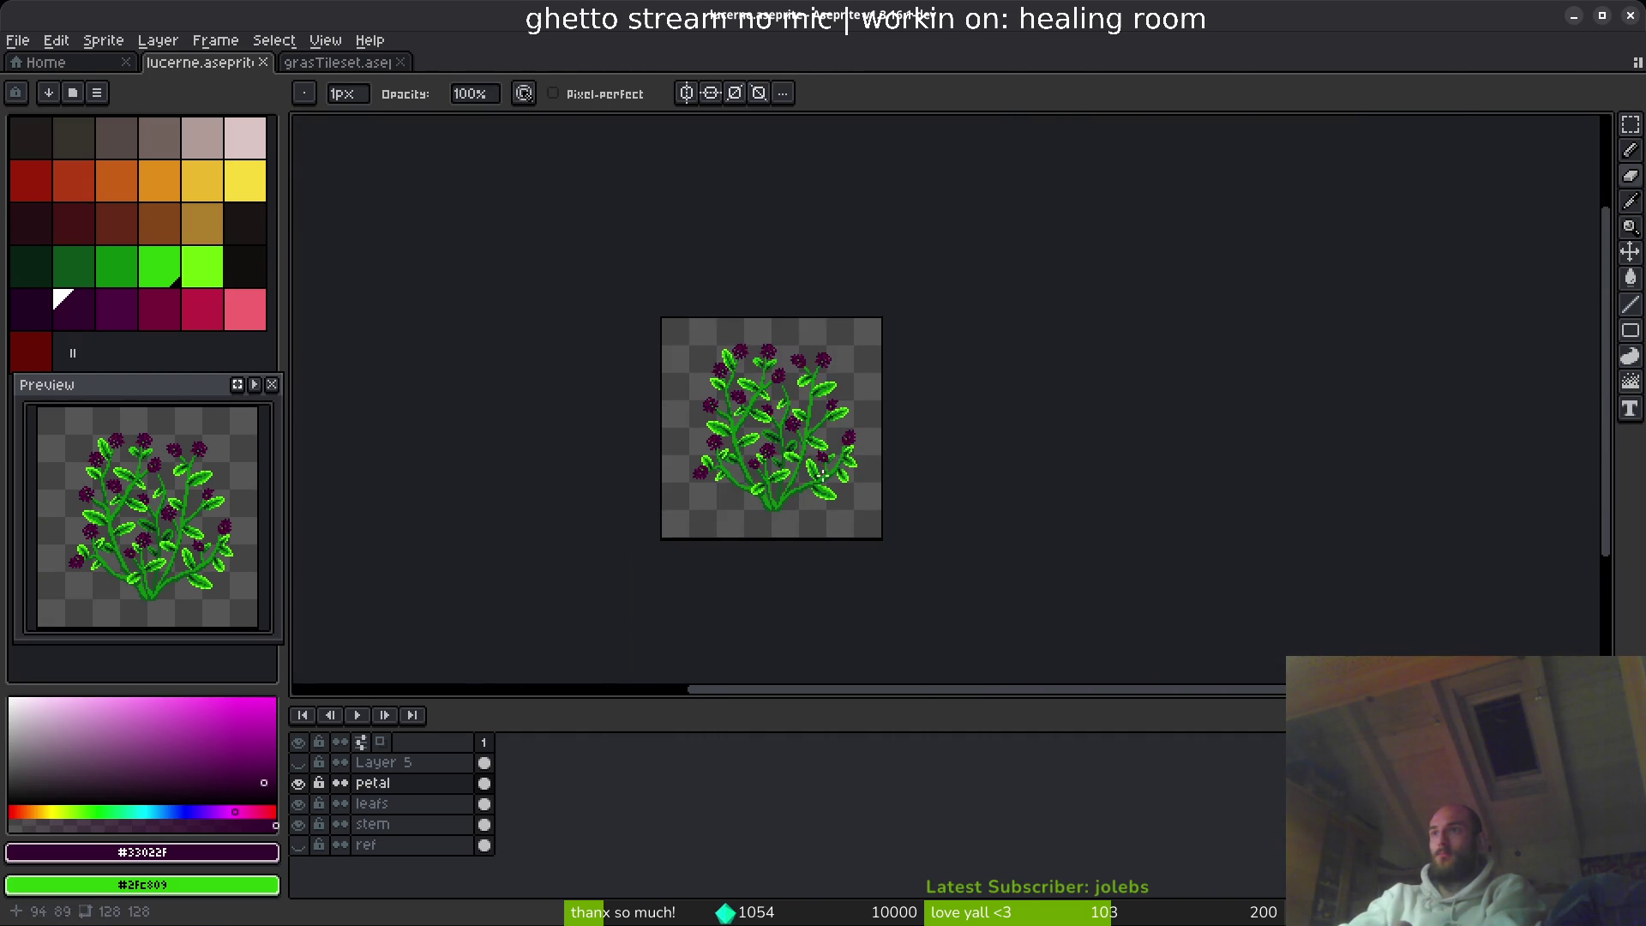
{"action": "scroll", "coordinate": [899, 517], "scroll_direction": "up", "scroll_amount": 4}
{"action": "key", "text": "m"}
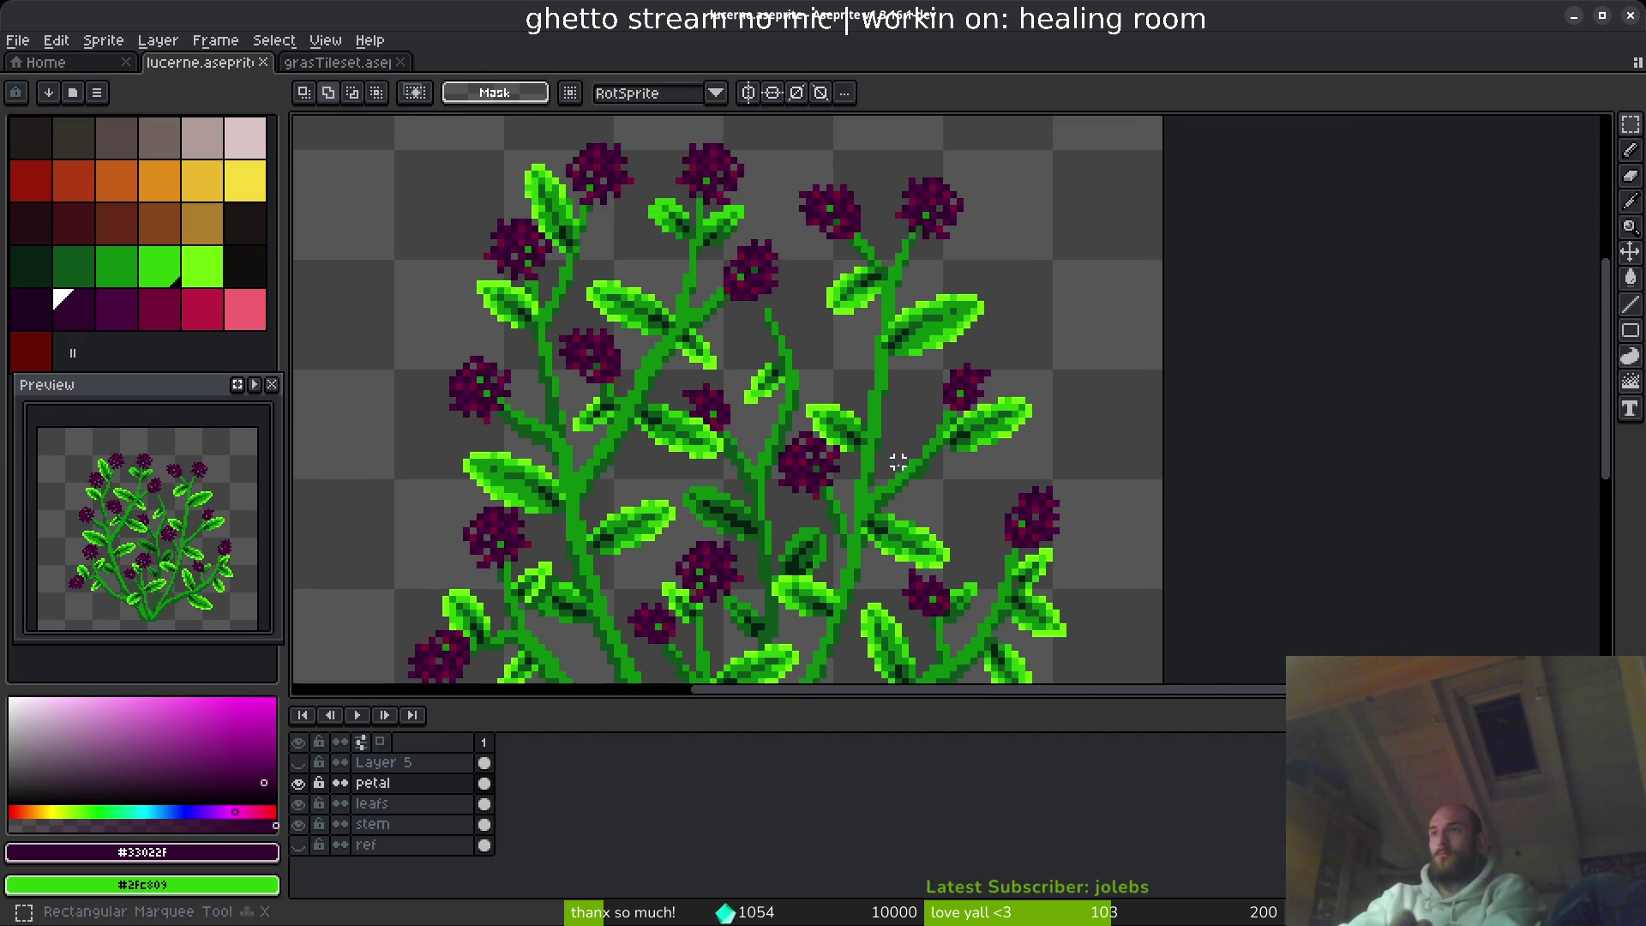
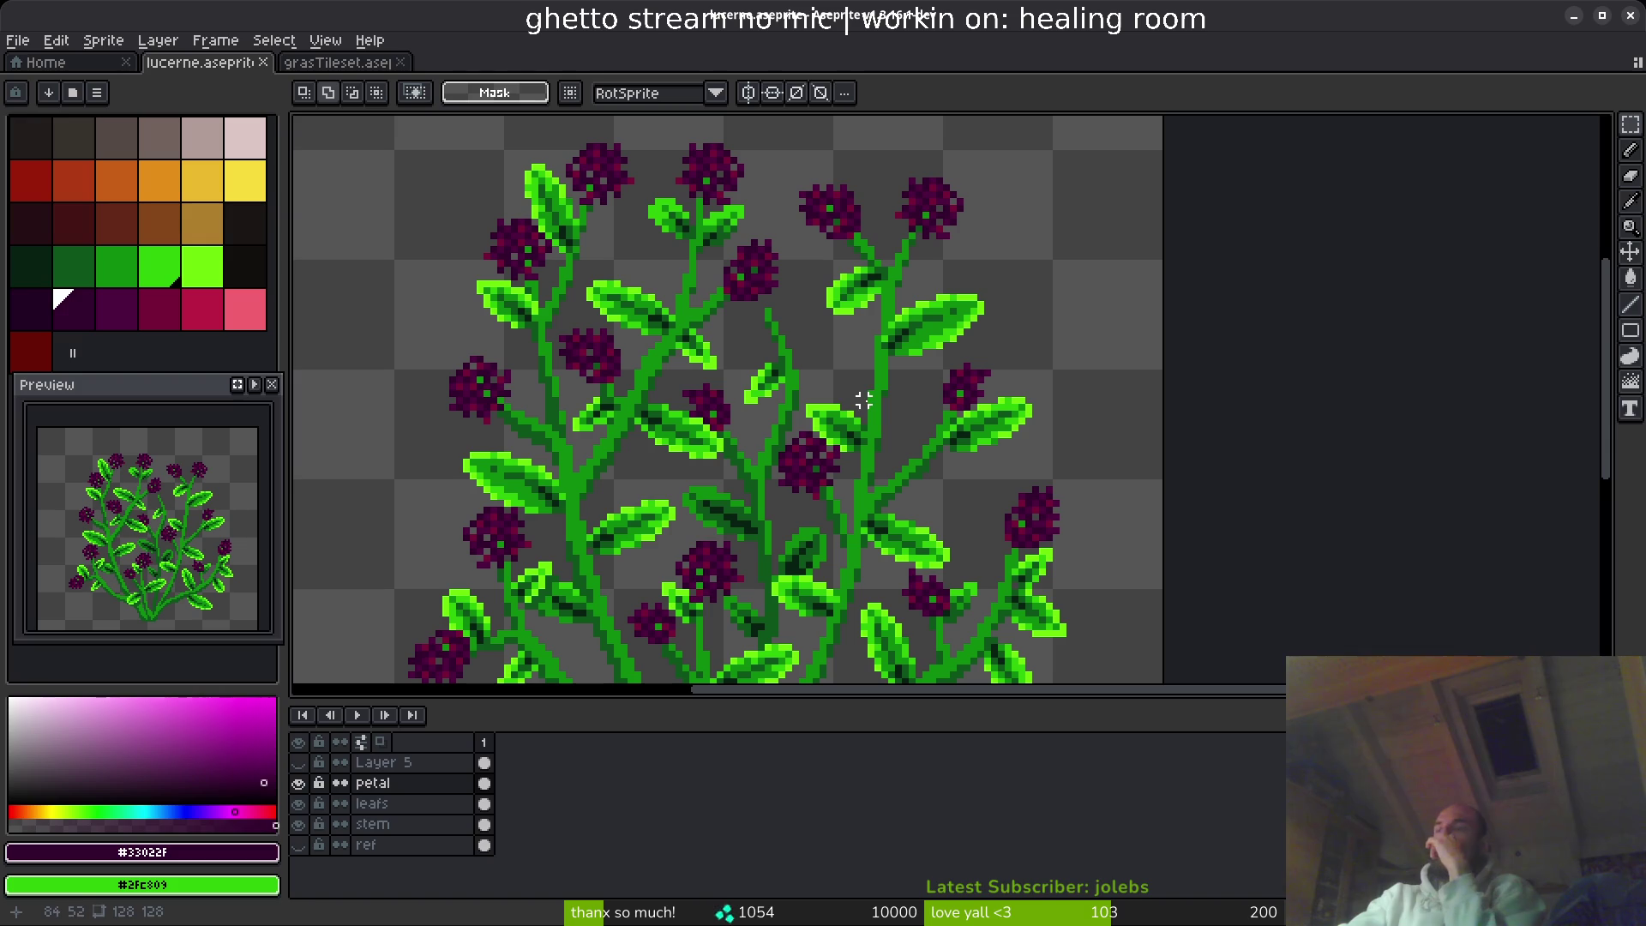
- Select the right-hand flower cluster and make the yellow X guide layer (Layer 5) visible
{"action": "scroll", "coordinate": [815, 331], "scroll_direction": "up", "scroll_amount": 1}
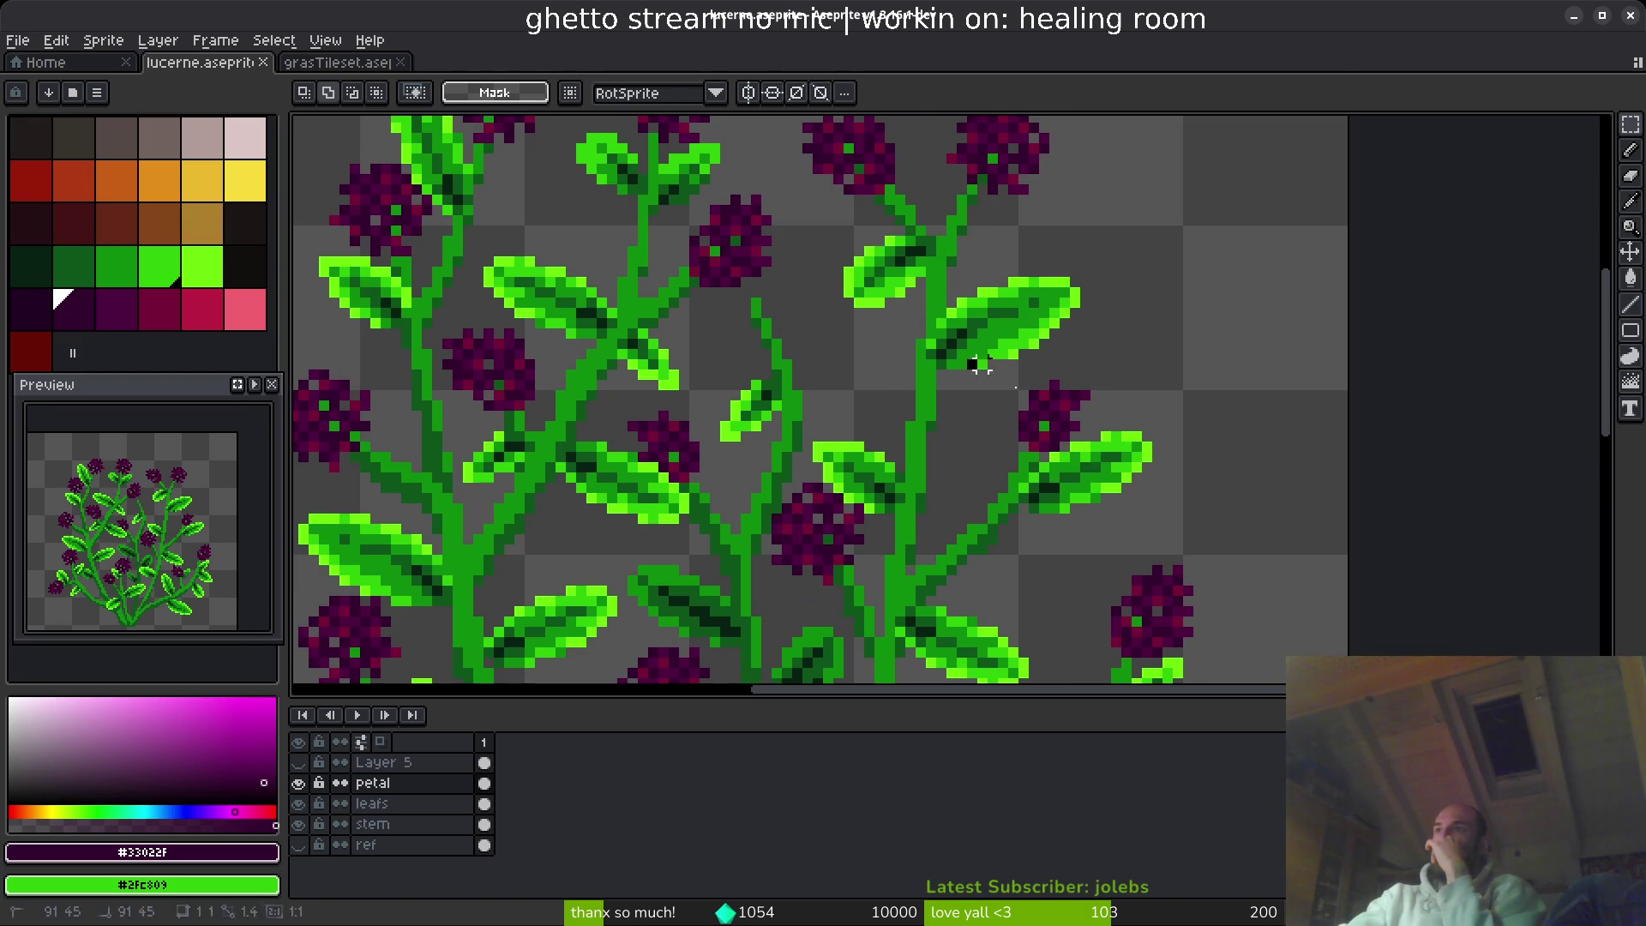
{"action": "left_click_drag", "start_coordinate": [965, 357], "coordinate": [1145, 485]}
{"action": "left_click", "coordinate": [299, 764]}
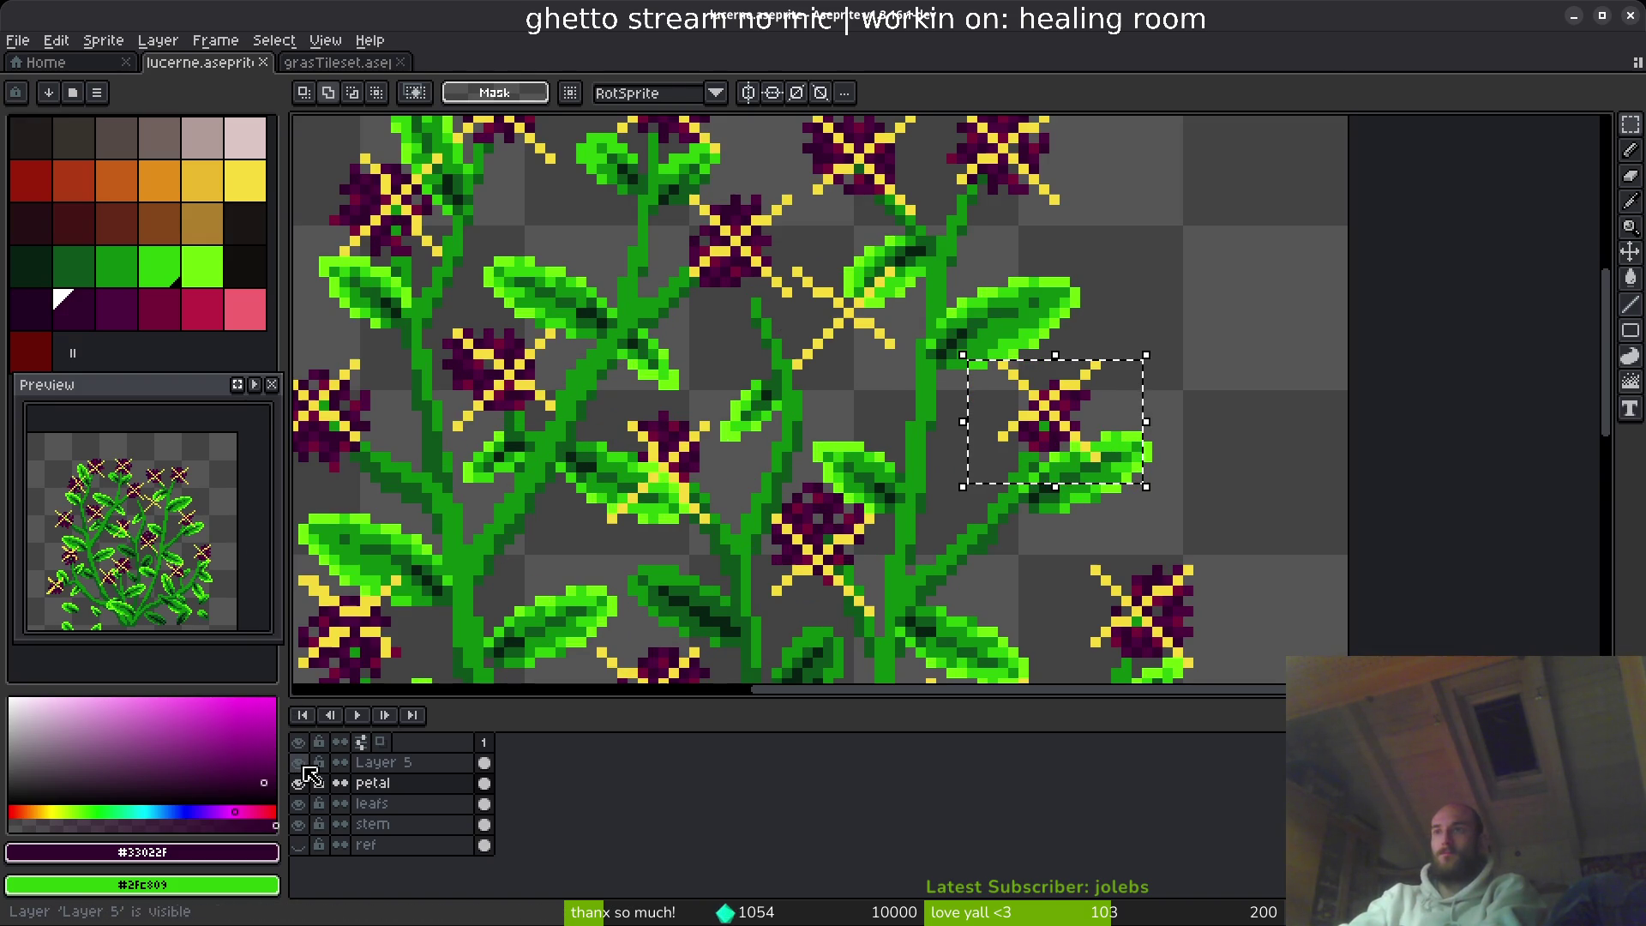
{"action": "scroll", "coordinate": [831, 352], "scroll_direction": "down", "scroll_amount": 1}
{"action": "scroll", "coordinate": [827, 368], "scroll_direction": "up", "scroll_amount": 5}
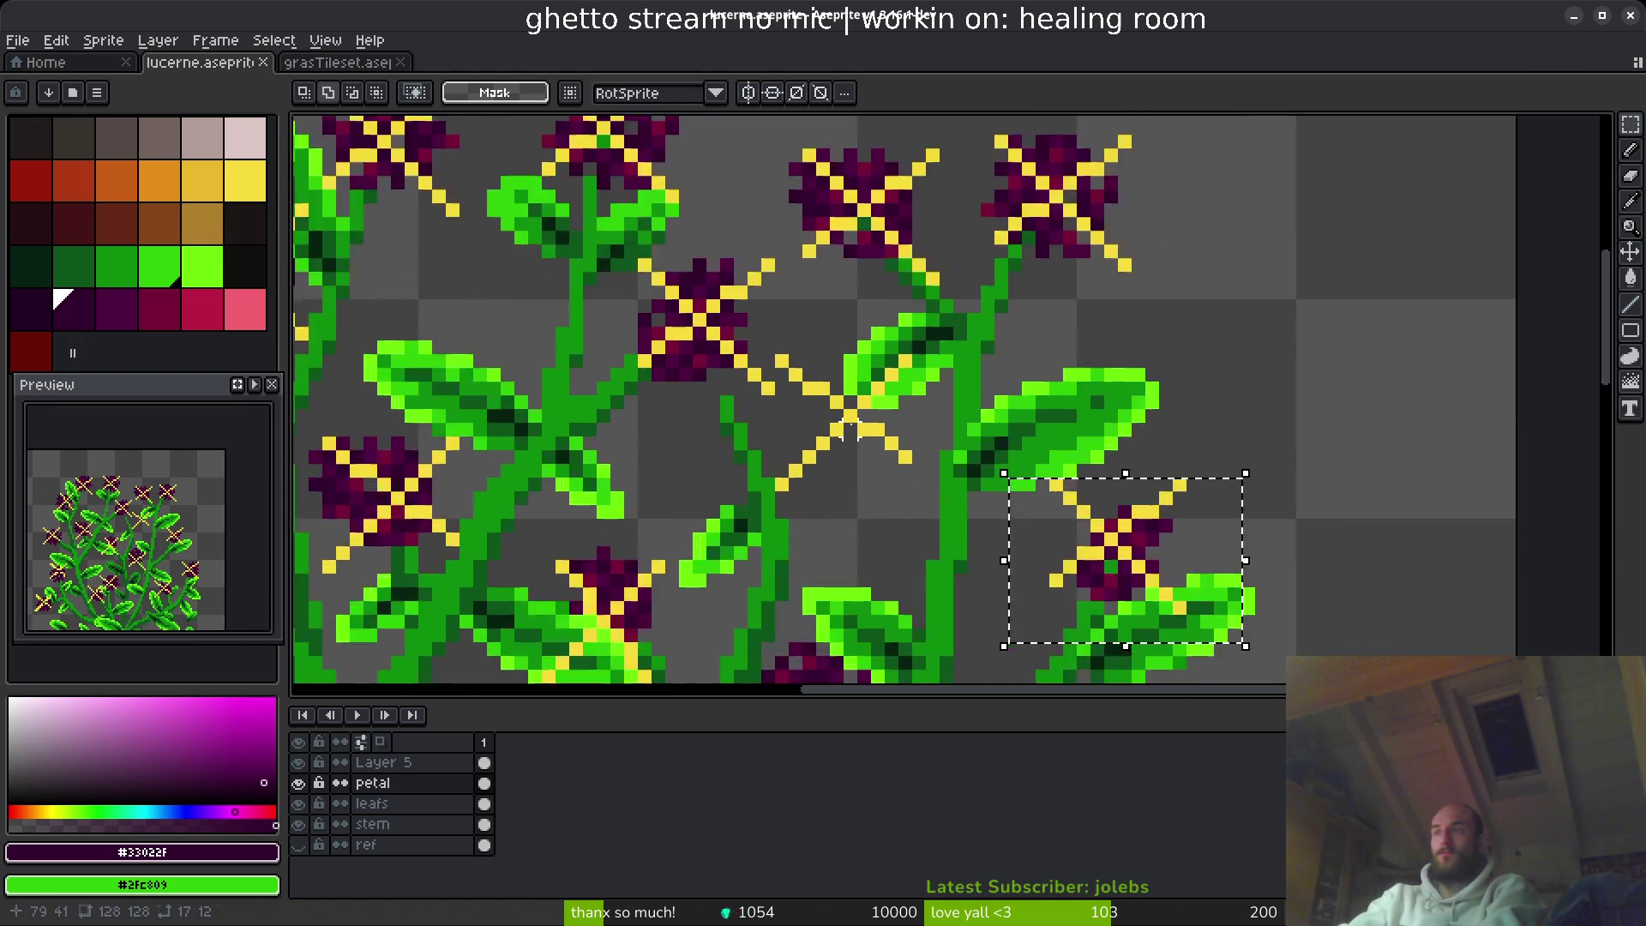
- Deselect and take the pencil on Layer 5, then step down to the stem layer
{"action": "key", "text": "ctrl+d"}
{"action": "key", "text": "b"}
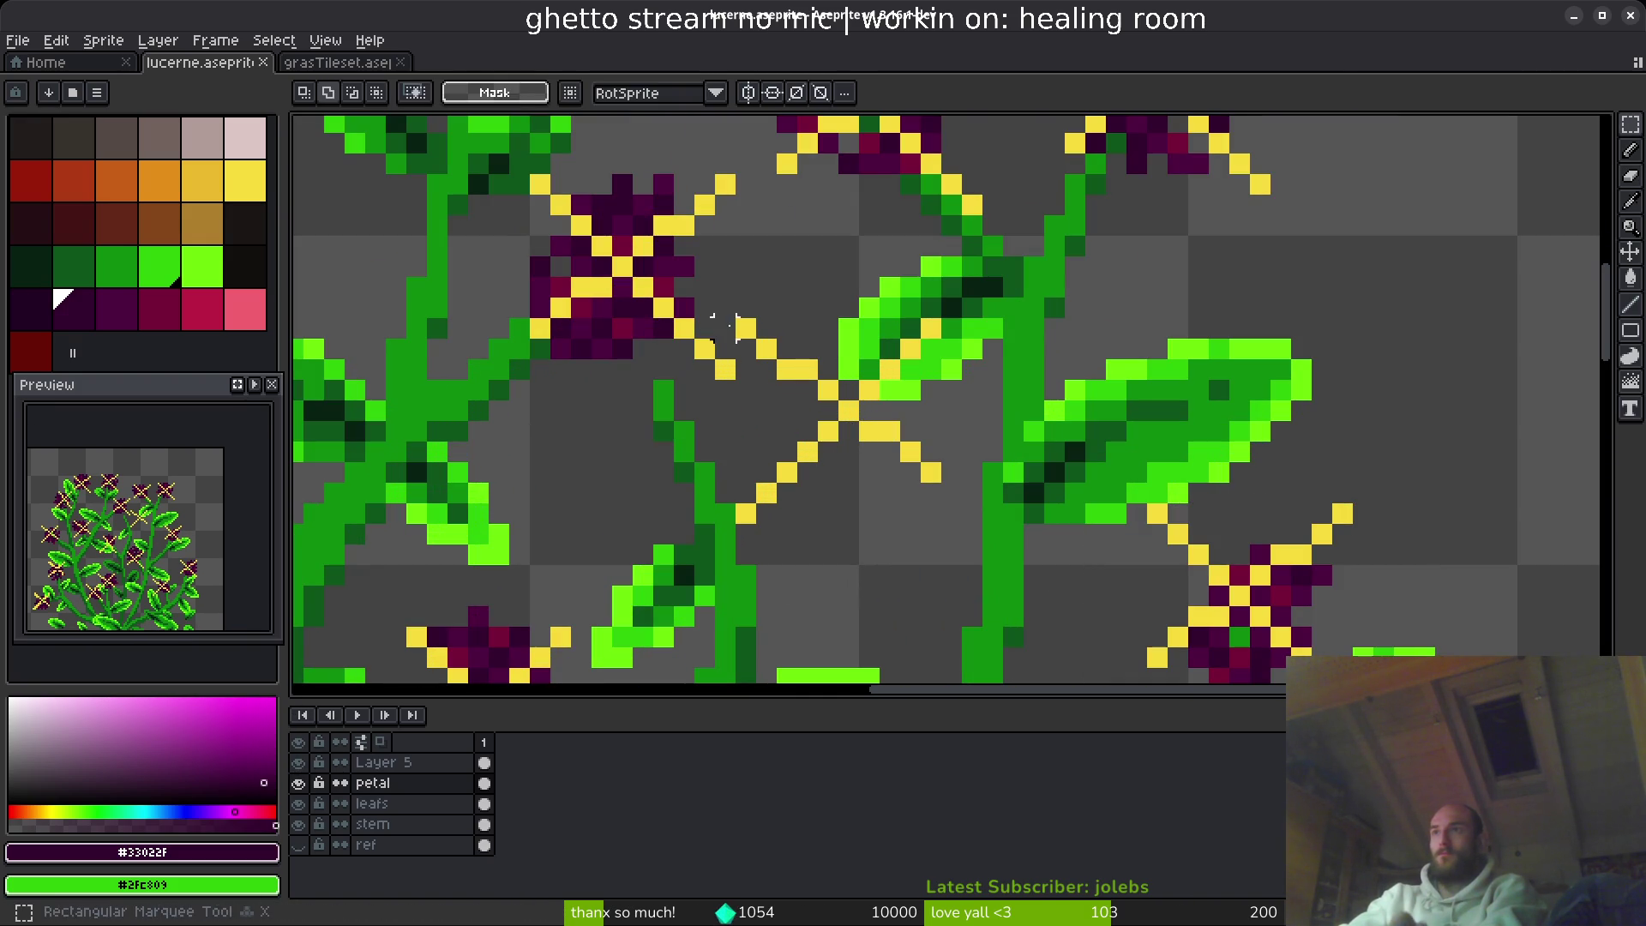
{"action": "left_click", "coordinate": [429, 770]}
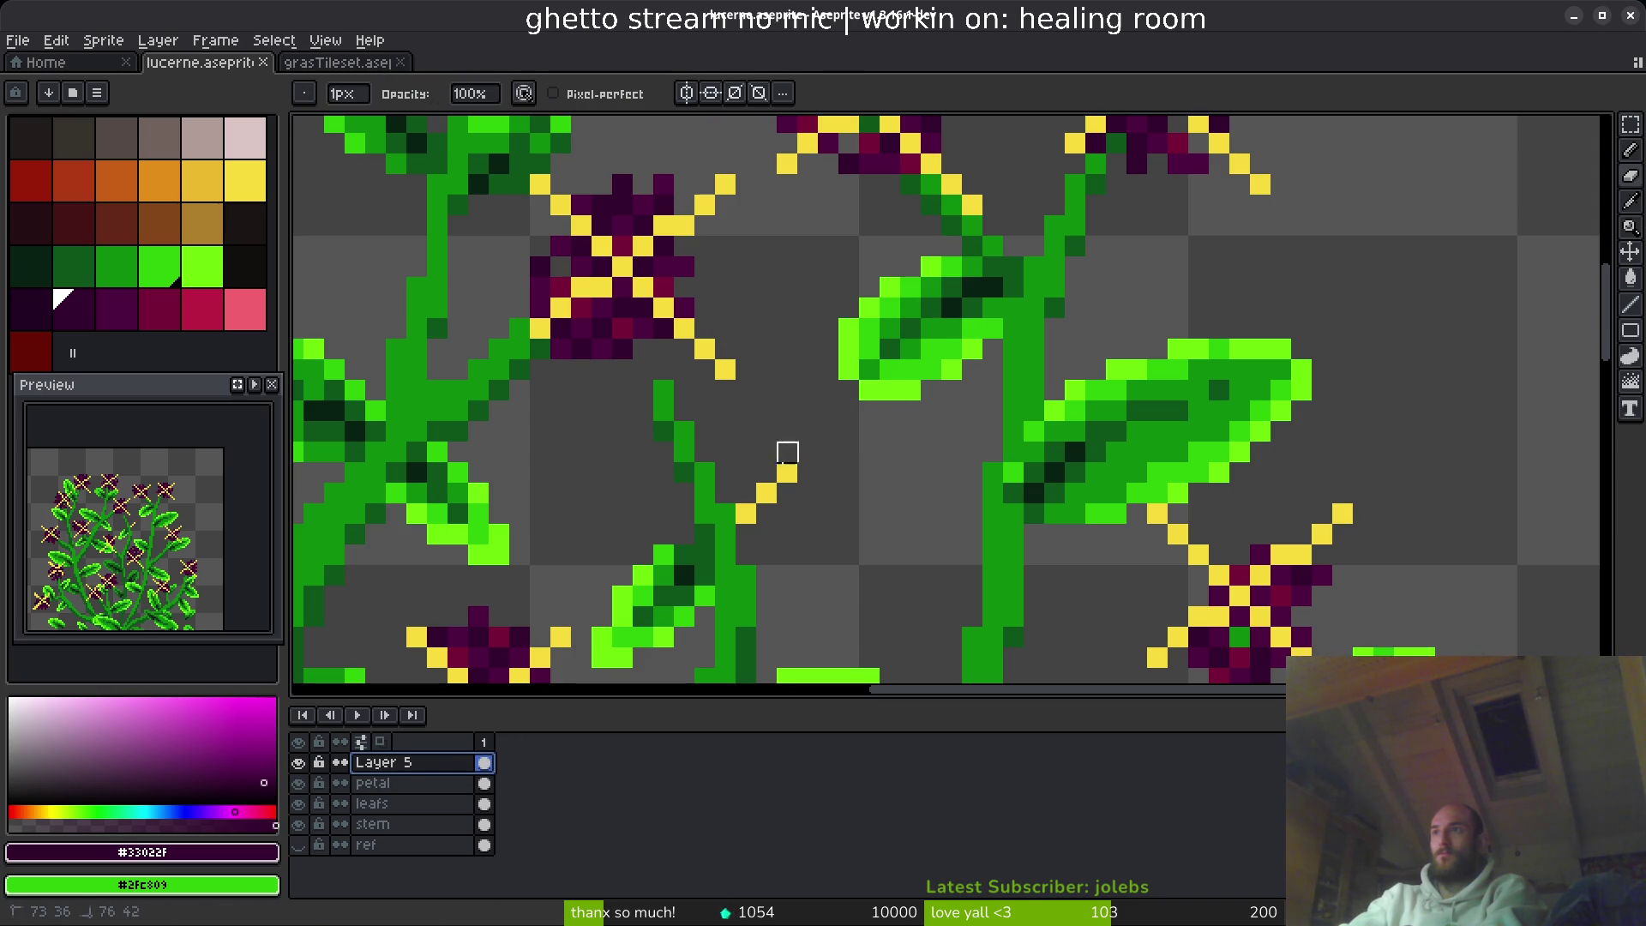
{"action": "key", "text": "alt+Down"}
{"action": "key", "text": "alt+Down"}
{"action": "key", "text": "alt+Down"}
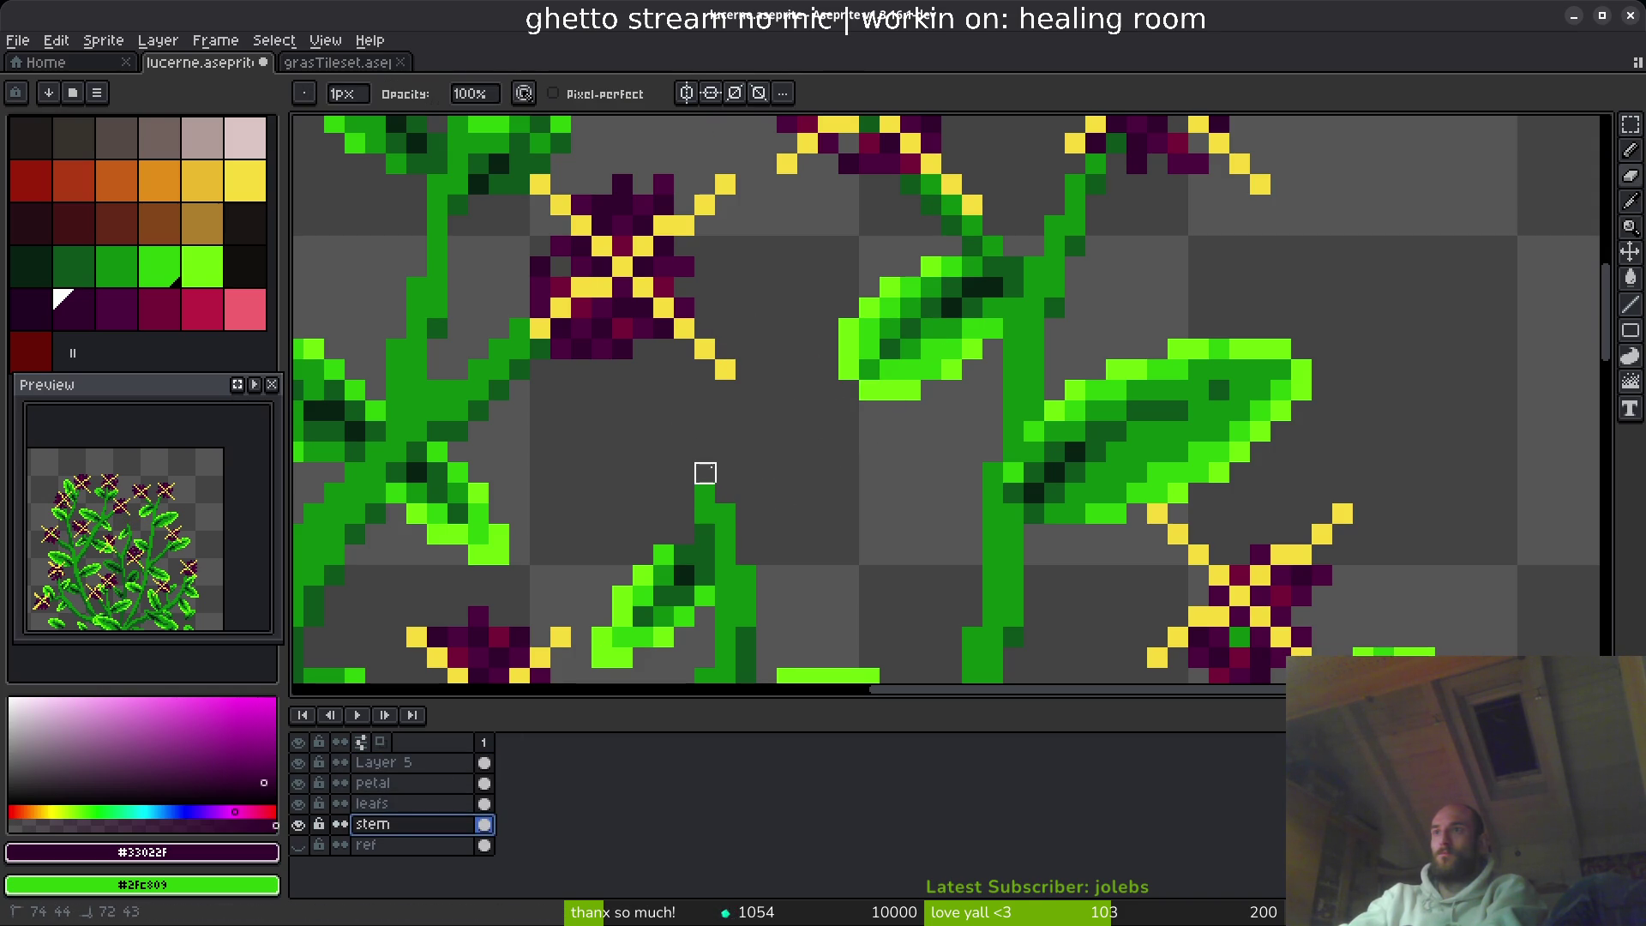
{"action": "scroll", "coordinate": [767, 494], "scroll_direction": "down", "scroll_amount": 5}
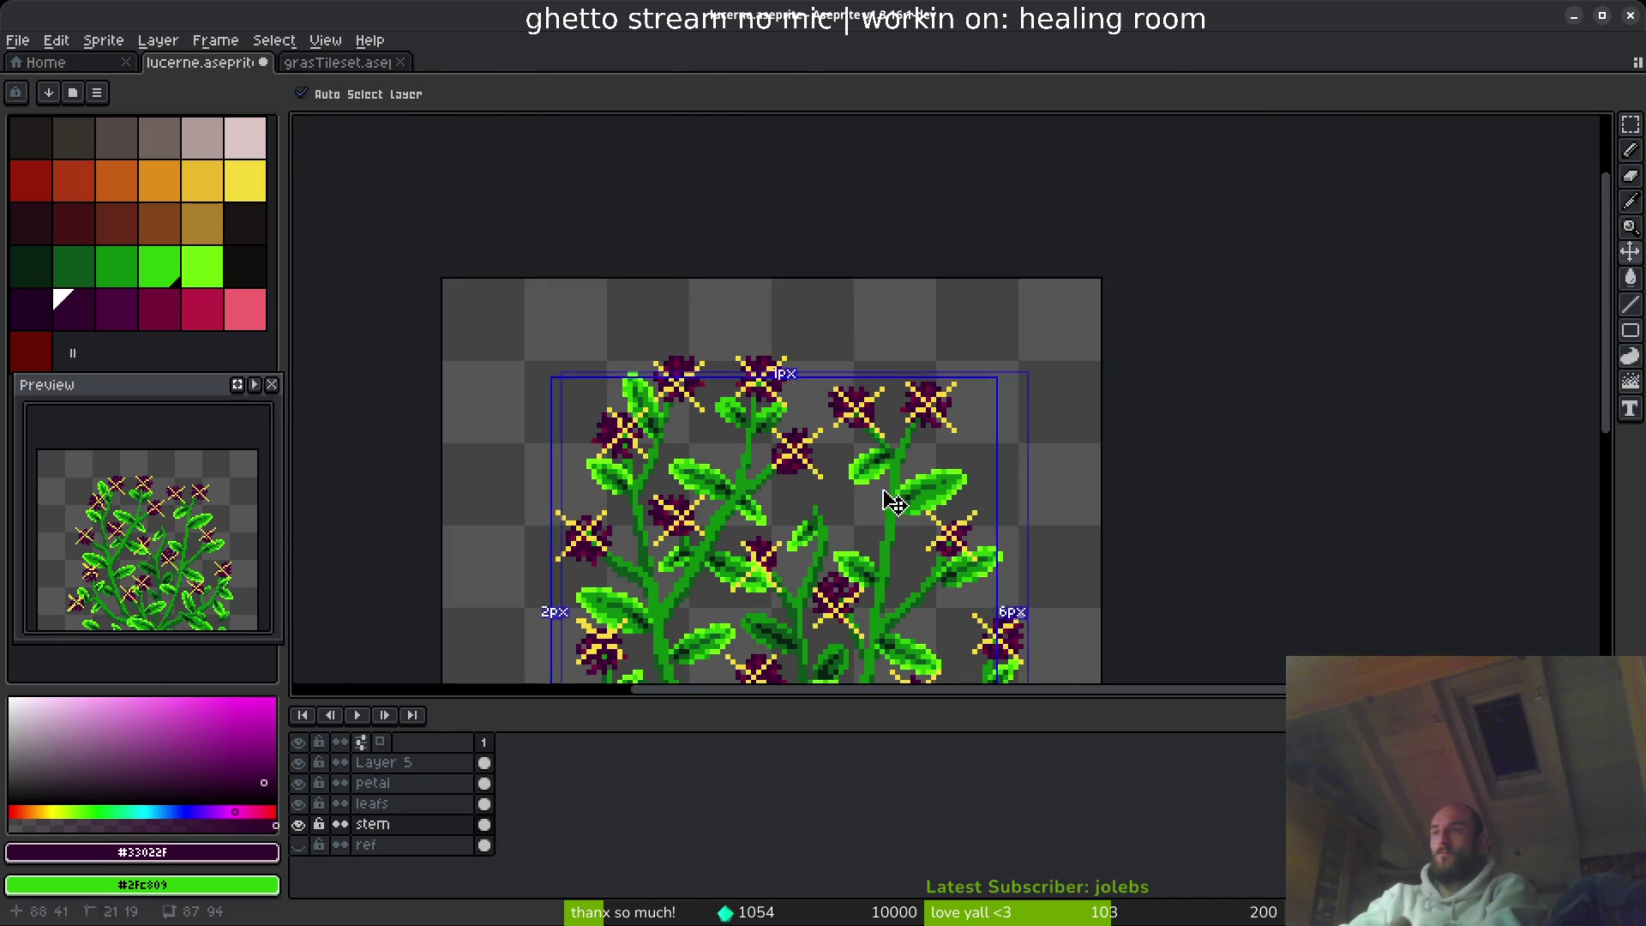
- On the leafs layer, marquee-select a loose leaf below the bush, undoing an accidental delete
{"action": "left_click", "coordinate": [396, 783]}
{"action": "left_click", "coordinate": [380, 808]}
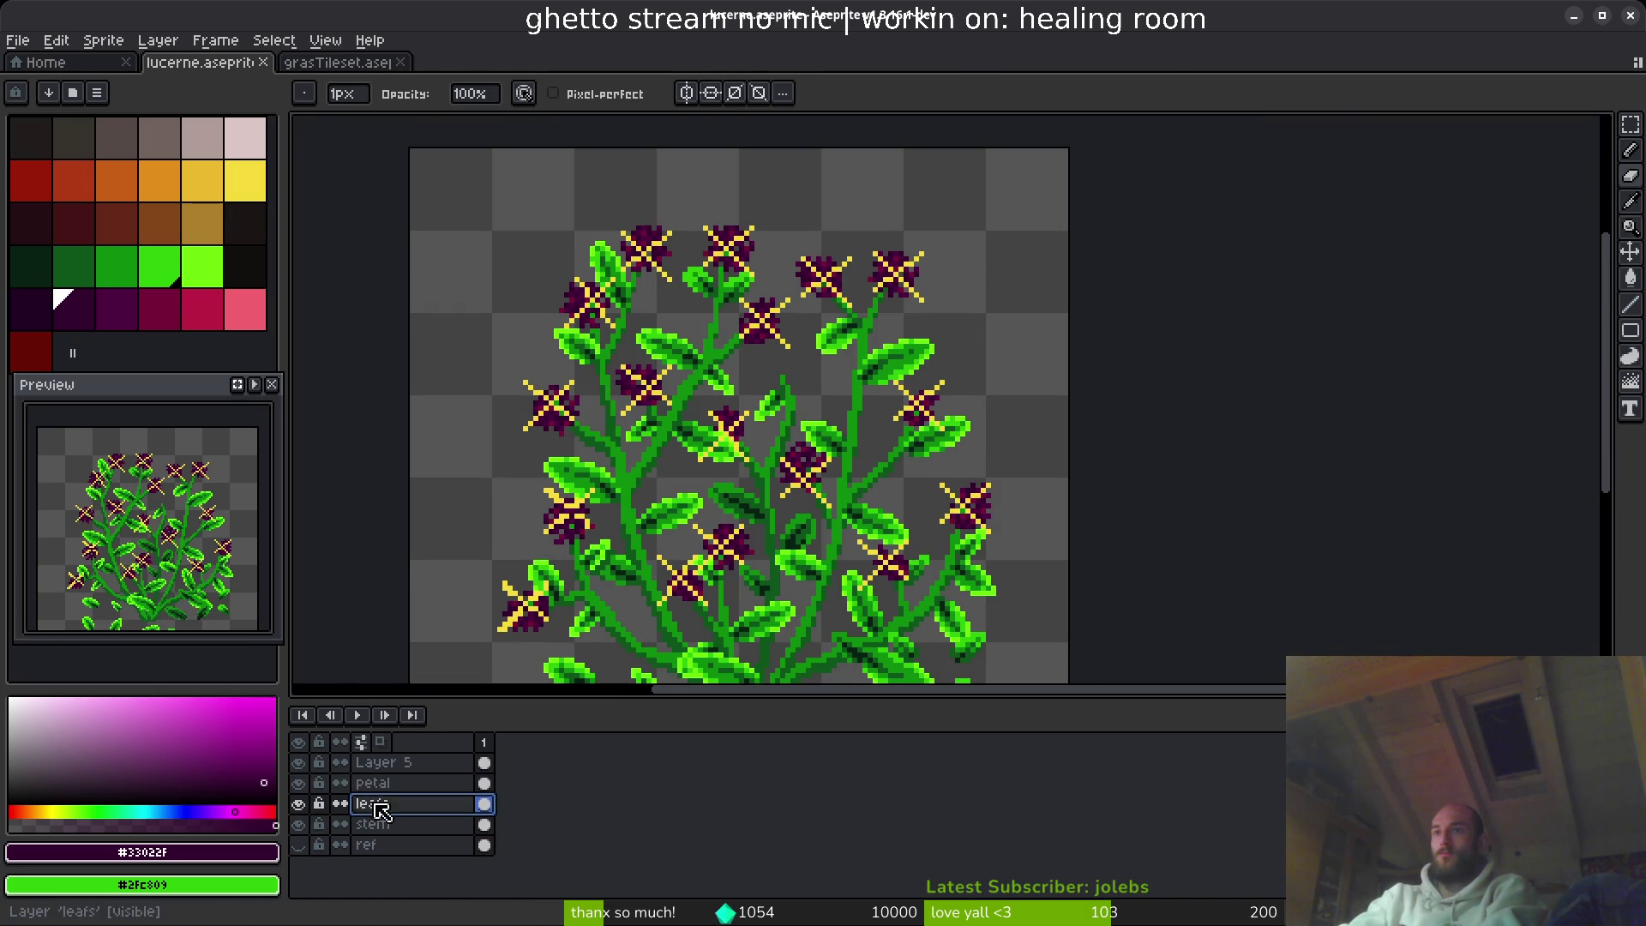
{"action": "key", "text": "m"}
{"action": "scroll", "coordinate": [720, 480], "scroll_direction": "up", "scroll_amount": 4}
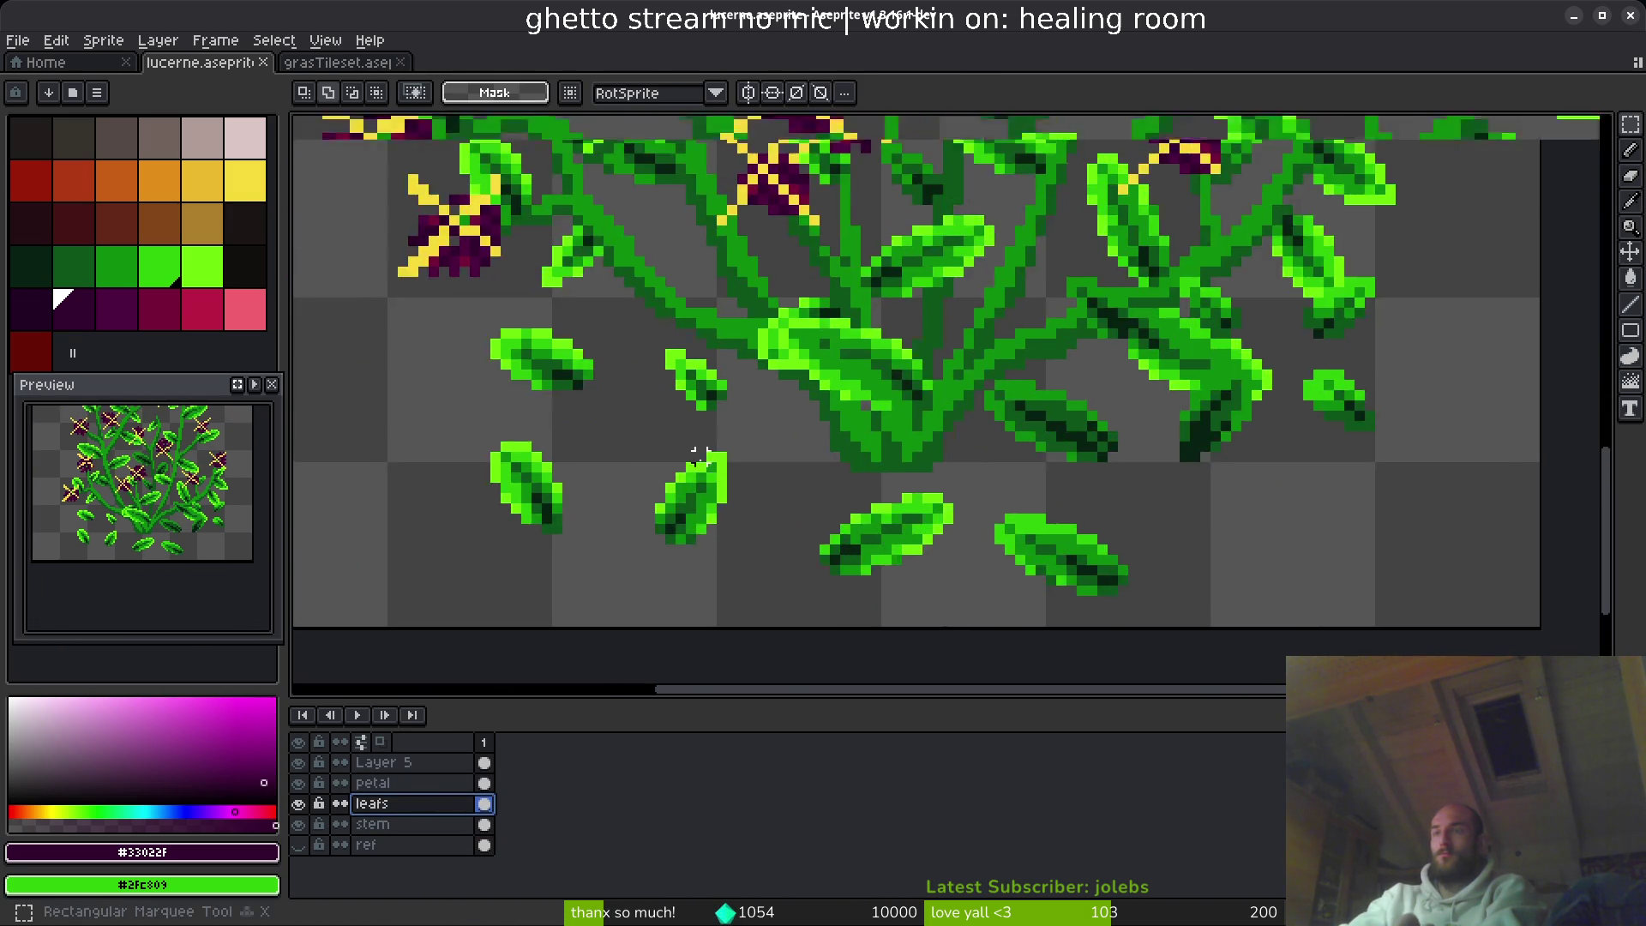
{"action": "scroll", "coordinate": [699, 455], "scroll_direction": "up", "scroll_amount": 2}
{"action": "left_click_drag", "start_coordinate": [504, 422], "coordinate": [836, 651]}
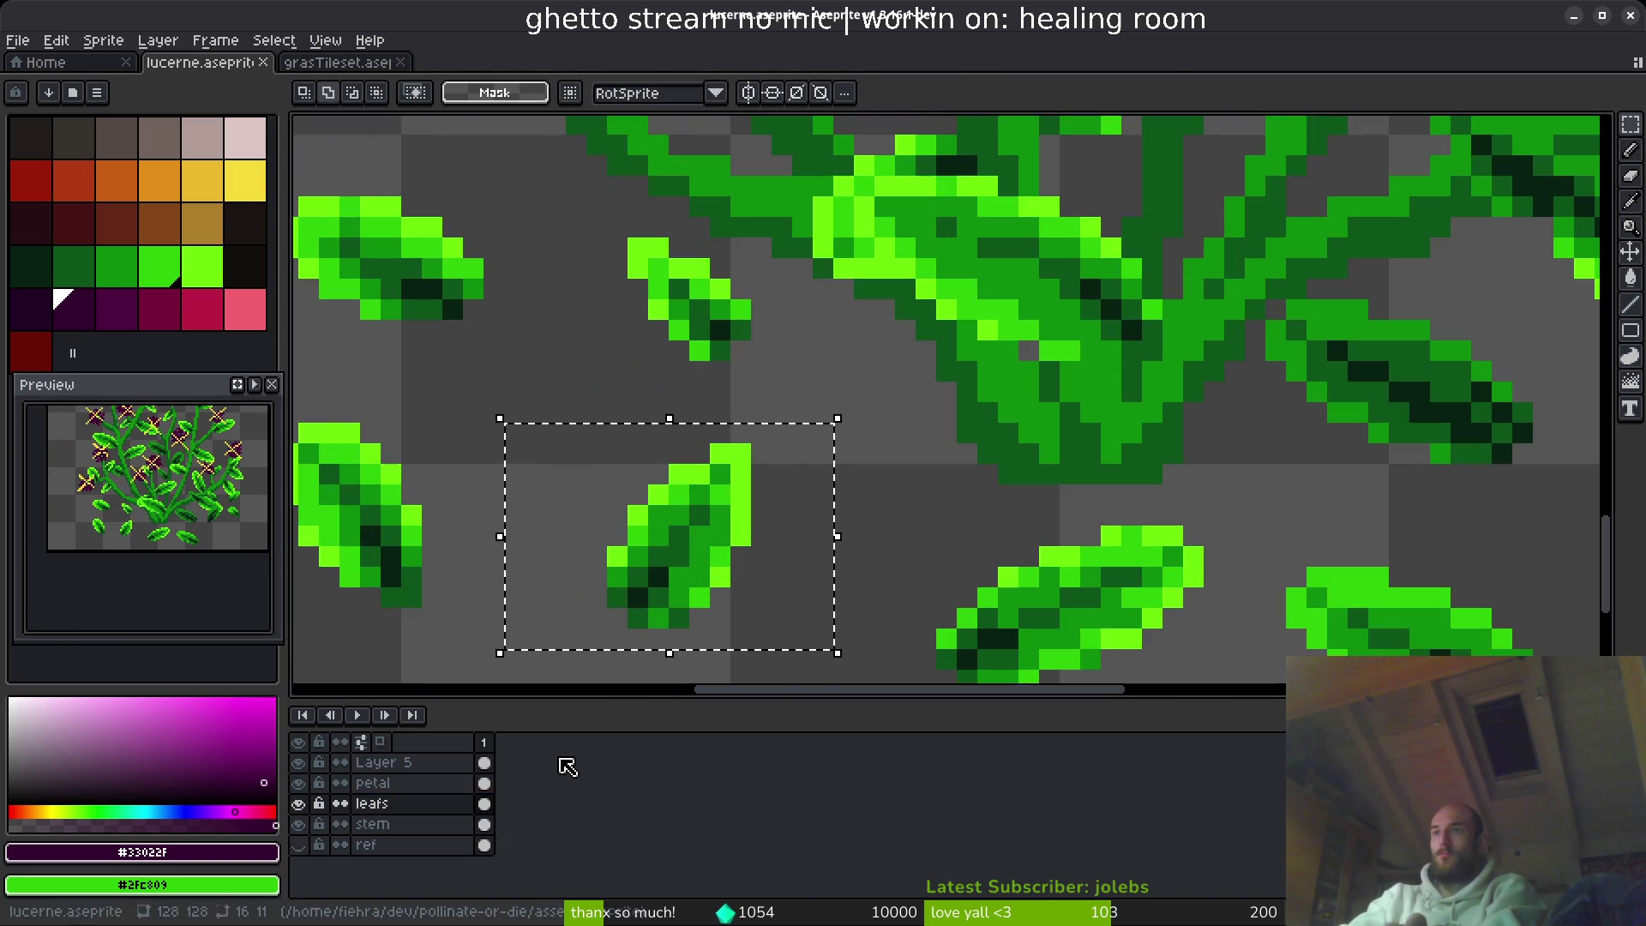
{"action": "left_click", "coordinate": [485, 804]}
{"action": "scroll", "coordinate": [797, 429], "scroll_direction": "down", "scroll_amount": 3}
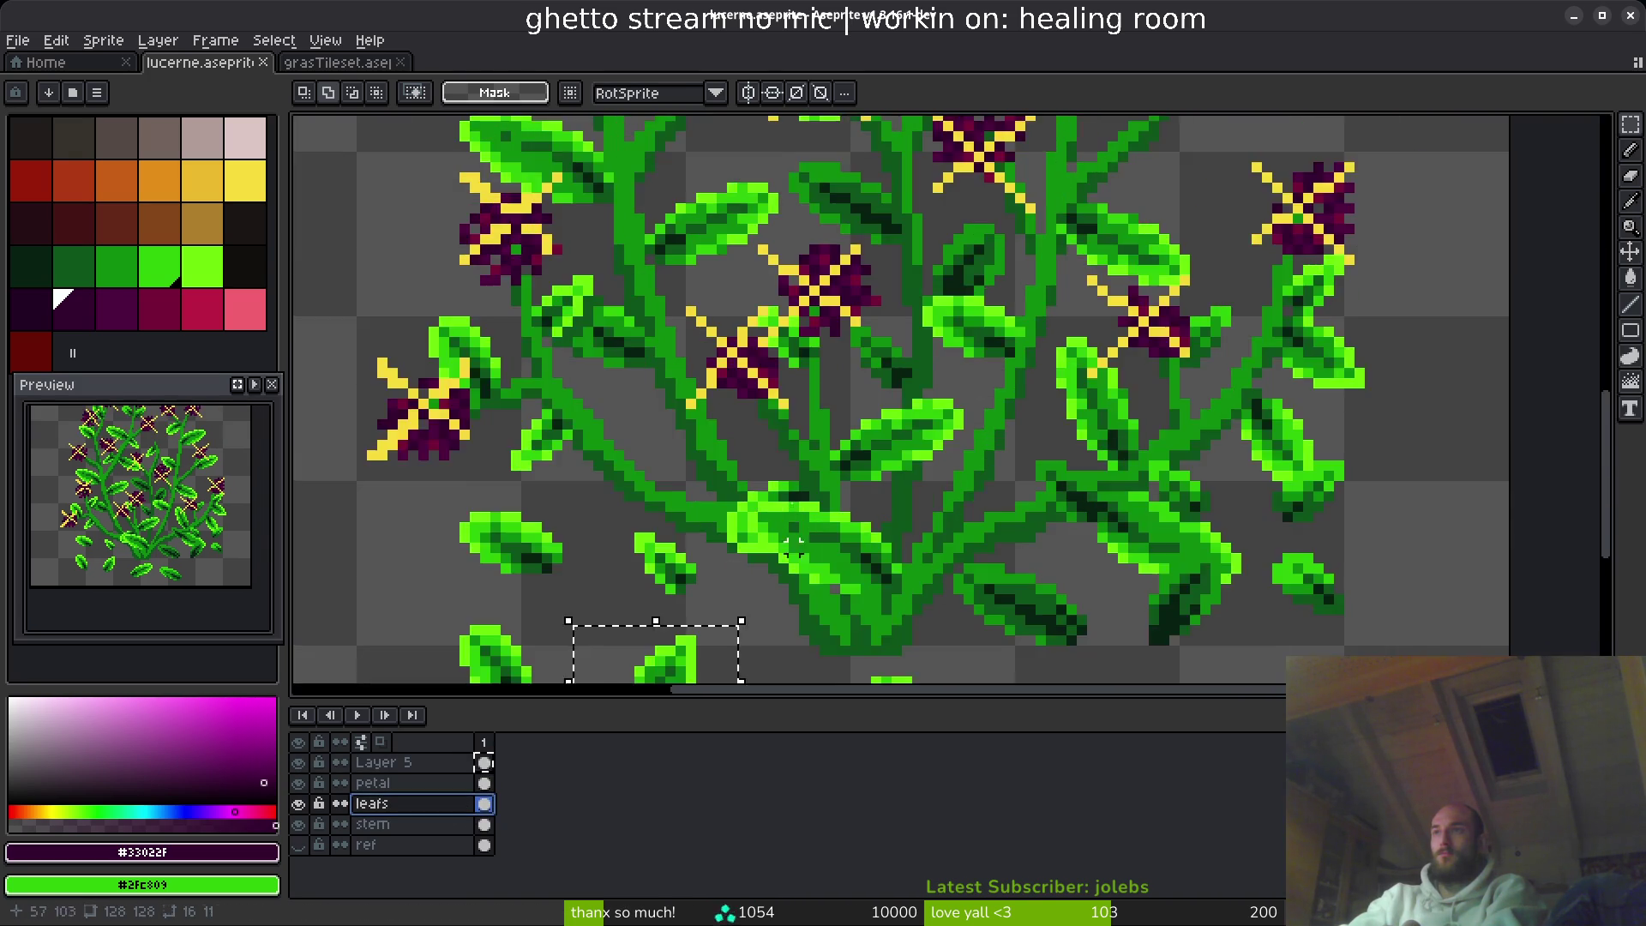
{"action": "scroll", "coordinate": [798, 422], "scroll_direction": "up", "scroll_amount": 1}
{"action": "key", "text": "Delete"}
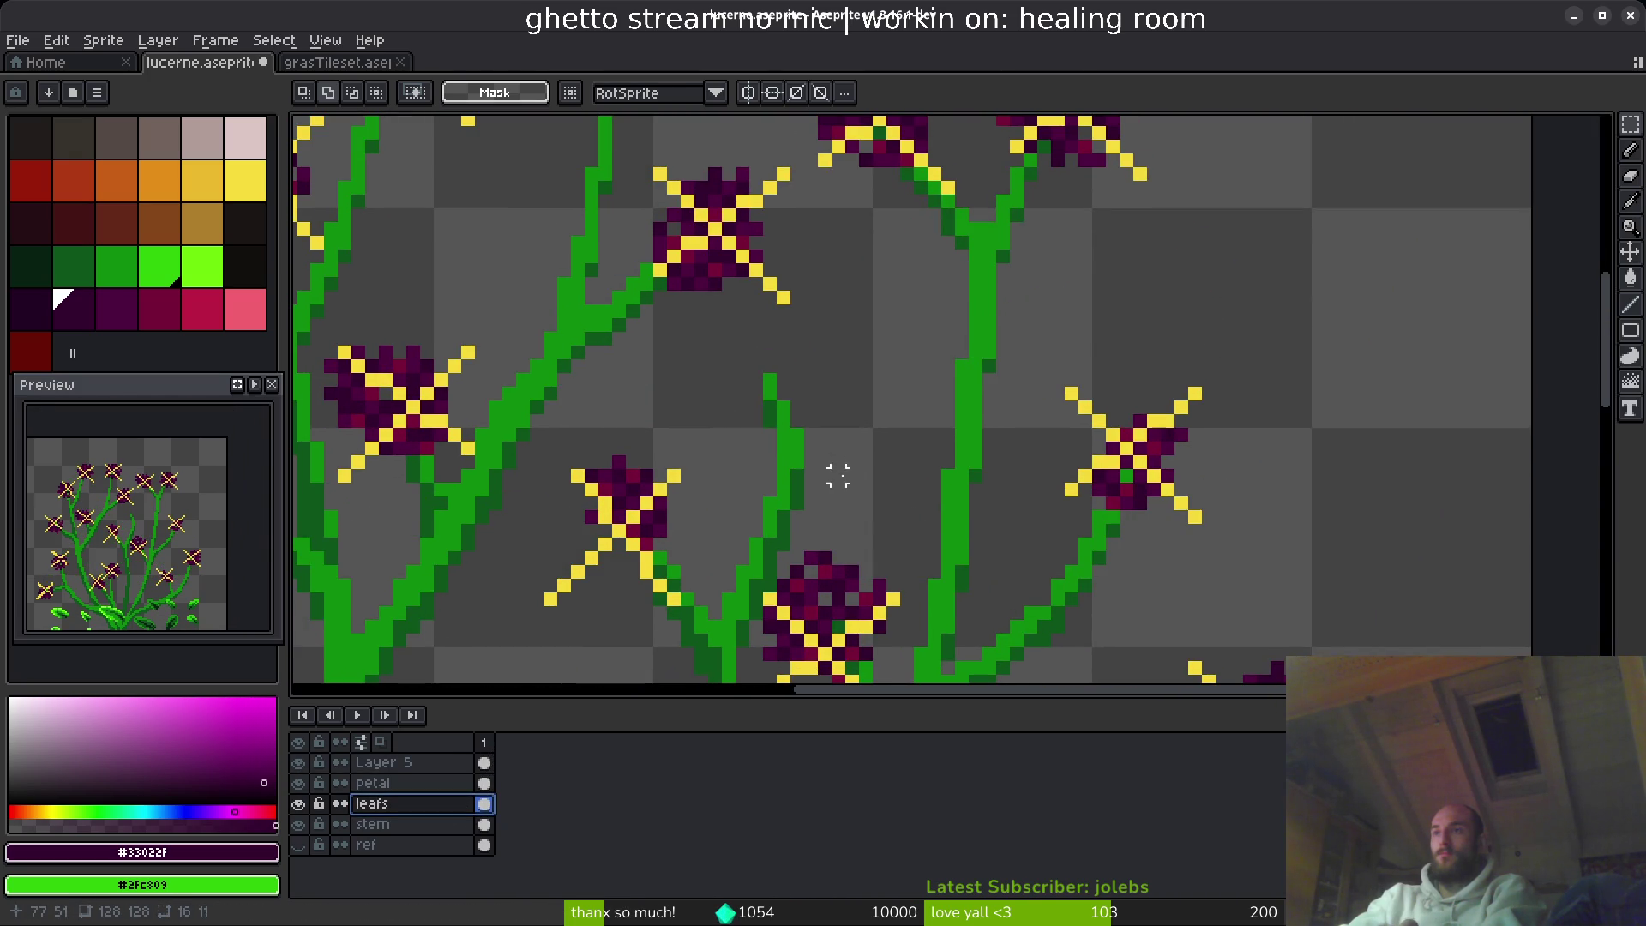
{"action": "key", "text": "ctrl+z"}
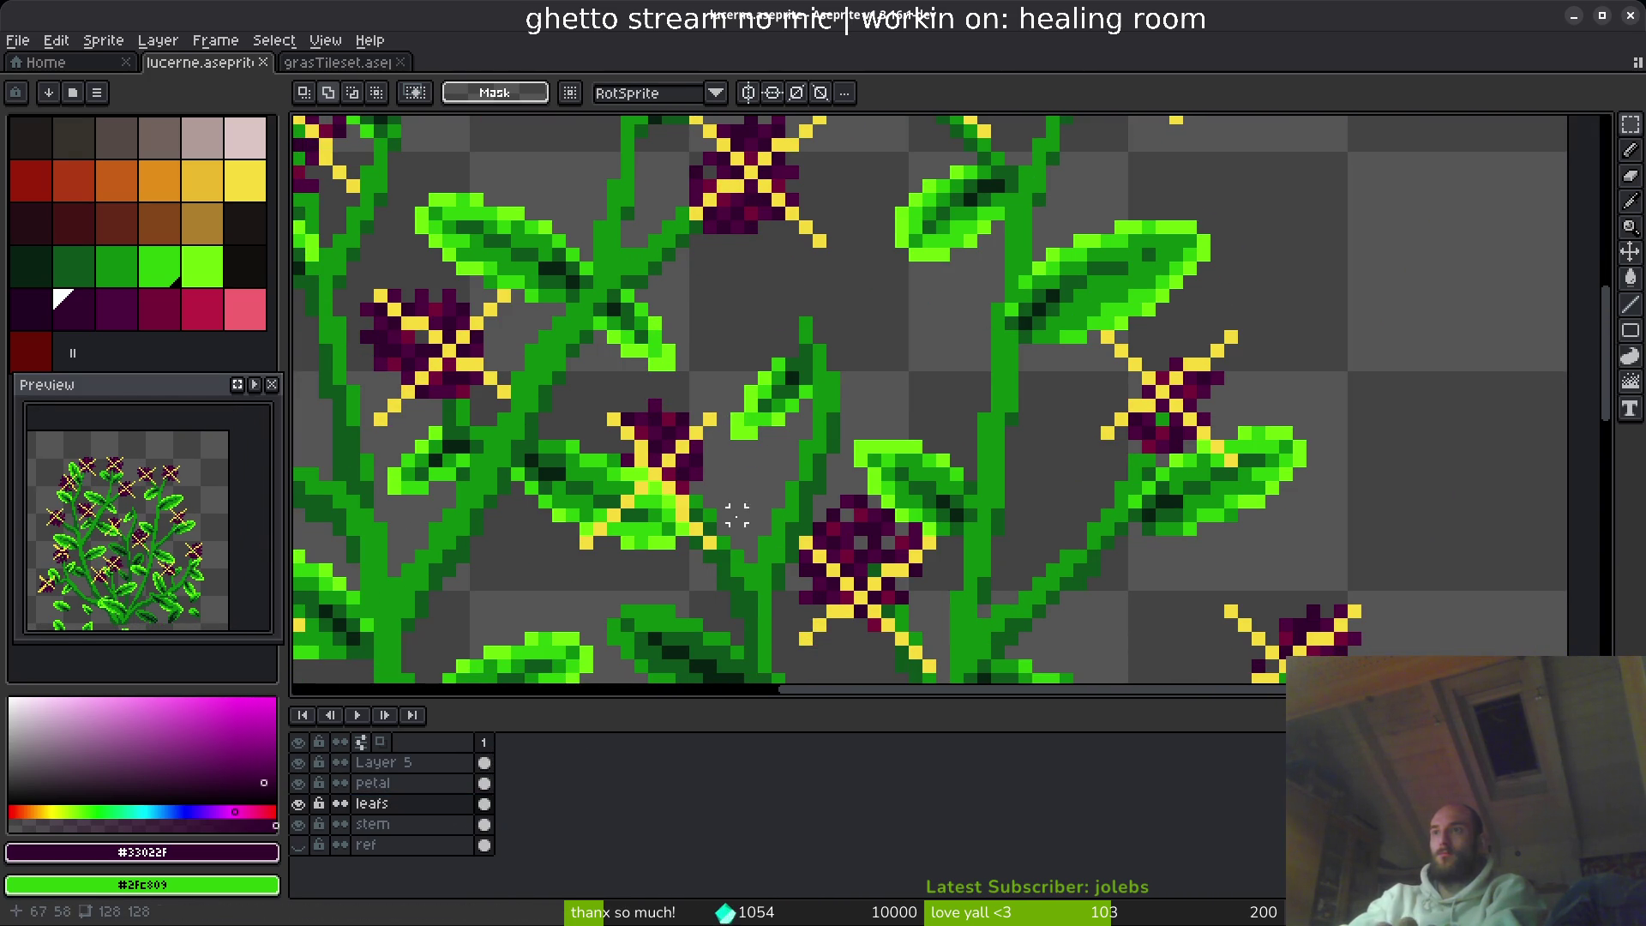
{"action": "scroll", "coordinate": [738, 515], "scroll_direction": "down", "scroll_amount": 3}
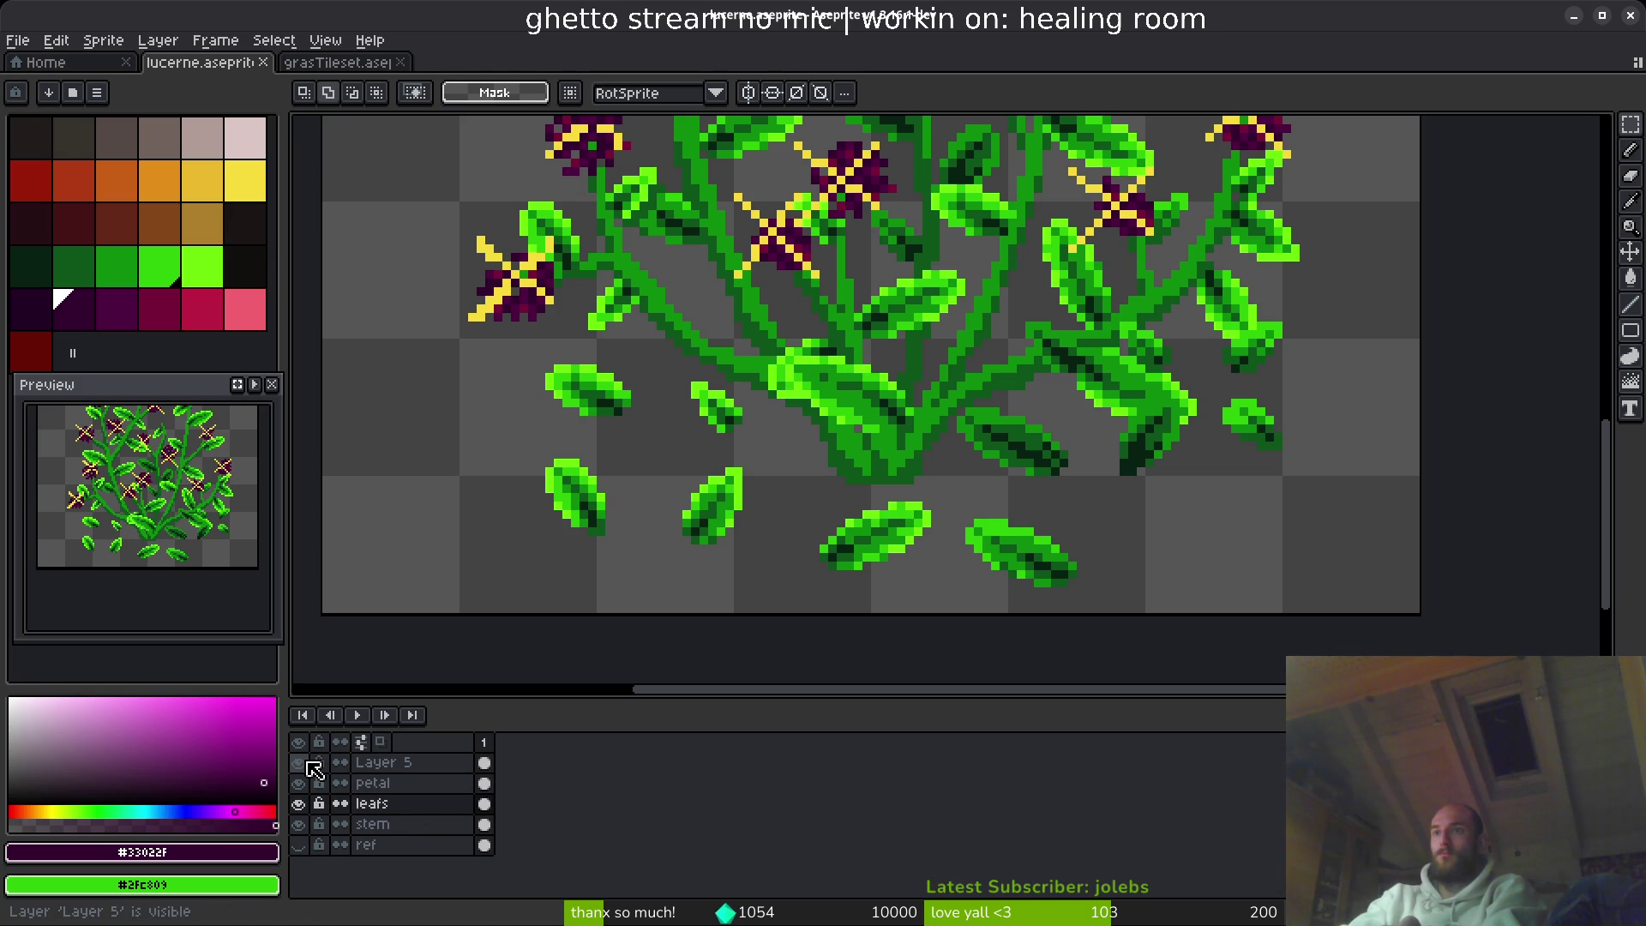
- Move the middle loose leaf up and right into the bush and commit it
{"action": "left_click", "coordinate": [392, 772]}
{"action": "scroll", "coordinate": [636, 459], "scroll_direction": "up", "scroll_amount": 2}
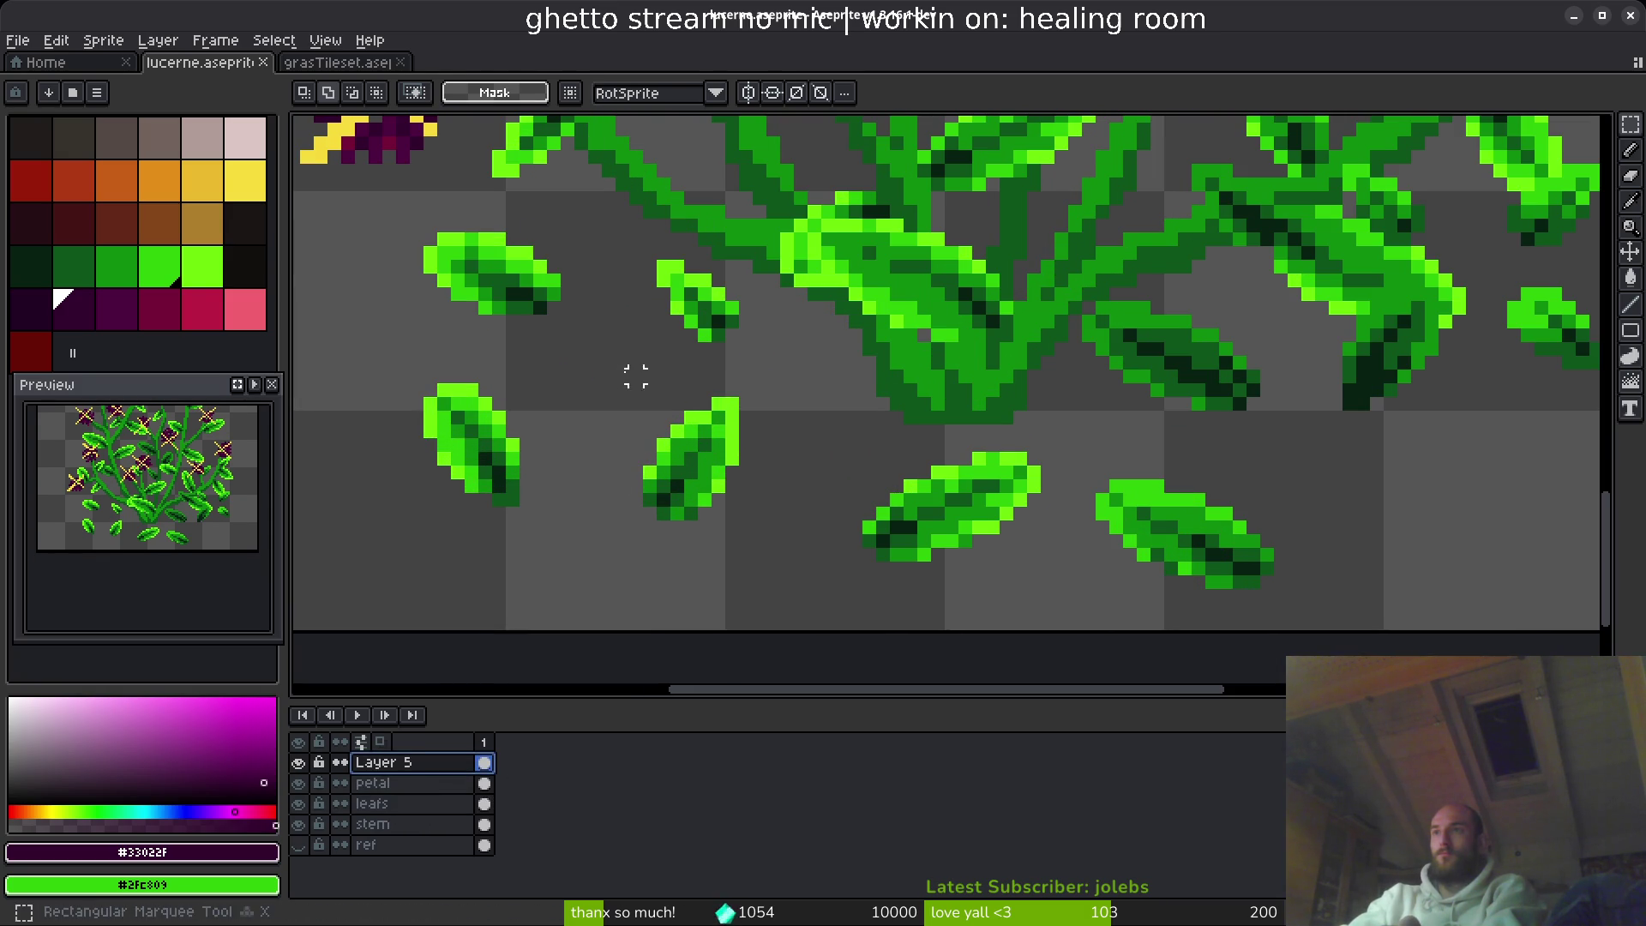
{"action": "left_click_drag", "start_coordinate": [588, 355], "coordinate": [782, 551]}
{"action": "left_click", "coordinate": [411, 804]}
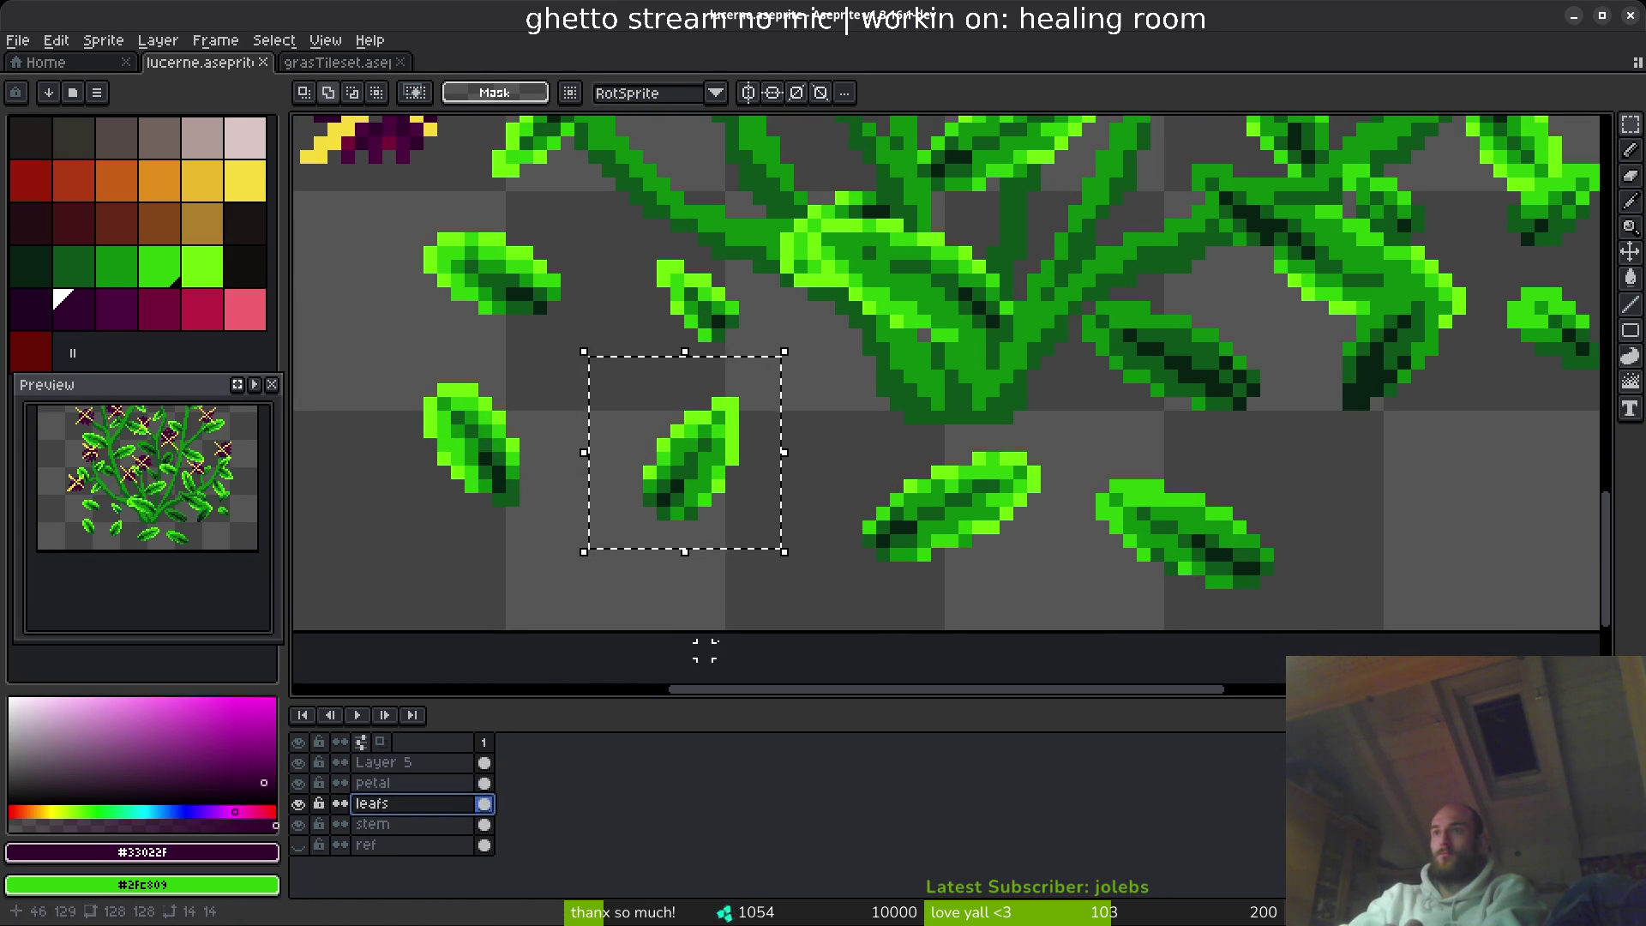
{"action": "scroll", "coordinate": [566, 532], "scroll_direction": "down", "scroll_amount": 3}
{"action": "scroll", "coordinate": [565, 532], "scroll_direction": "up", "scroll_amount": 1}
{"action": "left_click", "coordinate": [568, 536]}
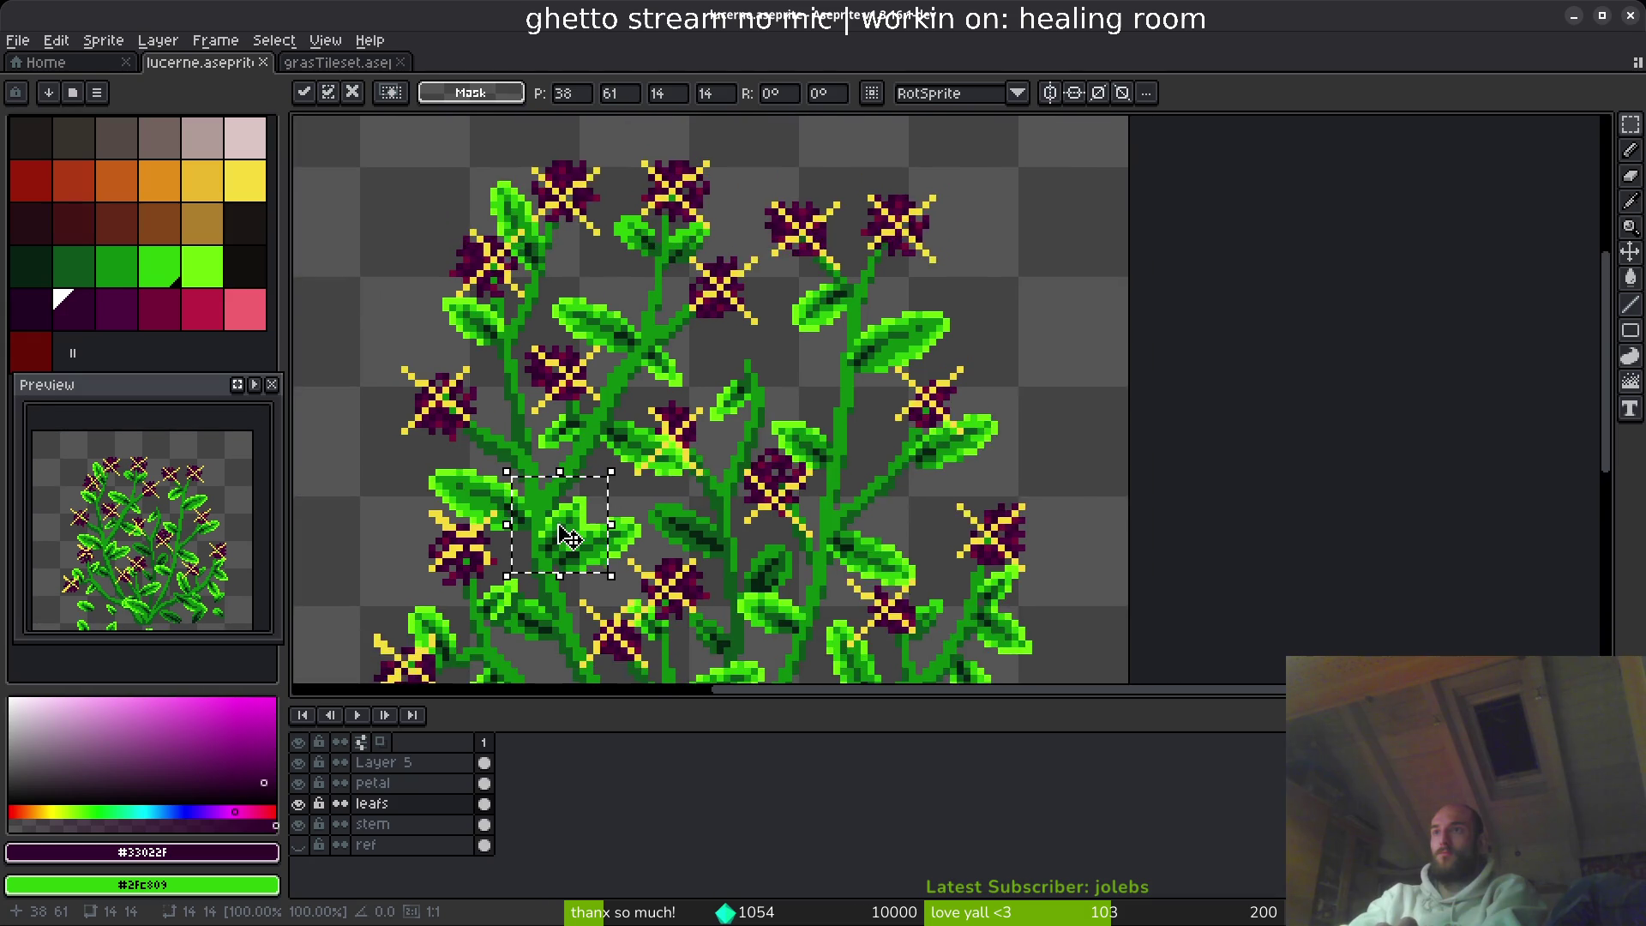
{"action": "scroll", "coordinate": [568, 536], "scroll_direction": "up", "scroll_amount": 1}
{"action": "mouse_move", "coordinate": [567, 536]}
{"action": "left_mouse_down"}
{"action": "mouse_move", "coordinate": [900, 283]}
{"action": "mouse_move", "coordinate": [887, 266]}
{"action": "mouse_move", "coordinate": [944, 343]}
{"action": "mouse_move", "coordinate": [941, 324]}
{"action": "mouse_move", "coordinate": [902, 327]}
{"action": "mouse_move", "coordinate": [982, 364]}
{"action": "mouse_move", "coordinate": [785, 288]}
{"action": "mouse_move", "coordinate": [938, 294]}
{"action": "left_mouse_up"}
{"action": "scroll", "coordinate": [935, 306], "scroll_direction": "up", "scroll_amount": 3}
{"action": "key", "text": "Return"}
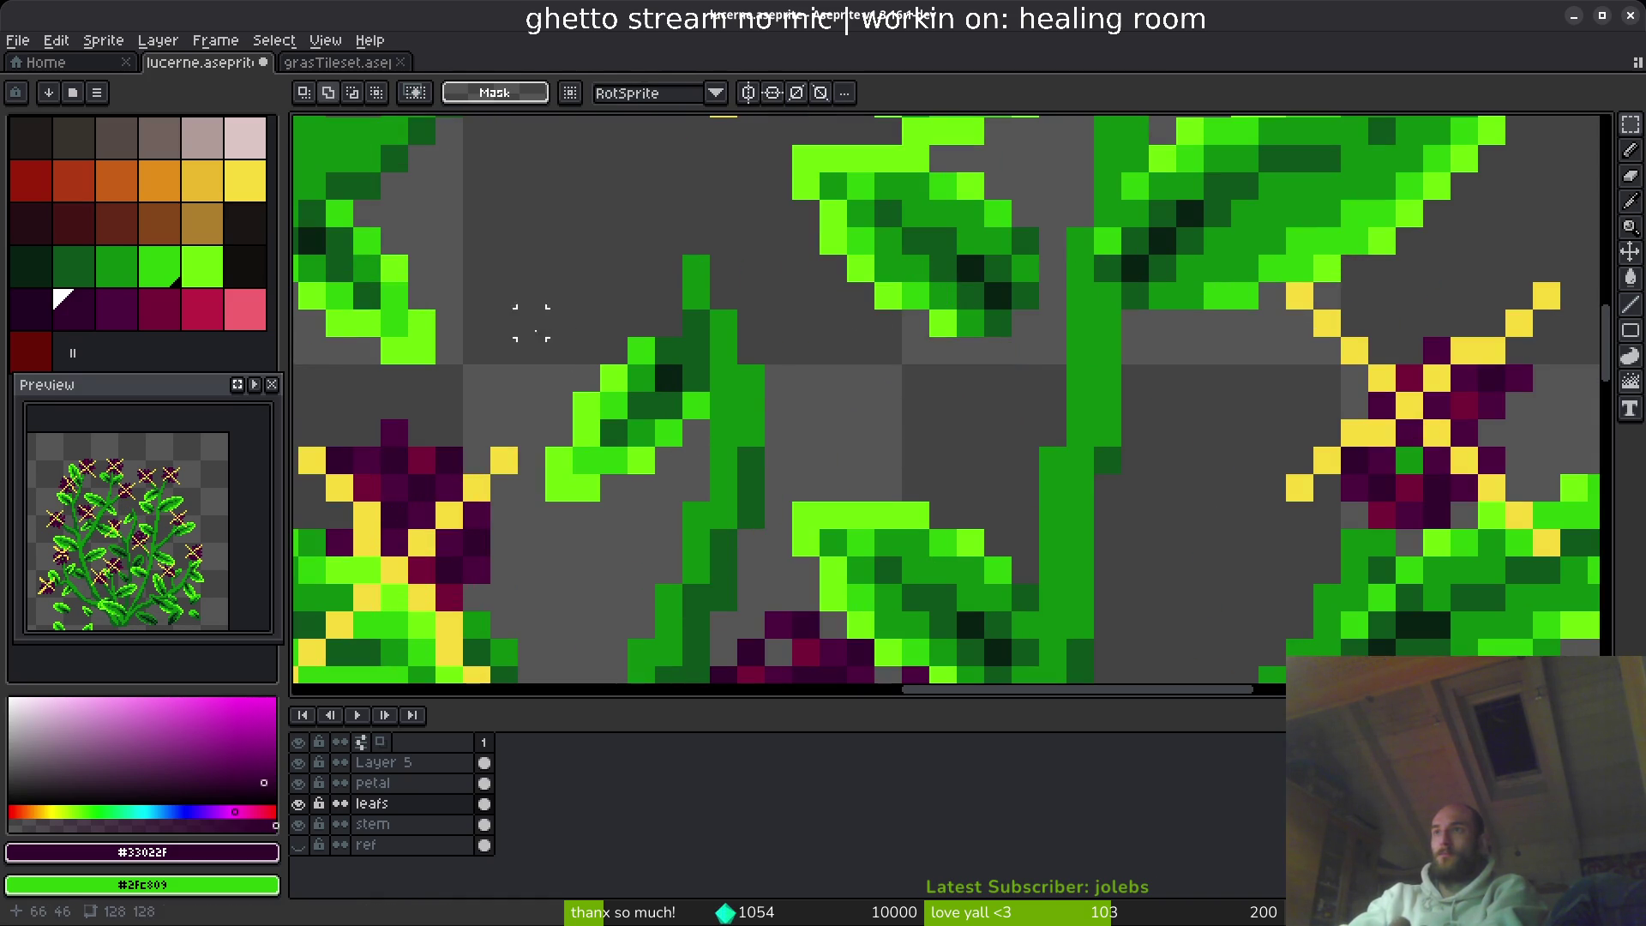
- Place another leaf from the left higher onto the stem
{"action": "left_click_drag", "start_coordinate": [515, 307], "coordinate": [741, 505]}
{"action": "mouse_move", "coordinate": [647, 427]}
{"action": "left_mouse_down"}
{"action": "mouse_move", "coordinate": [878, 449]}
{"action": "mouse_move", "coordinate": [804, 382]}
{"action": "mouse_move", "coordinate": [1157, 316]}
{"action": "left_mouse_up"}
{"action": "scroll", "coordinate": [804, 382], "scroll_direction": "down", "scroll_amount": 3}
{"action": "key", "text": "Escape"}
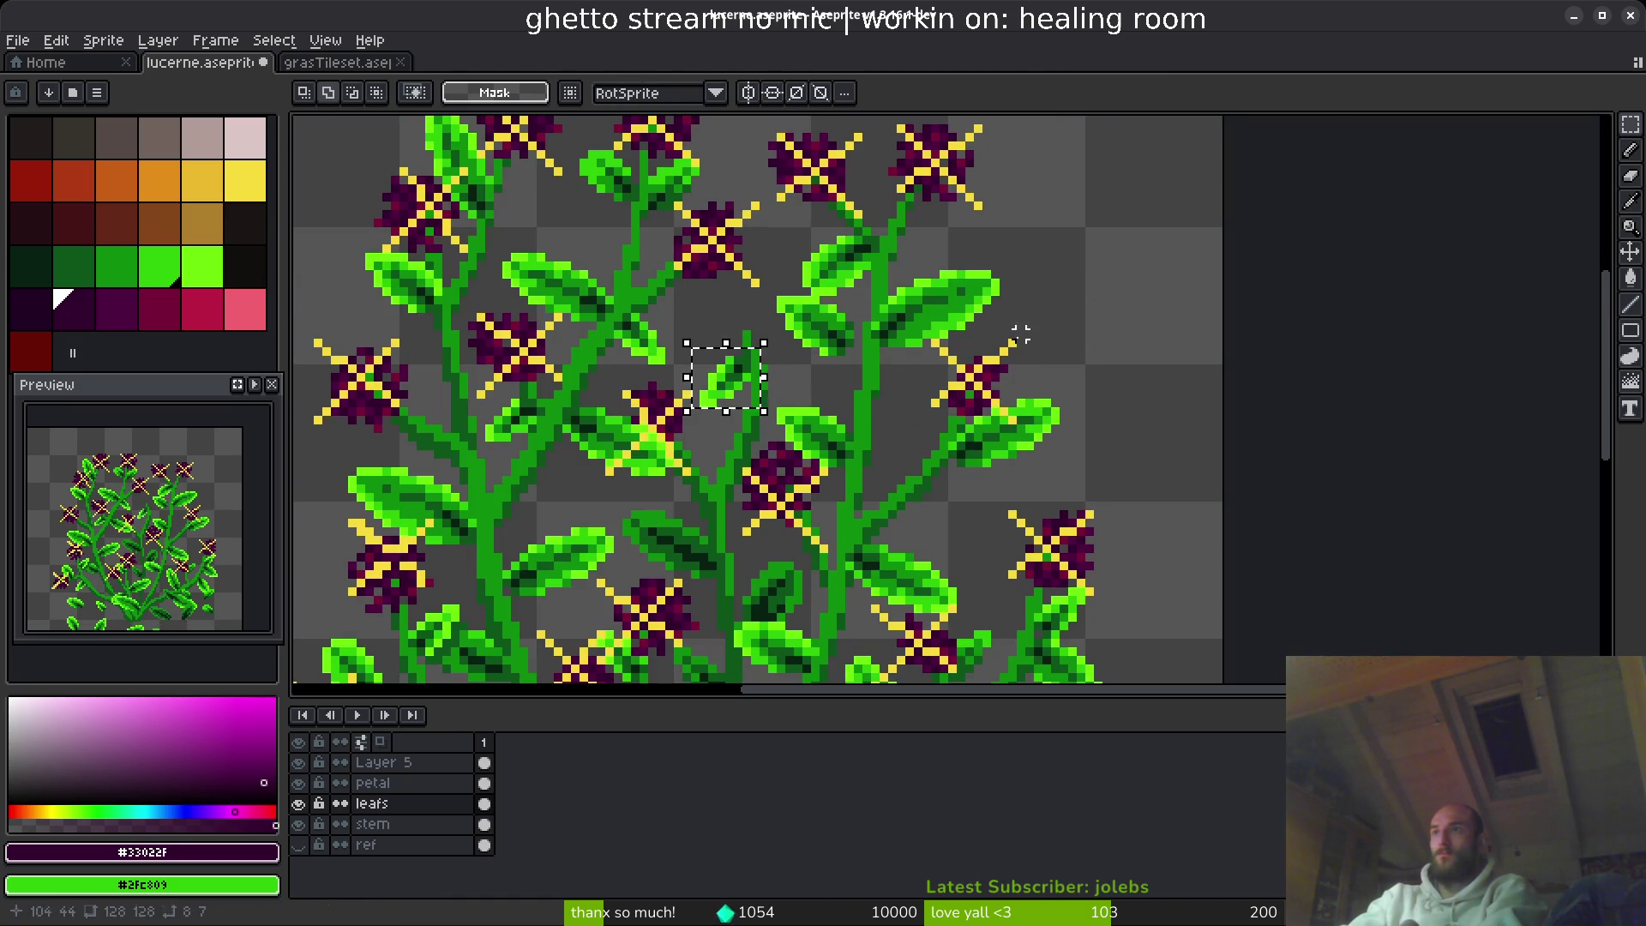
{"action": "mouse_move", "coordinate": [886, 369]}
{"action": "left_mouse_down"}
{"action": "mouse_move", "coordinate": [801, 367]}
{"action": "mouse_move", "coordinate": [806, 311]}
{"action": "mouse_move", "coordinate": [840, 394]}
{"action": "left_mouse_up"}
{"action": "key", "text": "Return"}
{"action": "scroll", "coordinate": [823, 351], "scroll_direction": "up", "scroll_amount": 1}
- Rotate the small leaf beside the stem 180° and move it up and right
{"action": "left_click_drag", "start_coordinate": [599, 348], "coordinate": [699, 423]}
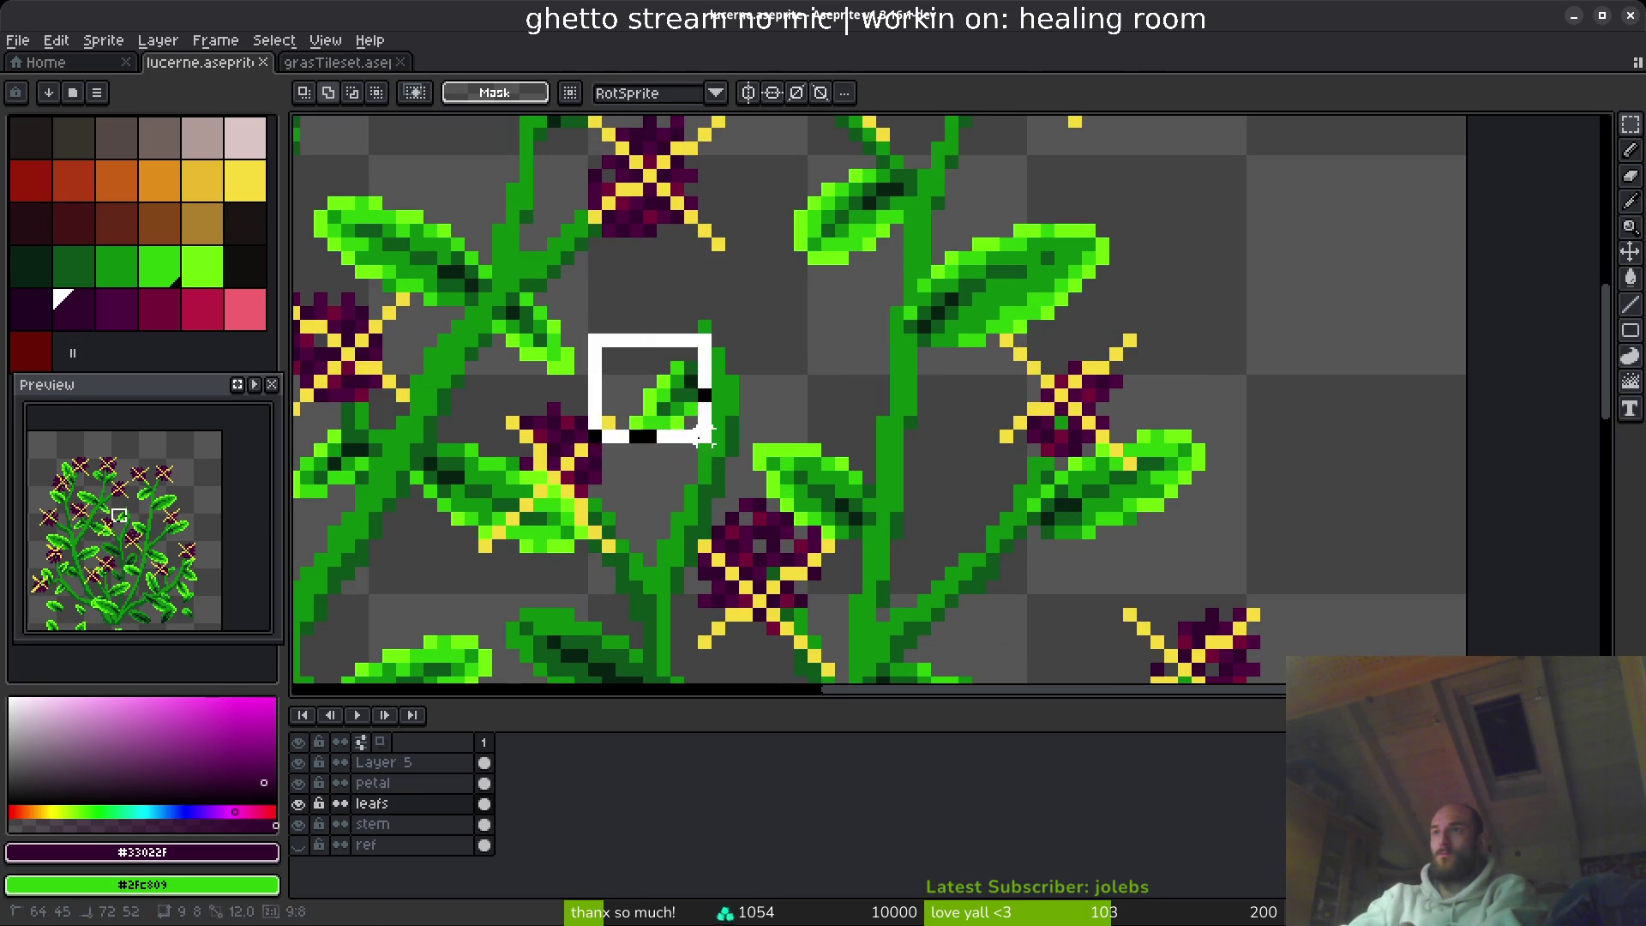
{"action": "scroll", "coordinate": [632, 412], "scroll_direction": "up", "scroll_amount": 2}
{"action": "left_click_drag", "start_coordinate": [563, 286], "coordinate": [827, 549]}
{"action": "scroll", "coordinate": [772, 463], "scroll_direction": "down", "scroll_amount": 3}
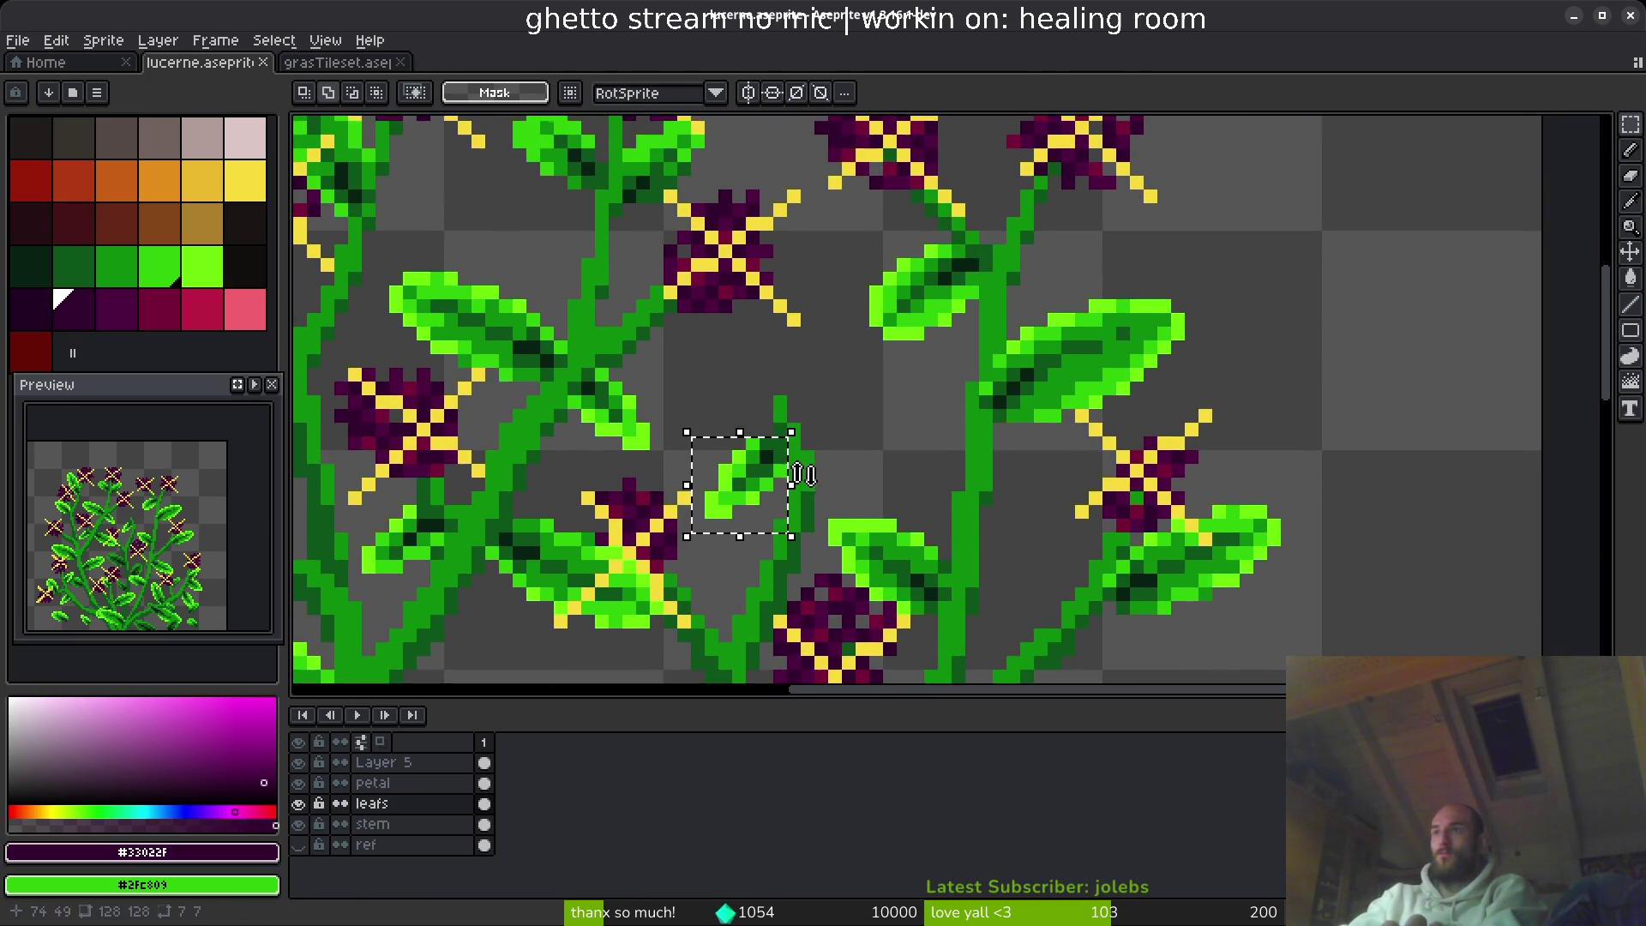
{"action": "key", "text": "ctrl+r"}
{"action": "key", "text": "ctrl+r"}
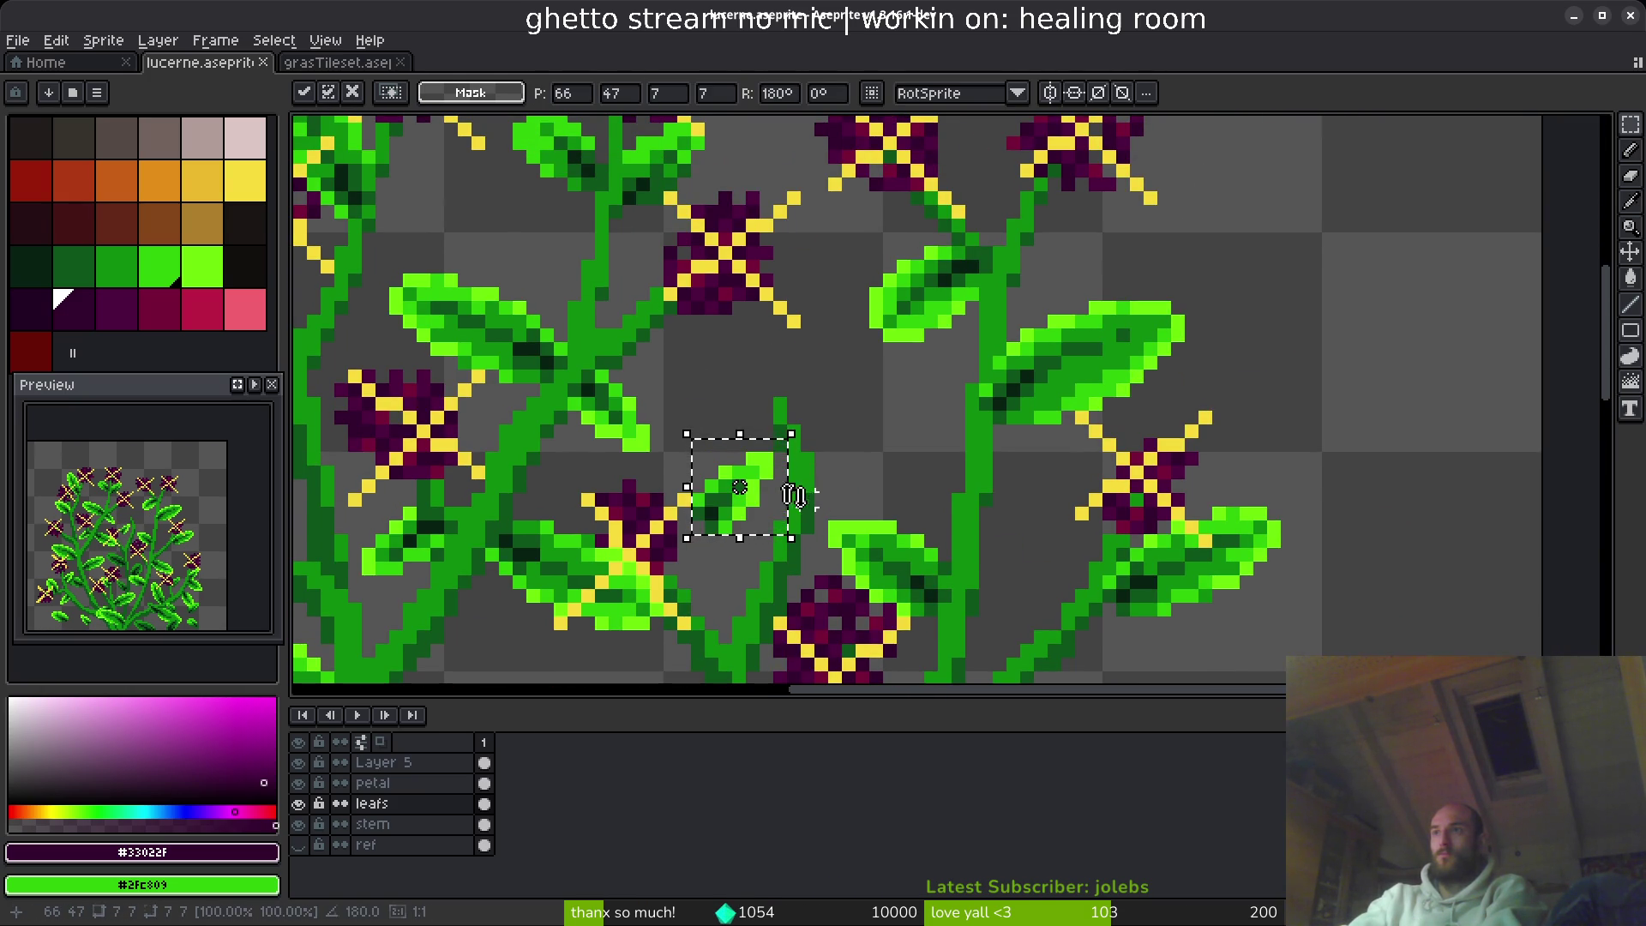
{"action": "left_click_drag", "start_coordinate": [754, 486], "coordinate": [857, 415]}
{"action": "scroll", "coordinate": [852, 426], "scroll_direction": "up", "scroll_amount": 2}
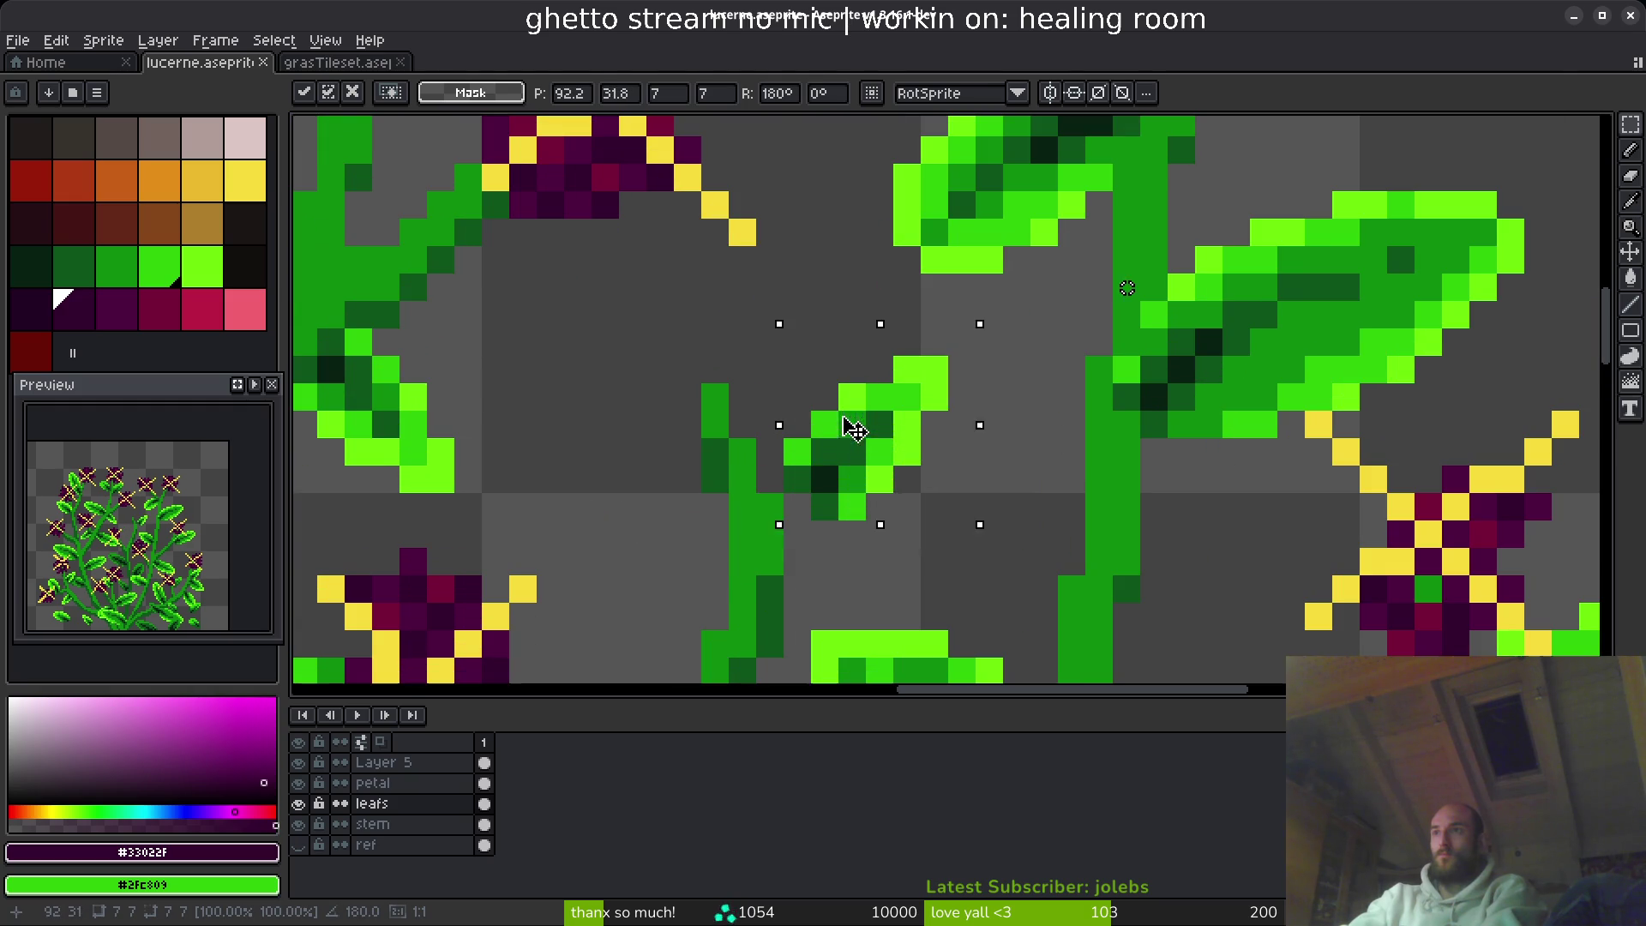
{"action": "key", "text": "Return"}
{"action": "scroll", "coordinate": [824, 452], "scroll_direction": "down", "scroll_amount": 3}
- Paste a stored leaf from clipboard history, rotate it 90°, nudge it into place and commit
{"action": "key", "text": "ctrl+alt+v"}
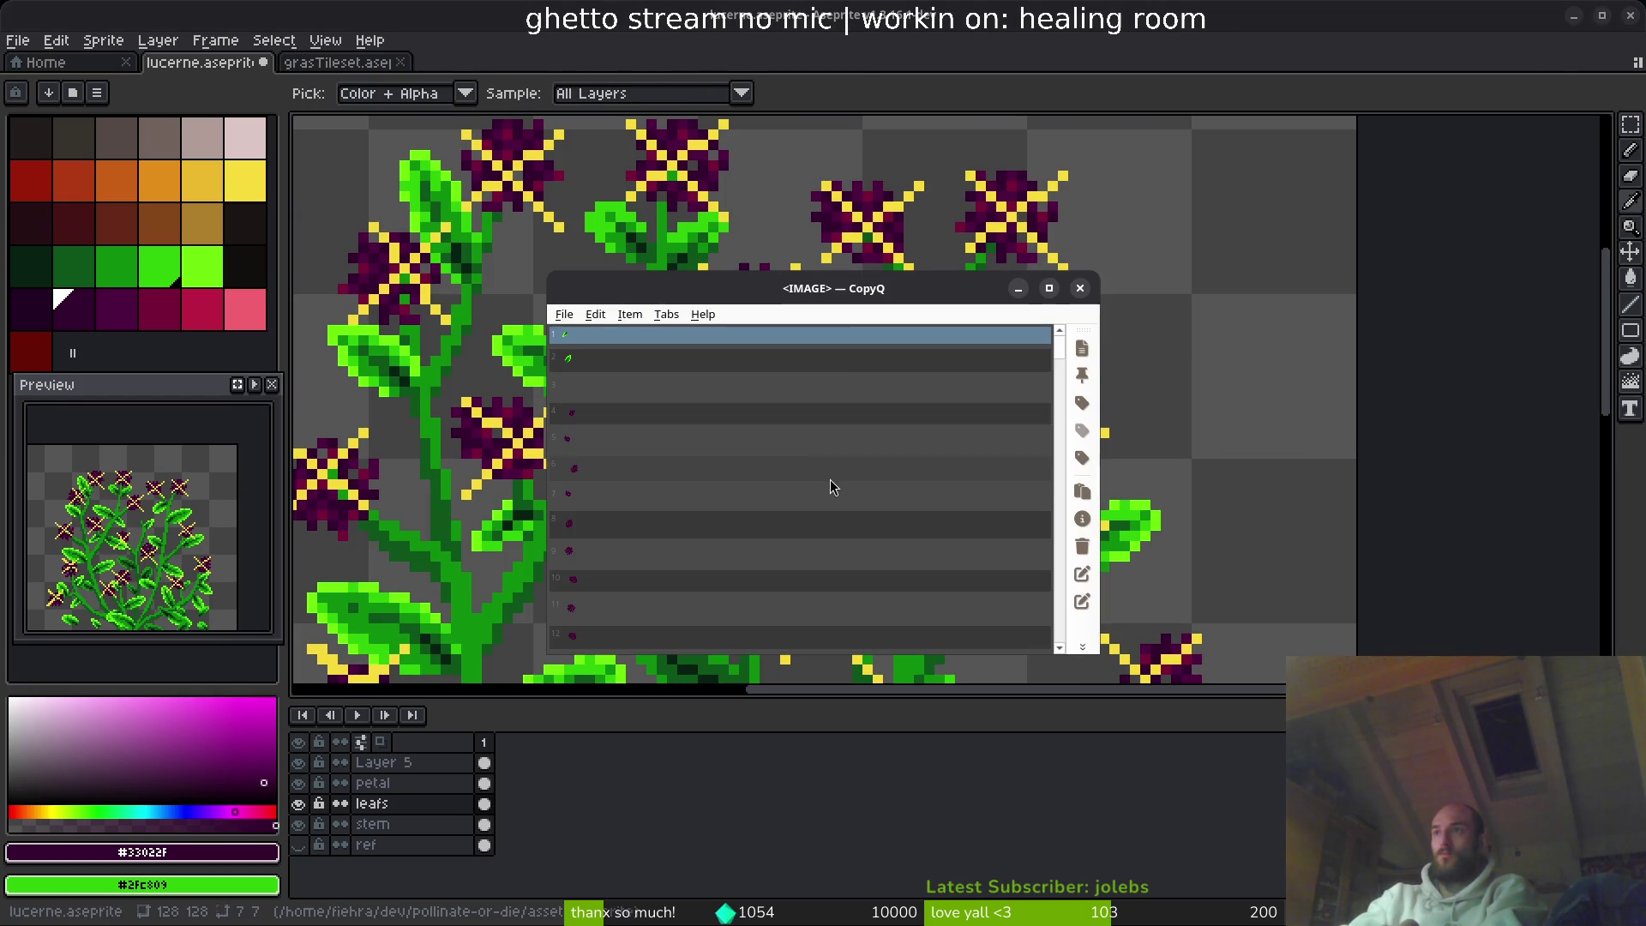
{"action": "key", "text": "Down"}
{"action": "key", "text": "Return"}
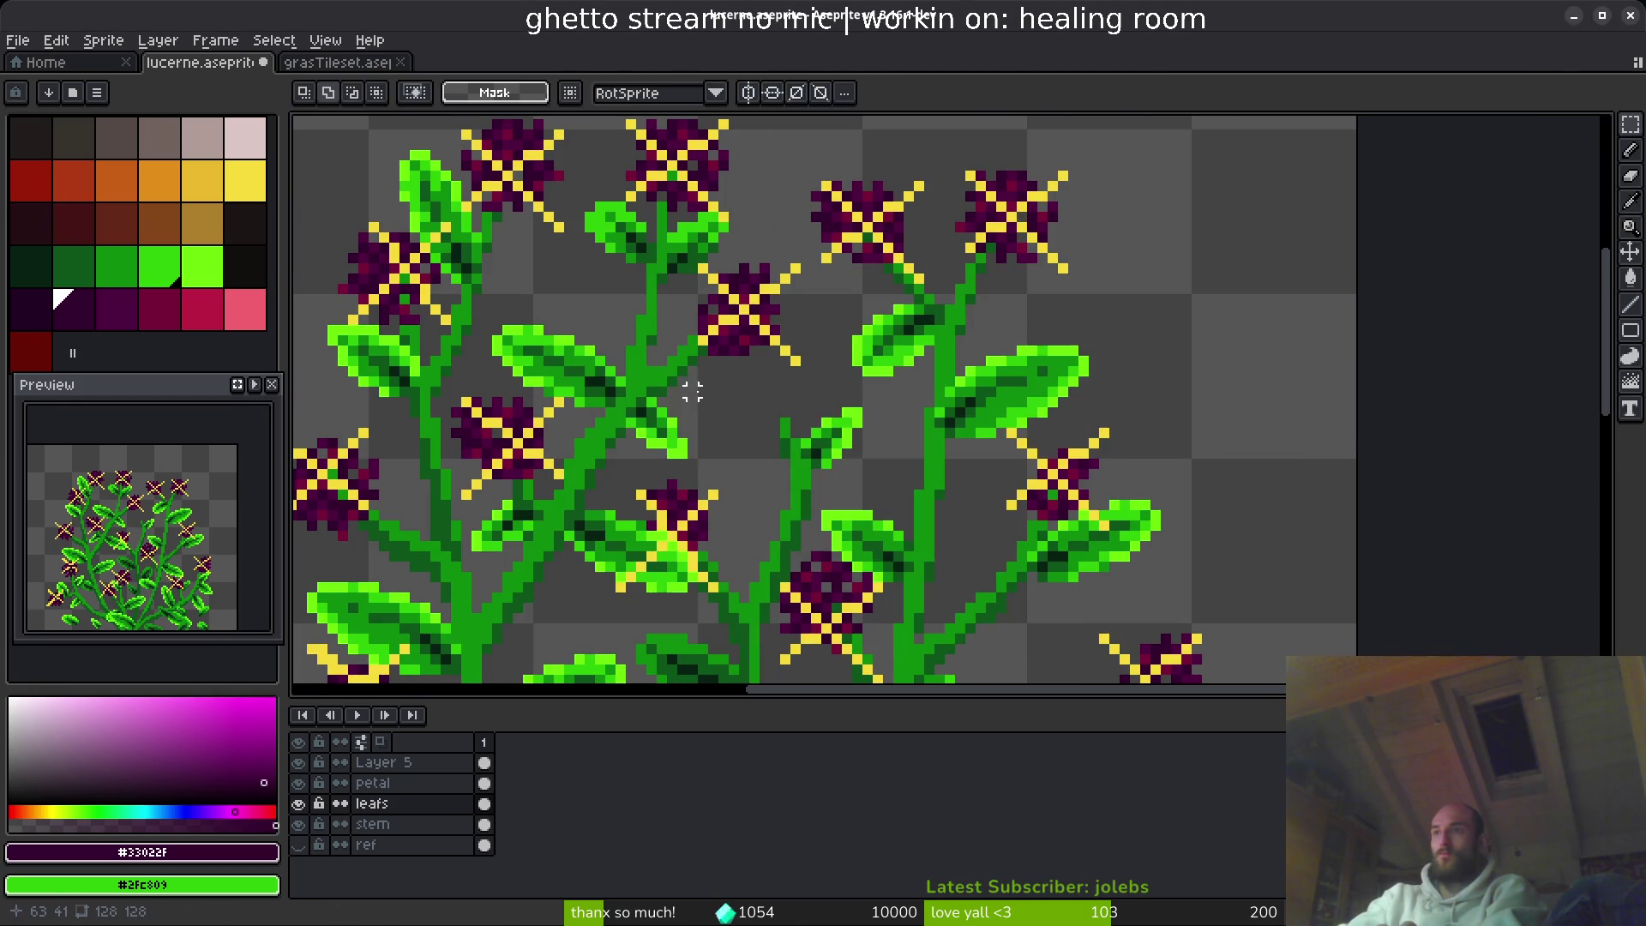
{"action": "left_click_drag", "start_coordinate": [821, 434], "coordinate": [783, 478]}
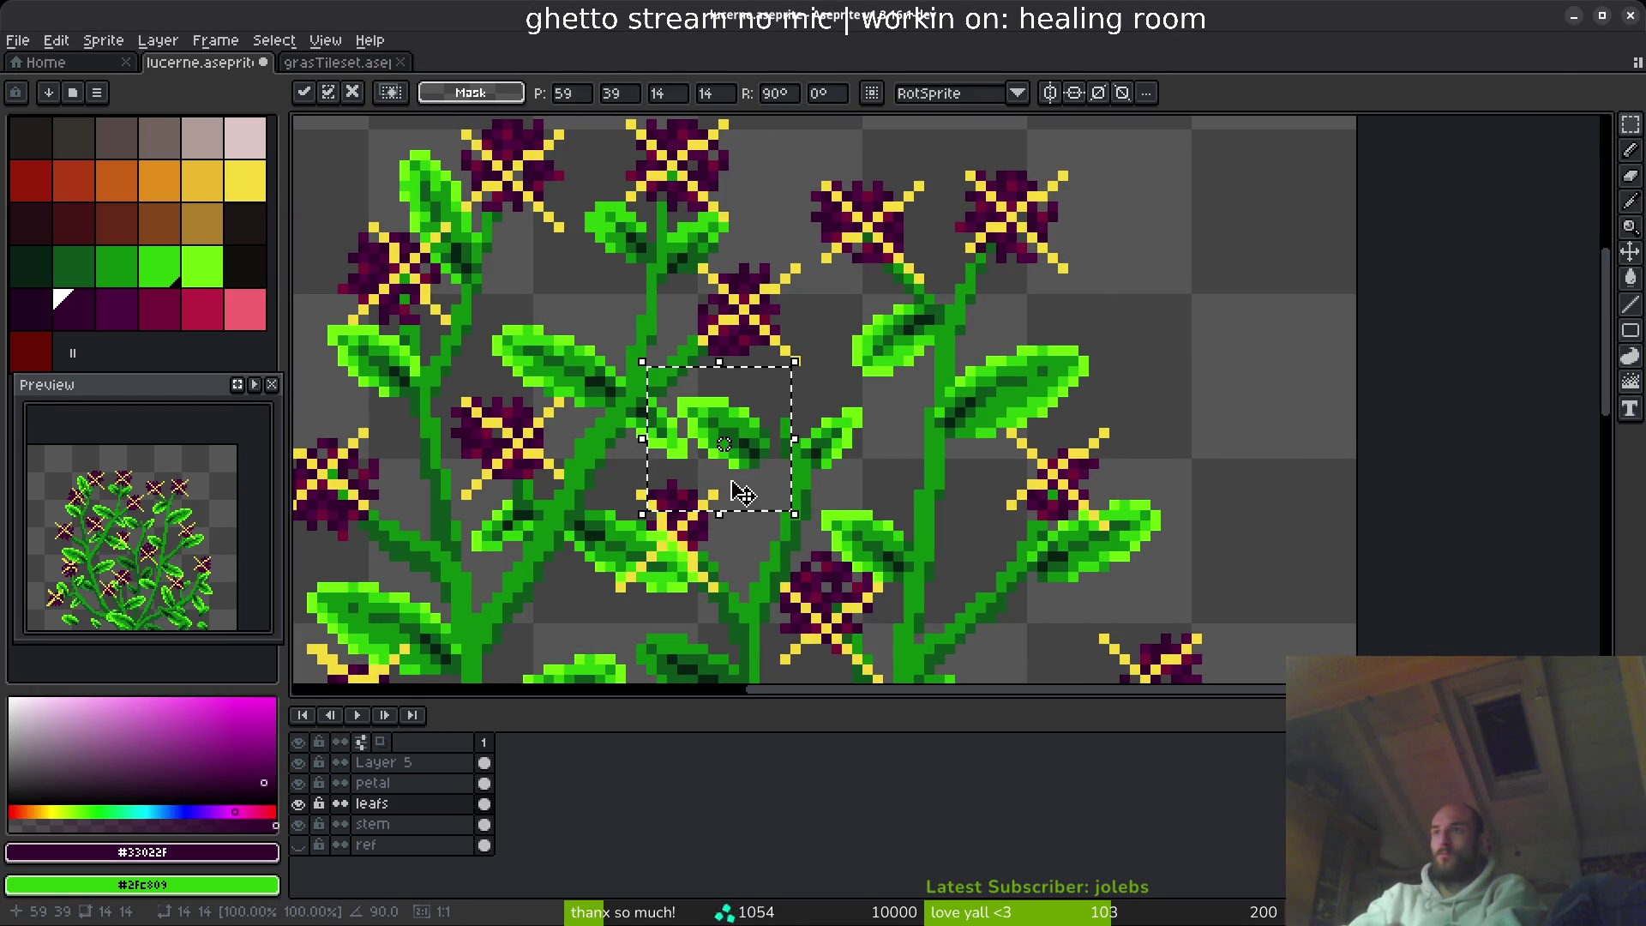
{"action": "key", "text": "Right"}
{"action": "key", "text": "Right"}
{"action": "key", "text": "Down"}
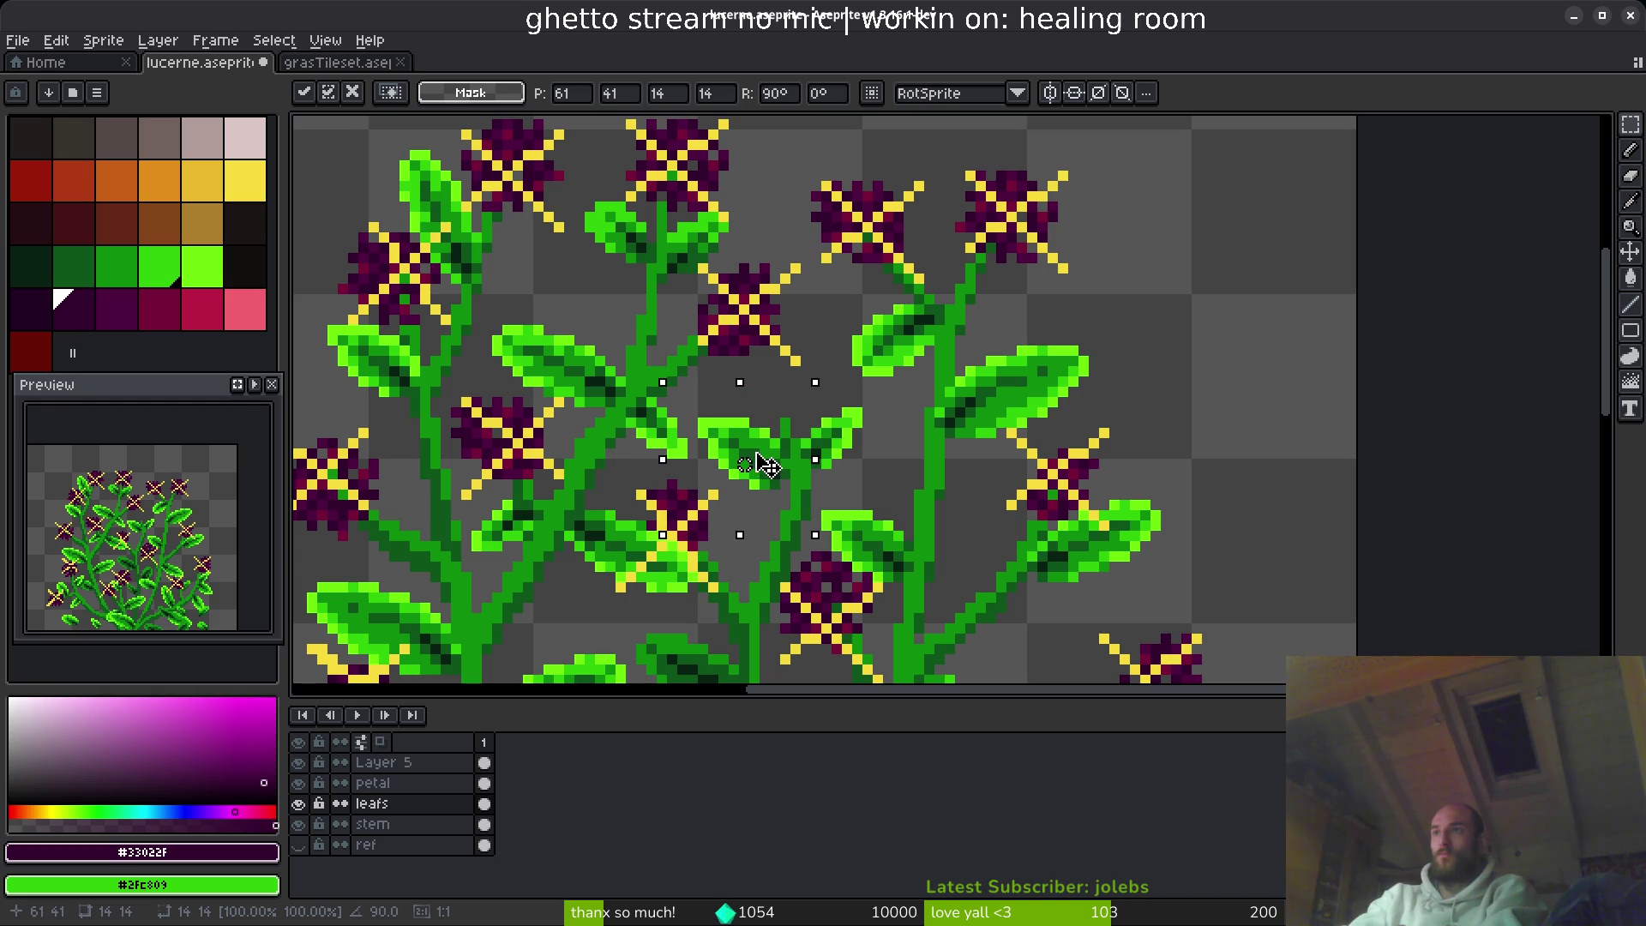
{"action": "key", "text": "Right"}
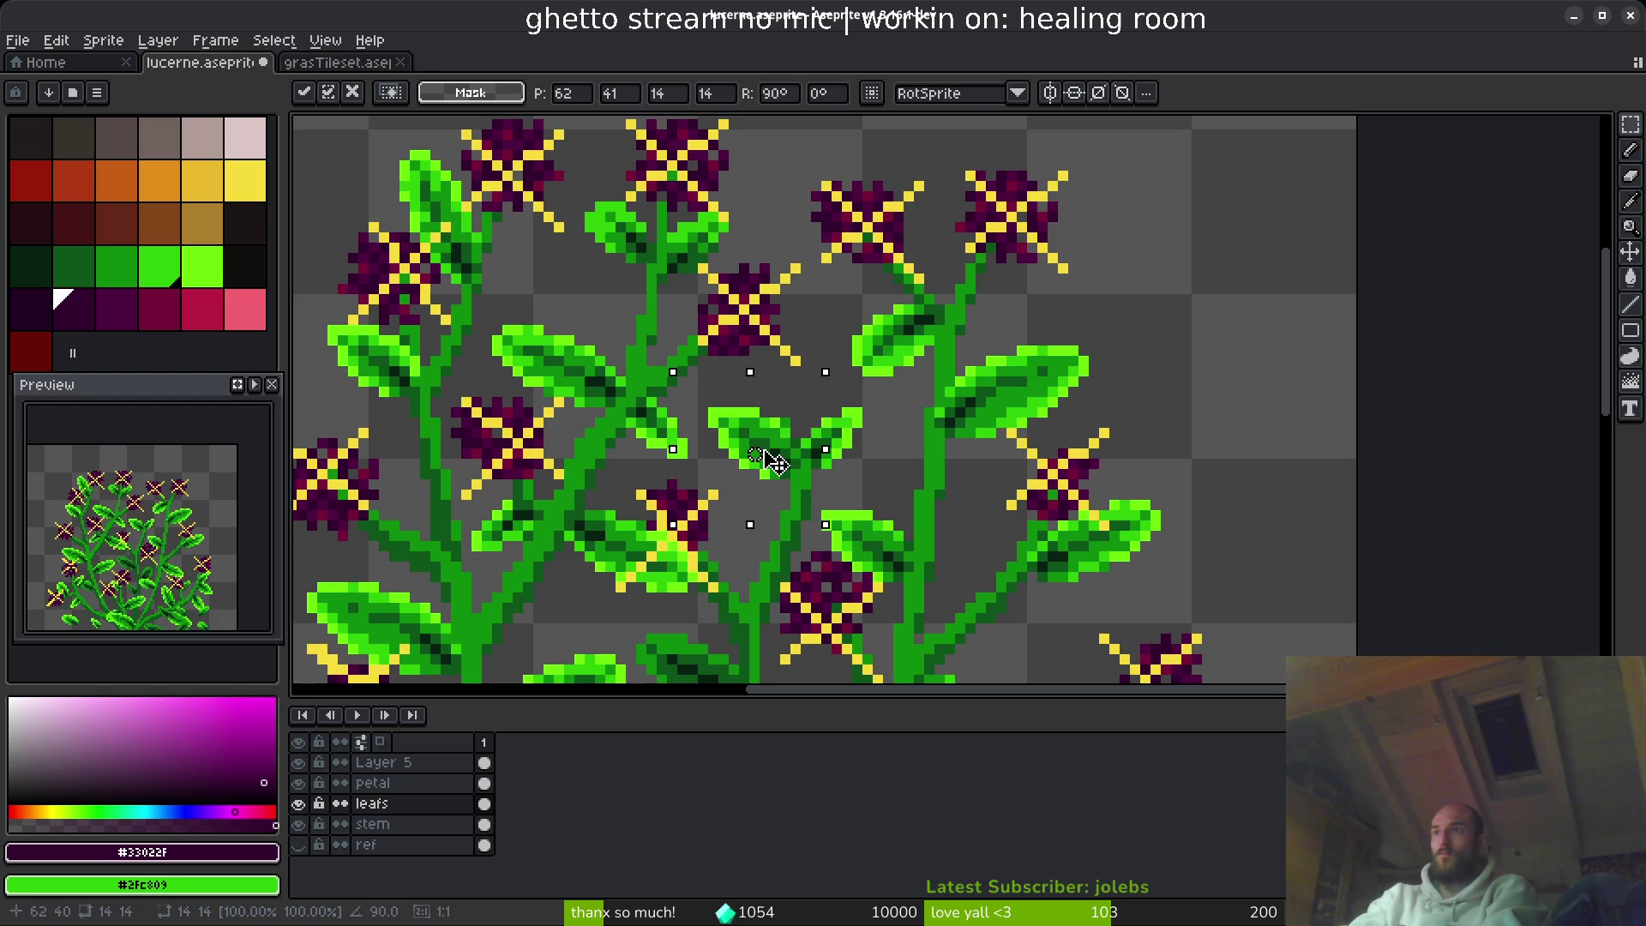
{"action": "key", "text": "Return"}
{"action": "scroll", "coordinate": [883, 452], "scroll_direction": "down", "scroll_amount": 3}
- Select the region around the lower leaf cluster
{"action": "scroll", "coordinate": [860, 495], "scroll_direction": "down", "scroll_amount": 1}
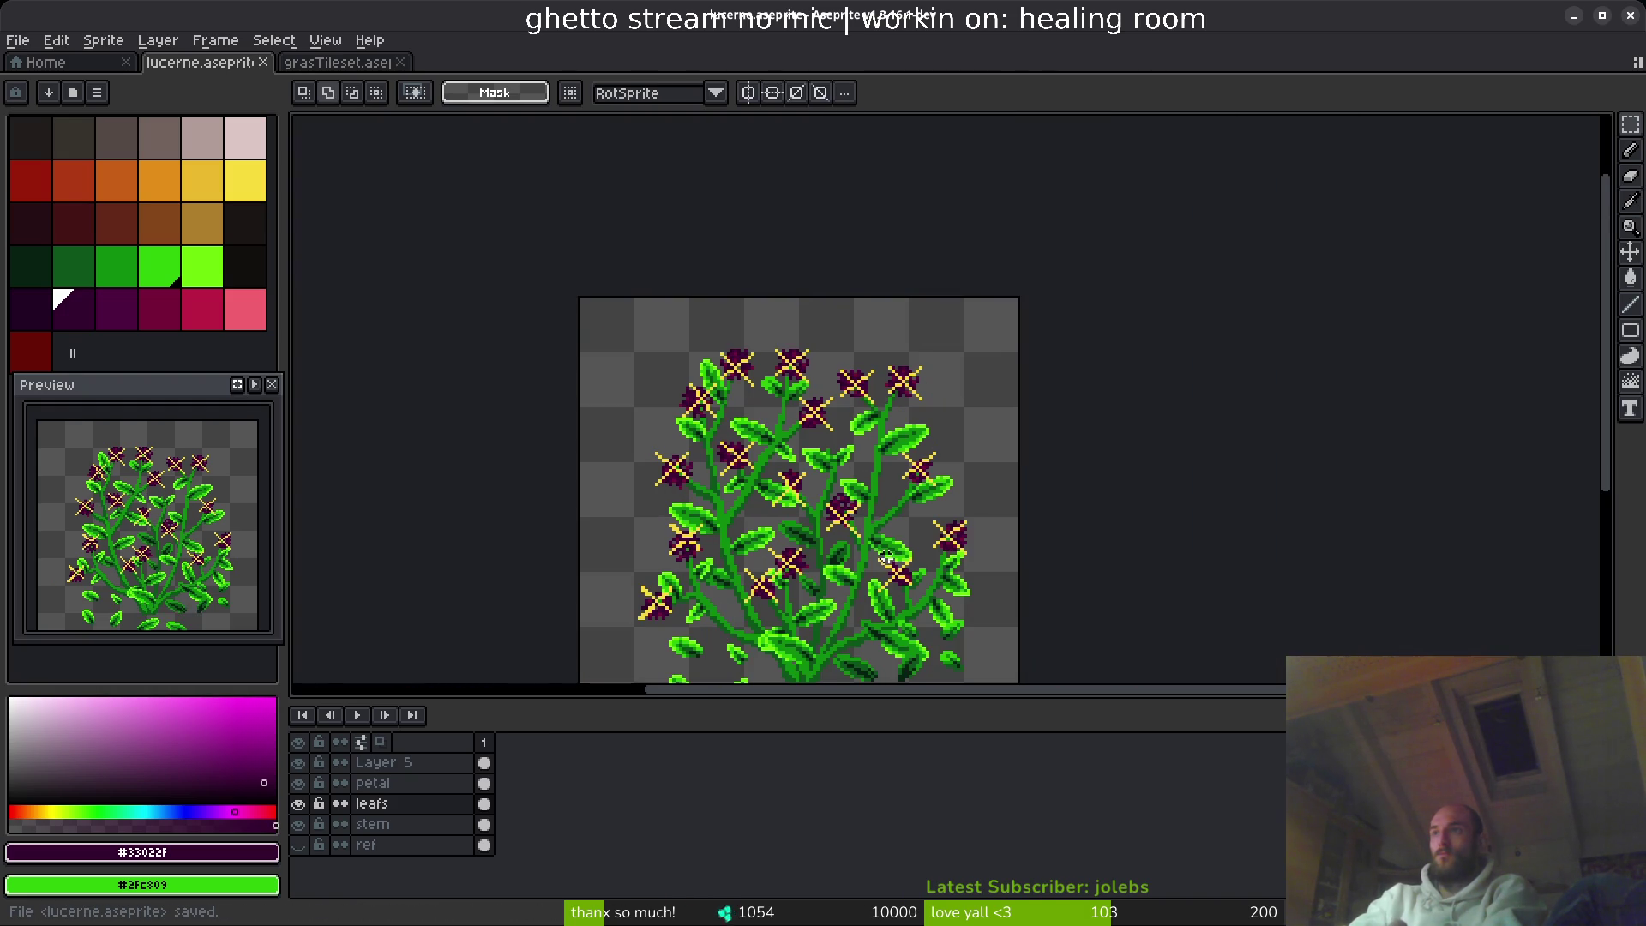
{"action": "scroll", "coordinate": [890, 579], "scroll_direction": "up", "scroll_amount": 2}
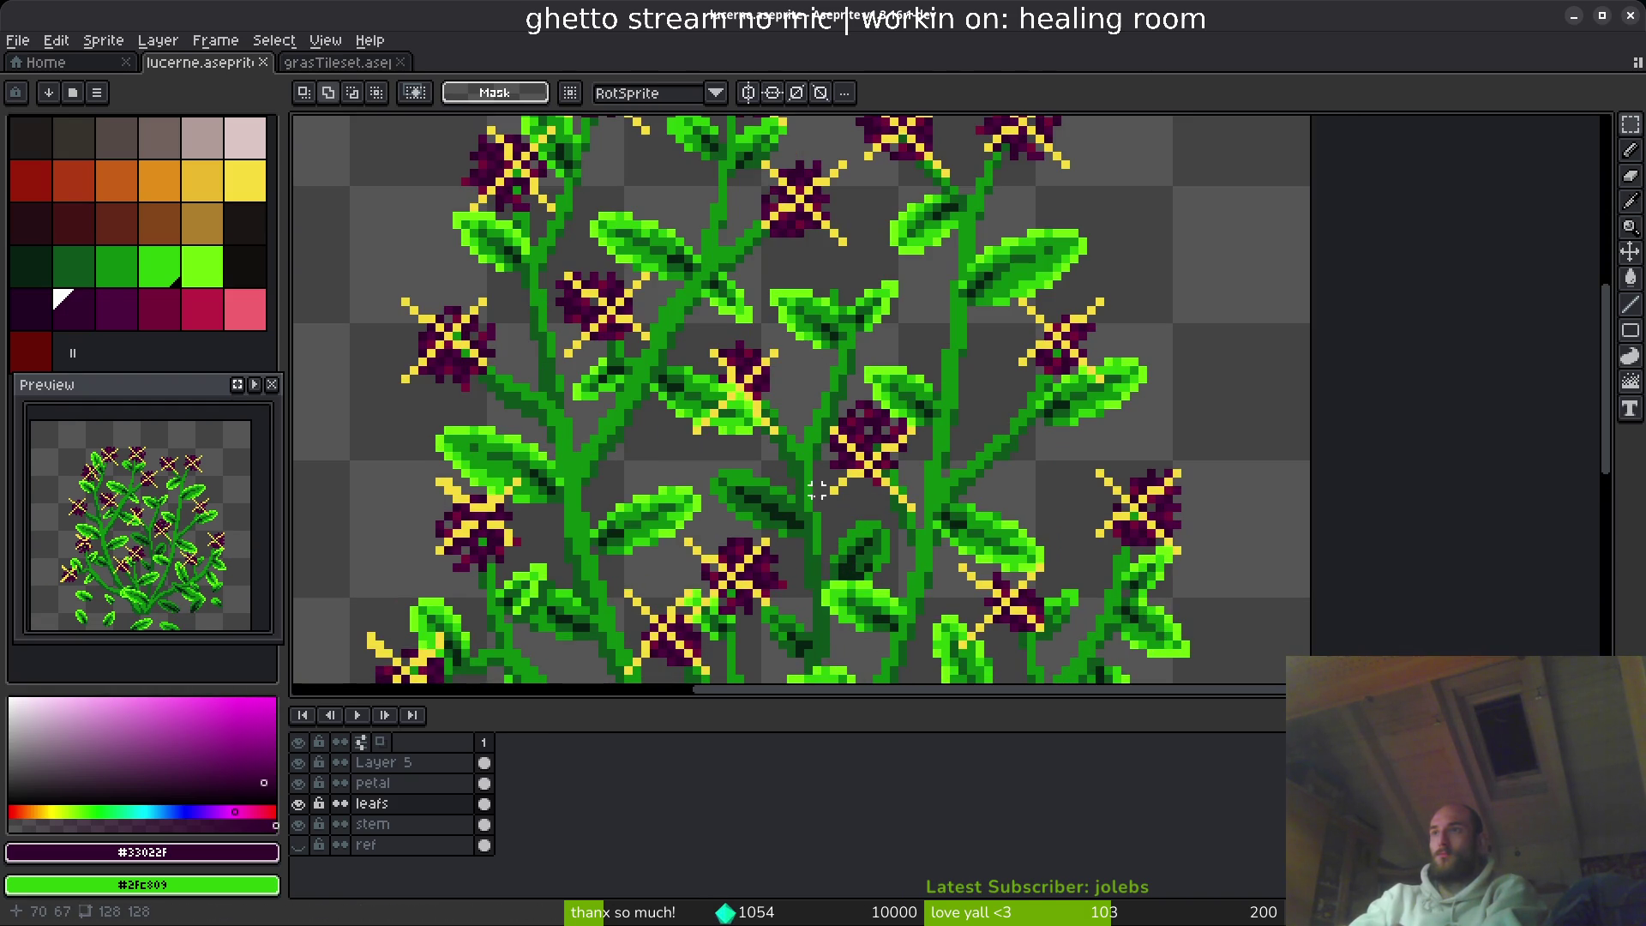
{"action": "mouse_move", "coordinate": [816, 489]}
{"action": "left_mouse_down"}
{"action": "mouse_move", "coordinate": [787, 166]}
{"action": "mouse_move", "coordinate": [735, 404]}
{"action": "mouse_move", "coordinate": [743, 548]}
{"action": "left_mouse_up"}
{"action": "scroll", "coordinate": [742, 548], "scroll_direction": "down", "scroll_amount": 2}
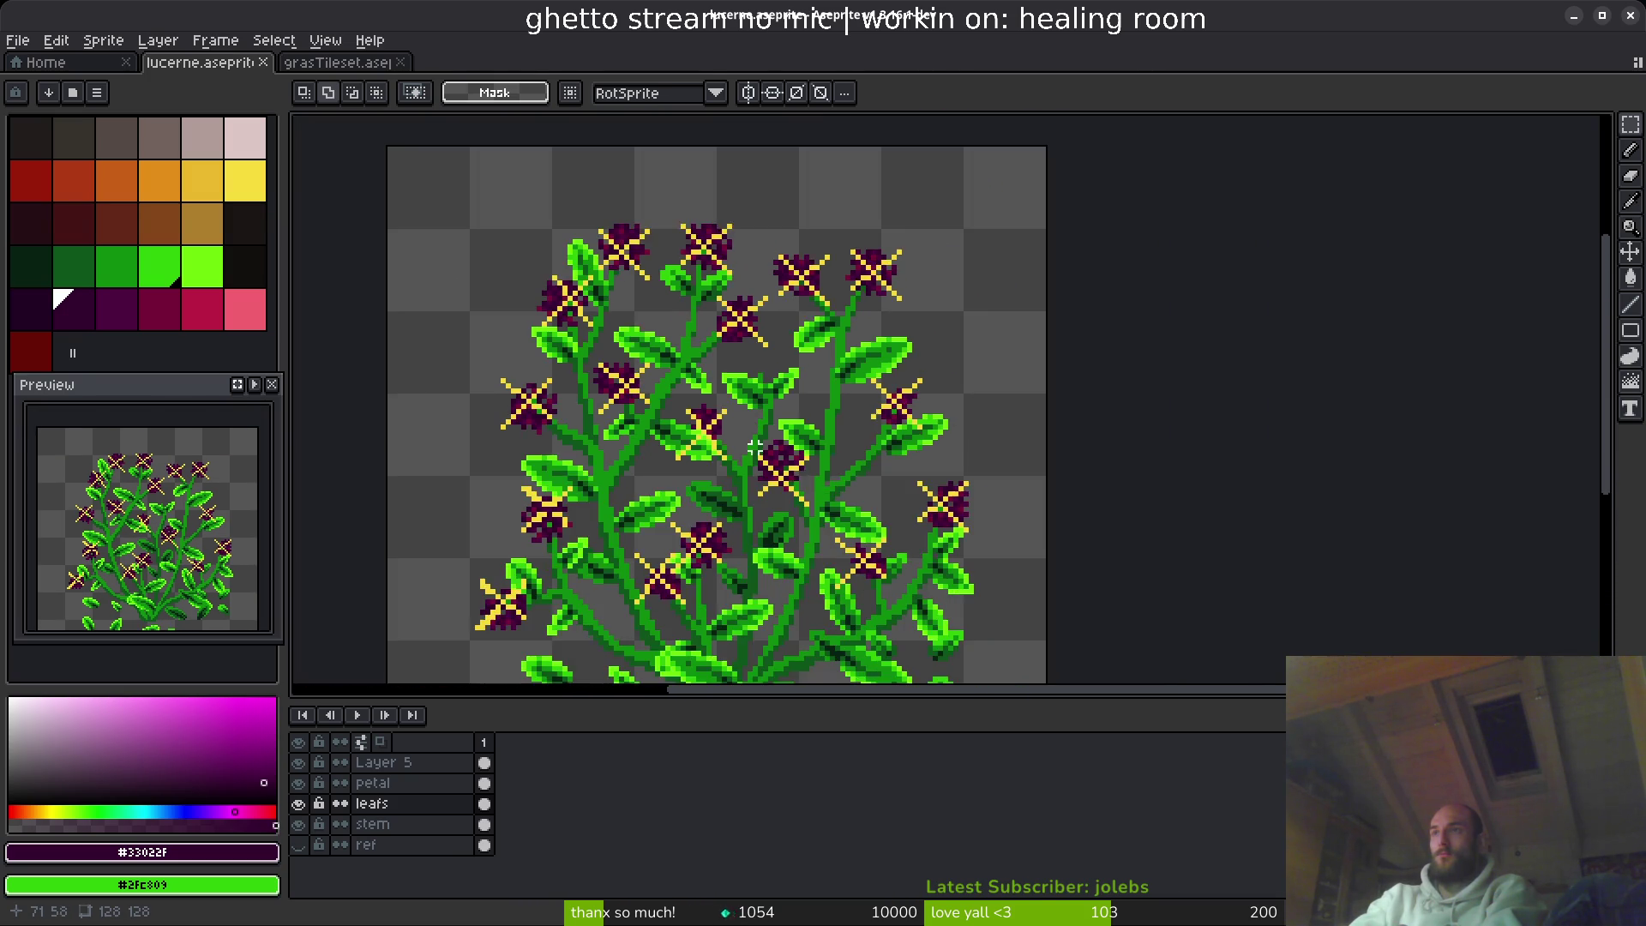
{"action": "scroll", "coordinate": [652, 583], "scroll_direction": "up", "scroll_amount": 2}
{"action": "scroll", "coordinate": [600, 609], "scroll_direction": "down", "scroll_amount": 1}
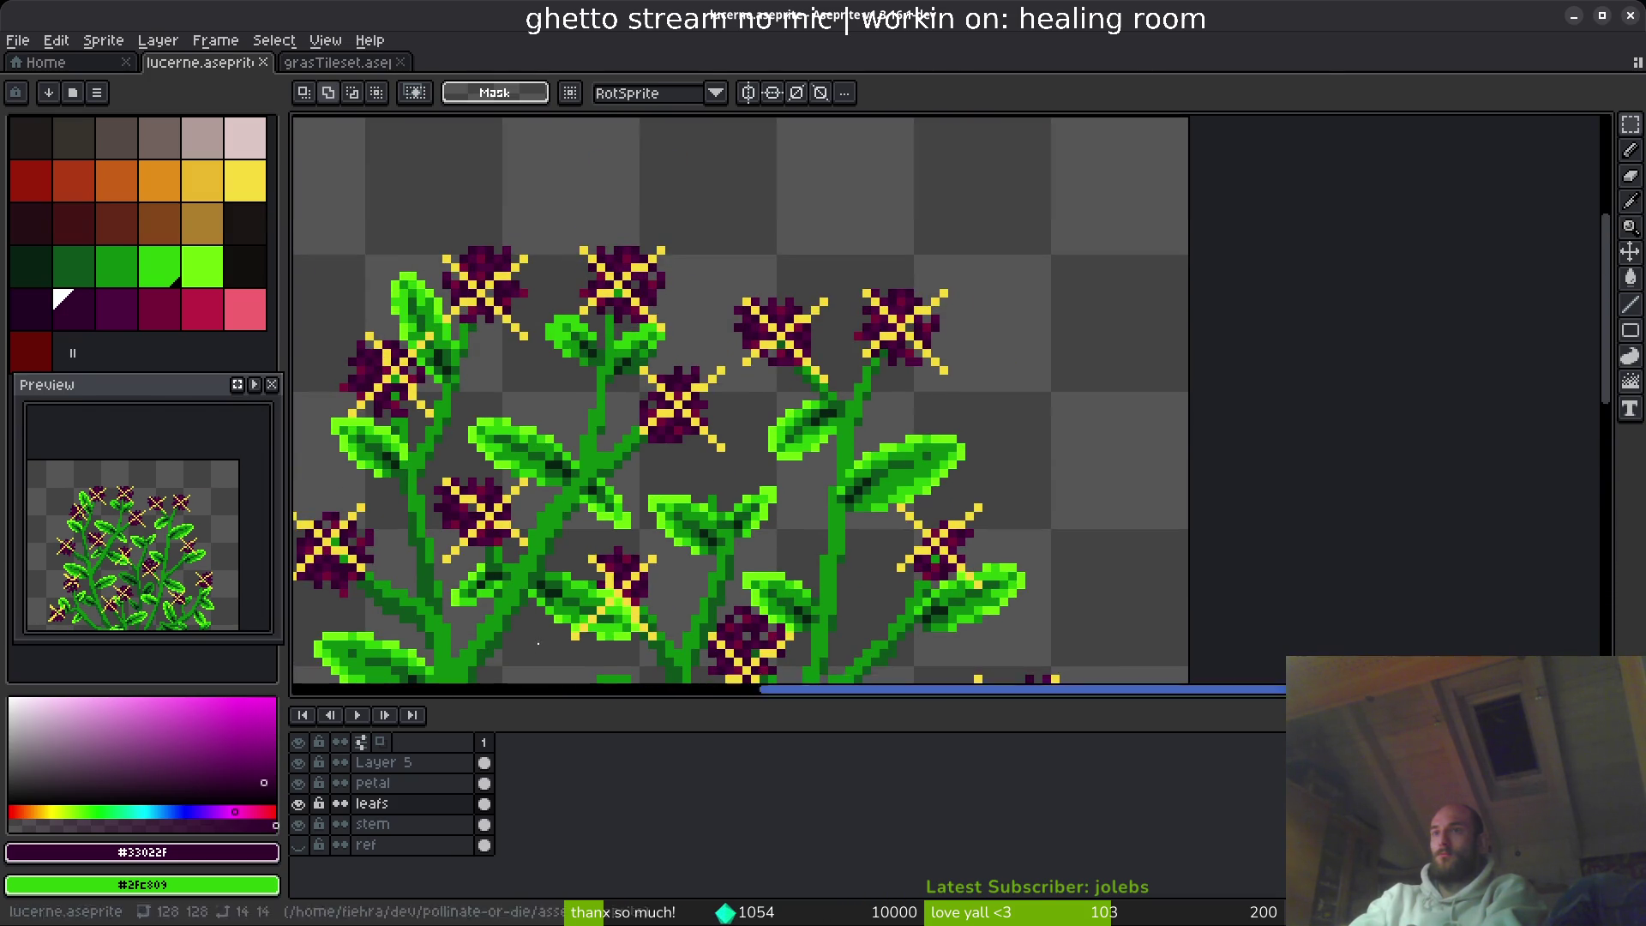
{"action": "scroll", "coordinate": [633, 368], "scroll_direction": "down", "scroll_amount": 3}
{"action": "scroll", "coordinate": [692, 452], "scroll_direction": "up", "scroll_amount": 3}
{"action": "scroll", "coordinate": [777, 412], "scroll_direction": "down", "scroll_amount": 1}
{"action": "scroll", "coordinate": [777, 412], "scroll_direction": "up", "scroll_amount": 2}
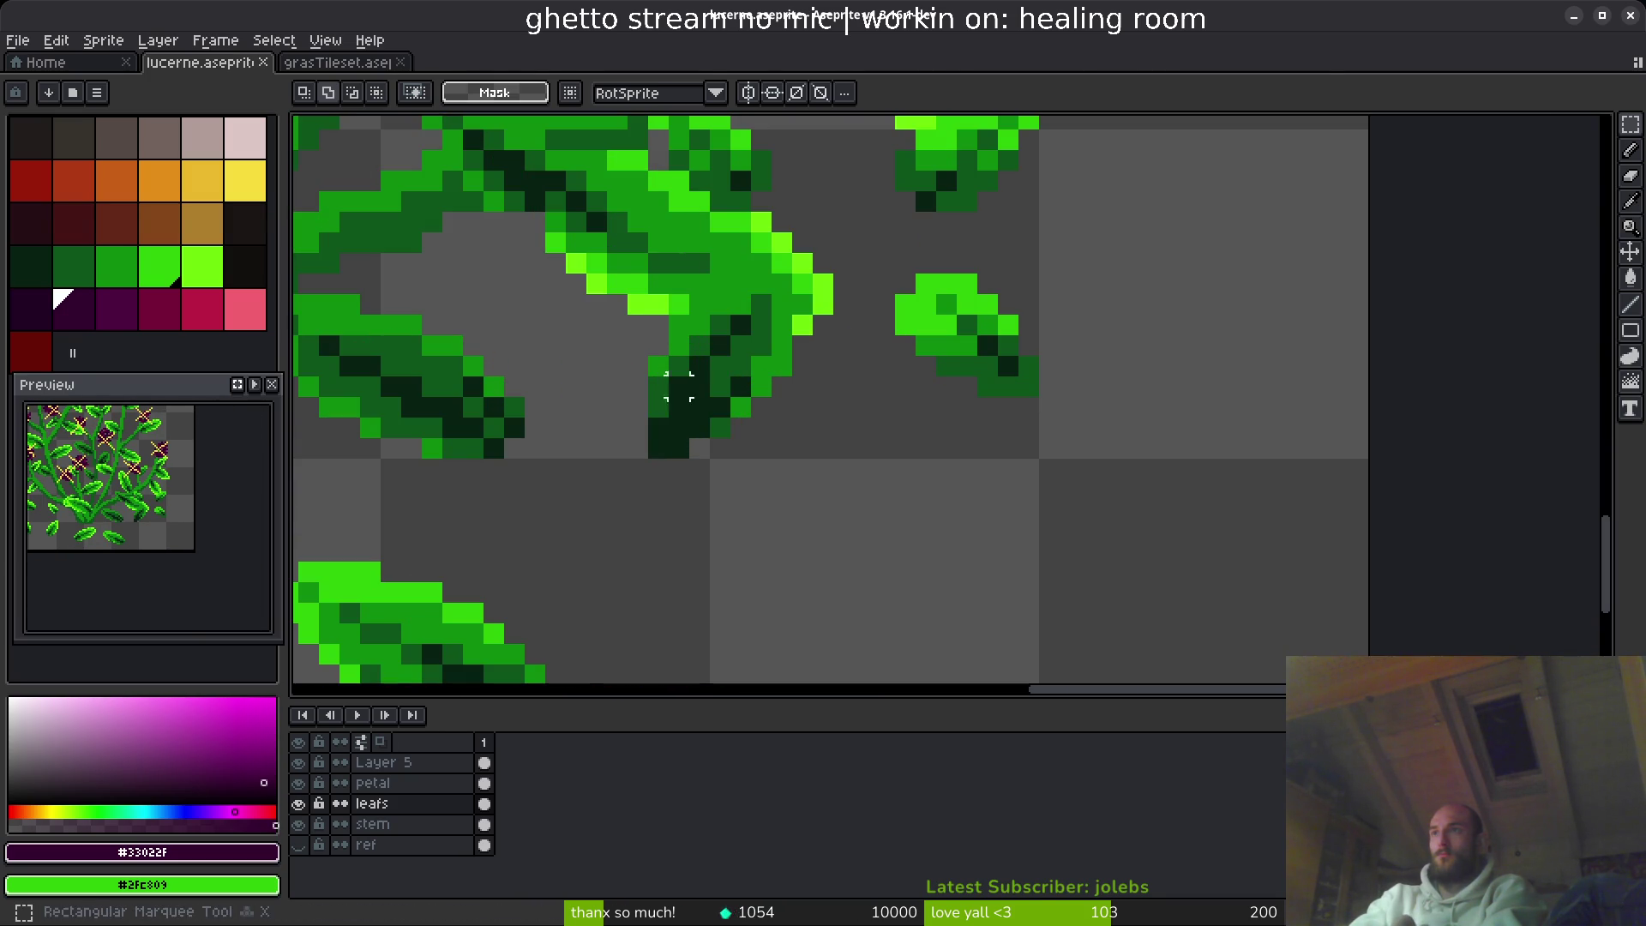
{"action": "left_click_drag", "start_coordinate": [583, 250], "coordinate": [817, 521]}
{"action": "left_click_drag", "start_coordinate": [807, 429], "coordinate": [833, 566]}
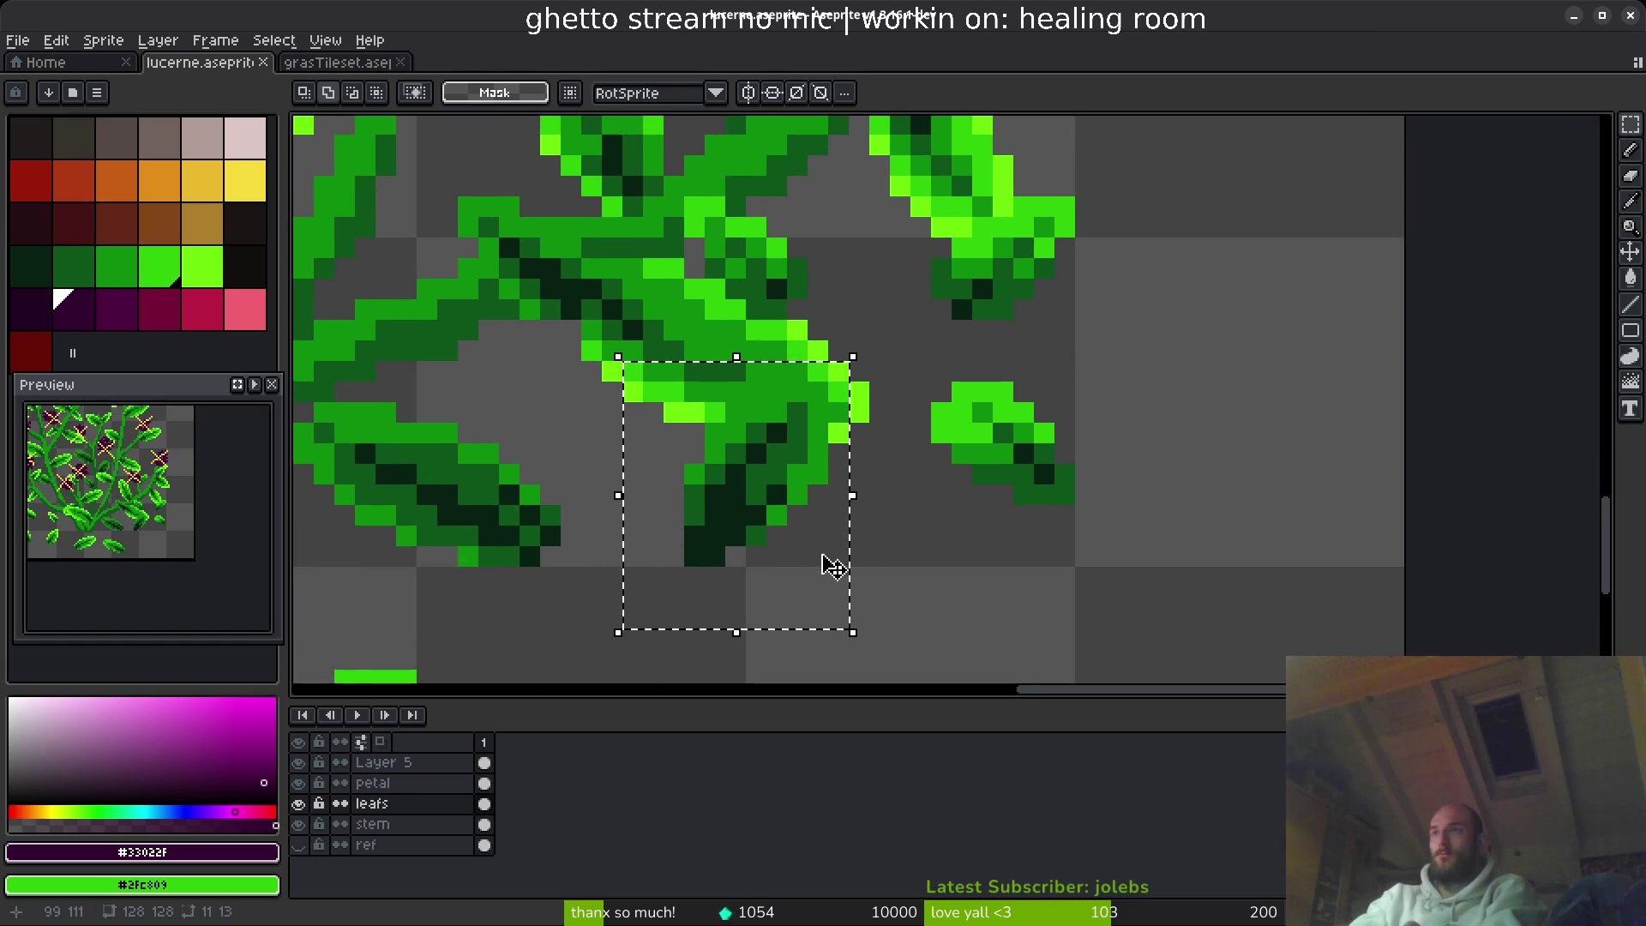
- Check the X guide layer, then return to the leafs layer
{"action": "left_click", "coordinate": [484, 763]}
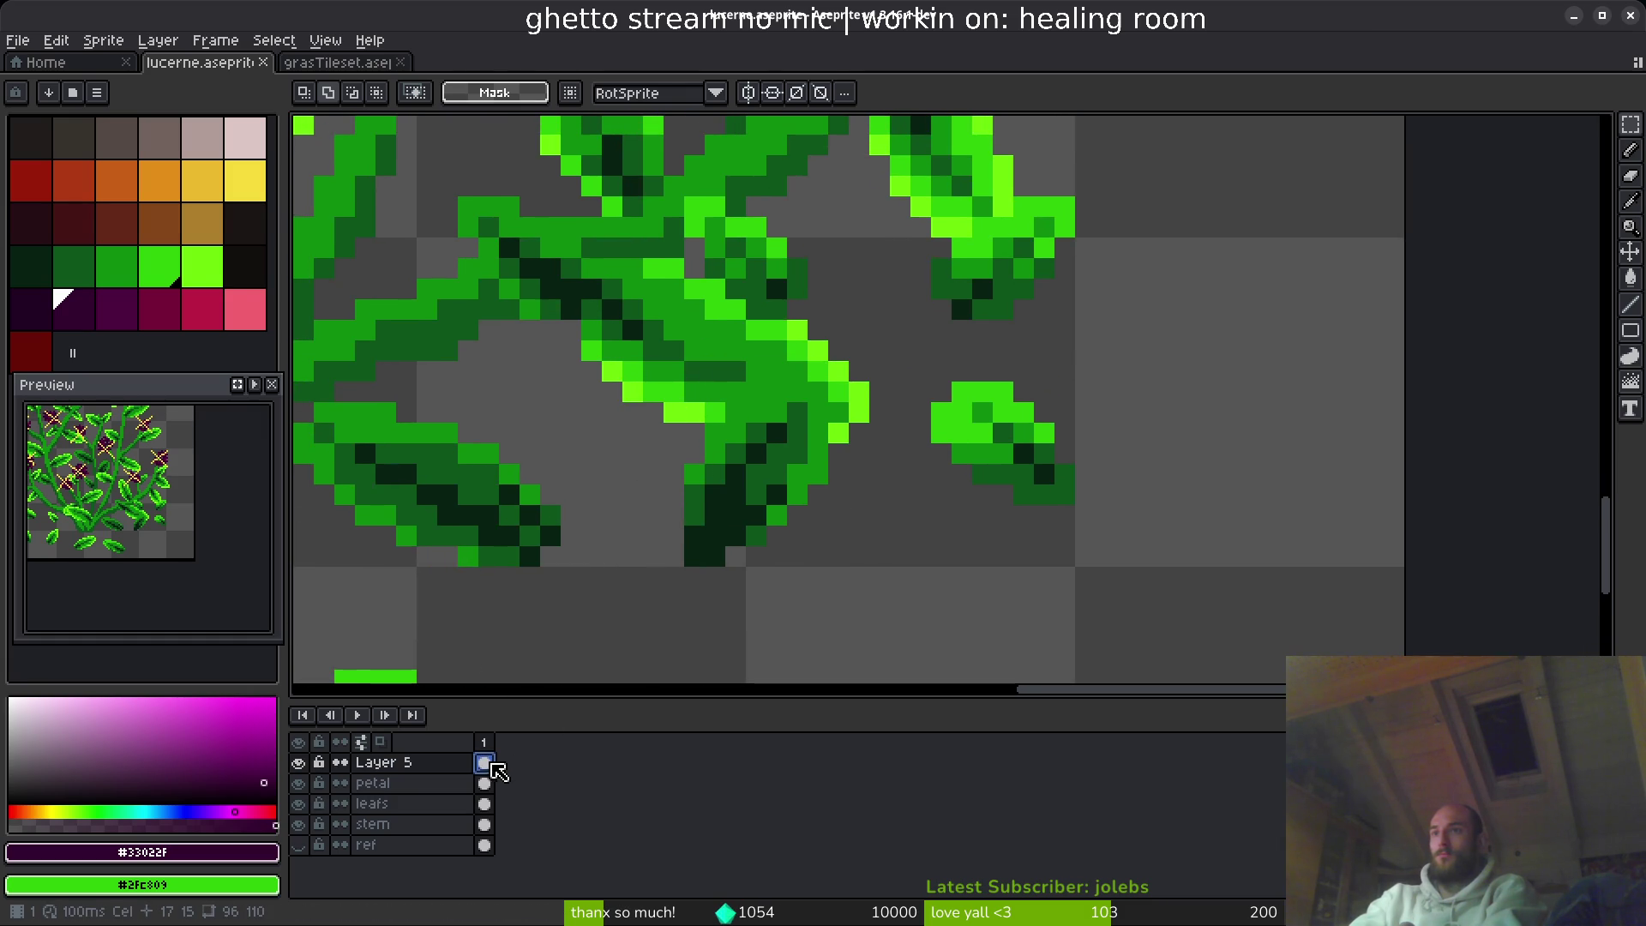
{"action": "mouse_move", "coordinate": [879, 370]}
{"action": "left_mouse_down"}
{"action": "mouse_move", "coordinate": [824, 339]}
{"action": "mouse_move", "coordinate": [1102, 536]}
{"action": "left_mouse_up"}
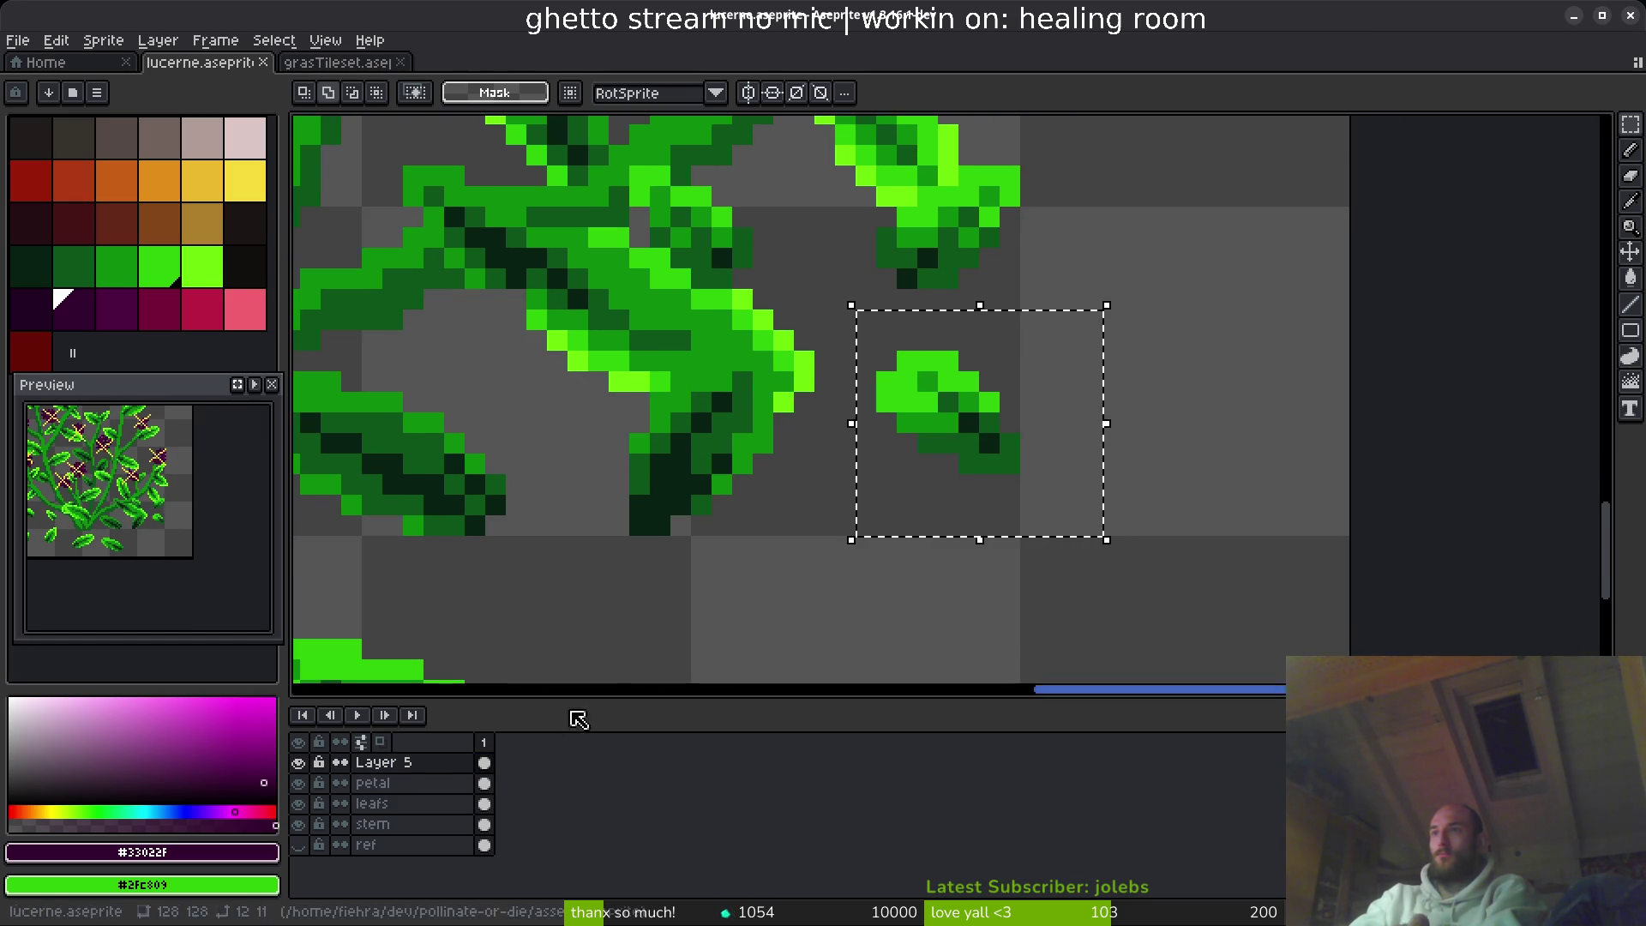
{"action": "left_click", "coordinate": [484, 804]}
{"action": "scroll", "coordinate": [937, 600], "scroll_direction": "down", "scroll_amount": 10}
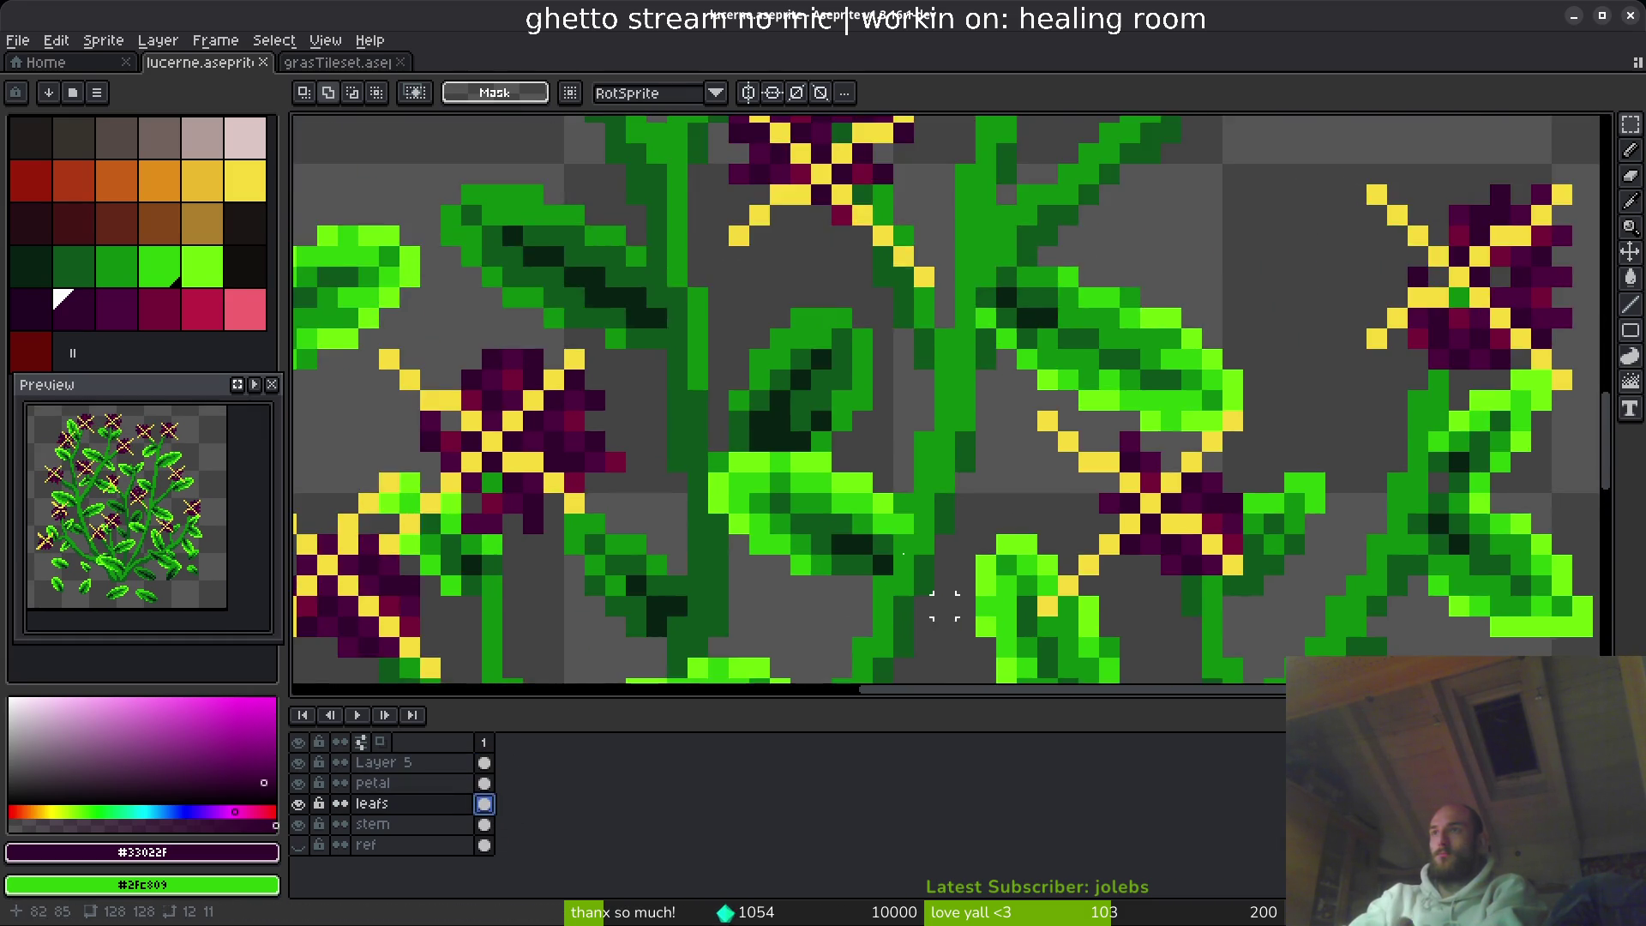
{"action": "scroll", "coordinate": [761, 431], "scroll_direction": "down", "scroll_amount": 3}
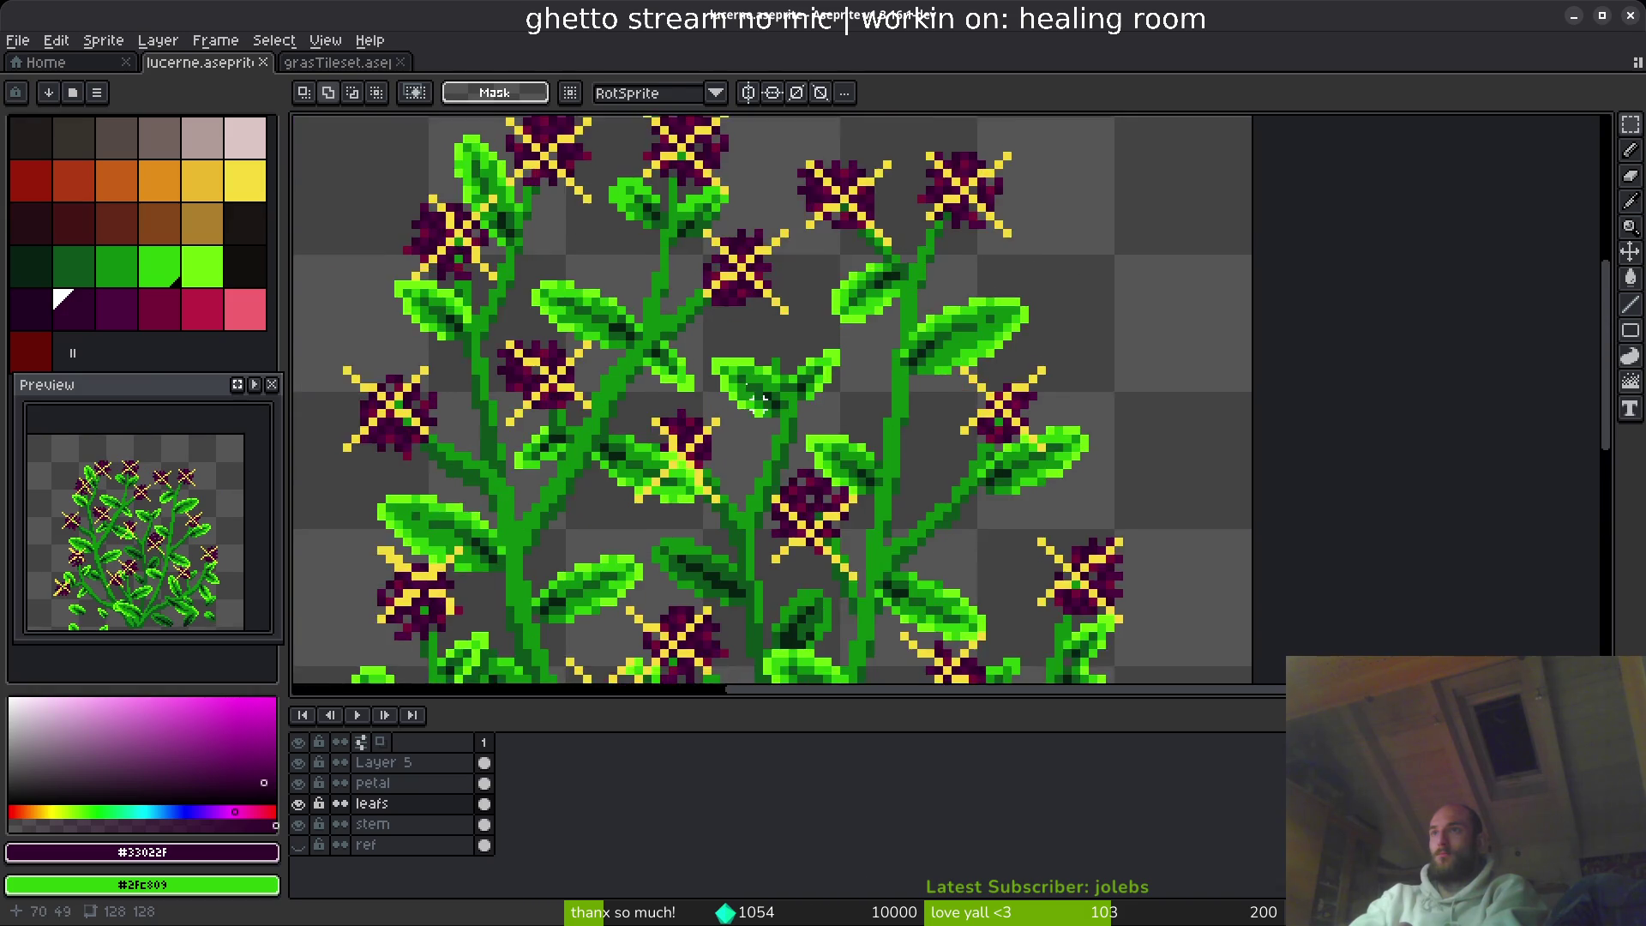
{"action": "scroll", "coordinate": [743, 391], "scroll_direction": "up", "scroll_amount": 3}
- Cut the small leaf and paste it beside the central stem
{"action": "mouse_move", "coordinate": [623, 295]}
{"action": "left_mouse_down"}
{"action": "mouse_move", "coordinate": [852, 541]}
{"action": "mouse_move", "coordinate": [858, 570]}
{"action": "left_mouse_up"}
{"action": "key", "text": "ctrl+x"}
{"action": "key", "text": "ctrl+v"}
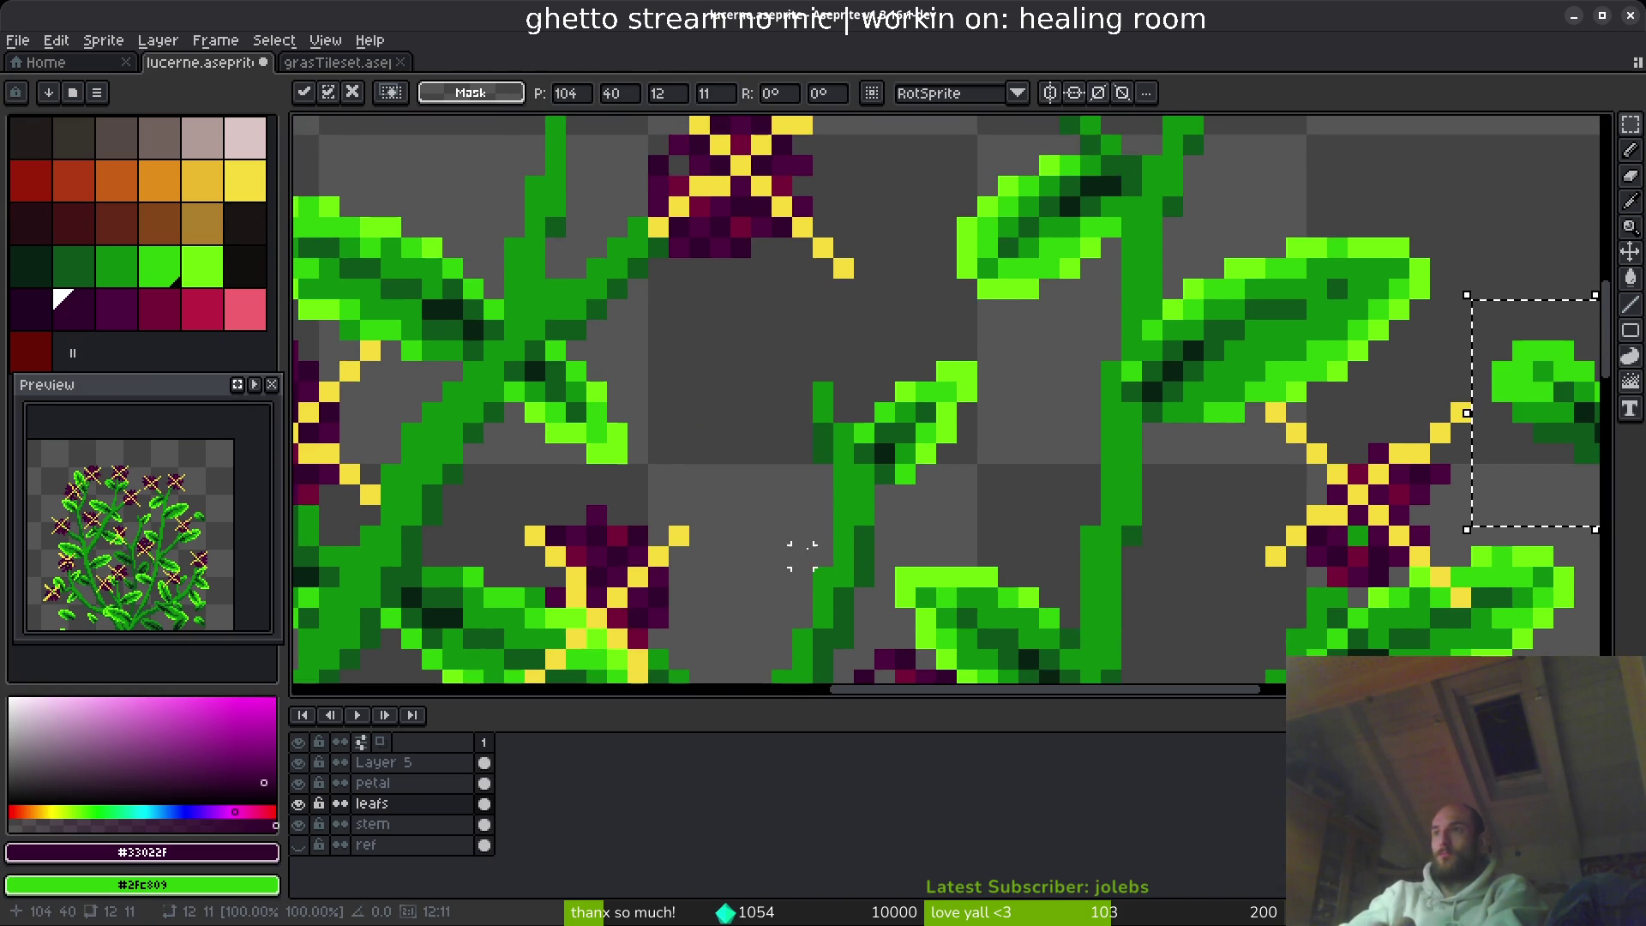
{"action": "mouse_move", "coordinate": [1549, 395]}
{"action": "left_mouse_down"}
{"action": "mouse_move", "coordinate": [1147, 447]}
{"action": "mouse_move", "coordinate": [719, 462]}
{"action": "mouse_move", "coordinate": [761, 487]}
{"action": "mouse_move", "coordinate": [737, 484]}
{"action": "mouse_move", "coordinate": [748, 440]}
{"action": "mouse_move", "coordinate": [743, 467]}
{"action": "left_mouse_up"}
{"action": "key", "text": "Return"}
{"action": "scroll", "coordinate": [738, 483], "scroll_direction": "down", "scroll_amount": 3}
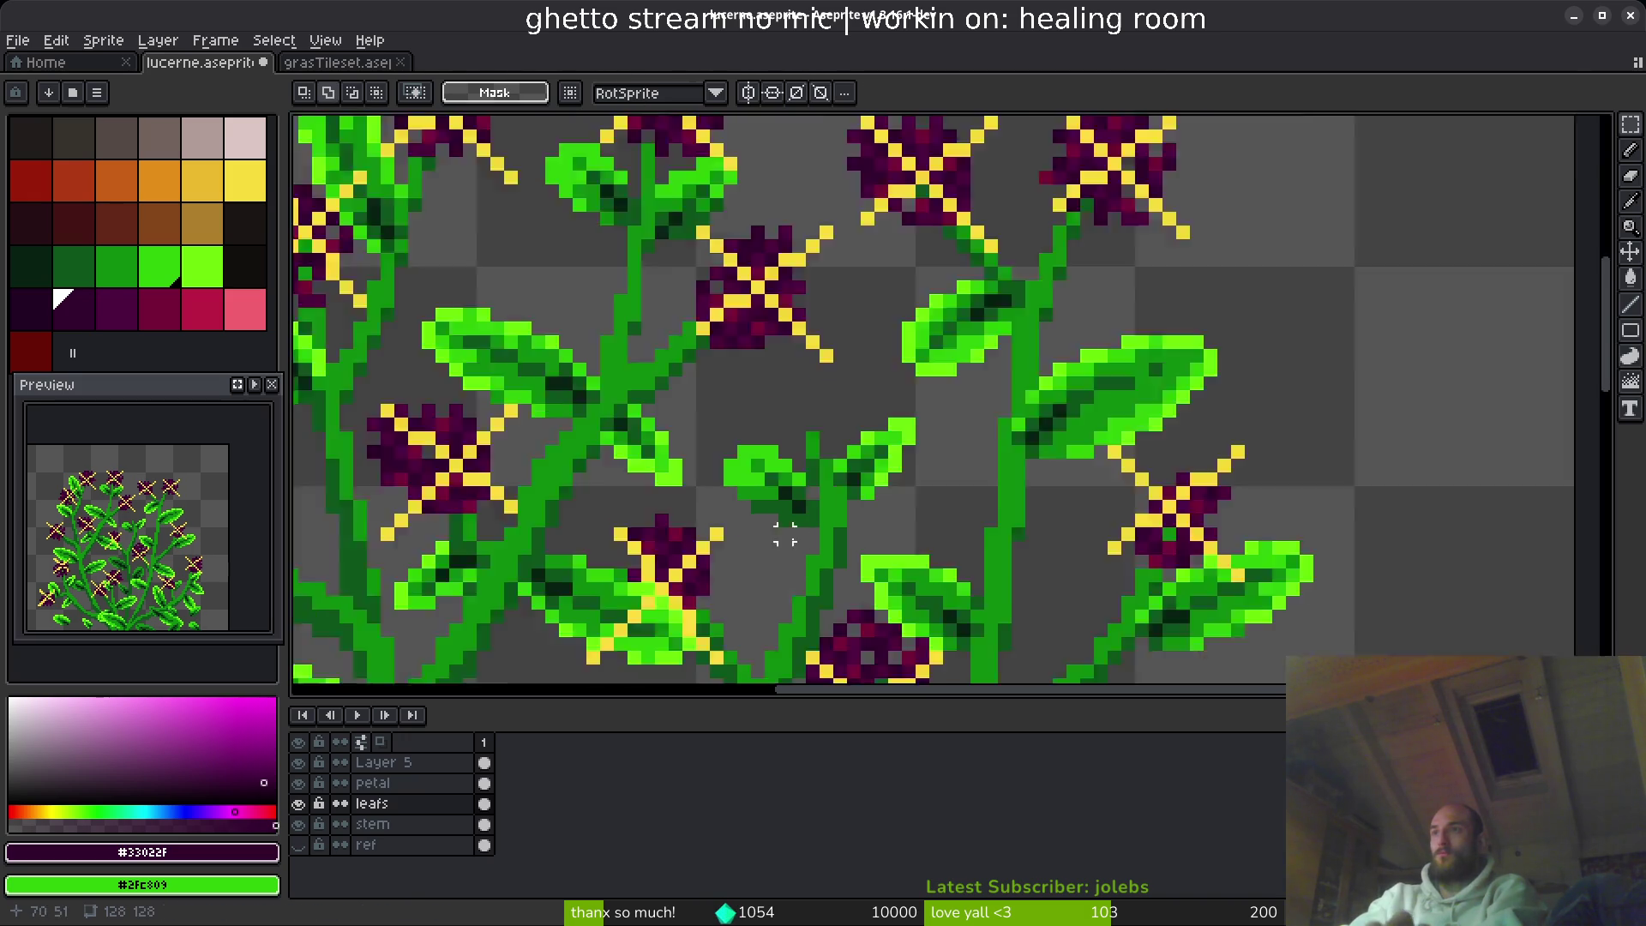
{"action": "scroll", "coordinate": [807, 489], "scroll_direction": "up", "scroll_amount": 8}
- Retouch the leaf's pixels in mid and dark green and save lucerne.aseprite
{"action": "key", "text": "b"}
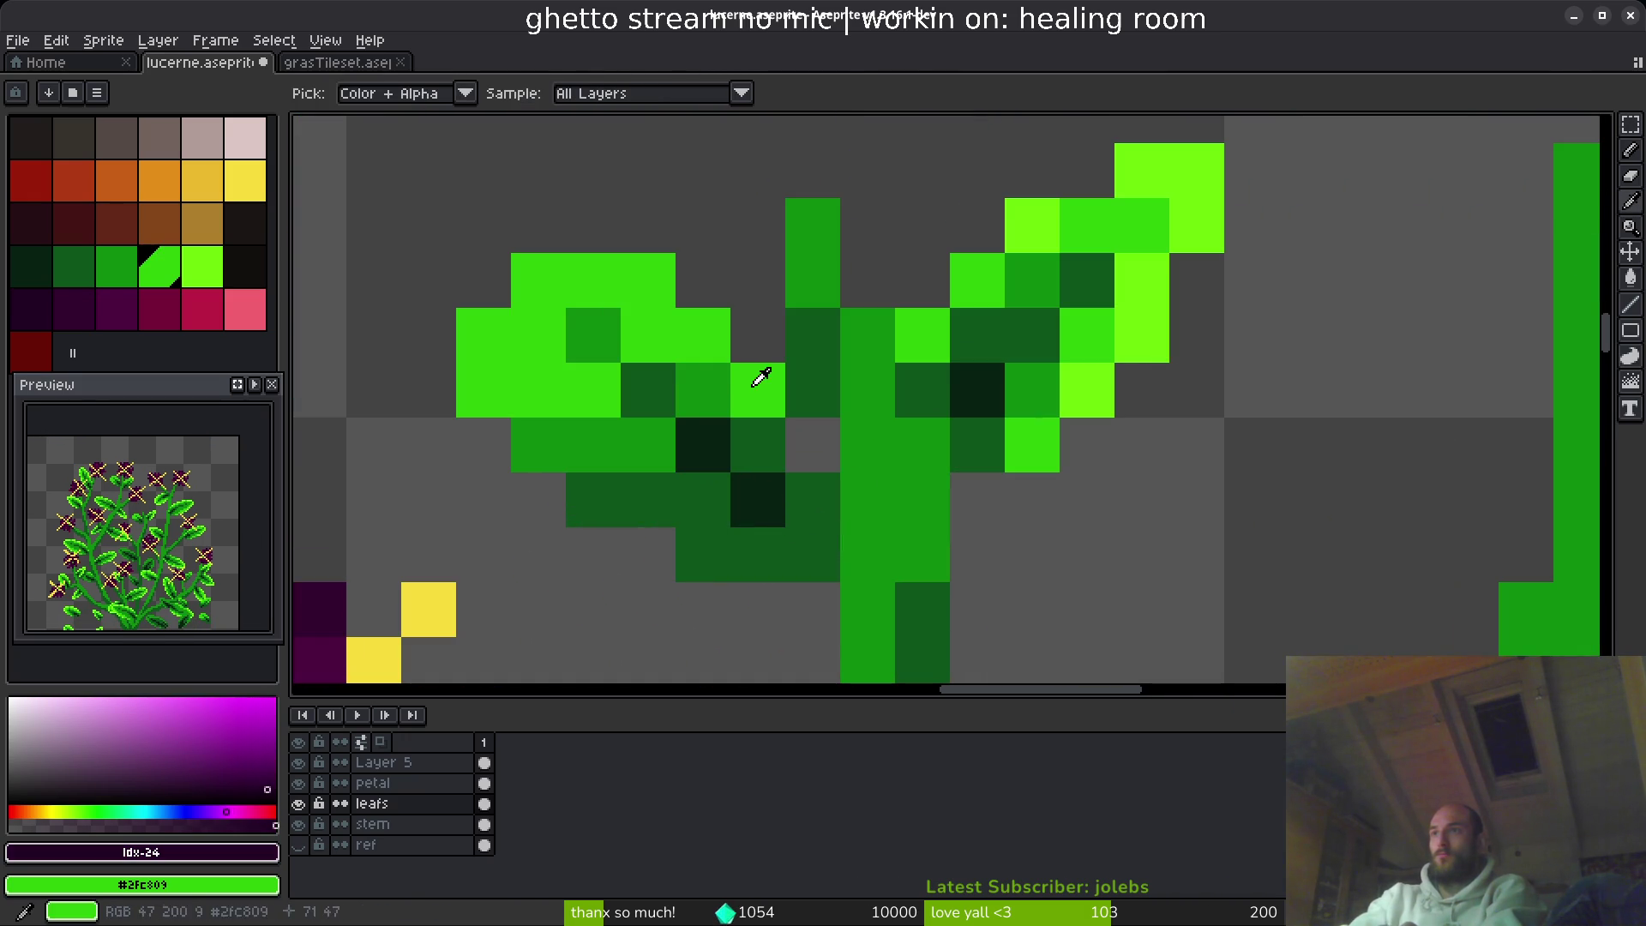
{"action": "left_click", "coordinate": [729, 386], "text": "alt"}
{"action": "left_click_drag", "start_coordinate": [758, 445], "coordinate": [704, 500]}
{"action": "left_click", "coordinate": [787, 557]}
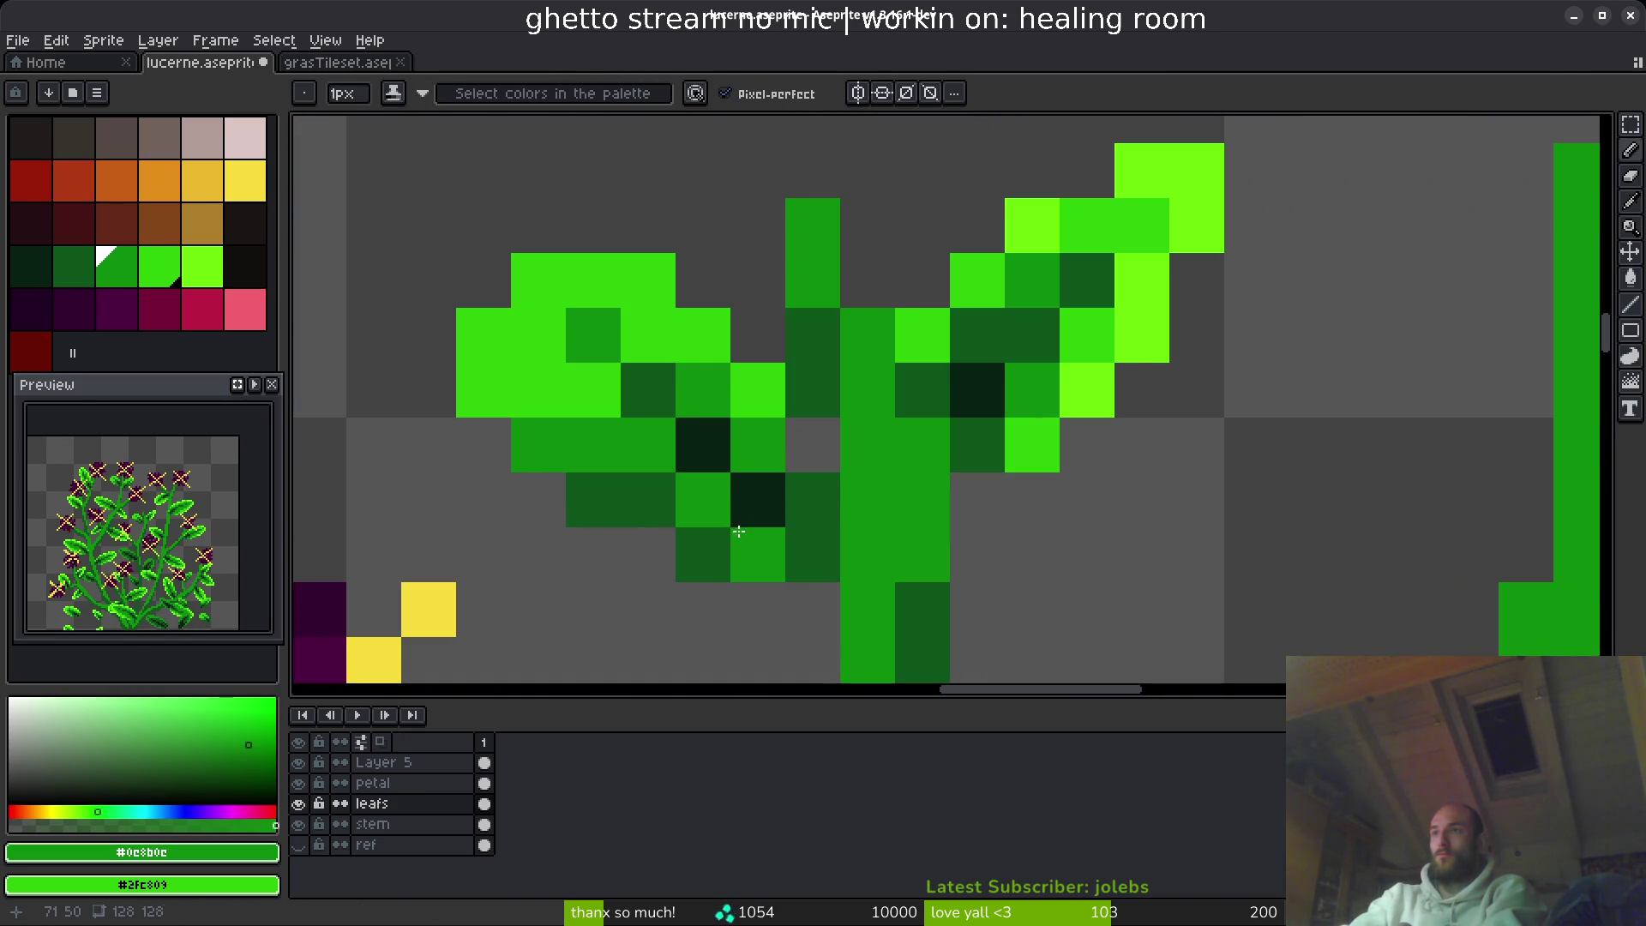
{"action": "left_click", "coordinate": [760, 545], "text": "alt"}
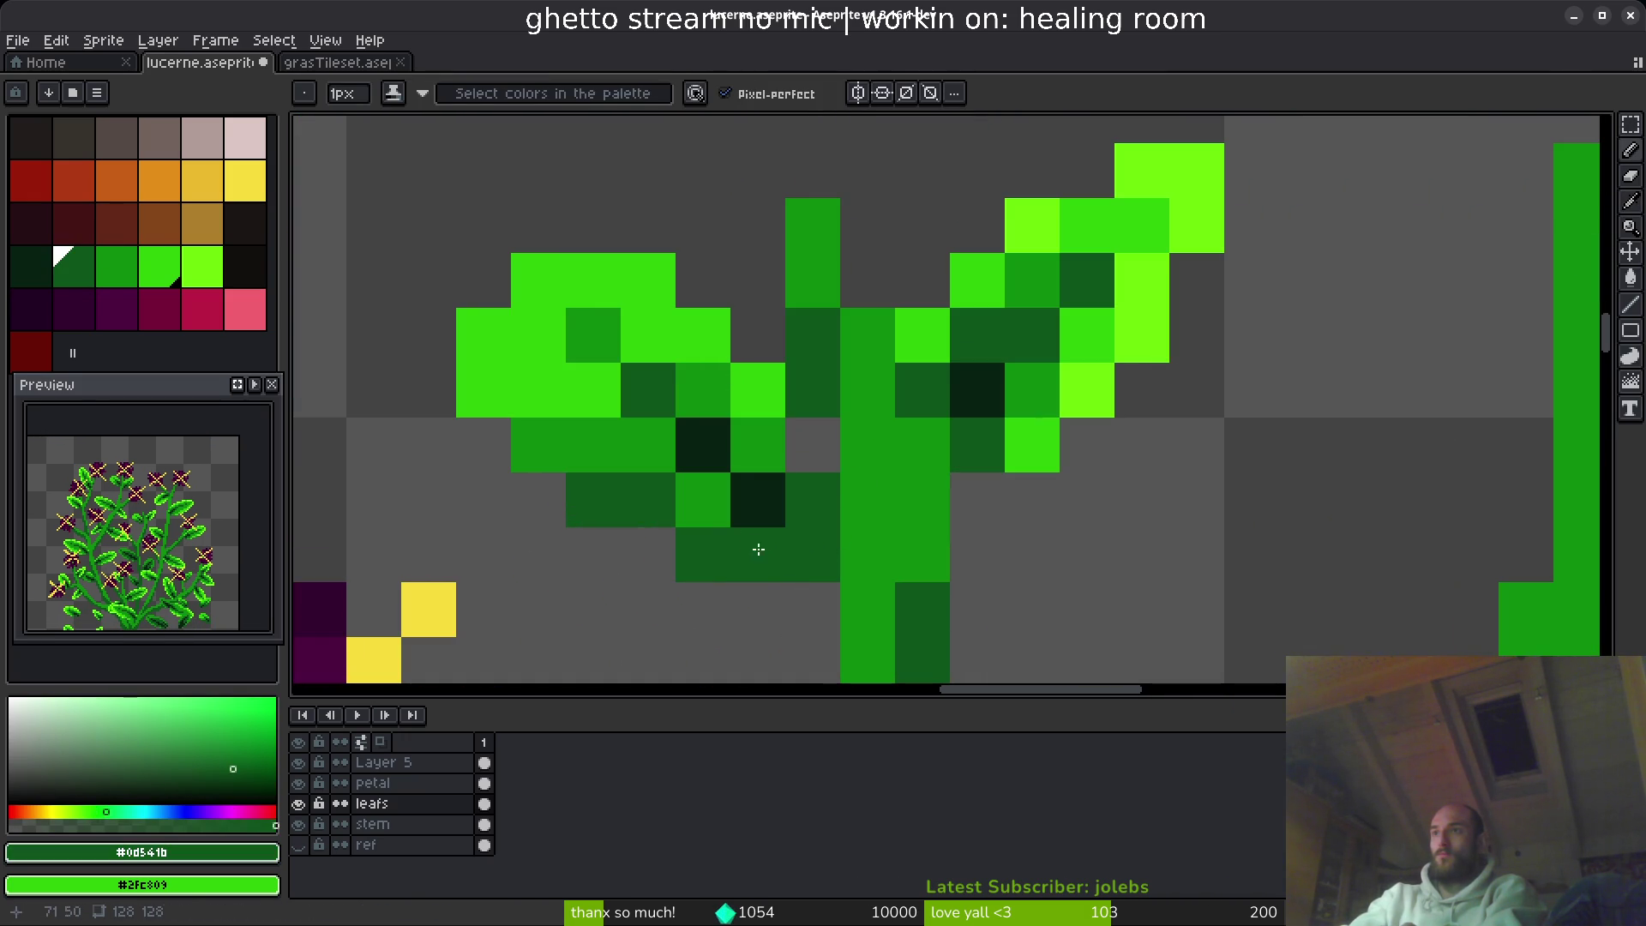
{"action": "left_click", "coordinate": [660, 442], "text": "alt"}
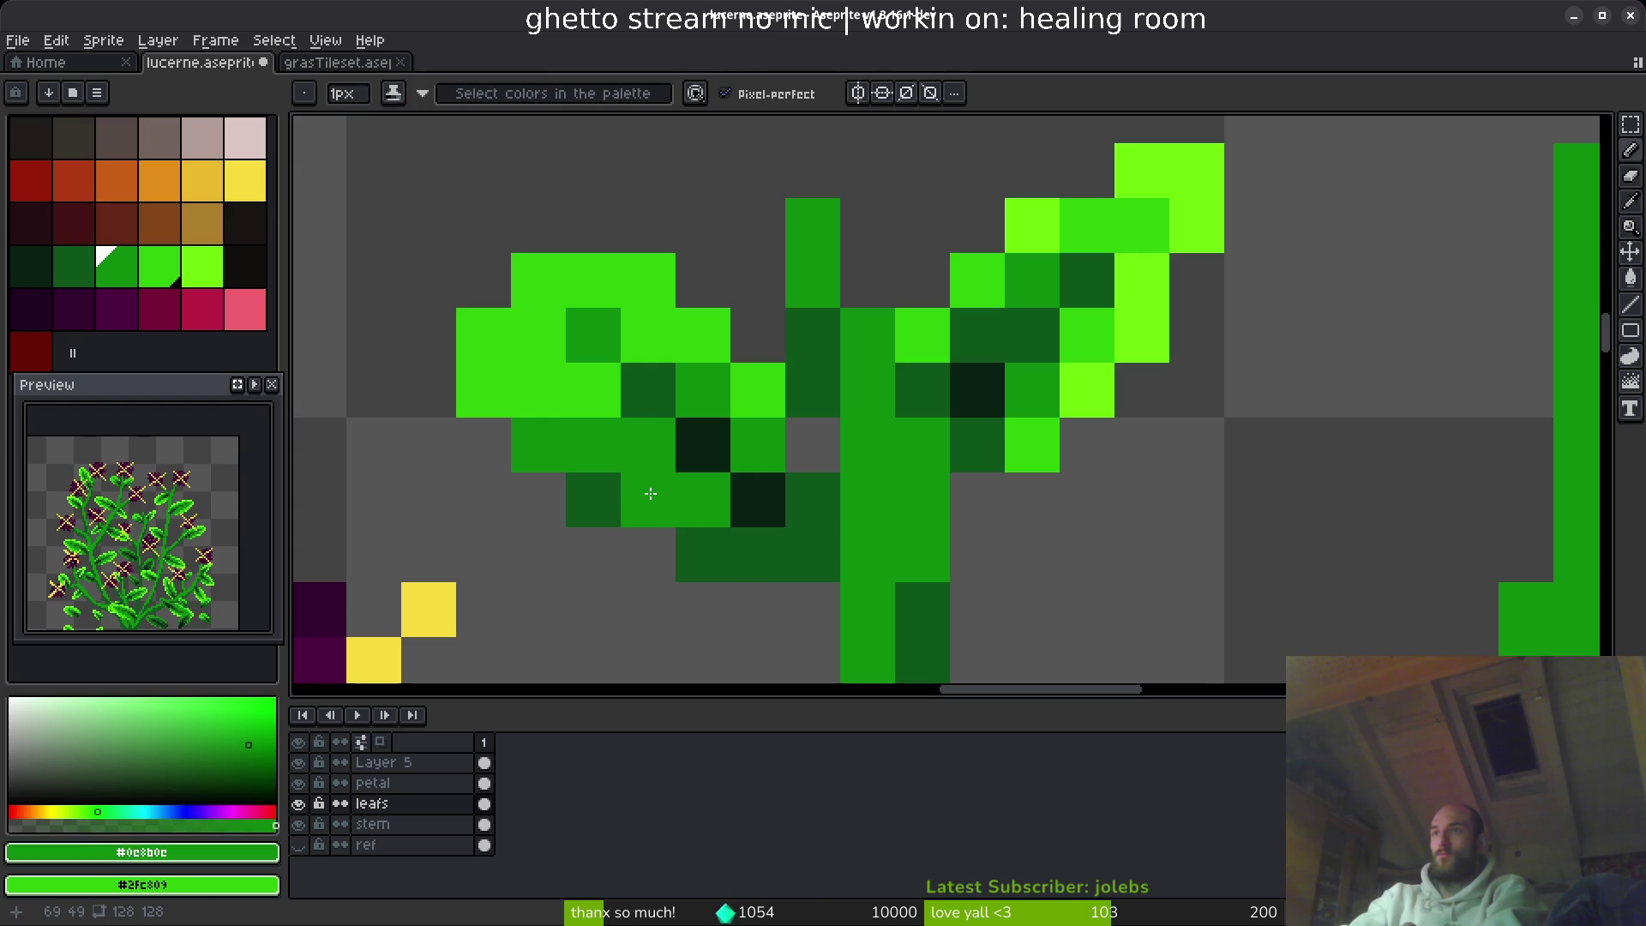
{"action": "scroll", "coordinate": [859, 644], "scroll_direction": "down", "scroll_amount": 5}
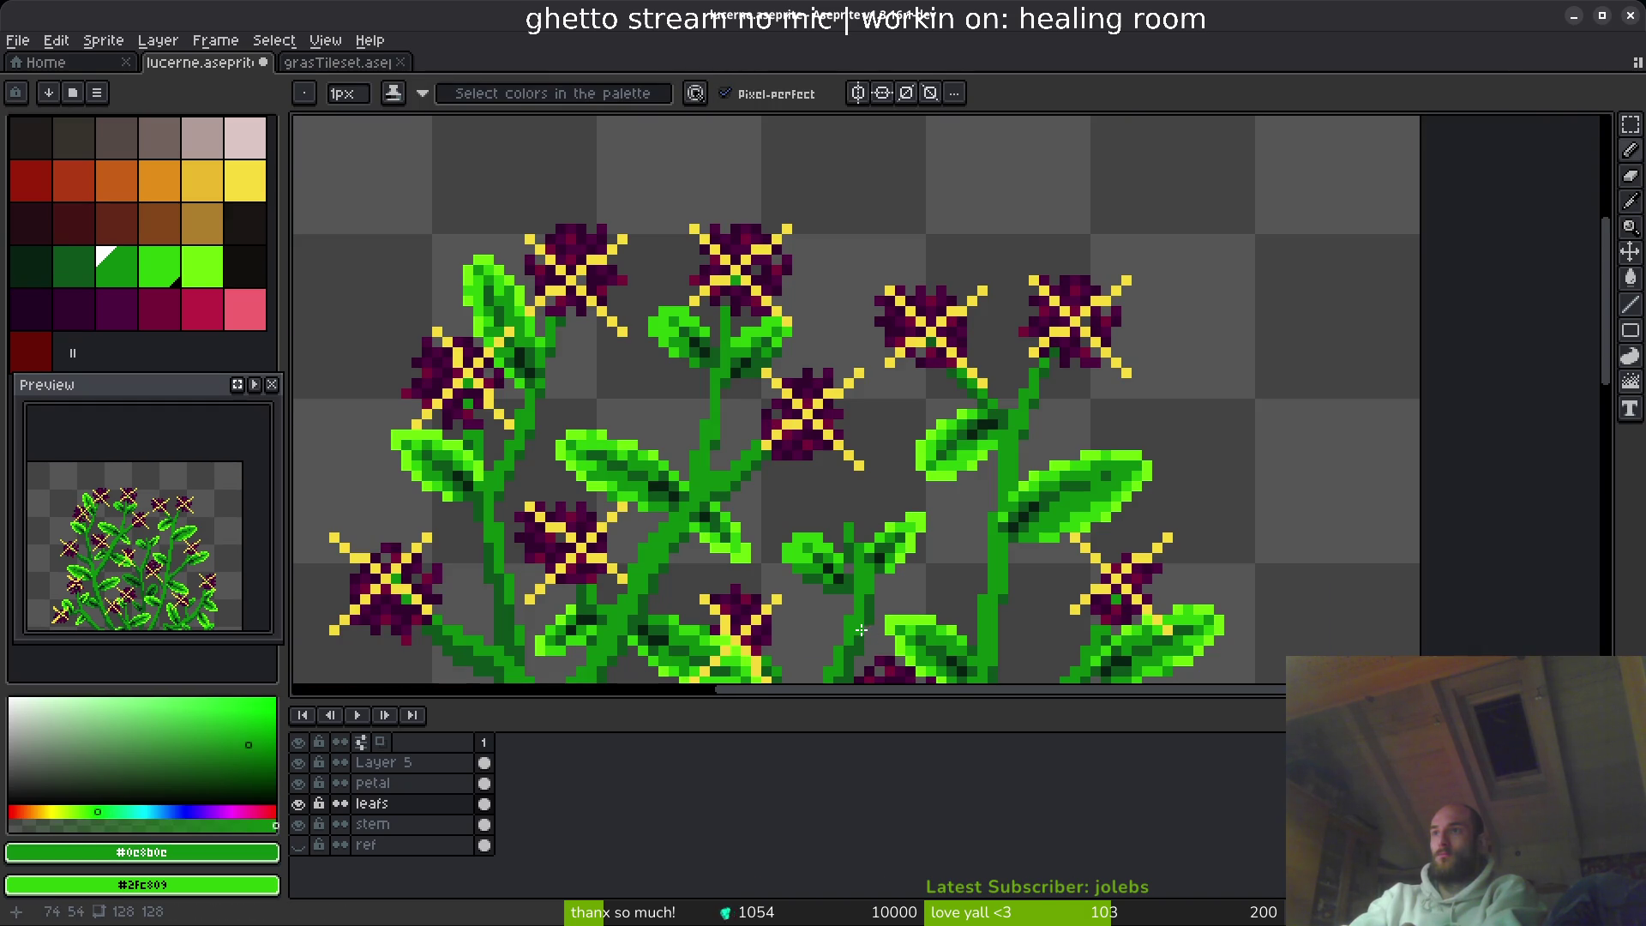
{"action": "scroll", "coordinate": [861, 630], "scroll_direction": "up", "scroll_amount": 5}
{"action": "key", "text": "ctrl+s"}
{"action": "scroll", "coordinate": [888, 514], "scroll_direction": "down", "scroll_amount": 5}
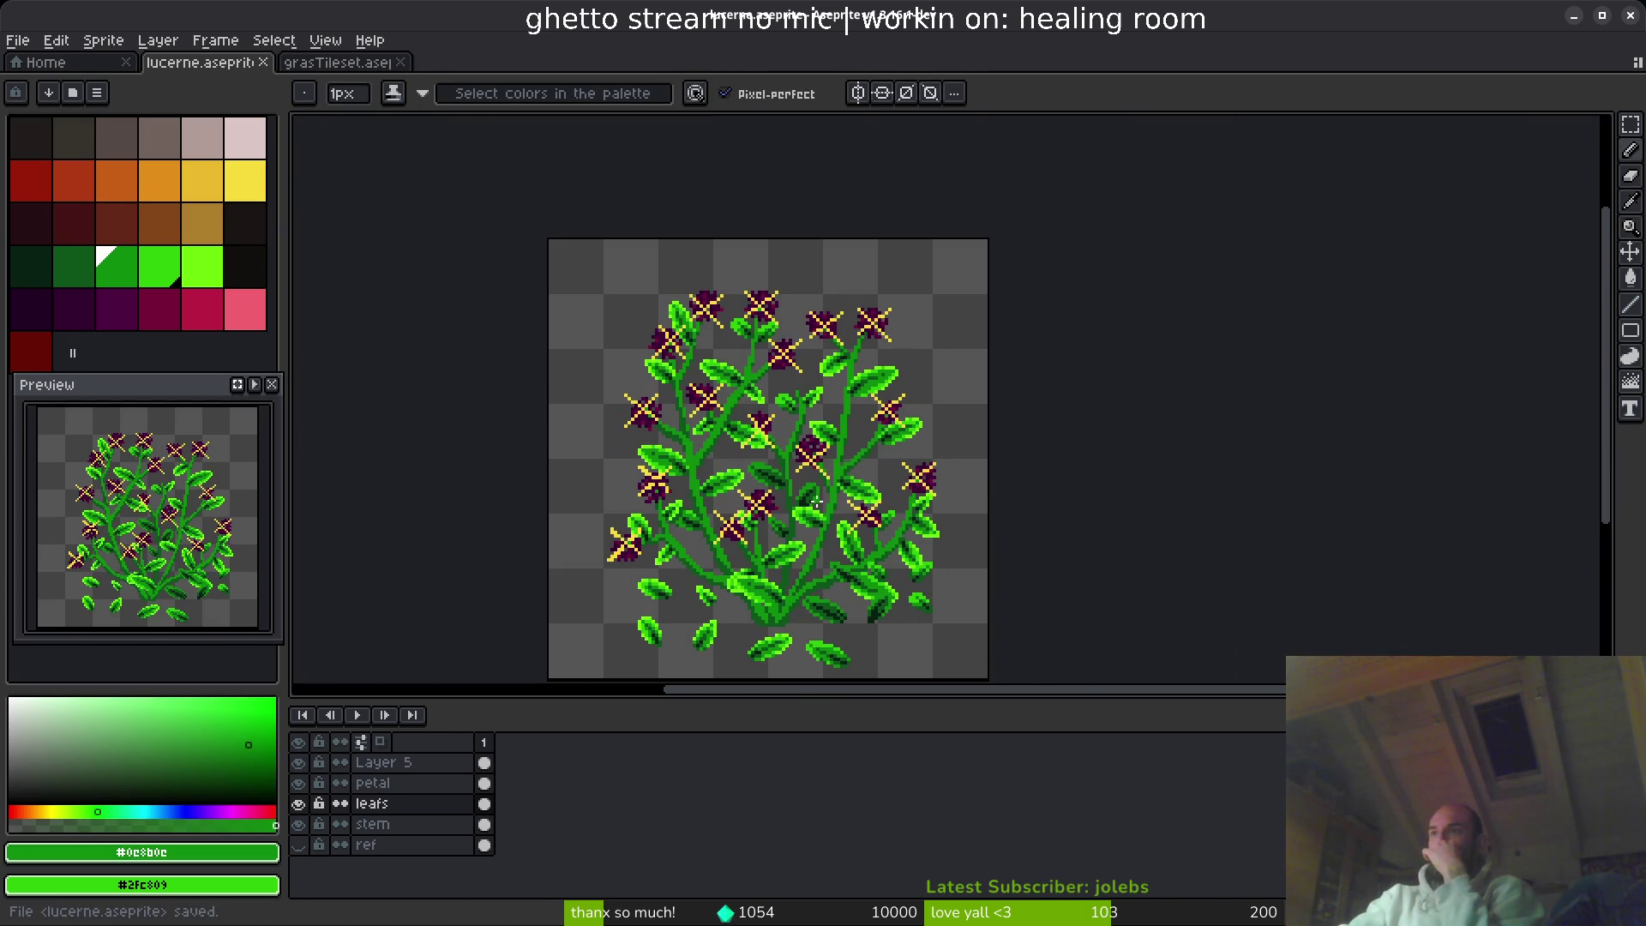
{"action": "scroll", "coordinate": [861, 496], "scroll_direction": "up", "scroll_amount": 1}
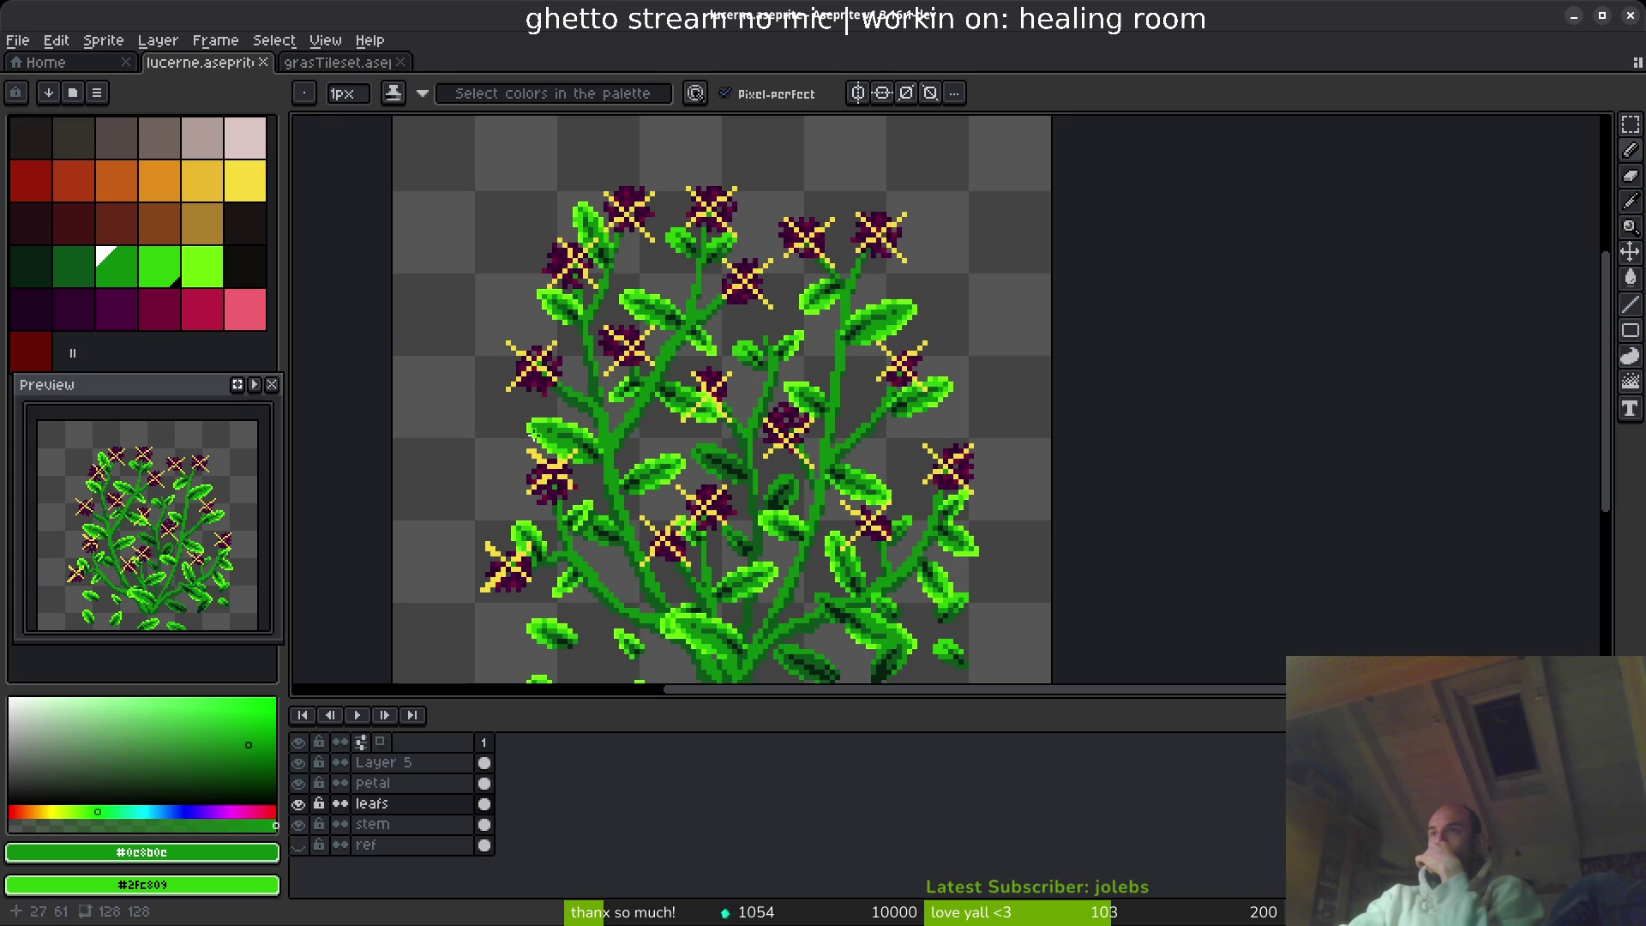
- Hide the yellow X guide layer, save, and generate the sprite sheet
{"action": "mouse_move", "coordinate": [783, 548]}
{"action": "left_mouse_down"}
{"action": "mouse_move", "coordinate": [758, 514]}
{"action": "mouse_move", "coordinate": [776, 471]}
{"action": "mouse_move", "coordinate": [742, 445]}
{"action": "left_mouse_up"}
{"action": "left_click", "coordinate": [298, 762]}
{"action": "key", "text": "ctrl+s"}
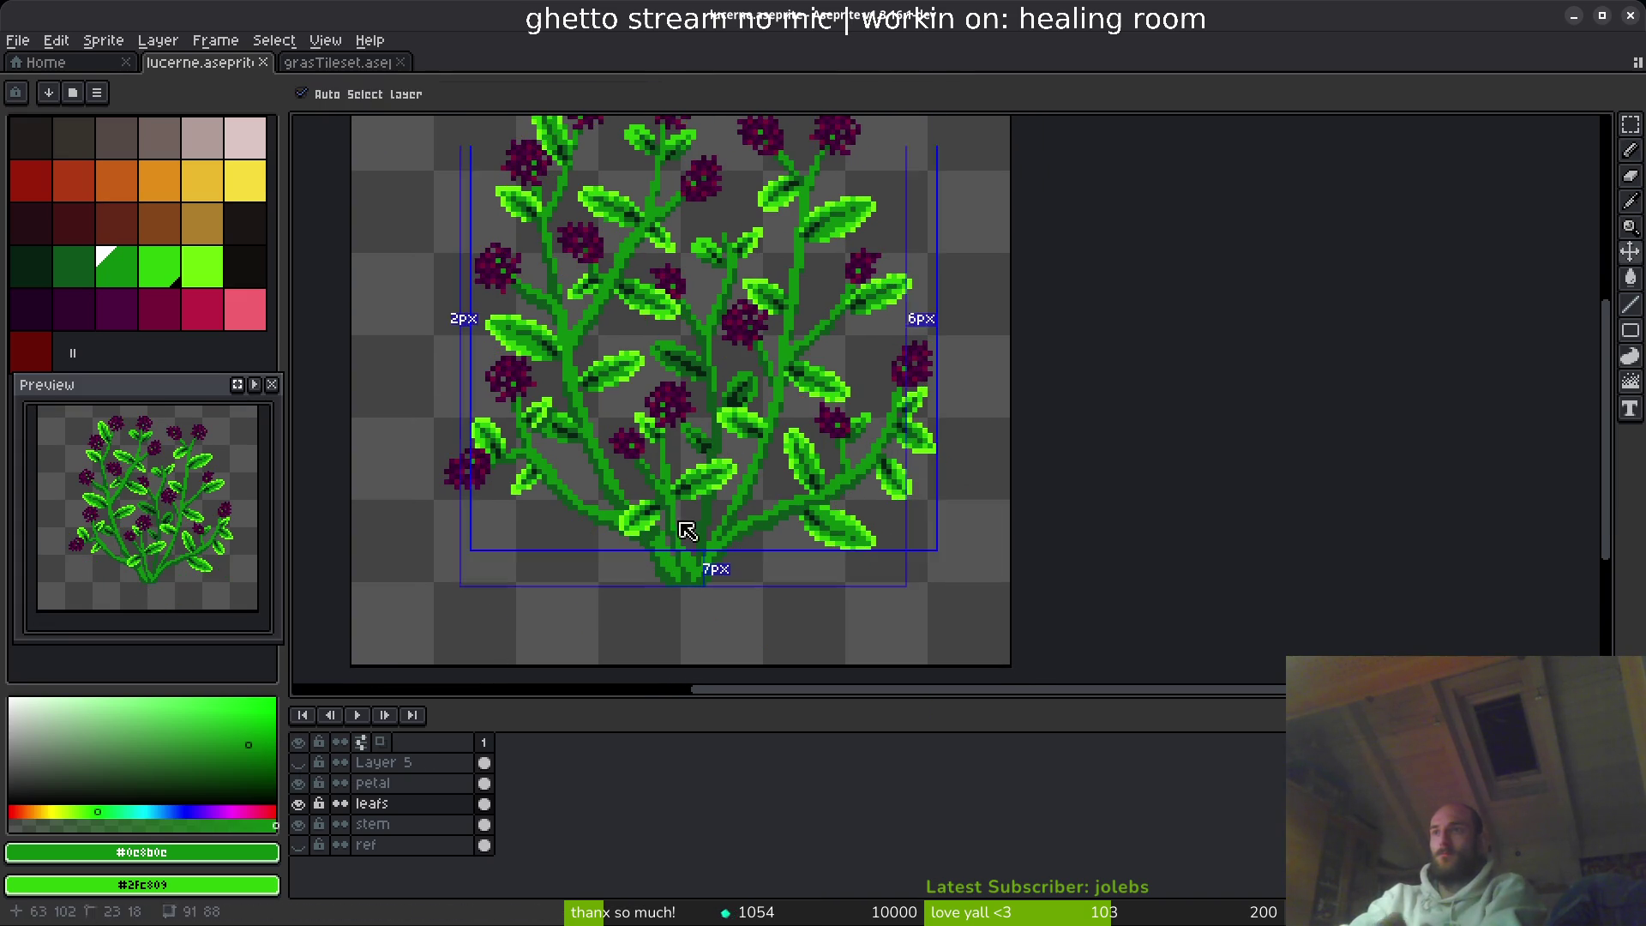
{"action": "left_click_drag", "start_coordinate": [722, 362], "coordinate": [734, 466]}
{"action": "key", "text": "ctrl+e"}
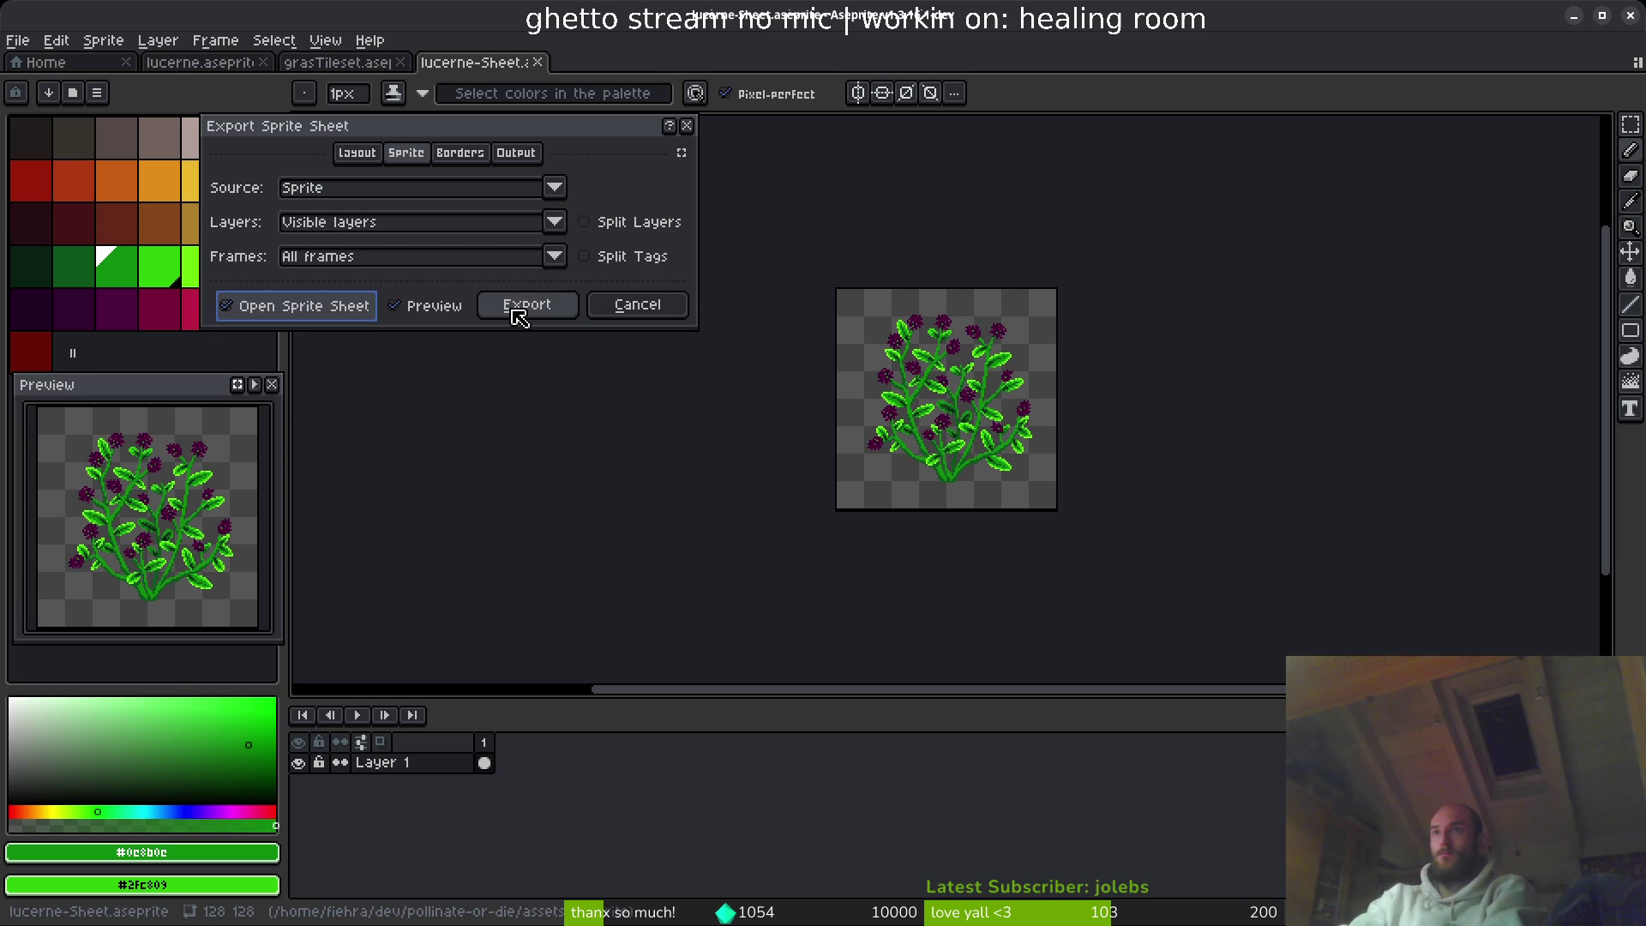
{"action": "left_click", "coordinate": [517, 317]}
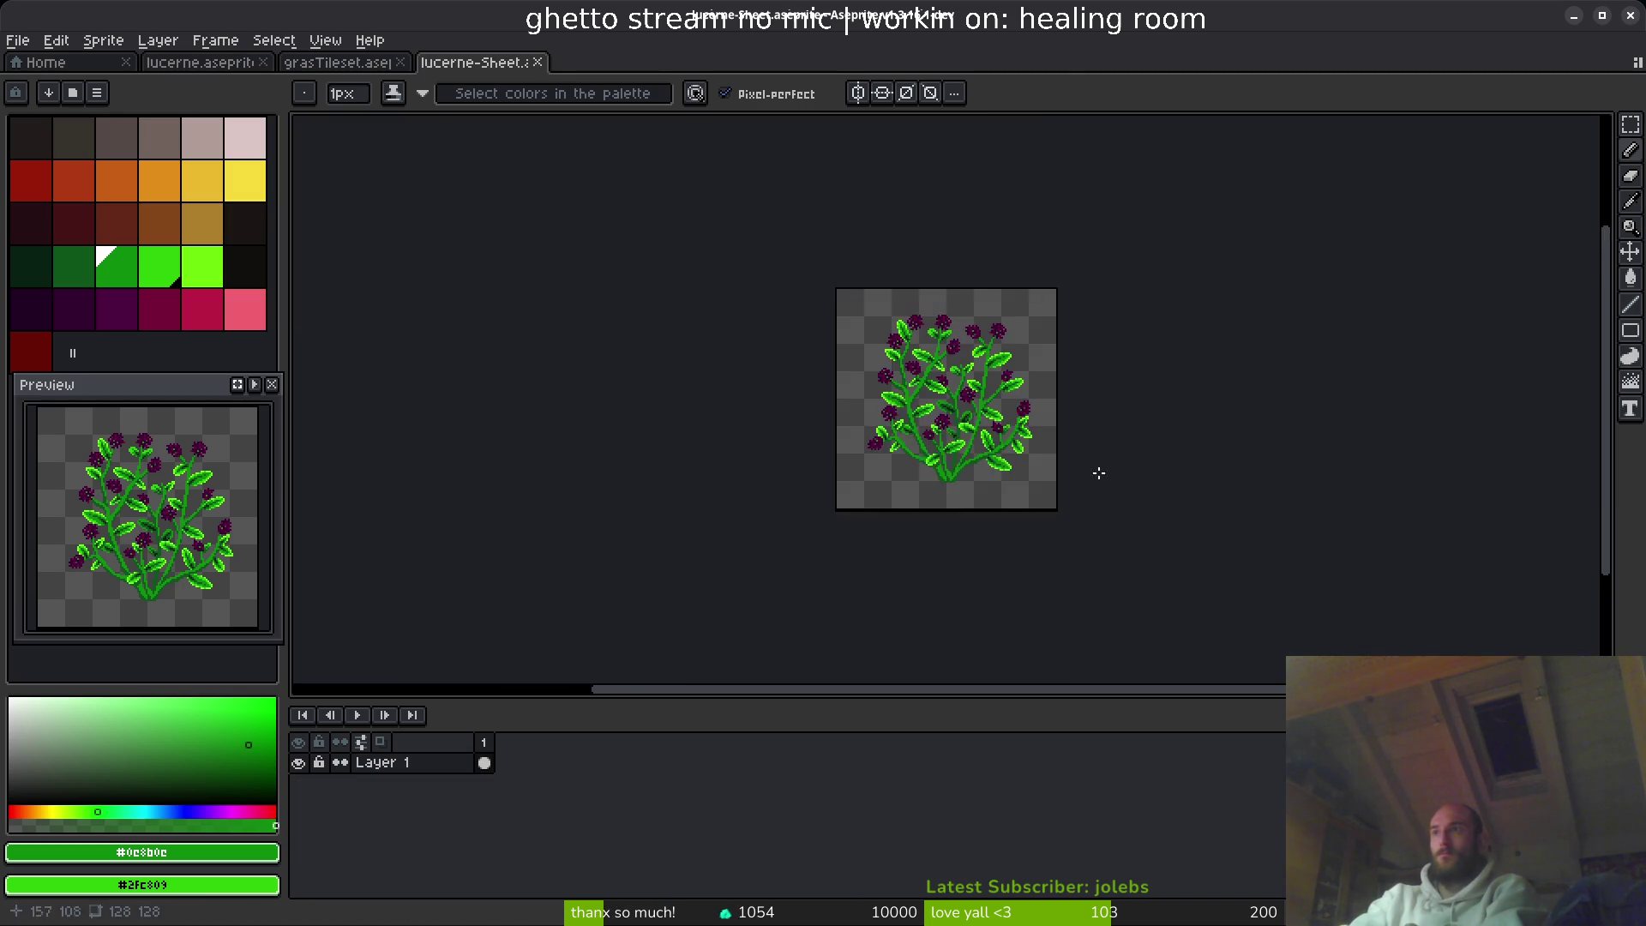
{"action": "scroll", "coordinate": [797, 463], "scroll_direction": "up", "scroll_amount": 3}
- Export the sheet as lucerne-Sheet.png into art/objects, then switch to the Godot editor
{"action": "key", "text": "ctrl+alt+shift+s"}
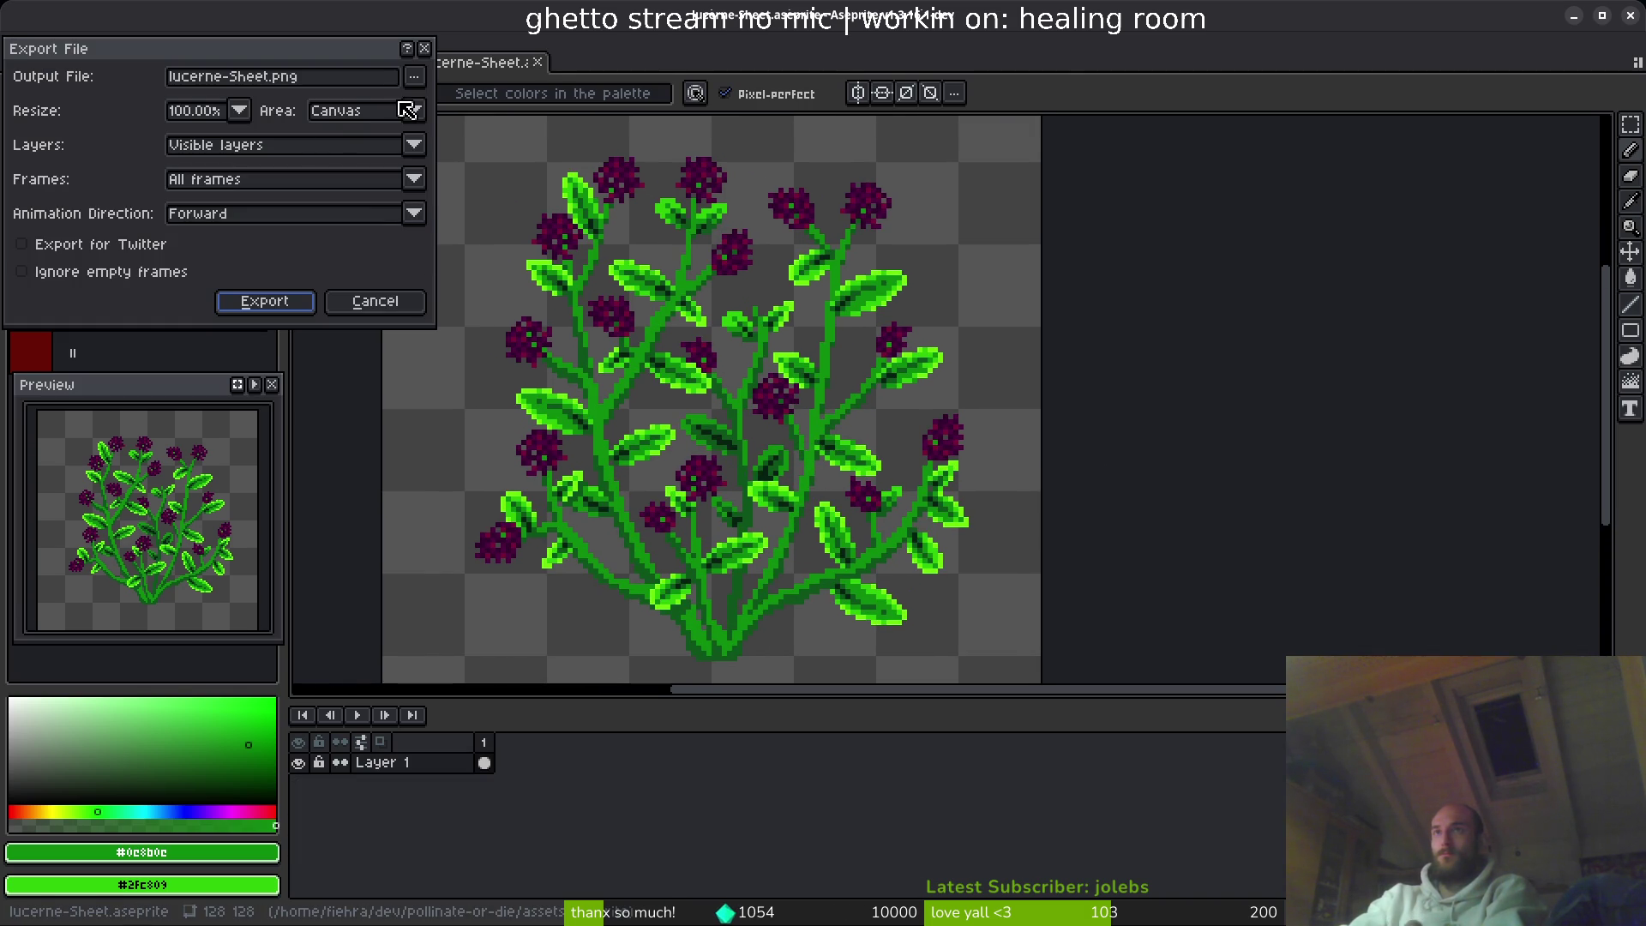
{"action": "left_click", "coordinate": [415, 79]}
{"action": "left_click", "coordinate": [439, 101]}
{"action": "left_click", "coordinate": [83, 77]}
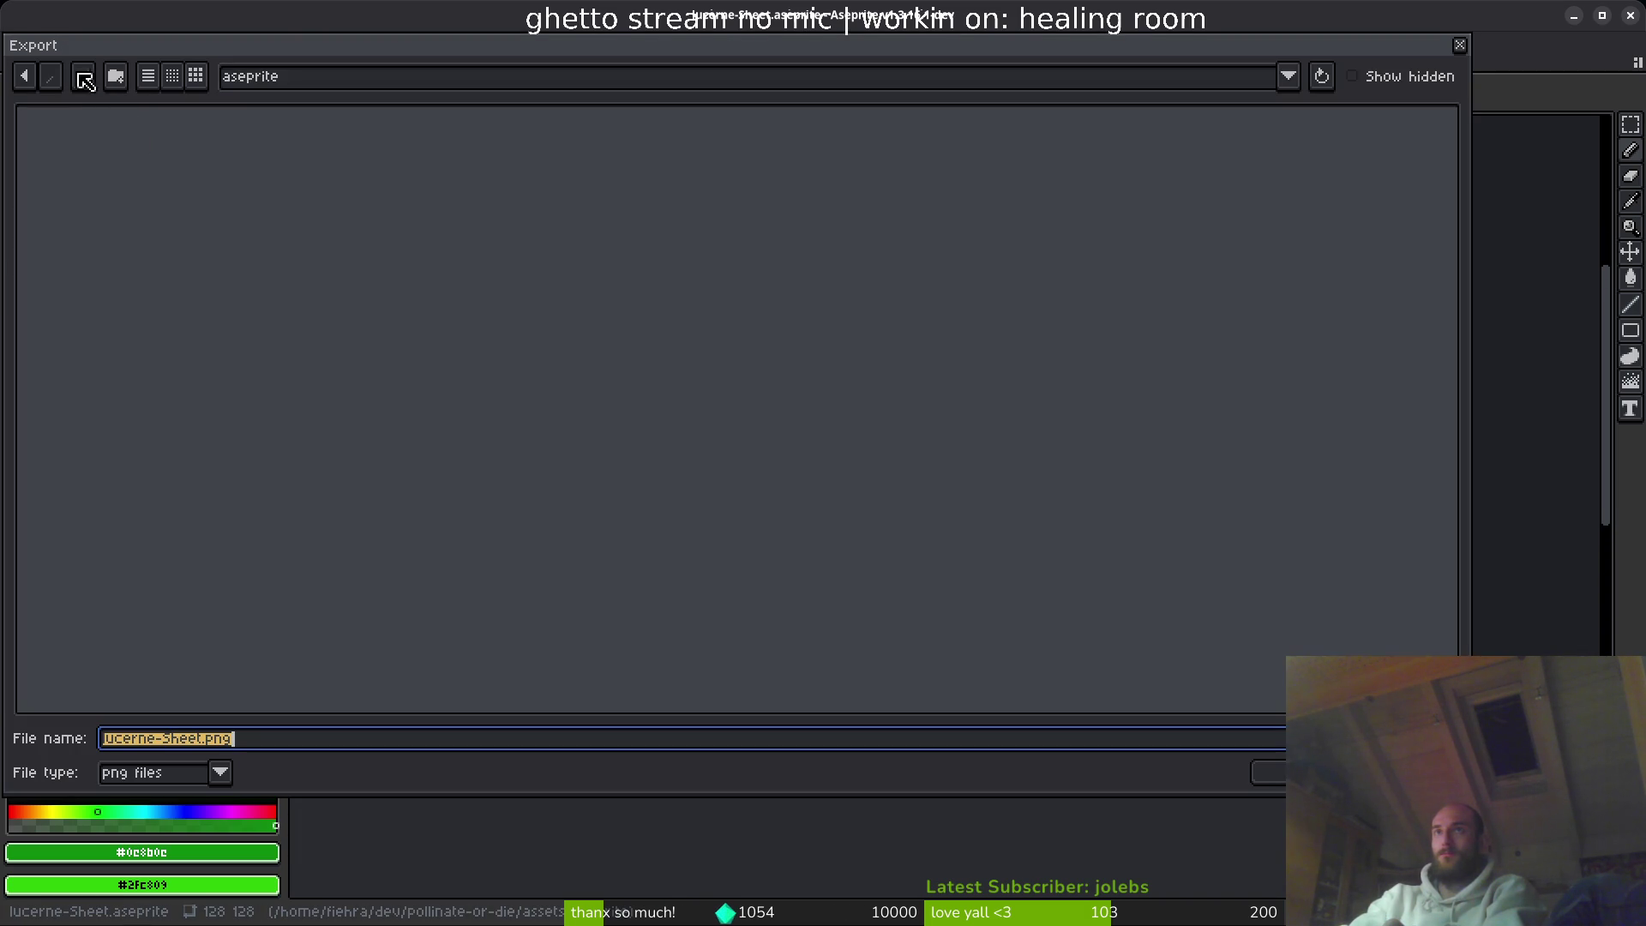
{"action": "double_click", "coordinate": [120, 174]}
{"action": "double_click", "coordinate": [1132, 177]}
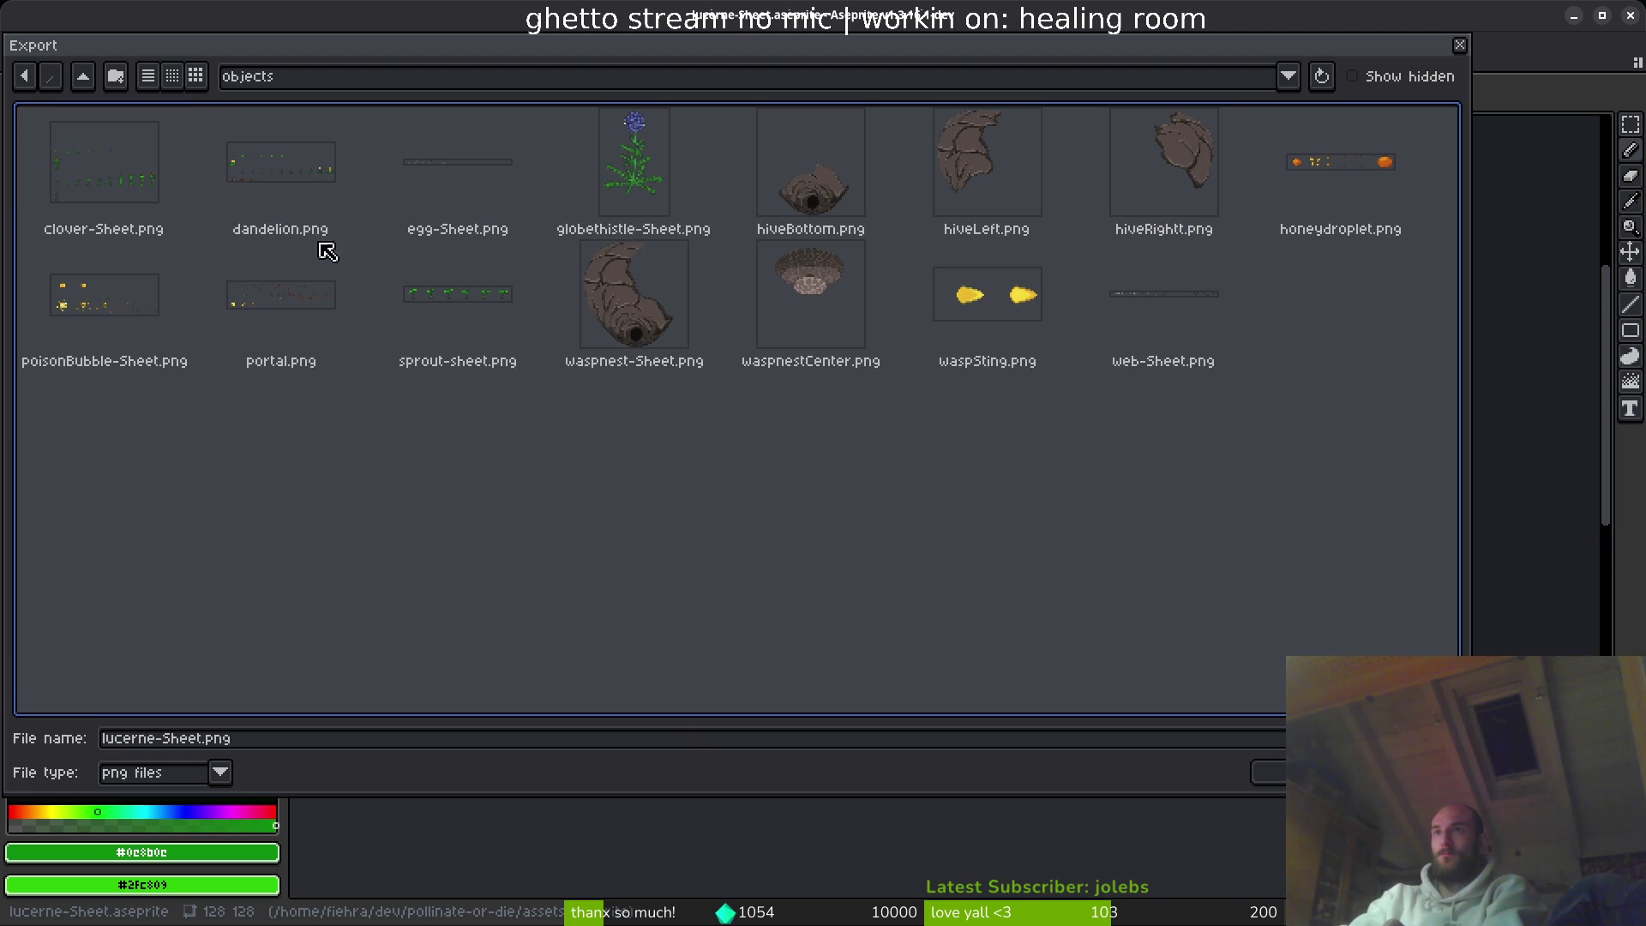
{"action": "left_click", "coordinate": [1273, 772]}
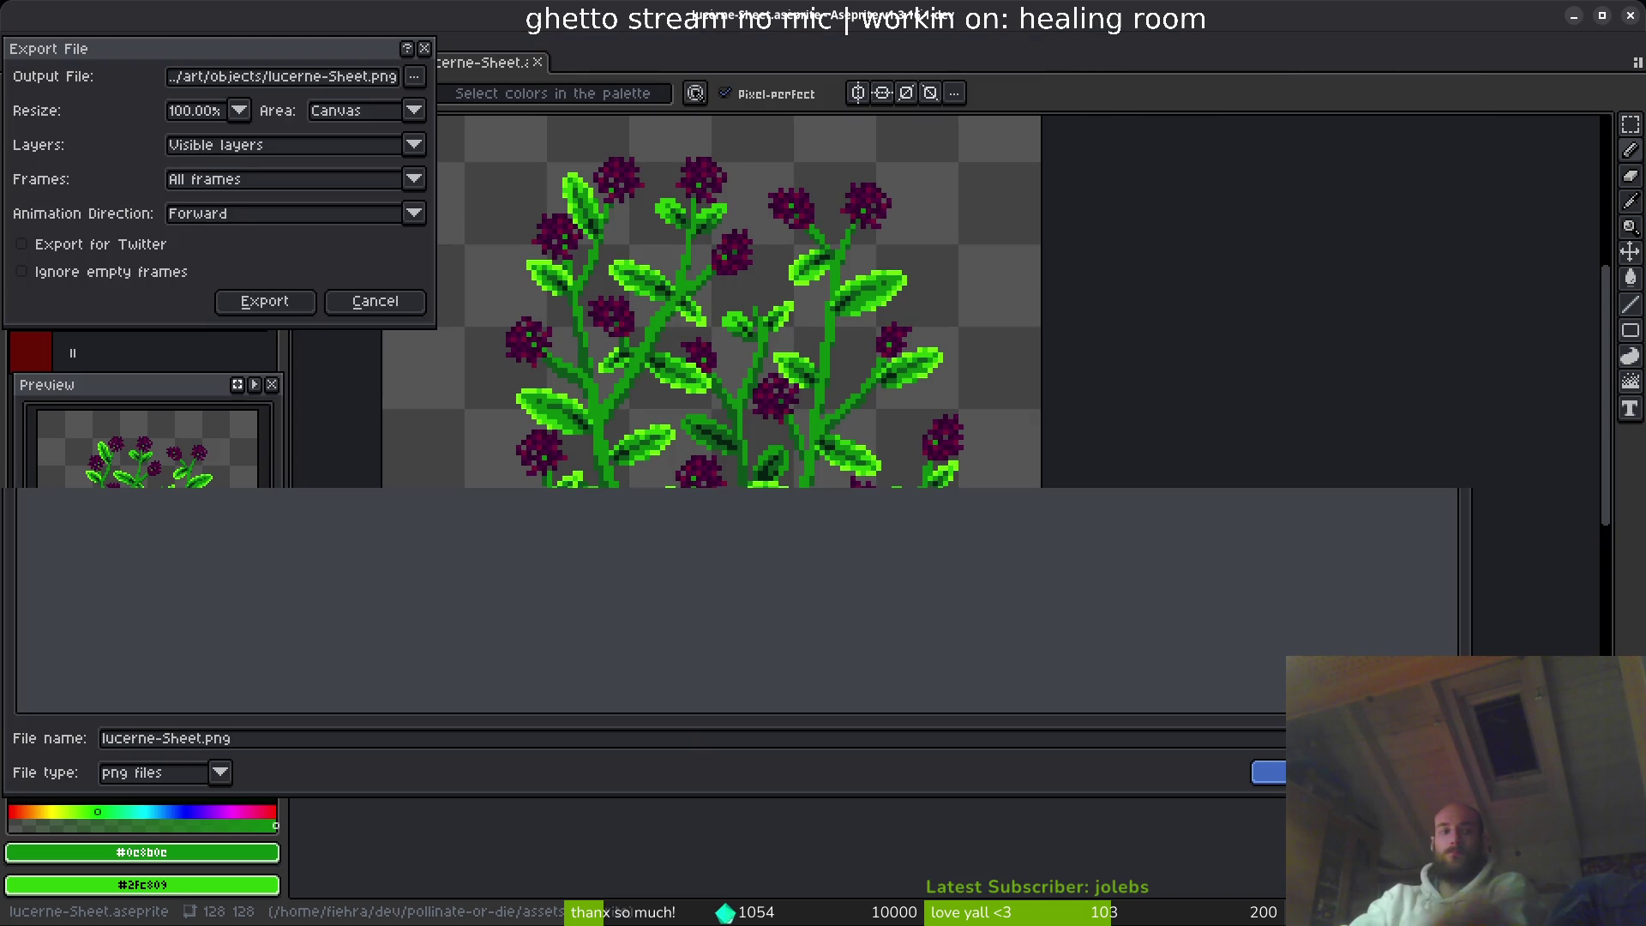
{"action": "left_click", "coordinate": [289, 295]}
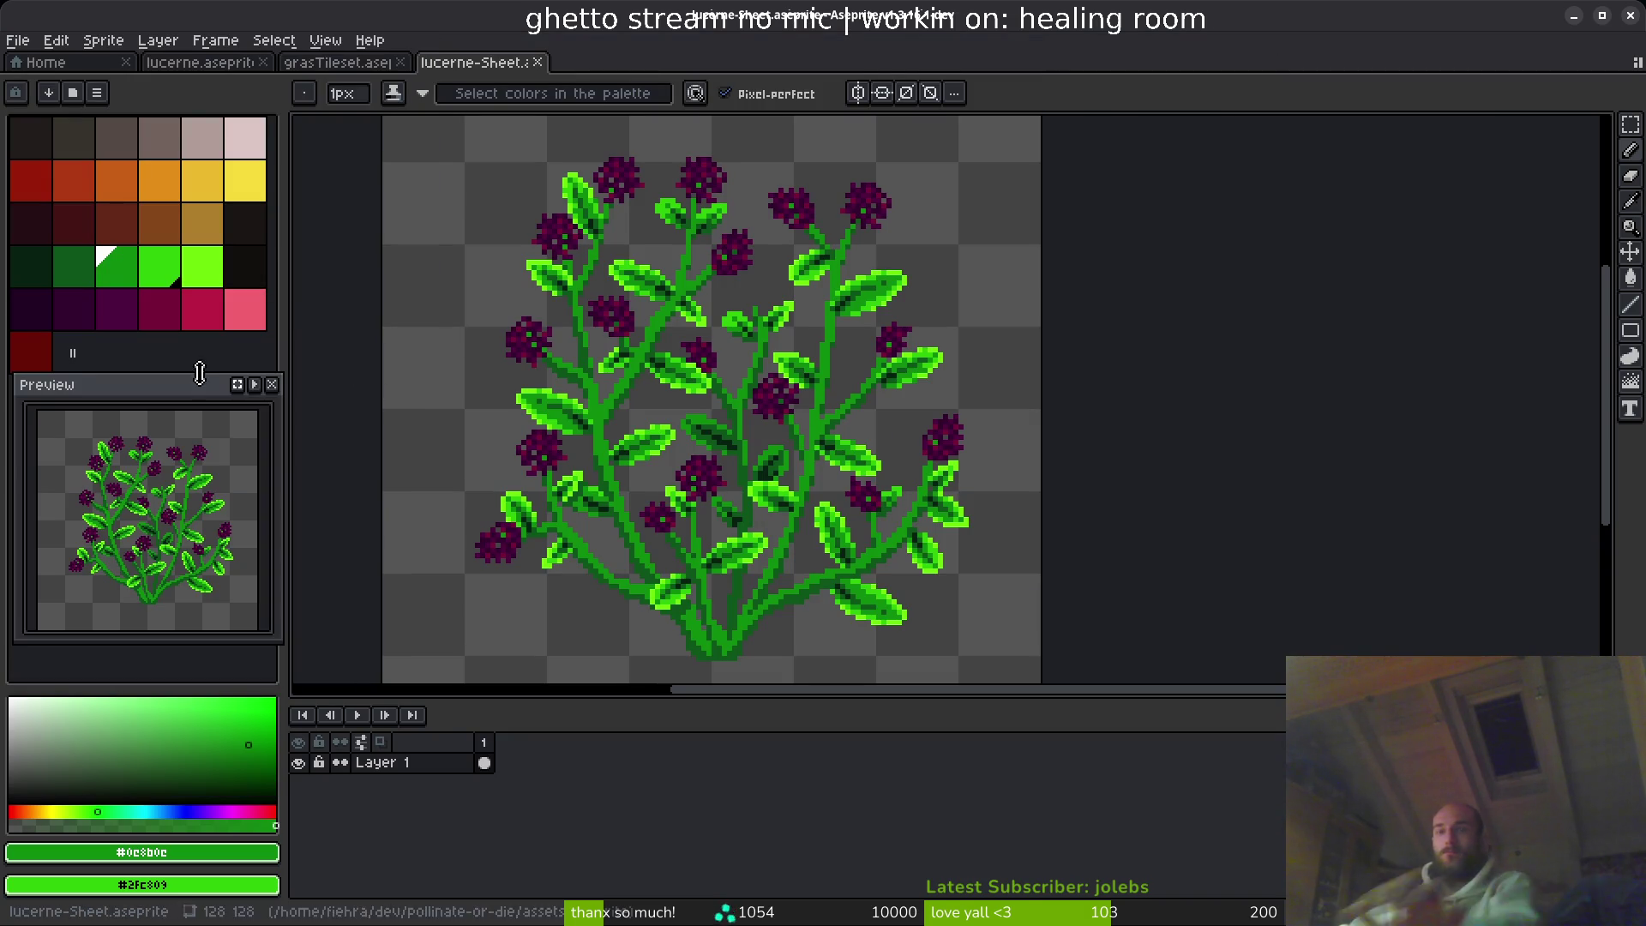
{"action": "key", "text": "i"}
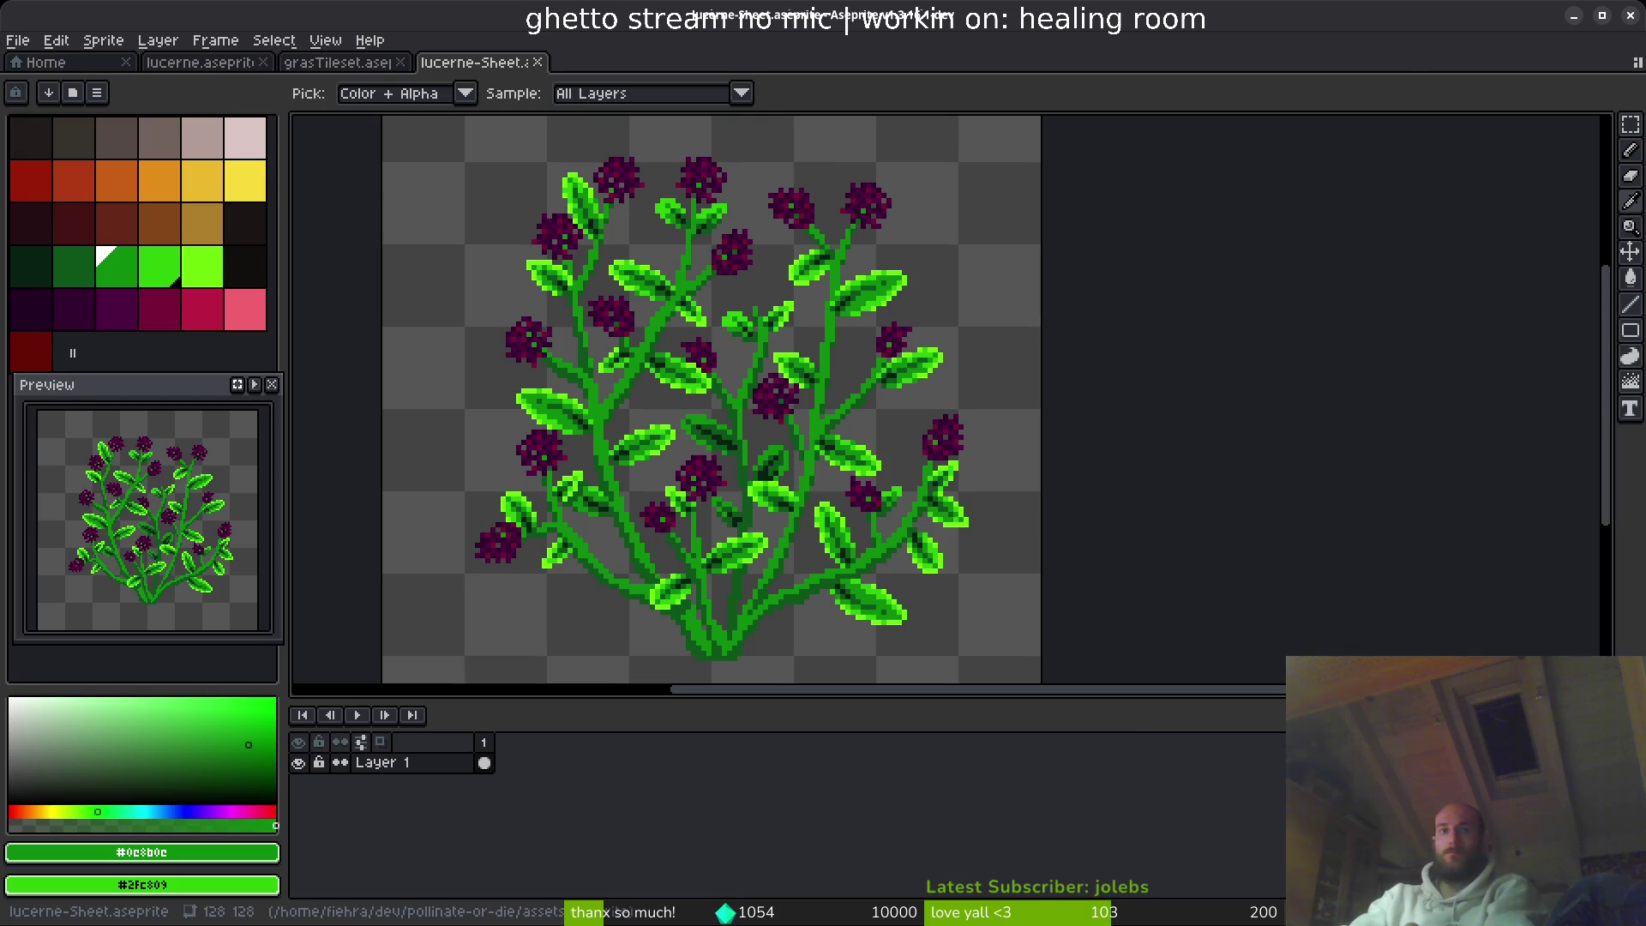
{"action": "key", "text": "alt+Tab"}
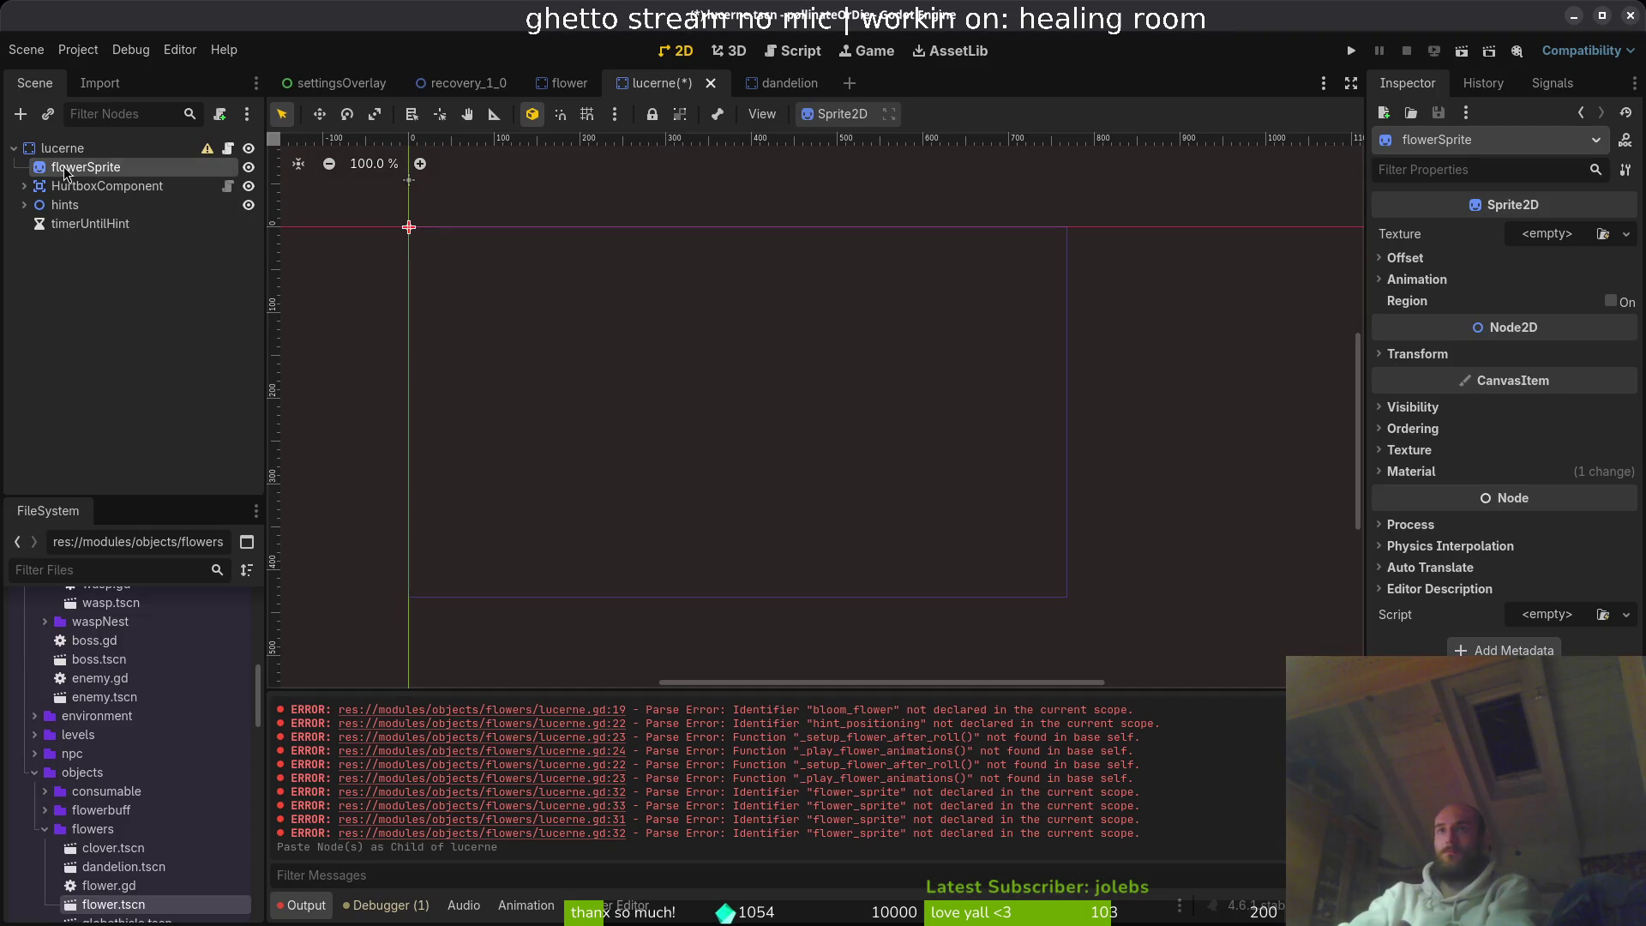
- Quick Load lucerne-Sheet as flowerSprite's texture and frame the bush in the viewport
{"action": "left_click", "coordinate": [1627, 234]}
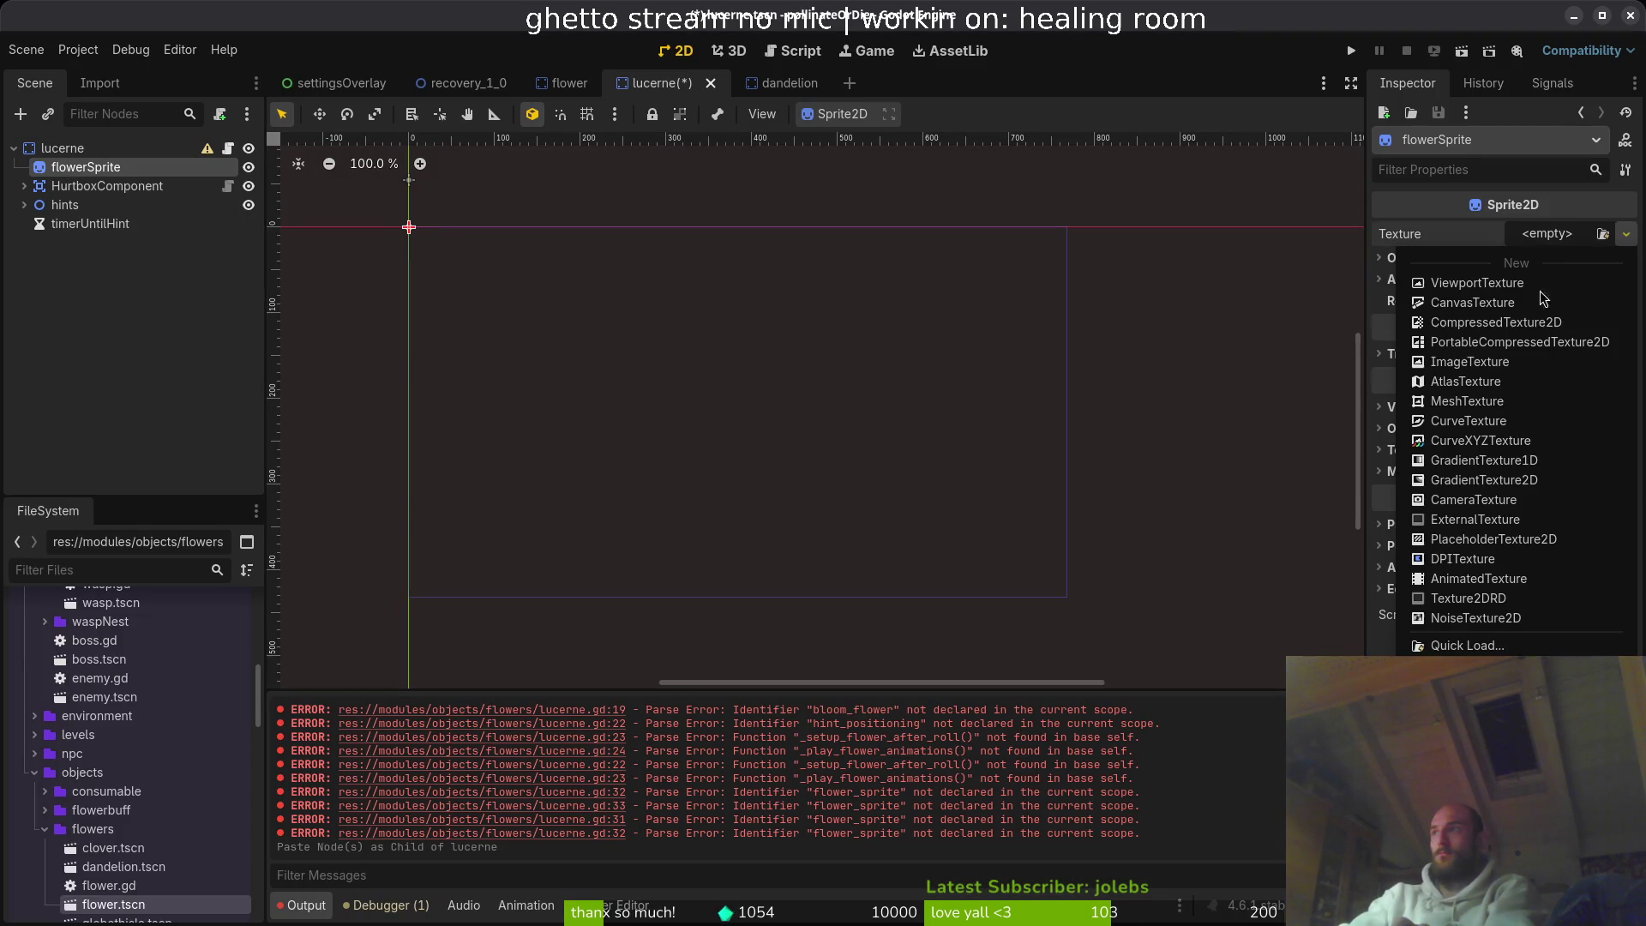
{"action": "left_click", "coordinate": [1468, 646]}
{"action": "type", "text": "luic"}
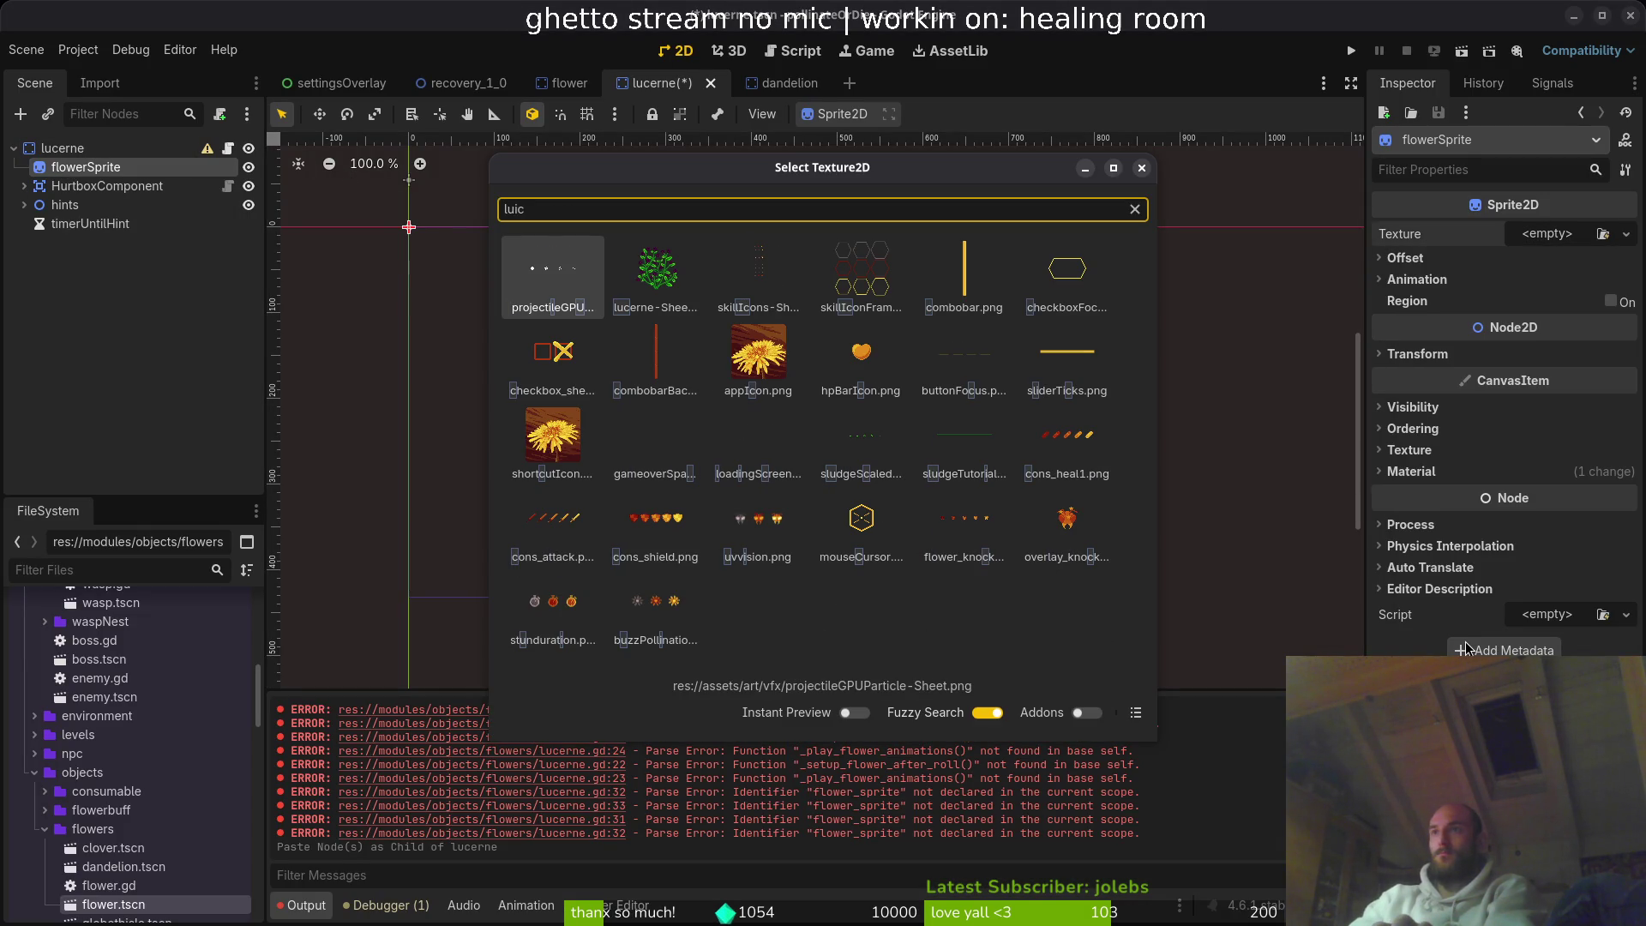
{"action": "key", "text": "Right"}
{"action": "key", "text": "Return"}
{"action": "key", "text": "shift+f"}
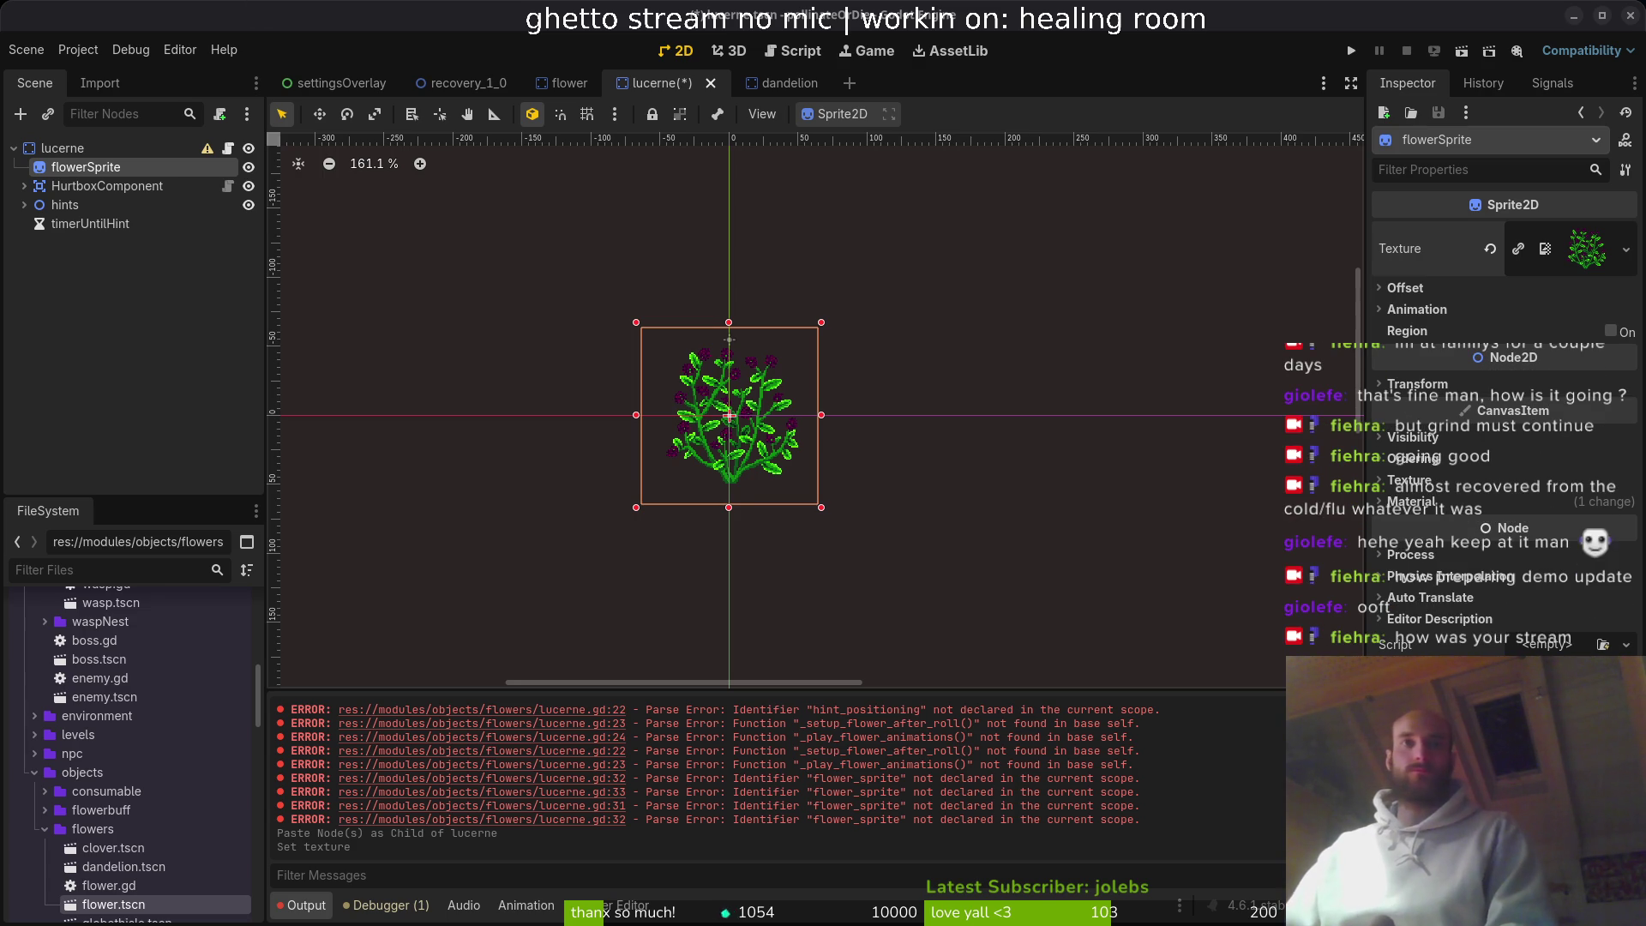
- Save the lucerne scene, review its nodes, clear the selection, and switch to the browser
{"action": "left_click", "coordinate": [792, 427]}
{"action": "key", "text": "ctrl+s"}
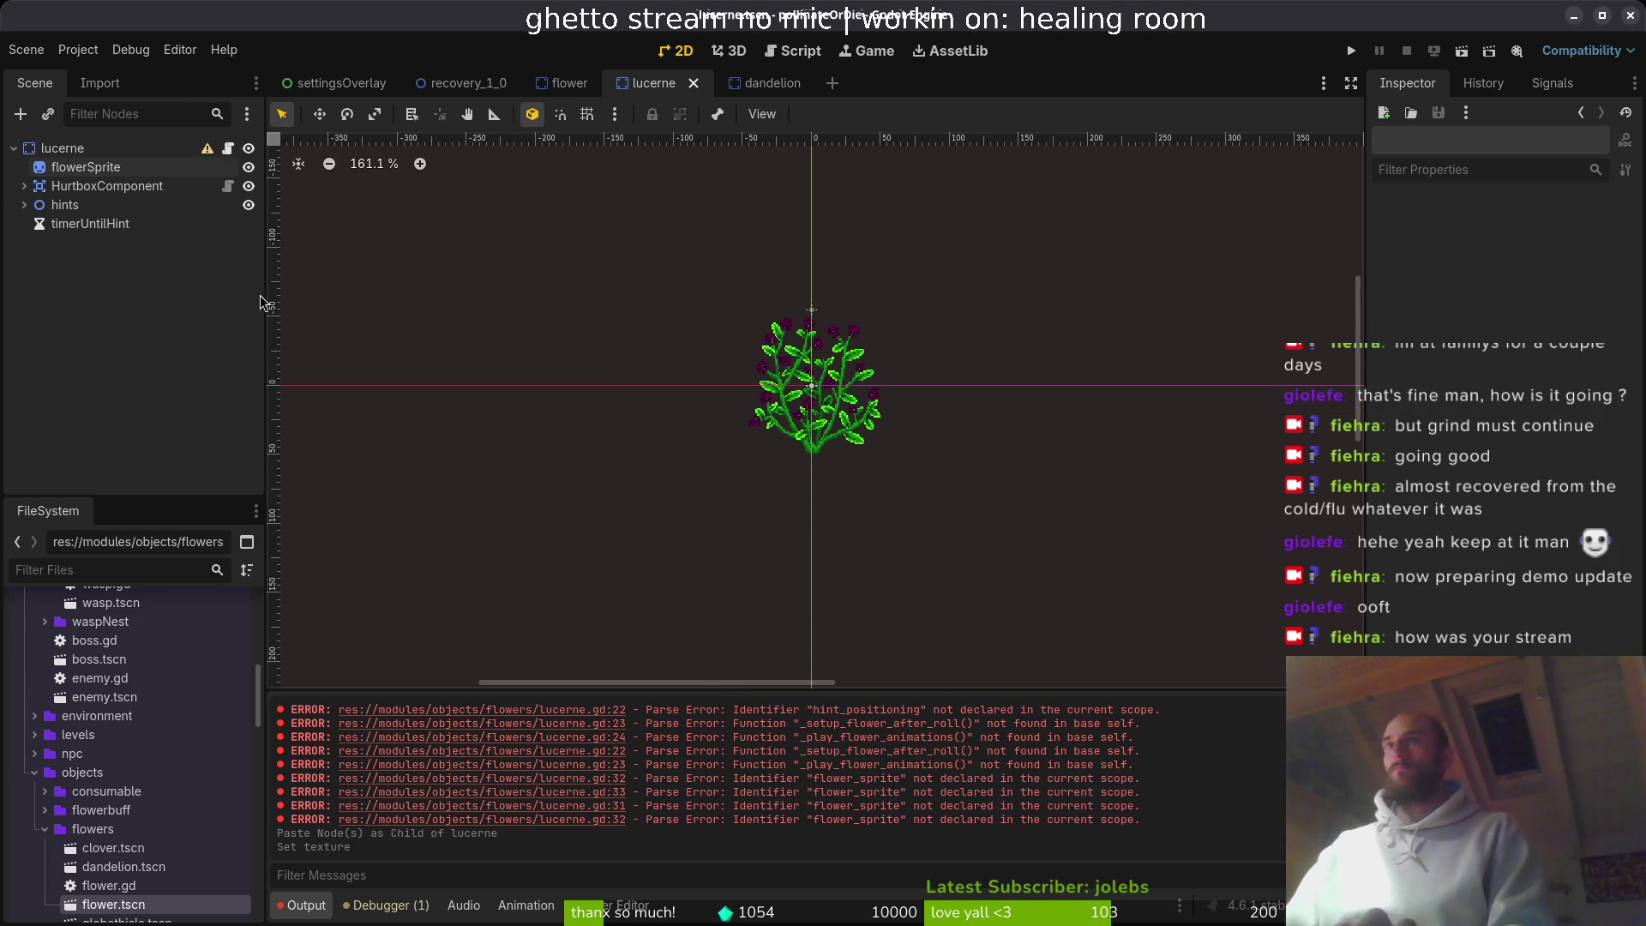
{"action": "left_click", "coordinate": [107, 186]}
{"action": "scroll", "coordinate": [843, 404], "scroll_direction": "up", "scroll_amount": 6}
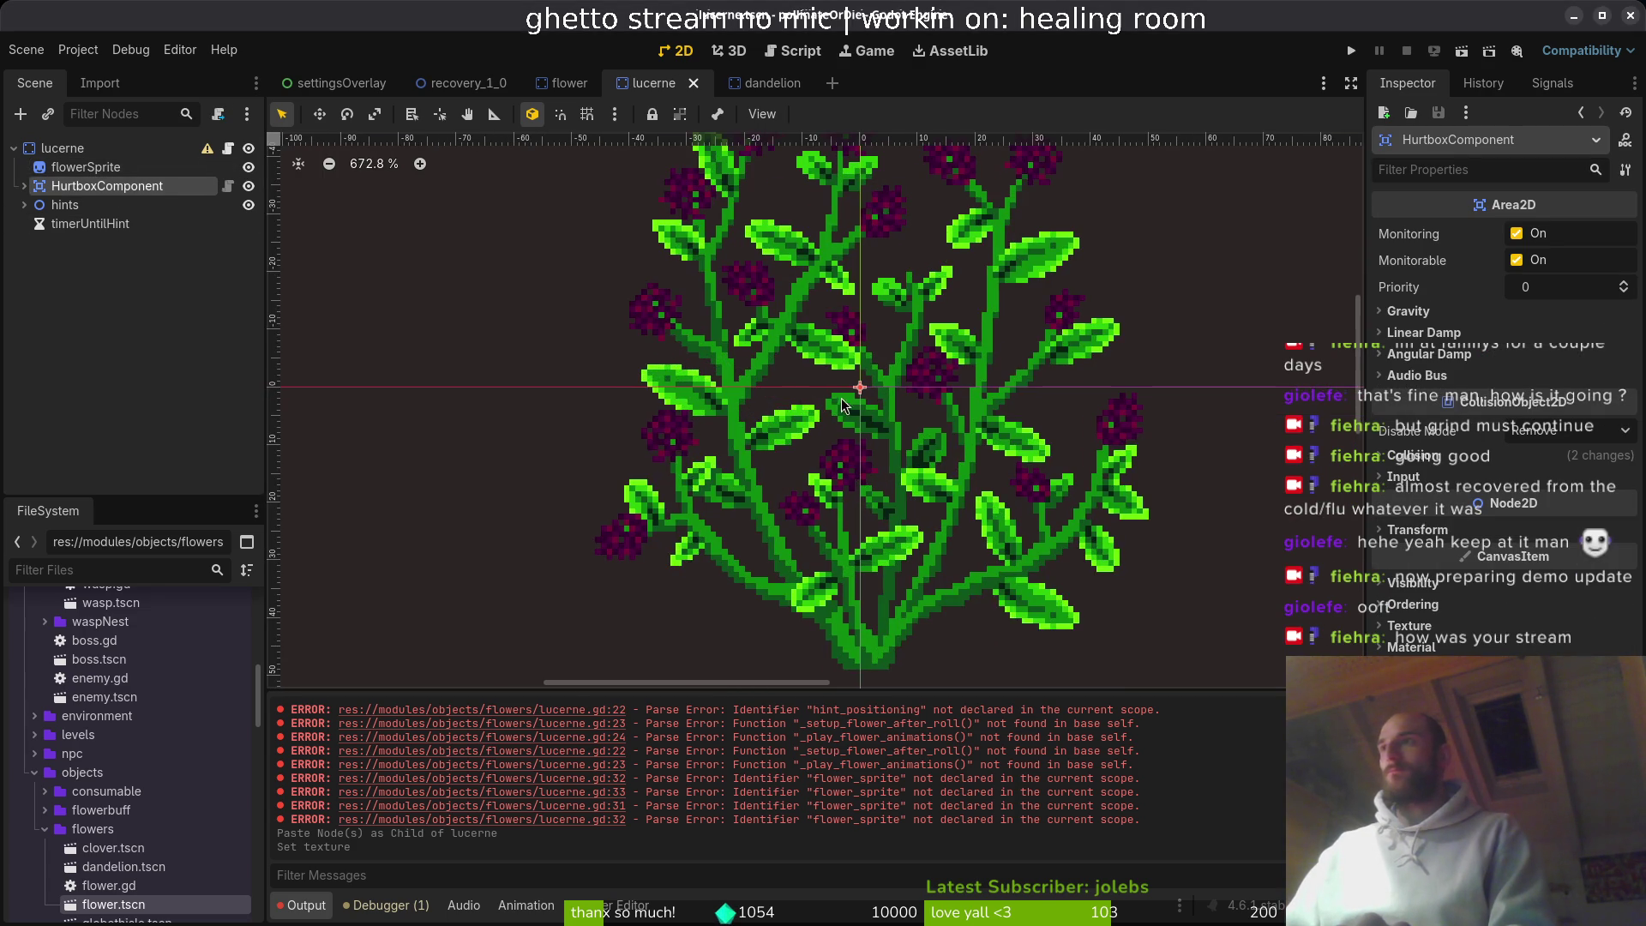
{"action": "left_click", "coordinate": [75, 148]}
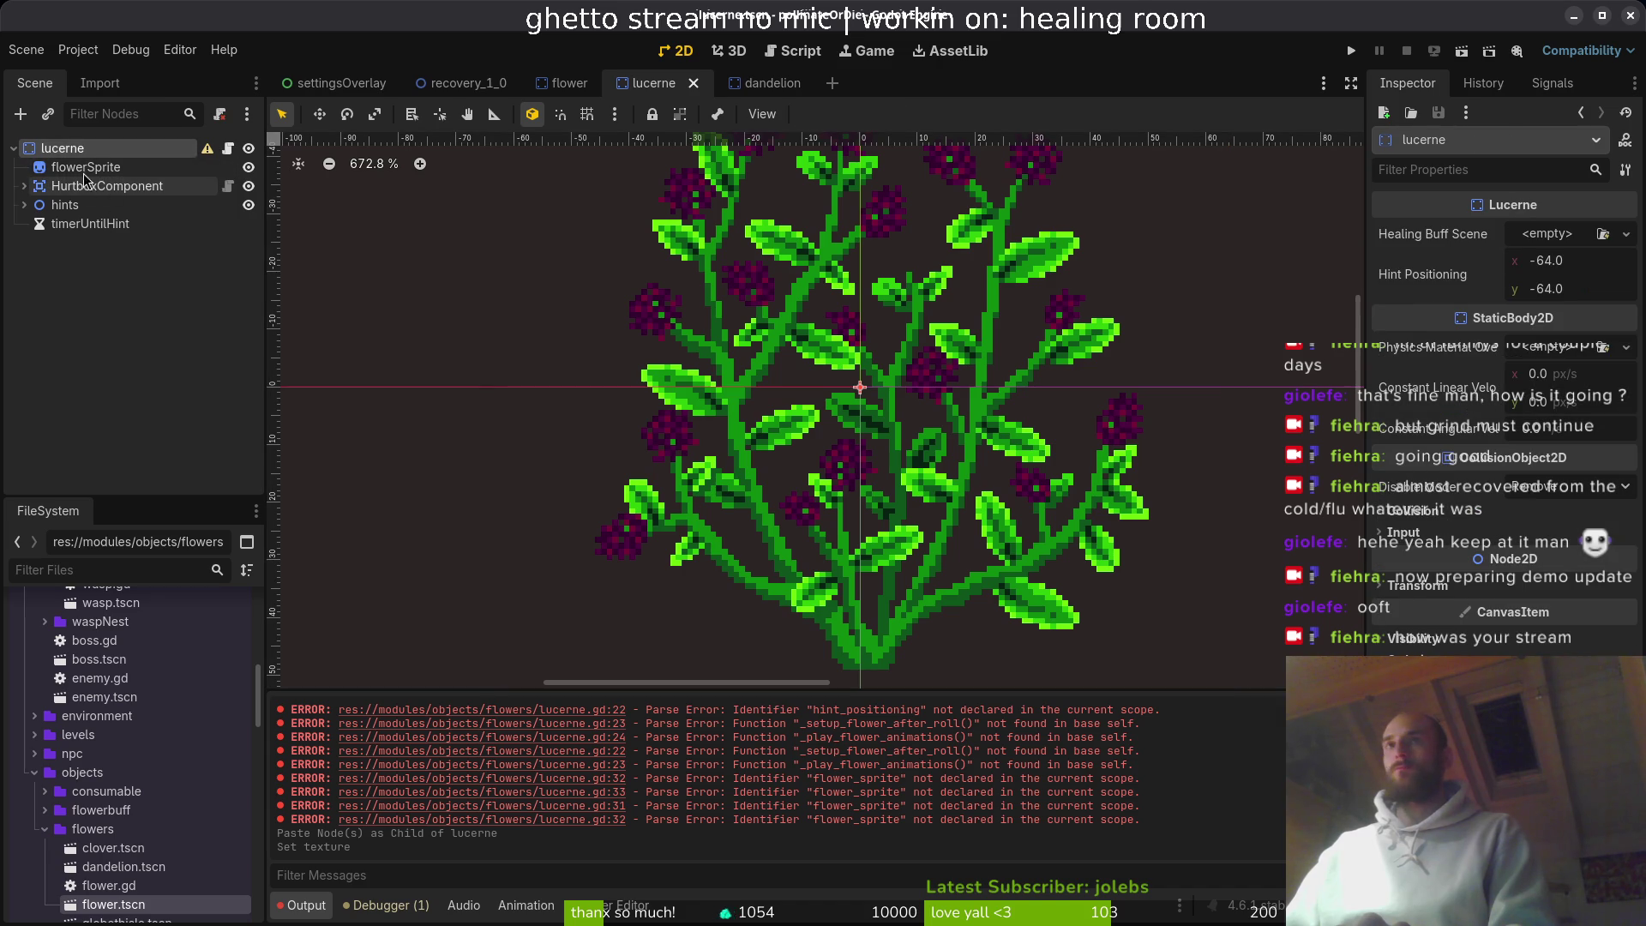
{"action": "left_click", "coordinate": [86, 167]}
{"action": "left_click", "coordinate": [64, 205]}
{"action": "scroll", "coordinate": [724, 413], "scroll_direction": "down", "scroll_amount": 3}
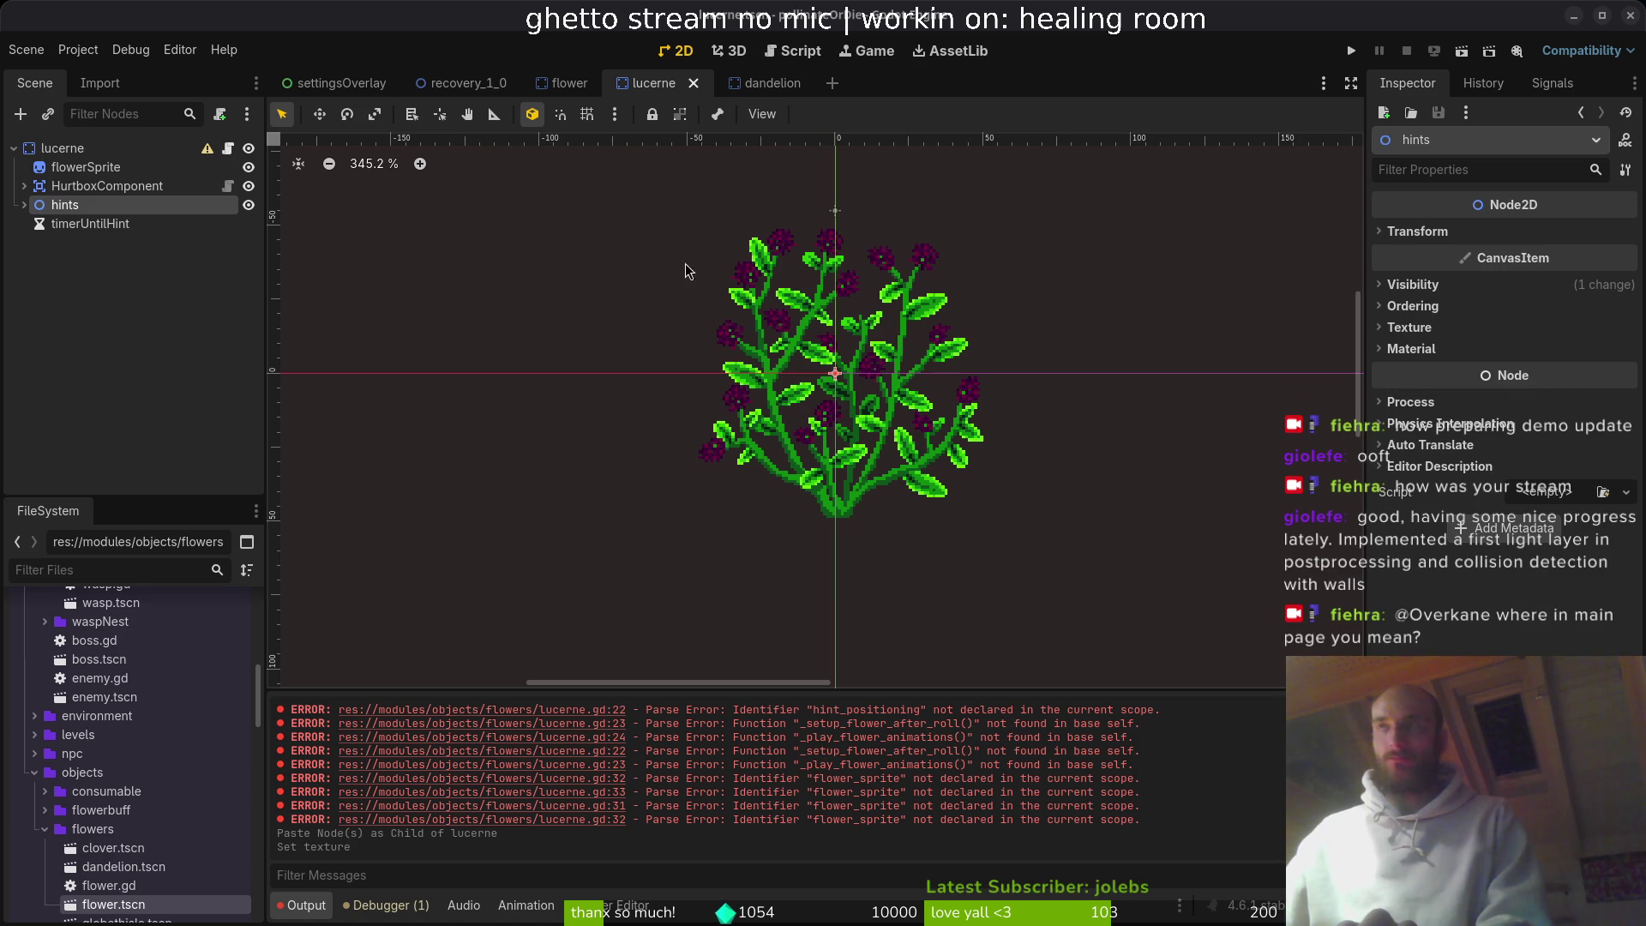
{"action": "left_click", "coordinate": [158, 334]}
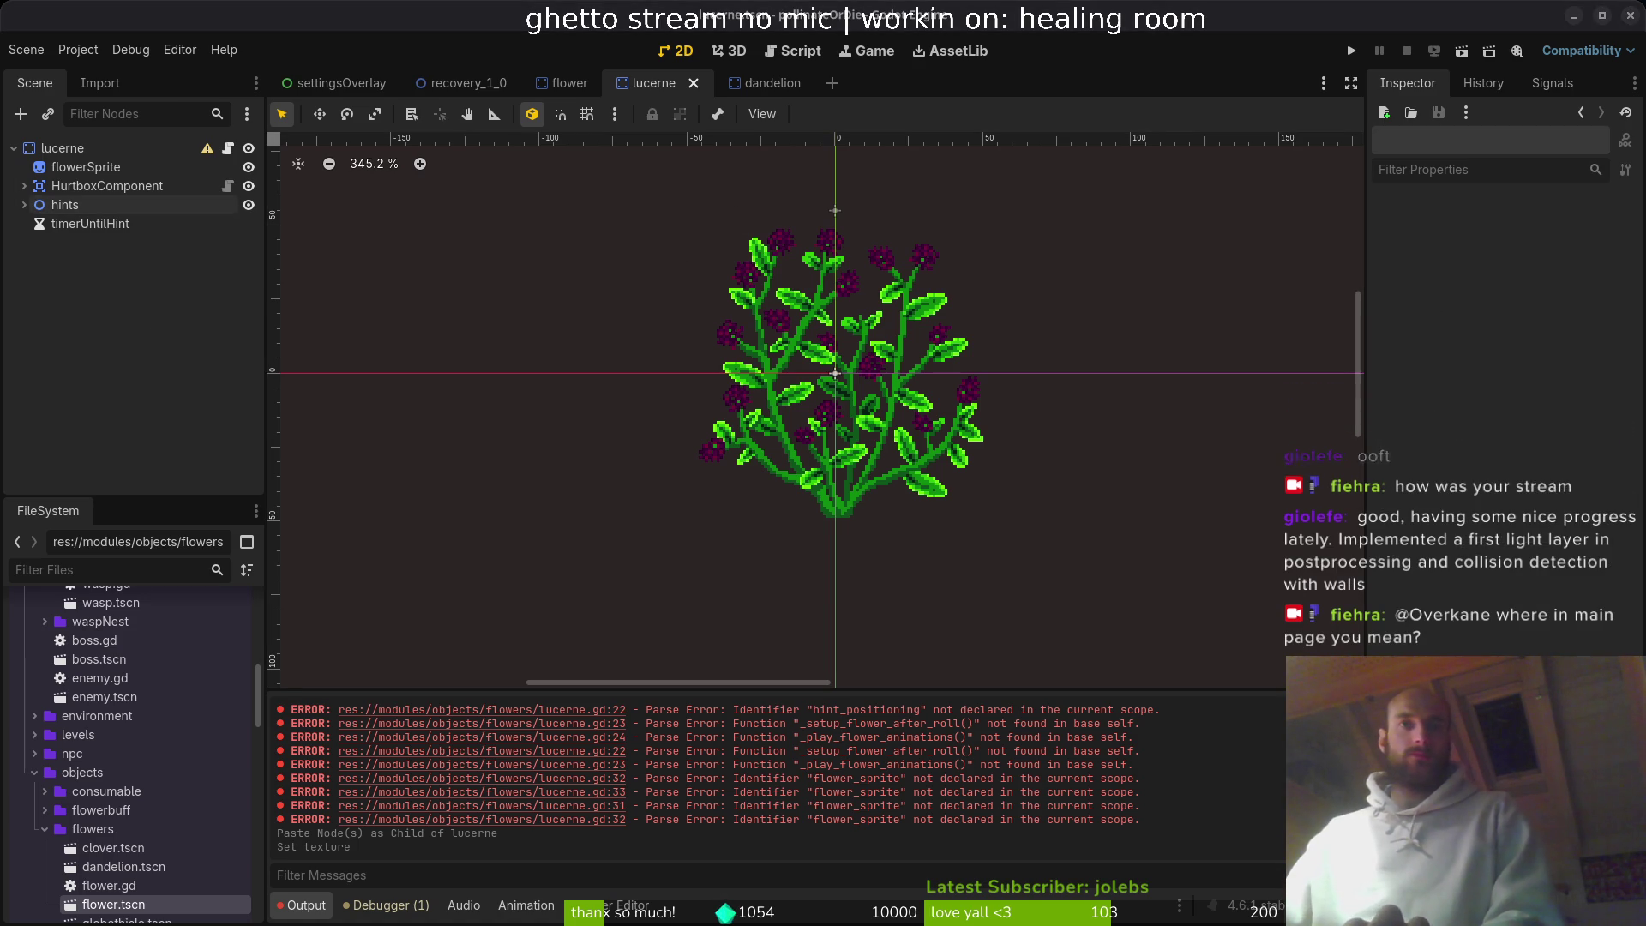
{"action": "key", "text": "alt+Tab"}
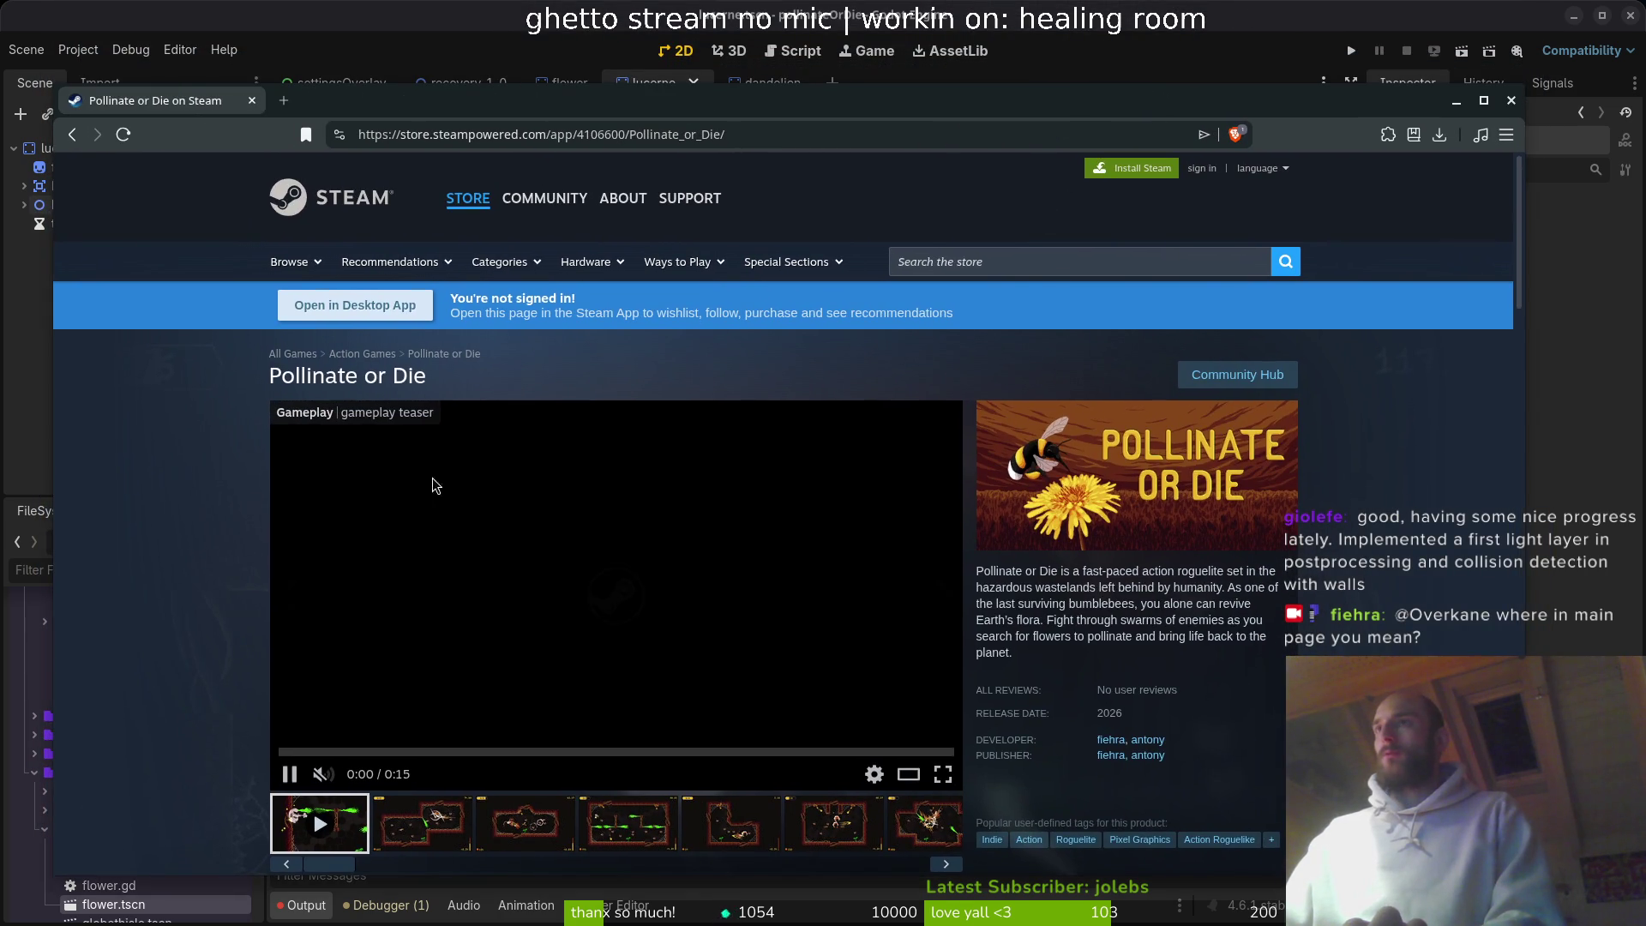
{"action": "scroll", "coordinate": [240, 424], "scroll_direction": "down", "scroll_amount": 5}
{"action": "scroll", "coordinate": [247, 410], "scroll_direction": "up", "scroll_amount": 5}
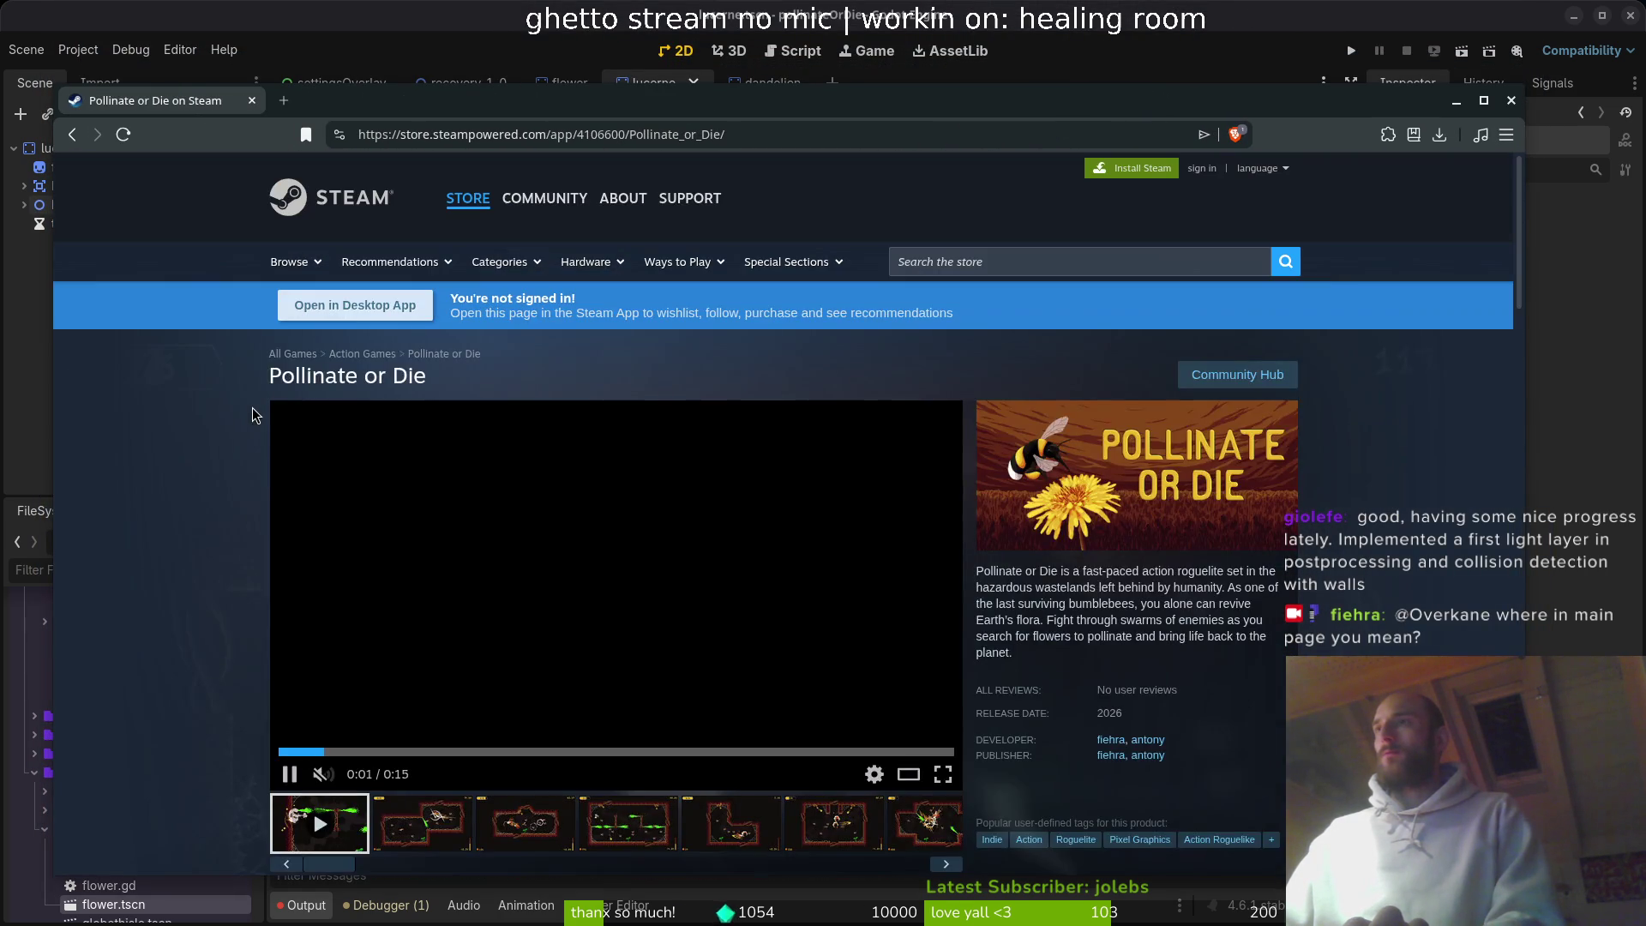
{"action": "scroll", "coordinate": [1449, 533], "scroll_direction": "down", "scroll_amount": 15}
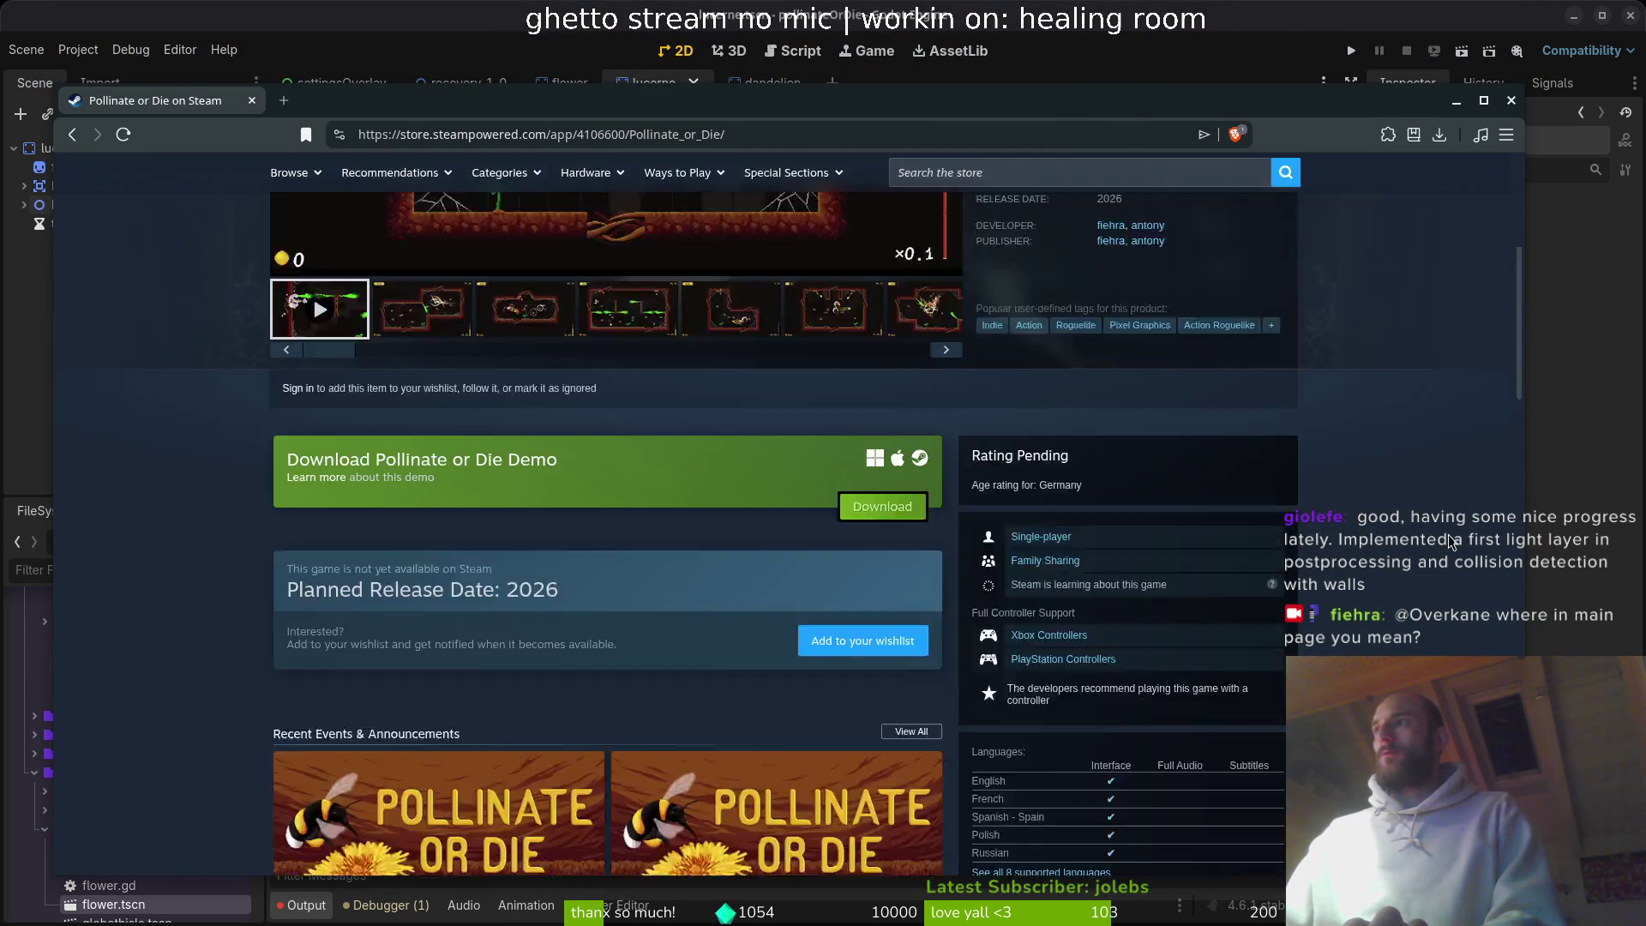
{"action": "scroll", "coordinate": [1360, 598], "scroll_direction": "up", "scroll_amount": 8}
{"action": "scroll", "coordinate": [1360, 598], "scroll_direction": "up", "scroll_amount": 10}
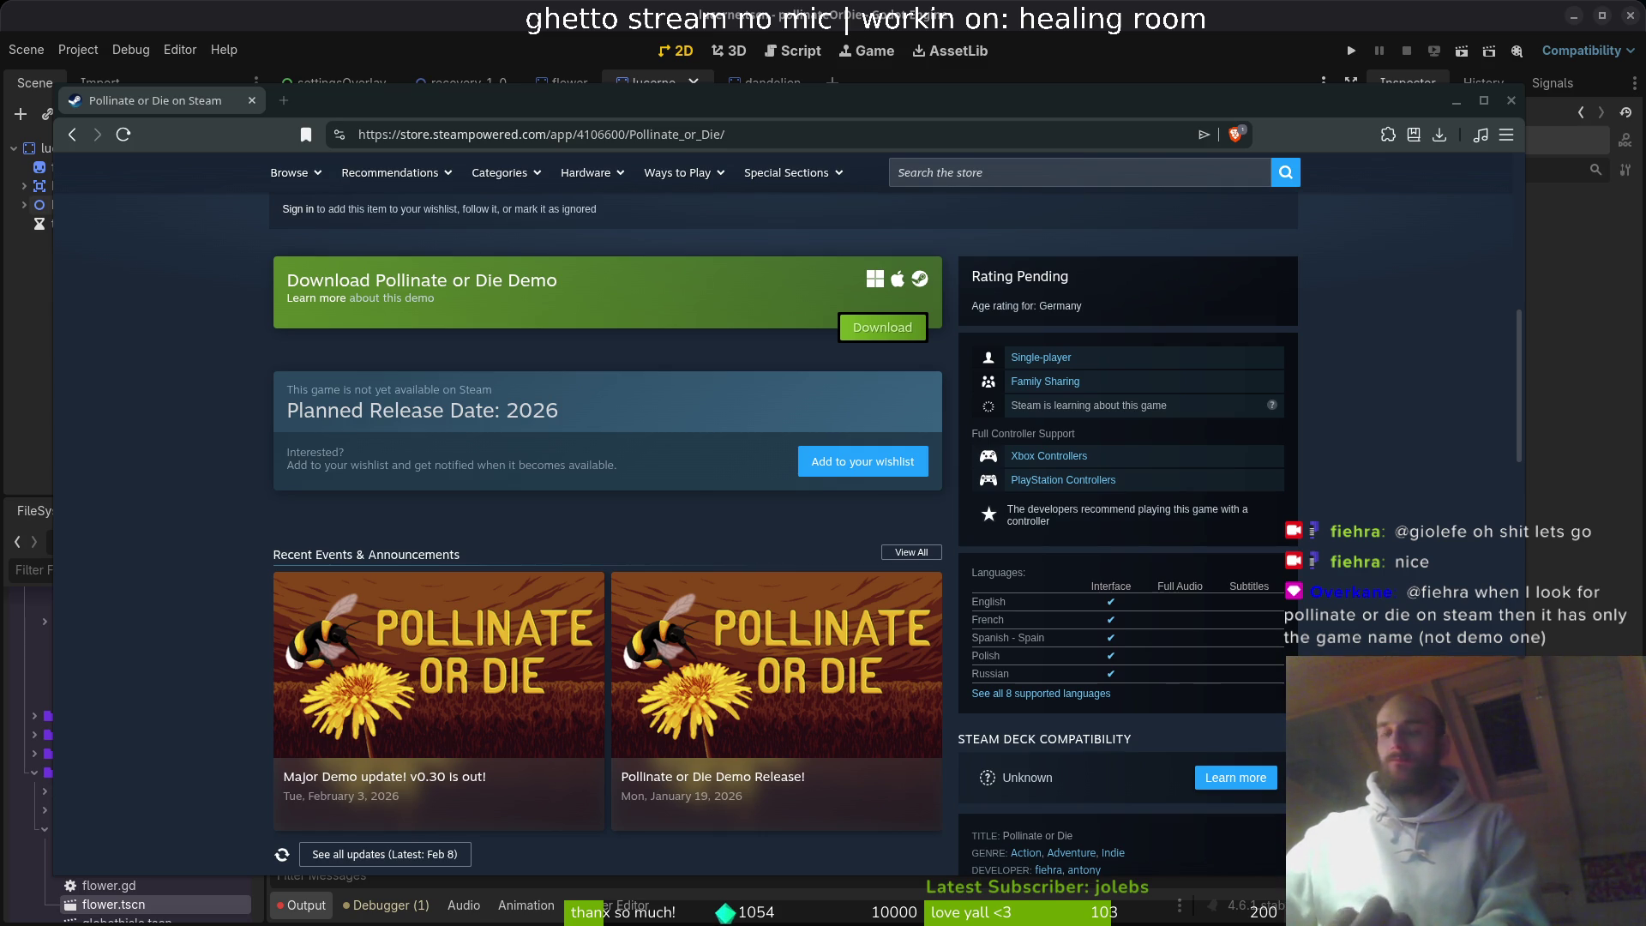
- Search the Steam store for 'pollinate', then bring Aseprite forward from the window overview
{"action": "left_click", "coordinate": [964, 176]}
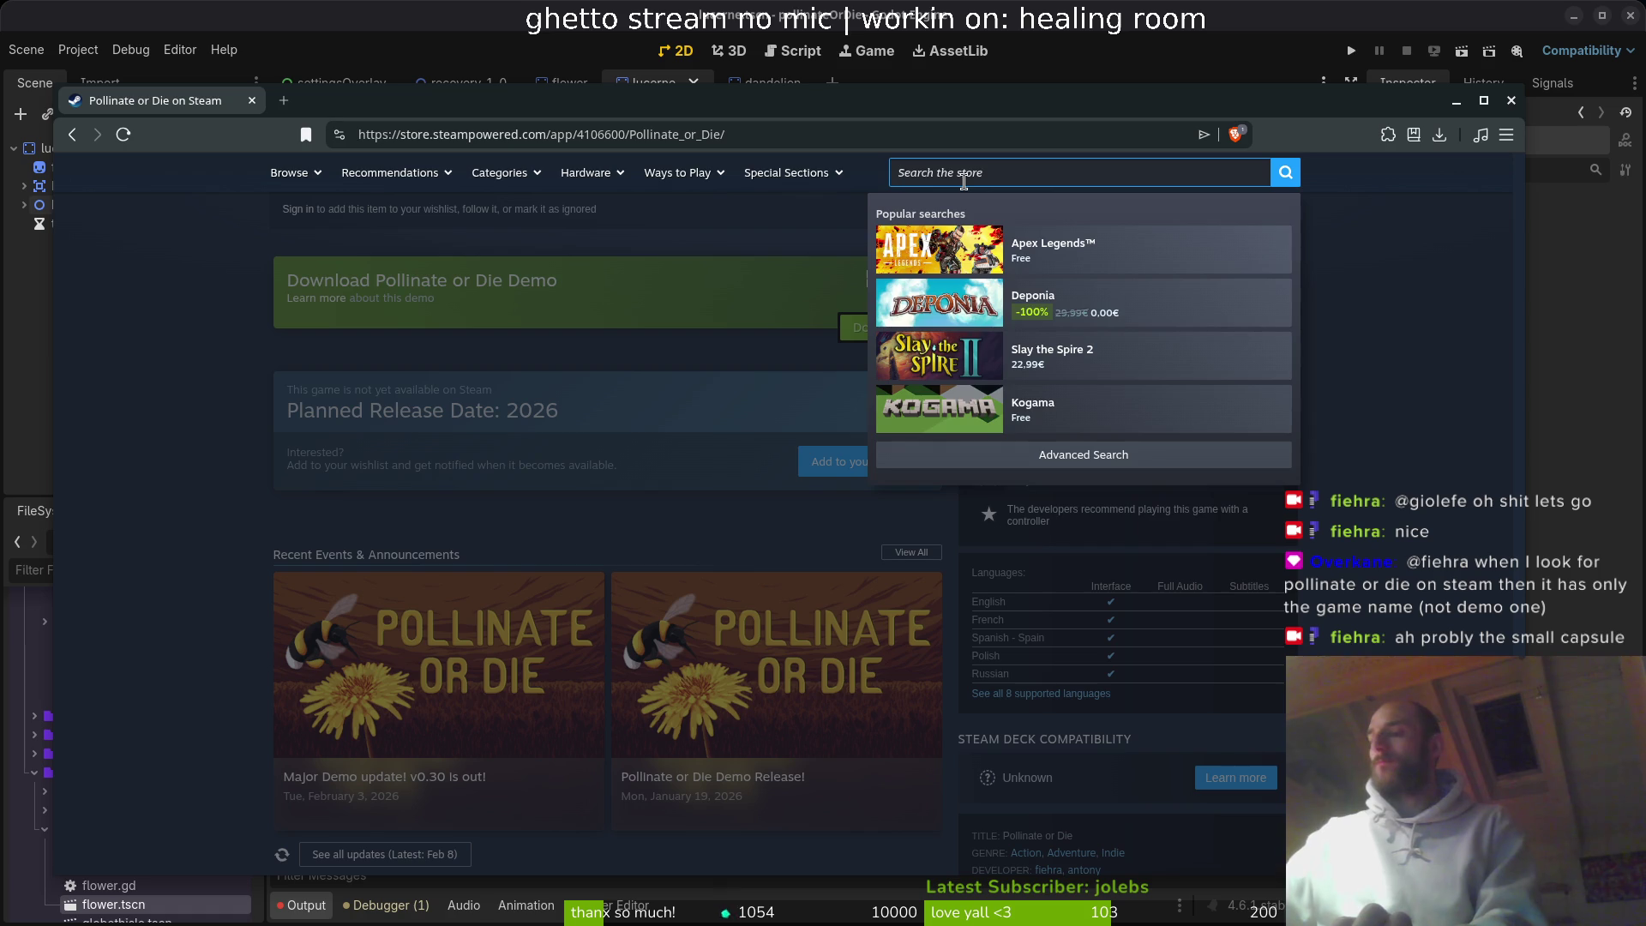
{"action": "type", "text": "pollinate"}
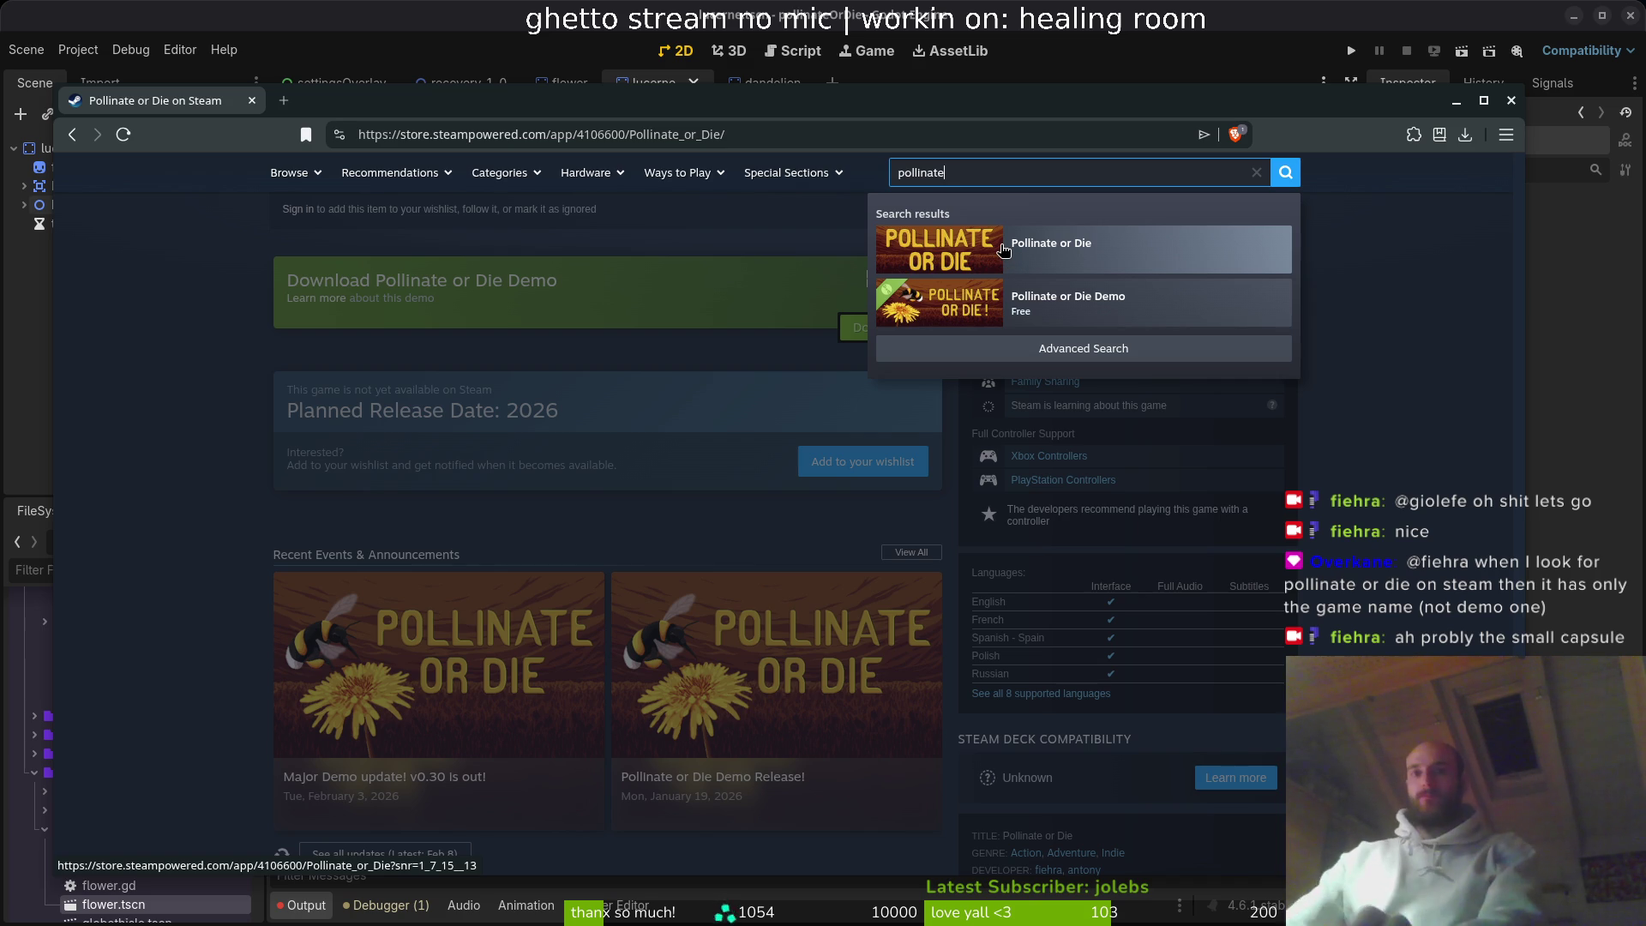
{"action": "key", "text": "super"}
{"action": "key", "text": "super"}
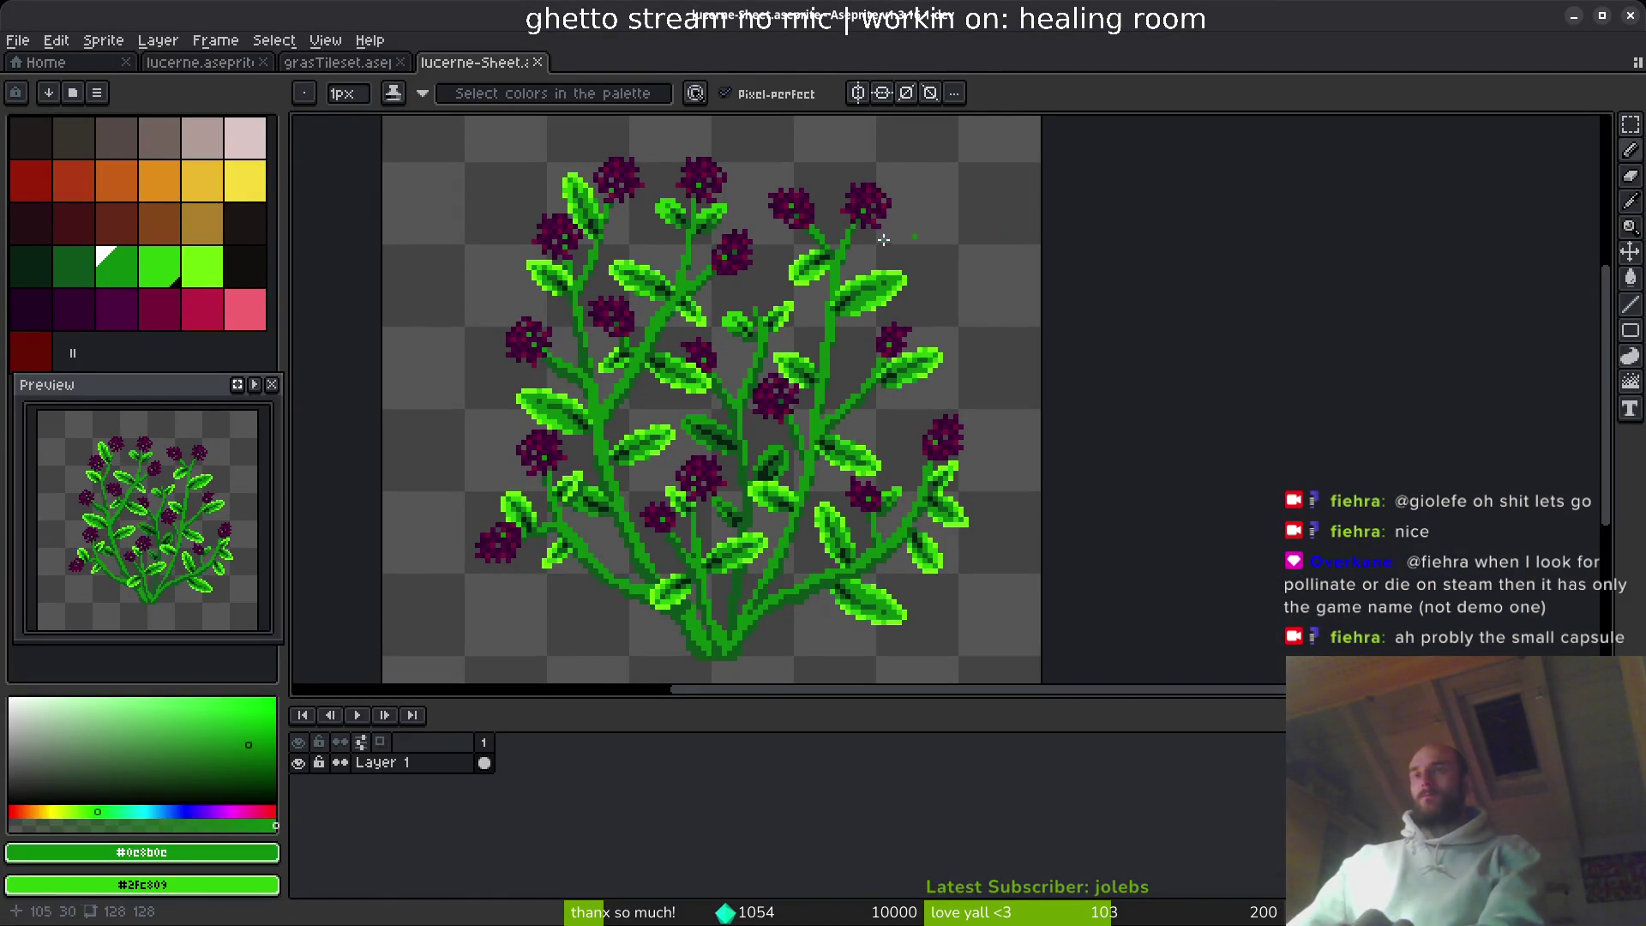
{"action": "key", "text": "super"}
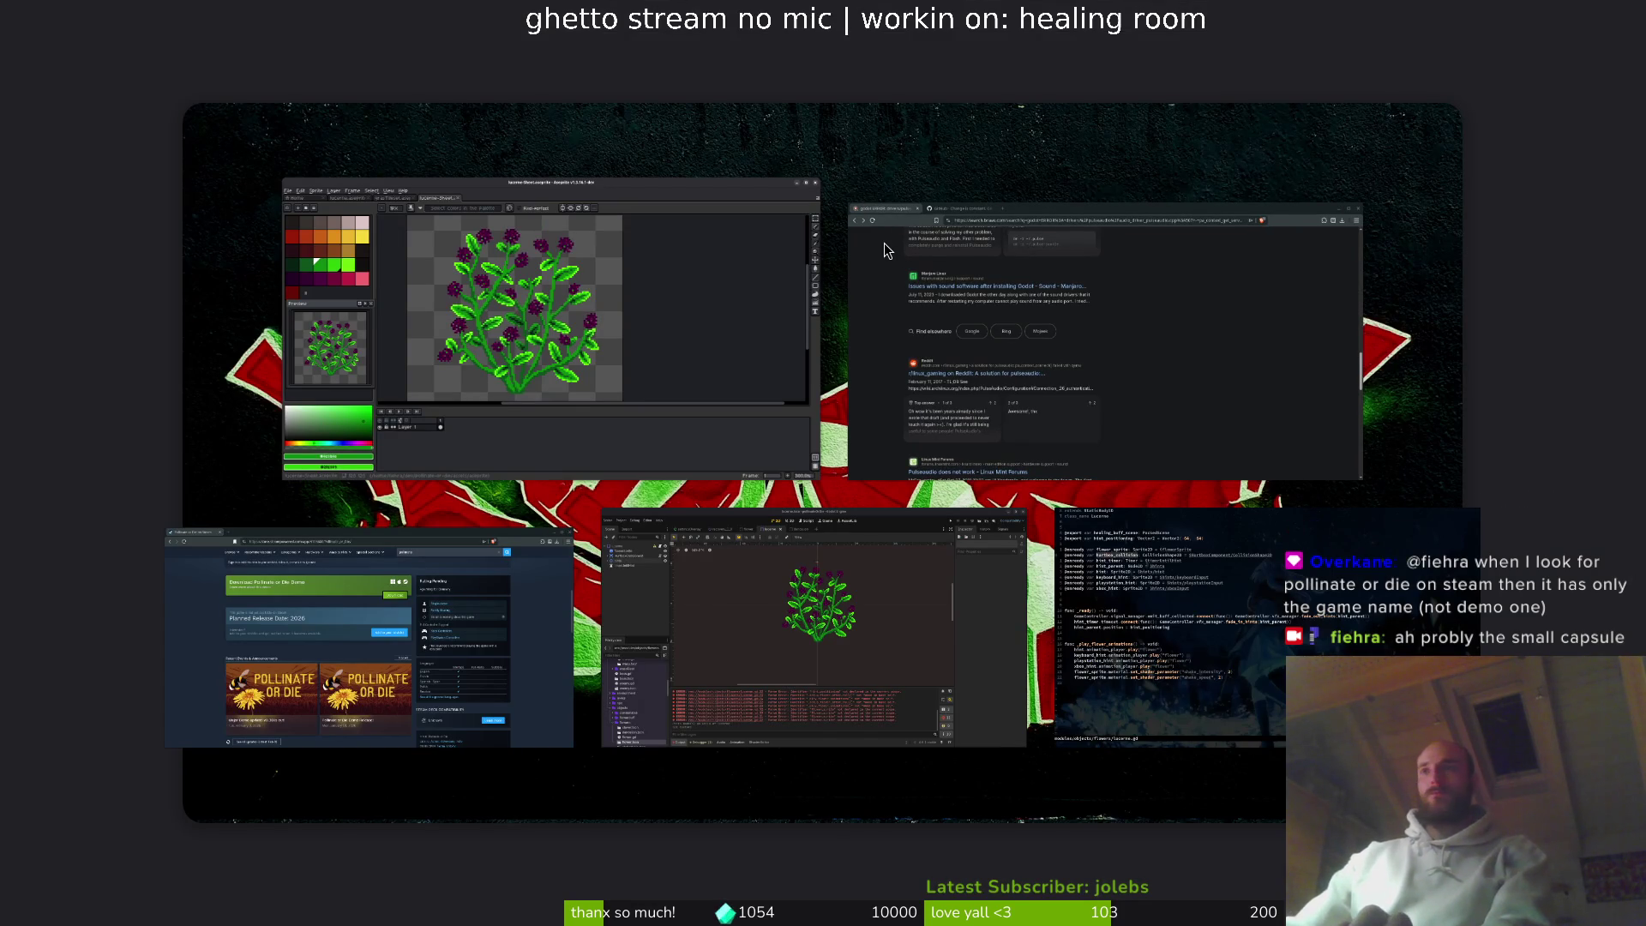
- From the Home tab, open capsule.aseprite from the aseprite folder two levels up
{"action": "left_click", "coordinate": [765, 337]}
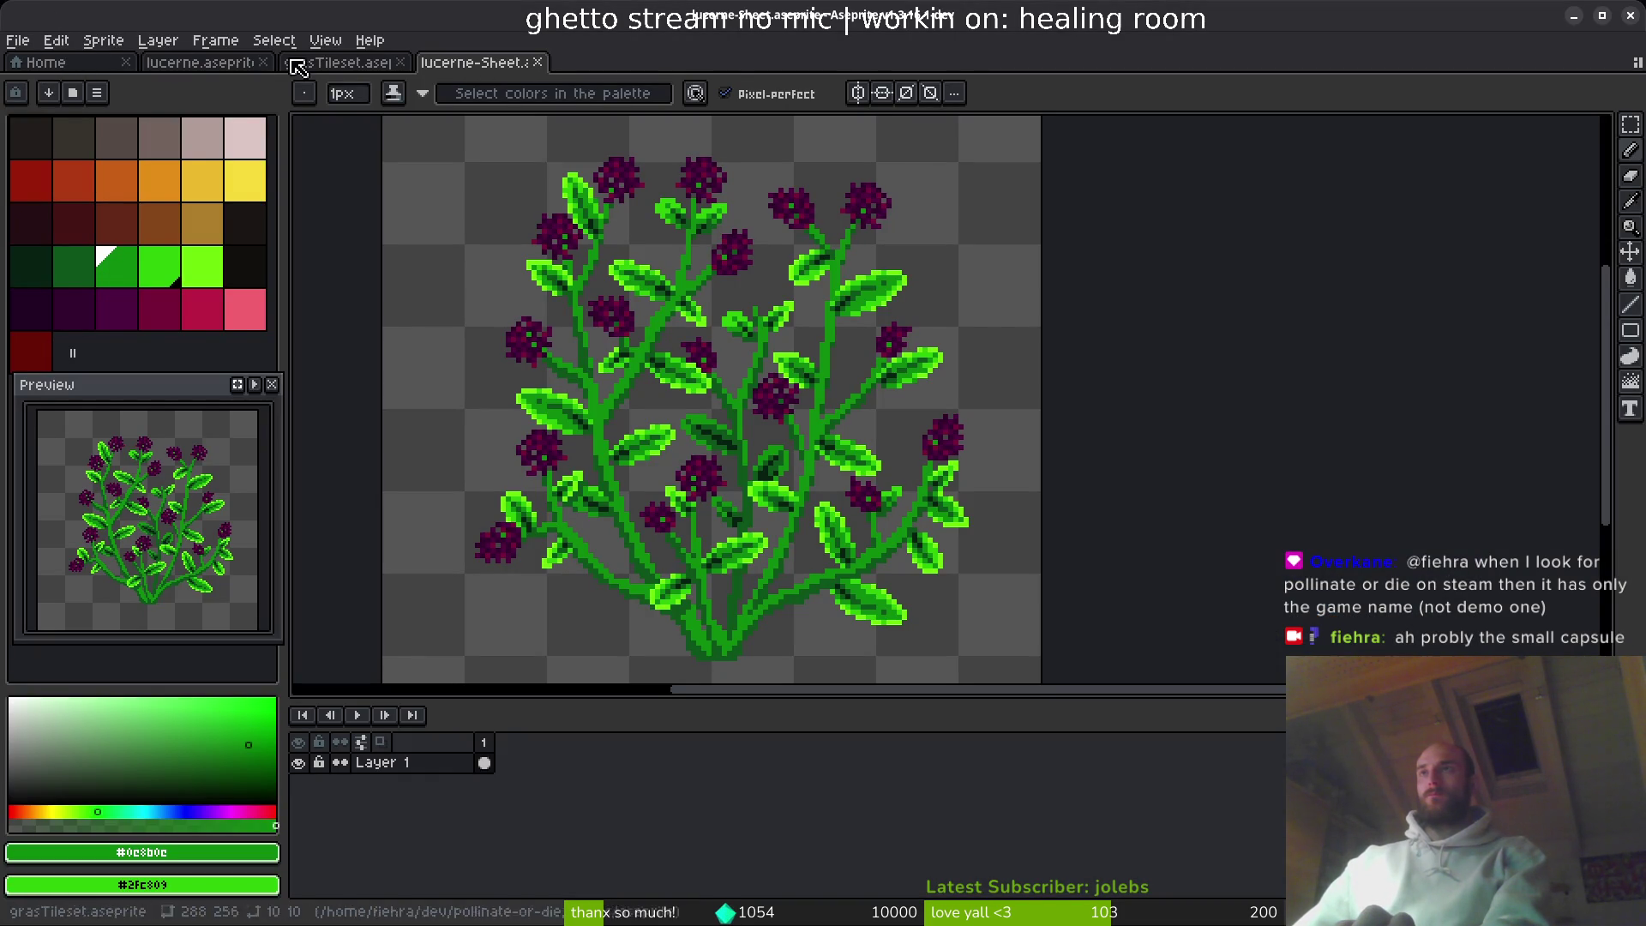
{"action": "left_click", "coordinate": [85, 67]}
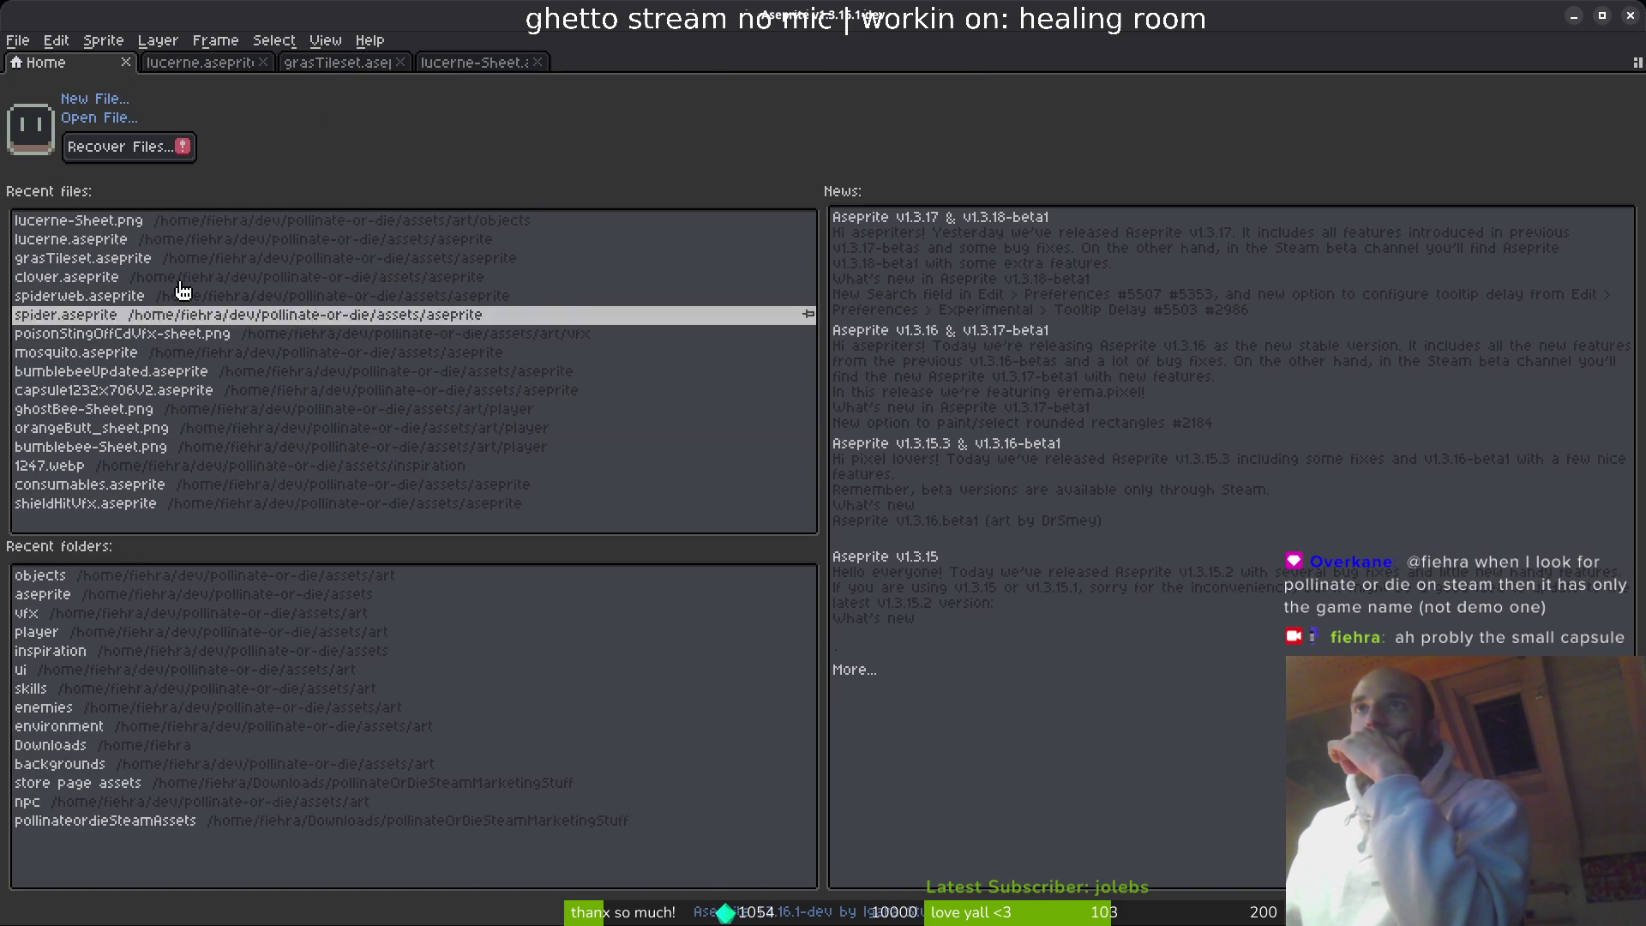
{"action": "left_click", "coordinate": [94, 119]}
{"action": "left_click", "coordinate": [85, 77]}
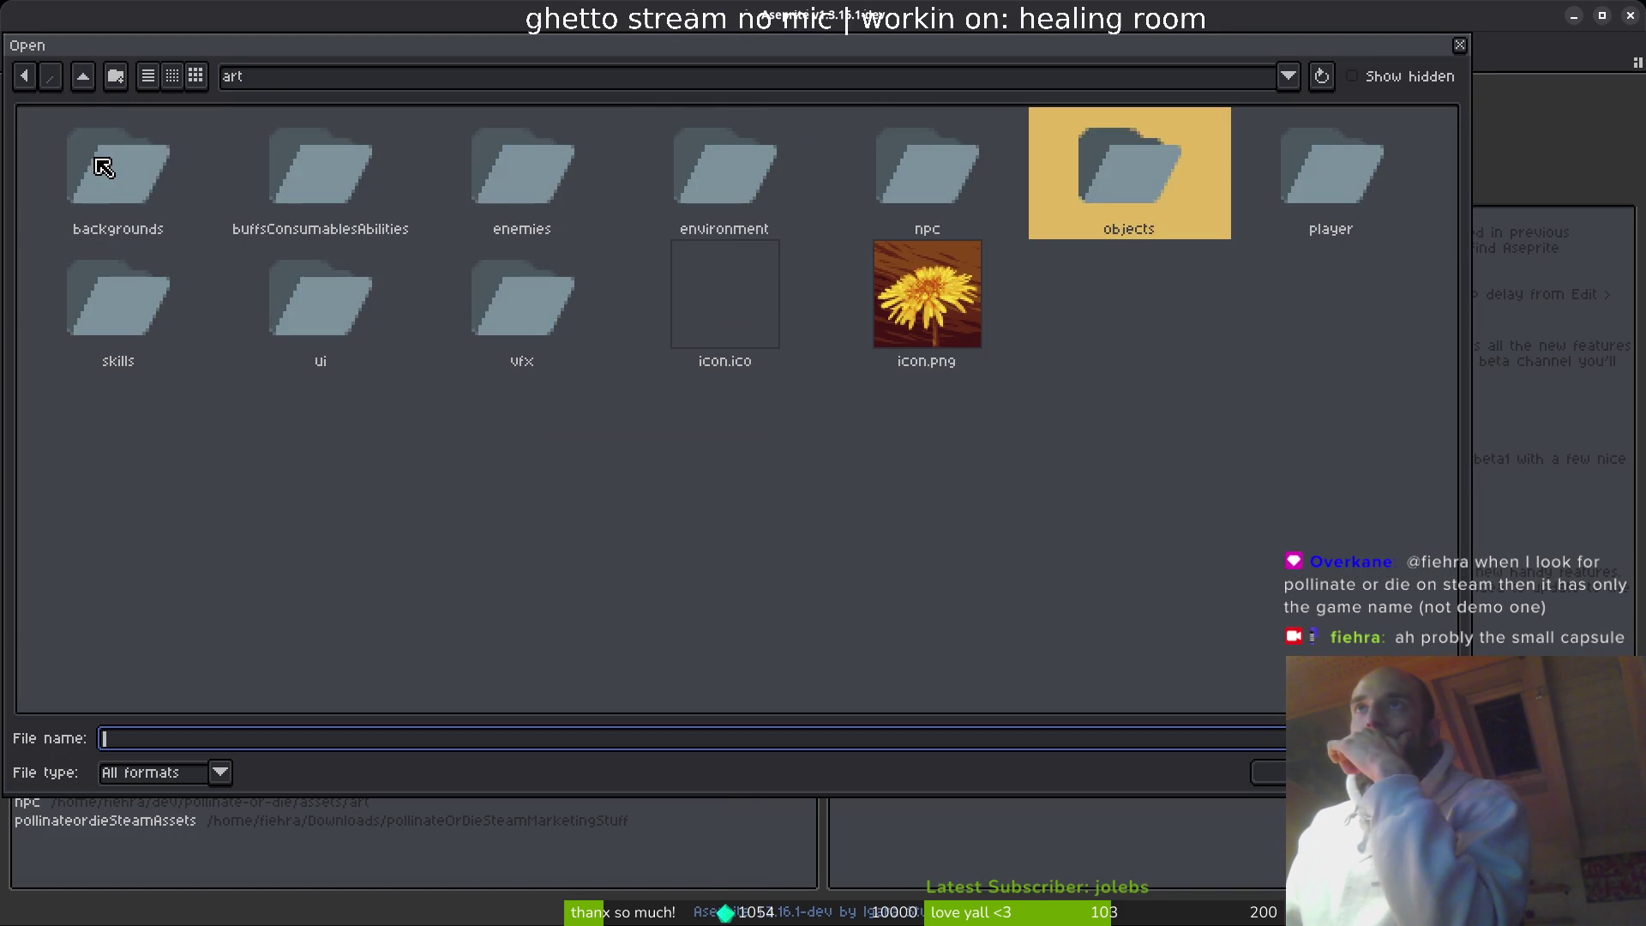
{"action": "left_click", "coordinate": [83, 75]}
{"action": "double_click", "coordinate": [167, 204]}
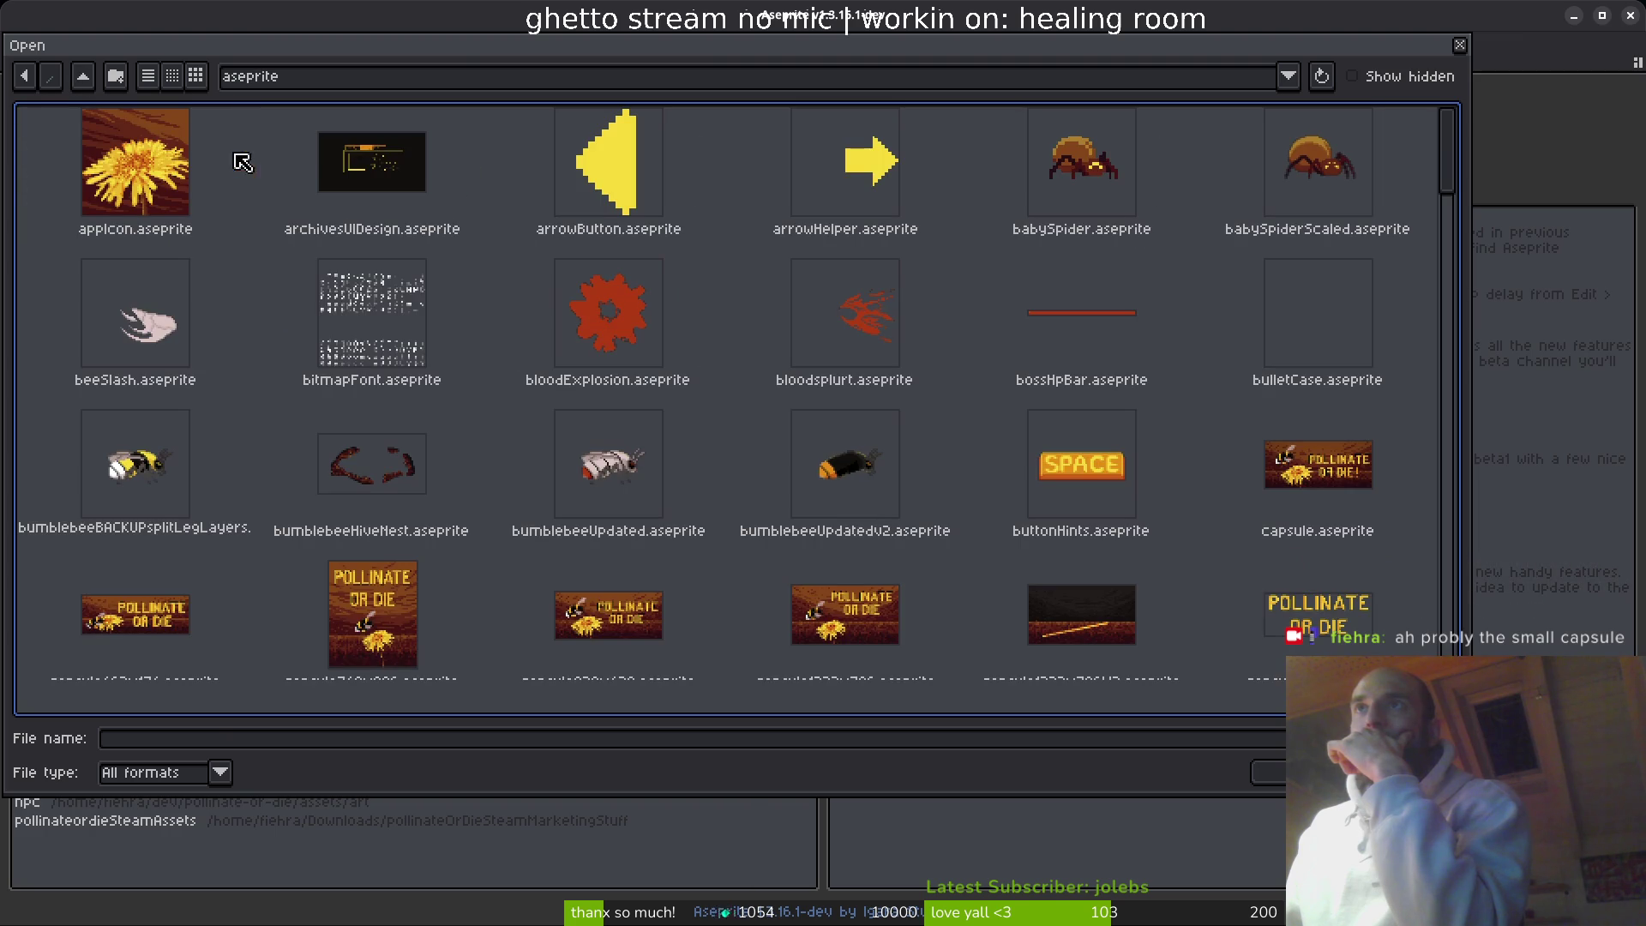
{"action": "left_click", "coordinate": [1364, 493]}
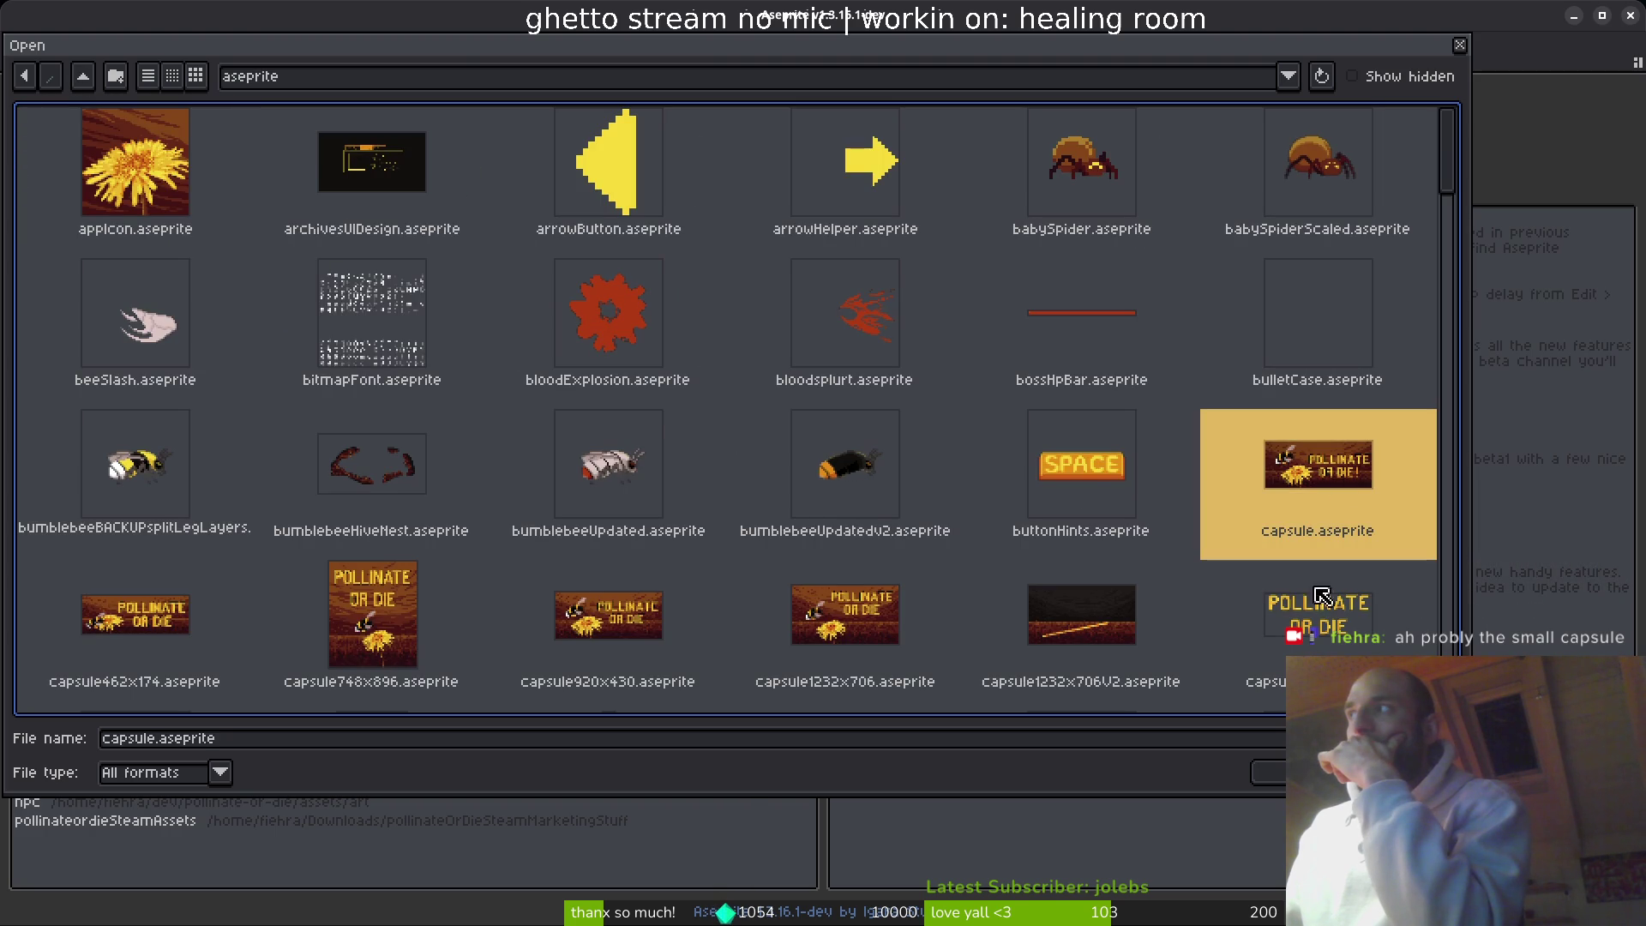
{"action": "left_click", "coordinate": [1270, 771]}
- Zoom in and out on the capsule art and step back one animation frame
{"action": "scroll", "coordinate": [940, 477], "scroll_direction": "down", "scroll_amount": 5}
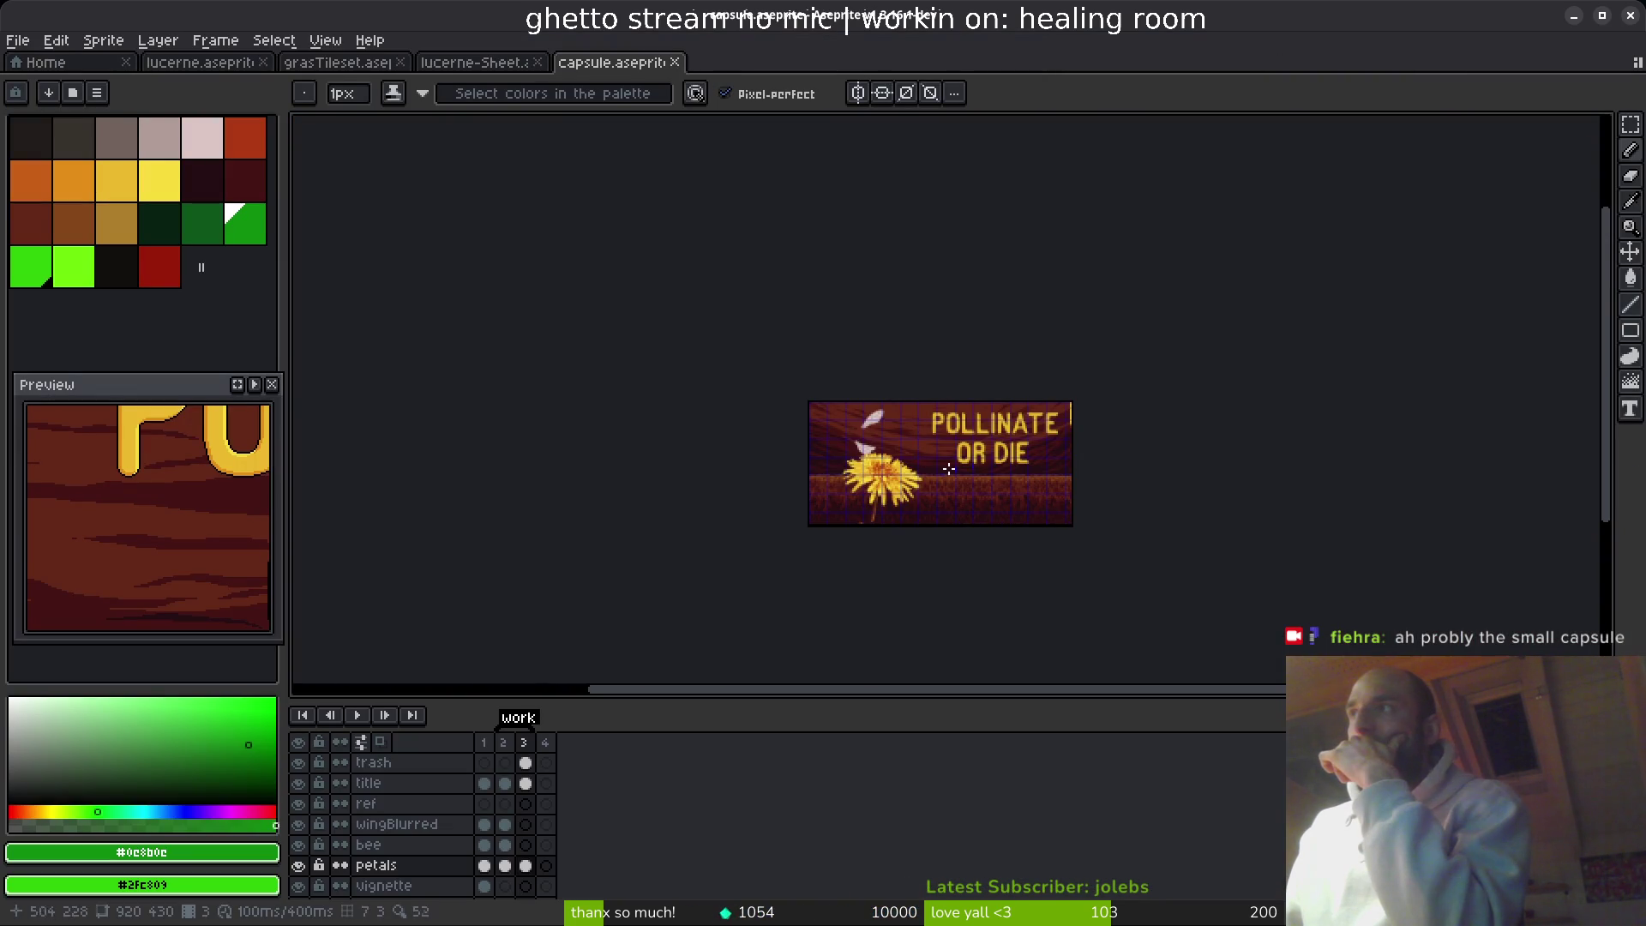
{"action": "key", "text": "Left"}
{"action": "scroll", "coordinate": [956, 474], "scroll_direction": "up", "scroll_amount": 4}
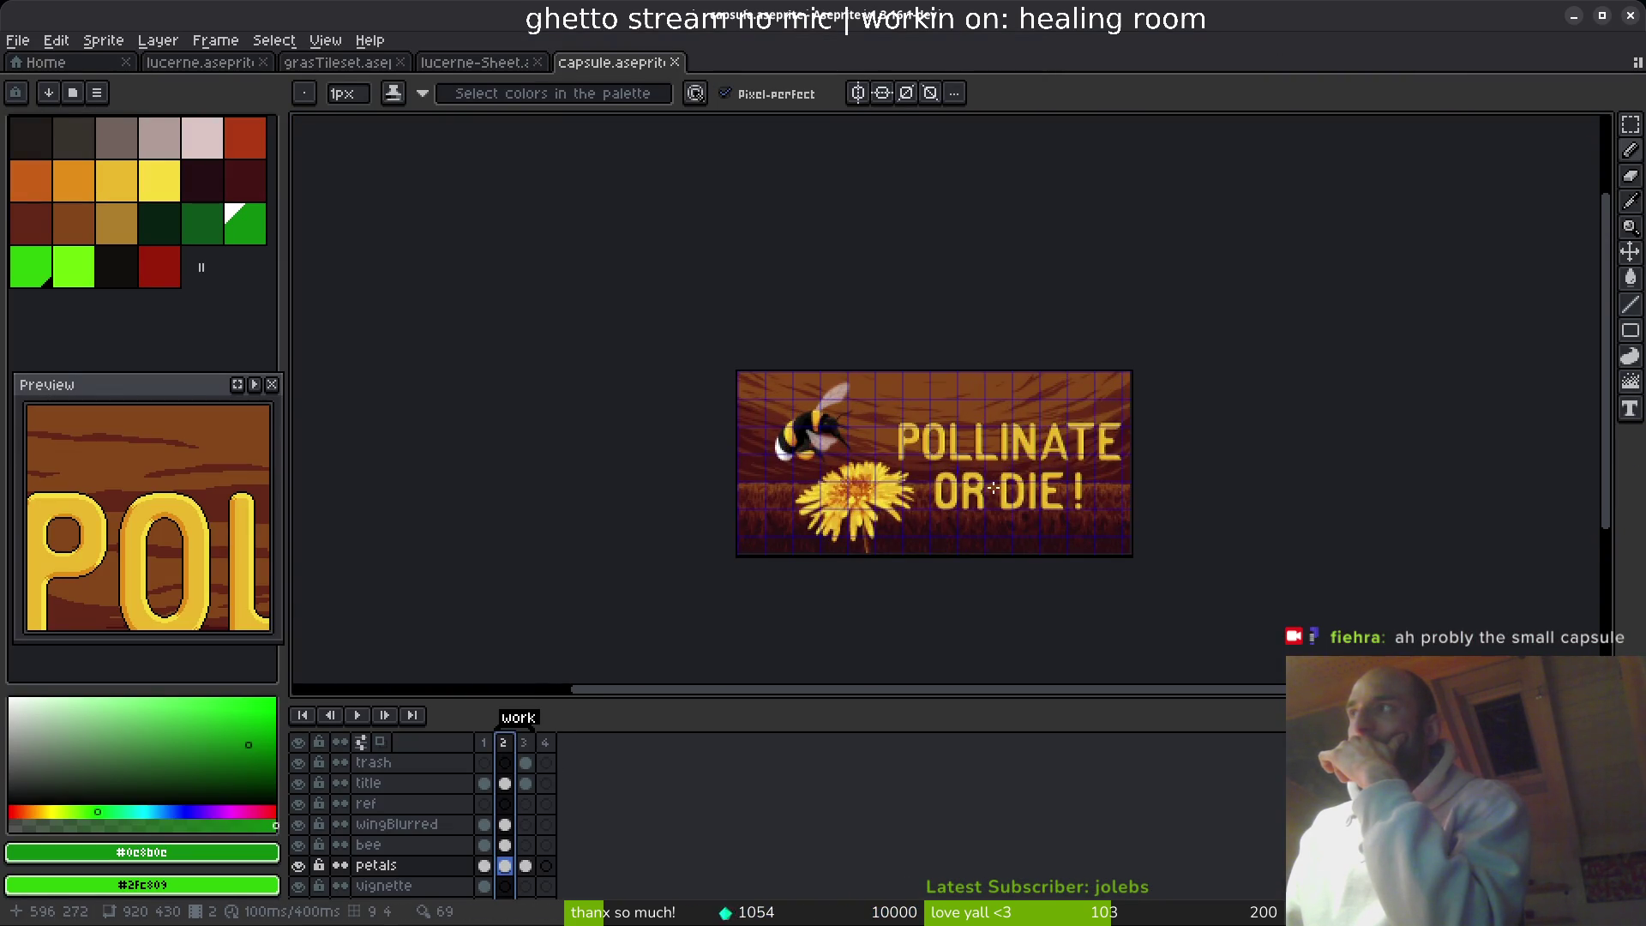
{"action": "scroll", "coordinate": [934, 467], "scroll_direction": "down", "scroll_amount": 2}
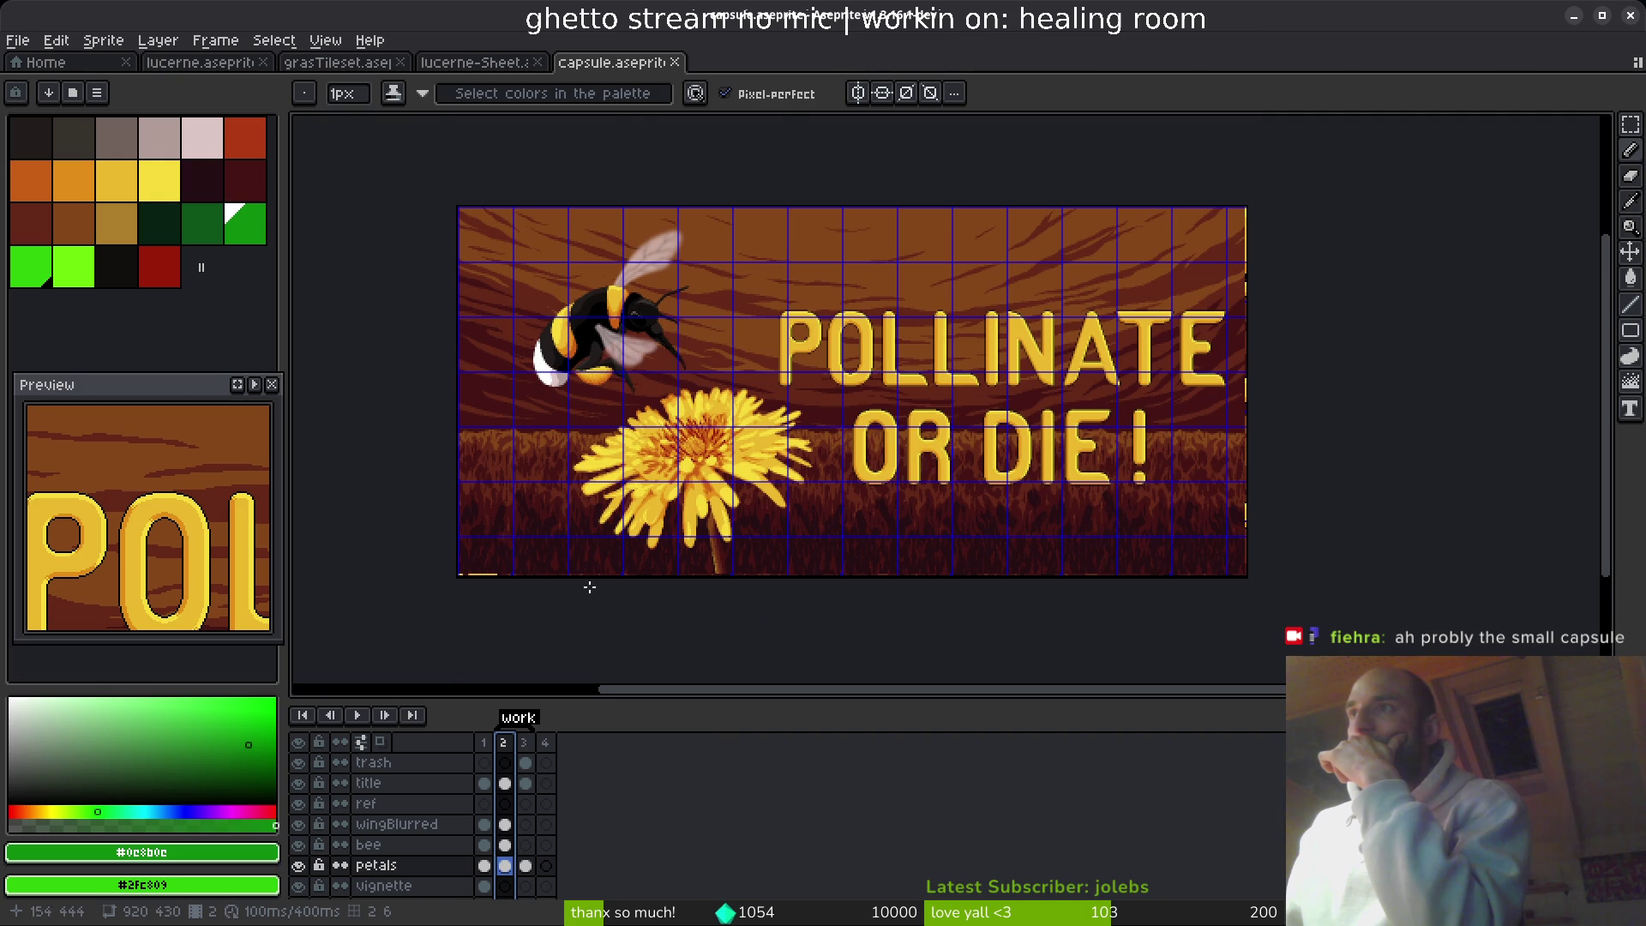
{"action": "scroll", "coordinate": [537, 569], "scroll_direction": "up", "scroll_amount": 2}
{"action": "scroll", "coordinate": [569, 477], "scroll_direction": "down", "scroll_amount": 2}
- Open capsule1232x706.aseprite from the File menu
{"action": "left_click", "coordinate": [17, 40]}
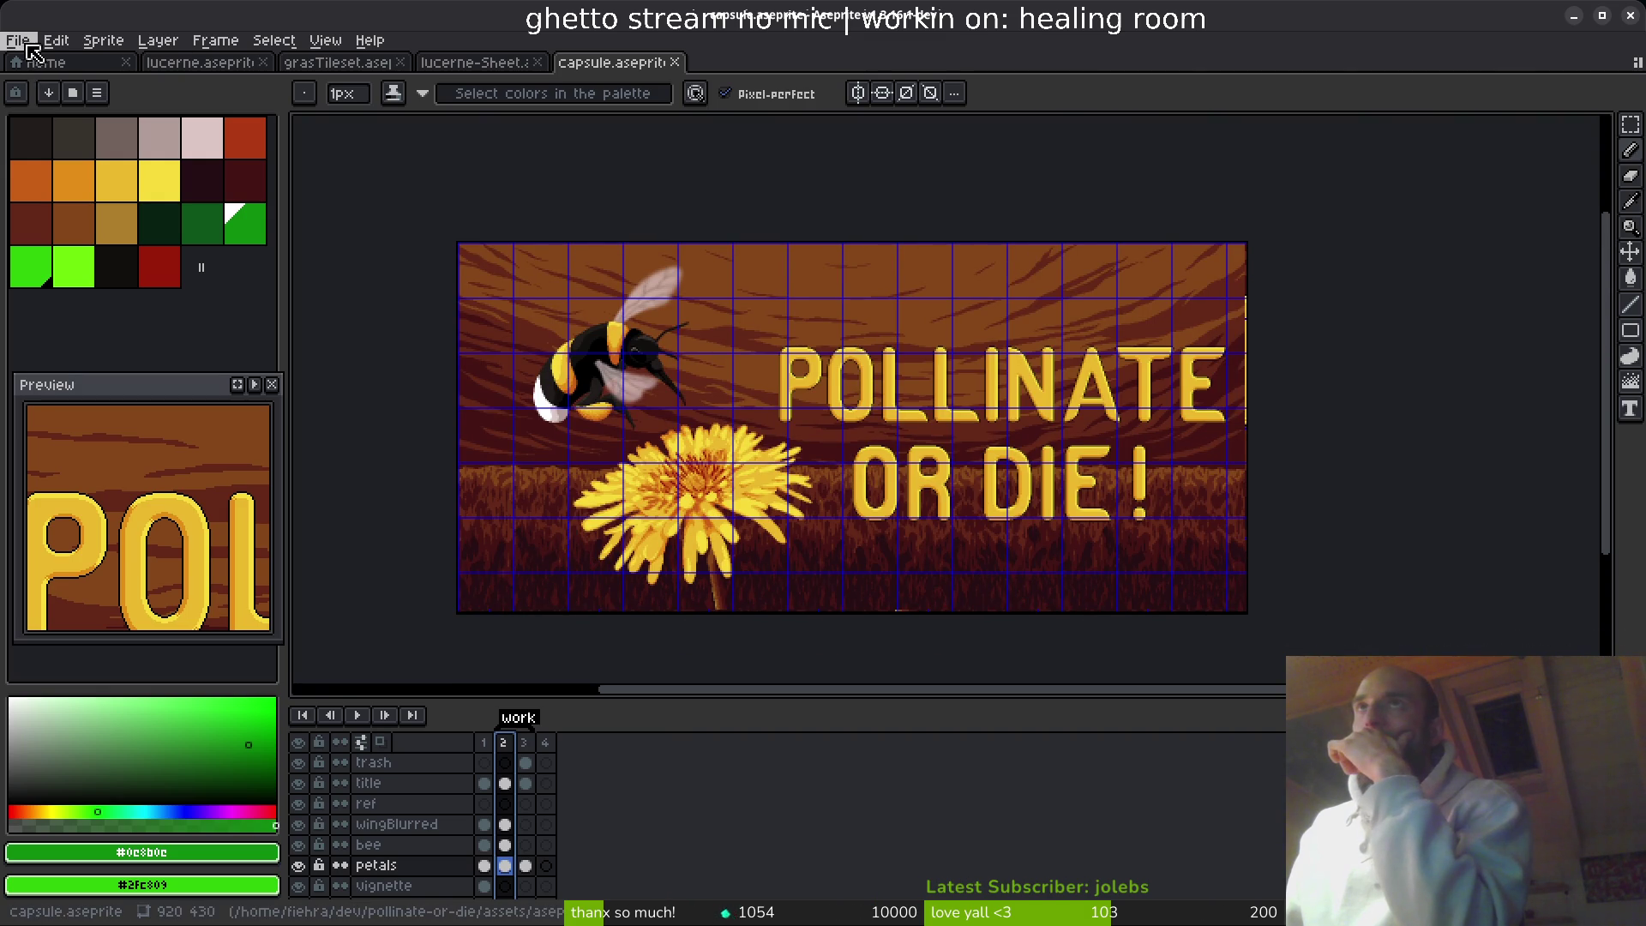
{"action": "left_click", "coordinate": [35, 85]}
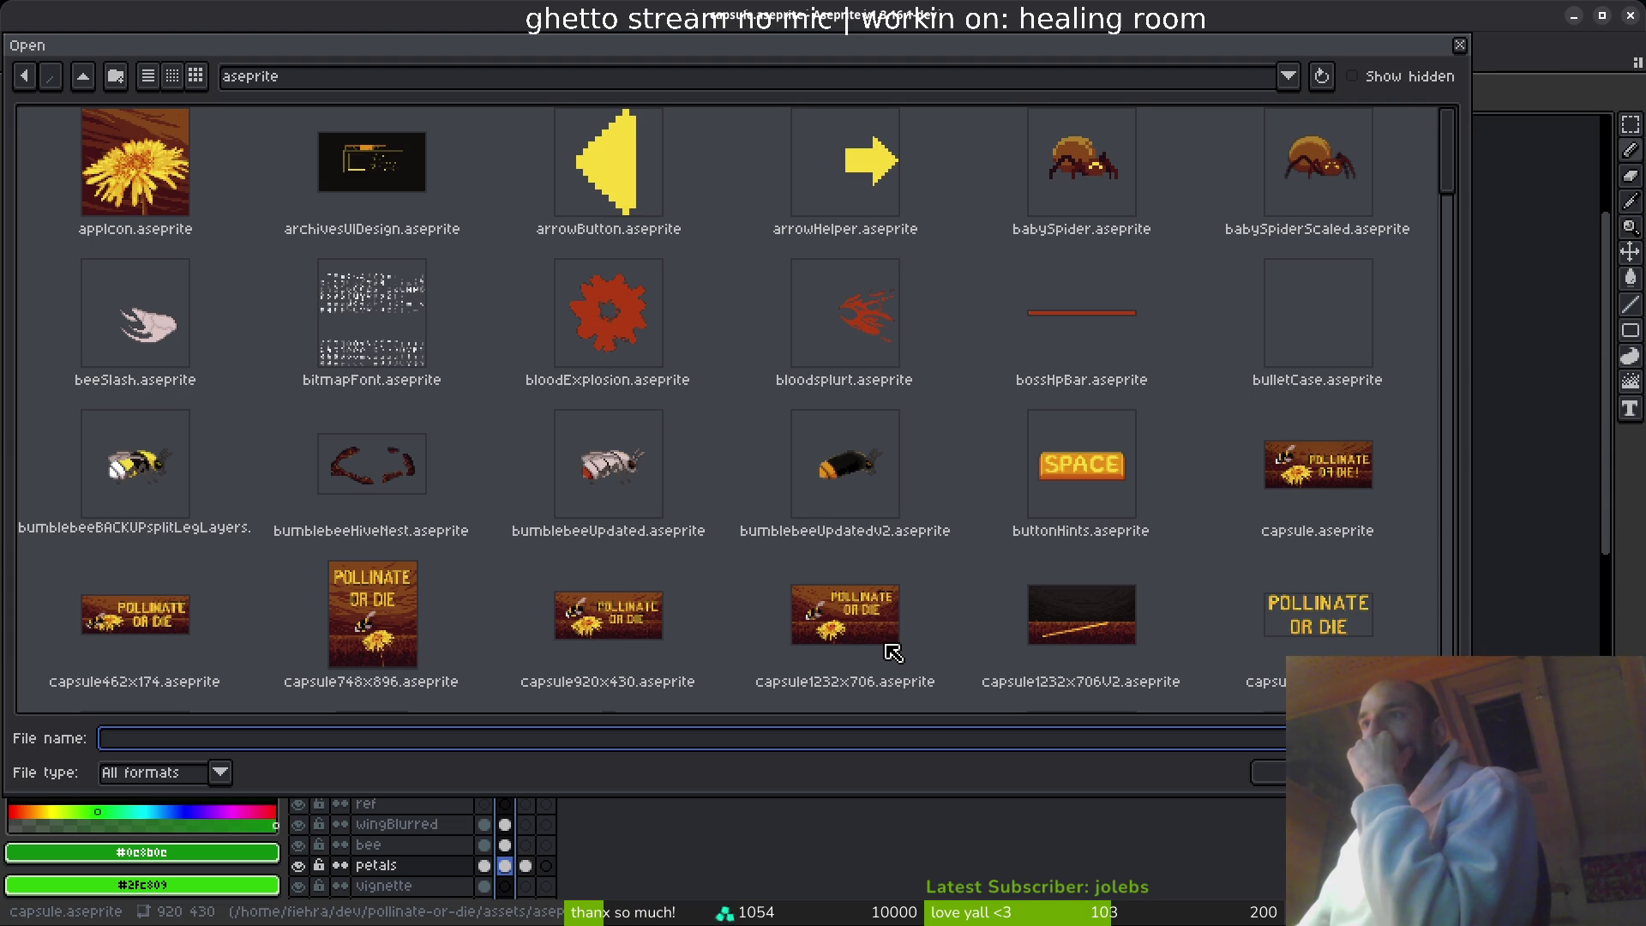
{"action": "scroll", "coordinate": [899, 652], "scroll_direction": "down", "scroll_amount": 1}
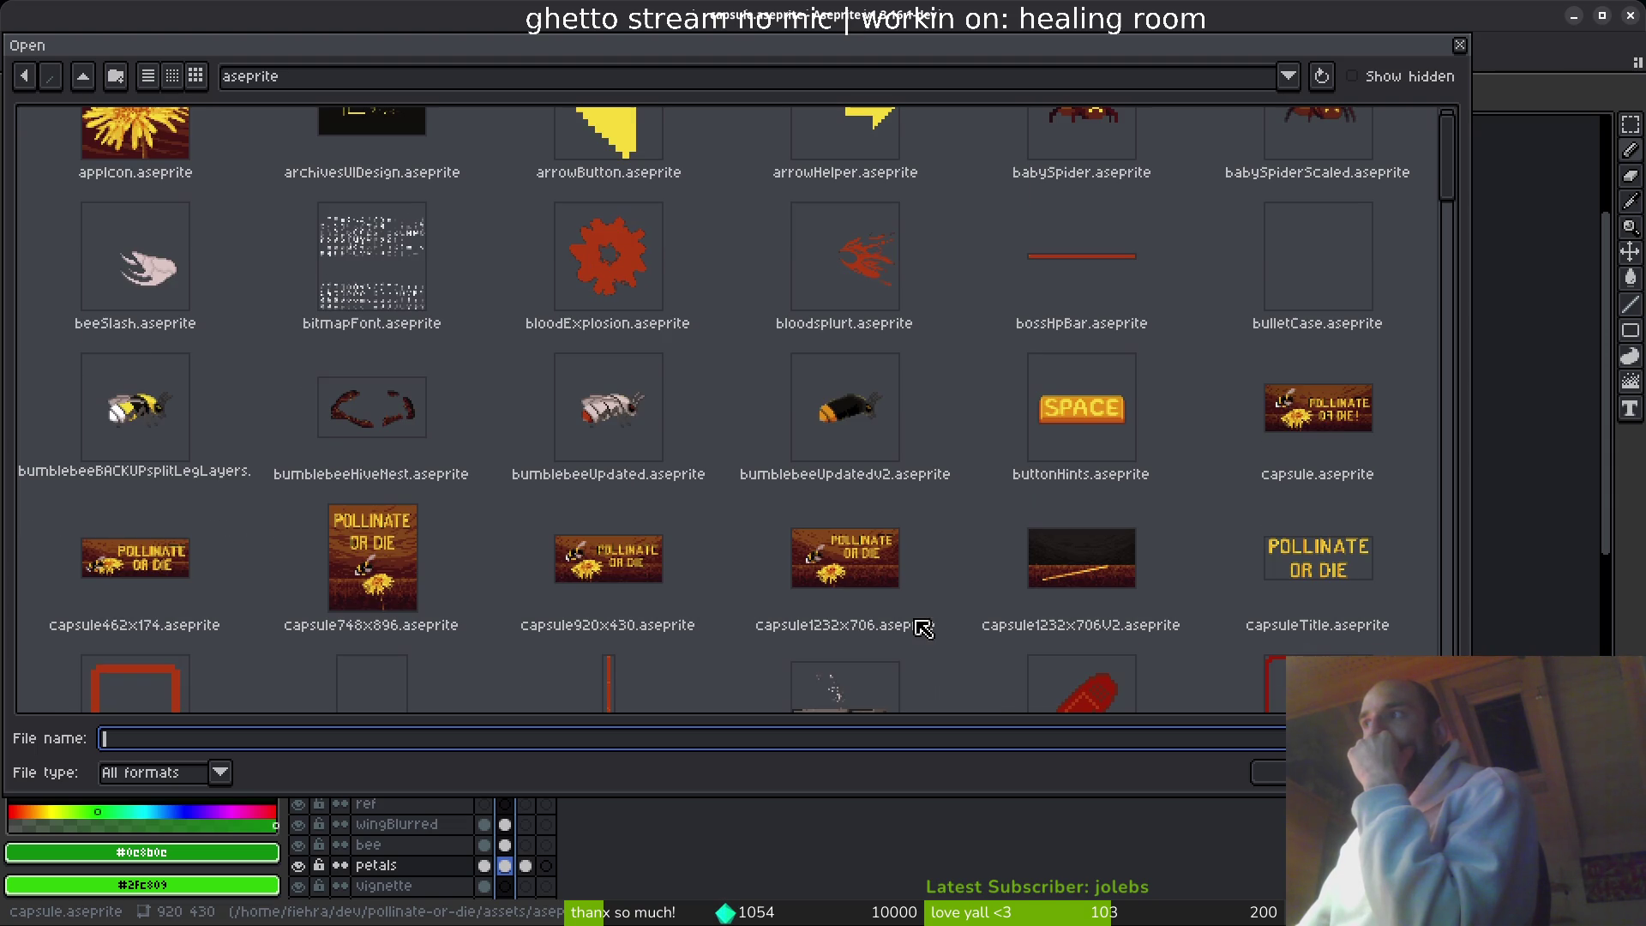
{"action": "double_click", "coordinate": [867, 585]}
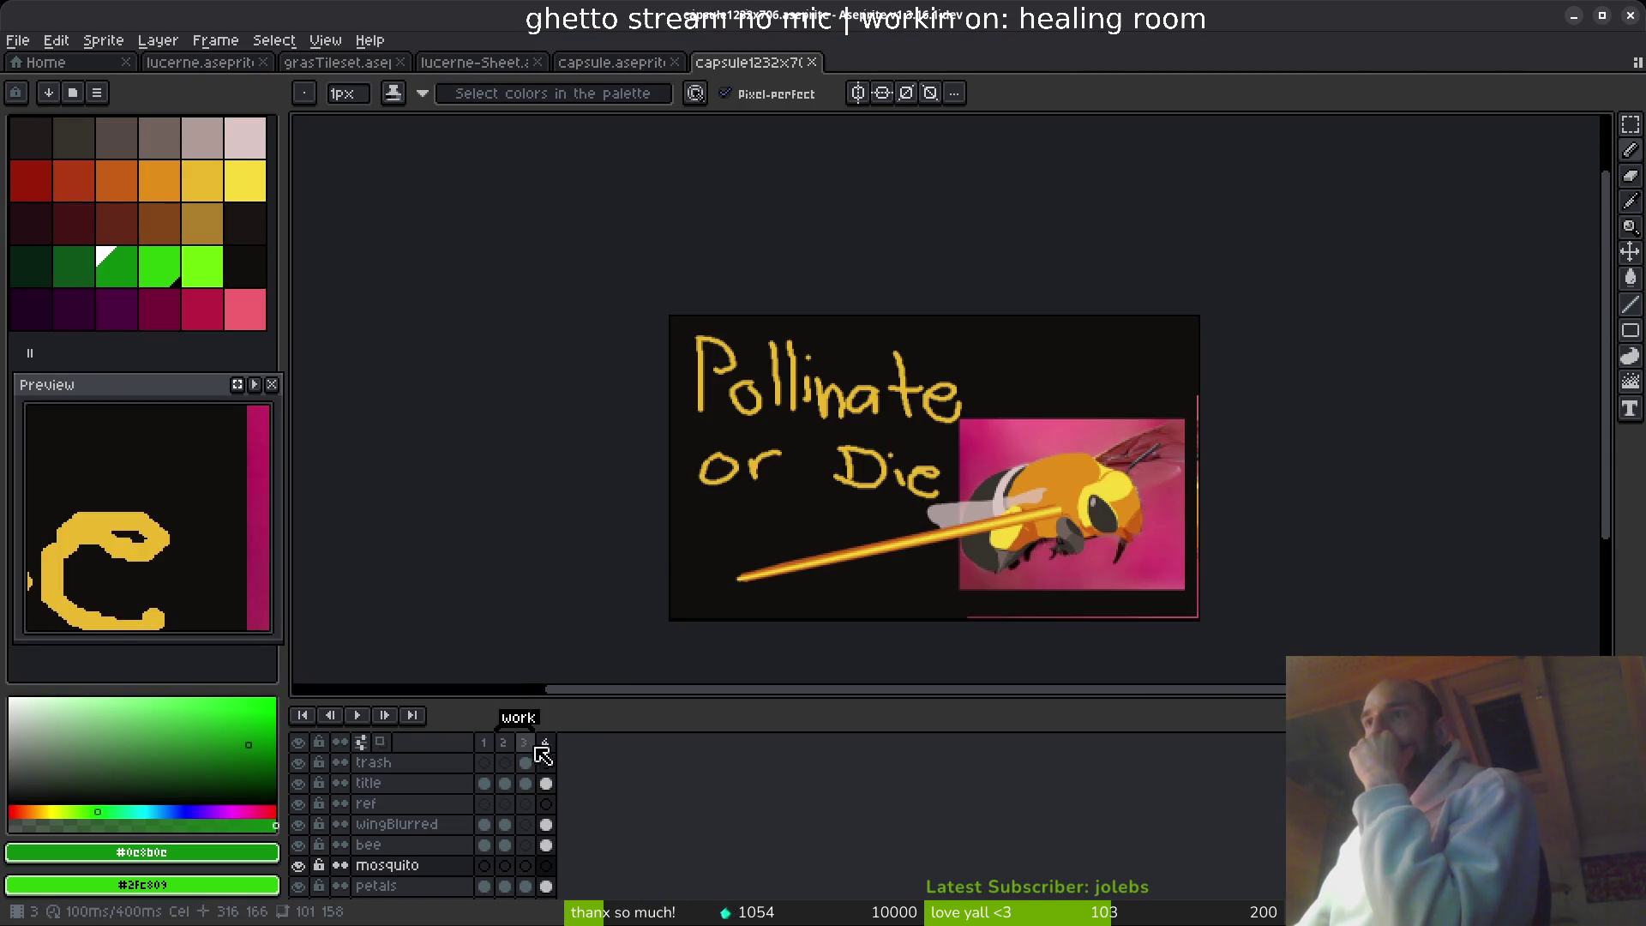
- Flip through the capsule frames back to frame 1, then close both capsule tabs
{"action": "left_click", "coordinate": [525, 762]}
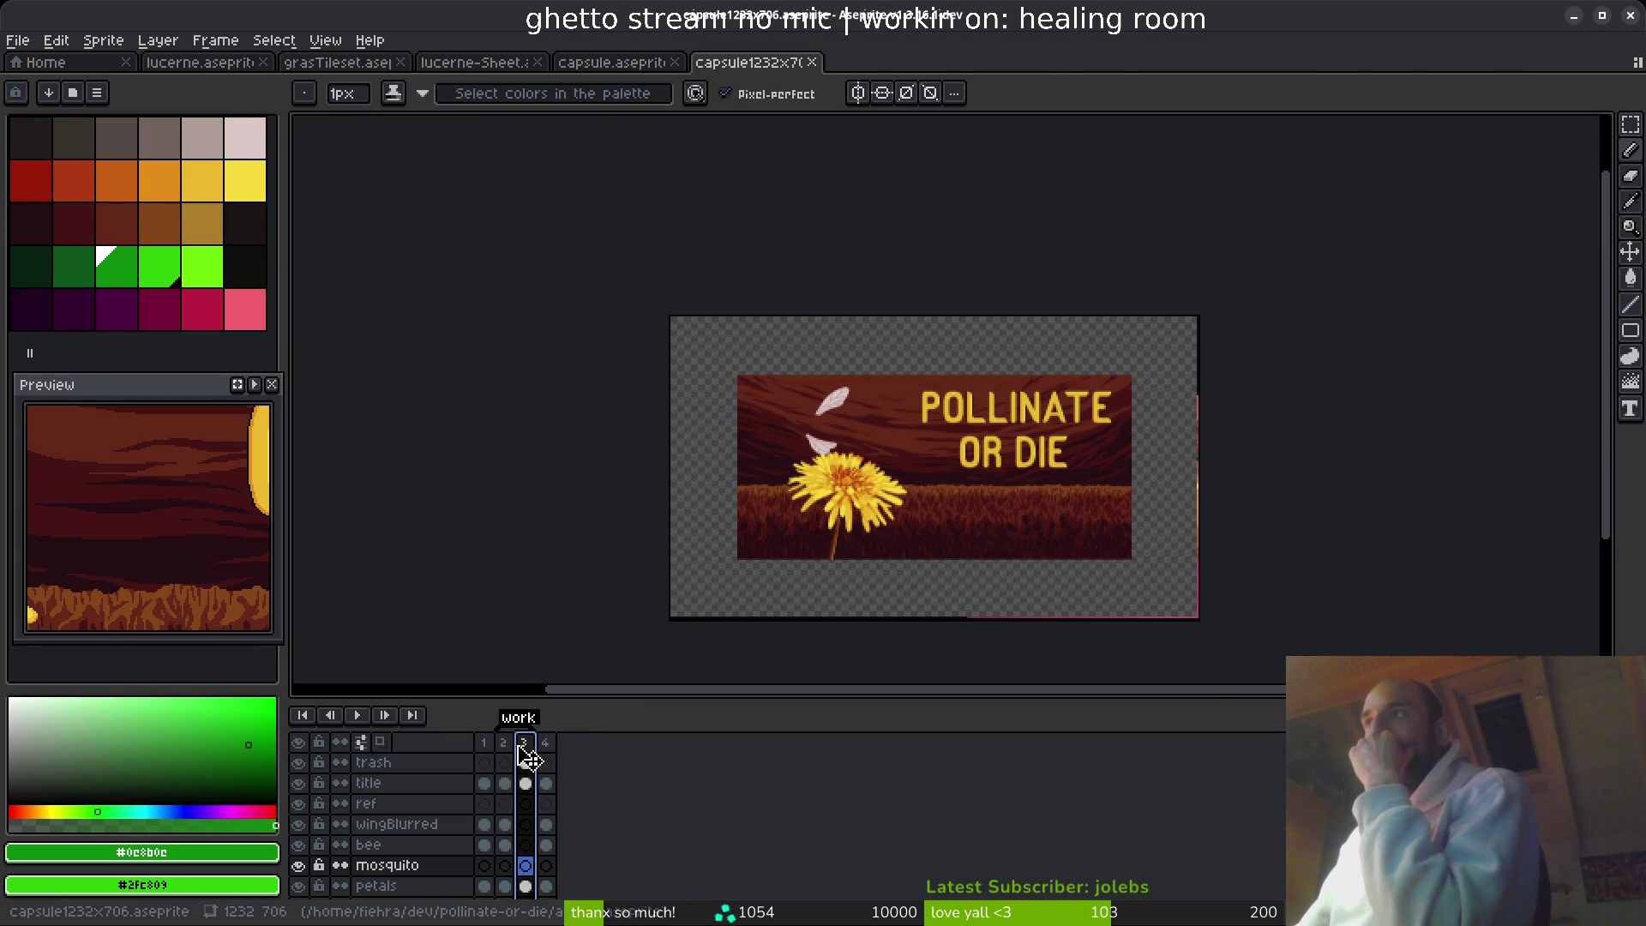
{"action": "left_click", "coordinate": [506, 763]}
{"action": "left_click", "coordinate": [484, 763]}
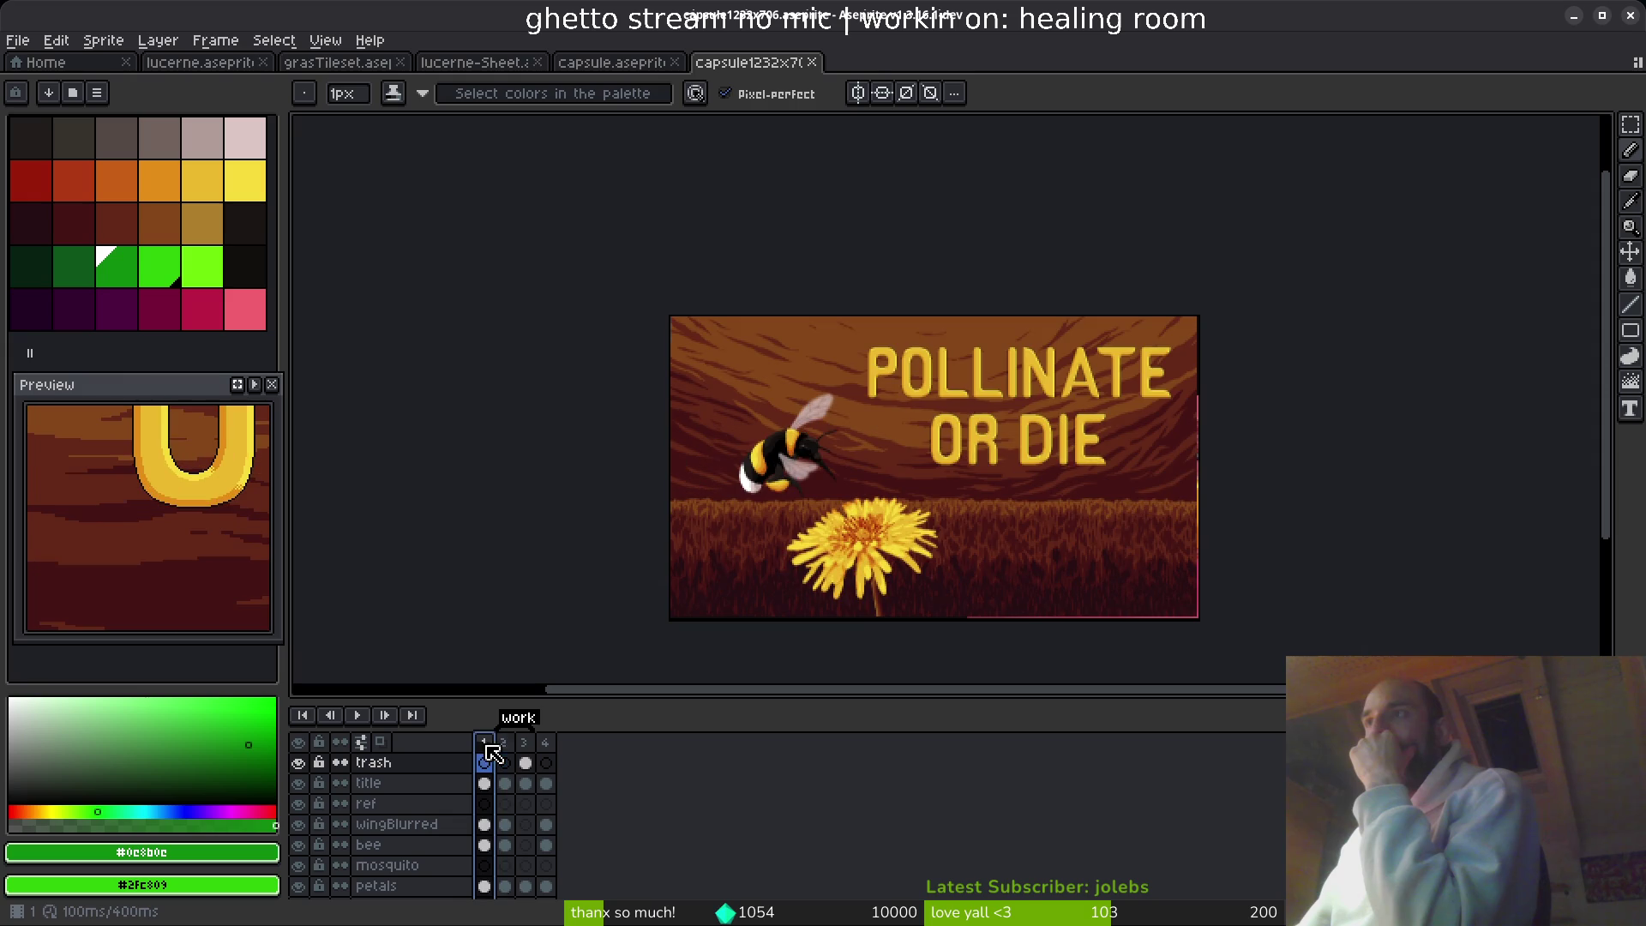
{"action": "left_click_drag", "start_coordinate": [1108, 434], "coordinate": [907, 379]}
{"action": "scroll", "coordinate": [782, 468], "scroll_direction": "up", "scroll_amount": 1}
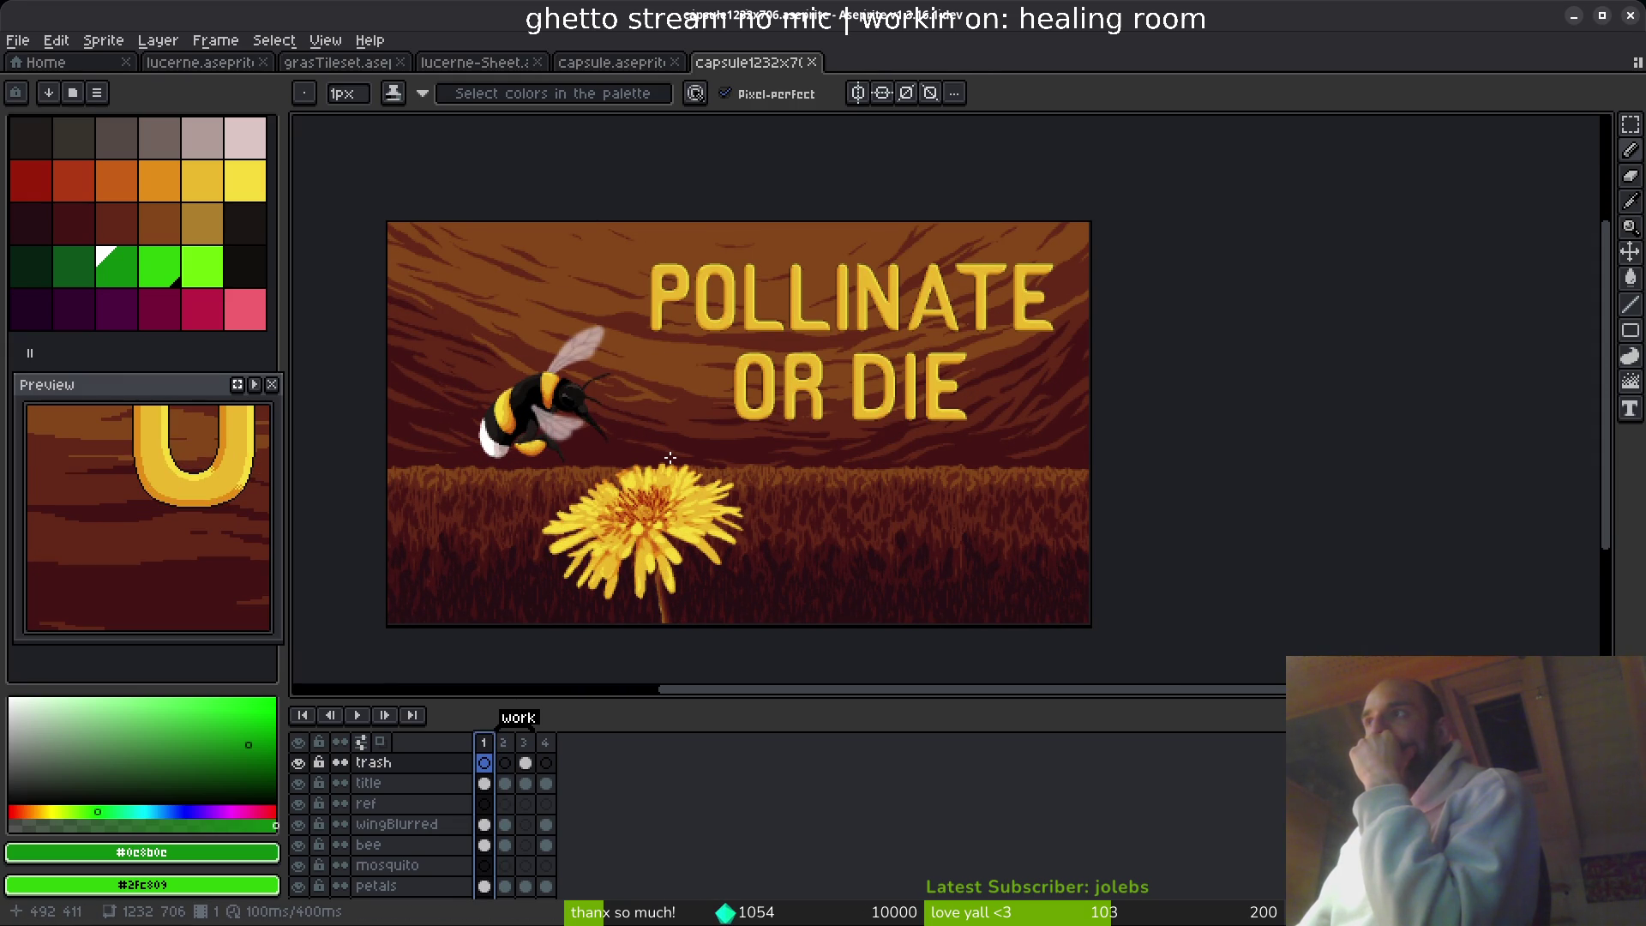
{"action": "left_click", "coordinate": [811, 62]}
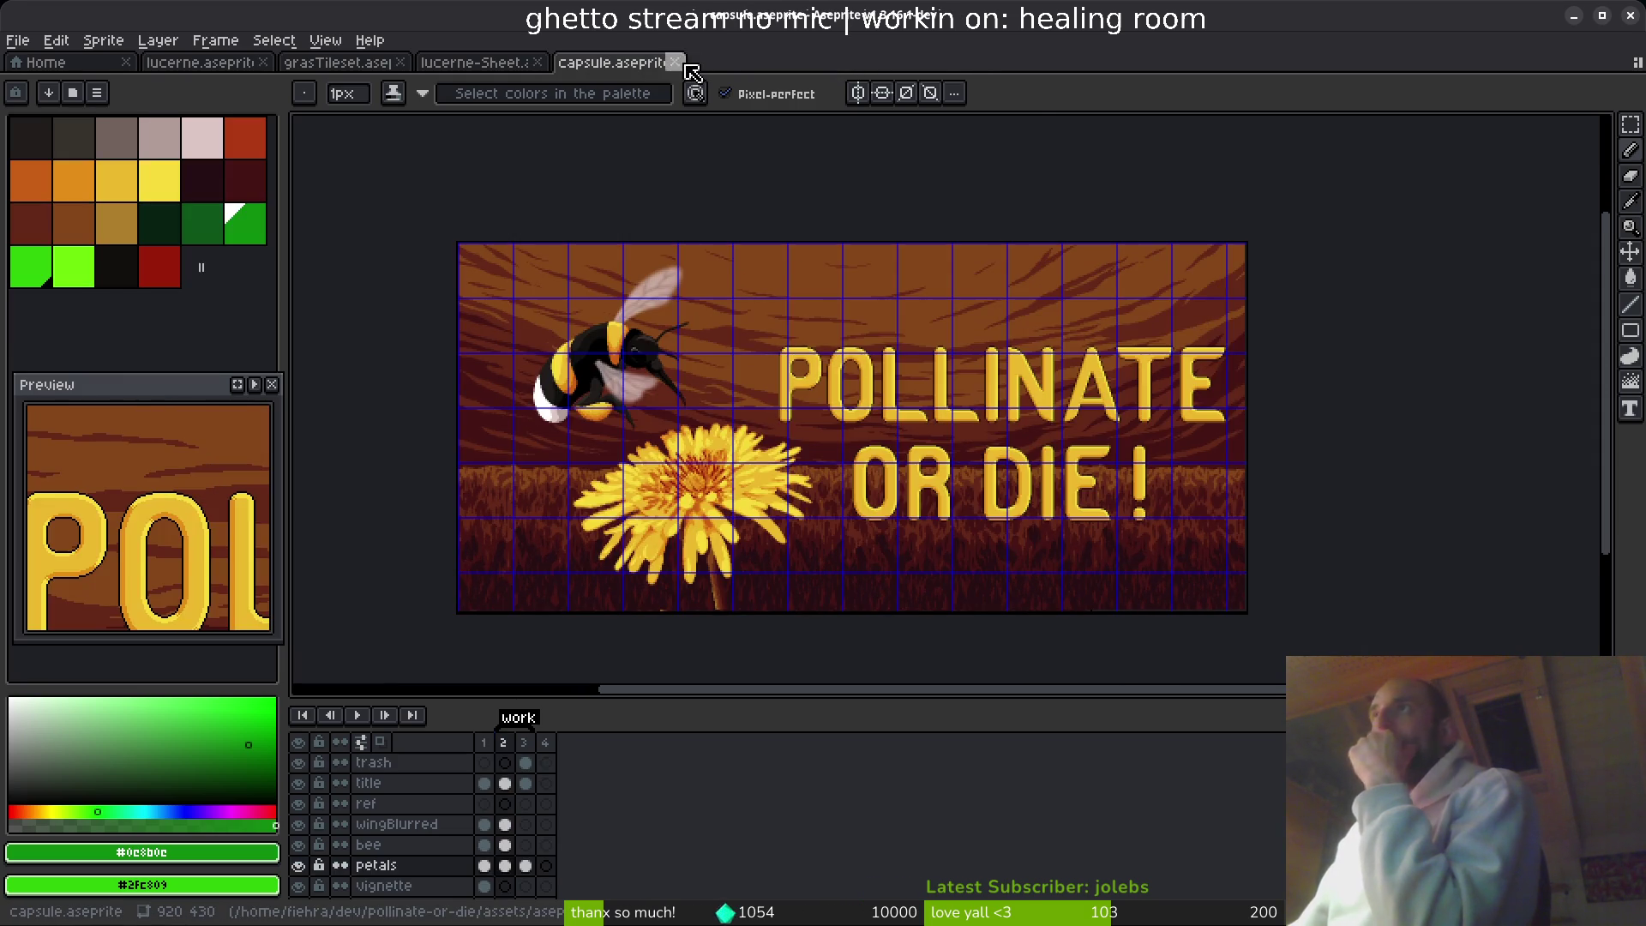
{"action": "left_click", "coordinate": [675, 61]}
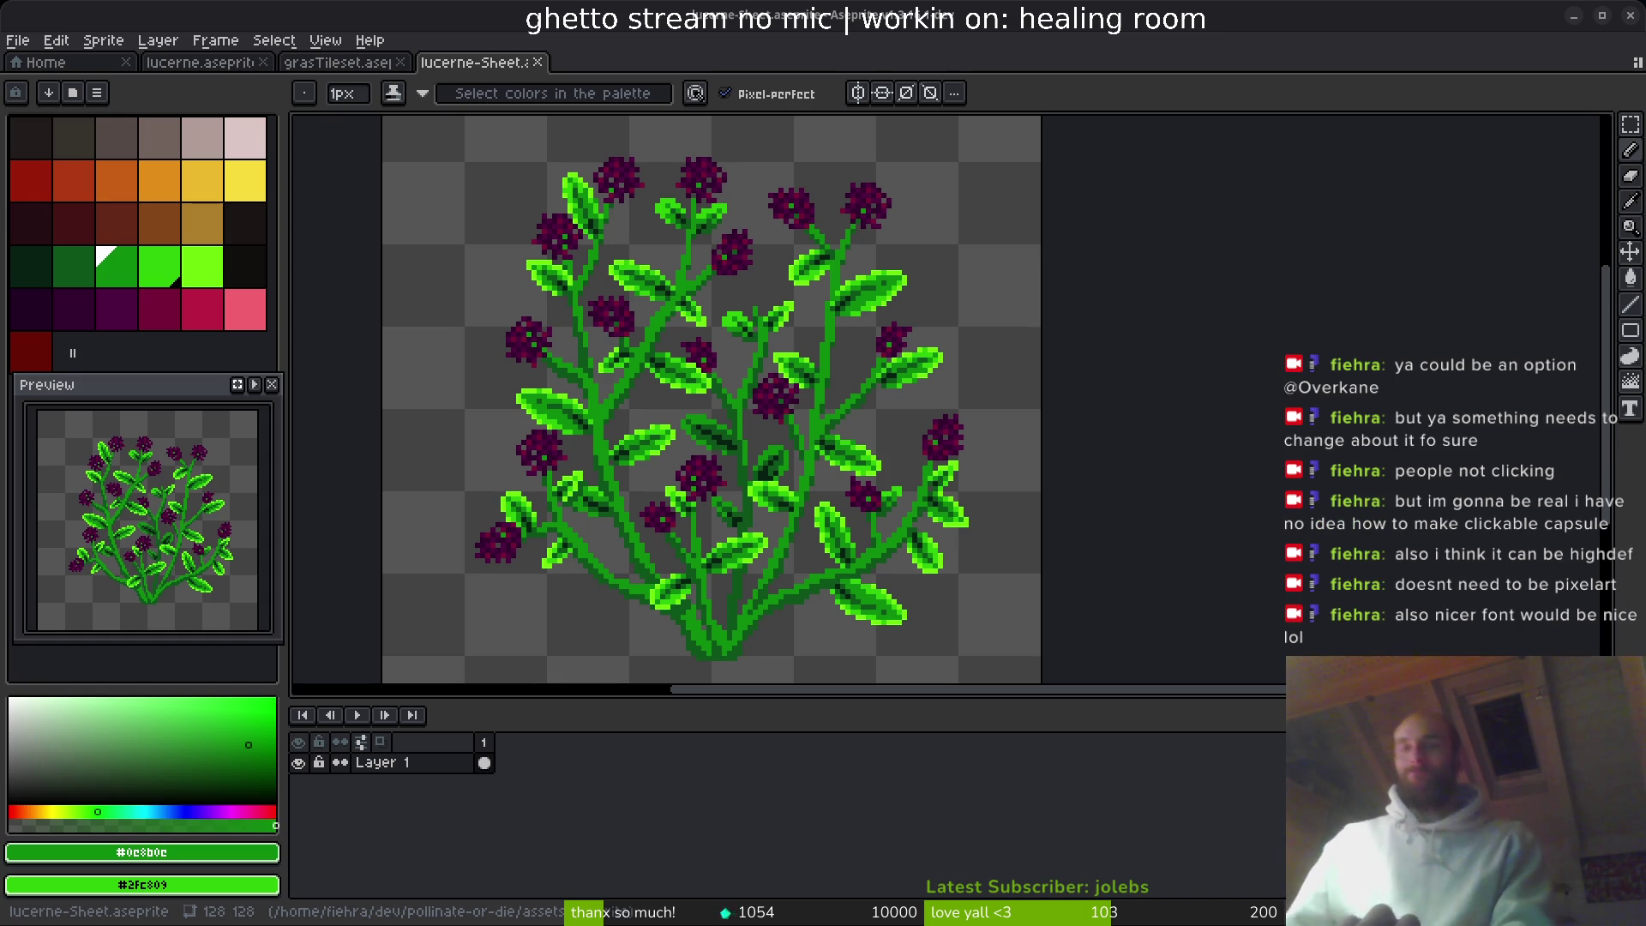
- Pan around the lucerne bush canvas, briefly opening and cancelling the Open dialog
{"action": "left_click_drag", "start_coordinate": [659, 397], "coordinate": [850, 376]}
{"action": "key", "text": "ctrl+o"}
{"action": "key", "text": "Escape"}
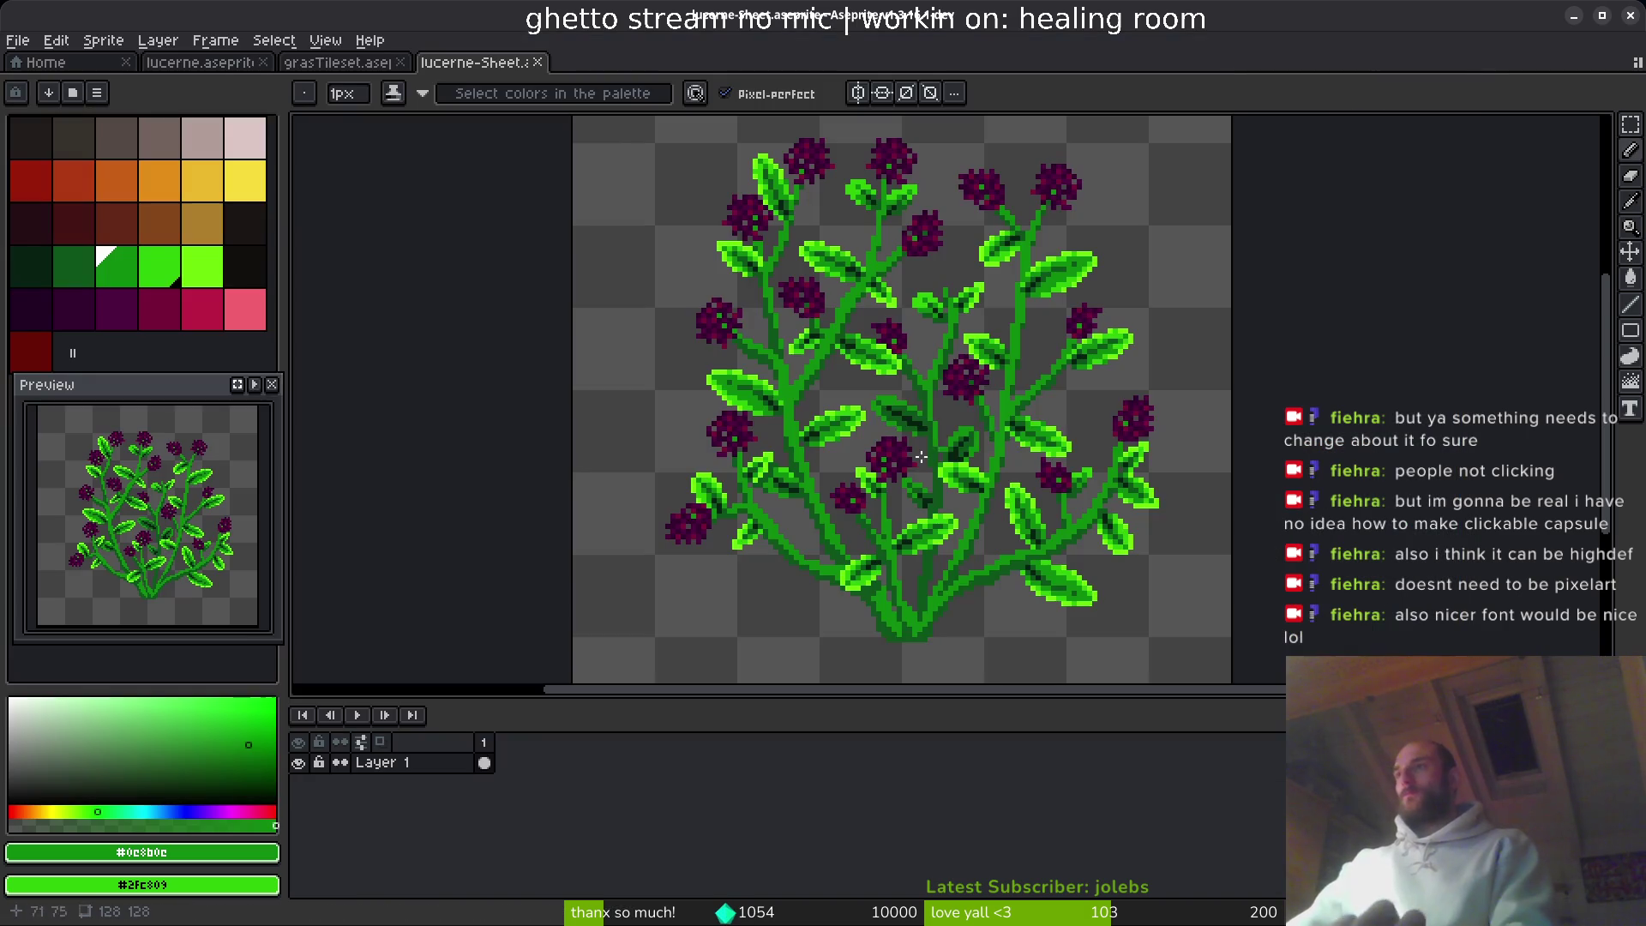
{"action": "mouse_move", "coordinate": [860, 690]}
{"action": "left_mouse_down"}
{"action": "mouse_move", "coordinate": [913, 703]}
{"action": "mouse_move", "coordinate": [904, 806]}
{"action": "left_mouse_up"}
{"action": "left_click_drag", "start_coordinate": [892, 559], "coordinate": [993, 571]}
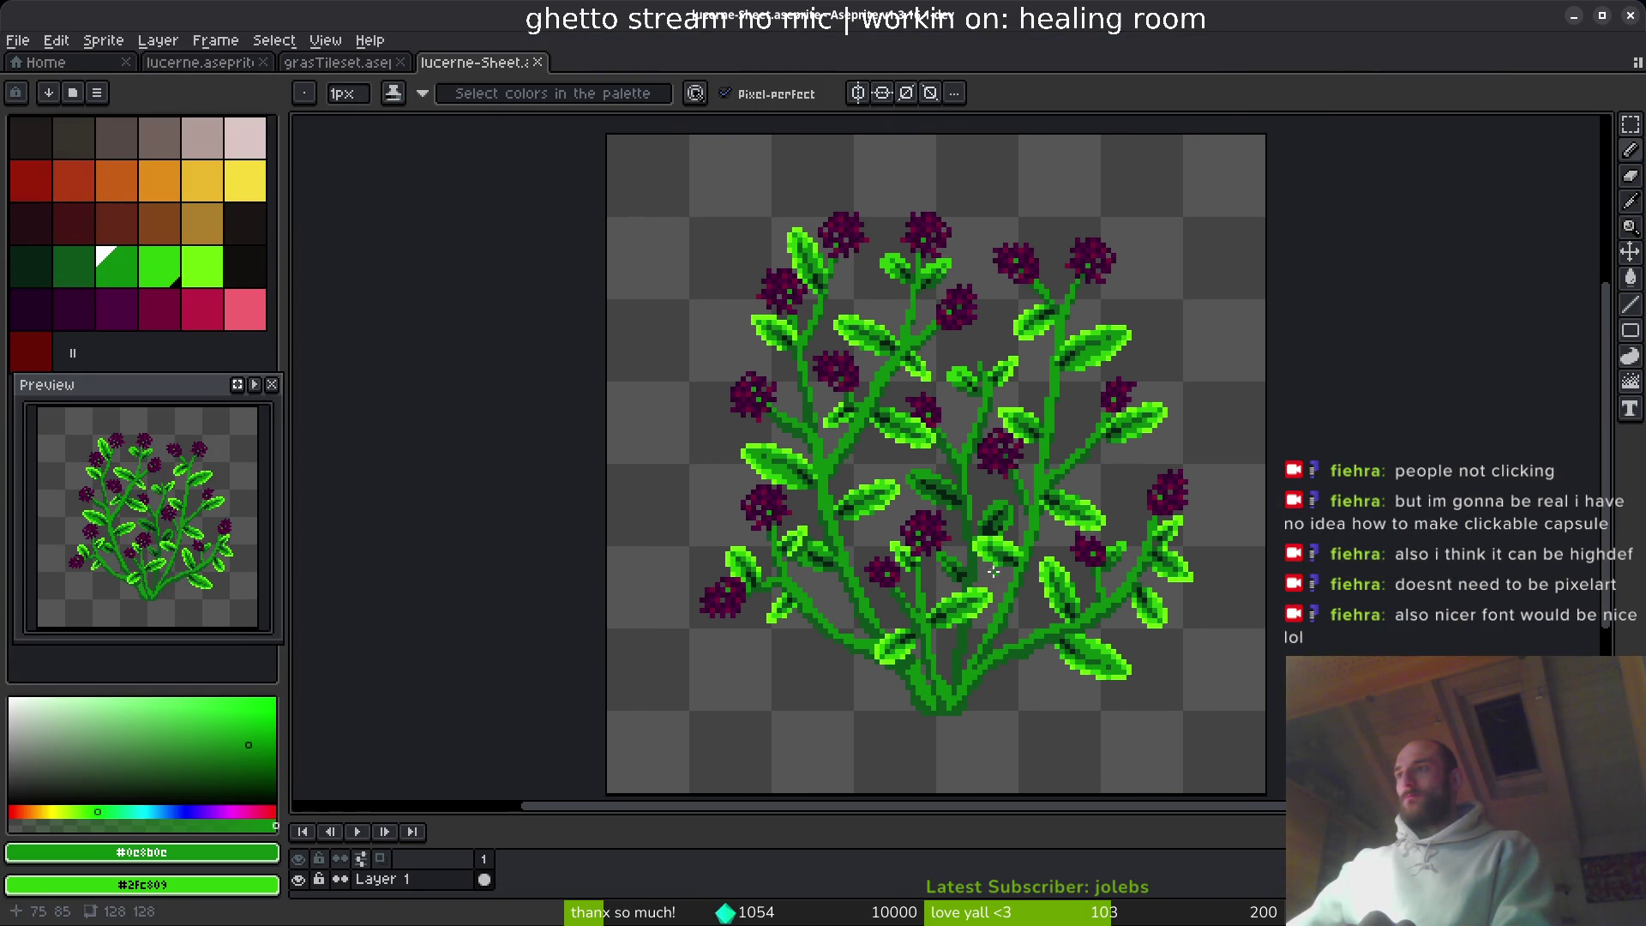
- Dismiss the Save As prompt, toggle eyedropper then pencil, and switch to Godot
{"action": "key", "text": "ctrl+shift+s"}
{"action": "key", "text": "Return"}
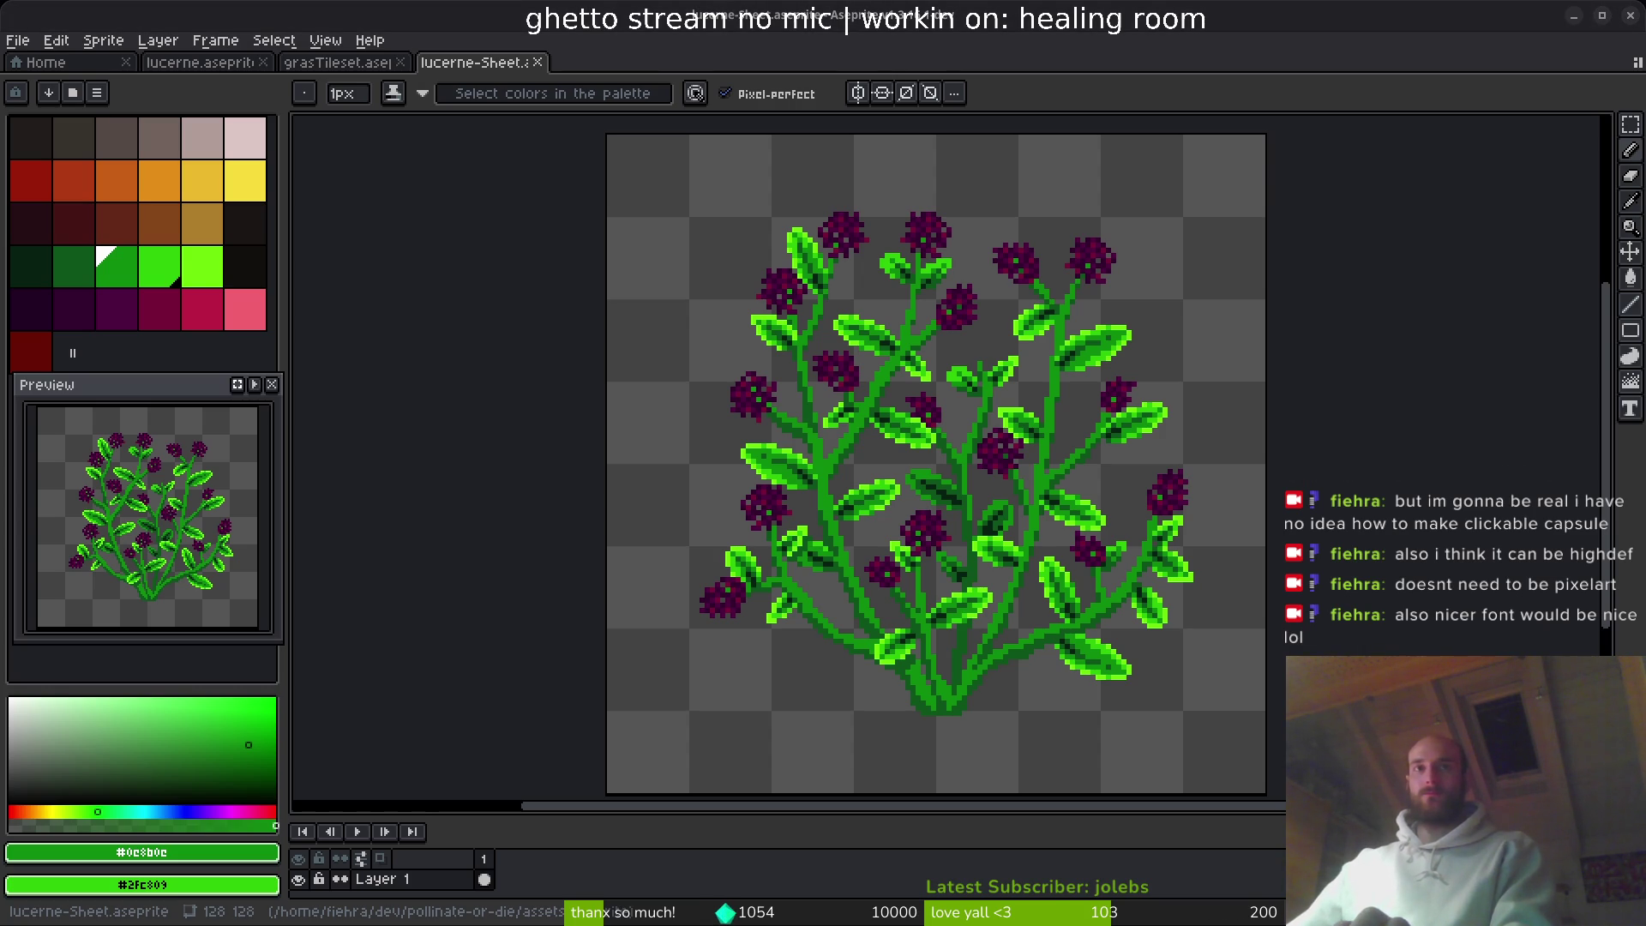
{"action": "left_click_drag", "start_coordinate": [1068, 388], "coordinate": [1028, 384]}
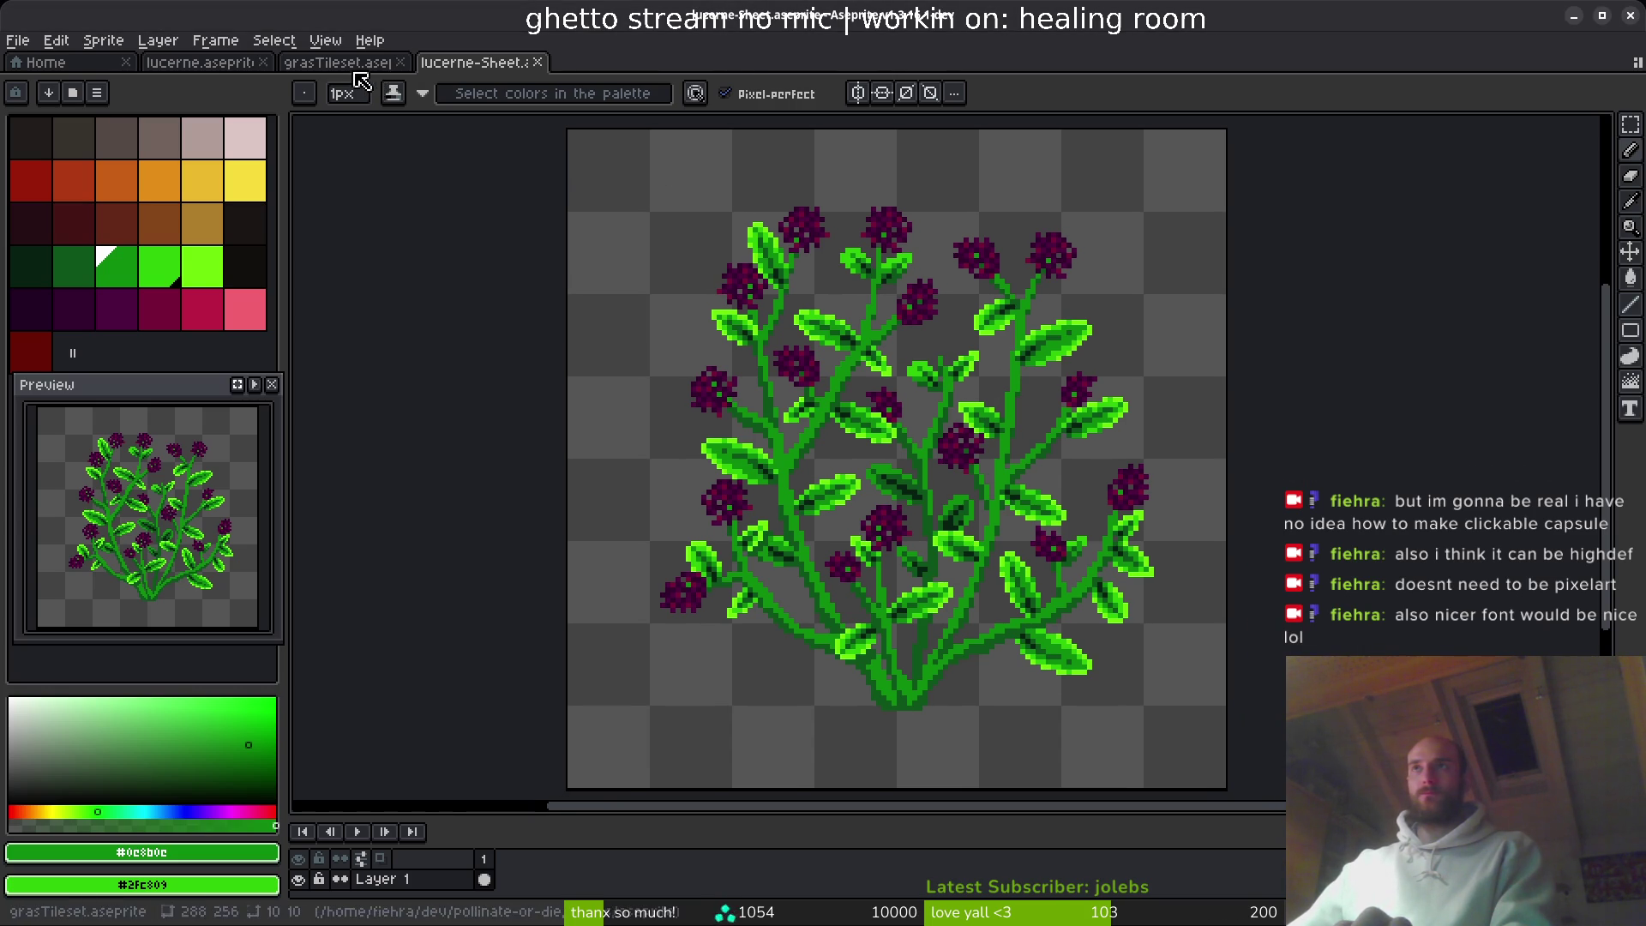
{"action": "key", "text": "i"}
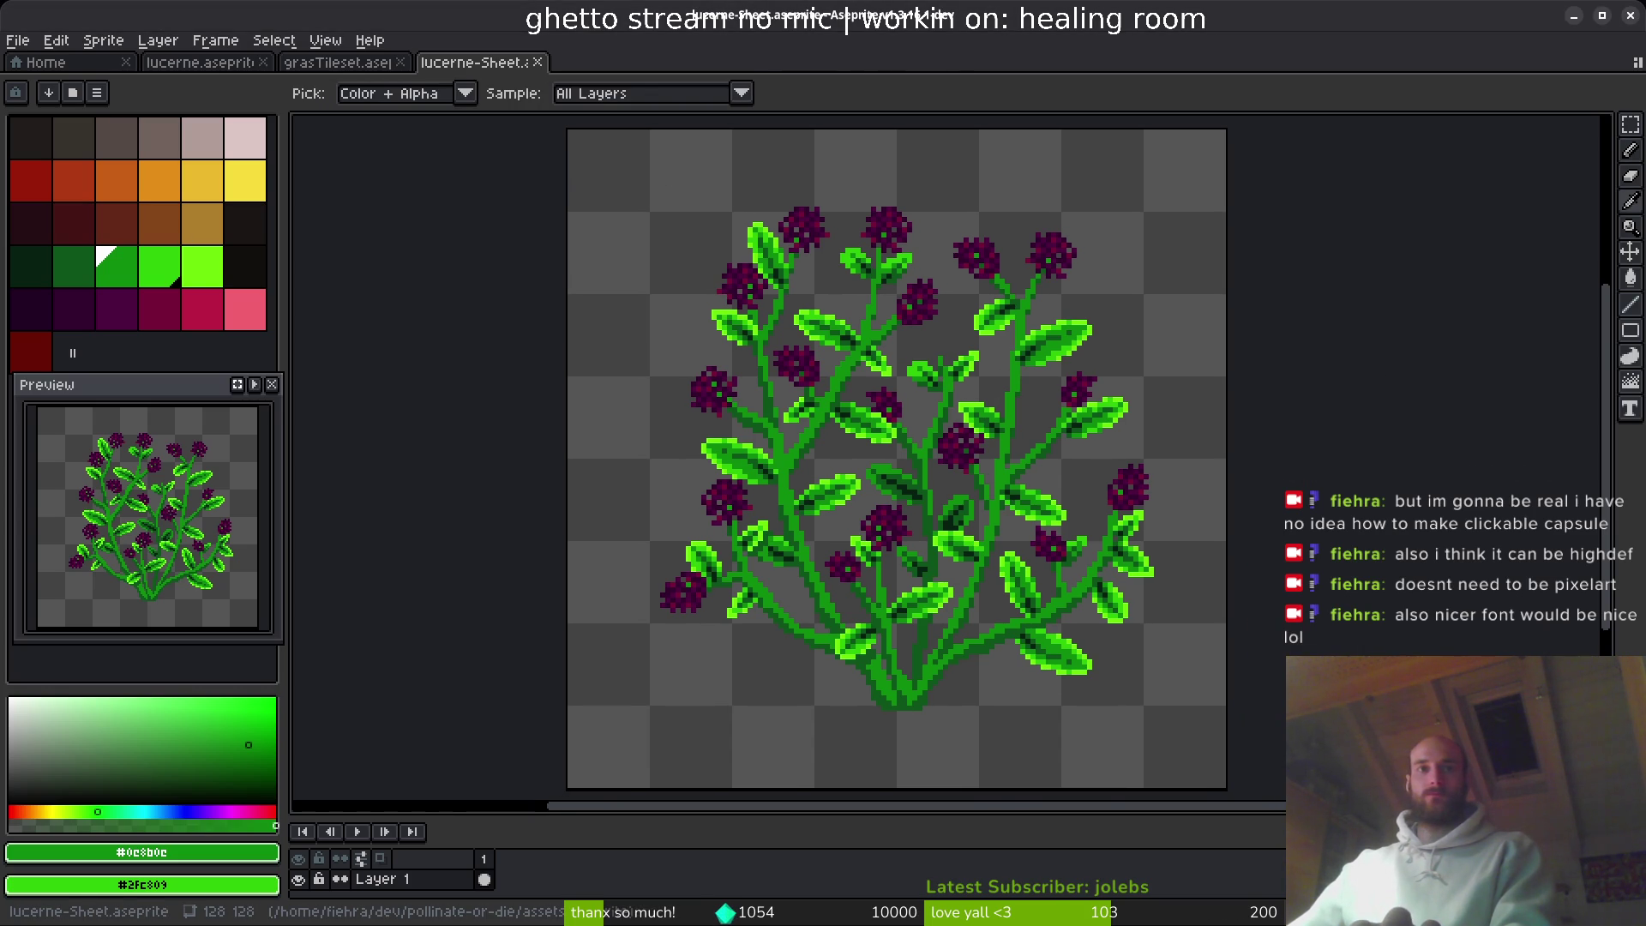
{"action": "key", "text": "b"}
{"action": "key", "text": "alt+Tab"}
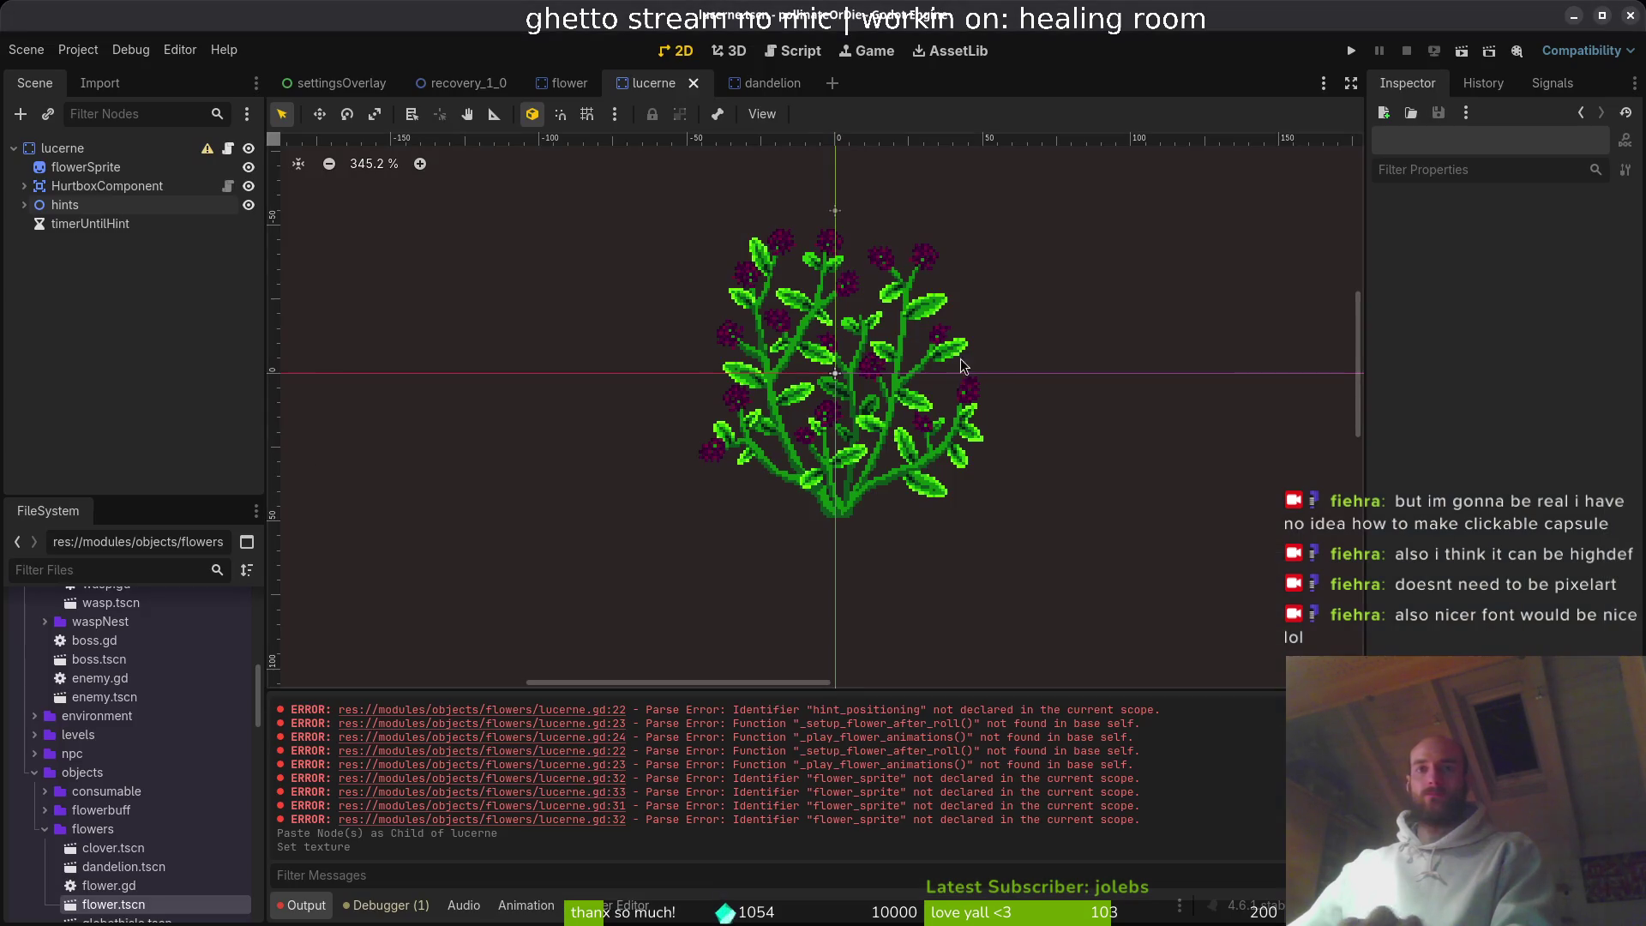
- Inspect the timerUntilHint and HurtboxComponent nodes, then select the lucerne root node
{"action": "left_click", "coordinate": [72, 228]}
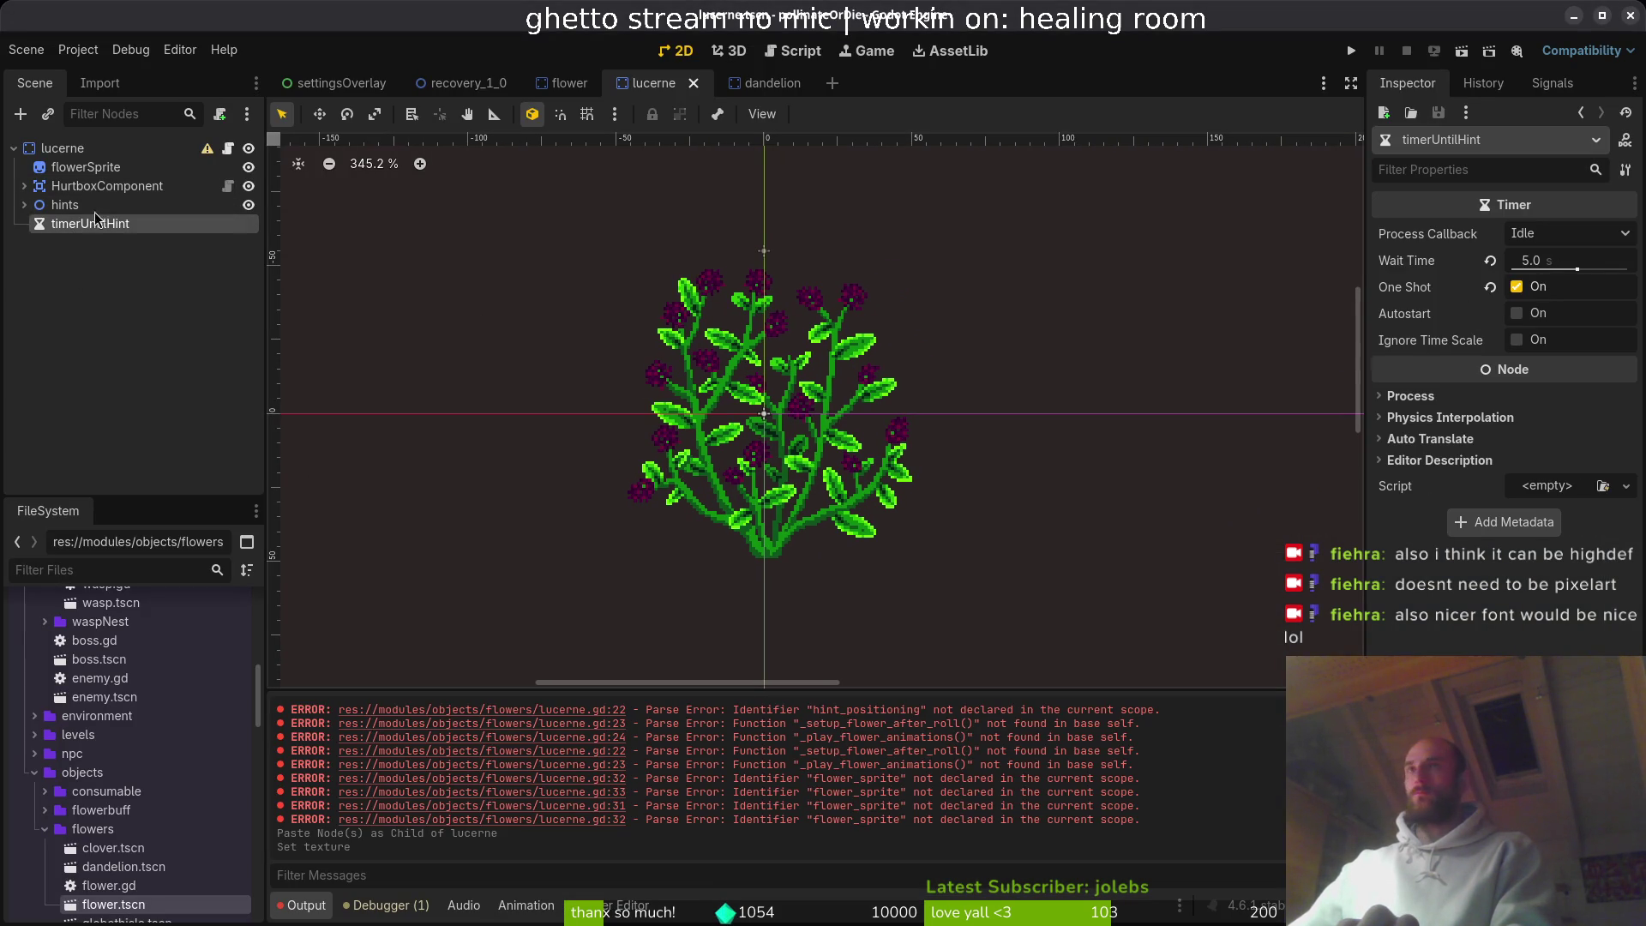
{"action": "left_click", "coordinate": [82, 187]}
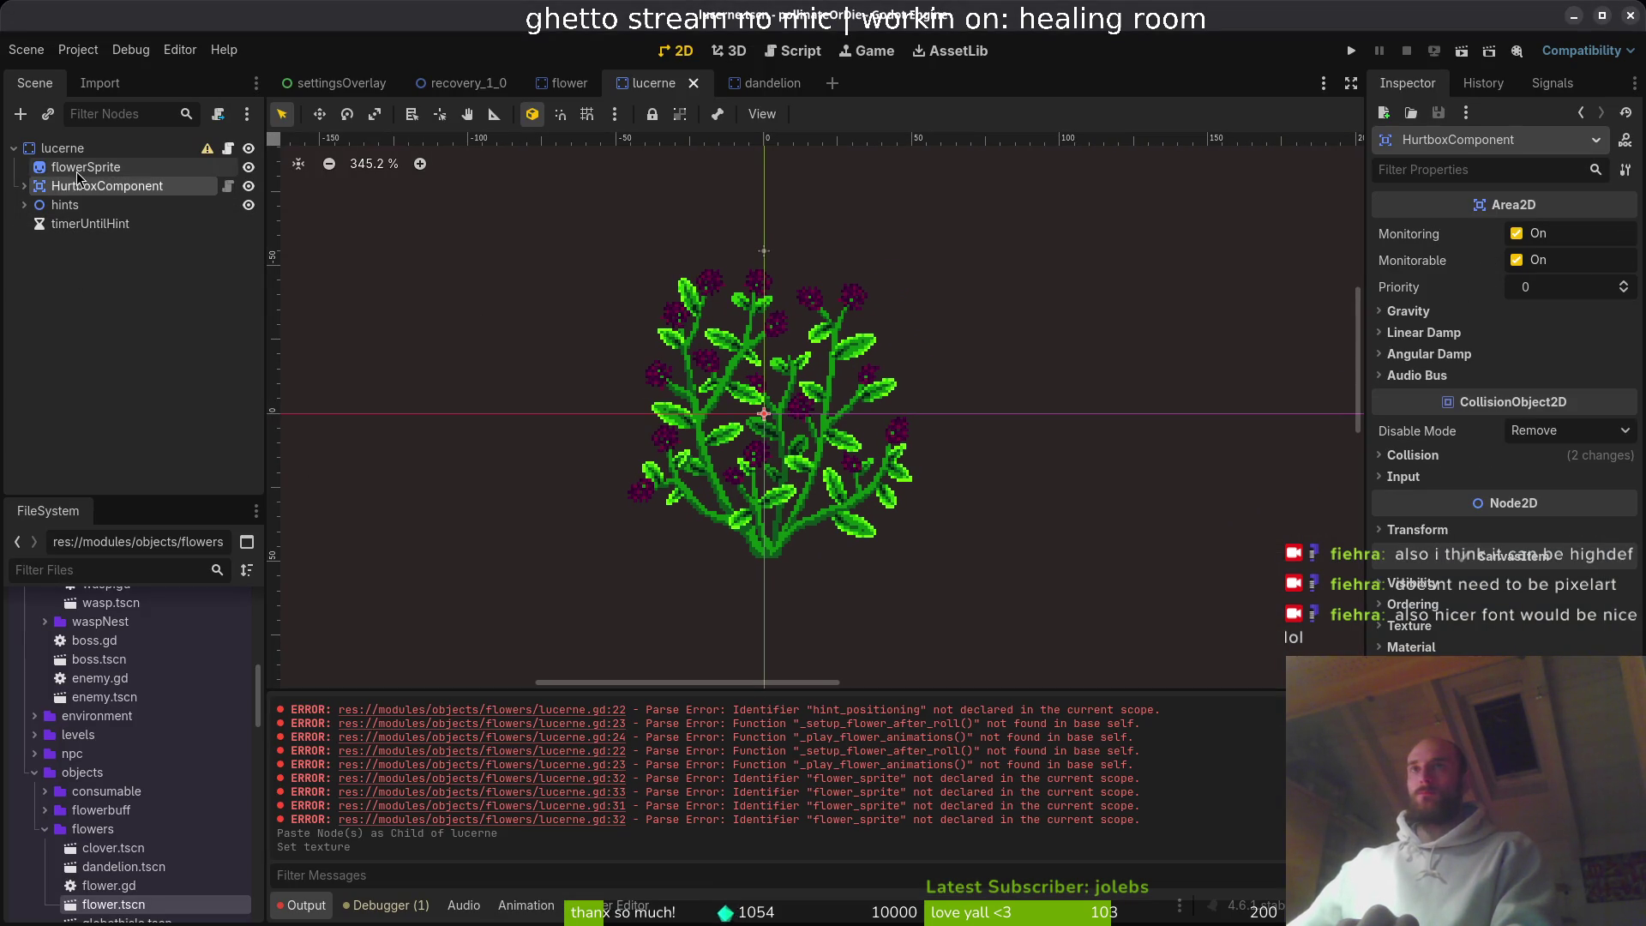
{"action": "left_click", "coordinate": [25, 187]}
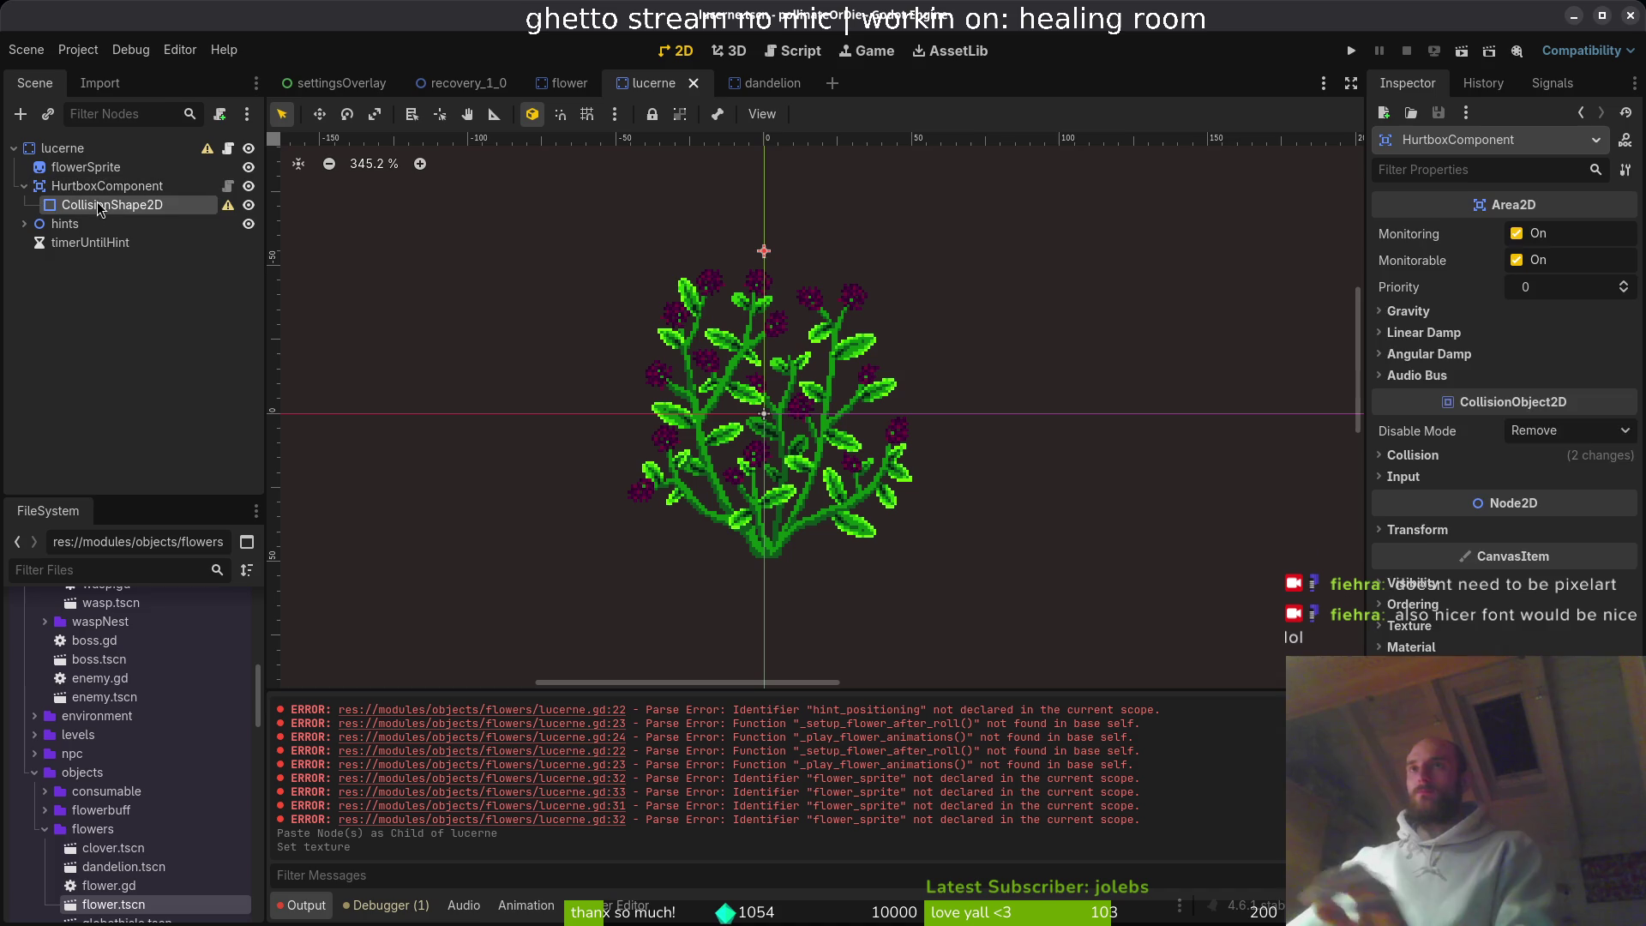
{"action": "left_click", "coordinate": [25, 187]}
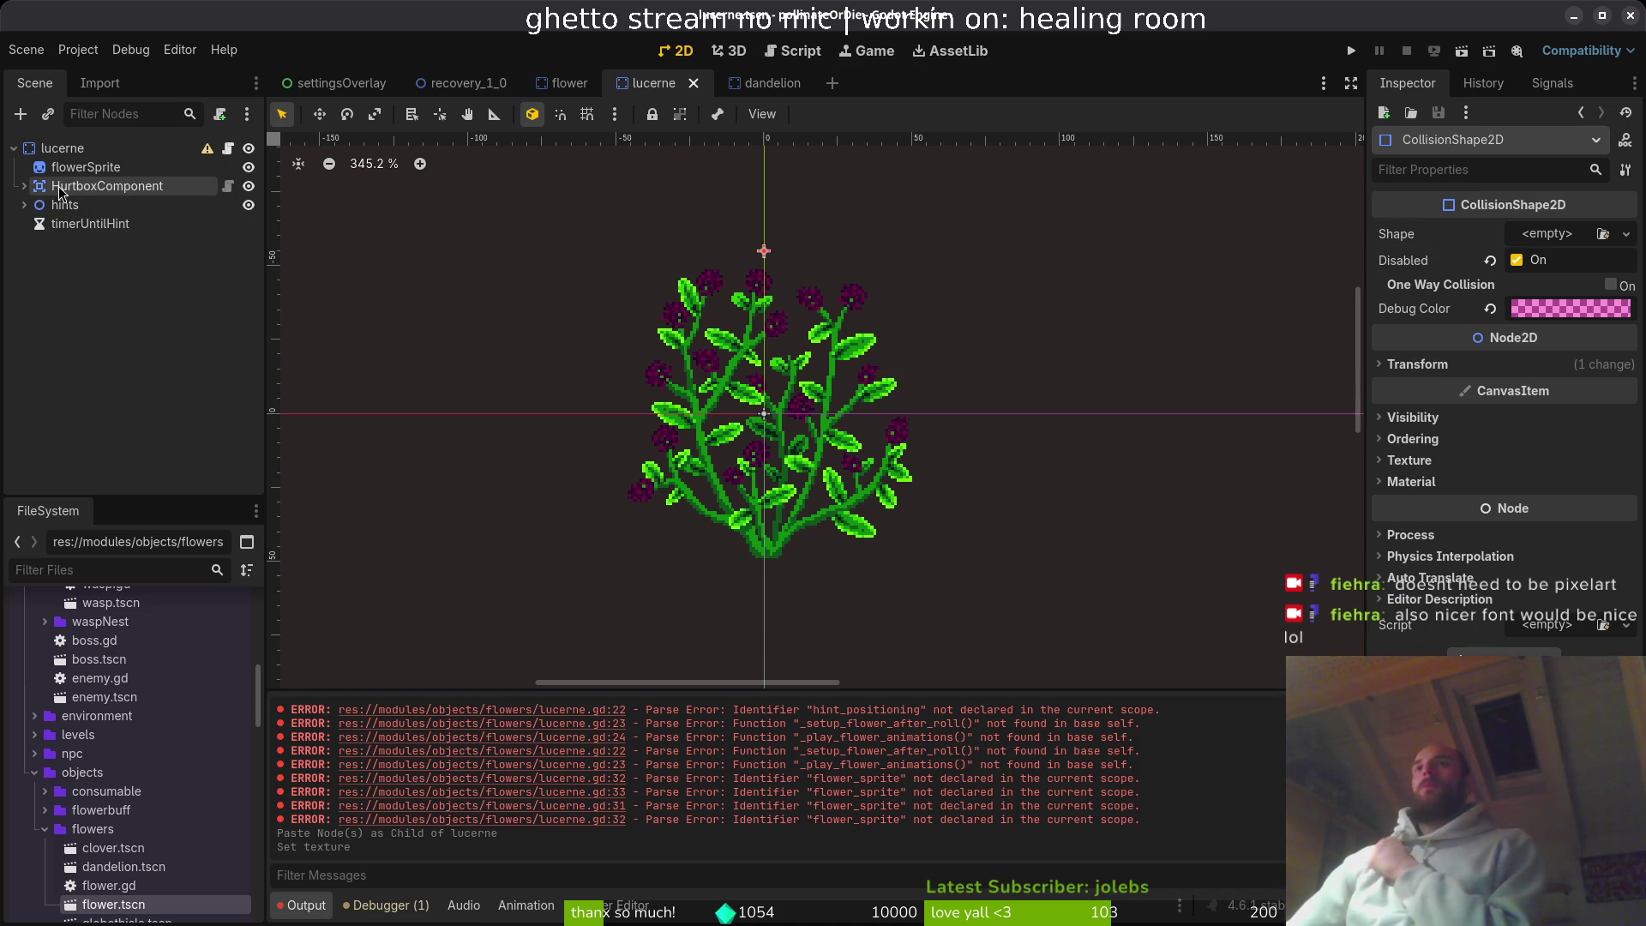
{"action": "left_click", "coordinate": [65, 151]}
- Add a Node2D under lucerne and rename it possible_petals
{"action": "key", "text": "ctrl+a"}
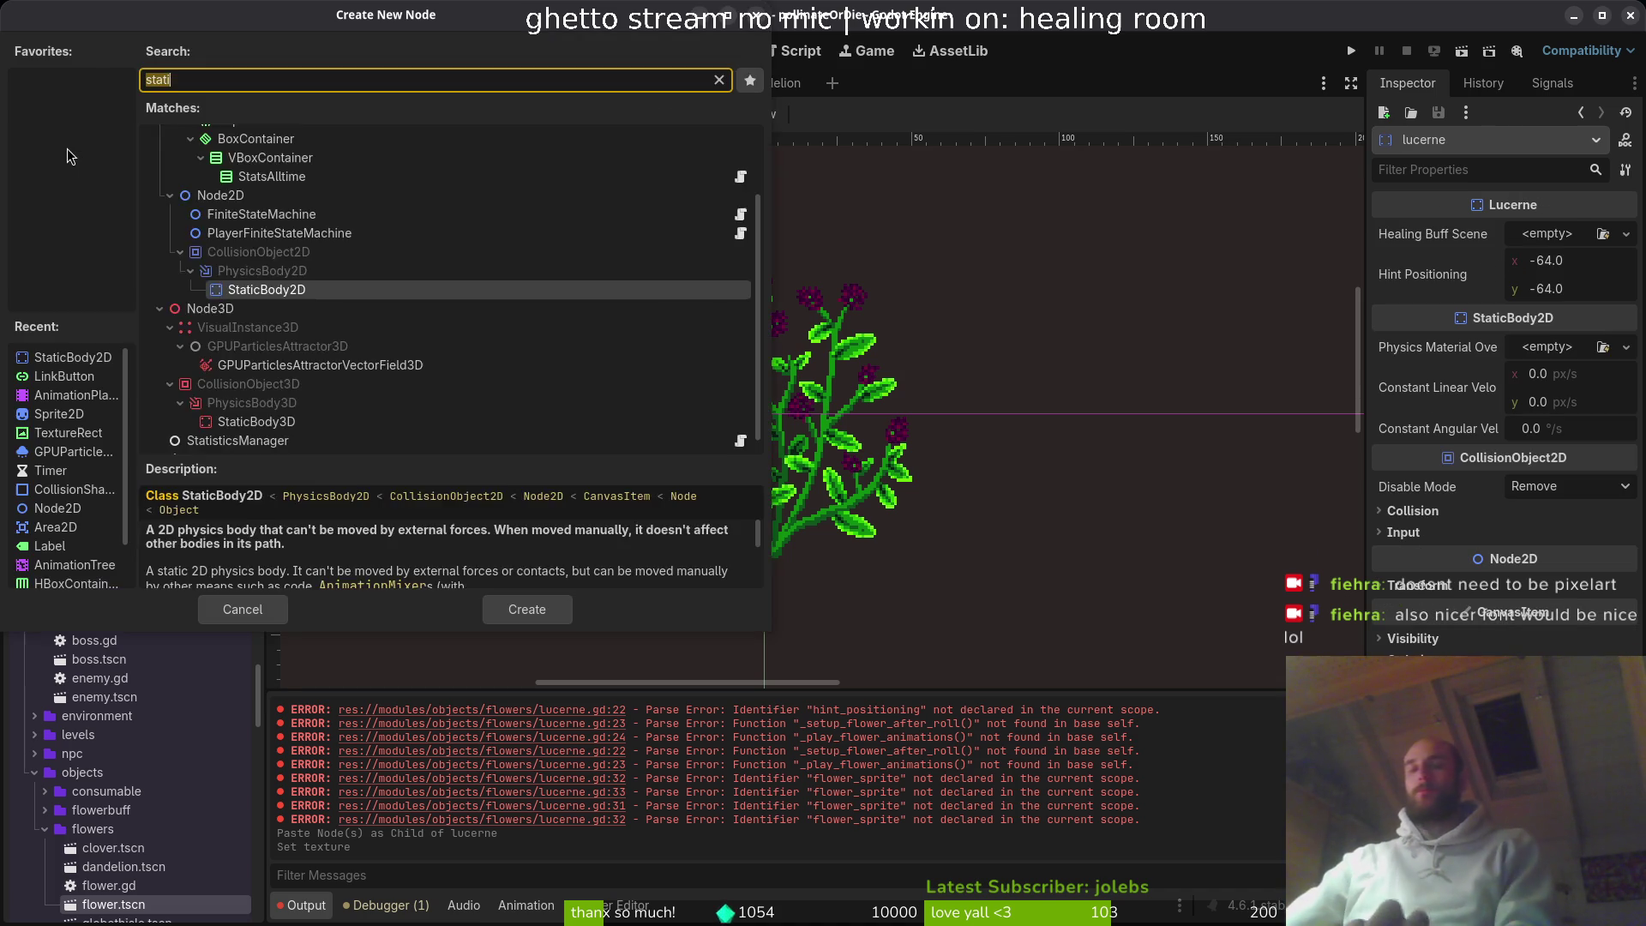
{"action": "type", "text": "node"}
{"action": "key", "text": "Down"}
{"action": "key", "text": "Down"}
{"action": "key", "text": "Return"}
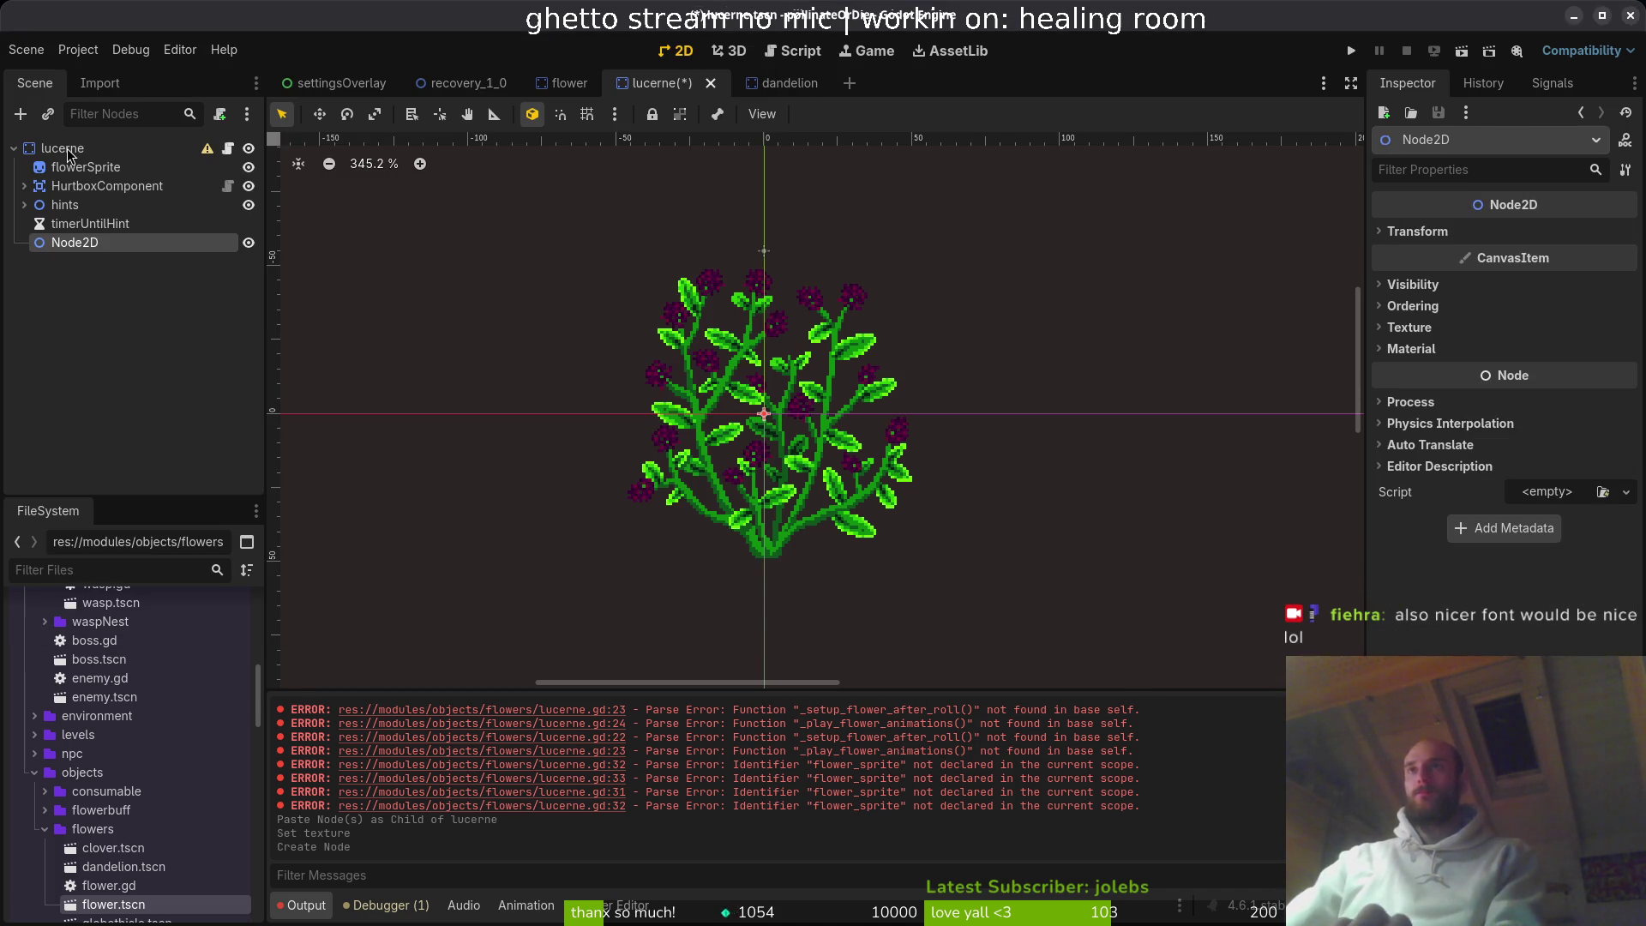
{"action": "key", "text": "F2"}
{"action": "type", "text": "possibl"}
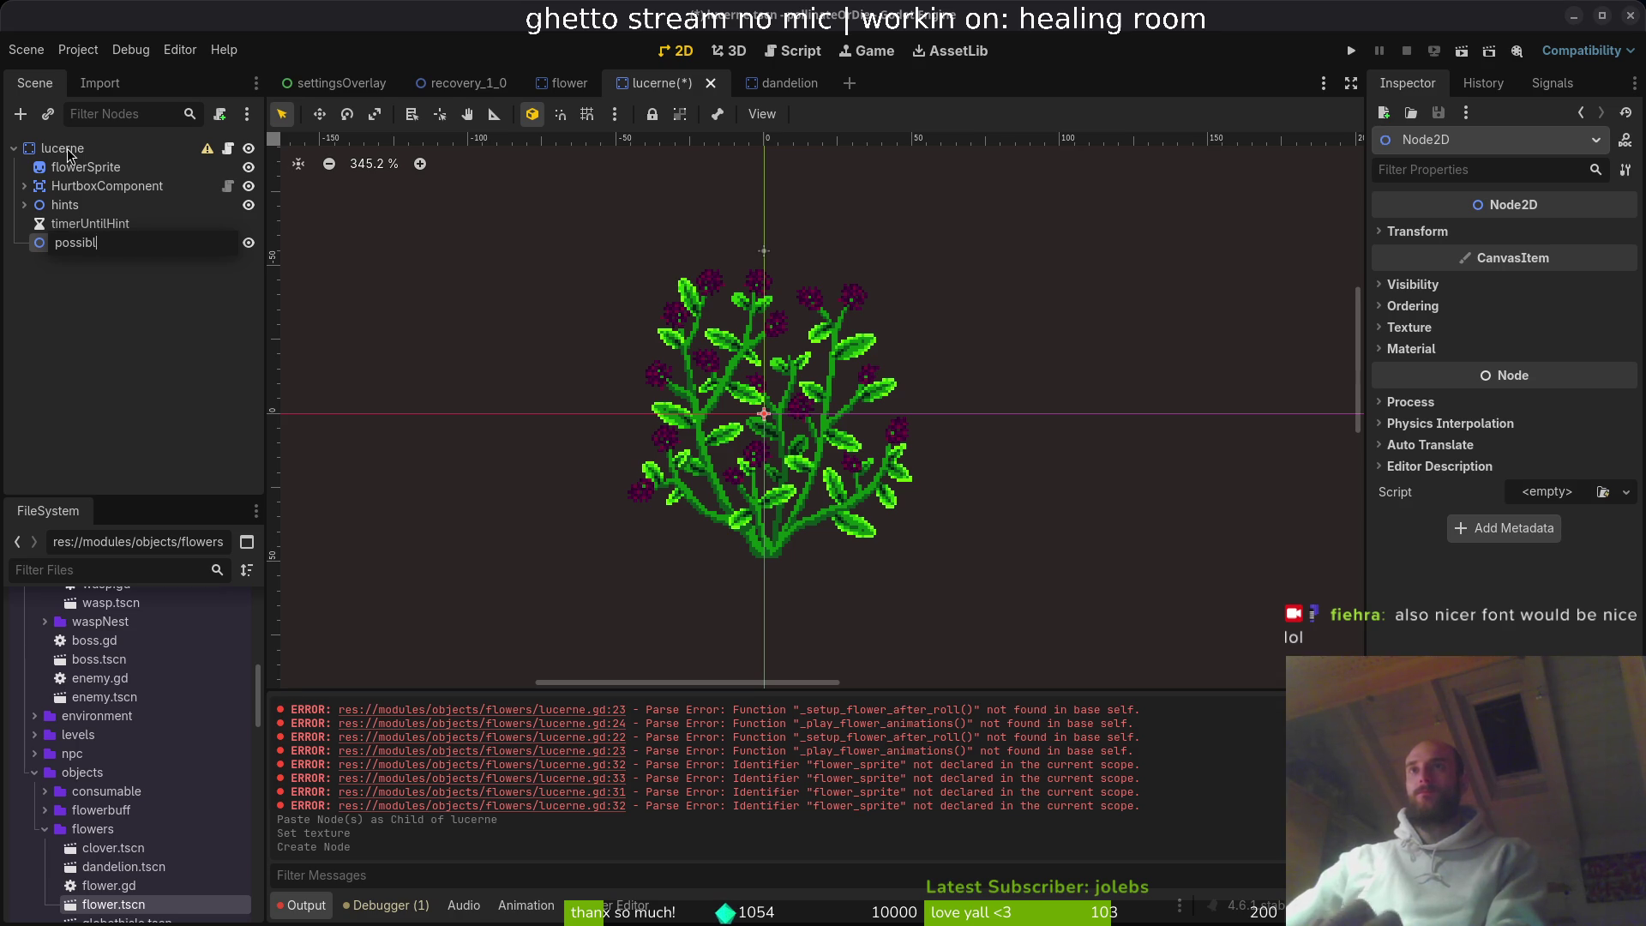
{"action": "type", "text": "e_span"}
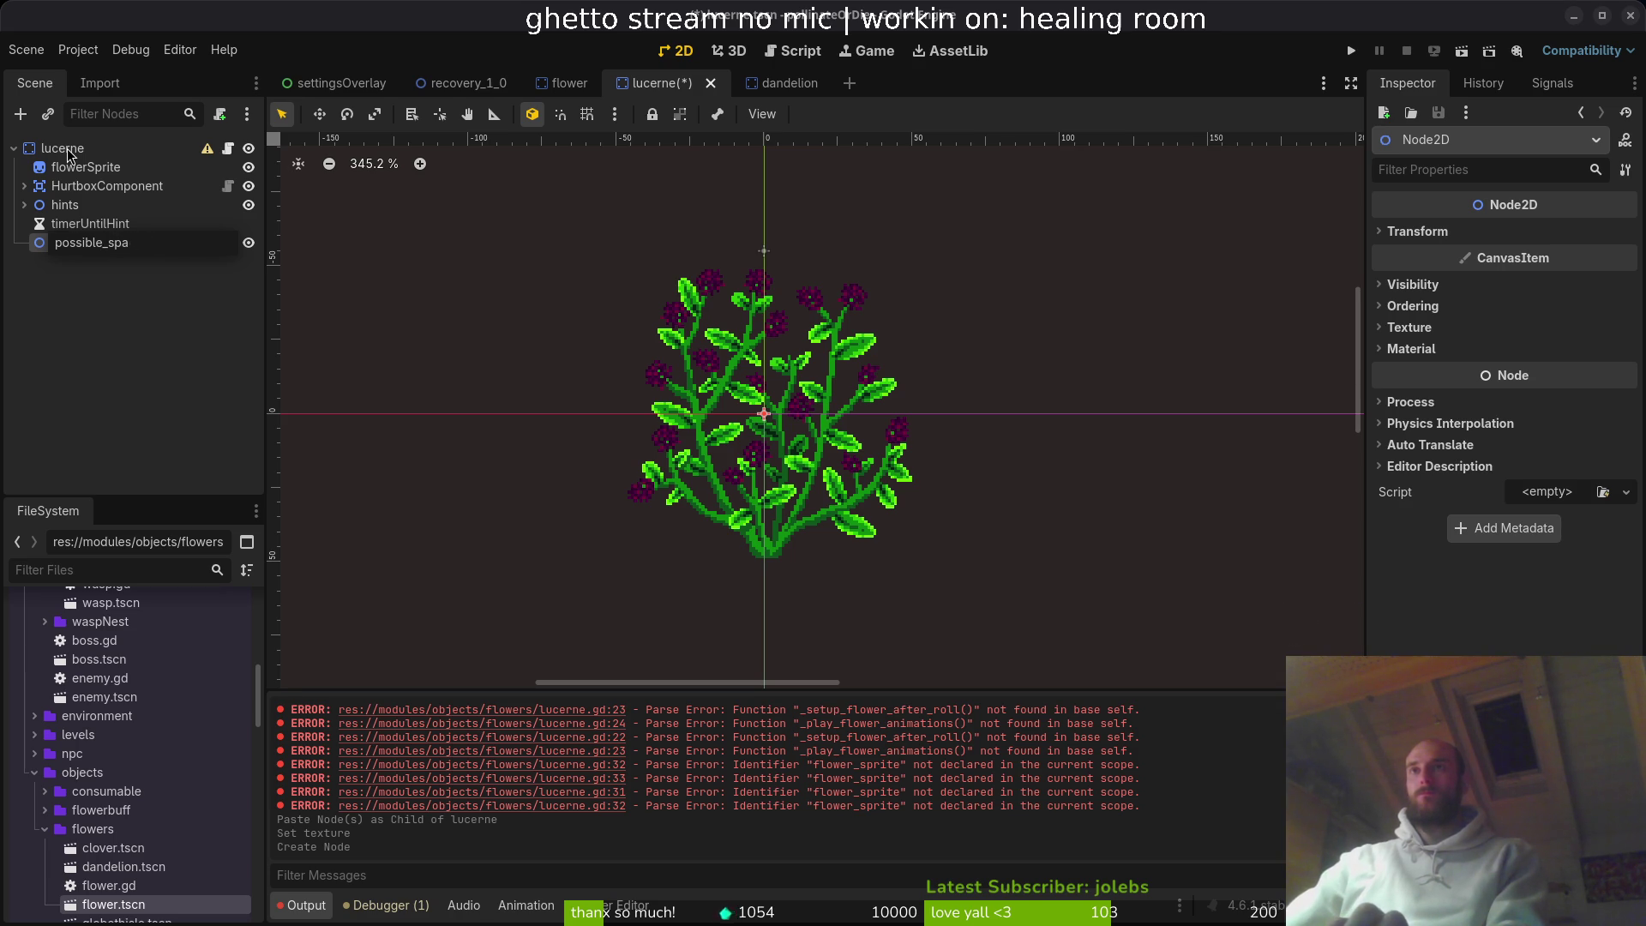
{"action": "type", "text": "petal"}
{"action": "key", "text": "Return"}
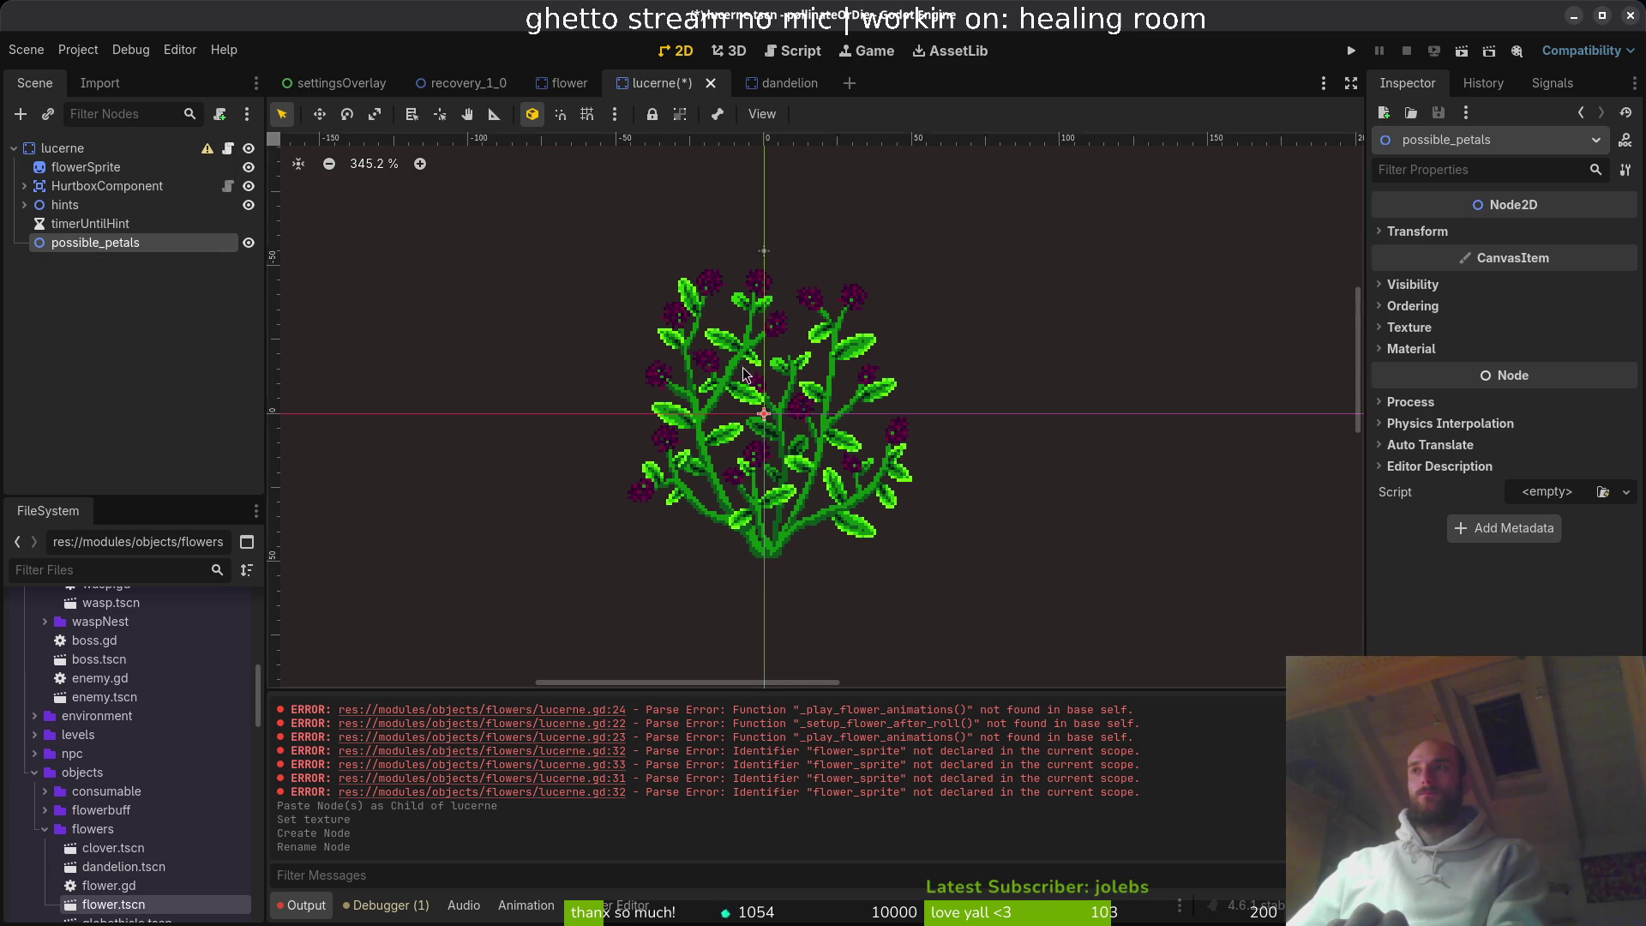
- Add a Marker2D child to possible_petals, then switch back to Aseprite
{"action": "scroll", "coordinate": [734, 382], "scroll_direction": "up", "scroll_amount": 5}
{"action": "scroll", "coordinate": [743, 448], "scroll_direction": "up", "scroll_amount": 2}
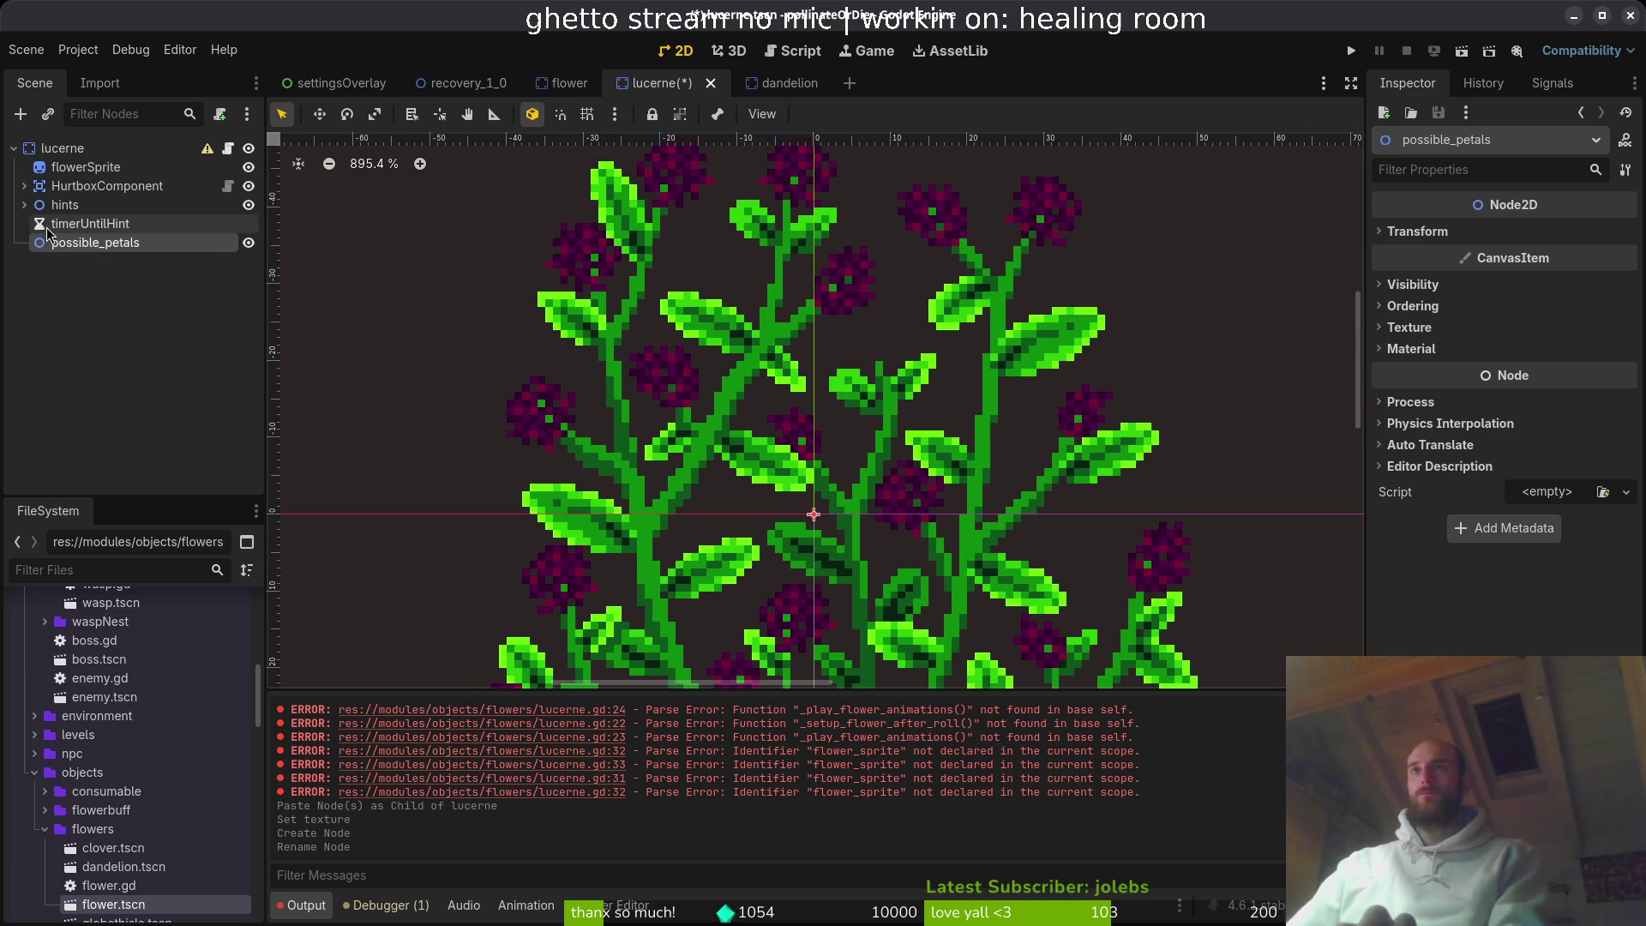
{"action": "key", "text": "ctrl+a"}
{"action": "type", "text": "jma"}
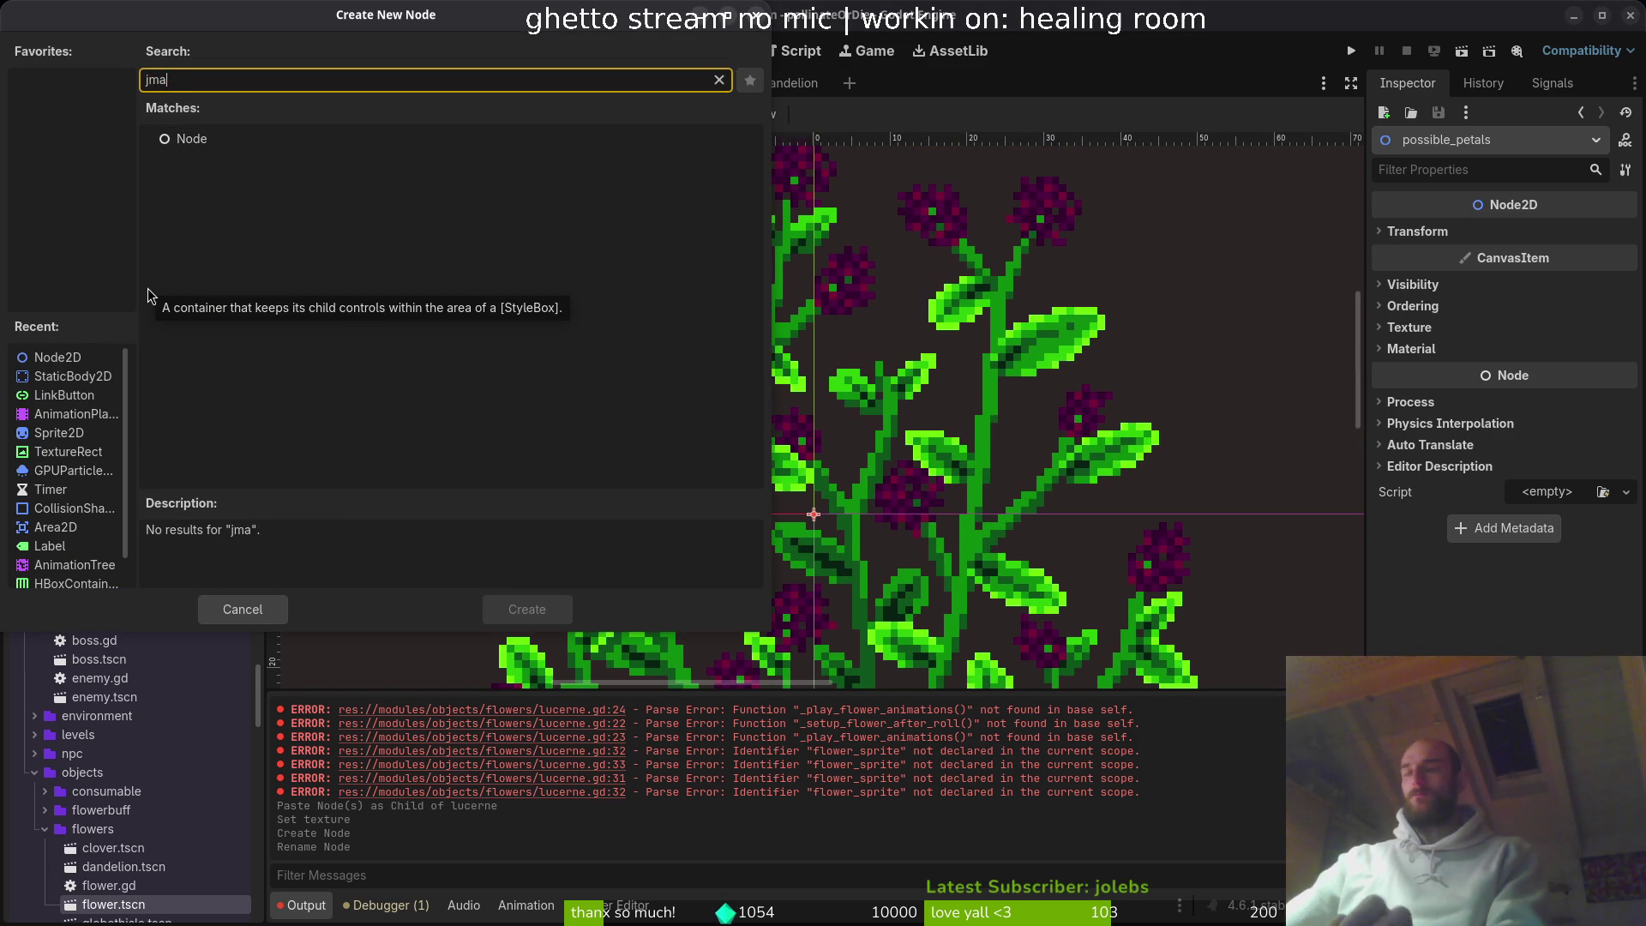
{"action": "key", "text": "ctrl+a"}
{"action": "type", "text": "marker"}
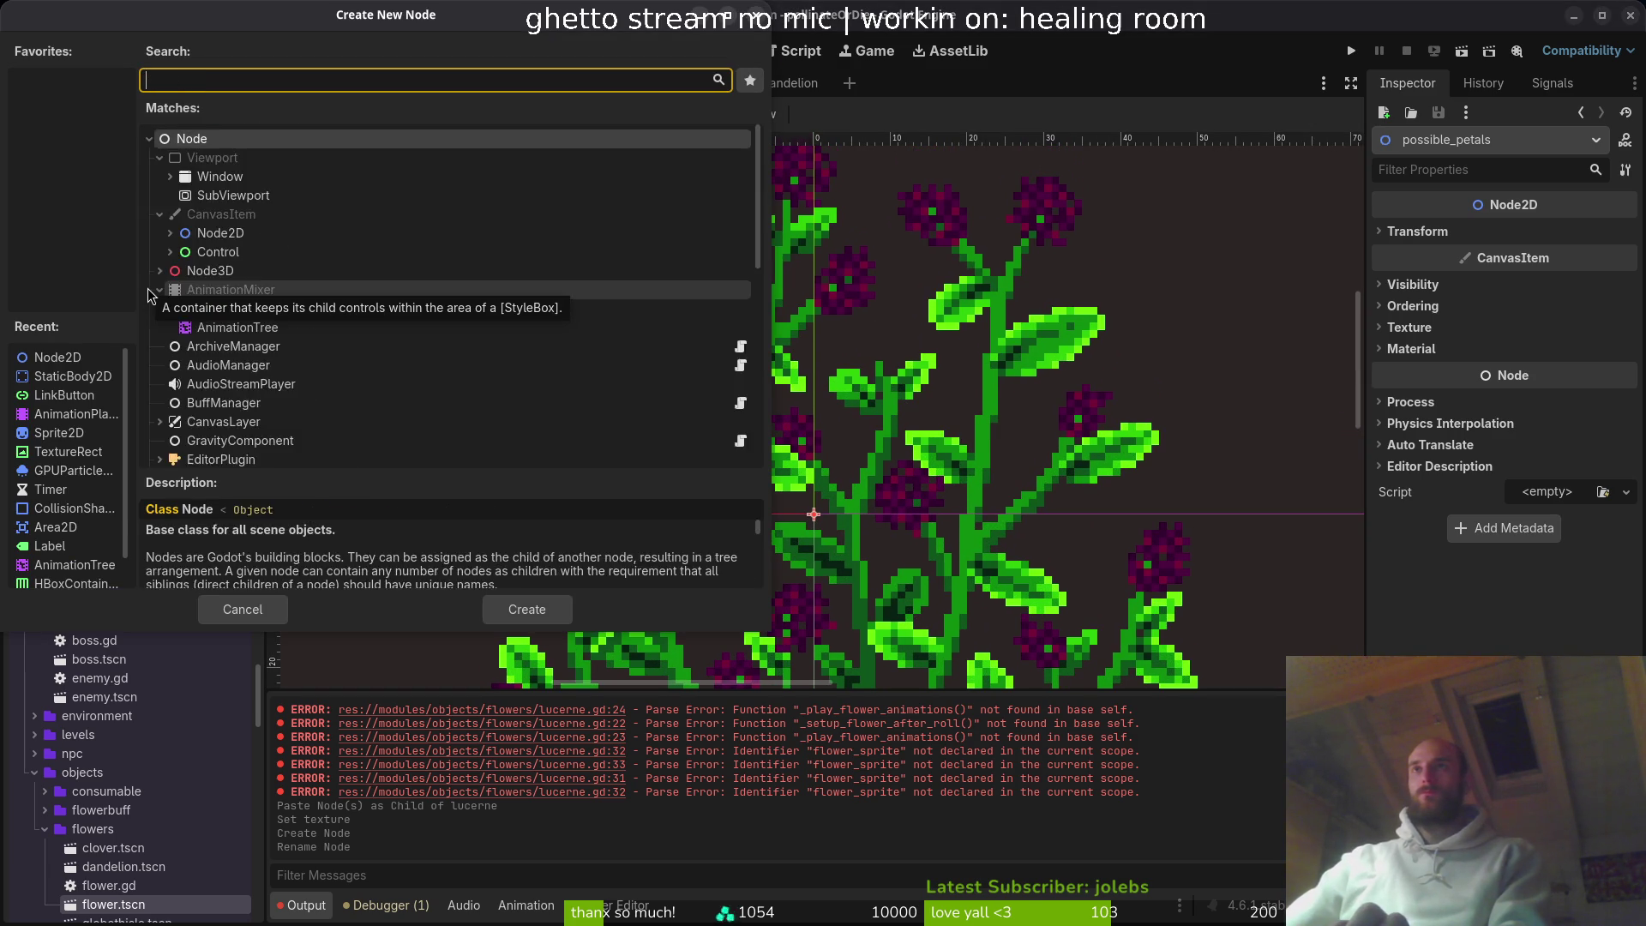
{"action": "key", "text": "Return"}
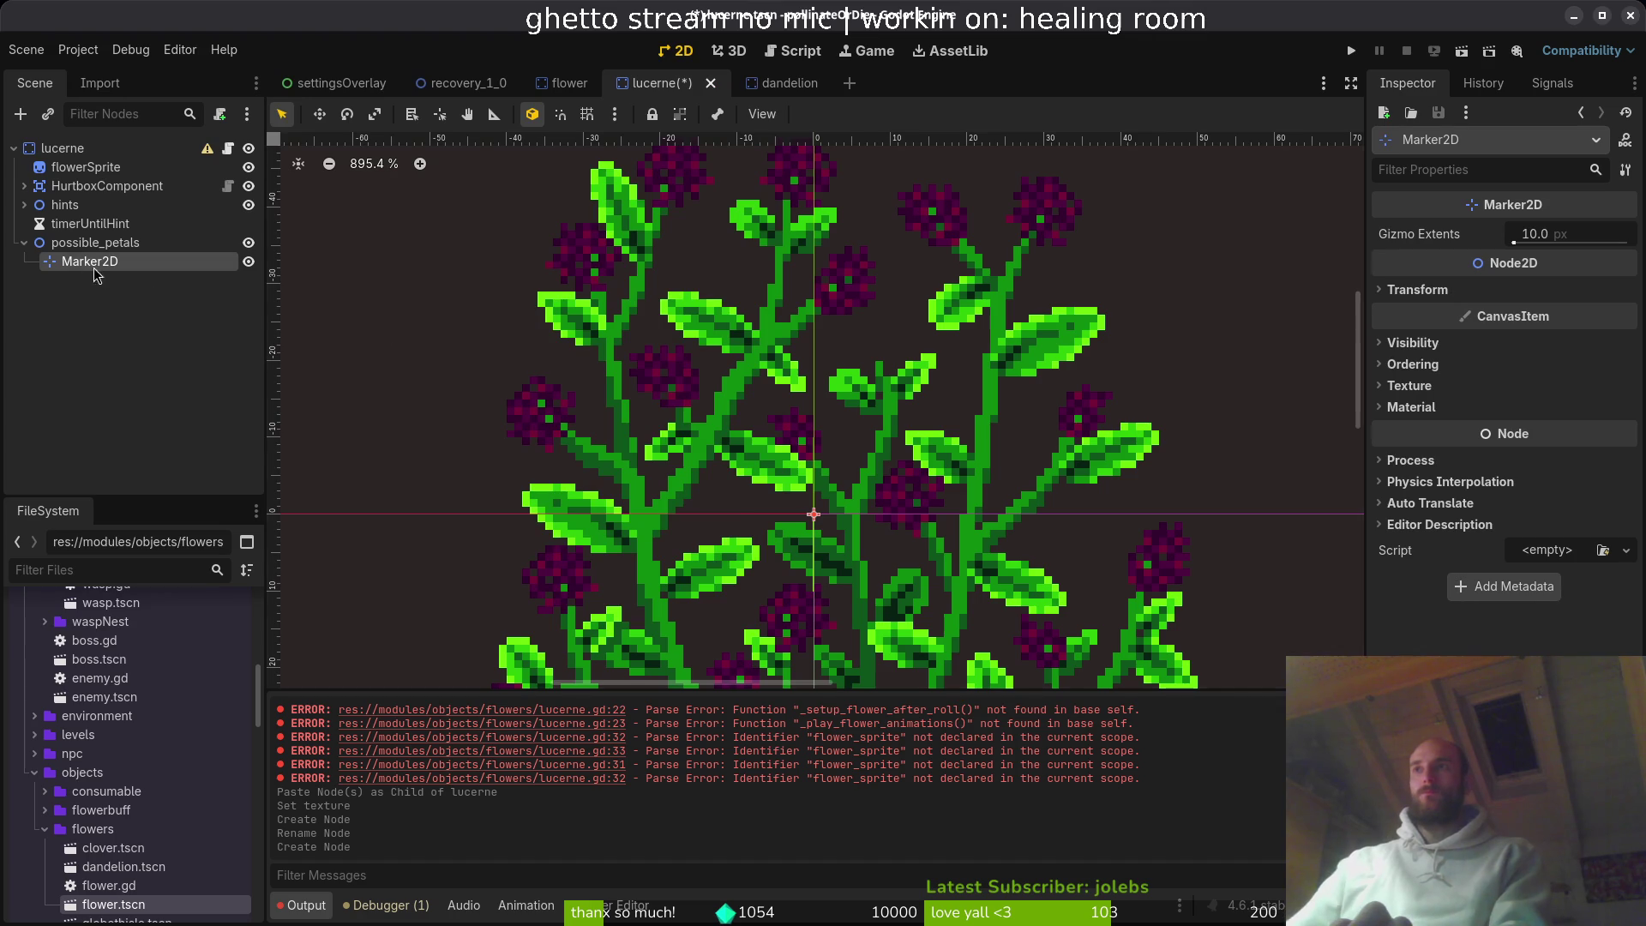
{"action": "scroll", "coordinate": [919, 516], "scroll_direction": "down", "scroll_amount": 4}
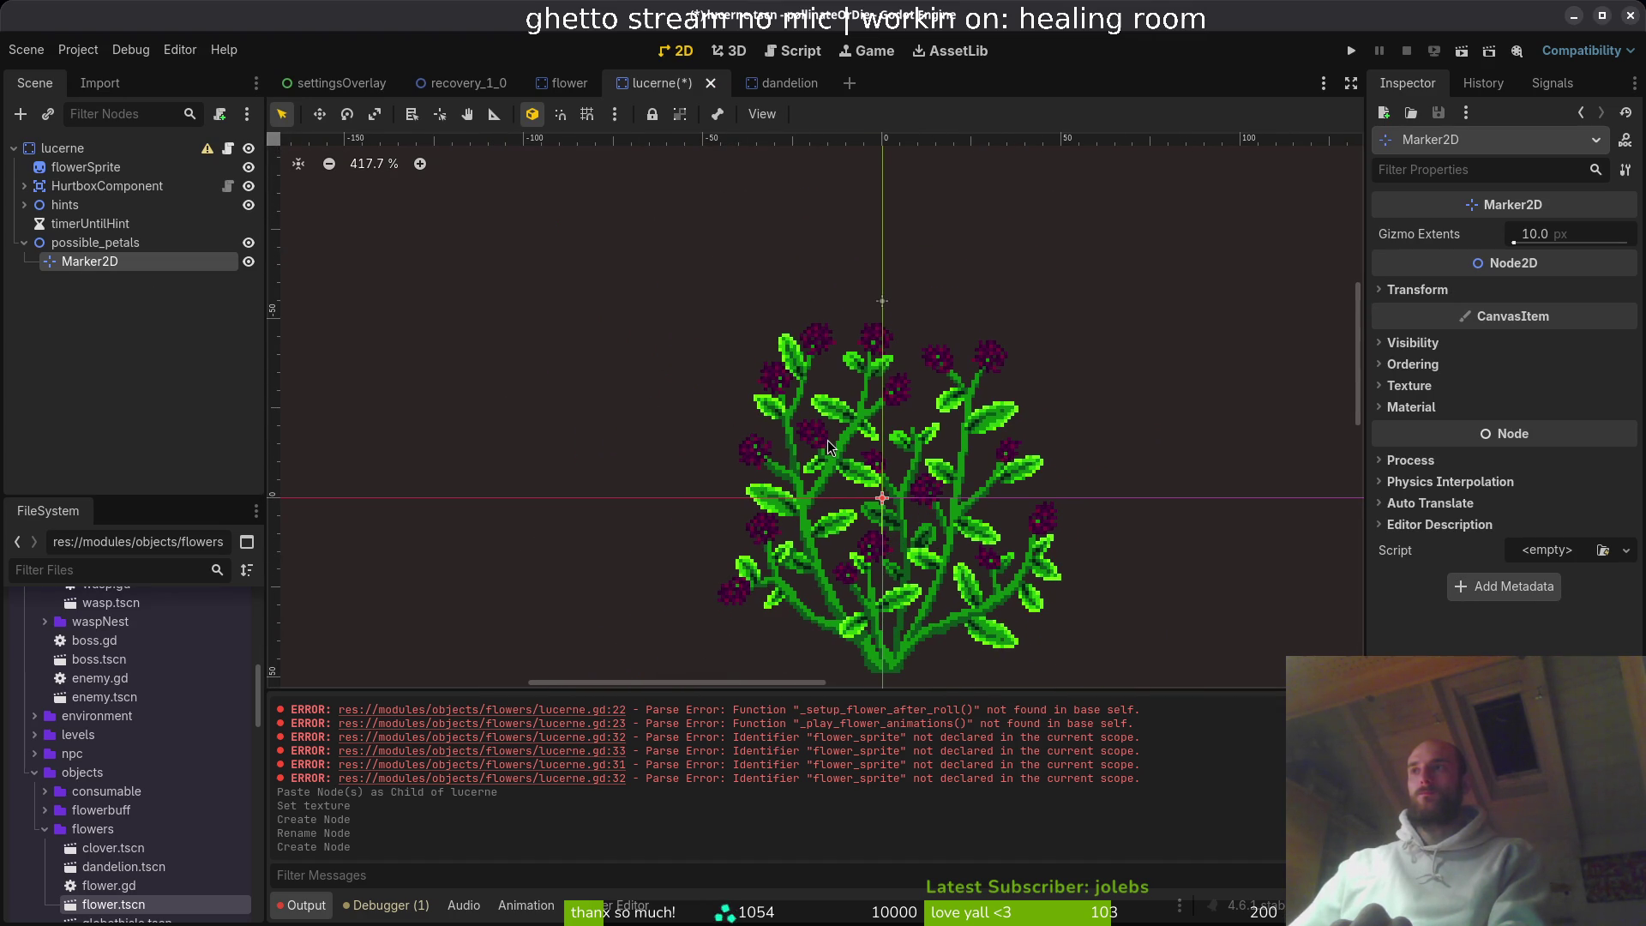
{"action": "scroll", "coordinate": [845, 467], "scroll_direction": "up", "scroll_amount": 2}
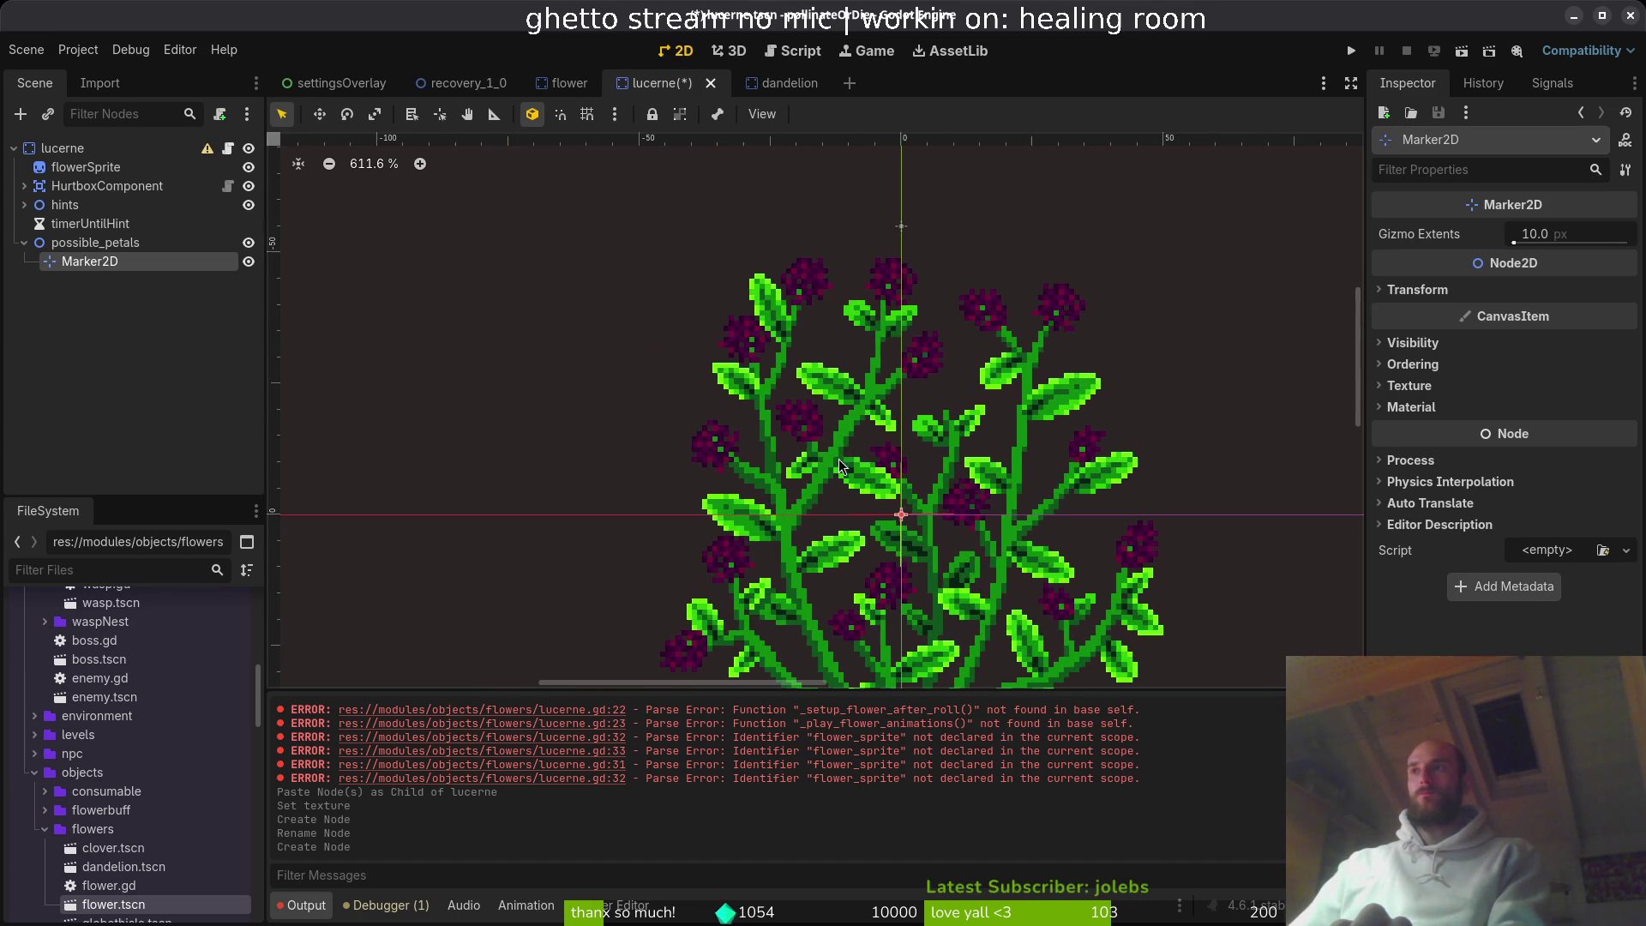
{"action": "key", "text": "alt+Tab"}
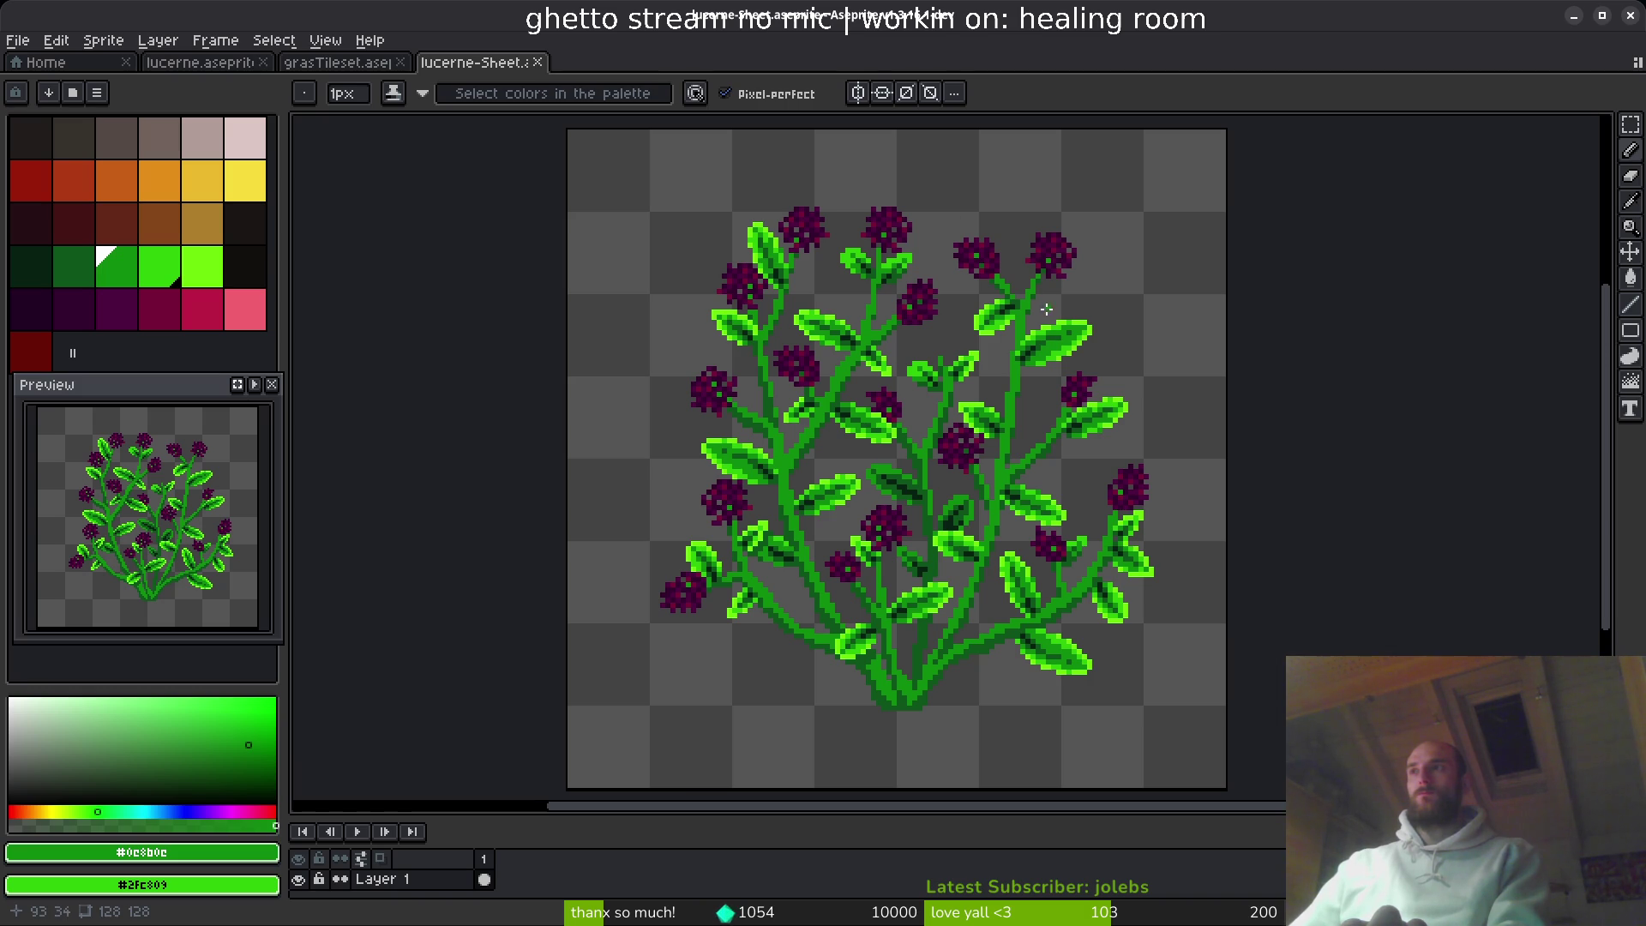
- Close the lucerne-Sheet tab and switch to the lucerne drawing
{"action": "scroll", "coordinate": [957, 565], "scroll_direction": "down", "scroll_amount": 4}
{"action": "scroll", "coordinate": [944, 634], "scroll_direction": "up", "scroll_amount": 6}
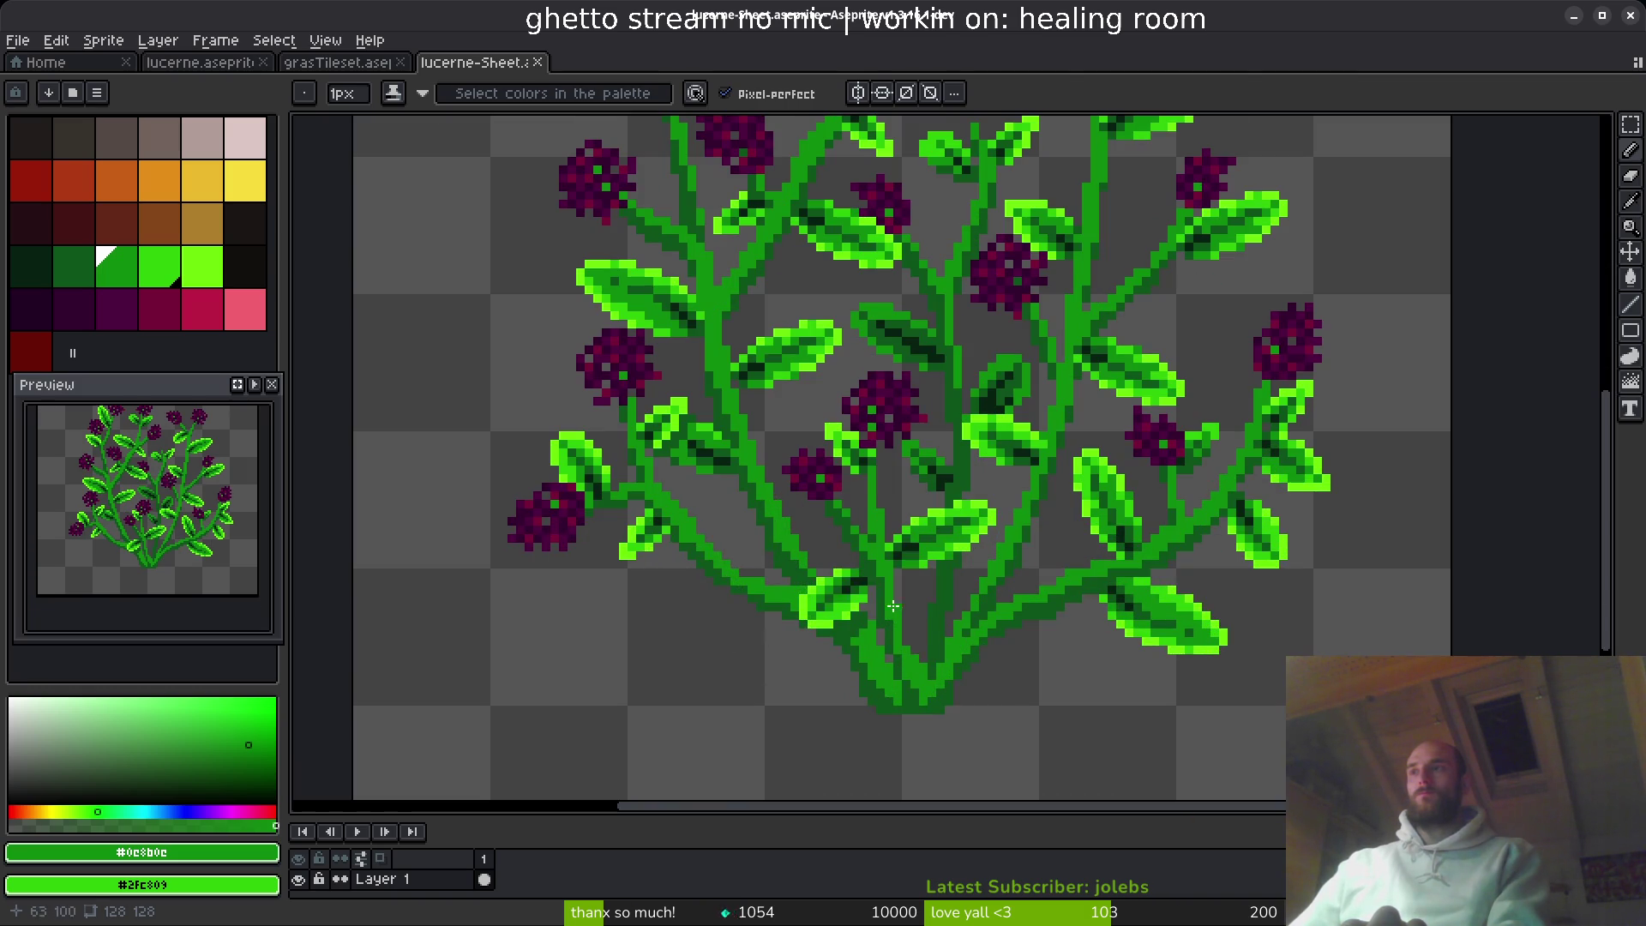
{"action": "scroll", "coordinate": [806, 583], "scroll_direction": "down", "scroll_amount": 8}
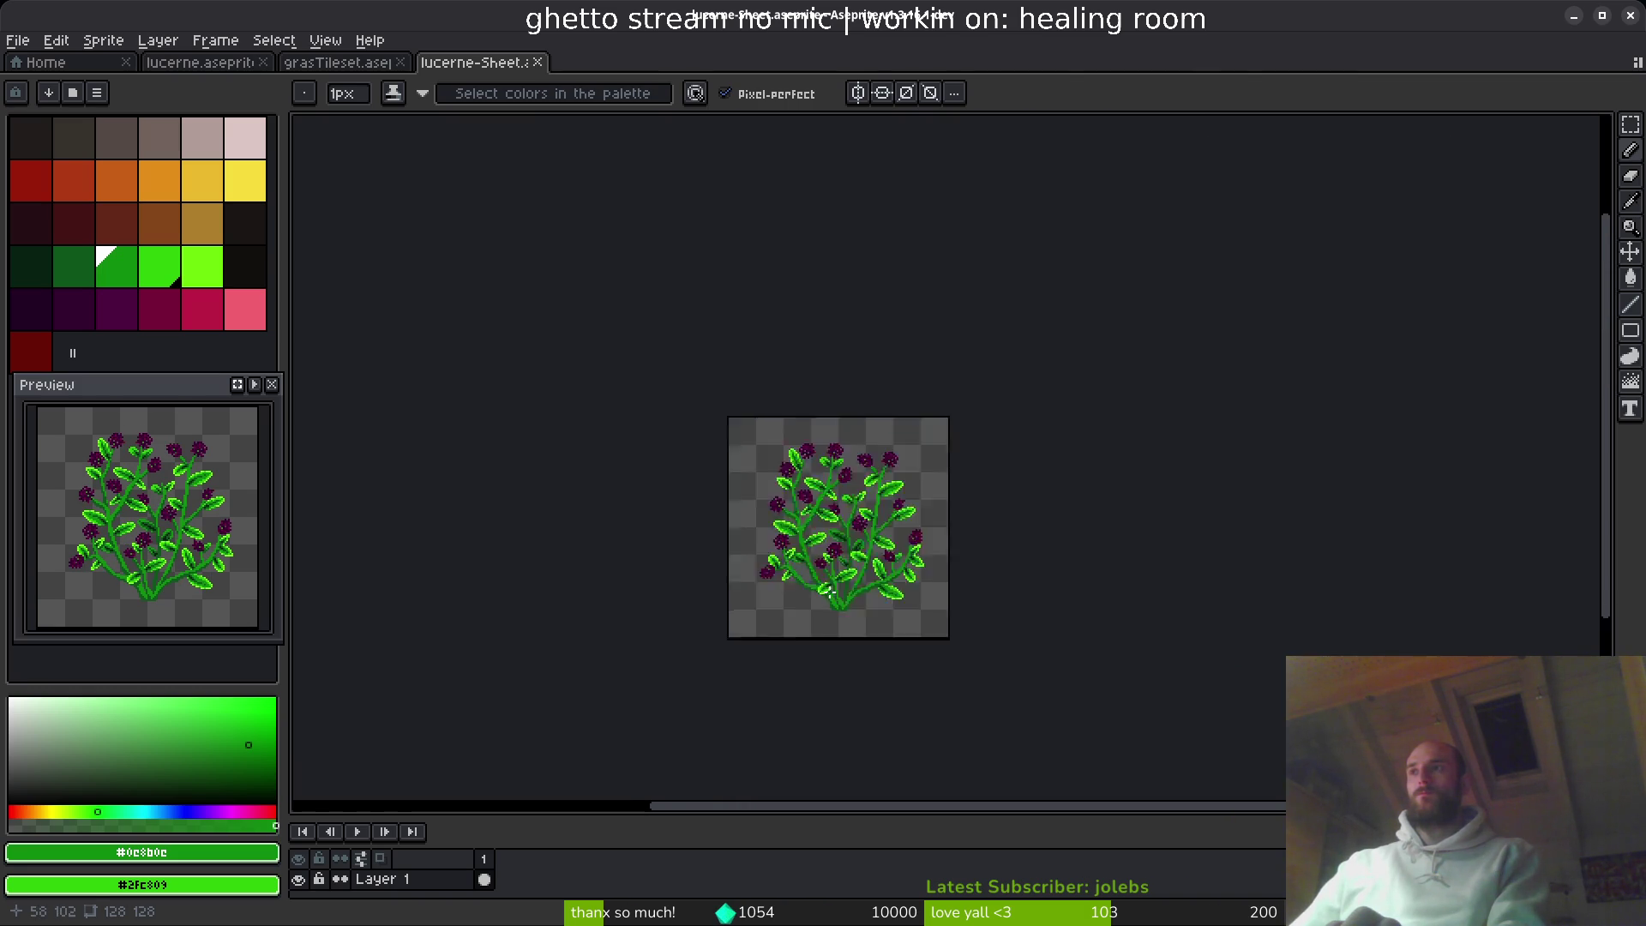
{"action": "scroll", "coordinate": [855, 623], "scroll_direction": "up", "scroll_amount": 1}
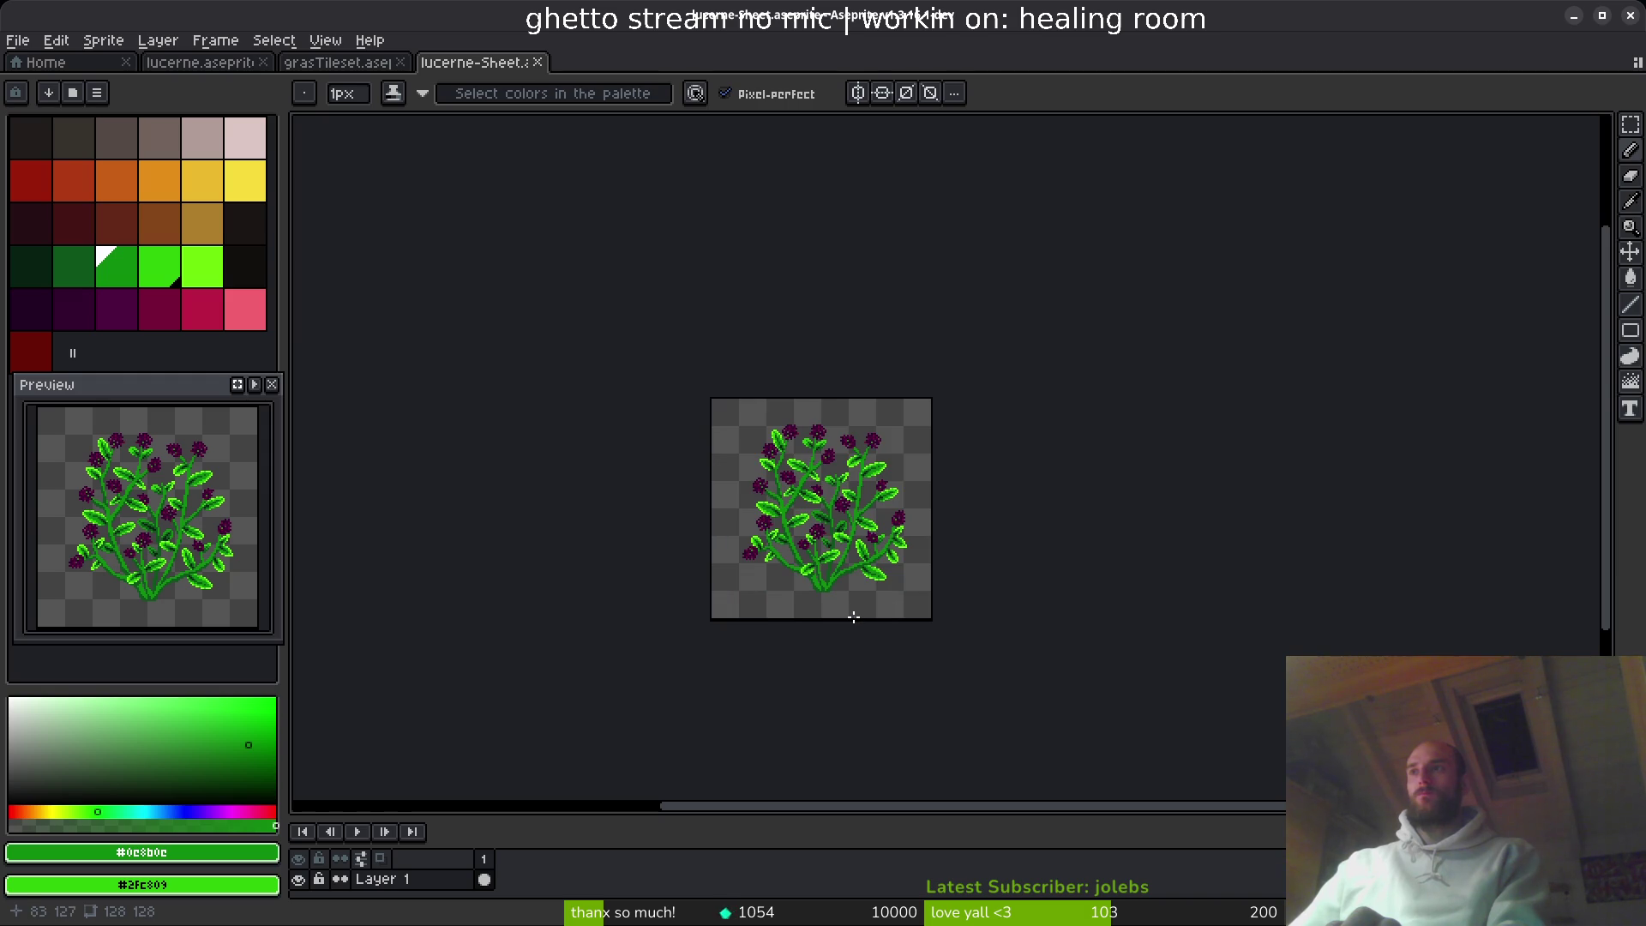
{"action": "scroll", "coordinate": [827, 571], "scroll_direction": "up", "scroll_amount": 5}
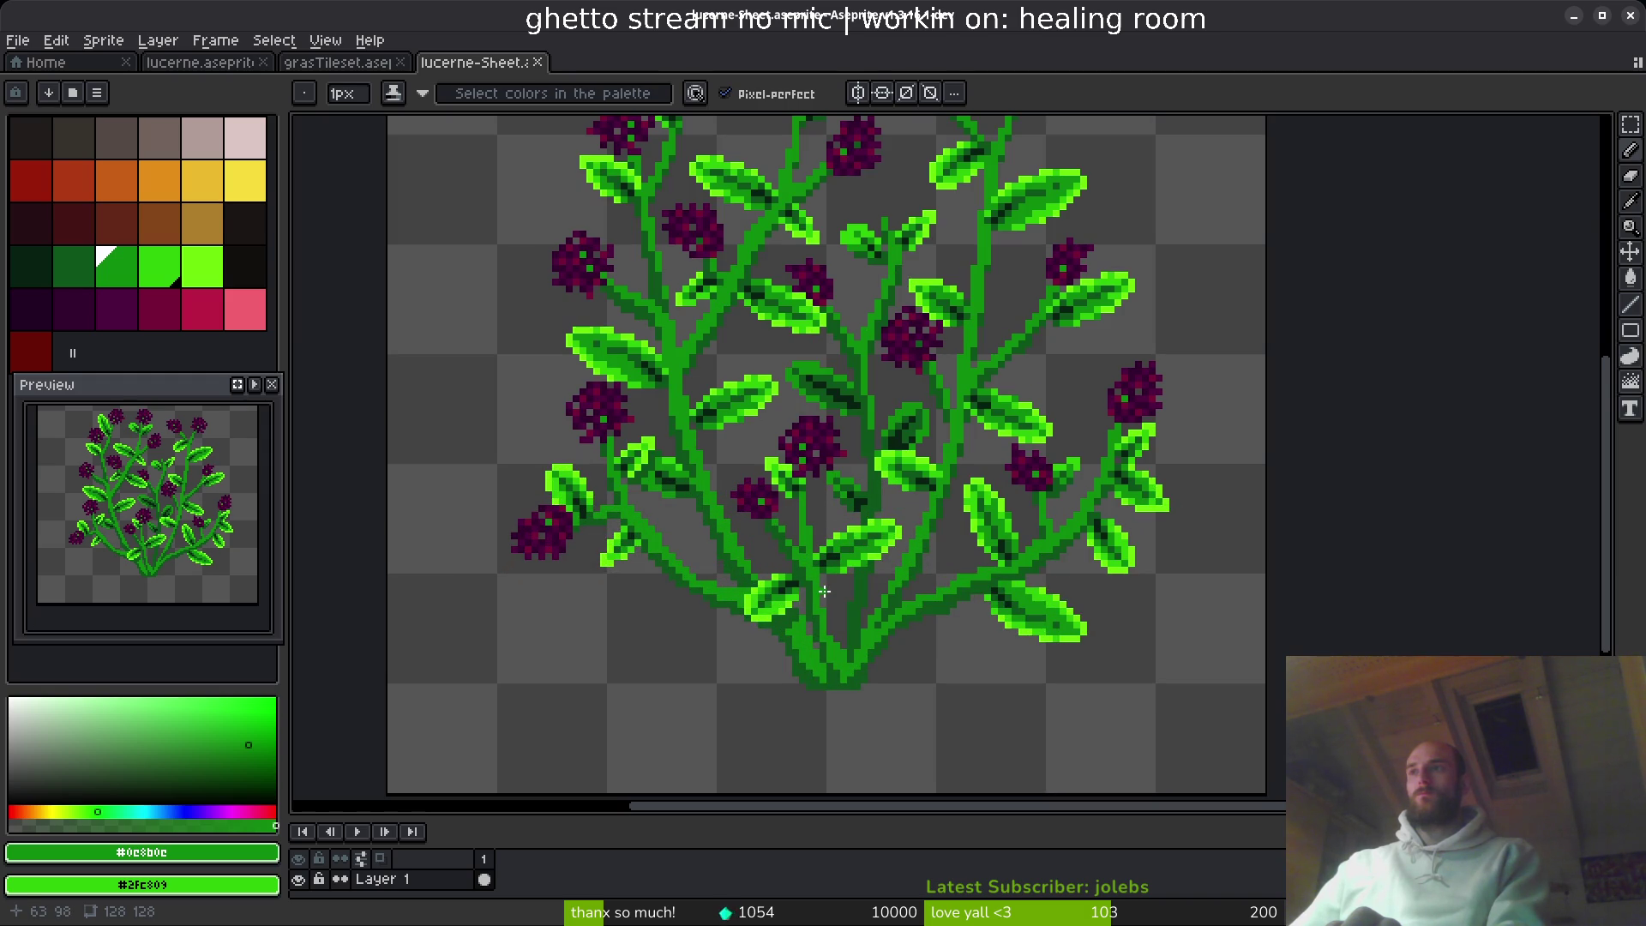
{"action": "scroll", "coordinate": [545, 512], "scroll_direction": "up", "scroll_amount": 2}
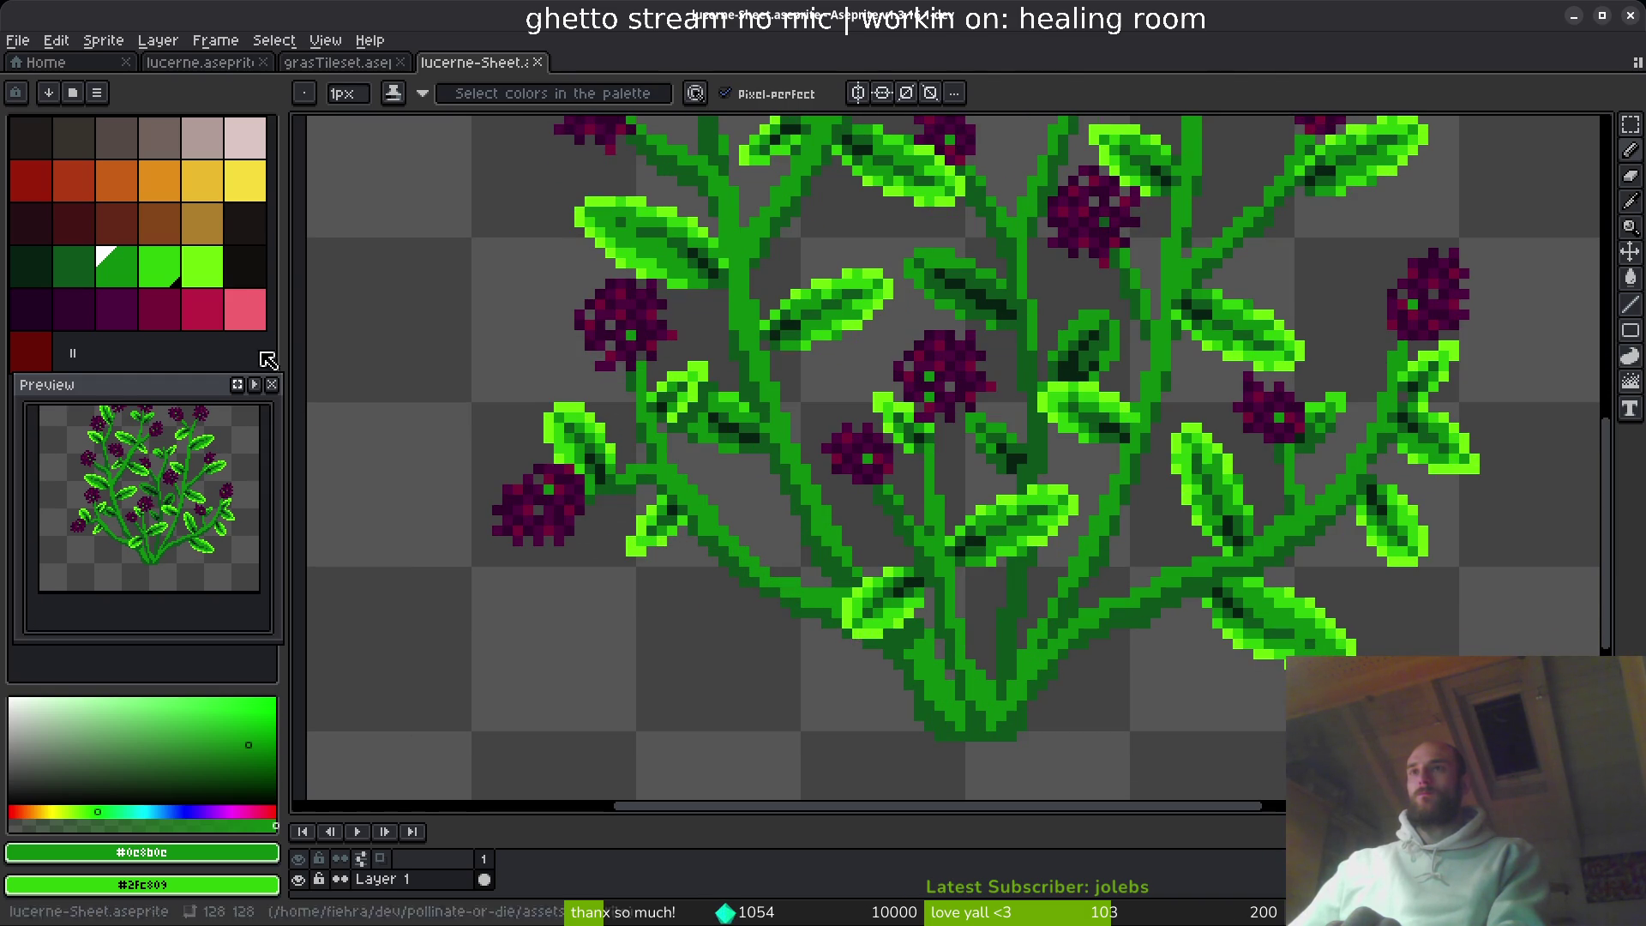
{"action": "left_click", "coordinate": [538, 62]}
{"action": "left_click", "coordinate": [193, 77]}
- Delete the leftmost flower cluster from the petal layer
{"action": "scroll", "coordinate": [429, 429], "scroll_direction": "up", "scroll_amount": 2}
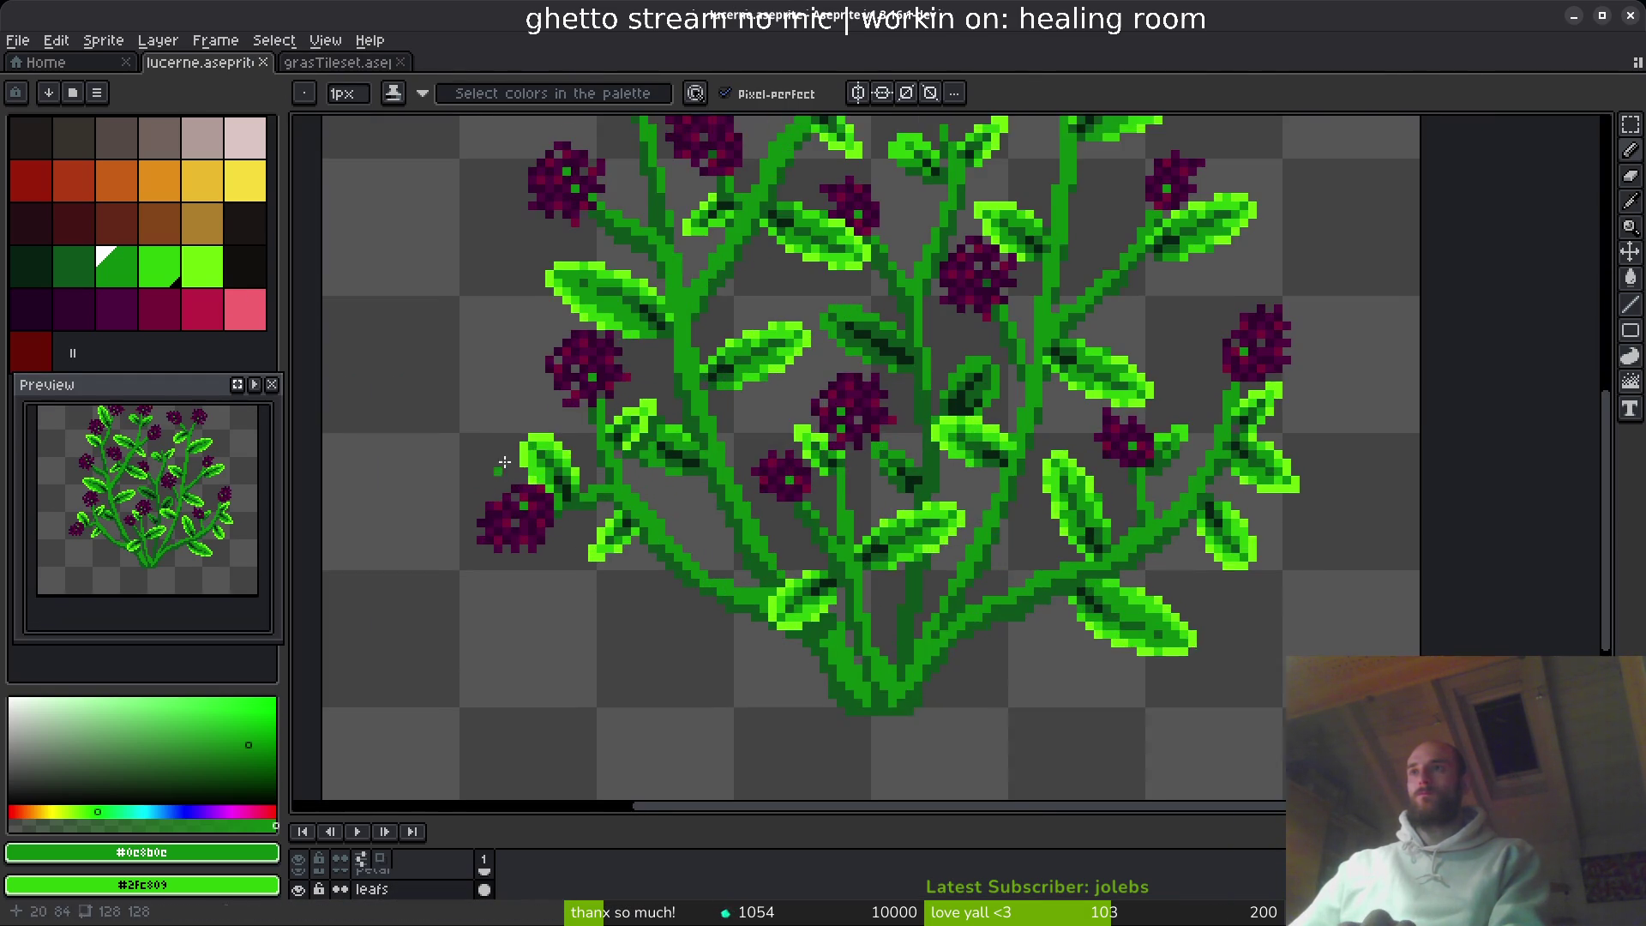
{"action": "key", "text": "m"}
{"action": "left_click_drag", "start_coordinate": [386, 404], "coordinate": [592, 600]}
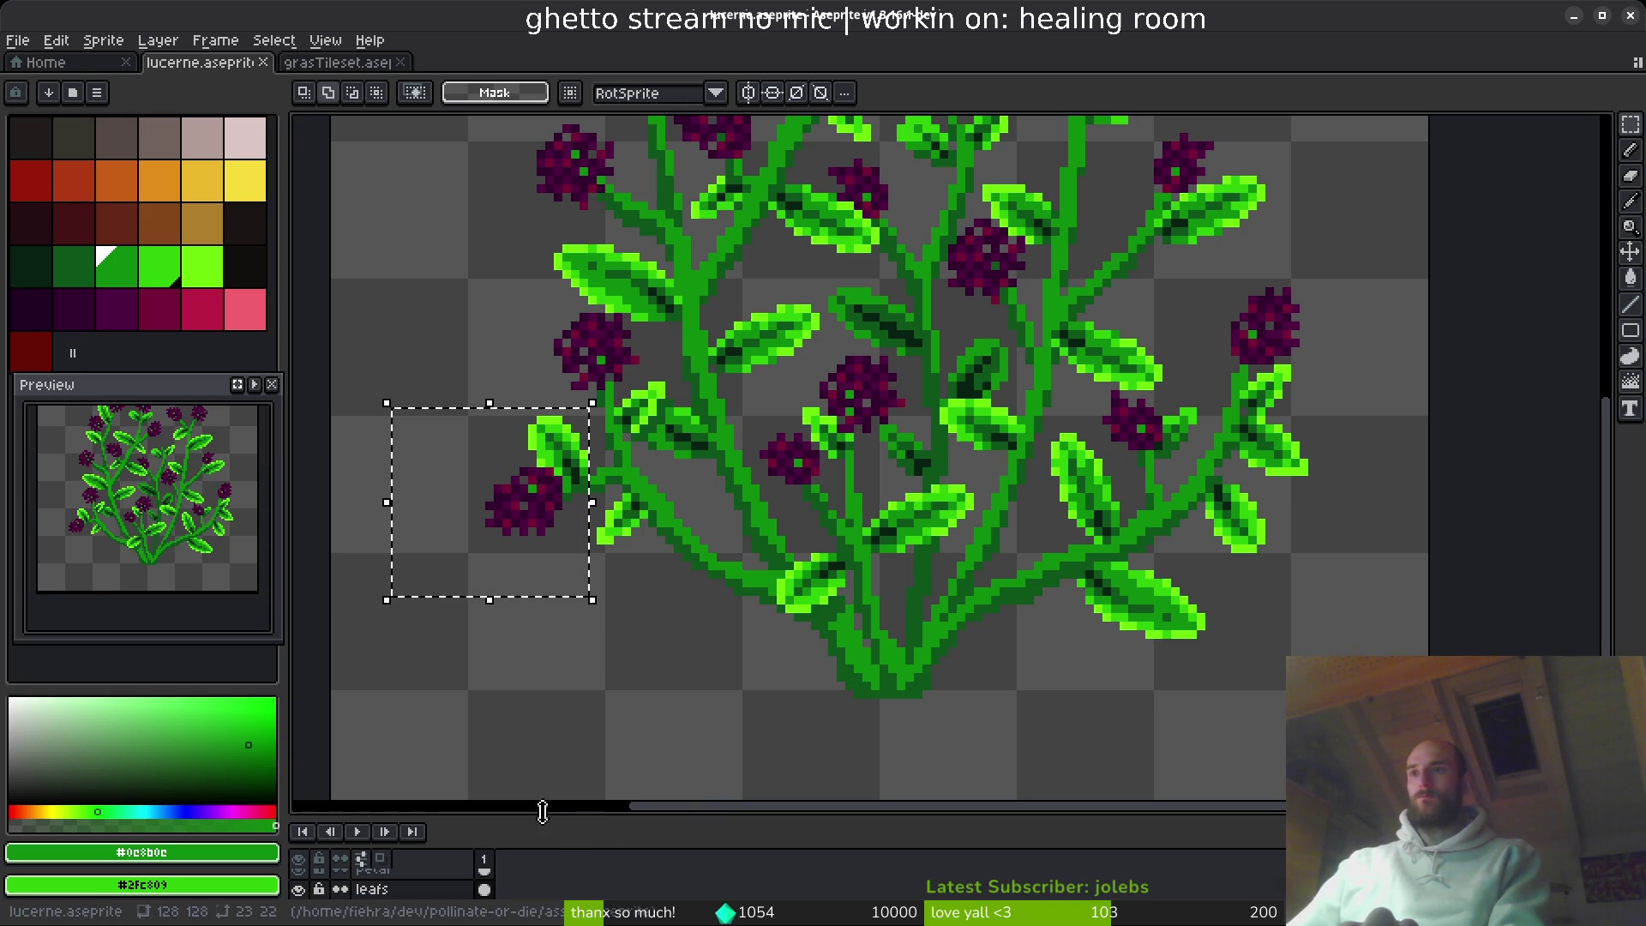
{"action": "left_click_drag", "start_coordinate": [543, 812], "coordinate": [543, 698]}
{"action": "left_click", "coordinate": [373, 793]}
{"action": "scroll", "coordinate": [532, 471], "scroll_direction": "down", "scroll_amount": 1}
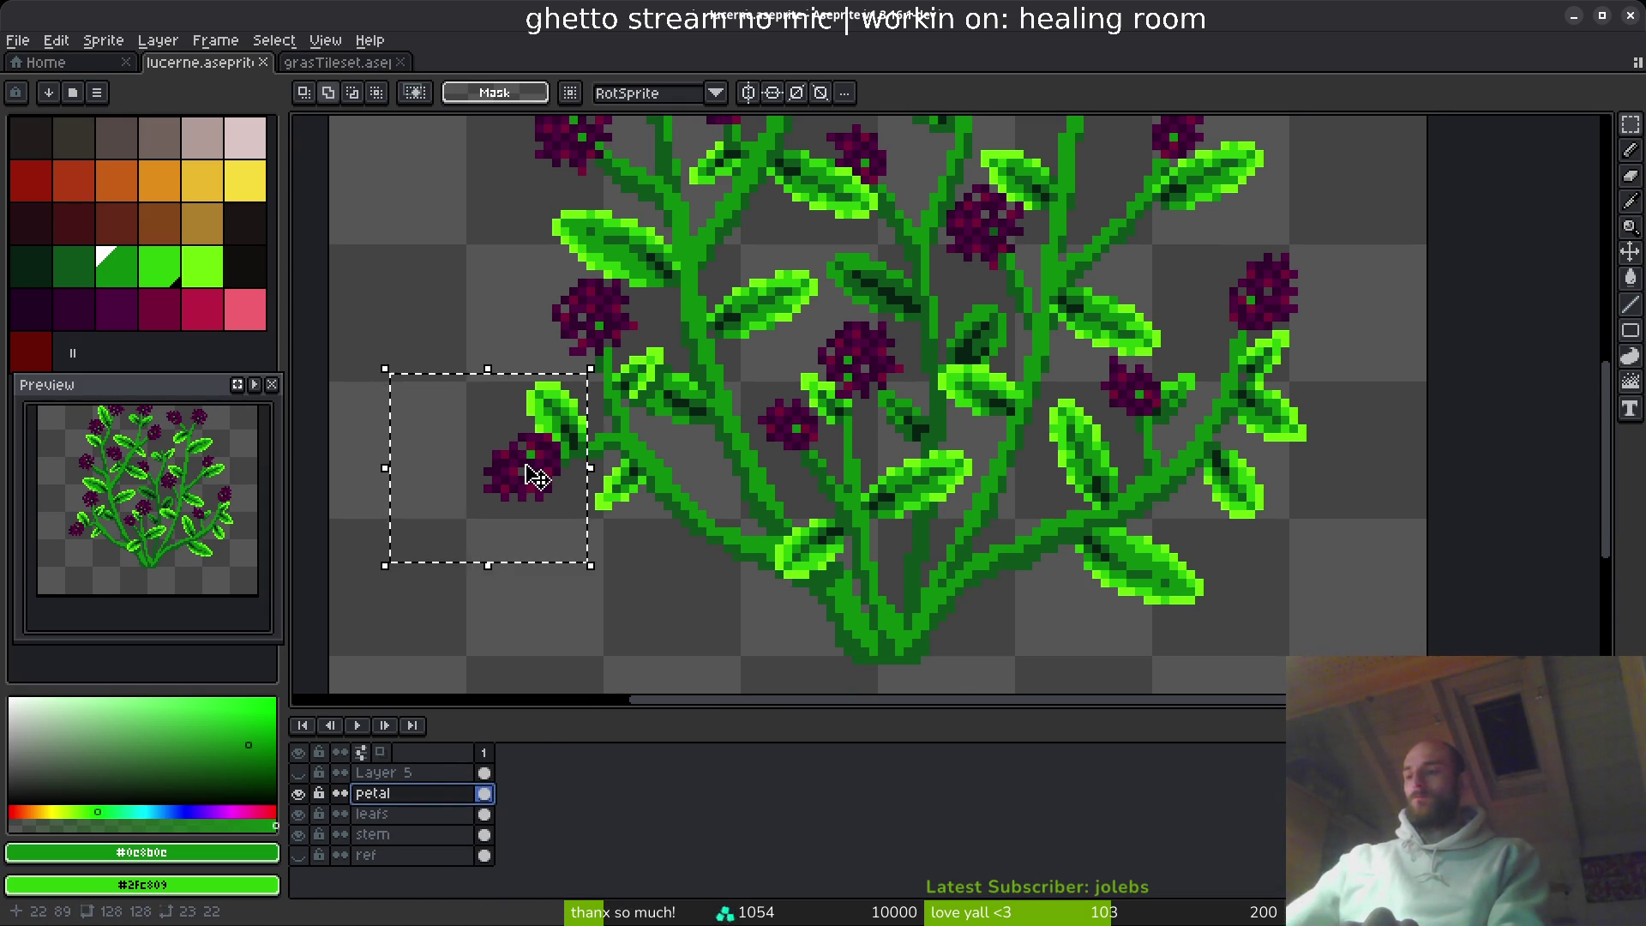
{"action": "key", "text": "Delete"}
{"action": "scroll", "coordinate": [496, 525], "scroll_direction": "up", "scroll_amount": 5}
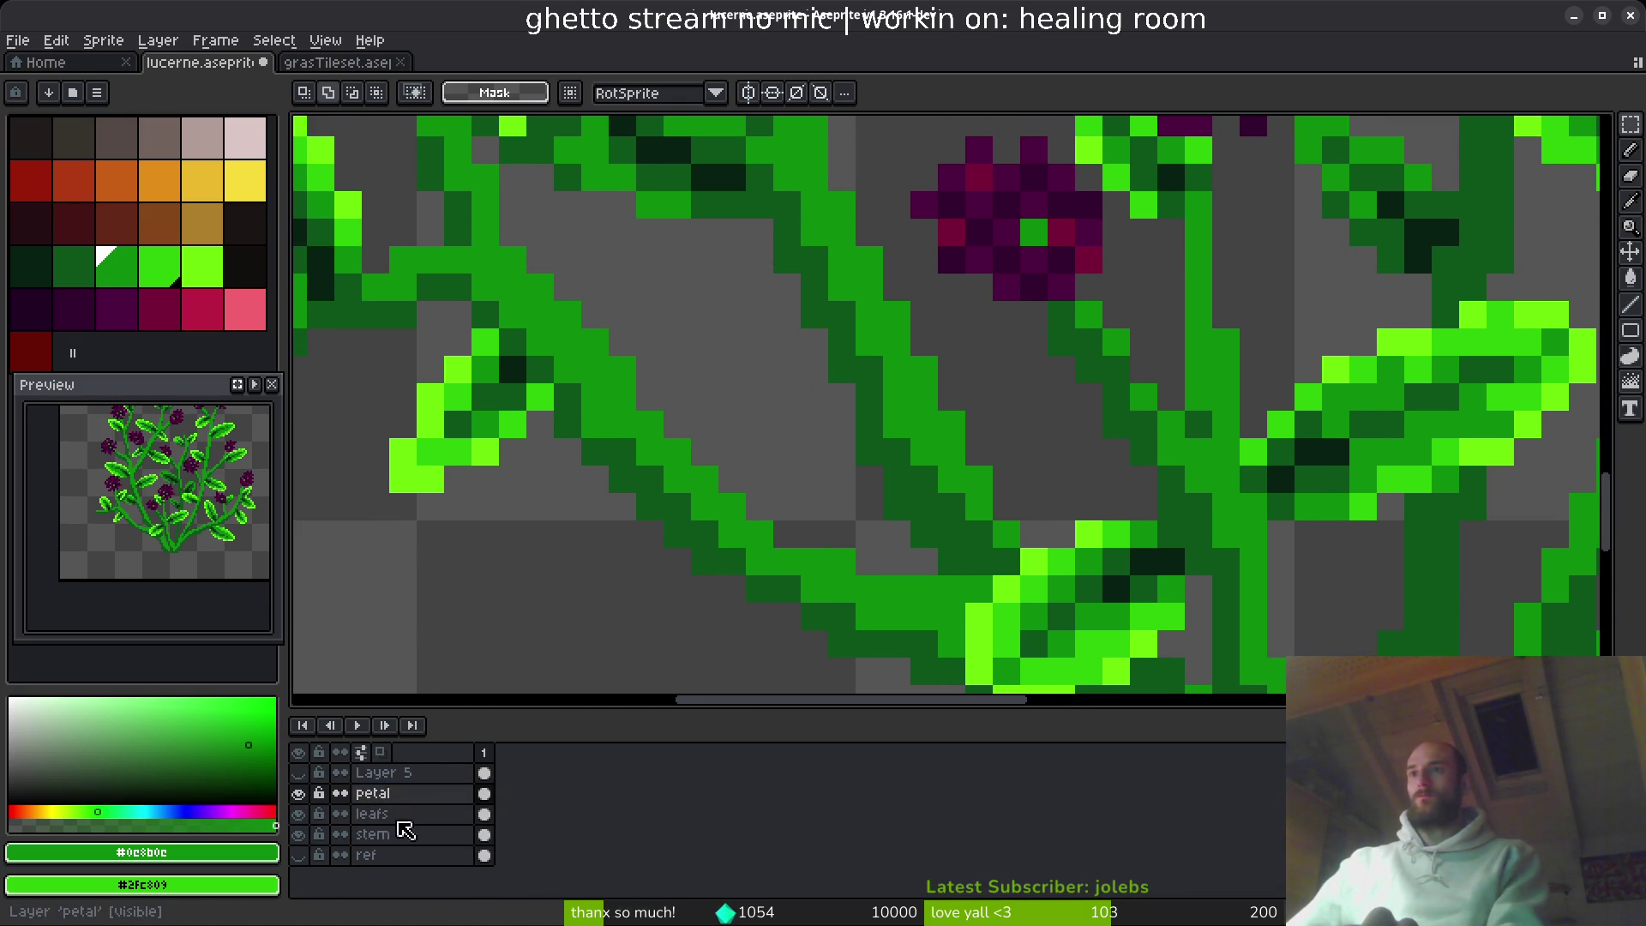
- Select the stem layer and undo a stray green pixel
{"action": "left_click", "coordinate": [405, 830]}
{"action": "left_click_drag", "start_coordinate": [296, 339], "coordinate": [618, 441]}
{"action": "key", "text": "b"}
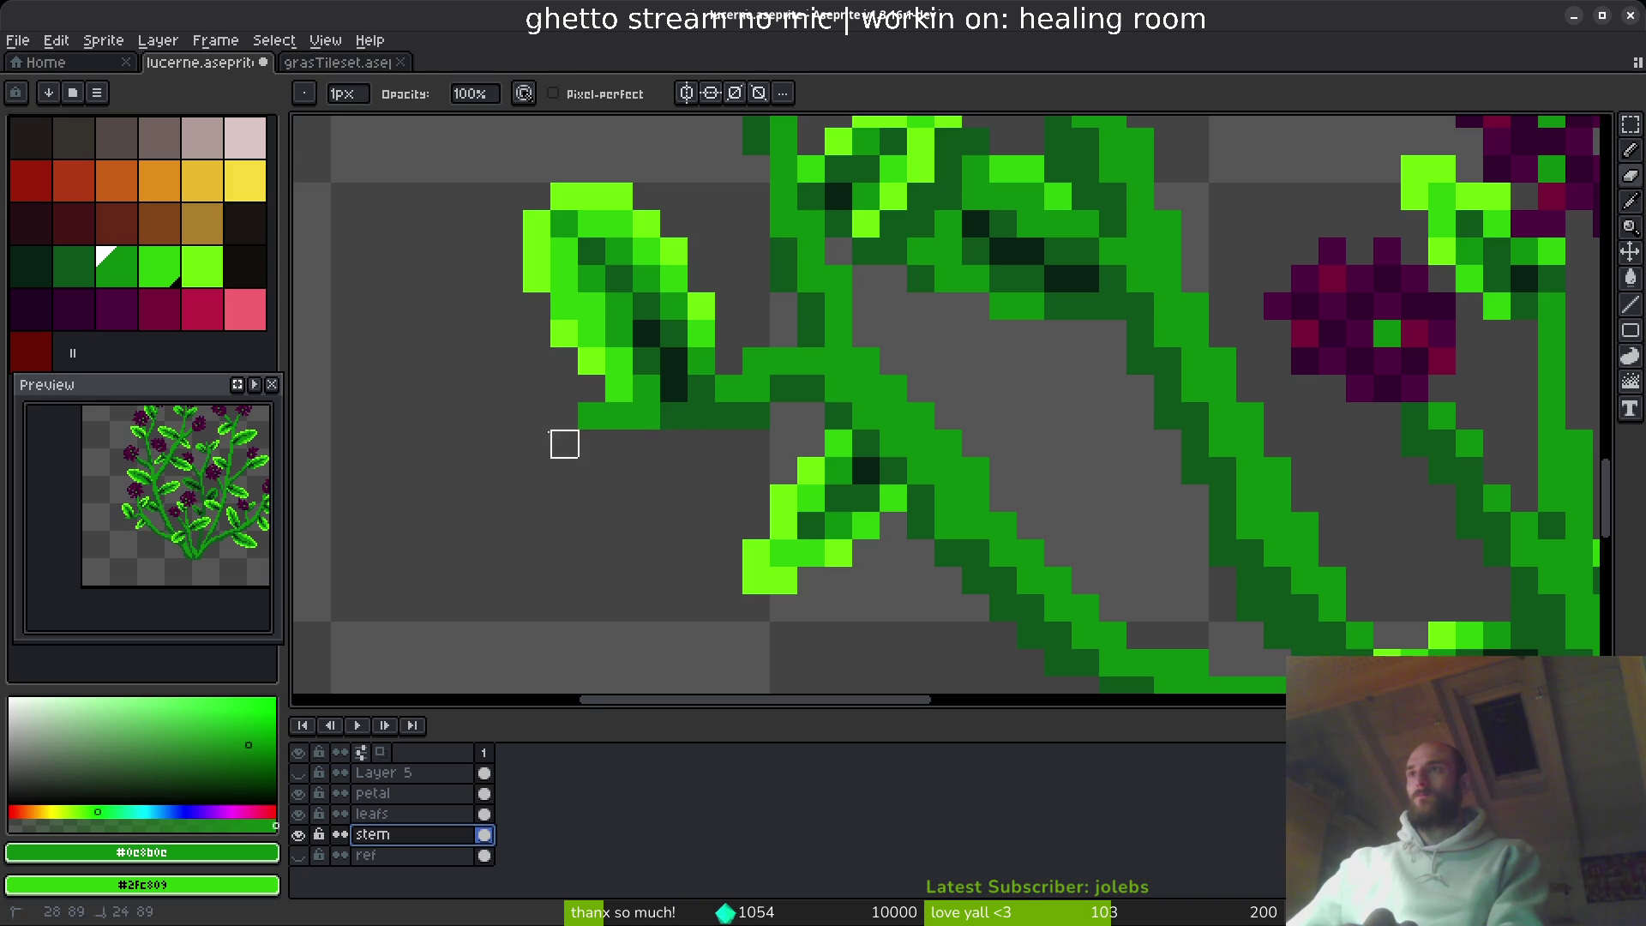
{"action": "key", "text": "ctrl+z"}
{"action": "key", "text": "ctrl+z"}
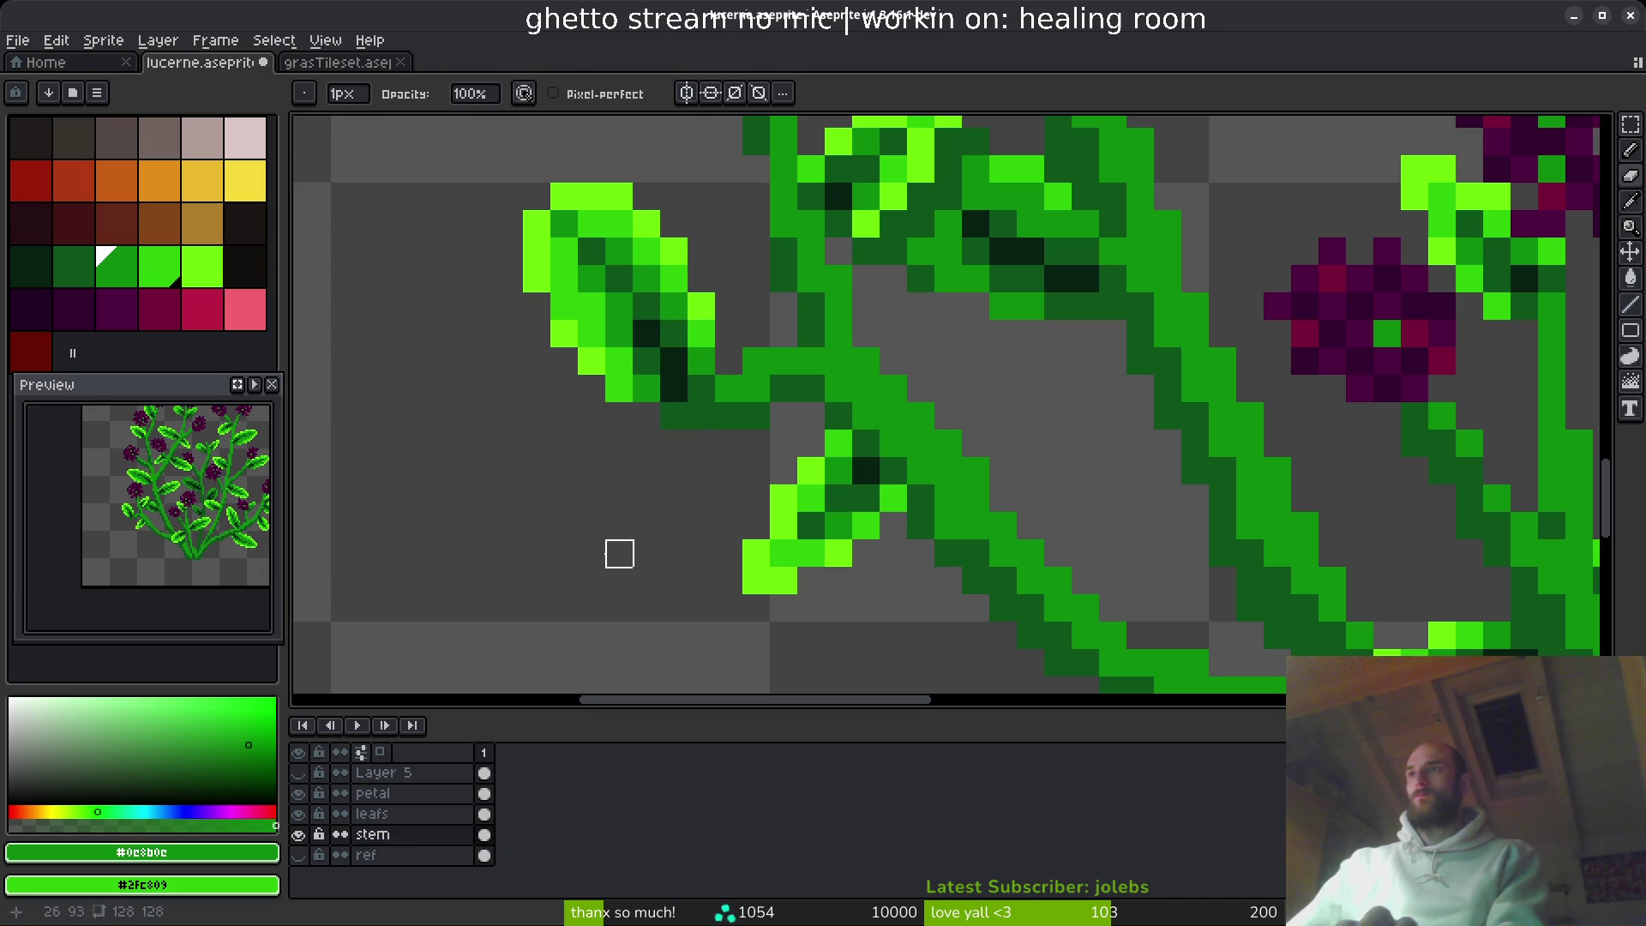
- Show Layer 5's yellow X guides, erase the X beside the left leaf, save, and select that leaf
{"action": "left_click", "coordinate": [299, 772]}
{"action": "left_click_drag", "start_coordinate": [509, 471], "coordinate": [610, 466]}
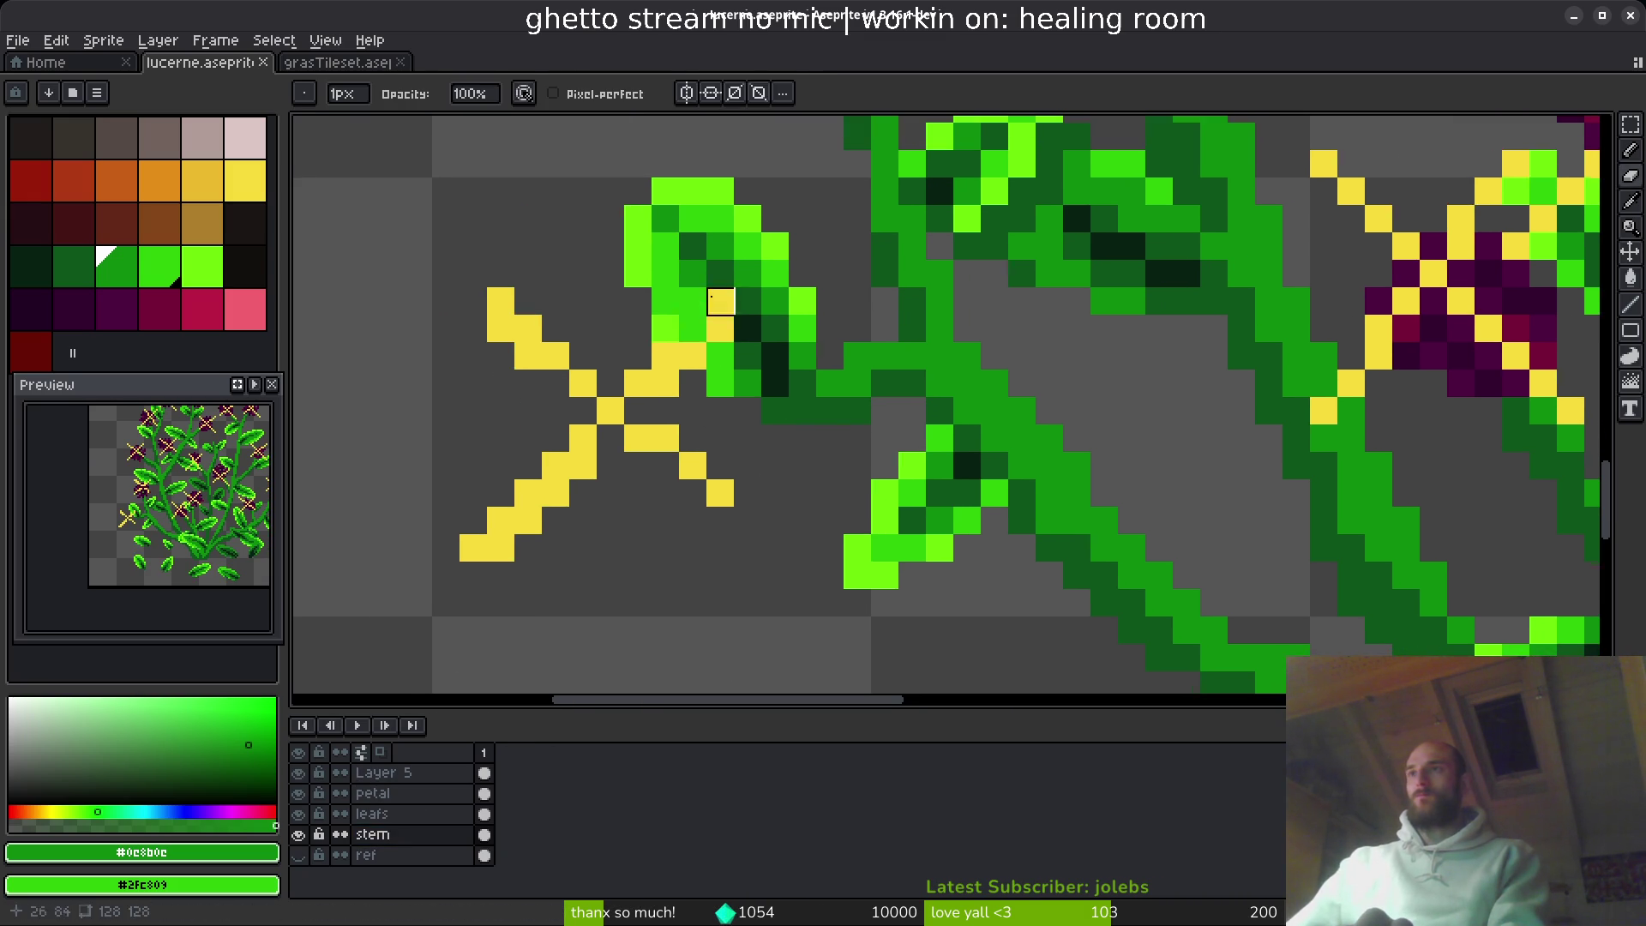
{"action": "left_click", "coordinate": [442, 764]}
{"action": "mouse_move", "coordinate": [720, 316]}
{"action": "left_mouse_down"}
{"action": "mouse_move", "coordinate": [666, 353]}
{"action": "mouse_move", "coordinate": [503, 548]}
{"action": "mouse_move", "coordinate": [638, 411]}
{"action": "mouse_move", "coordinate": [666, 438]}
{"action": "left_mouse_up"}
{"action": "scroll", "coordinate": [665, 439], "scroll_direction": "down", "scroll_amount": 2}
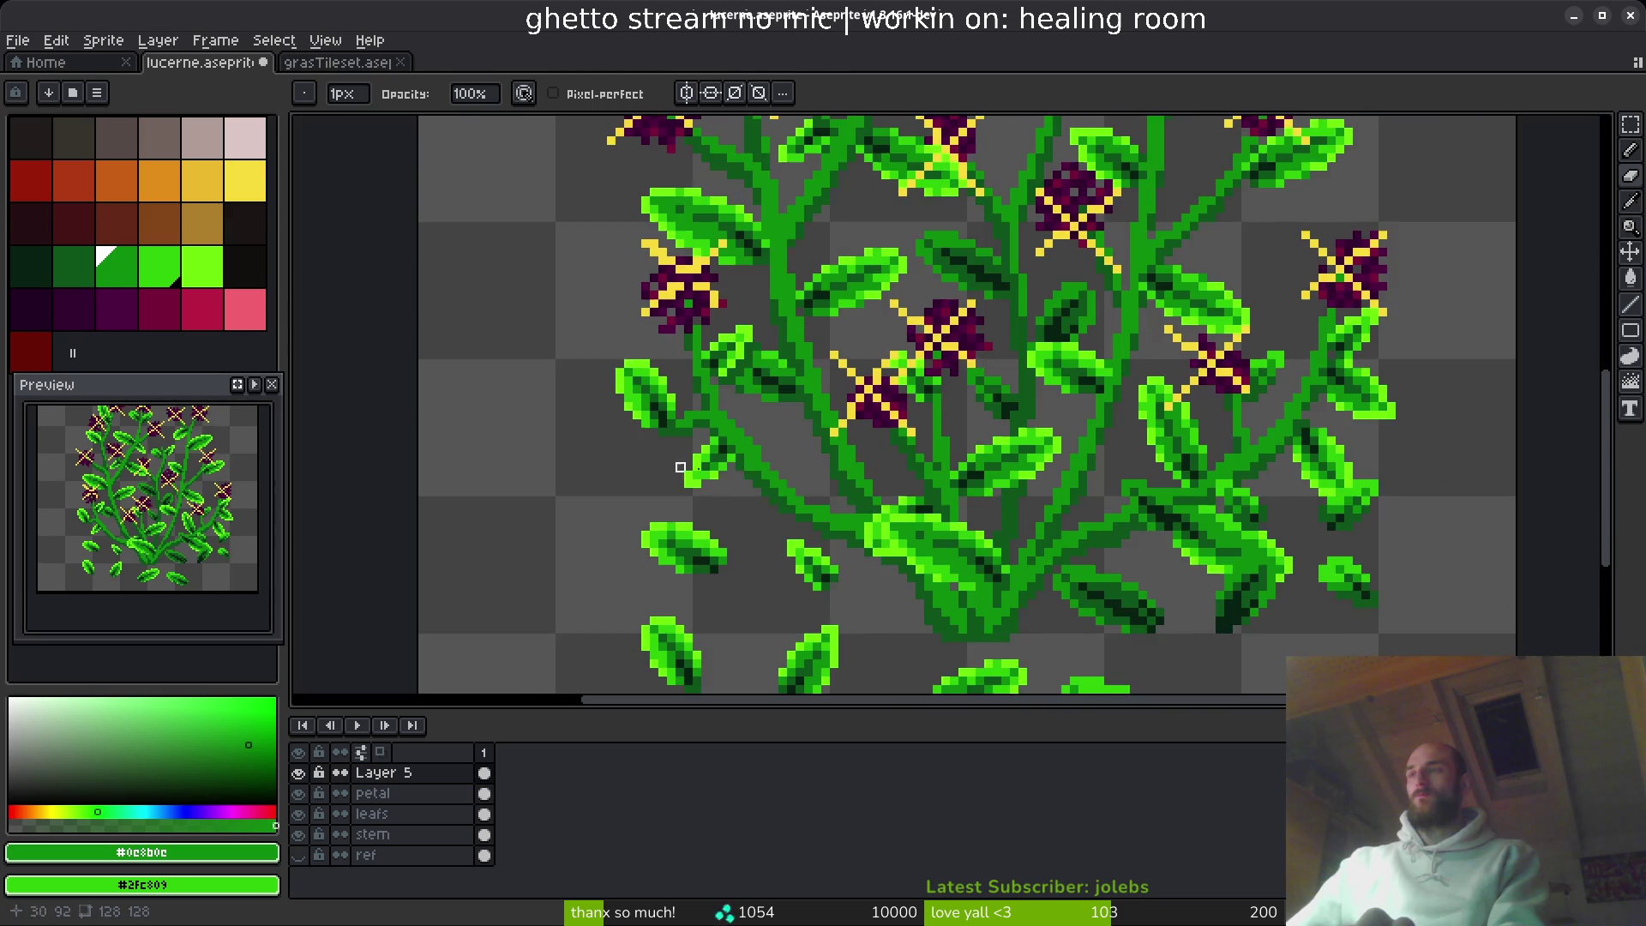
{"action": "key", "text": "ctrl+s"}
{"action": "scroll", "coordinate": [660, 447], "scroll_direction": "up", "scroll_amount": 2}
{"action": "key", "text": "m"}
{"action": "left_click_drag", "start_coordinate": [322, 226], "coordinate": [653, 556]}
- Rotate the selected leaf on the leafs layer, move it up-left, commit and save
{"action": "left_click", "coordinate": [414, 813]}
{"action": "key", "text": "shift+ctrl+r"}
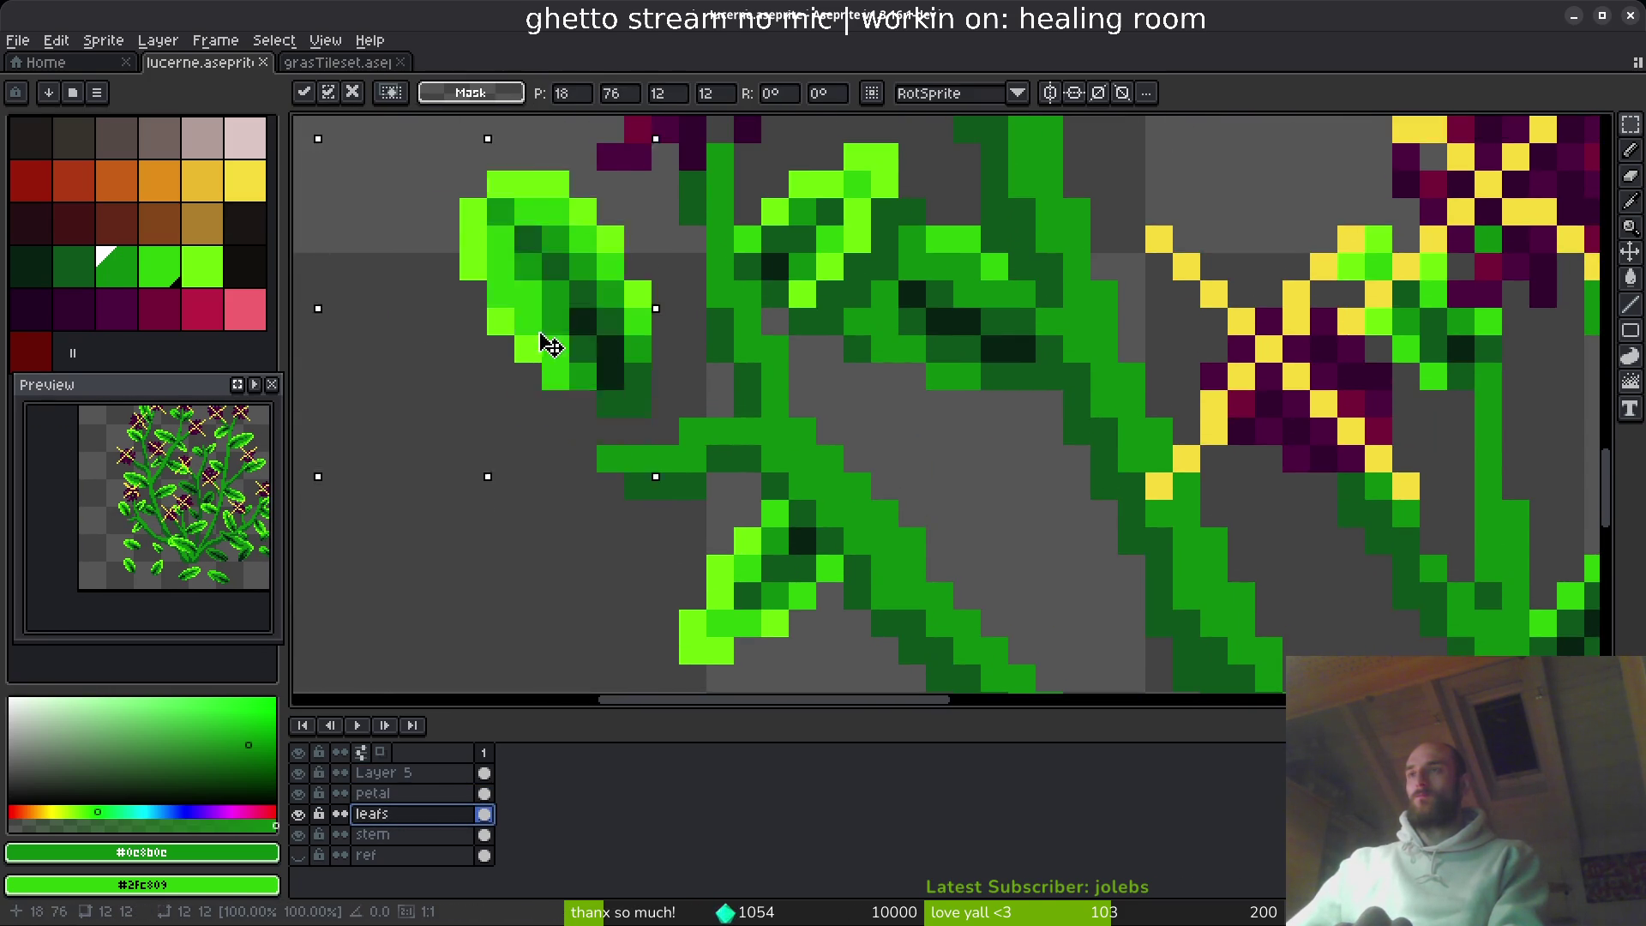
{"action": "mouse_move", "coordinate": [544, 342]}
{"action": "left_mouse_down"}
{"action": "mouse_move", "coordinate": [523, 399]}
{"action": "mouse_move", "coordinate": [434, 294]}
{"action": "mouse_move", "coordinate": [638, 486]}
{"action": "mouse_move", "coordinate": [614, 438]}
{"action": "mouse_move", "coordinate": [620, 465]}
{"action": "left_mouse_up"}
{"action": "key", "text": "shift+ctrl+r"}
{"action": "key", "text": "shift+ctrl+r"}
{"action": "key", "text": "Return"}
{"action": "scroll", "coordinate": [621, 465], "scroll_direction": "down", "scroll_amount": 5}
{"action": "key", "text": "ctrl+s"}
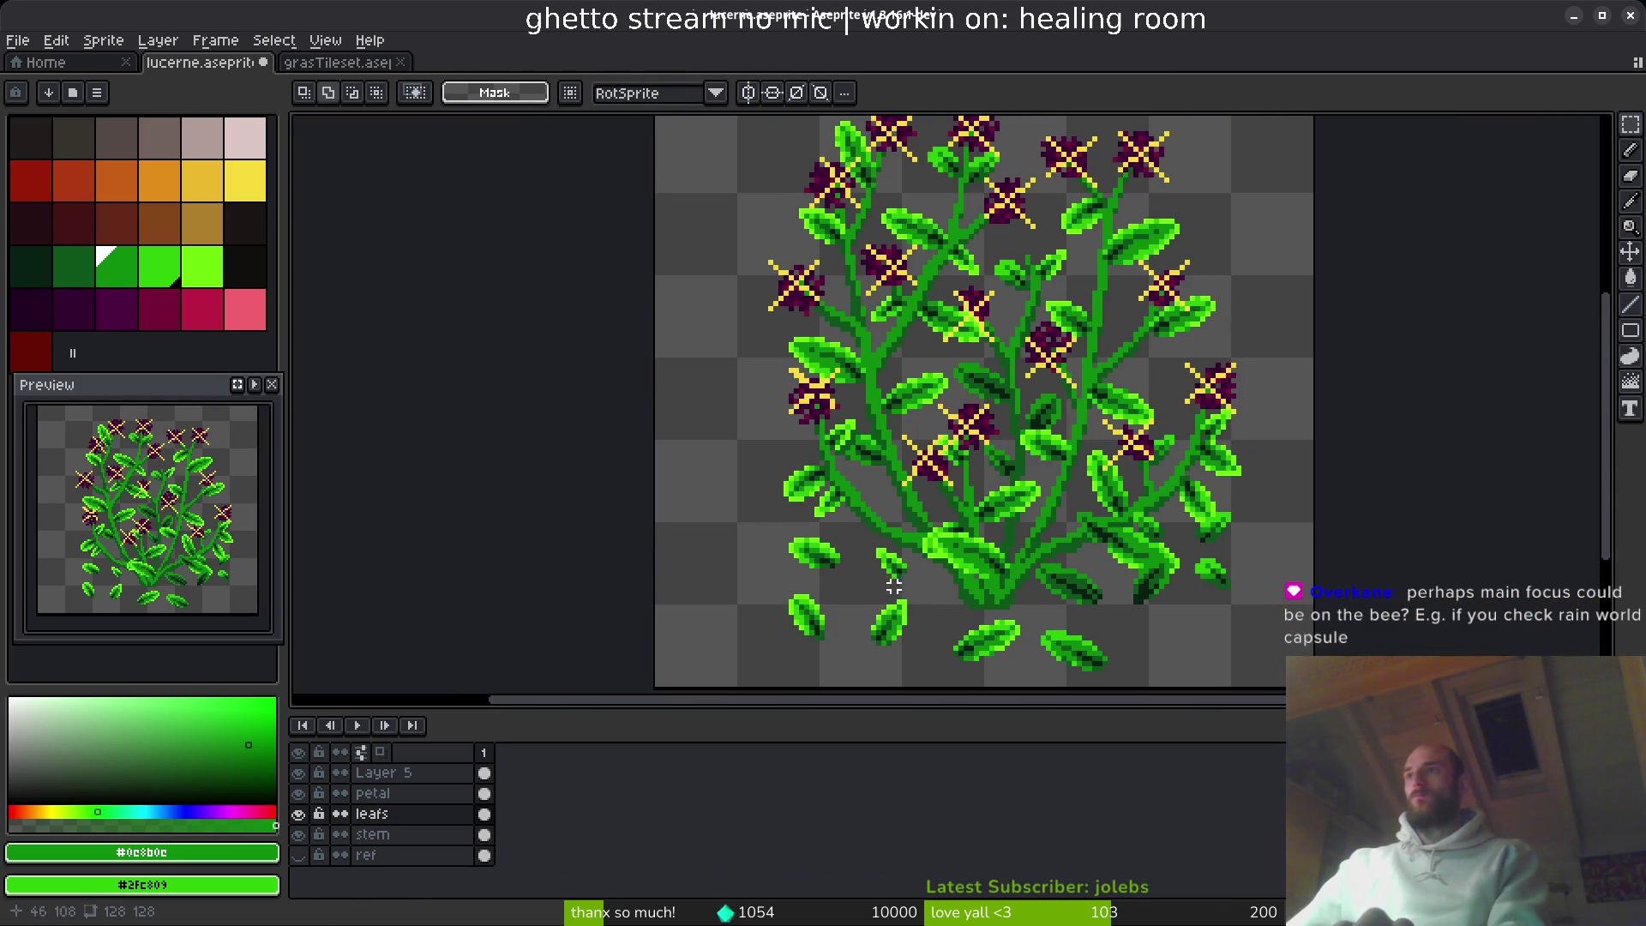
{"action": "scroll", "coordinate": [779, 529], "scroll_direction": "down", "scroll_amount": 3}
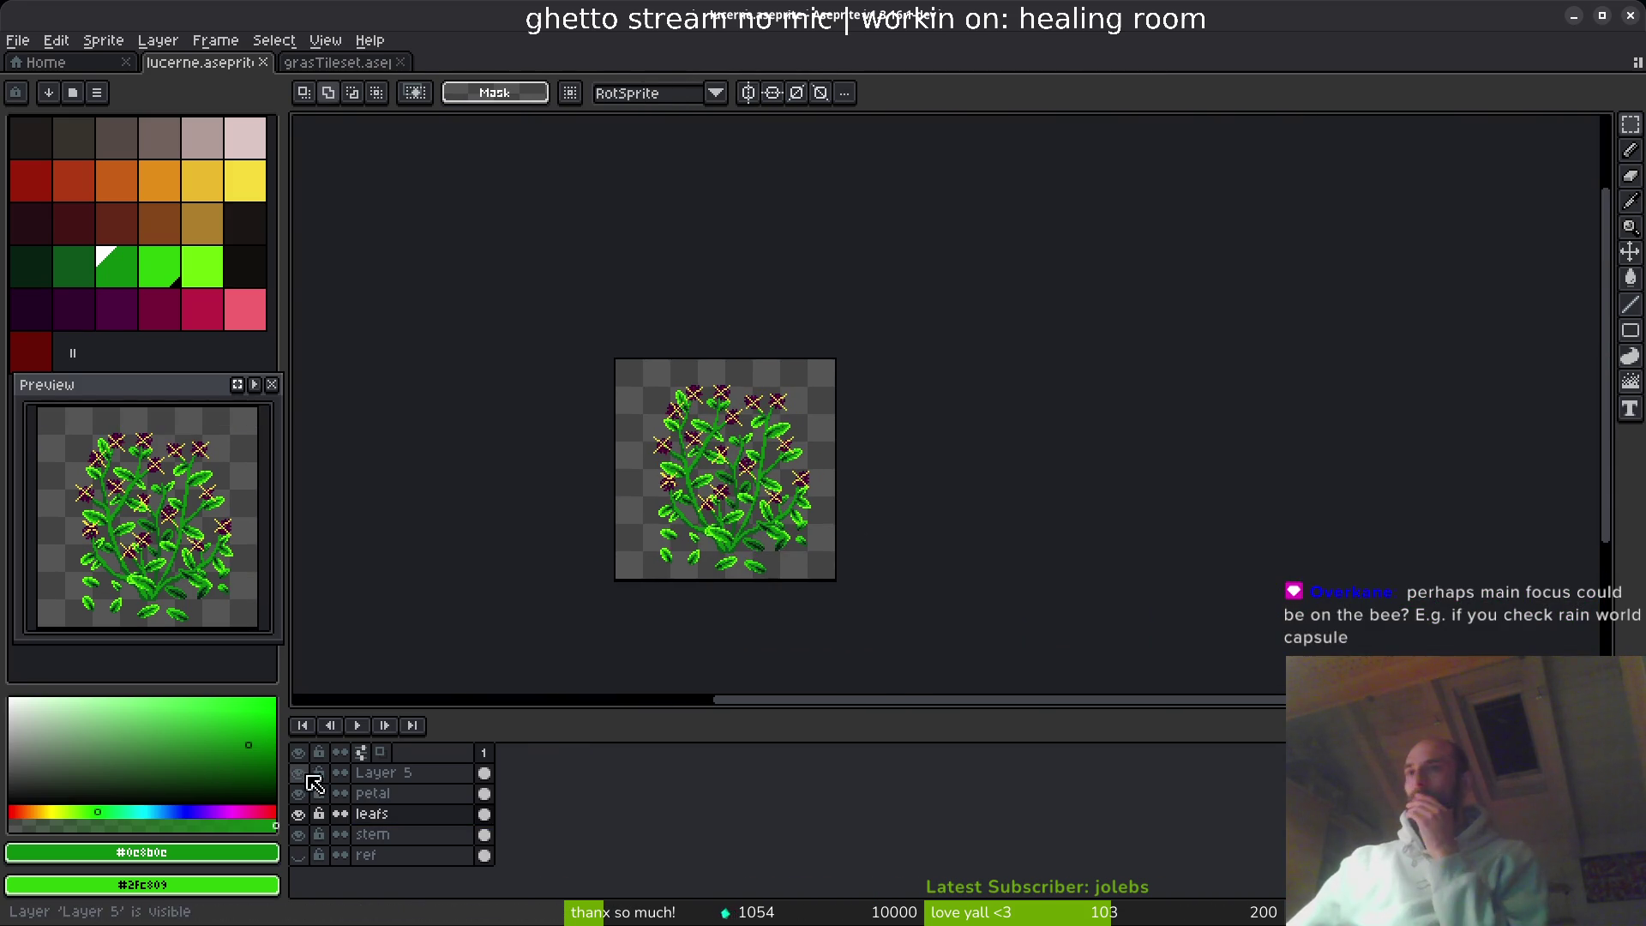
- Hide the X guides, then lasso, quarter-turn and move the leaf left of the stem up-left
{"action": "left_click", "coordinate": [297, 773]}
{"action": "scroll", "coordinate": [609, 492], "scroll_direction": "up", "scroll_amount": 7}
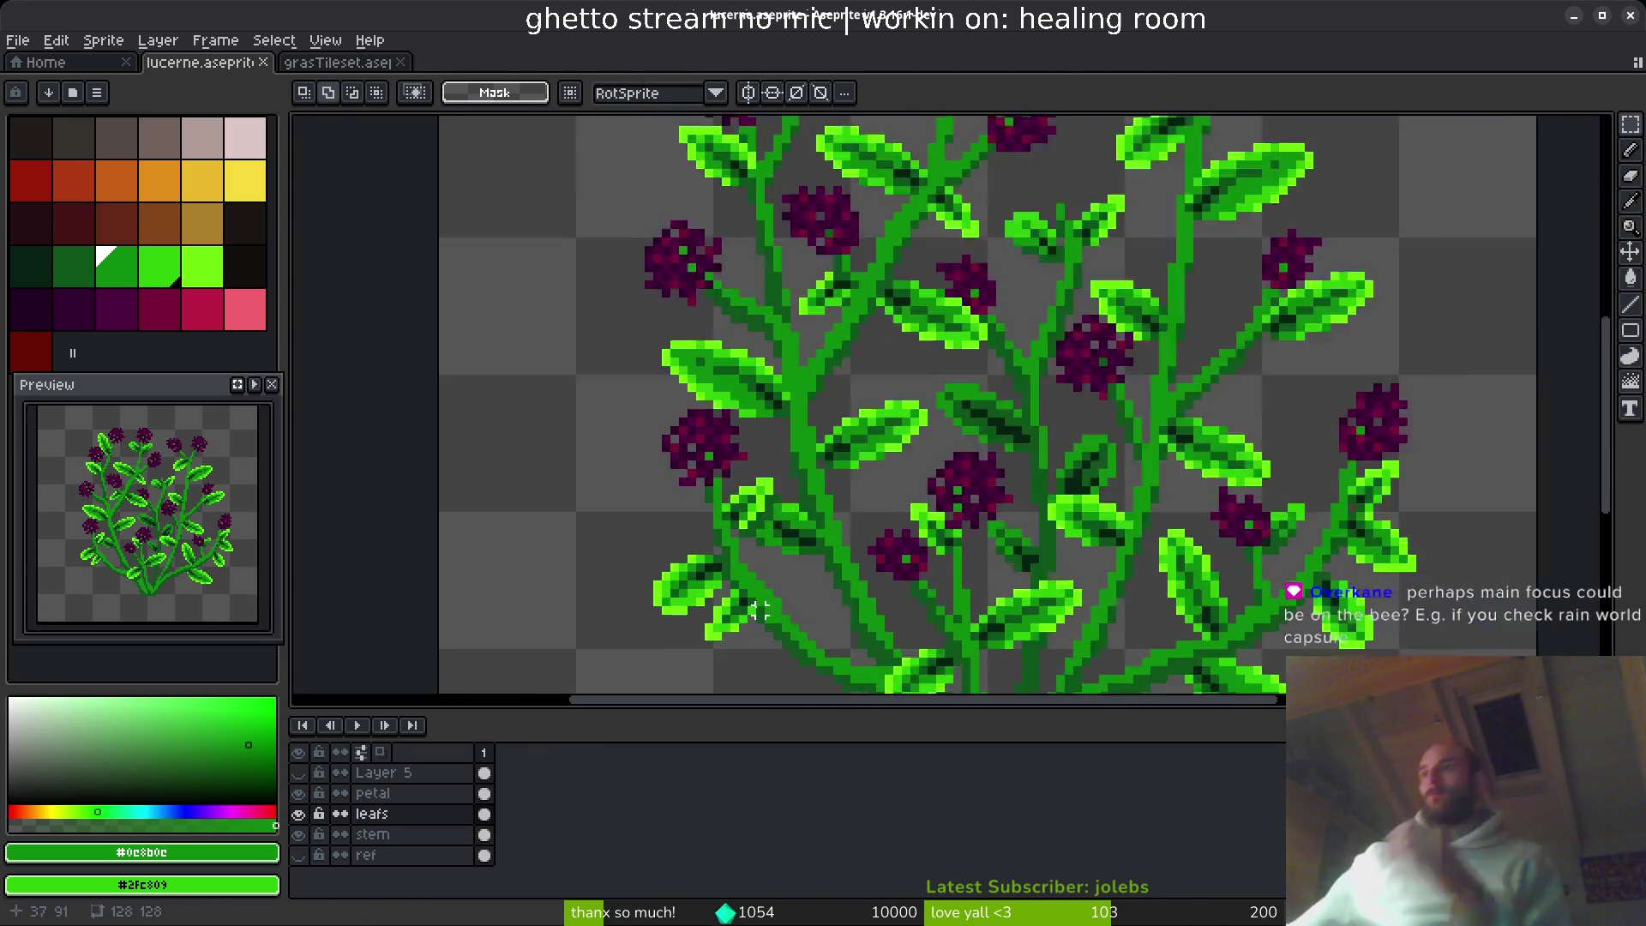
{"action": "scroll", "coordinate": [503, 393], "scroll_direction": "up", "scroll_amount": 2}
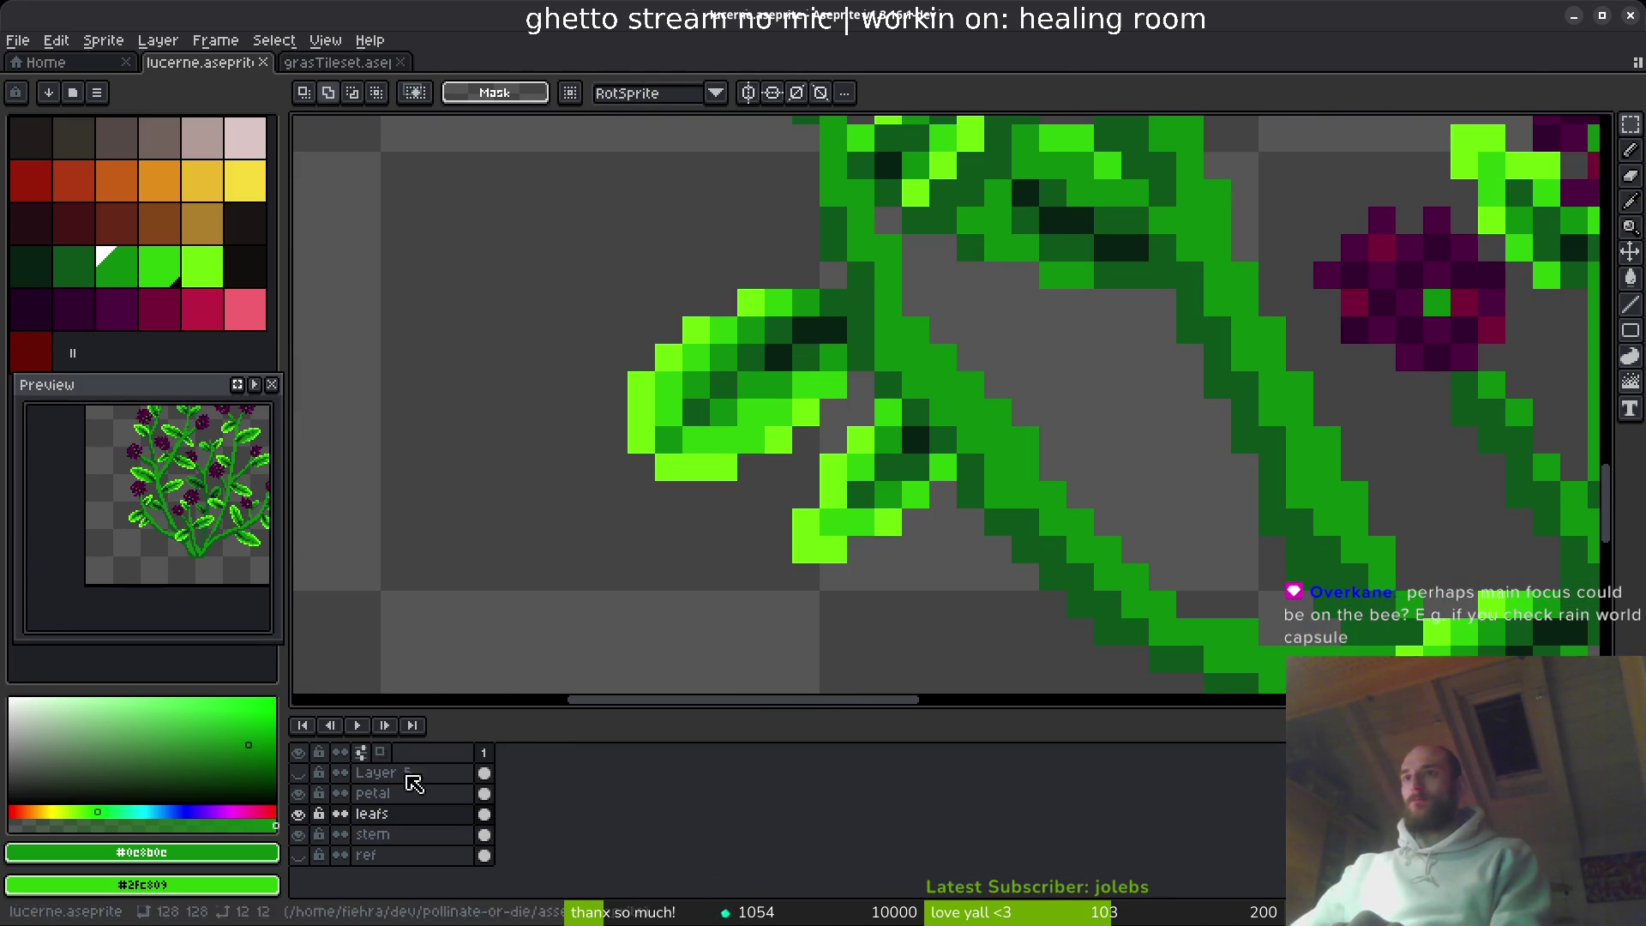
{"action": "key", "text": "b"}
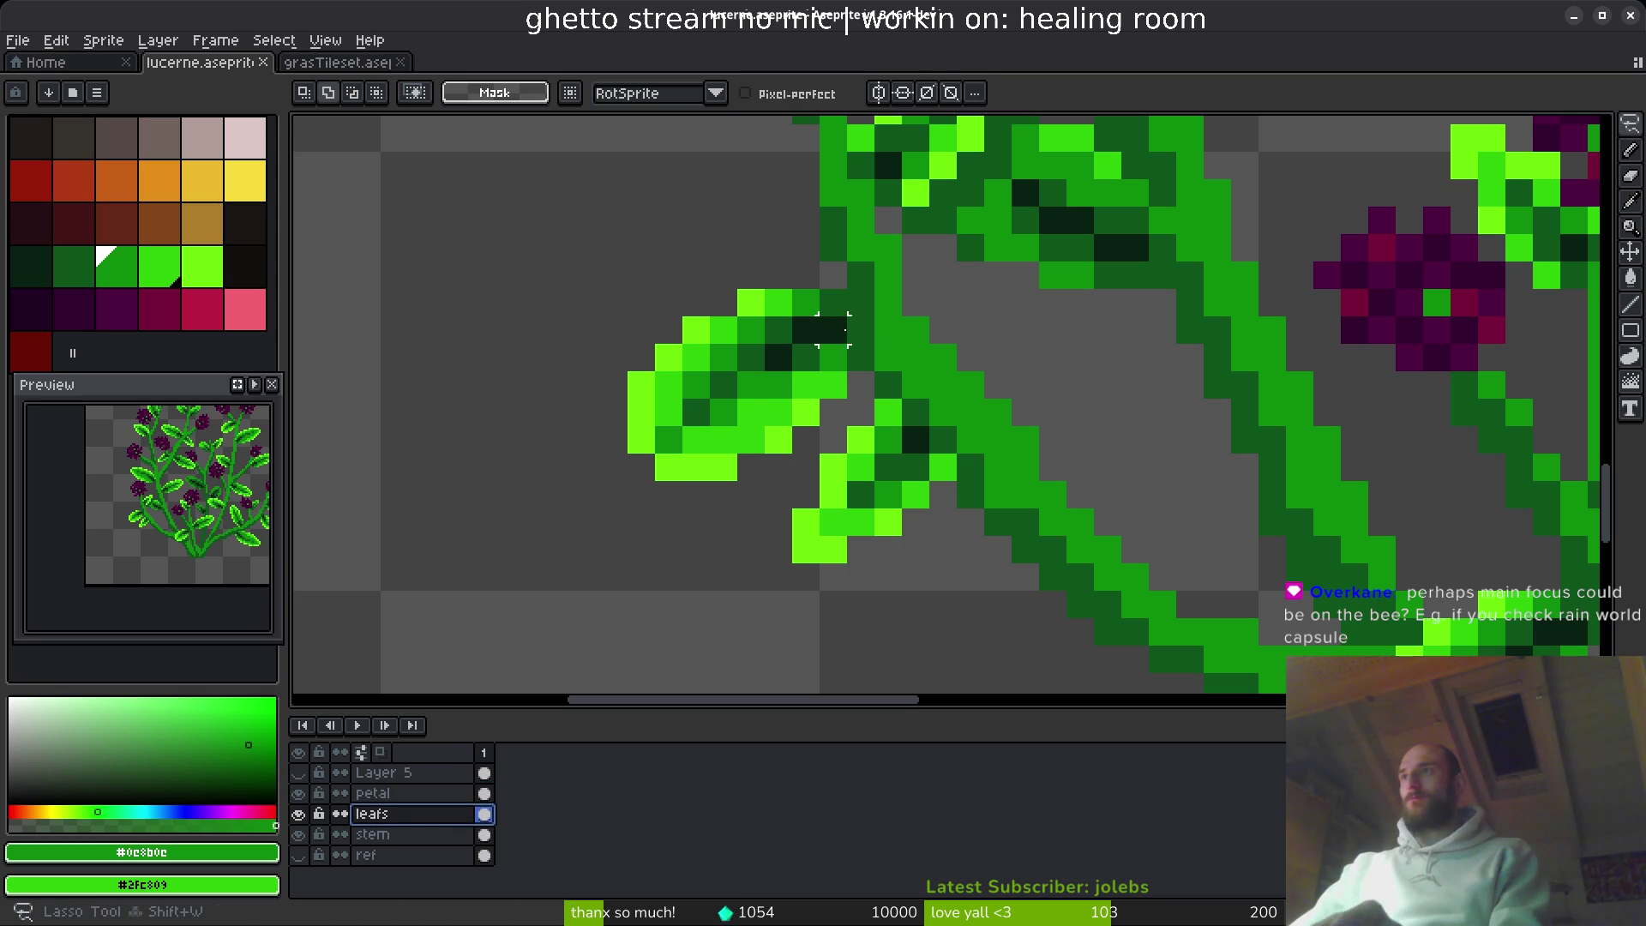
{"action": "mouse_move", "coordinate": [844, 292]}
{"action": "left_mouse_down"}
{"action": "mouse_move", "coordinate": [588, 411]}
{"action": "mouse_move", "coordinate": [789, 463]}
{"action": "mouse_move", "coordinate": [841, 302]}
{"action": "left_mouse_up"}
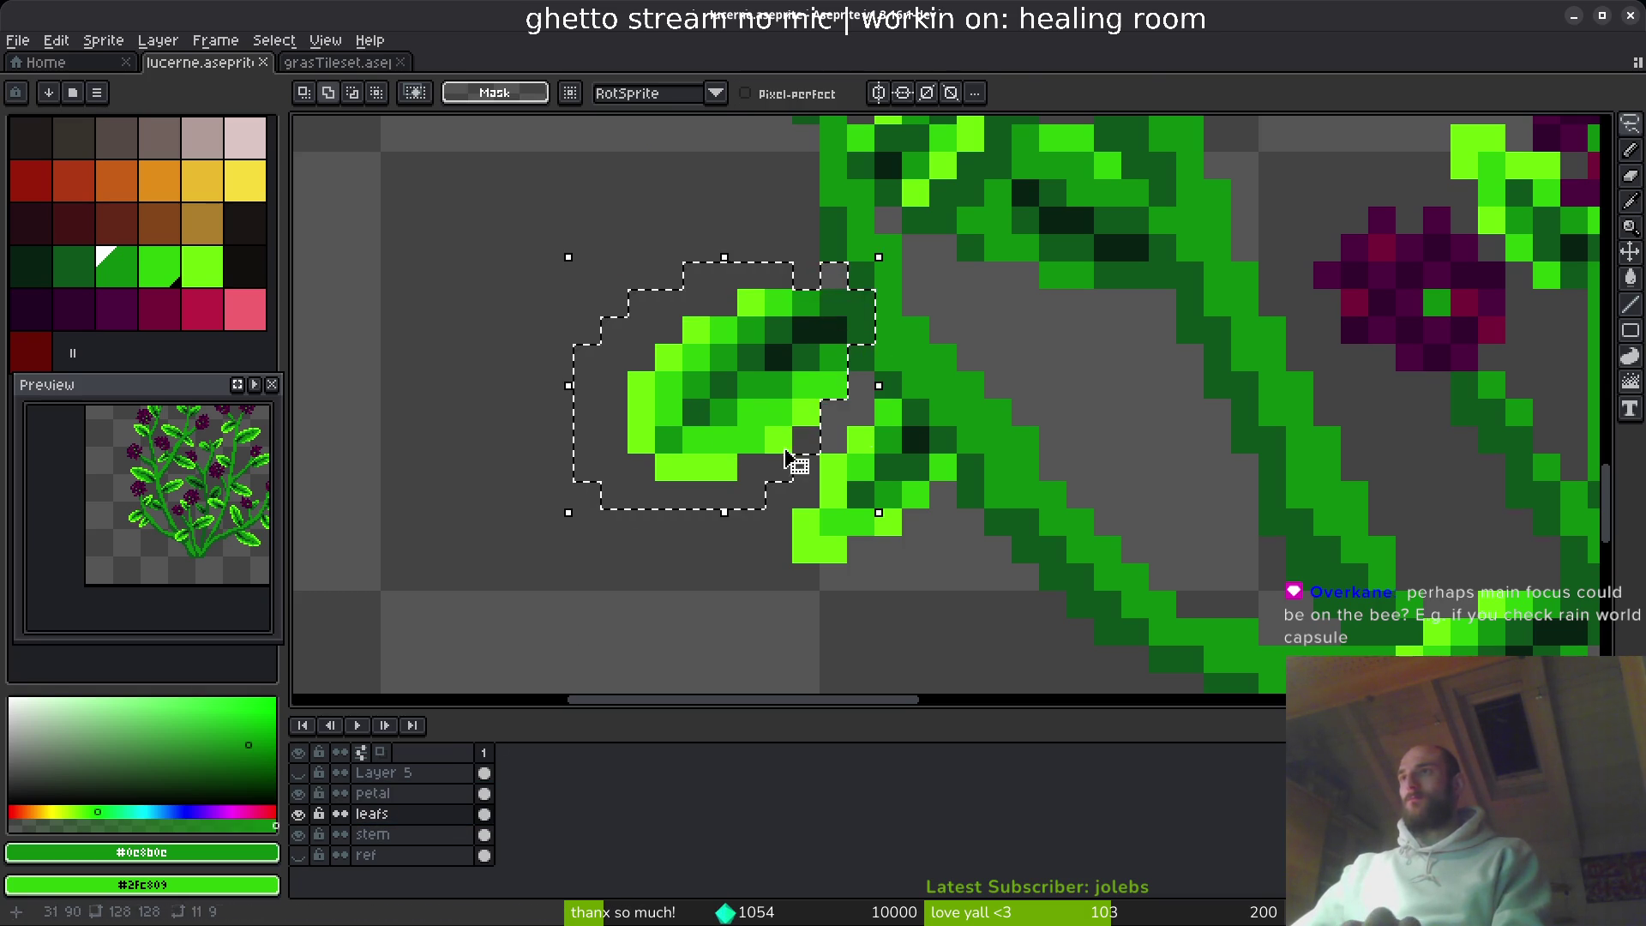
{"action": "key", "text": "shift+r"}
{"action": "mouse_move", "coordinate": [754, 257]}
{"action": "left_mouse_down"}
{"action": "mouse_move", "coordinate": [666, 268]}
{"action": "mouse_move", "coordinate": [749, 269]}
{"action": "mouse_move", "coordinate": [653, 294]}
{"action": "mouse_move", "coordinate": [503, 301]}
{"action": "left_mouse_up"}
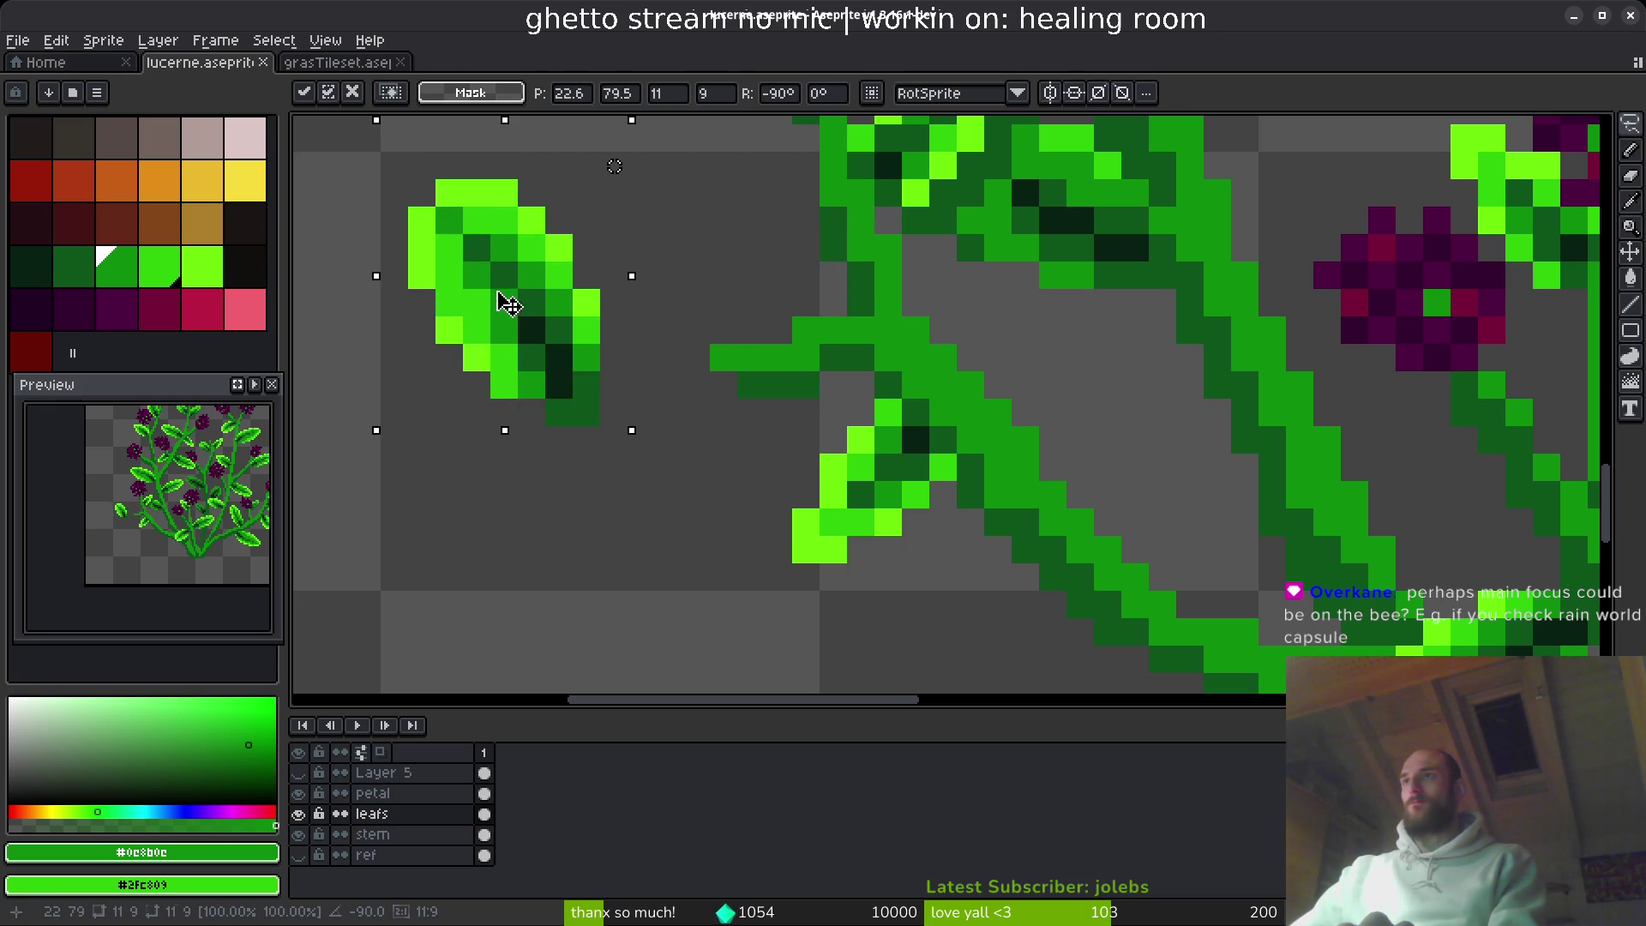
{"action": "scroll", "coordinate": [566, 317], "scroll_direction": "down", "scroll_amount": 3}
{"action": "key", "text": "ctrl+d"}
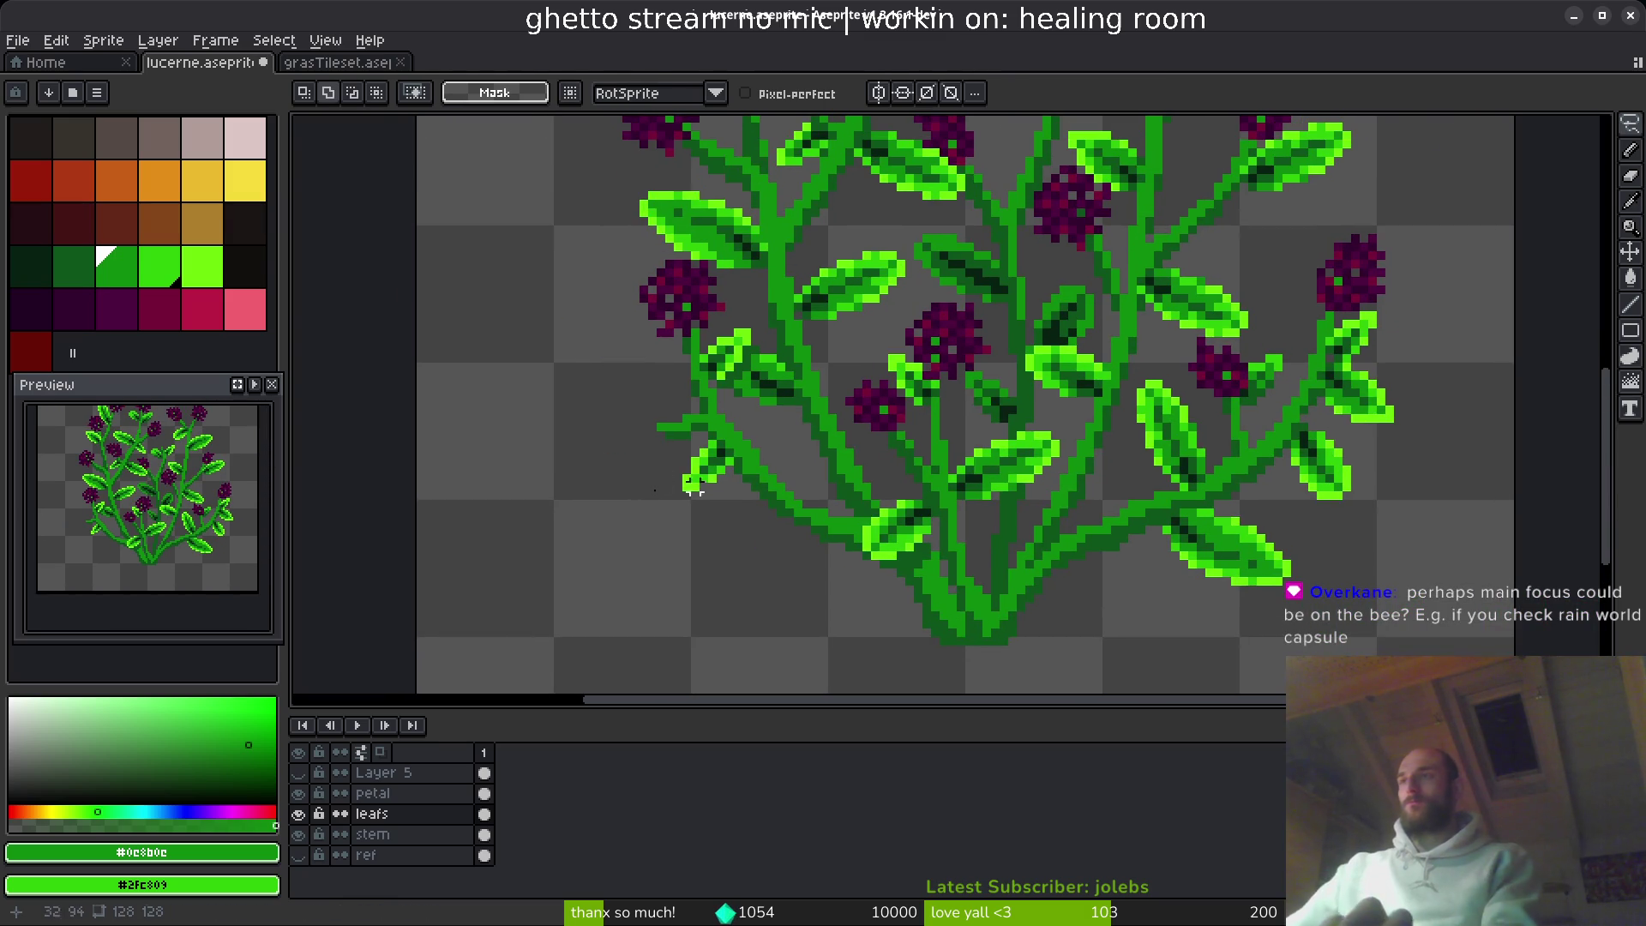
- Box-select another leaf block, move it left, and save lucerne.aseprite
{"action": "scroll", "coordinate": [838, 467], "scroll_direction": "up", "scroll_amount": 2}
{"action": "scroll", "coordinate": [858, 463], "scroll_direction": "down", "scroll_amount": 2}
{"action": "scroll", "coordinate": [933, 463], "scroll_direction": "up", "scroll_amount": 4}
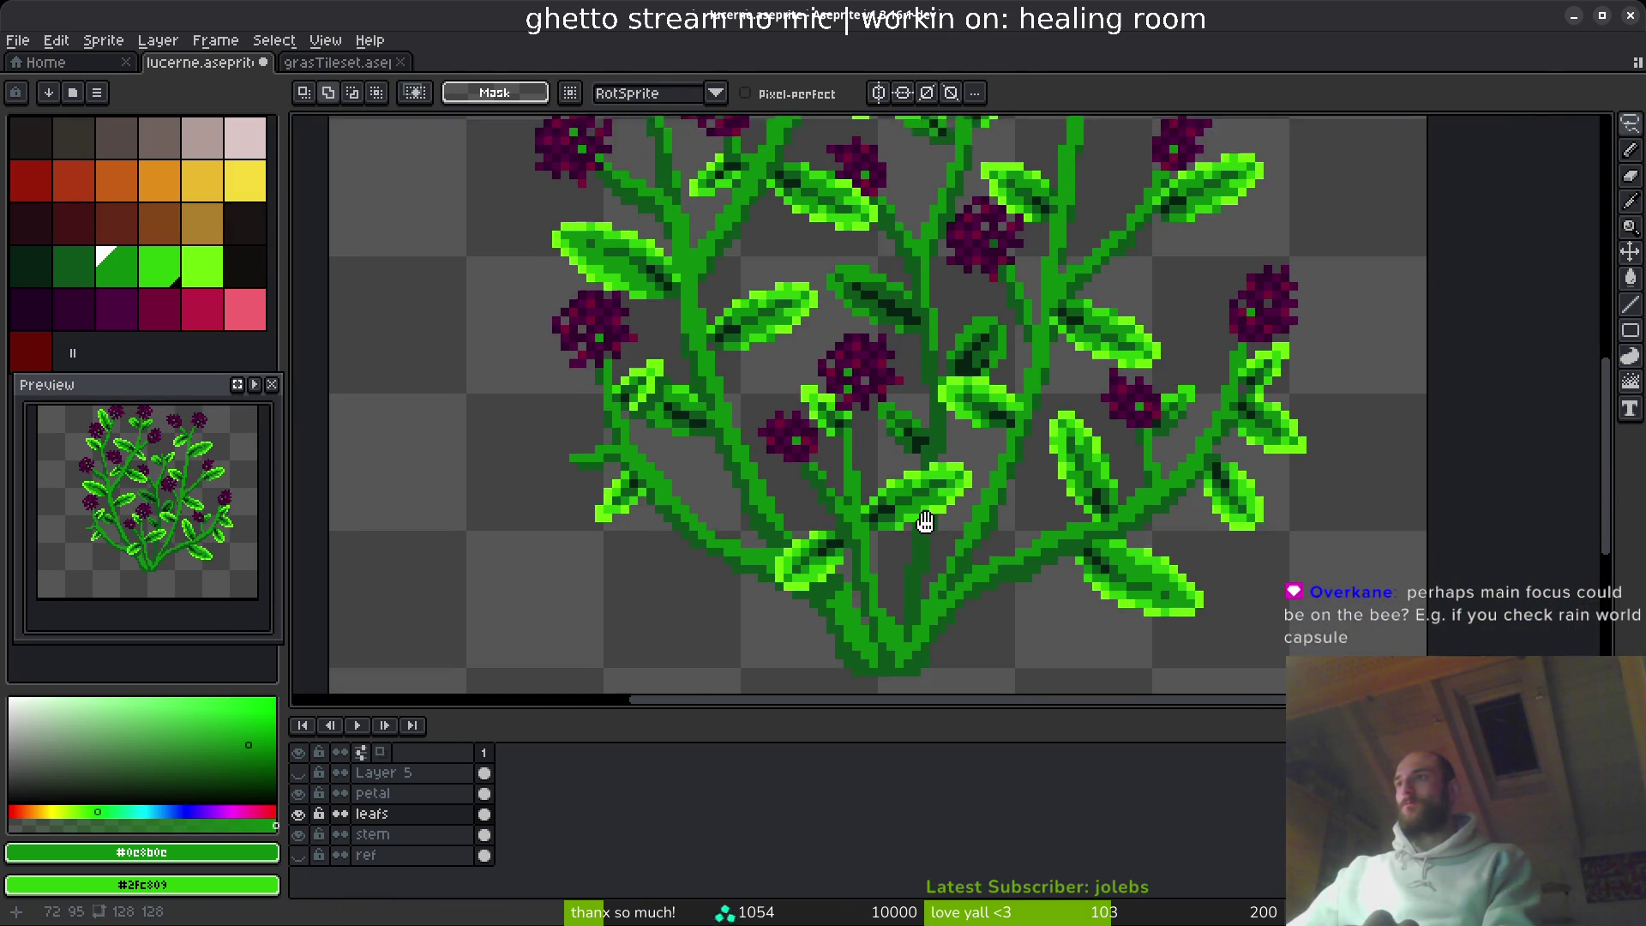
{"action": "key", "text": "m"}
{"action": "left_click_drag", "start_coordinate": [677, 347], "coordinate": [990, 581]}
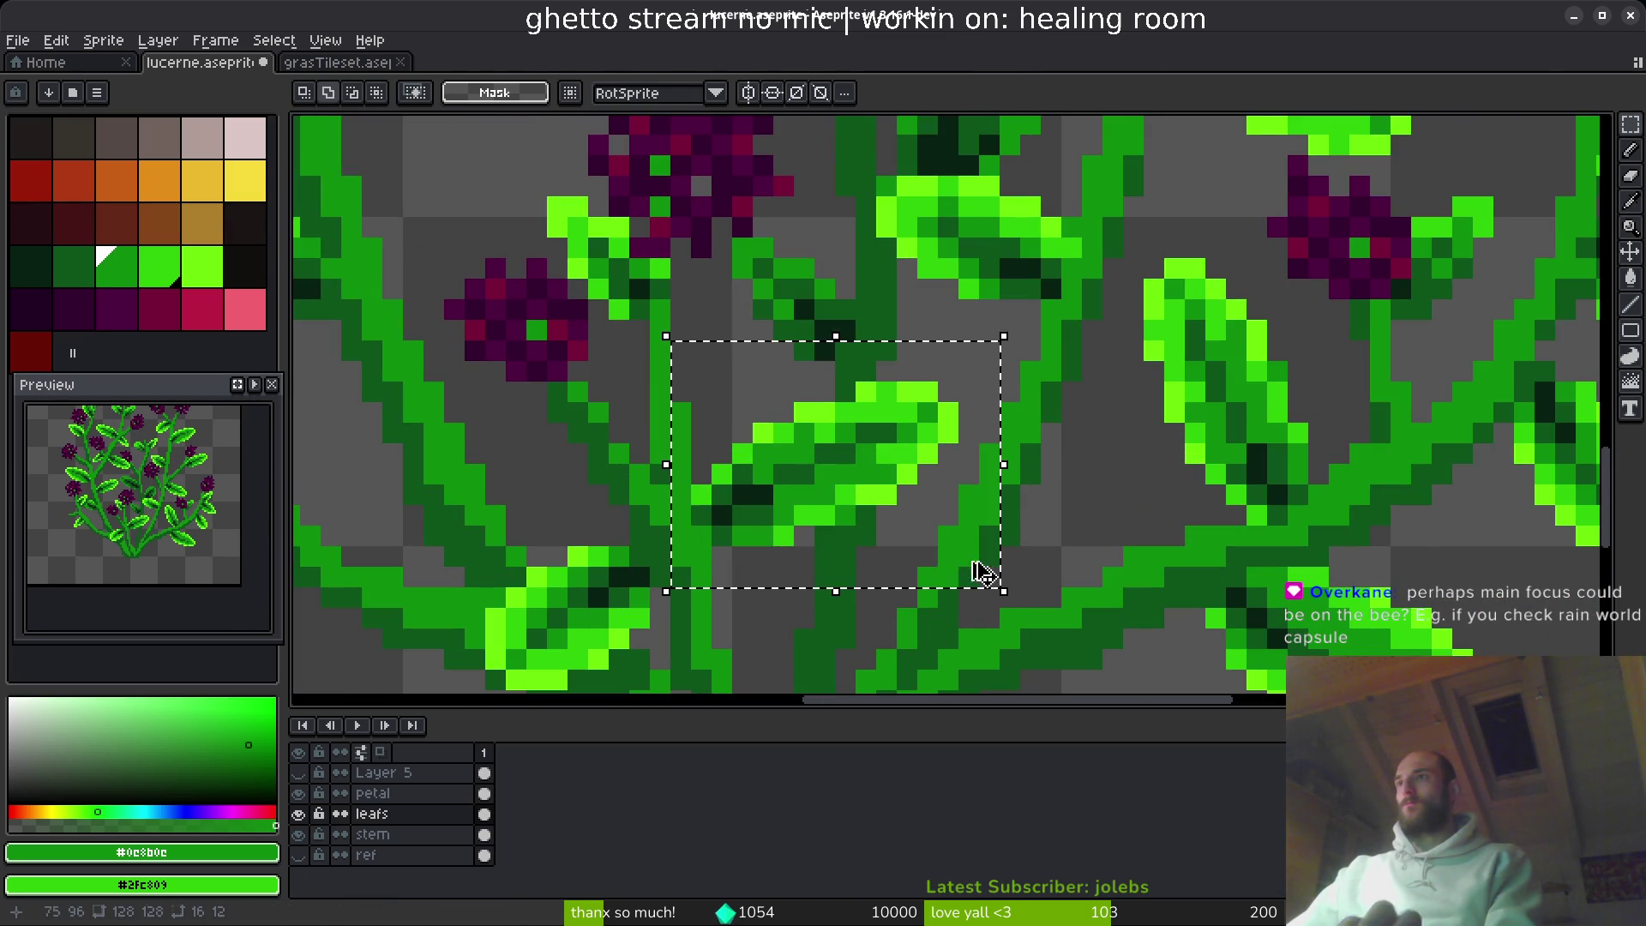
{"action": "scroll", "coordinate": [943, 548], "scroll_direction": "left", "scroll_amount": 5}
{"action": "scroll", "coordinate": [943, 549], "scroll_direction": "up", "scroll_amount": 1}
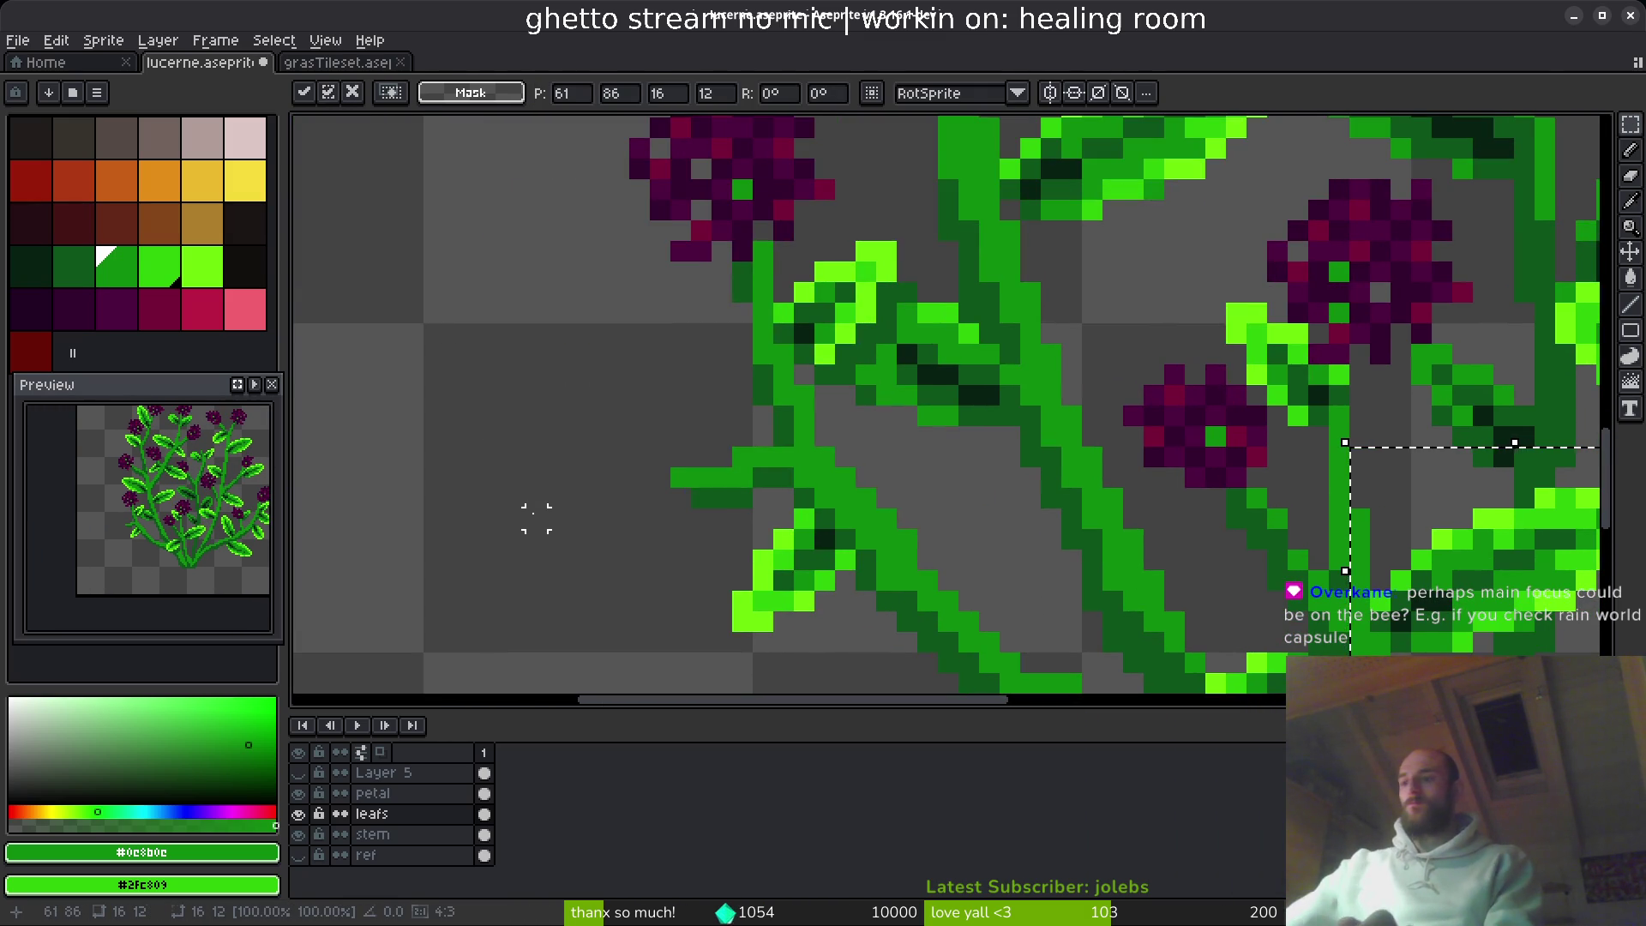
{"action": "mouse_move", "coordinate": [1540, 553]}
{"action": "left_mouse_down"}
{"action": "mouse_move", "coordinate": [523, 405]}
{"action": "mouse_move", "coordinate": [632, 397]}
{"action": "left_mouse_up"}
{"action": "key", "text": "b"}
{"action": "key", "text": "ctrl+s"}
{"action": "scroll", "coordinate": [888, 558], "scroll_direction": "down", "scroll_amount": 5}
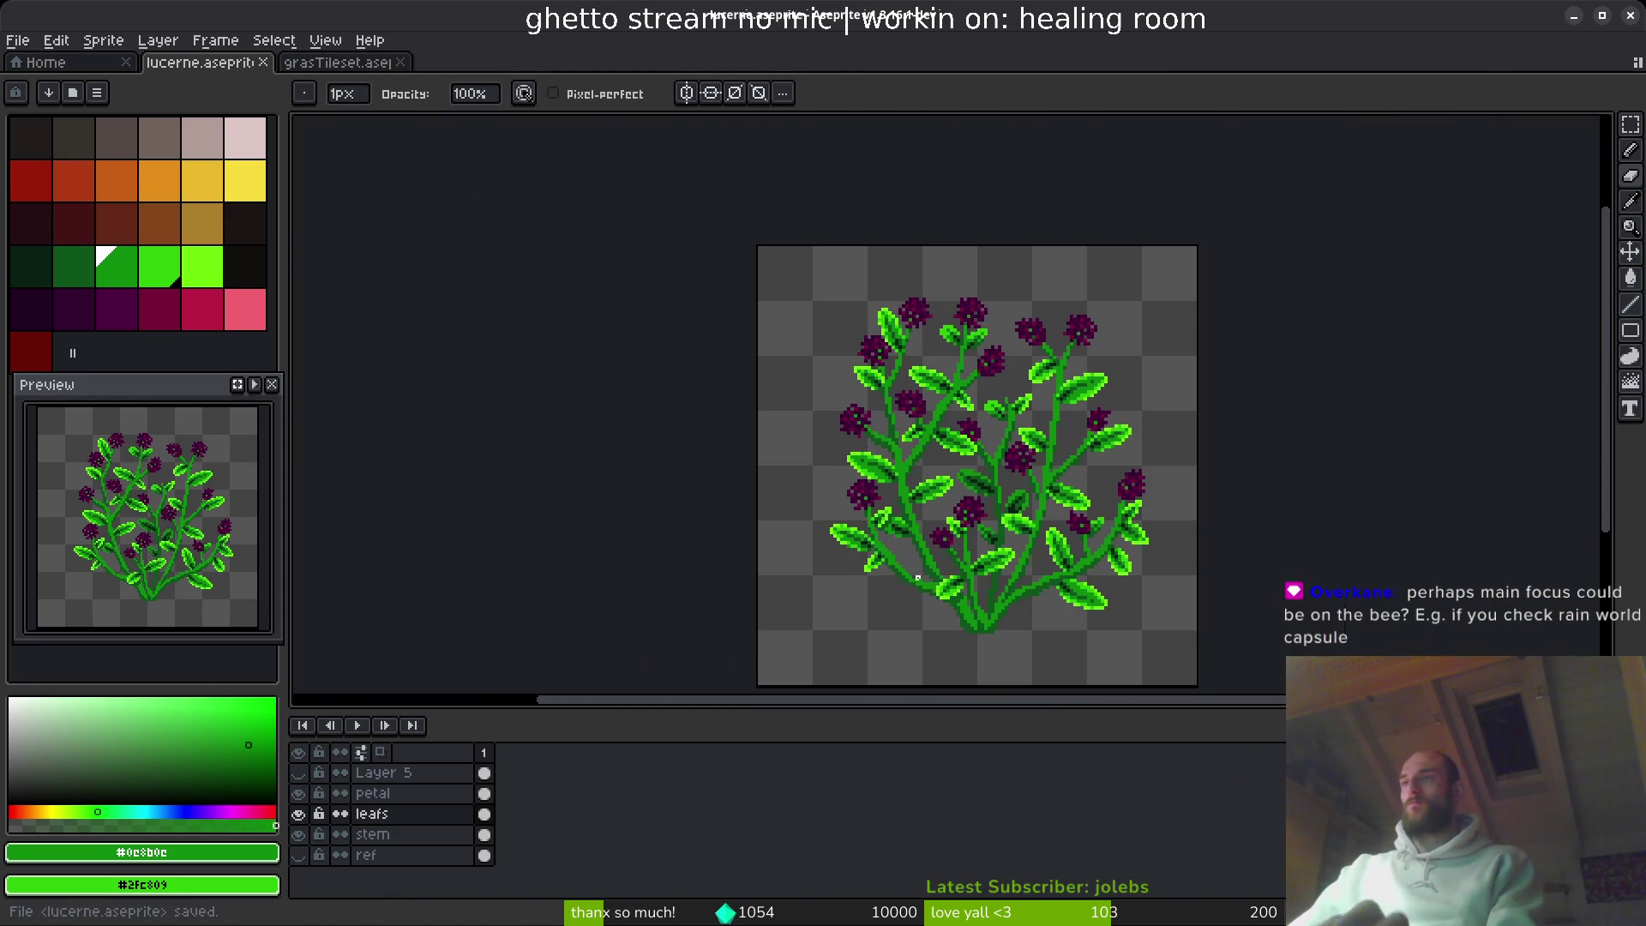
{"action": "scroll", "coordinate": [880, 591], "scroll_direction": "up", "scroll_amount": 5}
- Lasso the leaf on the left stem and nudge it up one pixel
{"action": "key", "text": "q"}
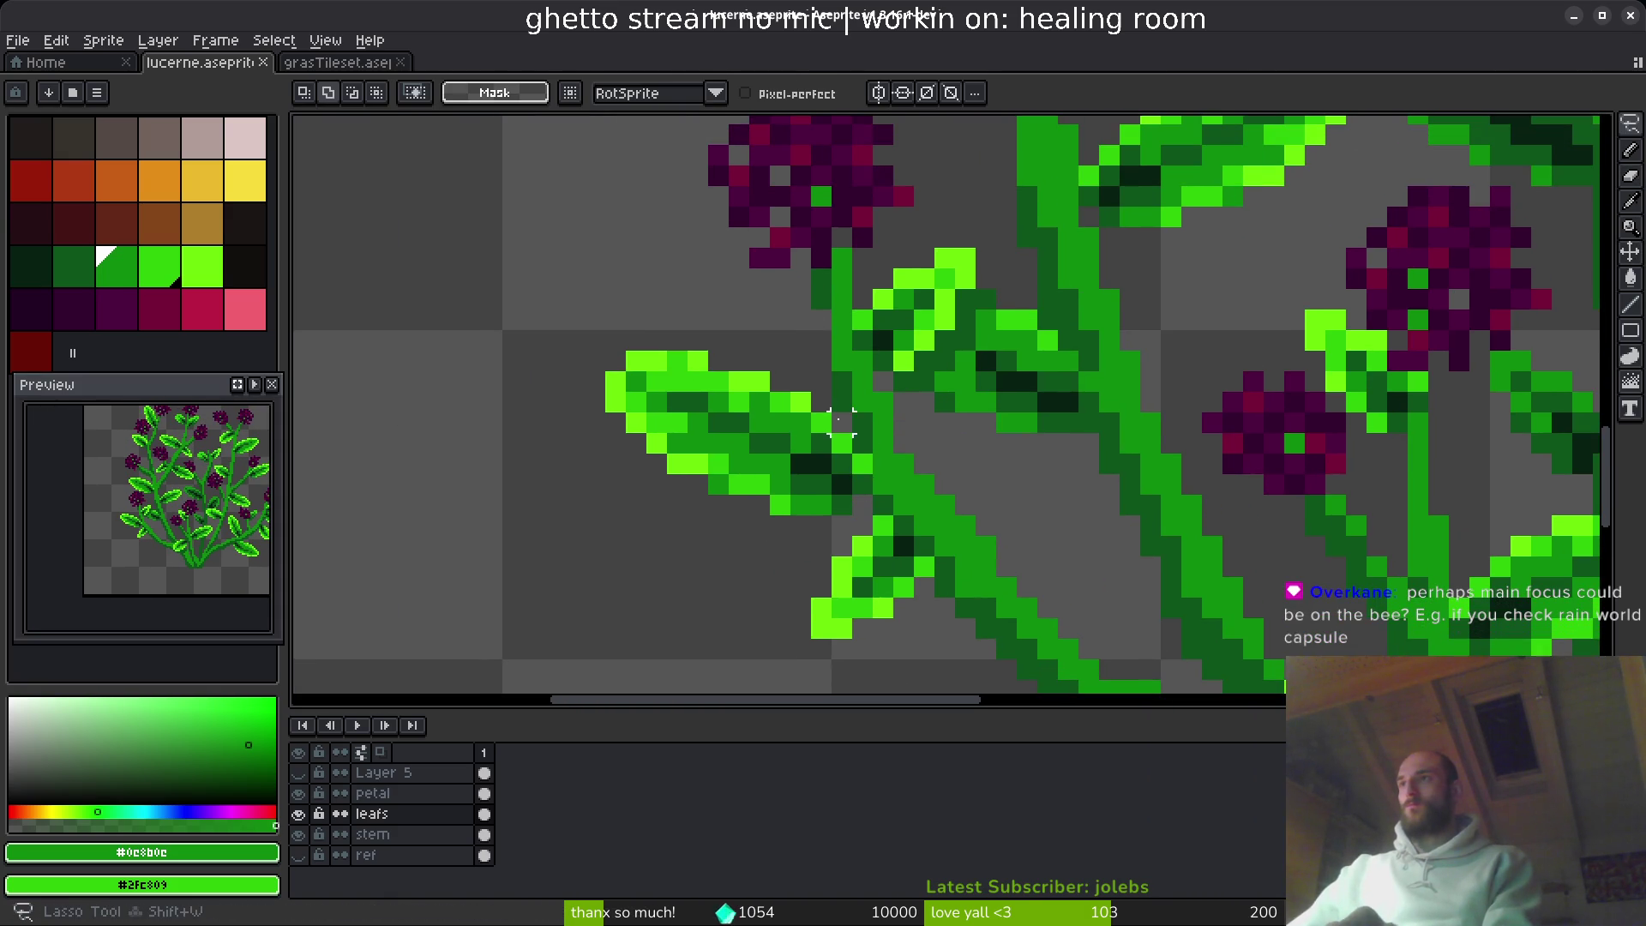
{"action": "mouse_move", "coordinate": [852, 403]}
{"action": "left_mouse_down"}
{"action": "mouse_move", "coordinate": [549, 450]}
{"action": "mouse_move", "coordinate": [862, 487]}
{"action": "left_mouse_up"}
{"action": "mouse_move", "coordinate": [742, 448]}
{"action": "left_mouse_down"}
{"action": "mouse_move", "coordinate": [746, 426]}
{"action": "mouse_move", "coordinate": [776, 439]}
{"action": "left_mouse_up"}
{"action": "key", "text": "Return"}
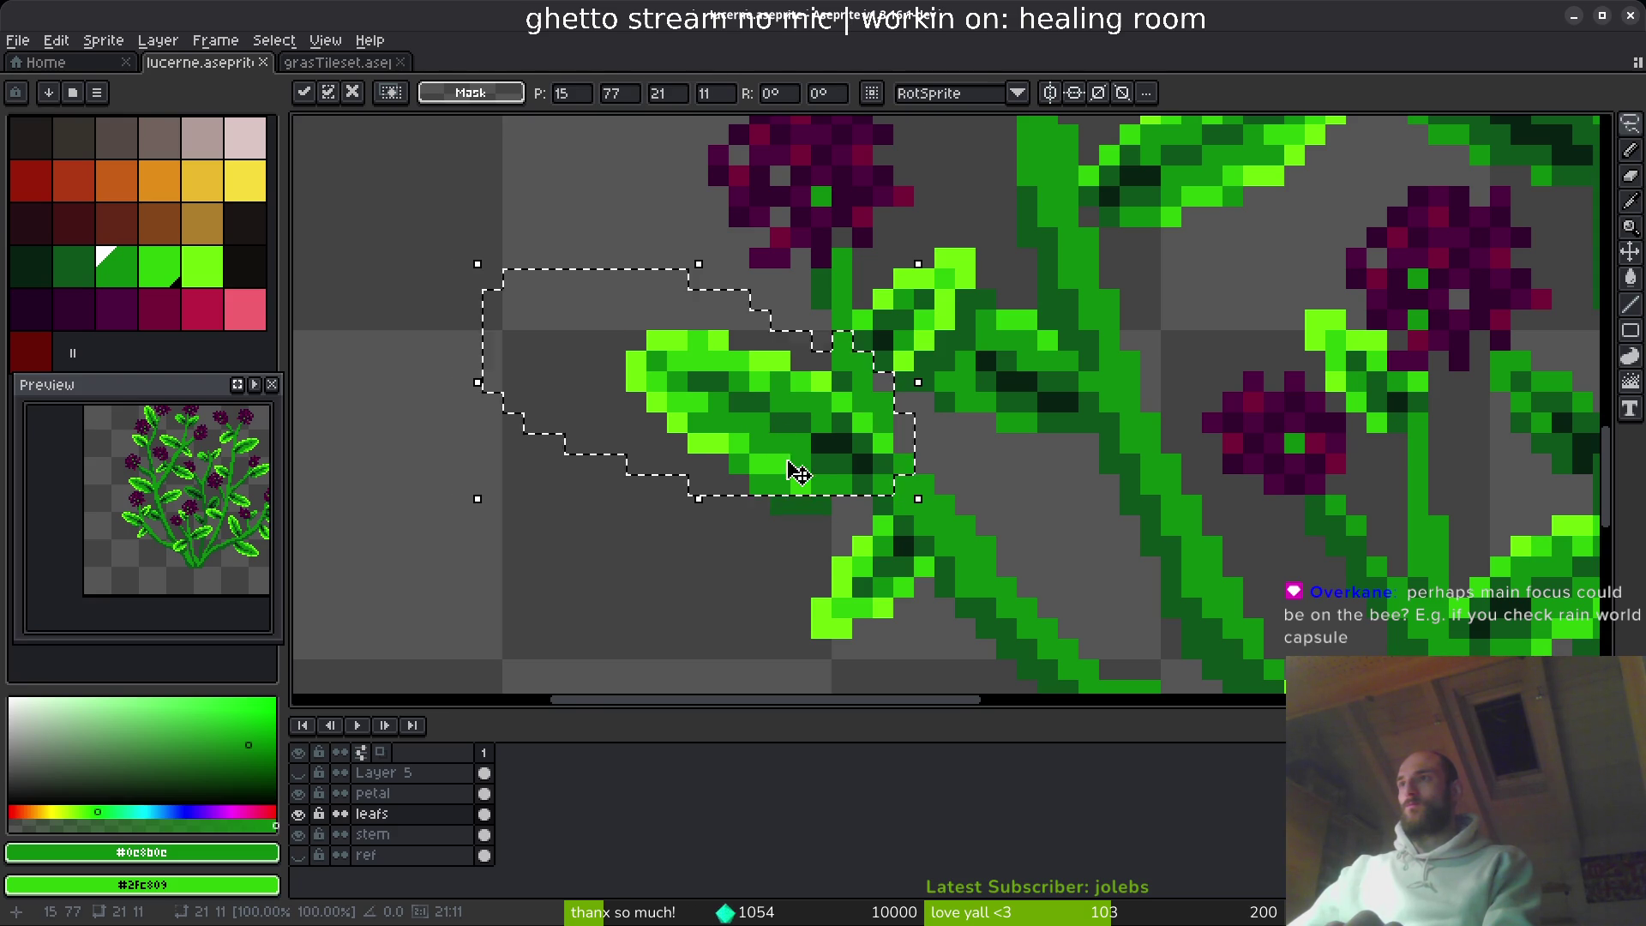
{"action": "scroll", "coordinate": [794, 466], "scroll_direction": "up", "scroll_amount": 3}
- Switch to the stem layer and eraser, deselect, save, and bring the browser forward
{"action": "left_click", "coordinate": [403, 834]}
{"action": "key", "text": "b"}
{"action": "key", "text": "ctrl+d"}
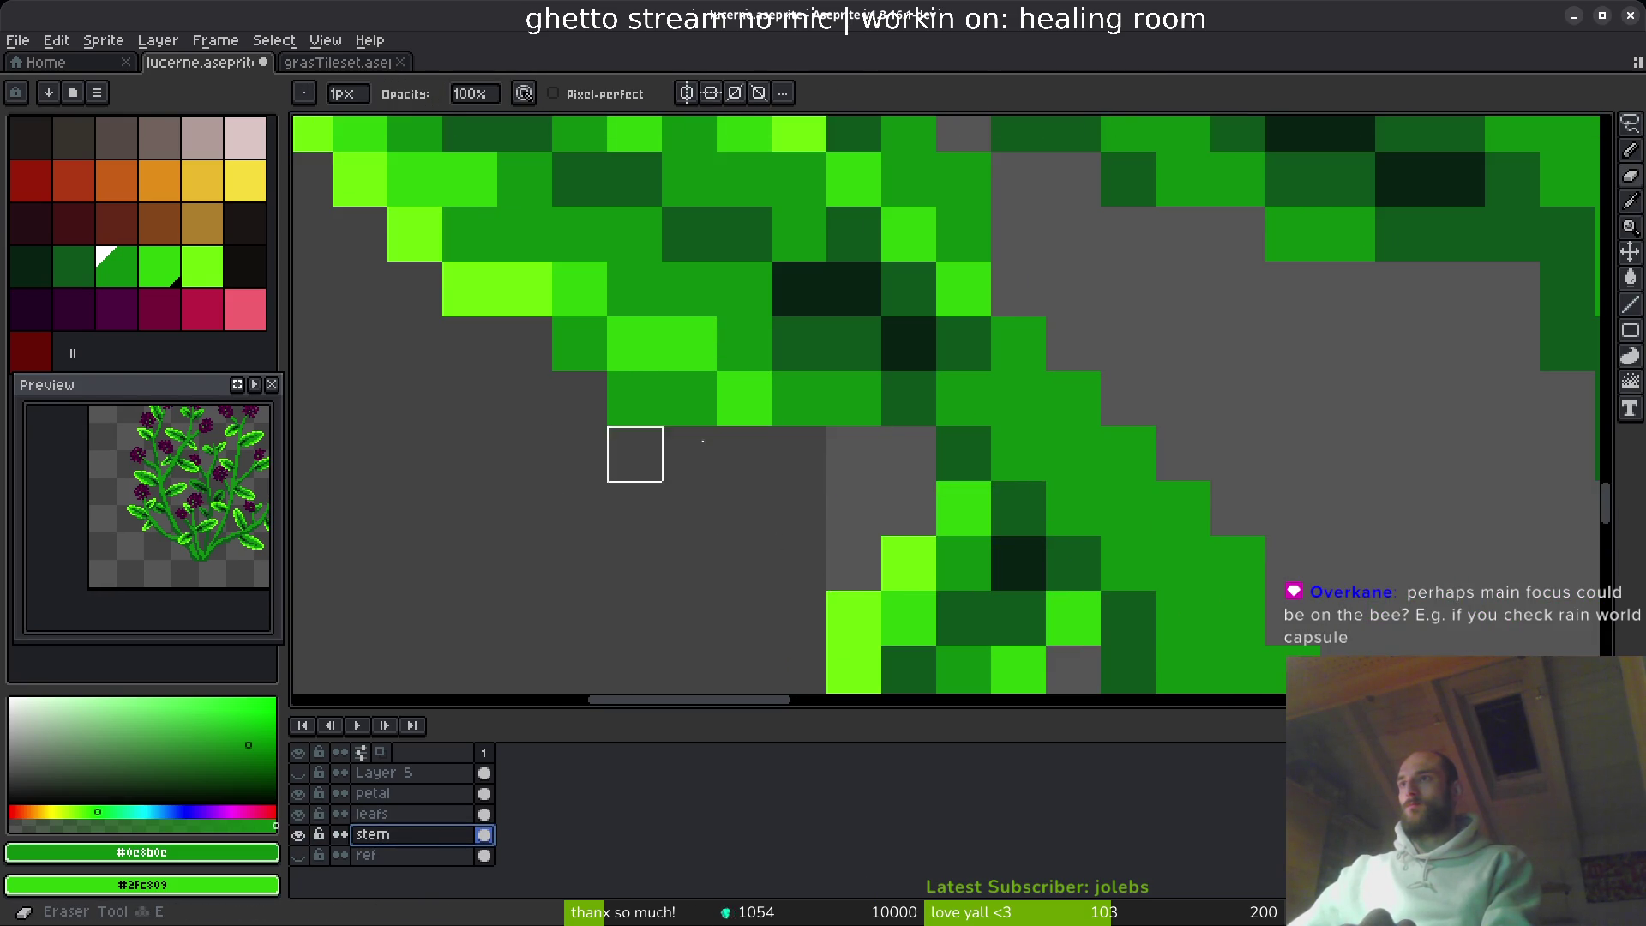
{"action": "scroll", "coordinate": [674, 470], "scroll_direction": "down", "scroll_amount": 2}
{"action": "scroll", "coordinate": [562, 434], "scroll_direction": "up", "scroll_amount": 2}
{"action": "key", "text": "ctrl+s"}
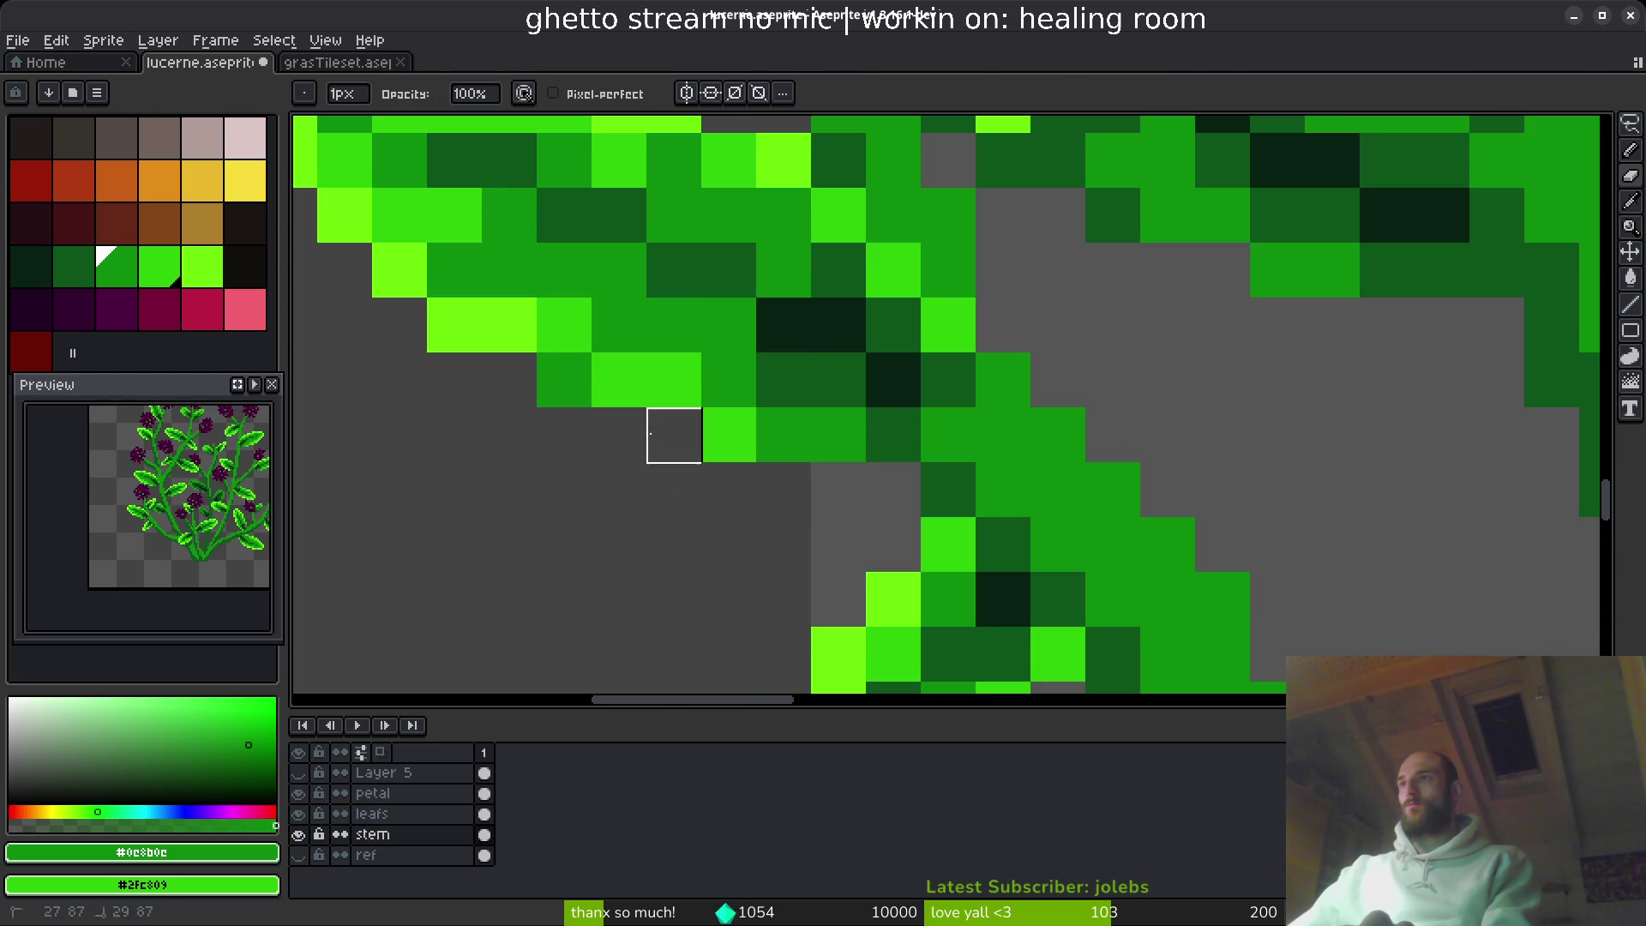
{"action": "scroll", "coordinate": [847, 583], "scroll_direction": "down", "scroll_amount": 3}
{"action": "scroll", "coordinate": [847, 582], "scroll_direction": "down", "scroll_amount": 2}
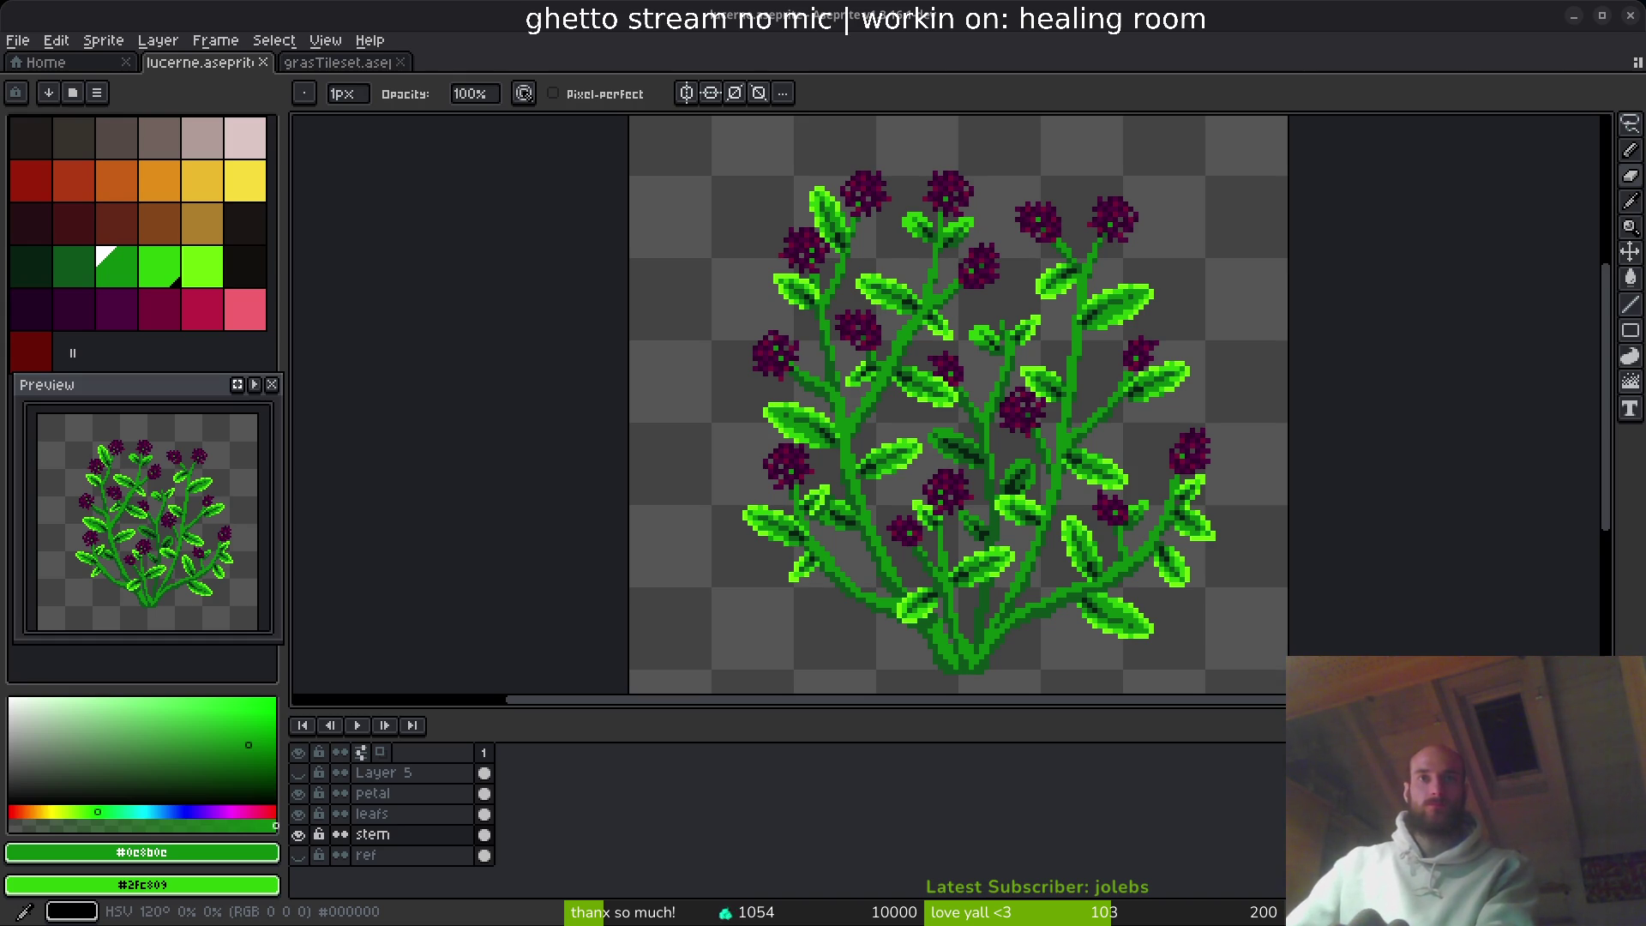
{"action": "key", "text": "alt+Tab"}
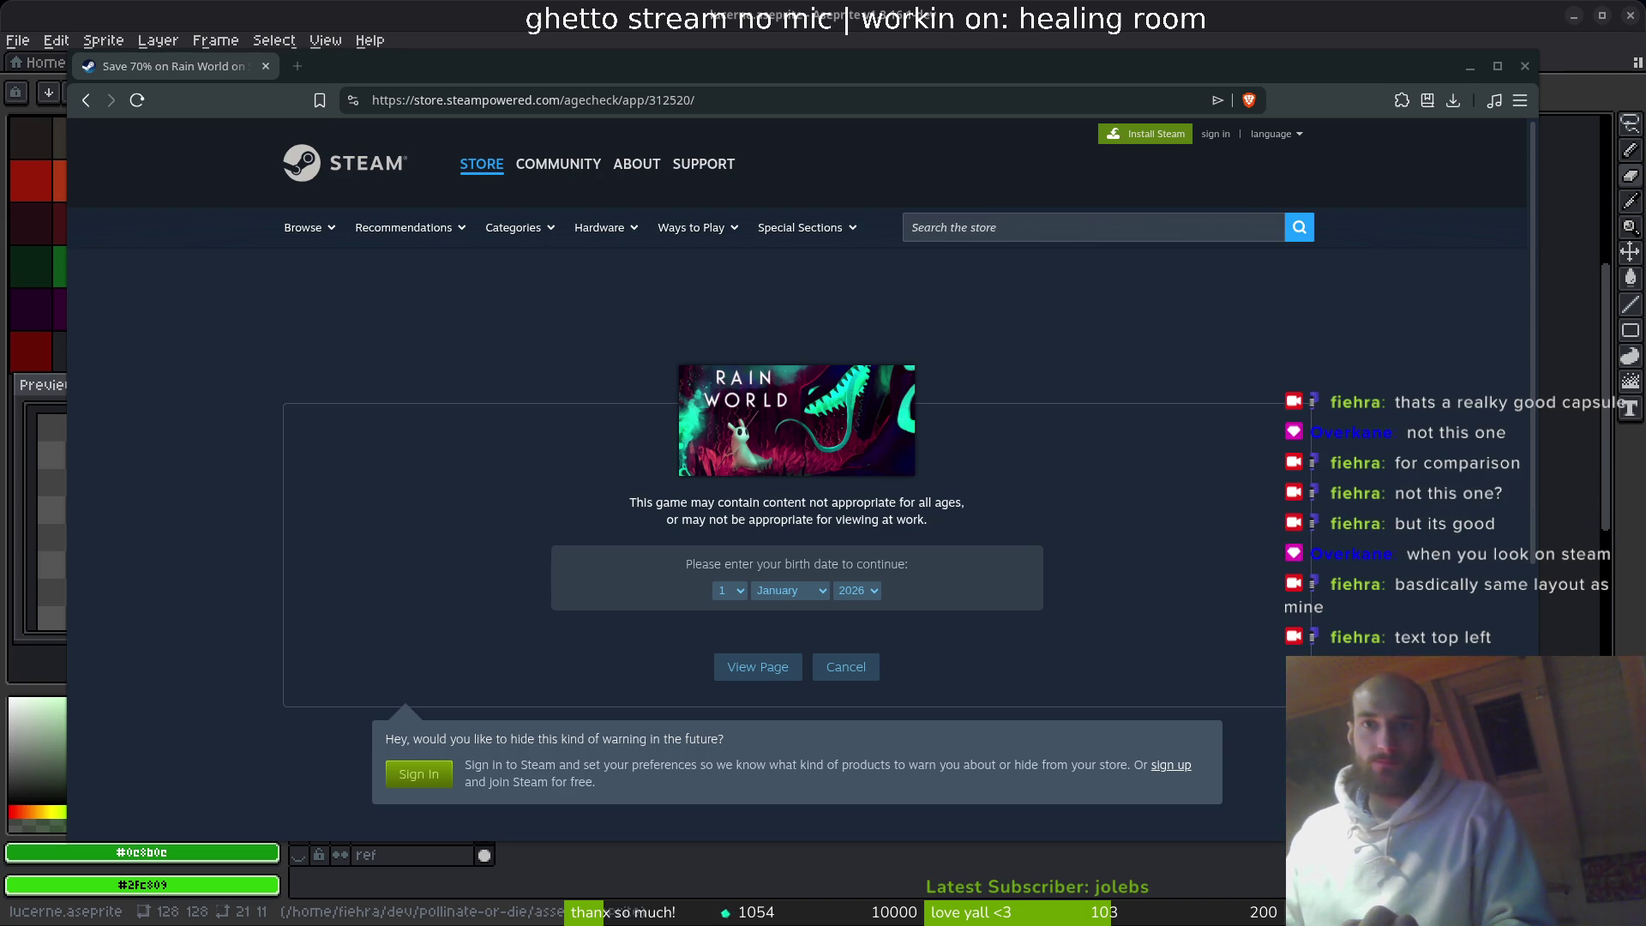
- Search the Steam store for 'rain wor' and open Rain World
{"action": "left_click", "coordinate": [394, 163]}
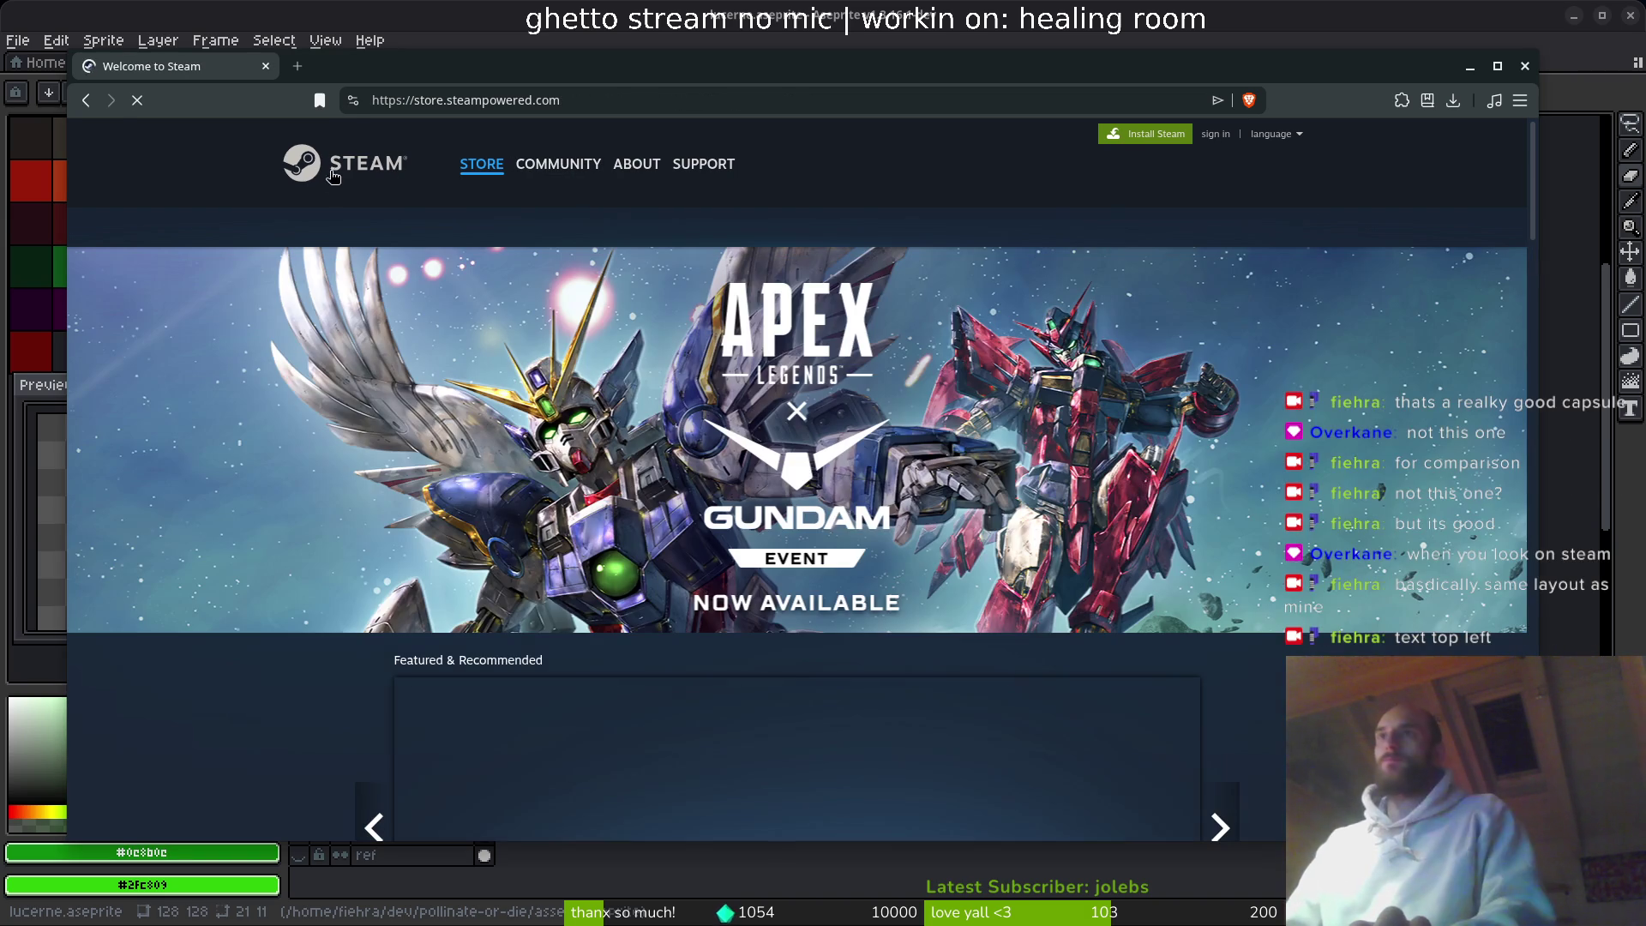
{"action": "left_click", "coordinate": [995, 229]}
{"action": "type", "text": "ra"}
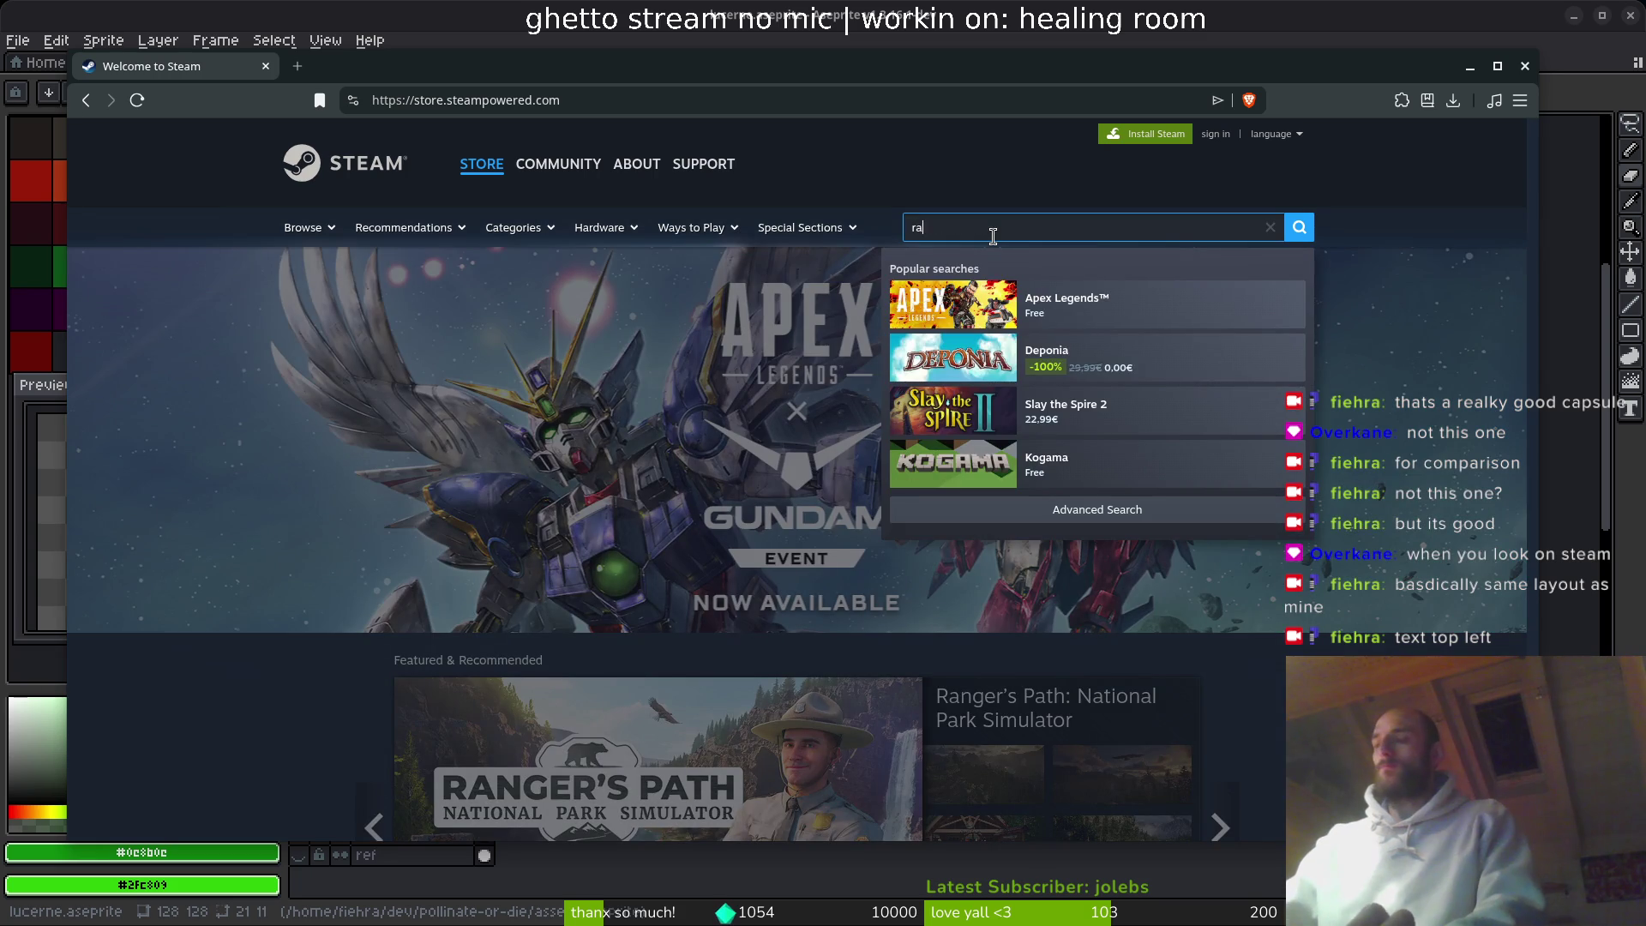
{"action": "type", "text": "in wor"}
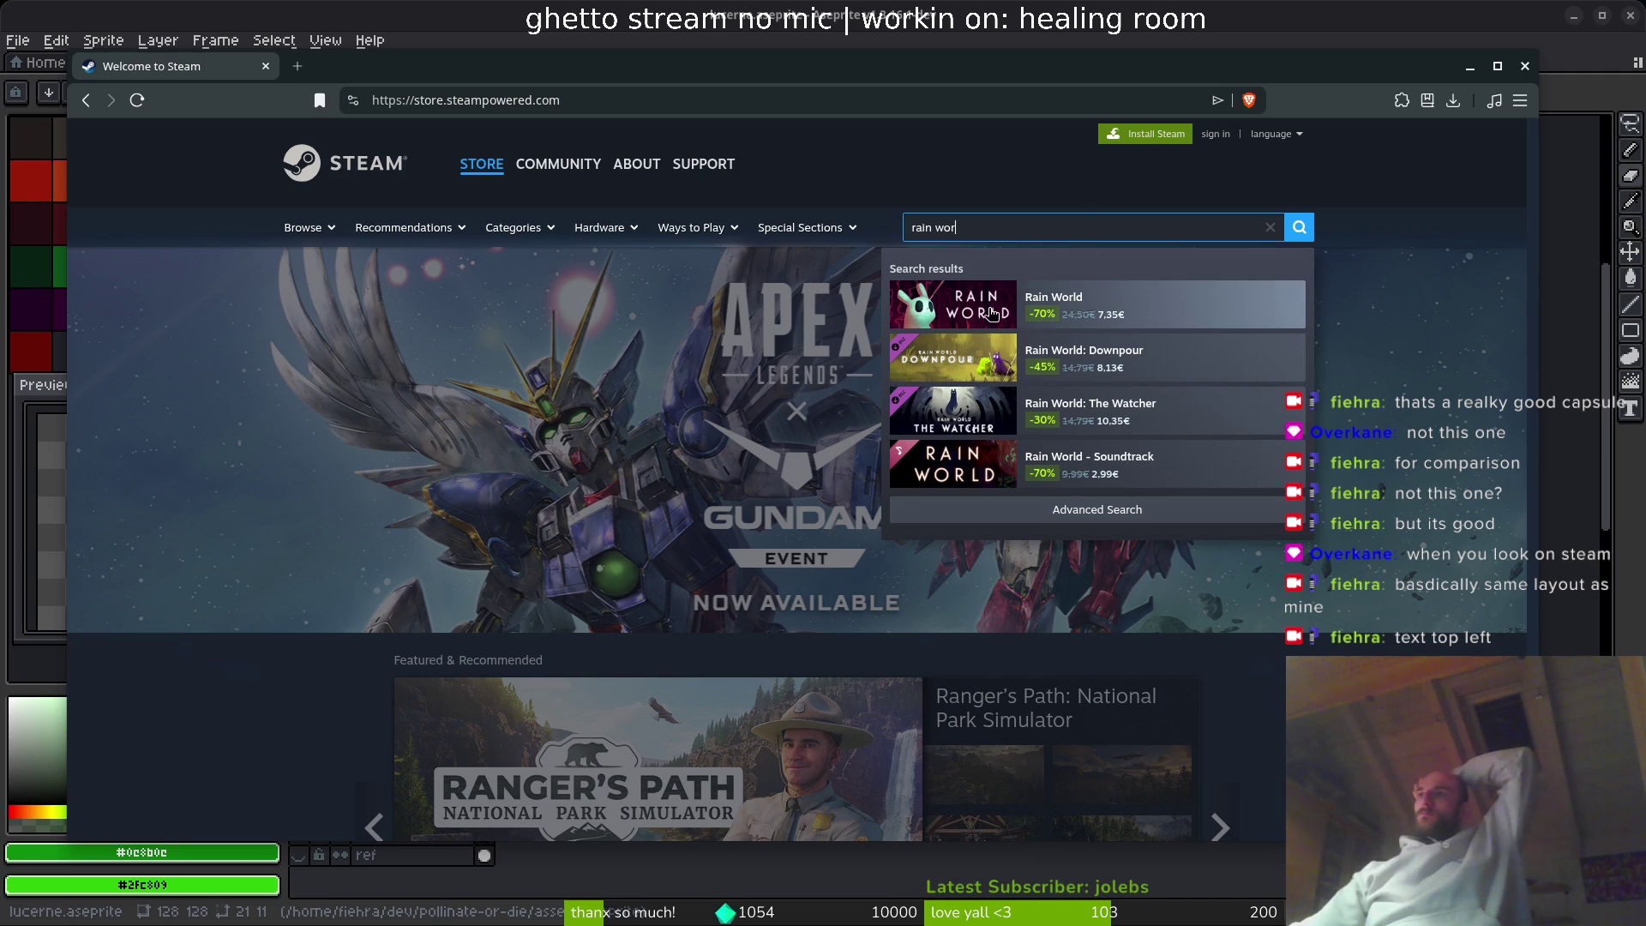
{"action": "left_click", "coordinate": [1123, 302]}
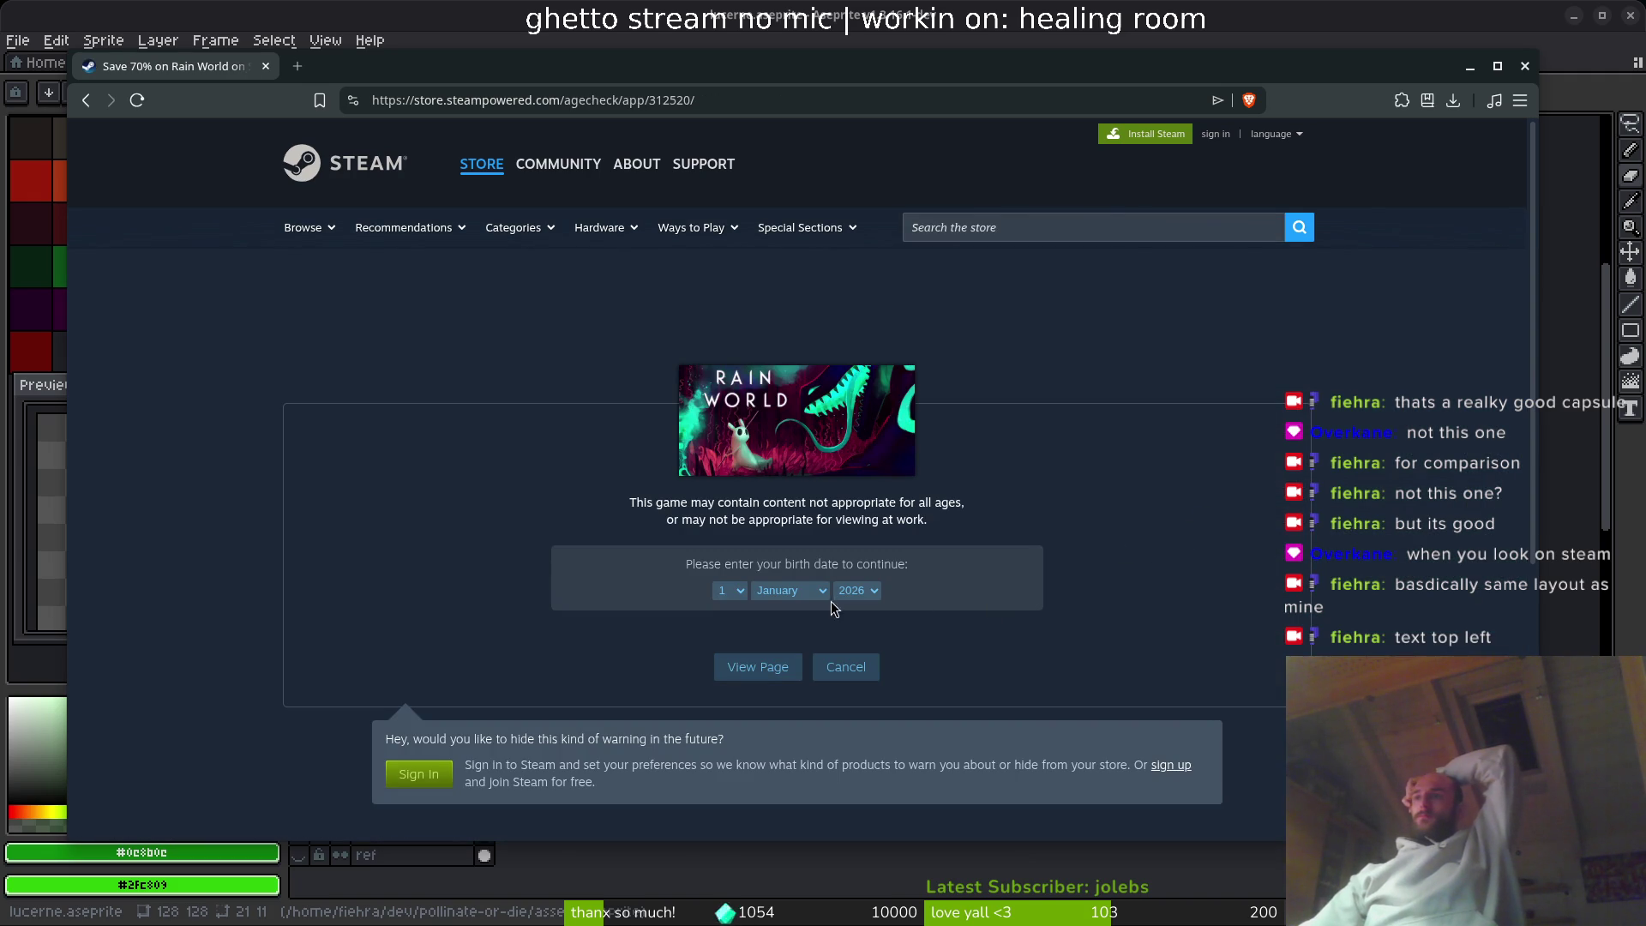
- Pass the age check with birth year 1990
{"action": "left_click", "coordinate": [860, 591]}
{"action": "scroll", "coordinate": [854, 343], "scroll_direction": "up", "scroll_amount": 5}
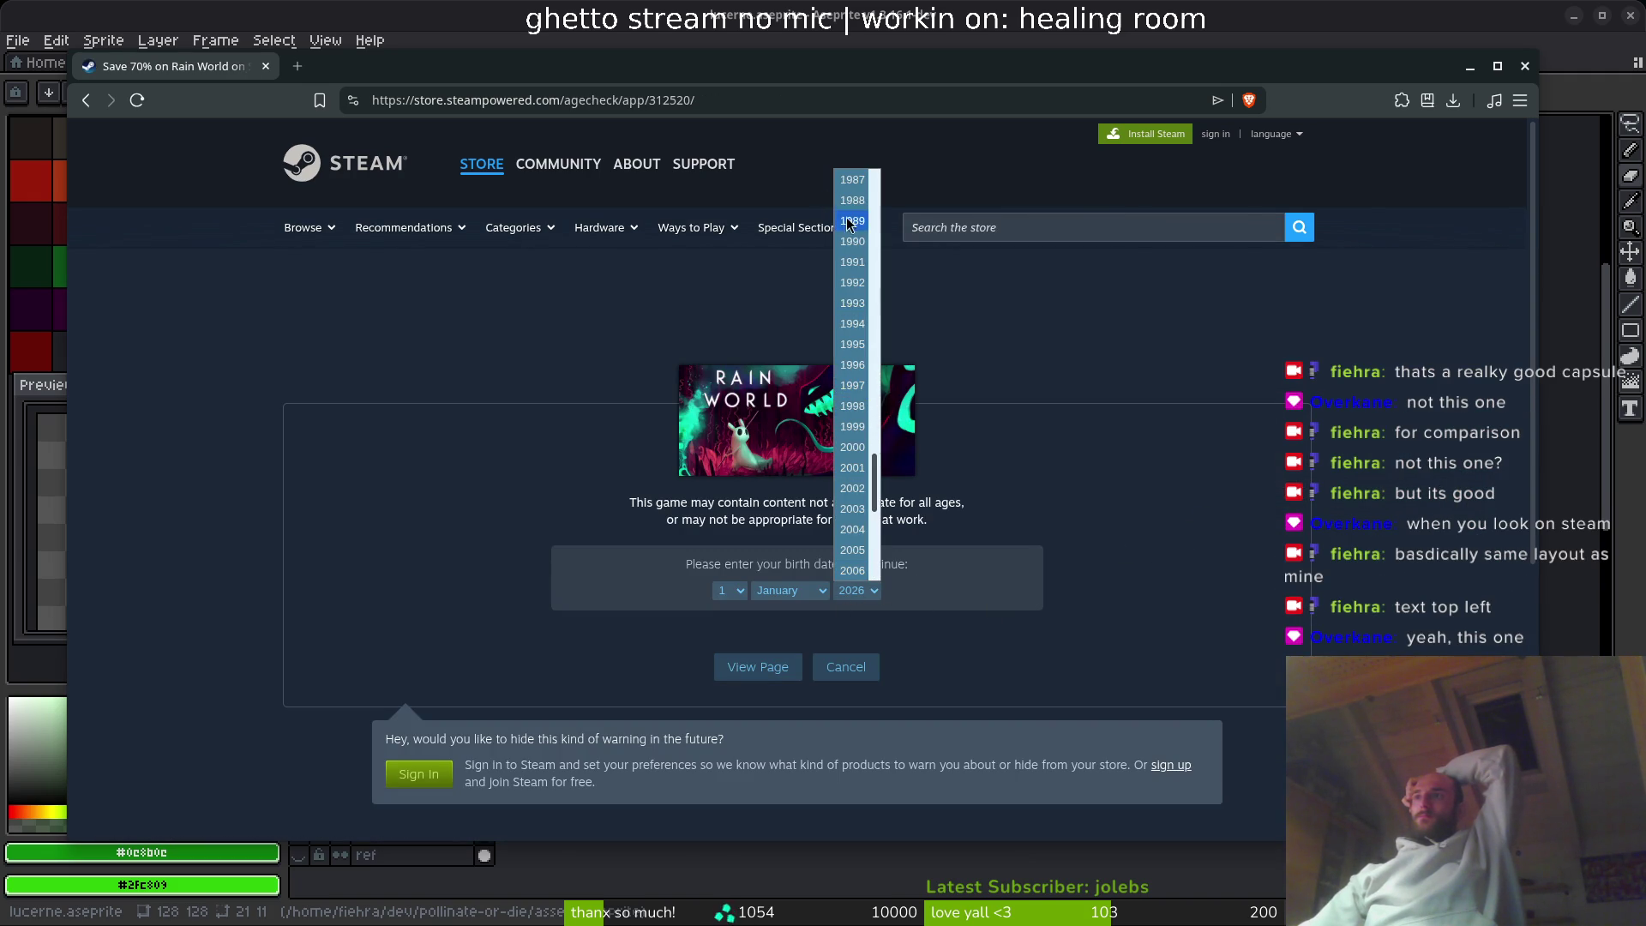
{"action": "left_click", "coordinate": [855, 228]}
{"action": "left_click", "coordinate": [758, 667]}
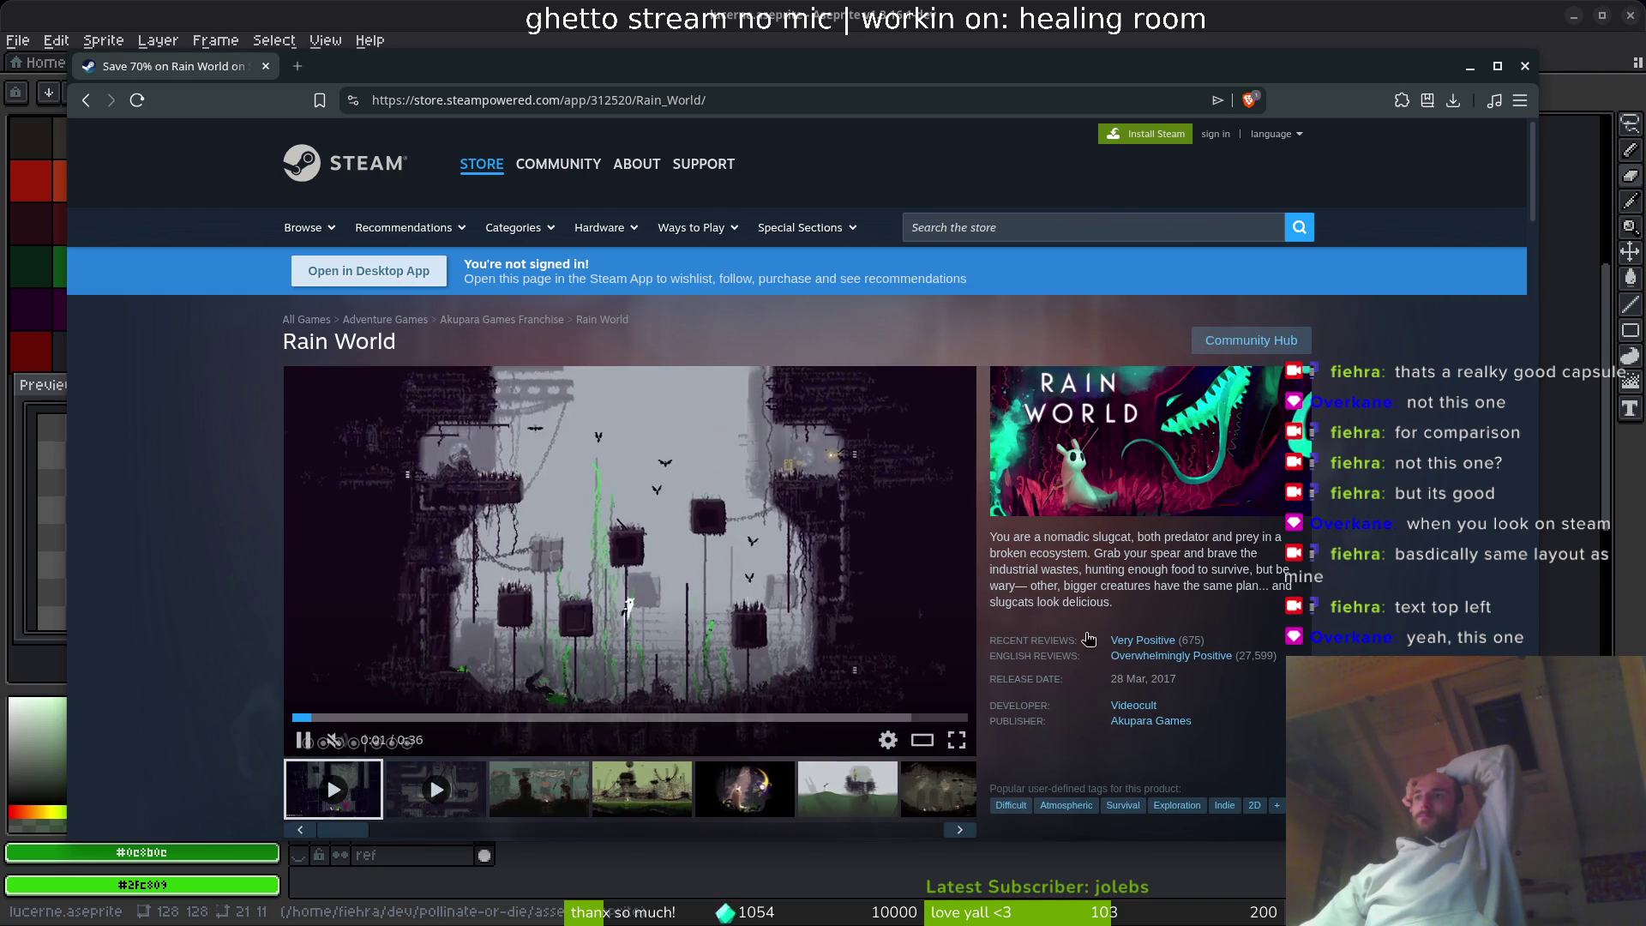
{"action": "scroll", "coordinate": [1083, 638], "scroll_direction": "down", "scroll_amount": 2}
{"action": "scroll", "coordinate": [1083, 631], "scroll_direction": "up", "scroll_amount": 2}
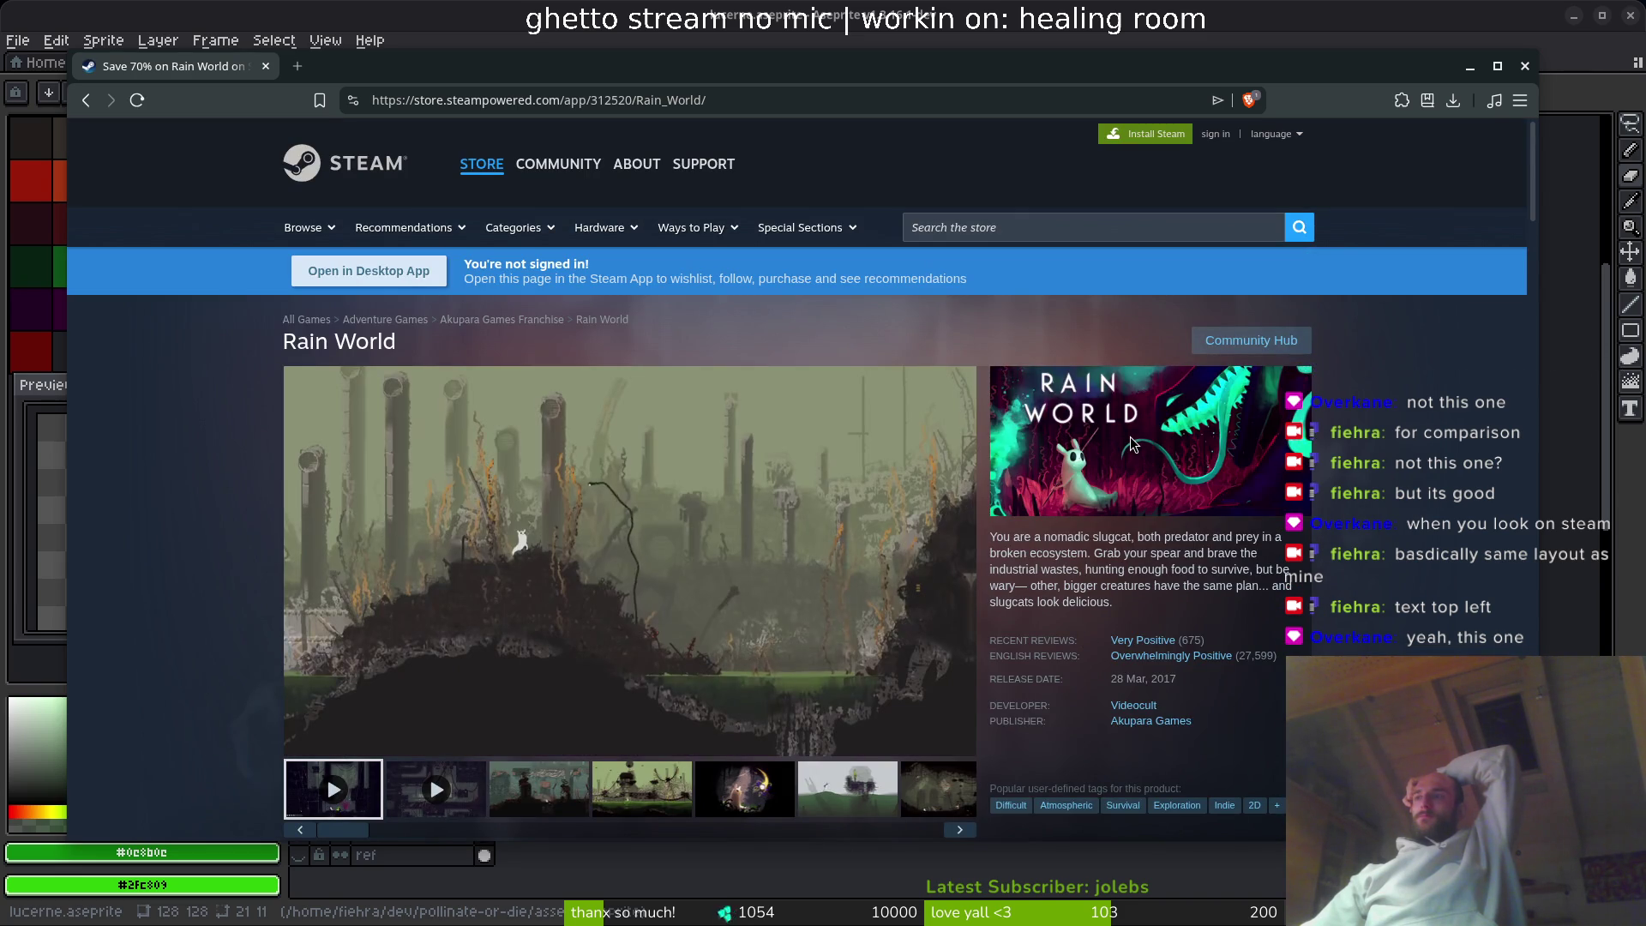
{"action": "scroll", "coordinate": [1130, 466], "scroll_direction": "down", "scroll_amount": 6}
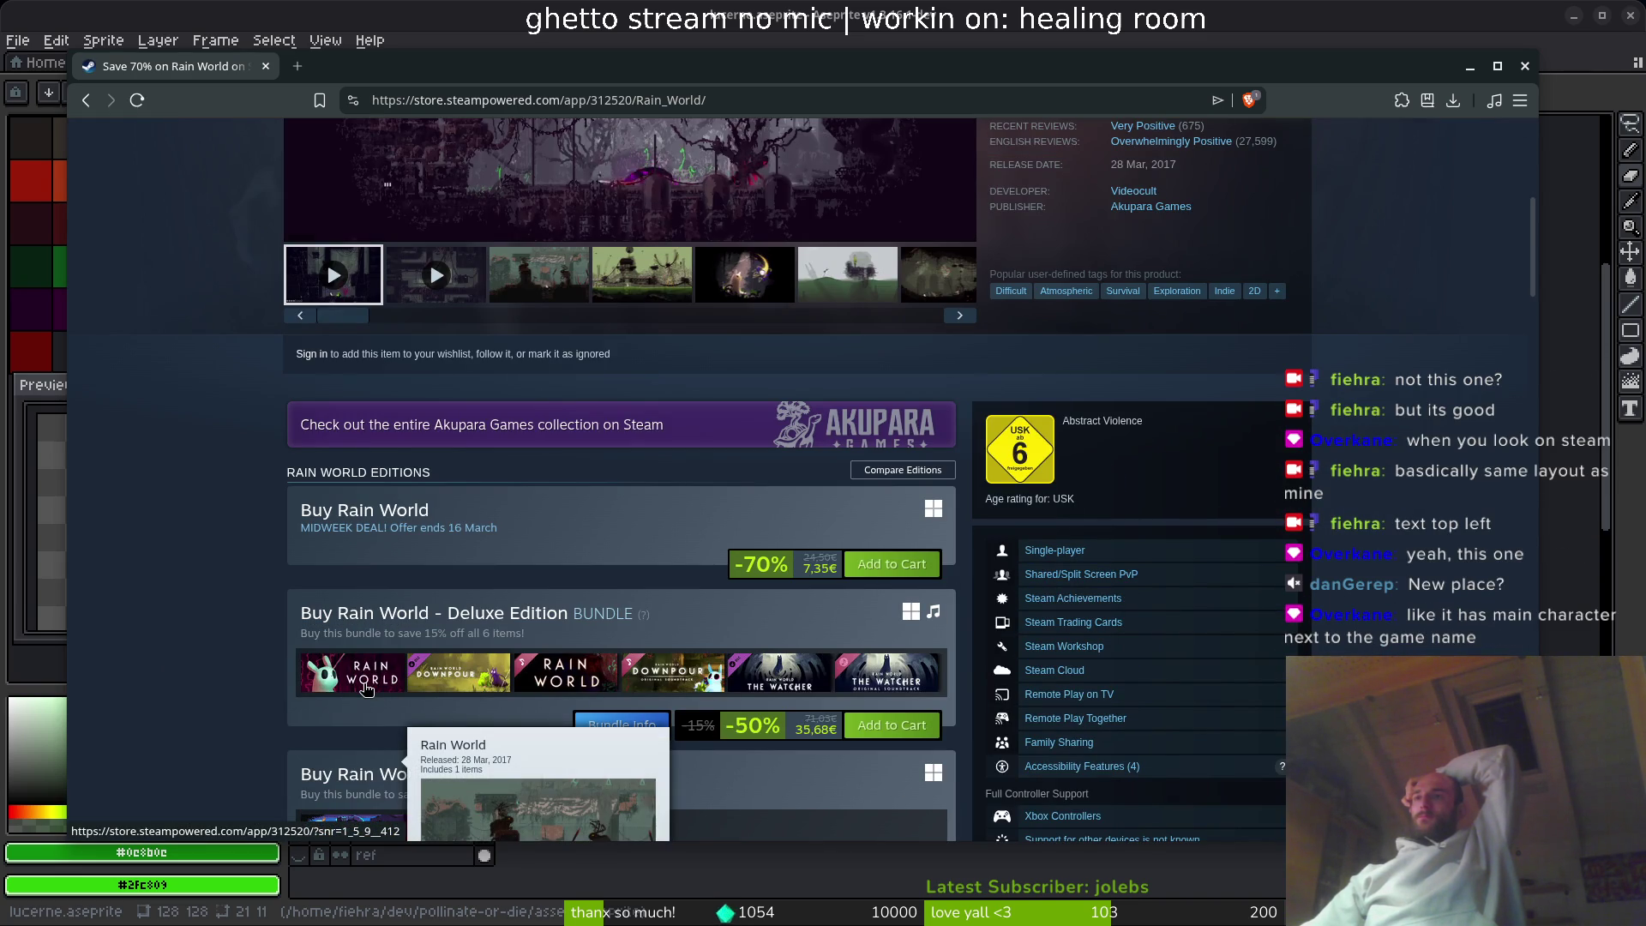
{"action": "mouse_move", "coordinate": [581, 684]}
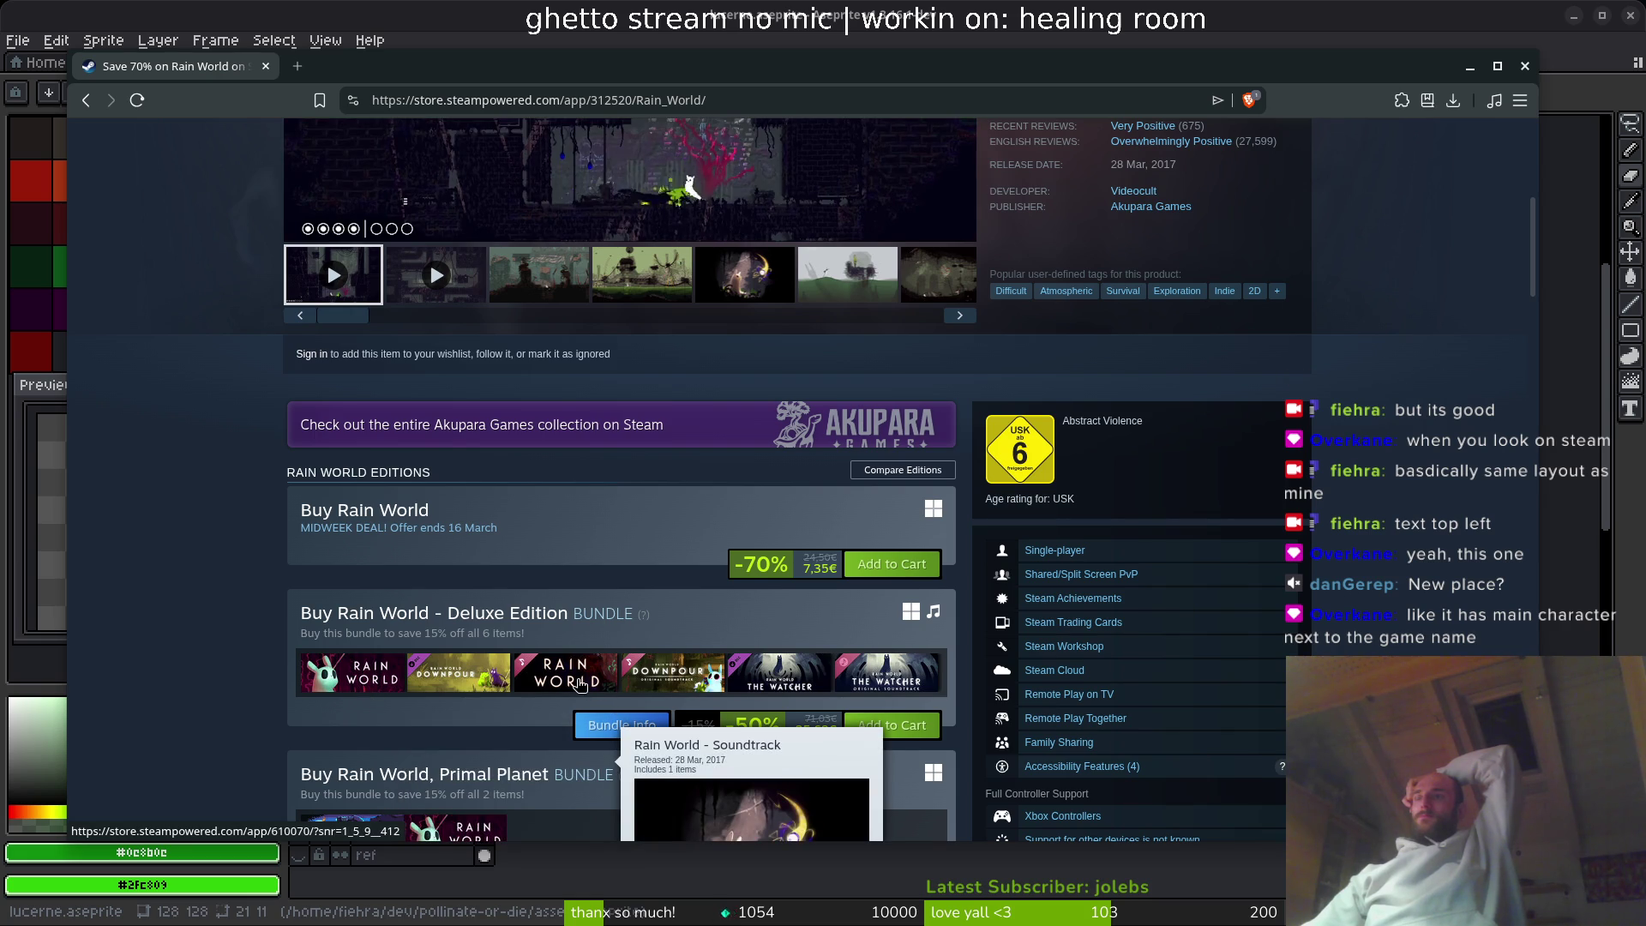
{"action": "mouse_move", "coordinate": [387, 681]}
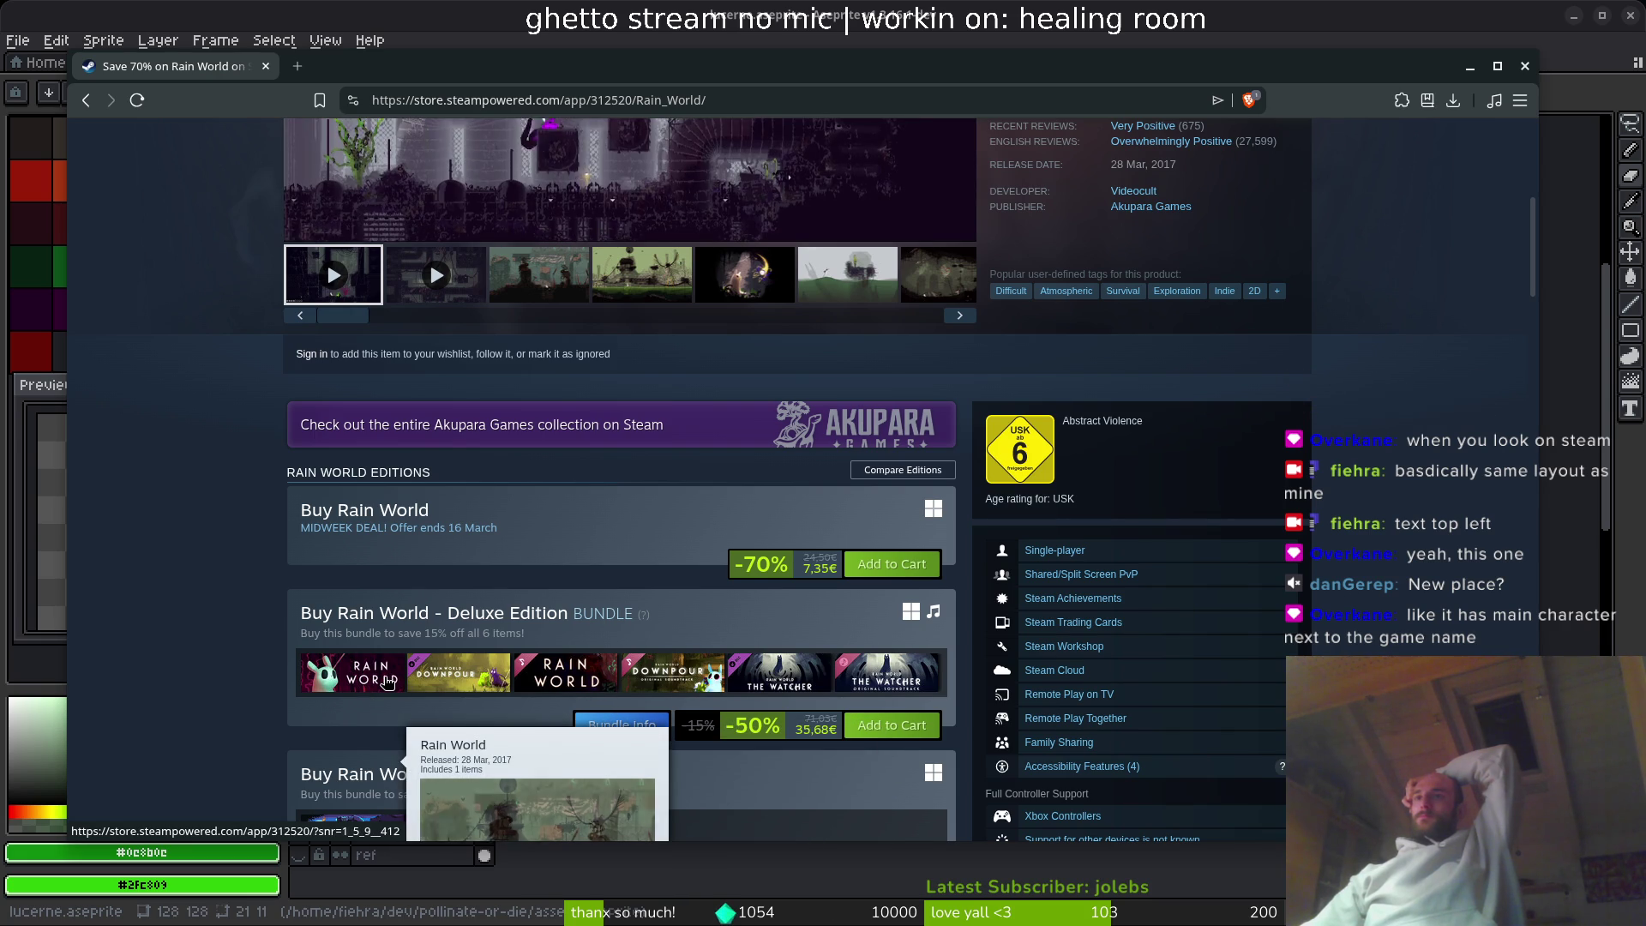
{"action": "left_click", "coordinate": [388, 681]}
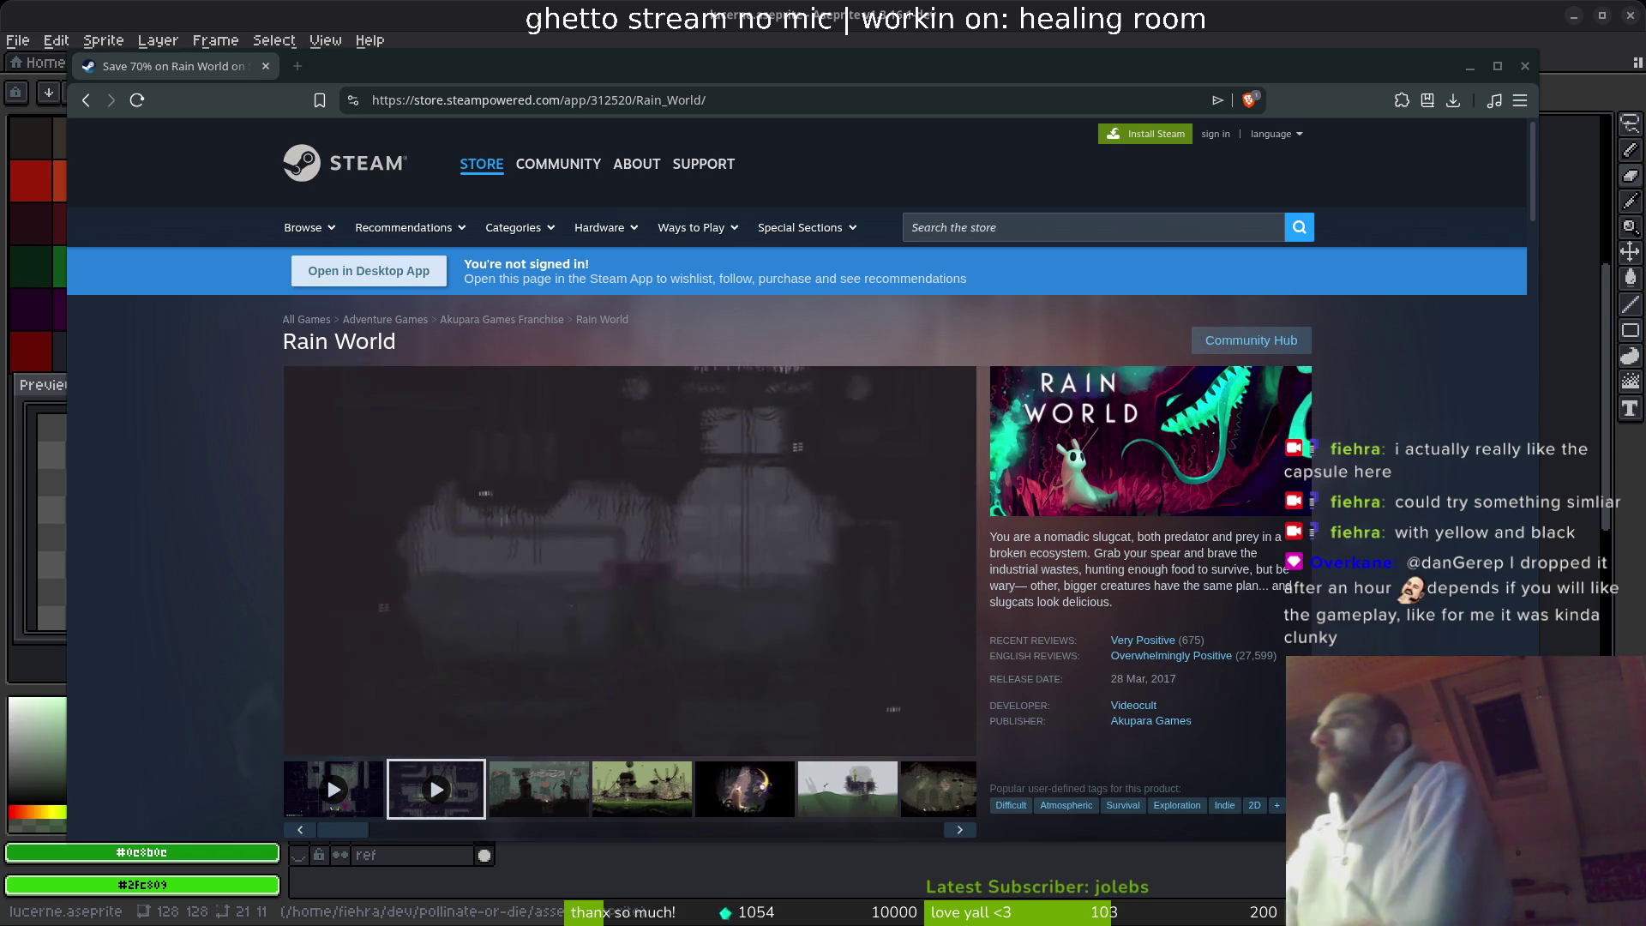
{"action": "scroll", "coordinate": [477, 698], "scroll_direction": "down", "scroll_amount": 15}
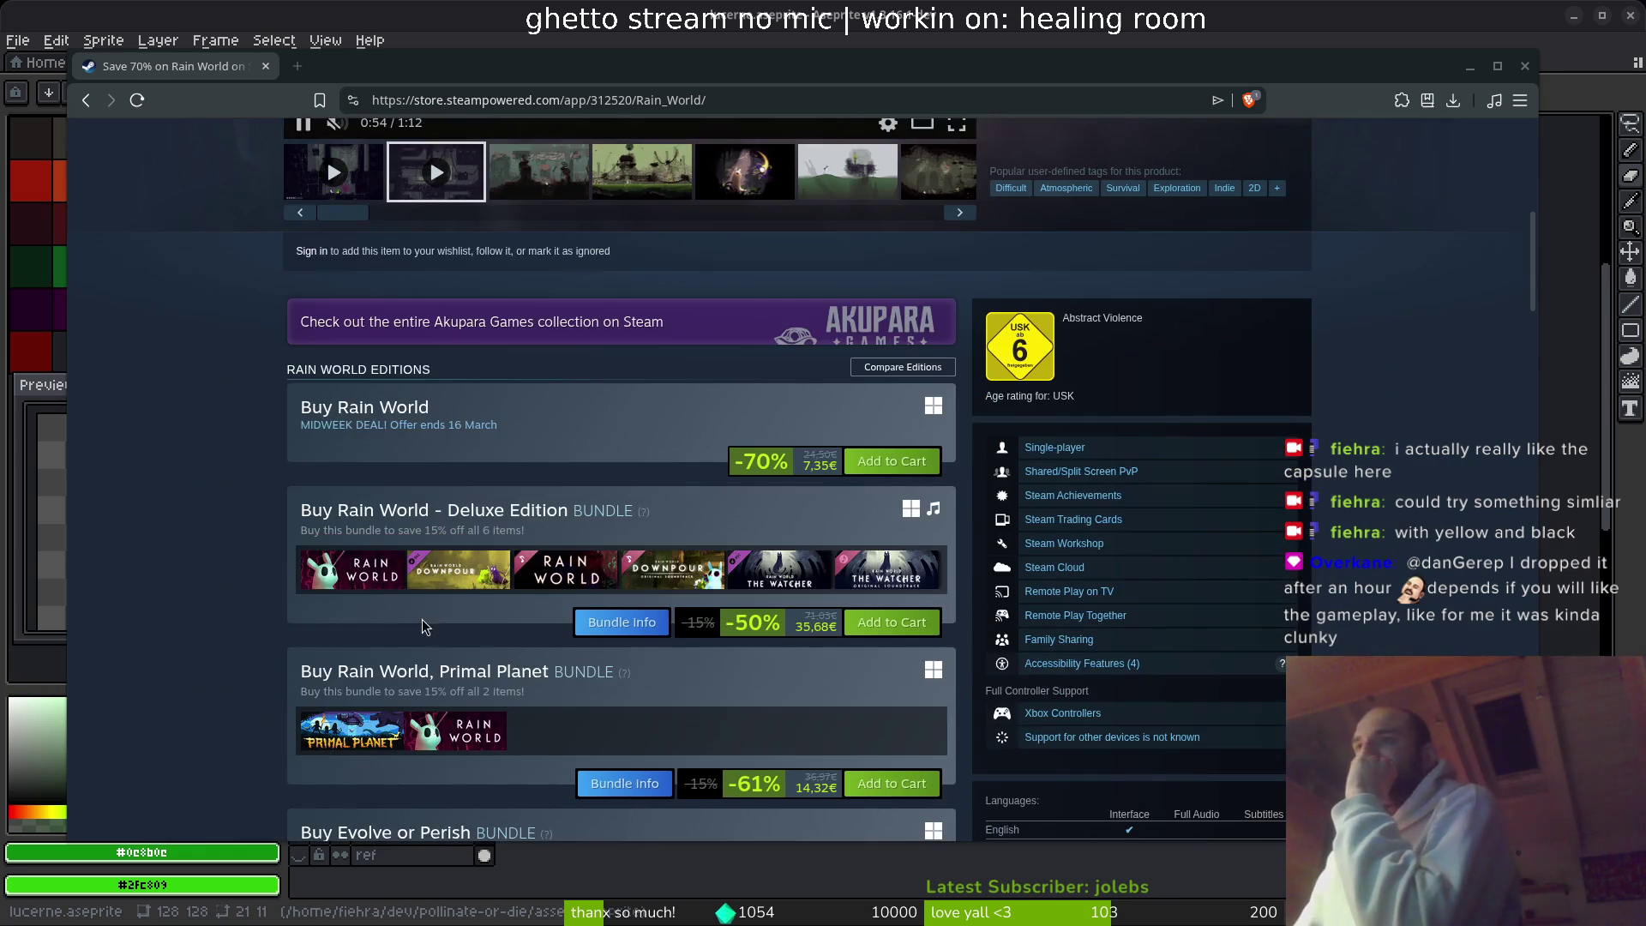
{"action": "scroll", "coordinate": [220, 640], "scroll_direction": "down", "scroll_amount": 5}
{"action": "scroll", "coordinate": [175, 587], "scroll_direction": "down", "scroll_amount": 5}
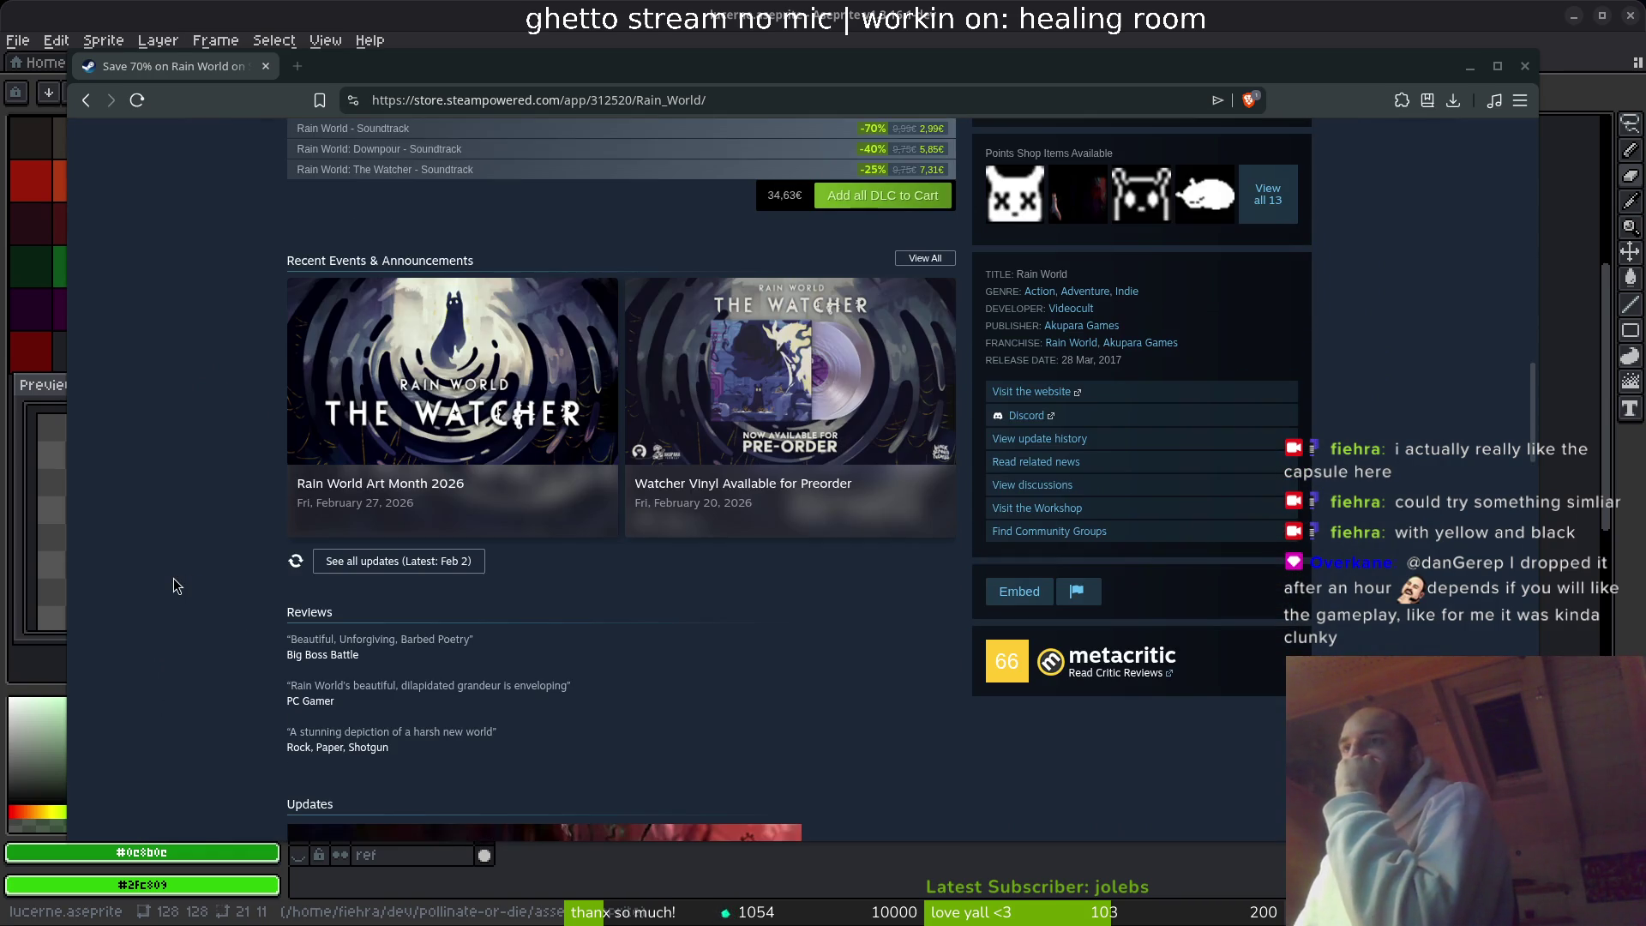
{"action": "scroll", "coordinate": [175, 572], "scroll_direction": "down", "scroll_amount": 18}
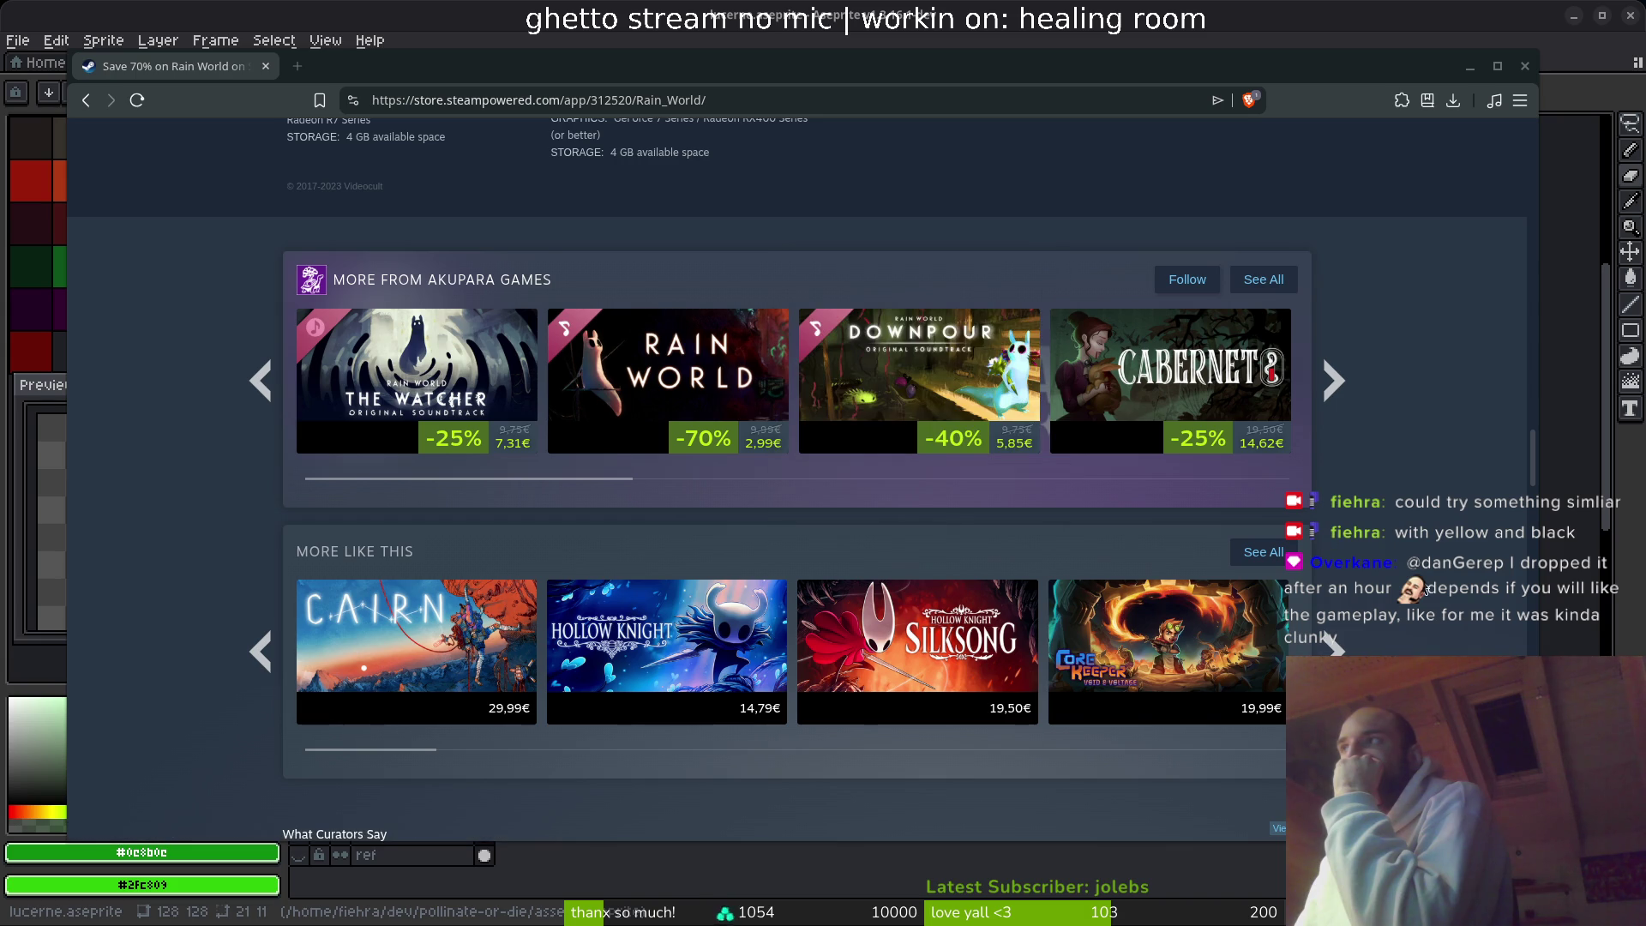
{"action": "scroll", "coordinate": [1423, 601], "scroll_direction": "up", "scroll_amount": 20}
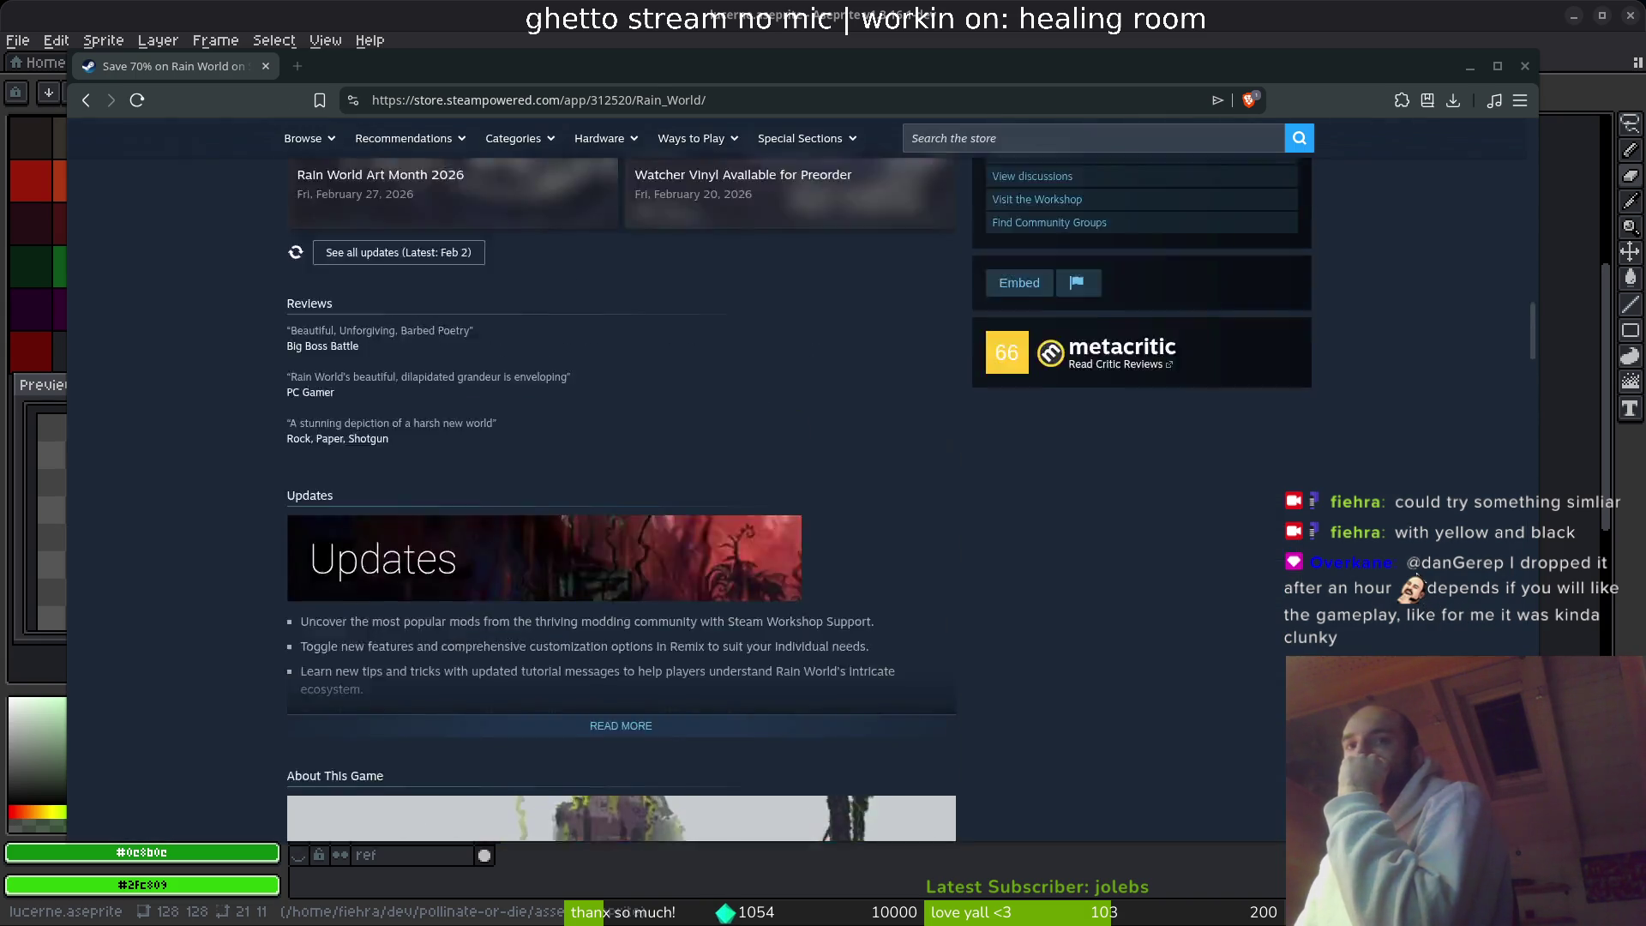
{"action": "scroll", "coordinate": [1391, 553], "scroll_direction": "up", "scroll_amount": 10}
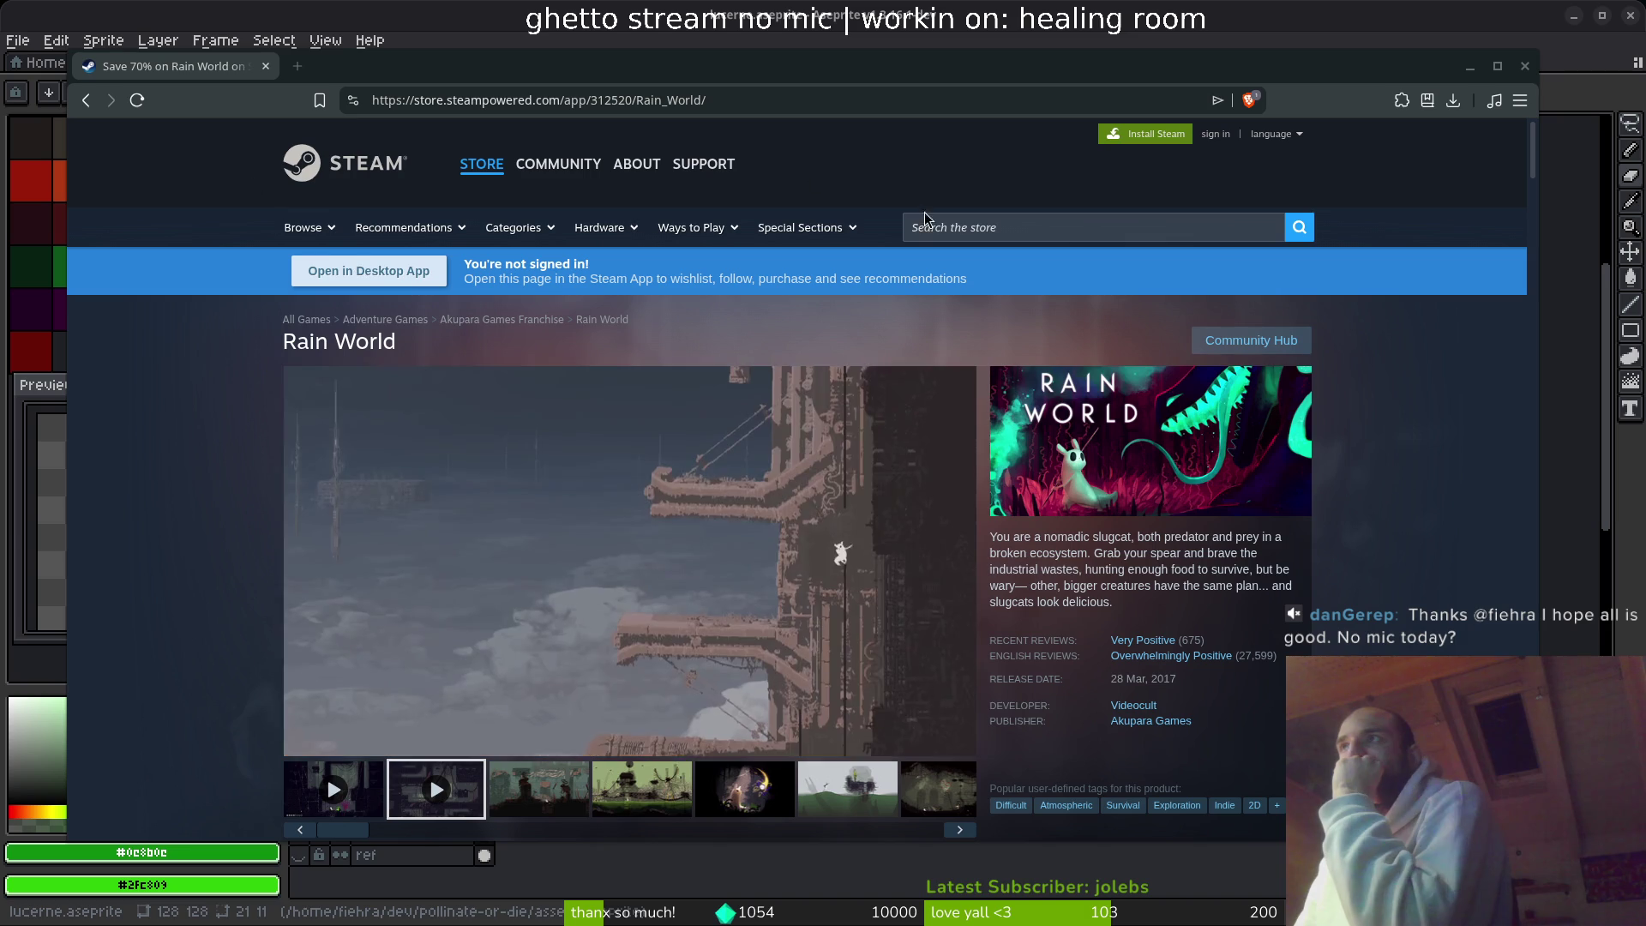
{"action": "left_click", "coordinate": [959, 226]}
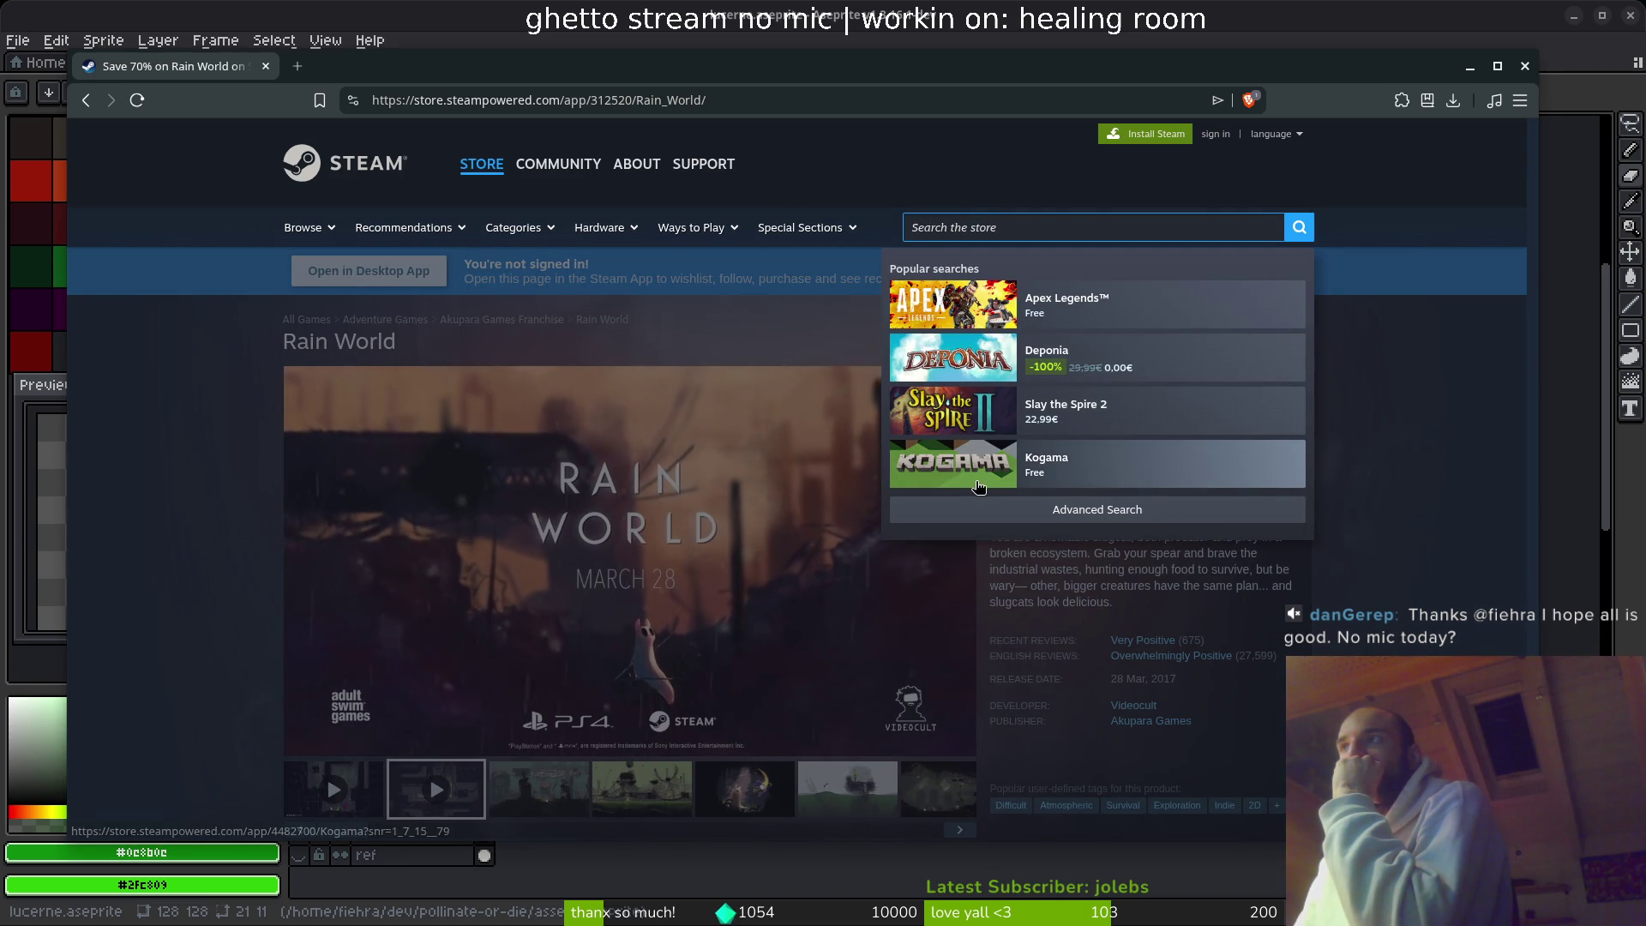
{"action": "key", "text": "alt+Tab"}
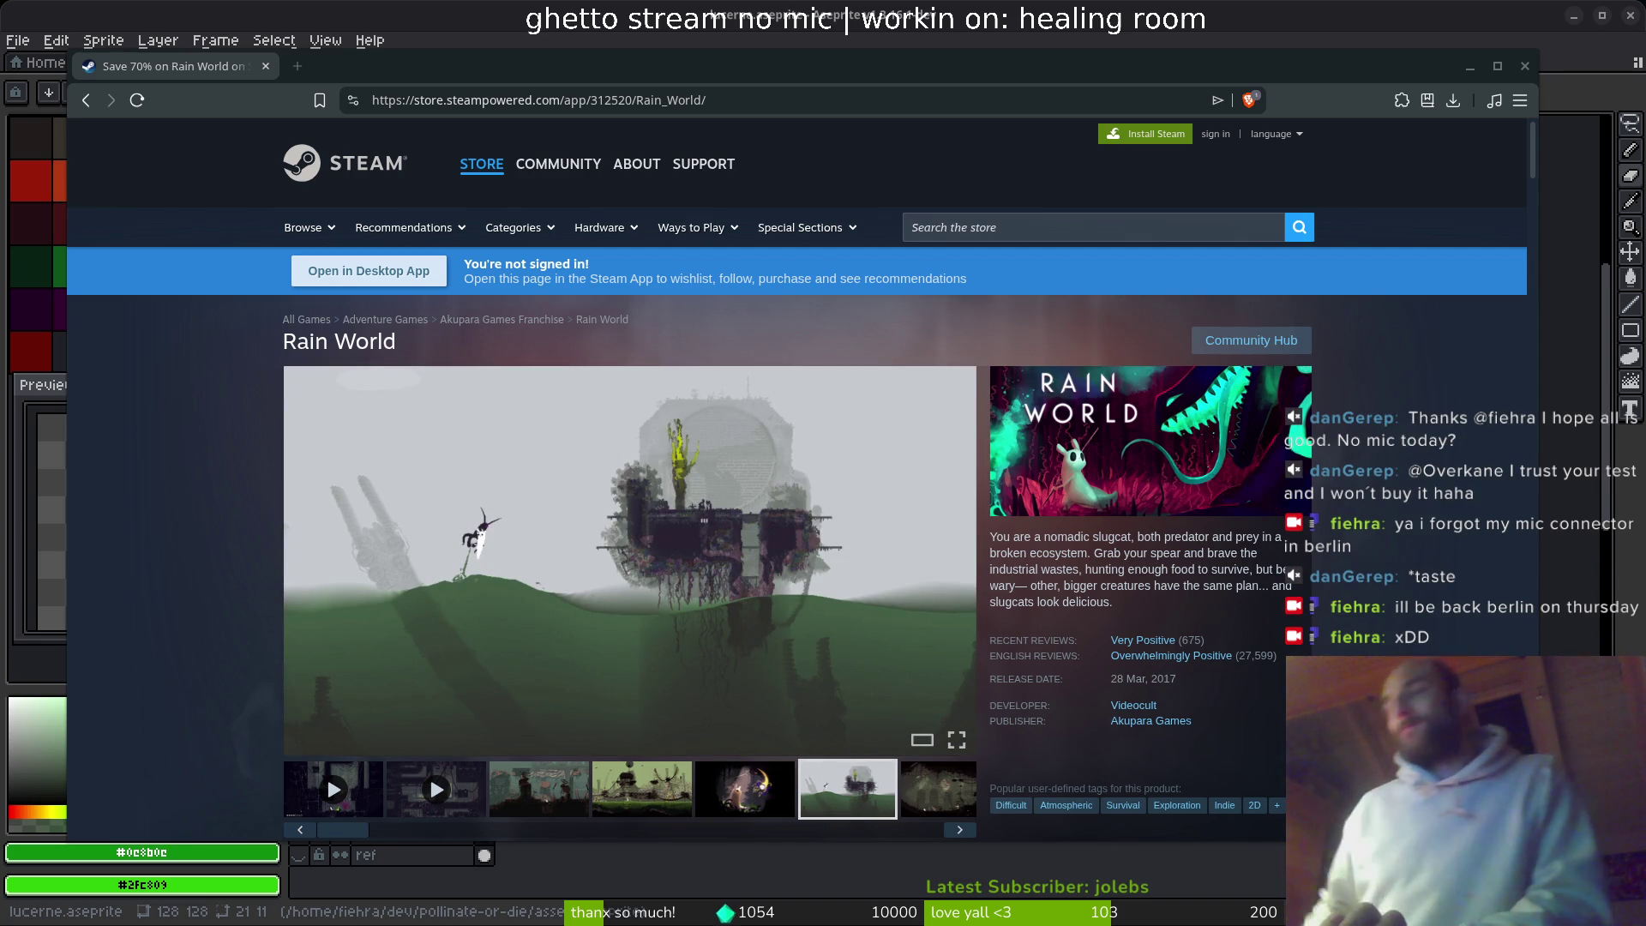
{"action": "scroll", "coordinate": [1070, 636], "scroll_direction": "down", "scroll_amount": 5}
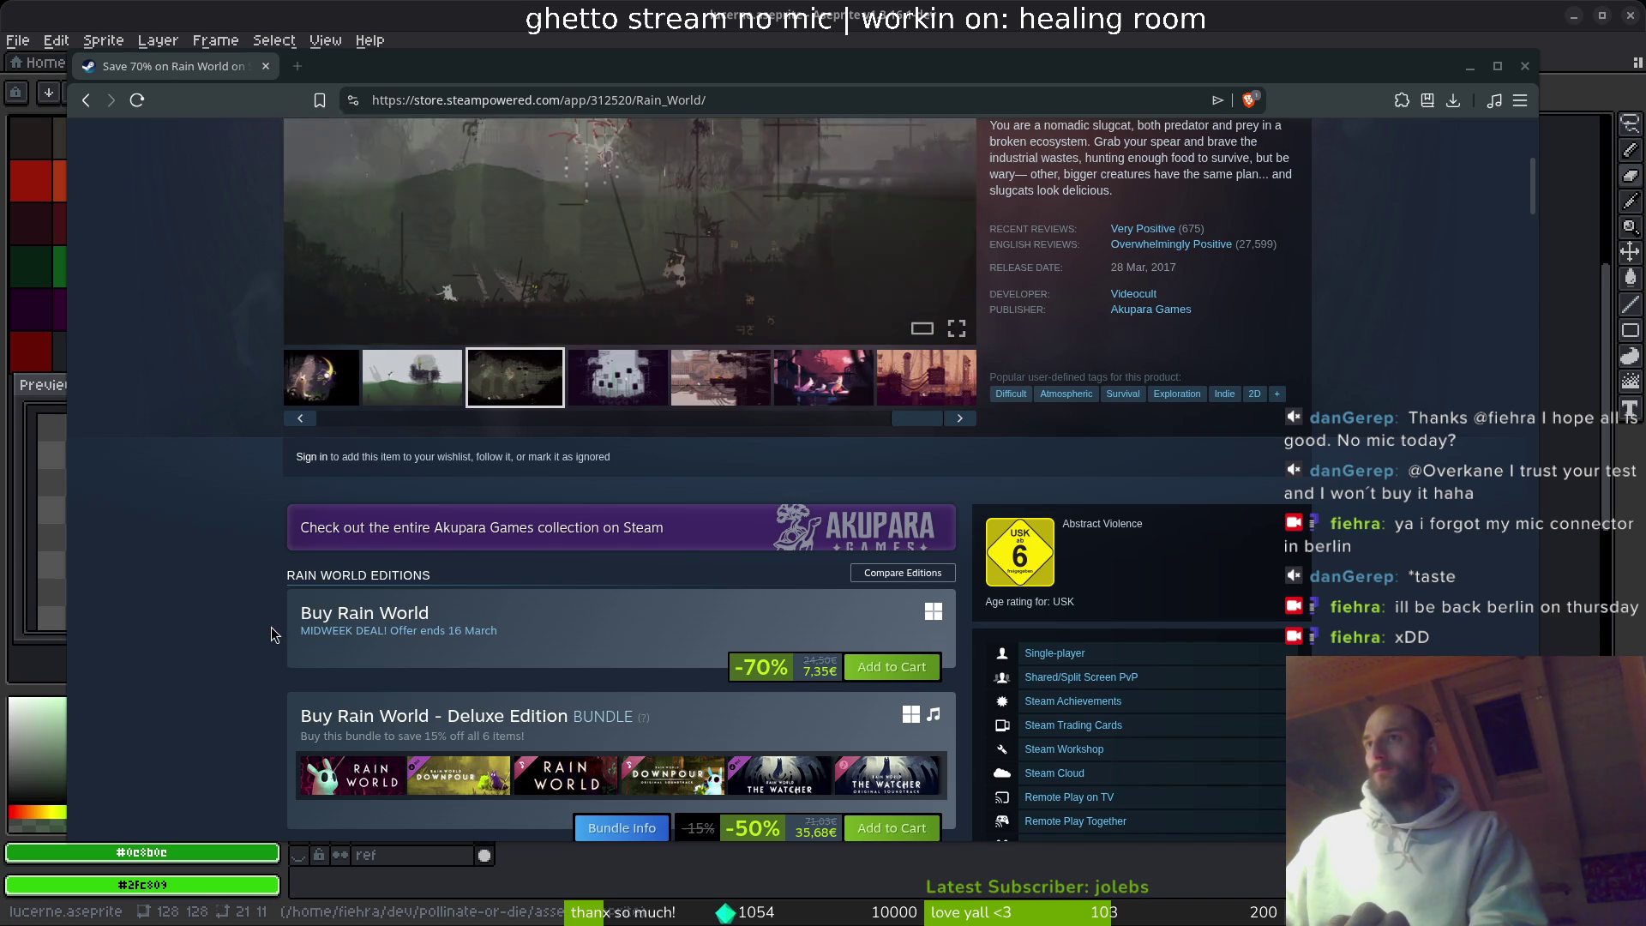
{"action": "left_click_drag", "start_coordinate": [498, 632], "coordinate": [491, 632]}
- Select and clear some page text, then bookmark the Rain World store page
{"action": "left_click", "coordinate": [229, 614]}
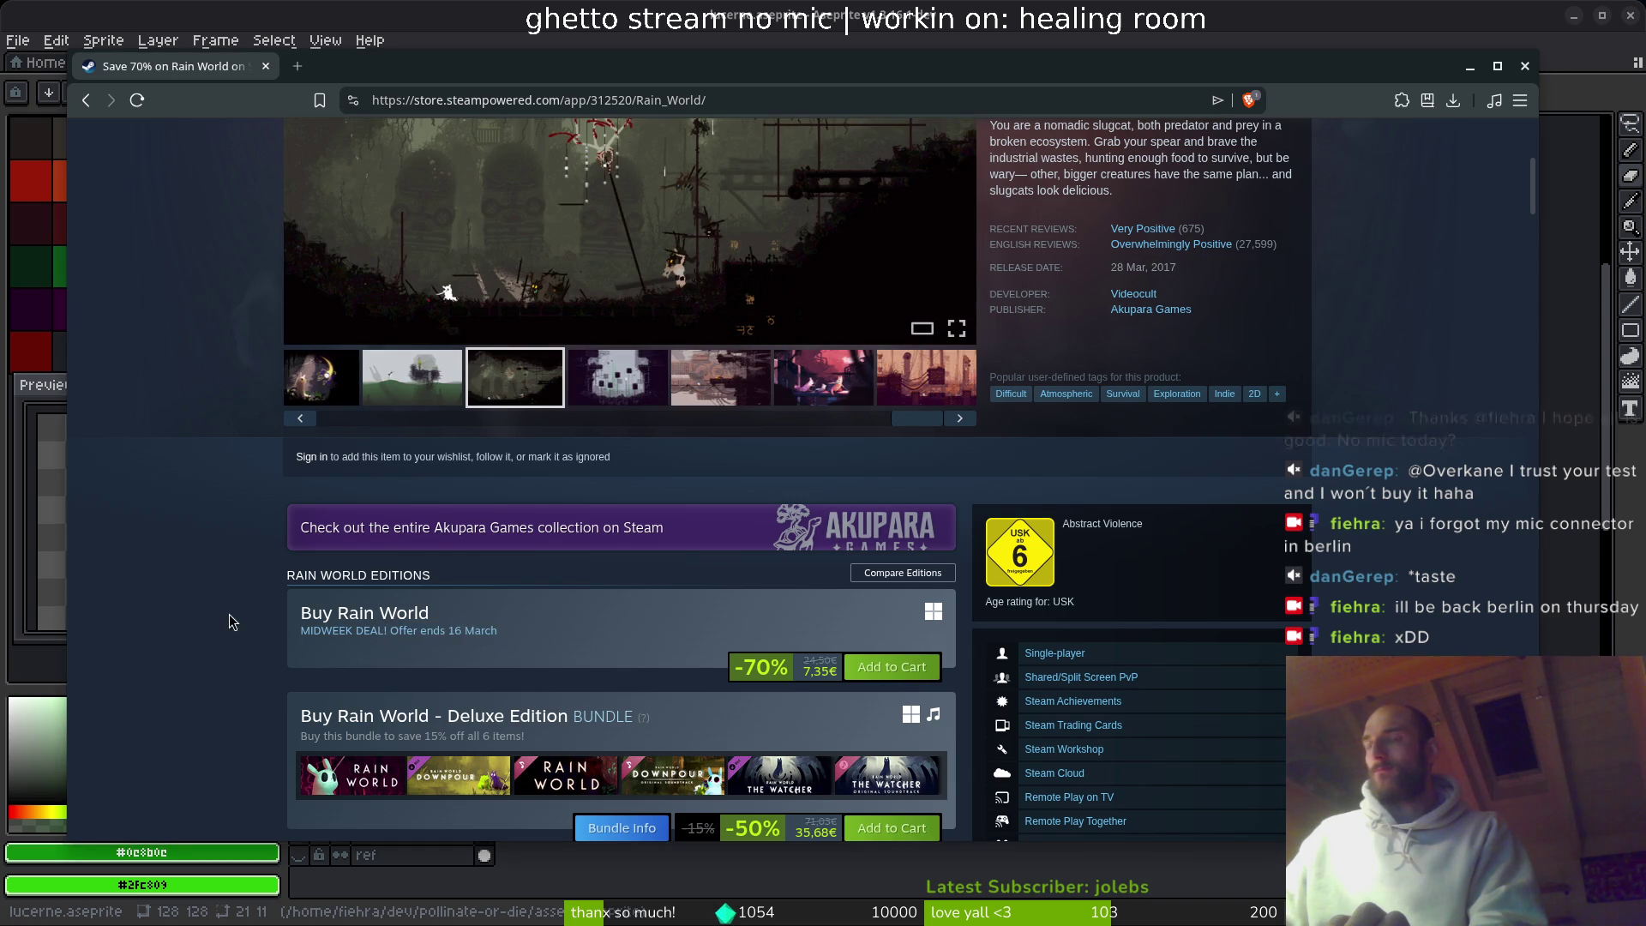
{"action": "scroll", "coordinate": [216, 605], "scroll_direction": "up", "scroll_amount": 5}
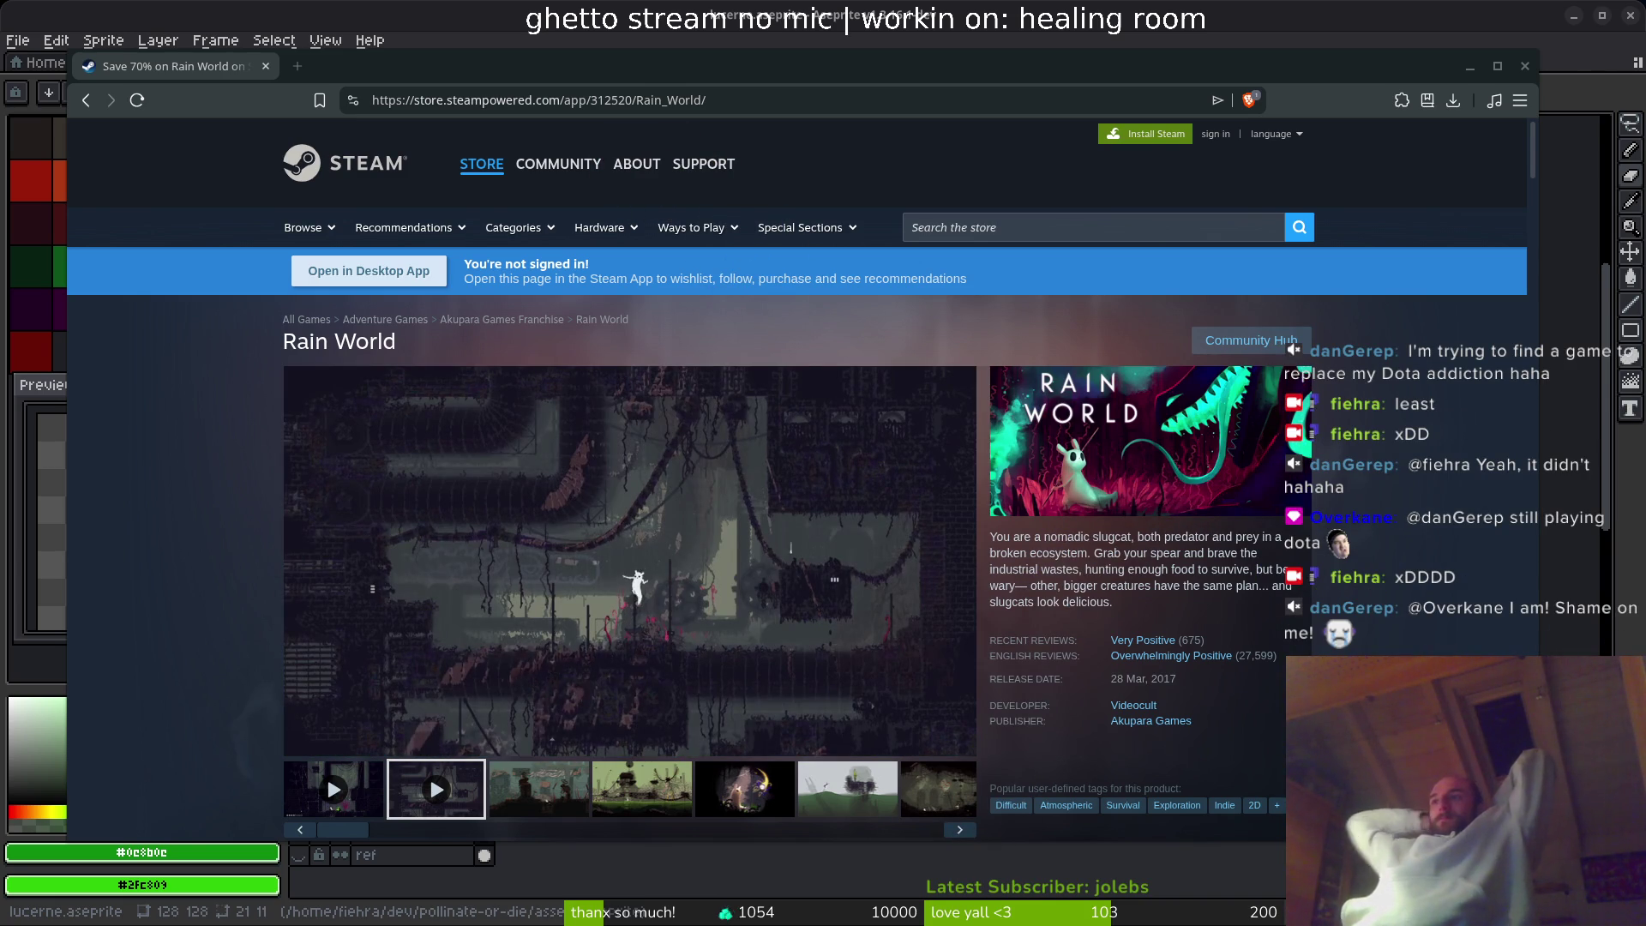
{"action": "left_click_drag", "start_coordinate": [283, 316], "coordinate": [1258, 556]}
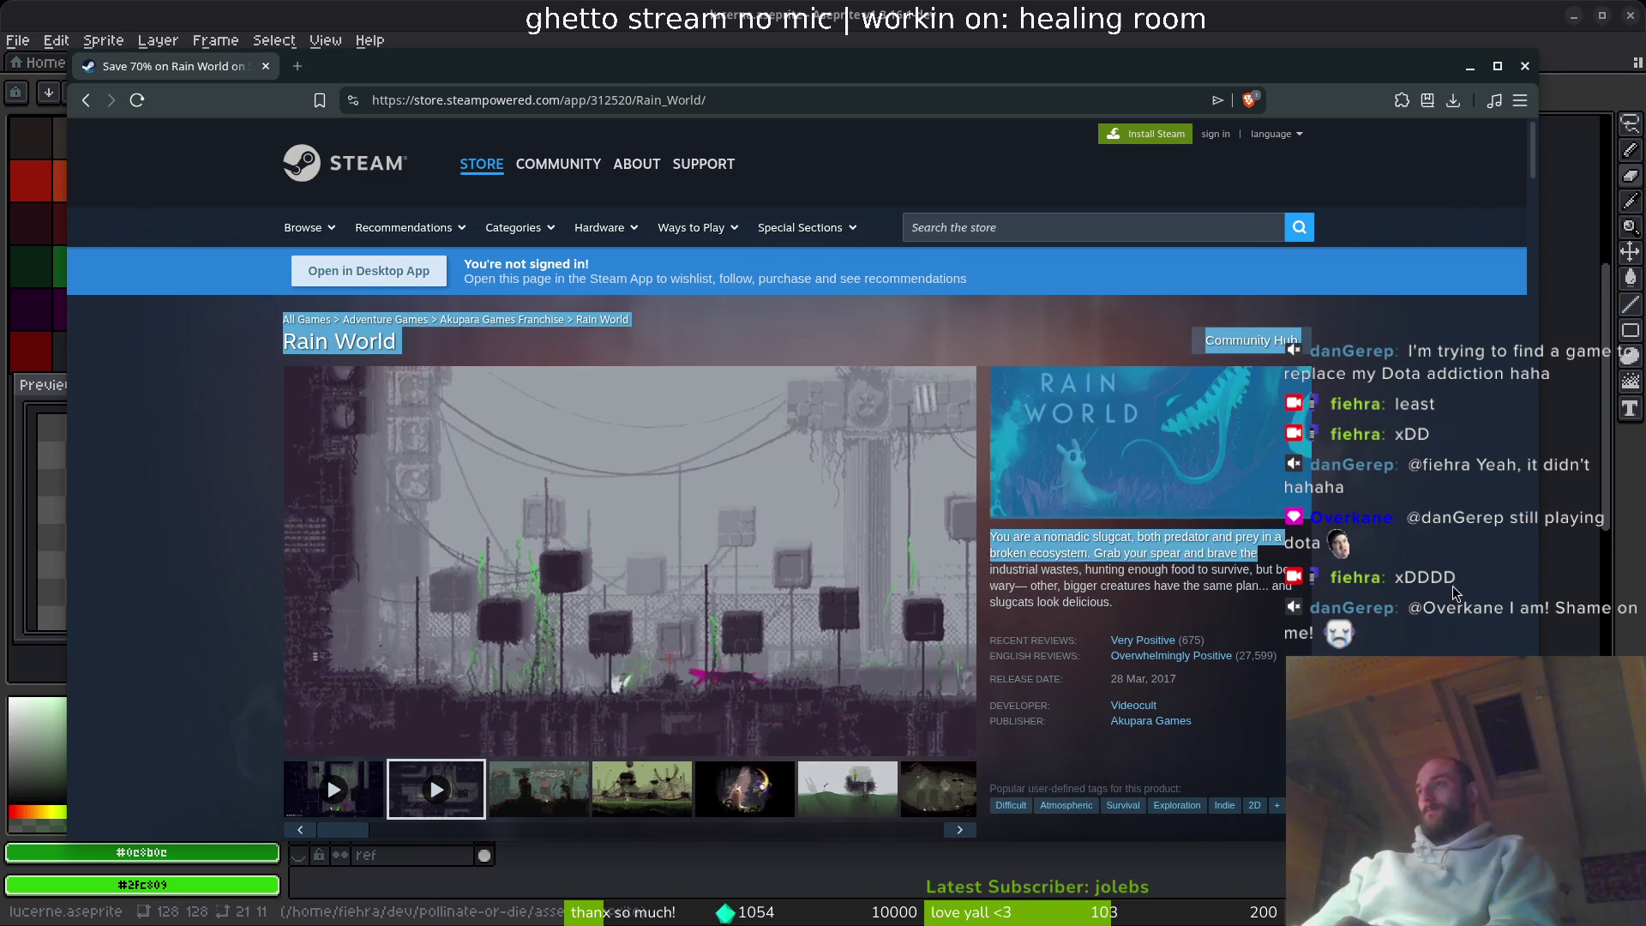
{"action": "left_click", "coordinate": [966, 301]}
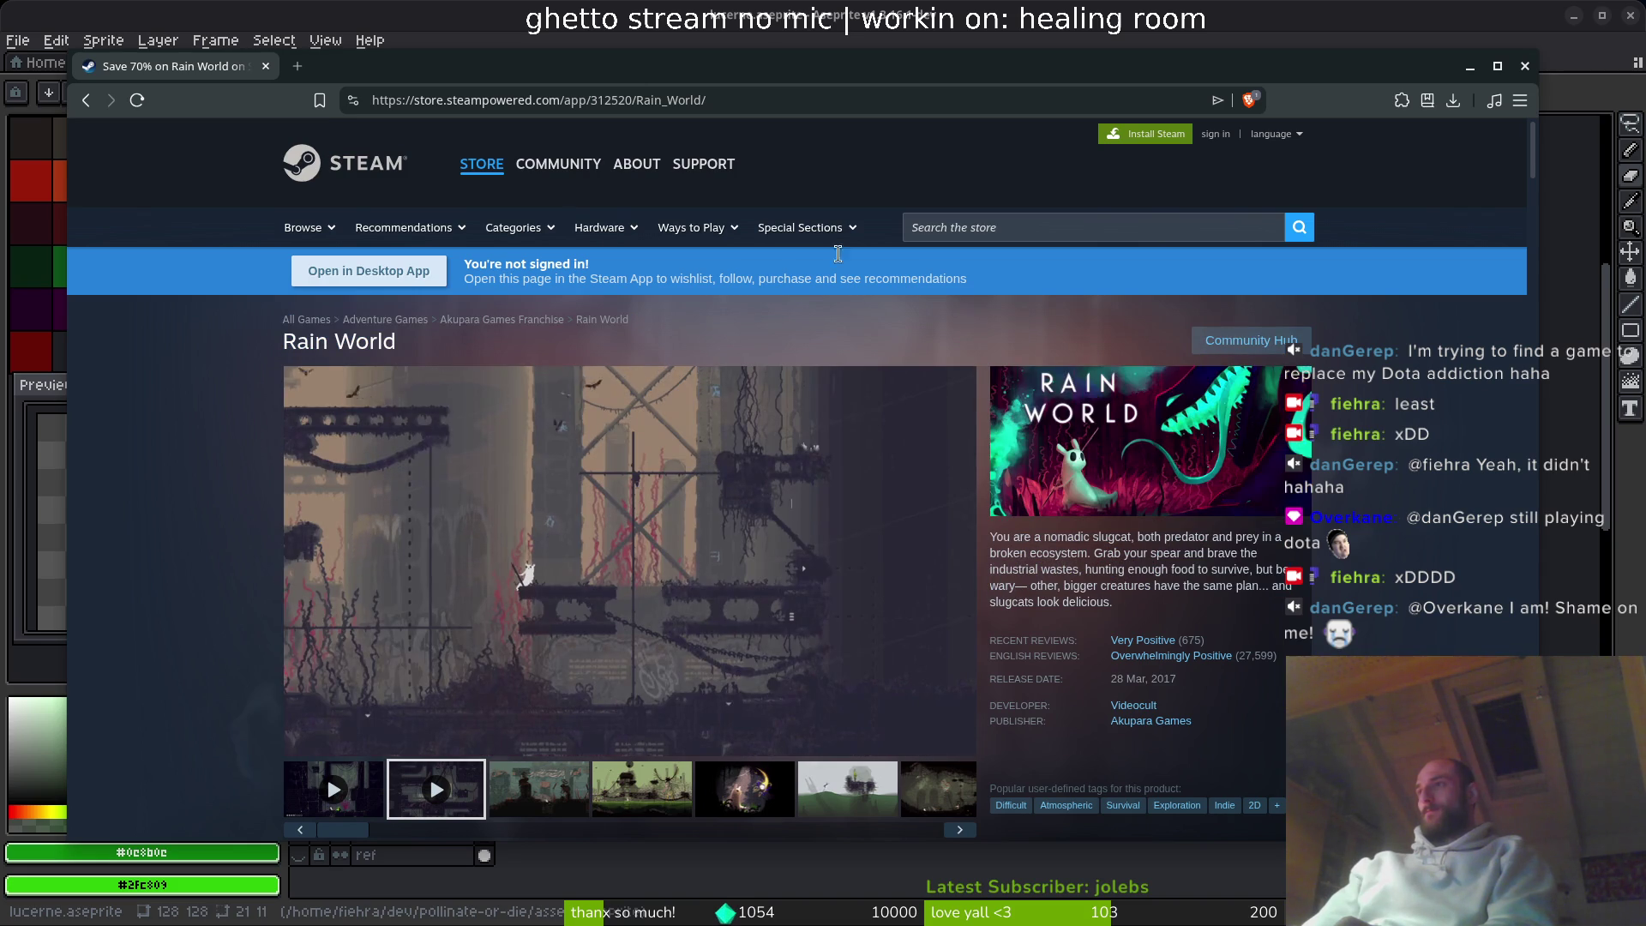
{"action": "key", "text": "ctrl+d"}
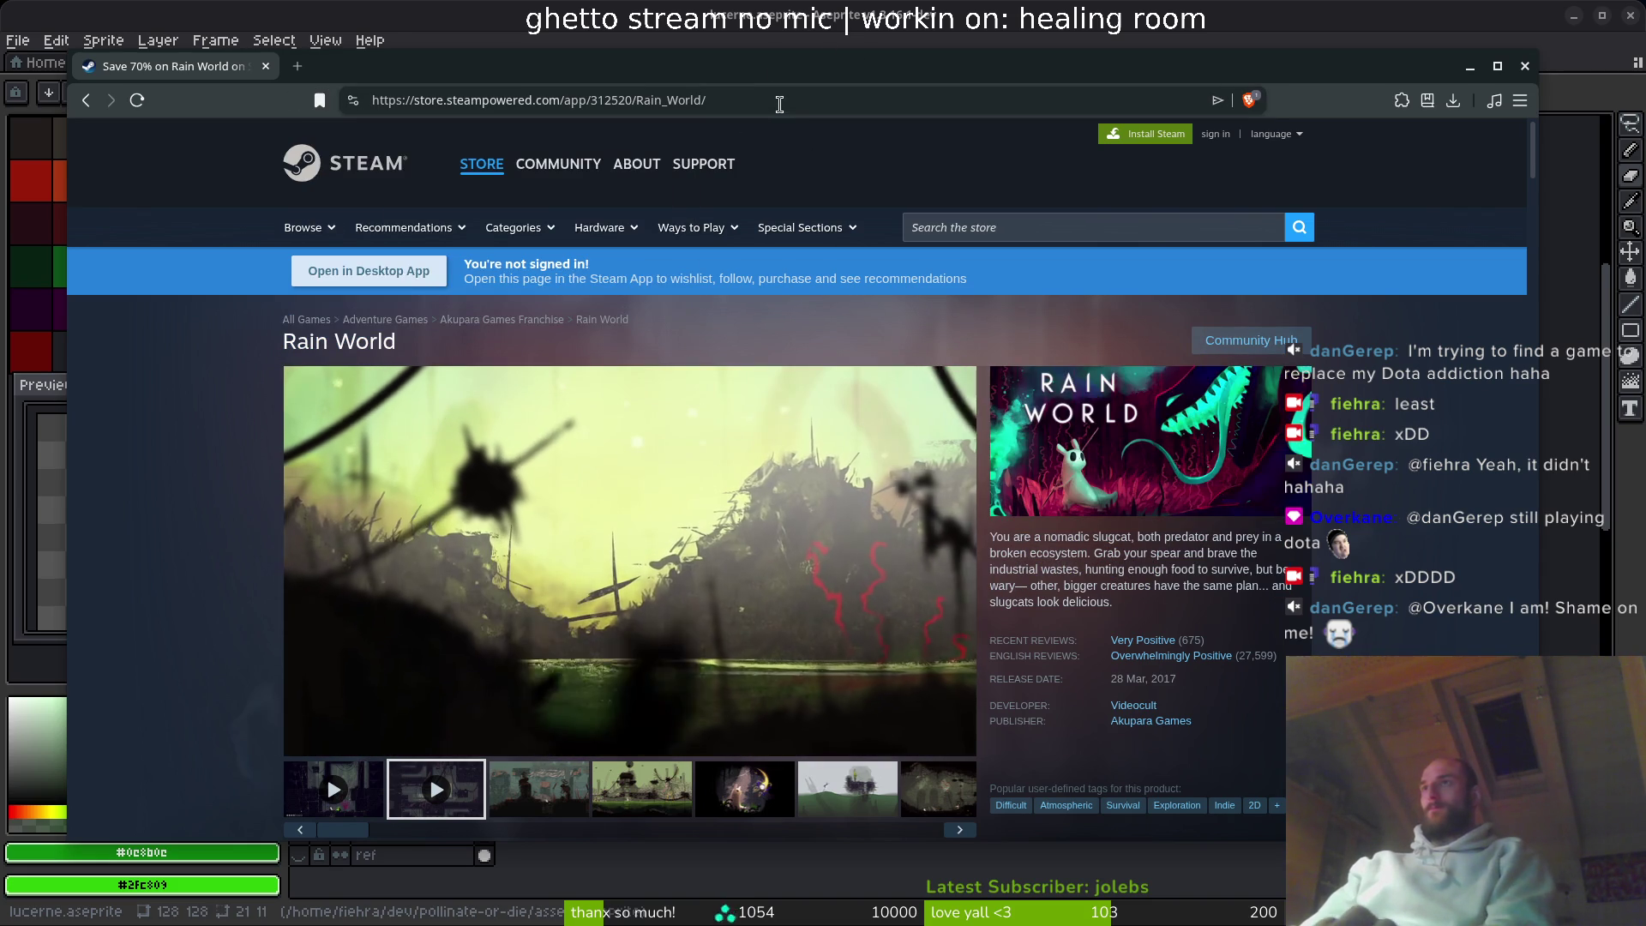
- Start saving the page with Ctrl+S, cancel it, and select the address bar
{"action": "key", "text": "ctrl+a"}
{"action": "key", "text": "ctrl+s"}
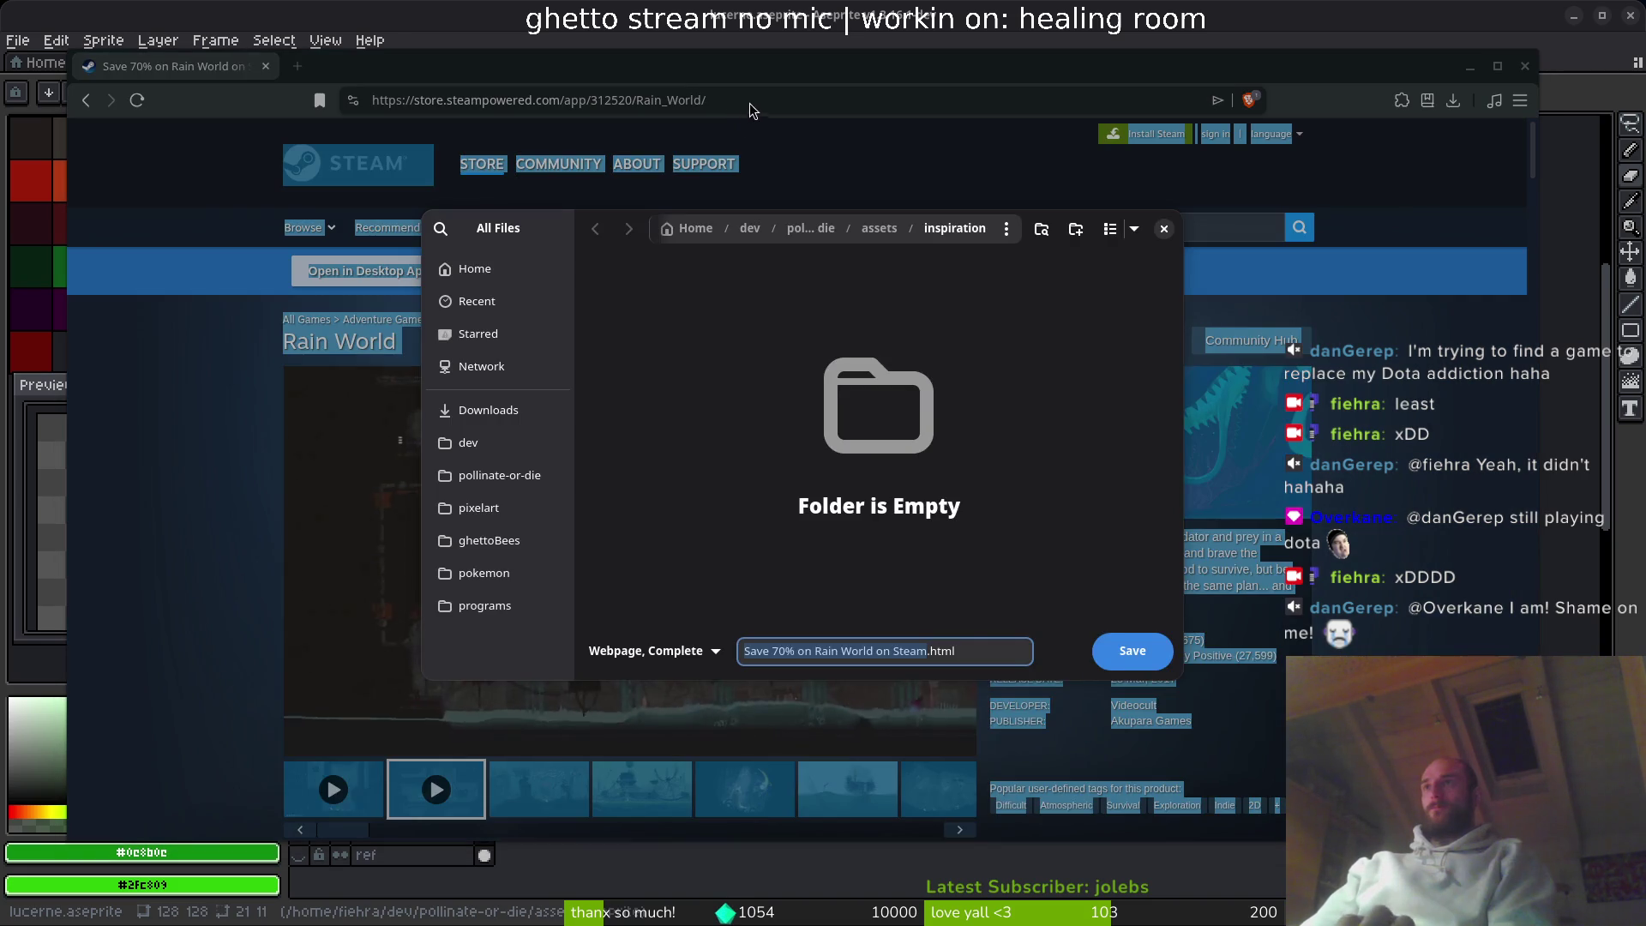
{"action": "key", "text": "Escape"}
{"action": "left_click", "coordinate": [754, 104]}
{"action": "key", "text": "alt+Tab"}
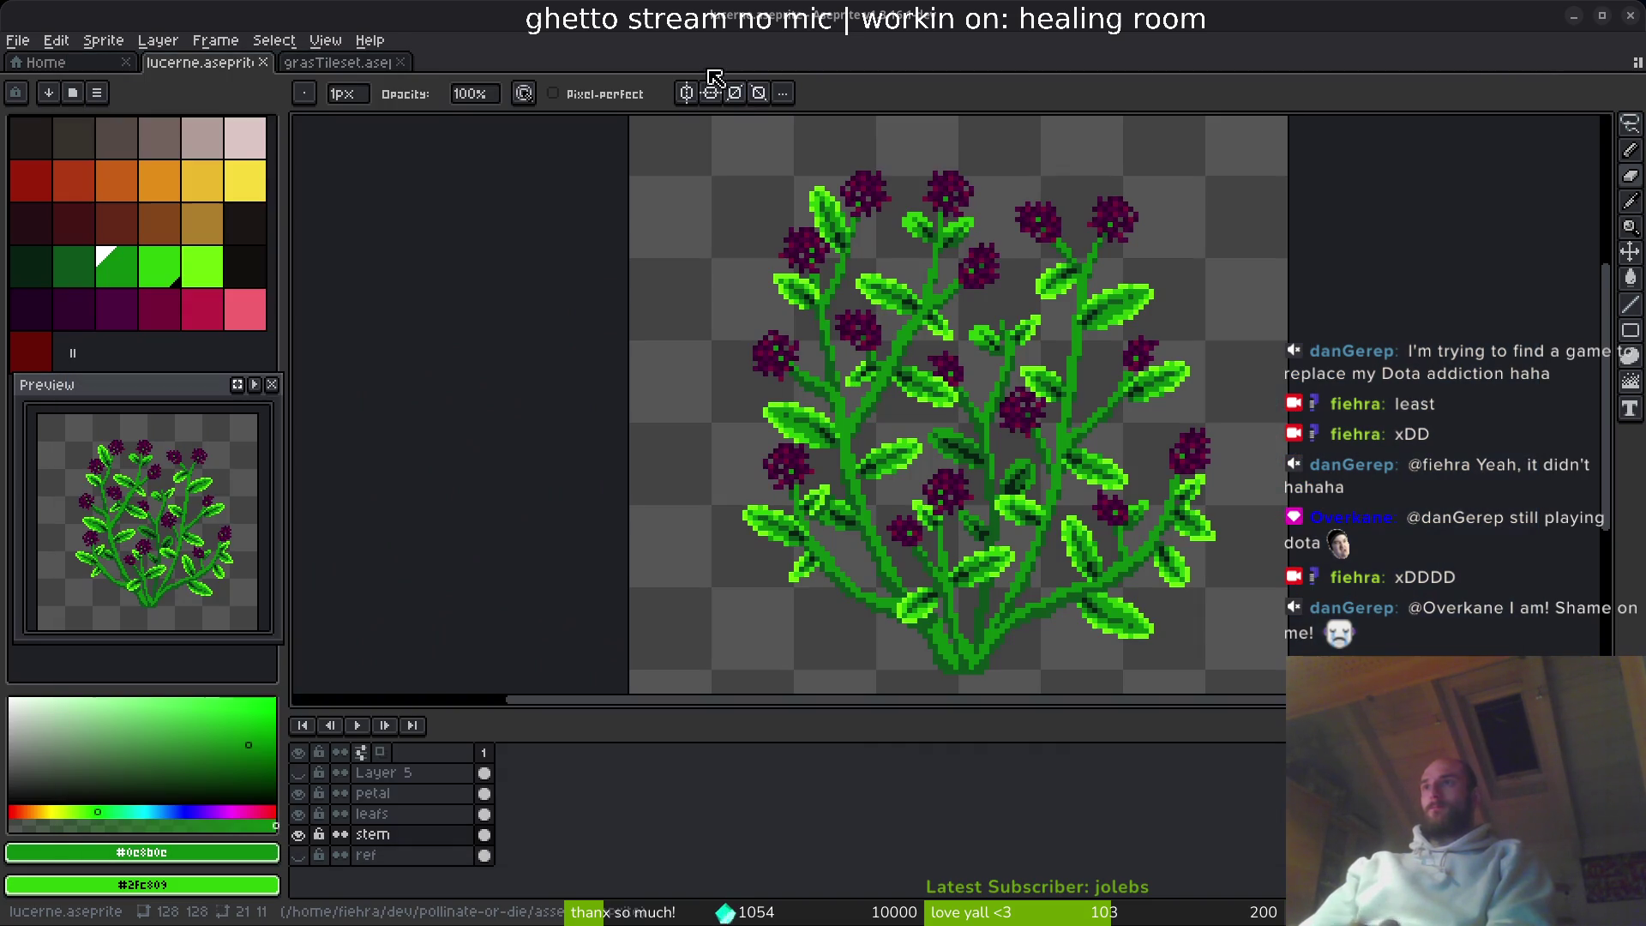
{"action": "key", "text": "super"}
{"action": "left_click", "coordinate": [769, 283]}
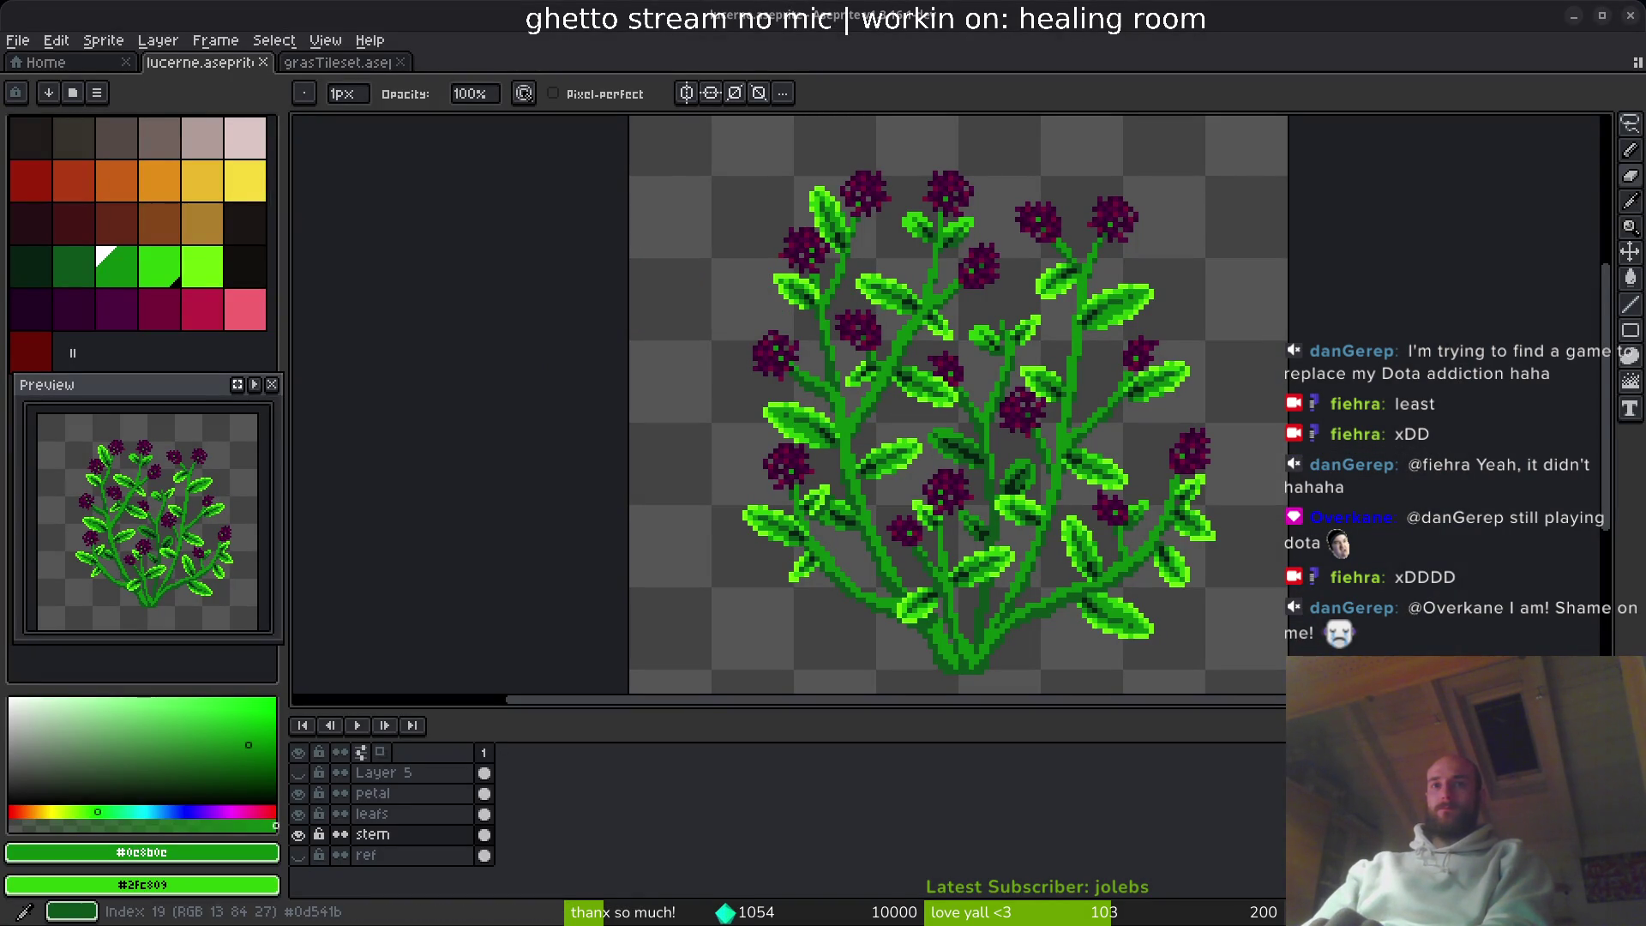
{"action": "key", "text": "super"}
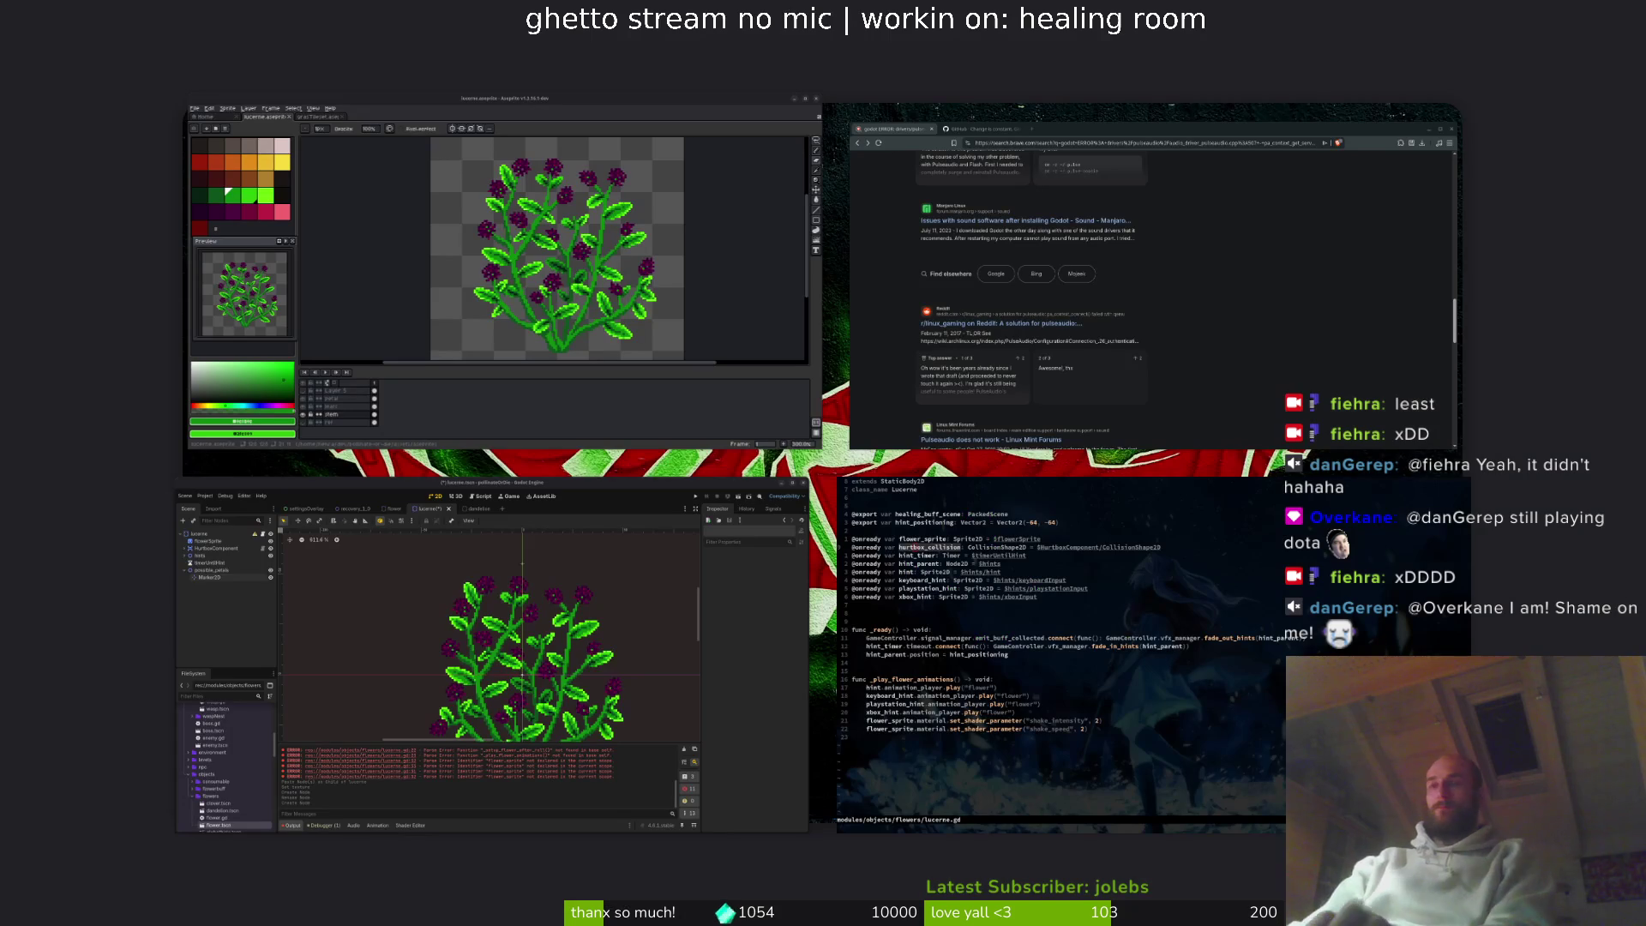
{"action": "key", "text": "super"}
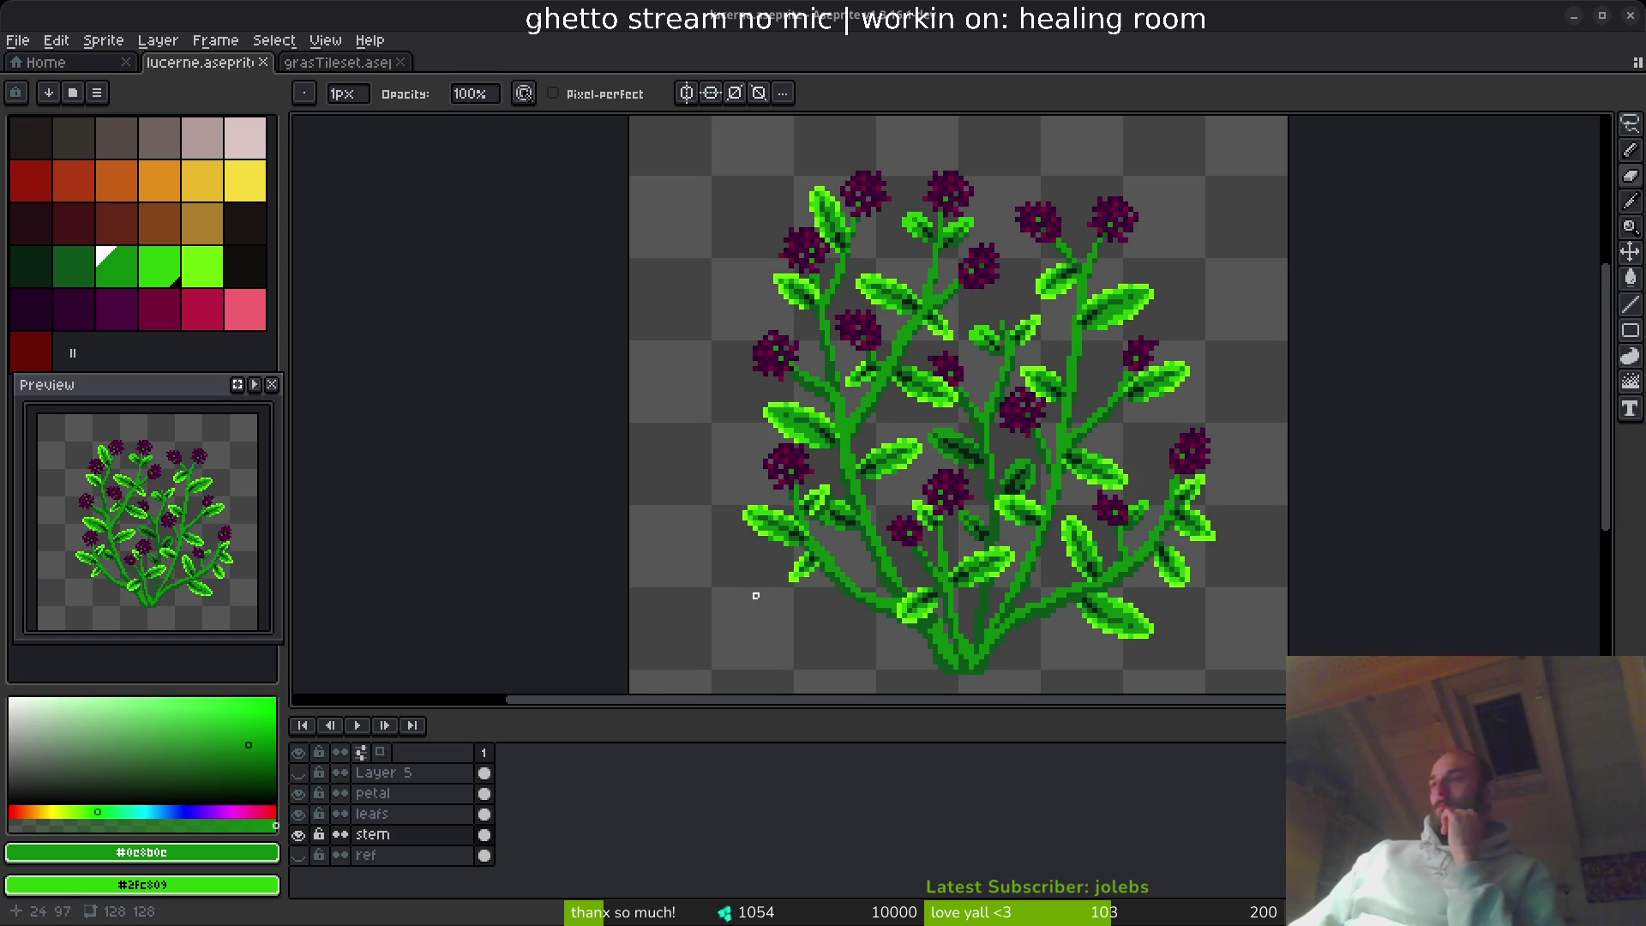
- Zoom in on the stems and save lucerne.aseprite, leaving the eraser active
{"action": "scroll", "coordinate": [923, 472], "scroll_direction": "right", "scroll_amount": 2}
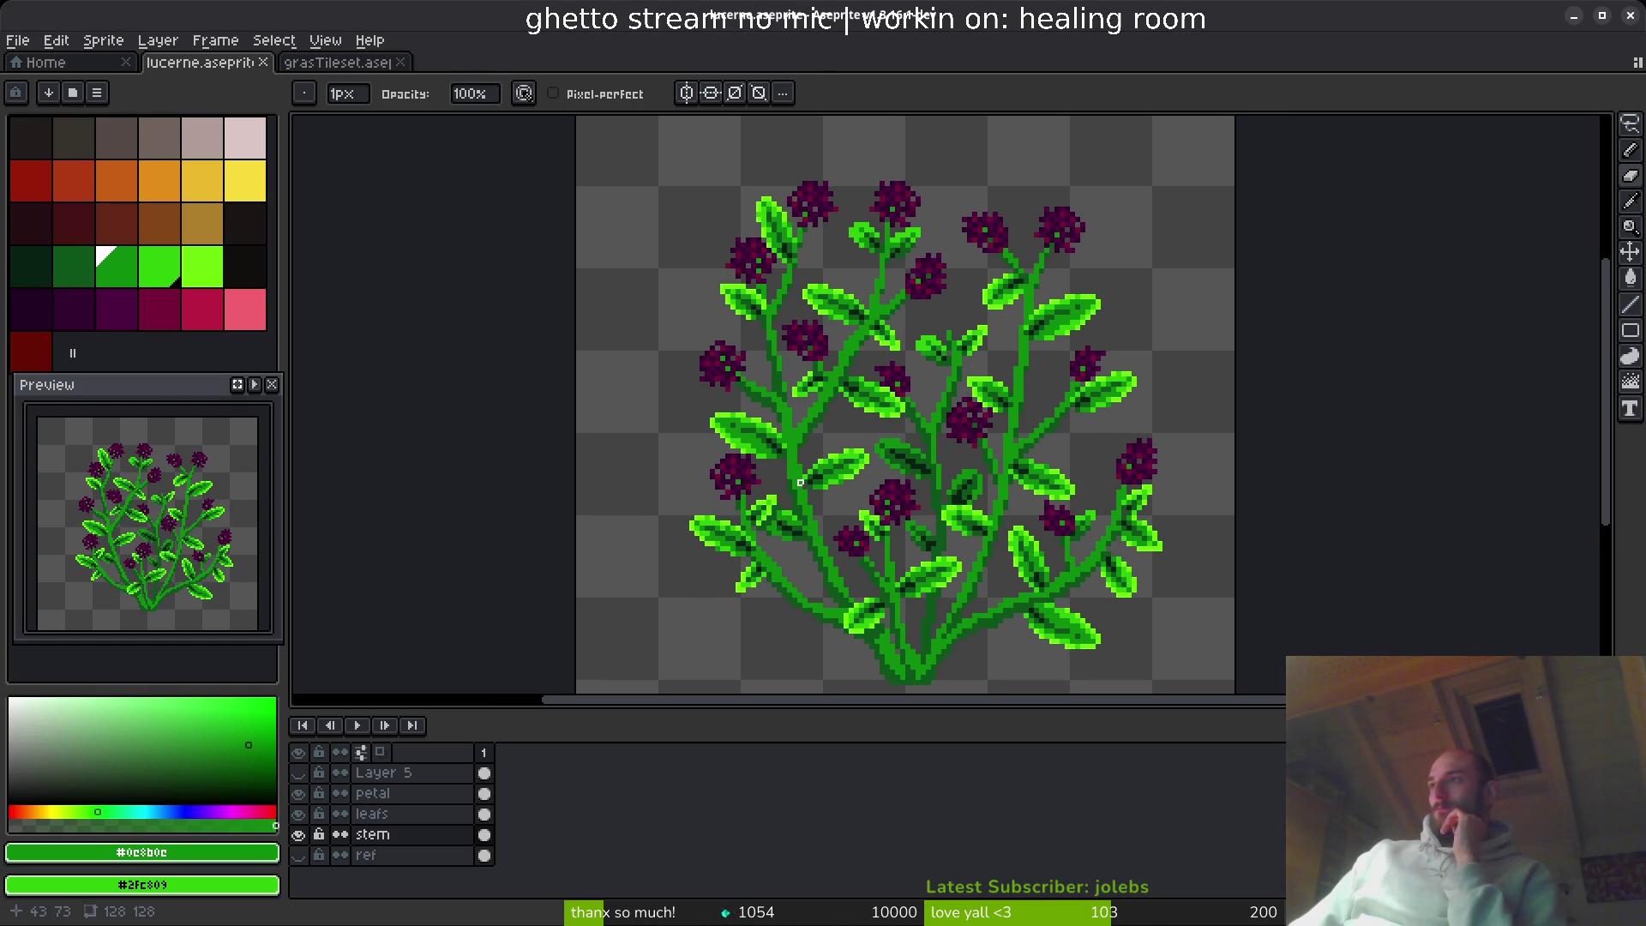
{"action": "scroll", "coordinate": [1085, 654], "scroll_direction": "up", "scroll_amount": 3}
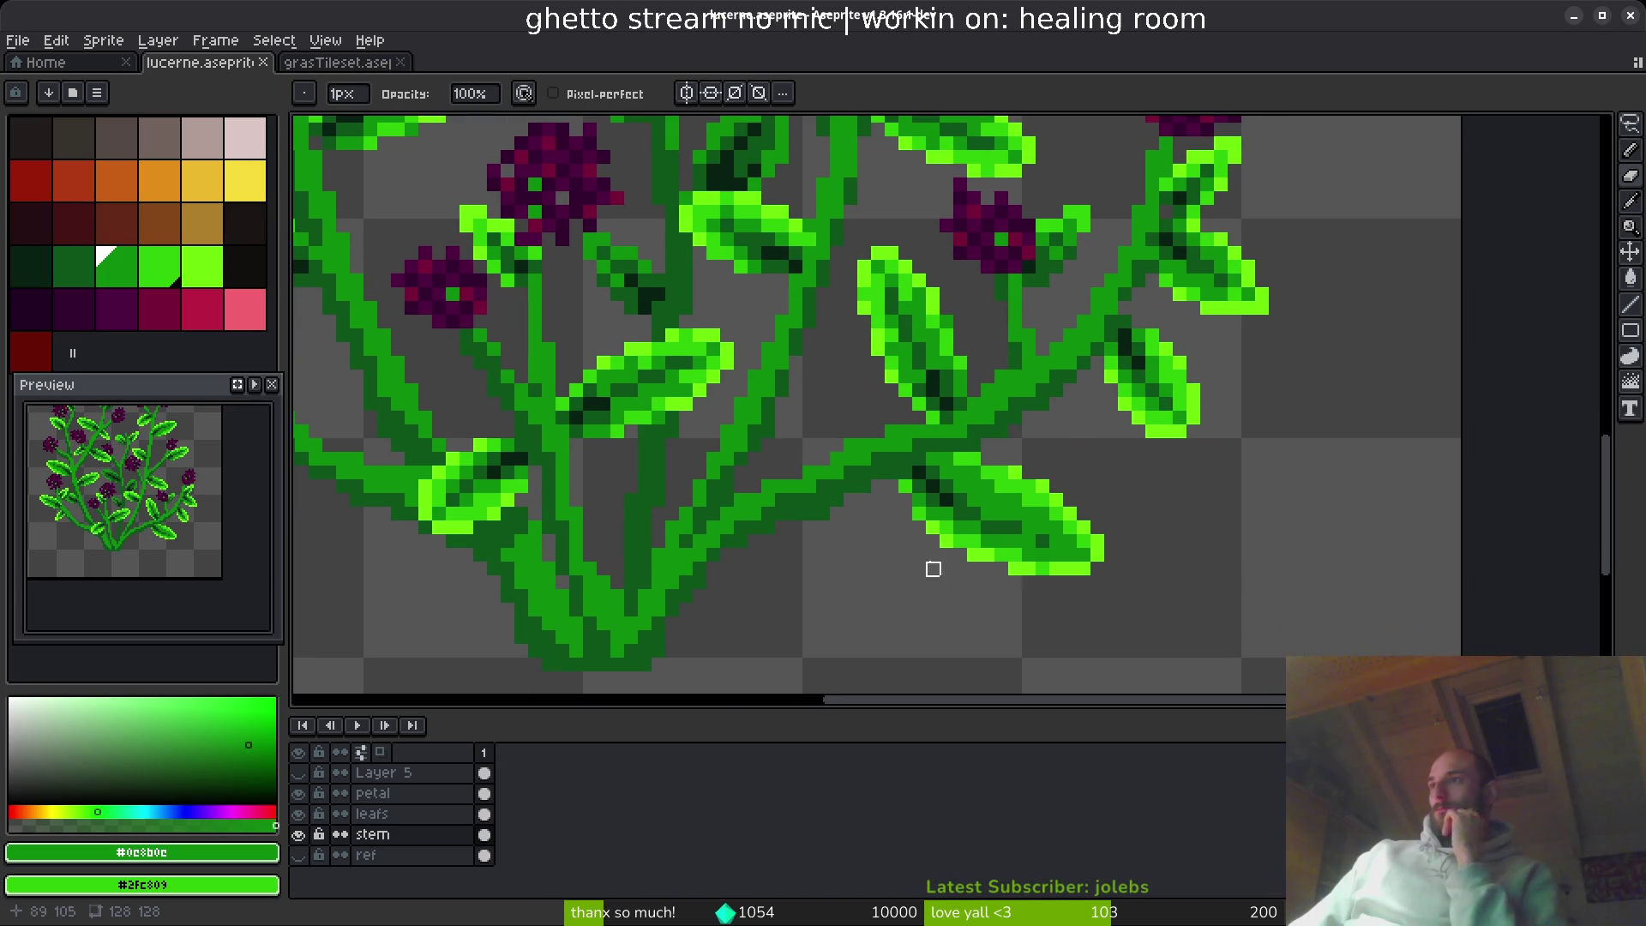
{"action": "key", "text": "b"}
{"action": "scroll", "coordinate": [772, 502], "scroll_direction": "up", "scroll_amount": 2}
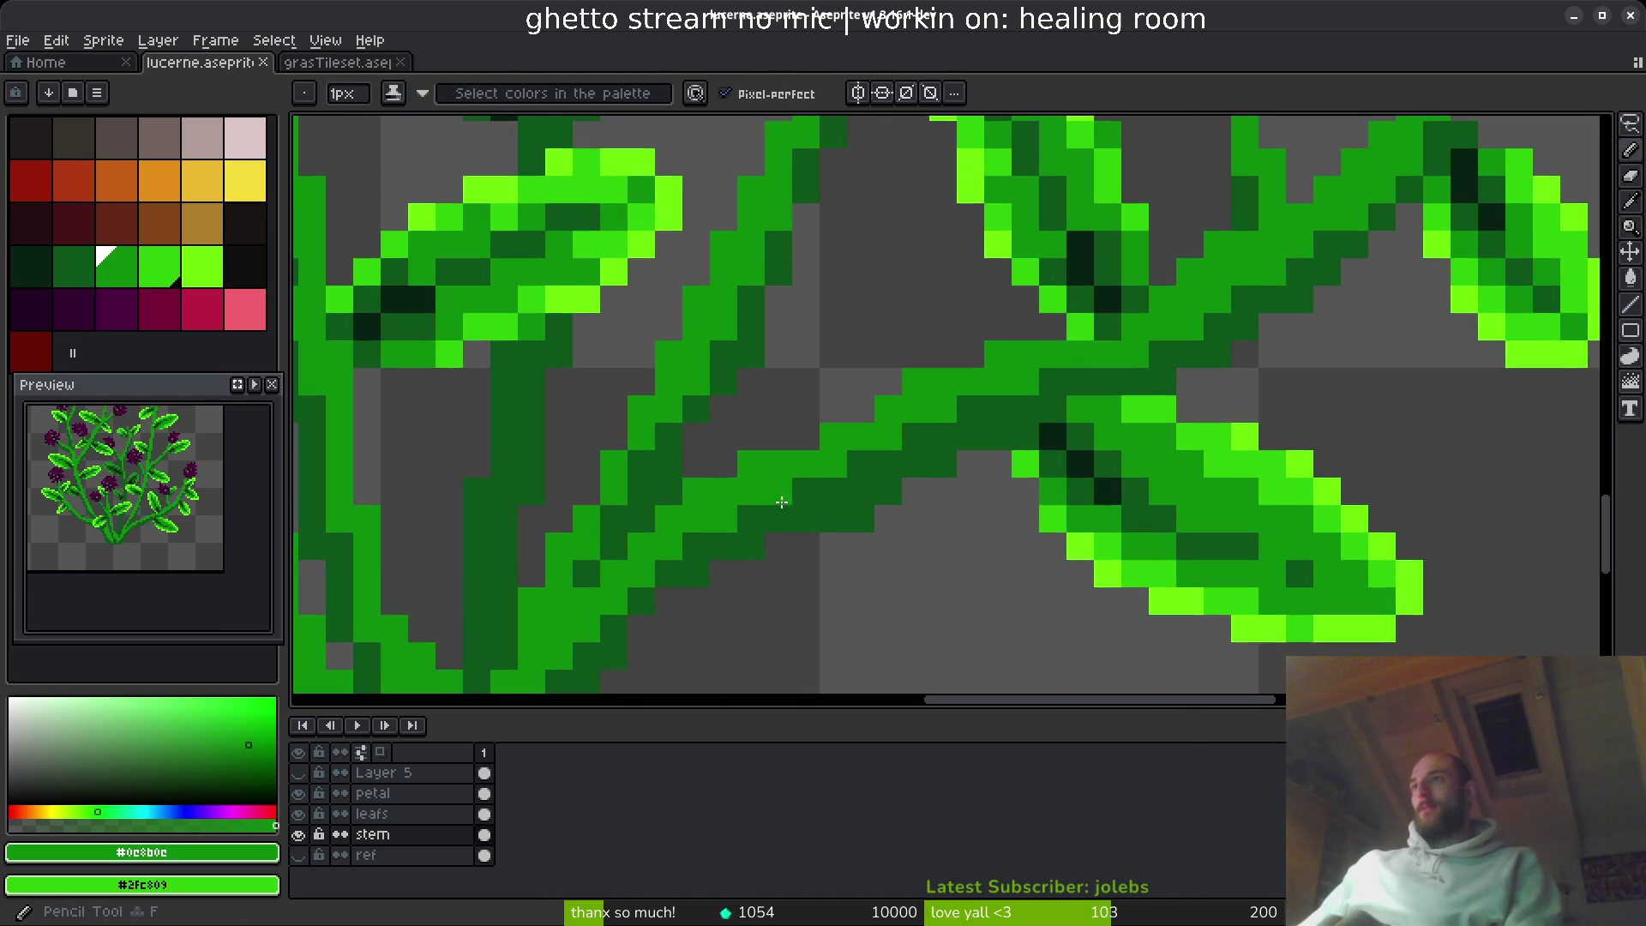
{"action": "key", "text": "ctrl+s"}
{"action": "key", "text": "e"}
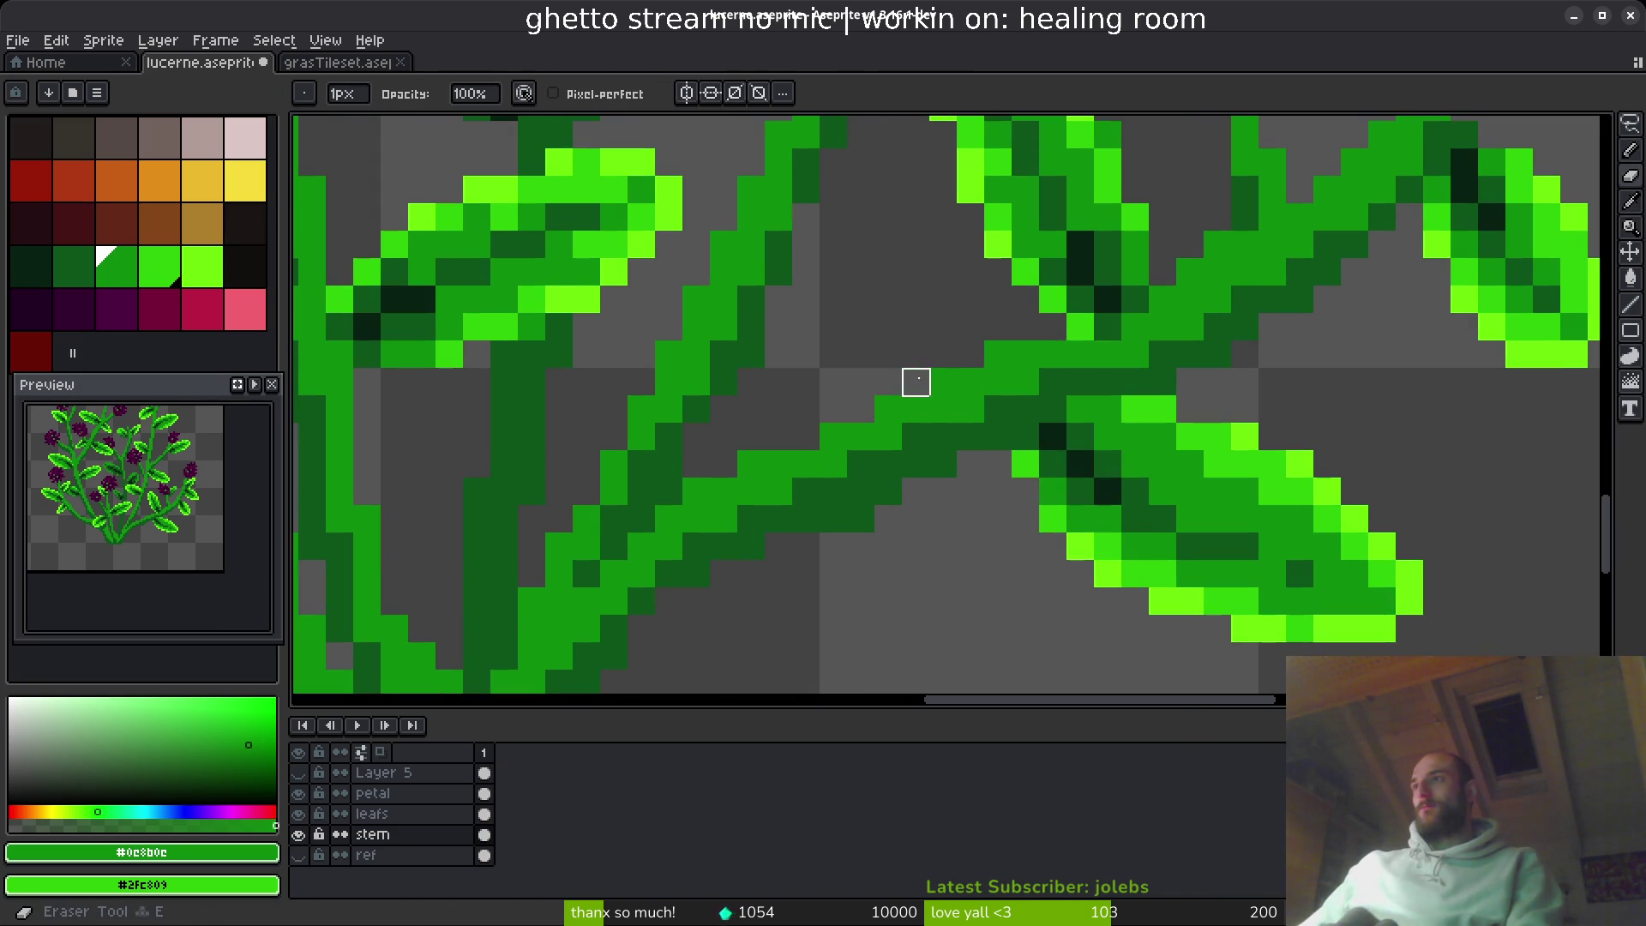
{"action": "scroll", "coordinate": [914, 378], "scroll_direction": "down", "scroll_amount": 4}
{"action": "scroll", "coordinate": [1022, 484], "scroll_direction": "down", "scroll_amount": 6}
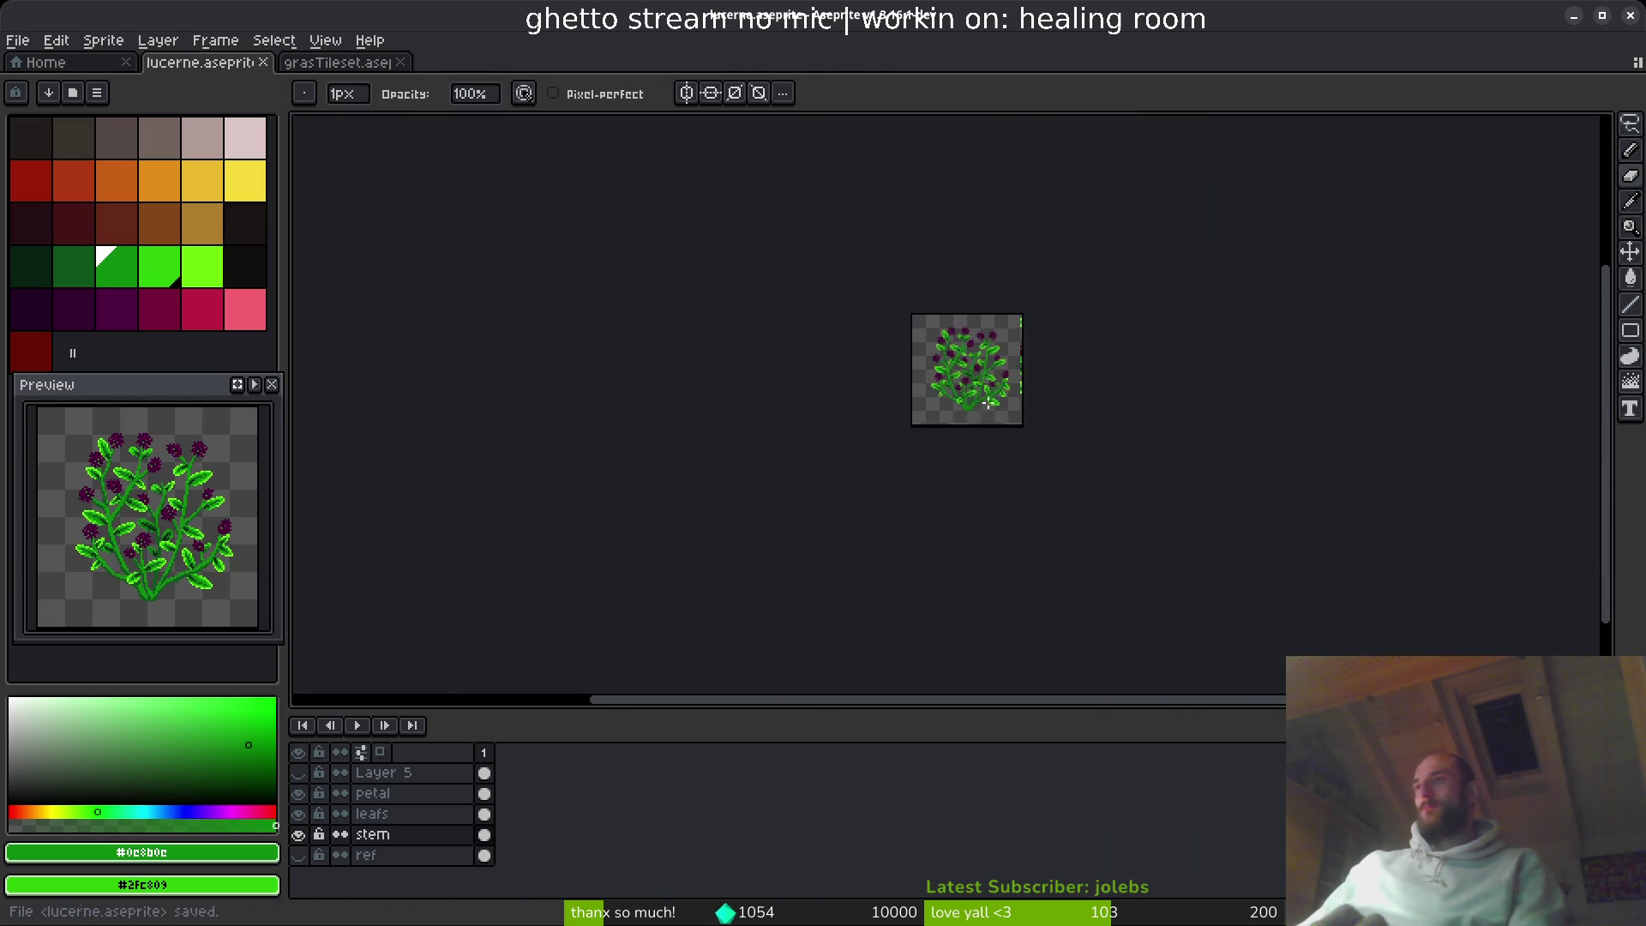
- Bring the whole sprite back into view and select the petal layer for editing
{"action": "mouse_move", "coordinate": [977, 403]}
{"action": "left_mouse_down"}
{"action": "mouse_move", "coordinate": [952, 428]}
{"action": "mouse_move", "coordinate": [845, 455]}
{"action": "mouse_move", "coordinate": [809, 593]}
{"action": "left_mouse_up"}
{"action": "scroll", "coordinate": [811, 439], "scroll_direction": "up", "scroll_amount": 6}
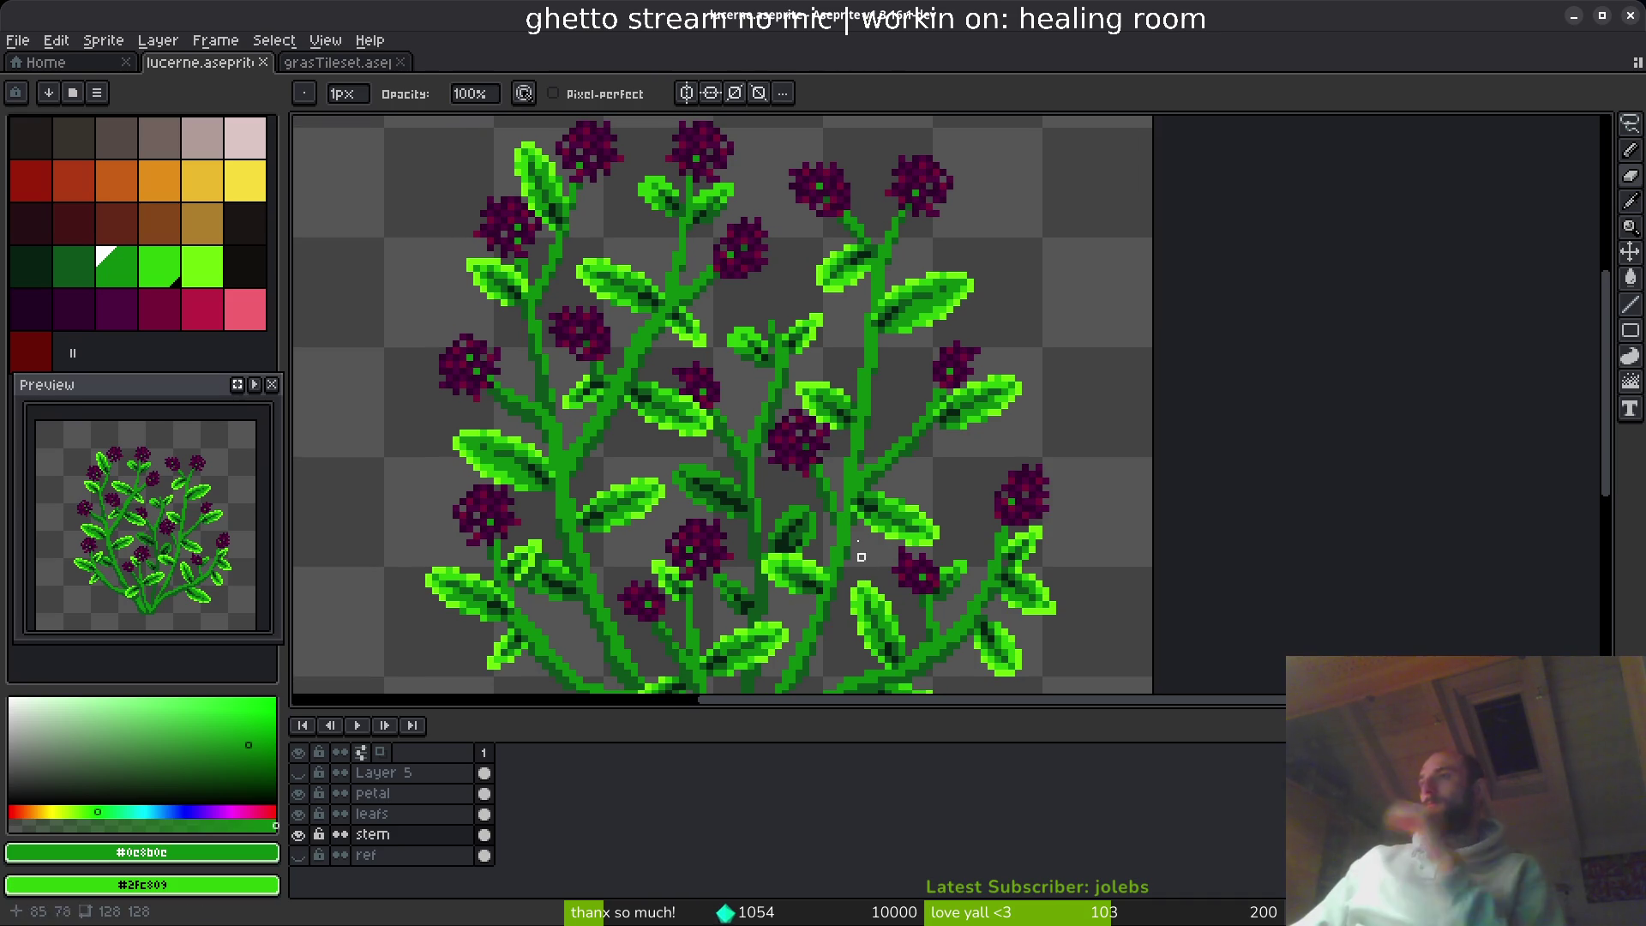
{"action": "scroll", "coordinate": [765, 331], "scroll_direction": "down", "scroll_amount": 1}
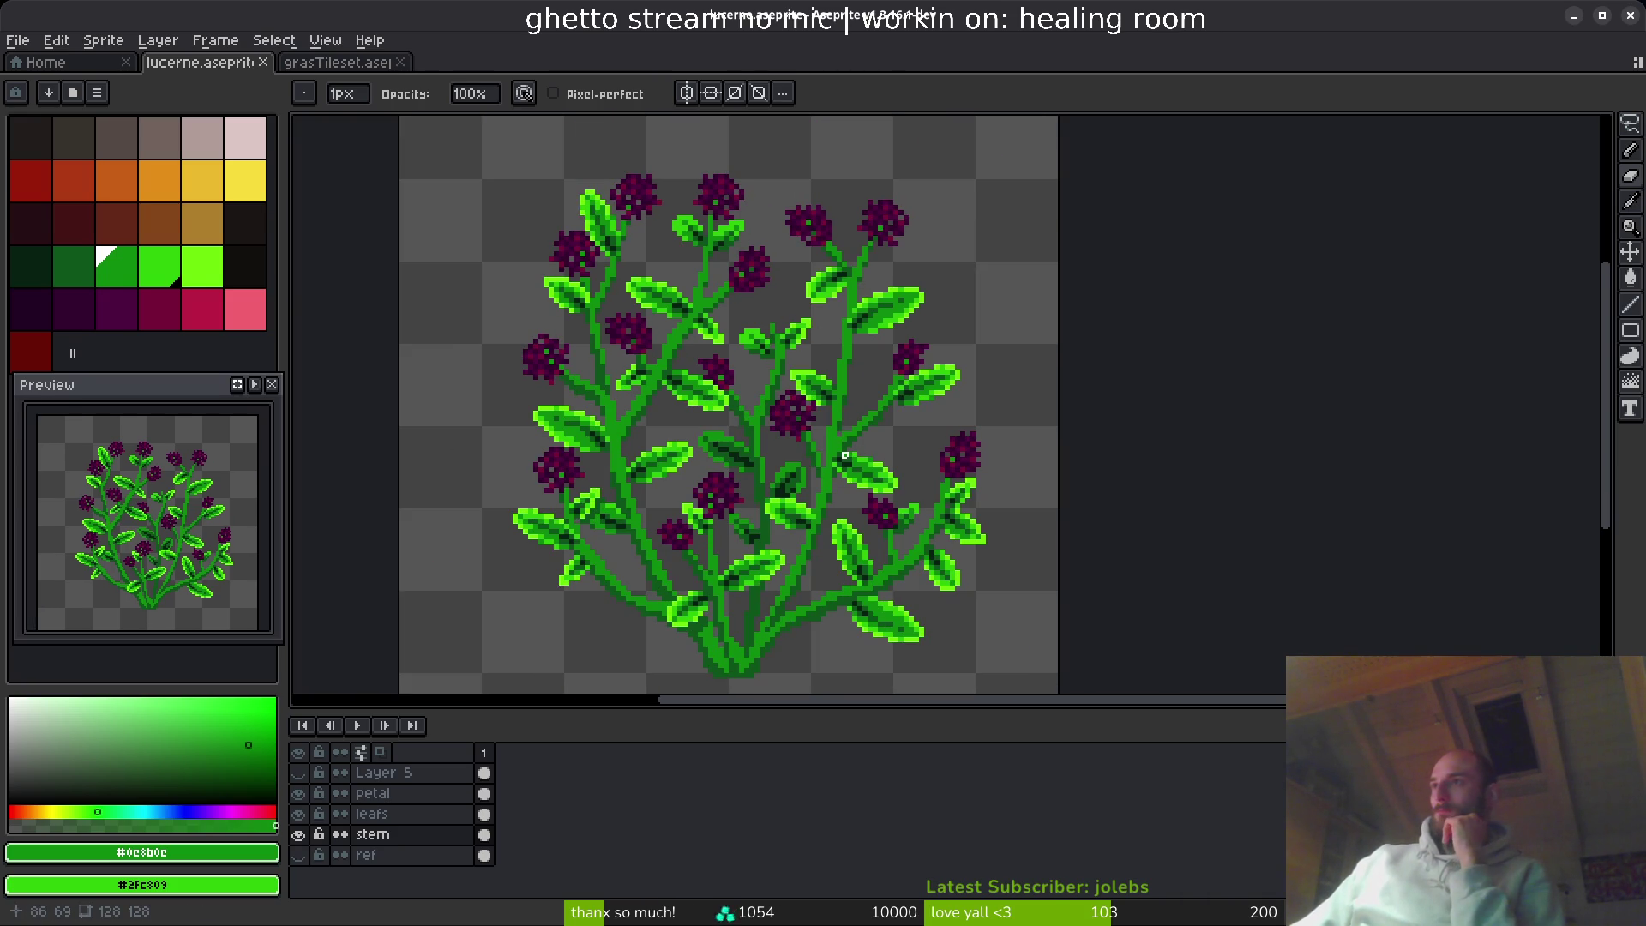
{"action": "left_click", "coordinate": [422, 793]}
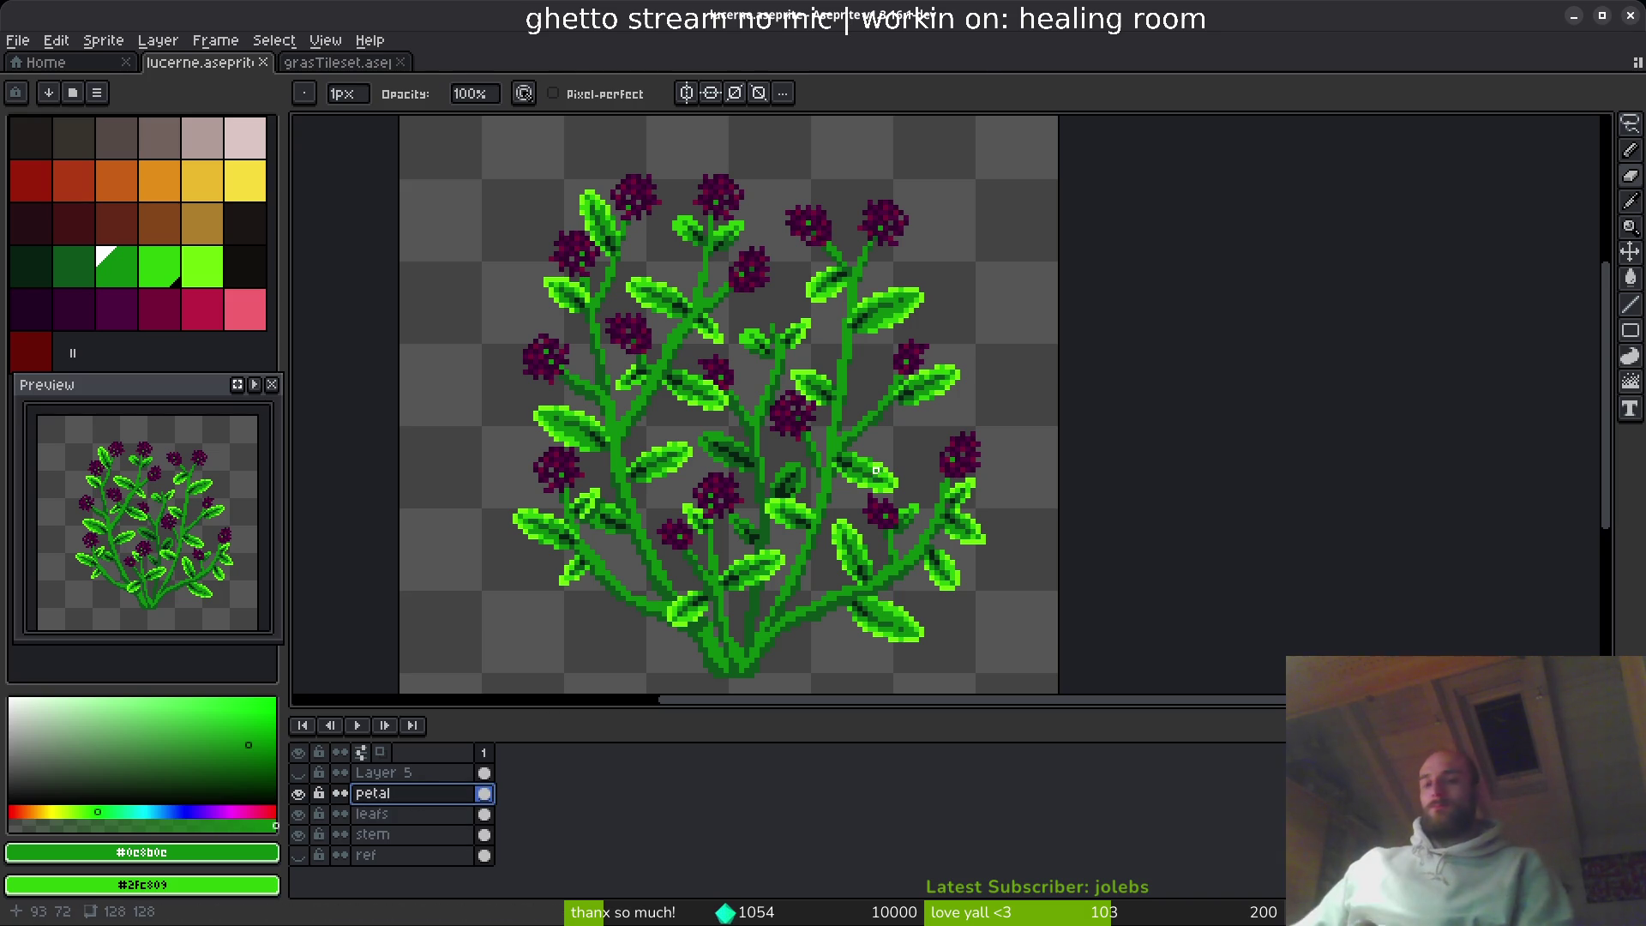
- Lasso-outline the central leaves and several flowers, then discard that selection
{"action": "key", "text": "q"}
{"action": "left_click_drag", "start_coordinate": [744, 465], "coordinate": [677, 496]}
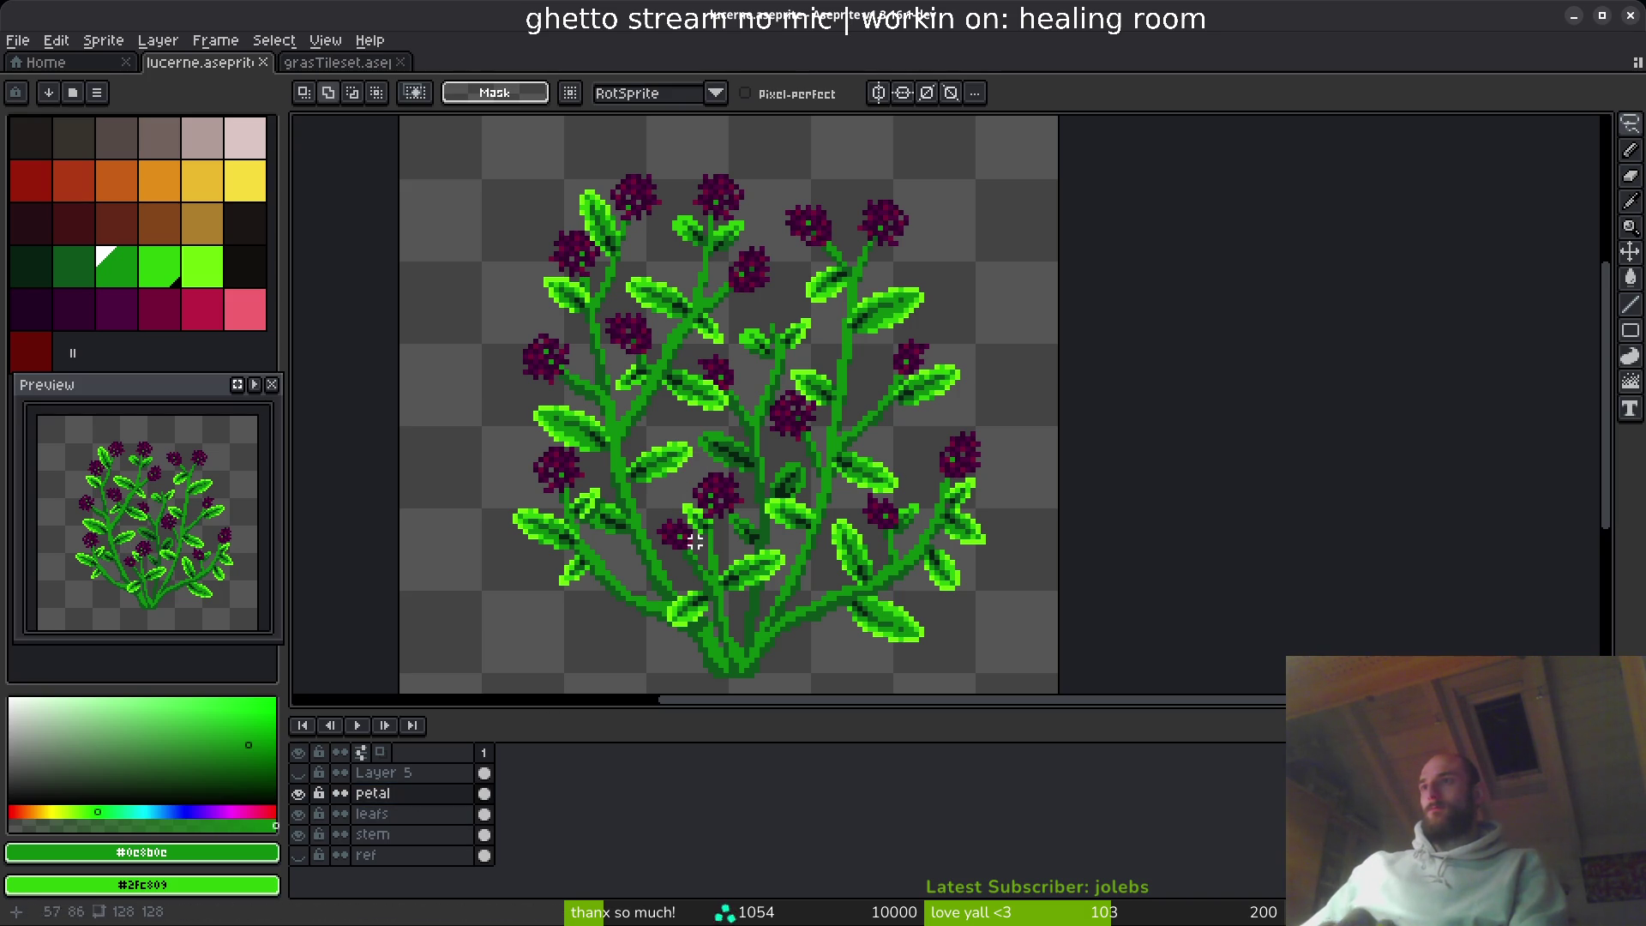
{"action": "mouse_move", "coordinate": [730, 448]}
{"action": "left_mouse_down"}
{"action": "mouse_move", "coordinate": [721, 590]}
{"action": "mouse_move", "coordinate": [734, 451]}
{"action": "mouse_move", "coordinate": [622, 515]}
{"action": "mouse_move", "coordinate": [754, 453]}
{"action": "mouse_move", "coordinate": [736, 437]}
{"action": "left_mouse_up"}
{"action": "mouse_move", "coordinate": [748, 220]}
{"action": "left_mouse_down"}
{"action": "mouse_move", "coordinate": [683, 377]}
{"action": "mouse_move", "coordinate": [774, 316]}
{"action": "mouse_move", "coordinate": [751, 217]}
{"action": "left_mouse_up"}
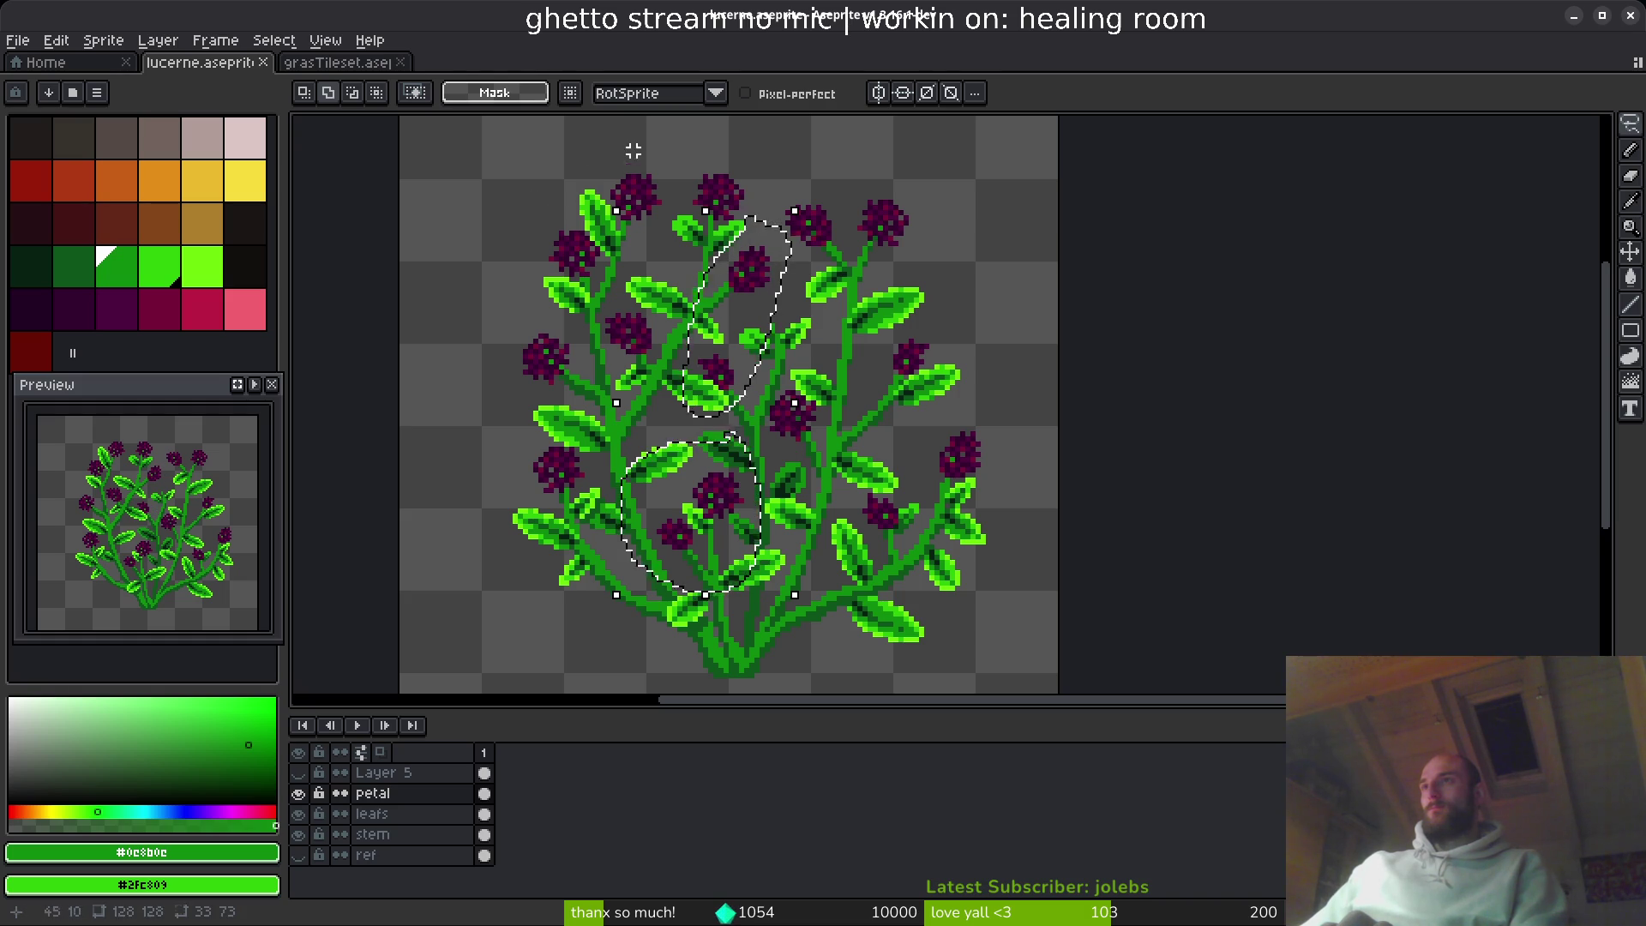
{"action": "mouse_move", "coordinate": [635, 142]}
{"action": "left_mouse_down"}
{"action": "mouse_move", "coordinate": [631, 266]}
{"action": "mouse_move", "coordinate": [678, 150]}
{"action": "mouse_move", "coordinate": [638, 138]}
{"action": "left_mouse_up"}
{"action": "mouse_move", "coordinate": [506, 410]}
{"action": "left_mouse_down"}
{"action": "mouse_move", "coordinate": [463, 484]}
{"action": "mouse_move", "coordinate": [549, 403]}
{"action": "mouse_move", "coordinate": [429, 433]}
{"action": "left_mouse_up"}
{"action": "left_click_drag", "start_coordinate": [901, 230], "coordinate": [870, 158]}
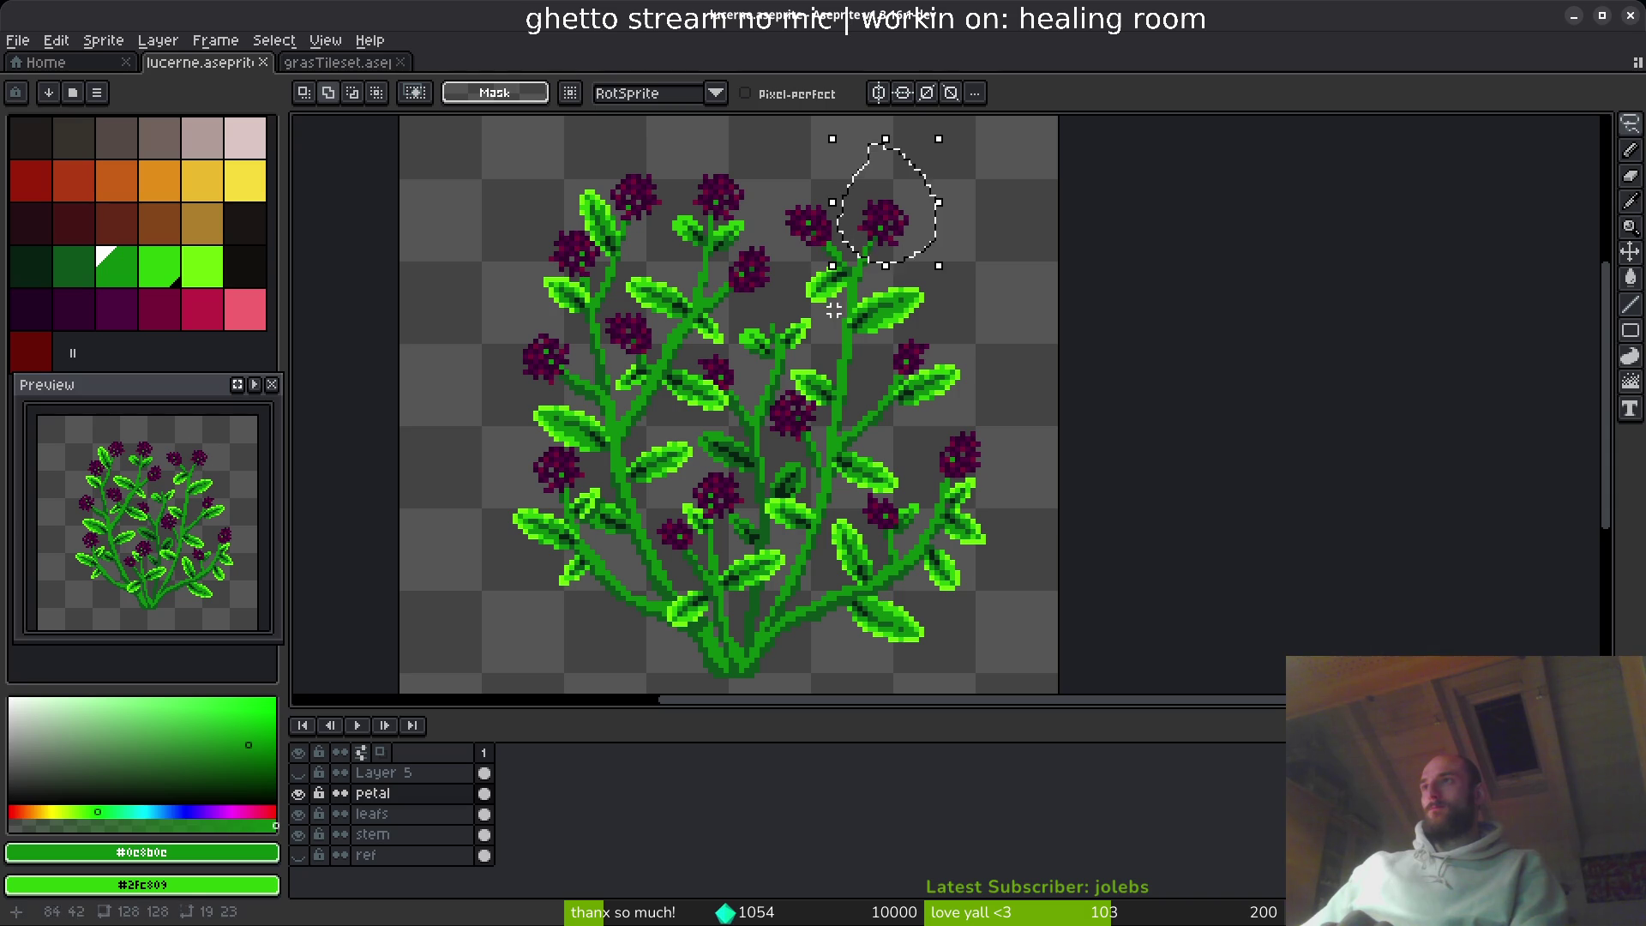
- Lasso the upper, top-left, lower-right and top-middle flower clusters and delete them
{"action": "mouse_move", "coordinate": [781, 339]}
{"action": "left_mouse_down"}
{"action": "mouse_move", "coordinate": [690, 340]}
{"action": "mouse_move", "coordinate": [748, 328]}
{"action": "left_mouse_up"}
{"action": "mouse_move", "coordinate": [615, 145]}
{"action": "left_mouse_down"}
{"action": "mouse_move", "coordinate": [526, 206]}
{"action": "mouse_move", "coordinate": [630, 272]}
{"action": "left_mouse_up"}
{"action": "mouse_move", "coordinate": [639, 150]}
{"action": "left_mouse_down"}
{"action": "mouse_move", "coordinate": [500, 257]}
{"action": "mouse_move", "coordinate": [583, 311]}
{"action": "mouse_move", "coordinate": [615, 277]}
{"action": "left_mouse_up"}
{"action": "mouse_move", "coordinate": [437, 208]}
{"action": "left_mouse_down"}
{"action": "mouse_move", "coordinate": [514, 286]}
{"action": "mouse_move", "coordinate": [460, 166]}
{"action": "mouse_move", "coordinate": [433, 202]}
{"action": "left_mouse_up"}
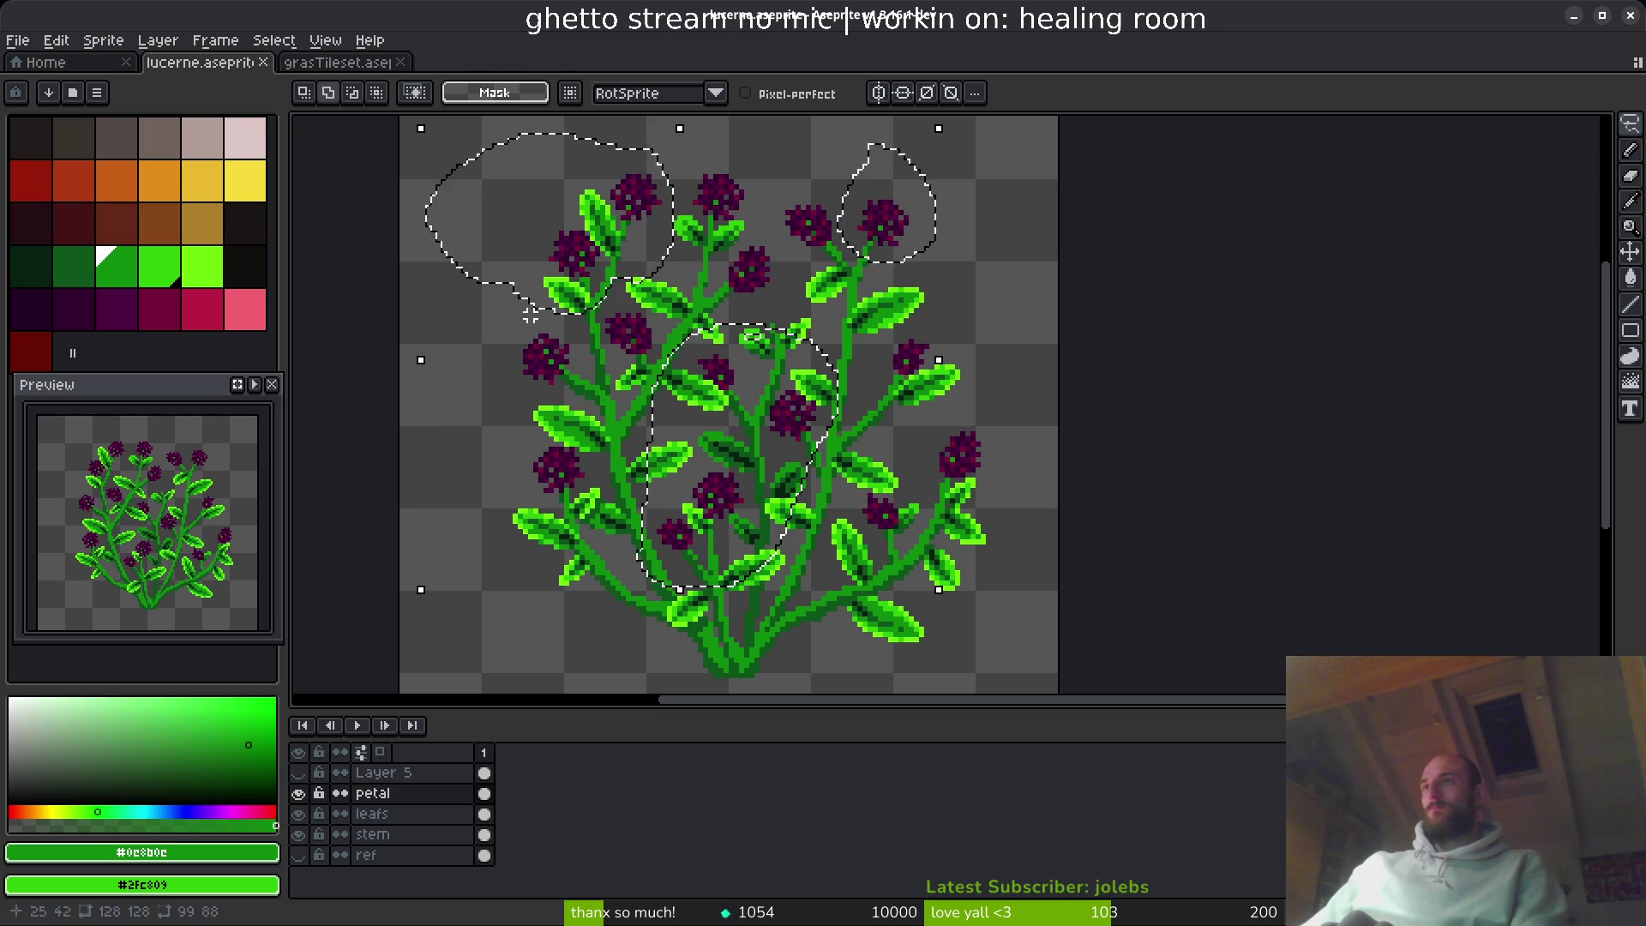
{"action": "mouse_move", "coordinate": [515, 296]}
{"action": "left_mouse_down"}
{"action": "mouse_move", "coordinate": [484, 377]}
{"action": "mouse_move", "coordinate": [592, 407]}
{"action": "left_mouse_up"}
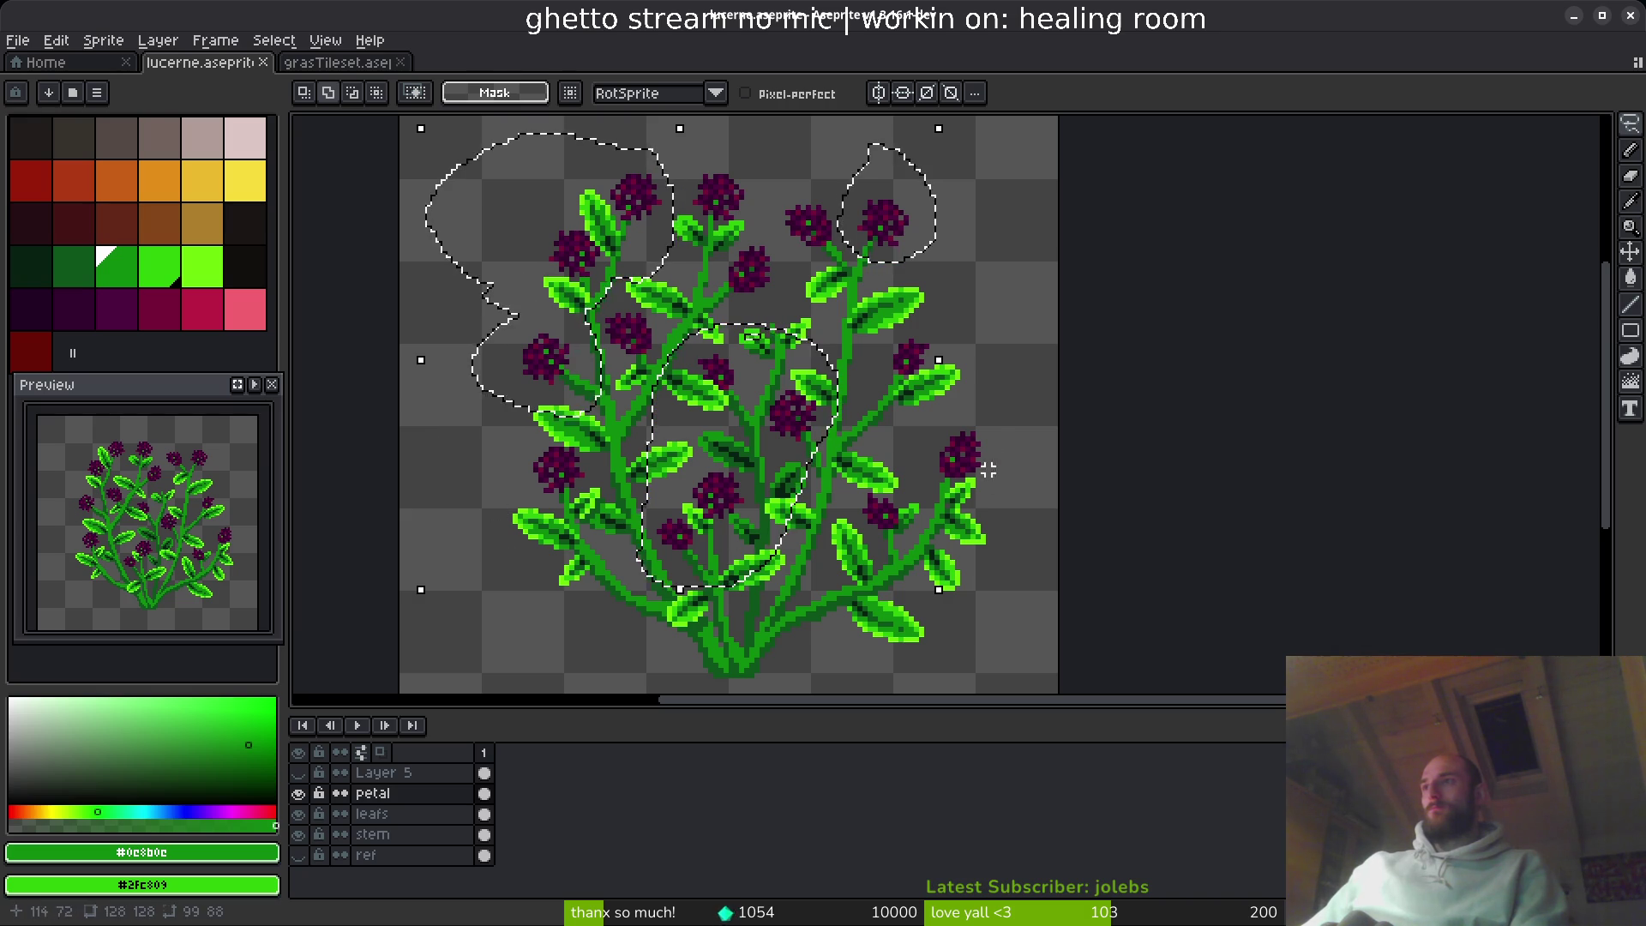
{"action": "mouse_move", "coordinate": [883, 455]}
{"action": "left_mouse_down"}
{"action": "mouse_move", "coordinate": [862, 573]}
{"action": "mouse_move", "coordinate": [890, 443]}
{"action": "left_mouse_up"}
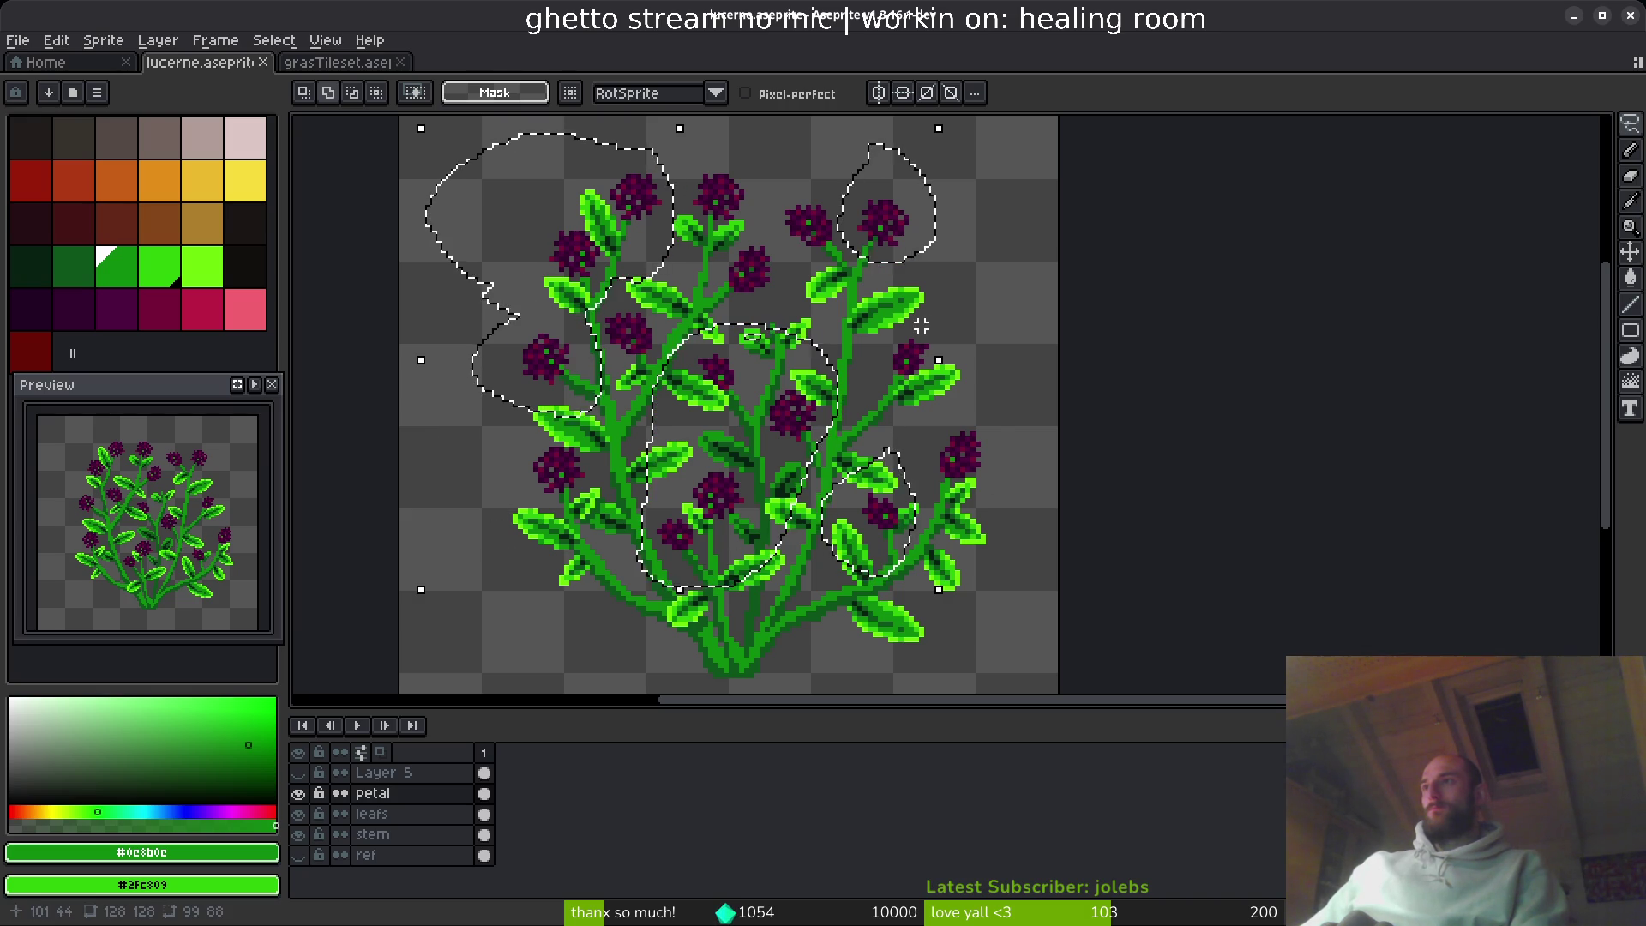
{"action": "mouse_move", "coordinate": [918, 317]}
{"action": "left_mouse_down"}
{"action": "mouse_move", "coordinate": [876, 330]}
{"action": "mouse_move", "coordinate": [860, 360]}
{"action": "mouse_move", "coordinate": [857, 331]}
{"action": "mouse_move", "coordinate": [900, 298]}
{"action": "left_mouse_up"}
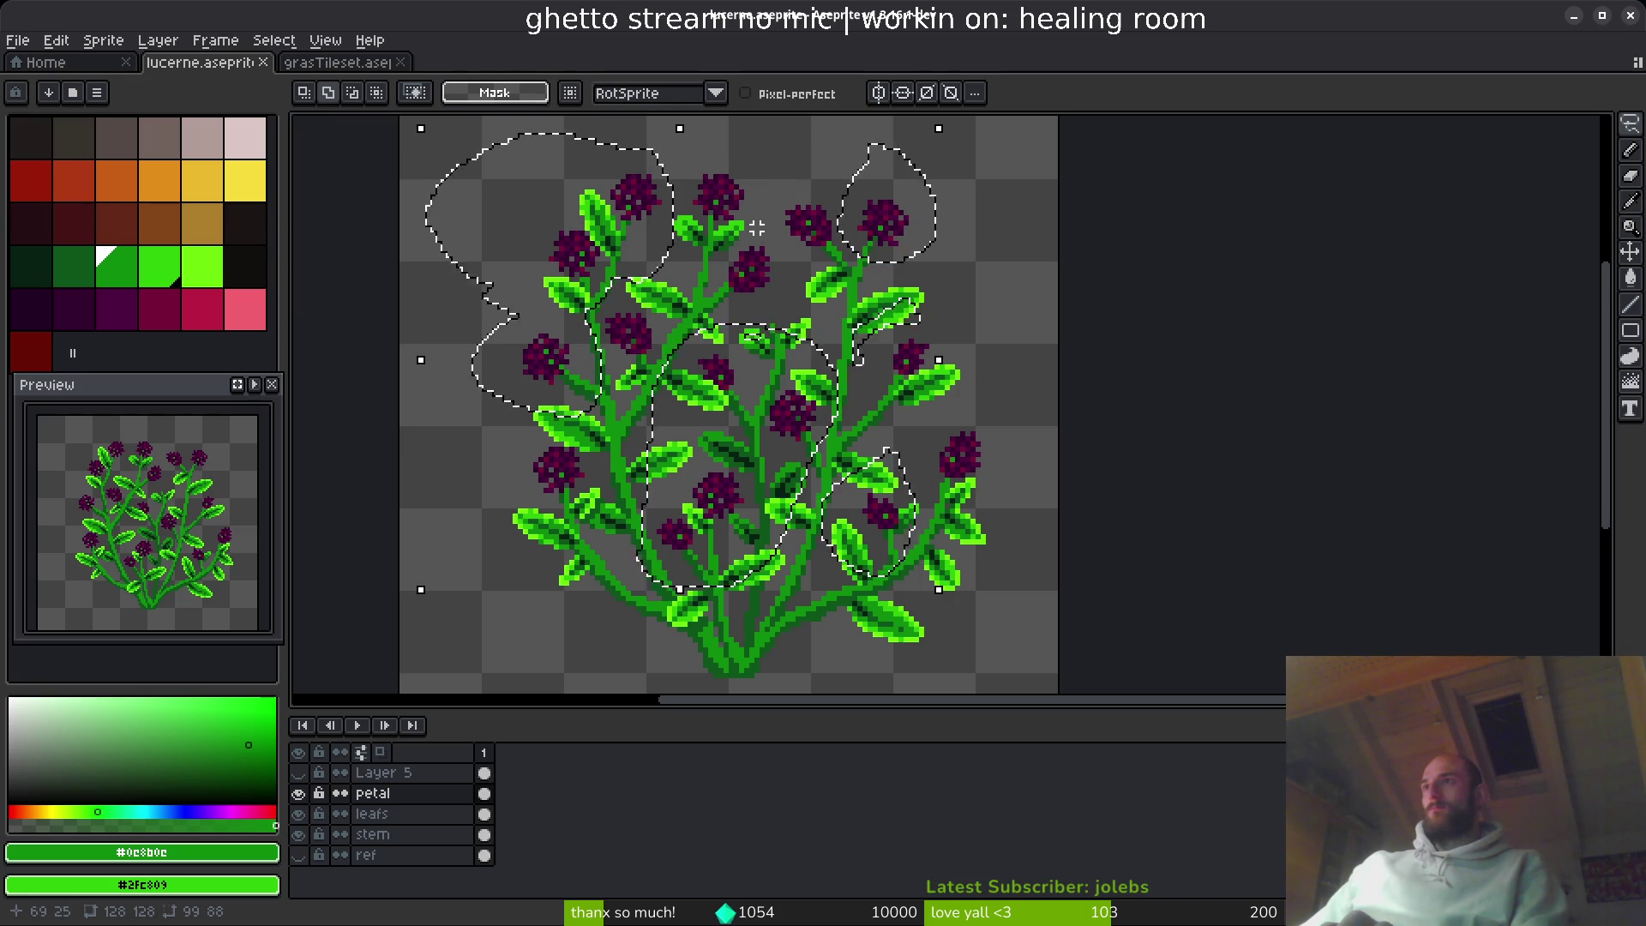
{"action": "mouse_move", "coordinate": [720, 154]}
{"action": "left_mouse_down"}
{"action": "mouse_move", "coordinate": [686, 171]}
{"action": "mouse_move", "coordinate": [720, 154]}
{"action": "left_mouse_up"}
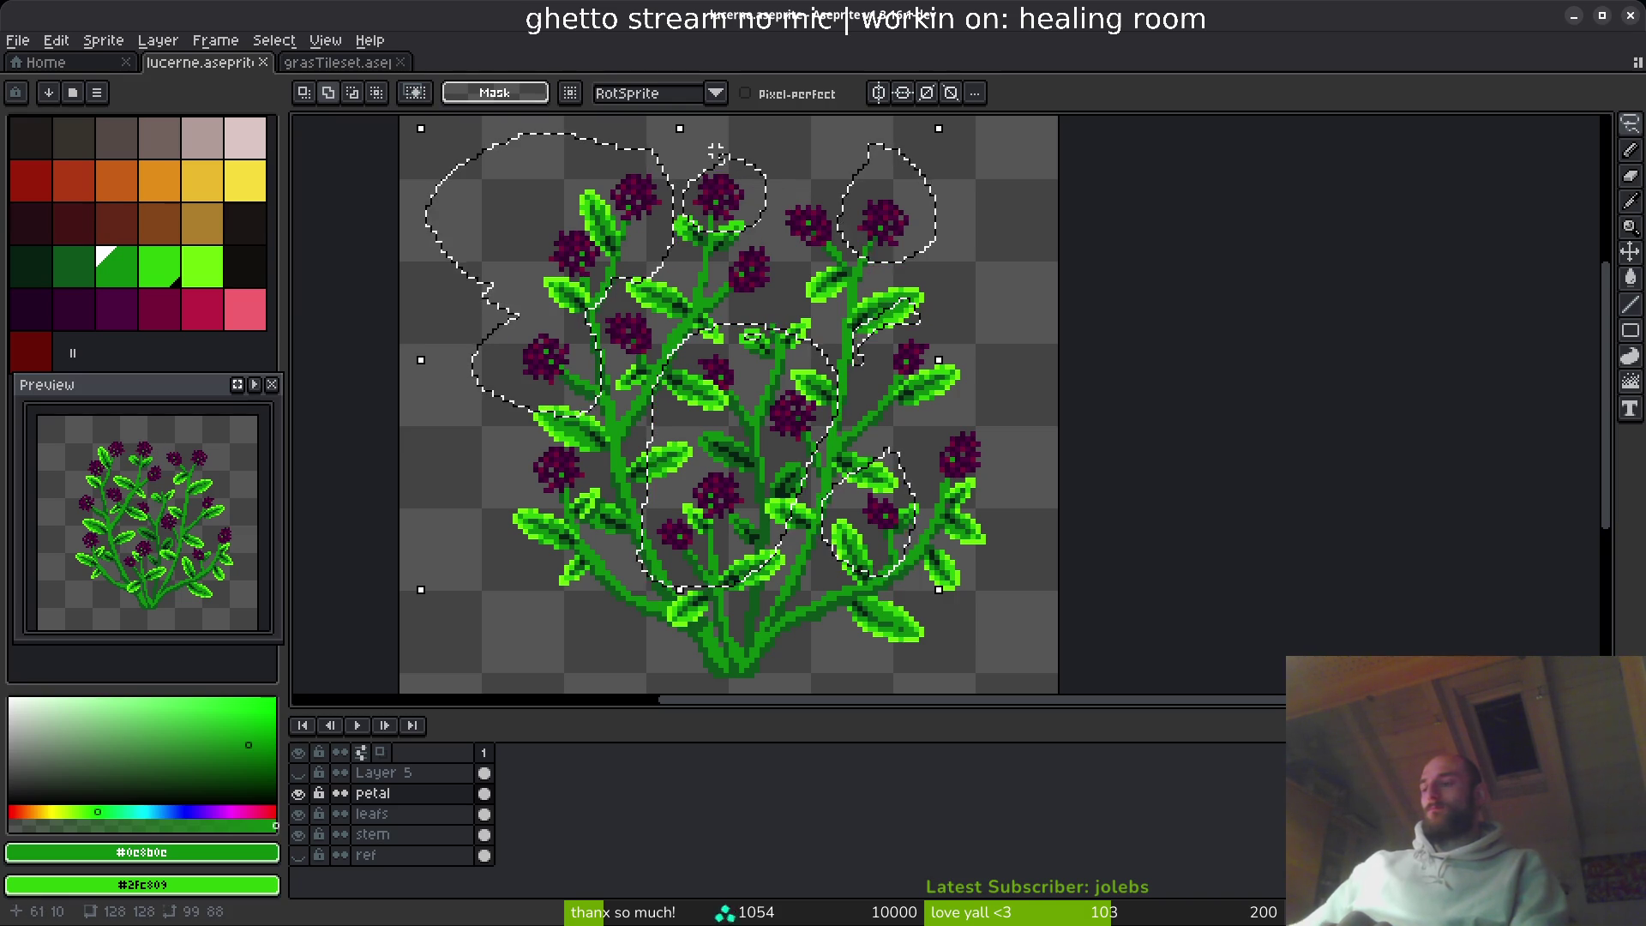
{"action": "key", "text": "Delete"}
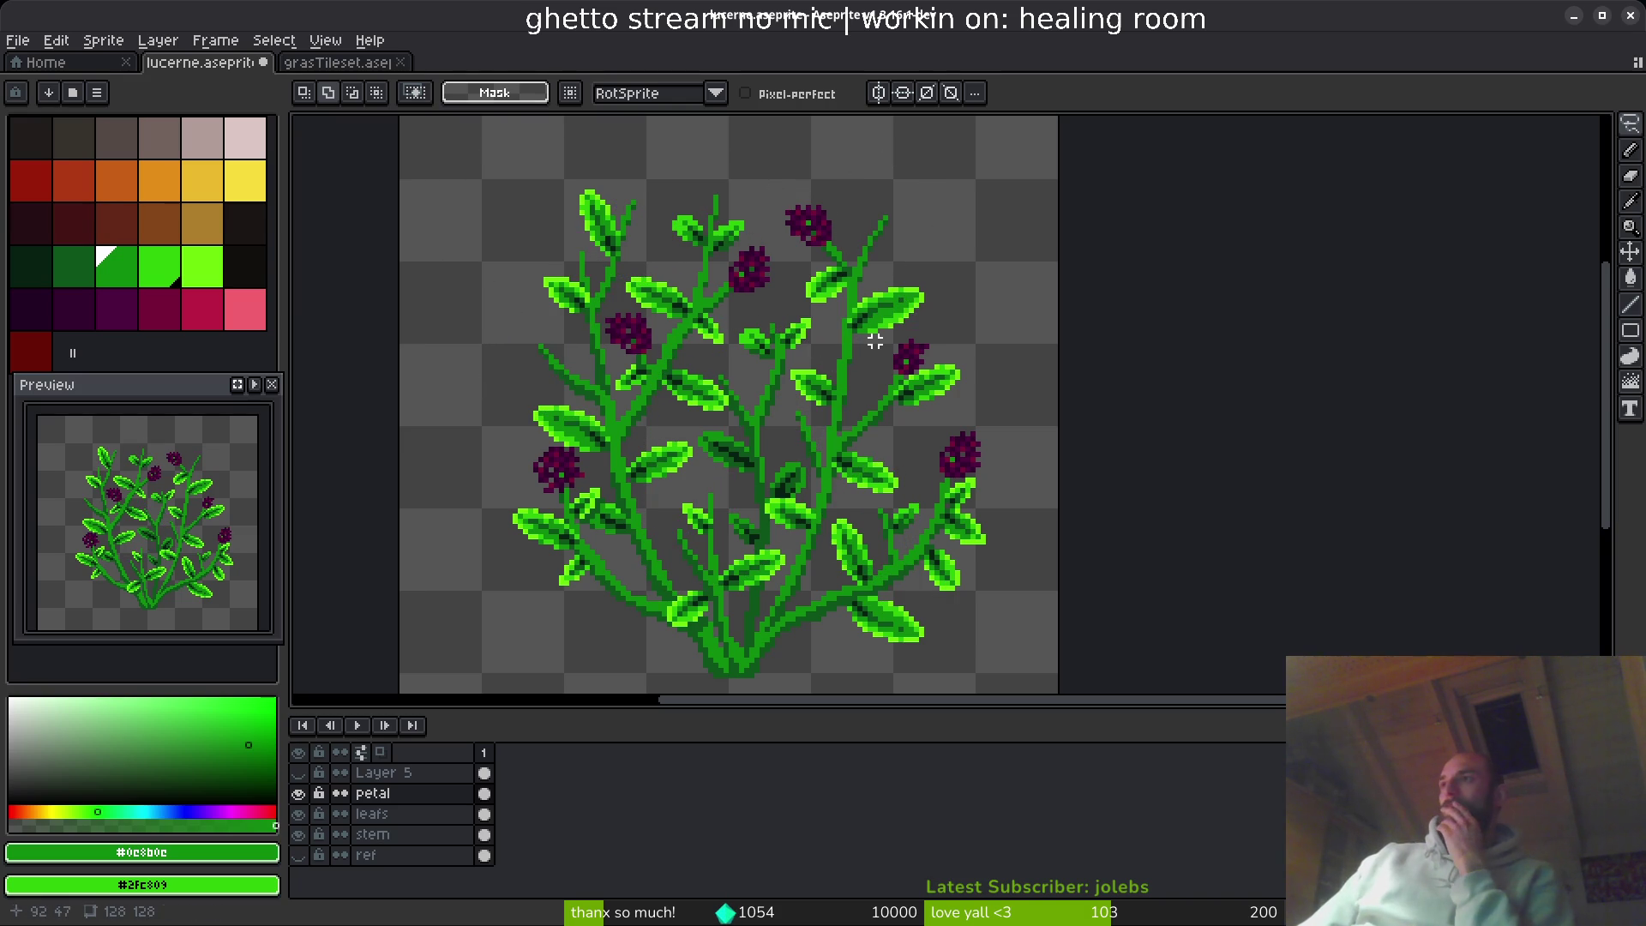
- Delete the right-side flower cluster too, then zoom in and out to inspect the bush
{"action": "left_click_drag", "start_coordinate": [922, 305], "coordinate": [901, 393]}
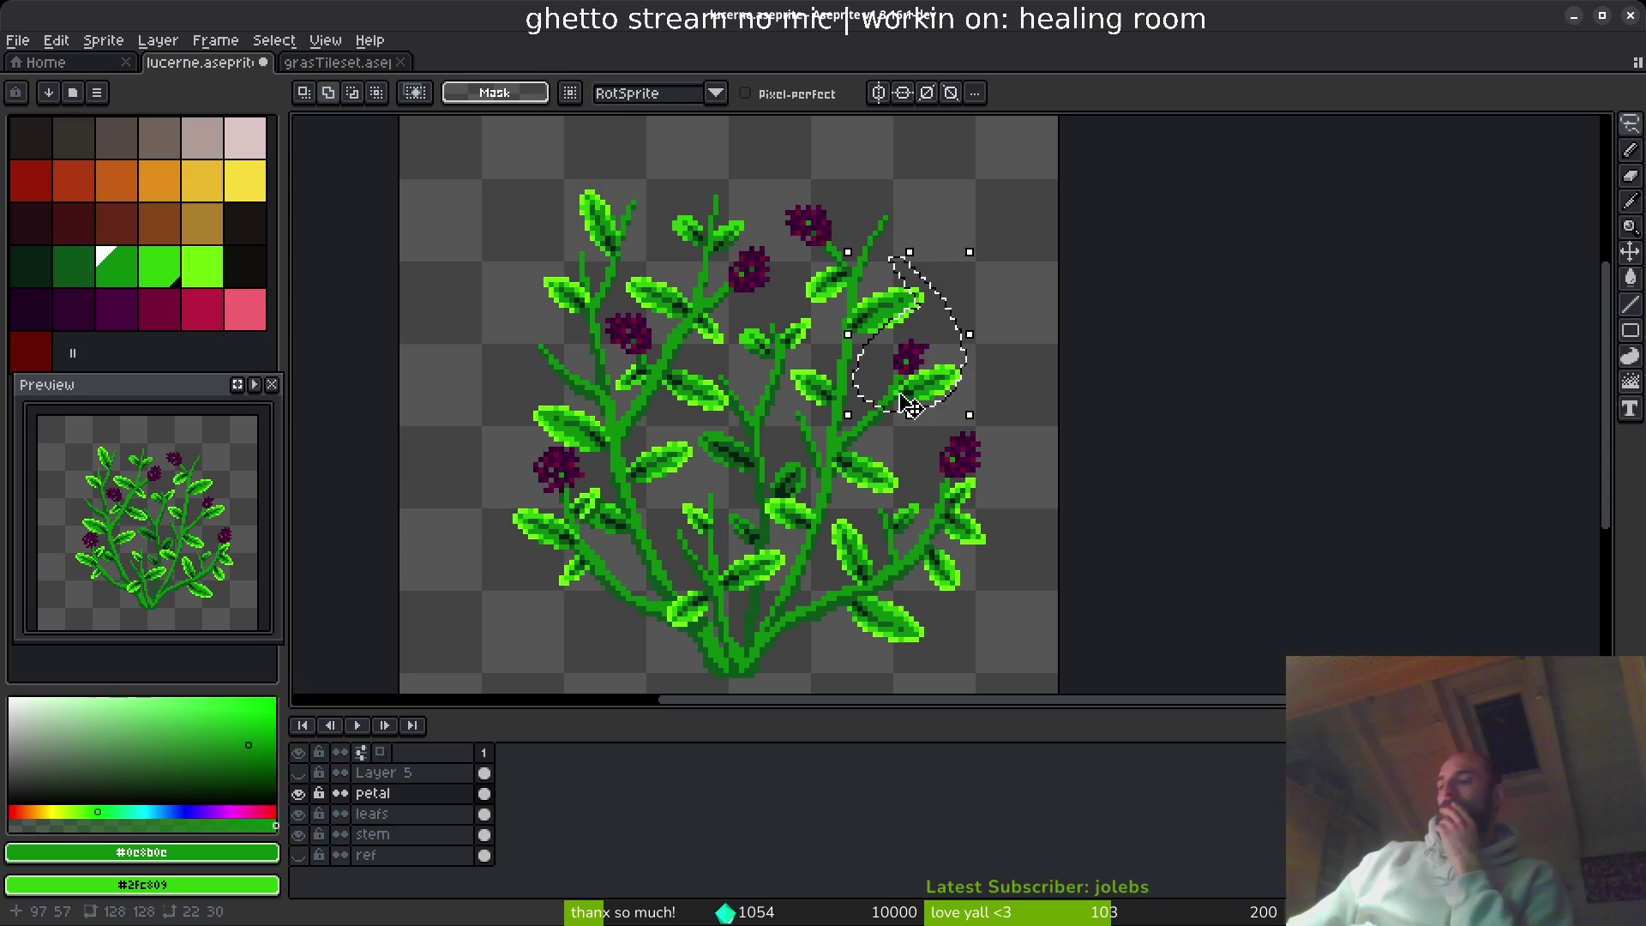
{"action": "key", "text": "Delete"}
{"action": "scroll", "coordinate": [901, 393], "scroll_direction": "down", "scroll_amount": 5}
{"action": "scroll", "coordinate": [909, 506], "scroll_direction": "up", "scroll_amount": 3}
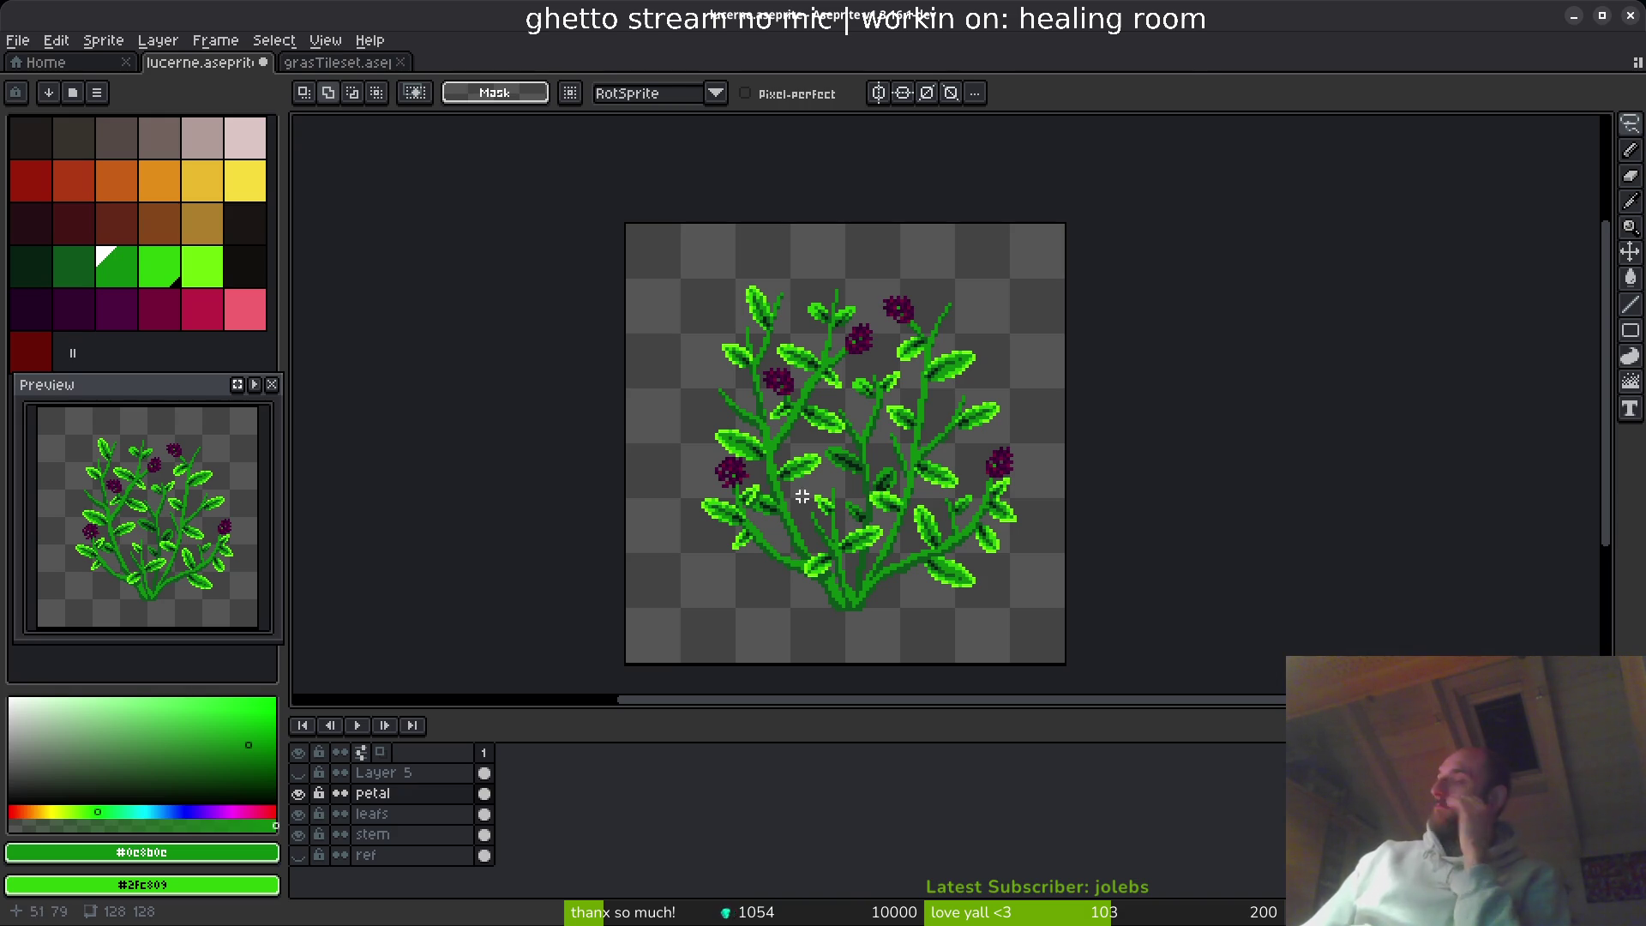
{"action": "scroll", "coordinate": [789, 489], "scroll_direction": "up", "scroll_amount": 3}
{"action": "scroll", "coordinate": [717, 453], "scroll_direction": "down", "scroll_amount": 2}
{"action": "scroll", "coordinate": [725, 504], "scroll_direction": "up", "scroll_amount": 2}
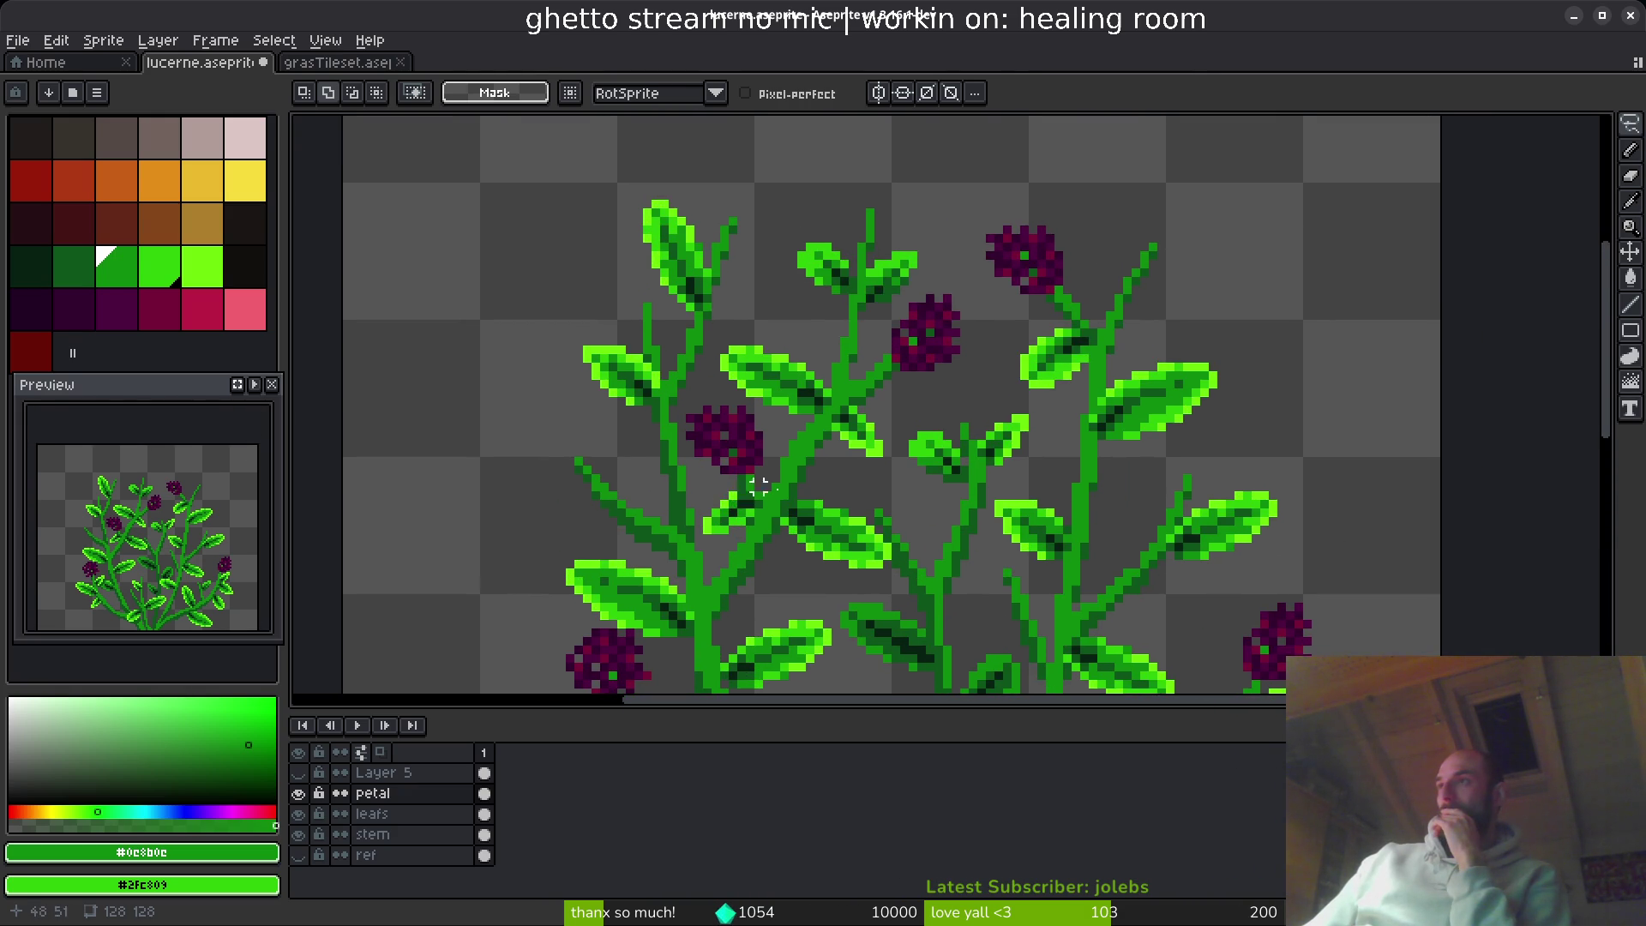
{"action": "scroll", "coordinate": [759, 485], "scroll_direction": "down", "scroll_amount": 2}
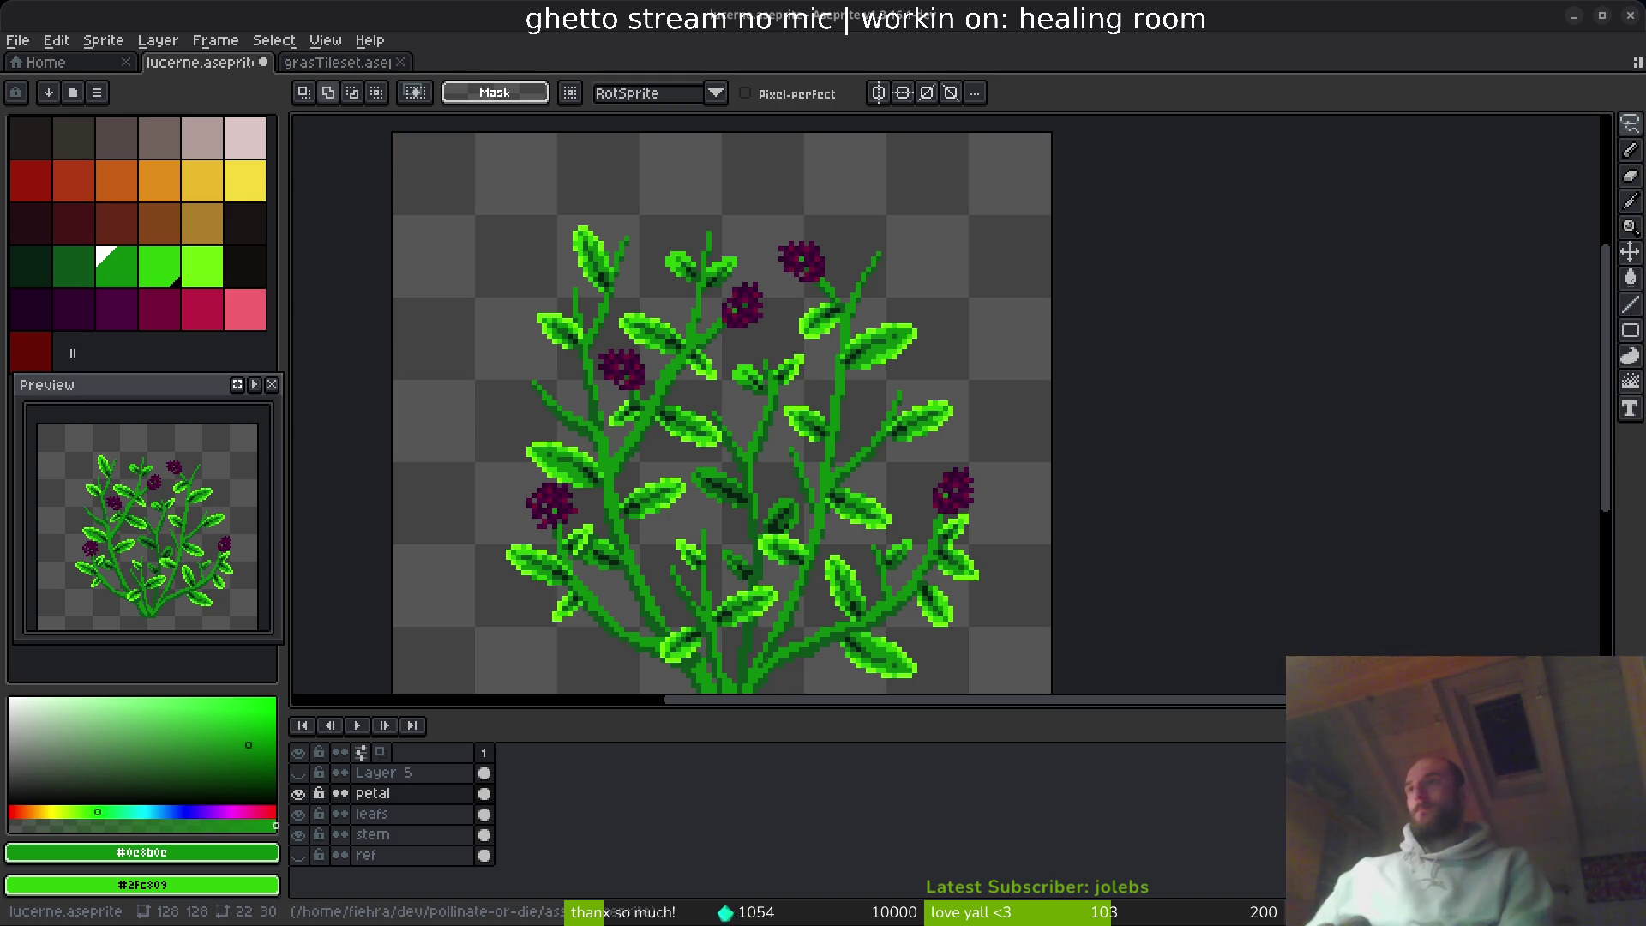
- Undo the deletions and lasso selections to restore every flower cluster, then save
{"action": "key", "text": "ctrl+z"}
{"action": "key", "text": "ctrl+z"}
{"action": "key", "text": "ctrl+z"}
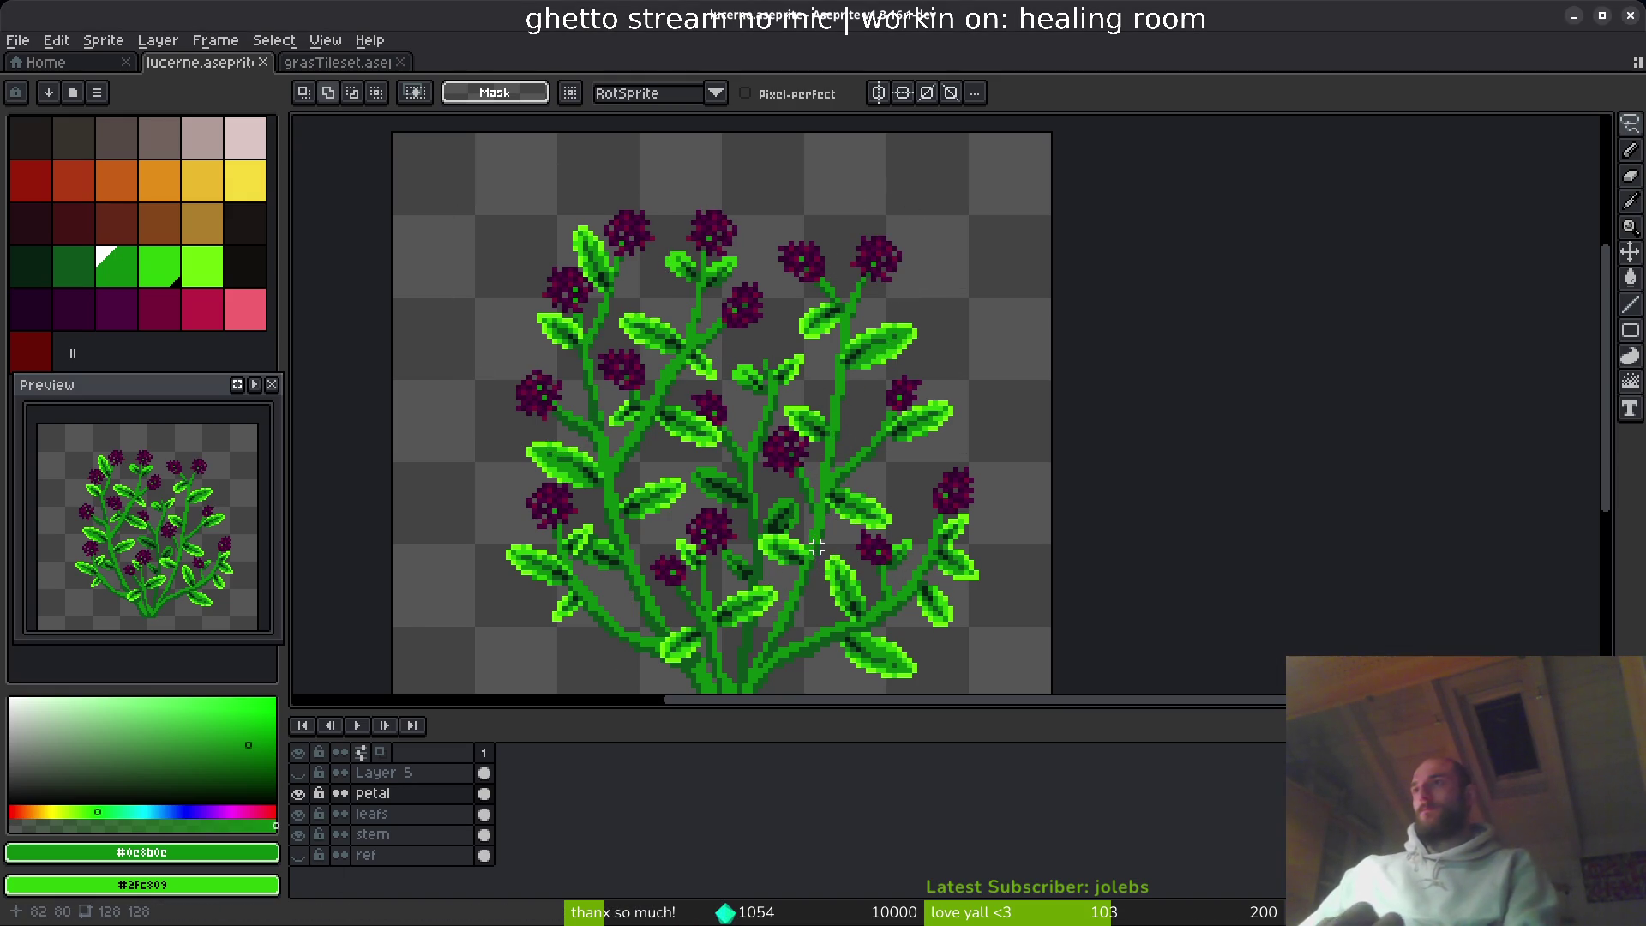
{"action": "key", "text": "ctrl+z"}
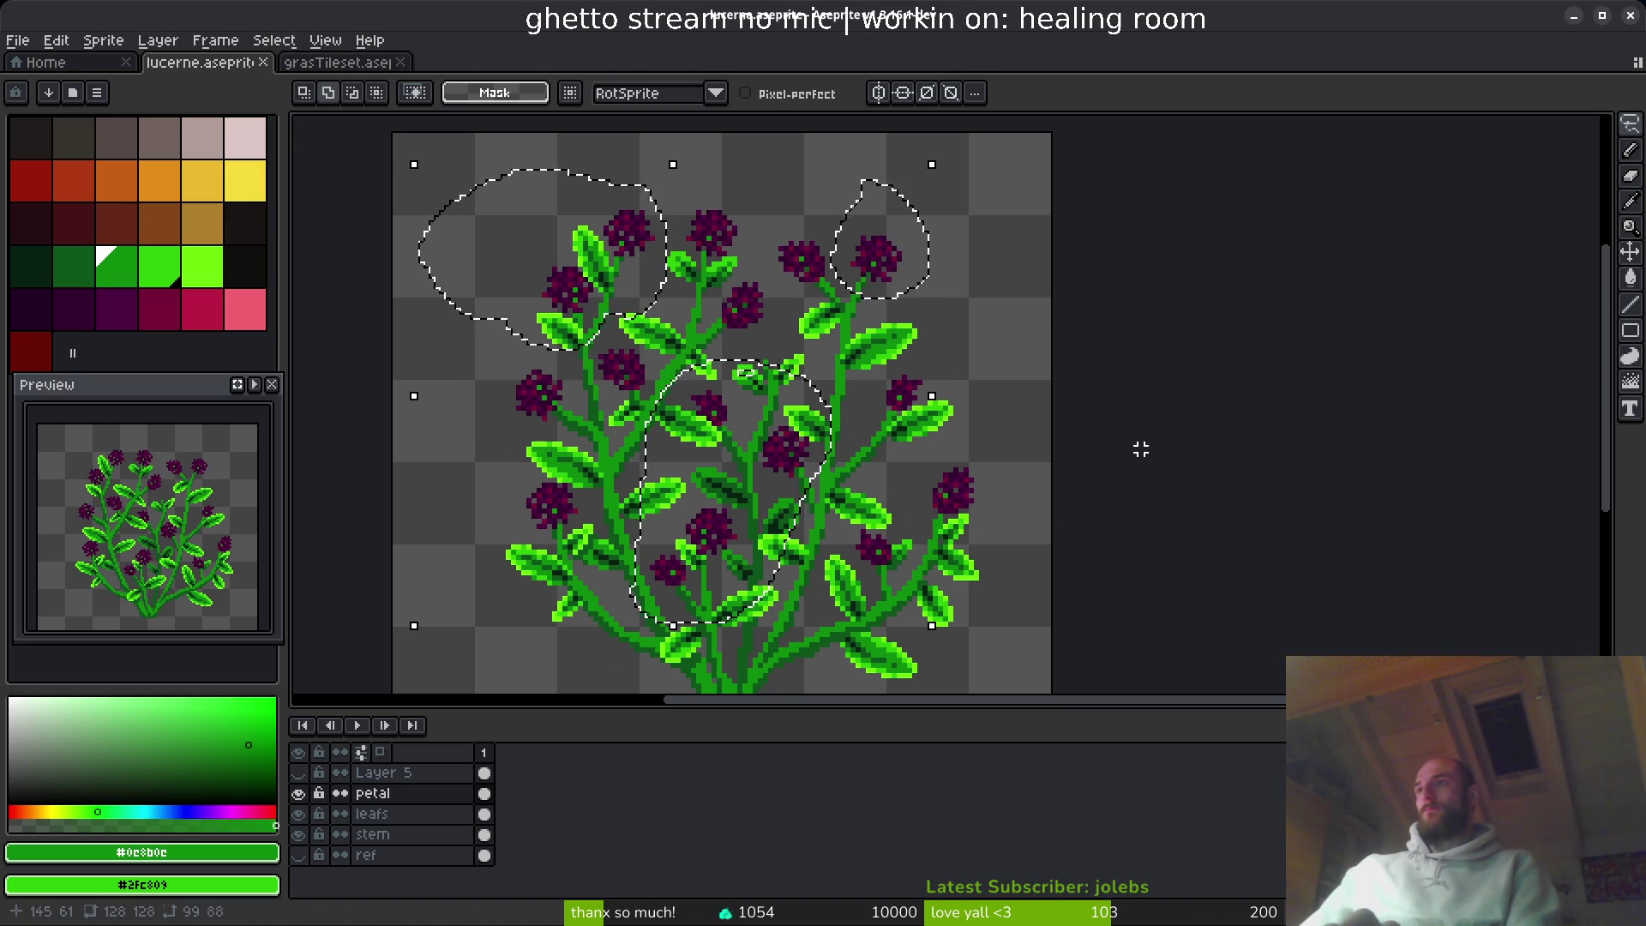
{"action": "key", "text": "ctrl+z"}
{"action": "key", "text": "ctrl+z"}
{"action": "key", "text": "ctrl+z"}
{"action": "key", "text": "ctrl+z"}
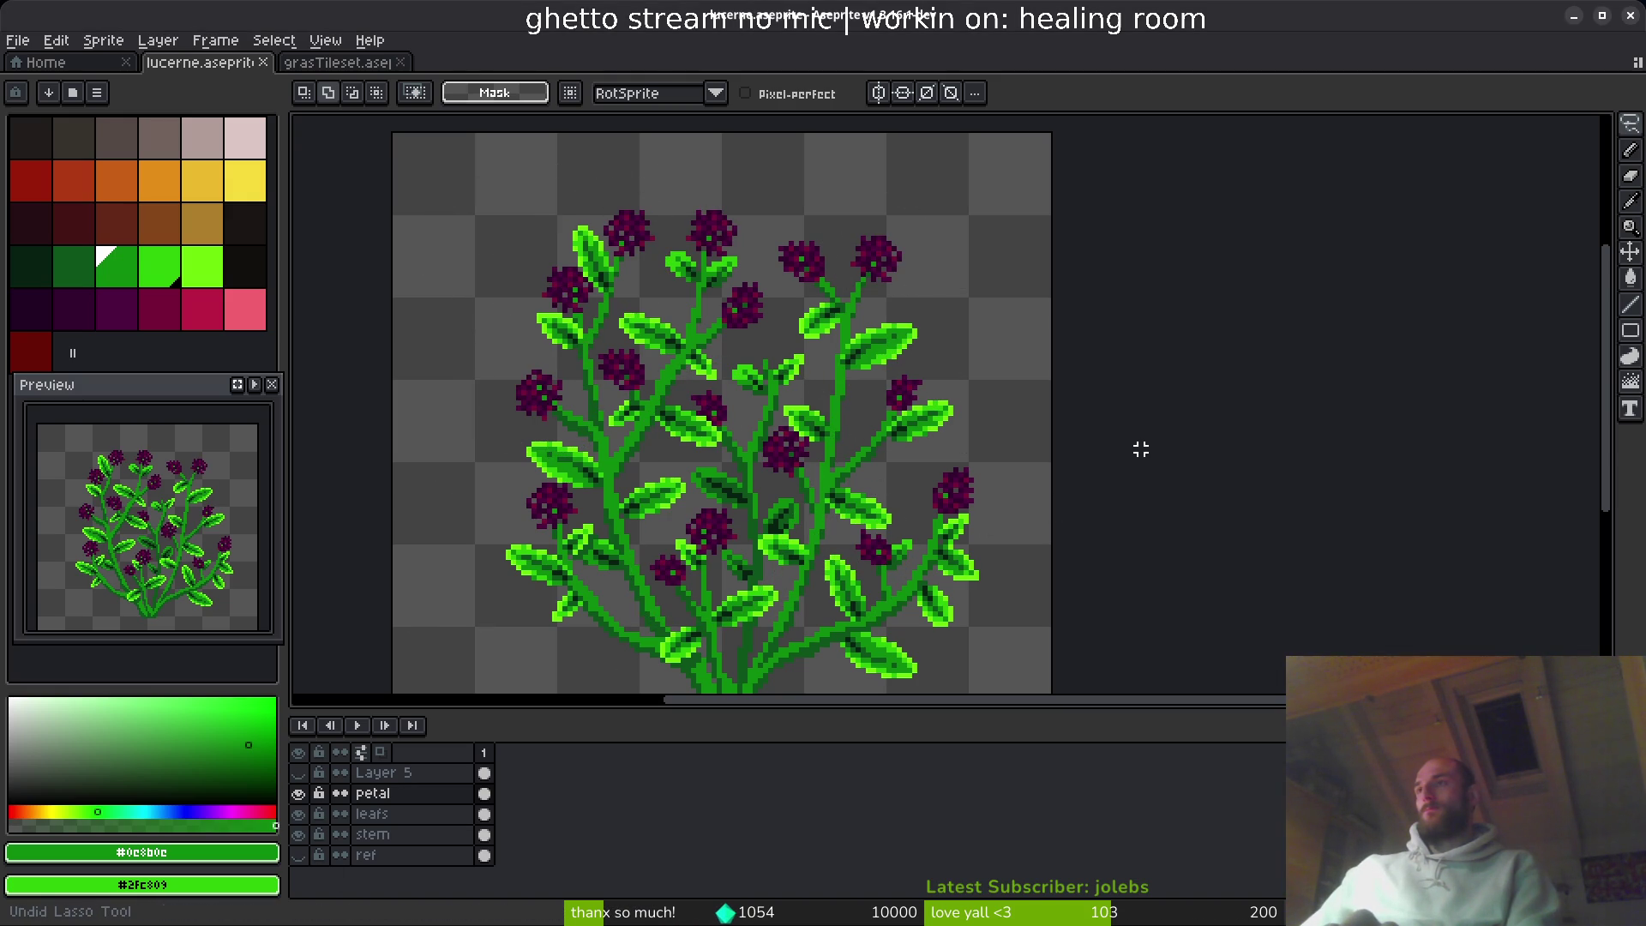
{"action": "key", "text": "ctrl+y"}
{"action": "key", "text": "ctrl+z"}
{"action": "key", "text": "ctrl+s"}
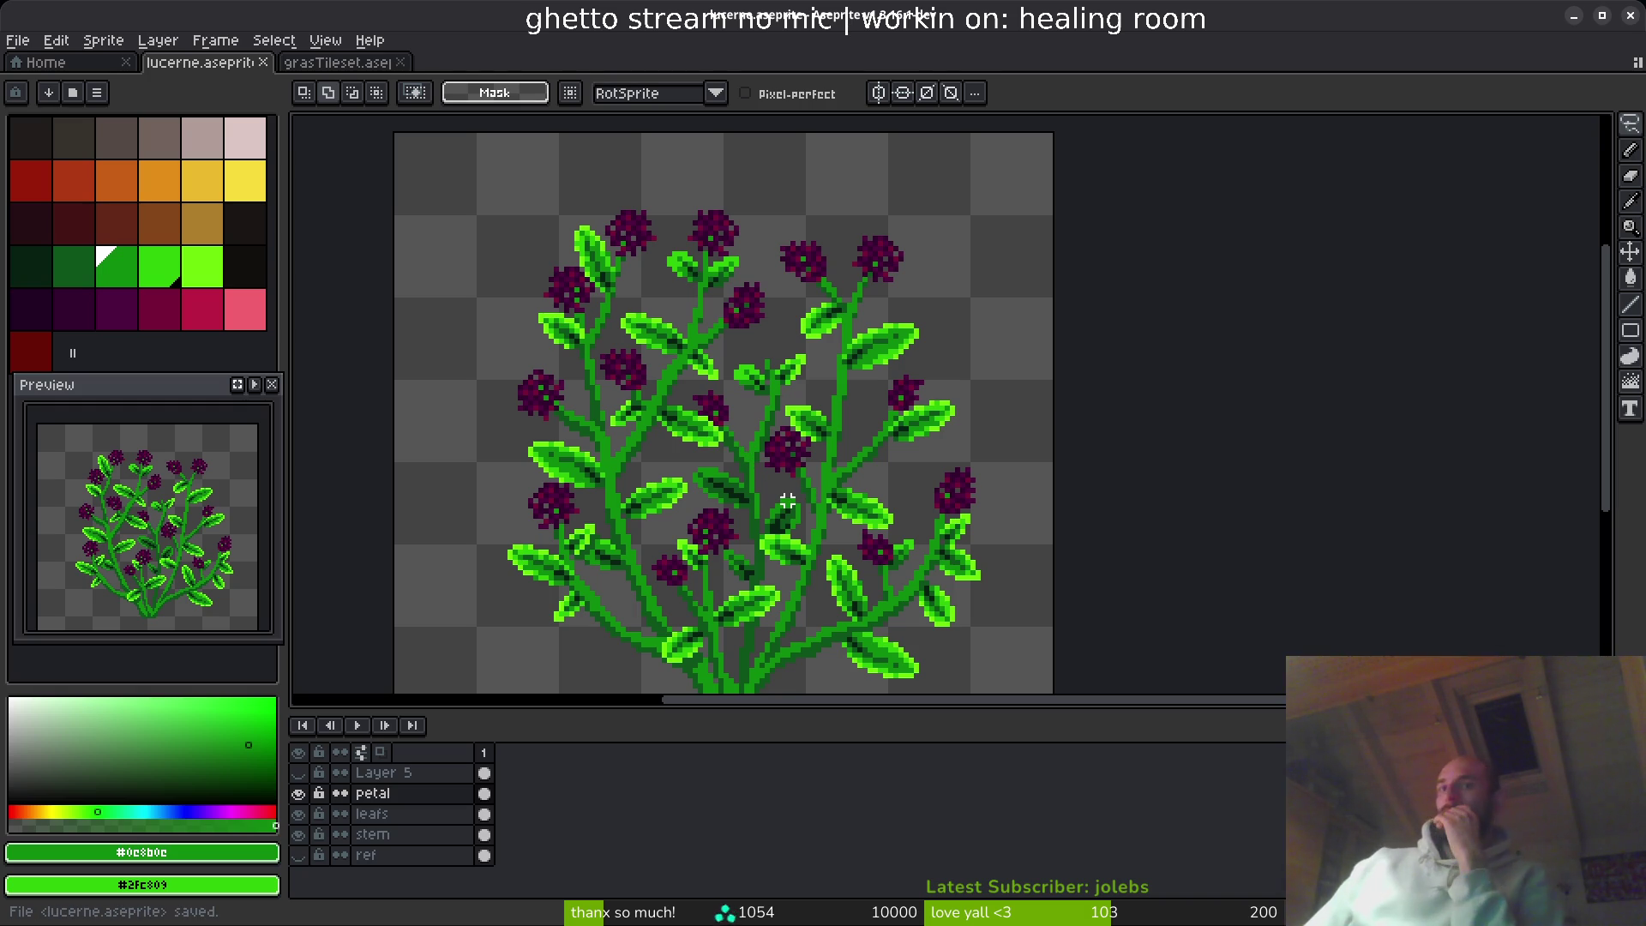
- Zoom in and out to check the restored purple flower clusters
{"action": "scroll", "coordinate": [746, 441], "scroll_direction": "down", "scroll_amount": 2}
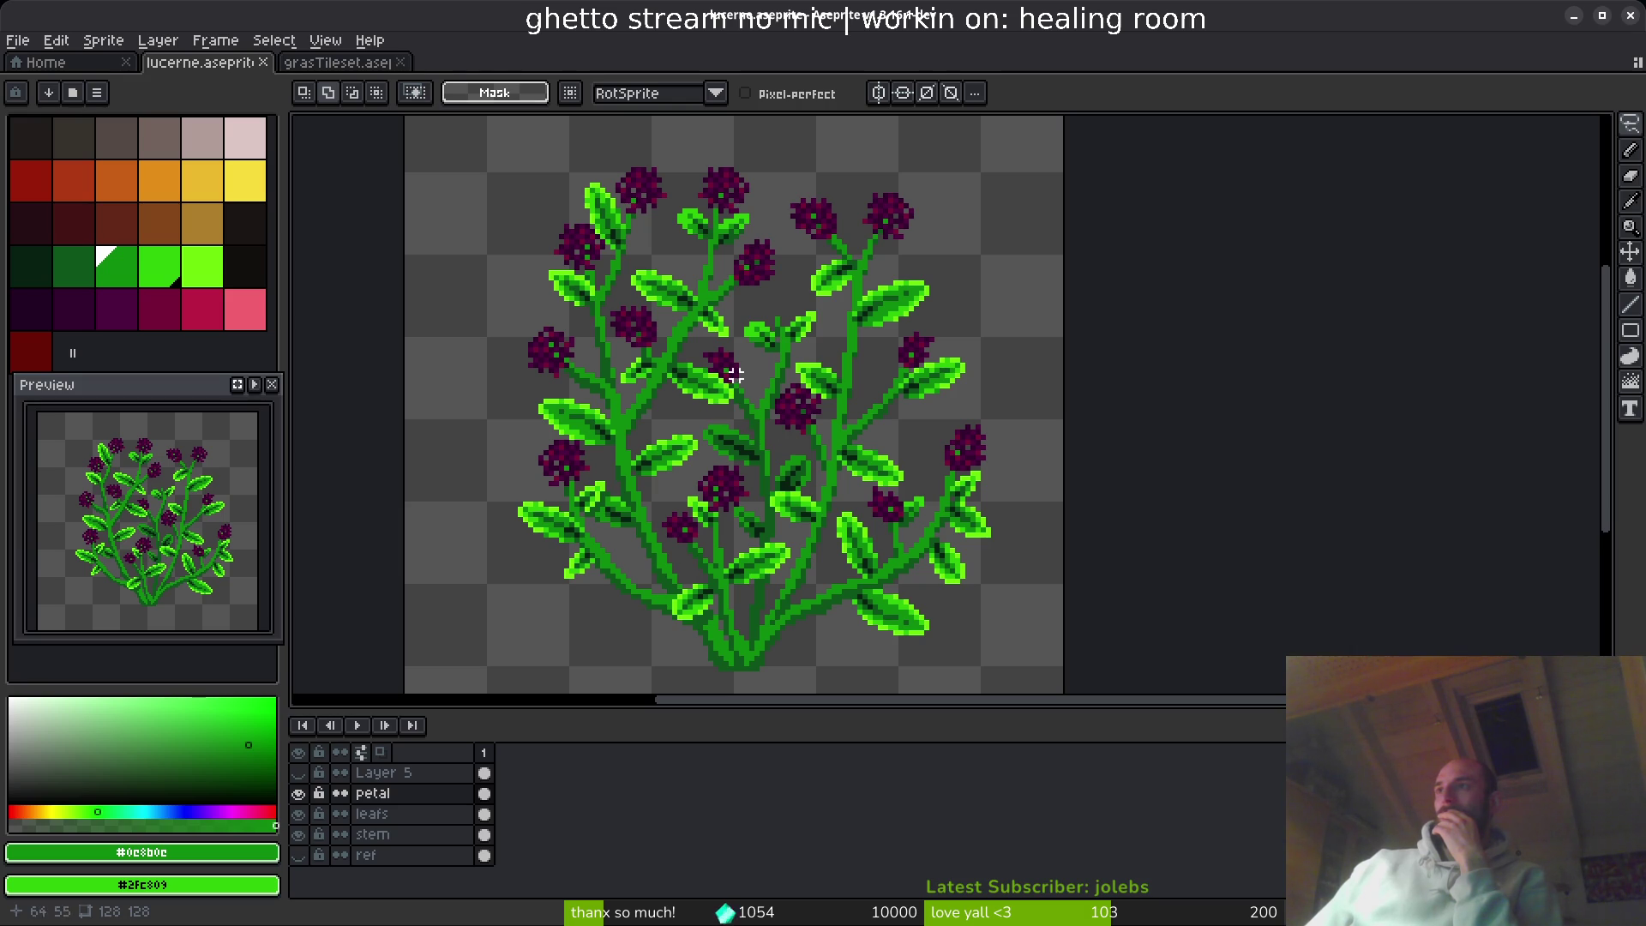
{"action": "scroll", "coordinate": [752, 360], "scroll_direction": "up", "scroll_amount": 3}
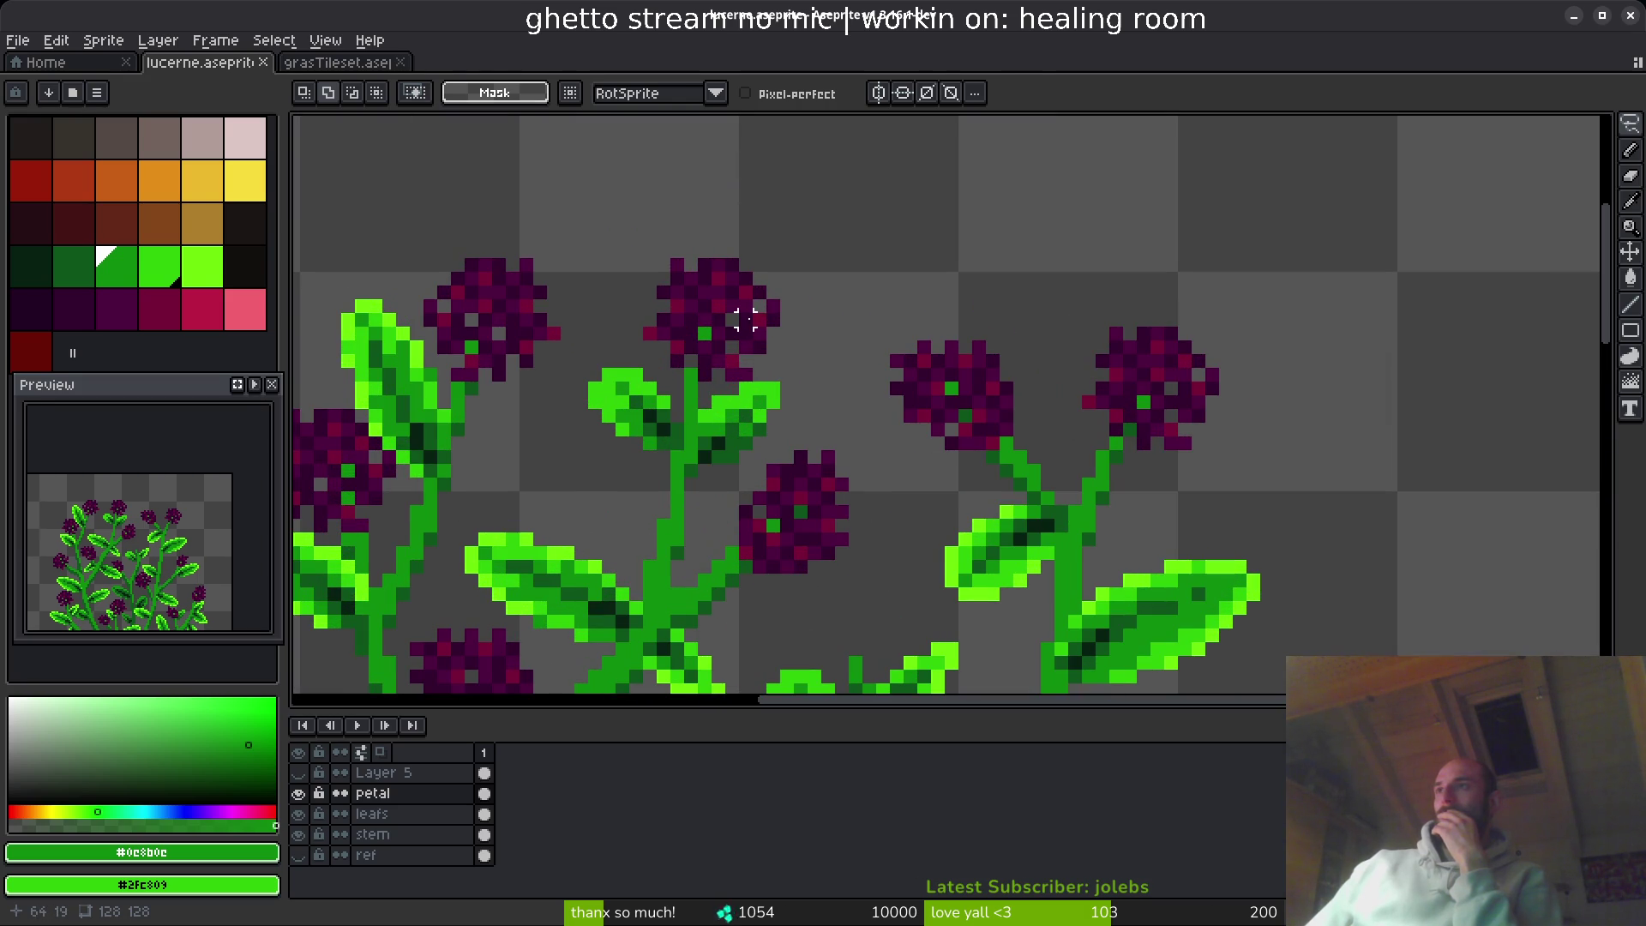
{"action": "scroll", "coordinate": [746, 326], "scroll_direction": "down", "scroll_amount": 3}
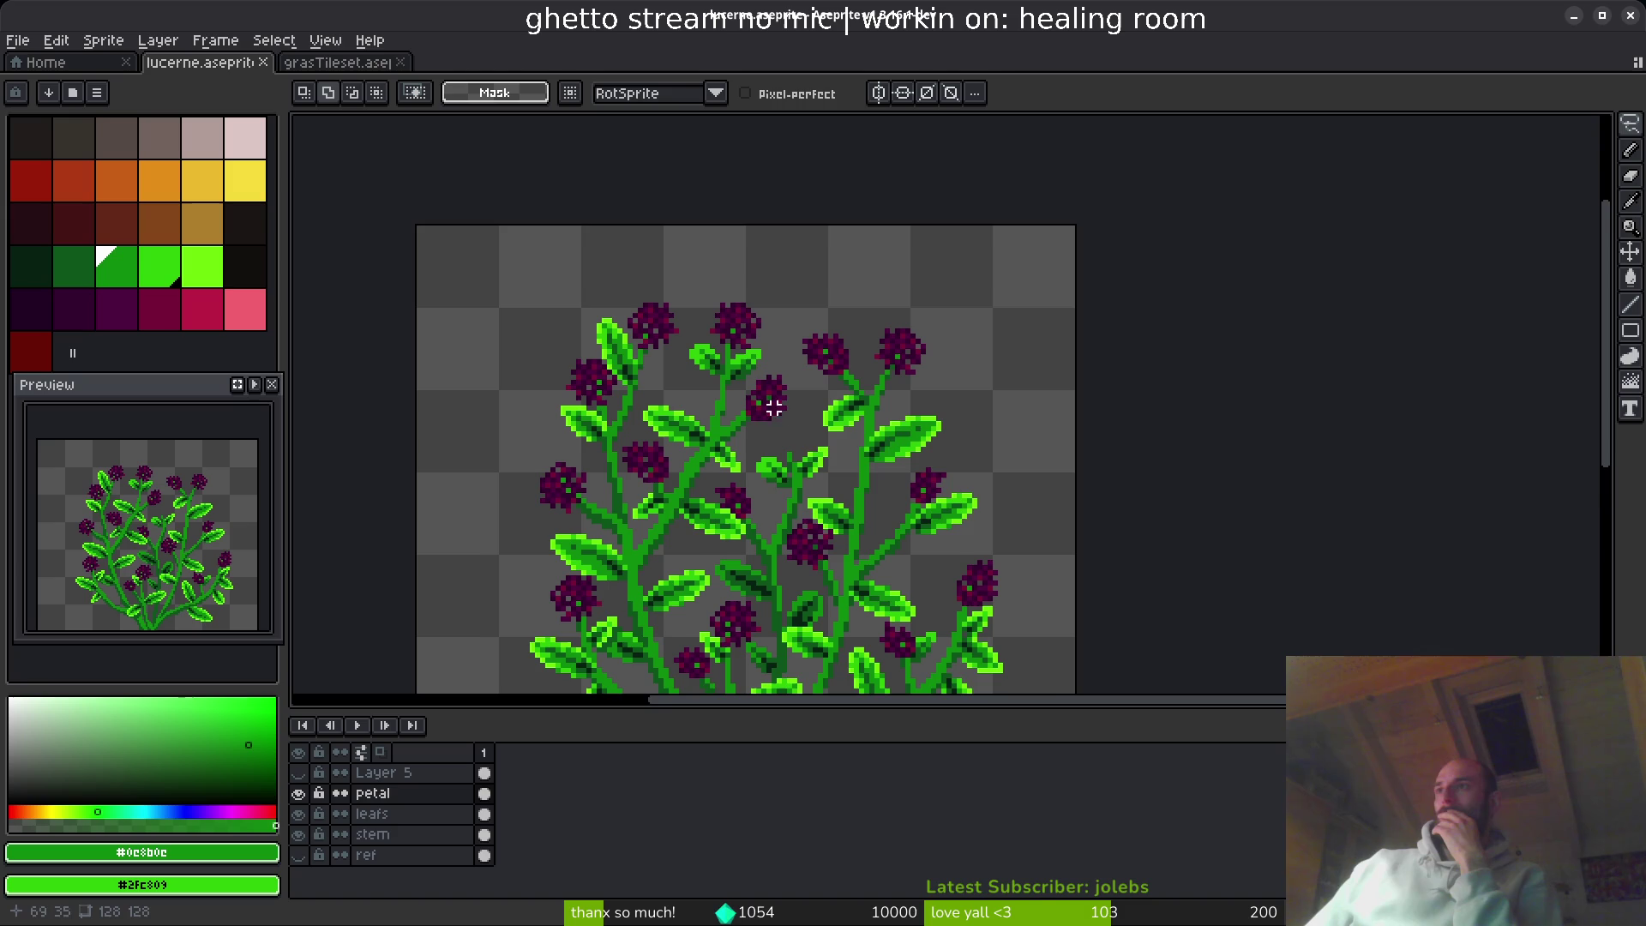
{"action": "scroll", "coordinate": [764, 360], "scroll_direction": "down", "scroll_amount": 2}
{"action": "scroll", "coordinate": [781, 334], "scroll_direction": "up", "scroll_amount": 3}
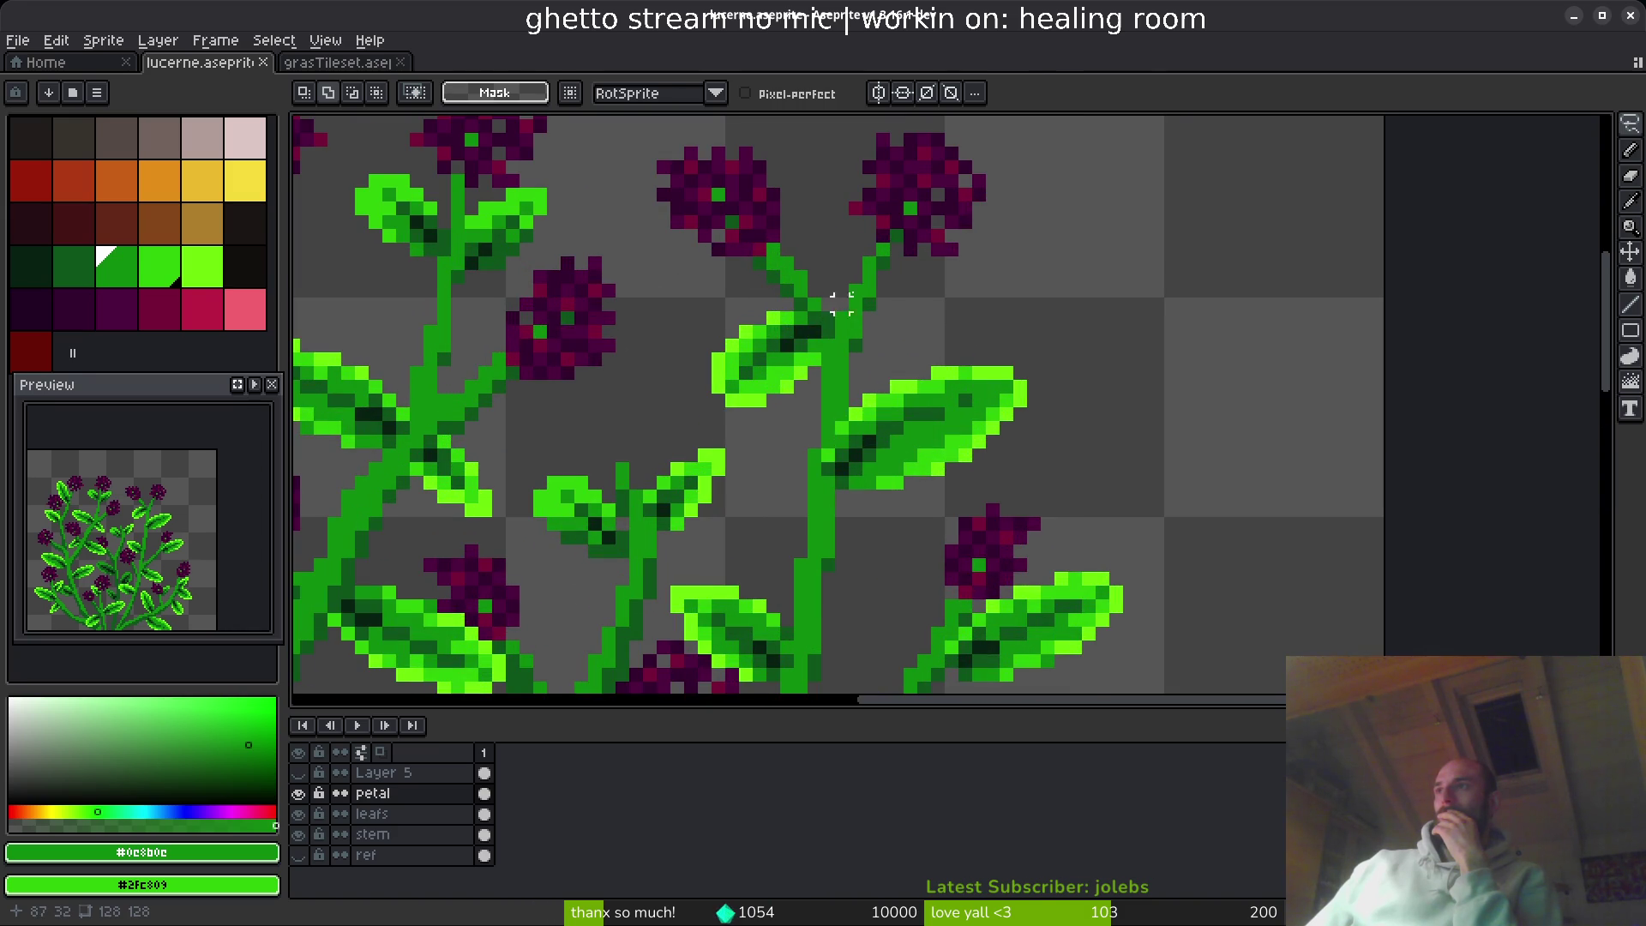
{"action": "scroll", "coordinate": [842, 304], "scroll_direction": "down", "scroll_amount": 3}
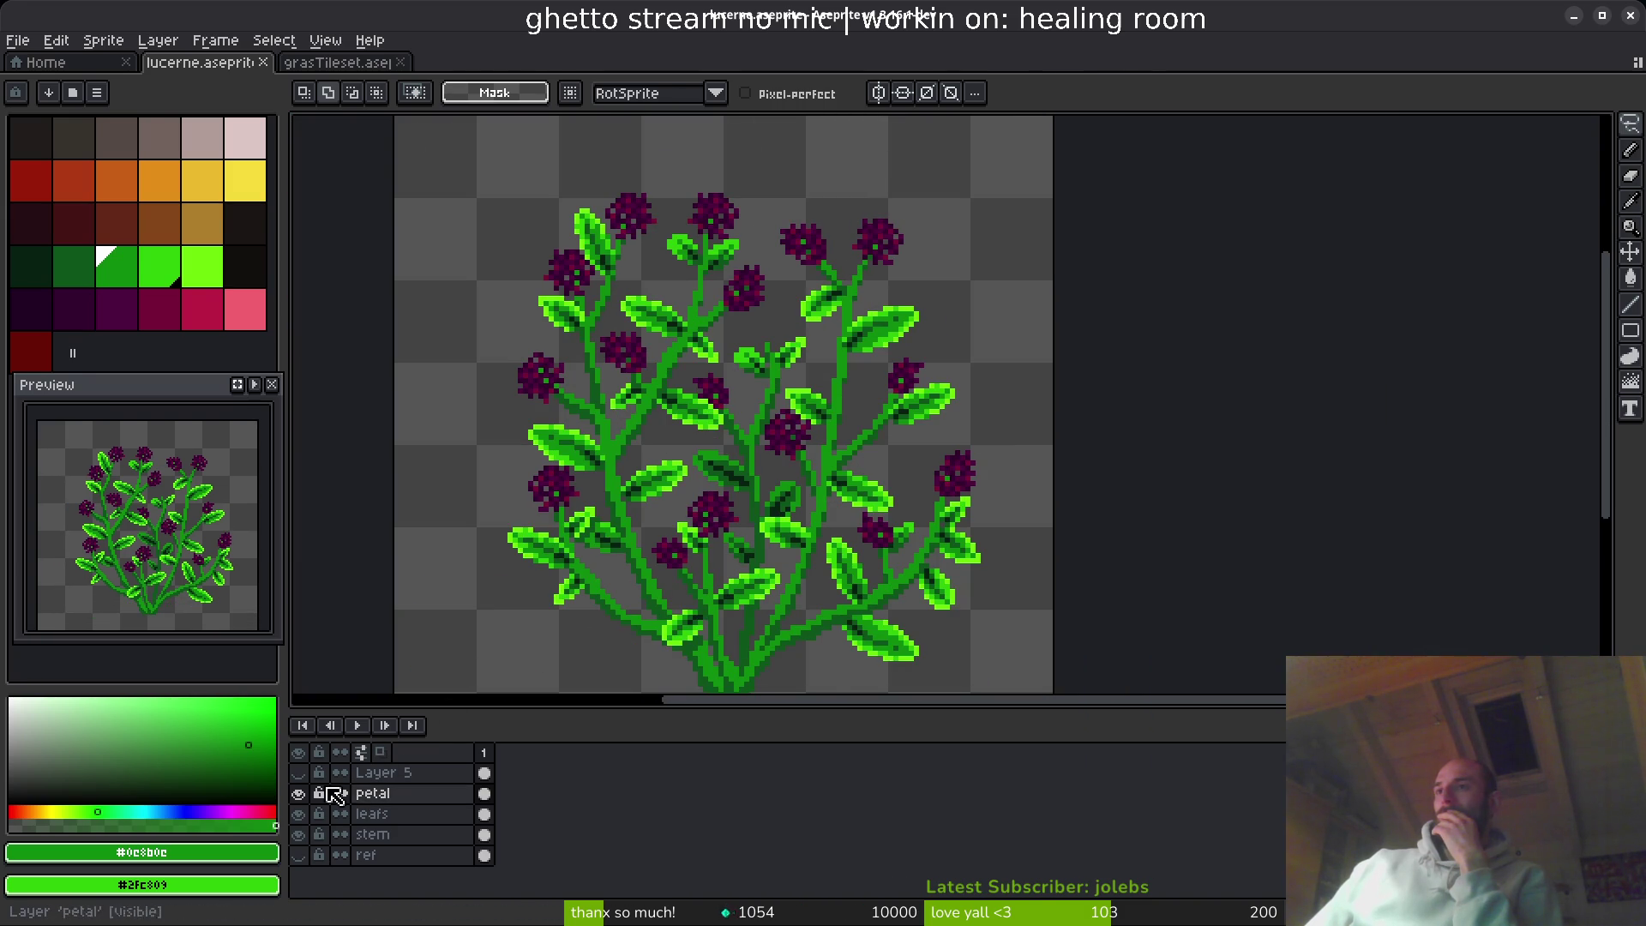
- Show Layer 5 with the old small yellow cross marks
{"action": "left_click", "coordinate": [298, 773]}
{"action": "scroll", "coordinate": [731, 354], "scroll_direction": "up", "scroll_amount": 2}
{"action": "scroll", "coordinate": [731, 354], "scroll_direction": "down", "scroll_amount": 2}
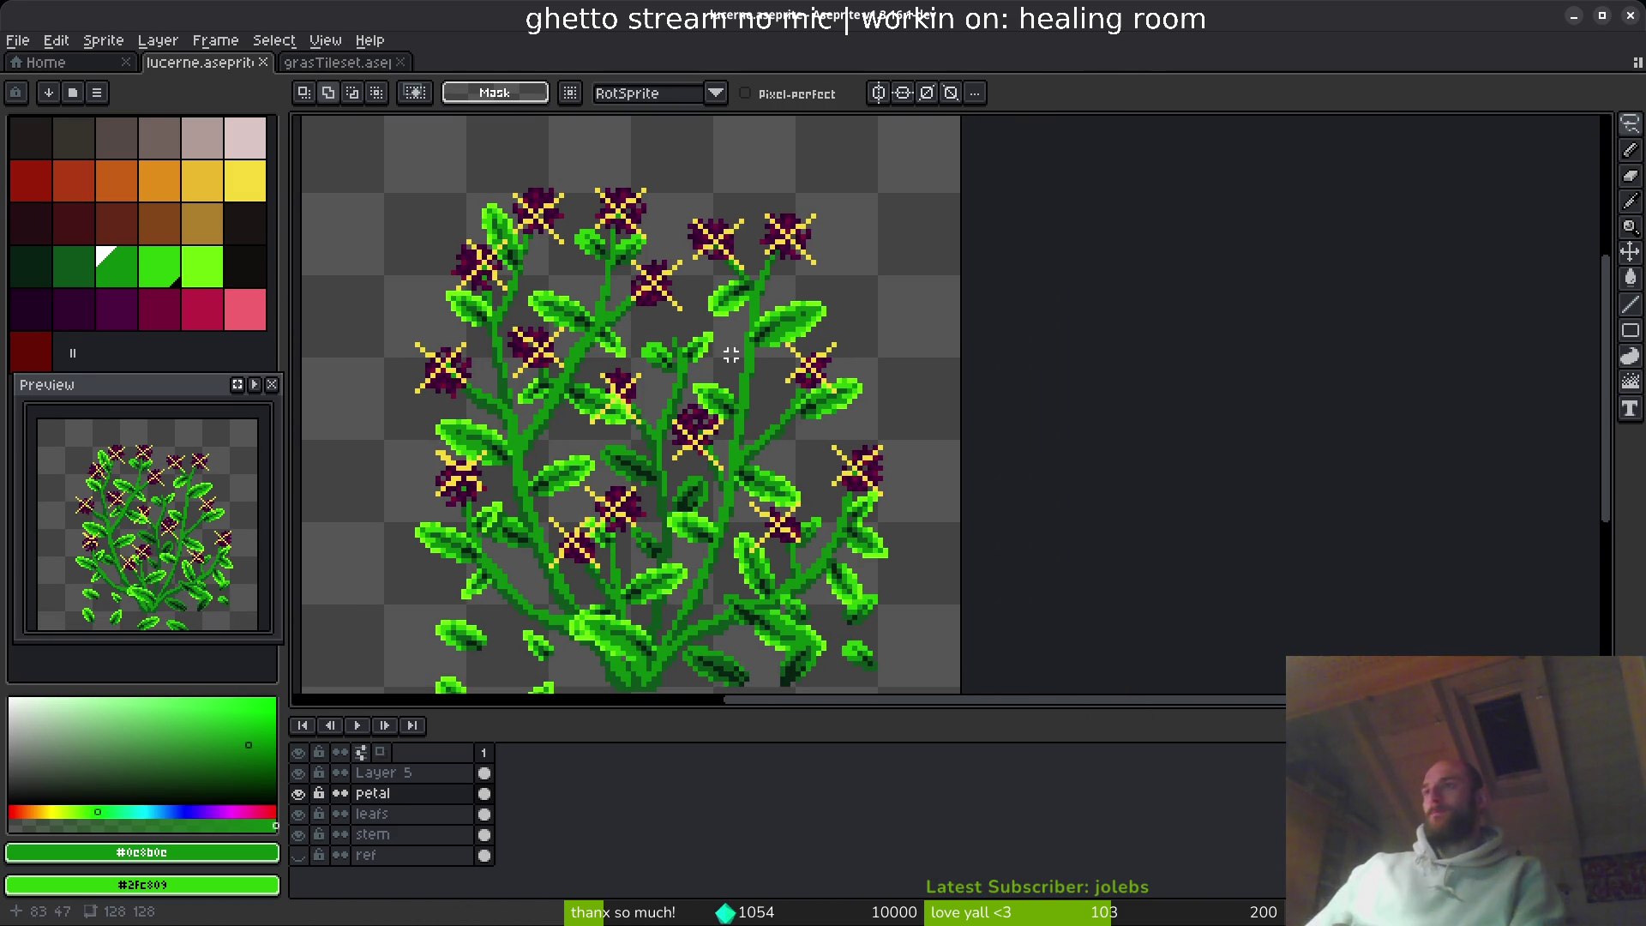
{"action": "scroll", "coordinate": [731, 354], "scroll_direction": "down", "scroll_amount": 2}
{"action": "left_click_drag", "start_coordinate": [770, 177], "coordinate": [548, 307]}
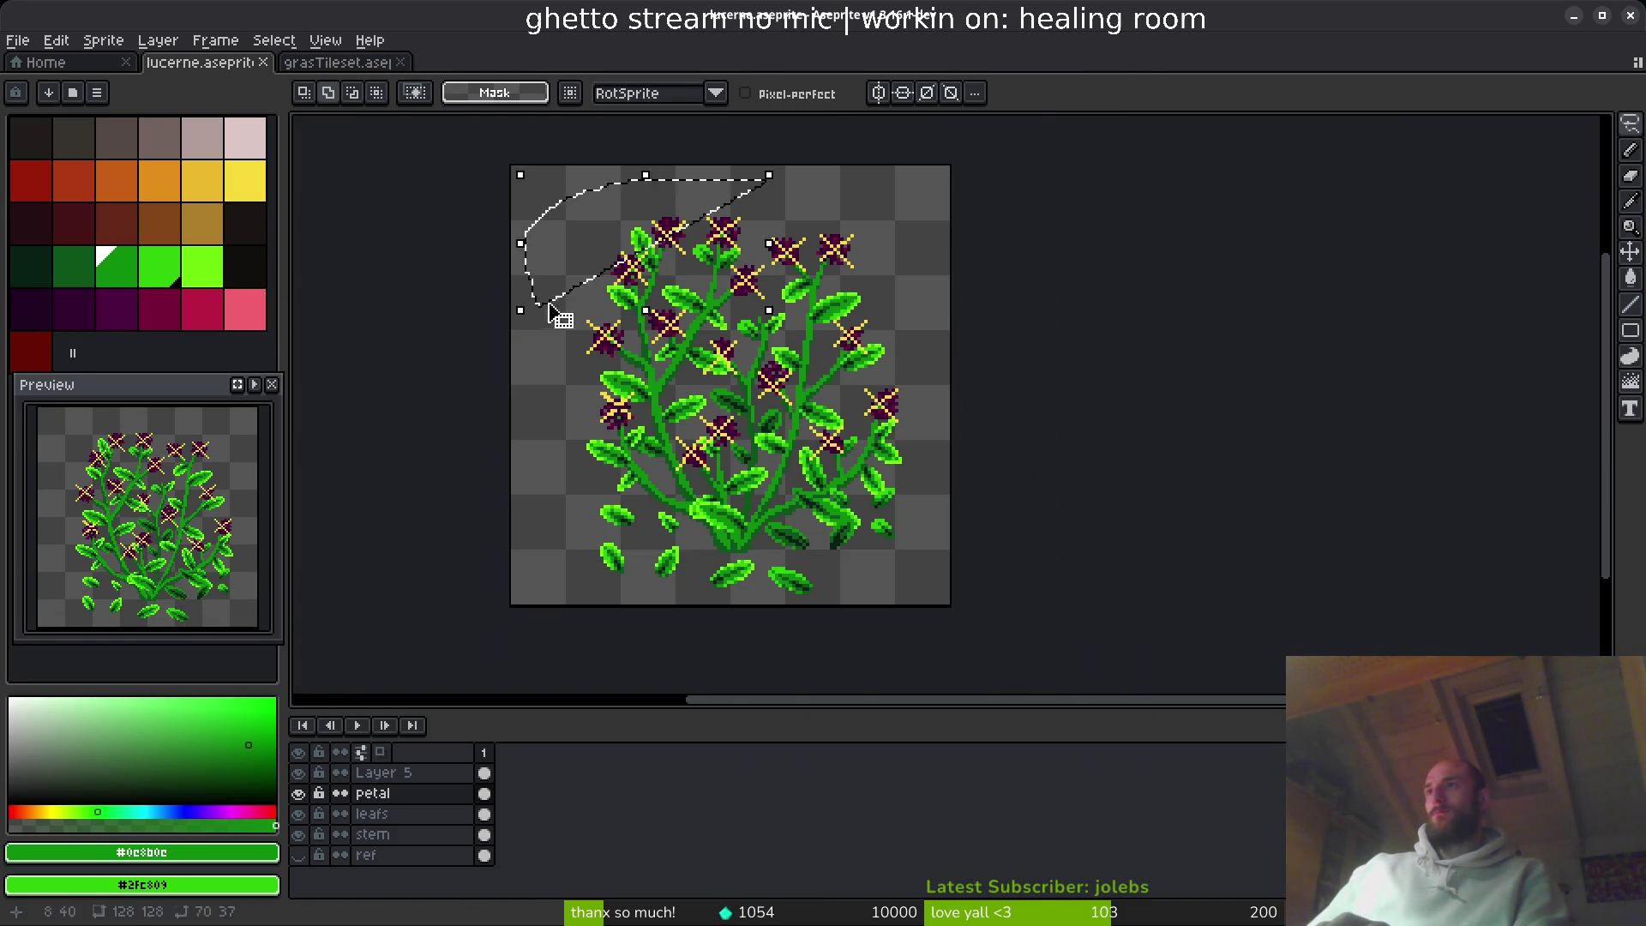
{"action": "key", "text": "ctrl+d"}
{"action": "scroll", "coordinate": [549, 307], "scroll_direction": "up", "scroll_amount": 4}
- On Layer 5, magic-wand select the old yellow crosses and delete them
{"action": "key", "text": "w"}
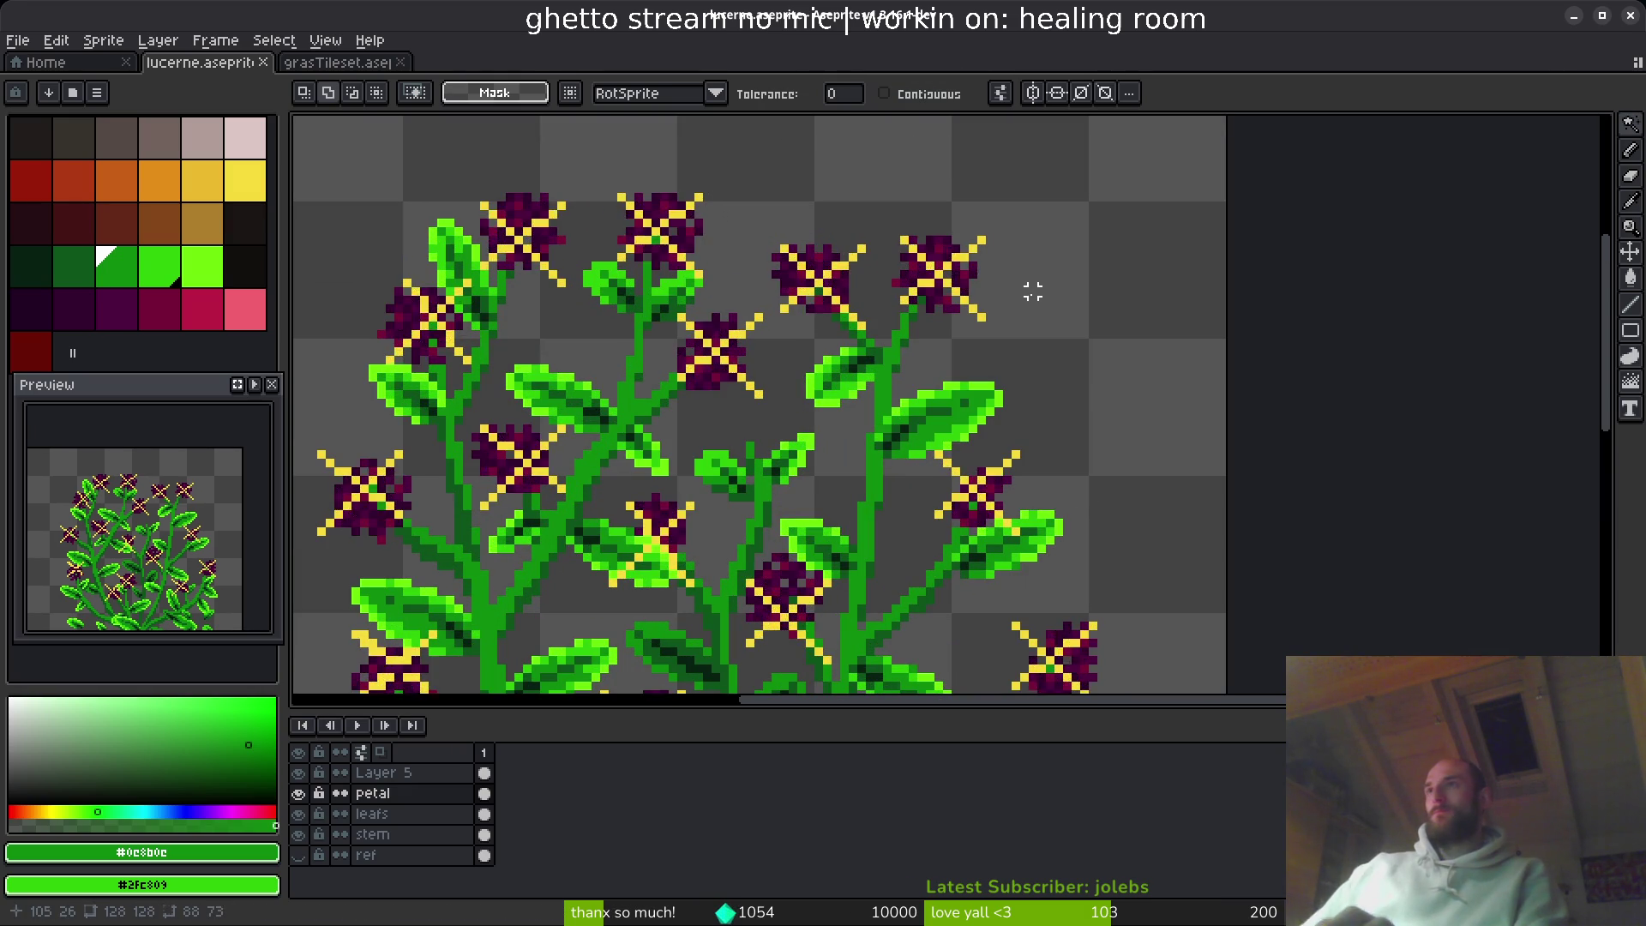
{"action": "scroll", "coordinate": [921, 283], "scroll_direction": "up", "scroll_amount": 6}
{"action": "left_click", "coordinate": [484, 772]}
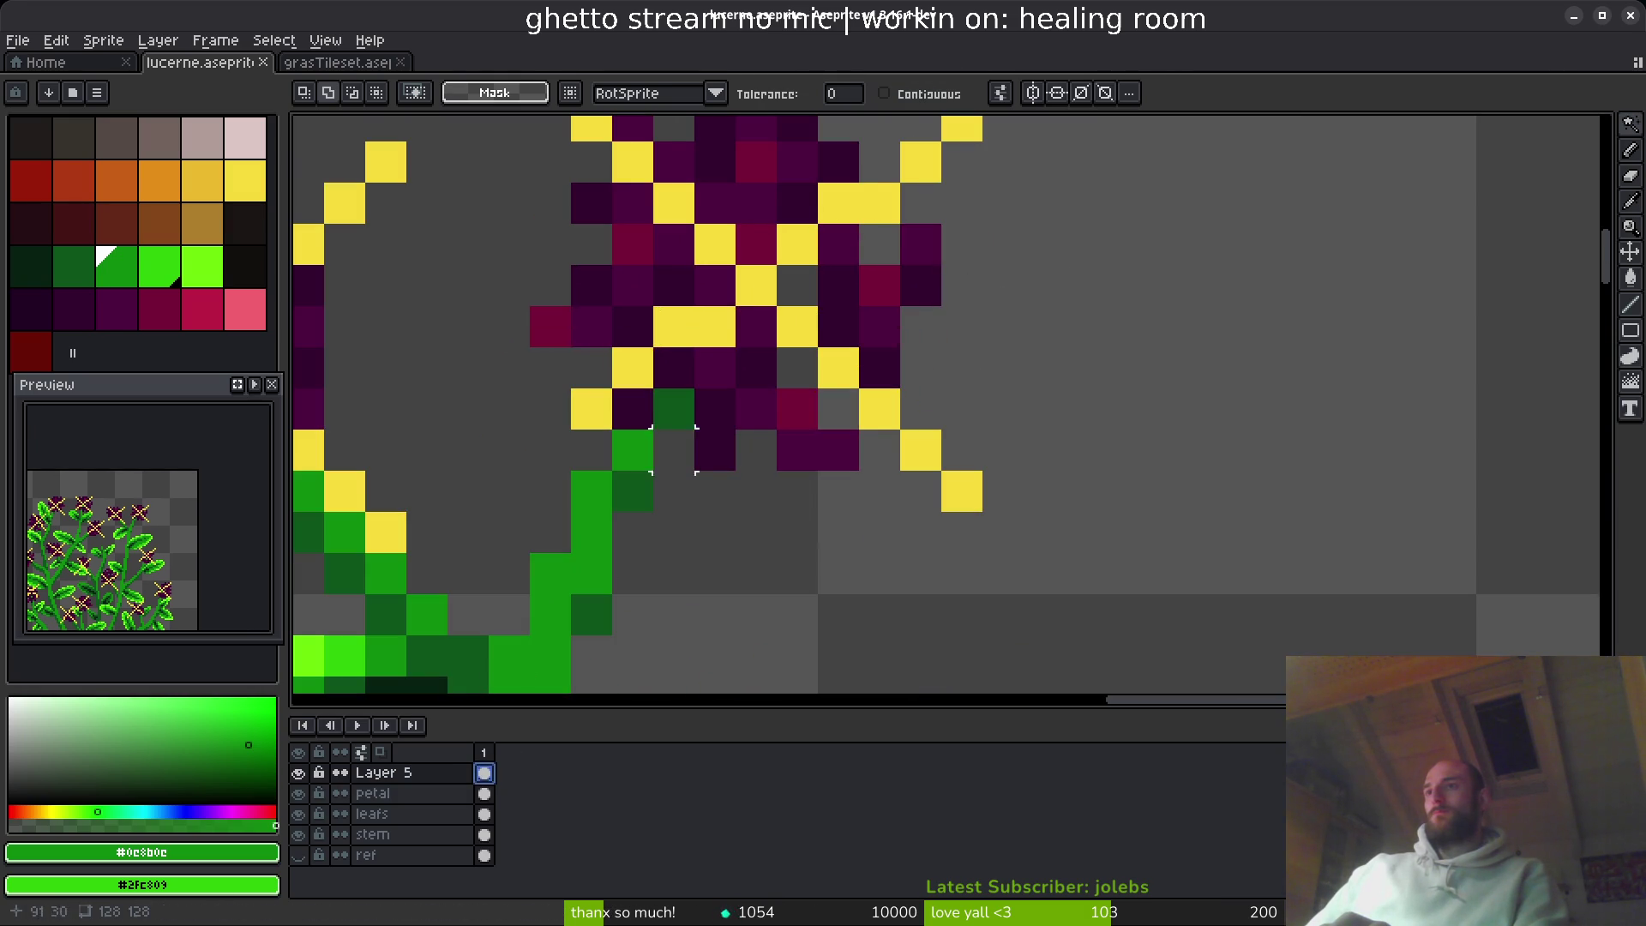
{"action": "scroll", "coordinate": [780, 290], "scroll_direction": "up", "scroll_amount": 3}
{"action": "left_click", "coordinate": [832, 416]}
{"action": "scroll", "coordinate": [1046, 410], "scroll_direction": "down", "scroll_amount": 5}
{"action": "key", "text": "Delete"}
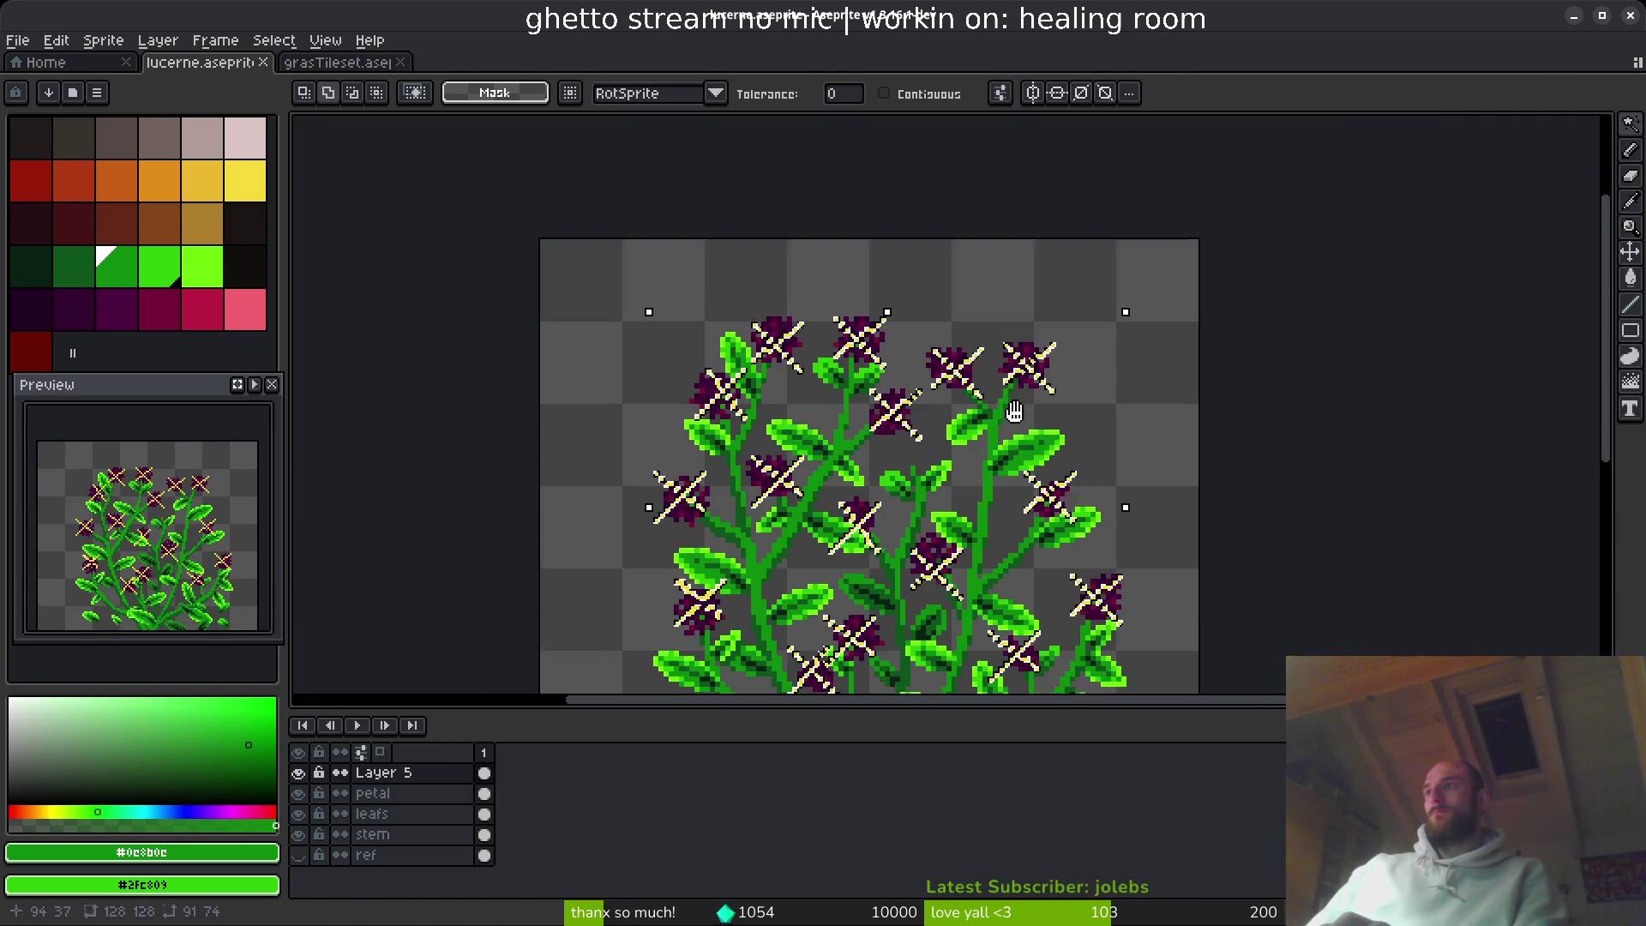
- Pick yellow and pencil crossing X lines over the top-right and middle flowers
{"action": "left_click", "coordinate": [255, 193]}
{"action": "key", "text": "b"}
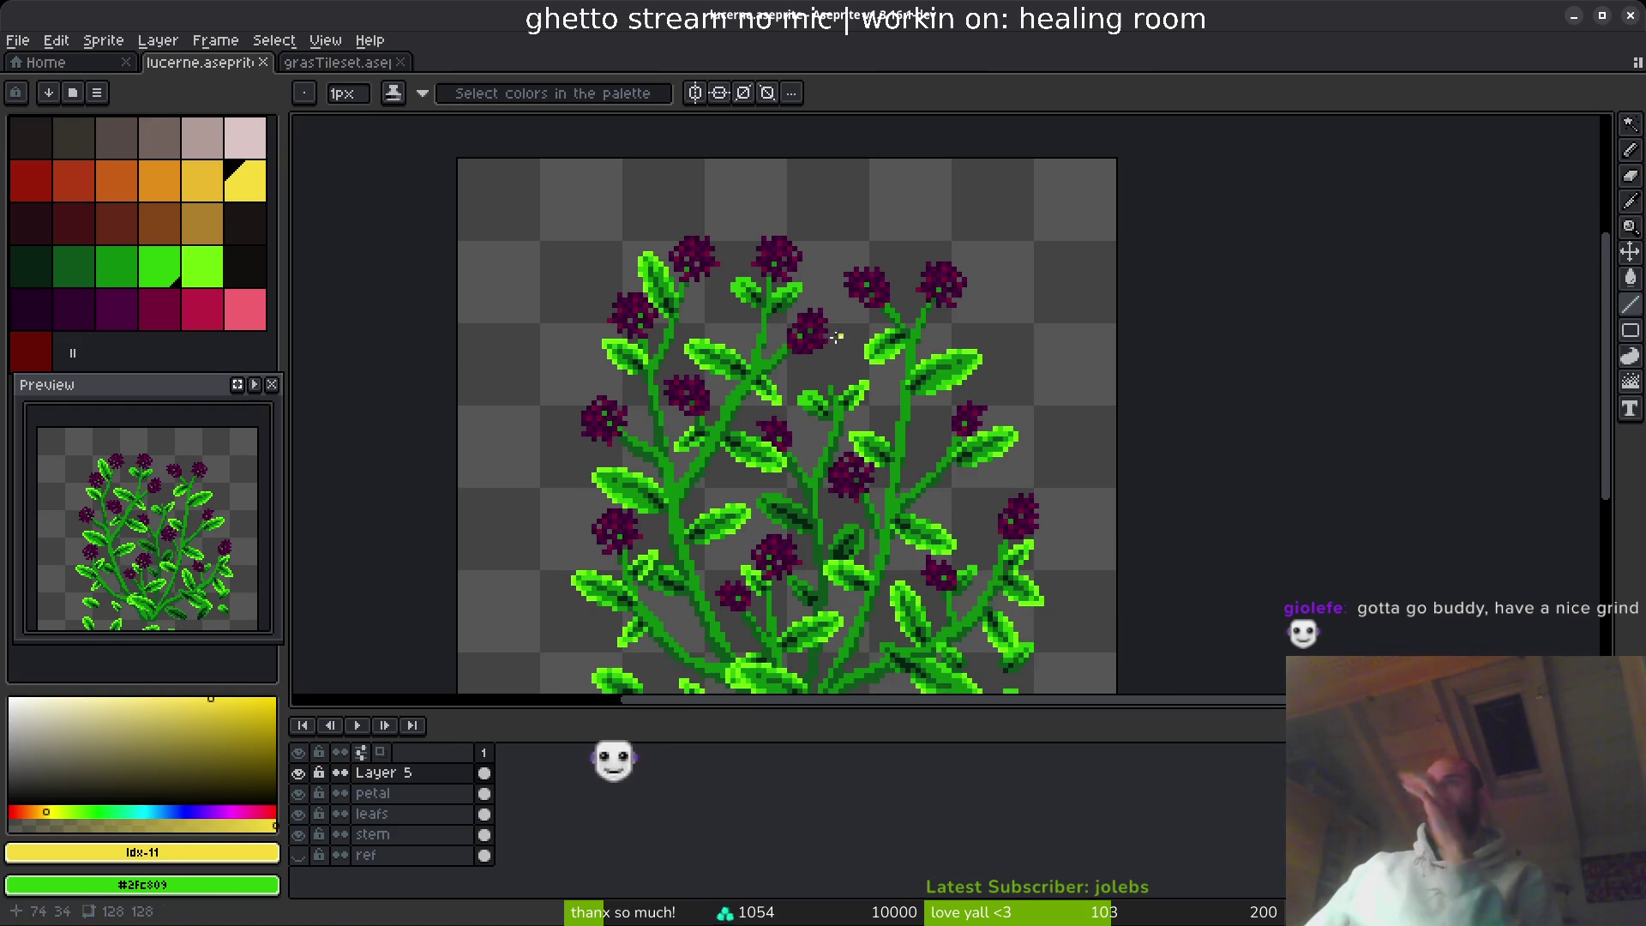
{"action": "scroll", "coordinate": [911, 405], "scroll_direction": "up", "scroll_amount": 2}
{"action": "left_click_drag", "start_coordinate": [911, 405], "coordinate": [916, 431]}
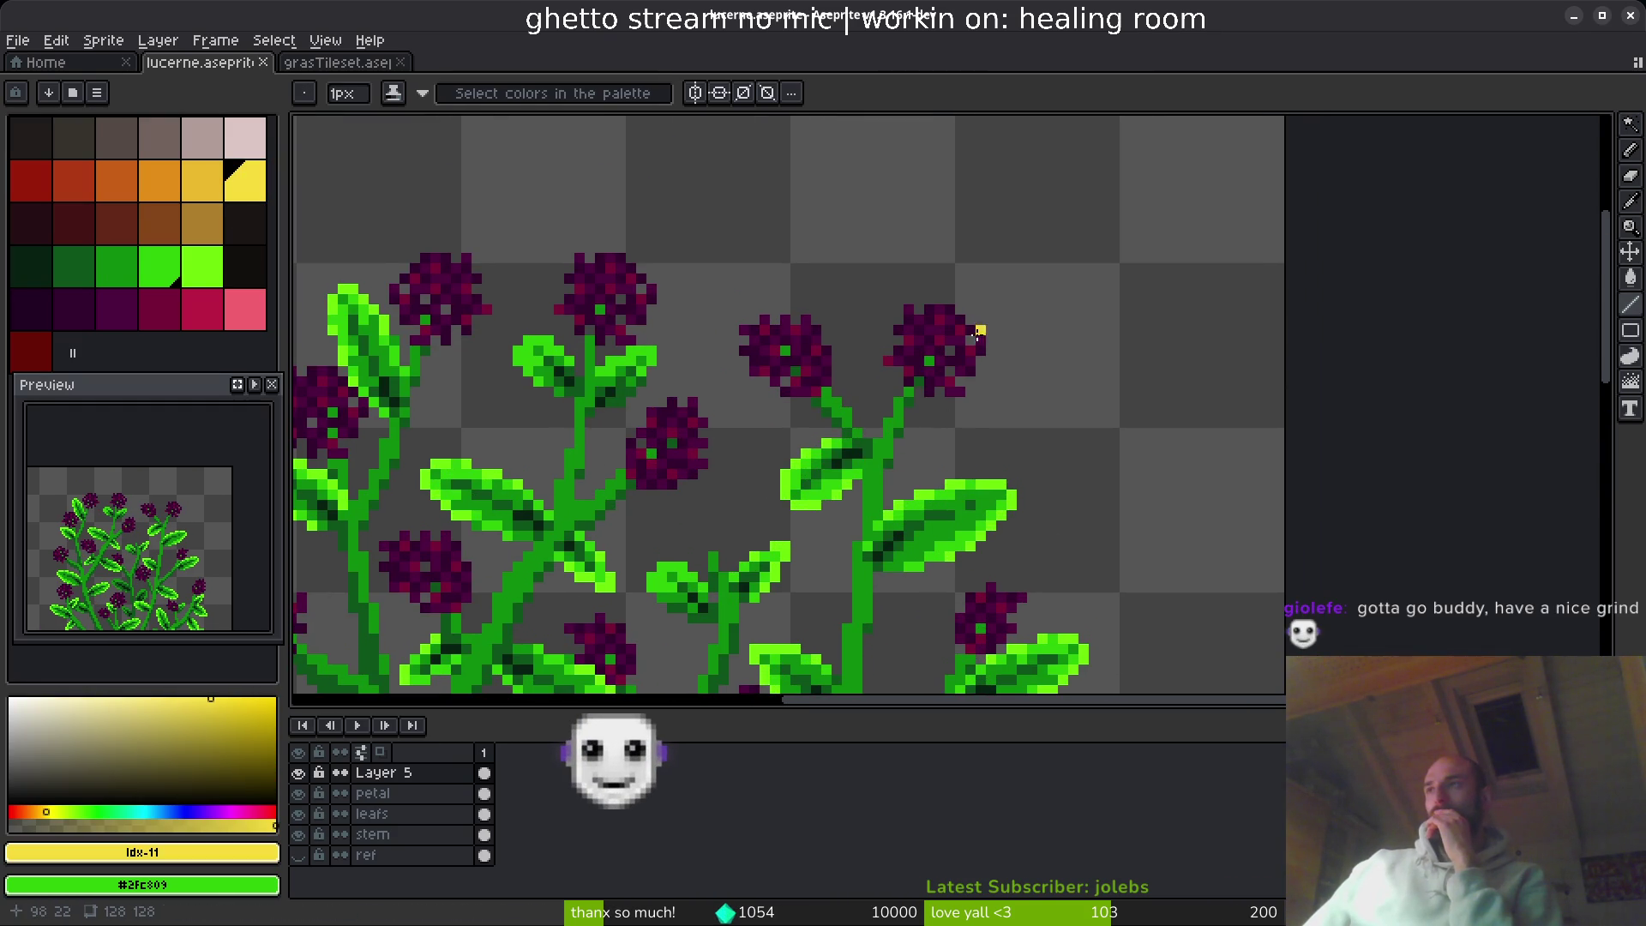
{"action": "scroll", "coordinate": [919, 350], "scroll_direction": "down", "scroll_amount": 1}
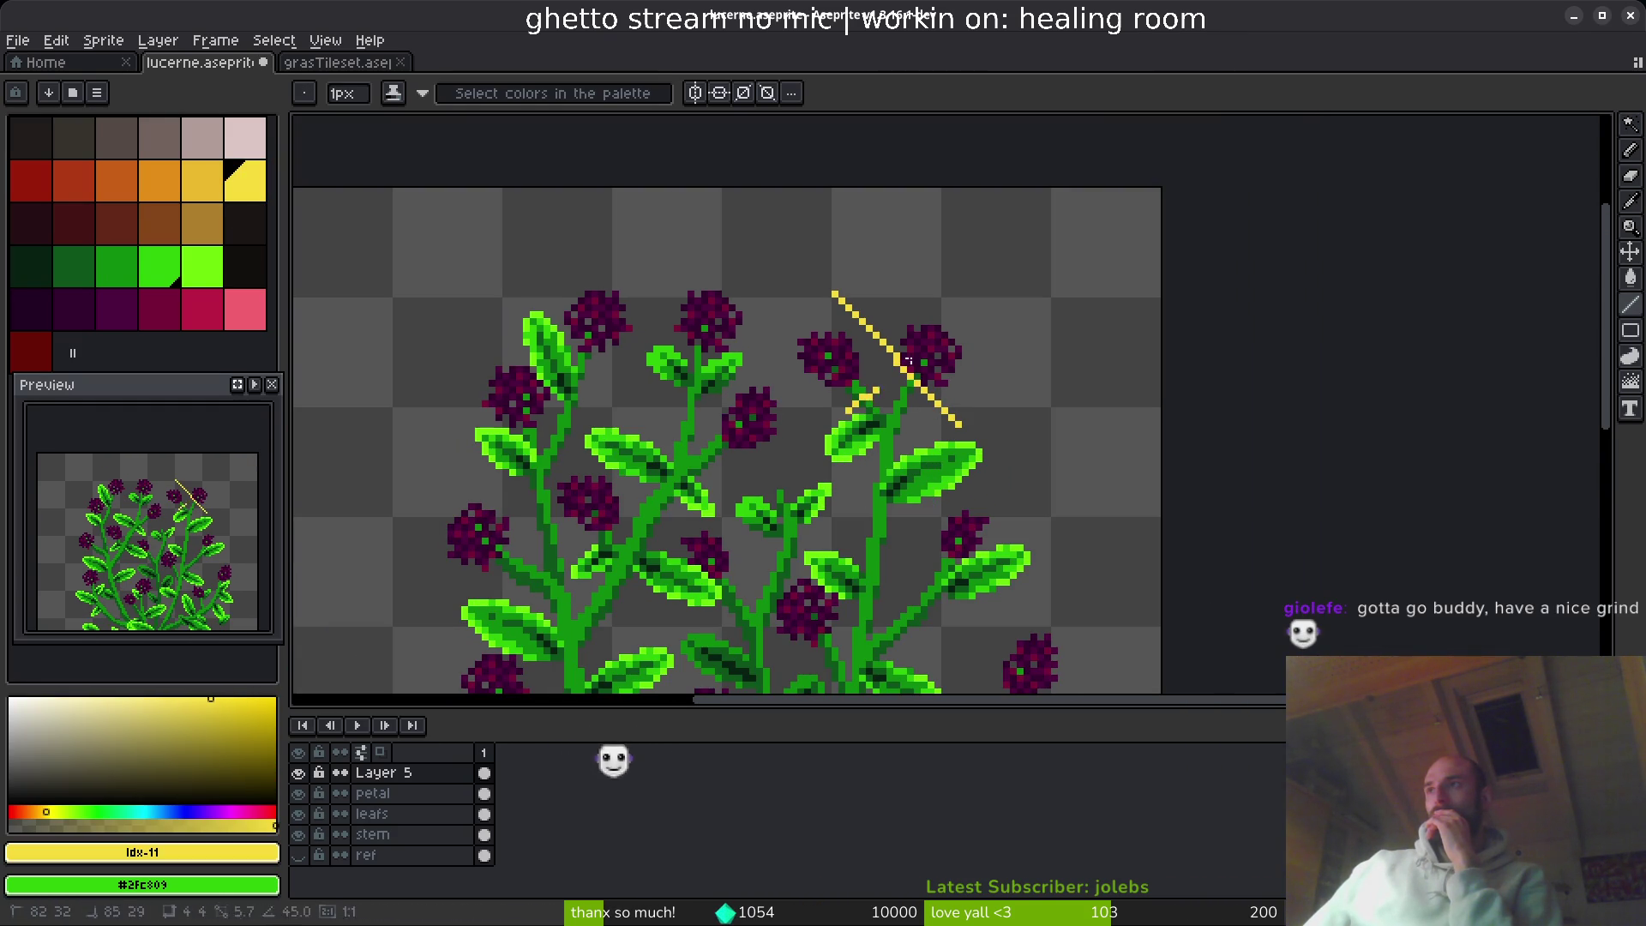
{"action": "mouse_move", "coordinate": [847, 415]}
{"action": "left_mouse_down"}
{"action": "mouse_move", "coordinate": [948, 319]}
{"action": "mouse_move", "coordinate": [1017, 296]}
{"action": "left_mouse_up"}
{"action": "left_click_drag", "start_coordinate": [725, 242], "coordinate": [815, 429]}
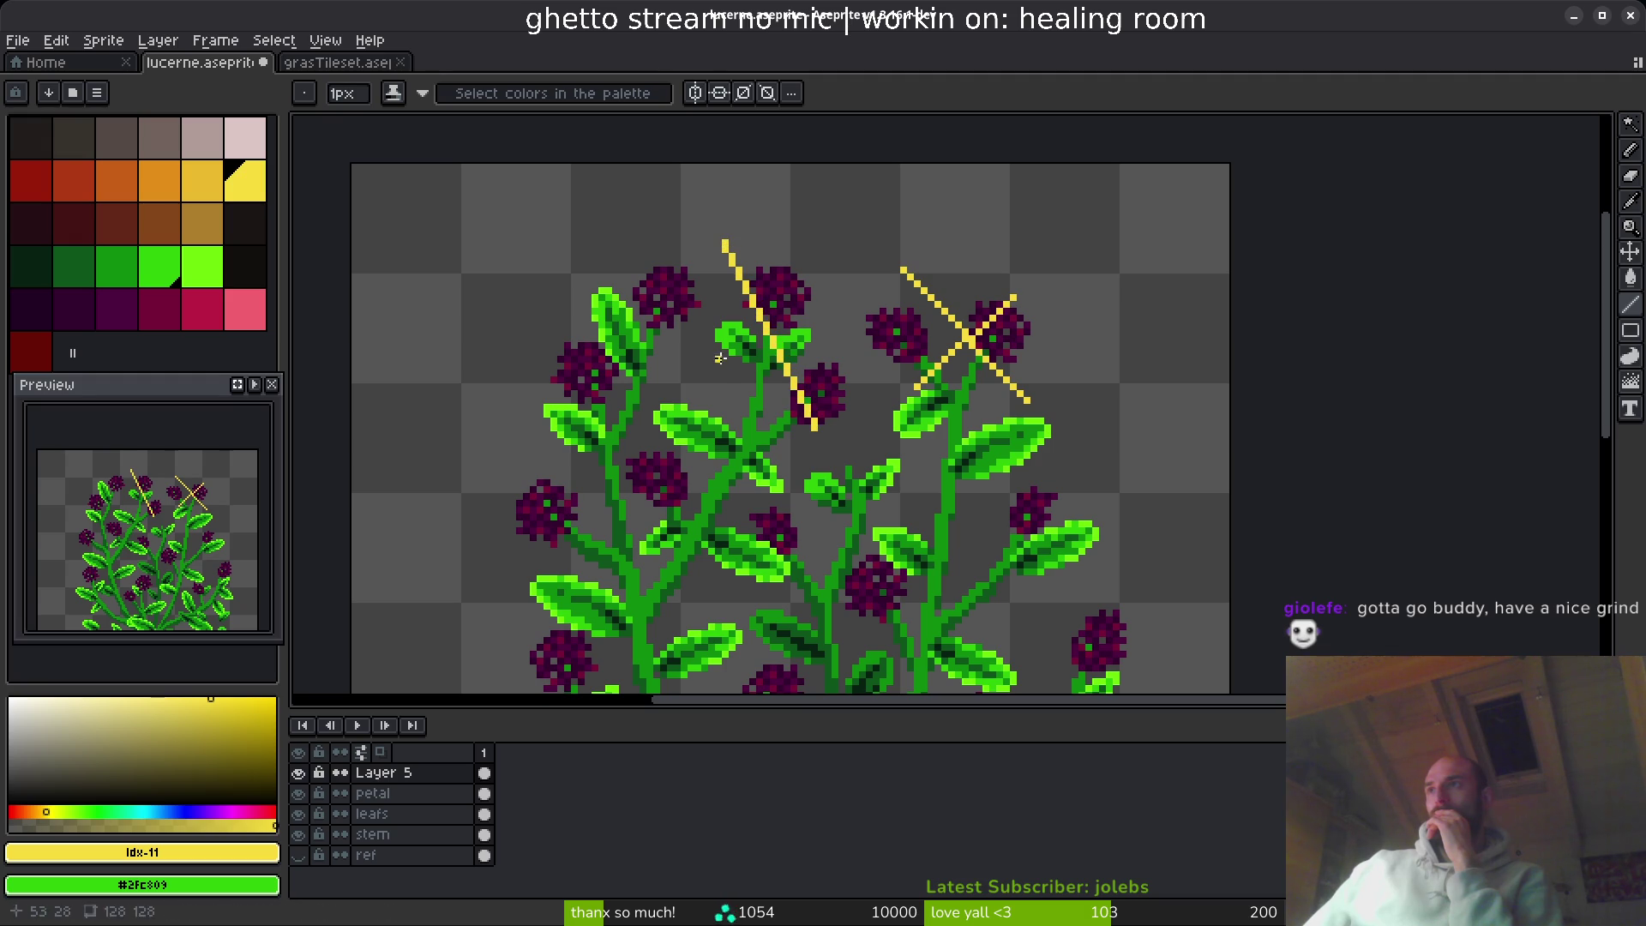
{"action": "left_click_drag", "start_coordinate": [722, 359], "coordinate": [825, 283]}
{"action": "left_click_drag", "start_coordinate": [600, 257], "coordinate": [650, 214]}
- Draw long yellow X guides over the left, lower-left and right flower clusters
{"action": "left_click_drag", "start_coordinate": [533, 197], "coordinate": [723, 370]}
{"action": "left_click_drag", "start_coordinate": [698, 234], "coordinate": [595, 361]}
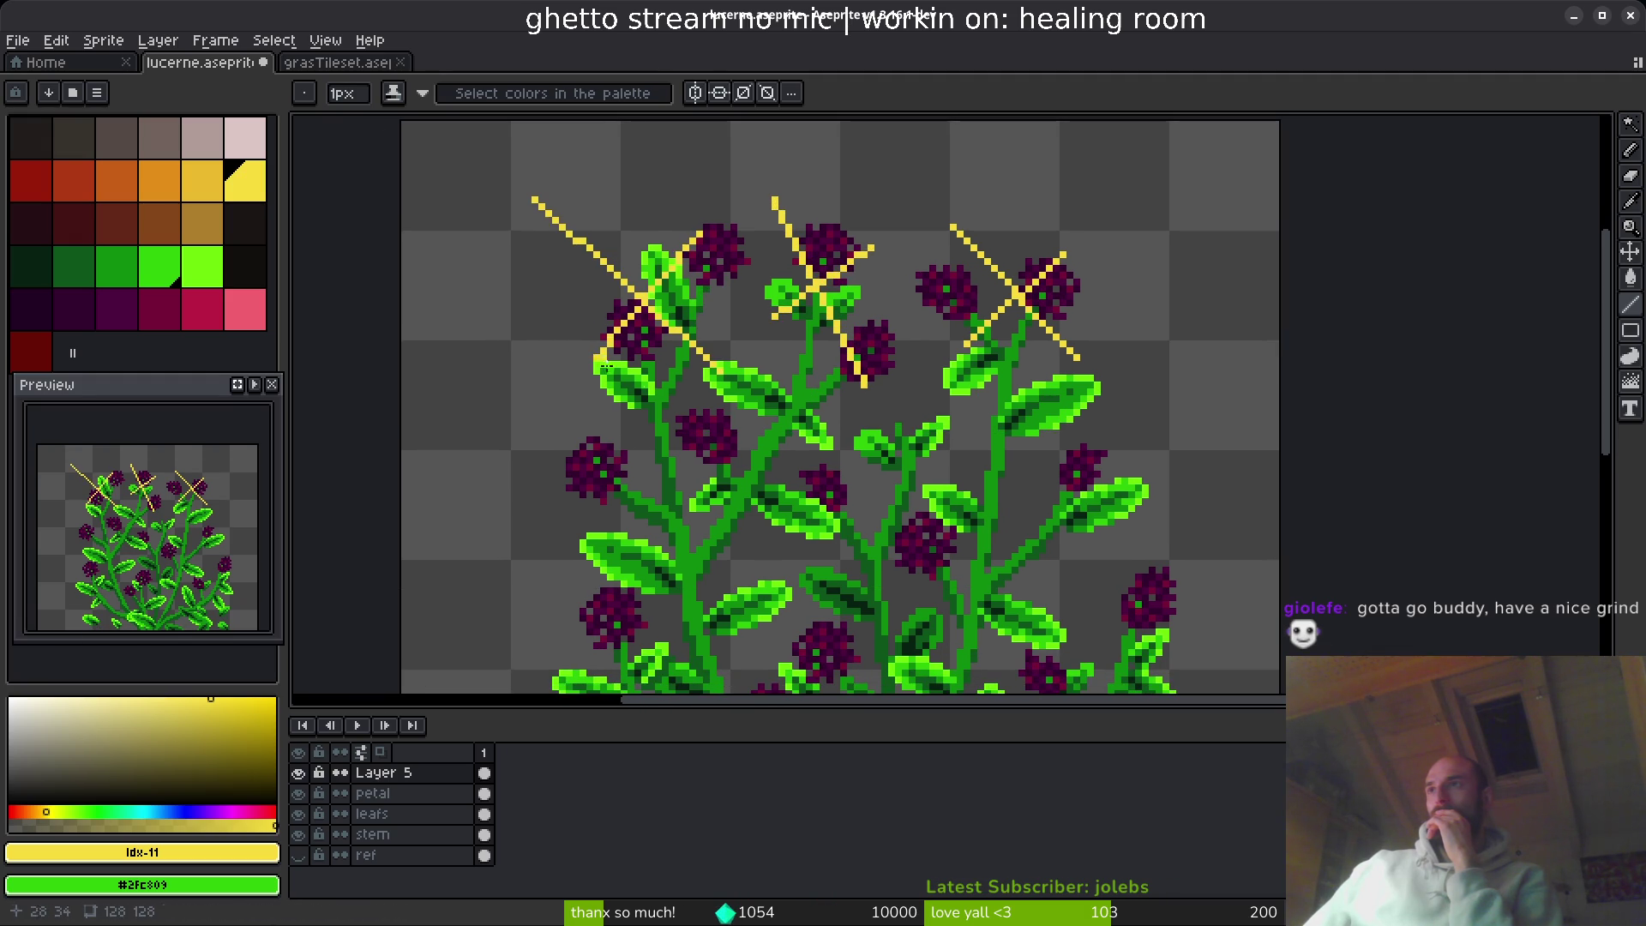
{"action": "left_click_drag", "start_coordinate": [373, 333], "coordinate": [591, 498]}
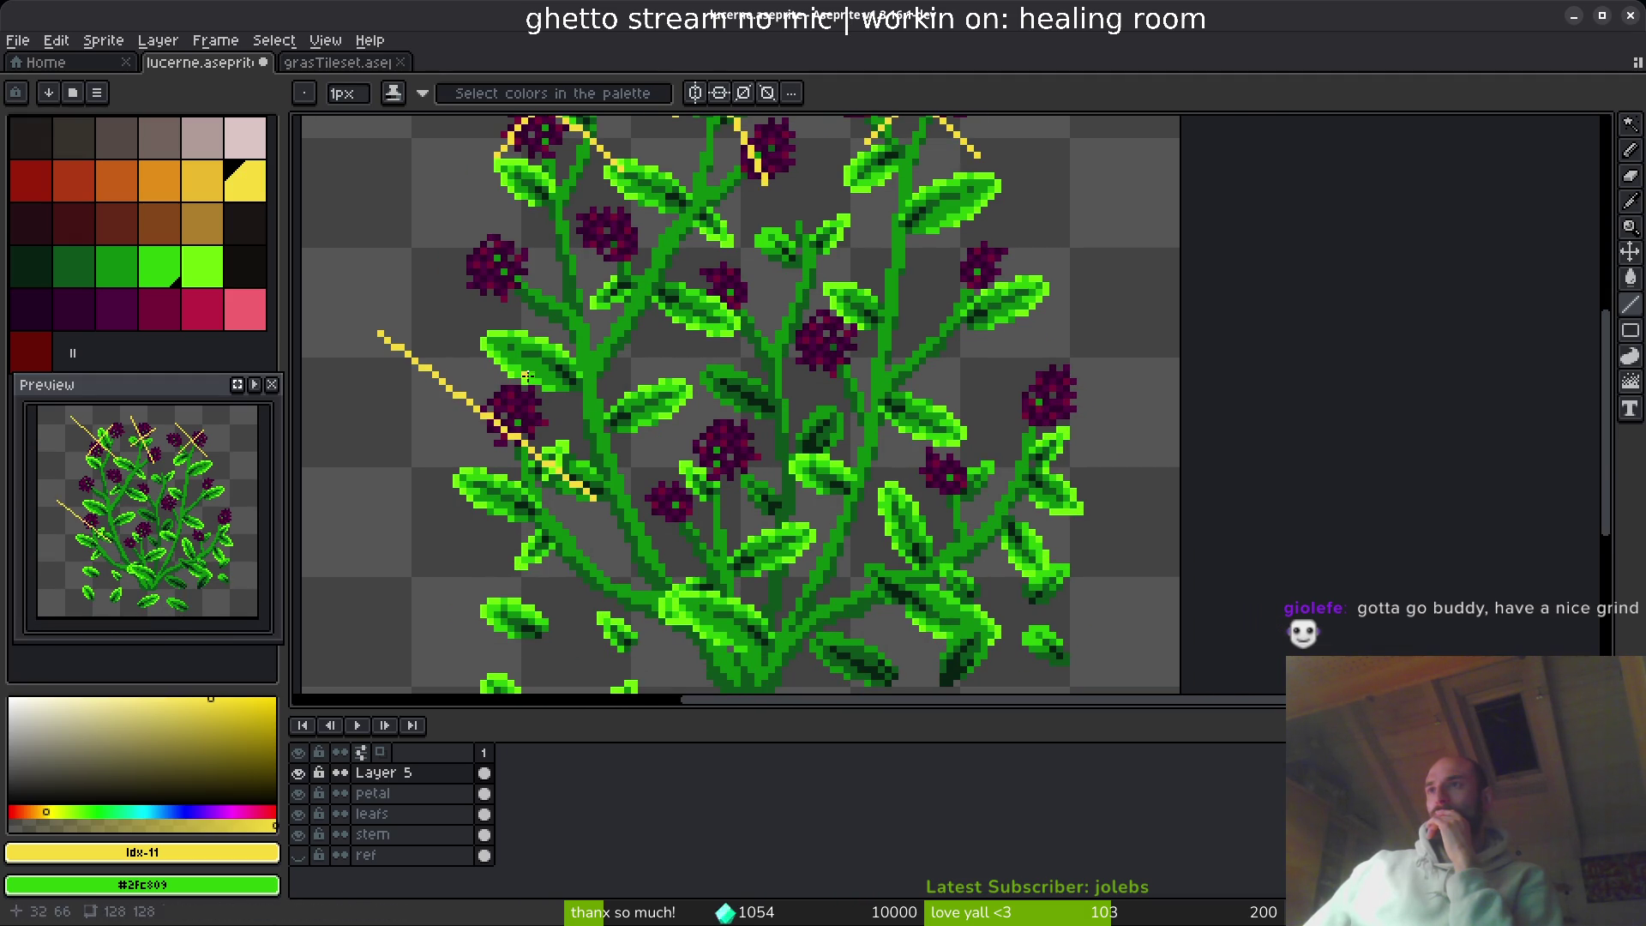
{"action": "left_click_drag", "start_coordinate": [553, 371], "coordinate": [469, 500]}
{"action": "left_click_drag", "start_coordinate": [804, 442], "coordinate": [789, 434]}
{"action": "left_click_drag", "start_coordinate": [832, 319], "coordinate": [951, 474]}
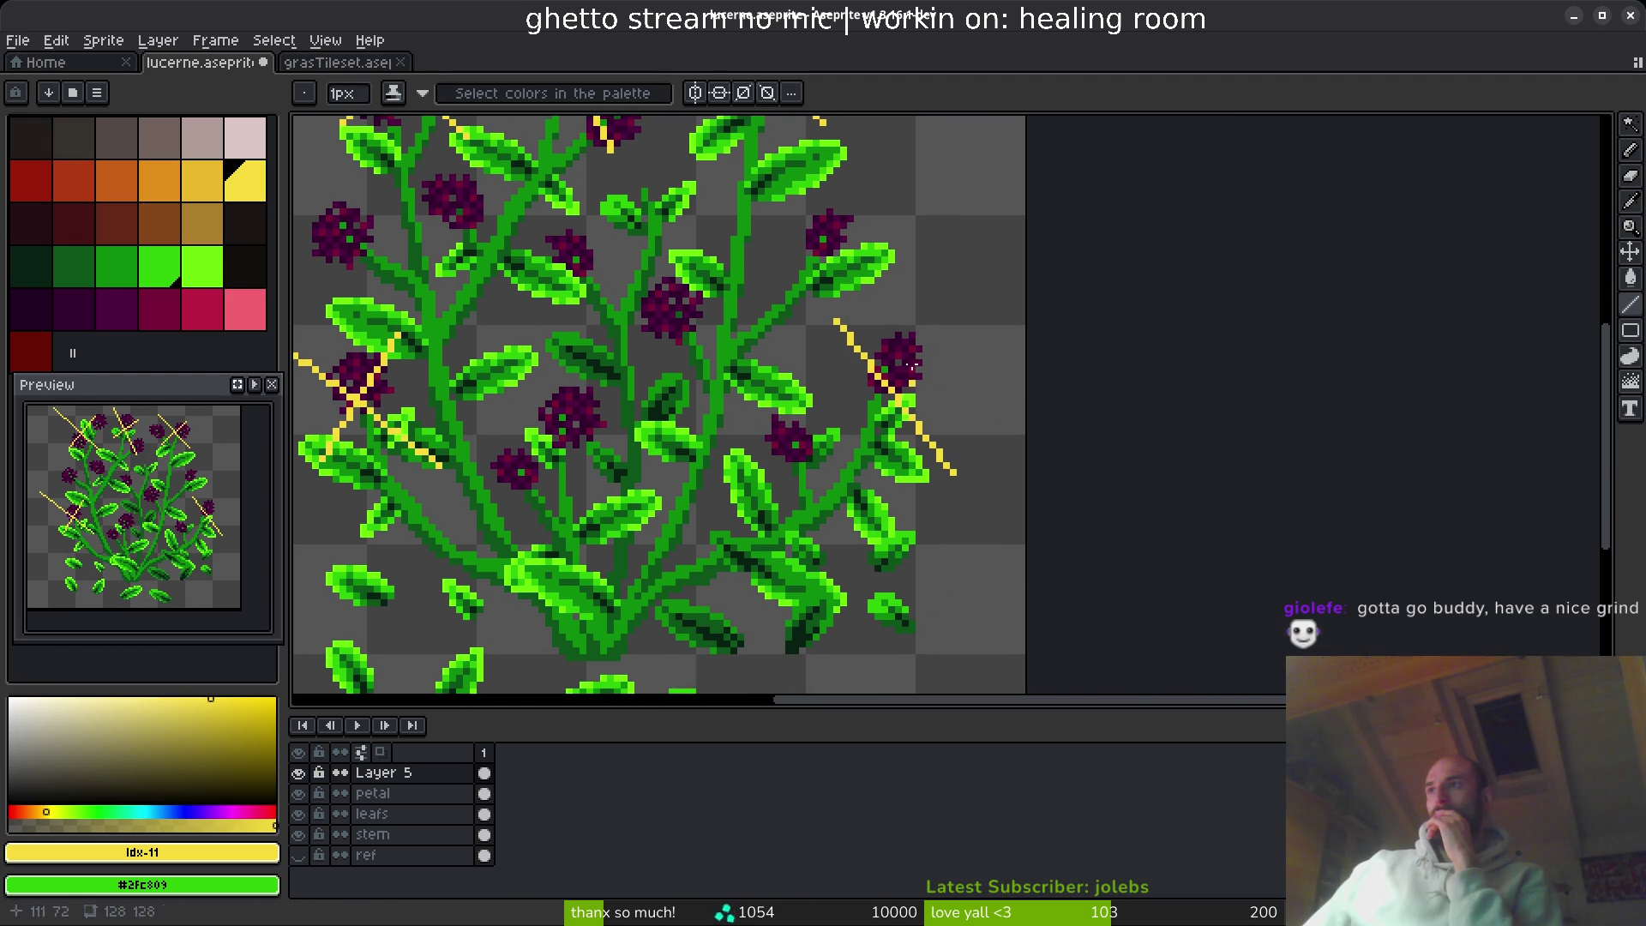
{"action": "left_click_drag", "start_coordinate": [935, 339], "coordinate": [845, 429]}
- Add a yellow X over the middle flower and a straight diagonal guide near the upper flowers
{"action": "scroll", "coordinate": [783, 485], "scroll_direction": "down", "scroll_amount": 2}
{"action": "scroll", "coordinate": [759, 497], "scroll_direction": "up", "scroll_amount": 3}
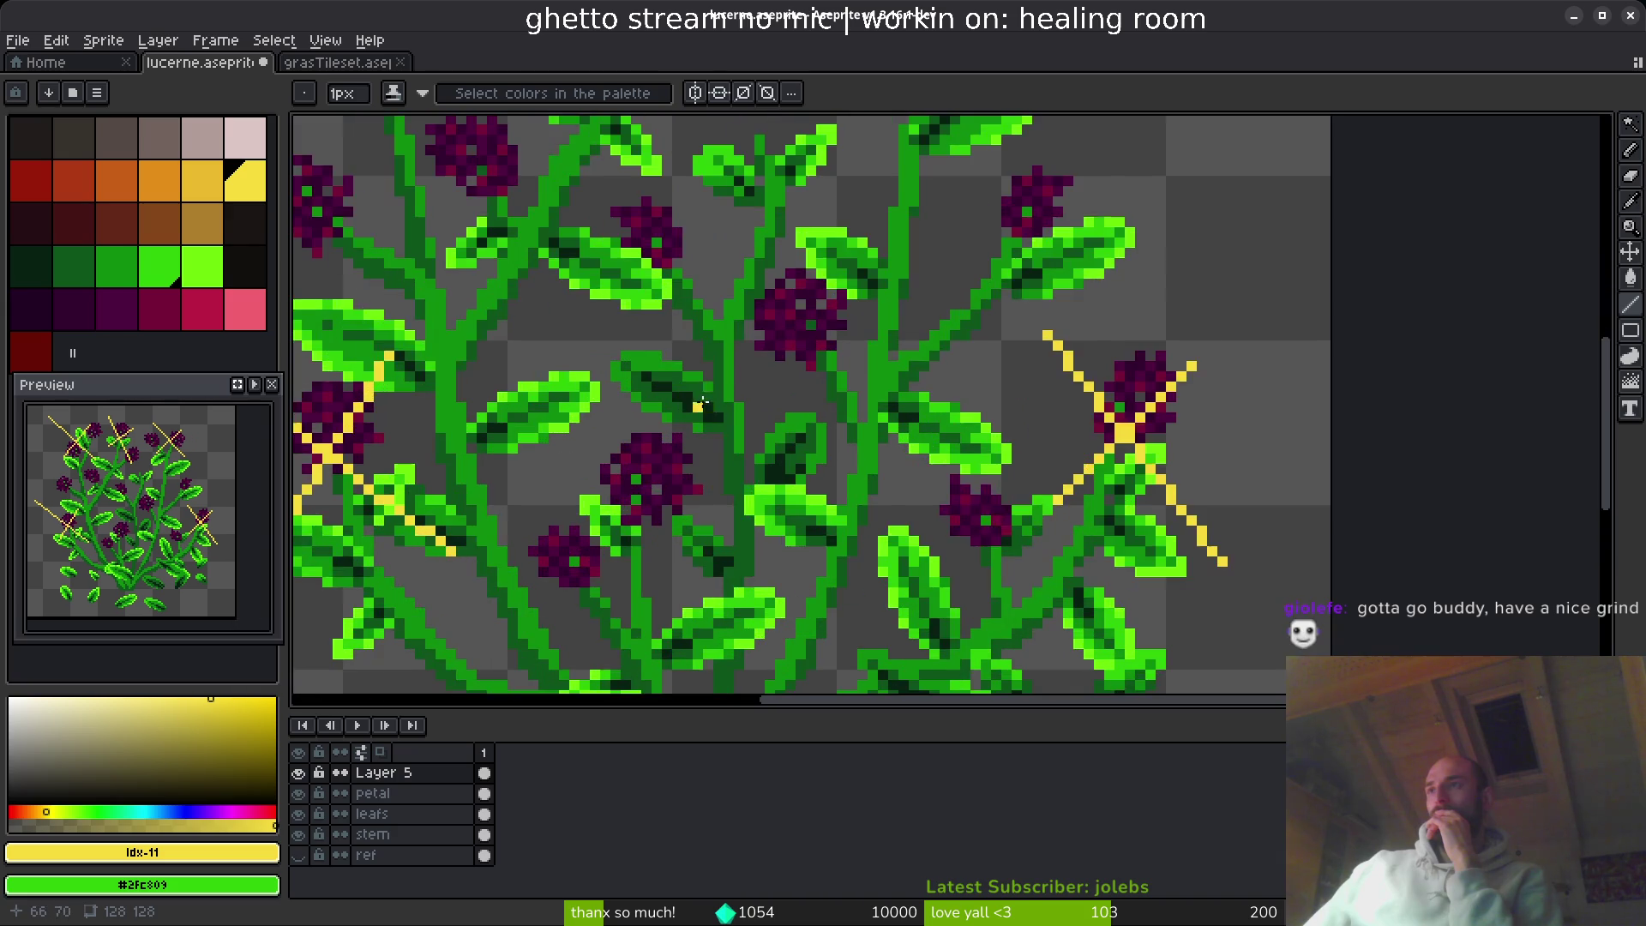
{"action": "mouse_move", "coordinate": [759, 498]}
{"action": "left_mouse_down"}
{"action": "mouse_move", "coordinate": [721, 323]}
{"action": "mouse_move", "coordinate": [686, 343]}
{"action": "mouse_move", "coordinate": [638, 455]}
{"action": "left_mouse_up"}
{"action": "left_click_drag", "start_coordinate": [566, 403], "coordinate": [690, 525]}
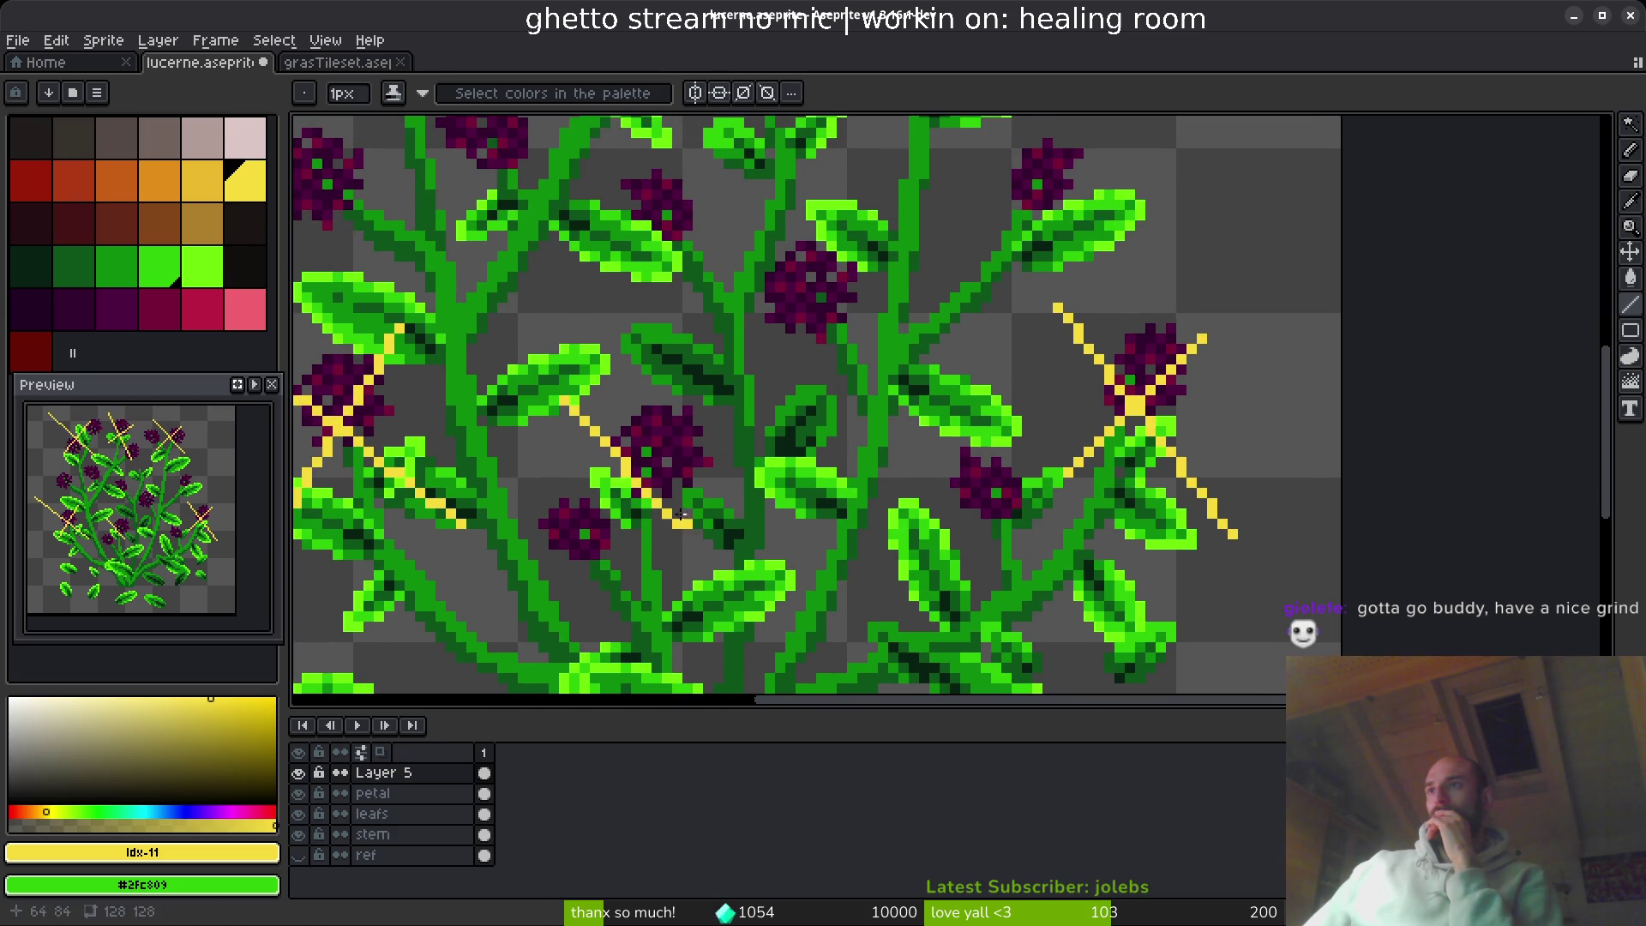
{"action": "left_click_drag", "start_coordinate": [691, 429], "coordinate": [587, 519]}
{"action": "scroll", "coordinate": [801, 438], "scroll_direction": "down", "scroll_amount": 4}
{"action": "mouse_move", "coordinate": [800, 437]}
{"action": "left_mouse_down"}
{"action": "mouse_move", "coordinate": [796, 537]}
{"action": "mouse_move", "coordinate": [799, 502]}
{"action": "left_mouse_up"}
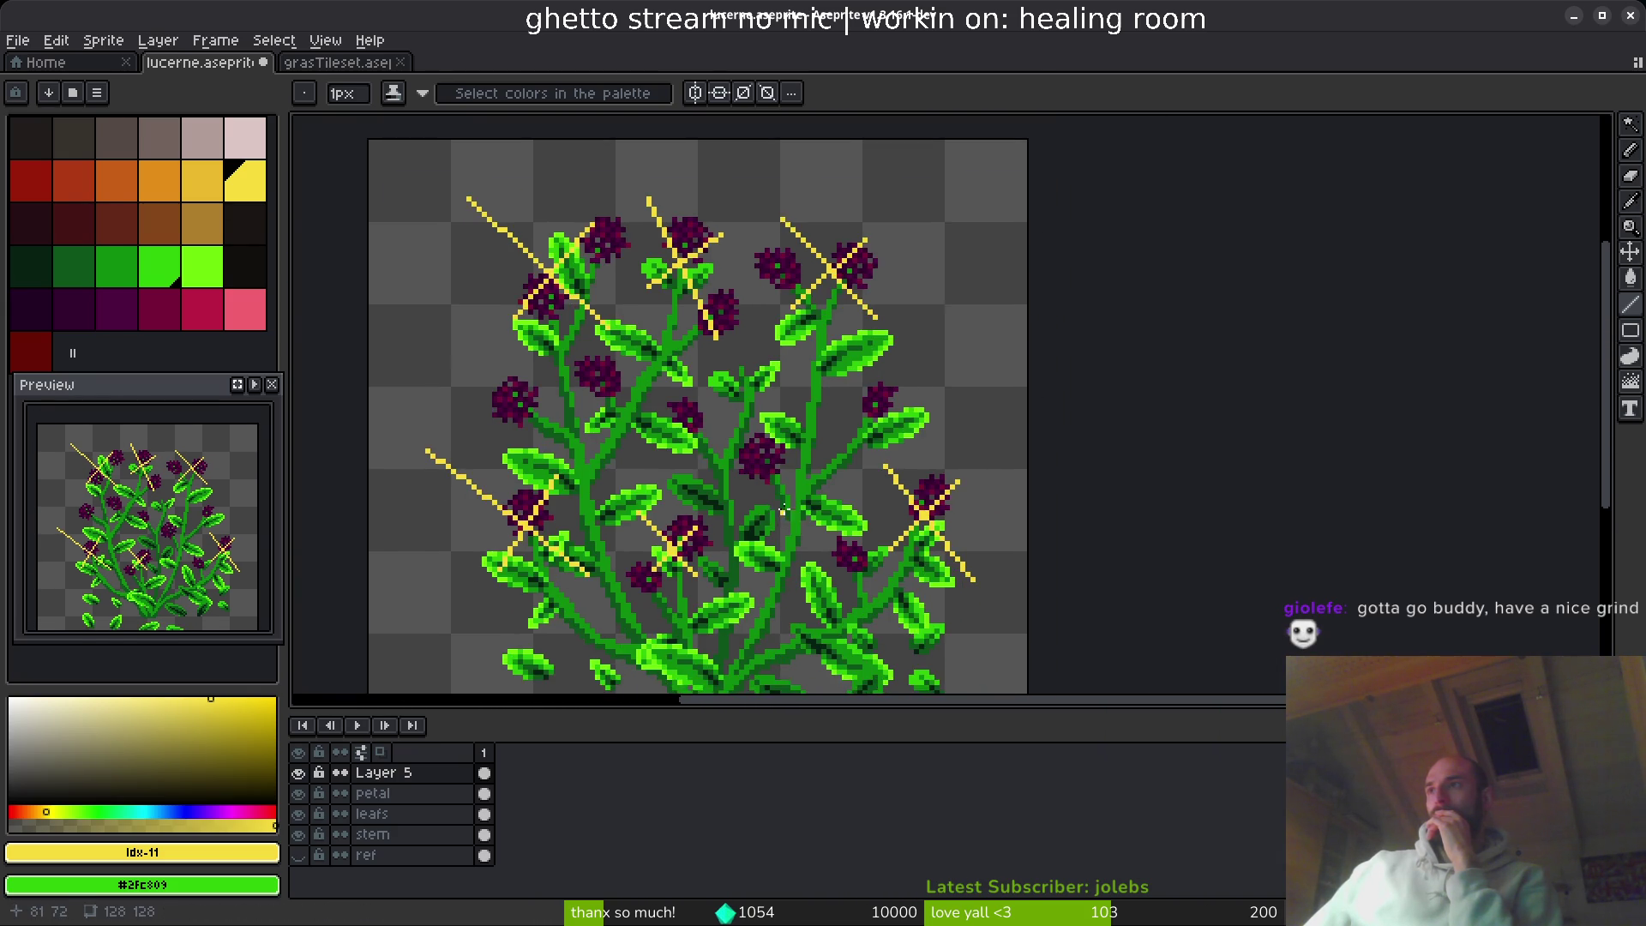
{"action": "scroll", "coordinate": [799, 505], "scroll_direction": "down", "scroll_amount": 2}
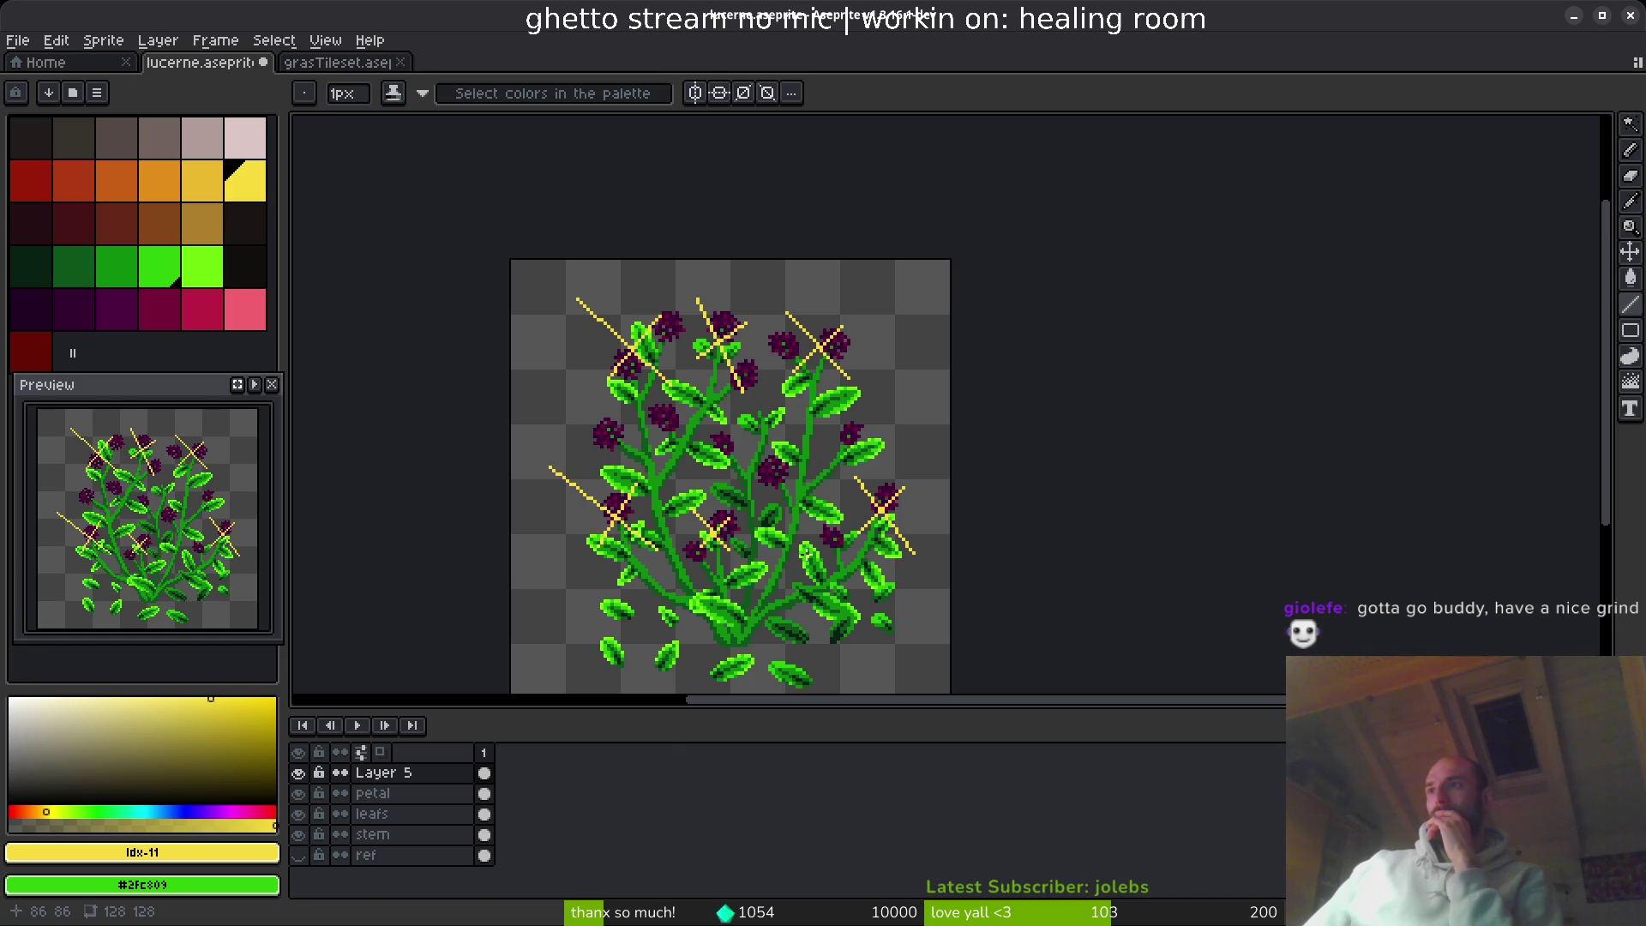
{"action": "scroll", "coordinate": [744, 456], "scroll_direction": "up", "scroll_amount": 4}
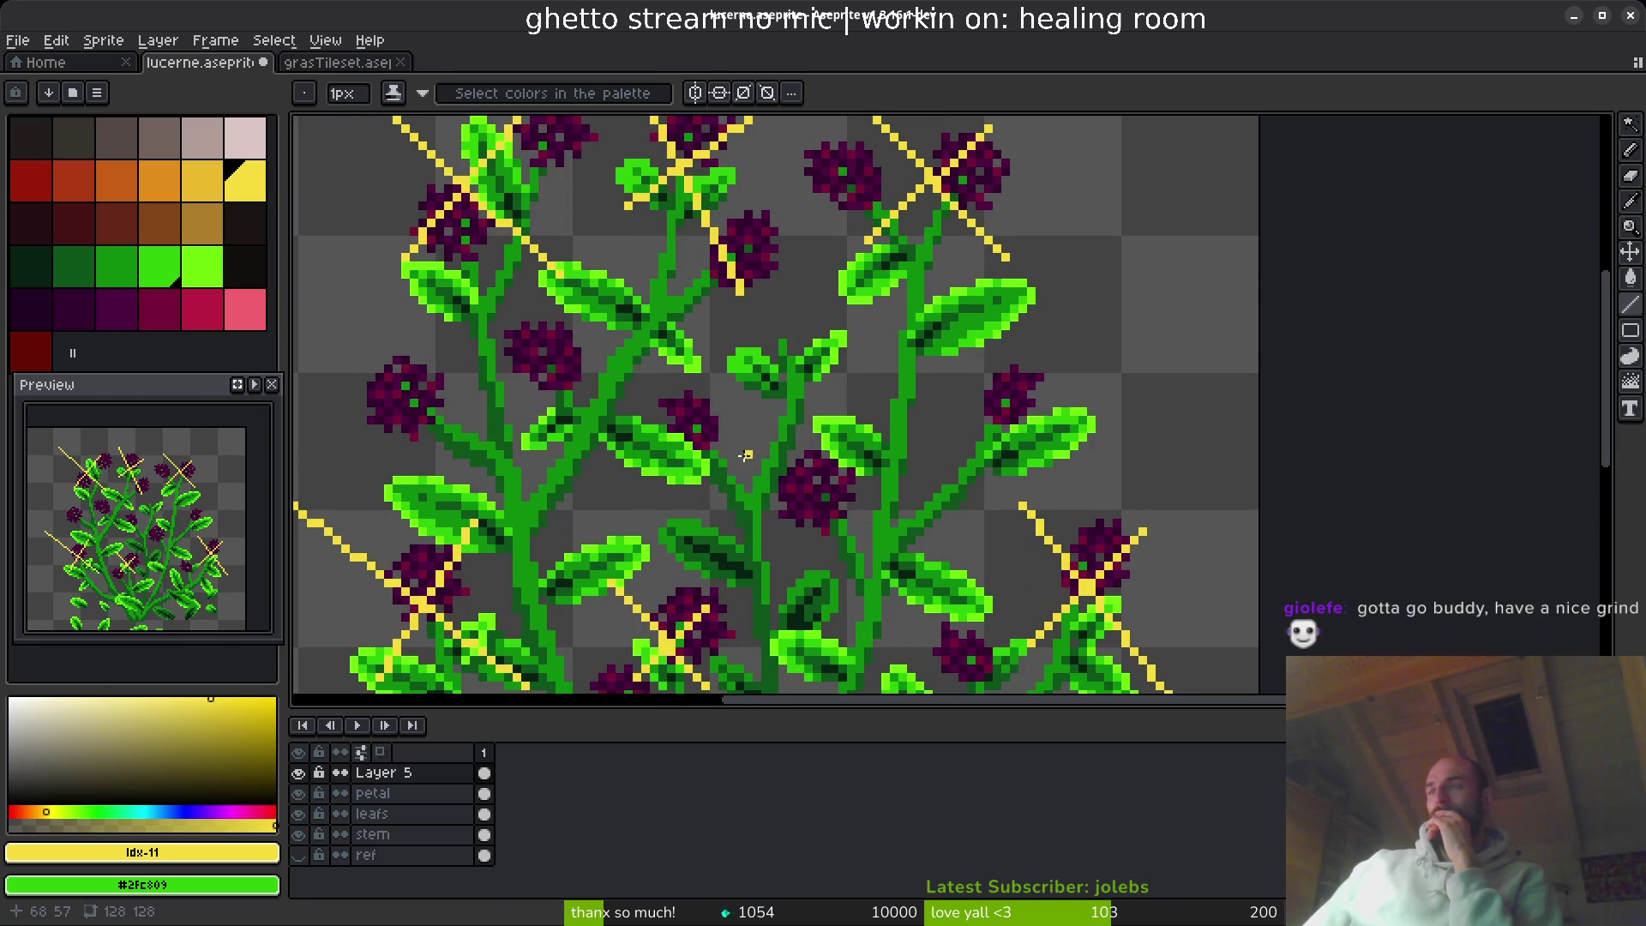
{"action": "mouse_move", "coordinate": [764, 364]}
{"action": "left_mouse_down"}
{"action": "mouse_move", "coordinate": [746, 459]}
{"action": "mouse_move", "coordinate": [662, 220]}
{"action": "mouse_move", "coordinate": [673, 338]}
{"action": "left_mouse_up"}
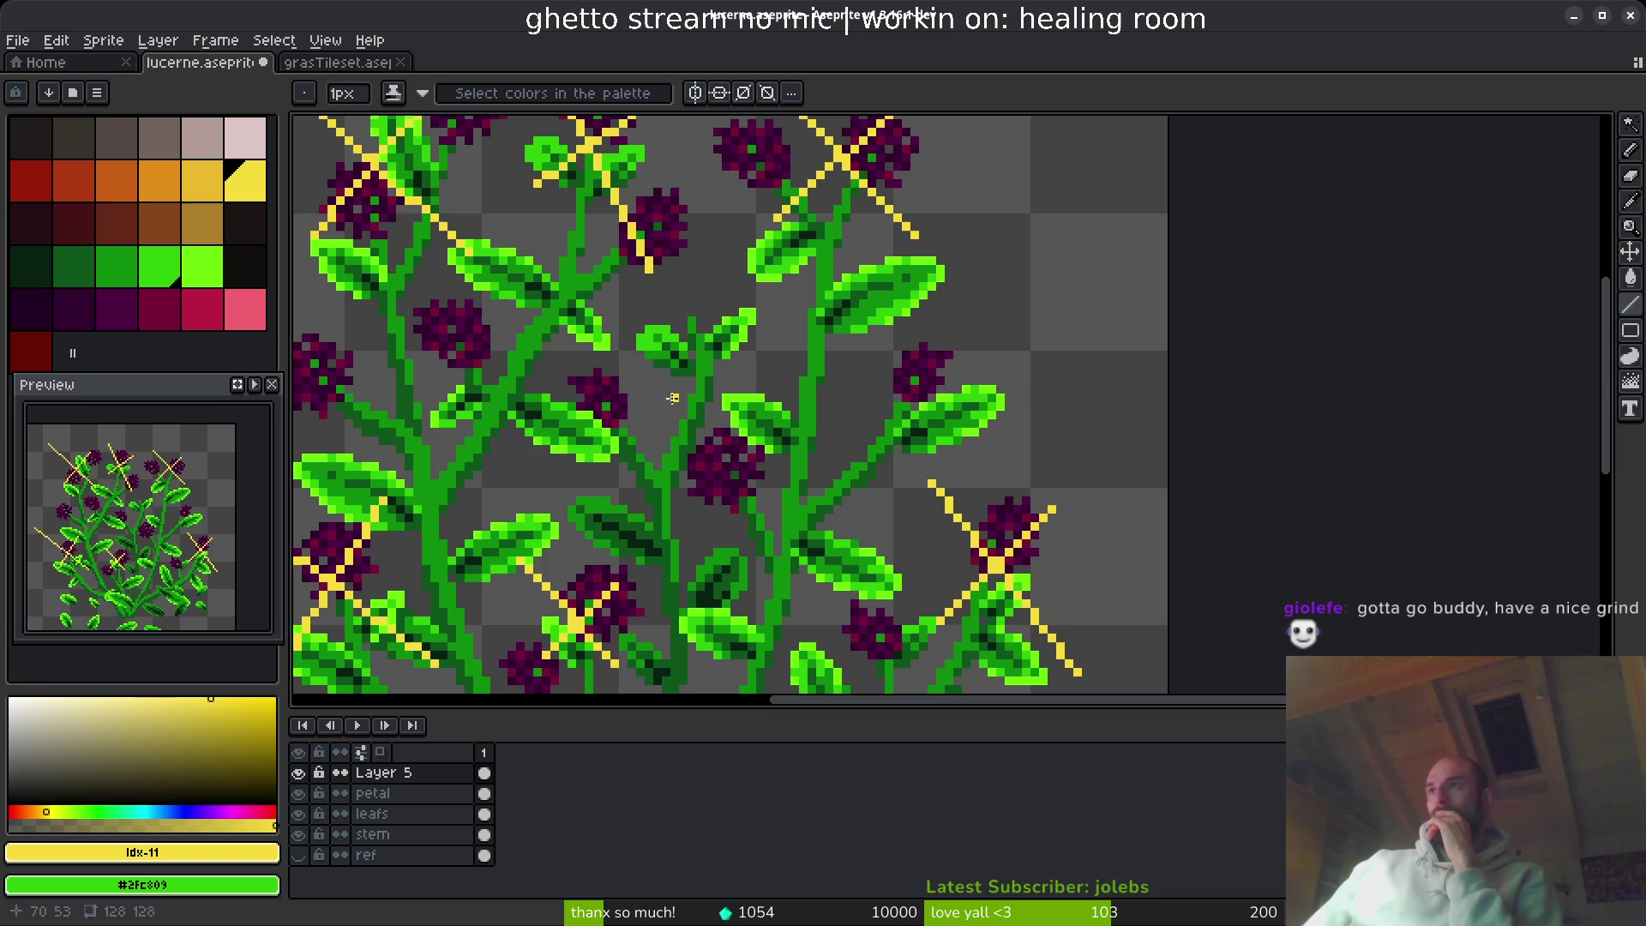
{"action": "left_click", "coordinate": [717, 444], "text": "shift"}
{"action": "scroll", "coordinate": [698, 531], "scroll_direction": "down", "scroll_amount": 4}
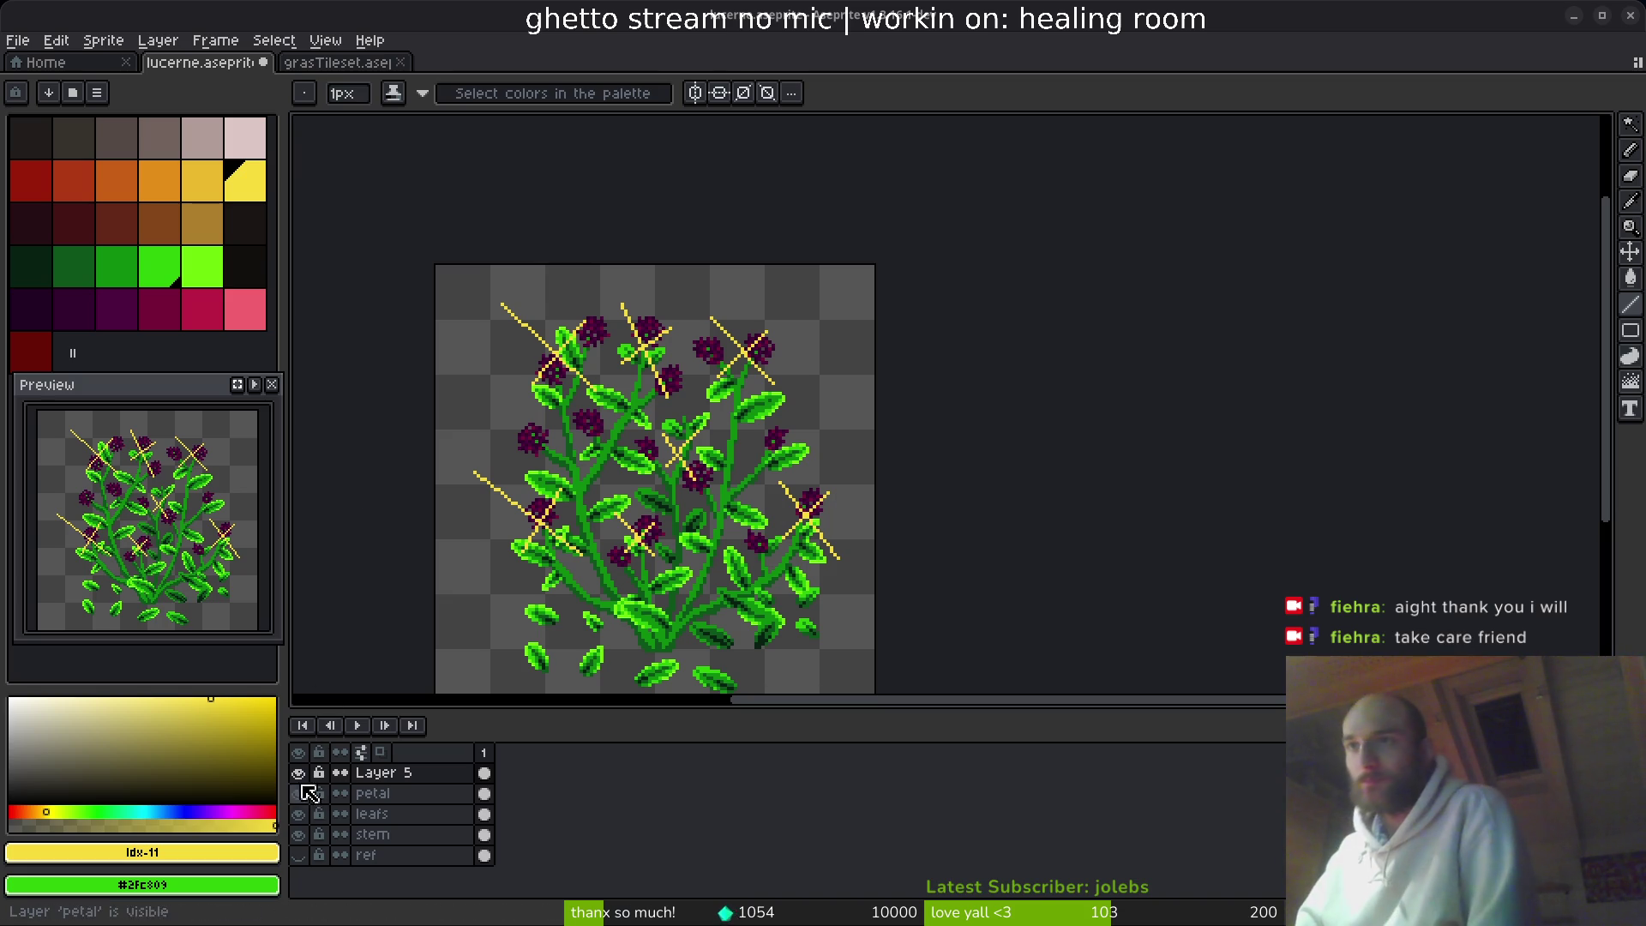
- Hide the yellow guide and purple petal layers and make the stem layer active
{"action": "left_click", "coordinate": [298, 772]}
{"action": "left_click", "coordinate": [298, 793]}
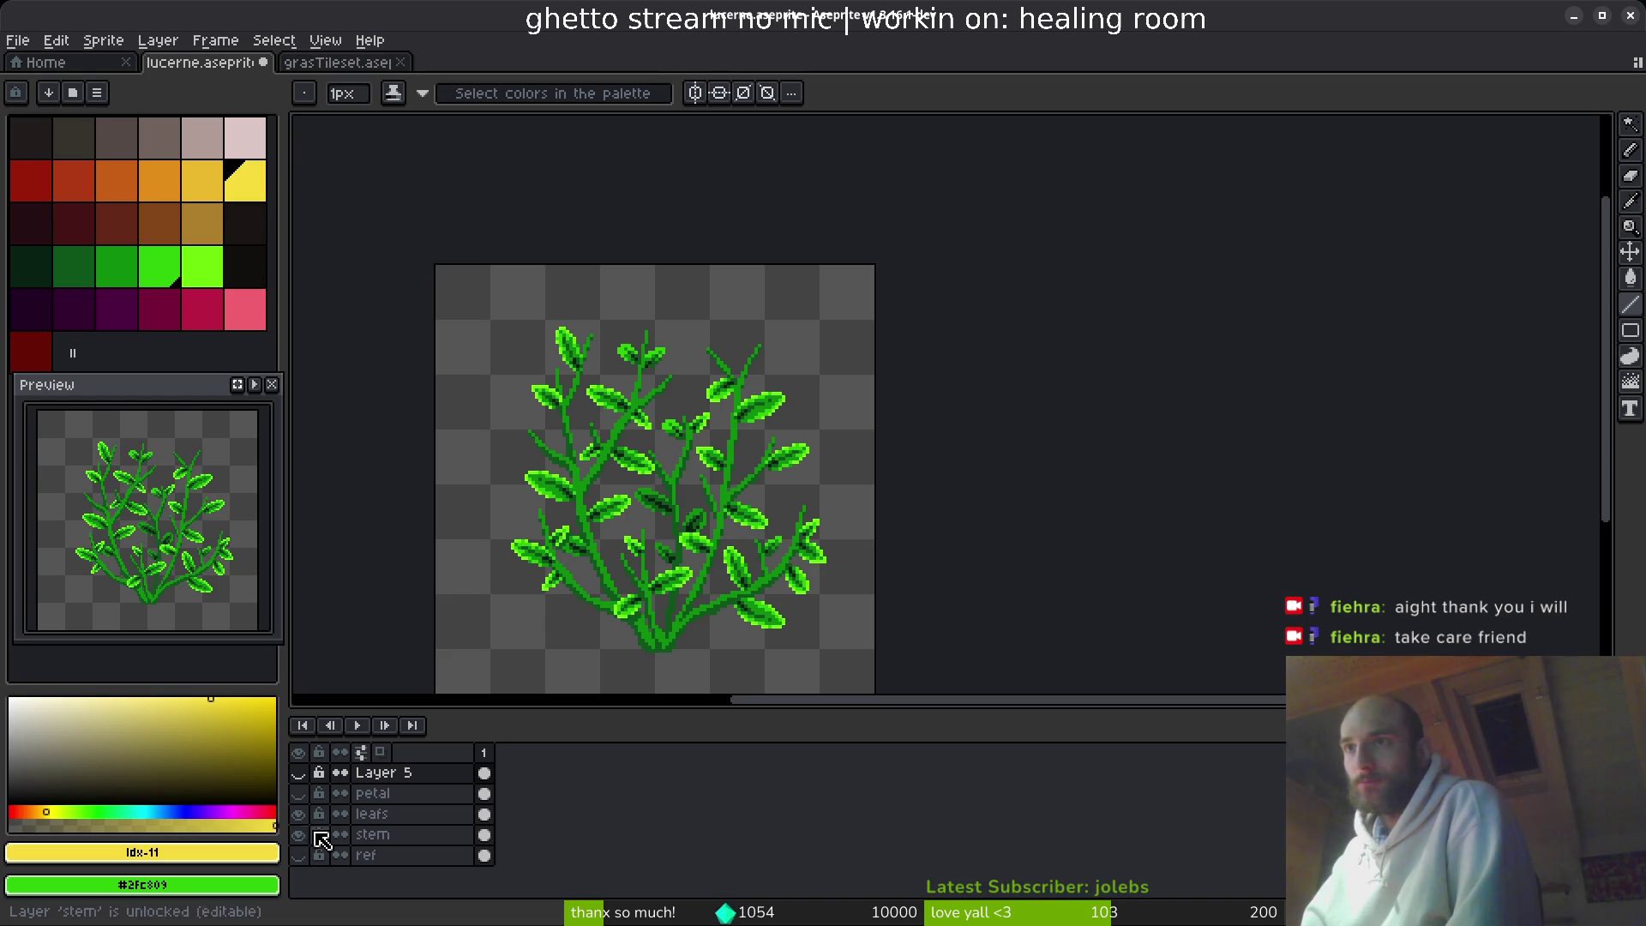
{"action": "scroll", "coordinate": [858, 426], "scroll_direction": "up", "scroll_amount": 5}
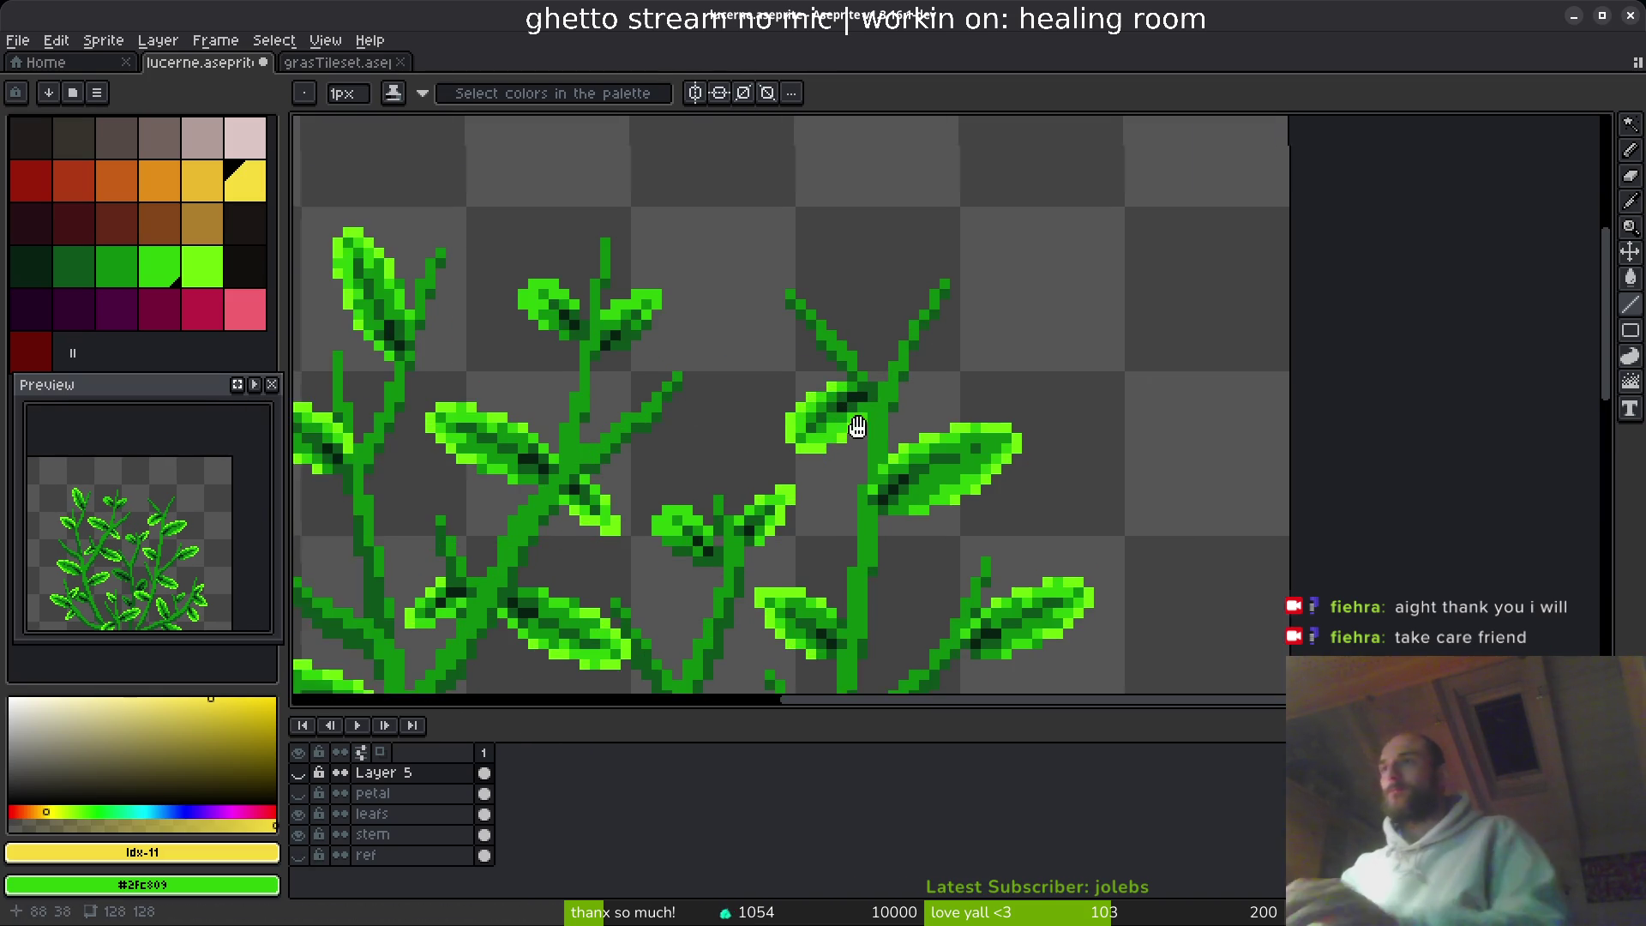
{"action": "scroll", "coordinate": [857, 426], "scroll_direction": "down", "scroll_amount": 1}
{"action": "left_click", "coordinate": [403, 834]}
{"action": "key", "text": "e"}
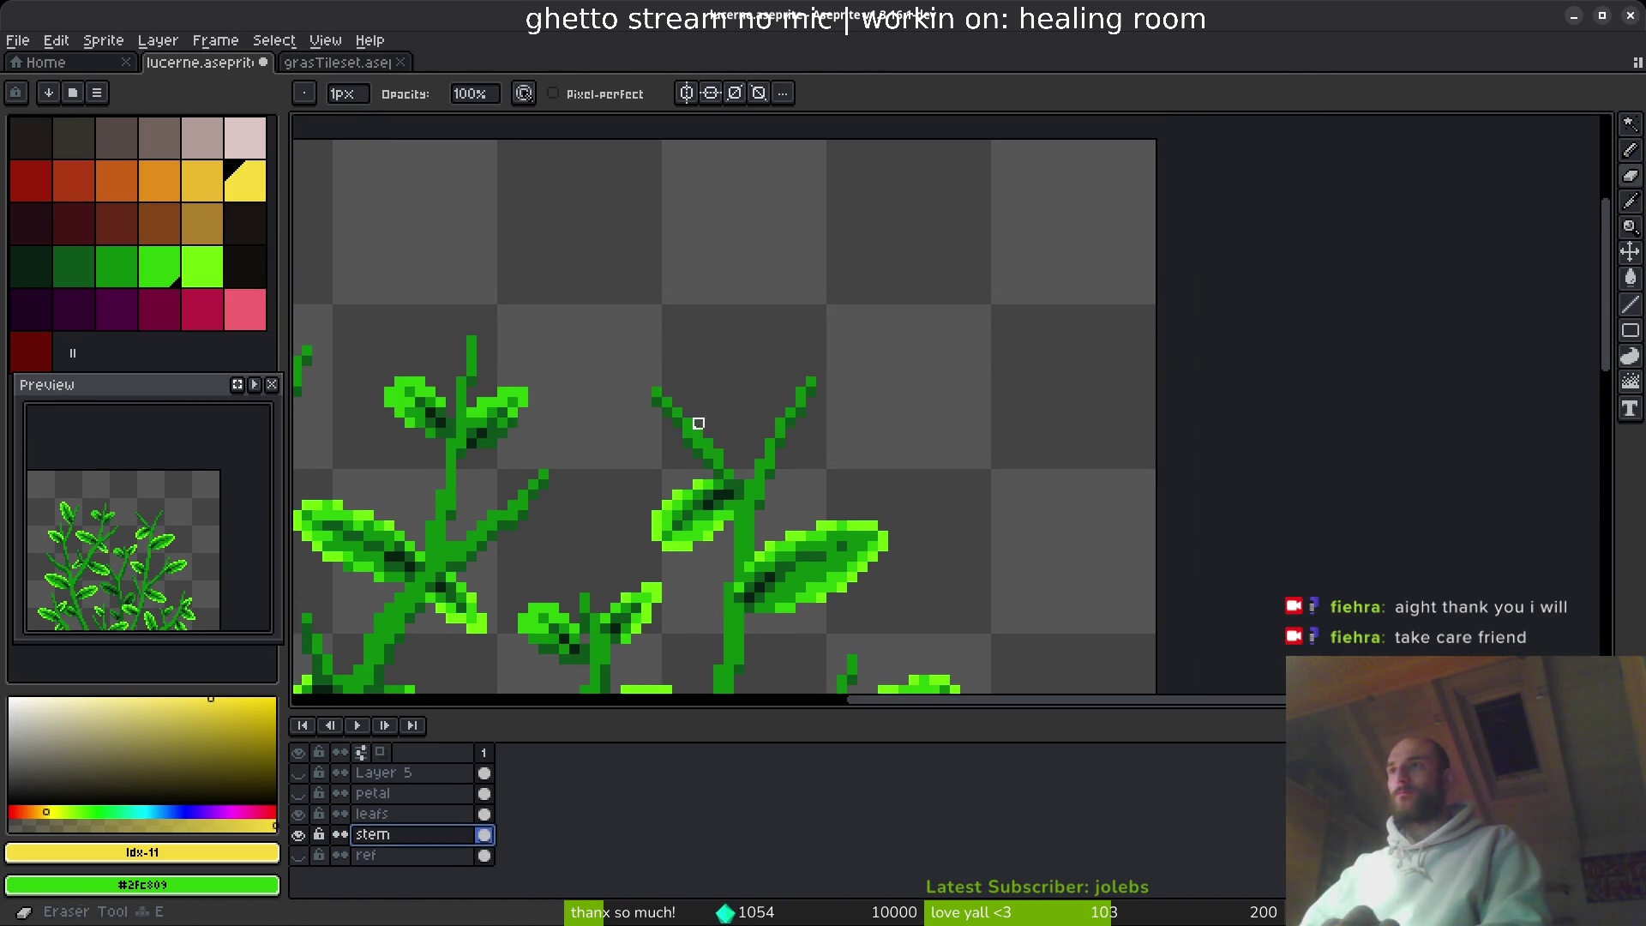
{"action": "scroll", "coordinate": [699, 423], "scroll_direction": "up", "scroll_amount": 2}
- Marquee-select the middle stem's fork and shift it into a new position
{"action": "key", "text": "m"}
{"action": "mouse_move", "coordinate": [497, 240]}
{"action": "left_mouse_down"}
{"action": "mouse_move", "coordinate": [760, 503]}
{"action": "mouse_move", "coordinate": [783, 559]}
{"action": "mouse_move", "coordinate": [790, 515]}
{"action": "left_mouse_up"}
{"action": "left_click", "coordinate": [836, 525]}
{"action": "key", "text": "Return"}
{"action": "mouse_move", "coordinate": [570, 261]}
{"action": "left_mouse_down"}
{"action": "mouse_move", "coordinate": [795, 504]}
{"action": "mouse_move", "coordinate": [879, 515]}
{"action": "mouse_move", "coordinate": [806, 386]}
{"action": "left_mouse_up"}
{"action": "left_click", "coordinate": [782, 466]}
{"action": "key", "text": "Return"}
- Eyedrop the stem green, extend the stem upward, and erase the fork's right and upper-left branches
{"action": "key", "text": "i"}
{"action": "left_click", "coordinate": [847, 508]}
{"action": "key", "text": "b"}
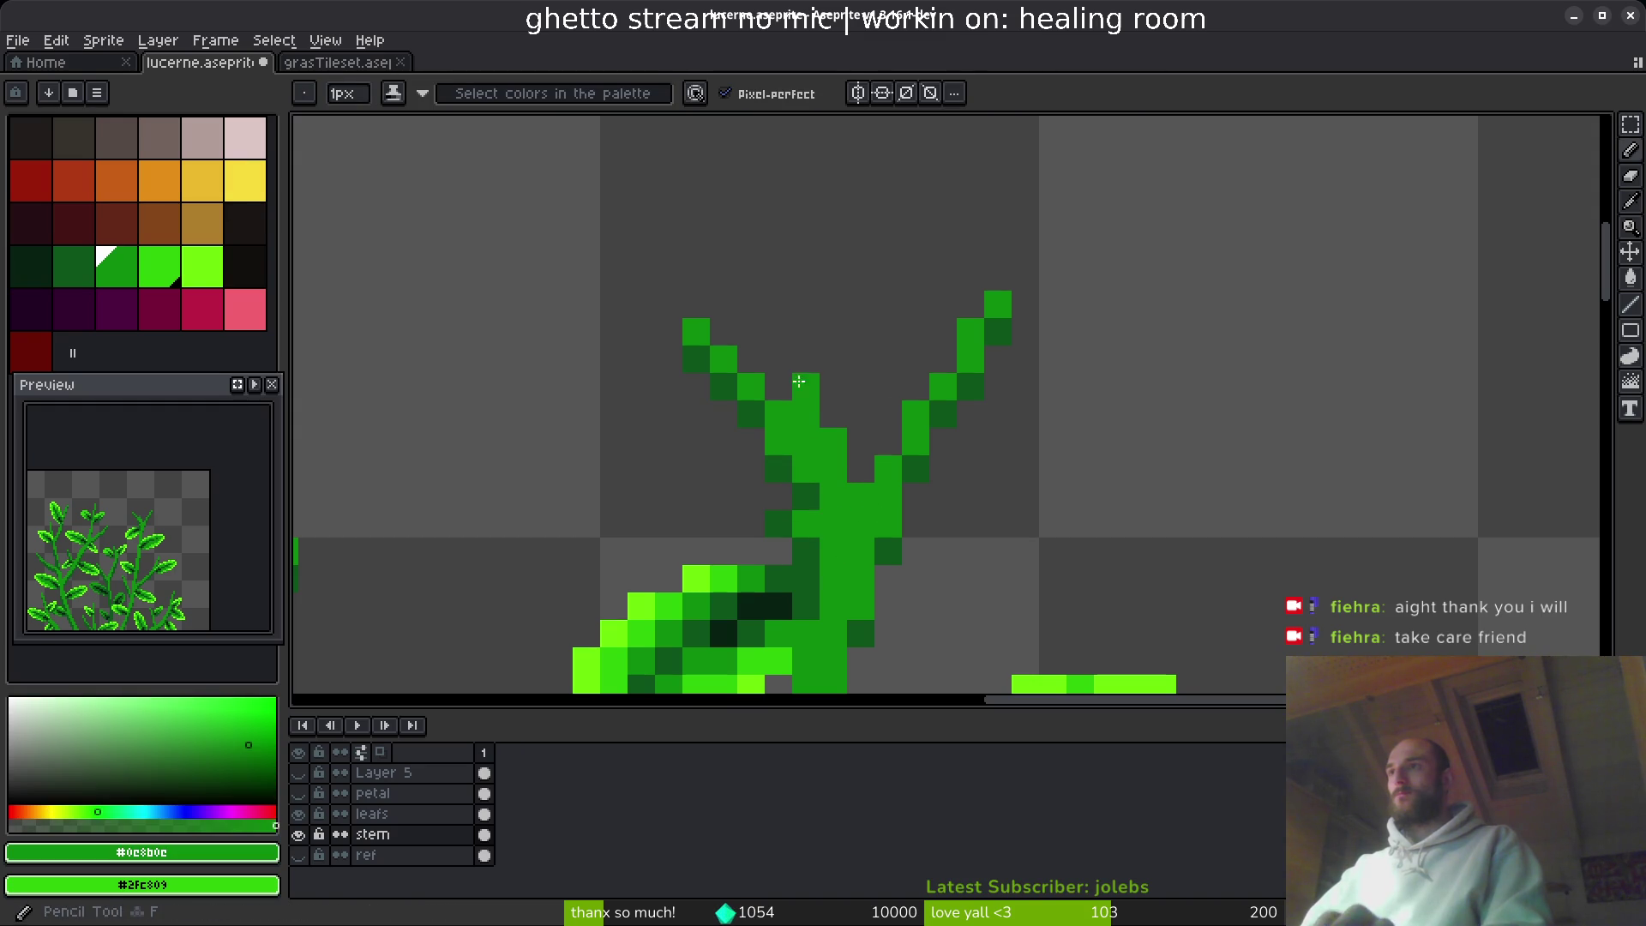
{"action": "left_click_drag", "start_coordinate": [806, 497], "coordinate": [778, 332]}
{"action": "left_click", "coordinate": [823, 410]}
{"action": "key", "text": "e"}
{"action": "left_click_drag", "start_coordinate": [969, 343], "coordinate": [944, 383]}
{"action": "left_click_drag", "start_coordinate": [998, 305], "coordinate": [916, 552]}
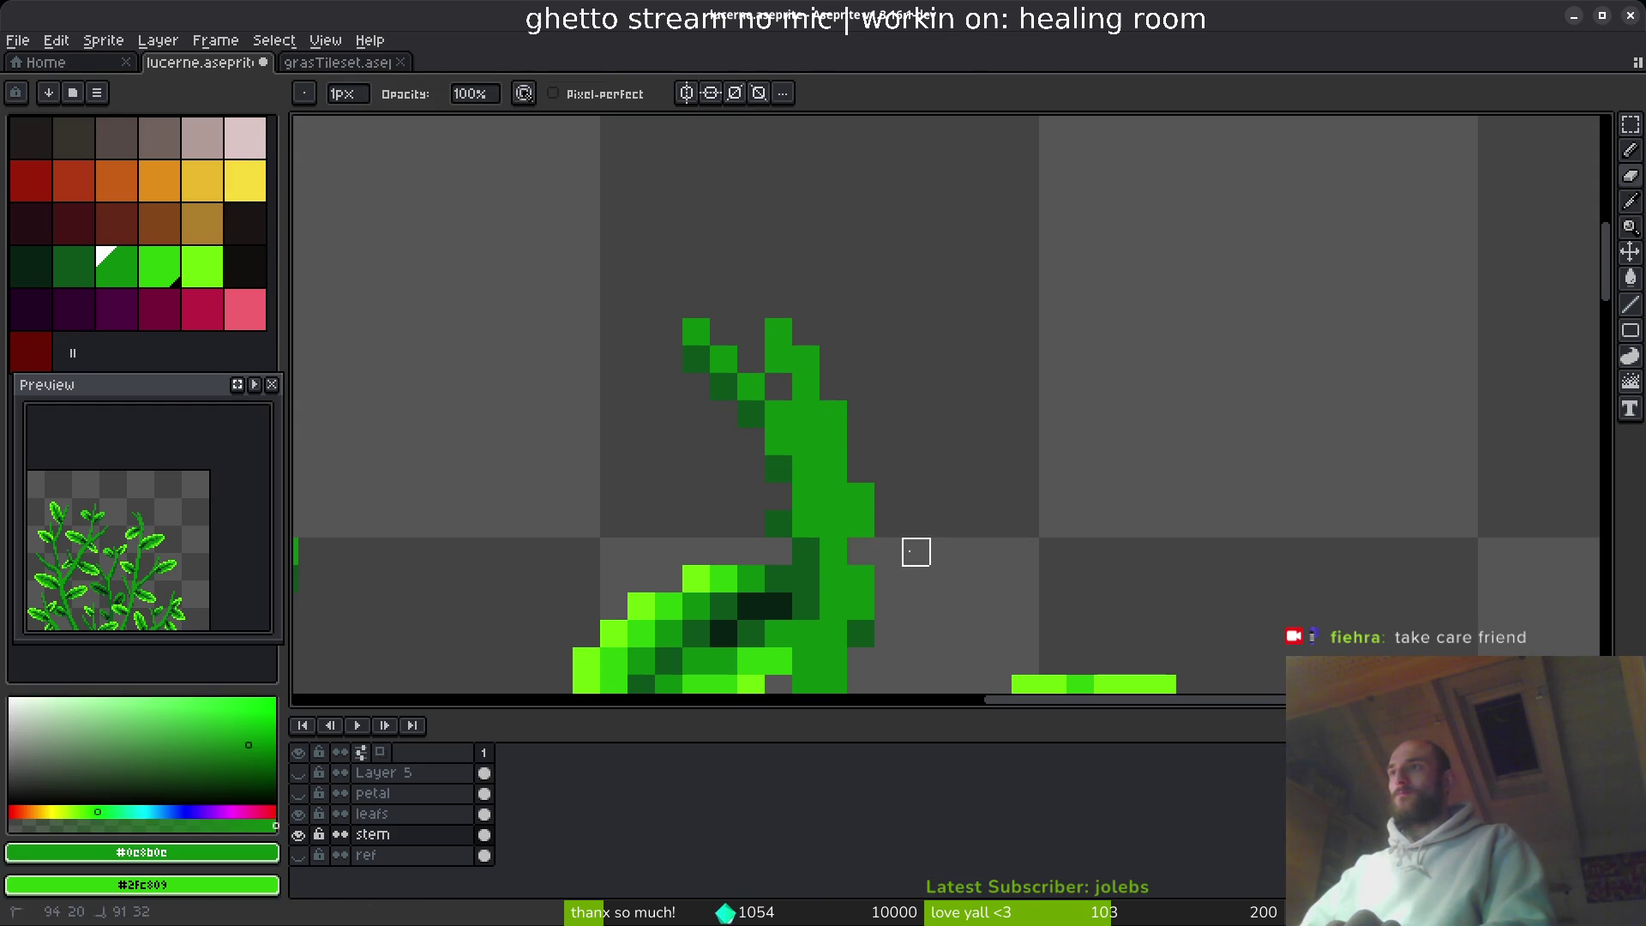
{"action": "scroll", "coordinate": [888, 551], "scroll_direction": "down", "scroll_amount": 3}
{"action": "left_click_drag", "start_coordinate": [780, 310], "coordinate": [698, 283]}
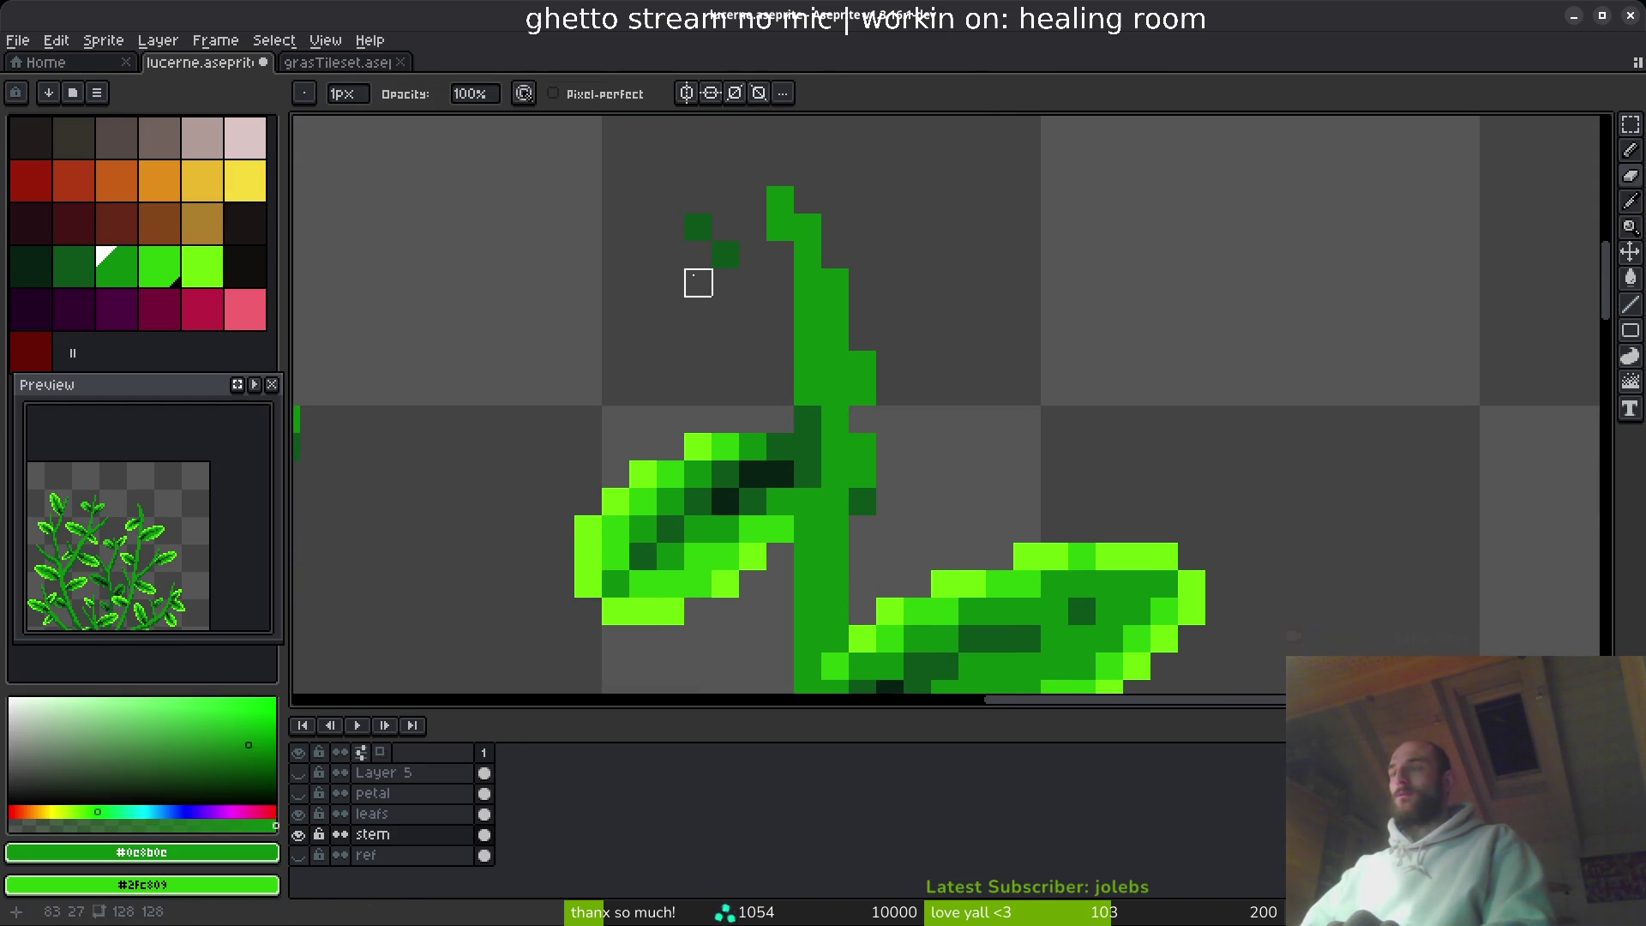
- Shade the stem column dark green and redraw a short column of the right stem
{"action": "key", "text": "b"}
{"action": "left_click", "coordinate": [807, 447], "text": "alt"}
{"action": "left_click_drag", "start_coordinate": [808, 392], "coordinate": [805, 309]}
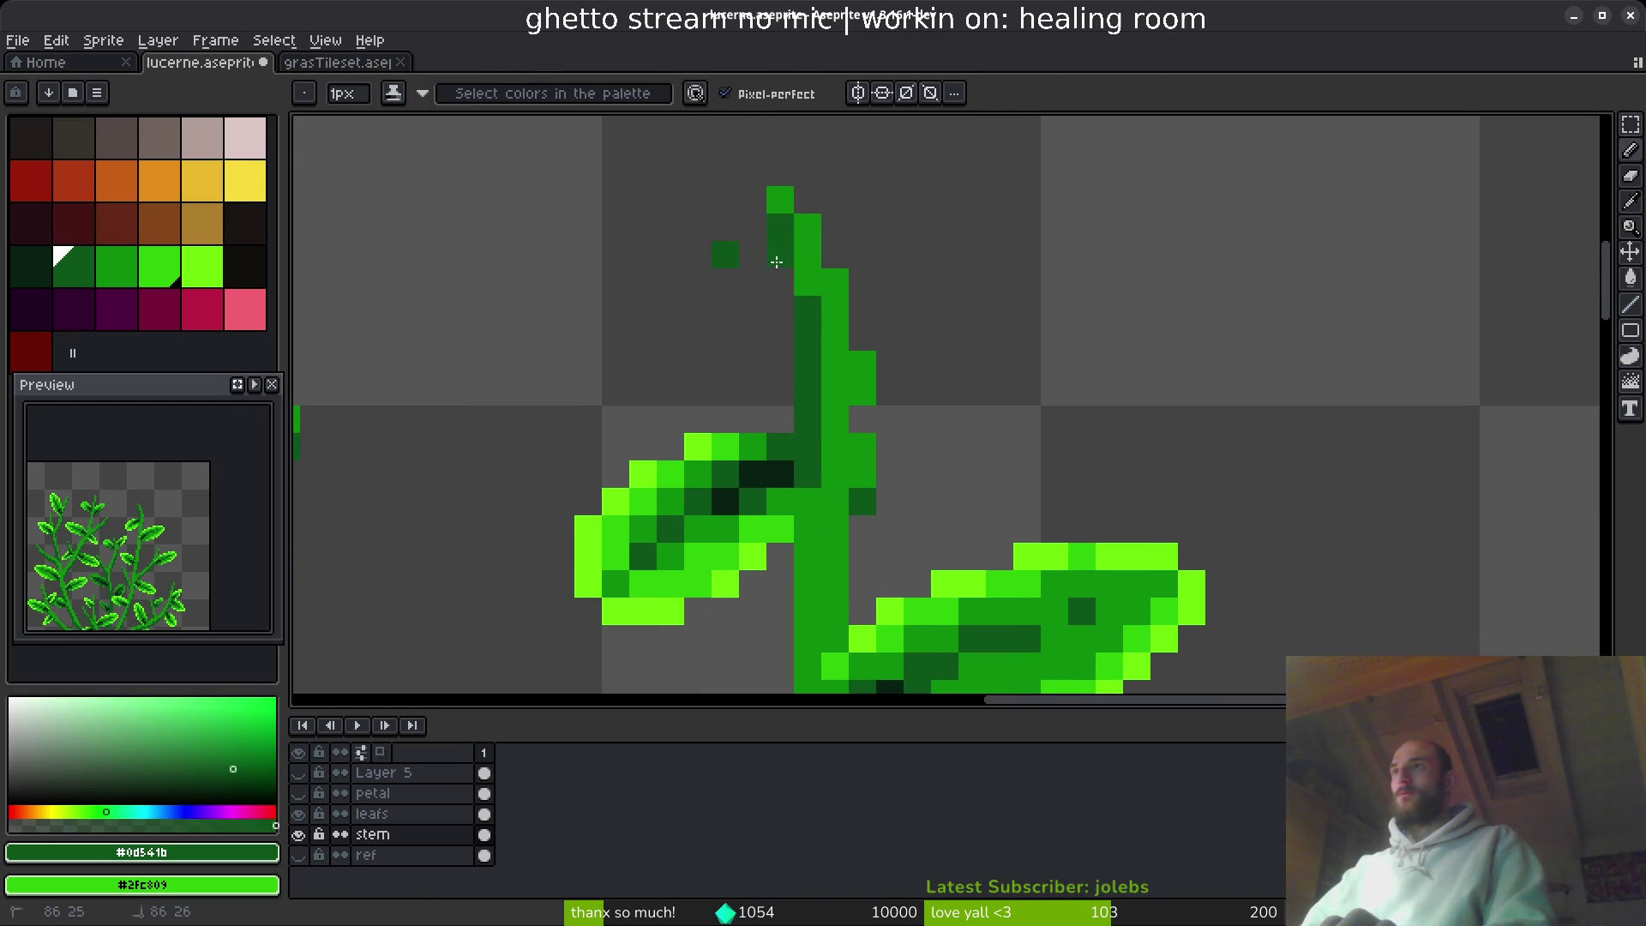
{"action": "key", "text": "e"}
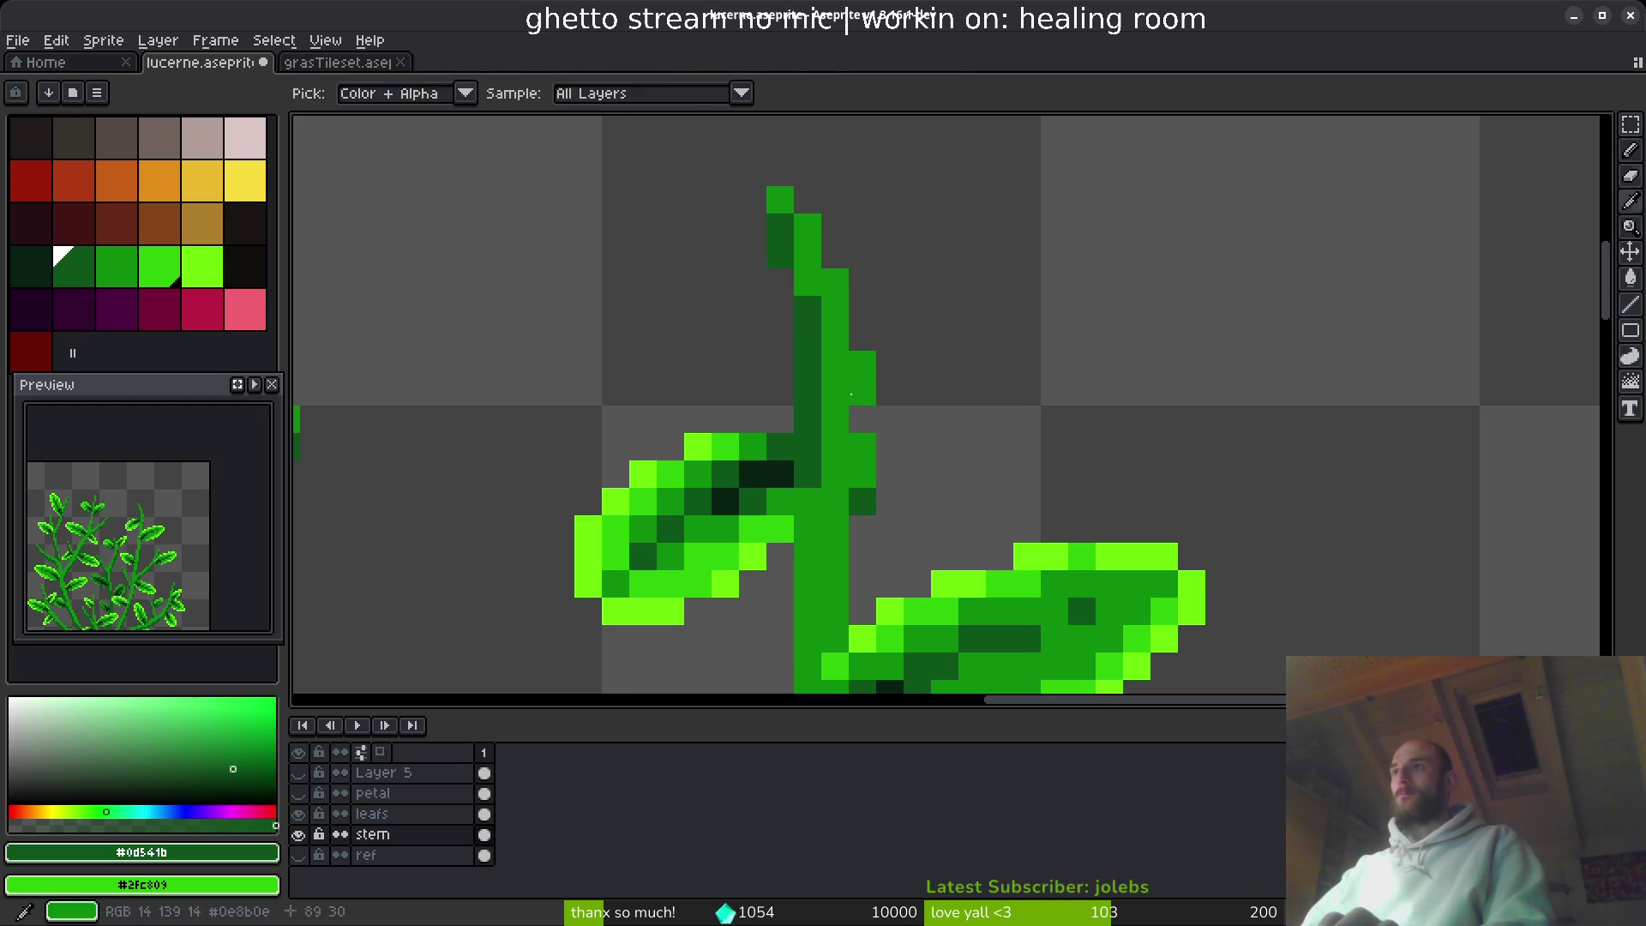
{"action": "left_click", "coordinate": [856, 449], "text": "alt"}
{"action": "scroll", "coordinate": [900, 430], "scroll_direction": "down", "scroll_amount": 2}
{"action": "scroll", "coordinate": [934, 361], "scroll_direction": "up", "scroll_amount": 5}
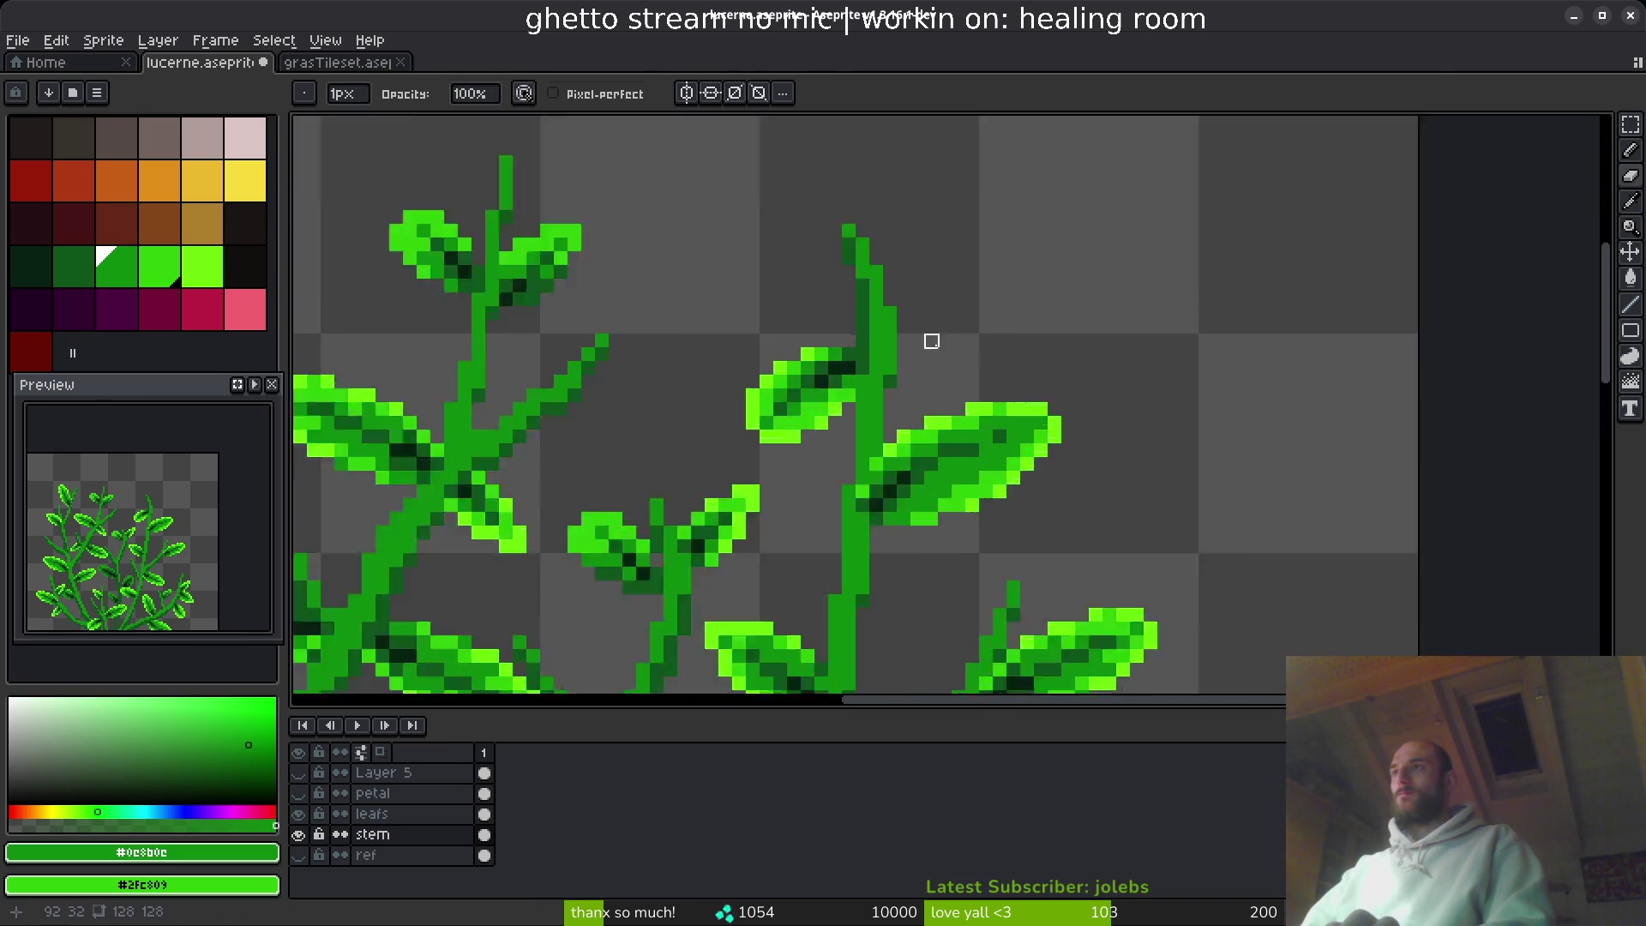
{"action": "left_click_drag", "start_coordinate": [844, 275], "coordinate": [845, 373]}
{"action": "scroll", "coordinate": [913, 386], "scroll_direction": "down", "scroll_amount": 6}
{"action": "scroll", "coordinate": [927, 409], "scroll_direction": "up", "scroll_amount": 3}
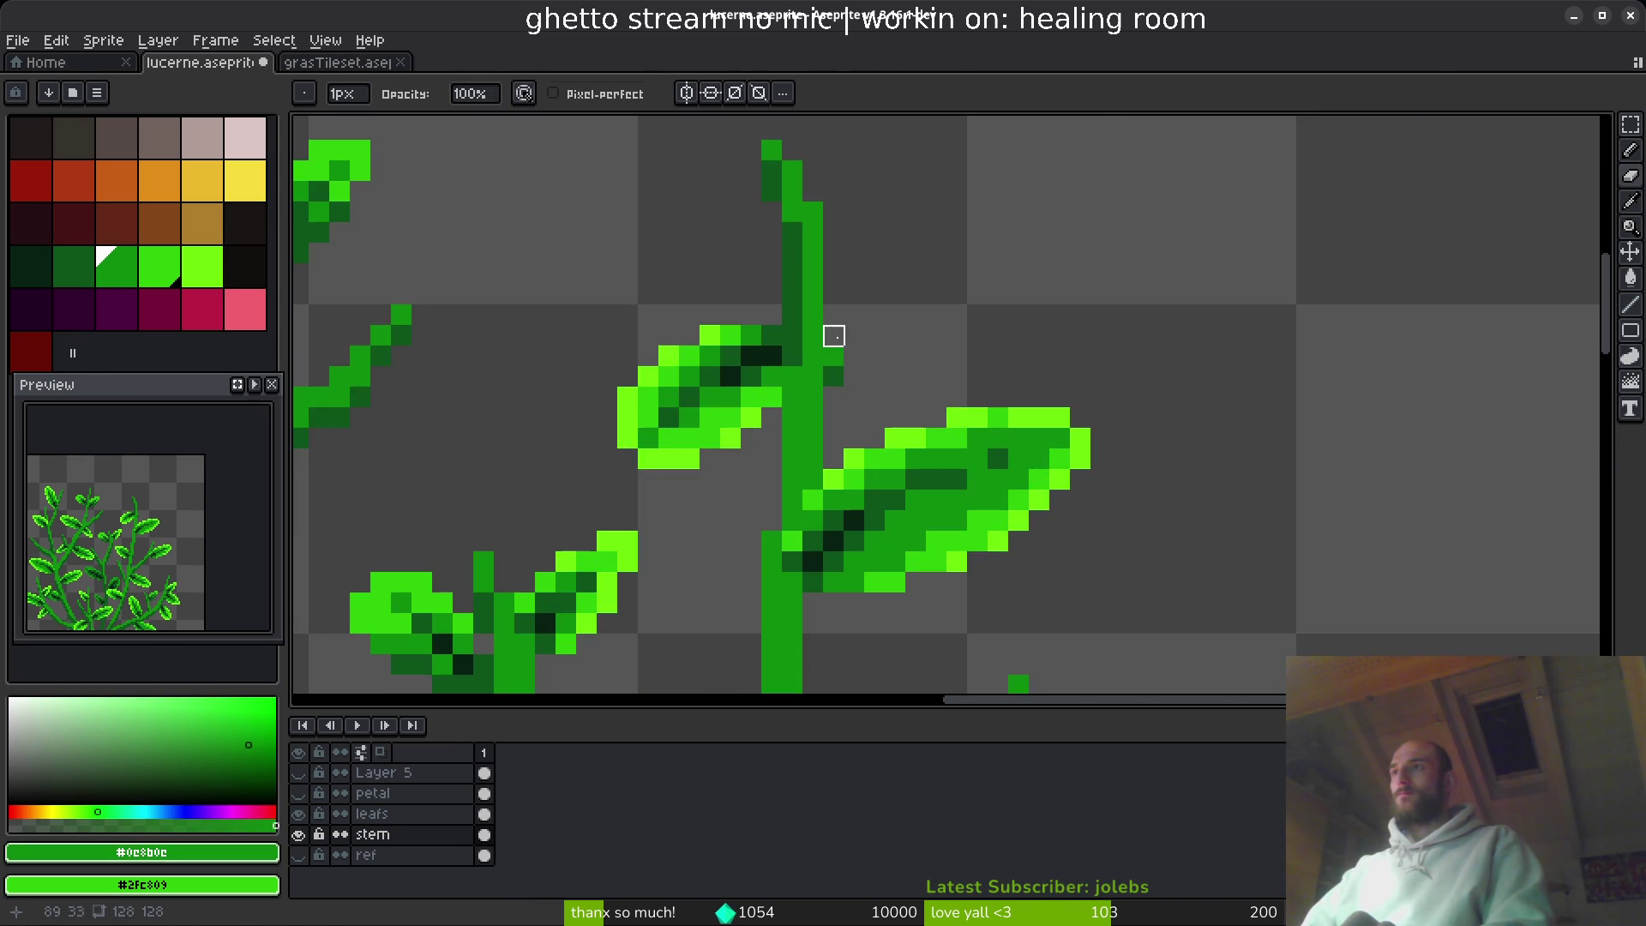
{"action": "scroll", "coordinate": [849, 343], "scroll_direction": "down", "scroll_amount": 2}
{"action": "scroll", "coordinate": [861, 367], "scroll_direction": "up", "scroll_amount": 3}
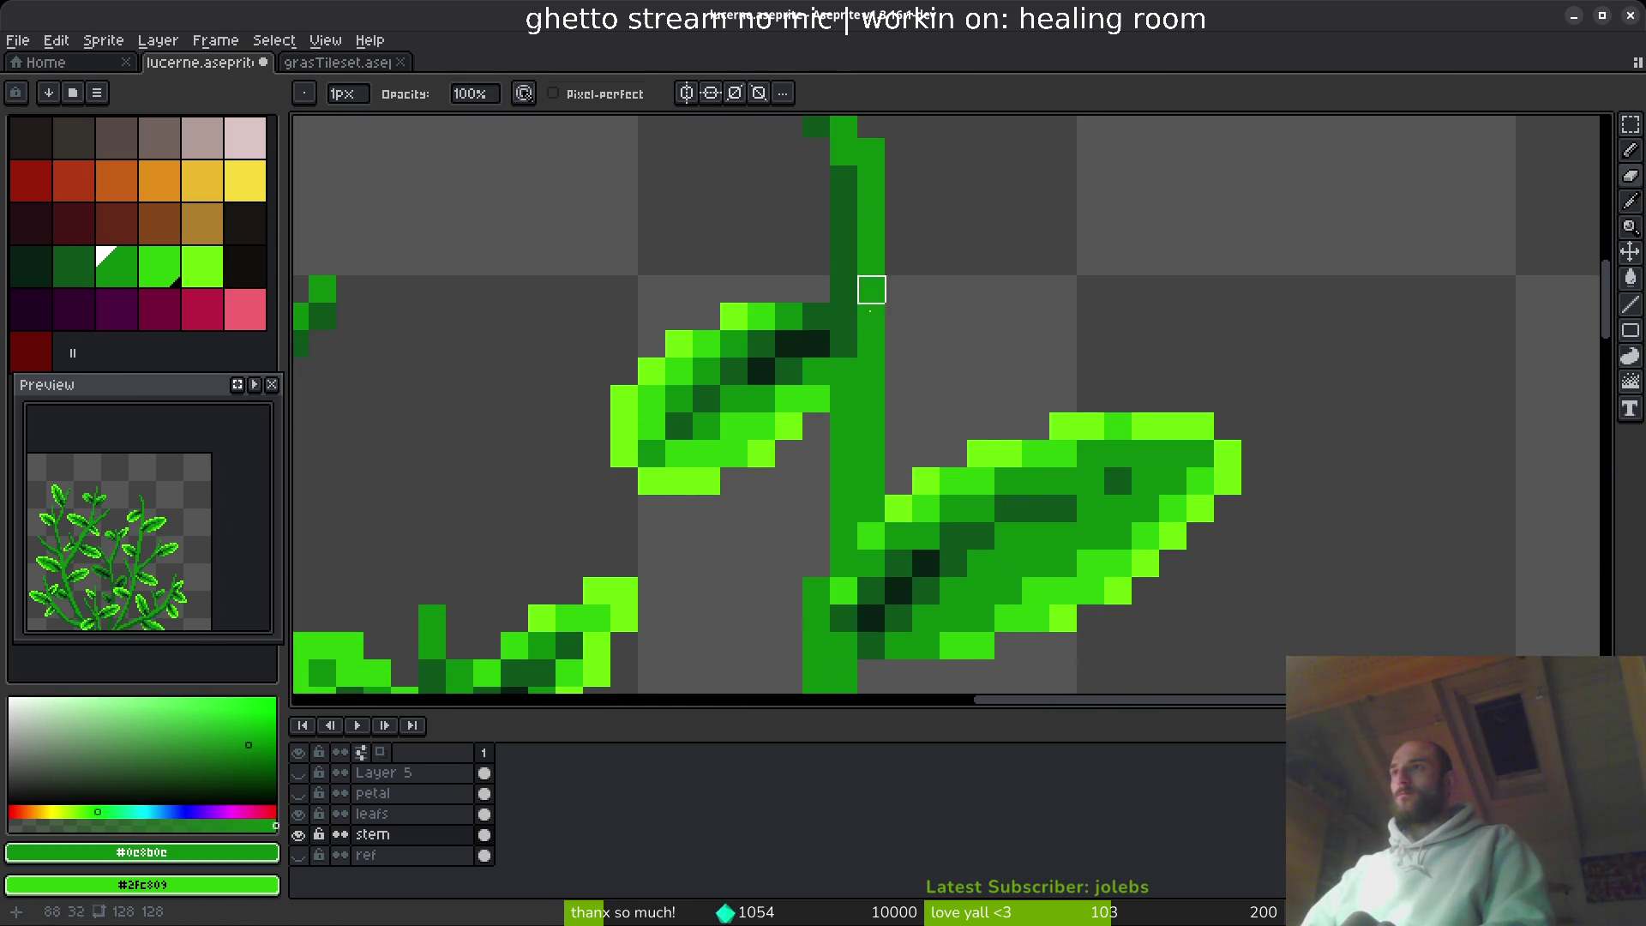
- Add dark-green shading up the single stem and show the yellow X guide layer again
{"action": "key", "text": "f"}
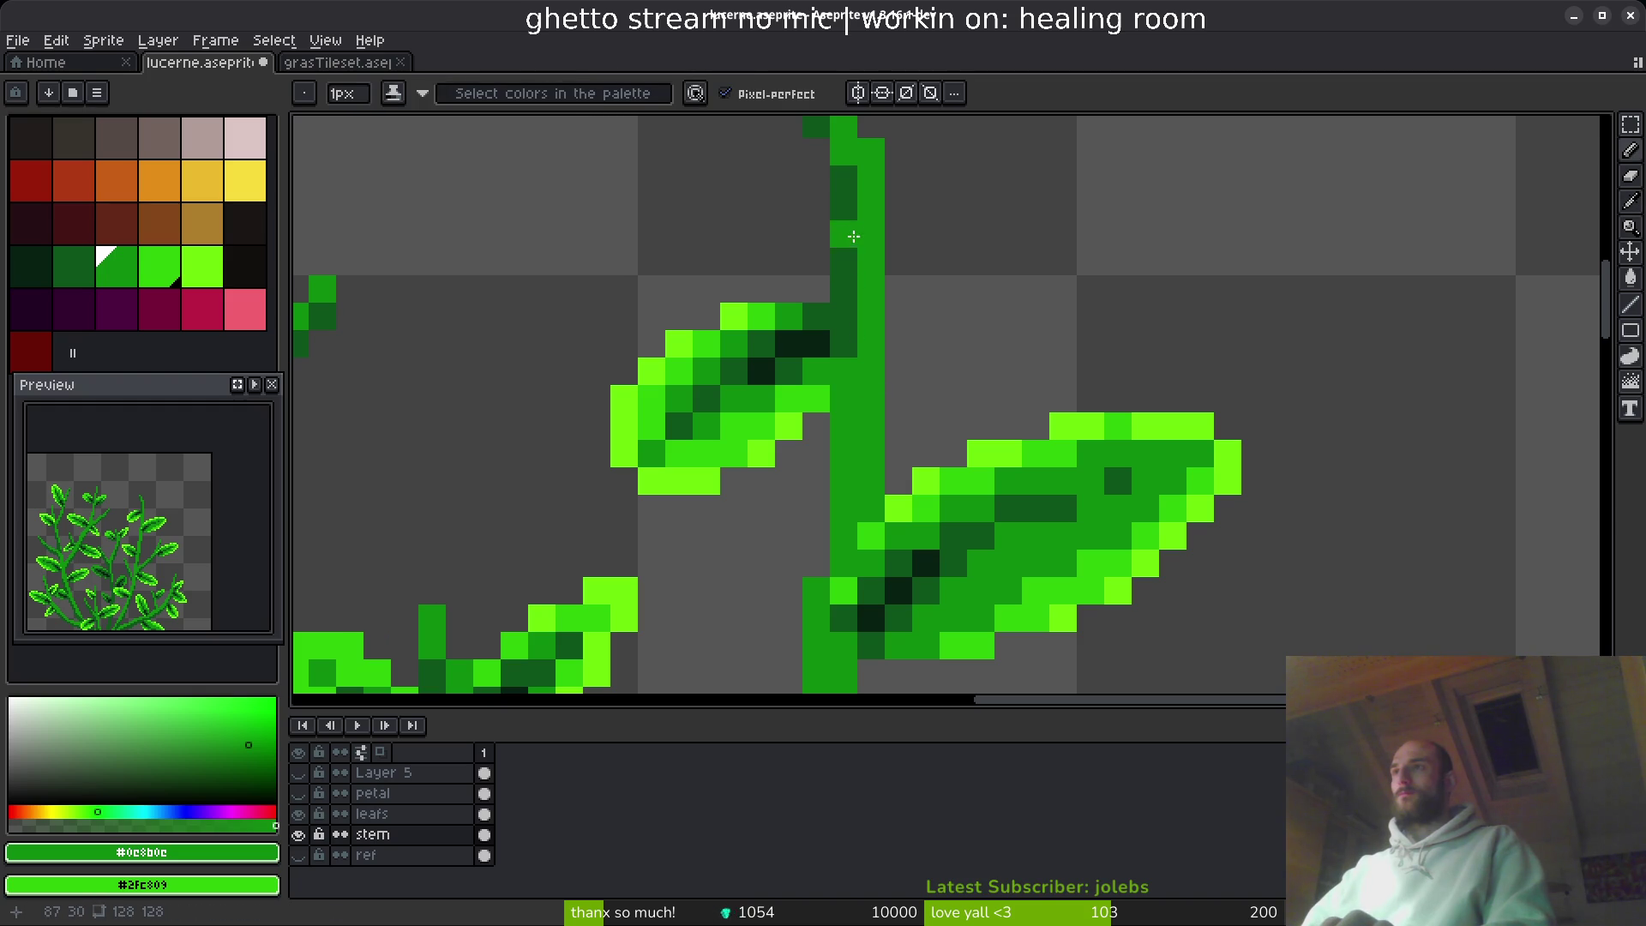
{"action": "left_click_drag", "start_coordinate": [849, 225], "coordinate": [876, 343]}
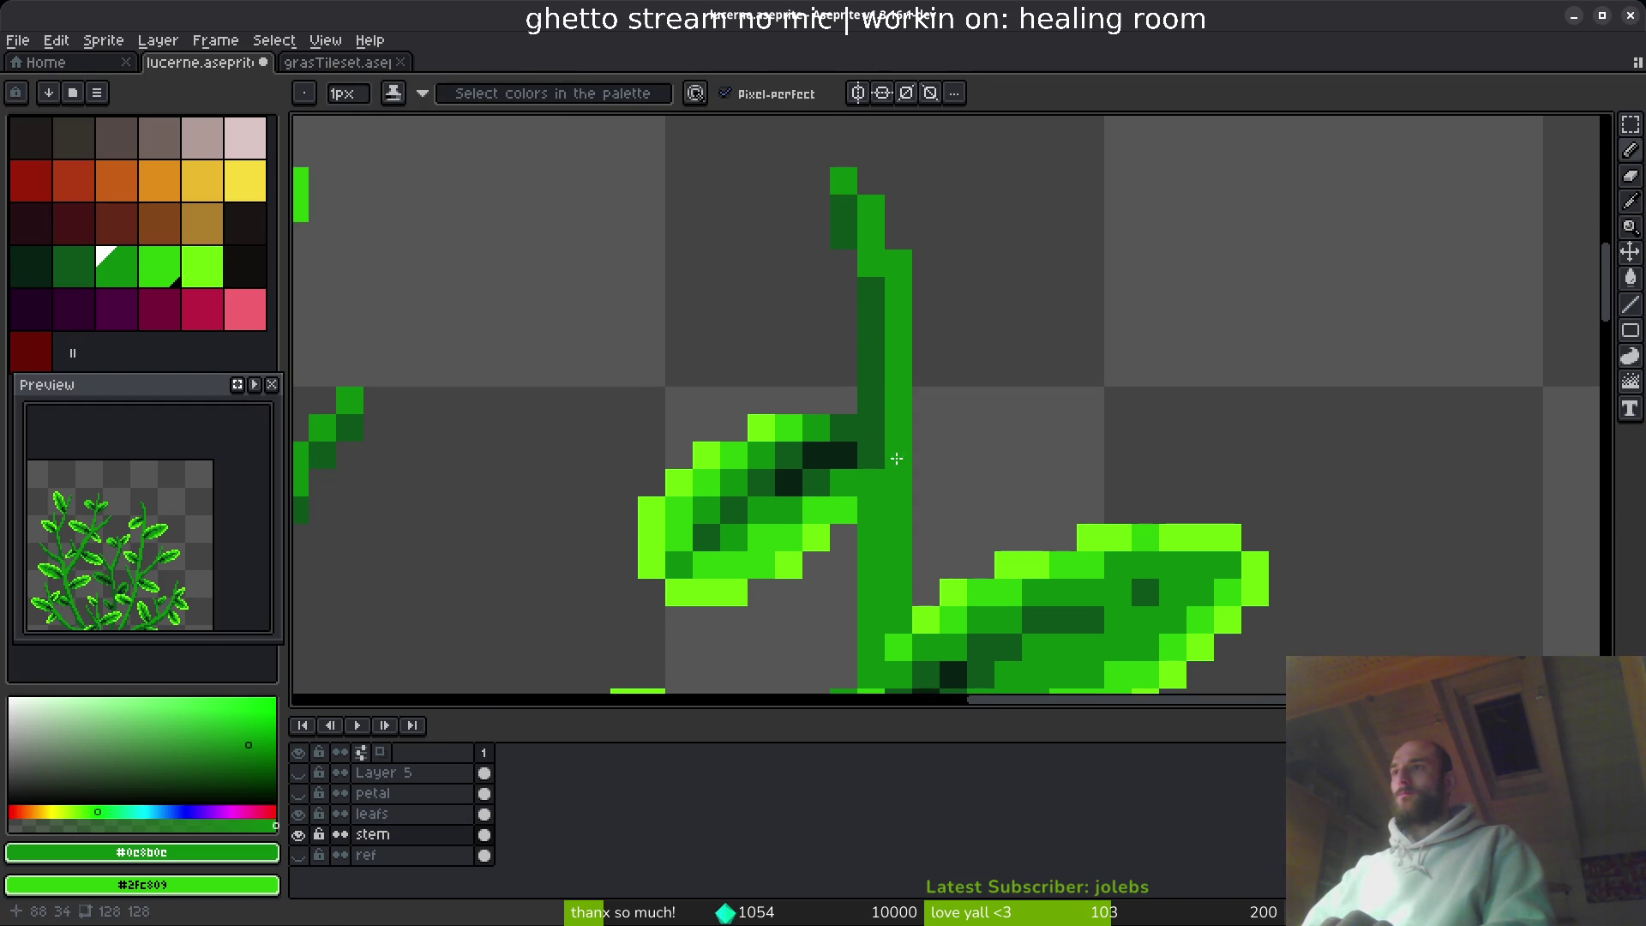
{"action": "left_click_drag", "start_coordinate": [876, 409], "coordinate": [872, 339]}
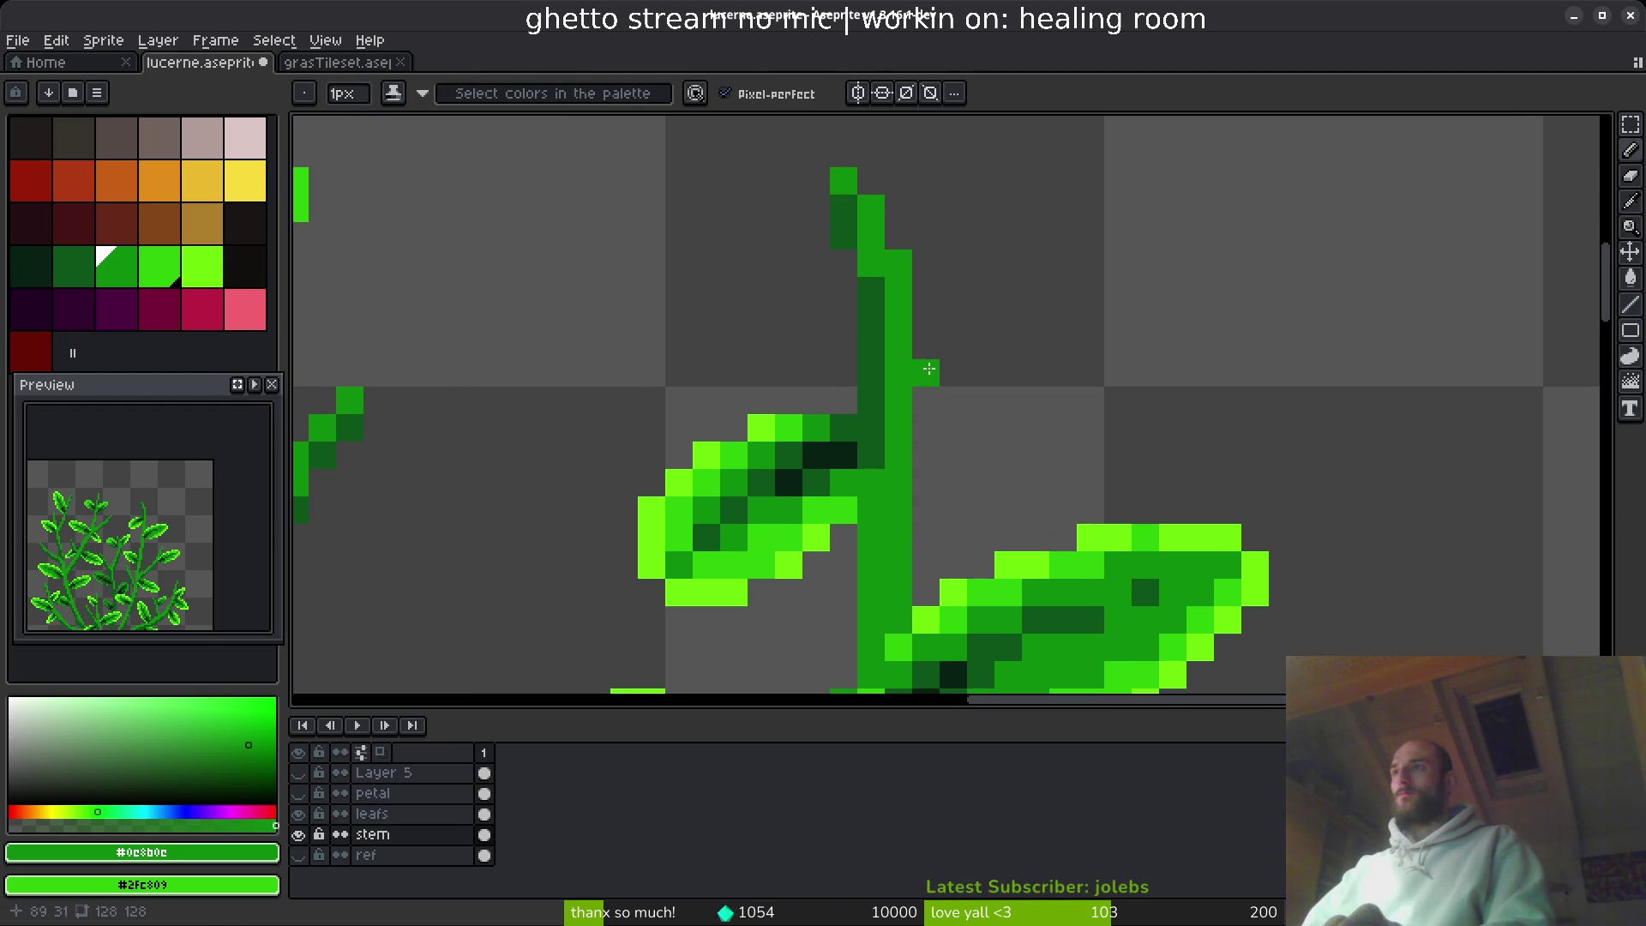
{"action": "scroll", "coordinate": [947, 244], "scroll_direction": "down", "scroll_amount": 3}
{"action": "scroll", "coordinate": [942, 254], "scroll_direction": "up", "scroll_amount": 3}
{"action": "scroll", "coordinate": [910, 217], "scroll_direction": "down", "scroll_amount": 4}
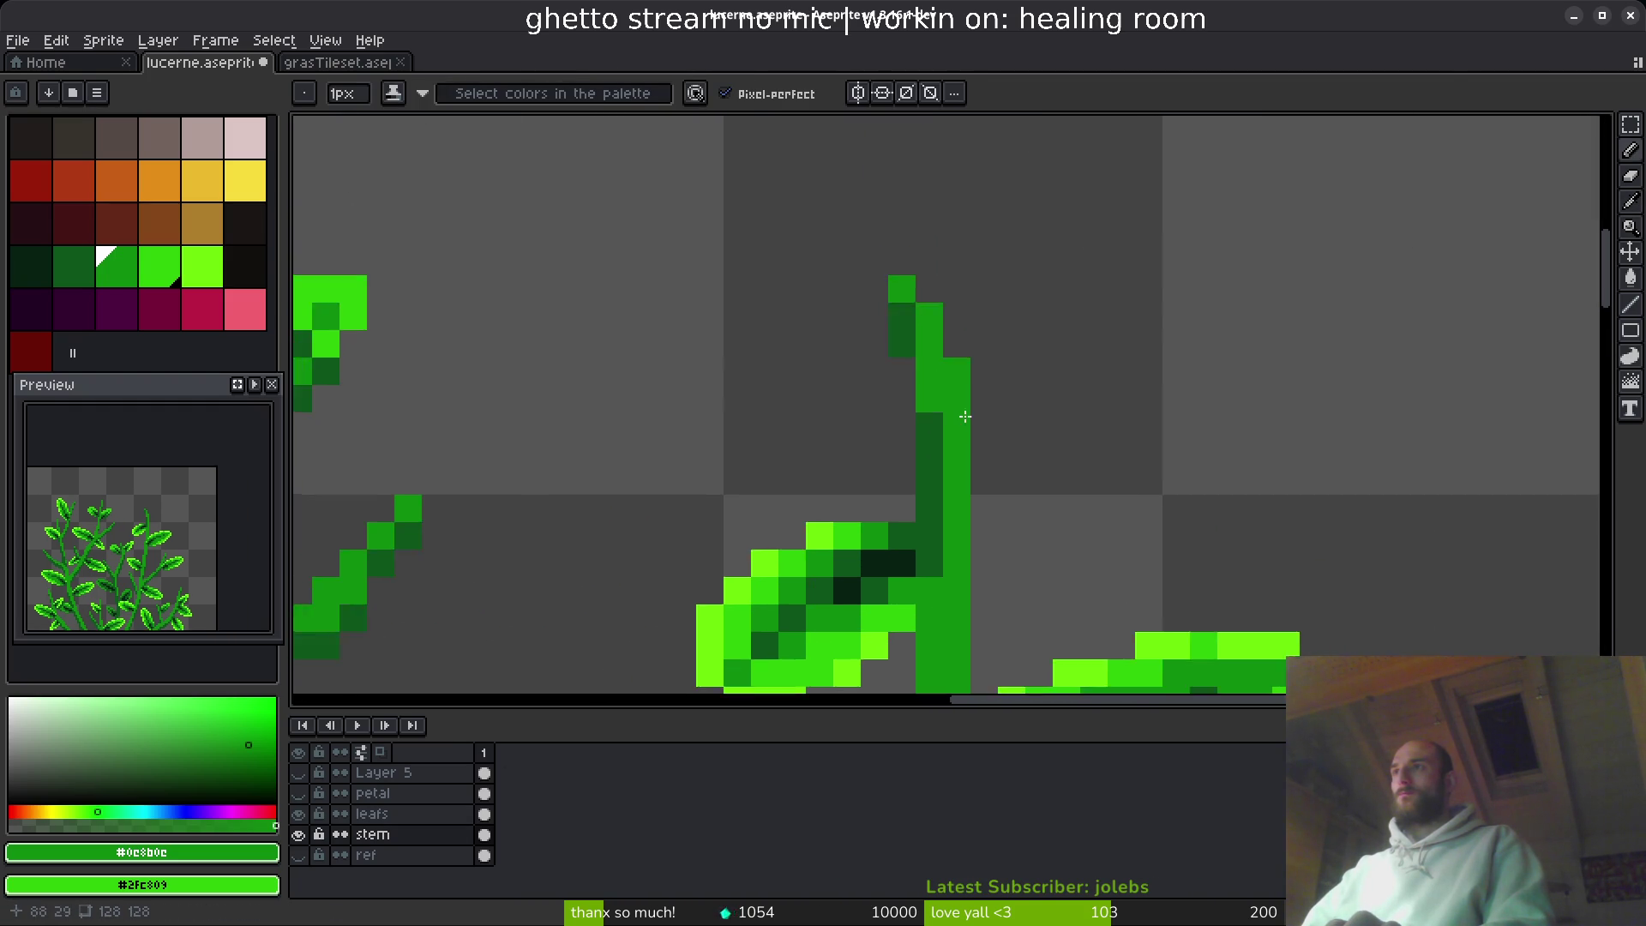
{"action": "scroll", "coordinate": [992, 334], "scroll_direction": "up", "scroll_amount": 1}
{"action": "scroll", "coordinate": [977, 396], "scroll_direction": "down", "scroll_amount": 2}
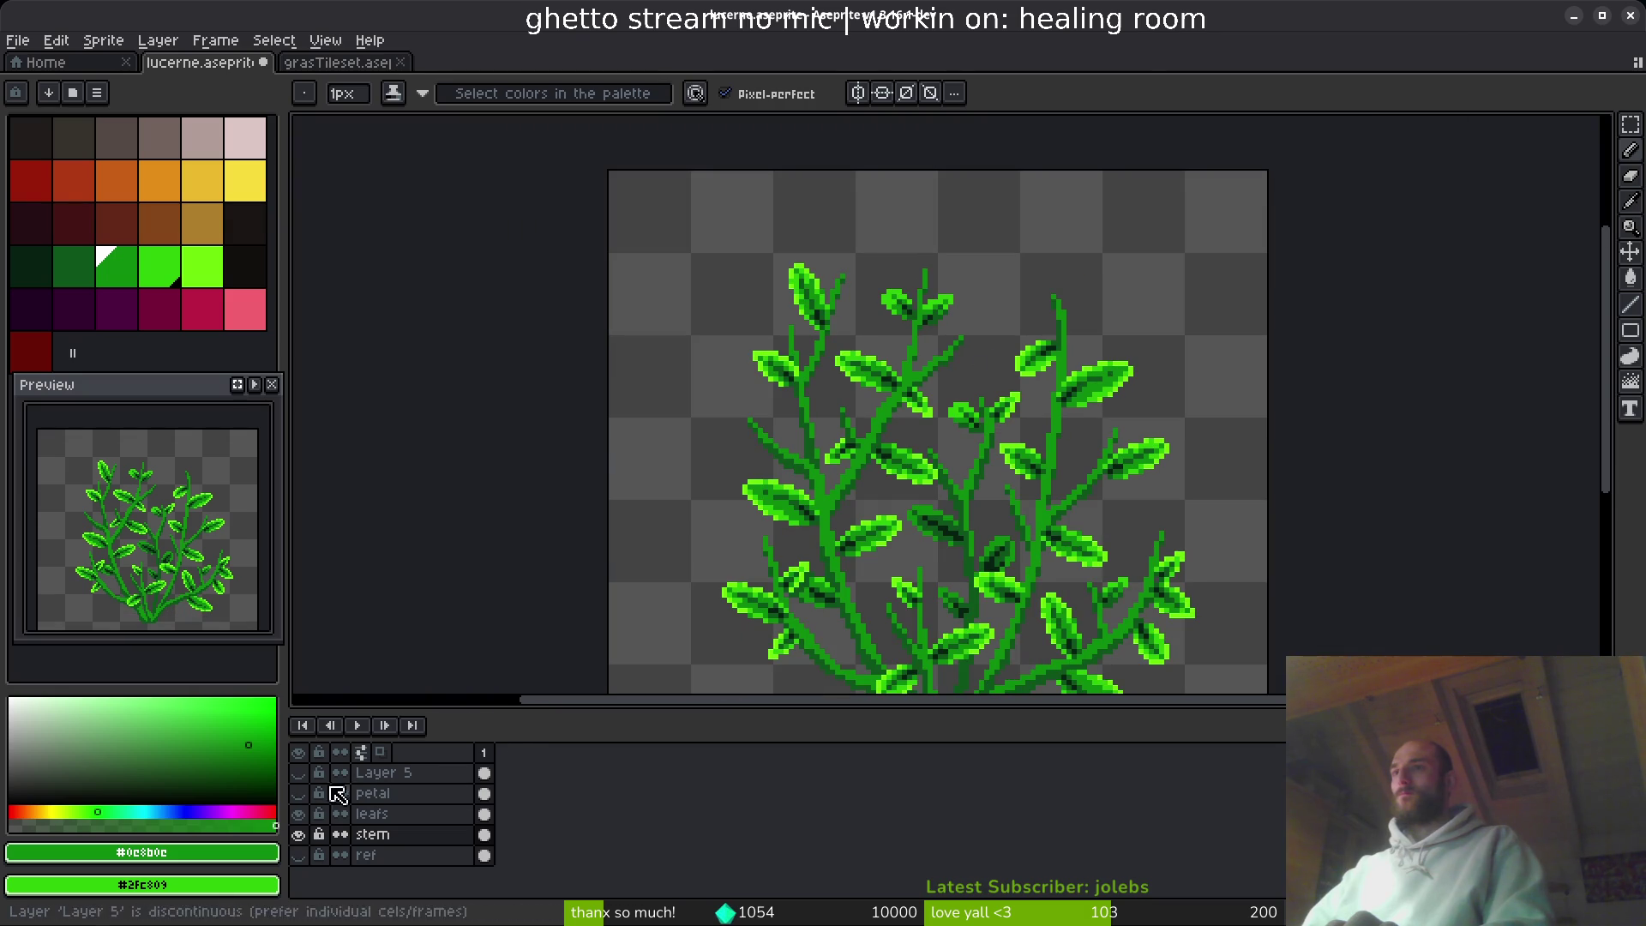
{"action": "left_click", "coordinate": [297, 772]}
- Lasso-select the top leaf cluster on both the leafs and stem layers
{"action": "scroll", "coordinate": [815, 433], "scroll_direction": "right", "scroll_amount": 2}
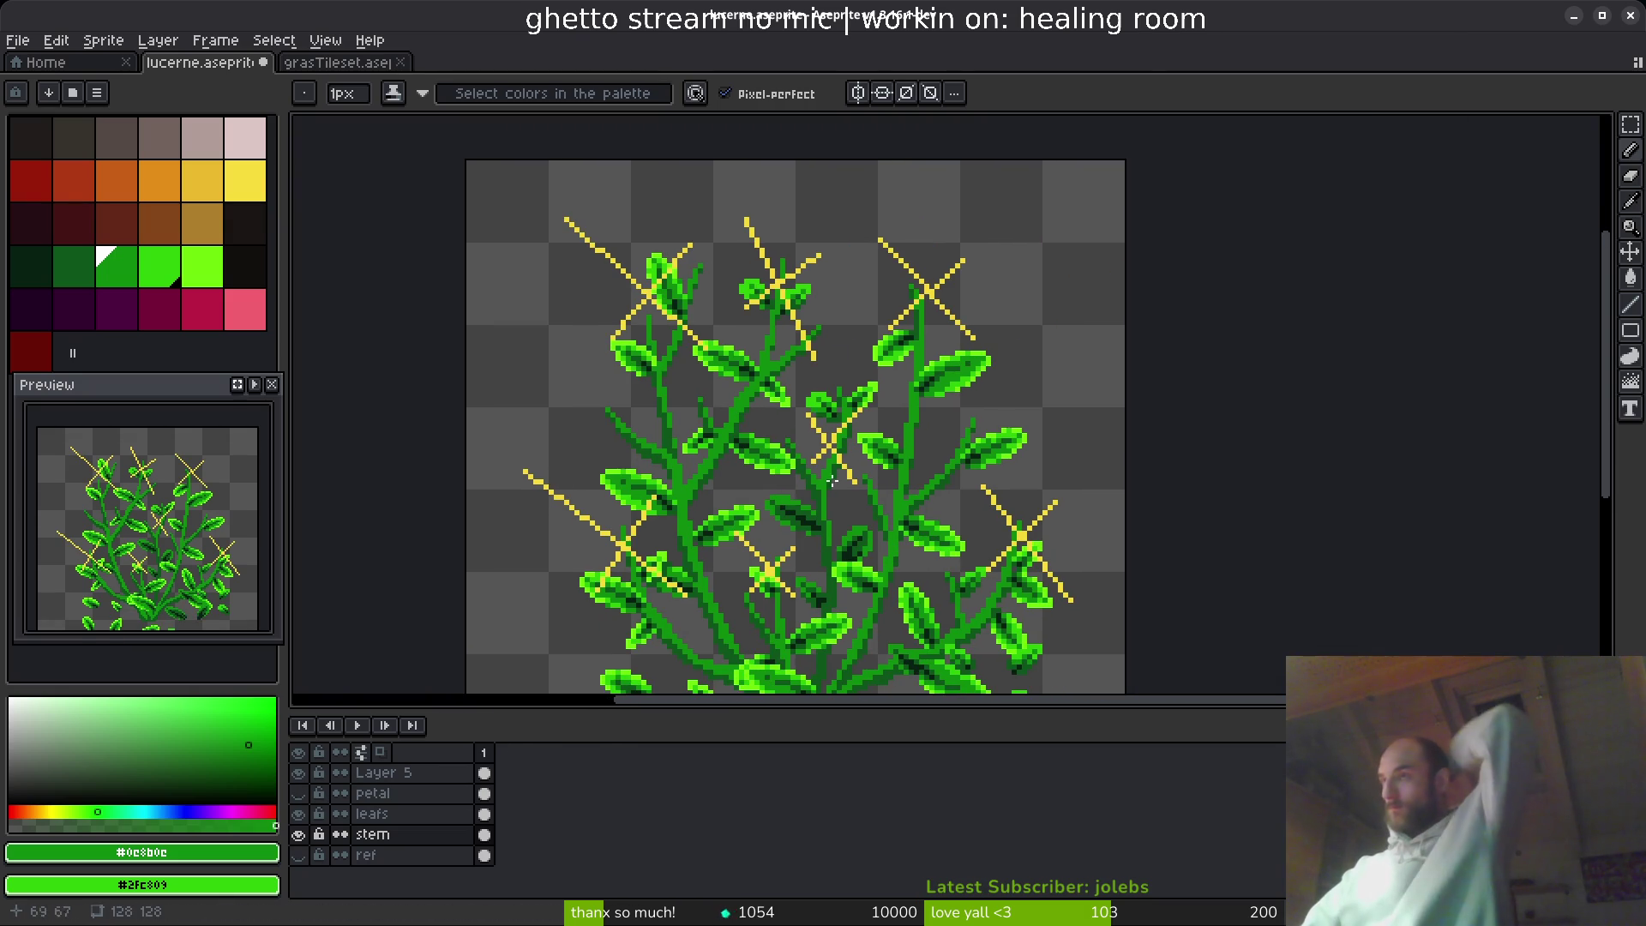
{"action": "scroll", "coordinate": [809, 418], "scroll_direction": "up", "scroll_amount": 3}
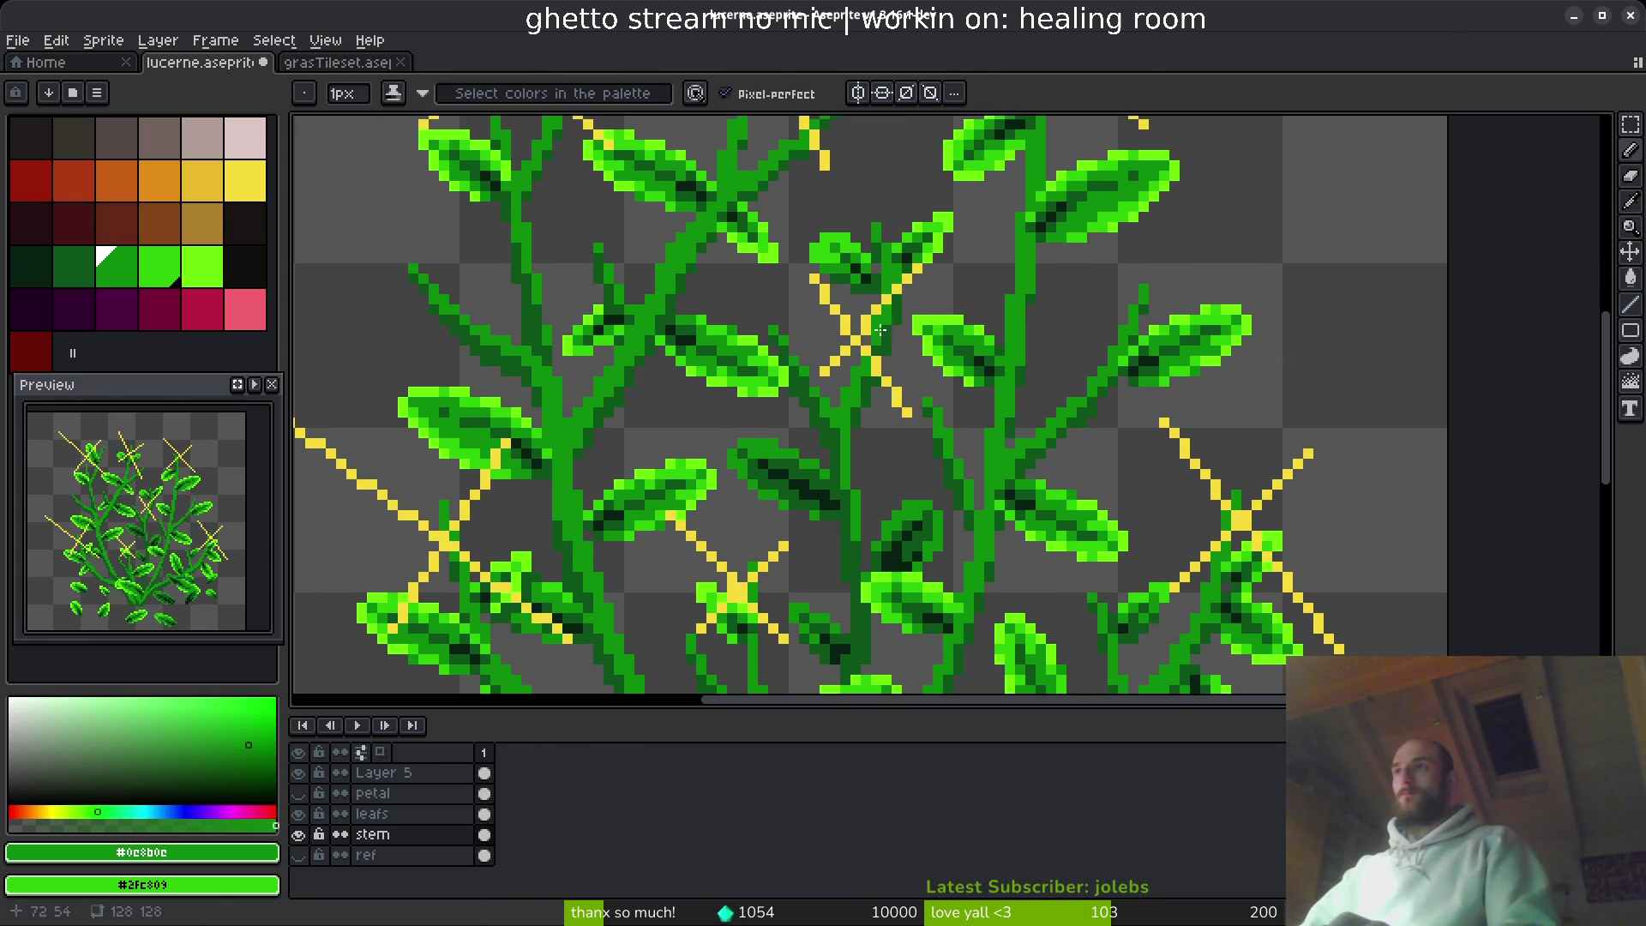
{"action": "key", "text": "q"}
{"action": "left_click_drag", "start_coordinate": [890, 204], "coordinate": [774, 257]}
{"action": "left_click_drag", "start_coordinate": [793, 326], "coordinate": [787, 336]}
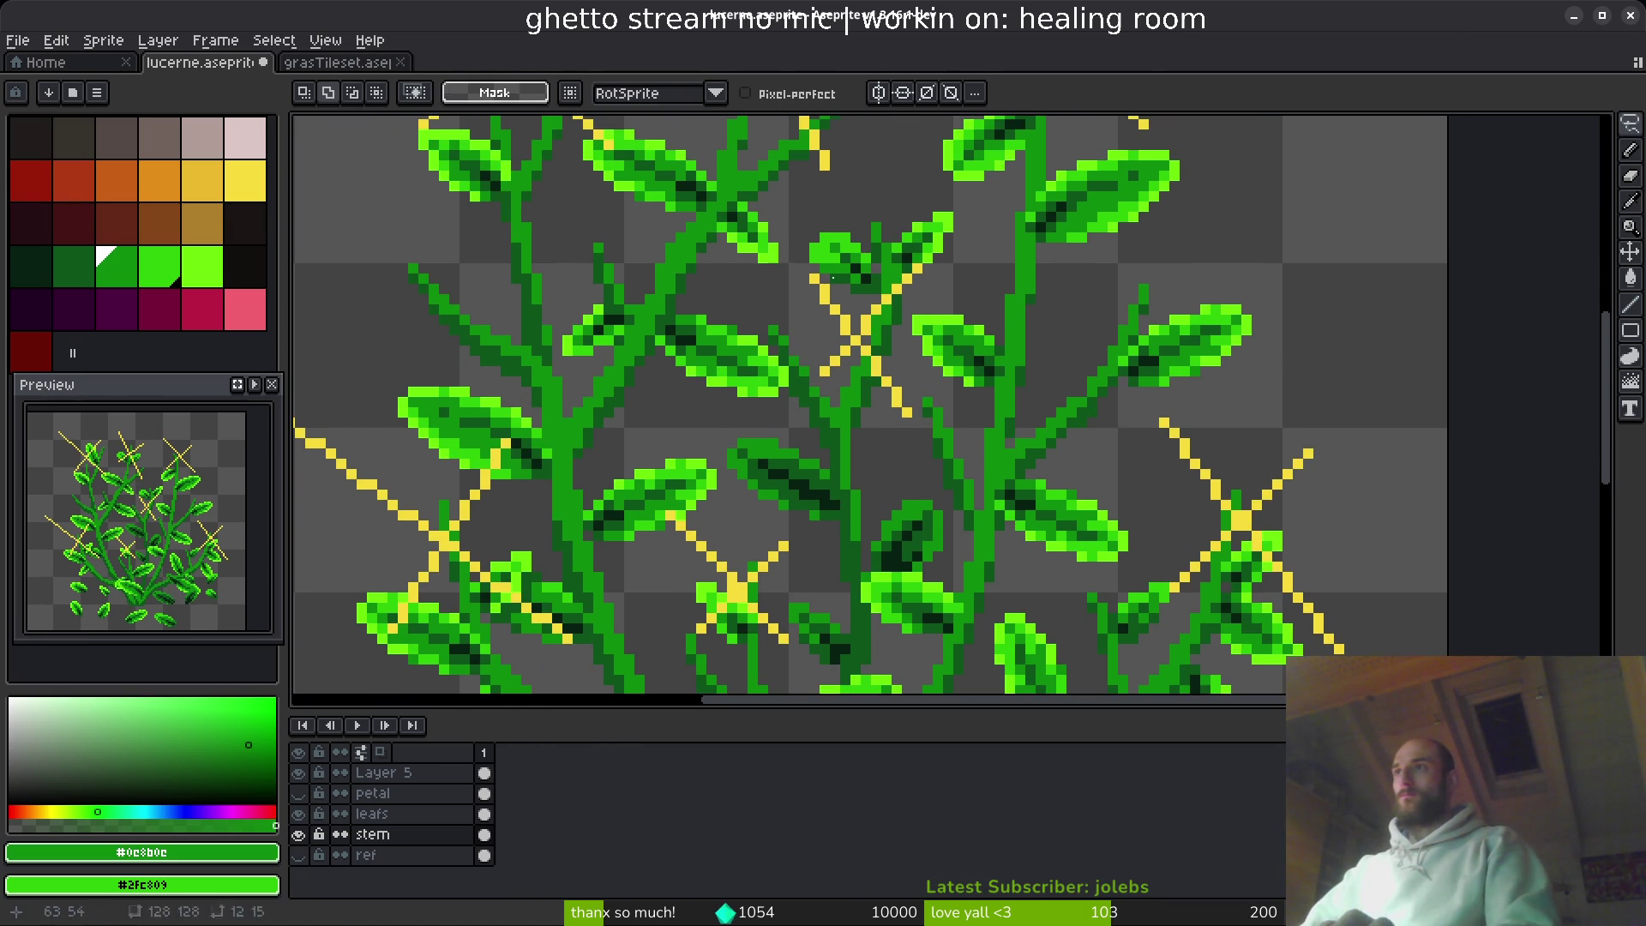
{"action": "left_click_drag", "start_coordinate": [878, 195], "coordinate": [744, 339]}
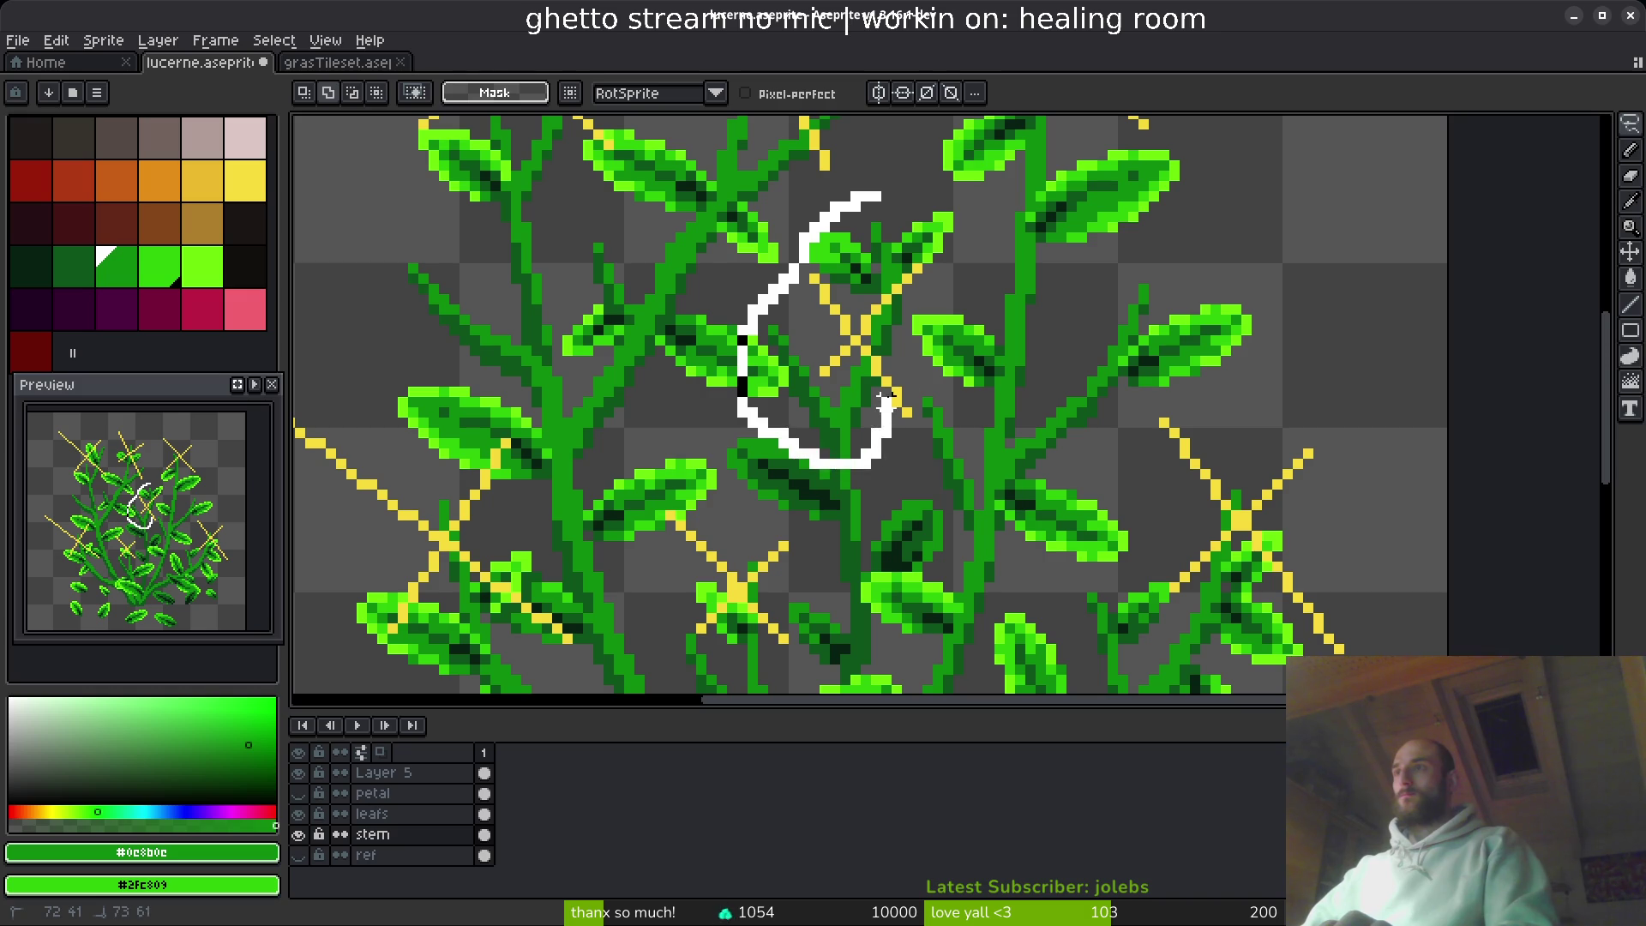
{"action": "left_click_drag", "start_coordinate": [886, 403], "coordinate": [888, 410]}
{"action": "left_click_drag", "start_coordinate": [897, 176], "coordinate": [803, 298]}
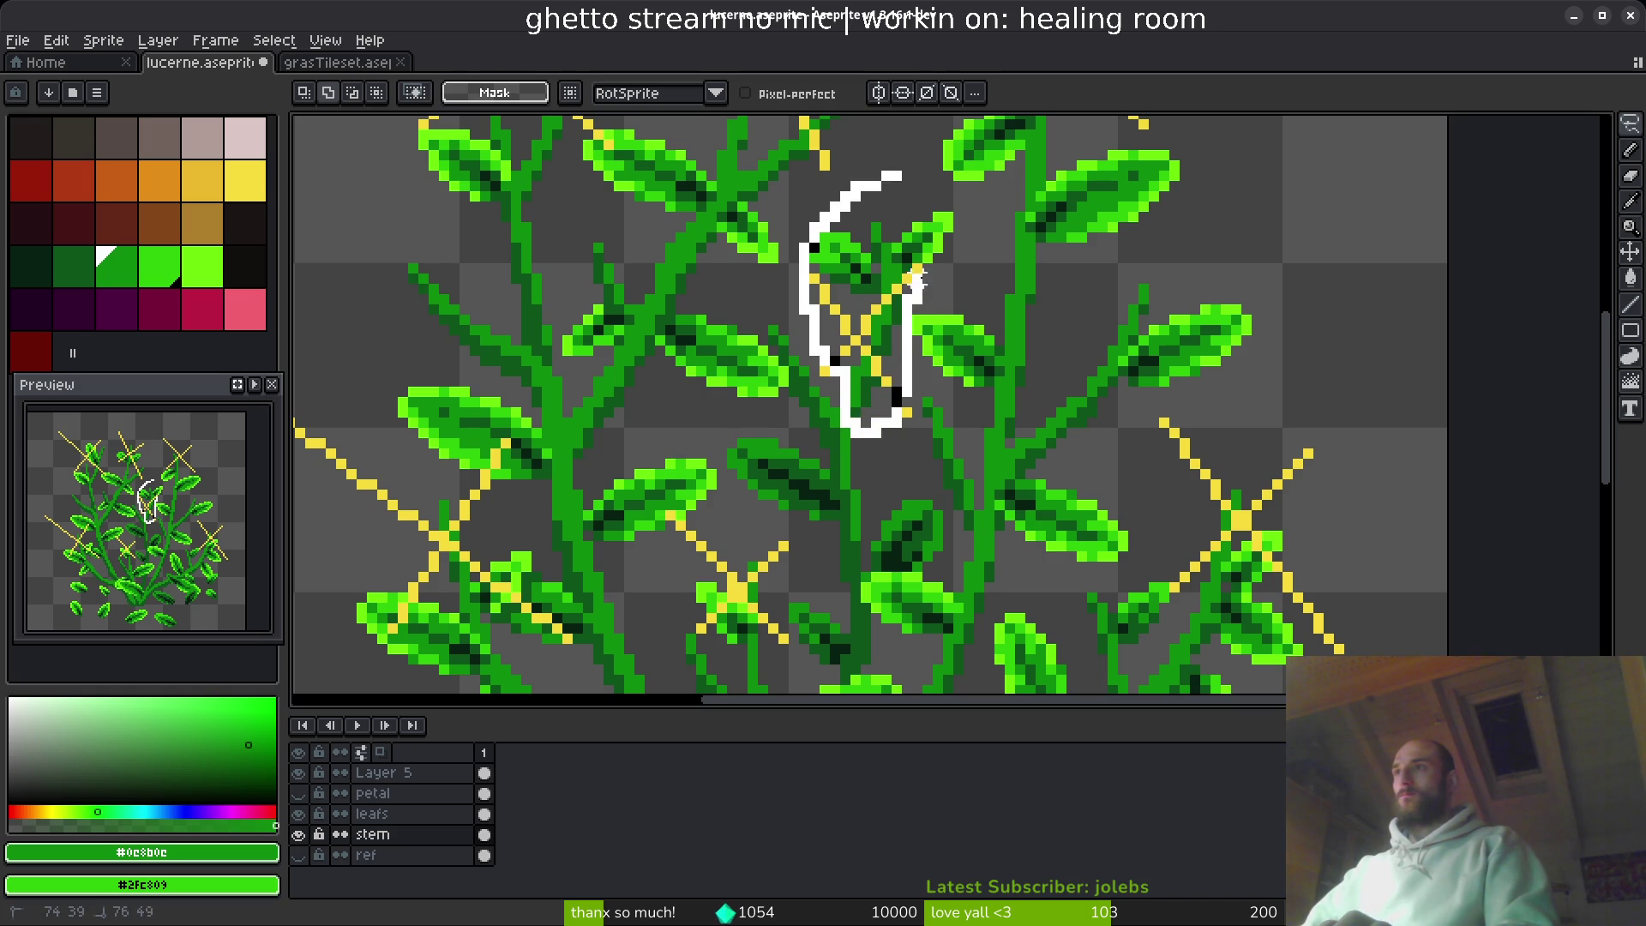
{"action": "mouse_move", "coordinate": [917, 279]}
{"action": "left_mouse_down"}
{"action": "mouse_move", "coordinate": [964, 193]}
{"action": "mouse_move", "coordinate": [896, 176]}
{"action": "left_mouse_up"}
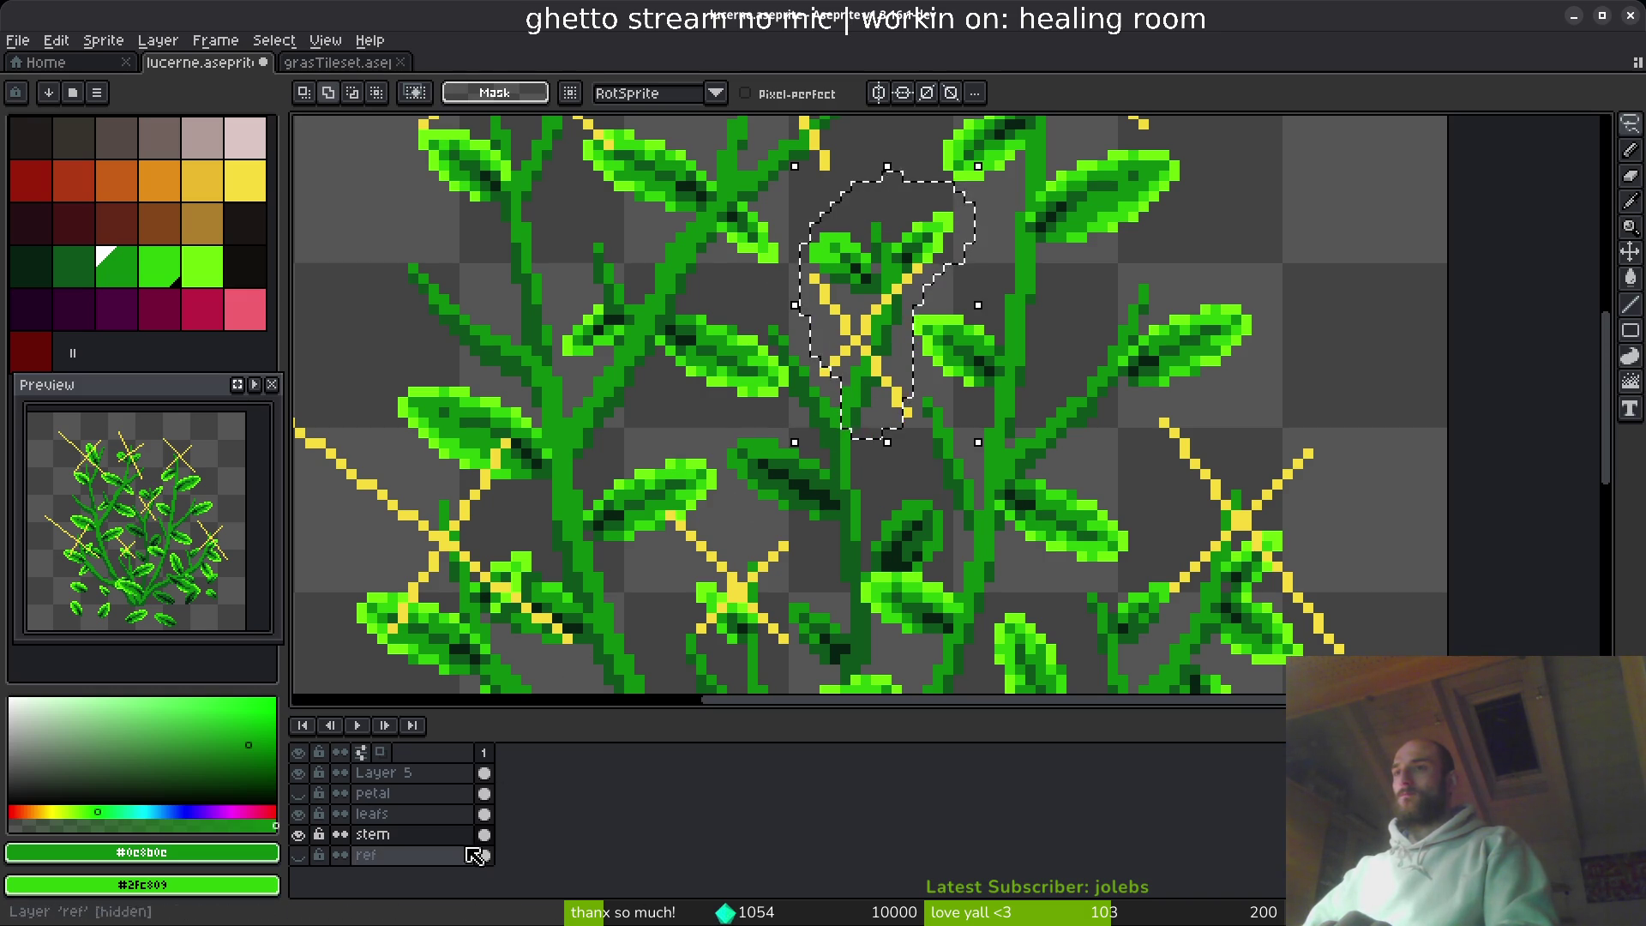
{"action": "left_click", "coordinate": [485, 813], "text": "shift"}
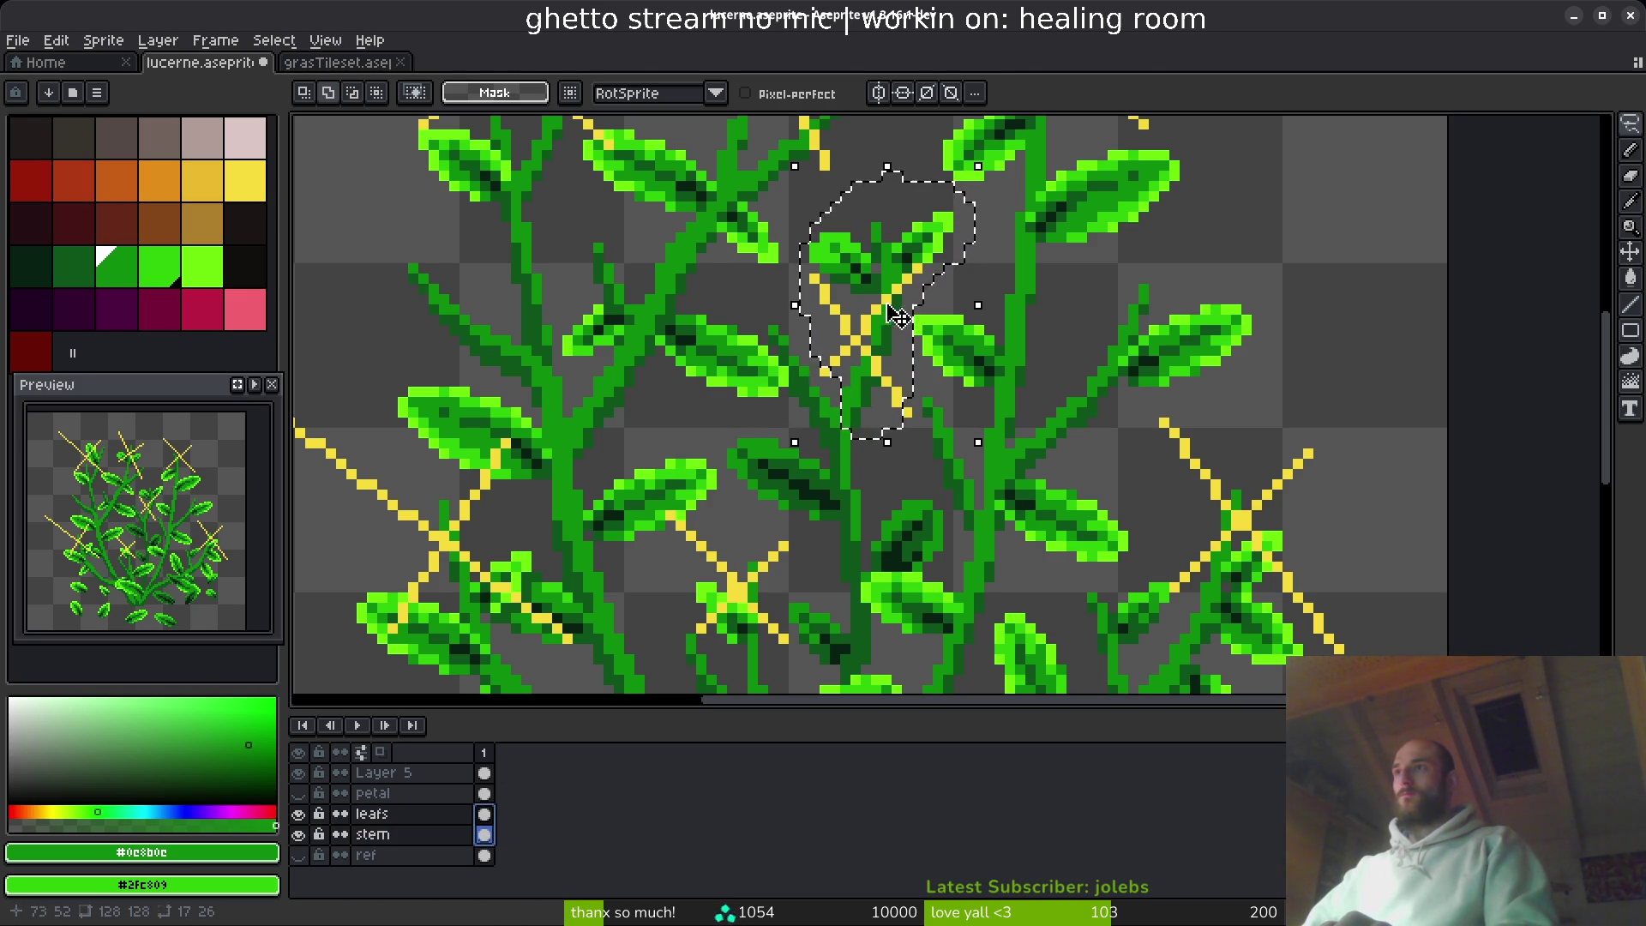
- Move the selected leaf cluster about 8 pixels down and commit it
{"action": "mouse_move", "coordinate": [899, 338]}
{"action": "left_mouse_down"}
{"action": "mouse_move", "coordinate": [882, 440]}
{"action": "mouse_move", "coordinate": [853, 378]}
{"action": "mouse_move", "coordinate": [853, 423]}
{"action": "mouse_move", "coordinate": [875, 423]}
{"action": "left_mouse_up"}
{"action": "key", "text": "ctrl+d"}
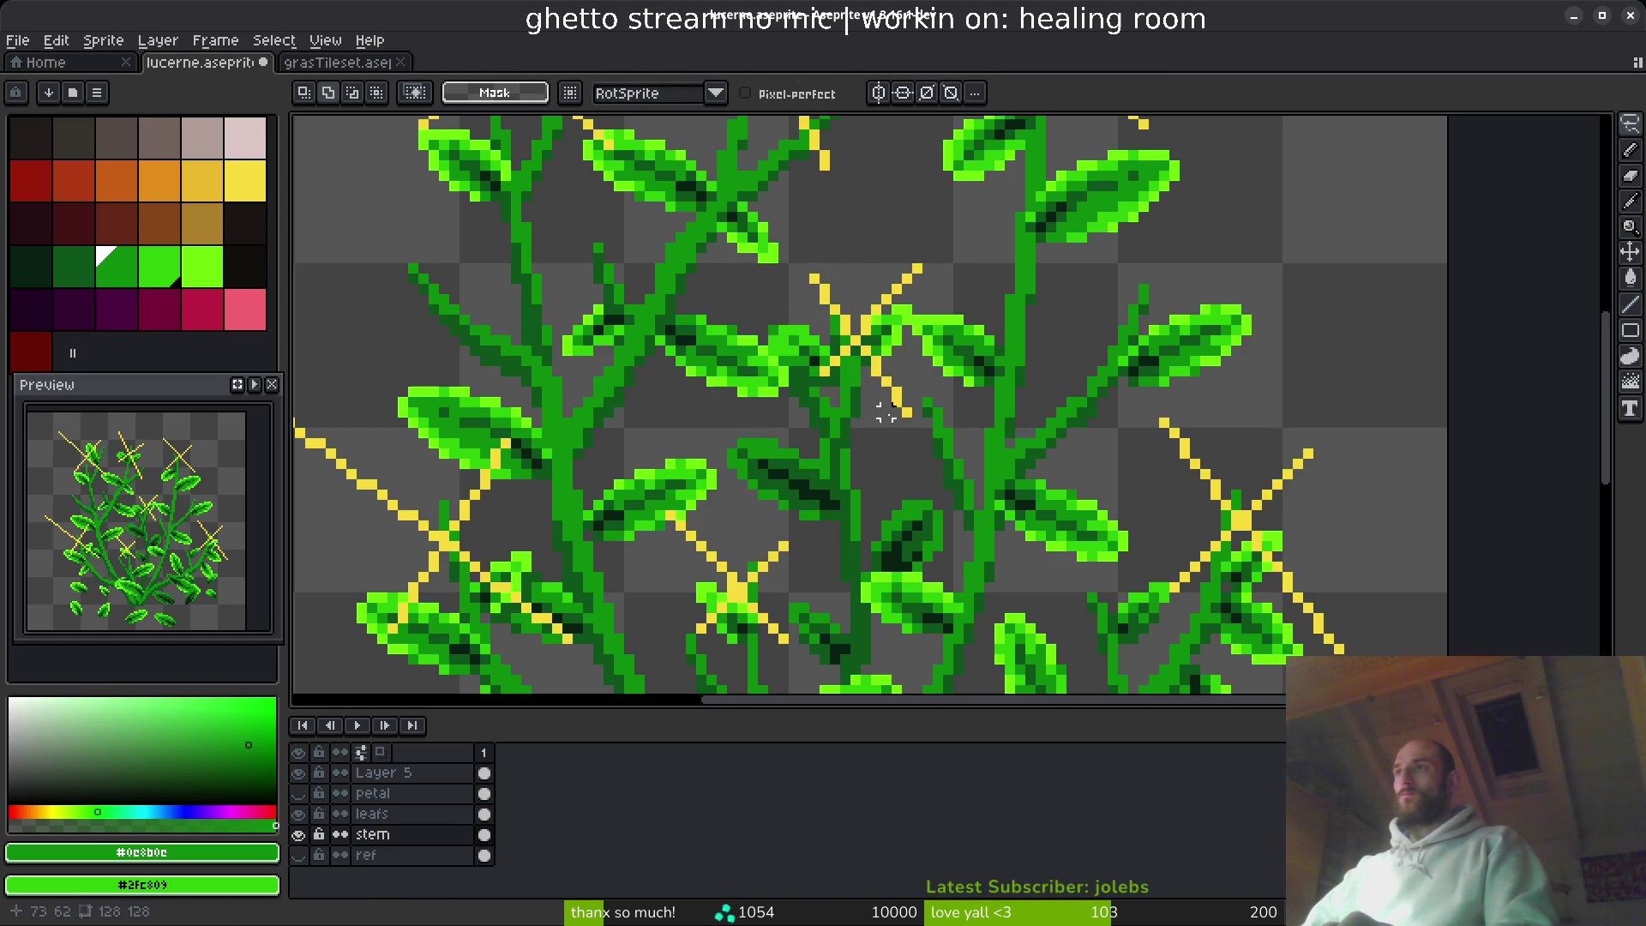
{"action": "key", "text": "ctrl+z"}
{"action": "key", "text": "ctrl+z"}
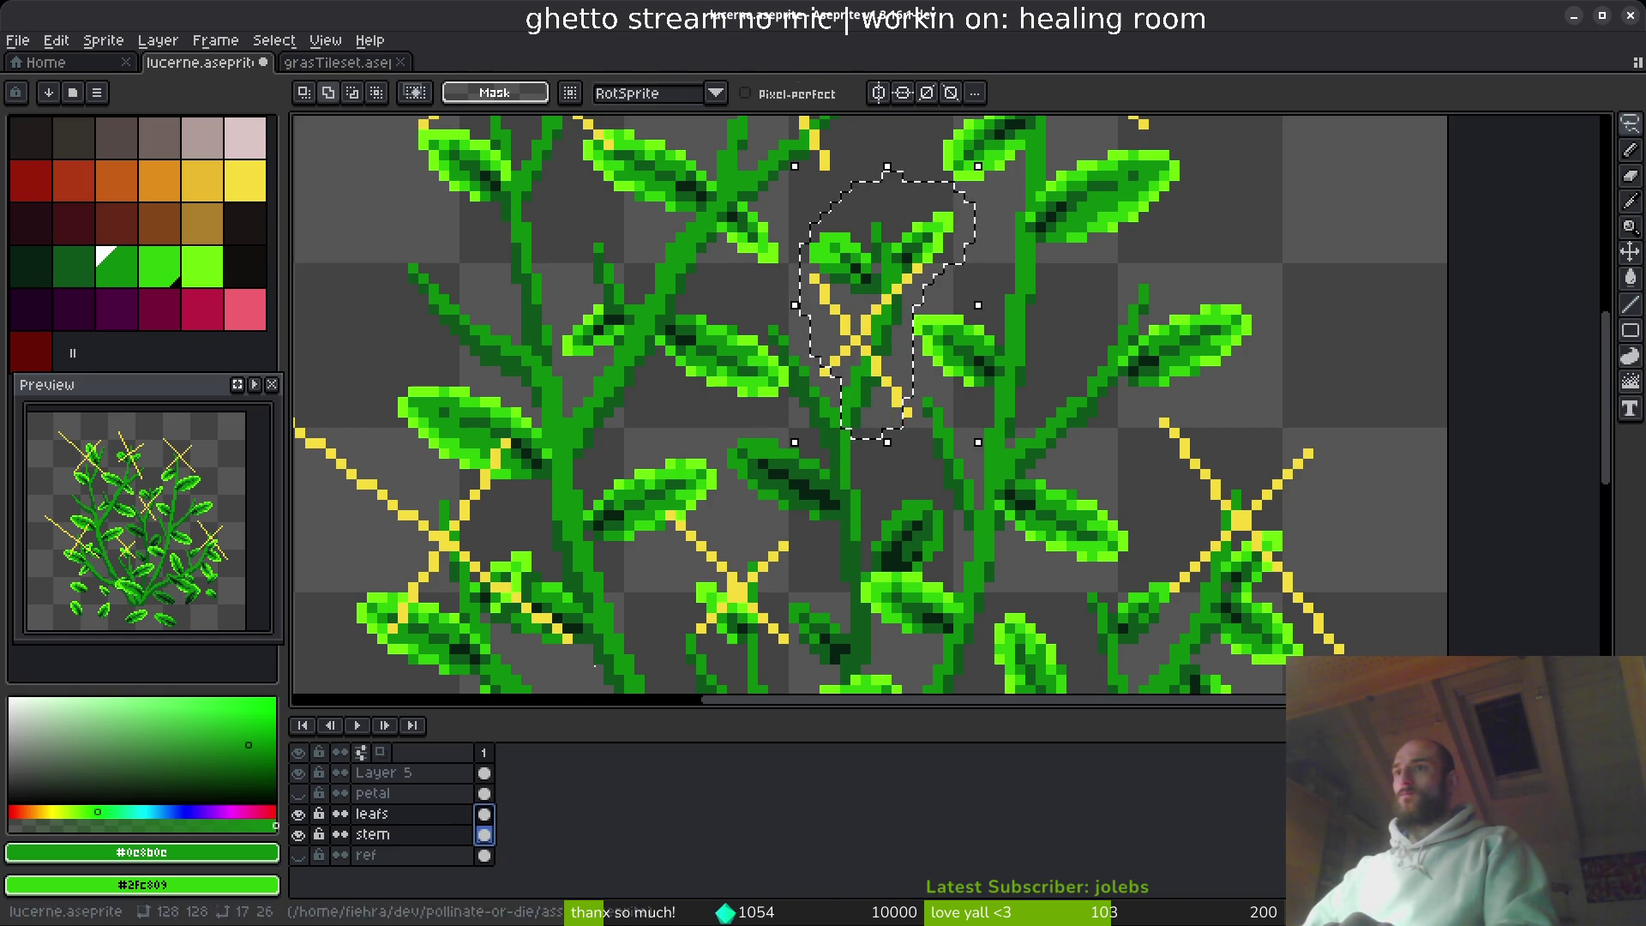
{"action": "mouse_move", "coordinate": [883, 279]}
{"action": "left_mouse_down"}
{"action": "mouse_move", "coordinate": [876, 382]}
{"action": "mouse_move", "coordinate": [870, 352]}
{"action": "mouse_move", "coordinate": [857, 369]}
{"action": "mouse_move", "coordinate": [1418, 243]}
{"action": "mouse_move", "coordinate": [1378, 239]}
{"action": "mouse_move", "coordinate": [1434, 327]}
{"action": "mouse_move", "coordinate": [853, 393]}
{"action": "mouse_move", "coordinate": [852, 434]}
{"action": "mouse_move", "coordinate": [882, 471]}
{"action": "mouse_move", "coordinate": [864, 448]}
{"action": "left_mouse_up"}
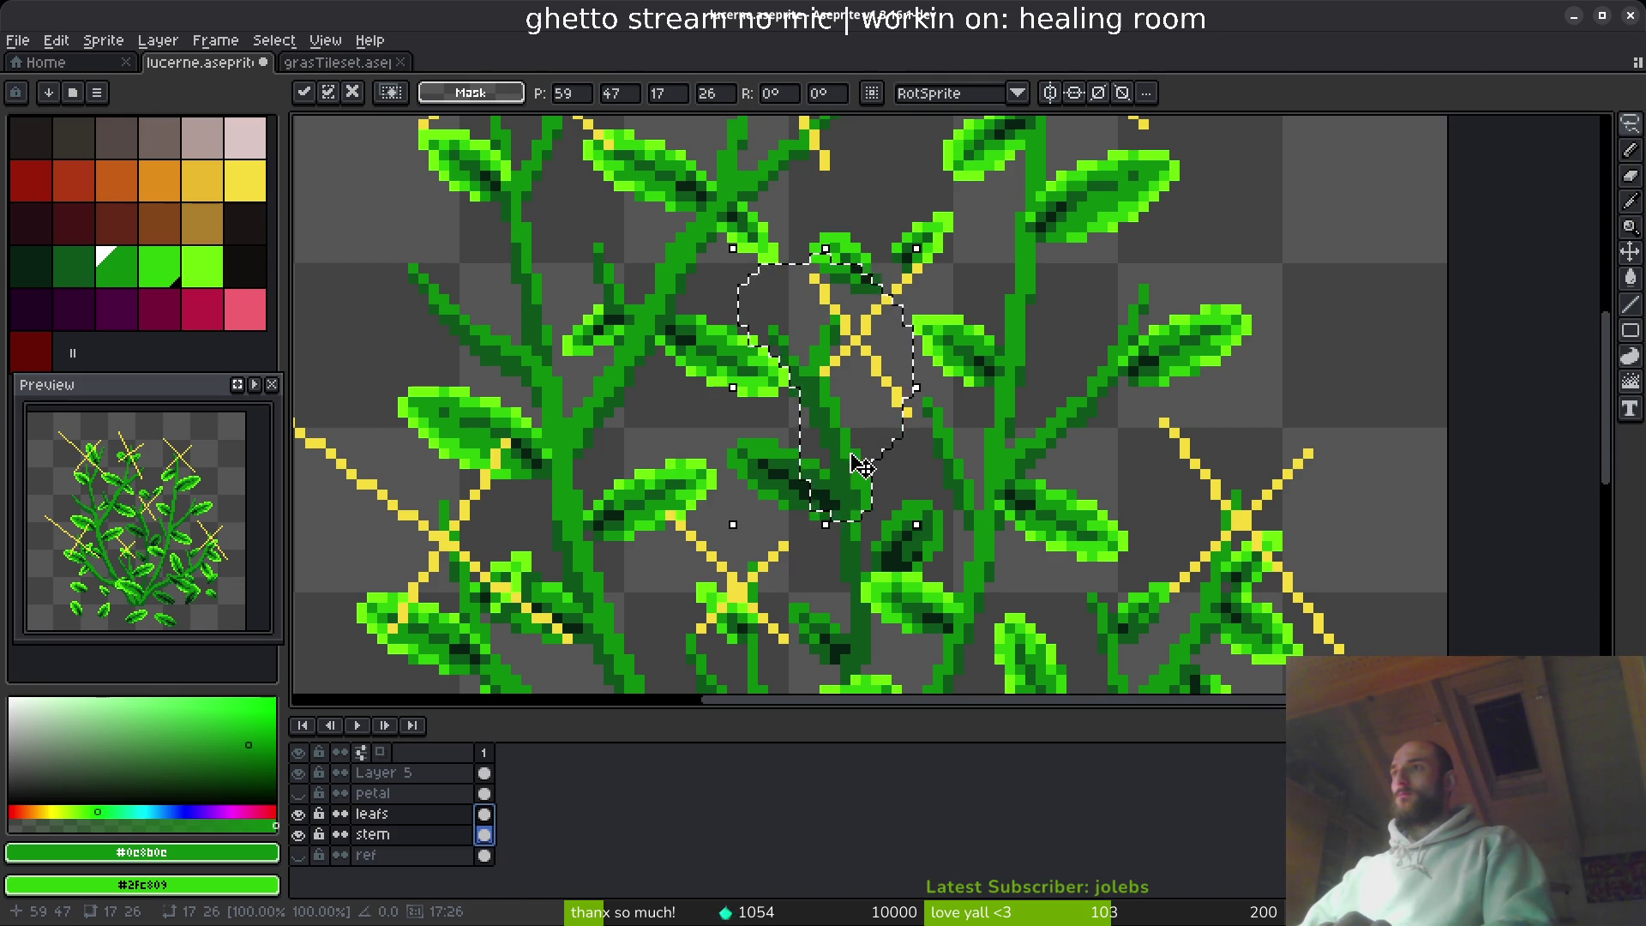
{"action": "left_click", "coordinate": [876, 455]}
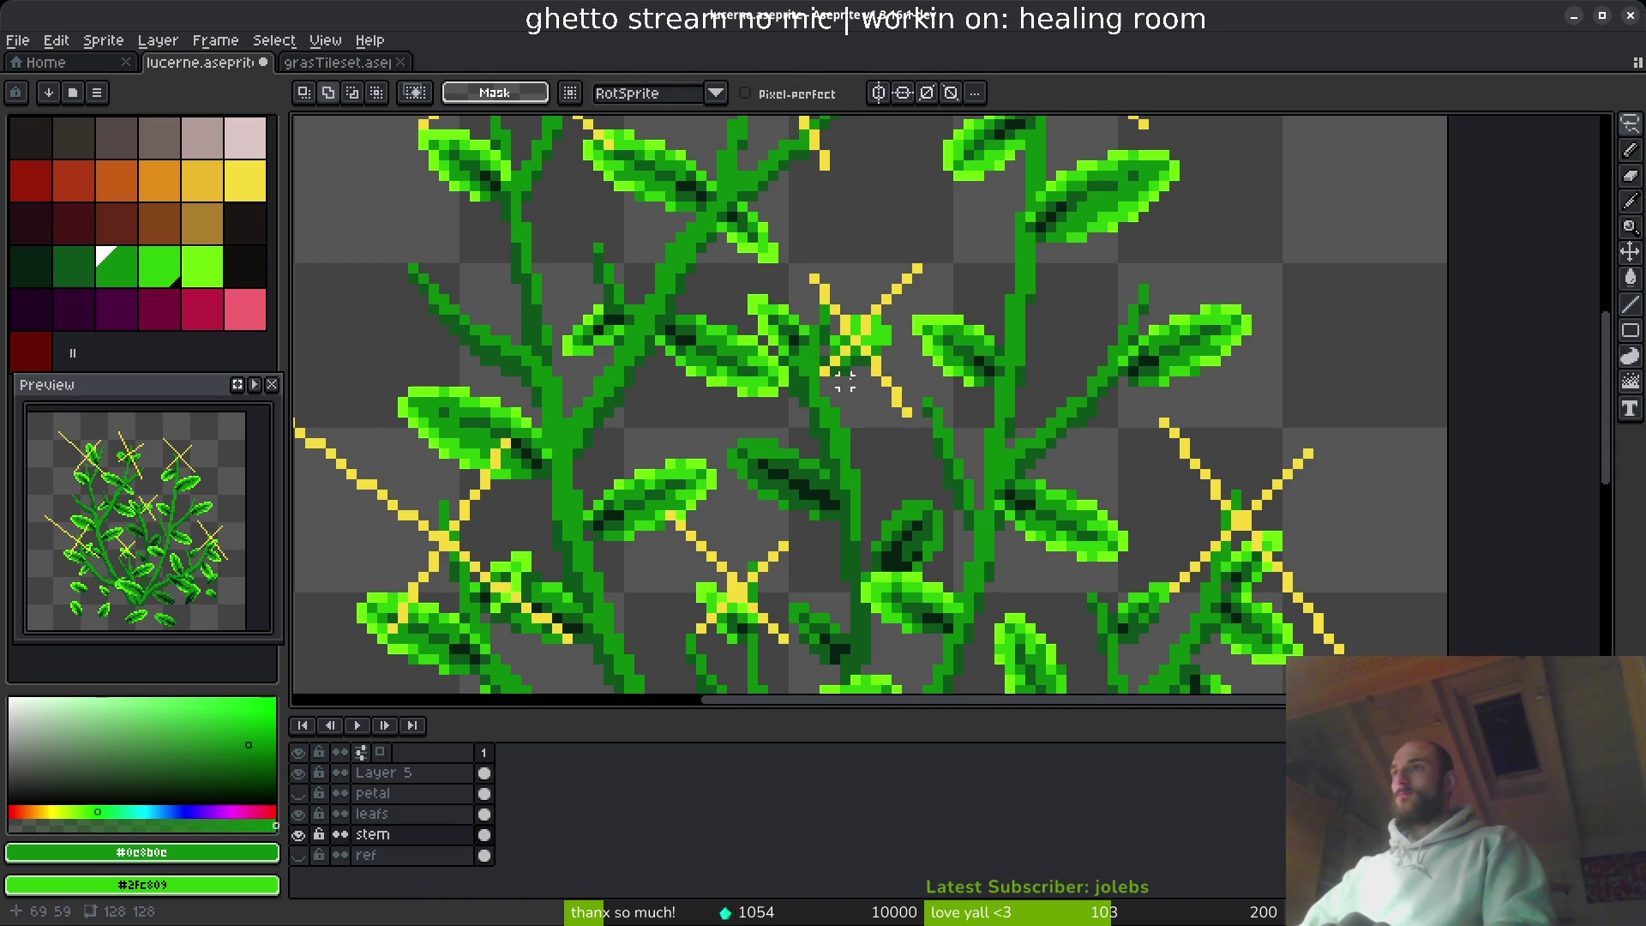
- Drag the moved piece once more, then return to editing only the stem layer
{"action": "scroll", "coordinate": [876, 361], "scroll_direction": "down", "scroll_amount": 3}
{"action": "mouse_move", "coordinate": [883, 343]}
{"action": "left_mouse_down"}
{"action": "mouse_move", "coordinate": [908, 394]}
{"action": "mouse_move", "coordinate": [888, 429]}
{"action": "left_mouse_up"}
{"action": "left_click", "coordinate": [893, 430]}
{"action": "scroll", "coordinate": [893, 430], "scroll_direction": "up", "scroll_amount": 4}
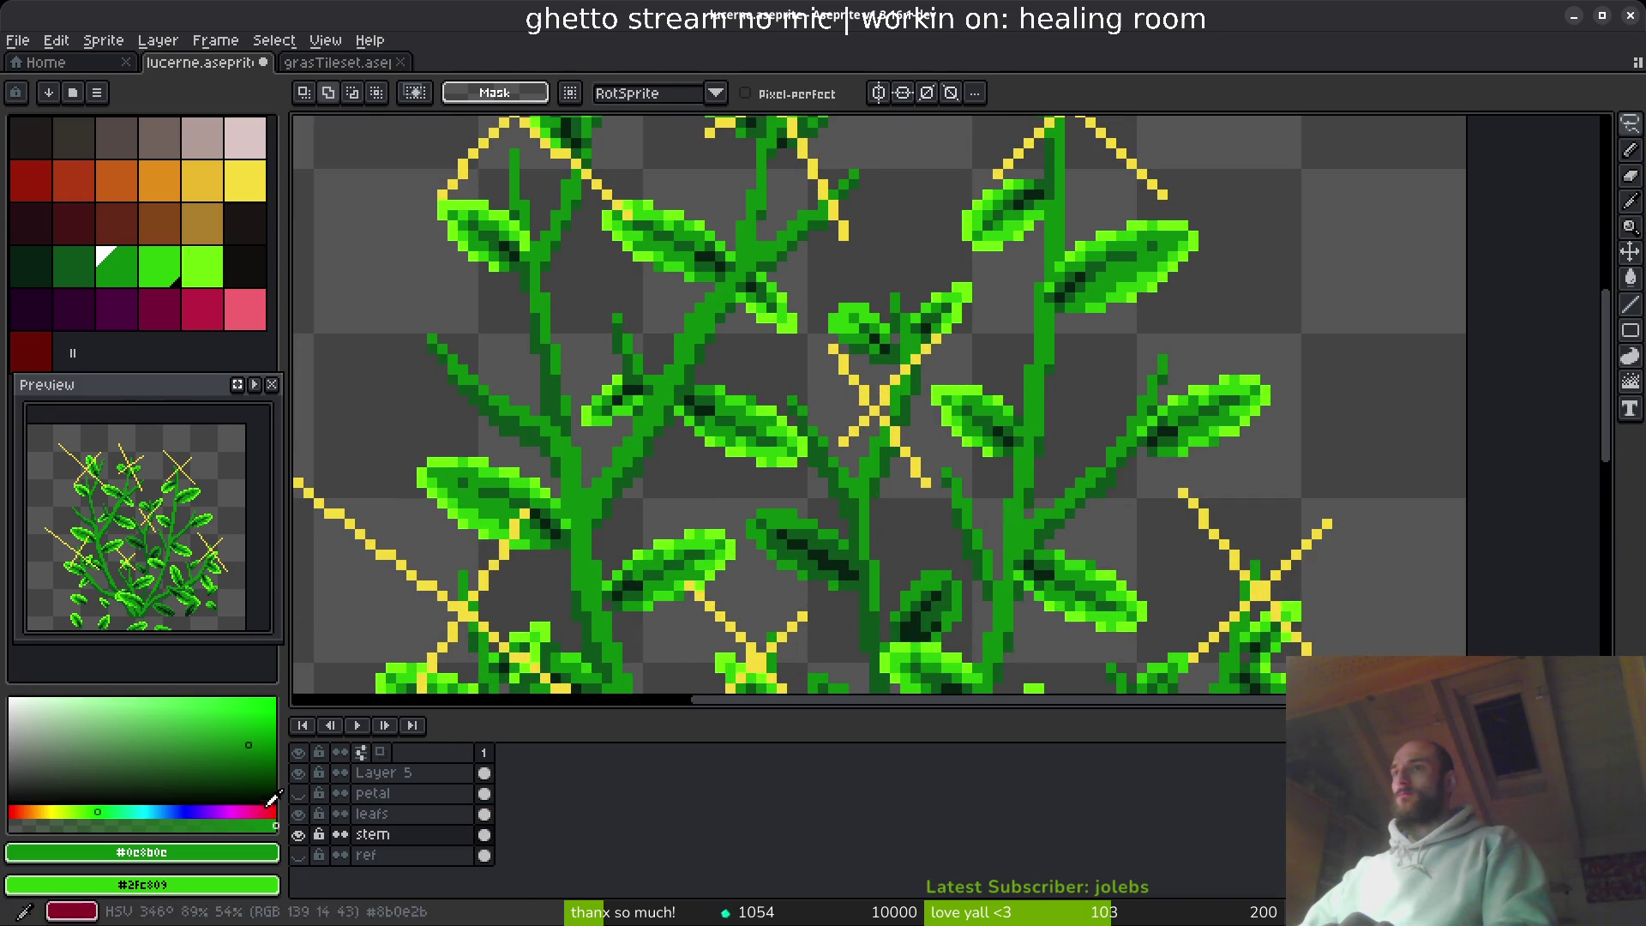
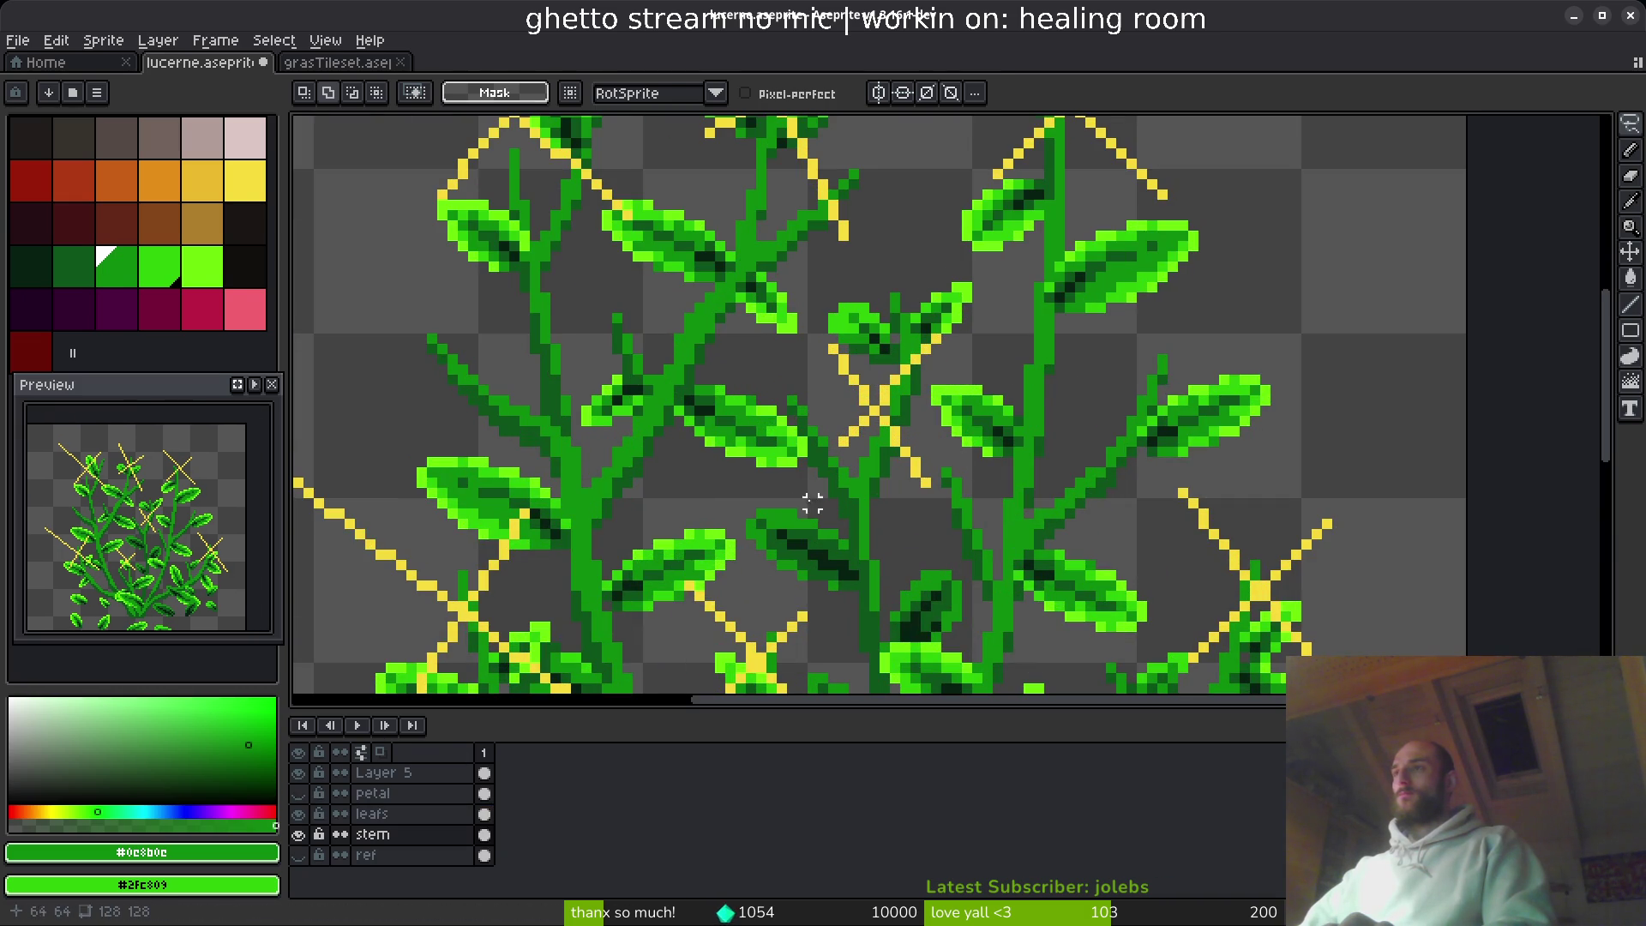
- Lower Layer 5's opacity in Layer Properties so the yellow guide lines fade behind the plant
{"action": "left_click", "coordinate": [386, 773]}
{"action": "right_click", "coordinate": [386, 772]}
{"action": "left_click", "coordinate": [463, 793]}
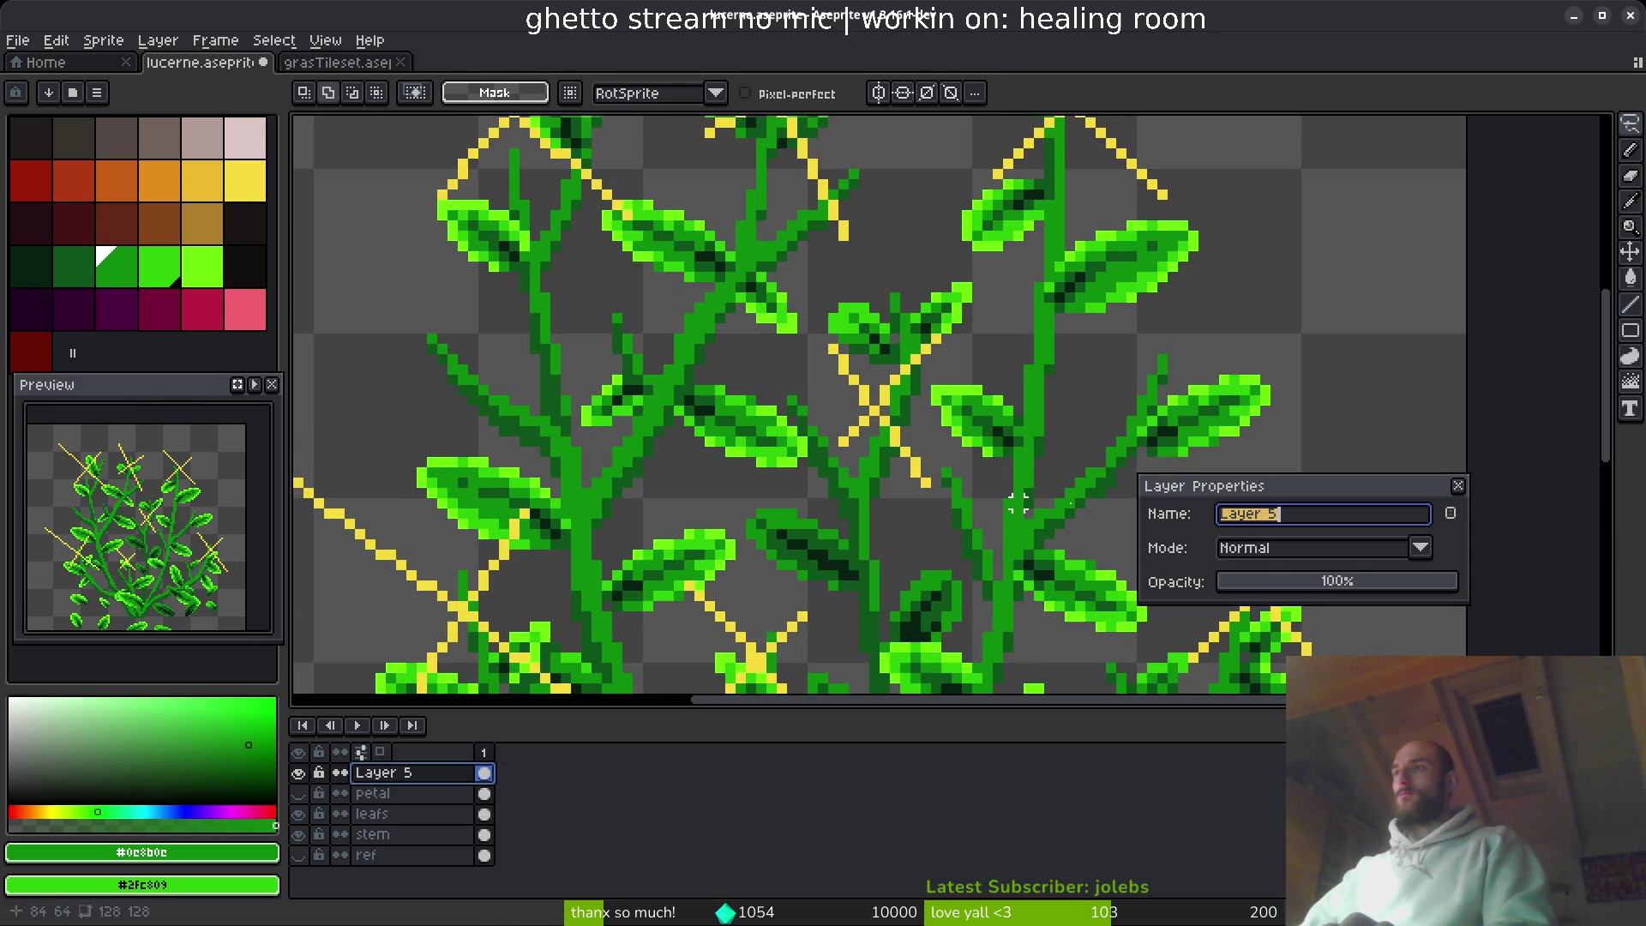
{"action": "left_click", "coordinate": [1275, 581]}
{"action": "key", "text": "Return"}
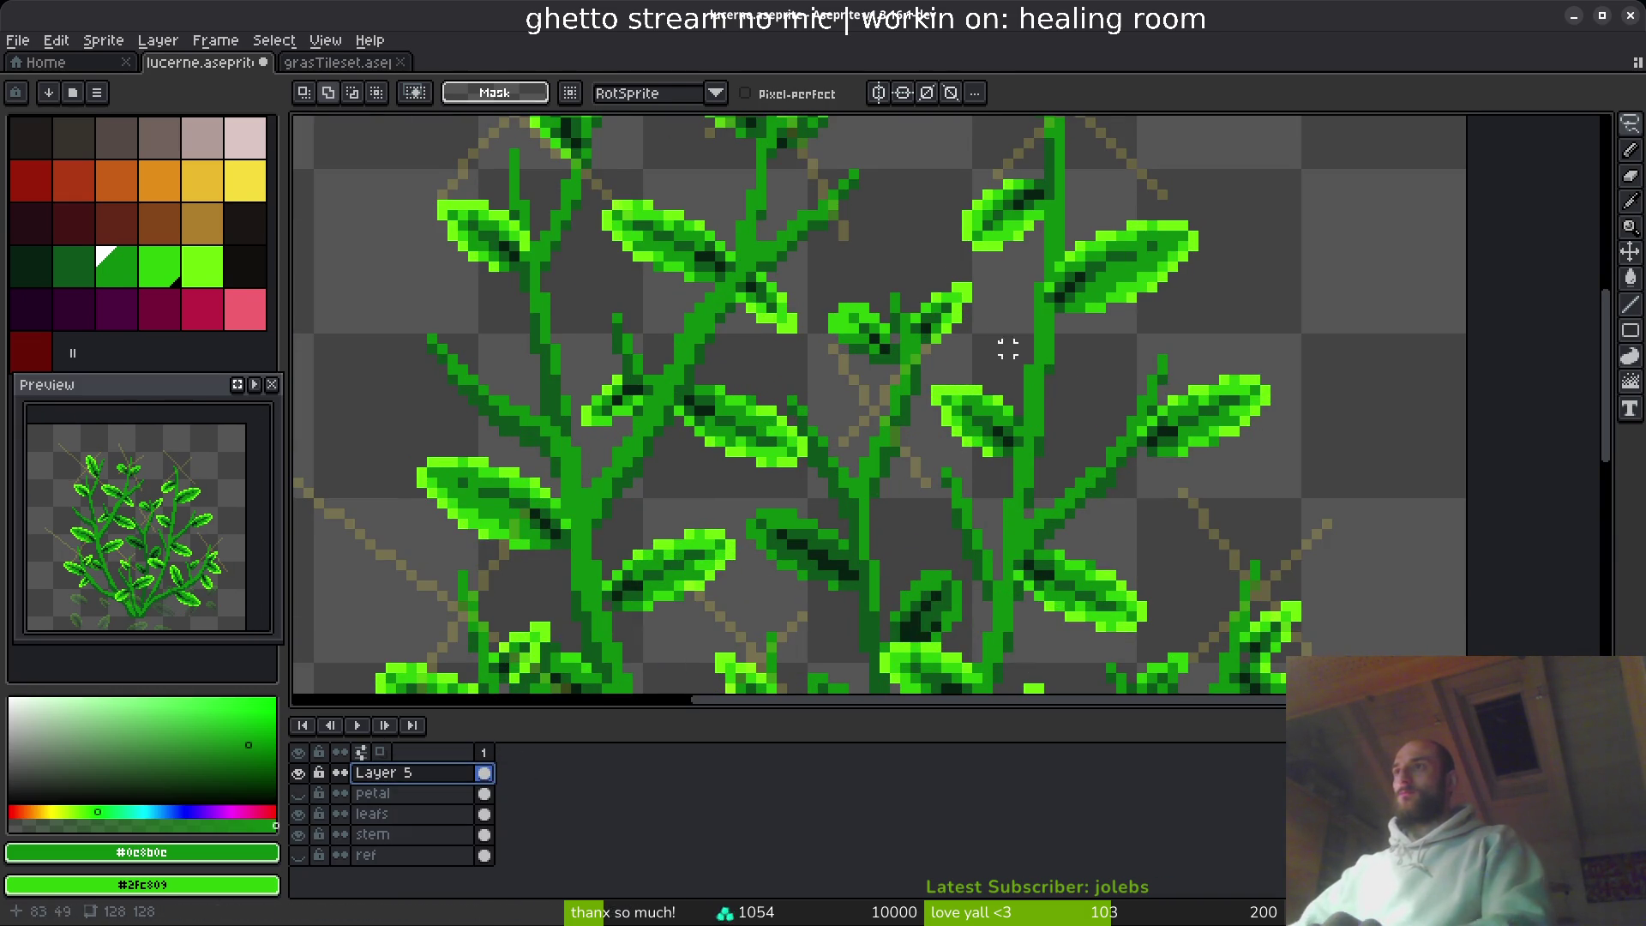
{"action": "left_click_drag", "start_coordinate": [1007, 349], "coordinate": [872, 354]}
- Activate the stem layer with the pencil, then switch to the leafs layer
{"action": "left_click", "coordinate": [484, 834]}
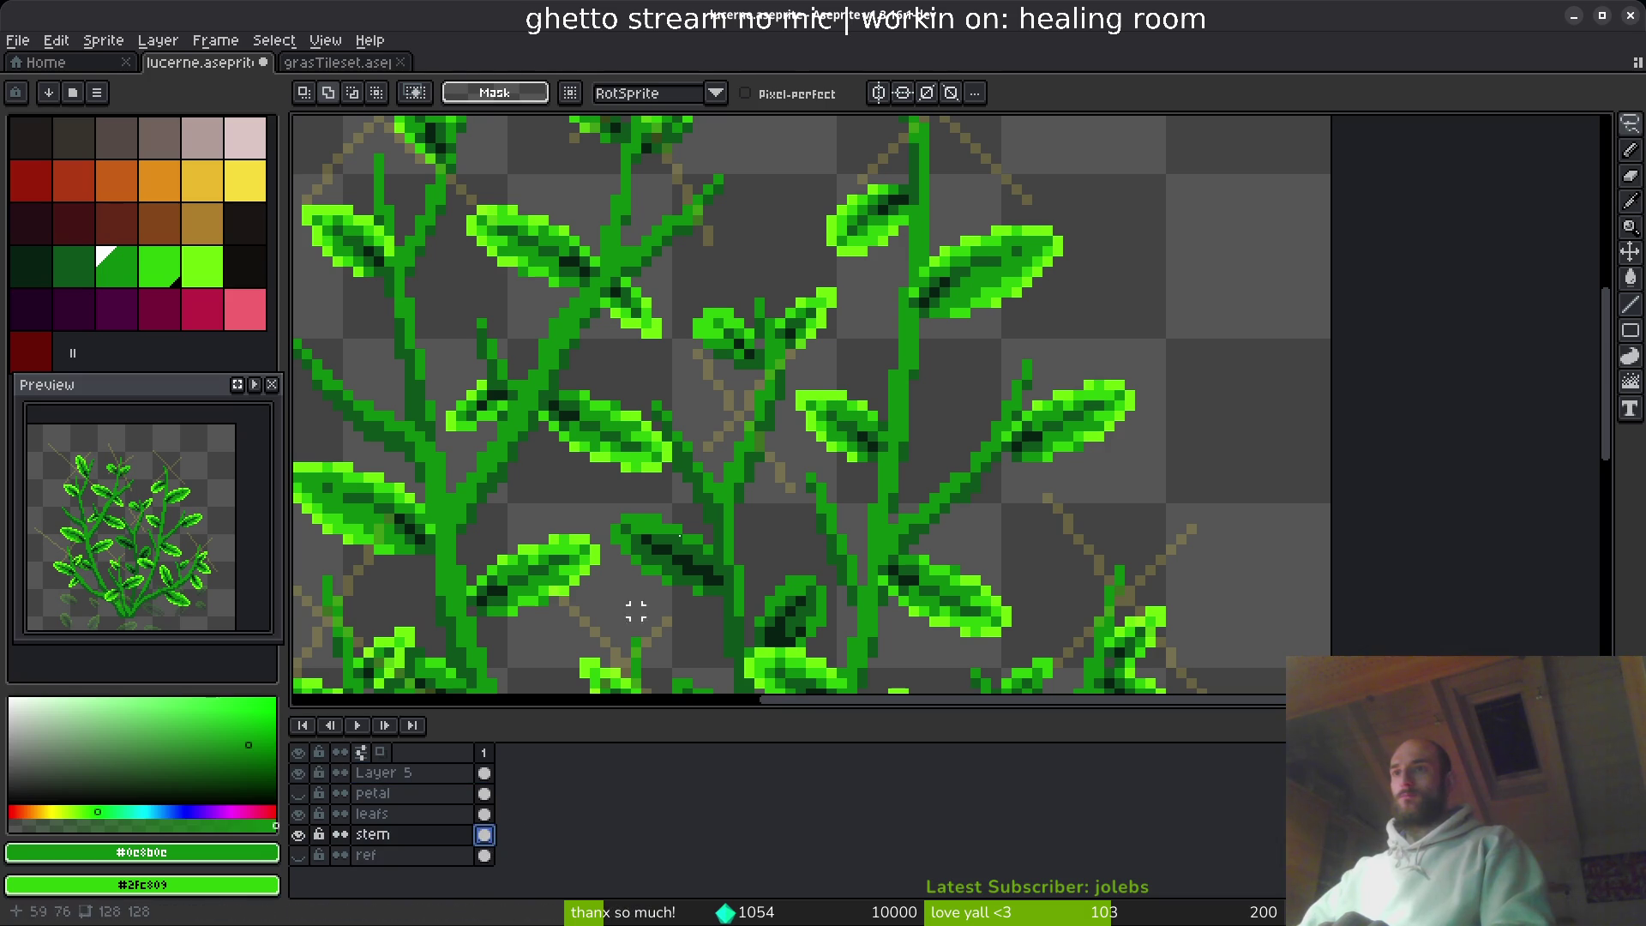
{"action": "key", "text": "b"}
{"action": "scroll", "coordinate": [772, 397], "scroll_direction": "up", "scroll_amount": 1}
{"action": "scroll", "coordinate": [772, 397], "scroll_direction": "down", "scroll_amount": 1}
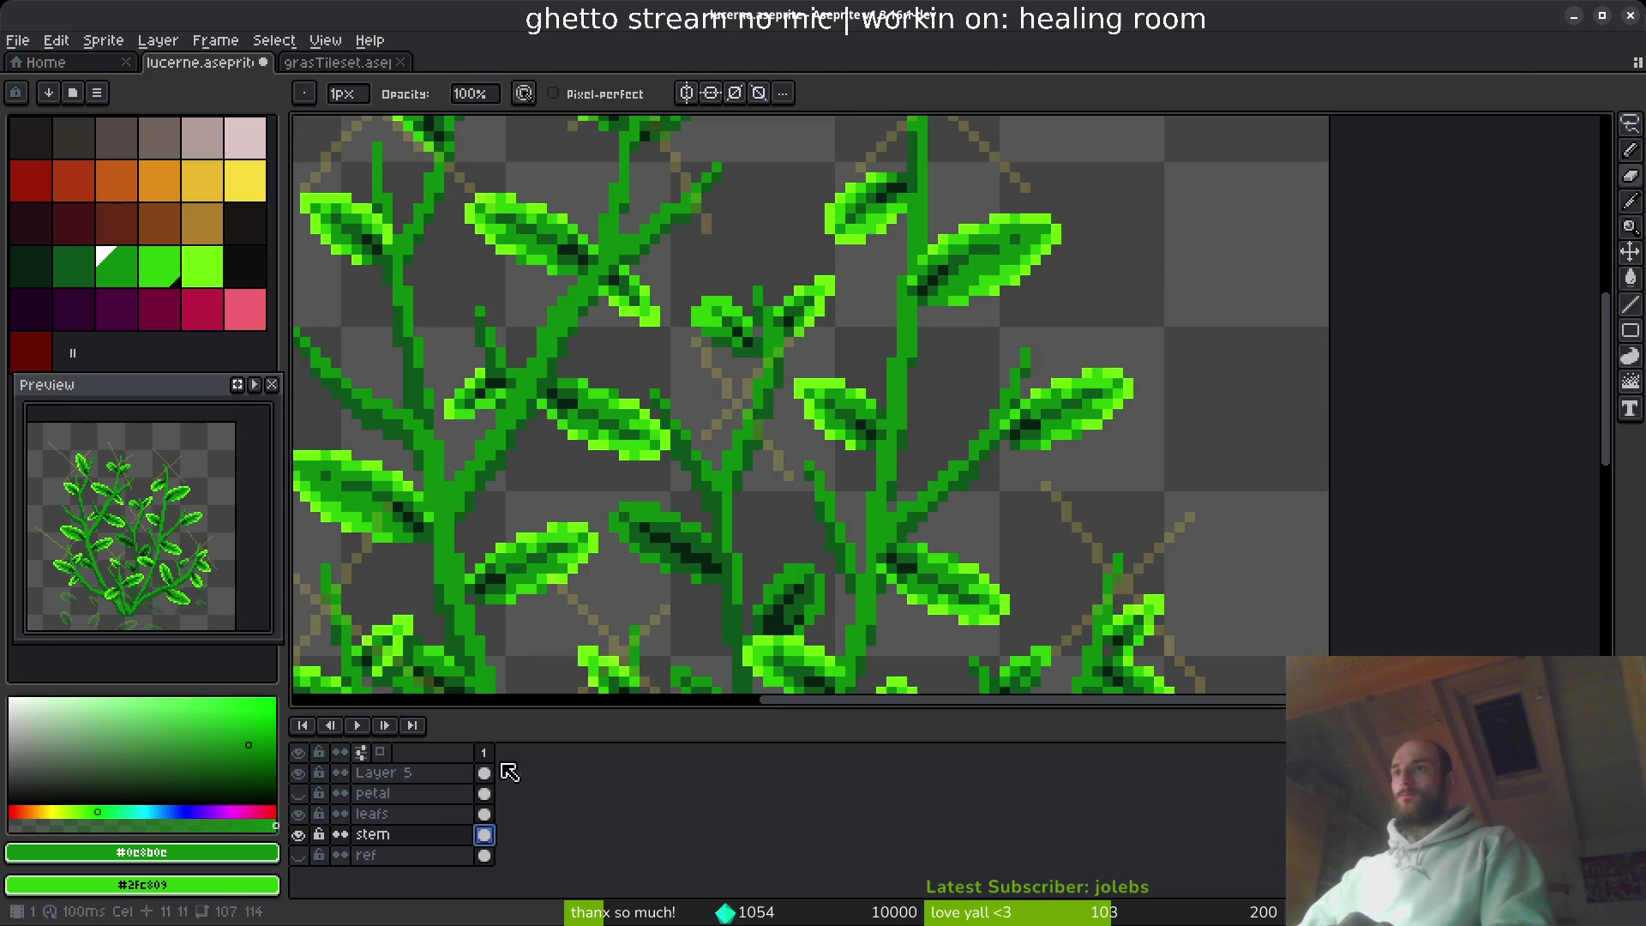
{"action": "left_click", "coordinate": [484, 814]}
- Move the small leaf pair from the centre to the top-right of the canvas
{"action": "key", "text": "m"}
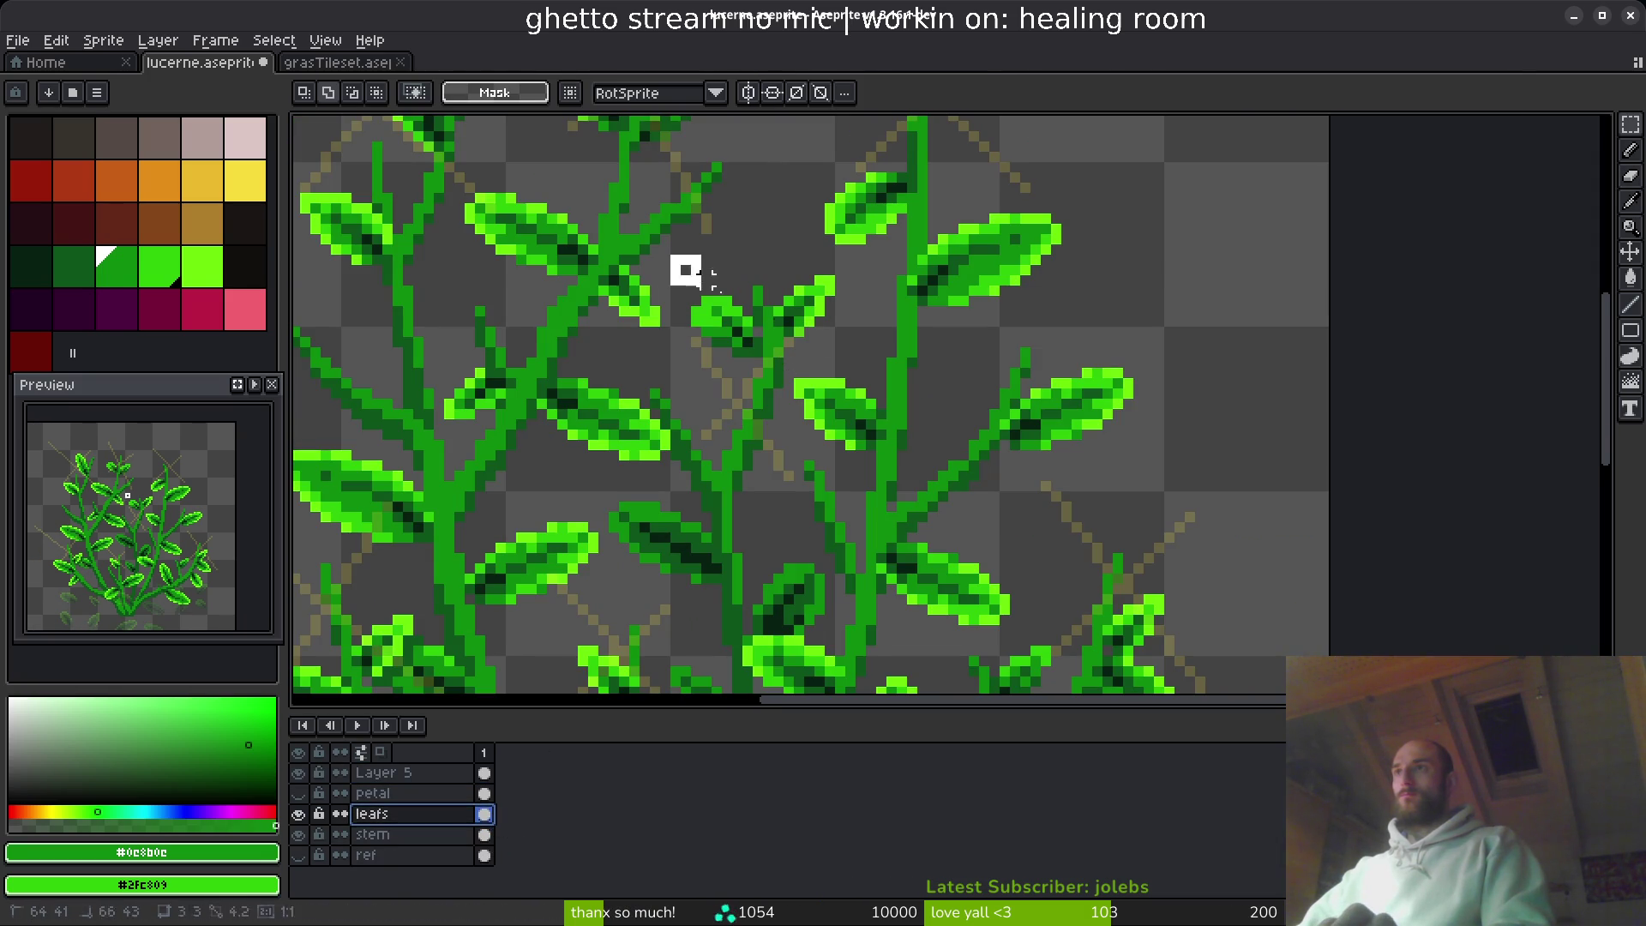
{"action": "left_click_drag", "start_coordinate": [679, 256], "coordinate": [852, 360]}
{"action": "mouse_move", "coordinate": [772, 309]}
{"action": "left_mouse_down"}
{"action": "mouse_move", "coordinate": [1050, 318]}
{"action": "mouse_move", "coordinate": [1243, 253]}
{"action": "mouse_move", "coordinate": [1222, 249]}
{"action": "left_mouse_up"}
{"action": "left_click", "coordinate": [984, 354]}
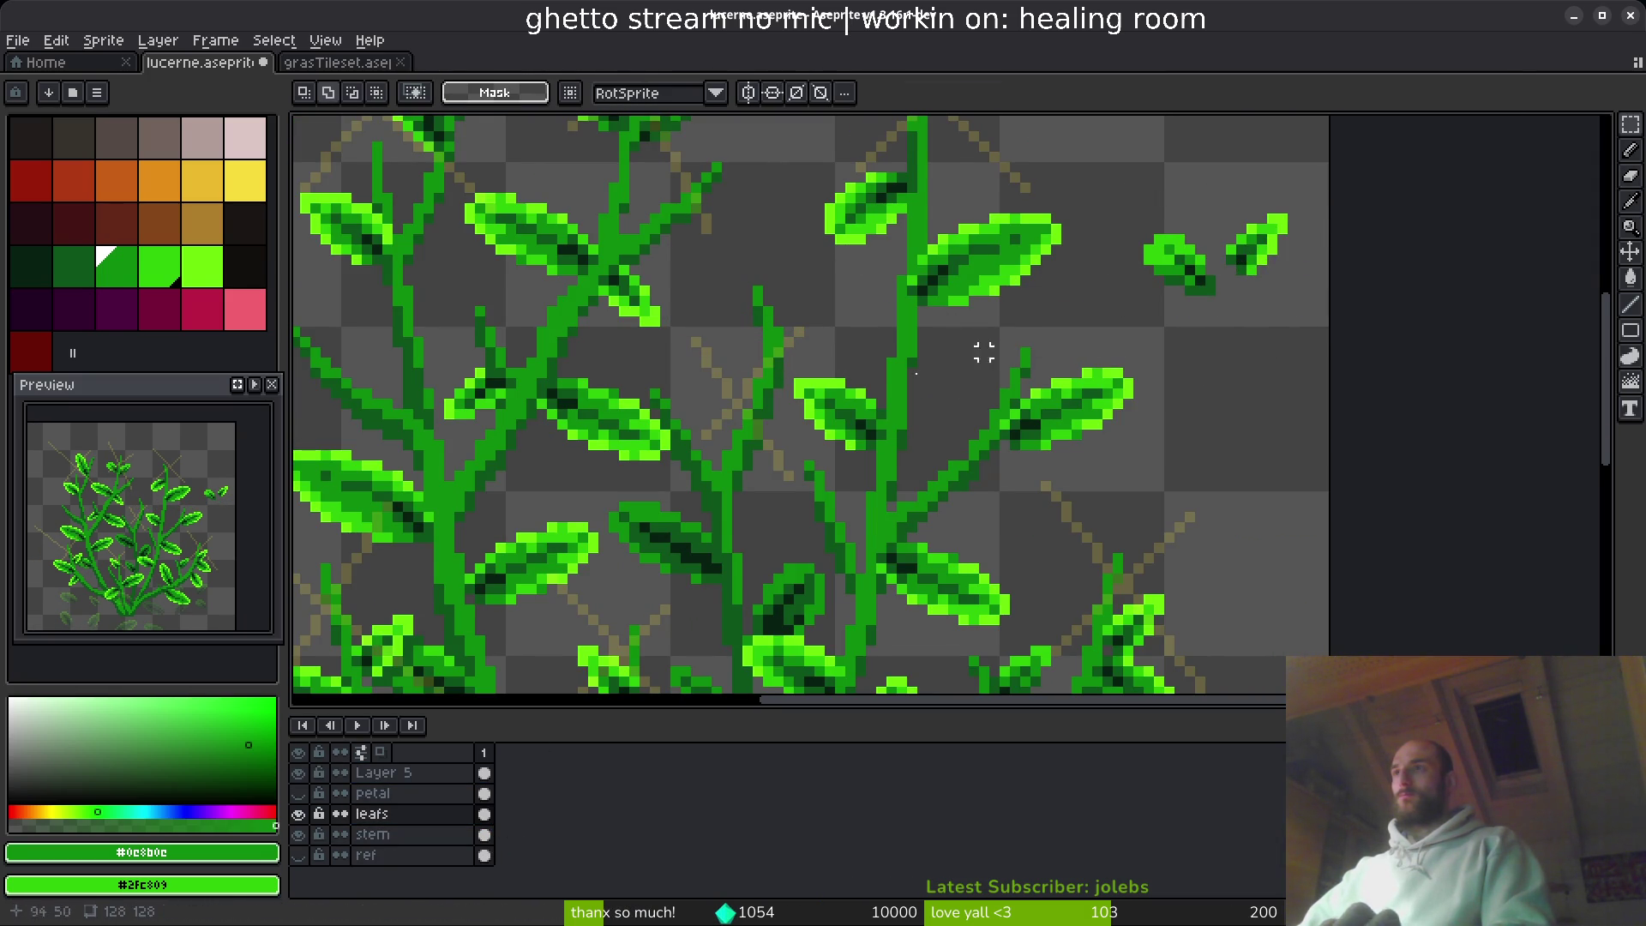
{"action": "scroll", "coordinate": [984, 353], "scroll_direction": "up", "scroll_amount": 1}
- On the stem layer, erase stray pixels along and near the top of the central stem
{"action": "left_click", "coordinate": [411, 835]}
{"action": "key", "text": "e"}
{"action": "scroll", "coordinate": [787, 312], "scroll_direction": "up", "scroll_amount": 2}
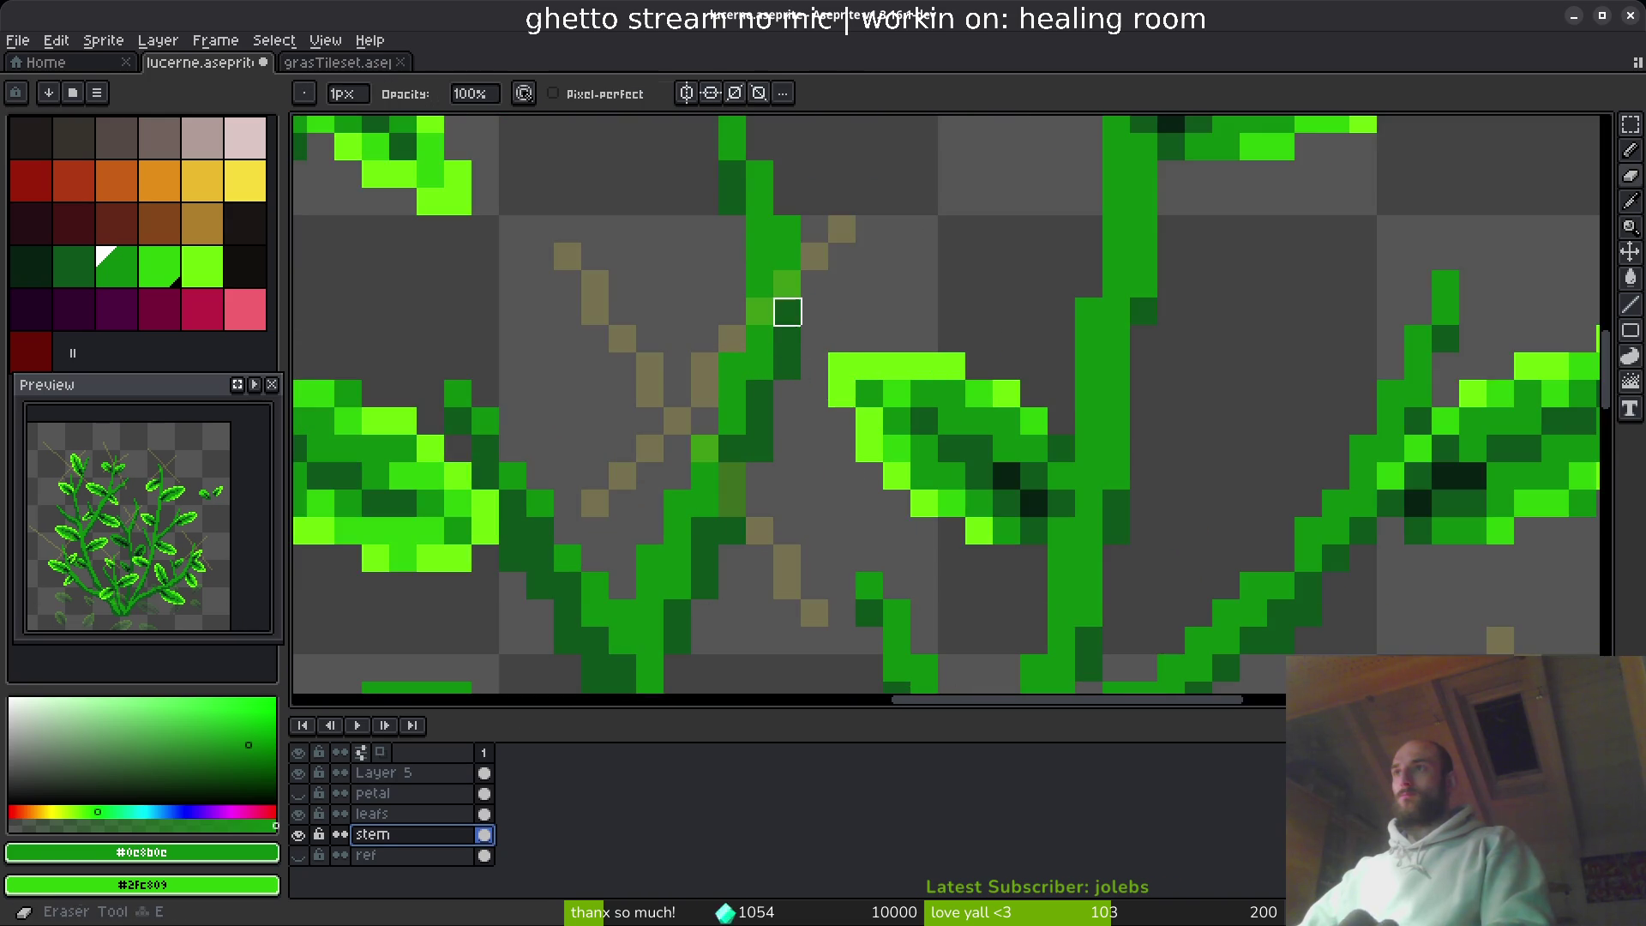
{"action": "scroll", "coordinate": [787, 312], "scroll_direction": "down", "scroll_amount": 2}
{"action": "scroll", "coordinate": [749, 327], "scroll_direction": "up", "scroll_amount": 1}
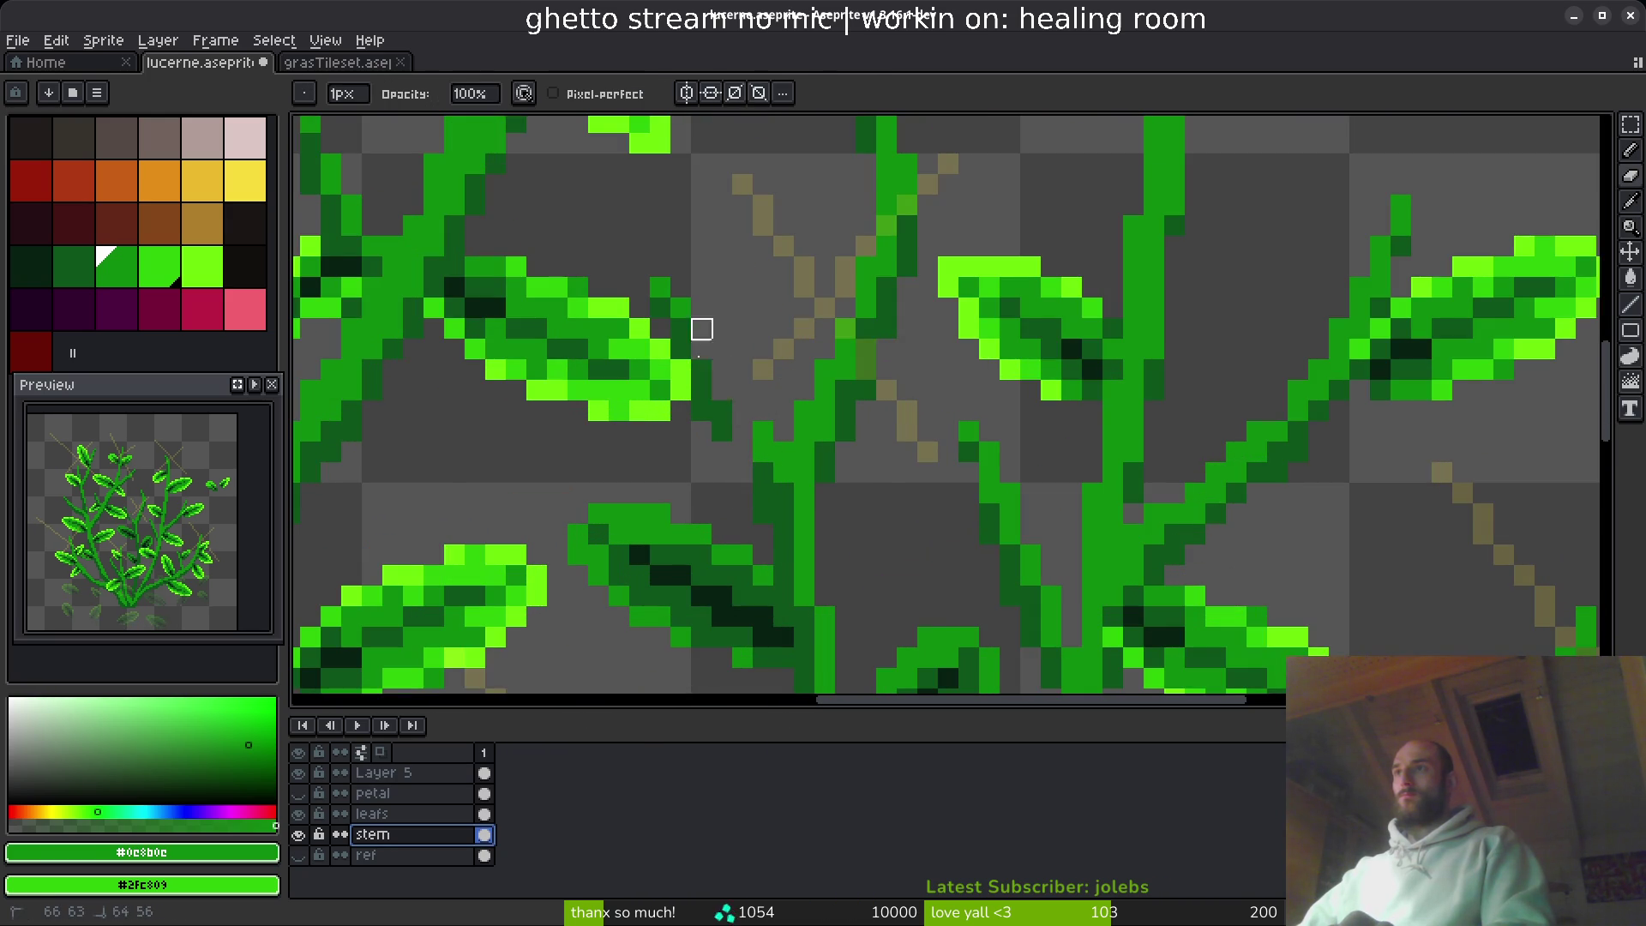
{"action": "left_click_drag", "start_coordinate": [701, 329], "coordinate": [660, 247]}
{"action": "scroll", "coordinate": [856, 305], "scroll_direction": "up", "scroll_amount": 1}
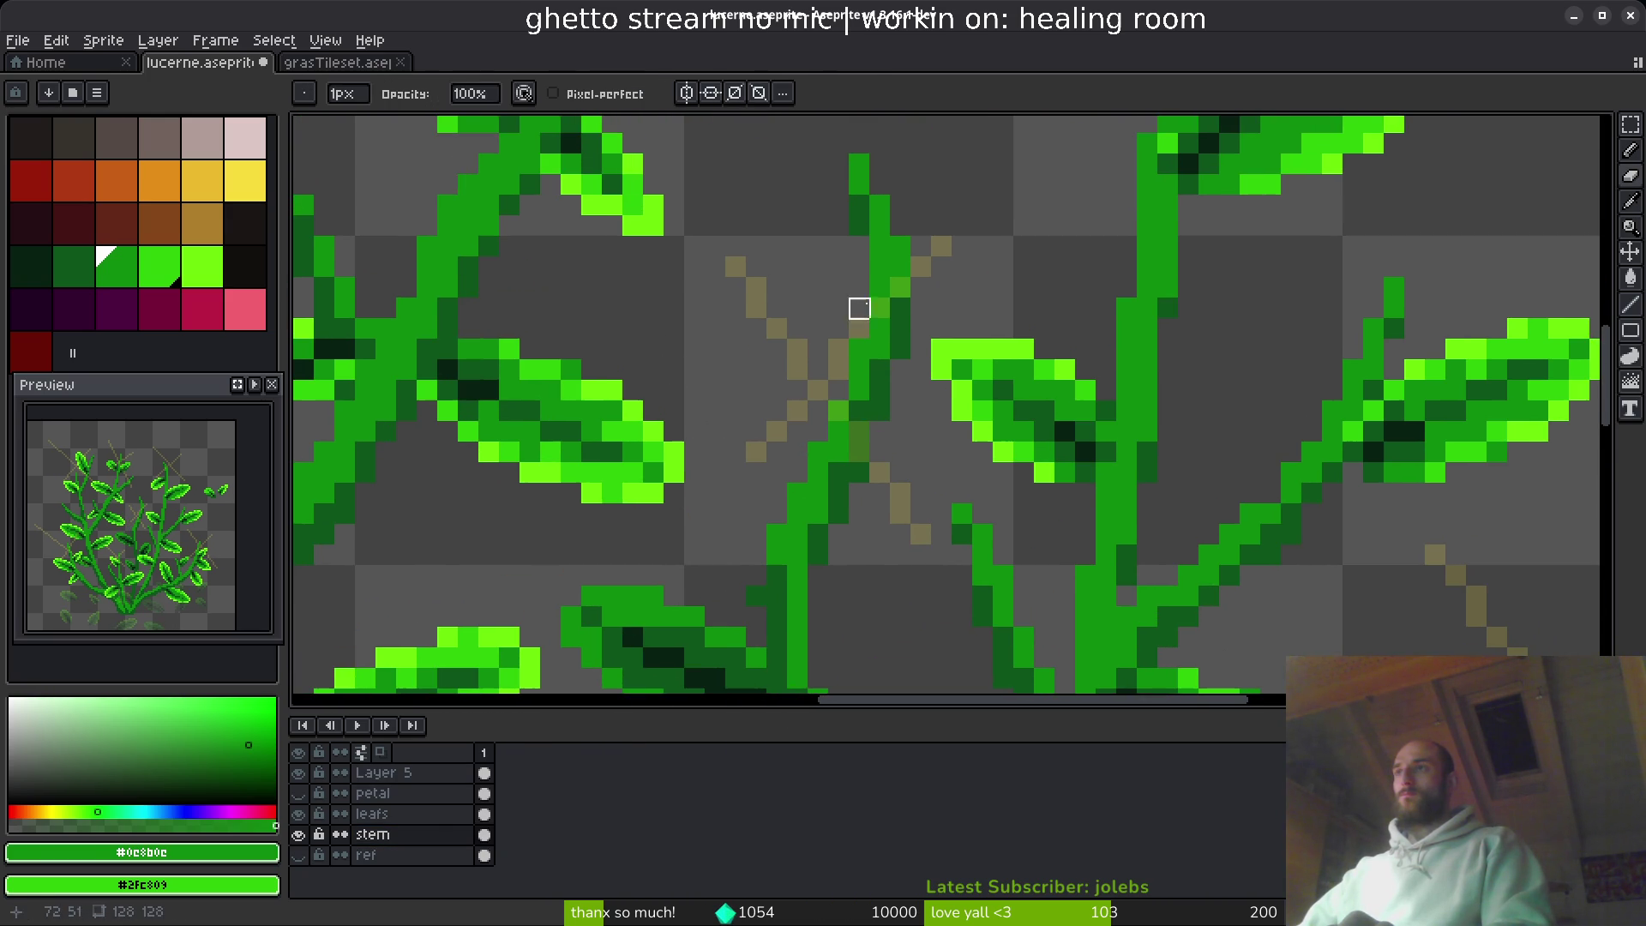
{"action": "left_click_drag", "start_coordinate": [857, 309], "coordinate": [881, 216]}
- Shift the top part of the central stem down and slightly left
{"action": "key", "text": "m"}
{"action": "left_click_drag", "start_coordinate": [755, 142], "coordinate": [897, 578]}
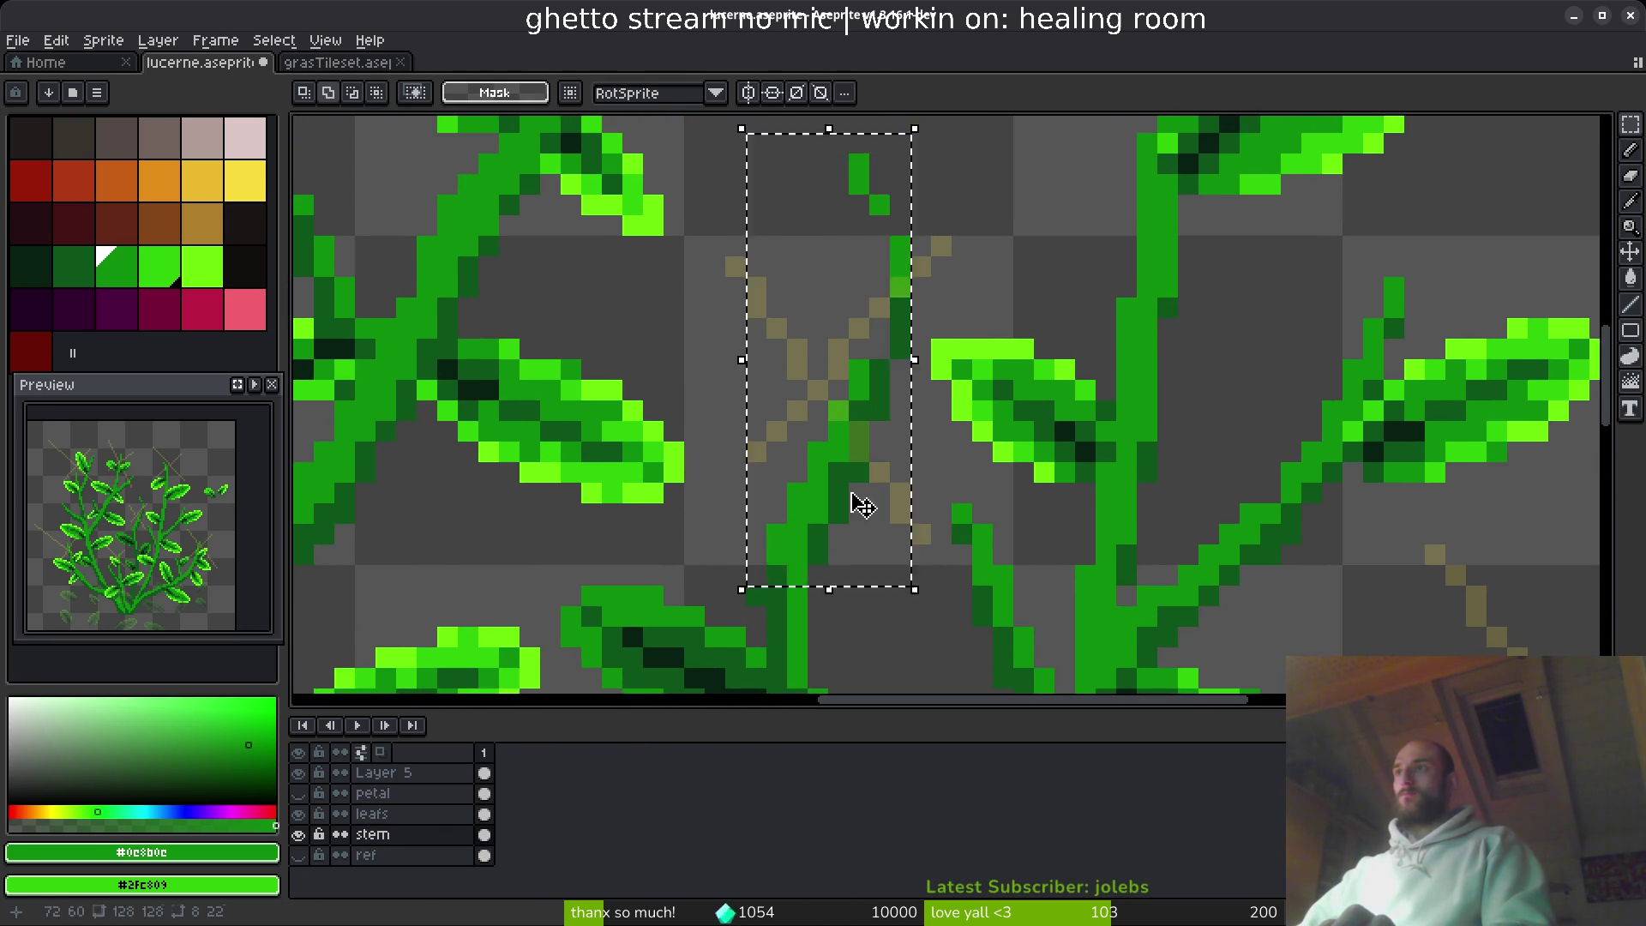
{"action": "left_click_drag", "start_coordinate": [856, 503], "coordinate": [856, 562]}
{"action": "key", "text": "ctrl+d"}
{"action": "mouse_move", "coordinate": [743, 170]}
{"action": "left_mouse_down"}
{"action": "mouse_move", "coordinate": [915, 548]}
{"action": "mouse_move", "coordinate": [809, 580]}
{"action": "mouse_move", "coordinate": [816, 537]}
{"action": "mouse_move", "coordinate": [826, 559]}
{"action": "left_mouse_up"}
{"action": "key", "text": "e"}
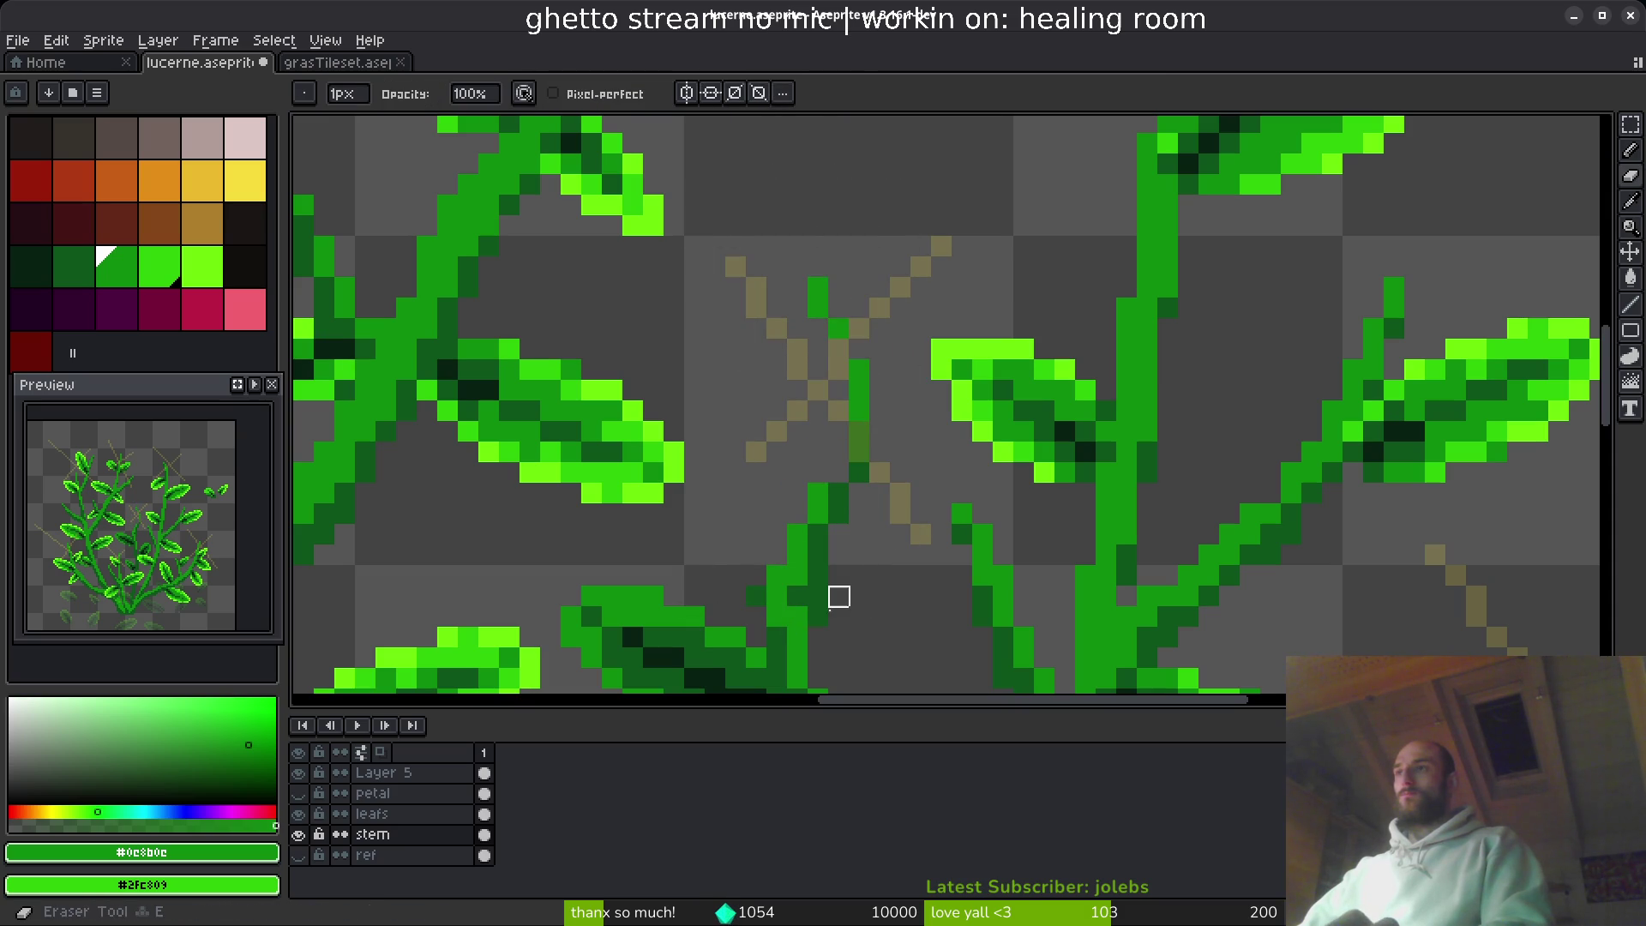
- Widen the central stem with green pixels and erase the stray pixels on either side
{"action": "mouse_move", "coordinate": [859, 433]}
{"action": "left_mouse_down"}
{"action": "mouse_move", "coordinate": [838, 329]}
{"action": "mouse_move", "coordinate": [819, 511]}
{"action": "left_mouse_up"}
{"action": "key", "text": "b"}
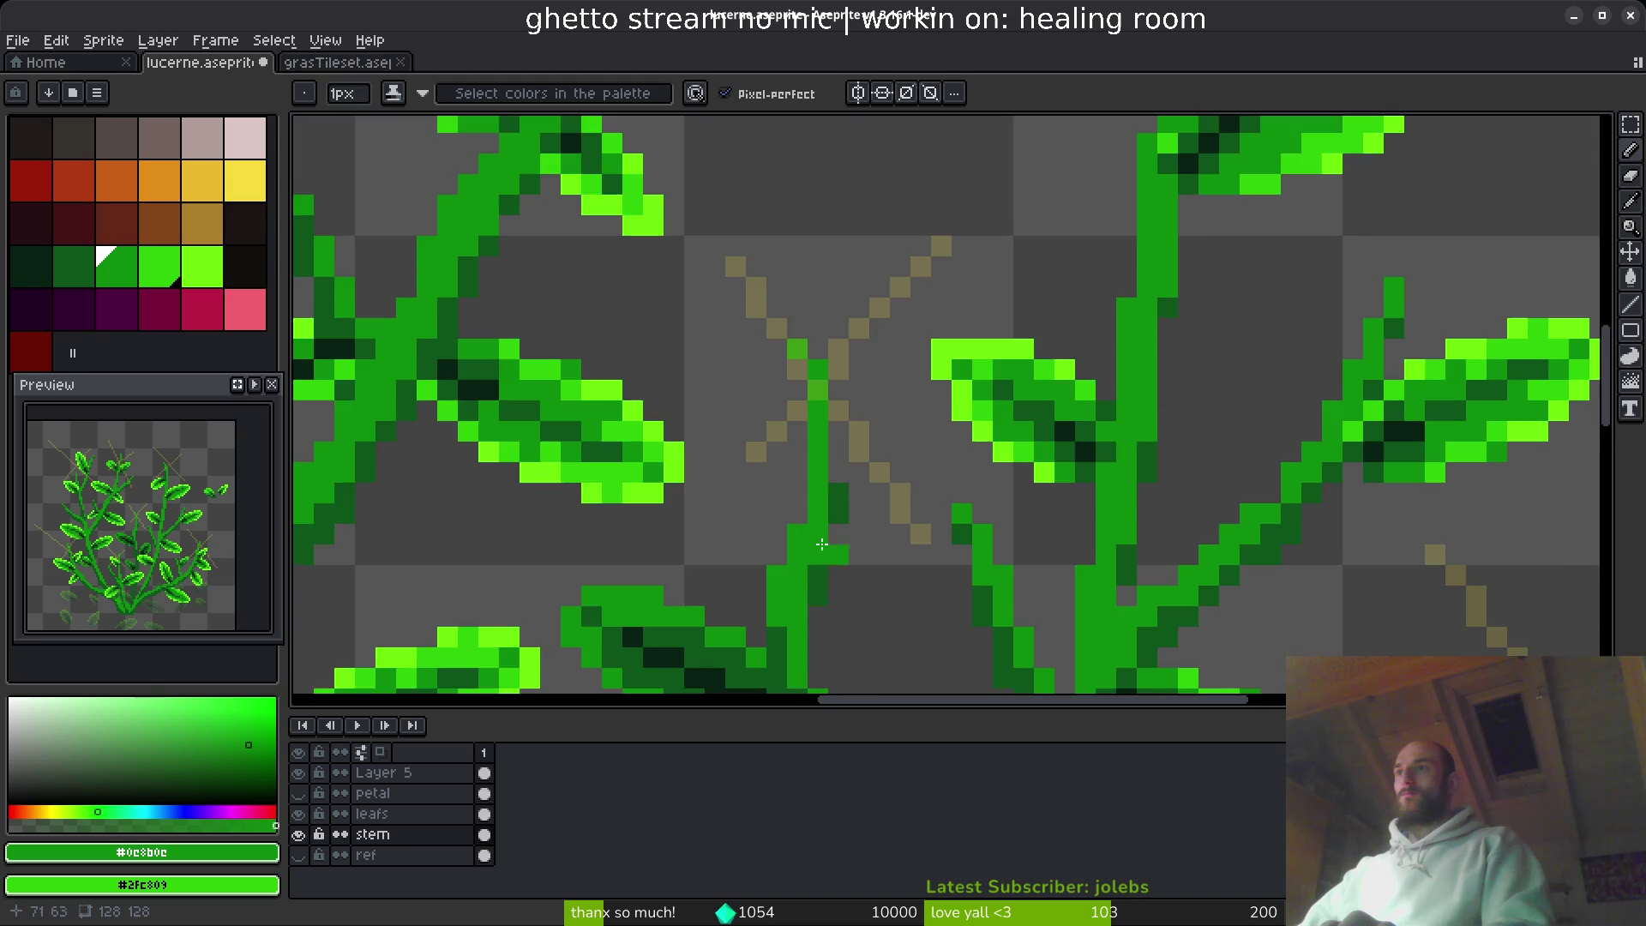
{"action": "scroll", "coordinate": [822, 543], "scroll_direction": "down", "scroll_amount": 3}
{"action": "left_click", "coordinate": [847, 454]}
{"action": "left_click_drag", "start_coordinate": [814, 305], "coordinate": [810, 412]}
{"action": "key", "text": "e"}
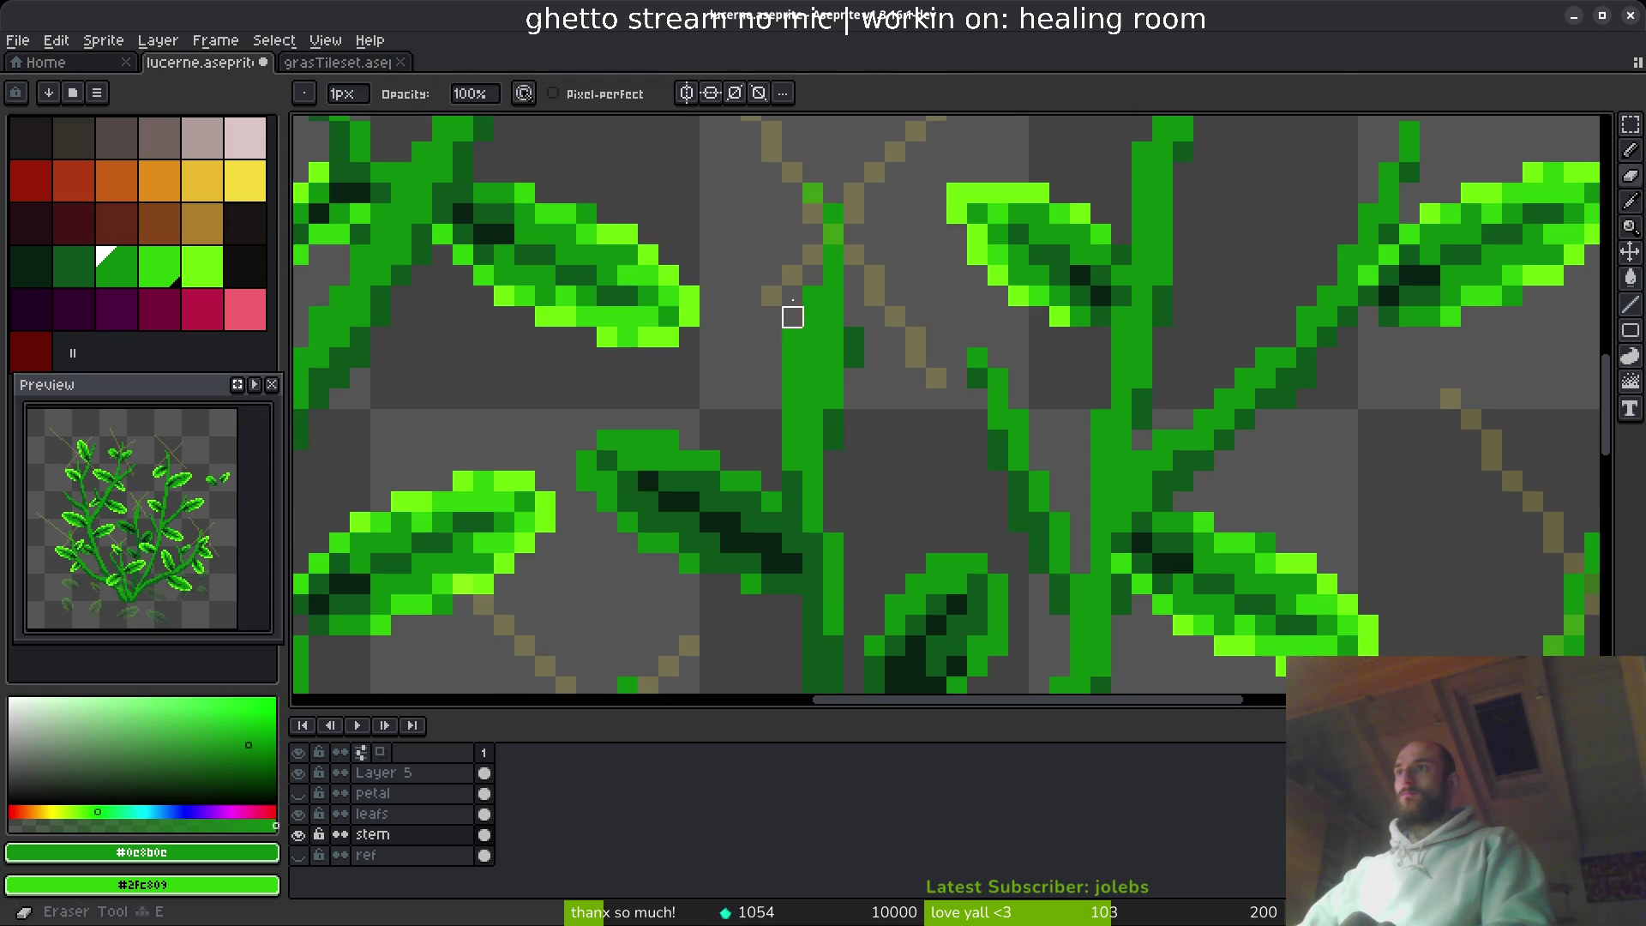
{"action": "left_click_drag", "start_coordinate": [789, 320], "coordinate": [792, 441]}
{"action": "mouse_move", "coordinate": [854, 337]}
{"action": "left_mouse_down"}
{"action": "mouse_move", "coordinate": [854, 398]}
{"action": "mouse_move", "coordinate": [796, 461]}
{"action": "left_mouse_up"}
- Paint a brighter green pixel on the central stem
{"action": "key", "text": "i"}
{"action": "key", "text": "b"}
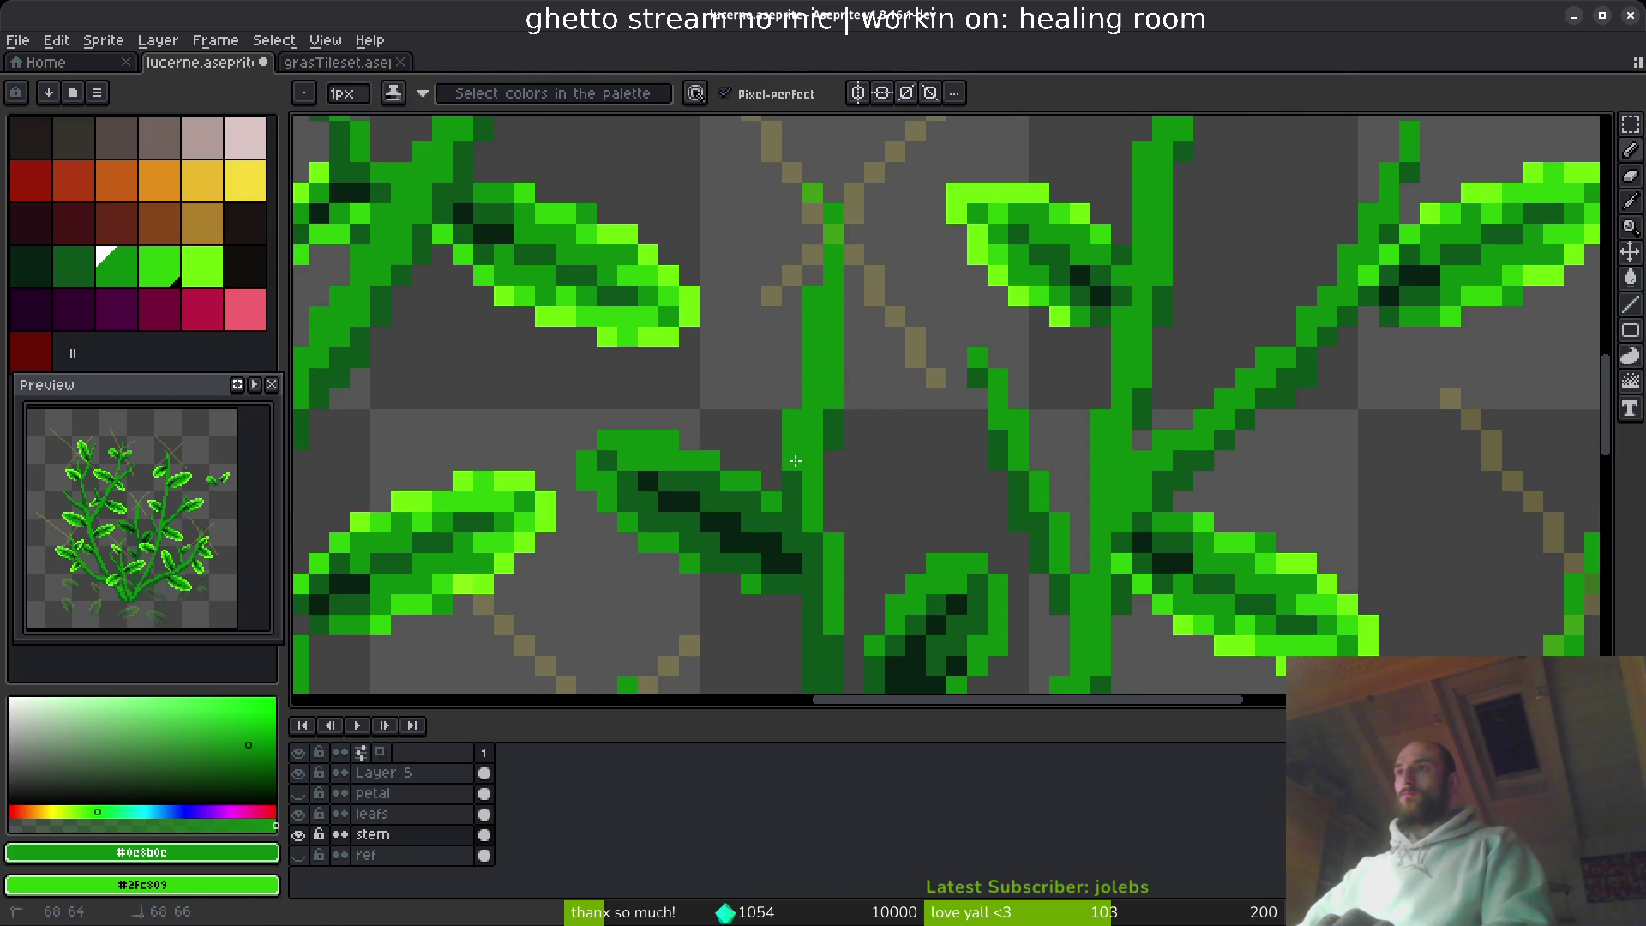
{"action": "scroll", "coordinate": [796, 461], "scroll_direction": "down", "scroll_amount": 4}
{"action": "scroll", "coordinate": [841, 493], "scroll_direction": "up", "scroll_amount": 5}
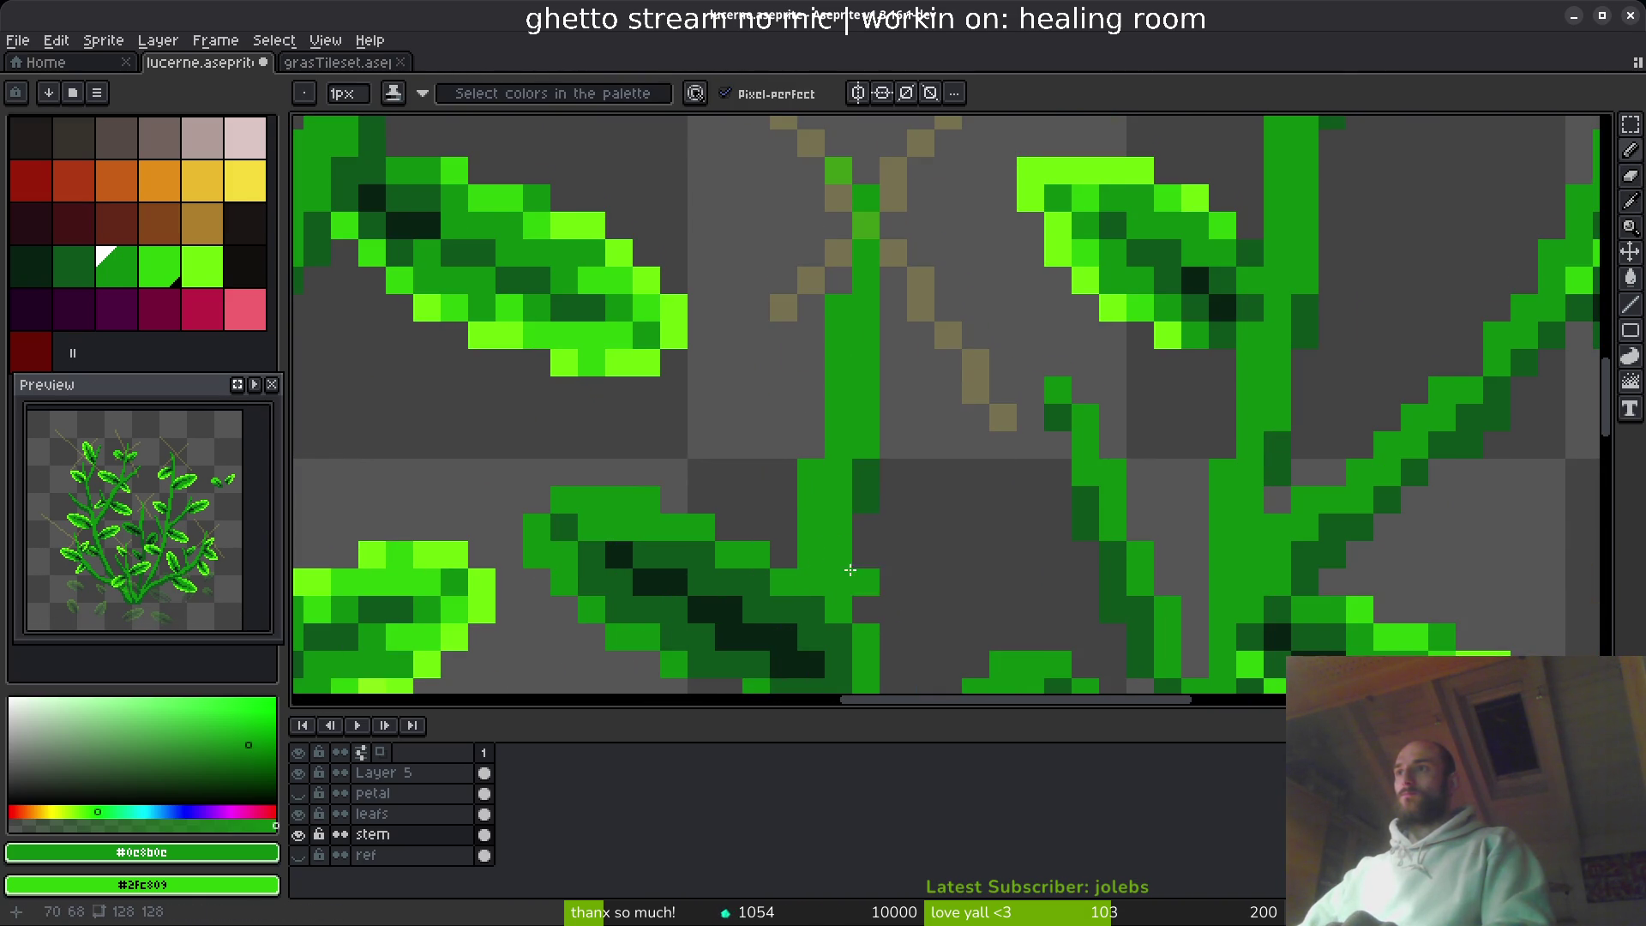
{"action": "scroll", "coordinate": [850, 569], "scroll_direction": "down", "scroll_amount": 2}
{"action": "left_click", "coordinate": [806, 500]}
{"action": "scroll", "coordinate": [830, 515], "scroll_direction": "down", "scroll_amount": 3}
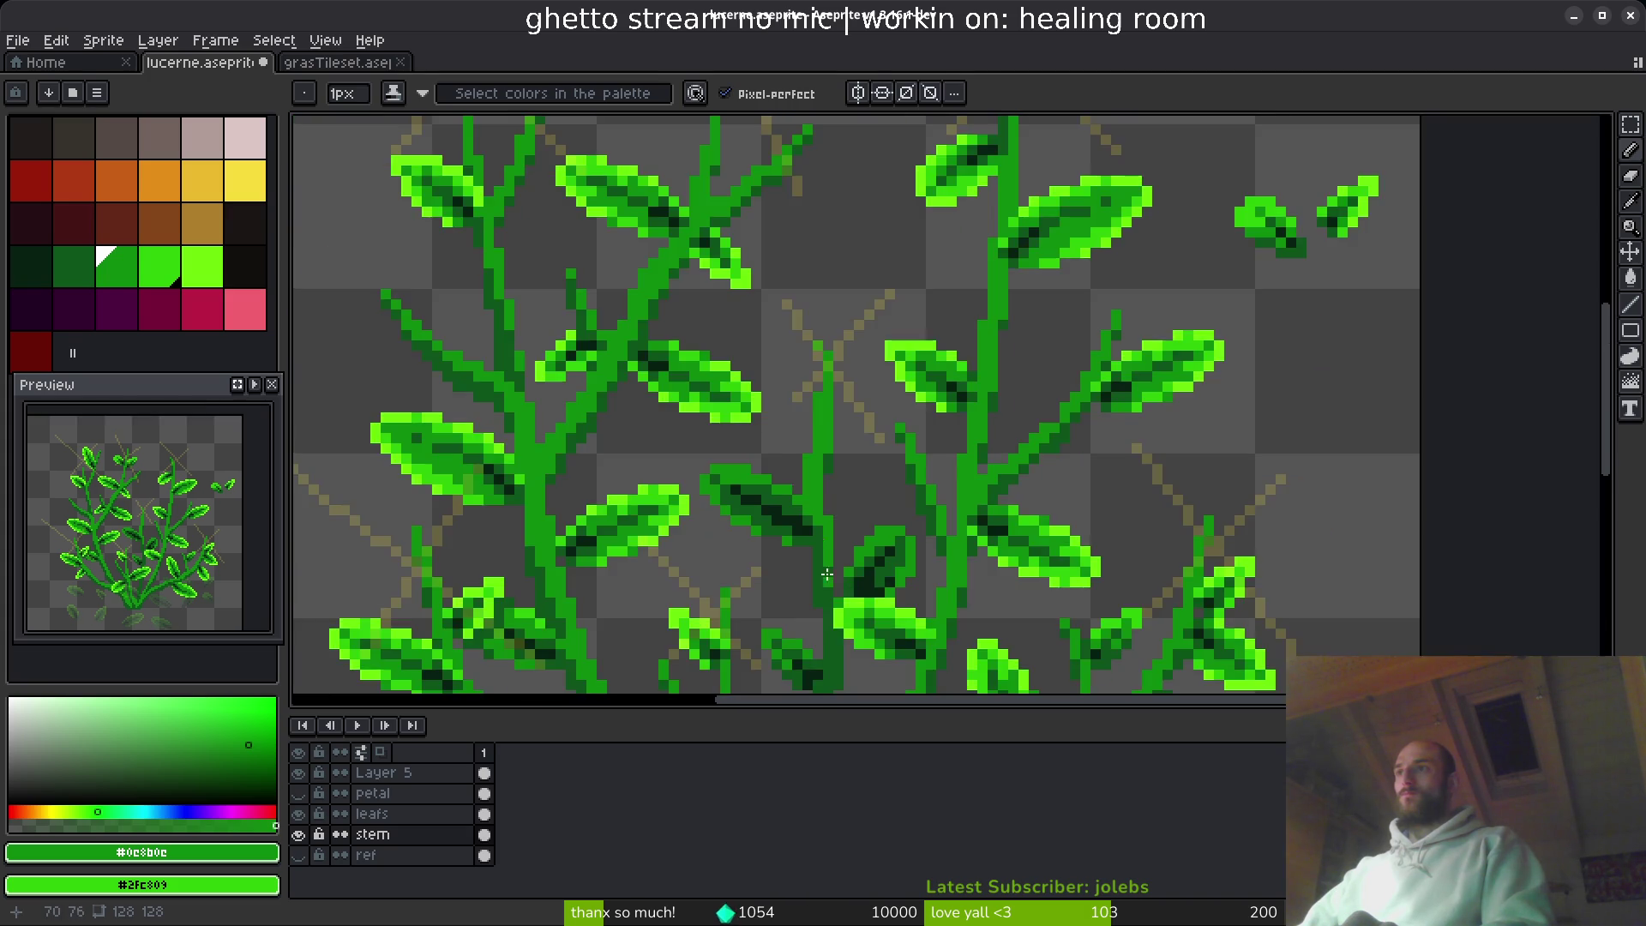
{"action": "scroll", "coordinate": [866, 497], "scroll_direction": "up", "scroll_amount": 2}
{"action": "scroll", "coordinate": [918, 478], "scroll_direction": "down", "scroll_amount": 4}
{"action": "scroll", "coordinate": [892, 468], "scroll_direction": "up", "scroll_amount": 4}
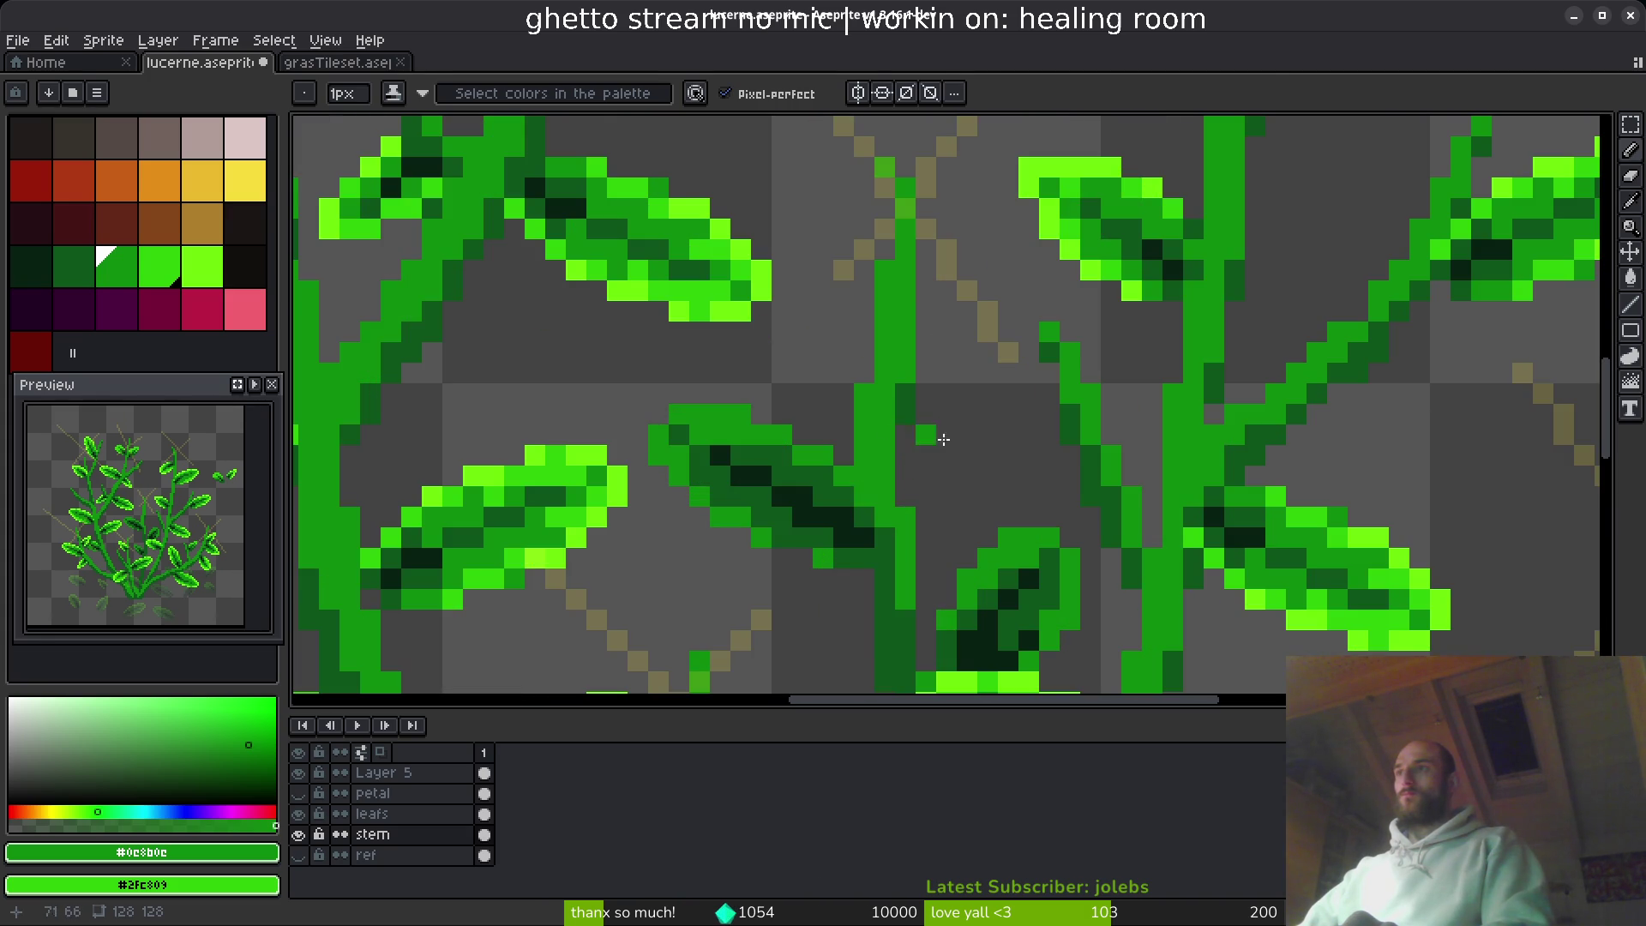
- Undo the recent stem edits and sample the dark stem green #0d541b
{"action": "key", "text": "ctrl+z"}
{"action": "key", "text": "ctrl+z"}
{"action": "key", "text": "ctrl+z"}
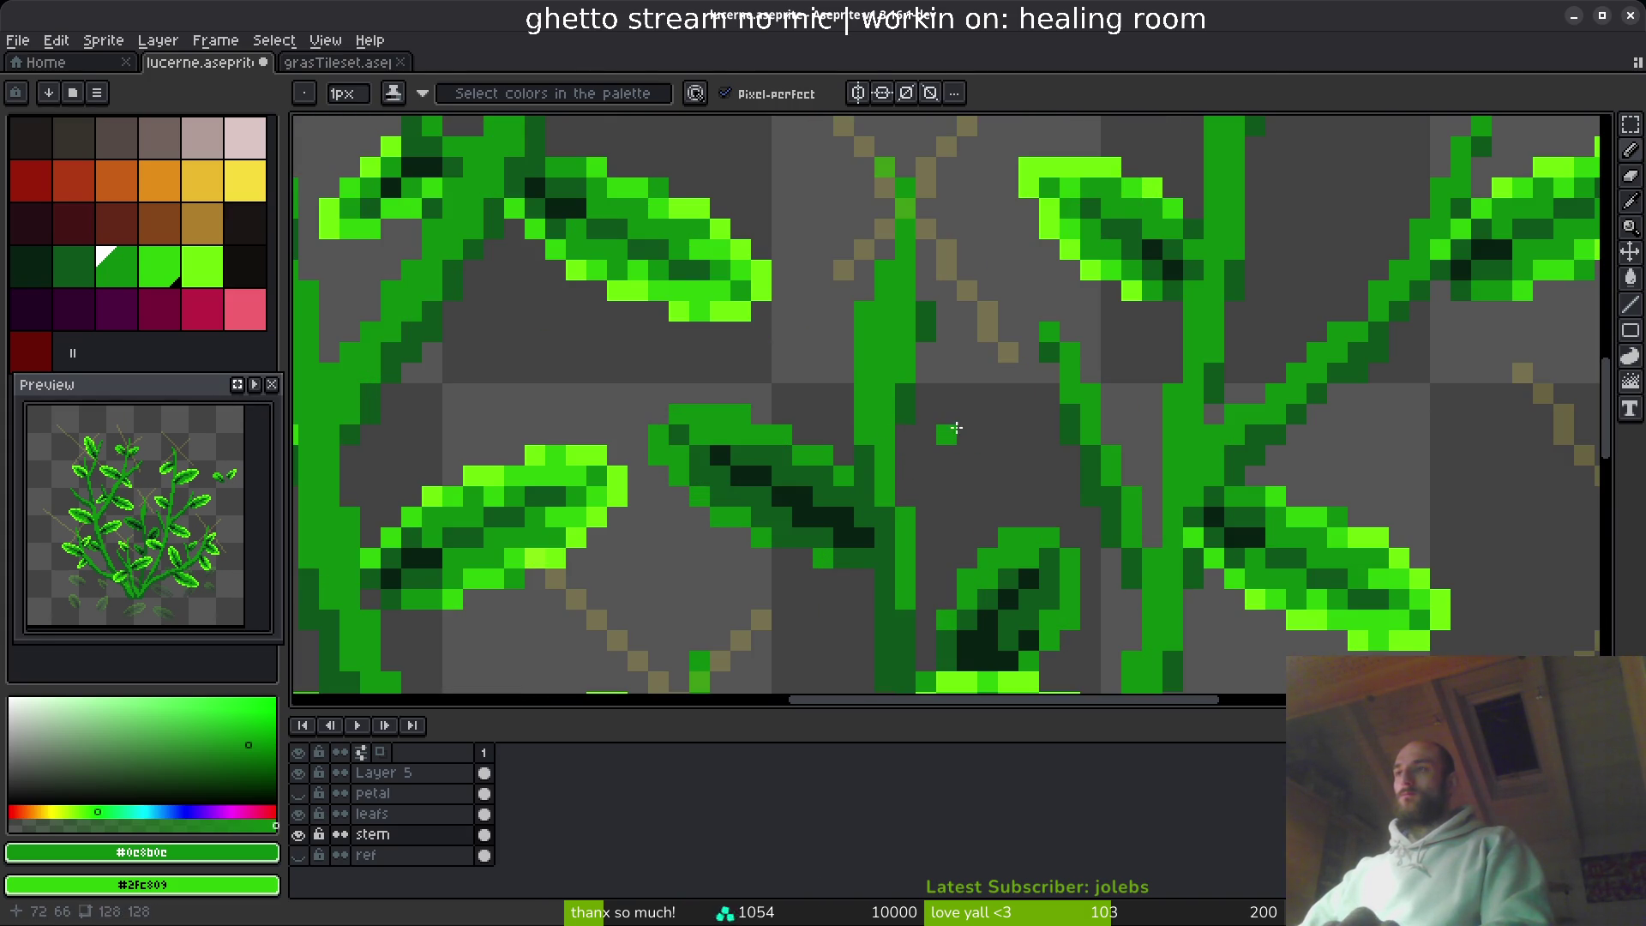
{"action": "key", "text": "ctrl+z"}
{"action": "left_click", "coordinate": [909, 399], "text": "alt"}
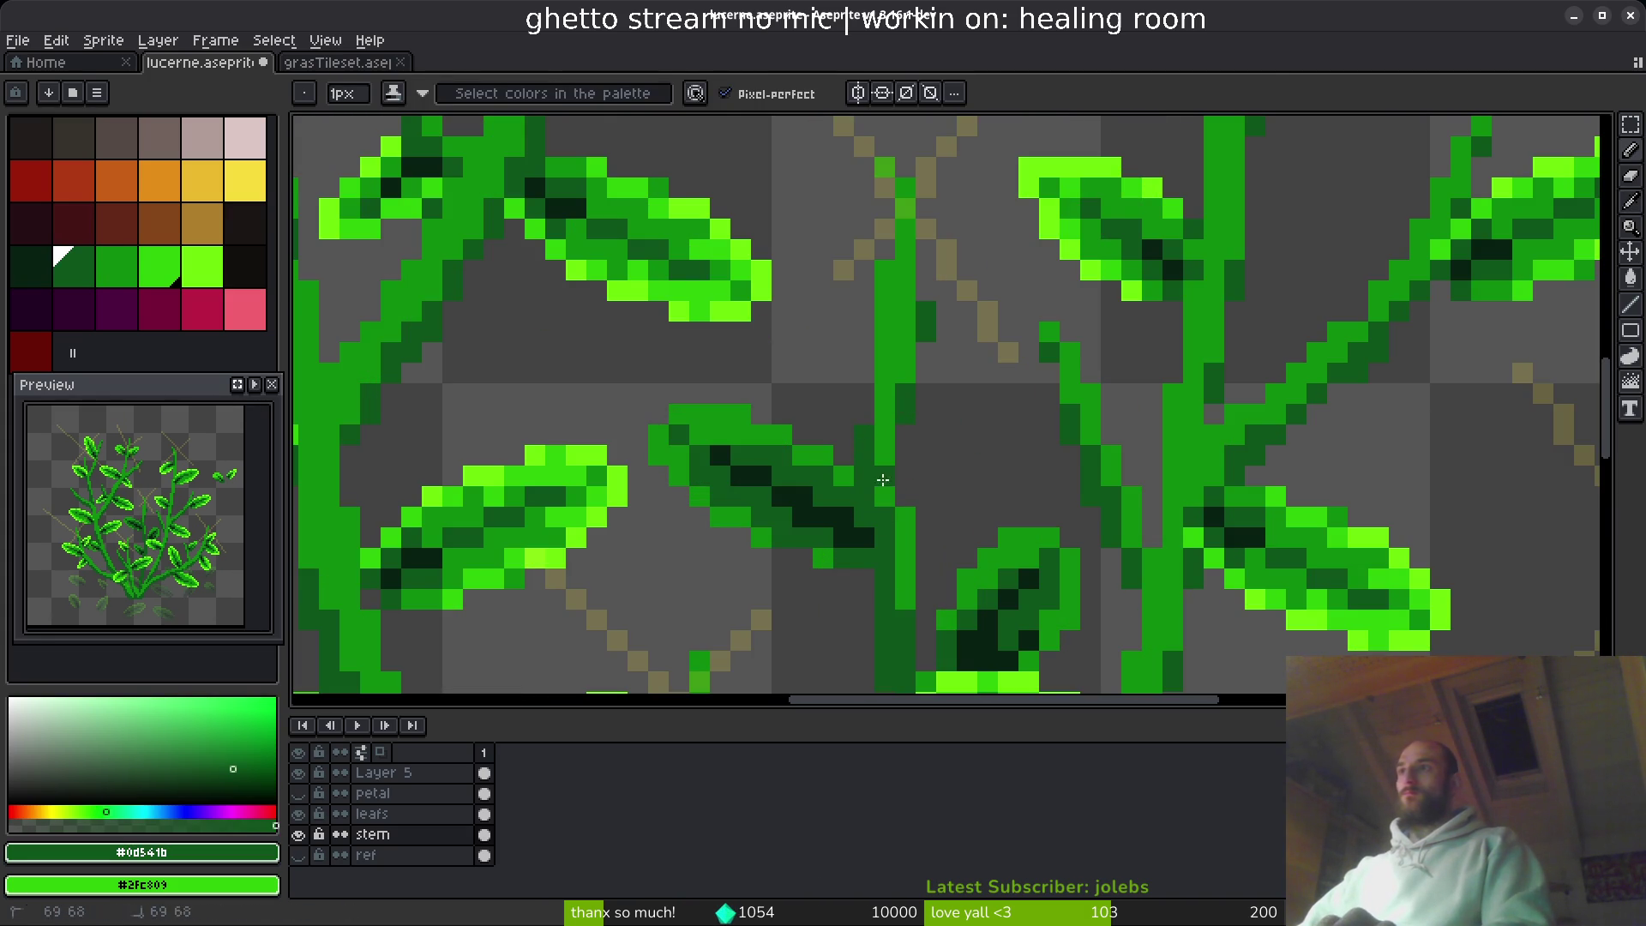
{"action": "scroll", "coordinate": [951, 534], "scroll_direction": "down", "scroll_amount": 1}
- Widen the stem with dark green #0d541b pixels
{"action": "scroll", "coordinate": [944, 563], "scroll_direction": "down", "scroll_amount": 4}
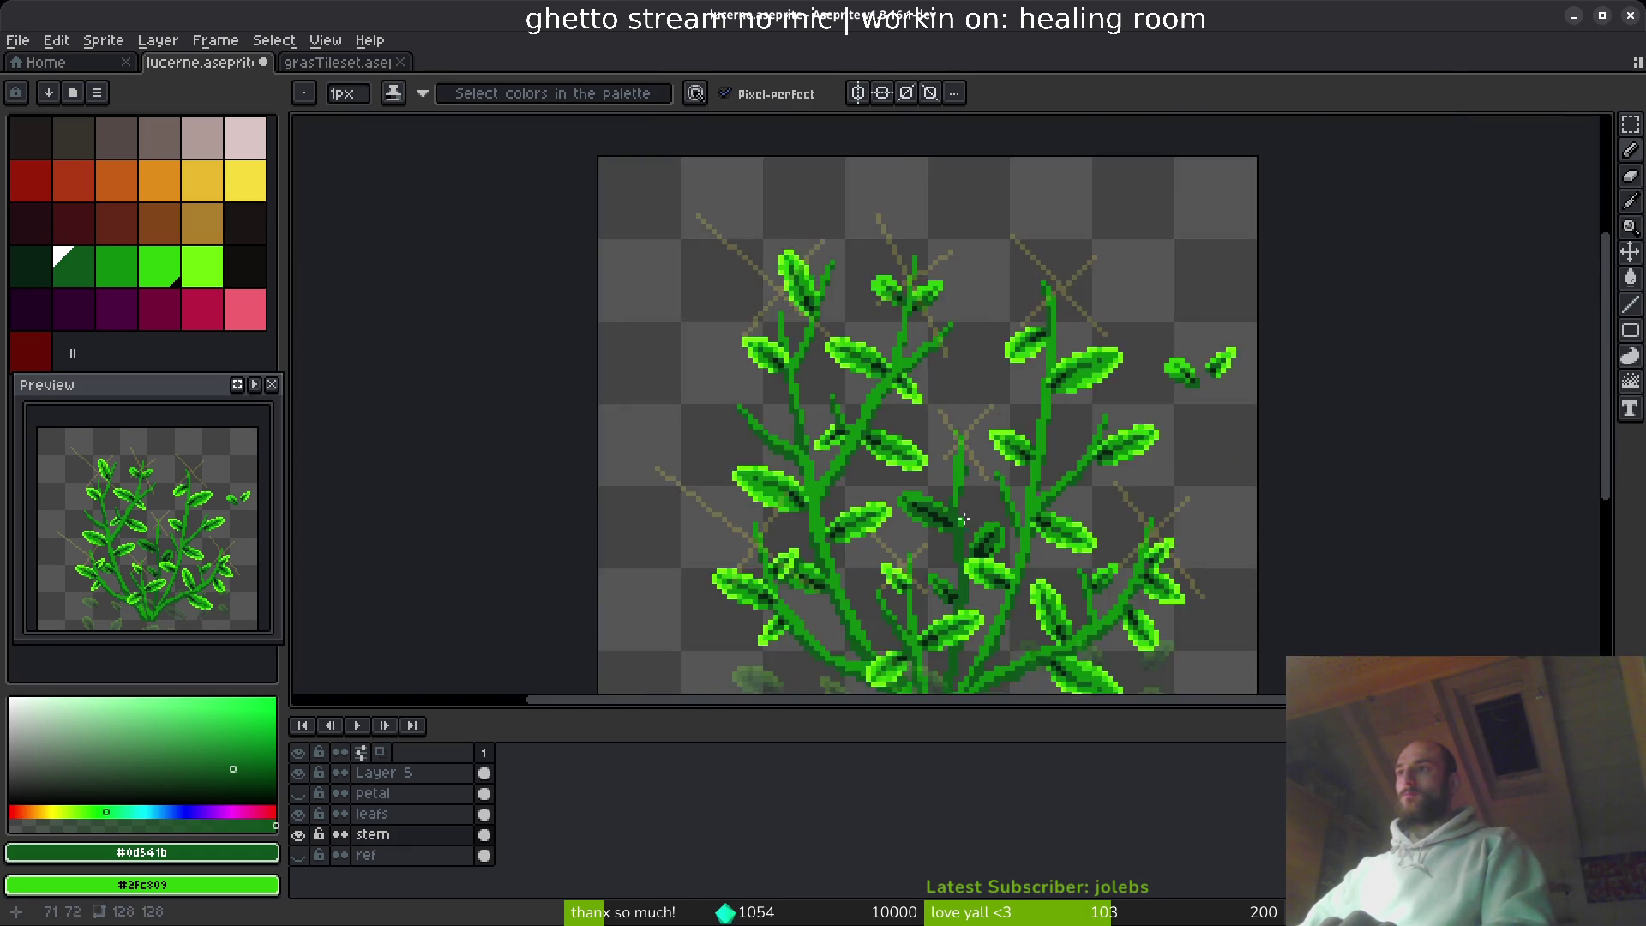
{"action": "scroll", "coordinate": [946, 541], "scroll_direction": "up", "scroll_amount": 4}
{"action": "left_click_drag", "start_coordinate": [944, 467], "coordinate": [946, 534]}
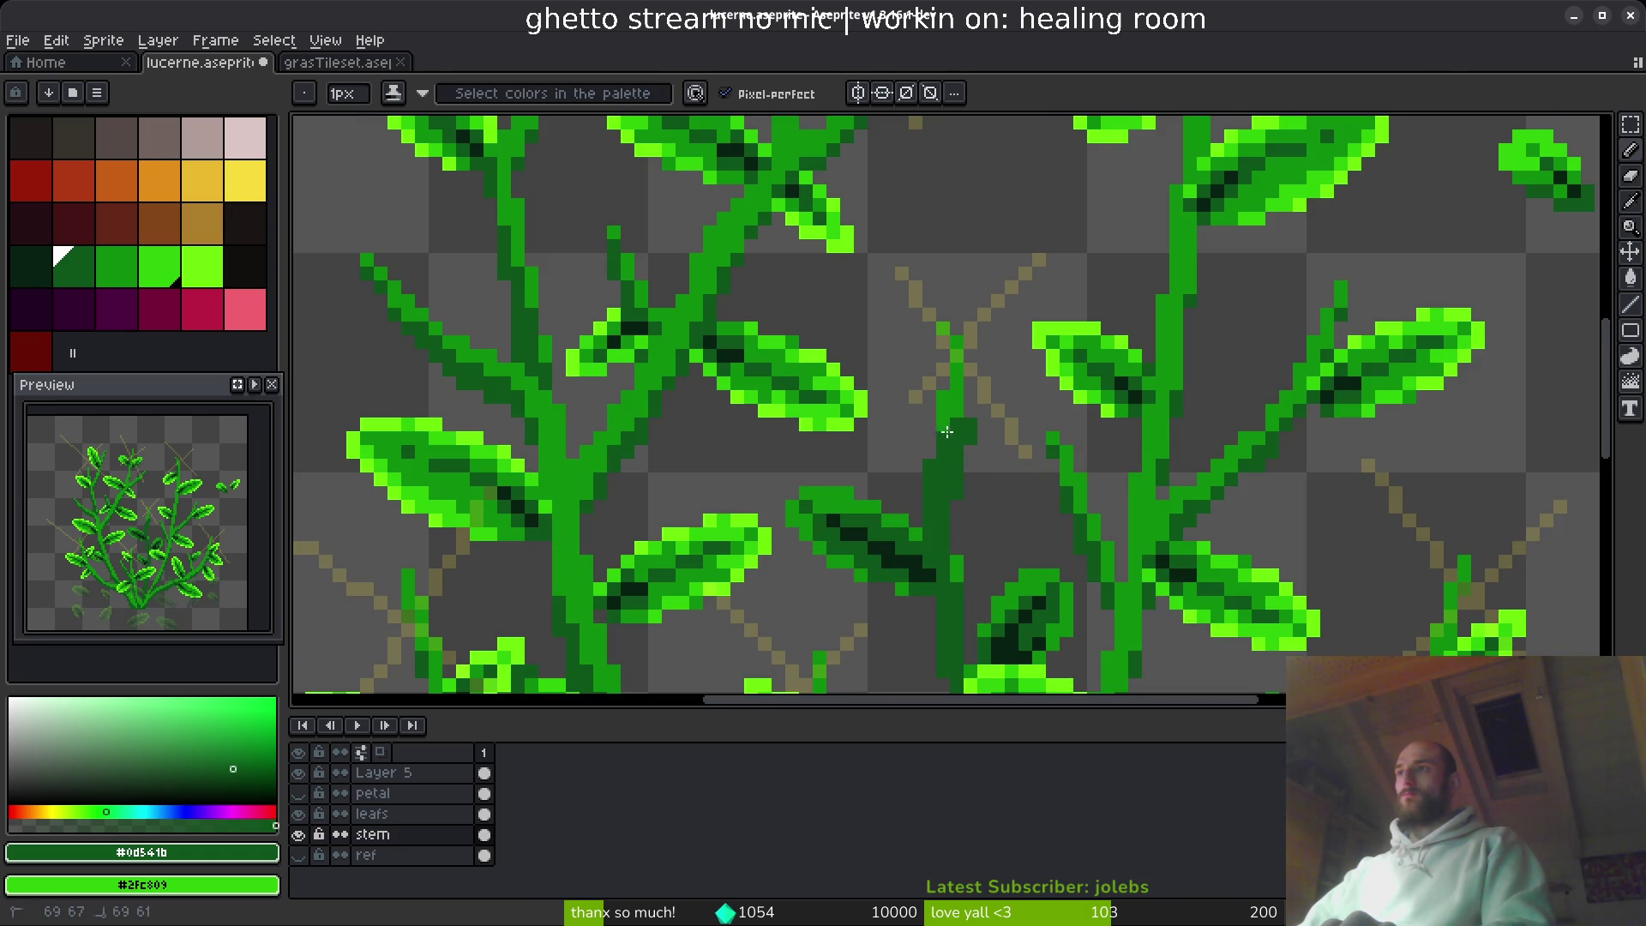
{"action": "left_click_drag", "start_coordinate": [937, 420], "coordinate": [932, 532]}
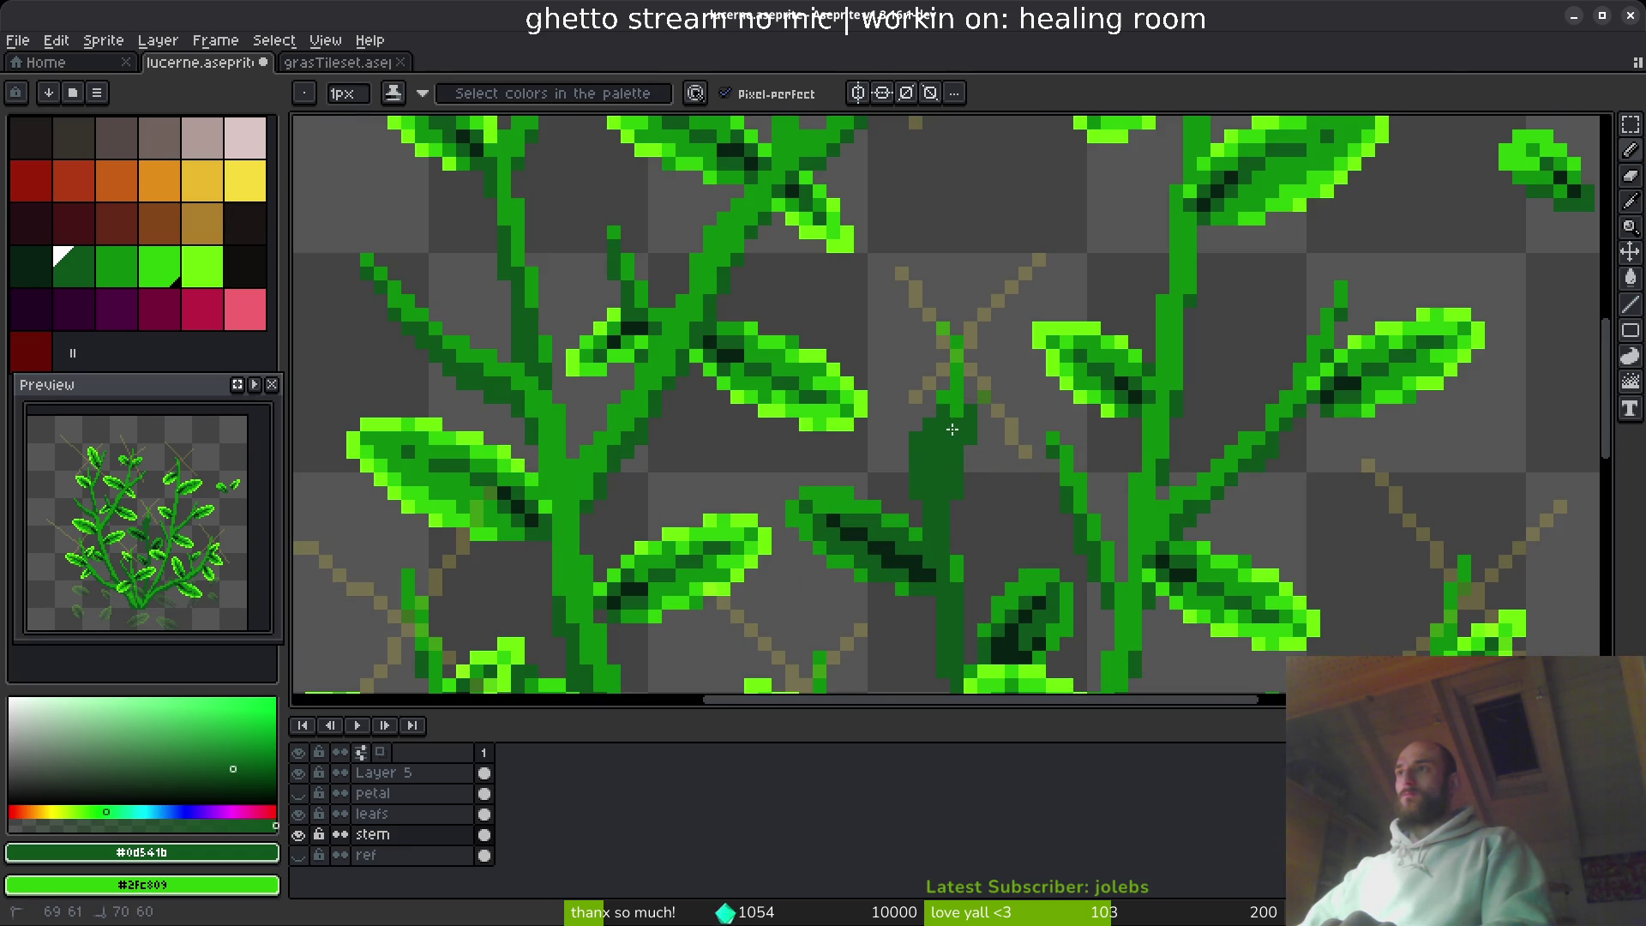
{"action": "mouse_move", "coordinate": [952, 429]}
{"action": "left_mouse_down"}
{"action": "mouse_move", "coordinate": [961, 403]}
{"action": "mouse_move", "coordinate": [847, 406]}
{"action": "left_mouse_up"}
{"action": "scroll", "coordinate": [971, 412], "scroll_direction": "up", "scroll_amount": 5}
{"action": "left_click", "coordinate": [970, 326]}
{"action": "left_click", "coordinate": [922, 346]}
- Erase the pixels beside the stem and the right half of the dark stem
{"action": "key", "text": "e"}
{"action": "left_click_drag", "start_coordinate": [970, 406], "coordinate": [970, 488]}
{"action": "scroll", "coordinate": [994, 343], "scroll_direction": "down", "scroll_amount": 5}
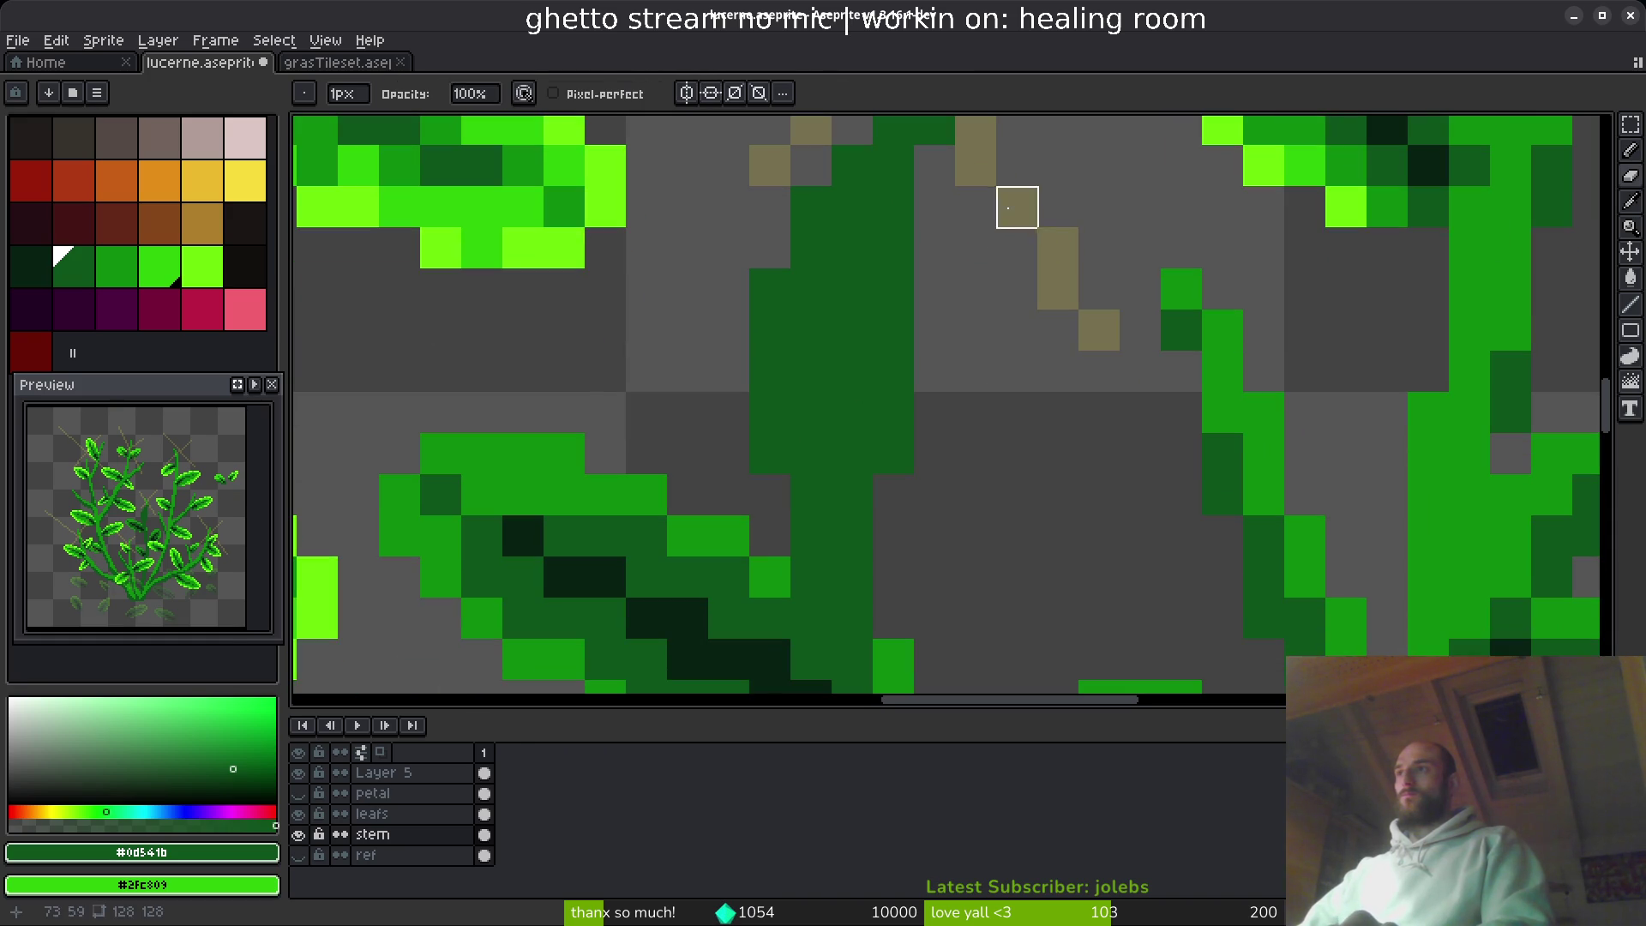
{"action": "mouse_move", "coordinate": [894, 248]}
{"action": "left_mouse_down"}
{"action": "mouse_move", "coordinate": [852, 537]}
{"action": "mouse_move", "coordinate": [893, 412]}
{"action": "mouse_move", "coordinate": [853, 577]}
{"action": "left_mouse_up"}
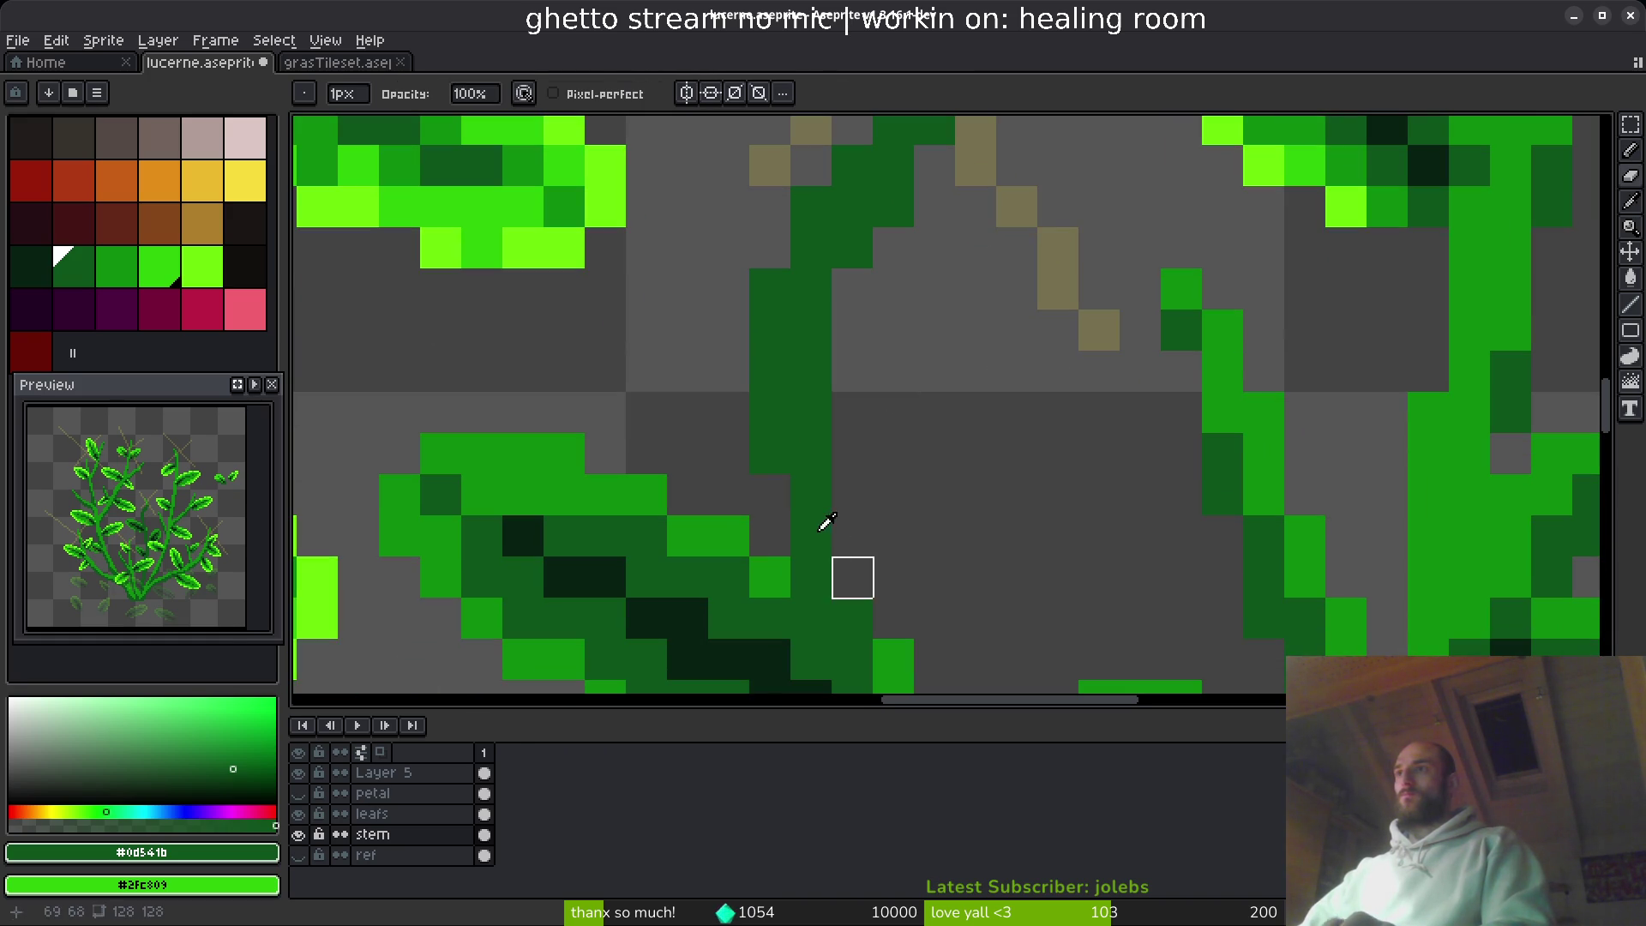
{"action": "key", "text": "b"}
{"action": "scroll", "coordinate": [975, 559], "scroll_direction": "down", "scroll_amount": 4}
{"action": "scroll", "coordinate": [929, 464], "scroll_direction": "up", "scroll_amount": 5}
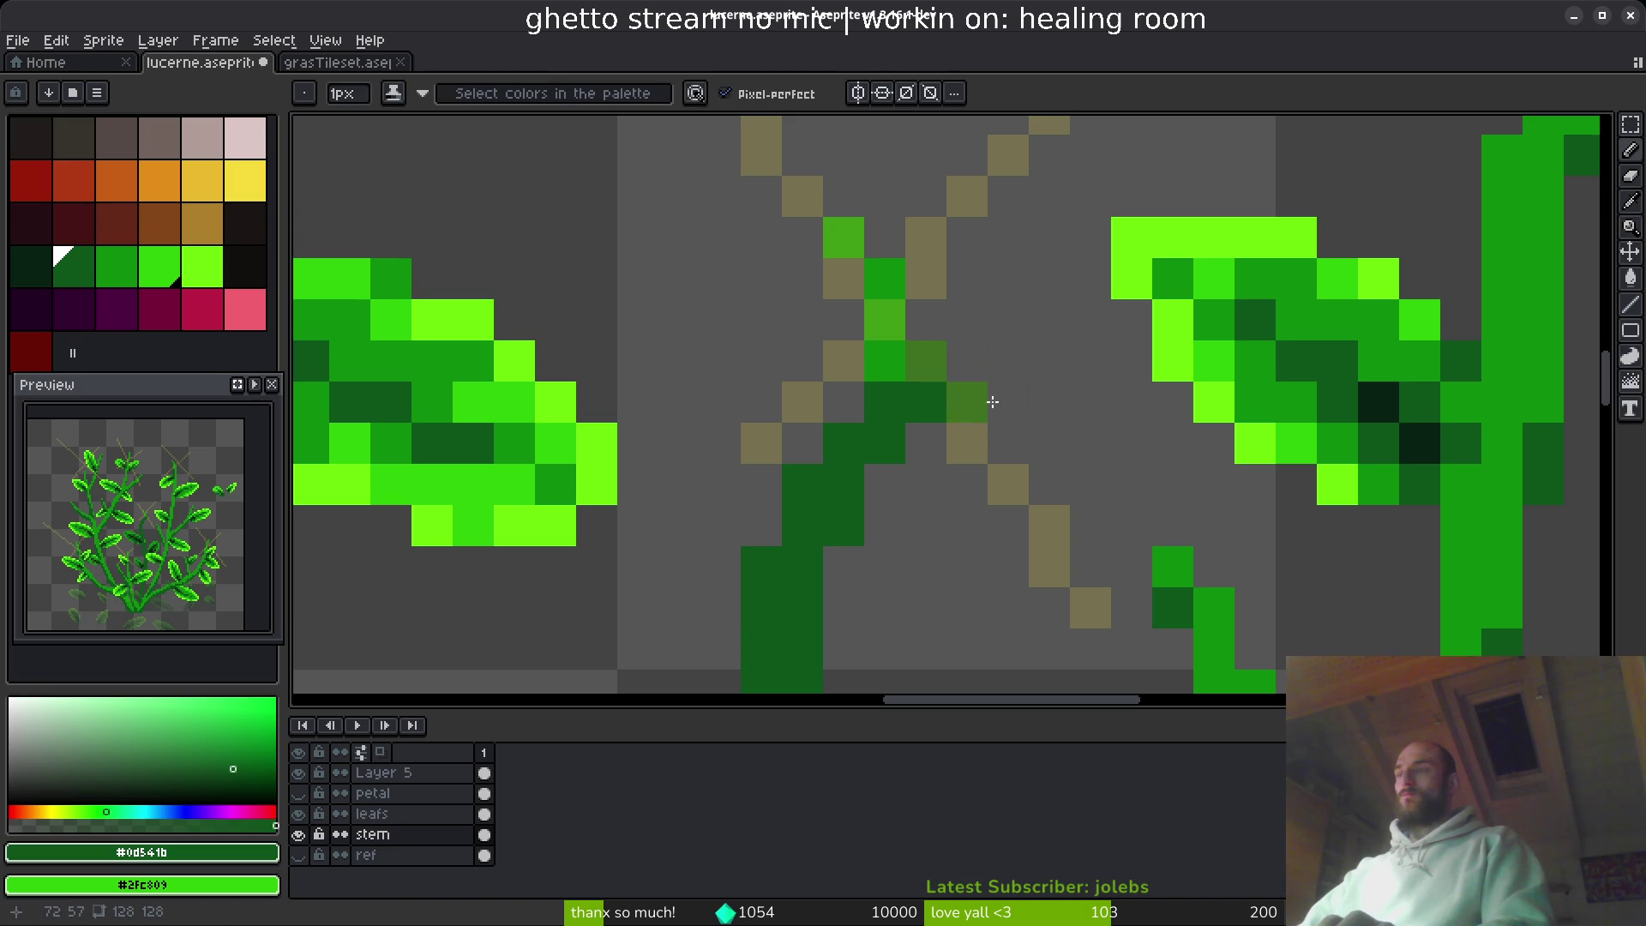
- Sample the leaf green #0e8b0e and paint a green pixel on the stem
{"action": "key", "text": "i"}
{"action": "left_click", "coordinate": [1292, 283]}
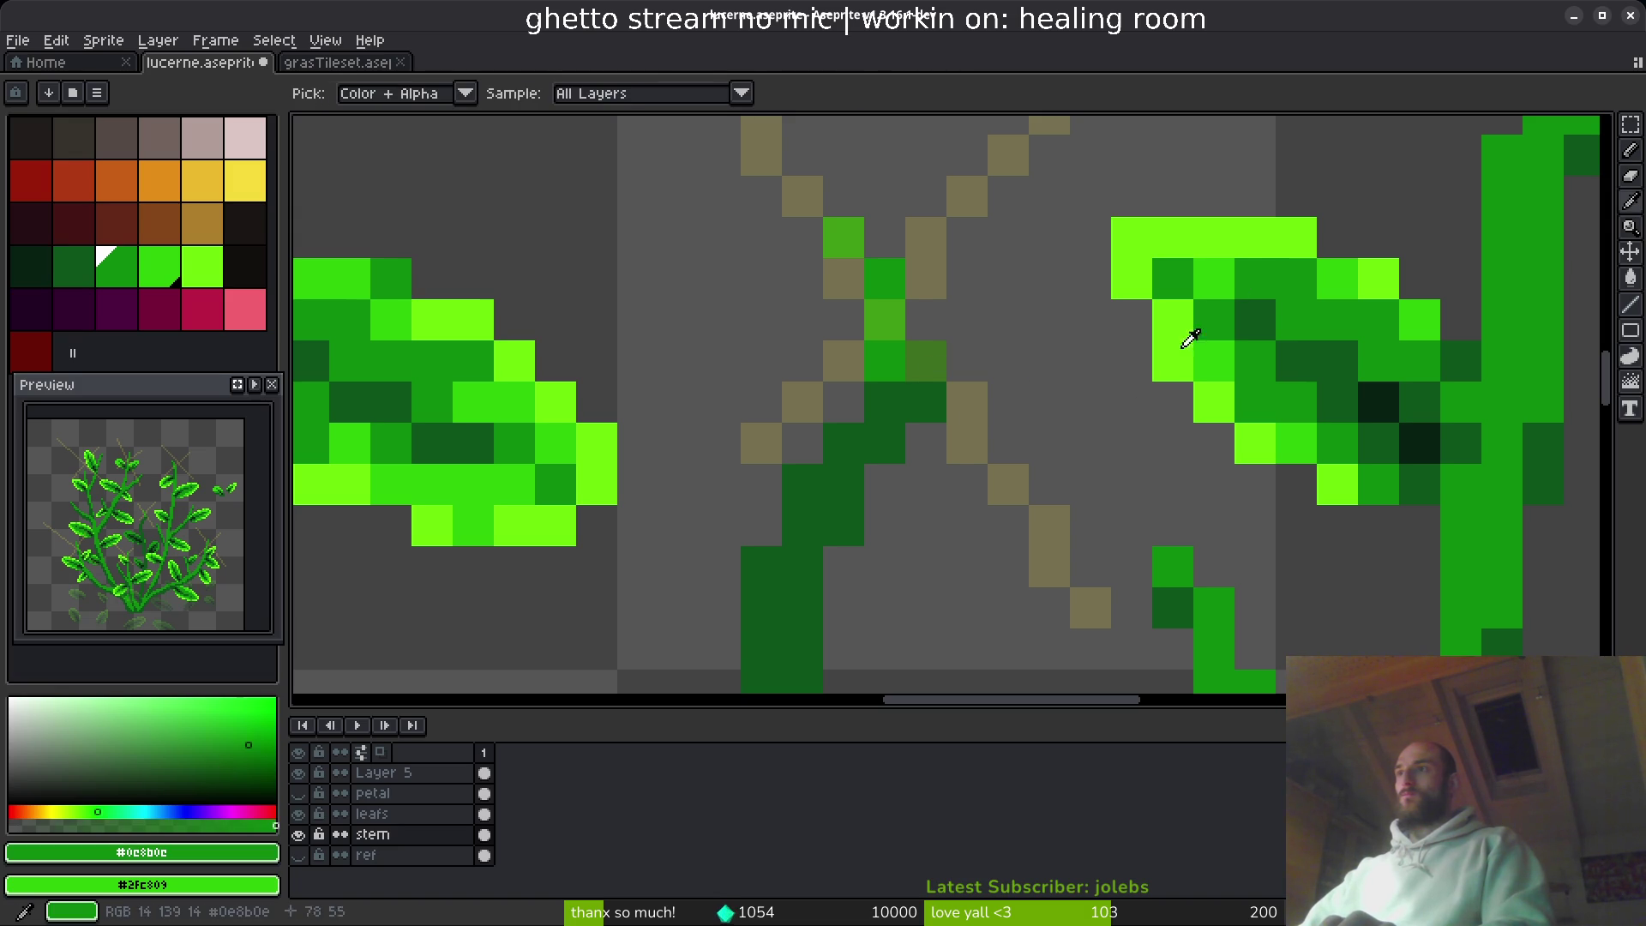
{"action": "key", "text": "b"}
{"action": "scroll", "coordinate": [814, 454], "scroll_direction": "down", "scroll_amount": 2}
{"action": "scroll", "coordinate": [782, 469], "scroll_direction": "down", "scroll_amount": 1}
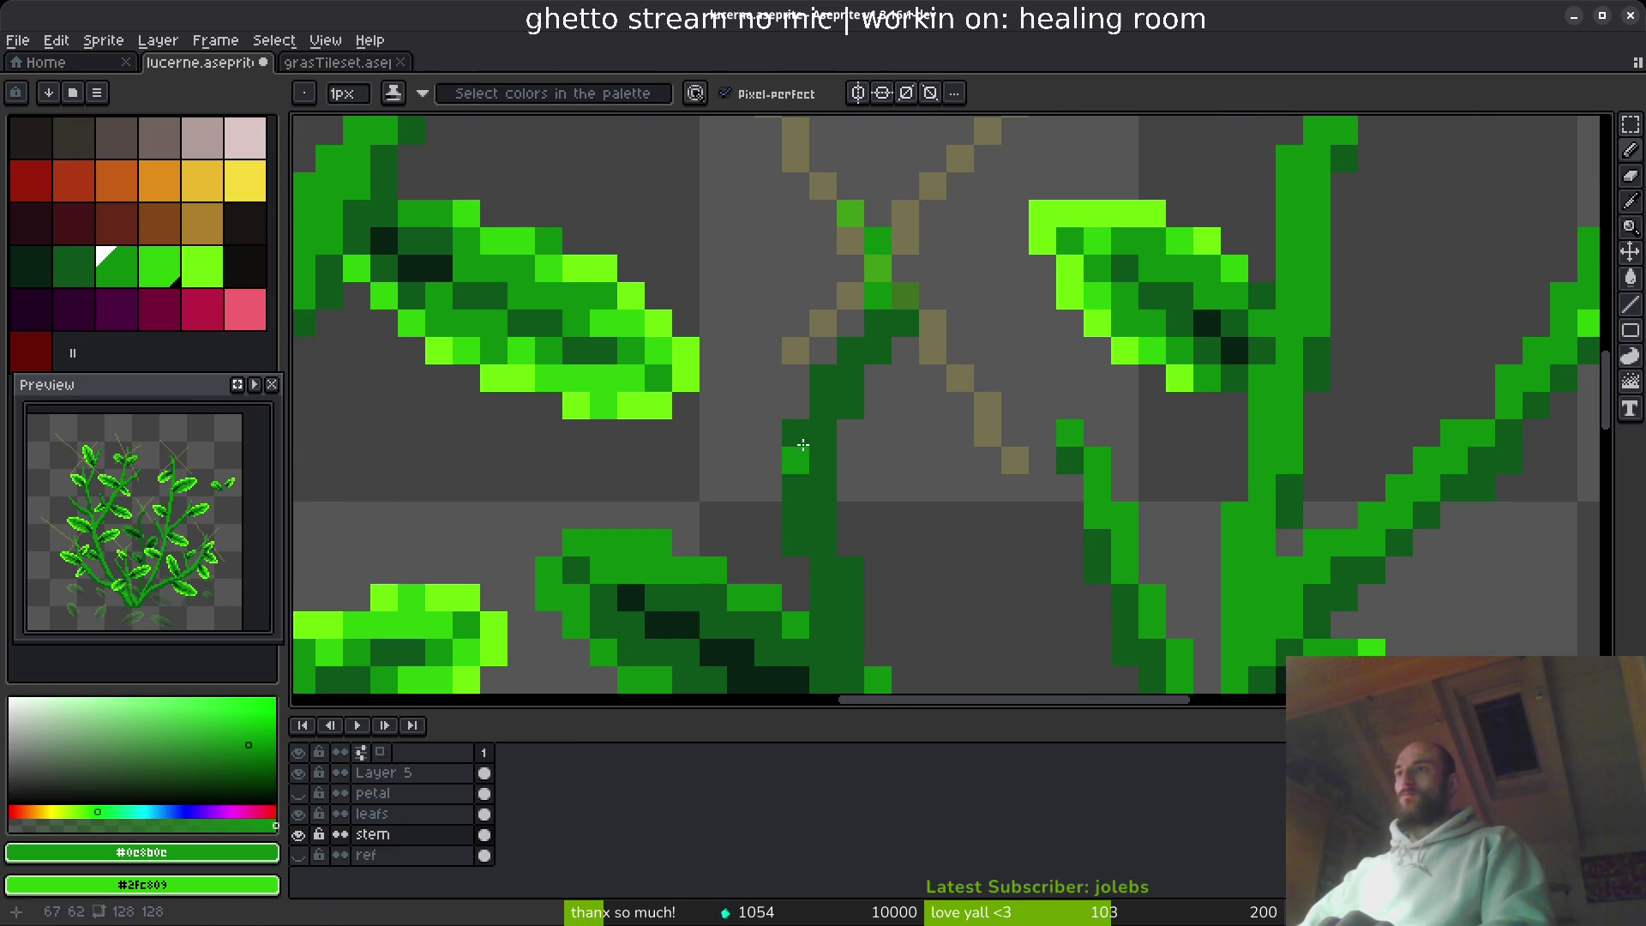
{"action": "scroll", "coordinate": [802, 446], "scroll_direction": "up", "scroll_amount": 4}
{"action": "left_click", "coordinate": [762, 440]}
- Extend the small diagonal stem with four lighter green pixels
{"action": "scroll", "coordinate": [800, 367], "scroll_direction": "down", "scroll_amount": 1}
{"action": "scroll", "coordinate": [824, 386], "scroll_direction": "up", "scroll_amount": 1}
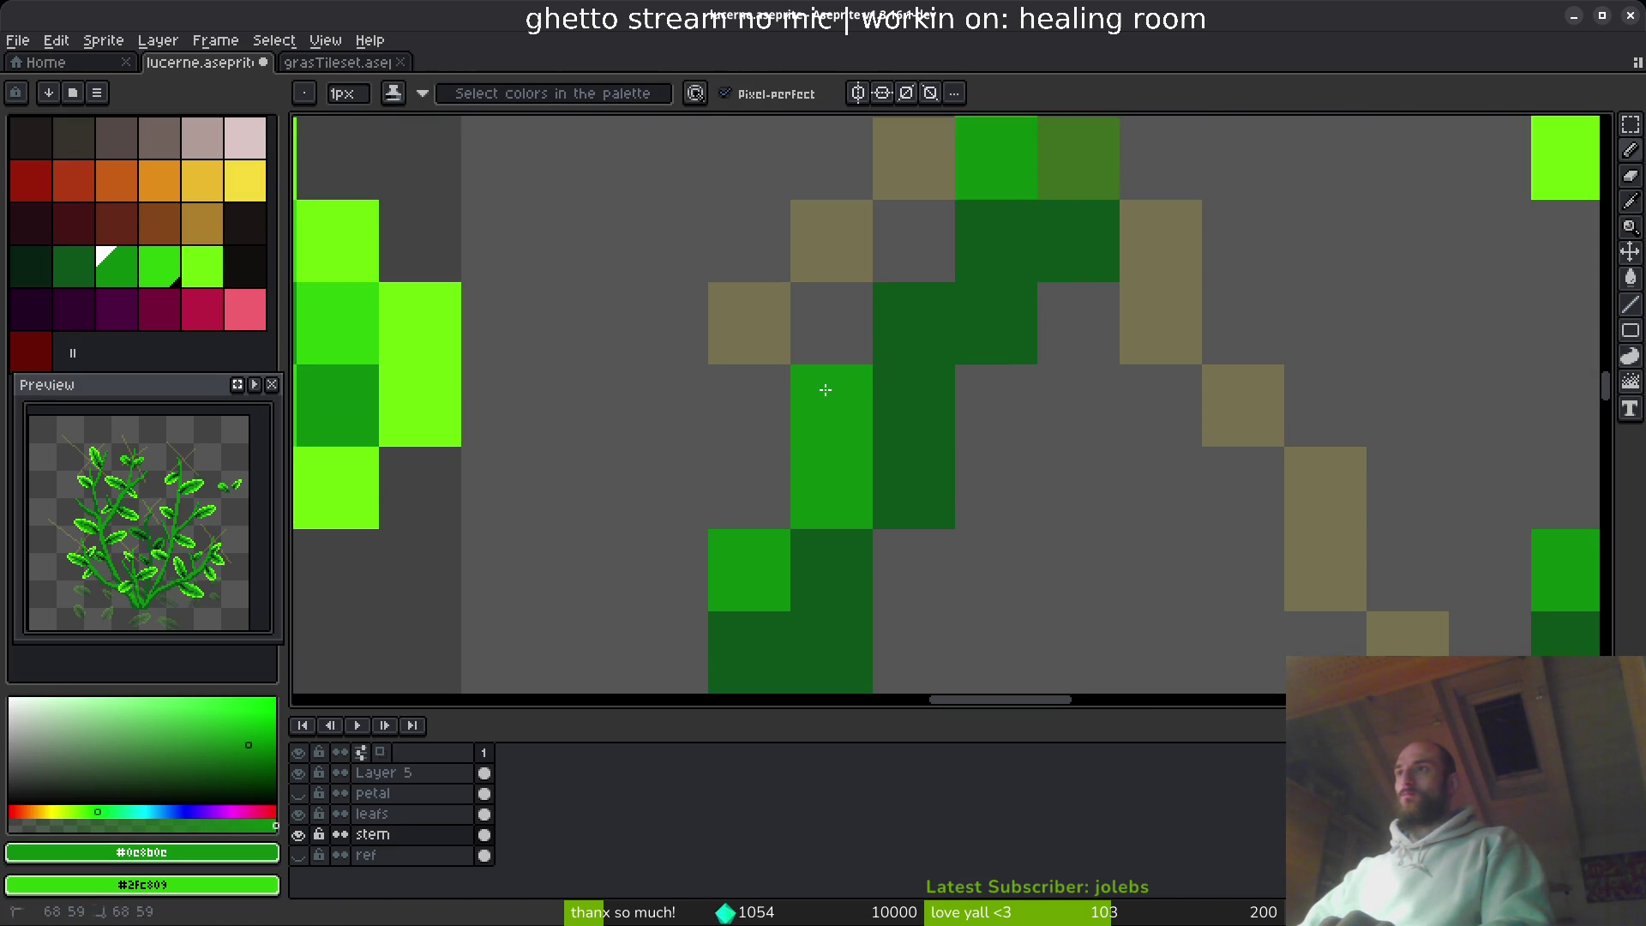
{"action": "left_click", "coordinate": [914, 322]}
{"action": "left_click", "coordinate": [996, 240]}
{"action": "left_click", "coordinate": [1079, 158]}
{"action": "left_click", "coordinate": [1079, 240]}
{"action": "scroll", "coordinate": [1089, 254], "scroll_direction": "down", "scroll_amount": 4}
{"action": "scroll", "coordinate": [1089, 418], "scroll_direction": "up", "scroll_amount": 2}
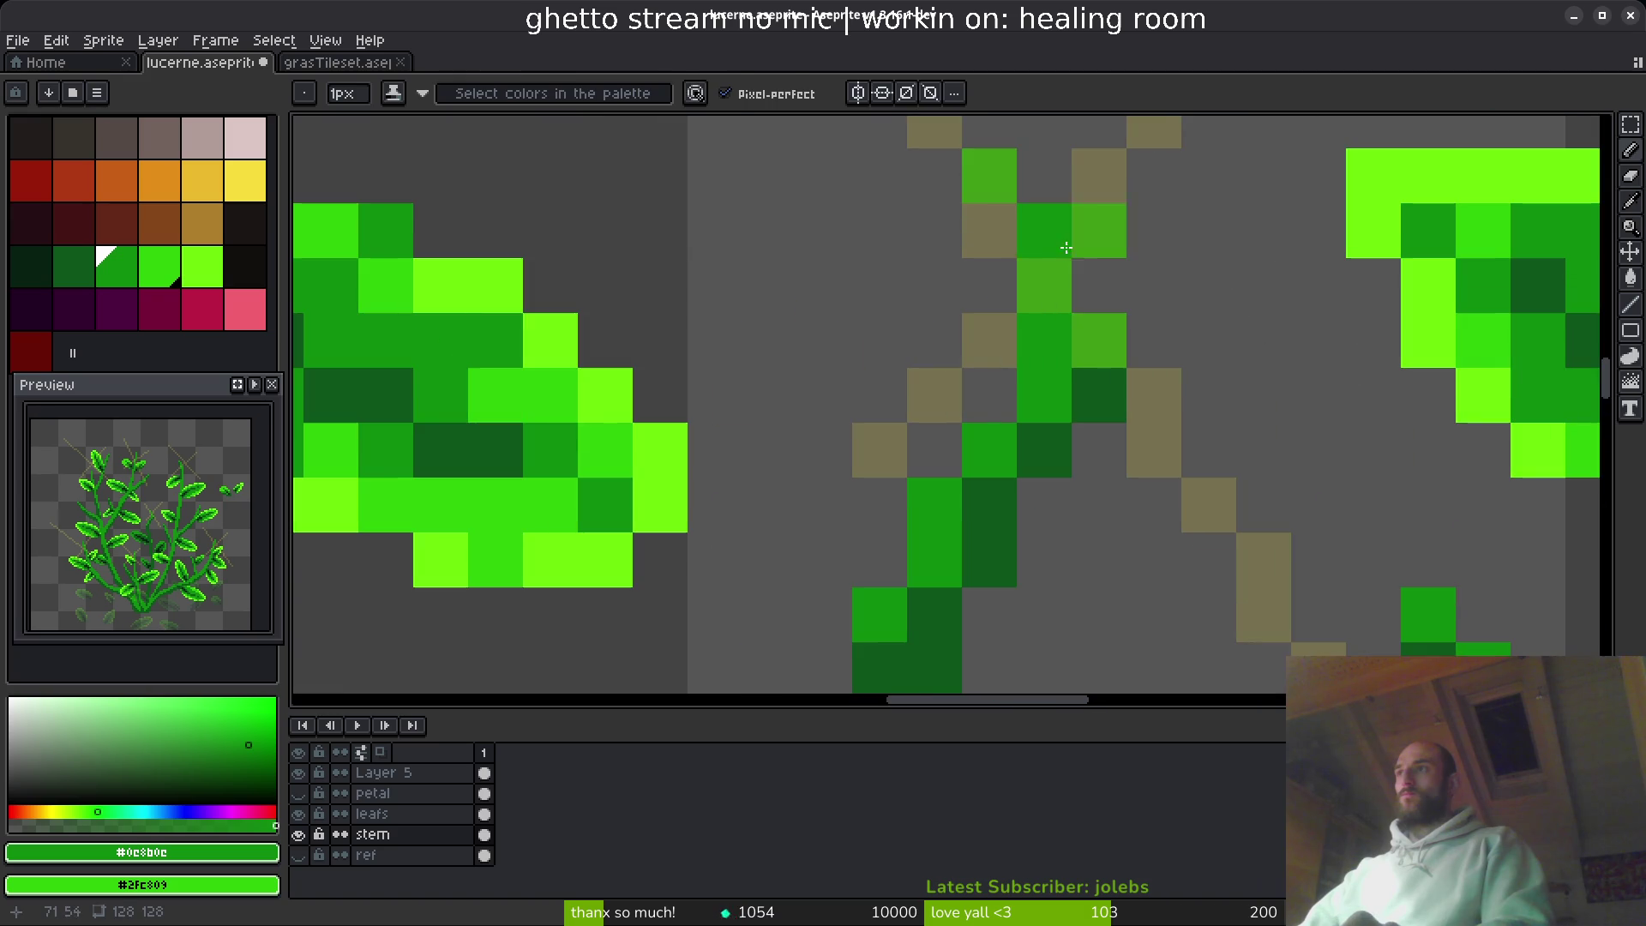
- Erase green pixels near the stem top, fill the stem column gaps, and shade one pixel dark green
{"action": "key", "text": "e"}
{"action": "left_click_drag", "start_coordinate": [994, 180], "coordinate": [1040, 227]}
{"action": "scroll", "coordinate": [1154, 357], "scroll_direction": "down", "scroll_amount": 3}
{"action": "scroll", "coordinate": [1063, 367], "scroll_direction": "up", "scroll_amount": 4}
{"action": "key", "text": "b"}
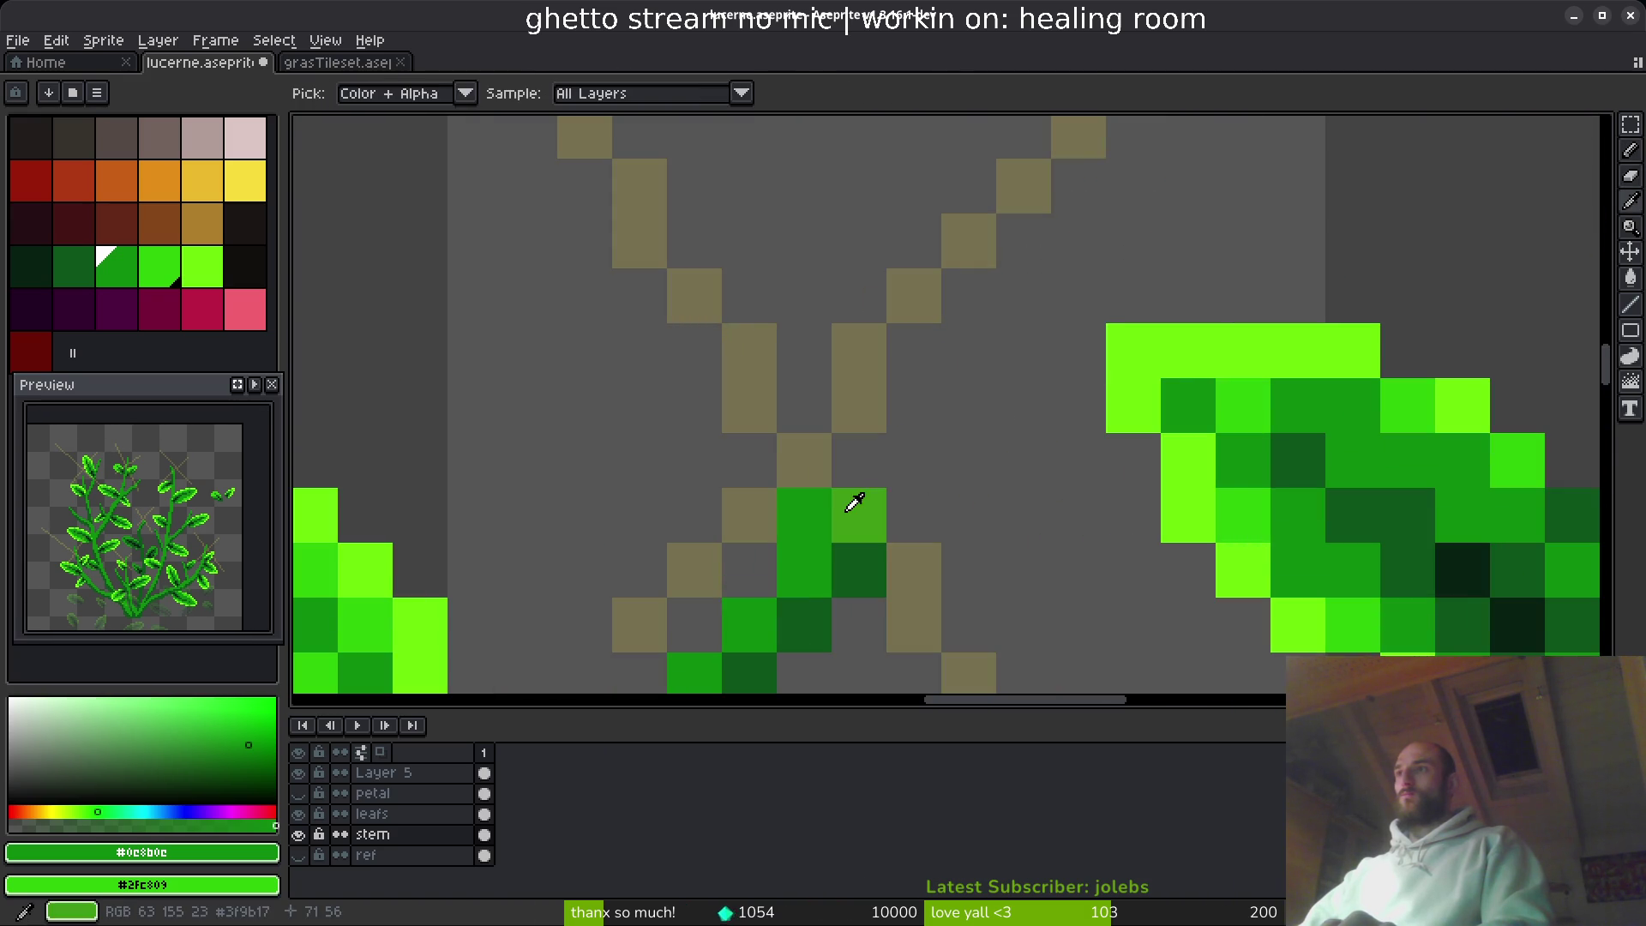
{"action": "left_click", "coordinate": [857, 500], "text": "alt"}
{"action": "left_click", "coordinate": [844, 461]}
{"action": "left_click", "coordinate": [864, 574]}
{"action": "left_click", "coordinate": [867, 541], "text": "alt"}
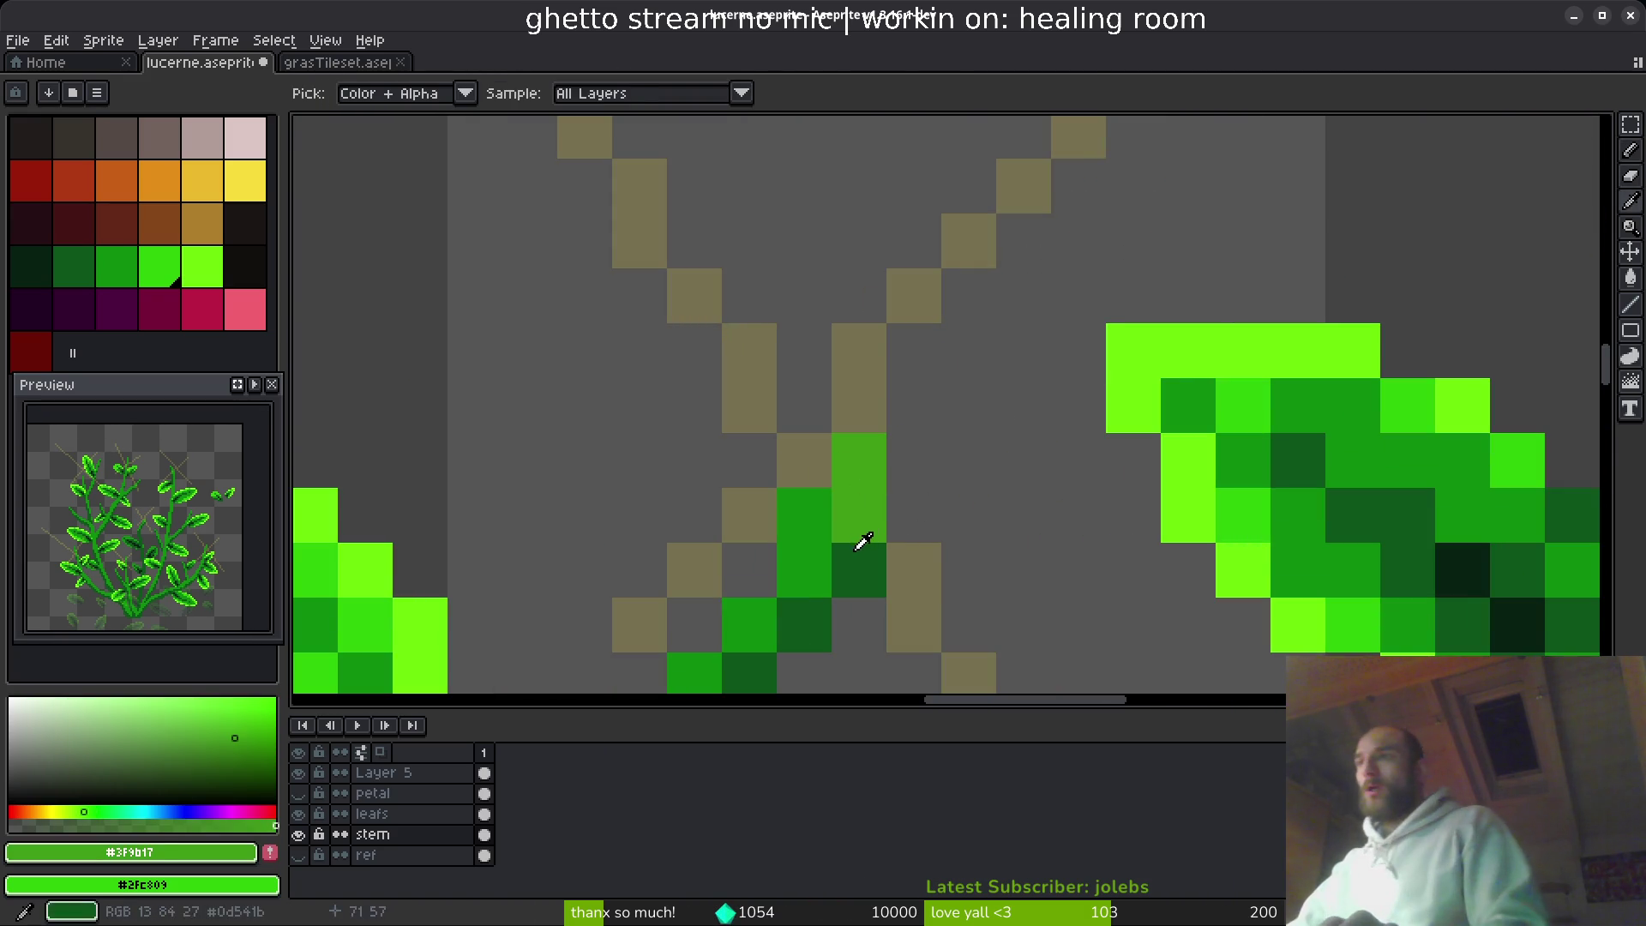
{"action": "left_click", "coordinate": [859, 570]}
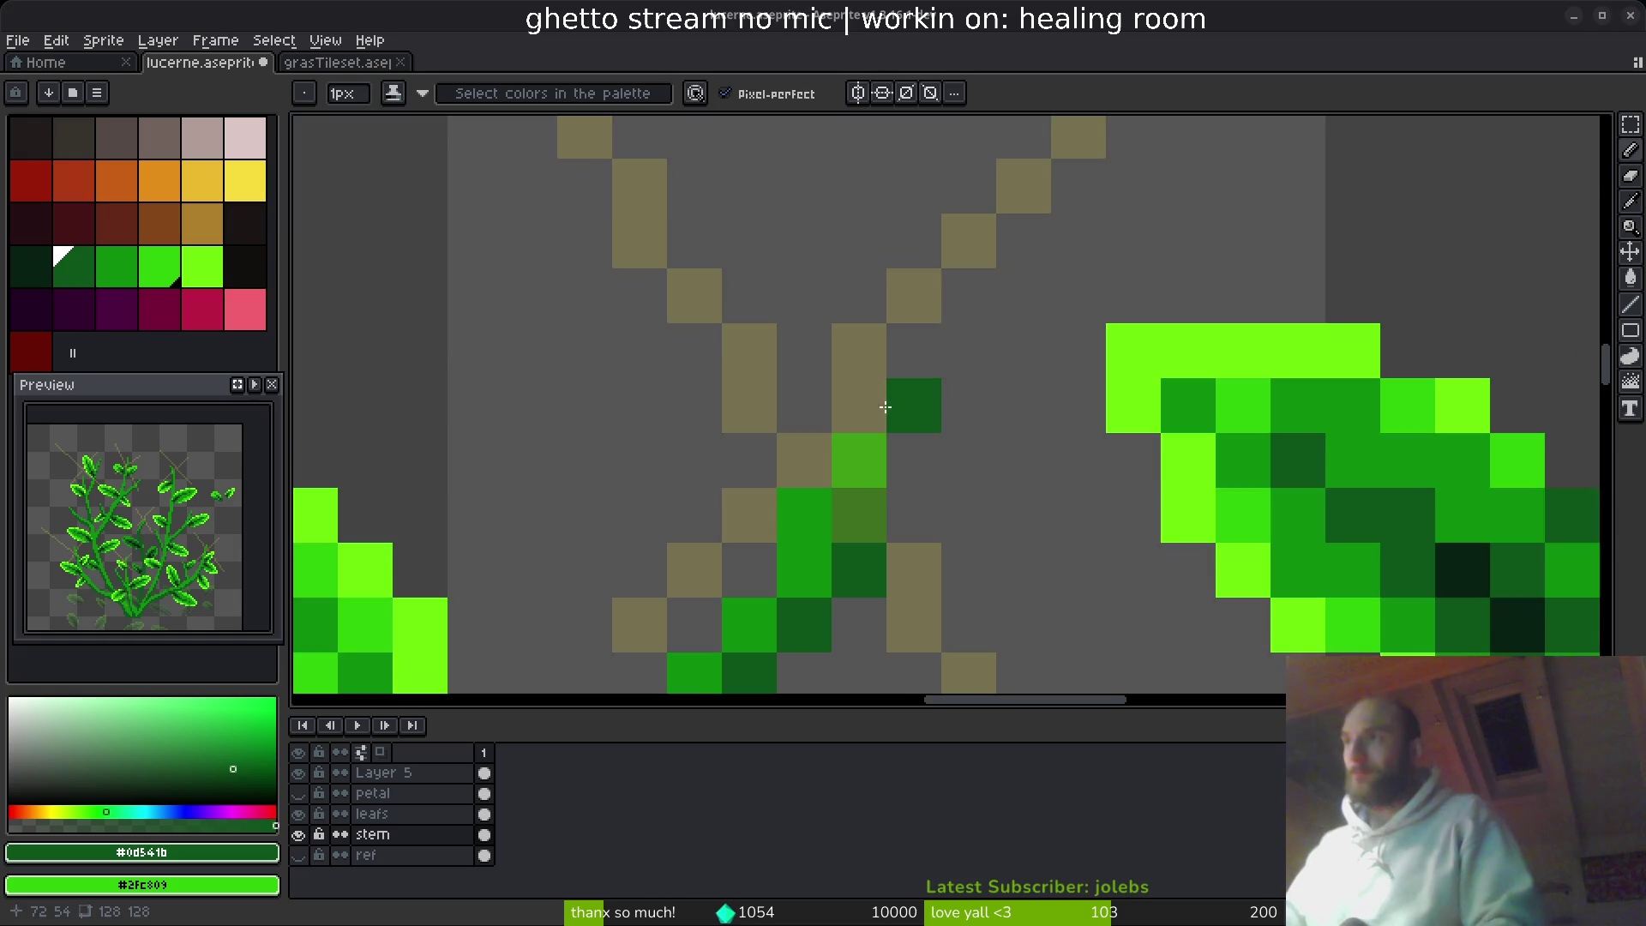
{"action": "scroll", "coordinate": [904, 397], "scroll_direction": "down", "scroll_amount": 3}
- Add dark stem pixels and mid-green pixels near the plant base, saving along the way
{"action": "key", "text": "ctrl+s"}
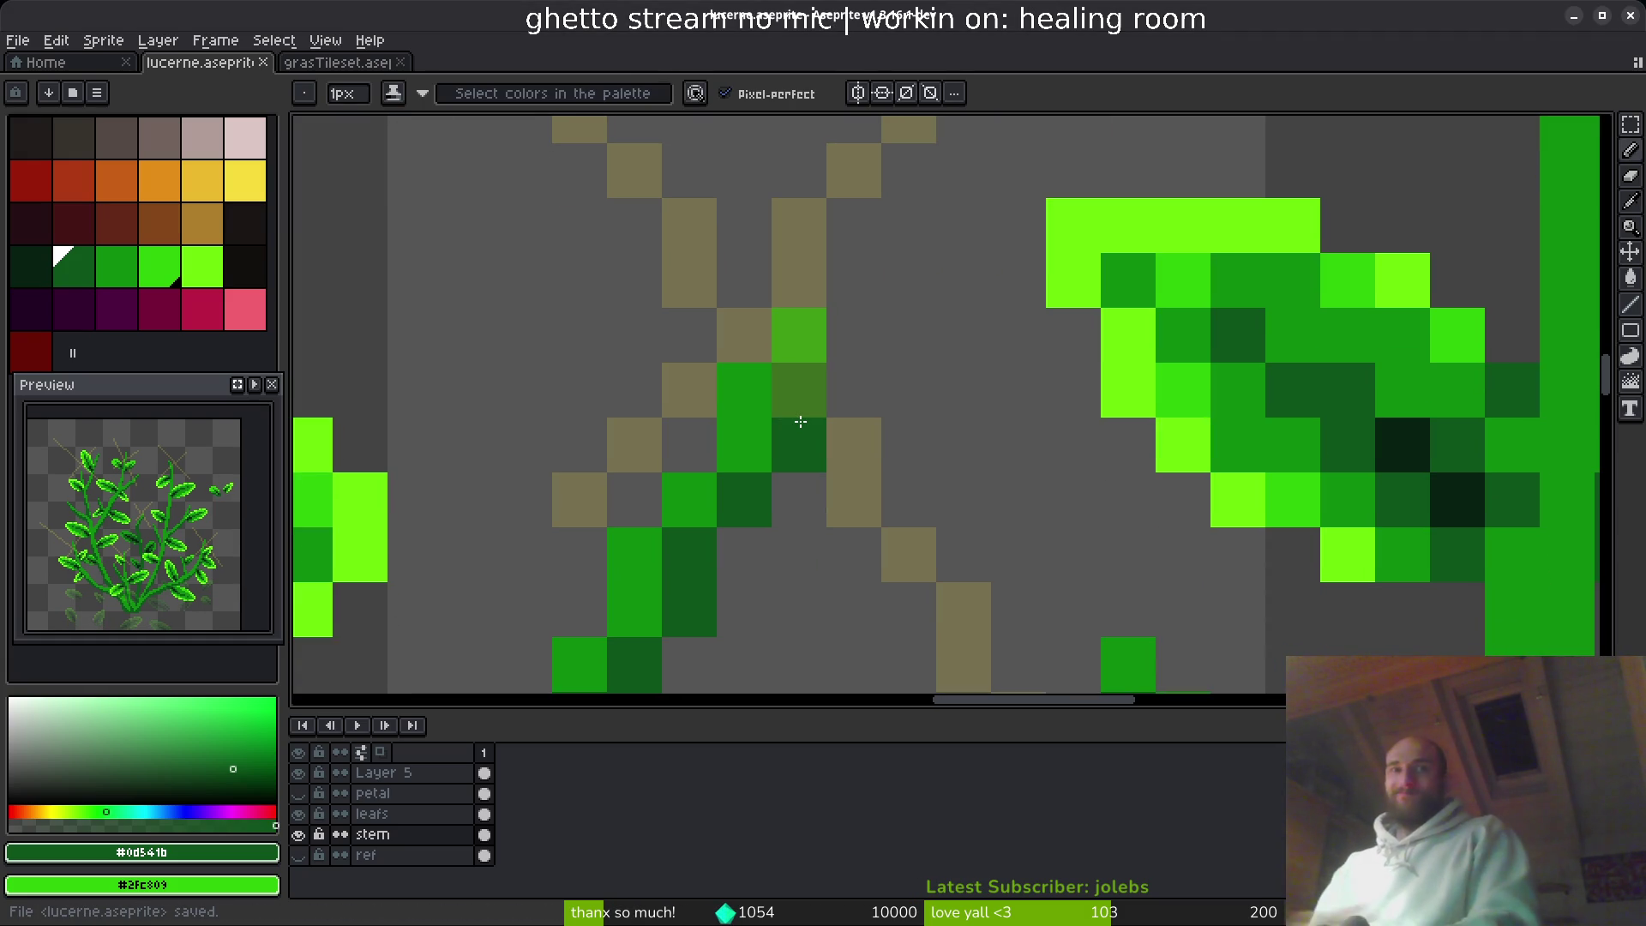
{"action": "left_click", "coordinate": [854, 335]}
{"action": "left_click", "coordinate": [909, 334]}
{"action": "scroll", "coordinate": [742, 462], "scroll_direction": "down", "scroll_amount": 5}
{"action": "scroll", "coordinate": [742, 461], "scroll_direction": "up", "scroll_amount": 5}
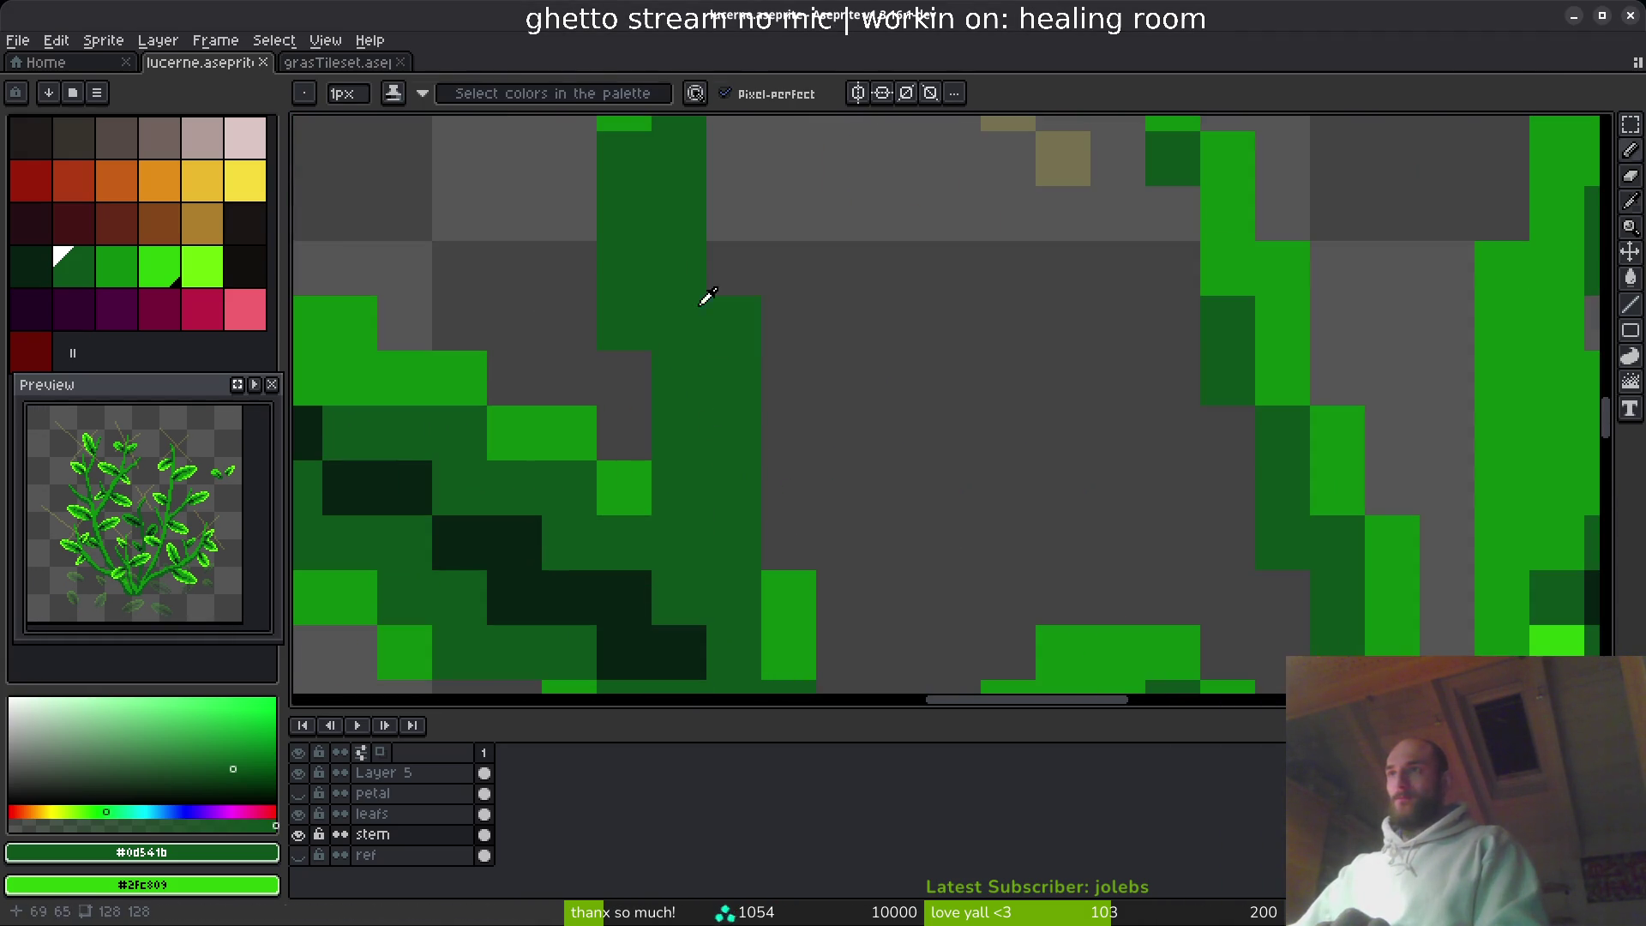
{"action": "left_click_drag", "start_coordinate": [635, 132], "coordinate": [665, 283]}
{"action": "left_click", "coordinate": [671, 365], "text": "alt"}
{"action": "mouse_move", "coordinate": [836, 583]}
{"action": "left_mouse_down"}
{"action": "mouse_move", "coordinate": [798, 570]}
{"action": "mouse_move", "coordinate": [782, 638]}
{"action": "left_mouse_up"}
{"action": "scroll", "coordinate": [911, 515], "scroll_direction": "down", "scroll_amount": 5}
{"action": "key", "text": "ctrl+s"}
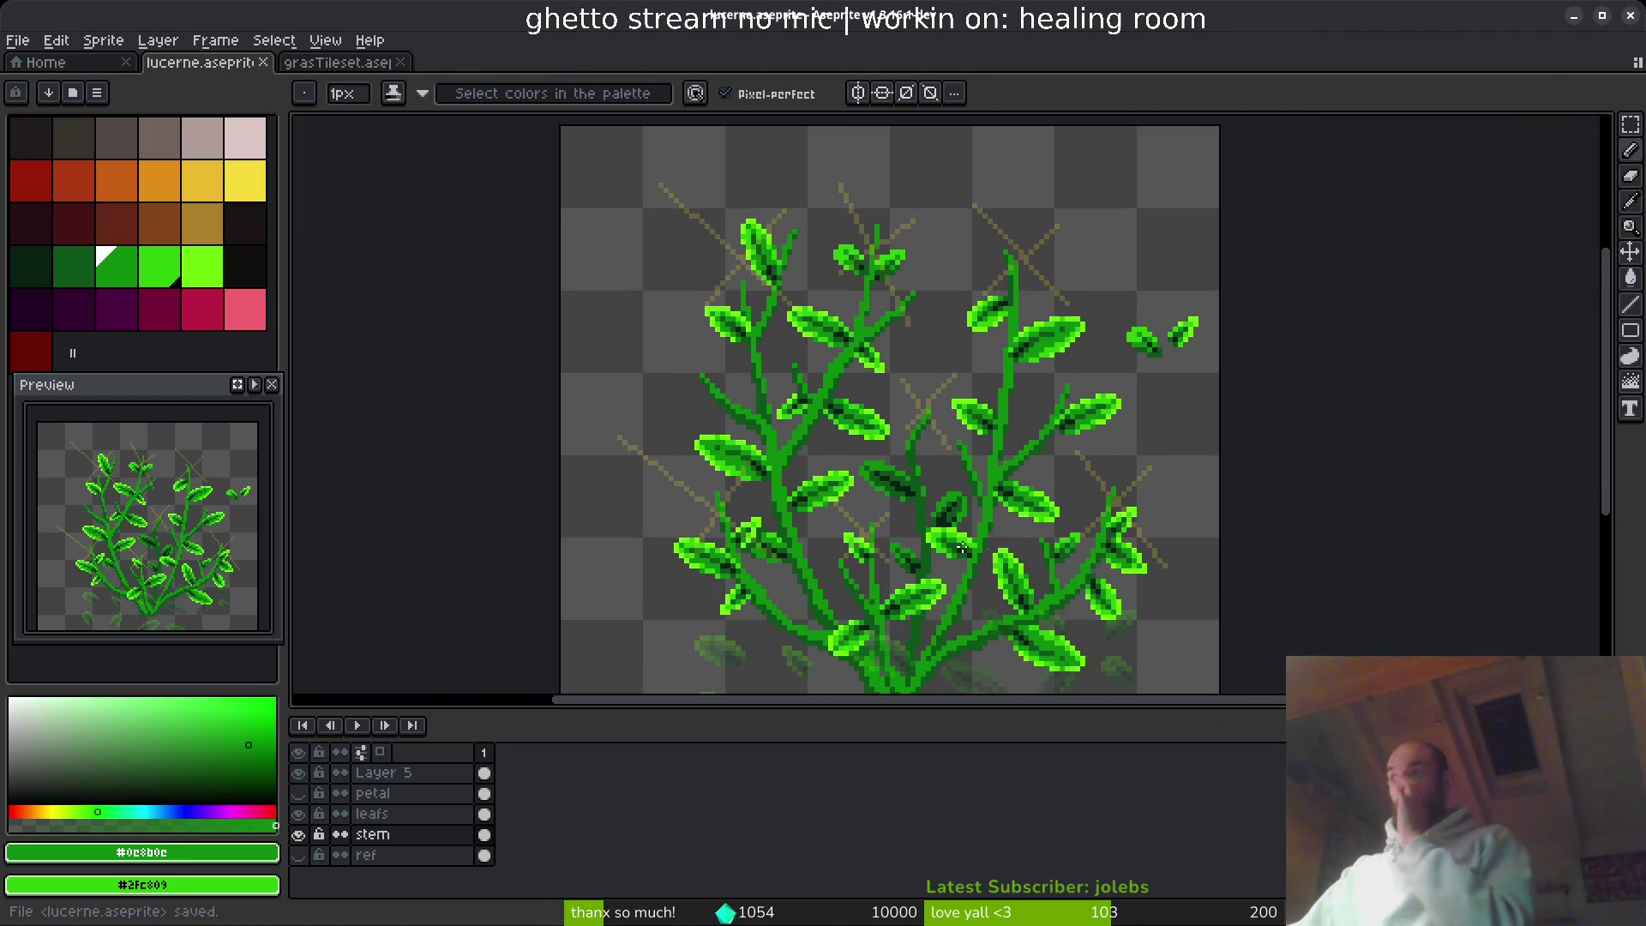
- Add one more green stem pixel and save the sprite
{"action": "scroll", "coordinate": [969, 516], "scroll_direction": "up", "scroll_amount": 5}
{"action": "left_click", "coordinate": [978, 400]}
{"action": "scroll", "coordinate": [978, 401], "scroll_direction": "down", "scroll_amount": 5}
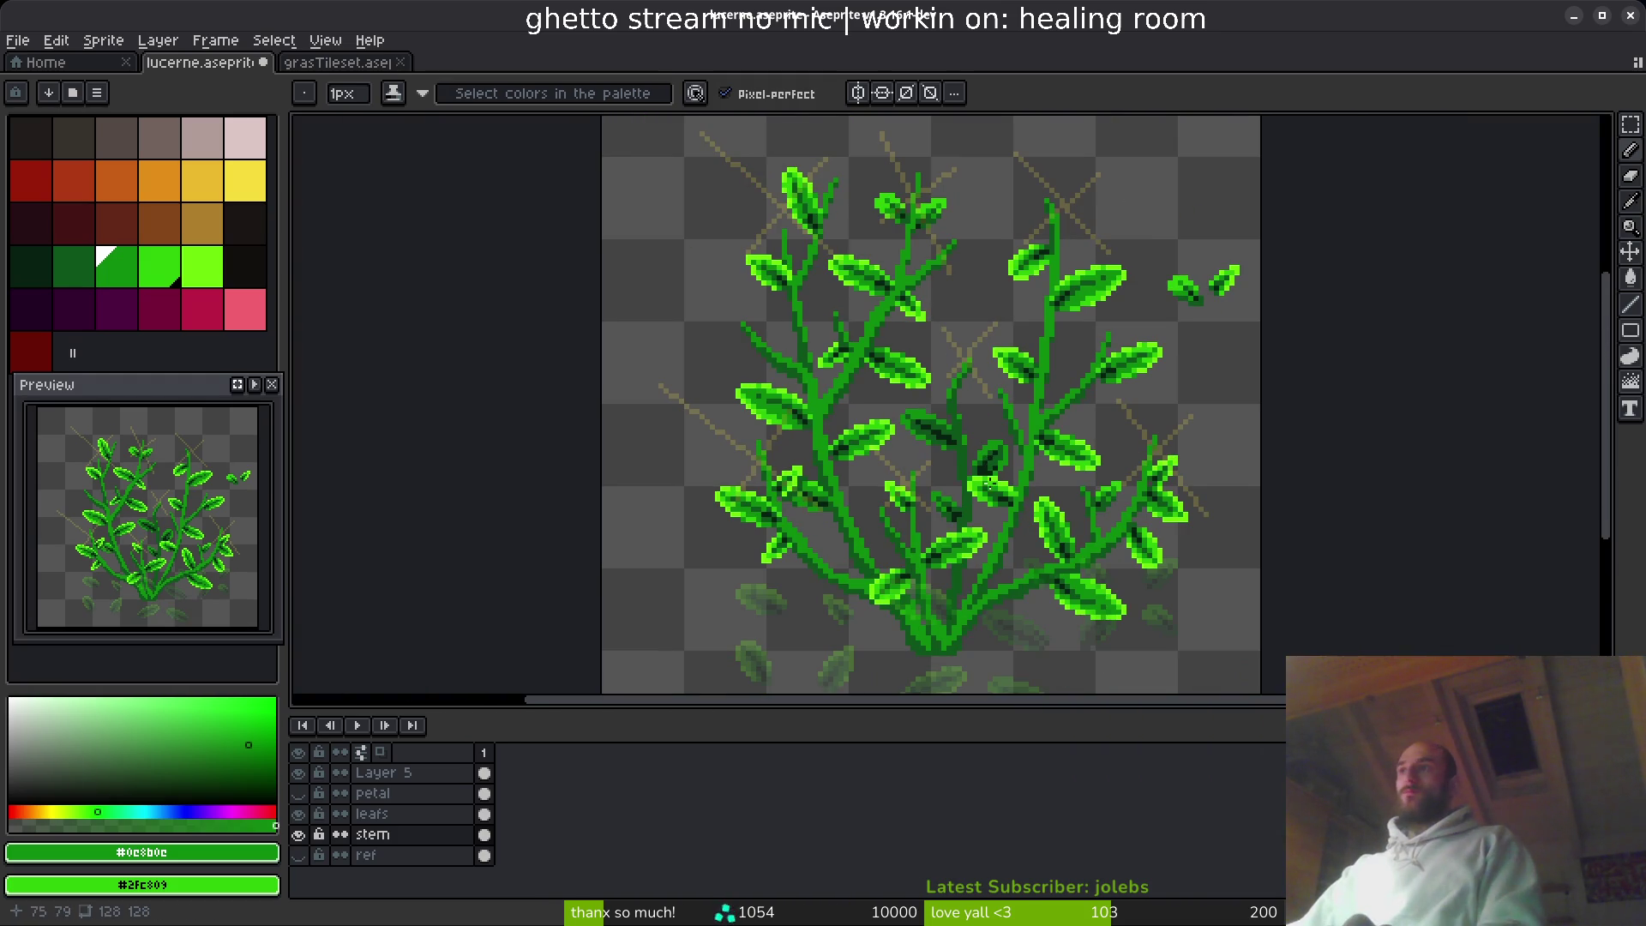
{"action": "key", "text": "ctrl+s"}
{"action": "scroll", "coordinate": [921, 400], "scroll_direction": "right", "scroll_amount": 2}
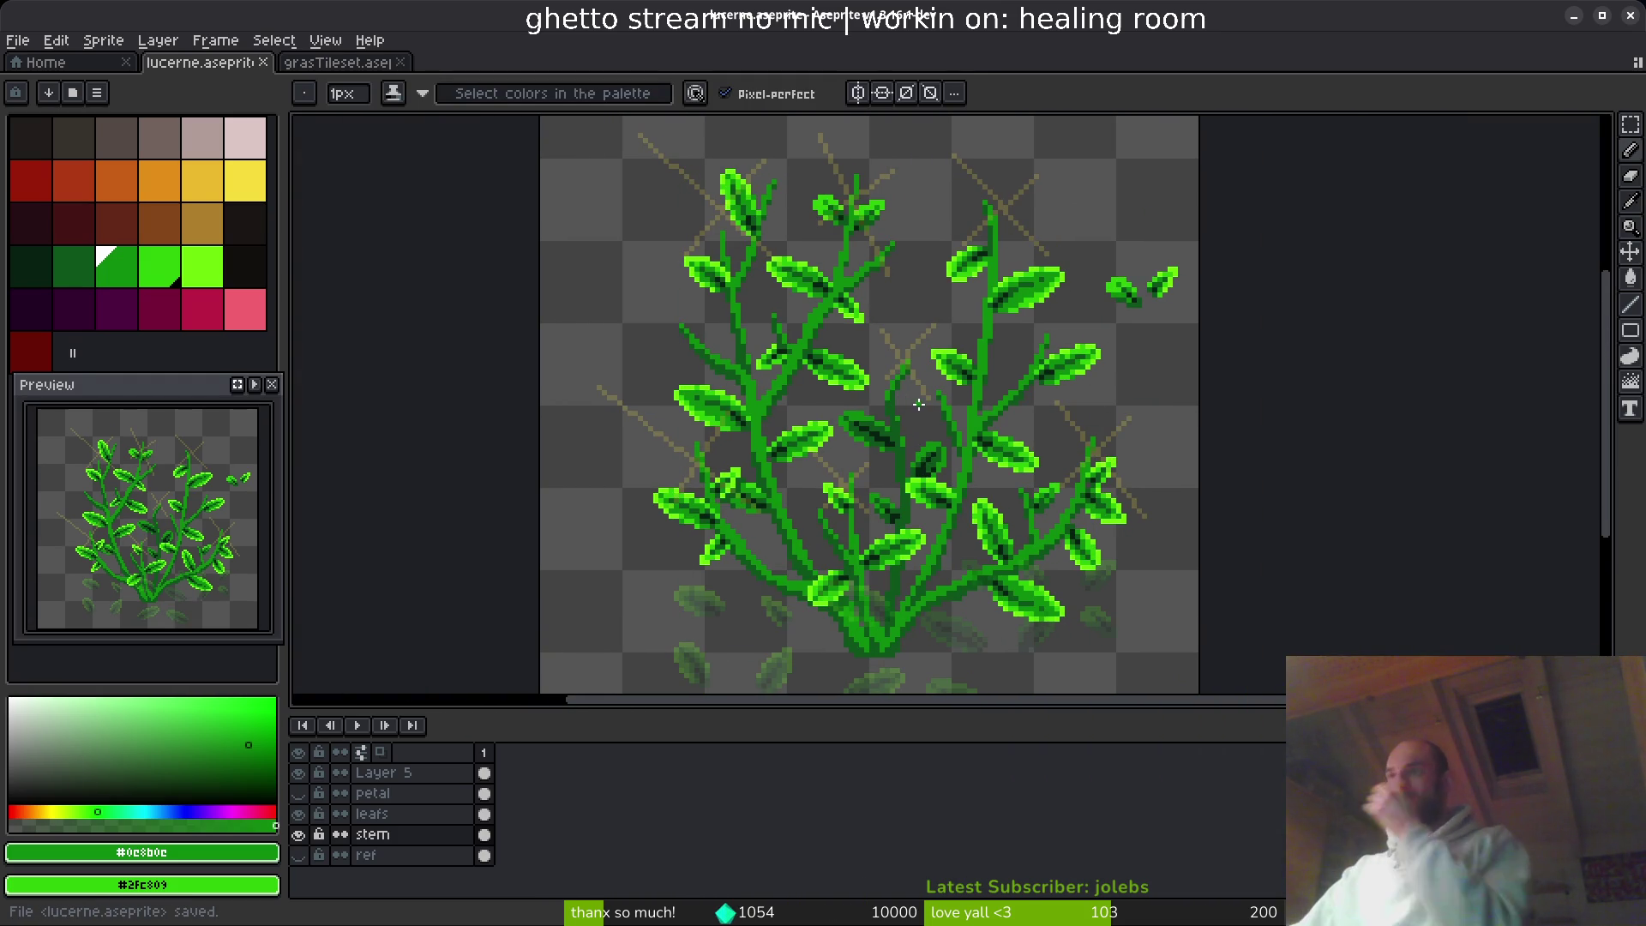
{"action": "scroll", "coordinate": [963, 176], "scroll_direction": "up", "scroll_amount": 2}
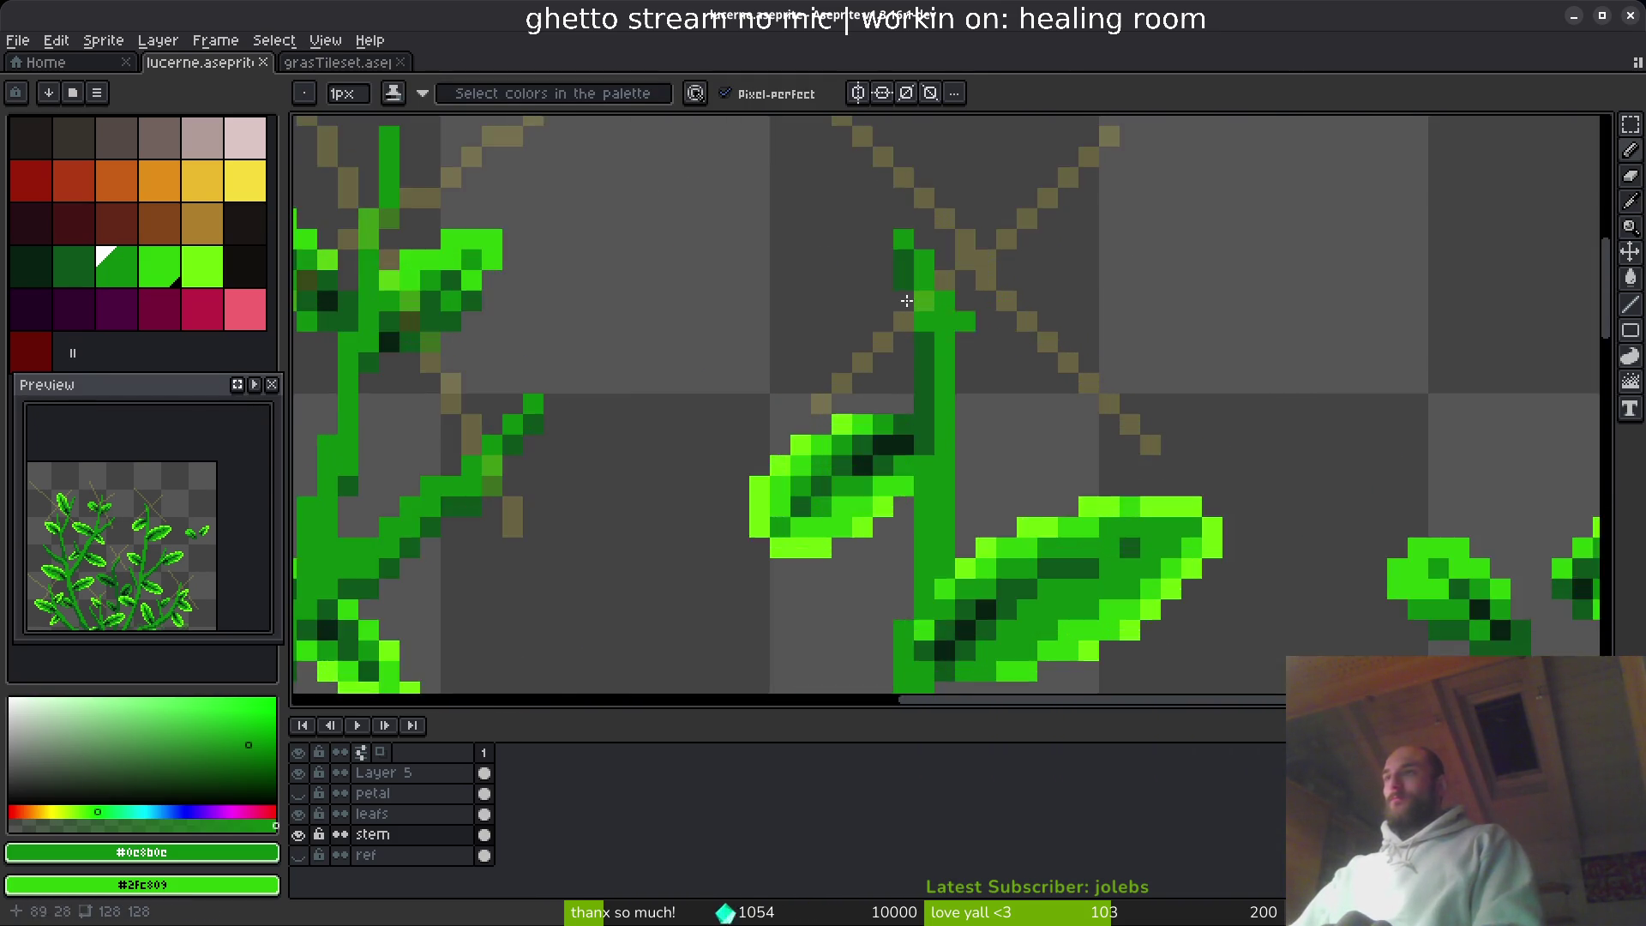
{"action": "scroll", "coordinate": [874, 296], "scroll_direction": "up", "scroll_amount": 1}
{"action": "scroll", "coordinate": [911, 356], "scroll_direction": "up", "scroll_amount": 3}
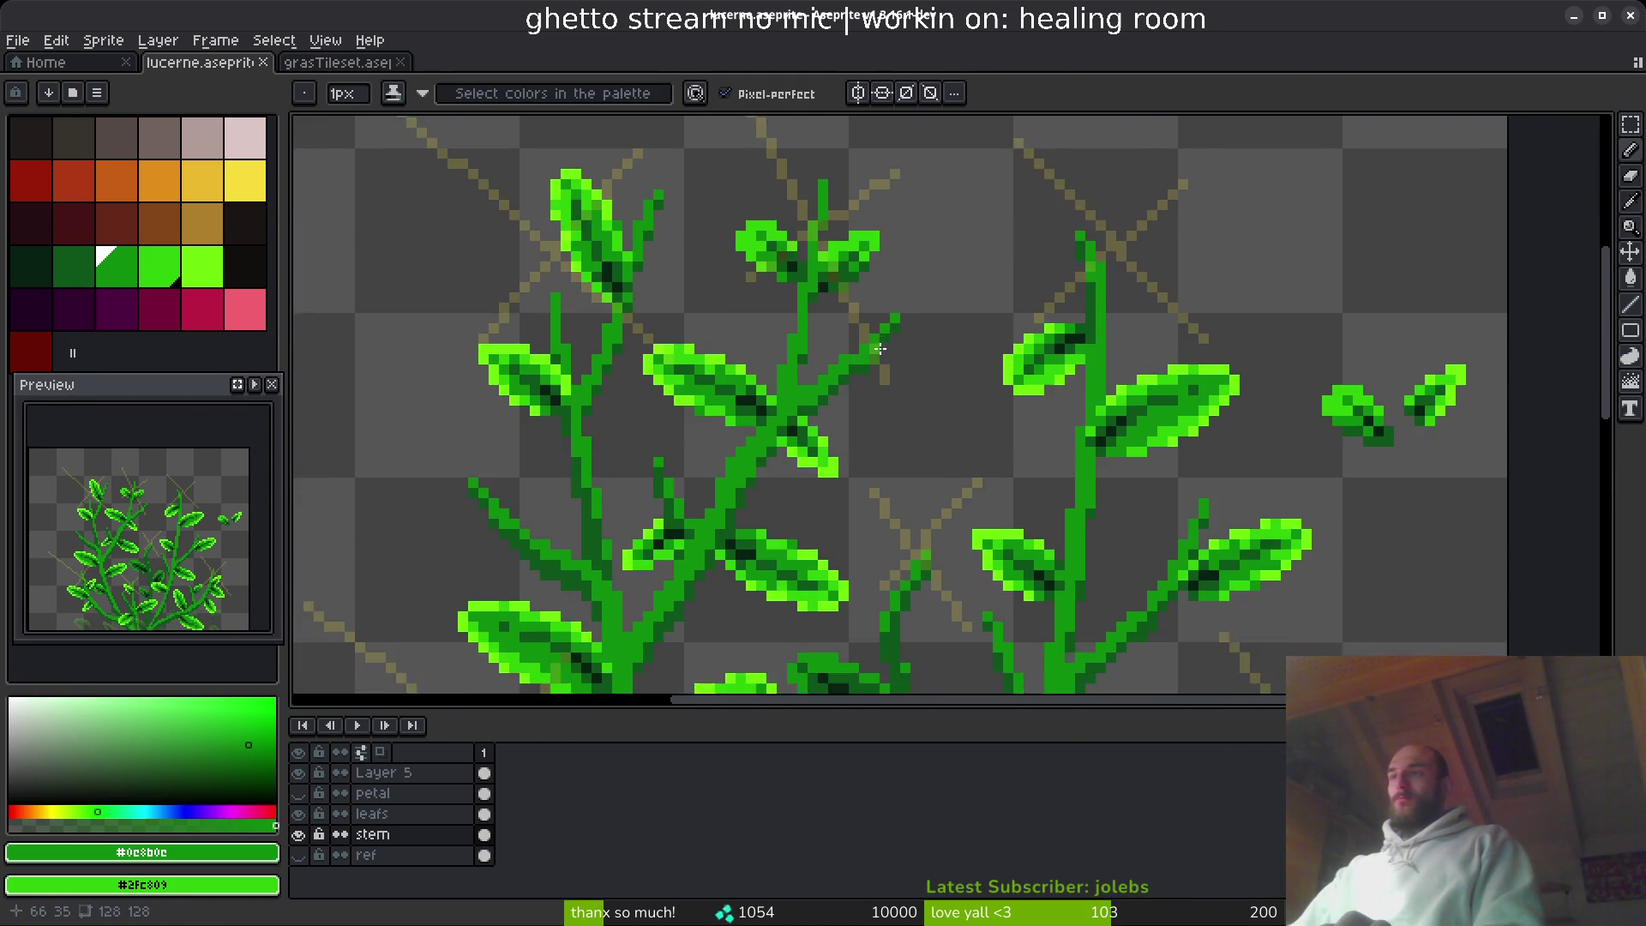
- Lasso the upper branch tip and move it down and to the left
{"action": "key", "text": "q"}
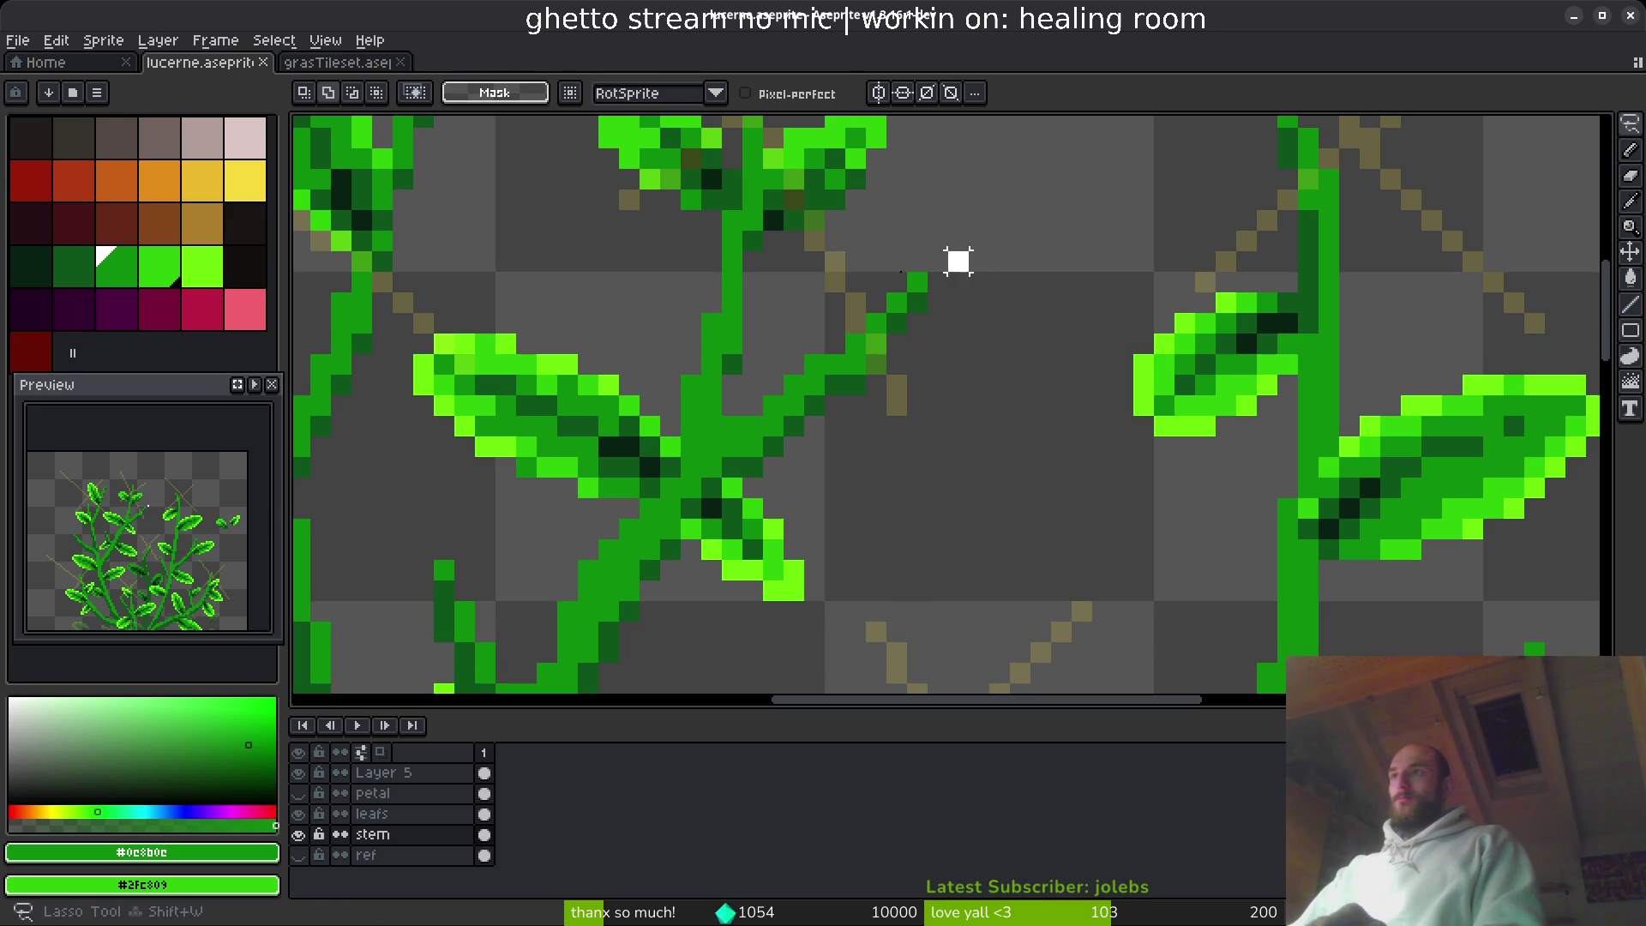
{"action": "left_click_drag", "start_coordinate": [959, 261], "coordinate": [959, 455]}
{"action": "mouse_move", "coordinate": [845, 382]}
{"action": "left_mouse_down"}
{"action": "mouse_move", "coordinate": [790, 430]}
{"action": "mouse_move", "coordinate": [810, 410]}
{"action": "left_mouse_up"}
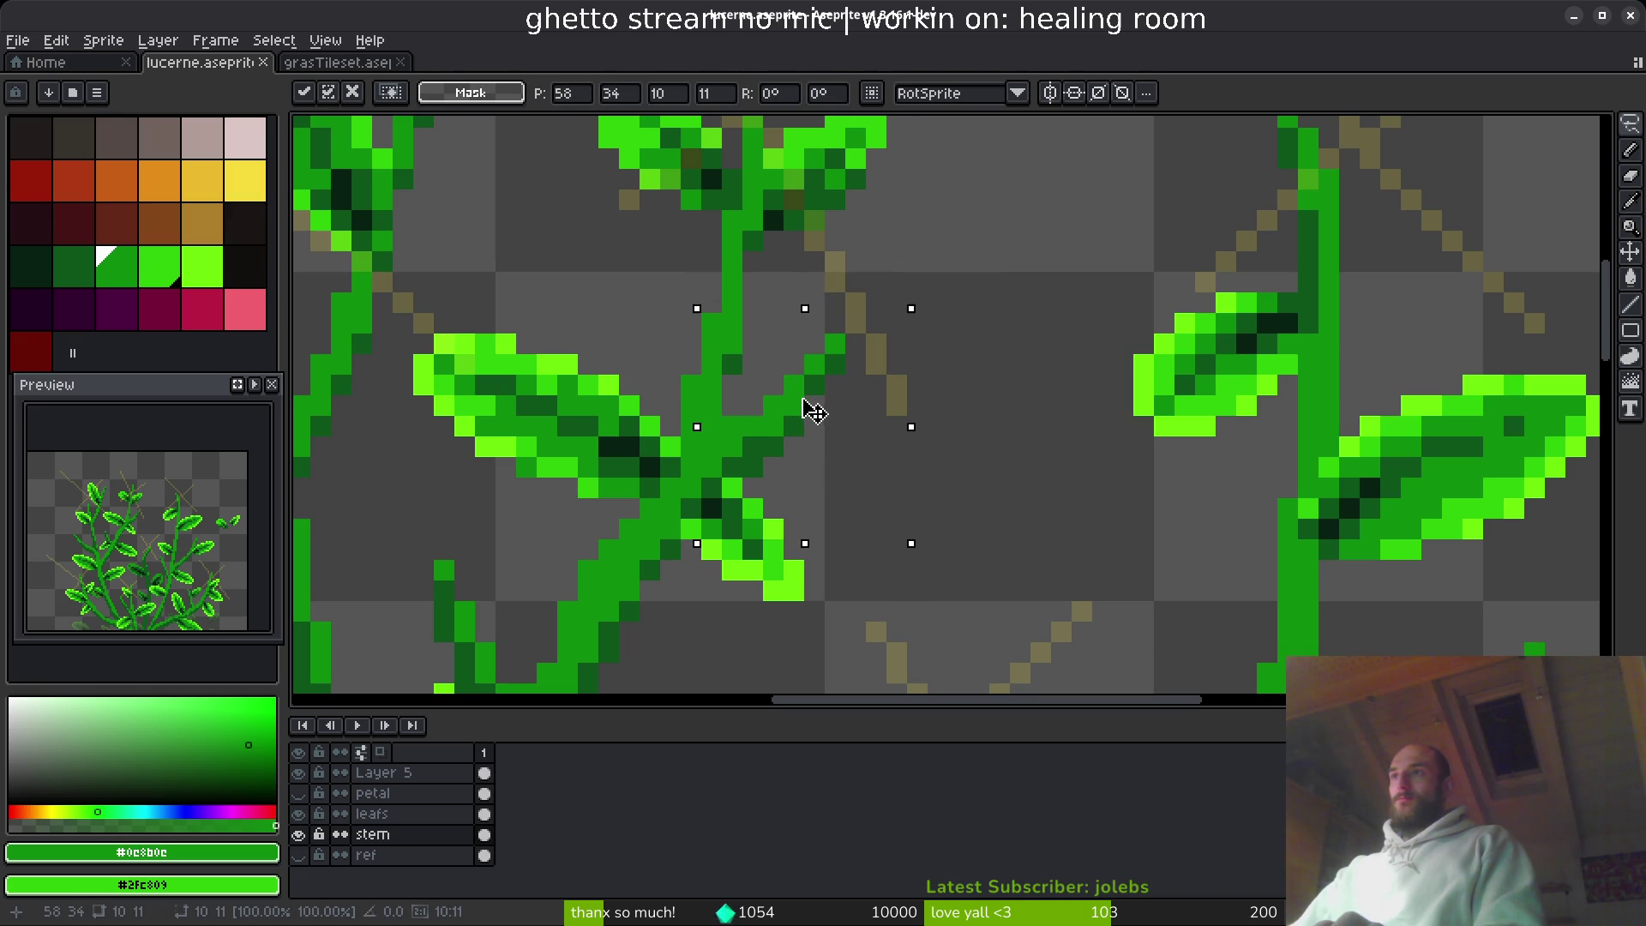
{"action": "key", "text": "Return"}
{"action": "scroll", "coordinate": [887, 460], "scroll_direction": "down", "scroll_amount": 3}
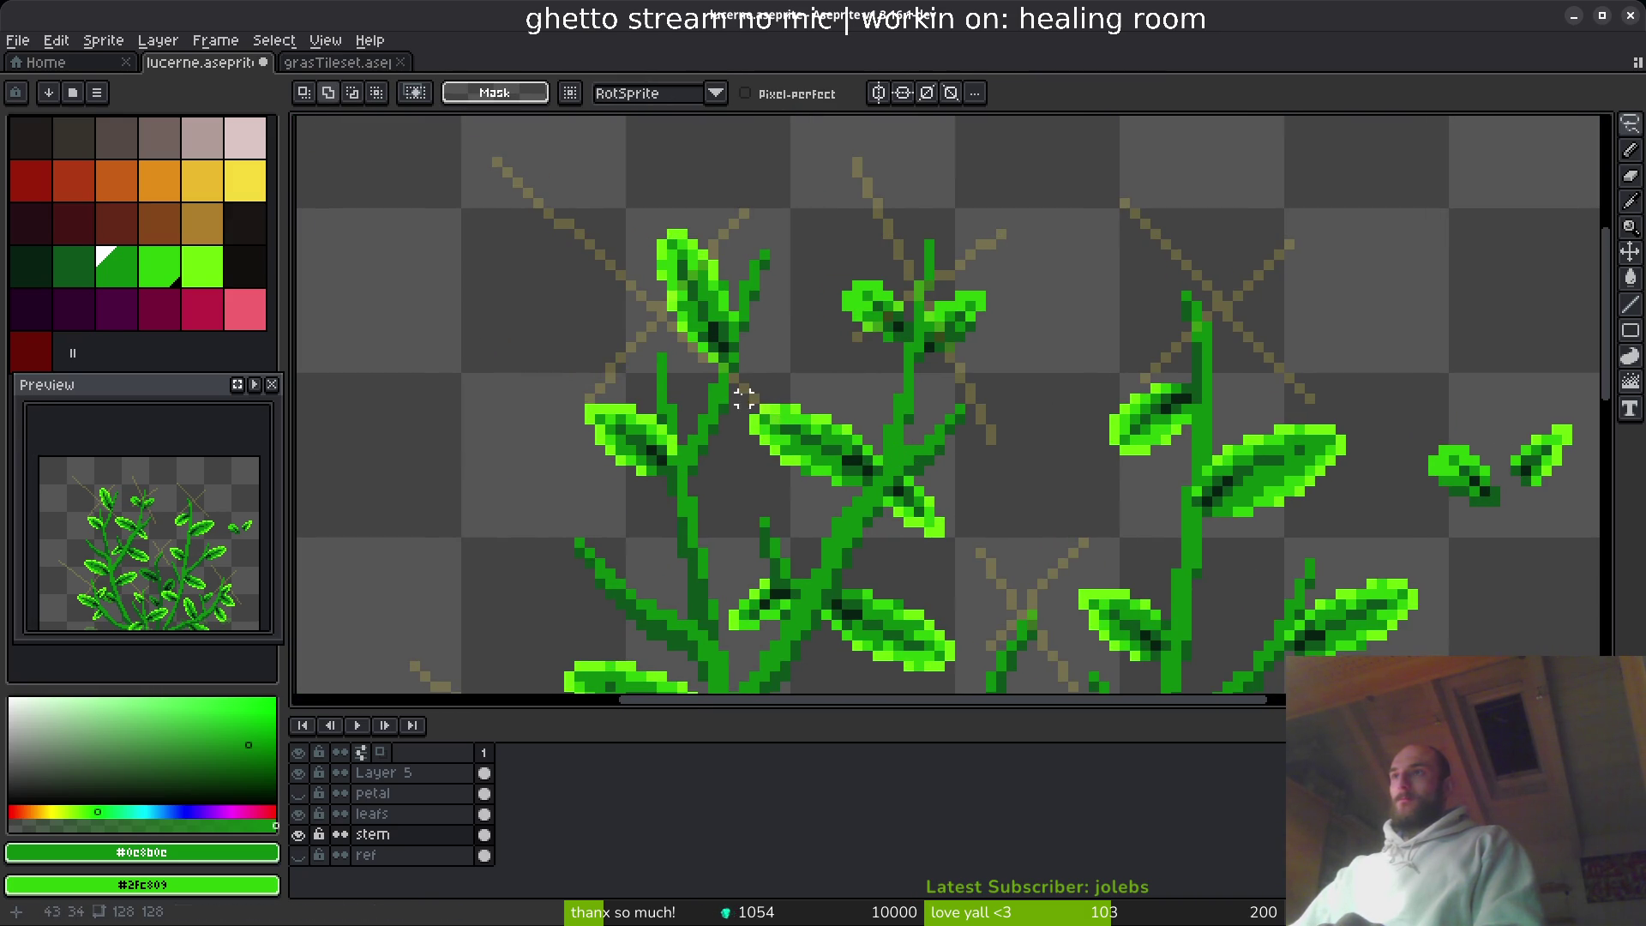
{"action": "scroll", "coordinate": [870, 345], "scroll_direction": "up", "scroll_amount": 3}
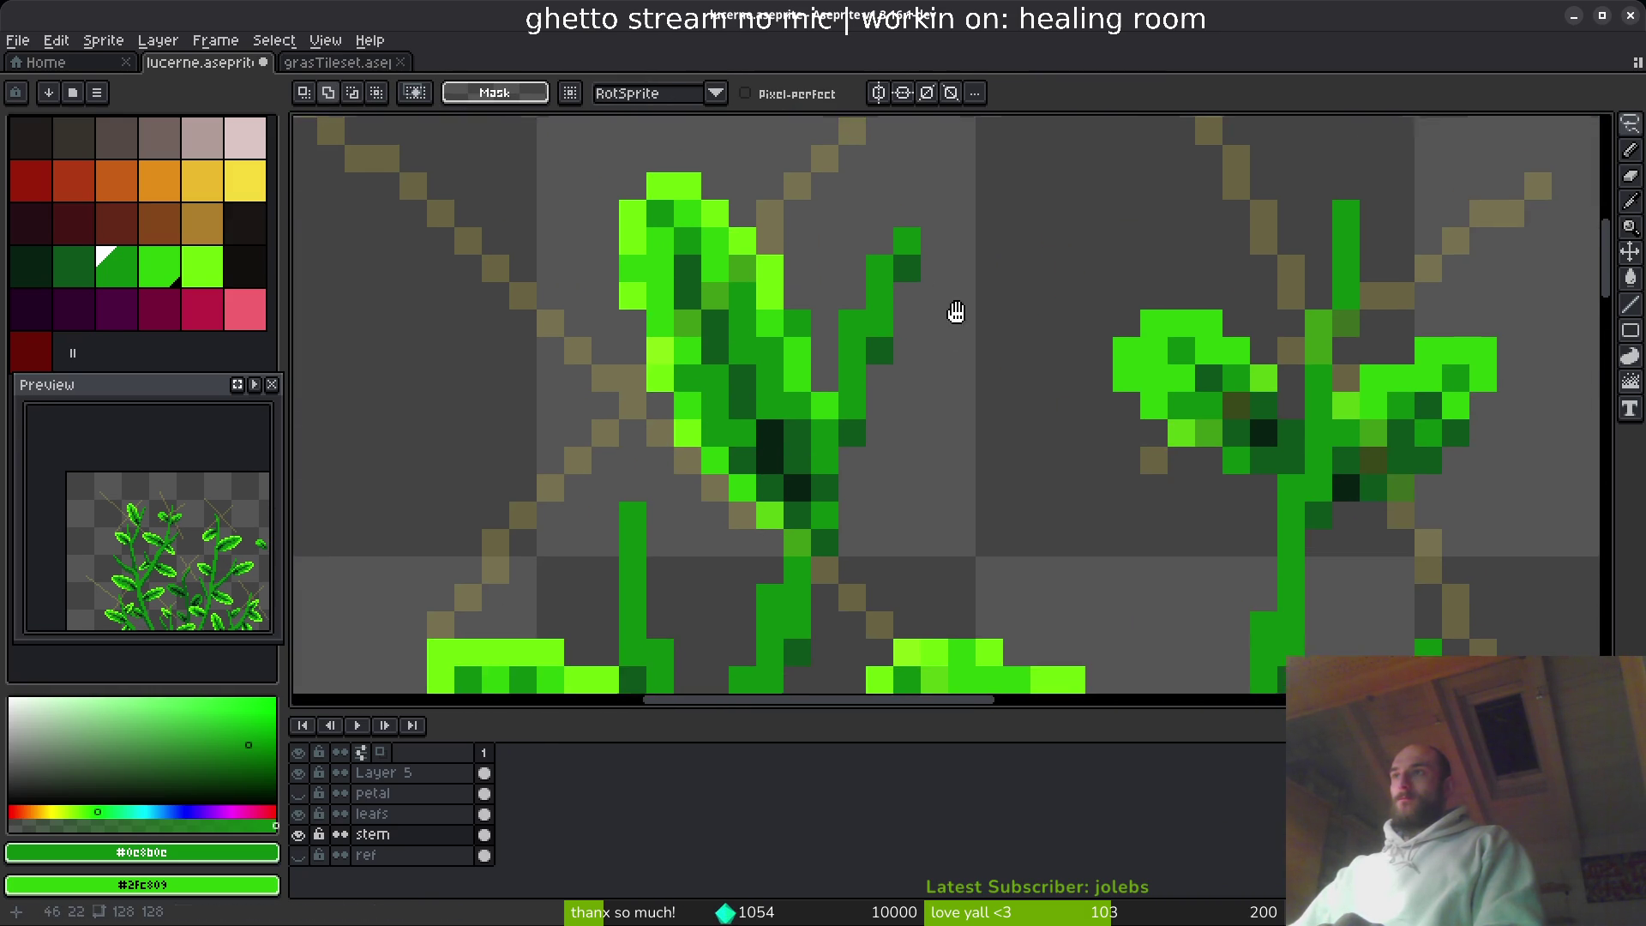
{"action": "left_click_drag", "start_coordinate": [970, 322], "coordinate": [961, 294]}
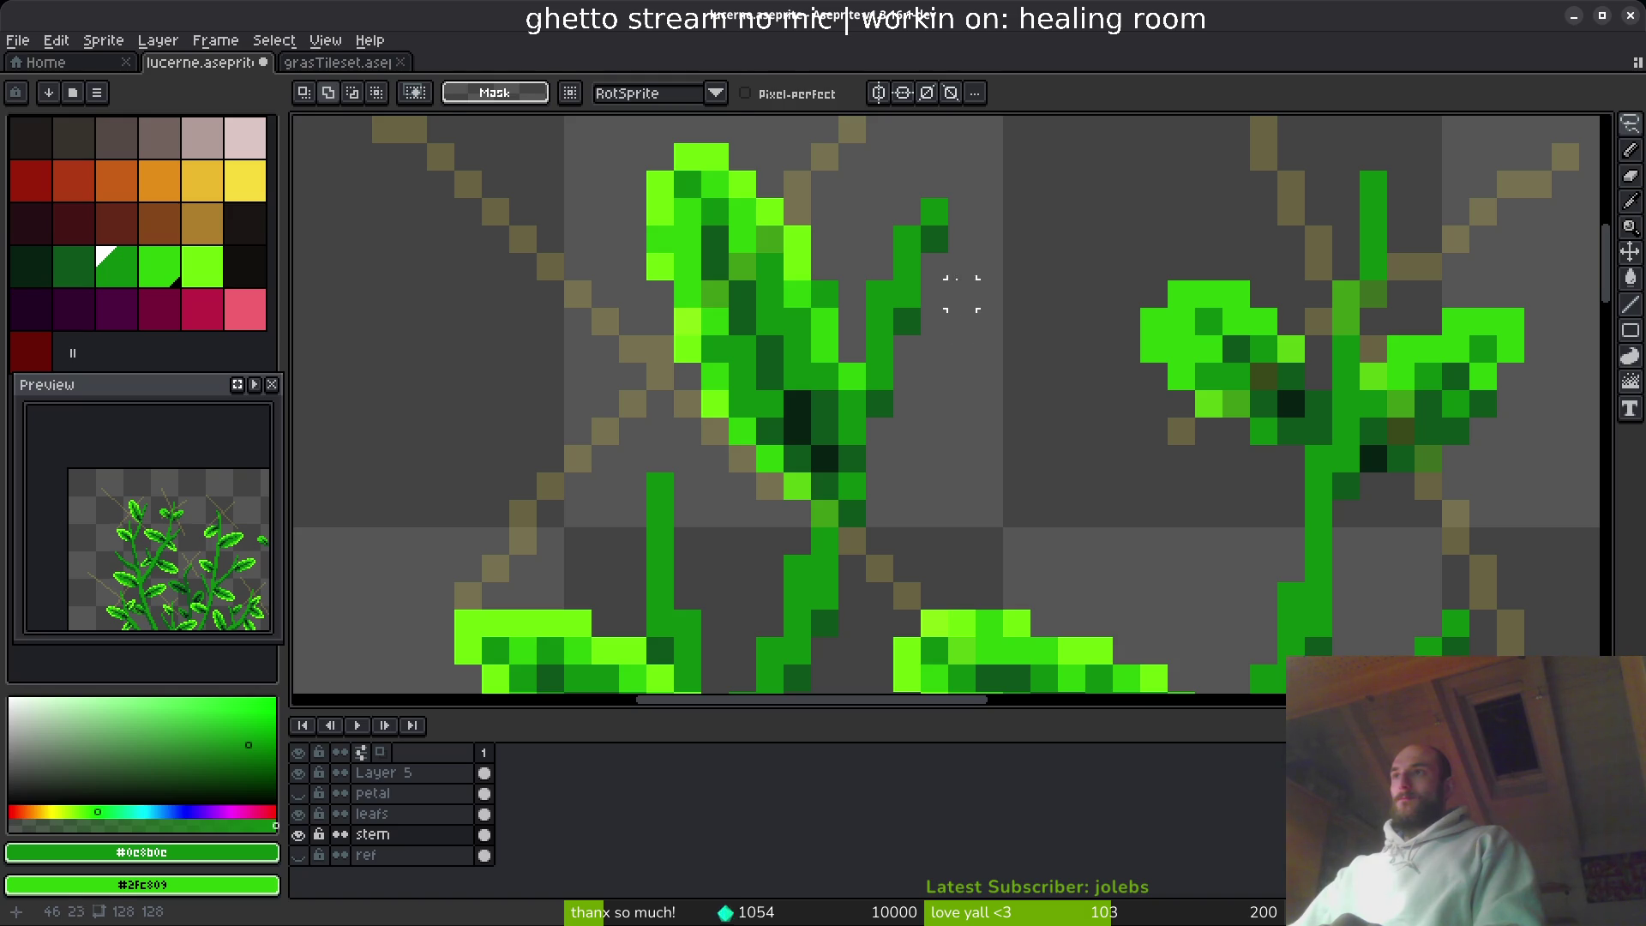
- Save lucerne.aseprite with the reshaped stems
{"action": "key", "text": "b"}
{"action": "scroll", "coordinate": [968, 392], "scroll_direction": "down", "scroll_amount": 4}
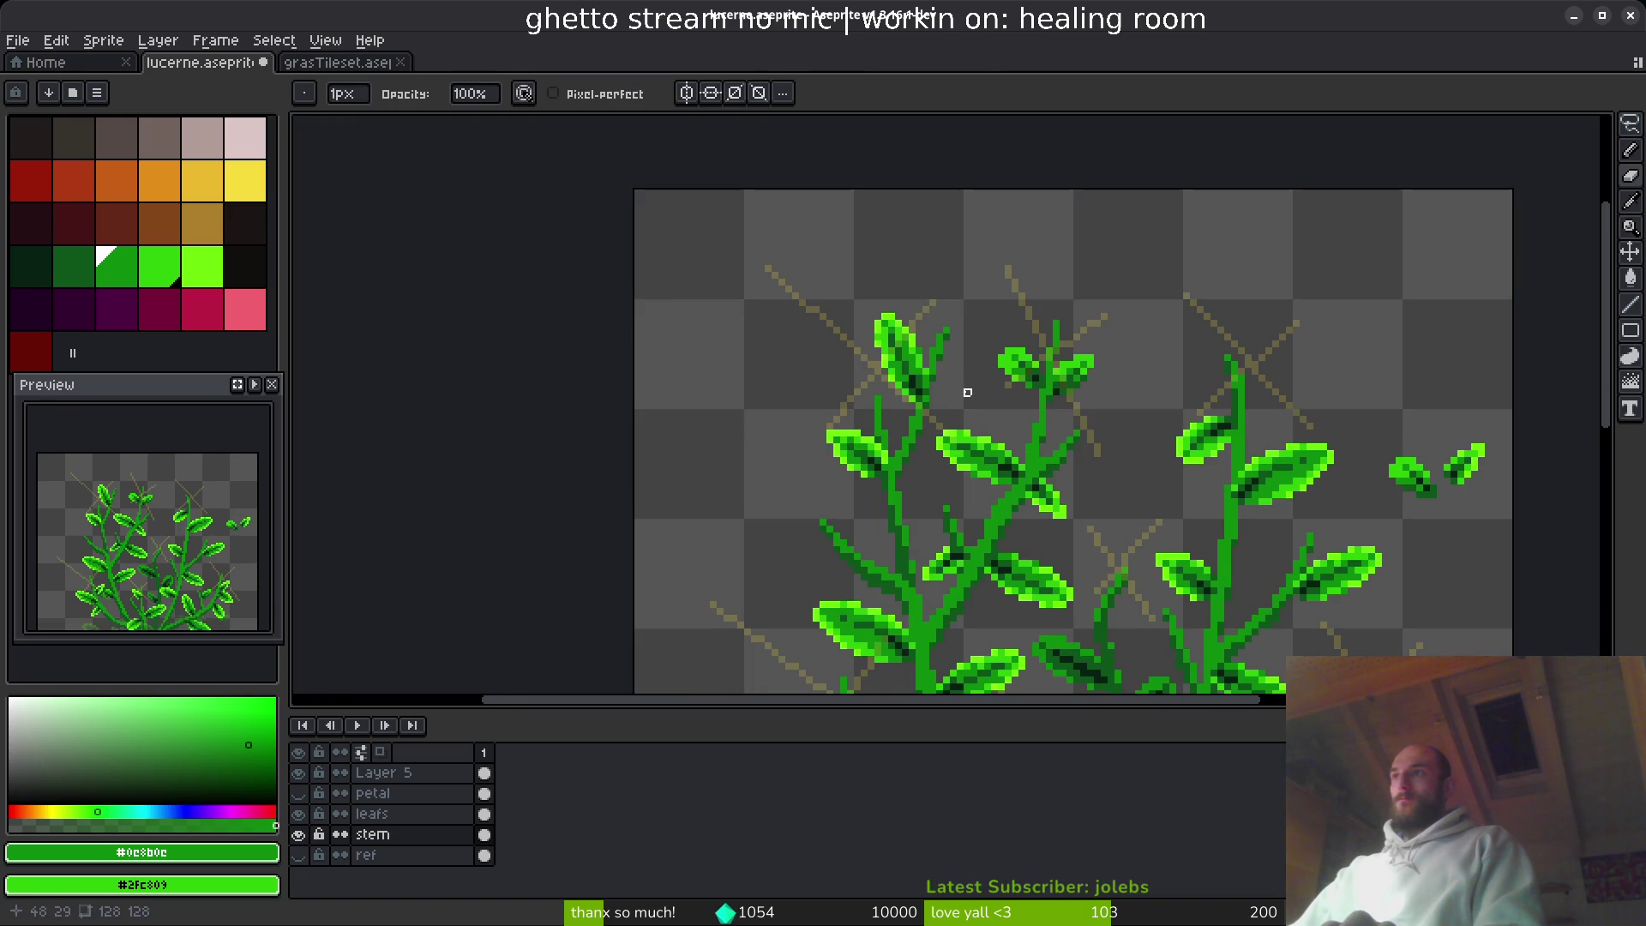
{"action": "key", "text": "ctrl+s"}
{"action": "scroll", "coordinate": [896, 434], "scroll_direction": "up", "scroll_amount": 4}
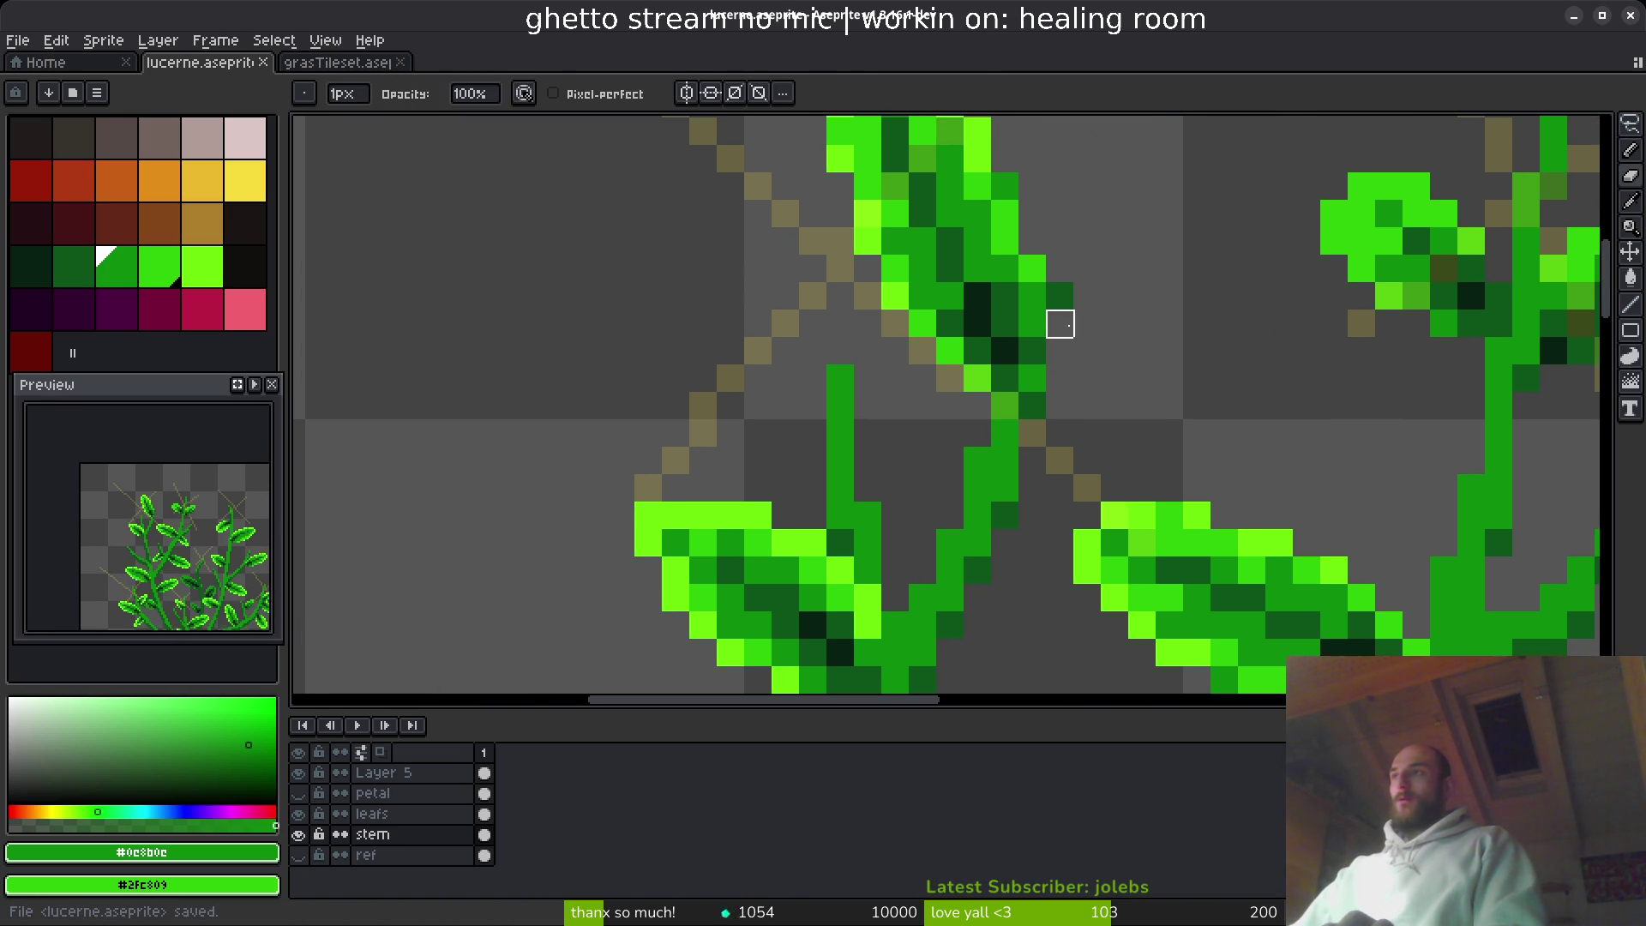
{"action": "scroll", "coordinate": [1088, 323], "scroll_direction": "down", "scroll_amount": 4}
{"action": "key", "text": "m"}
{"action": "scroll", "coordinate": [1018, 294], "scroll_direction": "up", "scroll_amount": 2}
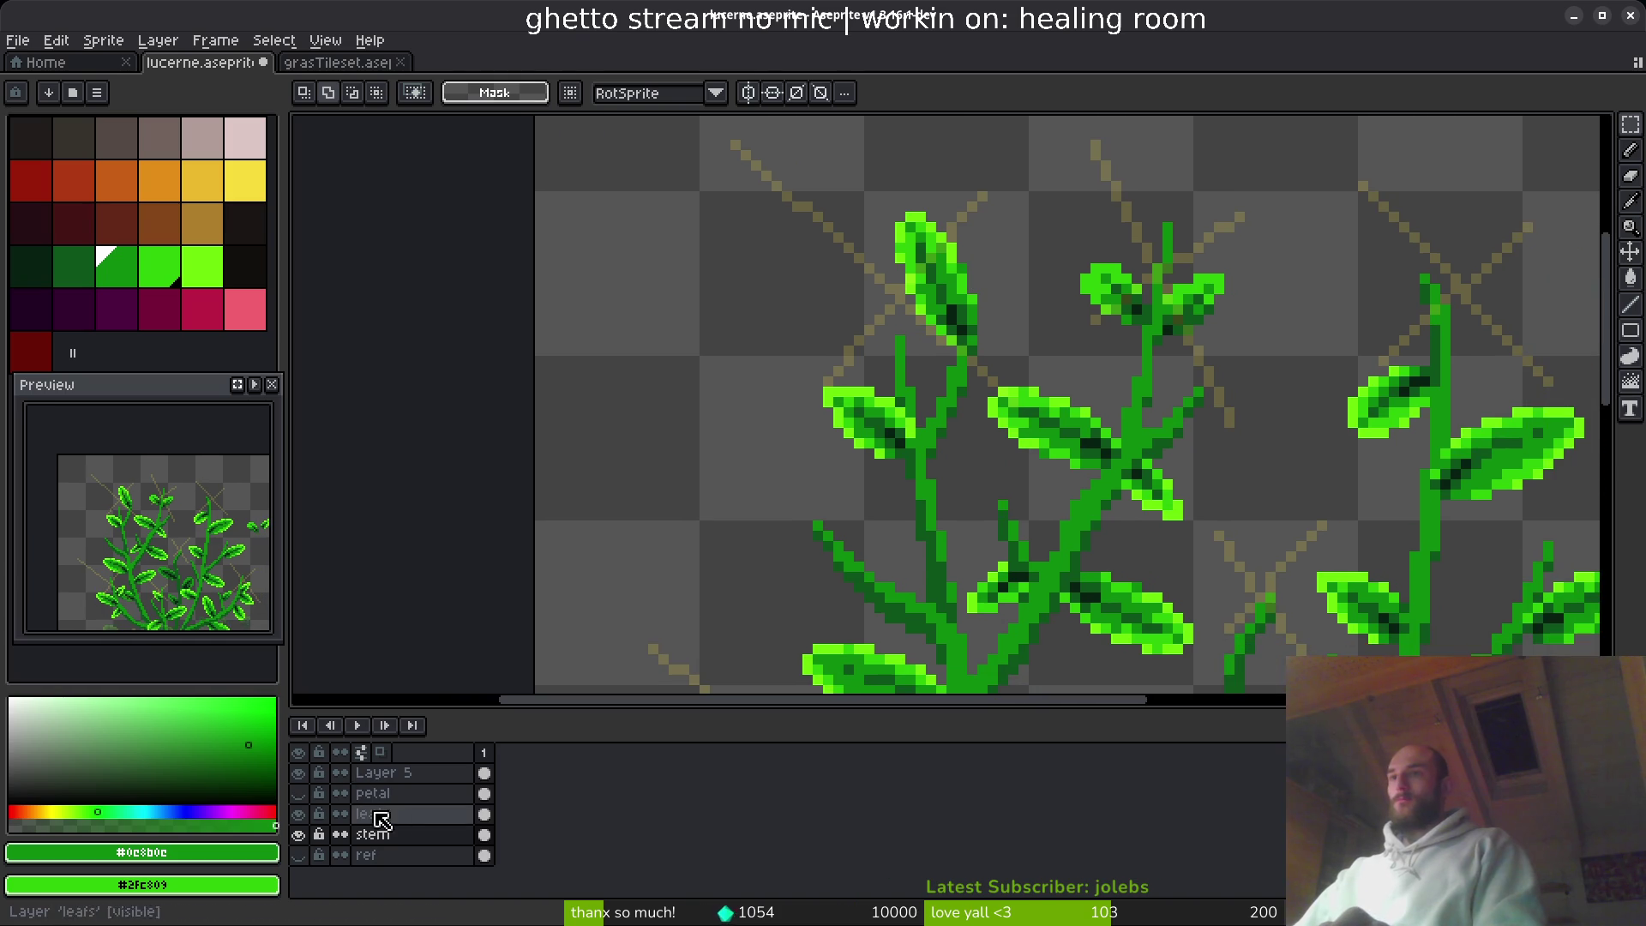
- Flip the top-left leaf horizontally and lower it onto its stem tip
{"action": "left_click", "coordinate": [377, 814]}
{"action": "key", "text": "q"}
{"action": "mouse_move", "coordinate": [1003, 206]}
{"action": "left_mouse_down"}
{"action": "mouse_move", "coordinate": [889, 319]}
{"action": "mouse_move", "coordinate": [1012, 266]}
{"action": "mouse_move", "coordinate": [999, 210]}
{"action": "left_mouse_up"}
{"action": "key", "text": "shift+h"}
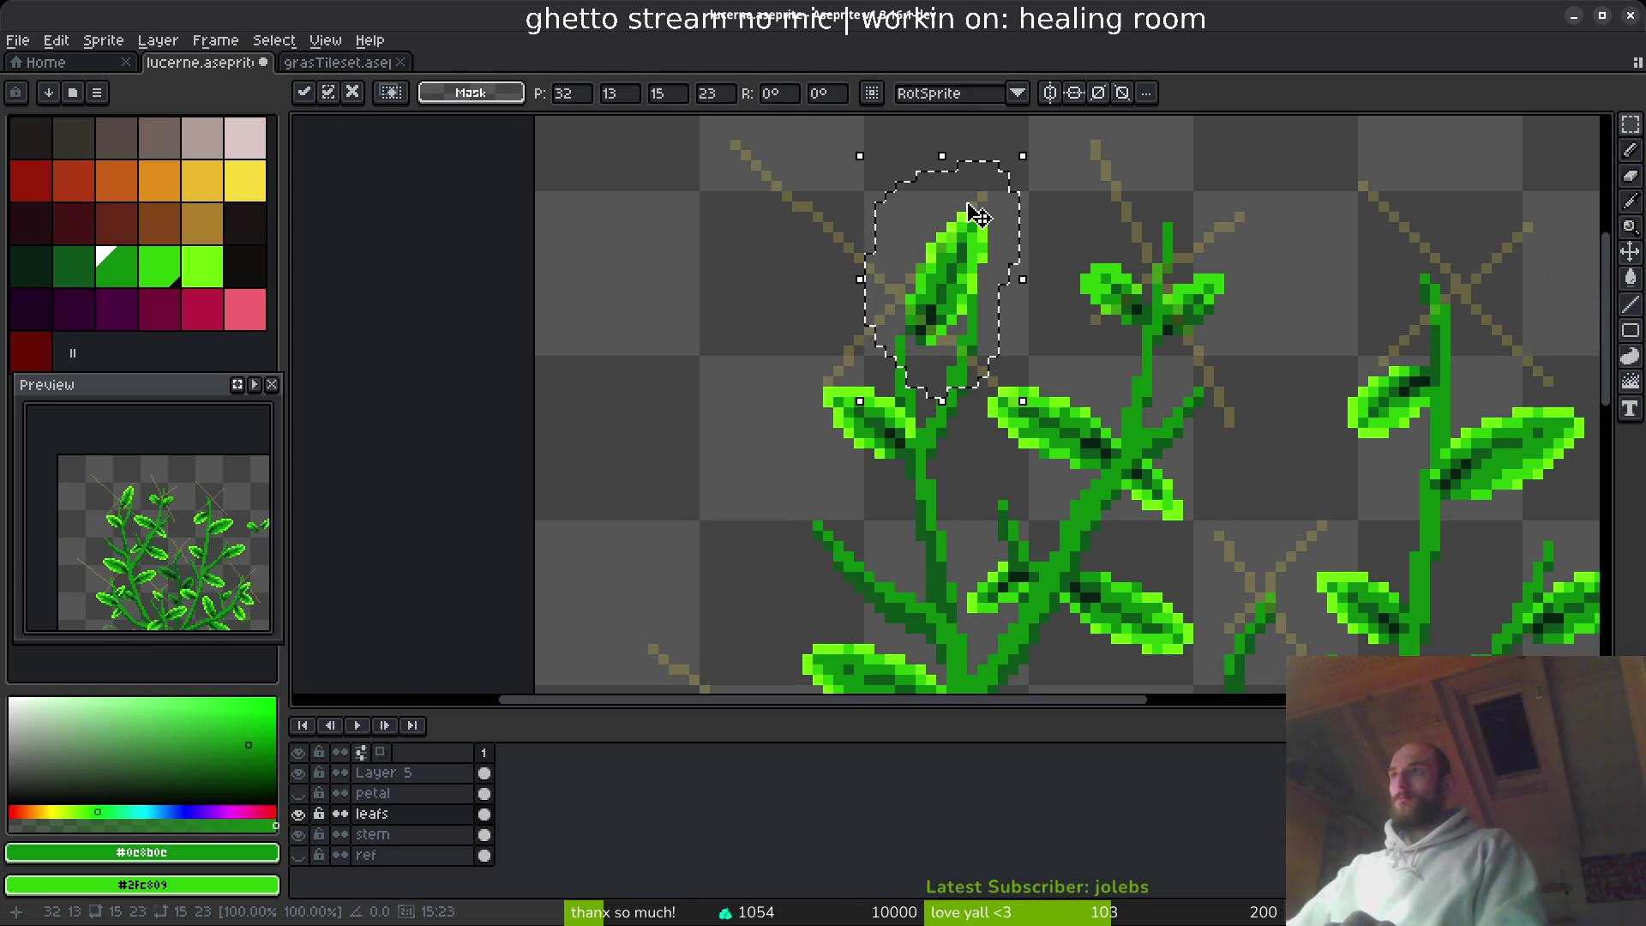
{"action": "mouse_move", "coordinate": [951, 301]}
{"action": "left_mouse_down"}
{"action": "mouse_move", "coordinate": [1064, 305]}
{"action": "mouse_move", "coordinate": [969, 361]}
{"action": "mouse_move", "coordinate": [961, 399]}
{"action": "left_mouse_up"}
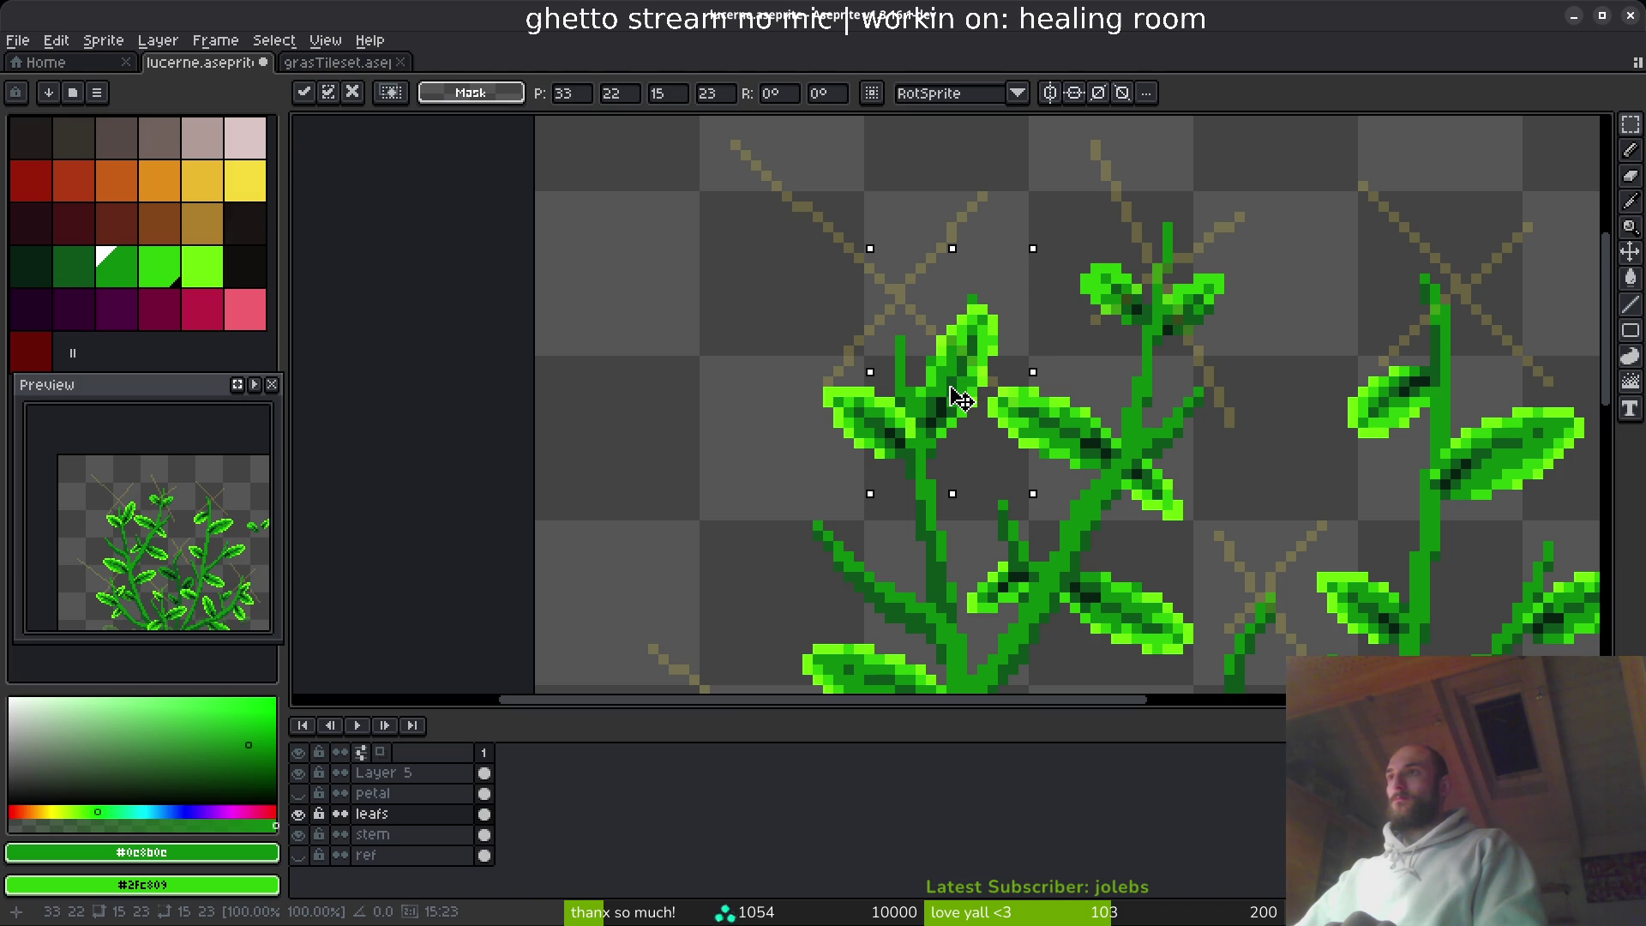
{"action": "key", "text": "Return"}
{"action": "left_click", "coordinate": [386, 834]}
{"action": "key", "text": "e"}
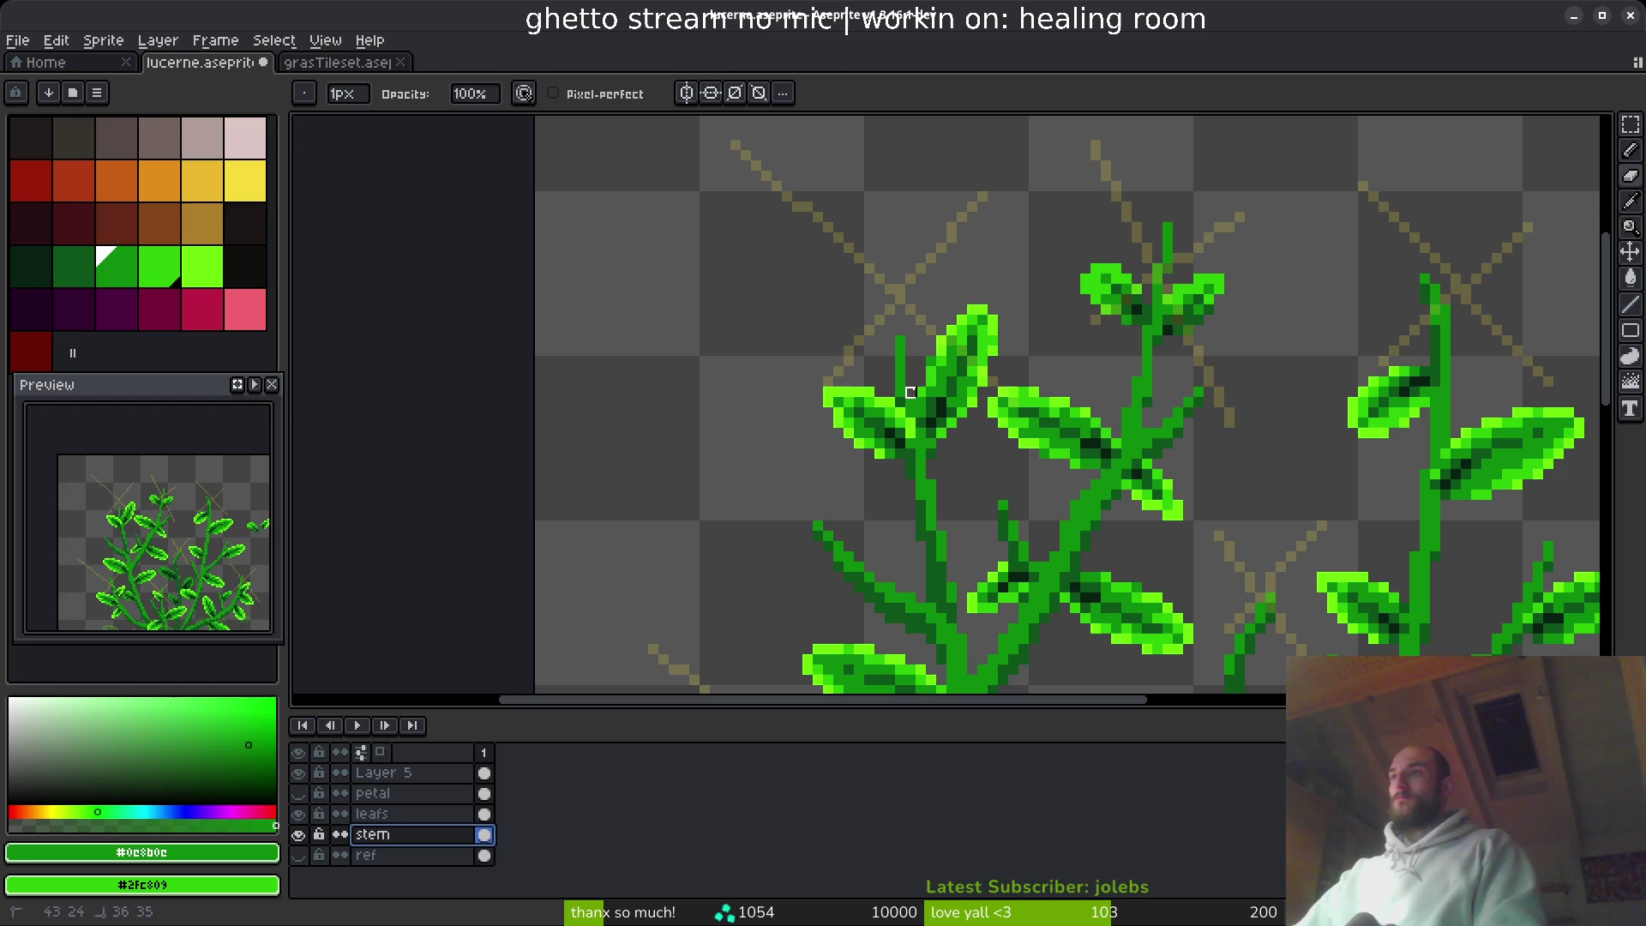
- Erase stray stem pixels below the leaf and near the centre, then save the sprite
{"action": "scroll", "coordinate": [910, 392], "scroll_direction": "up", "scroll_amount": 5}
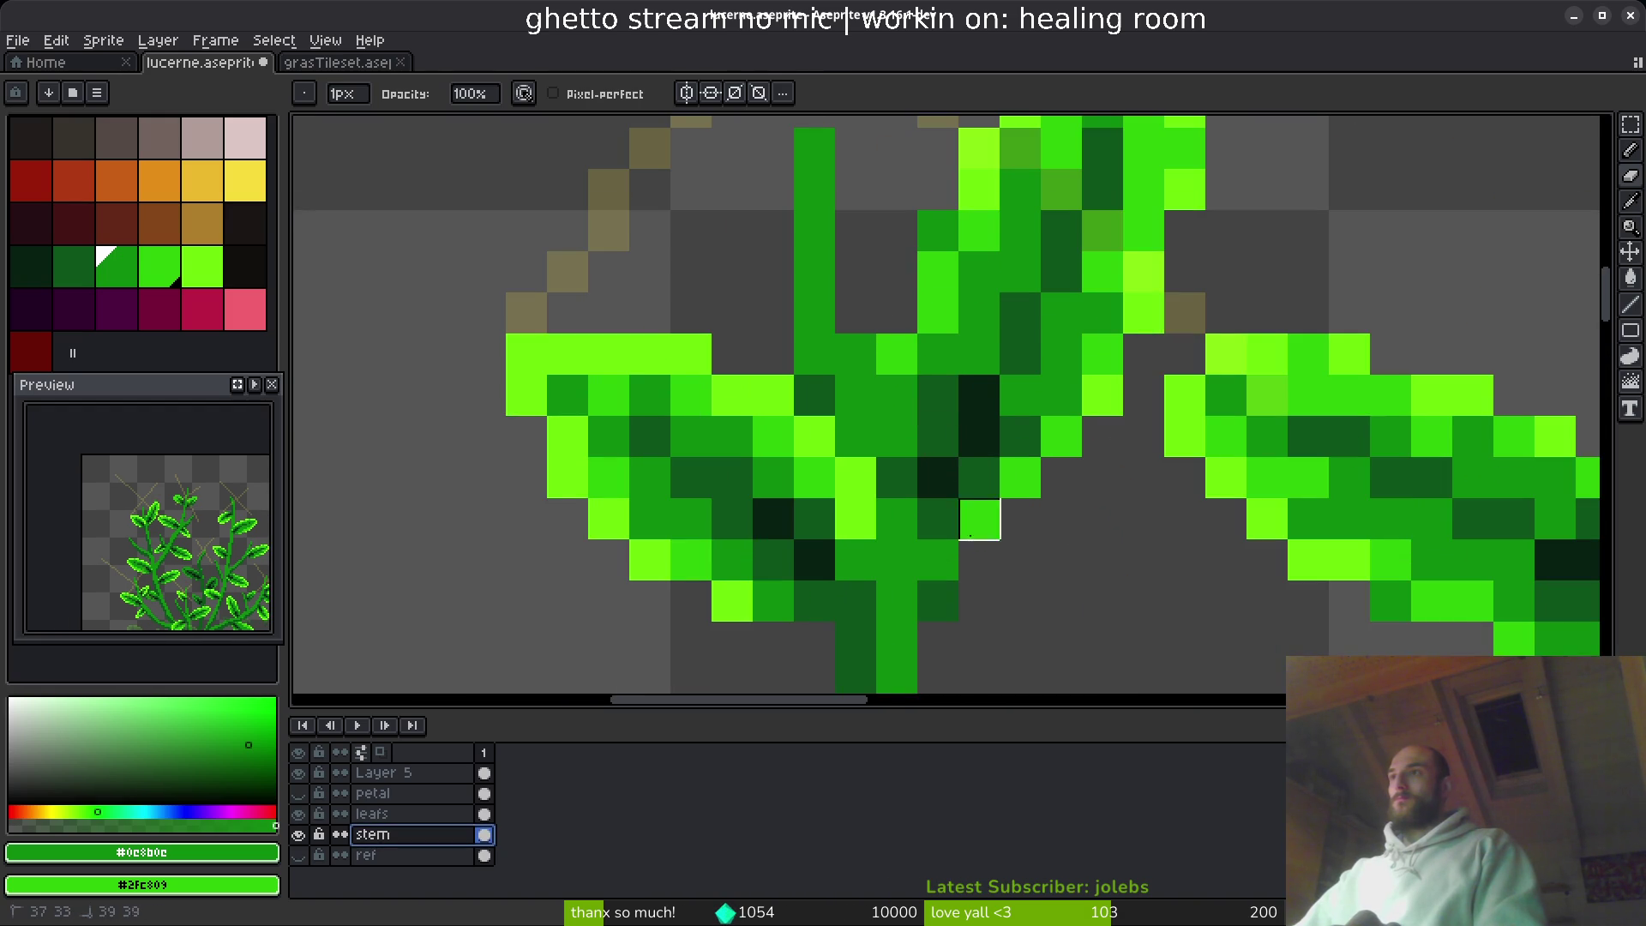
{"action": "left_click_drag", "start_coordinate": [938, 561], "coordinate": [938, 602]}
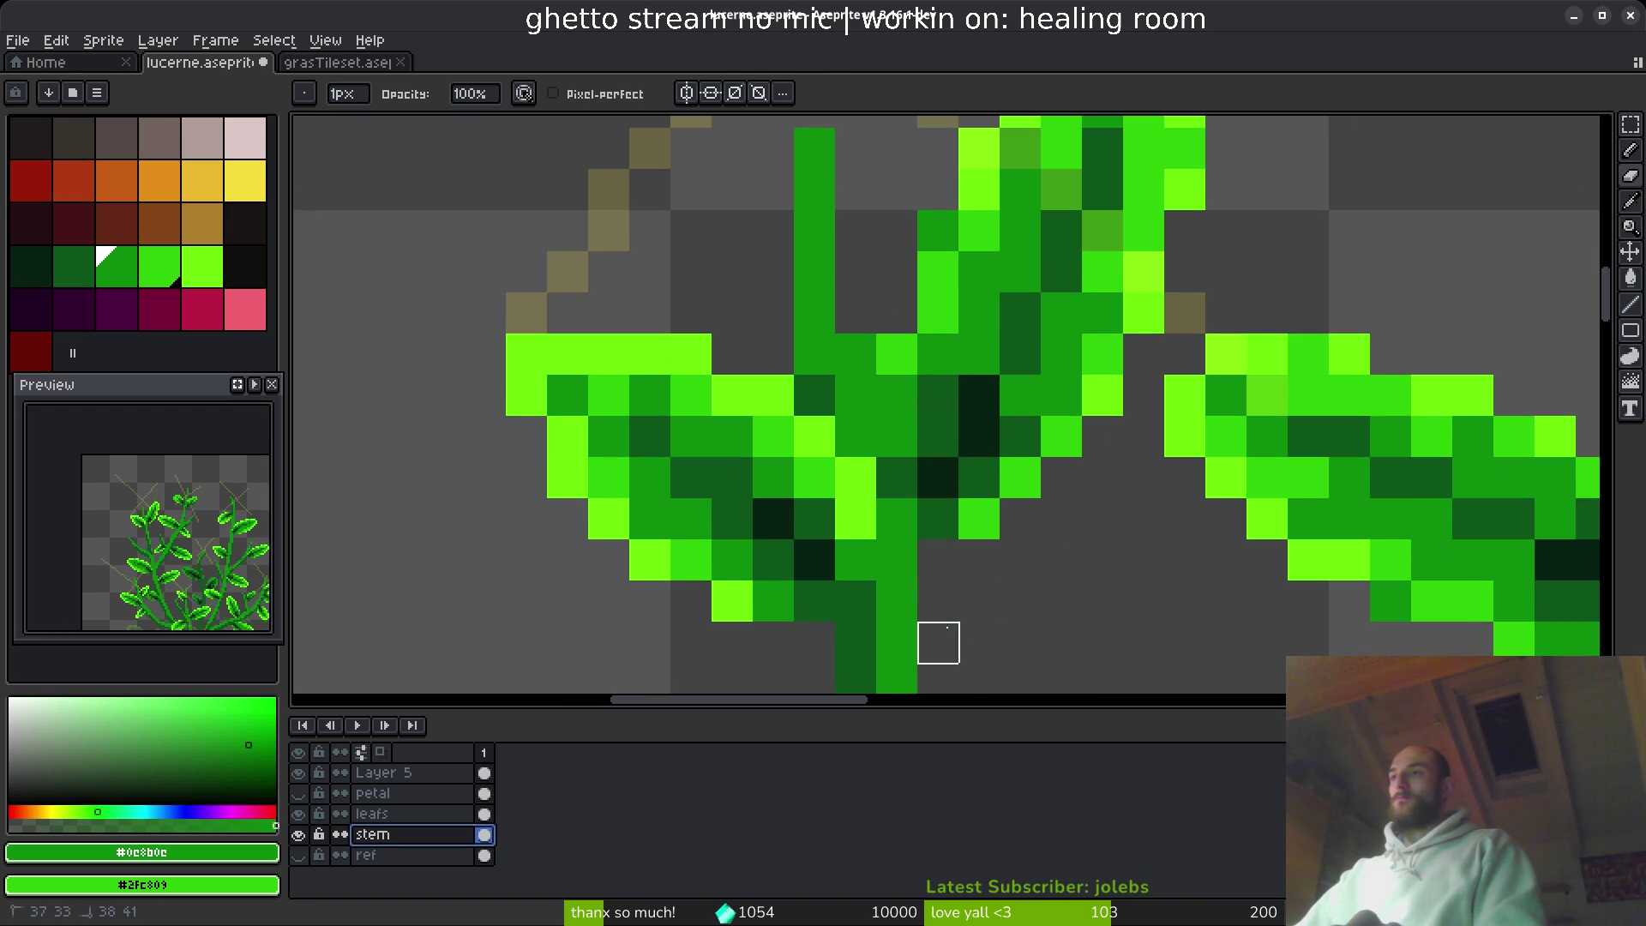
{"action": "scroll", "coordinate": [1058, 471], "scroll_direction": "down", "scroll_amount": 5}
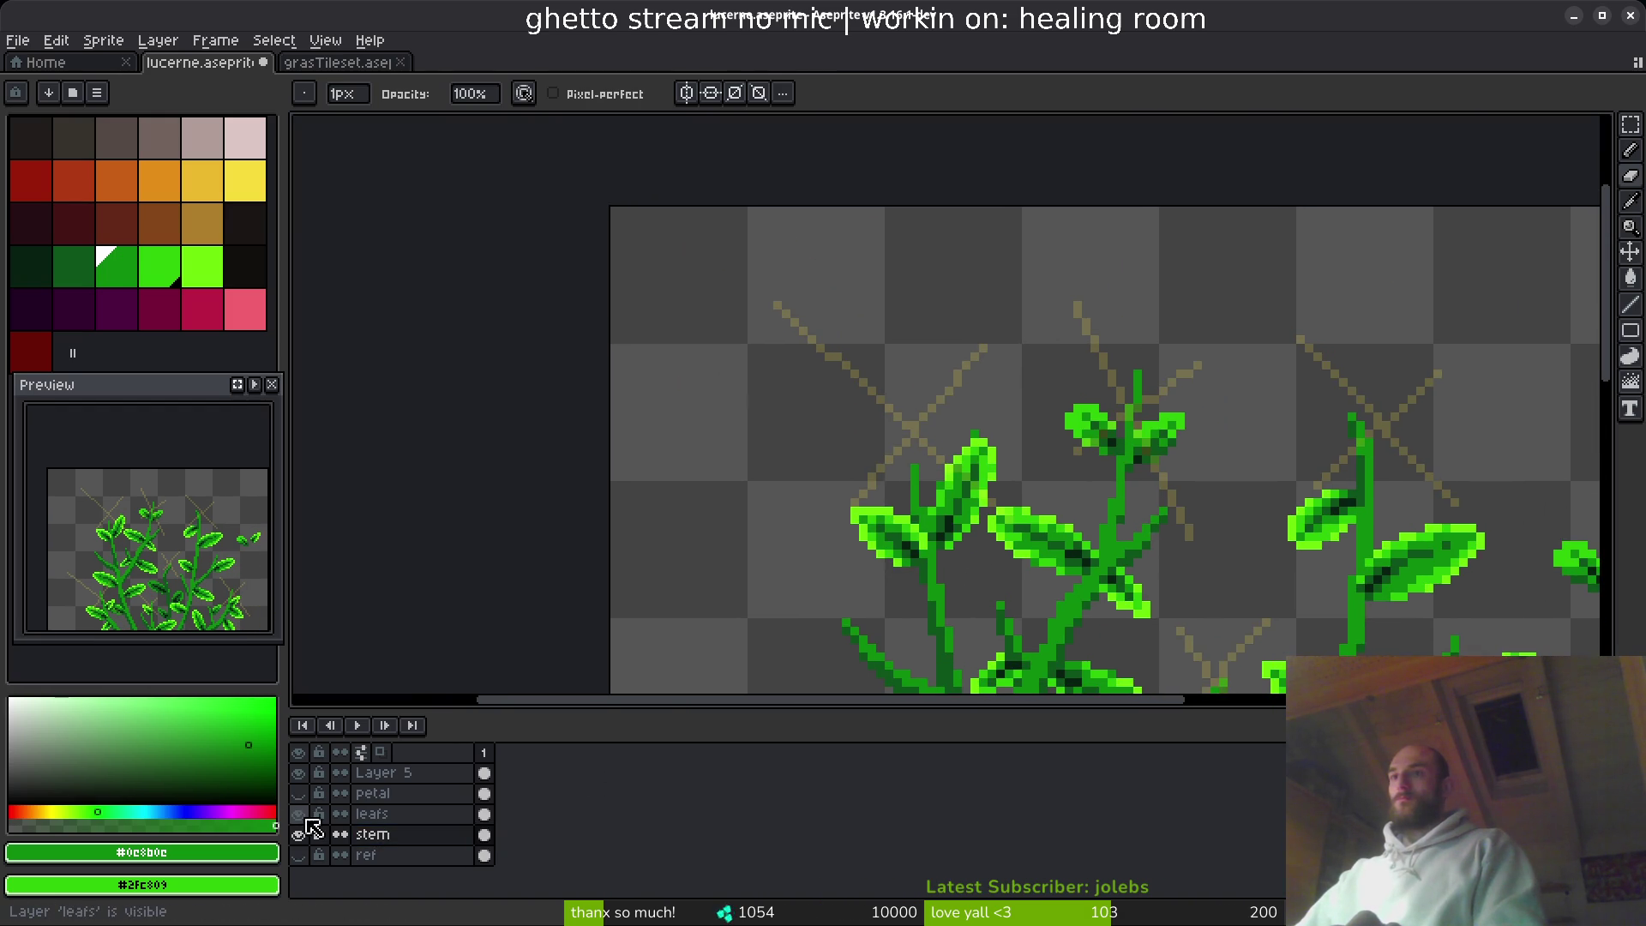
{"action": "left_click", "coordinate": [299, 814]}
{"action": "scroll", "coordinate": [966, 527], "scroll_direction": "up", "scroll_amount": 3}
{"action": "left_click_drag", "start_coordinate": [965, 352], "coordinate": [936, 470]}
{"action": "left_click_drag", "start_coordinate": [994, 223], "coordinate": [994, 309]}
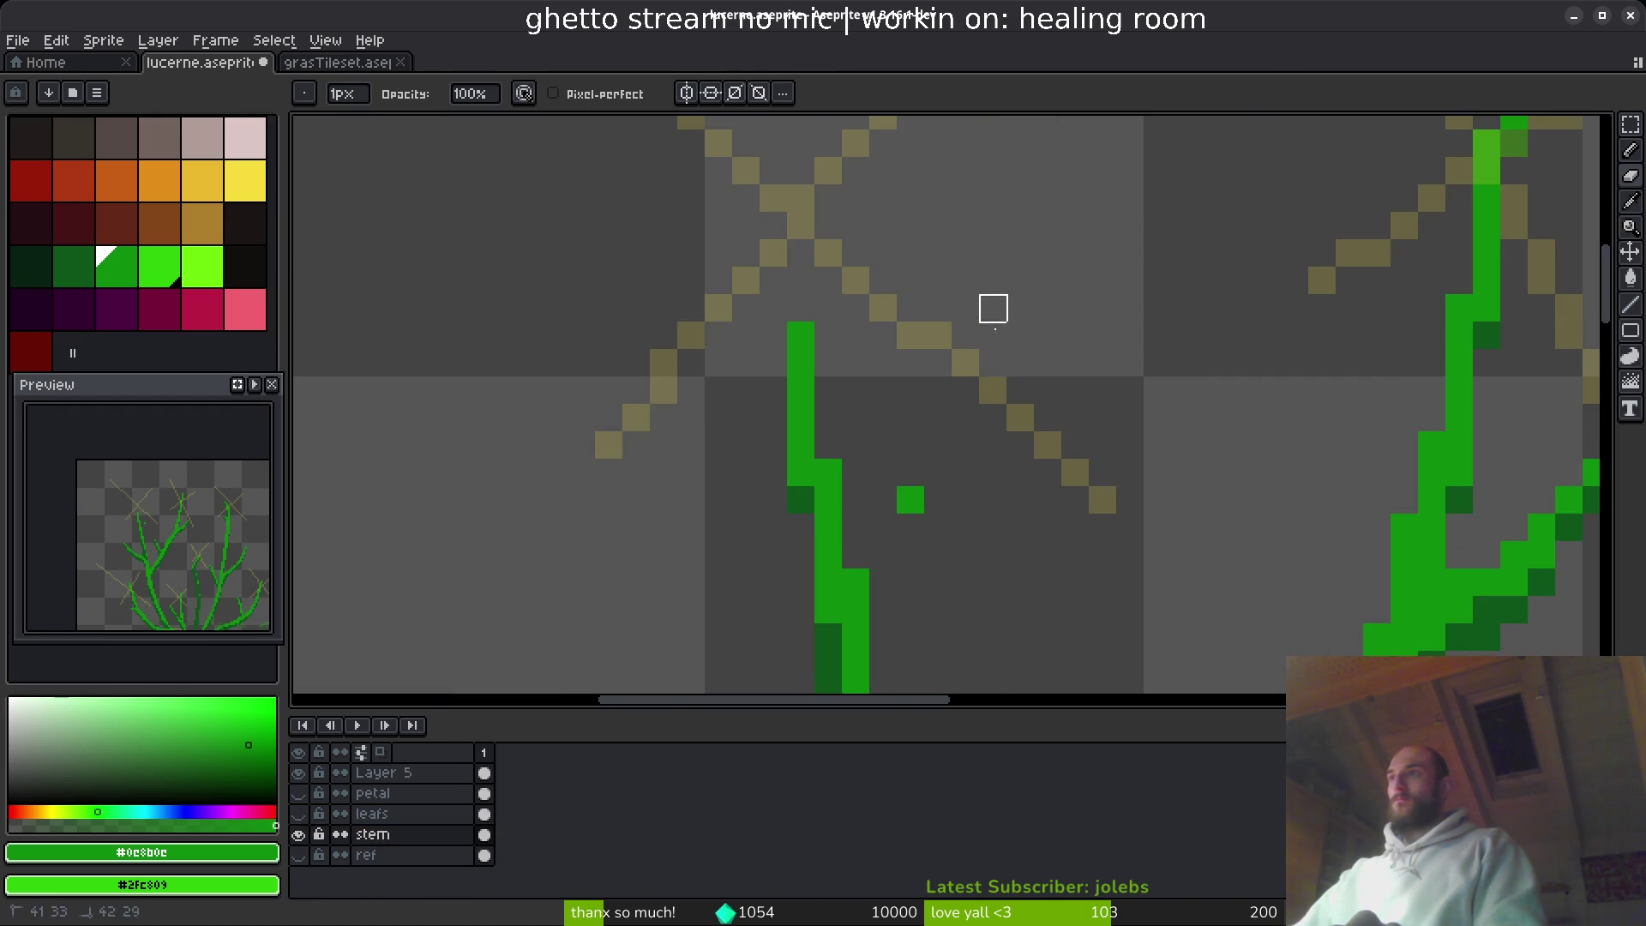
{"action": "left_click", "coordinate": [911, 500]}
{"action": "scroll", "coordinate": [1010, 526], "scroll_direction": "down", "scroll_amount": 3}
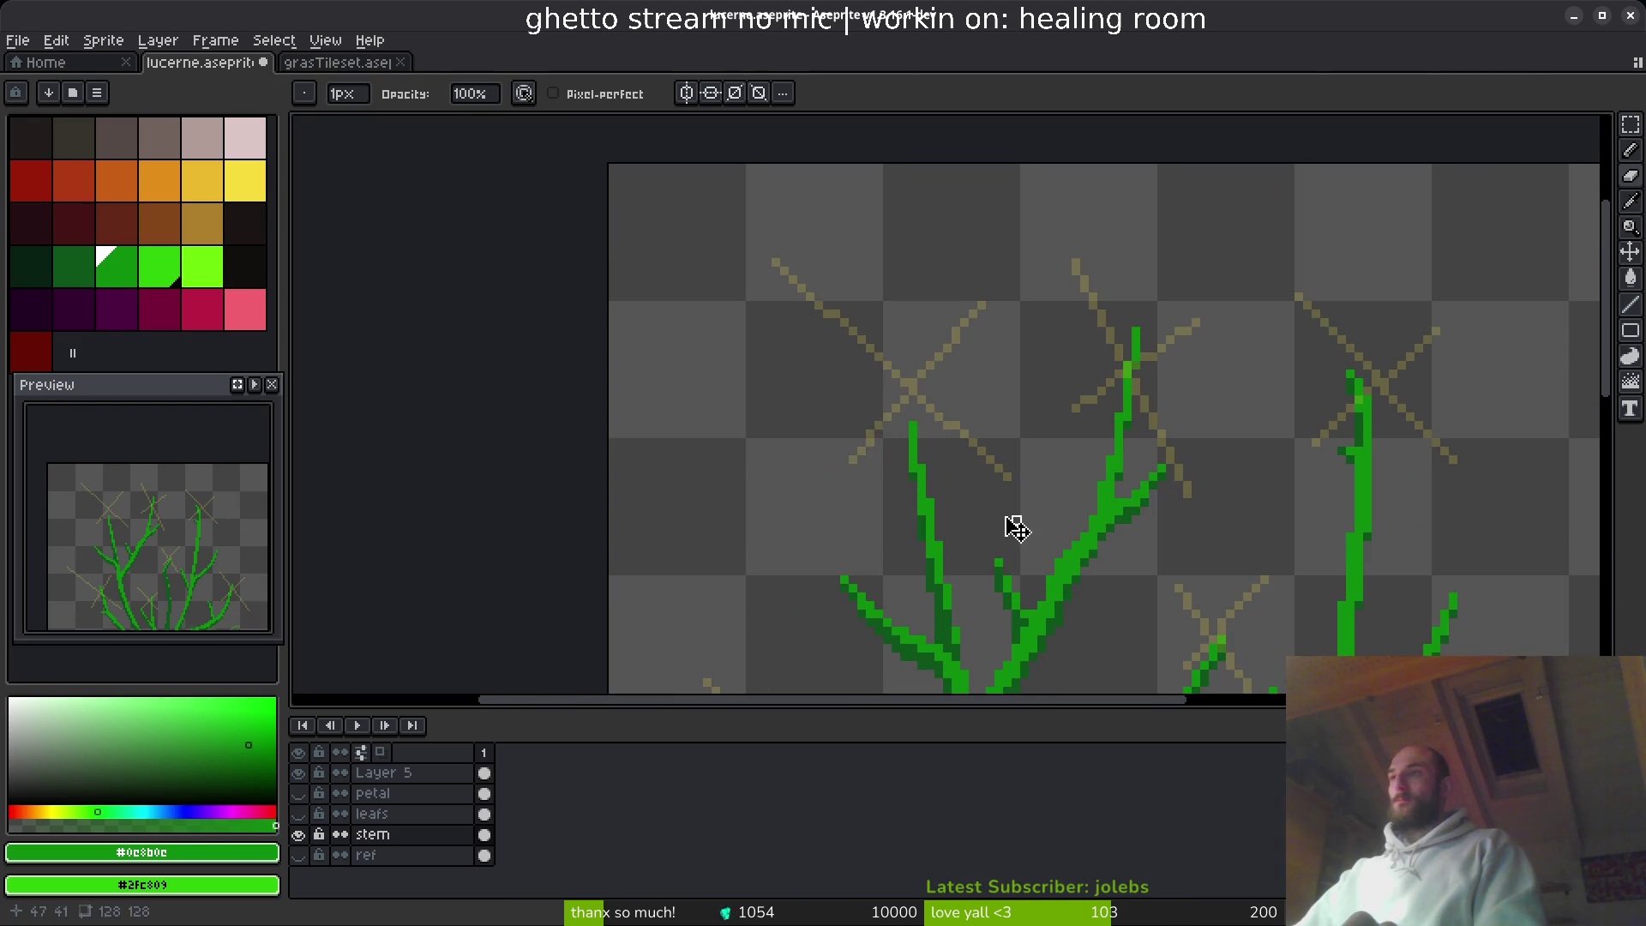
{"action": "left_click", "coordinate": [299, 813]}
{"action": "key", "text": "ctrl+s"}
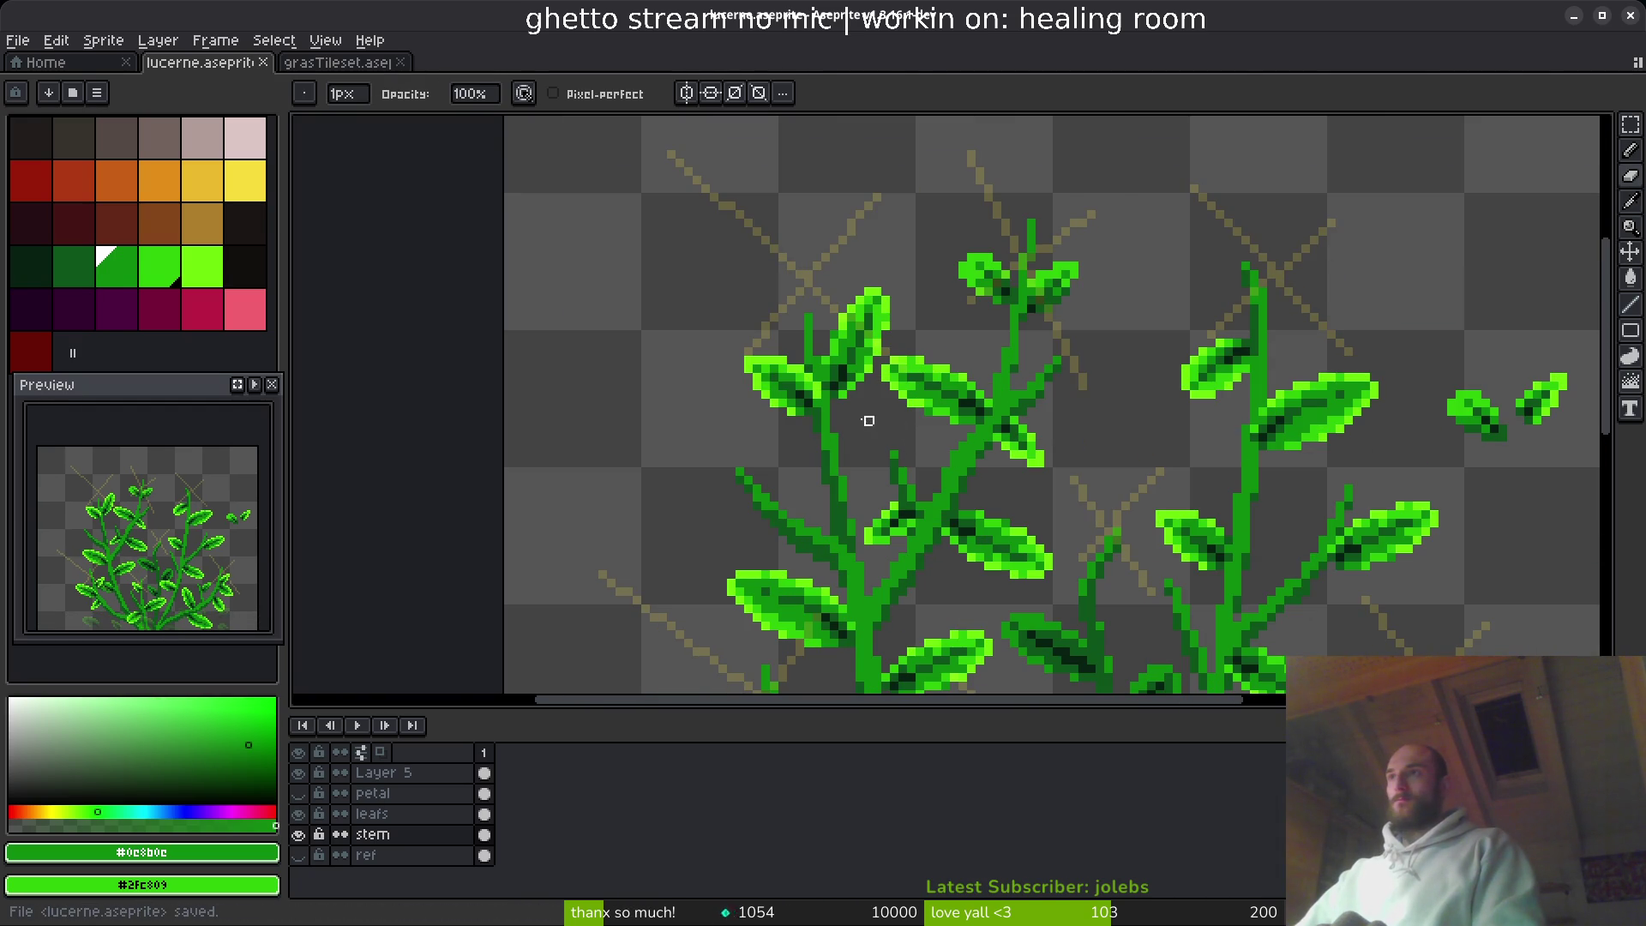
- Extend the stem up-left behind the top-left leaf, shade its left edge #0d541b, and save
{"action": "scroll", "coordinate": [868, 421], "scroll_direction": "up", "scroll_amount": 3}
{"action": "key", "text": "b"}
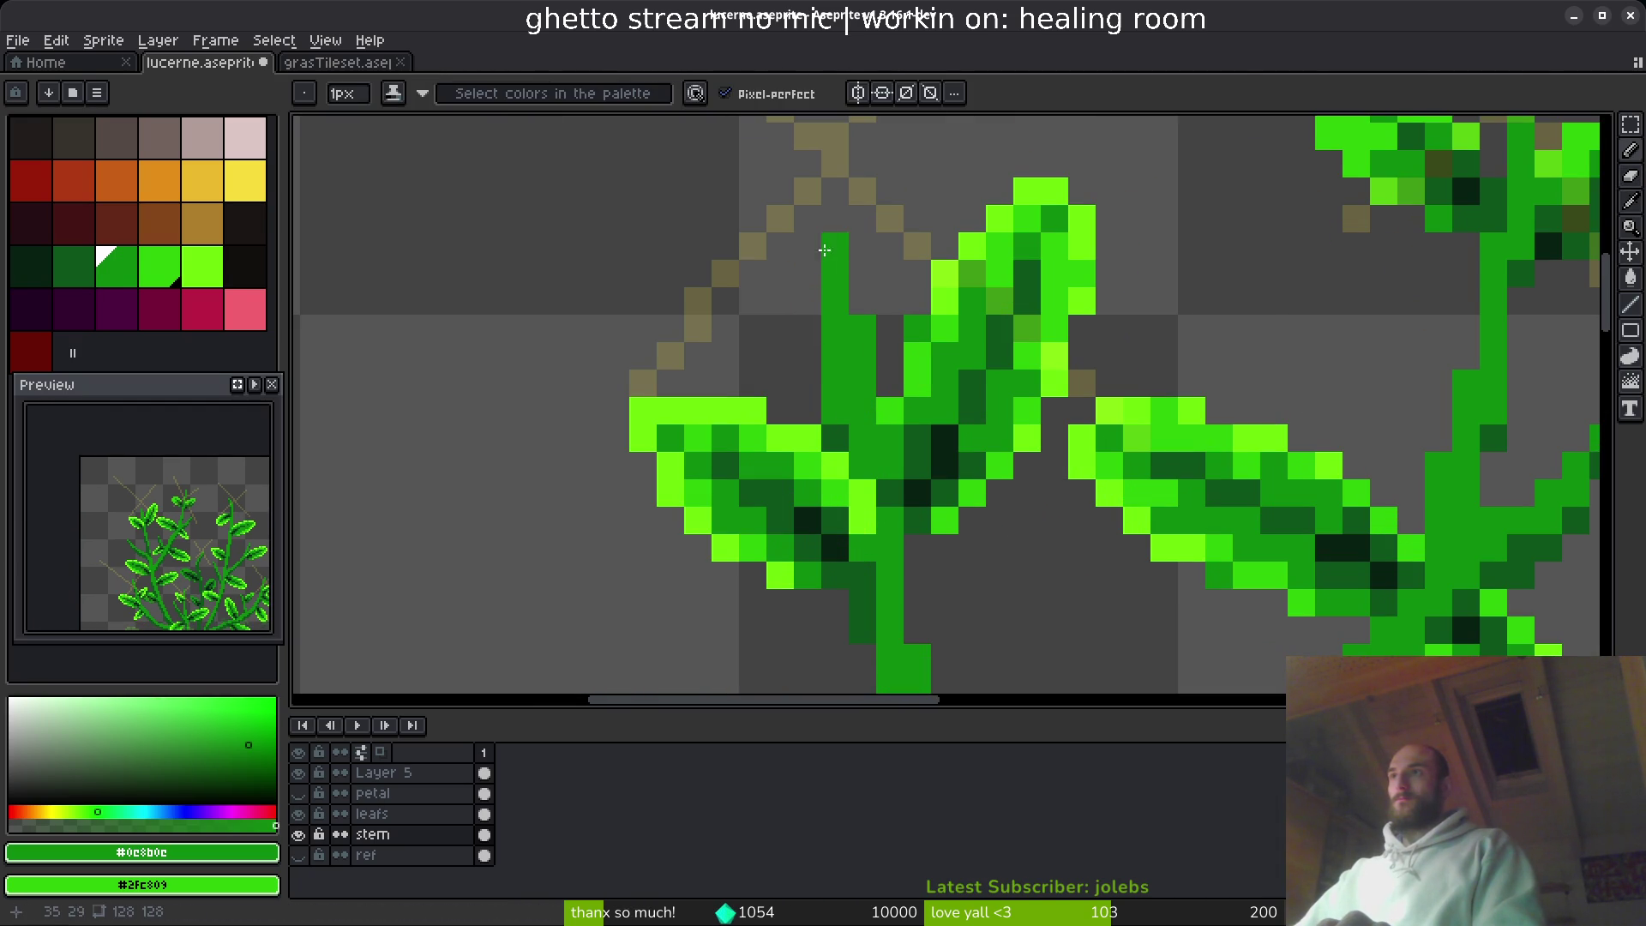
{"action": "left_click_drag", "start_coordinate": [824, 250], "coordinate": [781, 161]}
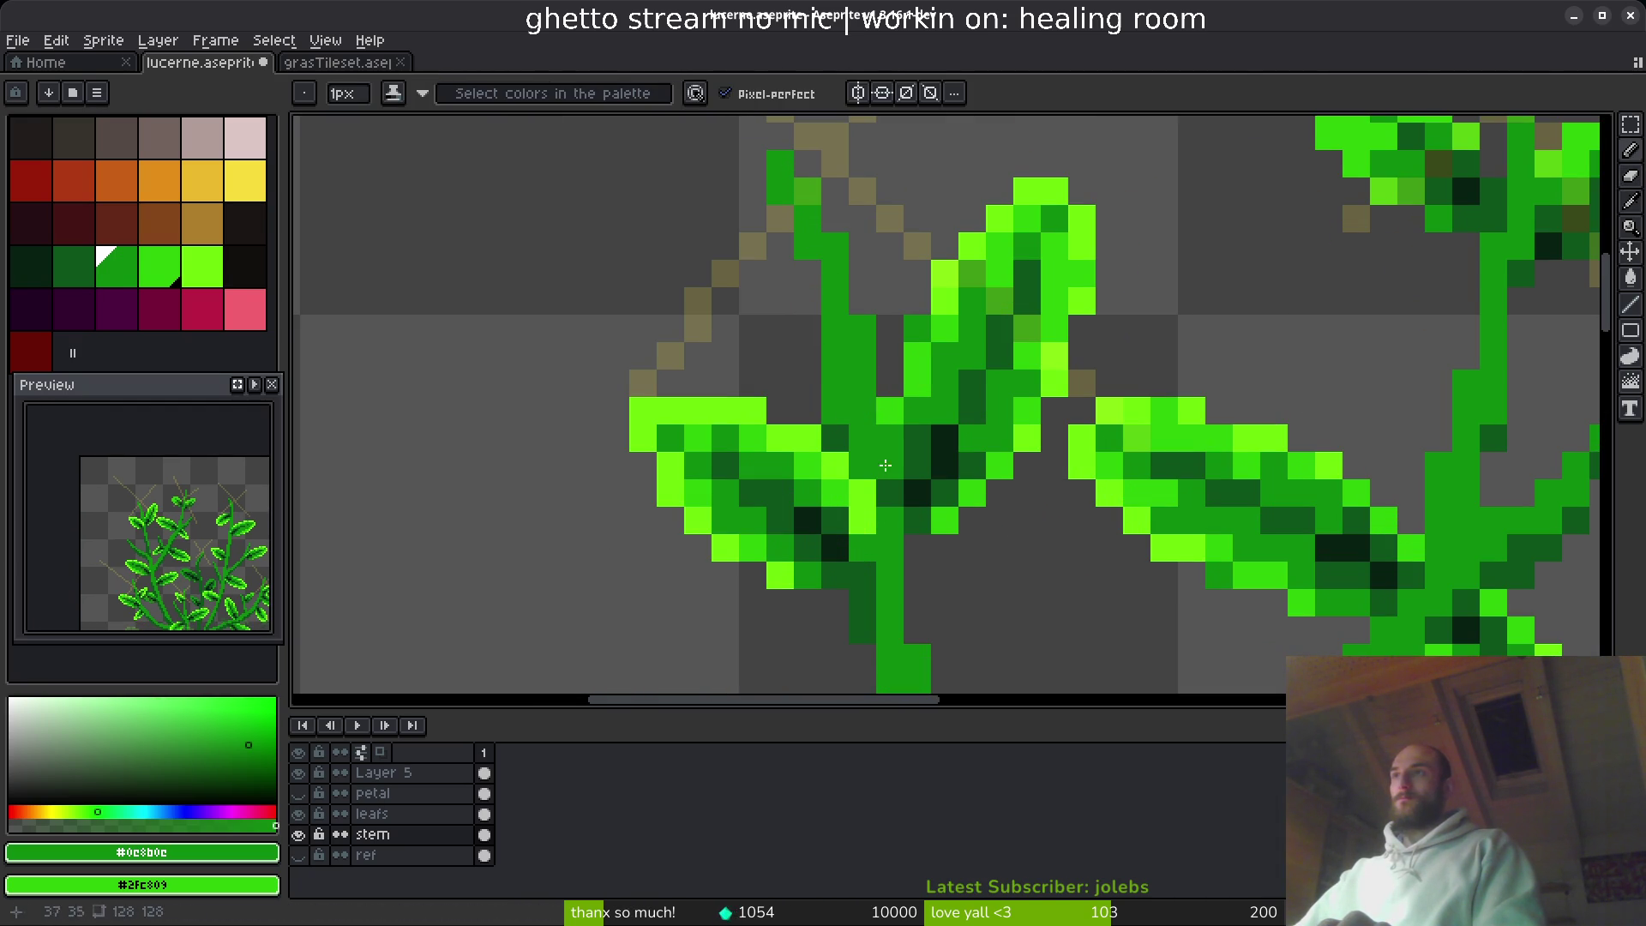
{"action": "left_click", "coordinate": [846, 429], "text": "alt"}
{"action": "mouse_move", "coordinate": [835, 420]}
{"action": "left_mouse_down"}
{"action": "mouse_move", "coordinate": [806, 258]}
{"action": "mouse_move", "coordinate": [807, 309]}
{"action": "left_mouse_up"}
{"action": "left_click", "coordinate": [780, 219]}
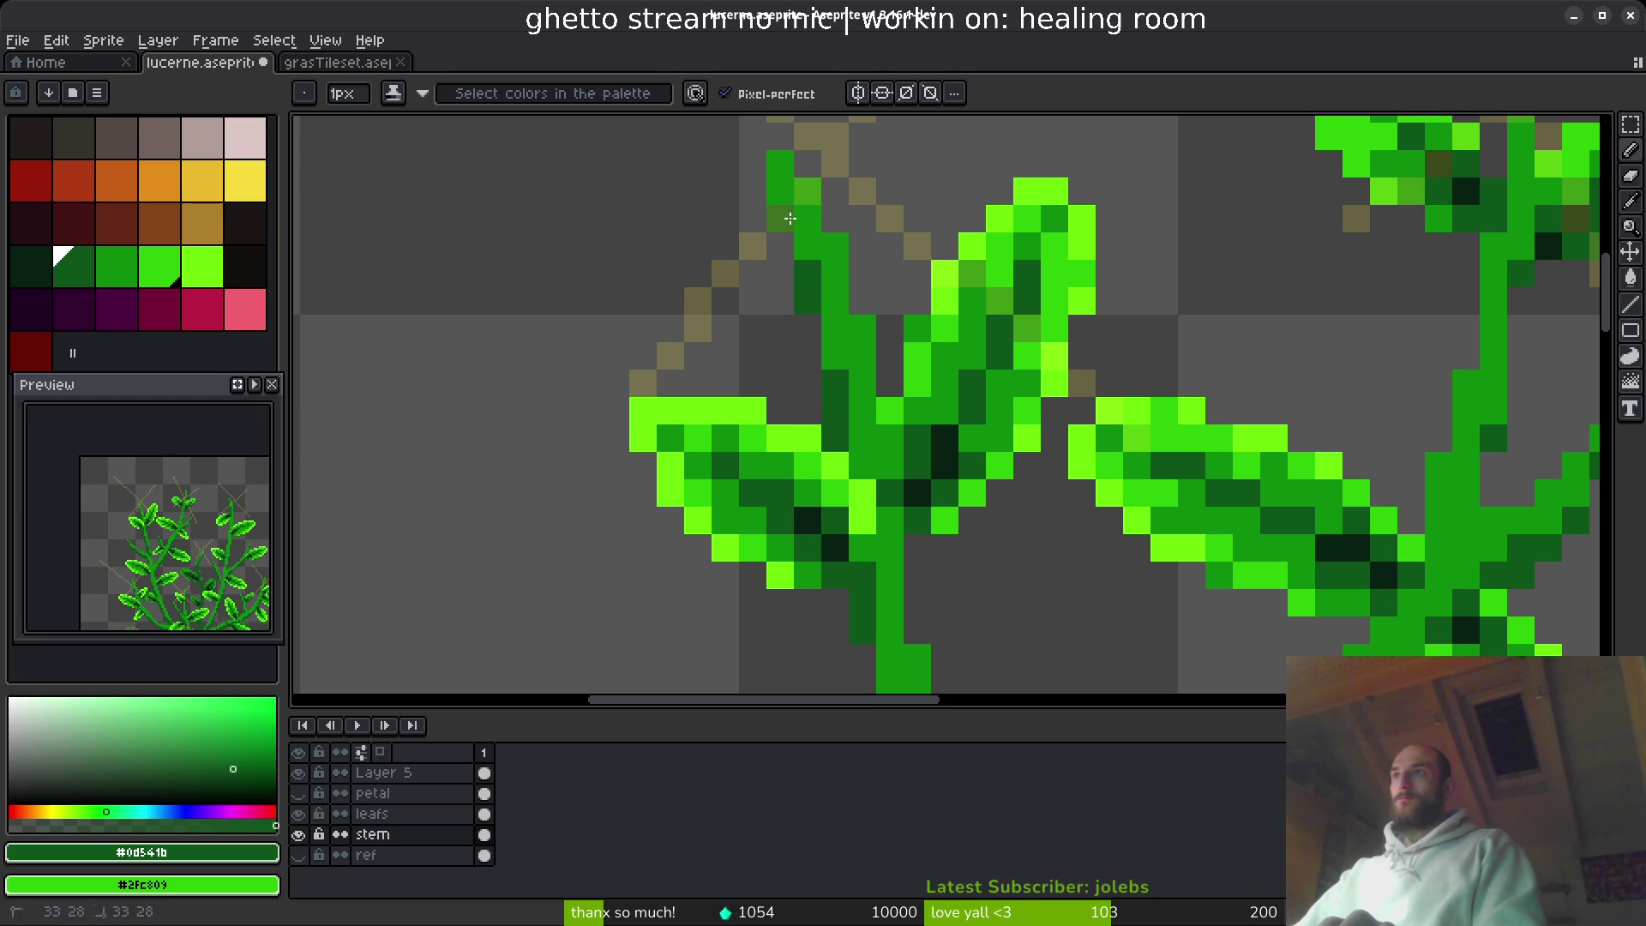
{"action": "scroll", "coordinate": [784, 193], "scroll_direction": "up", "scroll_amount": 2}
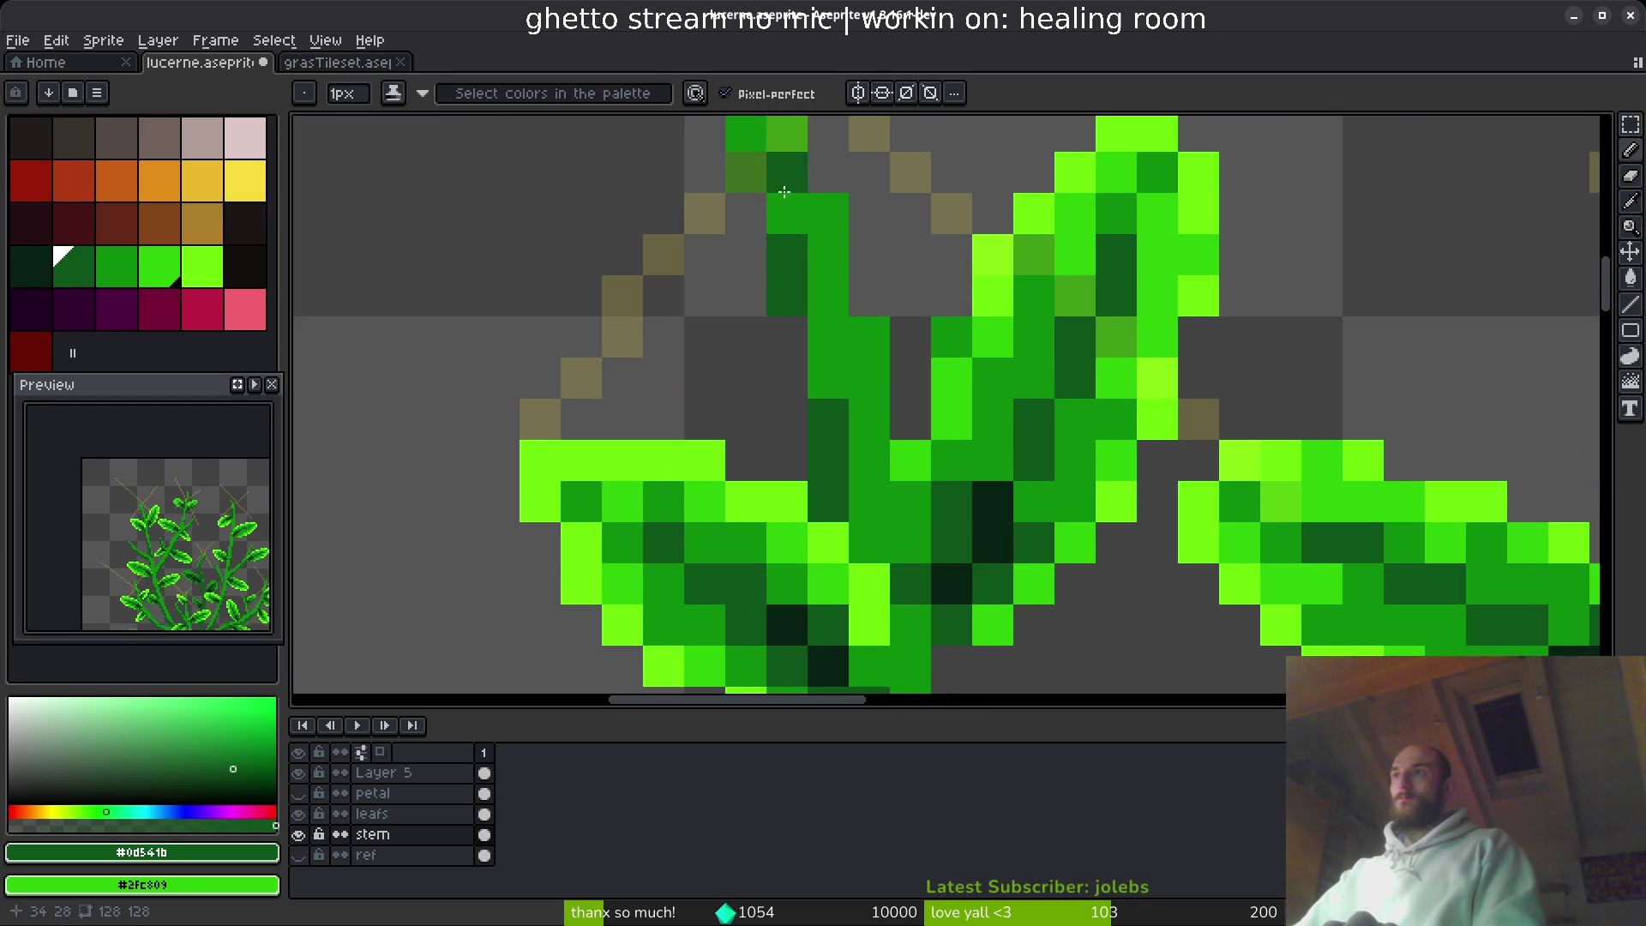
{"action": "key", "text": "ctrl+z"}
{"action": "key", "text": "ctrl+s"}
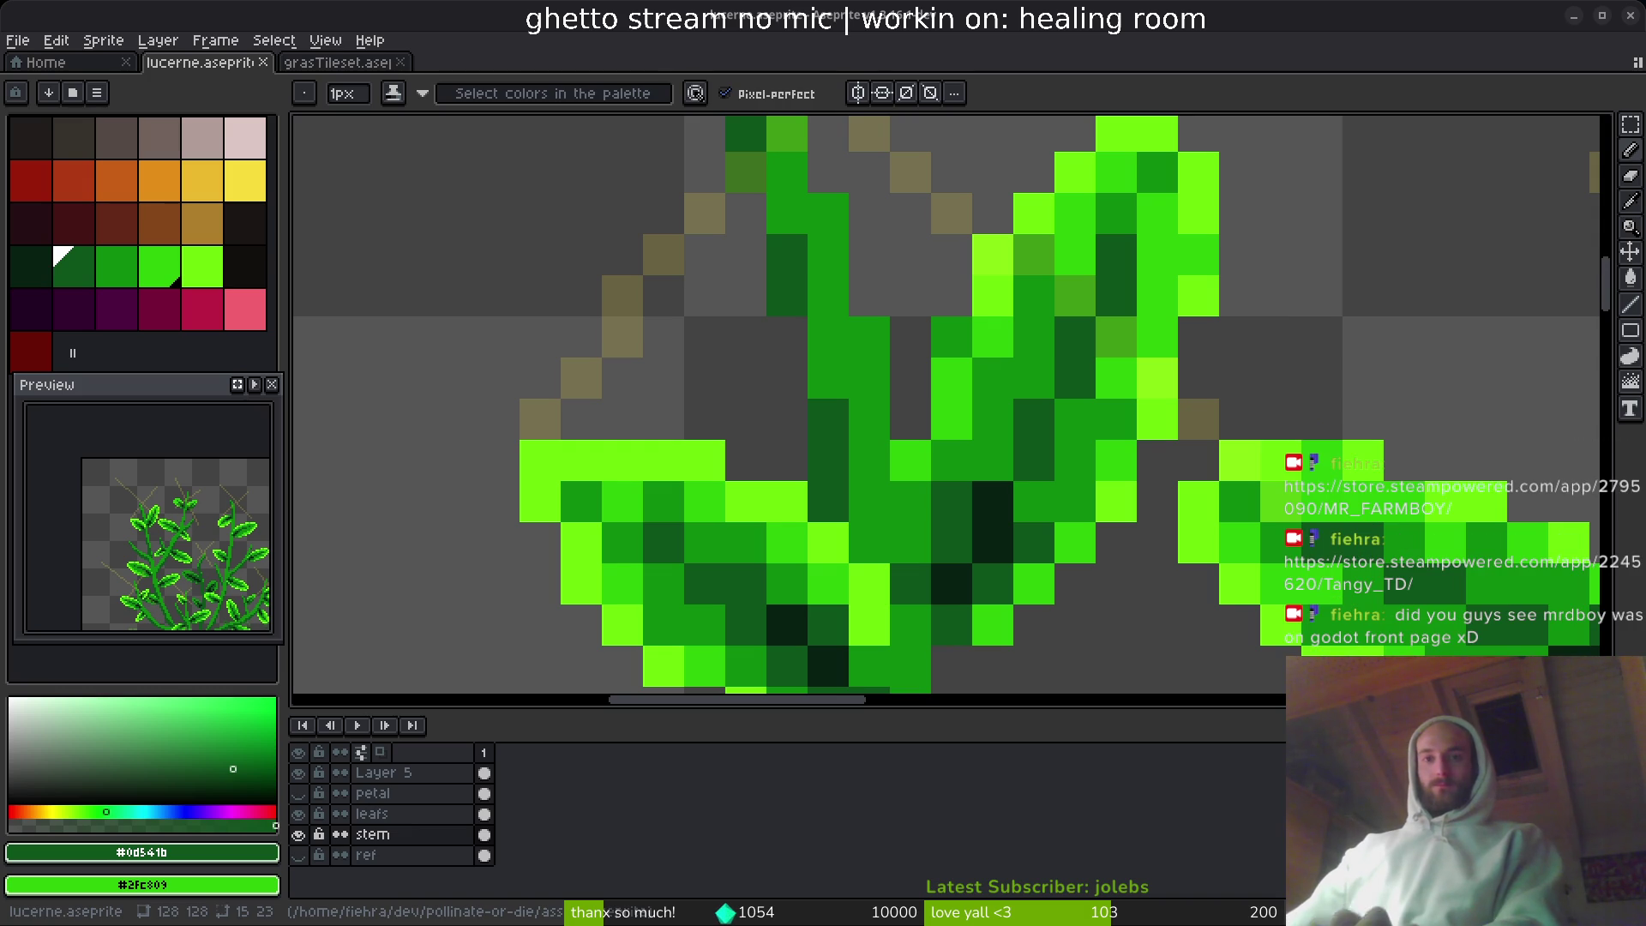
- Place one #0d541b dark green pixel above the bright leaf row, then switch to the Twitch dashboard
{"action": "scroll", "coordinate": [896, 370], "scroll_direction": "up", "scroll_amount": 1}
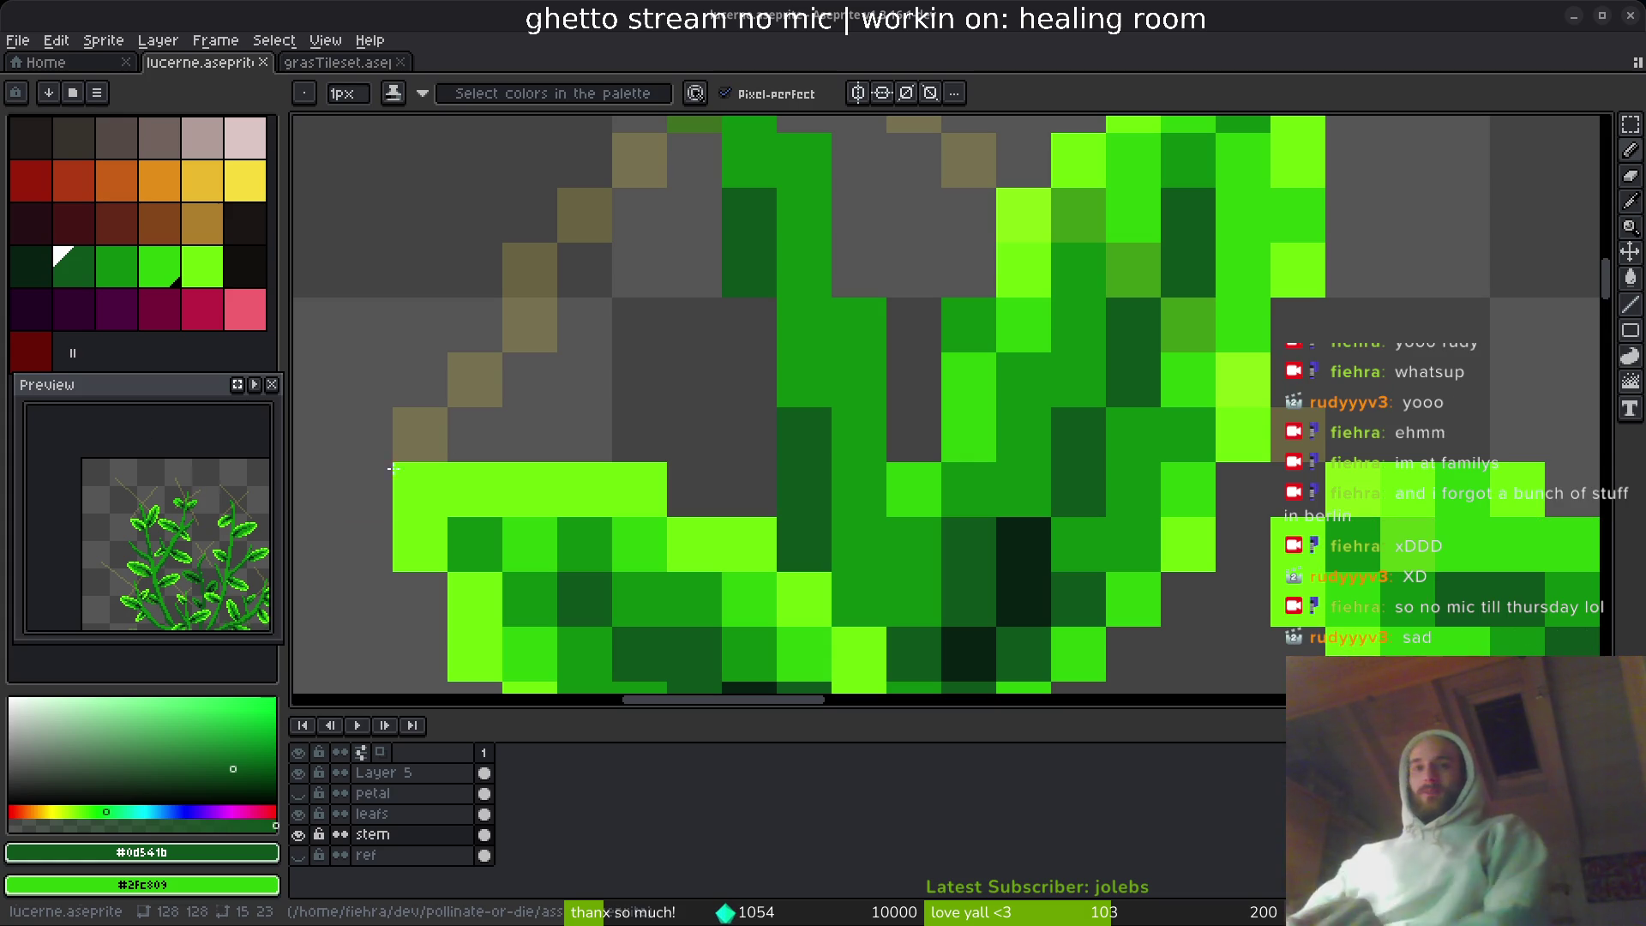
{"action": "left_click", "coordinate": [616, 414]}
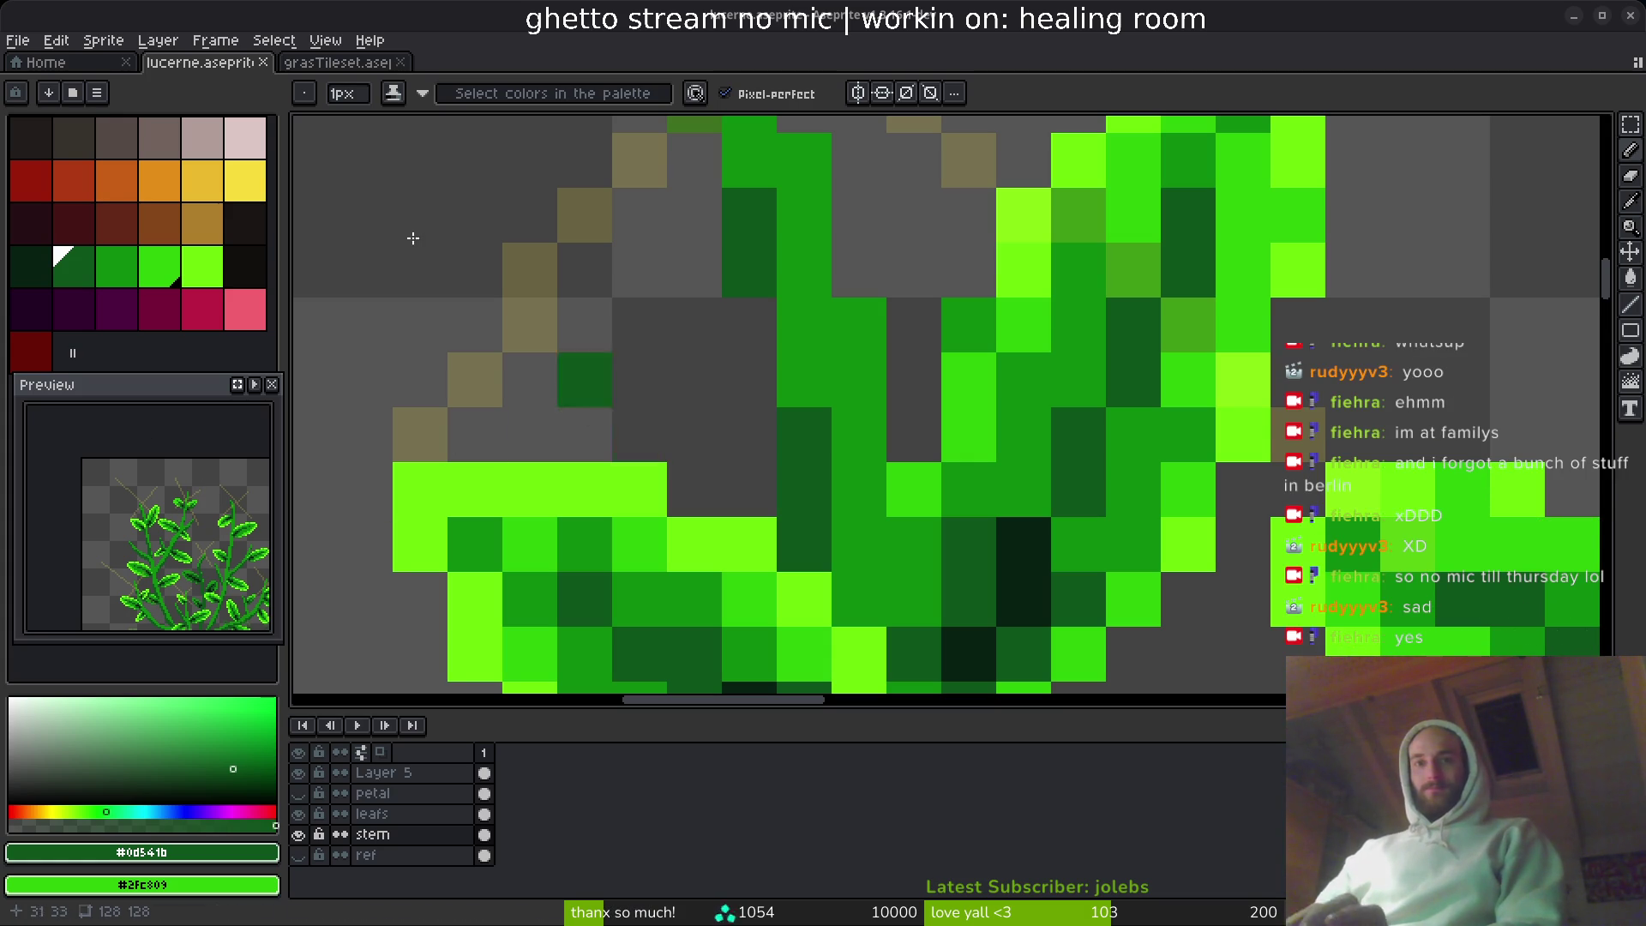
{"action": "key", "text": "alt+Tab"}
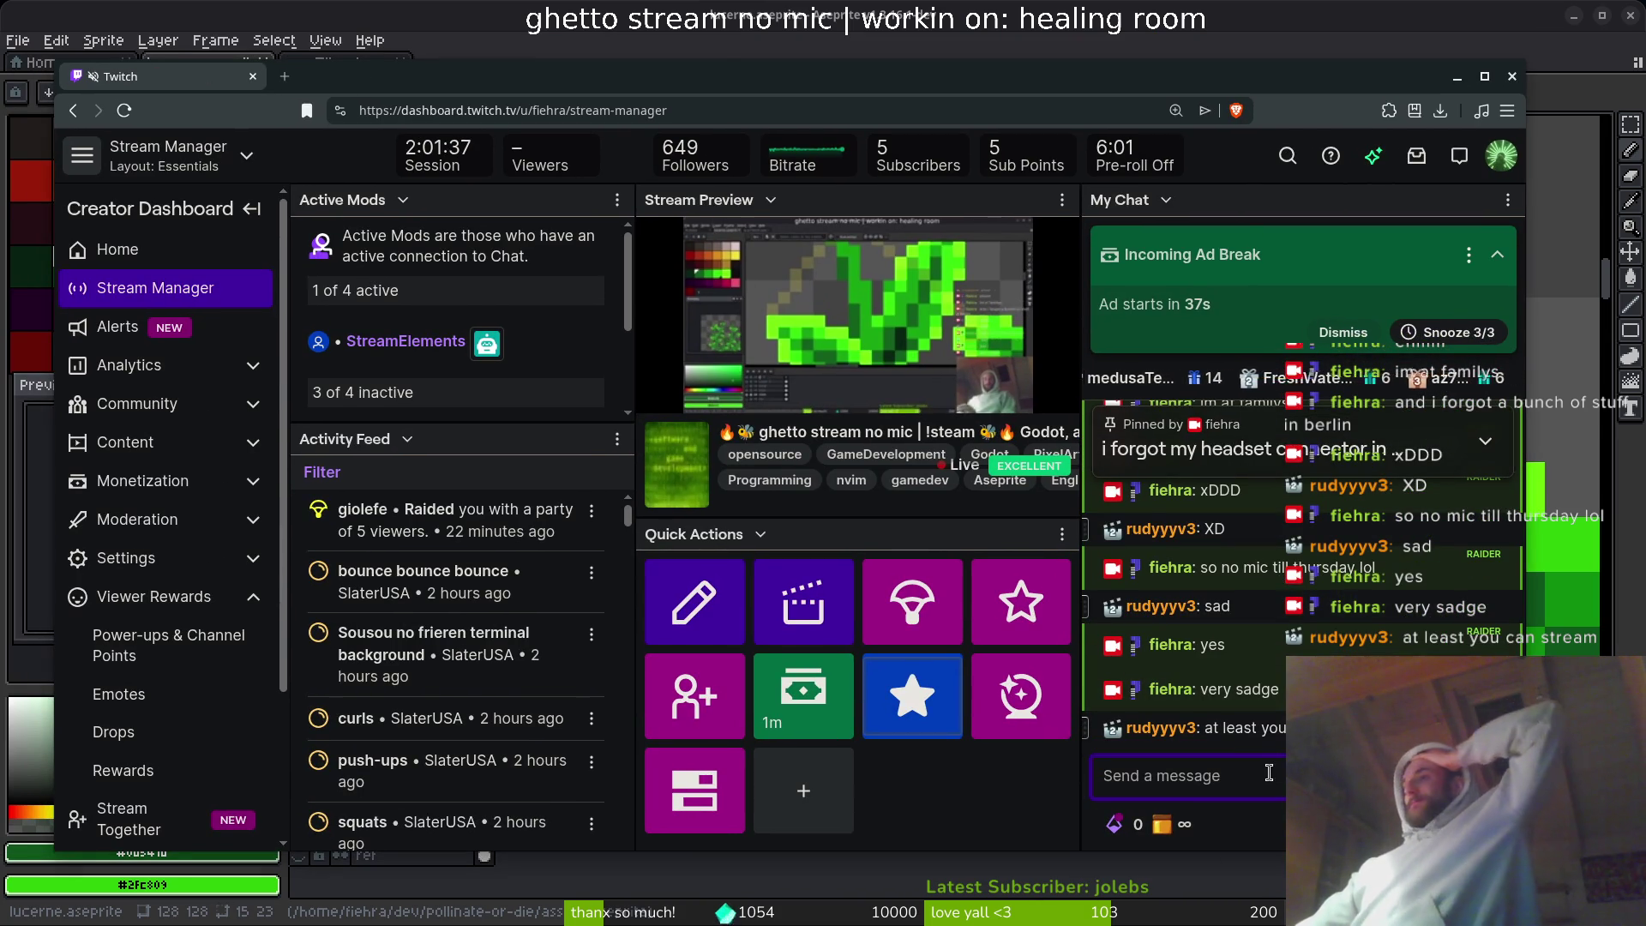
- Send the chat message 'grind must go on' in My Chat and open a new browser tab
{"action": "type", "text": "yo"}
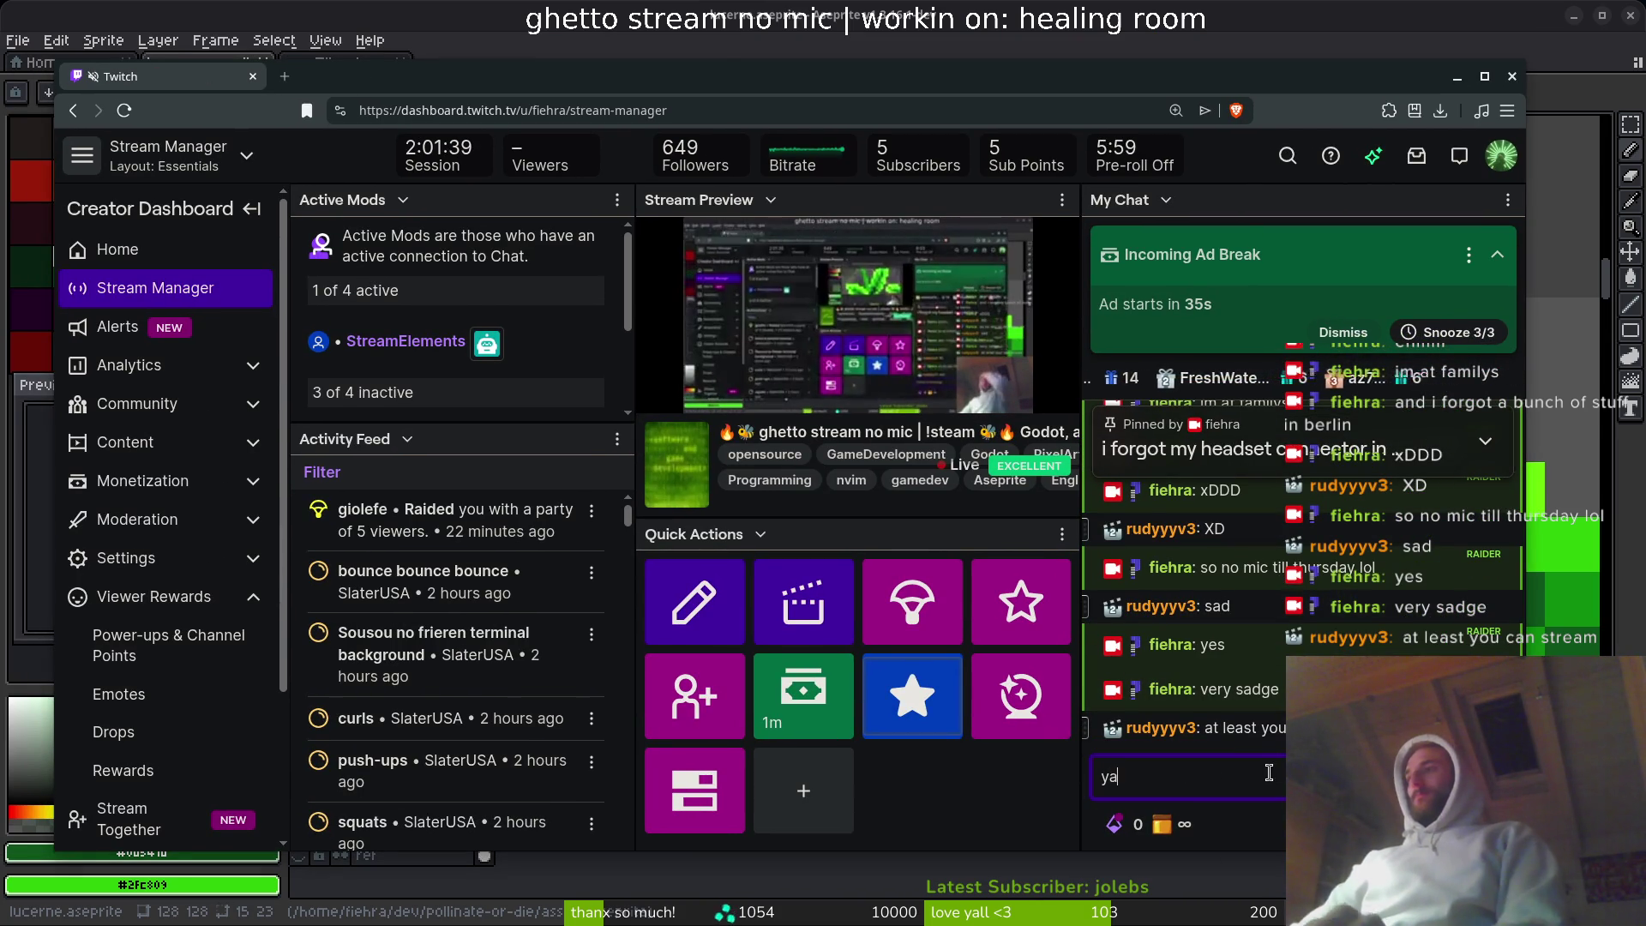
{"action": "key", "text": "BackSpace"}
{"action": "key", "text": "BackSpace"}
{"action": "type", "text": "grind mu"}
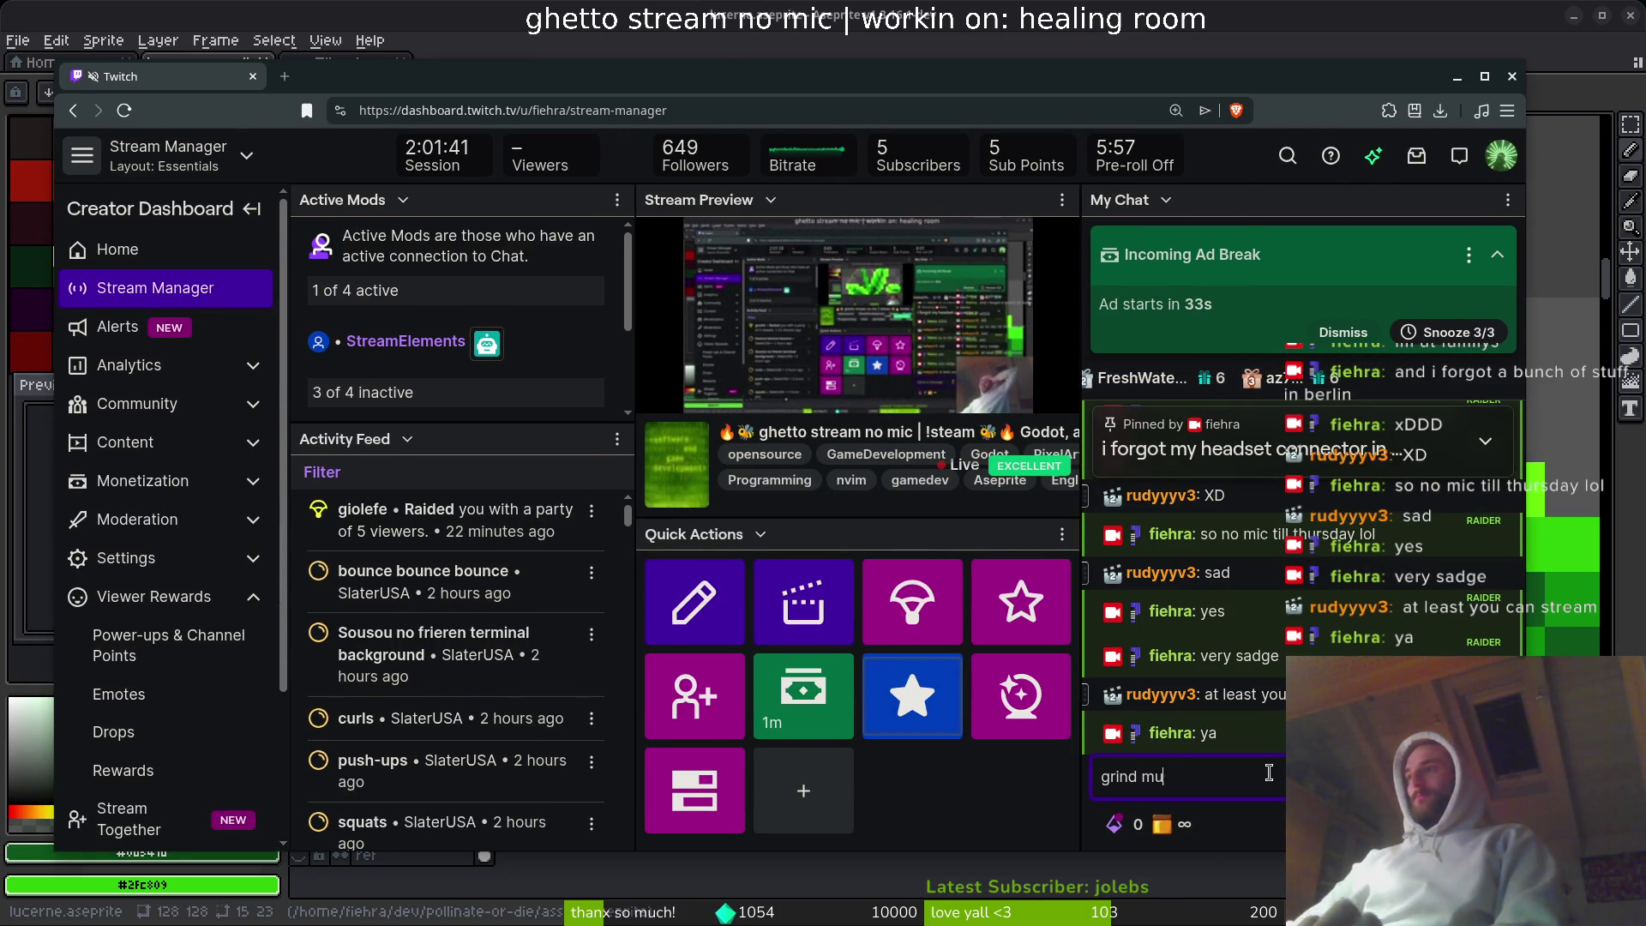
{"action": "type", "text": "st go on"}
{"action": "key", "text": "Return"}
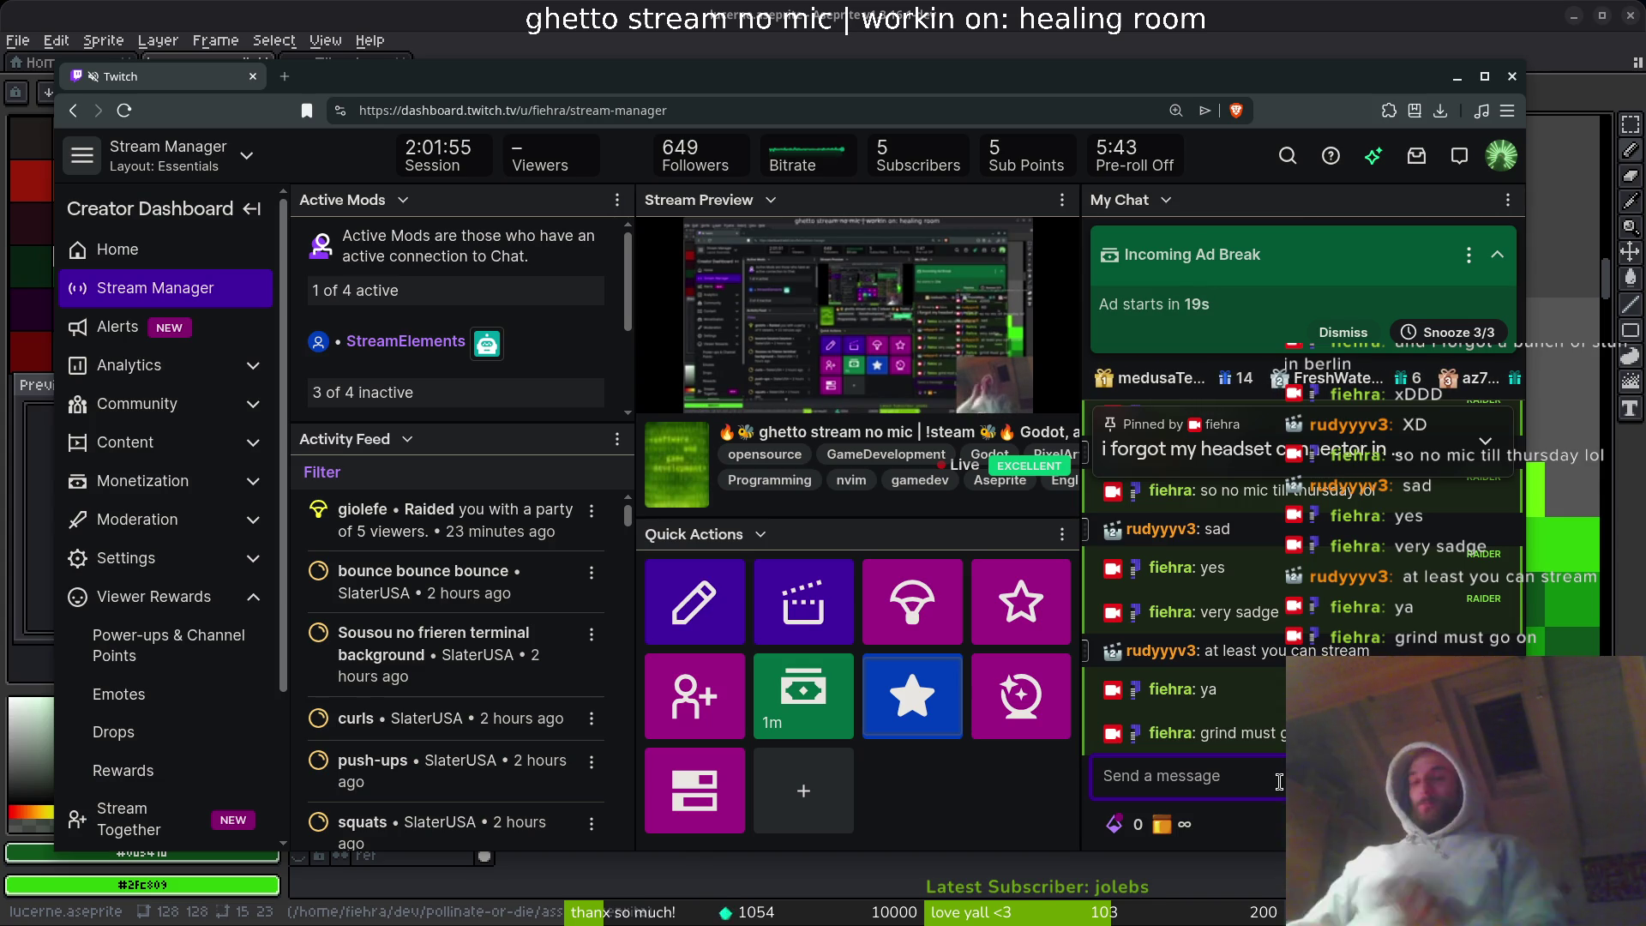
{"action": "key", "text": "ctrl+t"}
- Search for 'godot' and open the Godot 4.6.2 RC 1 release article on the official site
{"action": "type", "text": "godot"}
{"action": "key", "text": "Return"}
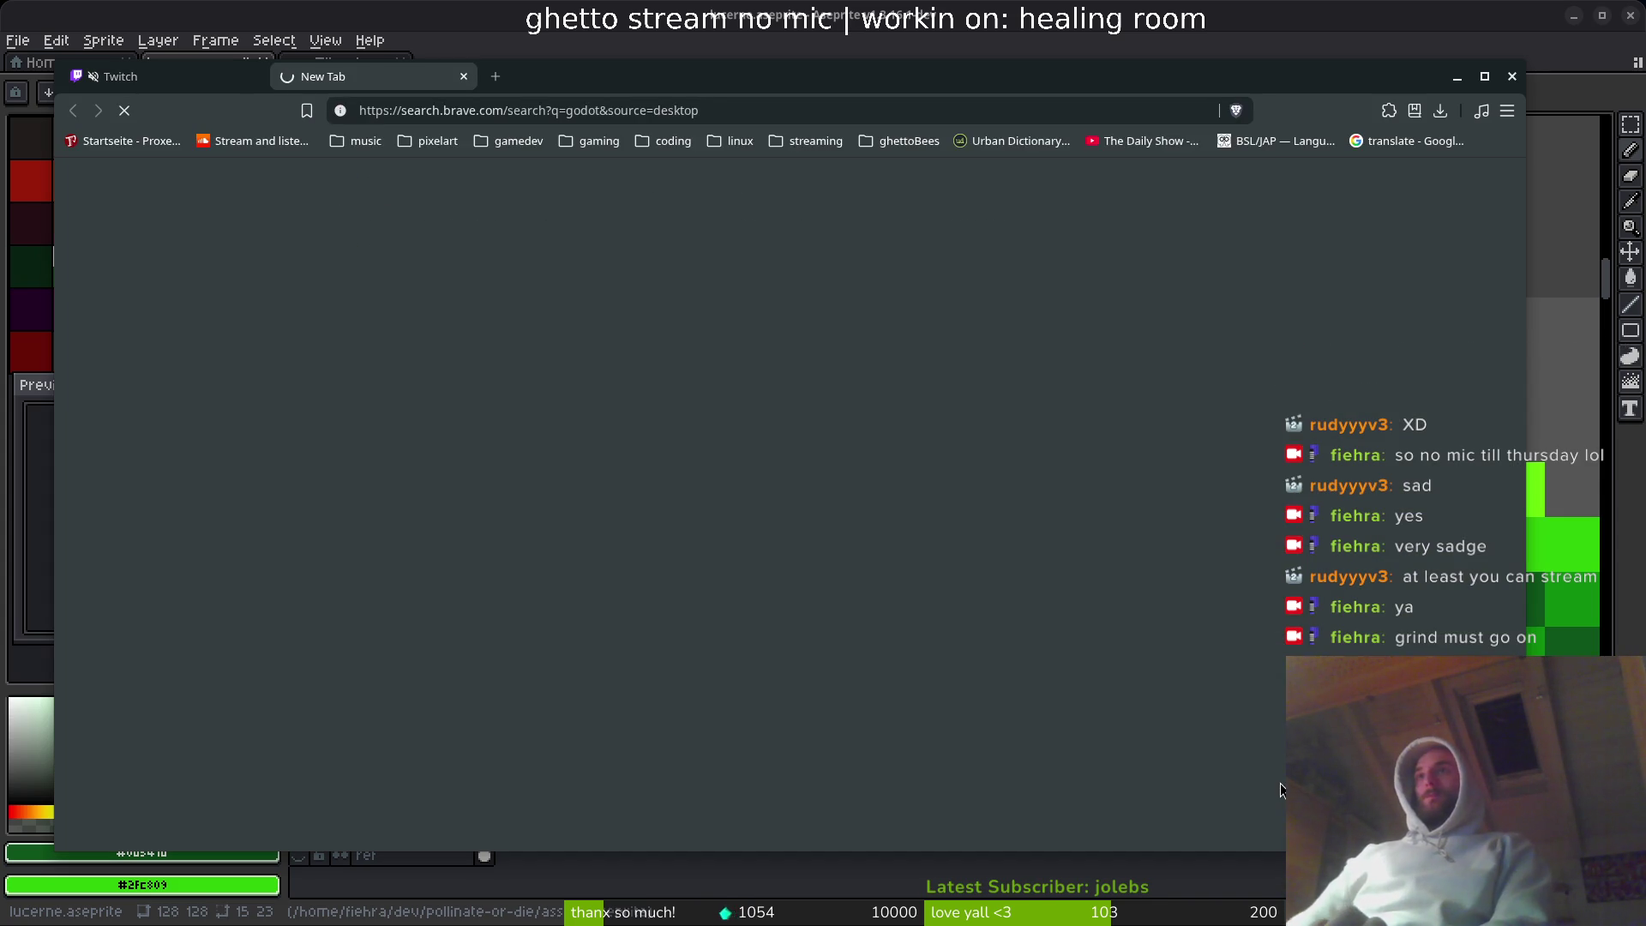
{"action": "left_click", "coordinate": [441, 310]}
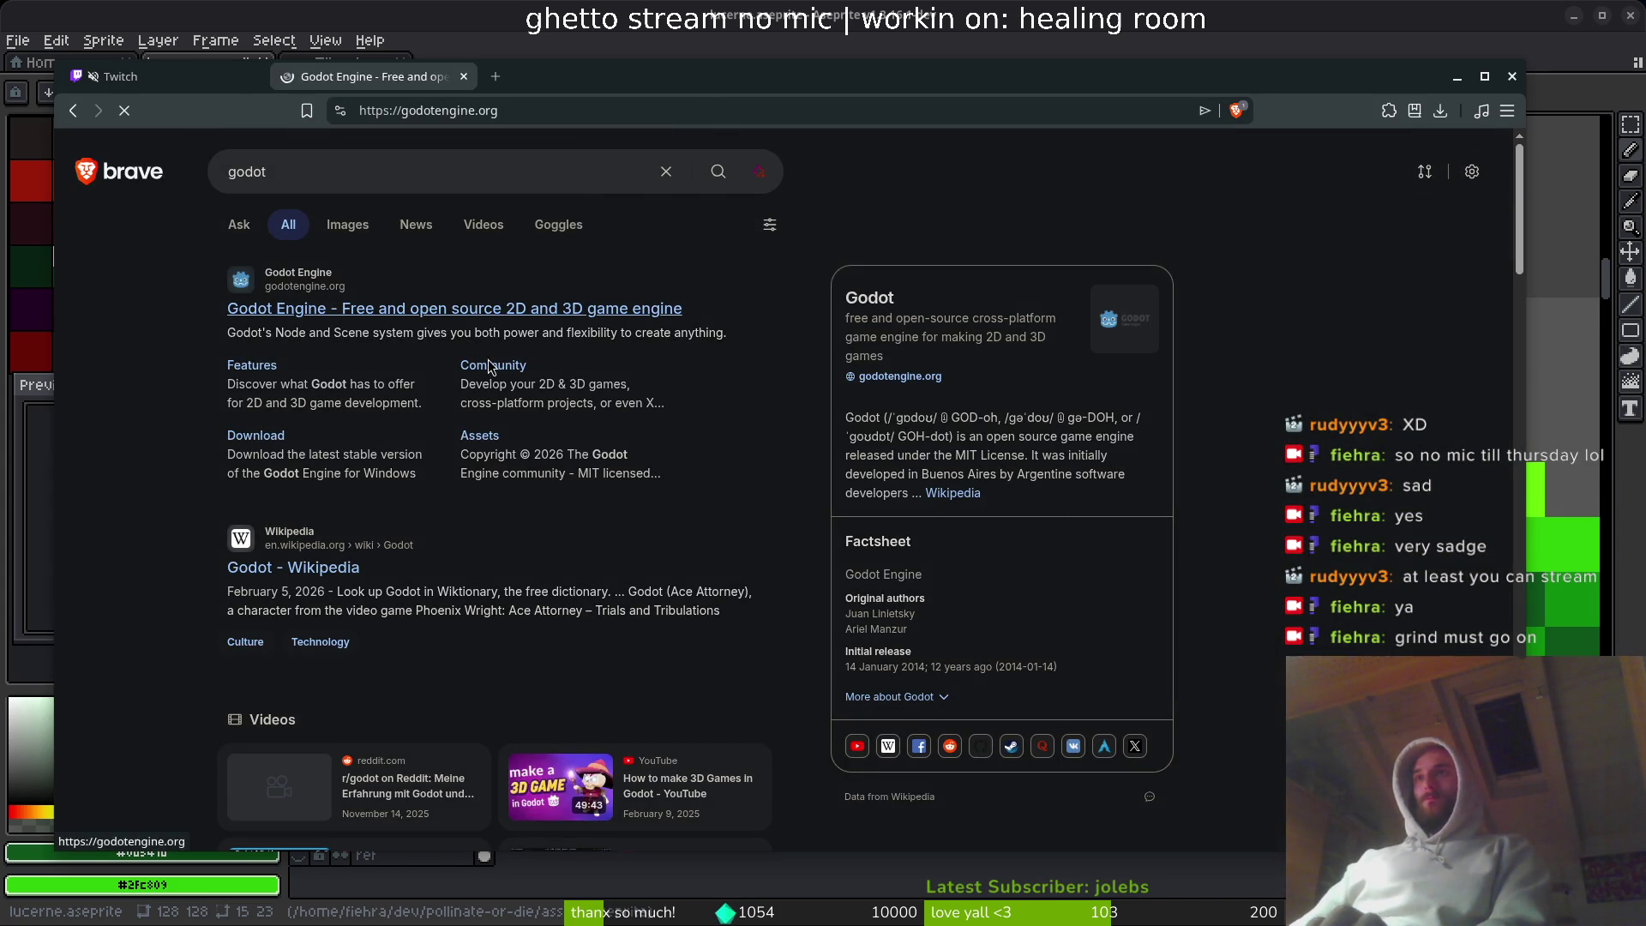
{"action": "scroll", "coordinate": [230, 532], "scroll_direction": "down", "scroll_amount": 5}
{"action": "scroll", "coordinate": [145, 401], "scroll_direction": "down", "scroll_amount": 5}
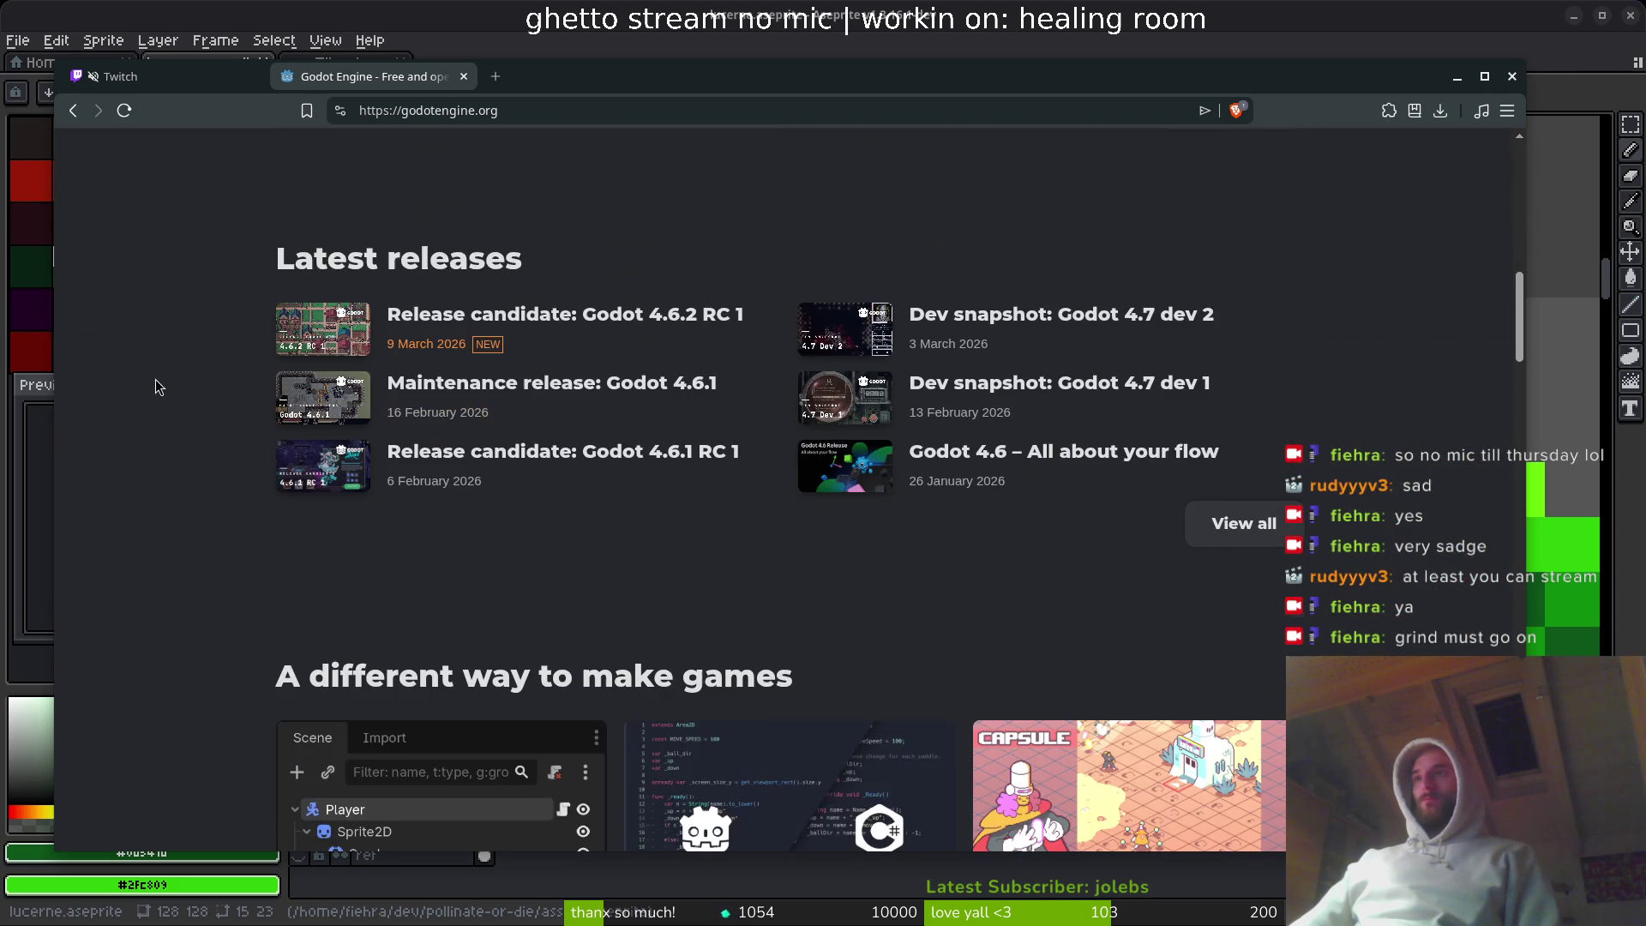
{"action": "left_click", "coordinate": [588, 323]}
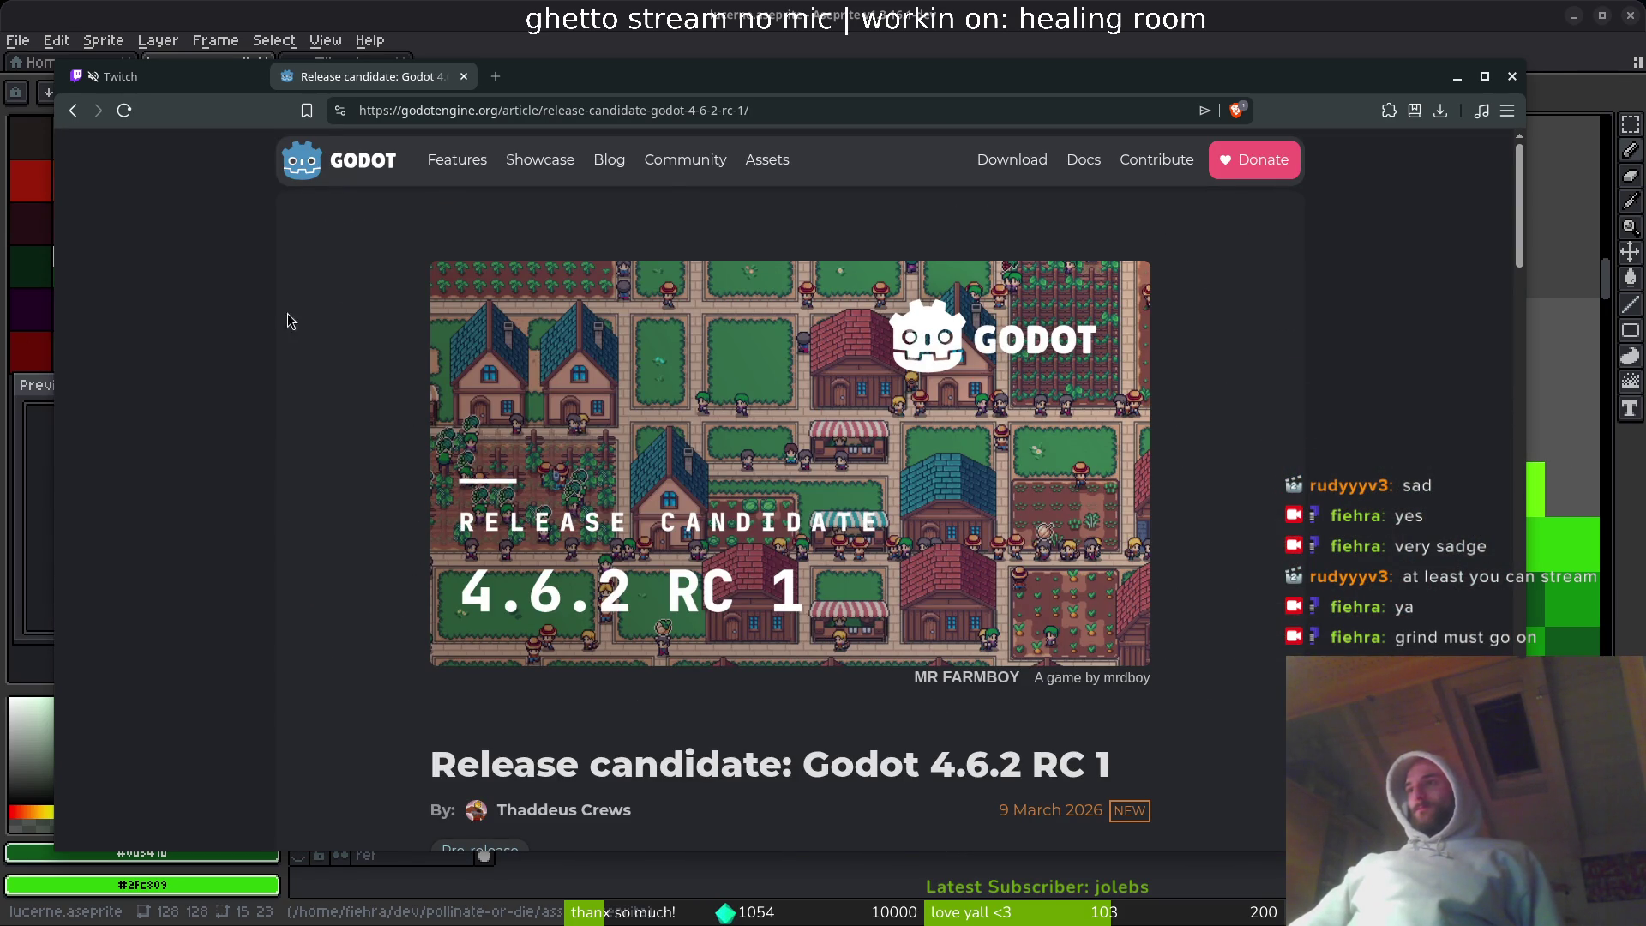
- Close the Twitch tab, read the article down to Downloads, and return to Aseprite
{"action": "left_click_drag", "start_coordinate": [1205, 688], "coordinate": [782, 650]}
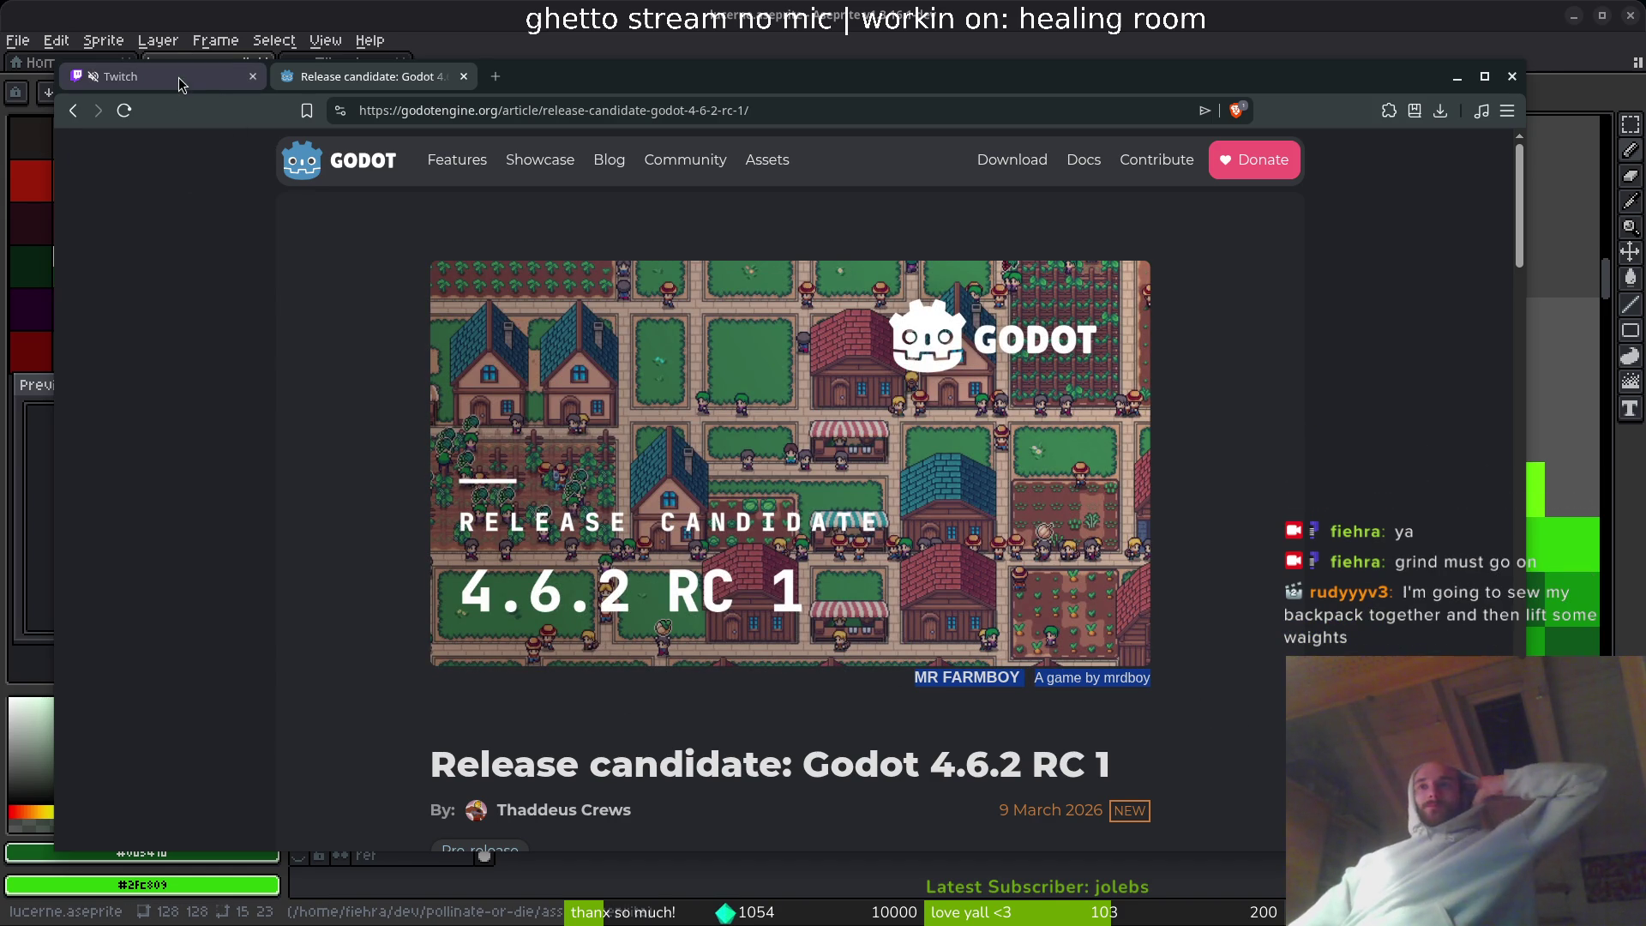
{"action": "left_click", "coordinate": [252, 77]}
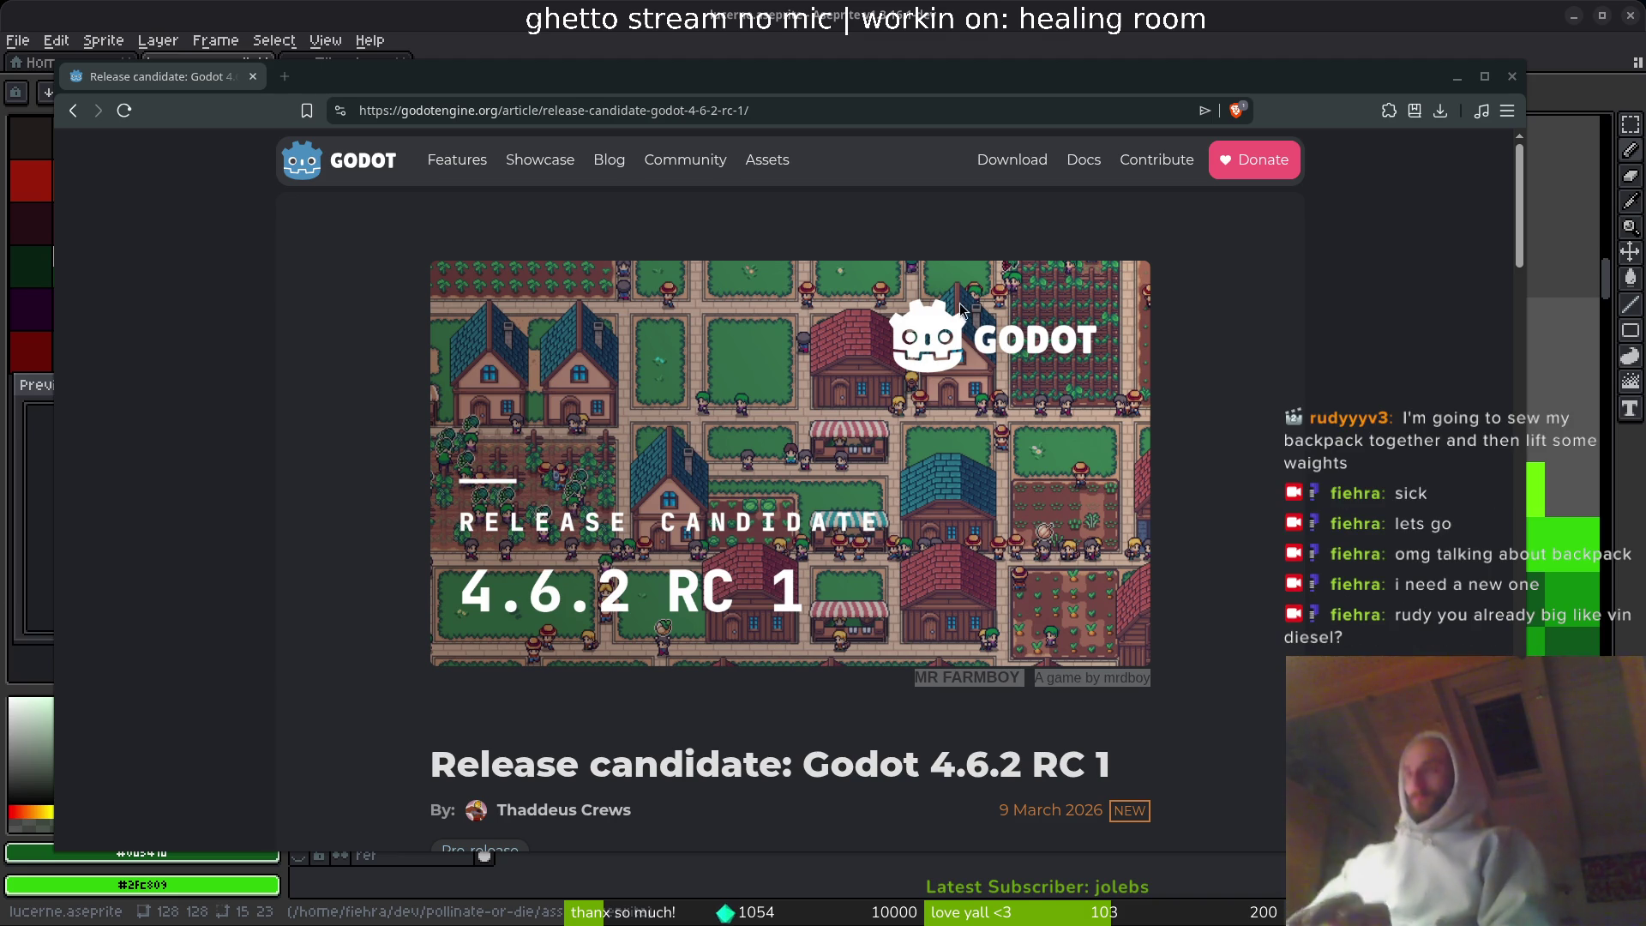
{"action": "left_click_drag", "start_coordinate": [440, 81], "coordinate": [472, 73]}
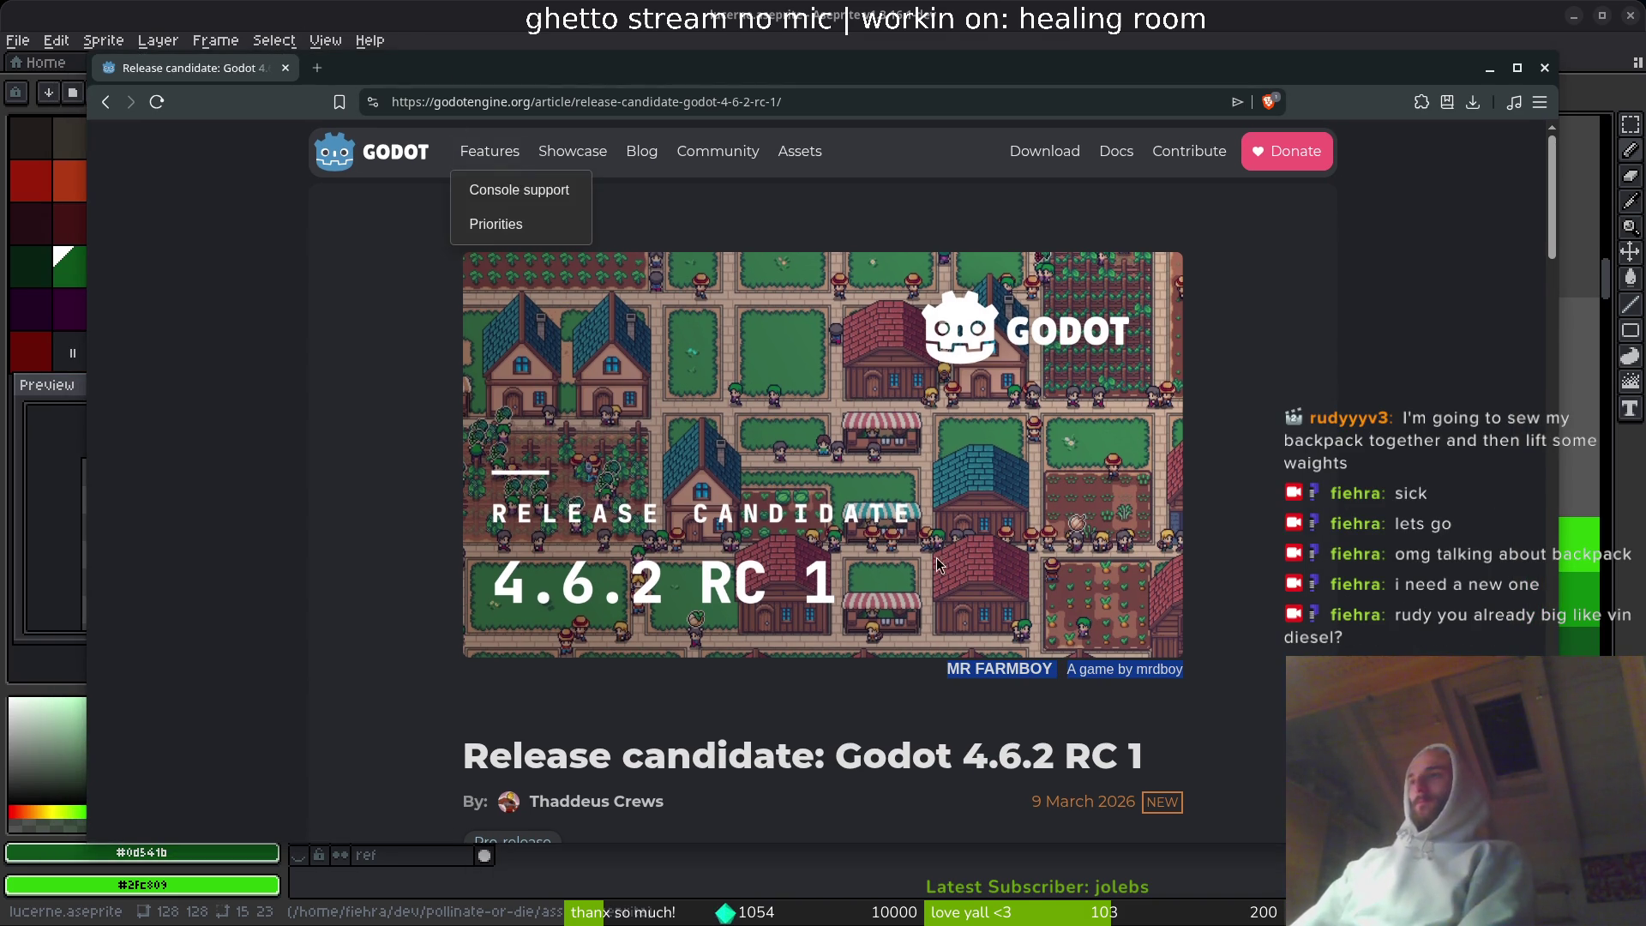
{"action": "scroll", "coordinate": [939, 563], "scroll_direction": "down", "scroll_amount": 5}
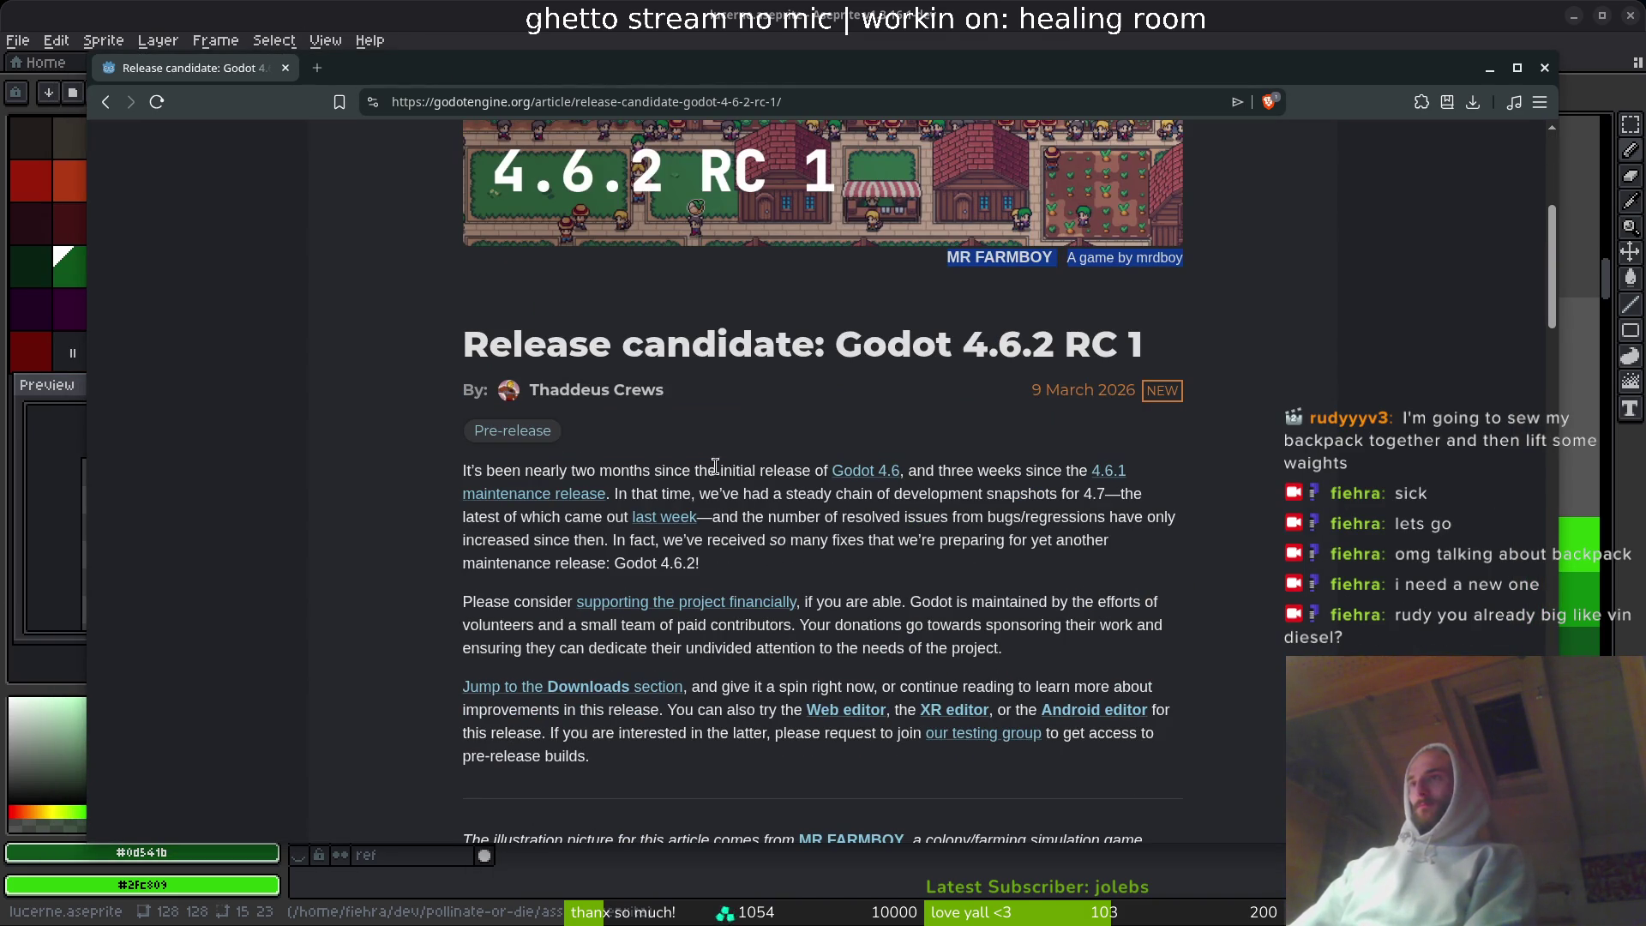
{"action": "scroll", "coordinate": [714, 466], "scroll_direction": "down", "scroll_amount": 20}
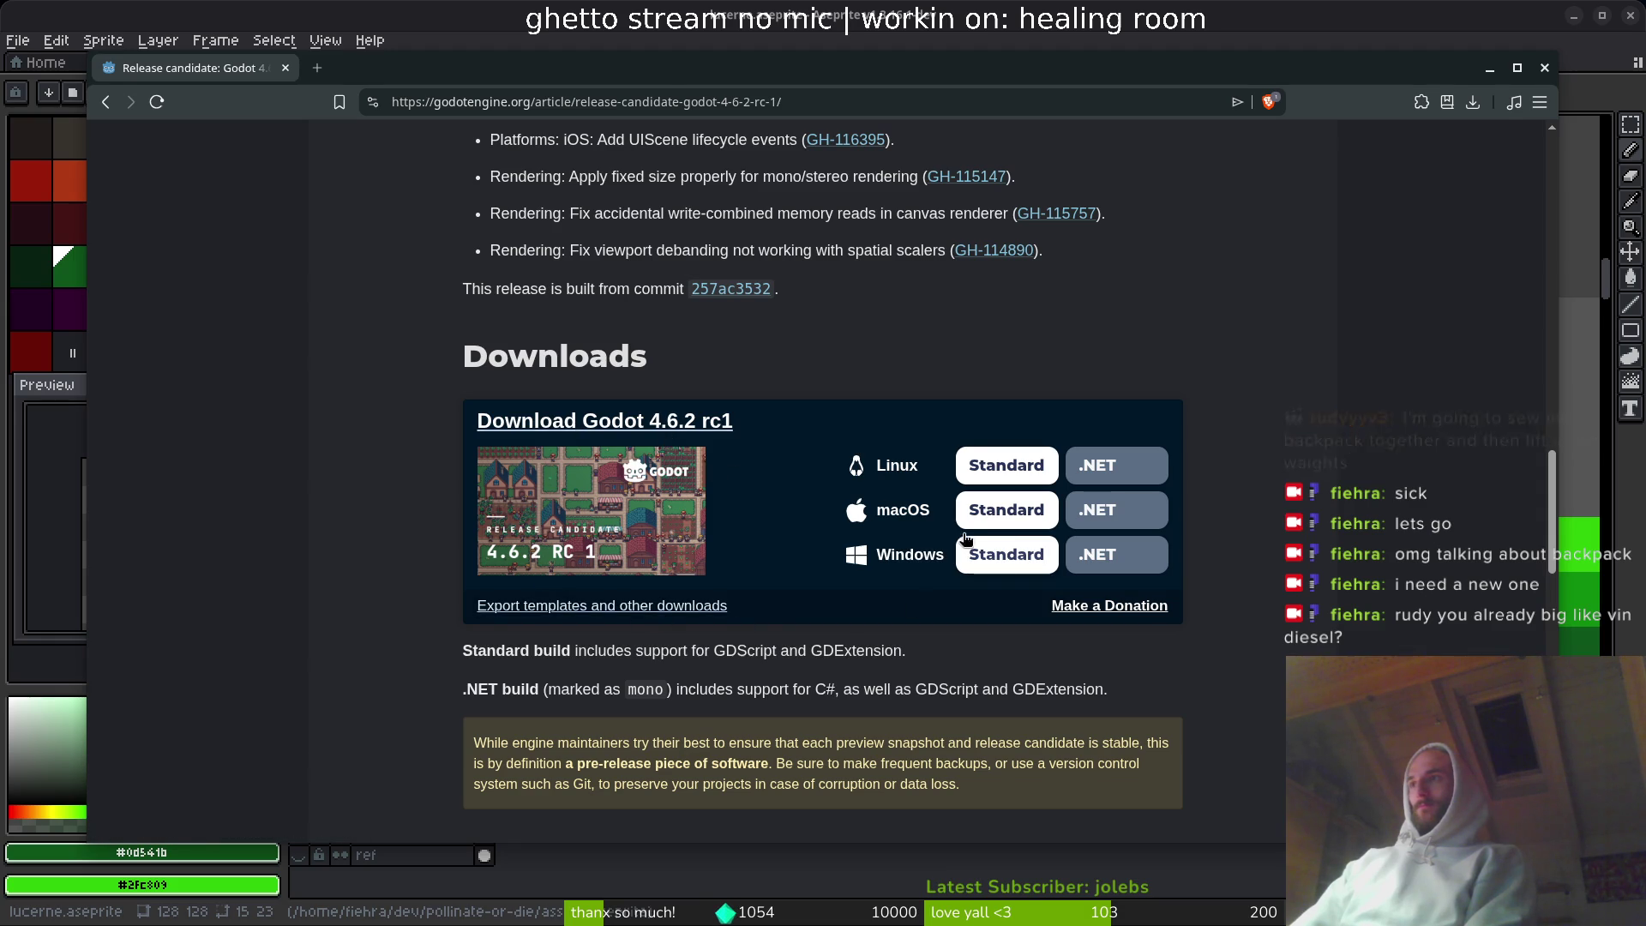
{"action": "scroll", "coordinate": [787, 538], "scroll_direction": "down", "scroll_amount": 7}
{"action": "scroll", "coordinate": [784, 536], "scroll_direction": "down", "scroll_amount": 8}
{"action": "scroll", "coordinate": [753, 525], "scroll_direction": "up", "scroll_amount": 15}
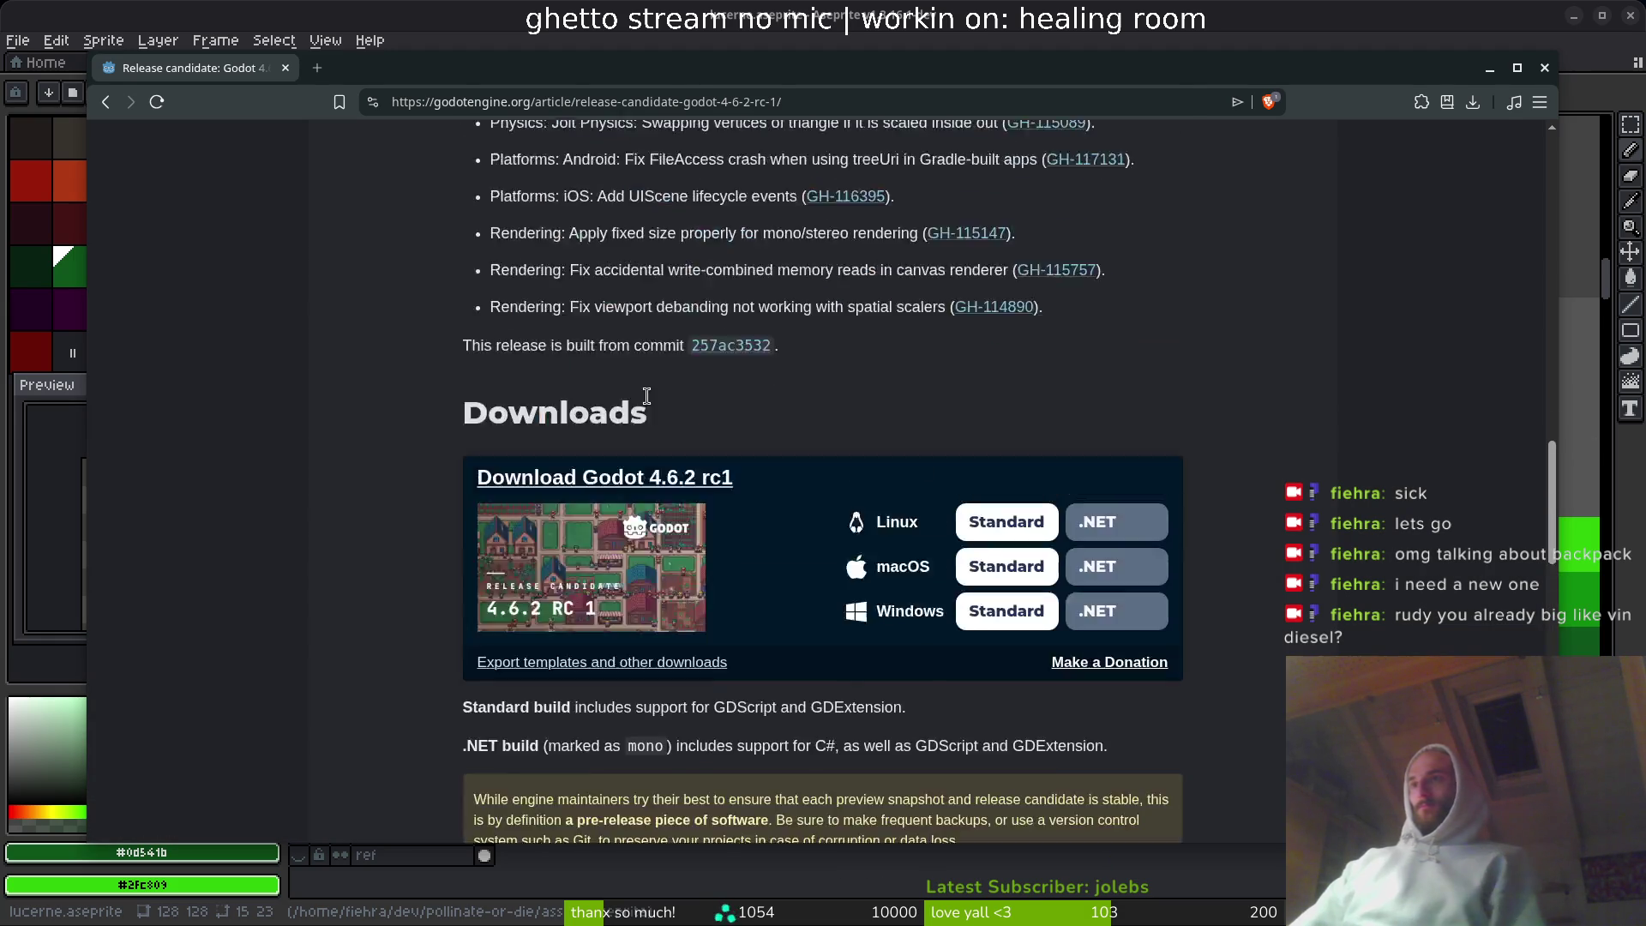
{"action": "key", "text": "alt+Tab"}
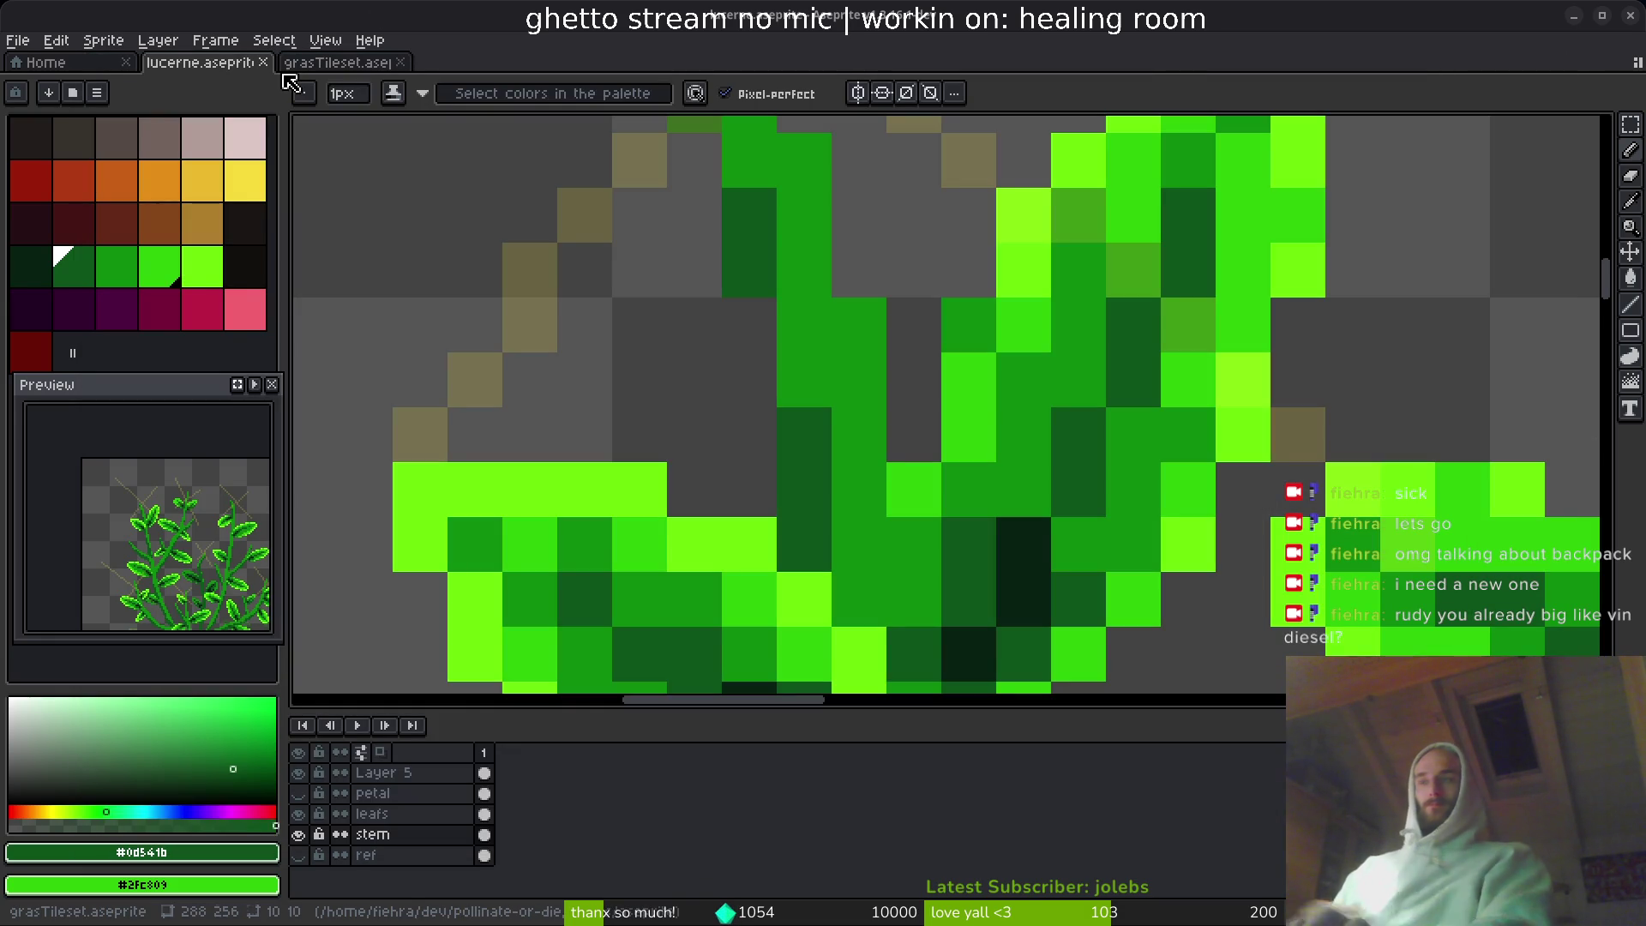
- Marquee-select the two small leaves at the plant's top right, with the leafs layer active
{"action": "scroll", "coordinate": [1266, 303], "scroll_direction": "down", "scroll_amount": 3}
{"action": "scroll", "coordinate": [851, 436], "scroll_direction": "down", "scroll_amount": 2}
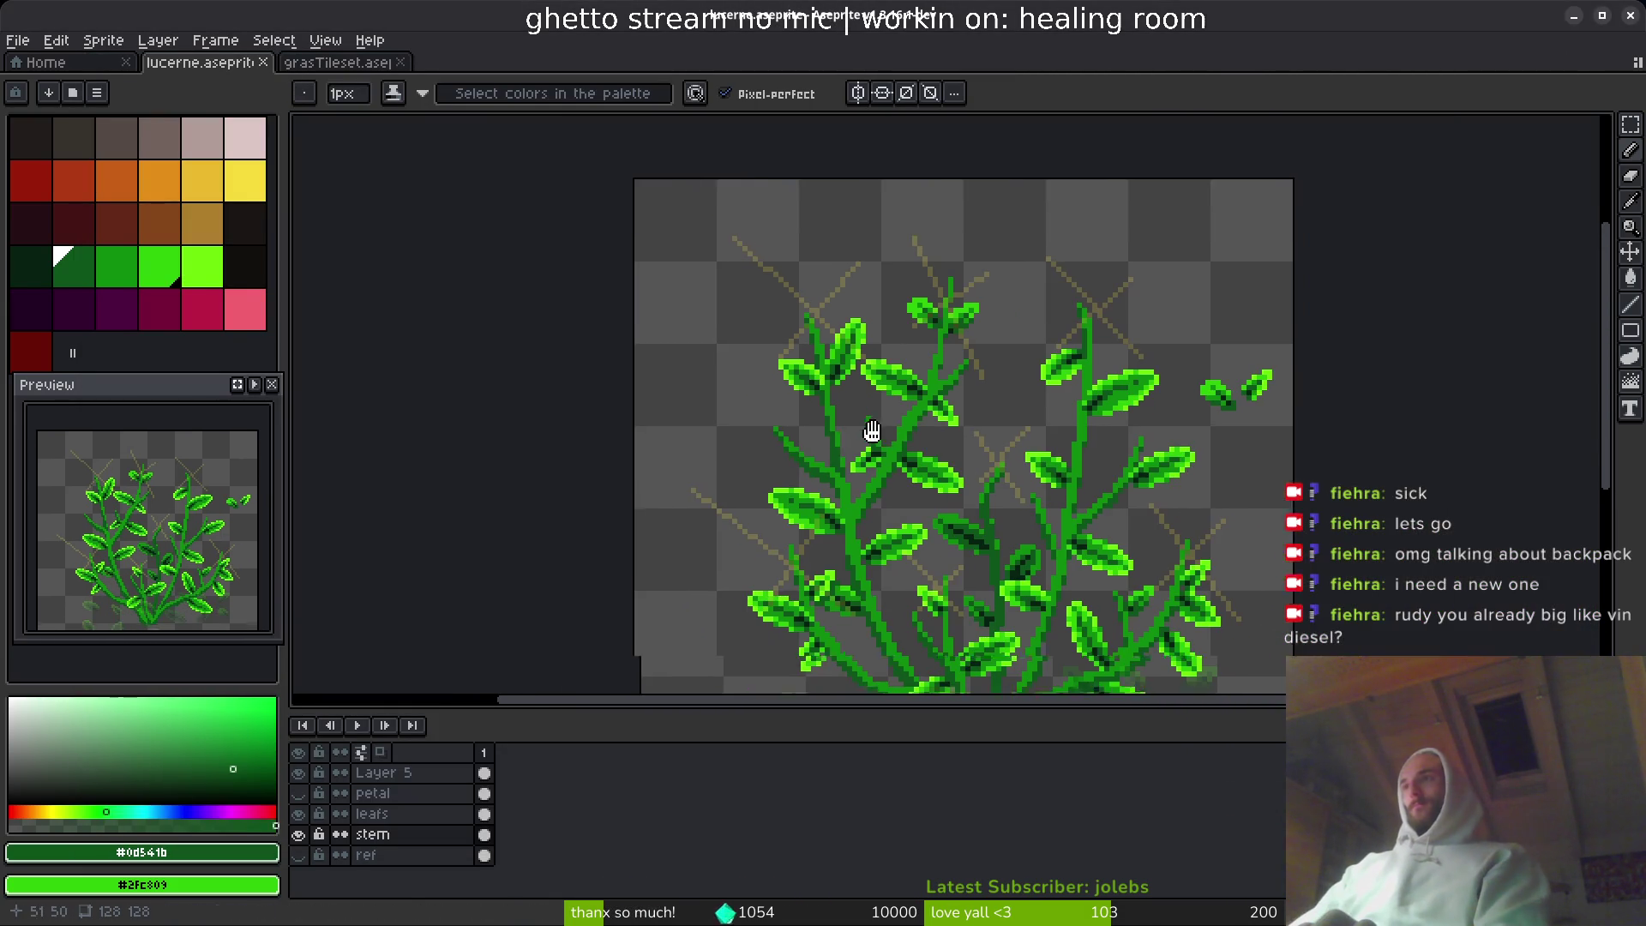
{"action": "mouse_move", "coordinate": [776, 516]}
{"action": "left_mouse_down"}
{"action": "mouse_move", "coordinate": [628, 473]}
{"action": "mouse_move", "coordinate": [599, 423]}
{"action": "mouse_move", "coordinate": [651, 396]}
{"action": "left_mouse_up"}
{"action": "left_click_drag", "start_coordinate": [805, 422], "coordinate": [849, 410]}
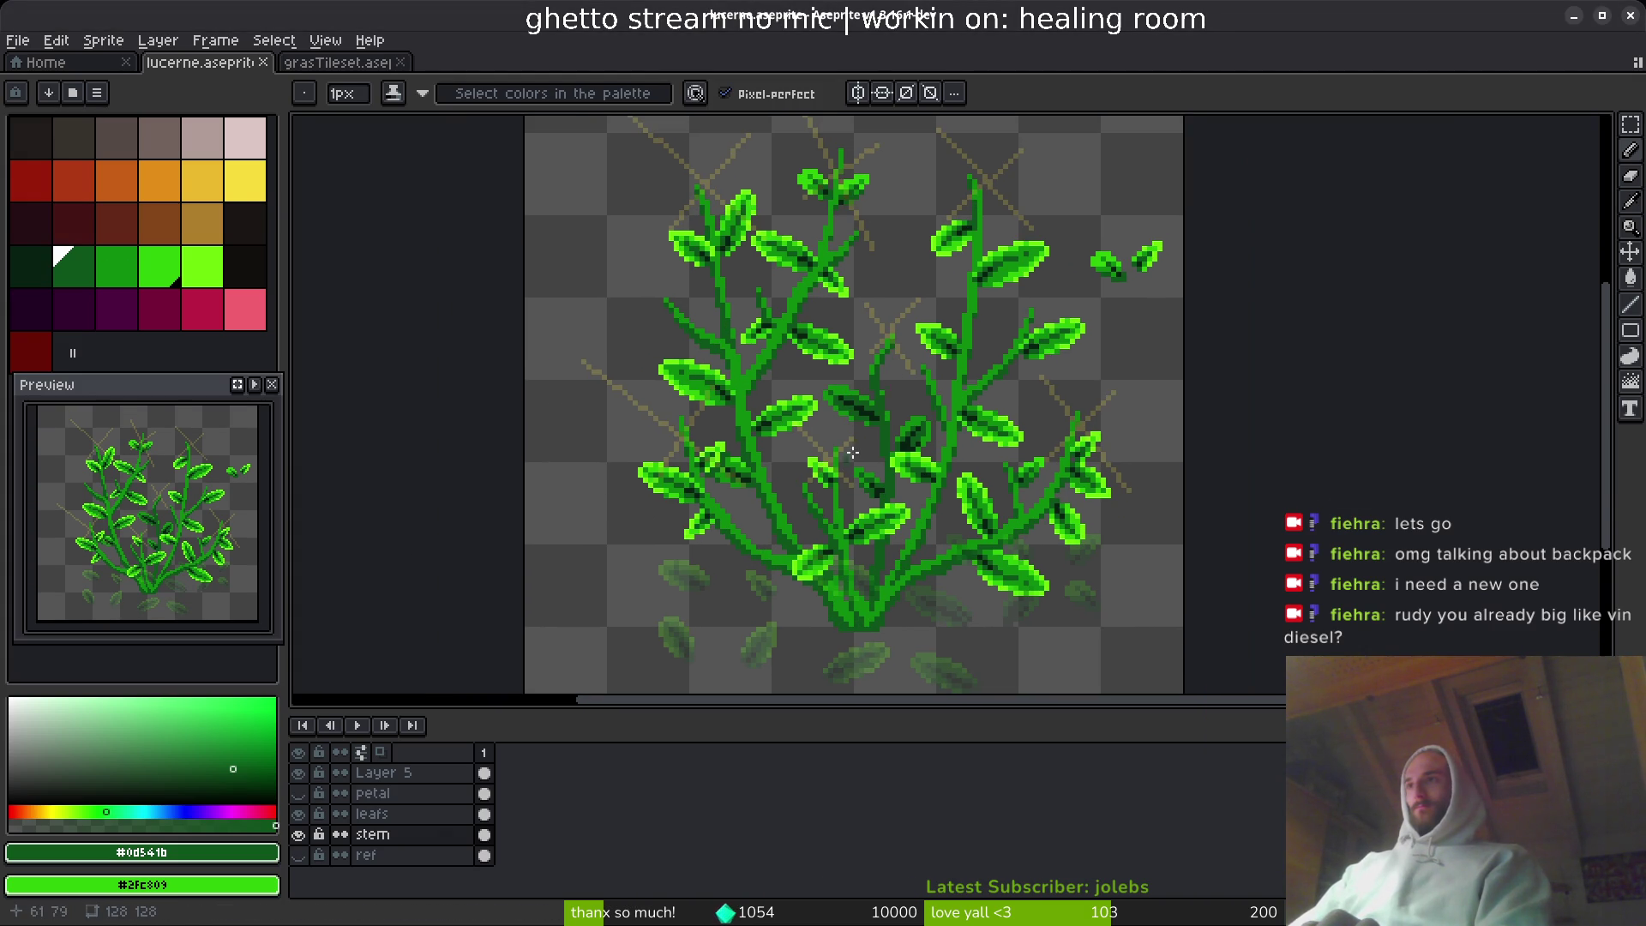
{"action": "left_click_drag", "start_coordinate": [1072, 334], "coordinate": [1012, 486]}
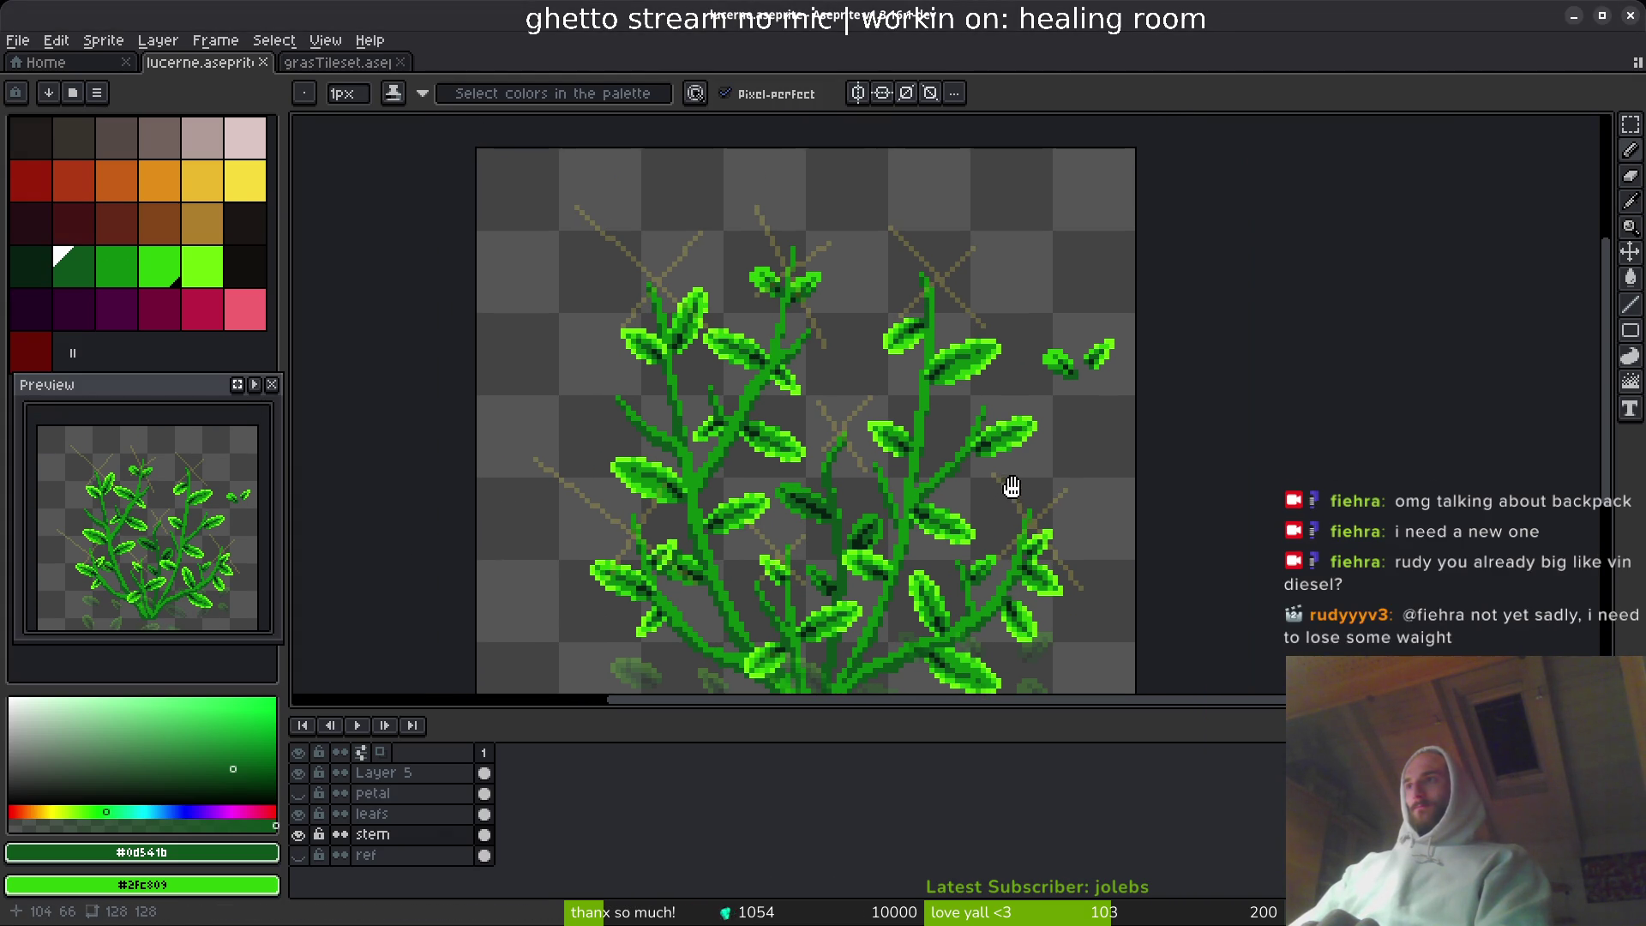
{"action": "scroll", "coordinate": [1036, 469], "scroll_direction": "up", "scroll_amount": 1}
{"action": "left_click_drag", "start_coordinate": [1032, 378], "coordinate": [1033, 305]}
{"action": "key", "text": "m"}
{"action": "mouse_move", "coordinate": [974, 173]}
{"action": "left_mouse_down"}
{"action": "mouse_move", "coordinate": [1139, 294]}
{"action": "mouse_move", "coordinate": [1224, 244]}
{"action": "mouse_move", "coordinate": [783, 577]}
{"action": "mouse_move", "coordinate": [775, 374]}
{"action": "mouse_move", "coordinate": [755, 396]}
{"action": "mouse_move", "coordinate": [766, 326]}
{"action": "mouse_move", "coordinate": [772, 410]}
{"action": "mouse_move", "coordinate": [838, 415]}
{"action": "mouse_move", "coordinate": [1187, 254]}
{"action": "left_mouse_up"}
{"action": "scroll", "coordinate": [1083, 343], "scroll_direction": "up", "scroll_amount": 1}
{"action": "left_click", "coordinate": [489, 815]}
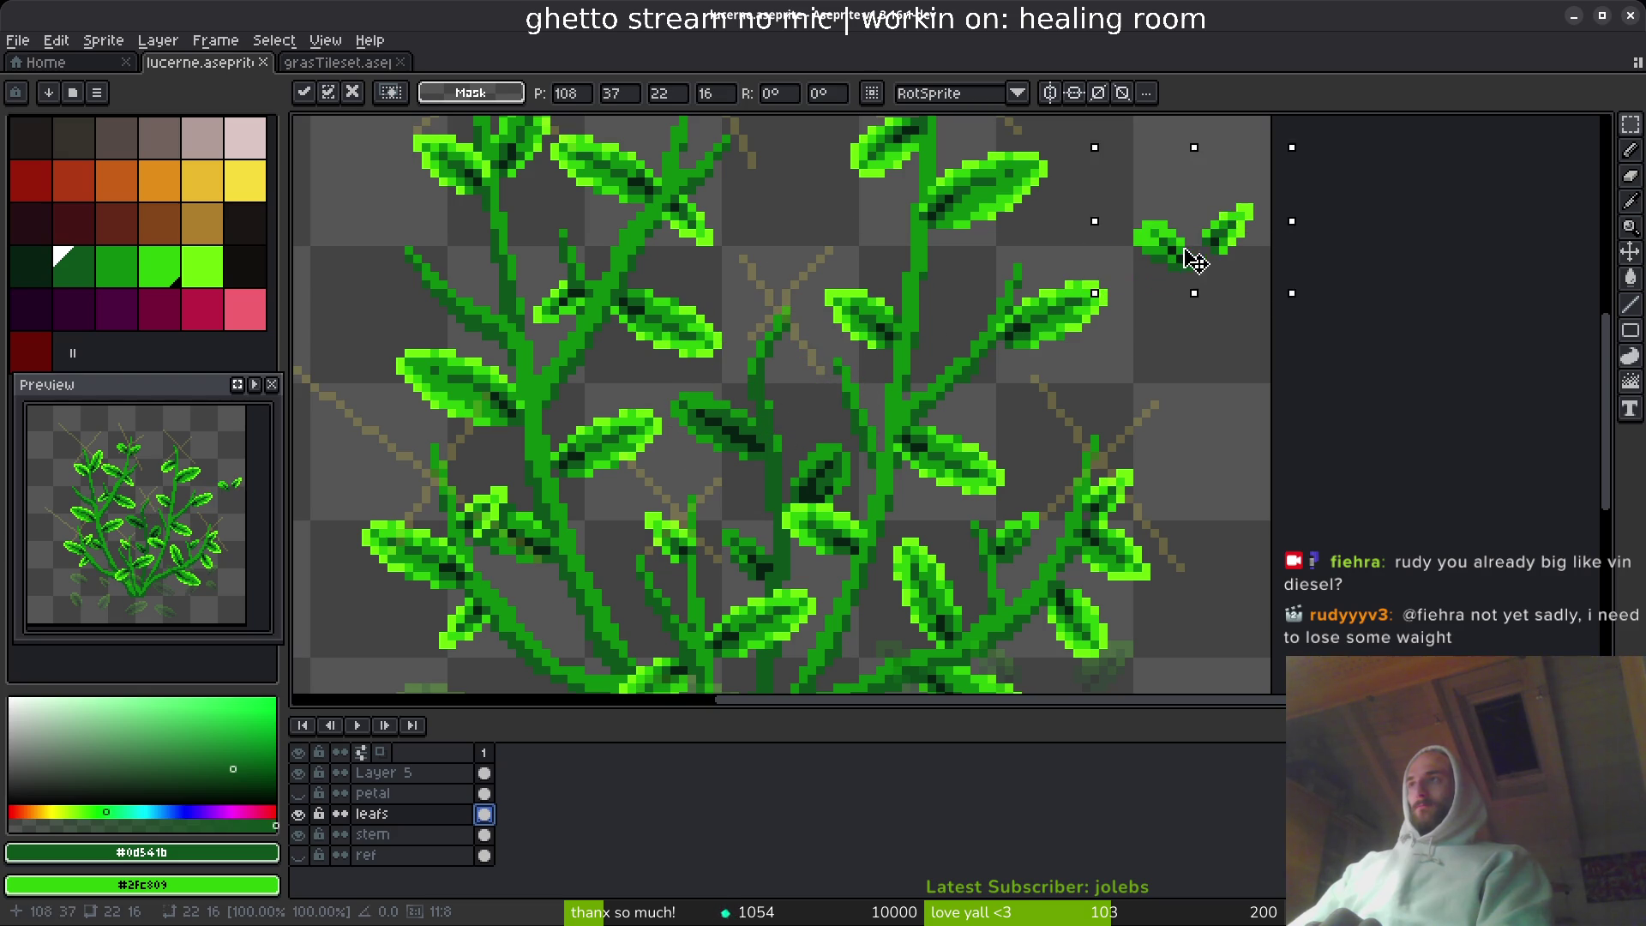
- Move the two small top-right leaves onto the centre stem, turning one sideways
{"action": "left_click", "coordinate": [1113, 190]}
{"action": "mouse_move", "coordinate": [1112, 191]}
{"action": "left_mouse_down"}
{"action": "mouse_move", "coordinate": [1196, 293]}
{"action": "mouse_move", "coordinate": [1081, 299]}
{"action": "mouse_move", "coordinate": [741, 519]}
{"action": "mouse_move", "coordinate": [754, 323]}
{"action": "left_mouse_up"}
{"action": "left_click", "coordinate": [1095, 370]}
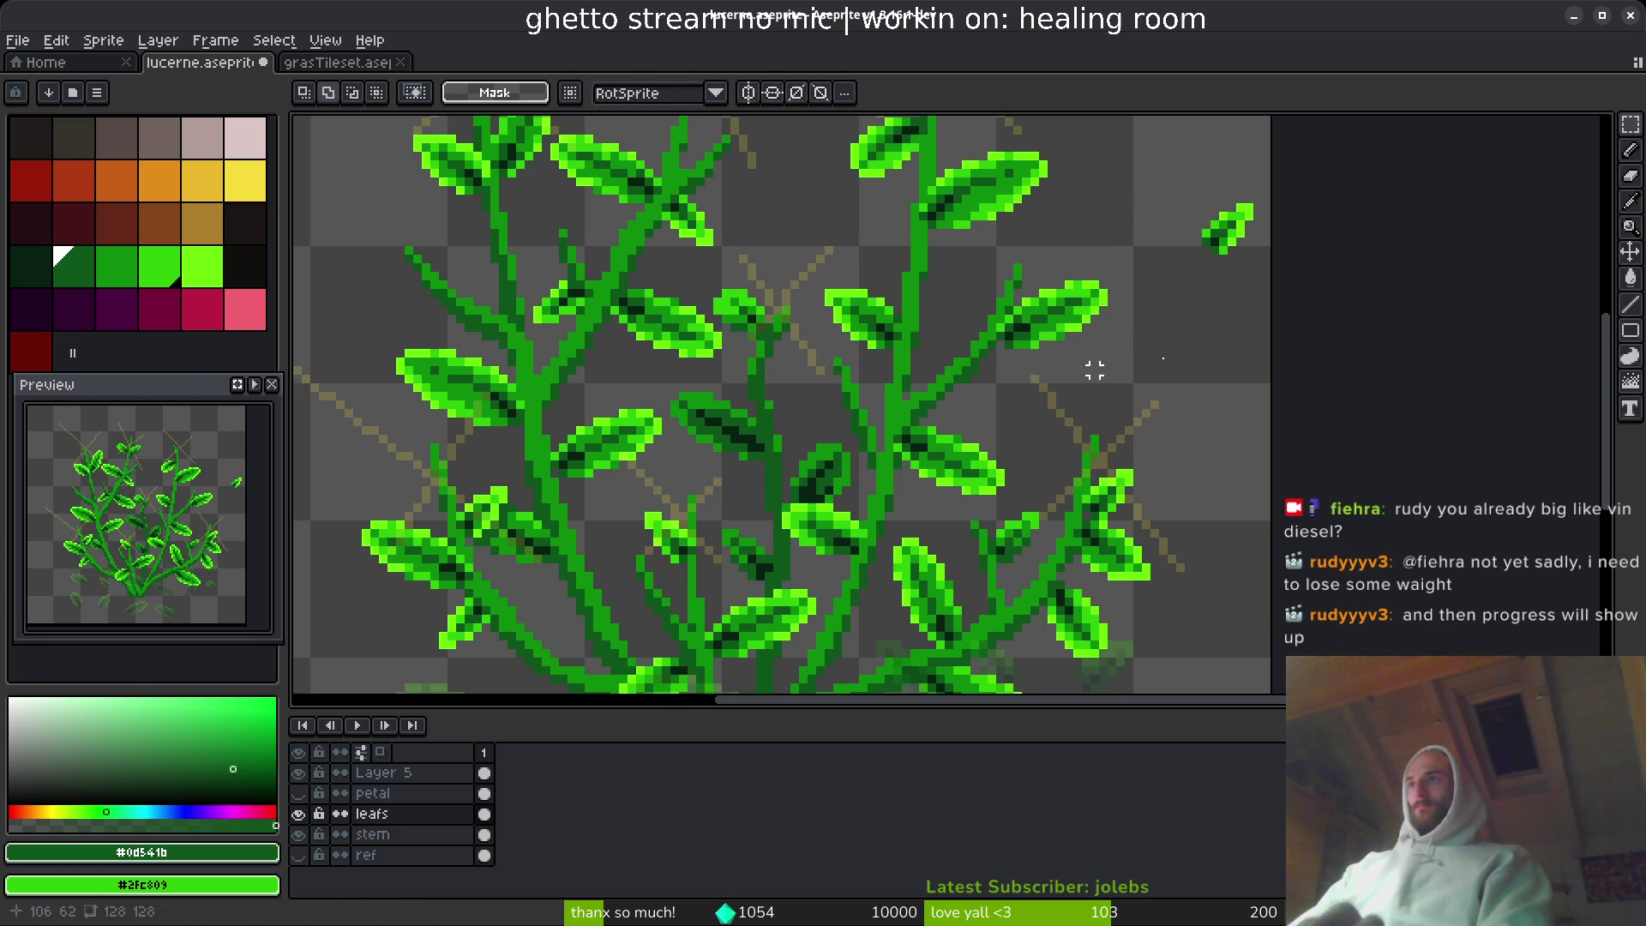
{"action": "left_click_drag", "start_coordinate": [1171, 139], "coordinate": [1273, 291]}
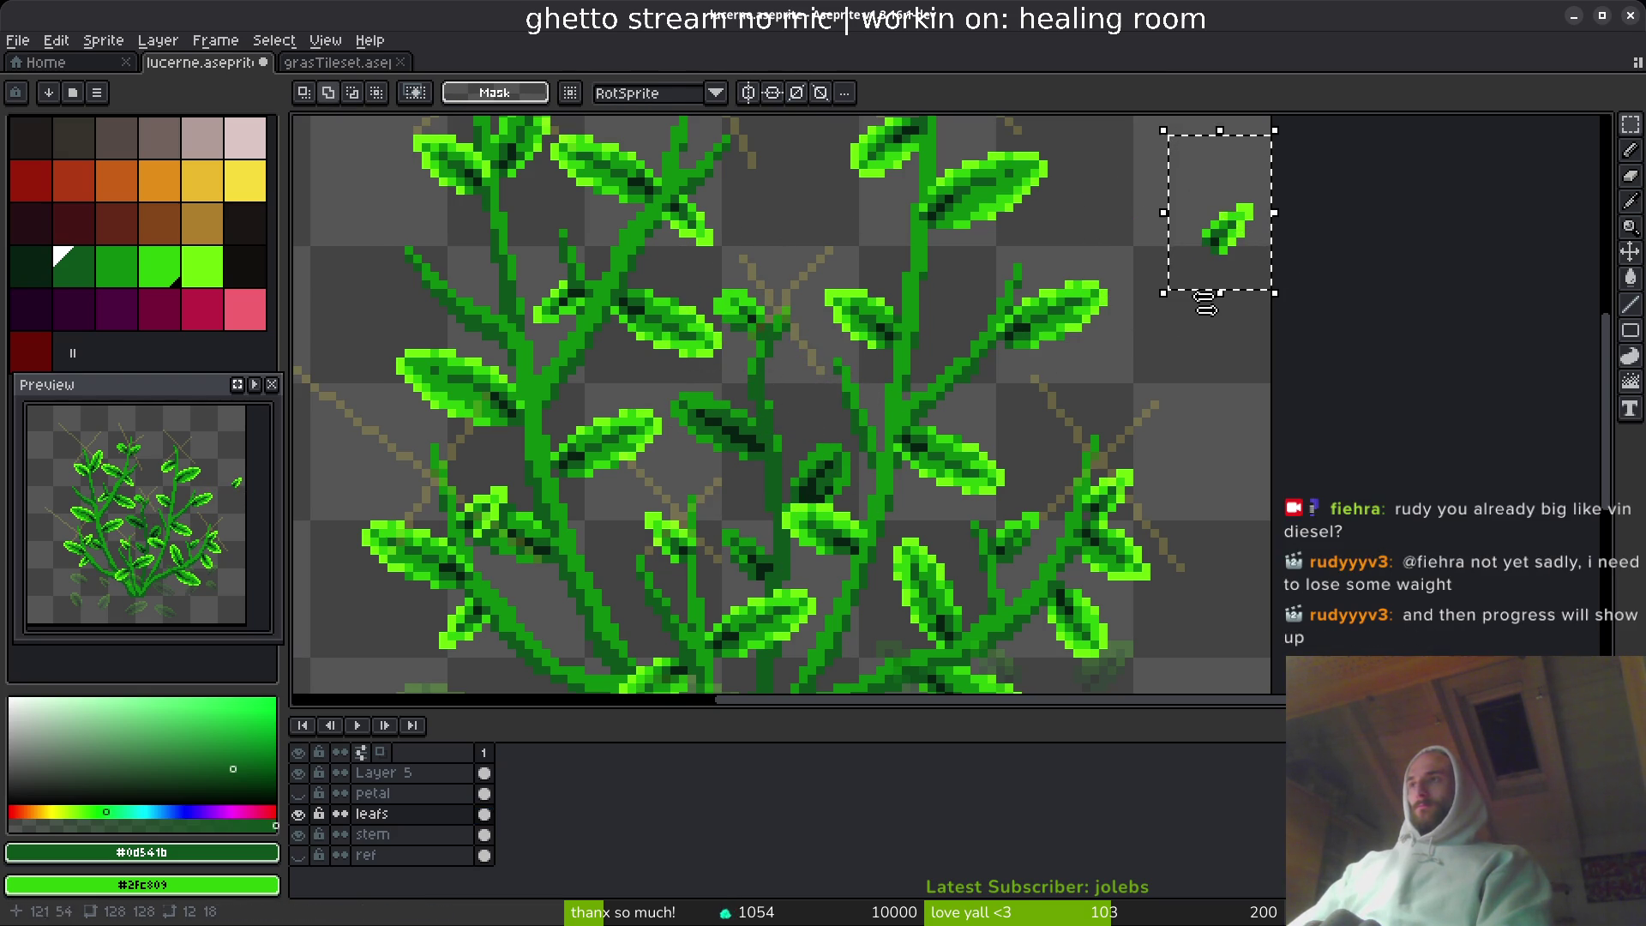
{"action": "scroll", "coordinate": [1196, 334], "scroll_direction": "down", "scroll_amount": 3}
{"action": "scroll", "coordinate": [1166, 270], "scroll_direction": "up", "scroll_amount": 2}
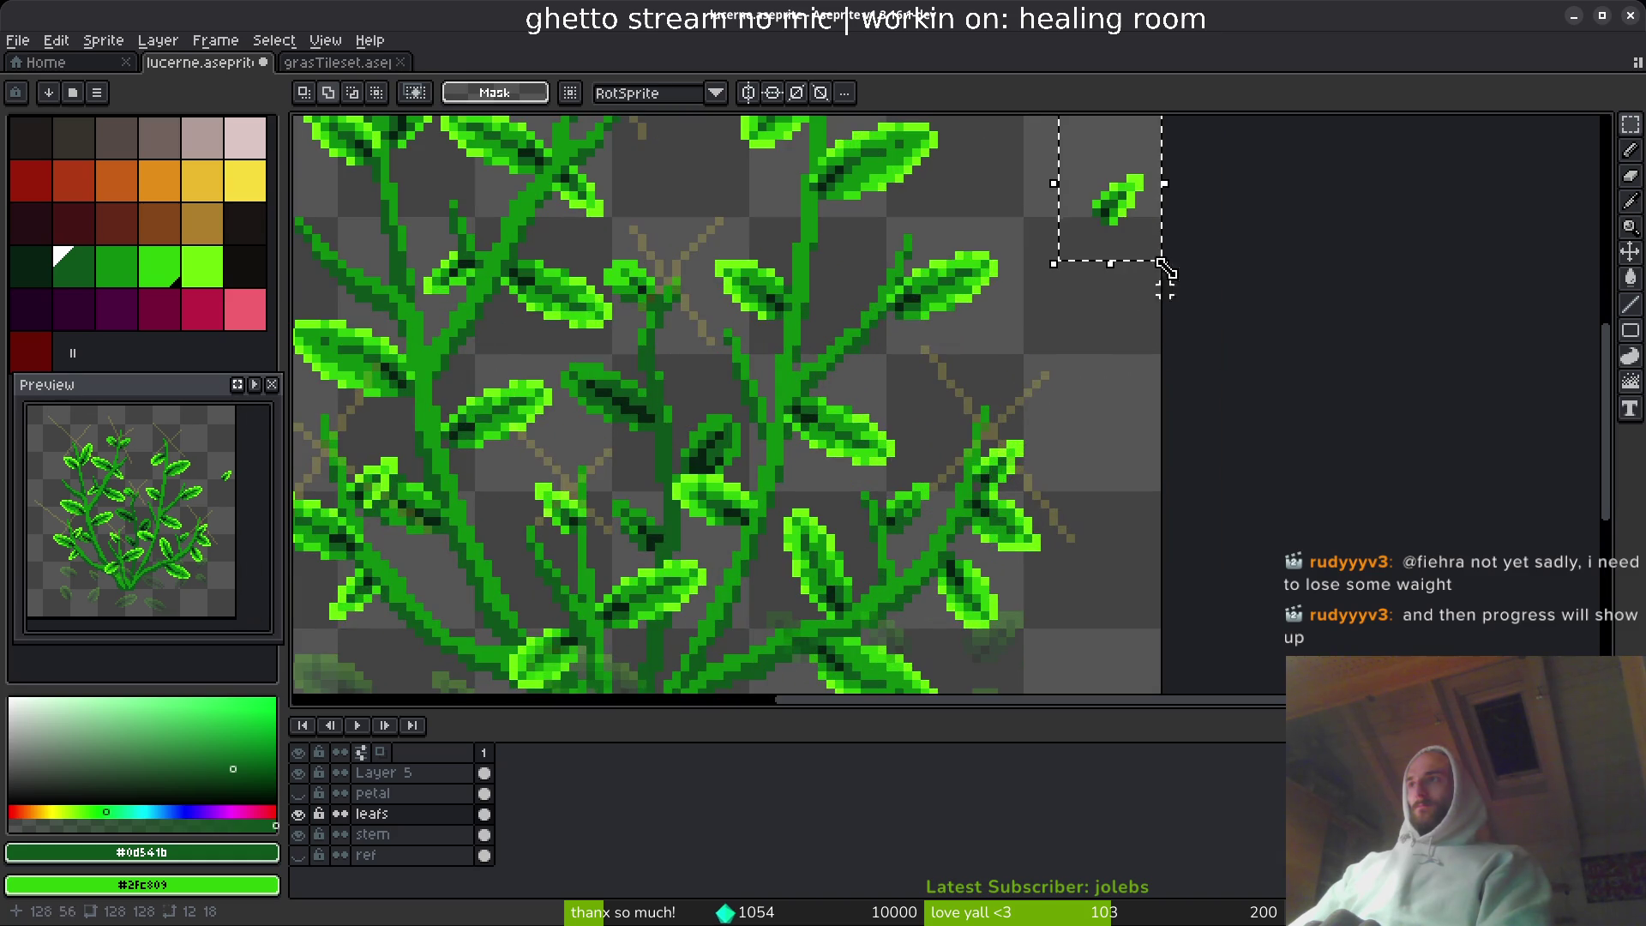
{"action": "left_click_drag", "start_coordinate": [1126, 213], "coordinate": [889, 365]}
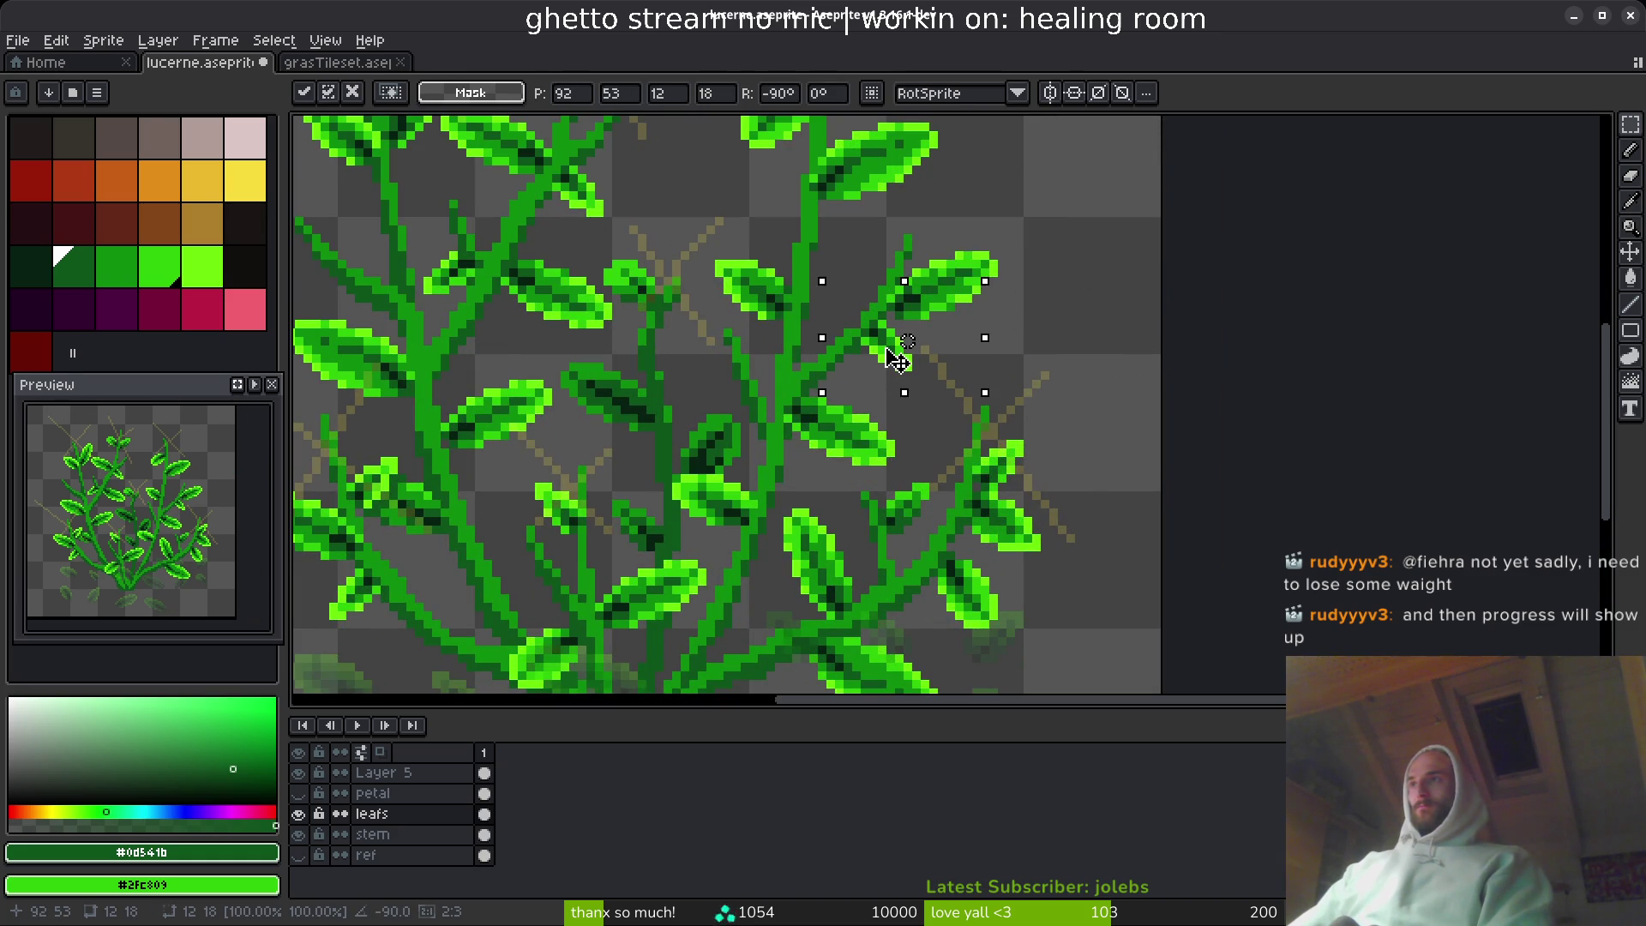
{"action": "key", "text": "Return"}
- Select a leaf on the right-hand stems and move it left, rotated 90 degrees
{"action": "scroll", "coordinate": [1029, 395], "scroll_direction": "down", "scroll_amount": 4}
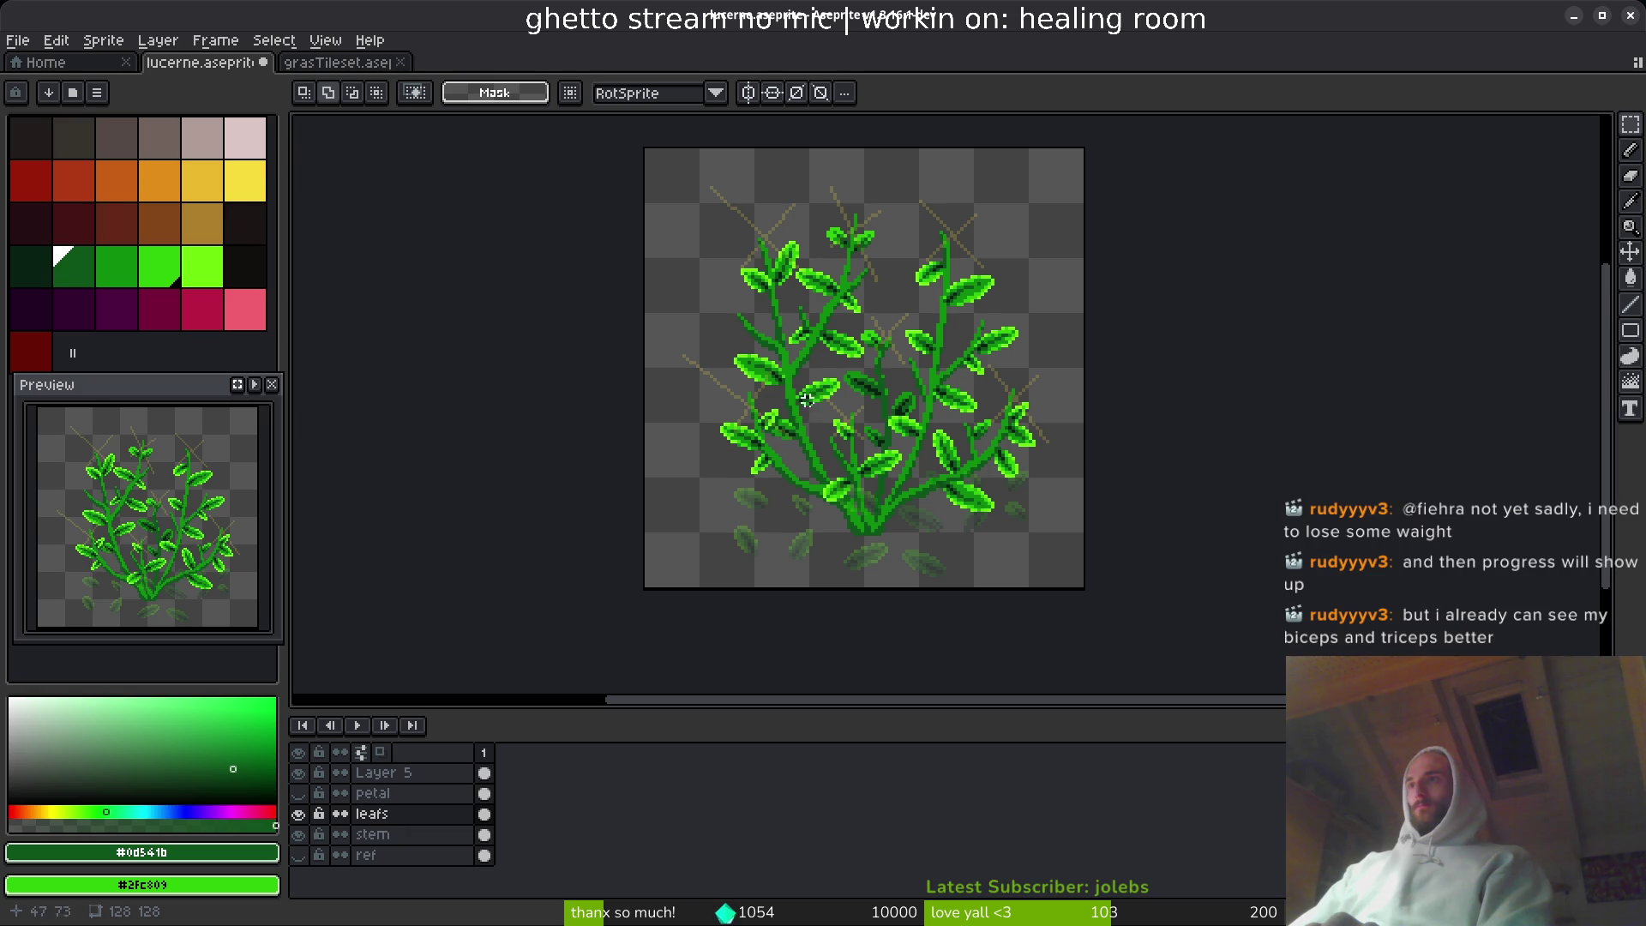
{"action": "scroll", "coordinate": [879, 343], "scroll_direction": "up", "scroll_amount": 2}
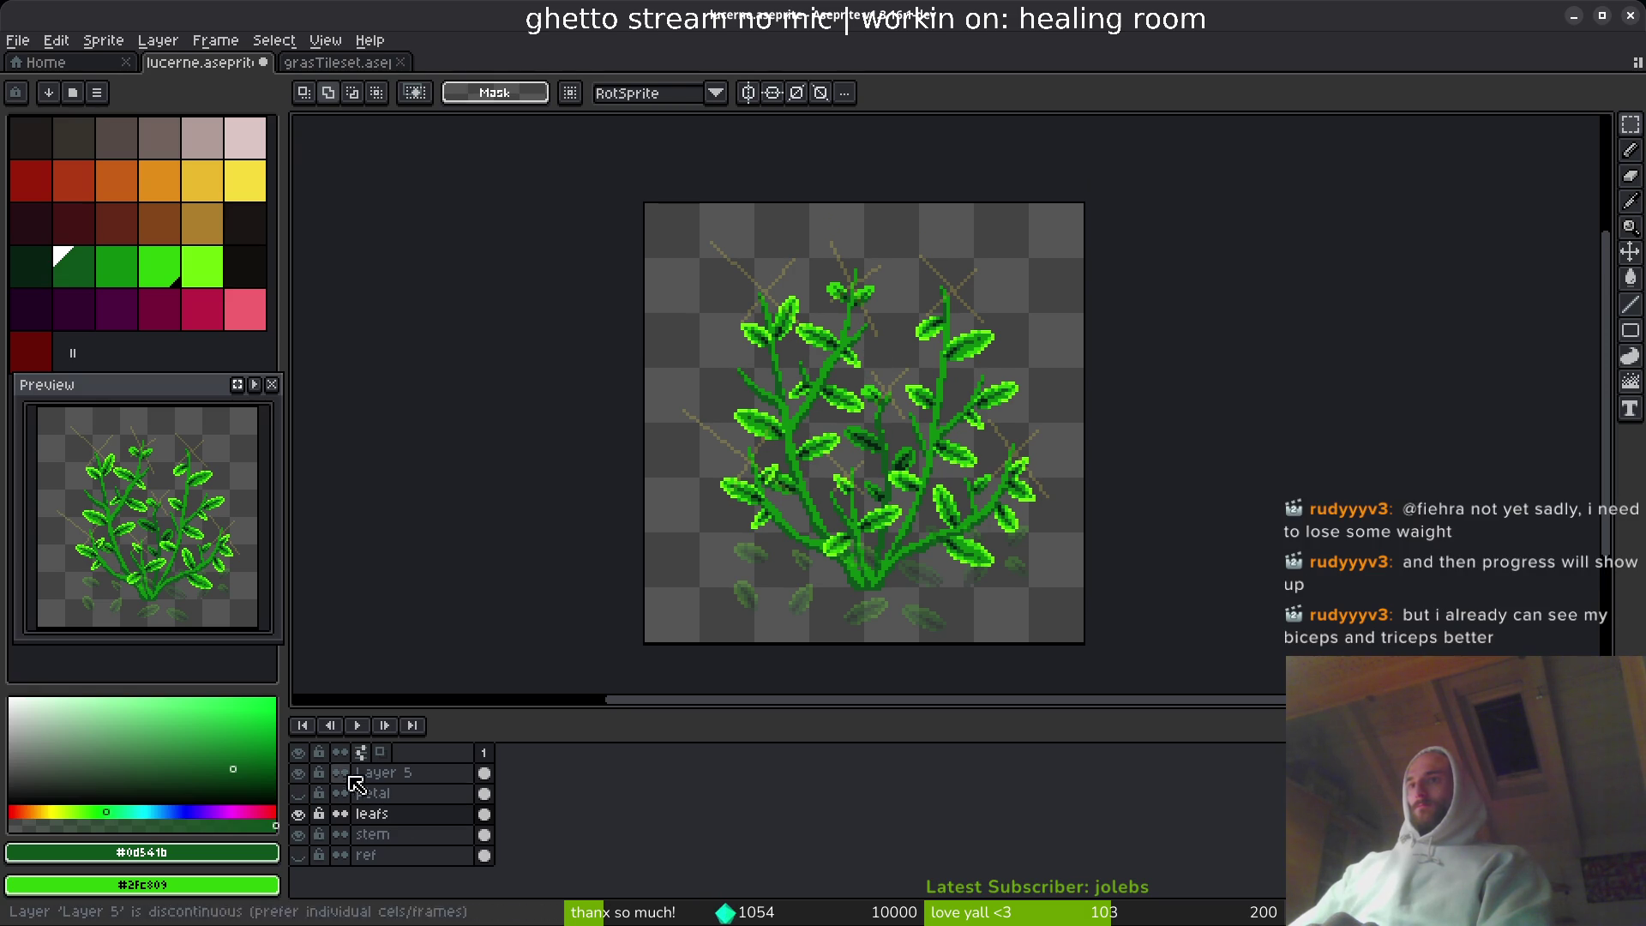
{"action": "scroll", "coordinate": [986, 544], "scroll_direction": "up", "scroll_amount": 3}
{"action": "mouse_move", "coordinate": [949, 478]}
{"action": "left_mouse_down"}
{"action": "mouse_move", "coordinate": [900, 382]}
{"action": "mouse_move", "coordinate": [1029, 458]}
{"action": "mouse_move", "coordinate": [1005, 448]}
{"action": "left_mouse_up"}
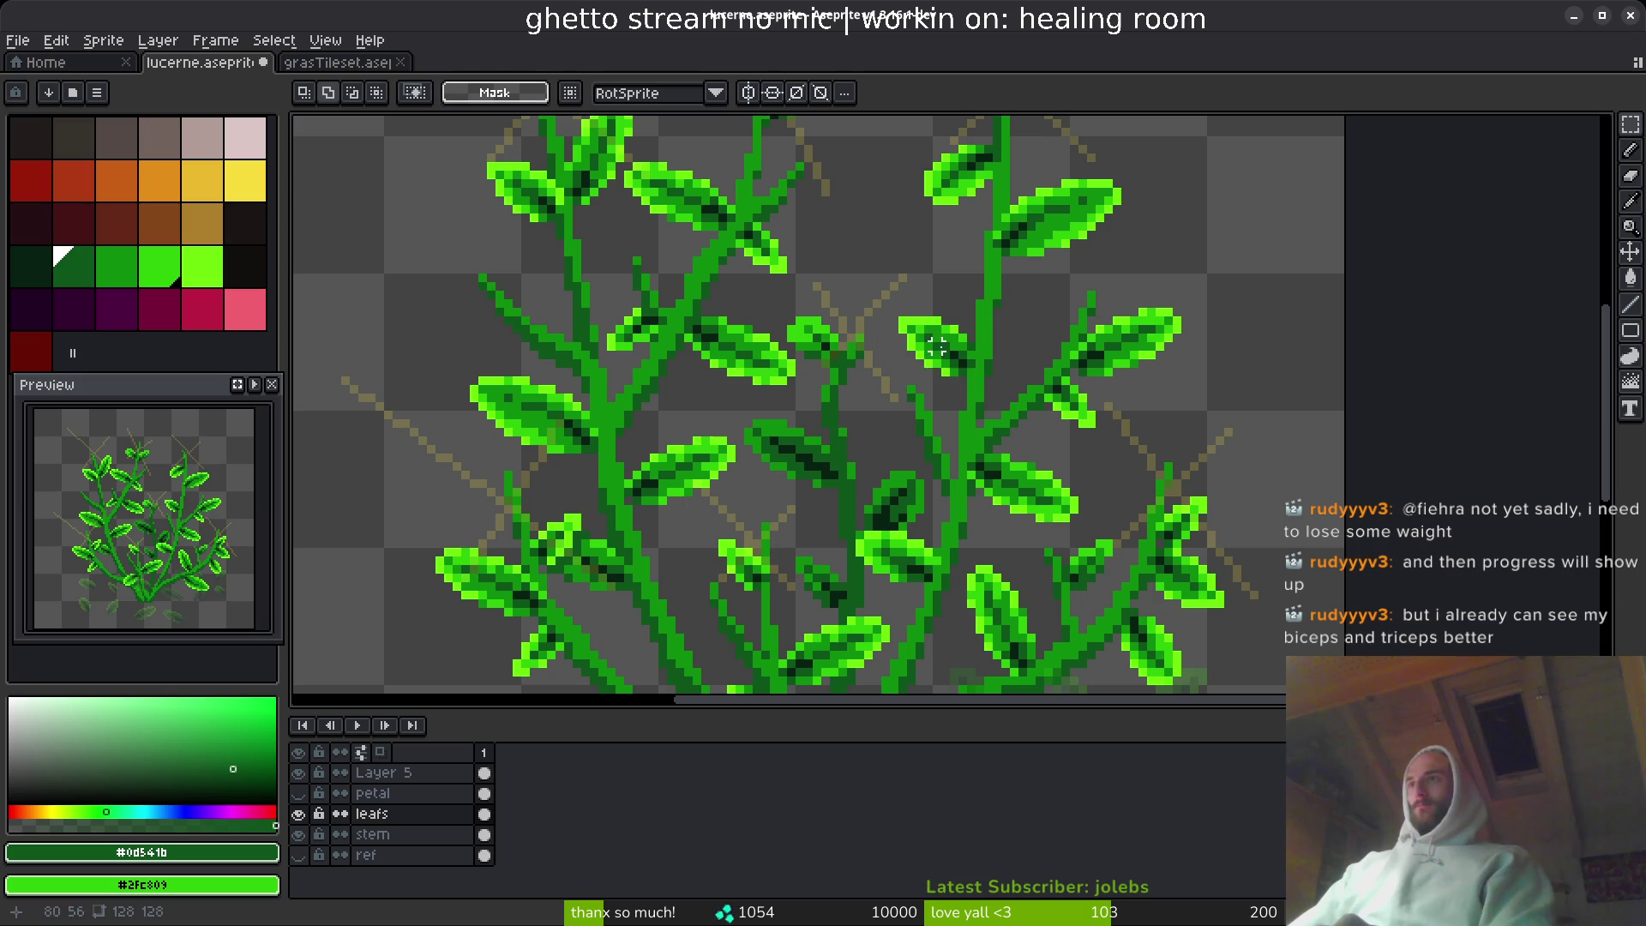
{"action": "left_click_drag", "start_coordinate": [890, 276], "coordinate": [999, 403]}
{"action": "scroll", "coordinate": [526, 357], "scroll_direction": "left", "scroll_amount": 5}
{"action": "key", "text": "ctrl+t"}
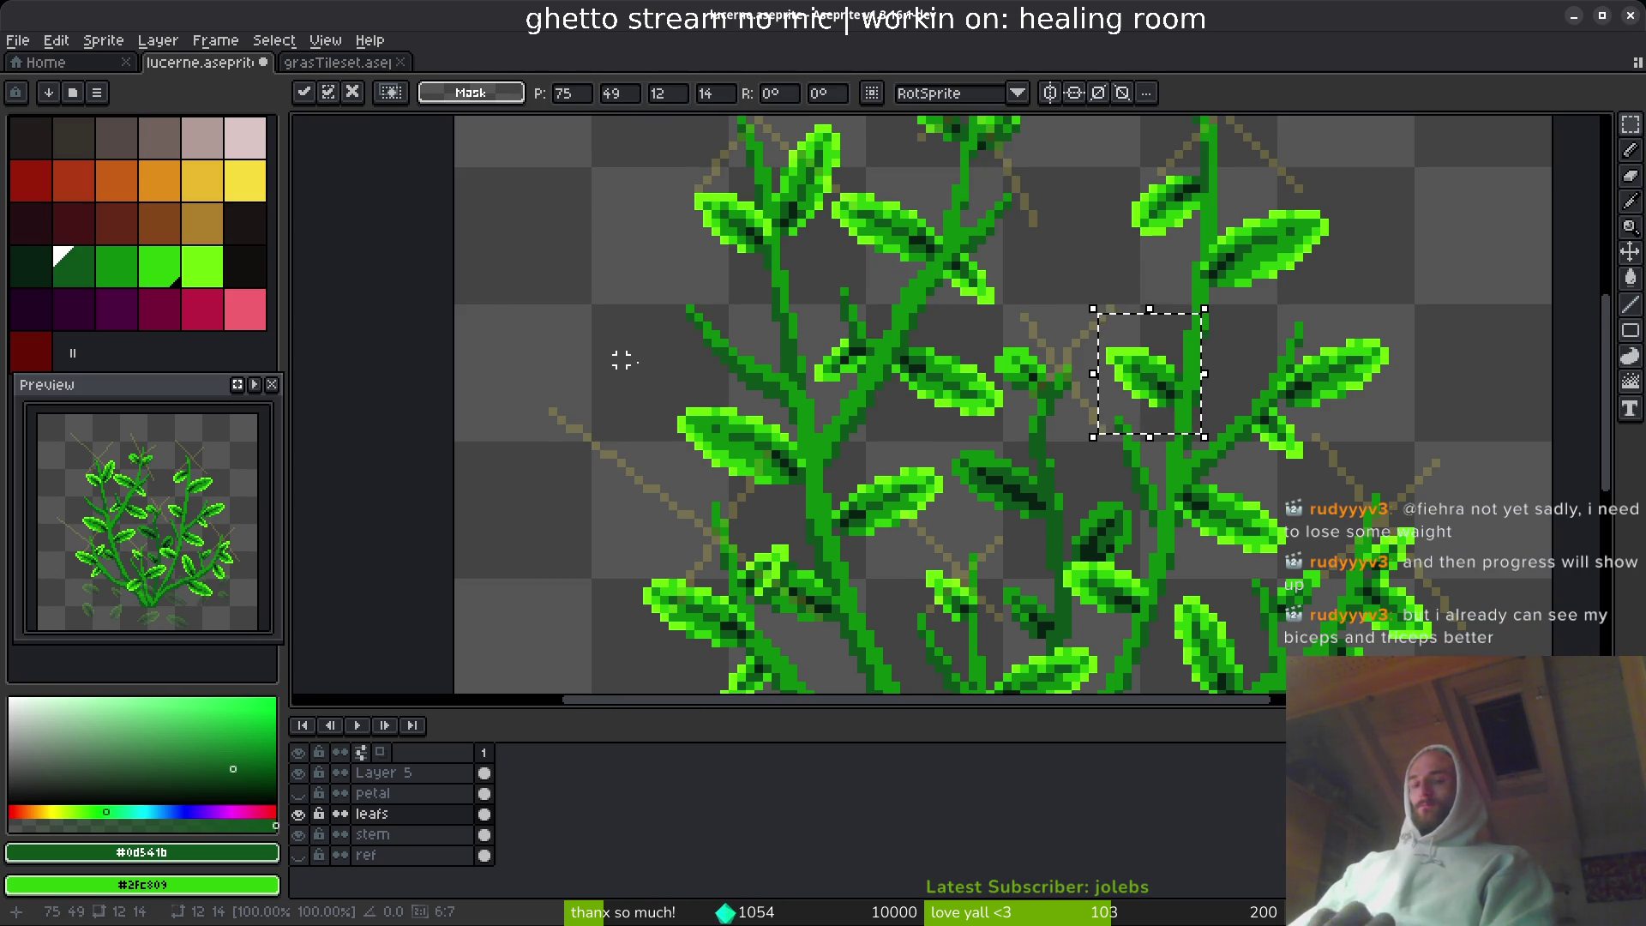
{"action": "mouse_move", "coordinate": [1149, 373]}
{"action": "left_mouse_down"}
{"action": "mouse_move", "coordinate": [624, 338]}
{"action": "mouse_move", "coordinate": [677, 373]}
{"action": "mouse_move", "coordinate": [632, 367]}
{"action": "mouse_move", "coordinate": [741, 330]}
{"action": "mouse_move", "coordinate": [744, 355]}
{"action": "mouse_move", "coordinate": [819, 358]}
{"action": "mouse_move", "coordinate": [785, 337]}
{"action": "left_mouse_up"}
- Commit the rotated leaf's placement against the left stalk
{"action": "key", "text": "Return"}
{"action": "scroll", "coordinate": [886, 409], "scroll_direction": "down", "scroll_amount": 5}
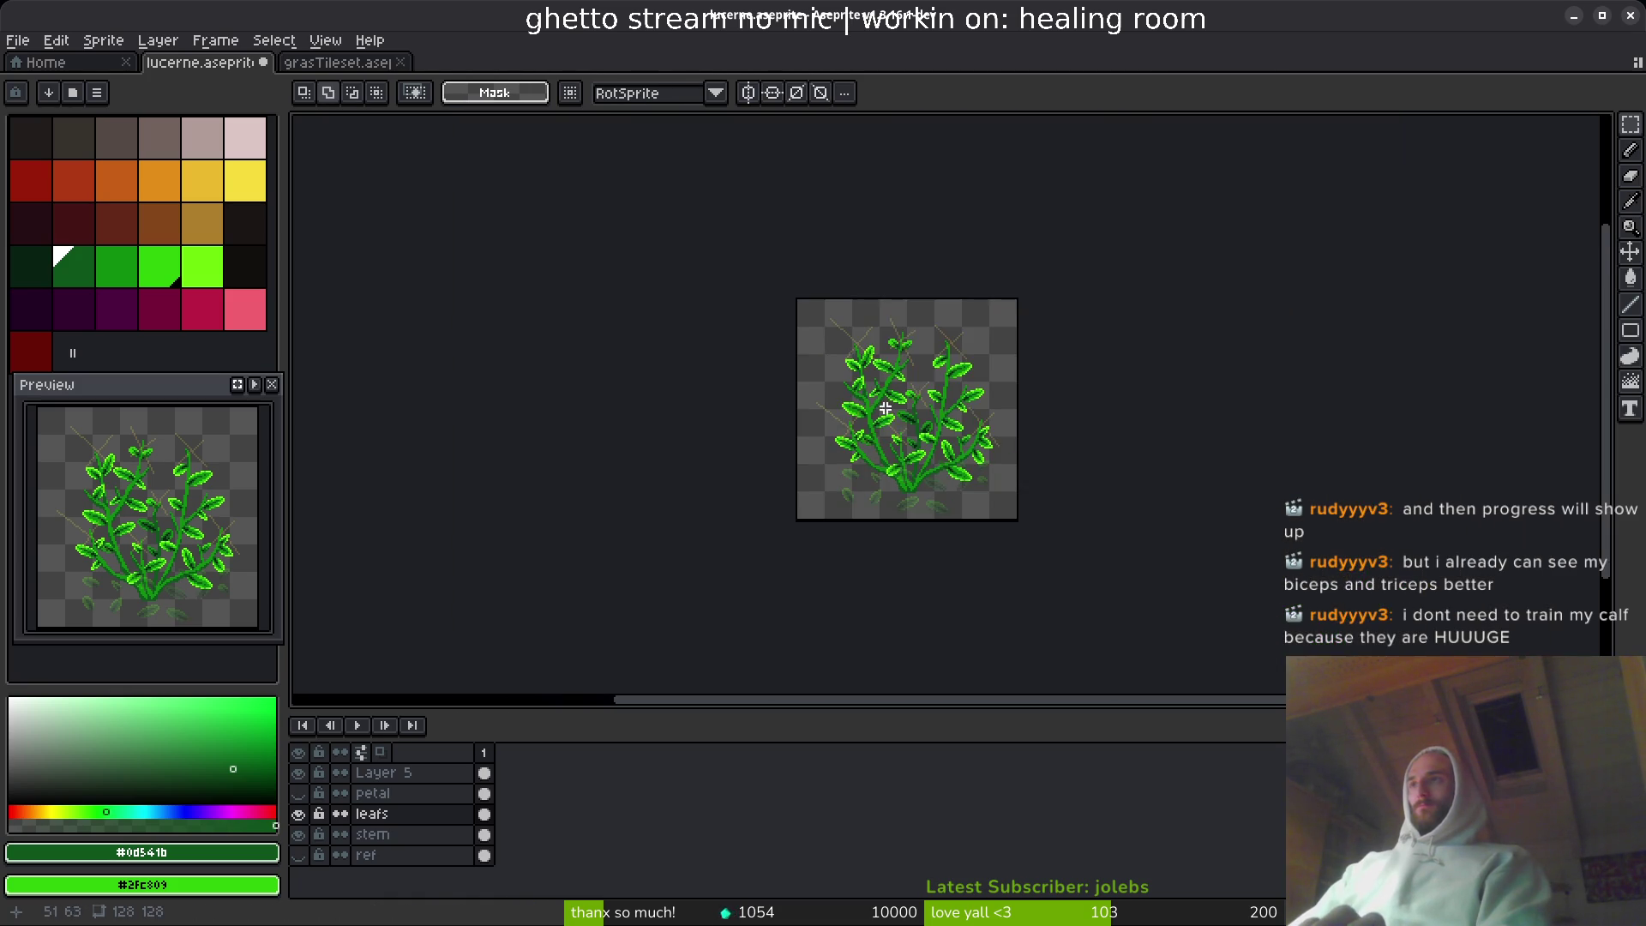
{"action": "scroll", "coordinate": [889, 397], "scroll_direction": "up", "scroll_amount": 5}
{"action": "scroll", "coordinate": [970, 422], "scroll_direction": "down", "scroll_amount": 1}
{"action": "scroll", "coordinate": [1067, 401], "scroll_direction": "up", "scroll_amount": 1}
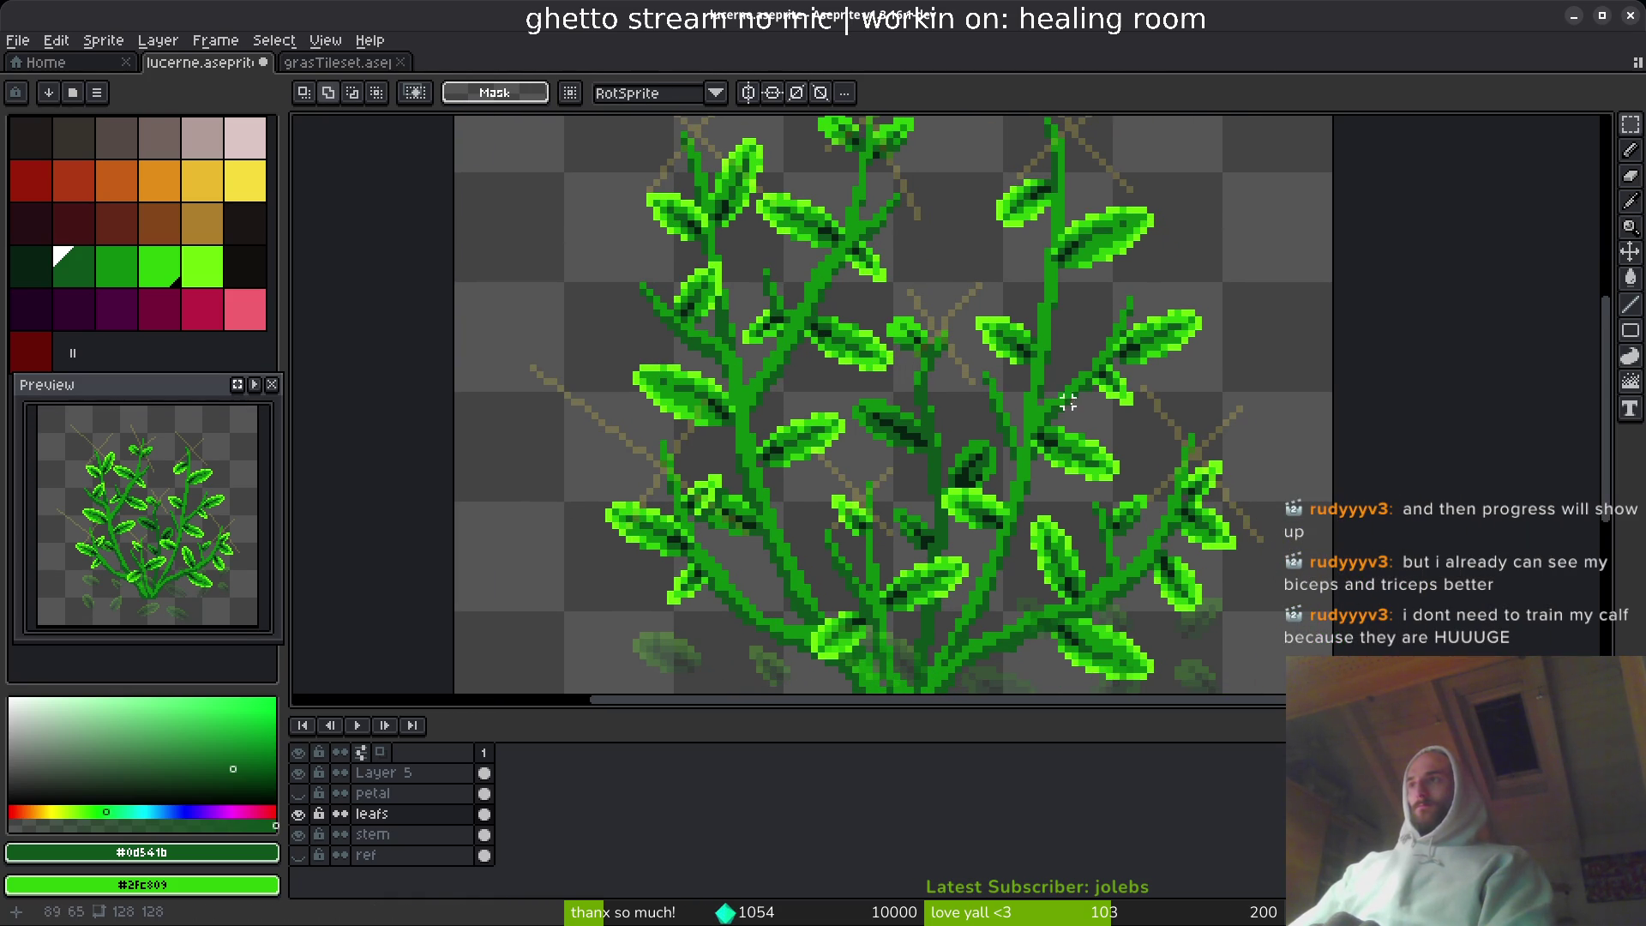
{"action": "scroll", "coordinate": [1176, 312], "scroll_direction": "down", "scroll_amount": 3}
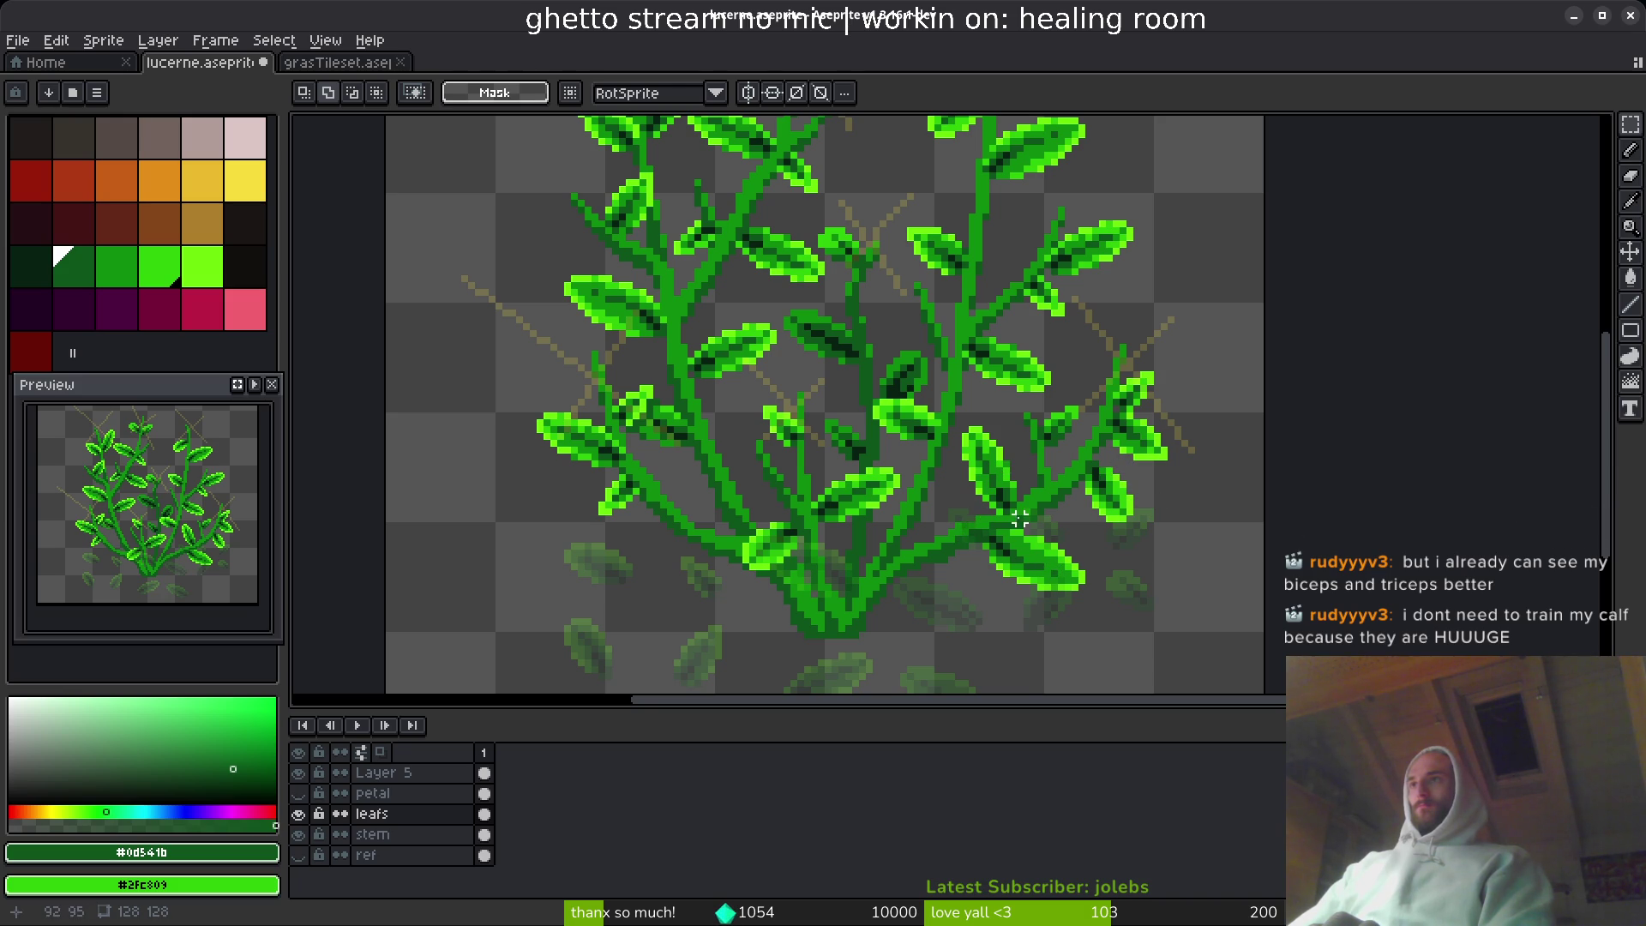
{"action": "scroll", "coordinate": [738, 361], "scroll_direction": "up", "scroll_amount": 2}
- Move another leaf left of the stem, flip it to point outward, and commit it at 17, 51
{"action": "left_click_drag", "start_coordinate": [656, 319], "coordinate": [811, 416]}
{"action": "scroll", "coordinate": [716, 433], "scroll_direction": "up", "scroll_amount": 3}
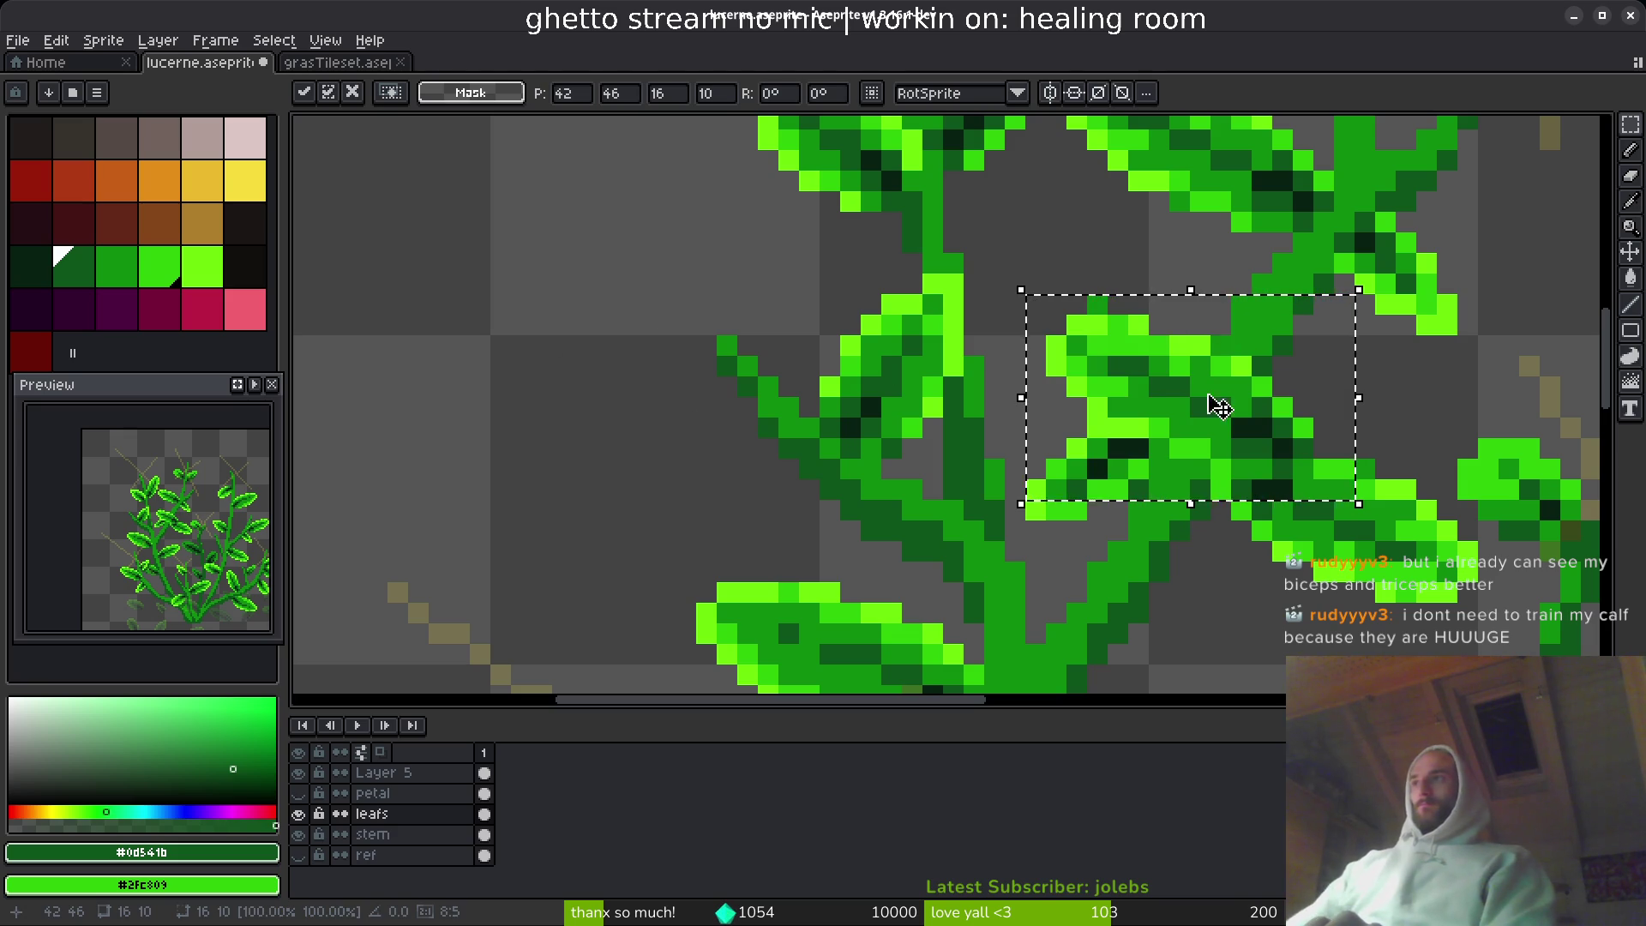
{"action": "left_click_drag", "start_coordinate": [1205, 401], "coordinate": [523, 358]}
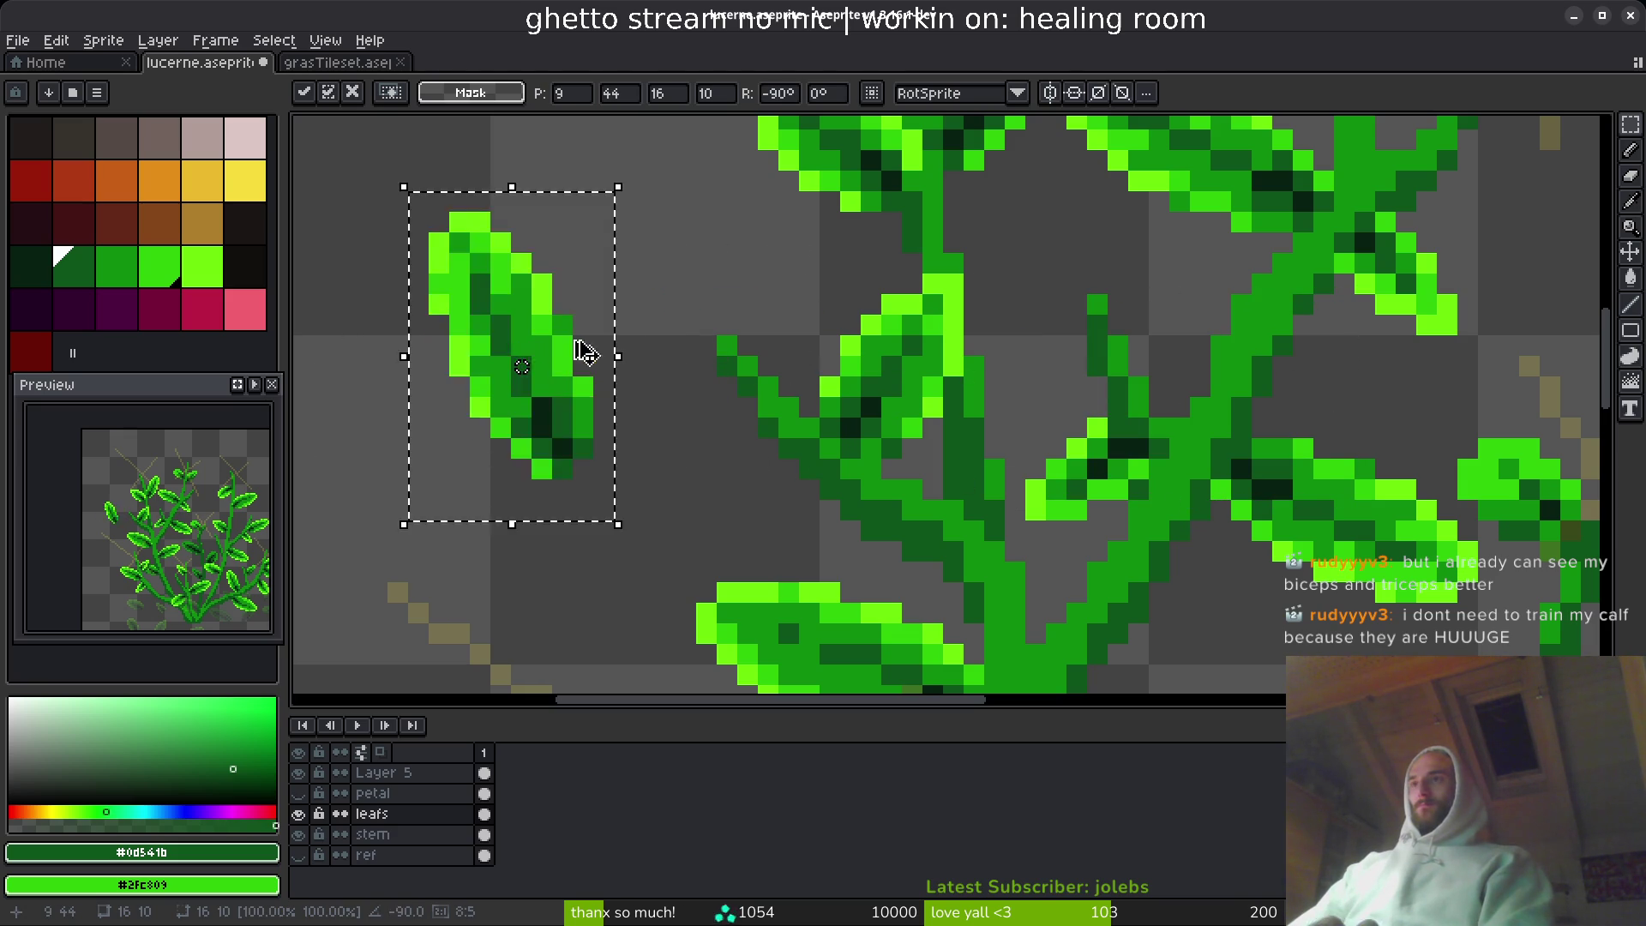
{"action": "key", "text": "shift+v"}
{"action": "left_click_drag", "start_coordinate": [518, 378], "coordinate": [662, 495]}
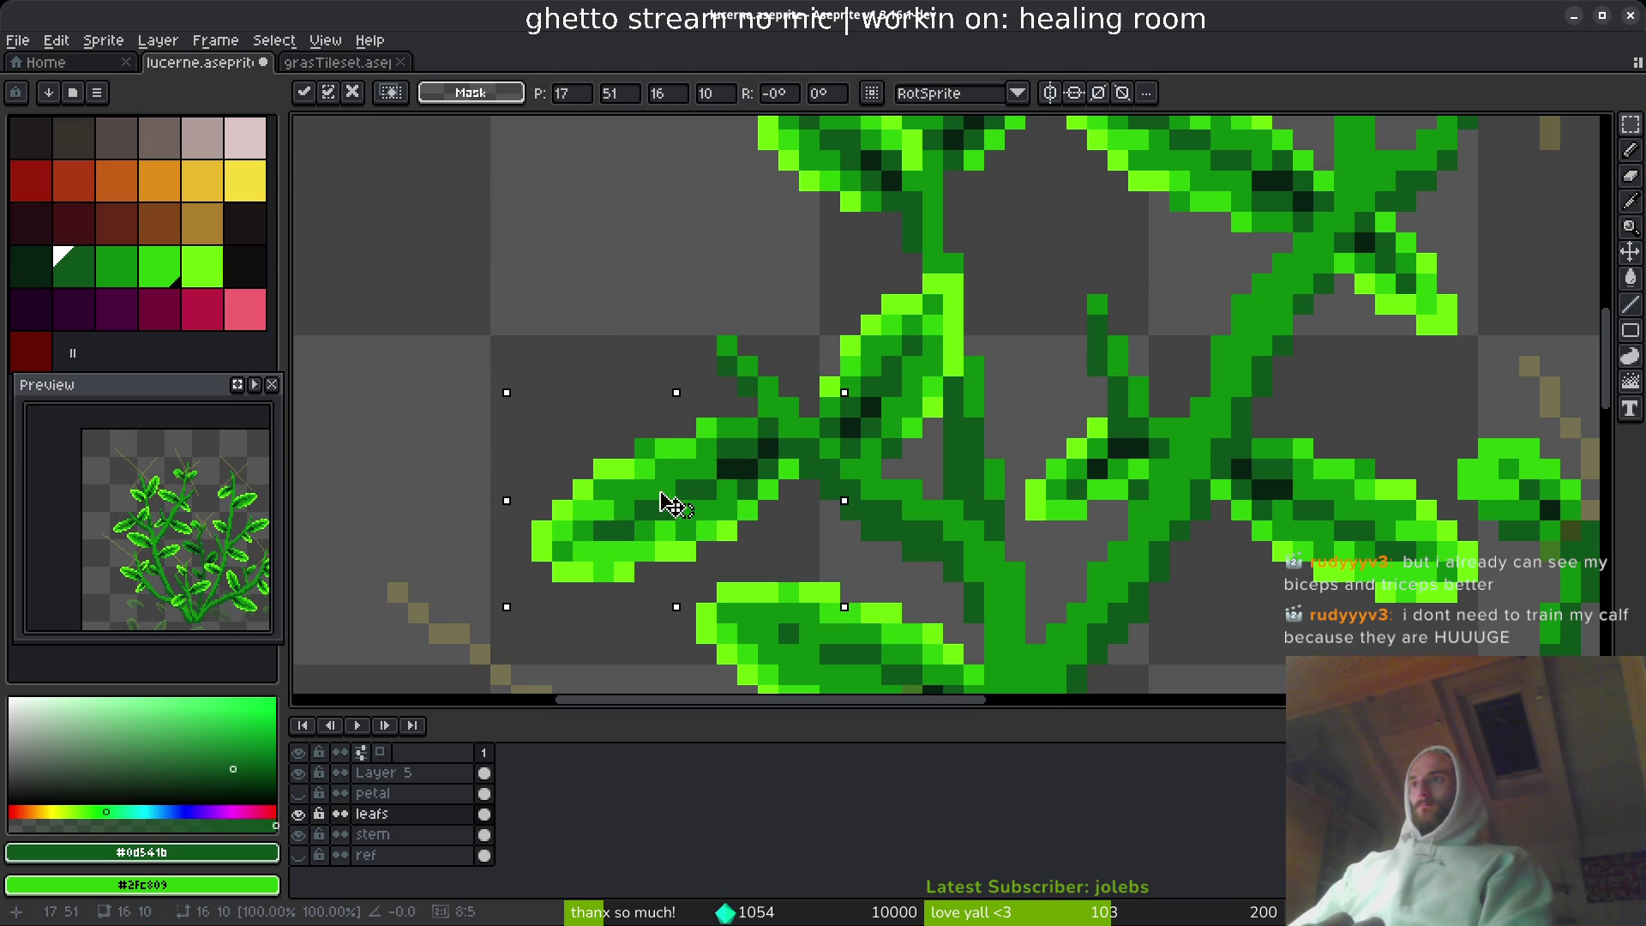
{"action": "key", "text": "Return"}
{"action": "key", "text": "ctrl+d"}
{"action": "key", "text": "e"}
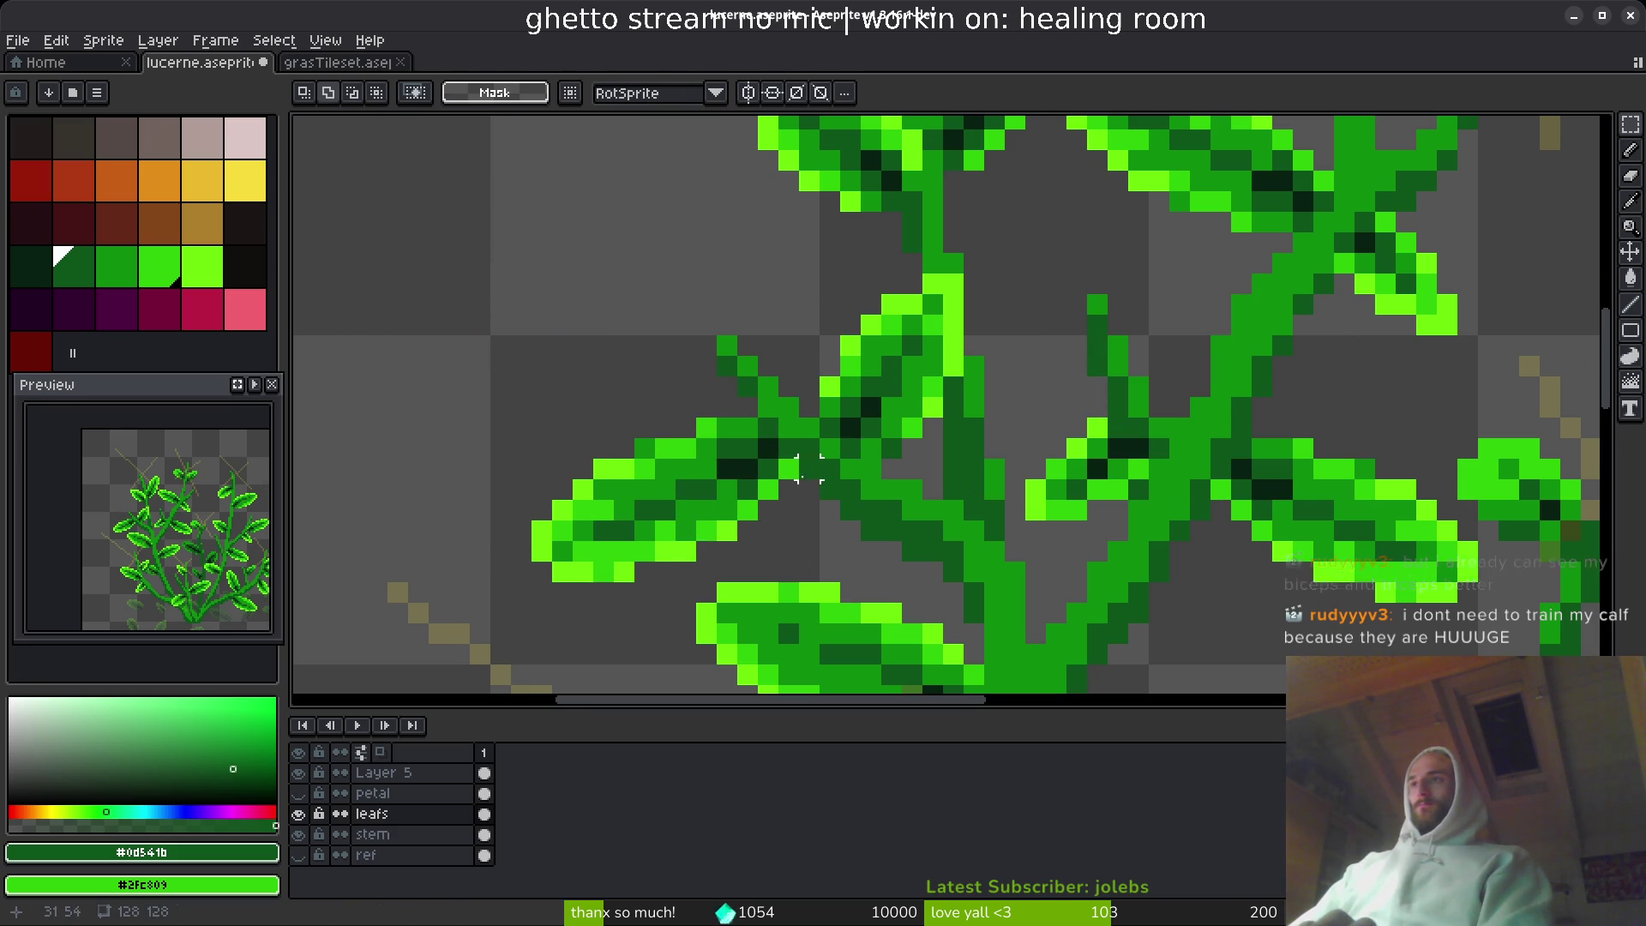
{"action": "scroll", "coordinate": [686, 499], "scroll_direction": "down", "scroll_amount": 3}
{"action": "scroll", "coordinate": [766, 416], "scroll_direction": "up", "scroll_amount": 3}
{"action": "scroll", "coordinate": [809, 429], "scroll_direction": "up", "scroll_amount": 5}
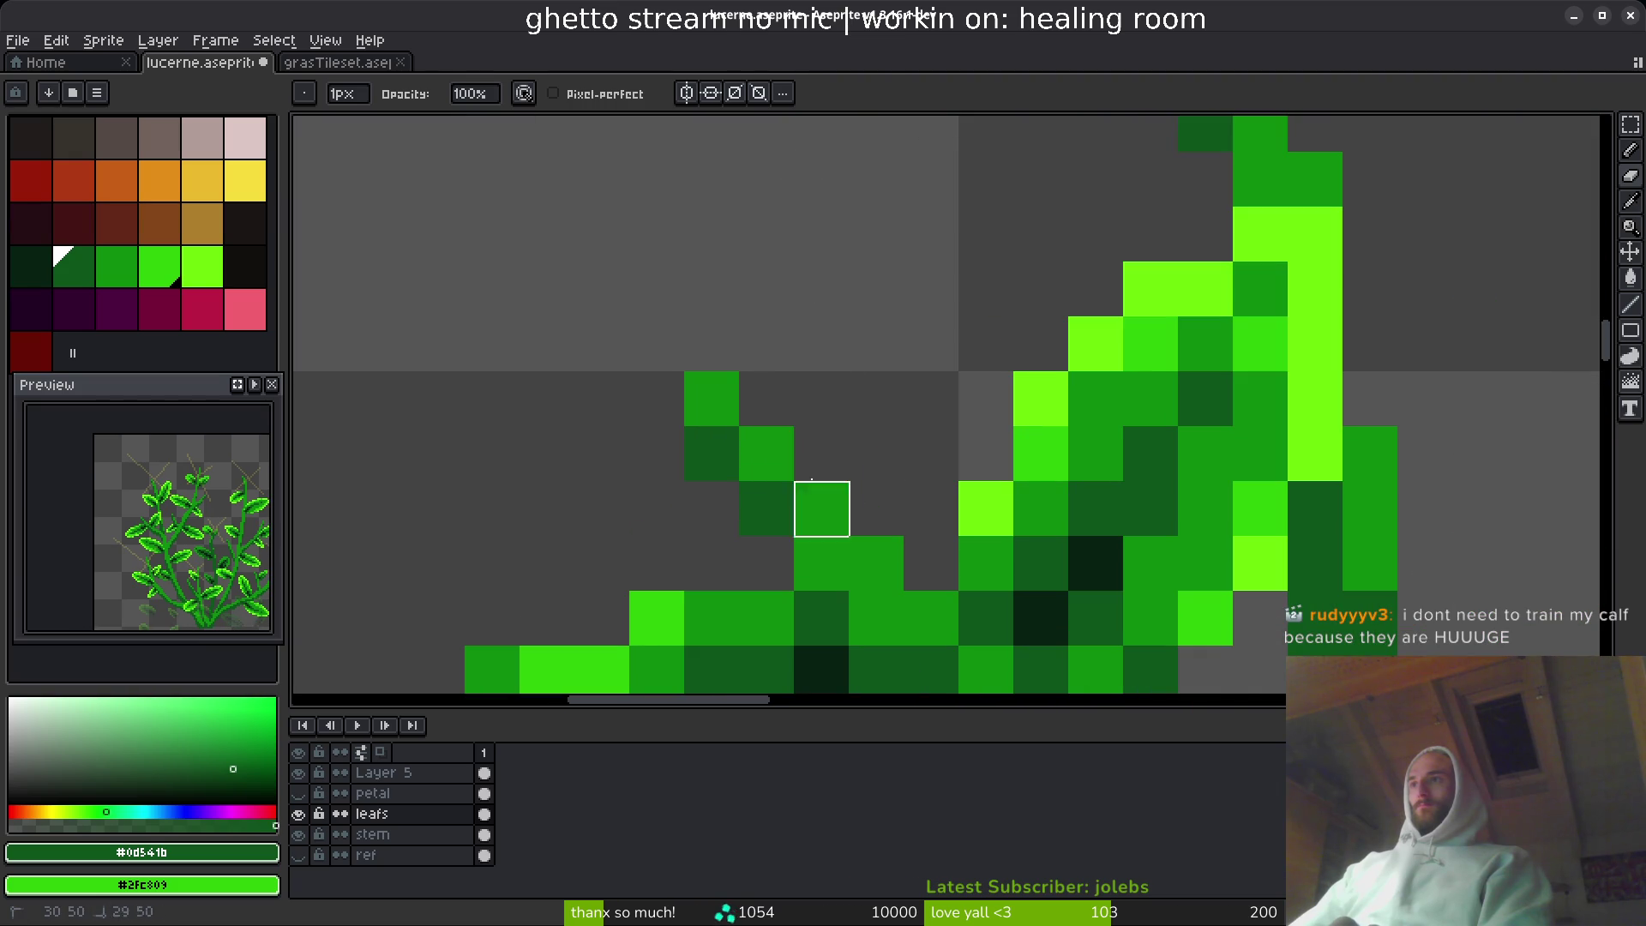
- On the stem layer, marquee-select areas around a small leaf
{"action": "left_click", "coordinate": [403, 834]}
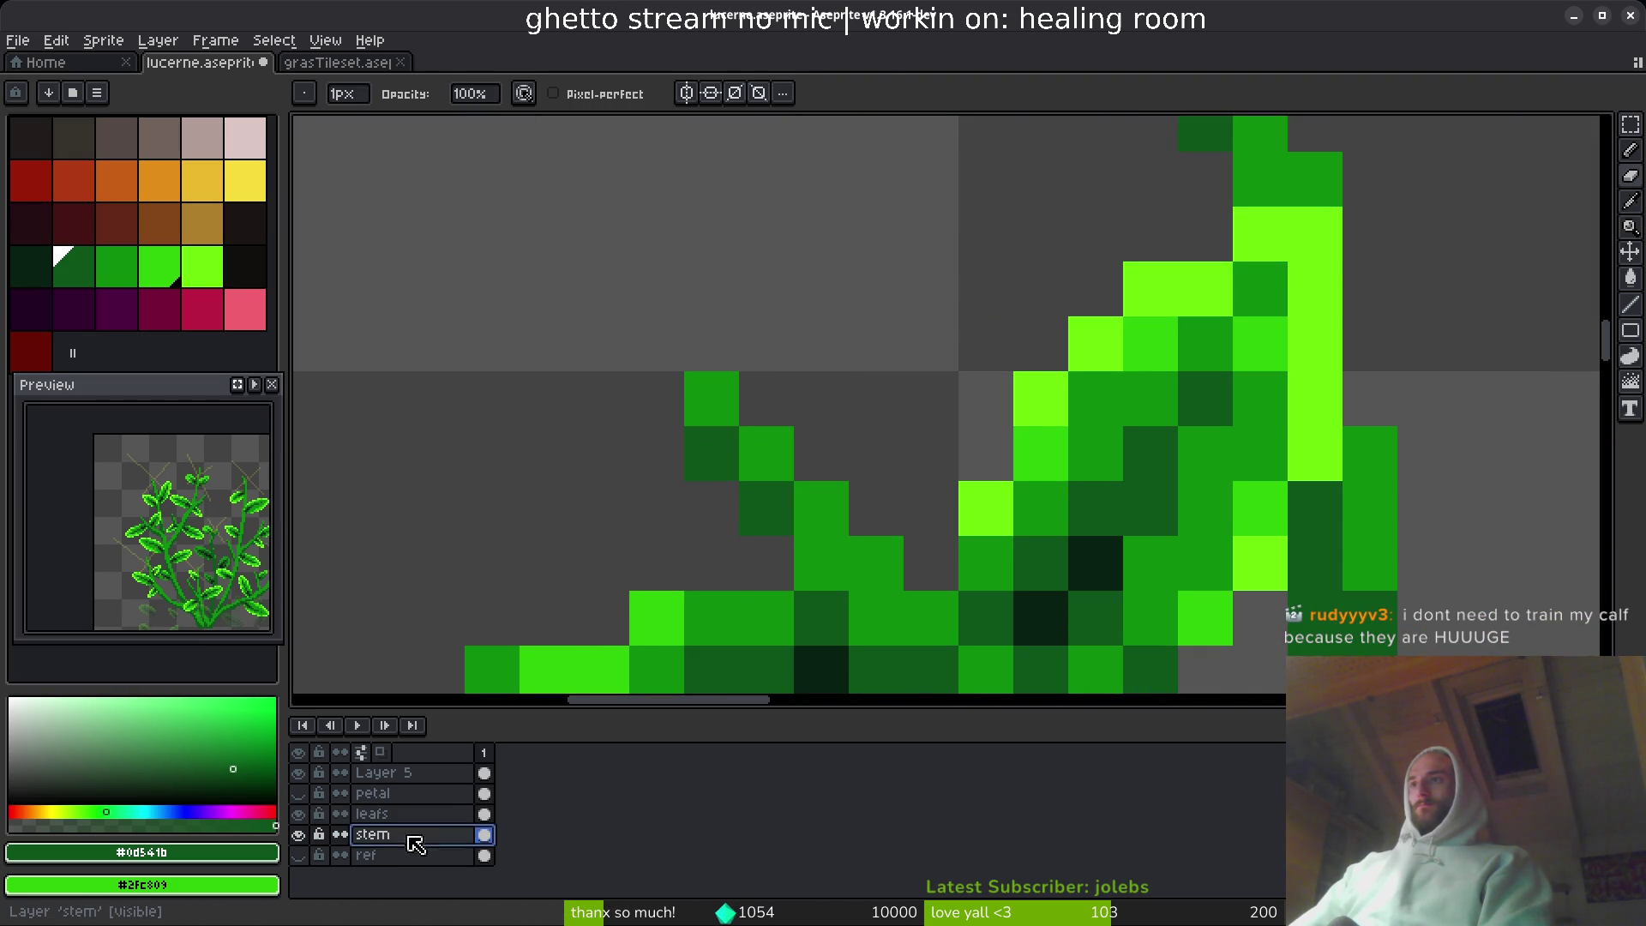
{"action": "scroll", "coordinate": [876, 453], "scroll_direction": "down", "scroll_amount": 3}
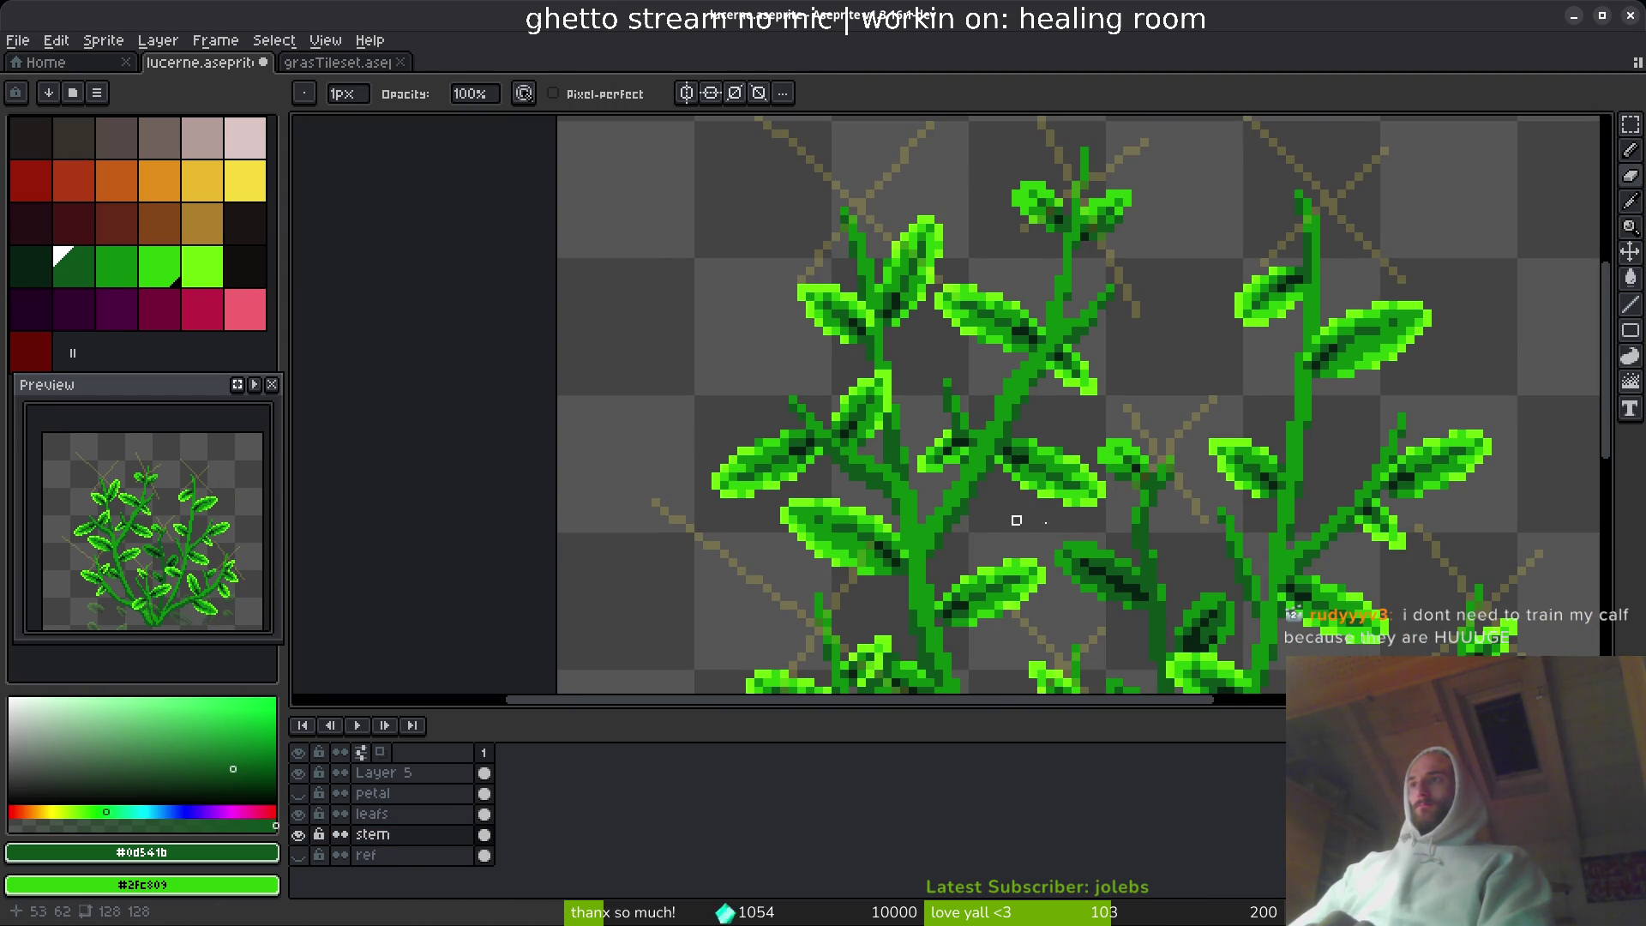
{"action": "scroll", "coordinate": [1014, 518], "scroll_direction": "down", "scroll_amount": 1}
{"action": "key", "text": "m"}
{"action": "left_click_drag", "start_coordinate": [1202, 453], "coordinate": [1269, 514]}
{"action": "left_click", "coordinate": [1273, 525]}
{"action": "scroll", "coordinate": [943, 497], "scroll_direction": "up", "scroll_amount": 3}
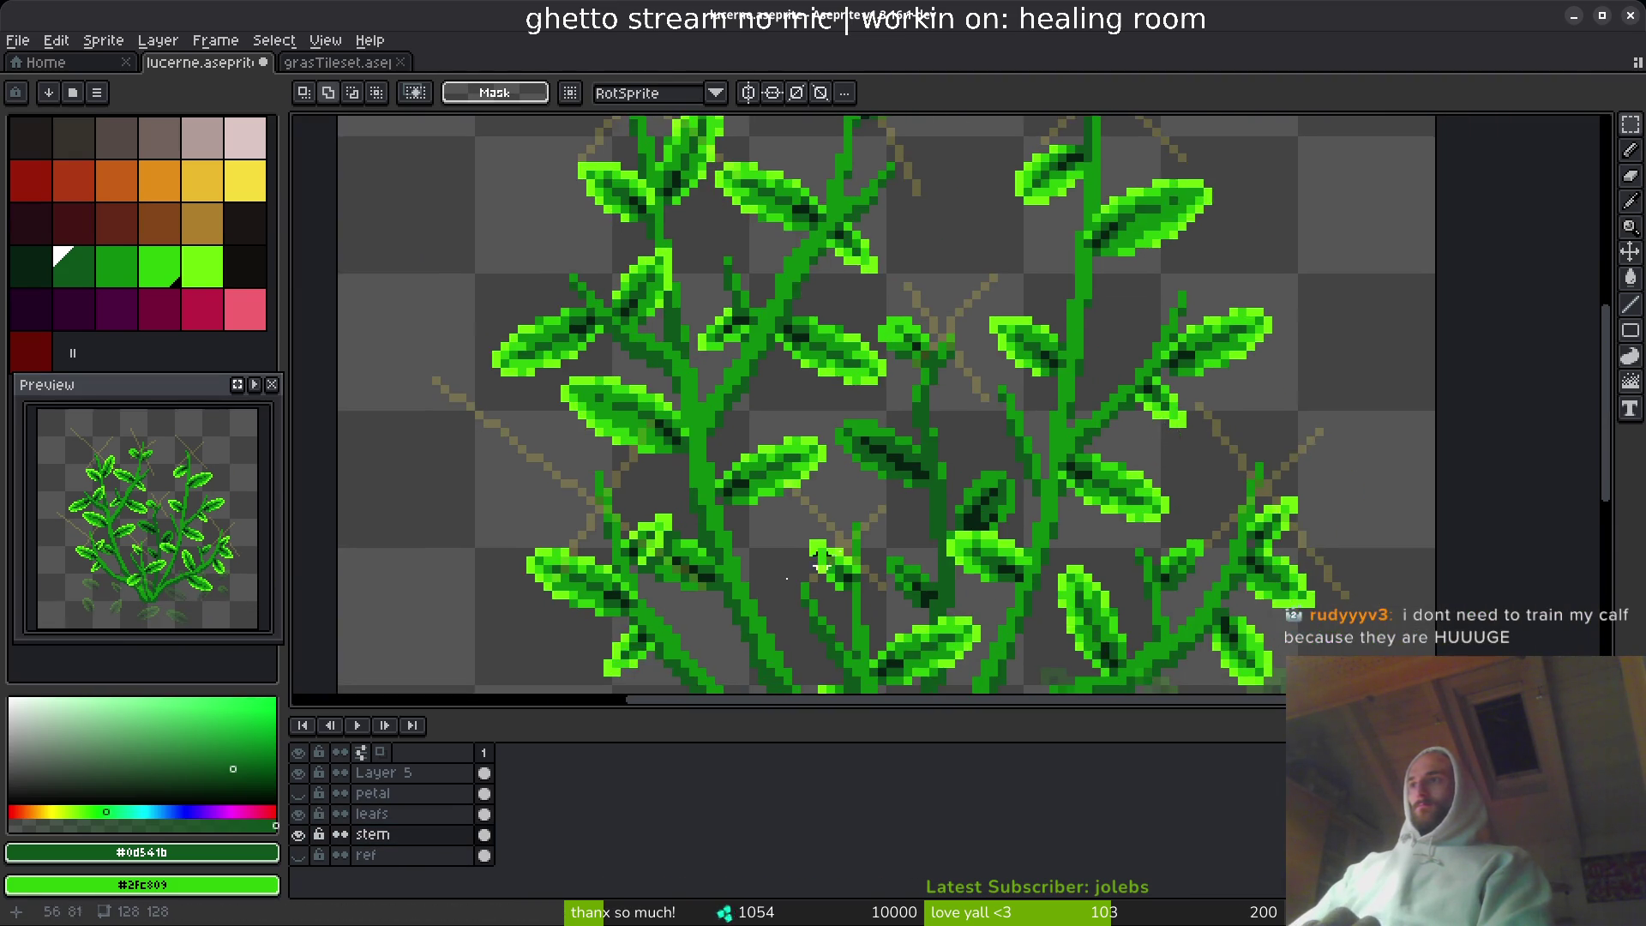
{"action": "left_click_drag", "start_coordinate": [811, 486], "coordinate": [952, 611]}
{"action": "scroll", "coordinate": [672, 412], "scroll_direction": "up", "scroll_amount": 4}
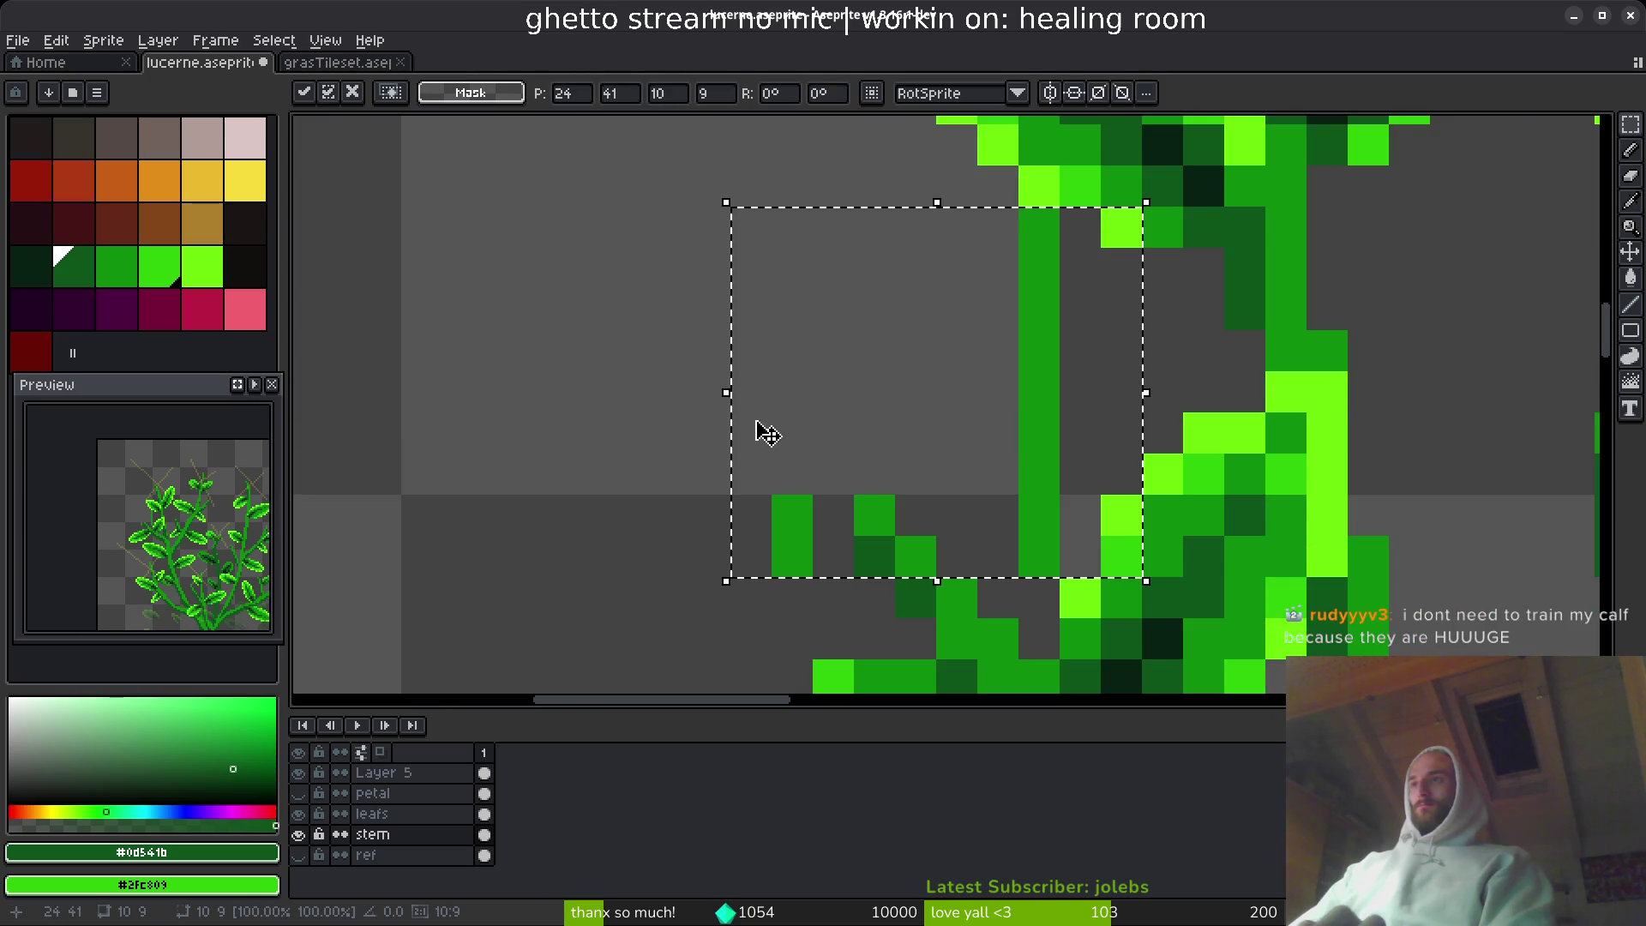
- On the leafs layer, move the small leaf up-left to about 23, 43 and save lucerne.aseprite
{"action": "left_click", "coordinate": [372, 814]}
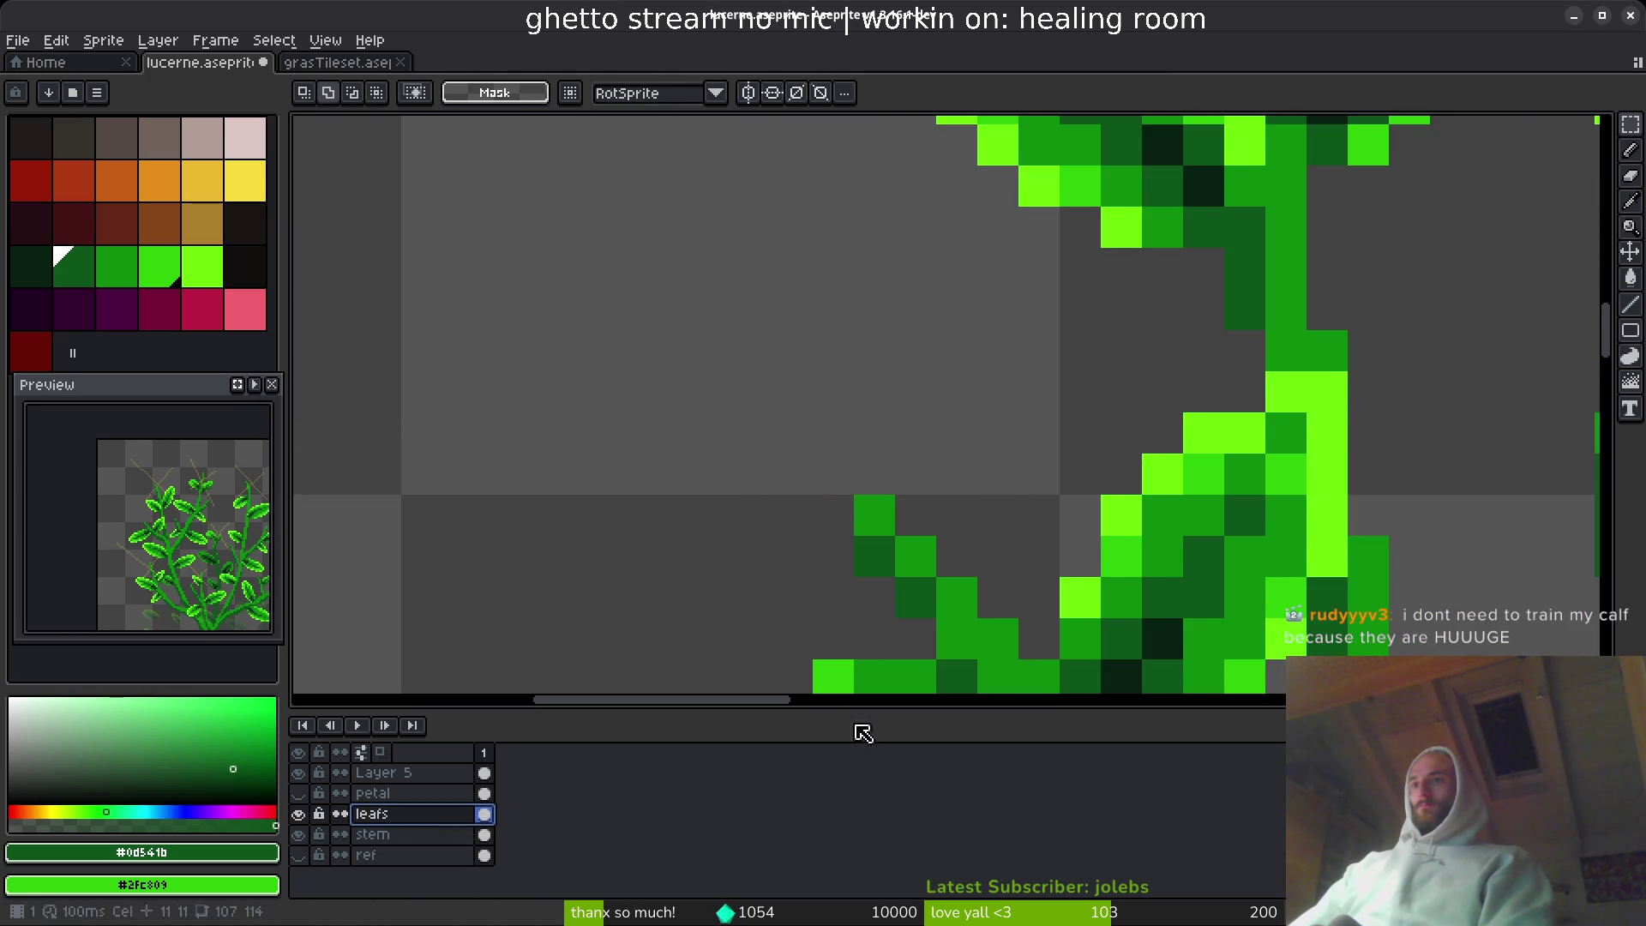
{"action": "scroll", "coordinate": [793, 263], "scroll_direction": "down", "scroll_amount": 4}
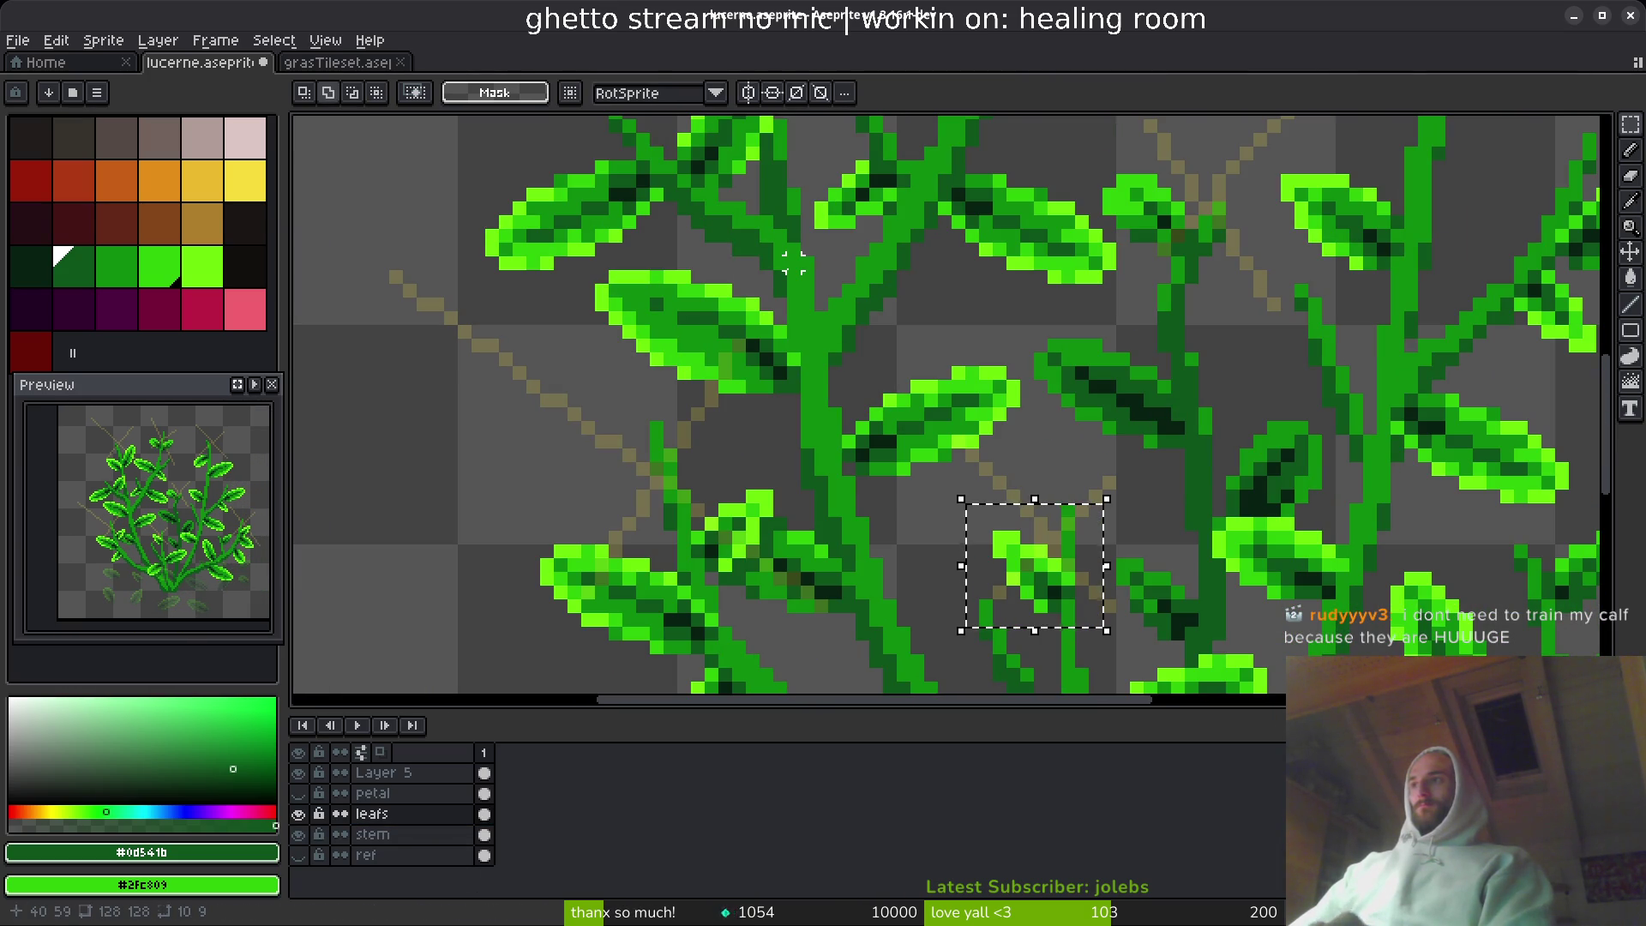
{"action": "scroll", "coordinate": [865, 420], "scroll_direction": "up", "scroll_amount": 1}
{"action": "scroll", "coordinate": [866, 420], "scroll_direction": "down", "scroll_amount": 2}
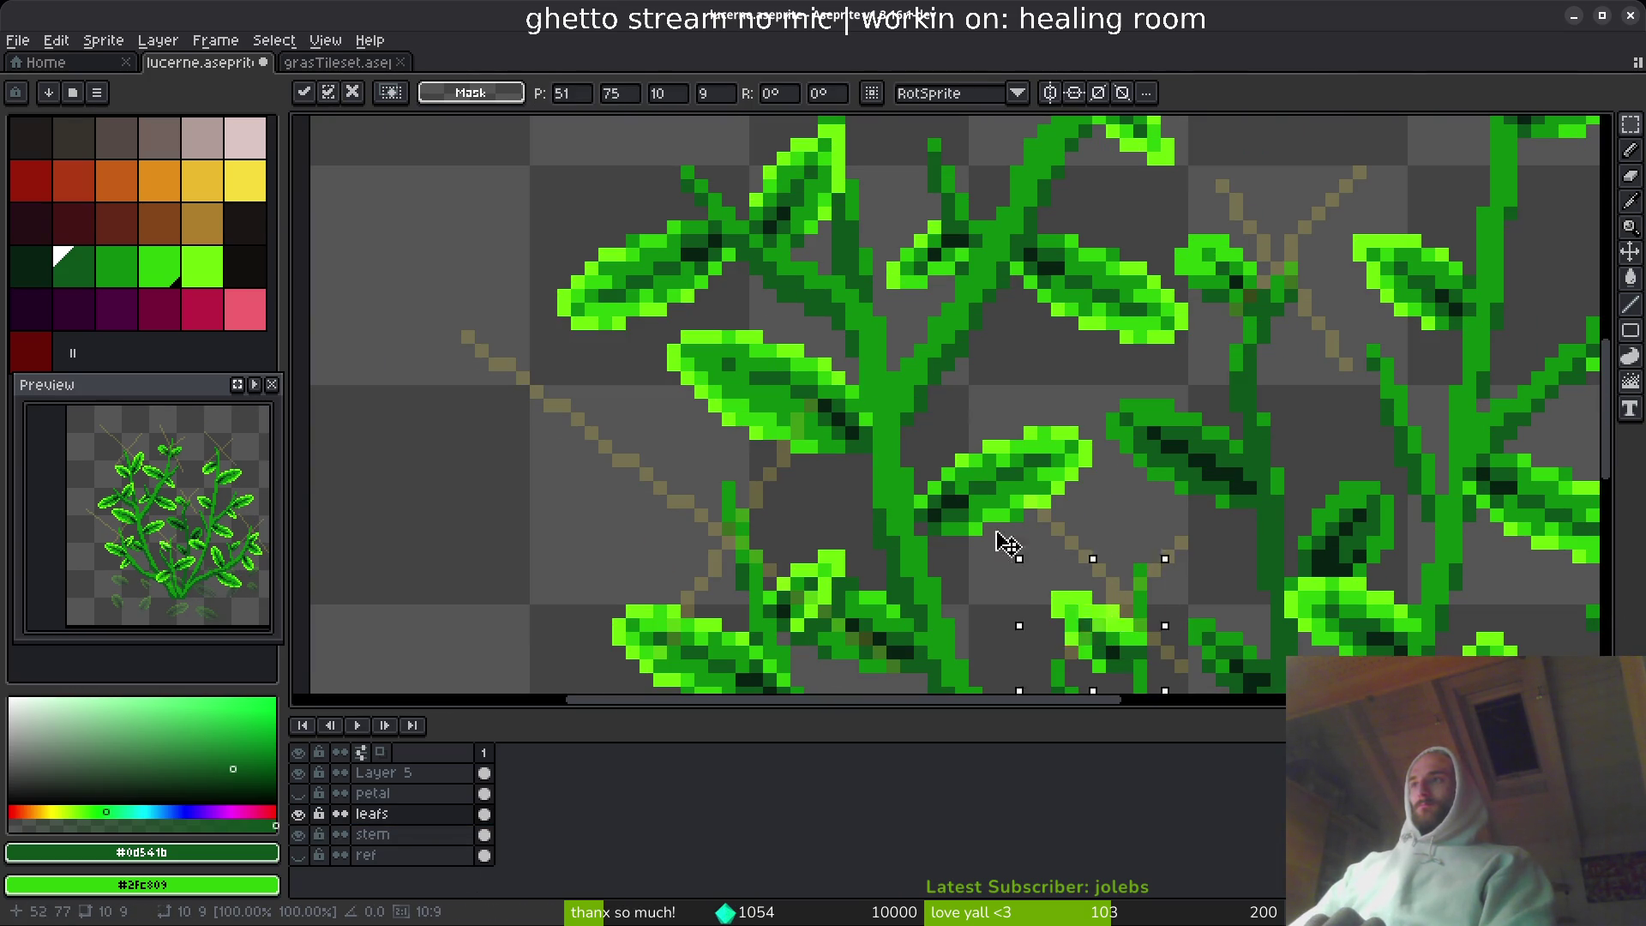
{"action": "left_click_drag", "start_coordinate": [1089, 635], "coordinate": [660, 168]}
{"action": "scroll", "coordinate": [762, 343], "scroll_direction": "up", "scroll_amount": 2}
{"action": "key", "text": "Right"}
{"action": "key", "text": "Right"}
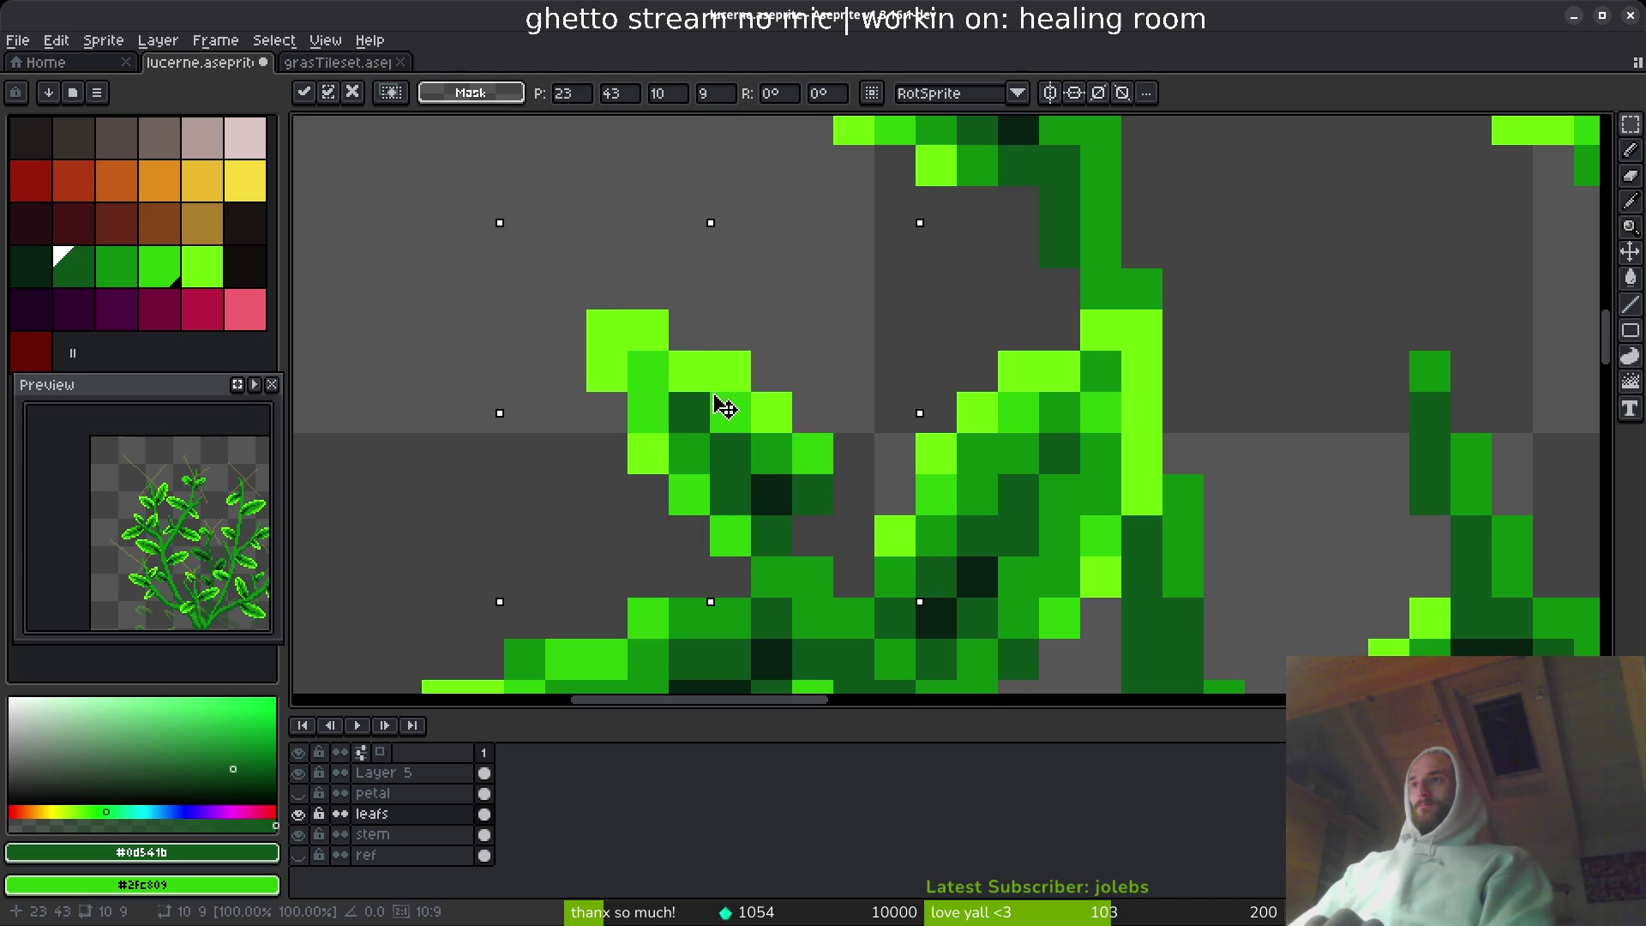
{"action": "key", "text": "Return"}
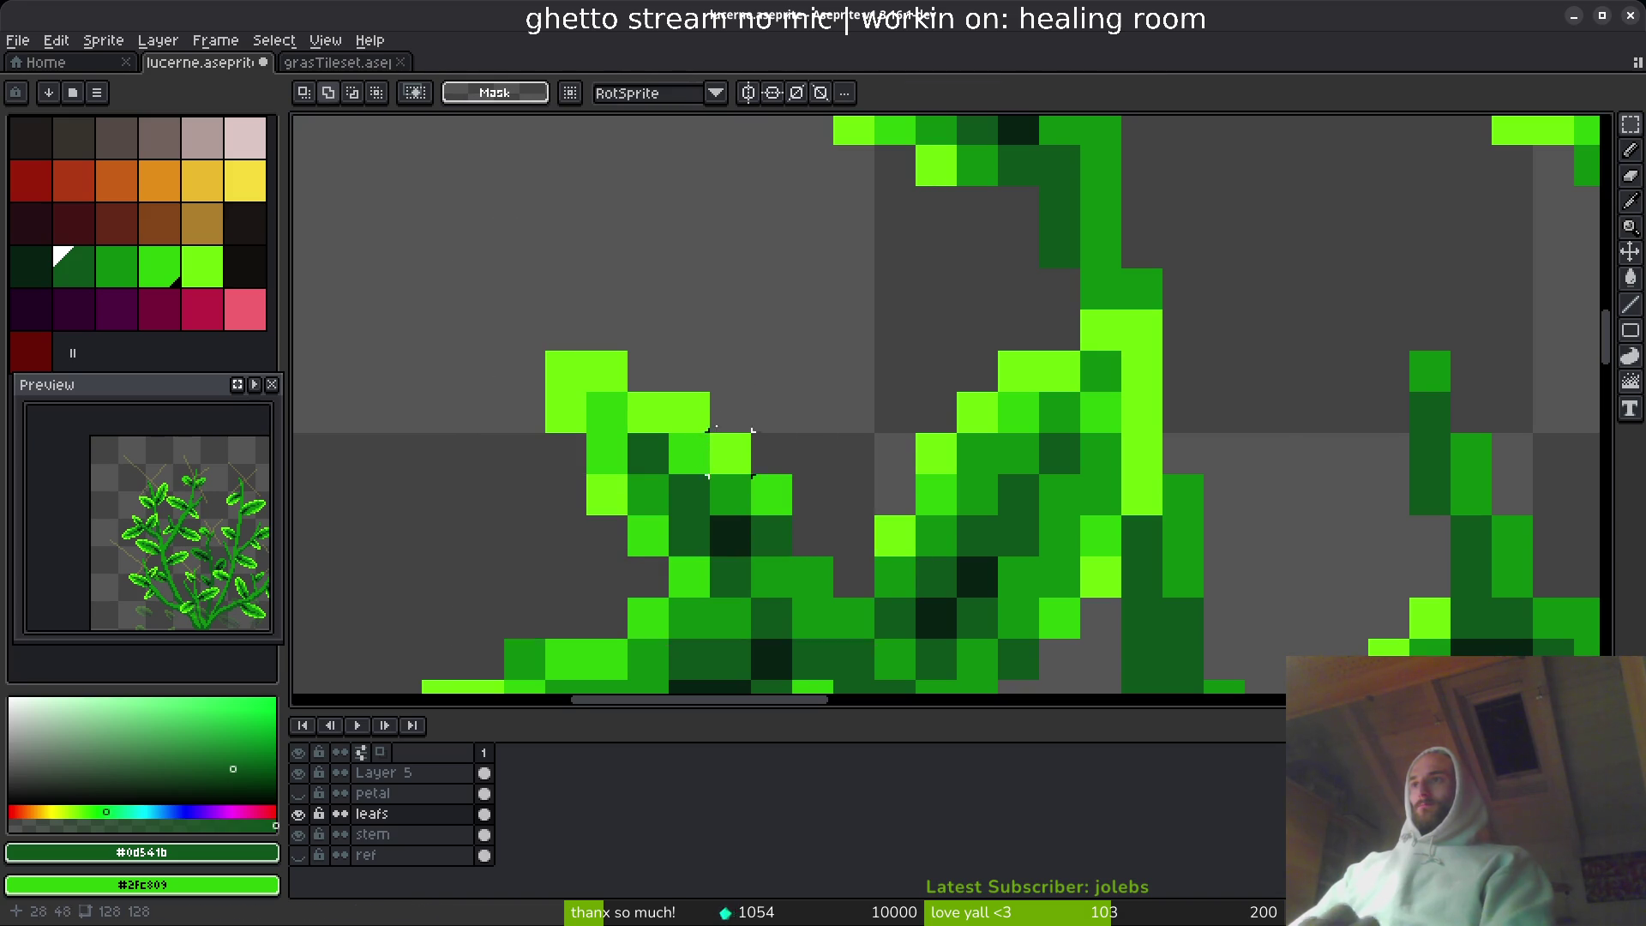
{"action": "scroll", "coordinate": [712, 429], "scroll_direction": "down", "scroll_amount": 5}
{"action": "key", "text": "ctrl+s"}
{"action": "scroll", "coordinate": [810, 533], "scroll_direction": "down", "scroll_amount": 1}
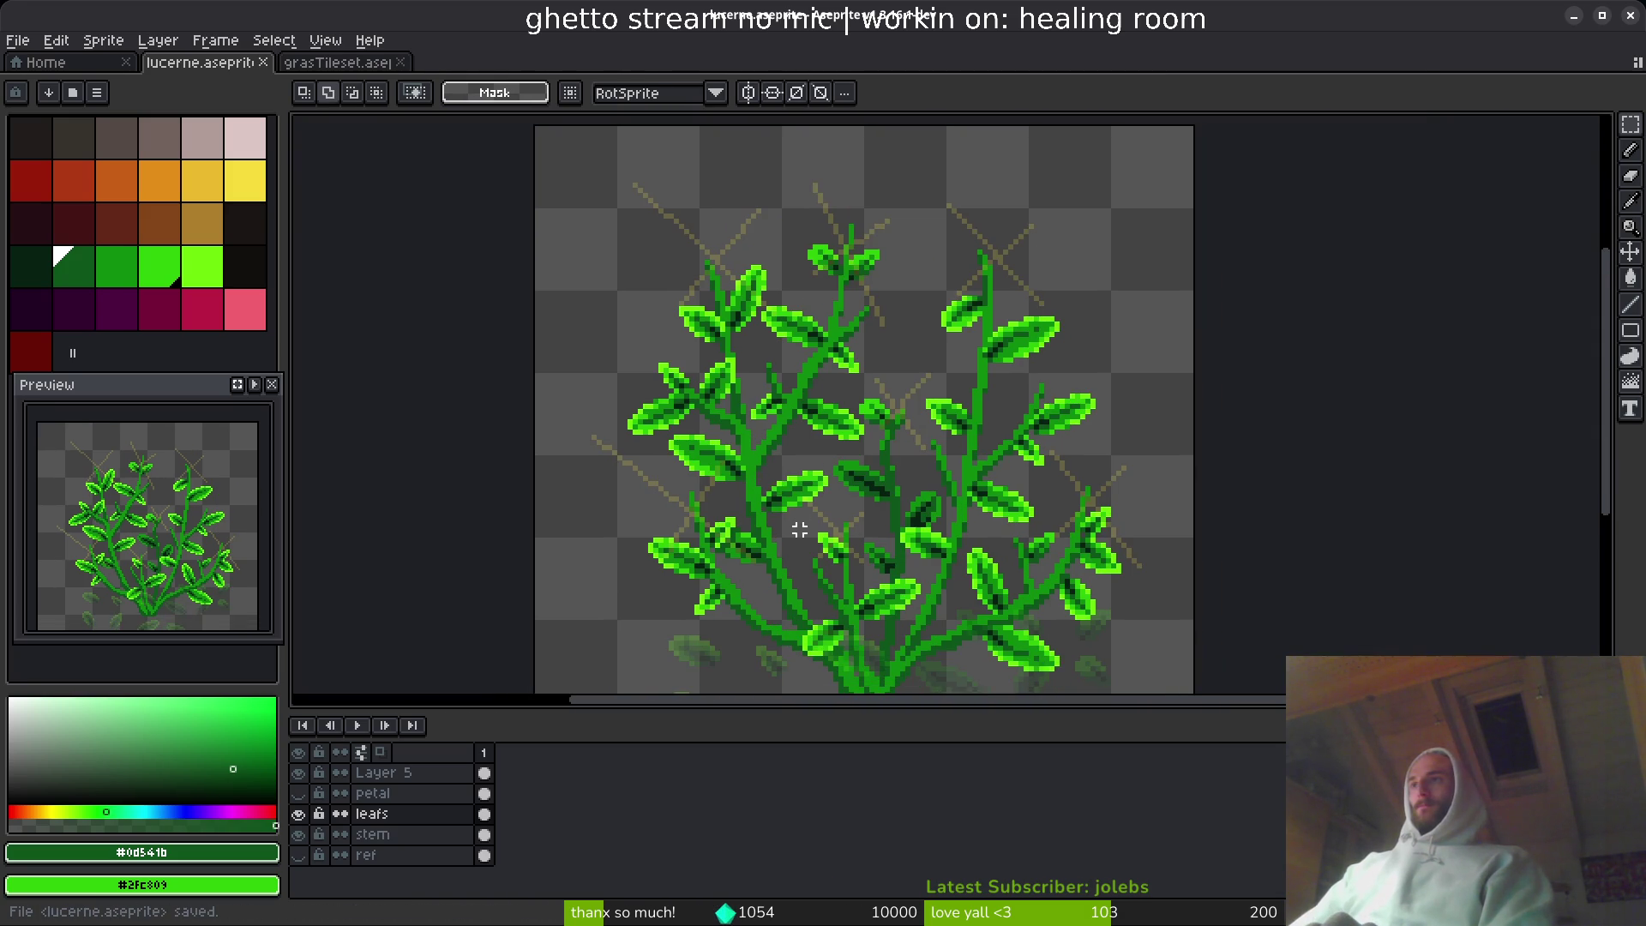
- Repaint the stem-junction pixels with the pencil in the stem's mid-green and dark green
{"action": "scroll", "coordinate": [784, 519], "scroll_direction": "up", "scroll_amount": 3}
{"action": "left_click", "coordinate": [772, 390], "text": "alt"}
{"action": "key", "text": "b"}
{"action": "scroll", "coordinate": [686, 343], "scroll_direction": "up", "scroll_amount": 2}
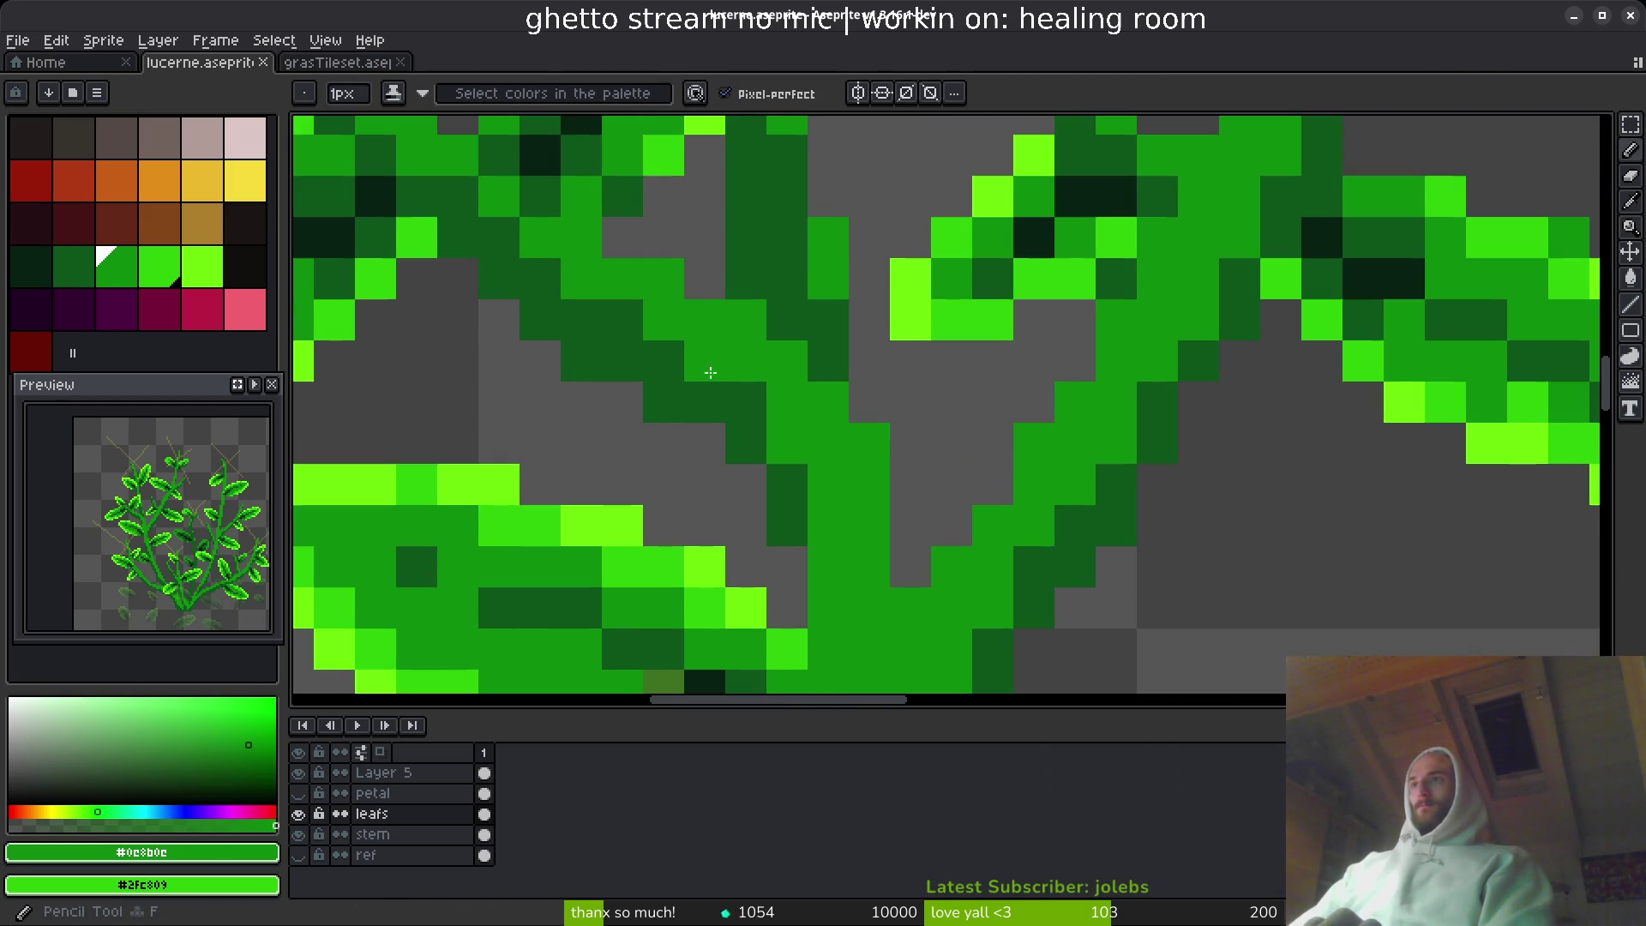
{"action": "mouse_move", "coordinate": [659, 319]}
{"action": "left_mouse_down"}
{"action": "mouse_move", "coordinate": [826, 485]}
{"action": "mouse_move", "coordinate": [797, 477]}
{"action": "left_mouse_up"}
{"action": "scroll", "coordinate": [883, 535], "scroll_direction": "down", "scroll_amount": 5}
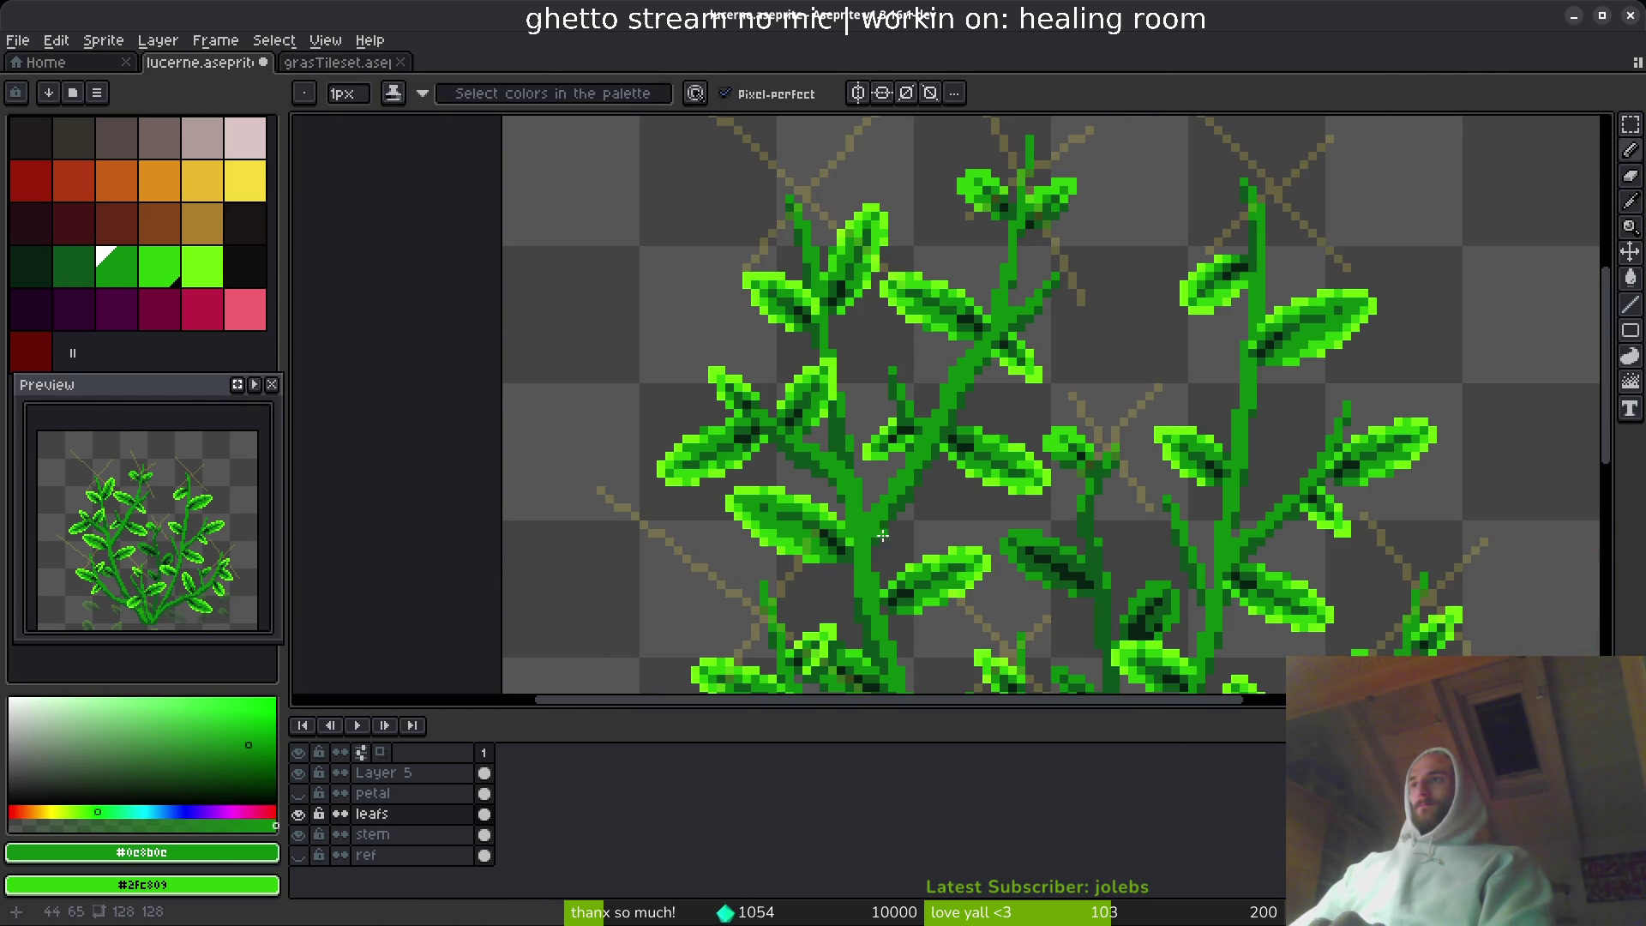
{"action": "scroll", "coordinate": [861, 510], "scroll_direction": "up", "scroll_amount": 4}
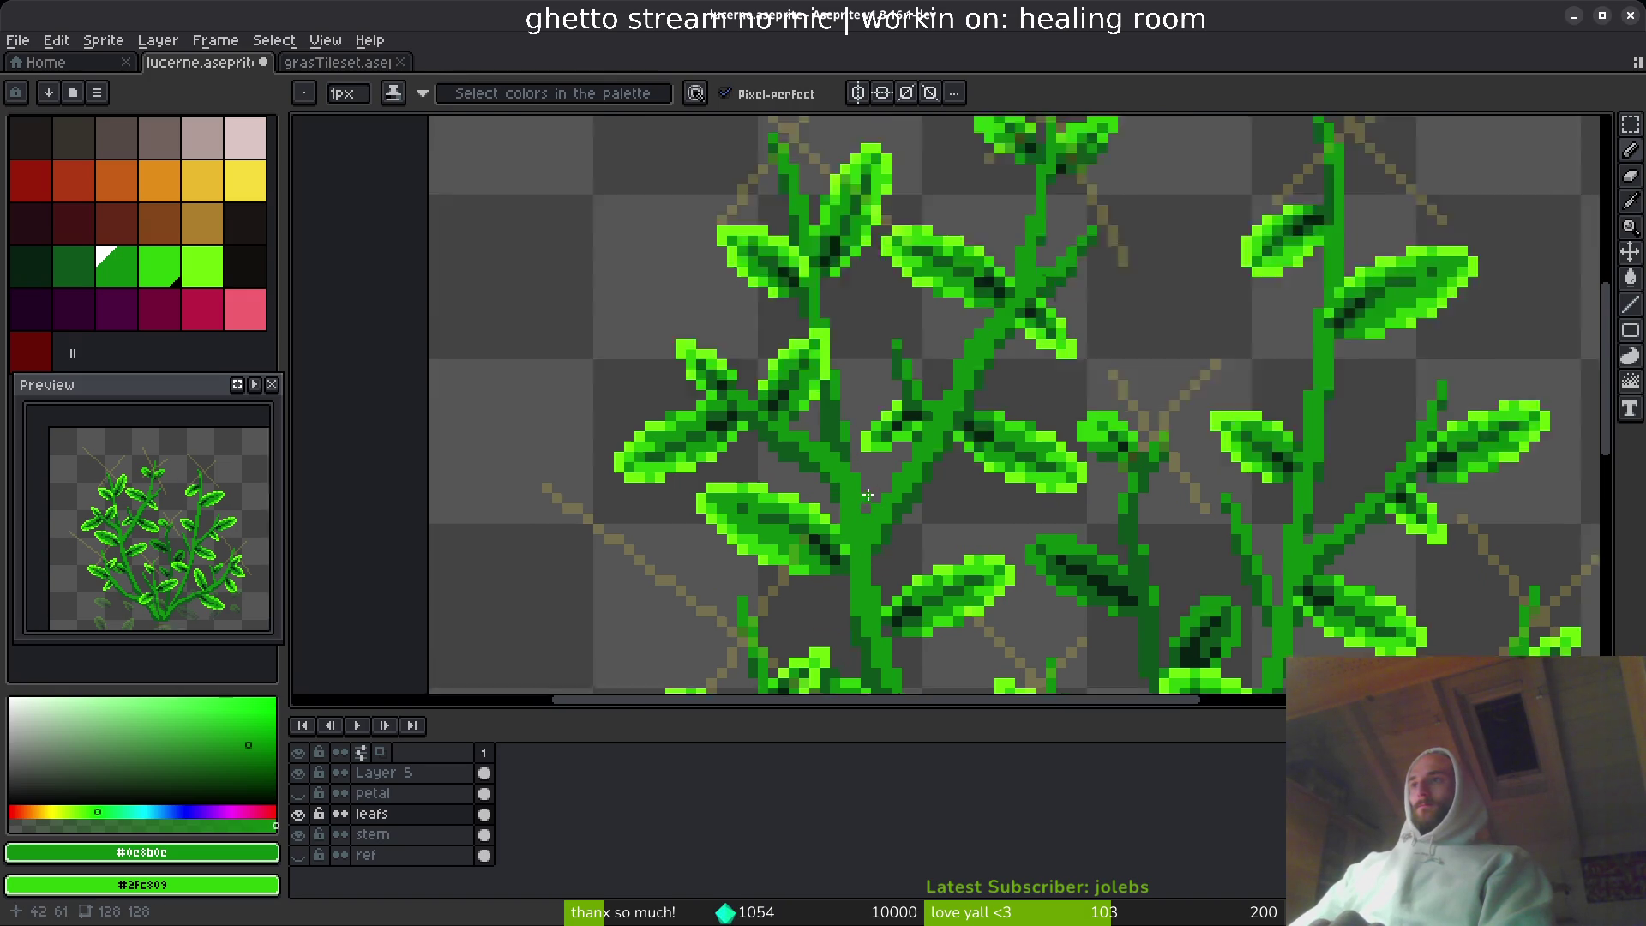
{"action": "left_click", "coordinate": [806, 413], "text": "alt"}
{"action": "left_click", "coordinate": [836, 445]}
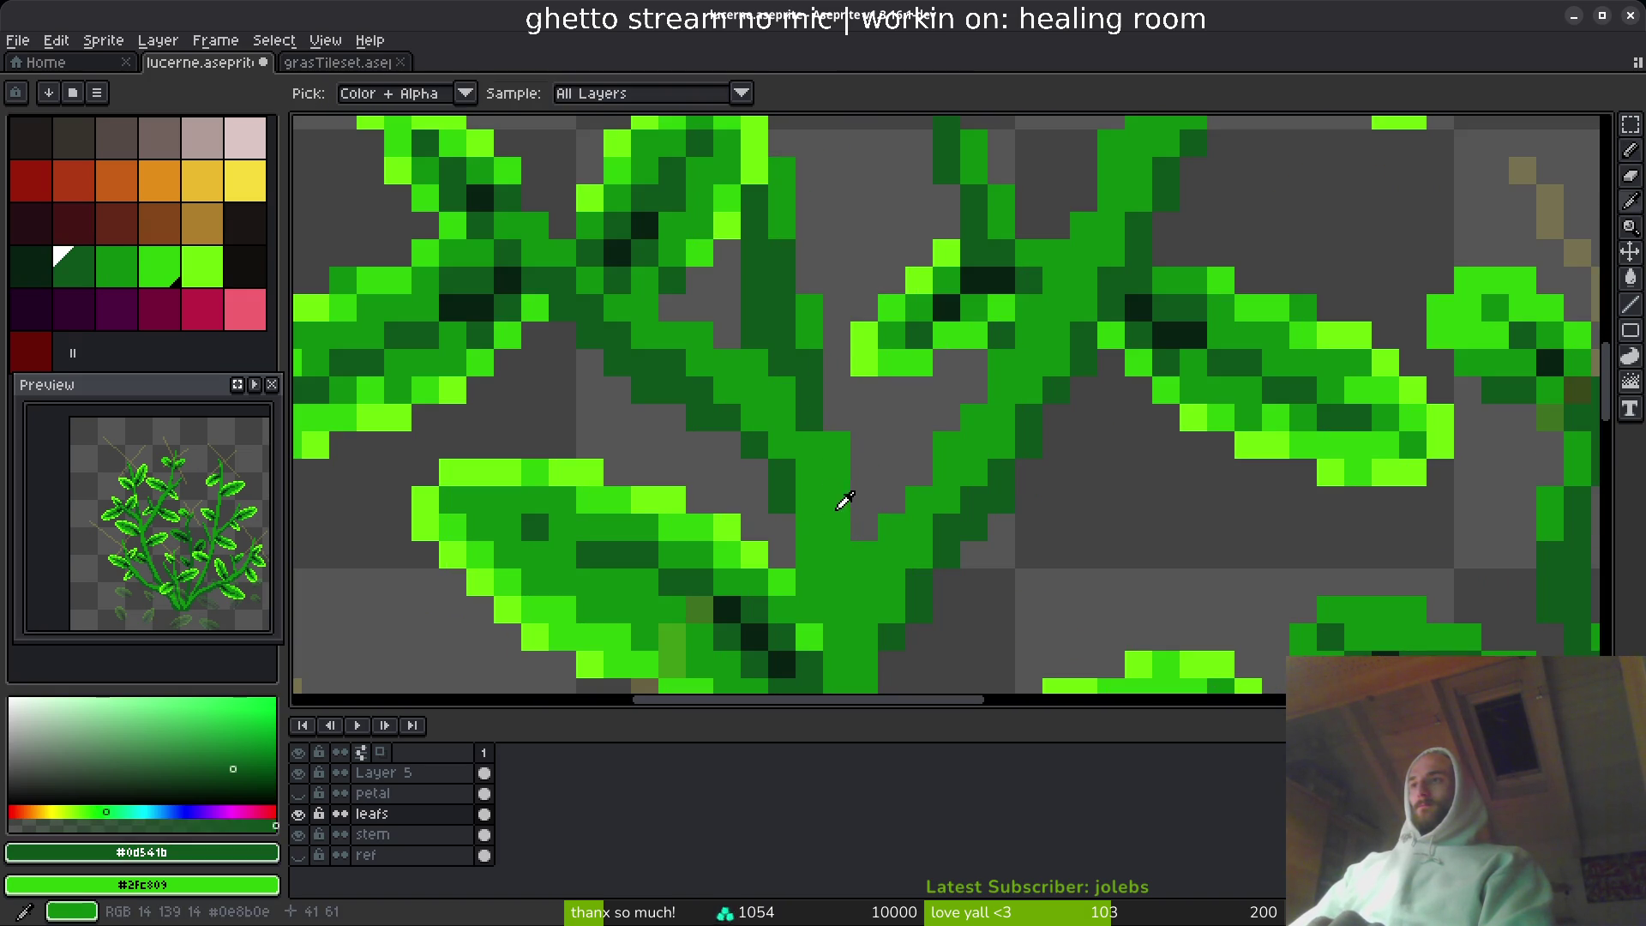
{"action": "left_click", "coordinate": [800, 491], "text": "alt"}
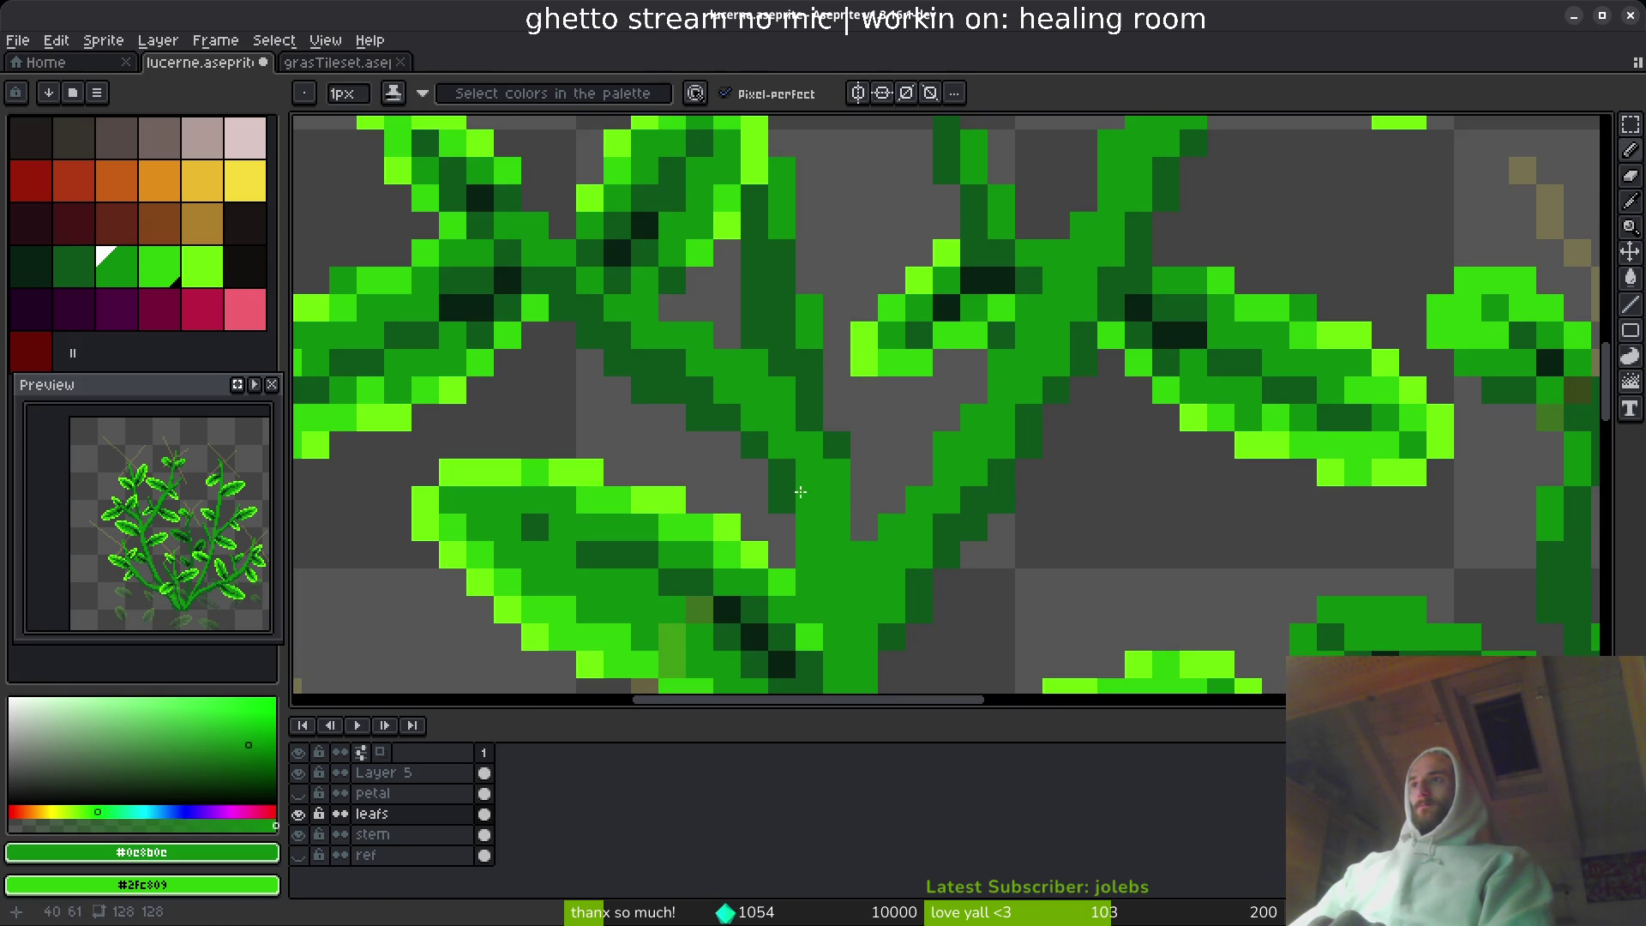
{"action": "left_click_drag", "start_coordinate": [793, 469], "coordinate": [799, 404]}
- Browse the Slay the Spire screenshots on its Steam store page
{"action": "key", "text": "alt+Tab"}
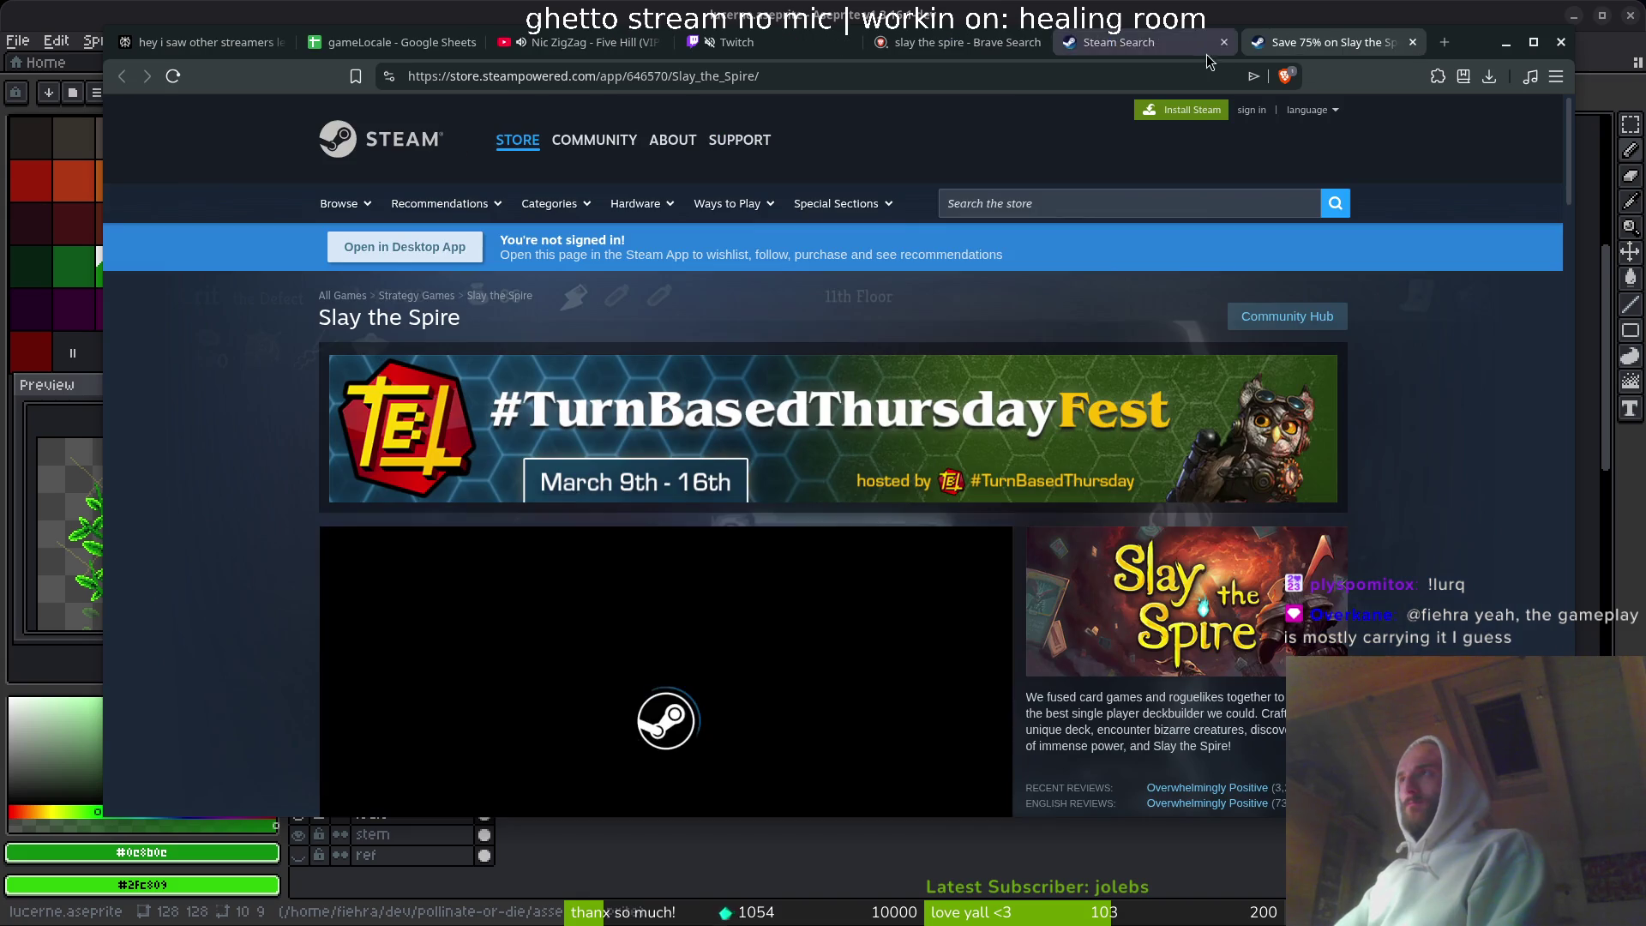
{"action": "scroll", "coordinate": [1455, 636], "scroll_direction": "down", "scroll_amount": 2}
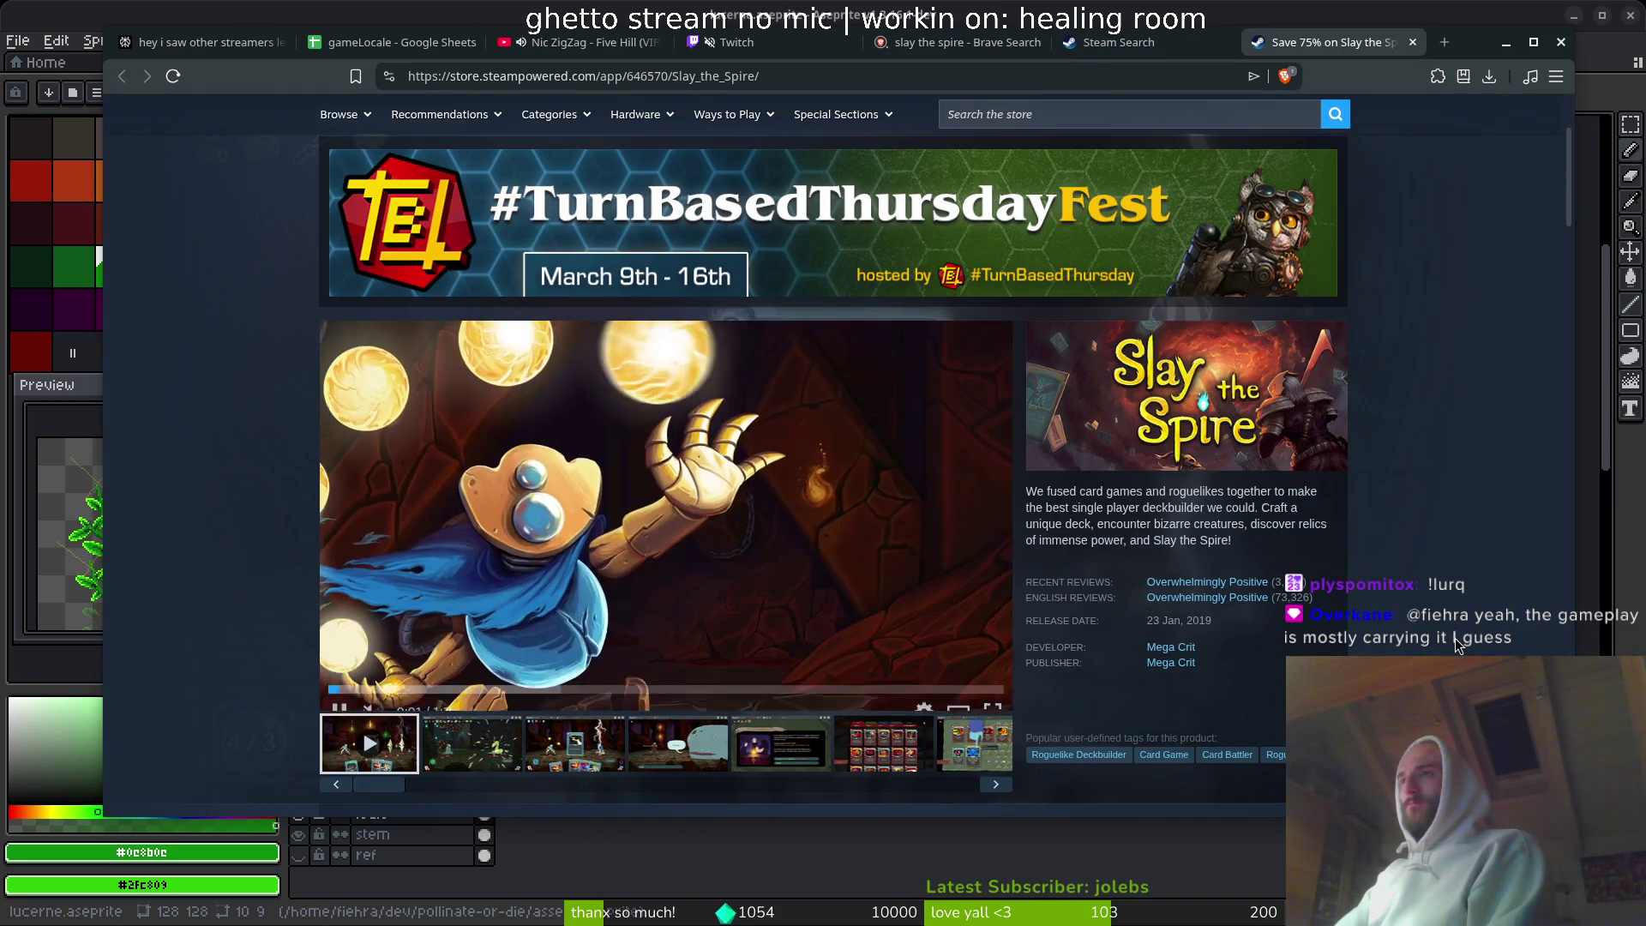
{"action": "left_click", "coordinate": [472, 743]}
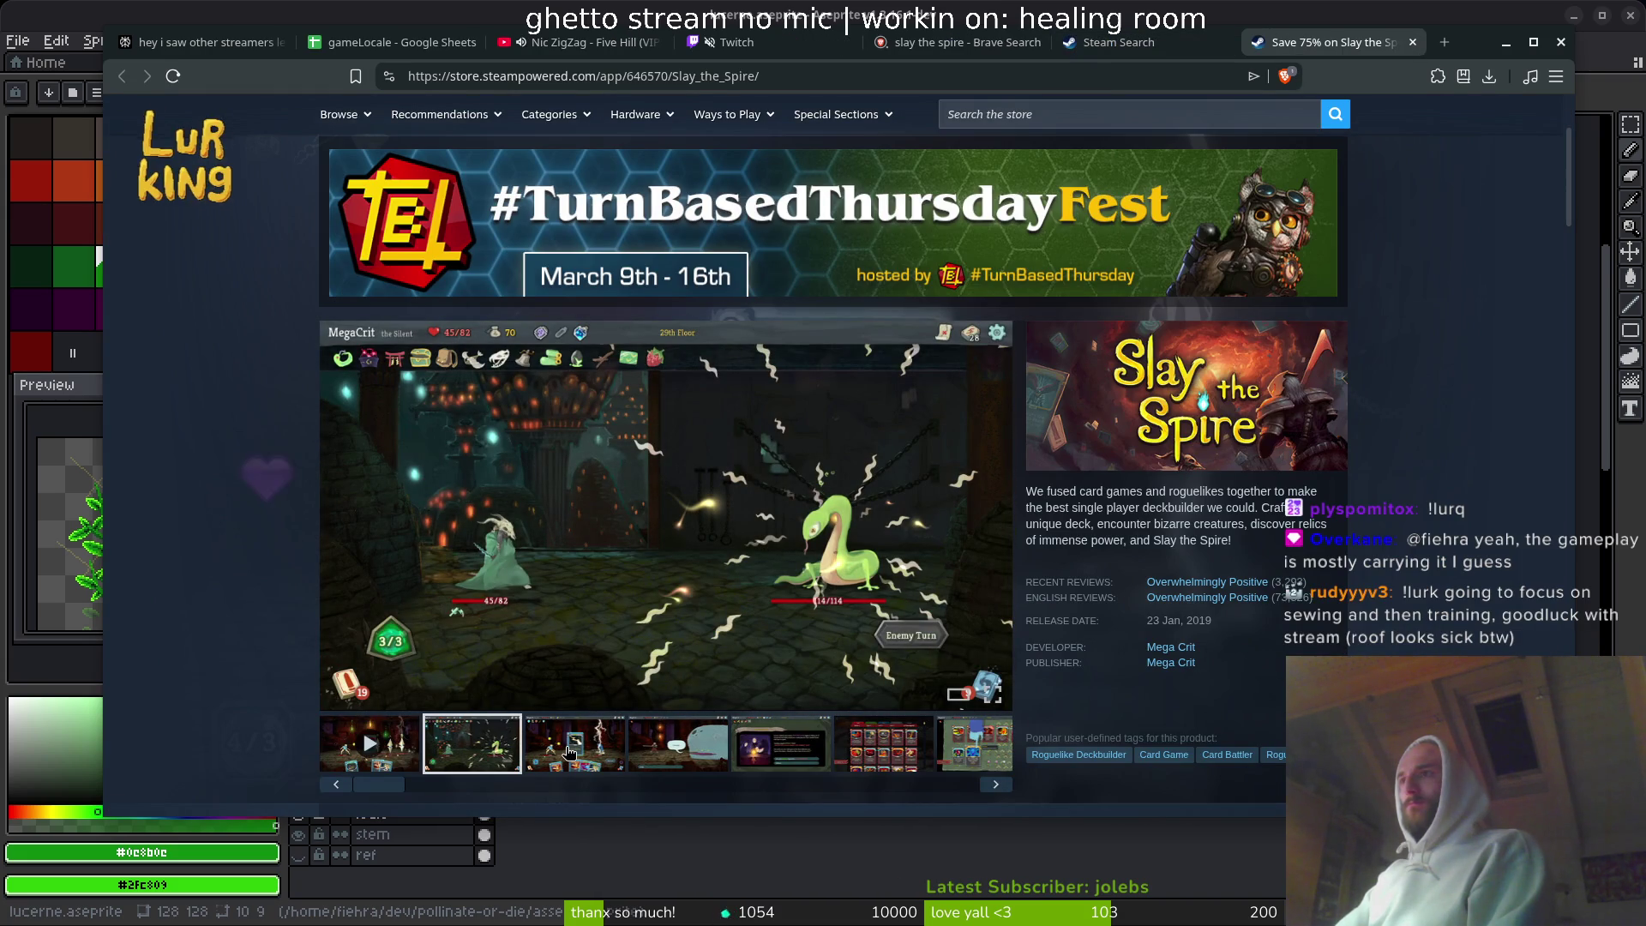
{"action": "left_click", "coordinate": [572, 748]}
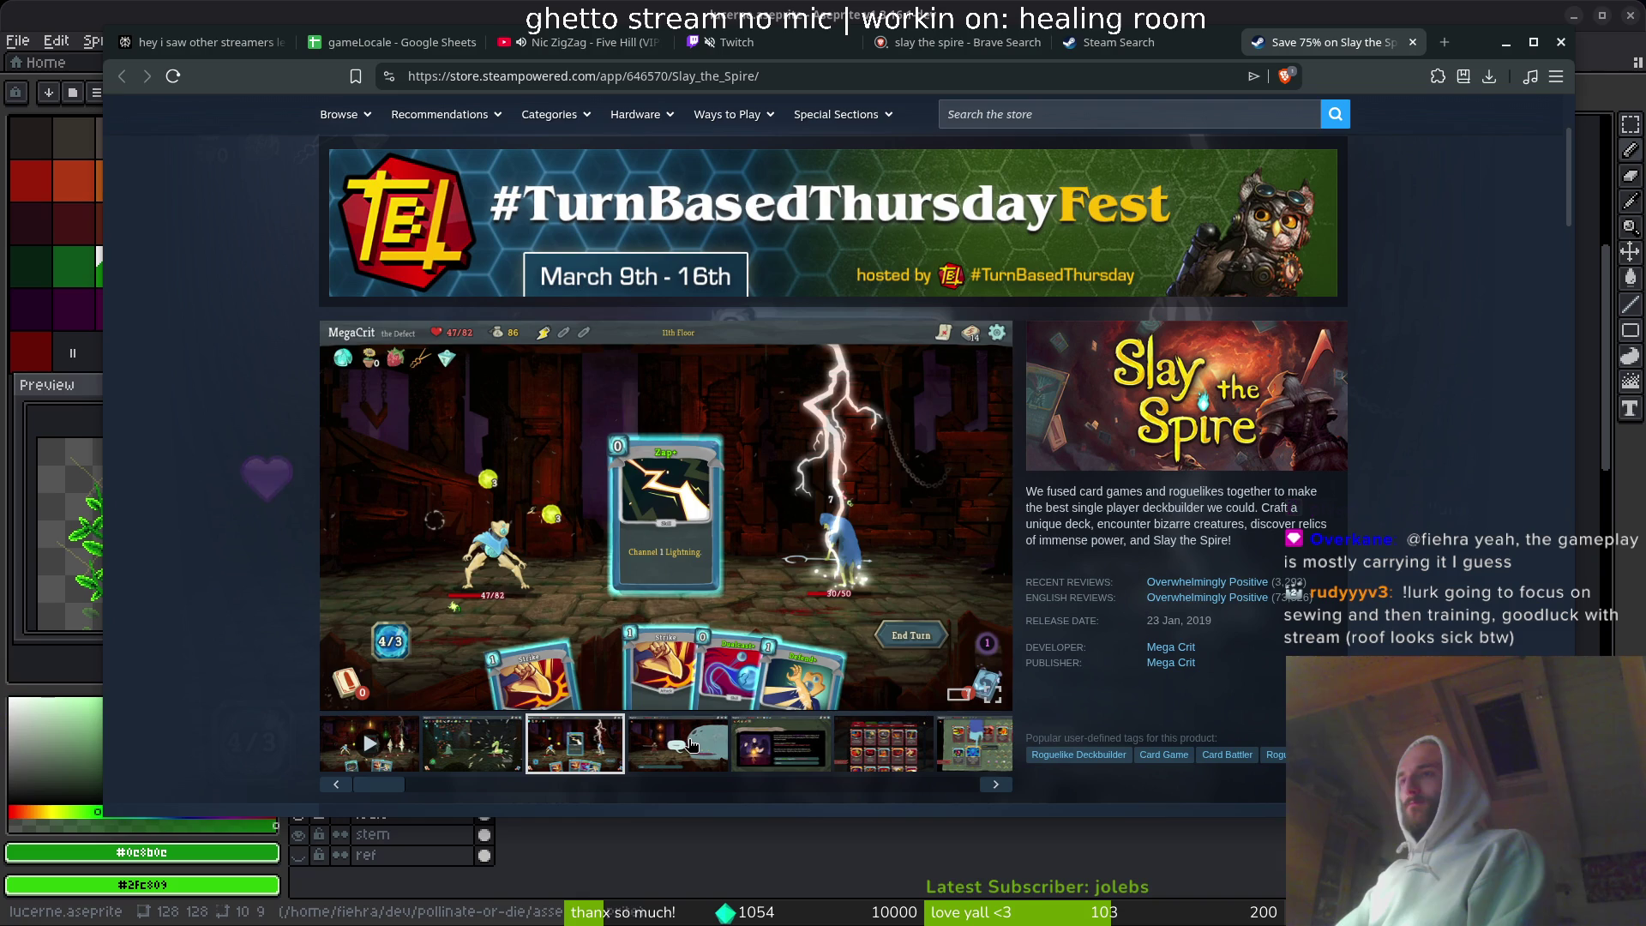
{"action": "left_click", "coordinate": [695, 747]}
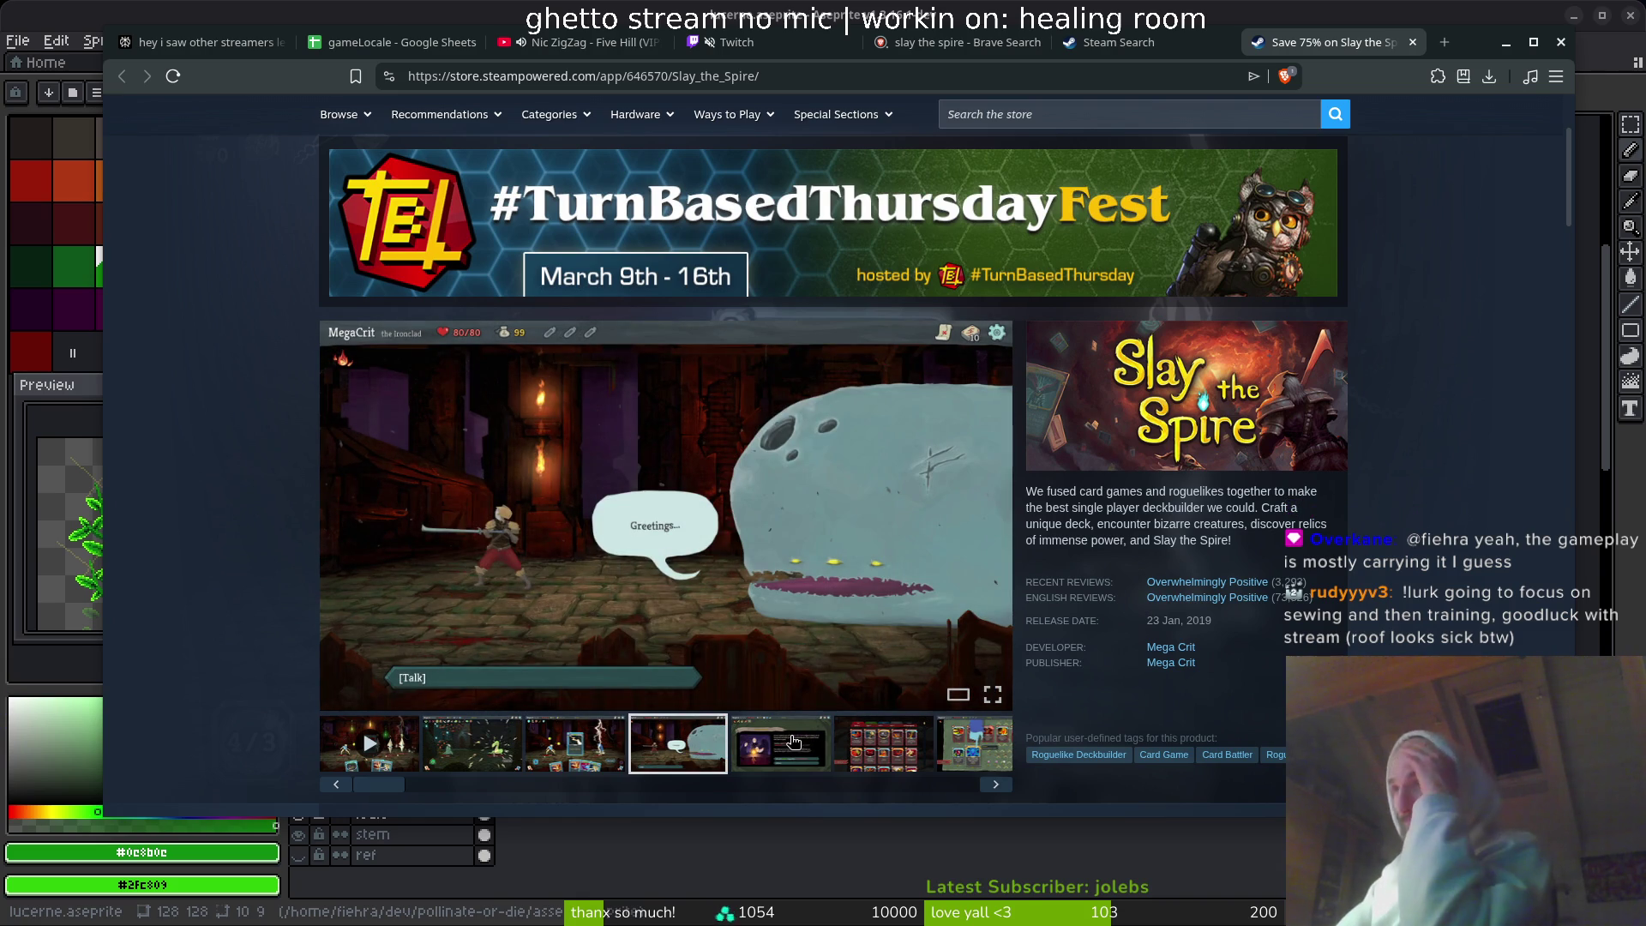
{"action": "left_click", "coordinate": [780, 748]}
{"action": "left_click", "coordinate": [866, 757]}
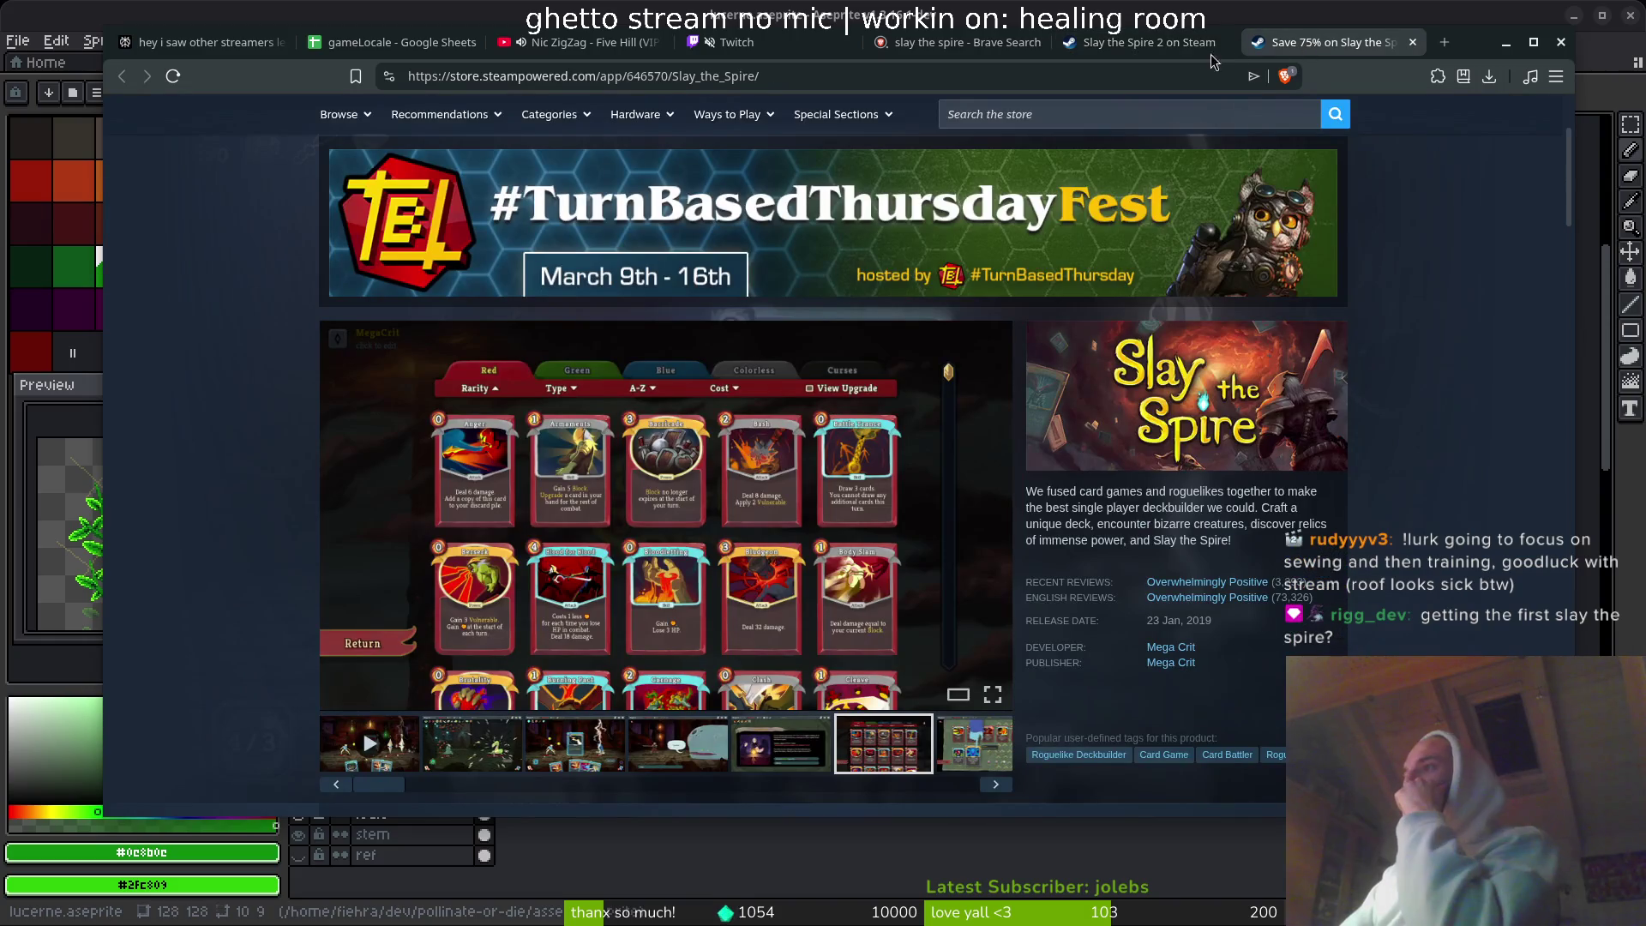
- Open the Slay the Spire 2 store page, play its trailer and browse the screenshots
{"action": "left_click", "coordinate": [1123, 45]}
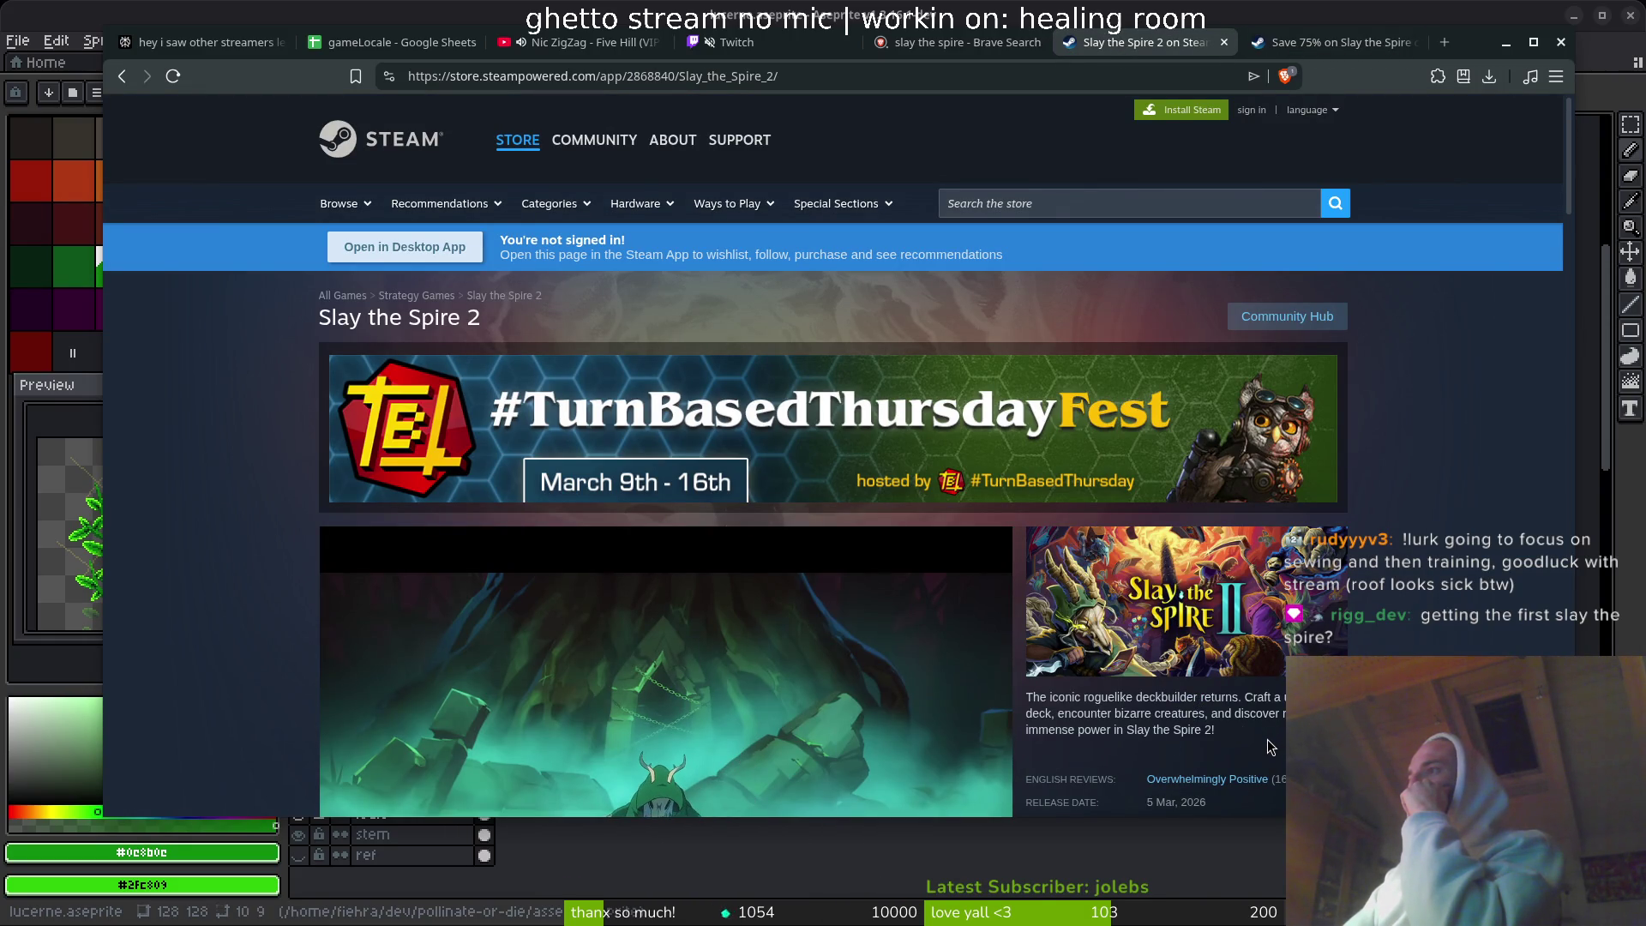
{"action": "scroll", "coordinate": [1270, 747], "scroll_direction": "down", "scroll_amount": 4}
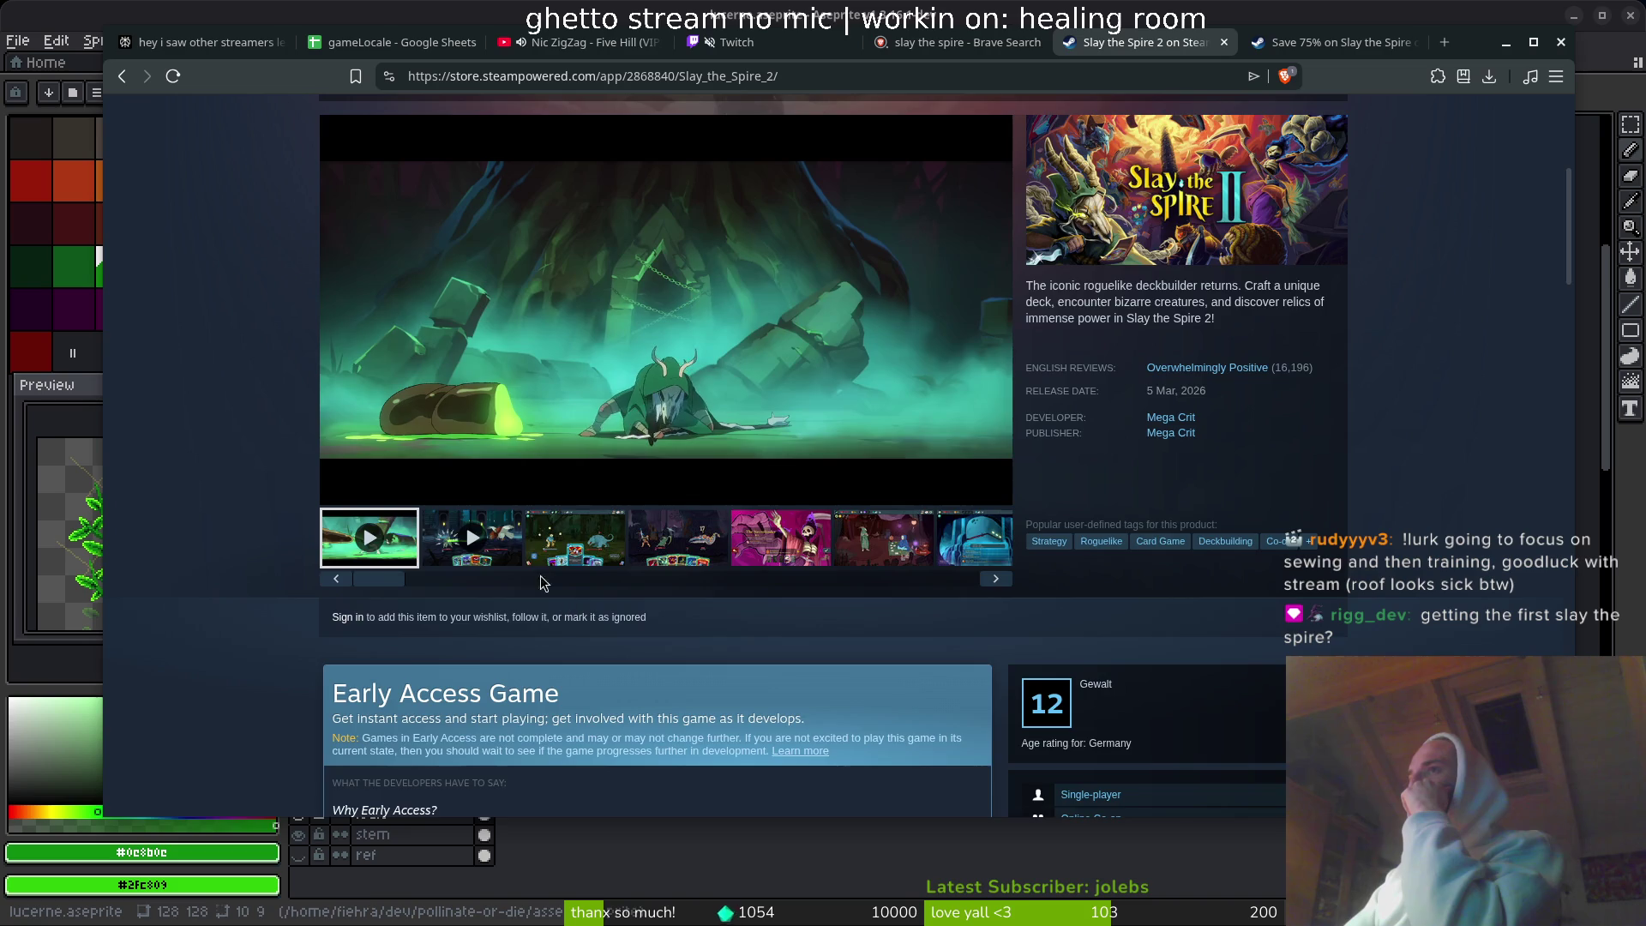
{"action": "scroll", "coordinate": [225, 617], "scroll_direction": "up", "scroll_amount": 2}
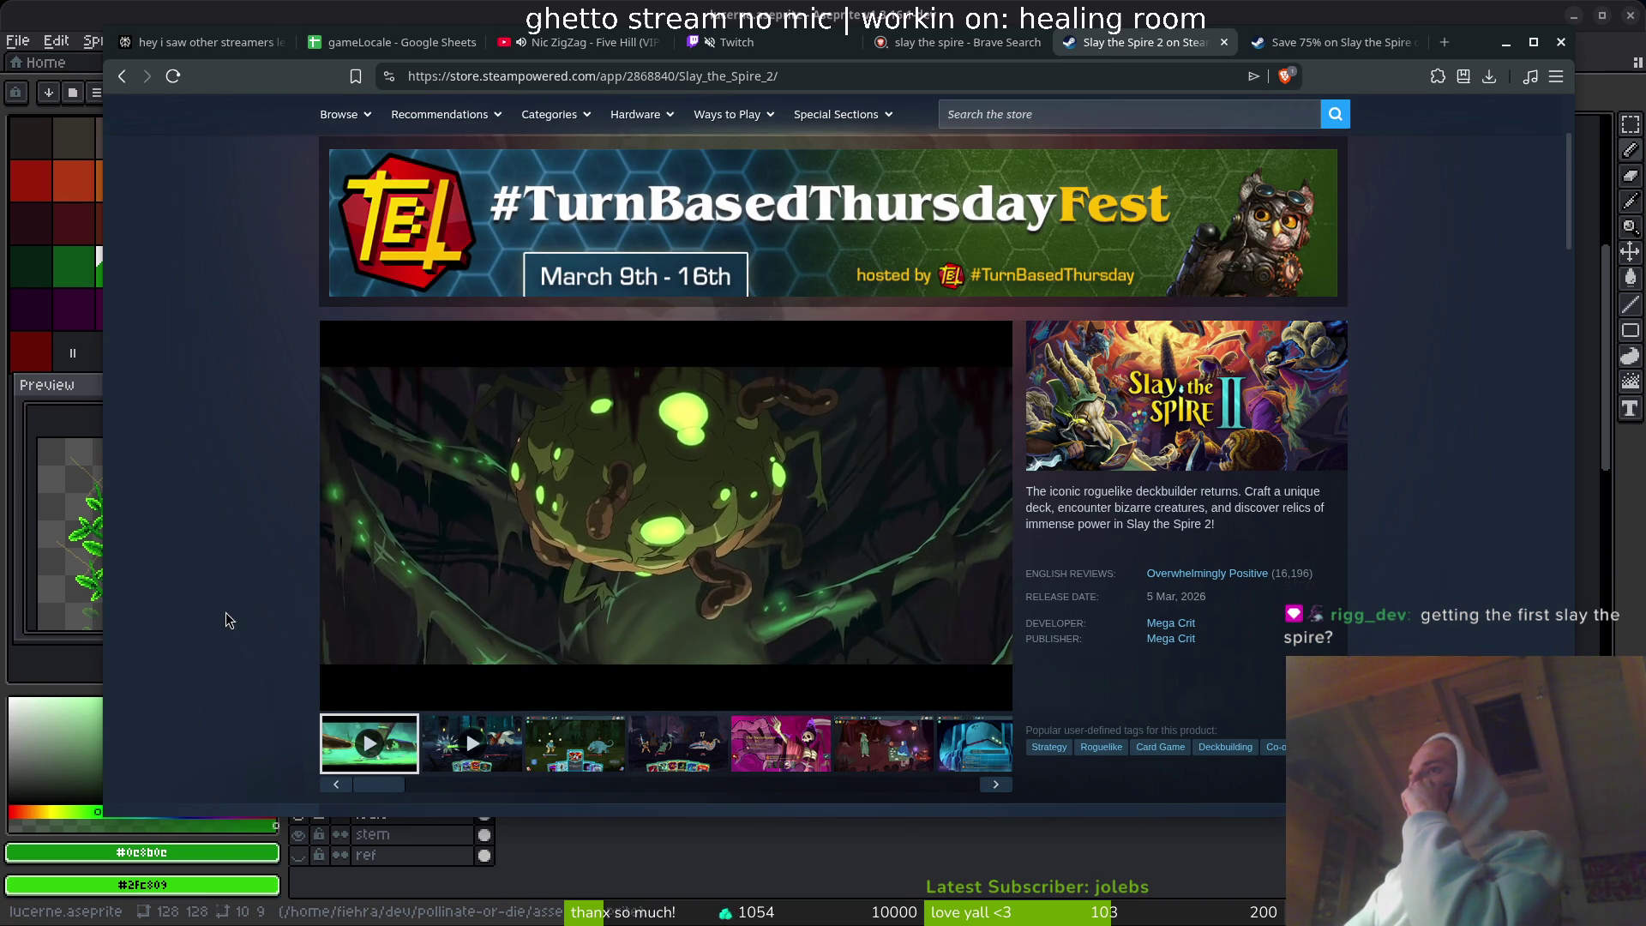
{"action": "left_click", "coordinate": [495, 750]}
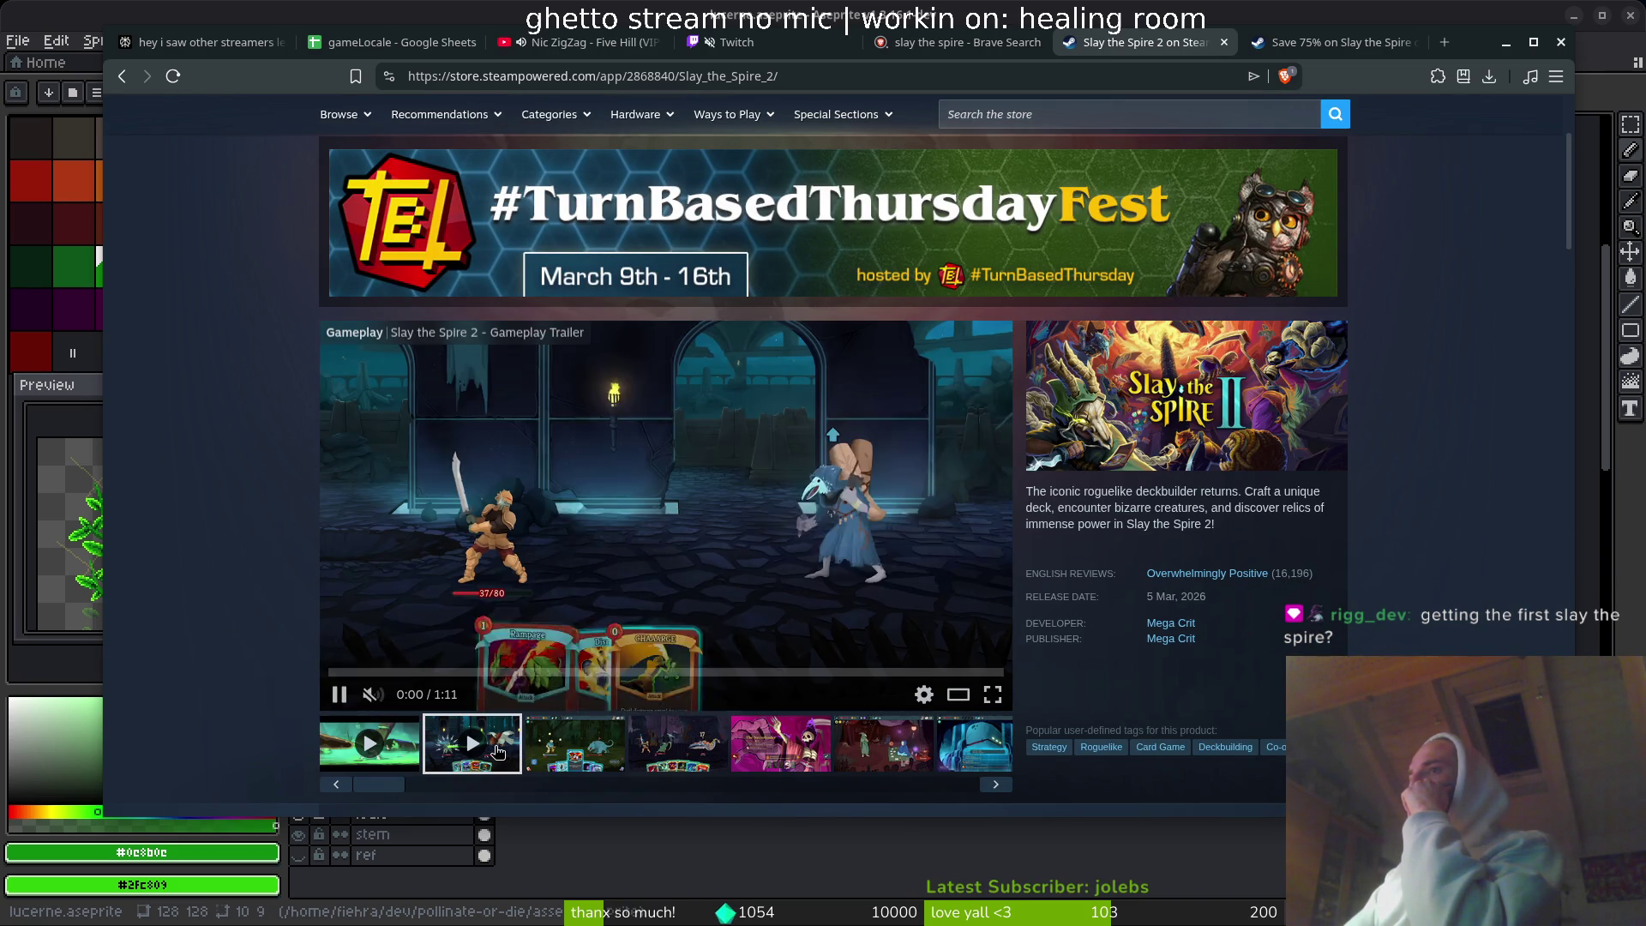
{"action": "left_click", "coordinate": [569, 755]}
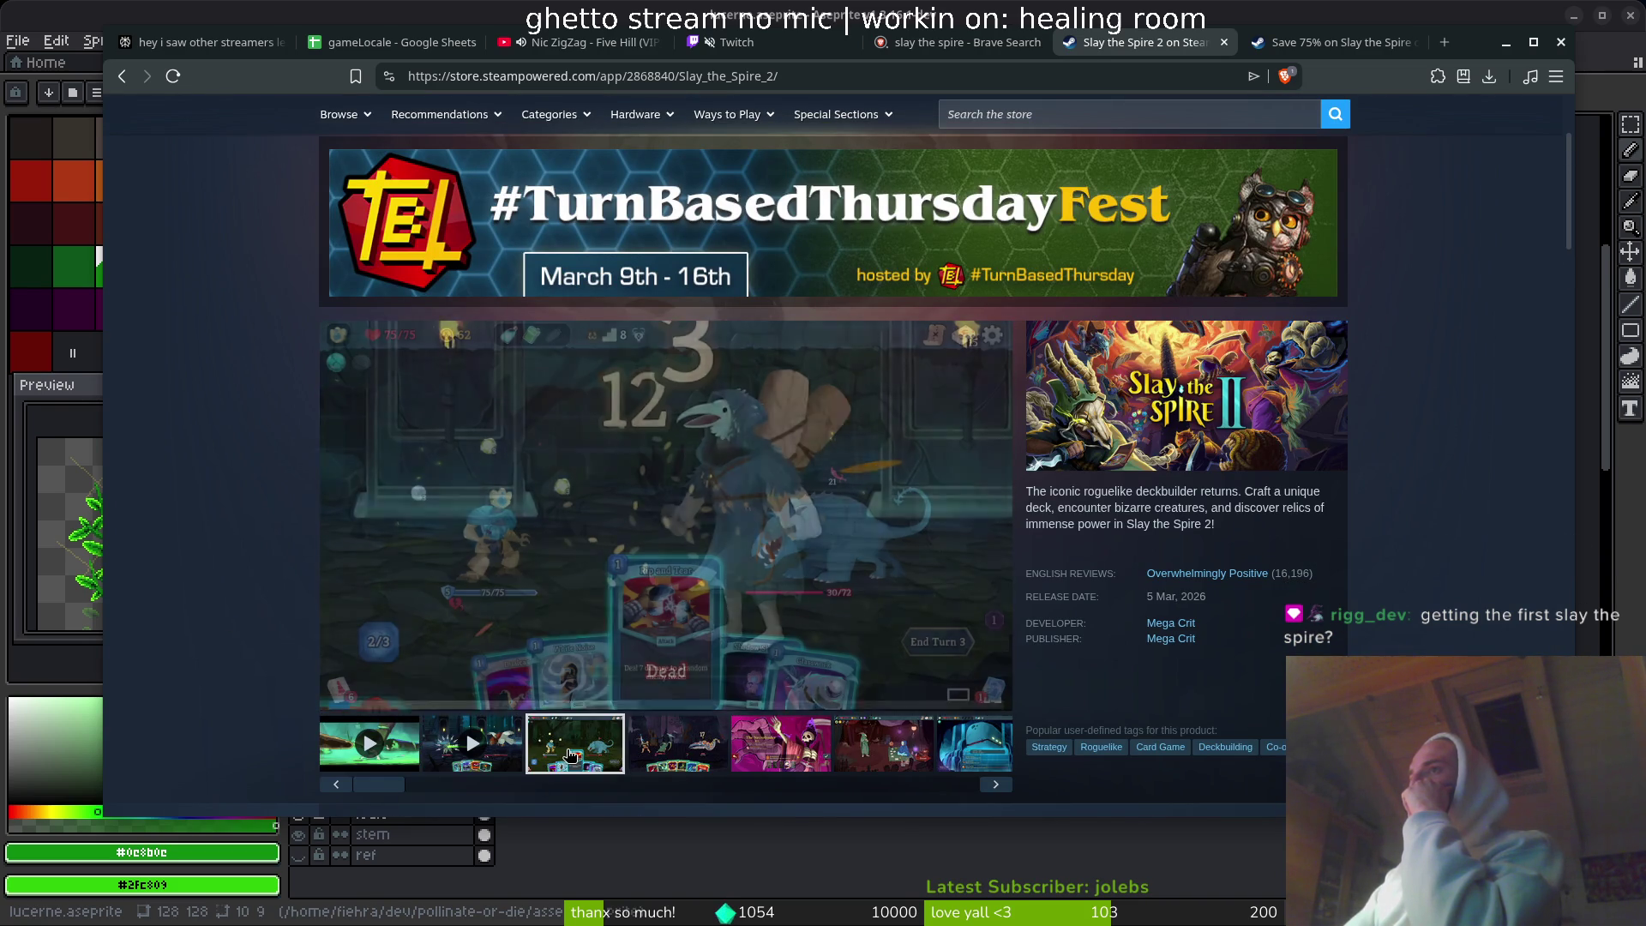
{"action": "left_click", "coordinate": [684, 755]}
{"action": "scroll", "coordinate": [194, 569], "scroll_direction": "down", "scroll_amount": 5}
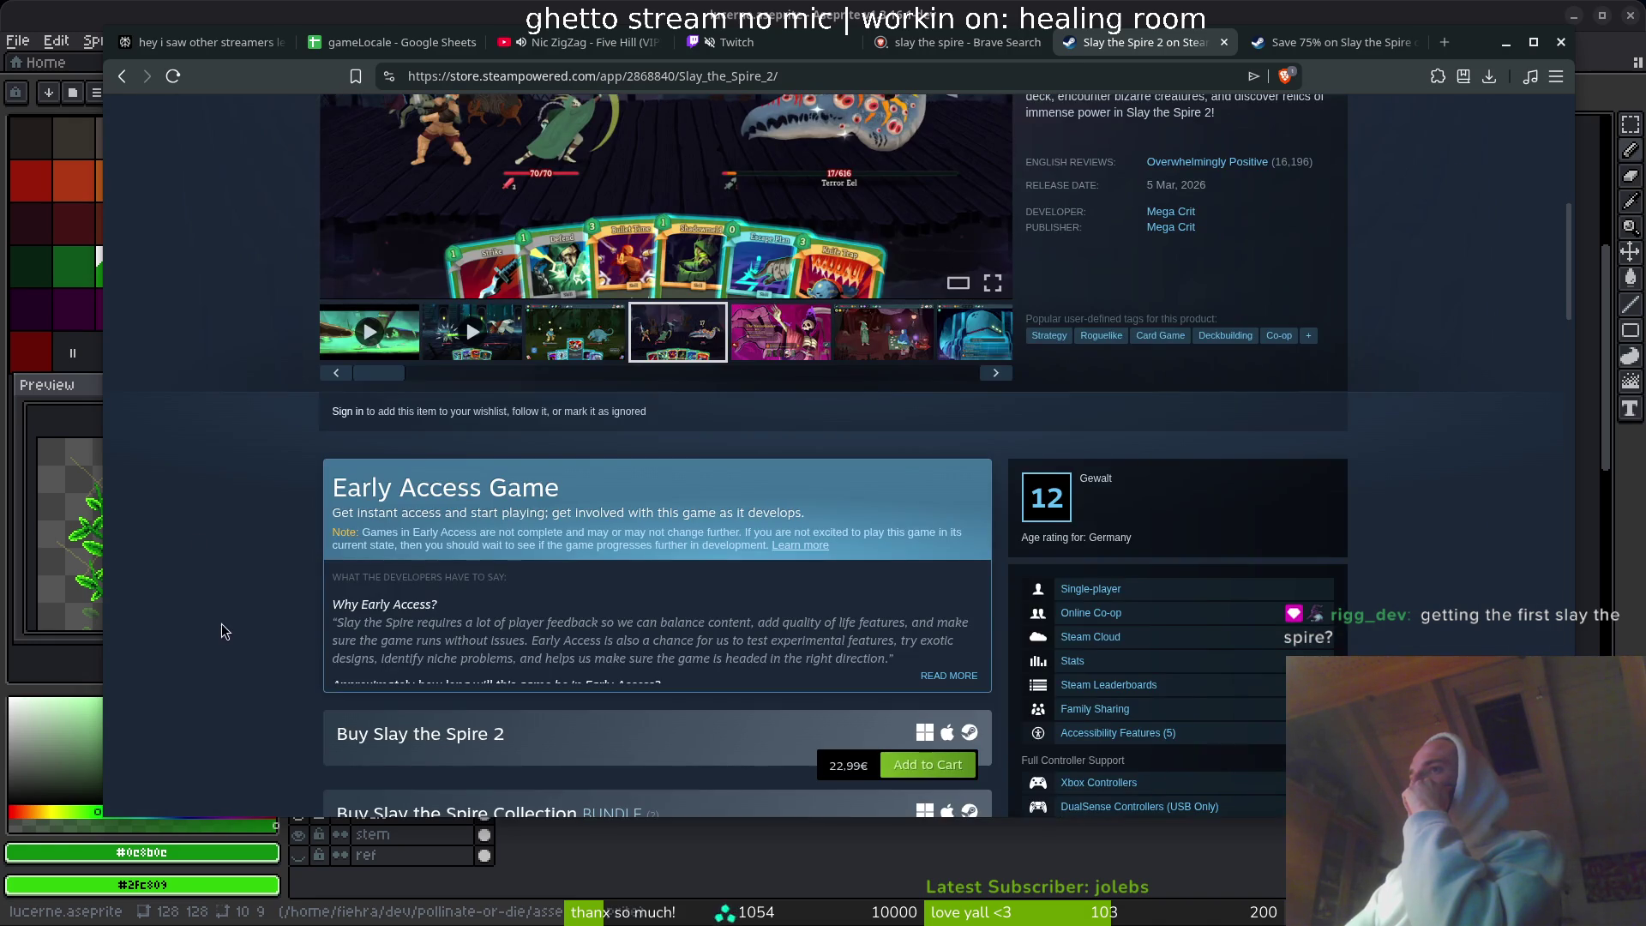
{"action": "scroll", "coordinate": [214, 619], "scroll_direction": "down", "scroll_amount": 5}
{"action": "scroll", "coordinate": [207, 604], "scroll_direction": "down", "scroll_amount": 5}
{"action": "scroll", "coordinate": [205, 574], "scroll_direction": "up", "scroll_amount": 15}
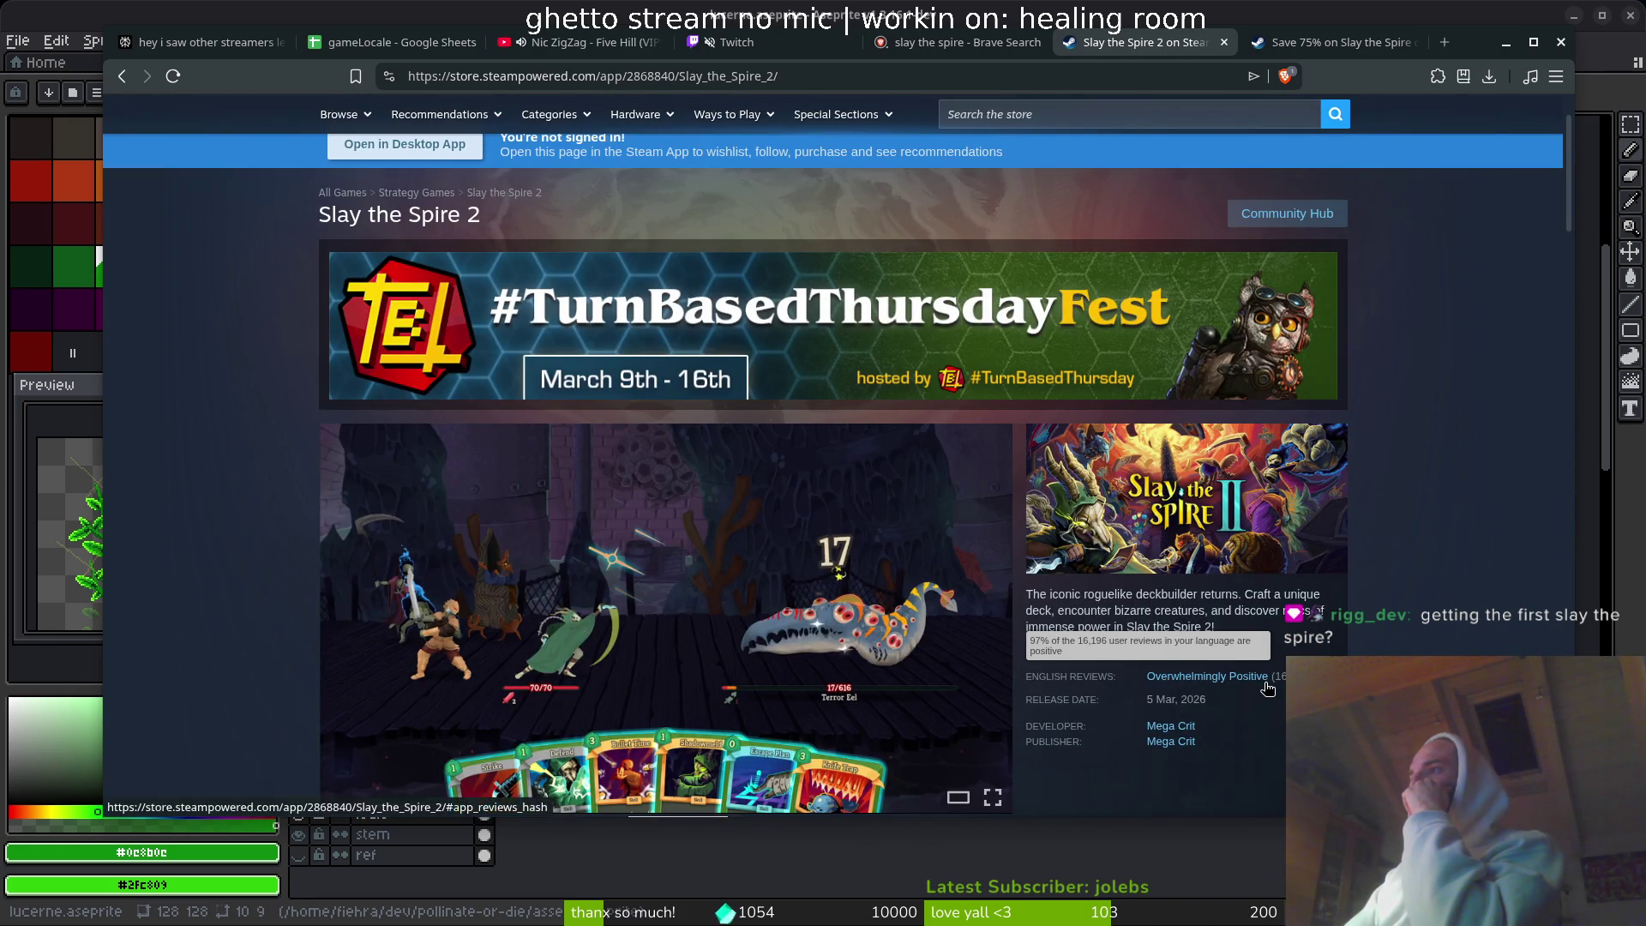
- Close both Slay the Spire store tabs and the search results tab
{"action": "left_click", "coordinate": [1224, 43]}
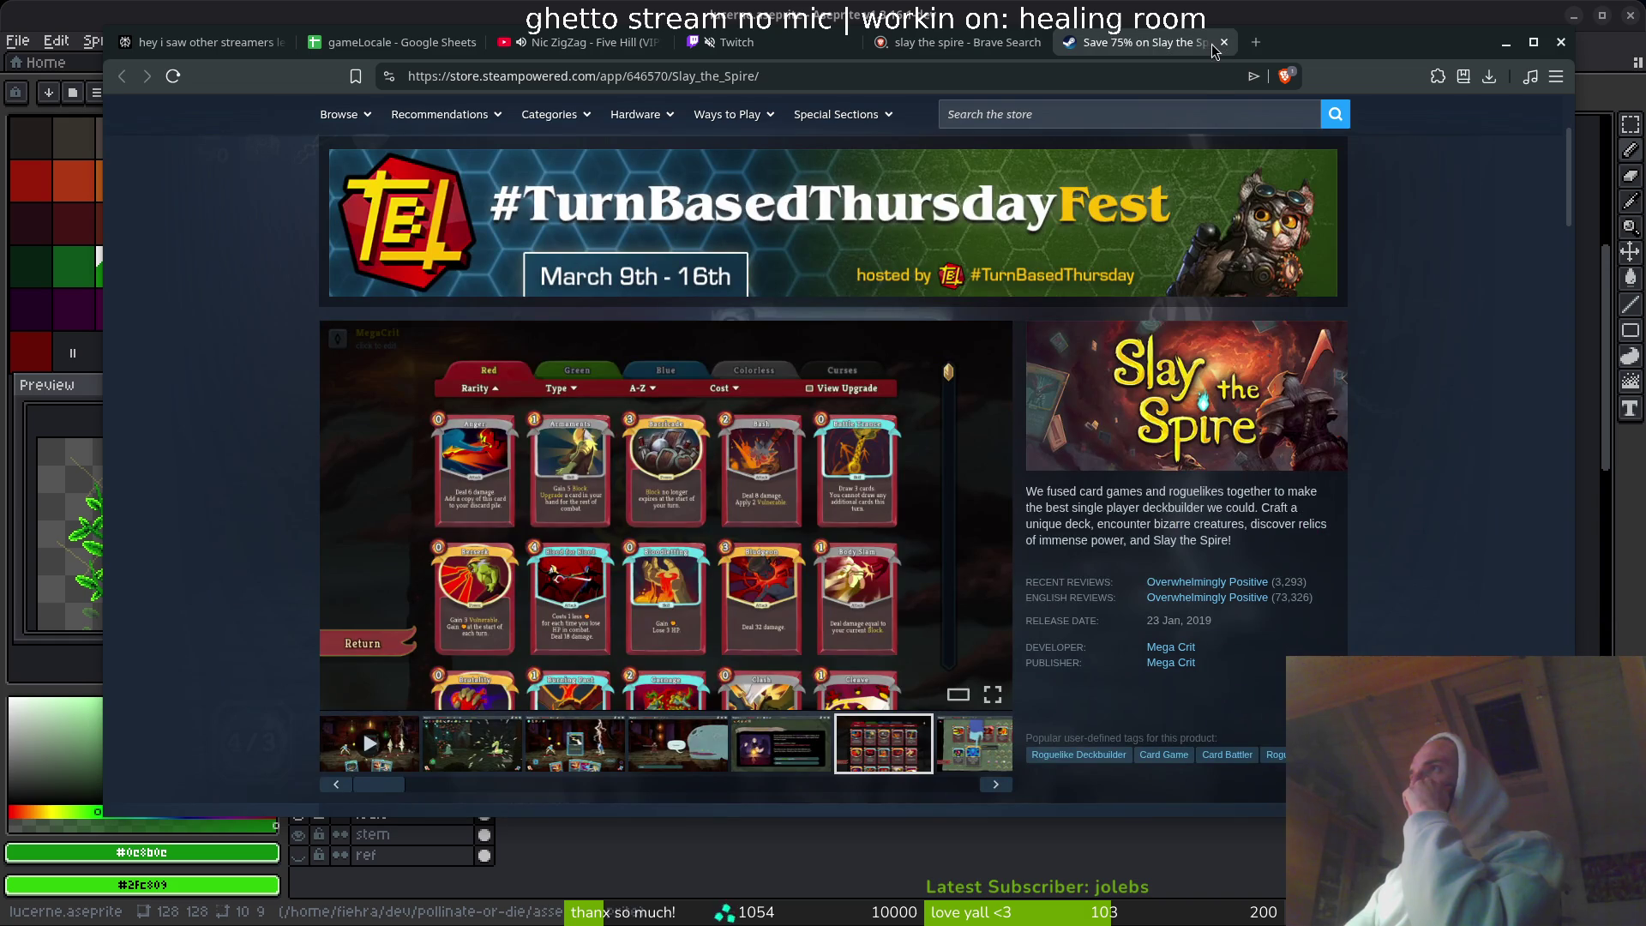
{"action": "left_click", "coordinate": [1224, 43]}
{"action": "key", "text": "ctrl+w"}
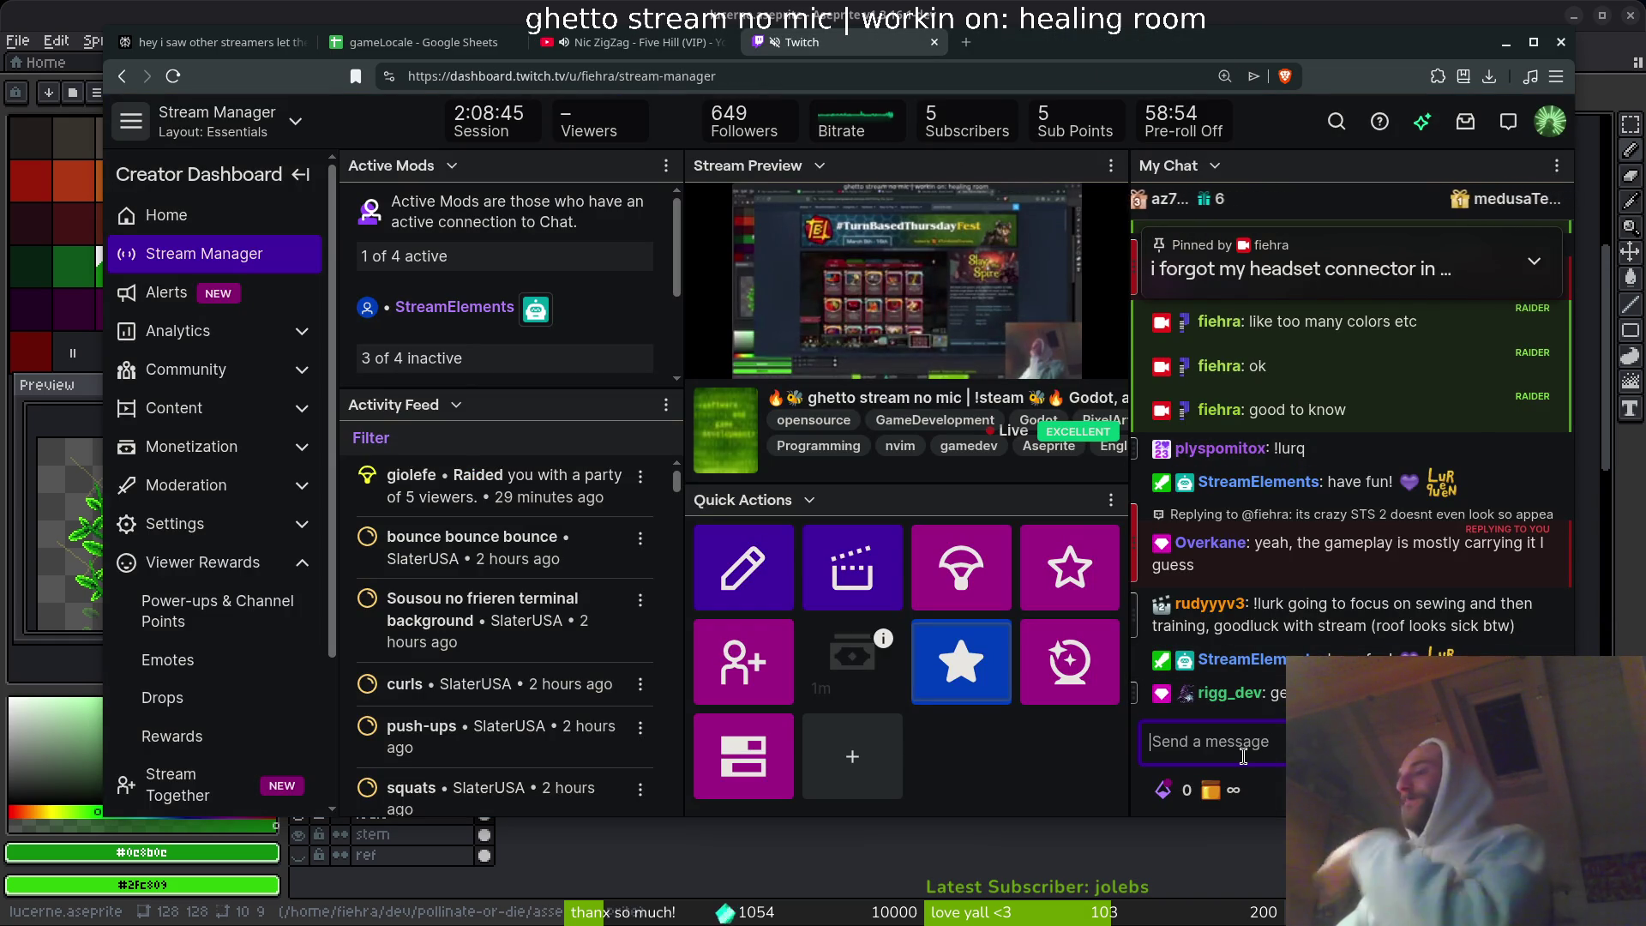
- Send chat replies greeting viewers, saying you were just researching, and noting the game's graphics
{"action": "left_click", "coordinate": [1242, 756]}
{"action": "type", "text": "yoo plys"}
{"action": "key", "text": "Return"}
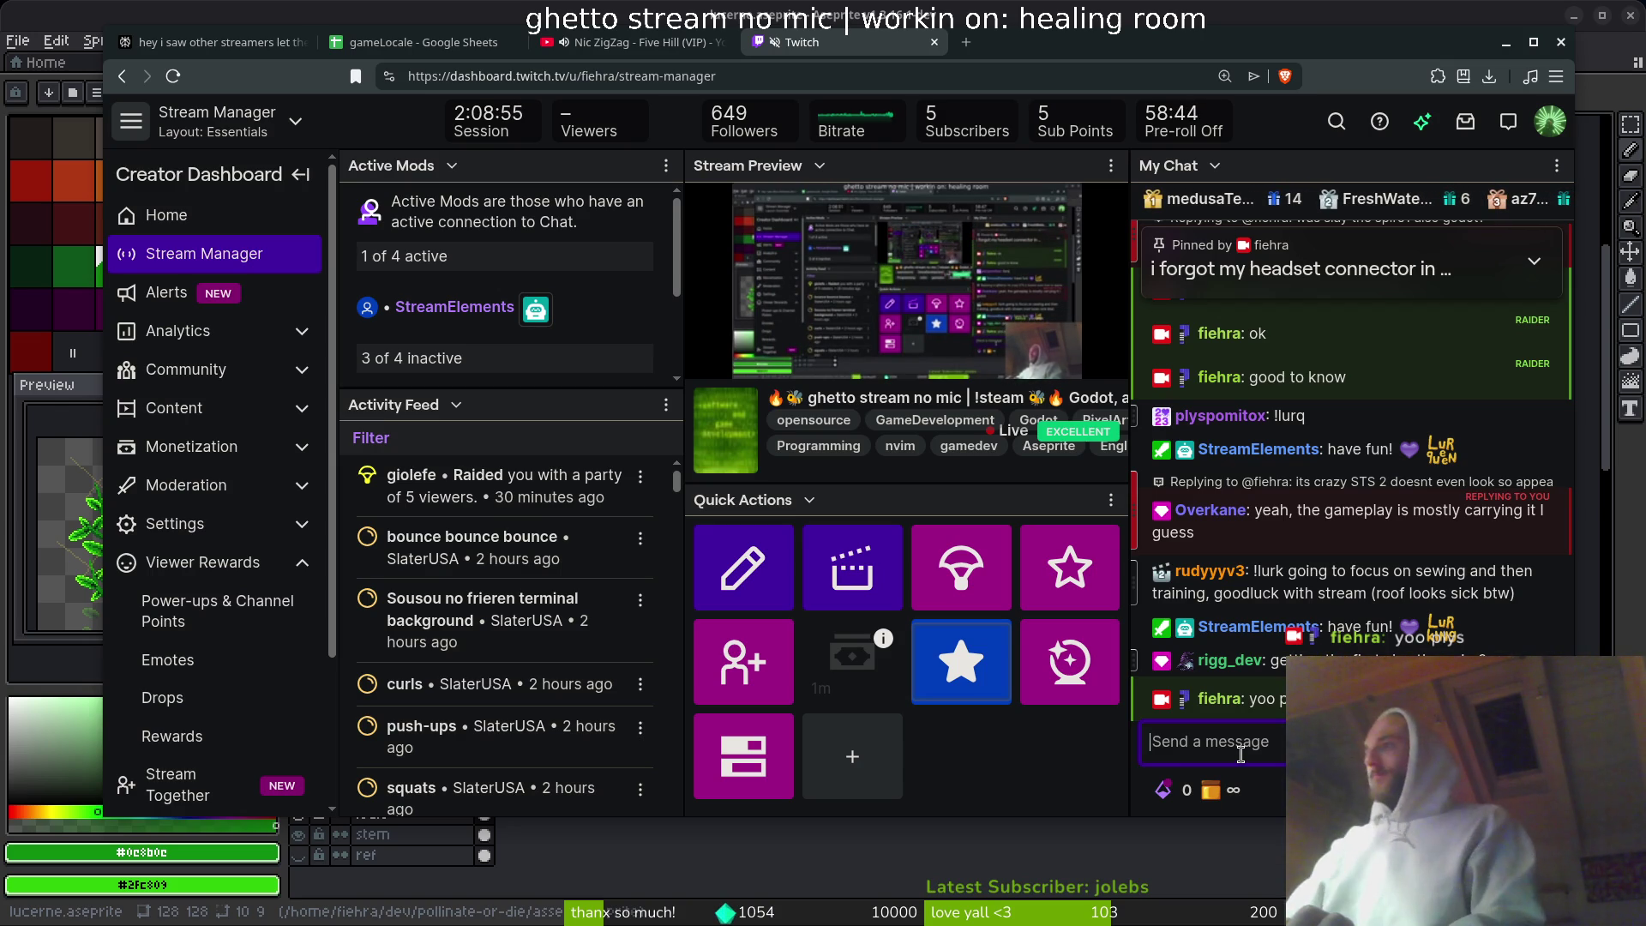
{"action": "type", "text": "nah i was just kinda"}
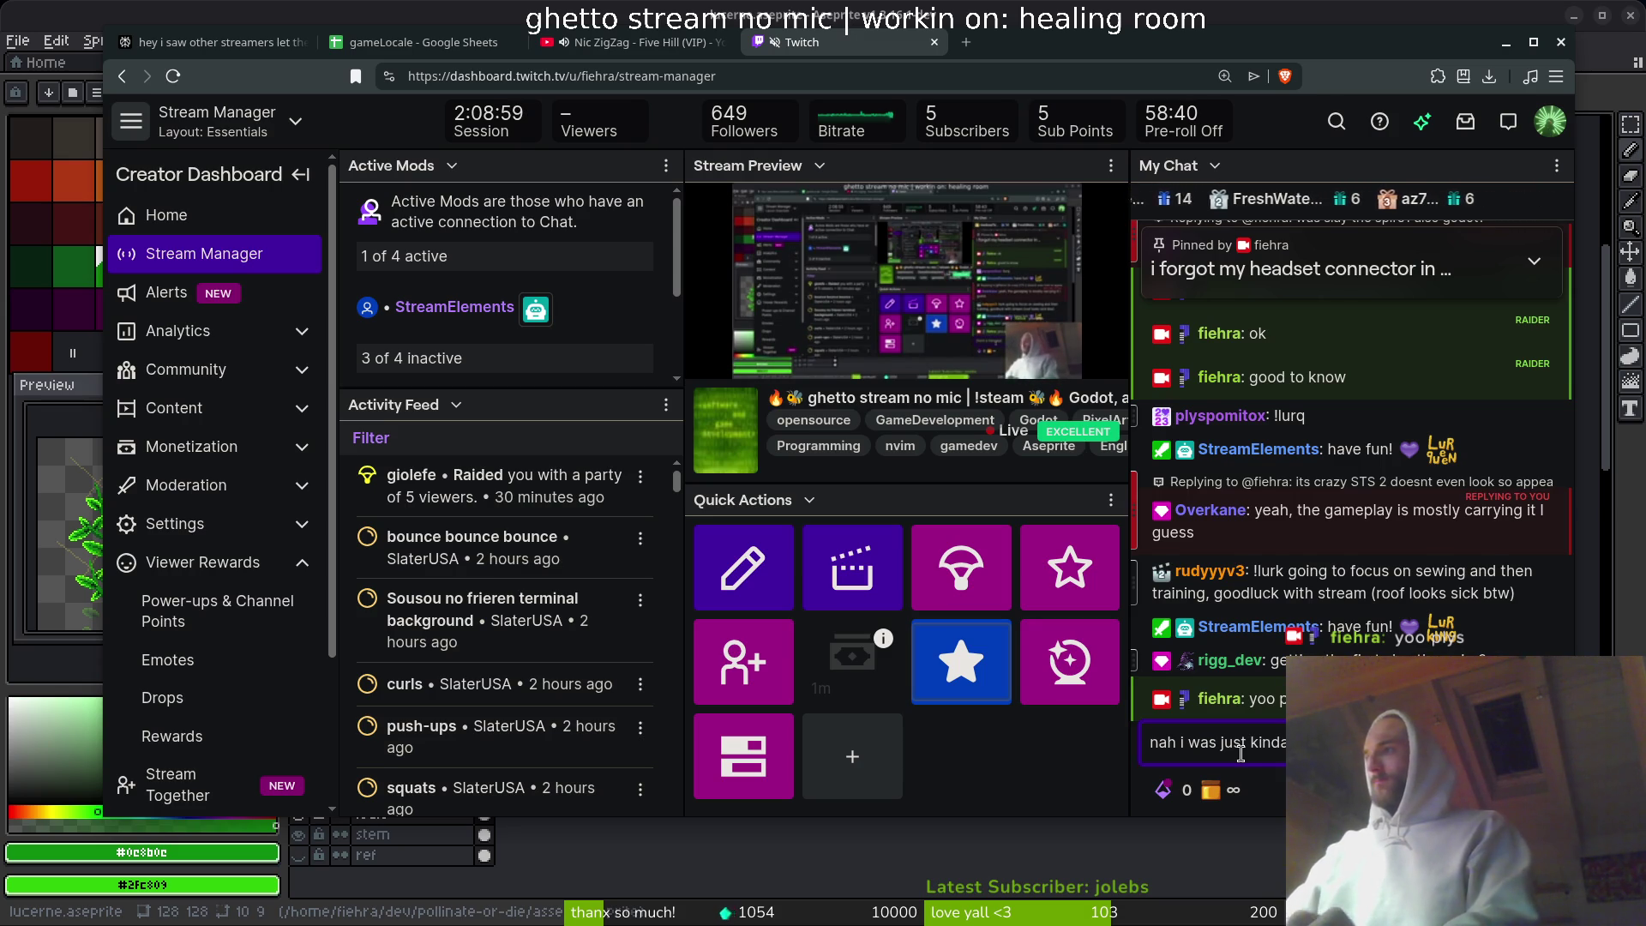
{"action": "key", "text": "Return"}
{"action": "type", "text": "liek the game does"}
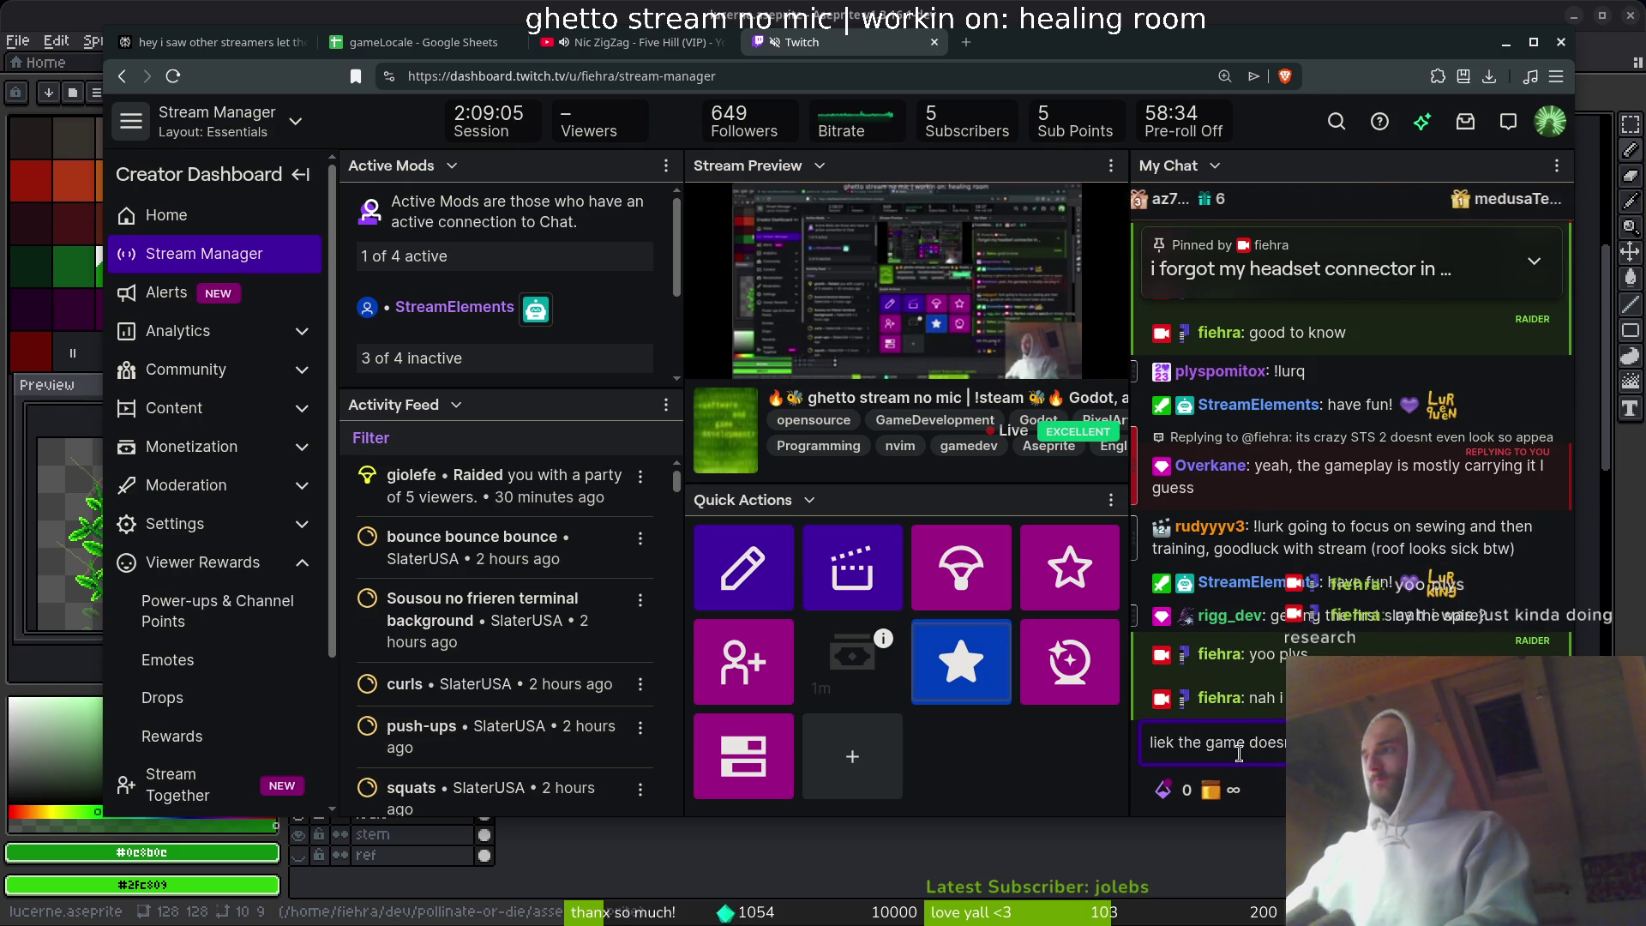
{"action": "type", "text": " graphics"}
{"action": "key", "text": "Return"}
- Send replies that gameplay carries it and you're not into card games, and ask about Balatro
{"action": "type", "text": "but ya apparently g"}
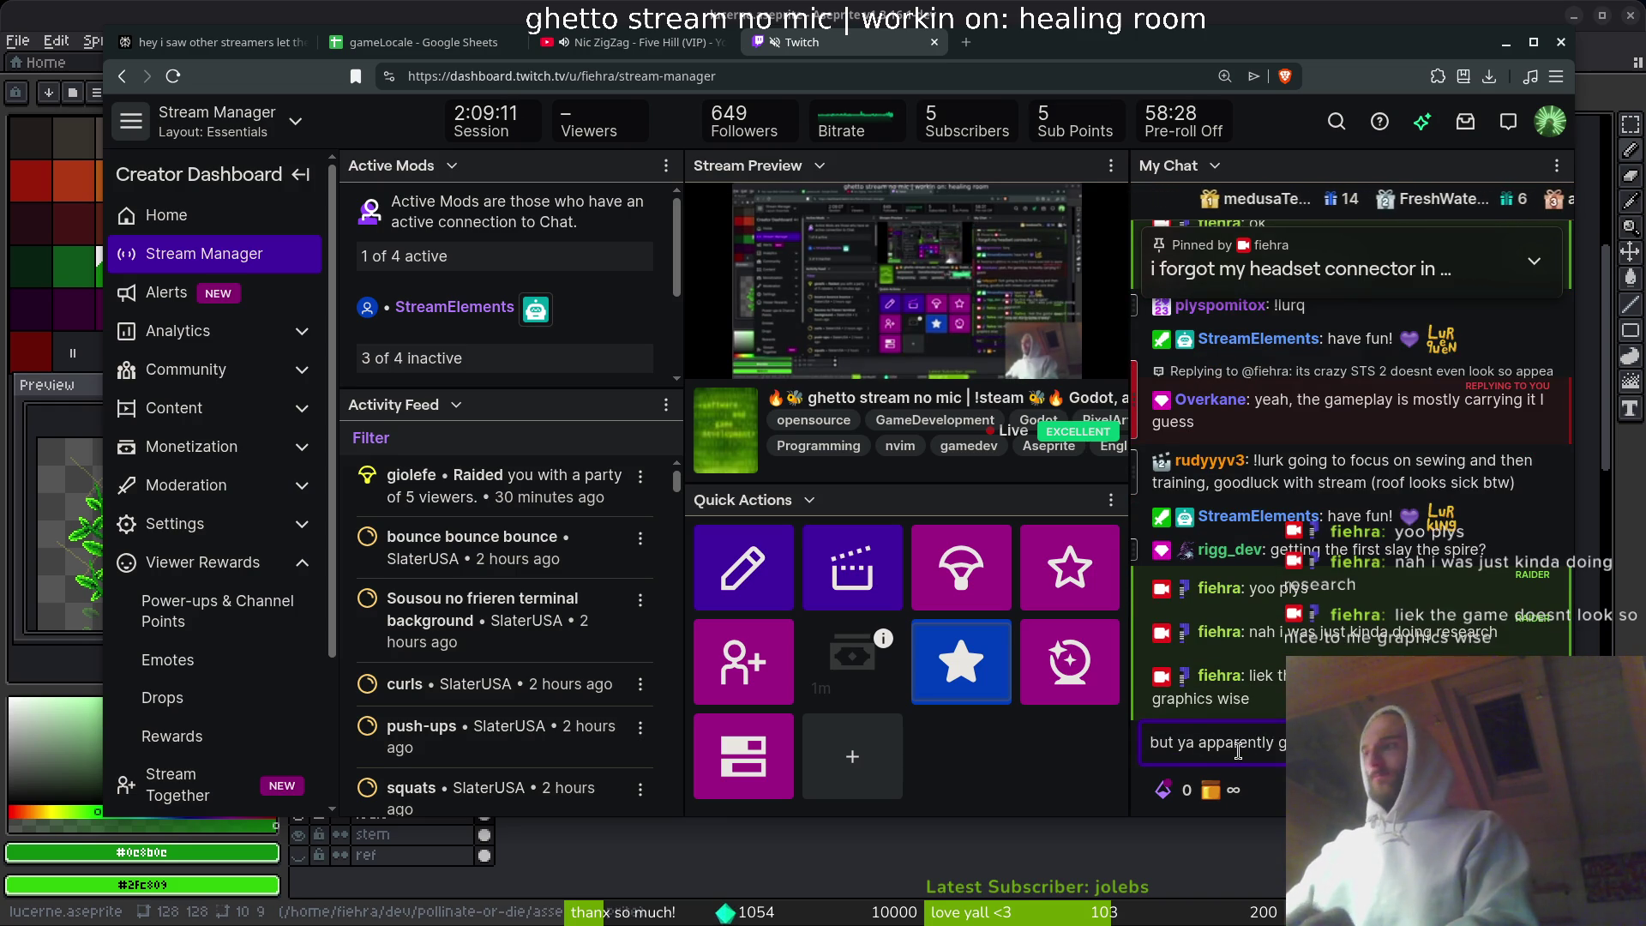
{"action": "key", "text": "Return"}
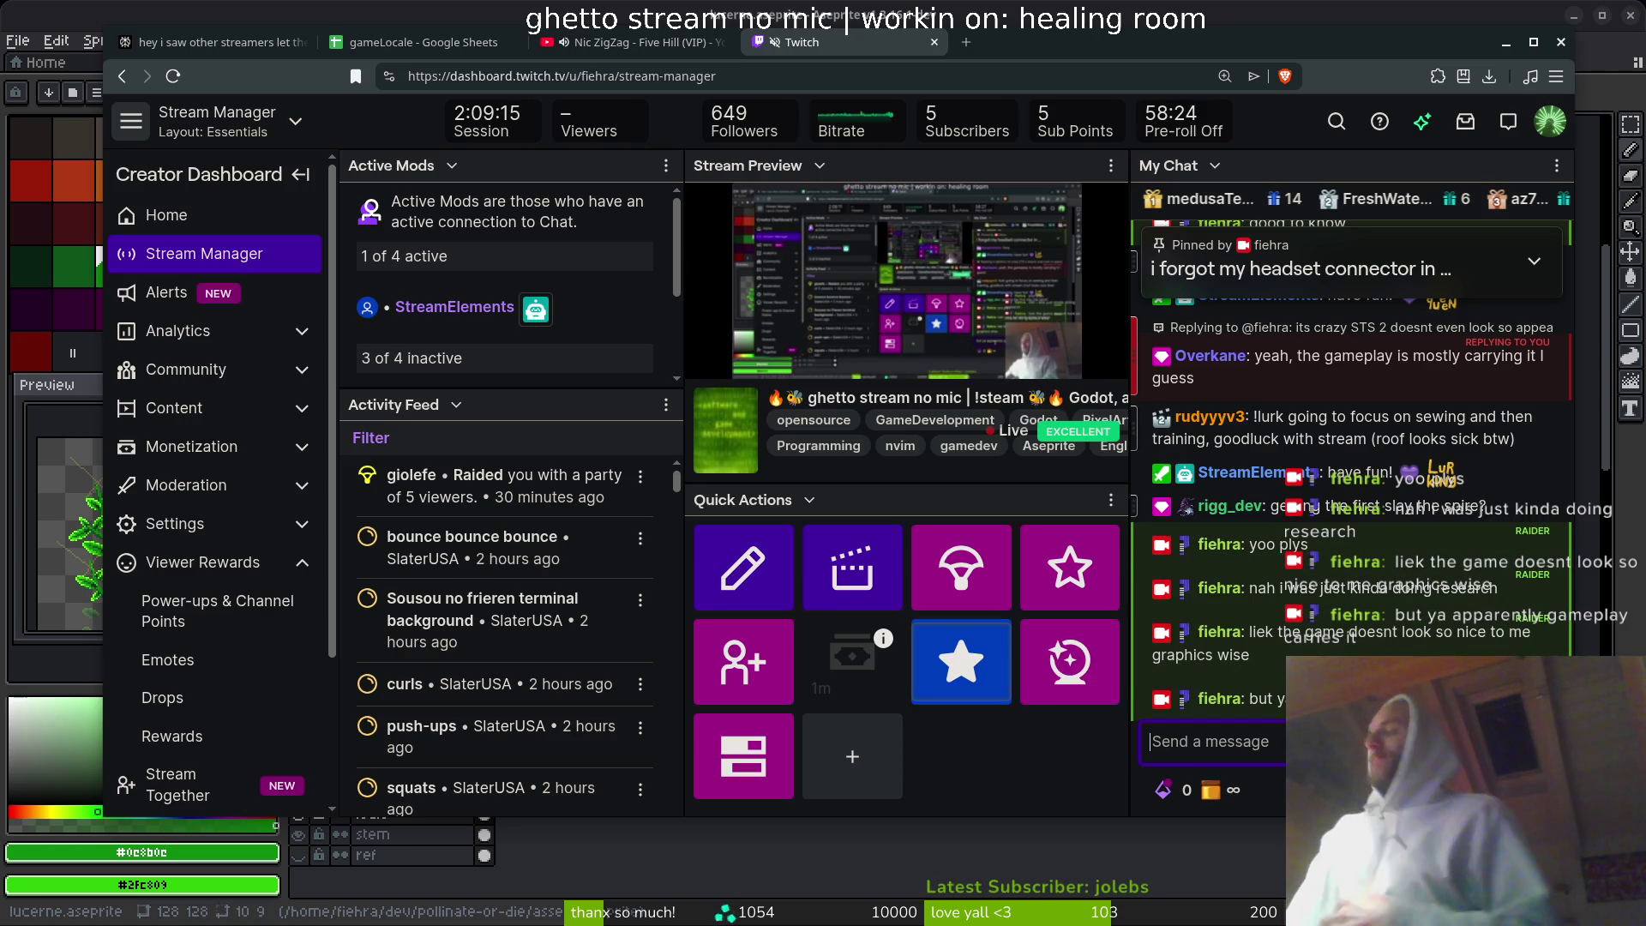
{"action": "type", "text": "im not really into ca"}
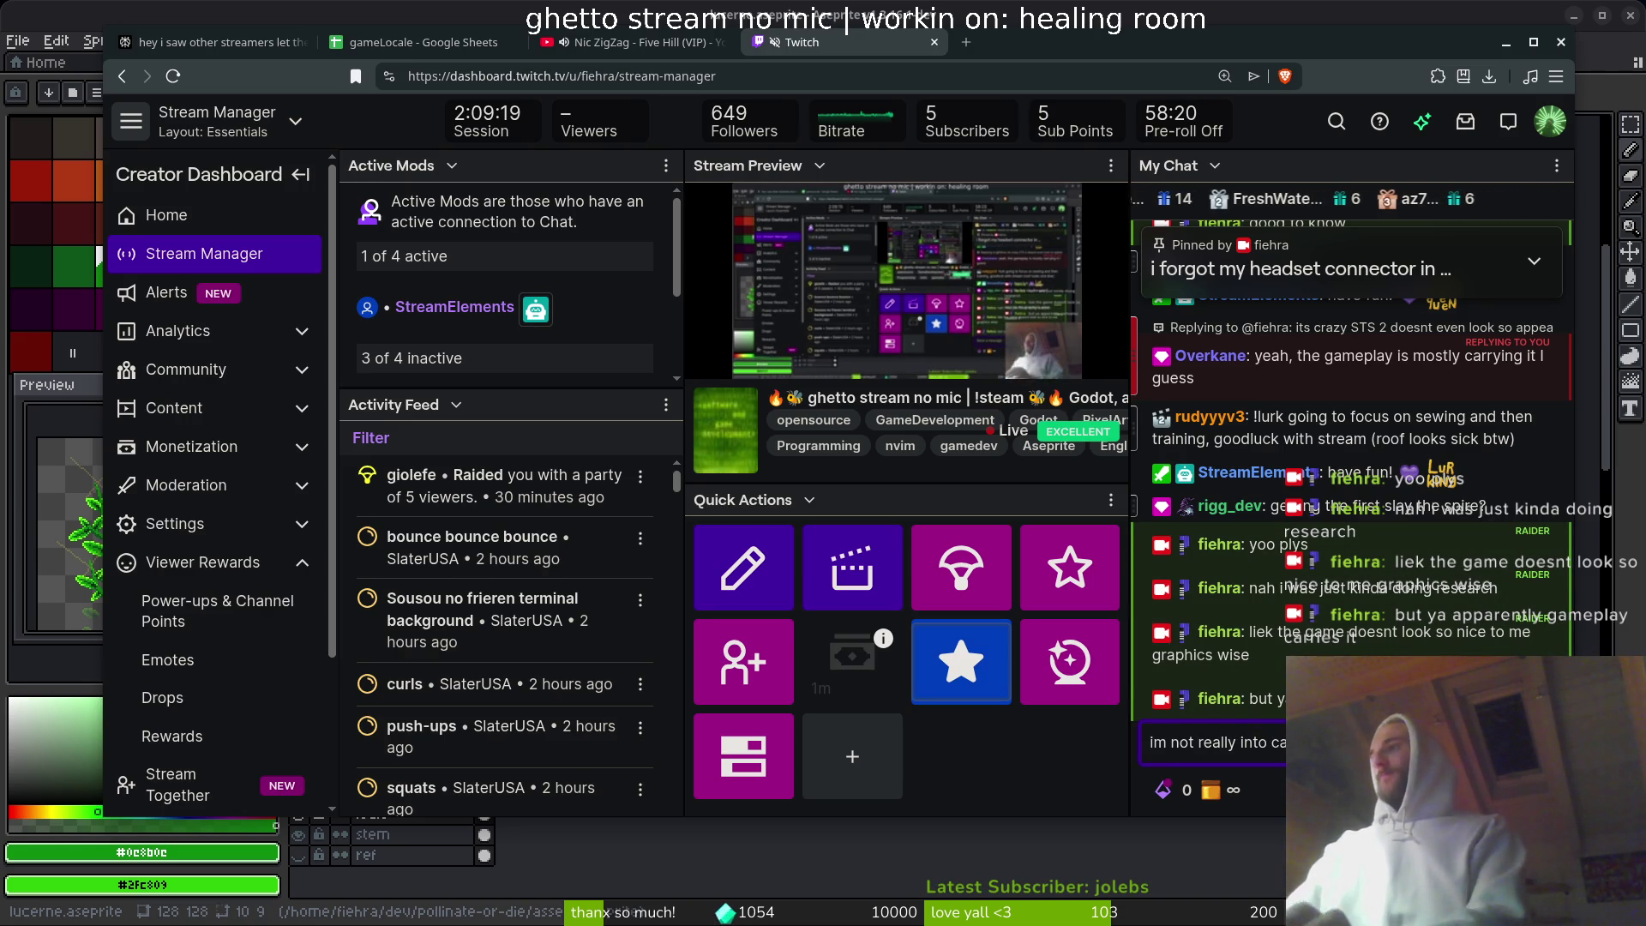
{"action": "key", "text": "Return"}
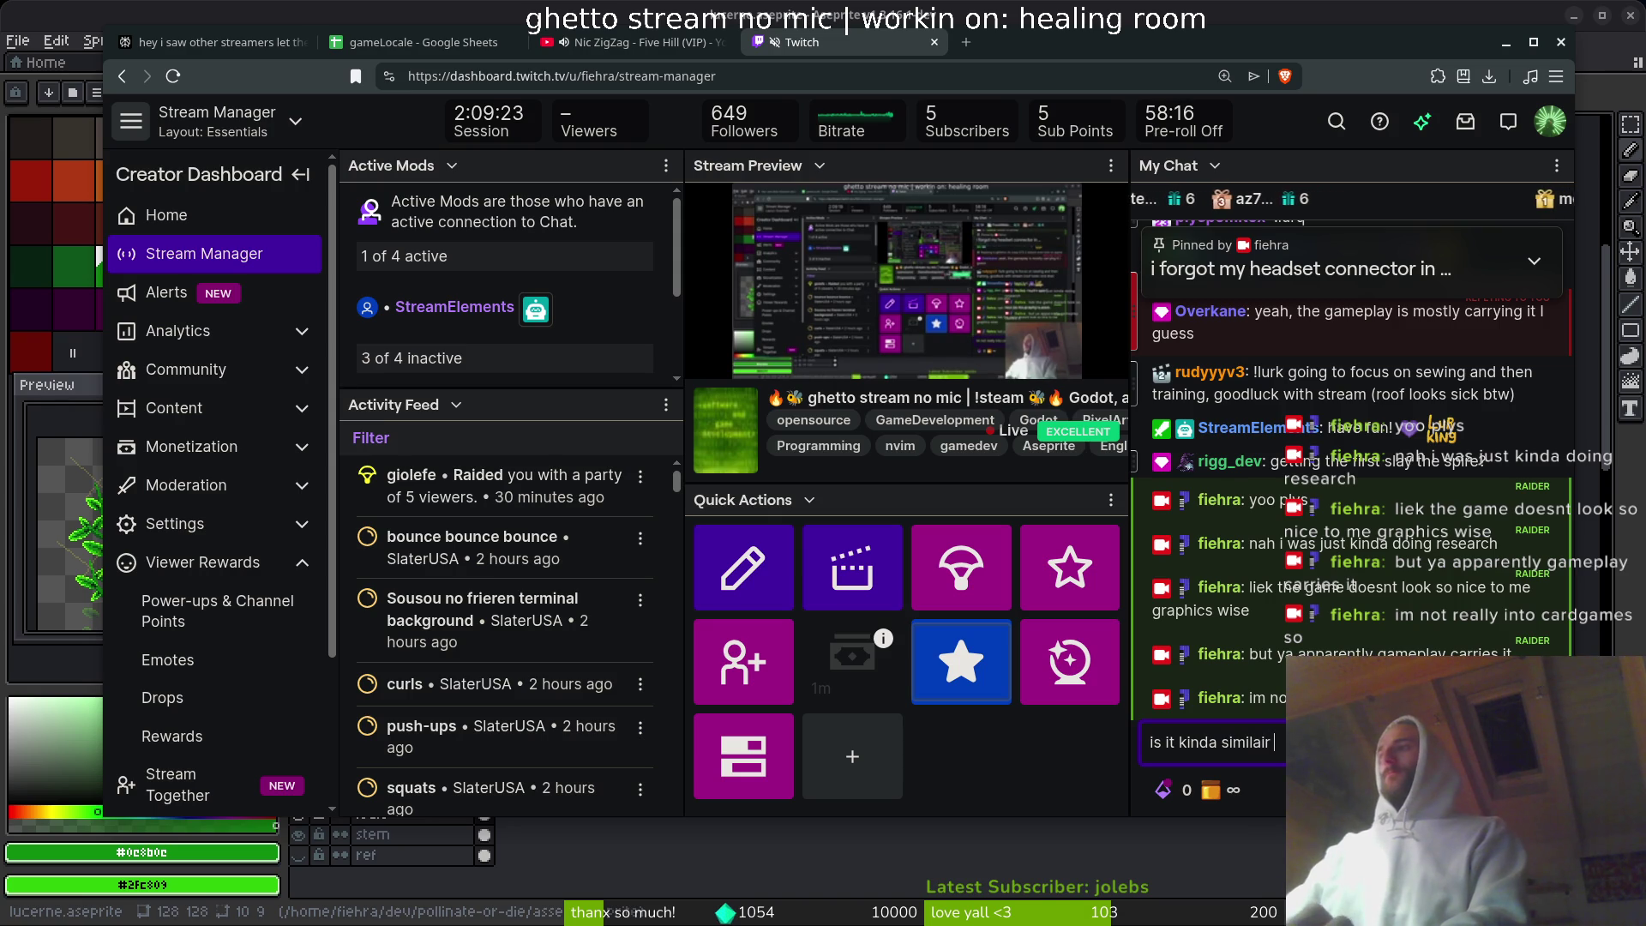
{"action": "key", "text": "BackSpace"}
{"action": "key", "text": "BackSpace"}
{"action": "type", "text": "to"}
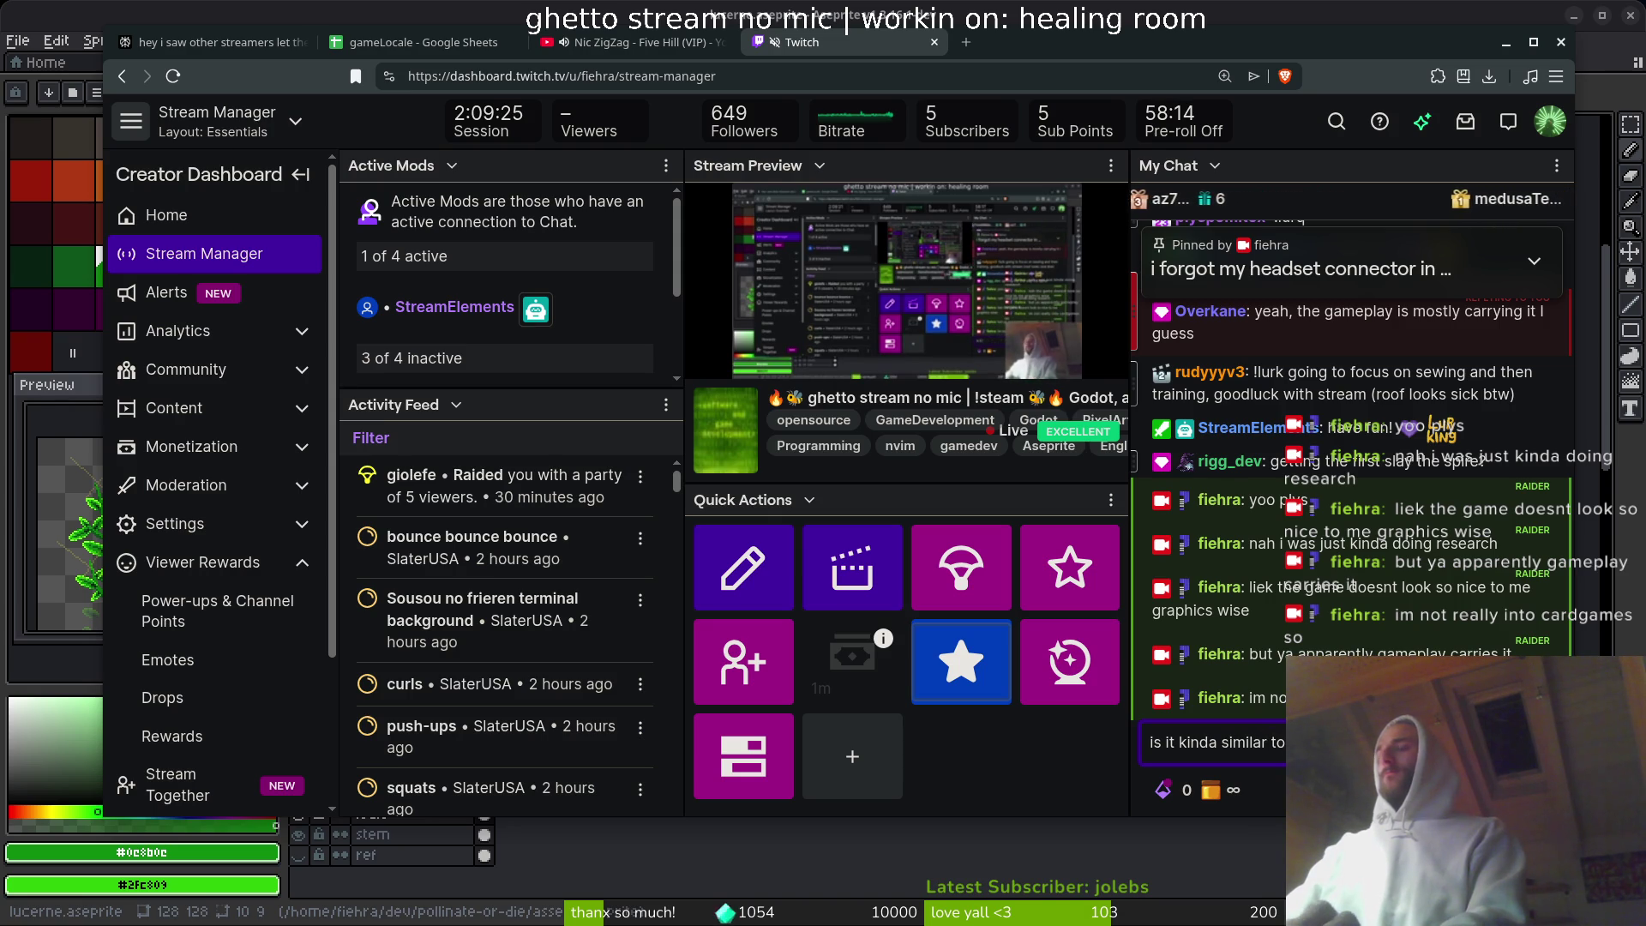
{"action": "key", "text": "Return"}
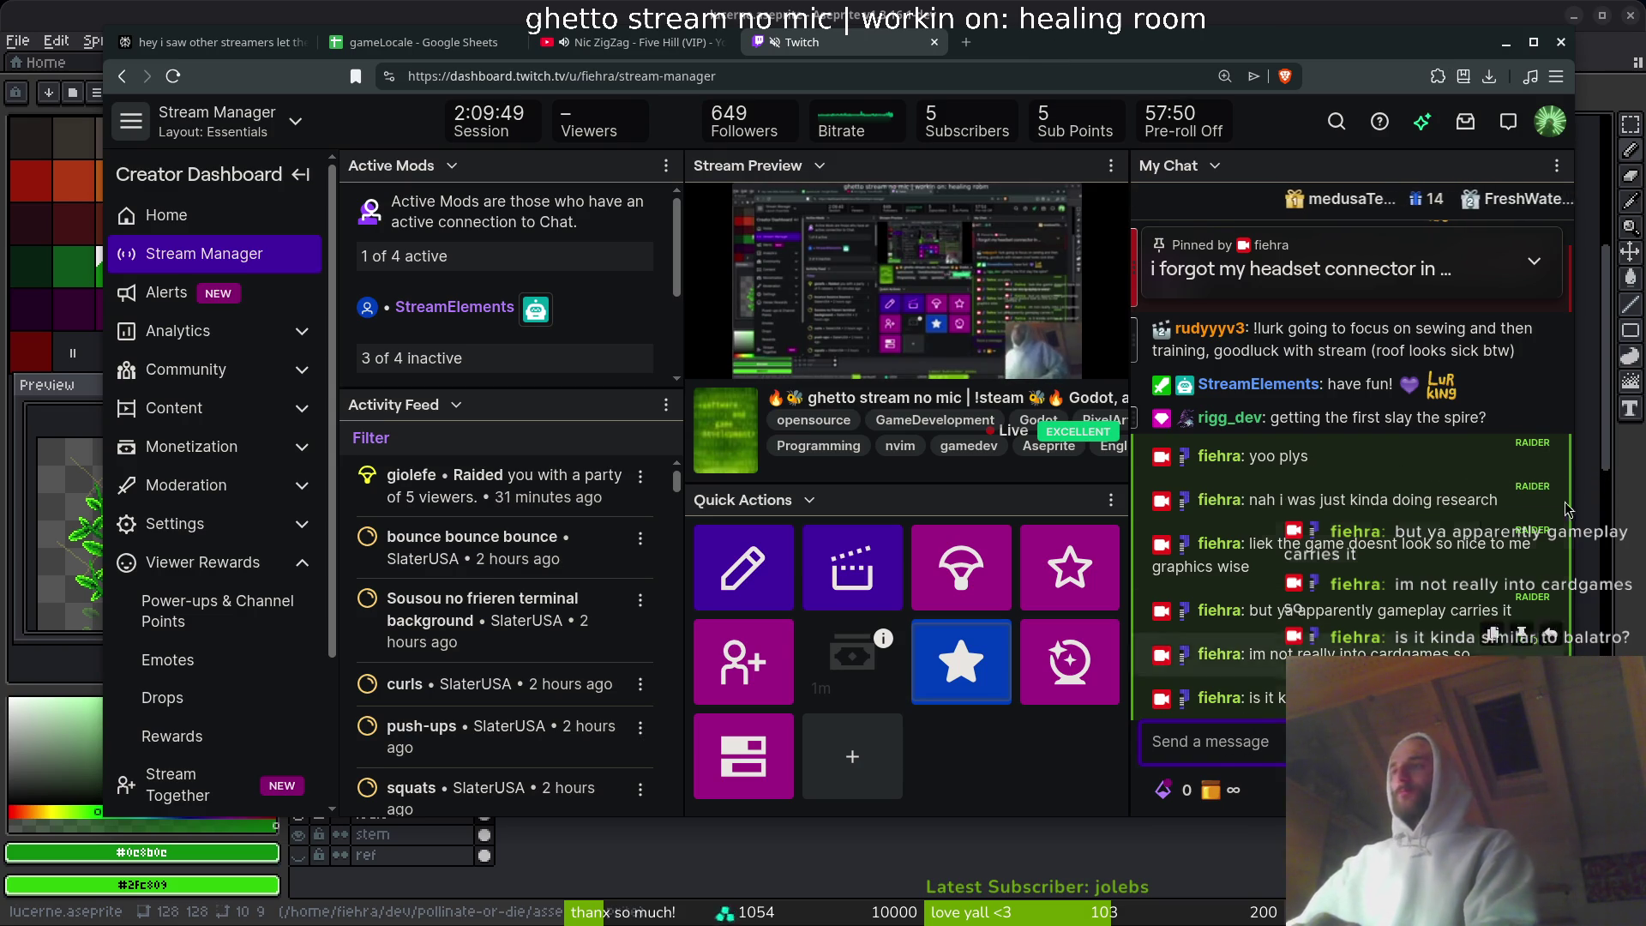
- Post chat messages about the Perplexity tab, asking how to set up chat plays Pokémon on stream
{"action": "type", "text": "also random quesit"}
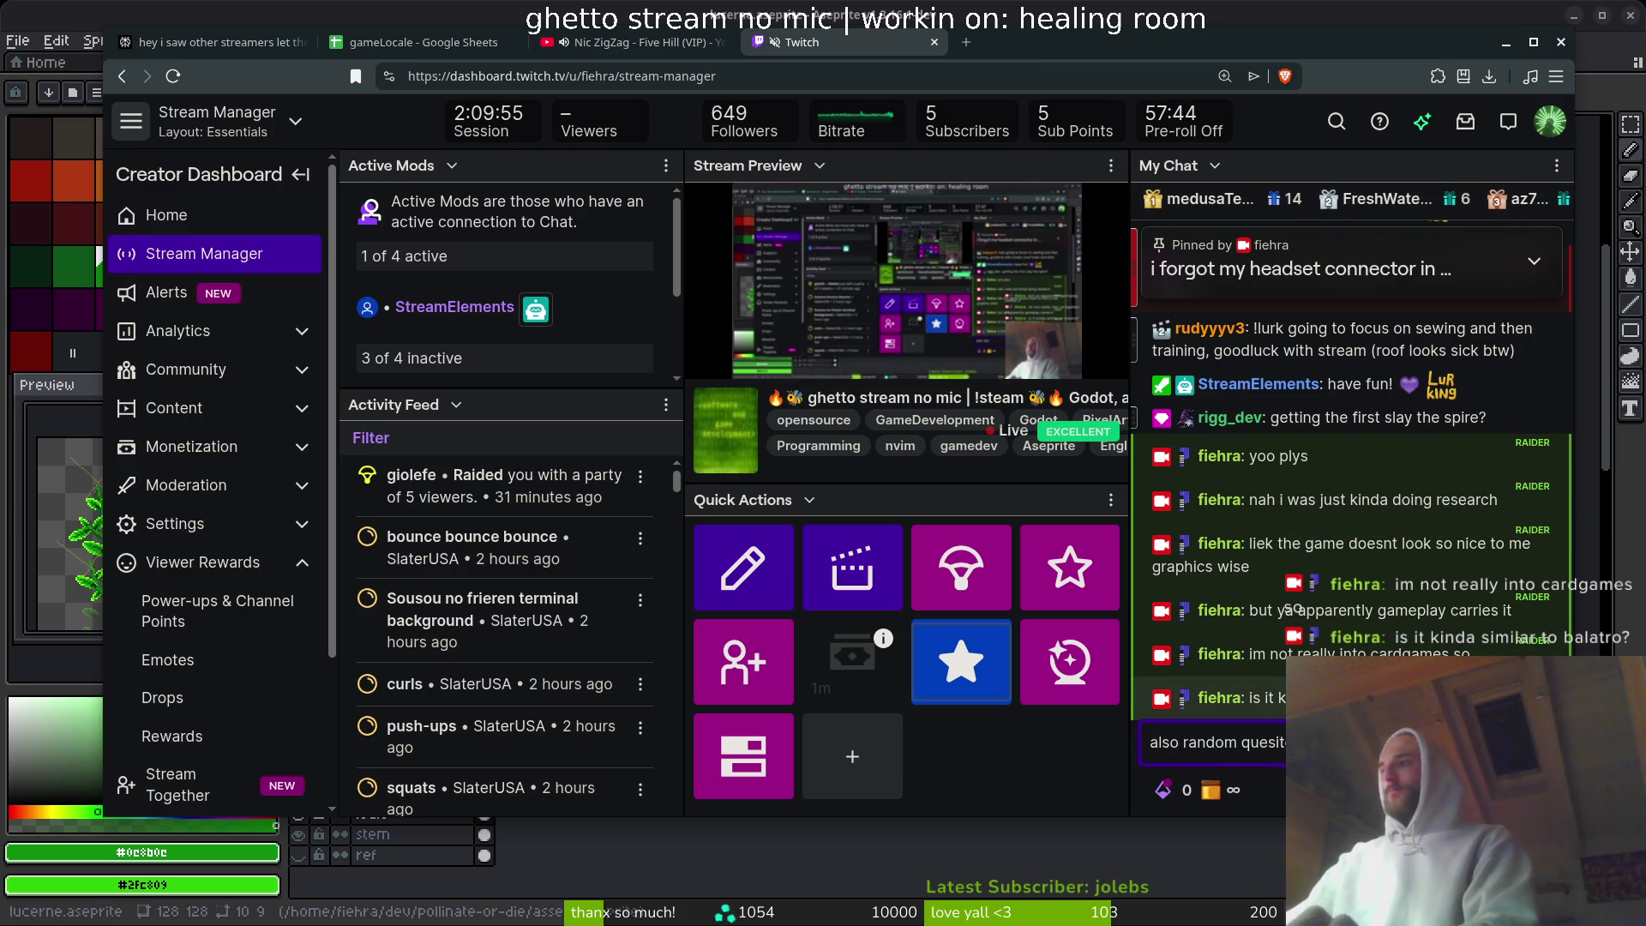
{"action": "type", "text": "perplexit"}
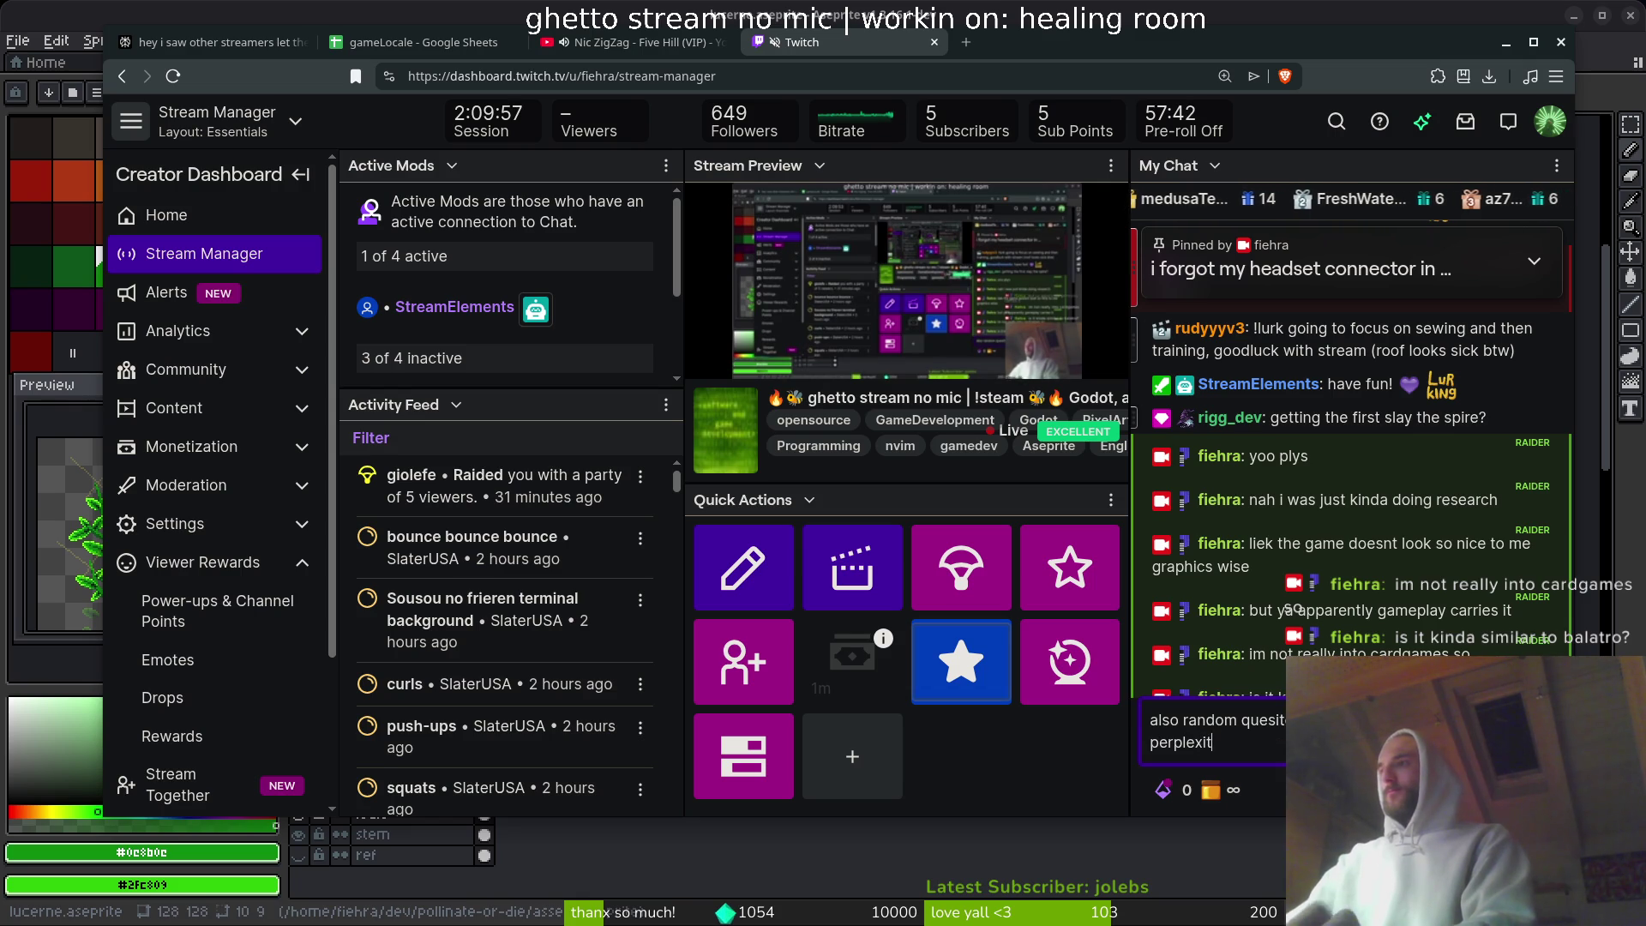
{"action": "type", "text": "y tab"}
{"action": "key", "text": "Return"}
{"action": "type", "text": "any on"}
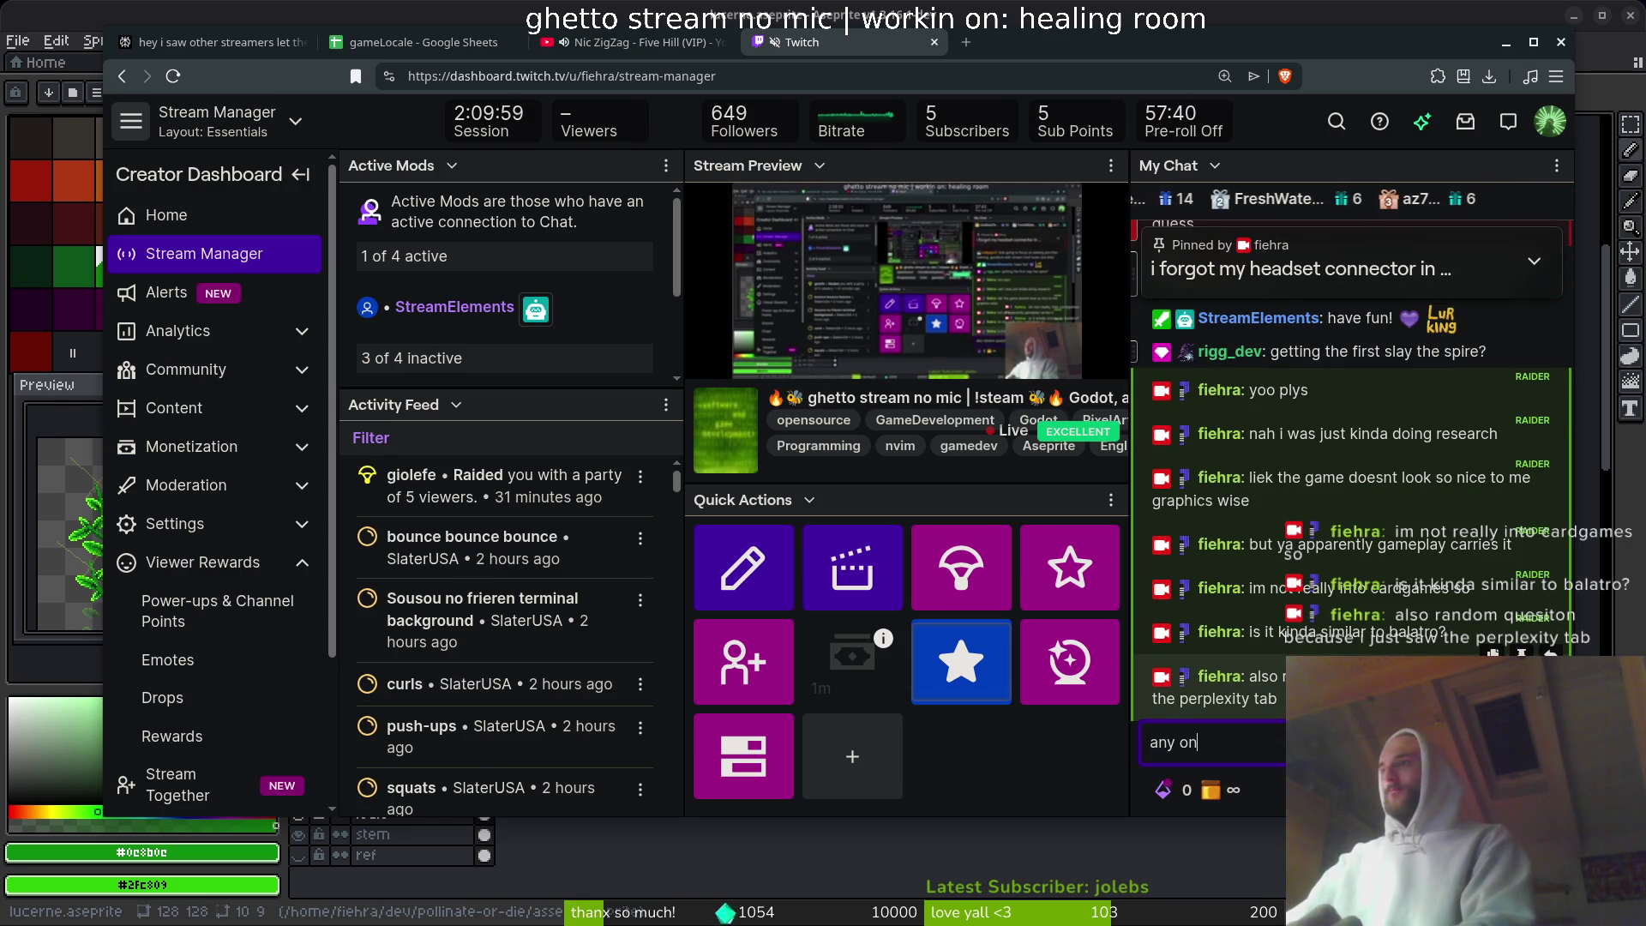
{"action": "type", "text": "e kjnow how"}
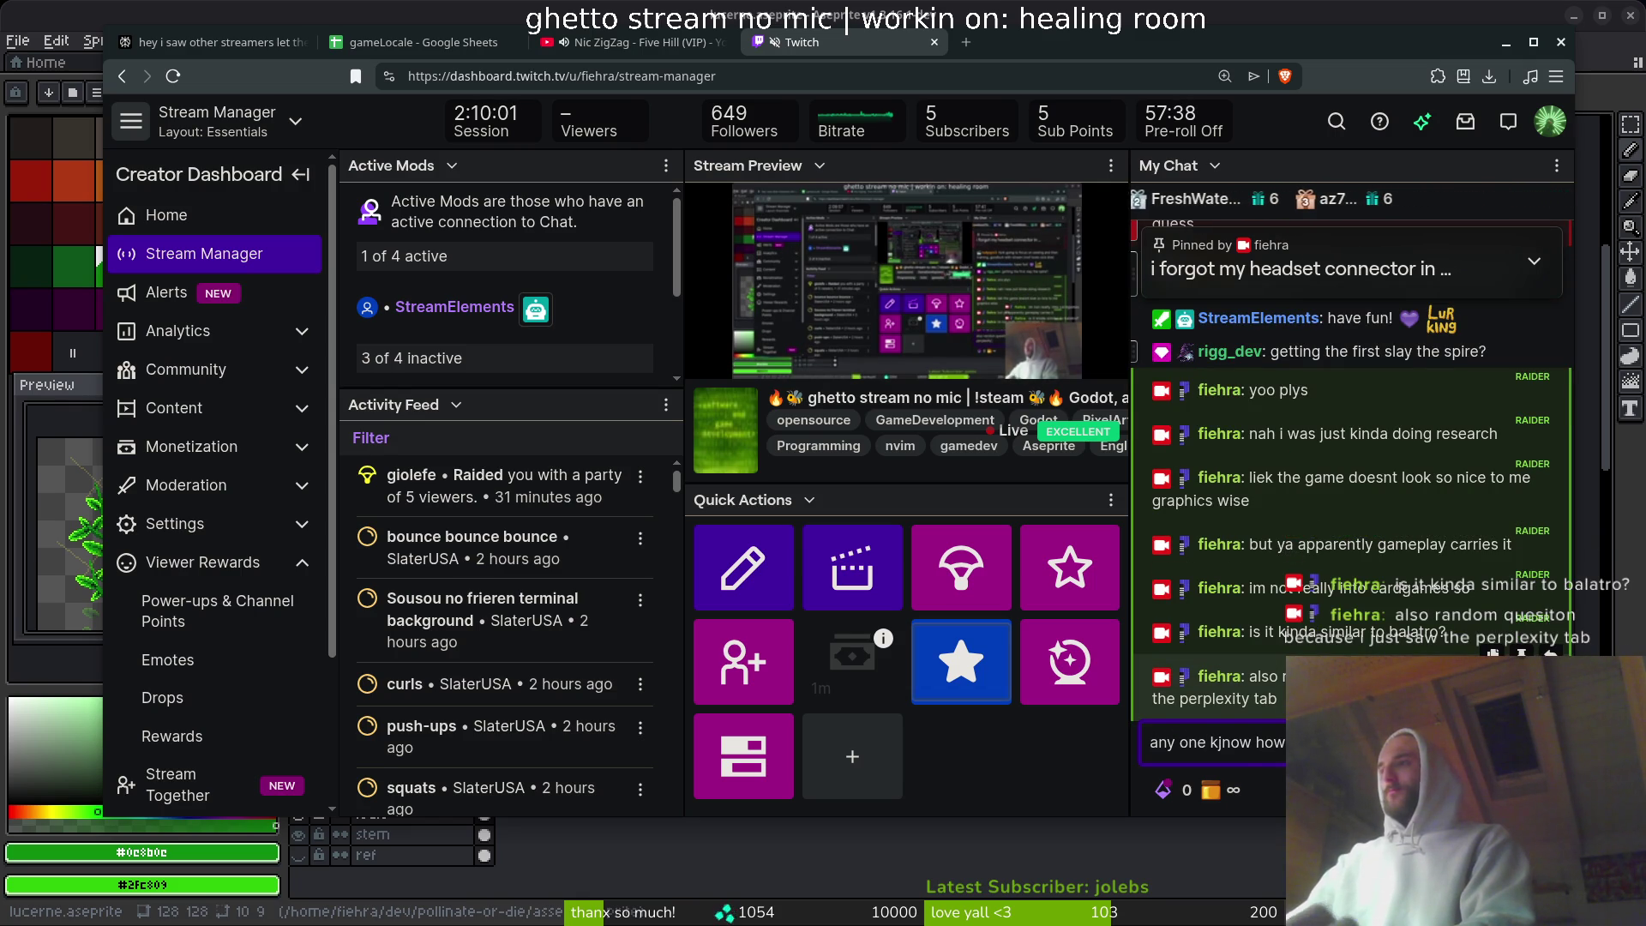
{"action": "key", "text": "Return"}
{"action": "type", "text": "chat plays pokemo"}
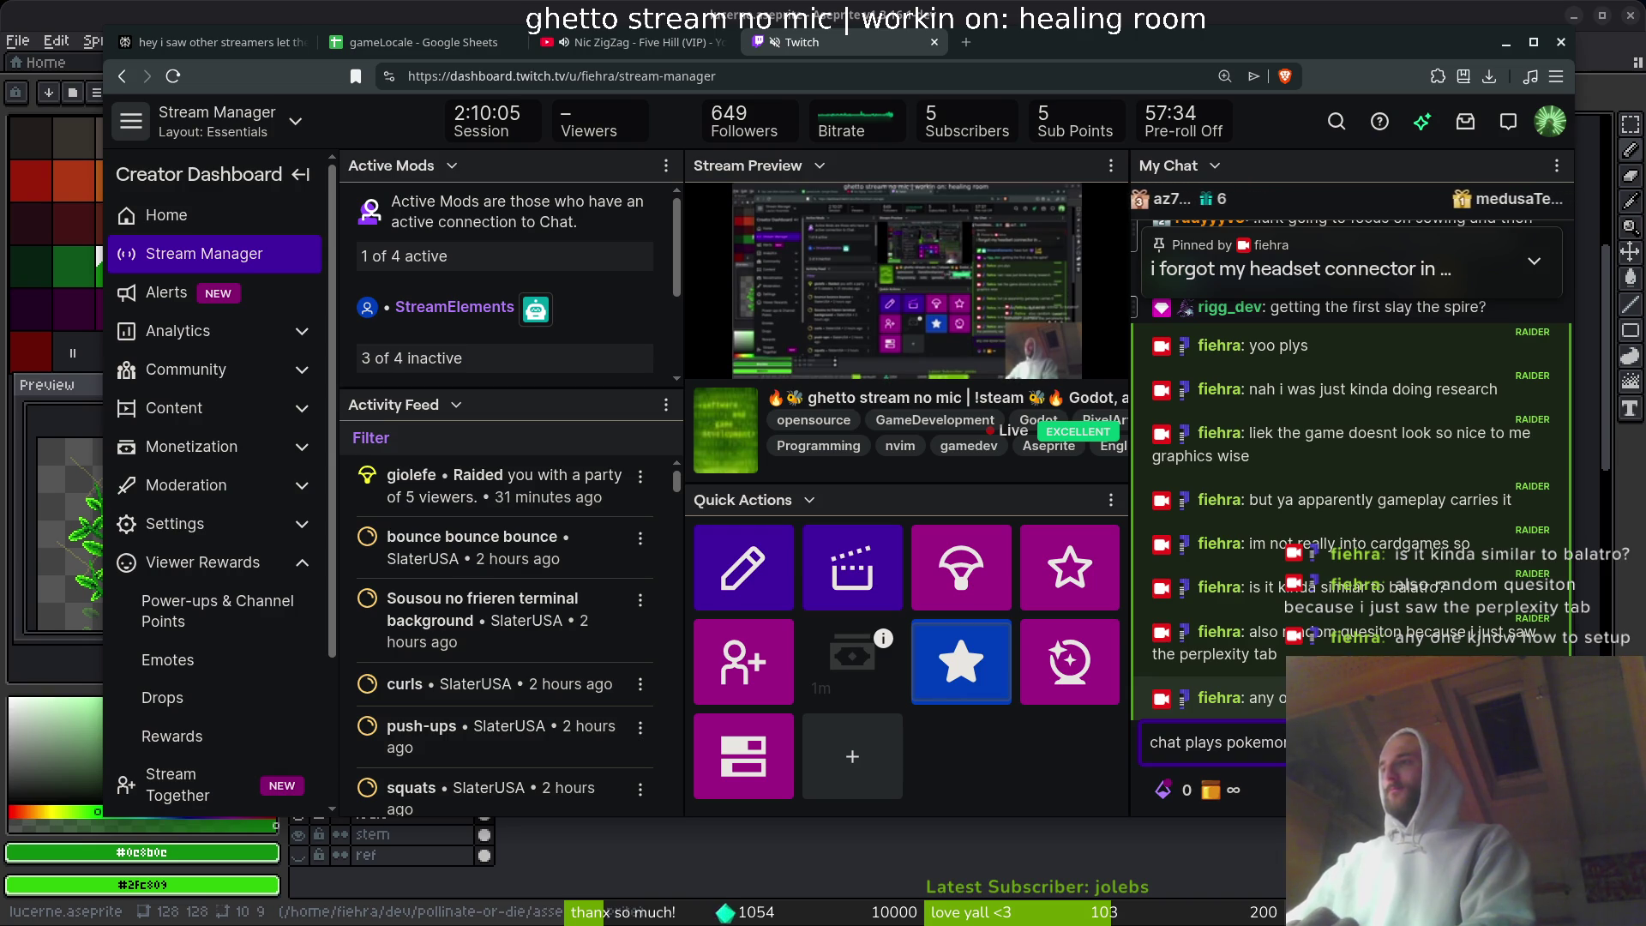
{"action": "key", "text": "Return"}
{"action": "type", "text": "lol"}
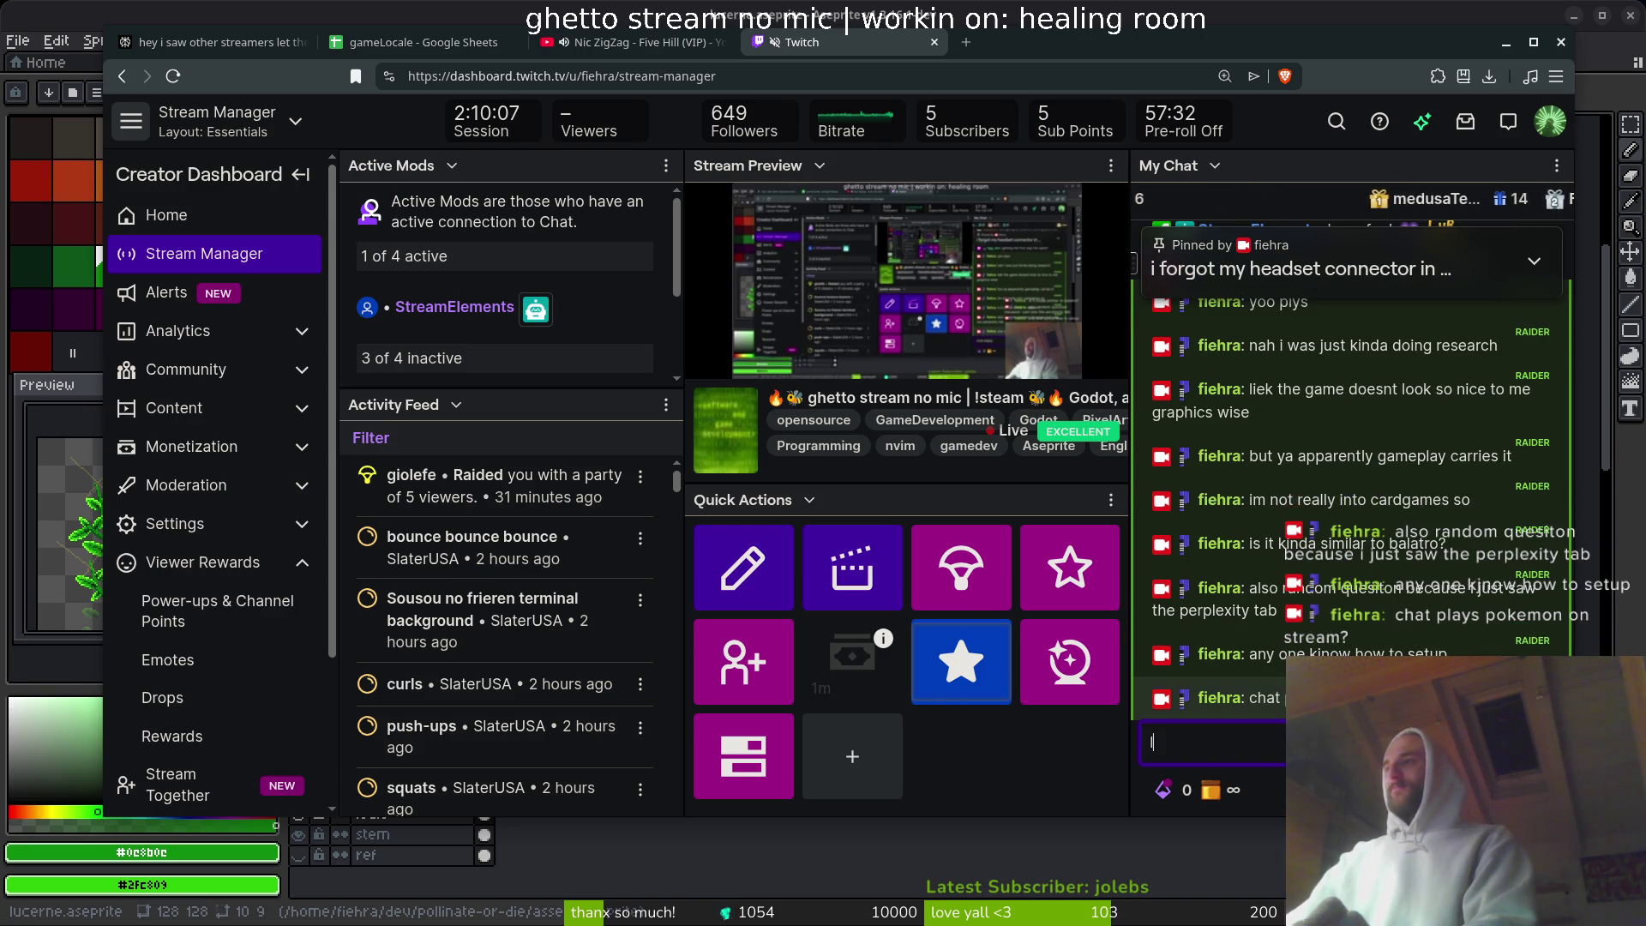
{"action": "key", "text": "Return"}
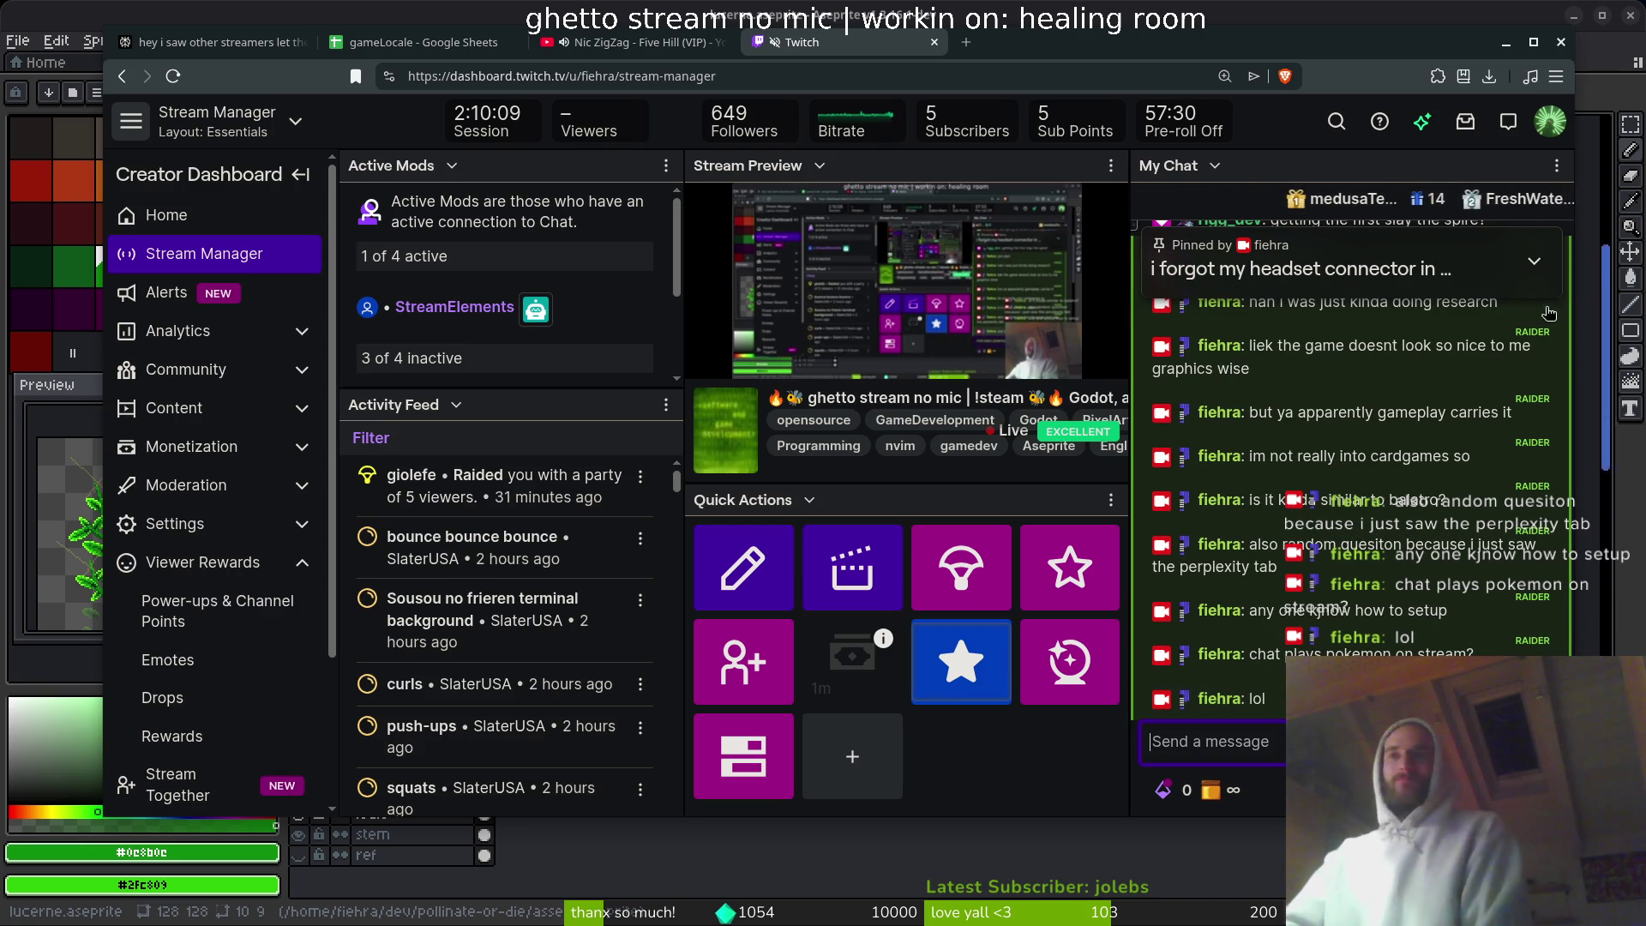
- Check the Perplexity answer, tell chat you'll need to make a bot, and return to Aseprite
{"action": "left_click", "coordinate": [215, 42]}
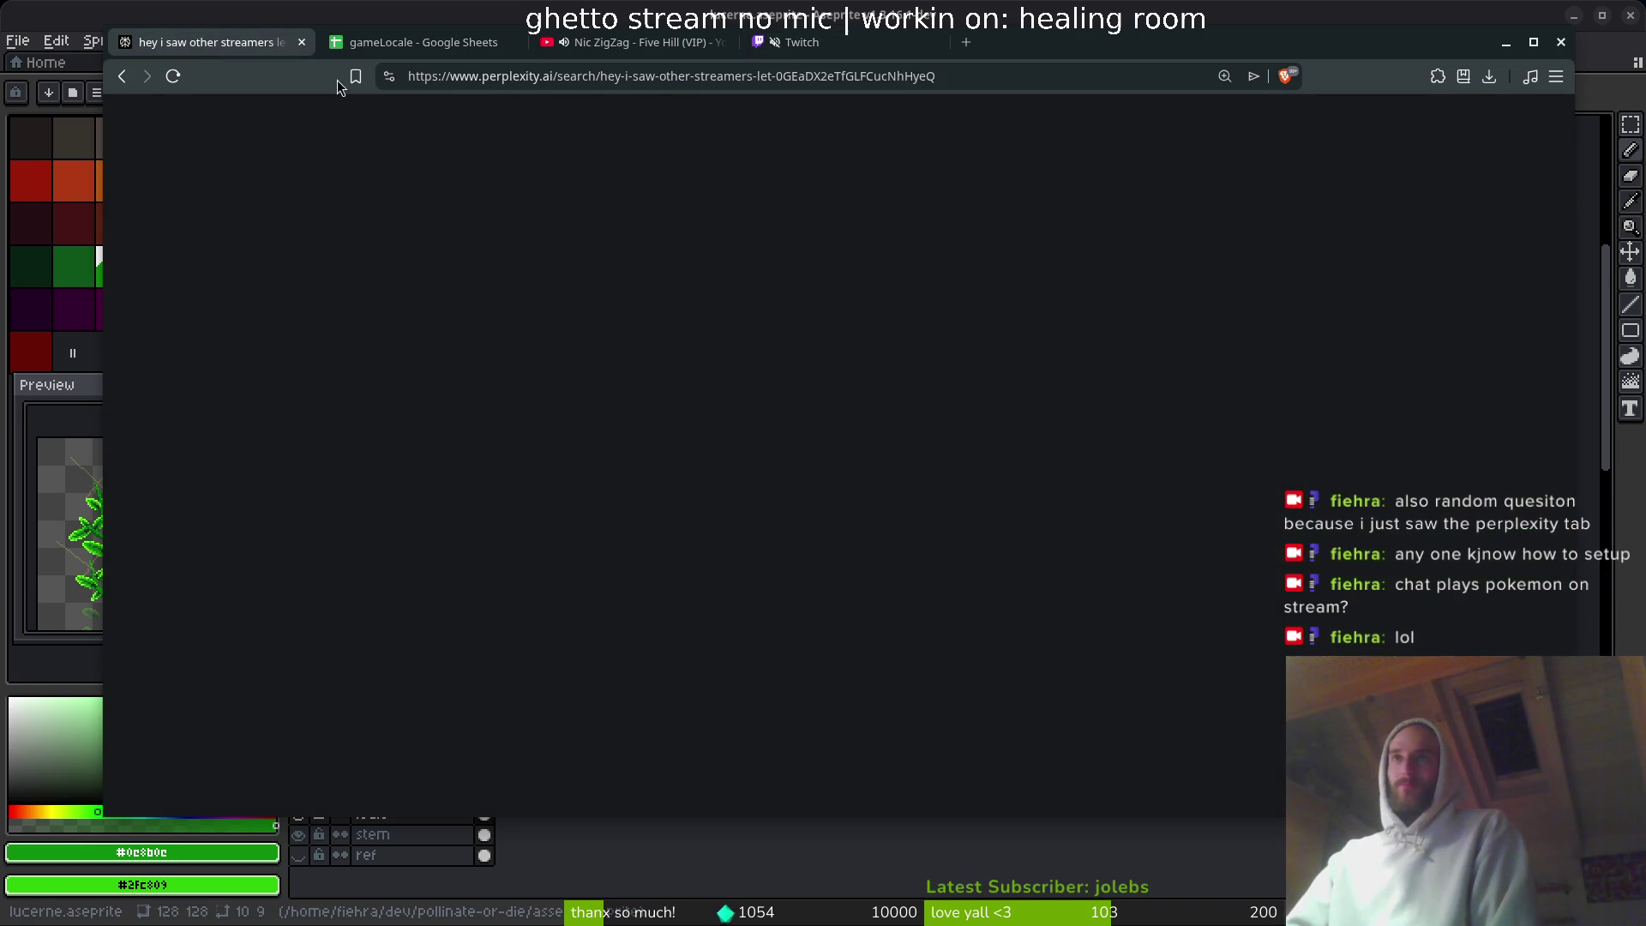
{"action": "scroll", "coordinate": [858, 428], "scroll_direction": "up", "scroll_amount": 10}
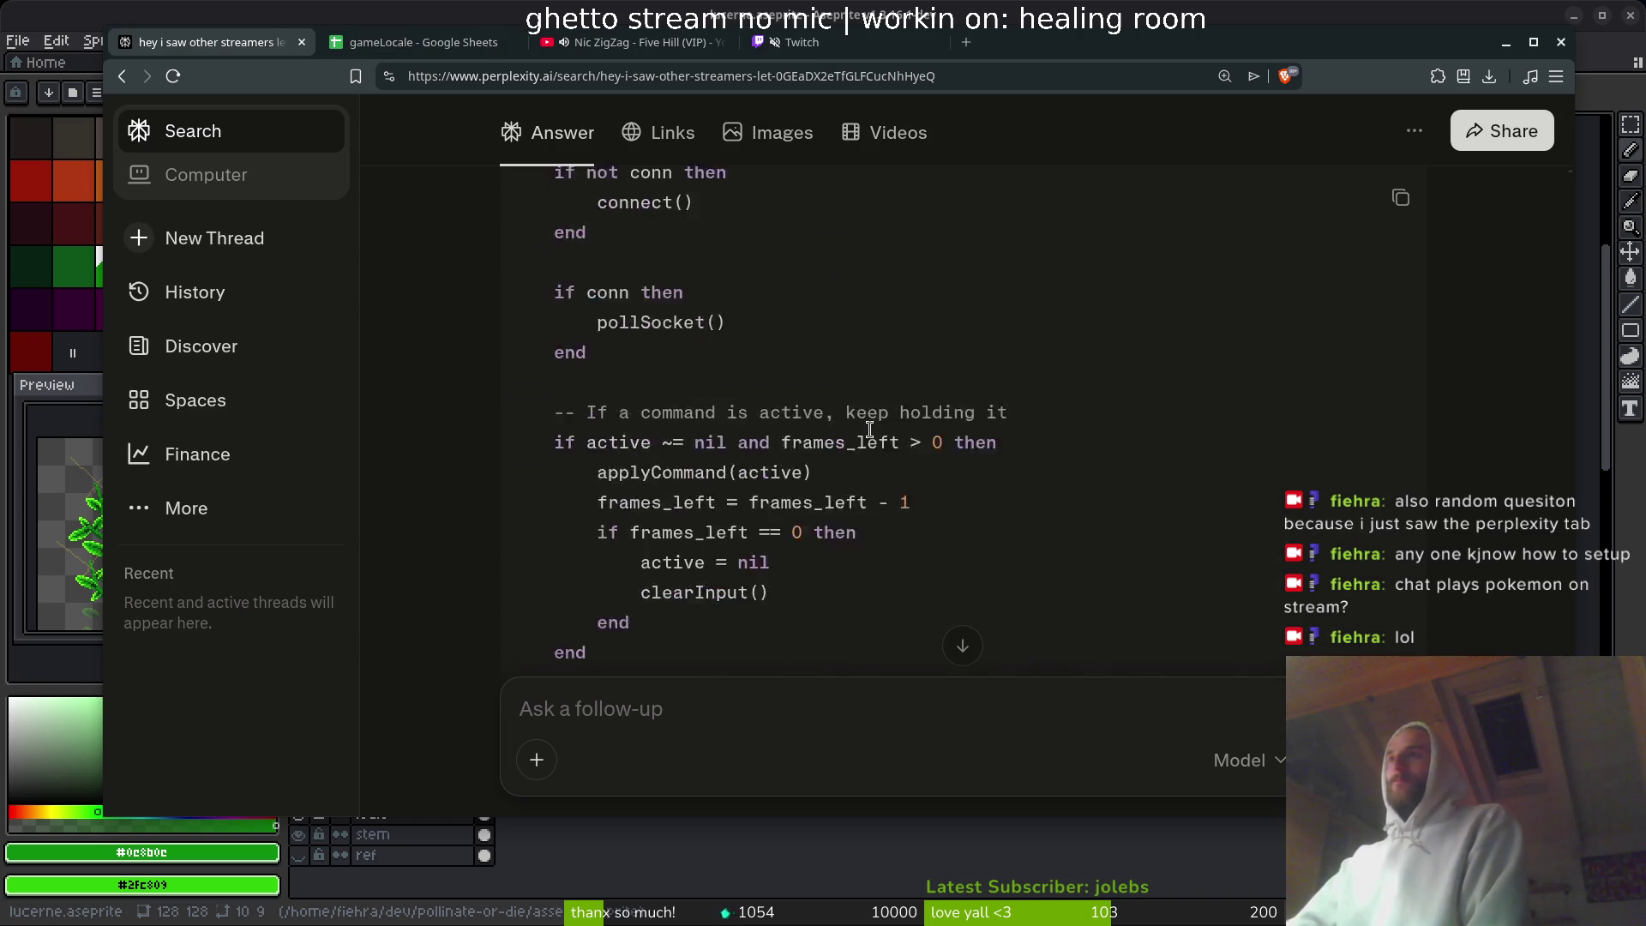
{"action": "left_click", "coordinate": [798, 42]}
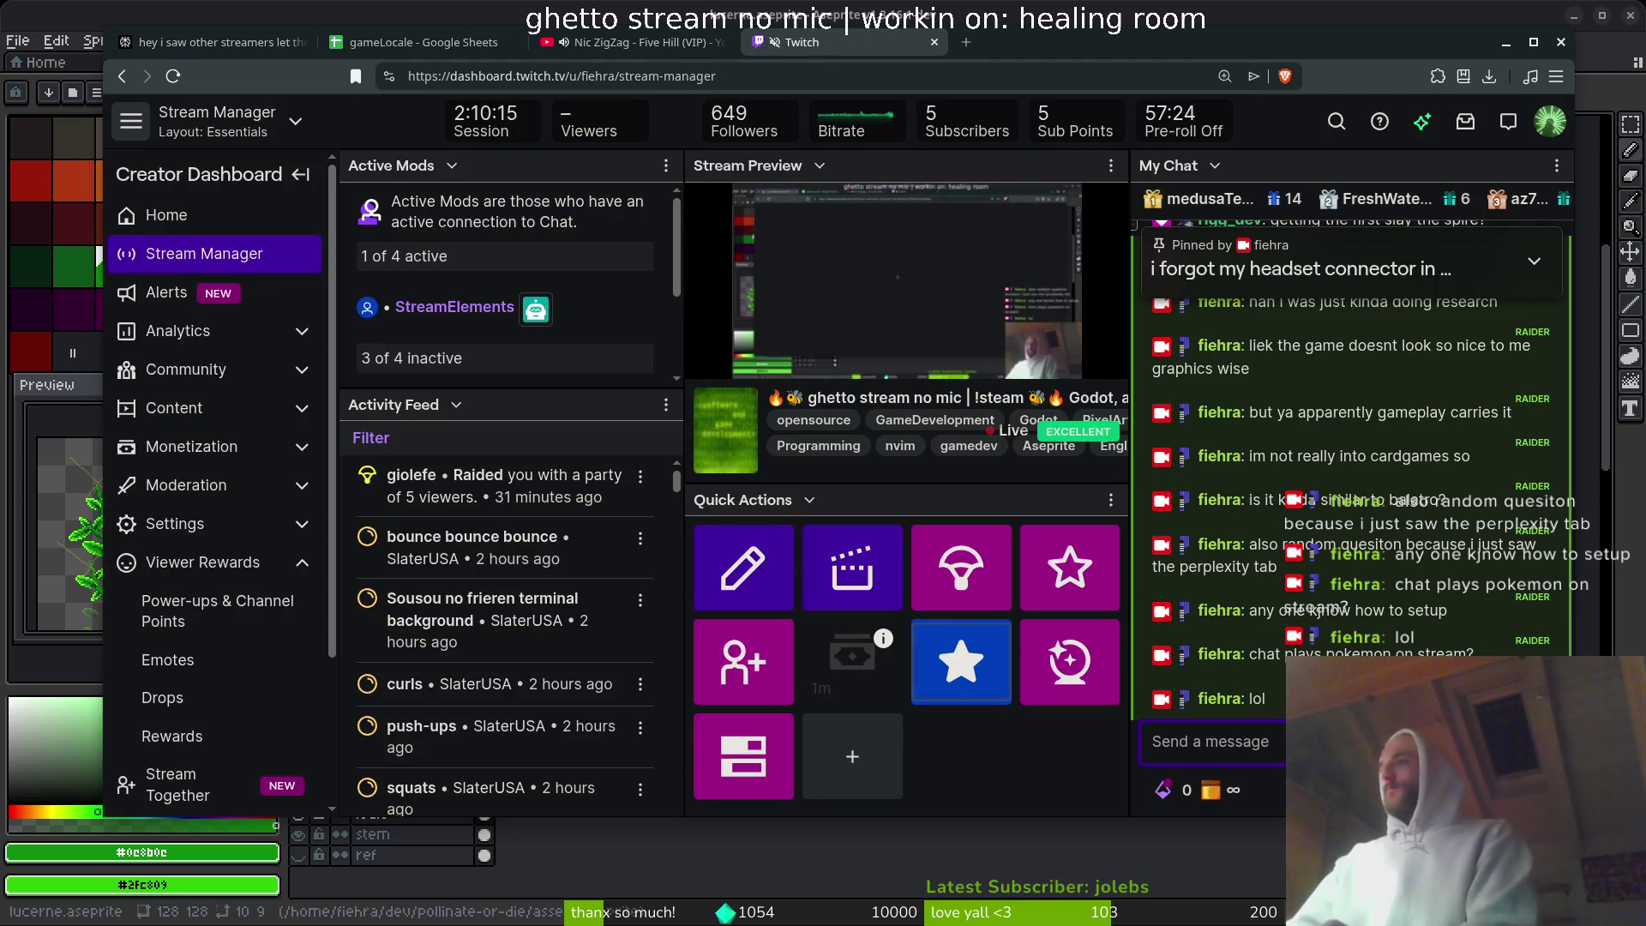
{"action": "type", "text": "i guess ill "}
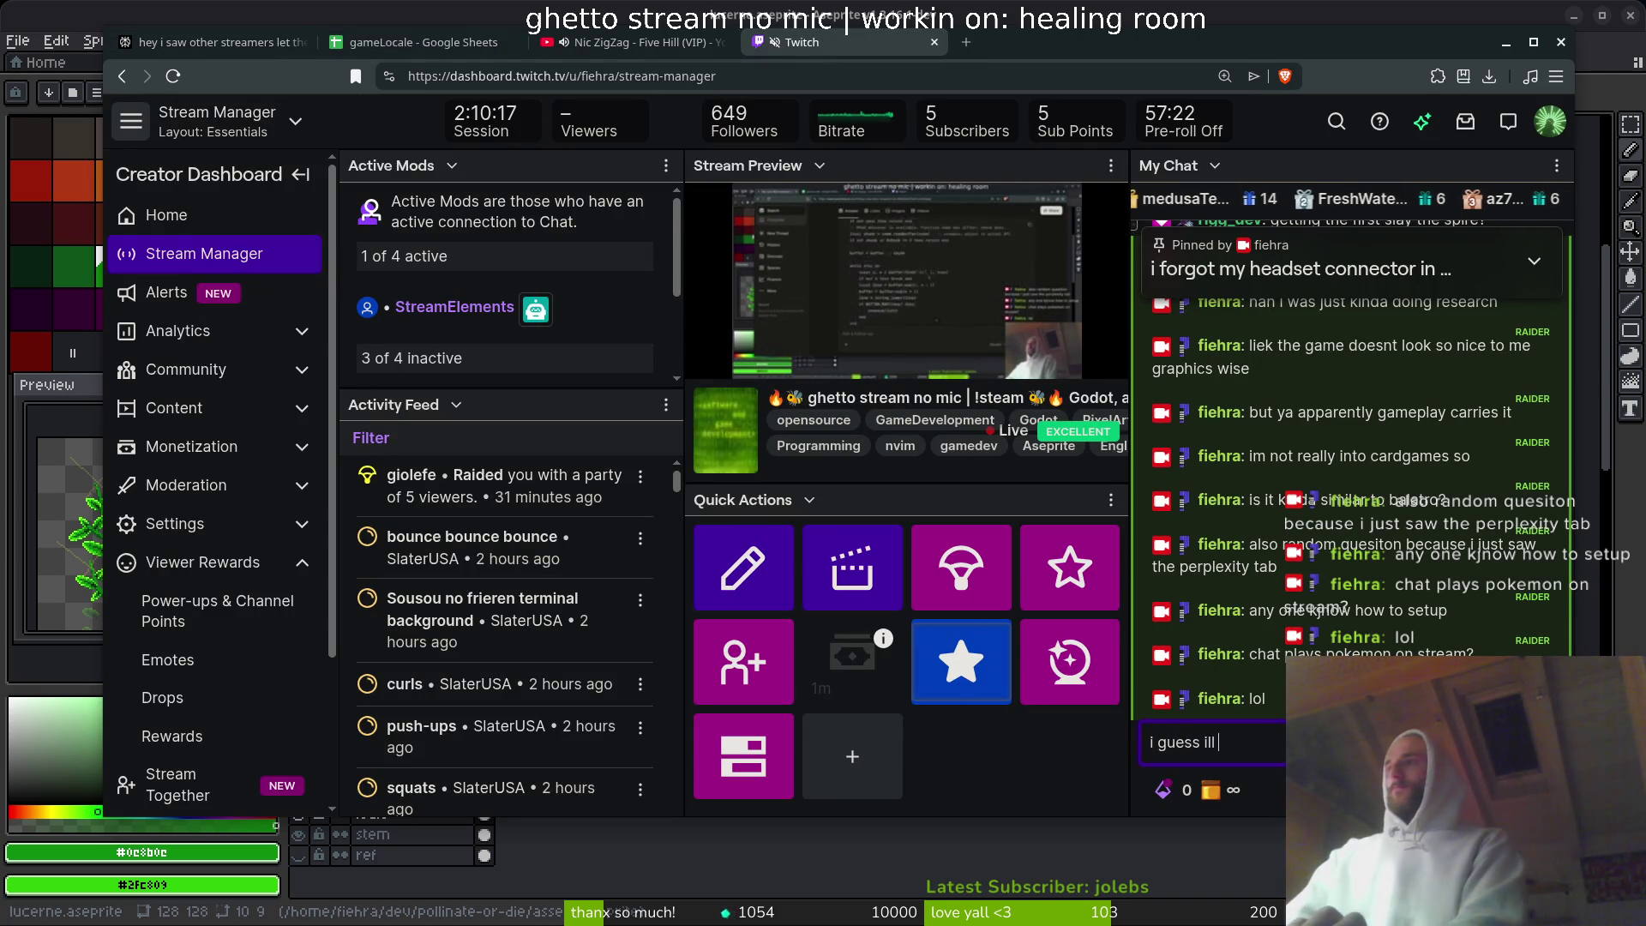
{"action": "type", "text": "need to m"}
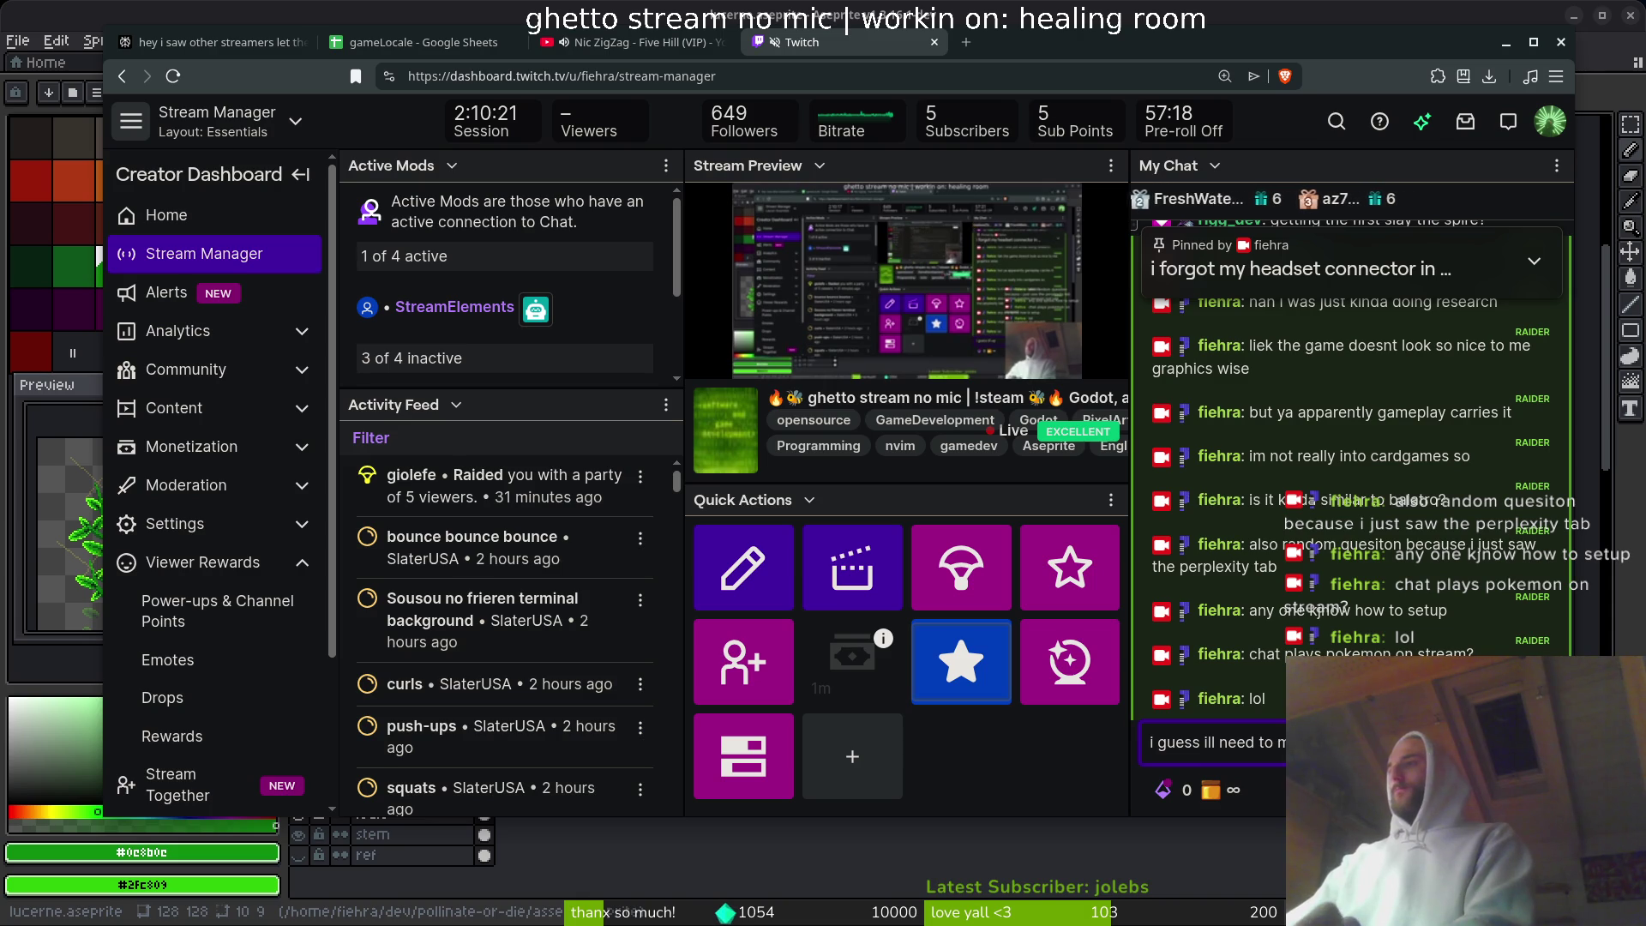
{"action": "key", "text": "Return"}
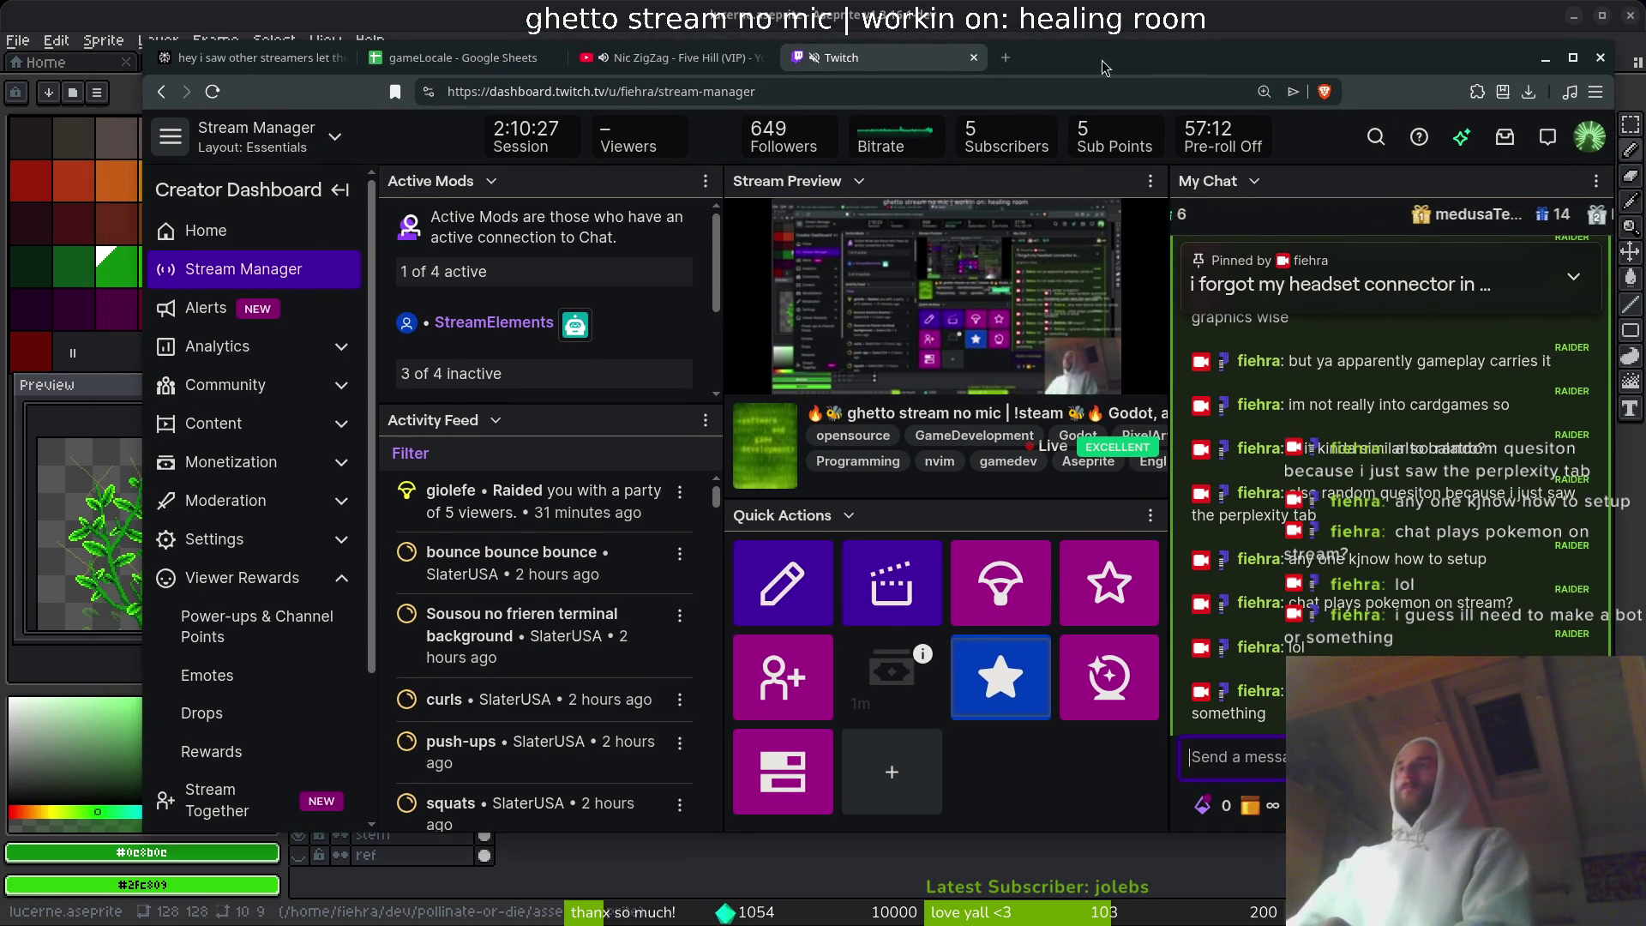
{"action": "key", "text": "alt+Tab"}
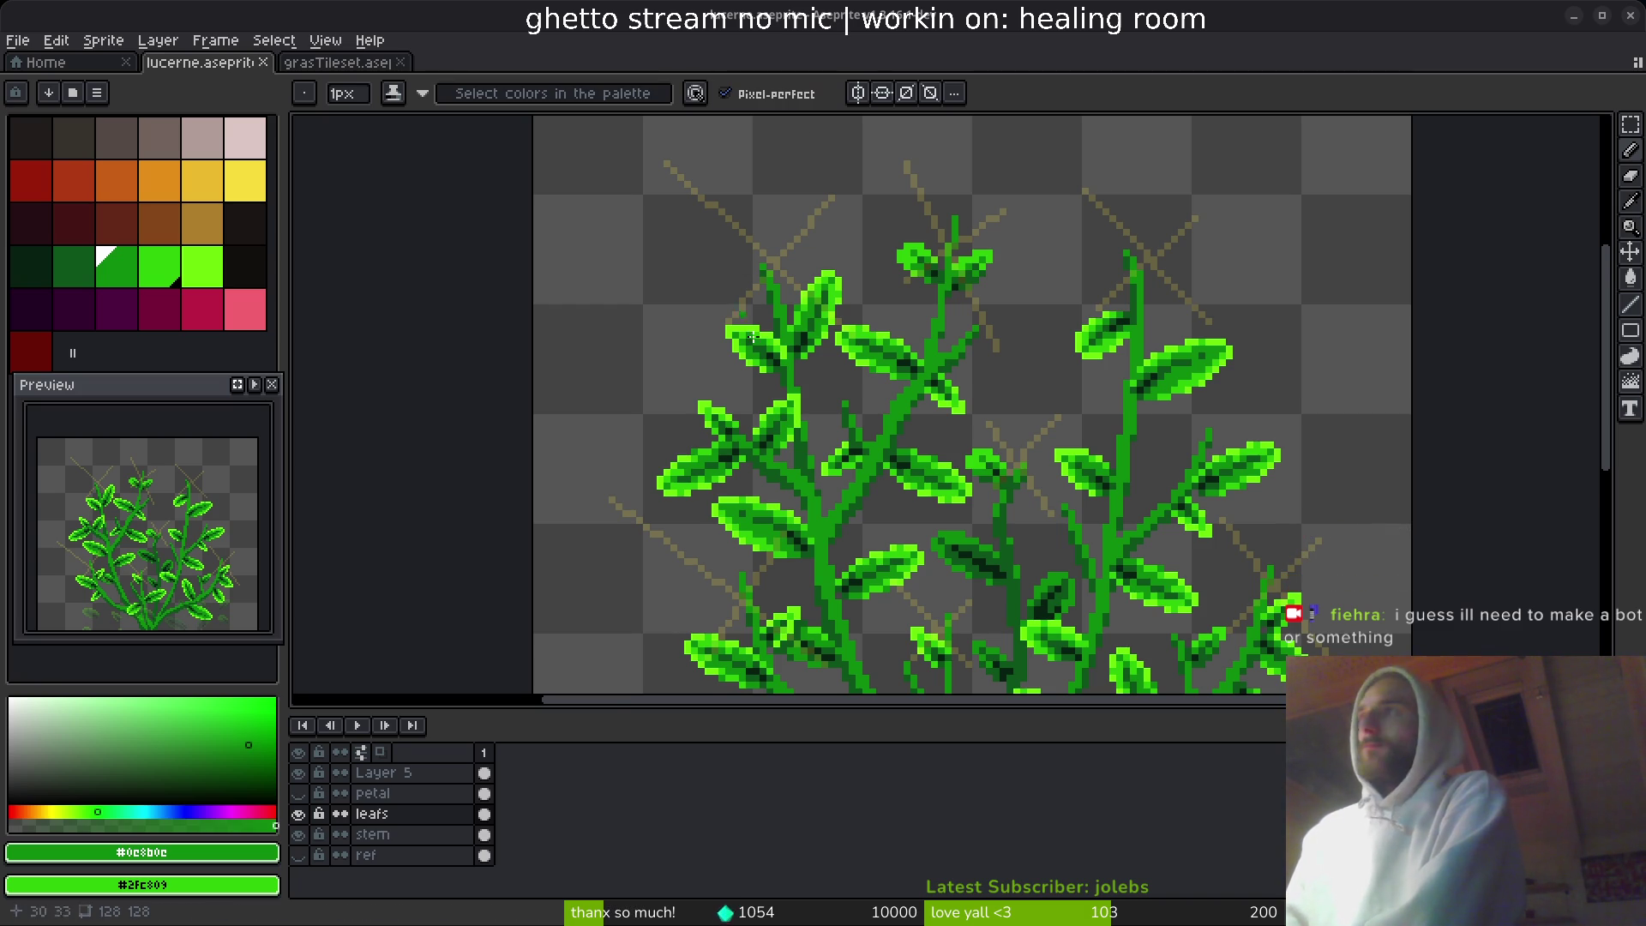
{"action": "scroll", "coordinate": [811, 448], "scroll_direction": "down", "scroll_amount": 3}
{"action": "left_click_drag", "start_coordinate": [811, 448], "coordinate": [778, 406]}
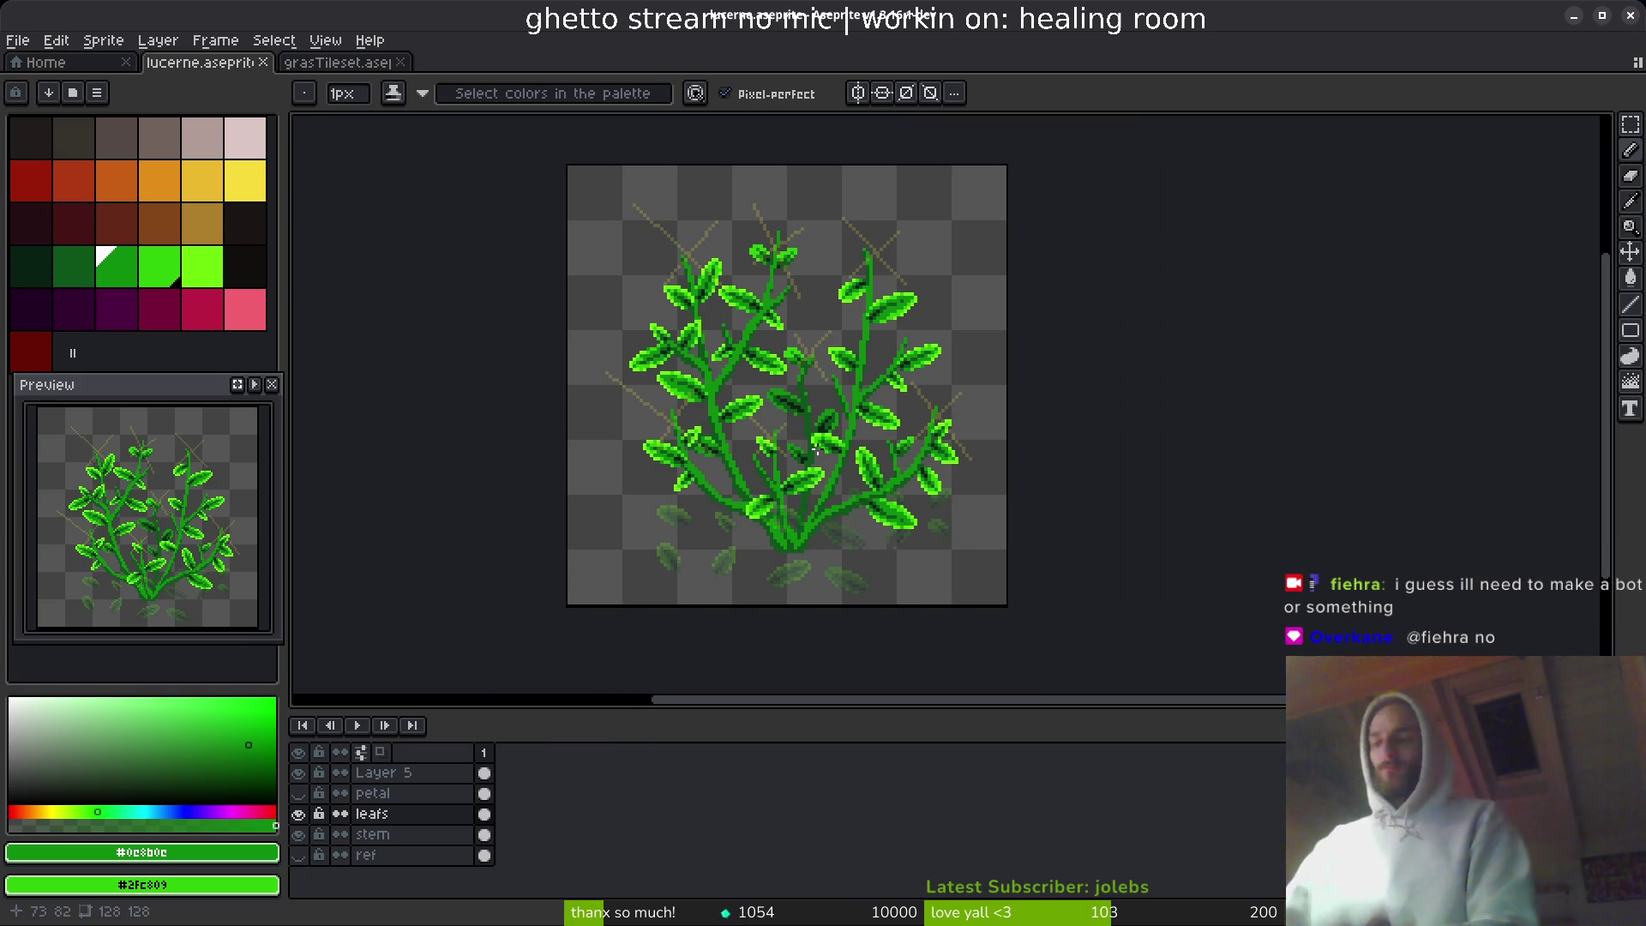
{"action": "key", "text": "alt+Tab"}
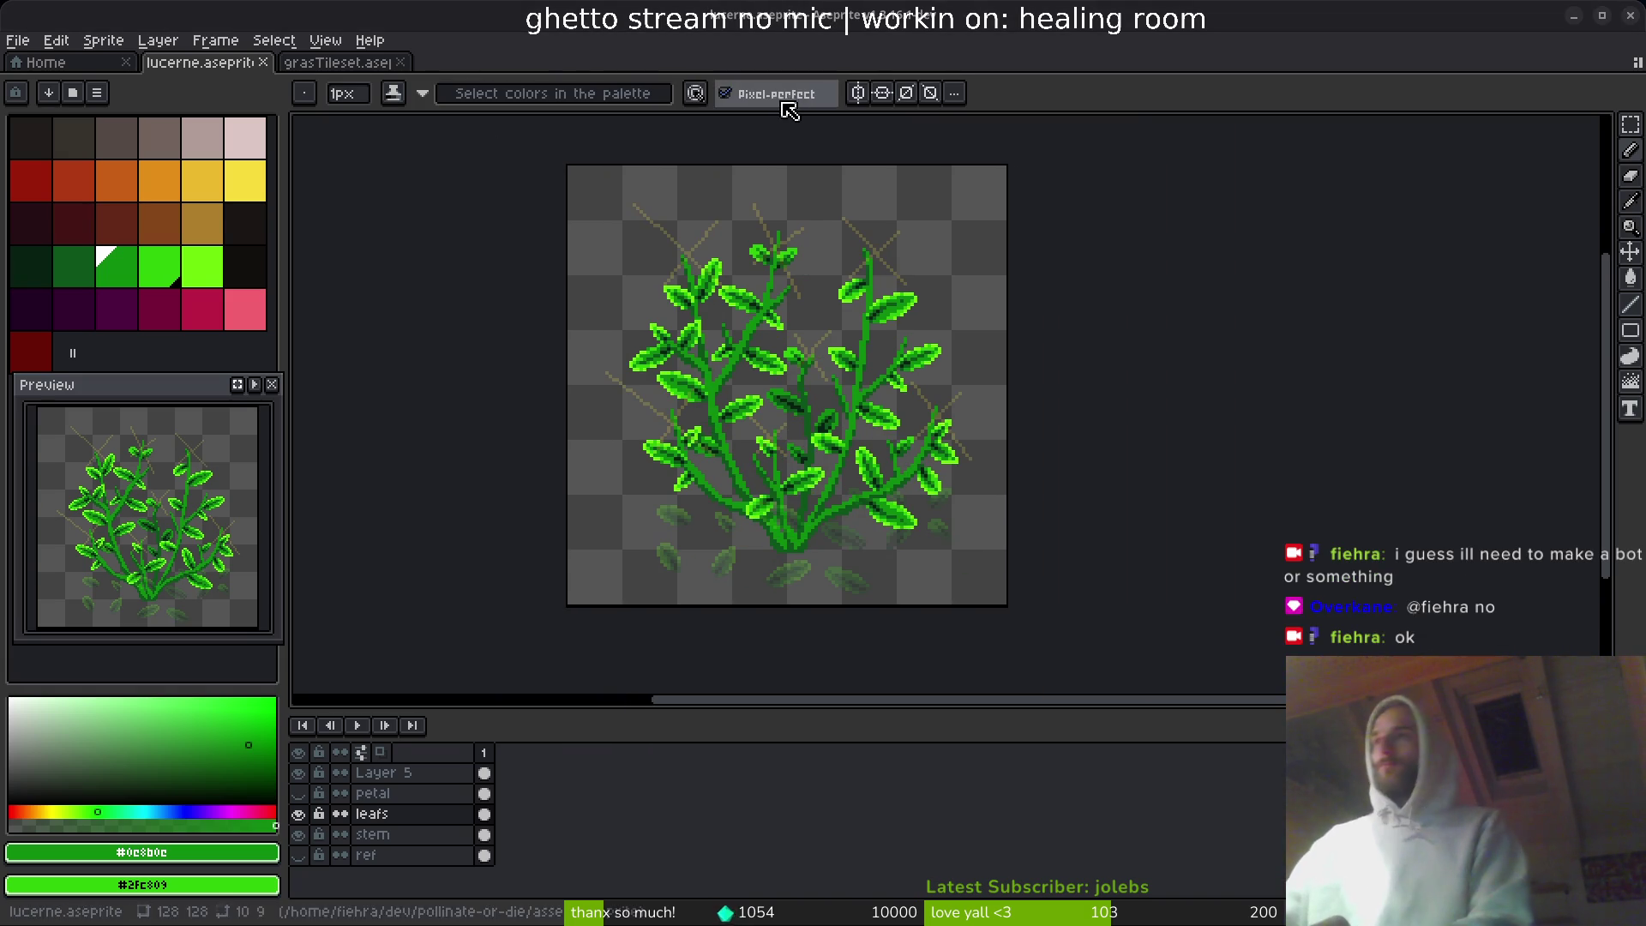
{"action": "scroll", "coordinate": [780, 633], "scroll_direction": "up", "scroll_amount": 2}
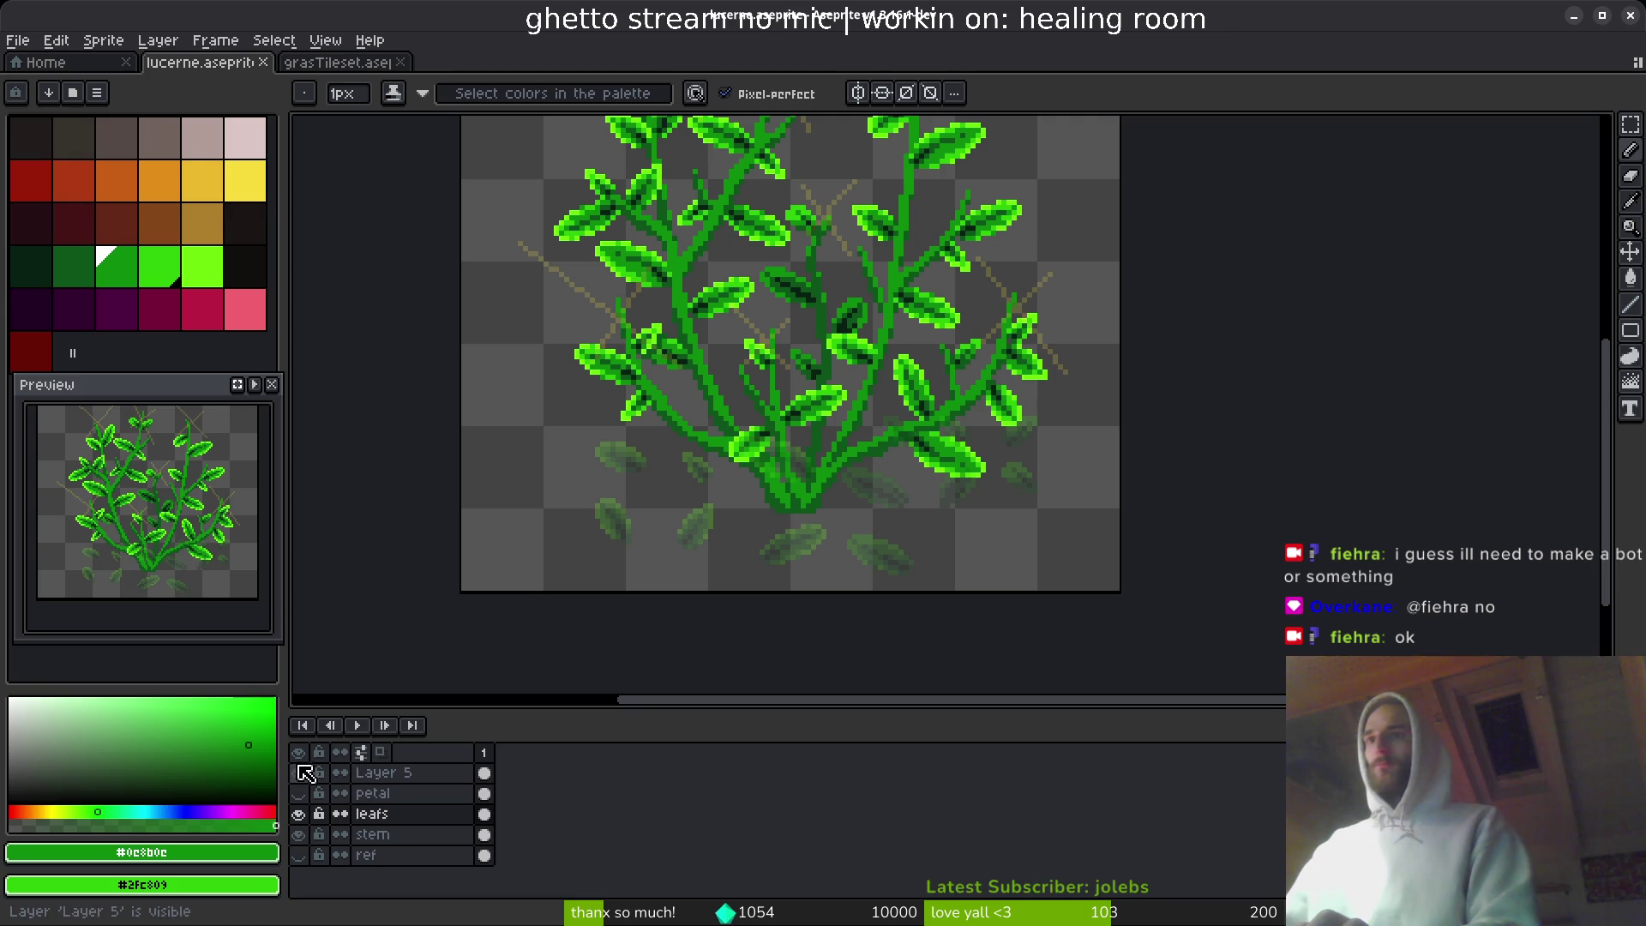
- Toggle visibility of Layer 5, the petal layer and the leafs layer to compare them
{"action": "left_click", "coordinate": [298, 773]}
{"action": "left_click", "coordinate": [297, 793]}
{"action": "scroll", "coordinate": [786, 556], "scroll_direction": "up", "scroll_amount": 3}
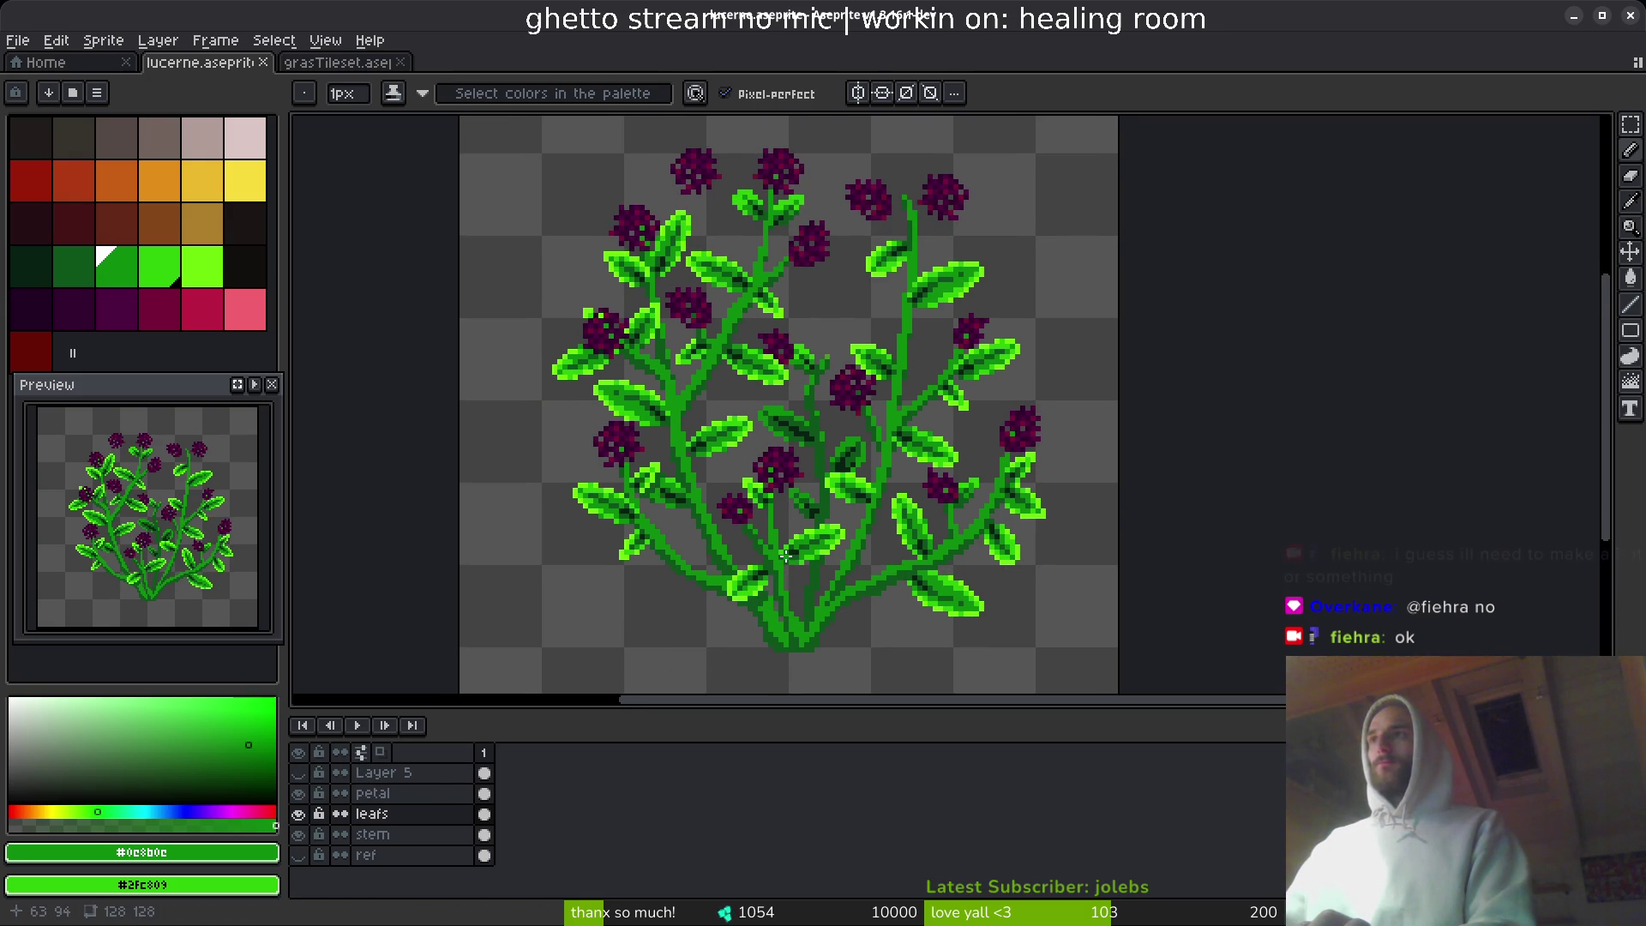
{"action": "left_click", "coordinate": [298, 814]}
{"action": "left_click", "coordinate": [298, 814]}
{"action": "left_click", "coordinate": [297, 793]}
- Lasso a flower, undo those edits, and hide the petal layer again
{"action": "scroll", "coordinate": [763, 345], "scroll_direction": "up", "scroll_amount": 1}
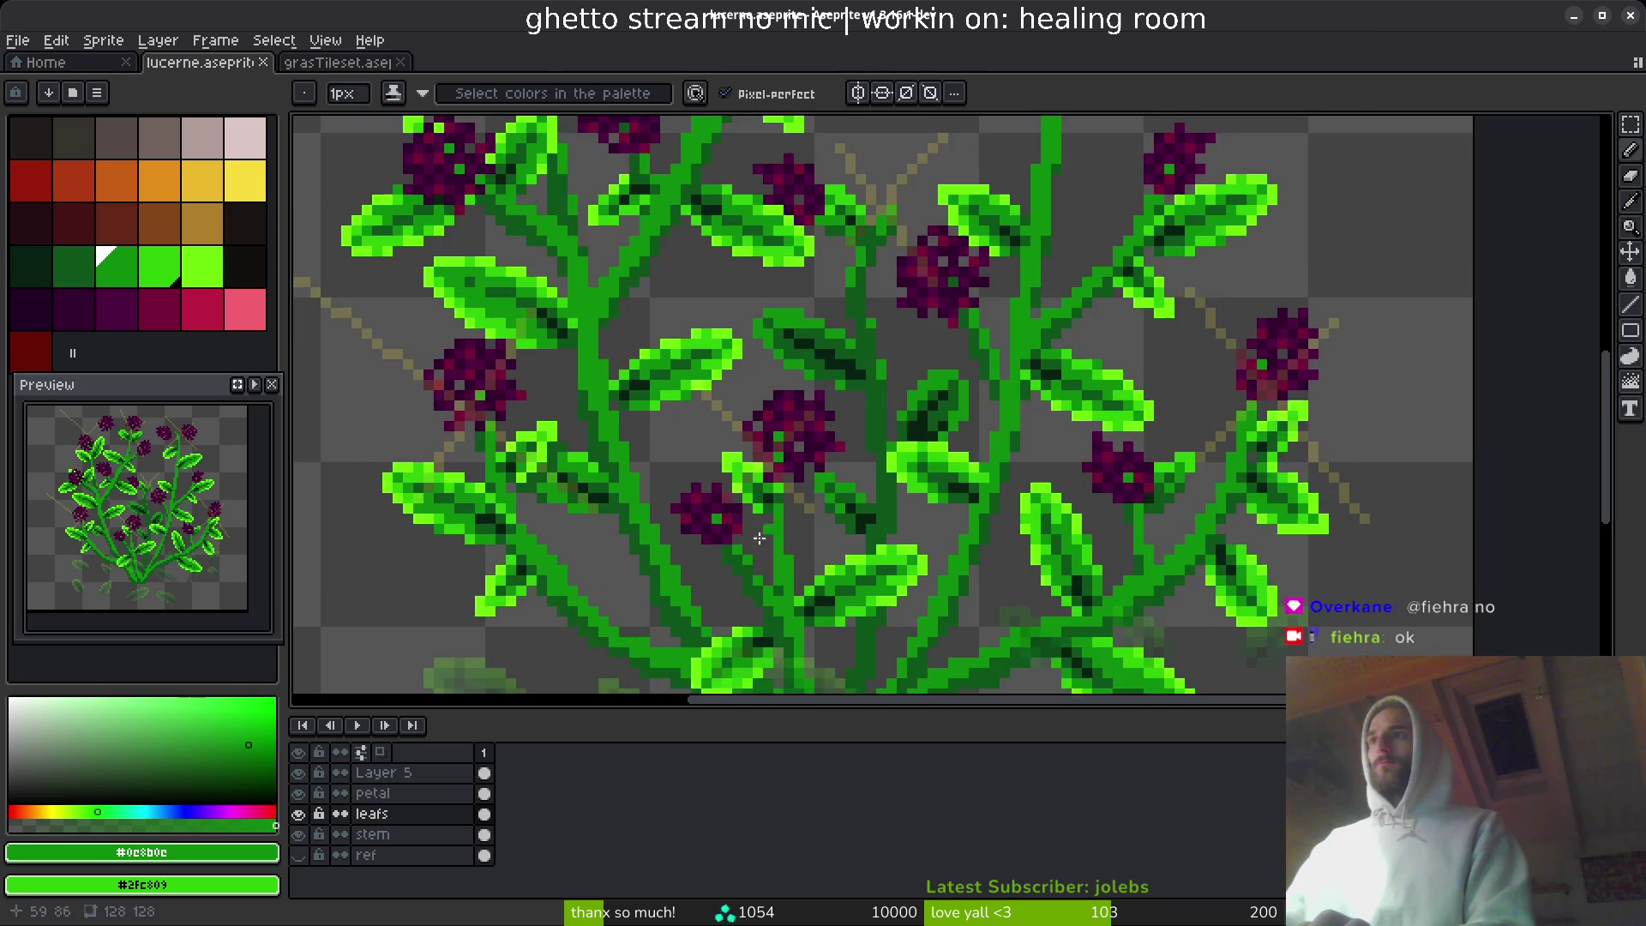
{"action": "key", "text": "q"}
{"action": "mouse_move", "coordinate": [760, 526]}
{"action": "left_mouse_down"}
{"action": "mouse_move", "coordinate": [727, 570]}
{"action": "mouse_move", "coordinate": [794, 577]}
{"action": "left_mouse_up"}
{"action": "key", "text": "ctrl+d"}
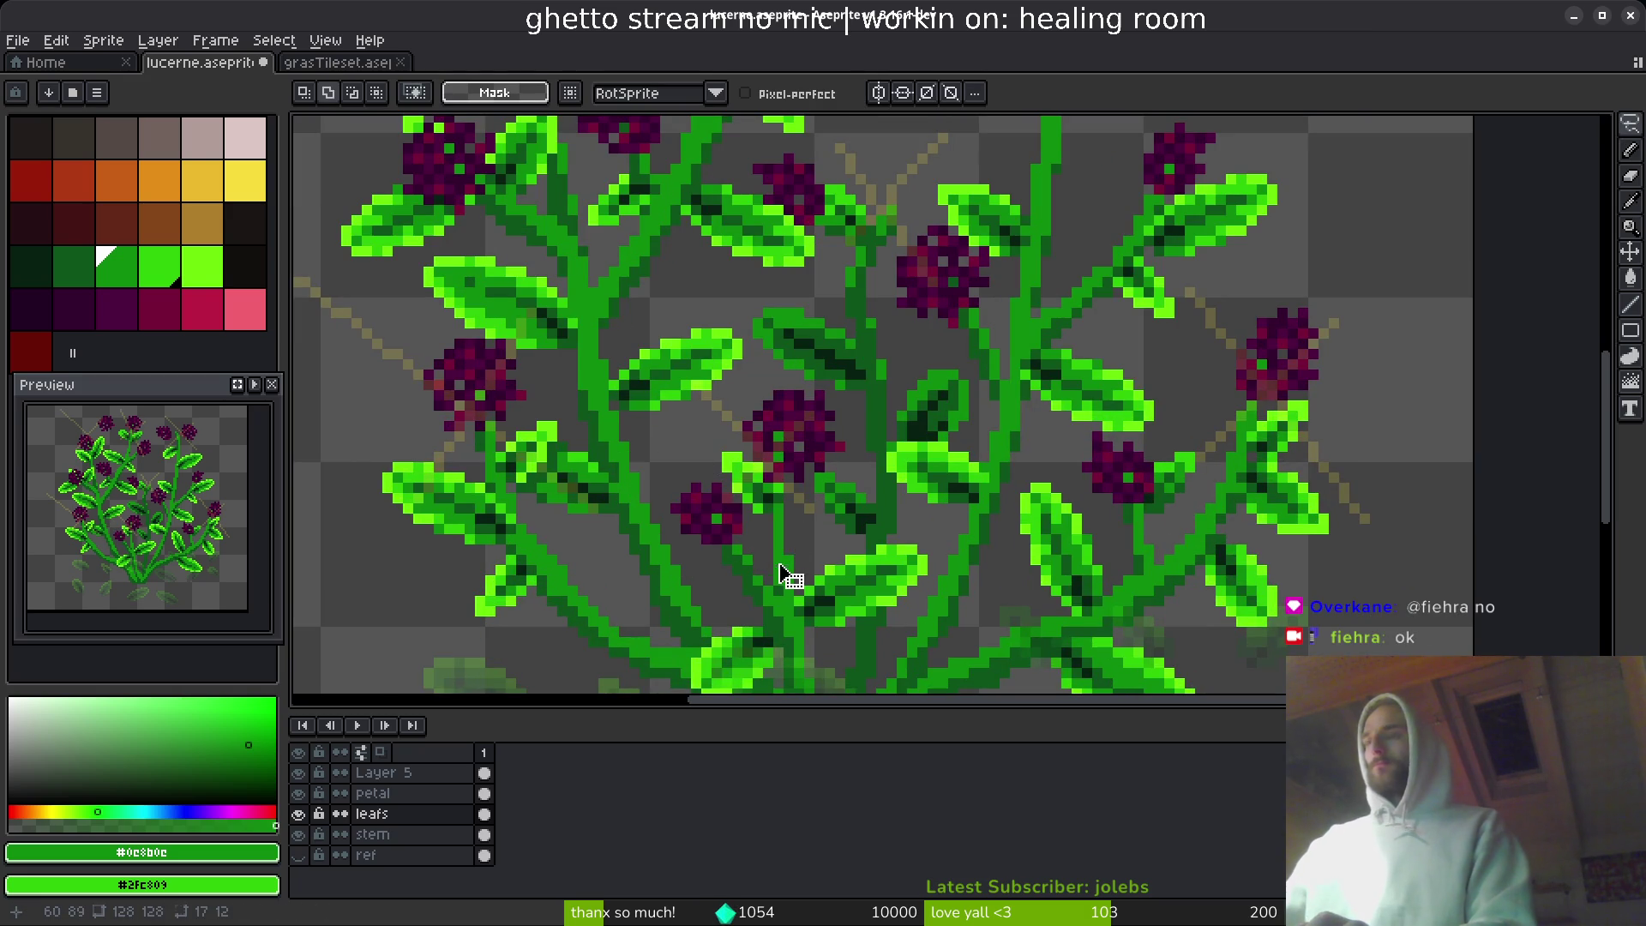
{"action": "key", "text": "ctrl+z"}
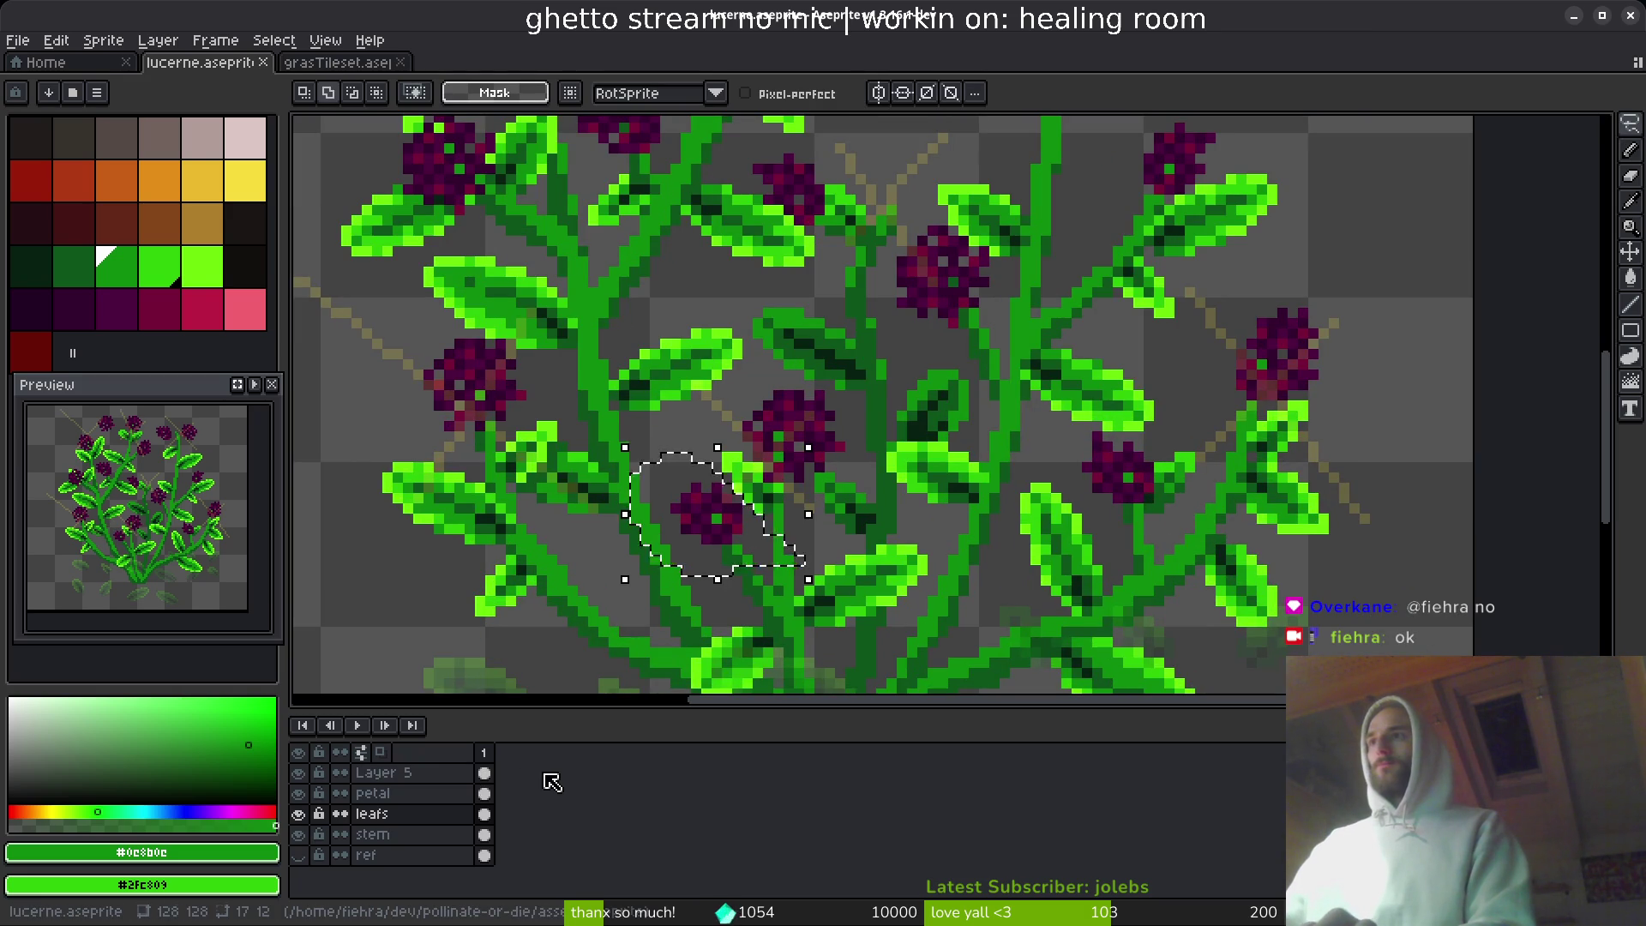
{"action": "key", "text": "ctrl+z"}
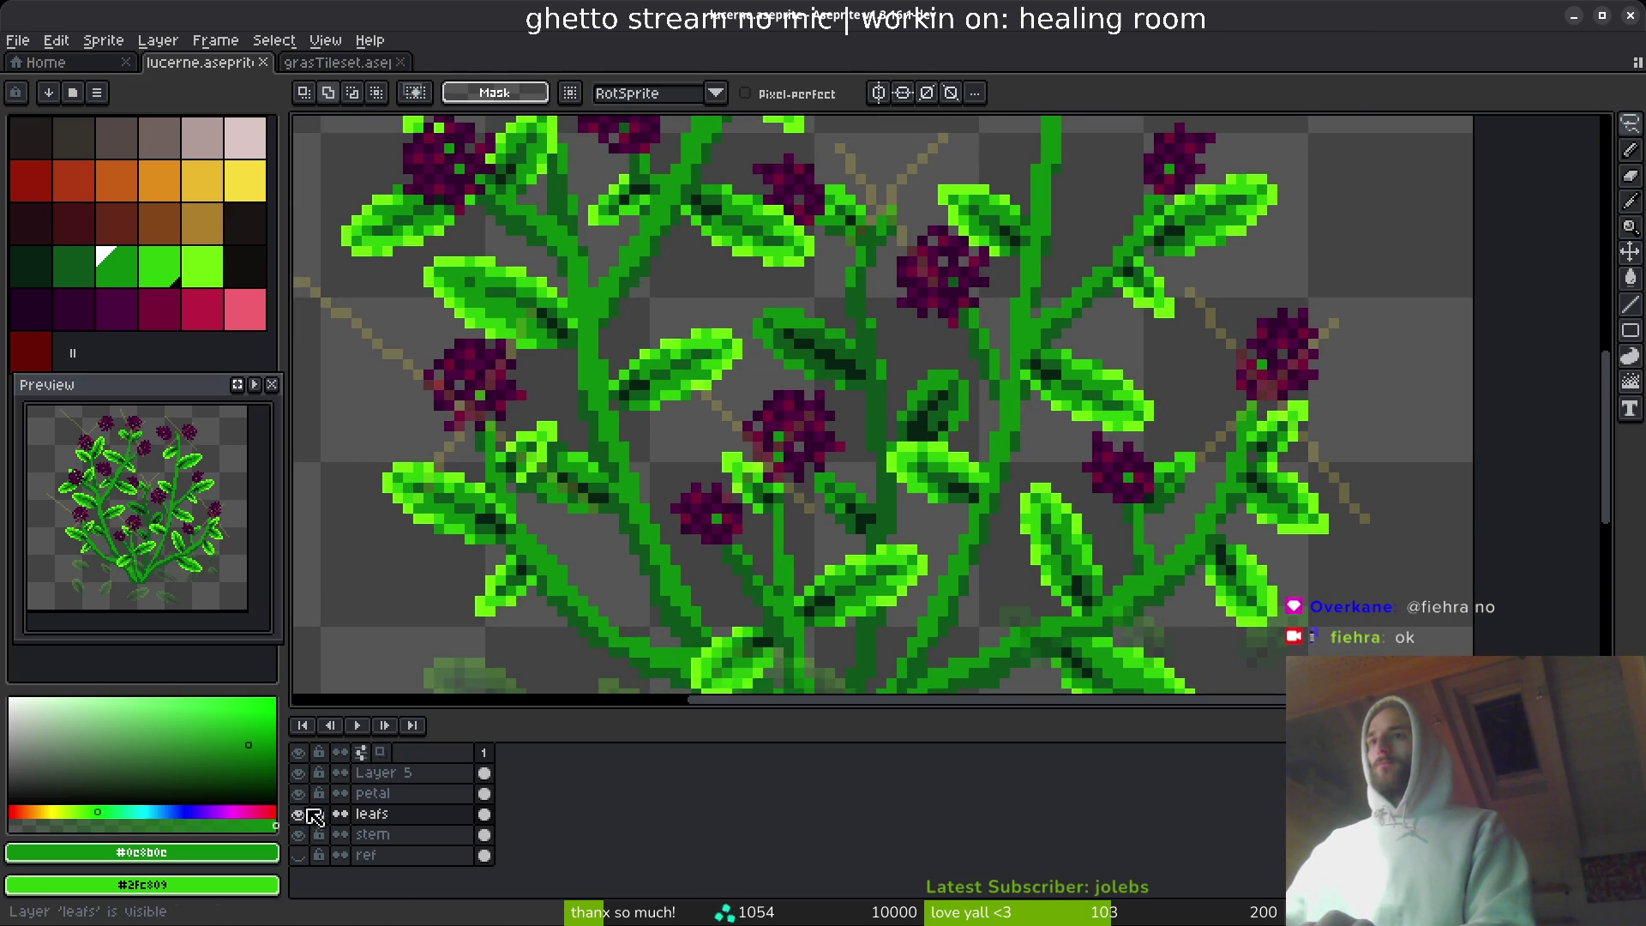
{"action": "left_click", "coordinate": [306, 798]}
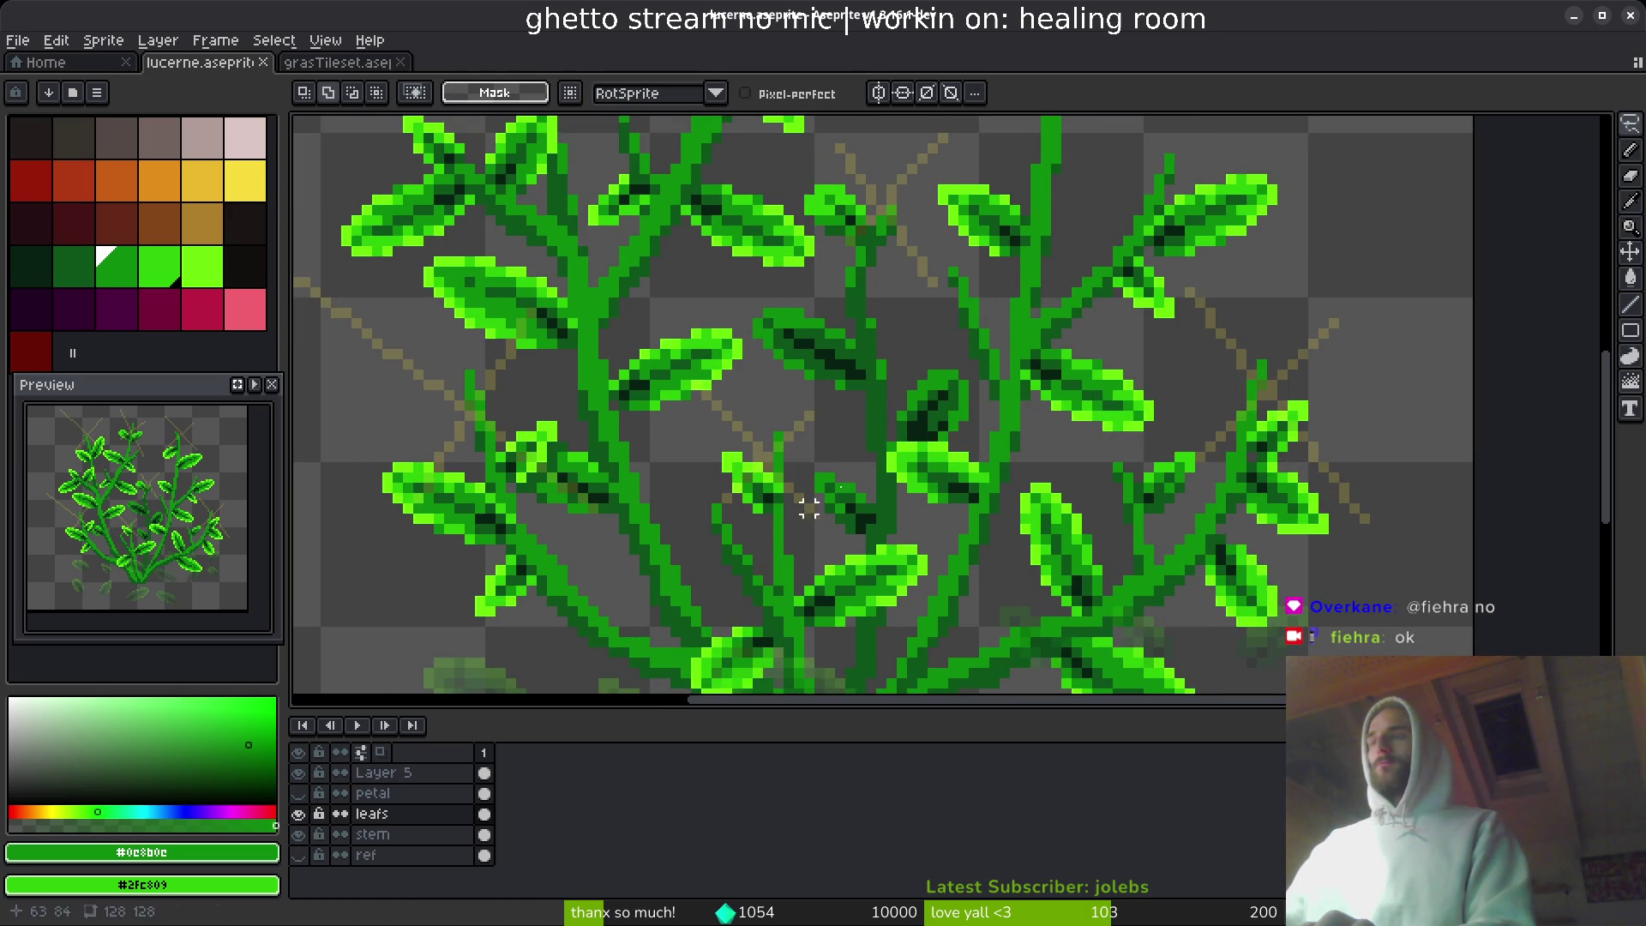
{"action": "scroll", "coordinate": [808, 508], "scroll_direction": "down", "scroll_amount": 1}
{"action": "scroll", "coordinate": [893, 507], "scroll_direction": "down", "scroll_amount": 2}
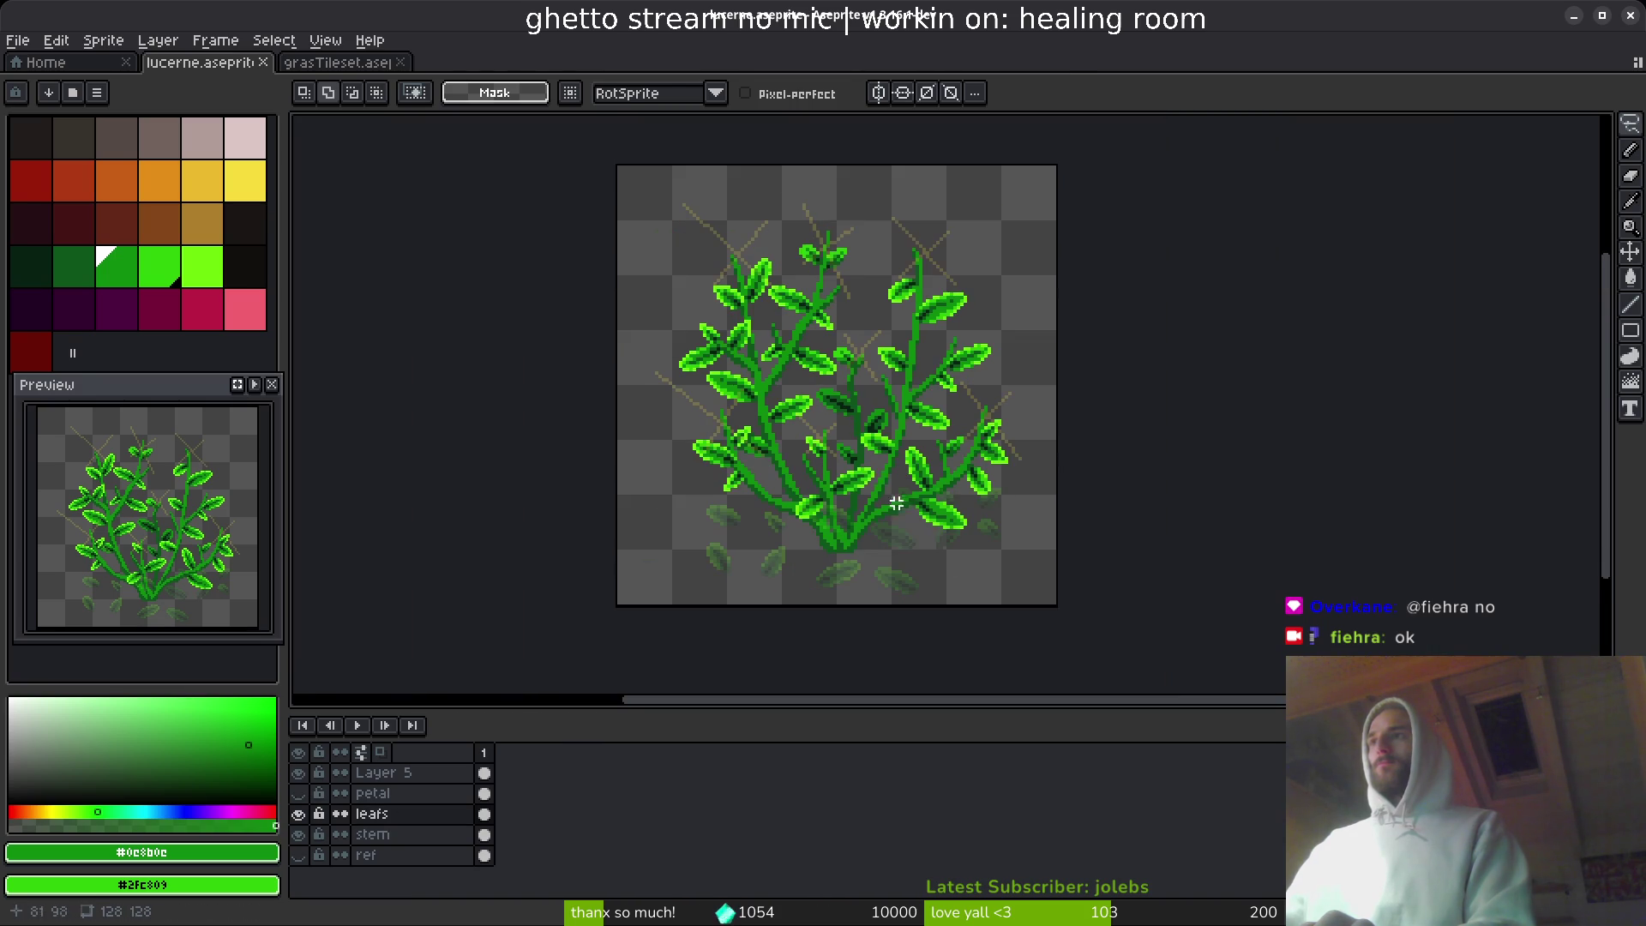
{"action": "scroll", "coordinate": [920, 399], "scroll_direction": "up", "scroll_amount": 6}
{"action": "scroll", "coordinate": [868, 327], "scroll_direction": "up", "scroll_amount": 2}
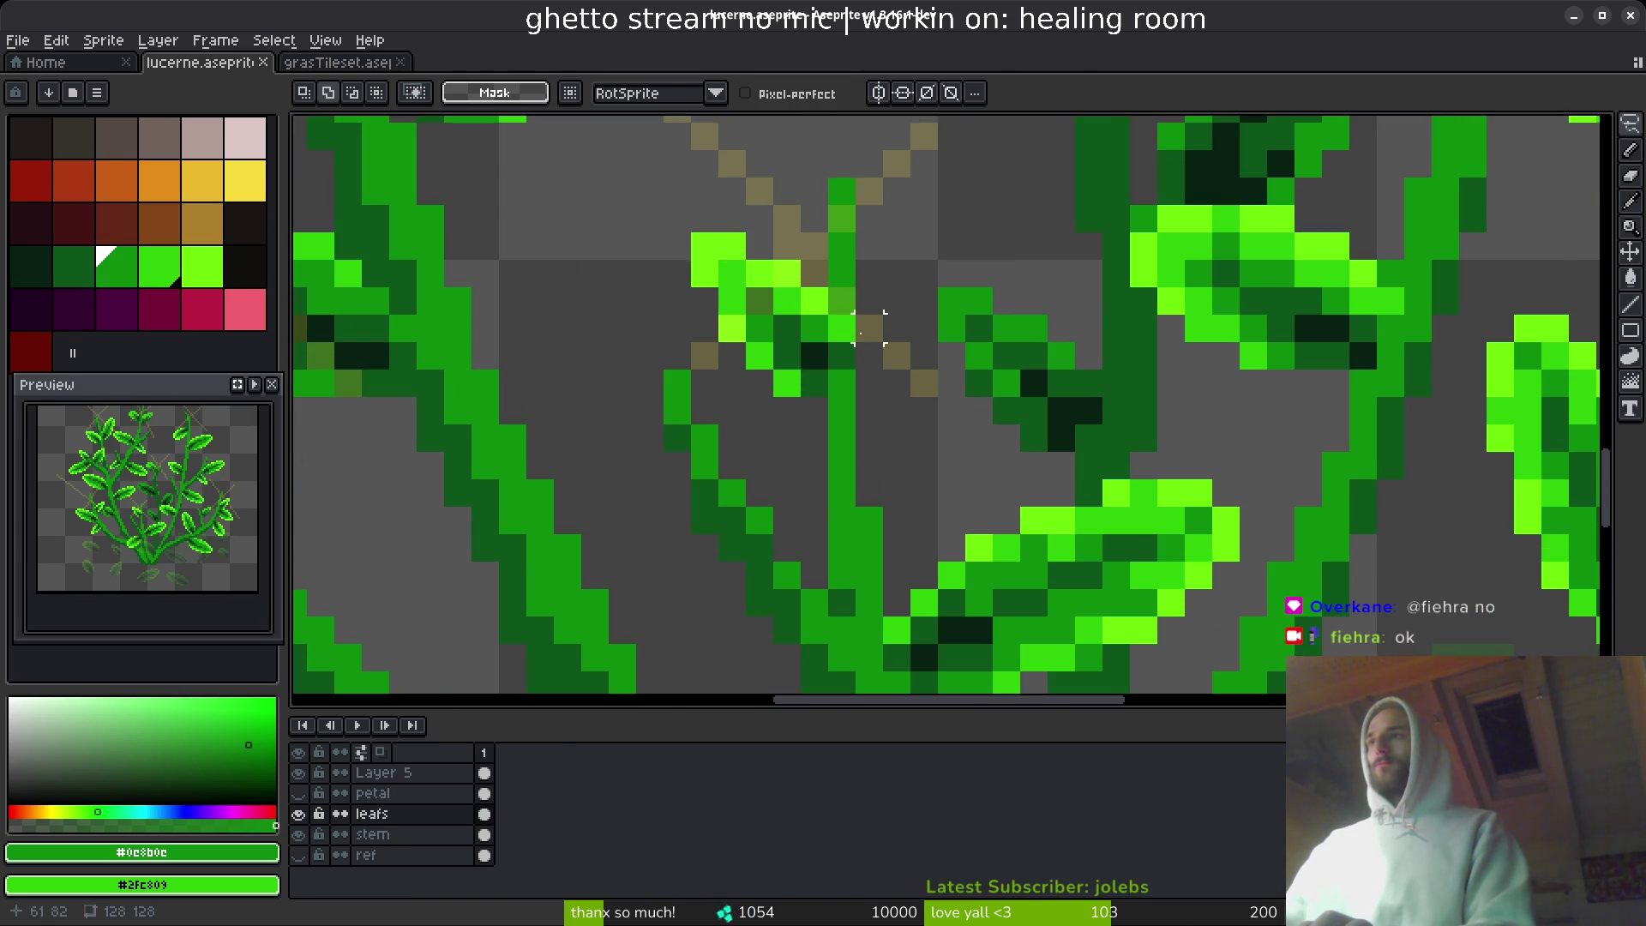
- Pencil dark green pixels along the thin stem on the leafs layer
{"action": "key", "text": "m"}
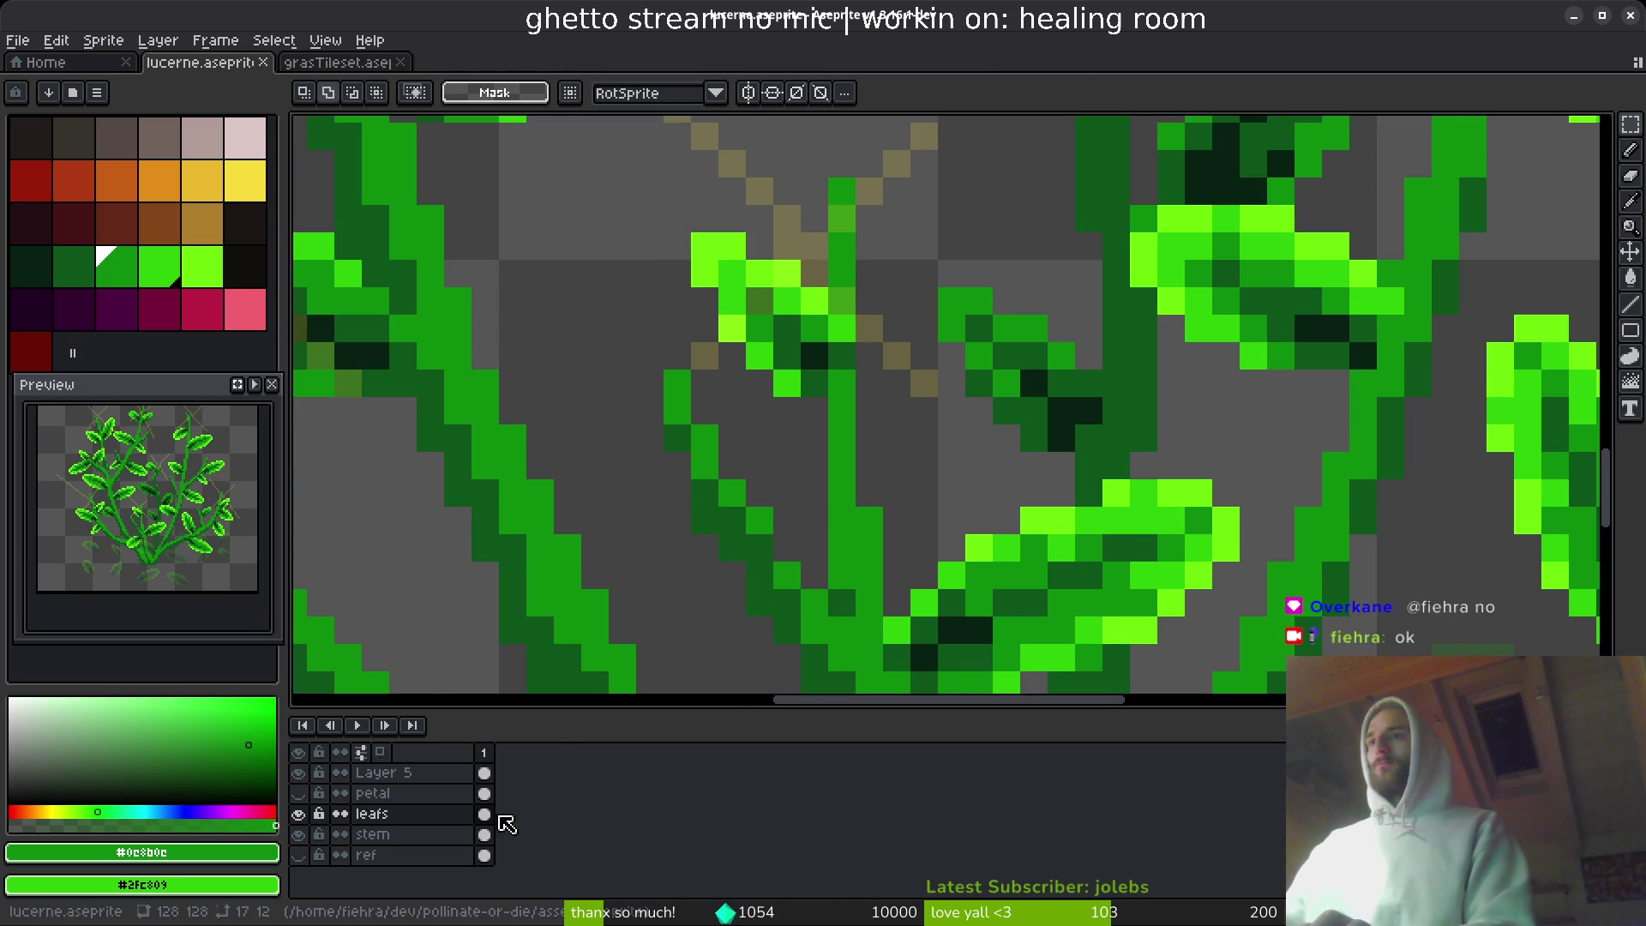
{"action": "left_click", "coordinate": [485, 814]}
{"action": "scroll", "coordinate": [986, 424], "scroll_direction": "down", "scroll_amount": 3}
{"action": "scroll", "coordinate": [995, 446], "scroll_direction": "right", "scroll_amount": 2}
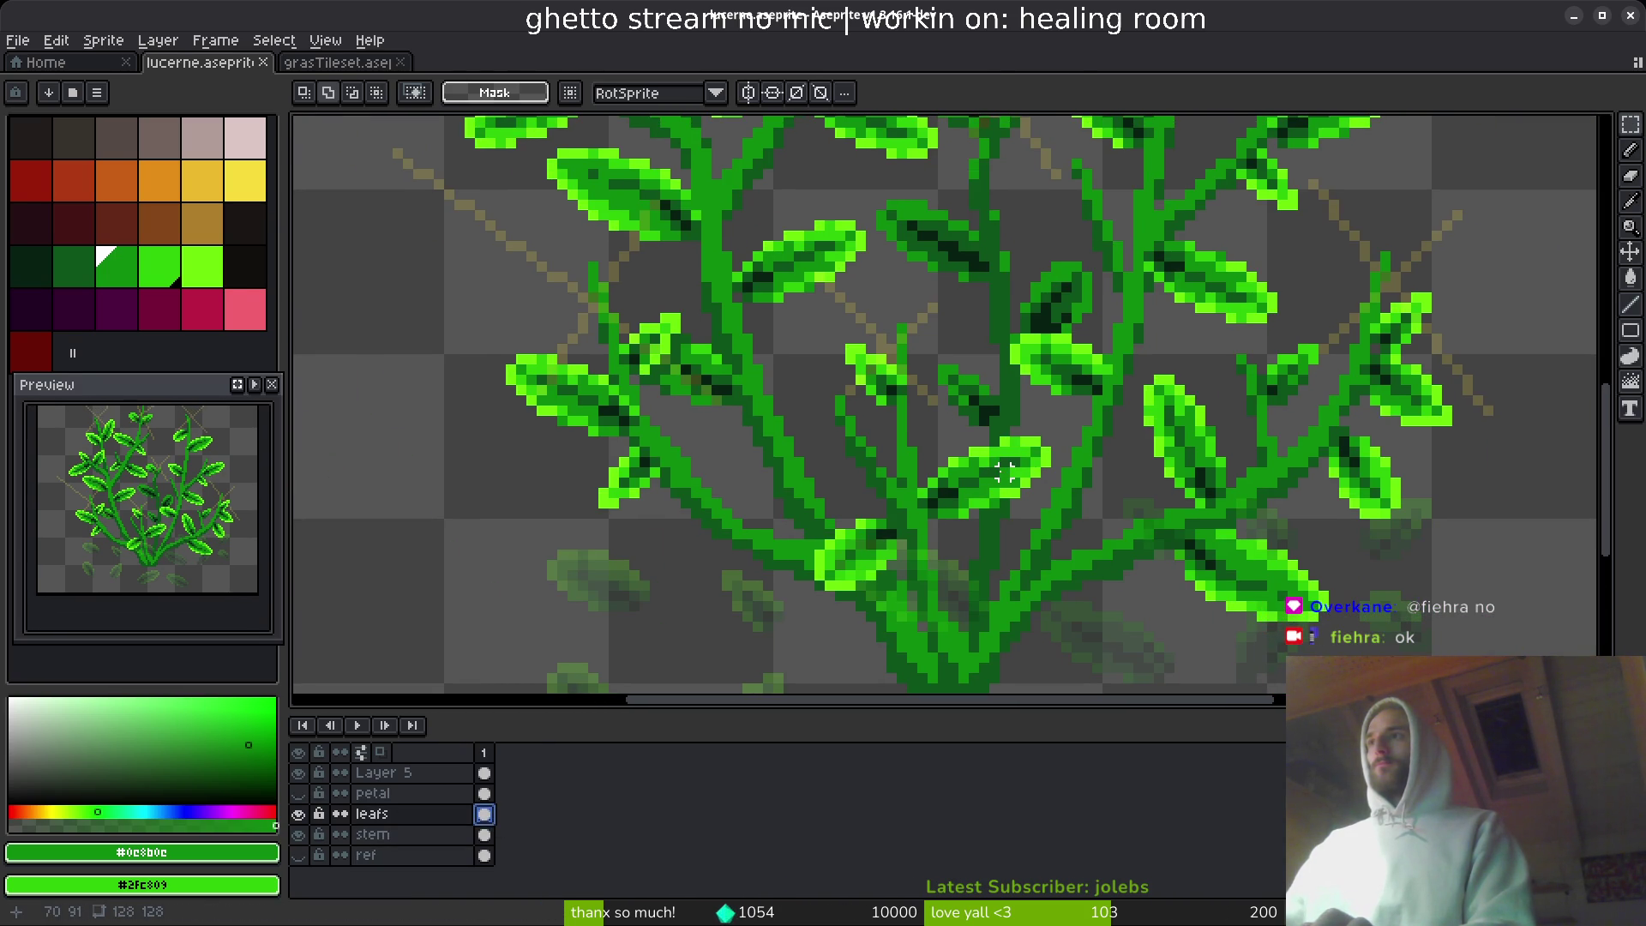
{"action": "scroll", "coordinate": [964, 399], "scroll_direction": "right", "scroll_amount": 3}
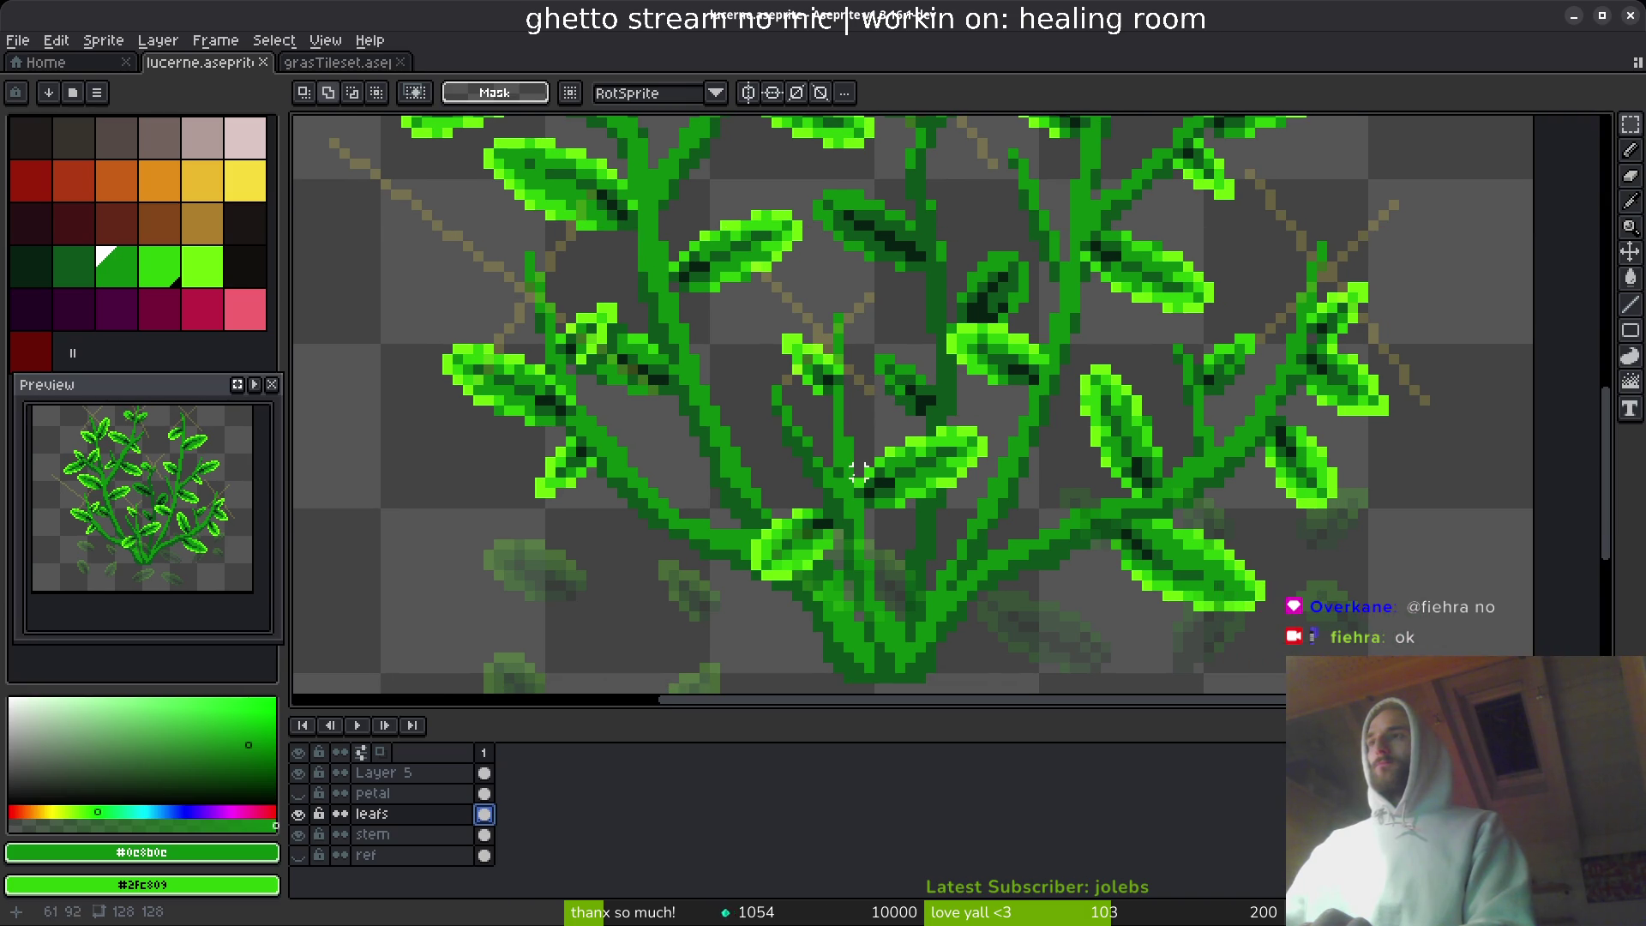
{"action": "scroll", "coordinate": [848, 359], "scroll_direction": "up", "scroll_amount": 4}
{"action": "scroll", "coordinate": [883, 460], "scroll_direction": "right", "scroll_amount": 1}
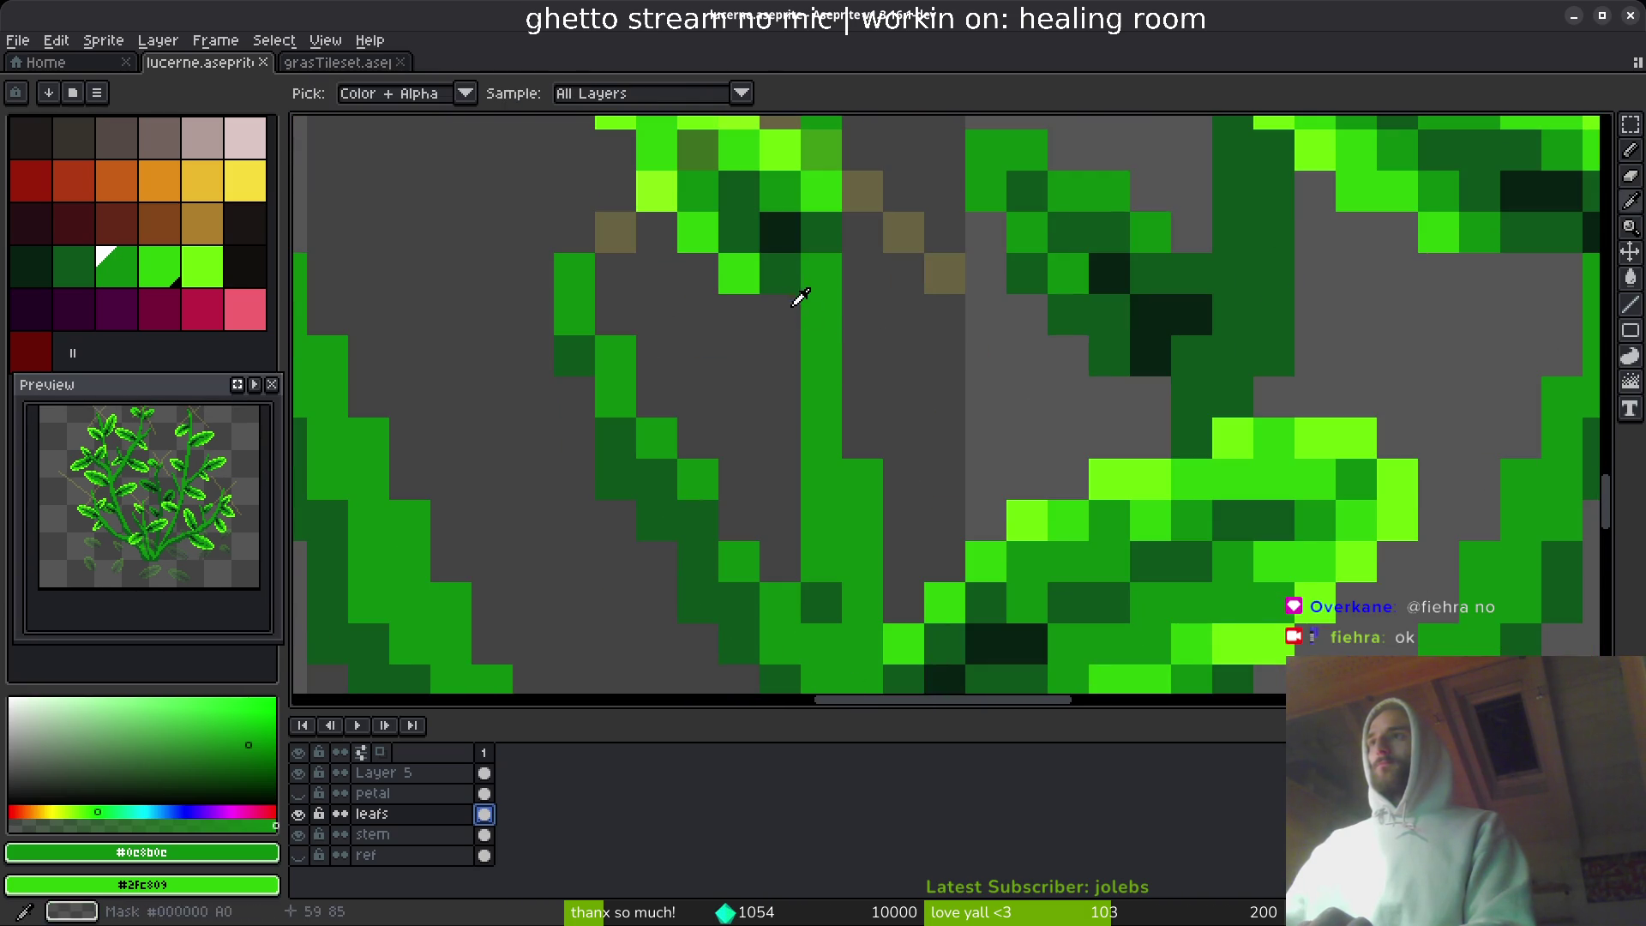
{"action": "left_click", "coordinate": [799, 292], "text": "alt"}
{"action": "key", "text": "b"}
{"action": "left_click_drag", "start_coordinate": [780, 300], "coordinate": [815, 558]}
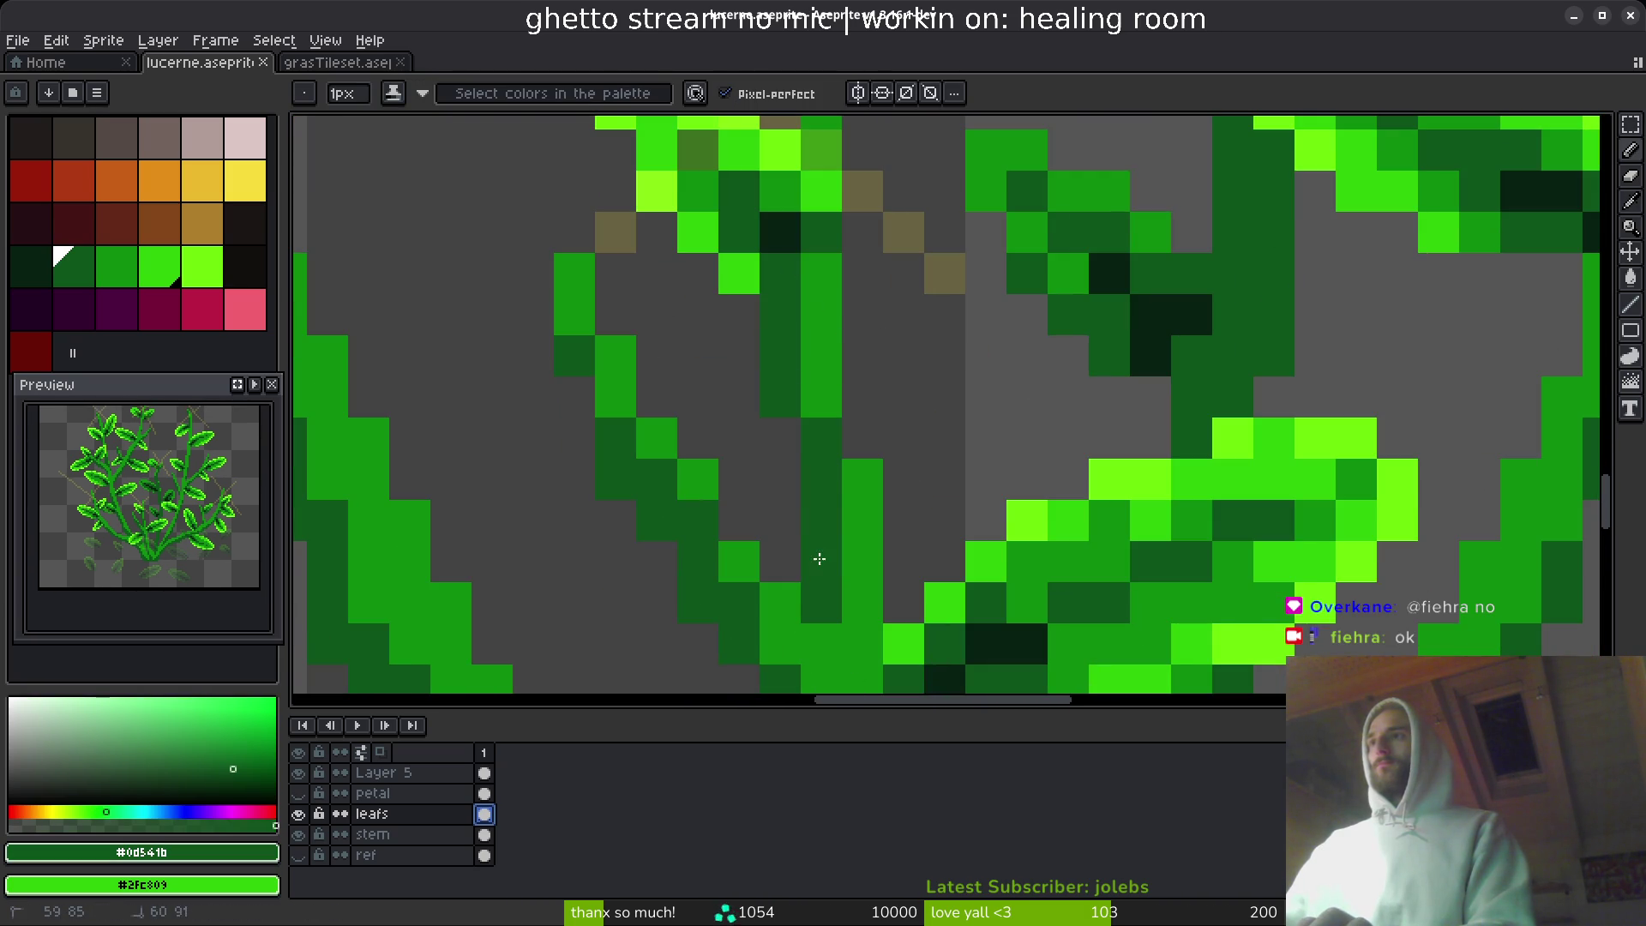
{"action": "left_click", "coordinate": [867, 492], "text": "alt"}
{"action": "left_click_drag", "start_coordinate": [821, 428], "coordinate": [821, 527]}
{"action": "key", "text": "ctrl+z"}
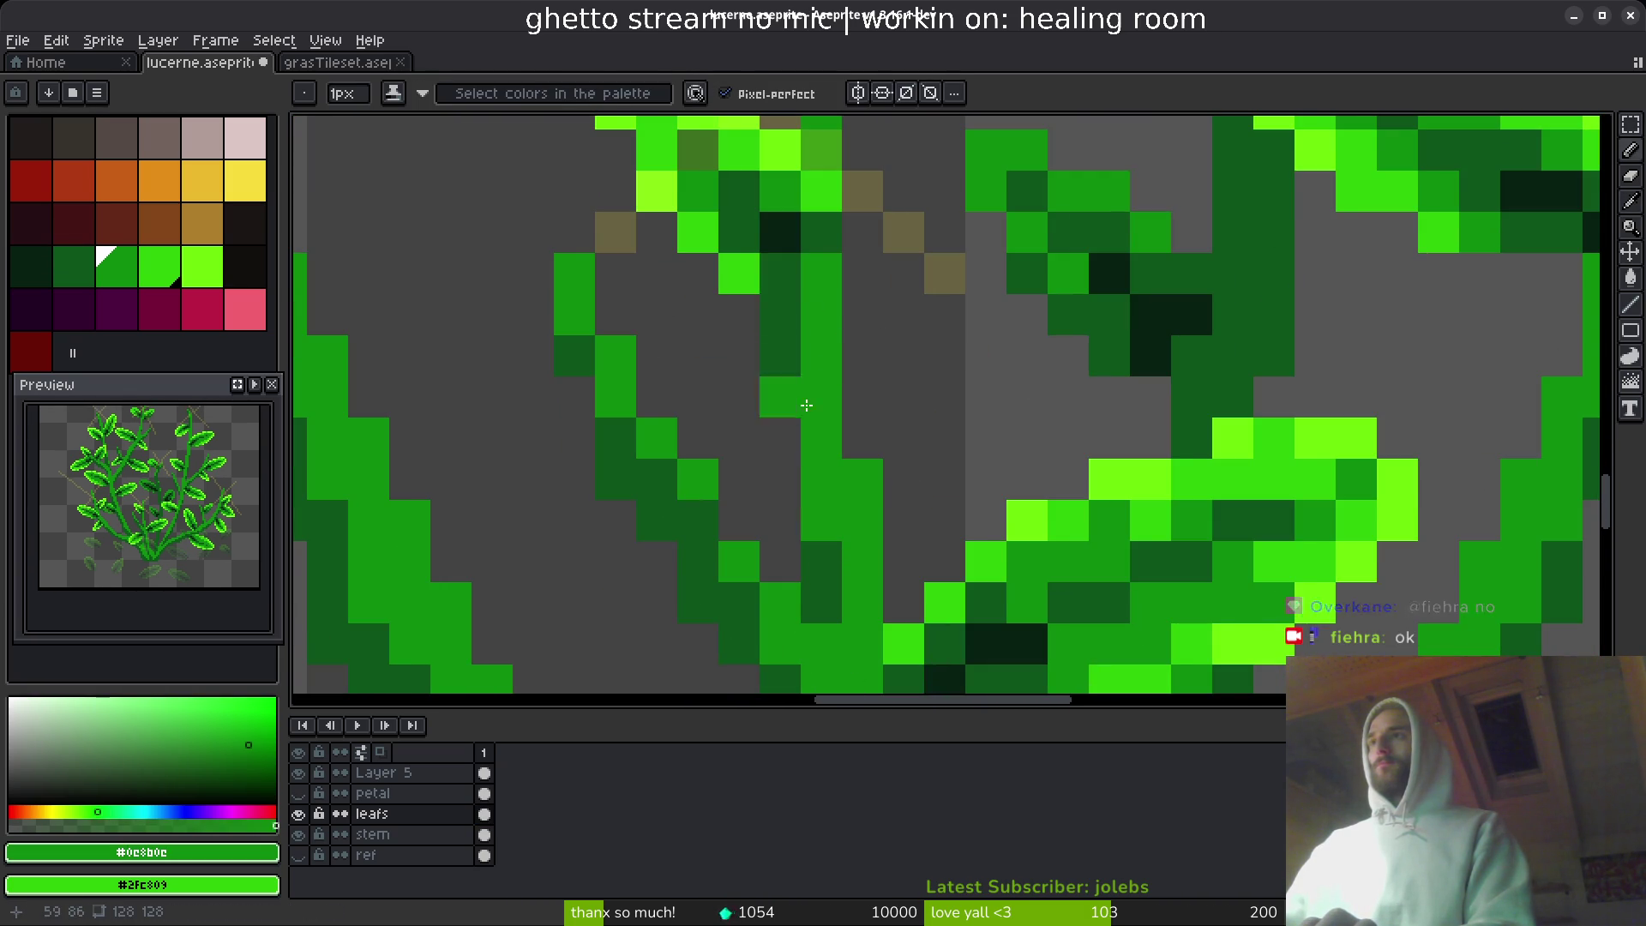
- Shift the short stem twig one pixel right and two down on the stem layer, then save
{"action": "scroll", "coordinate": [882, 554], "scroll_direction": "down", "scroll_amount": 4}
{"action": "scroll", "coordinate": [832, 504], "scroll_direction": "down", "scroll_amount": 2}
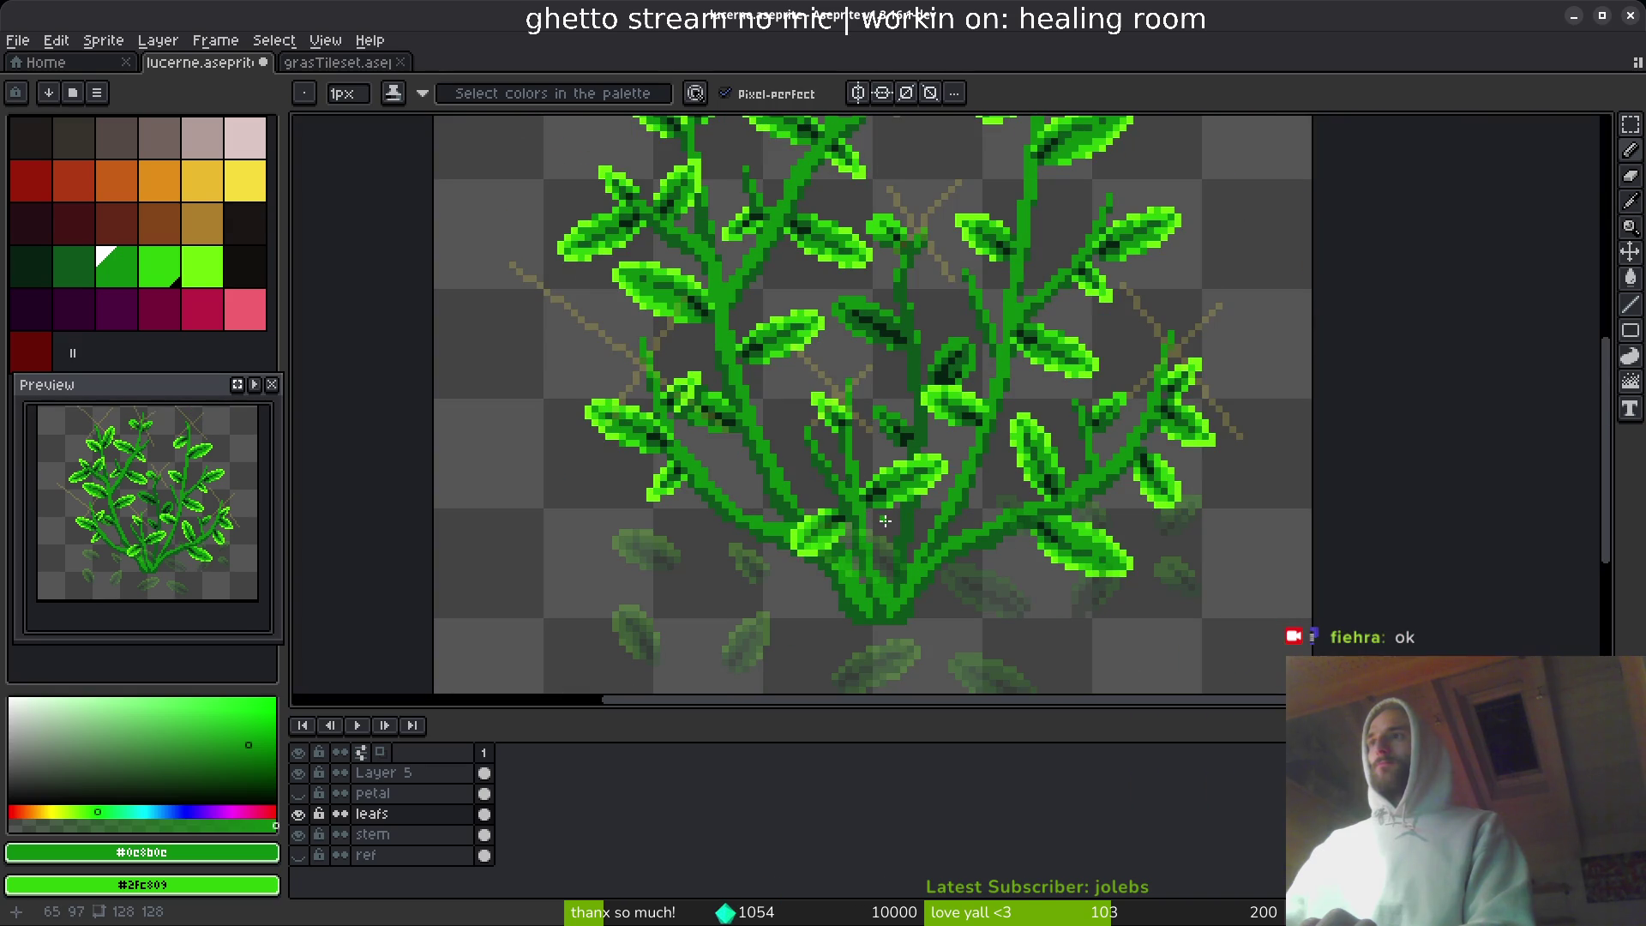
{"action": "scroll", "coordinate": [850, 496], "scroll_direction": "up", "scroll_amount": 4}
{"action": "key", "text": "q"}
{"action": "mouse_move", "coordinate": [748, 334]}
{"action": "left_mouse_down"}
{"action": "mouse_move", "coordinate": [671, 249]}
{"action": "mouse_move", "coordinate": [734, 460]}
{"action": "mouse_move", "coordinate": [744, 363]}
{"action": "mouse_move", "coordinate": [760, 455]}
{"action": "left_mouse_up"}
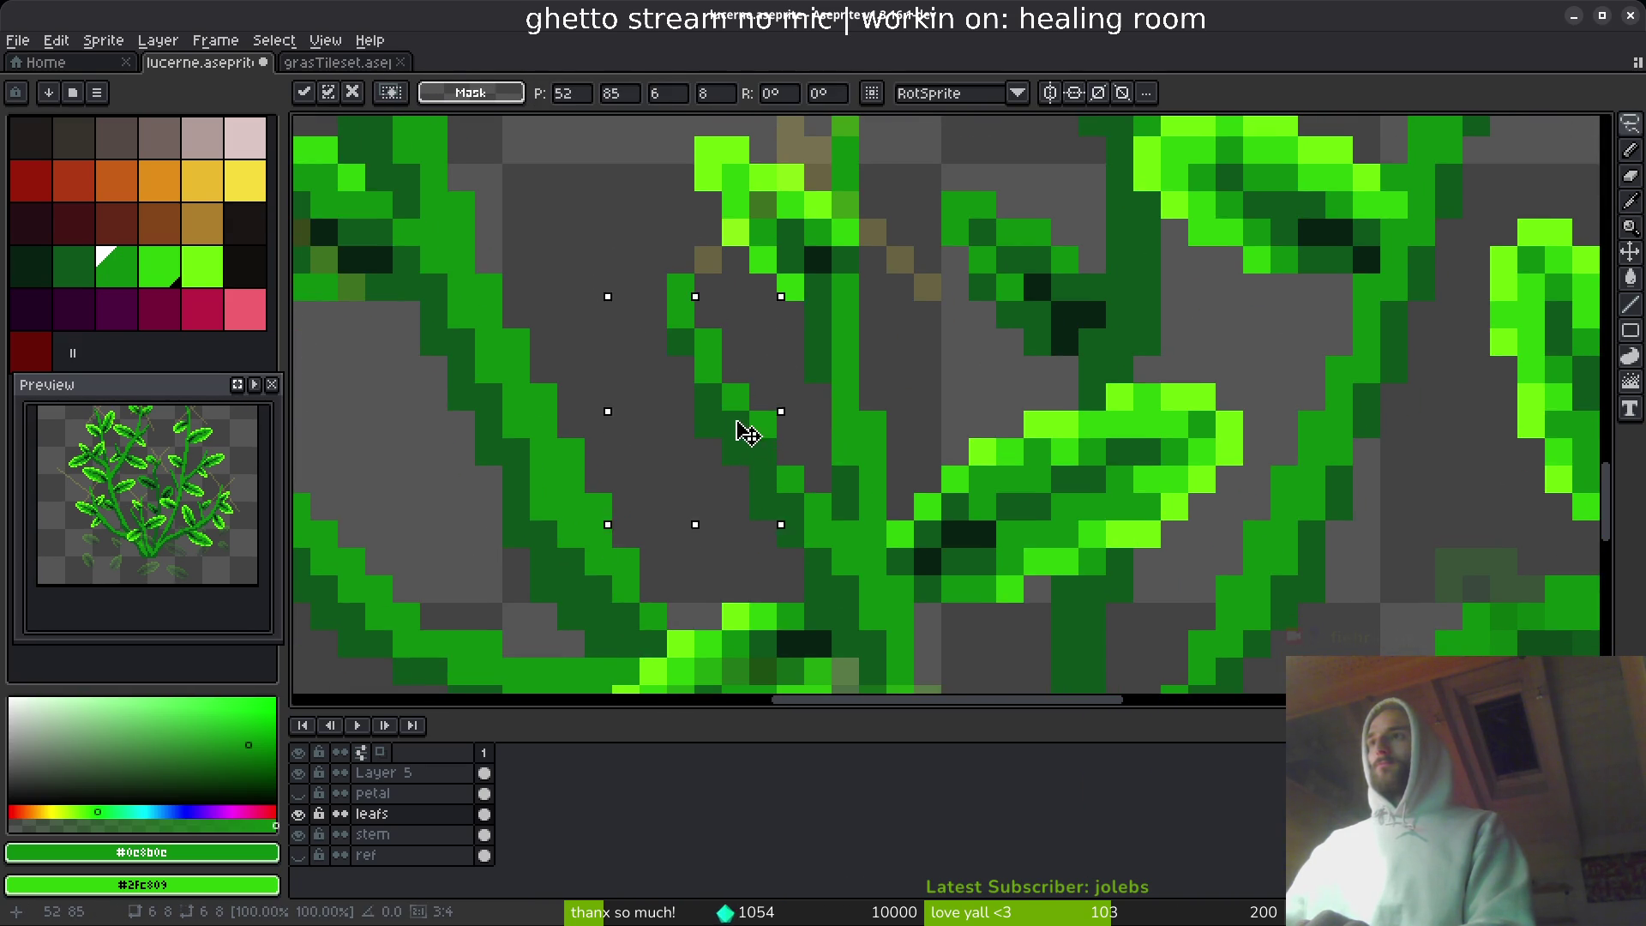
{"action": "left_click", "coordinate": [422, 829]}
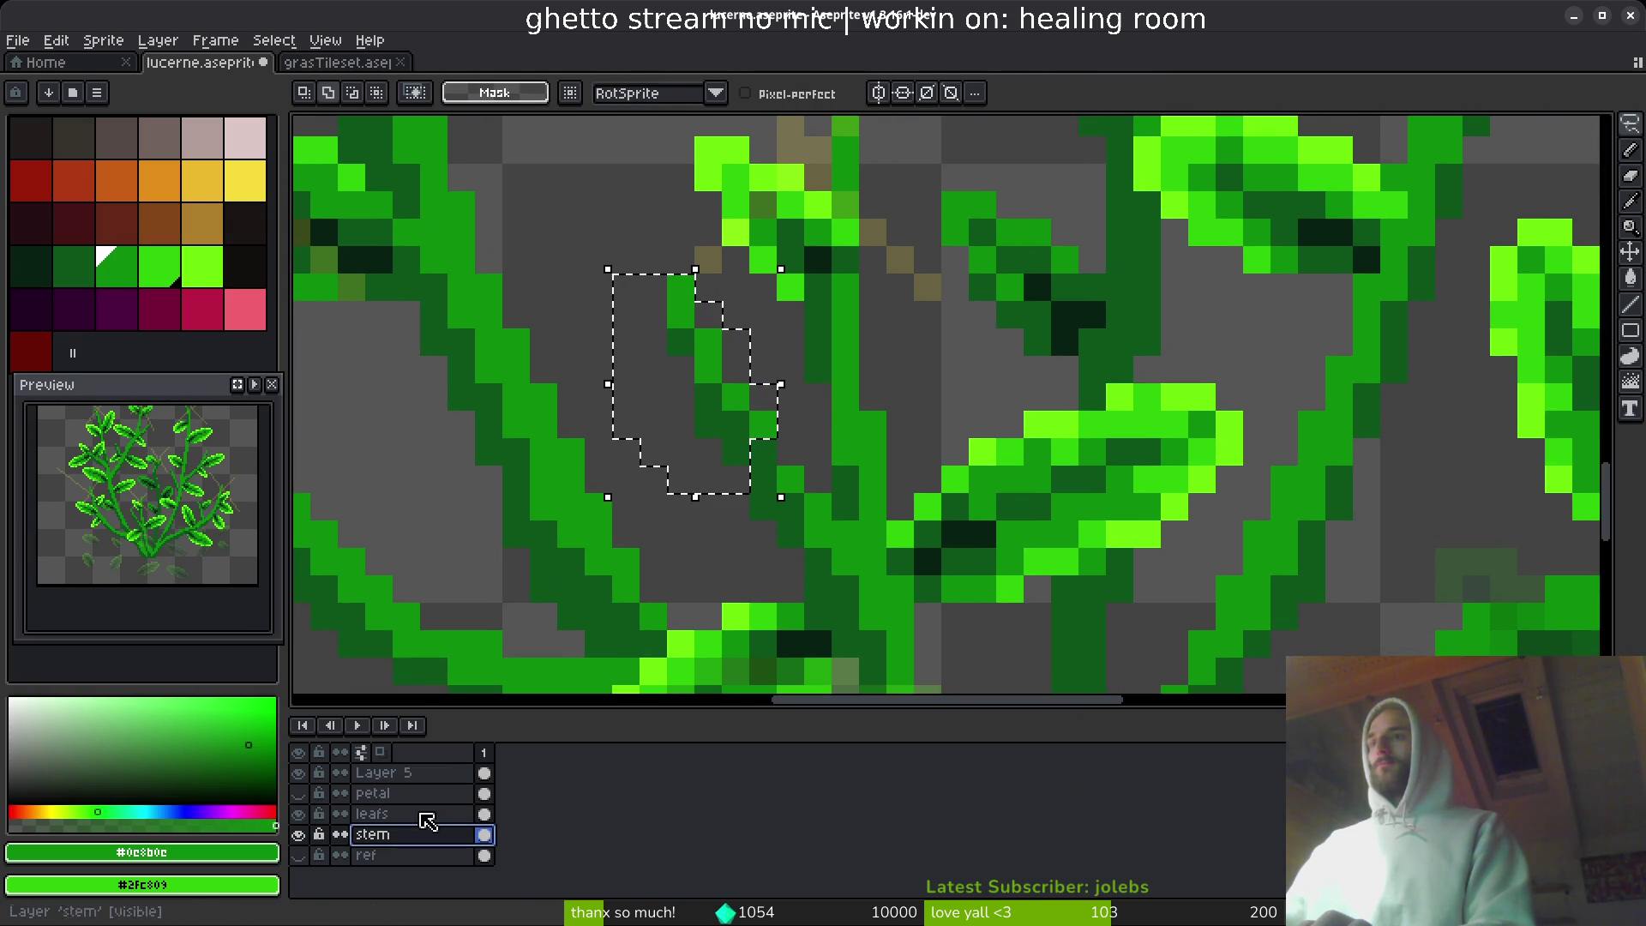
{"action": "left_click_drag", "start_coordinate": [717, 417], "coordinate": [758, 474]}
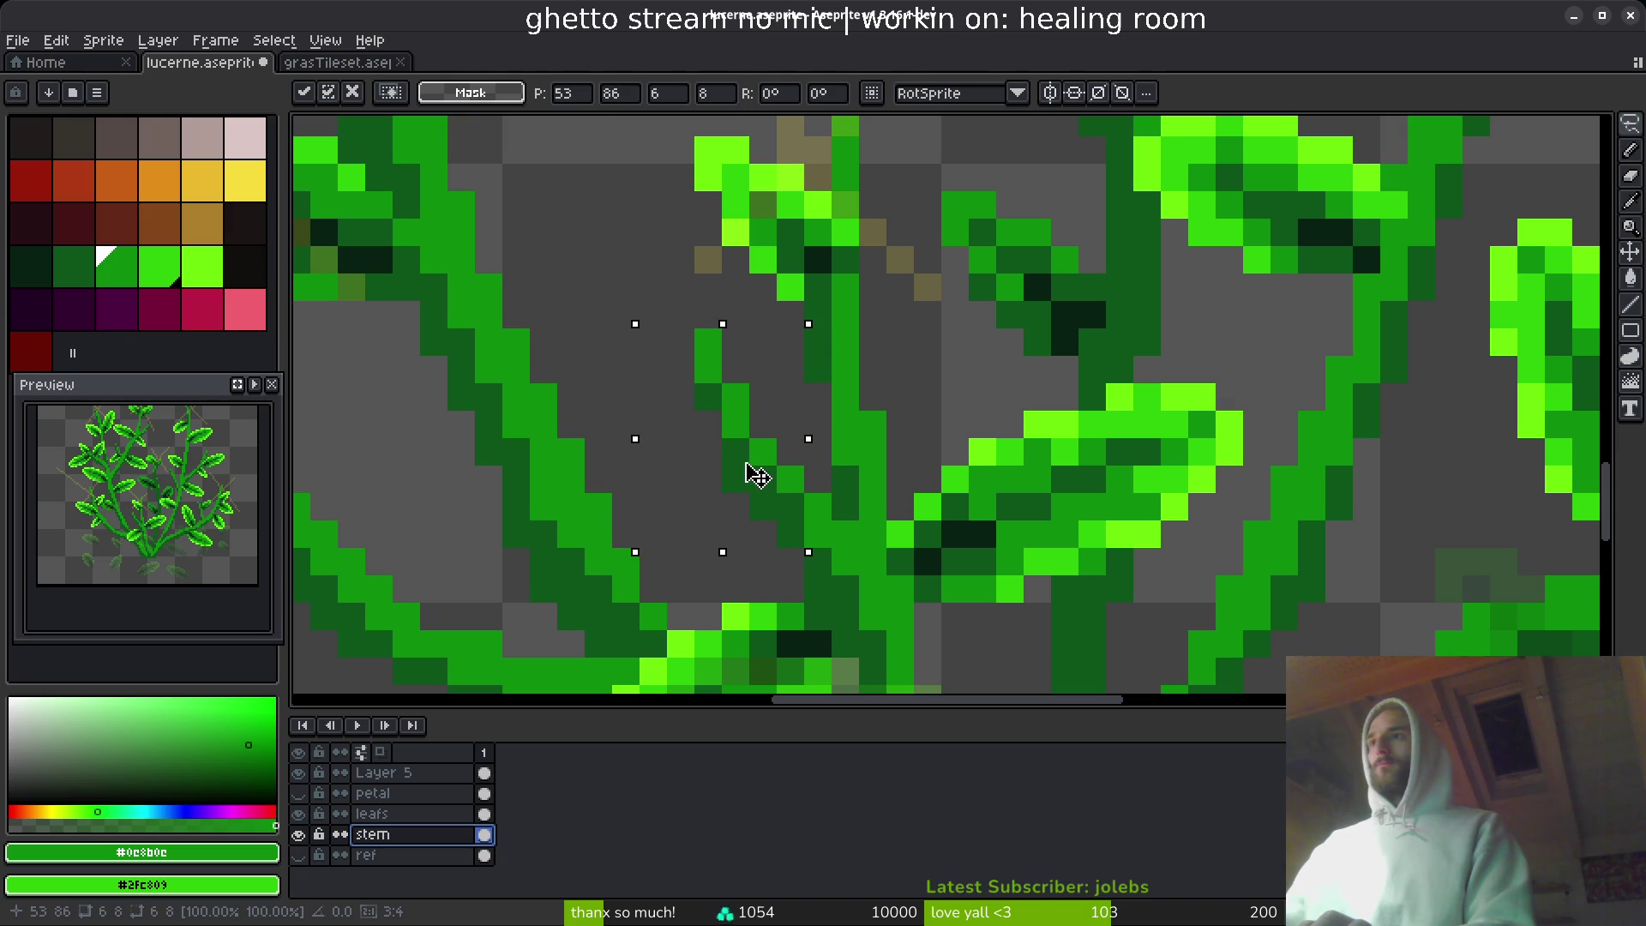
{"action": "key", "text": "ctrl+d"}
{"action": "key", "text": "ctrl+s"}
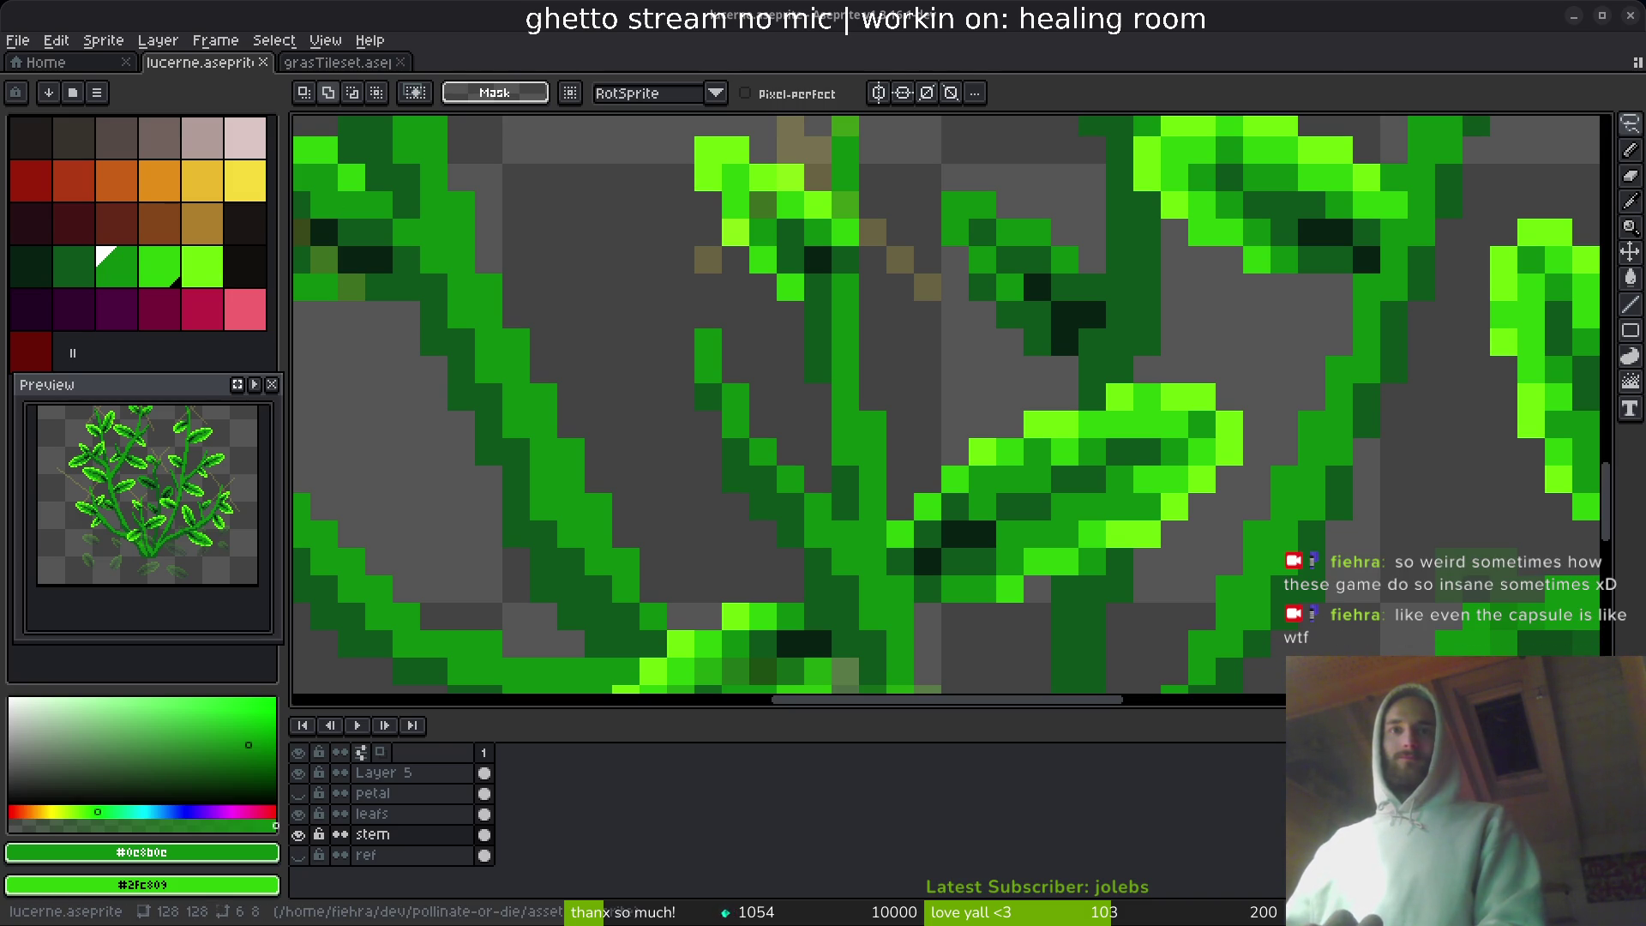
{"action": "key", "text": "alt+Tab"}
- Browse the Steam store and open the Slay the Spire 2 page
{"action": "scroll", "coordinate": [1033, 580], "scroll_direction": "down", "scroll_amount": 5}
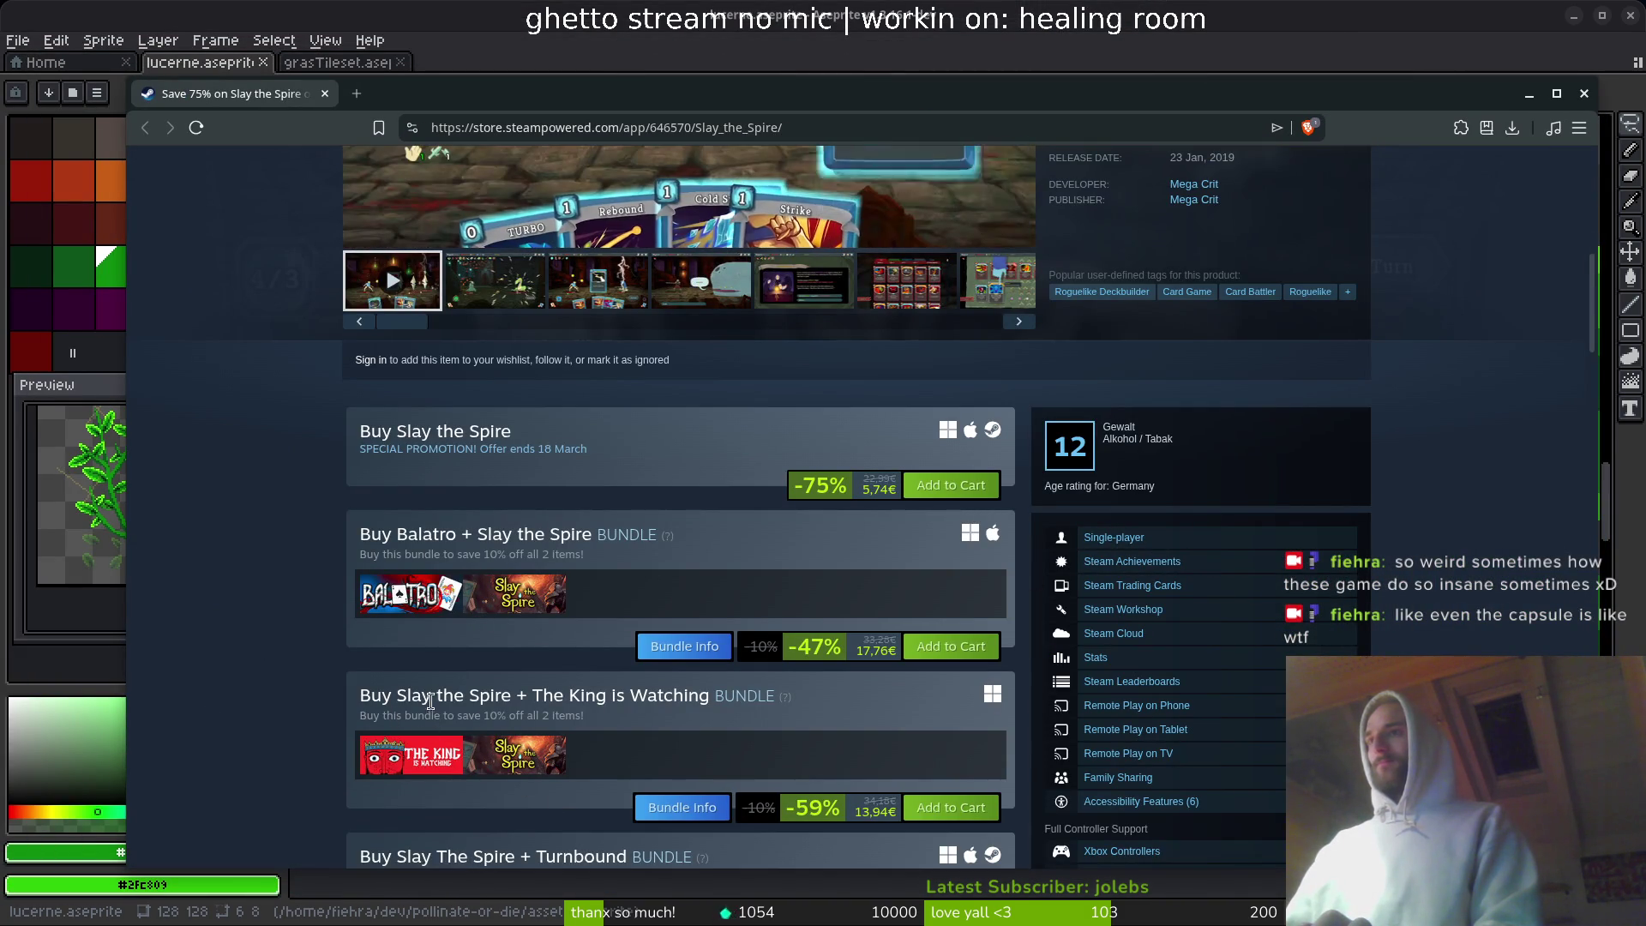
{"action": "scroll", "coordinate": [639, 712], "scroll_direction": "down", "scroll_amount": 8}
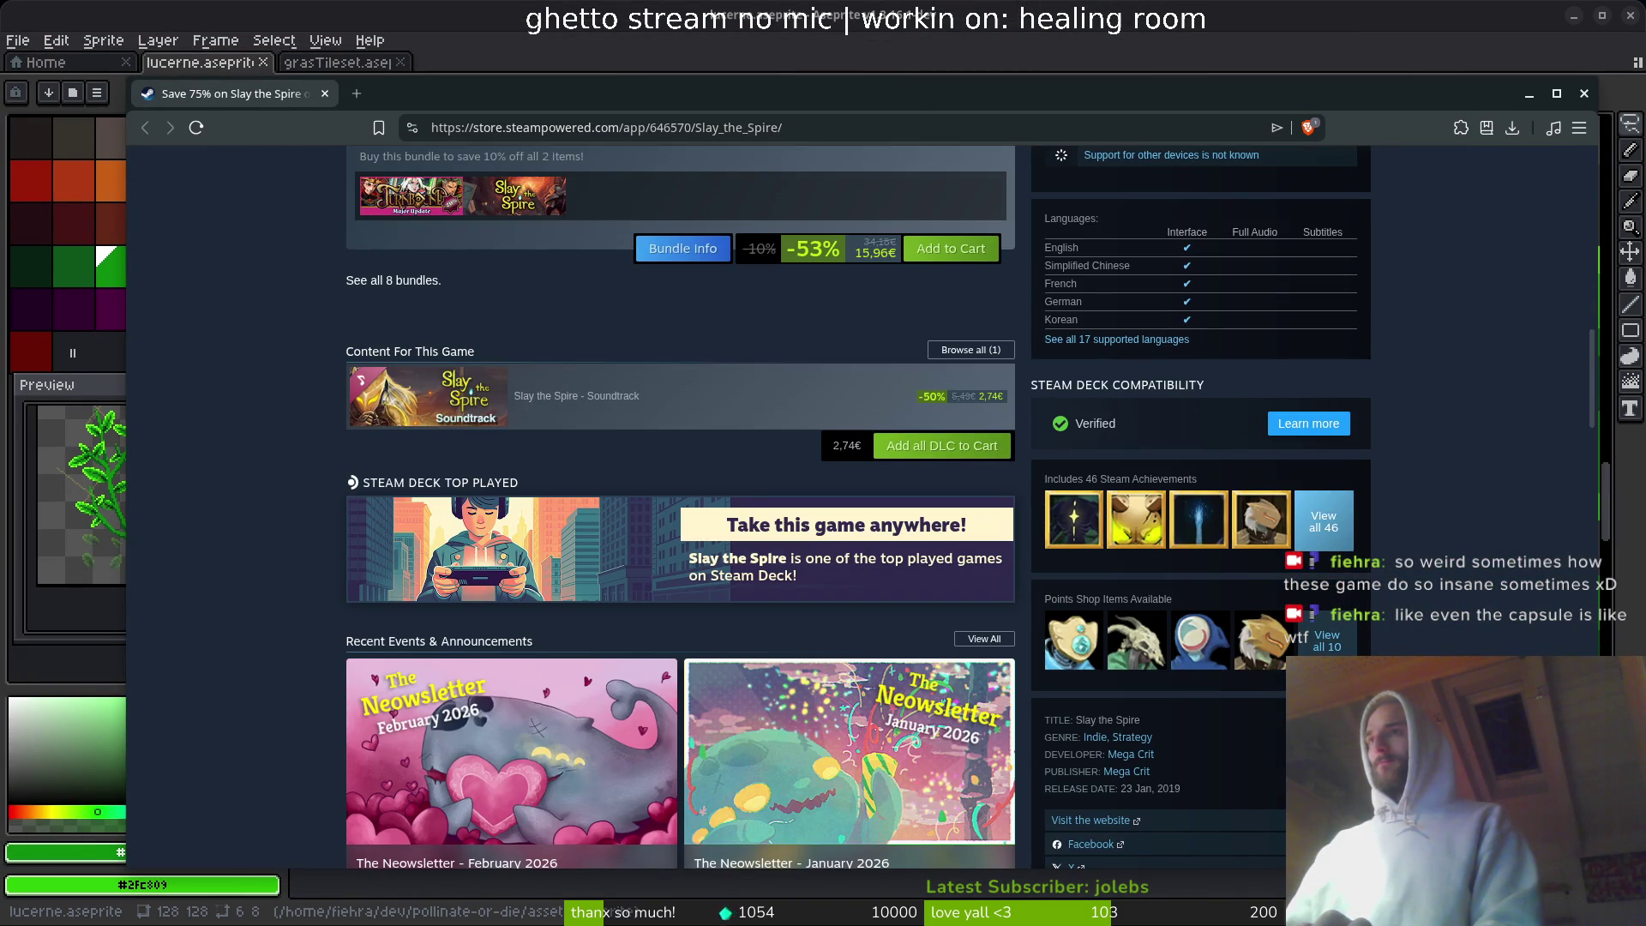
{"action": "scroll", "coordinate": [842, 532], "scroll_direction": "up", "scroll_amount": 15}
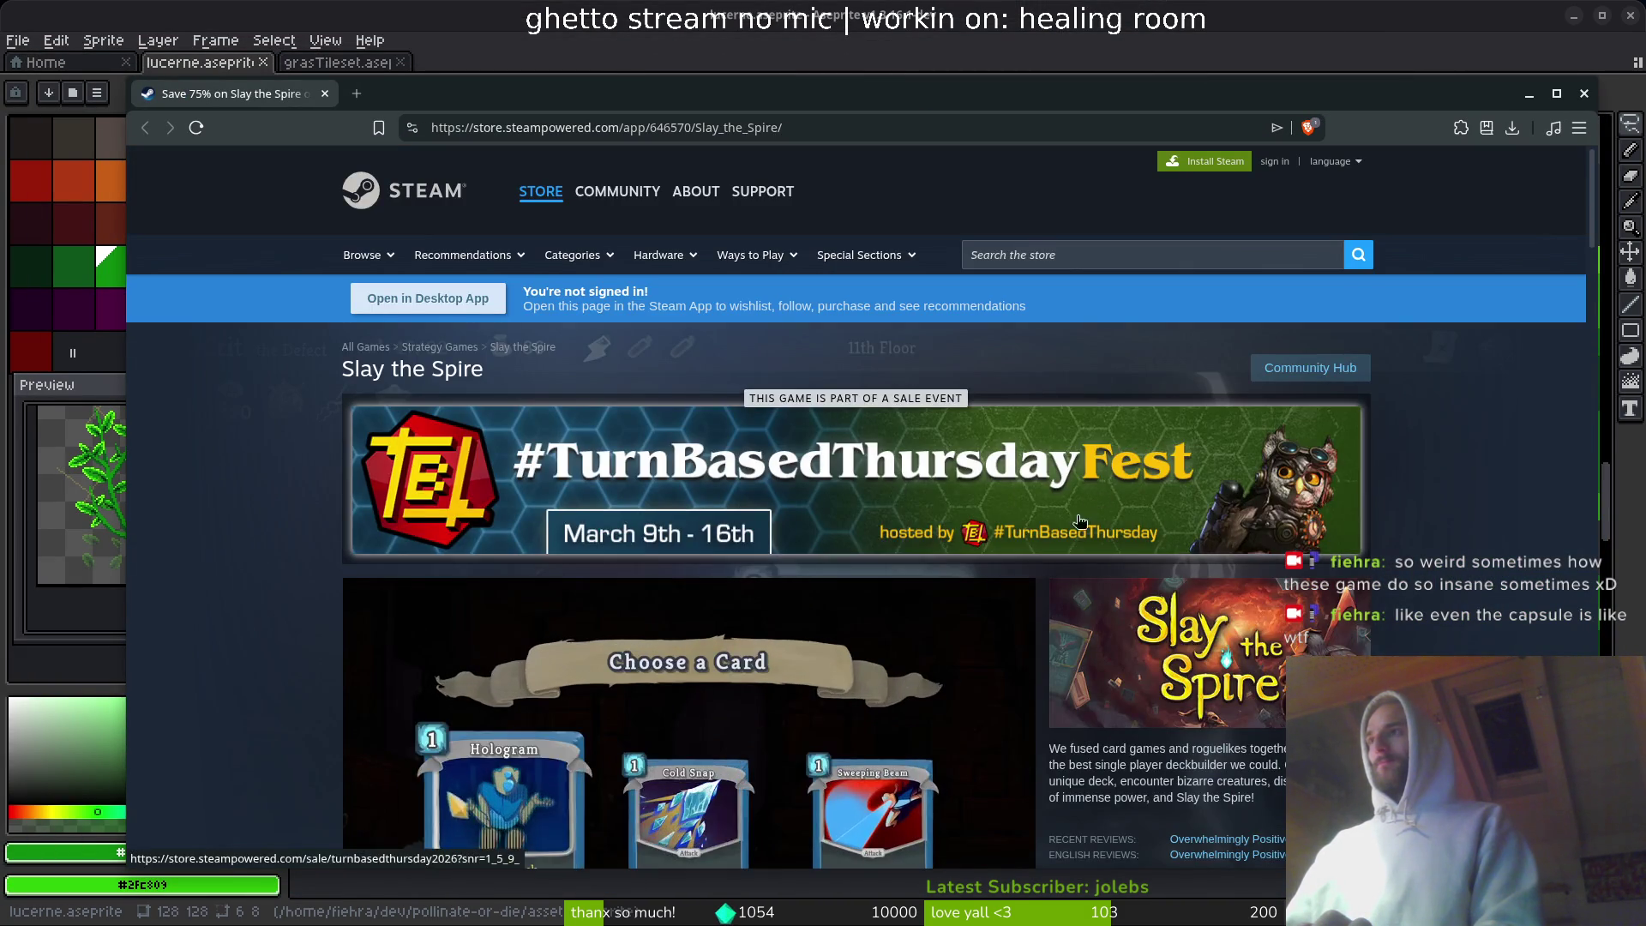
{"action": "scroll", "coordinate": [1079, 521], "scroll_direction": "down", "scroll_amount": 15}
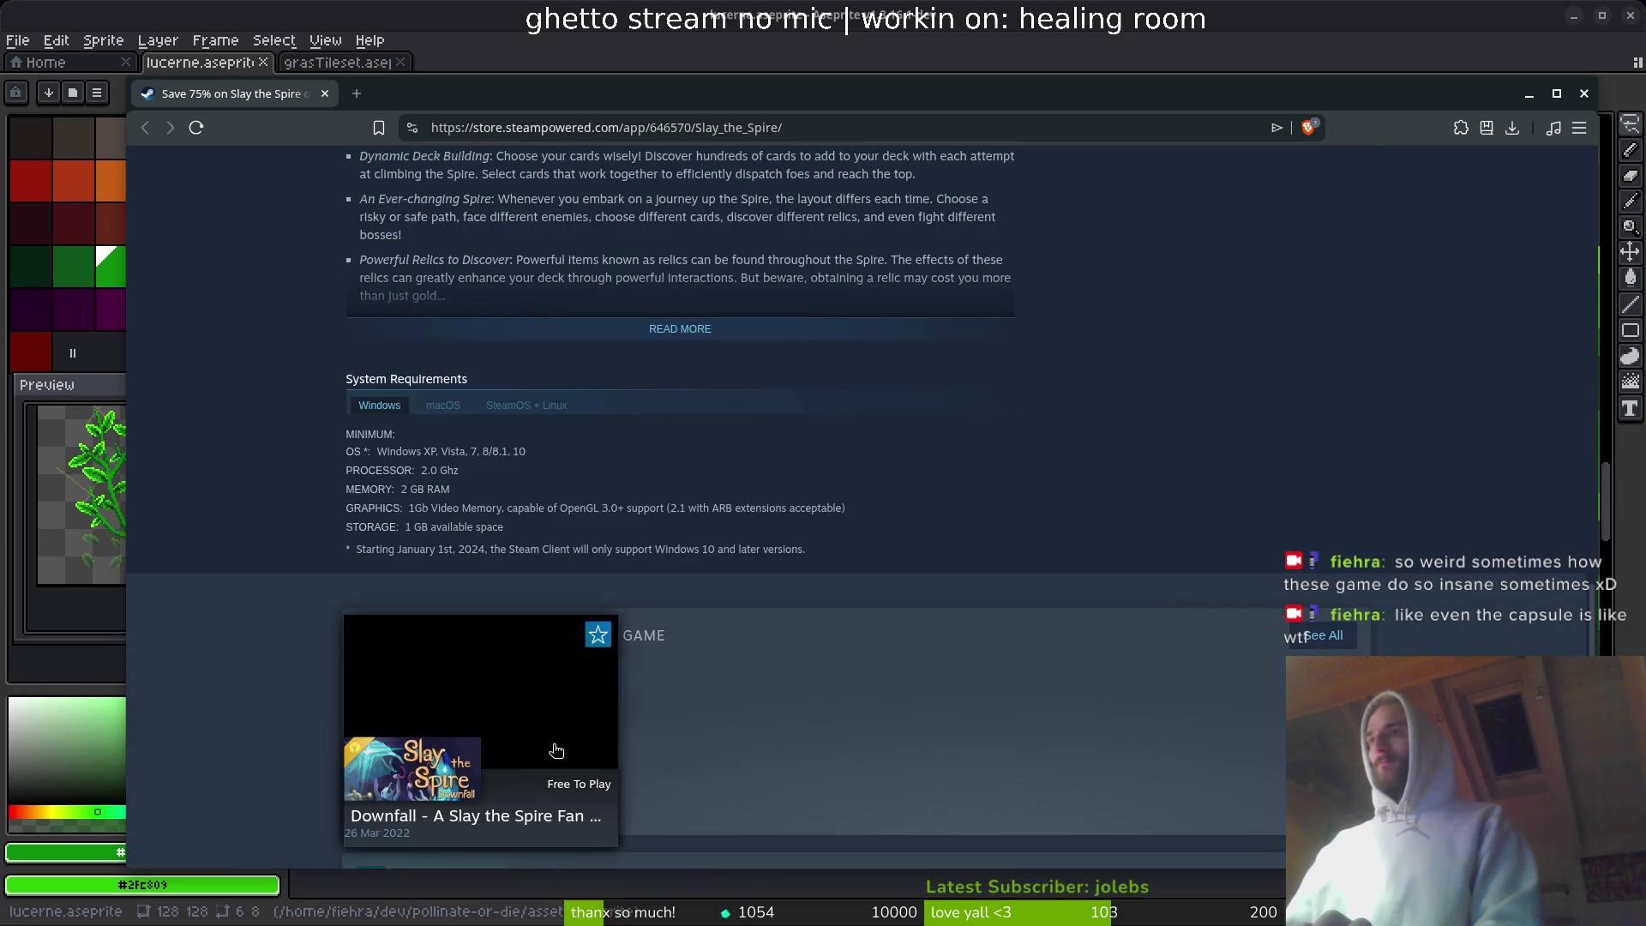
{"action": "scroll", "coordinate": [556, 750], "scroll_direction": "down", "scroll_amount": 5}
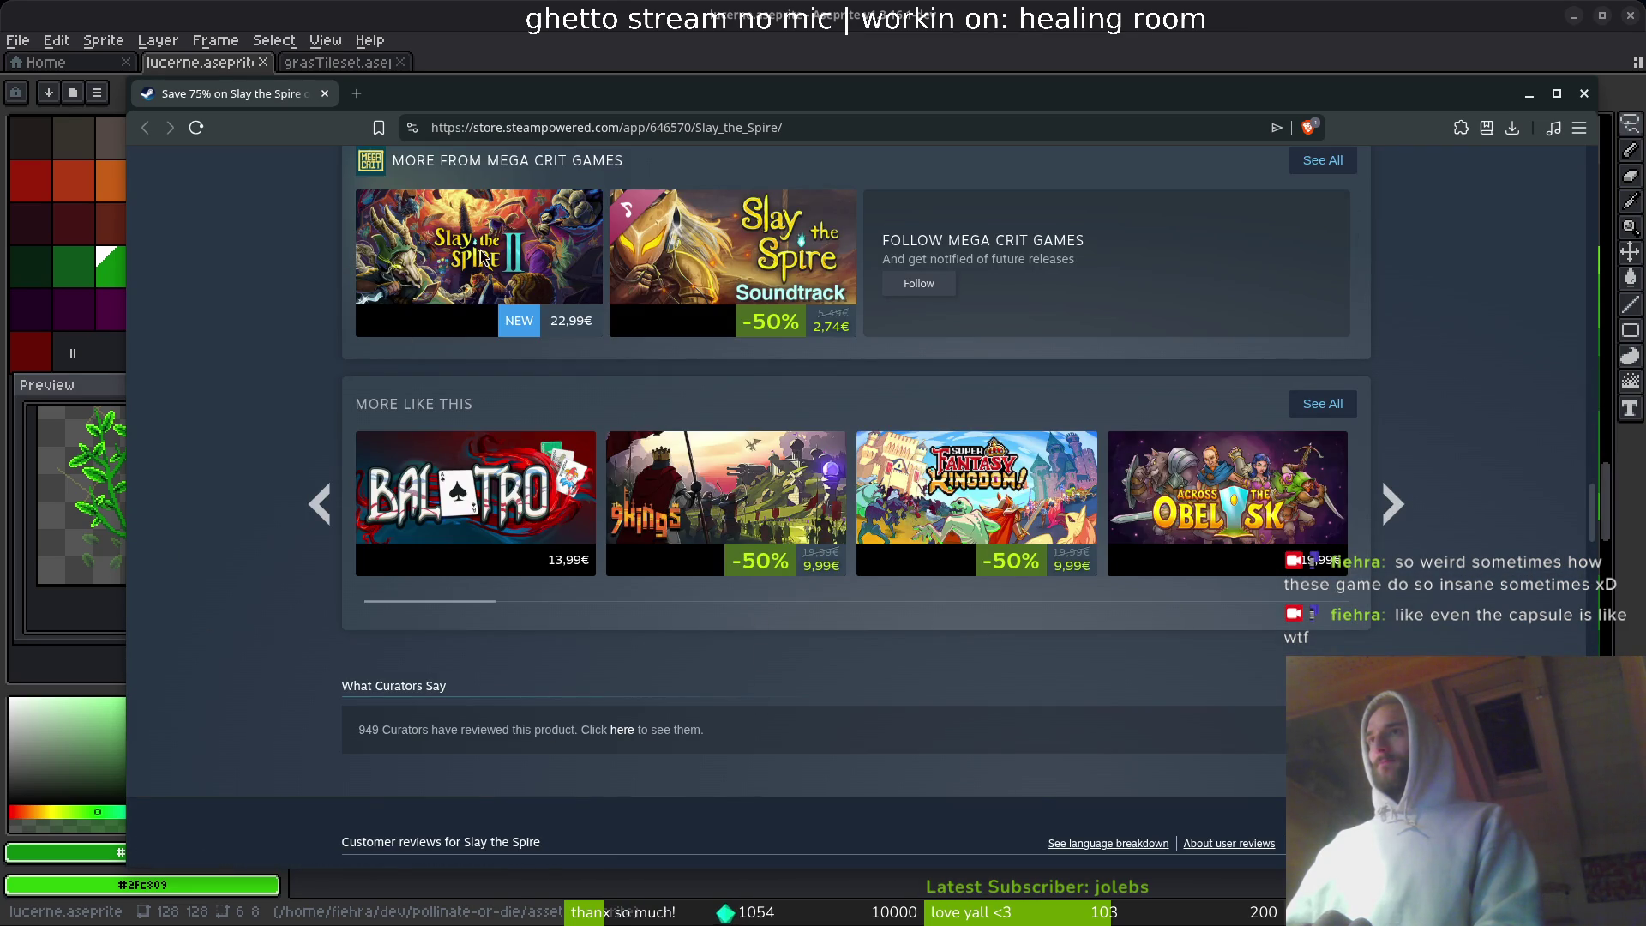
{"action": "left_click", "coordinate": [435, 326]}
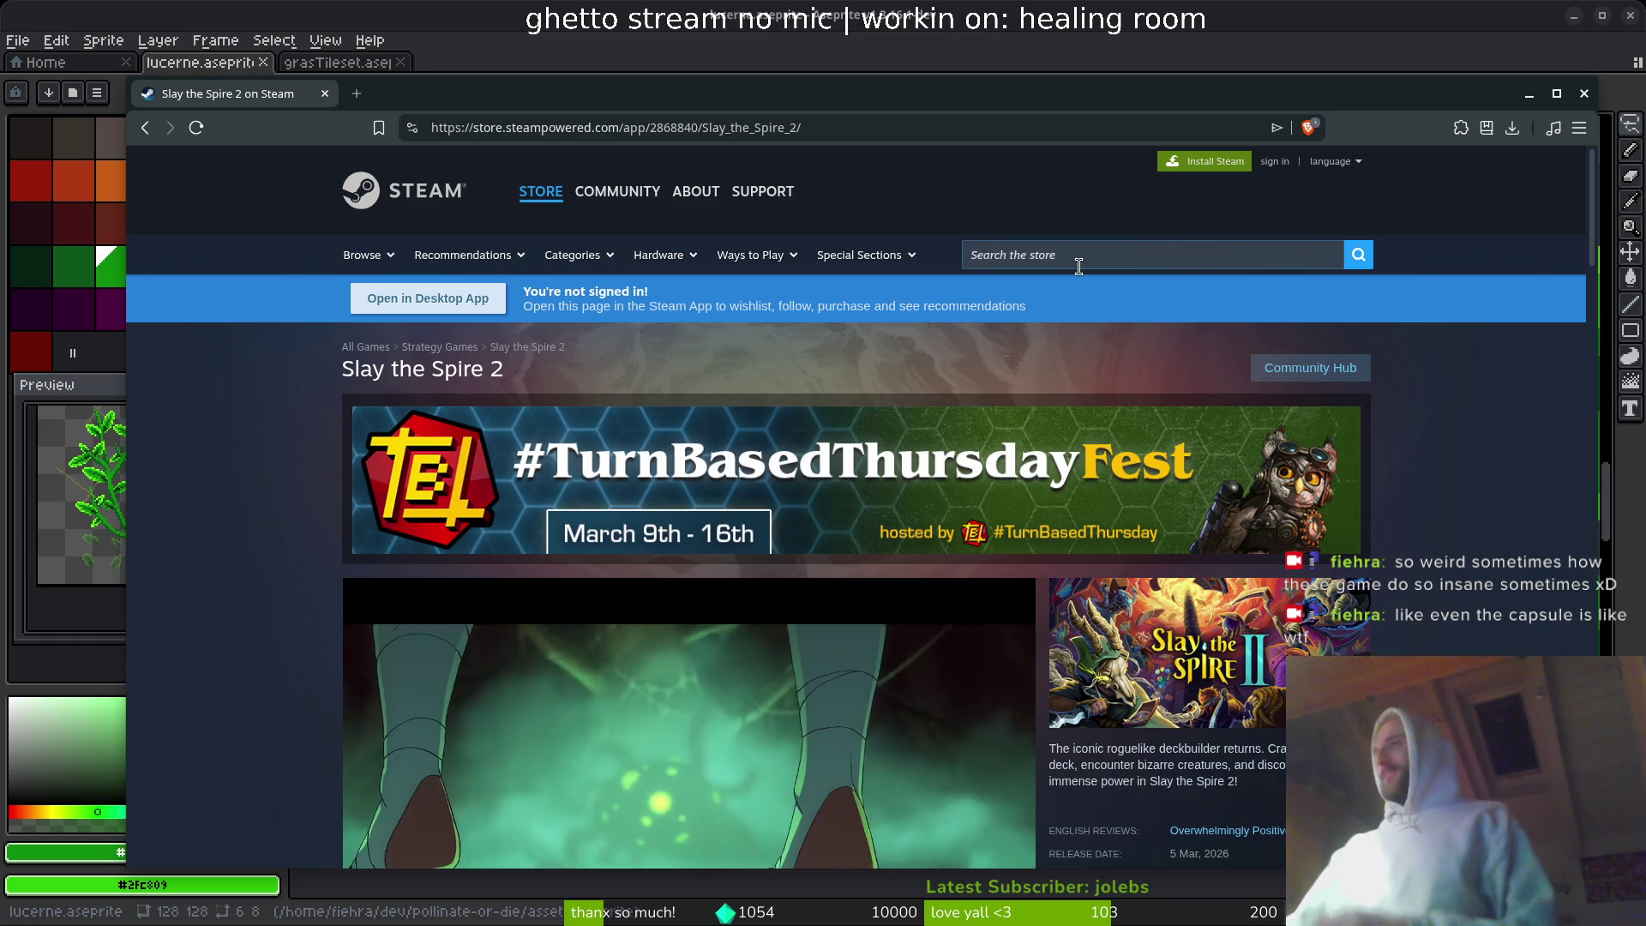
- Search 'vampire su', browse the Vampire Survivors store page, then return to Aseprite
{"action": "left_click", "coordinate": [1079, 262]}
{"action": "type", "text": "vampire su"}
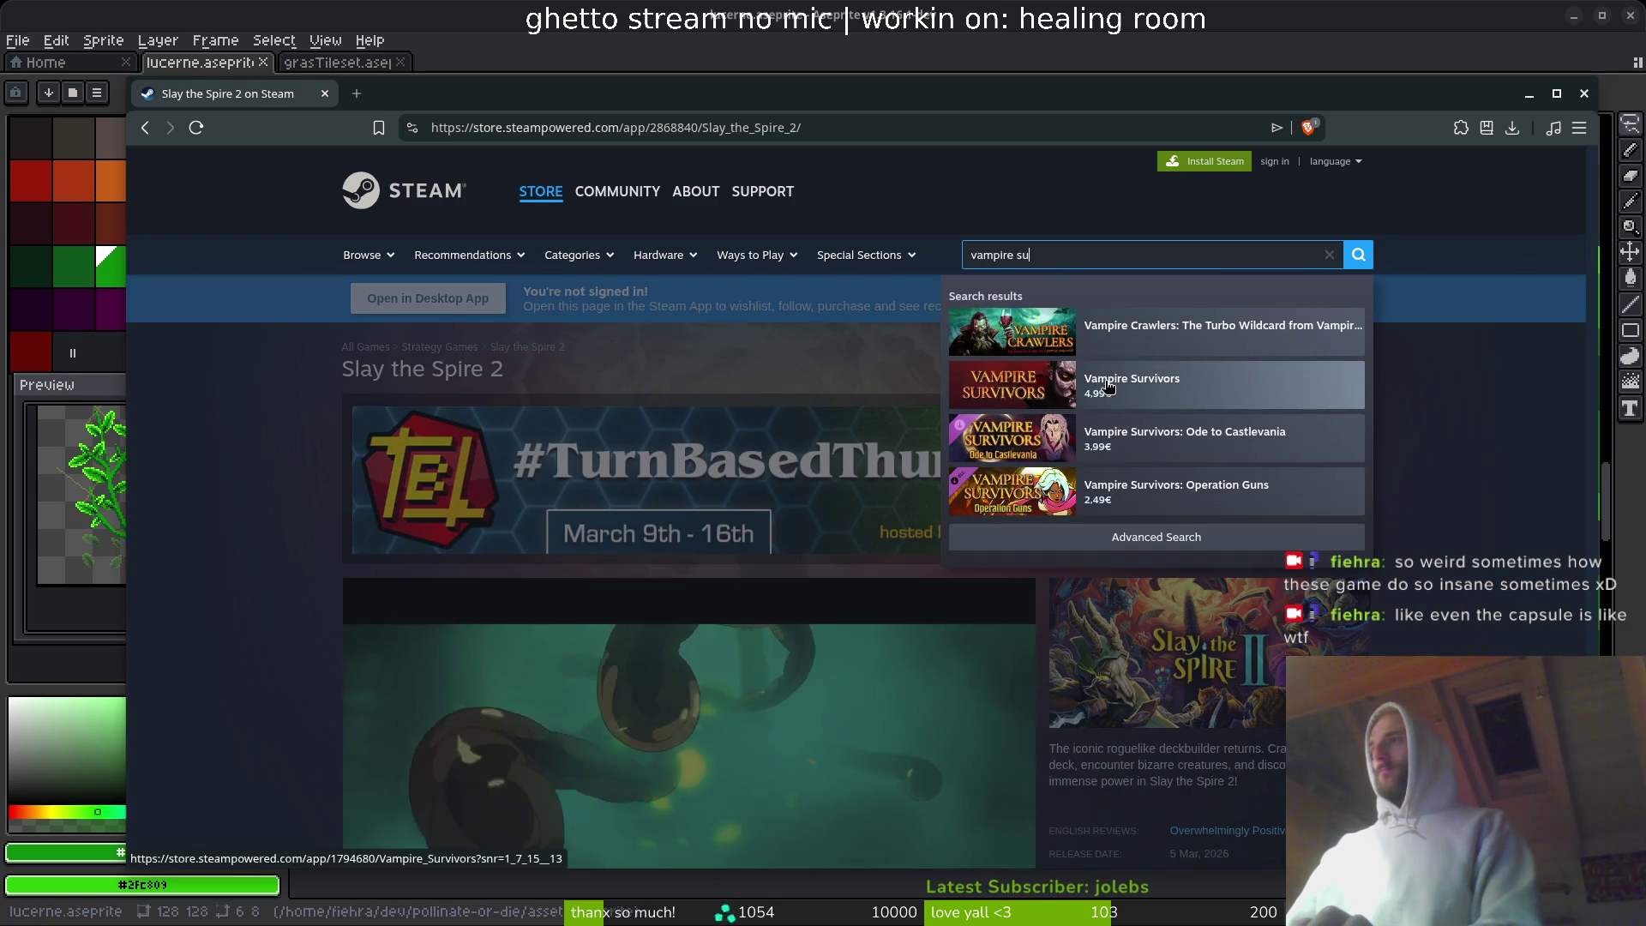
{"action": "left_click", "coordinate": [1108, 386]}
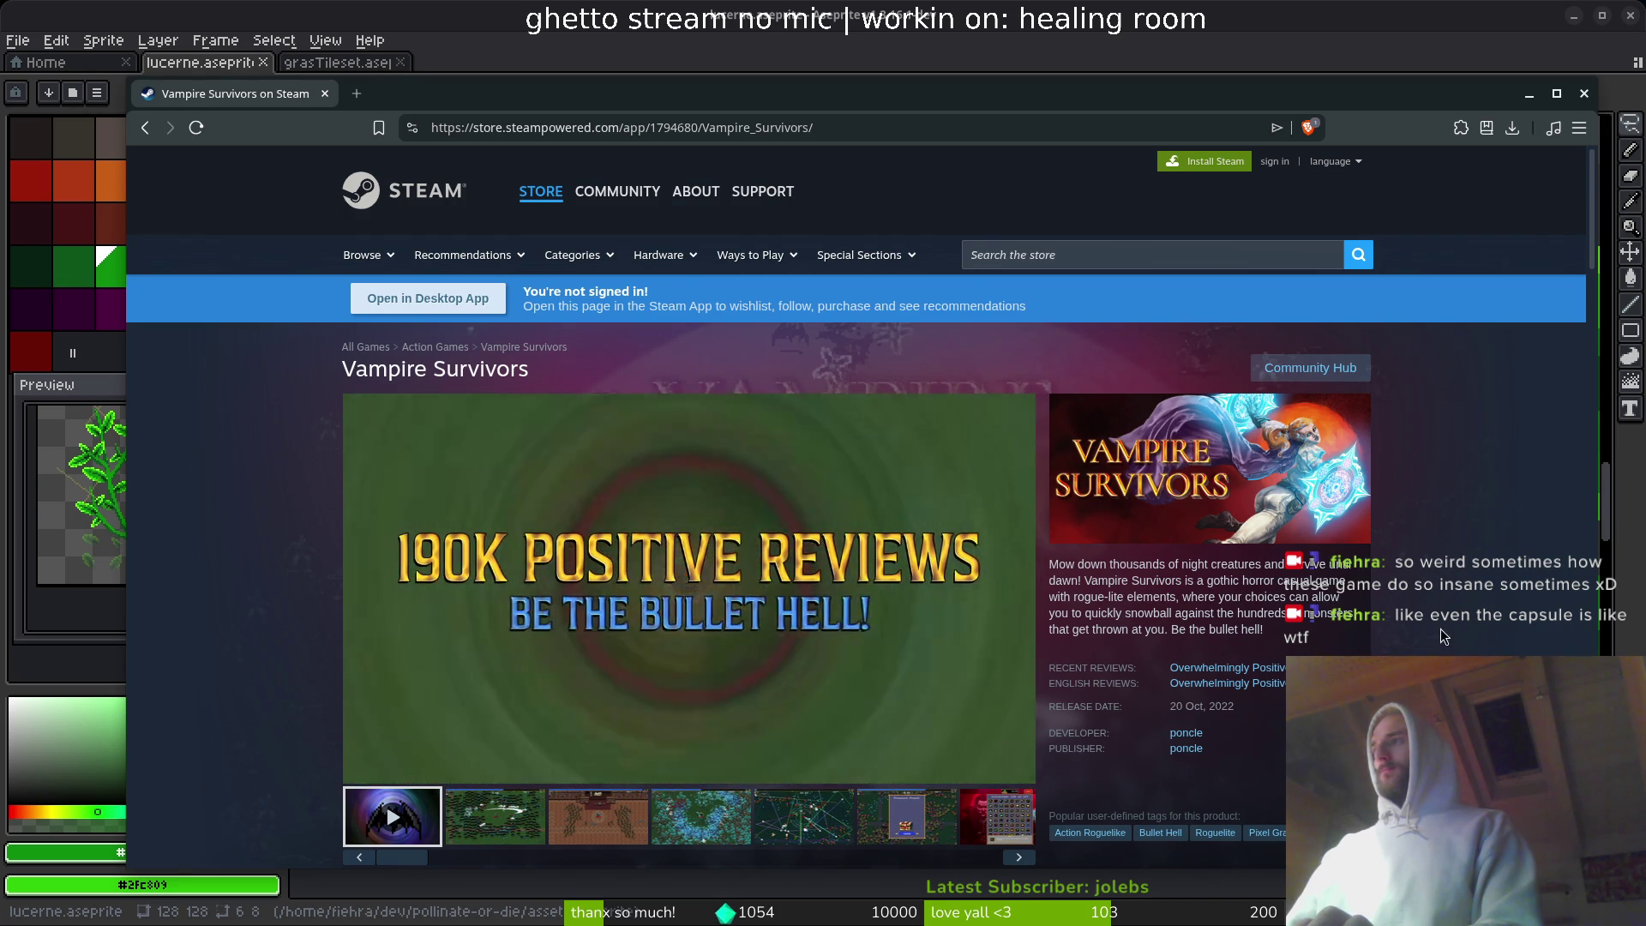
{"action": "scroll", "coordinate": [1441, 631], "scroll_direction": "down", "scroll_amount": 10}
{"action": "scroll", "coordinate": [1453, 619], "scroll_direction": "down", "scroll_amount": 7}
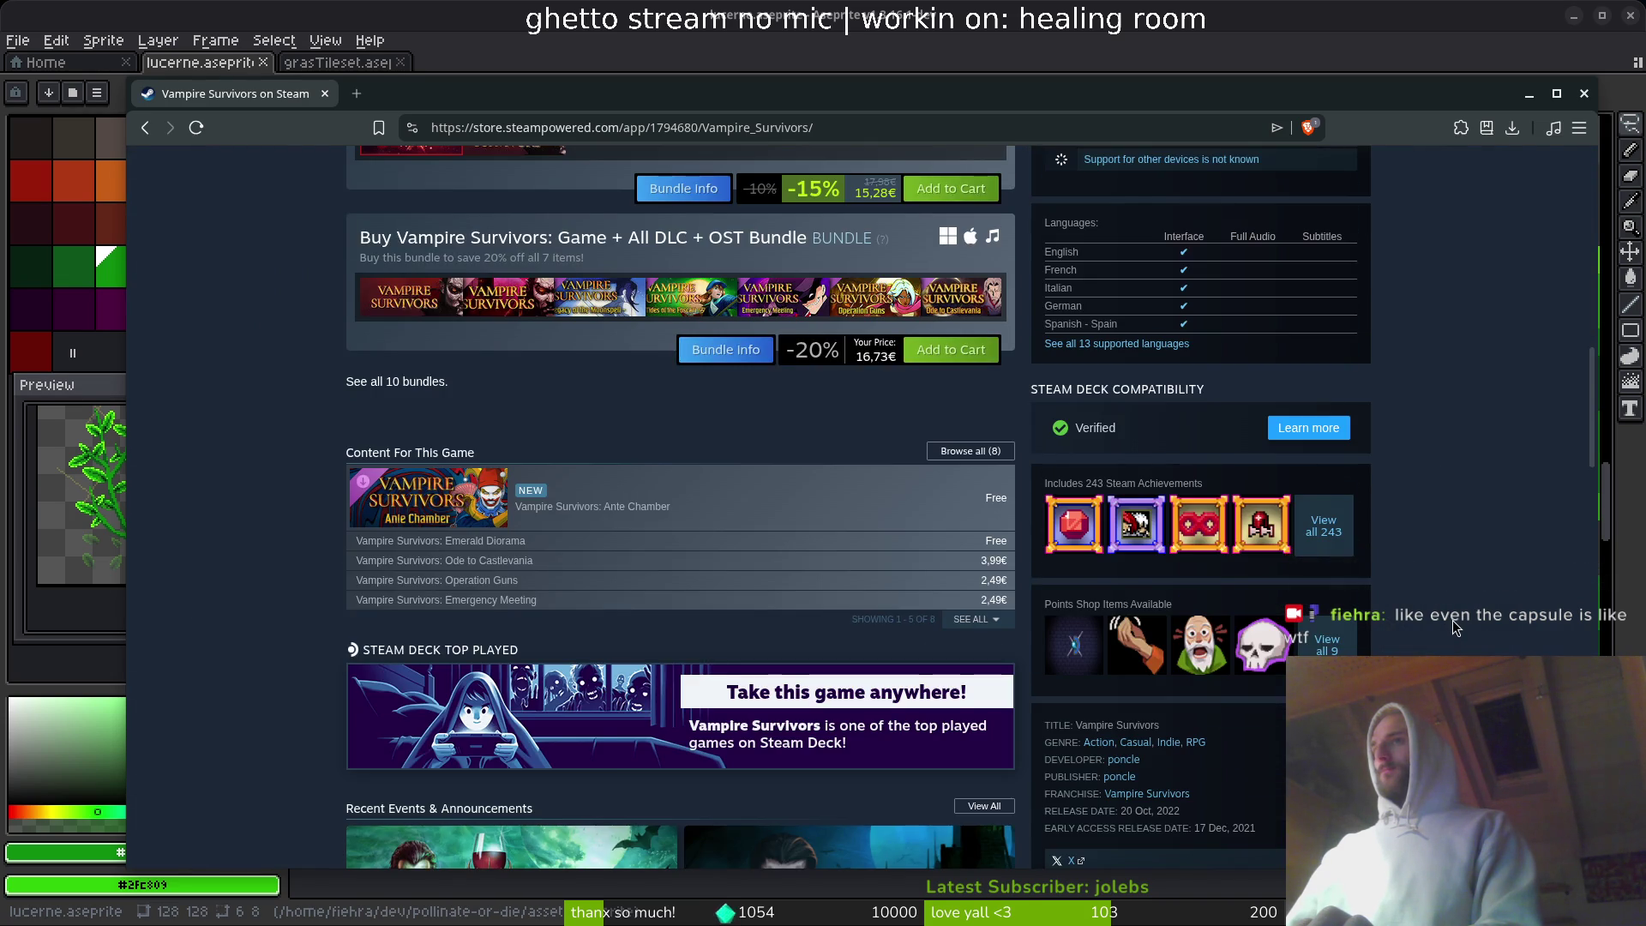
{"action": "scroll", "coordinate": [1454, 620], "scroll_direction": "down", "scroll_amount": 8}
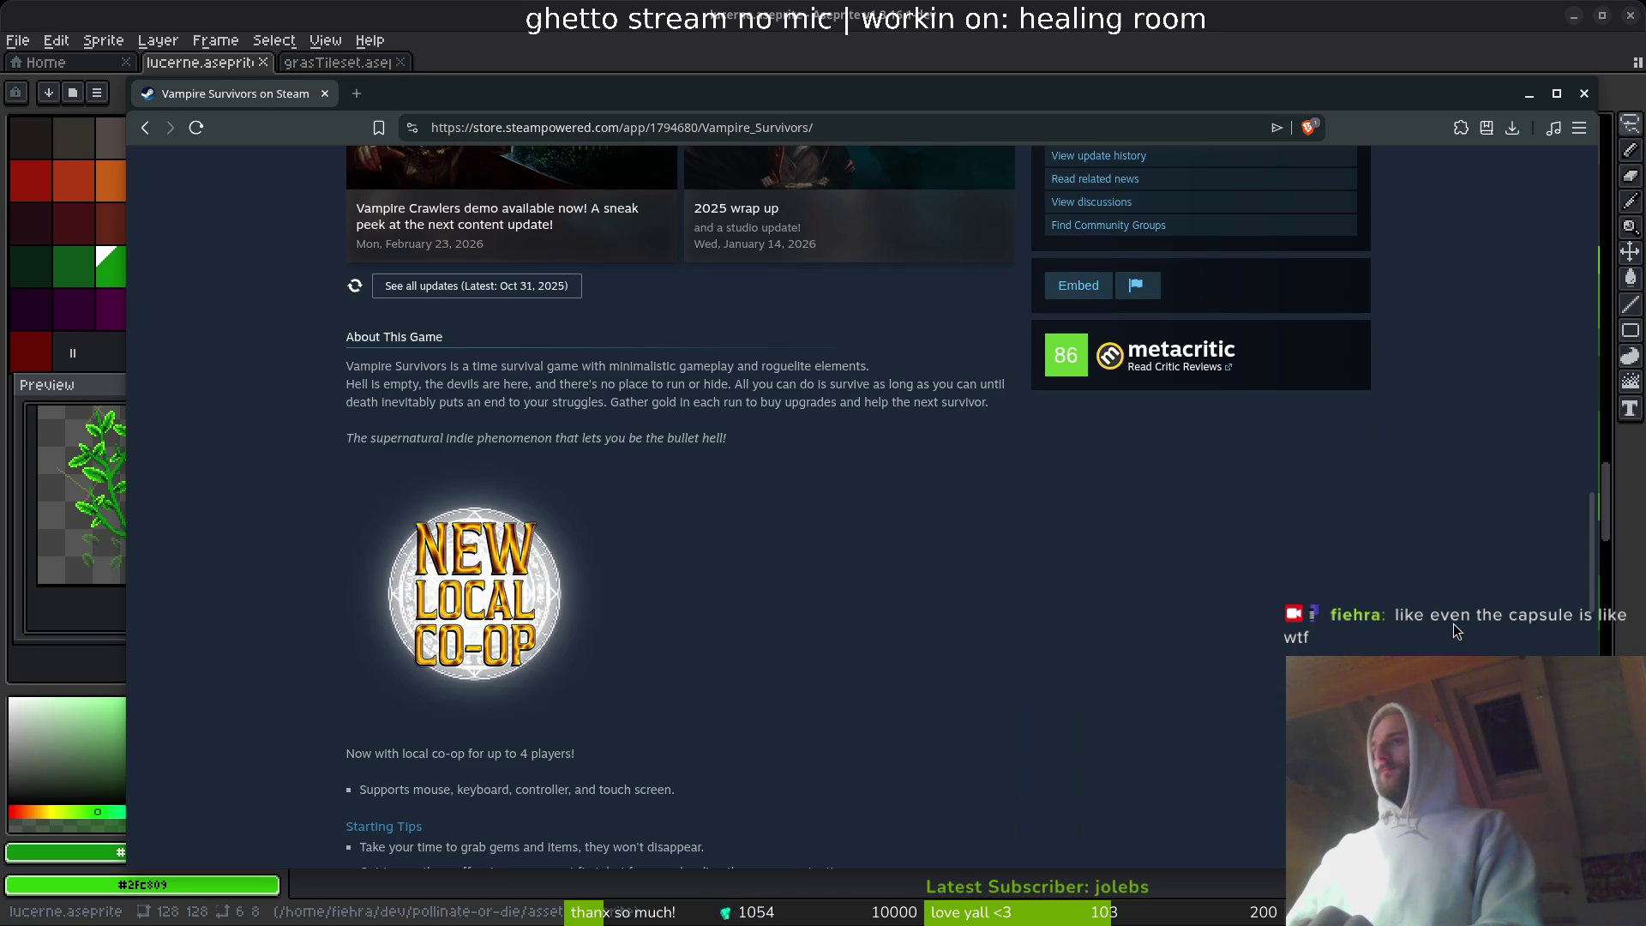
{"action": "scroll", "coordinate": [1201, 583], "scroll_direction": "down", "scroll_amount": 8}
{"action": "scroll", "coordinate": [1287, 574], "scroll_direction": "up", "scroll_amount": 14}
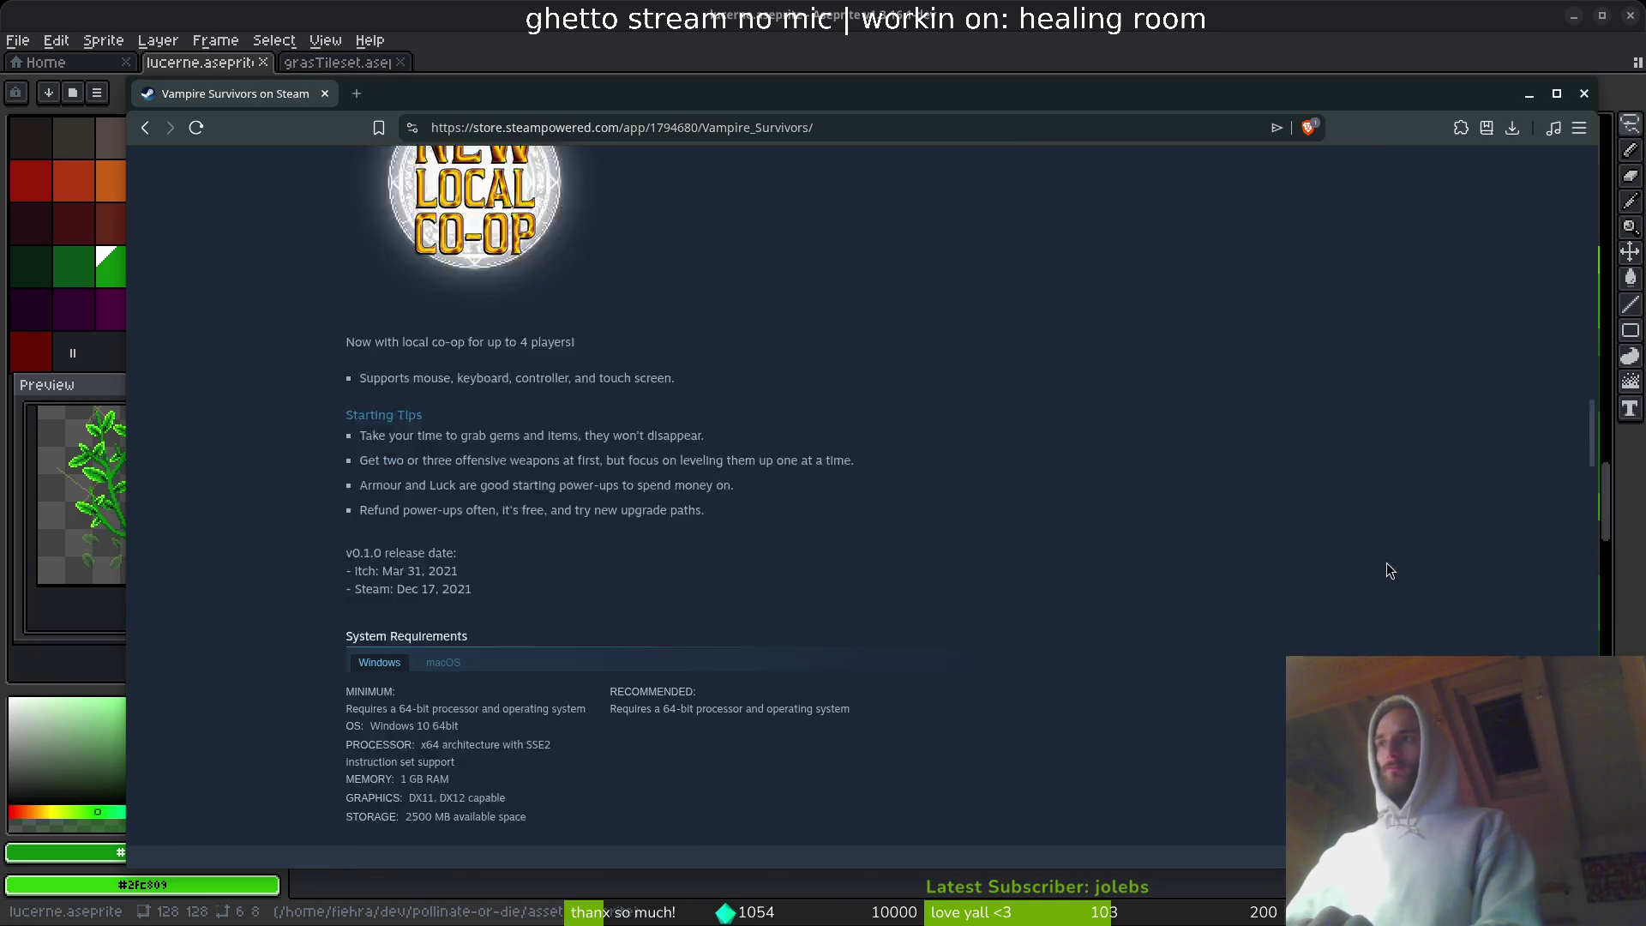
{"action": "scroll", "coordinate": [1220, 451], "scroll_direction": "down", "scroll_amount": 10}
{"action": "scroll", "coordinate": [1219, 451], "scroll_direction": "down", "scroll_amount": 3}
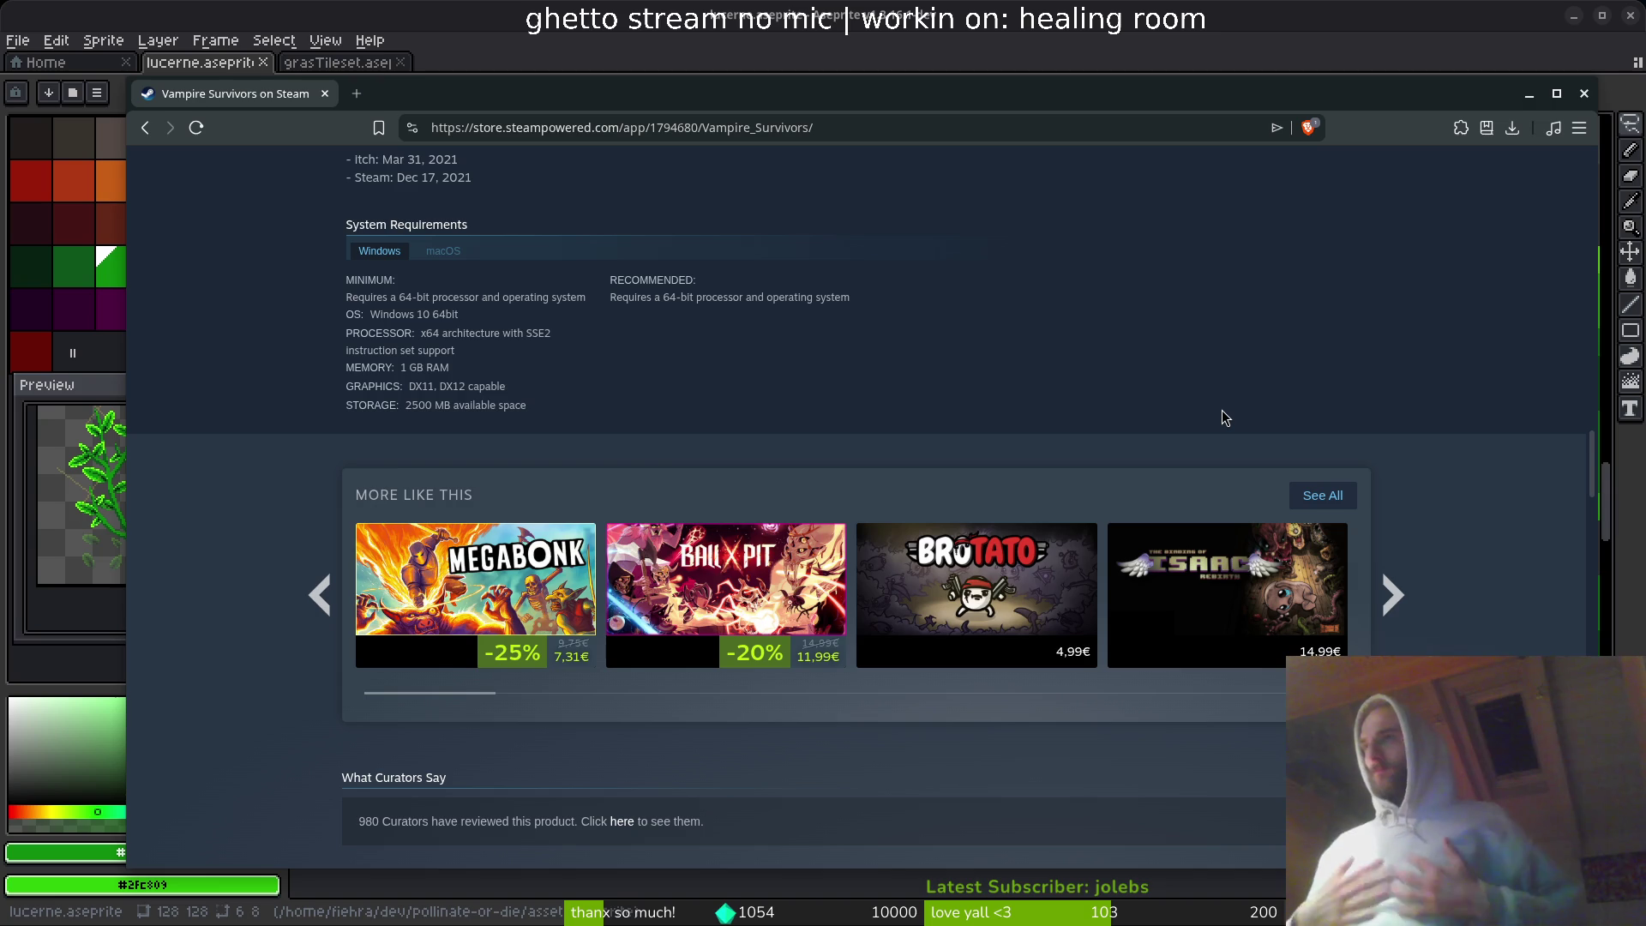
{"action": "key", "text": "alt+Tab"}
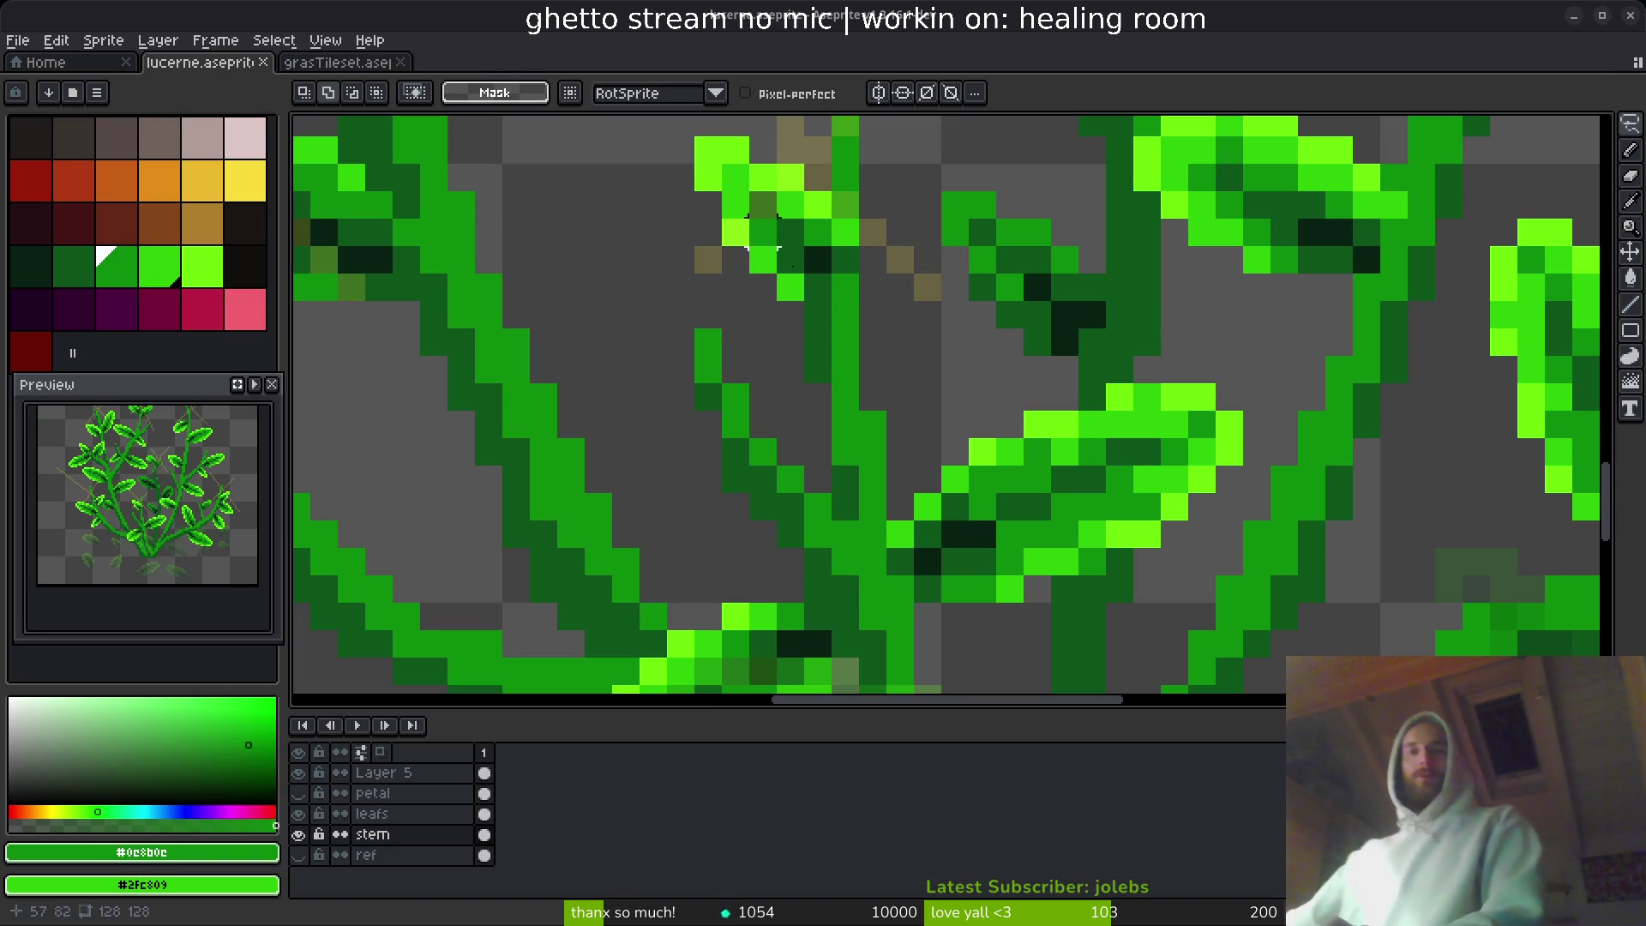
- Save the sprite, then move a leaf on the leafs layer right and down
{"action": "scroll", "coordinate": [918, 331], "scroll_direction": "down", "scroll_amount": 4}
{"action": "key", "text": "ctrl+s"}
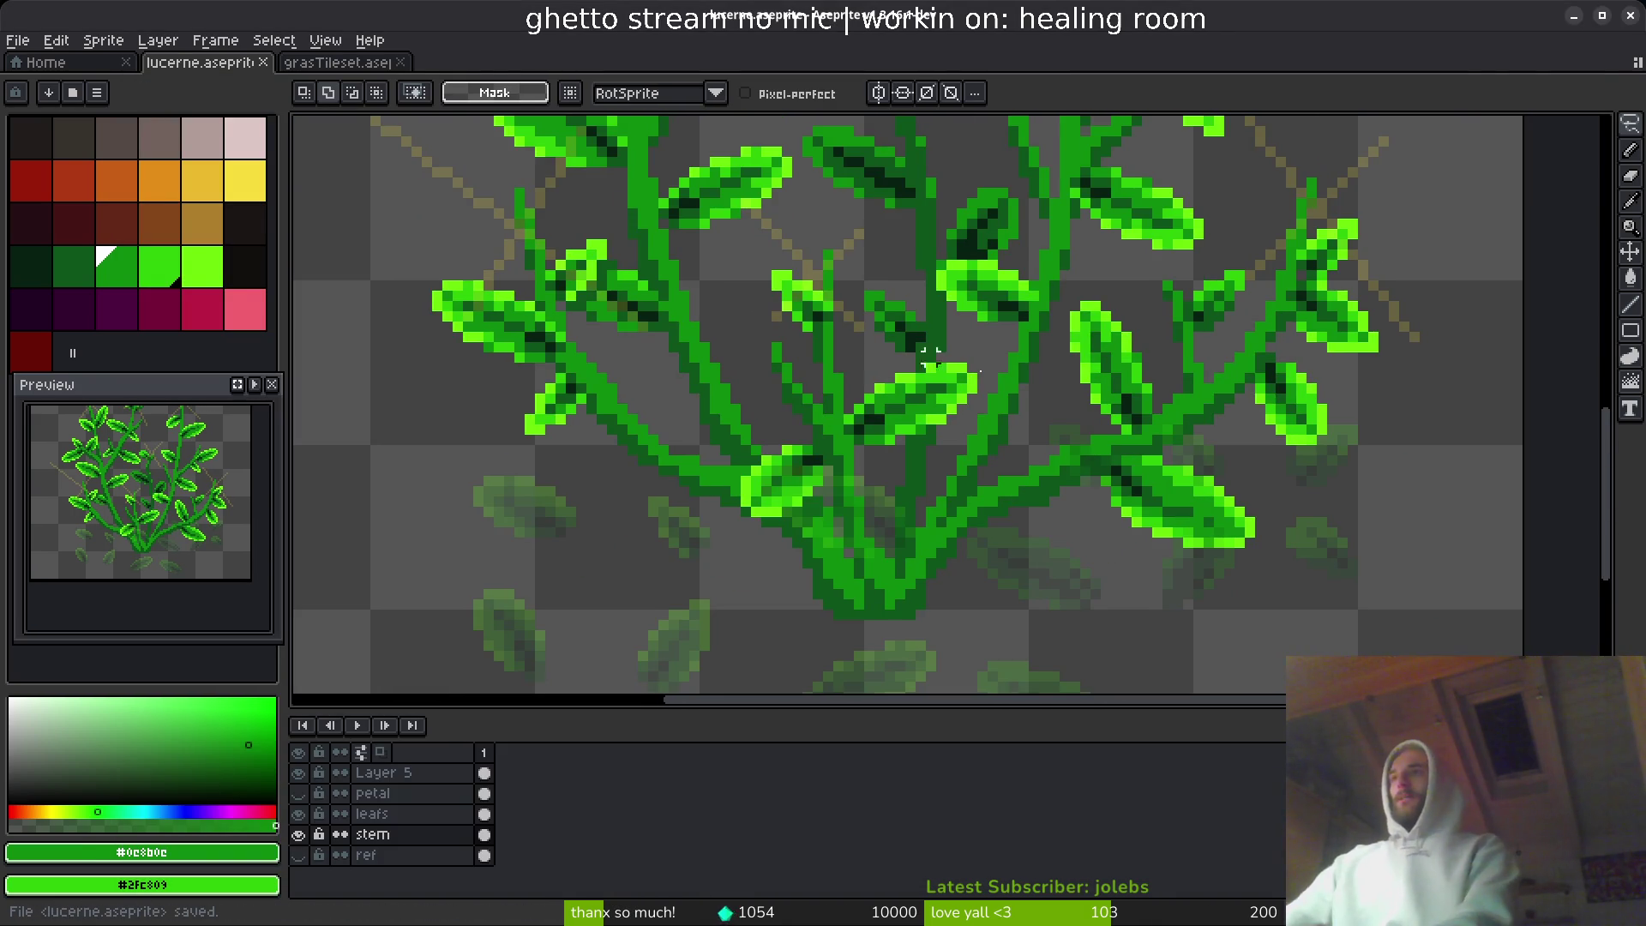
{"action": "scroll", "coordinate": [1114, 549], "scroll_direction": "down", "scroll_amount": 3}
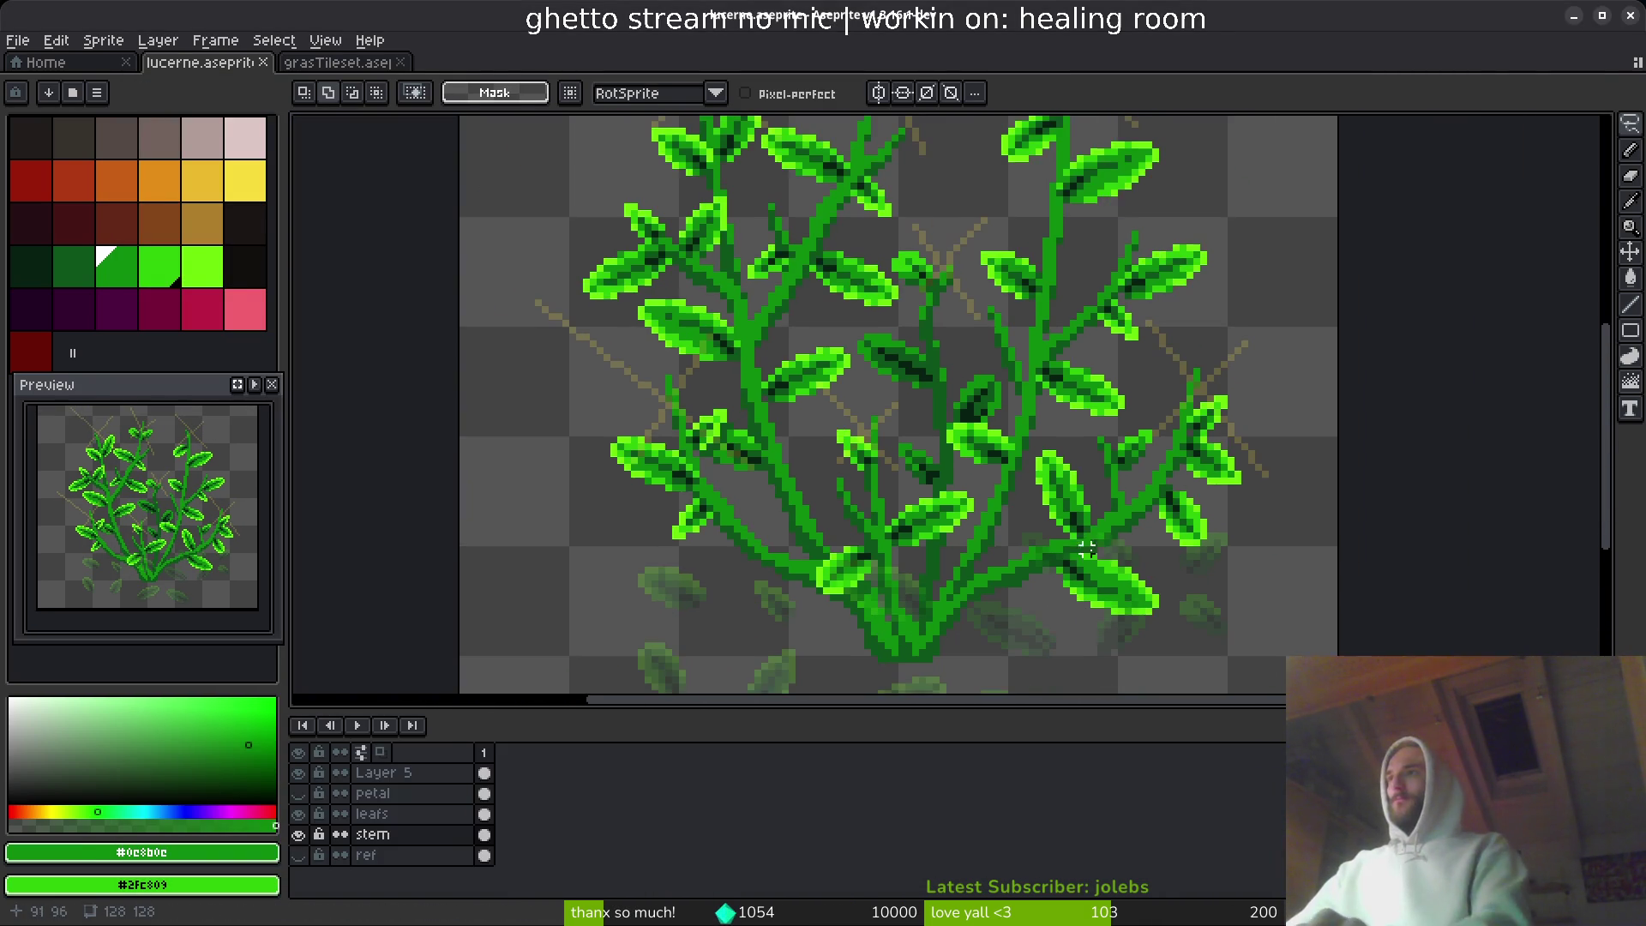
{"action": "scroll", "coordinate": [1101, 588], "scroll_direction": "down", "scroll_amount": 2}
{"action": "scroll", "coordinate": [1066, 492], "scroll_direction": "up", "scroll_amount": 4}
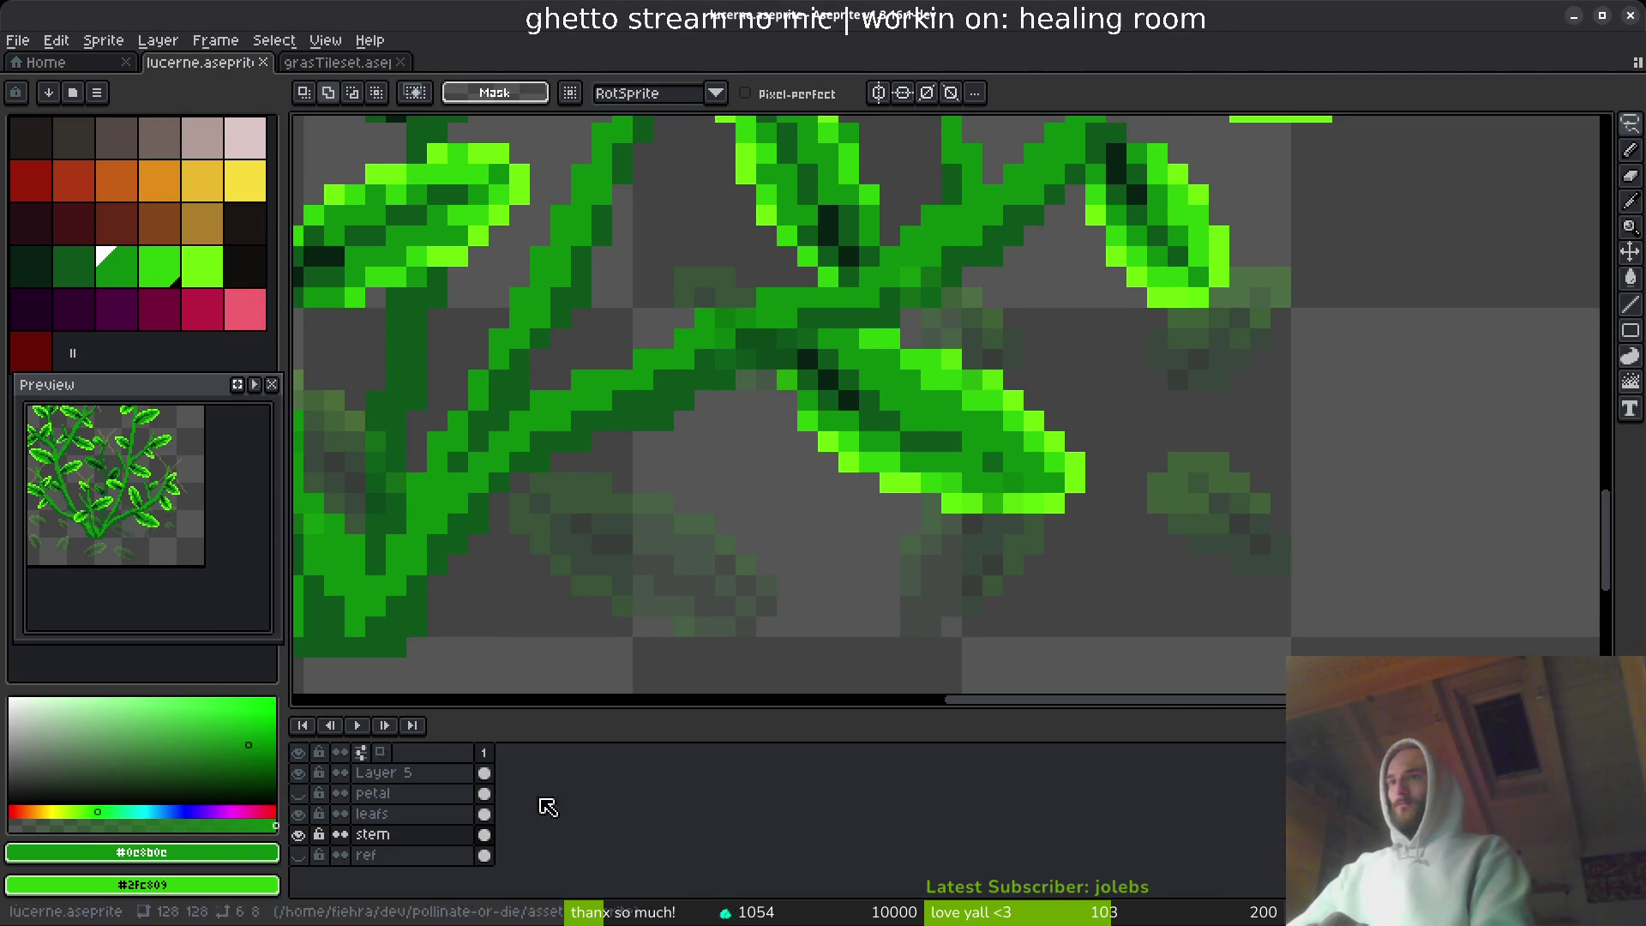
{"action": "left_click", "coordinate": [428, 813]}
{"action": "mouse_move", "coordinate": [1000, 310]}
{"action": "left_mouse_down"}
{"action": "mouse_move", "coordinate": [696, 312]}
{"action": "mouse_move", "coordinate": [1000, 294]}
{"action": "left_mouse_up"}
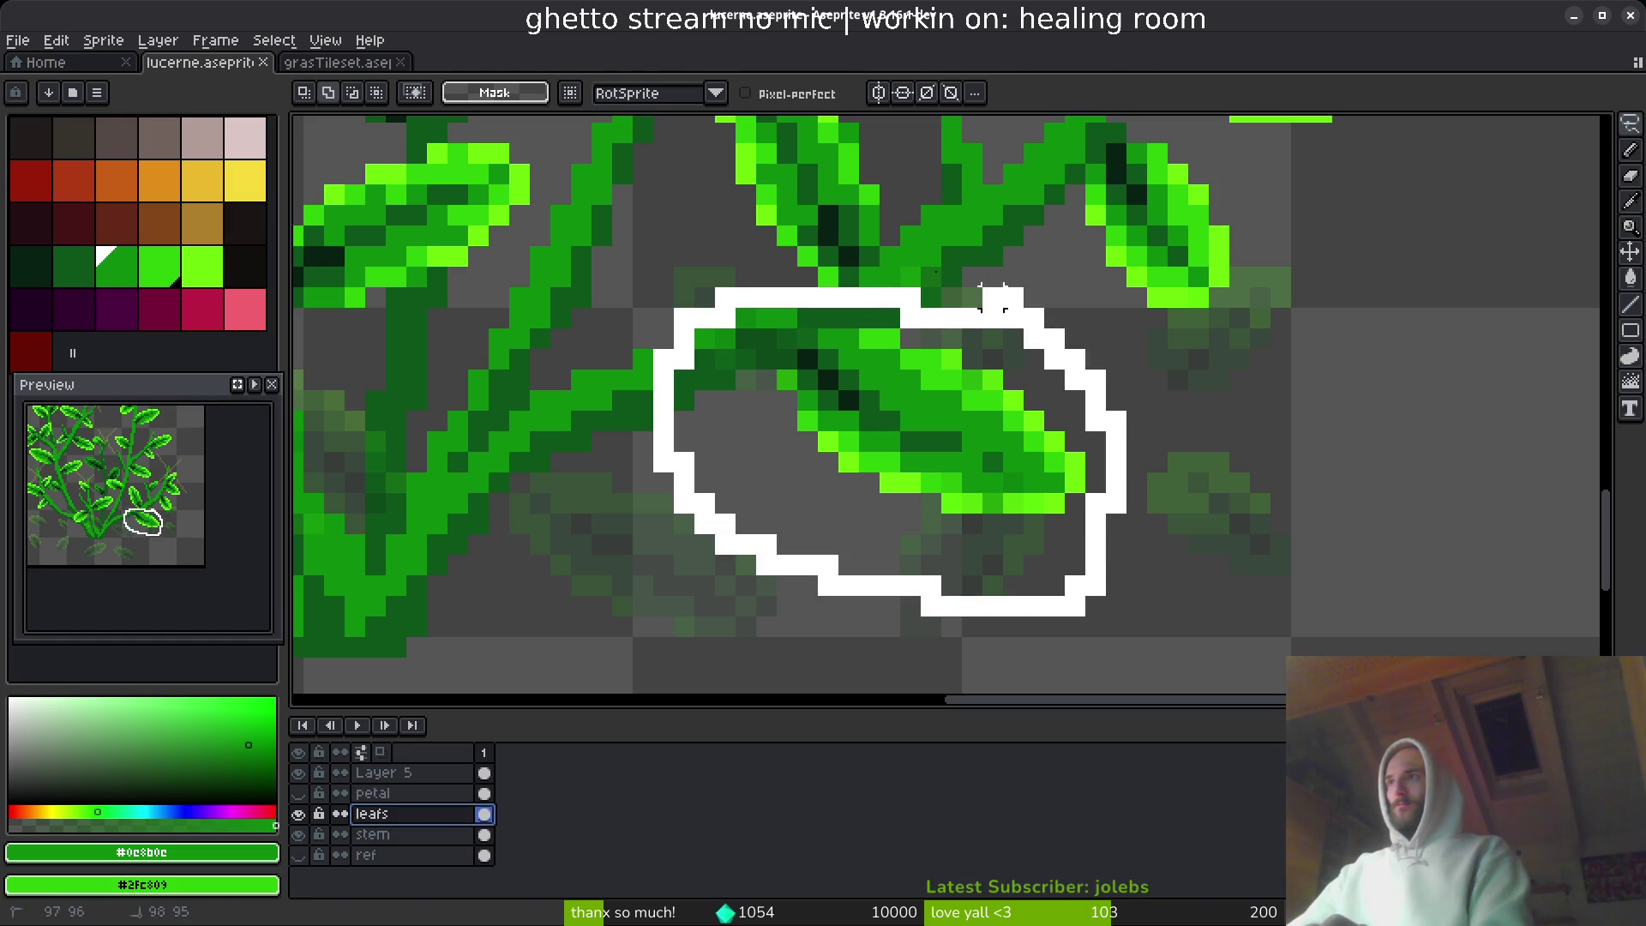
{"action": "mouse_move", "coordinate": [884, 422]}
{"action": "left_mouse_down"}
{"action": "mouse_move", "coordinate": [967, 444]}
{"action": "mouse_move", "coordinate": [948, 371]}
{"action": "left_mouse_up"}
{"action": "key", "text": "Return"}
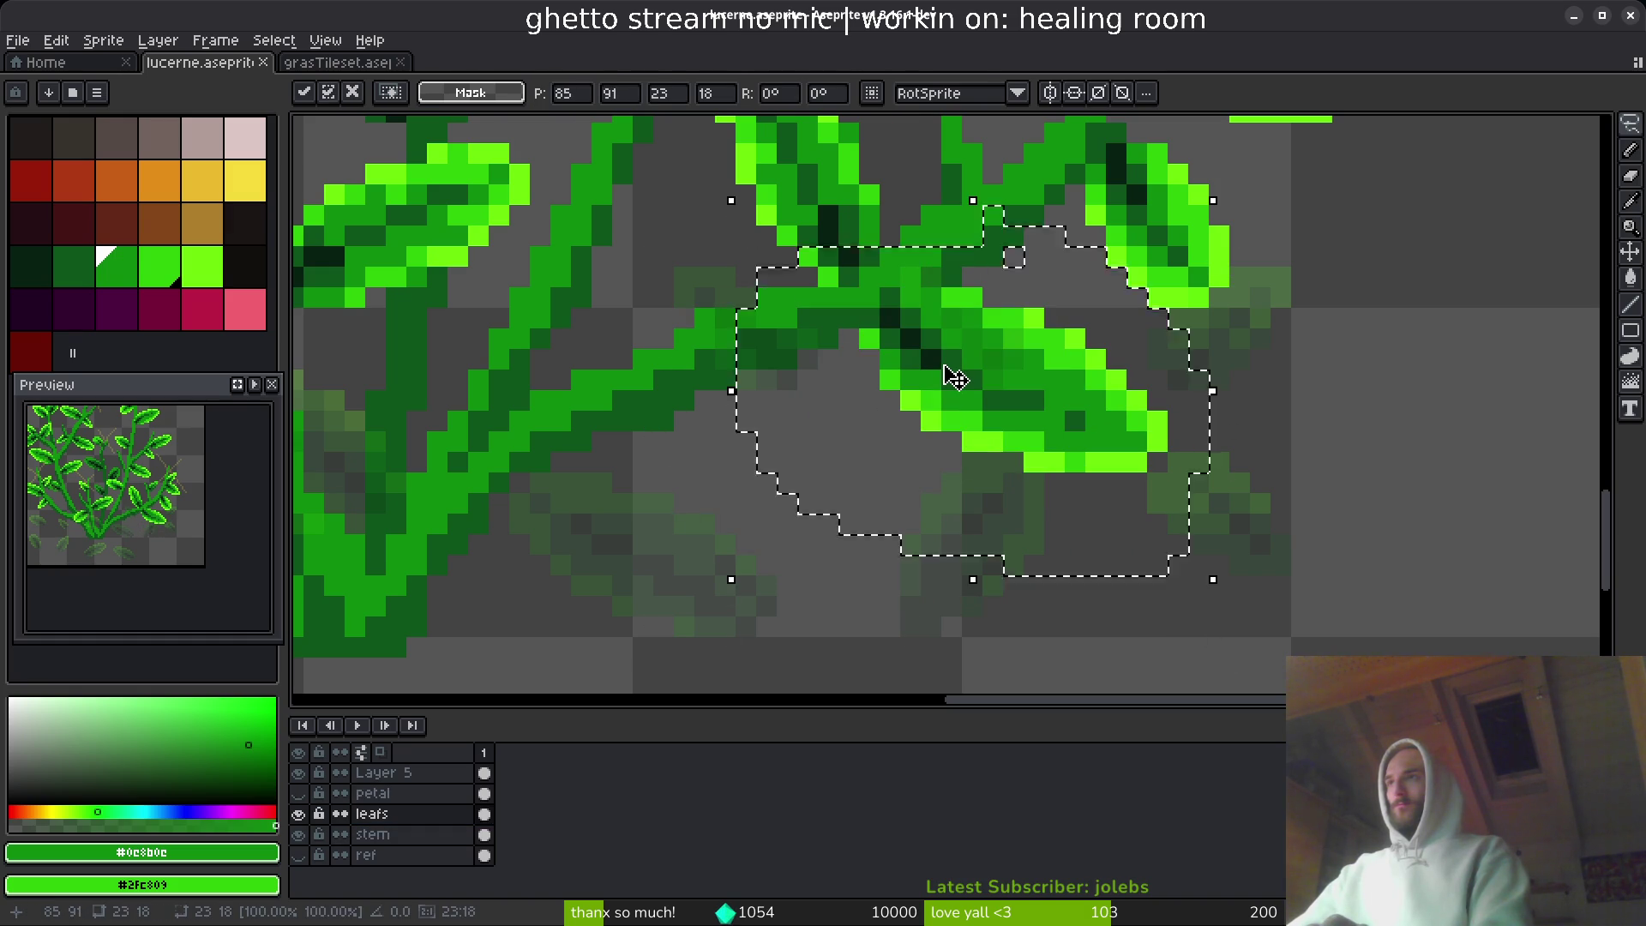
- Move the leaf near the central stems up and to the right
{"action": "scroll", "coordinate": [948, 372], "scroll_direction": "down", "scroll_amount": 5}
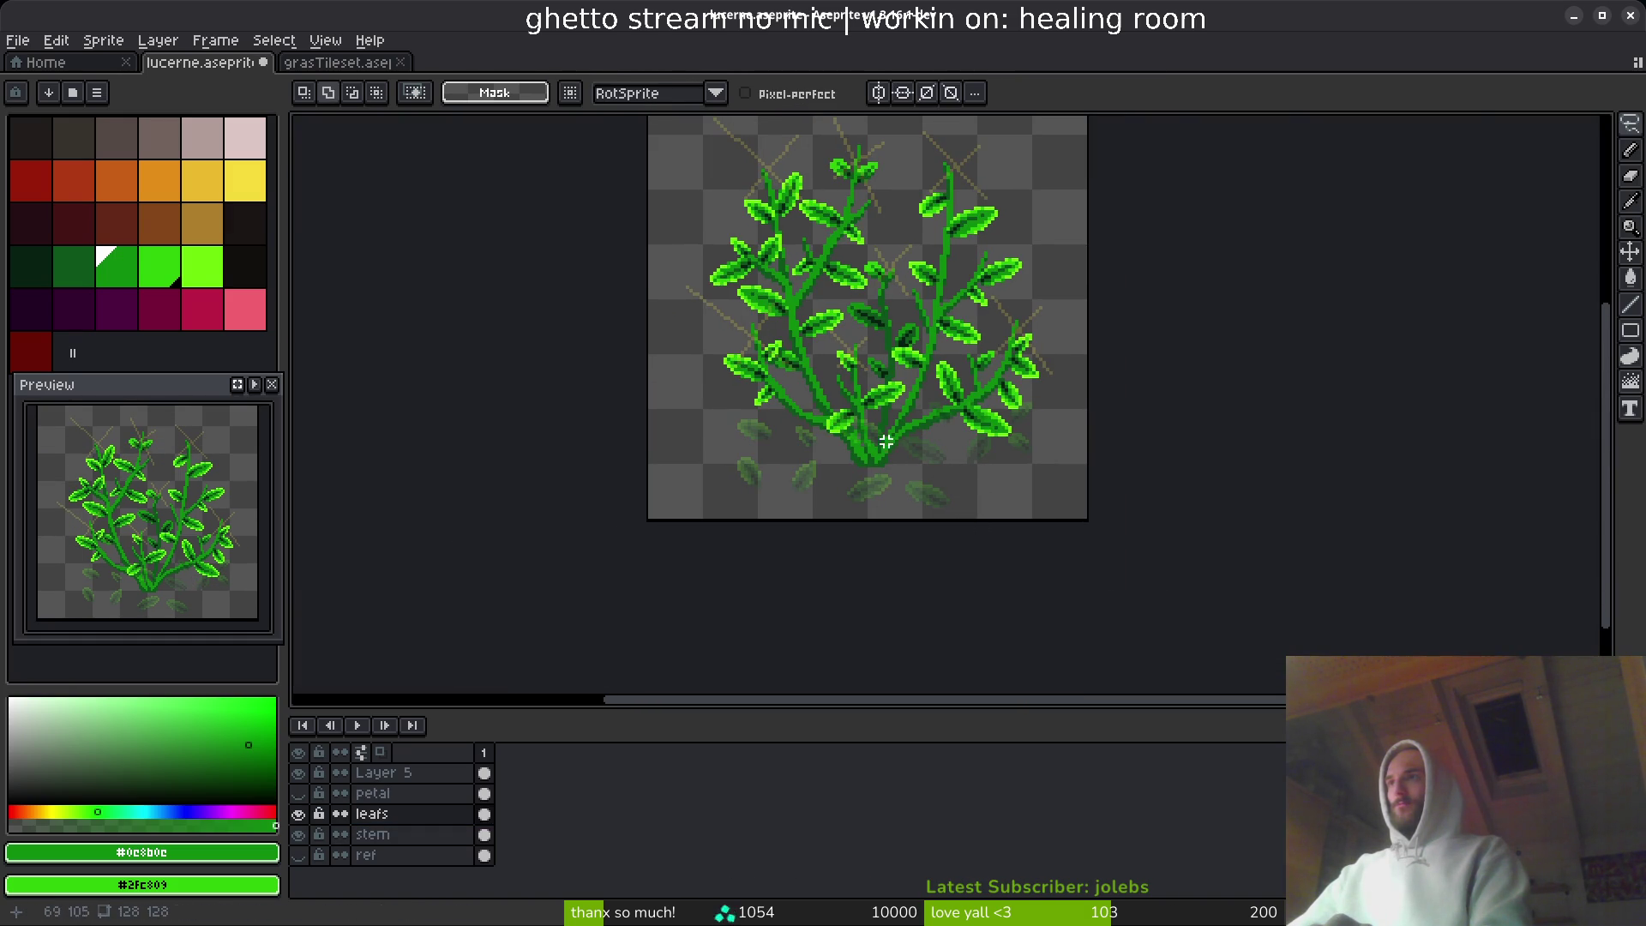
{"action": "scroll", "coordinate": [828, 414], "scroll_direction": "up", "scroll_amount": 6}
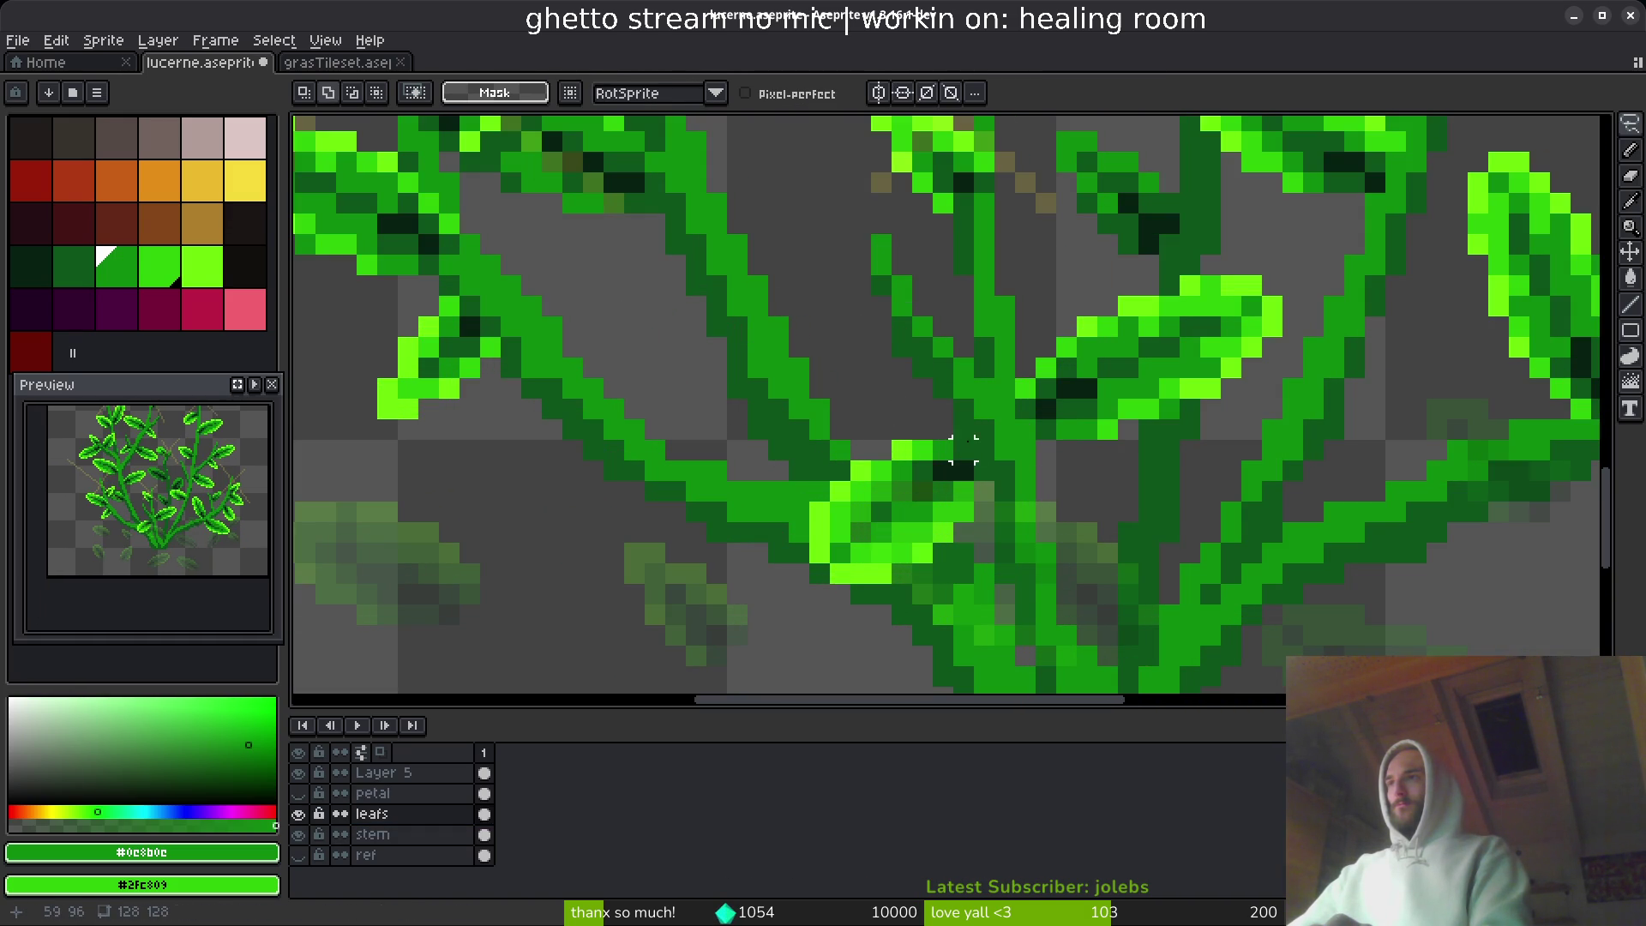
{"action": "mouse_move", "coordinate": [963, 450]}
{"action": "left_mouse_down"}
{"action": "mouse_move", "coordinate": [978, 591]}
{"action": "mouse_move", "coordinate": [963, 450]}
{"action": "left_mouse_up"}
{"action": "left_click_drag", "start_coordinate": [887, 499], "coordinate": [908, 479]}
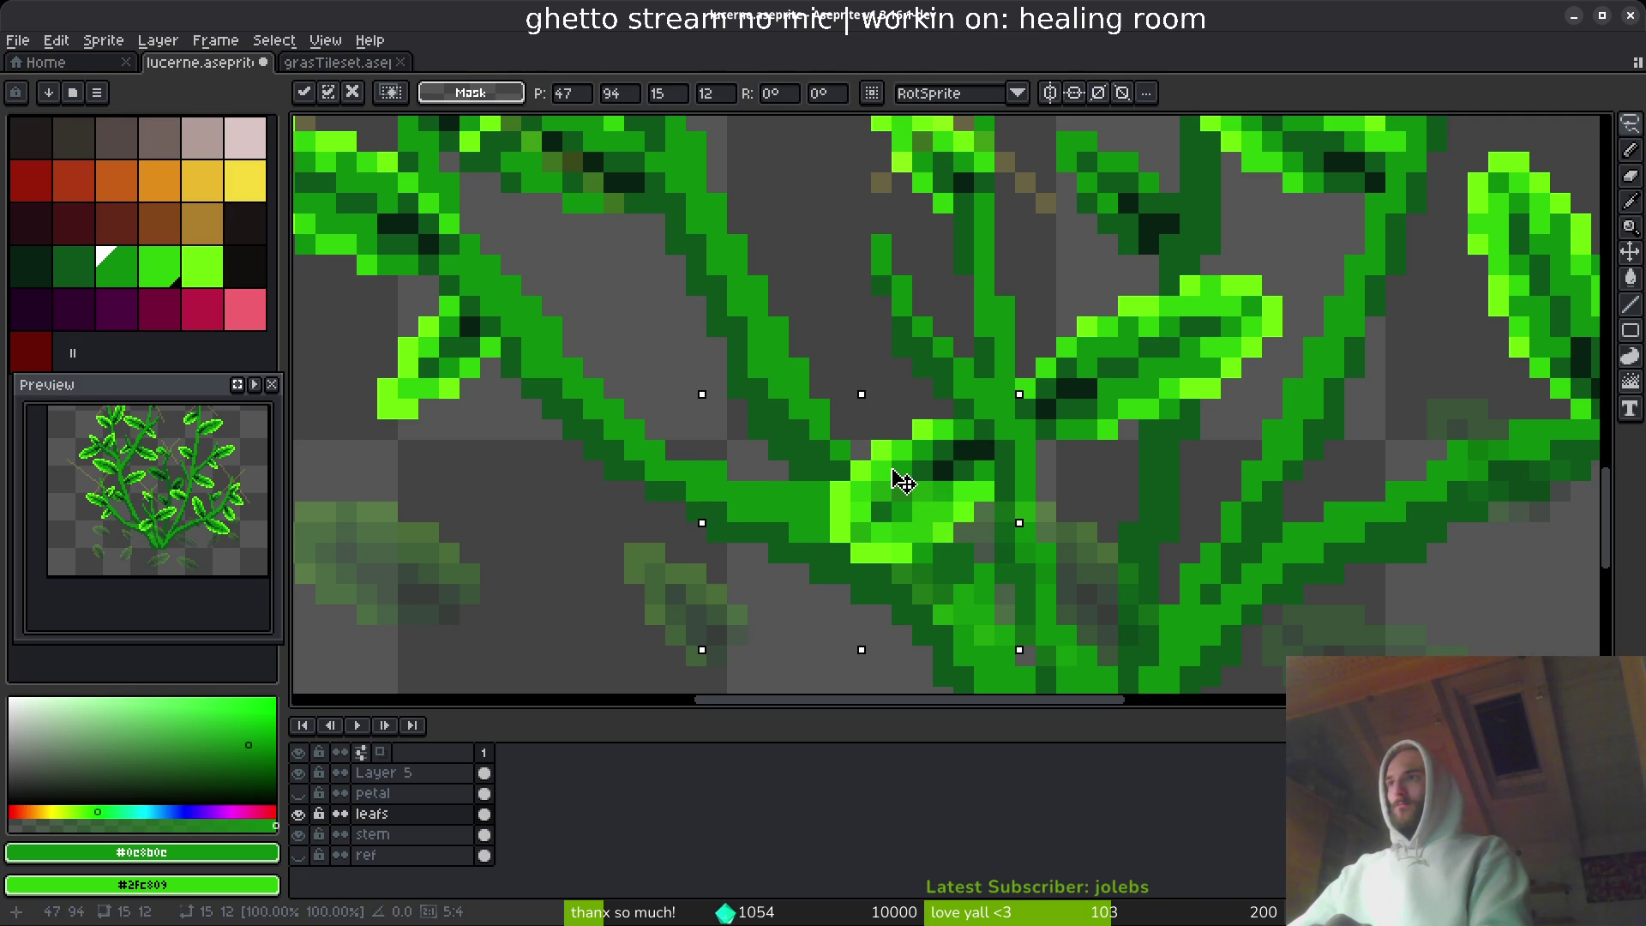
{"action": "key", "text": "Return"}
- Select the small leaf on the left and pick it up for moving
{"action": "scroll", "coordinate": [1036, 531], "scroll_direction": "down", "scroll_amount": 4}
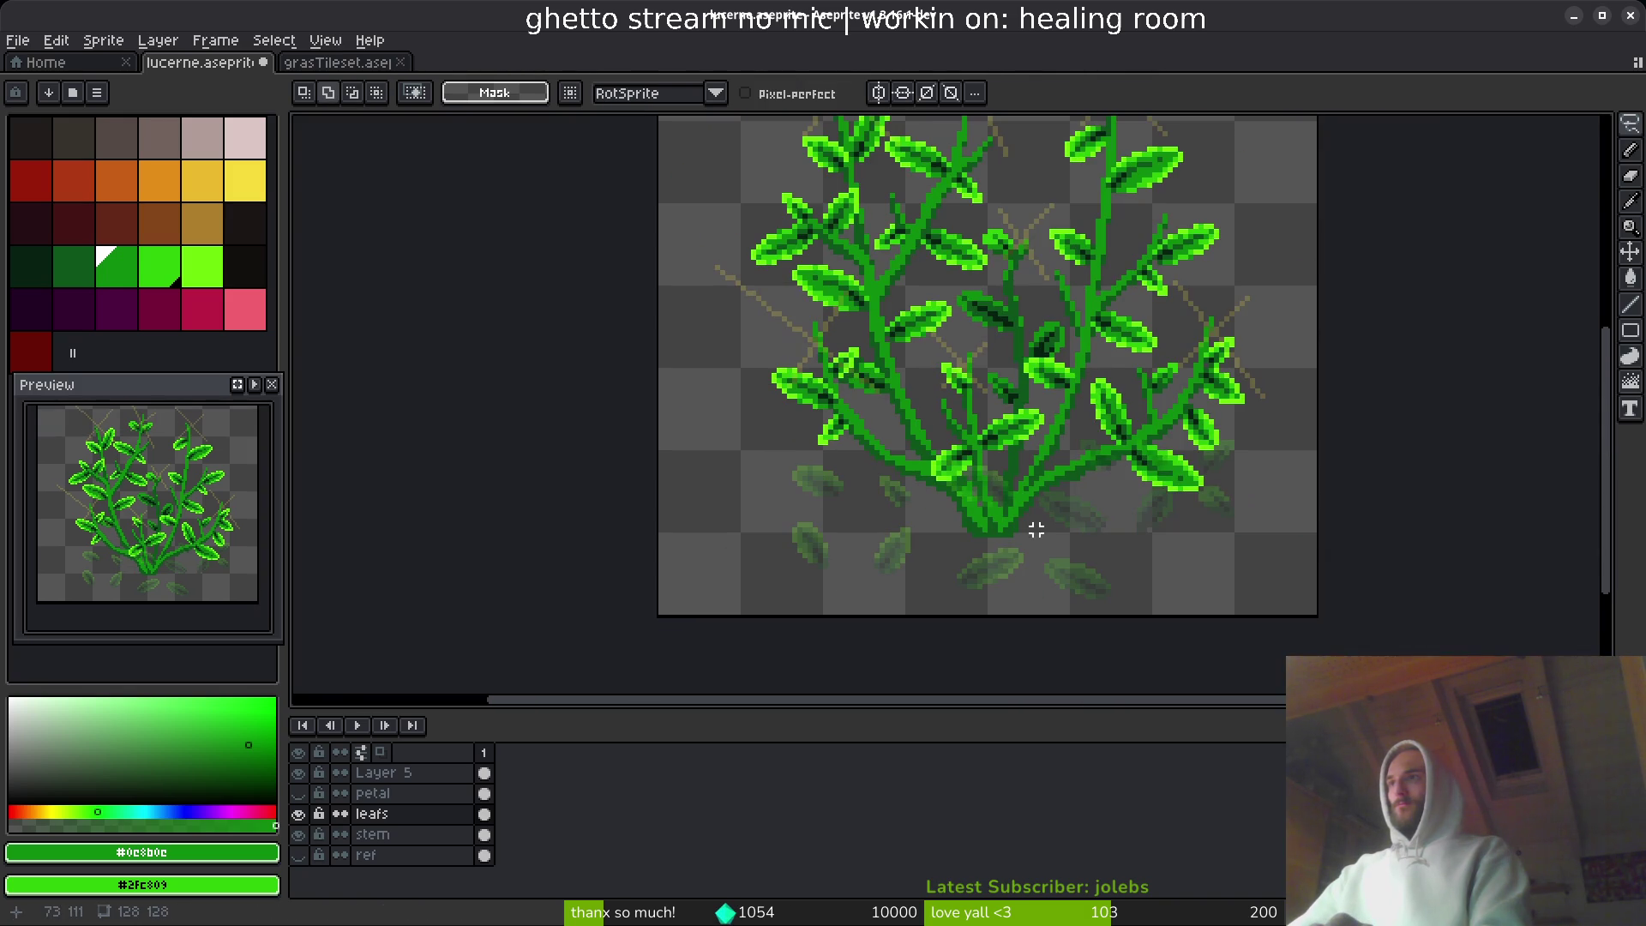
{"action": "scroll", "coordinate": [829, 413], "scroll_direction": "up", "scroll_amount": 3}
{"action": "mouse_move", "coordinate": [840, 412]}
{"action": "left_mouse_down"}
{"action": "mouse_move", "coordinate": [901, 489]}
{"action": "mouse_move", "coordinate": [1105, 485]}
{"action": "mouse_move", "coordinate": [1213, 415]}
{"action": "mouse_move", "coordinate": [1183, 413]}
{"action": "mouse_move", "coordinate": [1231, 434]}
{"action": "mouse_move", "coordinate": [1293, 558]}
{"action": "mouse_move", "coordinate": [1265, 536]}
{"action": "mouse_move", "coordinate": [1278, 550]}
{"action": "left_mouse_up"}
{"action": "left_click", "coordinate": [874, 461]}
- Rotate the small leaf 90° and commit its placement near the stem junction
{"action": "key", "text": "shift+r"}
{"action": "key", "text": "shift+r"}
{"action": "key", "text": "shift+r"}
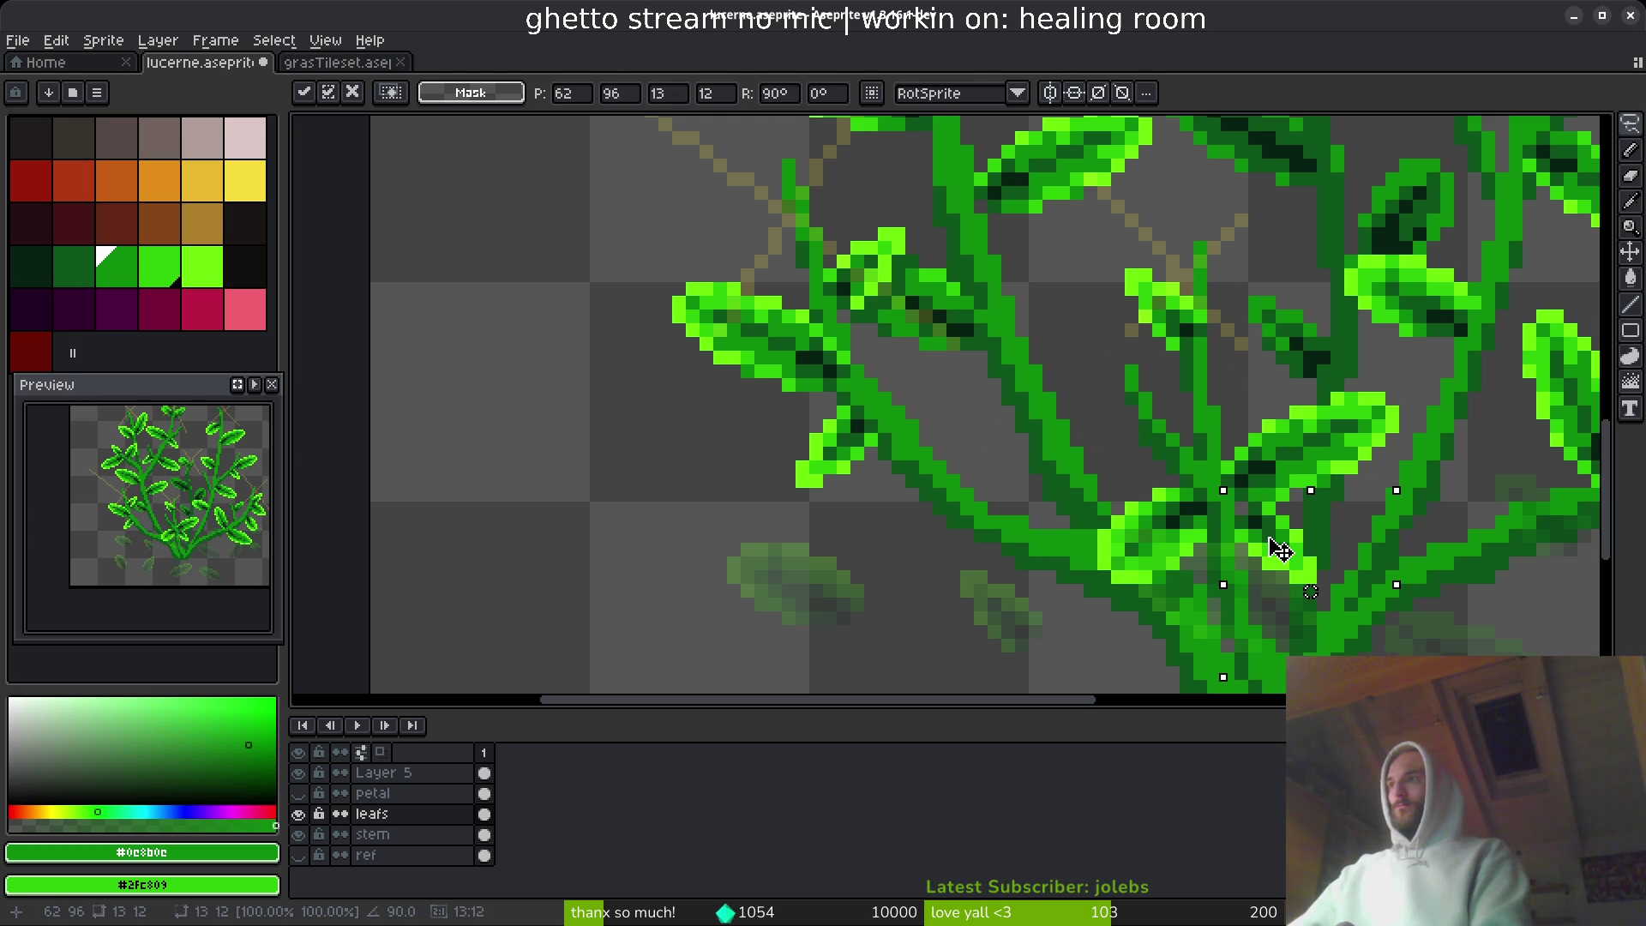
{"action": "key", "text": "Return"}
{"action": "scroll", "coordinate": [1299, 574], "scroll_direction": "up", "scroll_amount": 2}
- Add two dark green shading pixels to the leaf, then resample the mid green
{"action": "key", "text": "b"}
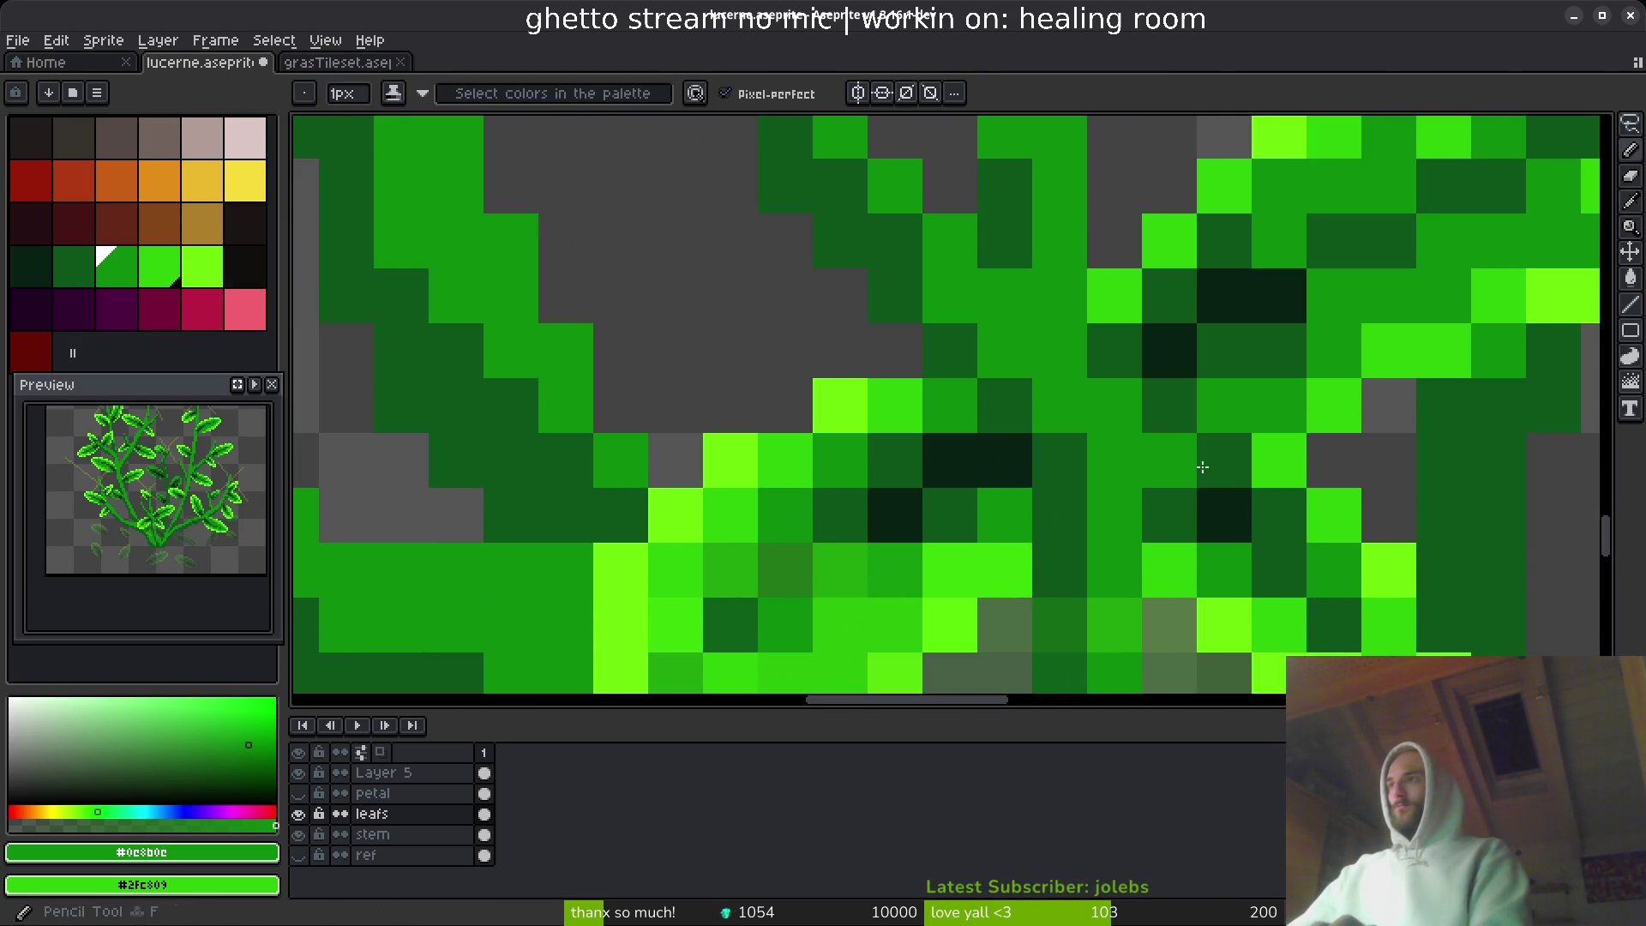
{"action": "scroll", "coordinate": [1295, 598], "scroll_direction": "down", "scroll_amount": 3}
{"action": "scroll", "coordinate": [1268, 537], "scroll_direction": "up", "scroll_amount": 4}
{"action": "left_click", "coordinate": [1099, 488], "text": "alt"}
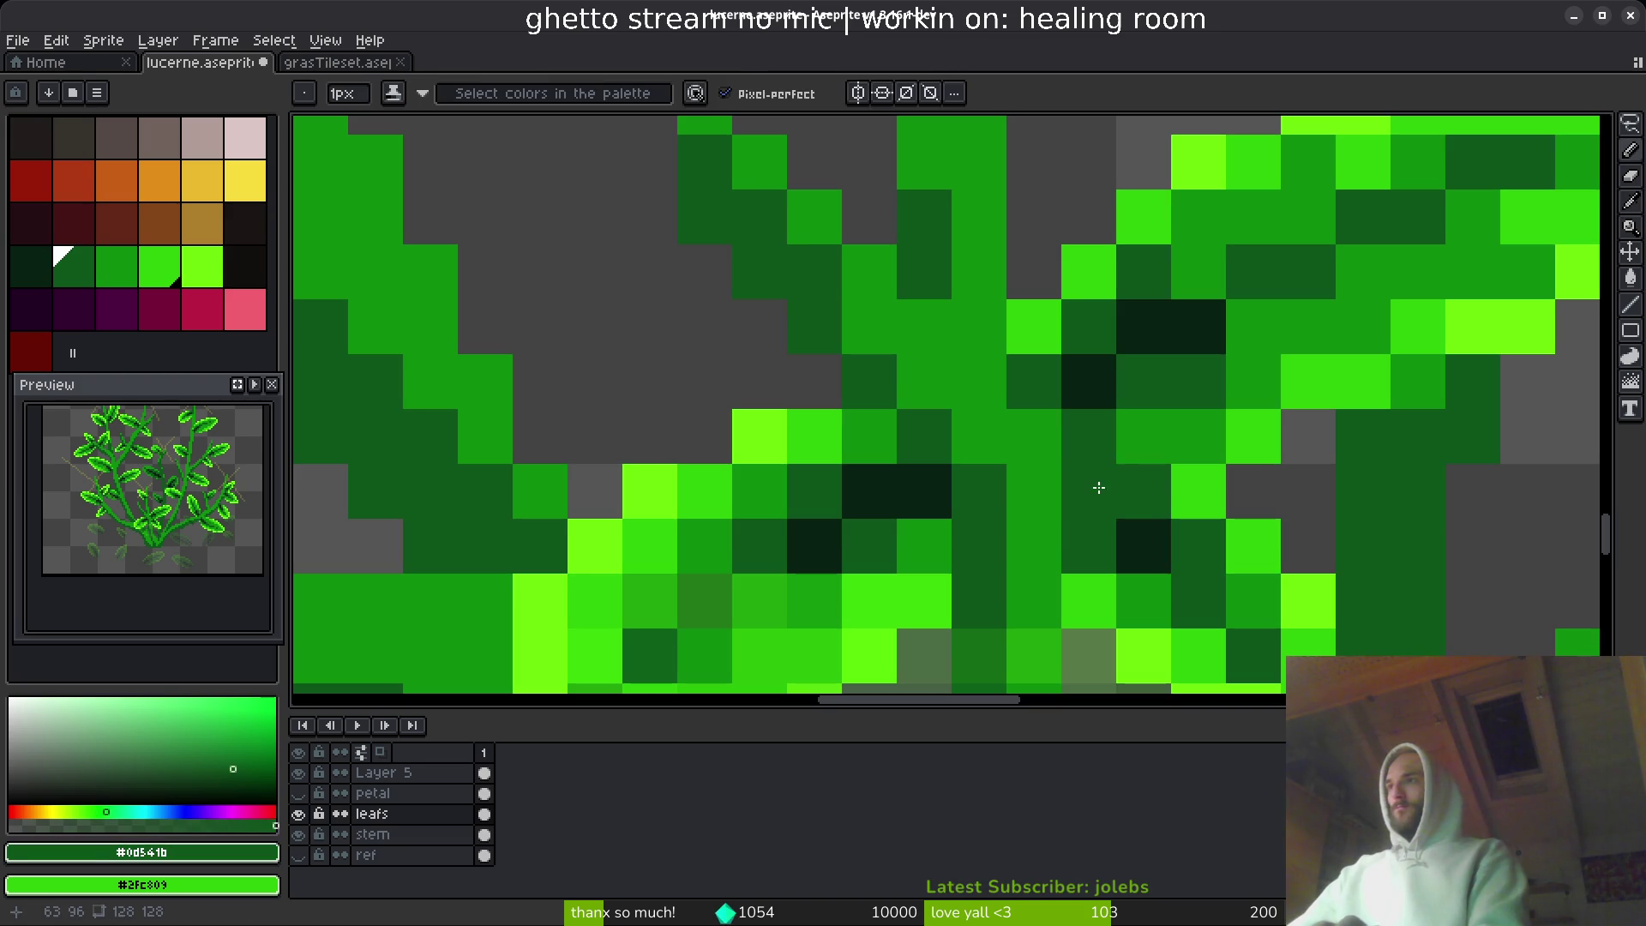
{"action": "left_click", "coordinate": [1199, 492]}
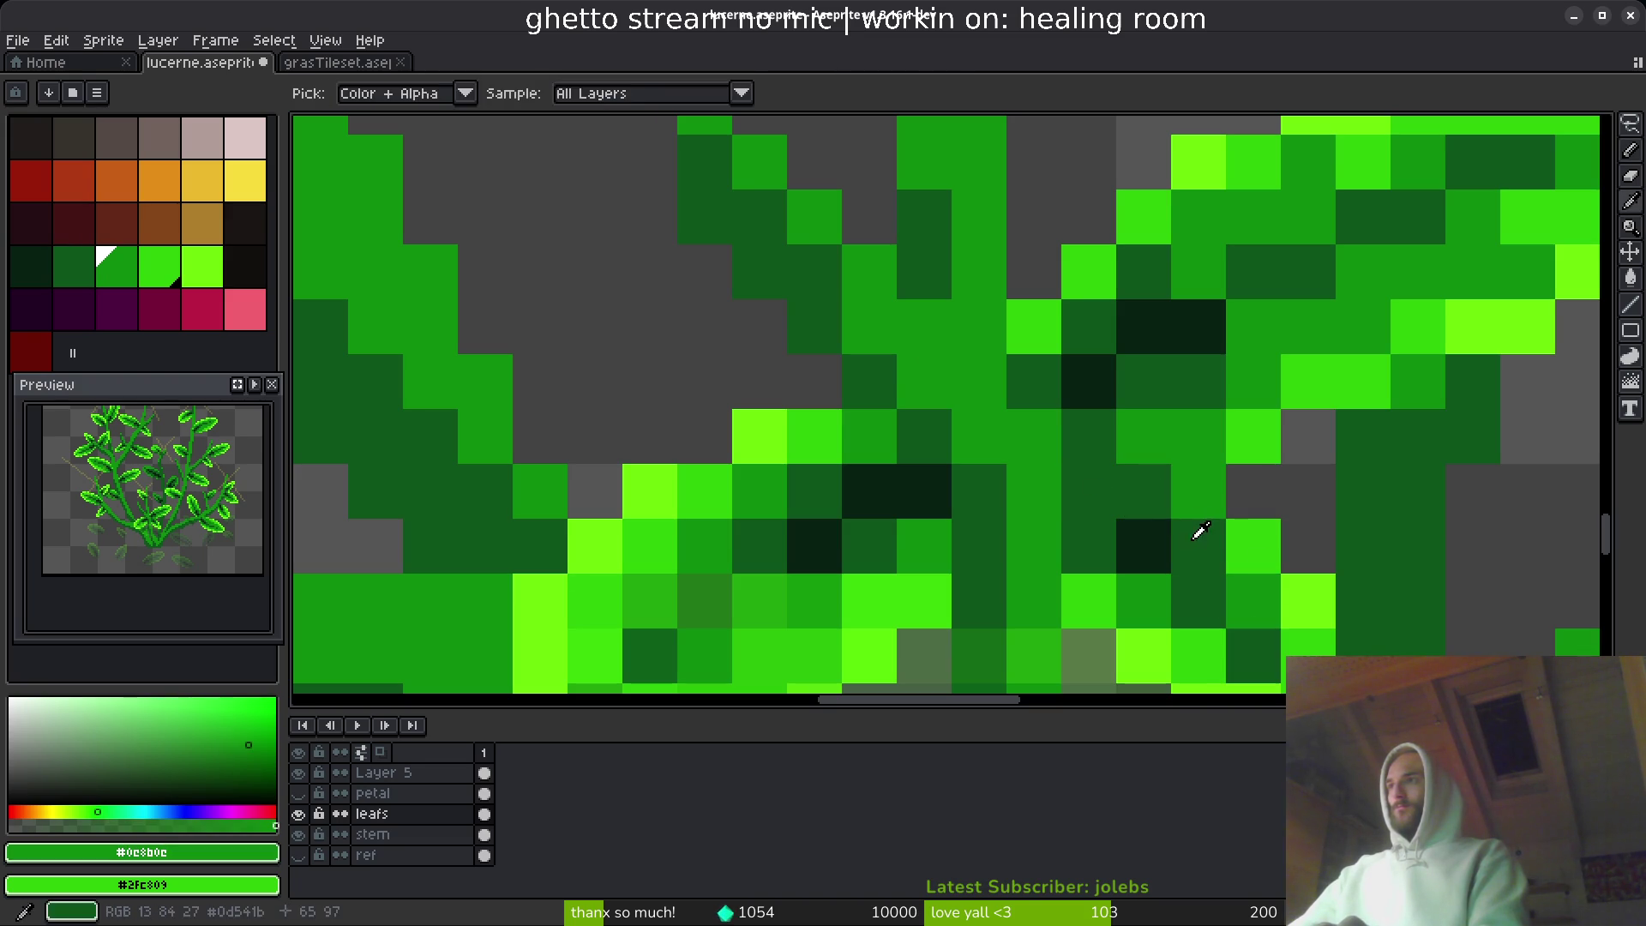
{"action": "left_click", "coordinate": [1144, 545]}
{"action": "scroll", "coordinate": [1358, 651], "scroll_direction": "down", "scroll_amount": 4}
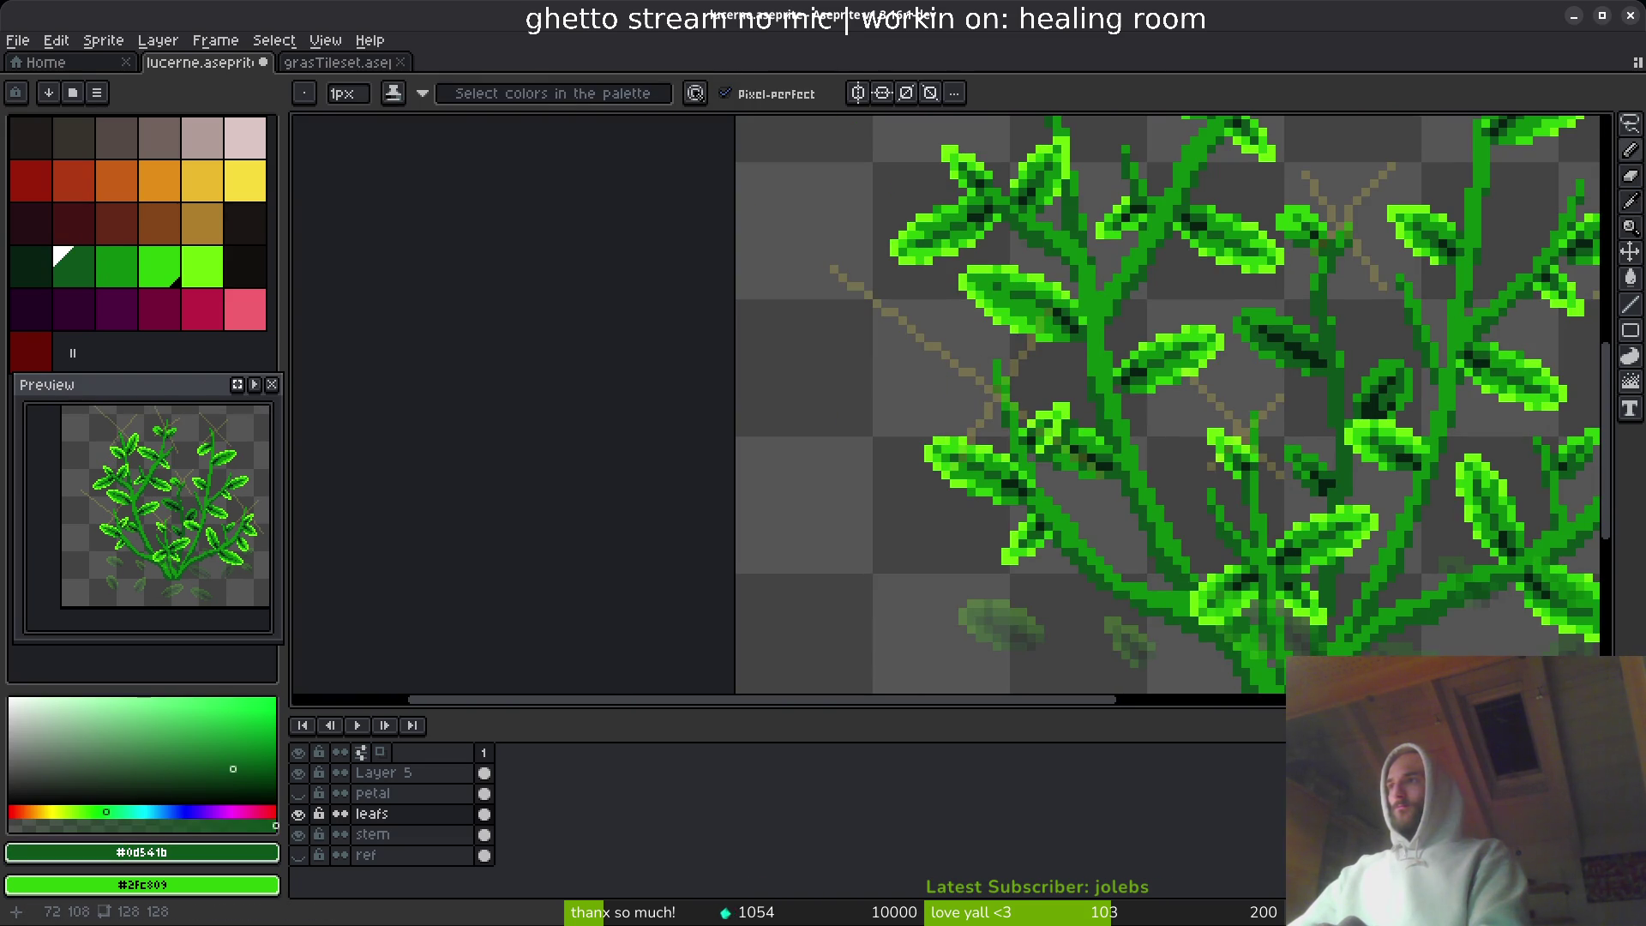
{"action": "scroll", "coordinate": [1304, 577], "scroll_direction": "up", "scroll_amount": 4}
{"action": "left_click", "coordinate": [1129, 449], "text": "alt"}
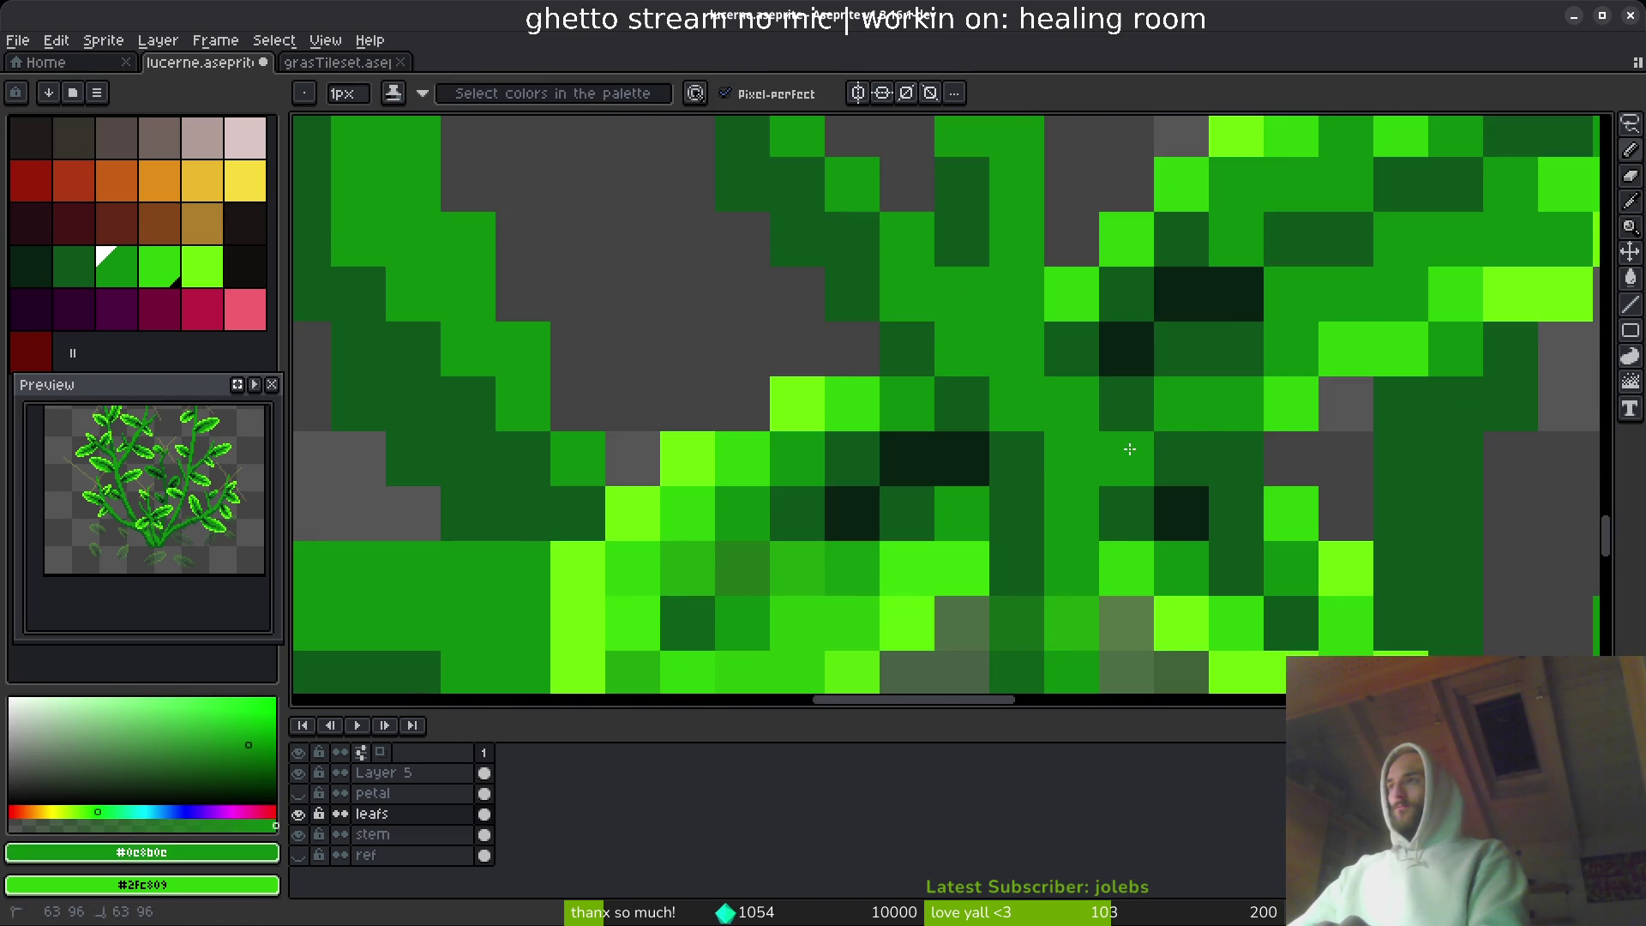
{"action": "scroll", "coordinate": [1321, 637], "scroll_direction": "down", "scroll_amount": 3}
{"action": "scroll", "coordinate": [1335, 597], "scroll_direction": "down", "scroll_amount": 2}
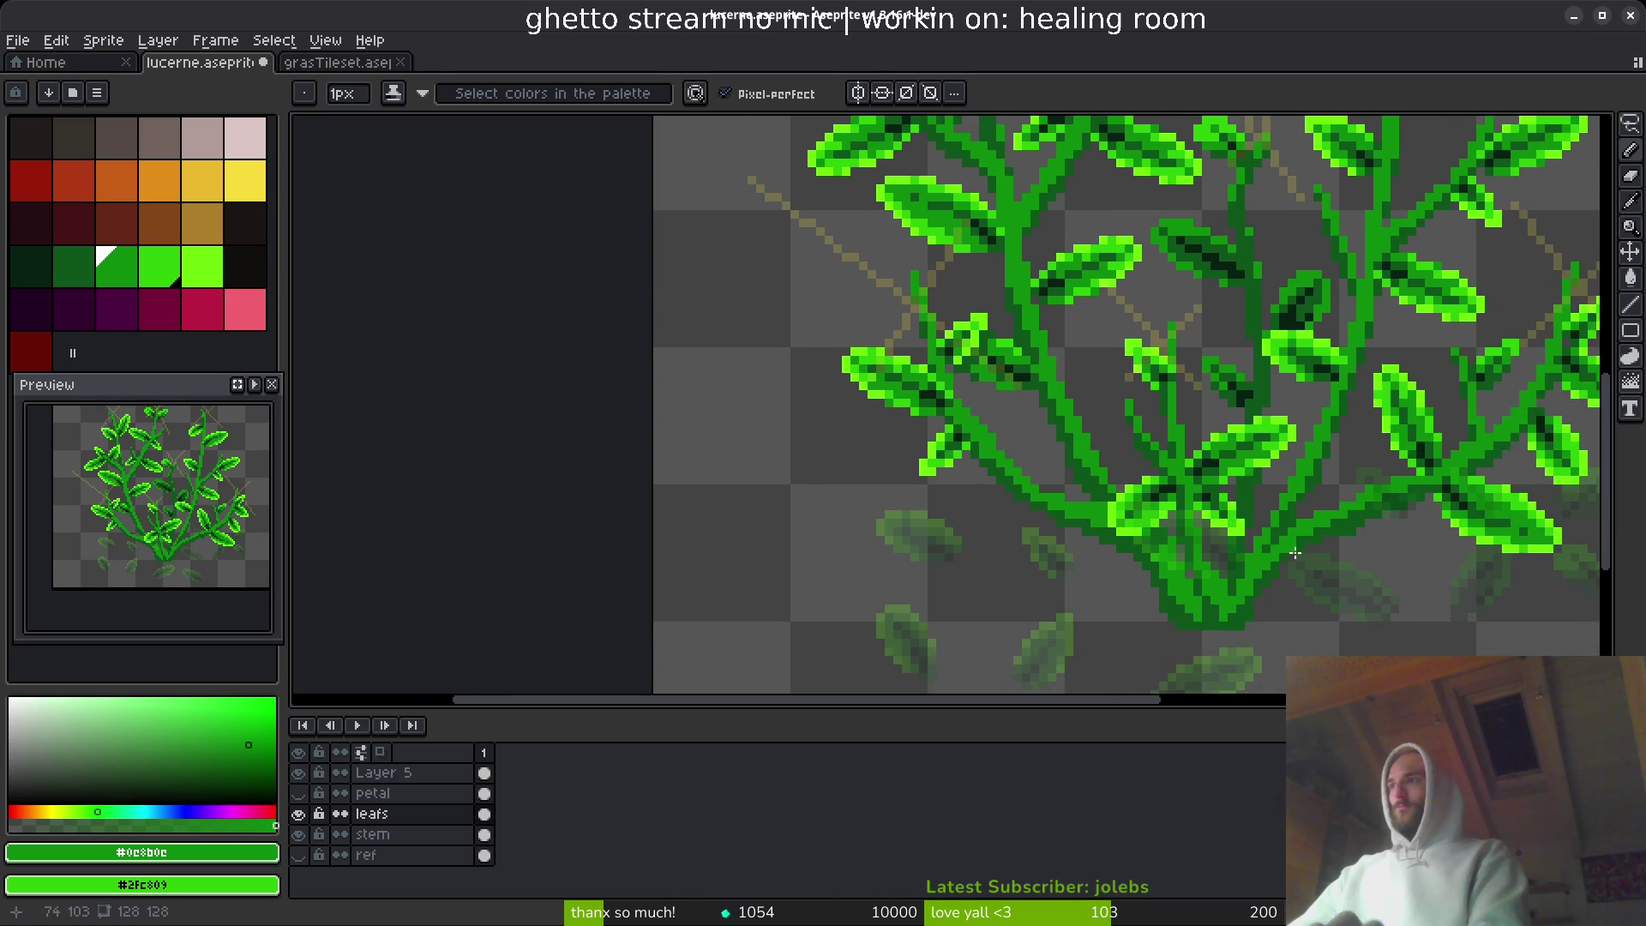
- Save lucerne.aseprite
{"action": "key", "text": "ctrl+s"}
{"action": "scroll", "coordinate": [1155, 520], "scroll_direction": "down", "scroll_amount": 2}
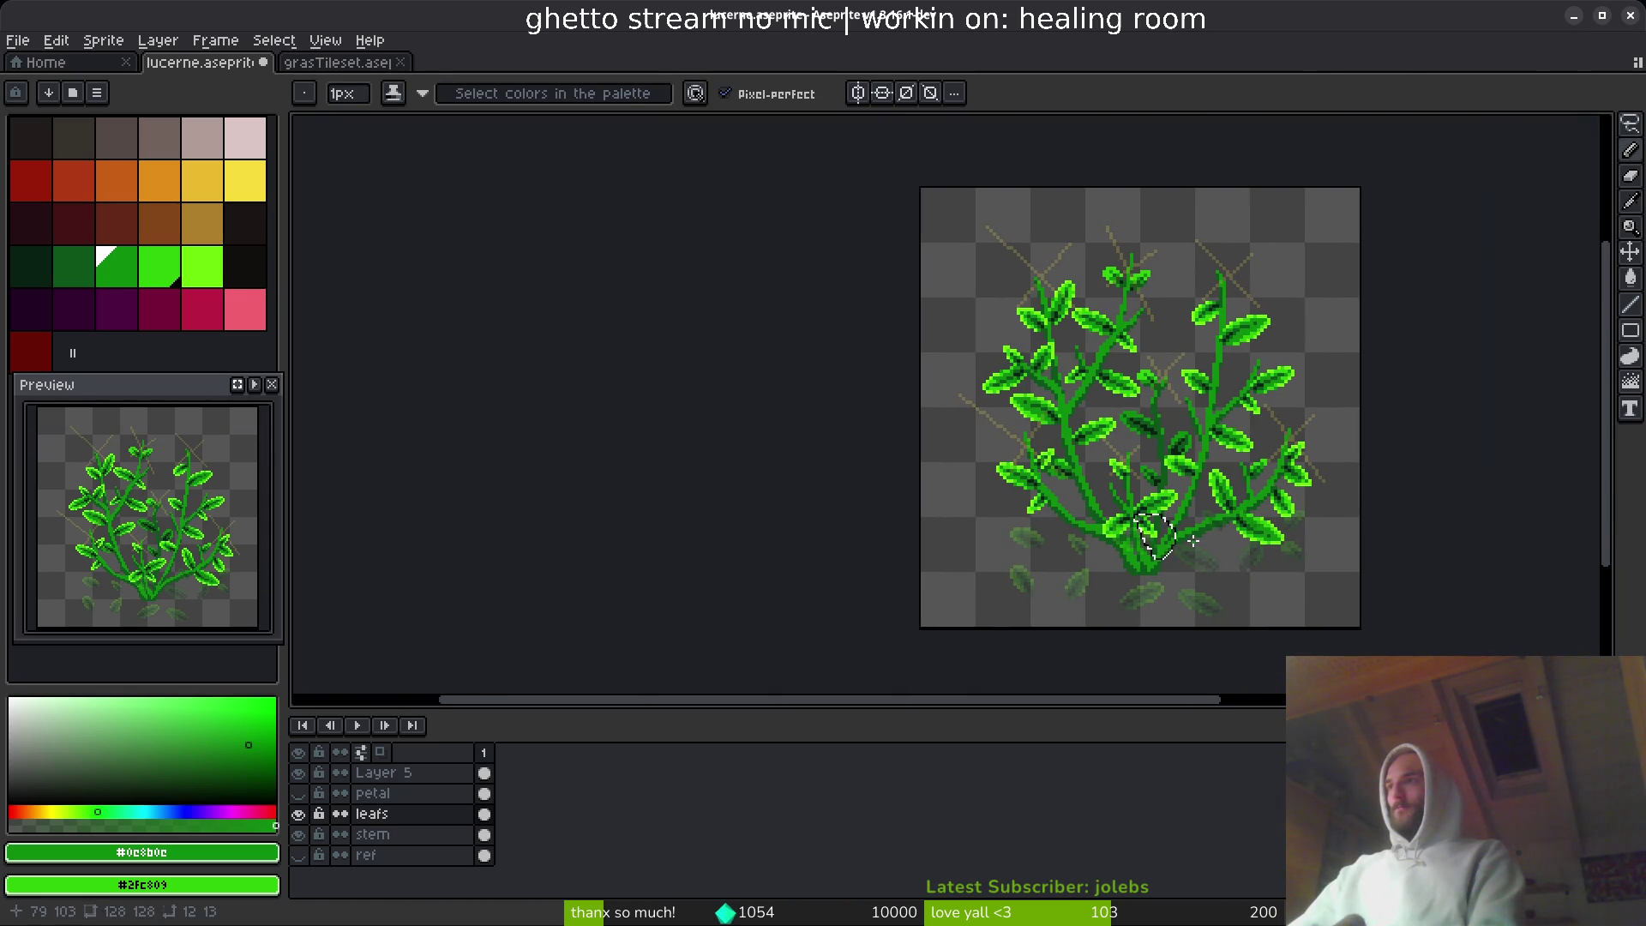
{"action": "key", "text": "ctrl+s"}
{"action": "scroll", "coordinate": [1193, 540], "scroll_direction": "up", "scroll_amount": 3}
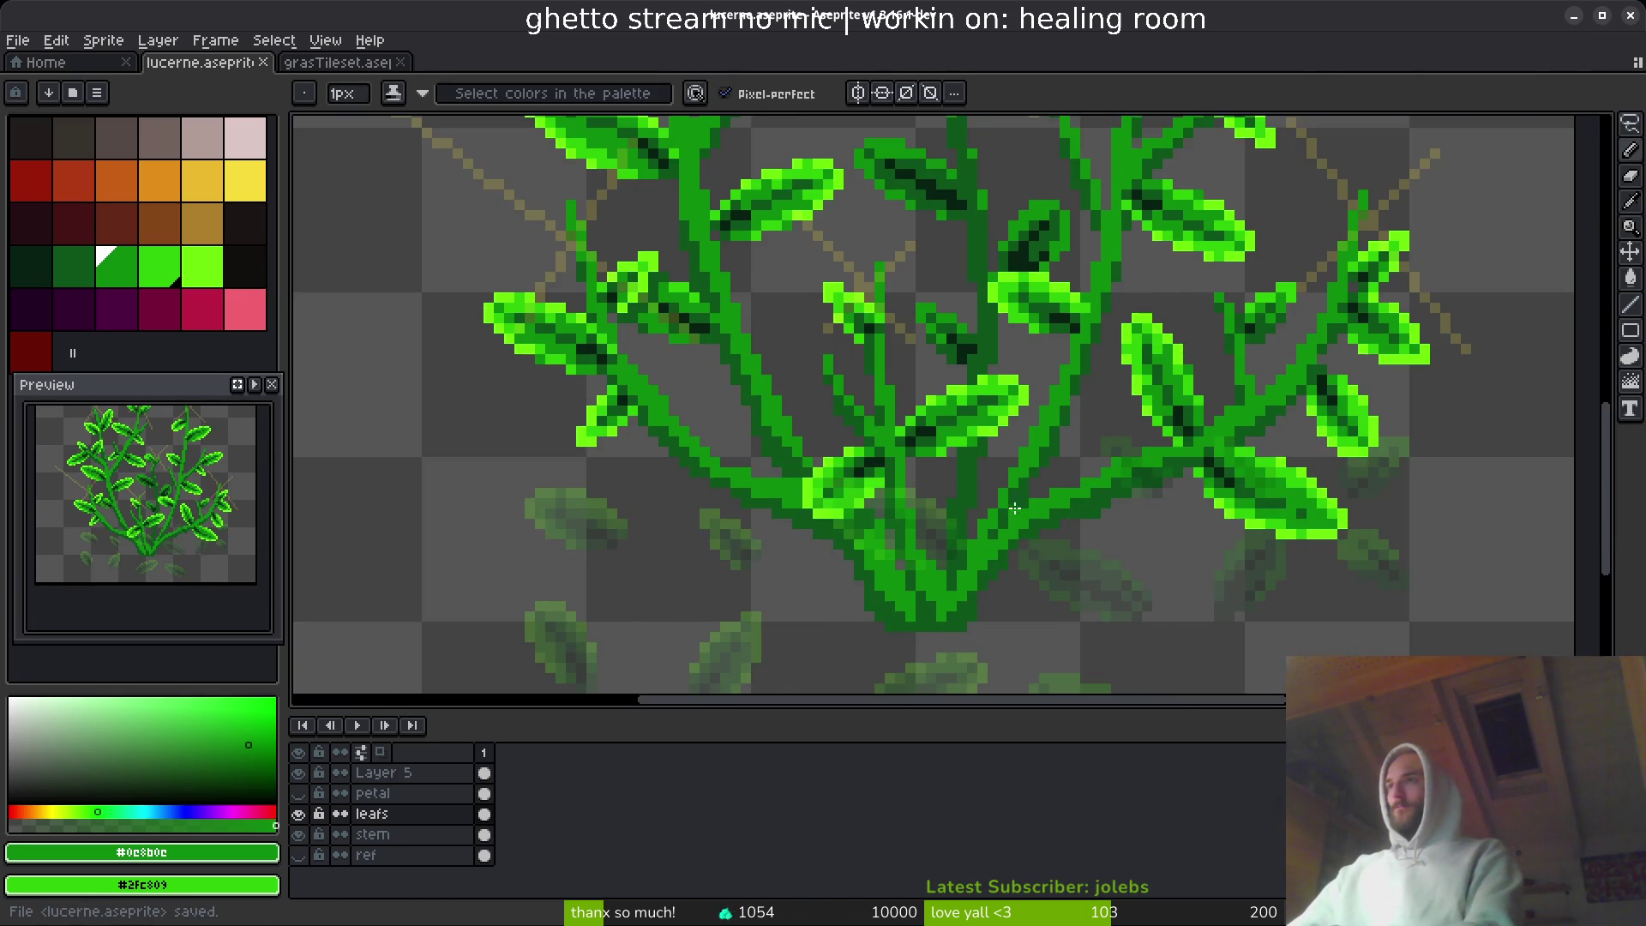
- Lasso the small leaf below the plant and transform it up and to the left
{"action": "scroll", "coordinate": [1126, 453], "scroll_direction": "up", "scroll_amount": 4}
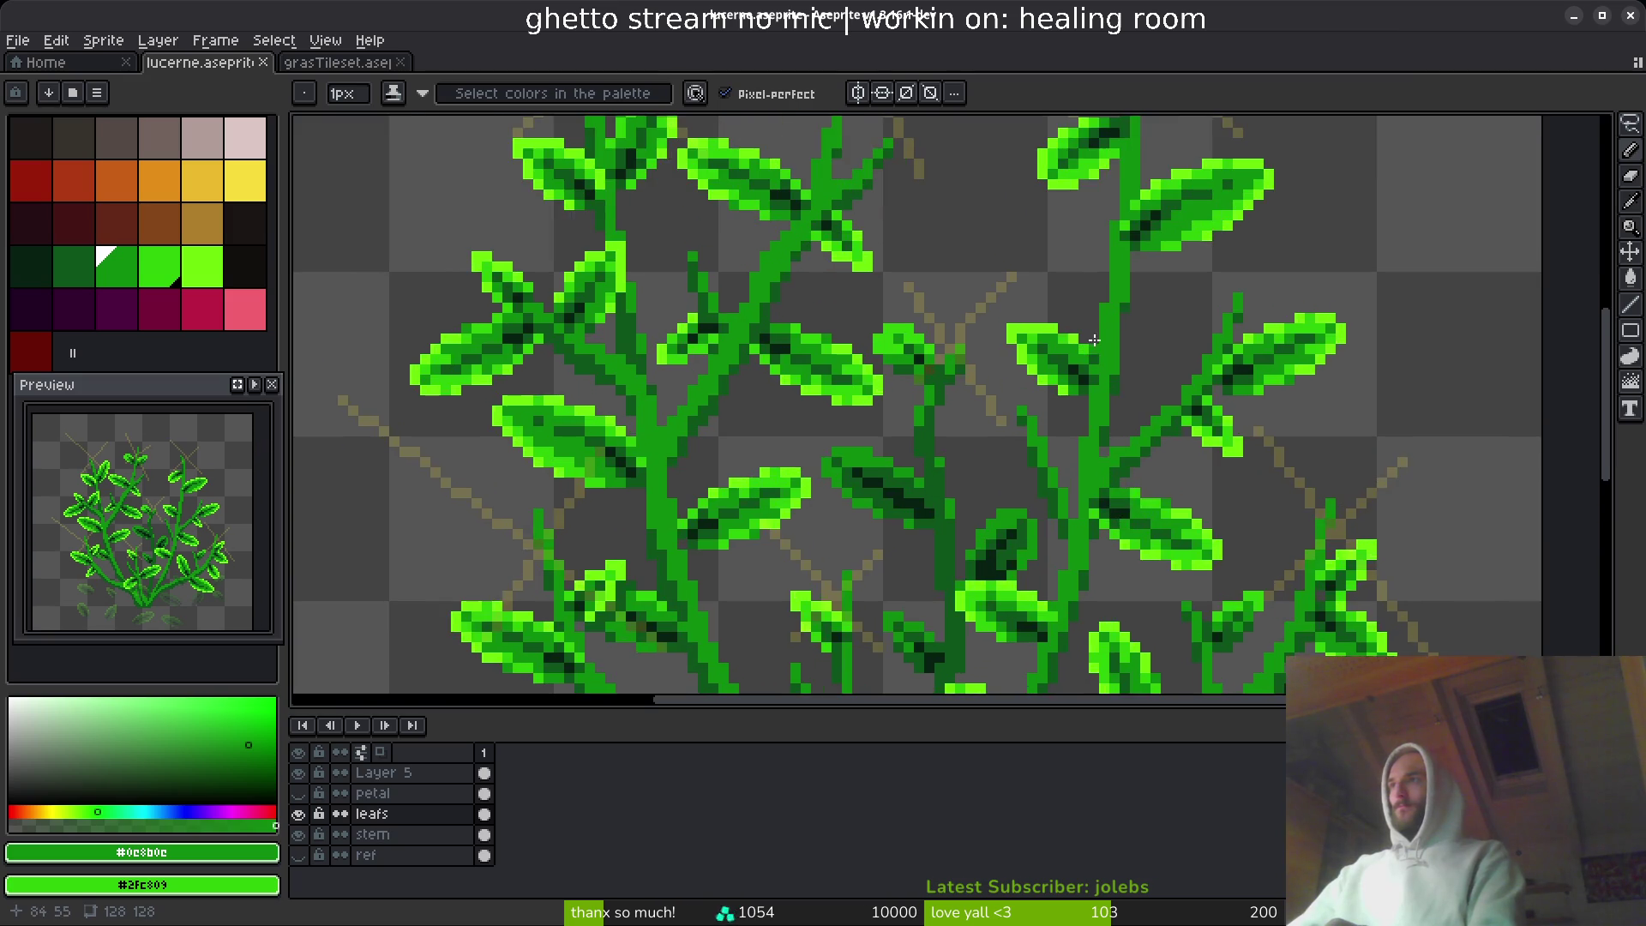
{"action": "scroll", "coordinate": [1095, 340], "scroll_direction": "up", "scroll_amount": 2}
{"action": "key", "text": "q"}
{"action": "mouse_move", "coordinate": [1154, 245]}
{"action": "left_mouse_down"}
{"action": "mouse_move", "coordinate": [1095, 246]}
{"action": "mouse_move", "coordinate": [1140, 313]}
{"action": "mouse_move", "coordinate": [1121, 380]}
{"action": "left_mouse_up"}
{"action": "scroll", "coordinate": [1072, 411], "scroll_direction": "up", "scroll_amount": 4}
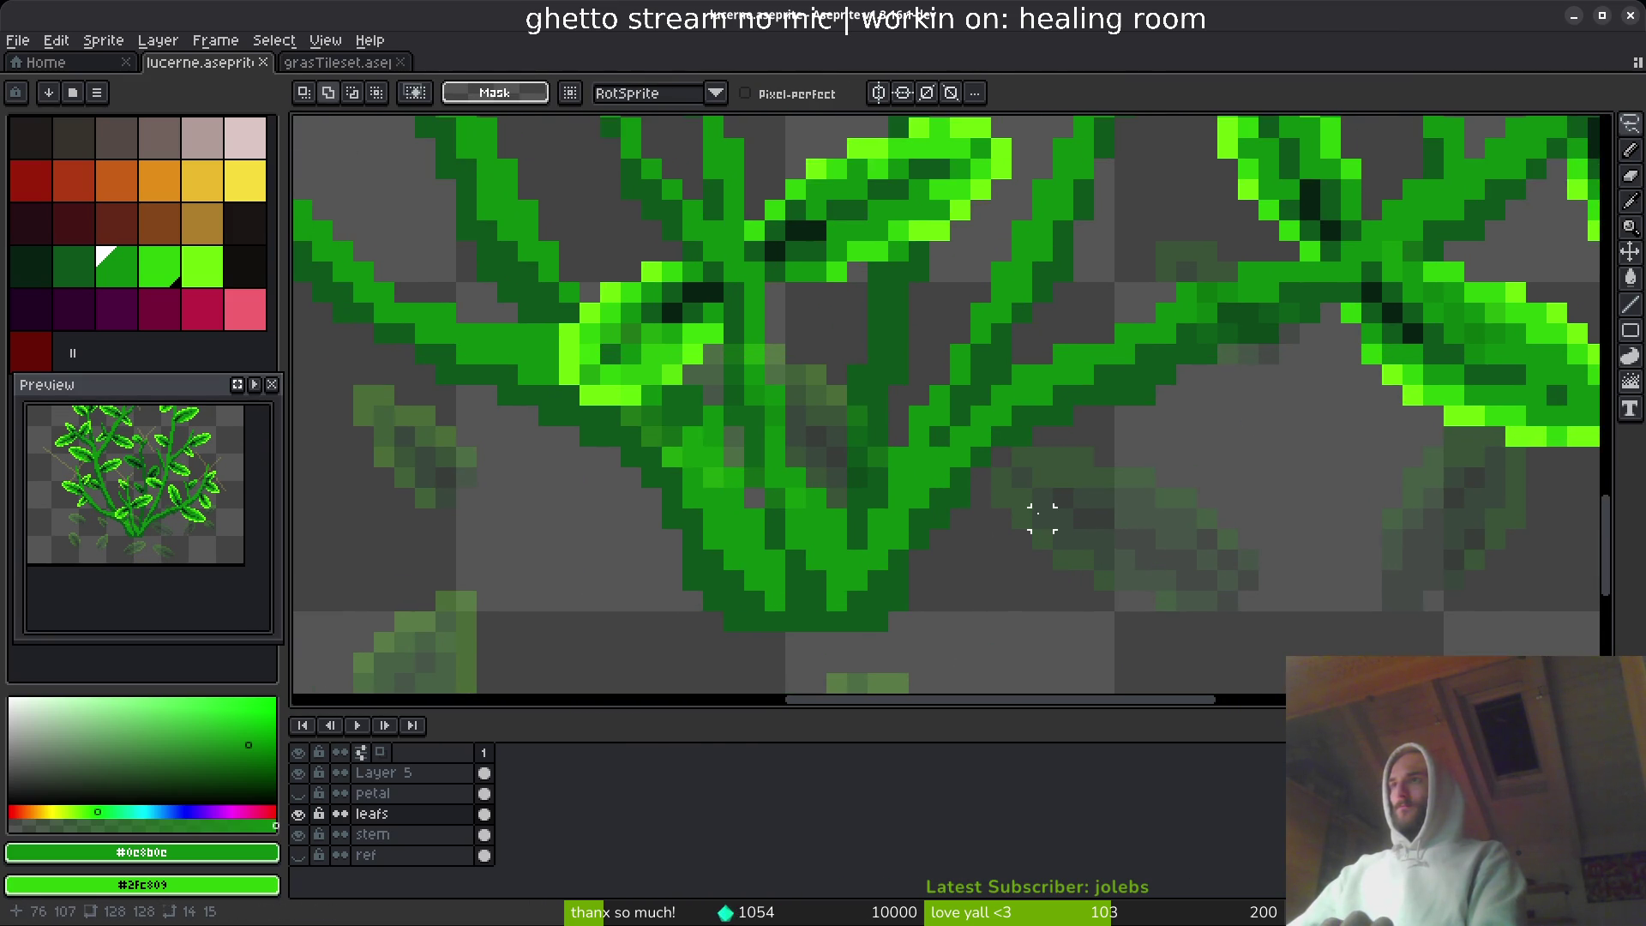
{"action": "key", "text": "ctrl+t"}
{"action": "mouse_move", "coordinate": [1029, 506]}
{"action": "left_mouse_down"}
{"action": "mouse_move", "coordinate": [1140, 471]}
{"action": "mouse_move", "coordinate": [1000, 265]}
{"action": "mouse_move", "coordinate": [1157, 228]}
{"action": "mouse_move", "coordinate": [867, 386]}
{"action": "mouse_move", "coordinate": [889, 440]}
{"action": "mouse_move", "coordinate": [893, 416]}
{"action": "mouse_move", "coordinate": [914, 410]}
{"action": "left_mouse_up"}
{"action": "key", "text": "Return"}
- Rotate the leaf a quarter turn and apply the rotation
{"action": "scroll", "coordinate": [1015, 466], "scroll_direction": "down", "scroll_amount": 3}
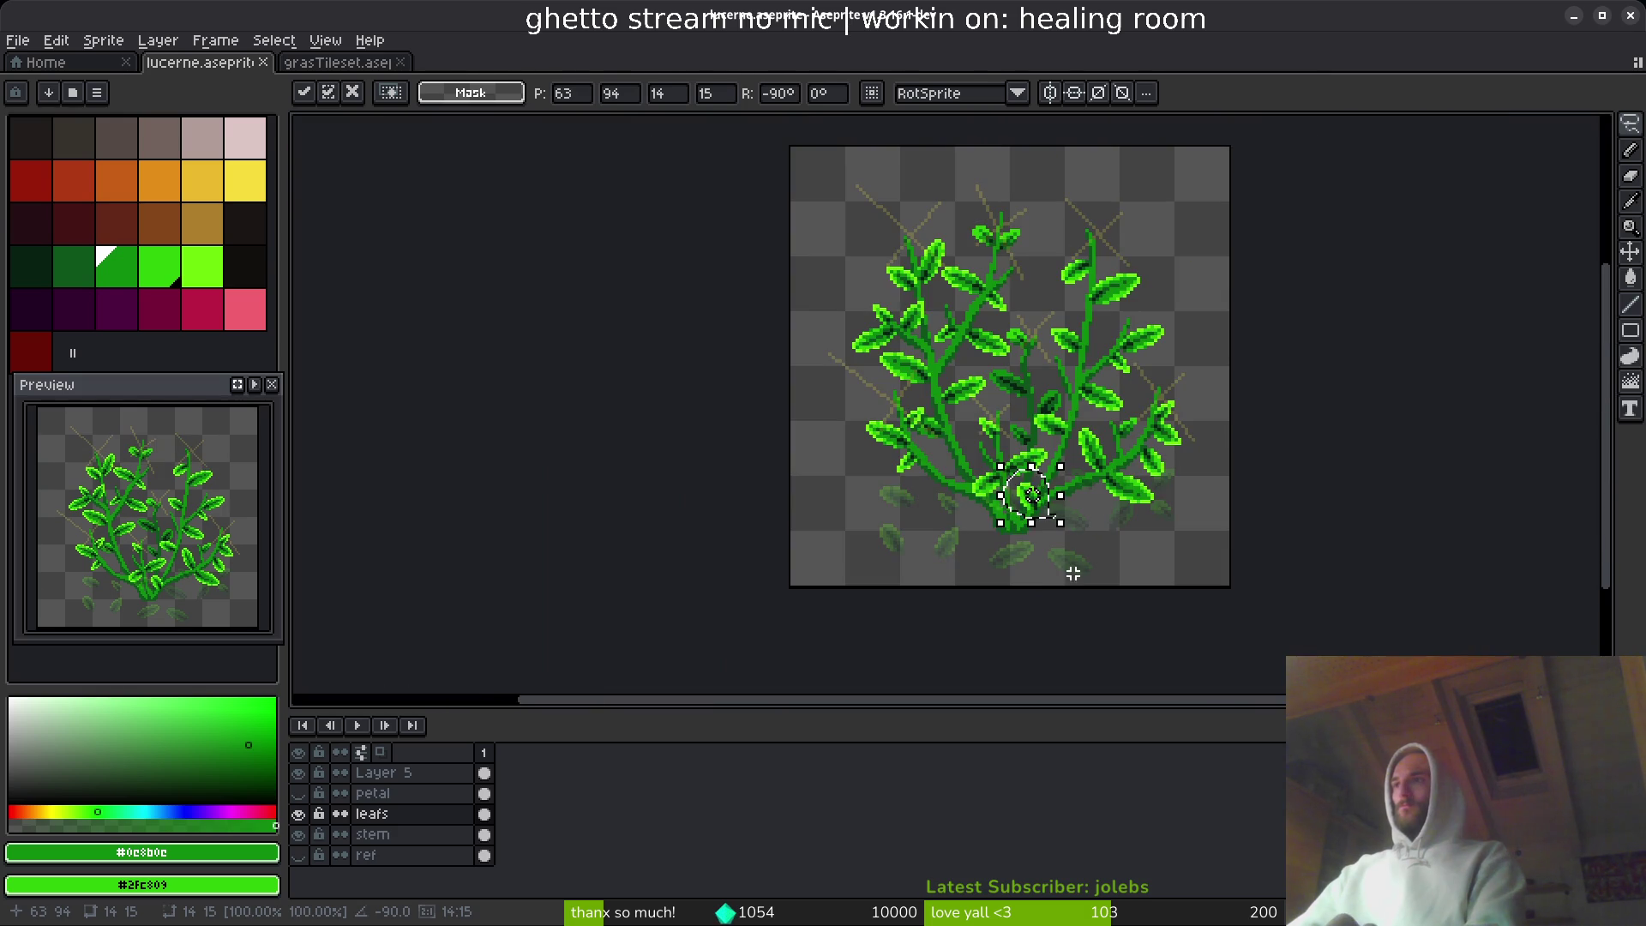
{"action": "scroll", "coordinate": [1070, 549], "scroll_direction": "up", "scroll_amount": 3}
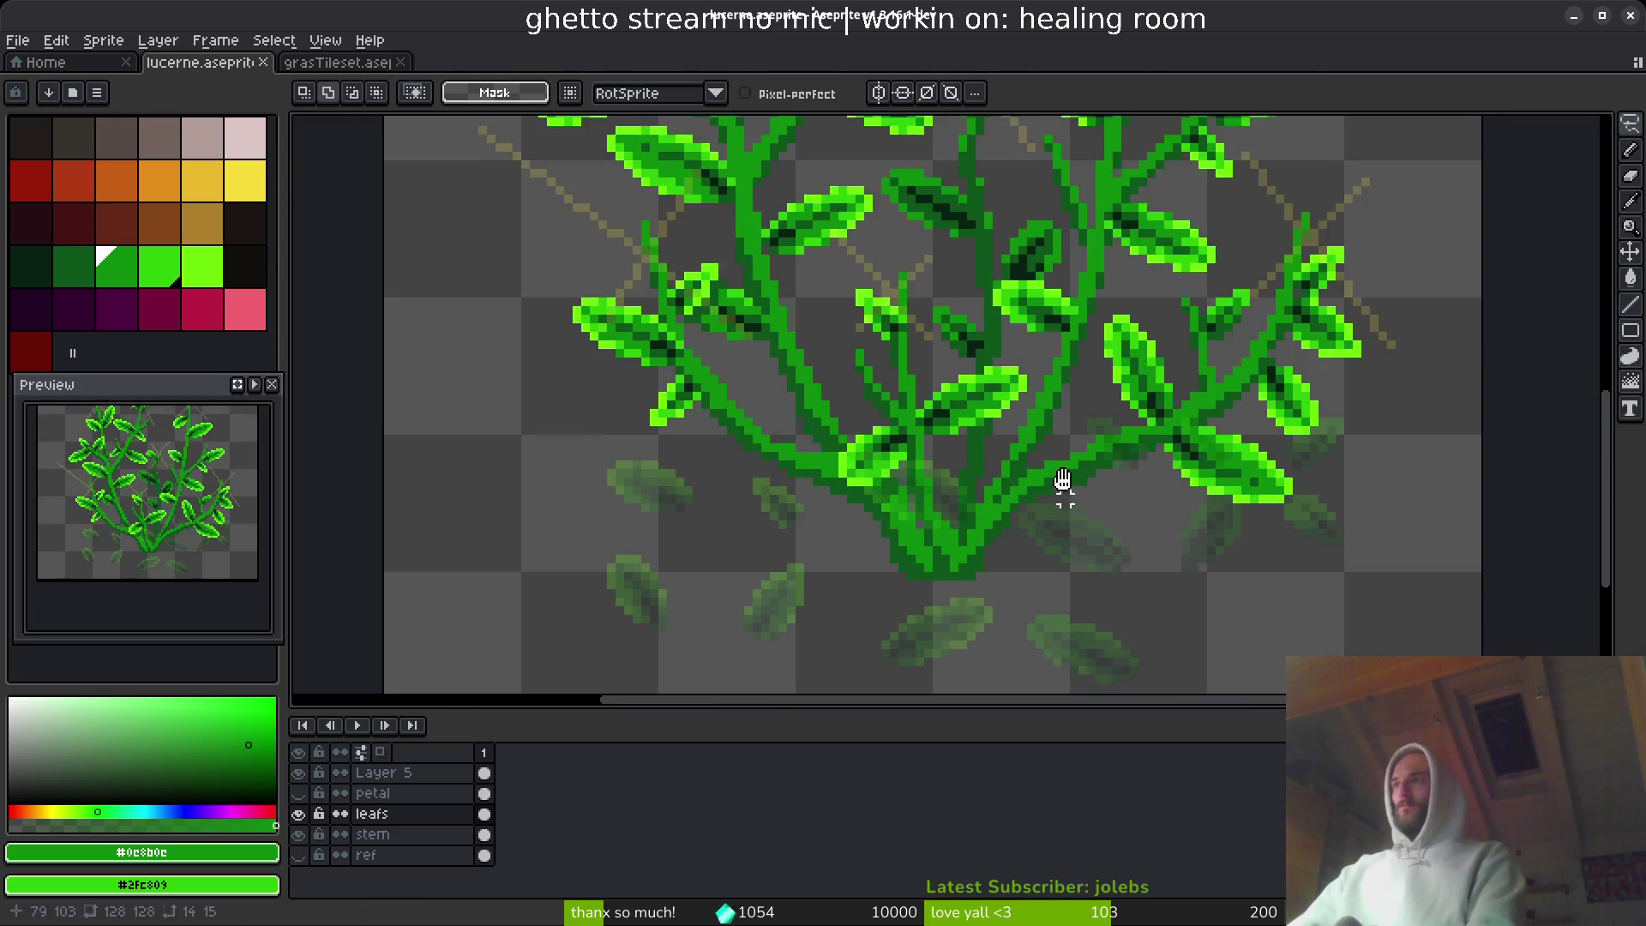
{"action": "scroll", "coordinate": [1062, 477], "scroll_direction": "down", "scroll_amount": 1}
{"action": "key", "text": "ctrl+shift+r"}
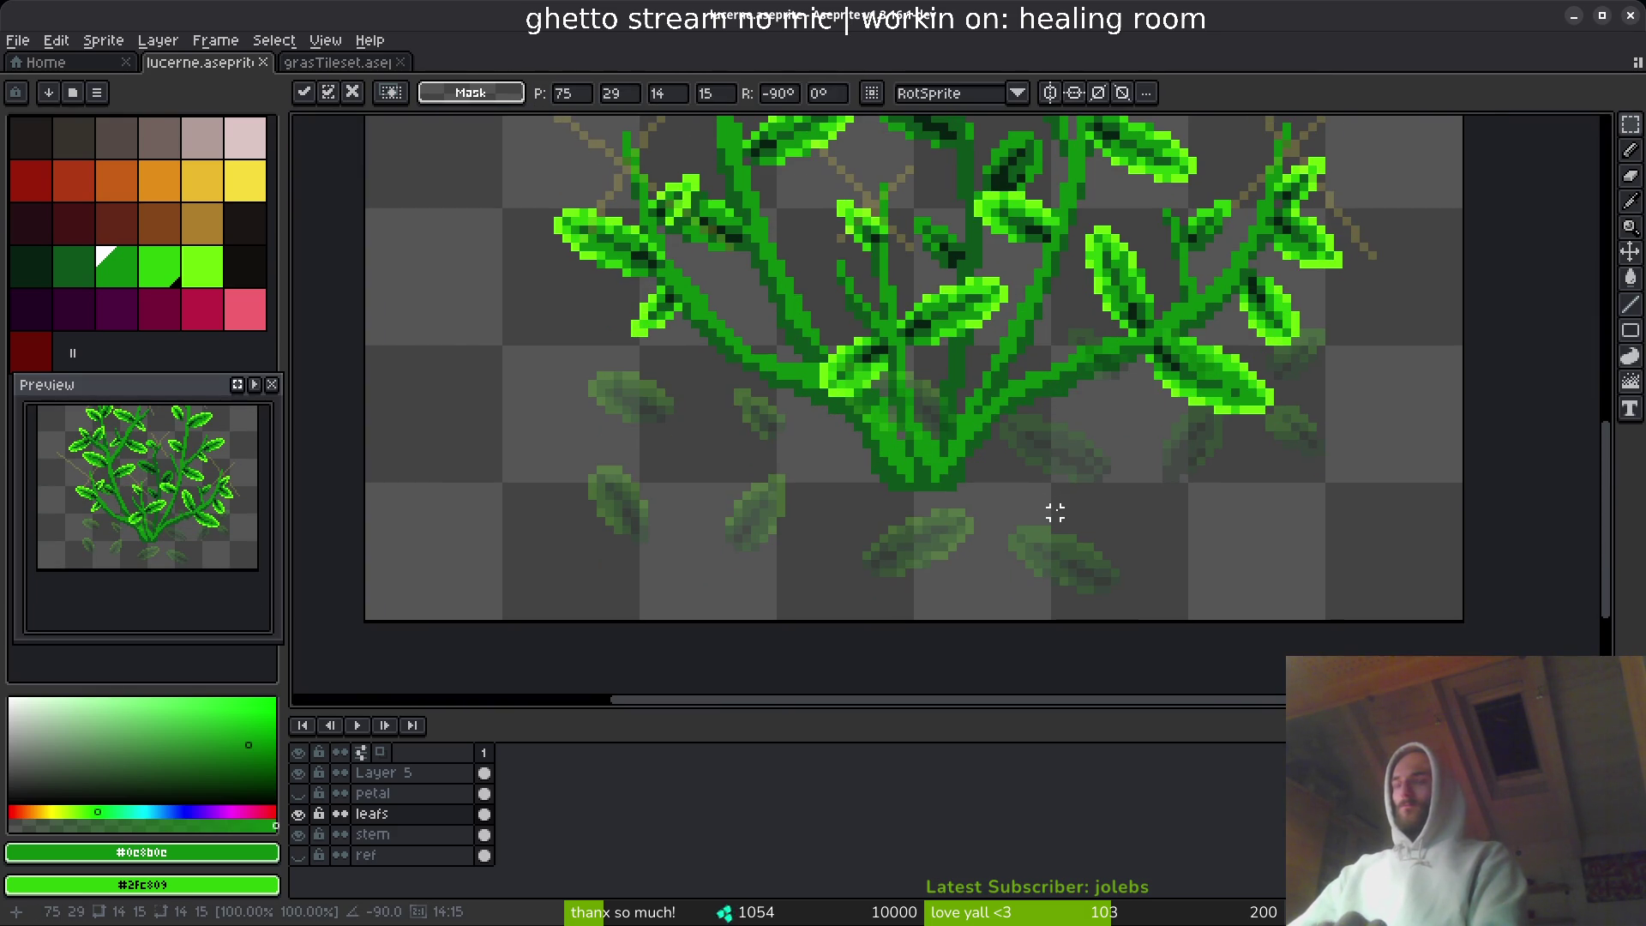
{"action": "scroll", "coordinate": [1095, 378], "scroll_direction": "down", "scroll_amount": 3}
{"action": "key", "text": "Return"}
- Place the leaf beside the right of the stem base at its original angle
{"action": "scroll", "coordinate": [1069, 323], "scroll_direction": "up", "scroll_amount": 3}
{"action": "scroll", "coordinate": [1014, 431], "scroll_direction": "down", "scroll_amount": 1}
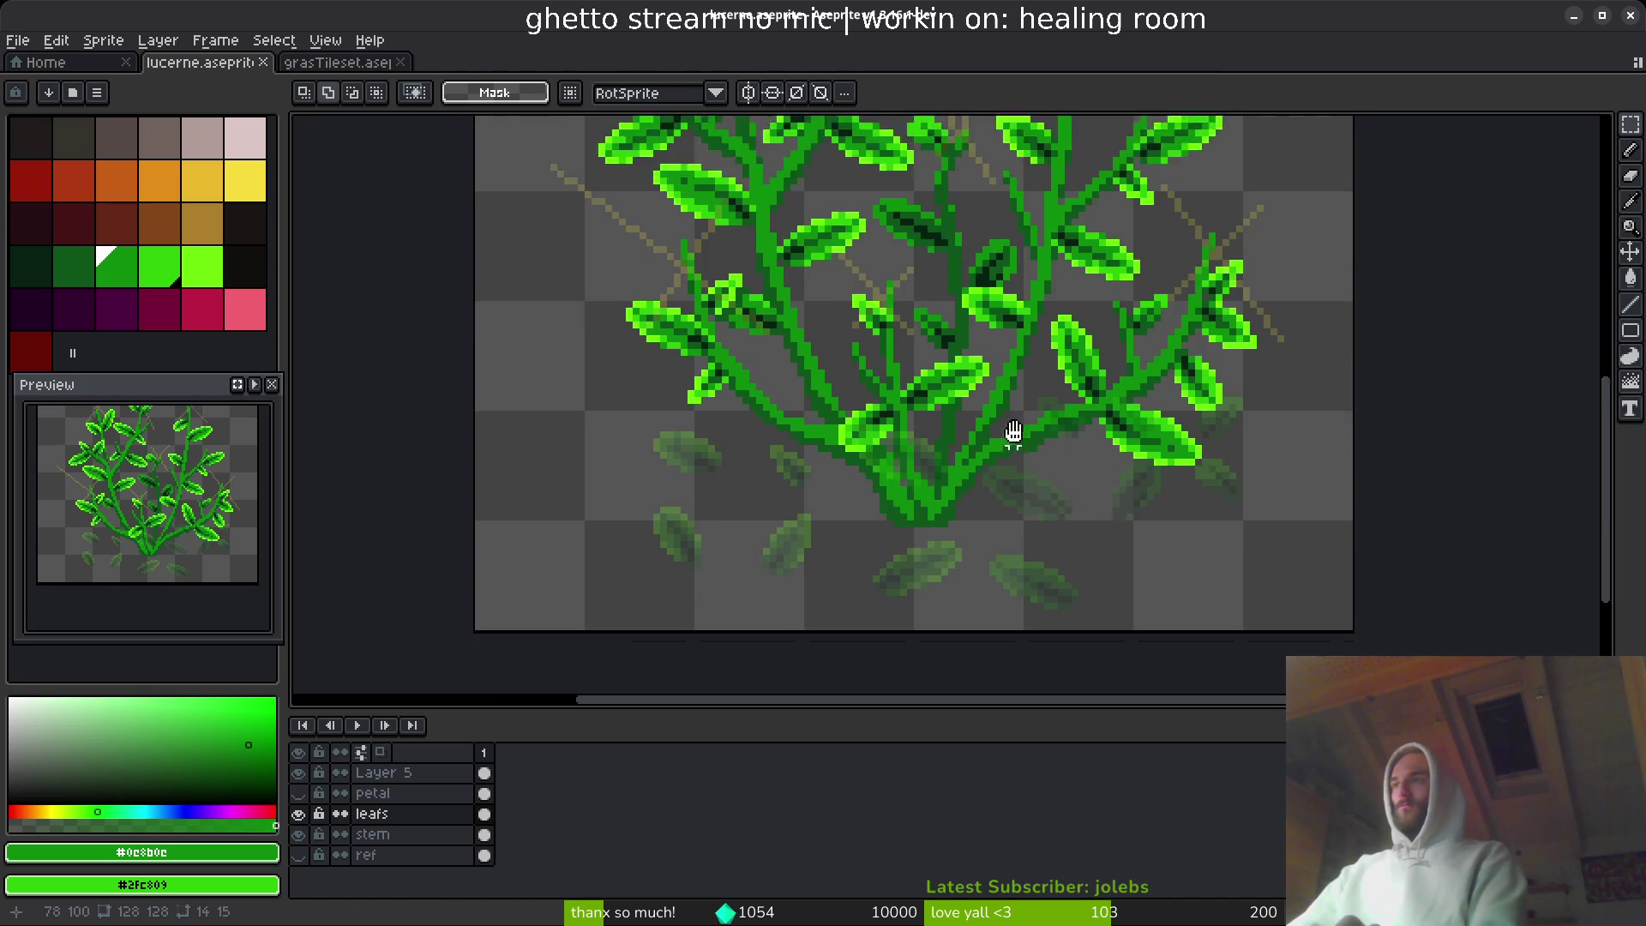
{"action": "mouse_move", "coordinate": [1001, 453]}
{"action": "left_mouse_down"}
{"action": "mouse_move", "coordinate": [1074, 438]}
{"action": "mouse_move", "coordinate": [1030, 470]}
{"action": "mouse_move", "coordinate": [1037, 506]}
{"action": "left_mouse_up"}
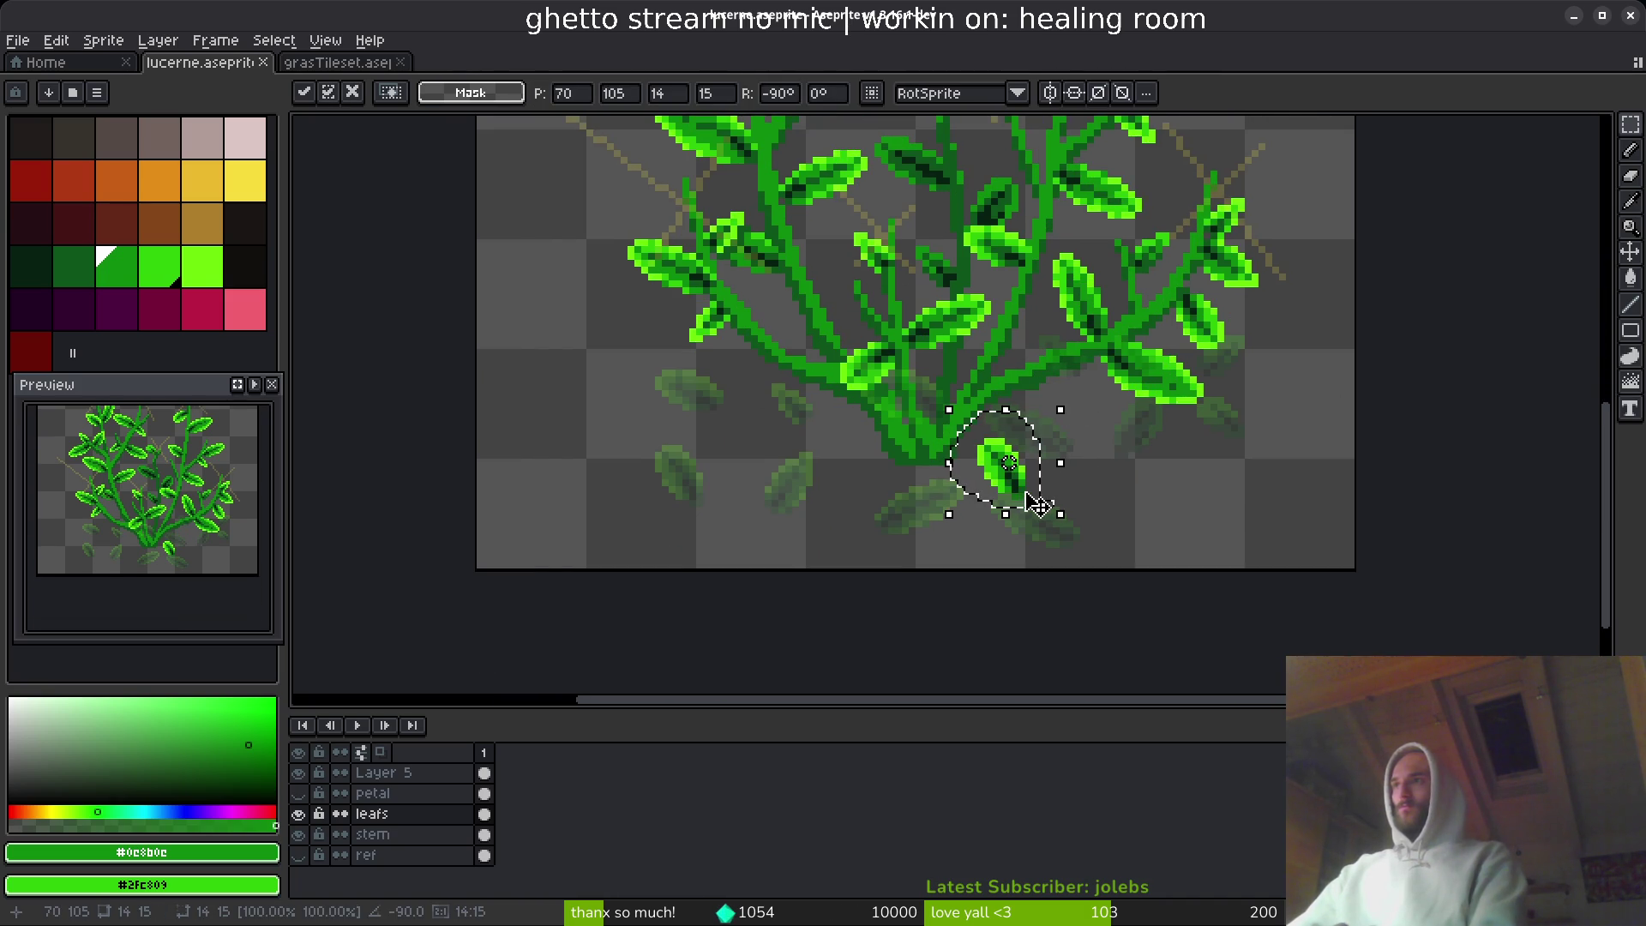
{"action": "key", "text": "ctrl+shift+r"}
{"action": "key", "text": "ctrl+shift+r"}
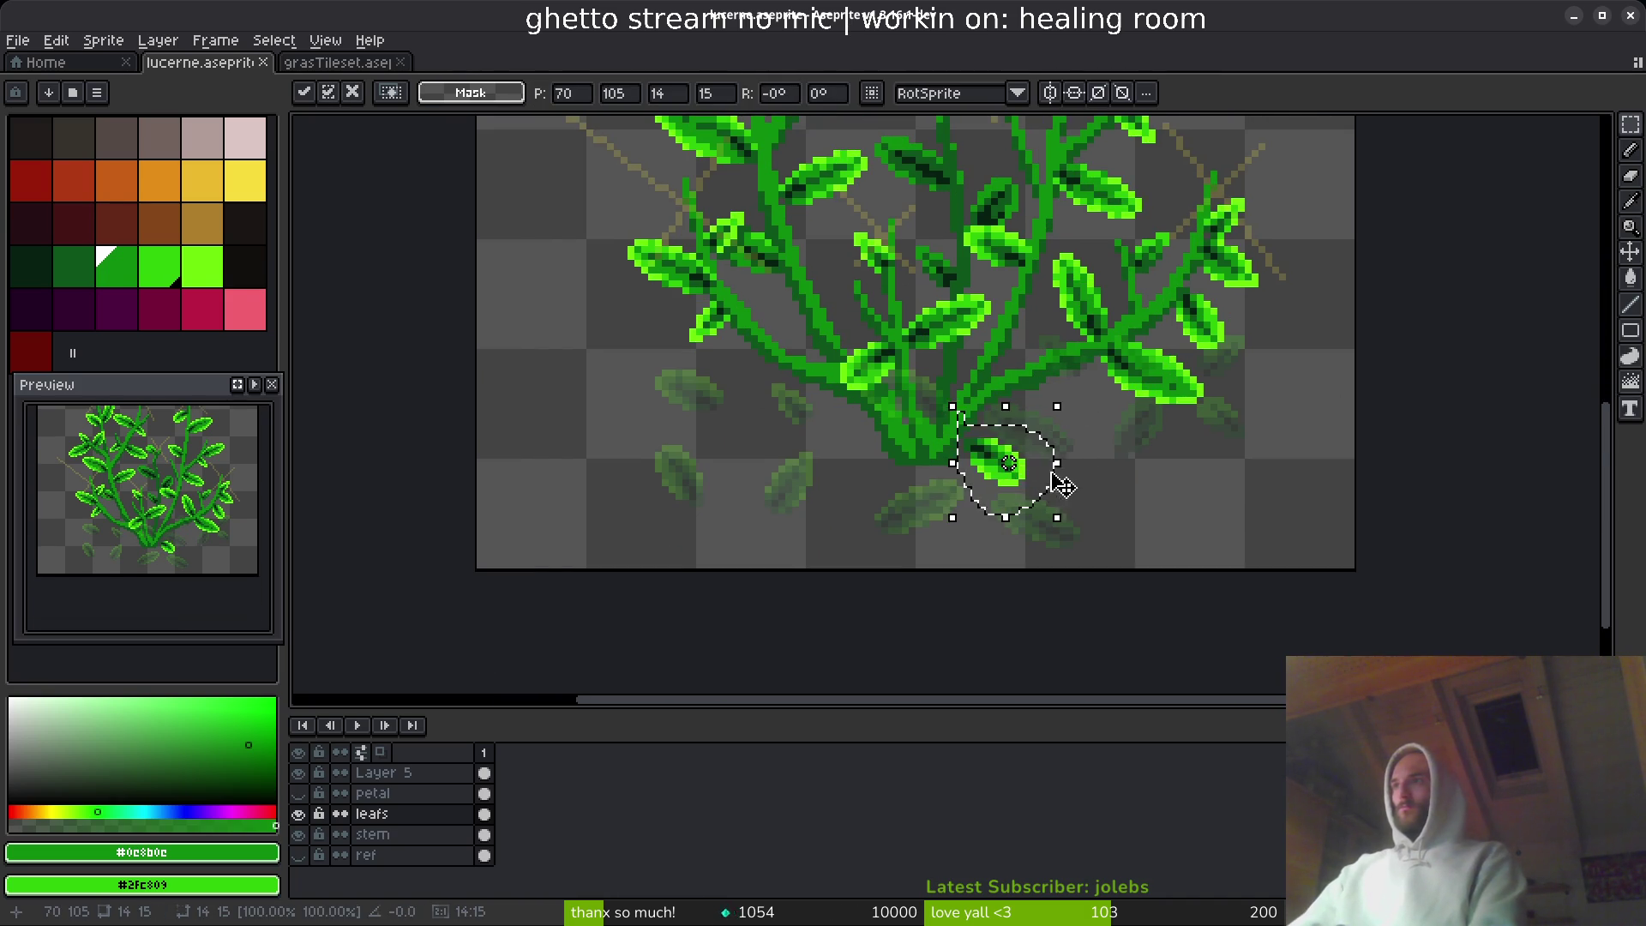
{"action": "scroll", "coordinate": [948, 471], "scroll_direction": "up", "scroll_amount": 1}
{"action": "key", "text": "ctrl+shift+r"}
{"action": "mouse_move", "coordinate": [1029, 425]}
{"action": "left_mouse_down"}
{"action": "mouse_move", "coordinate": [969, 405]}
{"action": "mouse_move", "coordinate": [964, 437]}
{"action": "mouse_move", "coordinate": [1053, 401]}
{"action": "mouse_move", "coordinate": [1041, 376]}
{"action": "left_mouse_up"}
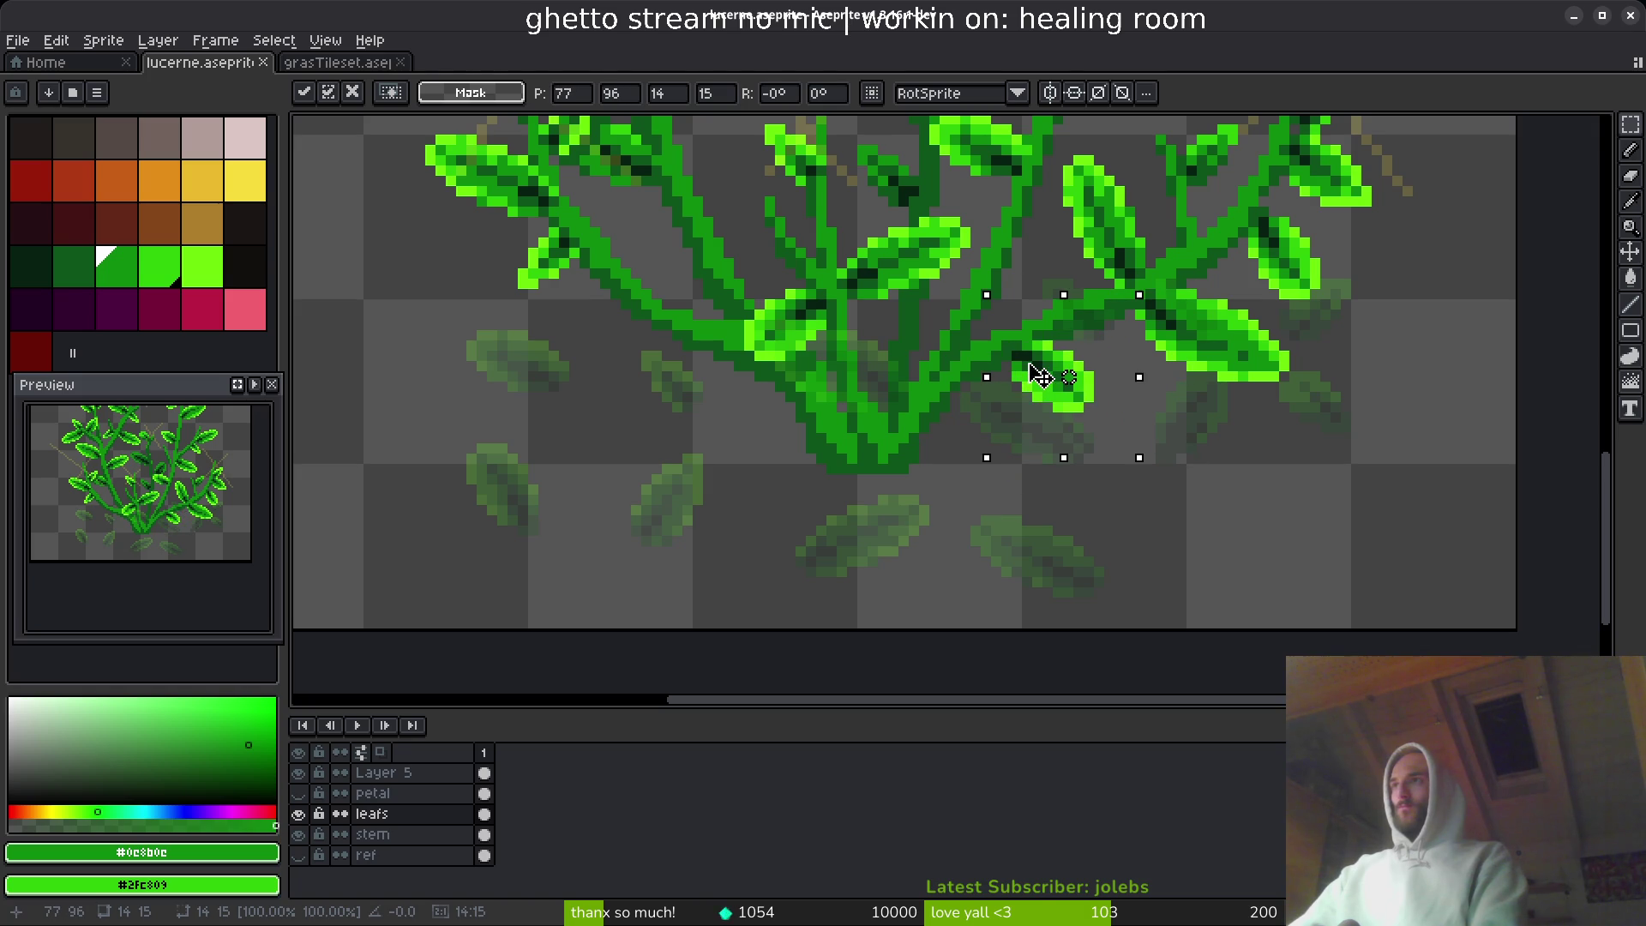
{"action": "left_click", "coordinate": [999, 455]}
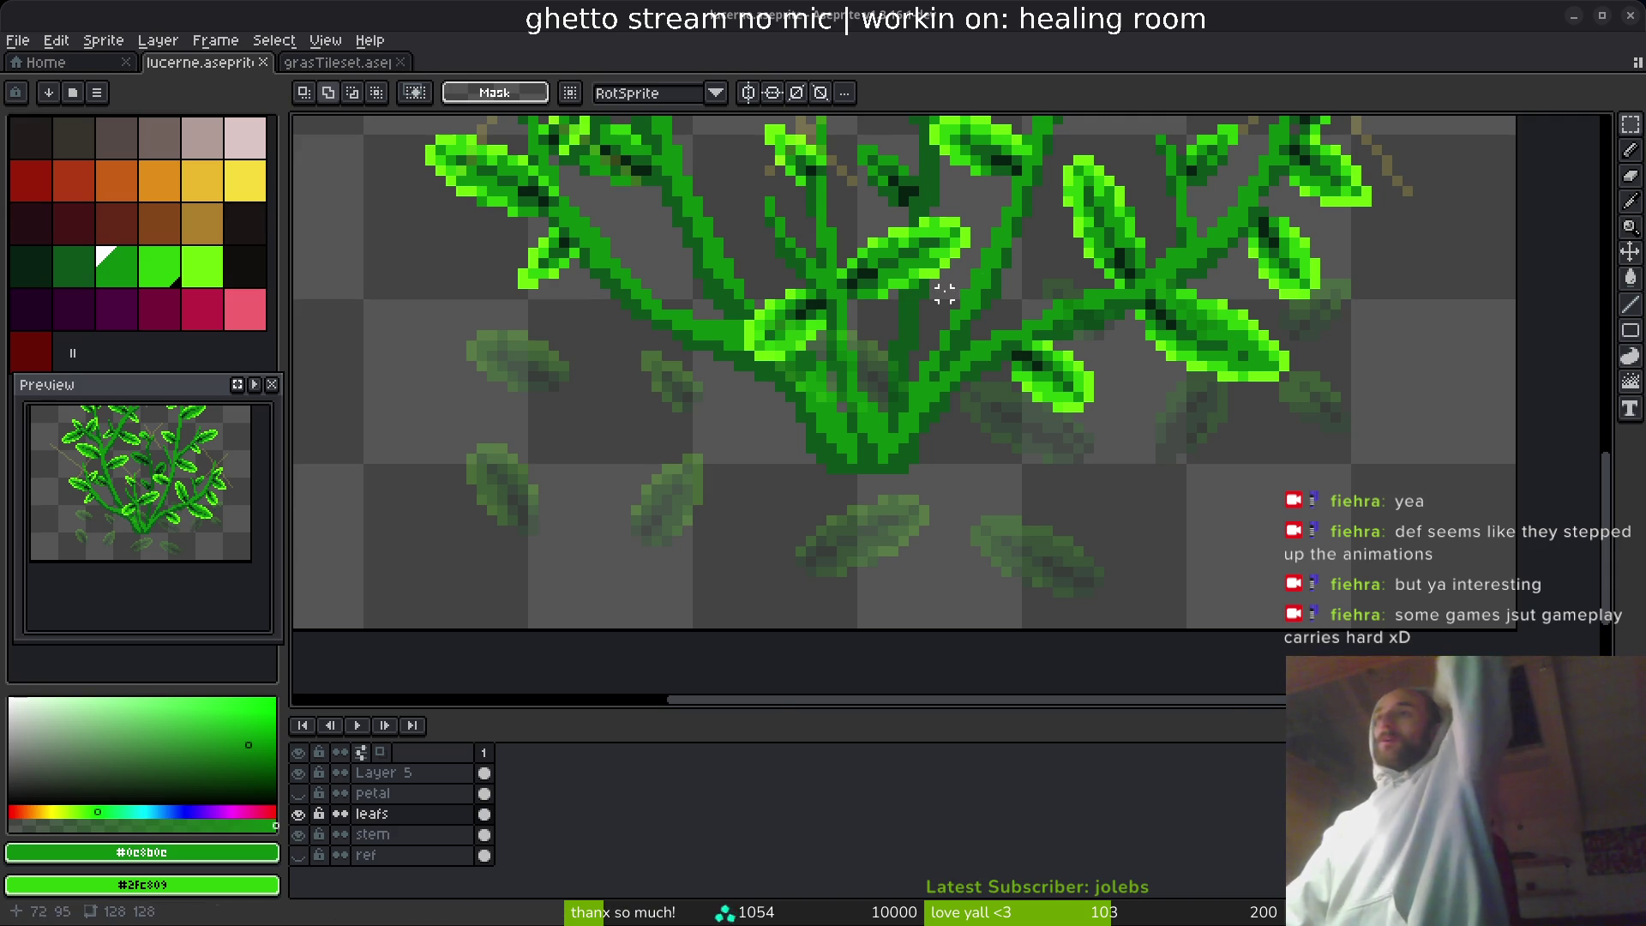
- Switch to the eraser and save lucerne.aseprite
{"action": "scroll", "coordinate": [784, 274], "scroll_direction": "up", "scroll_amount": 3}
{"action": "key", "text": "e"}
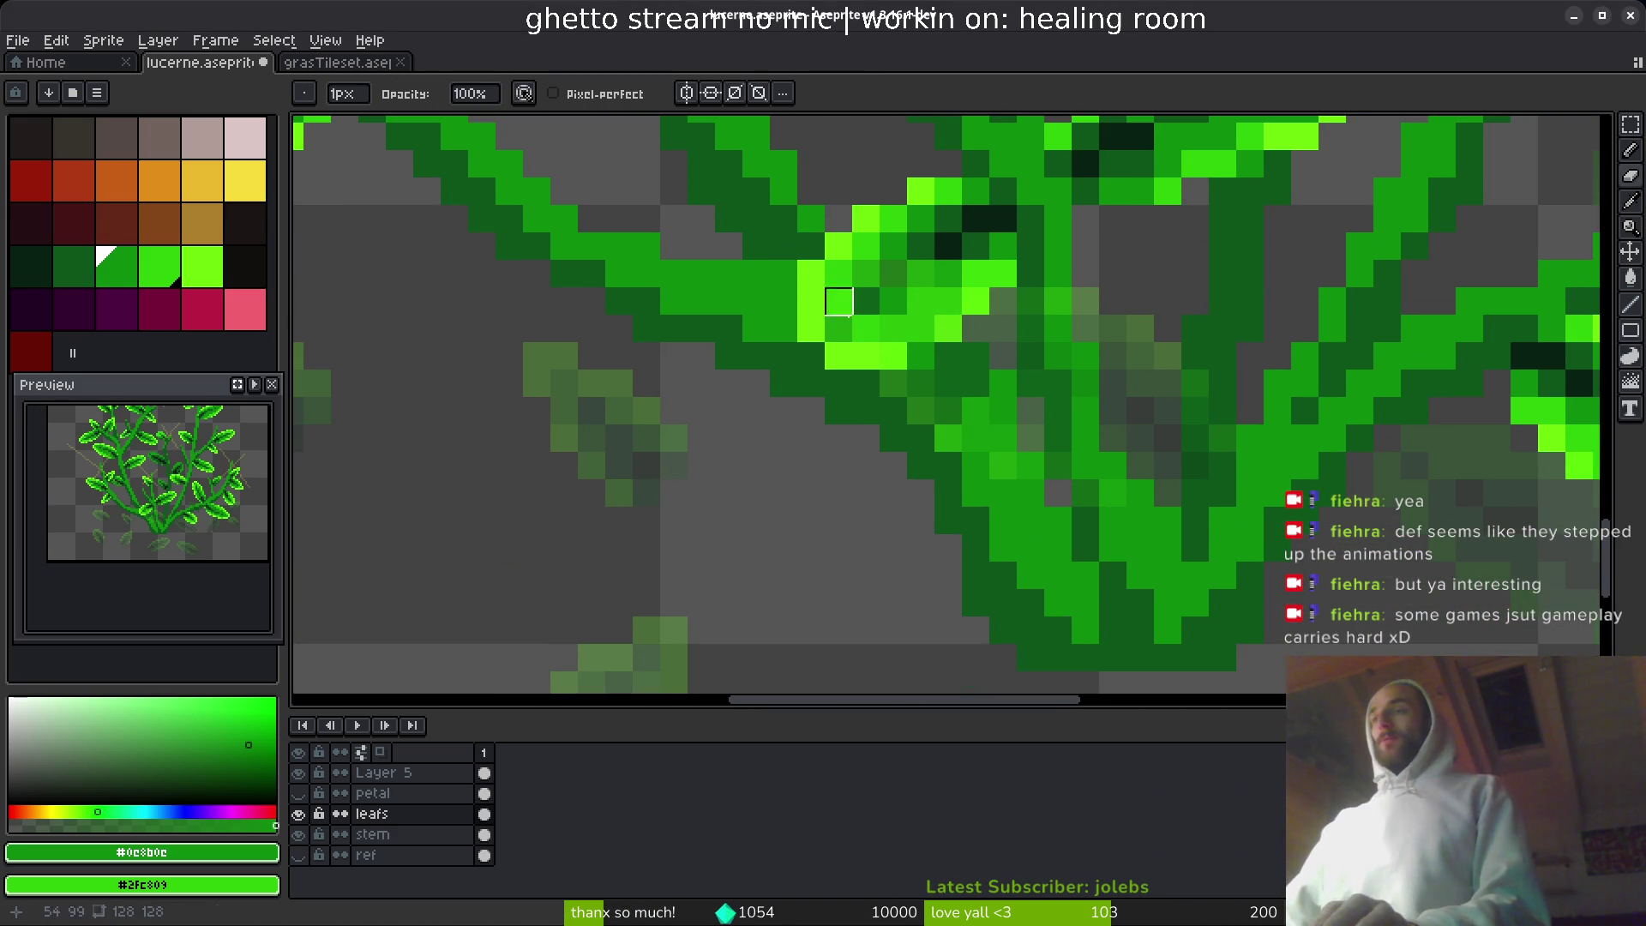
{"action": "scroll", "coordinate": [883, 383], "scroll_direction": "down", "scroll_amount": 1}
{"action": "key", "text": "ctrl+s"}
{"action": "scroll", "coordinate": [909, 343], "scroll_direction": "down", "scroll_amount": 2}
{"action": "scroll", "coordinate": [895, 445], "scroll_direction": "down", "scroll_amount": 2}
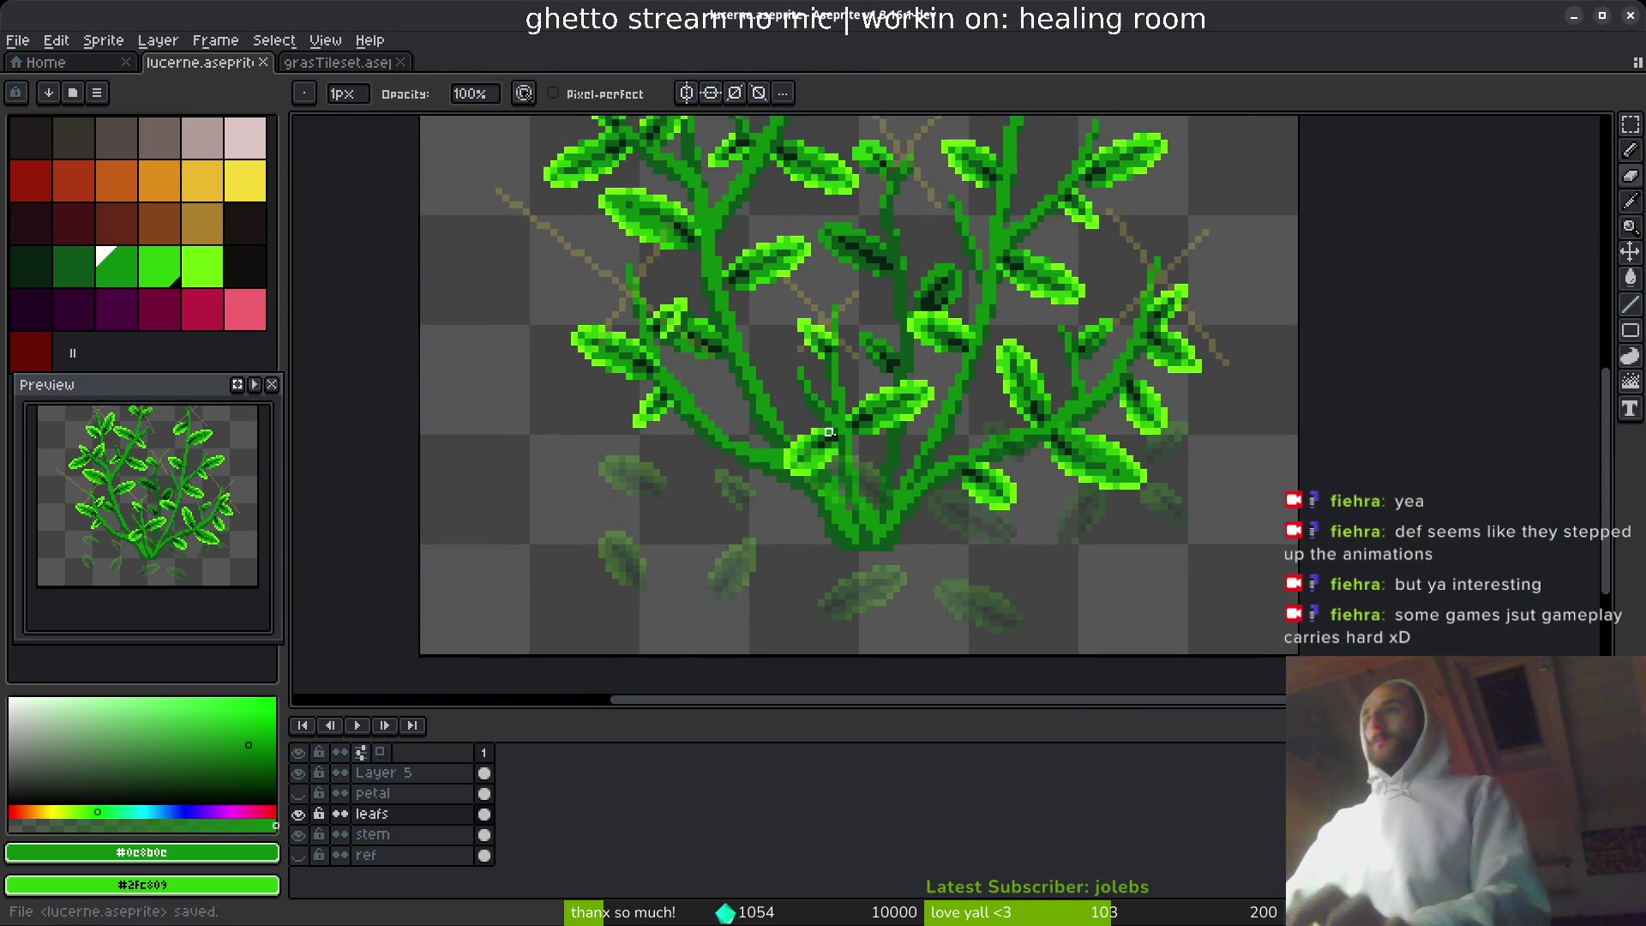
{"action": "scroll", "coordinate": [867, 360], "scroll_direction": "up", "scroll_amount": 3}
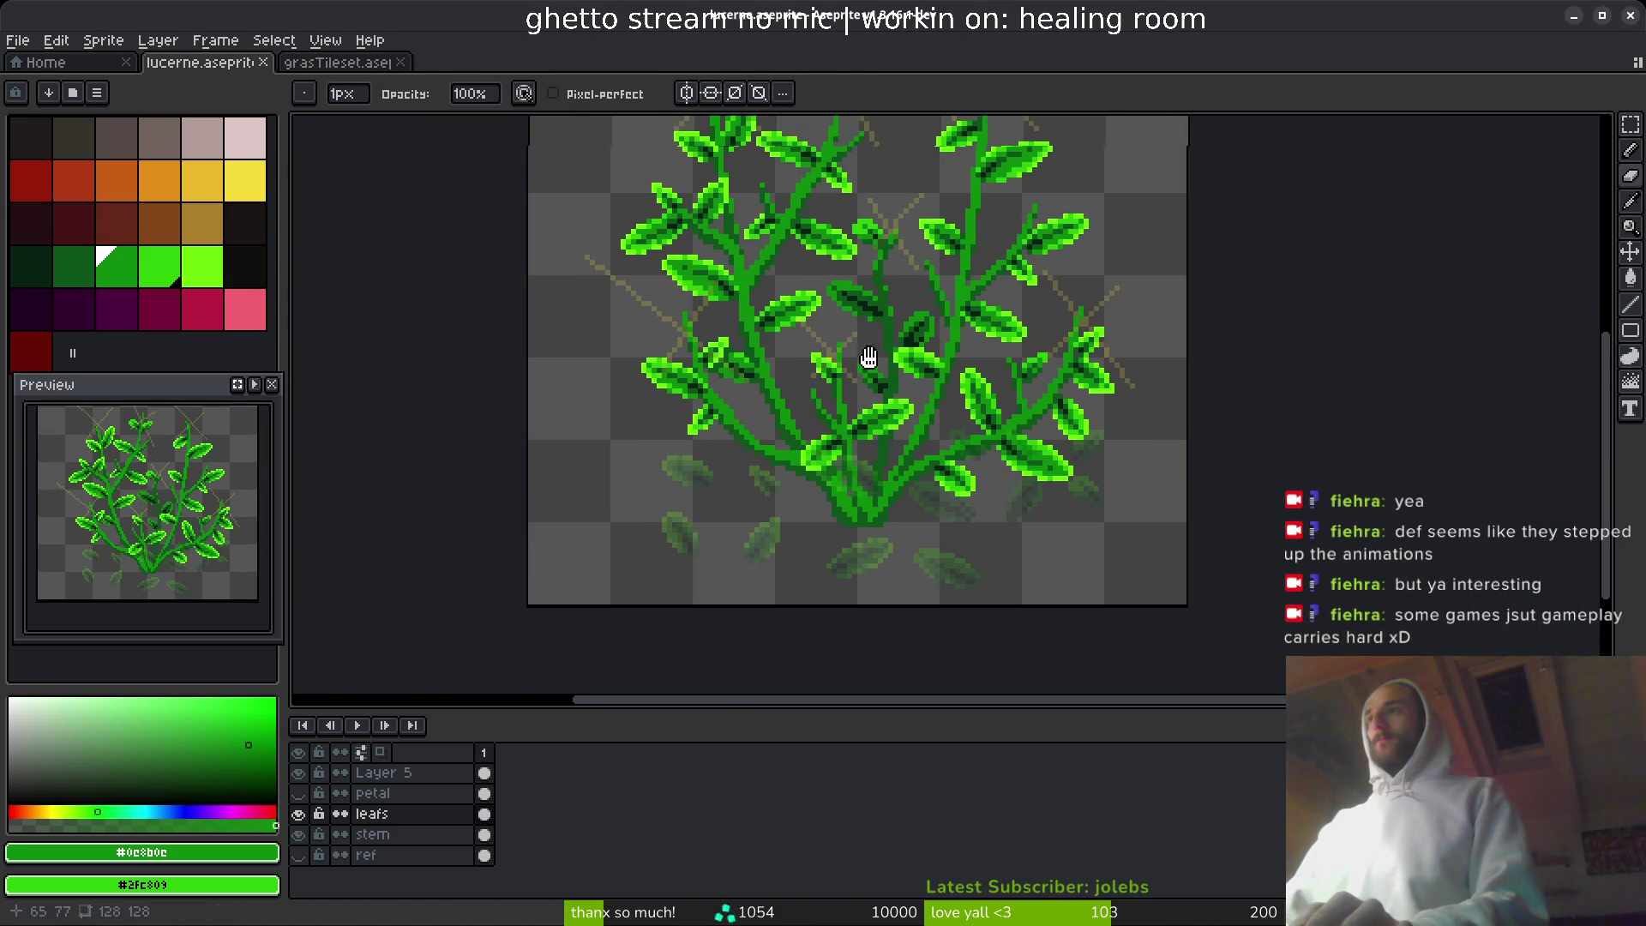
{"action": "scroll", "coordinate": [915, 338], "scroll_direction": "up", "scroll_amount": 1}
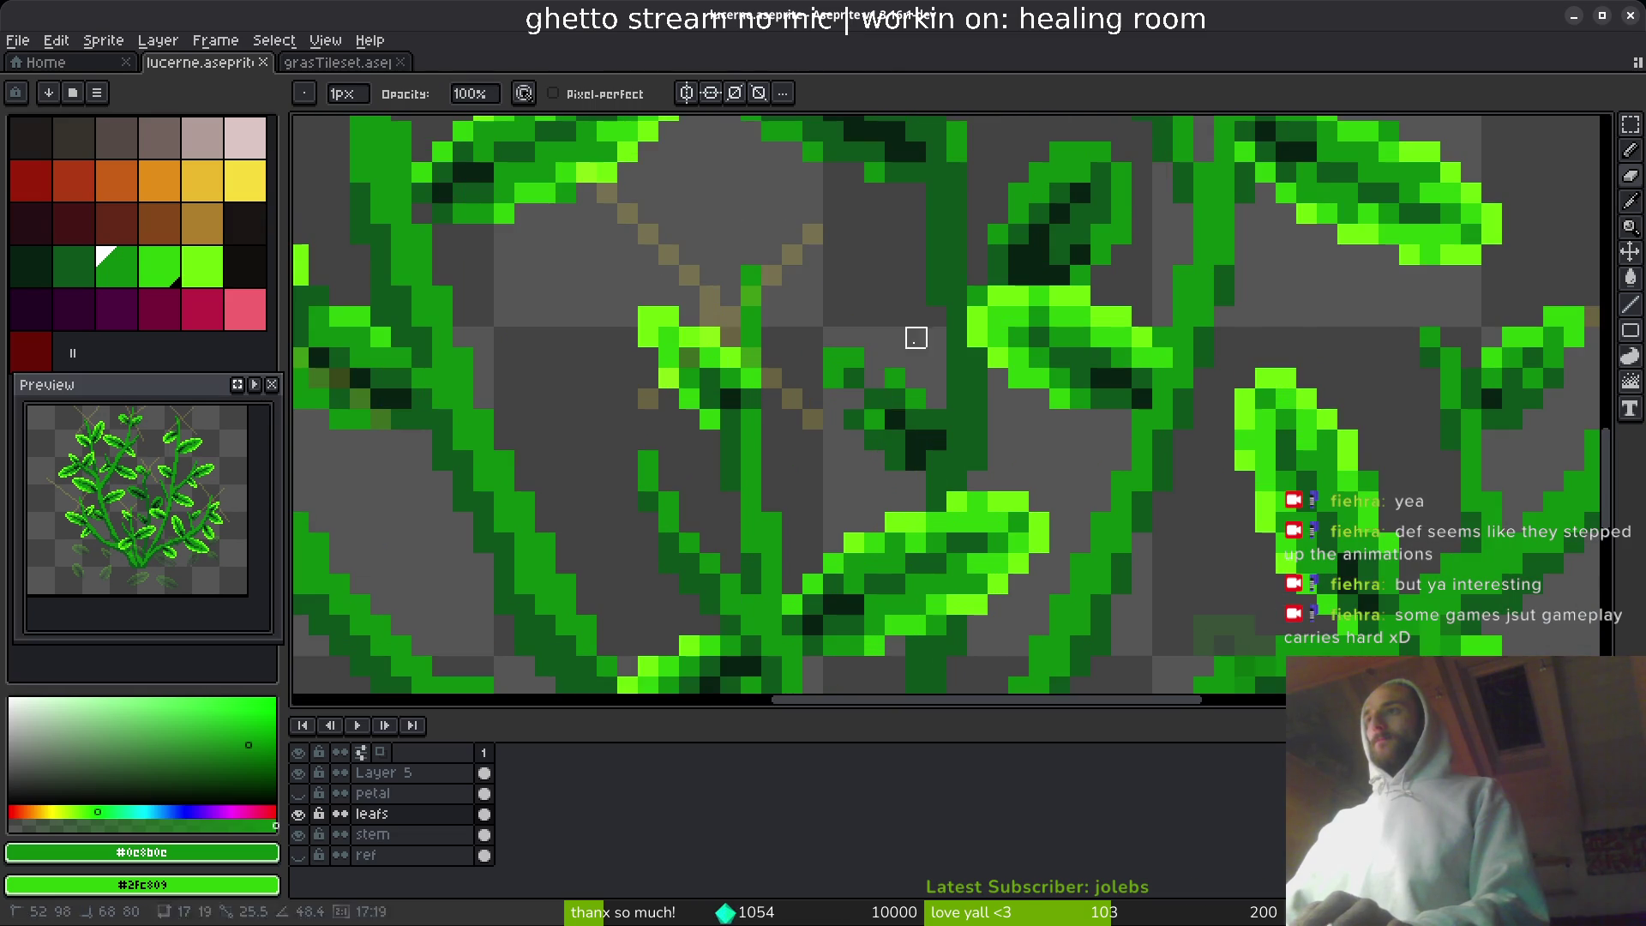
- Marquee-select the small central leaf and shift it left against its stem
{"action": "key", "text": "m"}
{"action": "scroll", "coordinate": [905, 368], "scroll_direction": "down", "scroll_amount": 3}
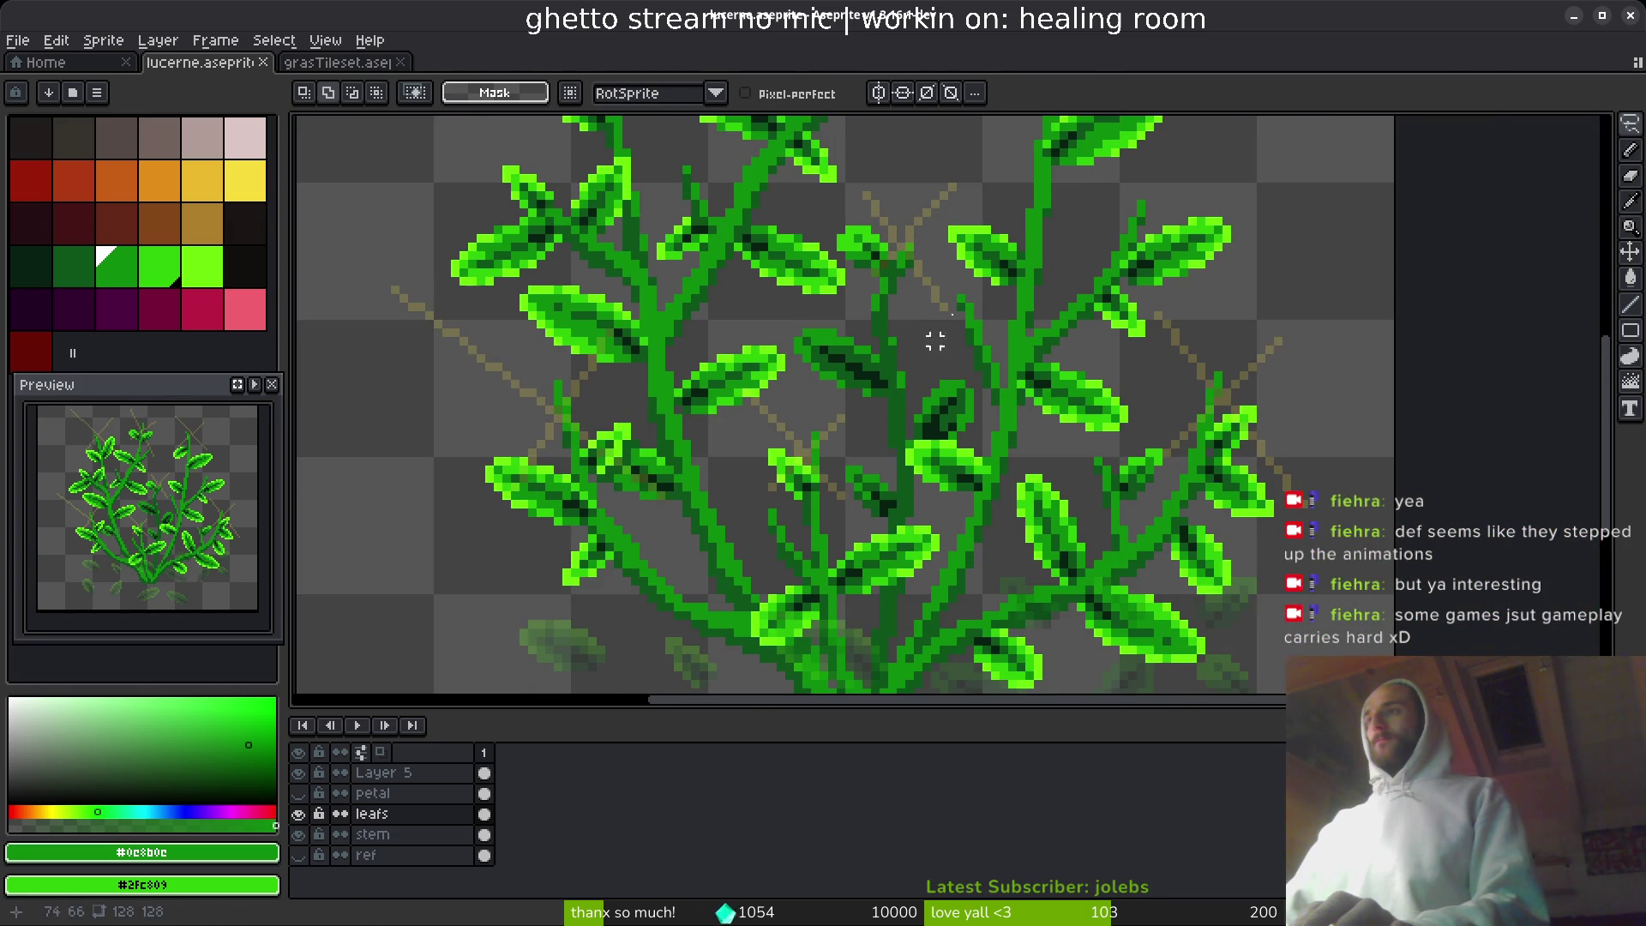
{"action": "scroll", "coordinate": [935, 342], "scroll_direction": "up", "scroll_amount": 3}
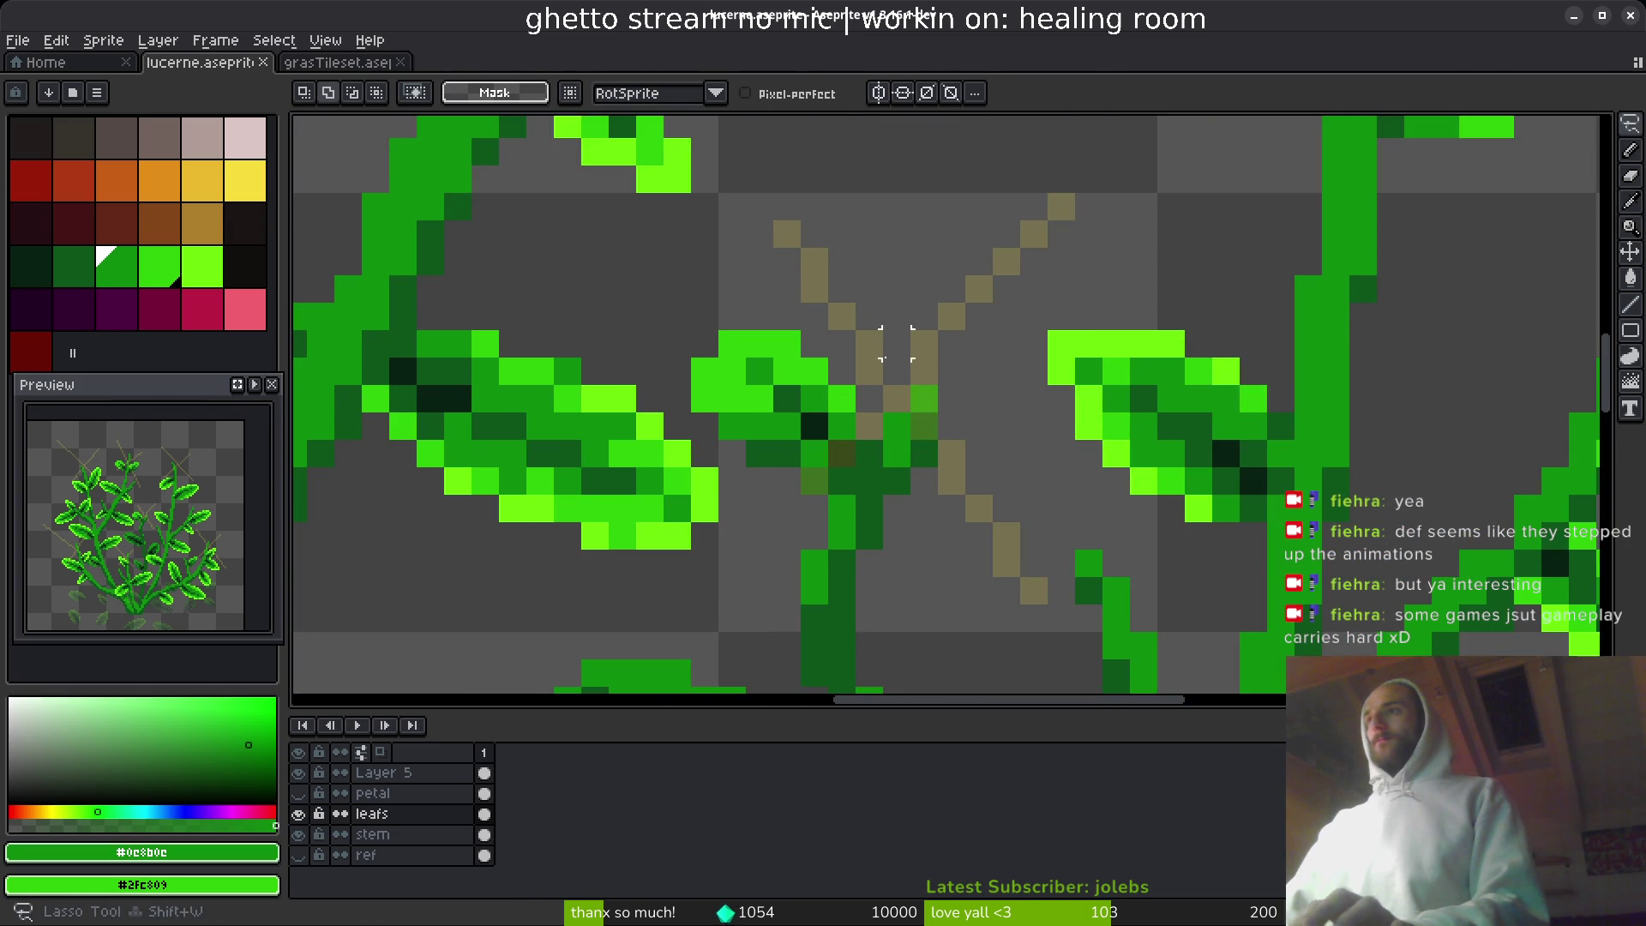
{"action": "mouse_move", "coordinate": [800, 283]}
{"action": "left_mouse_down"}
{"action": "mouse_move", "coordinate": [678, 371]}
{"action": "mouse_move", "coordinate": [790, 477]}
{"action": "mouse_move", "coordinate": [944, 522]}
{"action": "left_mouse_up"}
{"action": "left_click_drag", "start_coordinate": [601, 557], "coordinate": [872, 227]}
{"action": "mouse_move", "coordinate": [1047, 441]}
{"action": "left_mouse_down"}
{"action": "mouse_move", "coordinate": [690, 410]}
{"action": "mouse_move", "coordinate": [698, 309]}
{"action": "mouse_move", "coordinate": [724, 342]}
{"action": "mouse_move", "coordinate": [706, 356]}
{"action": "left_mouse_up"}
{"action": "key", "text": "ctrl+d"}
{"action": "key", "text": "Down"}
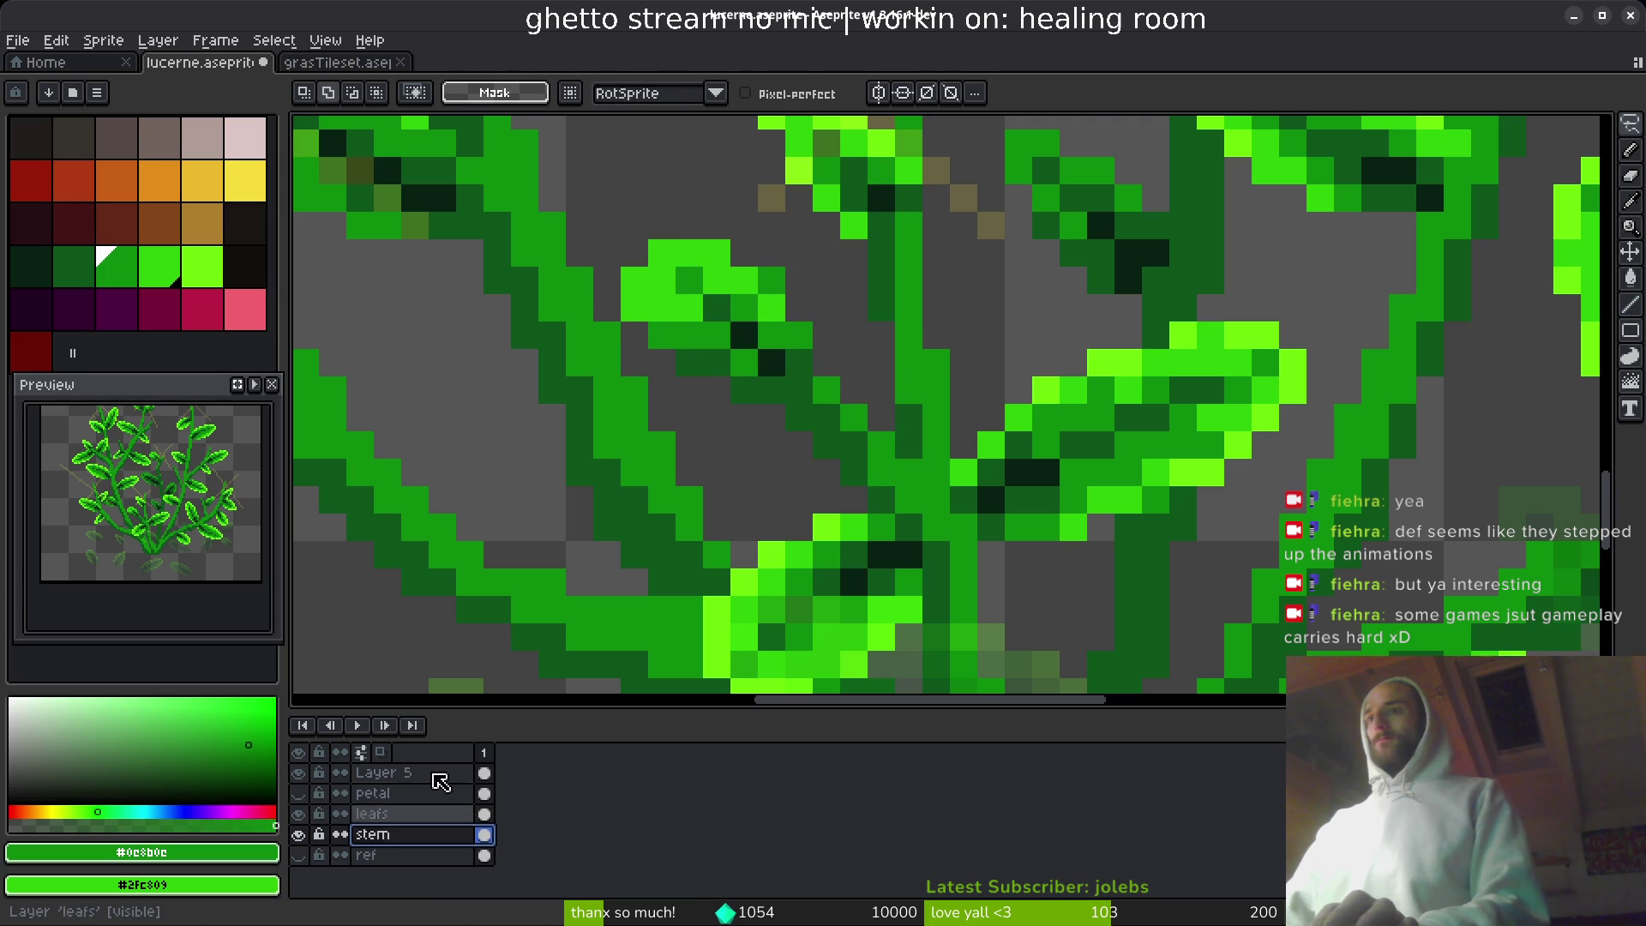
- Return to the pencil and save lucerne.aseprite again
{"action": "key", "text": "b"}
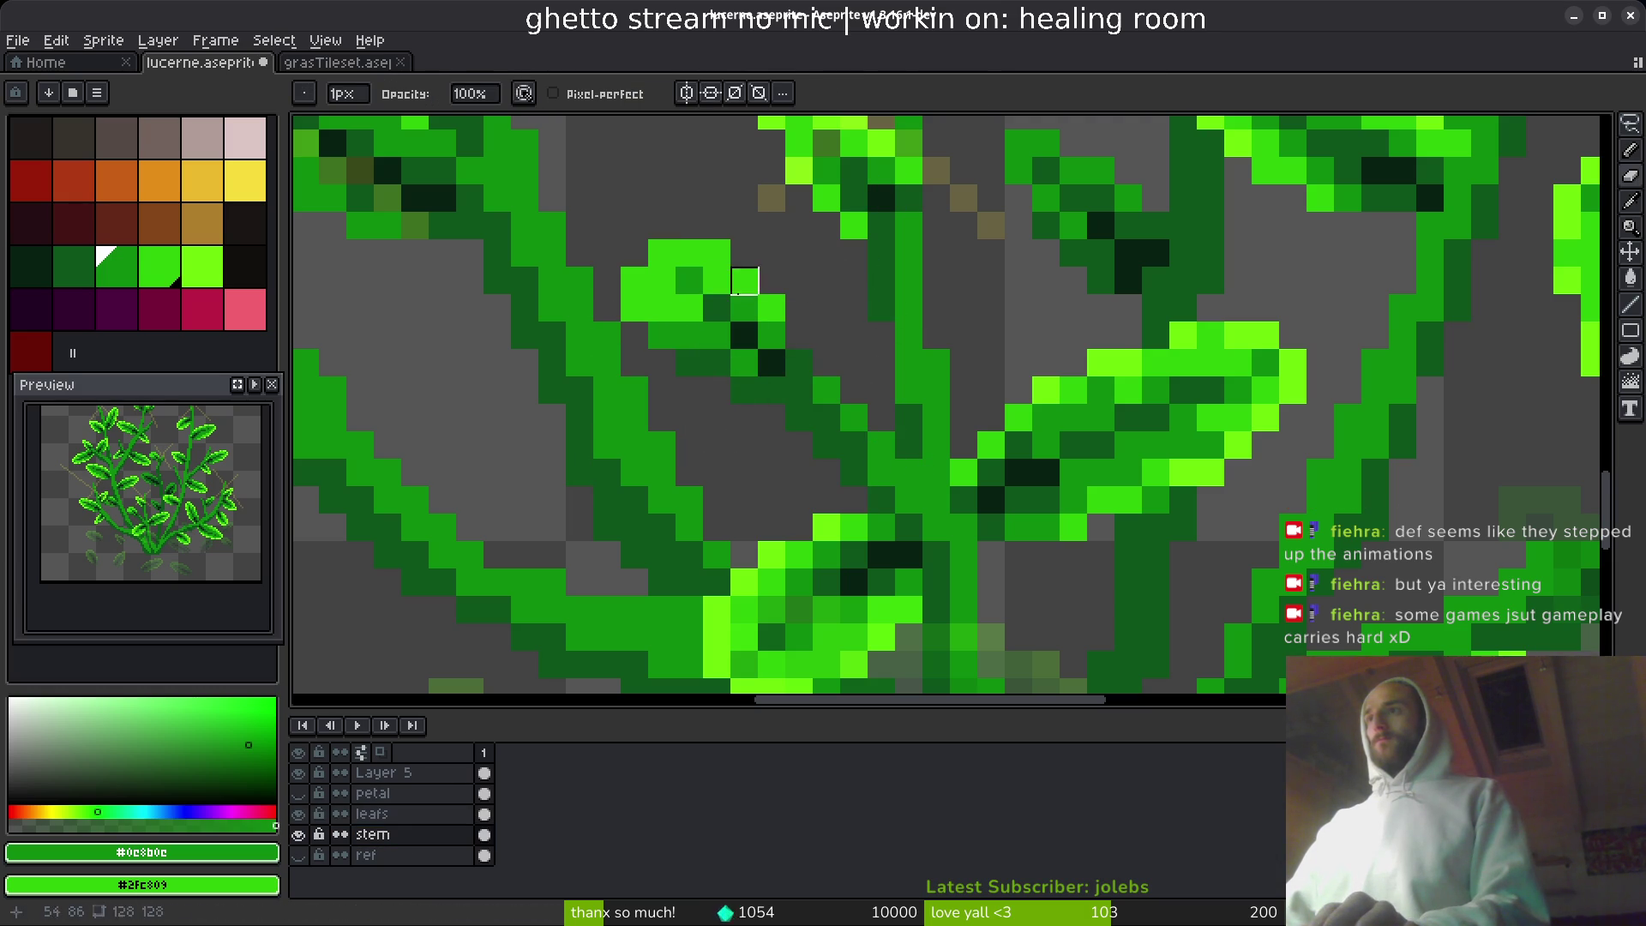
{"action": "key", "text": "ctrl+s"}
{"action": "scroll", "coordinate": [745, 281], "scroll_direction": "down", "scroll_amount": 6}
{"action": "scroll", "coordinate": [866, 377], "scroll_direction": "up", "scroll_amount": 5}
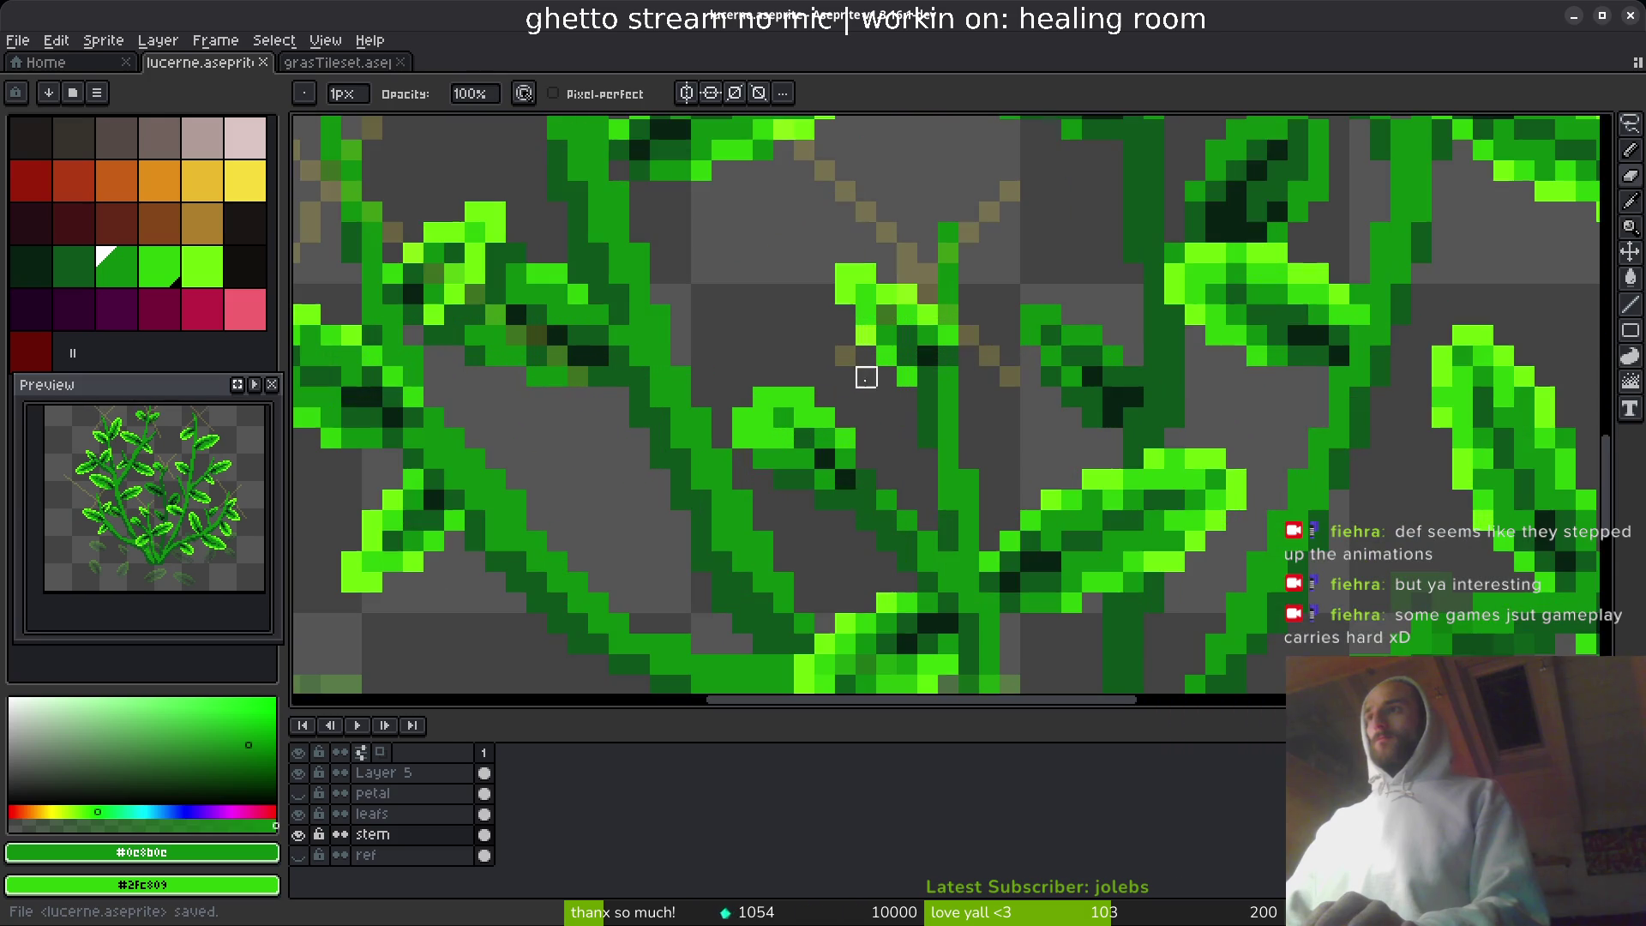
{"action": "scroll", "coordinate": [866, 377], "scroll_direction": "up", "scroll_amount": 4}
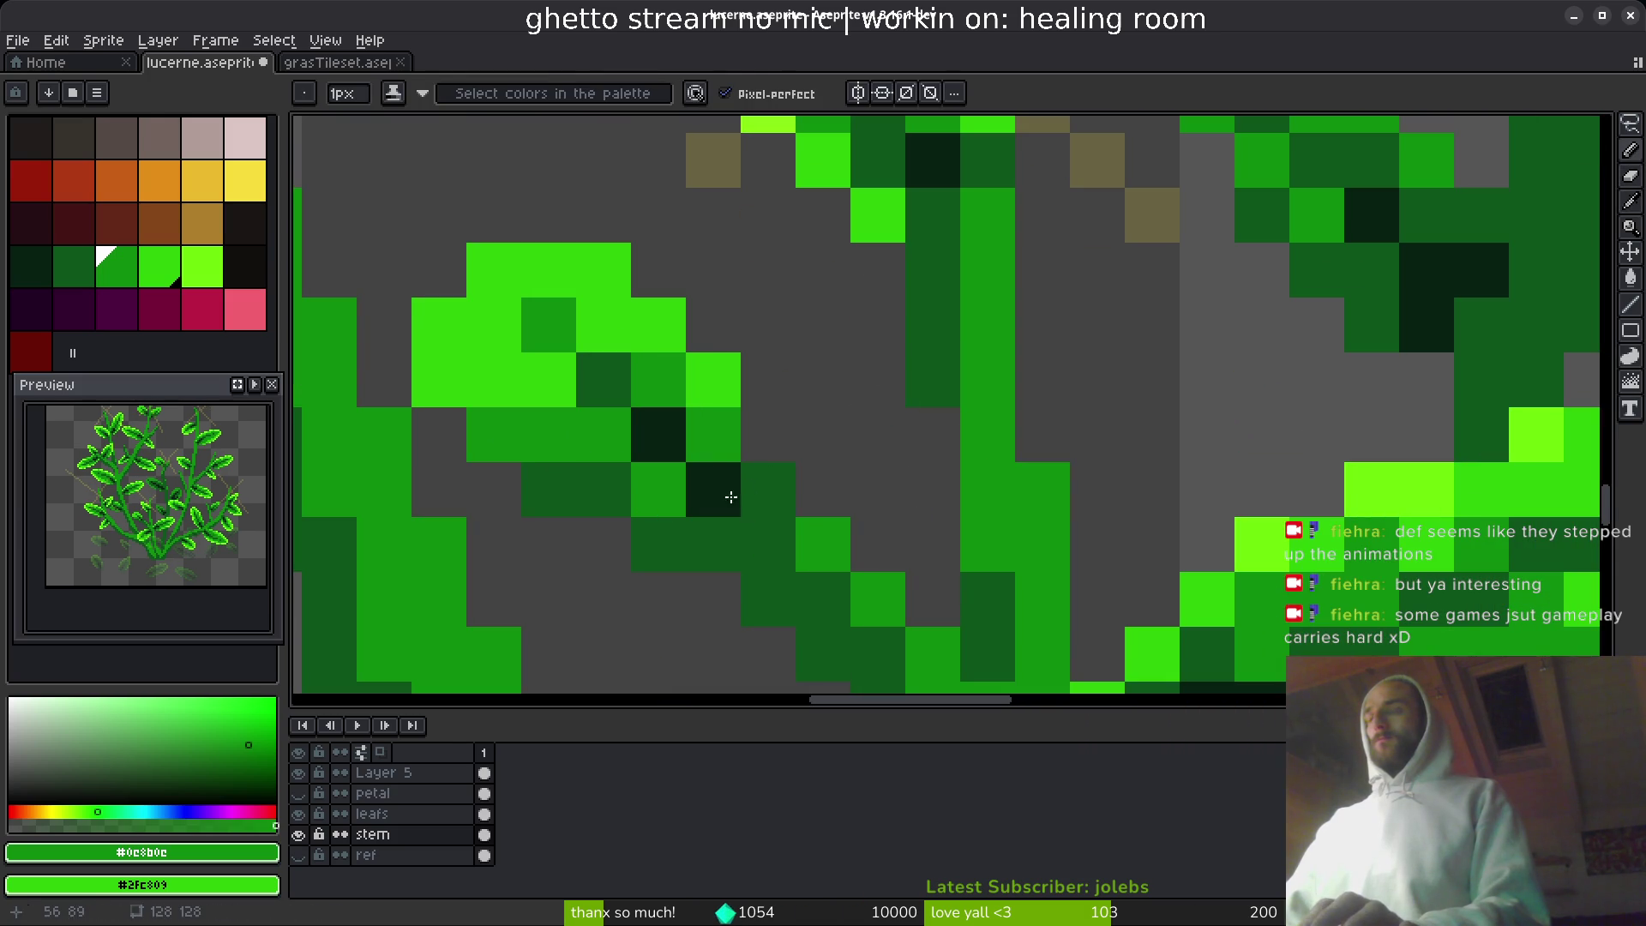
- On the leafs layer, repaint several pixels of the small leaf medium green
{"action": "left_click", "coordinate": [411, 814]}
{"action": "left_click", "coordinate": [726, 482]}
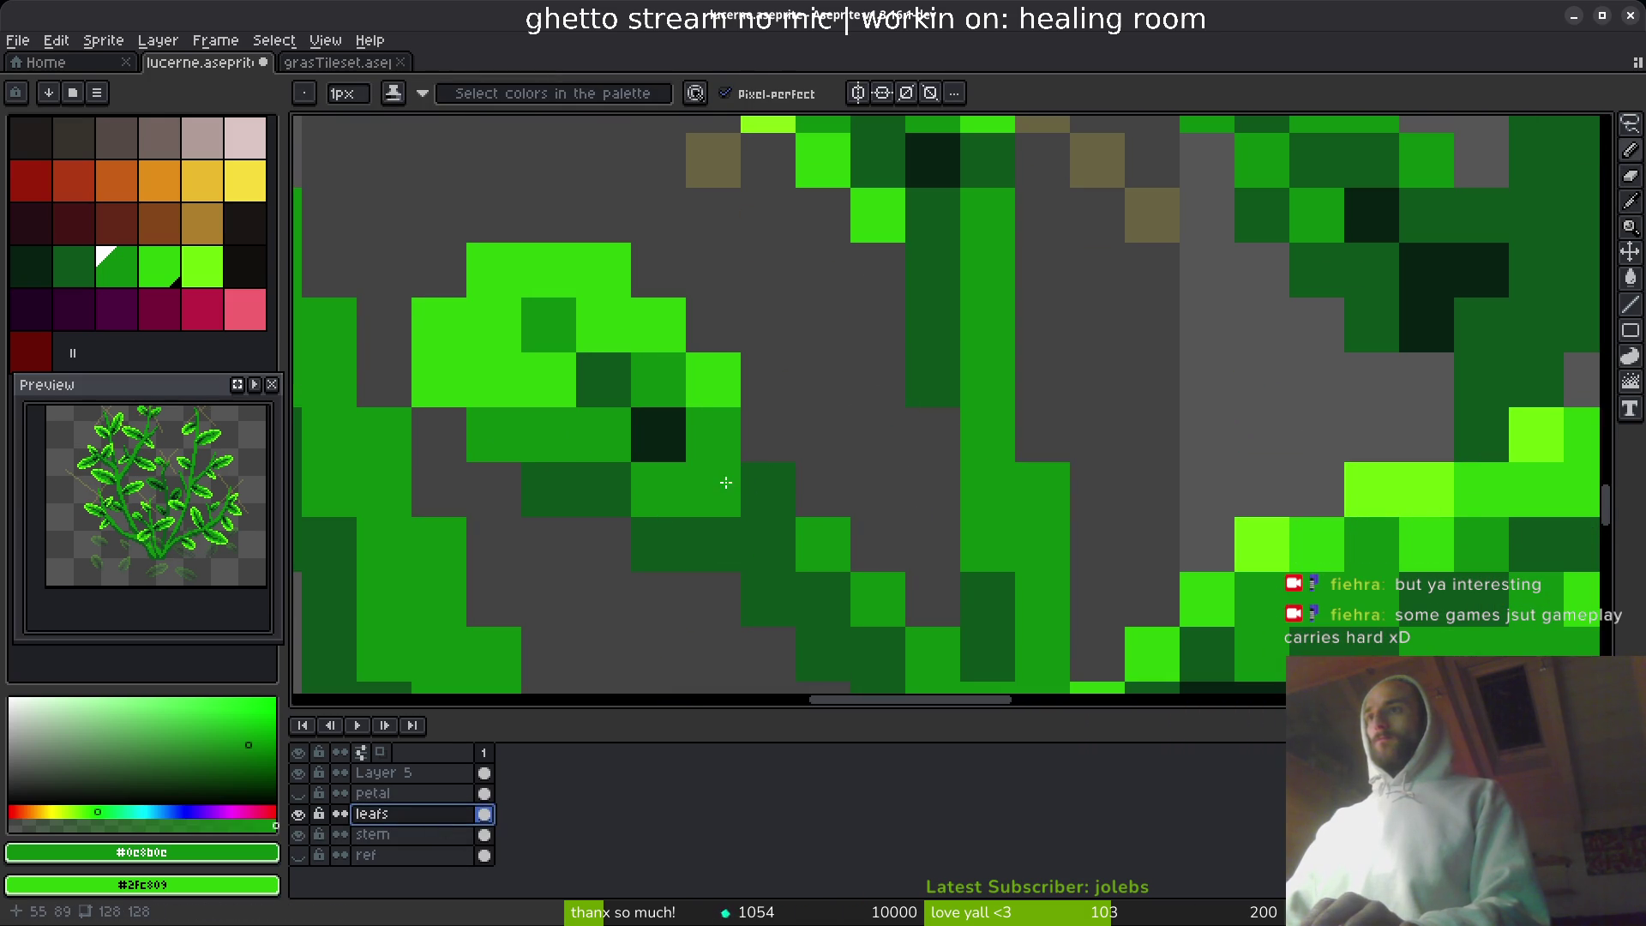
{"action": "key", "text": "ctrl+z"}
{"action": "left_click", "coordinate": [693, 549]}
{"action": "left_click", "coordinate": [601, 488]}
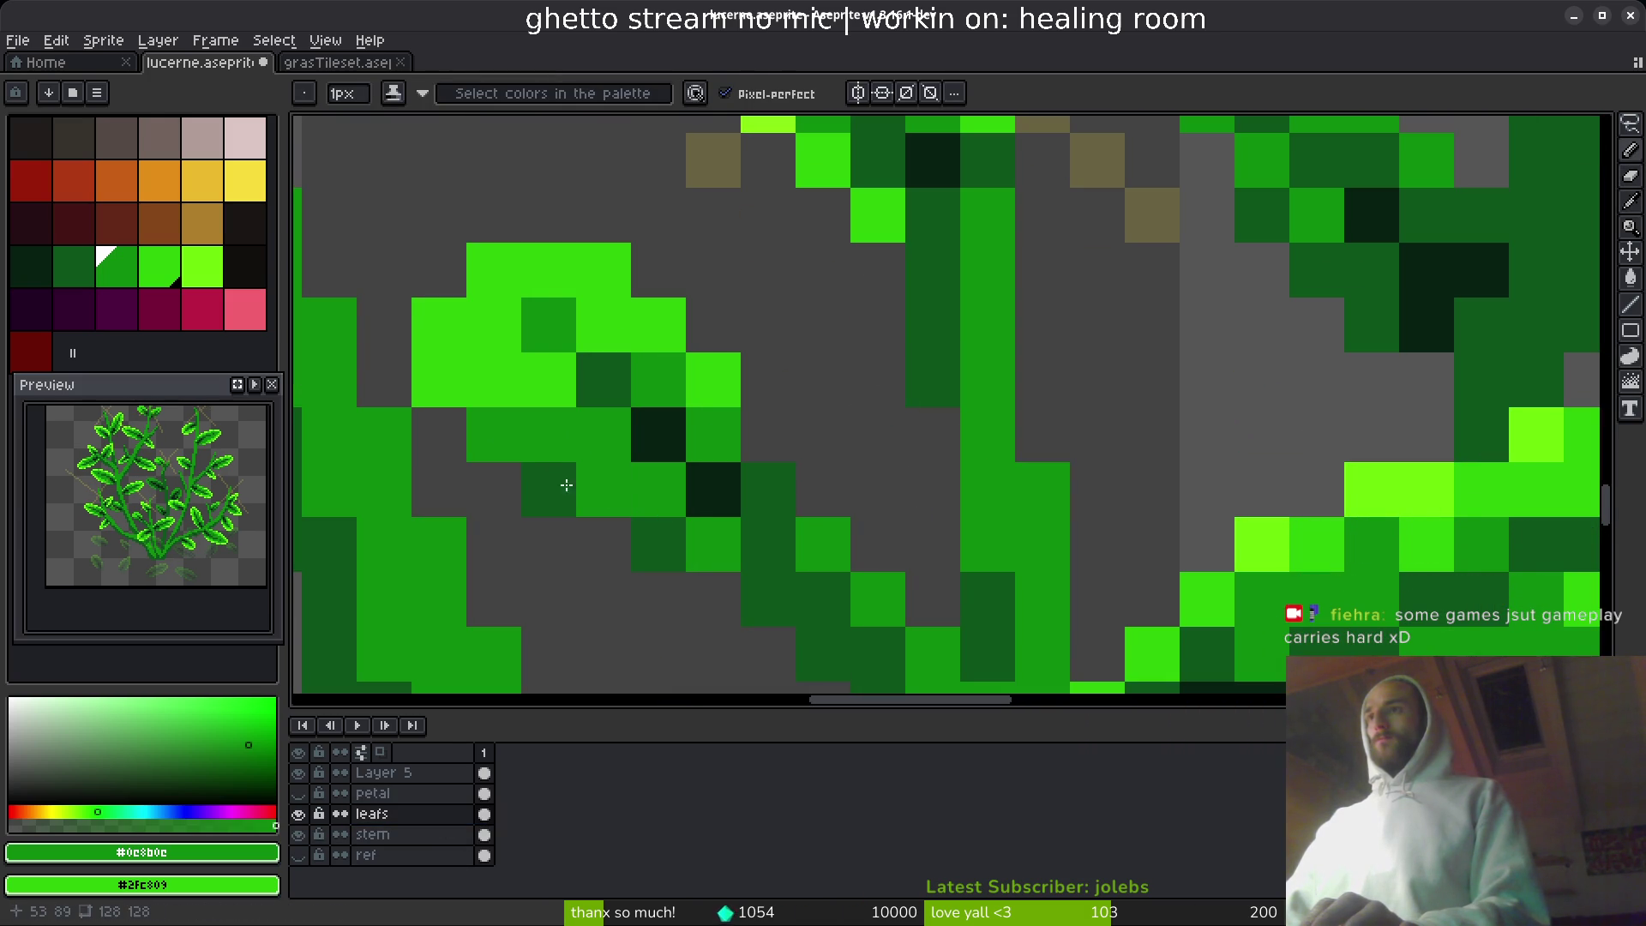
{"action": "left_click", "coordinate": [567, 485]}
{"action": "left_click", "coordinate": [760, 489]}
- Sample the bright leaf green, paint highlight pixels on the leaf, and save
{"action": "key", "text": "alt"}
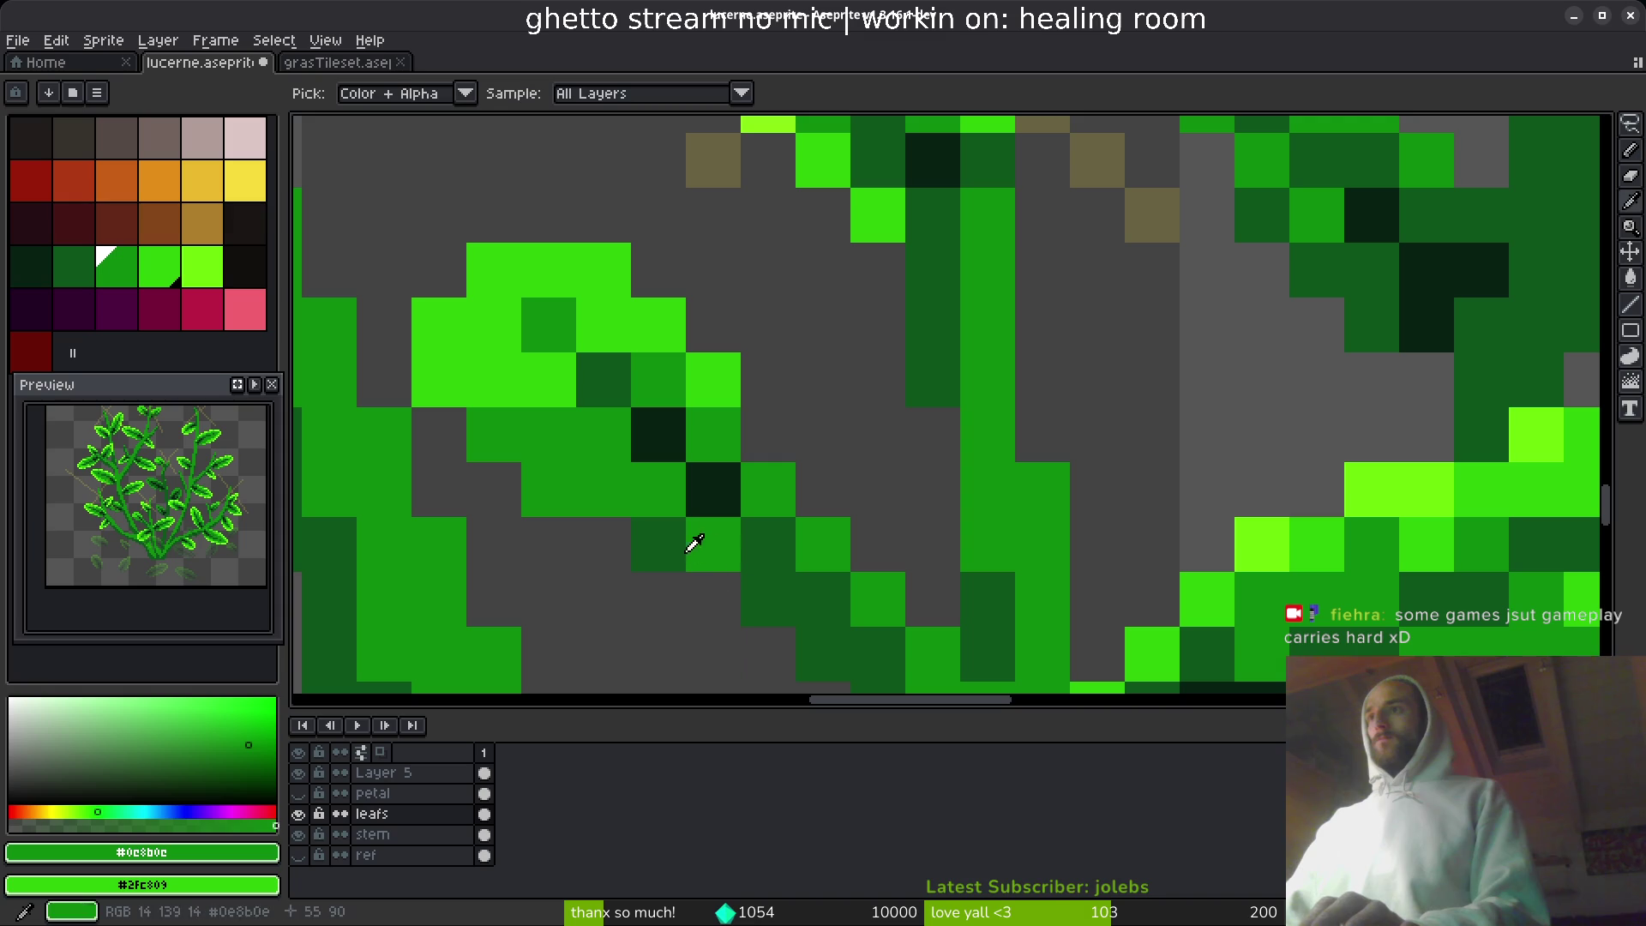
{"action": "left_click", "coordinate": [540, 381], "text": "alt"}
{"action": "left_click_drag", "start_coordinate": [494, 434], "coordinate": [601, 499]}
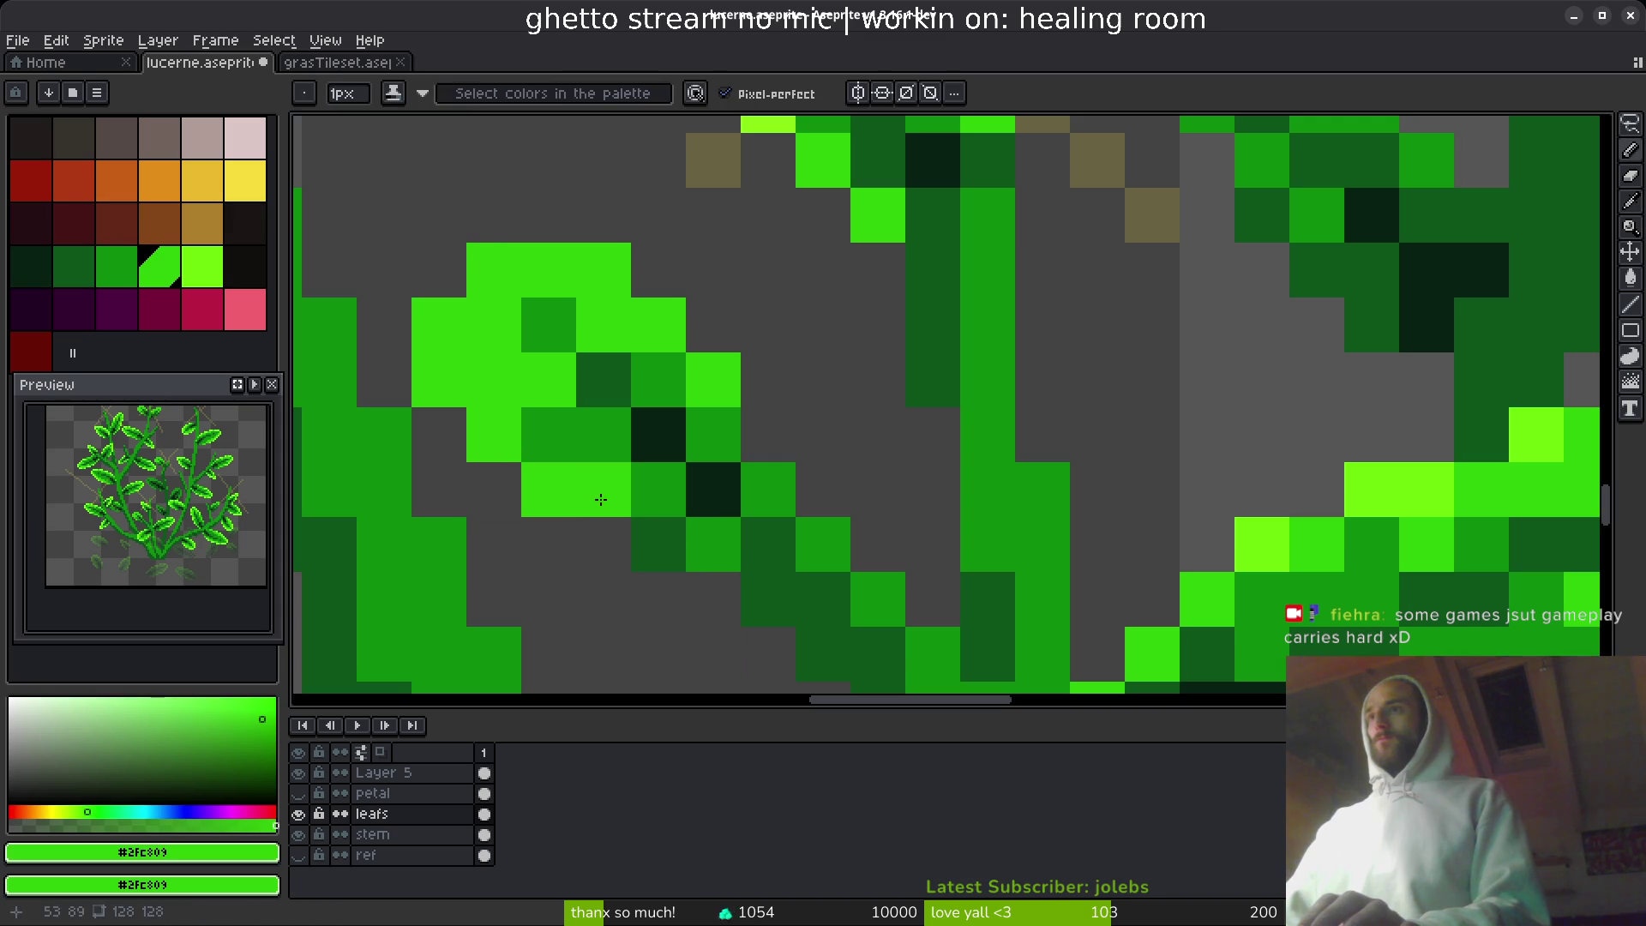
{"action": "scroll", "coordinate": [823, 600], "scroll_direction": "down", "scroll_amount": 4}
{"action": "key", "text": "e"}
{"action": "scroll", "coordinate": [788, 492], "scroll_direction": "down", "scroll_amount": 2}
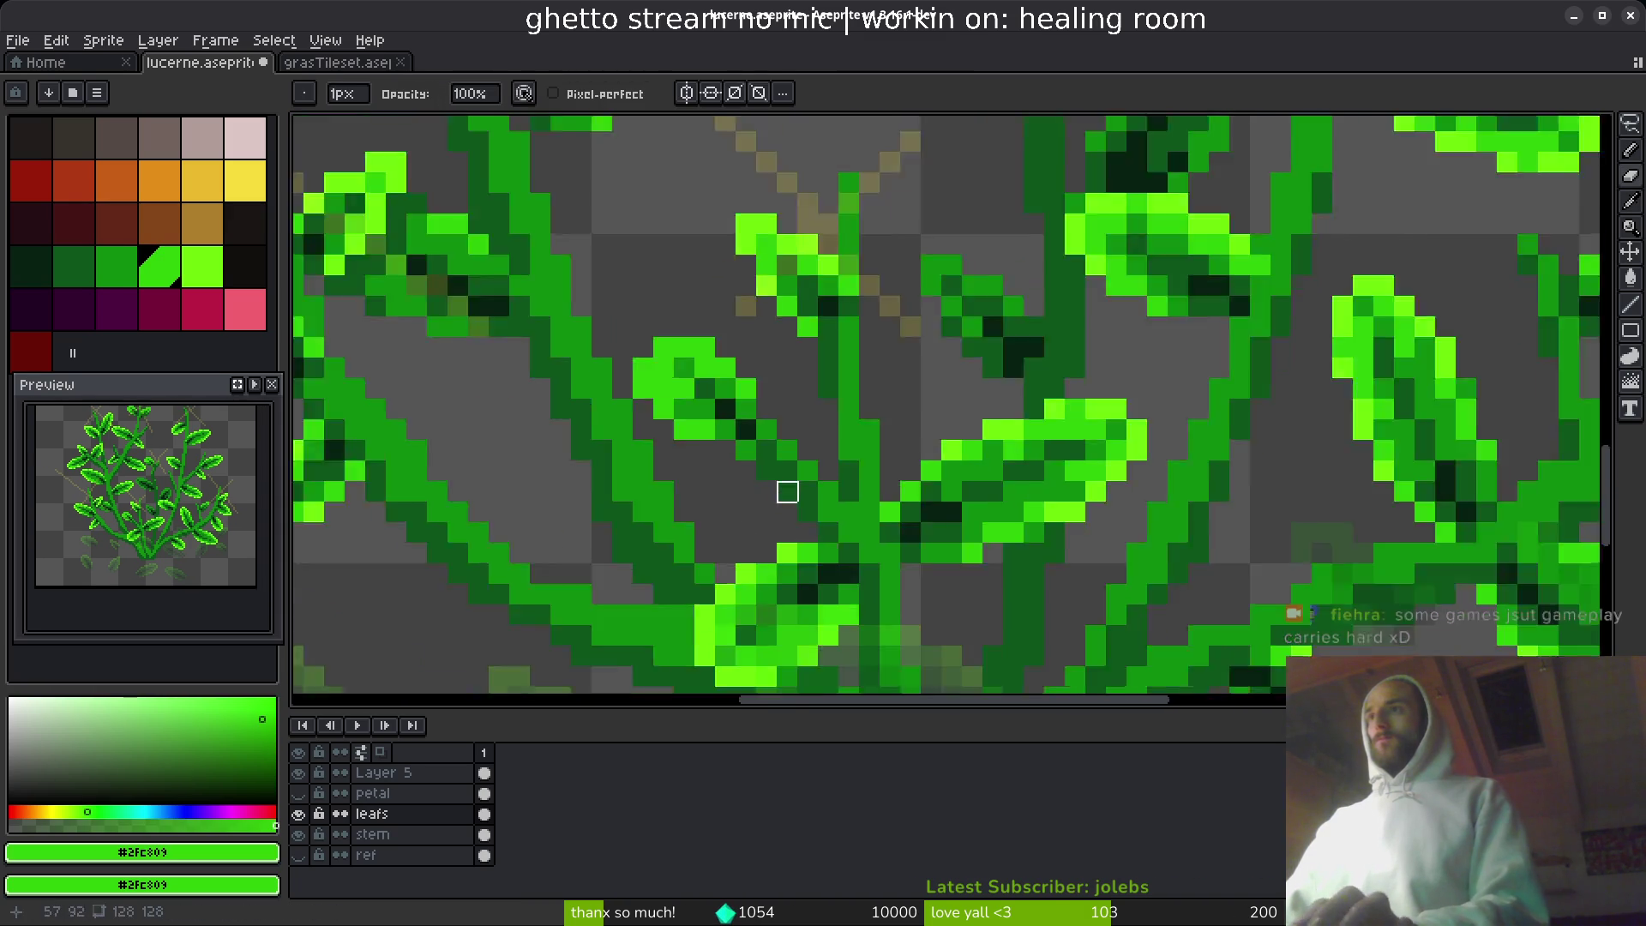
{"action": "scroll", "coordinate": [788, 493], "scroll_direction": "down", "scroll_amount": 3}
{"action": "key", "text": "ctrl+s"}
{"action": "scroll", "coordinate": [783, 463], "scroll_direction": "up", "scroll_amount": 7}
- Sample the dark shadow green and paint shading pixels down the leaf
{"action": "key", "text": "alt"}
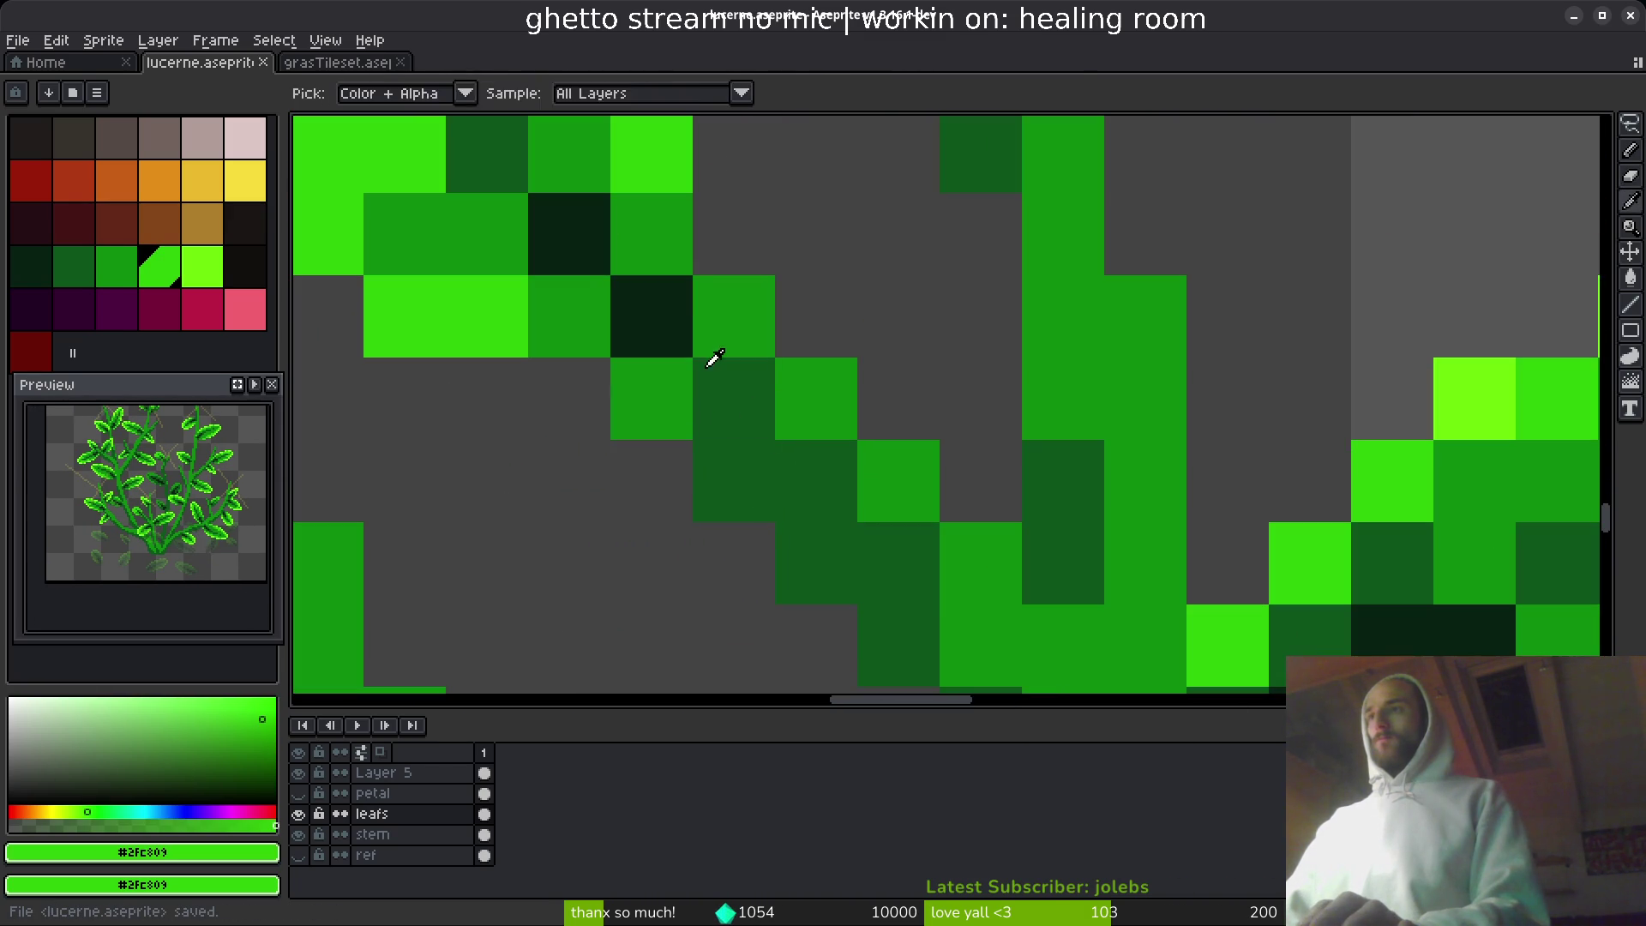
{"action": "left_click", "coordinate": [708, 364], "text": "alt"}
{"action": "mouse_move", "coordinate": [652, 231]}
{"action": "left_mouse_down"}
{"action": "mouse_move", "coordinate": [652, 317]}
{"action": "mouse_move", "coordinate": [600, 311]}
{"action": "mouse_move", "coordinate": [651, 371]}
{"action": "left_mouse_up"}
{"action": "scroll", "coordinate": [735, 426], "scroll_direction": "down", "scroll_amount": 4}
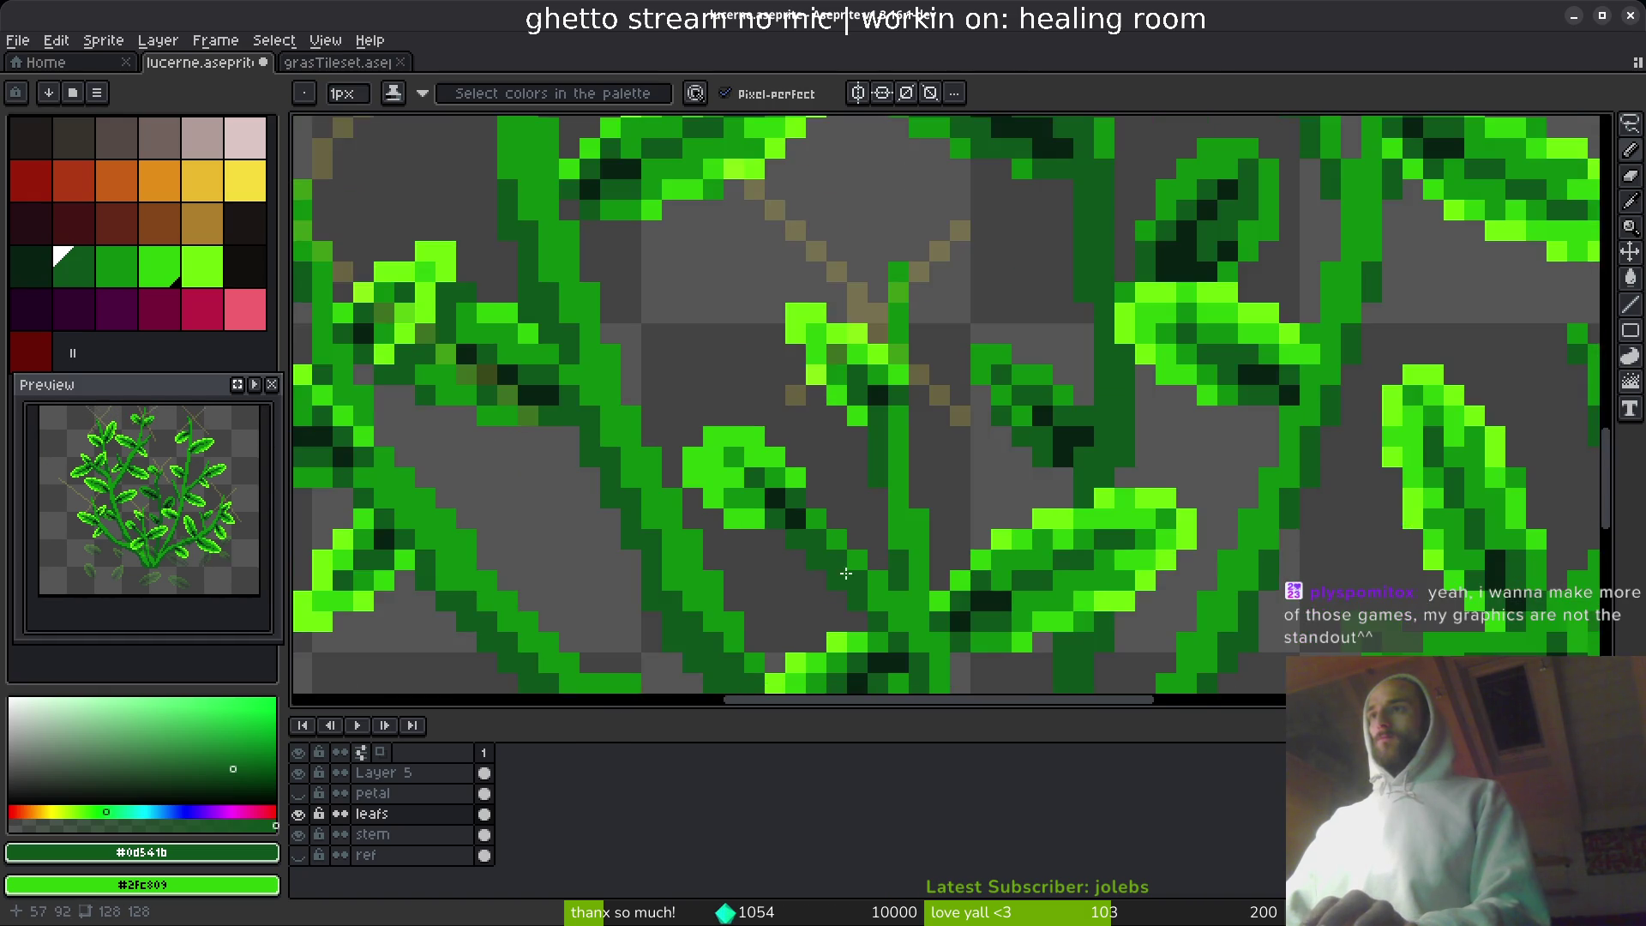
{"action": "scroll", "coordinate": [845, 573], "scroll_direction": "up", "scroll_amount": 2}
{"action": "scroll", "coordinate": [746, 489], "scroll_direction": "down", "scroll_amount": 4}
{"action": "scroll", "coordinate": [880, 478], "scroll_direction": "up", "scroll_amount": 1}
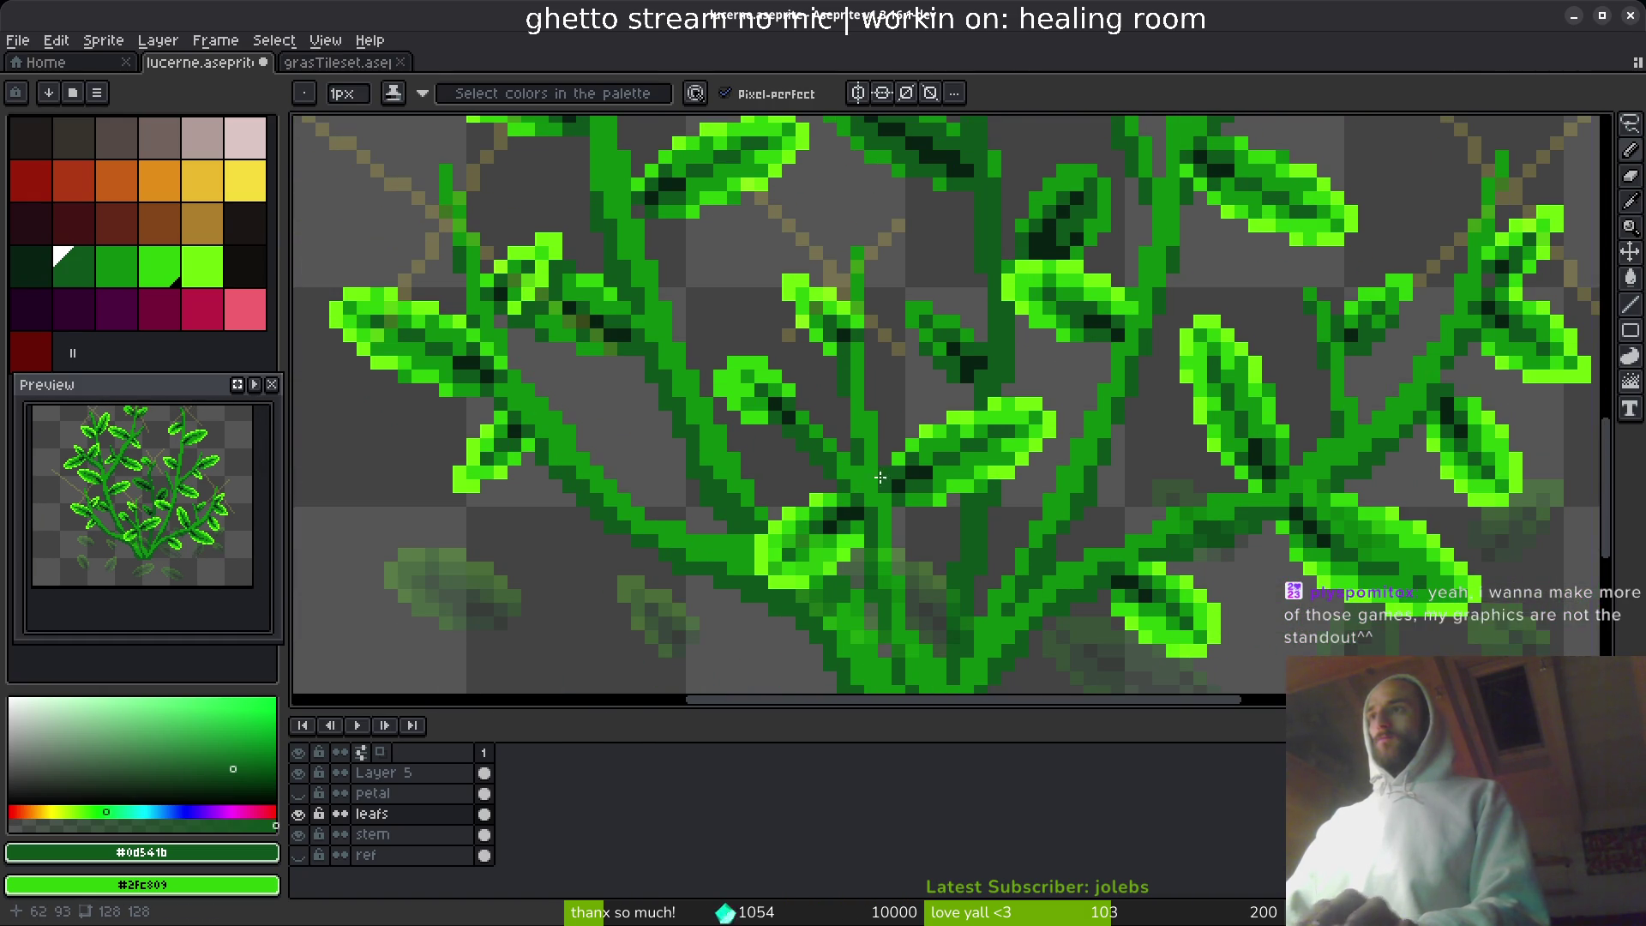
{"action": "scroll", "coordinate": [880, 478], "scroll_direction": "down", "scroll_amount": 3}
{"action": "scroll", "coordinate": [823, 369], "scroll_direction": "up", "scroll_amount": 5}
- Pick the medium green colour again and save the sprite
{"action": "left_click", "coordinate": [686, 399], "text": "alt"}
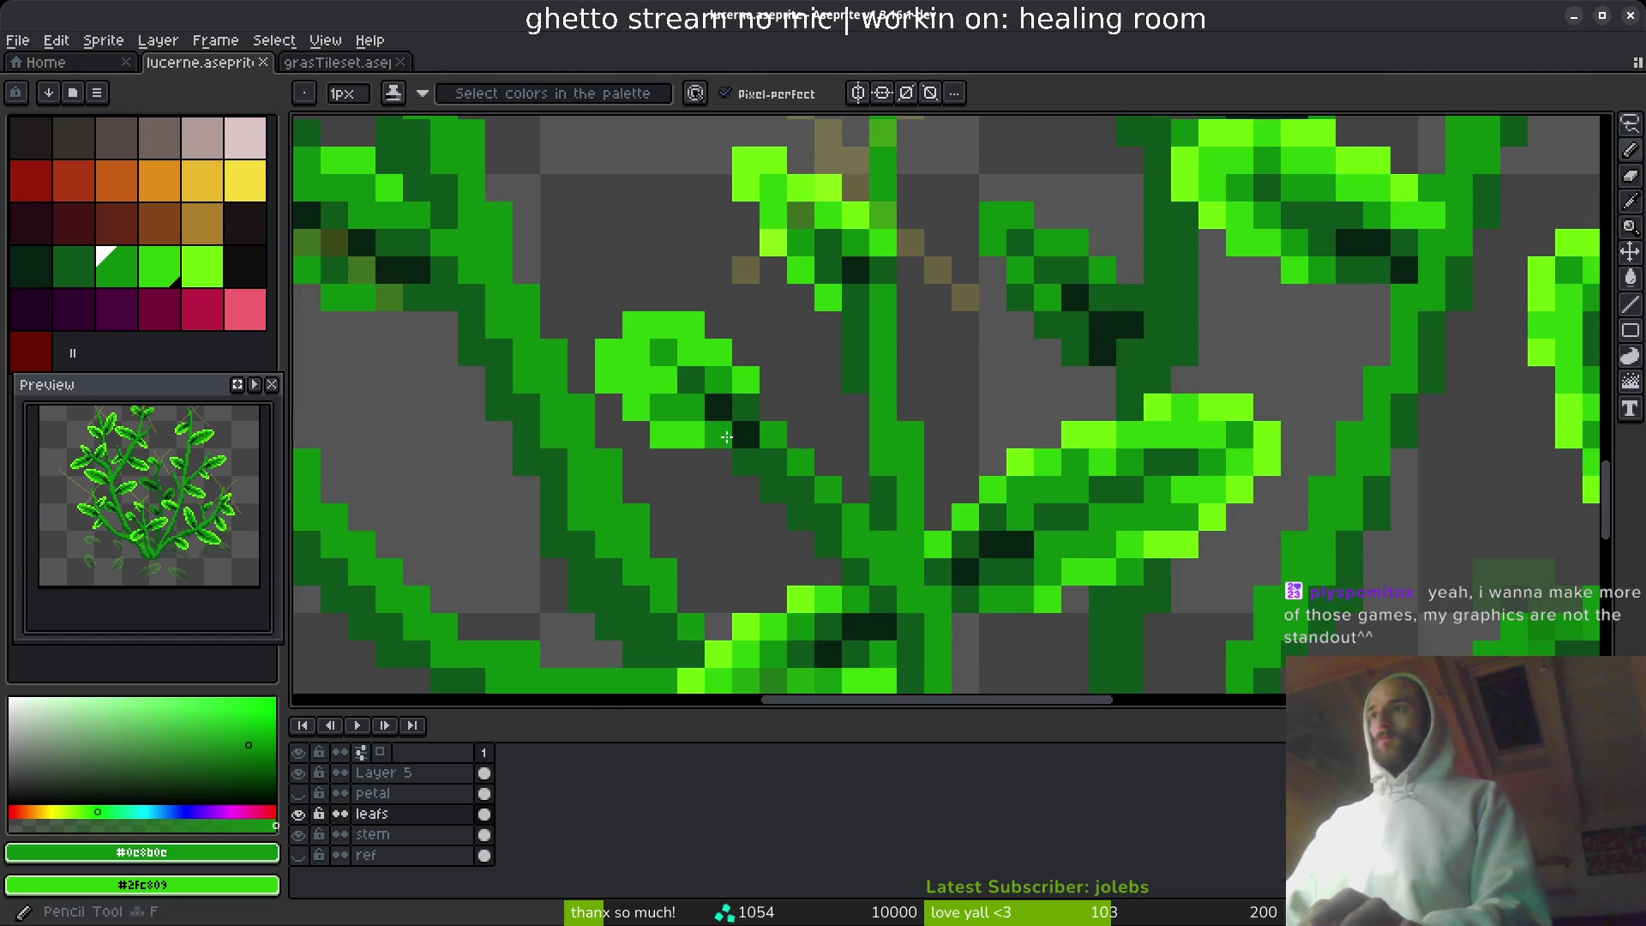
{"action": "scroll", "coordinate": [727, 437], "scroll_direction": "down", "scroll_amount": 4}
{"action": "scroll", "coordinate": [882, 503], "scroll_direction": "up", "scroll_amount": 5}
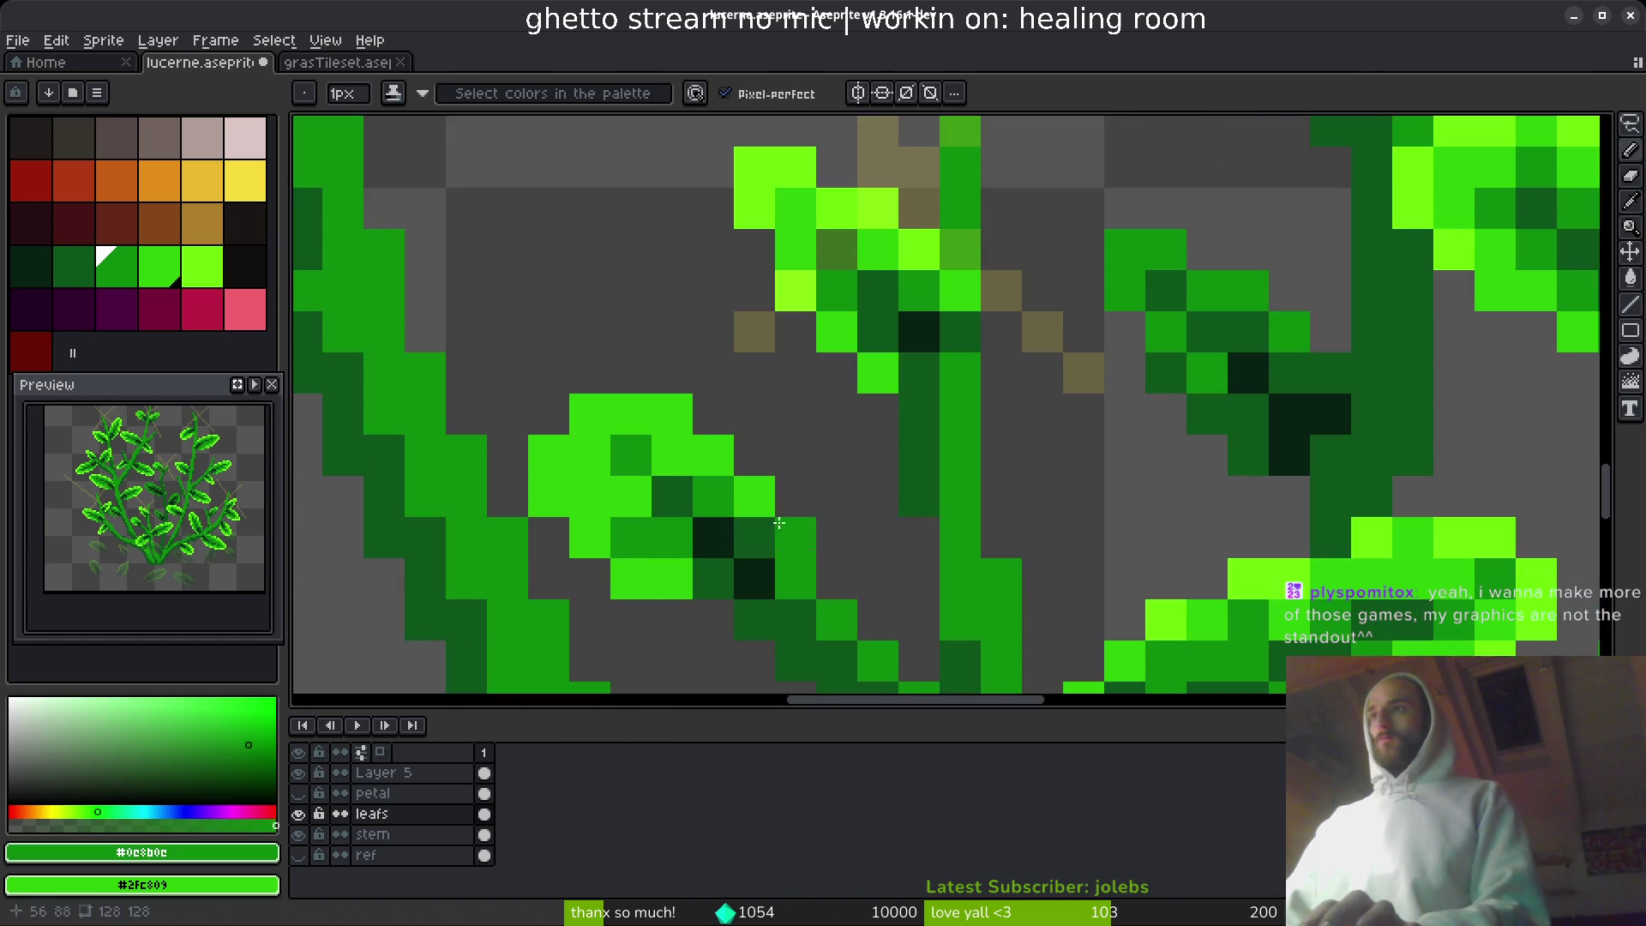
{"action": "scroll", "coordinate": [778, 522], "scroll_direction": "down", "scroll_amount": 4}
{"action": "key", "text": "ctrl+s"}
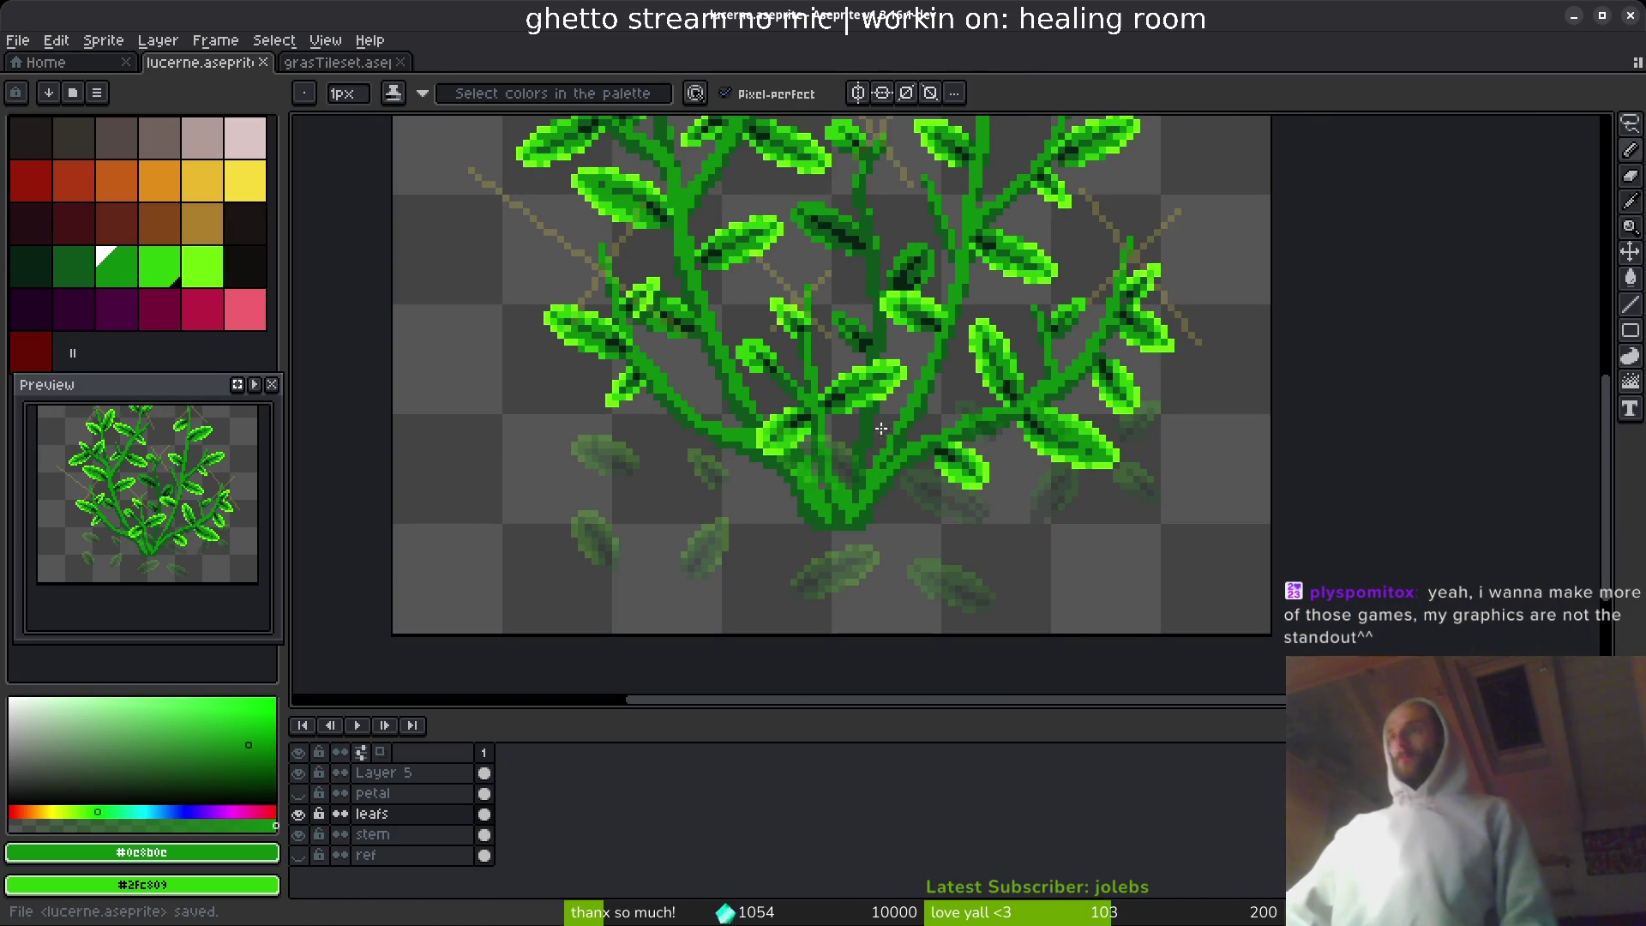
{"action": "scroll", "coordinate": [882, 429], "scroll_direction": "up", "scroll_amount": 5}
- Lasso the small leaf and move it one pixel down-right. Then select the stem layer and save
{"action": "key", "text": "shift+w"}
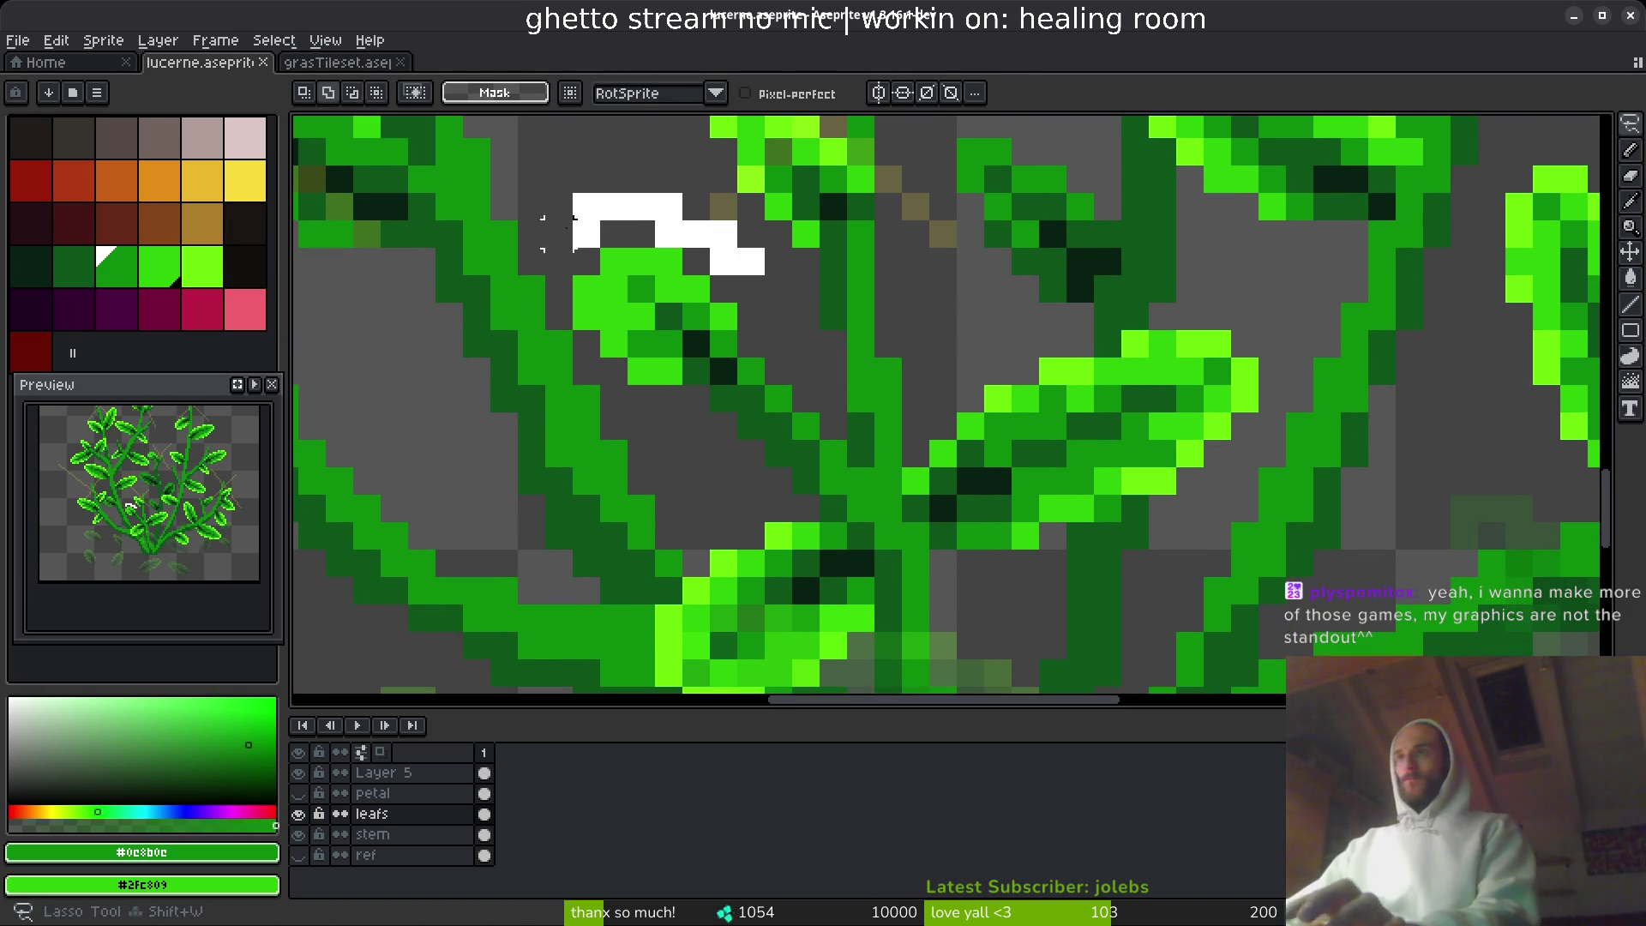
{"action": "mouse_move", "coordinate": [573, 218]}
{"action": "left_mouse_down"}
{"action": "mouse_move", "coordinate": [741, 330]}
{"action": "mouse_move", "coordinate": [746, 257]}
{"action": "left_mouse_up"}
{"action": "left_click_drag", "start_coordinate": [680, 331], "coordinate": [686, 364]}
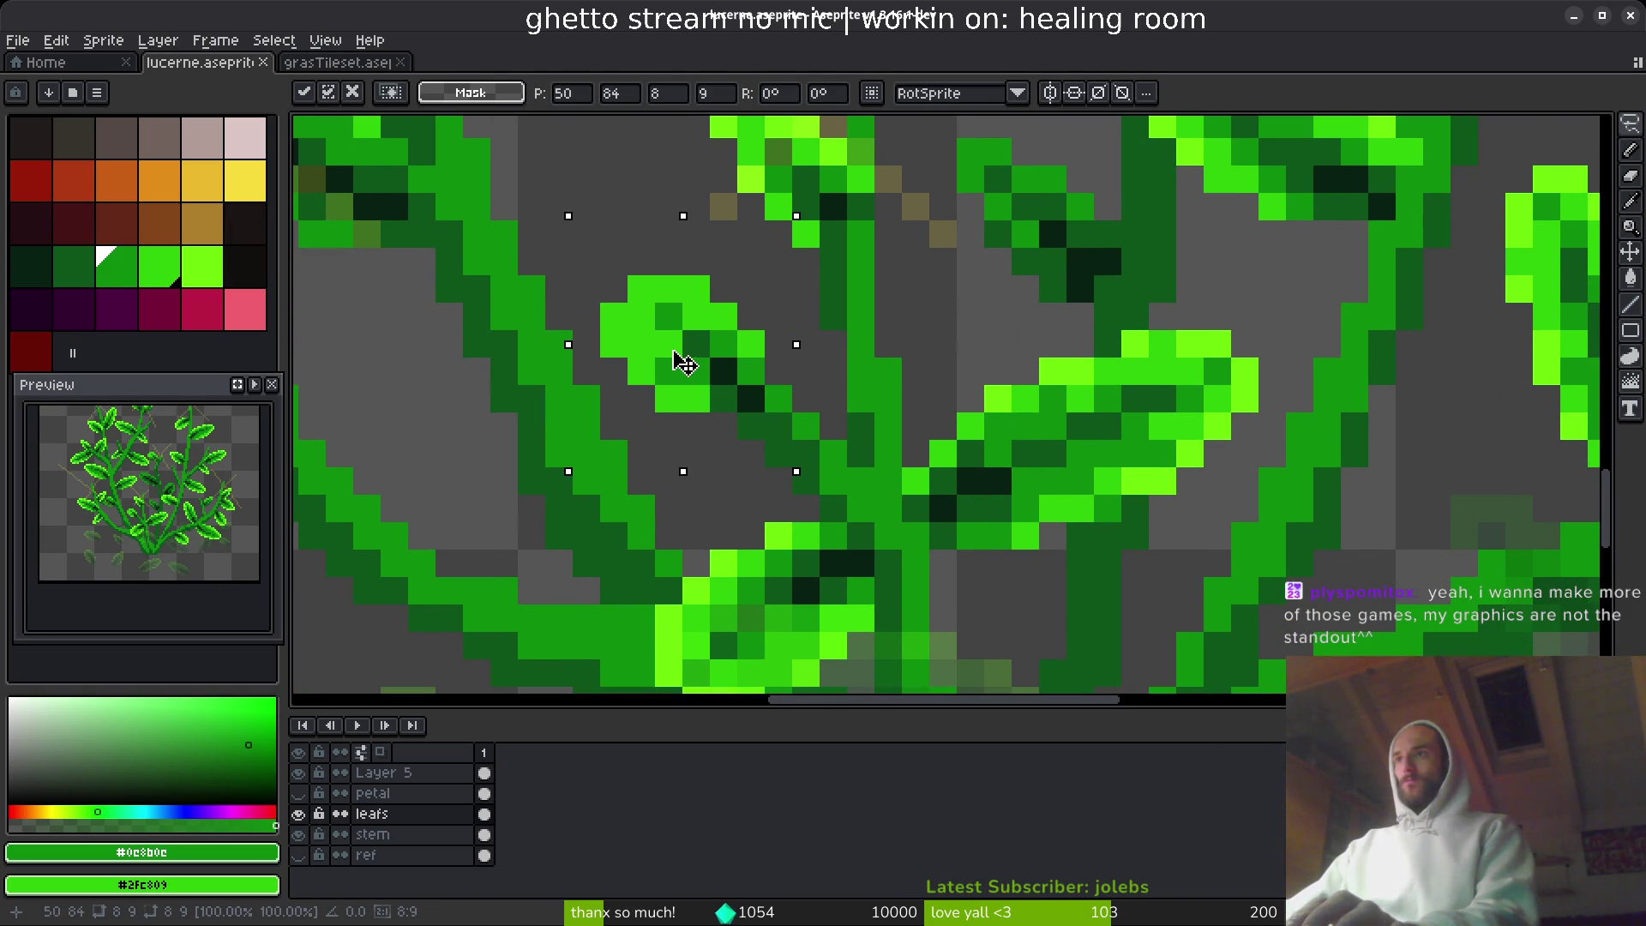
{"action": "key", "text": "ctrl+d"}
{"action": "key", "text": "ctrl+s"}
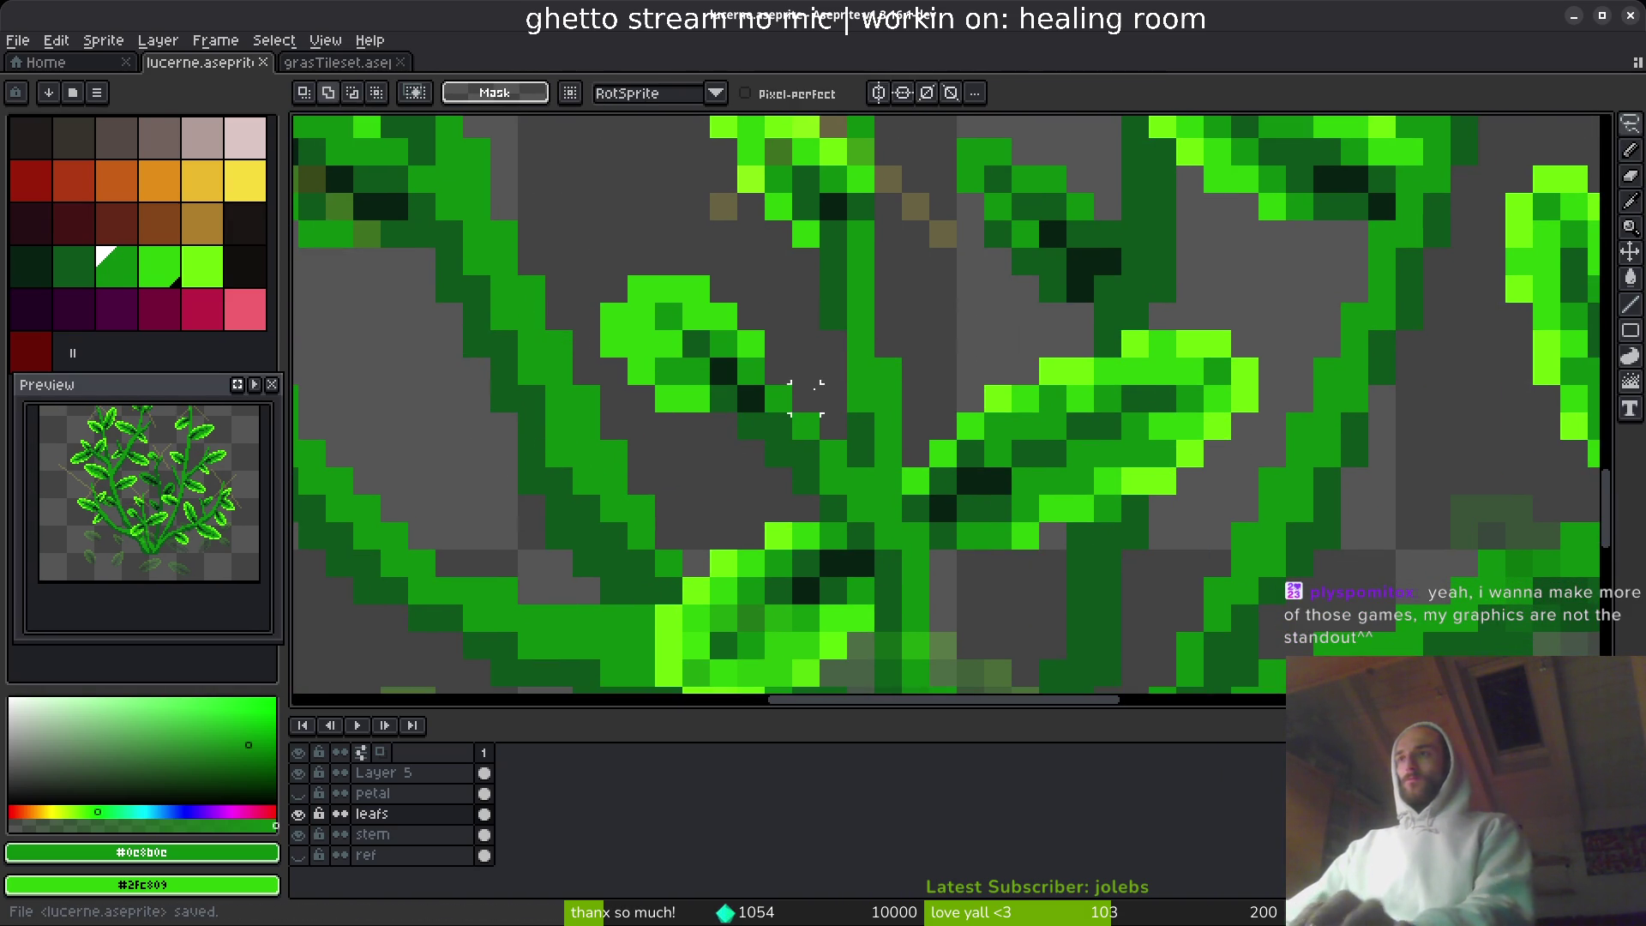
{"action": "left_click", "coordinate": [403, 834]}
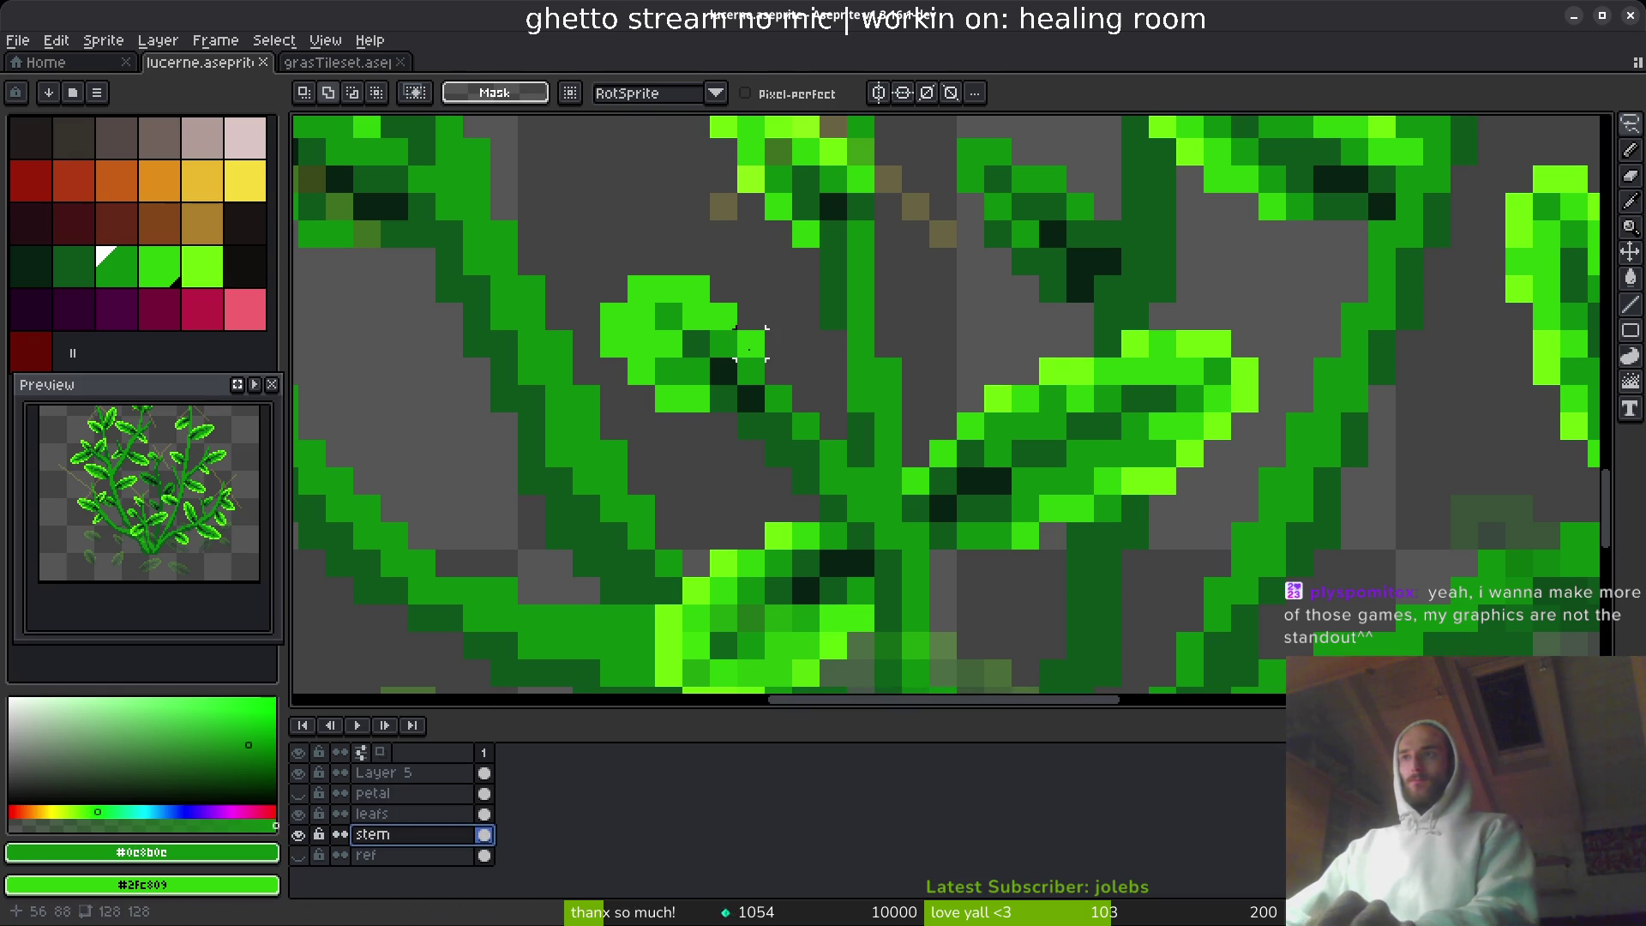
{"action": "key", "text": "ctrl+s"}
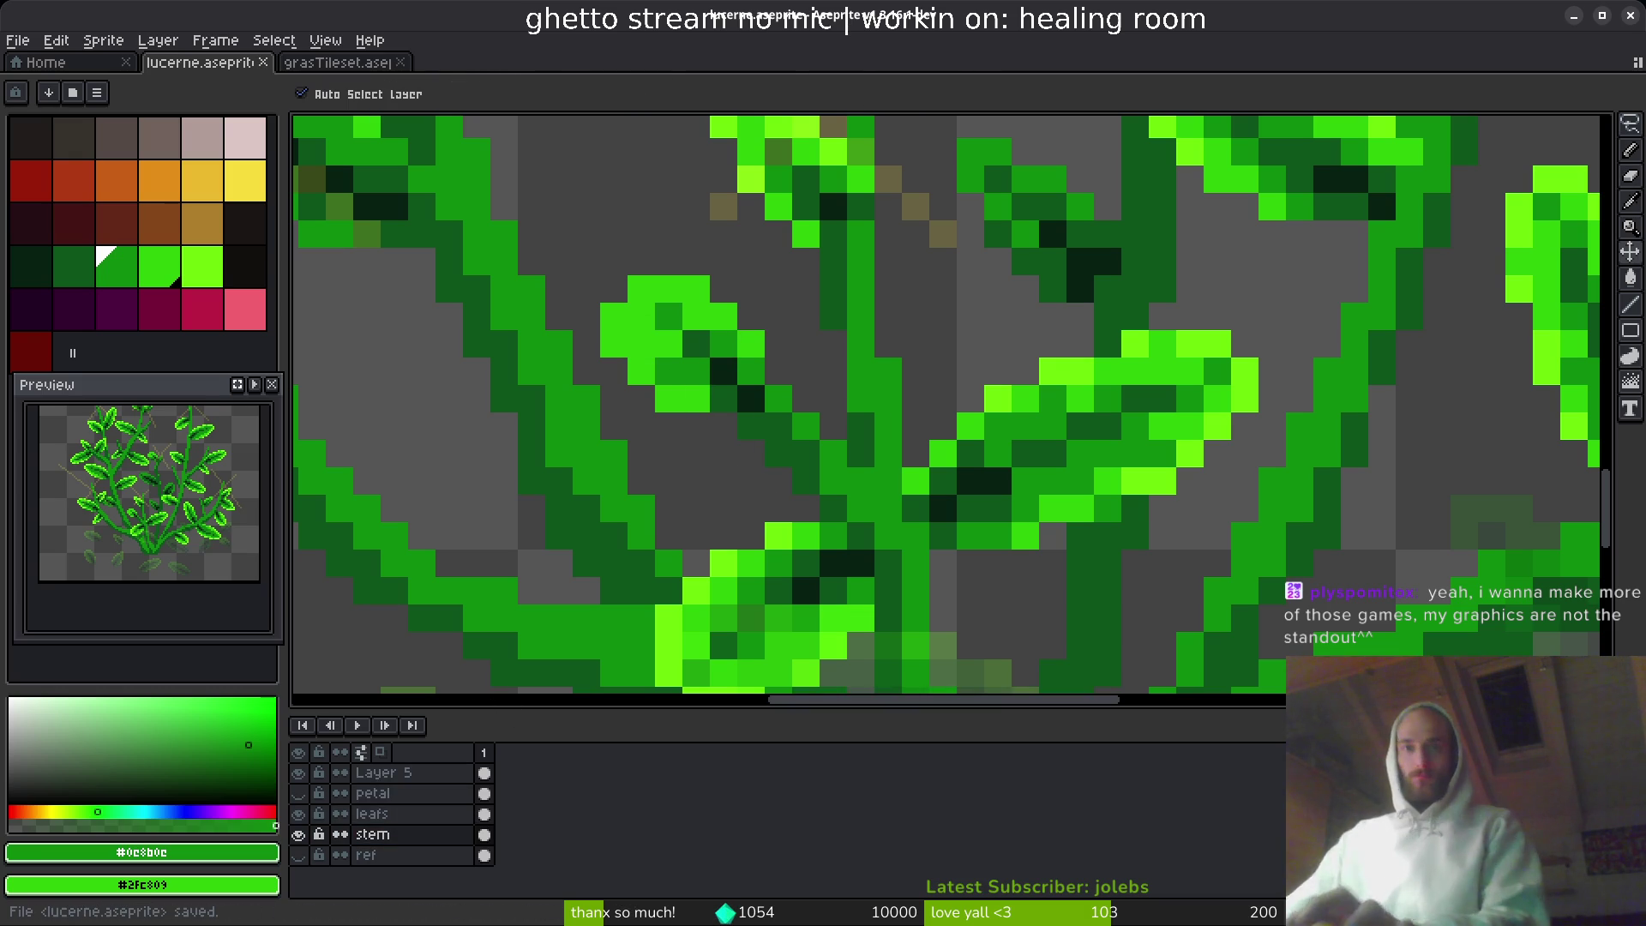
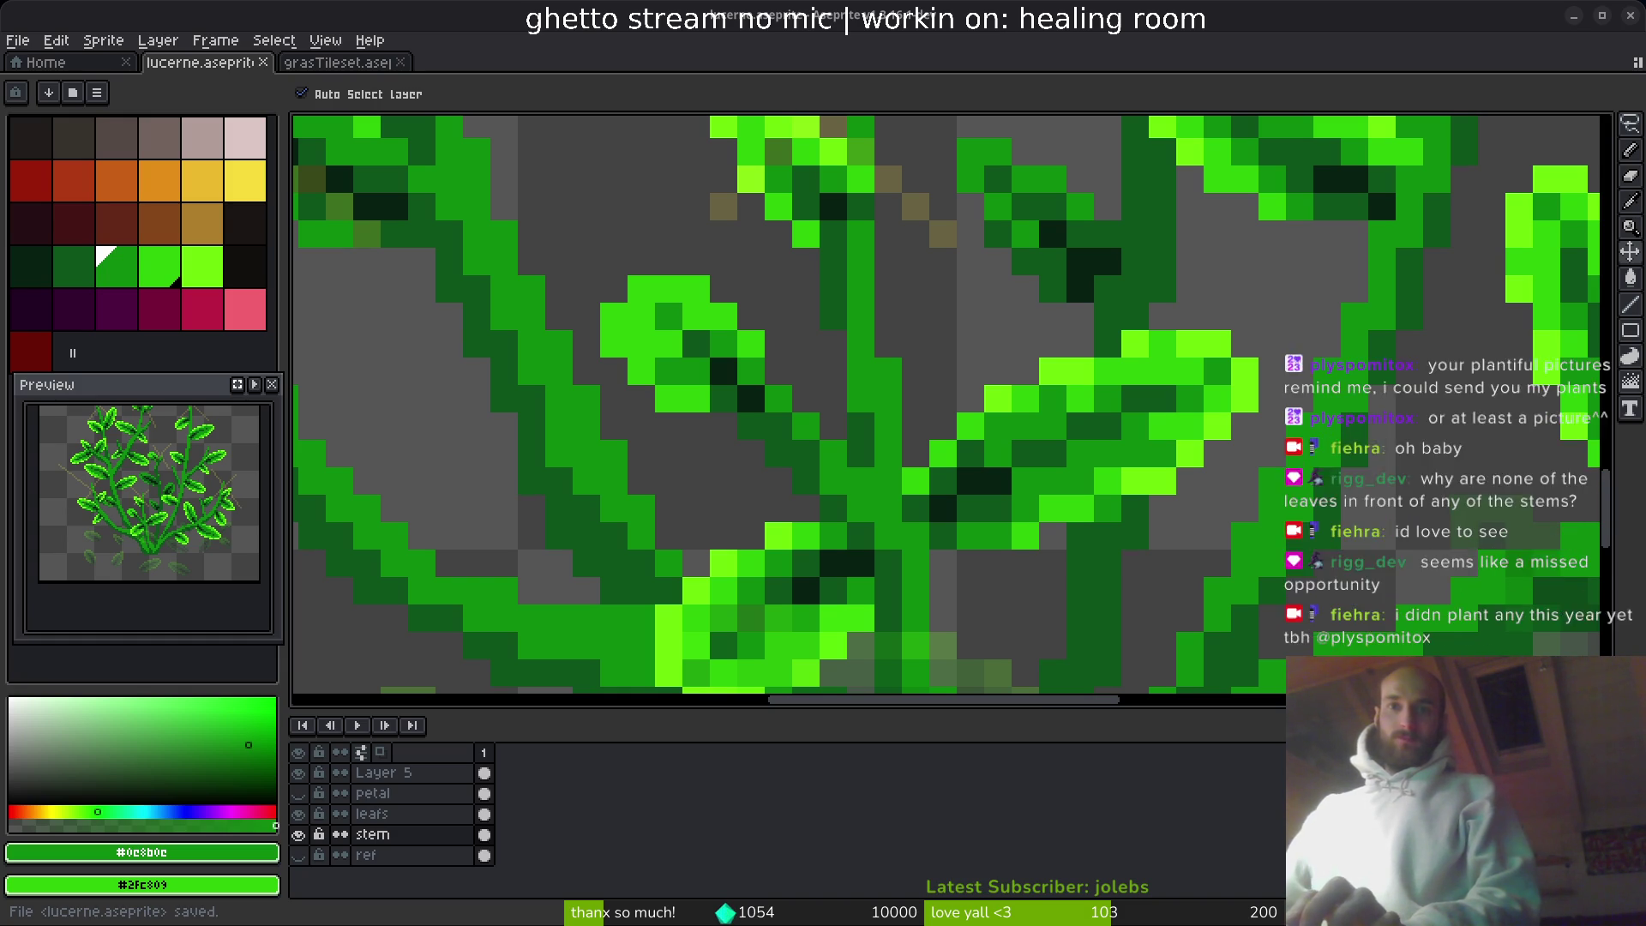
- Bring the Twitch Stream Manager dashboard in front of Aseprite and drag it fully into view
{"action": "key", "text": "alt+Tab"}
{"action": "left_click_drag", "start_coordinate": [316, 102], "coordinate": [1180, 75]}
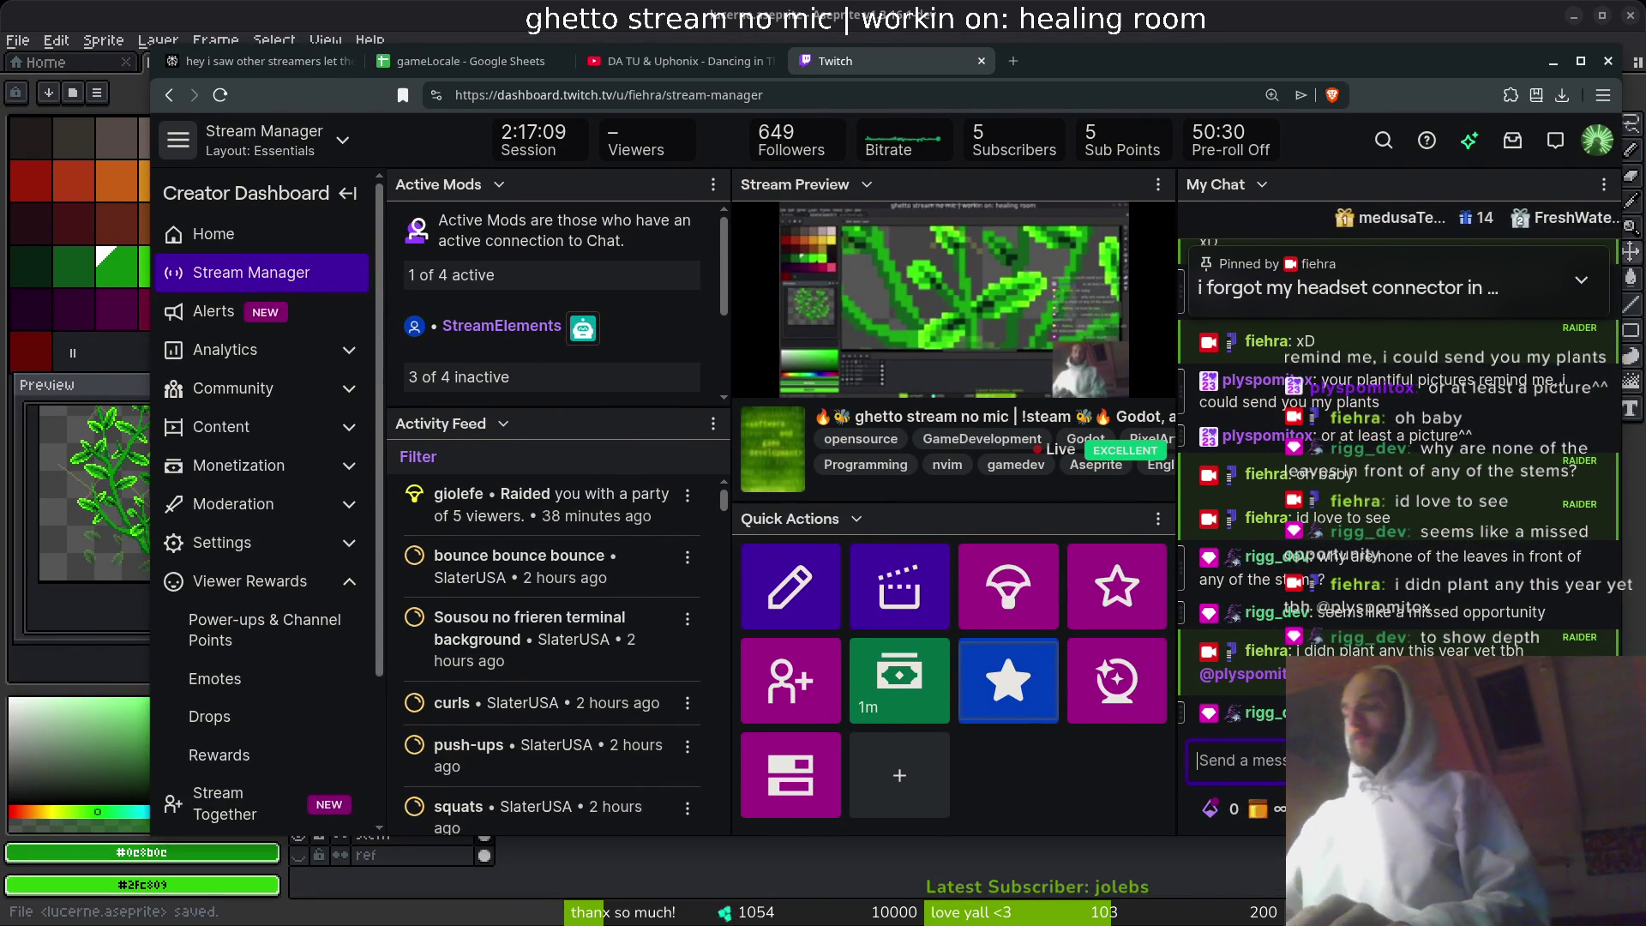
- Post 'quick chat break xD' in the Twitch chat
{"action": "type", "text": "wuick cha"}
{"action": "key", "text": "ctrl+a"}
{"action": "type", "text": "quick chat br"}
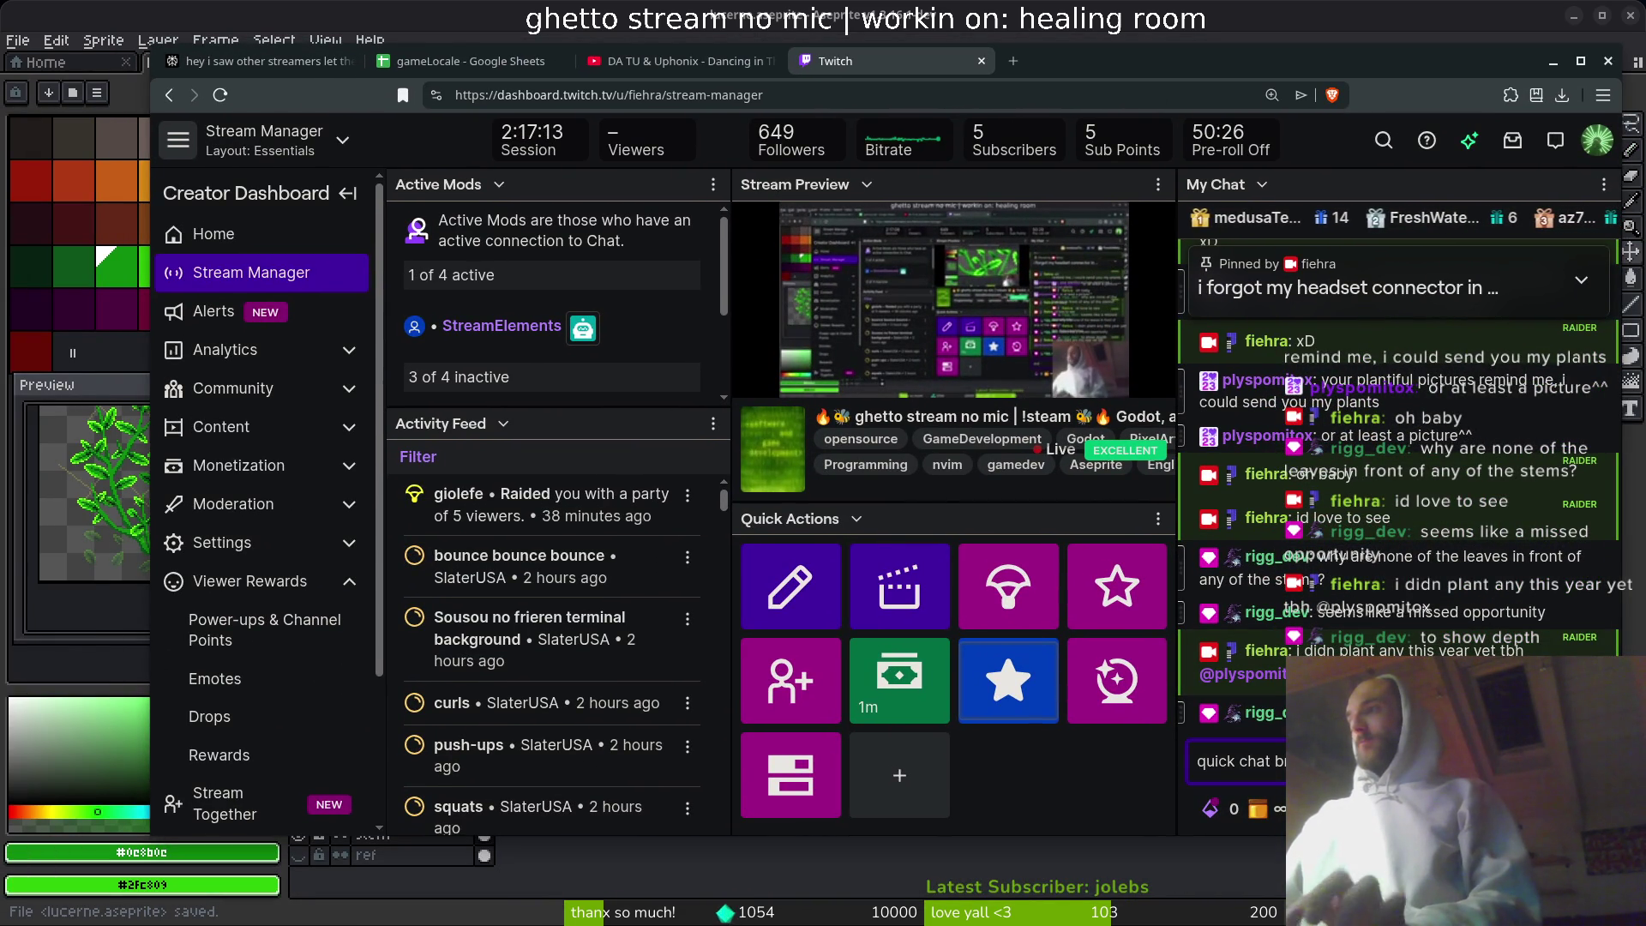
{"action": "type", "text": "eak xD"}
{"action": "key", "text": "Return"}
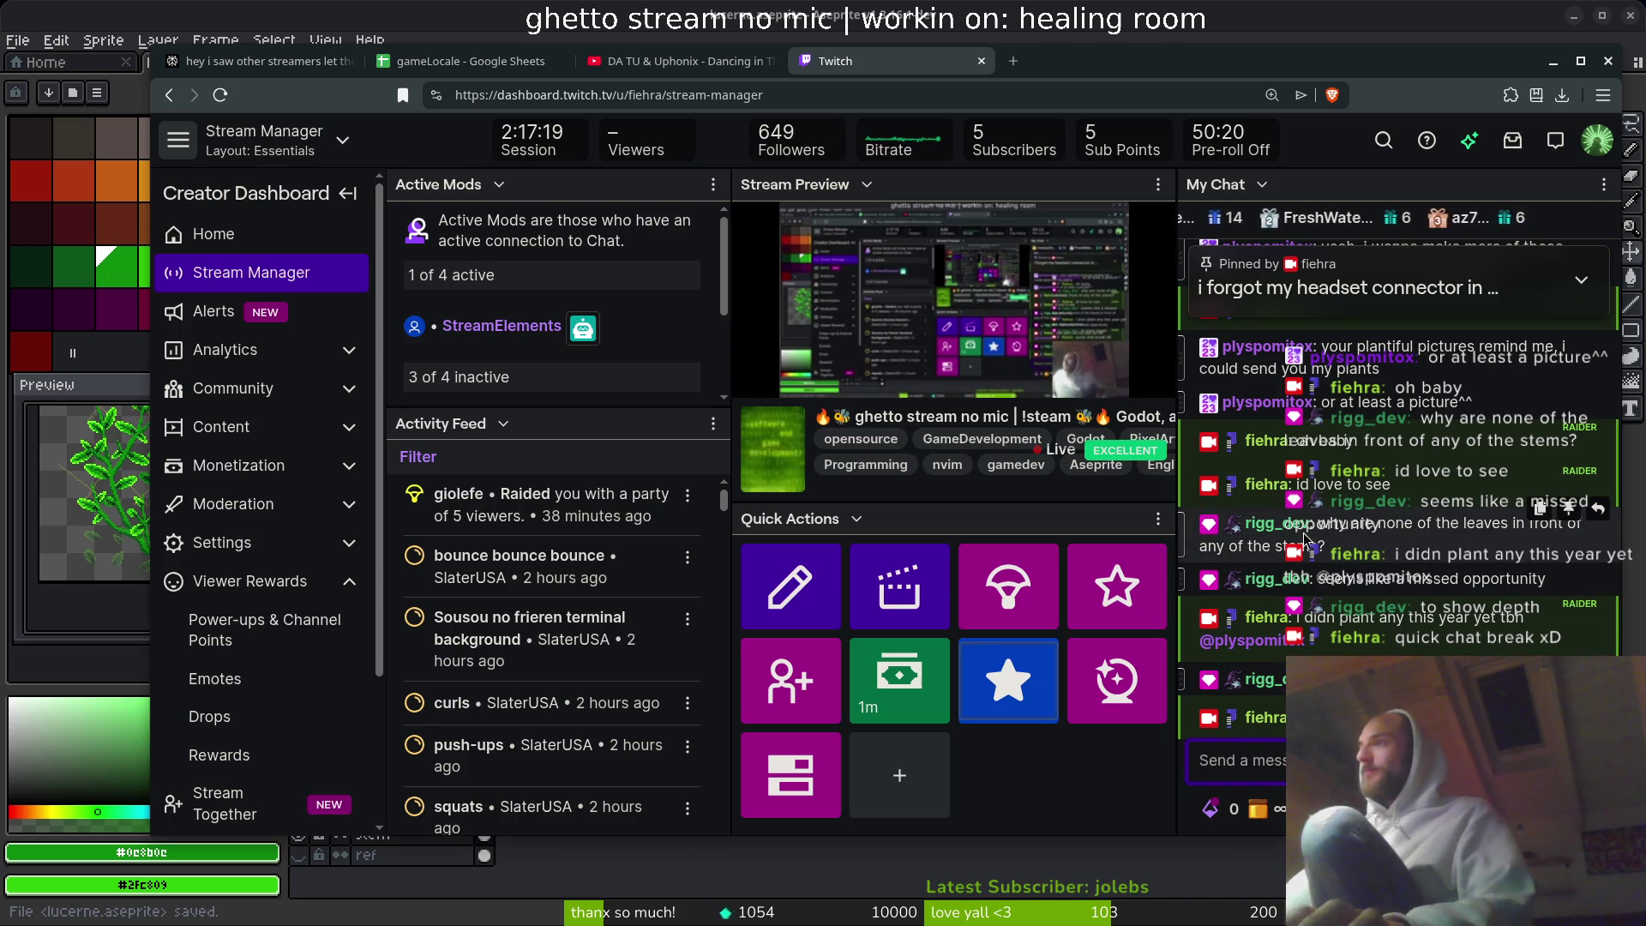
- Reply 'true' to the comment about depth and 'let me check' to another message
{"action": "left_click", "coordinate": [1598, 597]}
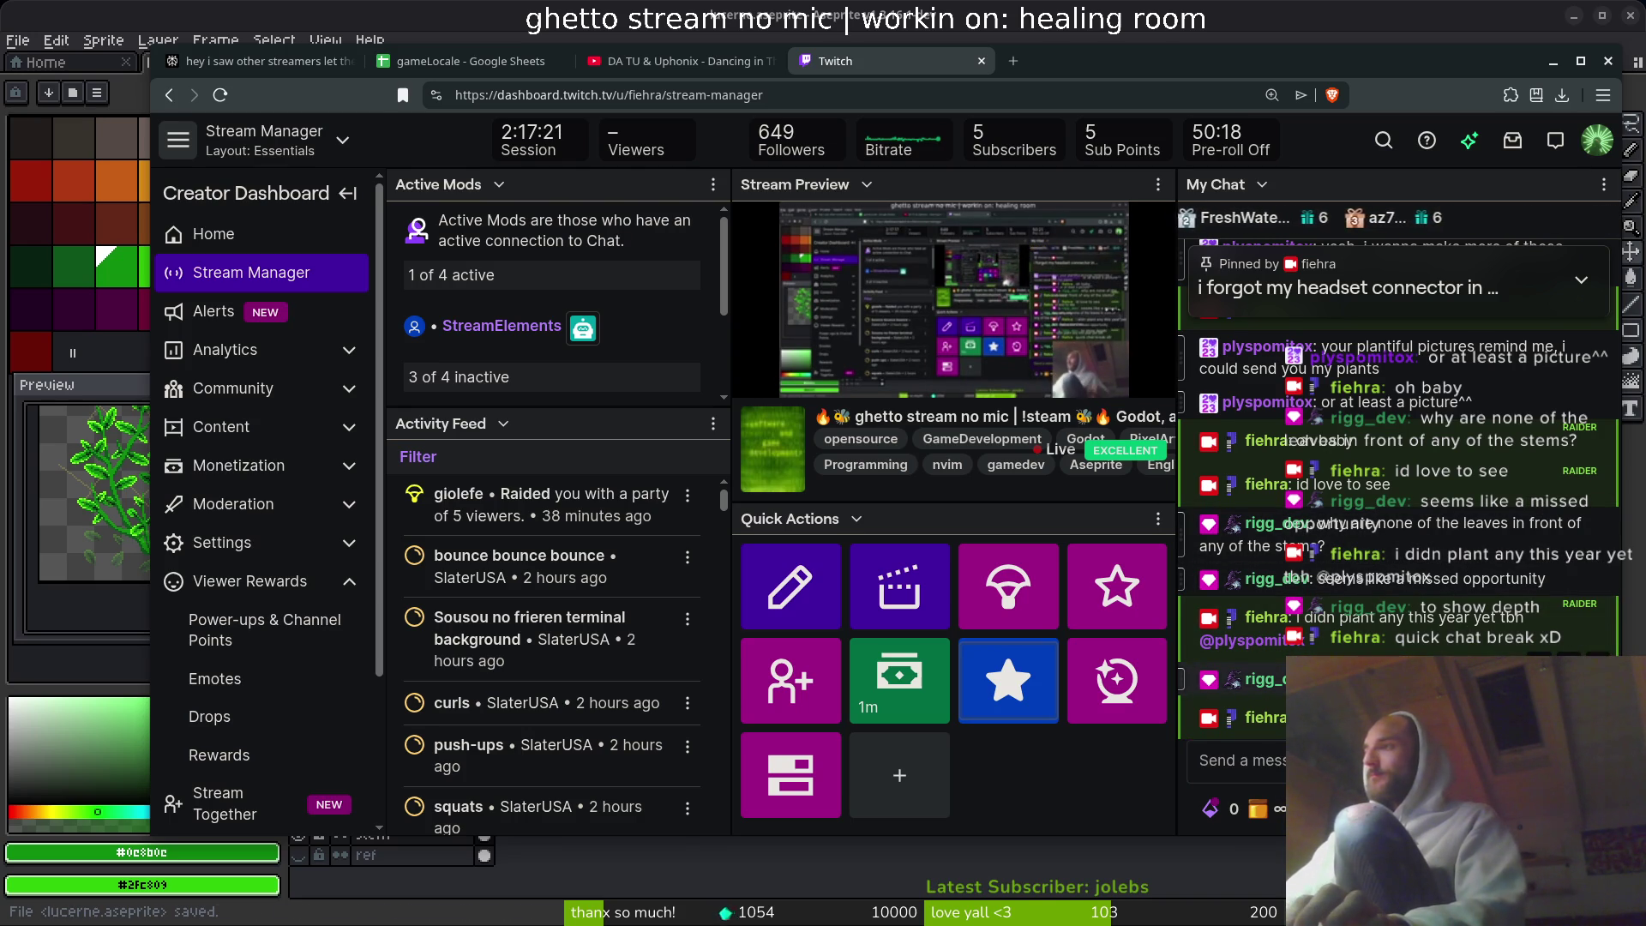
{"action": "type", "text": "true"}
{"action": "key", "text": "Return"}
{"action": "left_click", "coordinate": [1599, 631]}
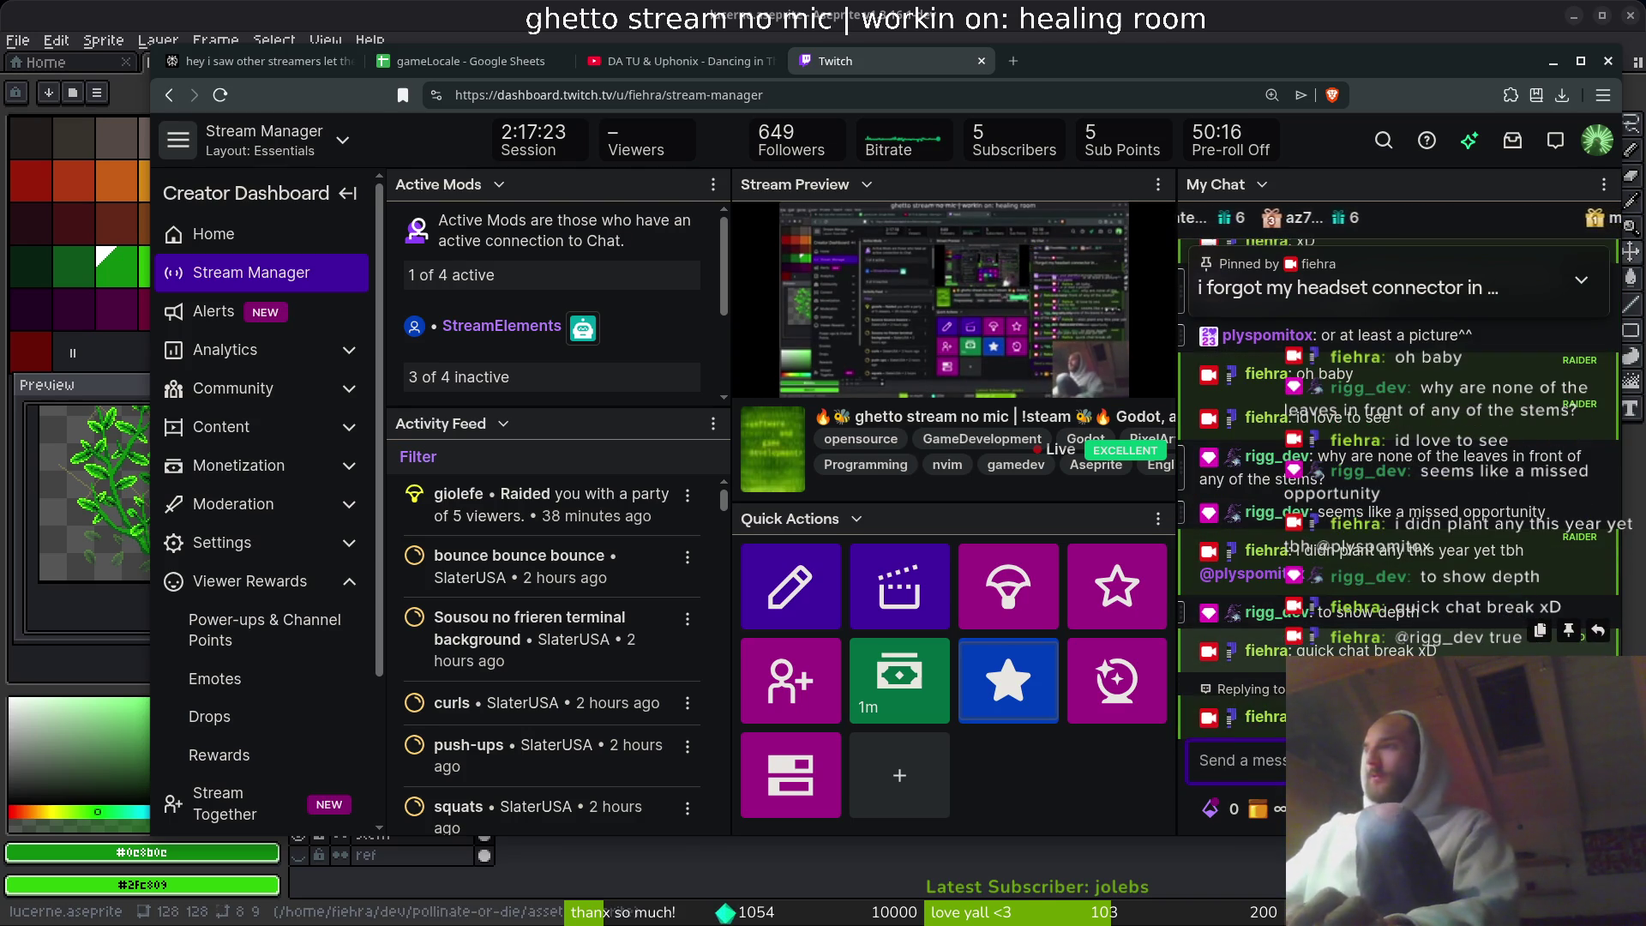
{"action": "type", "text": "let me check"}
{"action": "key", "text": "Return"}
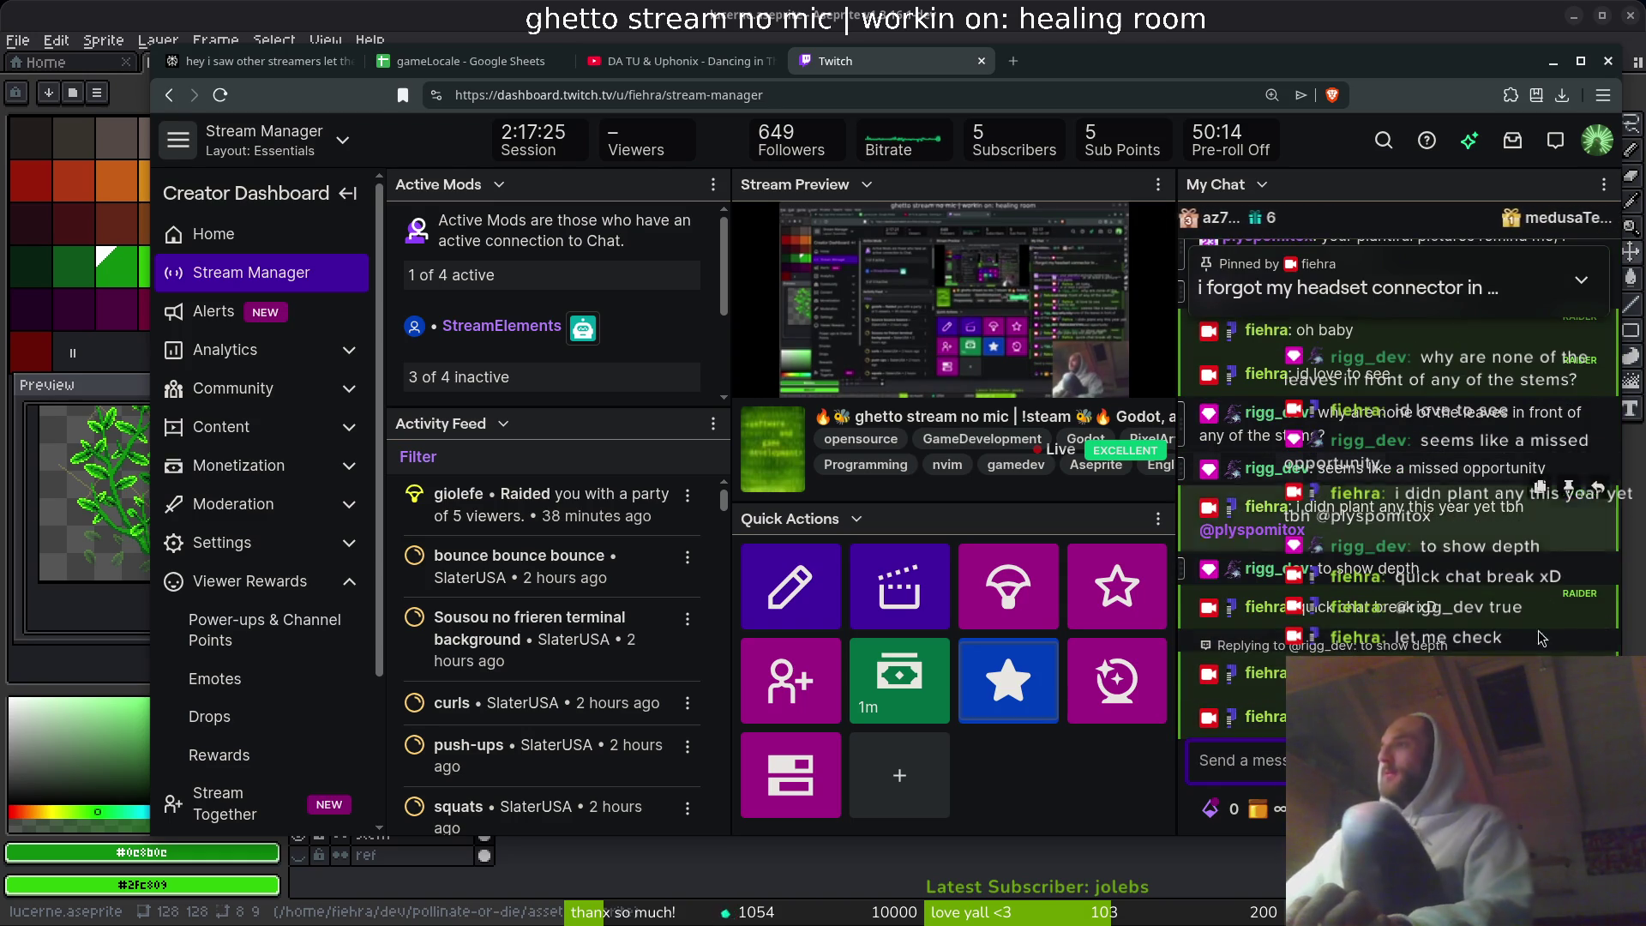
- Reply 'i got a friend' to the planting message, then send a follow-up ending 'my other flowers xD'
{"action": "left_click", "coordinate": [1598, 487]}
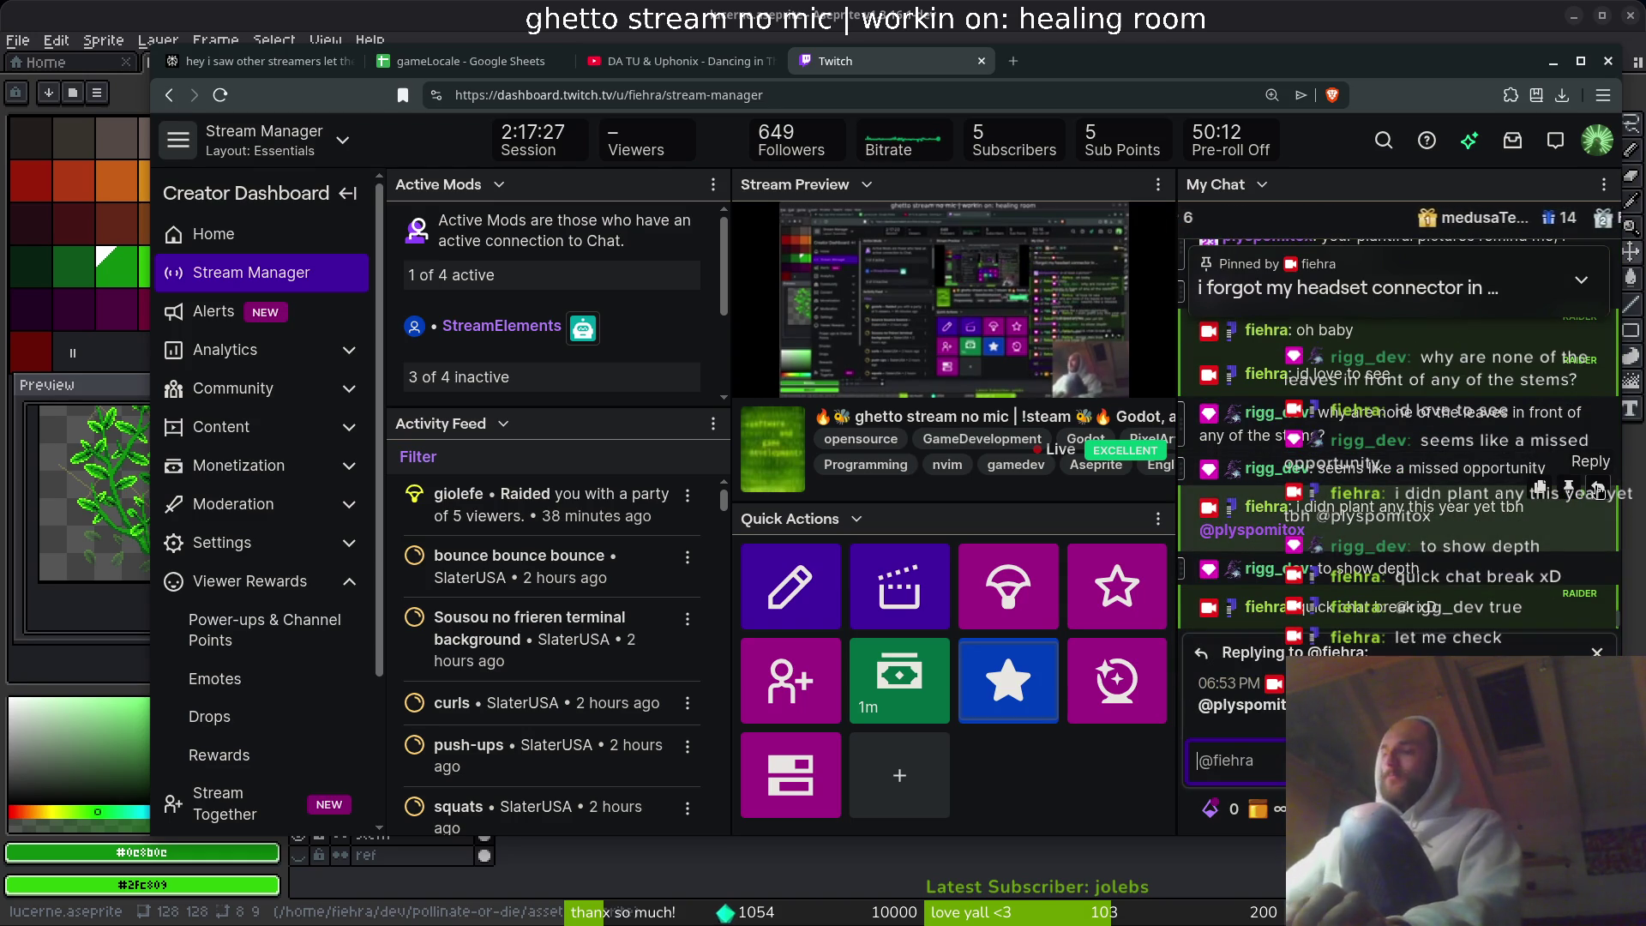
{"action": "type", "text": "i got a friend"}
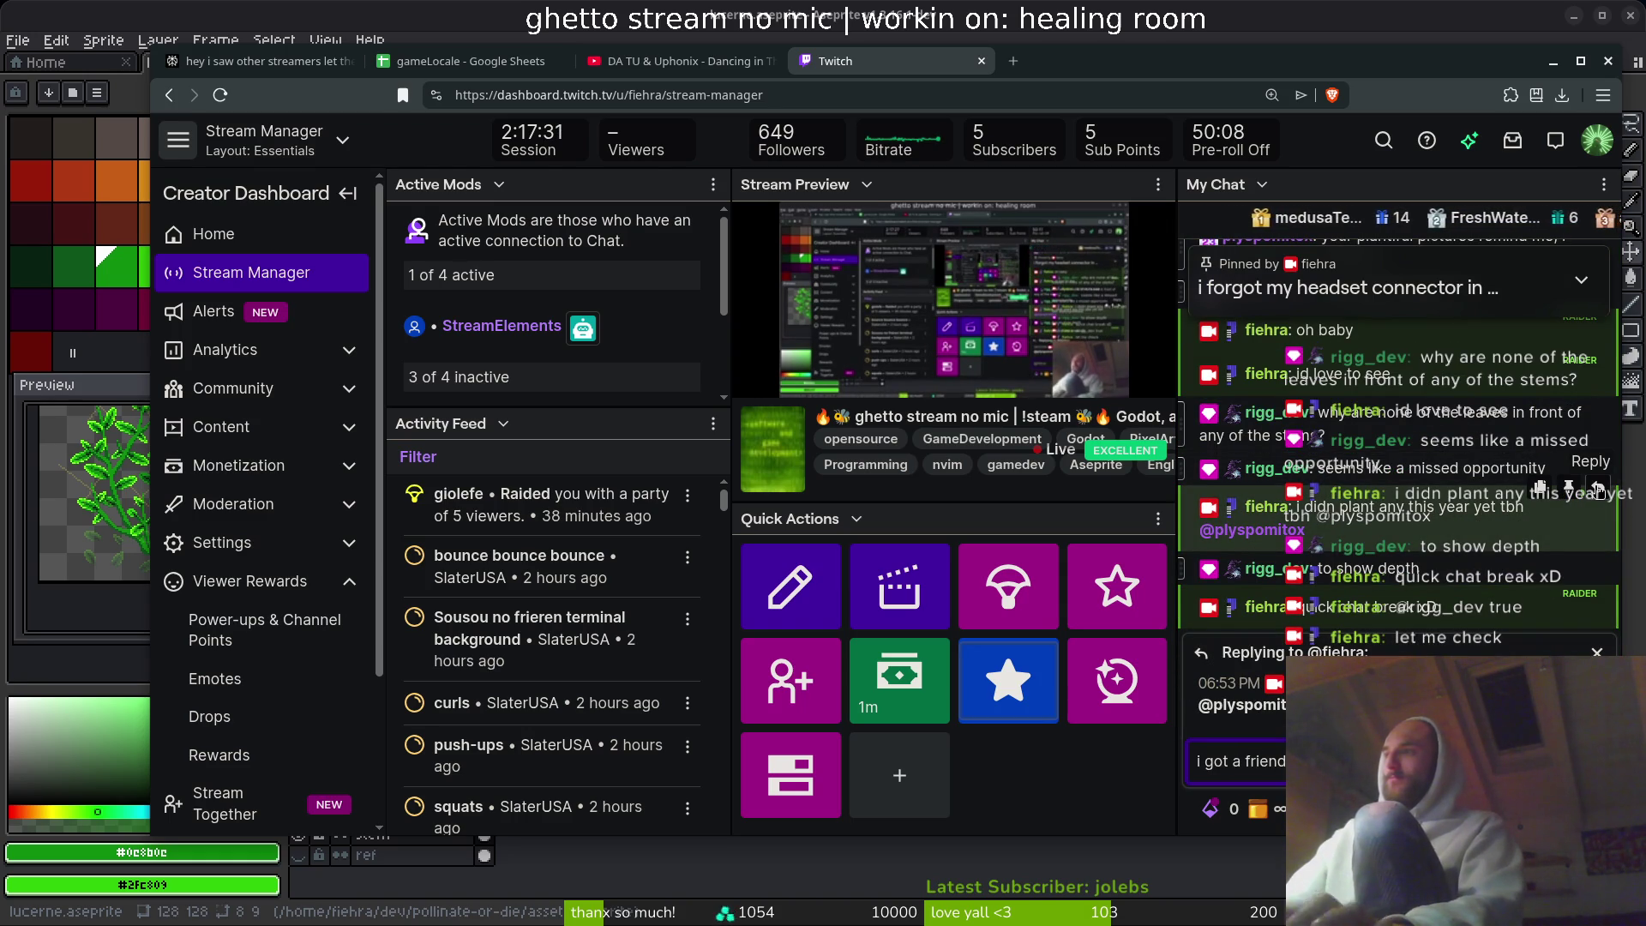
{"action": "key", "text": "Return"}
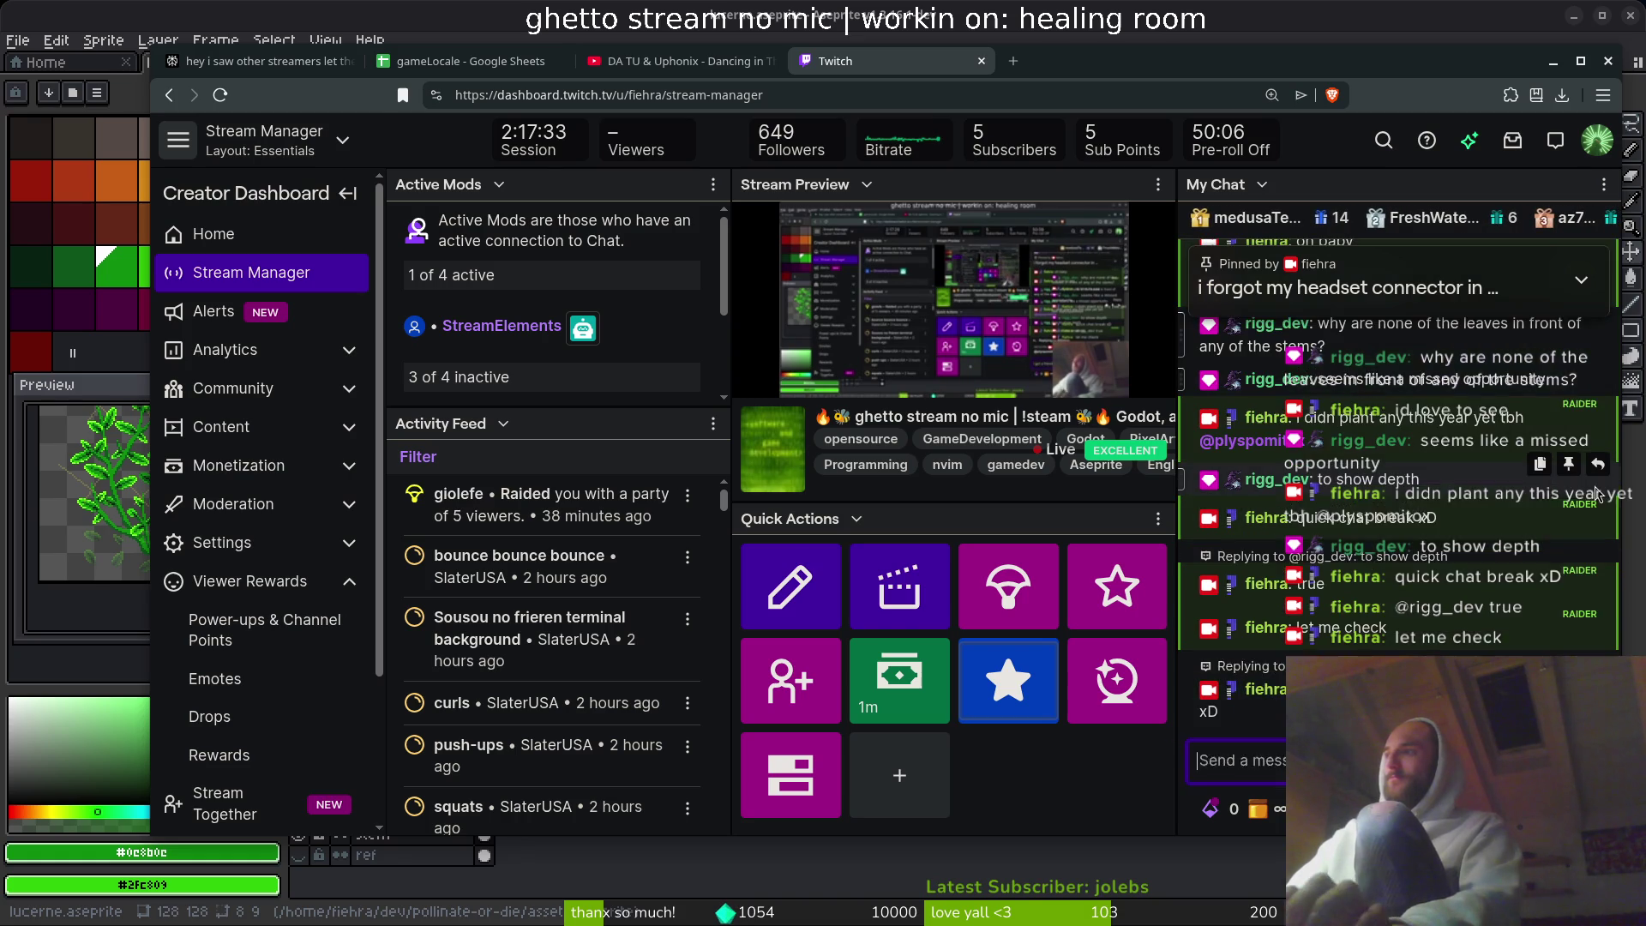
{"action": "type", "text": "and they alw"}
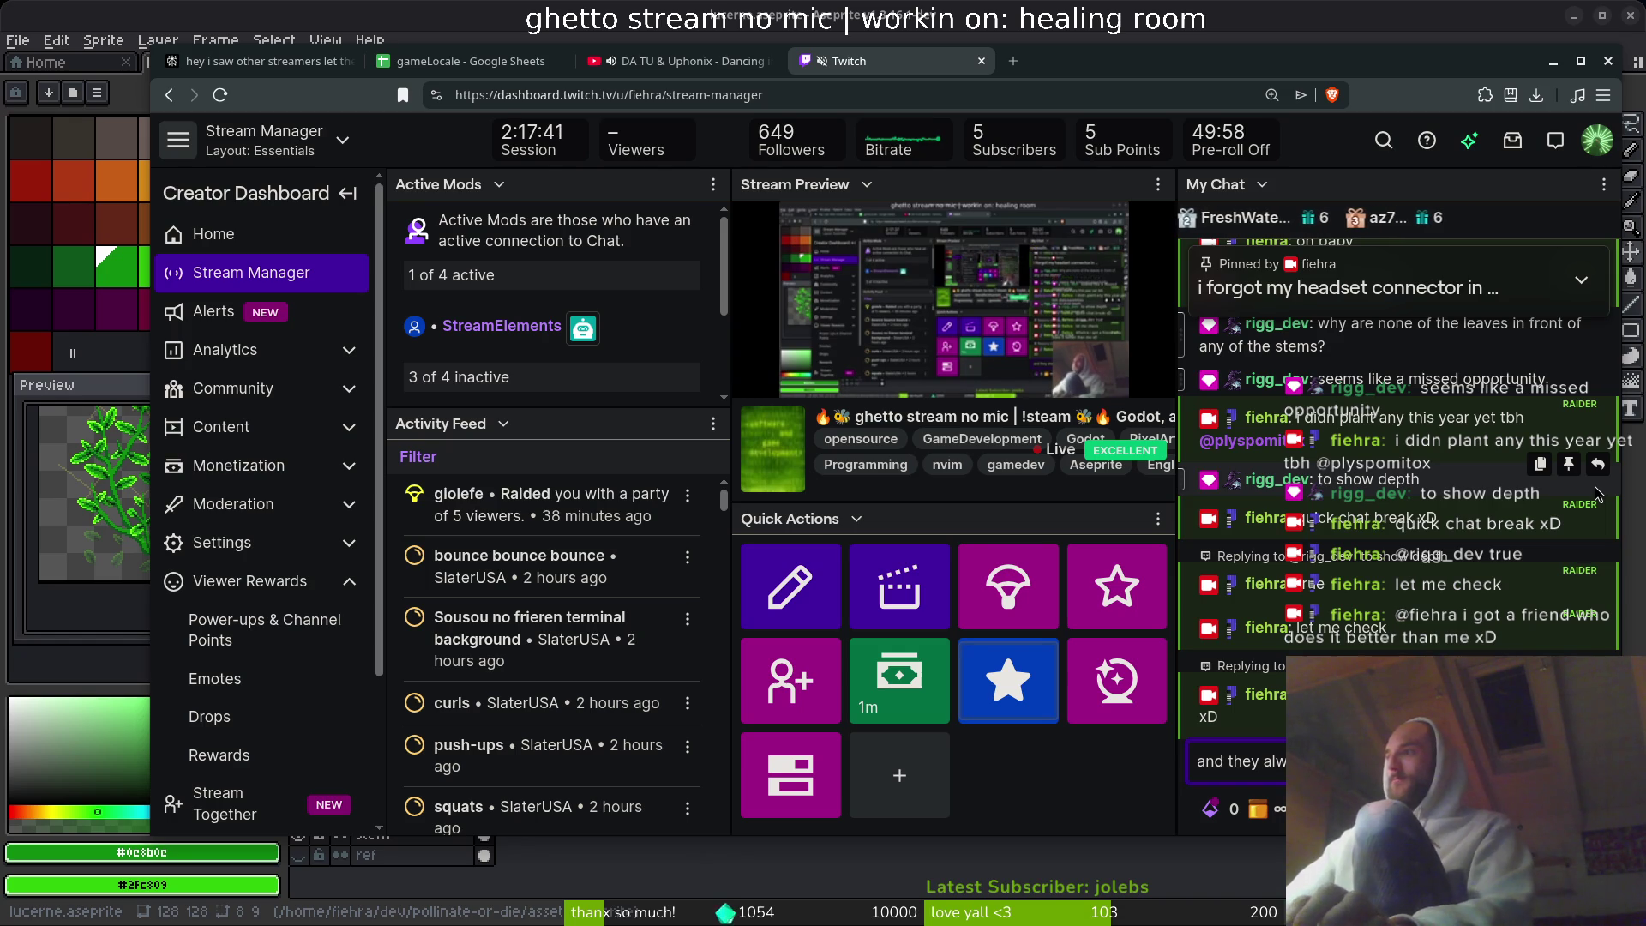
{"action": "type", "text": "my other flow"}
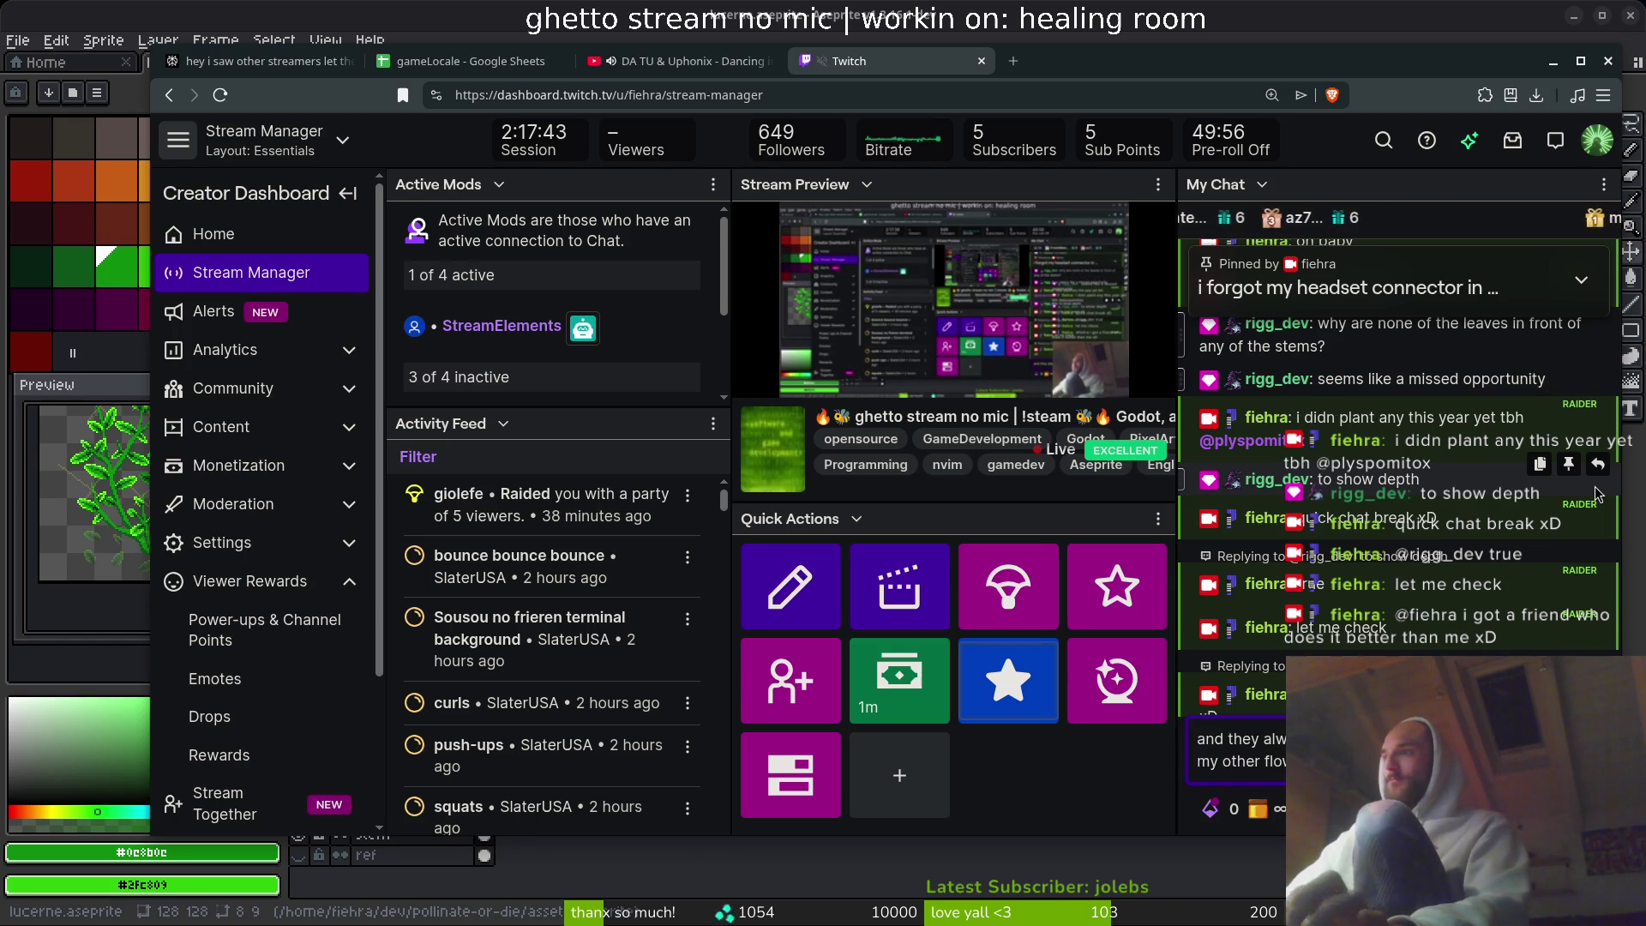
{"action": "type", "text": "ers xD"}
{"action": "key", "text": "Return"}
- Return to Aseprite and zoom and pan around the lucerne plant sprite
{"action": "key", "text": "alt+Tab"}
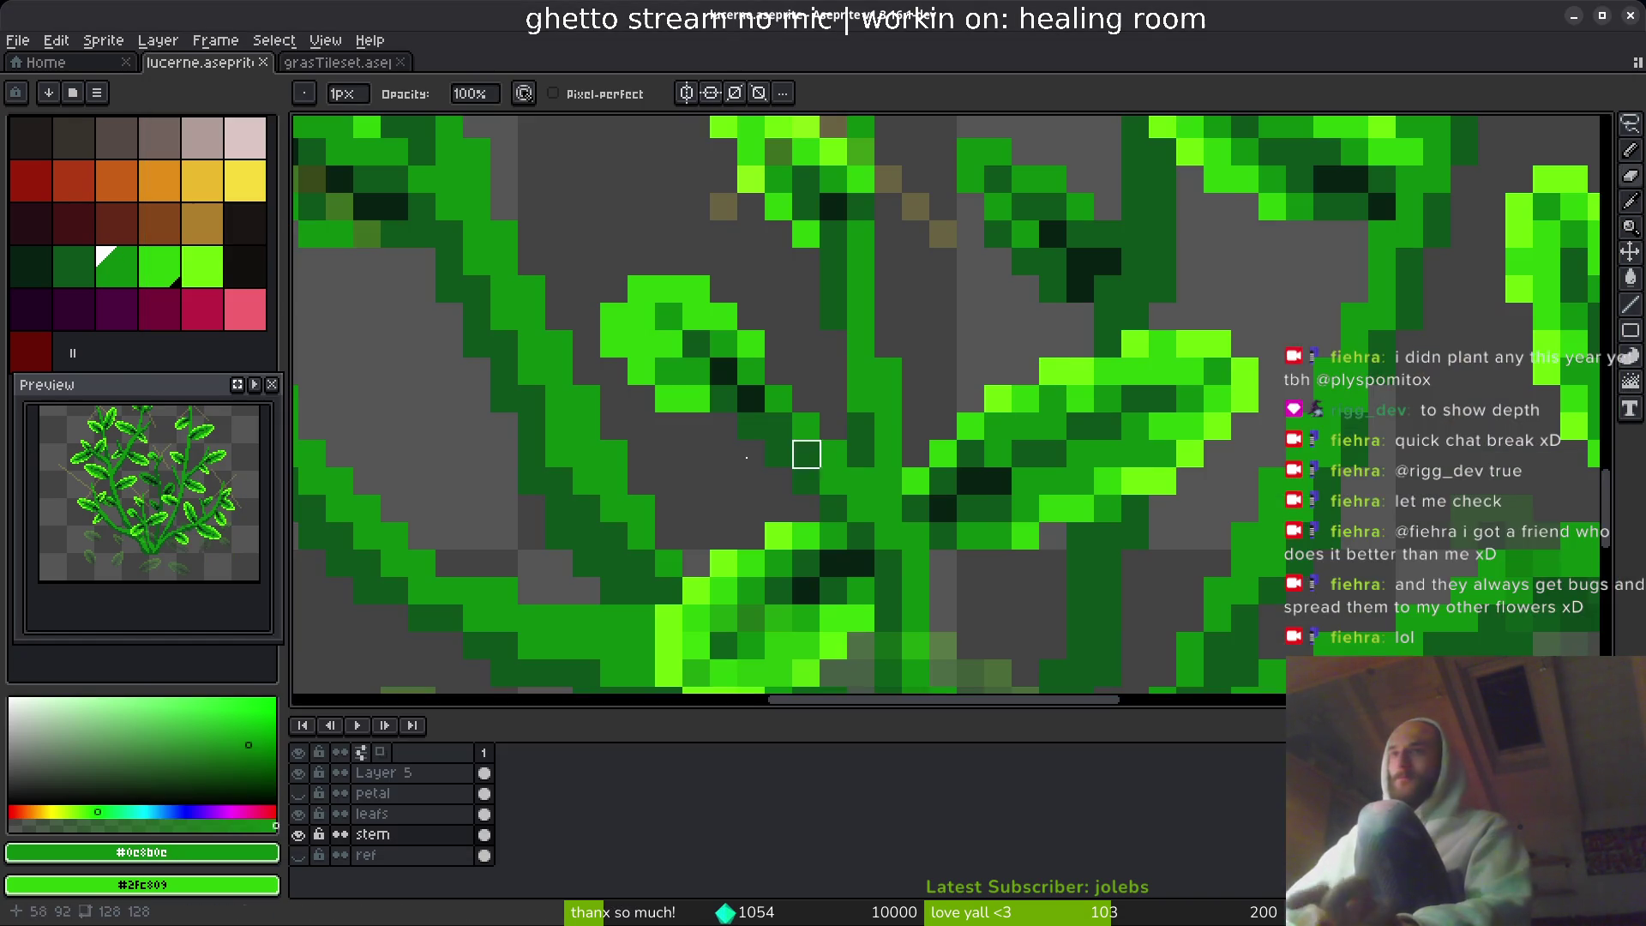
{"action": "scroll", "coordinate": [1232, 447], "scroll_direction": "down", "scroll_amount": 4}
{"action": "left_click_drag", "start_coordinate": [1198, 486], "coordinate": [1110, 485]}
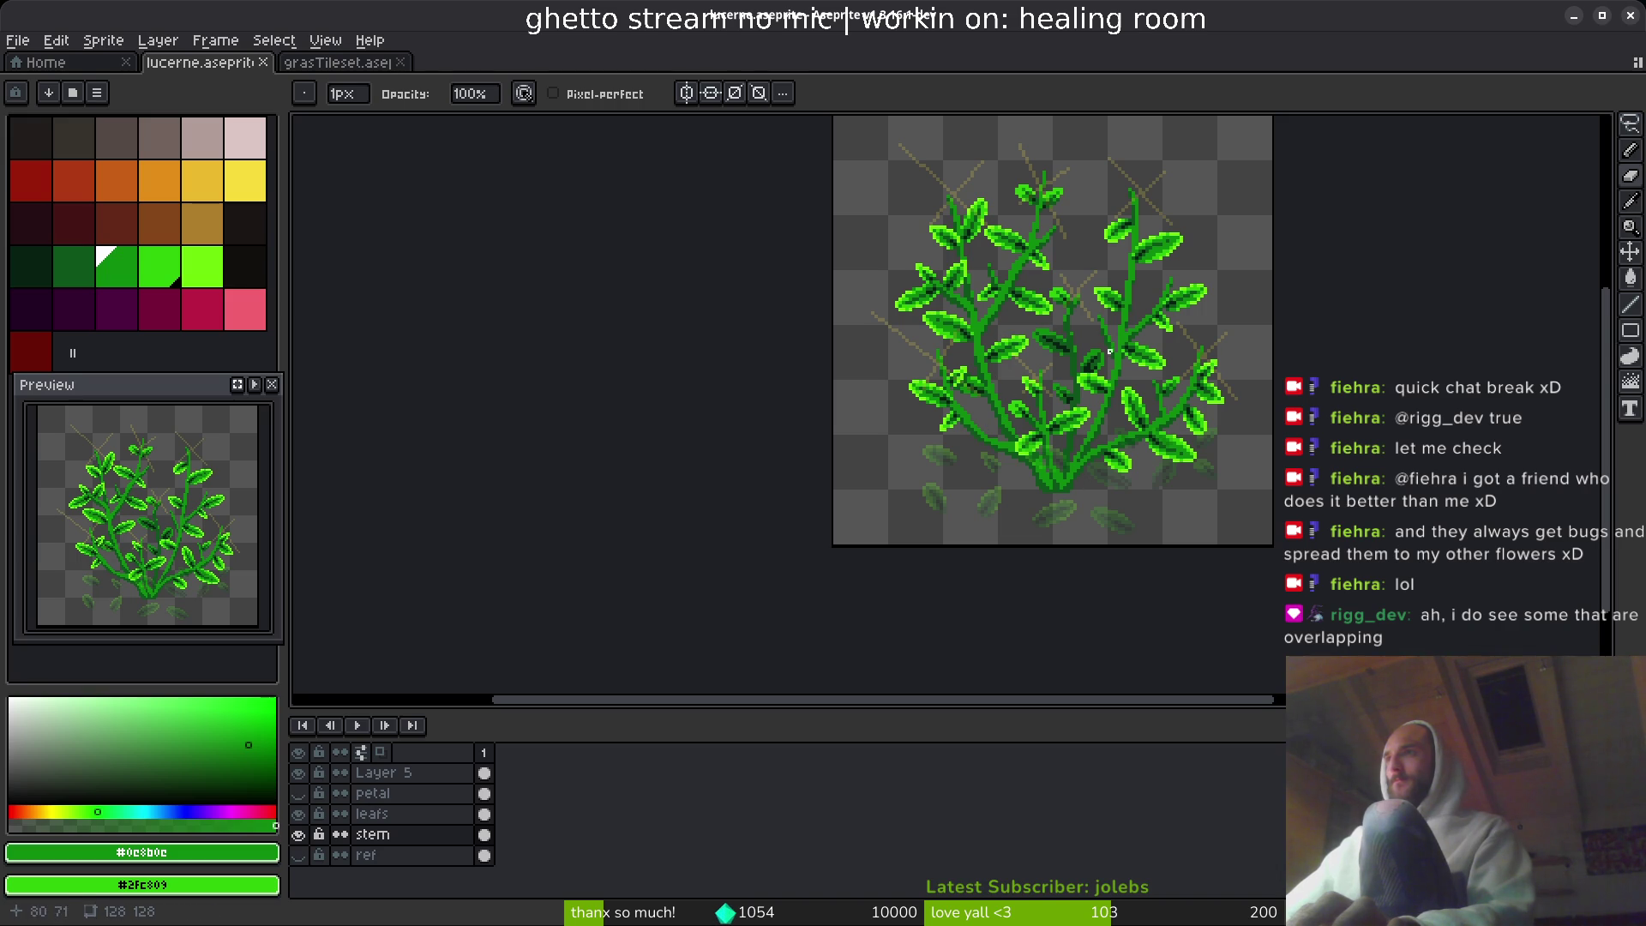
{"action": "scroll", "coordinate": [1072, 467], "scroll_direction": "up", "scroll_amount": 5}
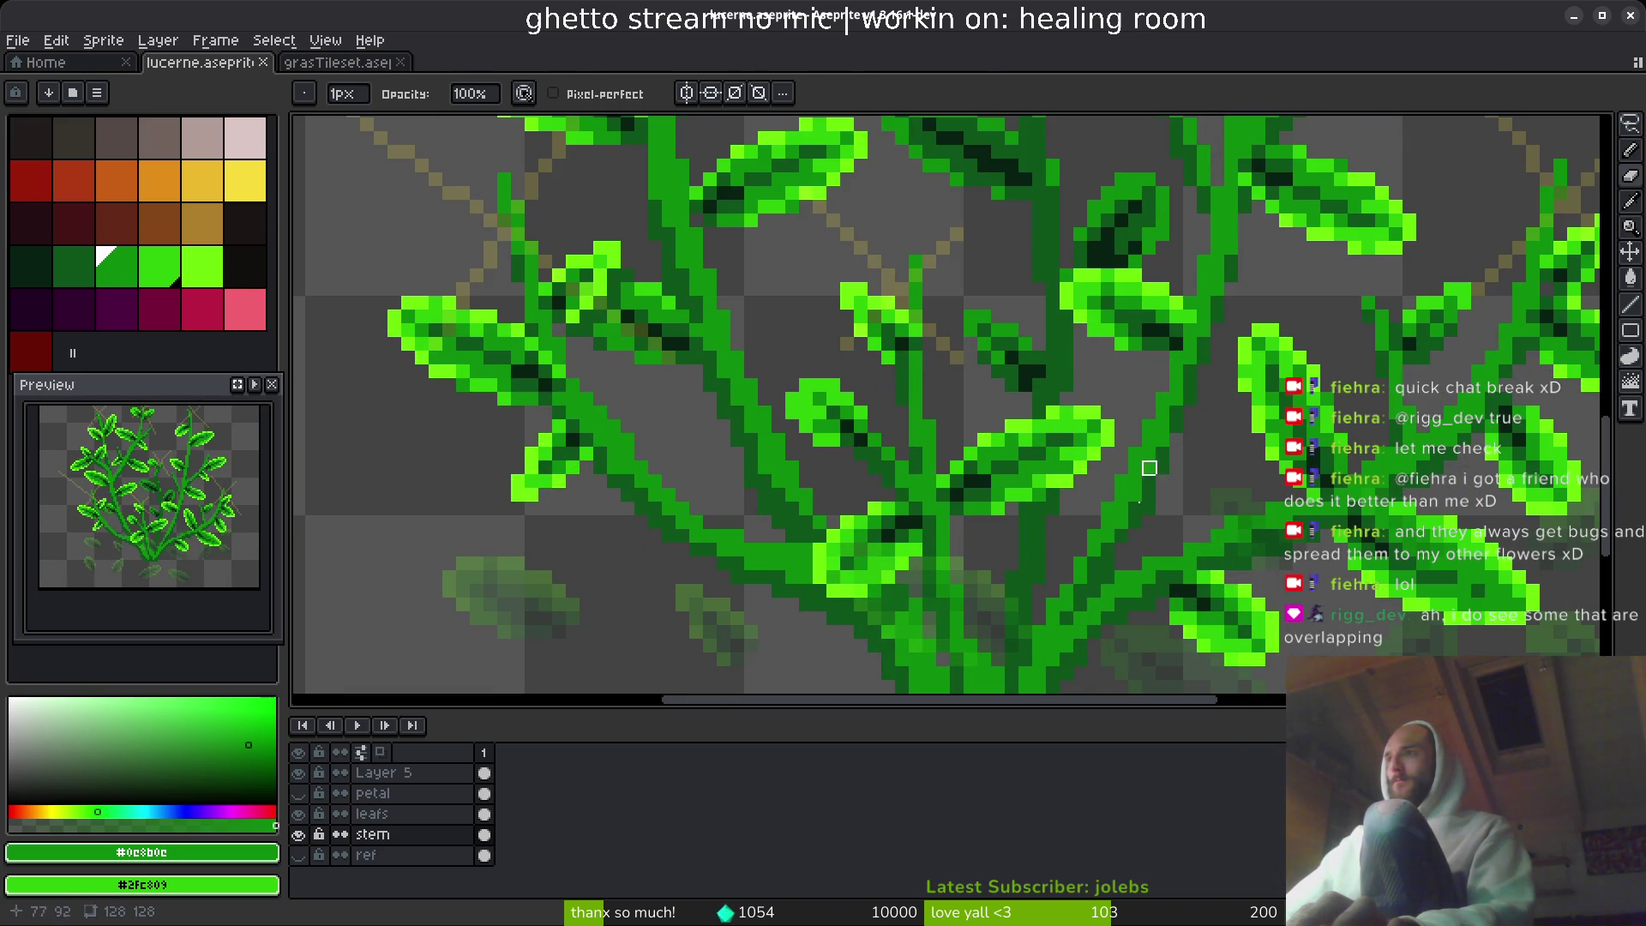
{"action": "scroll", "coordinate": [1149, 468], "scroll_direction": "down", "scroll_amount": 2}
- Post 'mean like this?' in the Twitch chat and glance back at the sprite
{"action": "key", "text": "alt+Tab"}
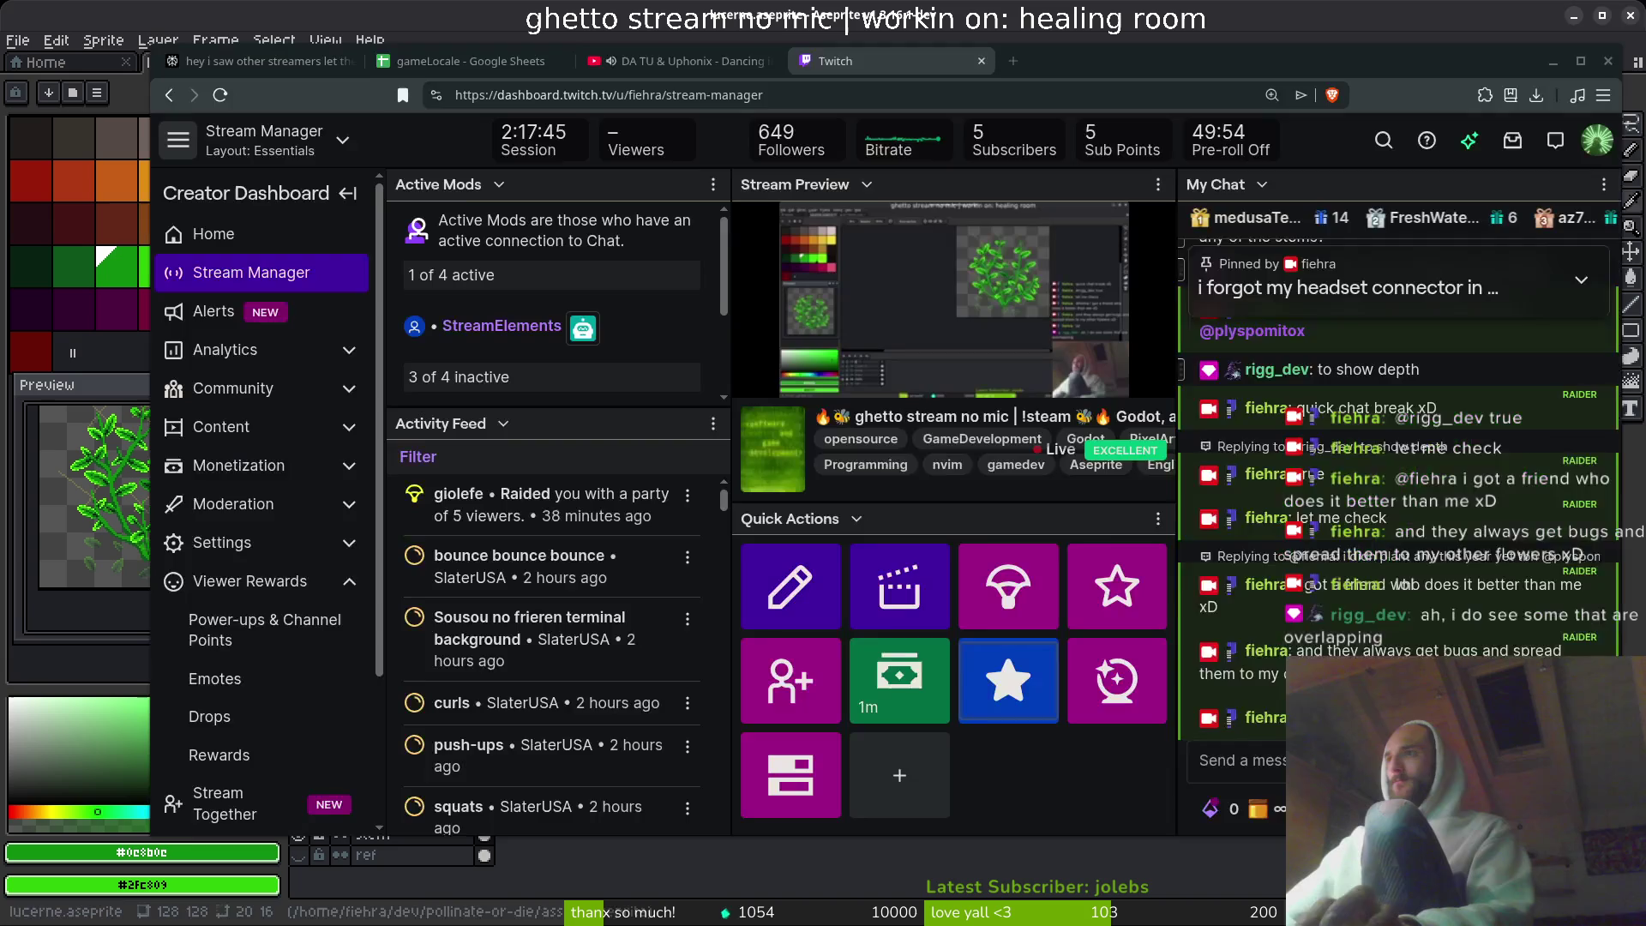
{"action": "type", "text": "mean thi"}
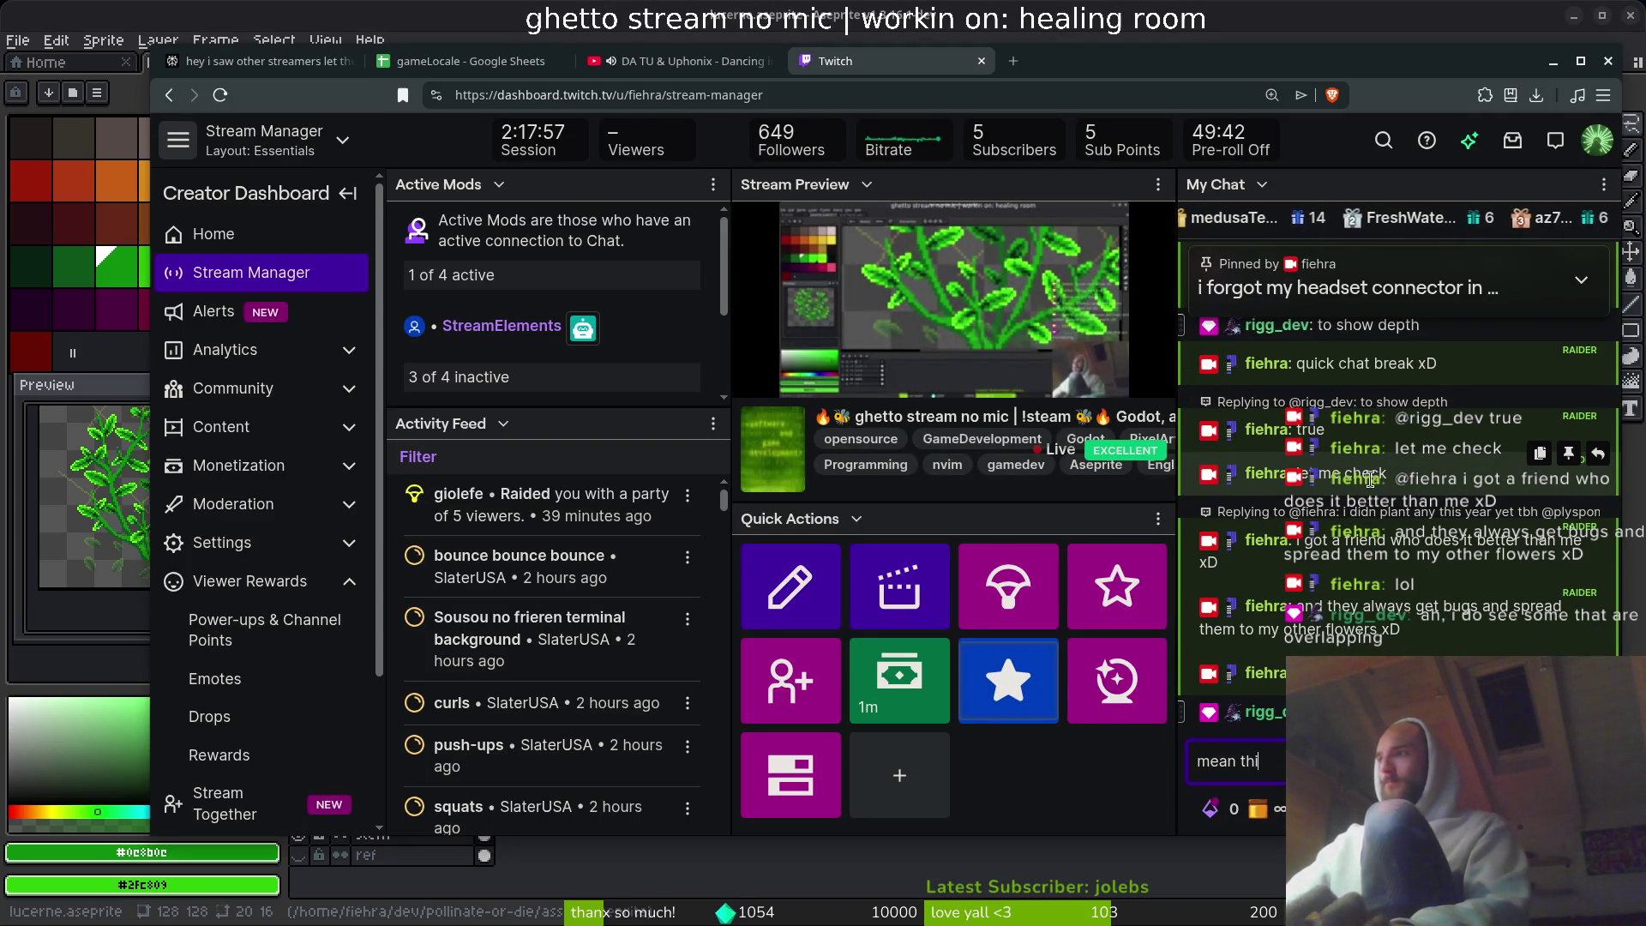
{"action": "type", "text": "s lik"}
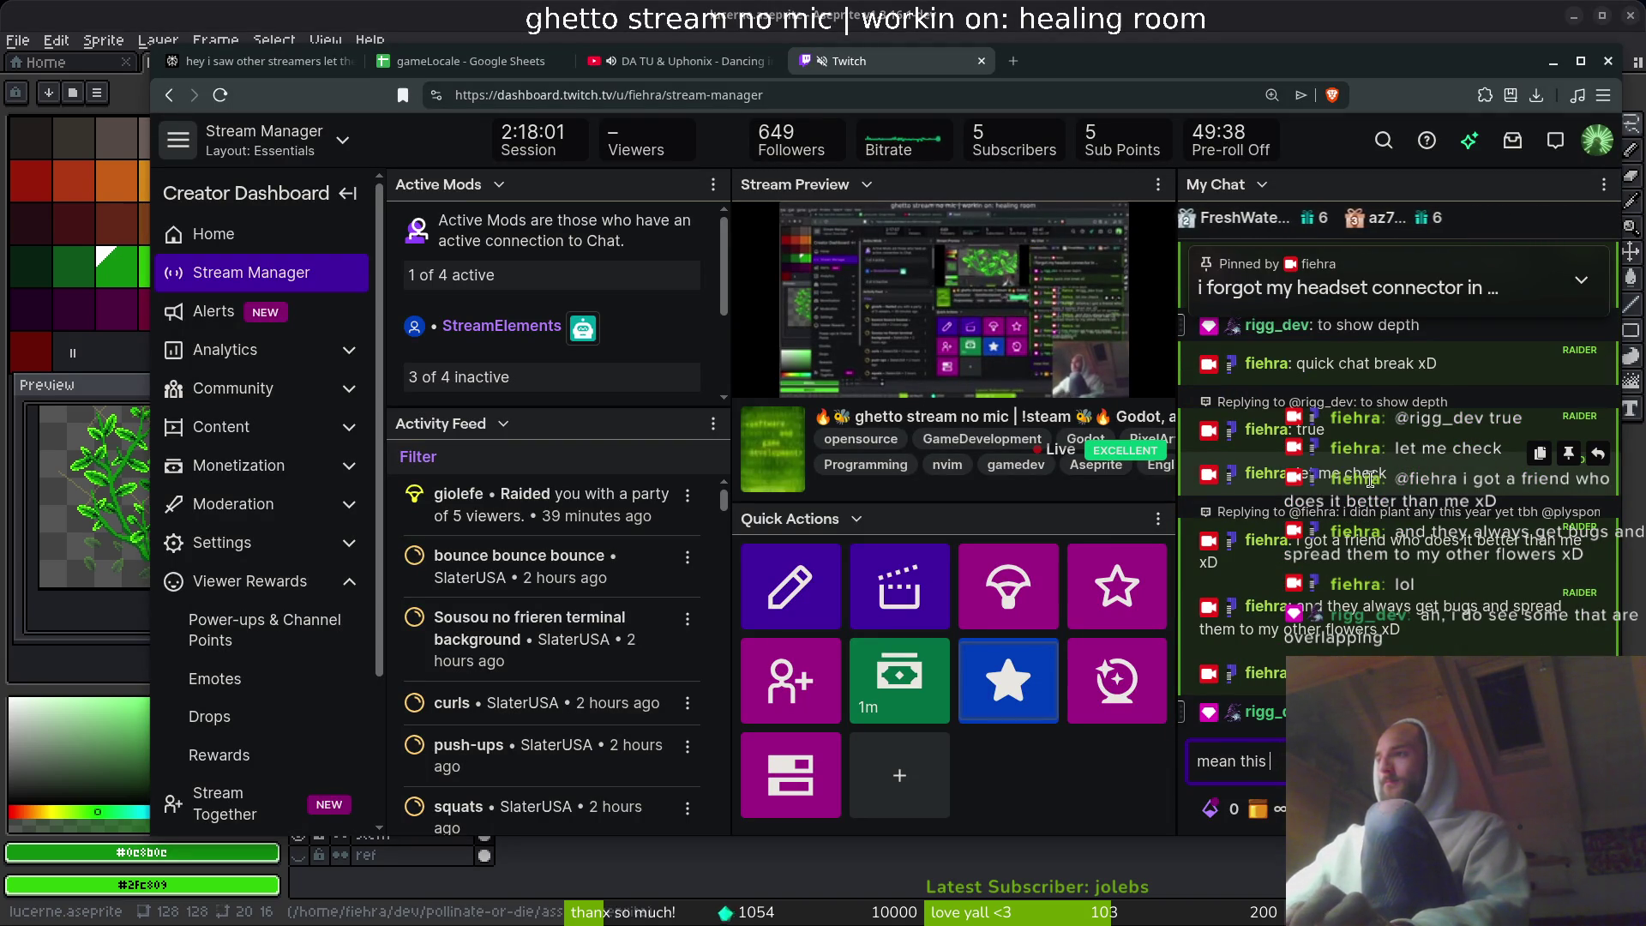
{"action": "key", "text": "BackSpace"}
{"action": "type", "text": "ke th"}
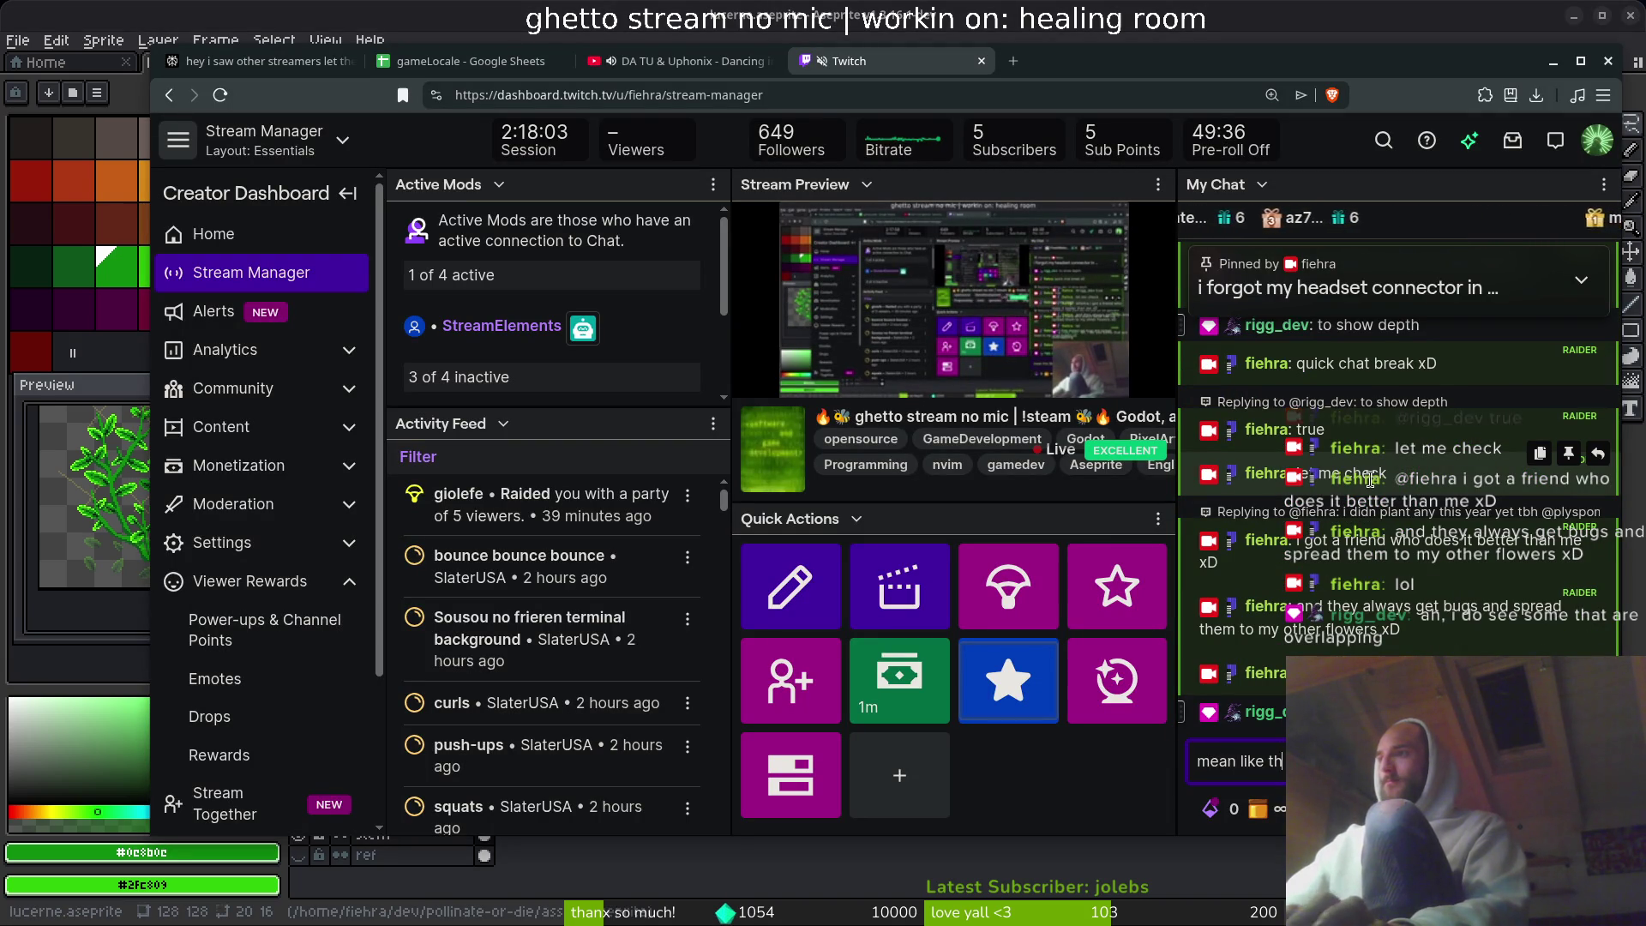
{"action": "key", "text": "Return"}
{"action": "key", "text": "alt+Tab"}
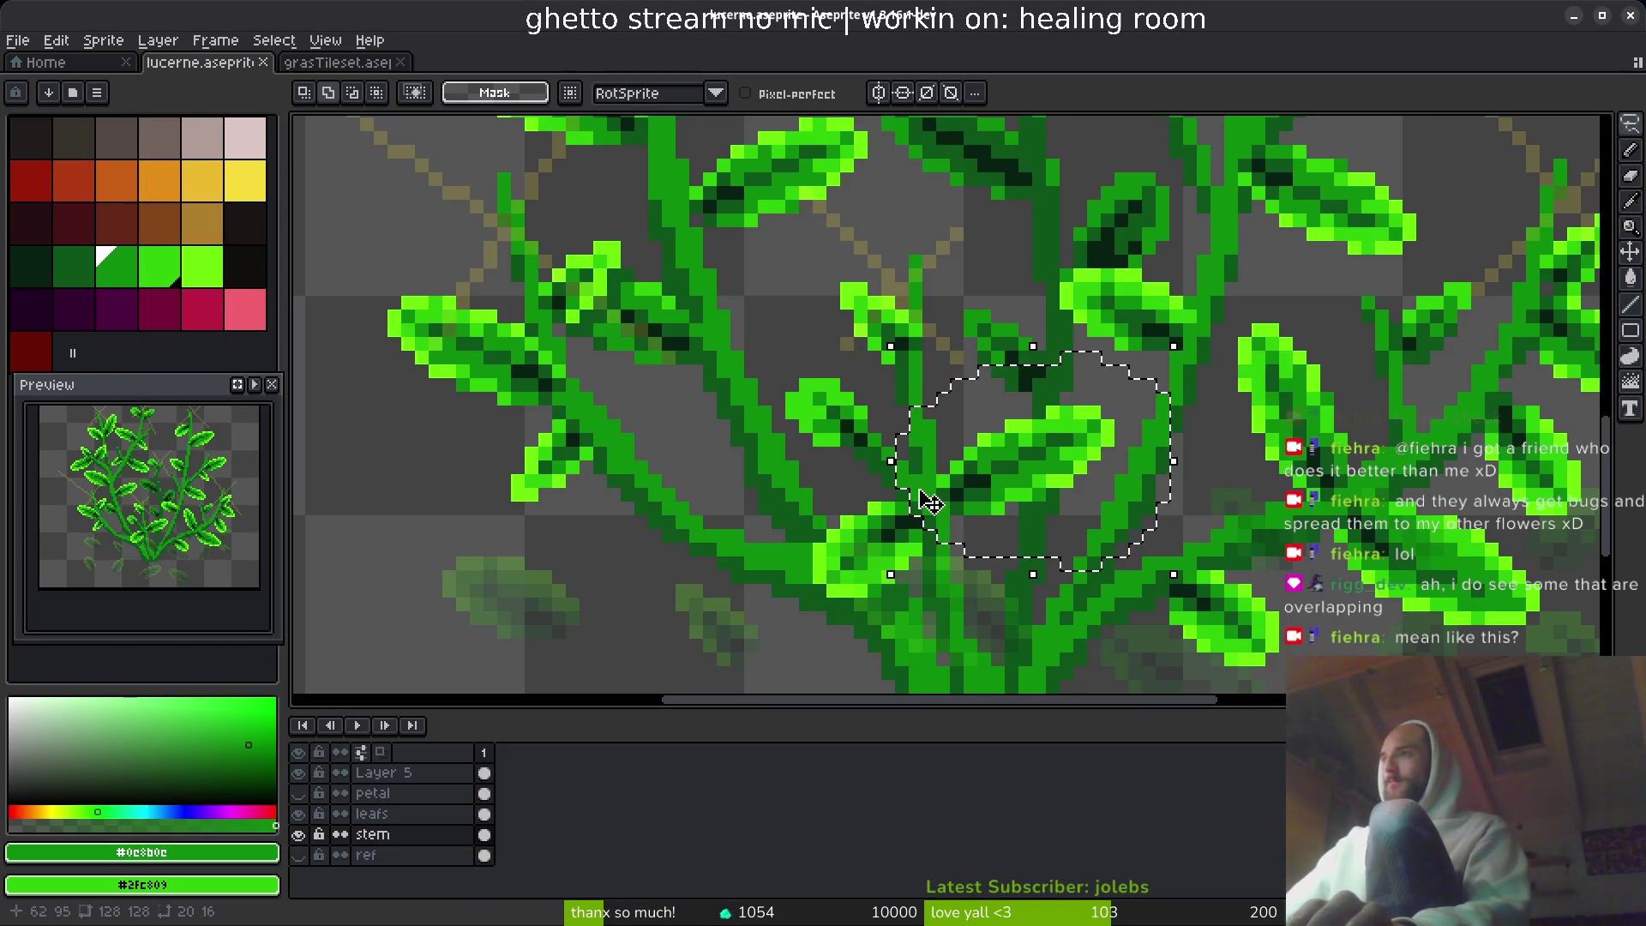
- Send 'ya not many tho its true' in chat and return to Aseprite
{"action": "key", "text": "alt+Tab"}
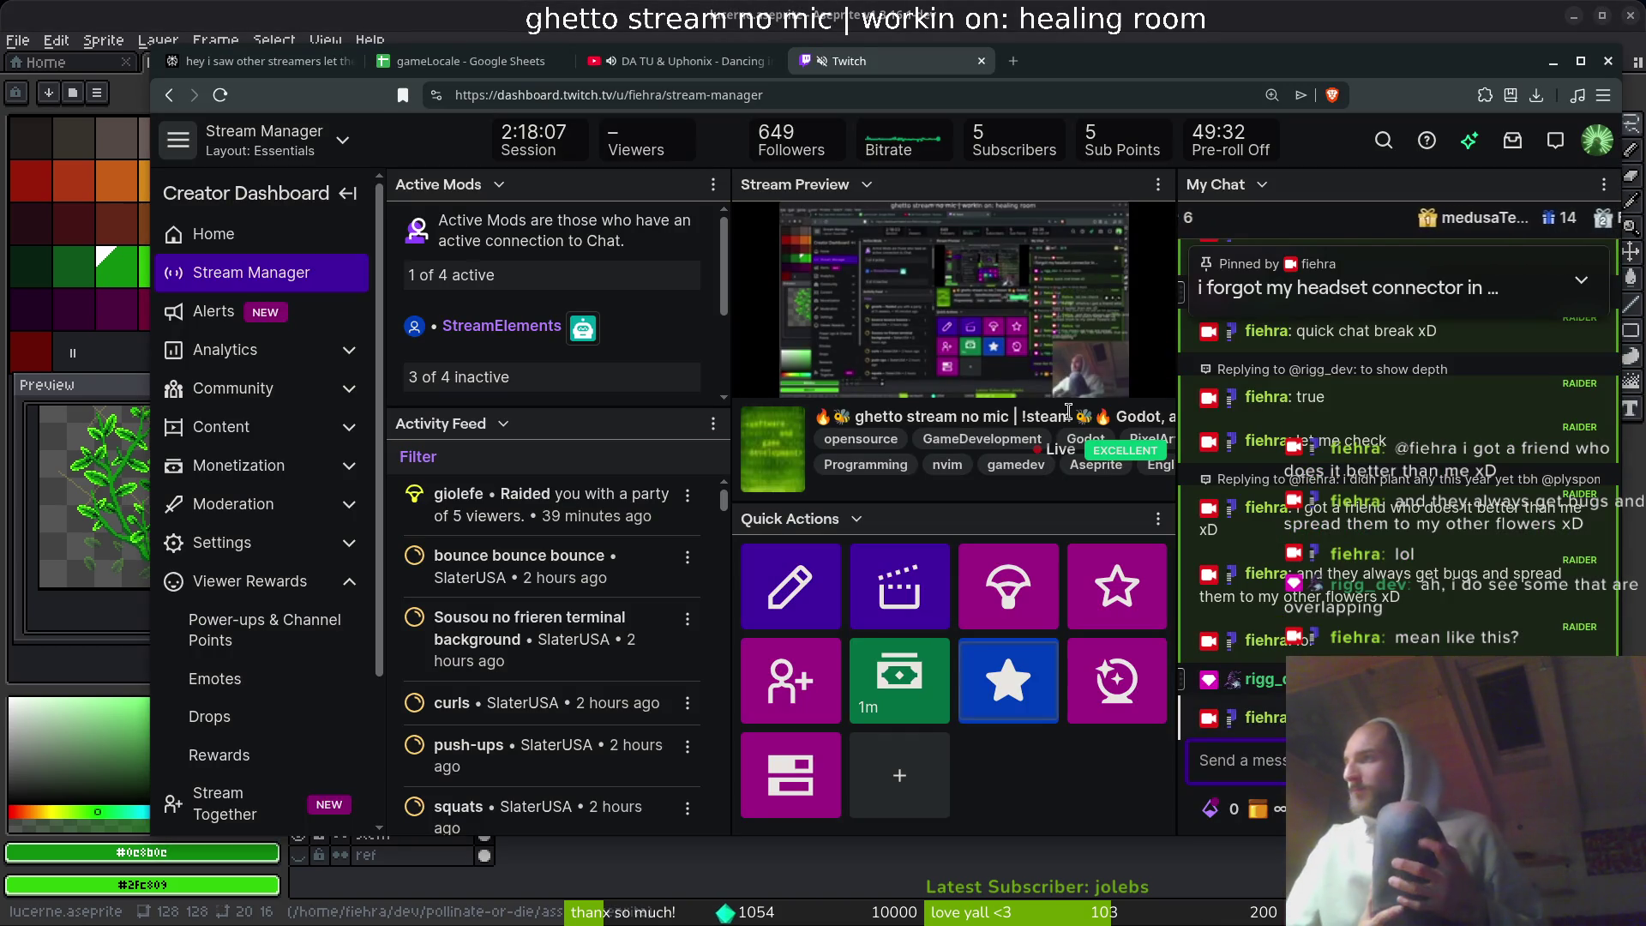
{"action": "type", "text": "ya not many"}
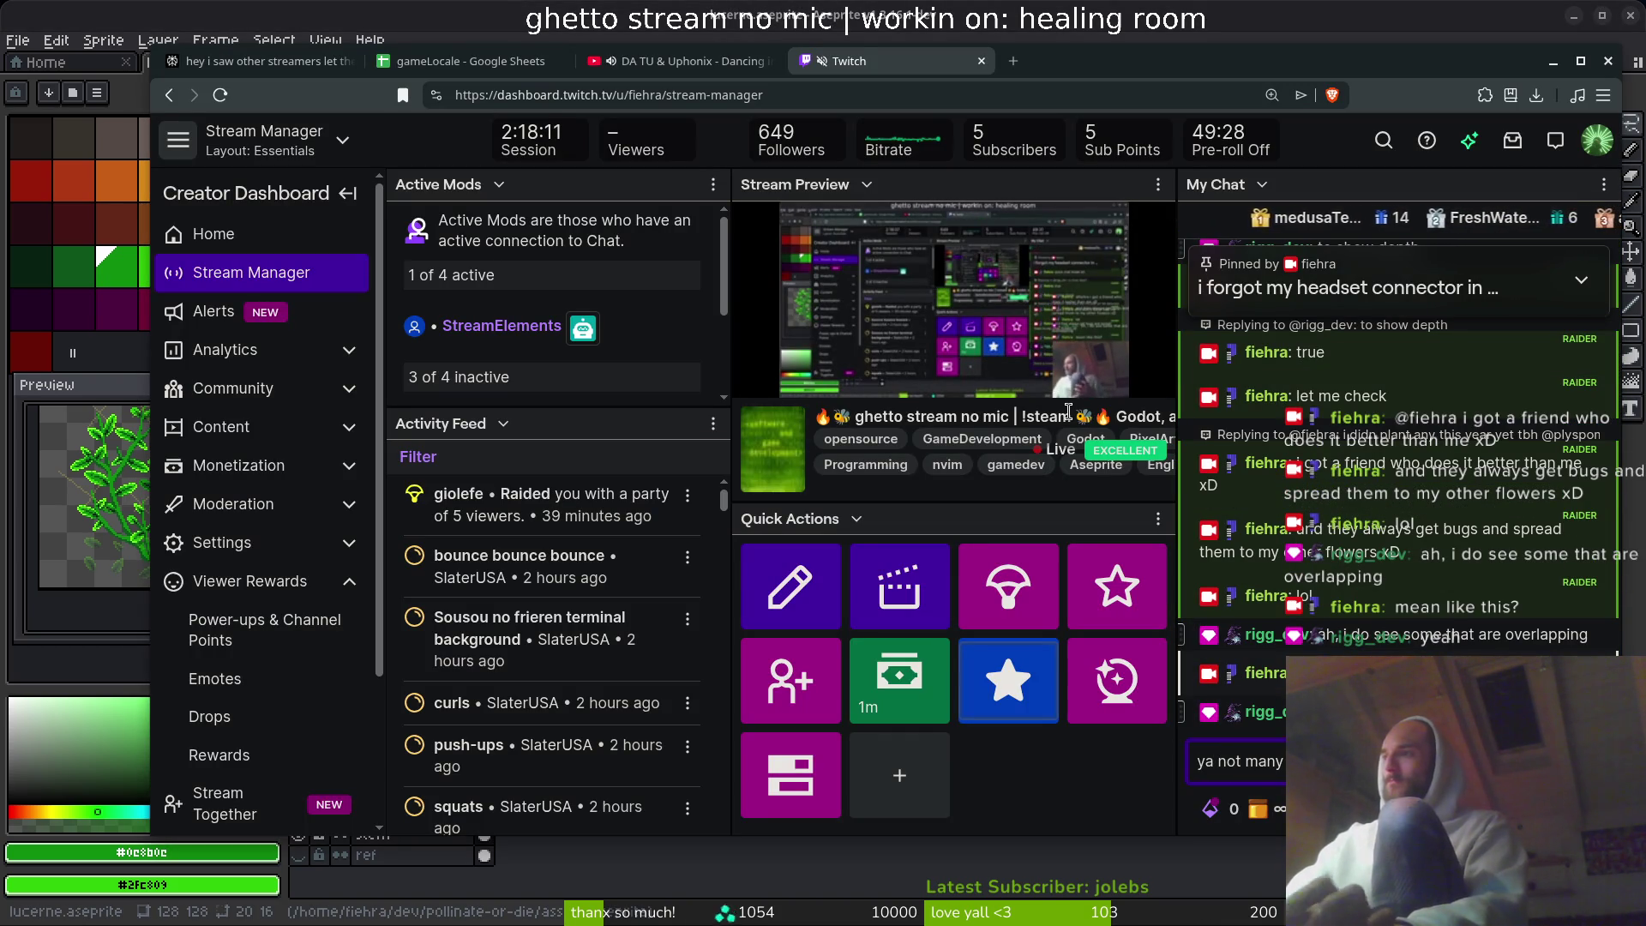
{"action": "key", "text": "Return"}
{"action": "key", "text": "alt+Tab"}
{"action": "scroll", "coordinate": [1097, 380], "scroll_direction": "down", "scroll_amount": 3}
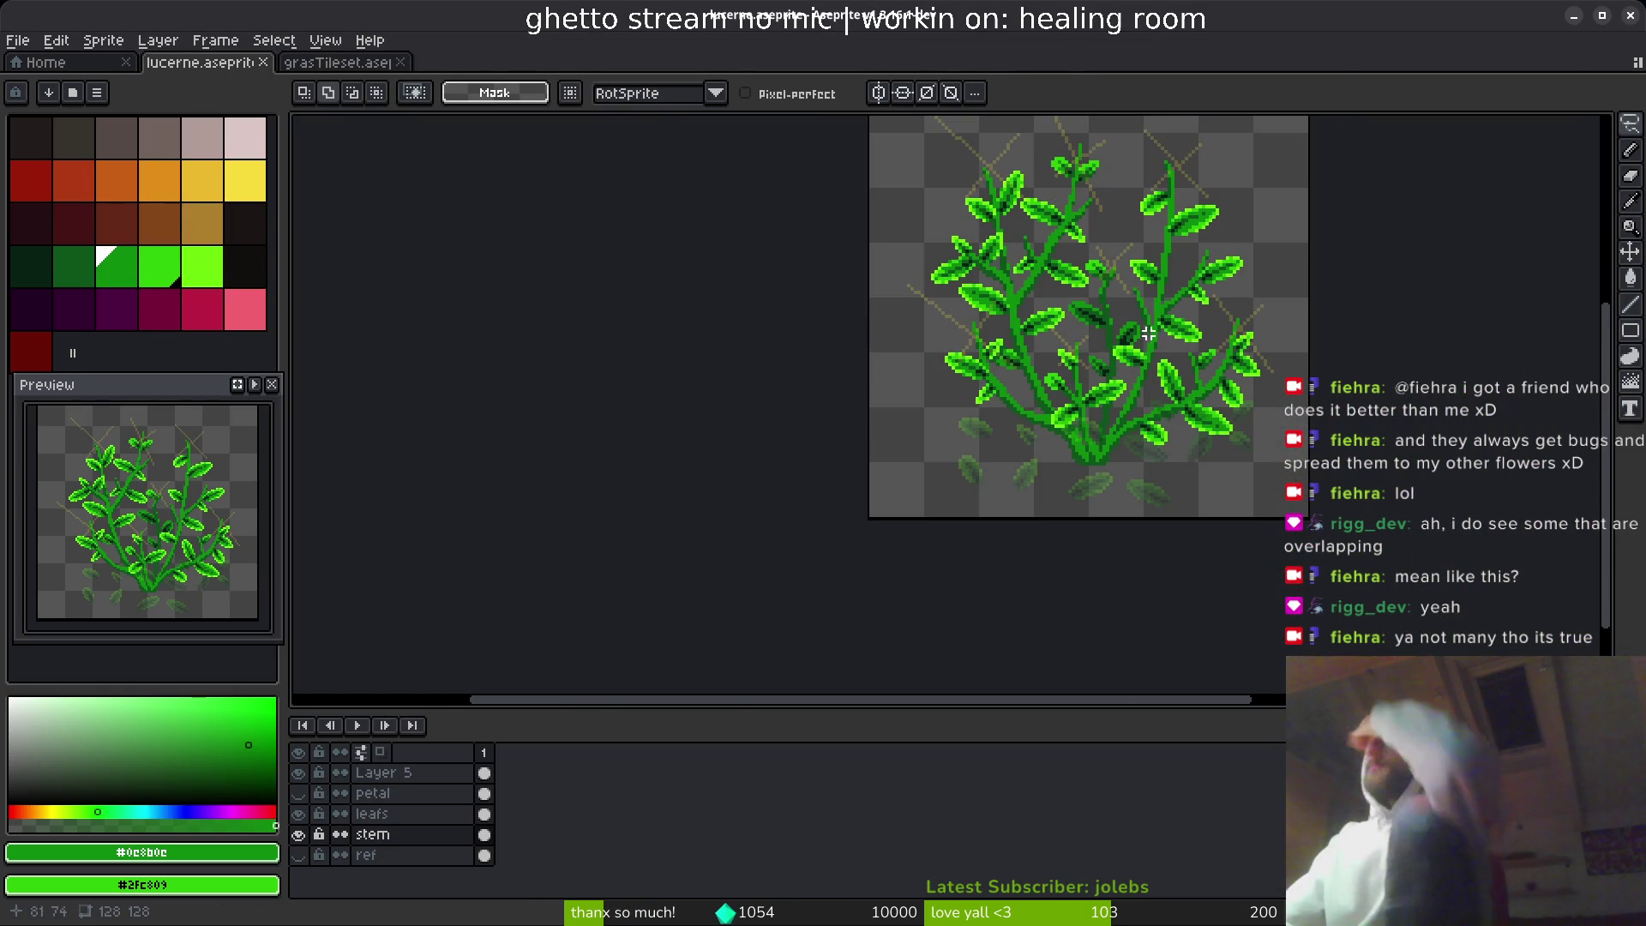
- Lasso the leaf beside the stem on the leafs layer, nudge it onto the stem, and save
{"action": "scroll", "coordinate": [1098, 380], "scroll_direction": "up", "scroll_amount": 4}
{"action": "mouse_move", "coordinate": [892, 361]}
{"action": "left_mouse_down"}
{"action": "mouse_move", "coordinate": [937, 378]}
{"action": "mouse_move", "coordinate": [973, 441]}
{"action": "left_mouse_up"}
{"action": "scroll", "coordinate": [977, 395], "scroll_direction": "up", "scroll_amount": 3}
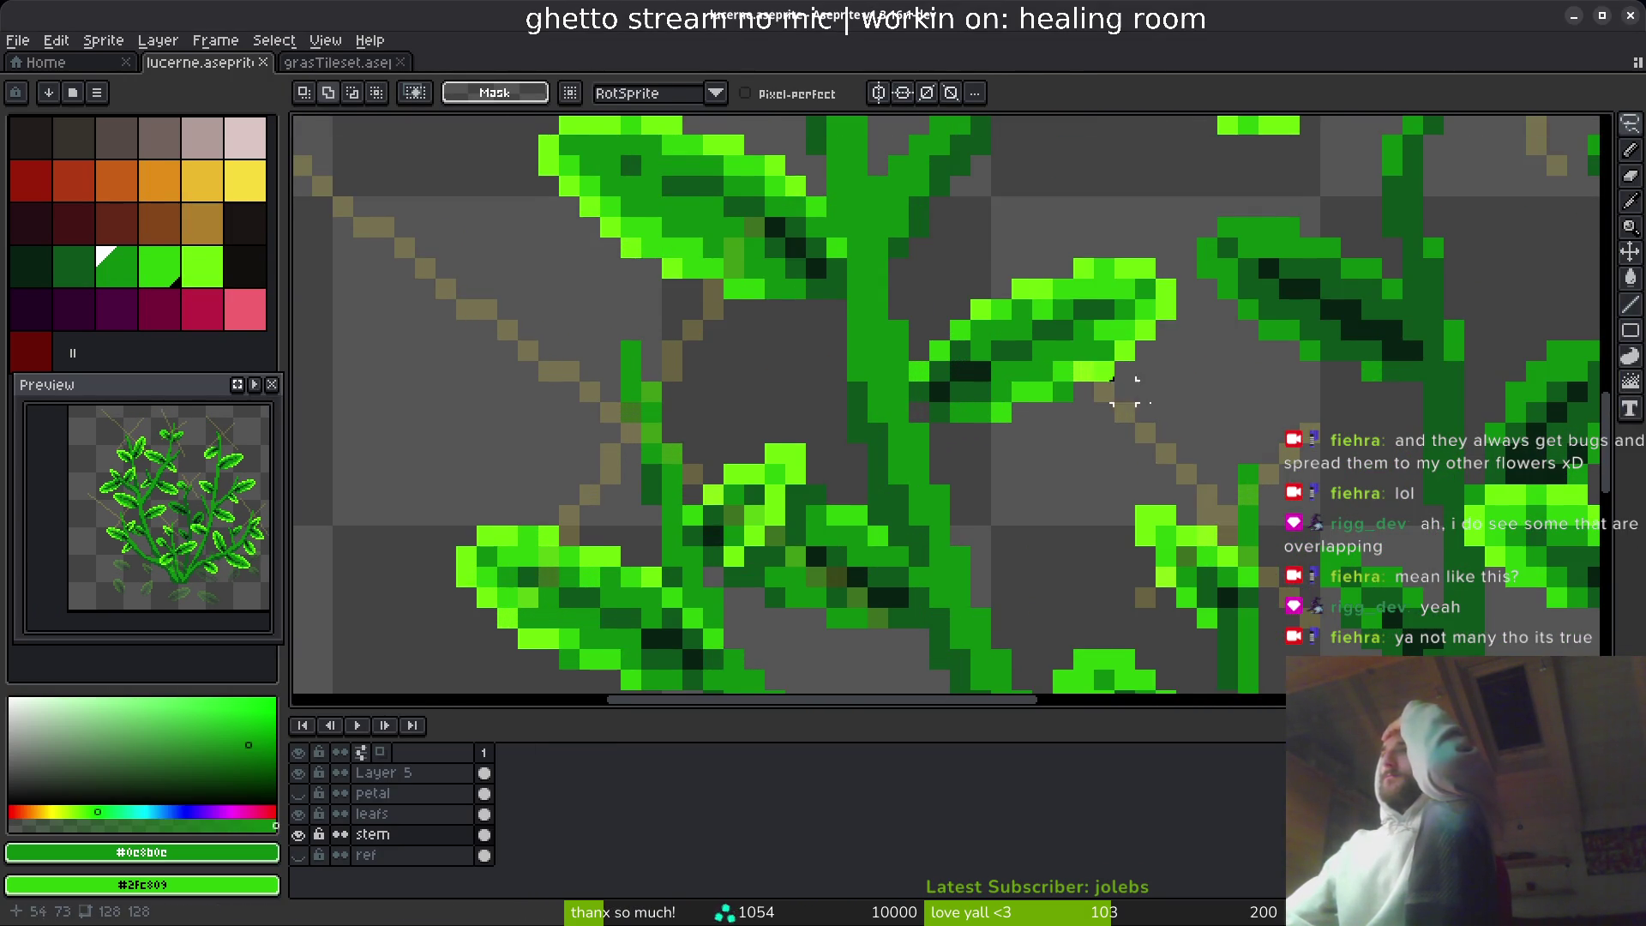
{"action": "left_click_drag", "start_coordinate": [1132, 391], "coordinate": [1089, 377]}
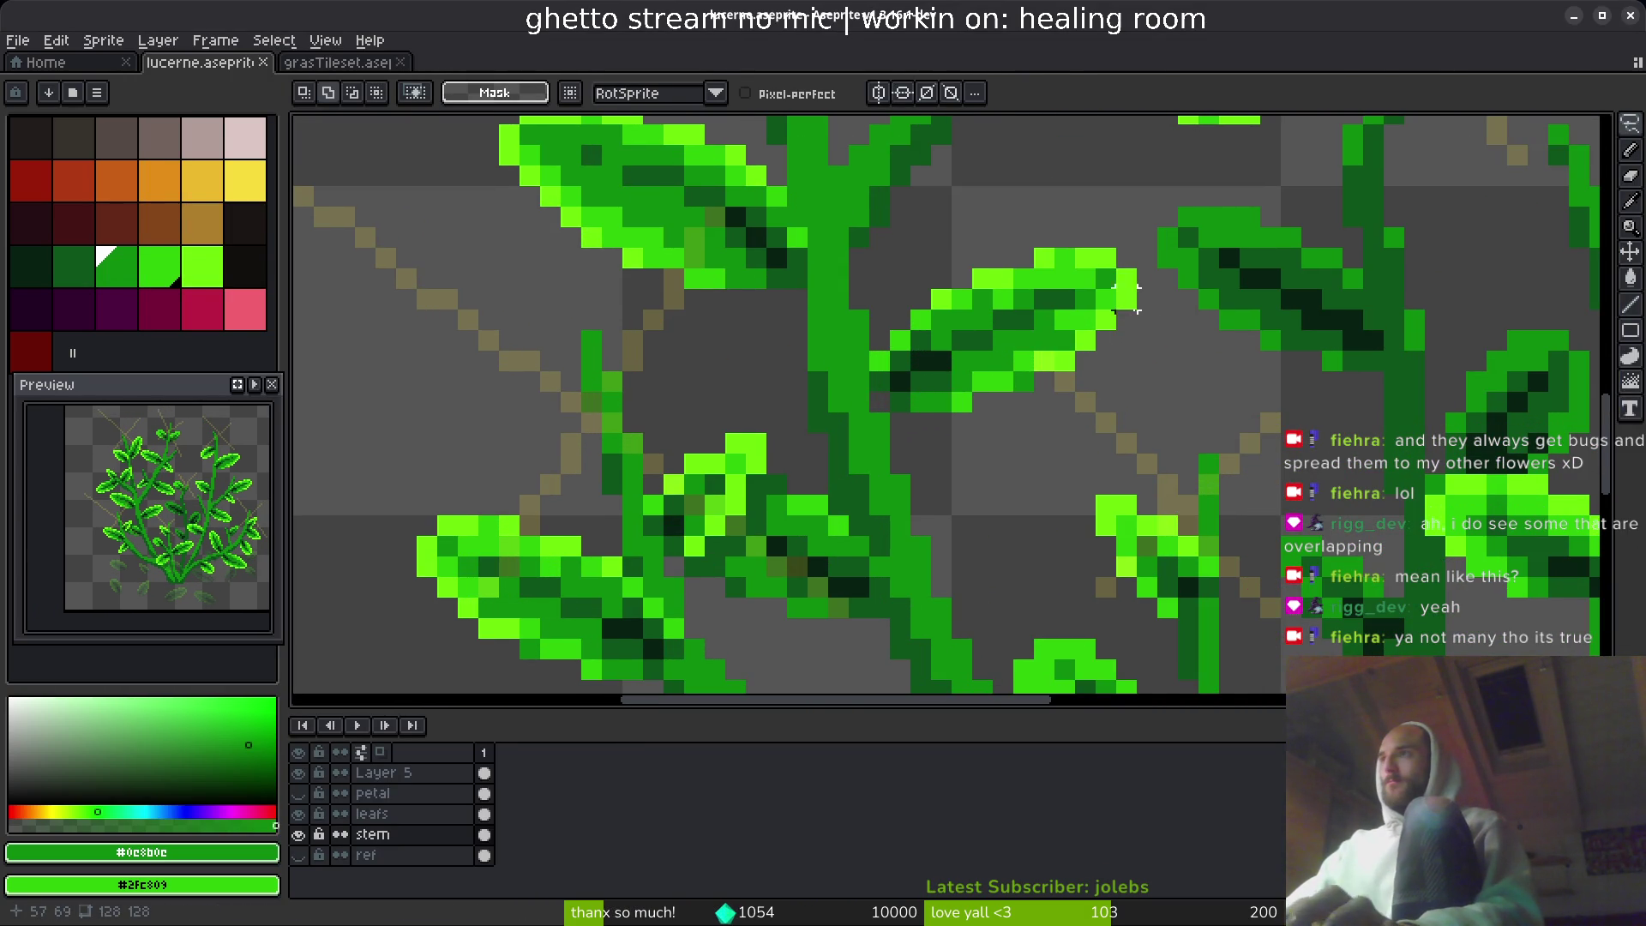
{"action": "mouse_move", "coordinate": [1147, 298]}
{"action": "left_mouse_down"}
{"action": "mouse_move", "coordinate": [845, 367]}
{"action": "mouse_move", "coordinate": [1147, 300]}
{"action": "left_mouse_up"}
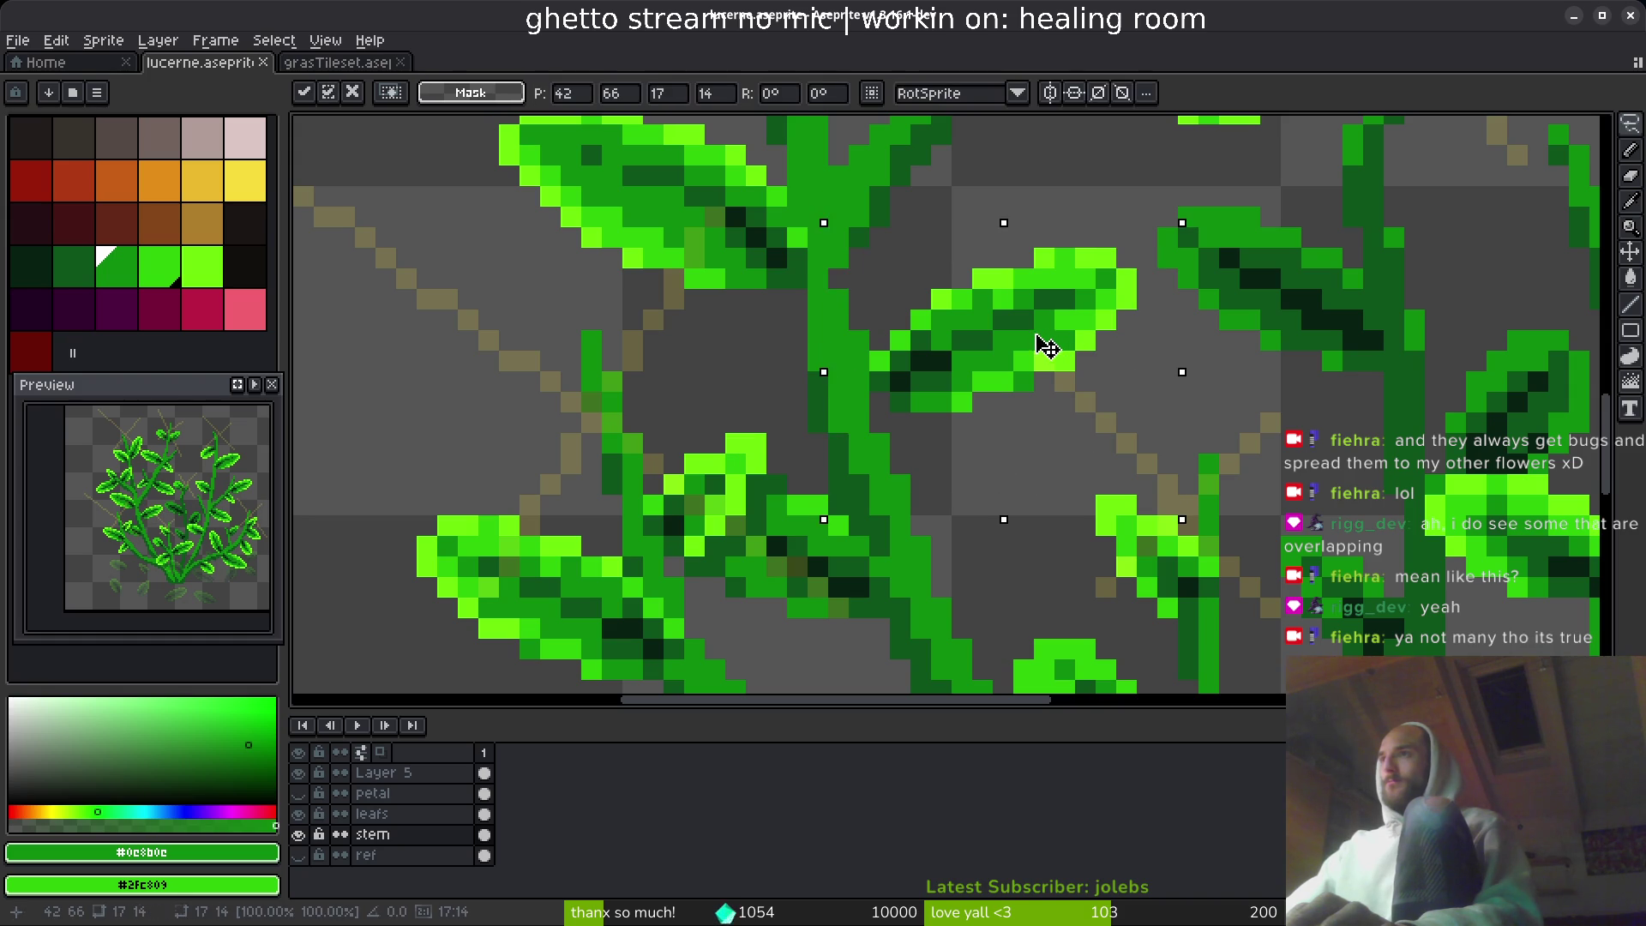
{"action": "left_click", "coordinate": [484, 814]}
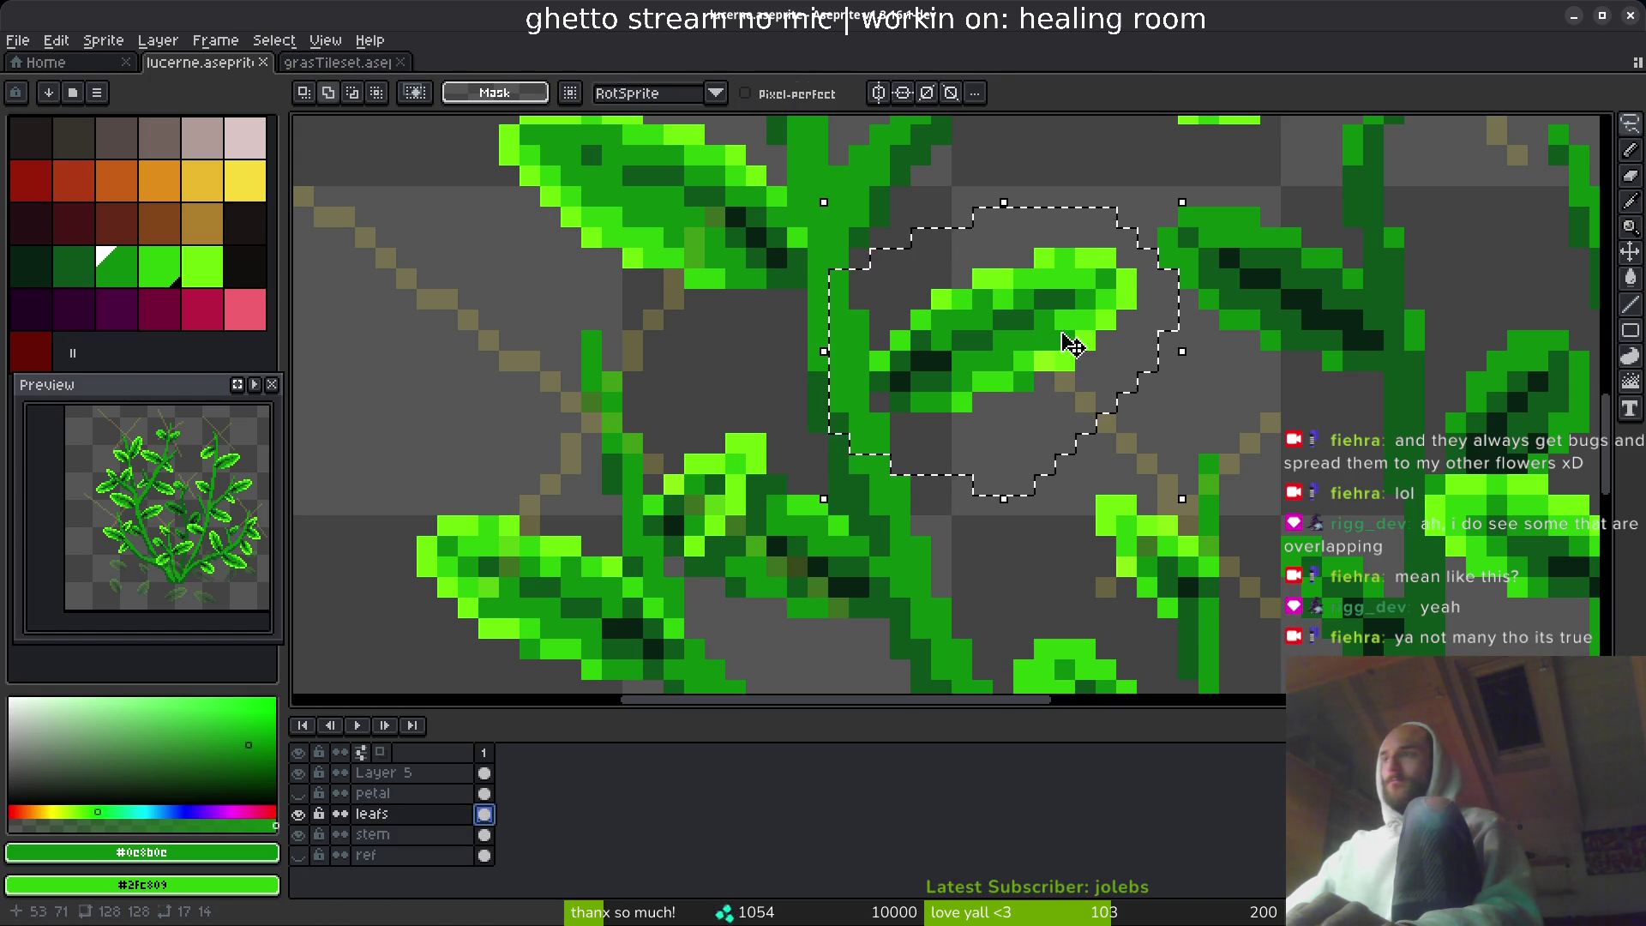
{"action": "mouse_move", "coordinate": [1055, 330]}
{"action": "left_mouse_down"}
{"action": "mouse_move", "coordinate": [1056, 350]}
{"action": "mouse_move", "coordinate": [1040, 333]}
{"action": "left_mouse_up"}
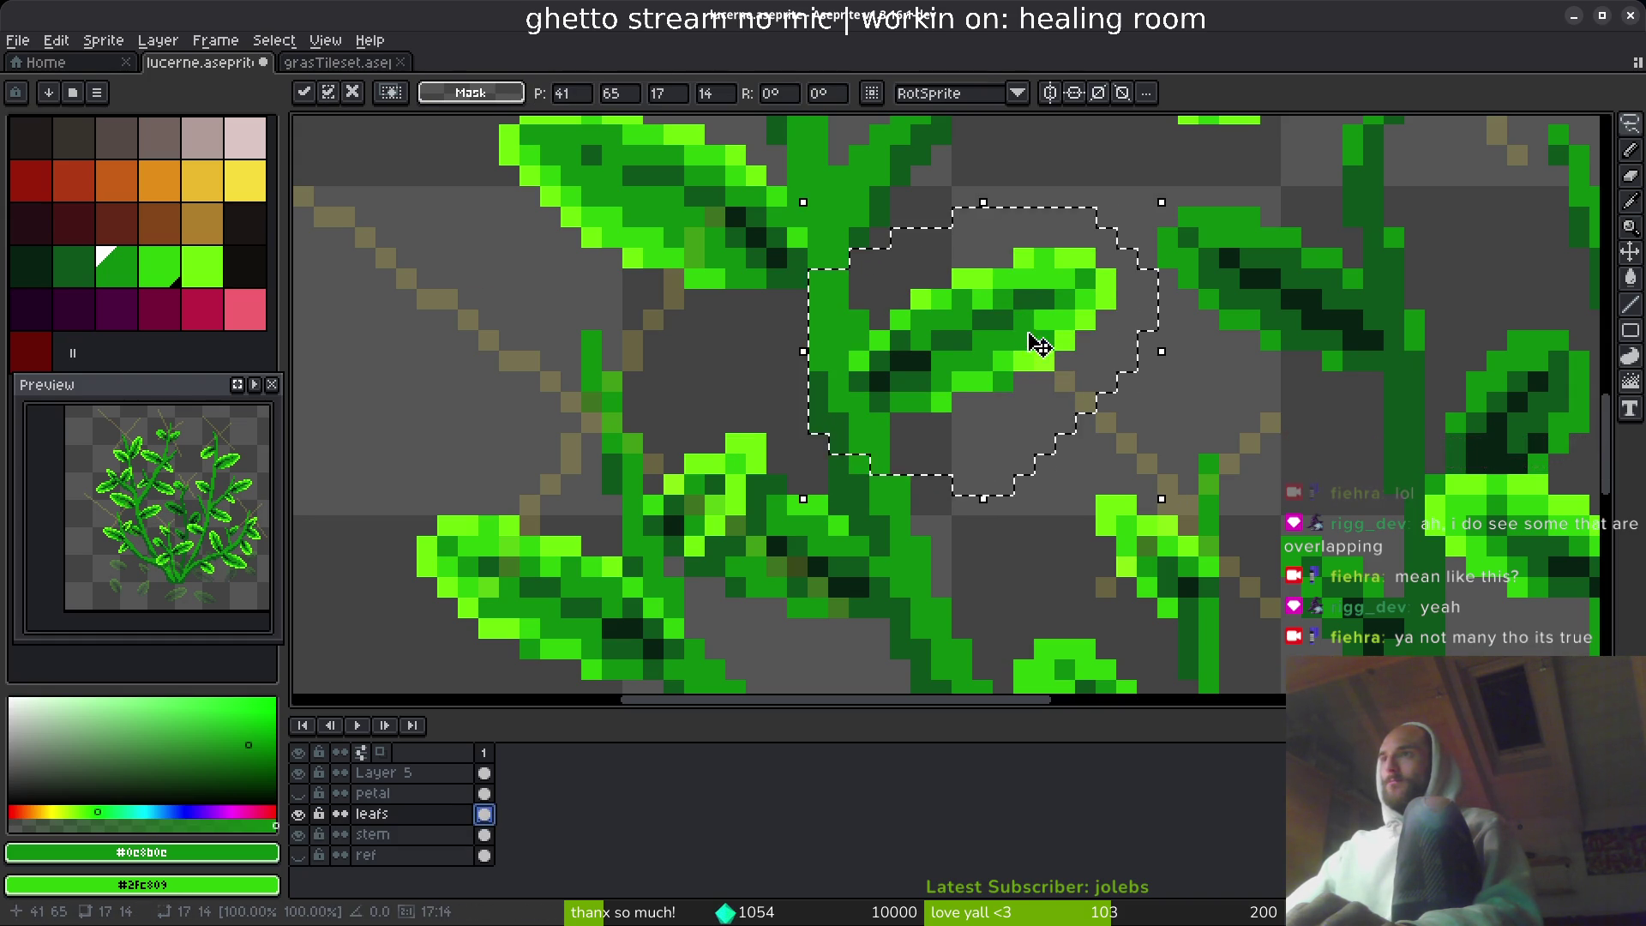
{"action": "key", "text": "Return"}
{"action": "scroll", "coordinate": [1042, 347], "scroll_direction": "down", "scroll_amount": 3}
{"action": "key", "text": "ctrl+s"}
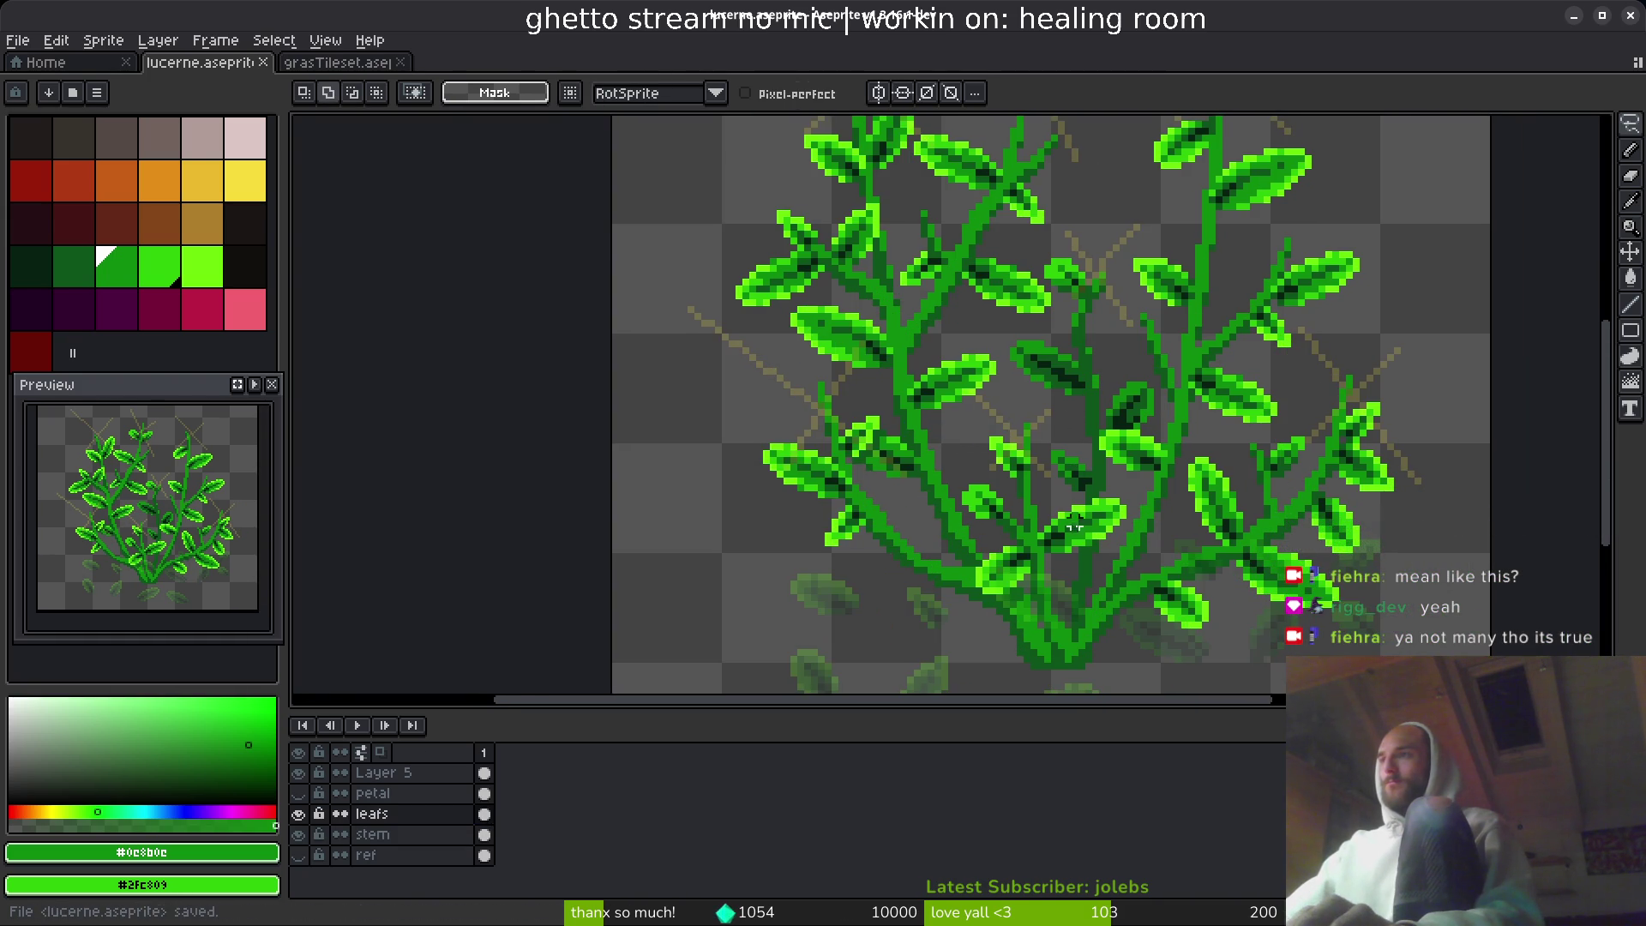
- Lasso the other right-side leaves and move them closer to the branches, committing each move
{"action": "scroll", "coordinate": [1191, 564], "scroll_direction": "up", "scroll_amount": 2}
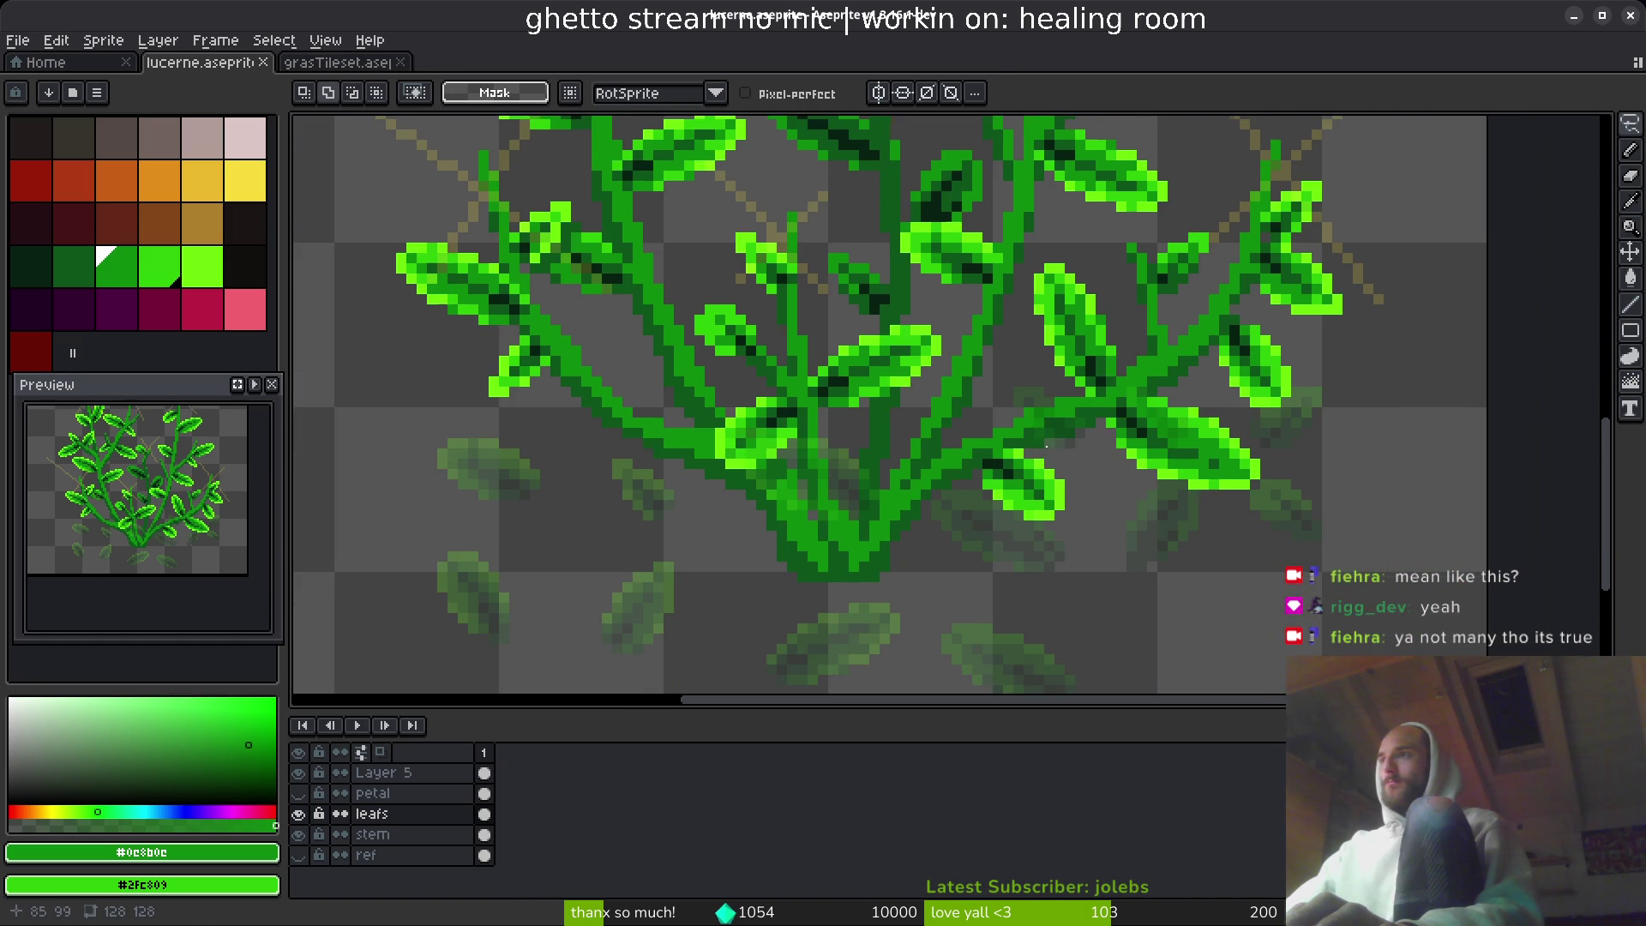
{"action": "mouse_move", "coordinate": [1044, 514]}
{"action": "left_mouse_down"}
{"action": "mouse_move", "coordinate": [930, 518]}
{"action": "mouse_move", "coordinate": [1042, 513]}
{"action": "mouse_move", "coordinate": [1340, 559]}
{"action": "left_mouse_up"}
{"action": "mouse_move", "coordinate": [1167, 390]}
{"action": "left_mouse_down"}
{"action": "mouse_move", "coordinate": [1025, 249]}
{"action": "mouse_move", "coordinate": [1233, 525]}
{"action": "left_mouse_up"}
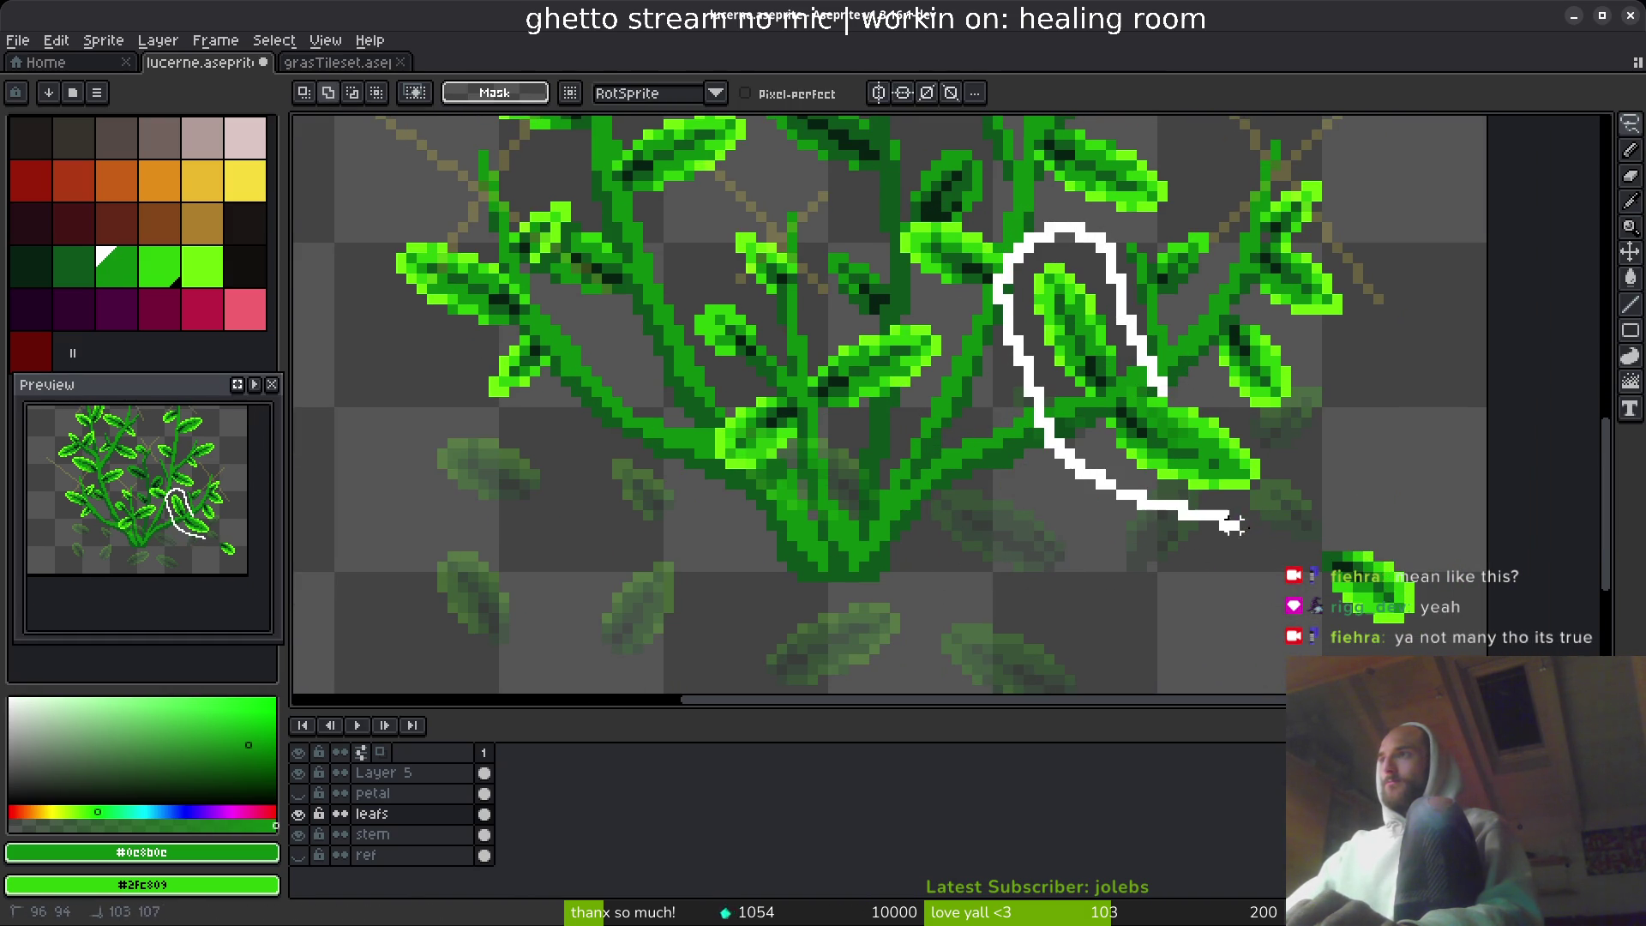
{"action": "left_click_drag", "start_coordinate": [1235, 422], "coordinate": [1061, 459]}
{"action": "left_click", "coordinate": [1430, 592]}
{"action": "mouse_move", "coordinate": [1423, 590]}
{"action": "left_mouse_down"}
{"action": "mouse_move", "coordinate": [1313, 589]}
{"action": "mouse_move", "coordinate": [1415, 624]}
{"action": "mouse_move", "coordinate": [1177, 433]}
{"action": "mouse_move", "coordinate": [1176, 414]}
{"action": "left_mouse_up"}
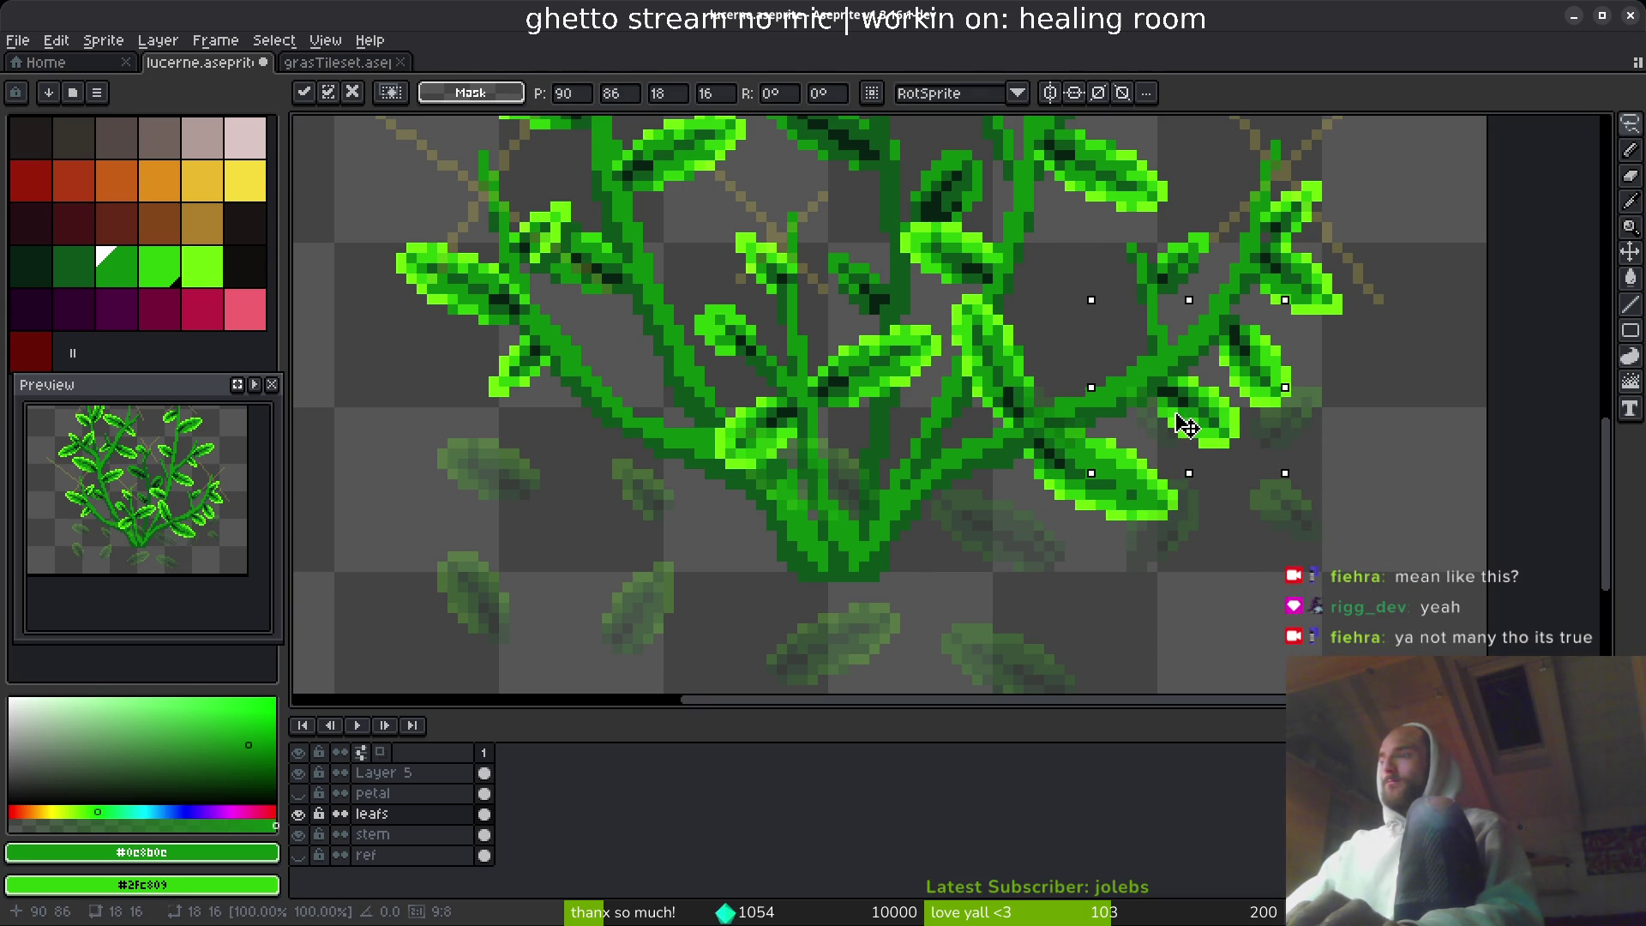
{"action": "key", "text": "Return"}
- Save, switch to the Pencil, and eyedrop the darkest green from the stems
{"action": "scroll", "coordinate": [1192, 446], "scroll_direction": "down", "scroll_amount": 1}
{"action": "key", "text": "ctrl+s"}
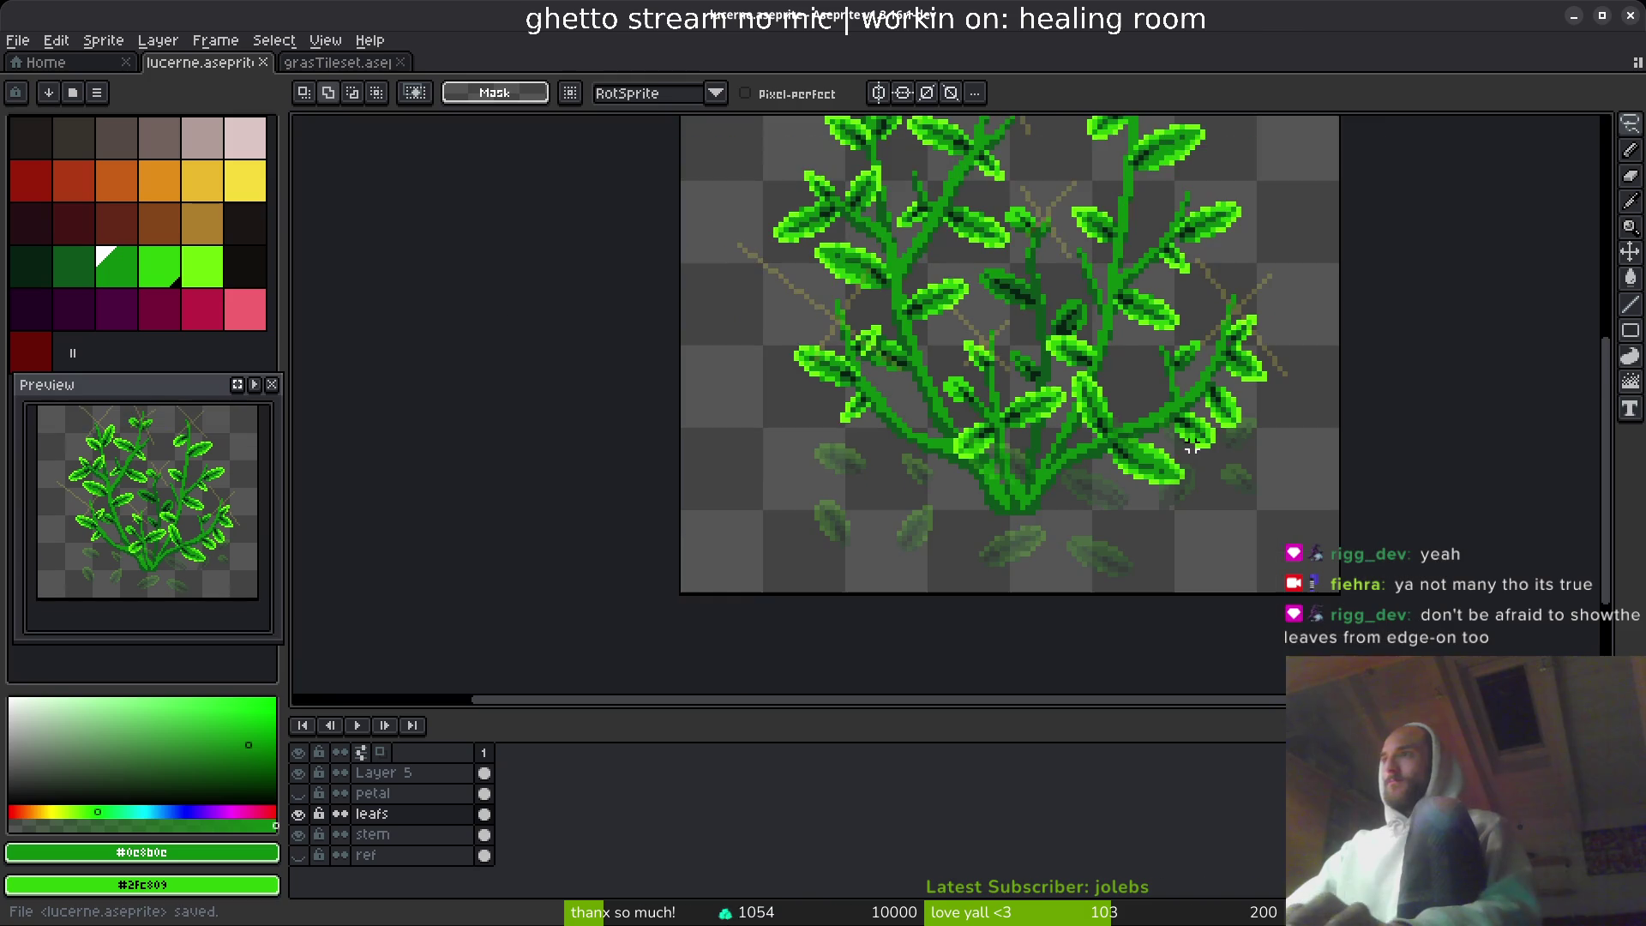
{"action": "scroll", "coordinate": [1146, 470], "scroll_direction": "up", "scroll_amount": 3}
{"action": "key", "text": "b"}
{"action": "left_click", "coordinate": [1069, 466], "text": "alt"}
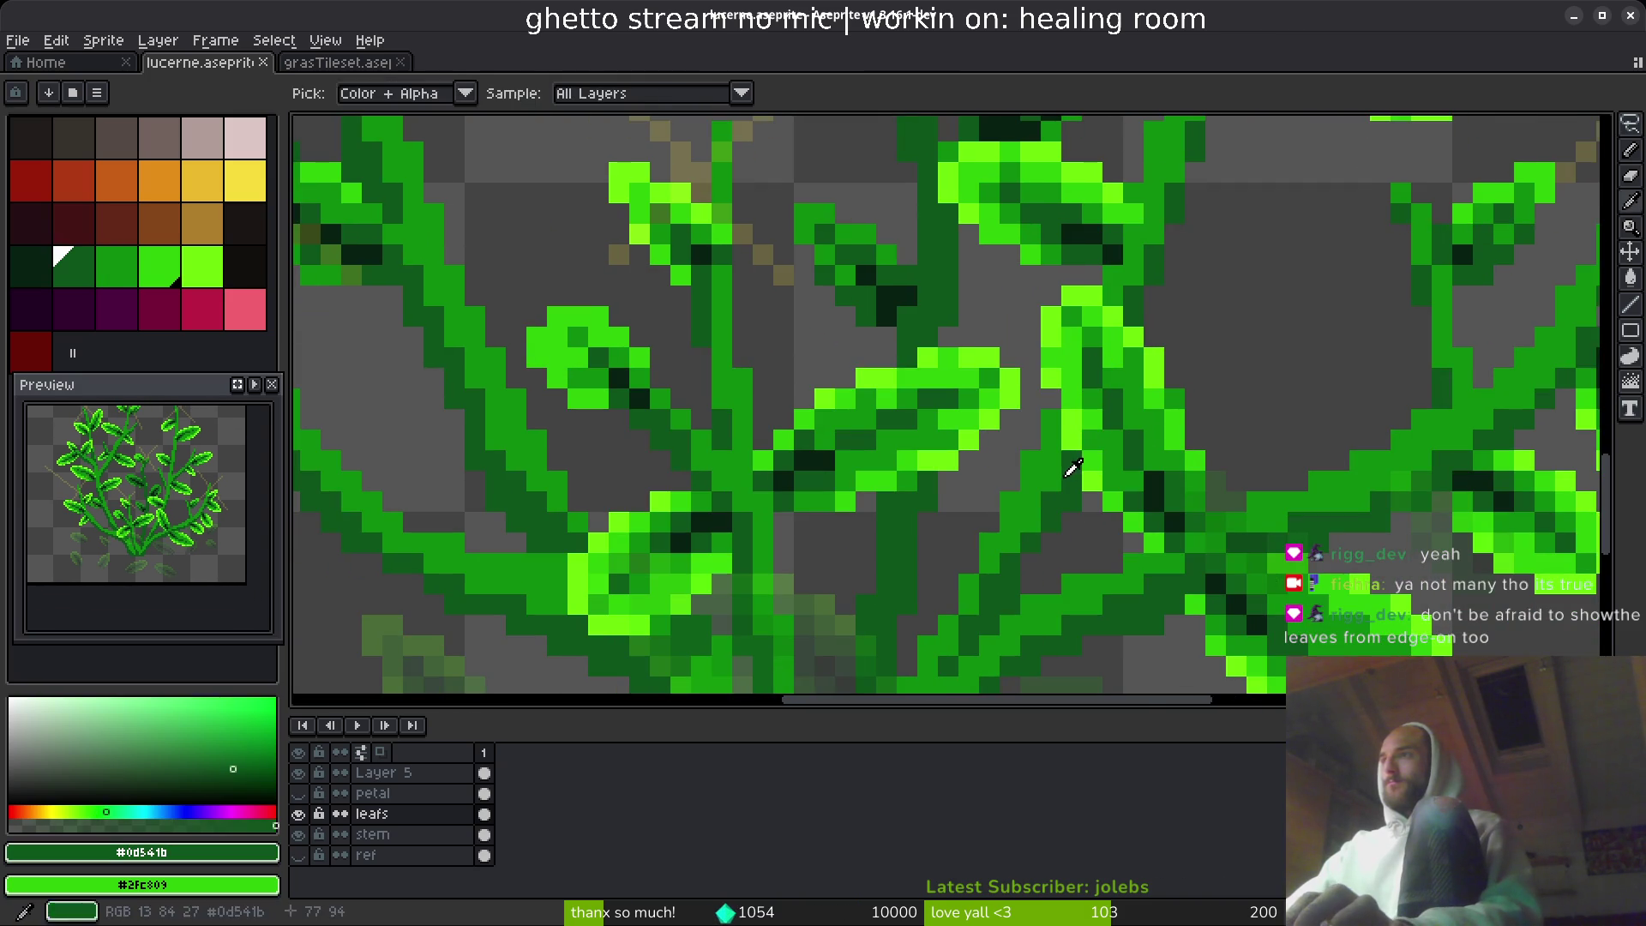
{"action": "scroll", "coordinate": [1047, 466], "scroll_direction": "down", "scroll_amount": 4}
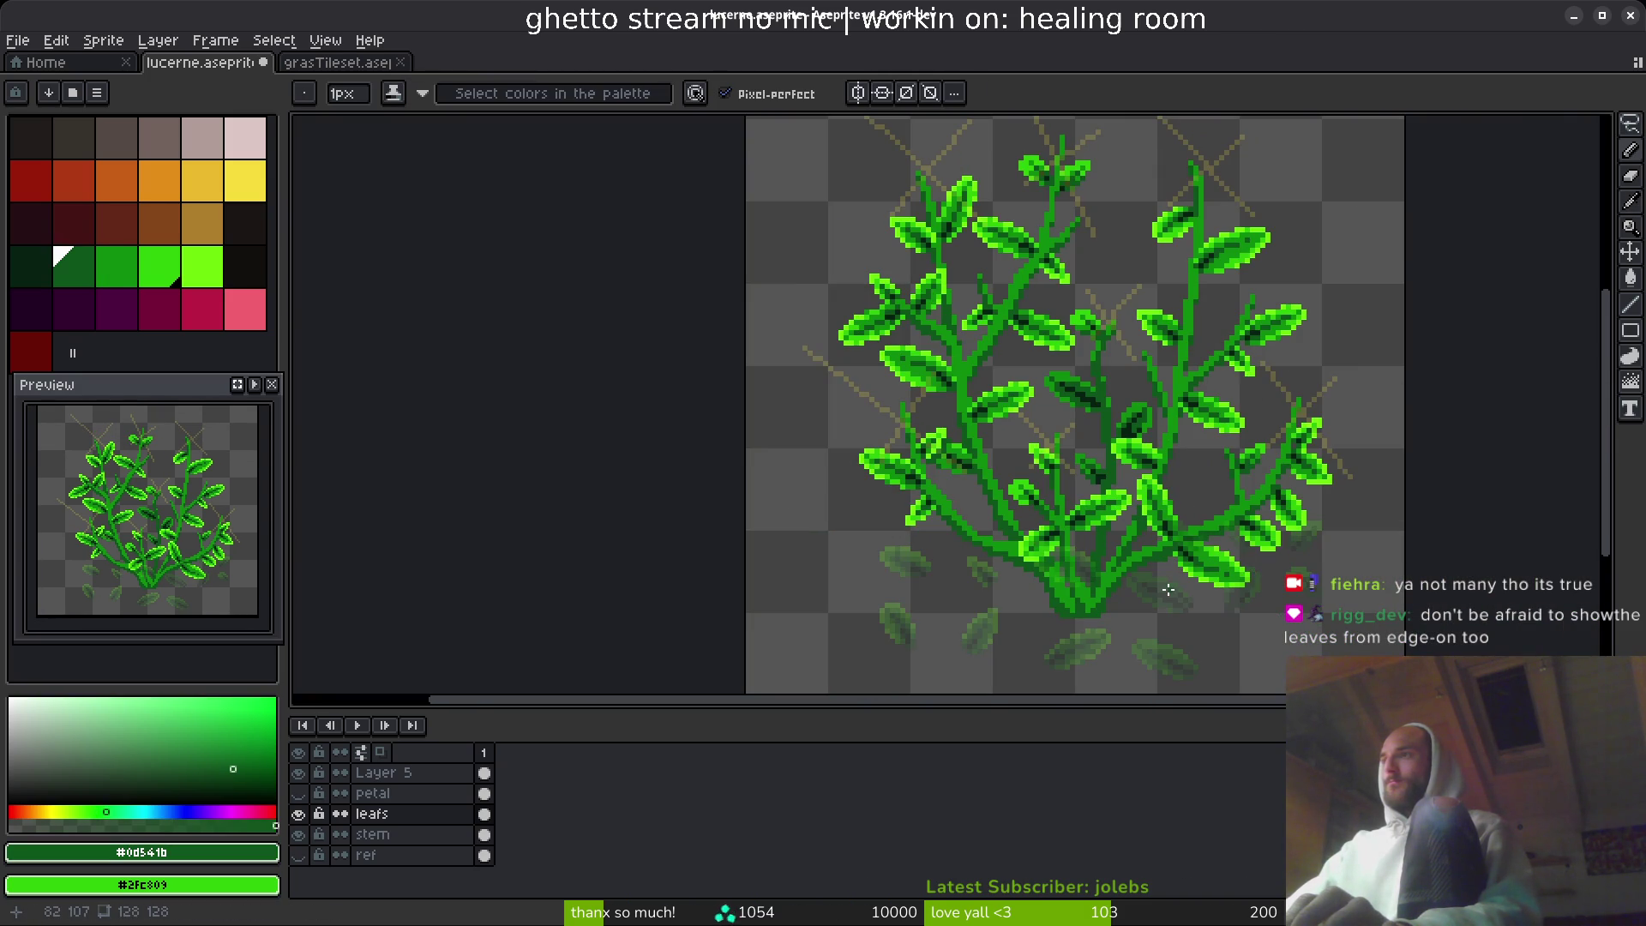
{"action": "scroll", "coordinate": [1113, 541], "scroll_direction": "up", "scroll_amount": 3}
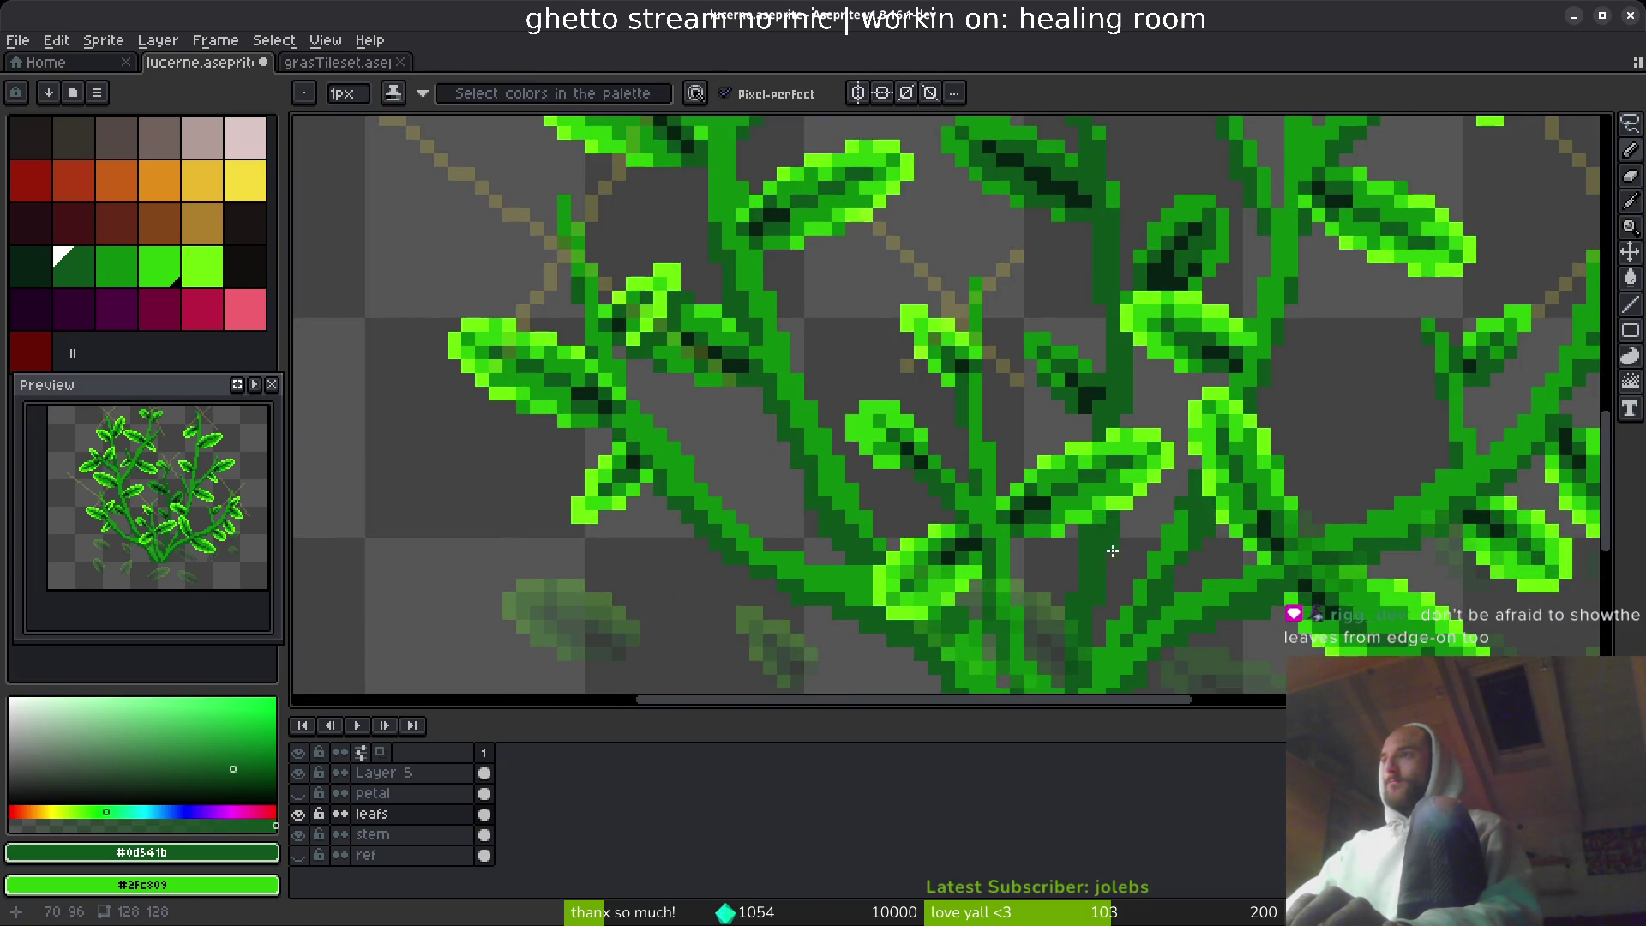
{"action": "left_click", "coordinate": [1038, 428], "text": "alt"}
- Paint dark green shading pixels onto the stems where leaves branch off
{"action": "scroll", "coordinate": [1040, 424], "scroll_direction": "up", "scroll_amount": 1}
{"action": "scroll", "coordinate": [1040, 425], "scroll_direction": "up", "scroll_amount": 2}
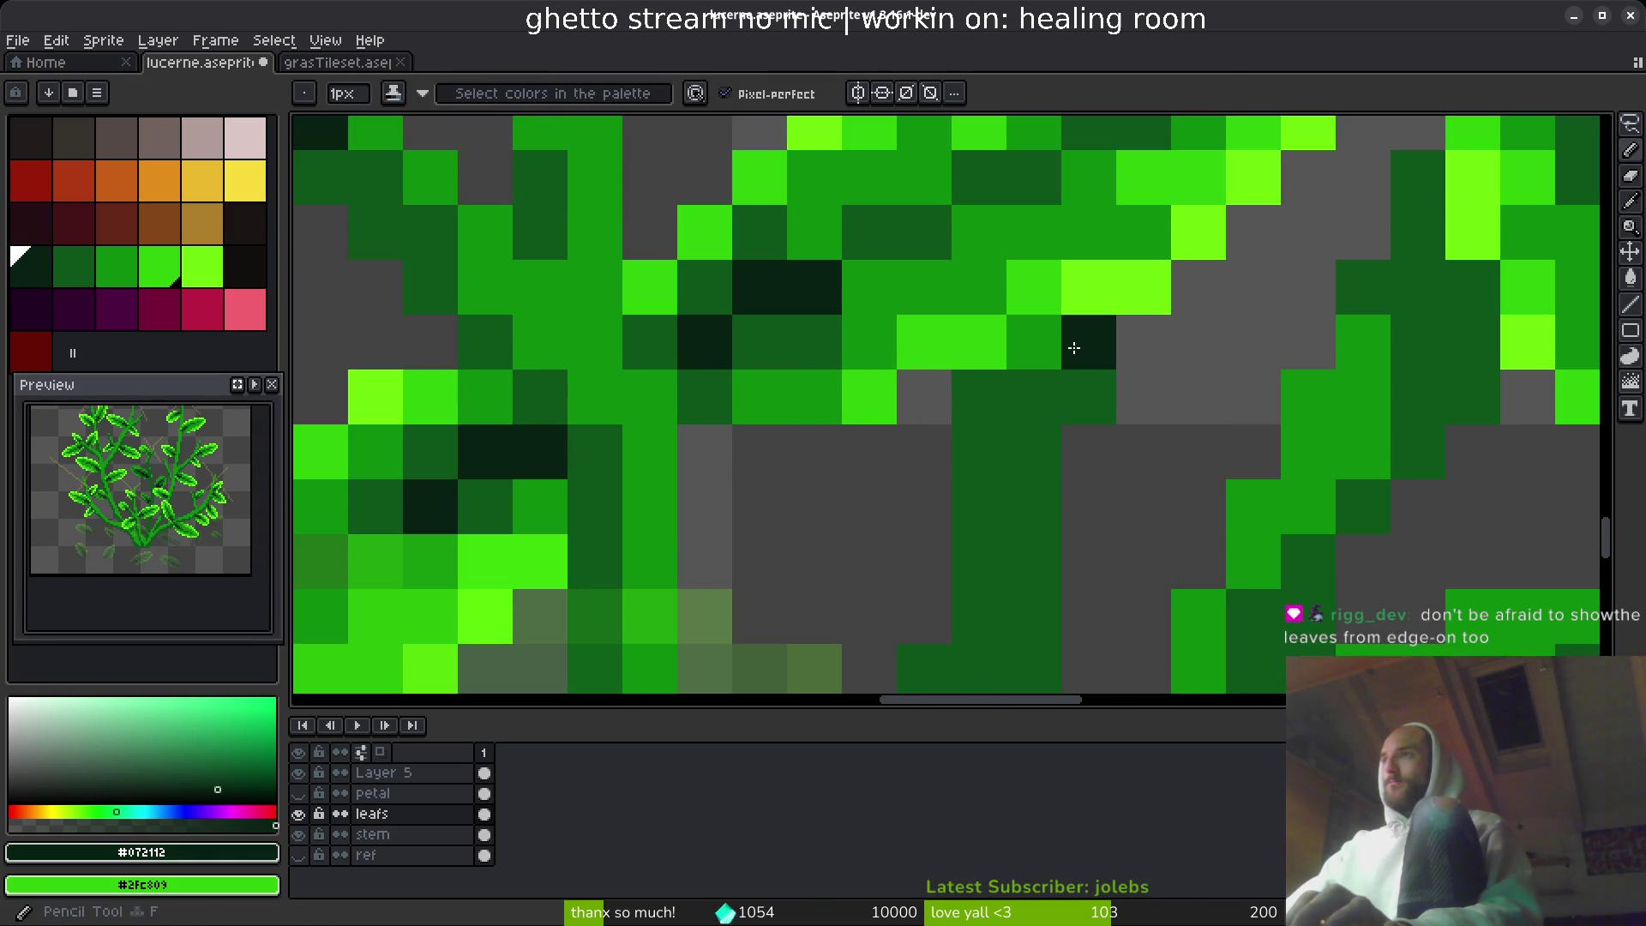
{"action": "left_click", "coordinate": [1040, 394]}
{"action": "left_click_drag", "start_coordinate": [980, 396], "coordinate": [970, 430]}
{"action": "left_click", "coordinate": [1088, 453]}
{"action": "scroll", "coordinate": [1129, 570], "scroll_direction": "down", "scroll_amount": 4}
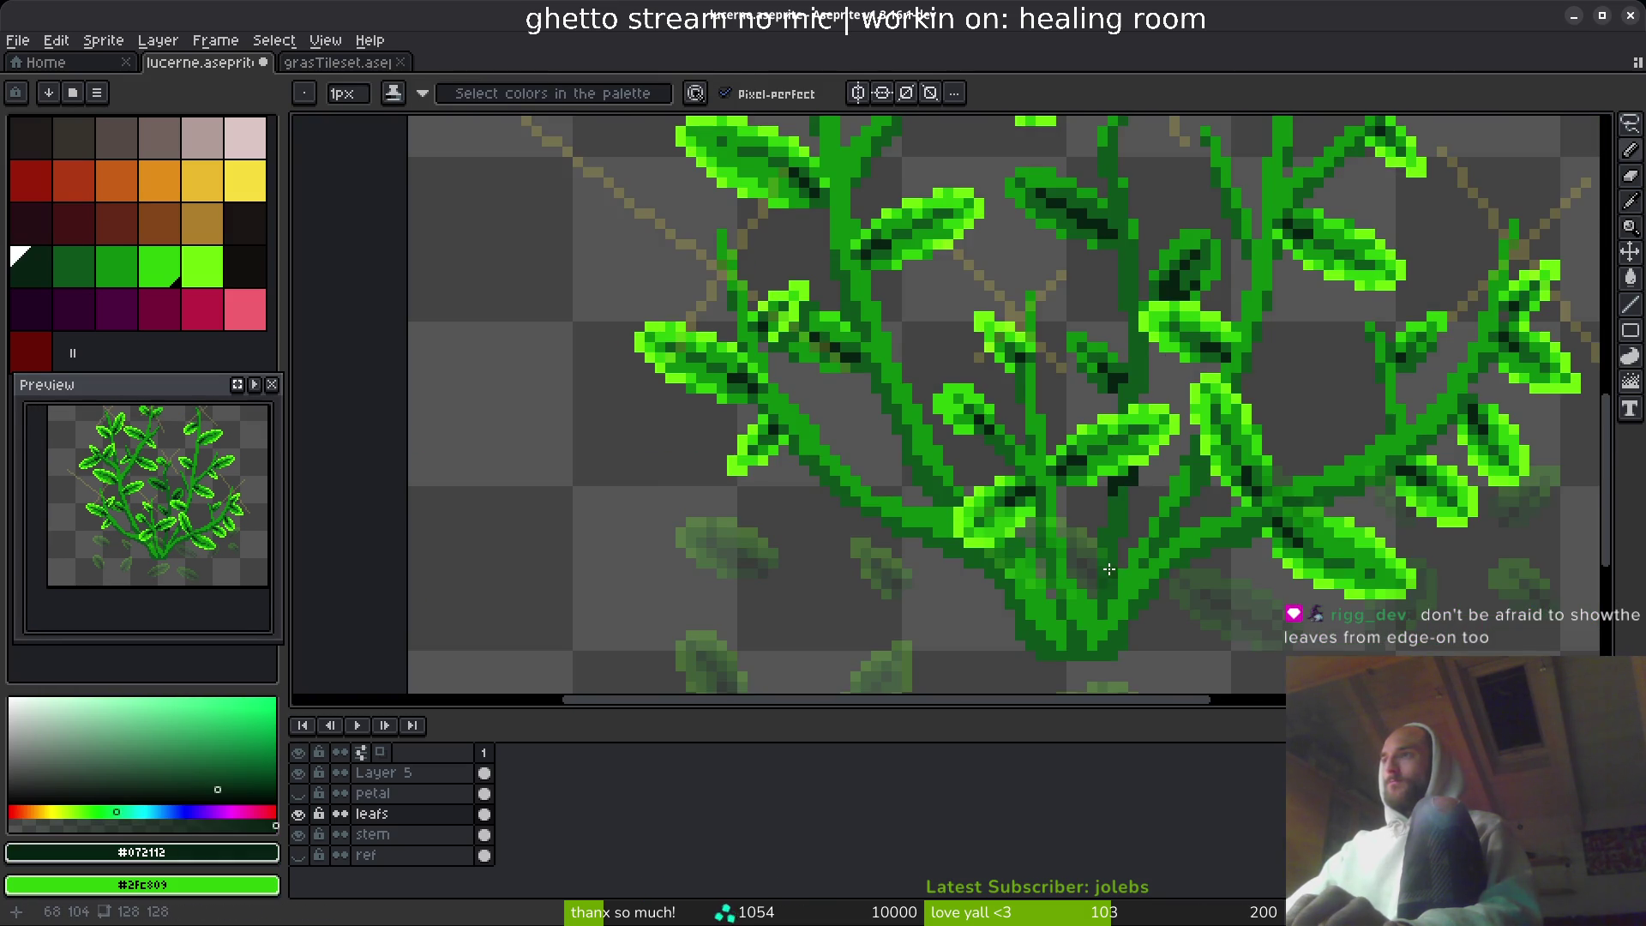
- Hide Layer 5's faded leaves, toggling it once to compare, leaving only the green plant
{"action": "scroll", "coordinate": [1124, 523], "scroll_direction": "up", "scroll_amount": 1}
{"action": "scroll", "coordinate": [1194, 473], "scroll_direction": "down", "scroll_amount": 2}
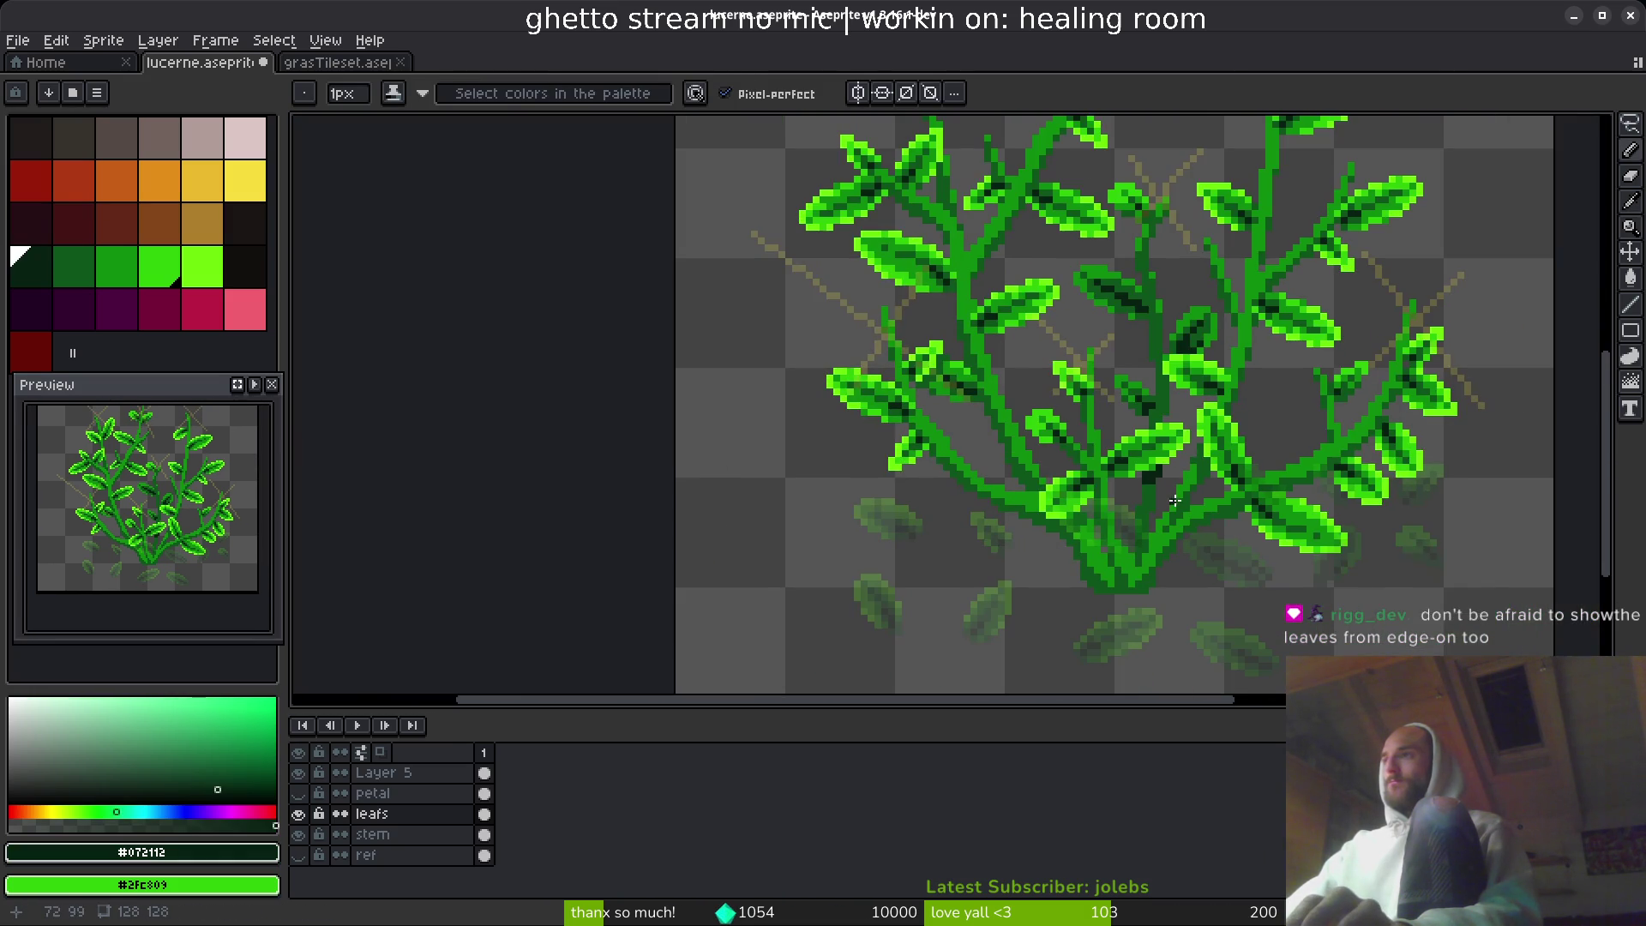
{"action": "scroll", "coordinate": [1202, 497], "scroll_direction": "up", "scroll_amount": 2}
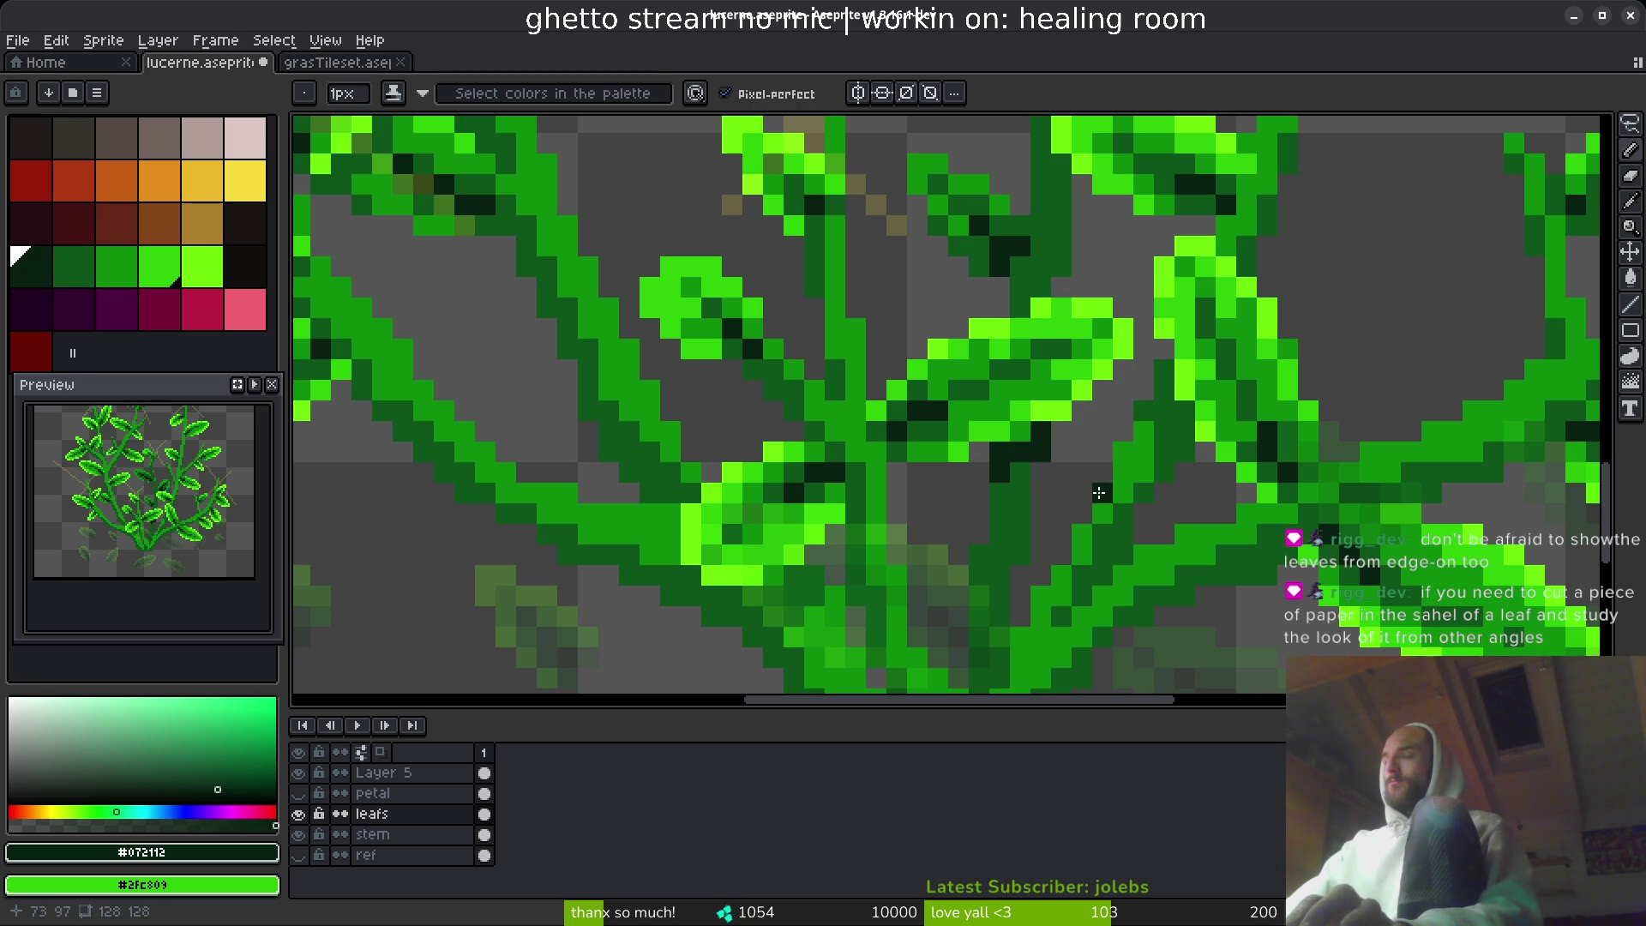
{"action": "scroll", "coordinate": [1099, 493], "scroll_direction": "down", "scroll_amount": 4}
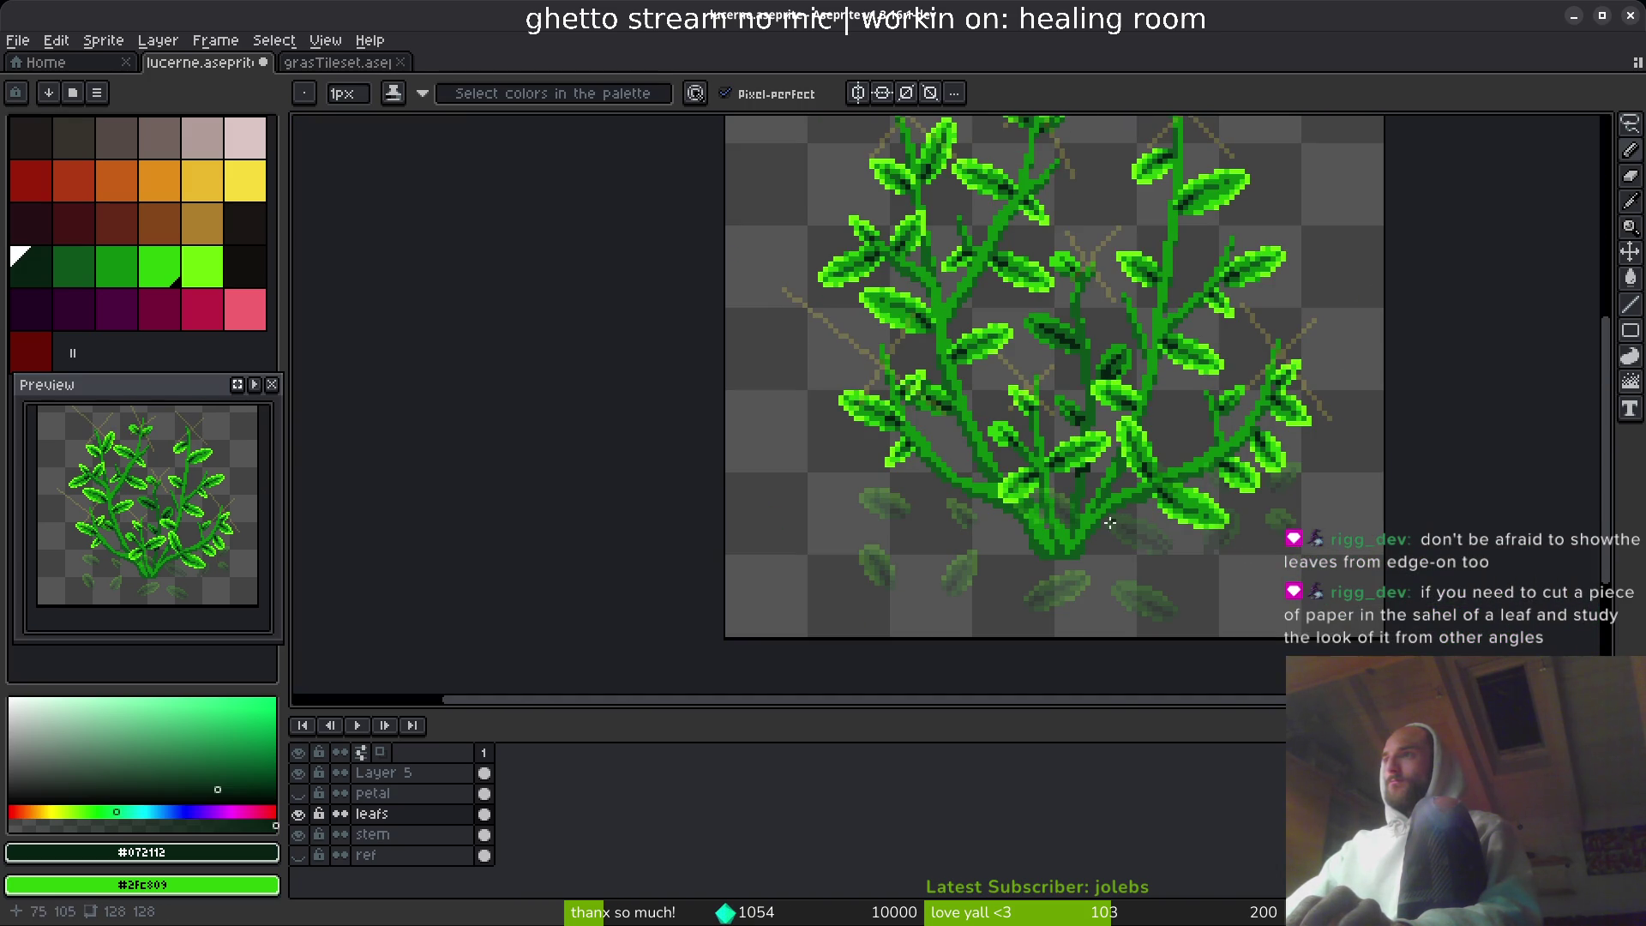
{"action": "scroll", "coordinate": [1019, 522], "scroll_direction": "up", "scroll_amount": 3}
{"action": "scroll", "coordinate": [978, 513], "scroll_direction": "right", "scroll_amount": 2}
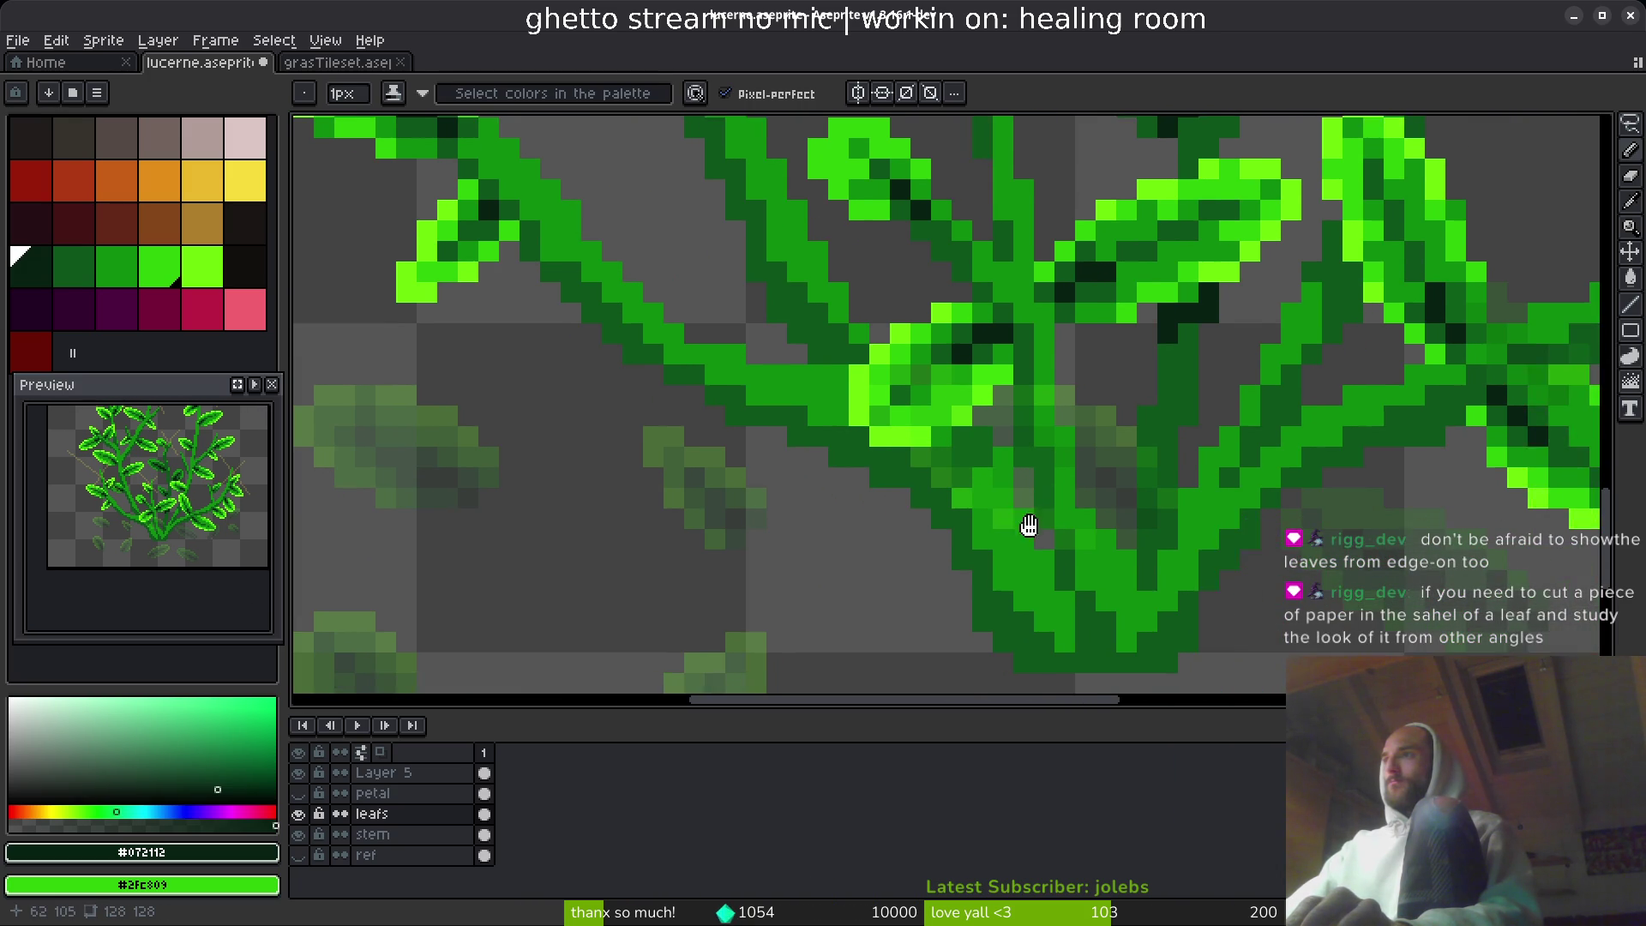
{"action": "left_click", "coordinate": [300, 772]}
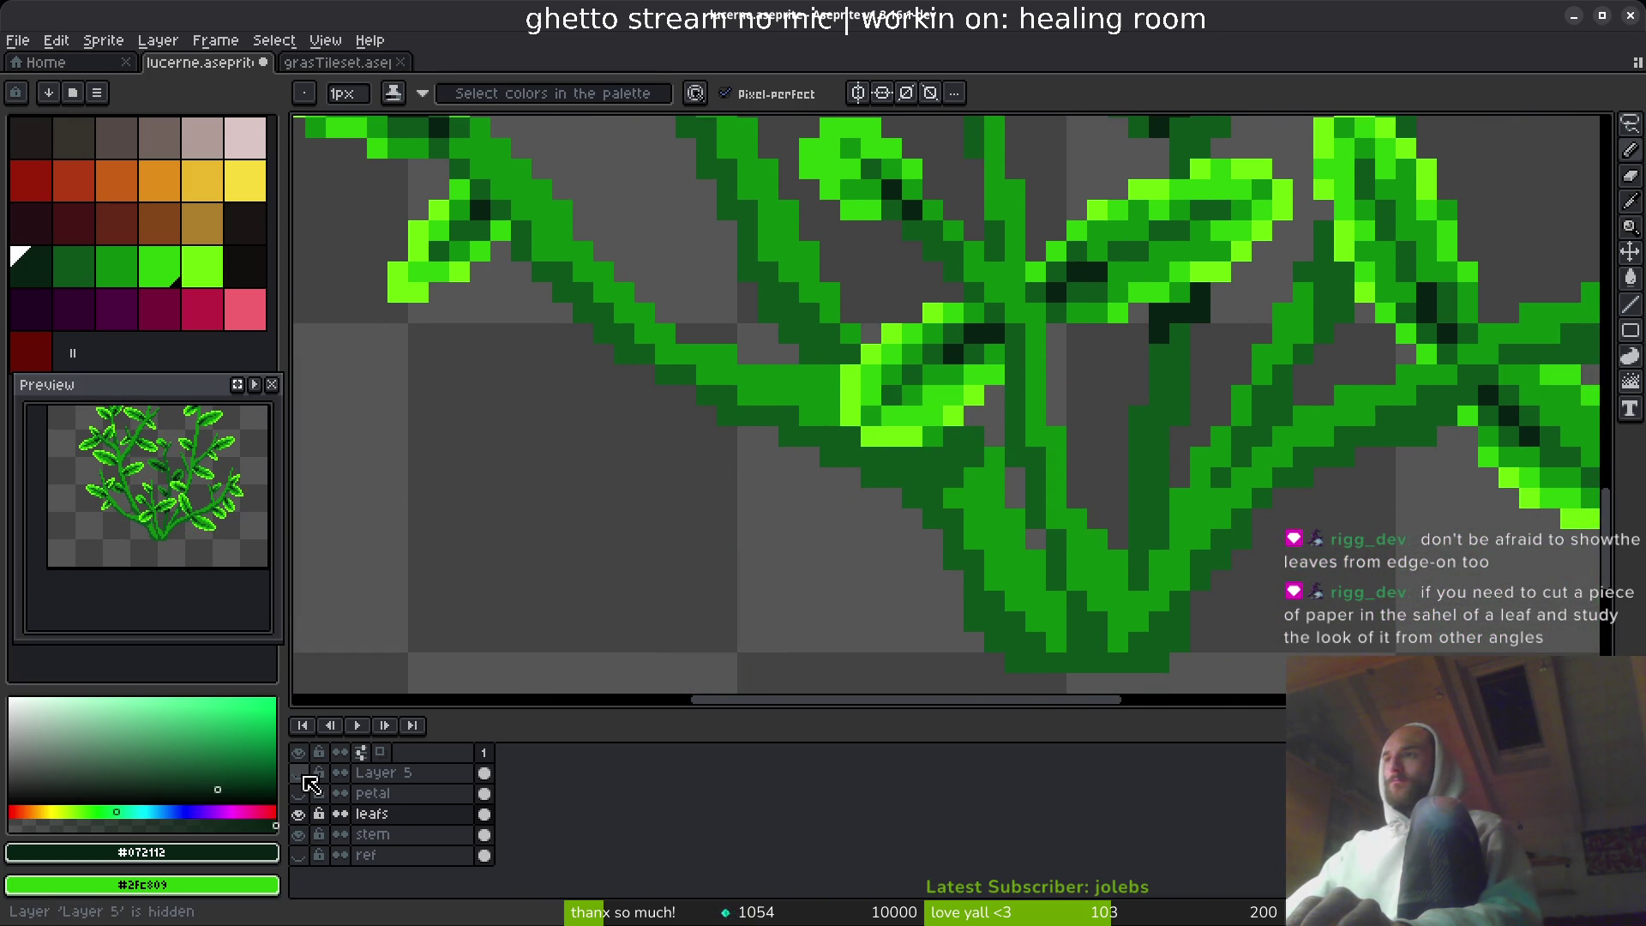
{"action": "left_click", "coordinate": [299, 773]}
{"action": "left_click", "coordinate": [299, 773]}
{"action": "scroll", "coordinate": [777, 547], "scroll_direction": "down", "scroll_amount": 4}
{"action": "key", "text": "ctrl"}
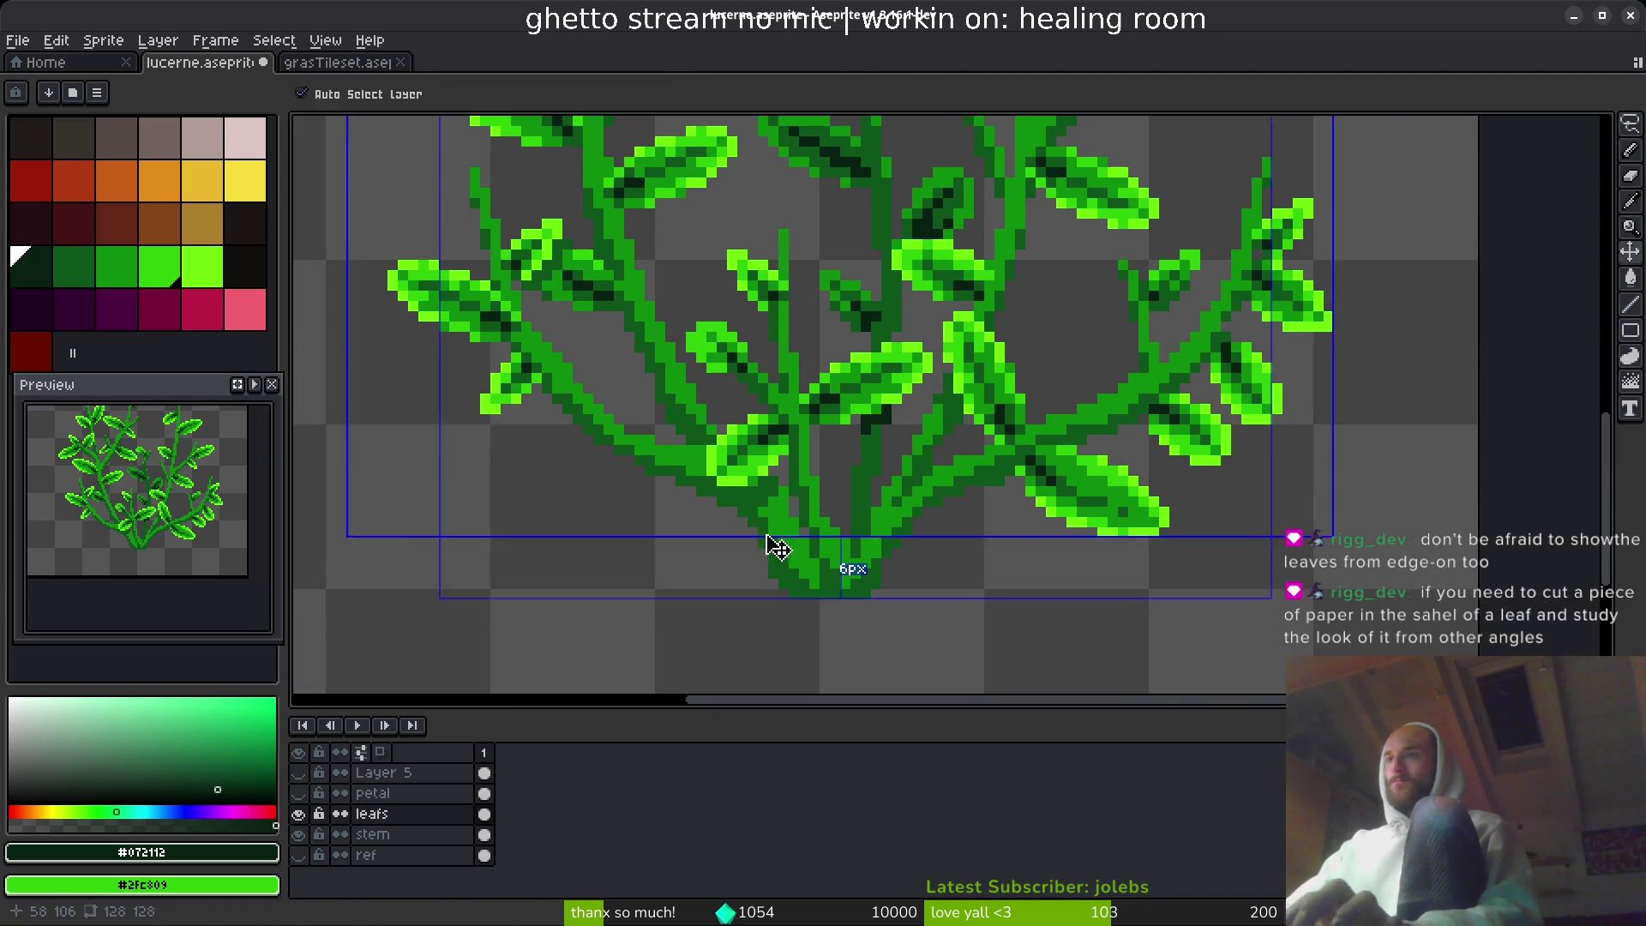
- Post the replies 'ah', 'good call' and 'liek slices' in chat, then return to Aseprite
{"action": "key", "text": "alt+Tab"}
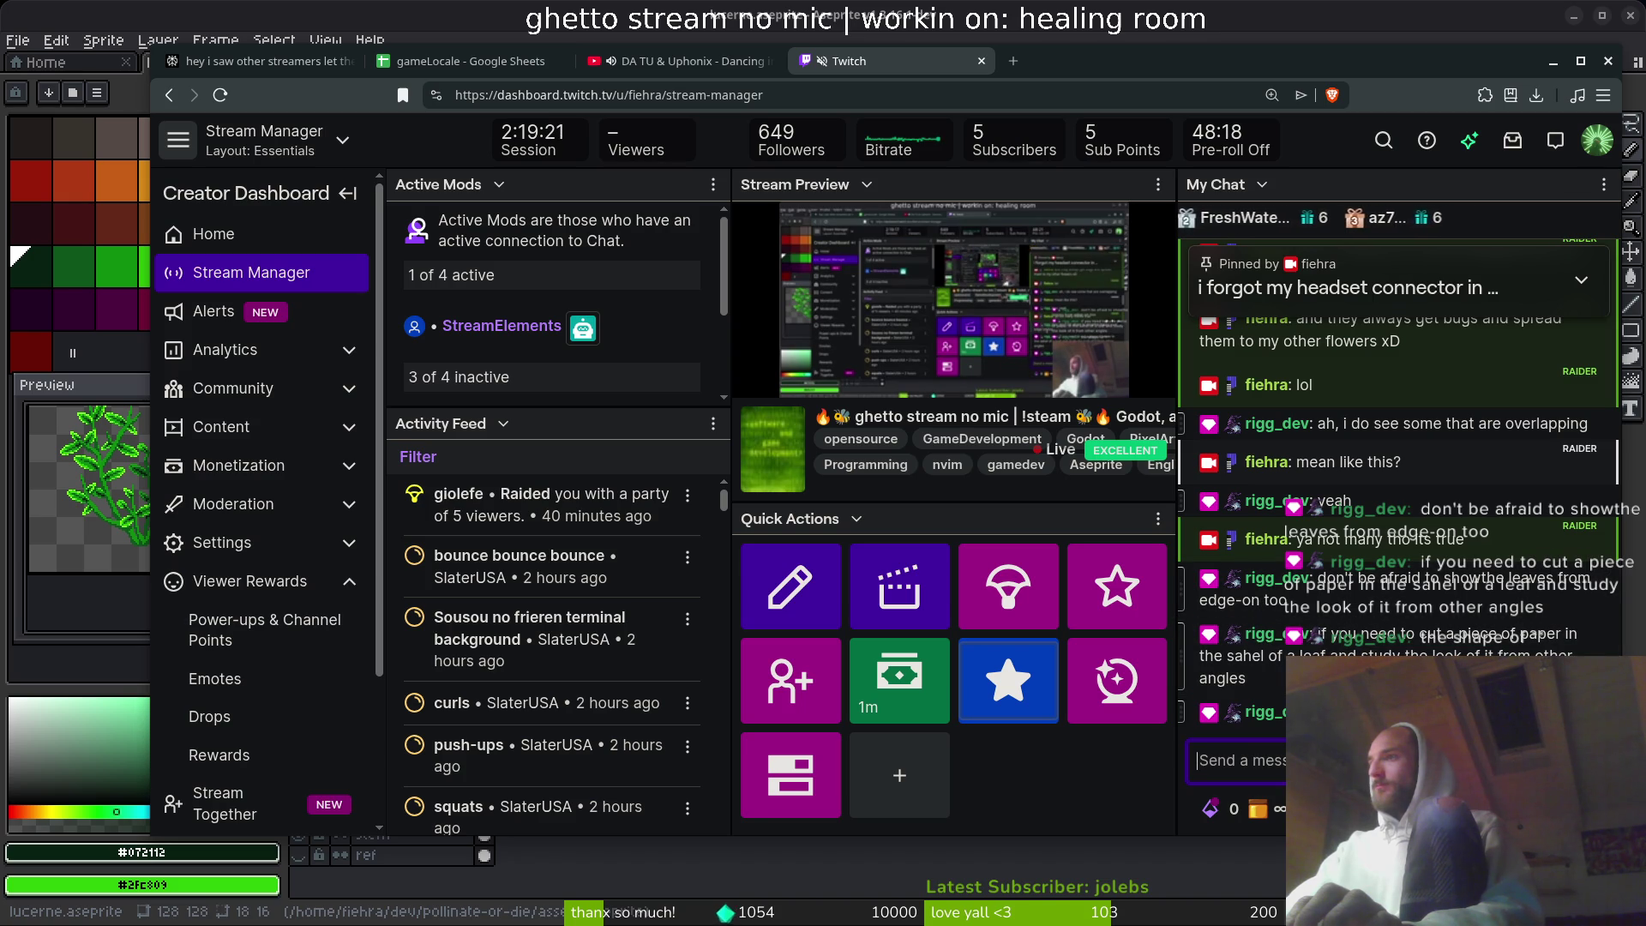
{"action": "type", "text": "ah"}
{"action": "key", "text": "Return"}
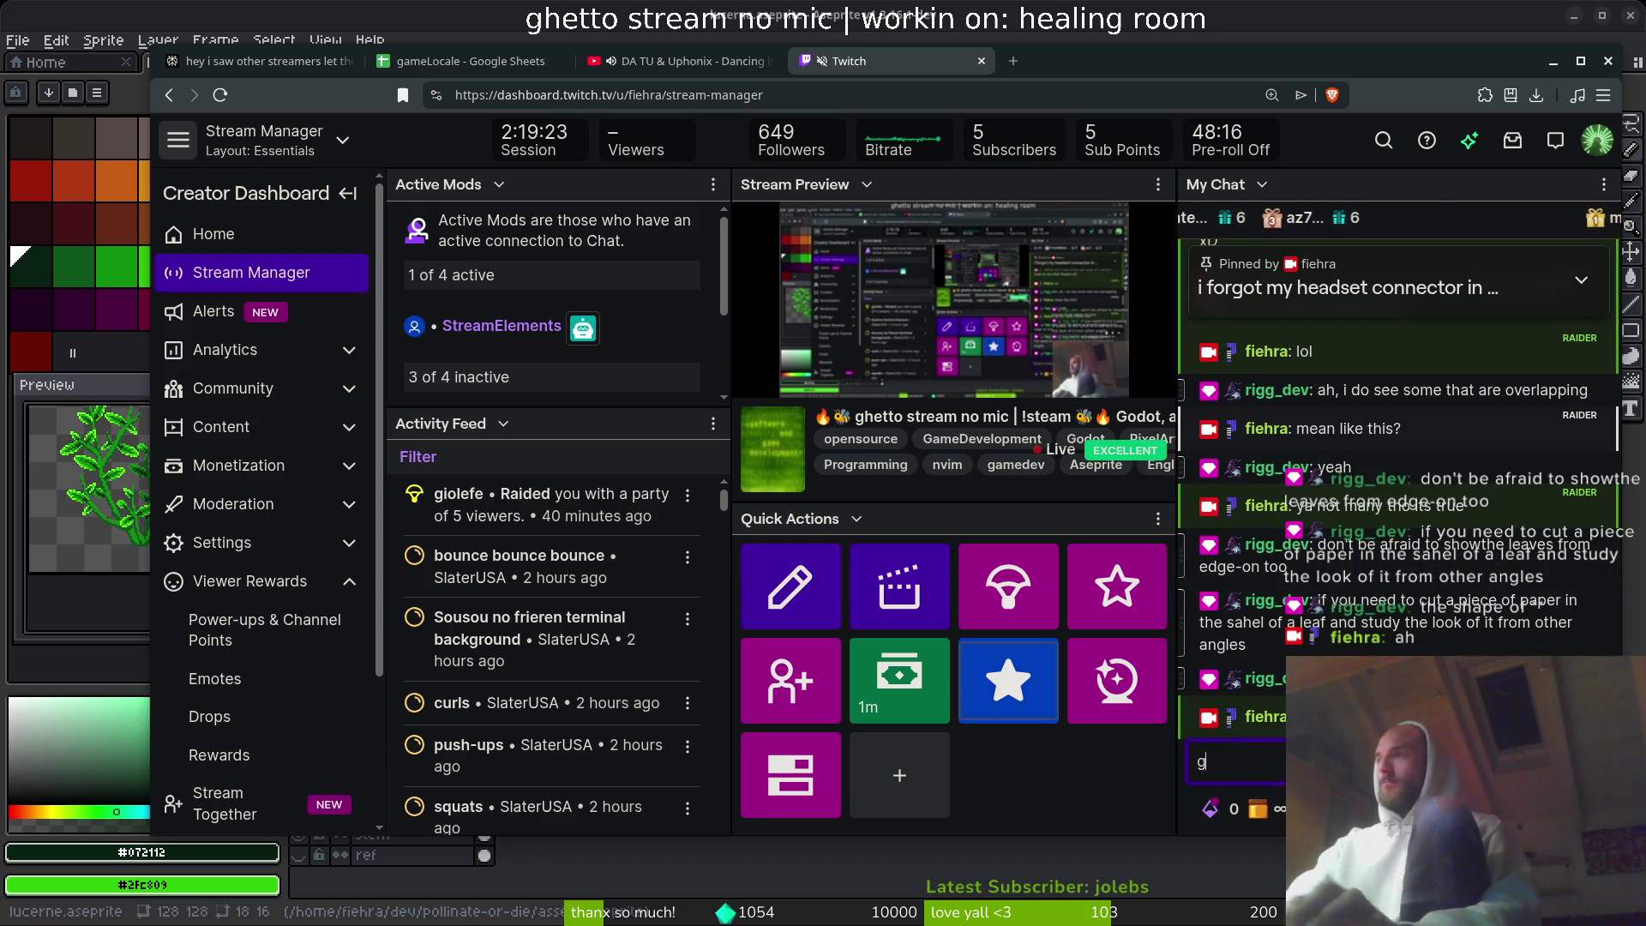
{"action": "type", "text": "ll"}
{"action": "key", "text": "Return"}
{"action": "type", "text": "liek slices"}
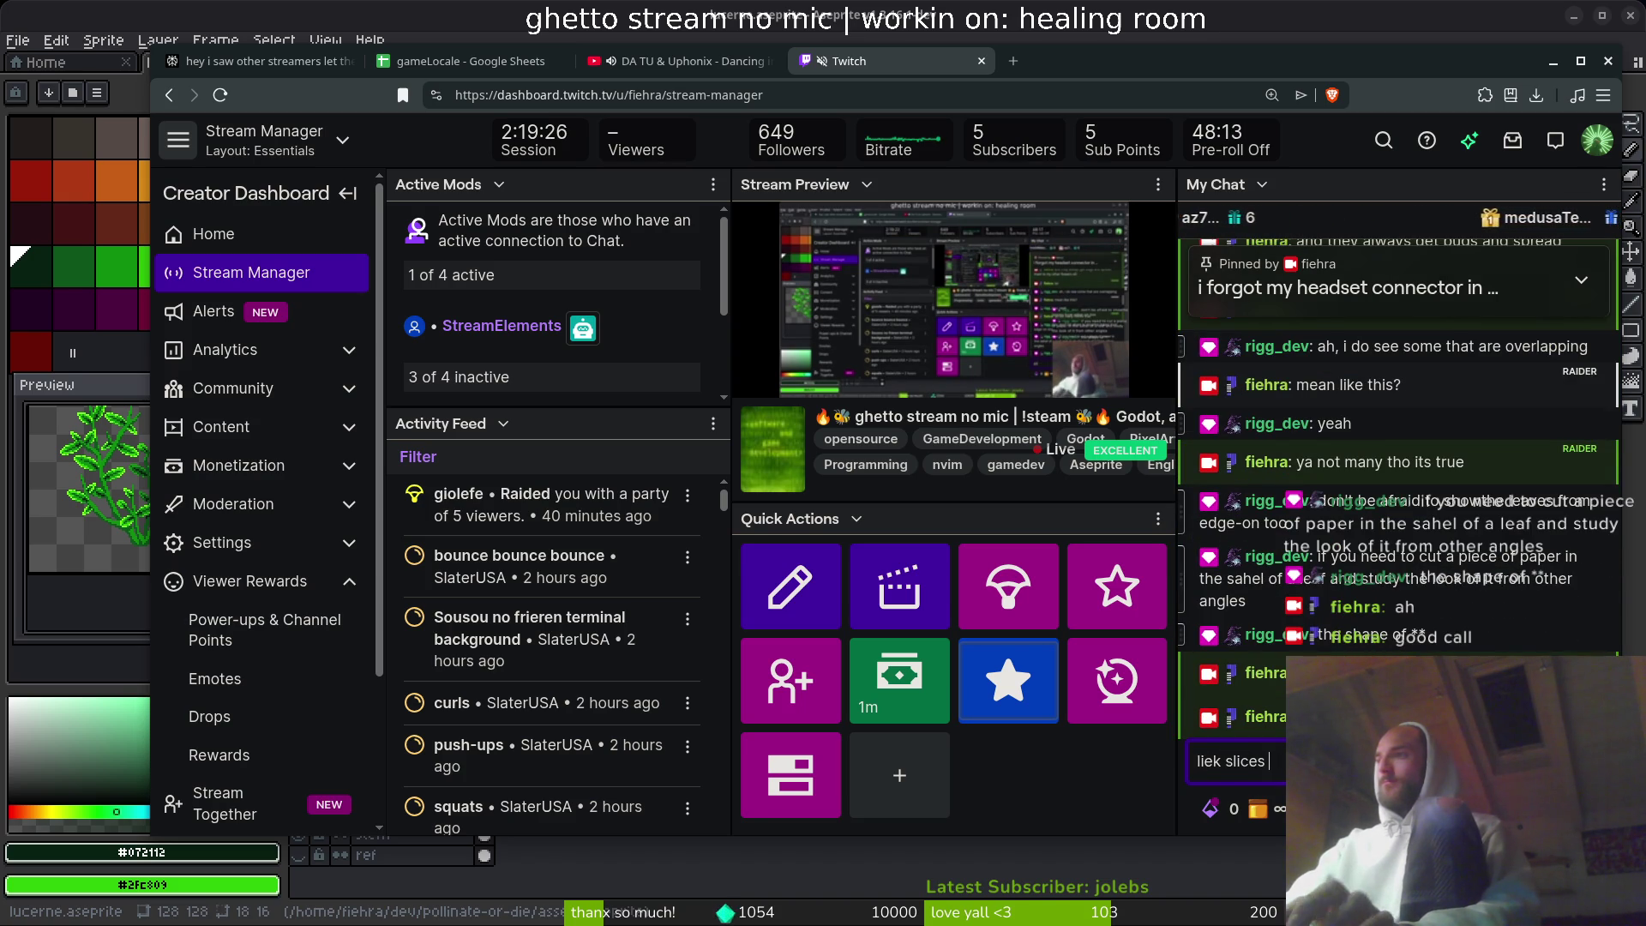
{"action": "key", "text": "Return"}
{"action": "key", "text": "alt+Tab"}
- Save, bring the empty area left of the plant's base into view, and eyedrop the bright lime green
{"action": "key", "text": "ctrl+s"}
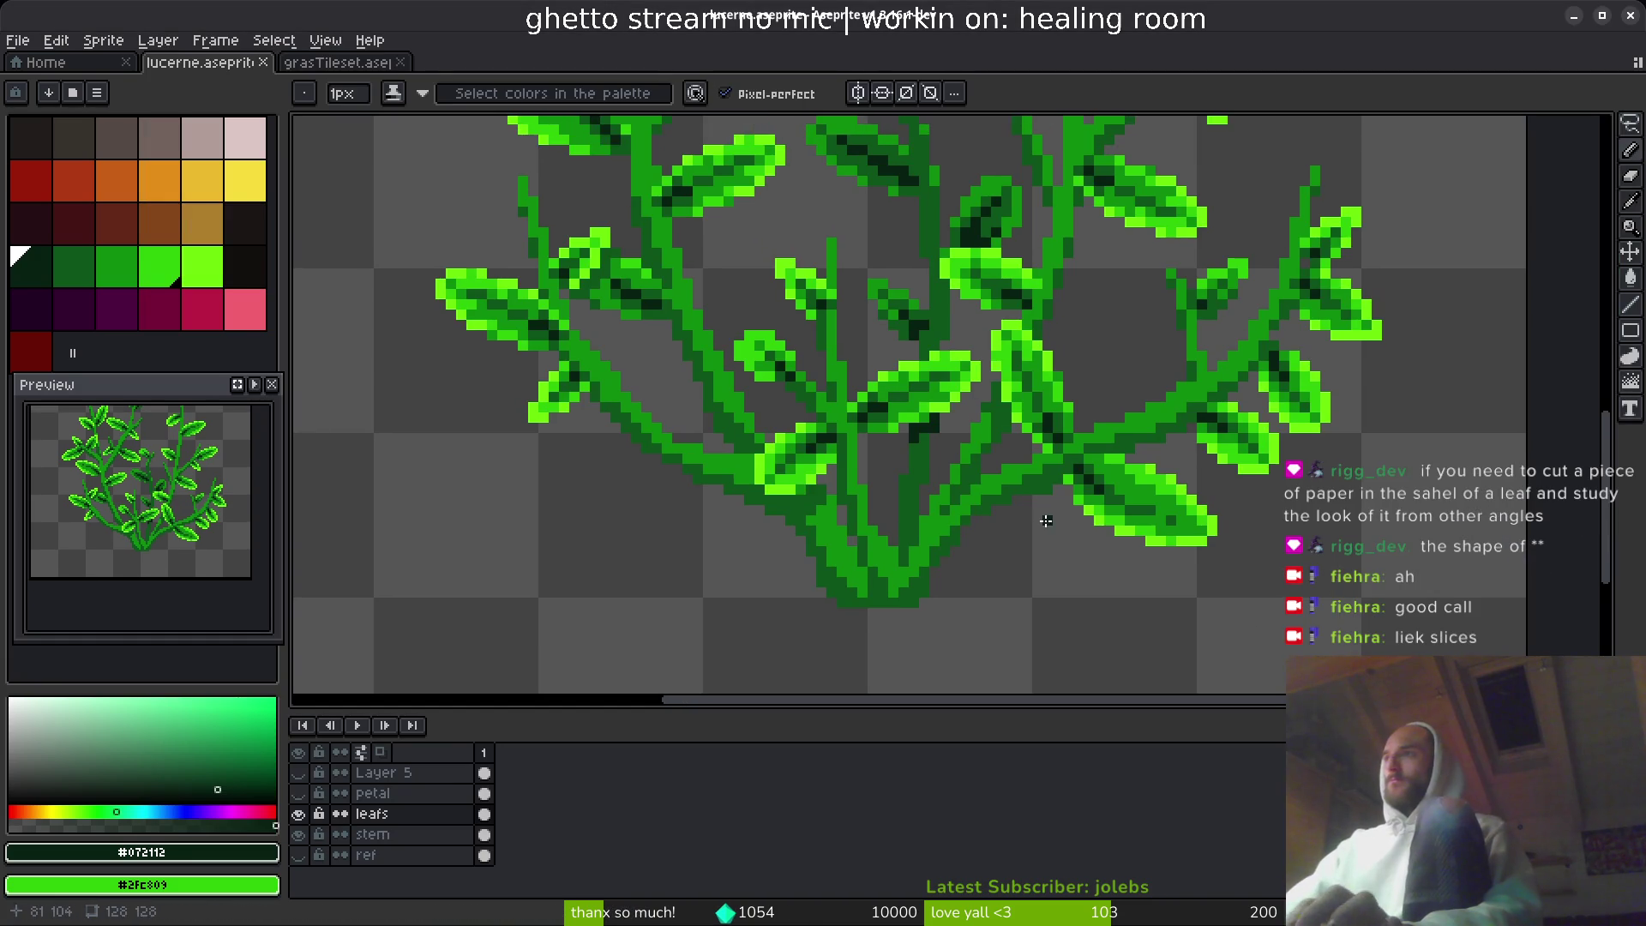
{"action": "scroll", "coordinate": [1048, 446], "scroll_direction": "down", "scroll_amount": 1}
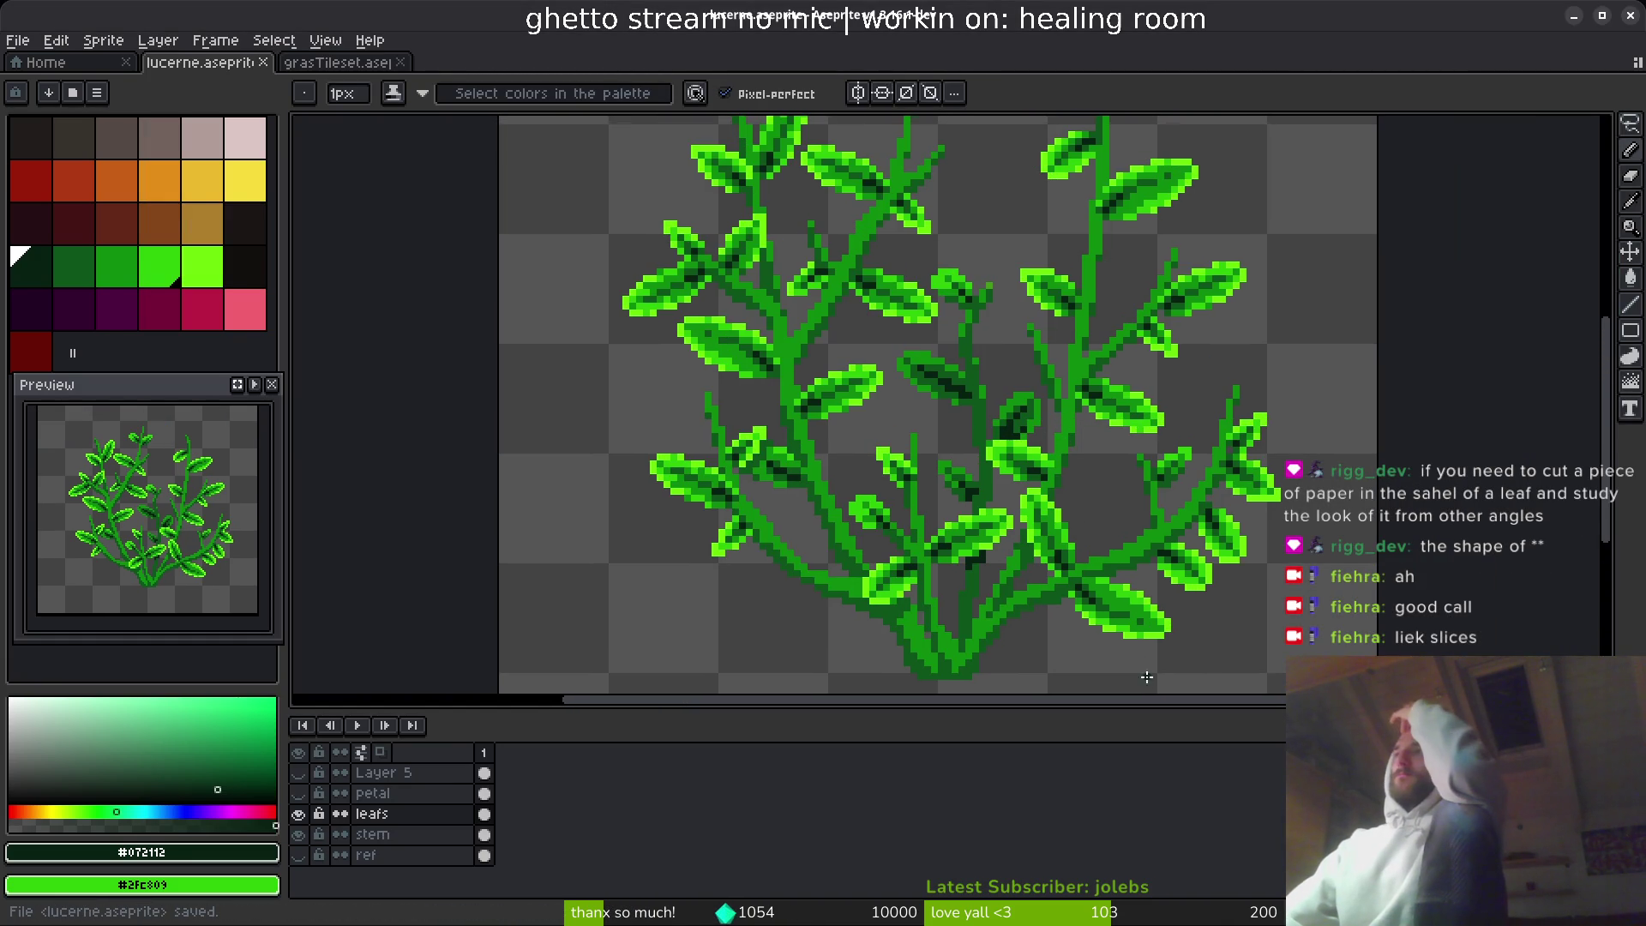
{"action": "left_click_drag", "start_coordinate": [1122, 607], "coordinate": [1104, 478]}
{"action": "mouse_move", "coordinate": [760, 499]}
{"action": "left_mouse_down"}
{"action": "mouse_move", "coordinate": [835, 508]}
{"action": "mouse_move", "coordinate": [819, 638]}
{"action": "mouse_move", "coordinate": [570, 638]}
{"action": "left_mouse_up"}
{"action": "left_click_drag", "start_coordinate": [672, 514], "coordinate": [874, 382]}
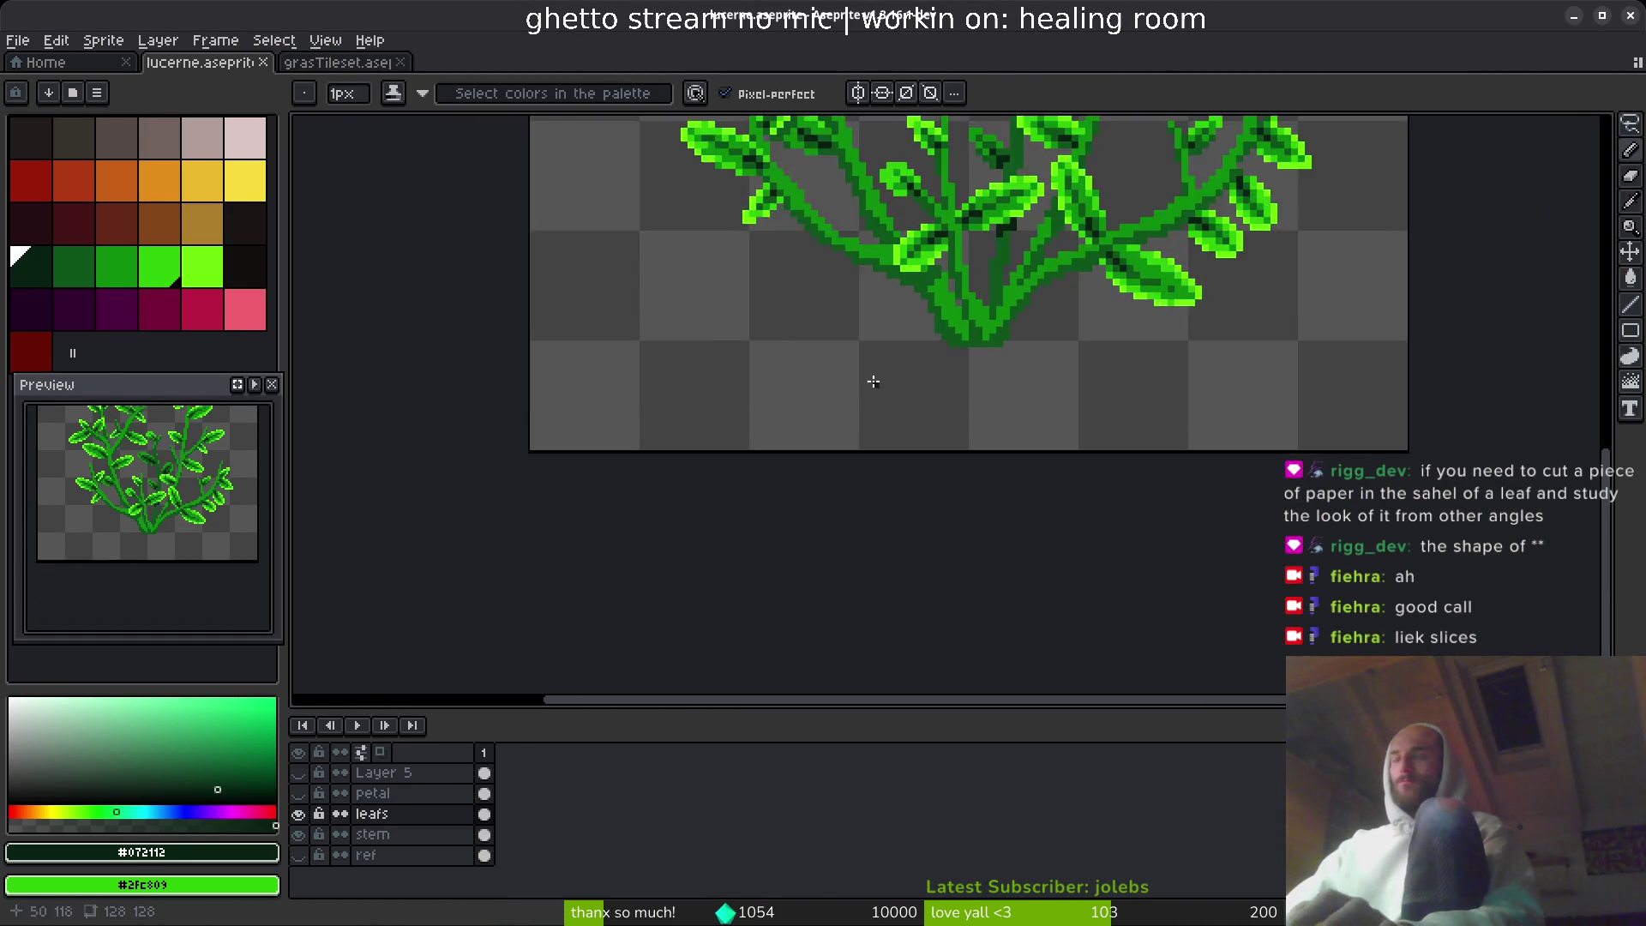
{"action": "scroll", "coordinate": [874, 382], "scroll_direction": "up", "scroll_amount": 4}
{"action": "key", "text": "alt"}
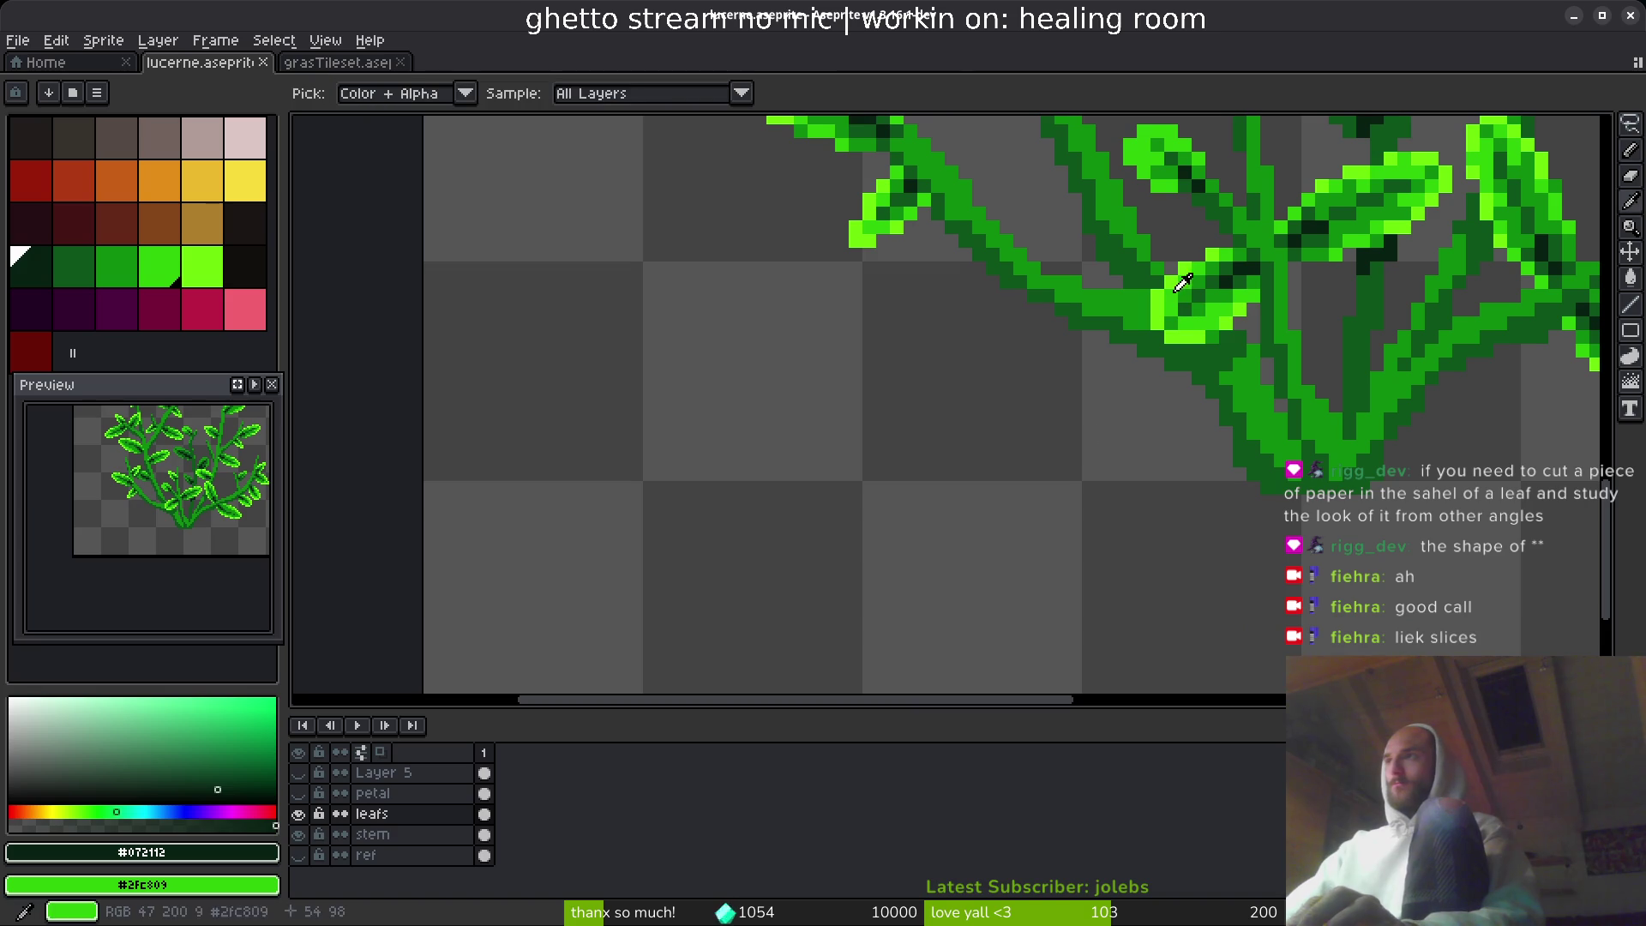
{"action": "left_click", "coordinate": [1176, 288], "text": "alt"}
- Draw a short diagonal lime line for the edge-on leaf, redoing it until it fits
{"action": "key", "text": "ctrl+z"}
{"action": "scroll", "coordinate": [806, 482], "scroll_direction": "up", "scroll_amount": 3}
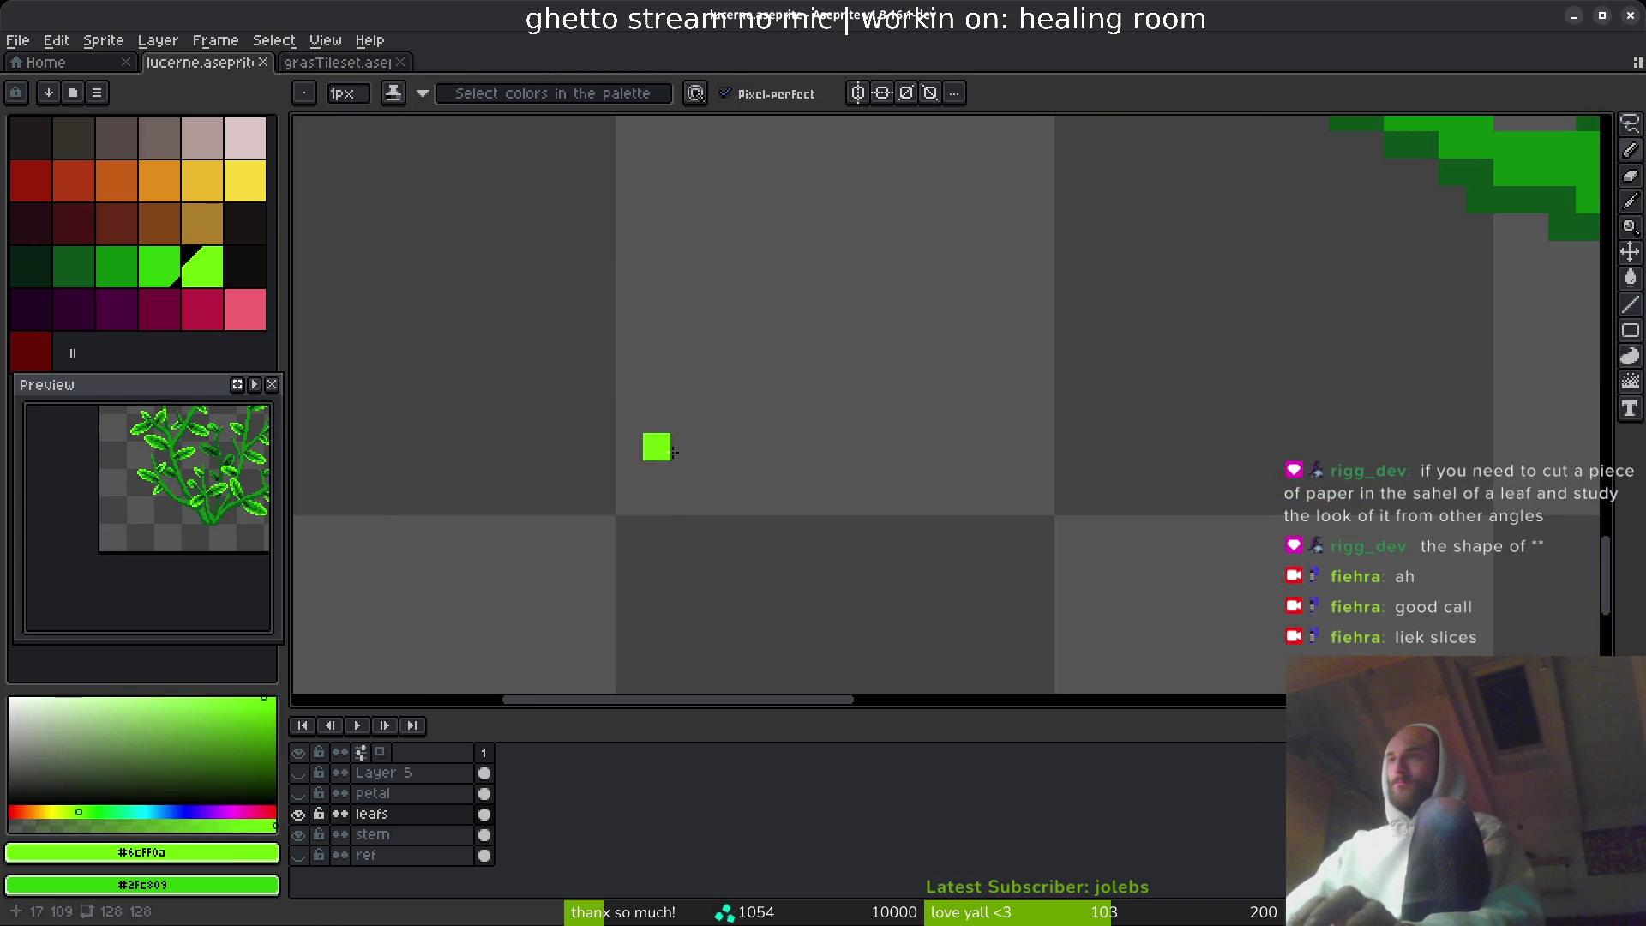
{"action": "left_click", "coordinate": [751, 402], "text": "shift"}
{"action": "key", "text": "ctrl+z"}
{"action": "left_click", "coordinate": [794, 501], "text": "shift"}
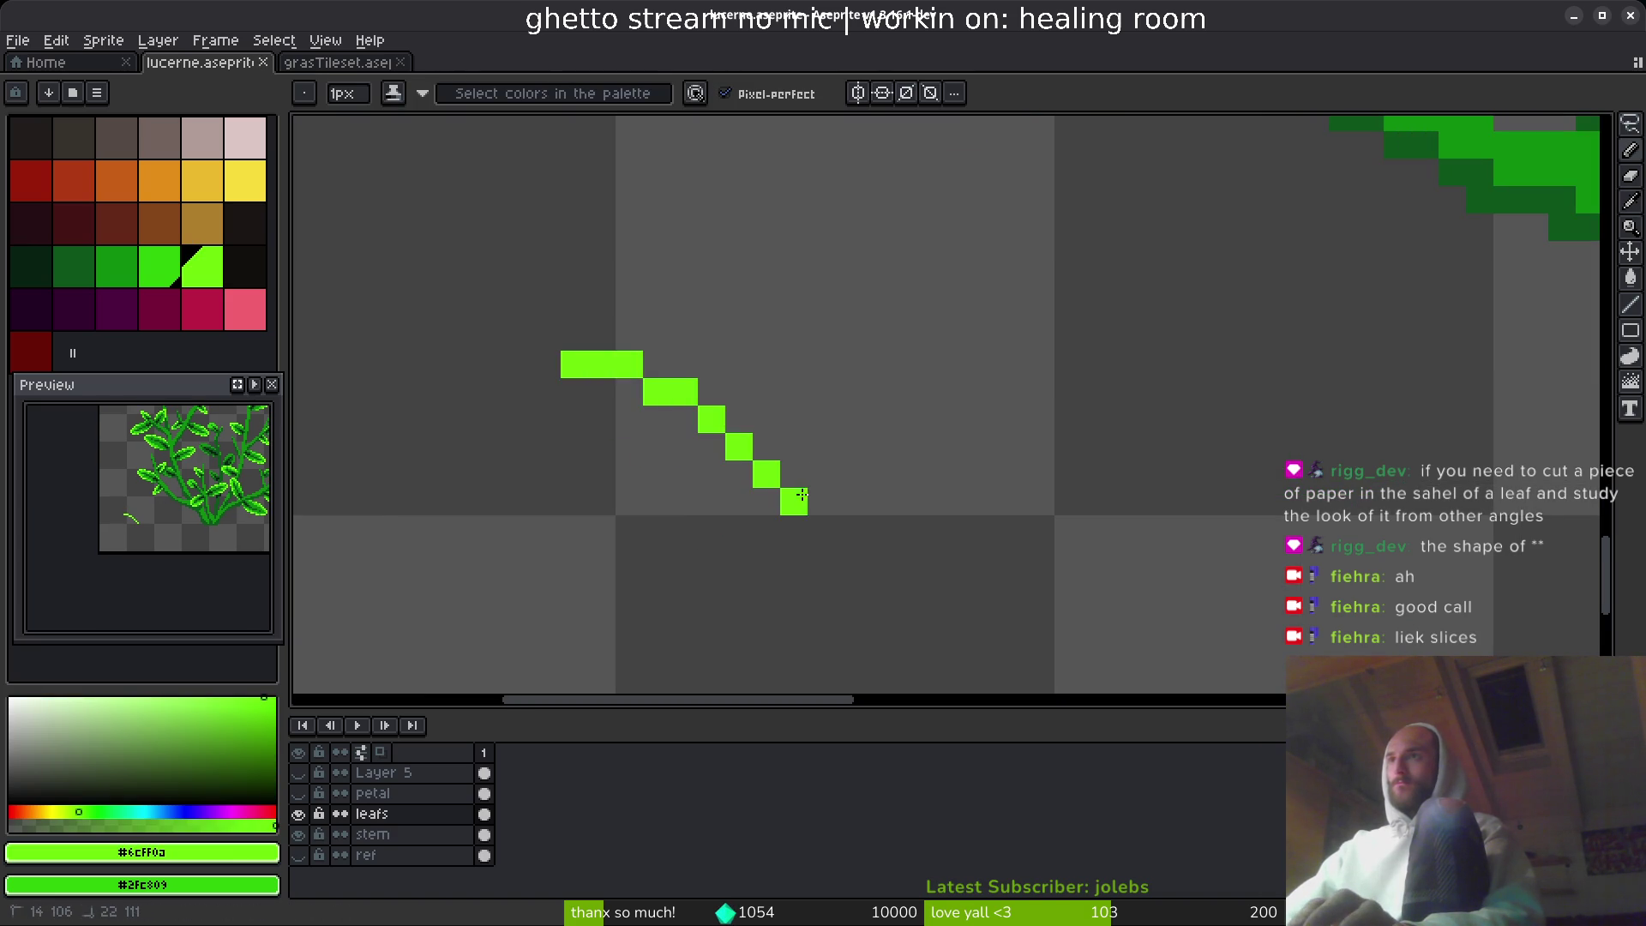
{"action": "scroll", "coordinate": [1522, 288], "scroll_direction": "up", "scroll_amount": 2}
{"action": "scroll", "coordinate": [1522, 287], "scroll_direction": "right", "scroll_amount": 3}
{"action": "scroll", "coordinate": [892, 420], "scroll_direction": "left", "scroll_amount": 2}
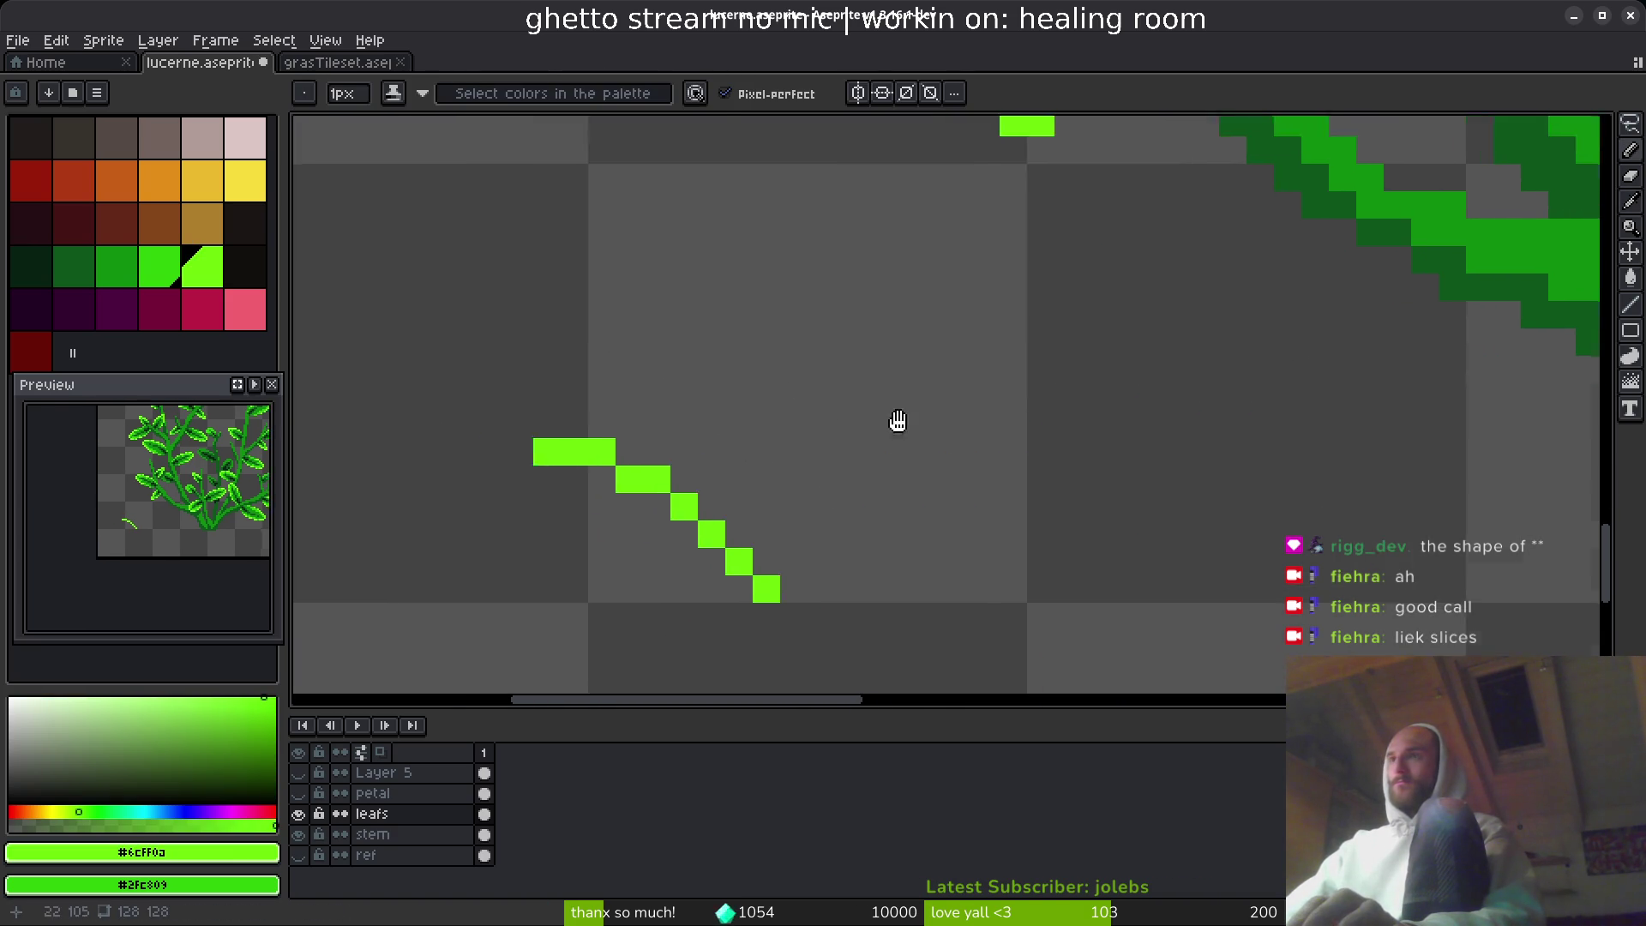
{"action": "scroll", "coordinate": [893, 446], "scroll_direction": "up", "scroll_amount": 5}
{"action": "scroll", "coordinate": [608, 309], "scroll_direction": "down", "scroll_amount": 3}
- Add dark green pixels along the leaf and extend its bright edge up-left
{"action": "left_click", "coordinate": [609, 309]}
{"action": "right_click", "coordinate": [609, 309]}
{"action": "right_click", "coordinate": [703, 326]}
{"action": "scroll", "coordinate": [771, 386], "scroll_direction": "down", "scroll_amount": 2}
{"action": "scroll", "coordinate": [772, 386], "scroll_direction": "right", "scroll_amount": 3}
{"action": "right_click", "coordinate": [514, 243]}
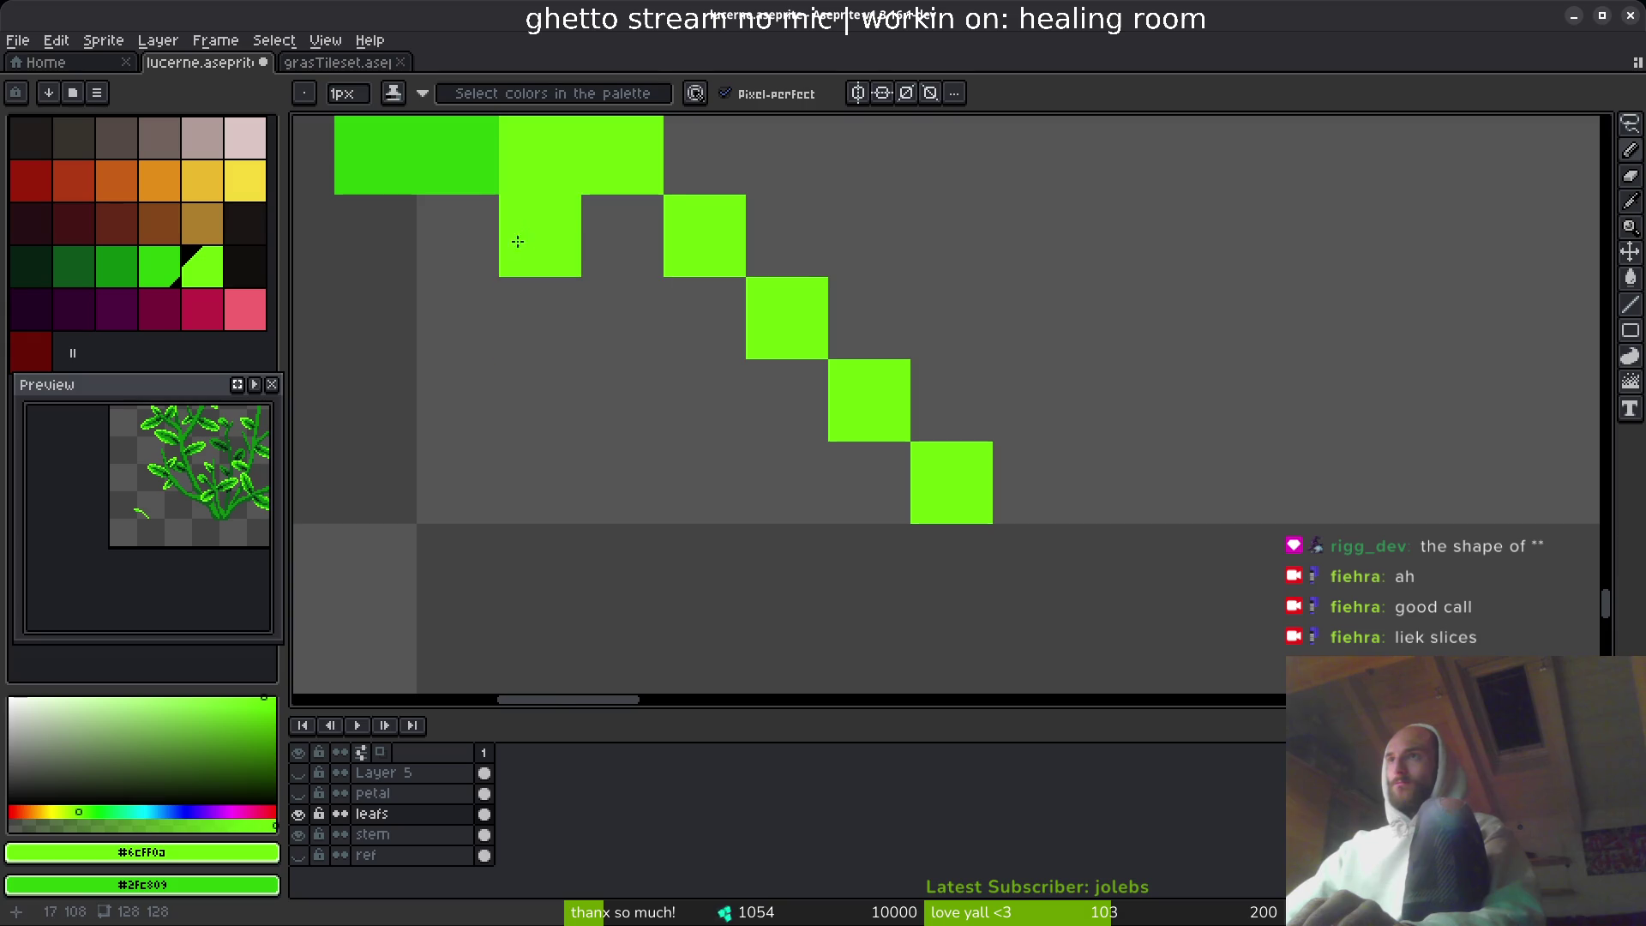
{"action": "right_click", "coordinate": [617, 240]}
{"action": "right_click", "coordinate": [703, 318]}
{"action": "left_click", "coordinate": [778, 405]}
{"action": "mouse_move", "coordinate": [778, 405]}
{"action": "left_mouse_down"}
{"action": "mouse_move", "coordinate": [781, 468]}
{"action": "mouse_move", "coordinate": [558, 264]}
{"action": "mouse_move", "coordinate": [467, 220]}
{"action": "left_mouse_up"}
- Eyedrop the dark stem green and paint a dark pixel into the leaf
{"action": "scroll", "coordinate": [720, 382], "scroll_direction": "down", "scroll_amount": 5}
{"action": "scroll", "coordinate": [755, 454], "scroll_direction": "up", "scroll_amount": 3}
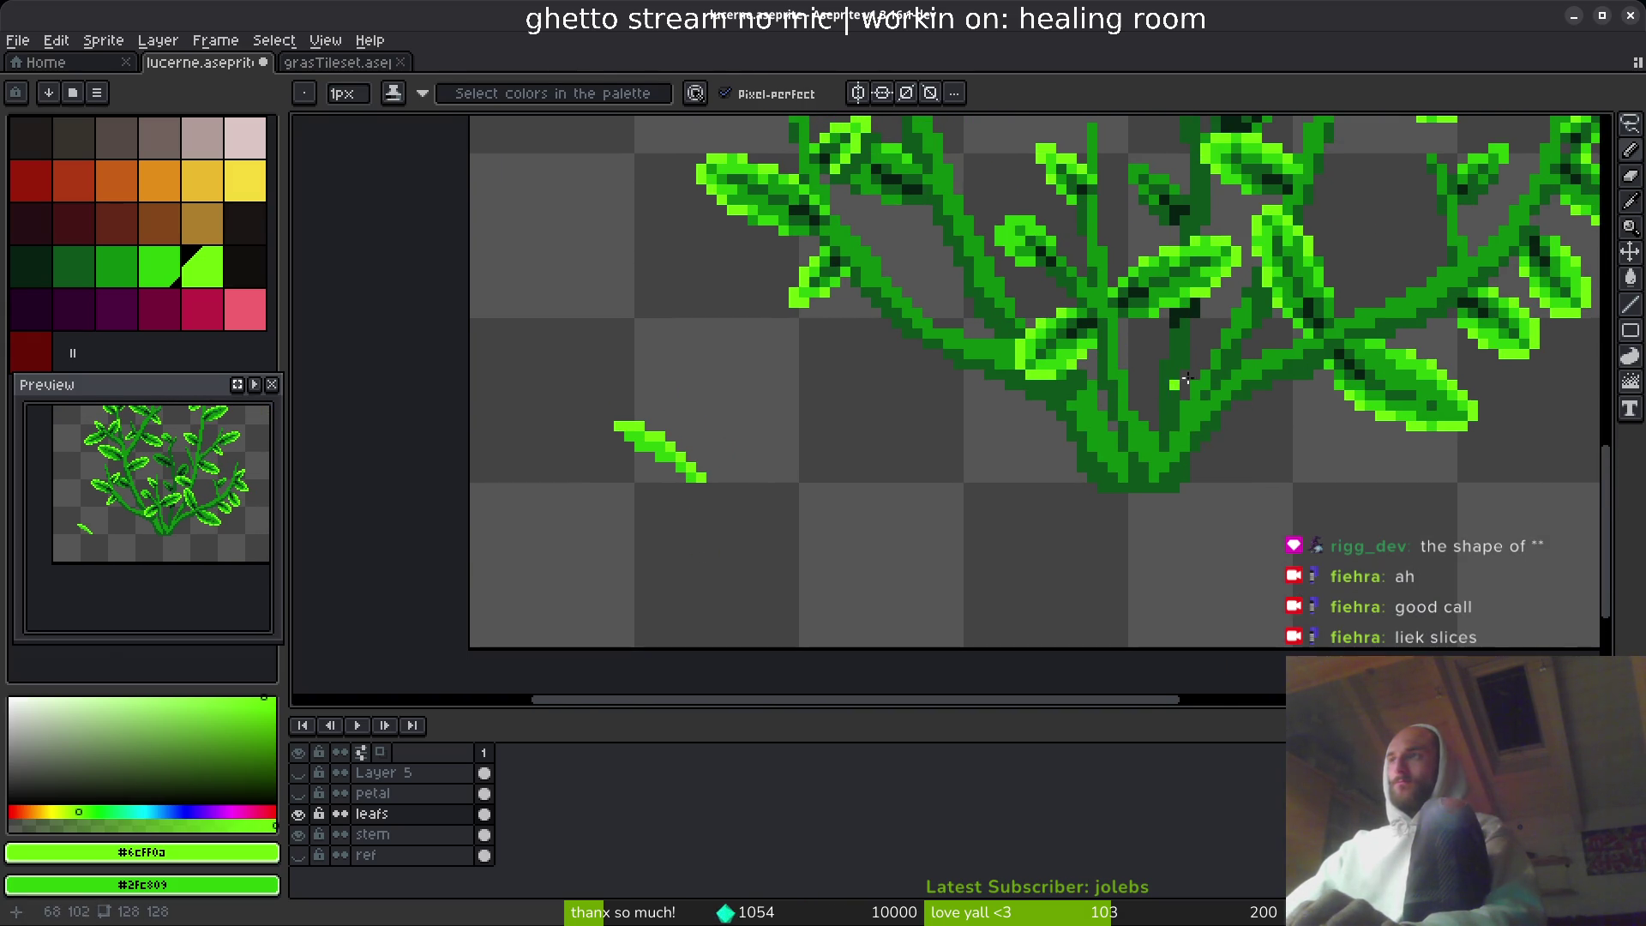
{"action": "left_click", "coordinate": [1201, 392], "text": "alt"}
{"action": "scroll", "coordinate": [634, 459], "scroll_direction": "up", "scroll_amount": 5}
{"action": "left_click", "coordinate": [652, 424]}
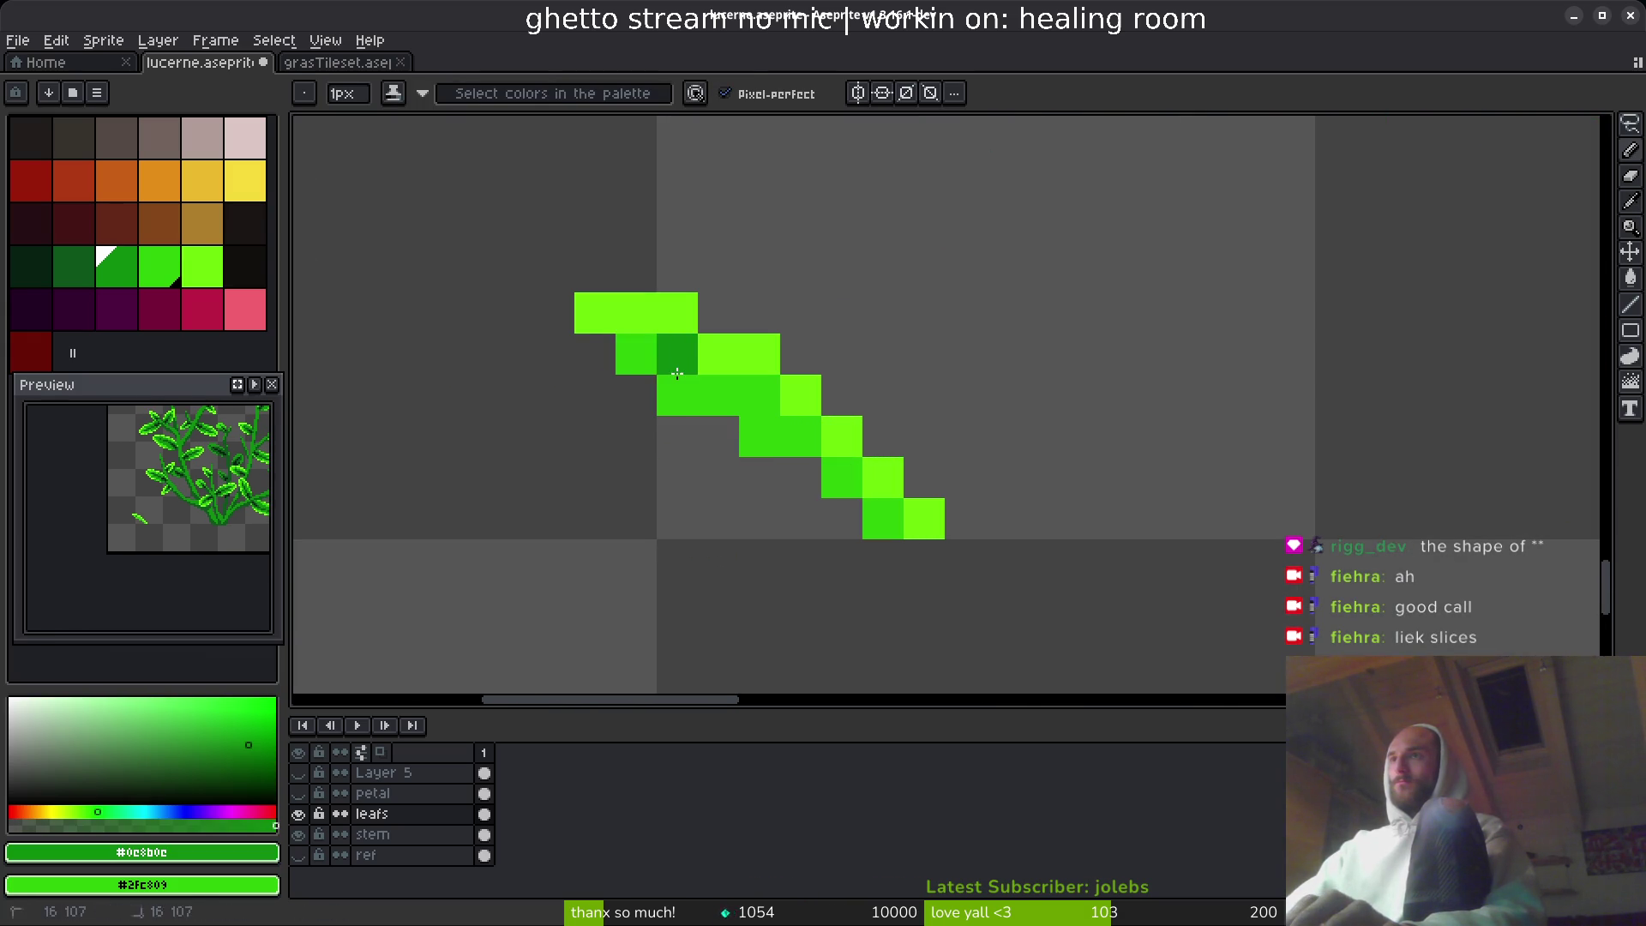
{"action": "scroll", "coordinate": [917, 542], "scroll_direction": "down", "scroll_amount": 7}
- Select a leaf copy, move and rotate it beside the stems in the lower right, and commit
{"action": "key", "text": "m"}
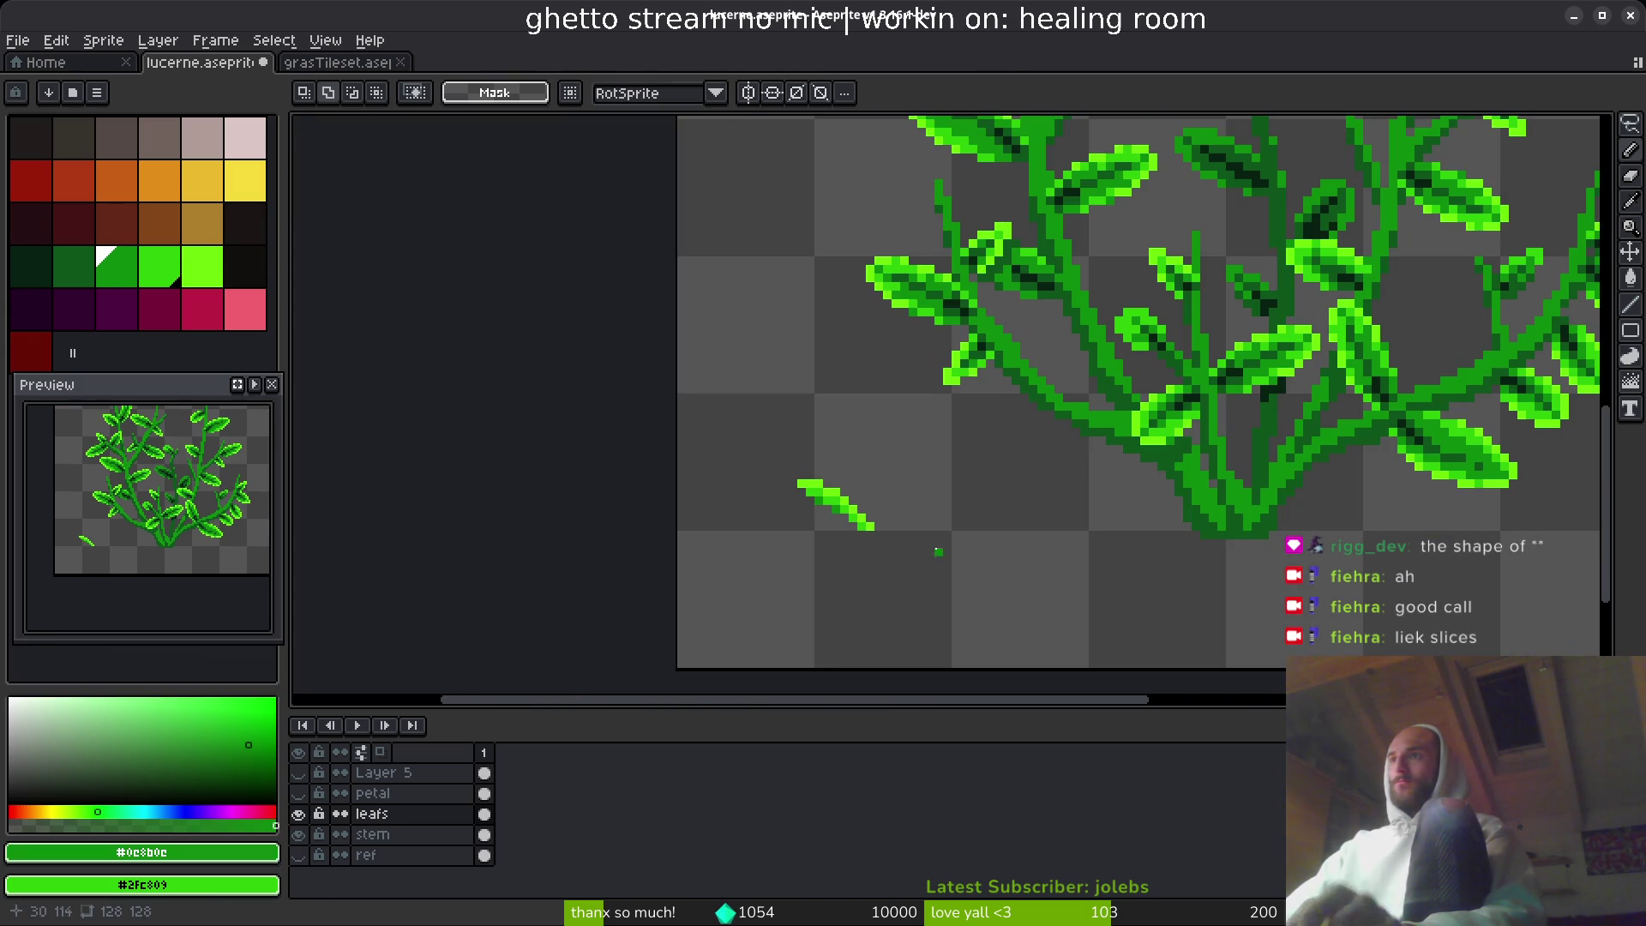
{"action": "left_click_drag", "start_coordinate": [755, 452], "coordinate": [974, 581]}
{"action": "scroll", "coordinate": [857, 515], "scroll_direction": "right", "scroll_amount": 3}
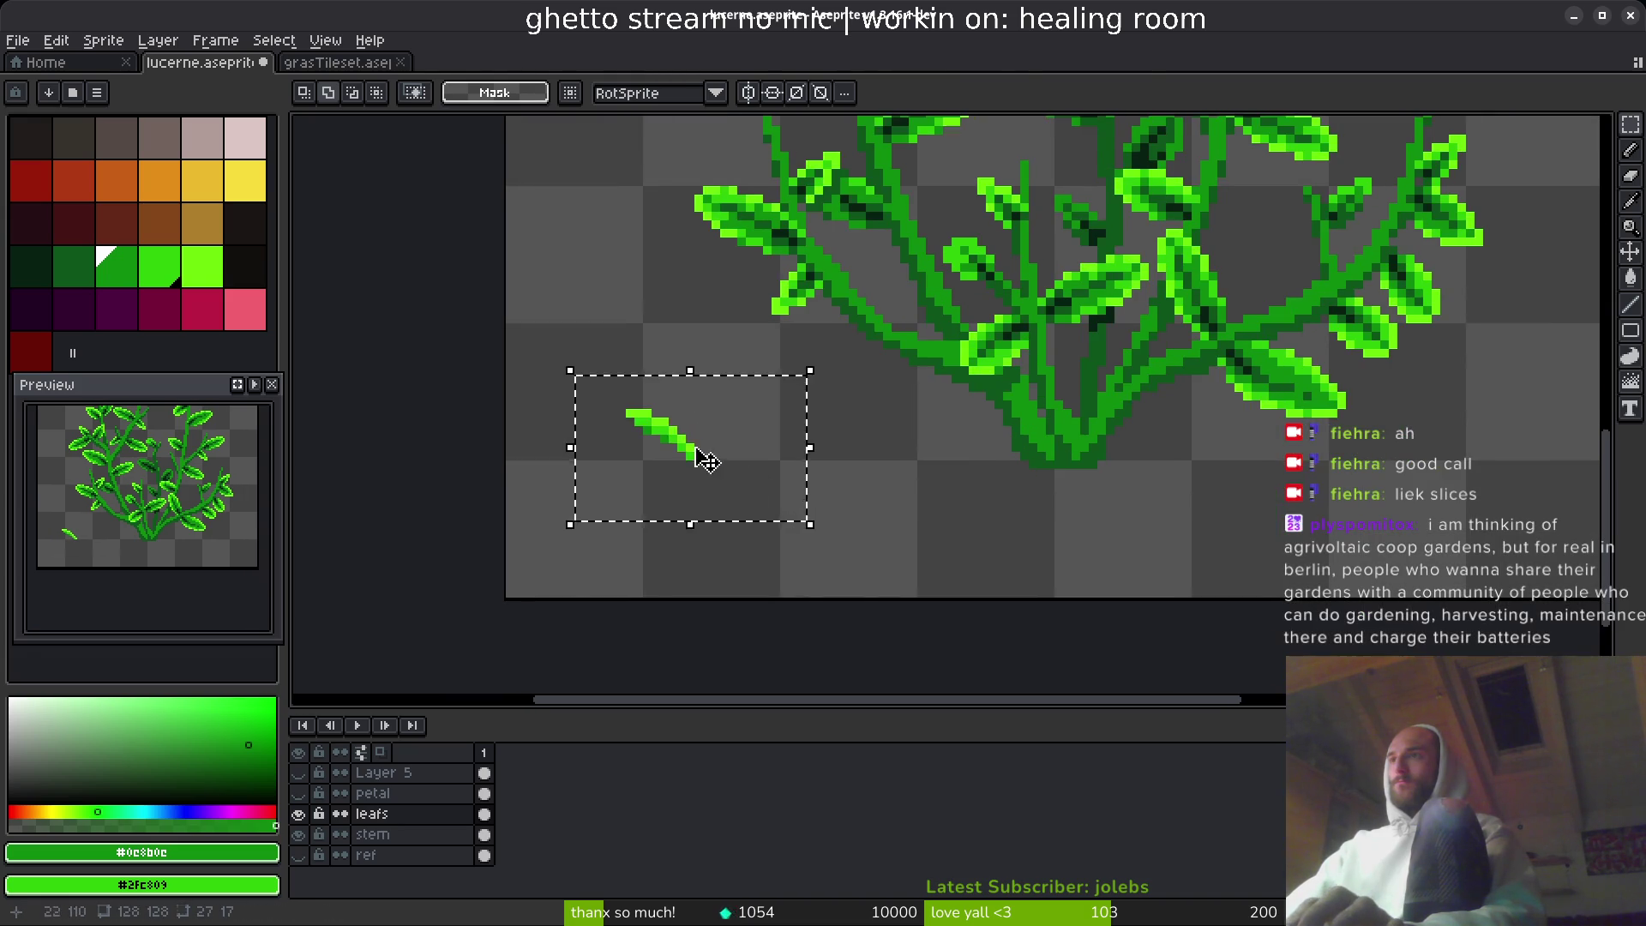
{"action": "mouse_move", "coordinate": [699, 460]}
{"action": "left_mouse_down"}
{"action": "mouse_move", "coordinate": [973, 497]}
{"action": "mouse_move", "coordinate": [882, 378]}
{"action": "mouse_move", "coordinate": [941, 419]}
{"action": "mouse_move", "coordinate": [1201, 415]}
{"action": "mouse_move", "coordinate": [1221, 492]}
{"action": "left_mouse_up"}
{"action": "key", "text": "ctrl+shift+r"}
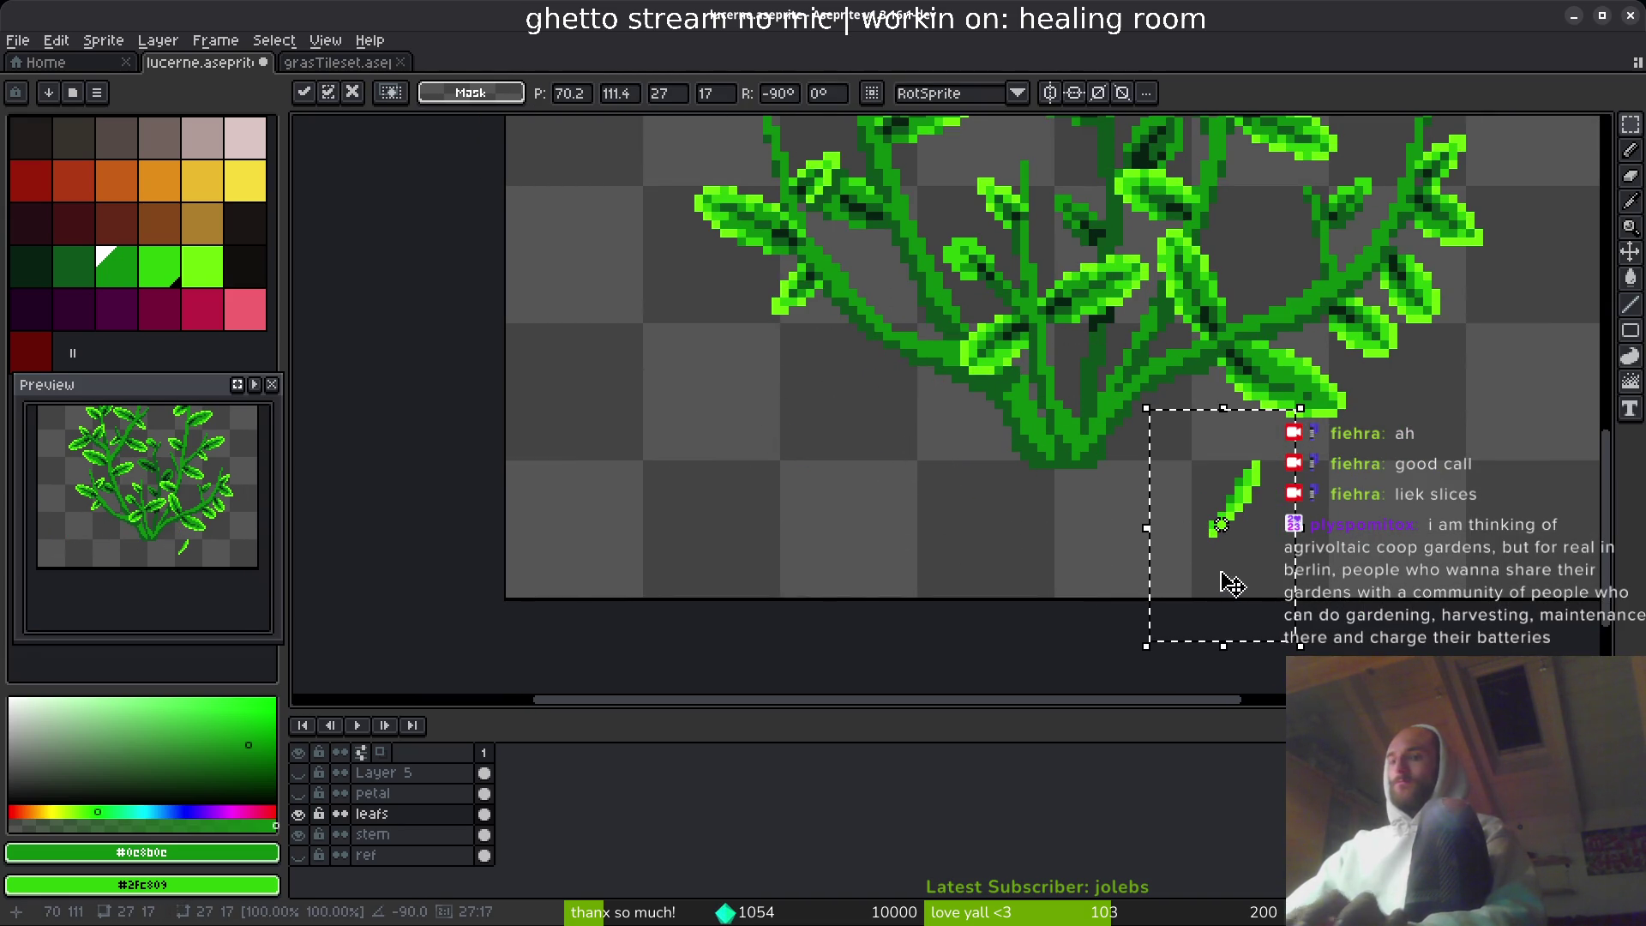
{"action": "key", "text": "shift+h"}
{"action": "mouse_move", "coordinate": [1232, 584]}
{"action": "left_mouse_down"}
{"action": "mouse_move", "coordinate": [1243, 403]}
{"action": "mouse_move", "coordinate": [1212, 507]}
{"action": "mouse_move", "coordinate": [1248, 467]}
{"action": "mouse_move", "coordinate": [1269, 471]}
{"action": "mouse_move", "coordinate": [1276, 305]}
{"action": "left_mouse_up"}
{"action": "key", "text": "ctrl+shift+r"}
{"action": "key", "text": "ctrl+shift+r"}
{"action": "key", "text": "ctrl+shift+r"}
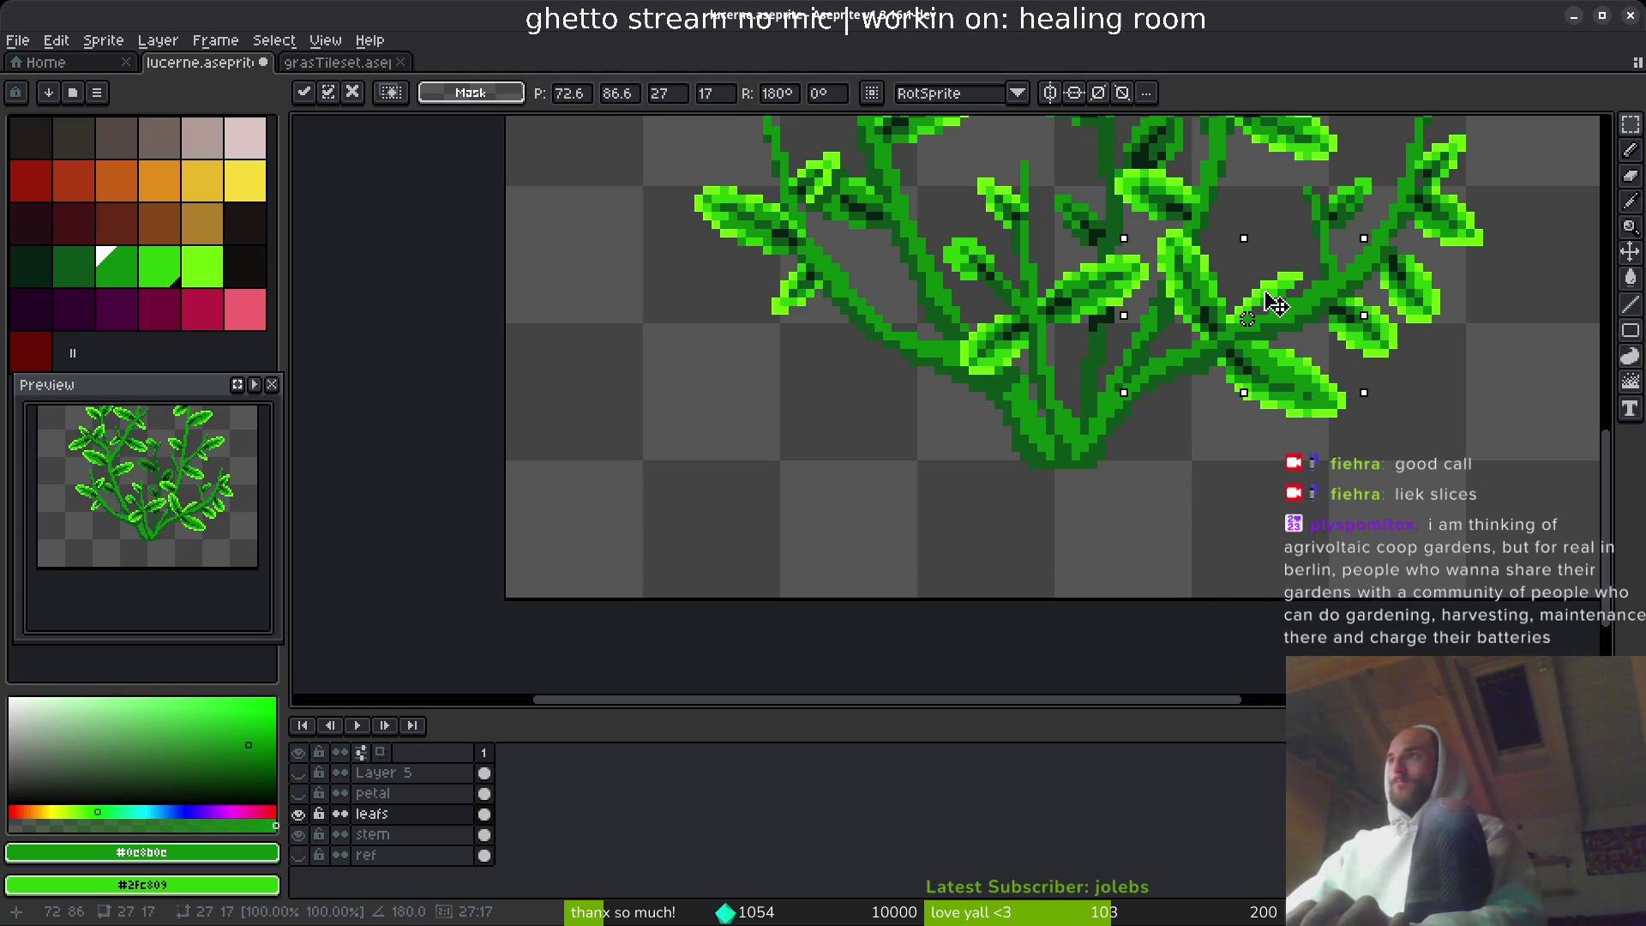
{"action": "scroll", "coordinate": [1276, 304], "scroll_direction": "down", "scroll_amount": 3}
{"action": "key", "text": "Return"}
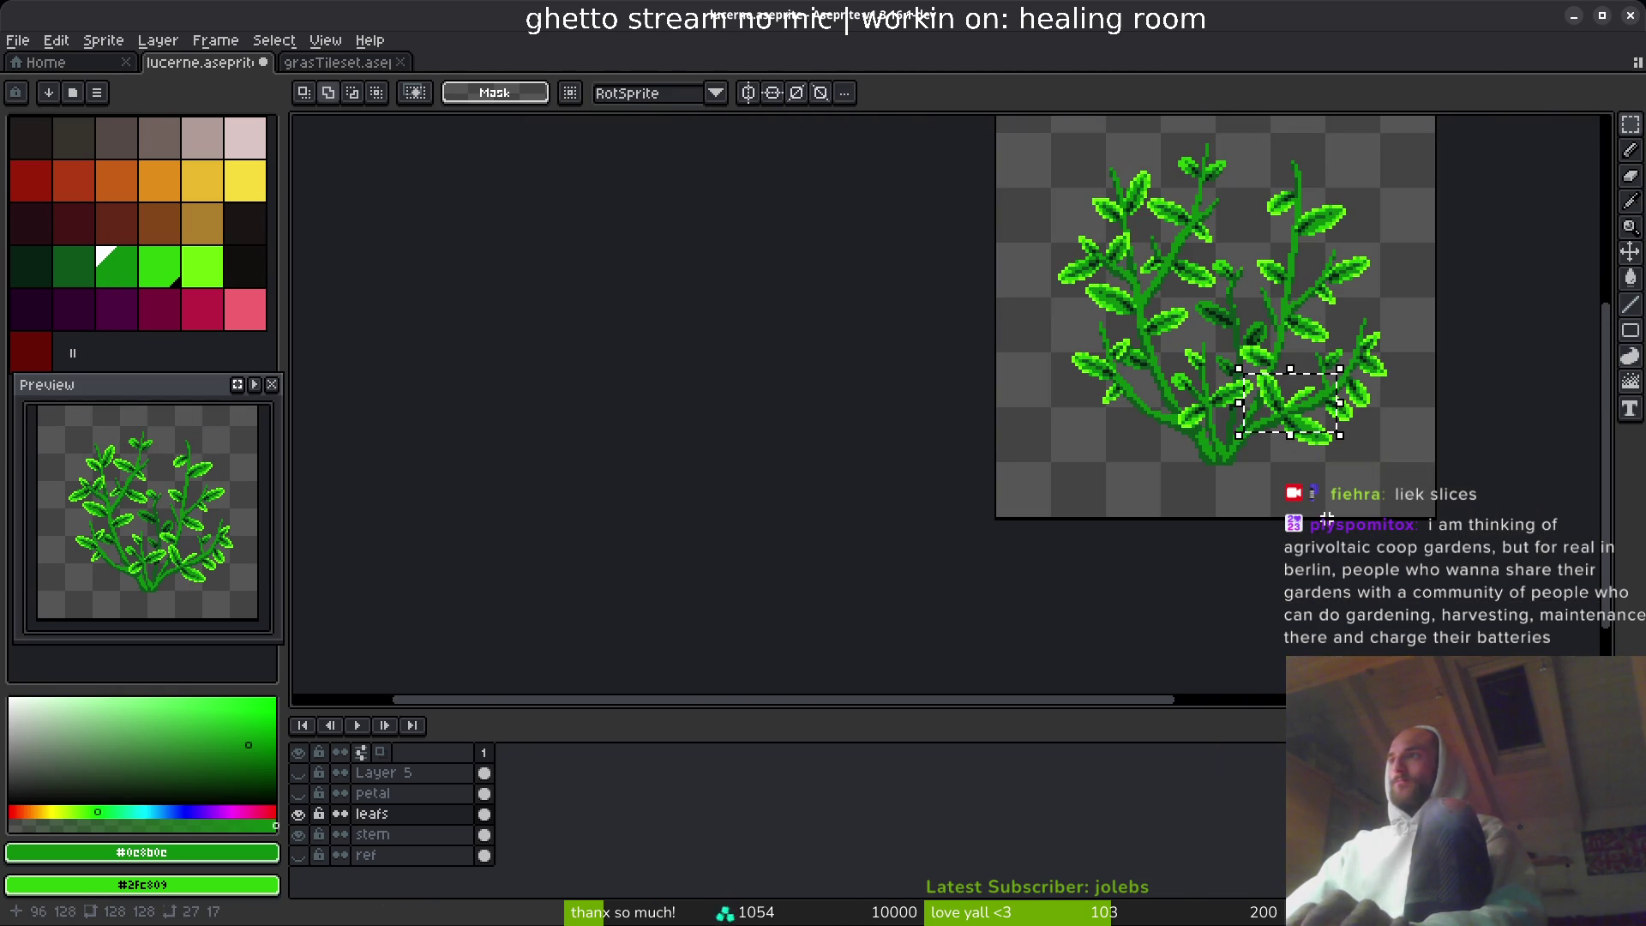
{"action": "scroll", "coordinate": [1126, 531], "scroll_direction": "up", "scroll_amount": 1}
{"action": "key", "text": "ctrl+d"}
{"action": "scroll", "coordinate": [963, 437], "scroll_direction": "up", "scroll_amount": 6}
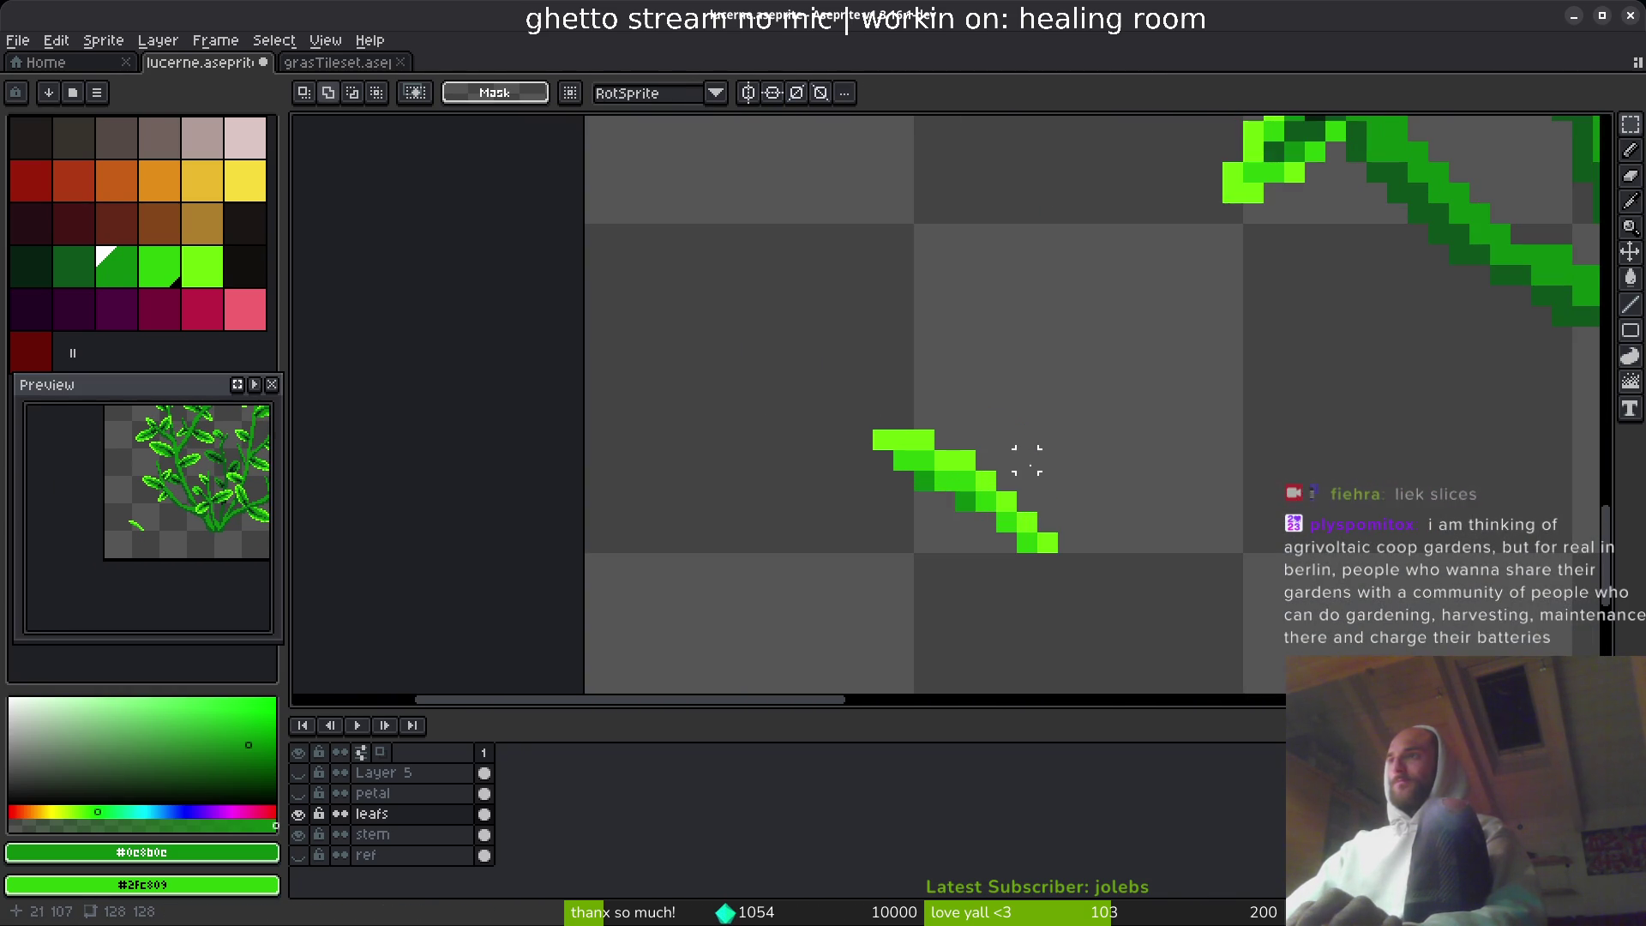
- Marquee-select the whole thin edge-on leaf and move it up and right among the upper-left leaves
{"action": "mouse_move", "coordinate": [1103, 446]}
{"action": "left_mouse_down"}
{"action": "mouse_move", "coordinate": [1018, 569]}
{"action": "mouse_move", "coordinate": [992, 578]}
{"action": "left_mouse_up"}
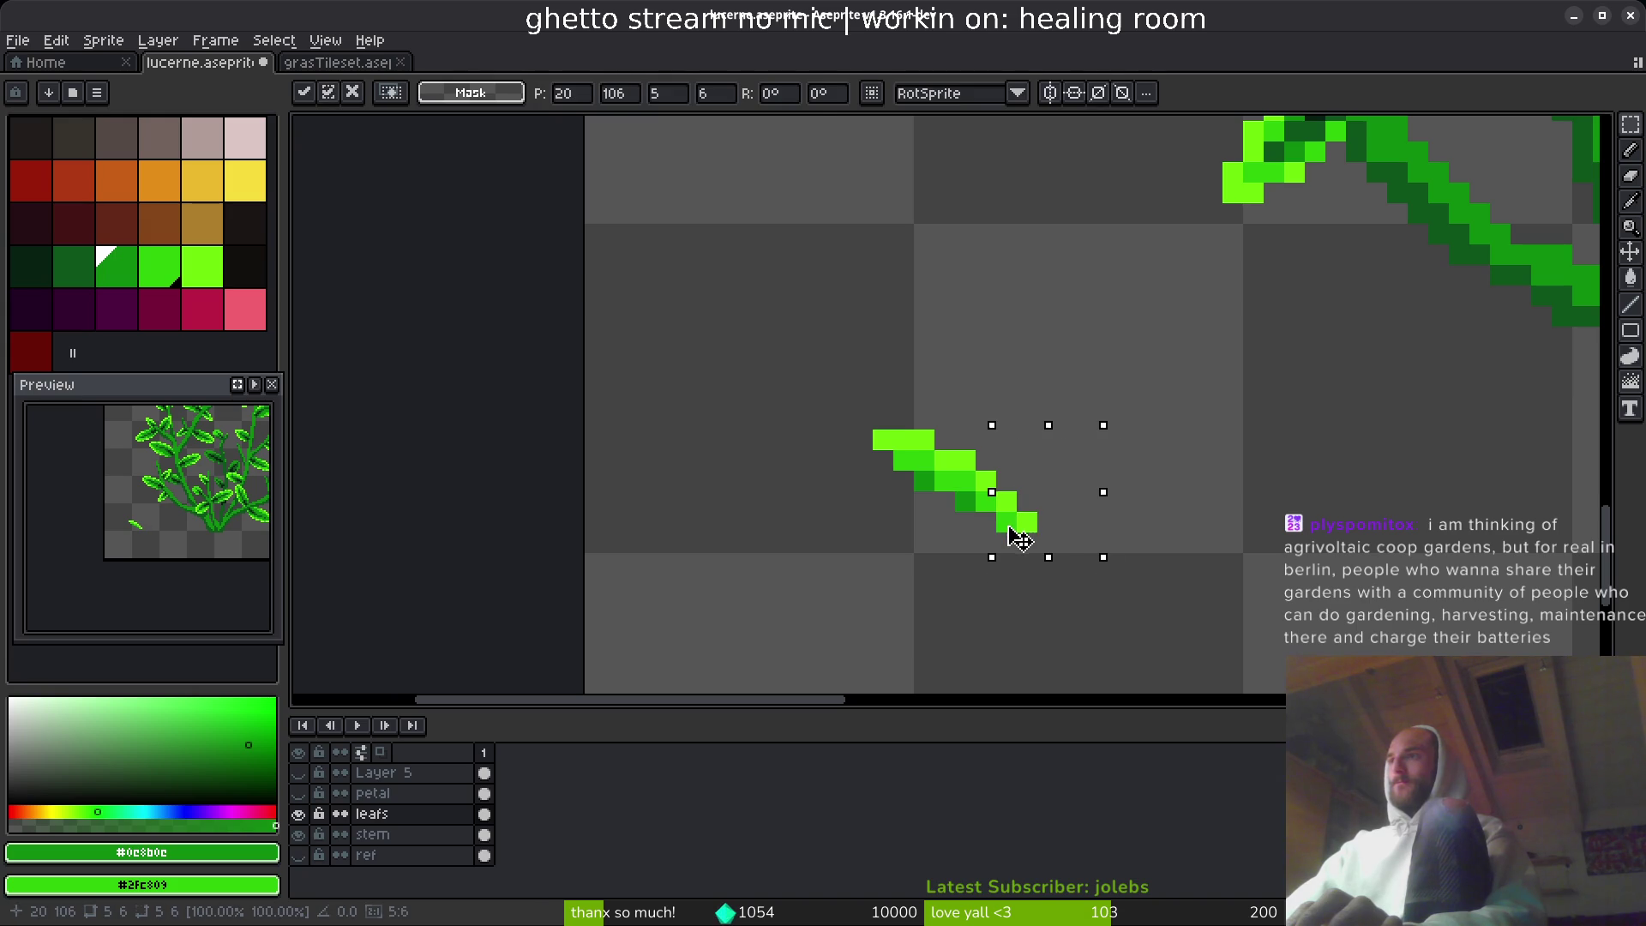
{"action": "key", "text": "ctrl+d"}
{"action": "left_click_drag", "start_coordinate": [749, 348], "coordinate": [1143, 577]}
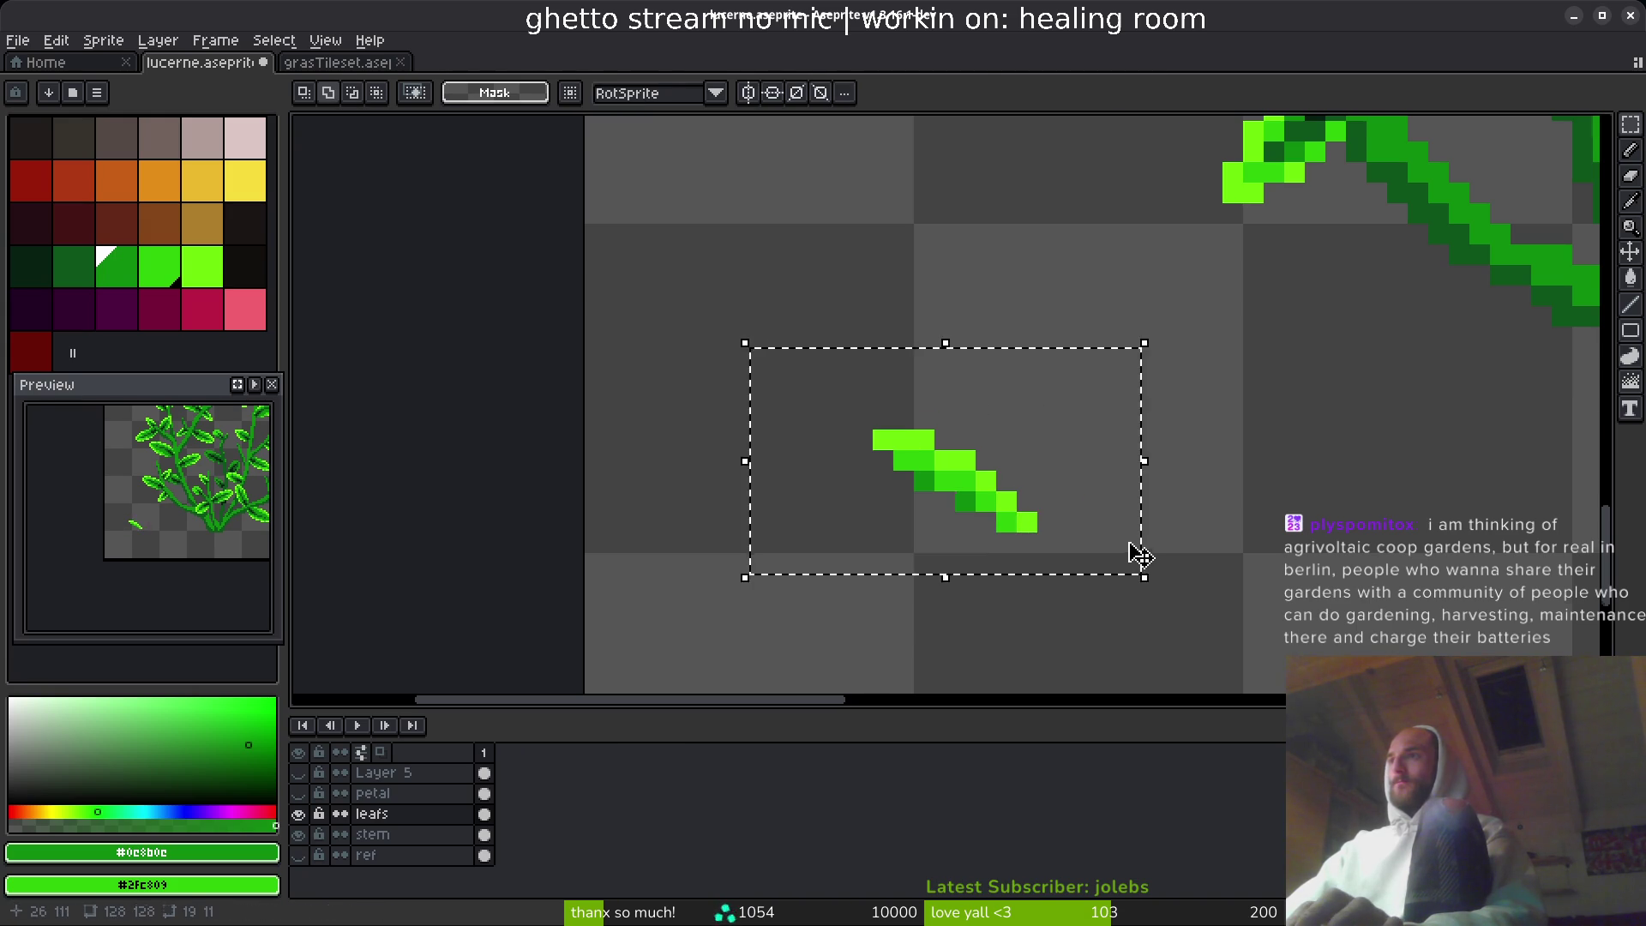
{"action": "scroll", "coordinate": [941, 525], "scroll_direction": "down", "scroll_amount": 2}
{"action": "mouse_move", "coordinate": [941, 526]}
{"action": "left_mouse_down"}
{"action": "mouse_move", "coordinate": [1069, 382]}
{"action": "mouse_move", "coordinate": [1174, 464]}
{"action": "mouse_move", "coordinate": [1010, 228]}
{"action": "mouse_move", "coordinate": [1020, 193]}
{"action": "left_mouse_up"}
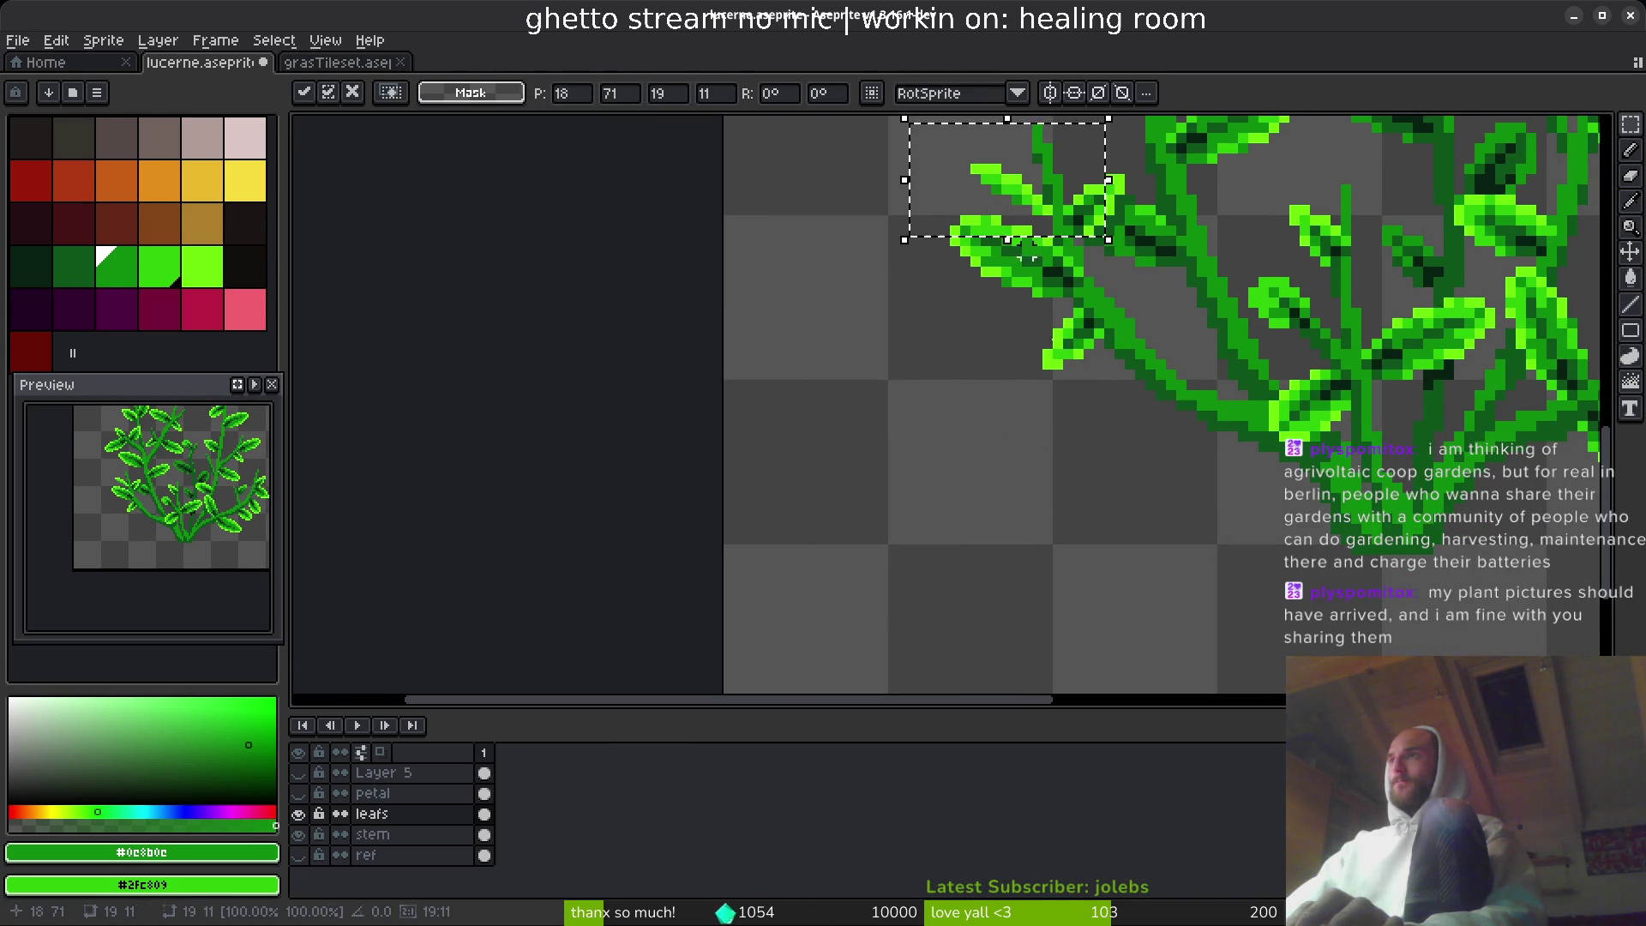
- Commit the moved small leaf and lasso-select the upper edge of a leaf
{"action": "key", "text": "ctrl+d"}
{"action": "scroll", "coordinate": [1041, 360], "scroll_direction": "down", "scroll_amount": 5}
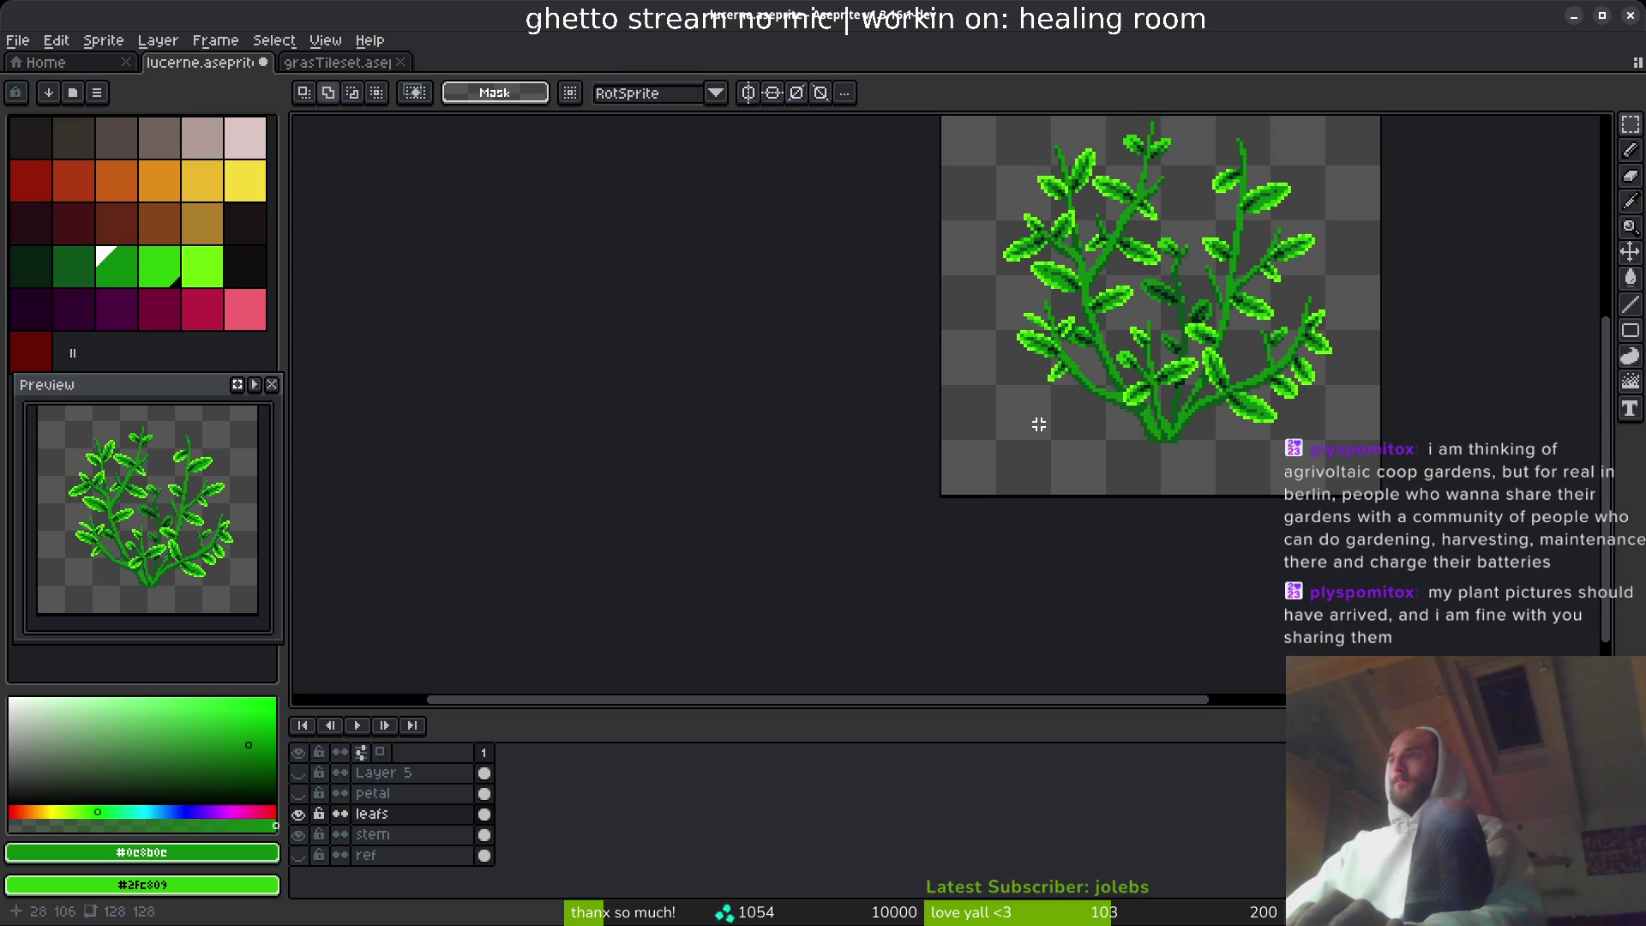
{"action": "left_click_drag", "start_coordinate": [1046, 414], "coordinate": [1000, 434]}
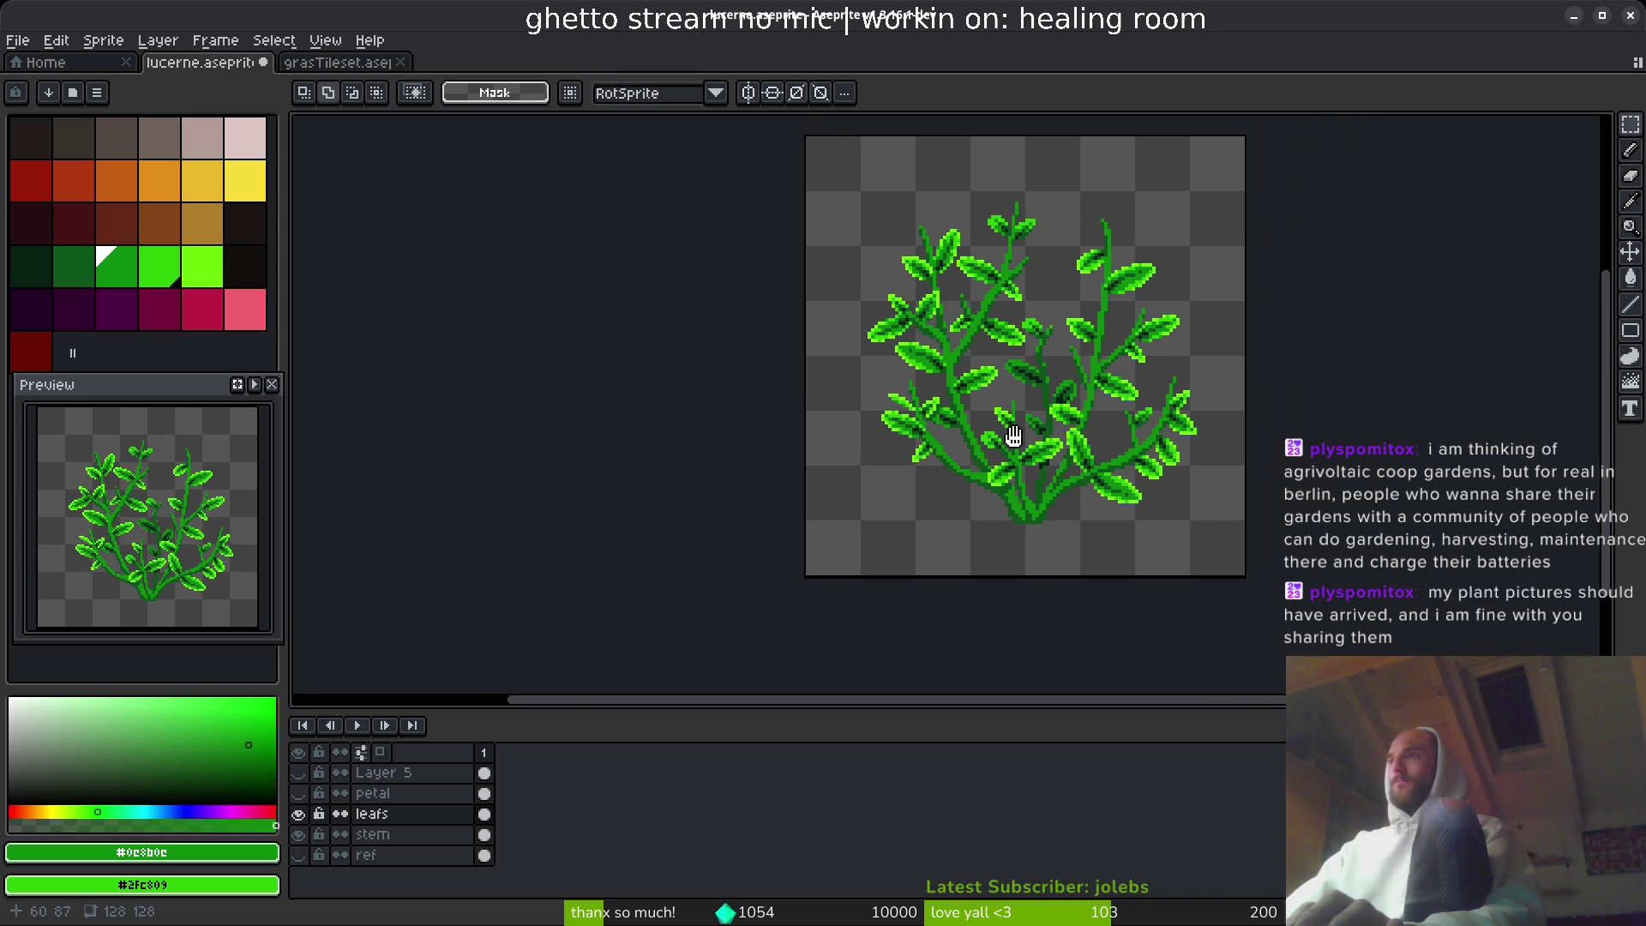
{"action": "scroll", "coordinate": [1086, 339], "scroll_direction": "up", "scroll_amount": 3}
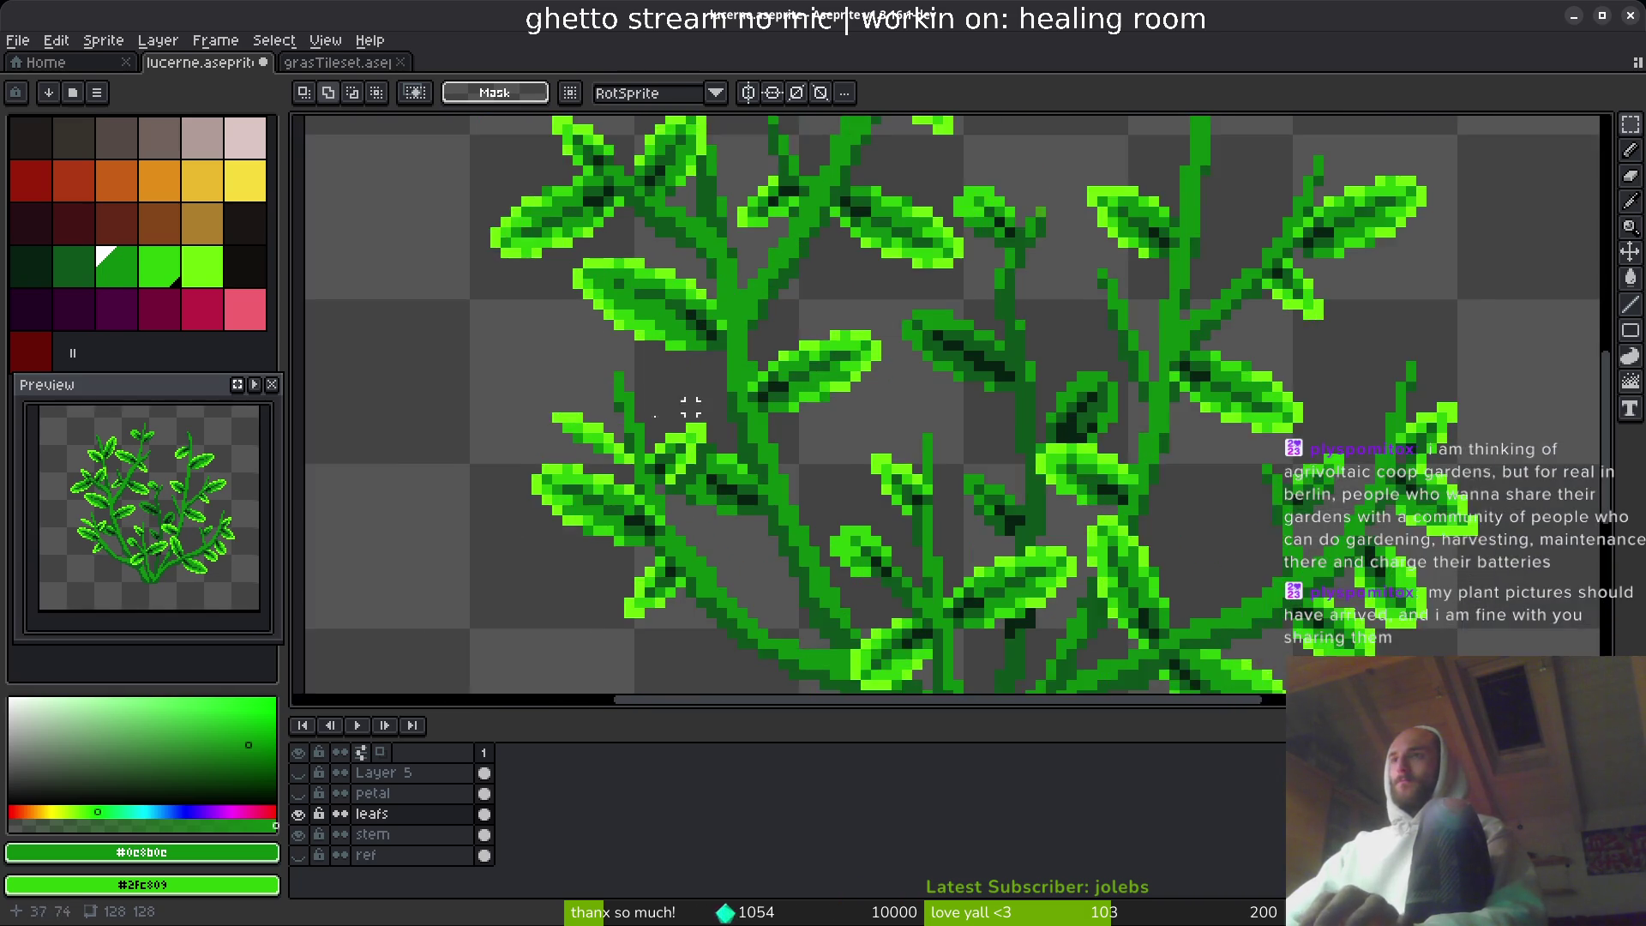
{"action": "scroll", "coordinate": [686, 403], "scroll_direction": "up", "scroll_amount": 3}
{"action": "key", "text": "shift+w"}
{"action": "mouse_move", "coordinate": [673, 339]}
{"action": "left_mouse_down"}
{"action": "mouse_move", "coordinate": [534, 276]}
{"action": "mouse_move", "coordinate": [604, 438]}
{"action": "mouse_move", "coordinate": [737, 370]}
{"action": "left_mouse_up"}
{"action": "scroll", "coordinate": [917, 496], "scroll_direction": "down", "scroll_amount": 3}
{"action": "scroll", "coordinate": [889, 349], "scroll_direction": "up", "scroll_amount": 4}
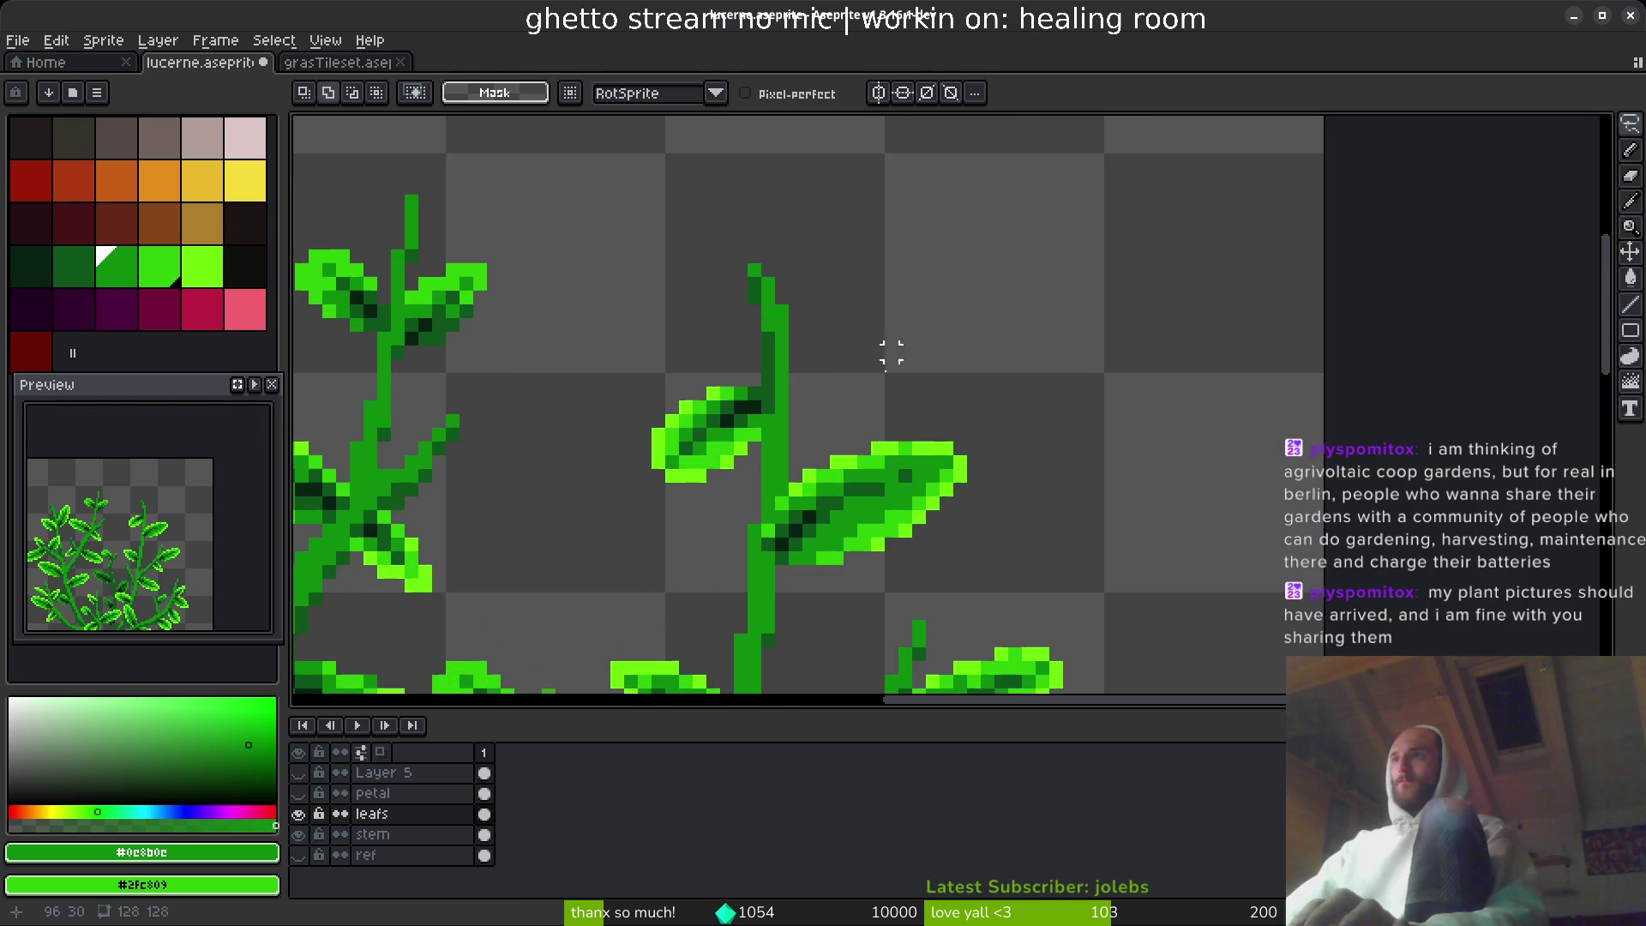
- Copy that leaf edge, rotate it 180° then 90°, and commit it upright beside the central stem
{"action": "left_click_drag", "start_coordinate": [906, 418], "coordinate": [952, 313]}
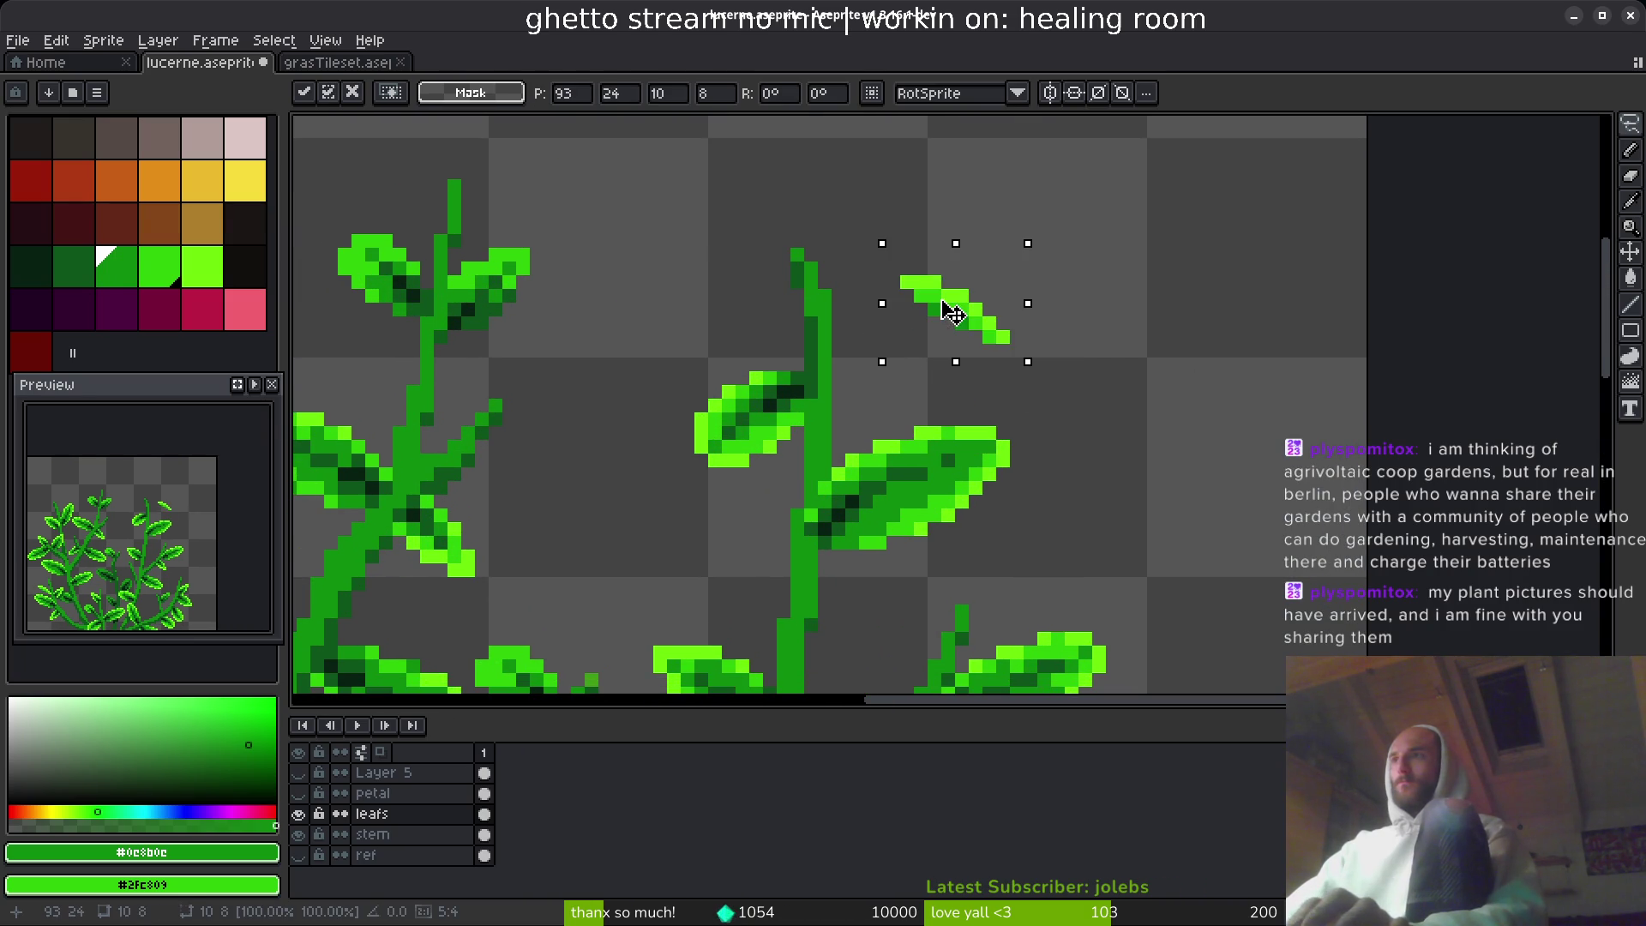
{"action": "mouse_move", "coordinate": [1037, 368]}
{"action": "left_mouse_down"}
{"action": "mouse_move", "coordinate": [885, 389]}
{"action": "mouse_move", "coordinate": [869, 232]}
{"action": "left_mouse_up"}
{"action": "mouse_move", "coordinate": [945, 316]}
{"action": "left_mouse_down"}
{"action": "mouse_move", "coordinate": [858, 395]}
{"action": "mouse_move", "coordinate": [872, 375]}
{"action": "mouse_move", "coordinate": [858, 566]}
{"action": "mouse_move", "coordinate": [849, 523]}
{"action": "left_mouse_up"}
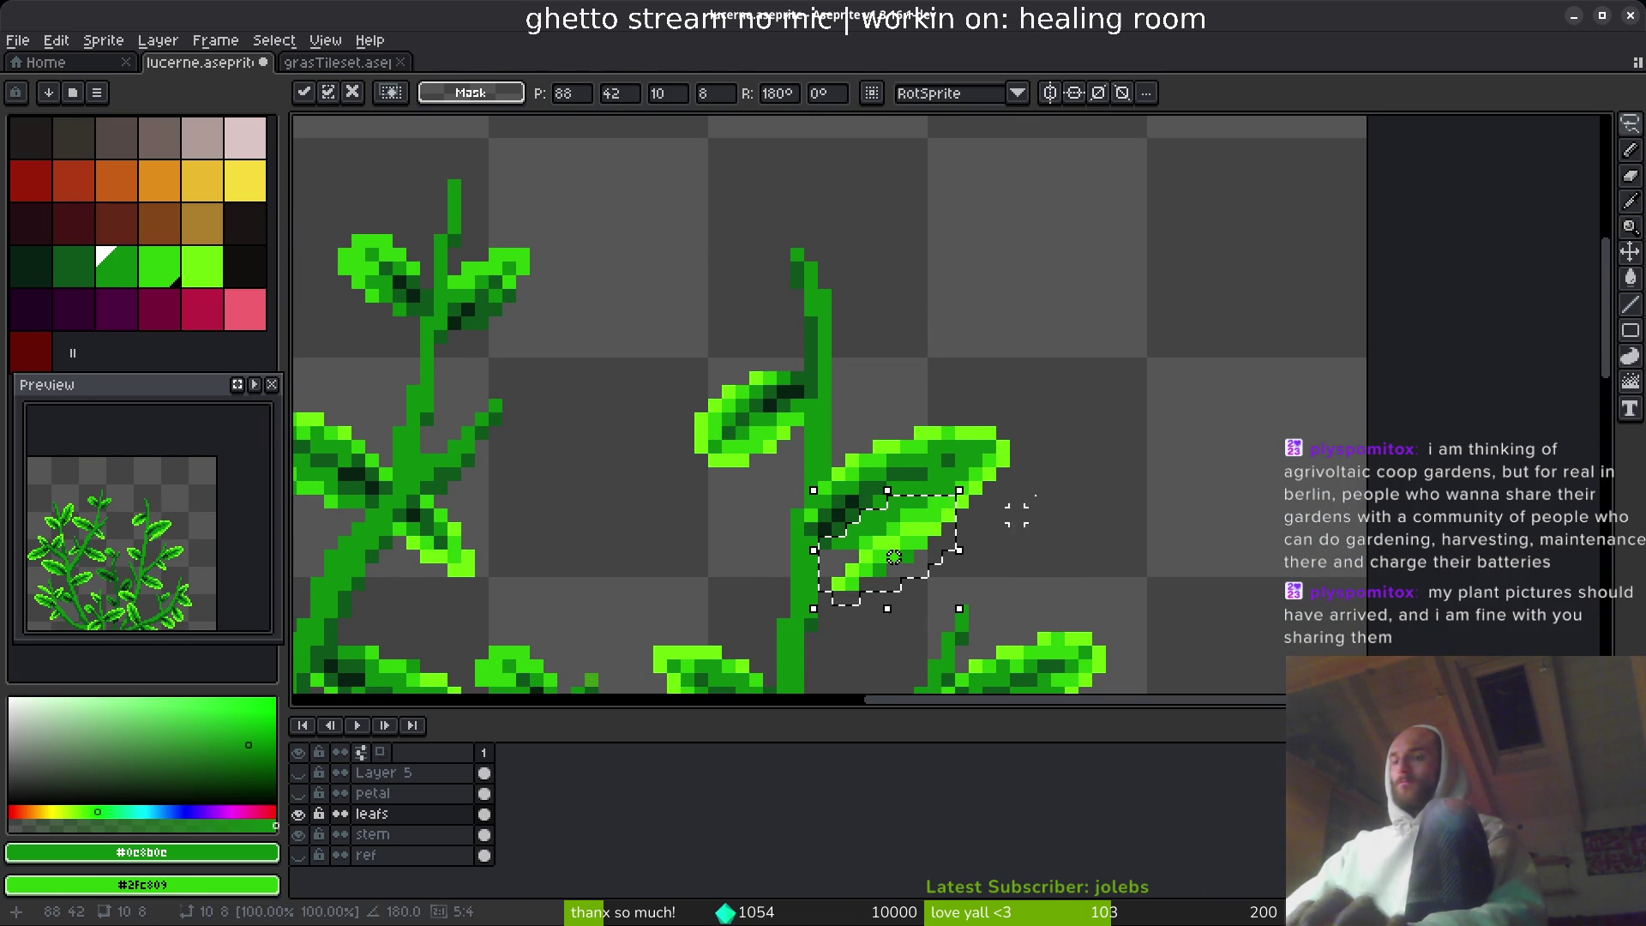
{"action": "scroll", "coordinate": [849, 523], "scroll_direction": "down", "scroll_amount": 2}
{"action": "mouse_move", "coordinate": [892, 403]}
{"action": "left_mouse_down"}
{"action": "mouse_move", "coordinate": [909, 496]}
{"action": "mouse_move", "coordinate": [863, 490]}
{"action": "left_mouse_up"}
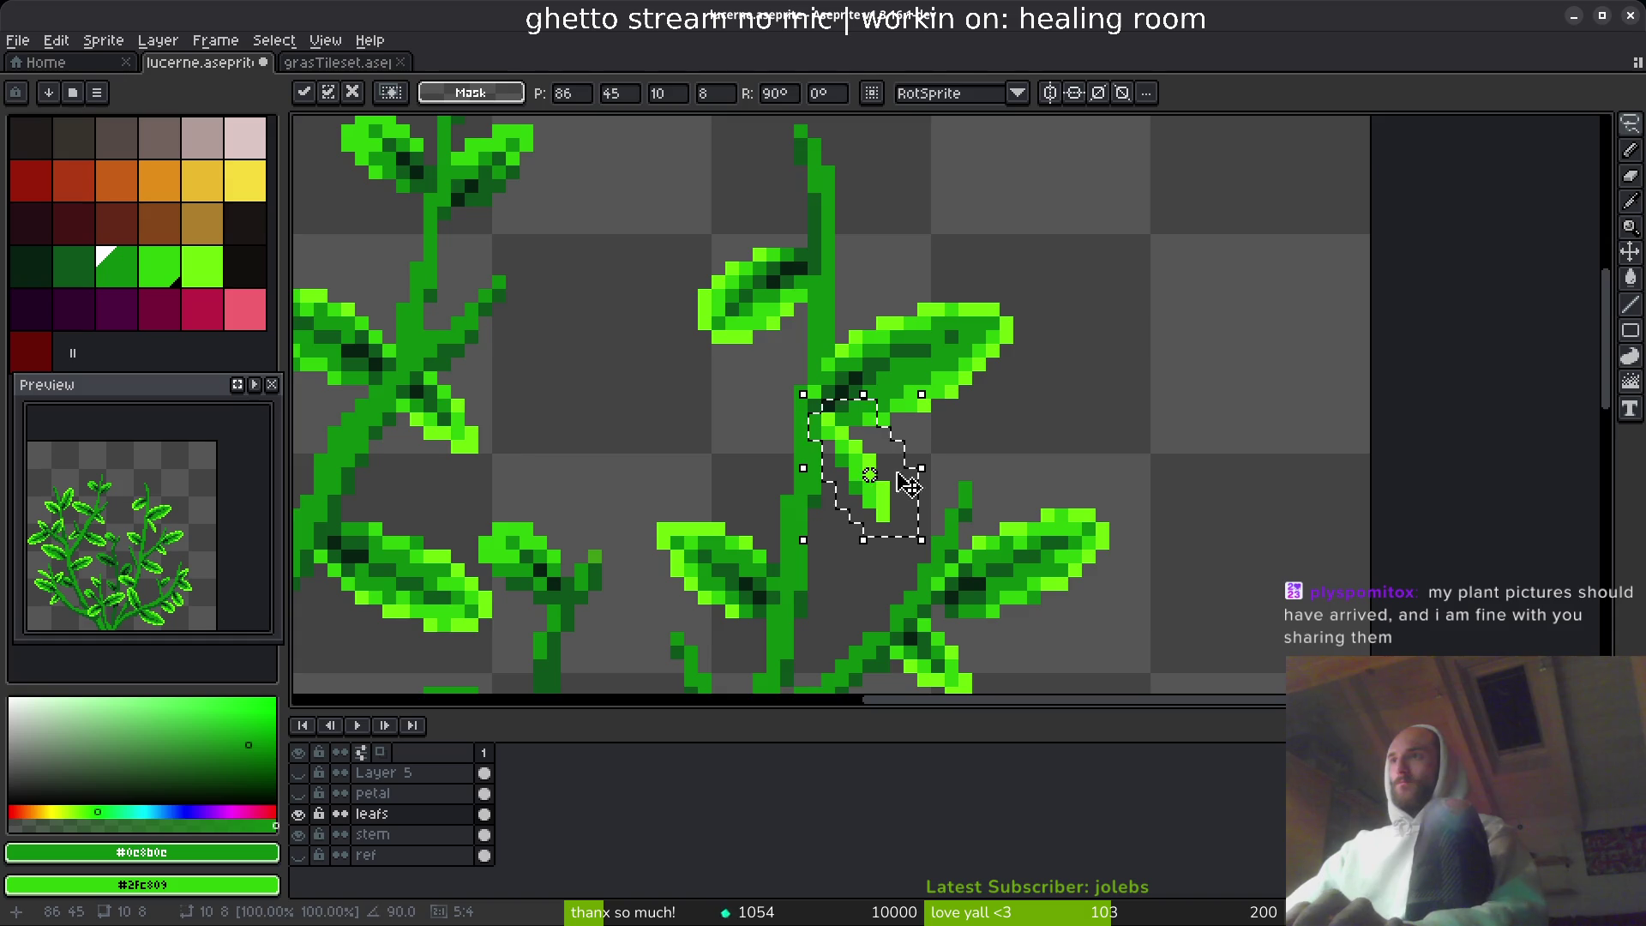
{"action": "key", "text": "Return"}
{"action": "scroll", "coordinate": [1000, 445], "scroll_direction": "down", "scroll_amount": 5}
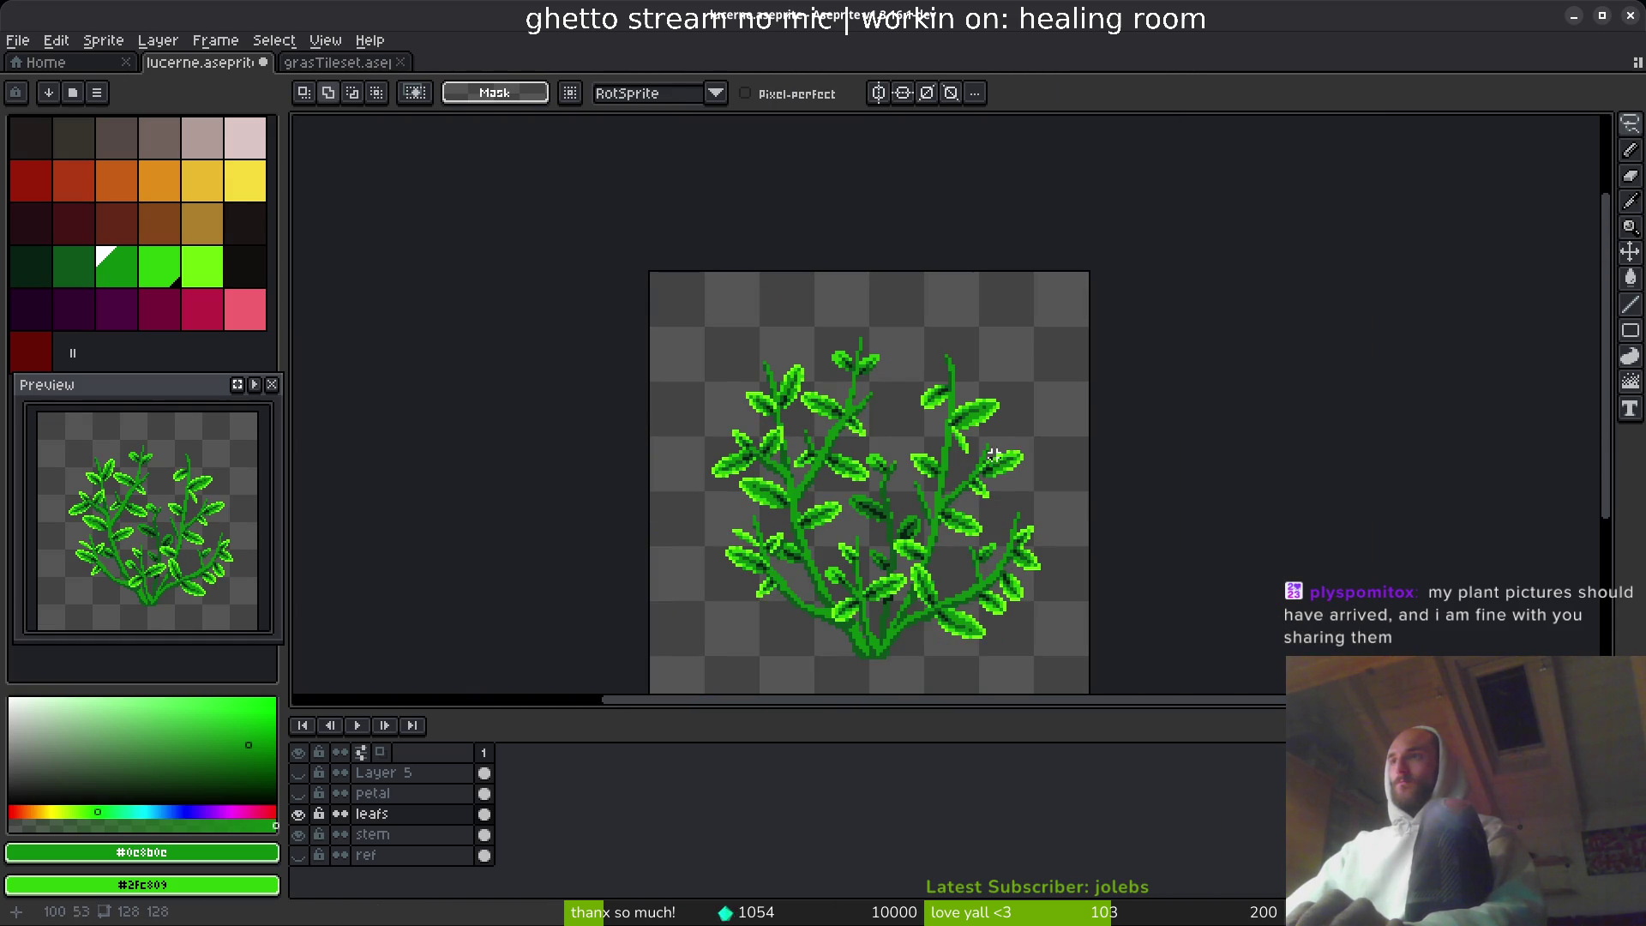
{"action": "scroll", "coordinate": [995, 455], "scroll_direction": "up", "scroll_amount": 8}
- Try dark green #072112 shading pixels on the leaf, undo them, and switch to the Twitch dashboard
{"action": "key", "text": "i"}
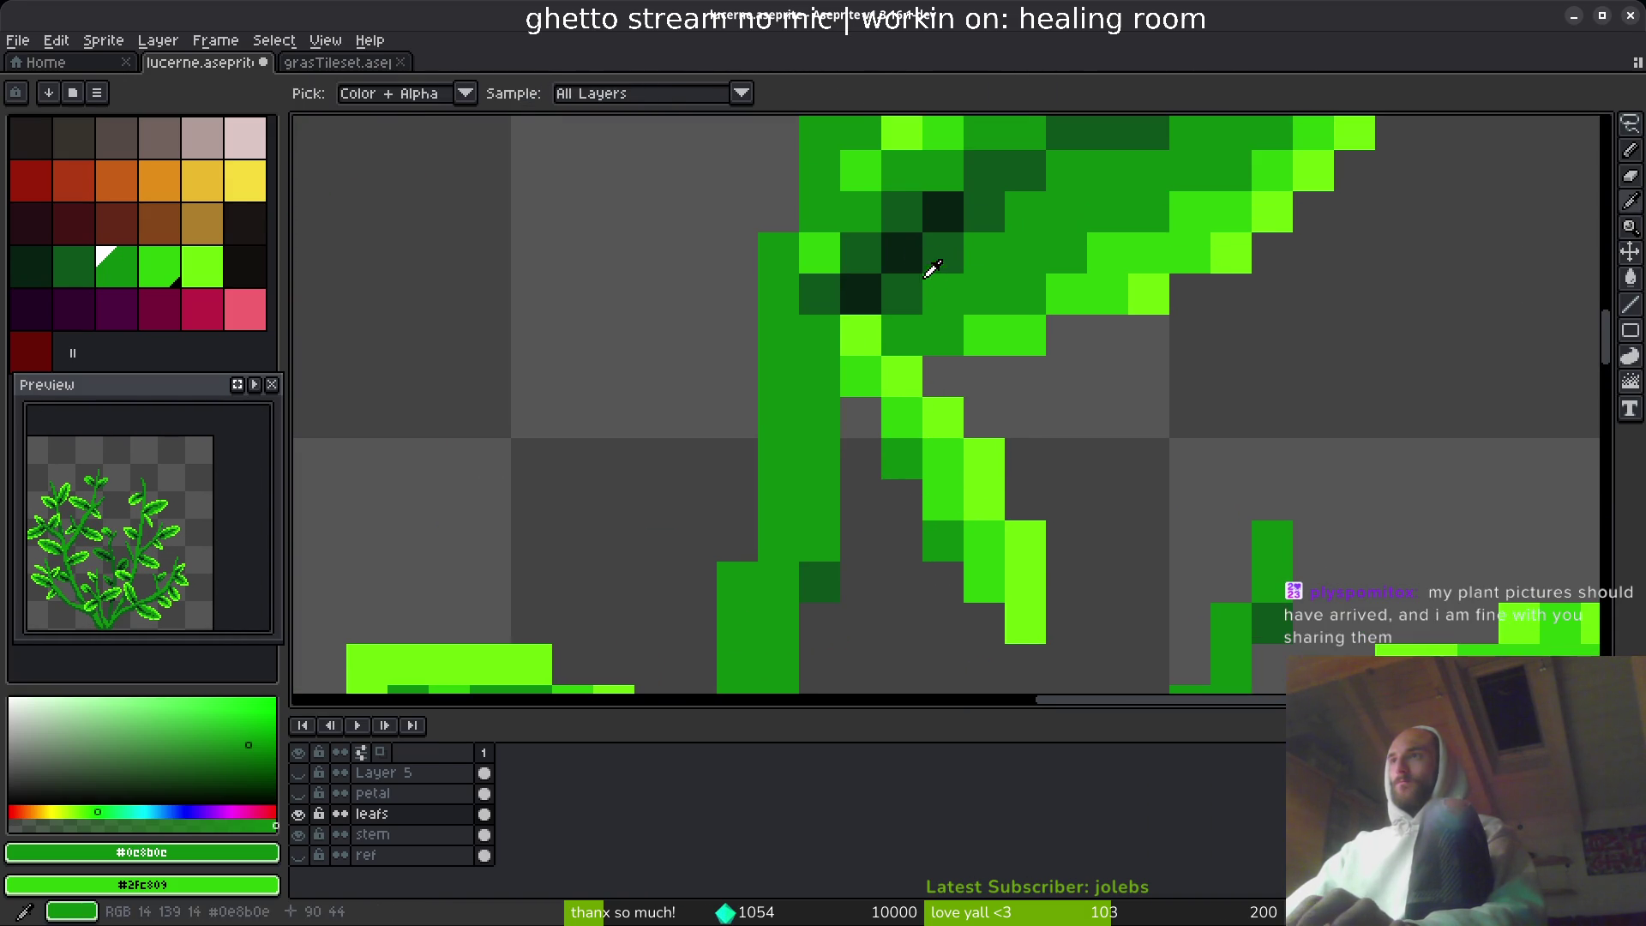
{"action": "left_click", "coordinate": [918, 271]}
{"action": "key", "text": "b"}
{"action": "left_click", "coordinate": [860, 386]}
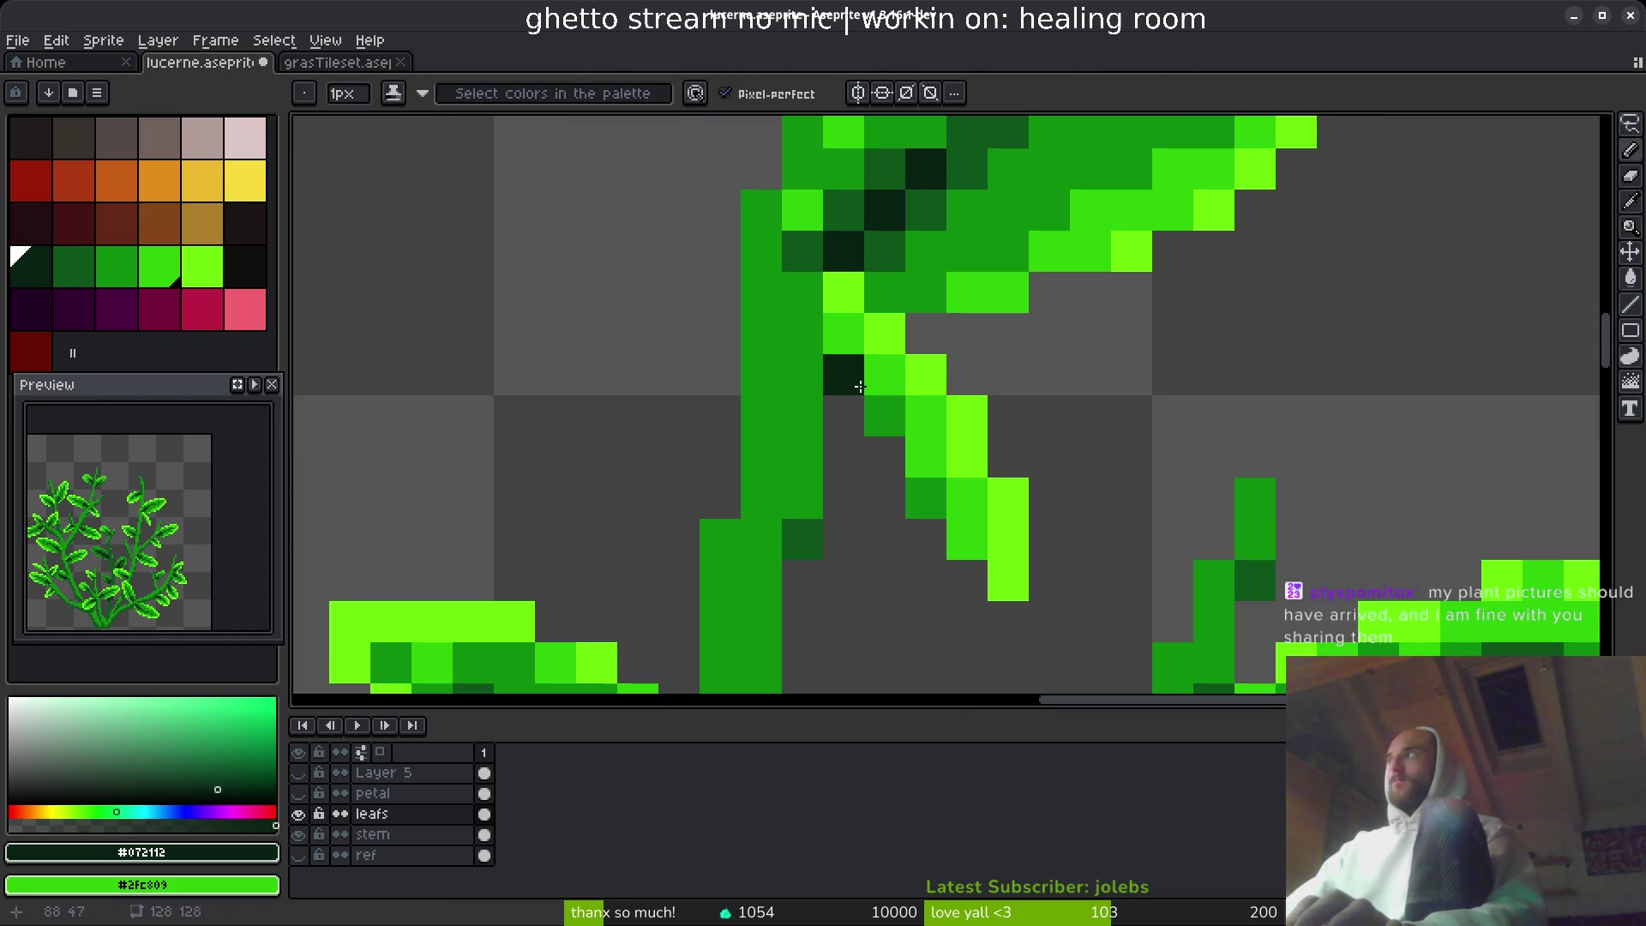
{"action": "key", "text": "ctrl+z"}
{"action": "left_click", "coordinate": [1034, 434]}
{"action": "left_click_drag", "start_coordinate": [1033, 436], "coordinate": [1007, 394]}
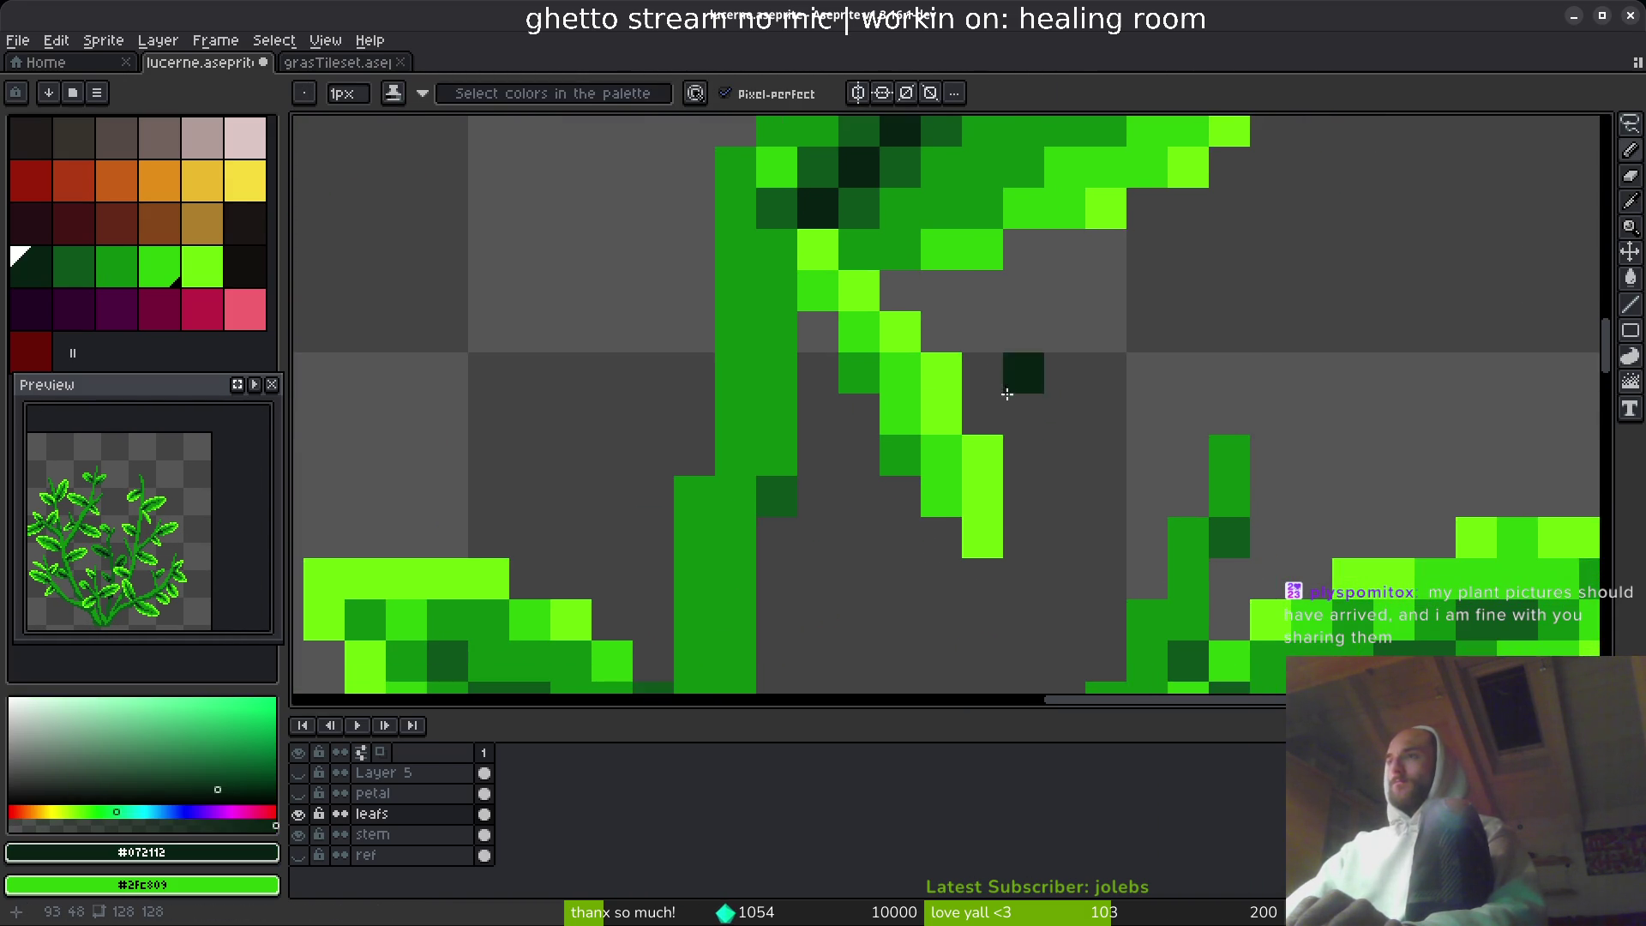
{"action": "key", "text": "ctrl+z"}
{"action": "key", "text": "i"}
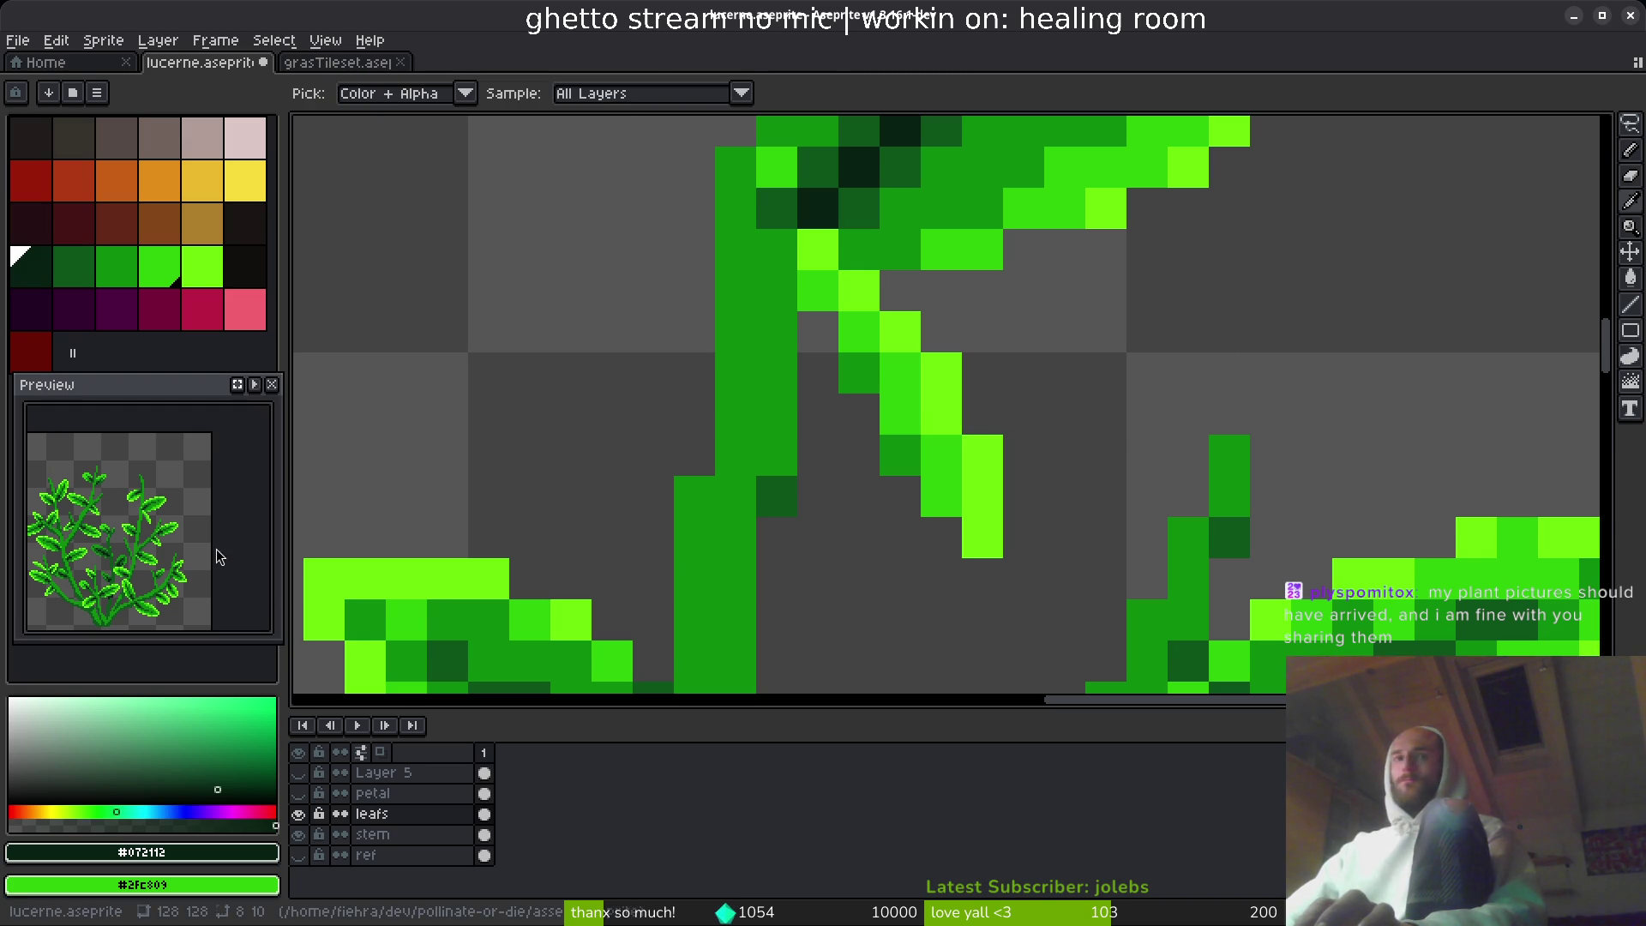
{"action": "key", "text": "alt+Tab"}
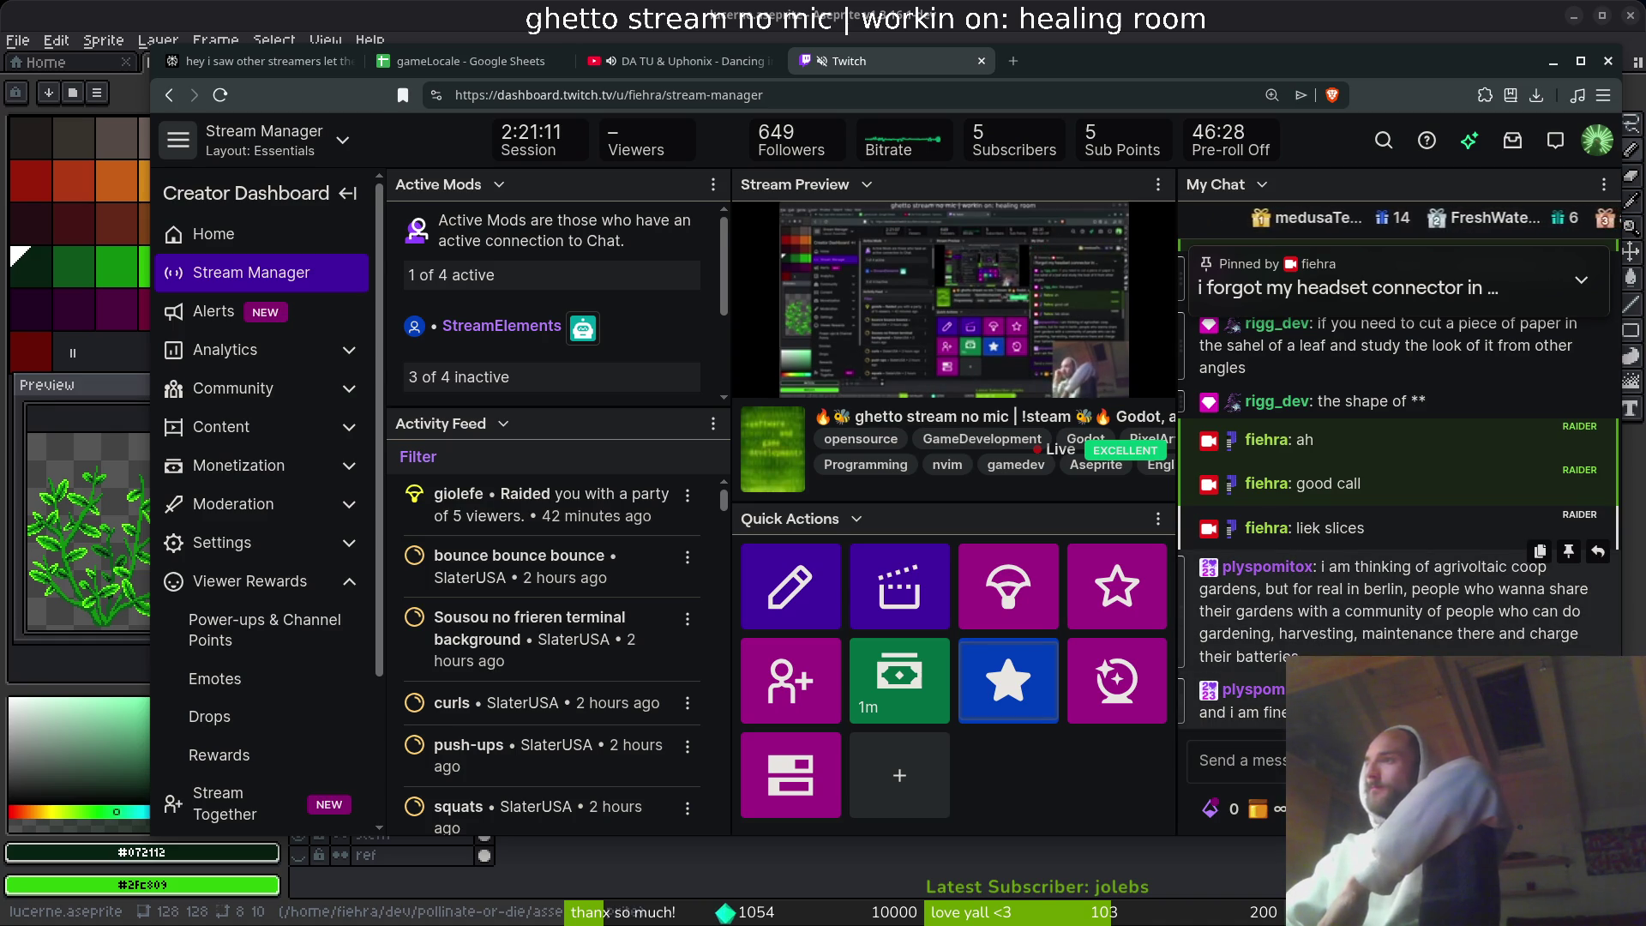
- Reply 'nice' to the garden message, then ask whether it's a public or shared city garden
{"action": "left_click", "coordinate": [1597, 551]}
{"action": "type", "text": "nice sounds"}
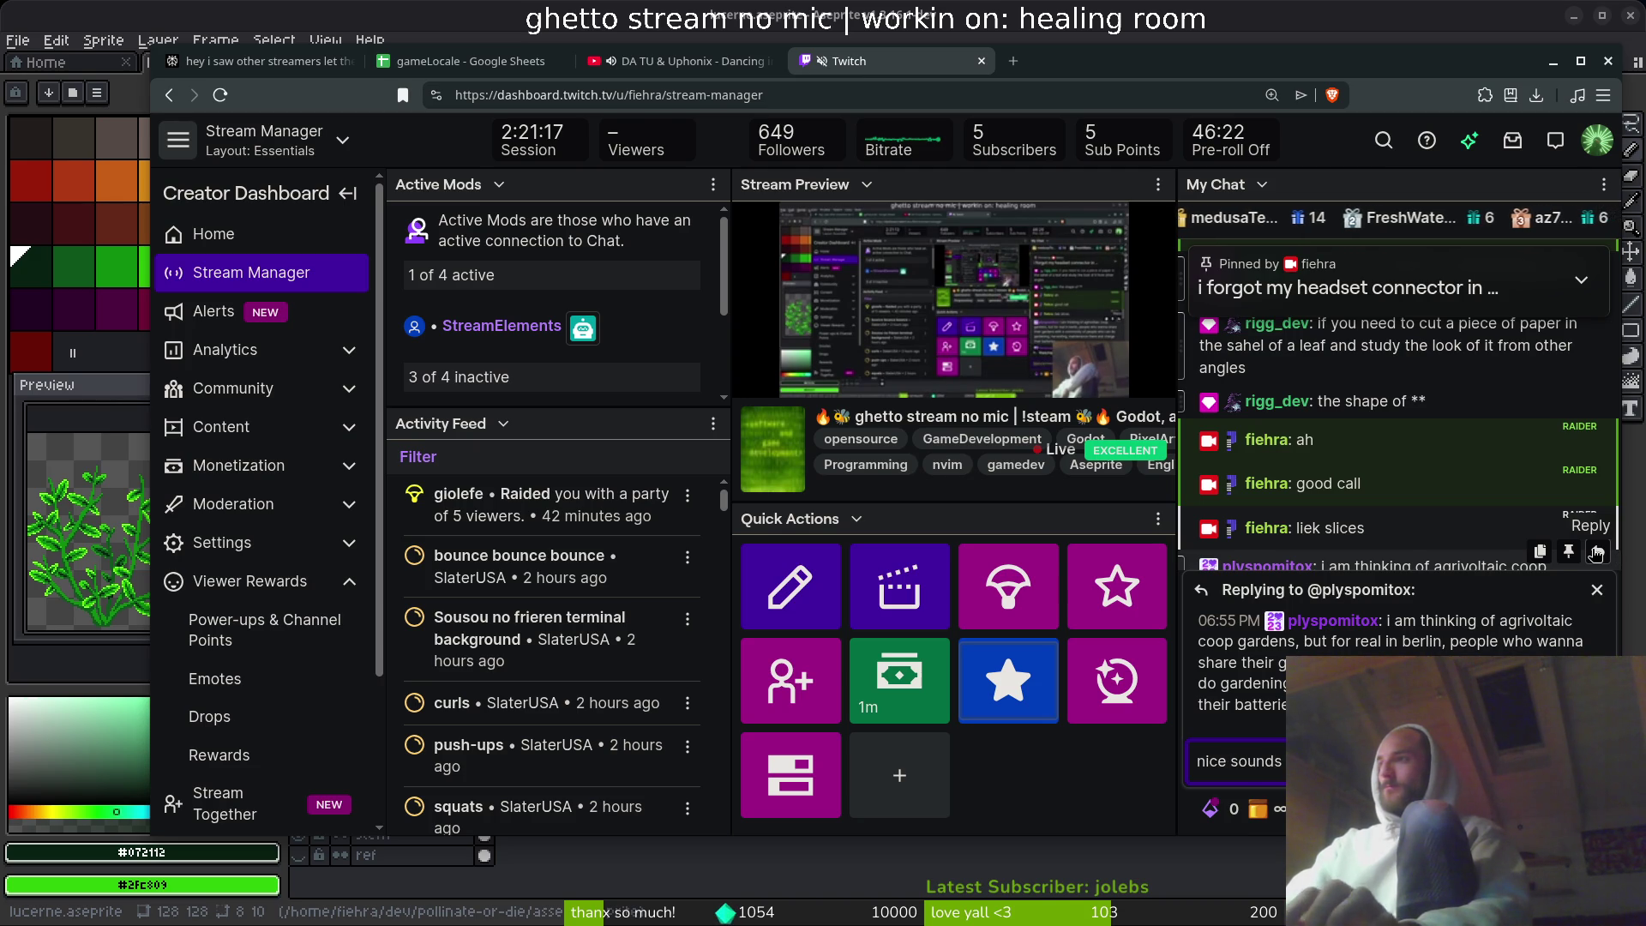
{"action": "key", "text": "Return"}
{"action": "type", "text": "in one of the"}
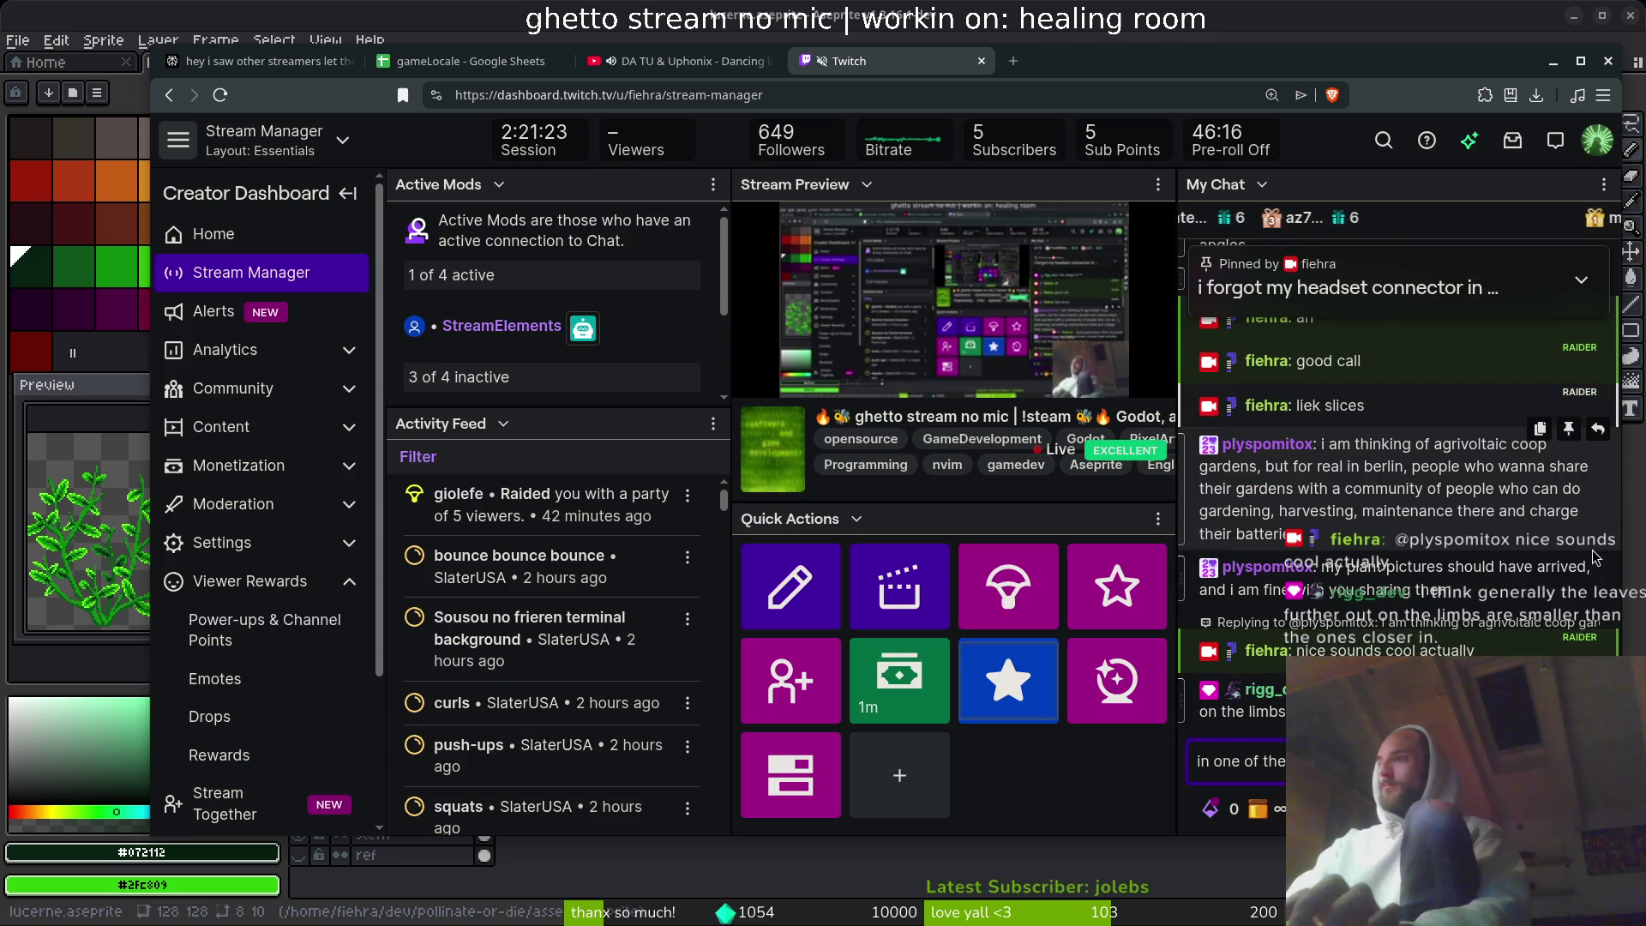
{"action": "key", "text": "Return"}
{"action": "type", "text": "or hn"}
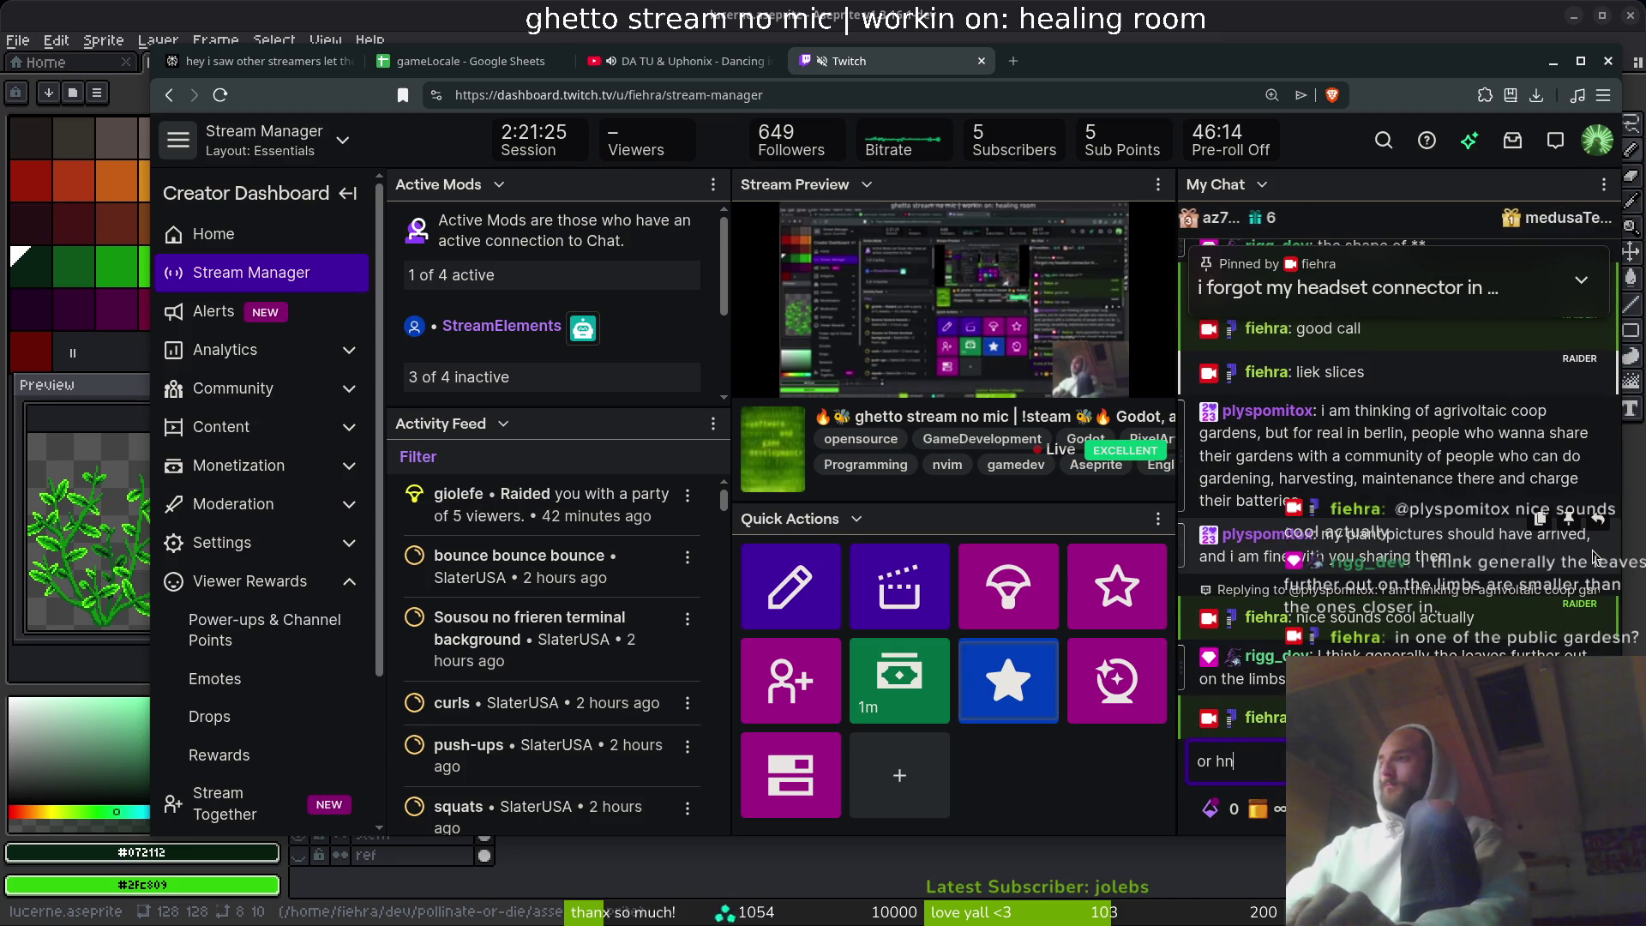
{"action": "type", "text": "ot ot public"}
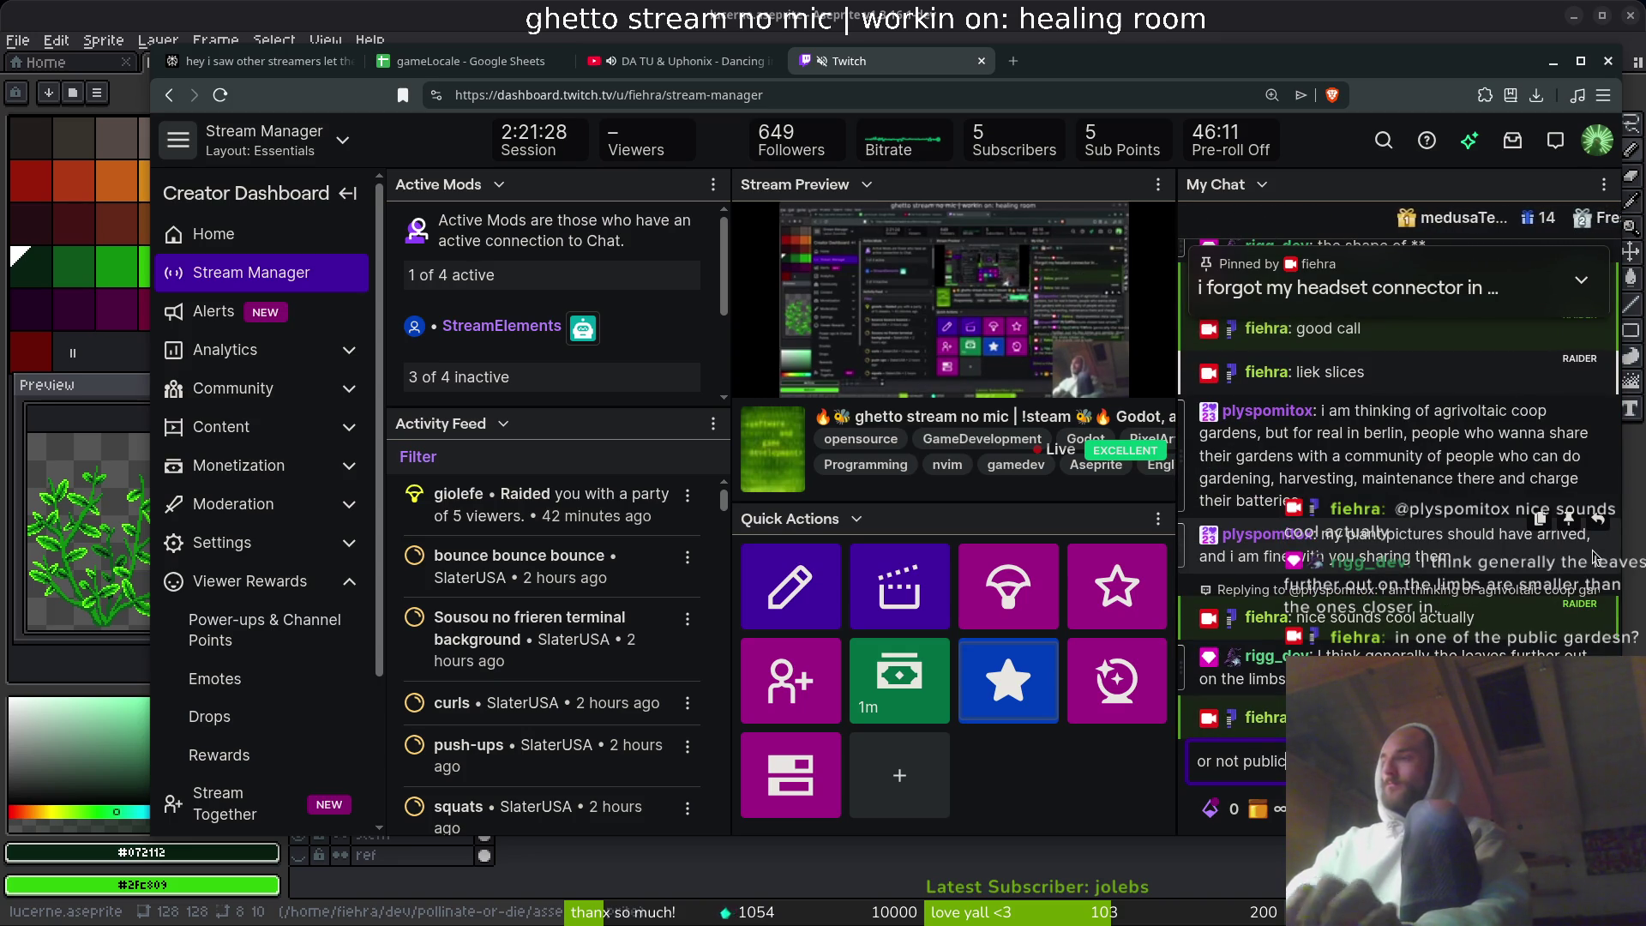
{"action": "key", "text": "Return"}
{"action": "type", "text": "but these sh"}
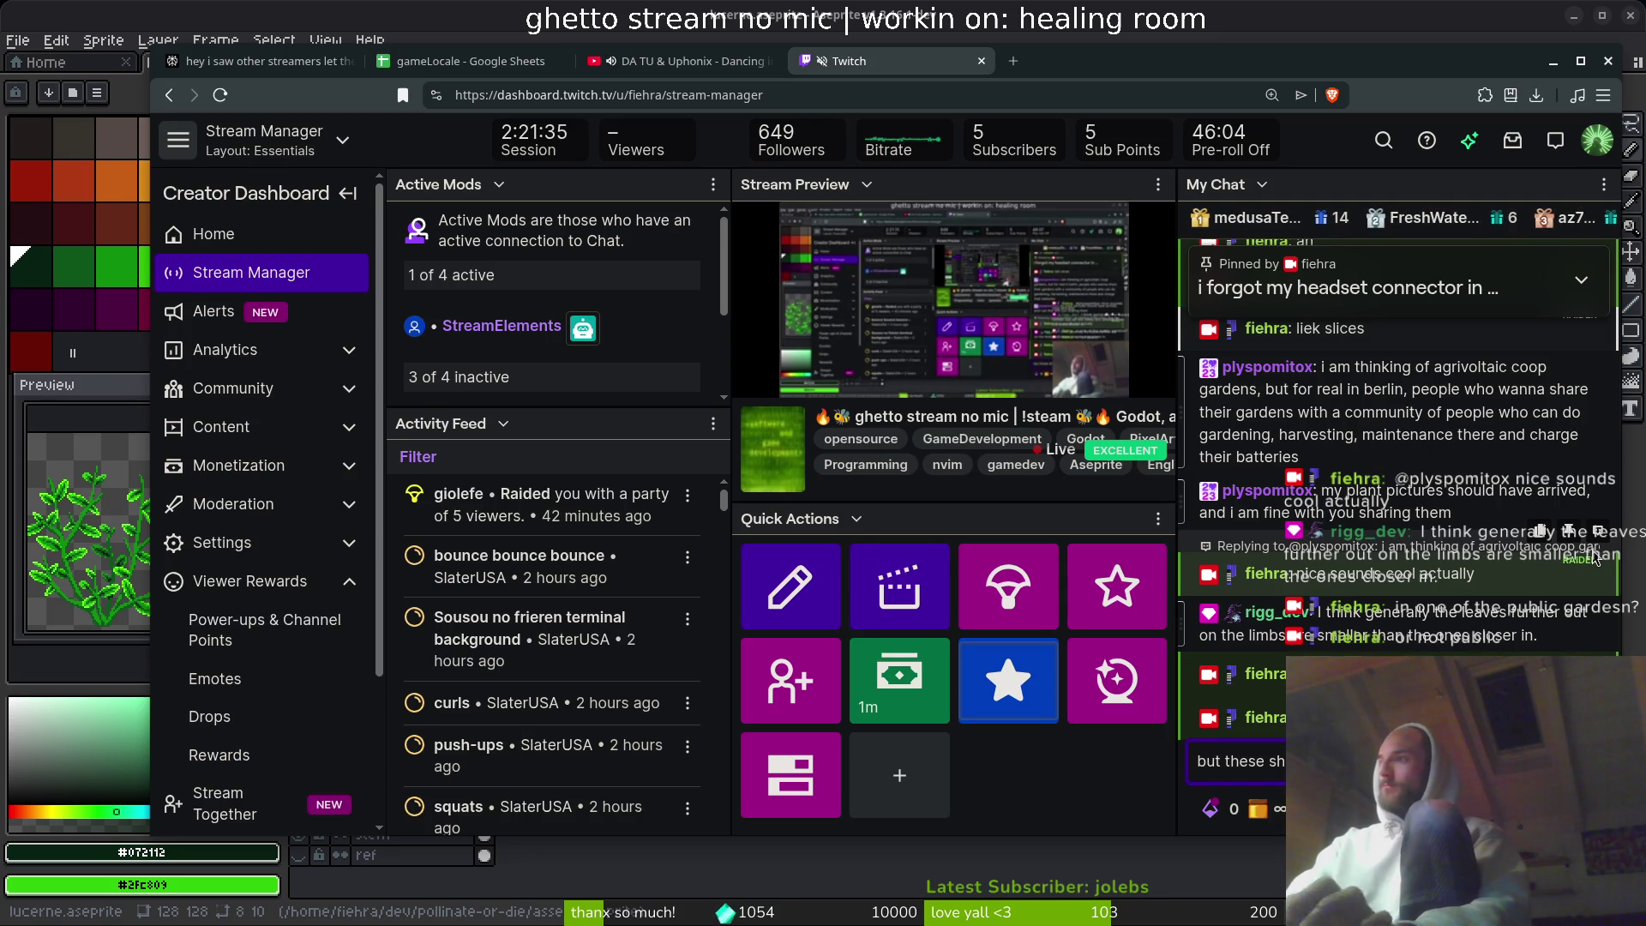
{"action": "key", "text": "Return"}
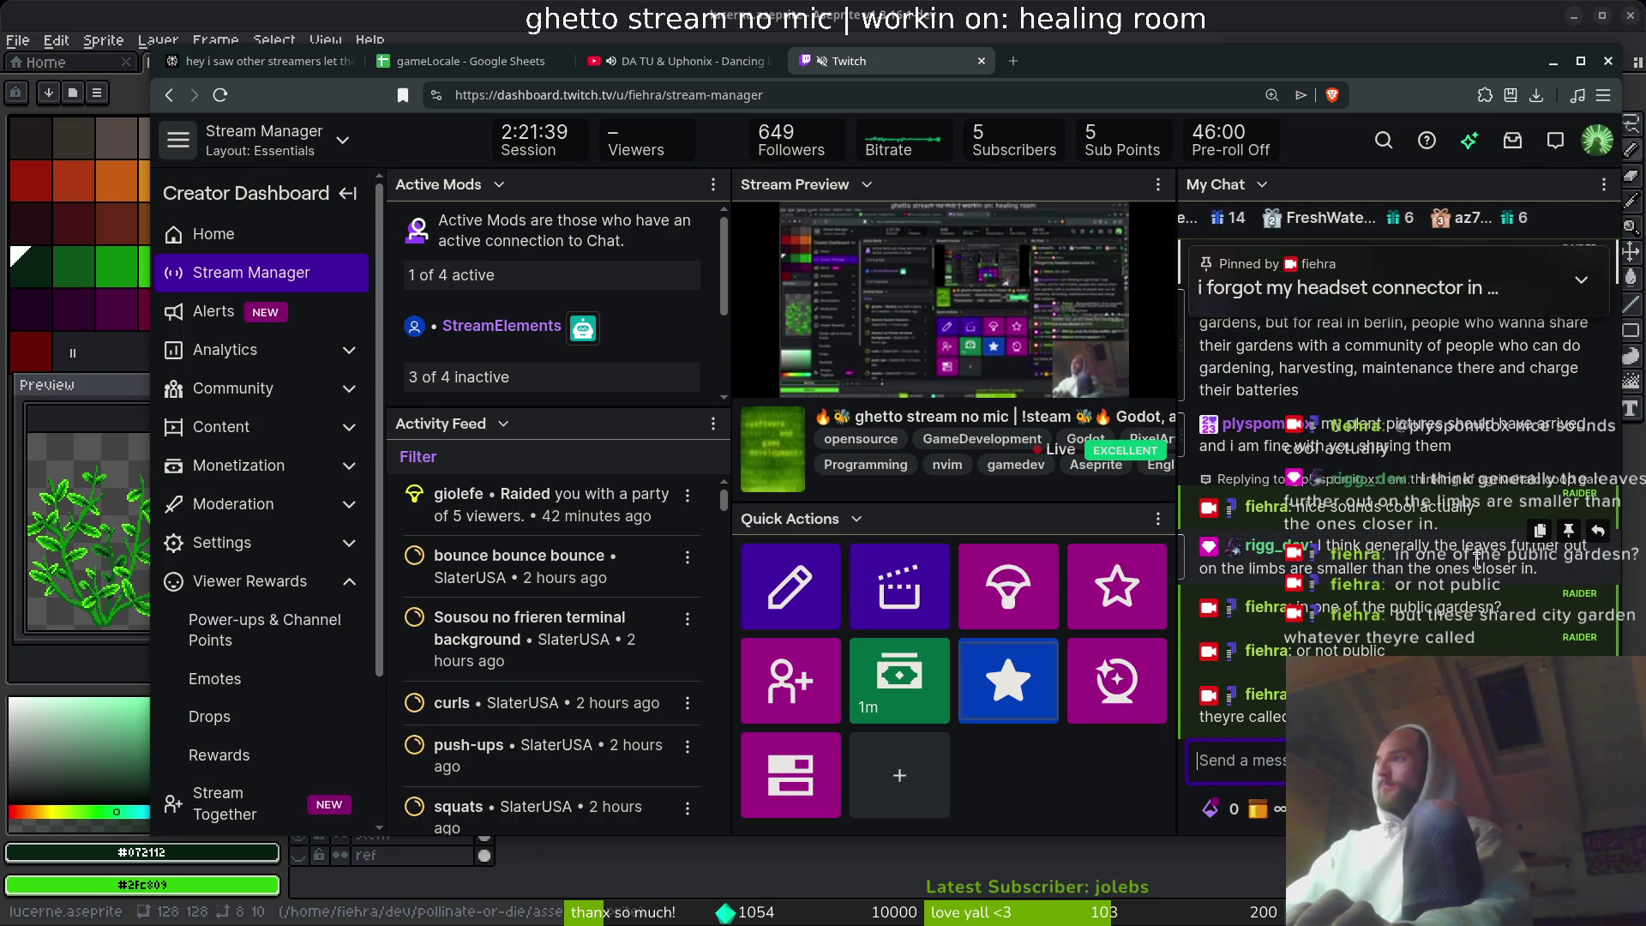
- Reply to the leaf-size comment asking 'as in further away in background?'
{"action": "left_click", "coordinate": [1600, 532]}
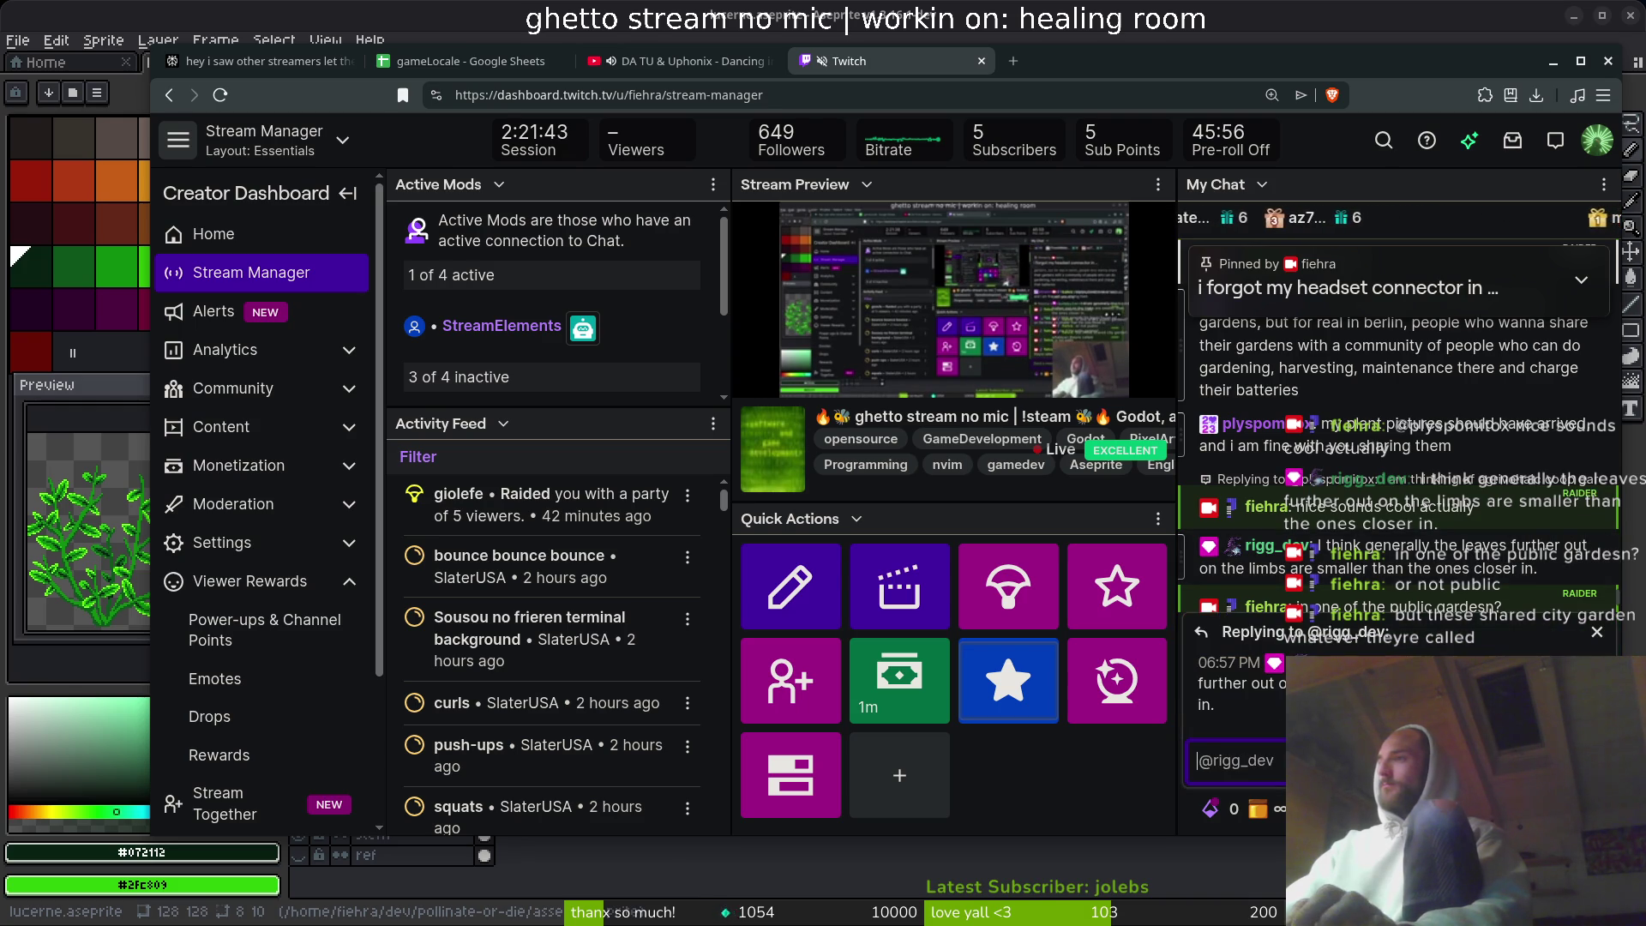
{"action": "type", "text": "as in back"}
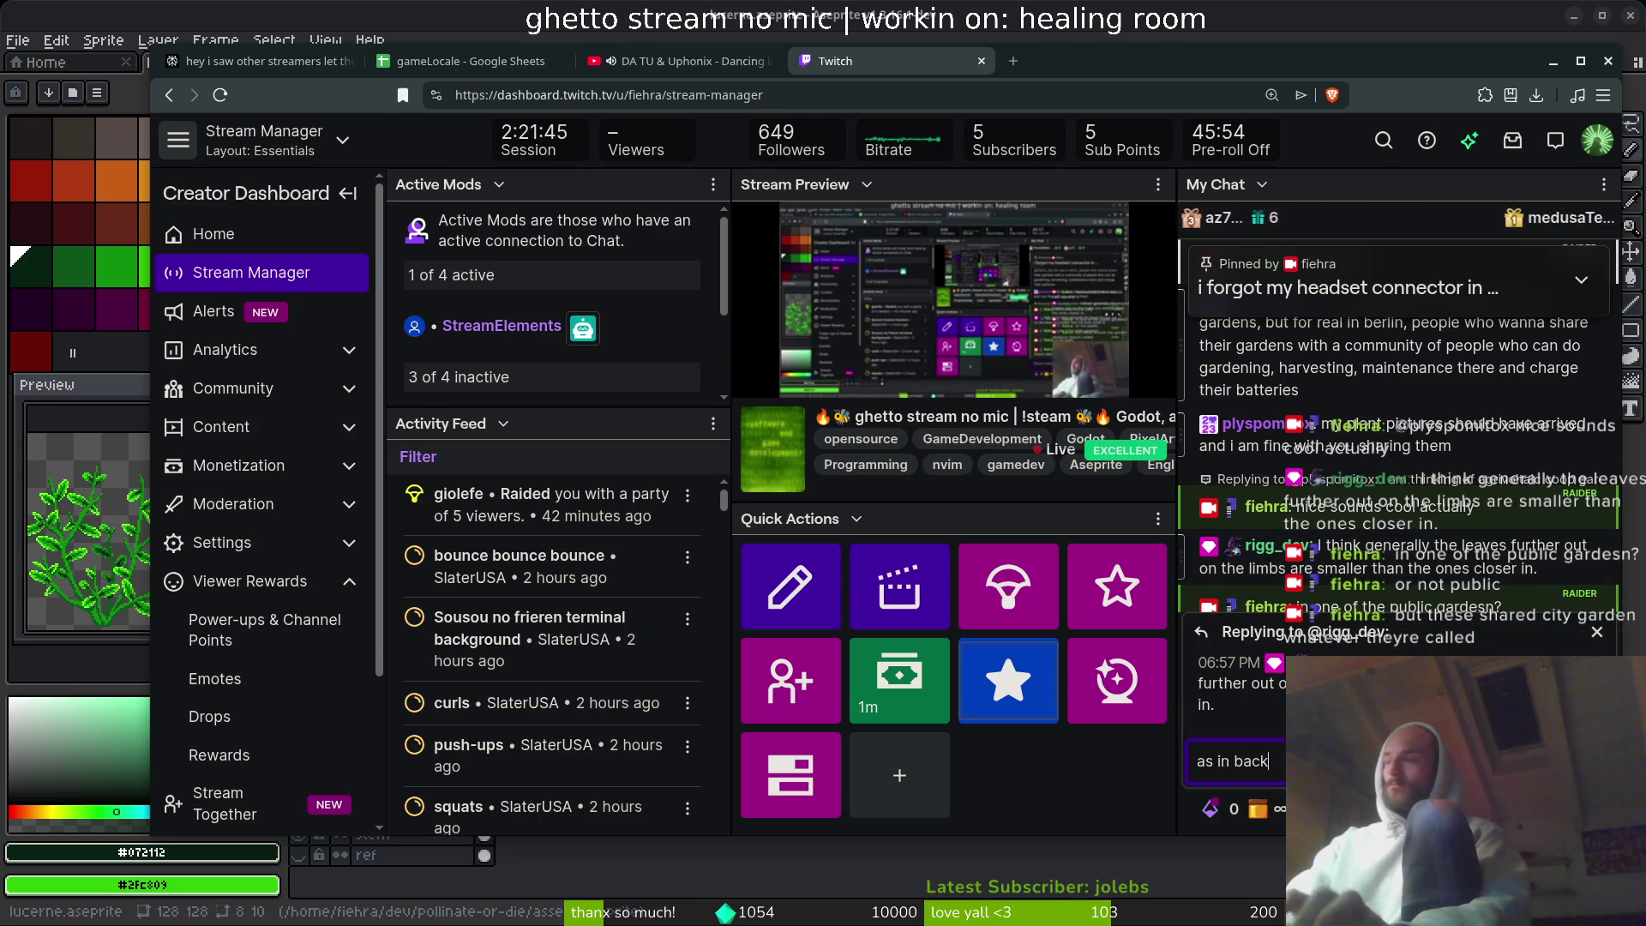
{"action": "type", "text": "h"}
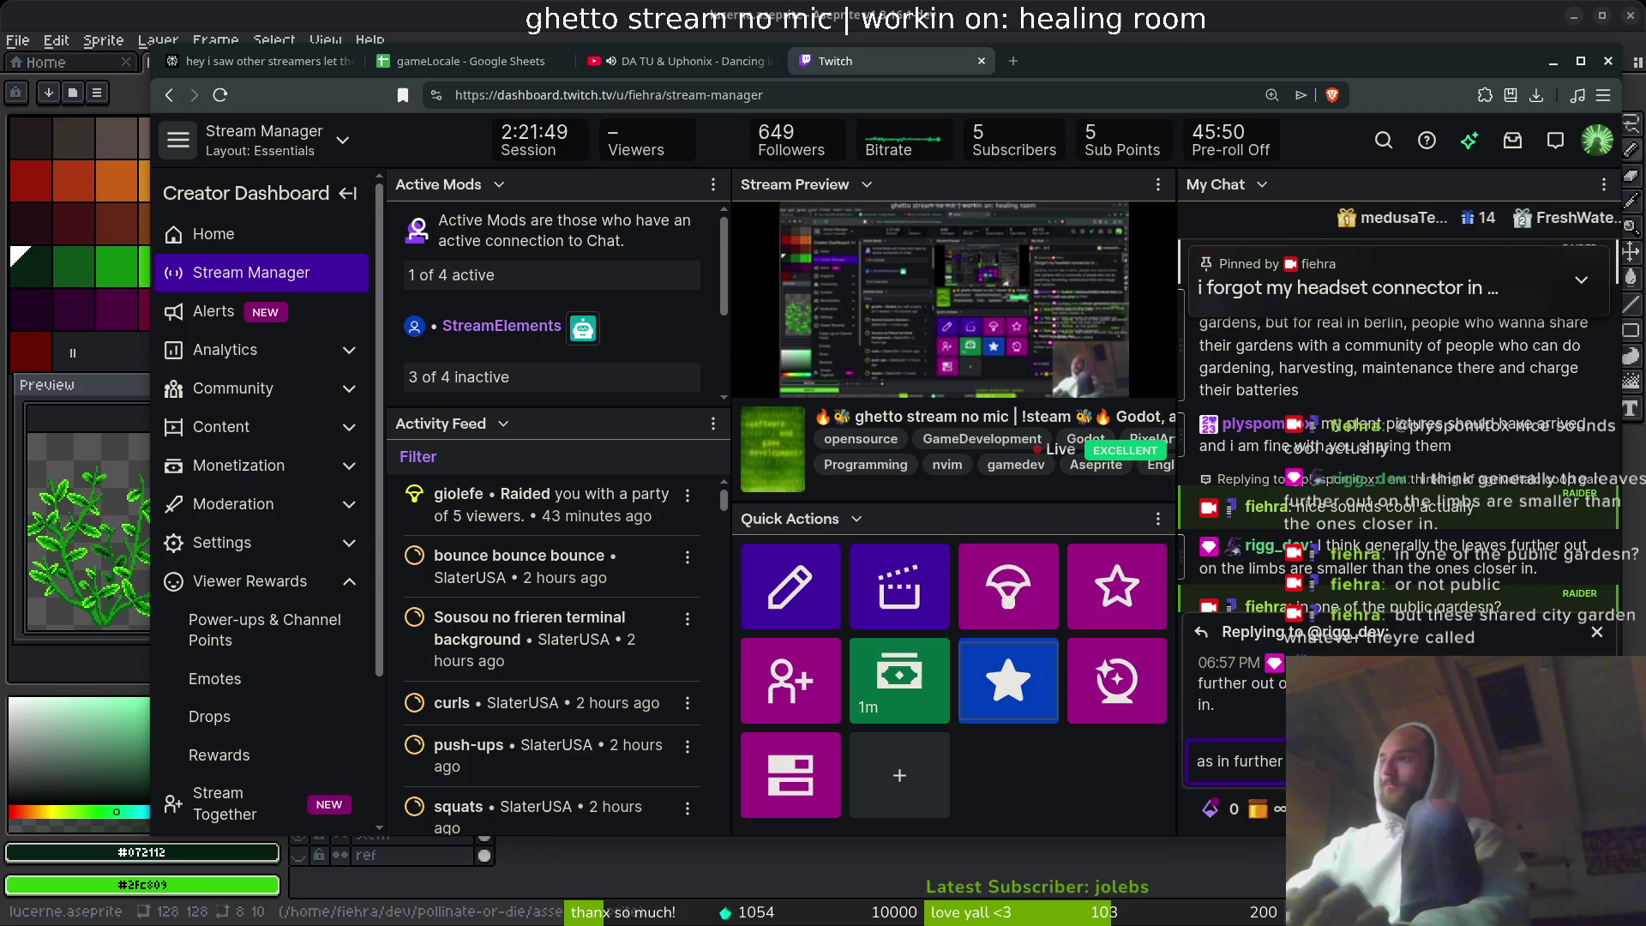
{"action": "key", "text": "Return"}
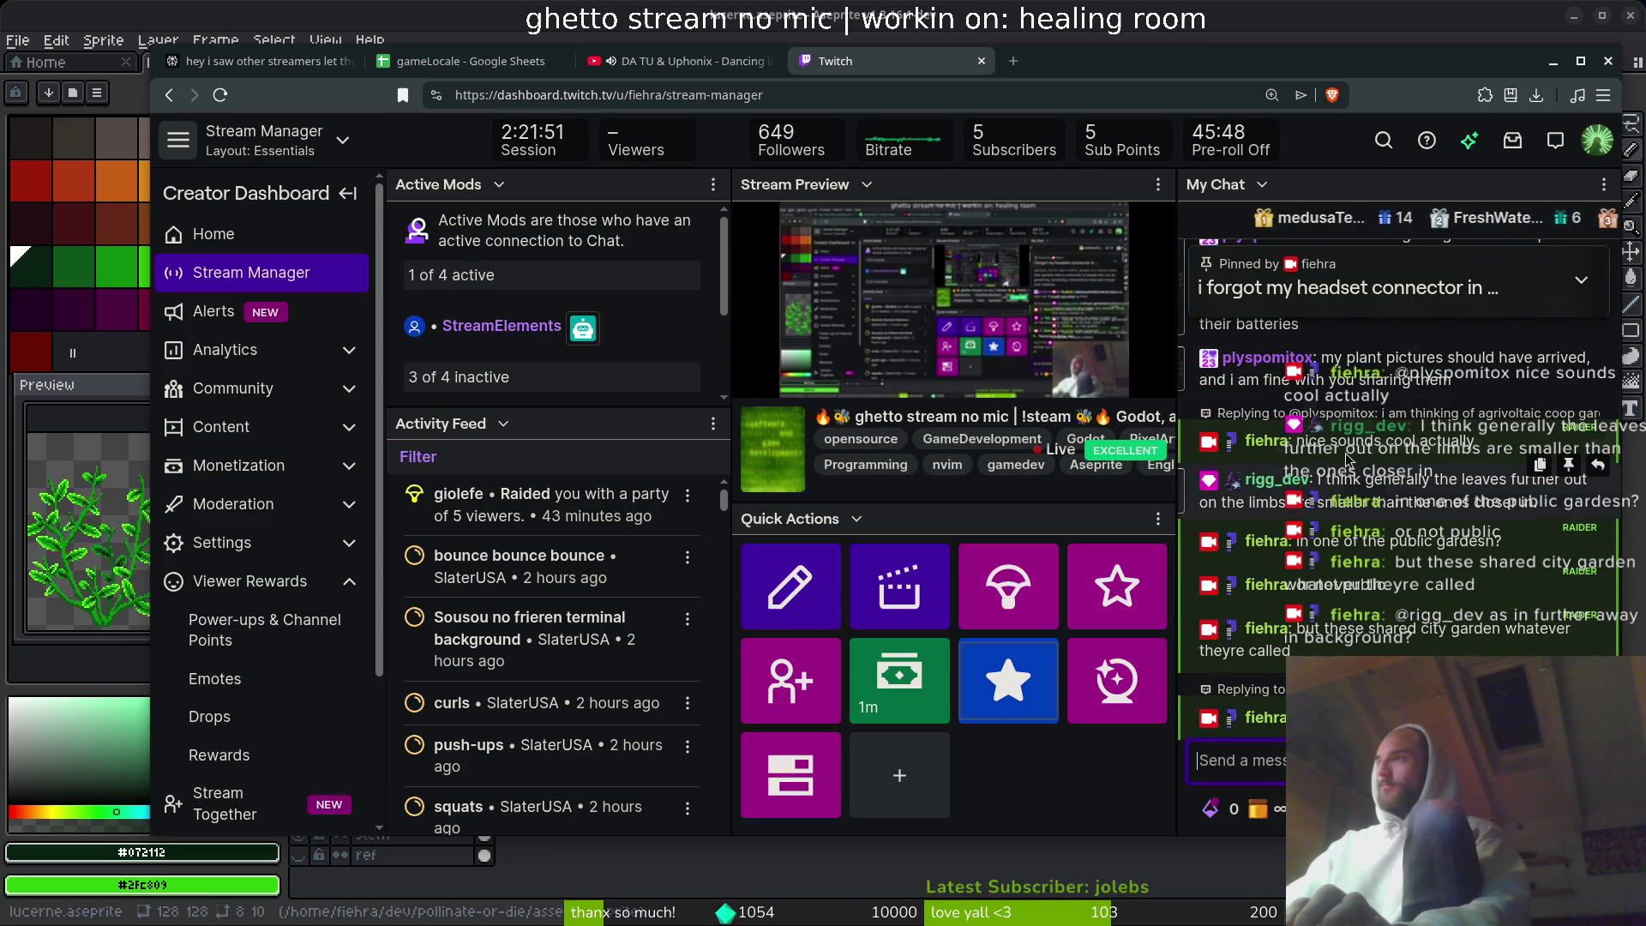
- Toggle the window overview, then bring the shared plant-photo viewer to the front
{"action": "key", "text": "super"}
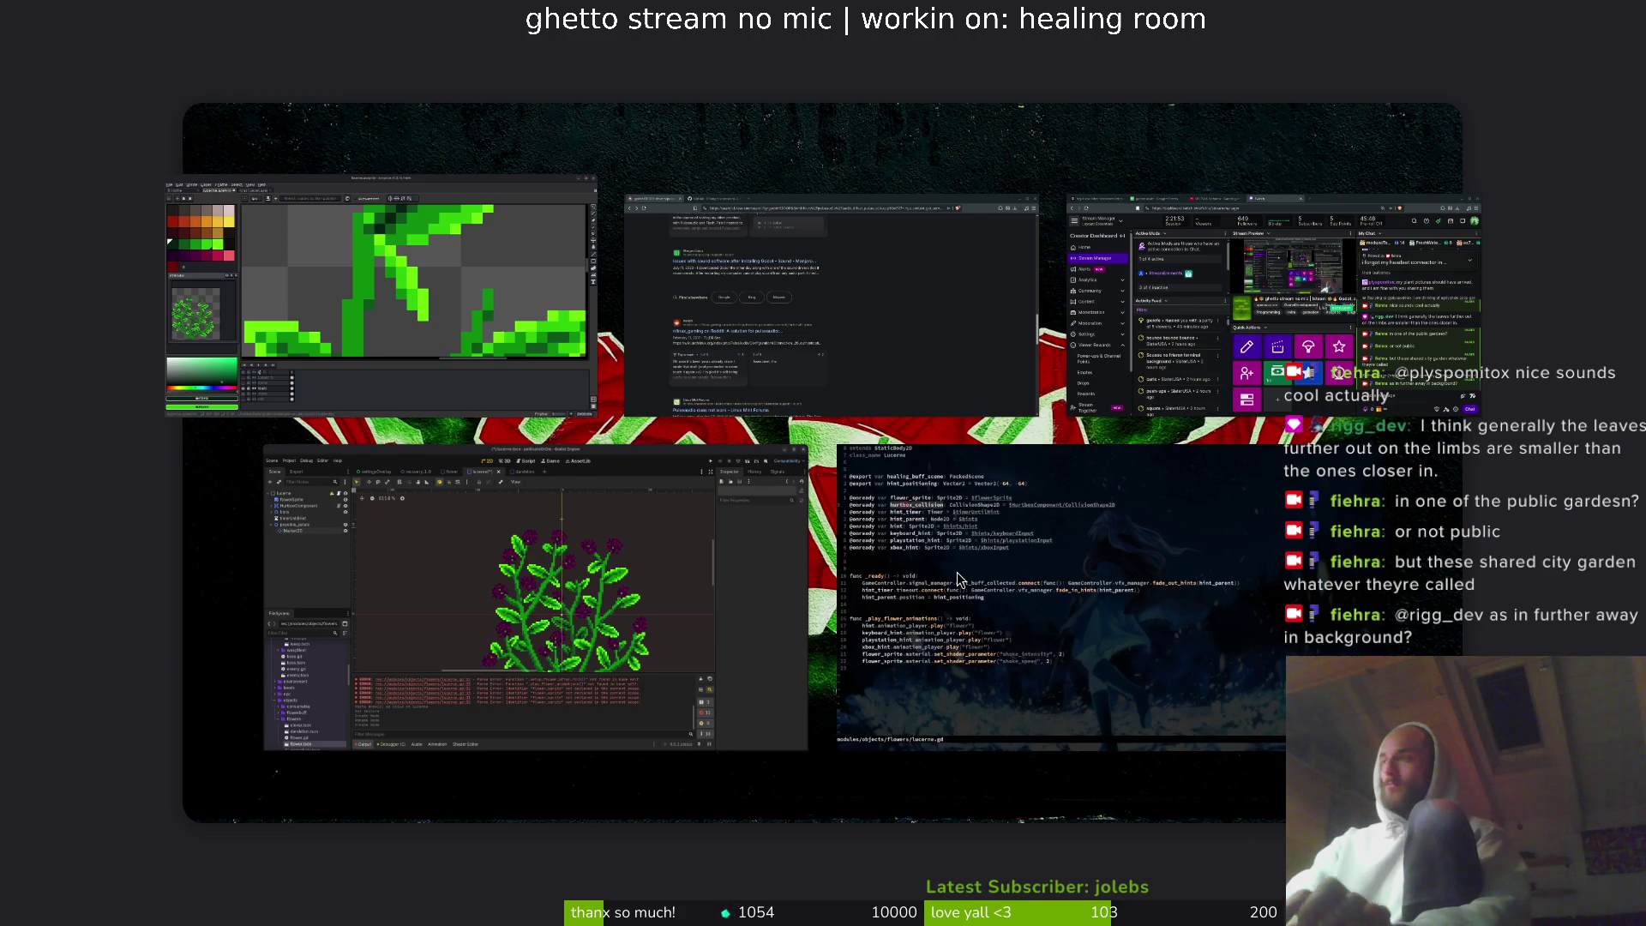
{"action": "key", "text": "super"}
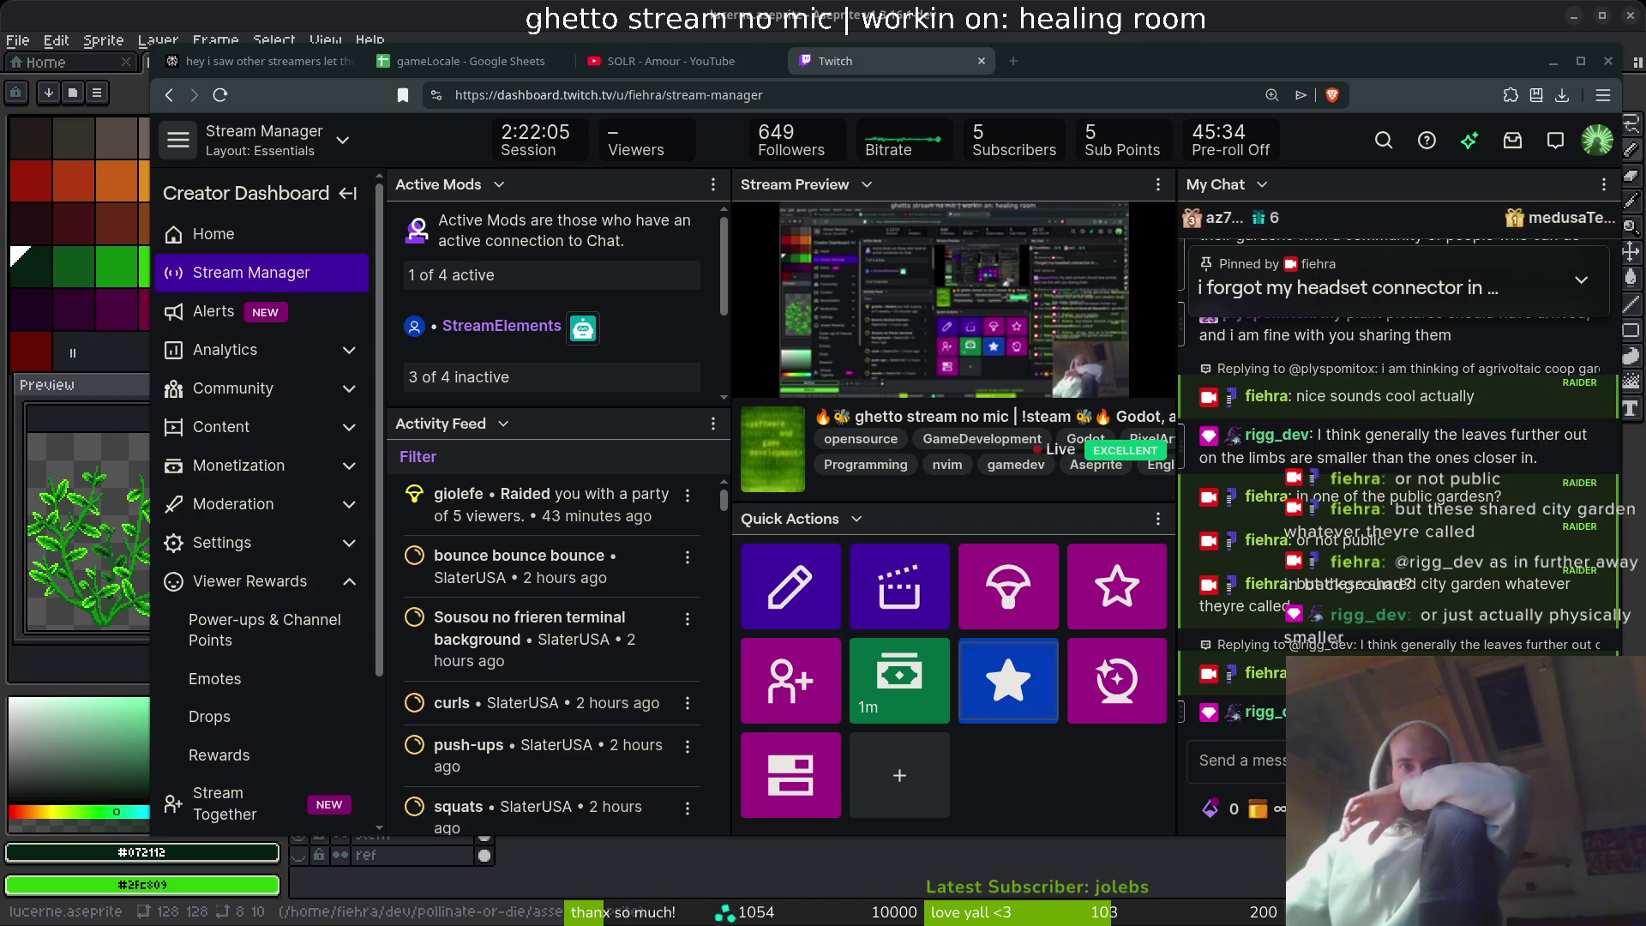
{"action": "key", "text": "alt+Tab"}
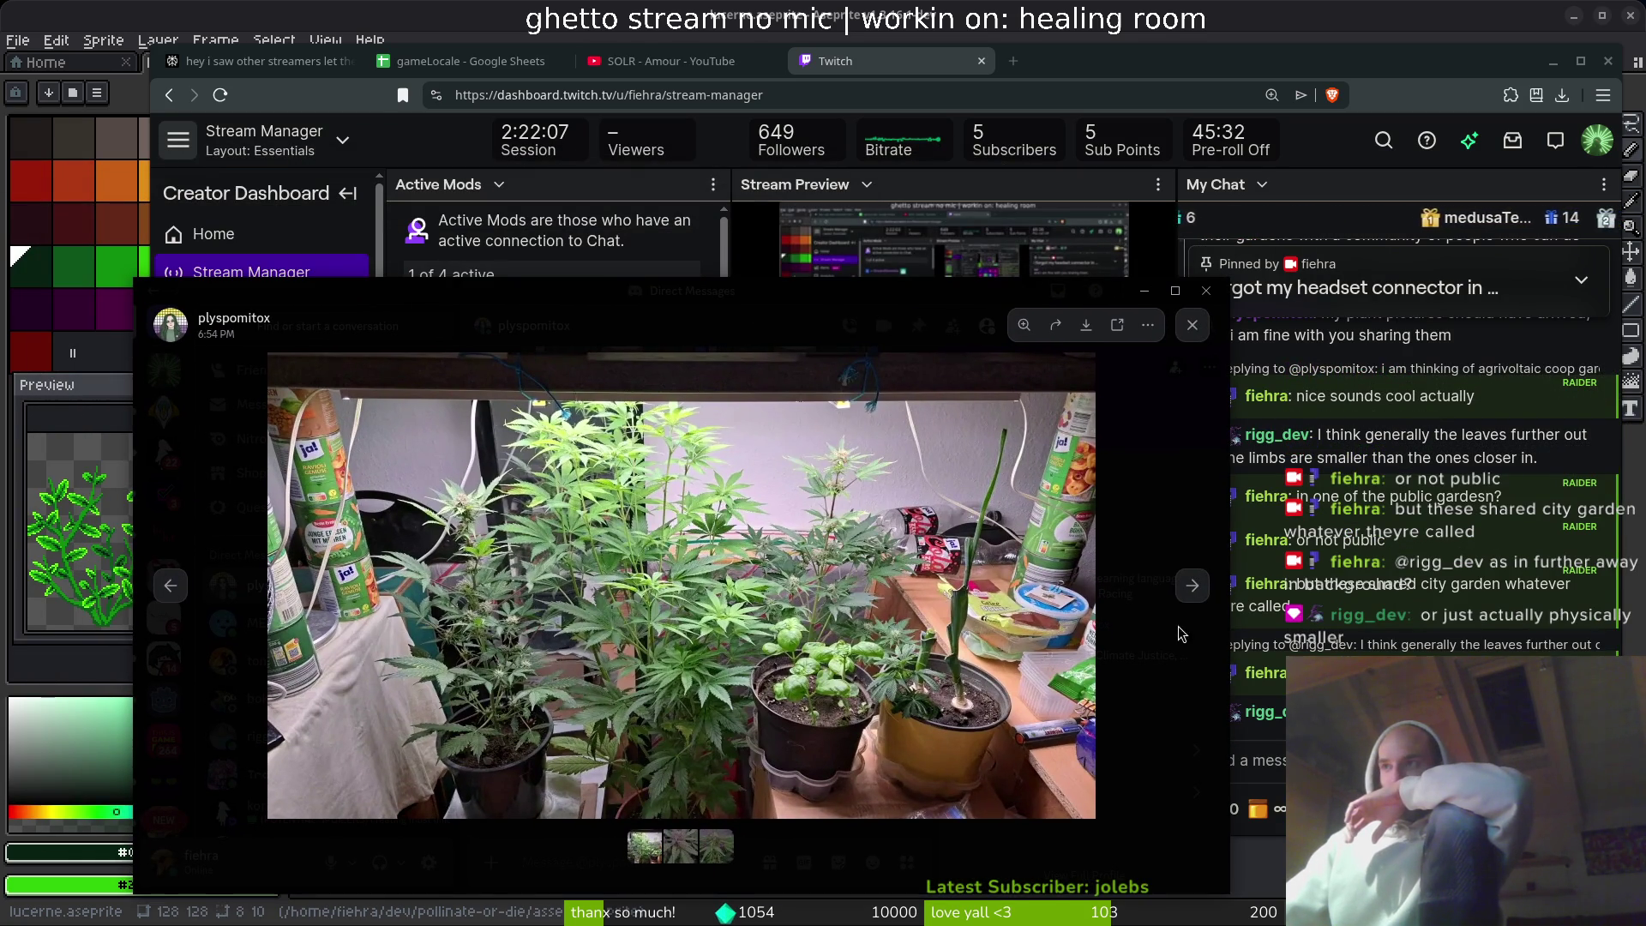
- Page to the third shared plant photo, zoom in and back out, and close the viewer
{"action": "left_click", "coordinate": [1193, 586]}
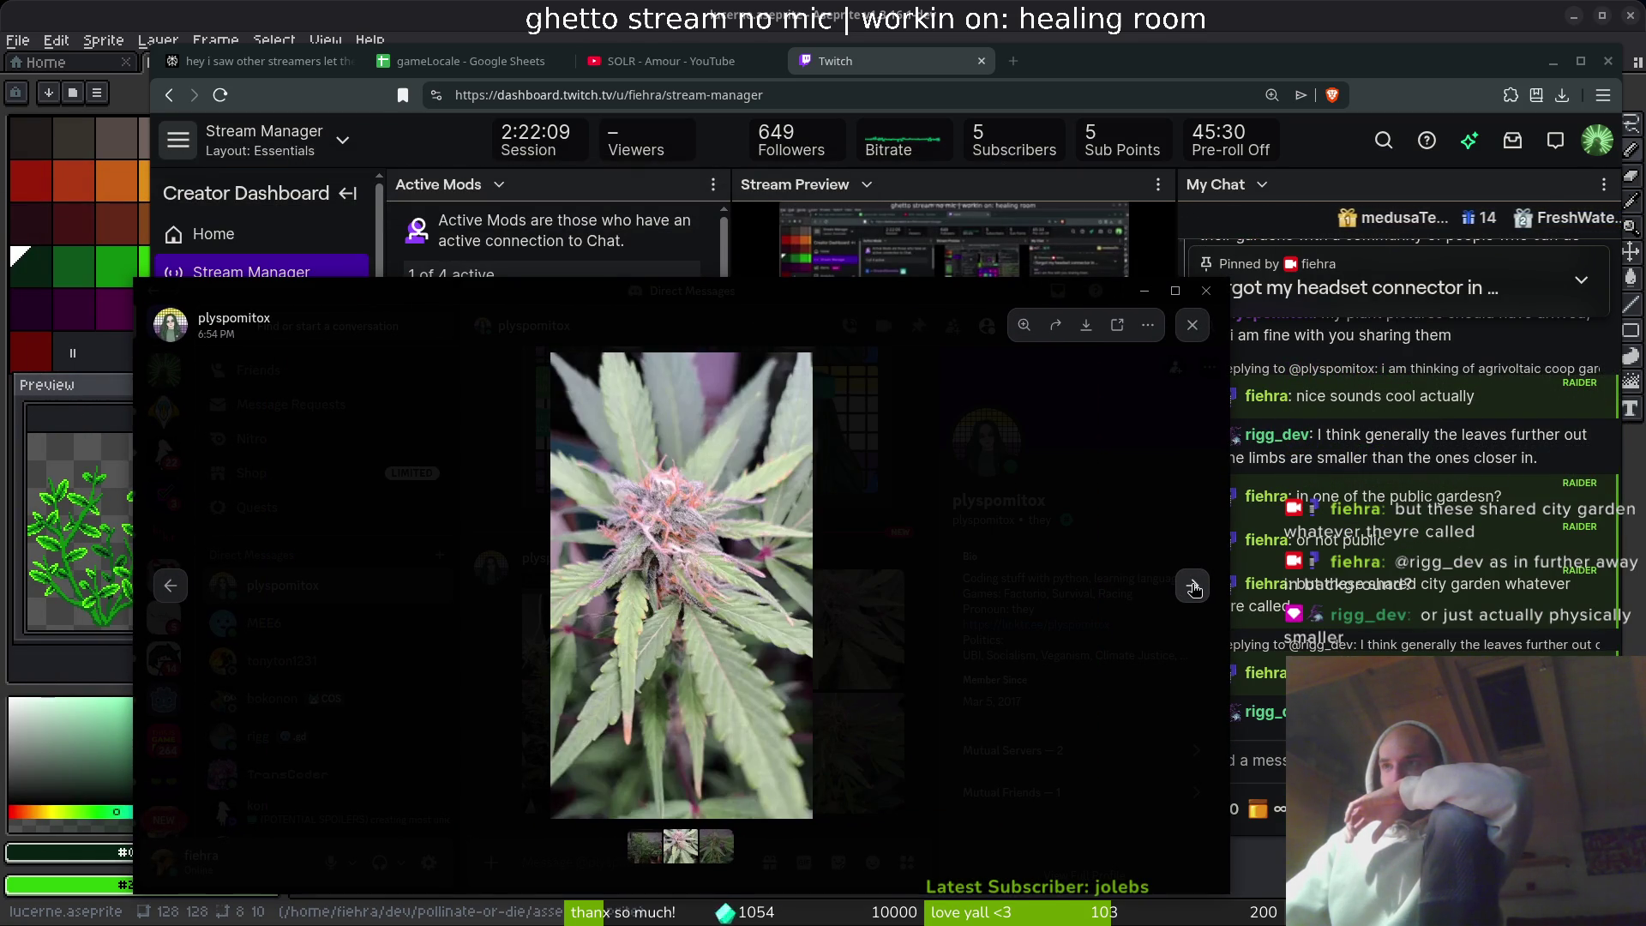
{"action": "left_click", "coordinate": [1194, 587]}
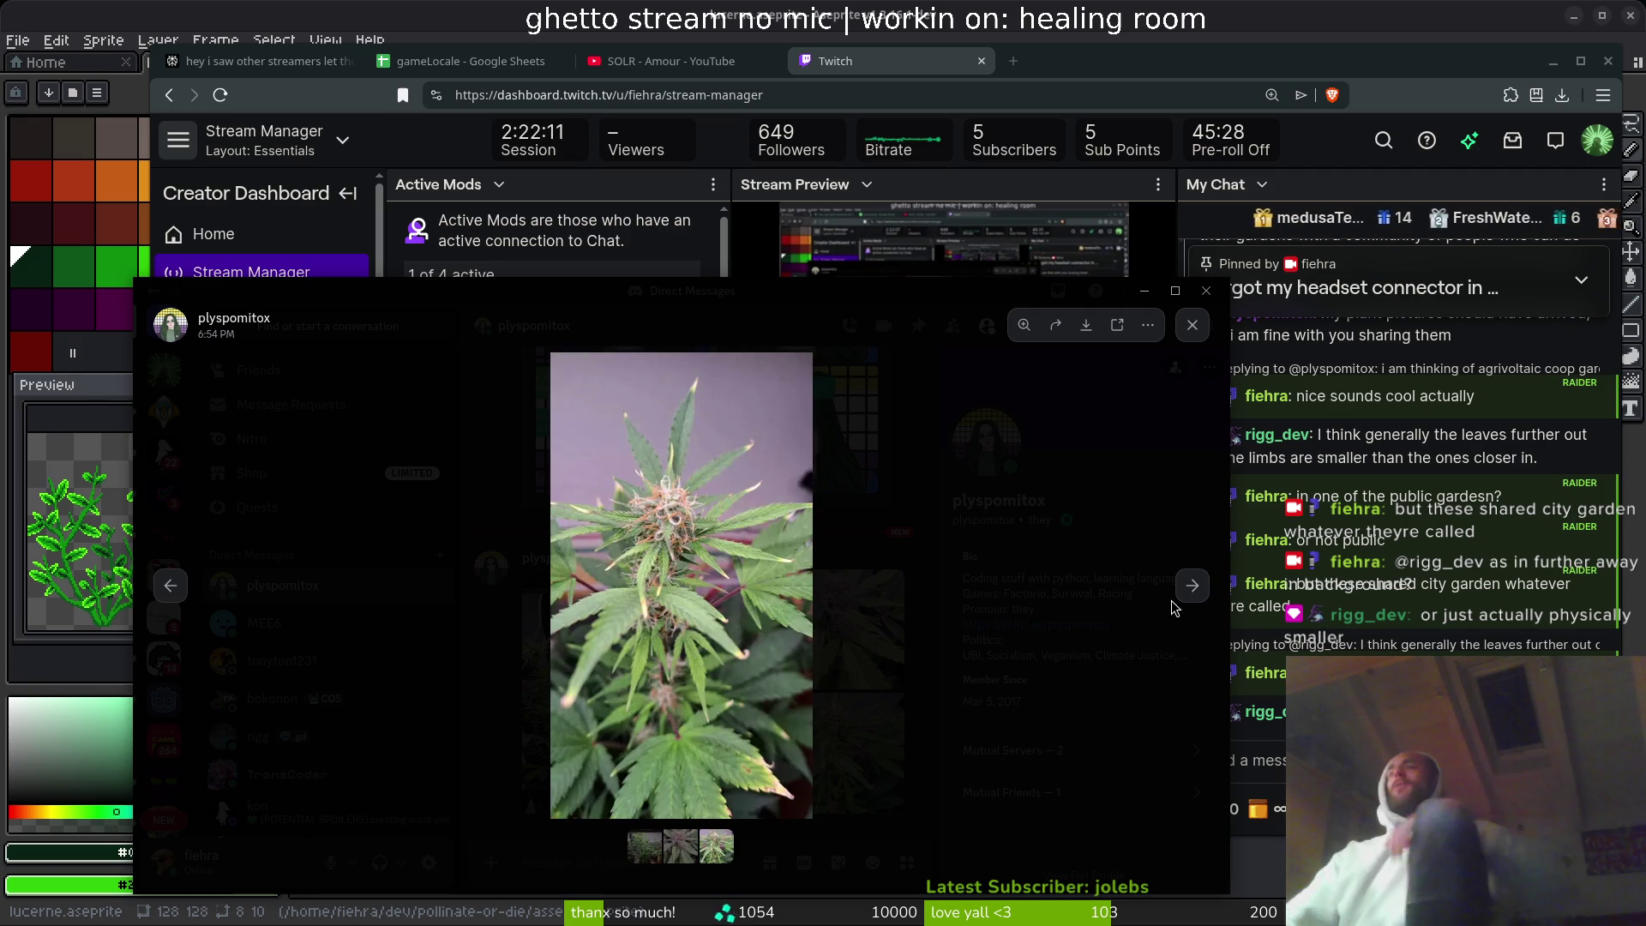
{"action": "left_click", "coordinate": [685, 537]}
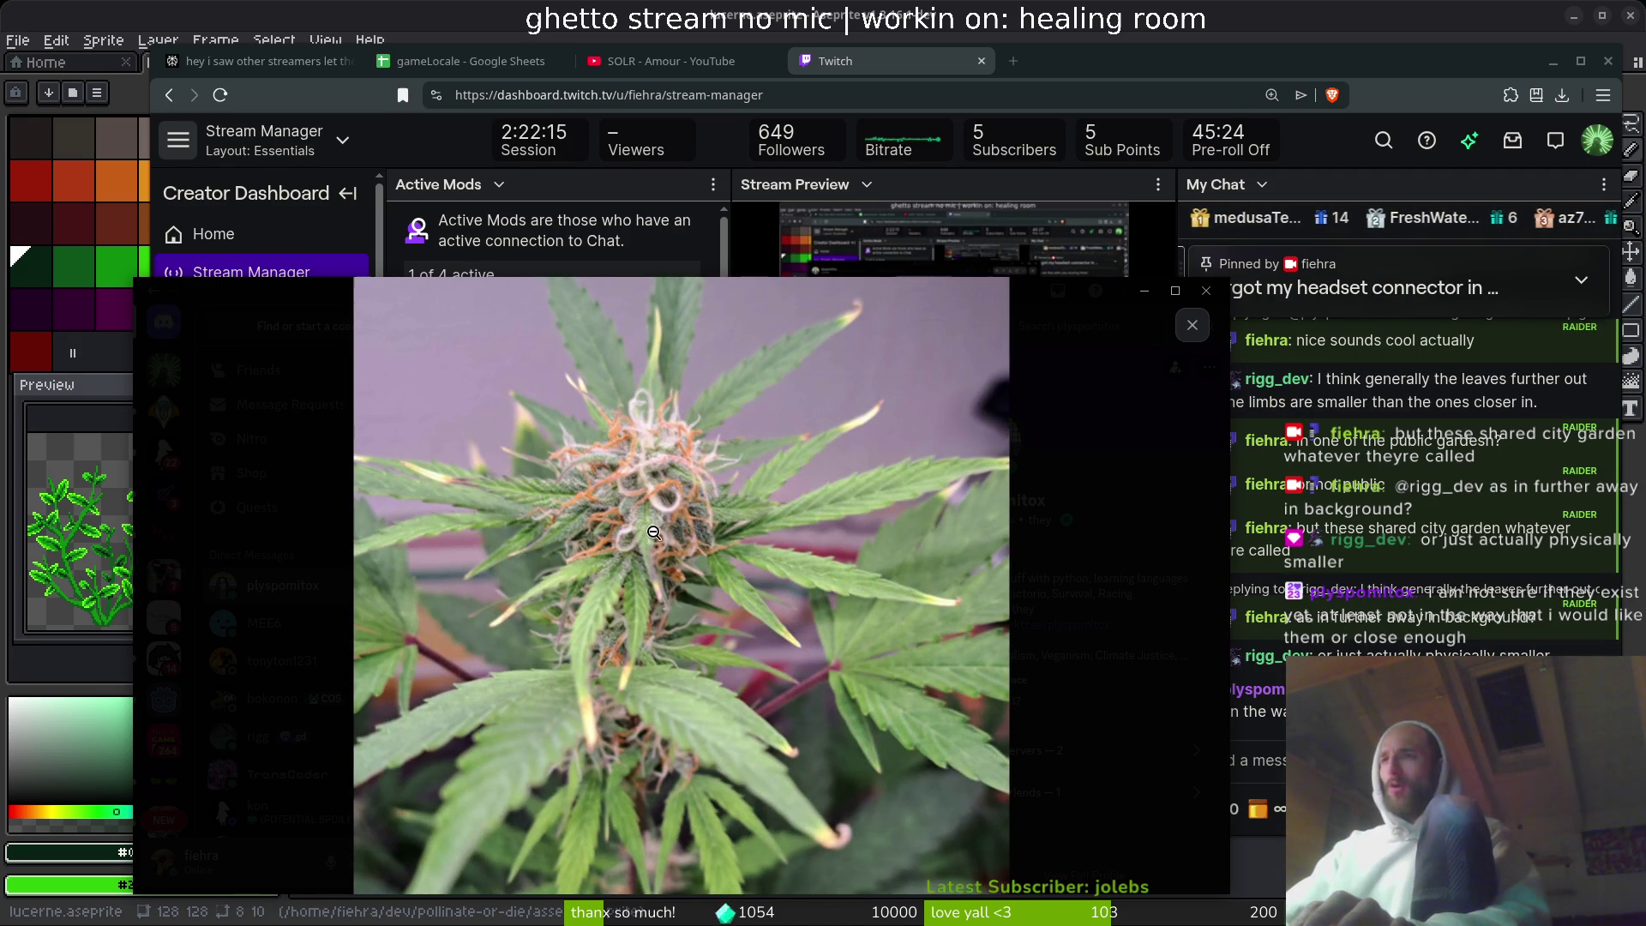
{"action": "left_click", "coordinate": [644, 523]}
{"action": "key", "text": "Escape"}
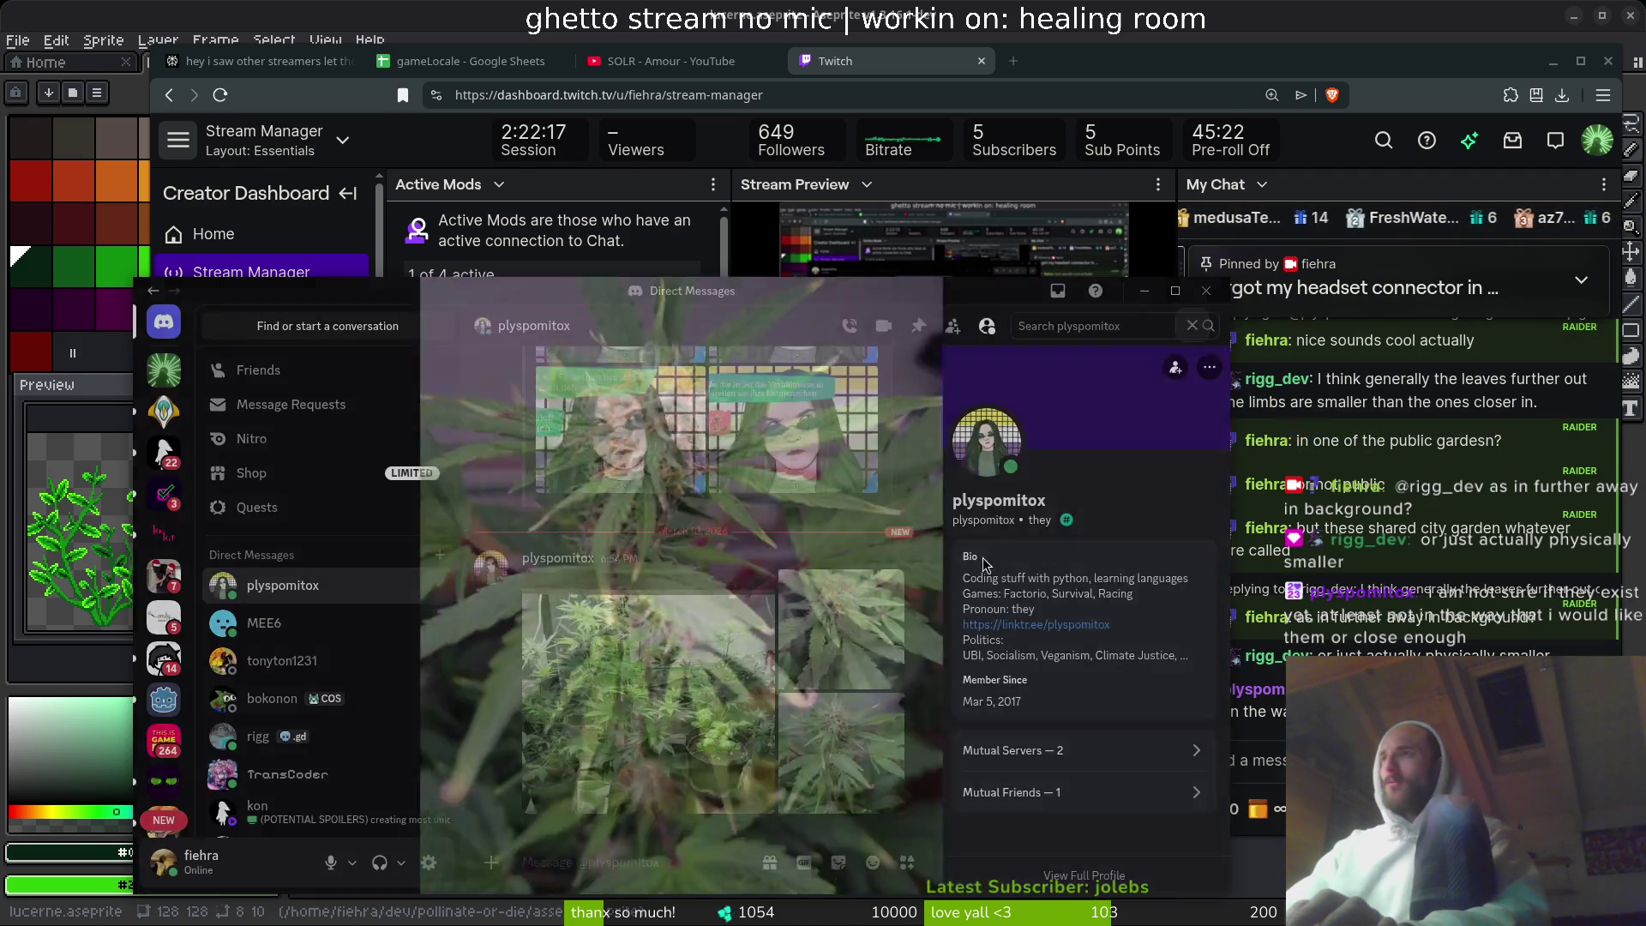
- Reopen and zoom into the bud close-up photo, then return to the Twitch dashboard
{"action": "left_click", "coordinate": [799, 649]}
{"action": "left_click", "coordinate": [667, 555]}
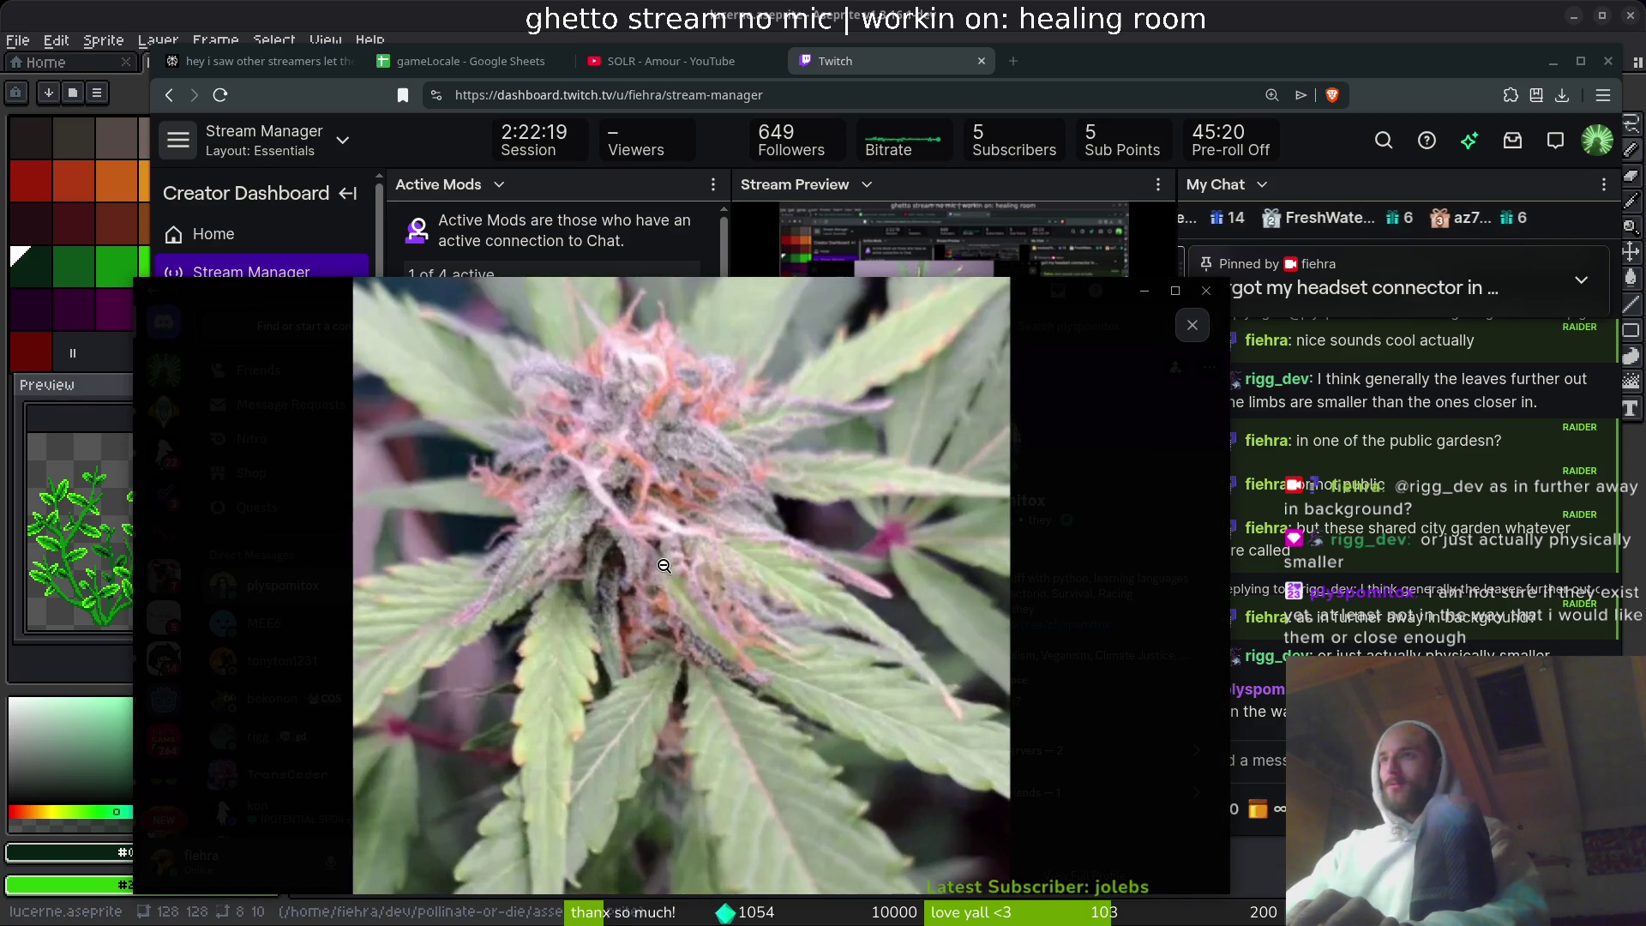
{"action": "left_click", "coordinate": [1207, 291]}
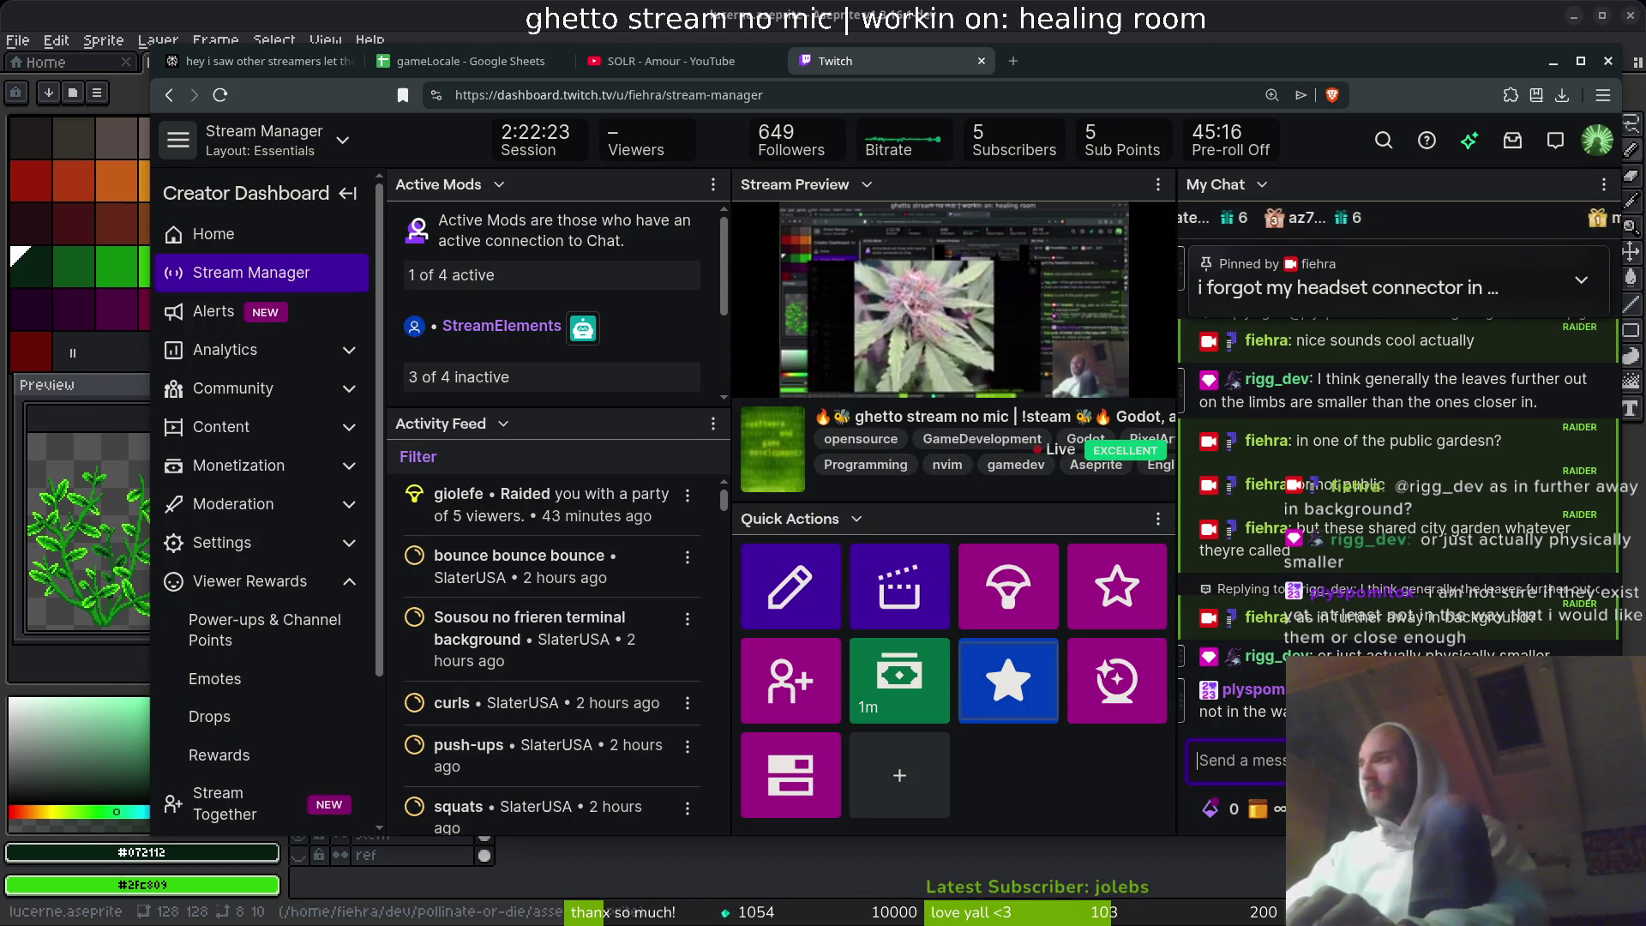
- Ask chat how the plants are already this far, guessing they're grown indoors
{"action": "type", "text": "bro how are"}
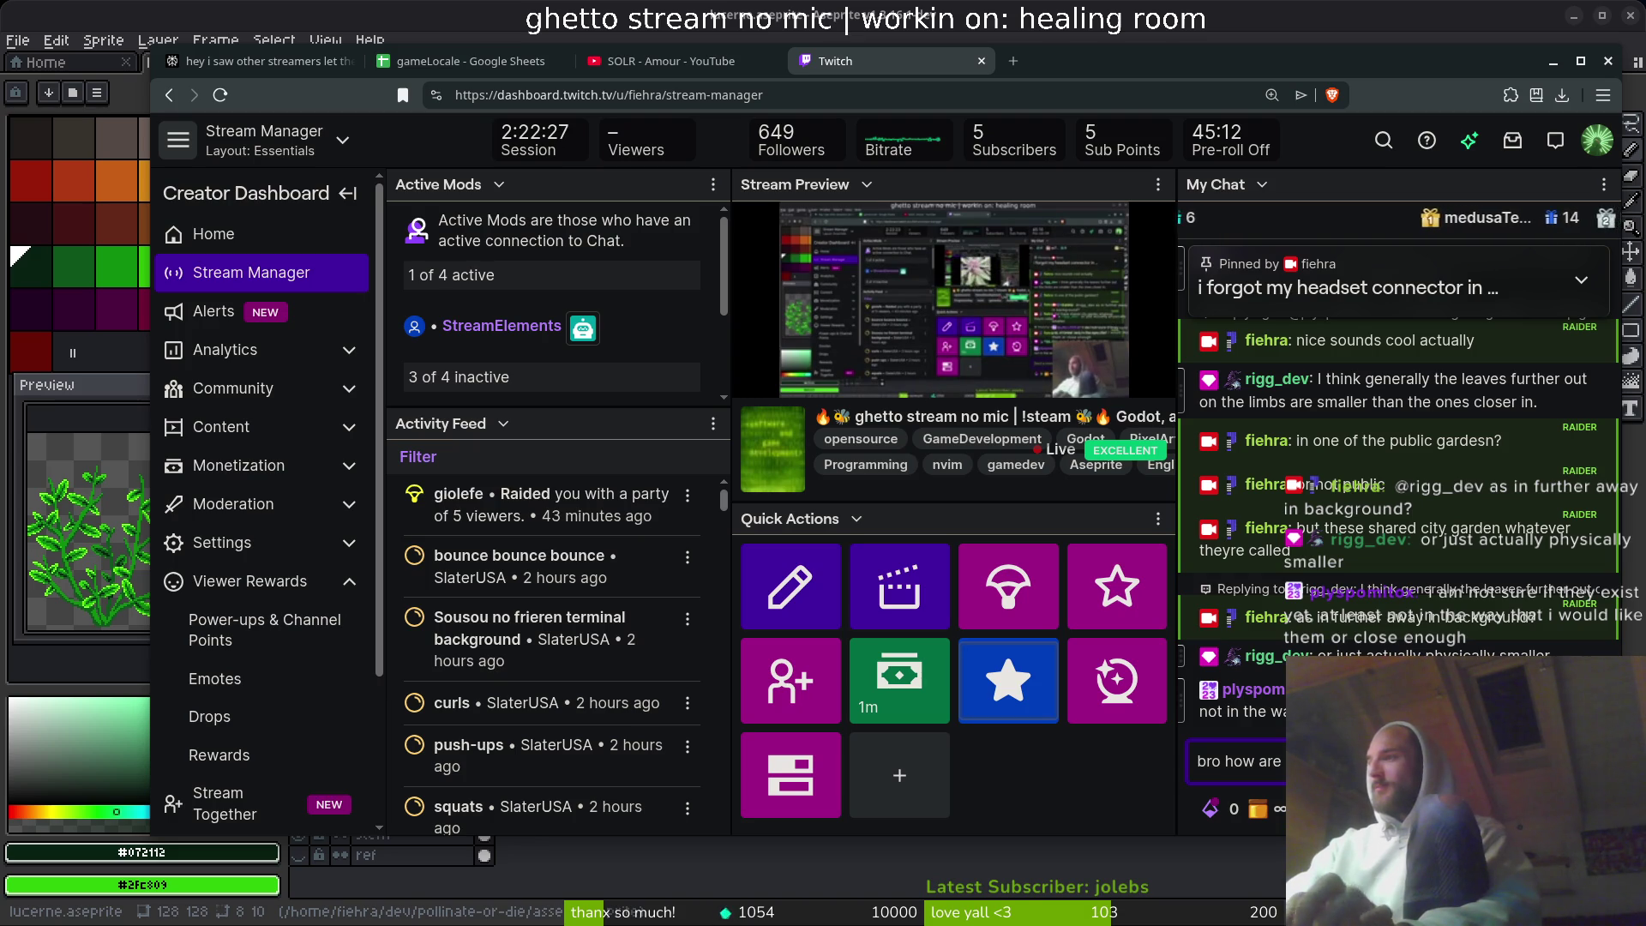
{"action": "type", "text": " they already this far?"}
{"action": "key", "text": "Return"}
{"action": "type", "text": "i gues"}
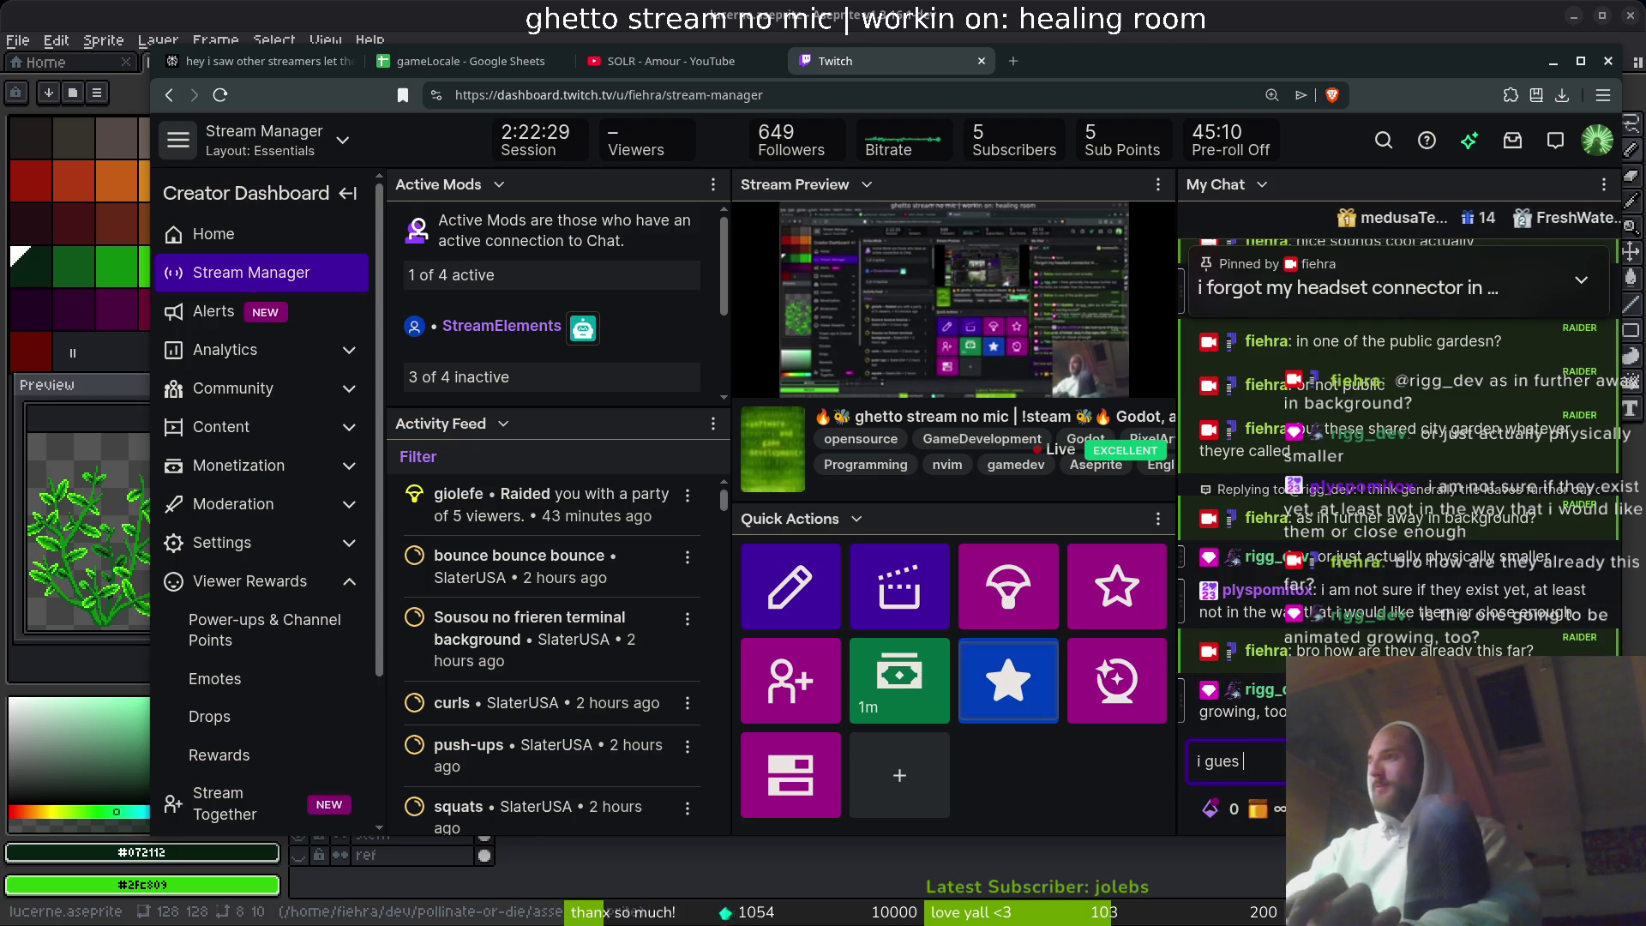
{"action": "type", "text": "s indoor"}
{"action": "key", "text": "Return"}
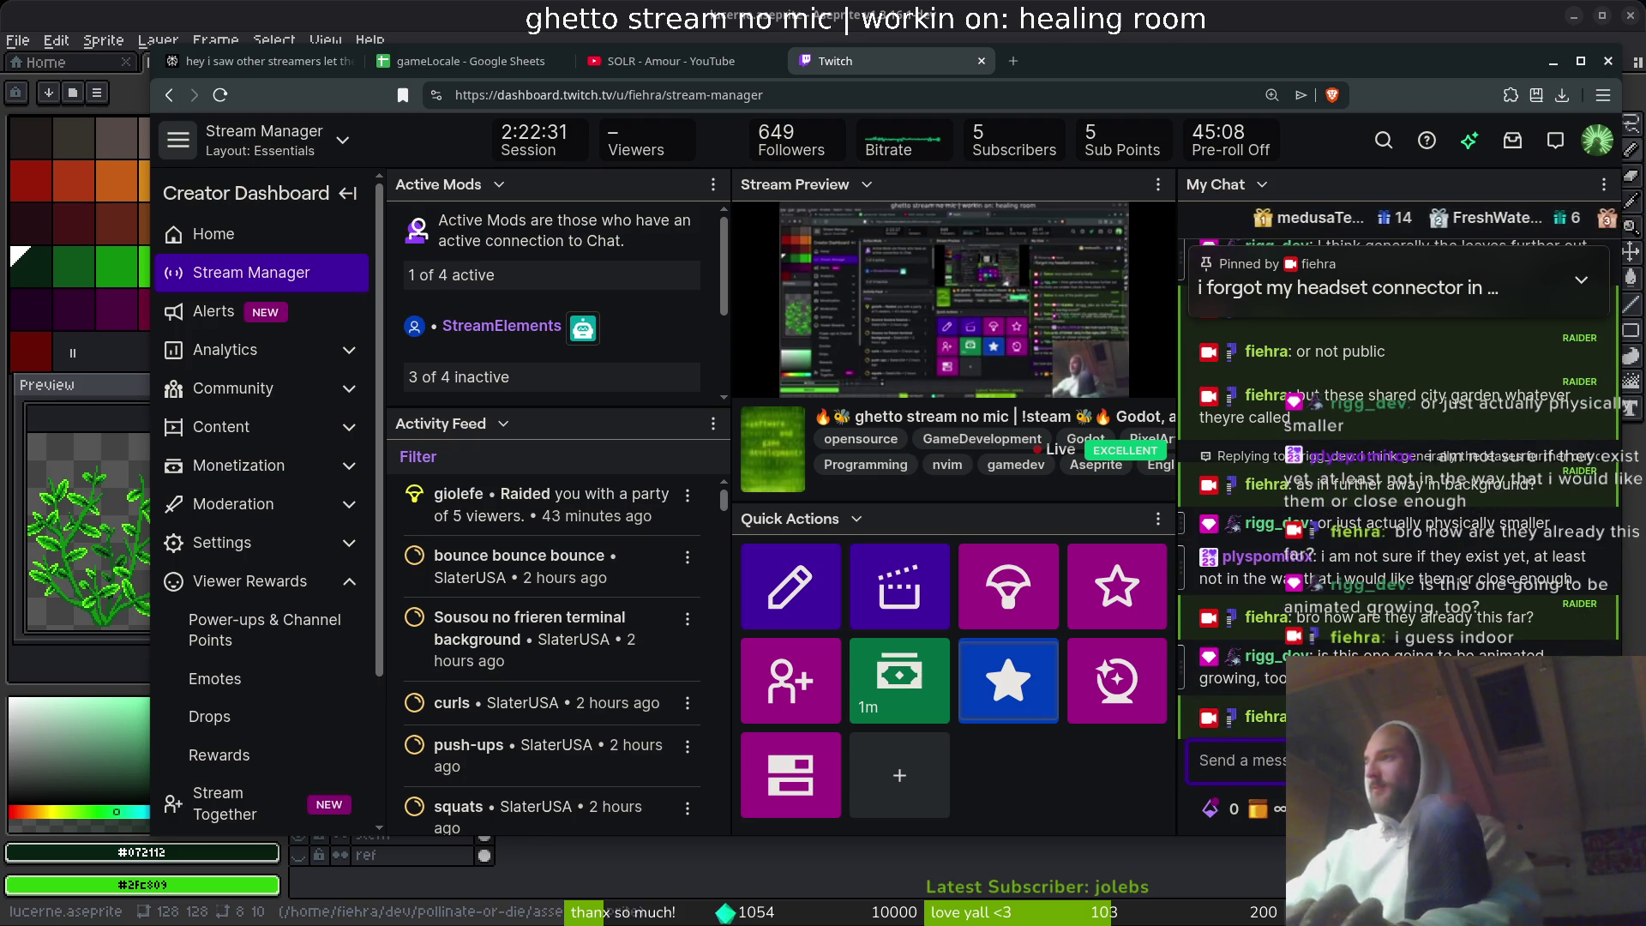
{"action": "type", "text": "na"}
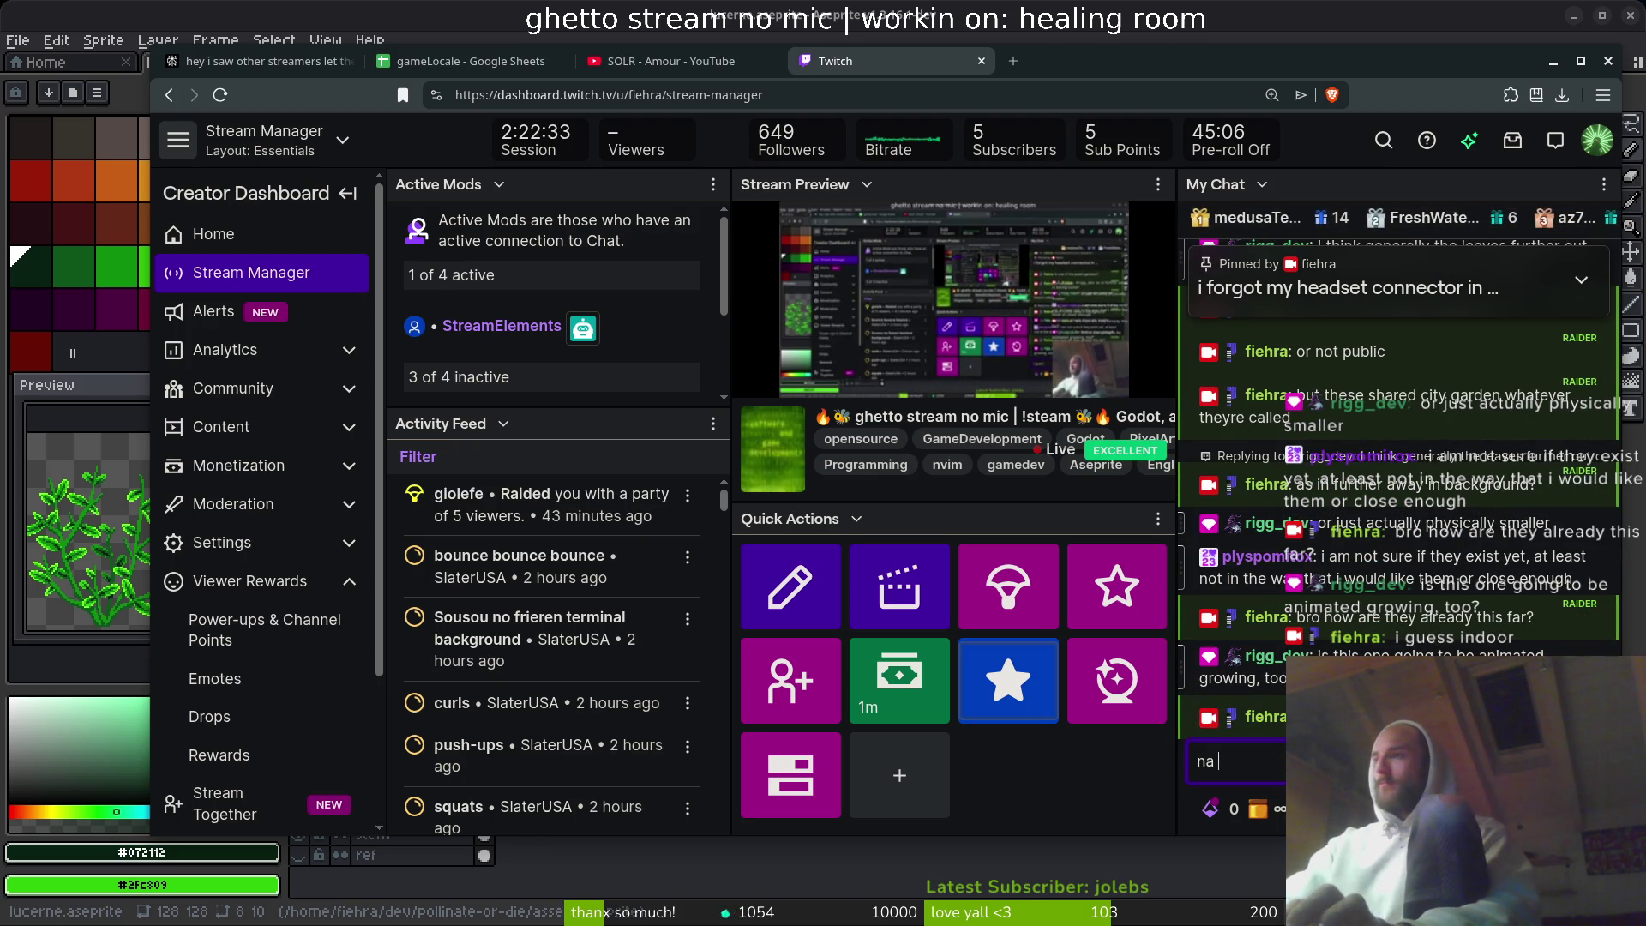
{"action": "type", "text": "h probly n"}
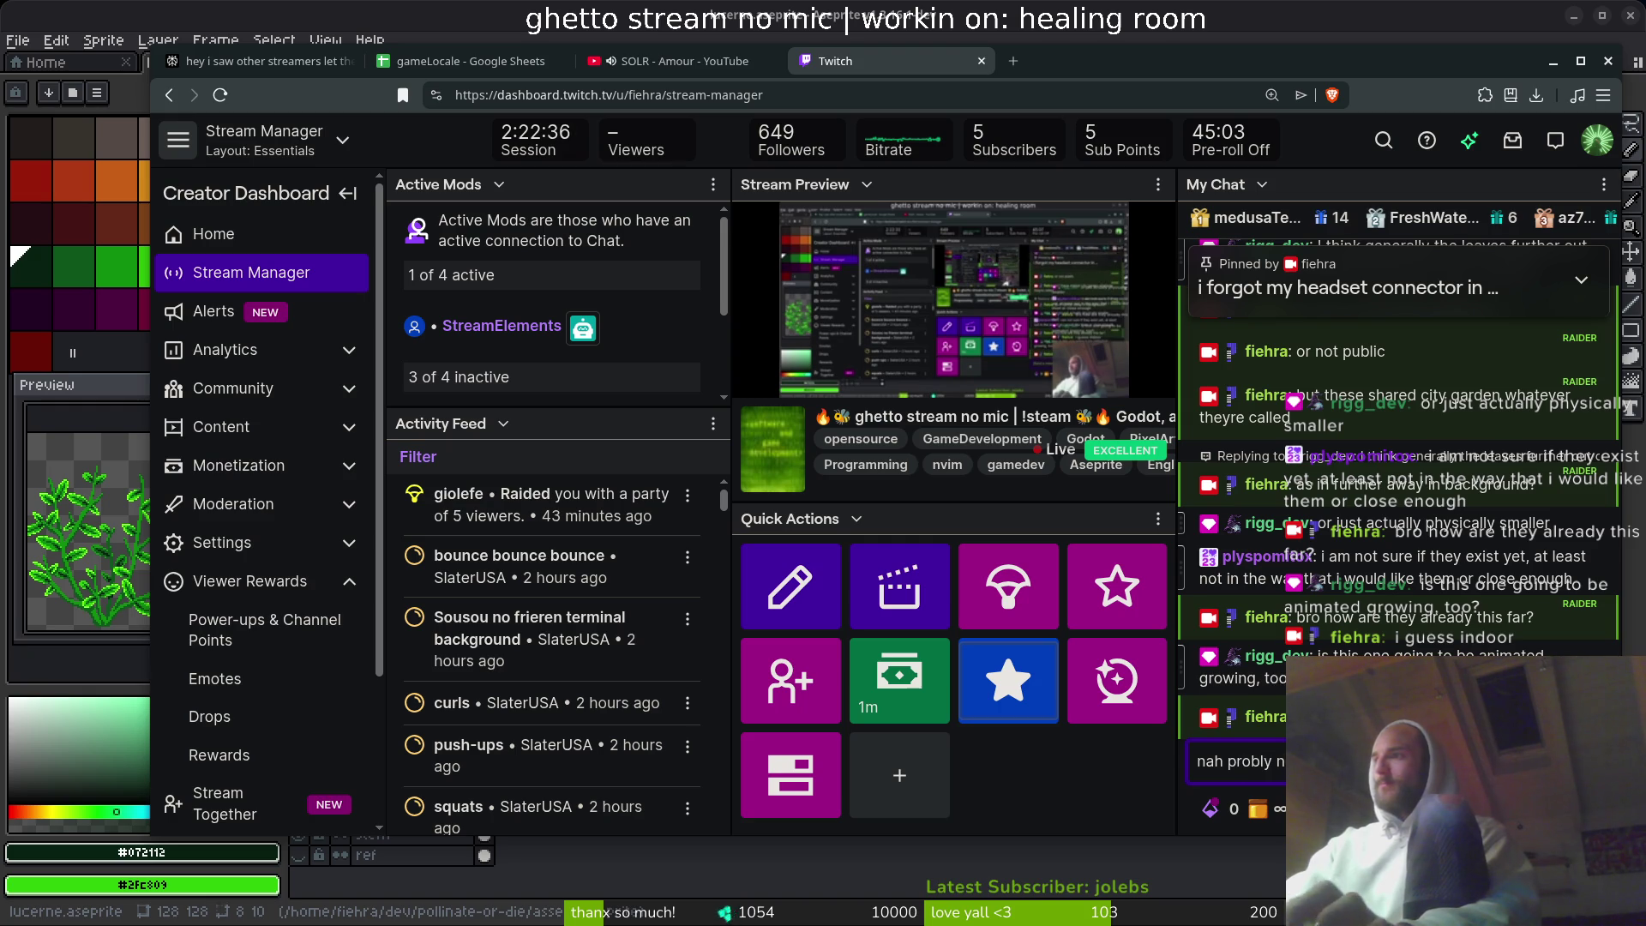
{"action": "key", "text": "Return"}
- Send follow-ups 'maybe', 'but probly not', and ideas about reusing it for flower buffs and healing
{"action": "type", "text": "i"}
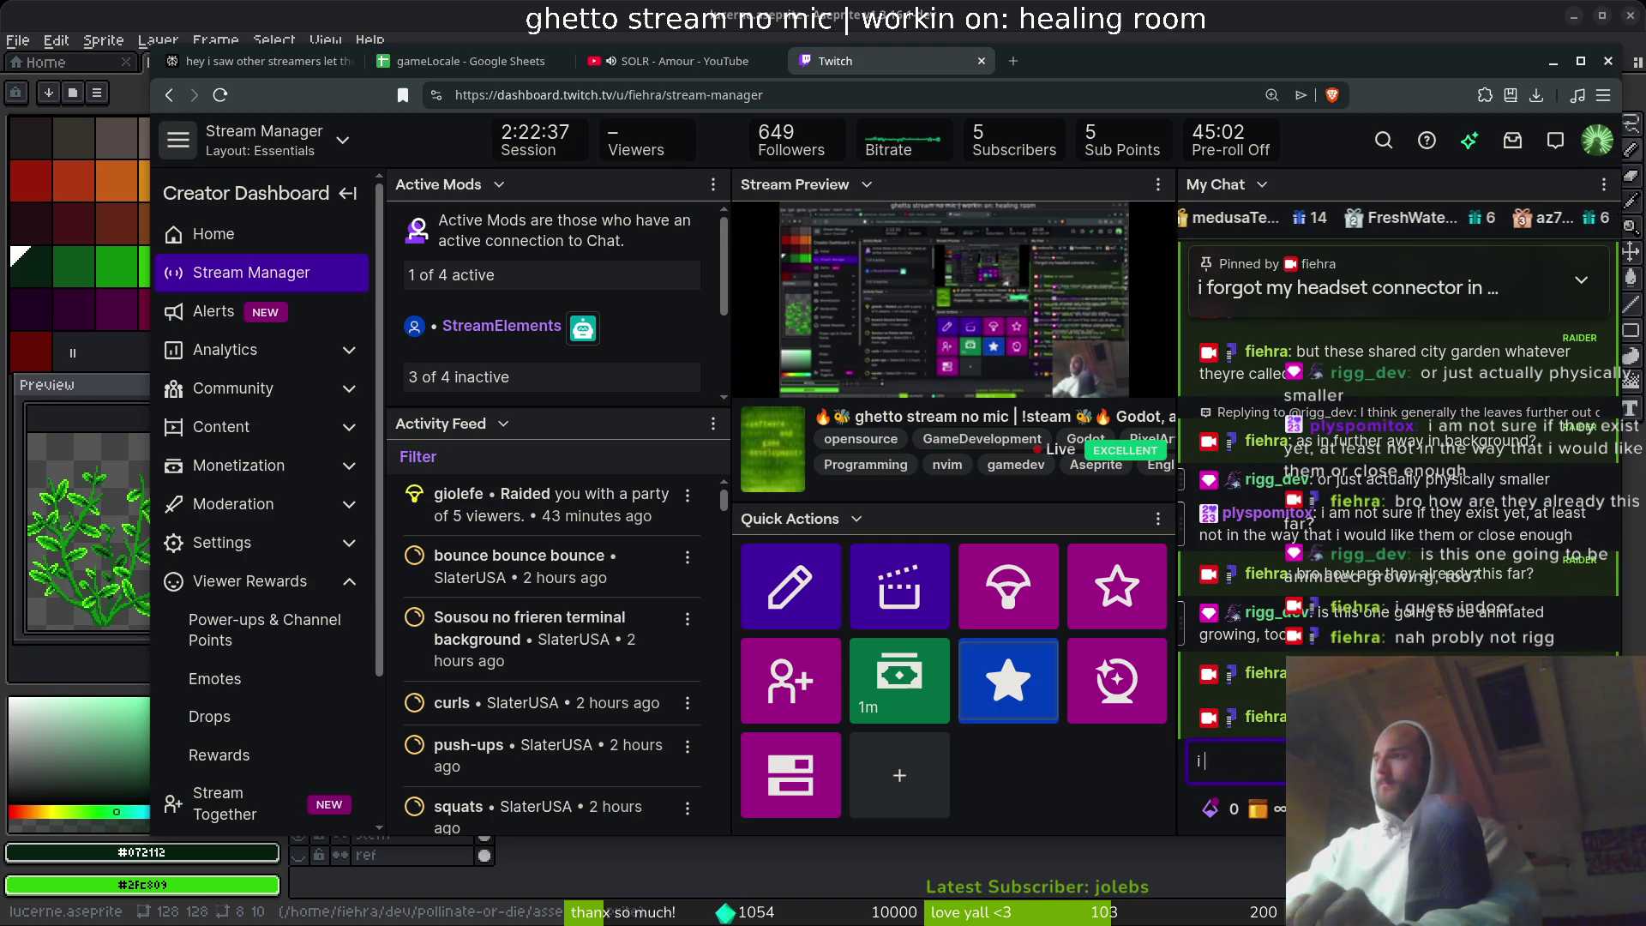
{"action": "key", "text": "BackSpace"}
{"action": "type", "text": "maybe"}
{"action": "key", "text": "Return"}
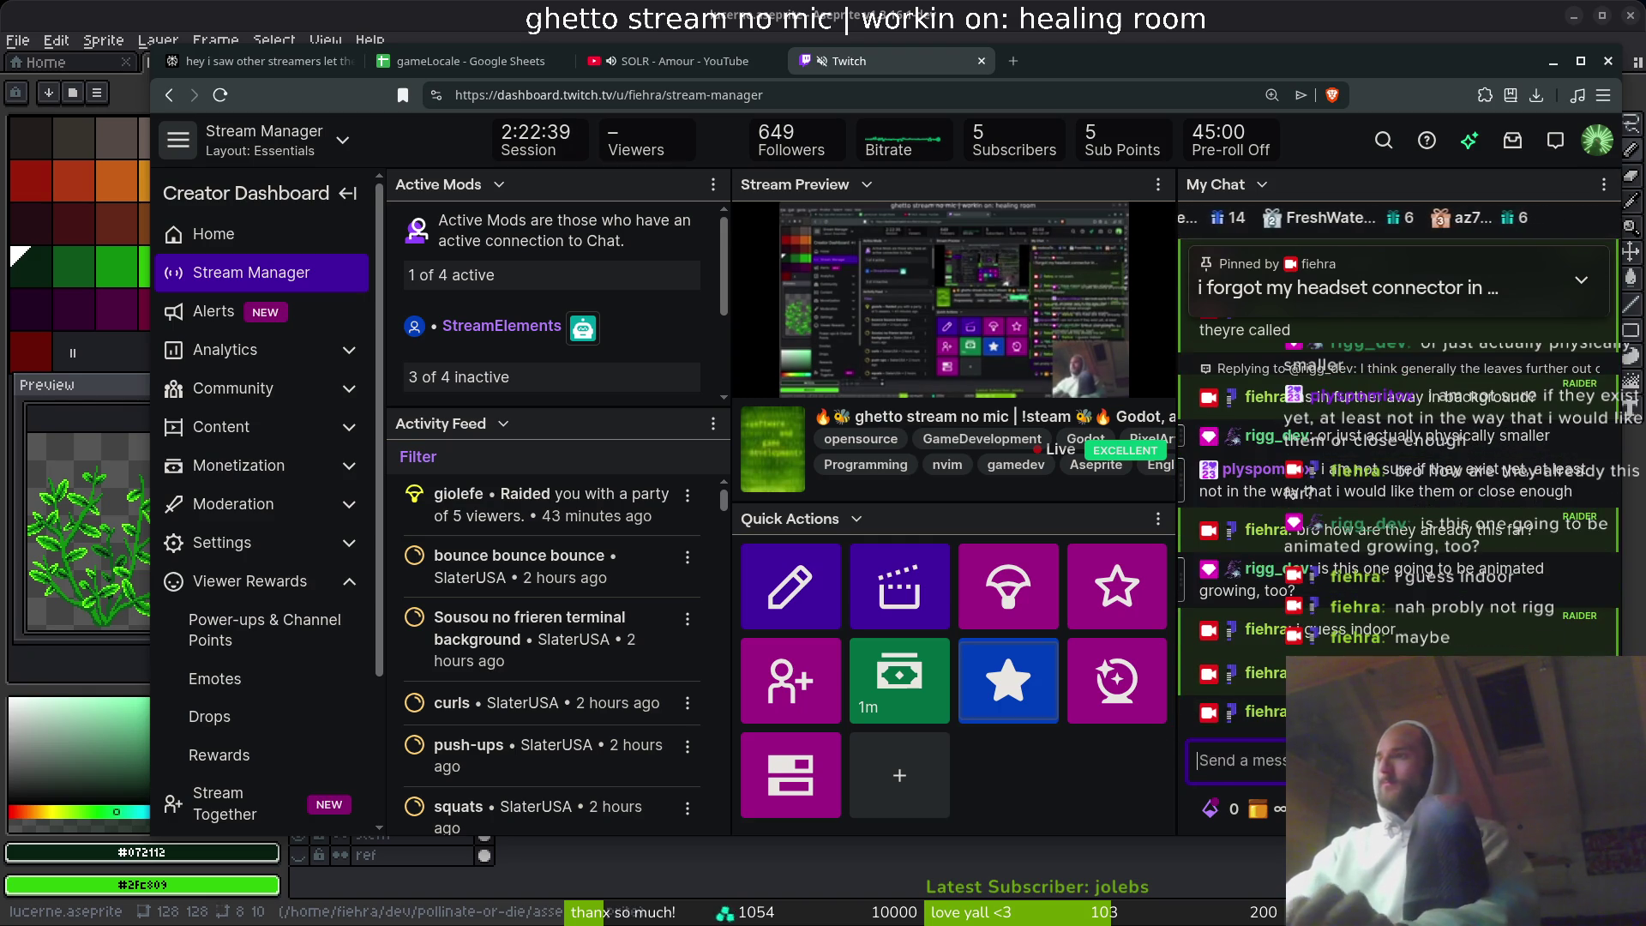
{"action": "type", "text": "but probly n"}
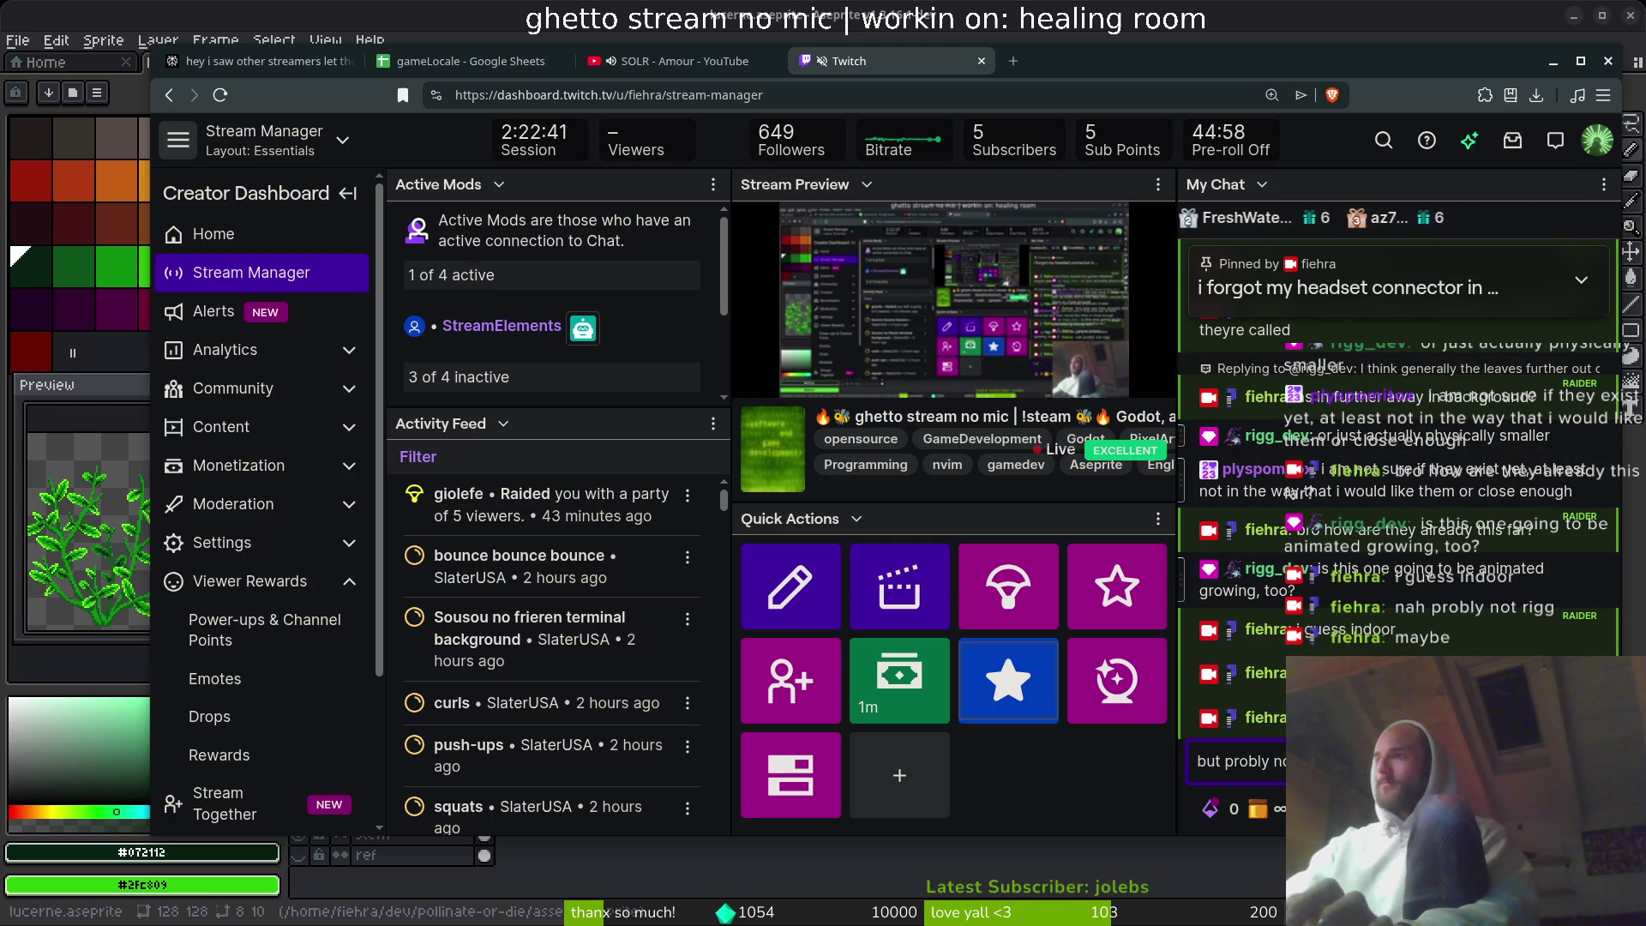
{"action": "key", "text": "Return"}
{"action": "type", "text": "only if i end u"}
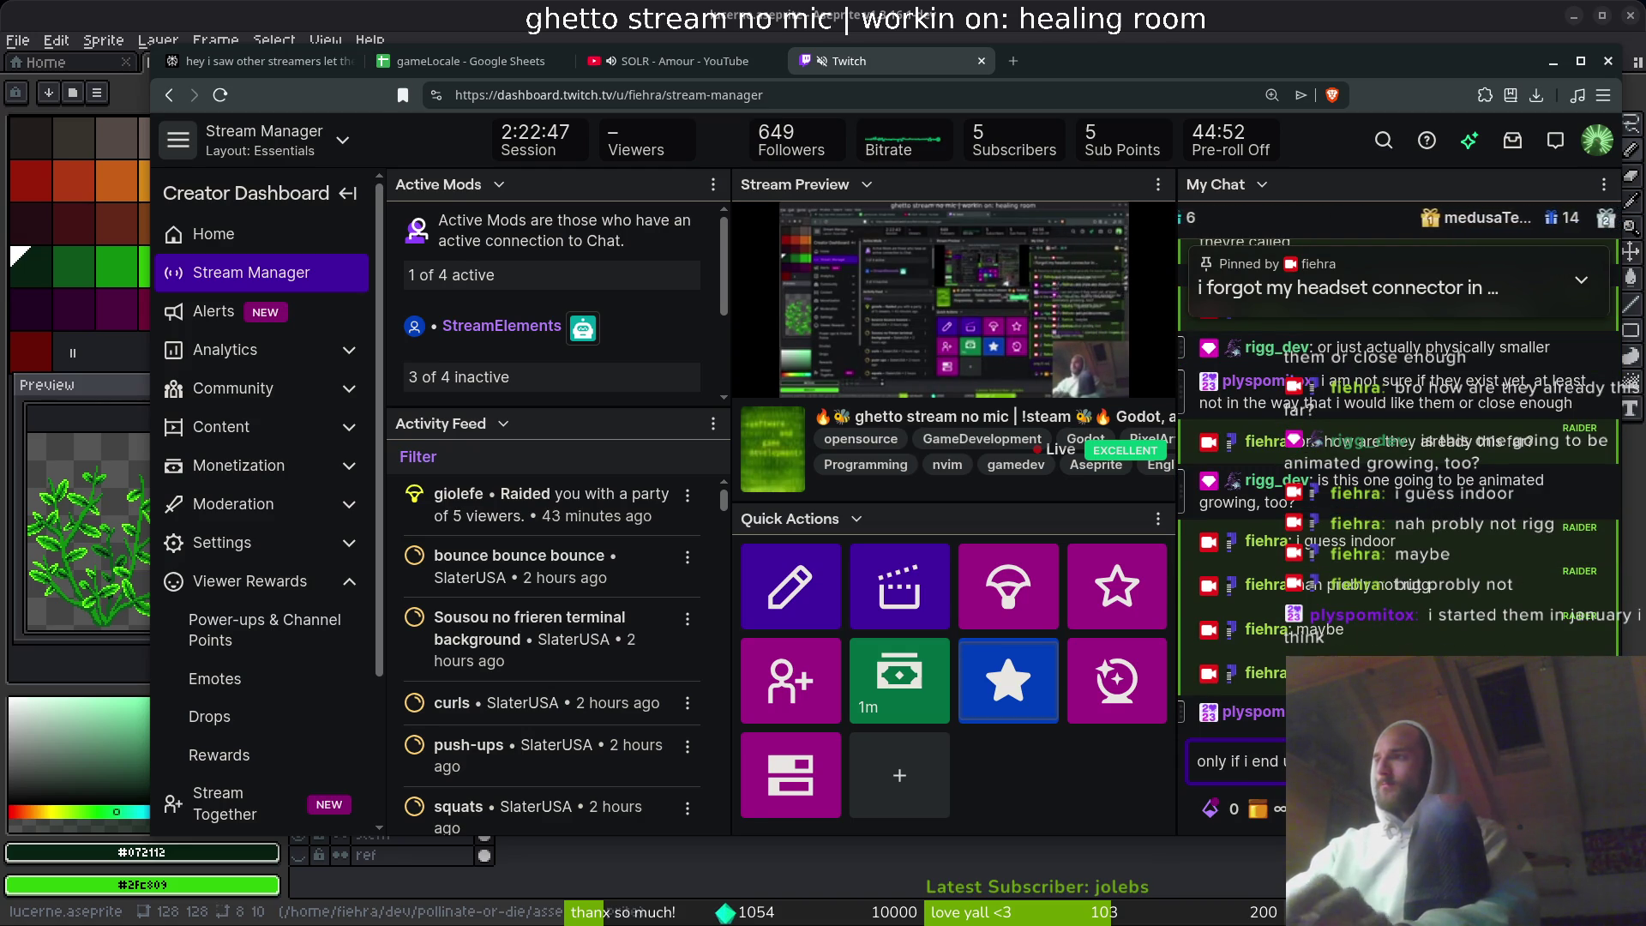
{"action": "key", "text": "Return"}
{"action": "type", "text": "but i thin"}
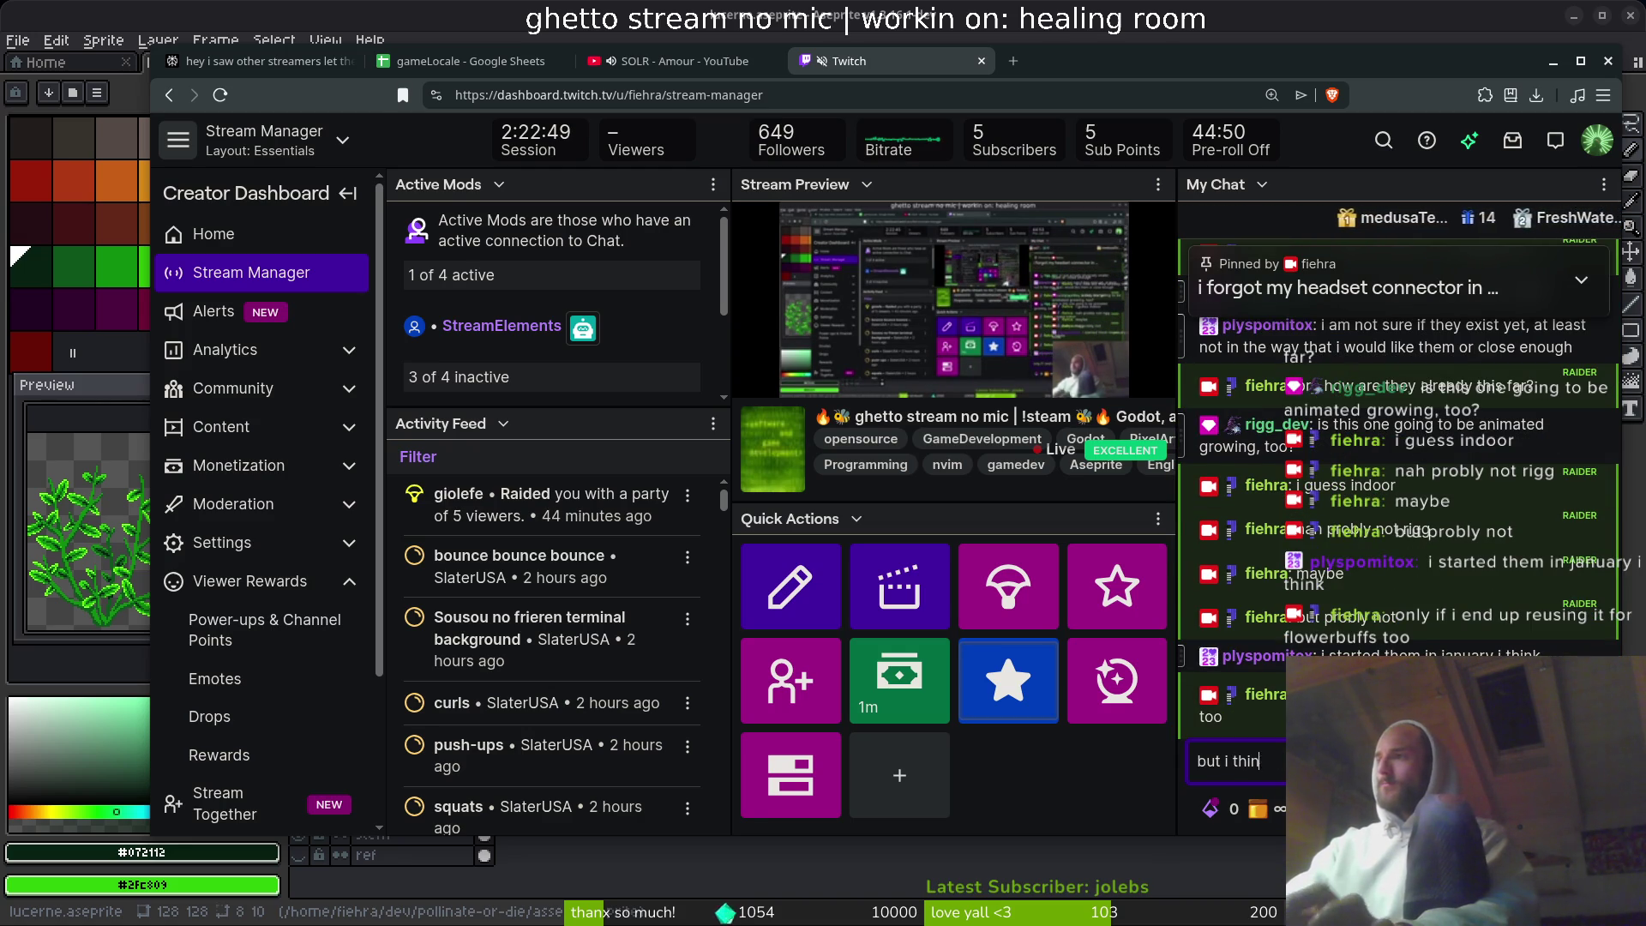
{"action": "type", "text": "k at"}
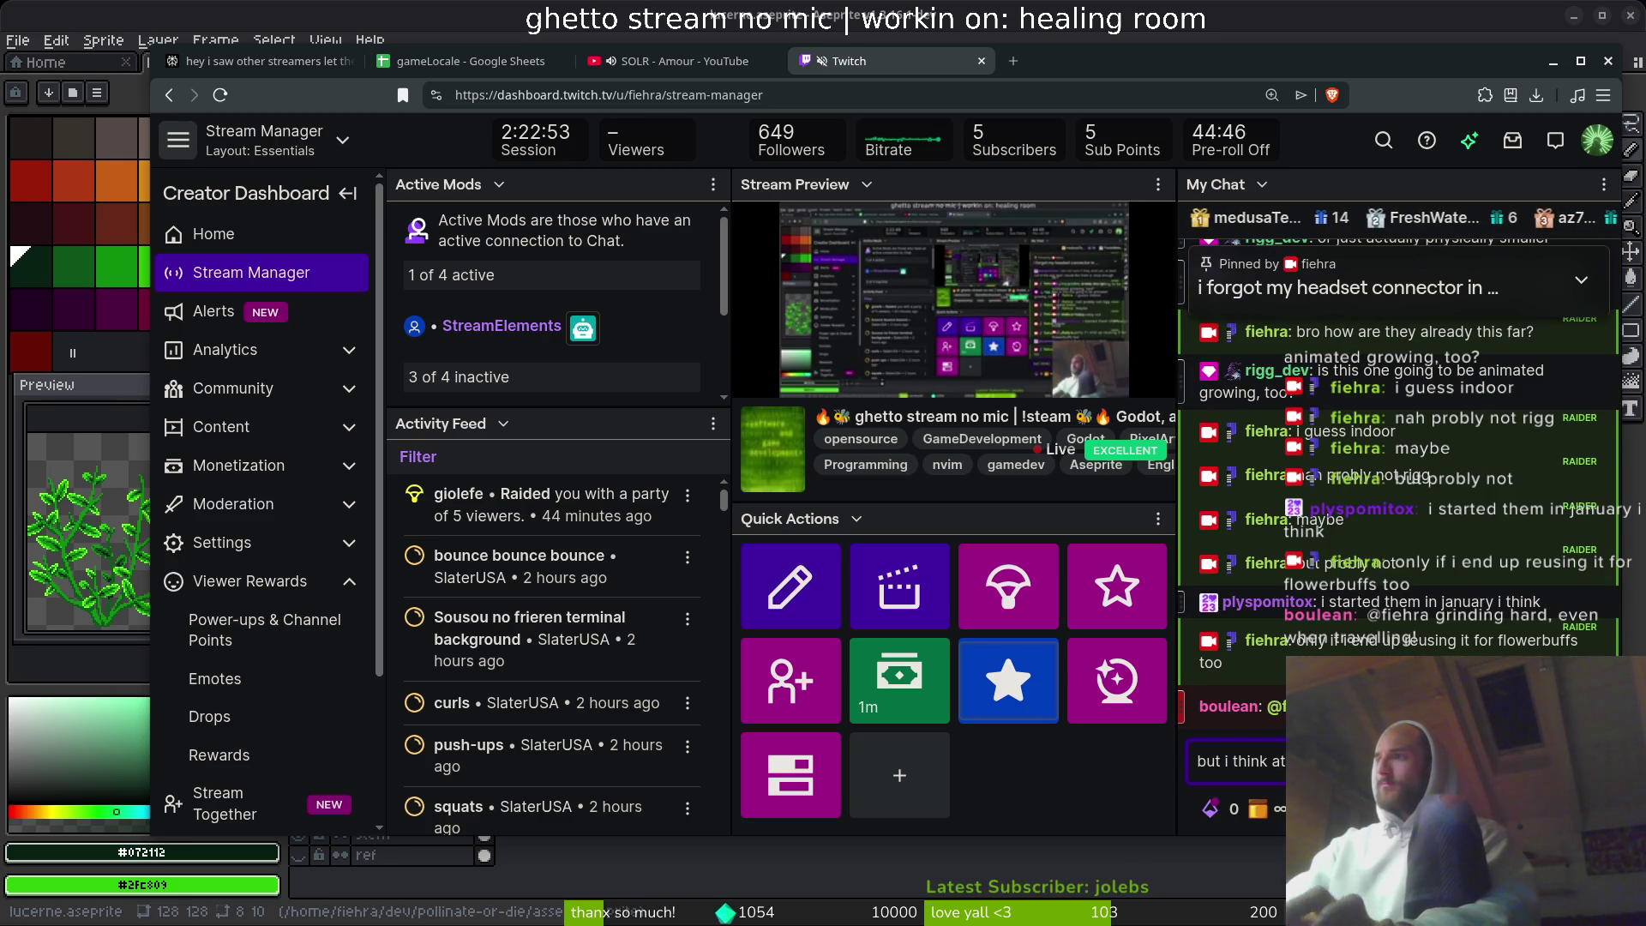
{"action": "key", "text": "Return"}
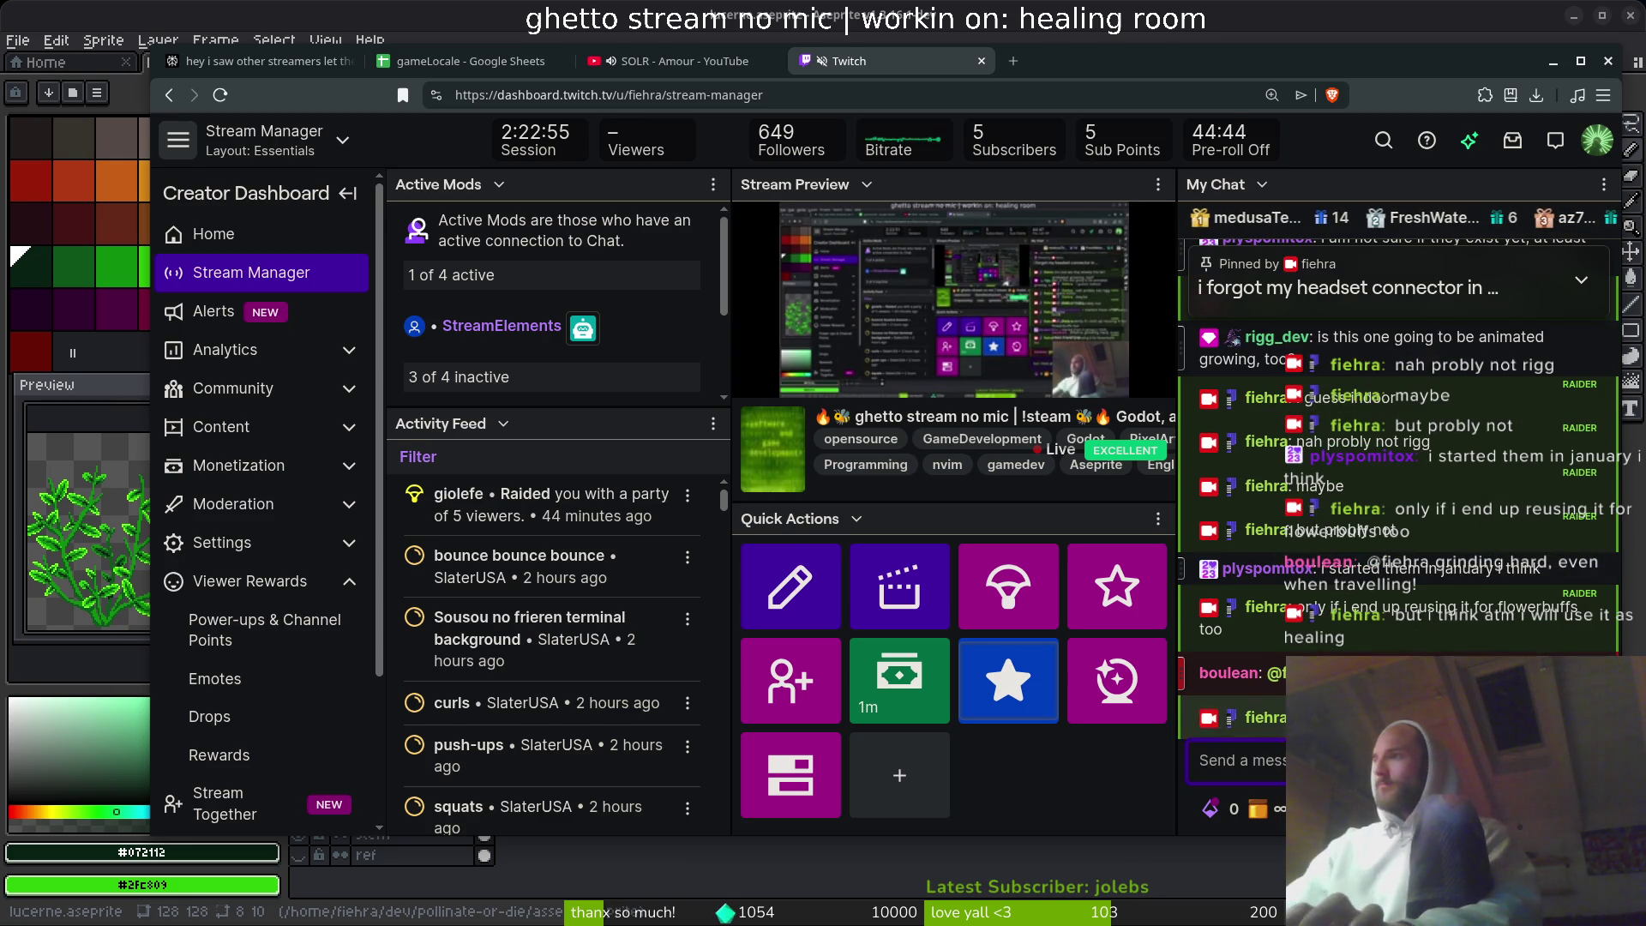
- Reply greeting a viewer with 'whatsup man', then explain the muted stream from a forgotten mic connector
{"action": "left_click", "coordinate": [1598, 652]}
{"action": "type", "text": "xD yooo bou"}
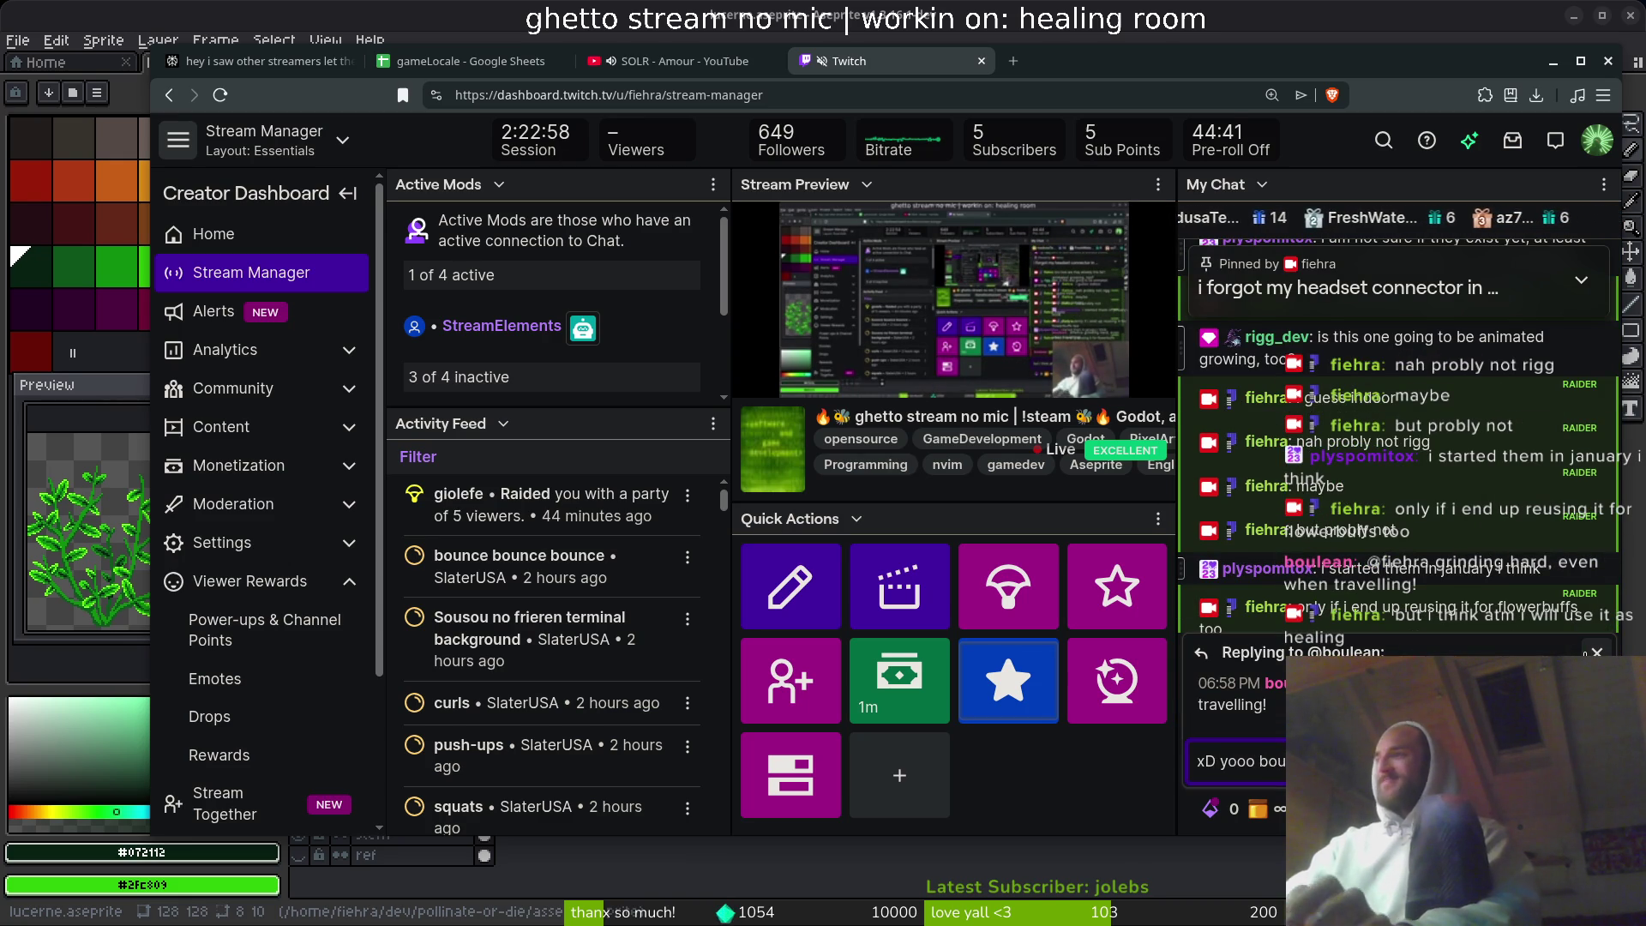
{"action": "key", "text": "Return"}
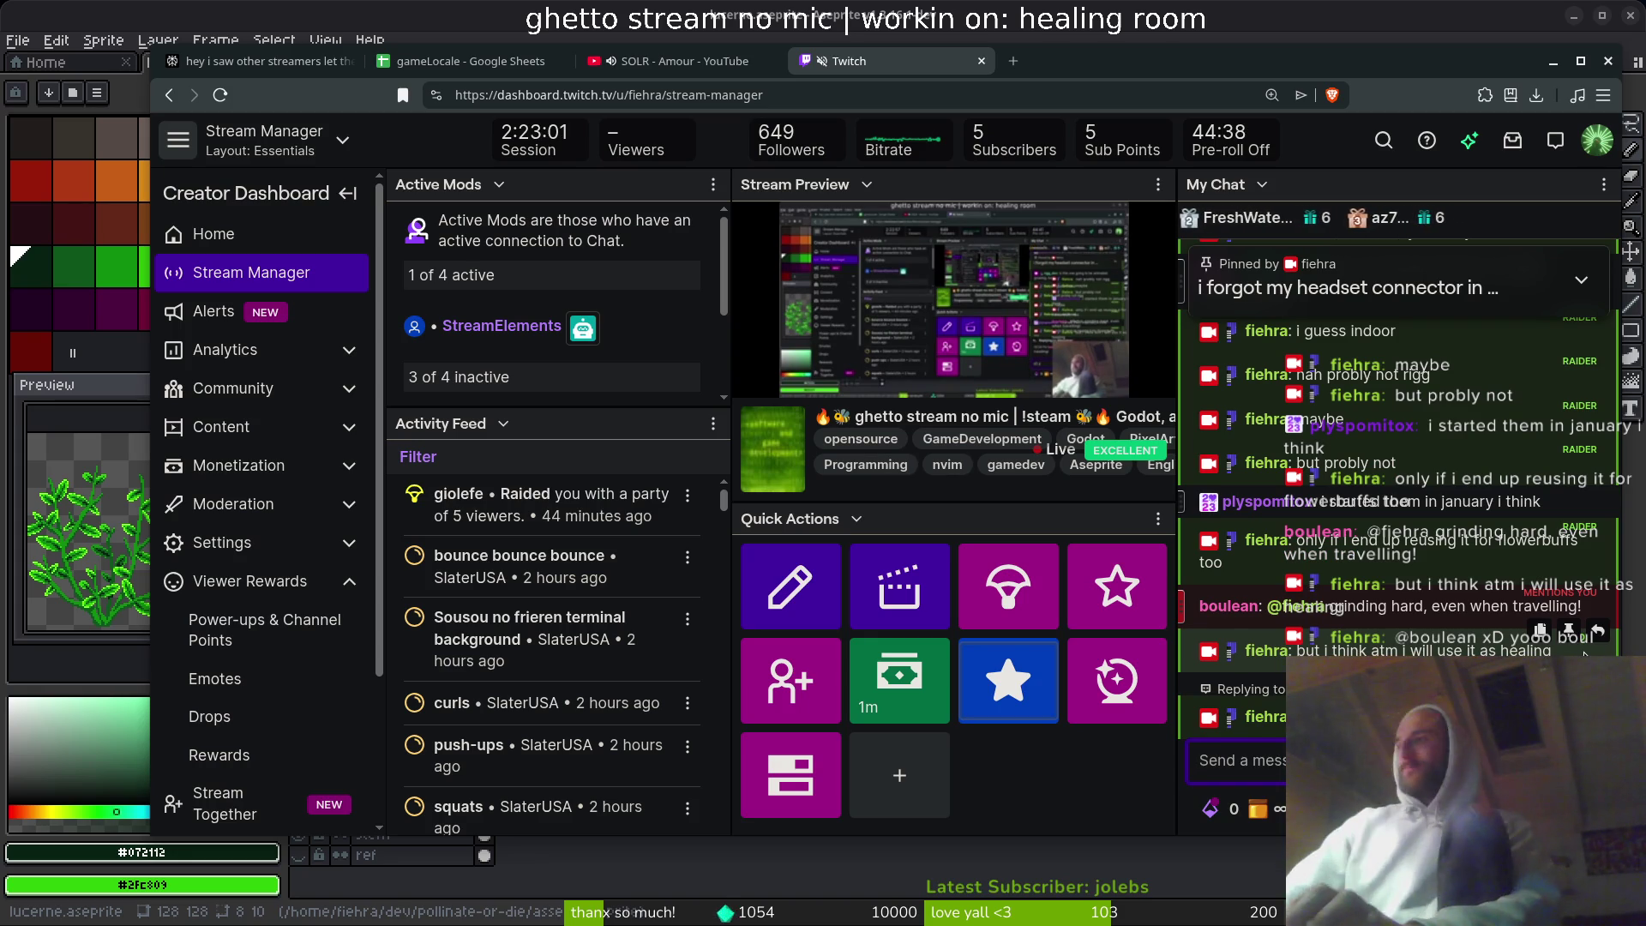
{"action": "type", "text": "whatsup man"}
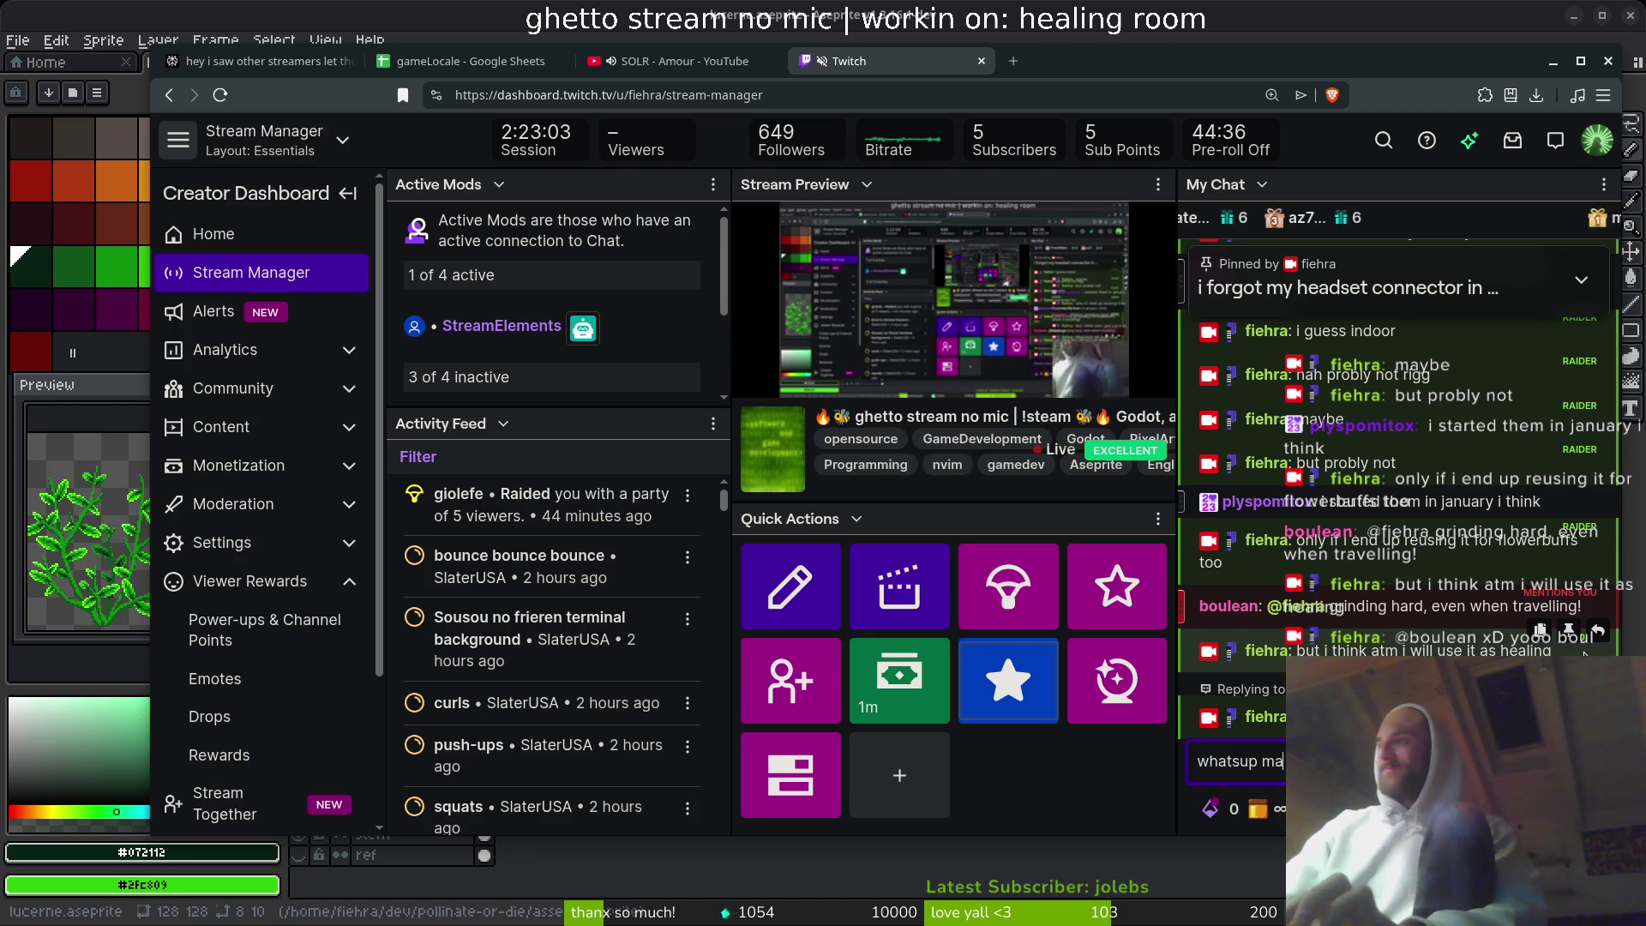
{"action": "key", "text": "Return"}
{"action": "type", "text": "yea grinding"}
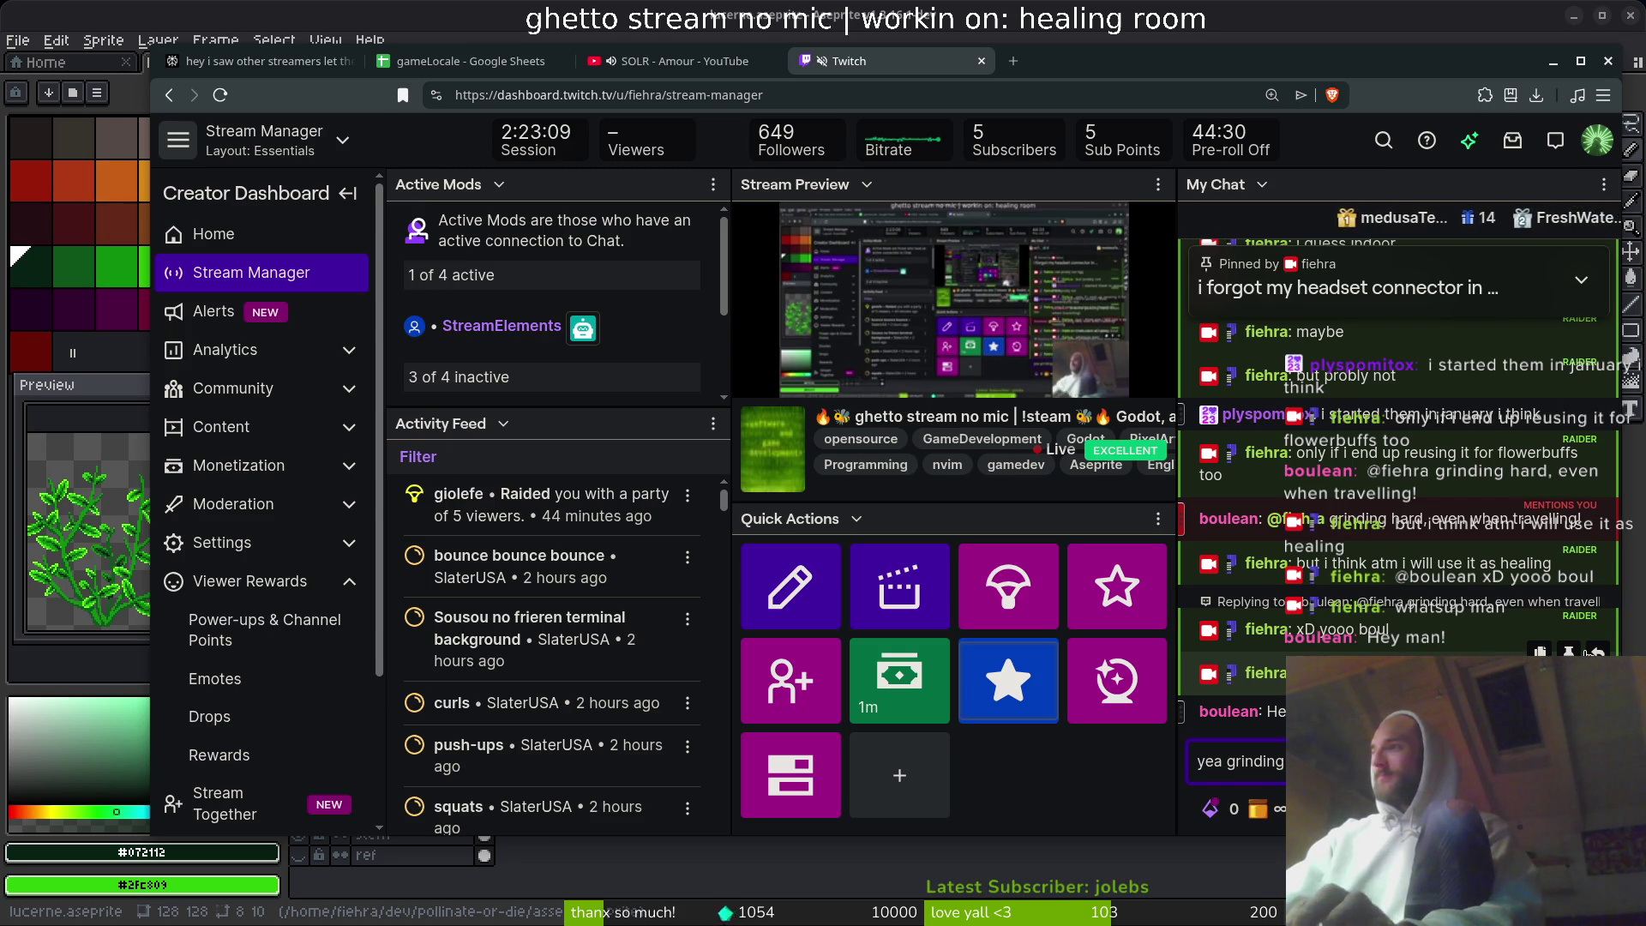
{"action": "key", "text": "Return"}
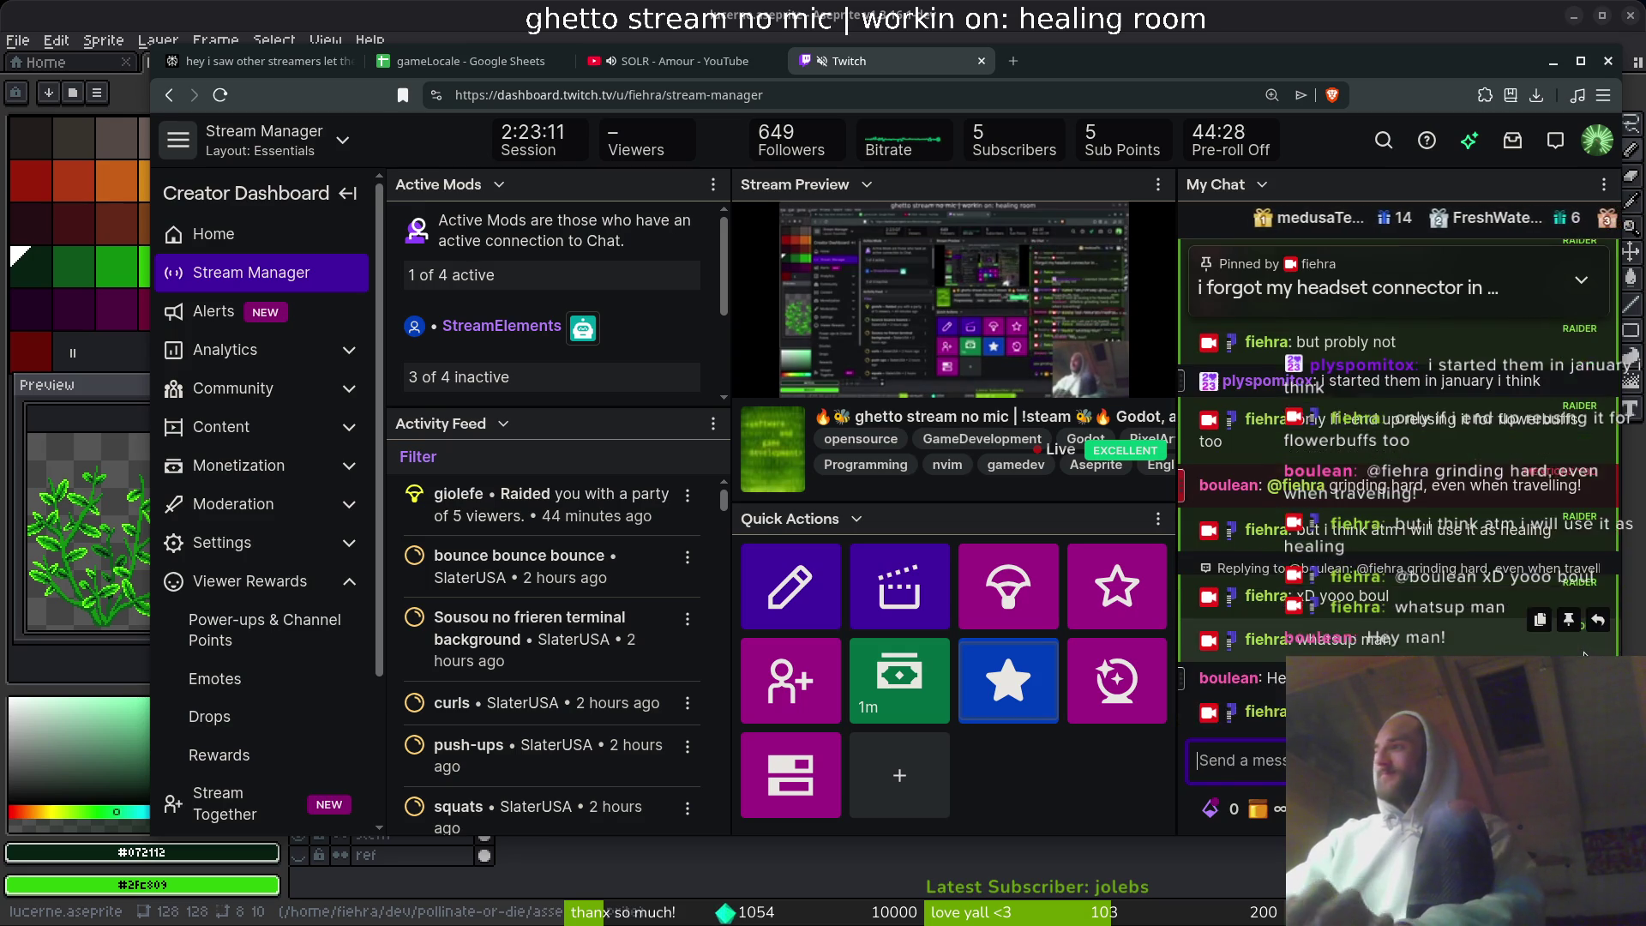
{"action": "type", "text": "st"}
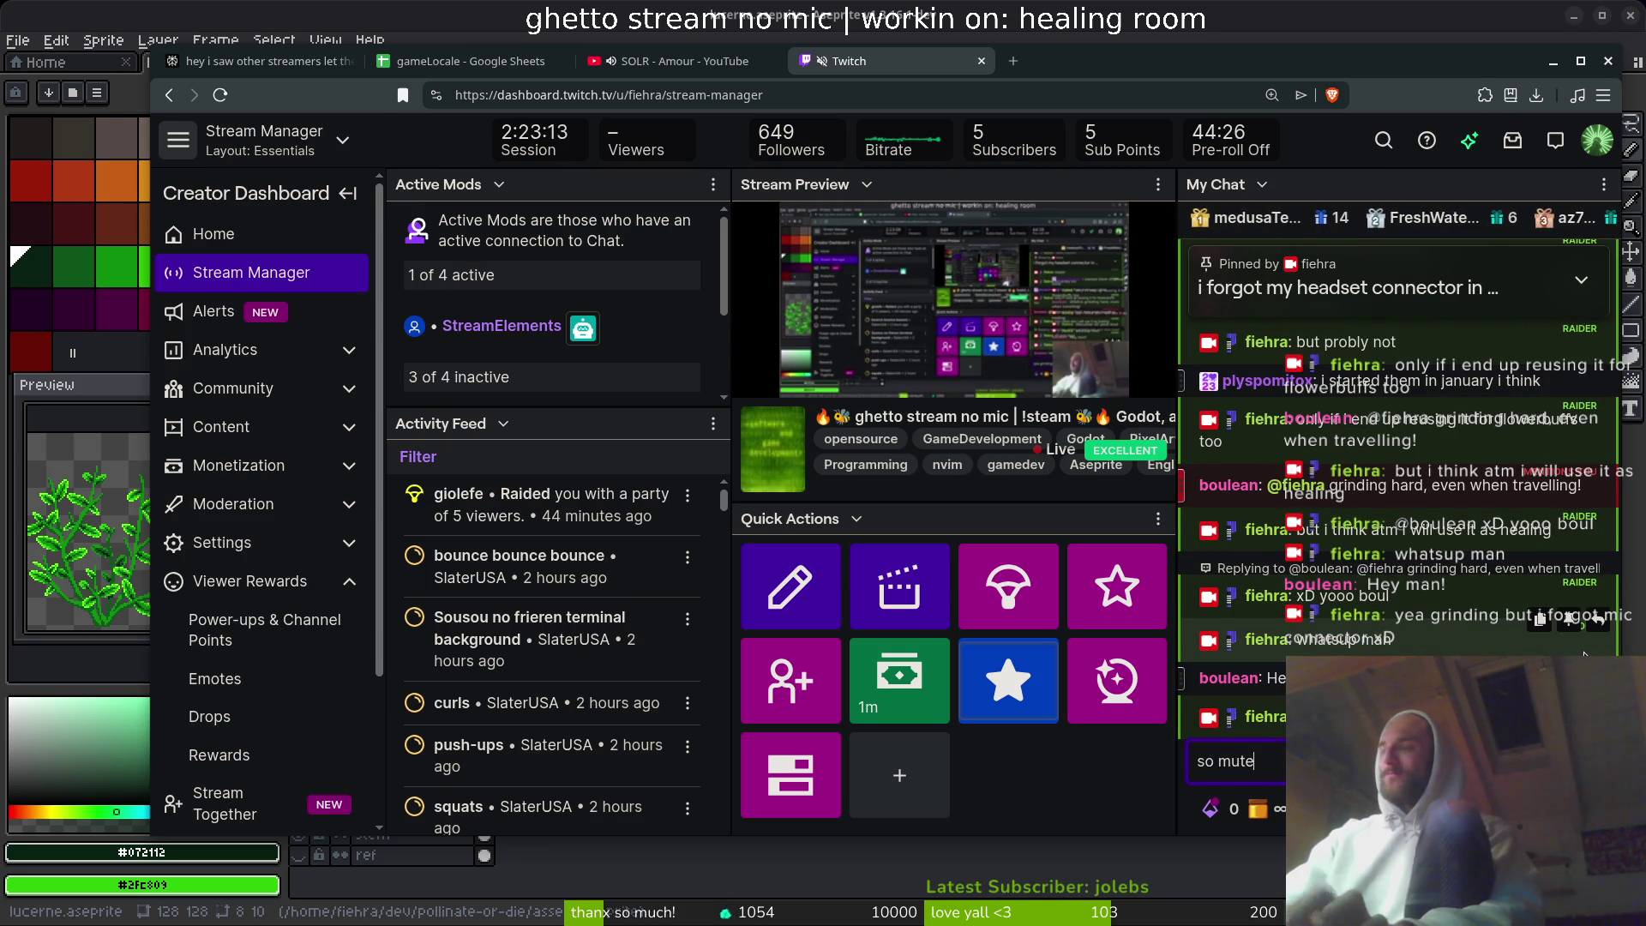
{"action": "type", "text": "ream"}
{"action": "key", "text": "Return"}
{"action": "type", "text": "lol"}
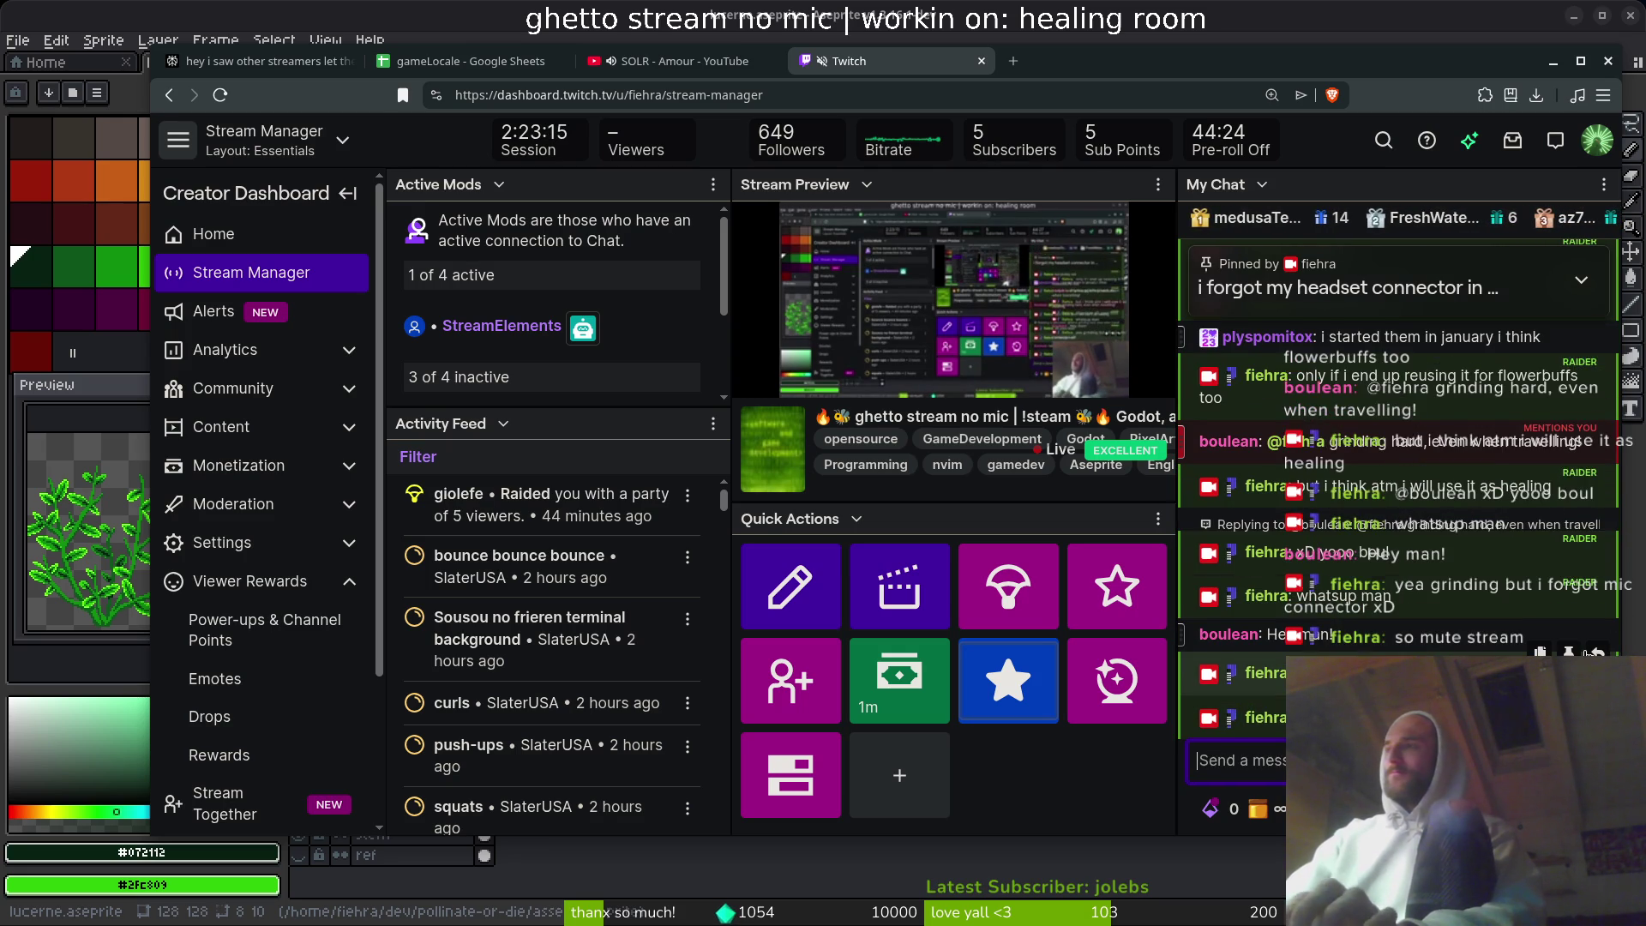
{"action": "key", "text": "Return"}
- Tell chat the stream stops in 15 minutes to chill with family
{"action": "type", "text": "im actually"}
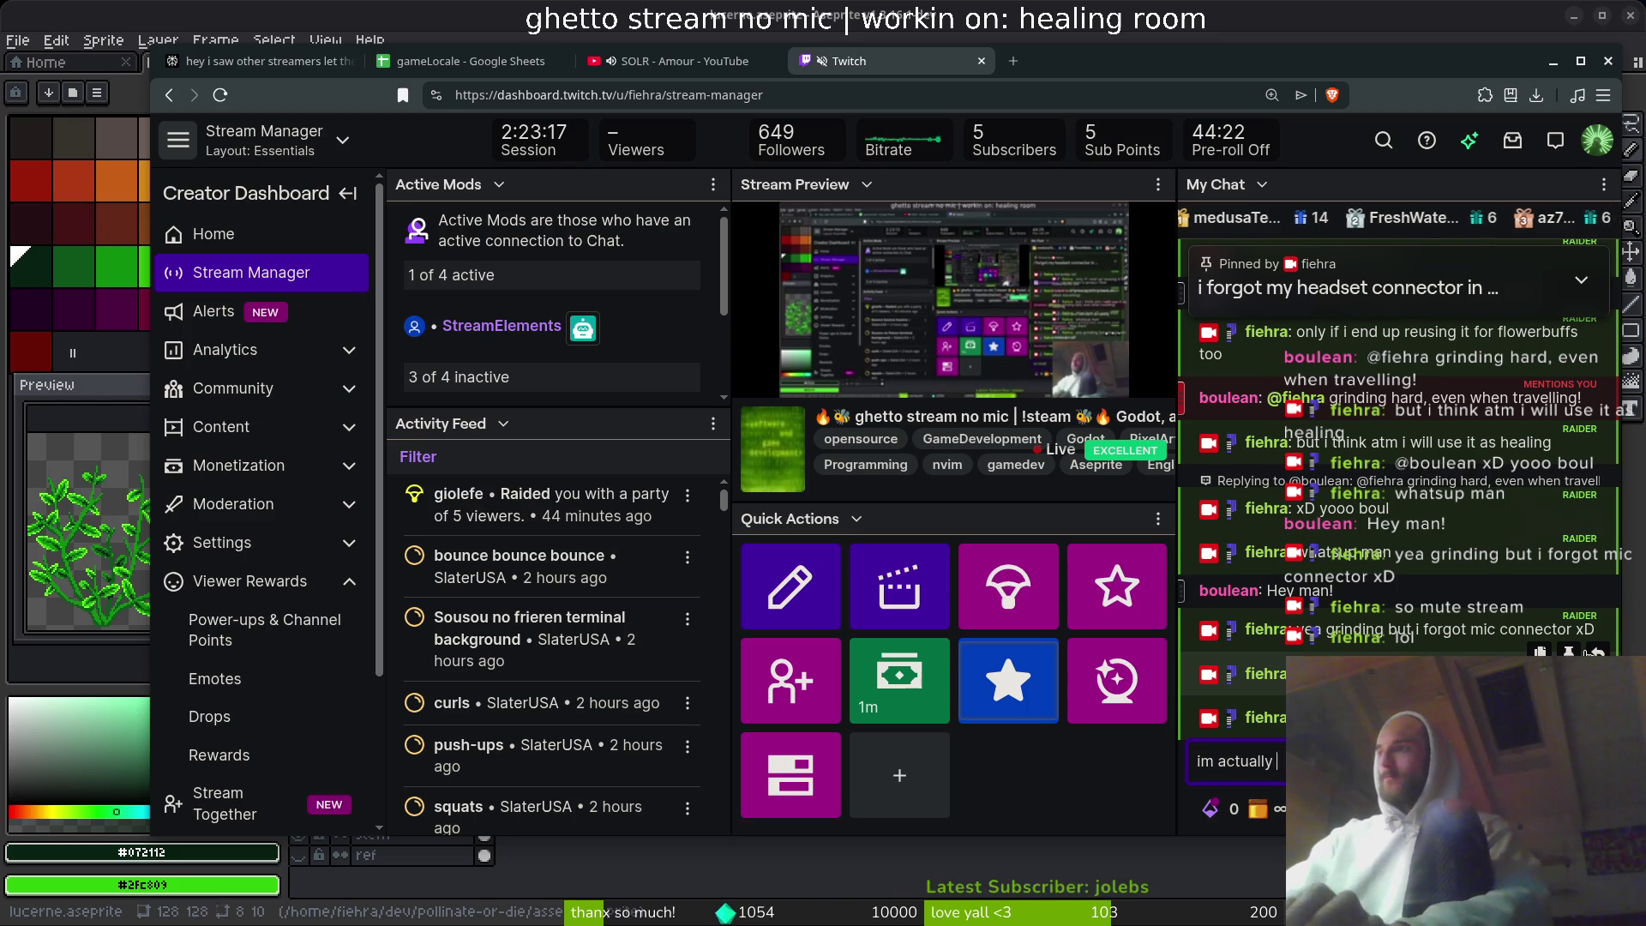
{"action": "type", "text": "g"}
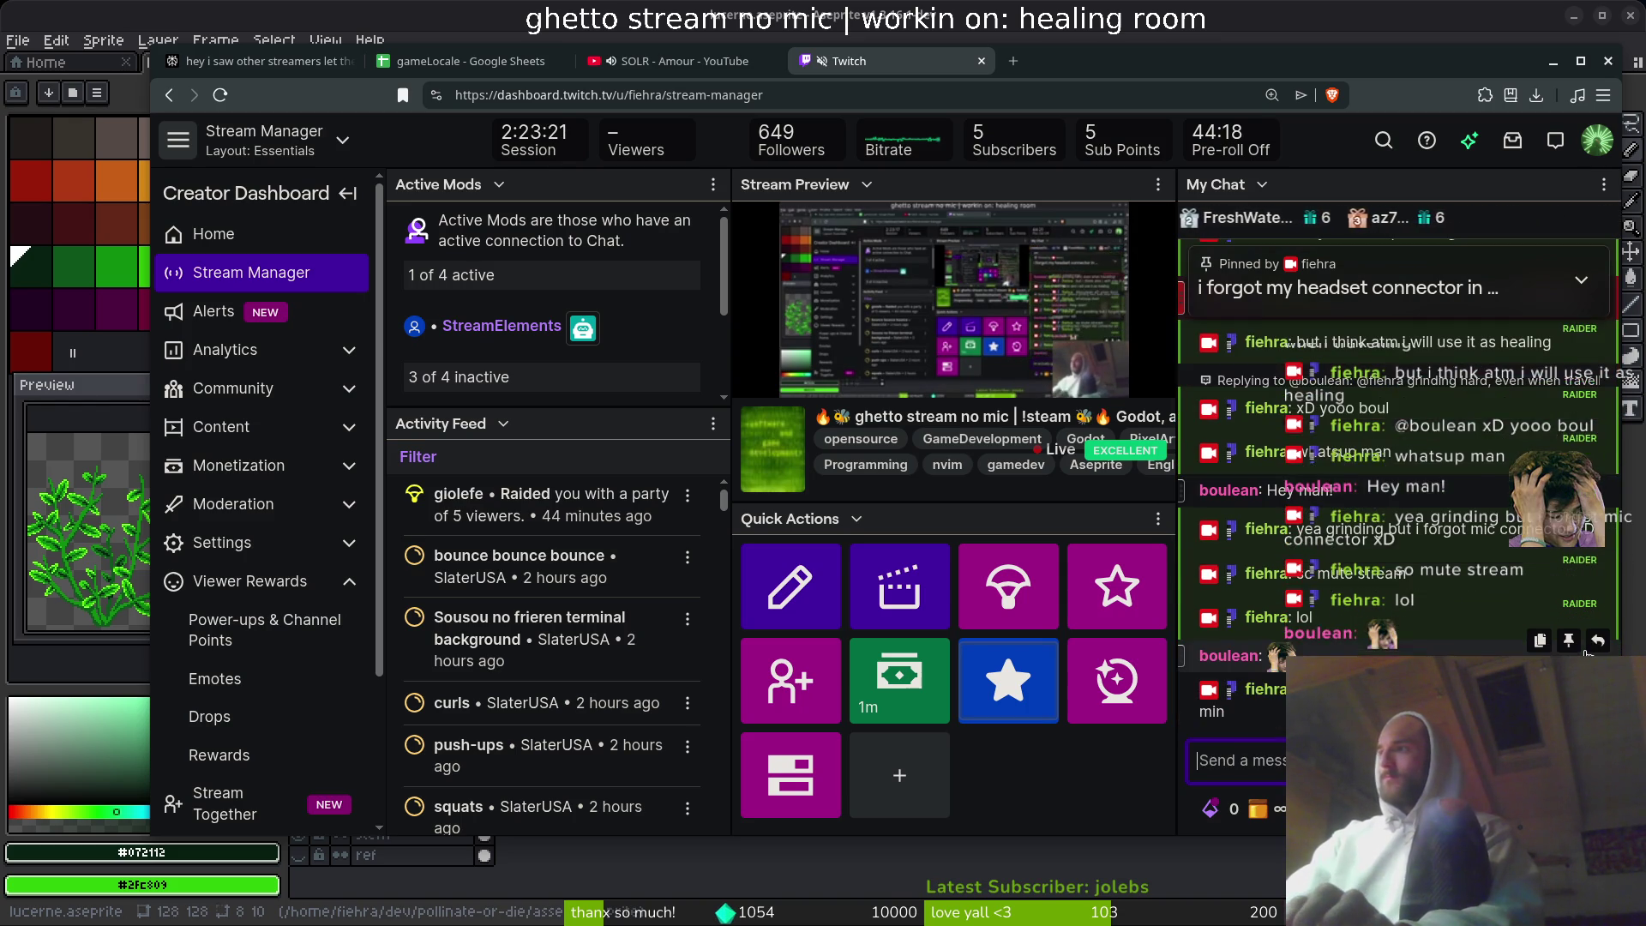
{"action": "key", "text": "Return"}
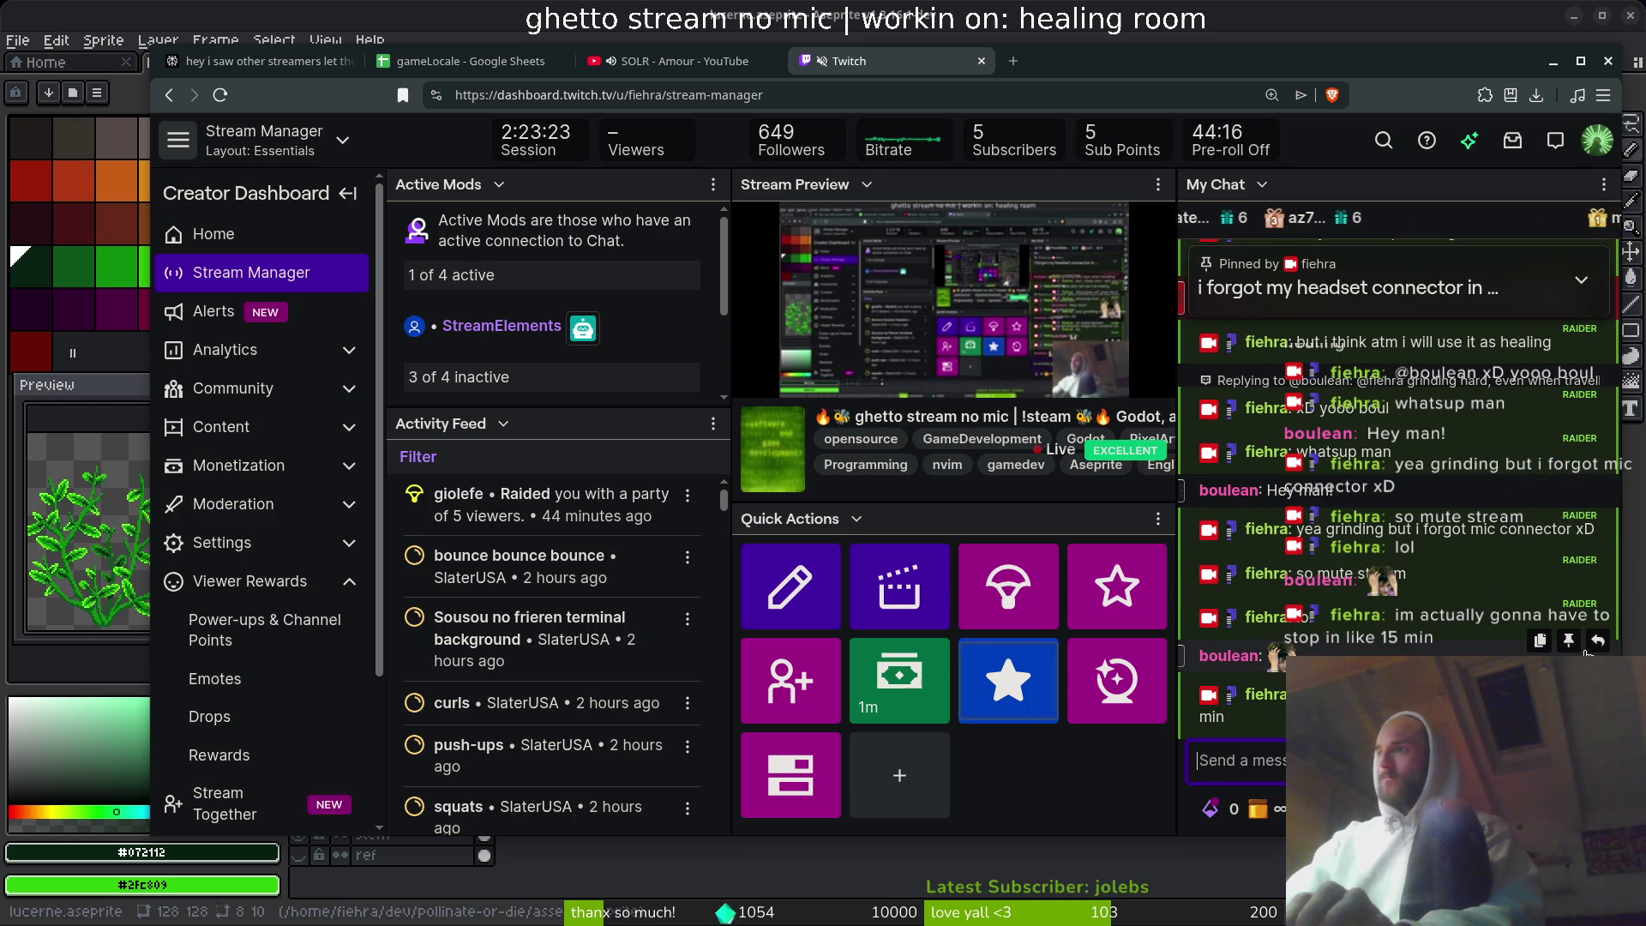
{"action": "type", "text": "chill a bit wit"}
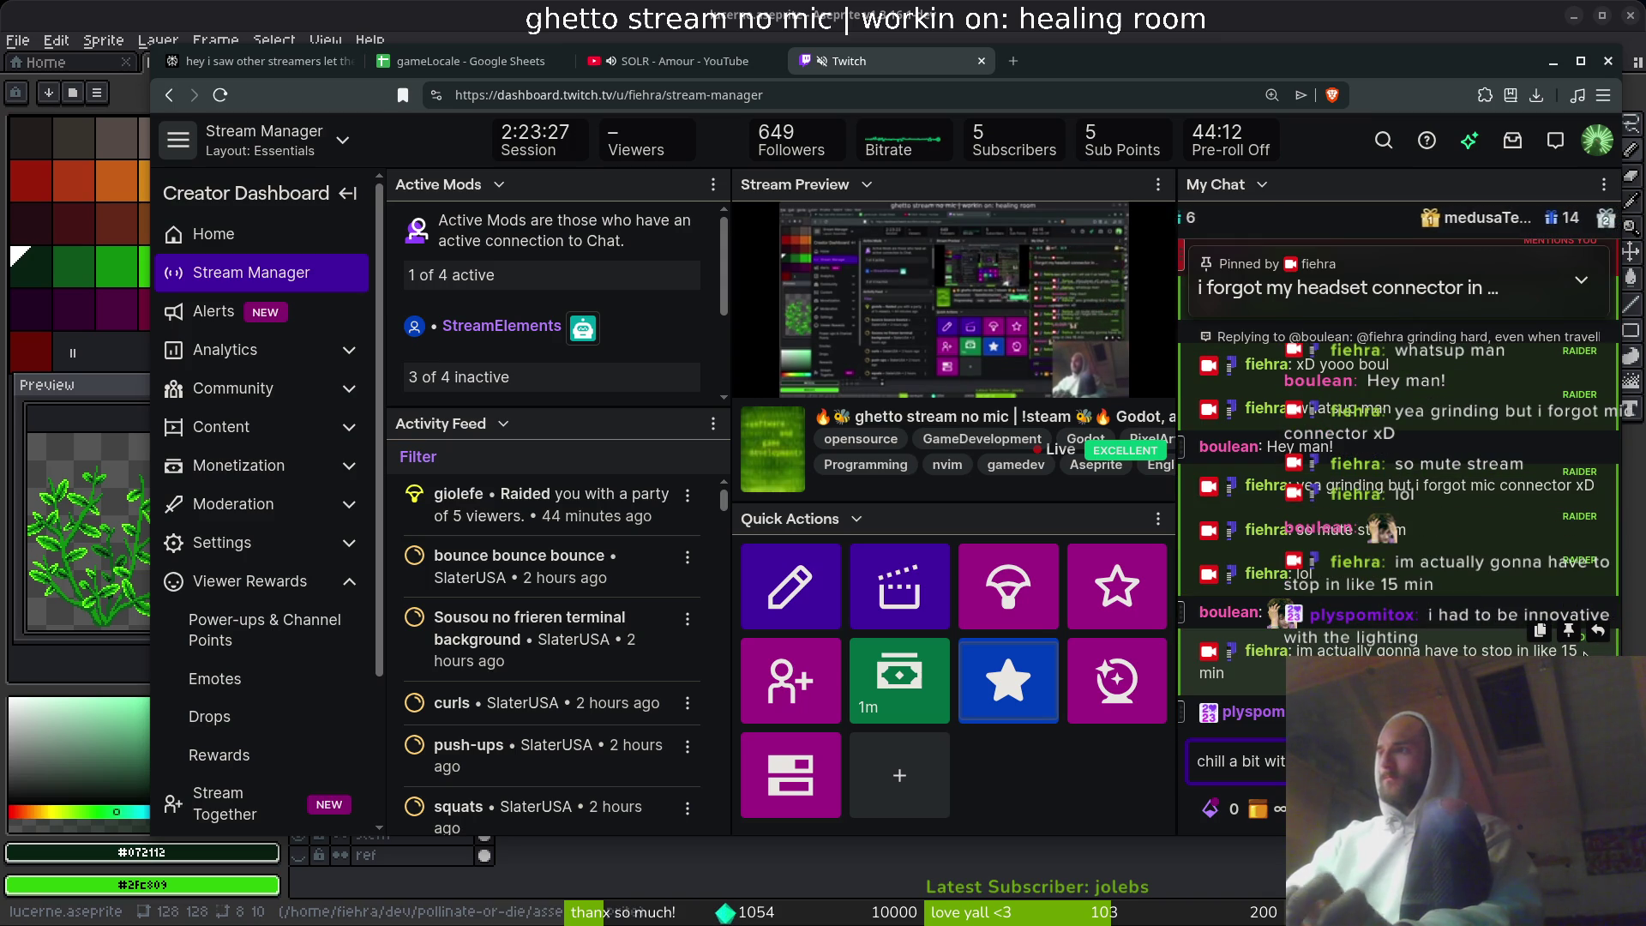
{"action": "type", "text": " when they sl"}
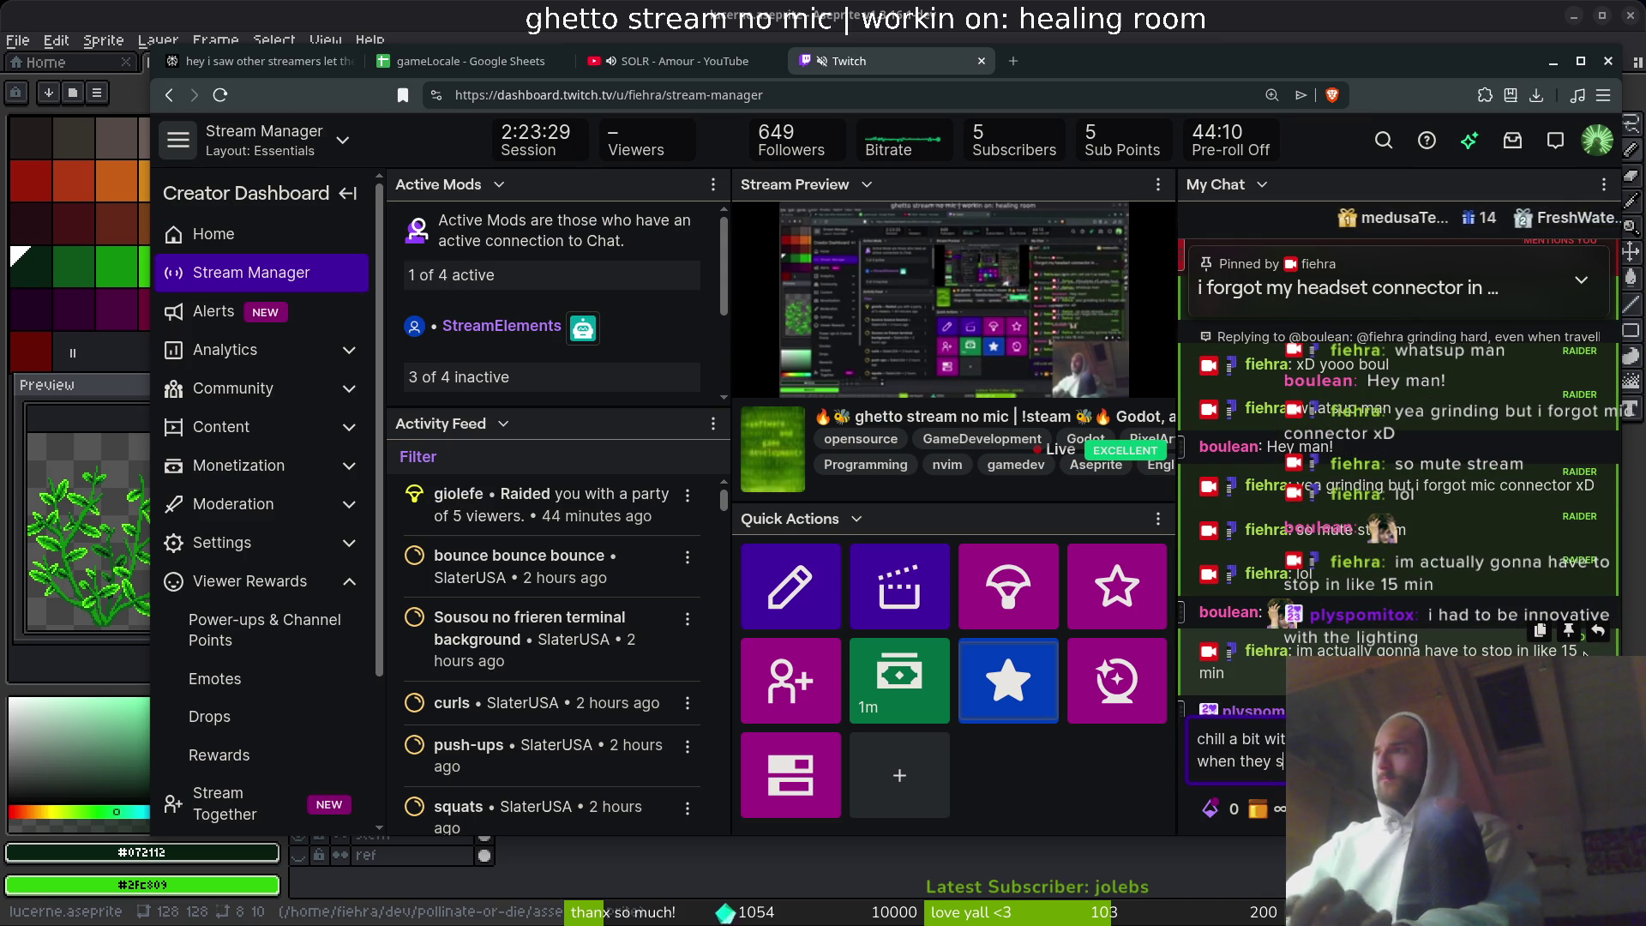
{"action": "key", "text": "Return"}
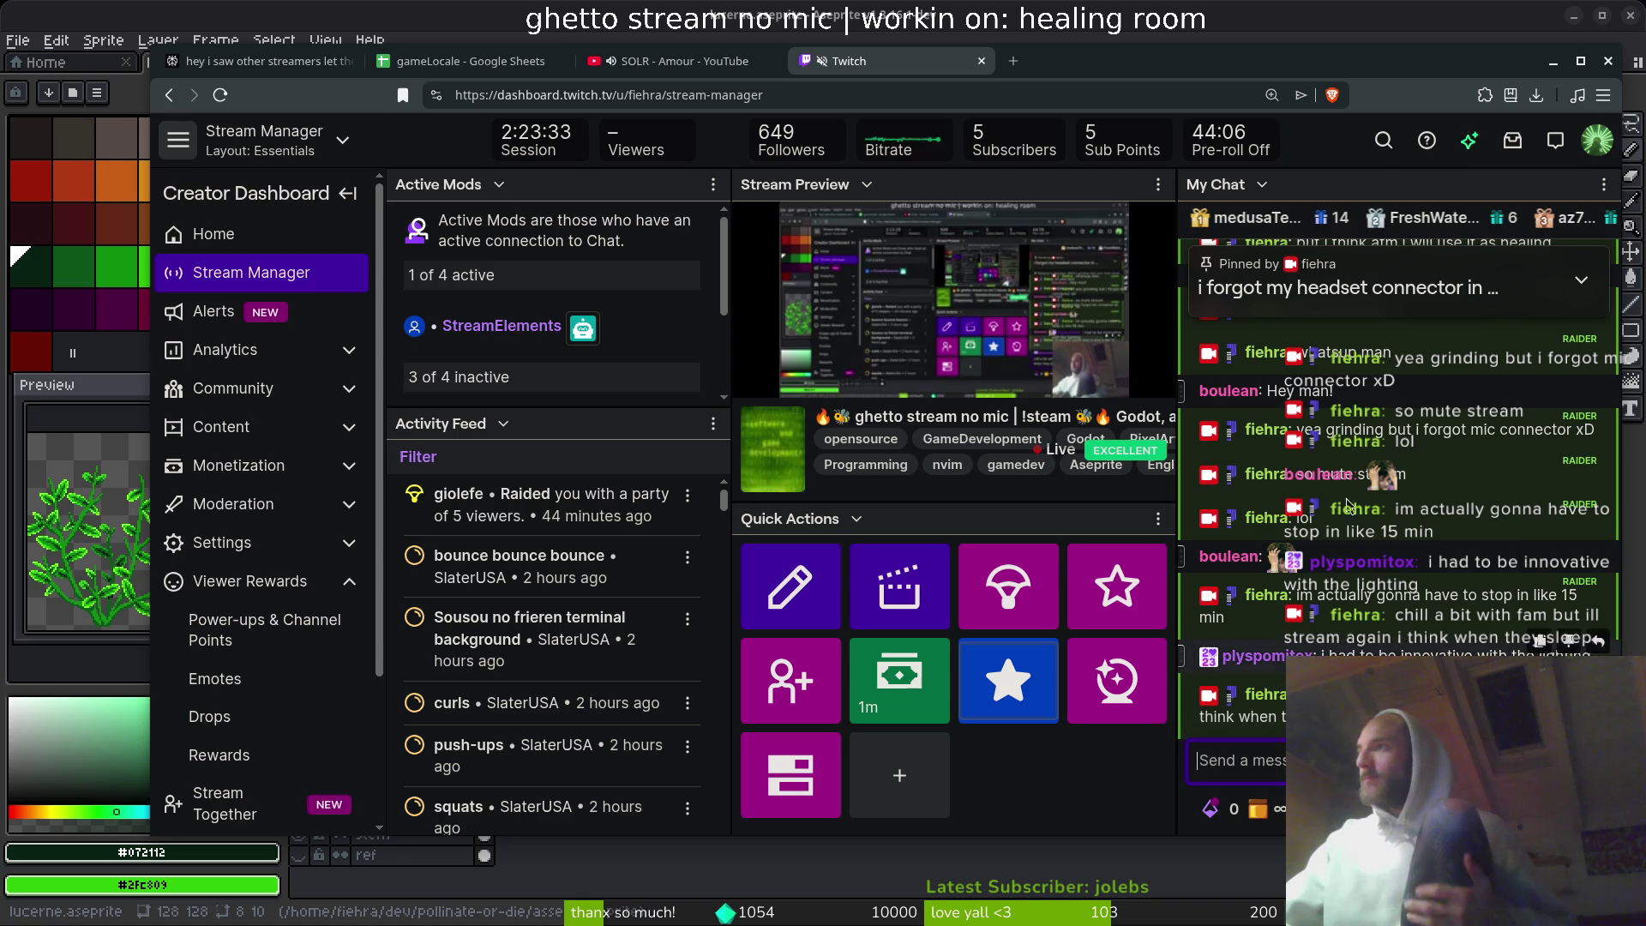
- Reply 'january' to a viewer, adding it's still pretty fast and '8 weeks i guess is fine'
{"action": "scroll", "coordinate": [1398, 600], "scroll_direction": "up", "scroll_amount": 2}
{"action": "scroll", "coordinate": [1398, 600], "scroll_direction": "up", "scroll_amount": 3}
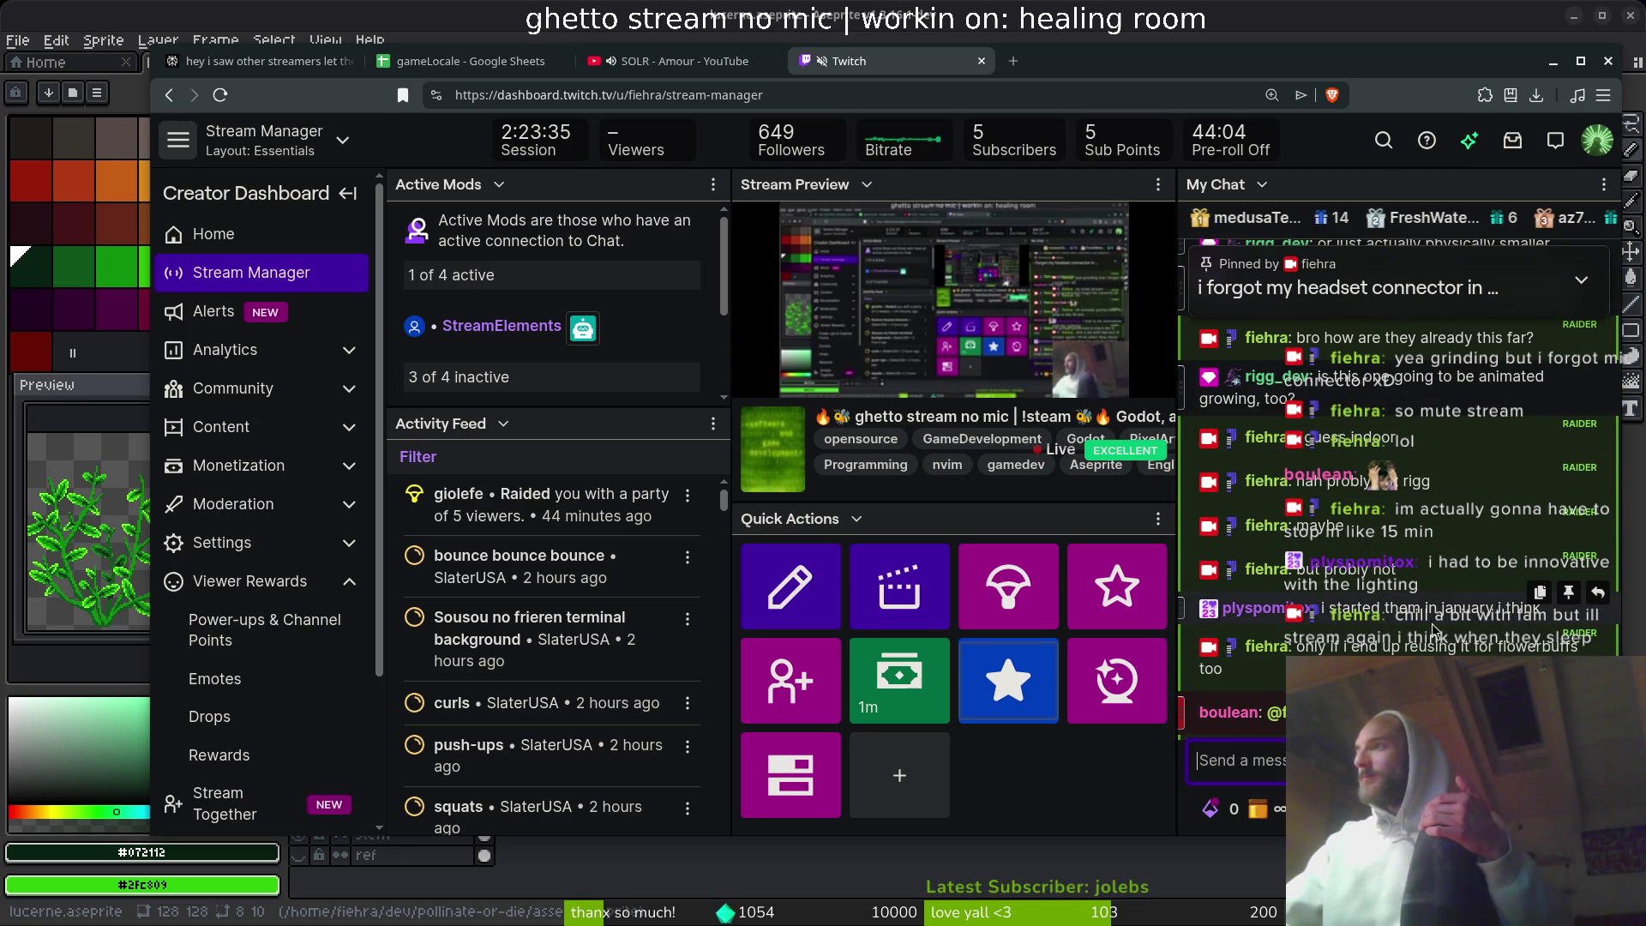
{"action": "scroll", "coordinate": [1449, 598], "scroll_direction": "down", "scroll_amount": 5}
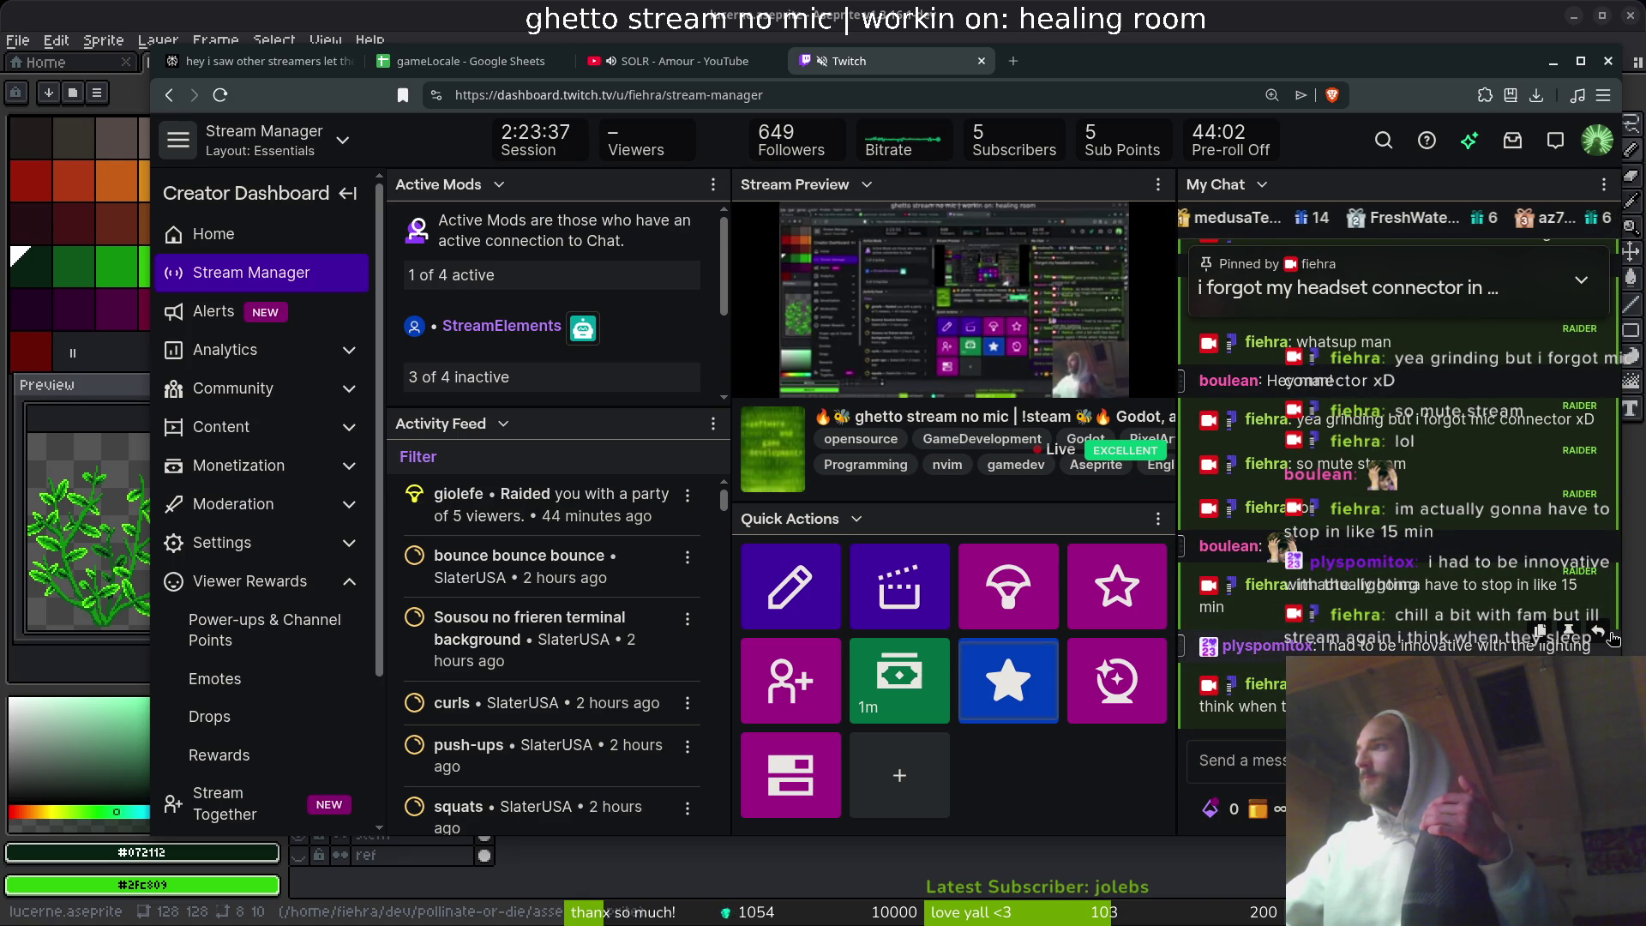
{"action": "left_click", "coordinate": [1600, 634]}
{"action": "type", "text": "january"}
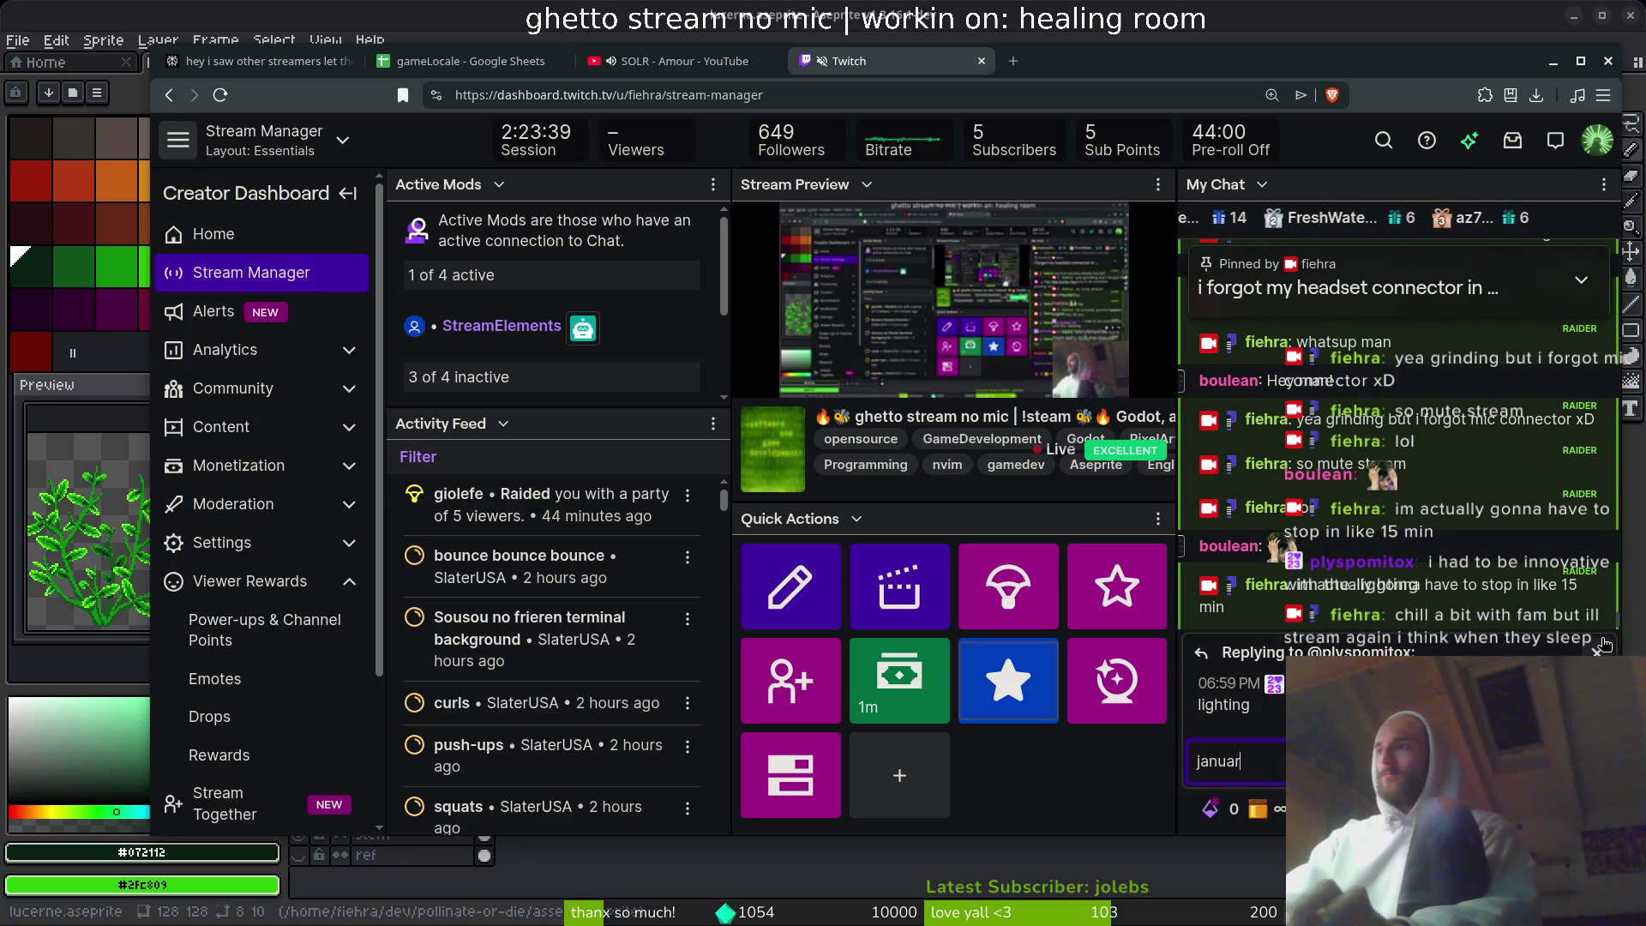
{"action": "key", "text": "Return"}
{"action": "type", "text": "still pretty fa"}
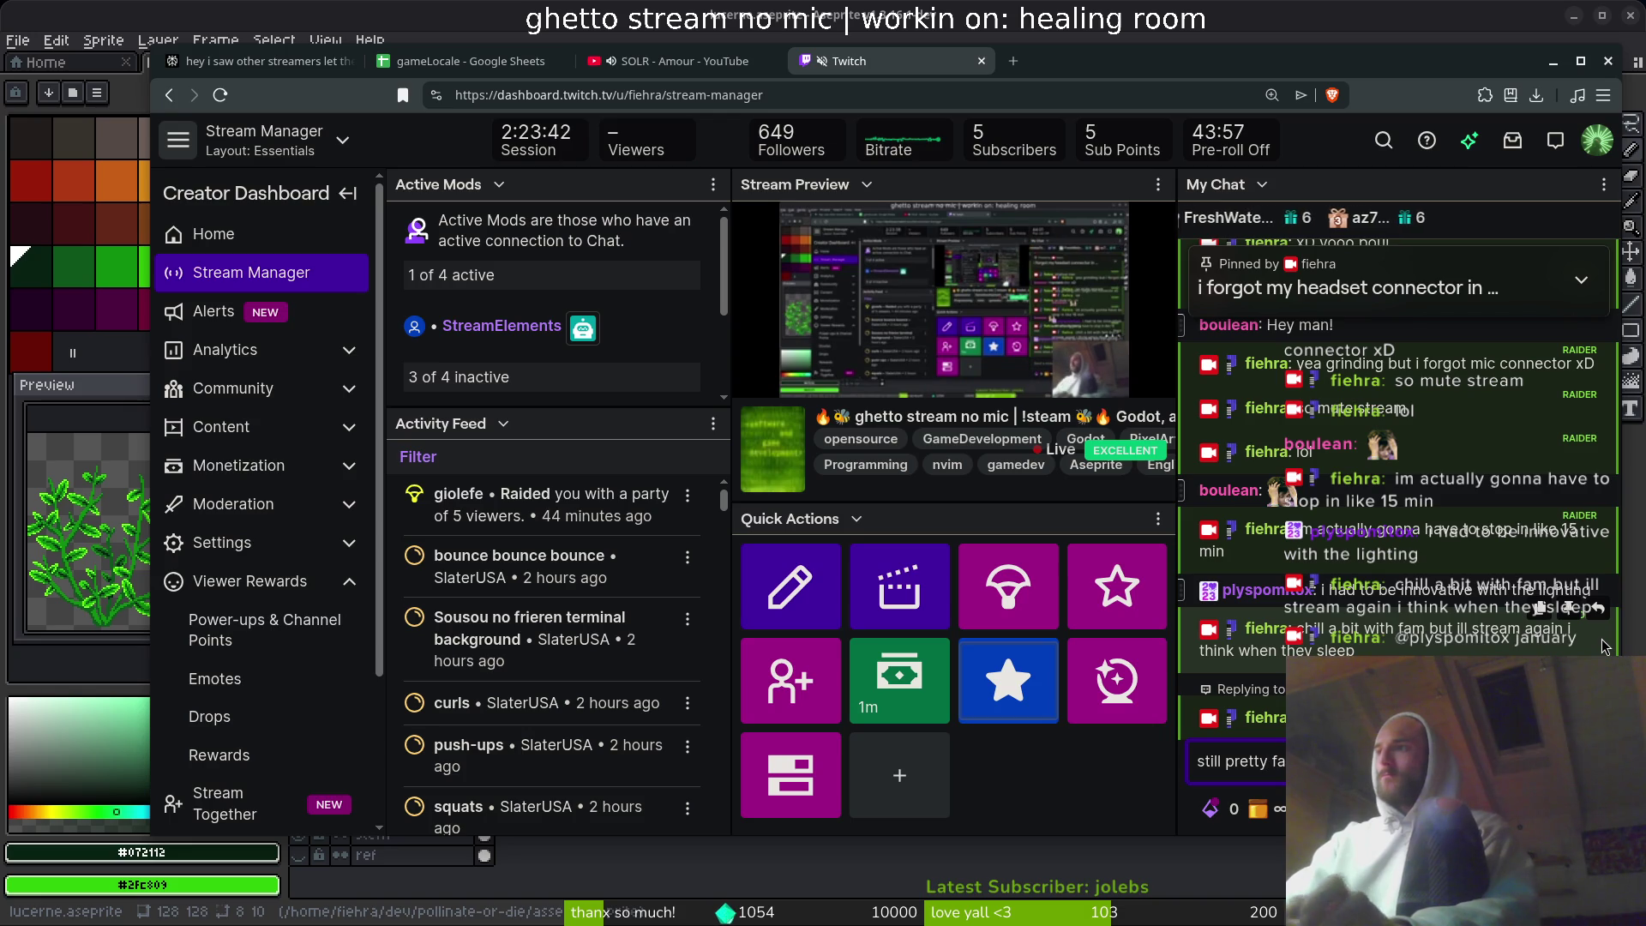
{"action": "key", "text": "Return"}
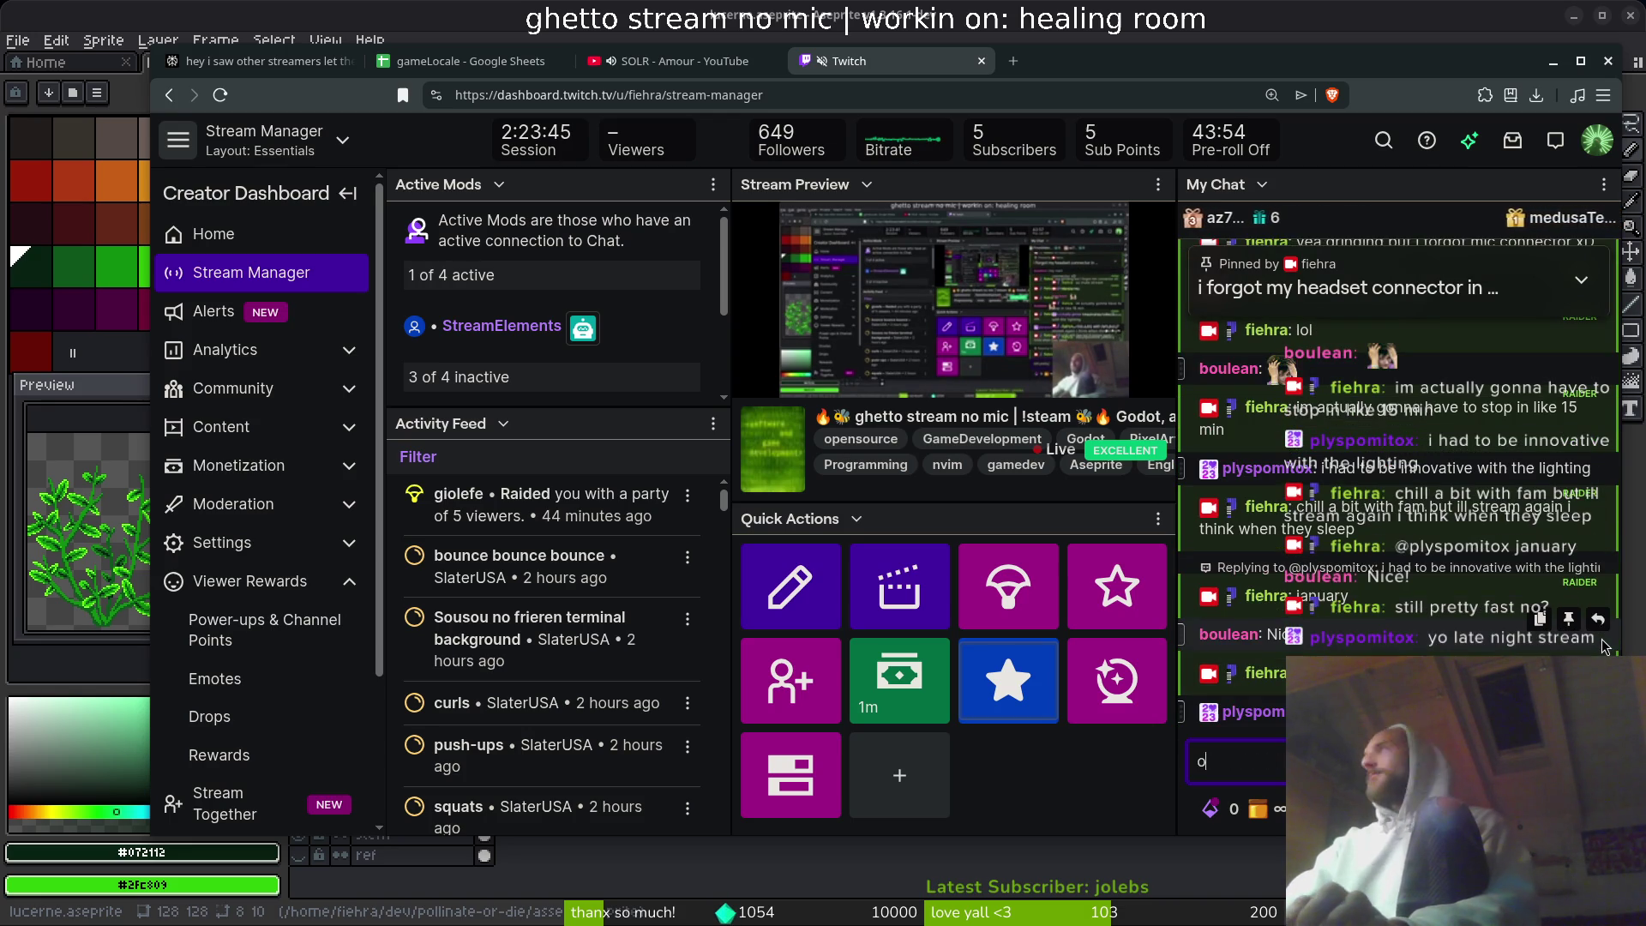
{"action": "type", "text": "or i guess id"}
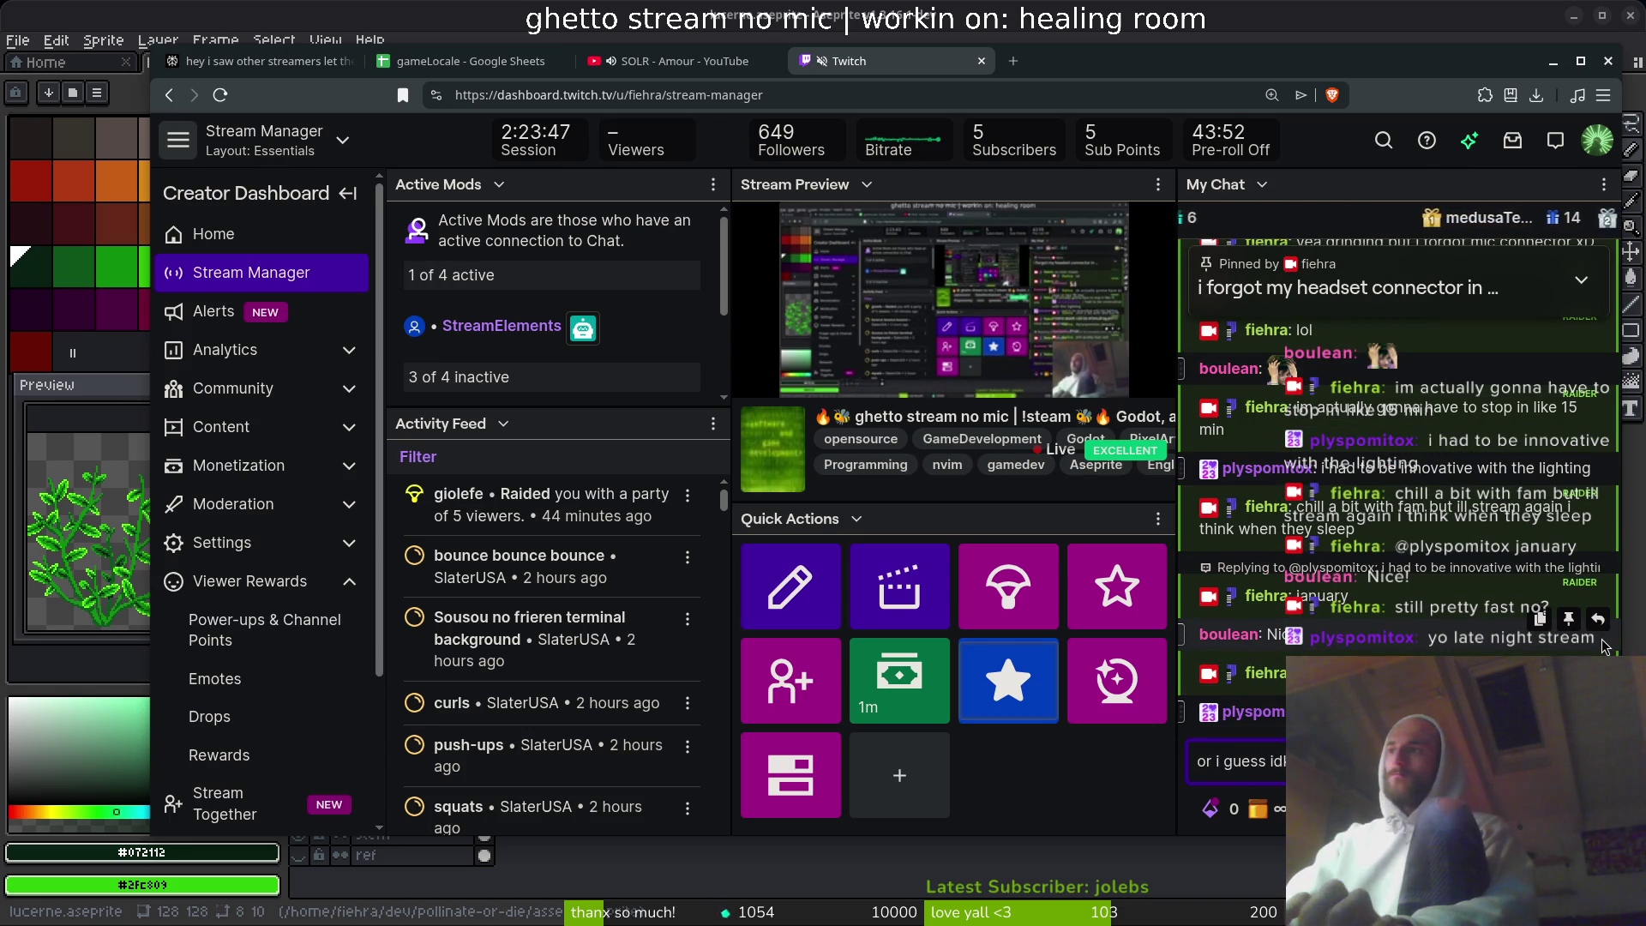
{"action": "key", "text": "Return"}
{"action": "type", "text": "8 weeks i gu"}
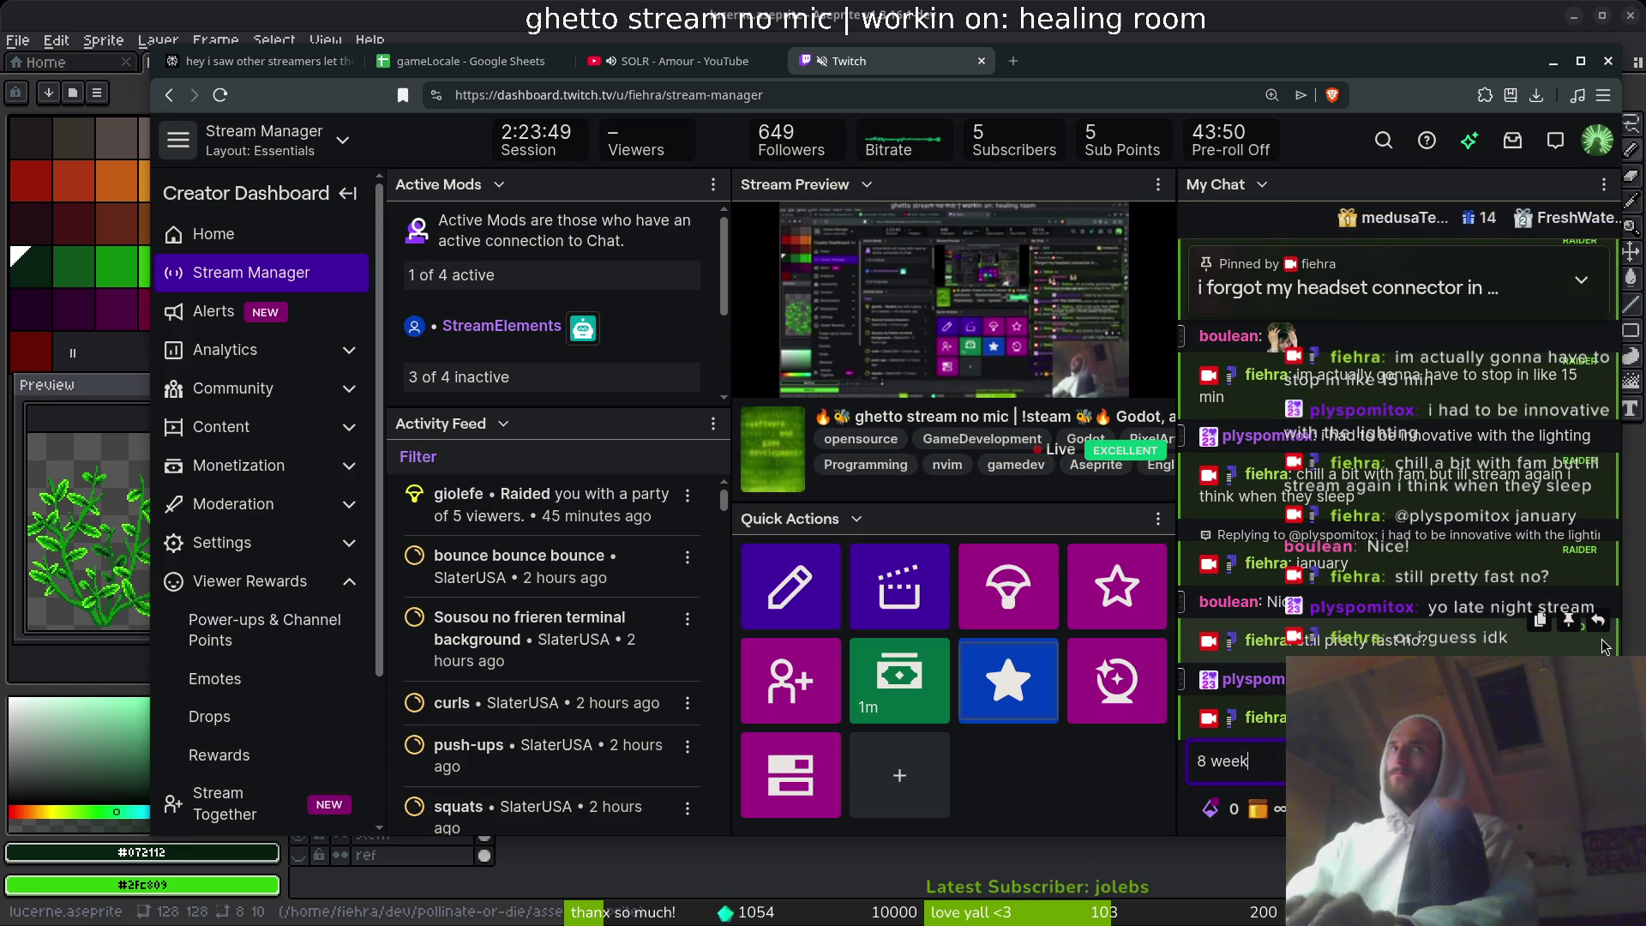
{"action": "type", "text": "ess is fine"}
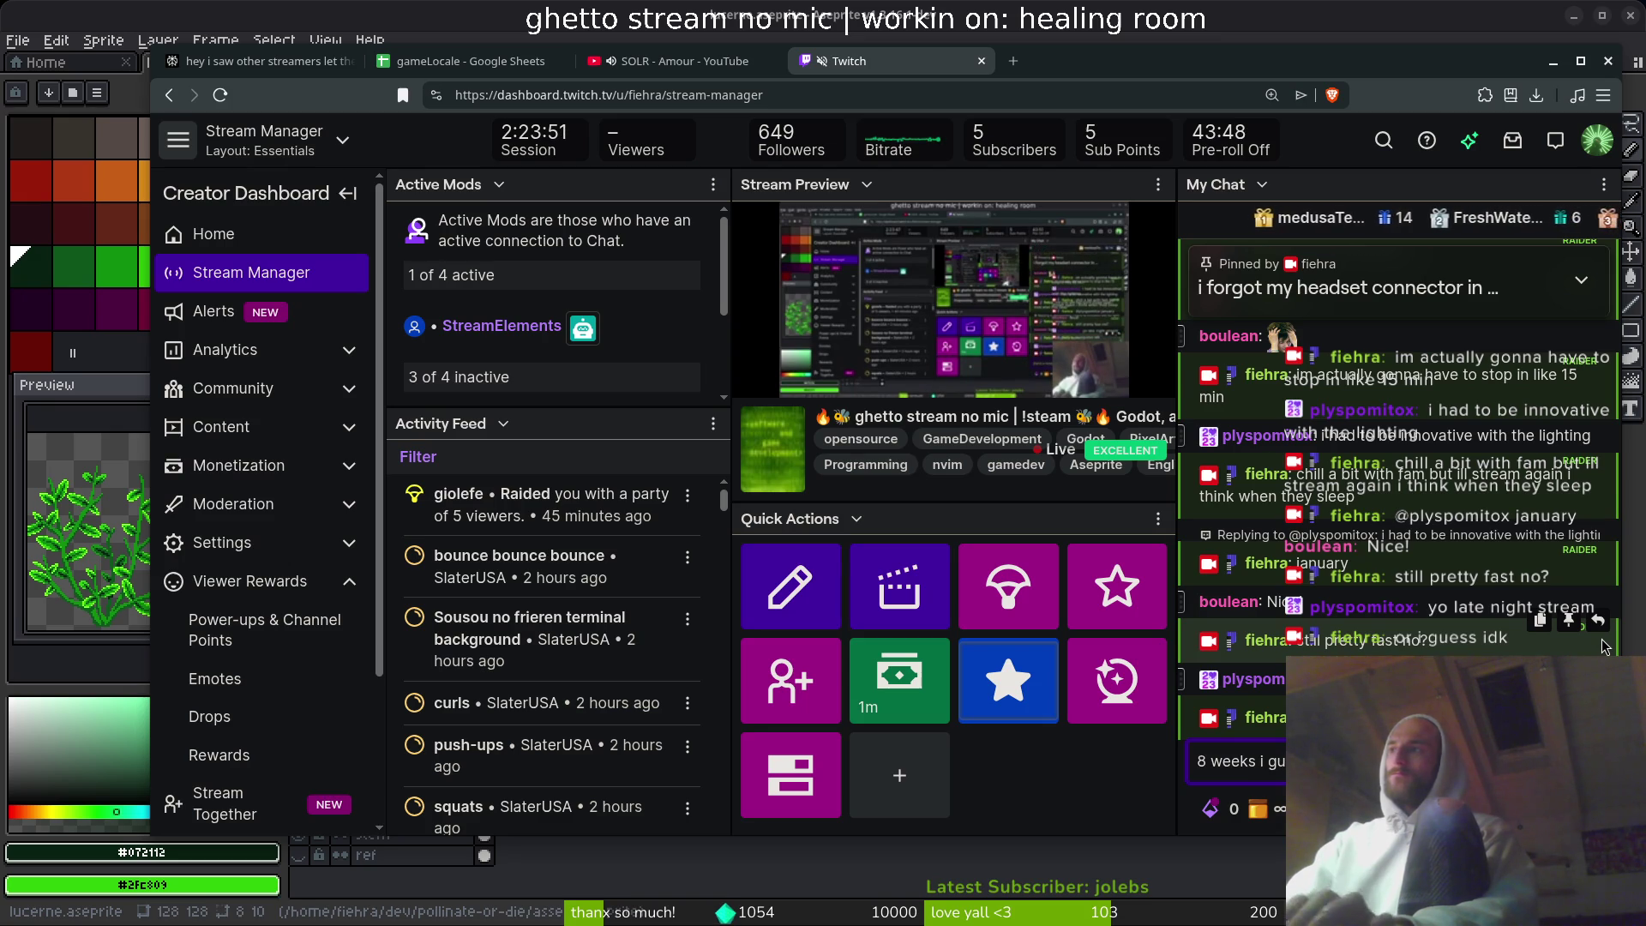
{"action": "key", "text": "Return"}
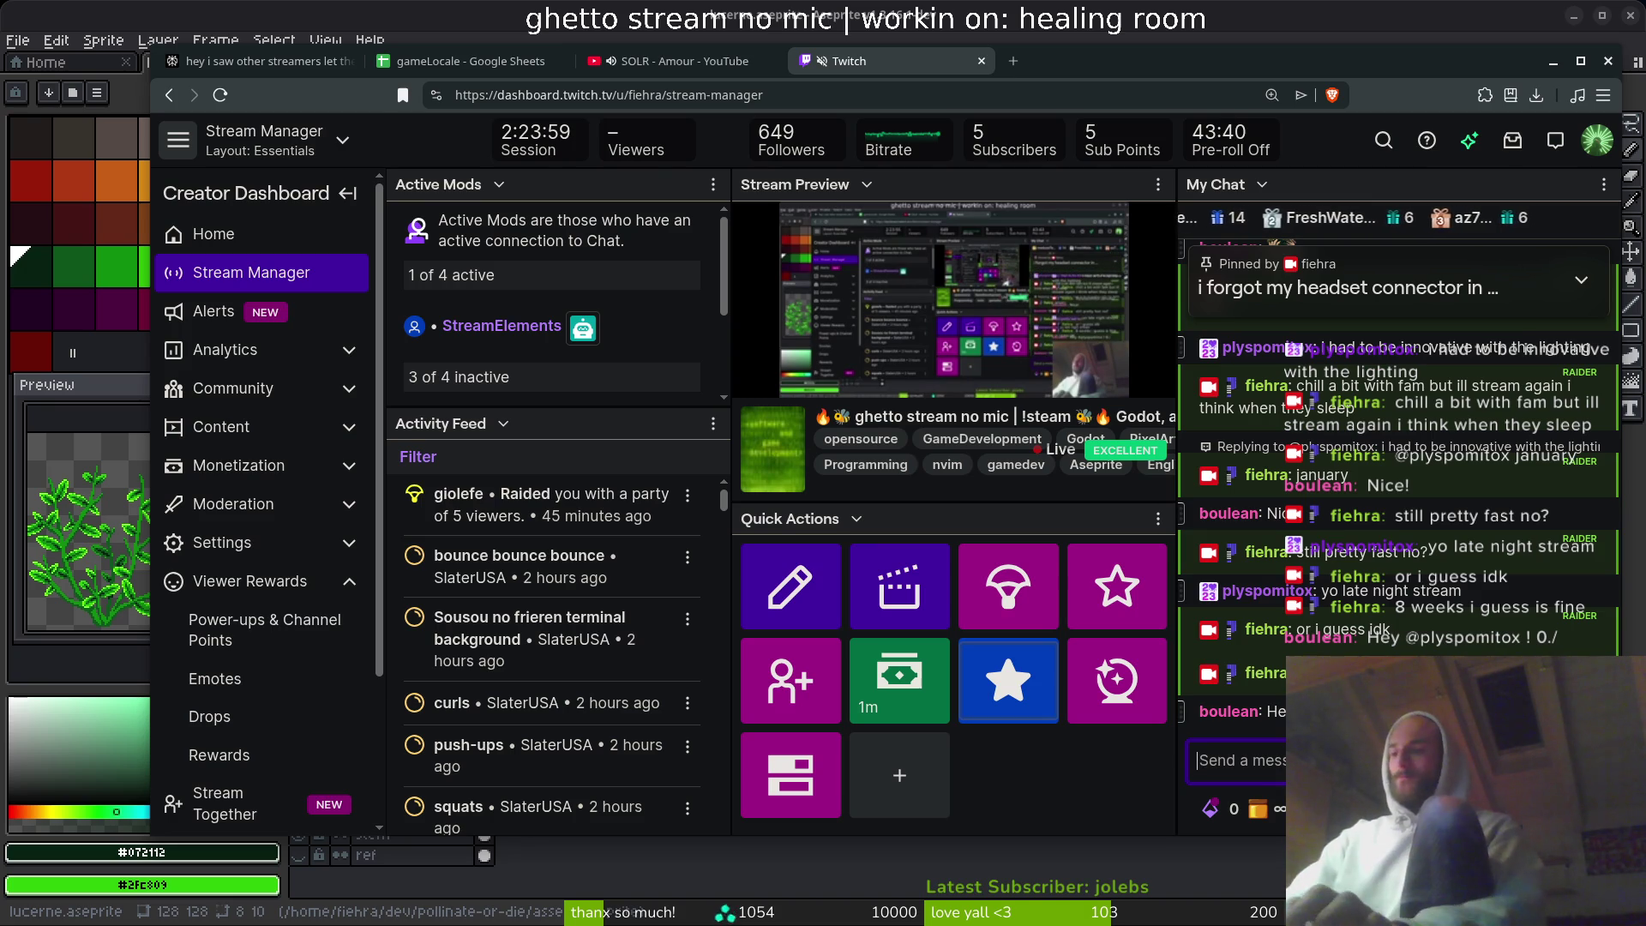
- Post a beard remark, then 'you gotta keep that beard growing im catching up'
{"action": "type", "text": "rudy sa"}
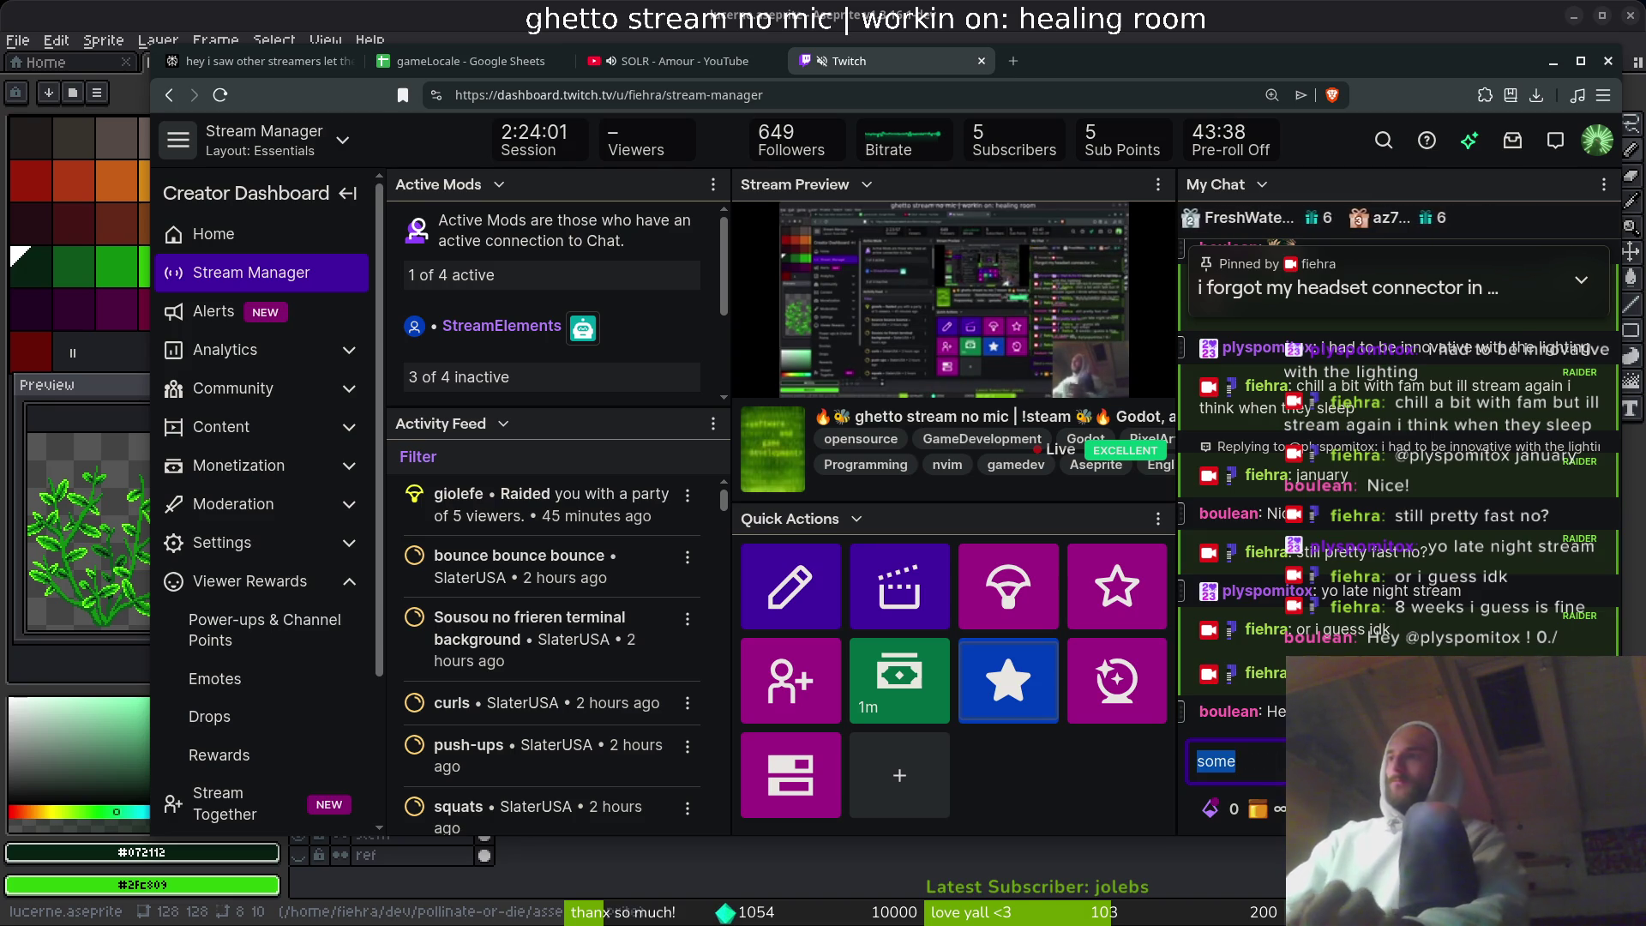
{"action": "type", "text": "id my"}
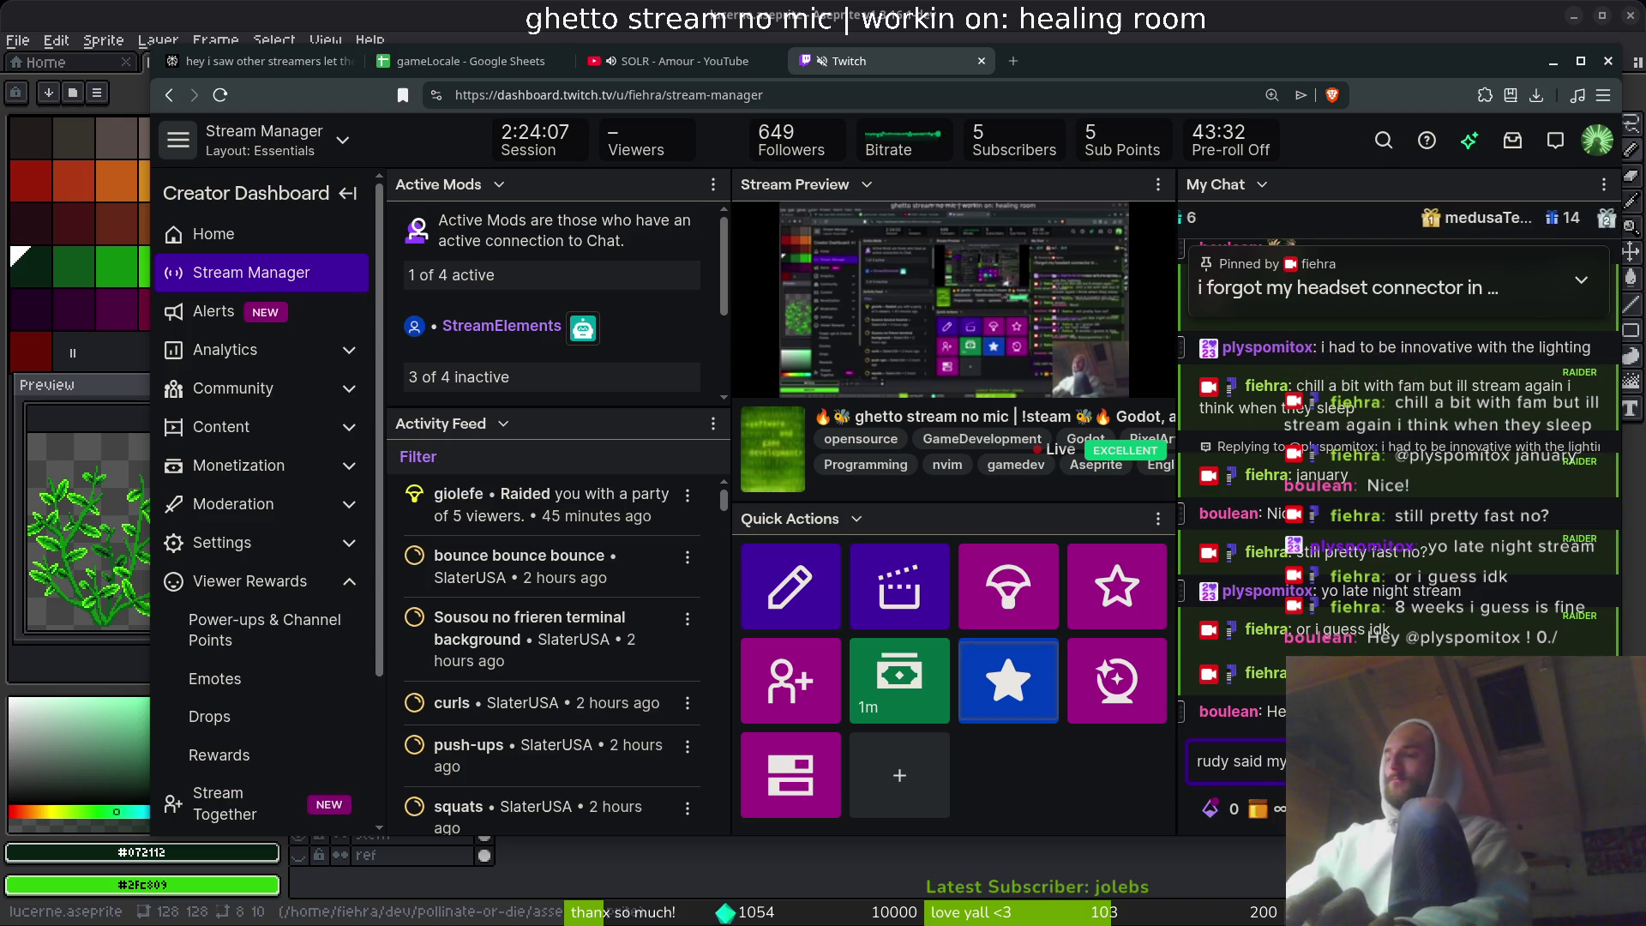
{"action": "key", "text": "Return"}
{"action": "type", "text": "you "}
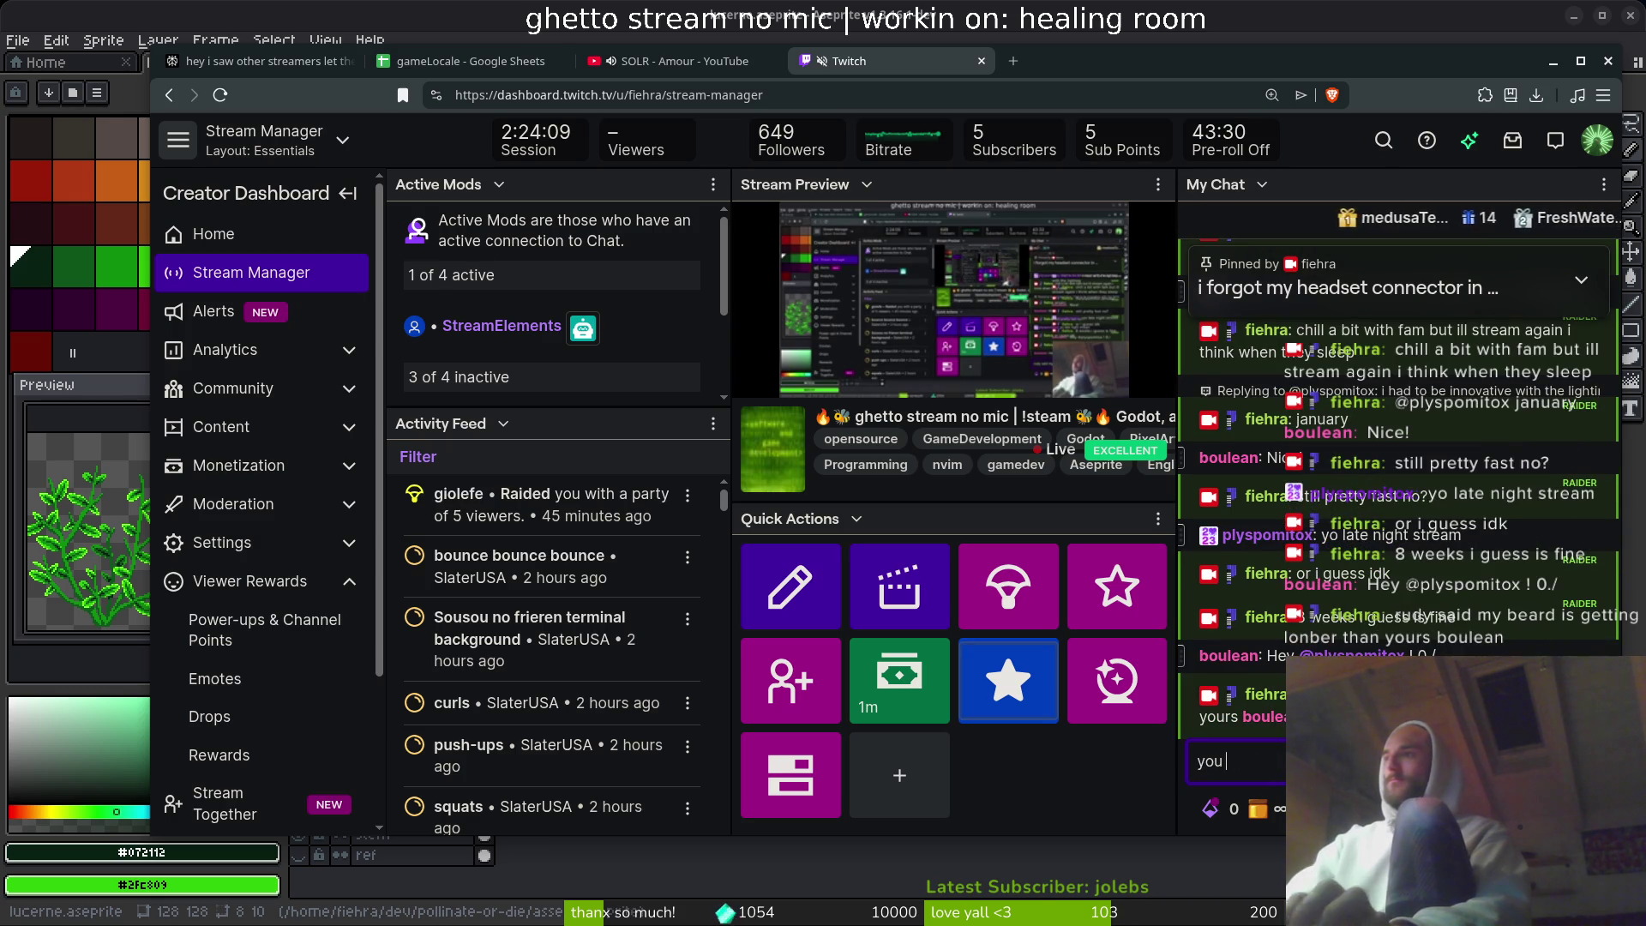
{"action": "type", "text": "gotta "}
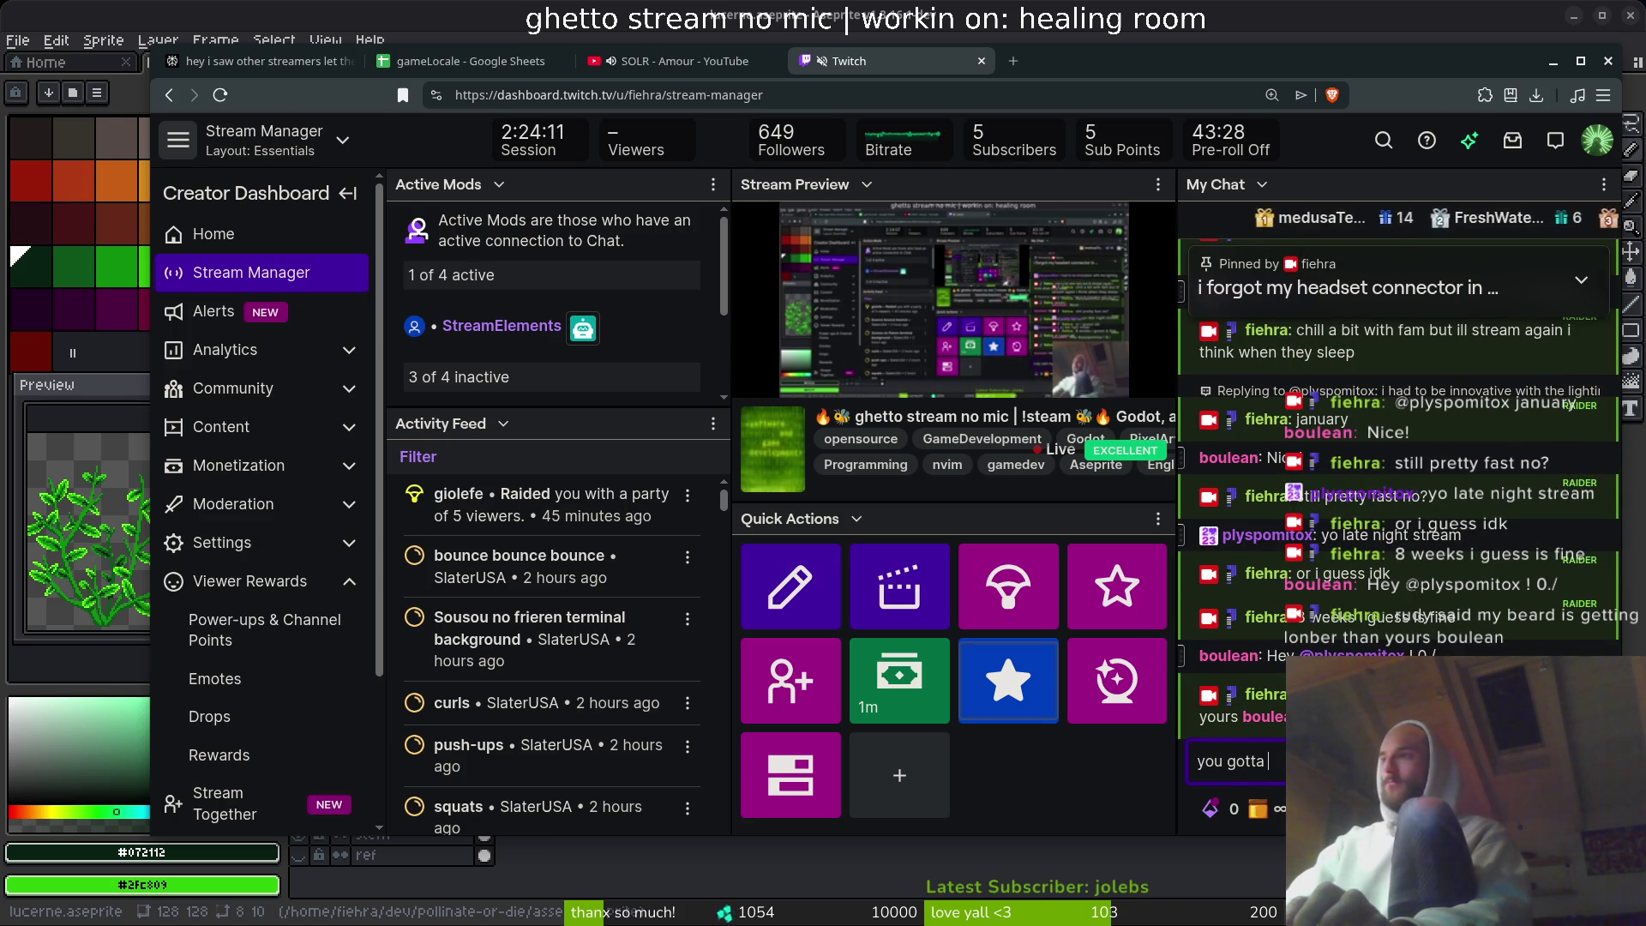
{"action": "type", "text": "ke"}
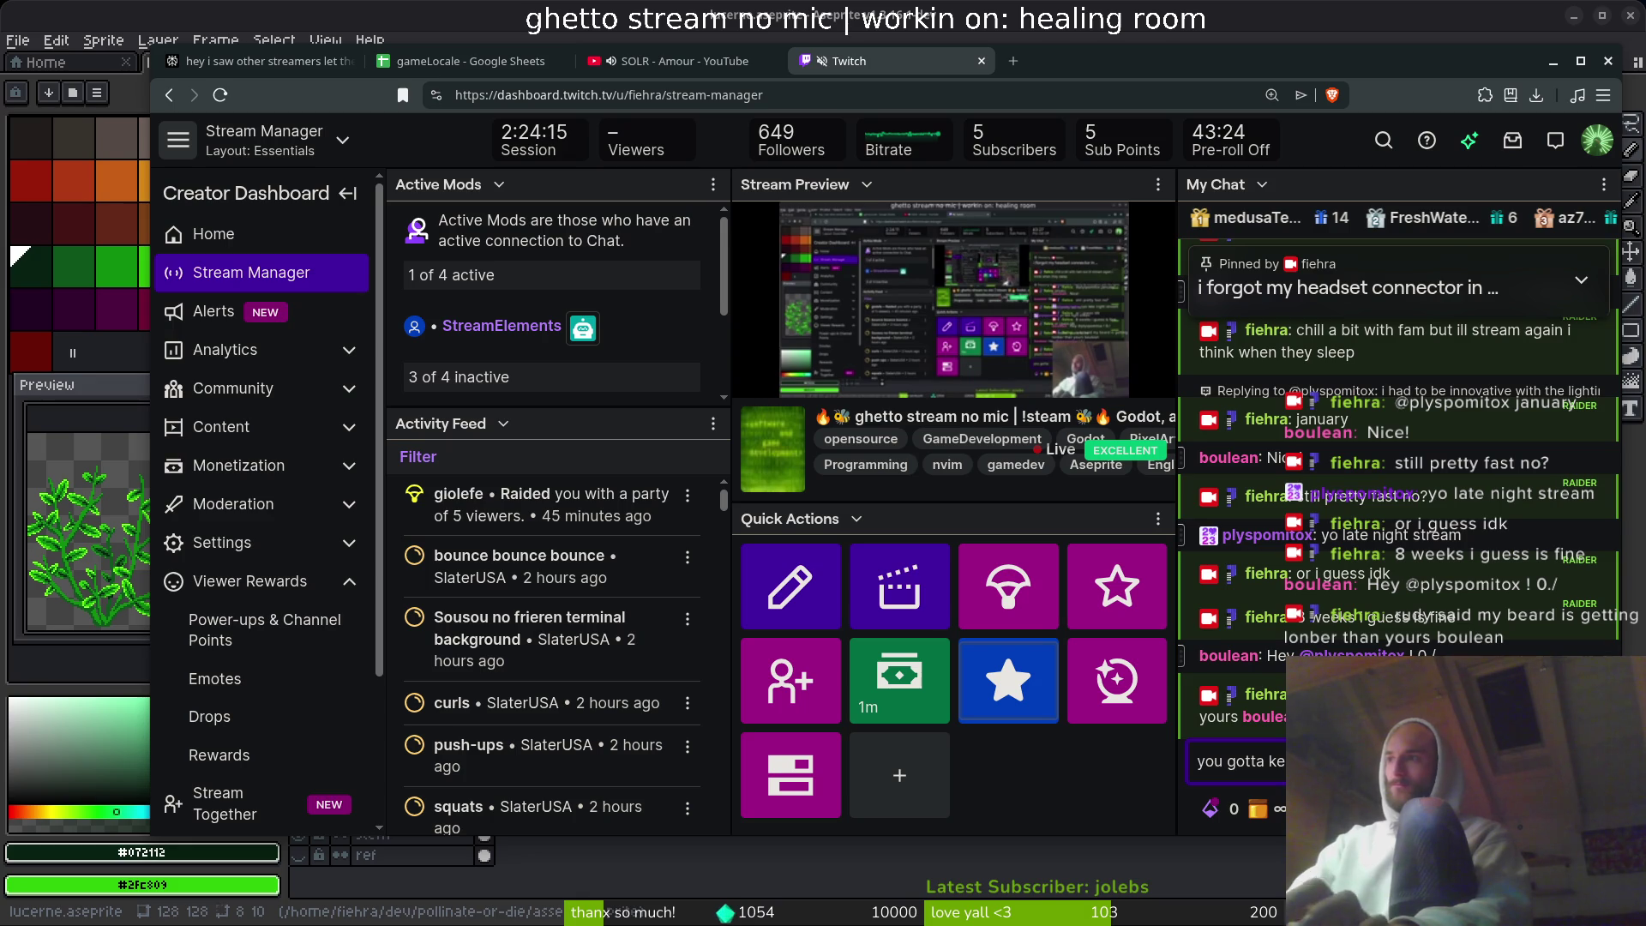
{"action": "key", "text": "Return"}
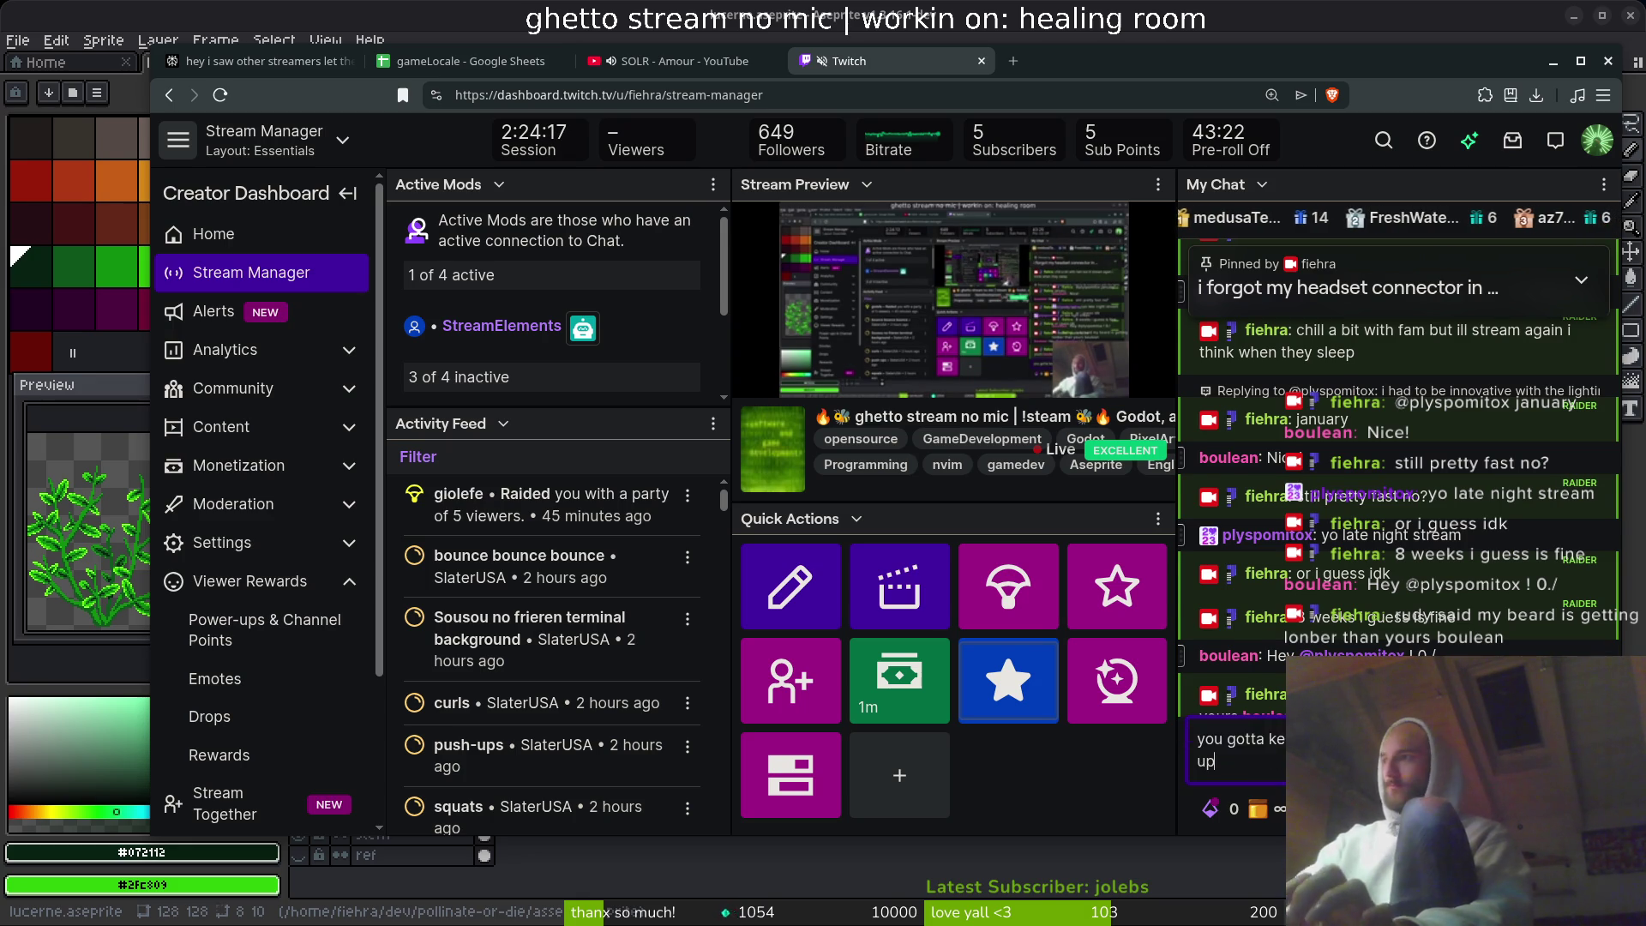
- Return to Aseprite, save lucerne.aseprite, and zoom in on the leaves
{"action": "left_click", "coordinate": [727, 45]}
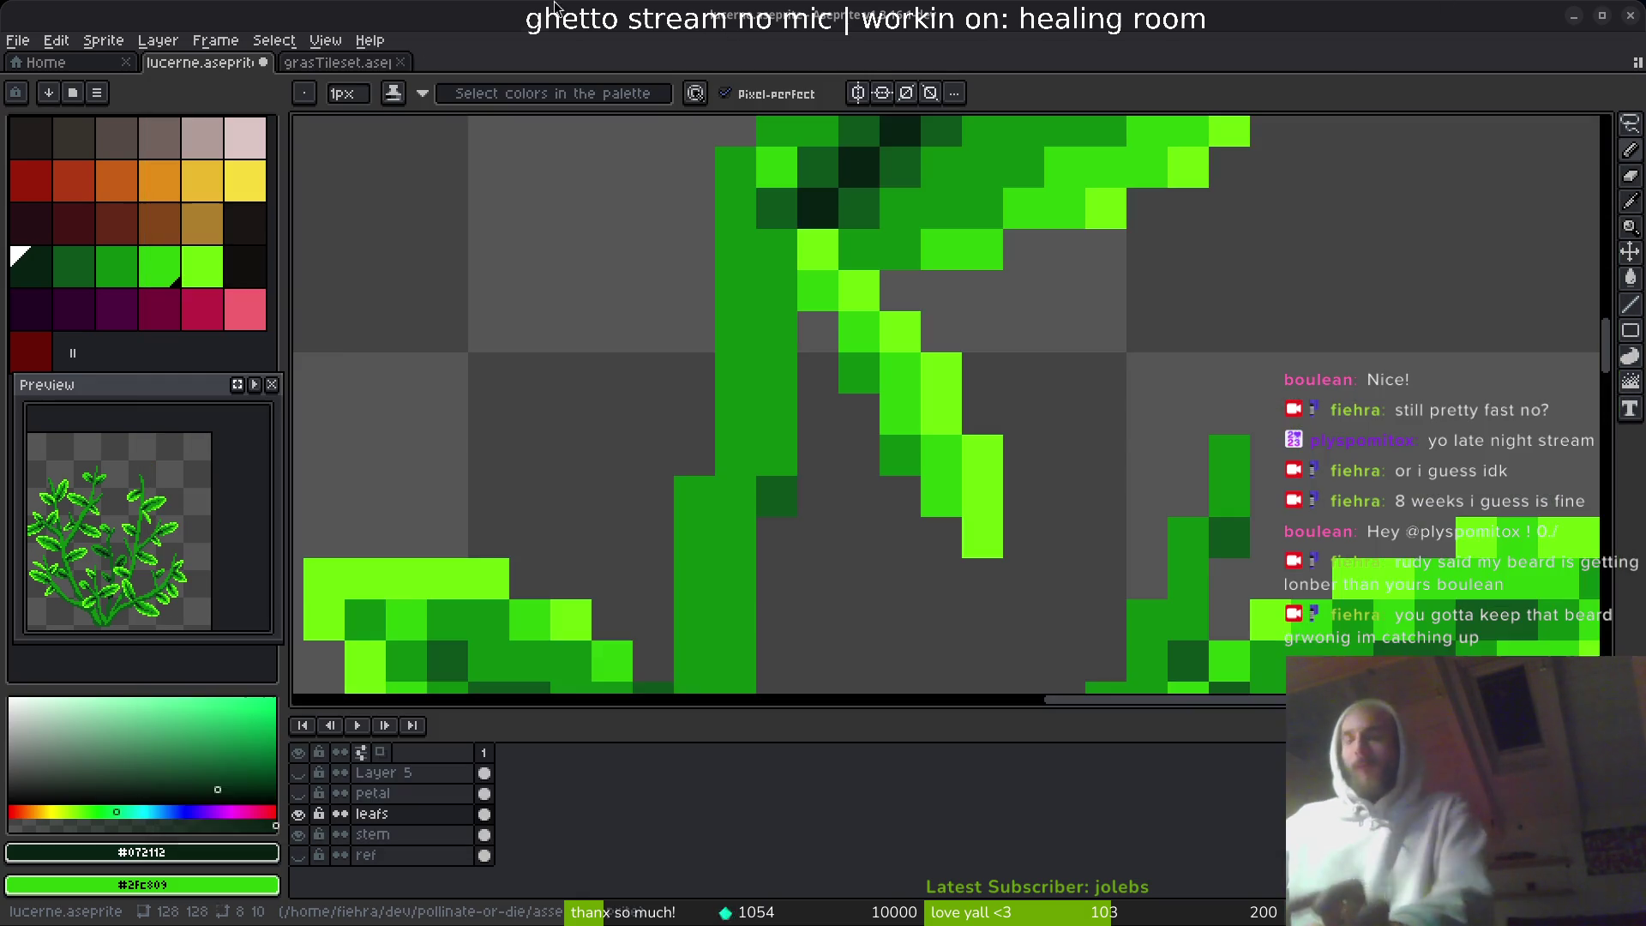
{"action": "scroll", "coordinate": [1054, 478], "scroll_direction": "down", "scroll_amount": 3}
{"action": "key", "text": "ctrl+s"}
{"action": "scroll", "coordinate": [1055, 479], "scroll_direction": "down", "scroll_amount": 2}
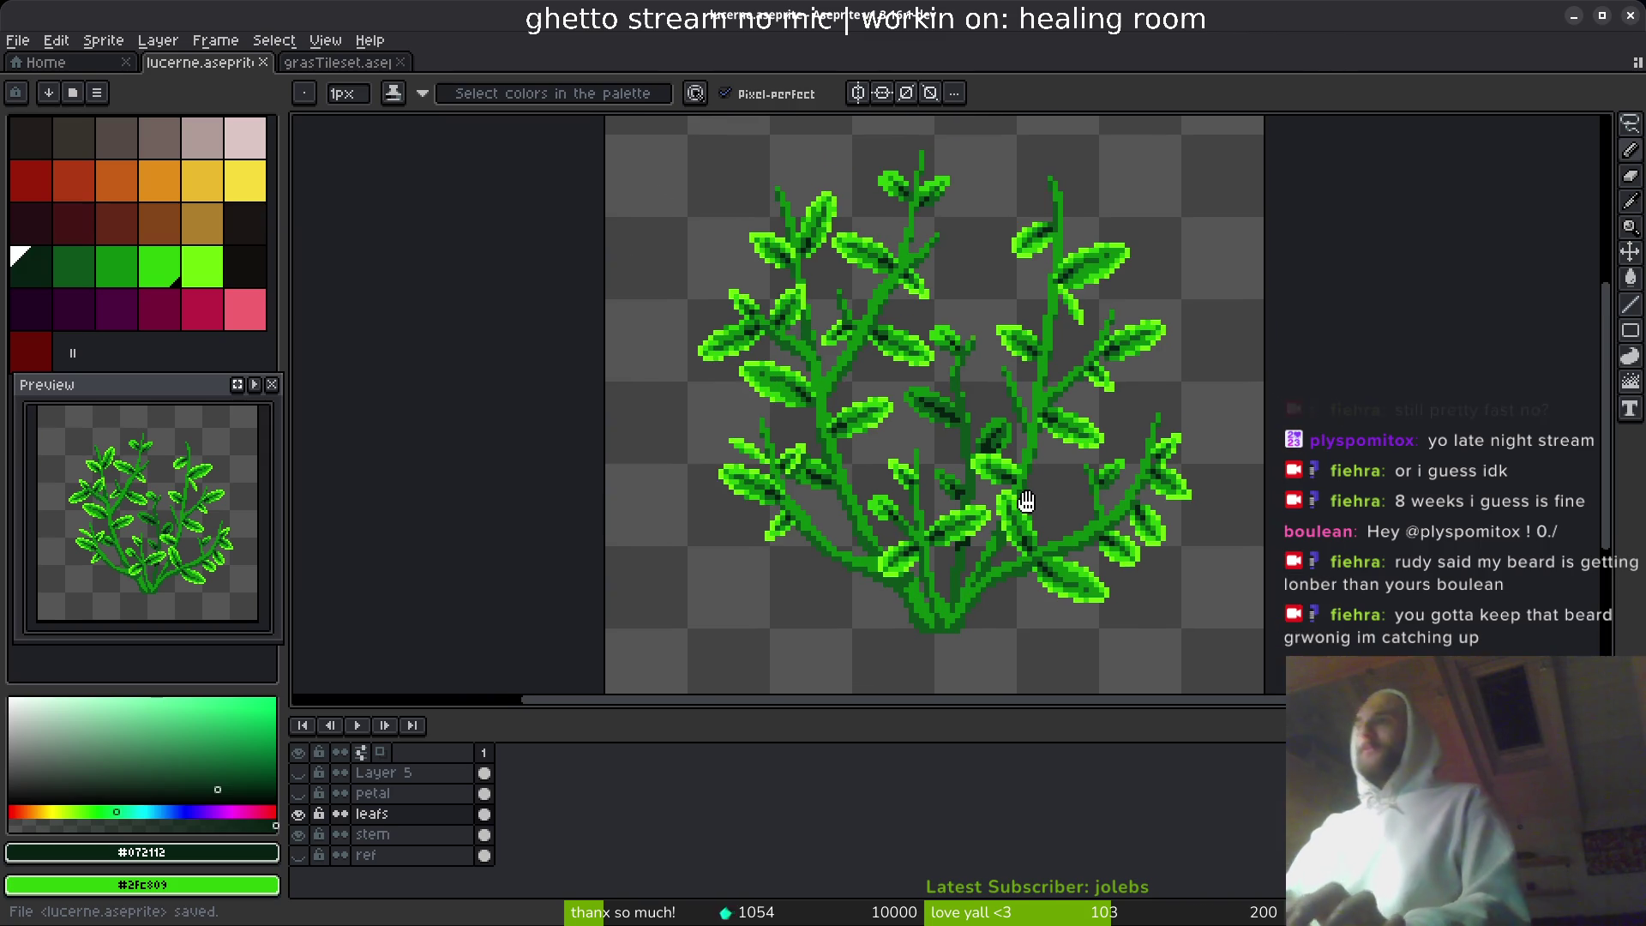
{"action": "scroll", "coordinate": [943, 557], "scroll_direction": "down", "scroll_amount": 5}
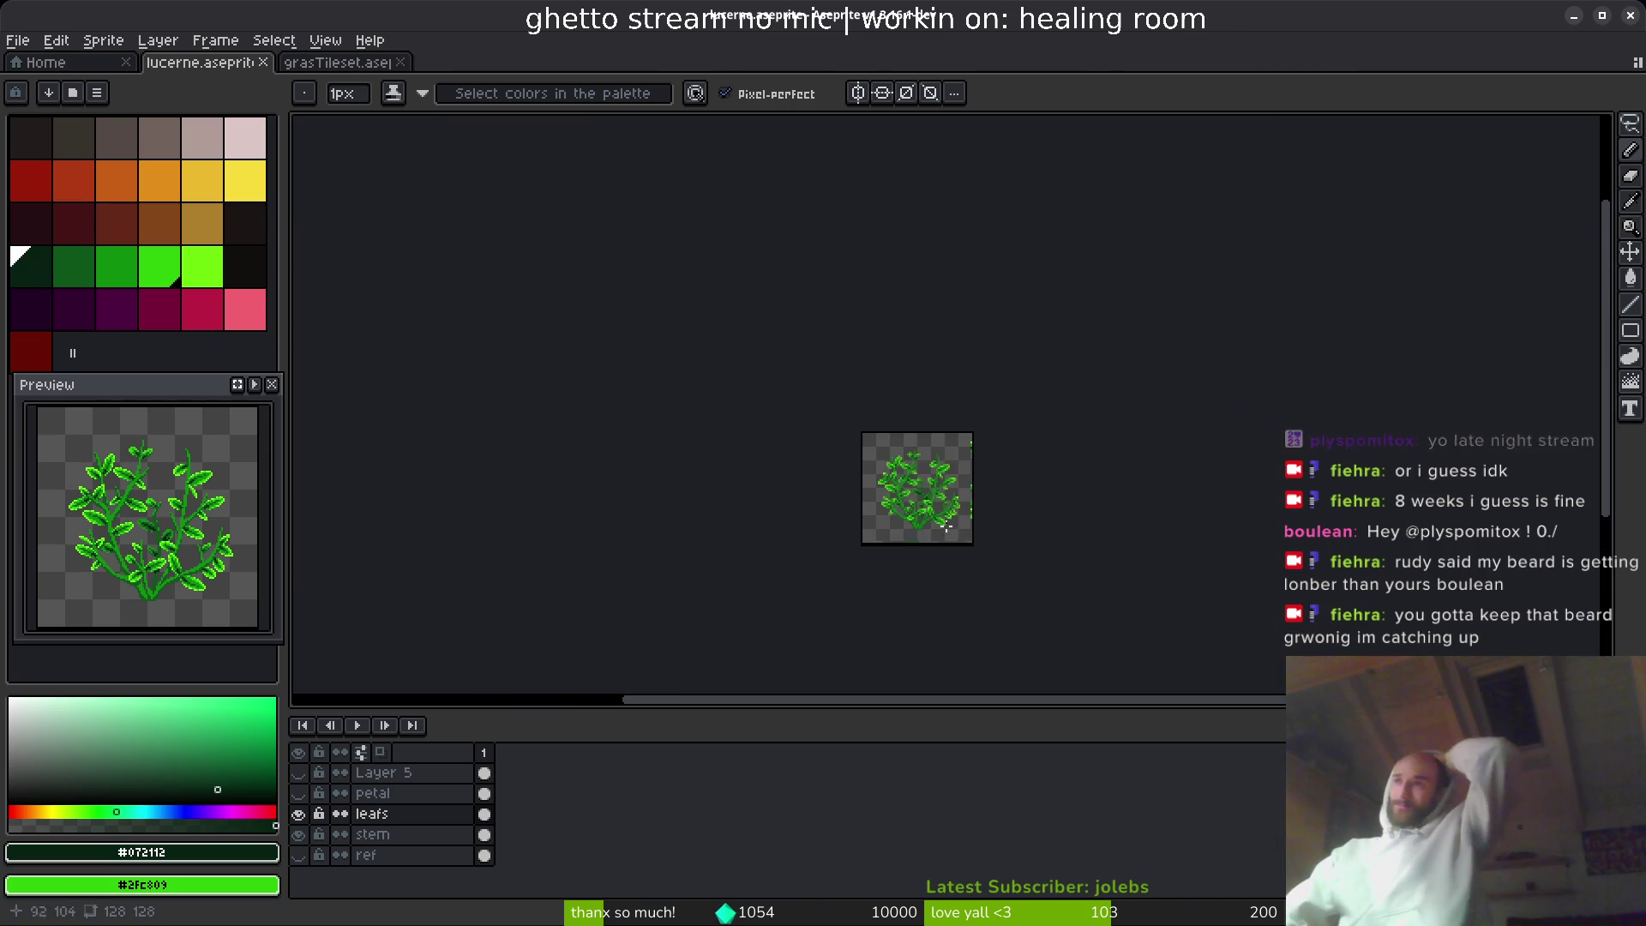
{"action": "scroll", "coordinate": [894, 515], "scroll_direction": "up", "scroll_amount": 3}
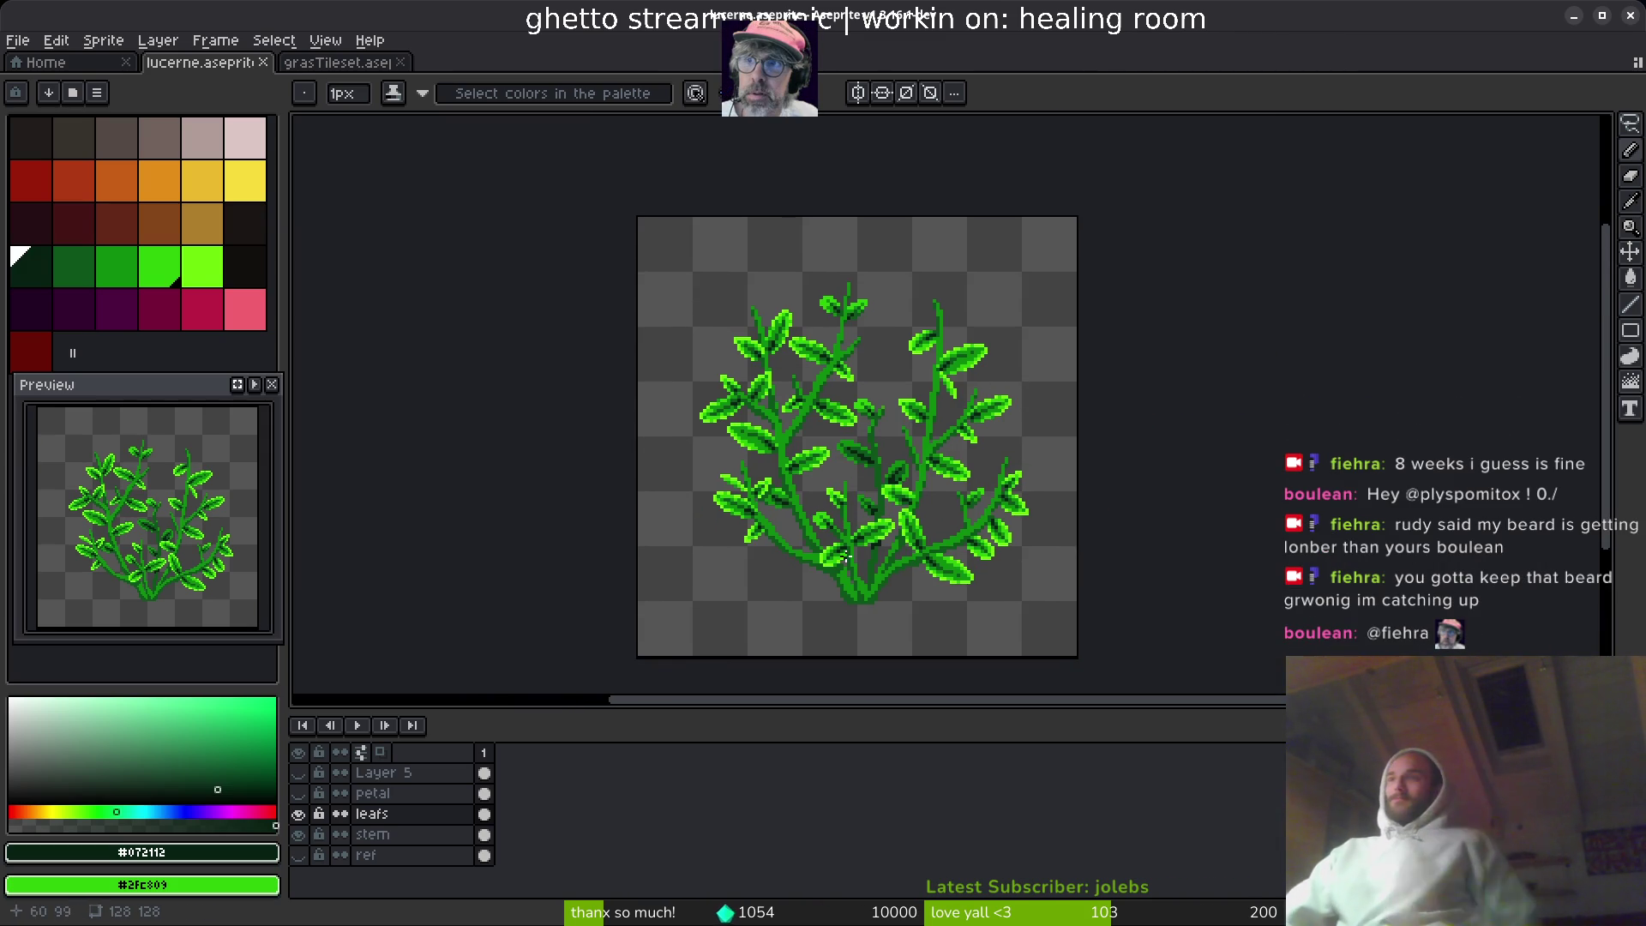
{"action": "scroll", "coordinate": [844, 554], "scroll_direction": "up", "scroll_amount": 6}
{"action": "scroll", "coordinate": [831, 463], "scroll_direction": "left", "scroll_amount": 5}
- Paint a bright lime pixel on a leaf edge, then sample the mid and darker leaf greens
{"action": "key", "text": "i"}
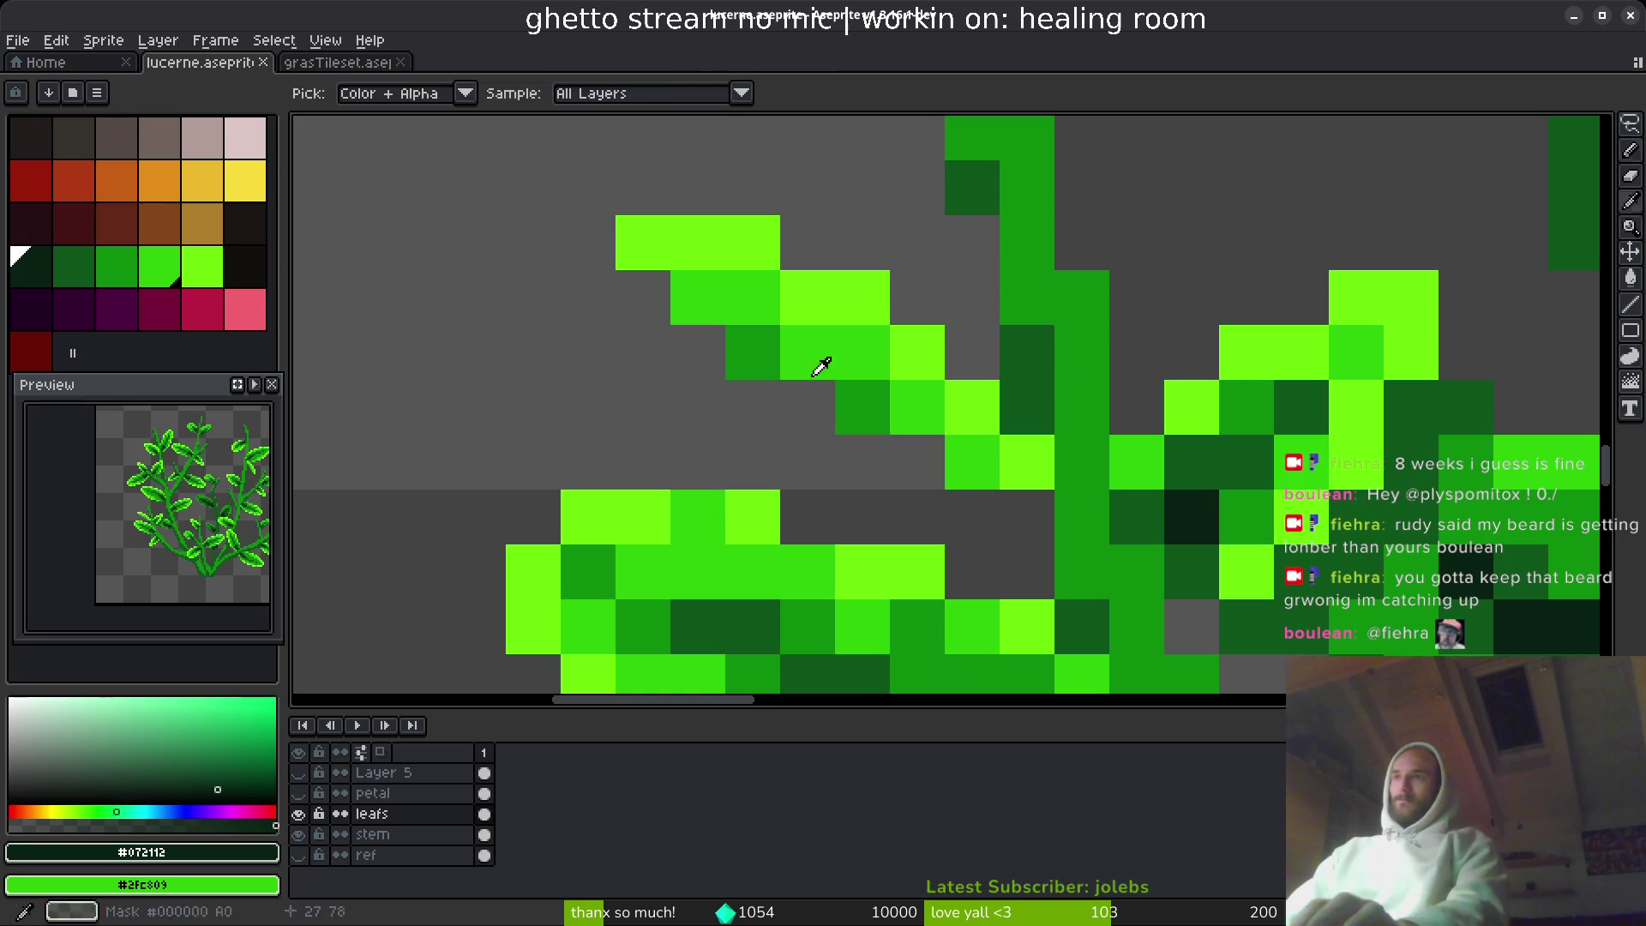
{"action": "left_click", "coordinate": [783, 291]}
{"action": "key", "text": "b"}
{"action": "left_click", "coordinate": [698, 338]}
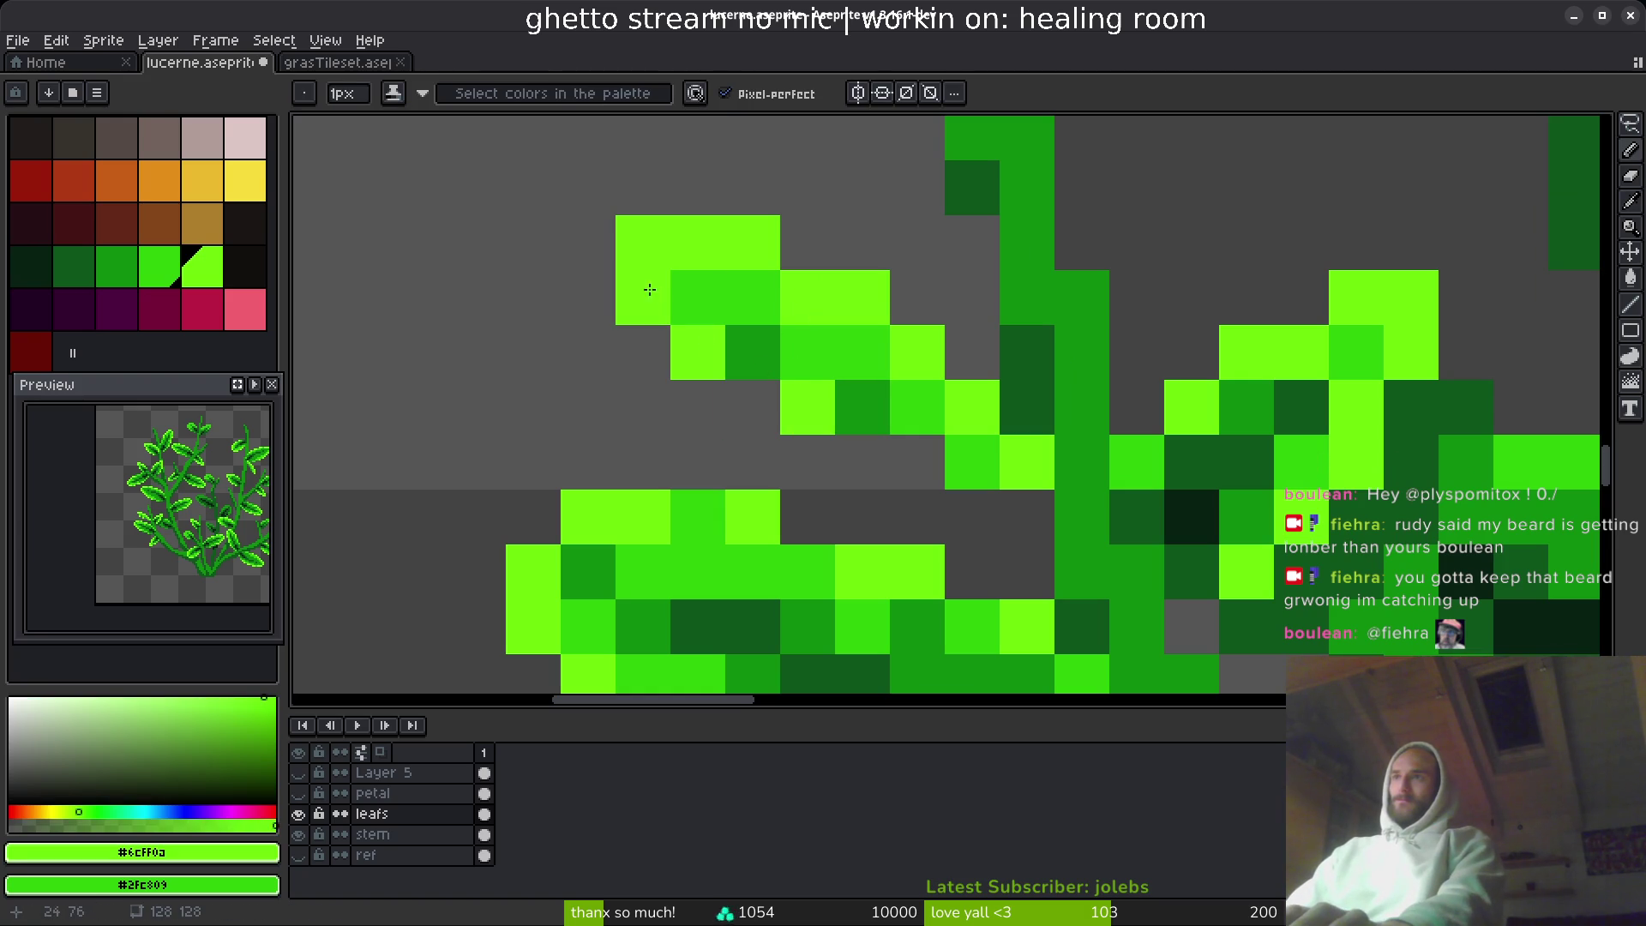
{"action": "left_click", "coordinate": [831, 342], "text": "alt"}
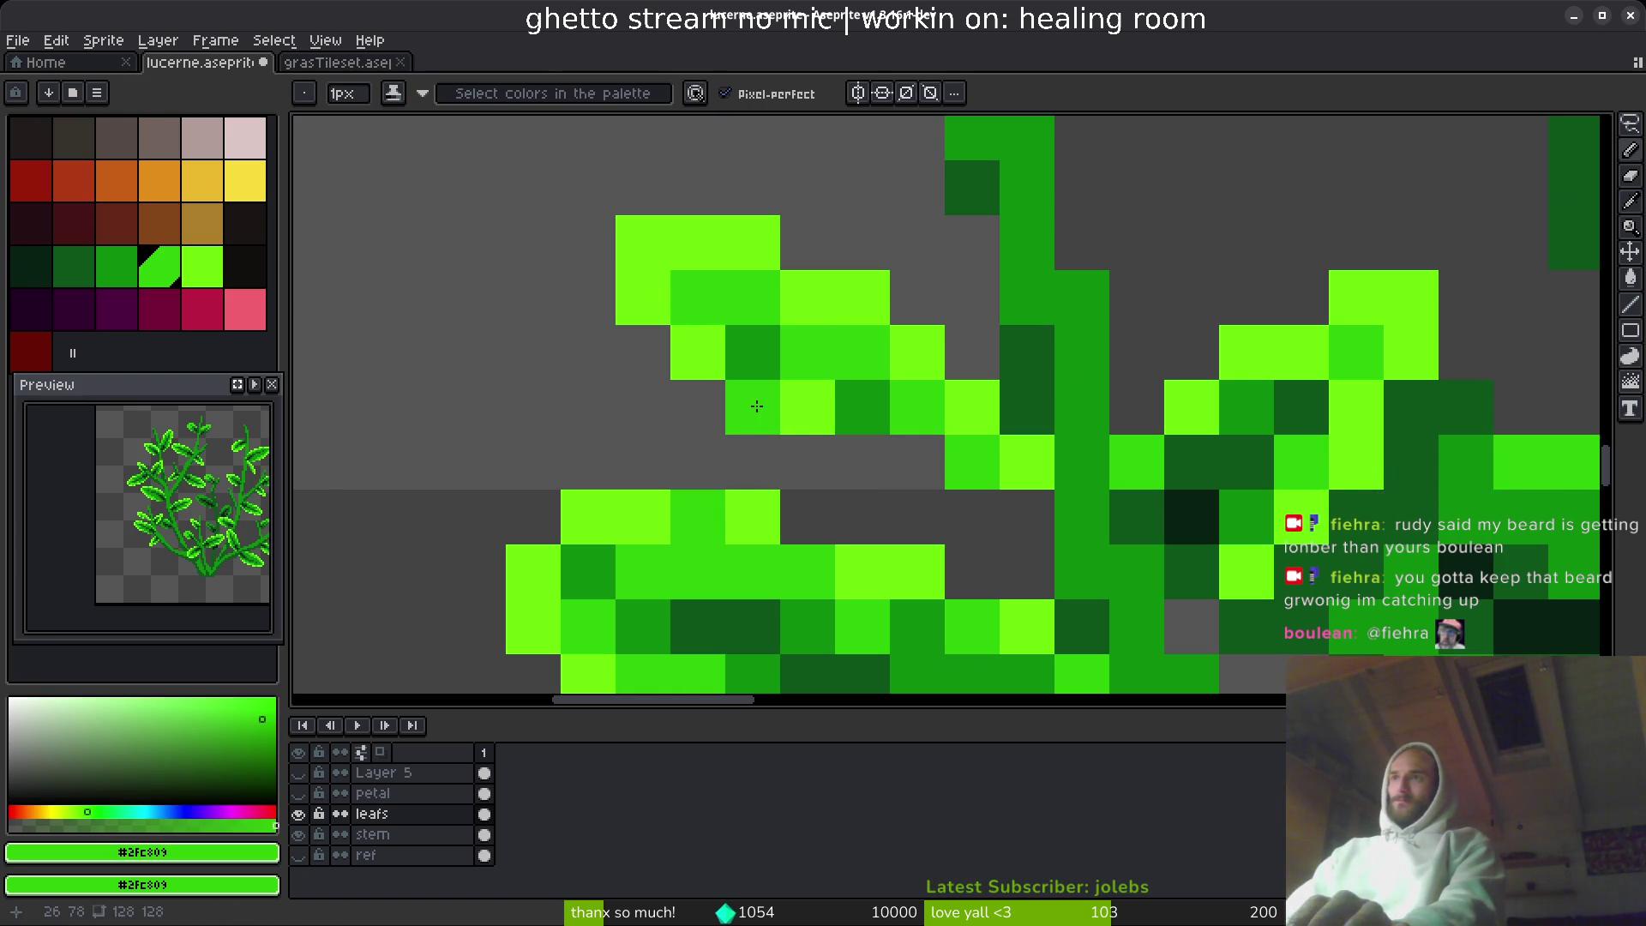
{"action": "scroll", "coordinate": [906, 469], "scroll_direction": "down", "scroll_amount": 2}
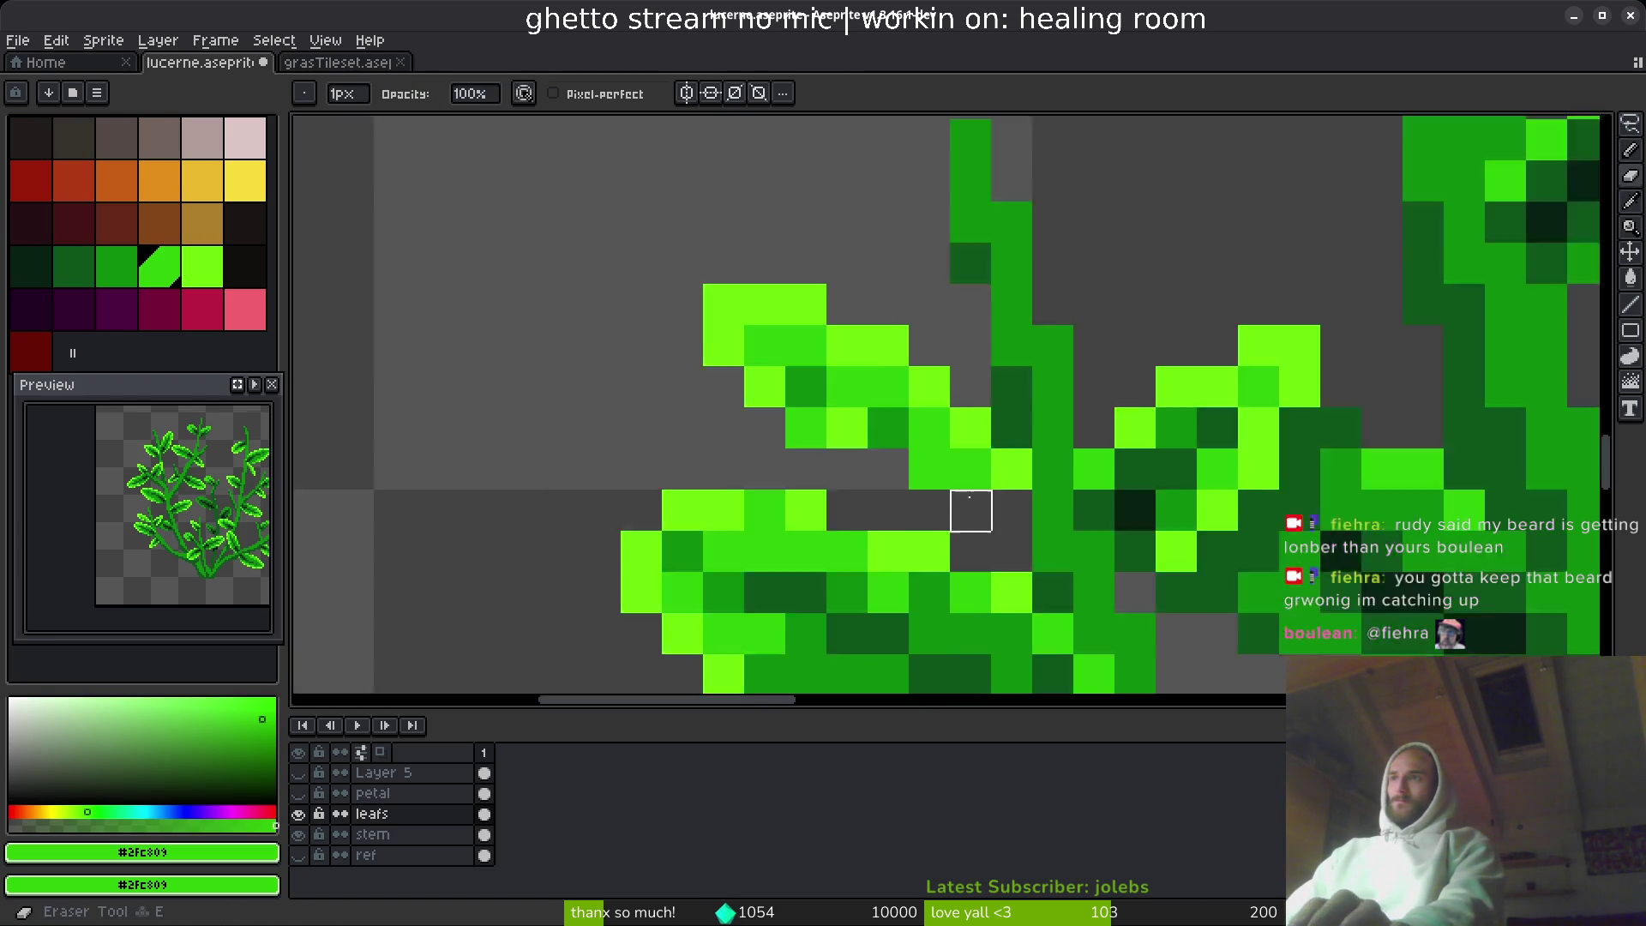
{"action": "left_click", "coordinate": [830, 343], "text": "alt"}
{"action": "scroll", "coordinate": [874, 408], "scroll_direction": "down", "scroll_amount": 5}
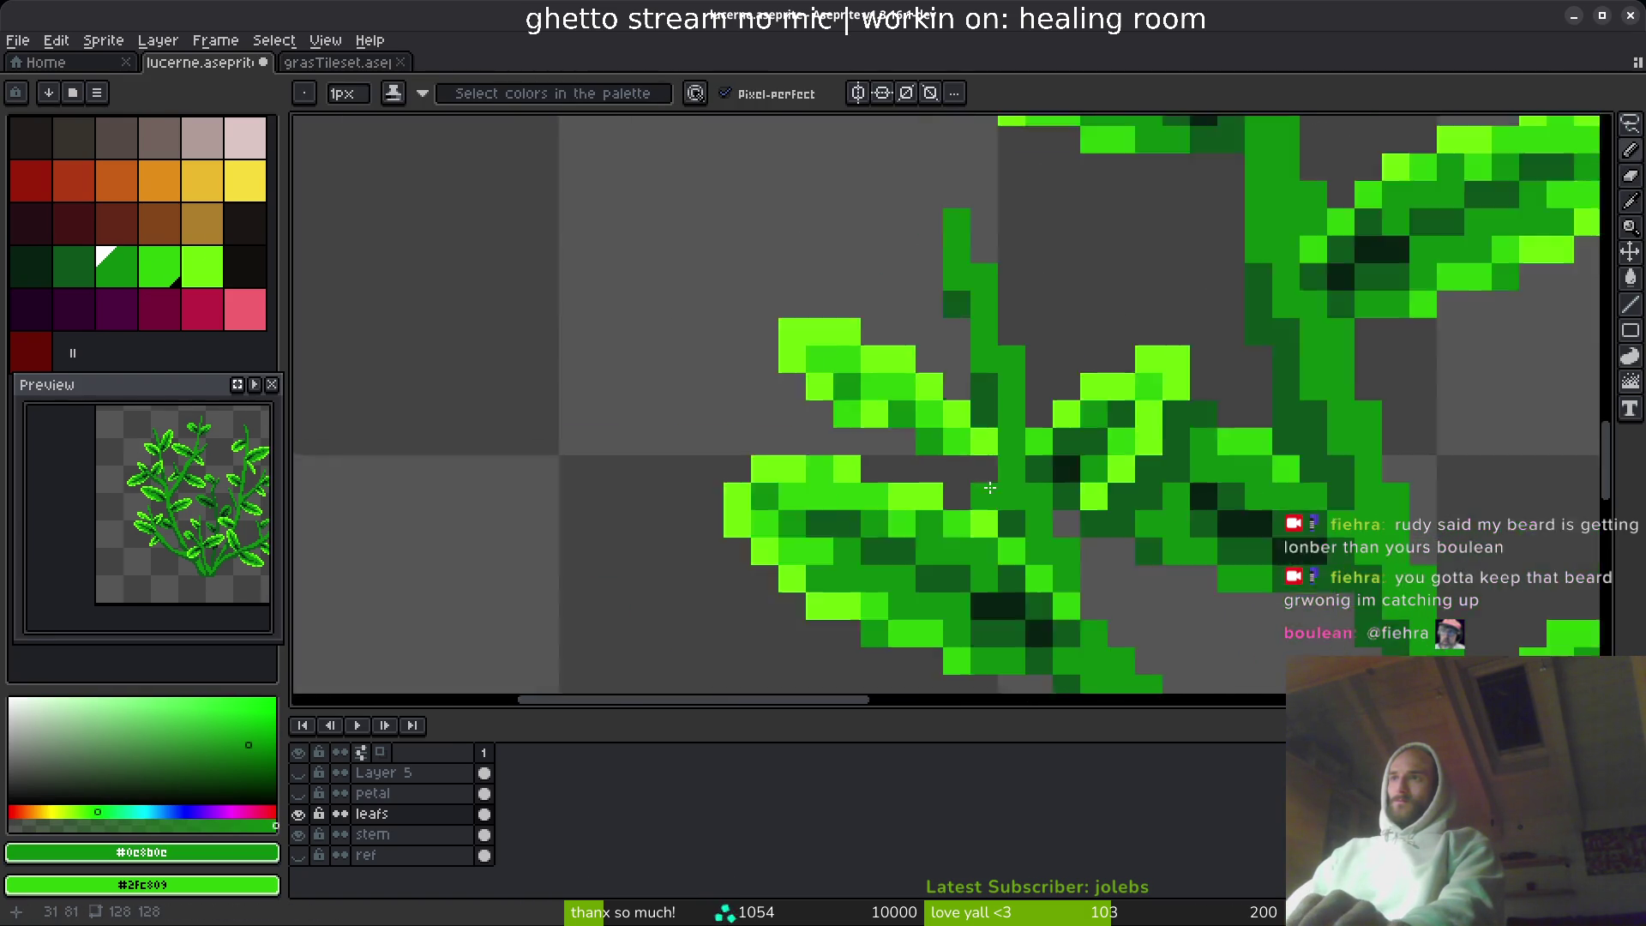